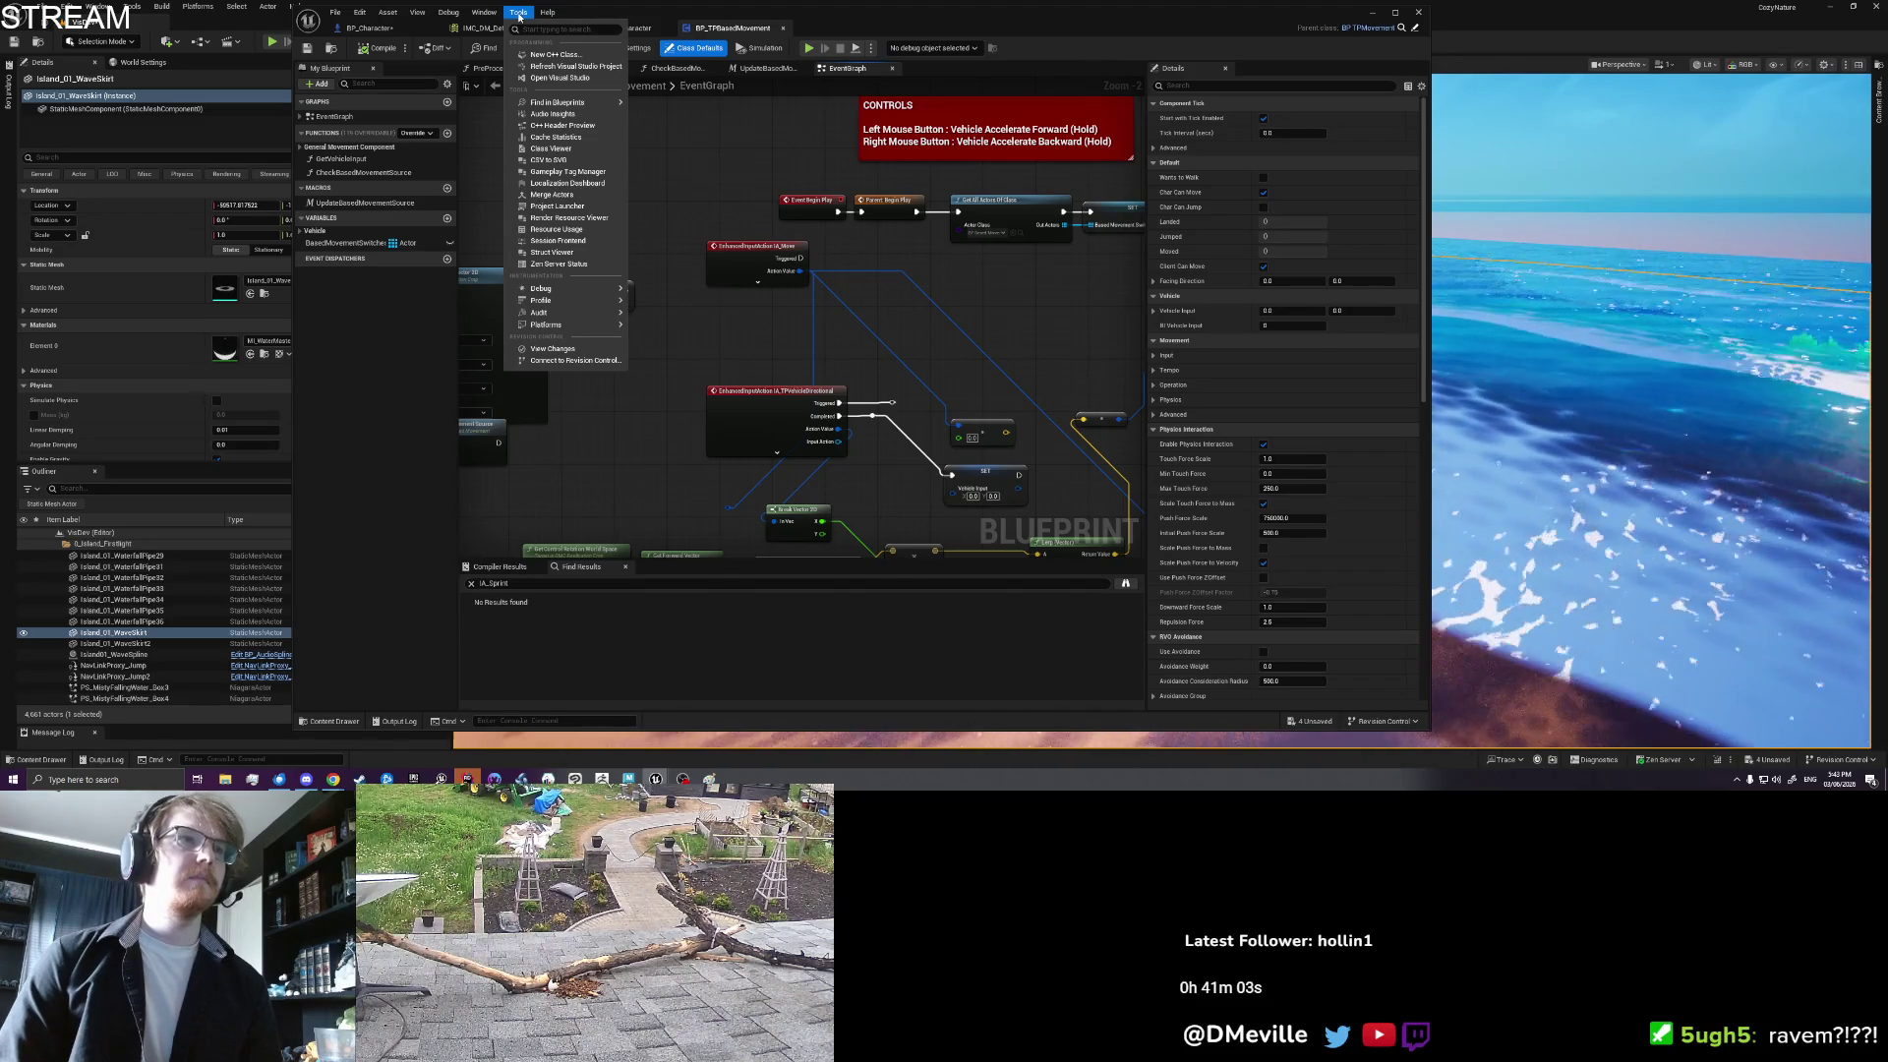
# Step: Search the current blueprint for "IA_Sprint" with Edit > Find
pyautogui.click(520, 14)
pyautogui.click(483, 12)
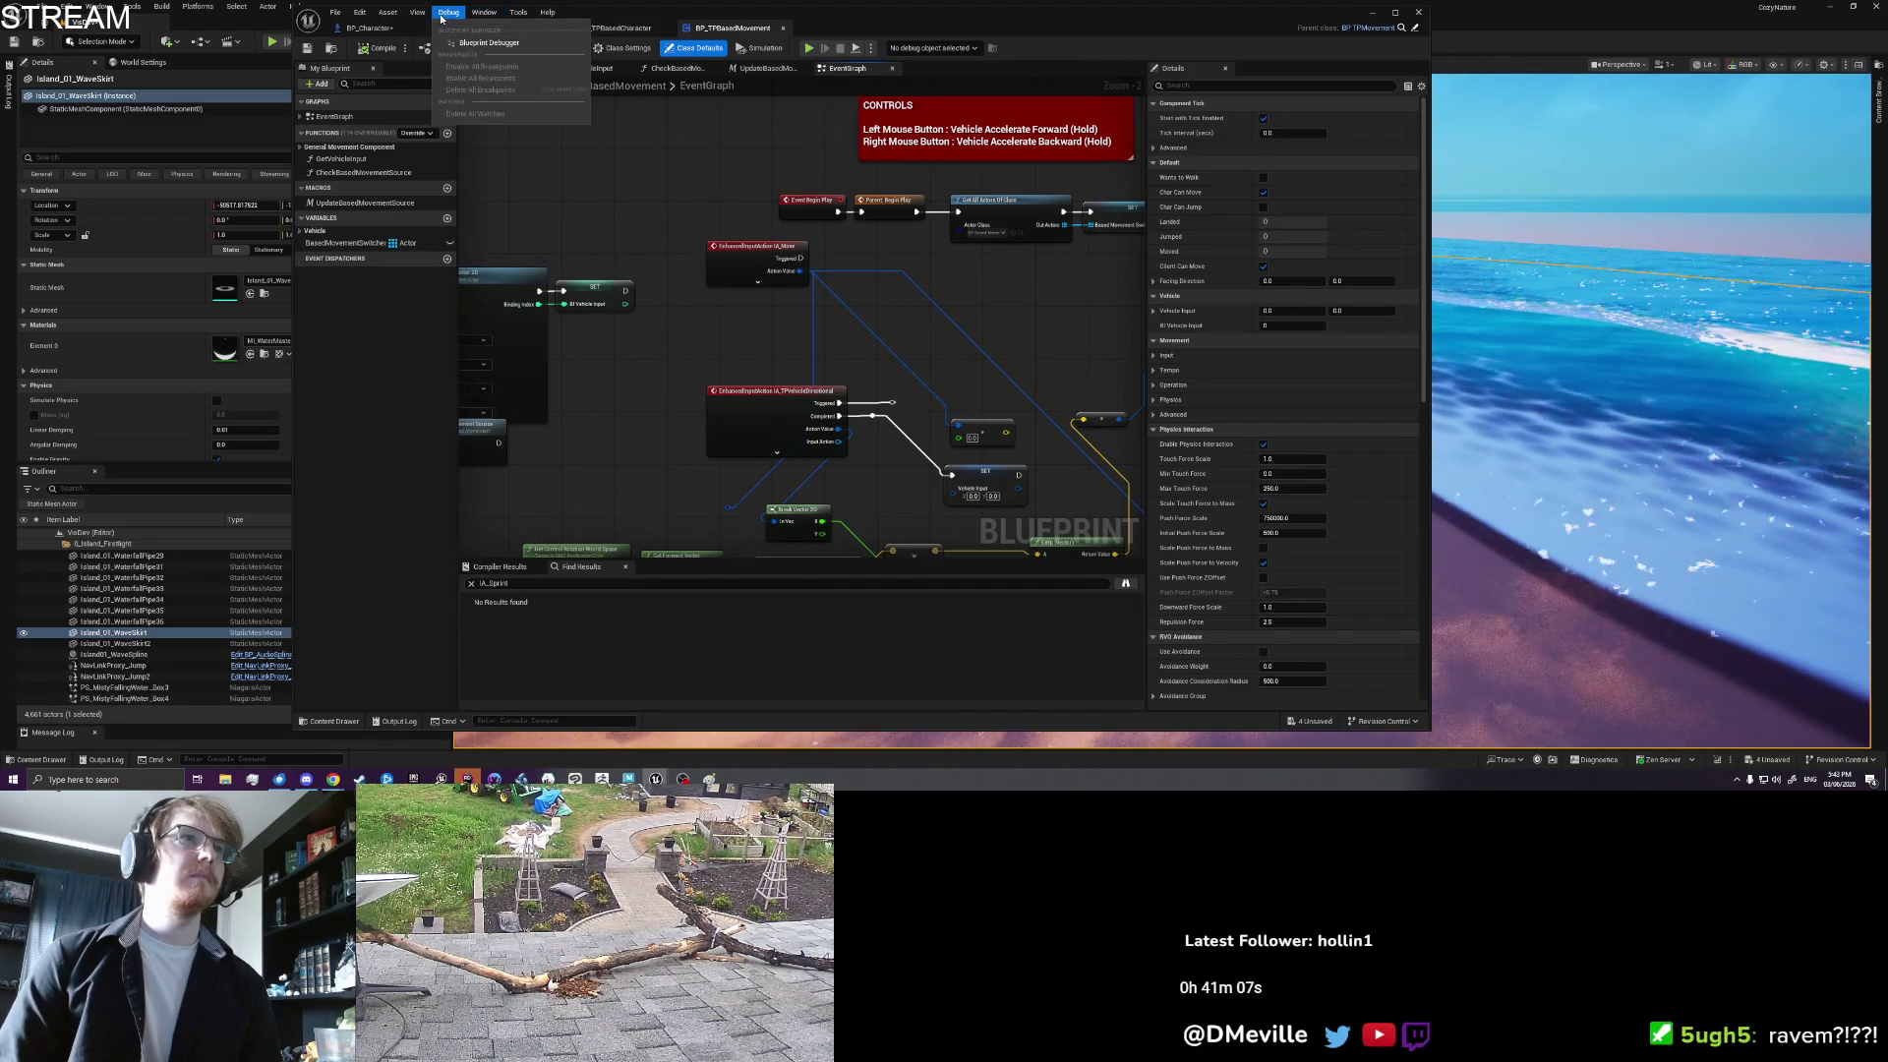
pyautogui.moveTo(394, 14)
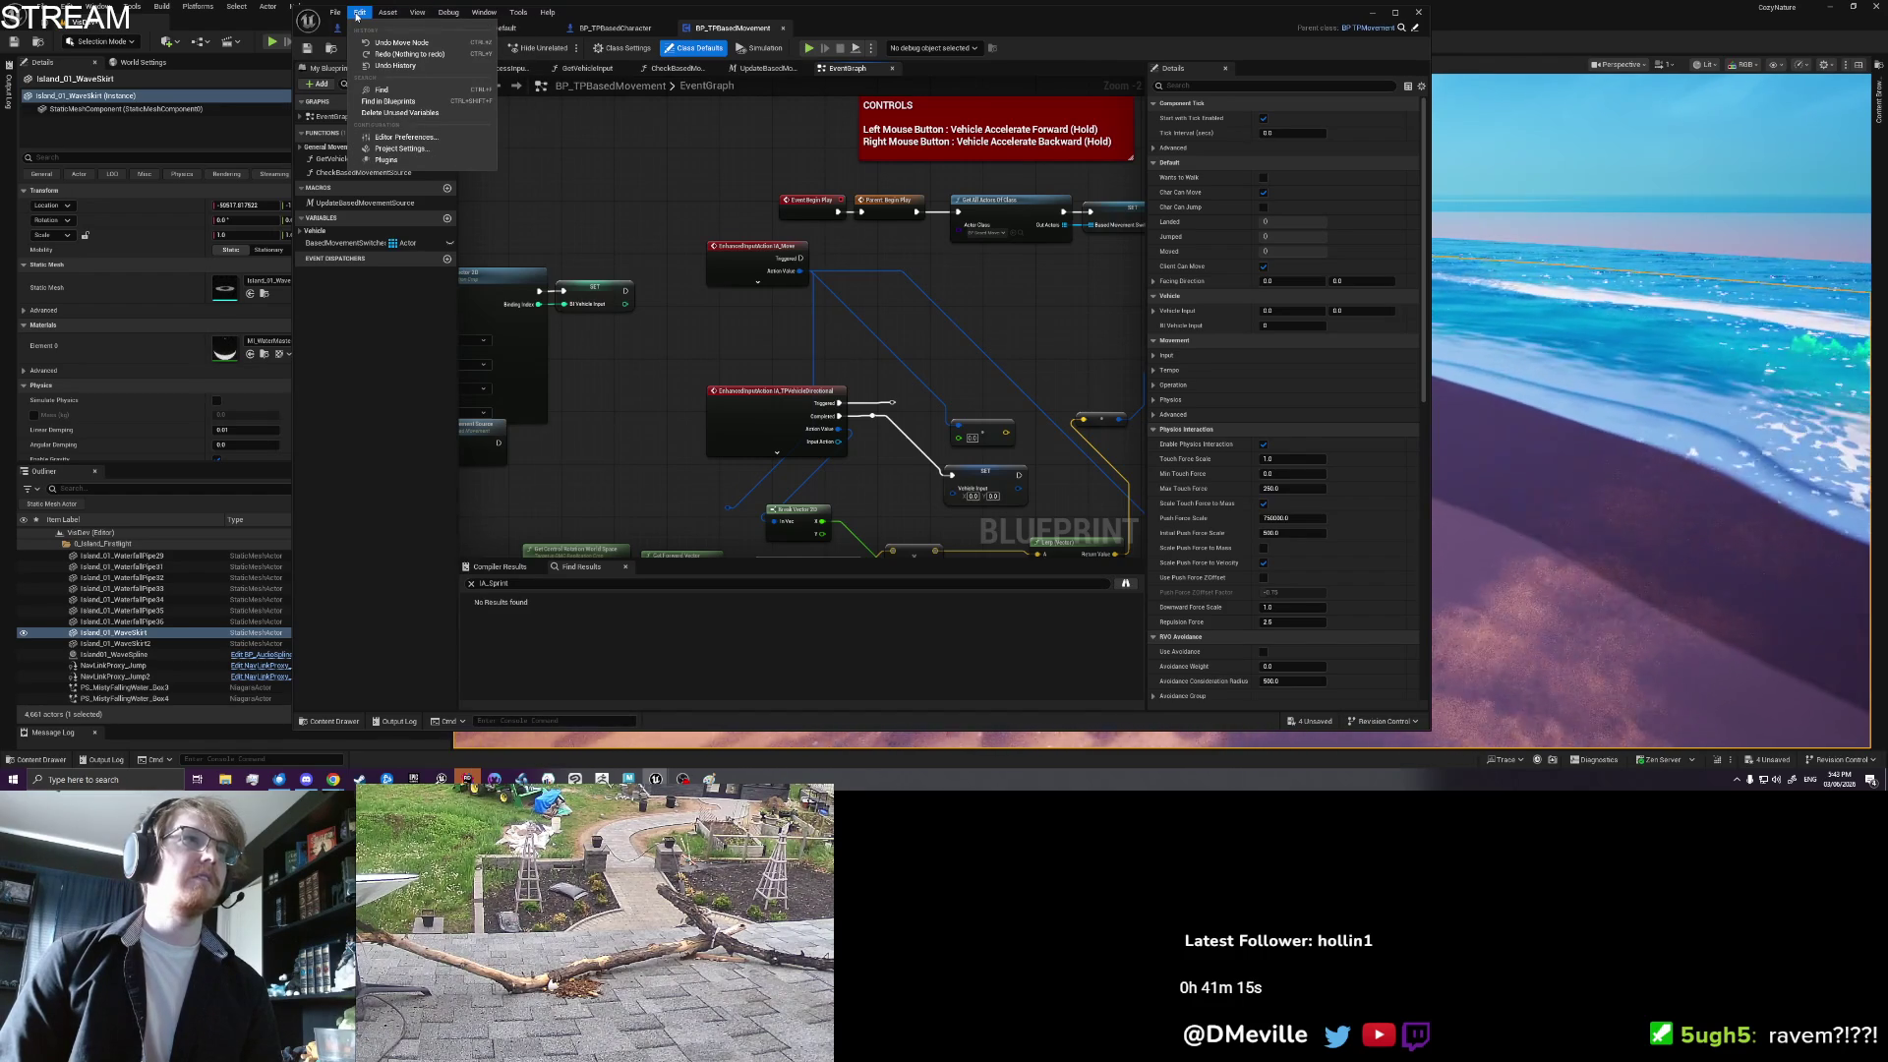
pyautogui.click(394, 90)
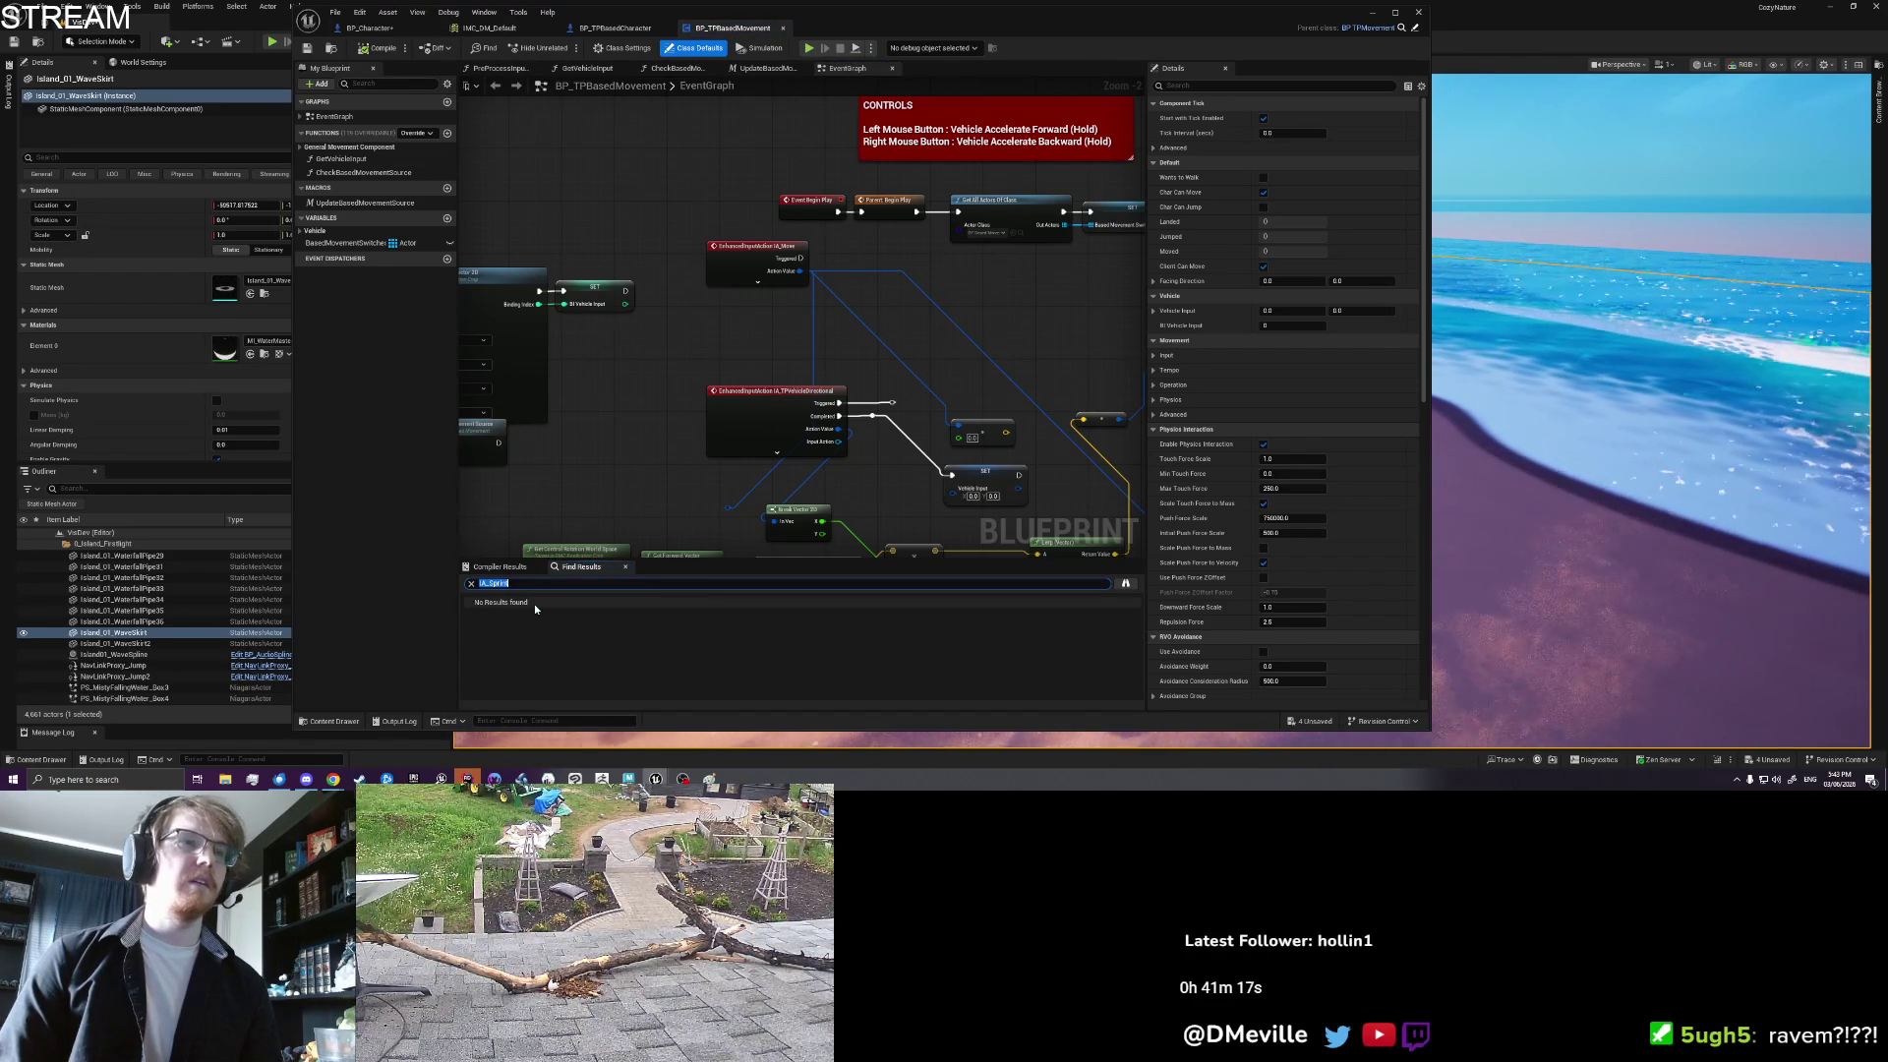
pyautogui.write('"IA_Sprint"')
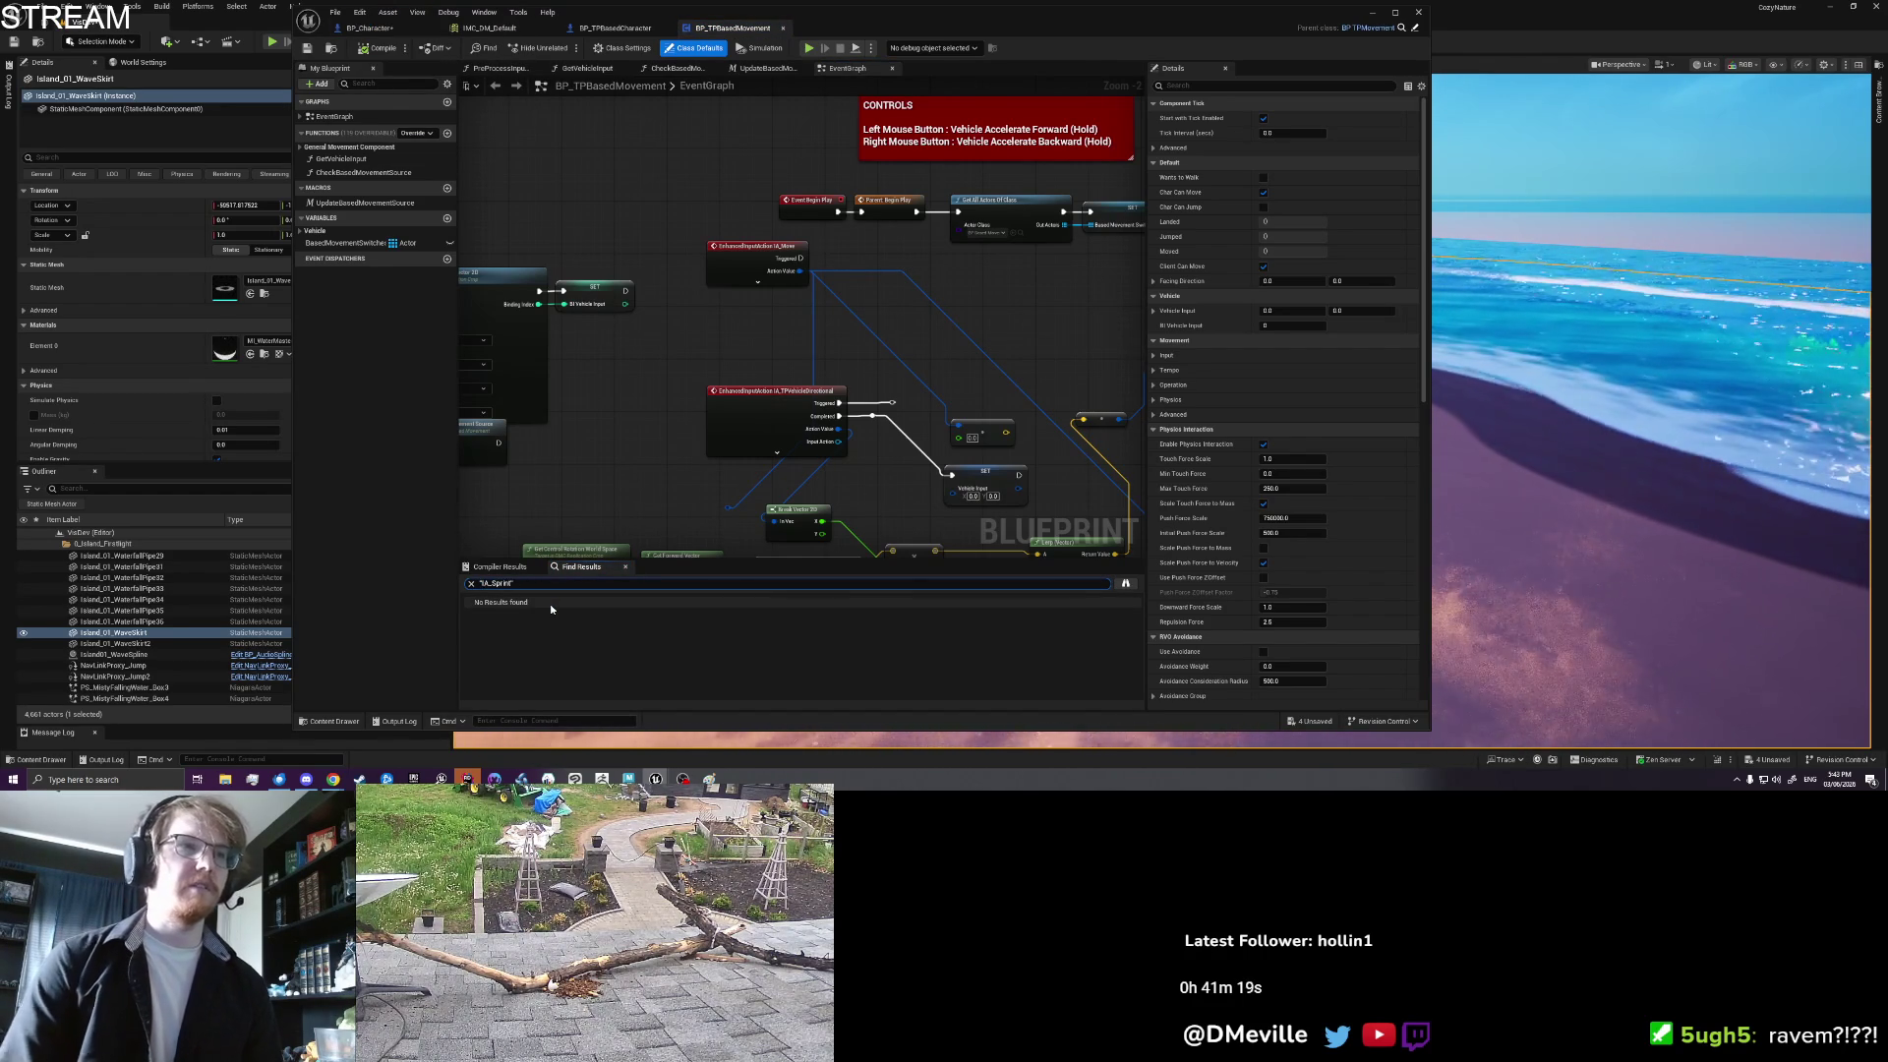
# Step: Extend the IA_Sprint search to all blueprints and select the BP_TPMovement result
pyautogui.click(1126, 583)
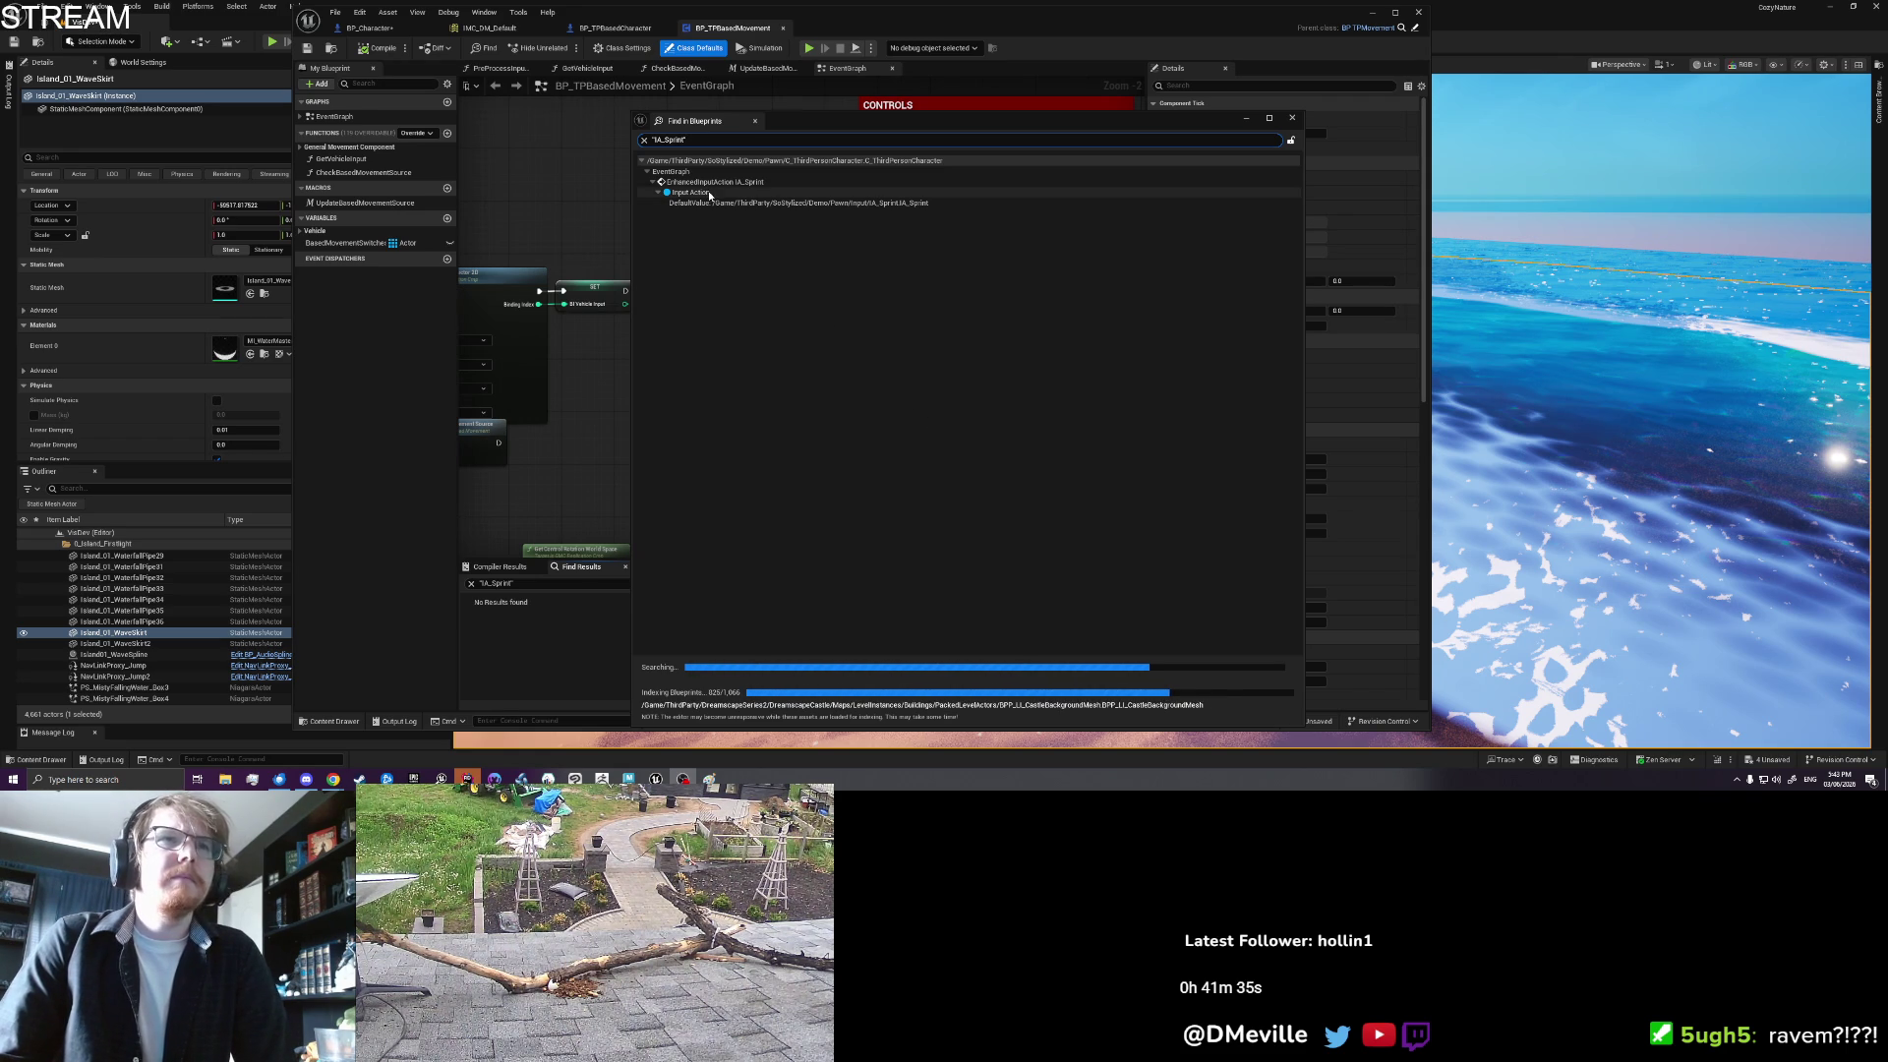
pyautogui.click(710, 195)
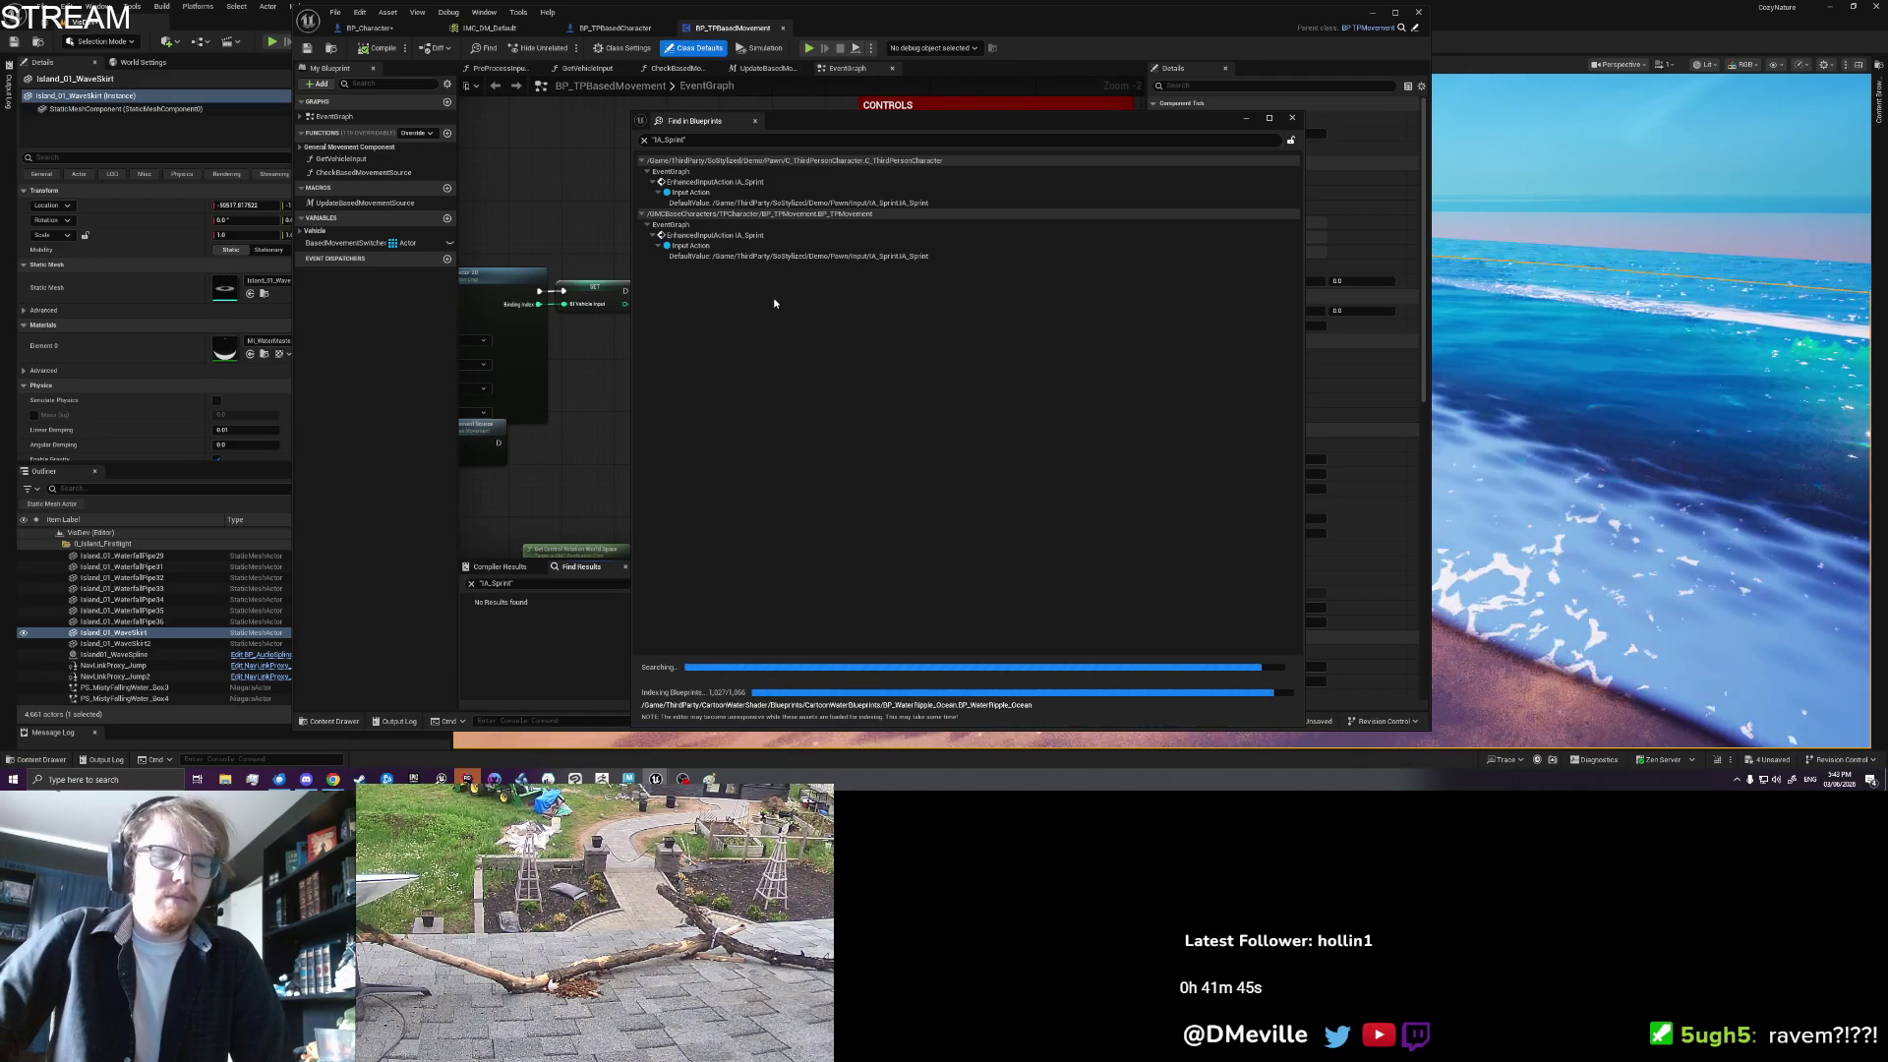
pyautogui.click(777, 247)
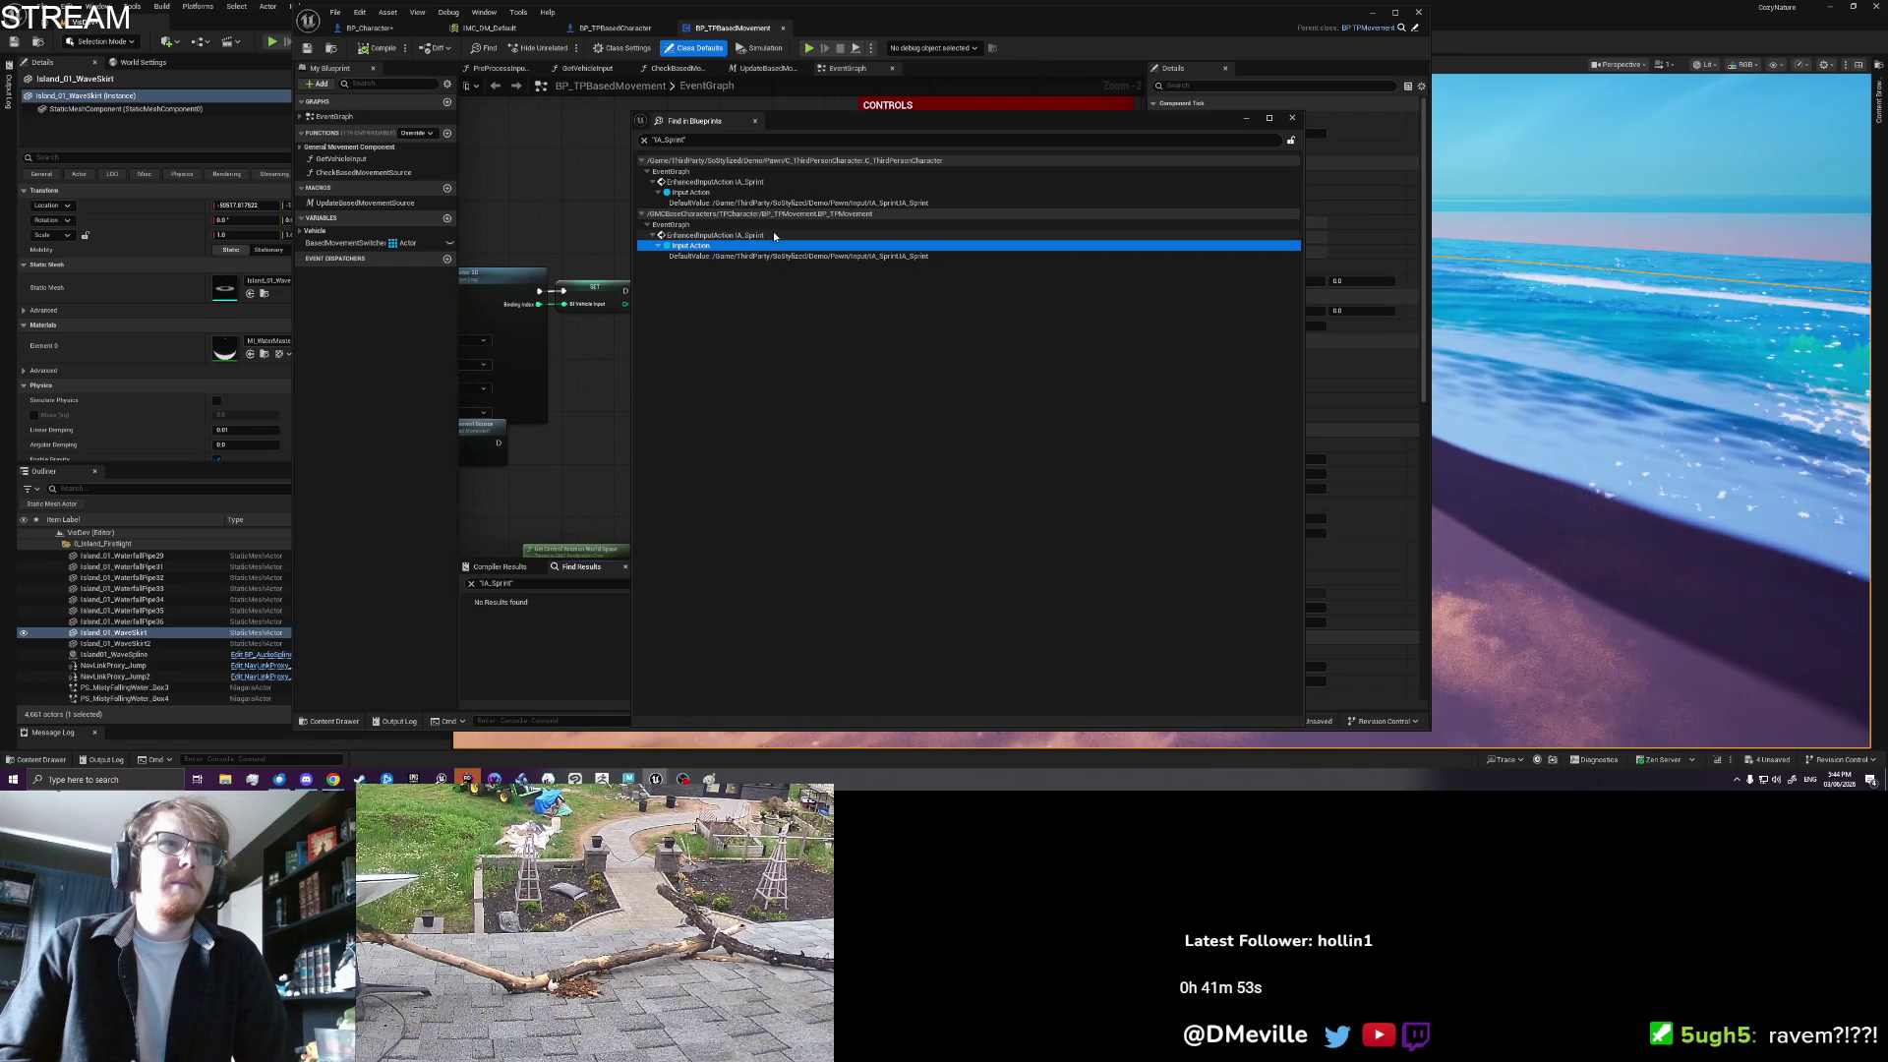
# Step: Jump to BP_TPMovement's IA_Sprint logic and follow the Toggle Placement Axis call into BP_Character
pyautogui.doubleClick(773, 235)
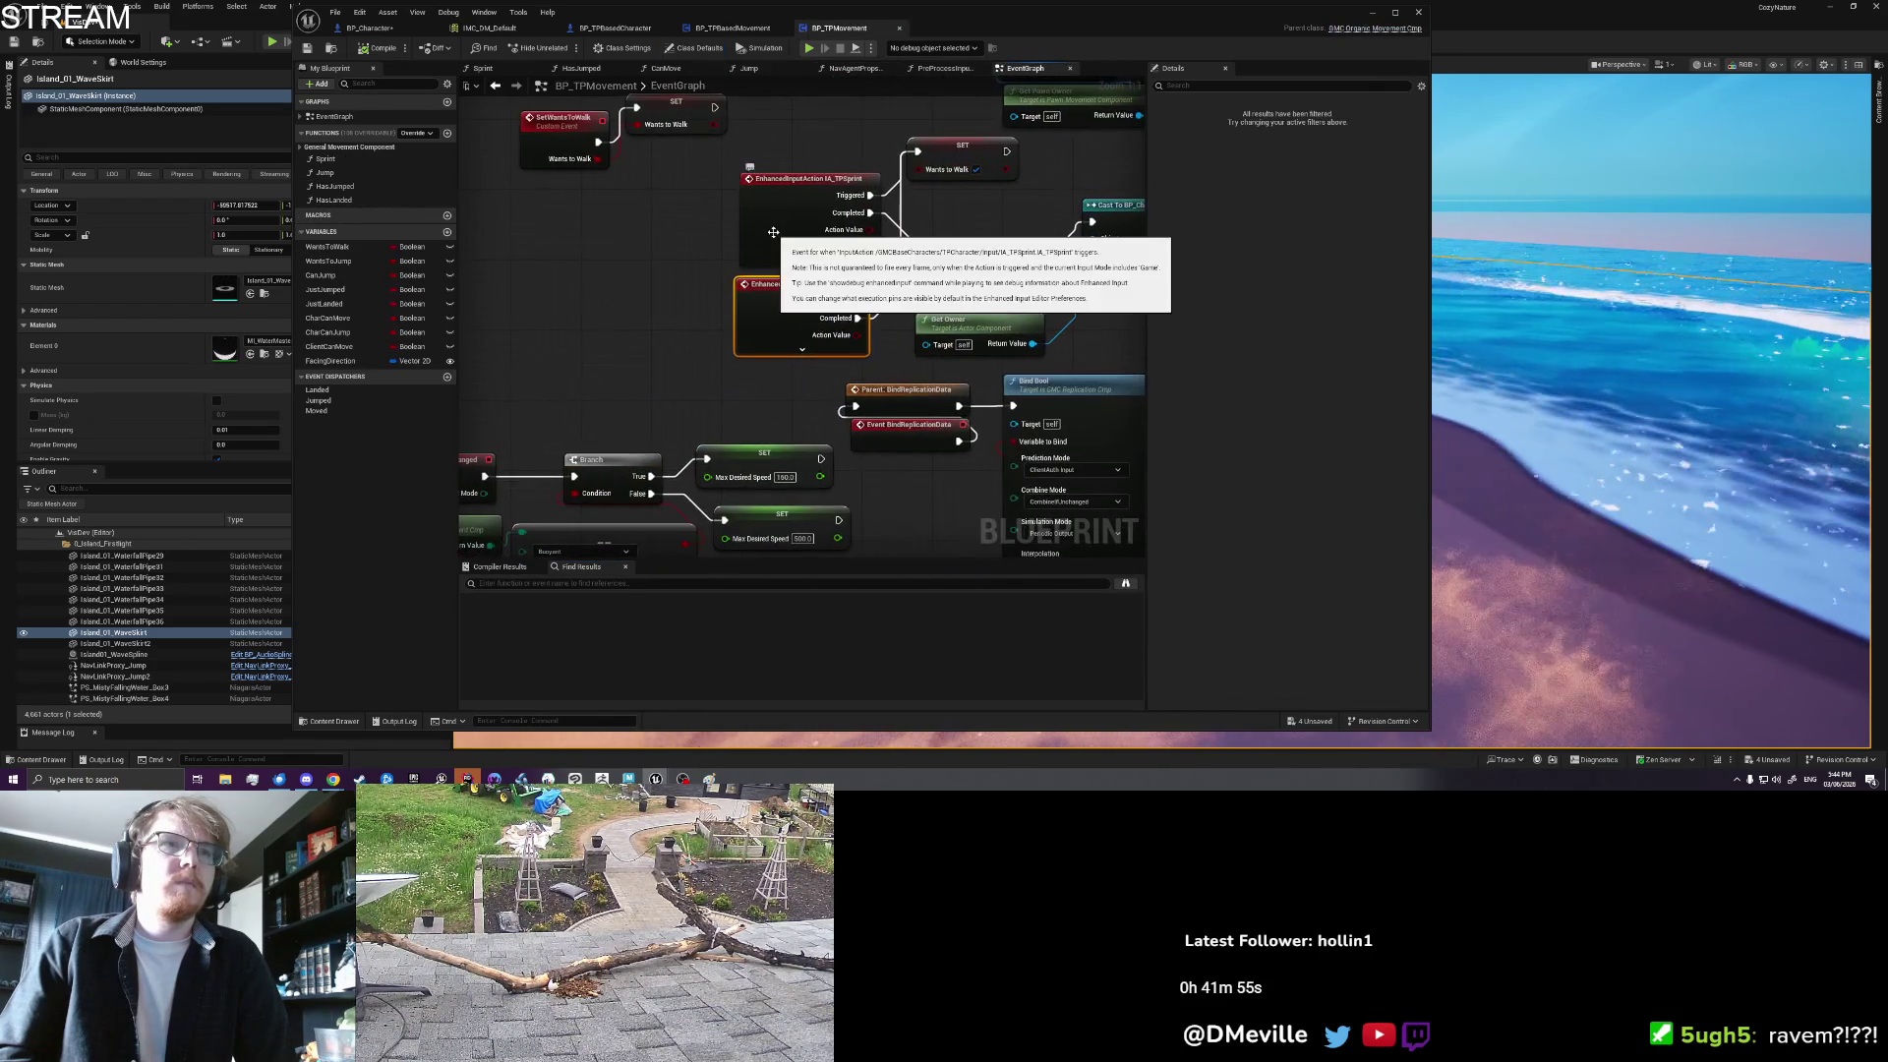
pyautogui.moveTo(684, 275); pyautogui.dragTo(542, 316)
pyautogui.click(542, 316)
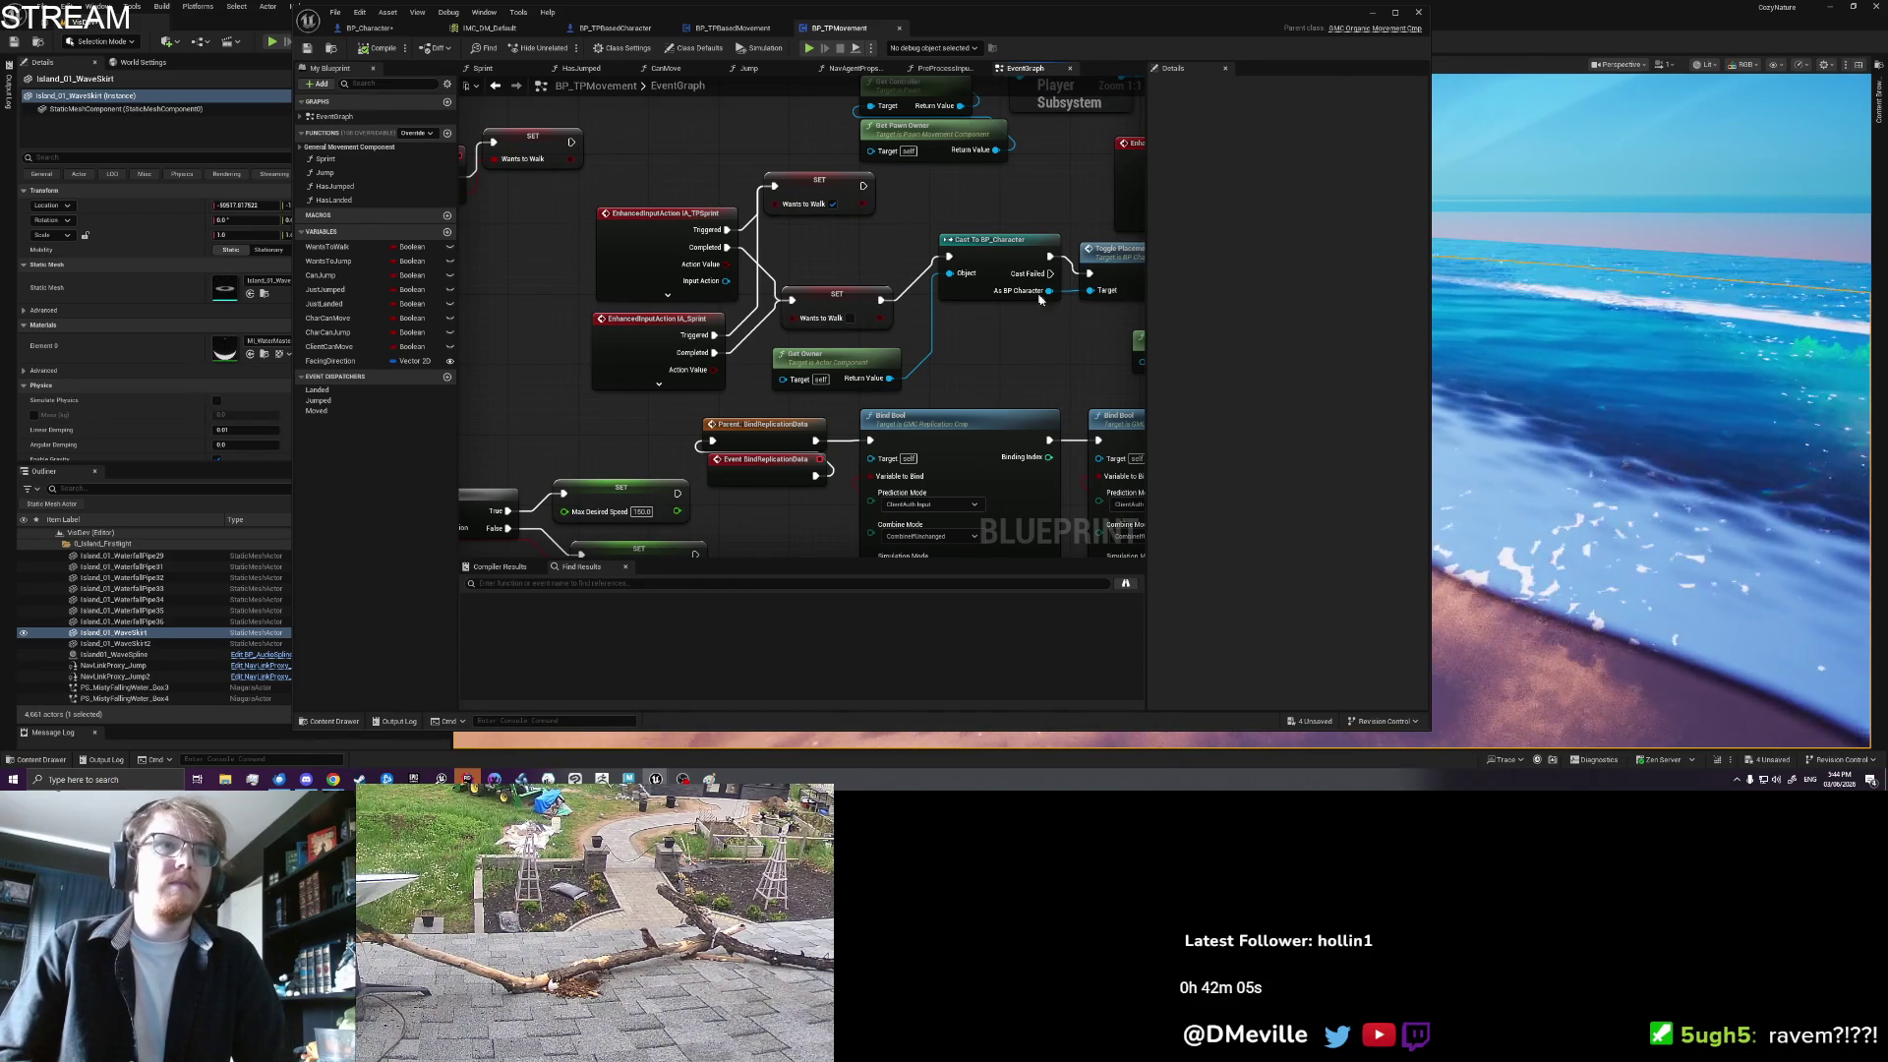
pyautogui.moveTo(1033, 352); pyautogui.dragTo(912, 349)
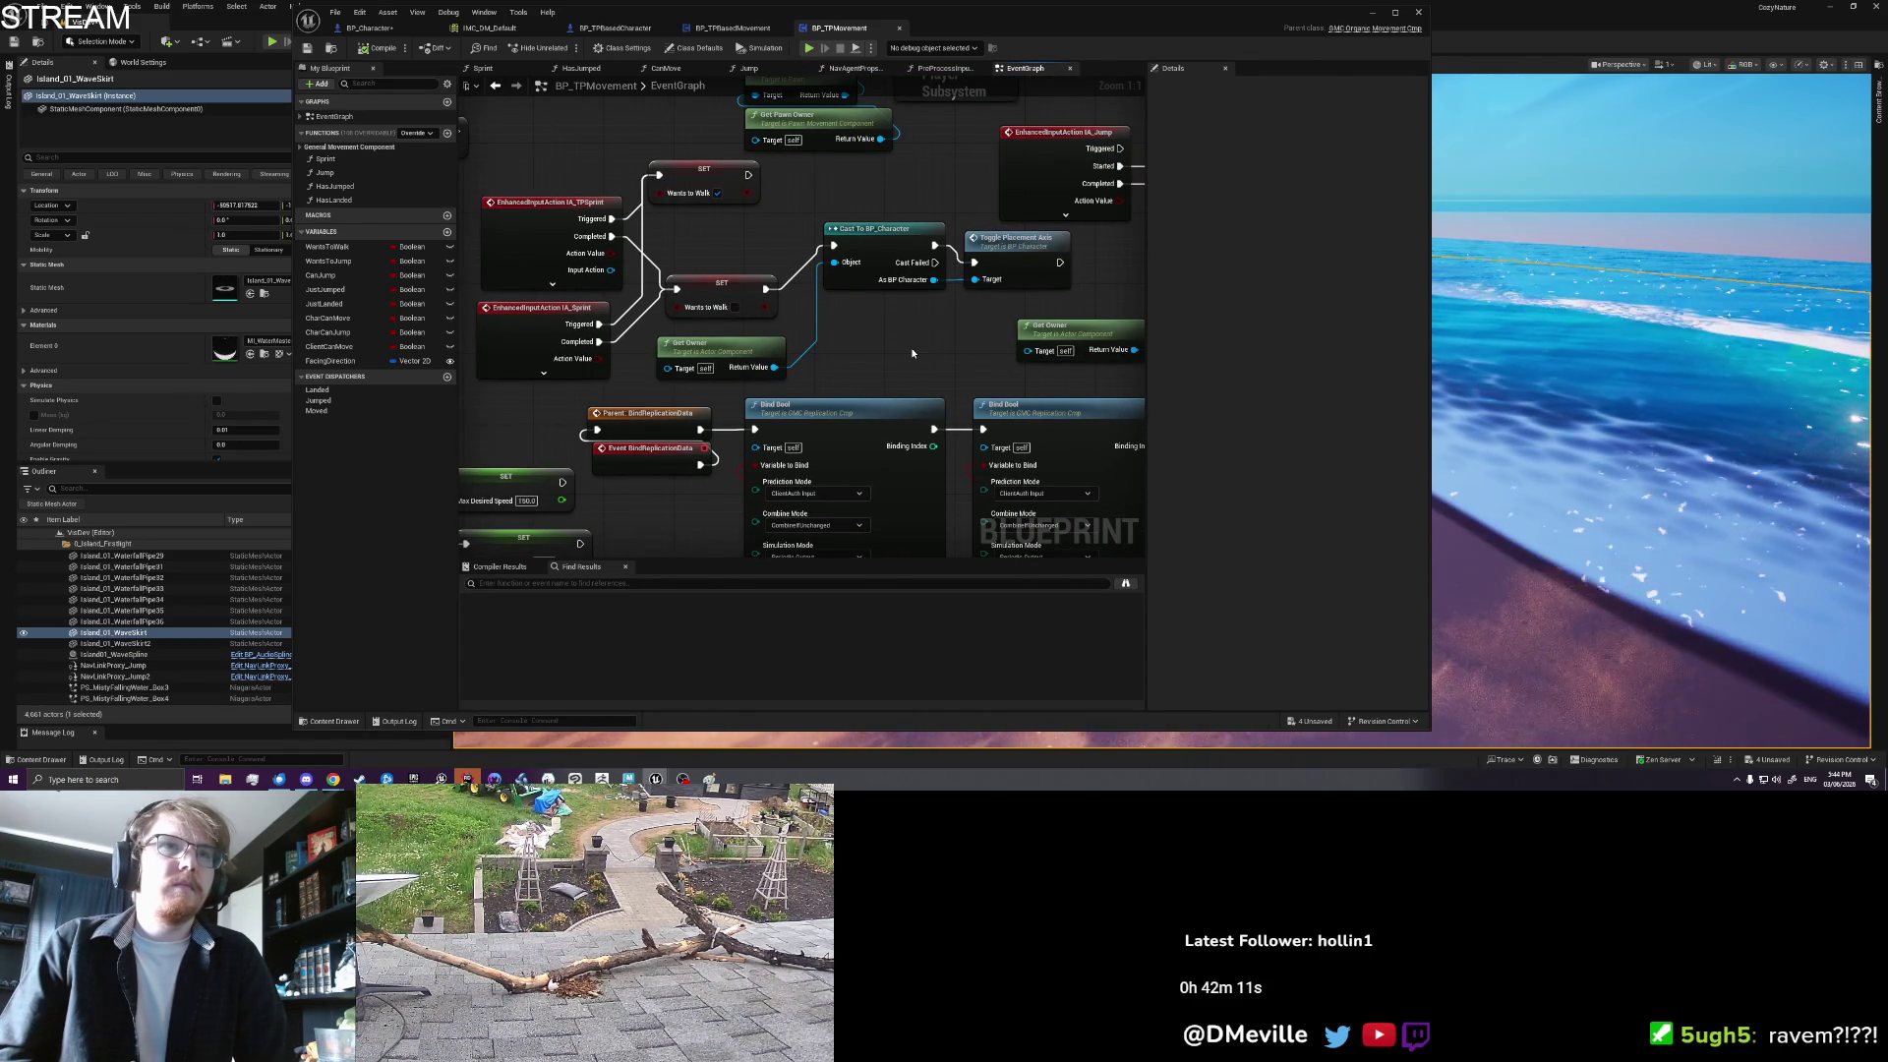
pyautogui.moveTo(912, 353); pyautogui.dragTo(722, 359)
pyautogui.click(846, 278)
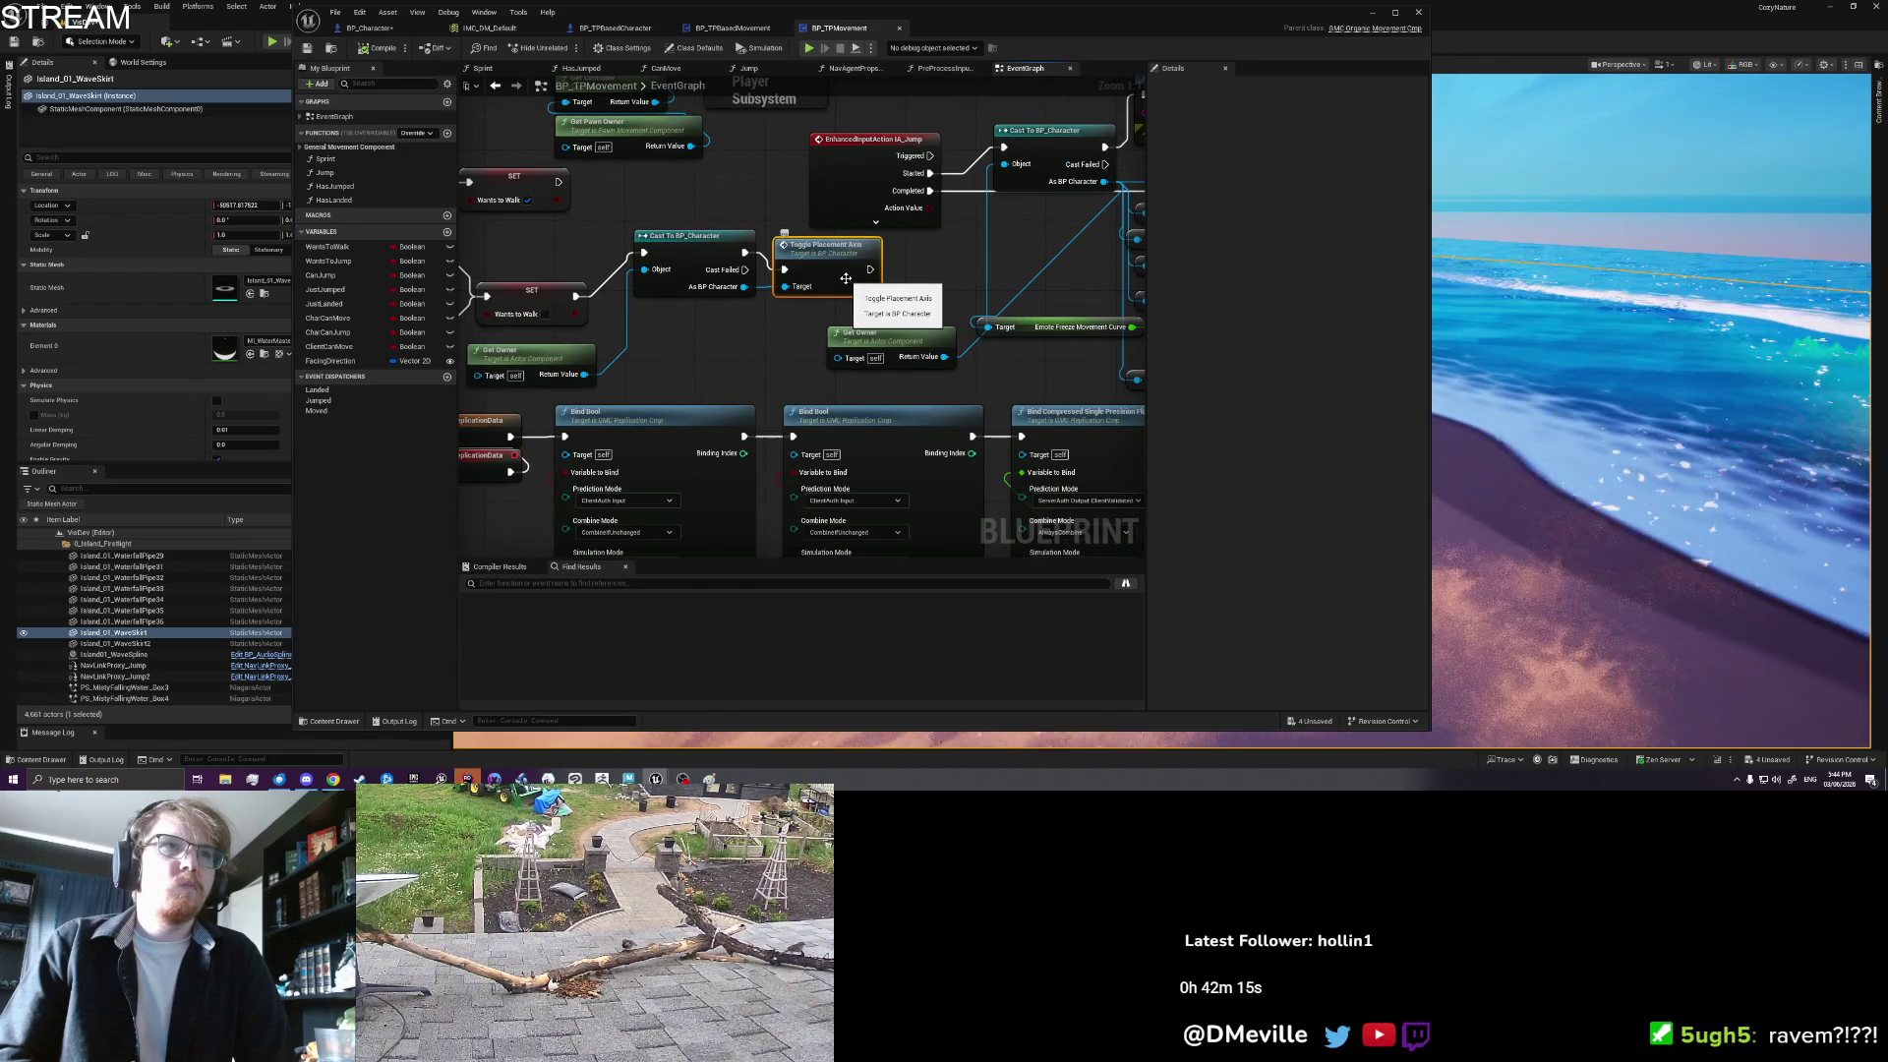
pyautogui.moveTo(846, 279); pyautogui.dragTo(769, 326)
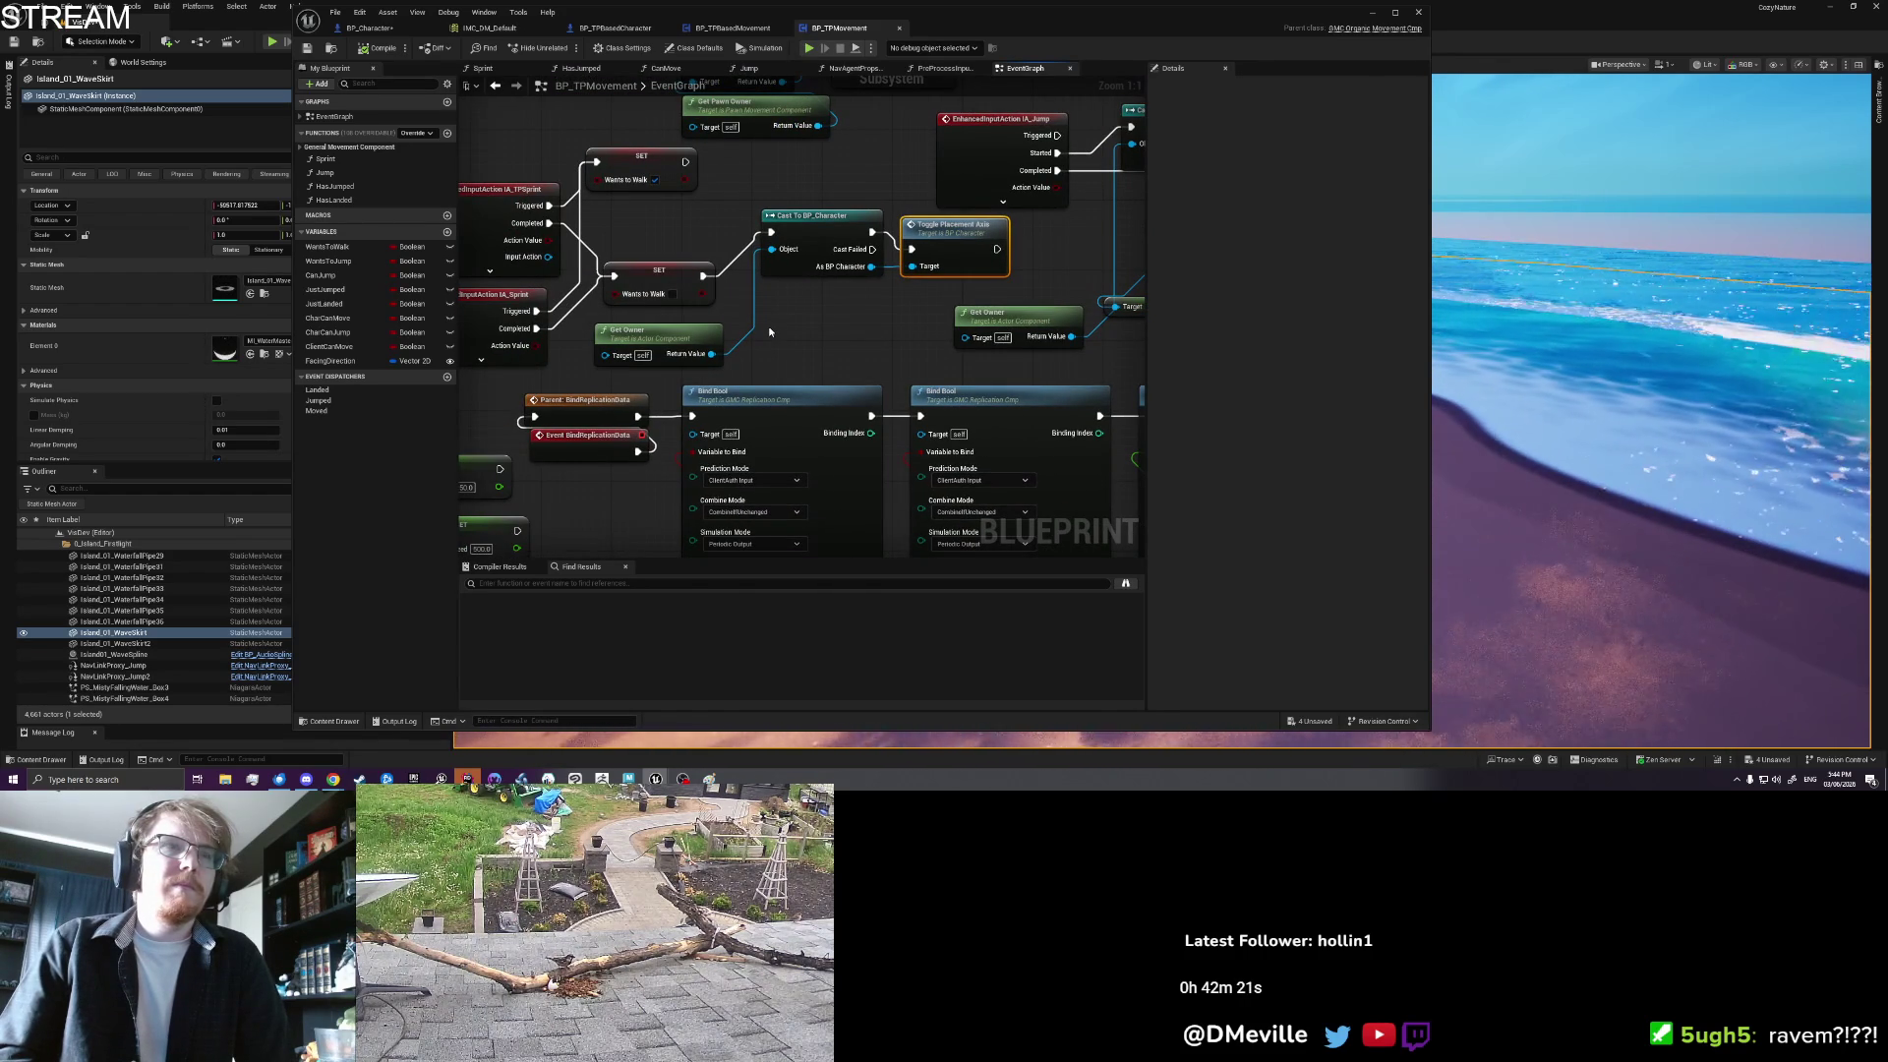
pyautogui.doubleClick(950, 247)
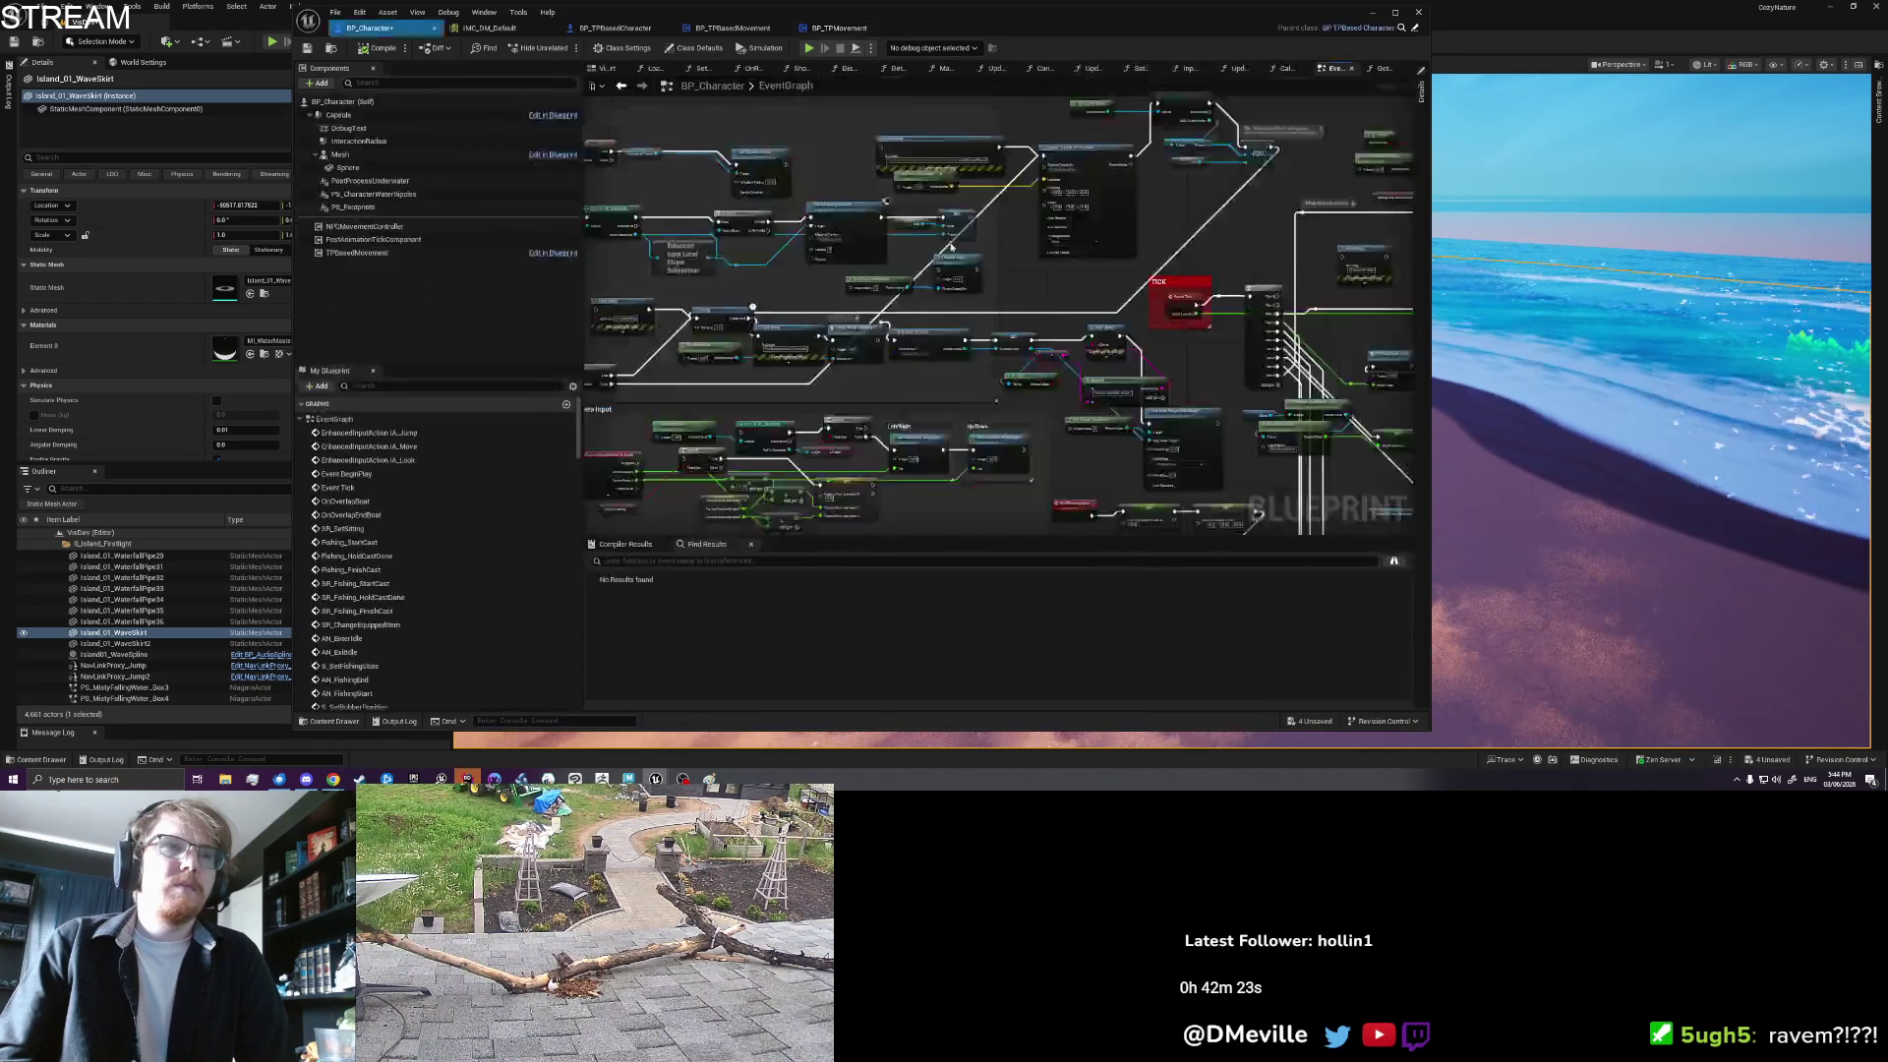
# Step: Move the ToggleplacementAxis event nodes upward in BP_Character's event graph
pyautogui.moveTo(1026, 250); pyautogui.dragTo(871, 241)
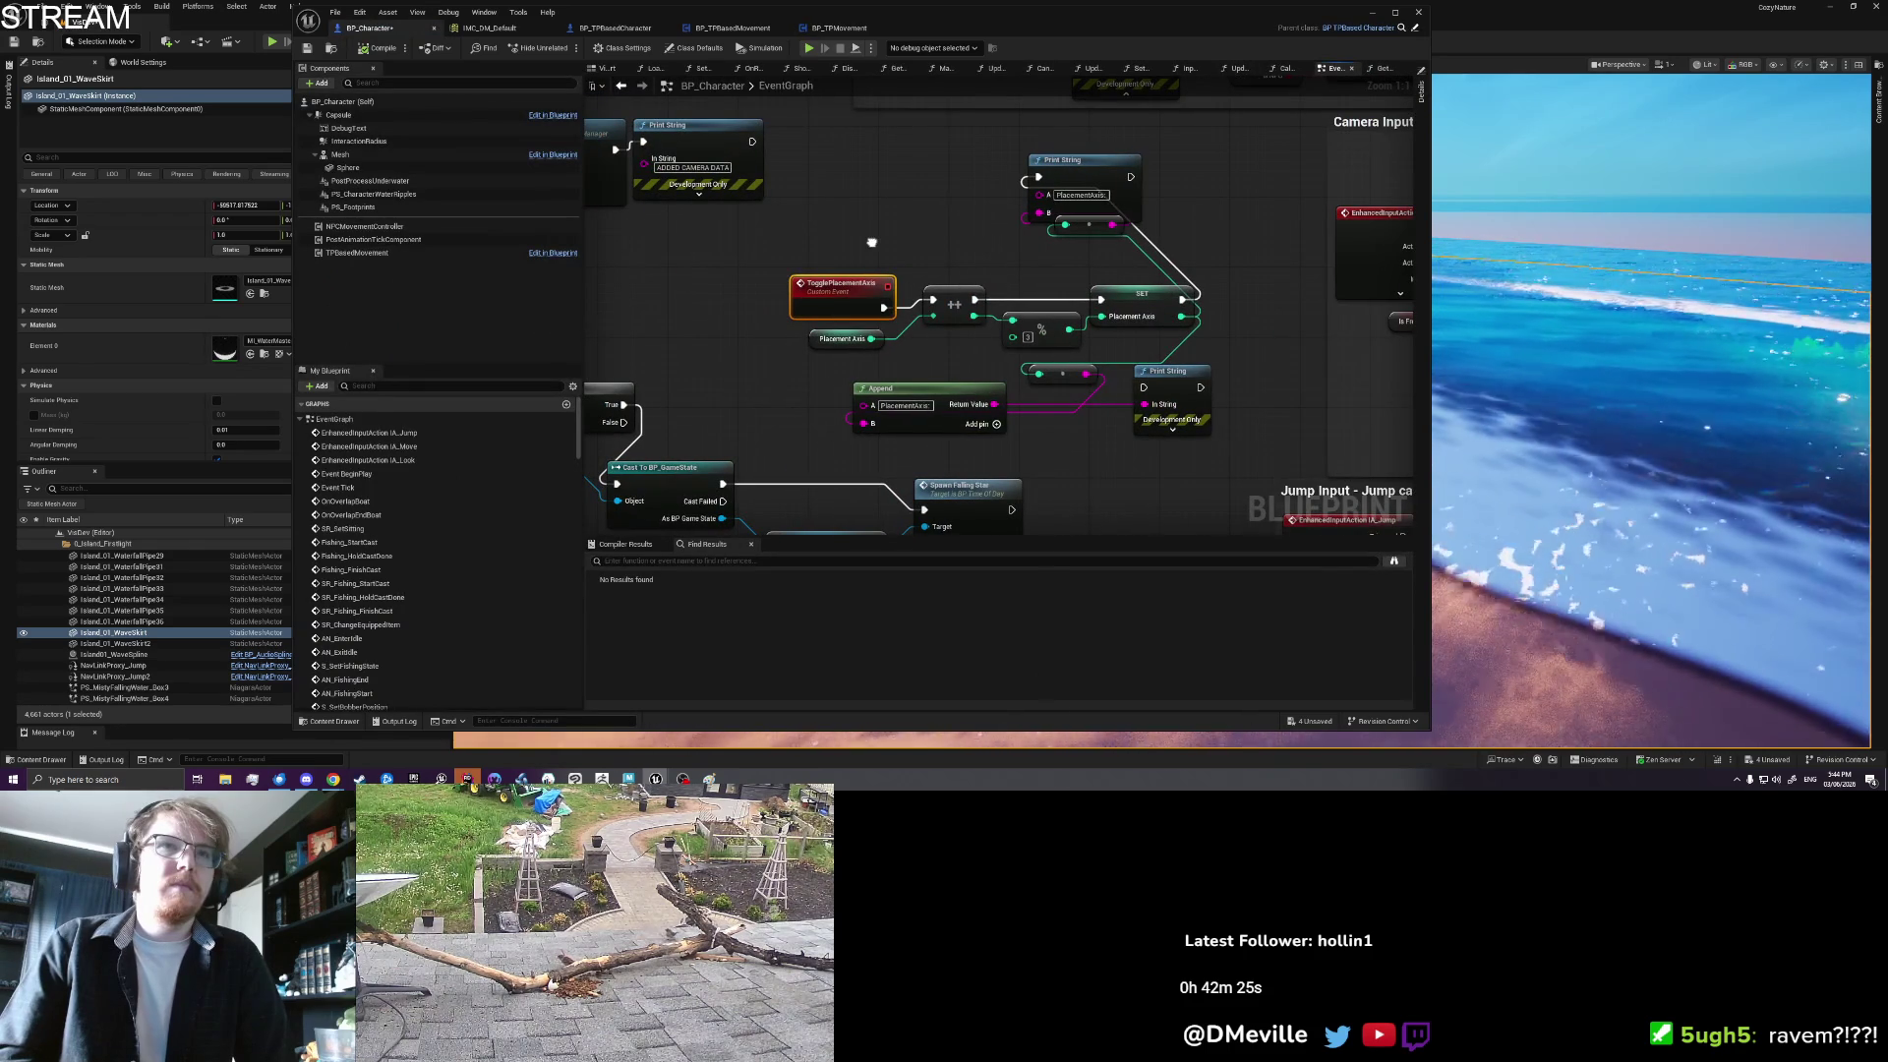
pyautogui.moveTo(839, 190)
pyautogui.mouseDown()
pyautogui.moveTo(1220, 433)
pyautogui.moveTo(1170, 354)
pyautogui.mouseUp()
pyautogui.click(1266, 314)
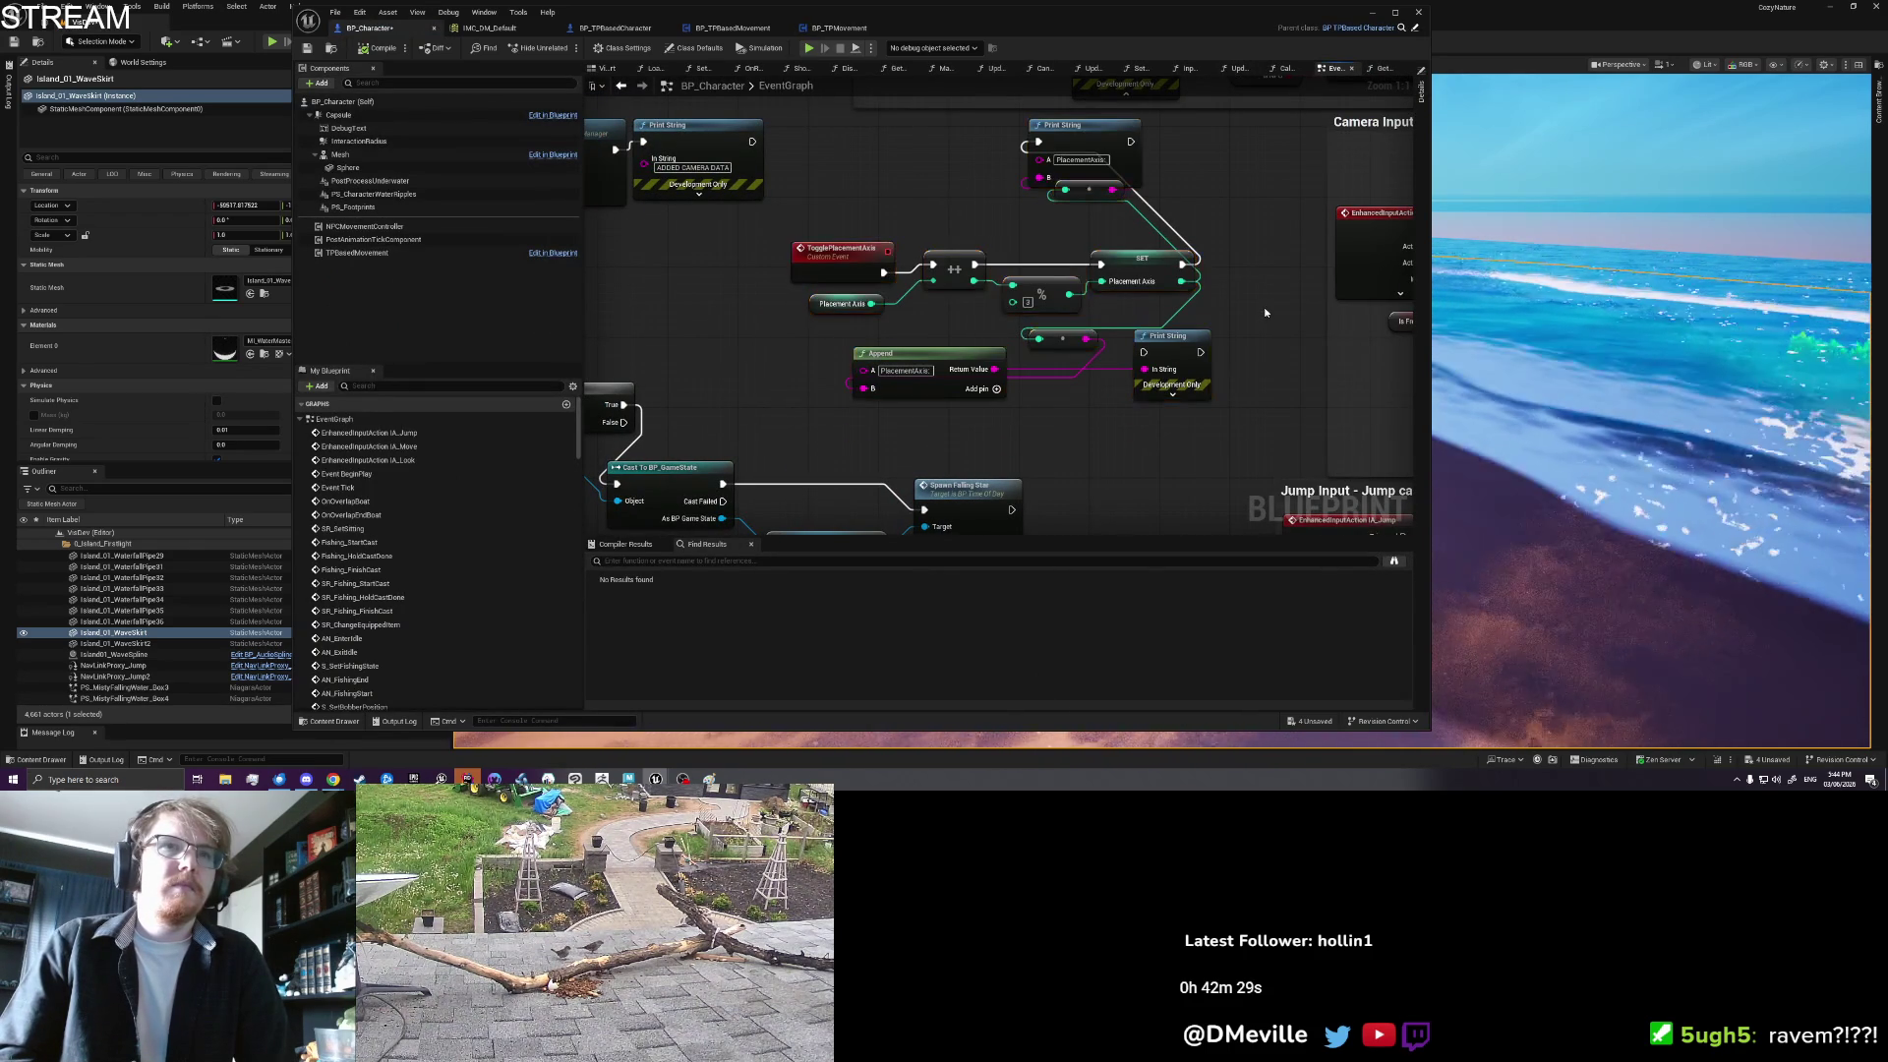
pyautogui.click(845, 258)
pyautogui.moveTo(821, 446)
pyautogui.mouseDown()
pyautogui.moveTo(784, 431)
pyautogui.moveTo(1184, 132)
pyautogui.mouseUp()
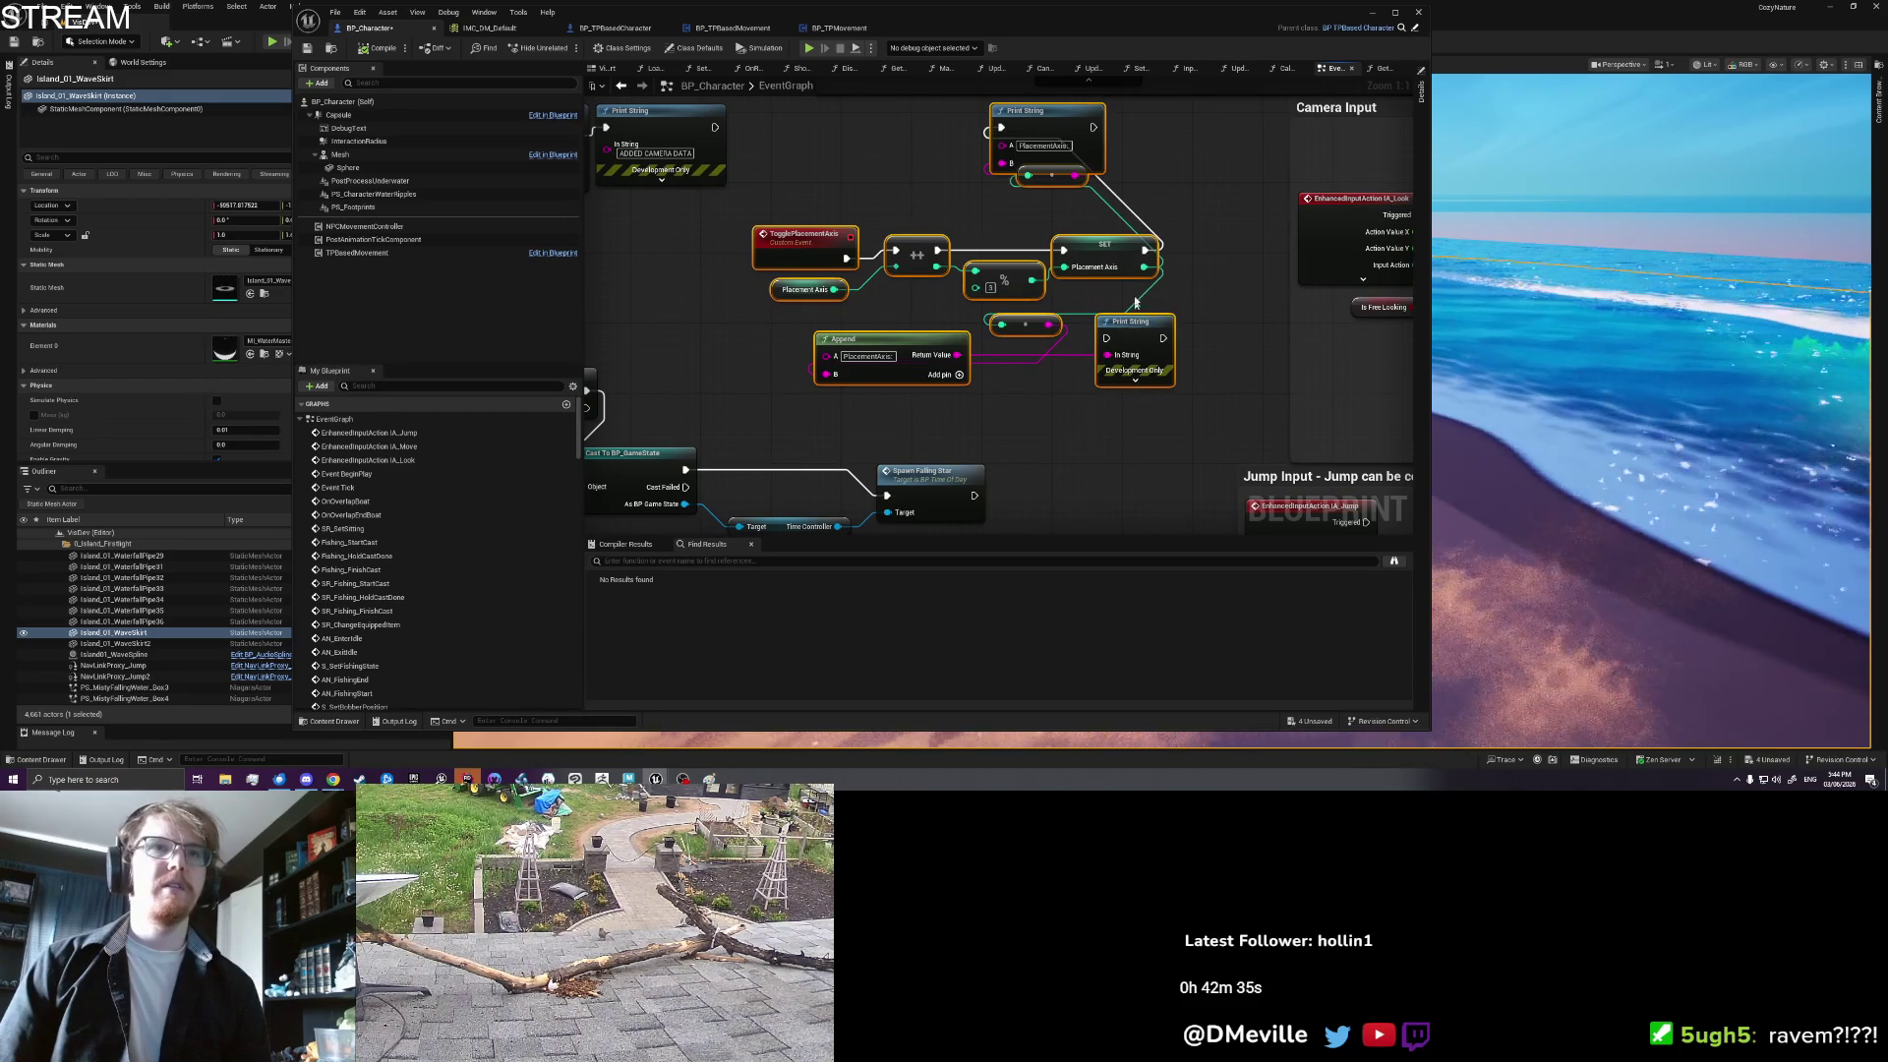
pyautogui.moveTo(1131, 359); pyautogui.dragTo(1140, 316)
# Step: Add a new Integer variable named PickupNearbyIndex
pyautogui.click(302, 419)
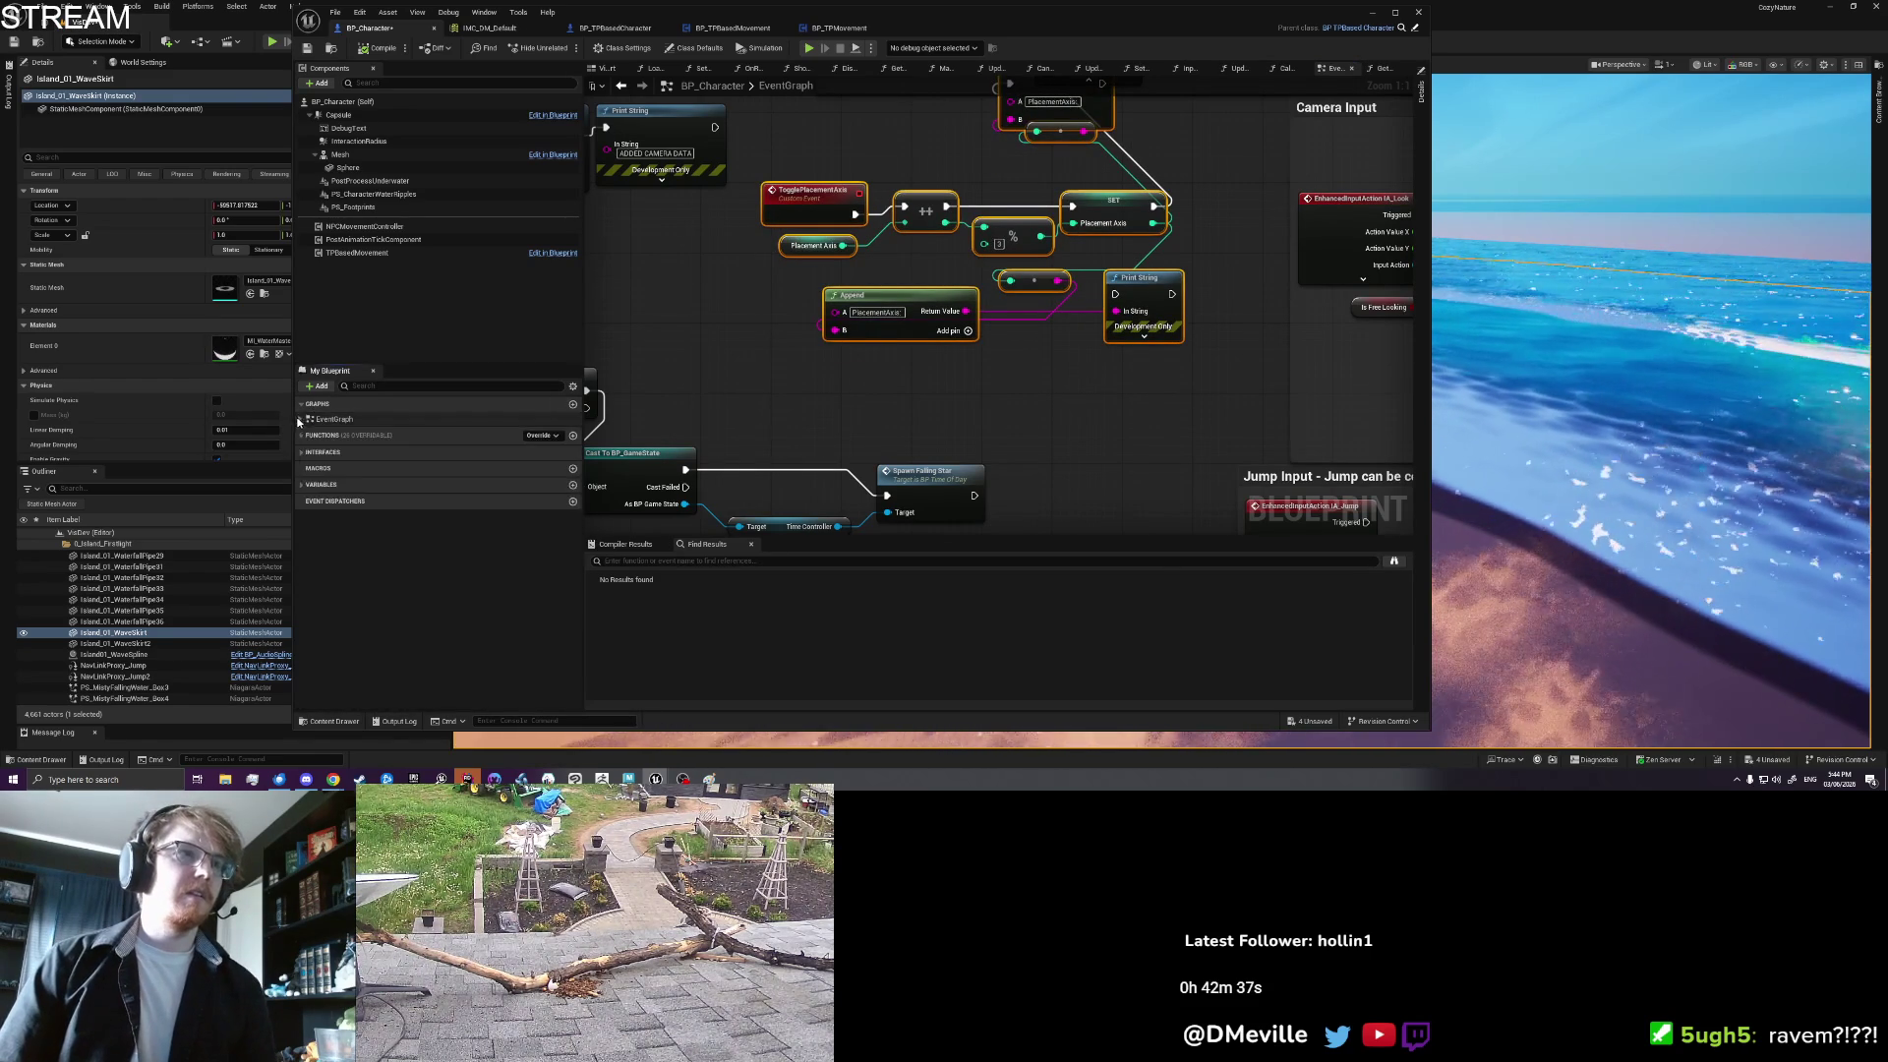
pyautogui.click(314, 485)
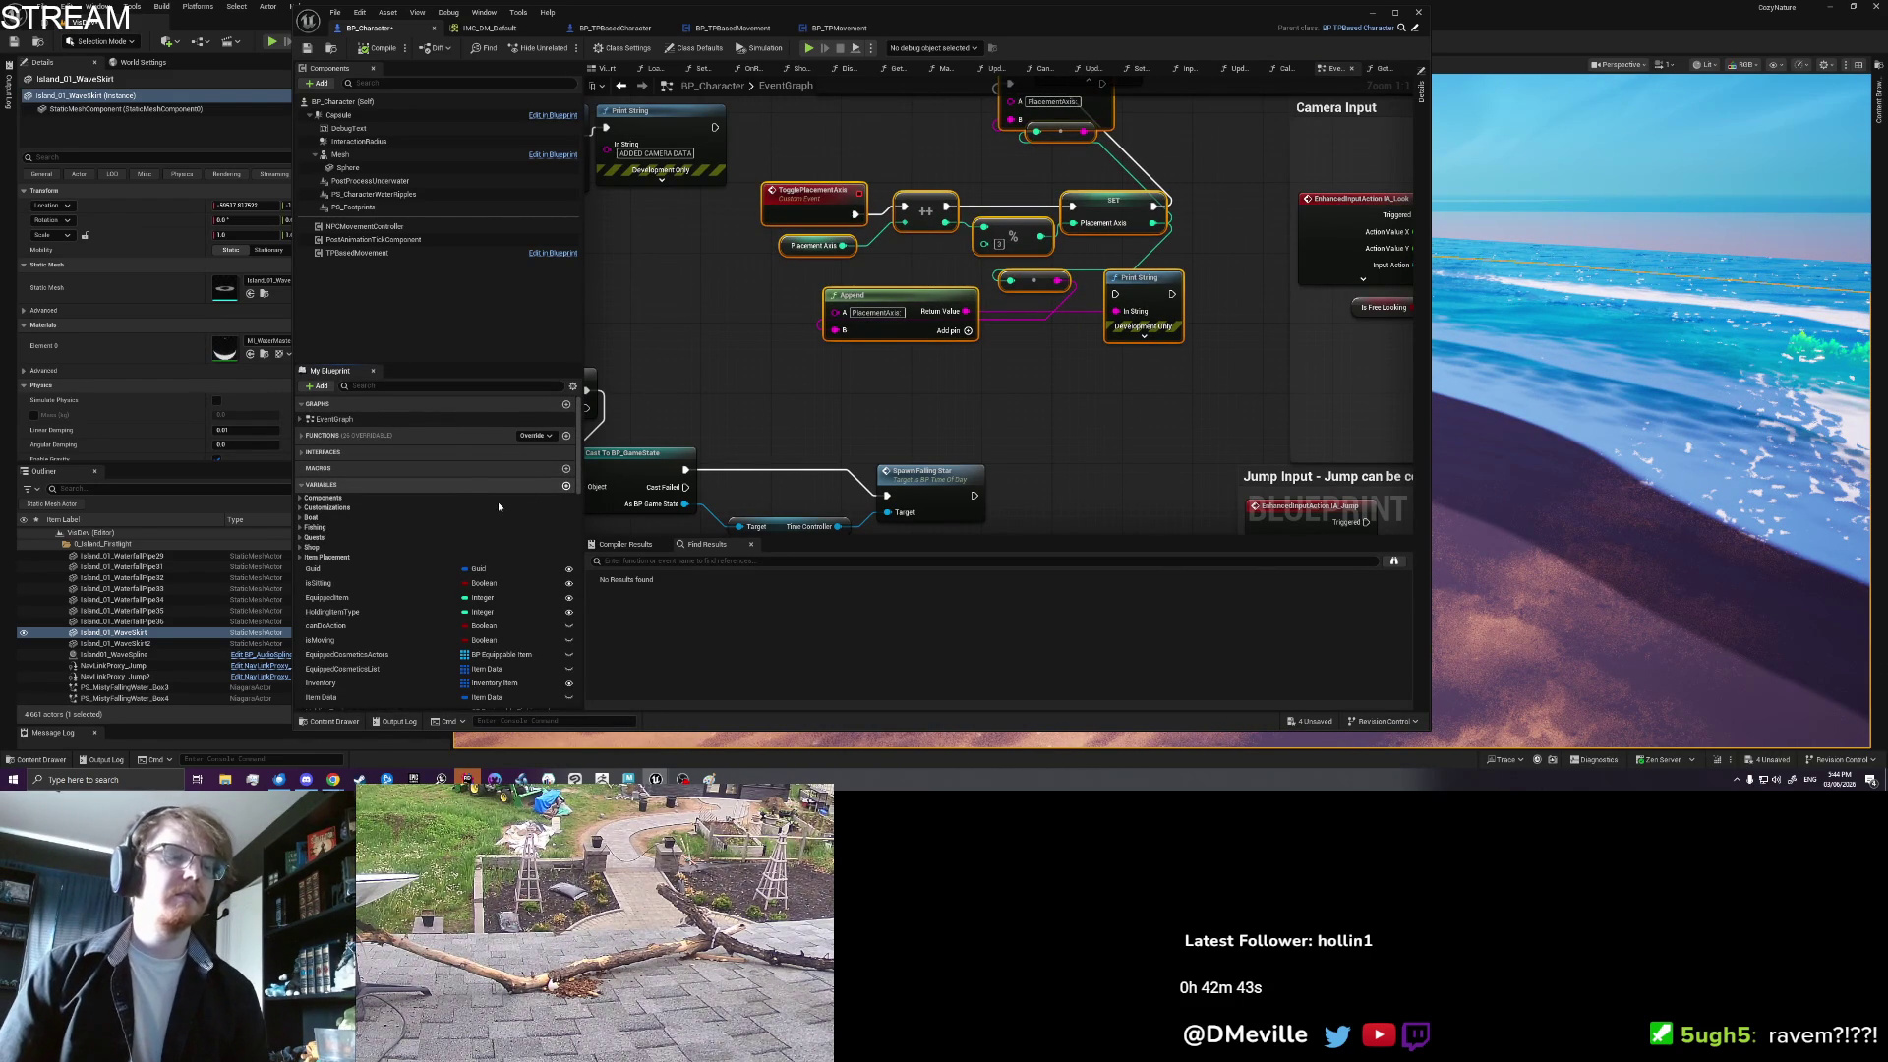
pyautogui.click(566, 485)
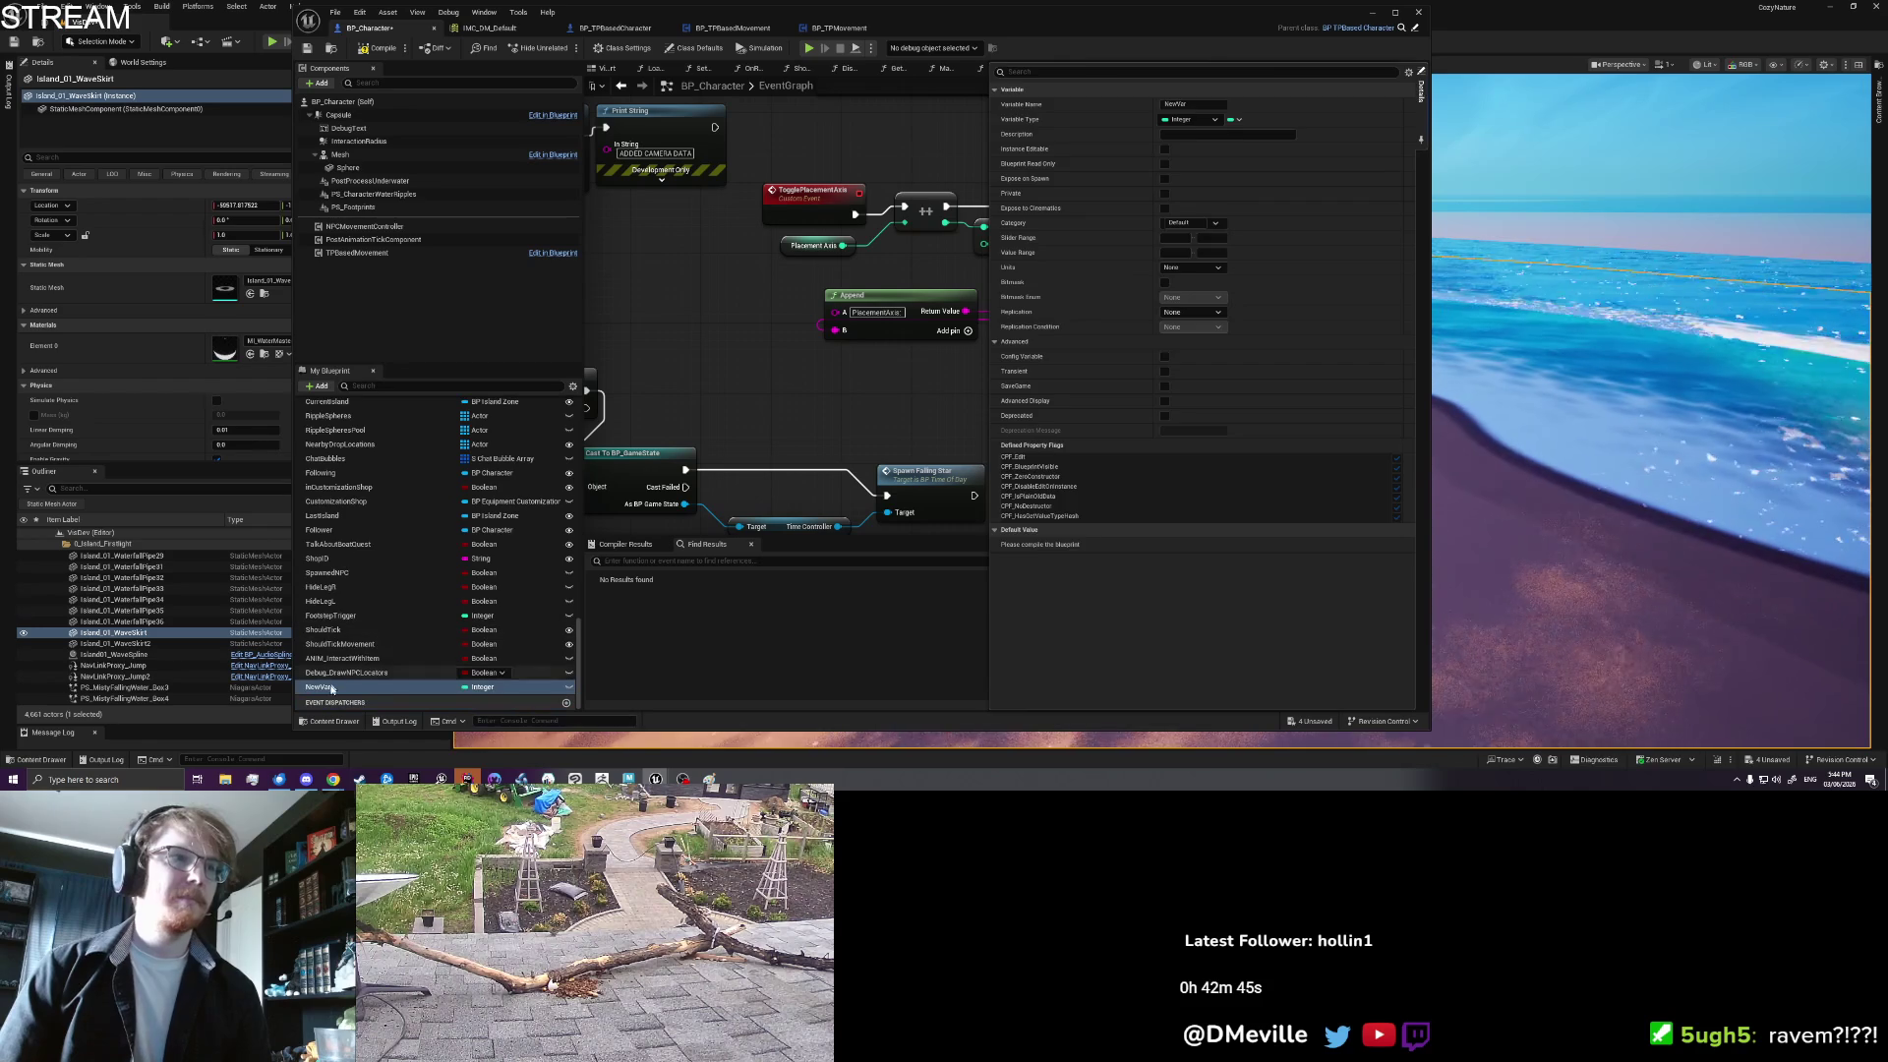
pyautogui.click(332, 688)
pyautogui.write('Pi')
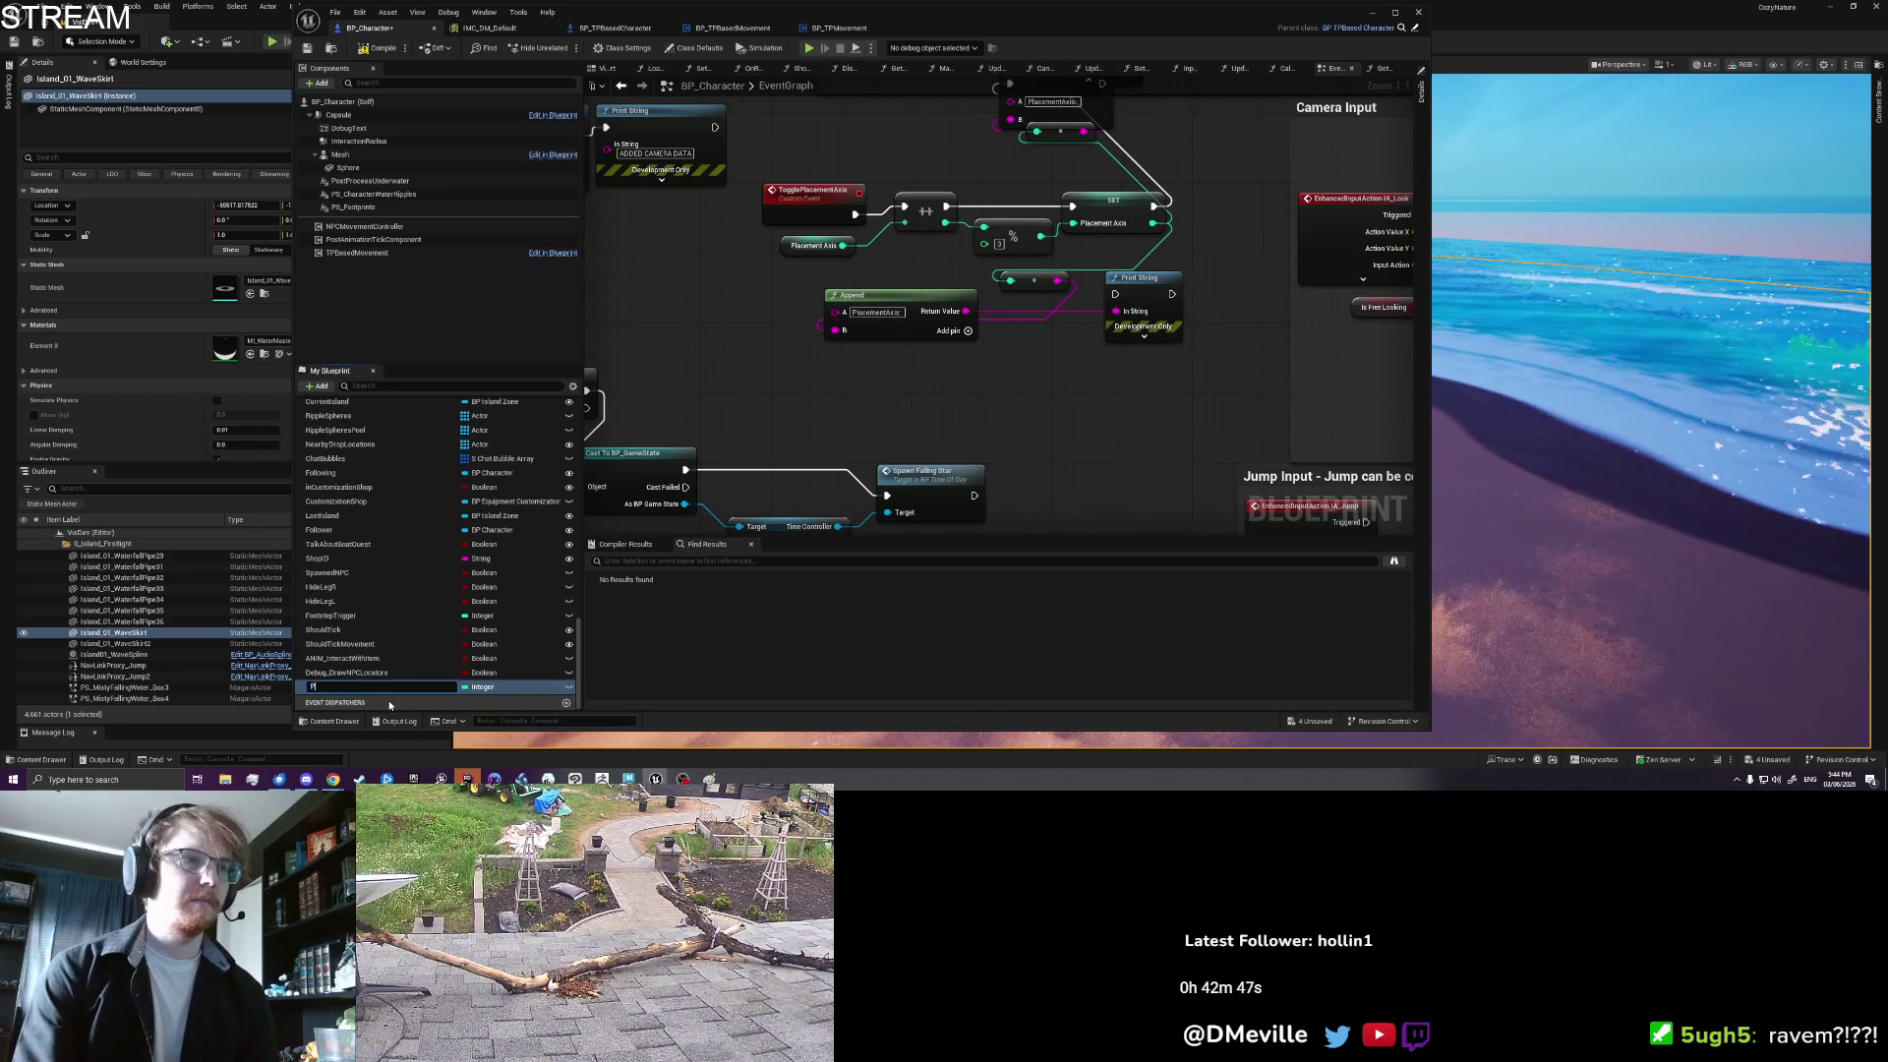
pyautogui.write('ckupNearbyIndex')
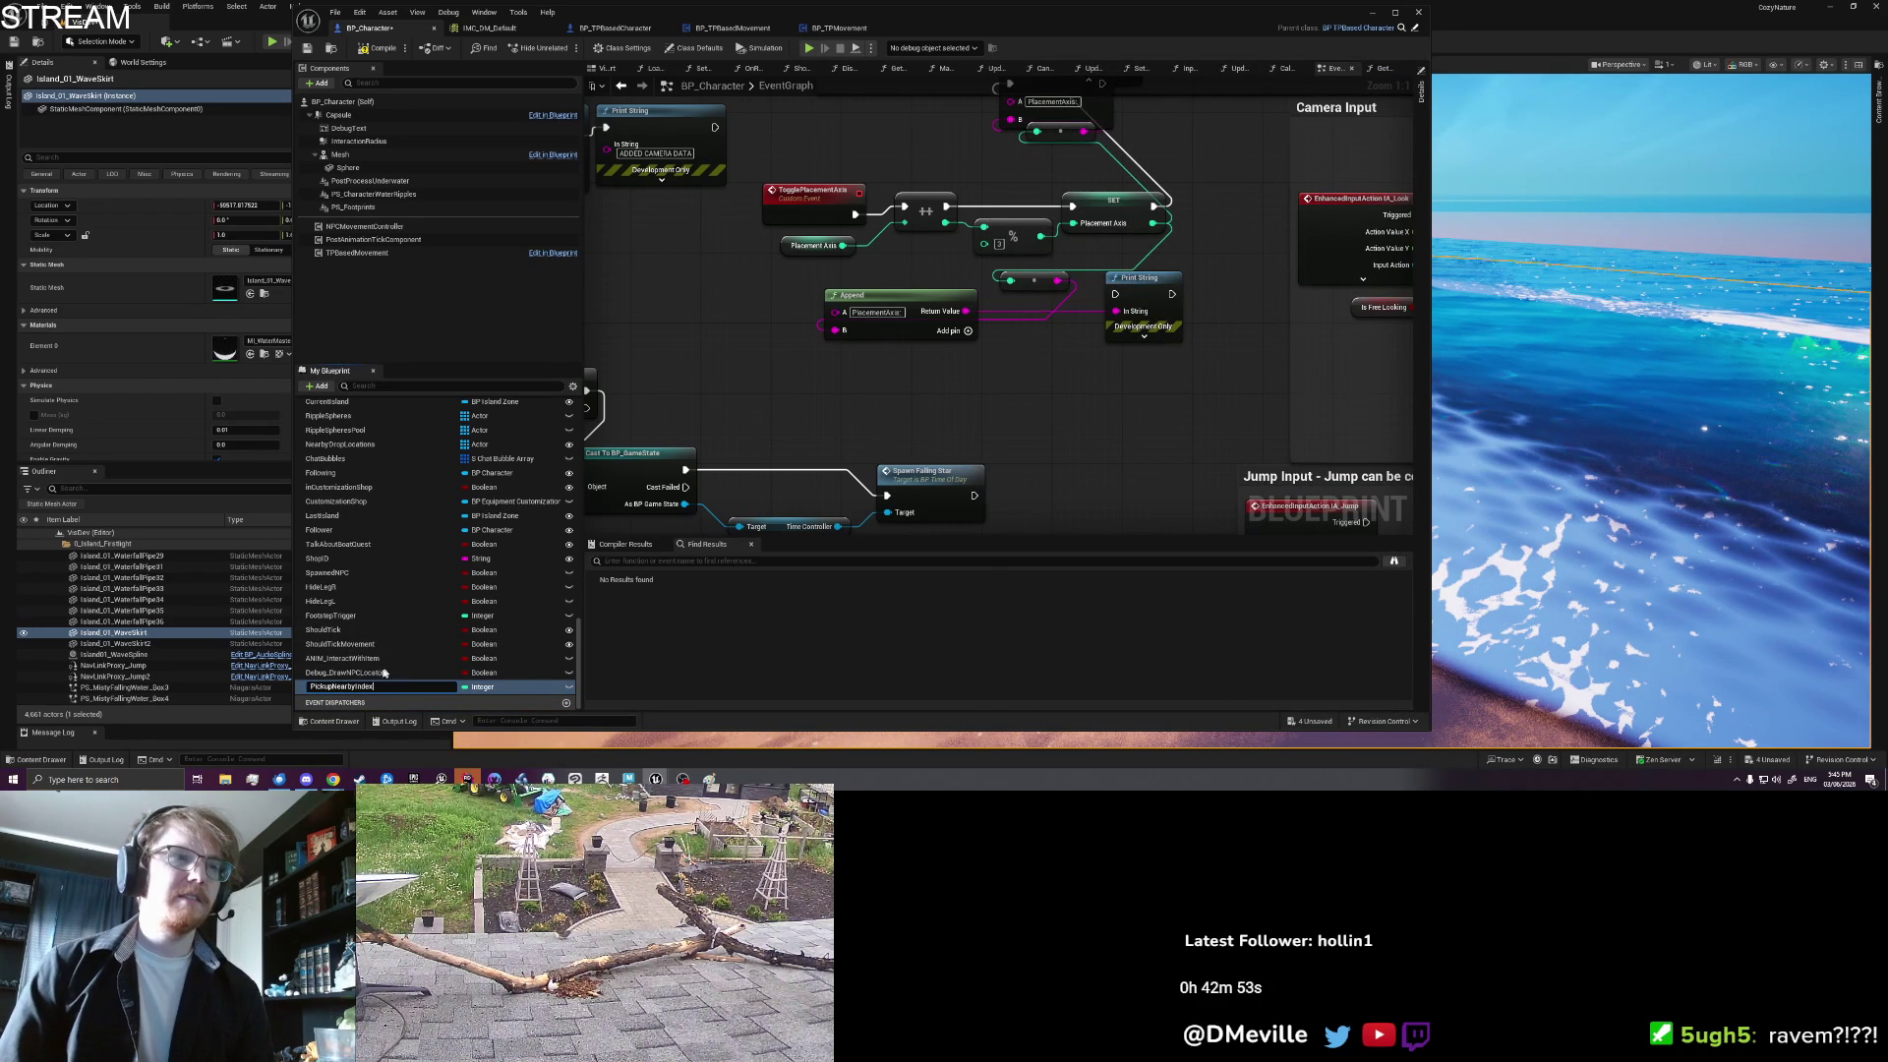
pyautogui.press('Return')
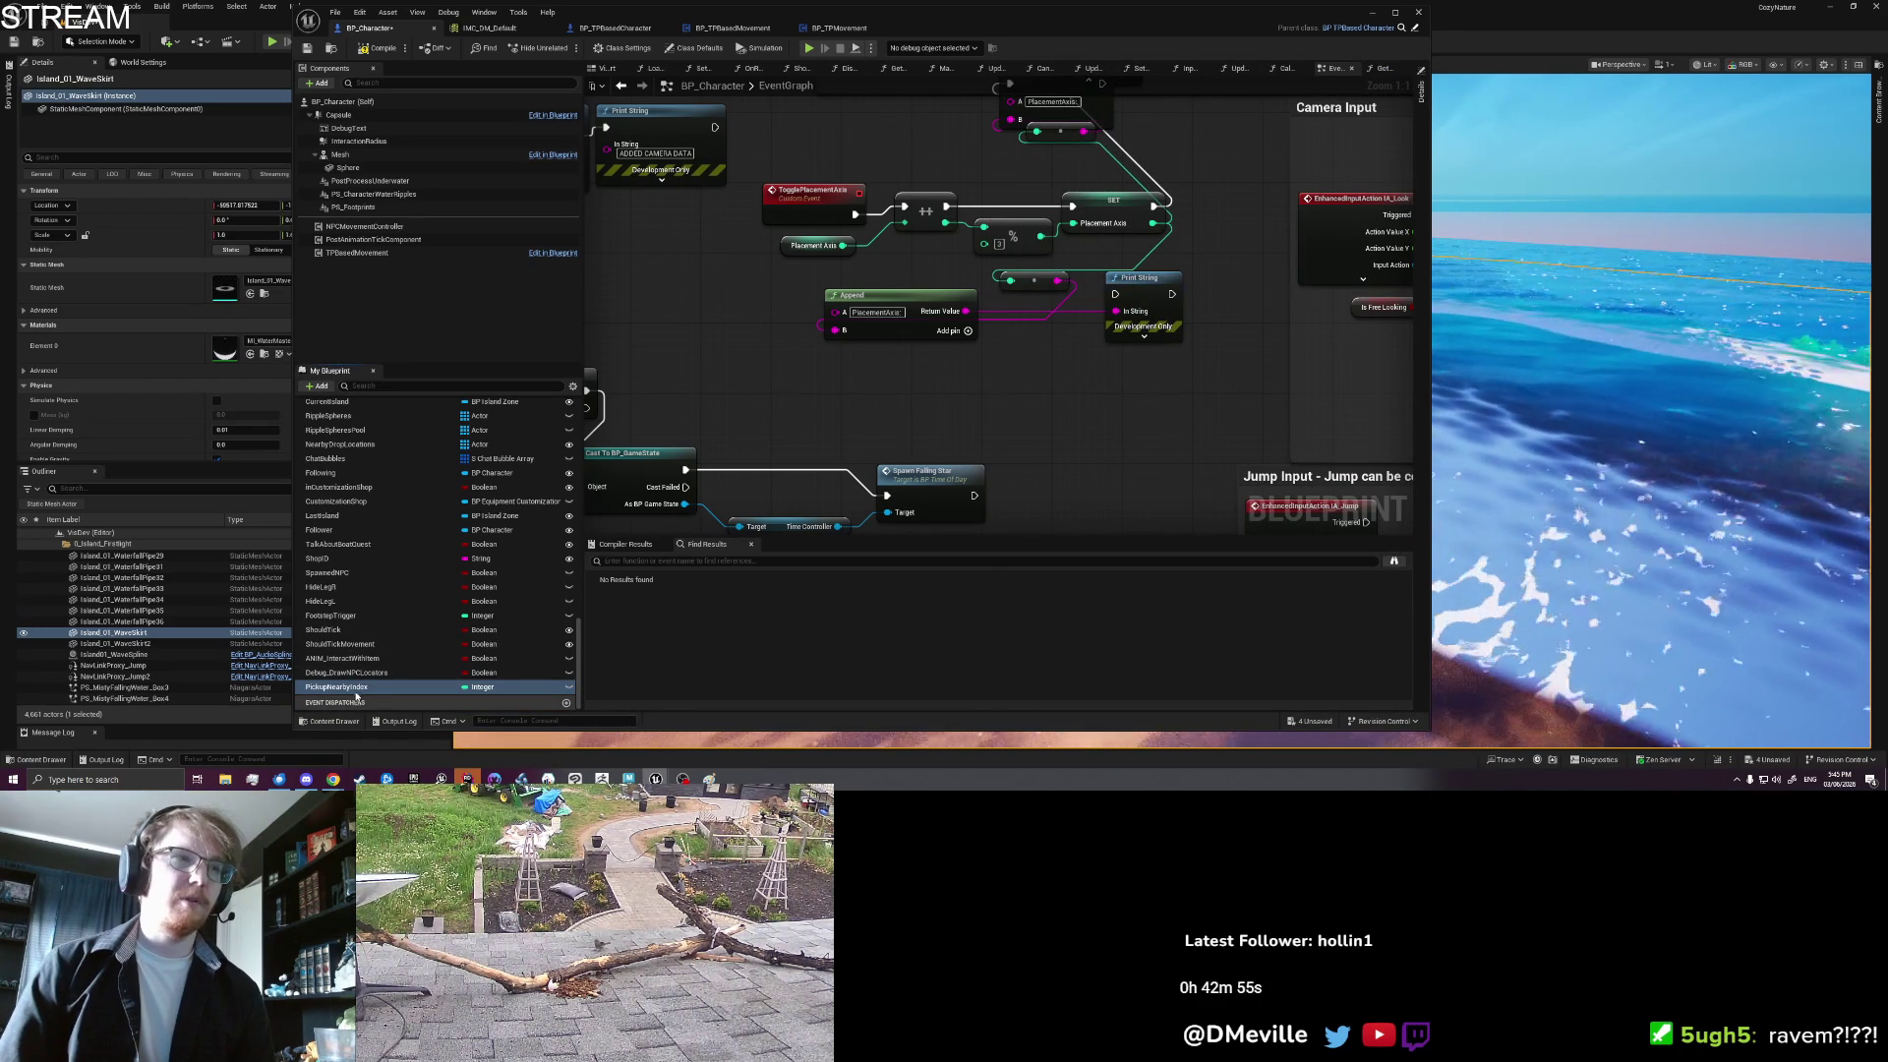
# Step: Place a PickupNearbyIndex getter and wire it into an increment (++) node
pyautogui.moveTo(356, 689)
pyautogui.mouseDown()
pyautogui.moveTo(980, 243)
pyautogui.moveTo(950, 386)
pyautogui.moveTo(854, 387)
pyautogui.moveTo(867, 396)
pyautogui.mouseUp()
pyautogui.click(956, 393)
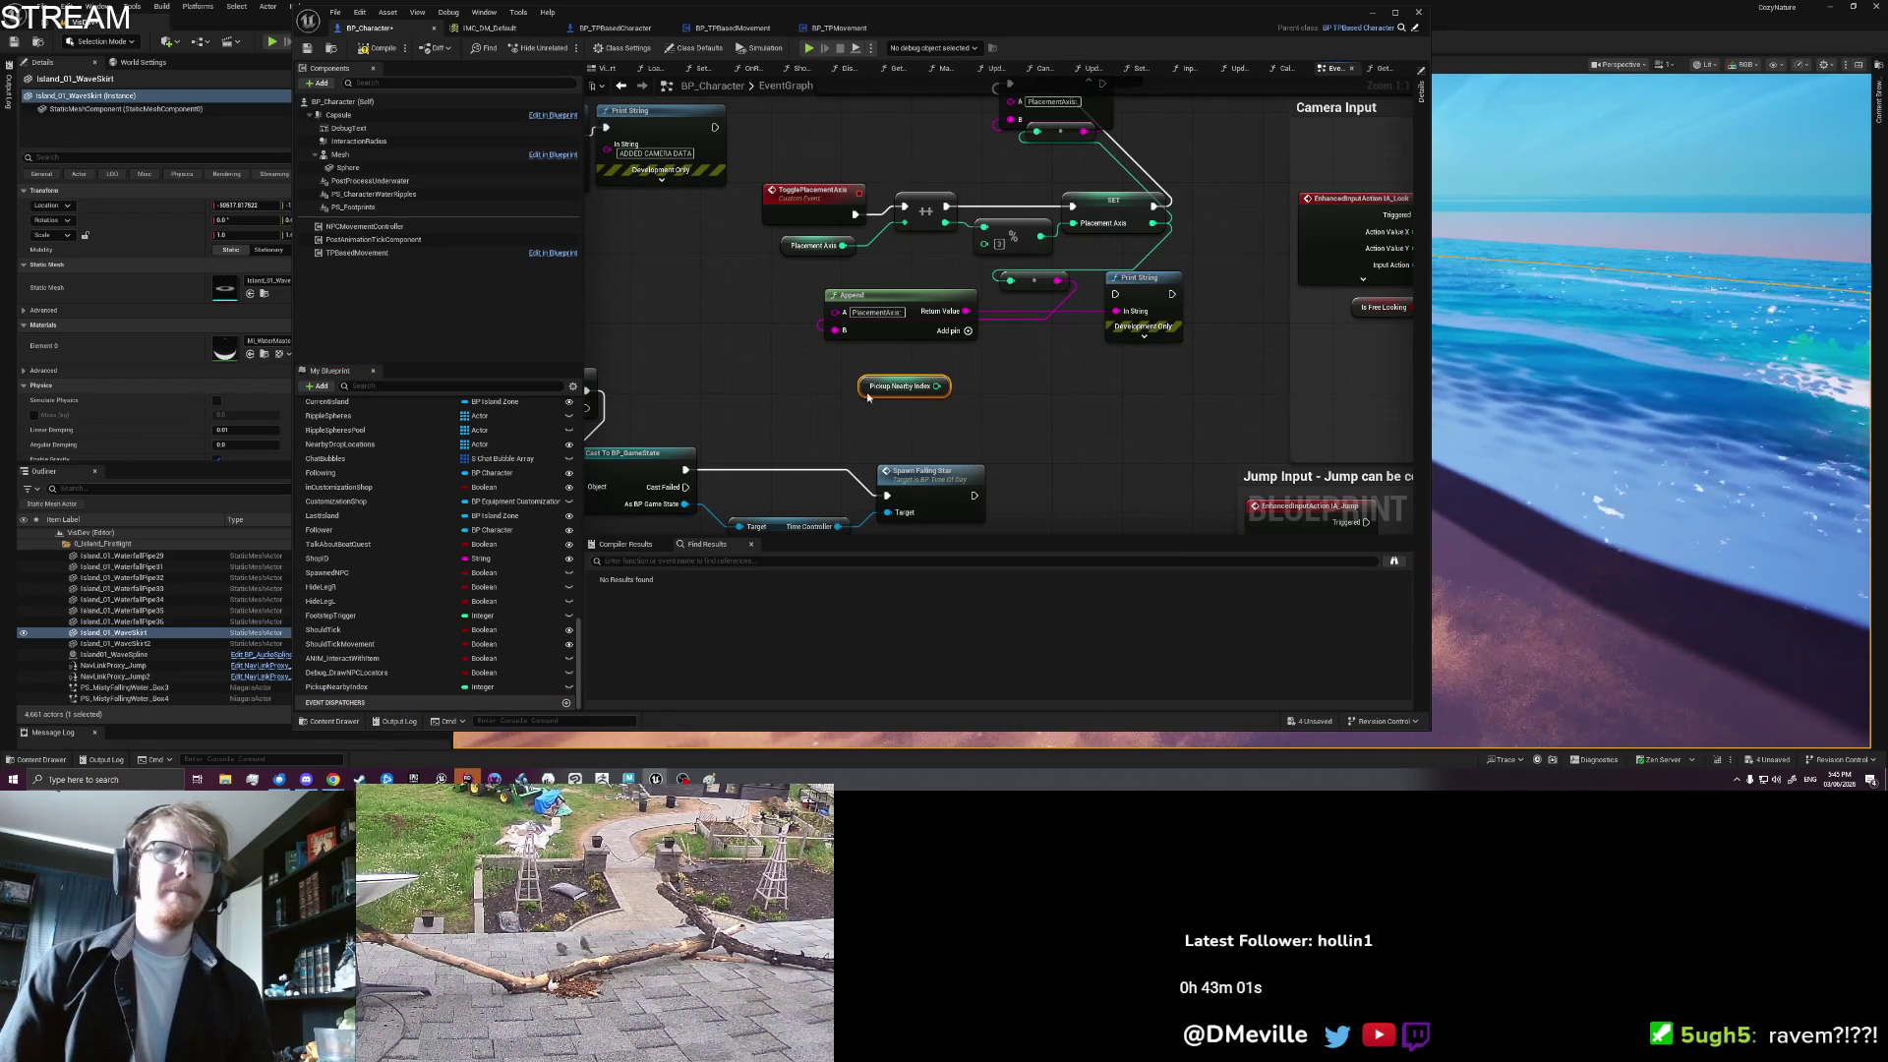
pyautogui.click(1032, 398)
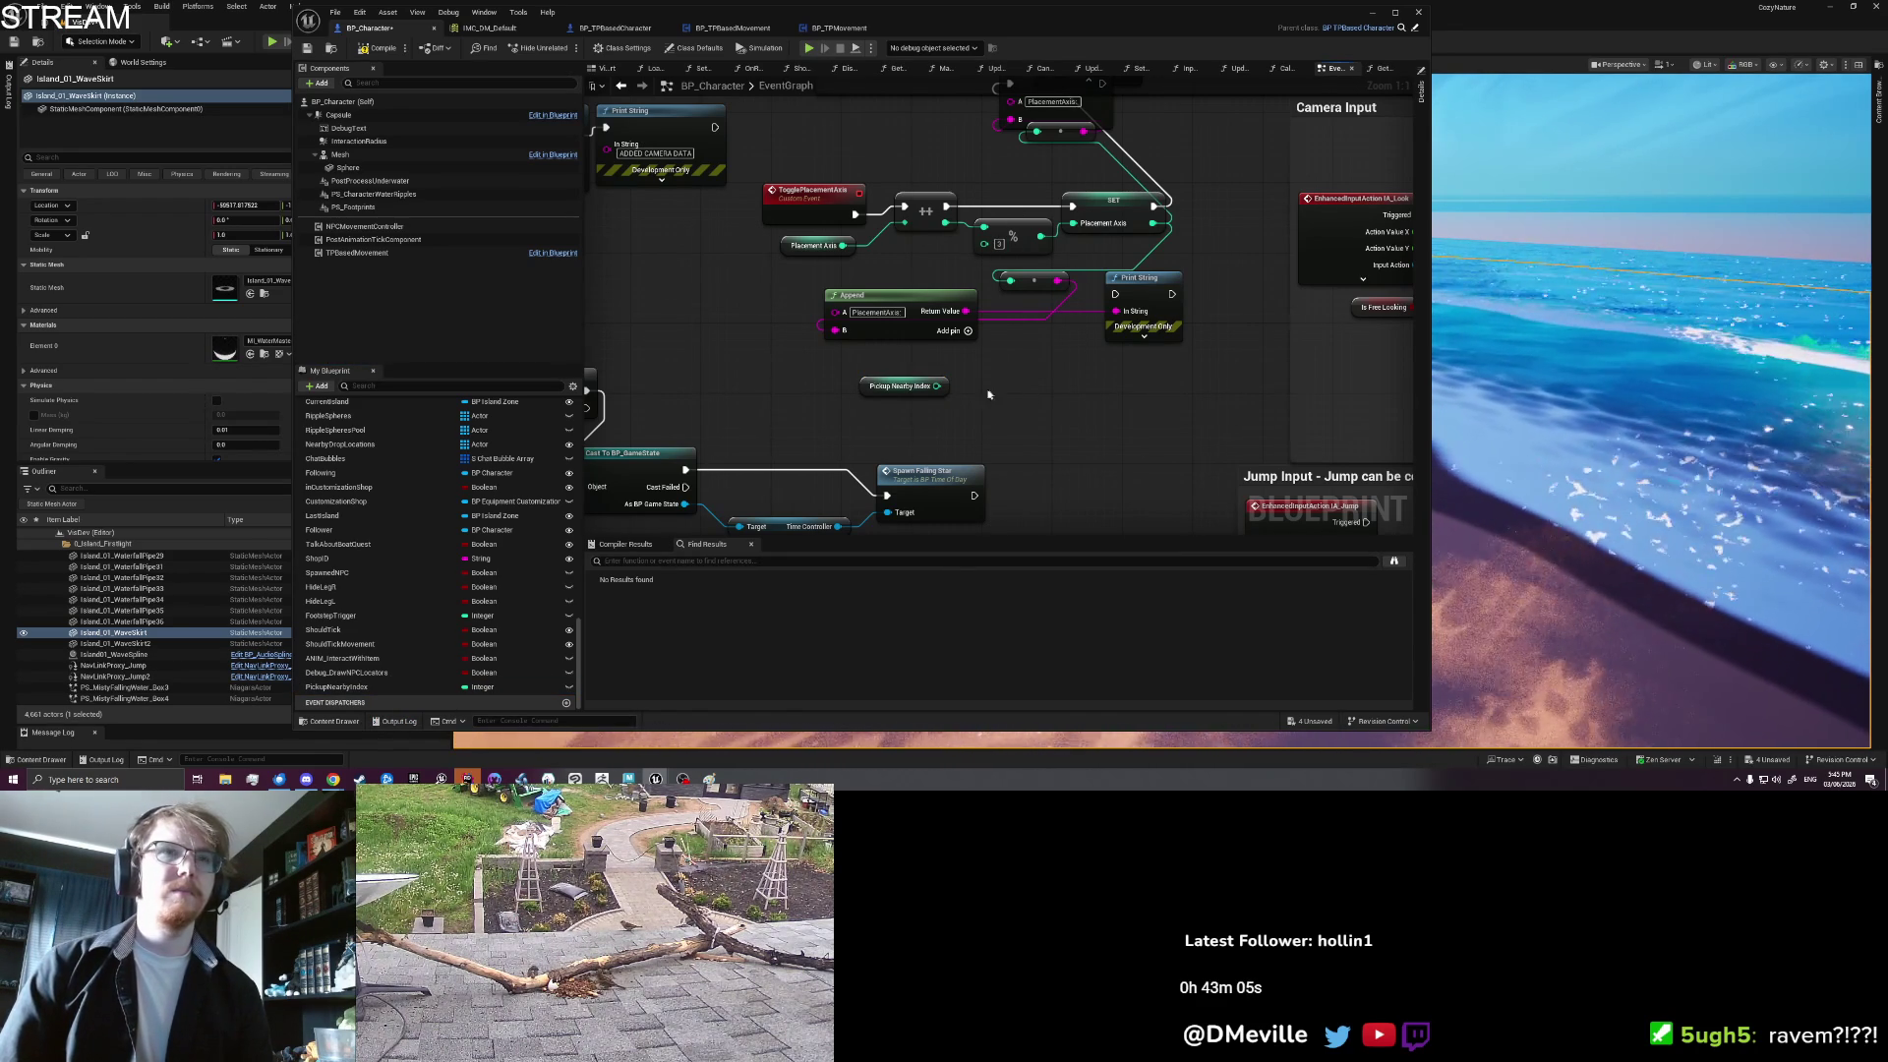
pyautogui.moveTo(936, 386); pyautogui.dragTo(1005, 384)
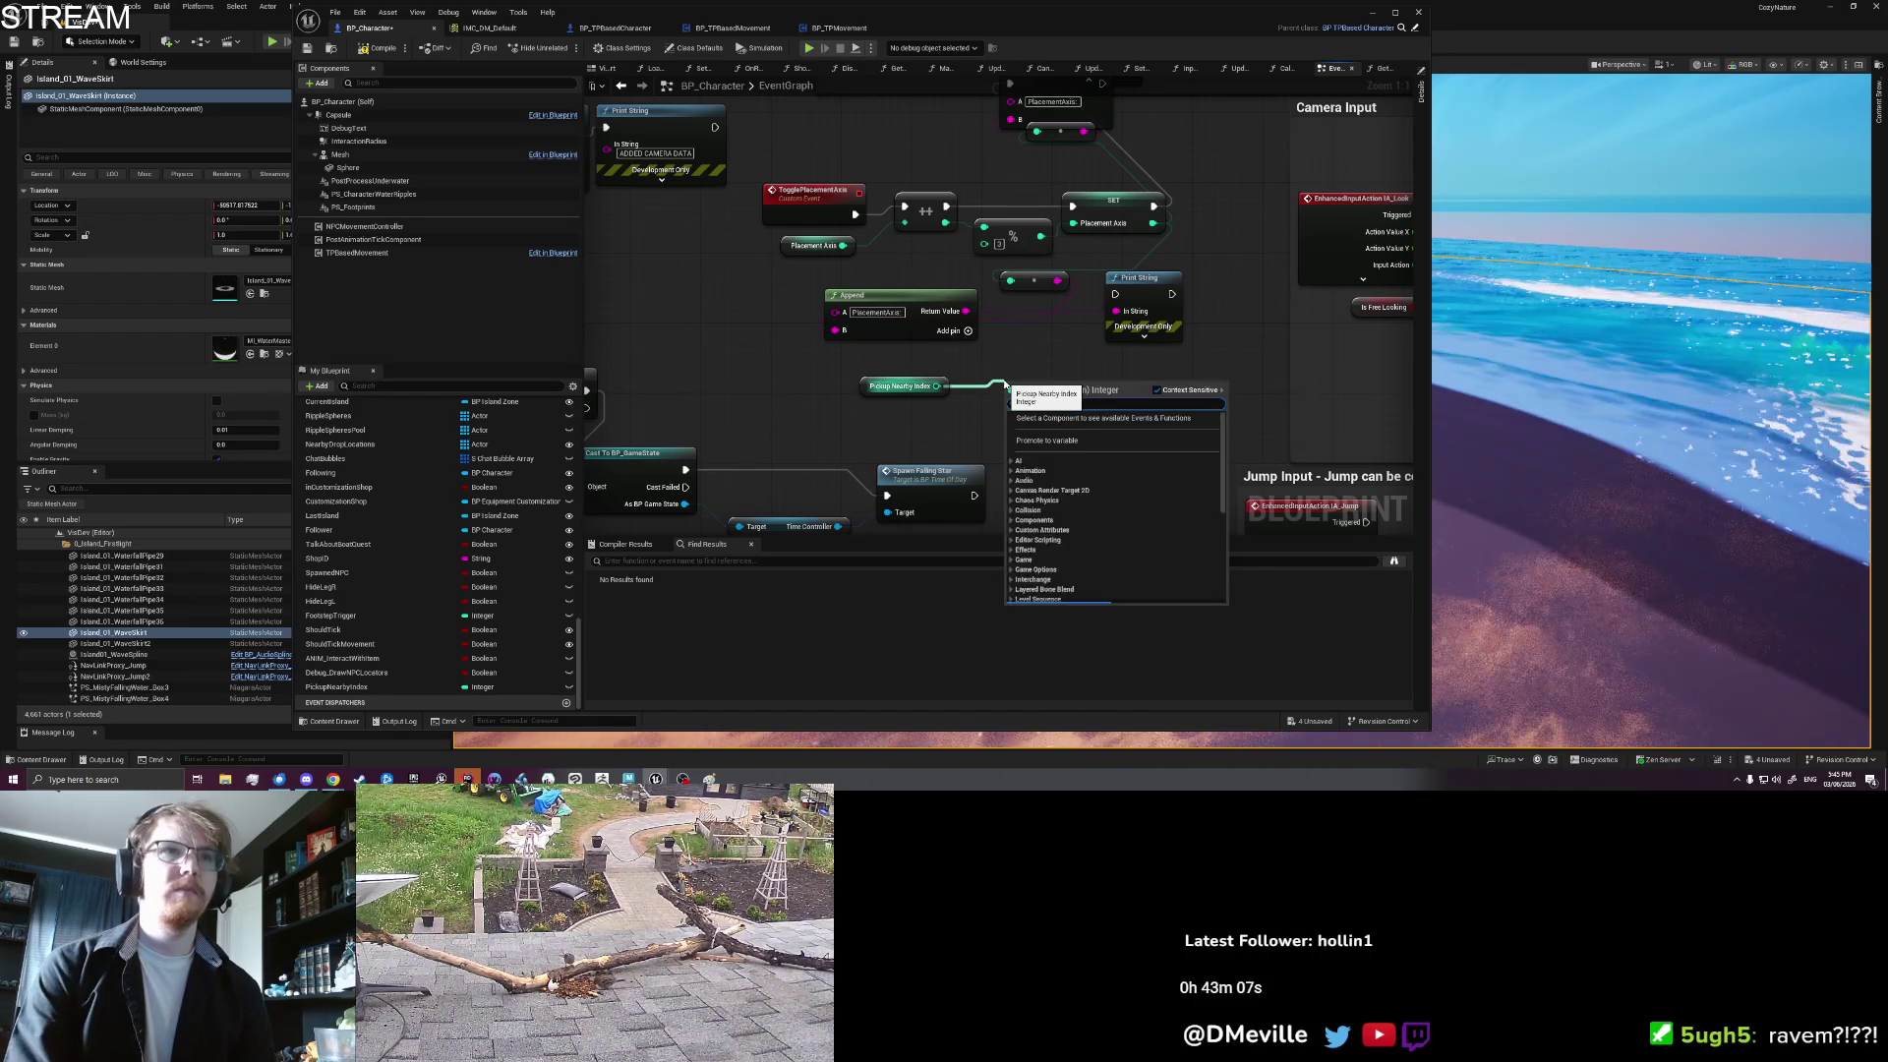
pyautogui.press('Escape')
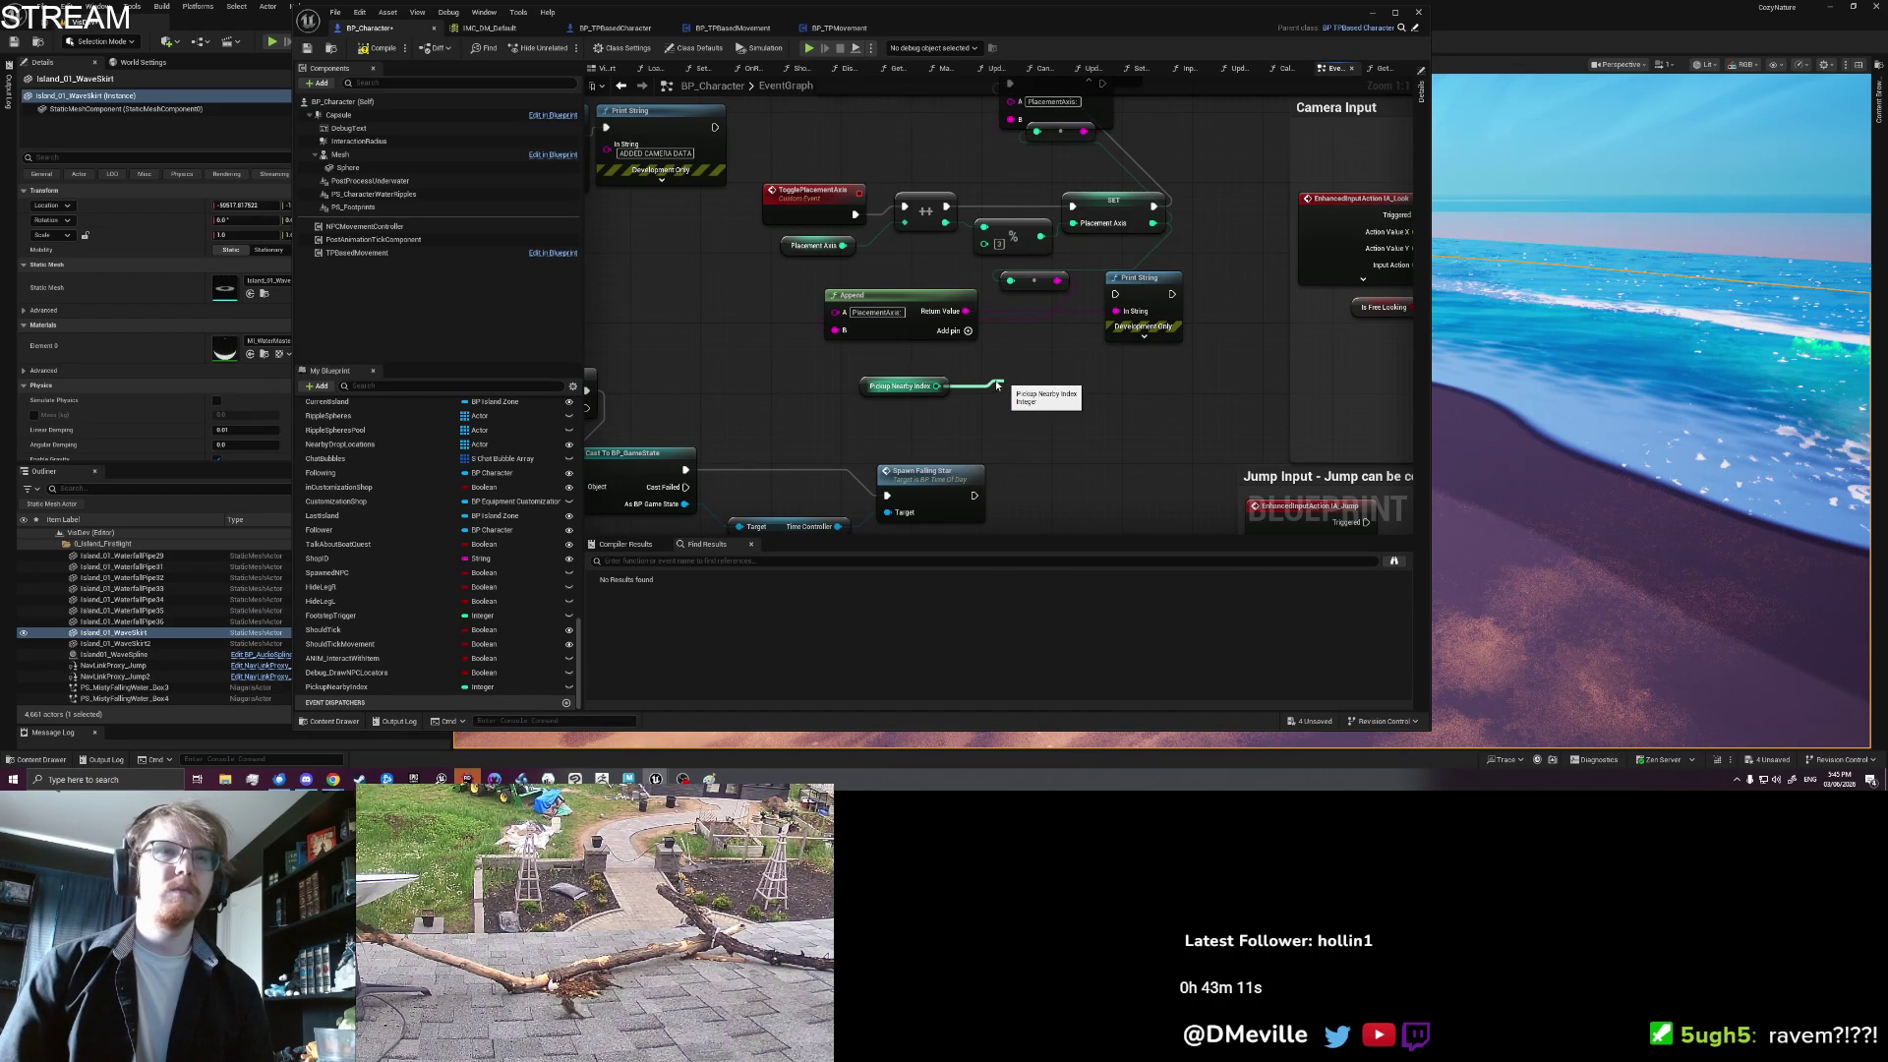
pyautogui.write('++')
pyautogui.press('Return')
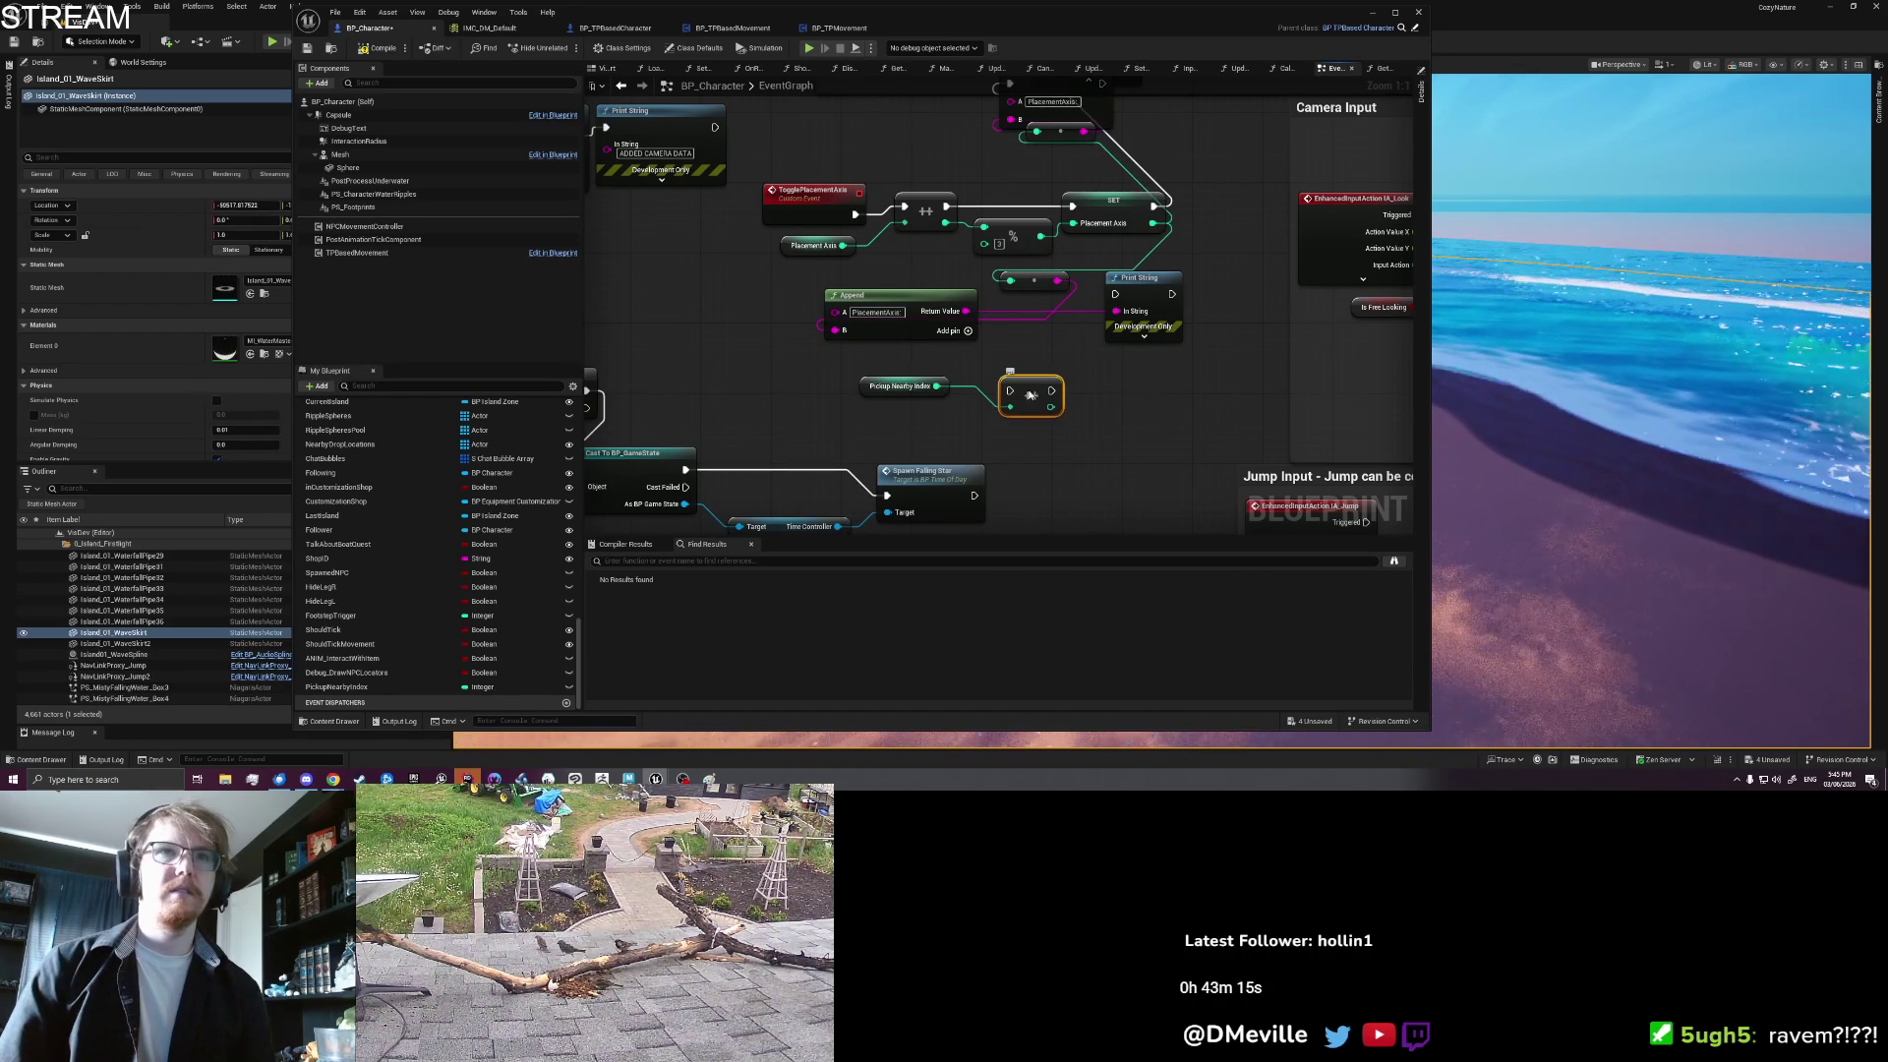
# Step: Compile BP_Character with the new increment logic
pyautogui.moveTo(1100, 82); pyautogui.dragTo(1005, 433)
pyautogui.click(1081, 406)
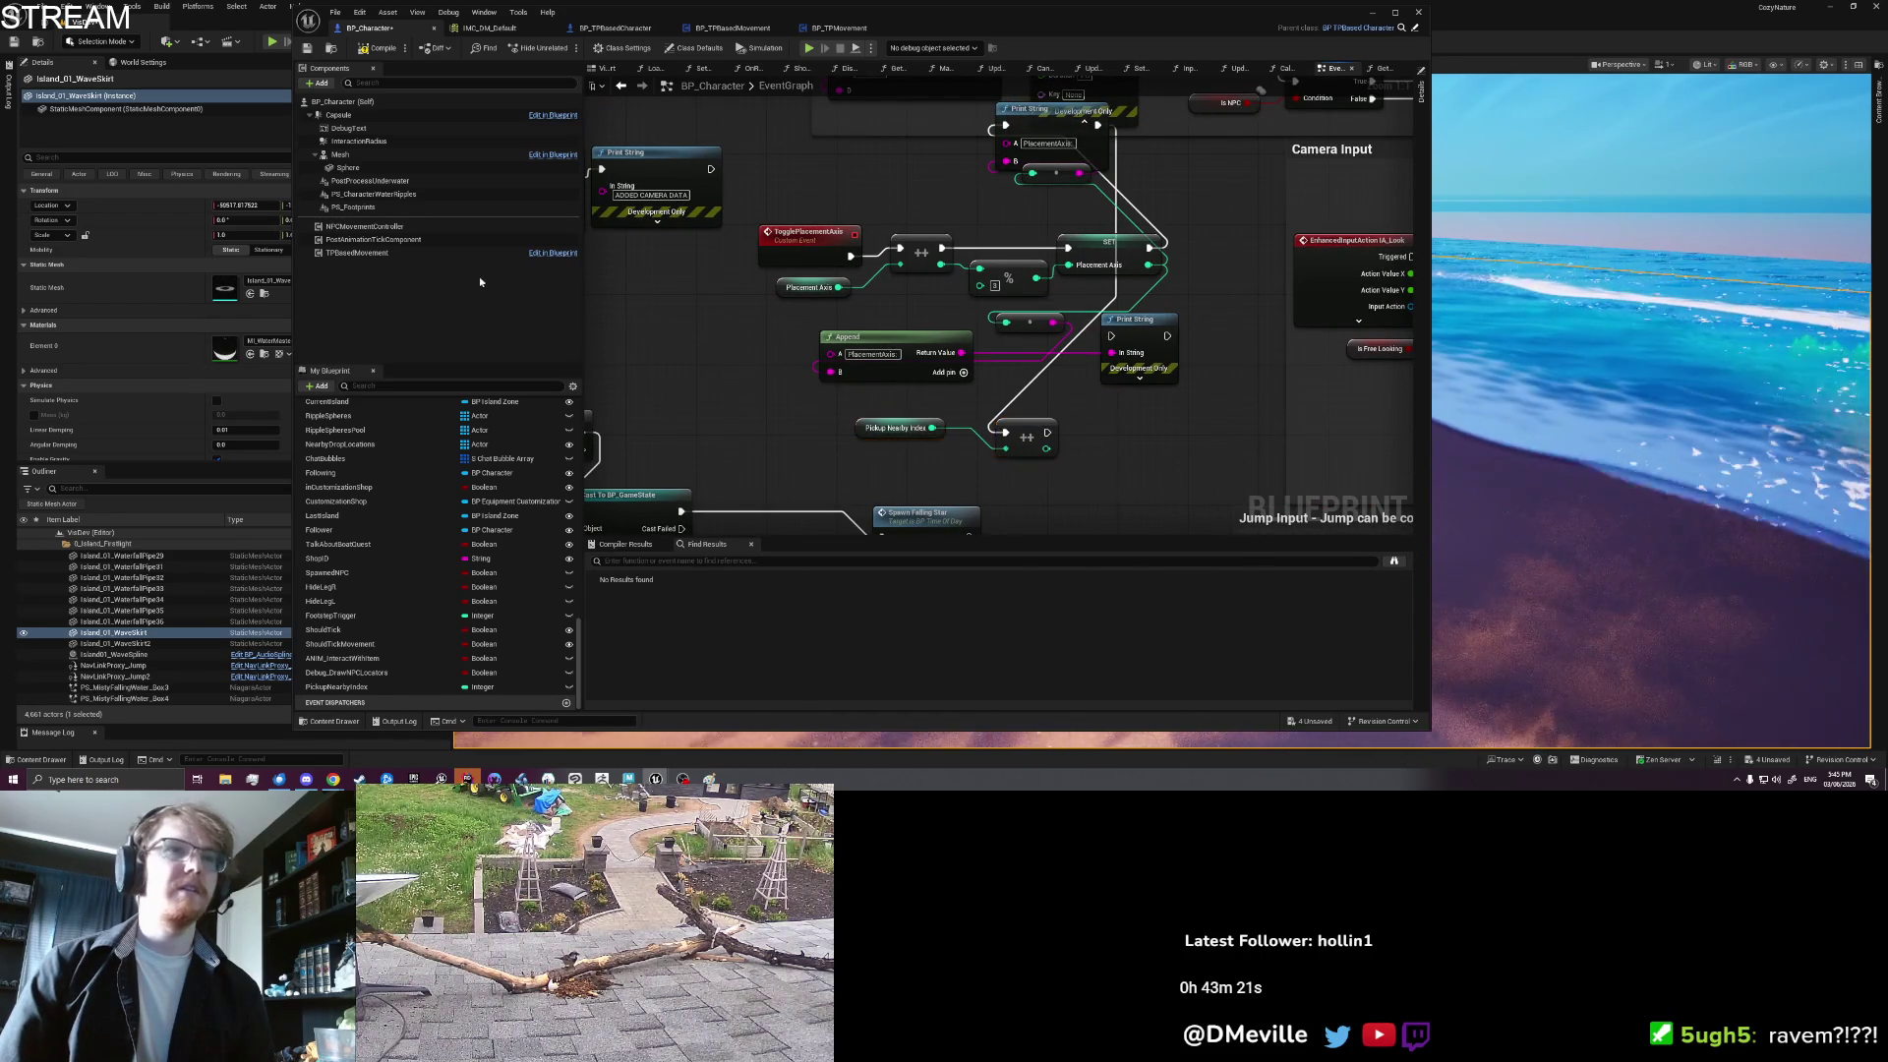
pyautogui.click(382, 48)
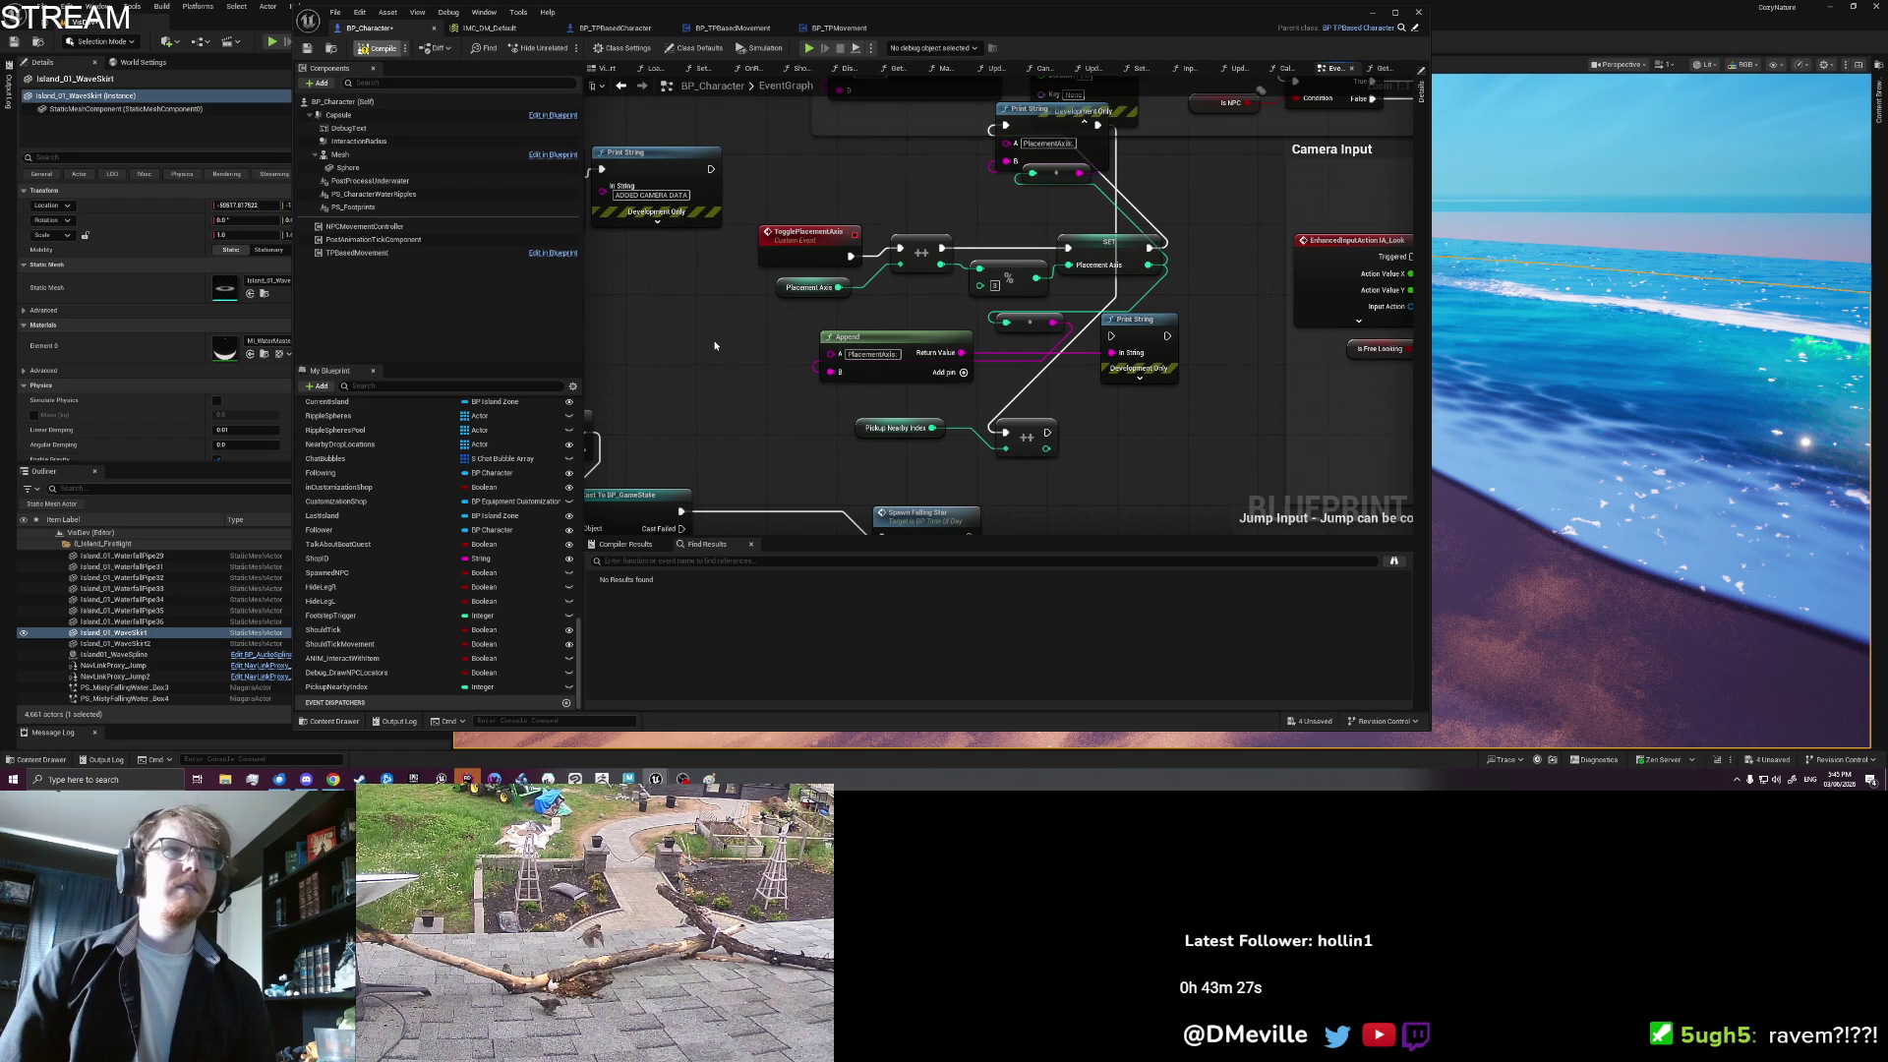
pyautogui.rightClick(737, 417)
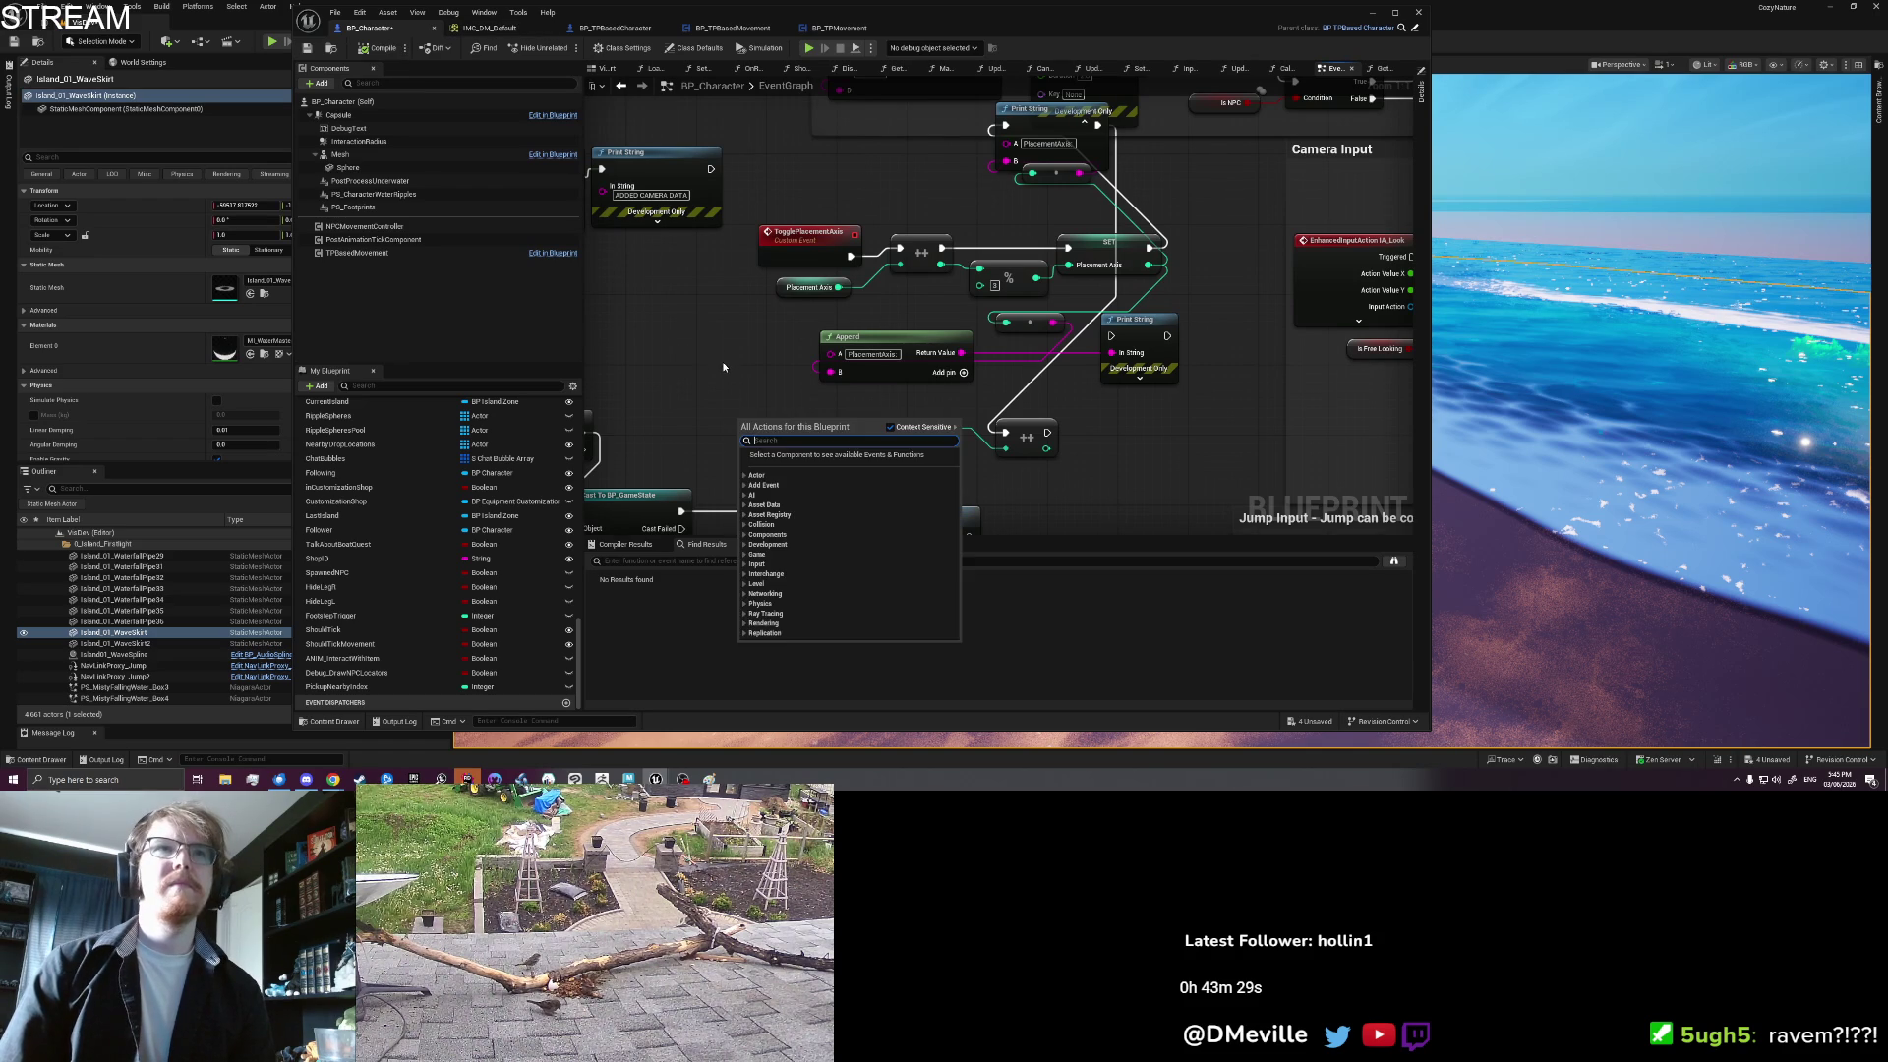
# Step: Open the GetClosestInteractable function and look over its Sorted, Get Index and Return nodes
pyautogui.press('Escape')
pyautogui.click(1378, 69)
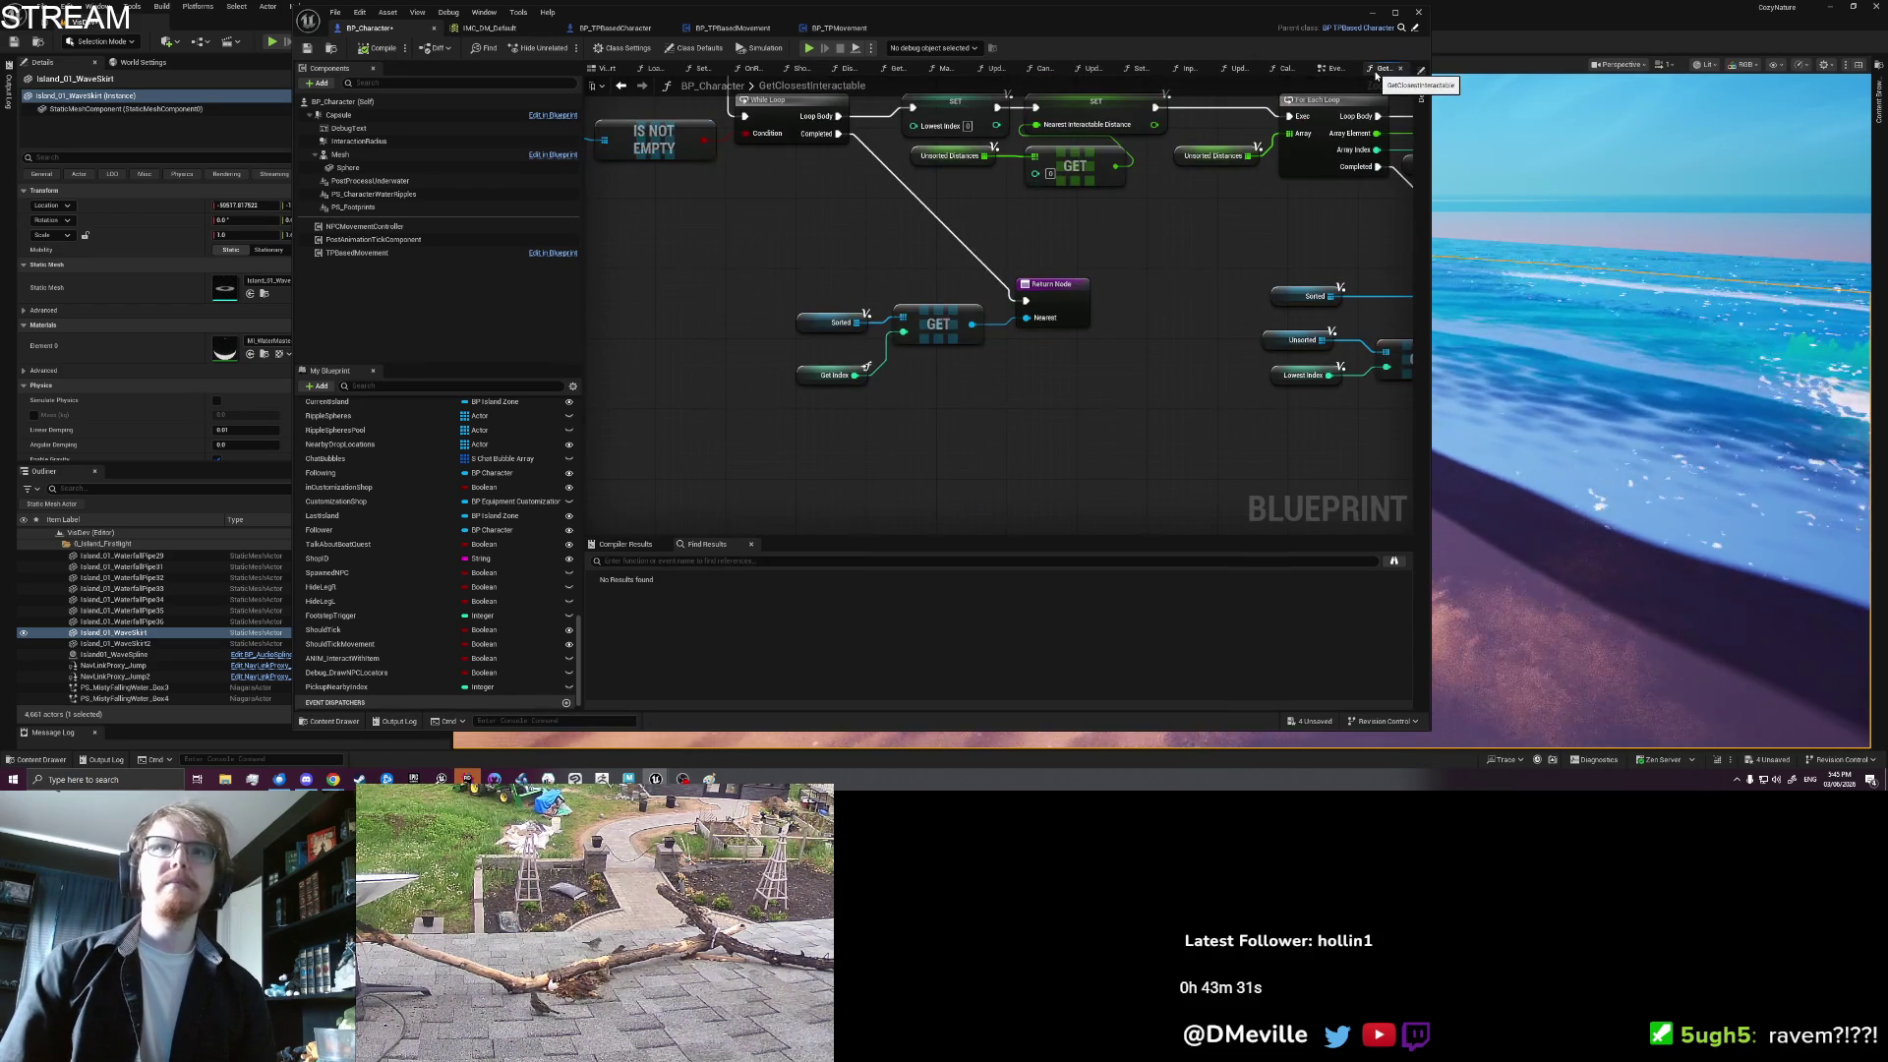
pyautogui.moveTo(885, 418)
pyautogui.mouseDown()
pyautogui.moveTo(751, 295)
pyautogui.moveTo(847, 437)
pyautogui.moveTo(835, 363)
pyautogui.moveTo(750, 211)
pyautogui.moveTo(873, 479)
pyautogui.mouseUp()
pyautogui.moveTo(793, 223)
pyautogui.mouseDown()
pyautogui.moveTo(748, 98)
pyautogui.moveTo(731, 305)
pyautogui.moveTo(798, 346)
pyautogui.mouseUp()
pyautogui.click(803, 310)
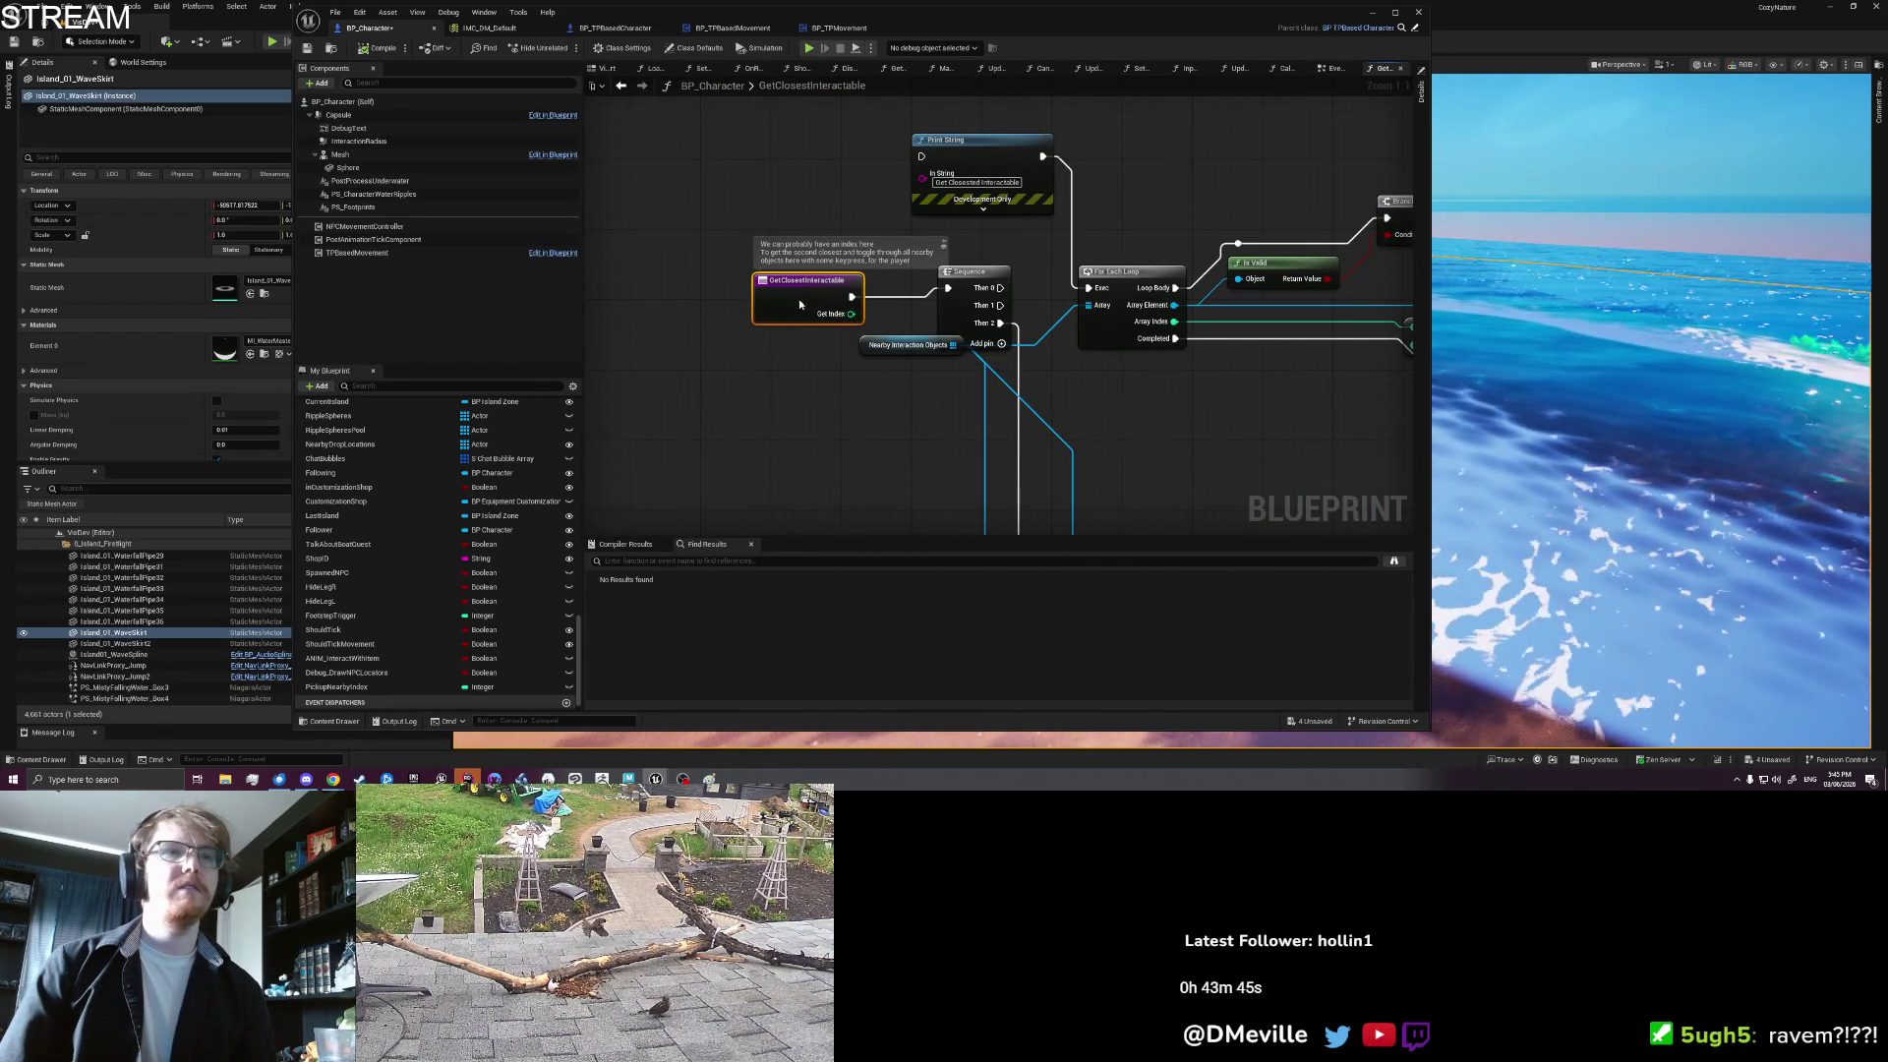
pyautogui.moveTo(894, 480)
pyautogui.mouseDown()
pyautogui.moveTo(869, 386)
pyautogui.moveTo(696, 148)
pyautogui.mouseUp()
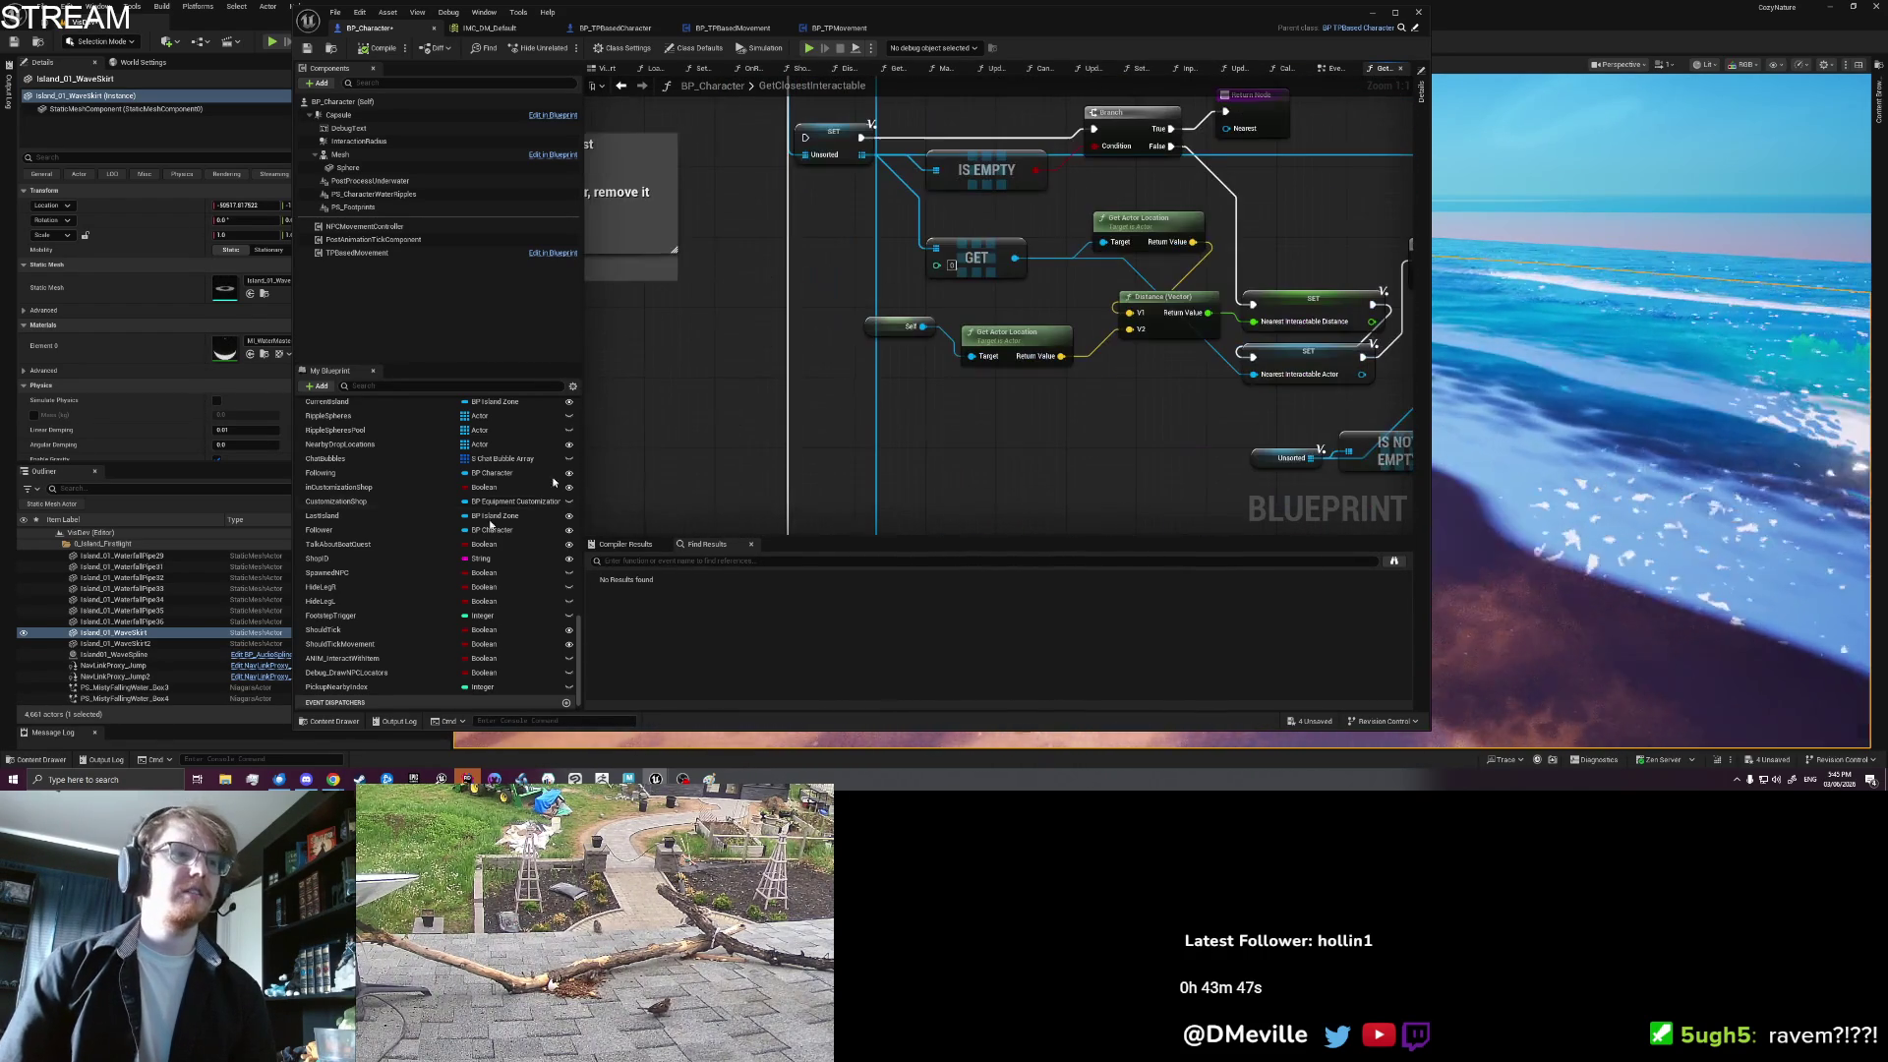
# Step: Add a Pickup Nearby Index getter below the Get Index node
pyautogui.click(383, 688)
pyautogui.moveTo(918, 443)
pyautogui.mouseDown()
pyautogui.moveTo(881, 295)
pyautogui.moveTo(882, 132)
pyautogui.mouseUp()
pyautogui.moveTo(865, 512)
pyautogui.mouseDown()
pyautogui.moveTo(787, 216)
pyautogui.moveTo(786, 108)
pyautogui.mouseUp()
pyautogui.moveTo(797, 363); pyautogui.dragTo(705, 402)
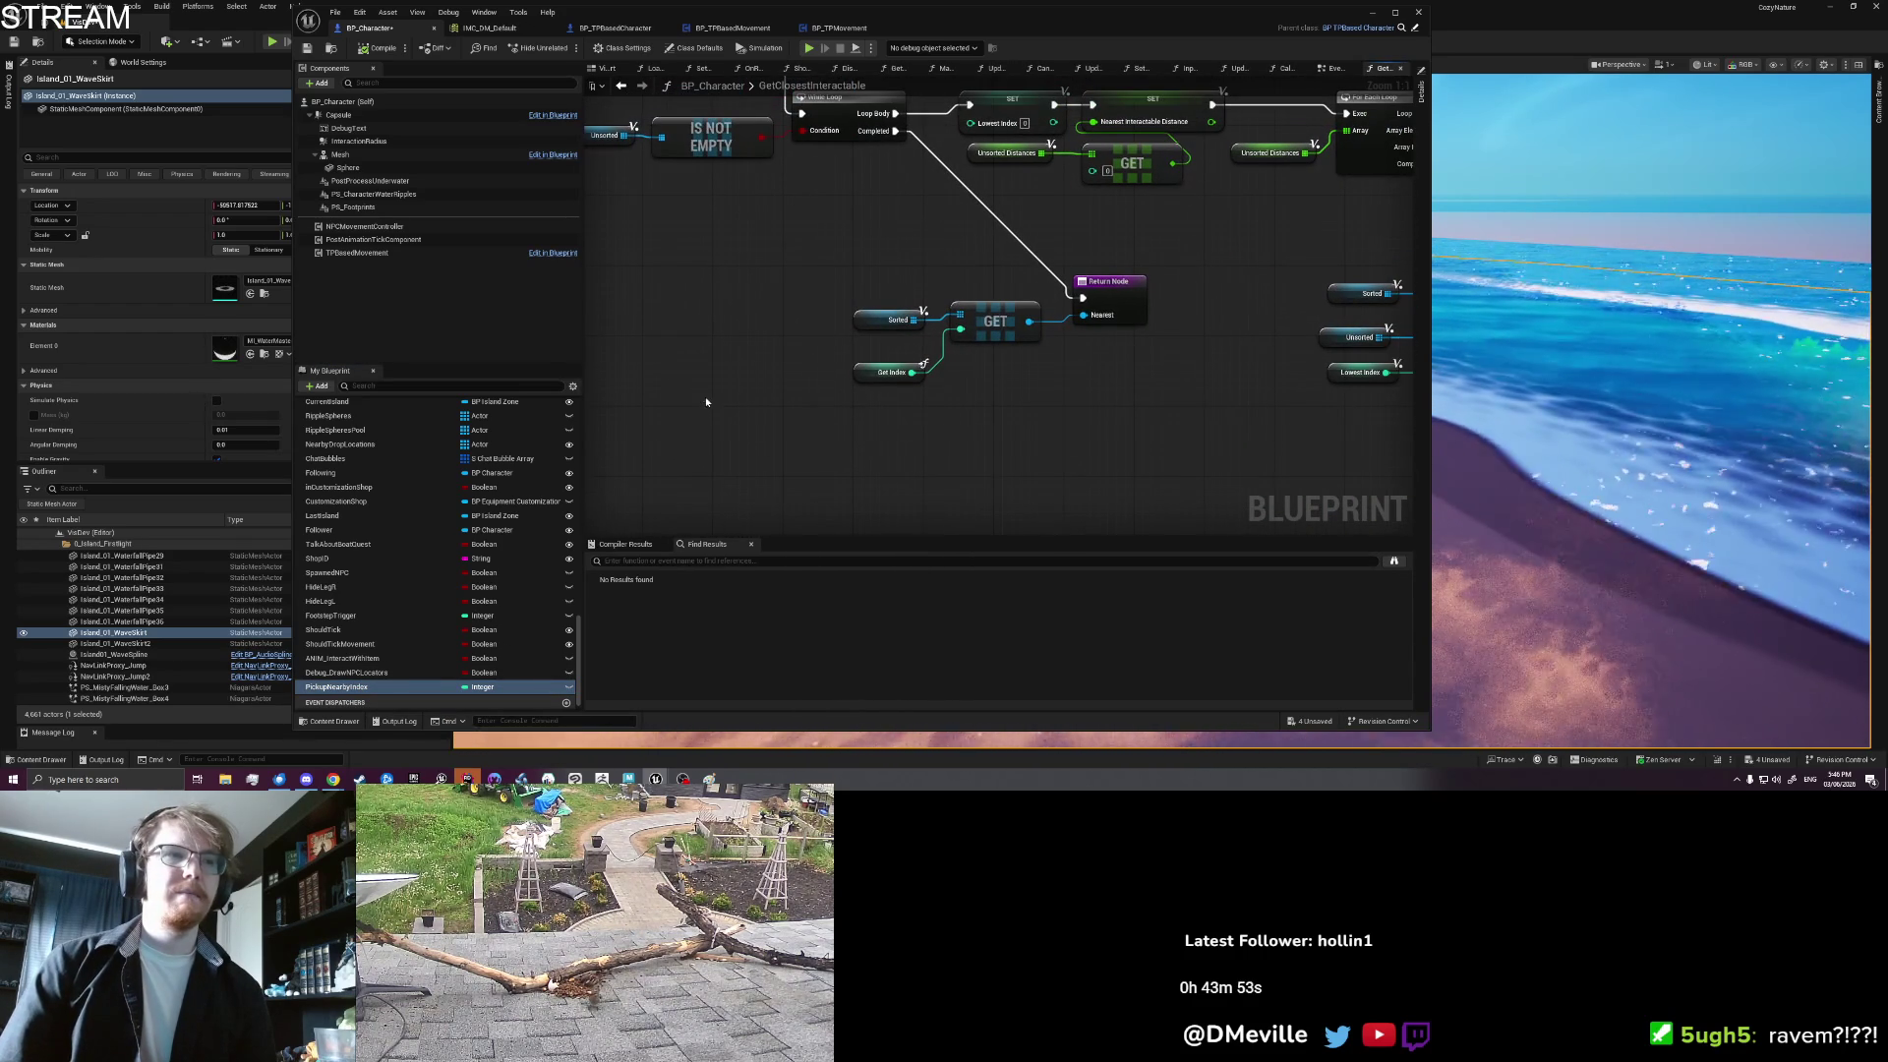
pyautogui.moveTo(366, 692)
pyautogui.mouseDown()
pyautogui.moveTo(915, 427)
pyautogui.moveTo(890, 425)
pyautogui.moveTo(930, 430)
pyautogui.moveTo(768, 448)
pyautogui.mouseUp()
pyautogui.click(935, 442)
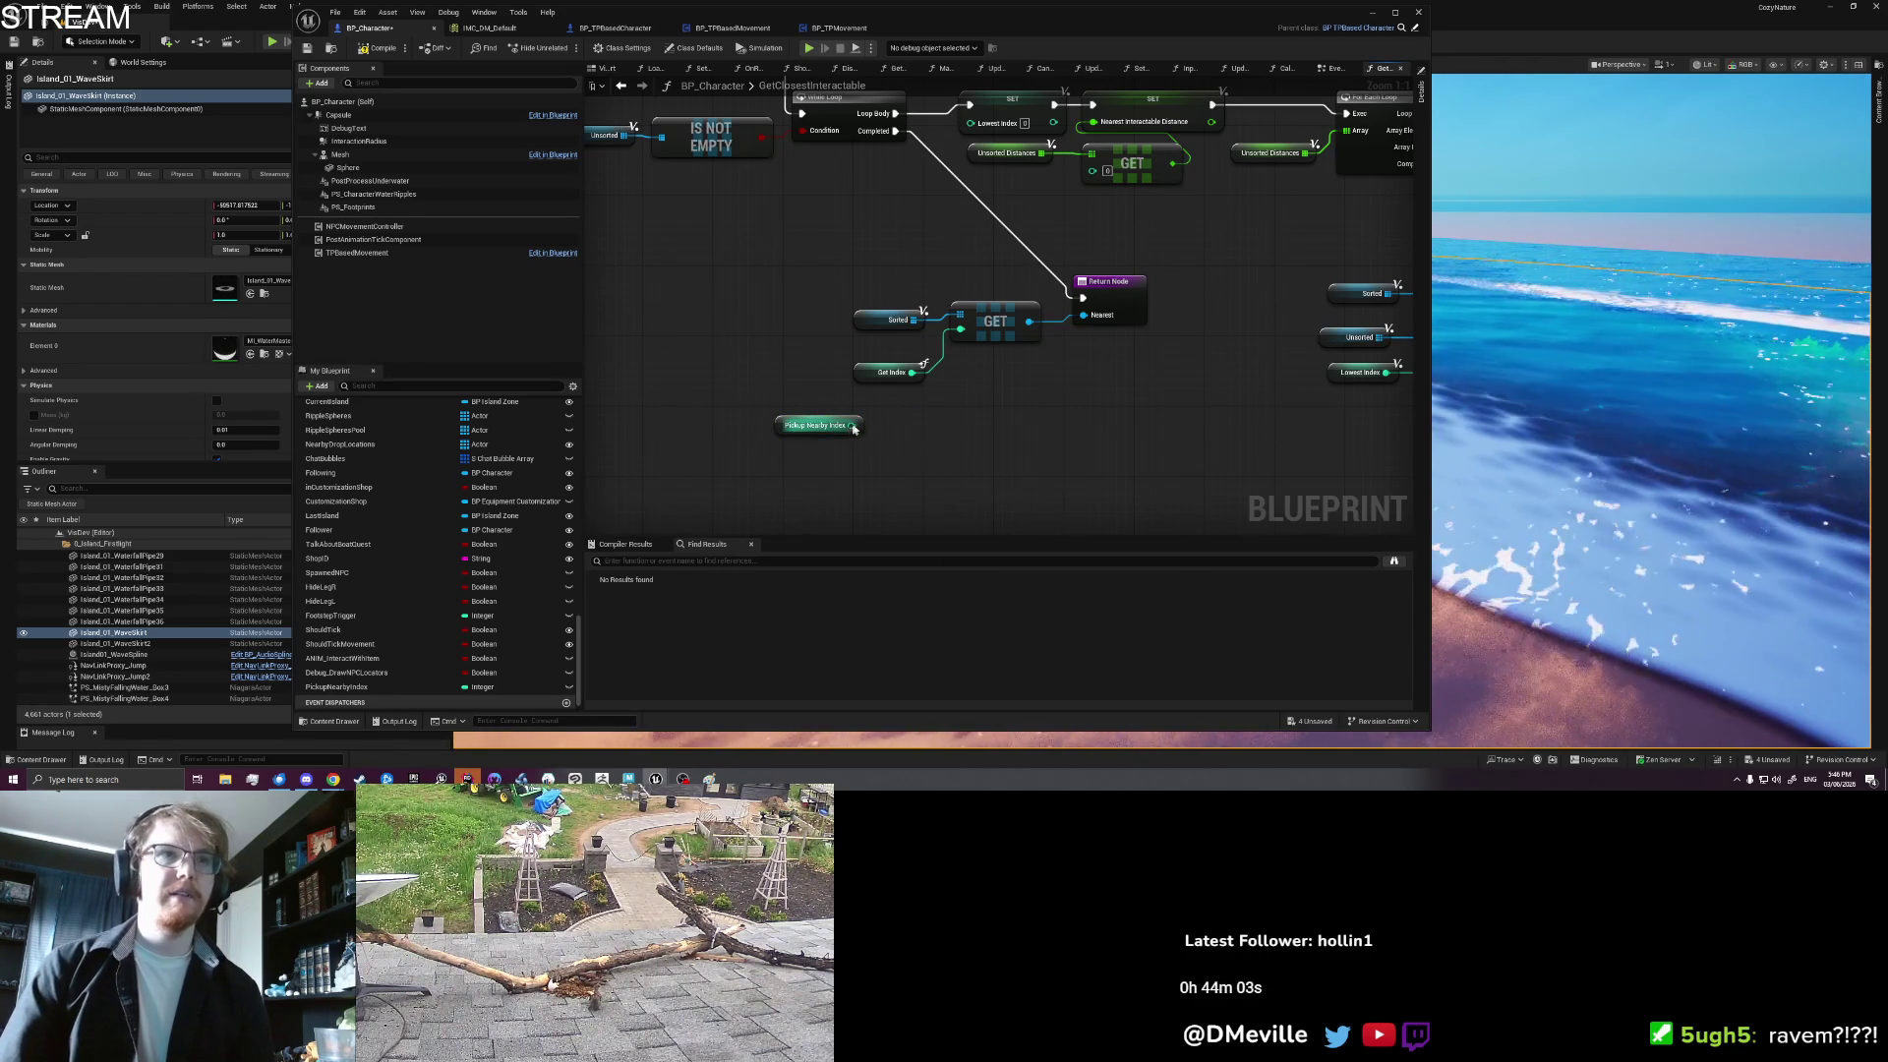
# Step: Feed Pickup Nearby Index into a new Wrap Index (Integer) node
pyautogui.moveTo(852, 425); pyautogui.dragTo(912, 430)
pyautogui.write('wrap')
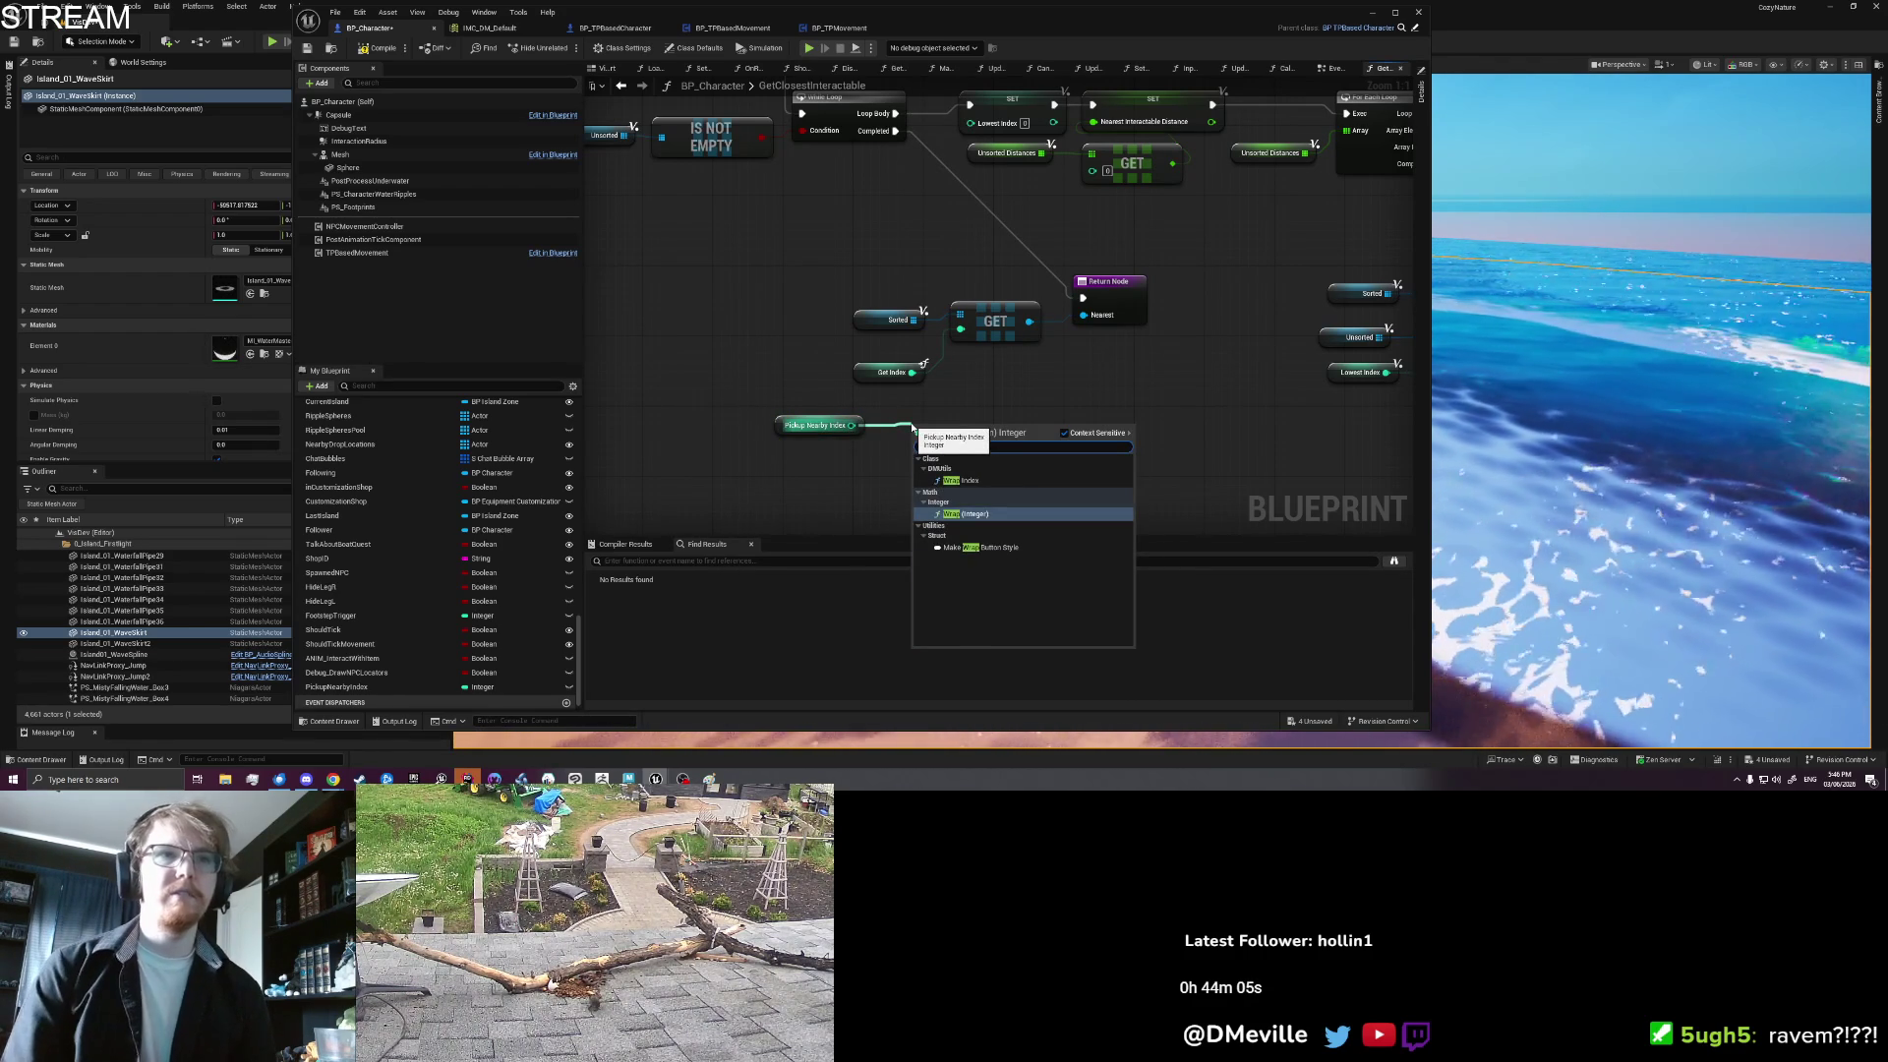
pyautogui.click(963, 480)
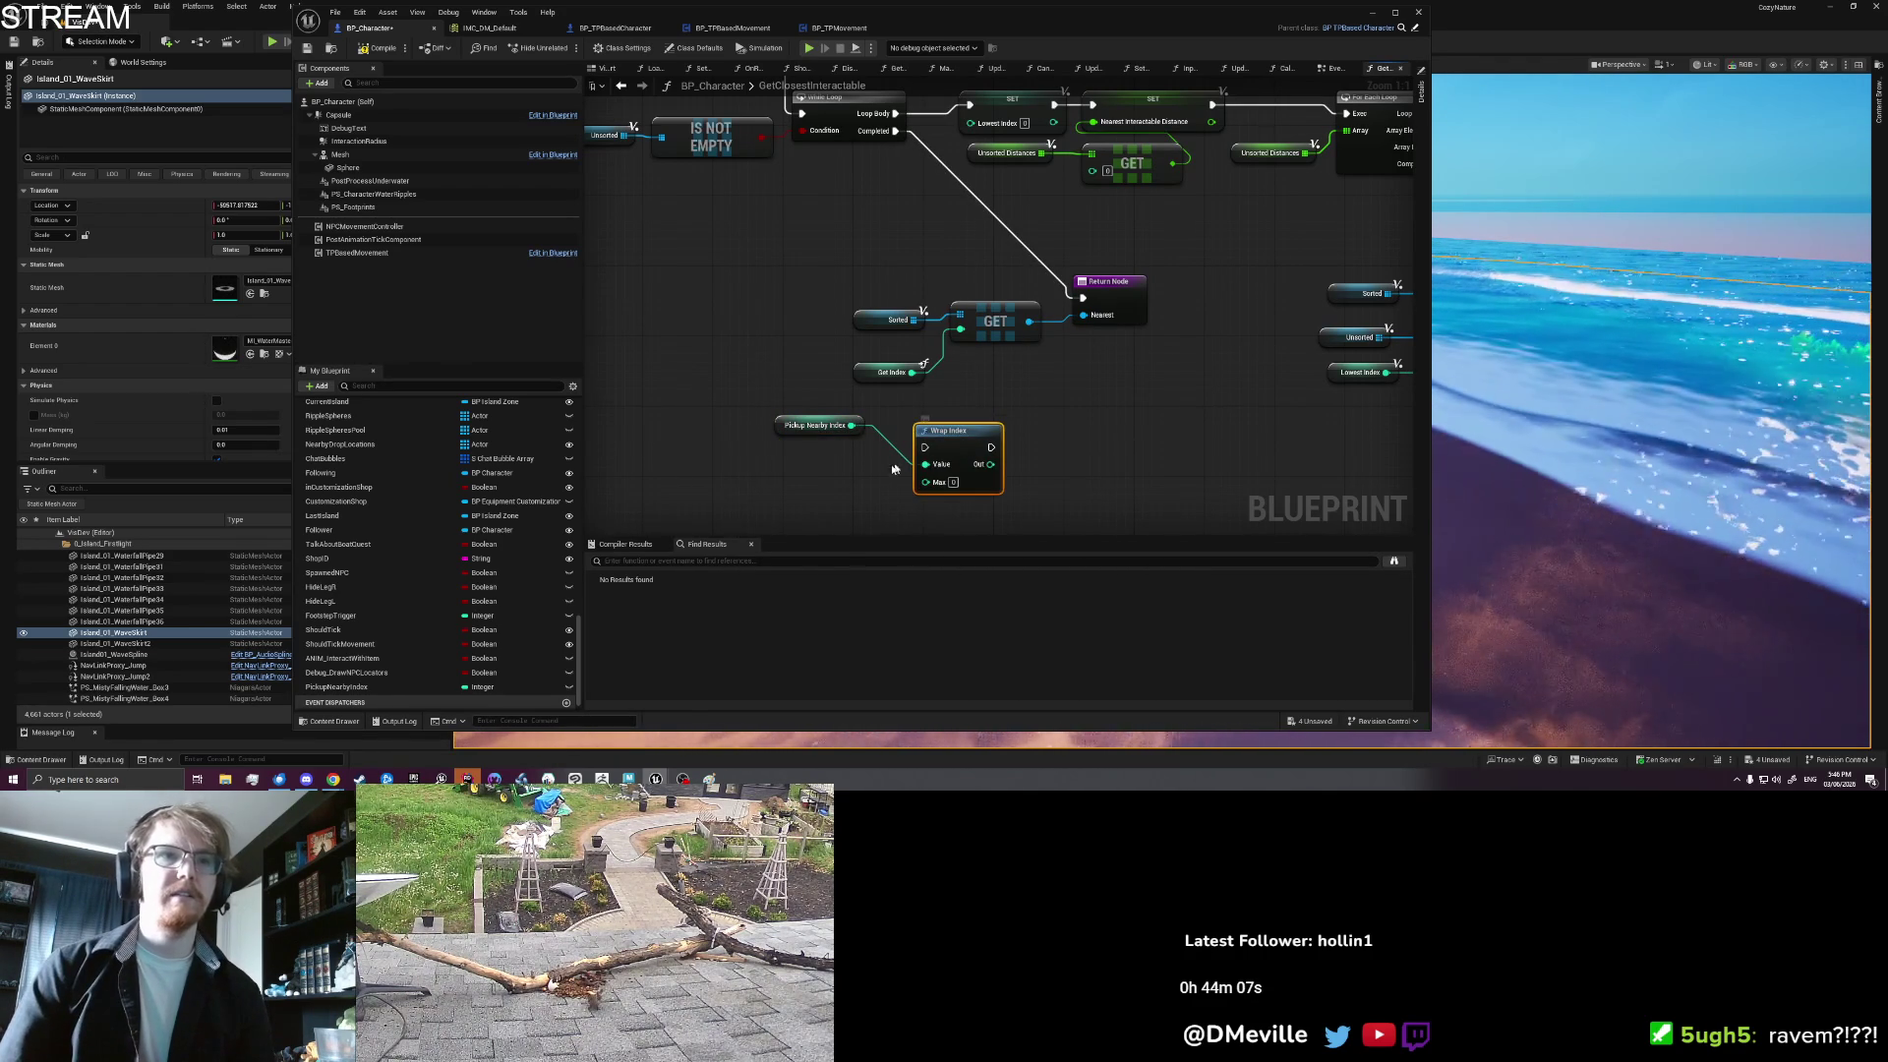
pyautogui.click(862, 481)
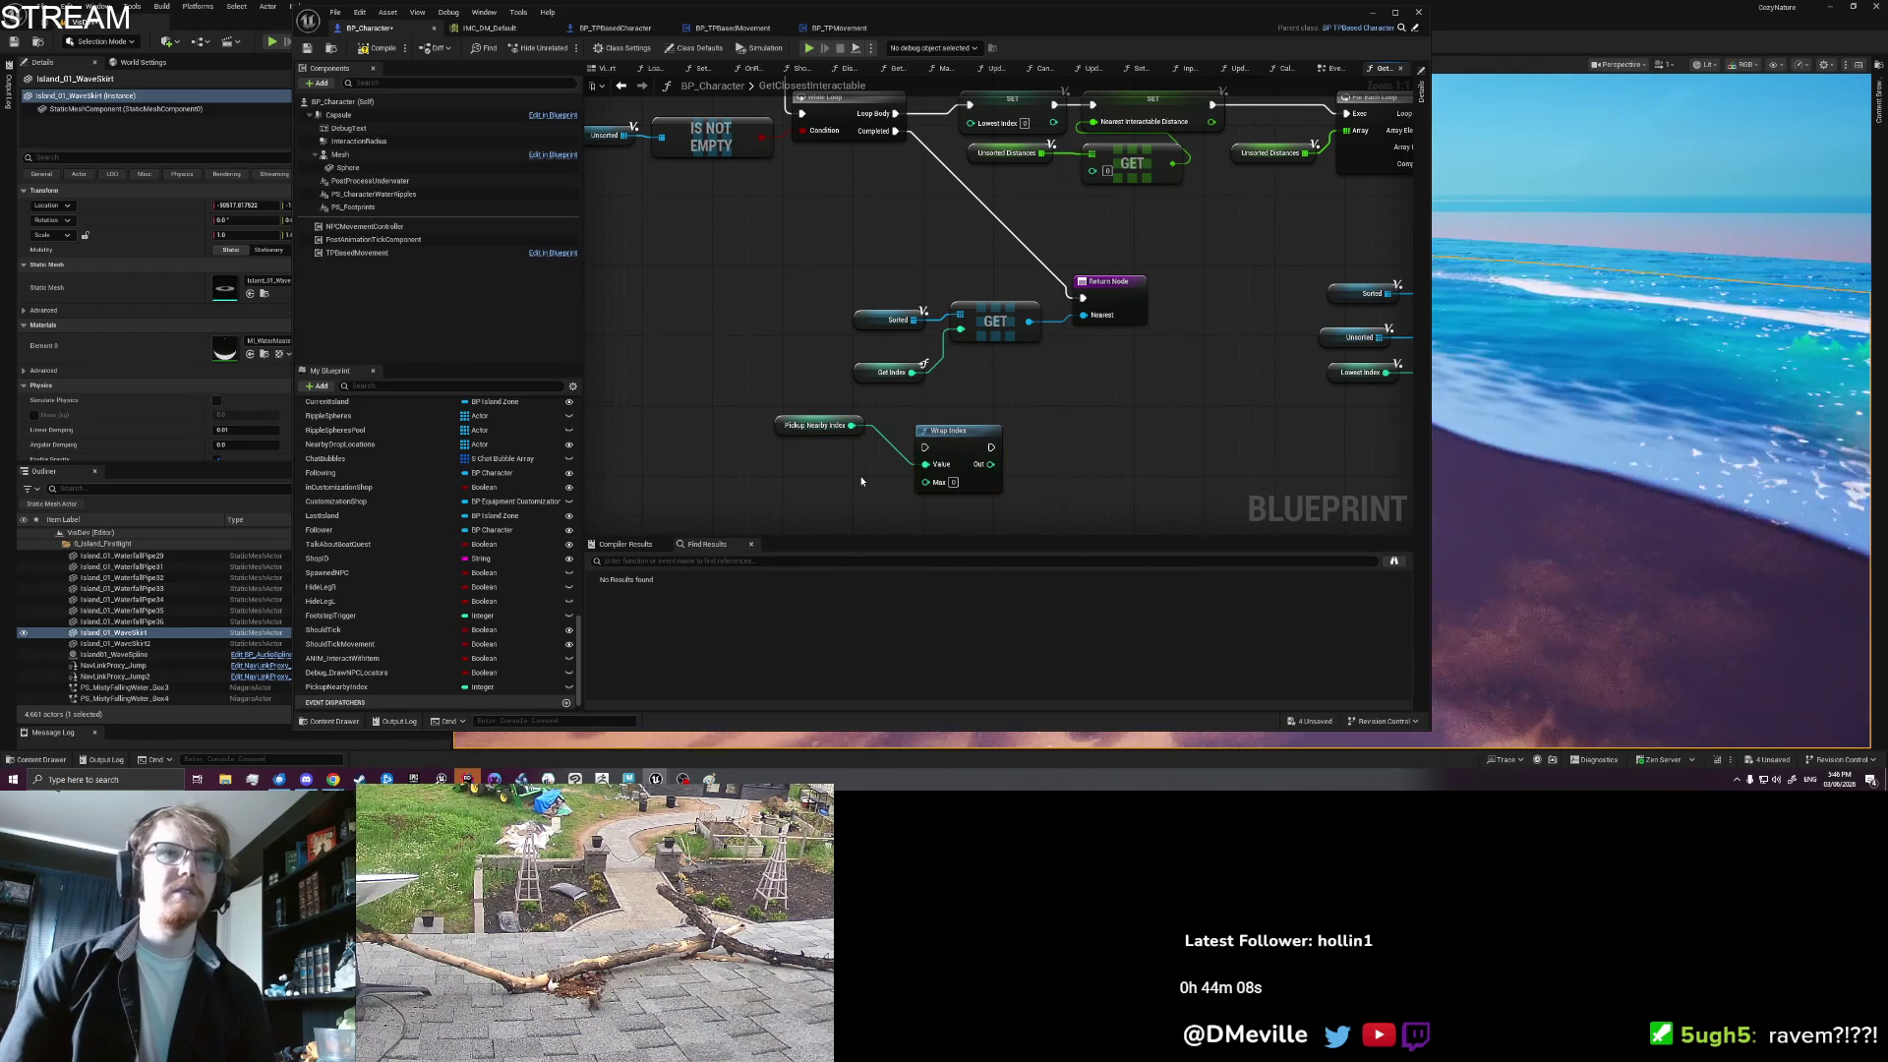
pyautogui.click(956, 437)
# Step: Connect the Sorted array's LENGTH to Wrap Index's Max input
pyautogui.moveTo(915, 320); pyautogui.dragTo(787, 477)
pyautogui.write('get')
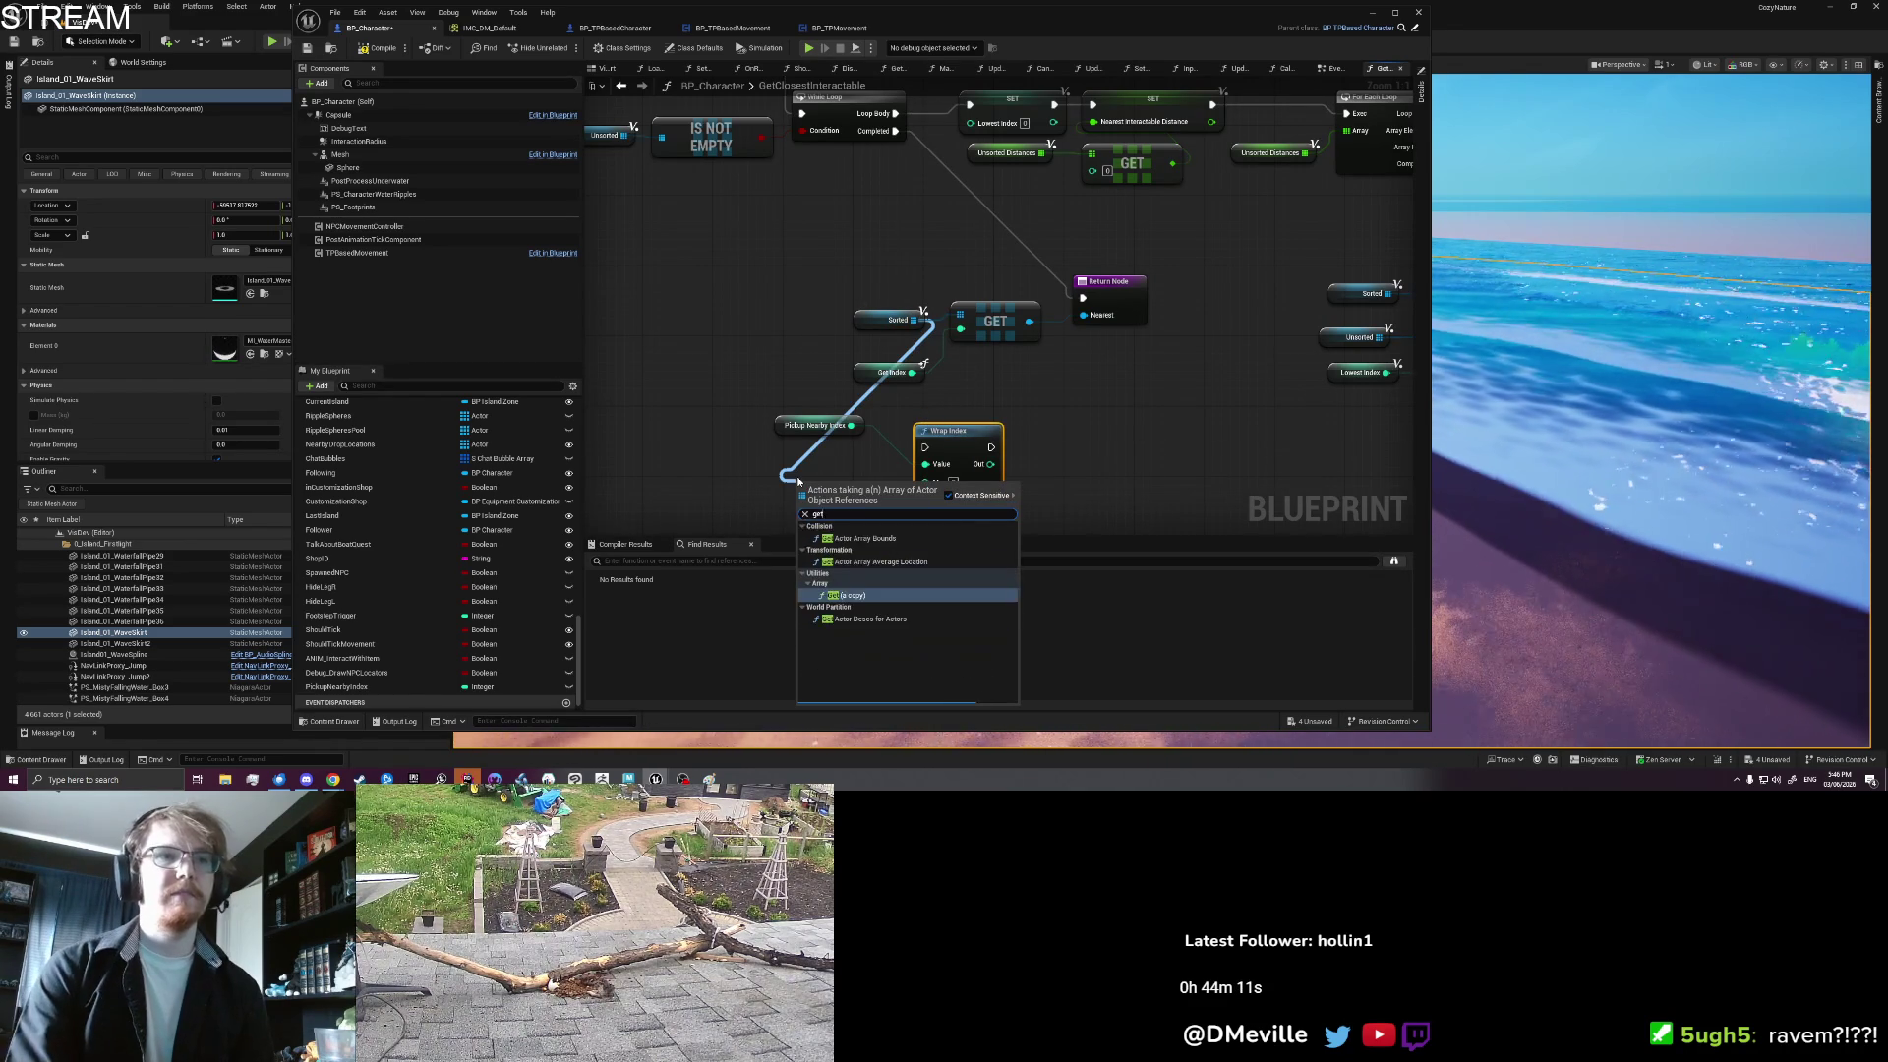
pyautogui.press('BackSpace')
pyautogui.press('BackSpace')
pyautogui.press('BackSpace')
pyautogui.write('length')
pyautogui.press('Return')
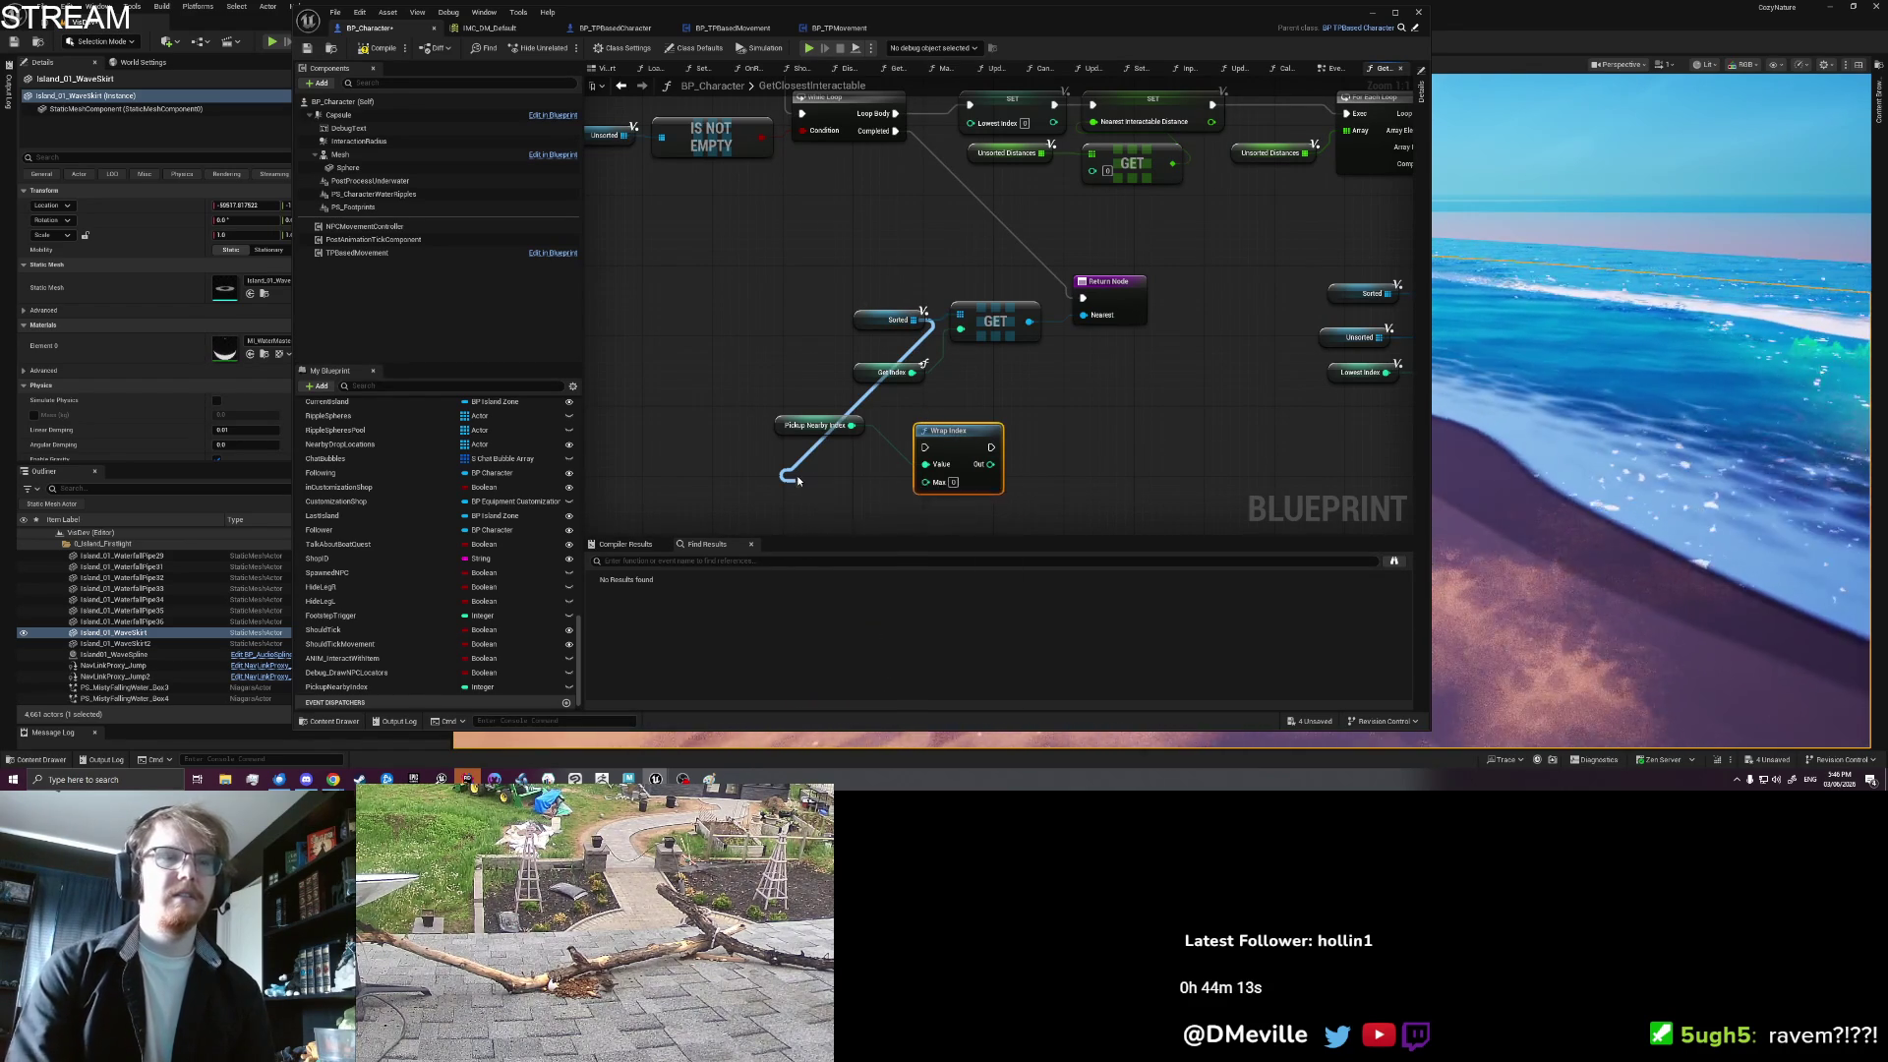
pyautogui.moveTo(899, 497)
pyautogui.mouseDown()
pyautogui.moveTo(981, 400)
pyautogui.moveTo(961, 329)
pyautogui.mouseUp()
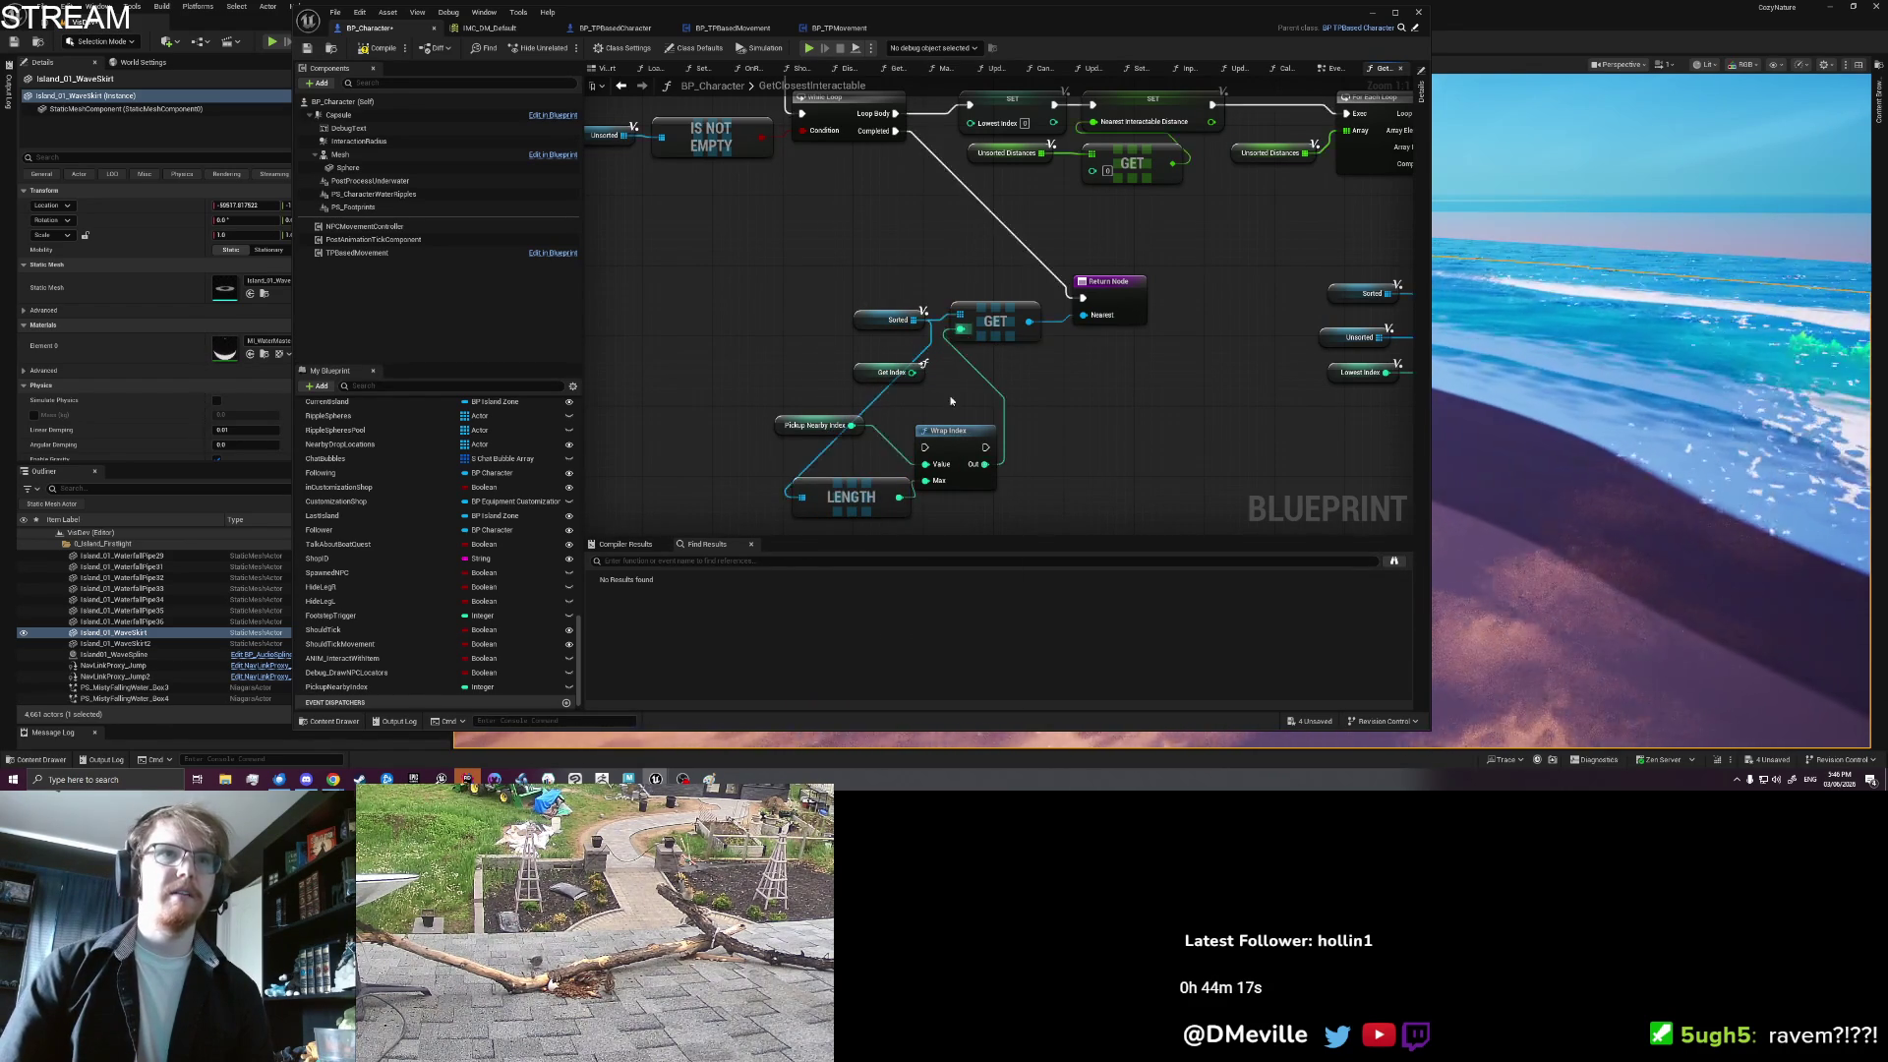
# Step: Route the loop's Completed exec through Wrap Index before Return Node
pyautogui.moveTo(1082, 297); pyautogui.dragTo(924, 447)
pyautogui.moveTo(986, 448); pyautogui.dragTo(1085, 298)
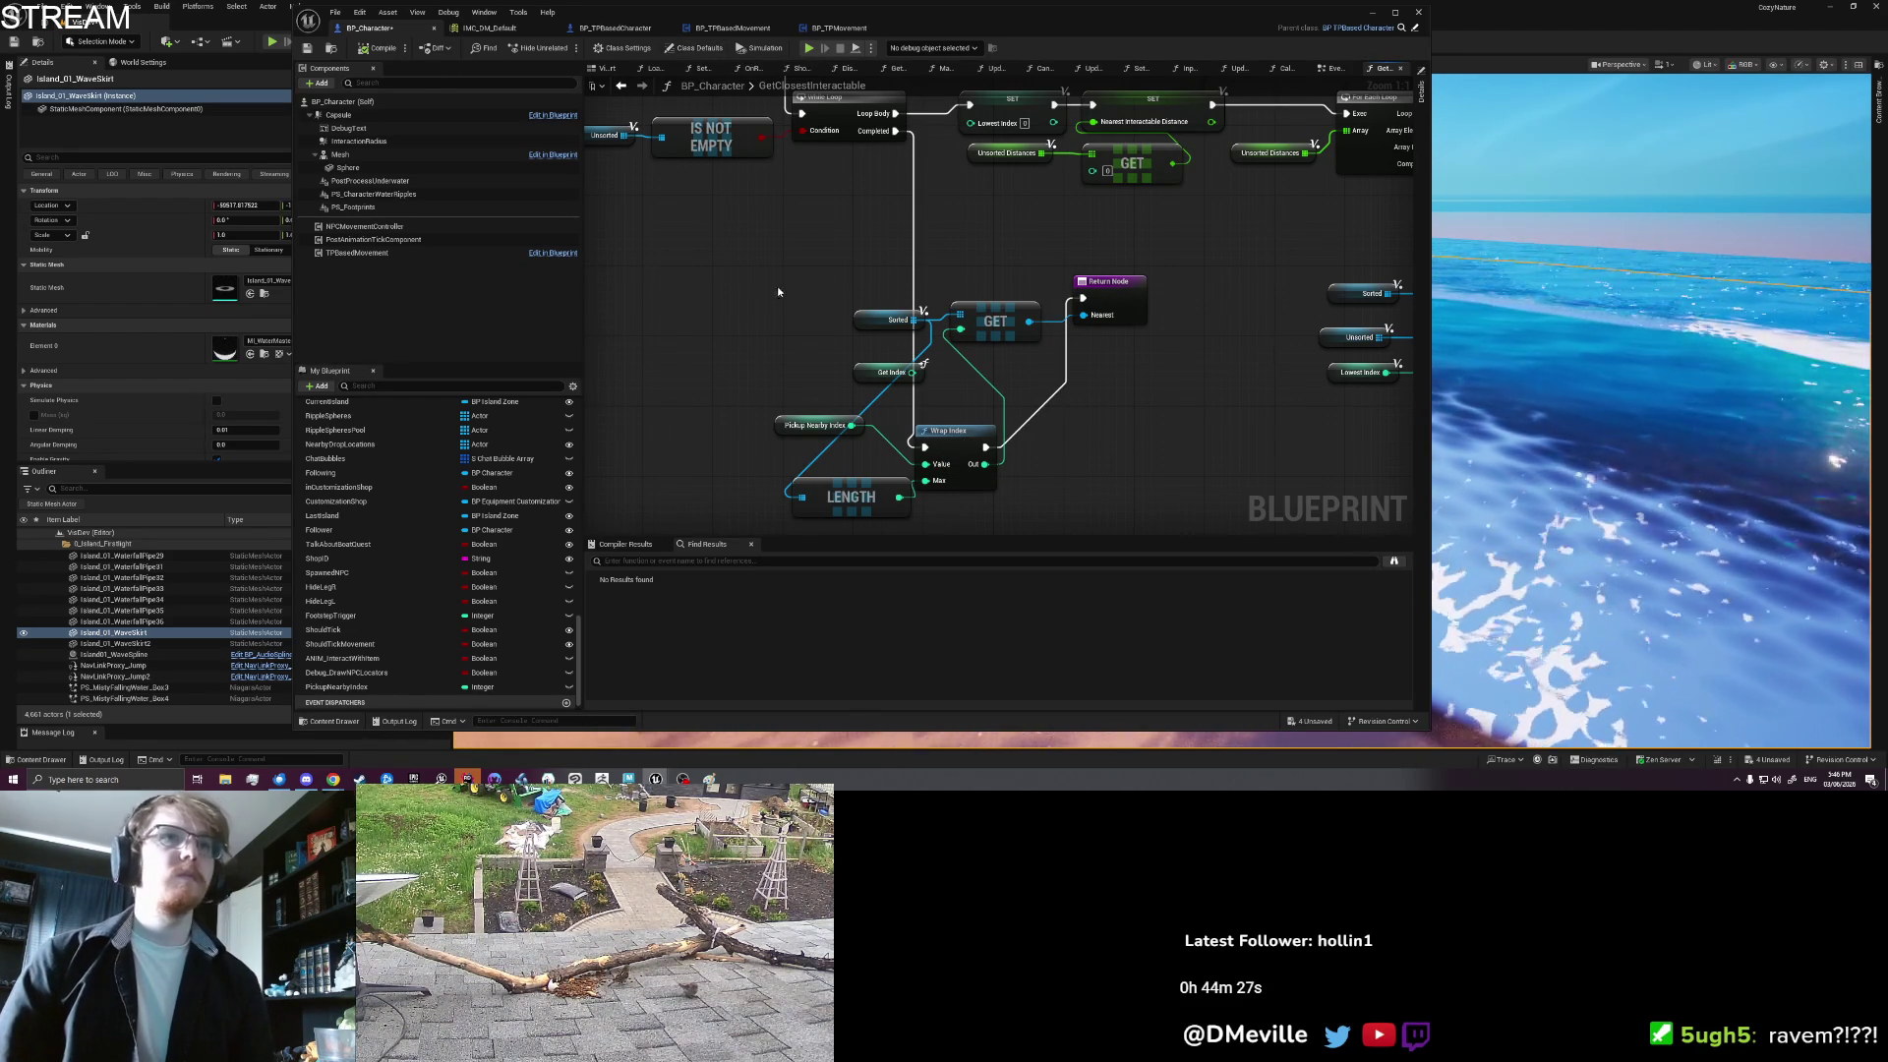
pyautogui.hotkey('alt', 'Tab')
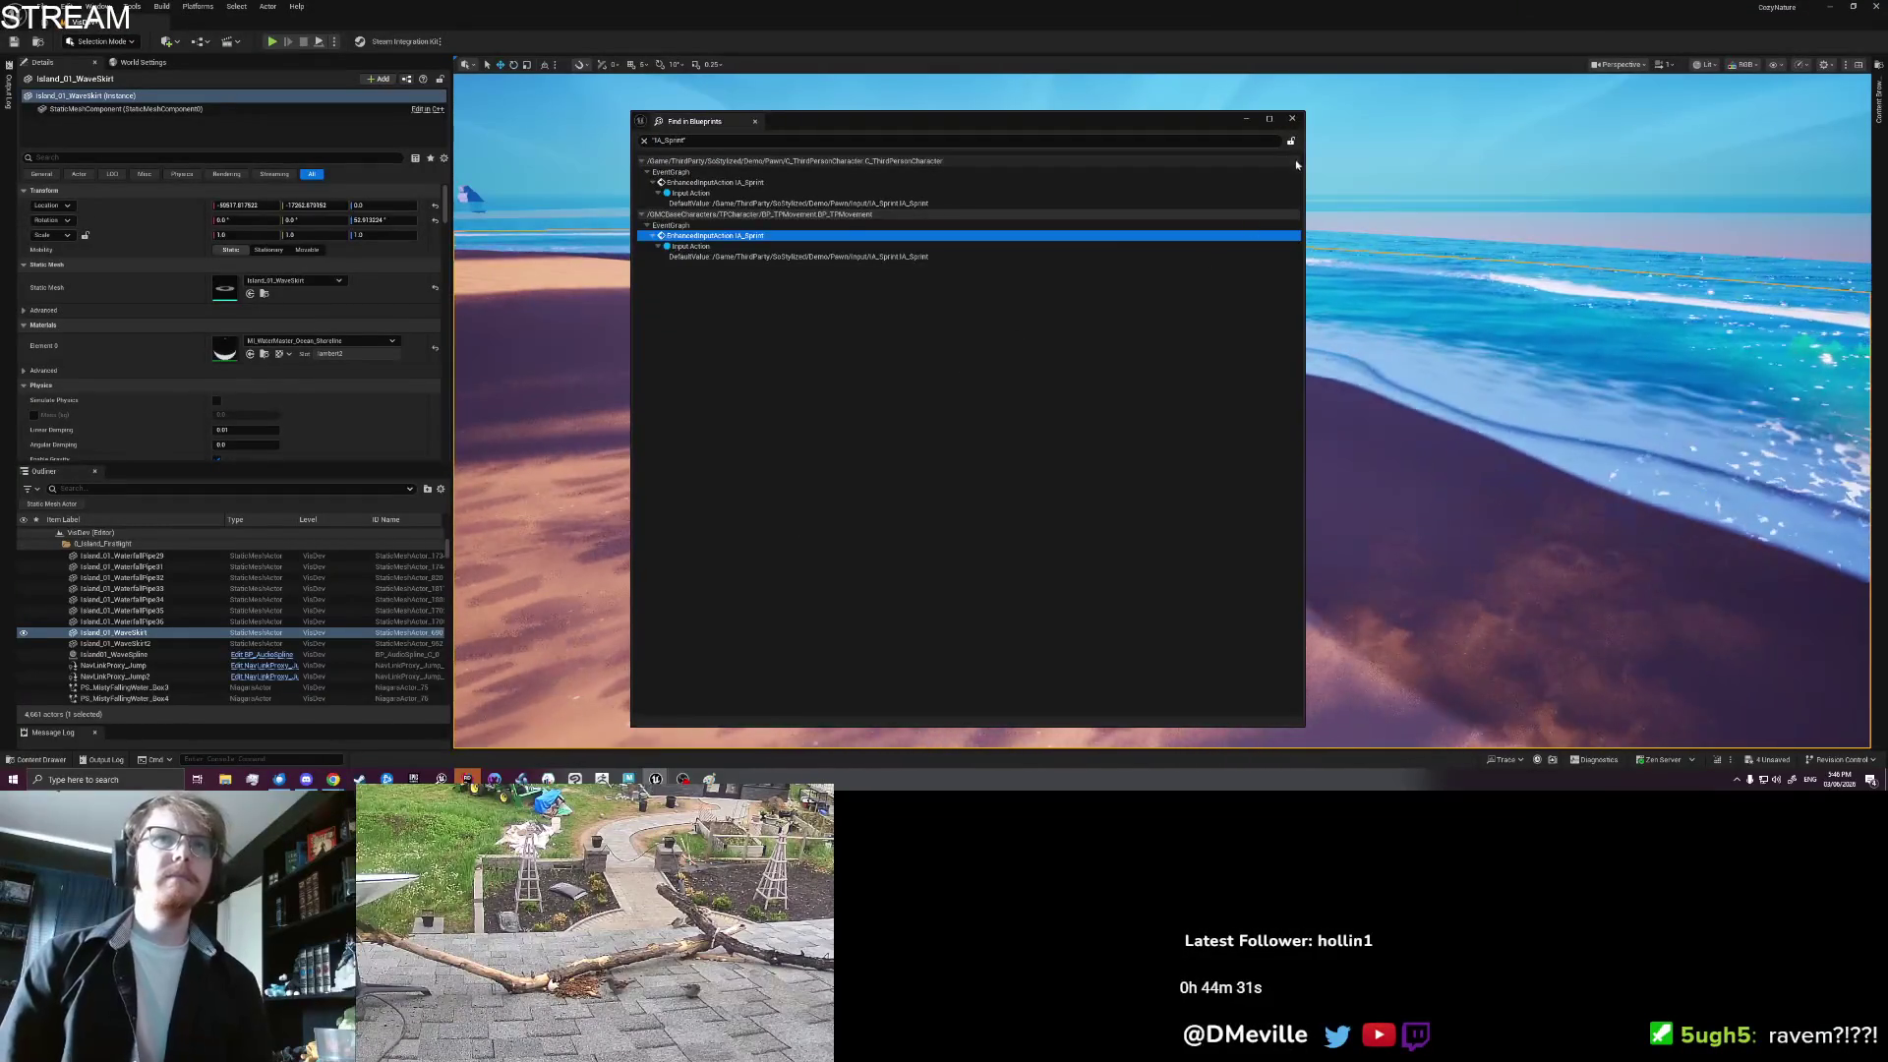
# Step: Close Find in Blueprints and Play From Here on the beach
pyautogui.click(1291, 118)
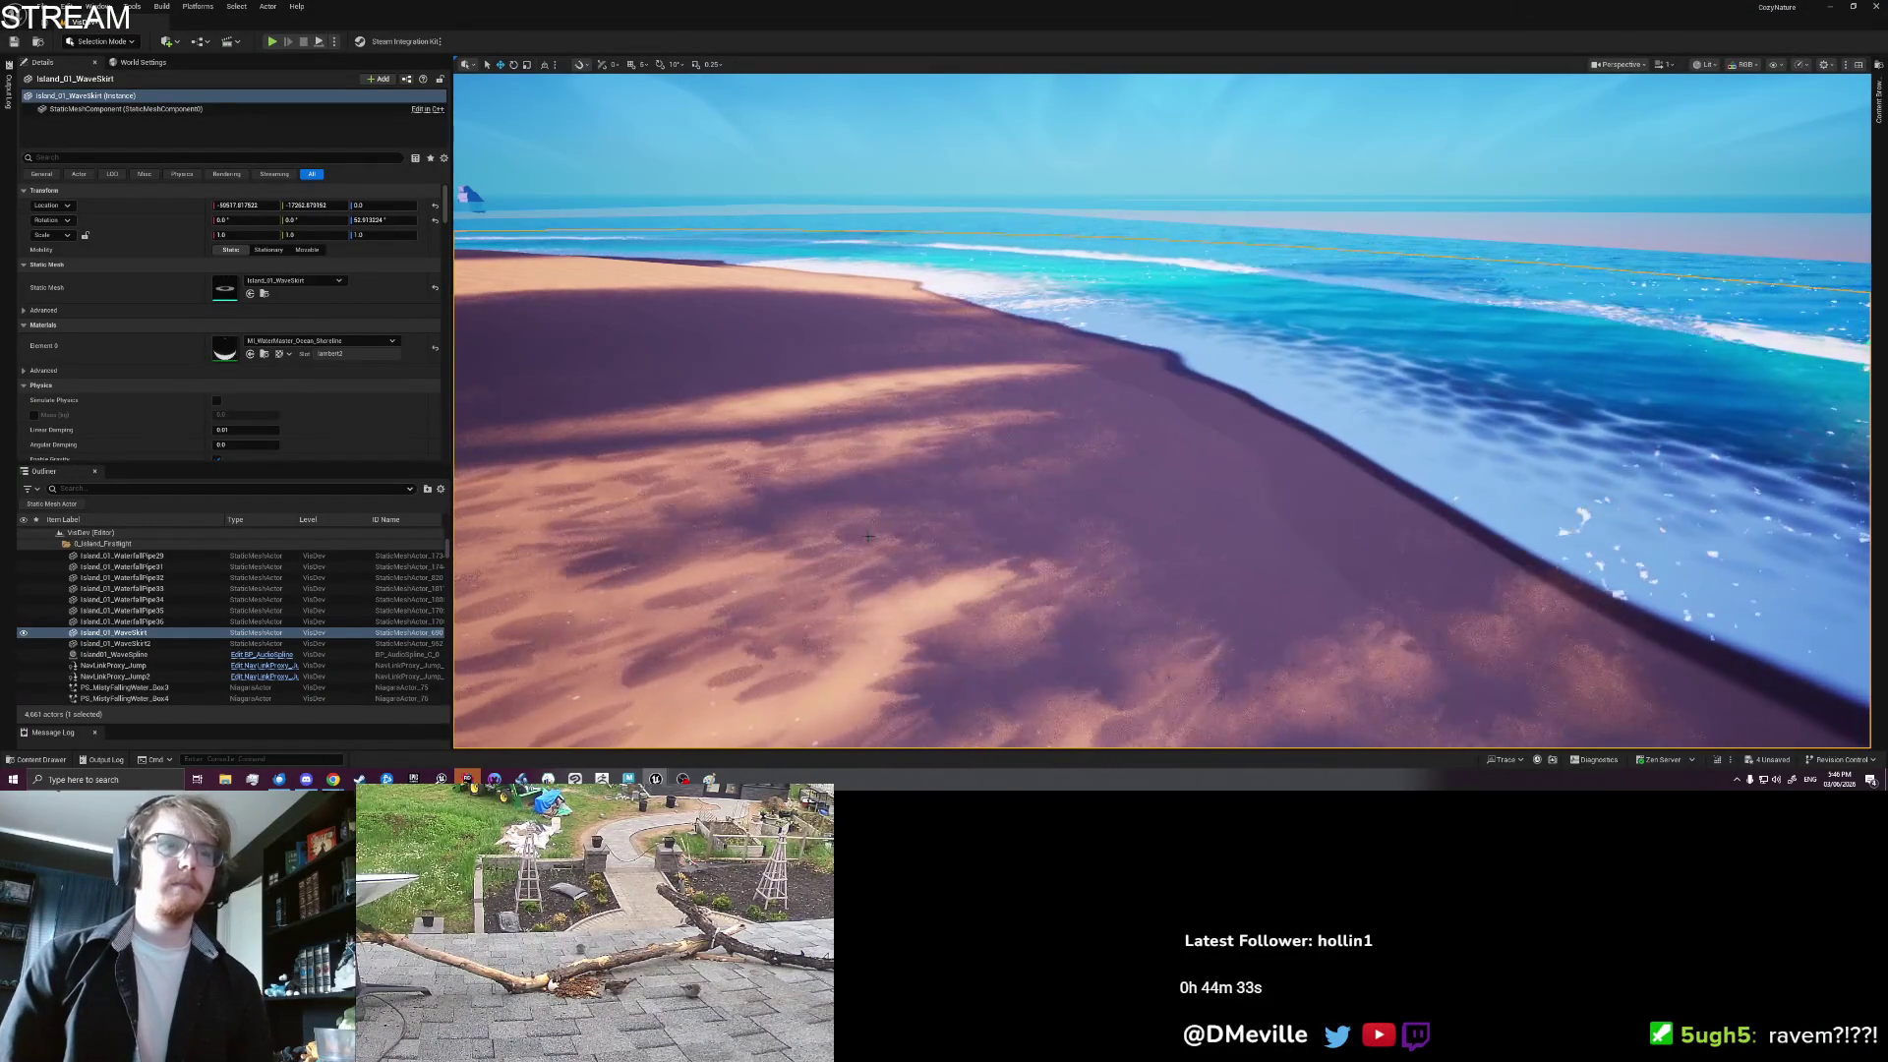
pyautogui.rightClick(868, 536)
pyautogui.click(909, 528)
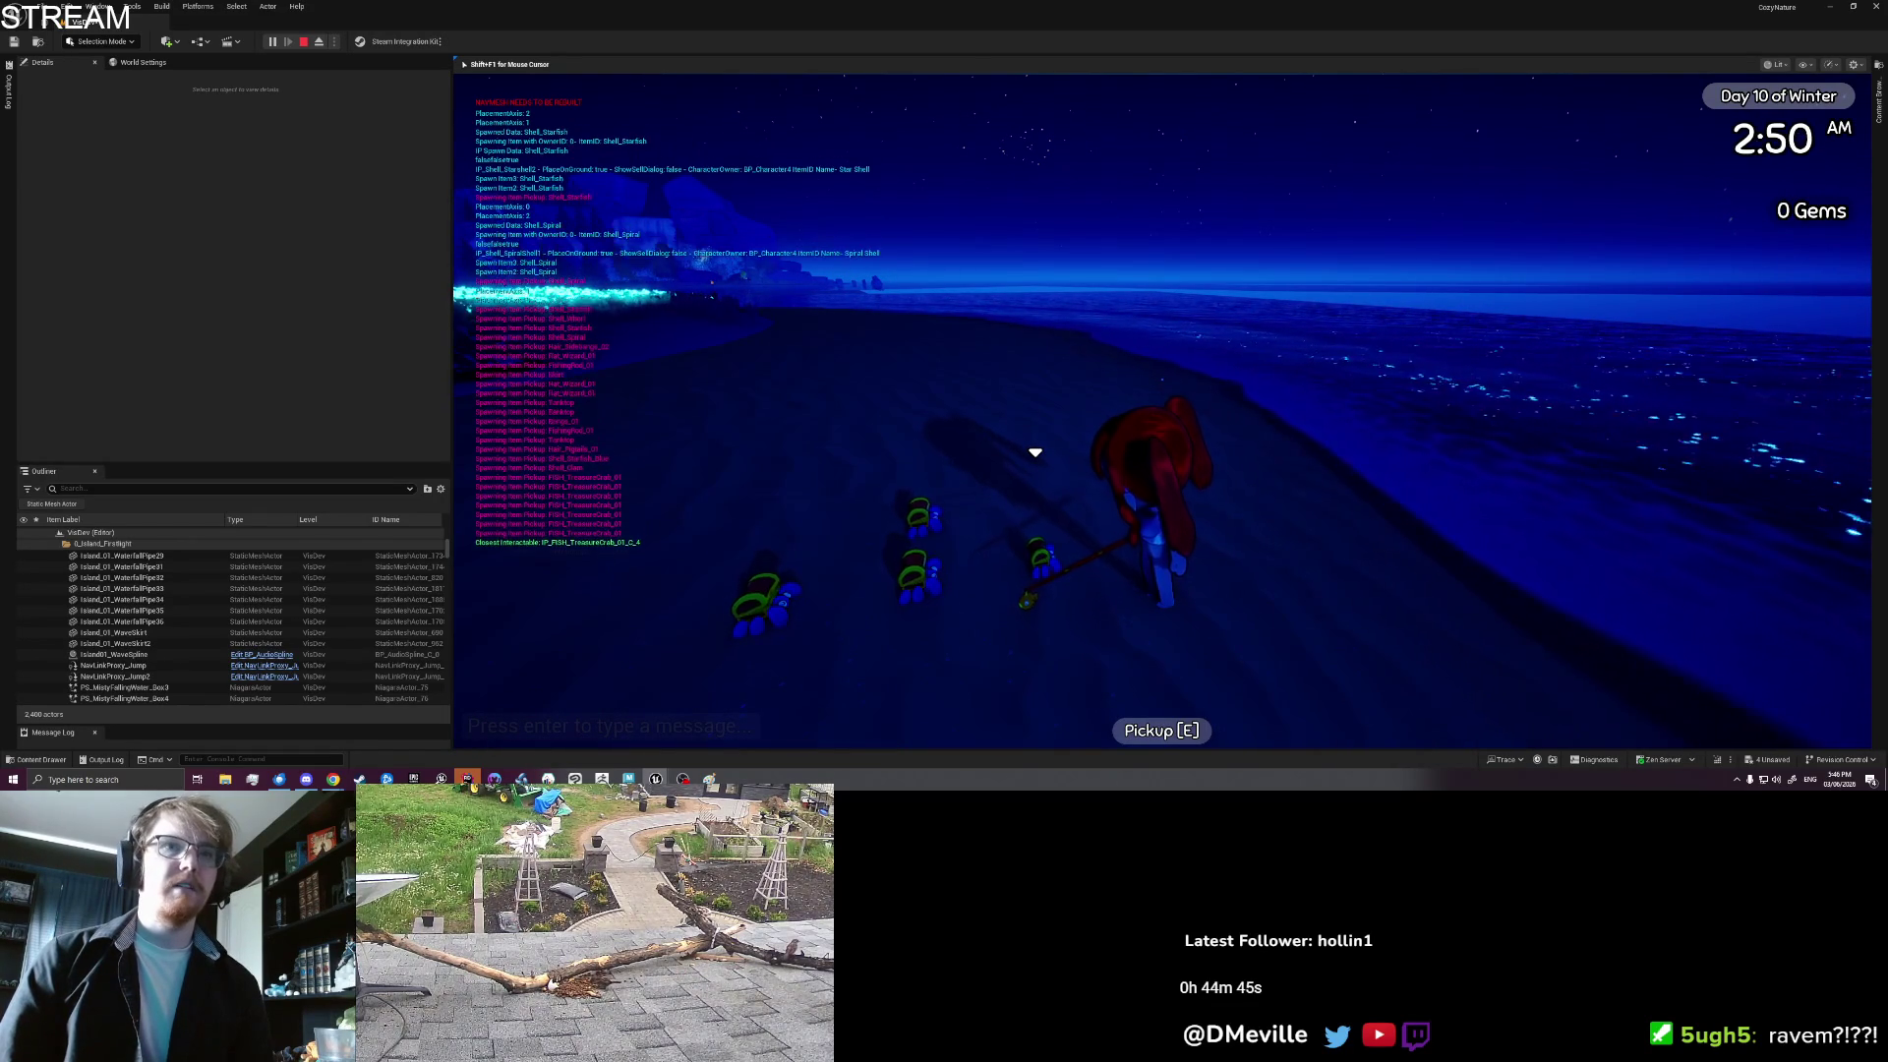
# Step: Pick up four crabs in turn with E
pyautogui.press('e')
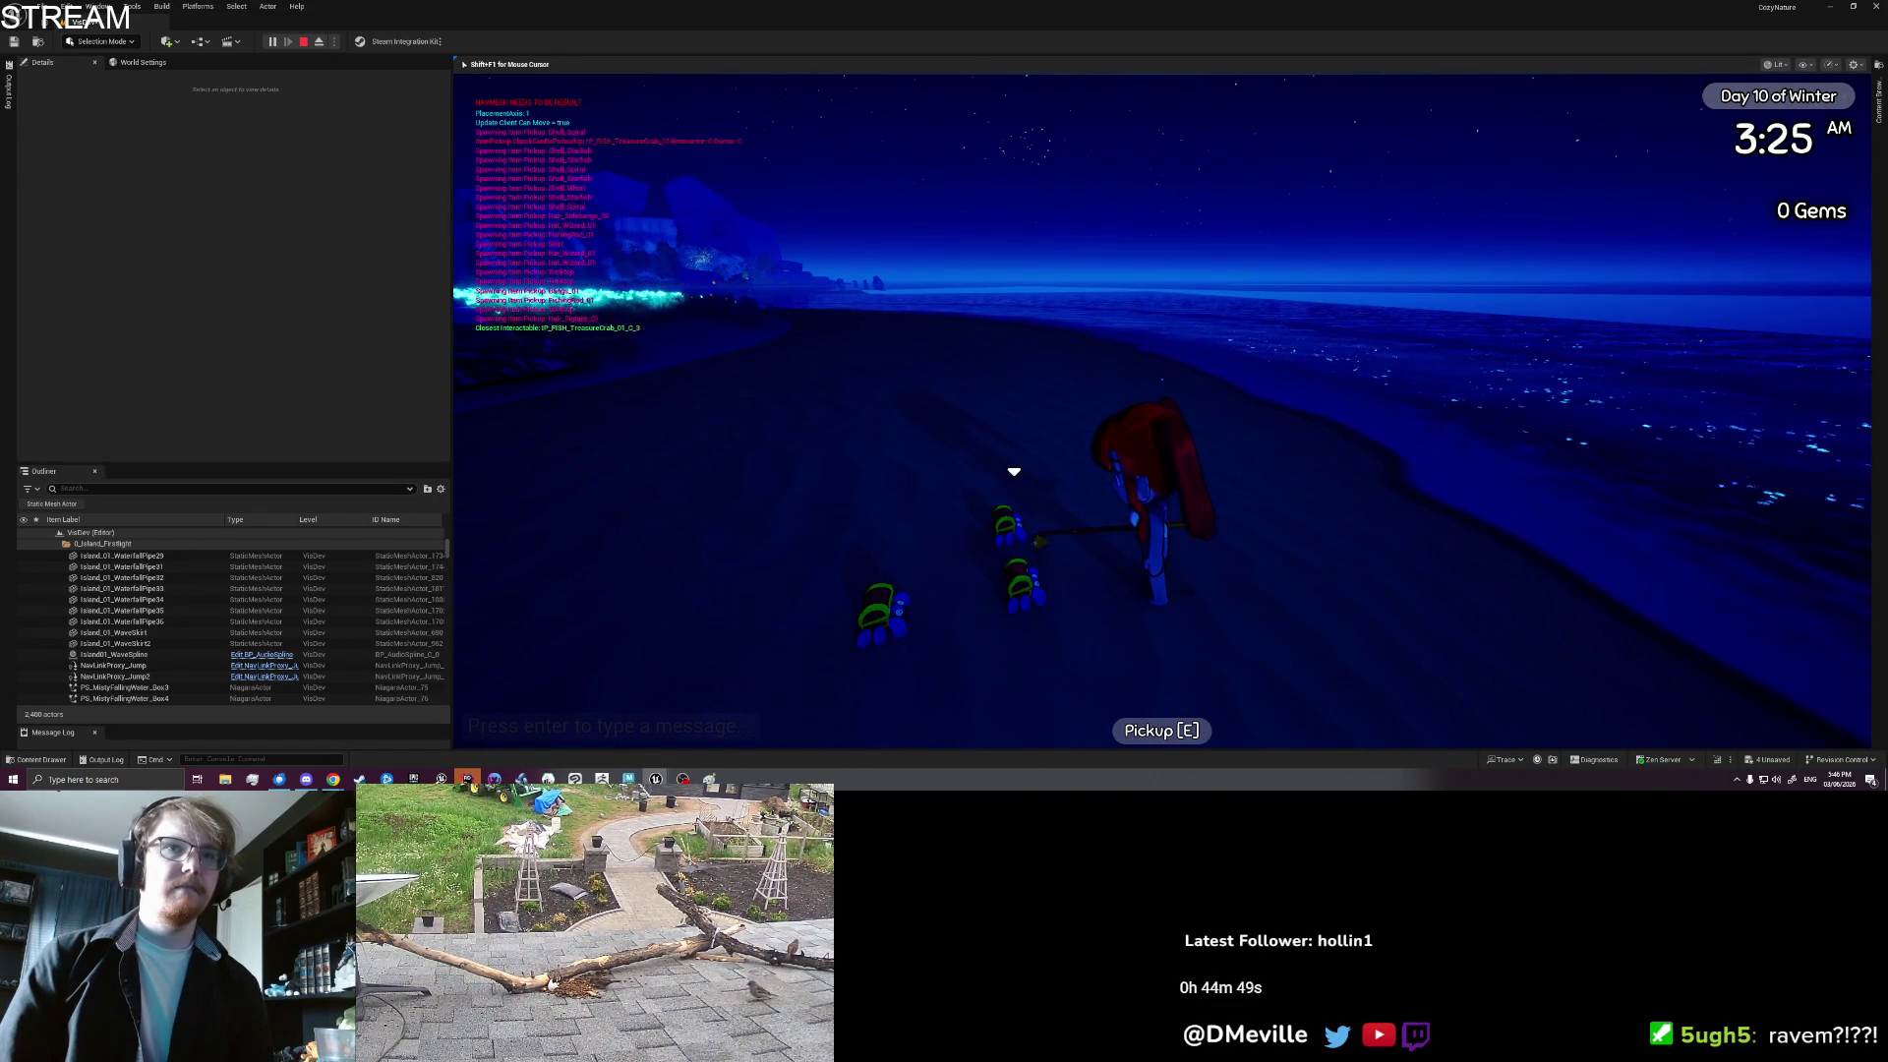
pyautogui.press('e')
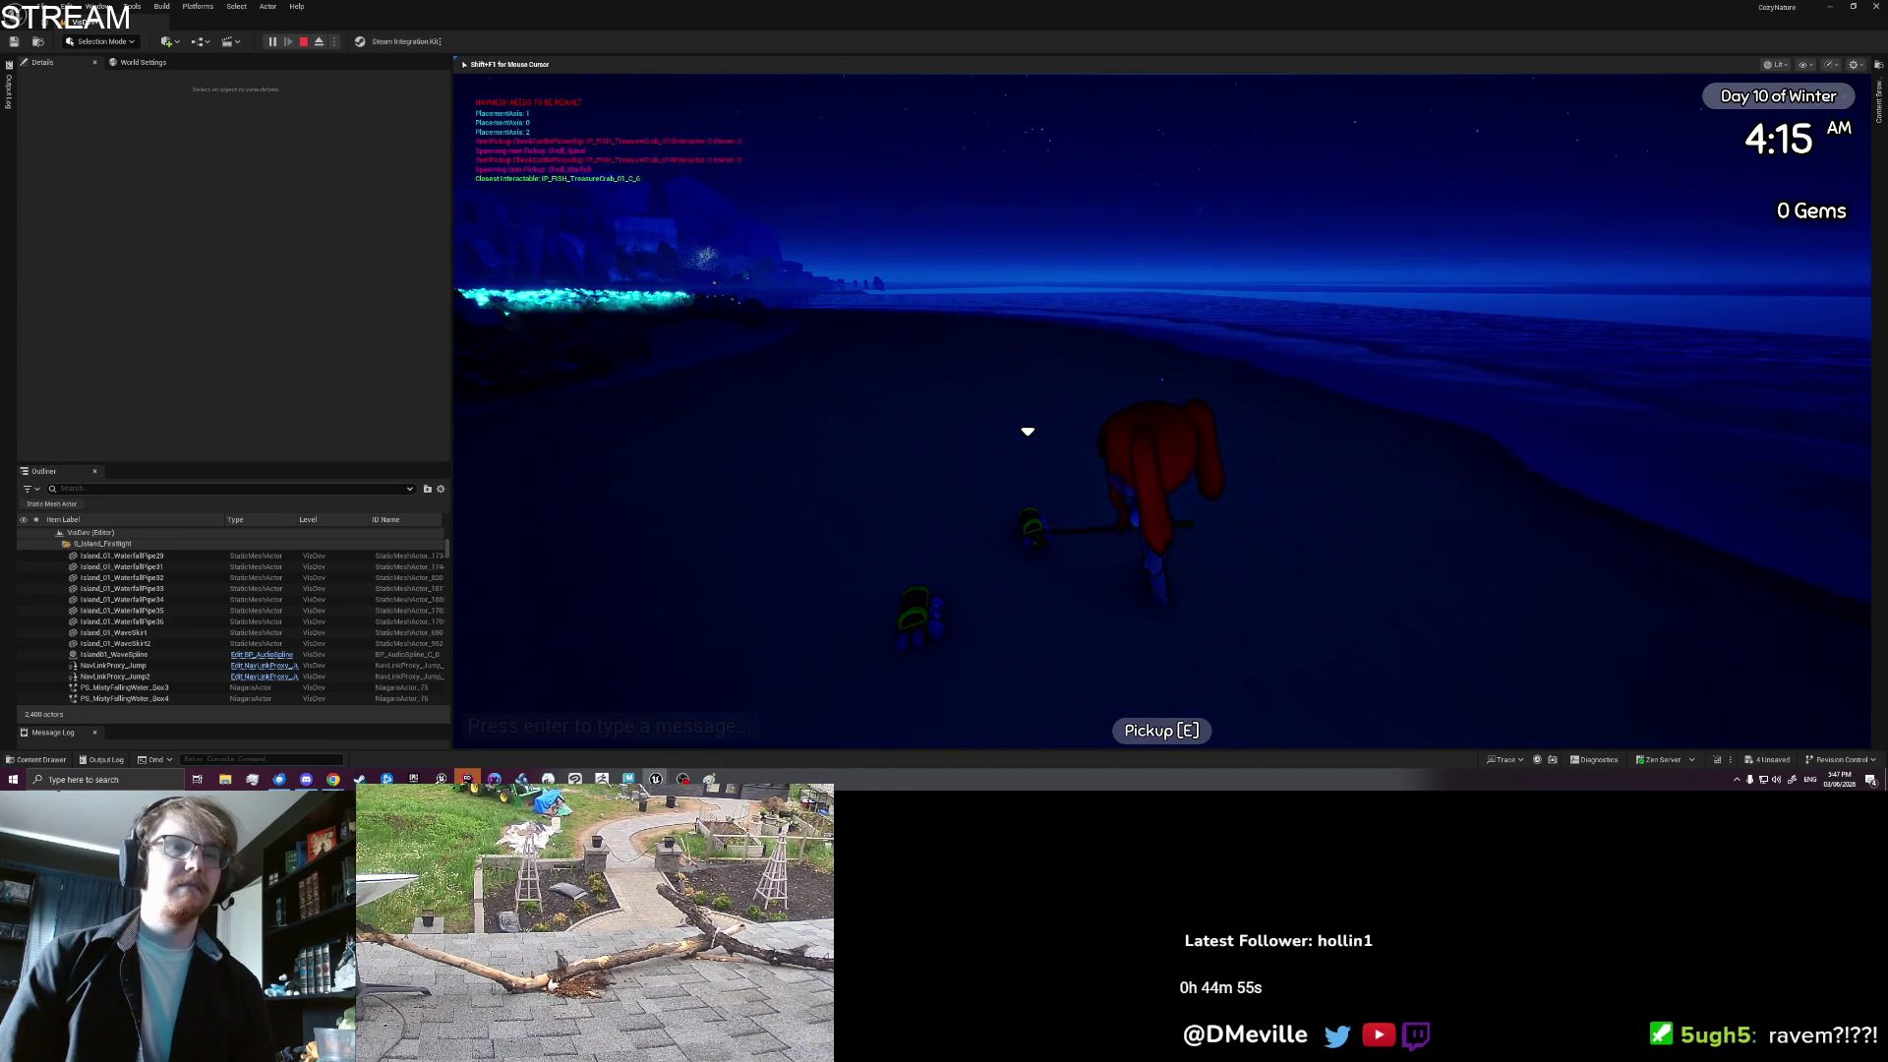
pyautogui.press('e')
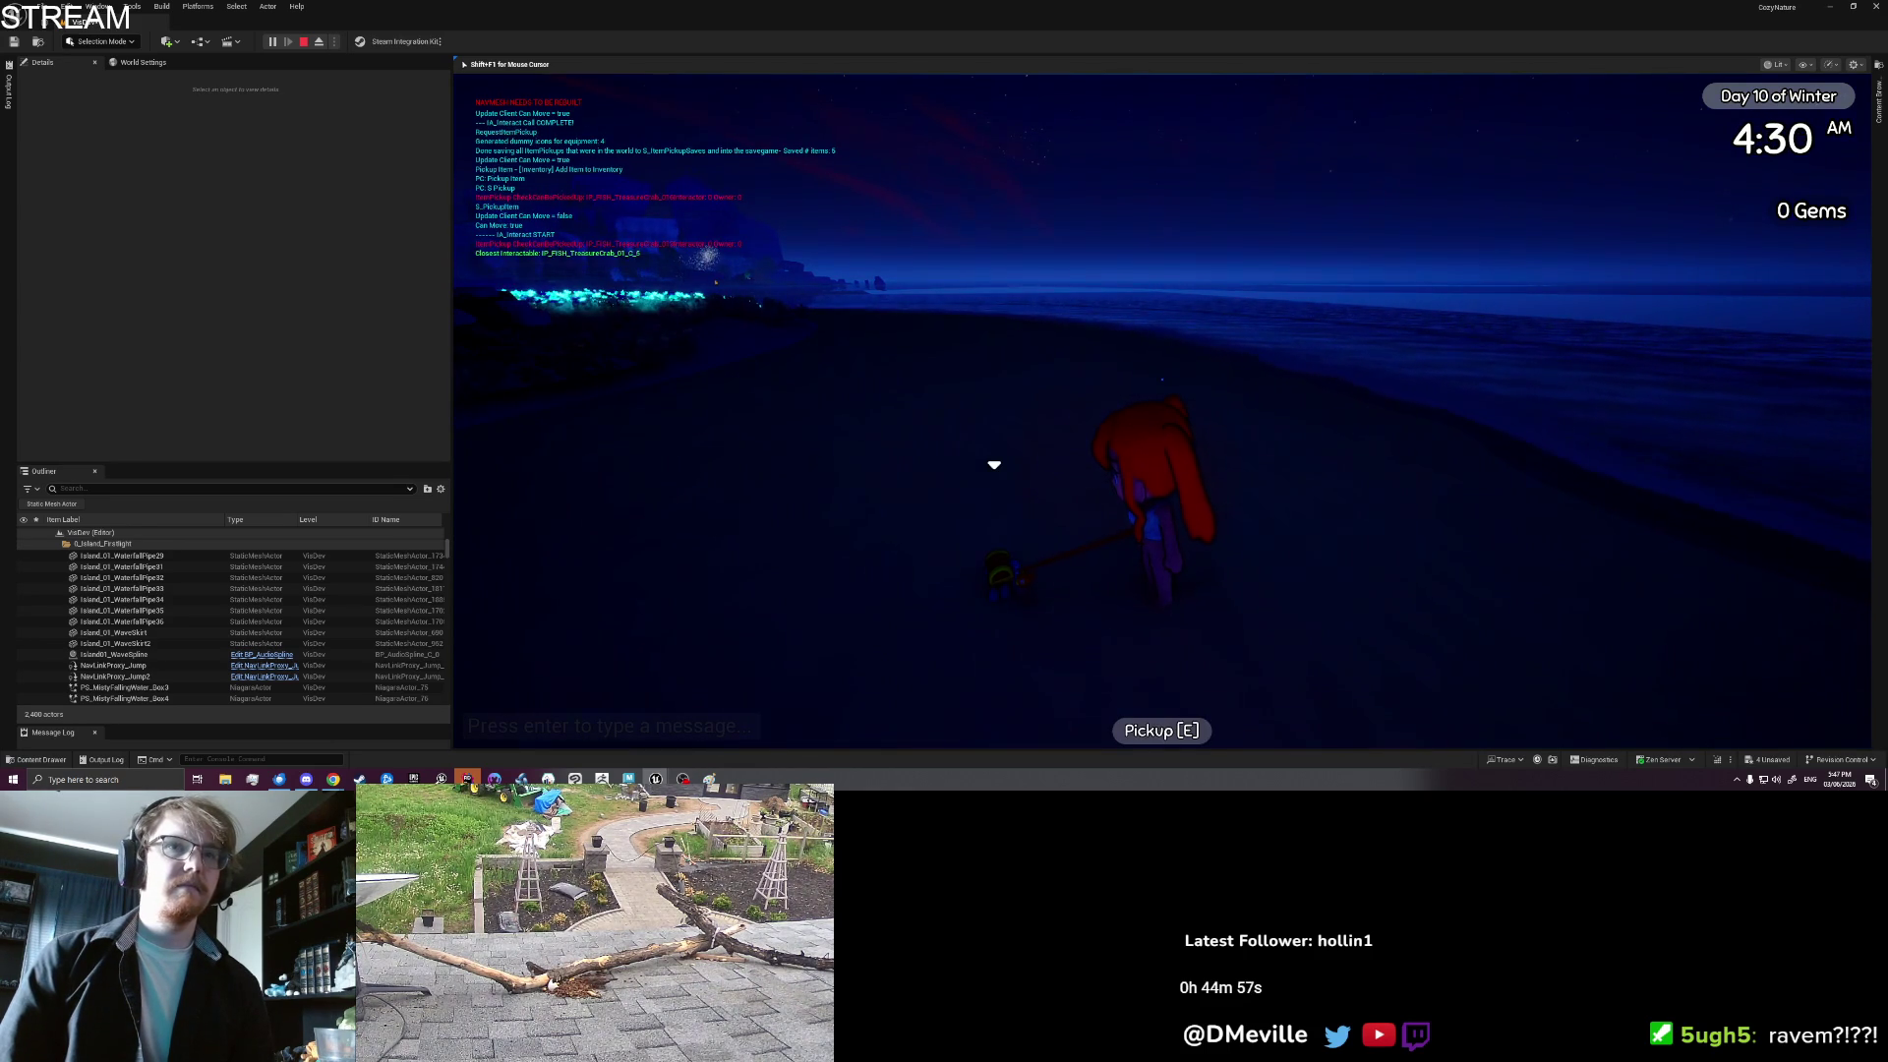
pyautogui.press('e')
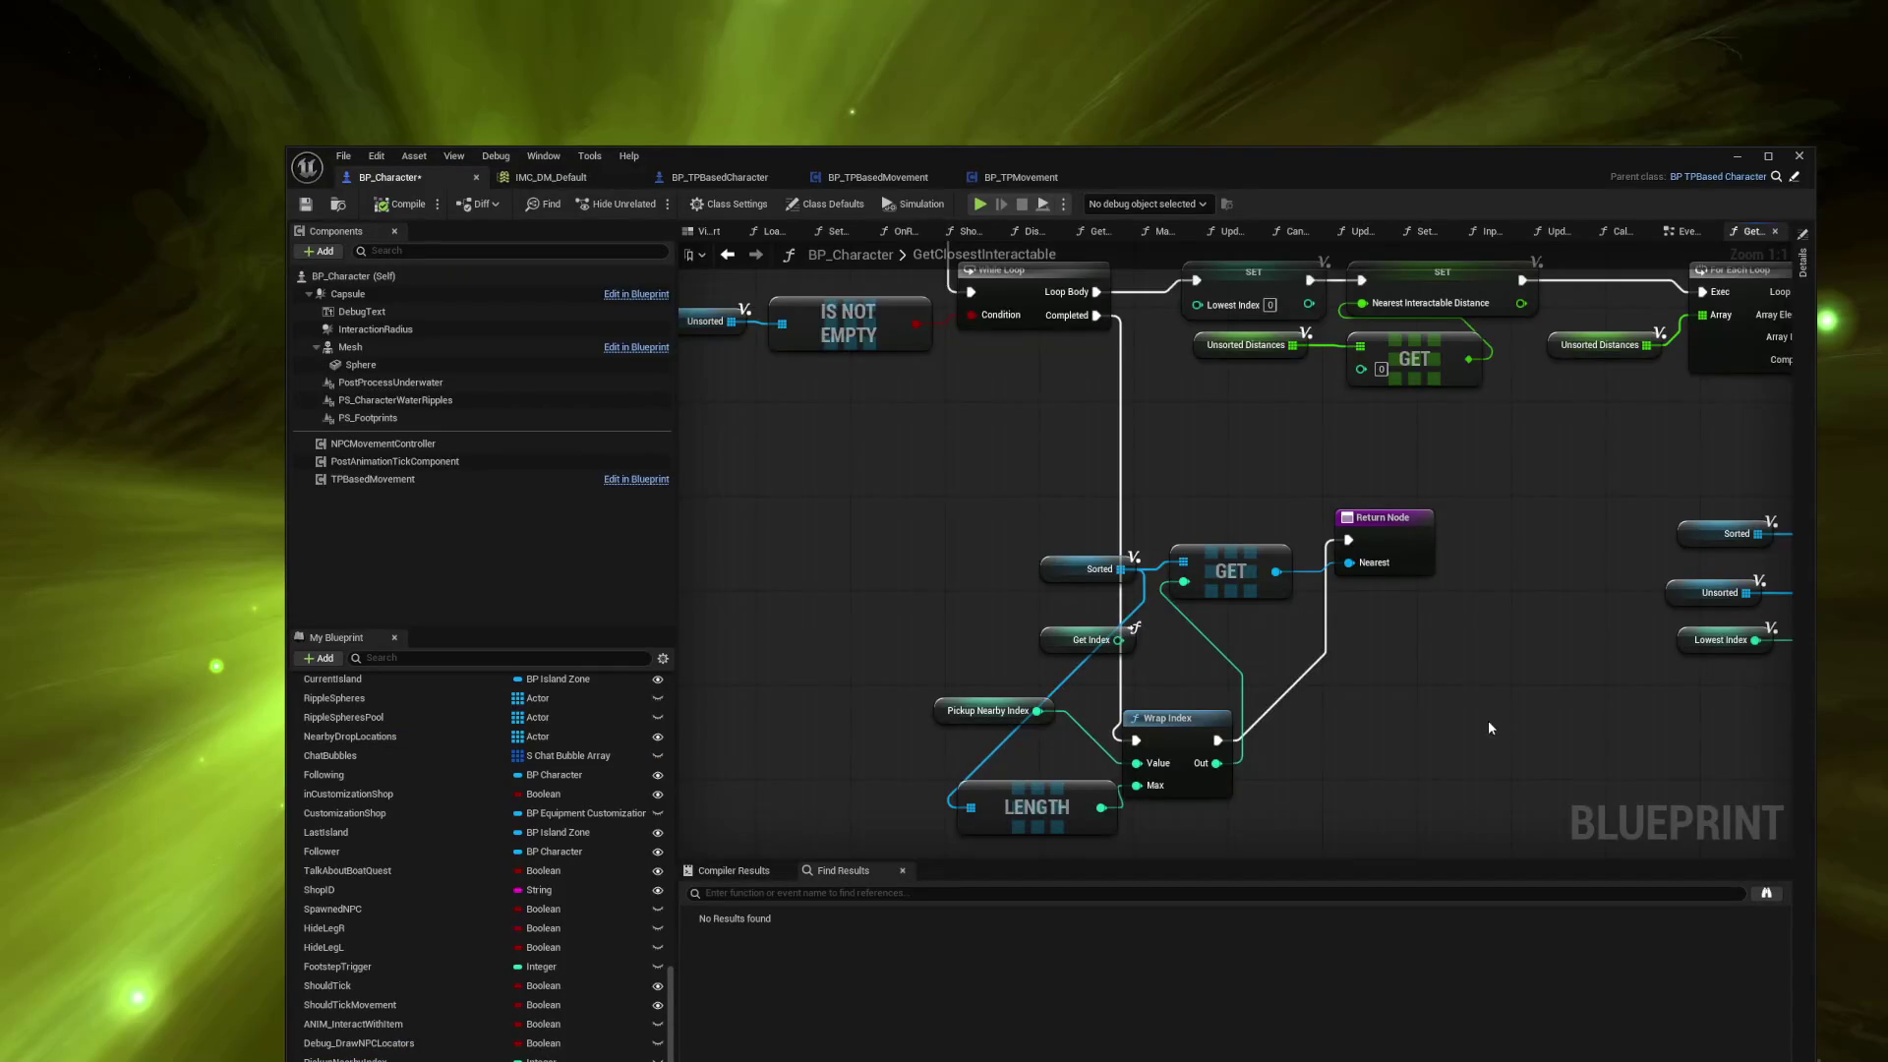
pyautogui.moveTo(1489, 720); pyautogui.dragTo(1454, 646)
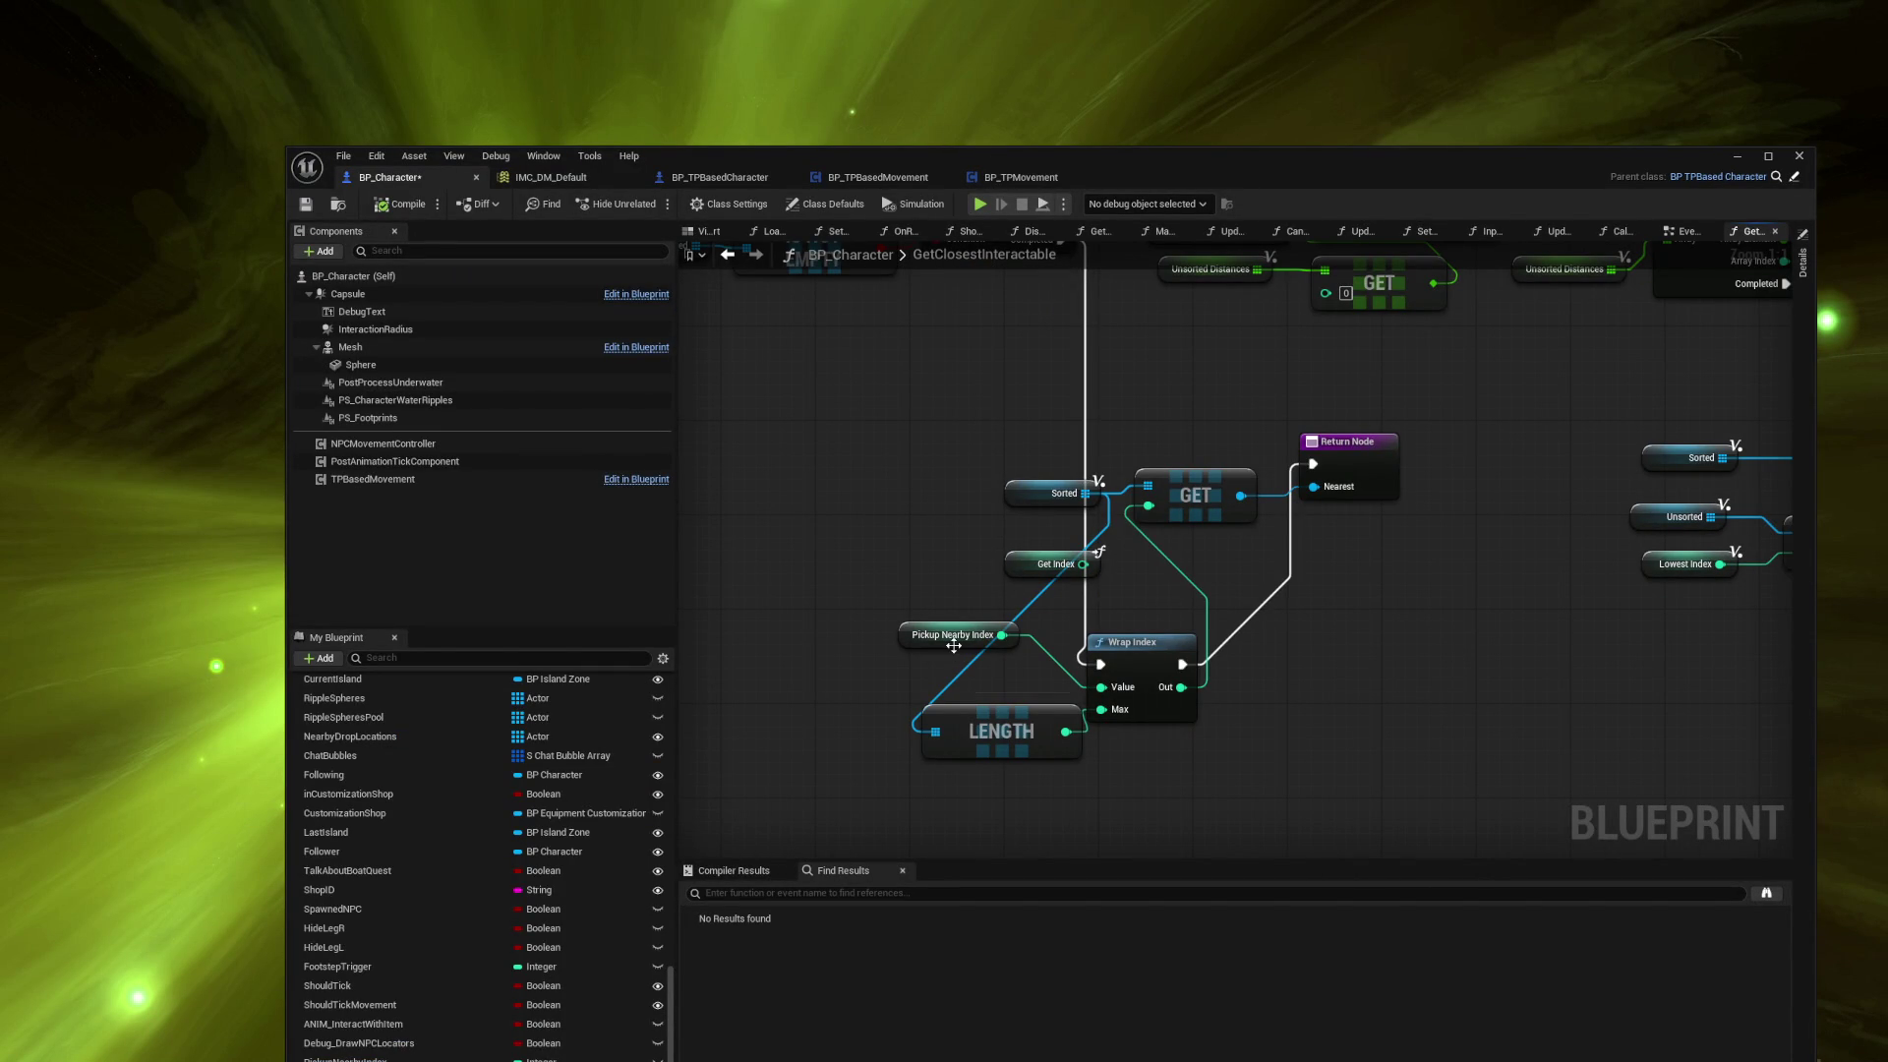
# Step: Pick a character debug object, Play From Here, and watch the Pickup Nearby Index value
pyautogui.moveTo(1351, 637); pyautogui.dragTo(1333, 640)
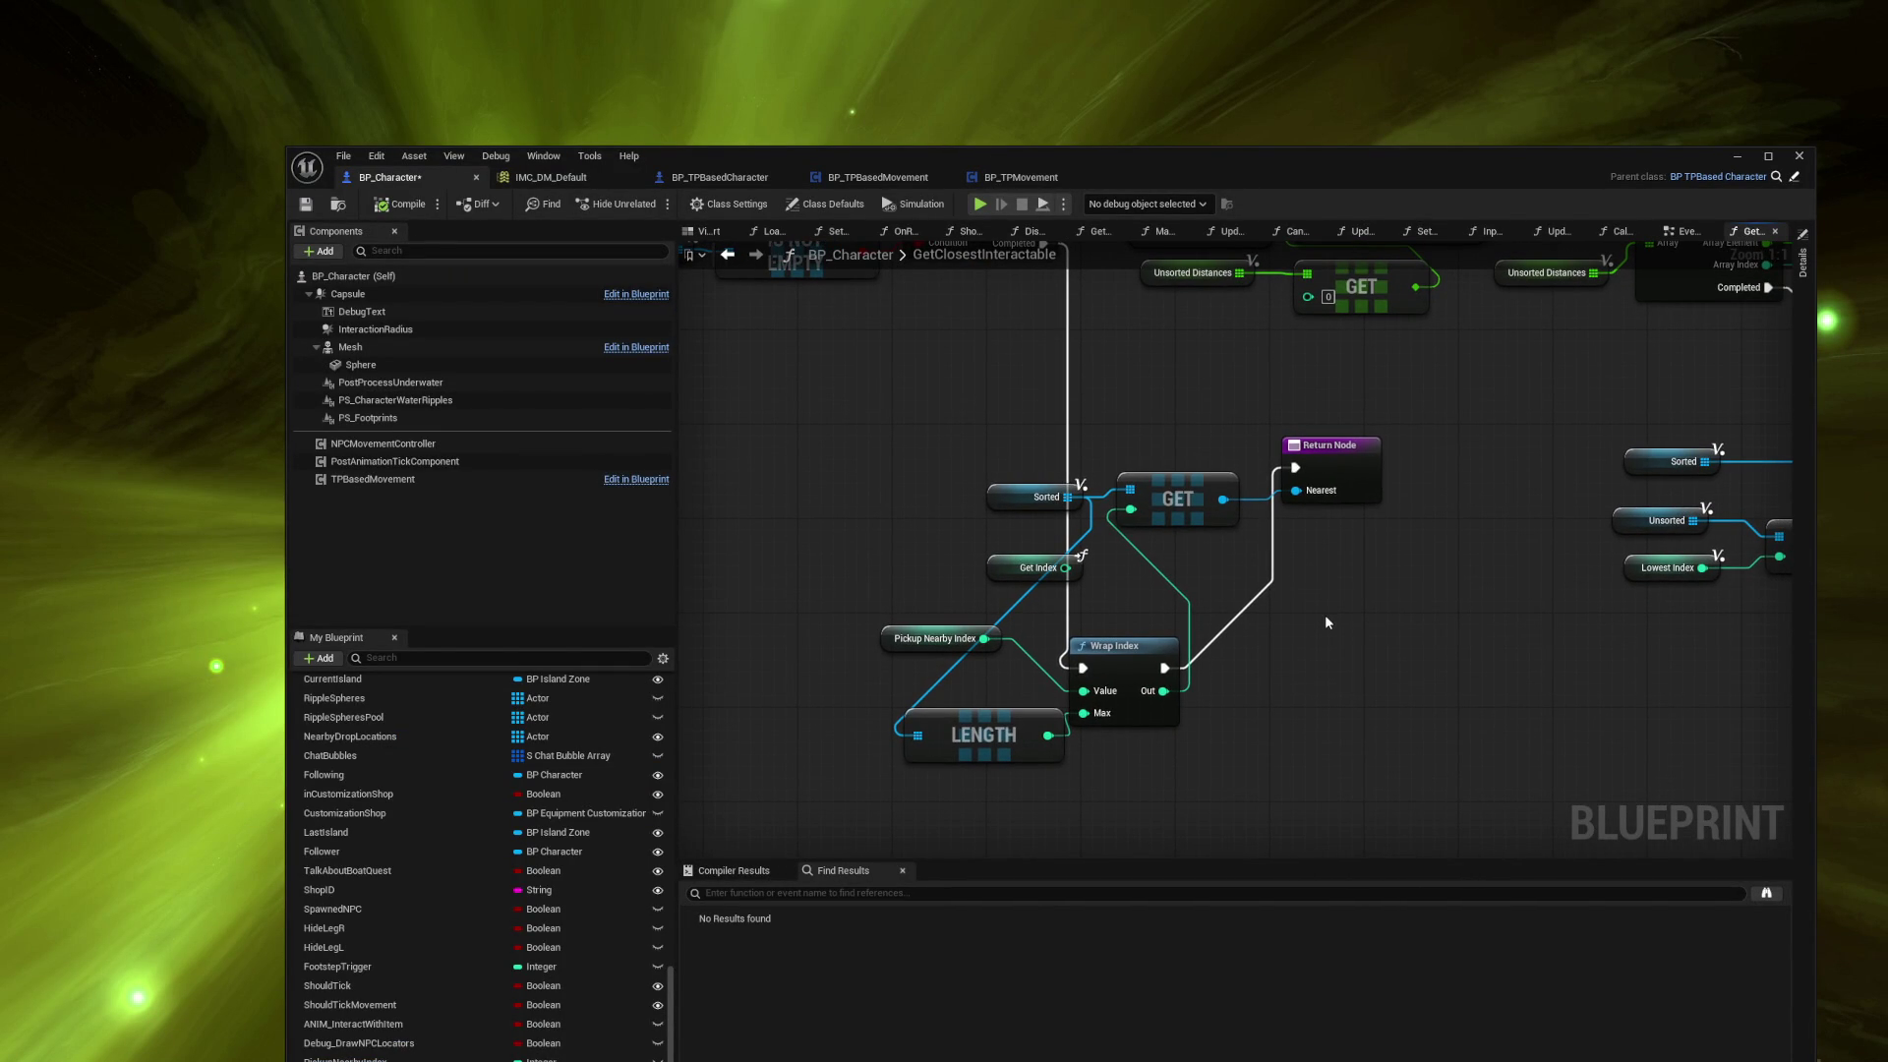
pyautogui.doubleClick(1206, 181)
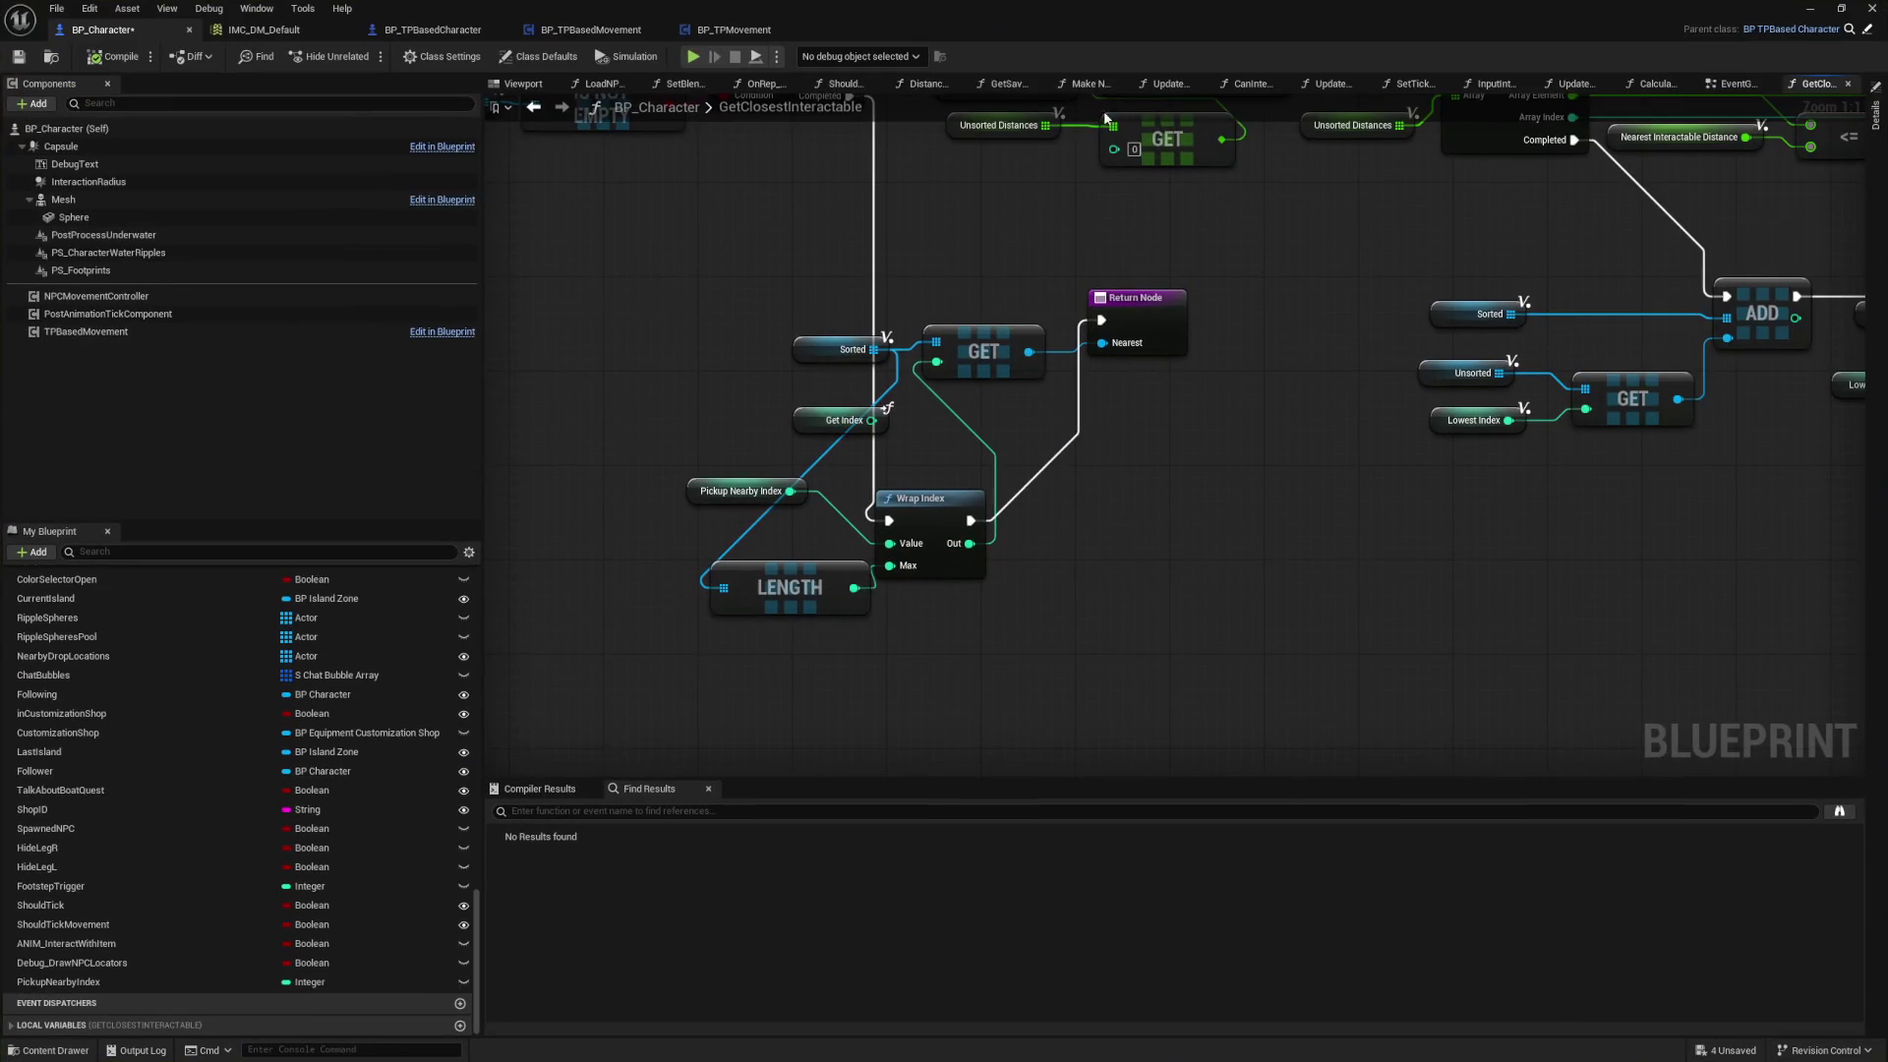
pyautogui.click(901, 57)
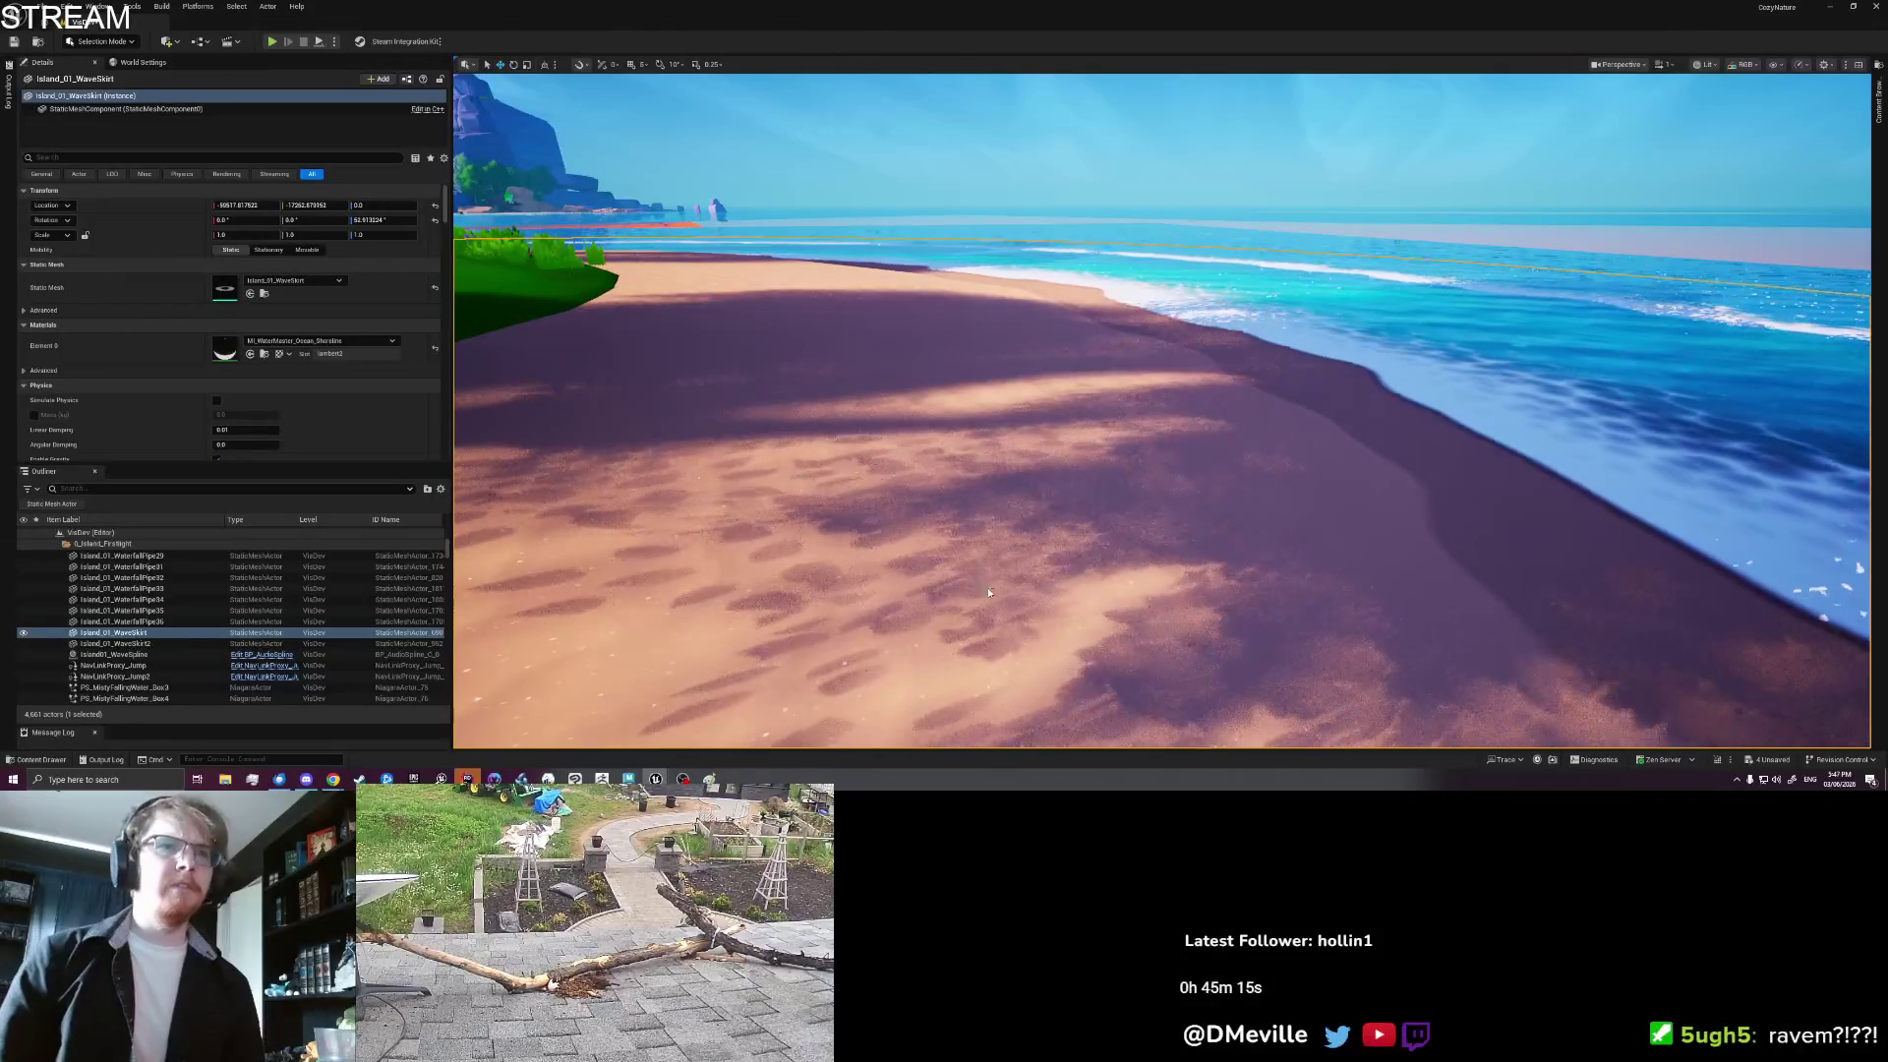
pyautogui.rightClick(989, 590)
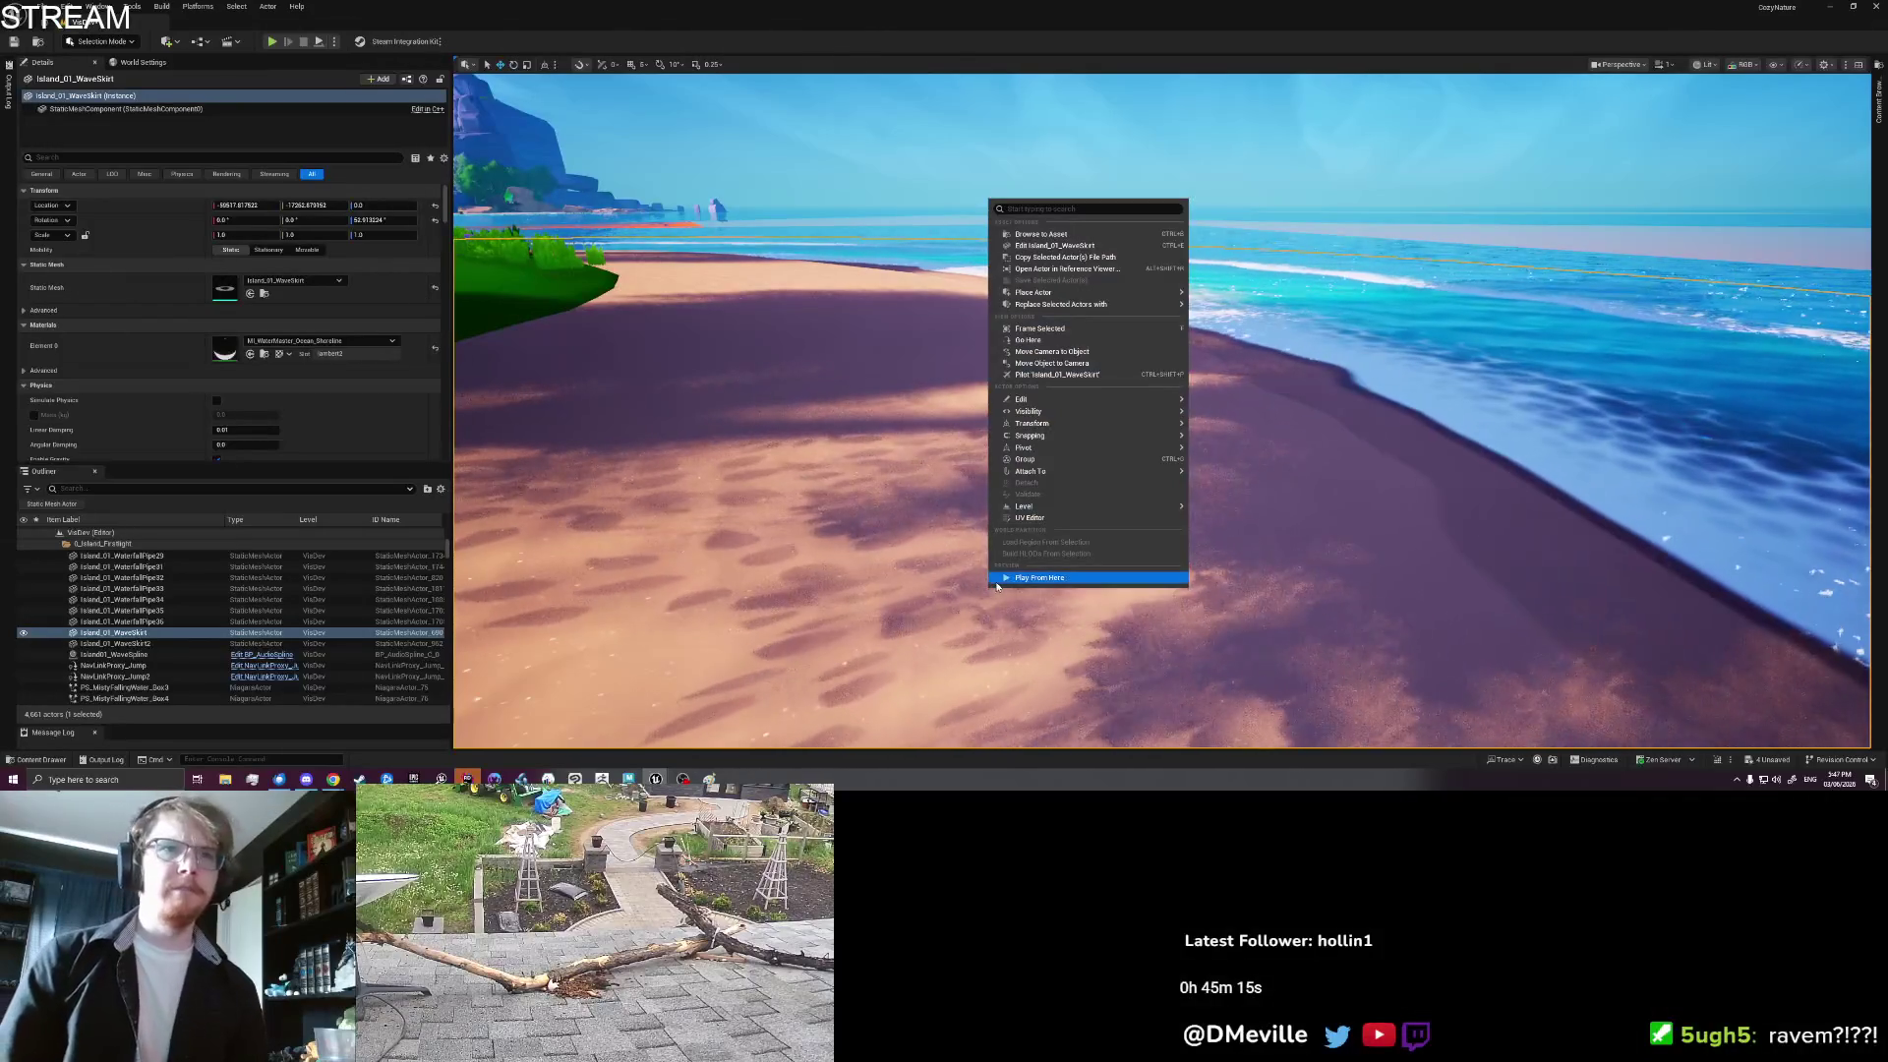
pyautogui.click(981, 576)
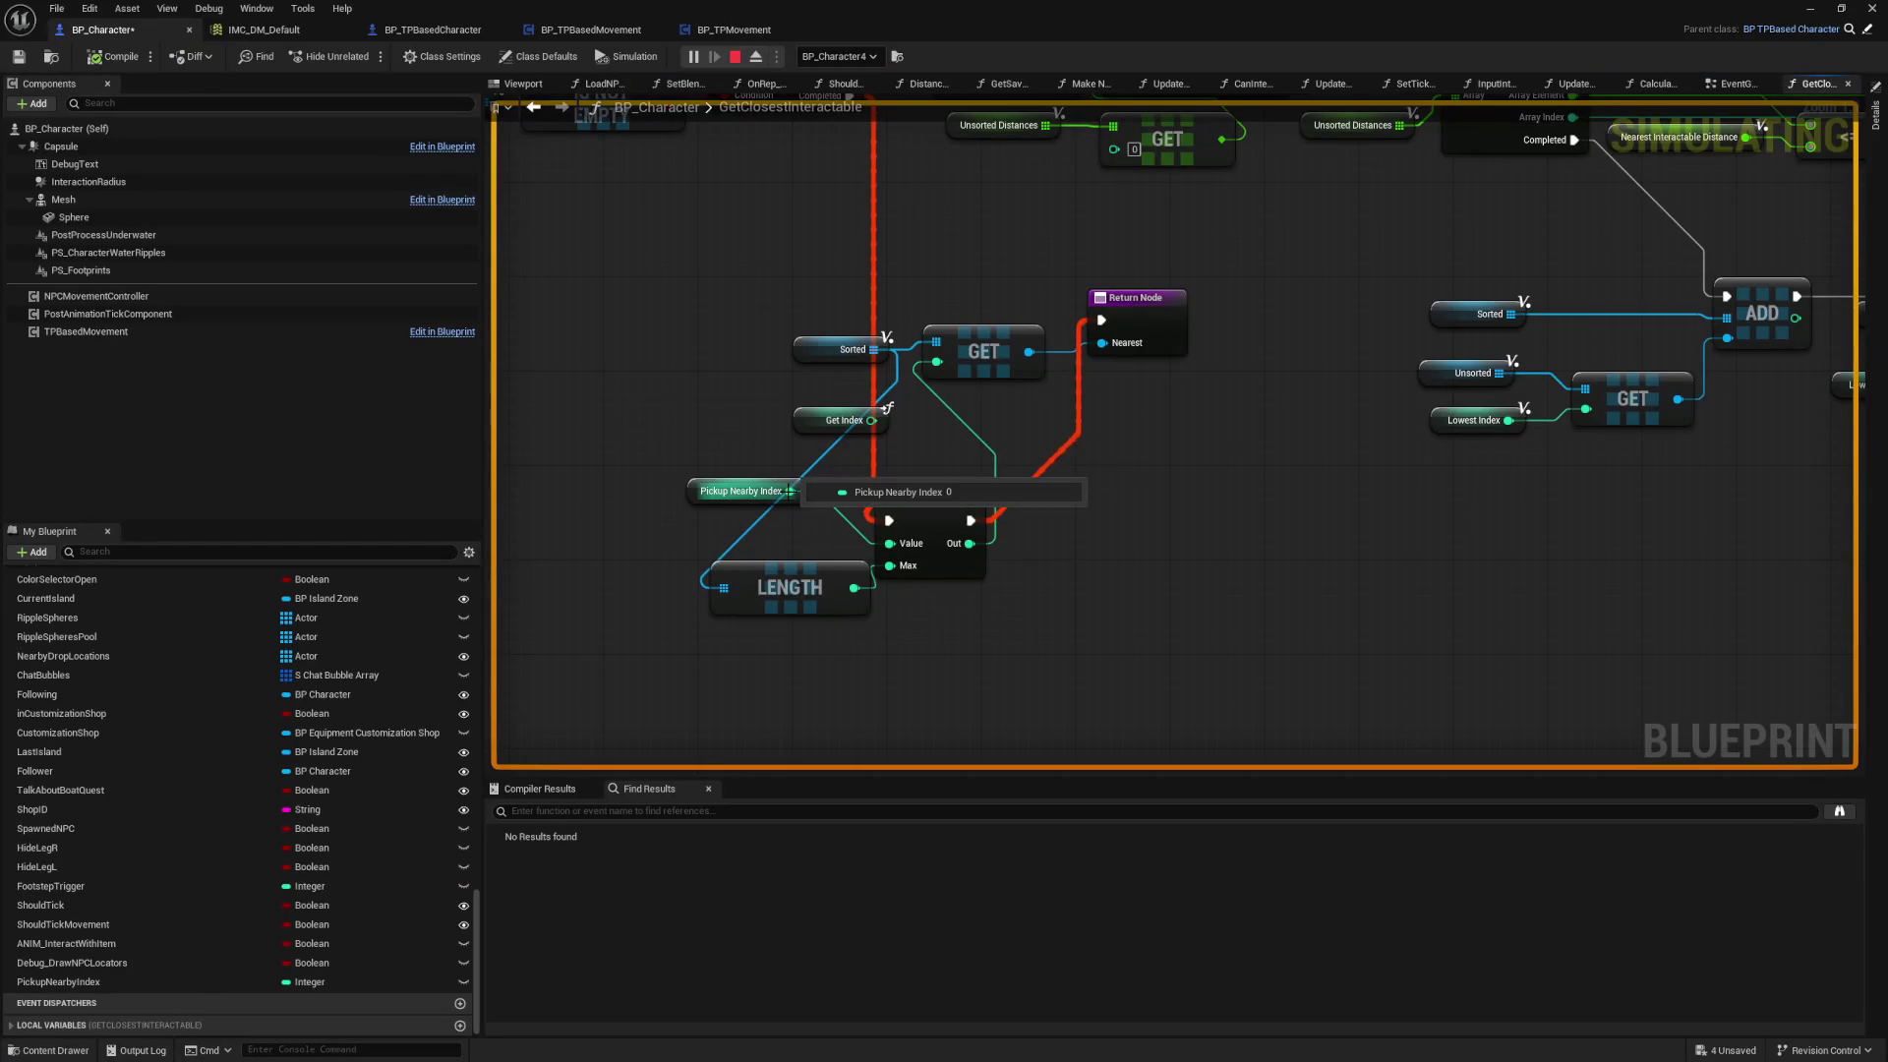
pyautogui.rightClick(791, 492)
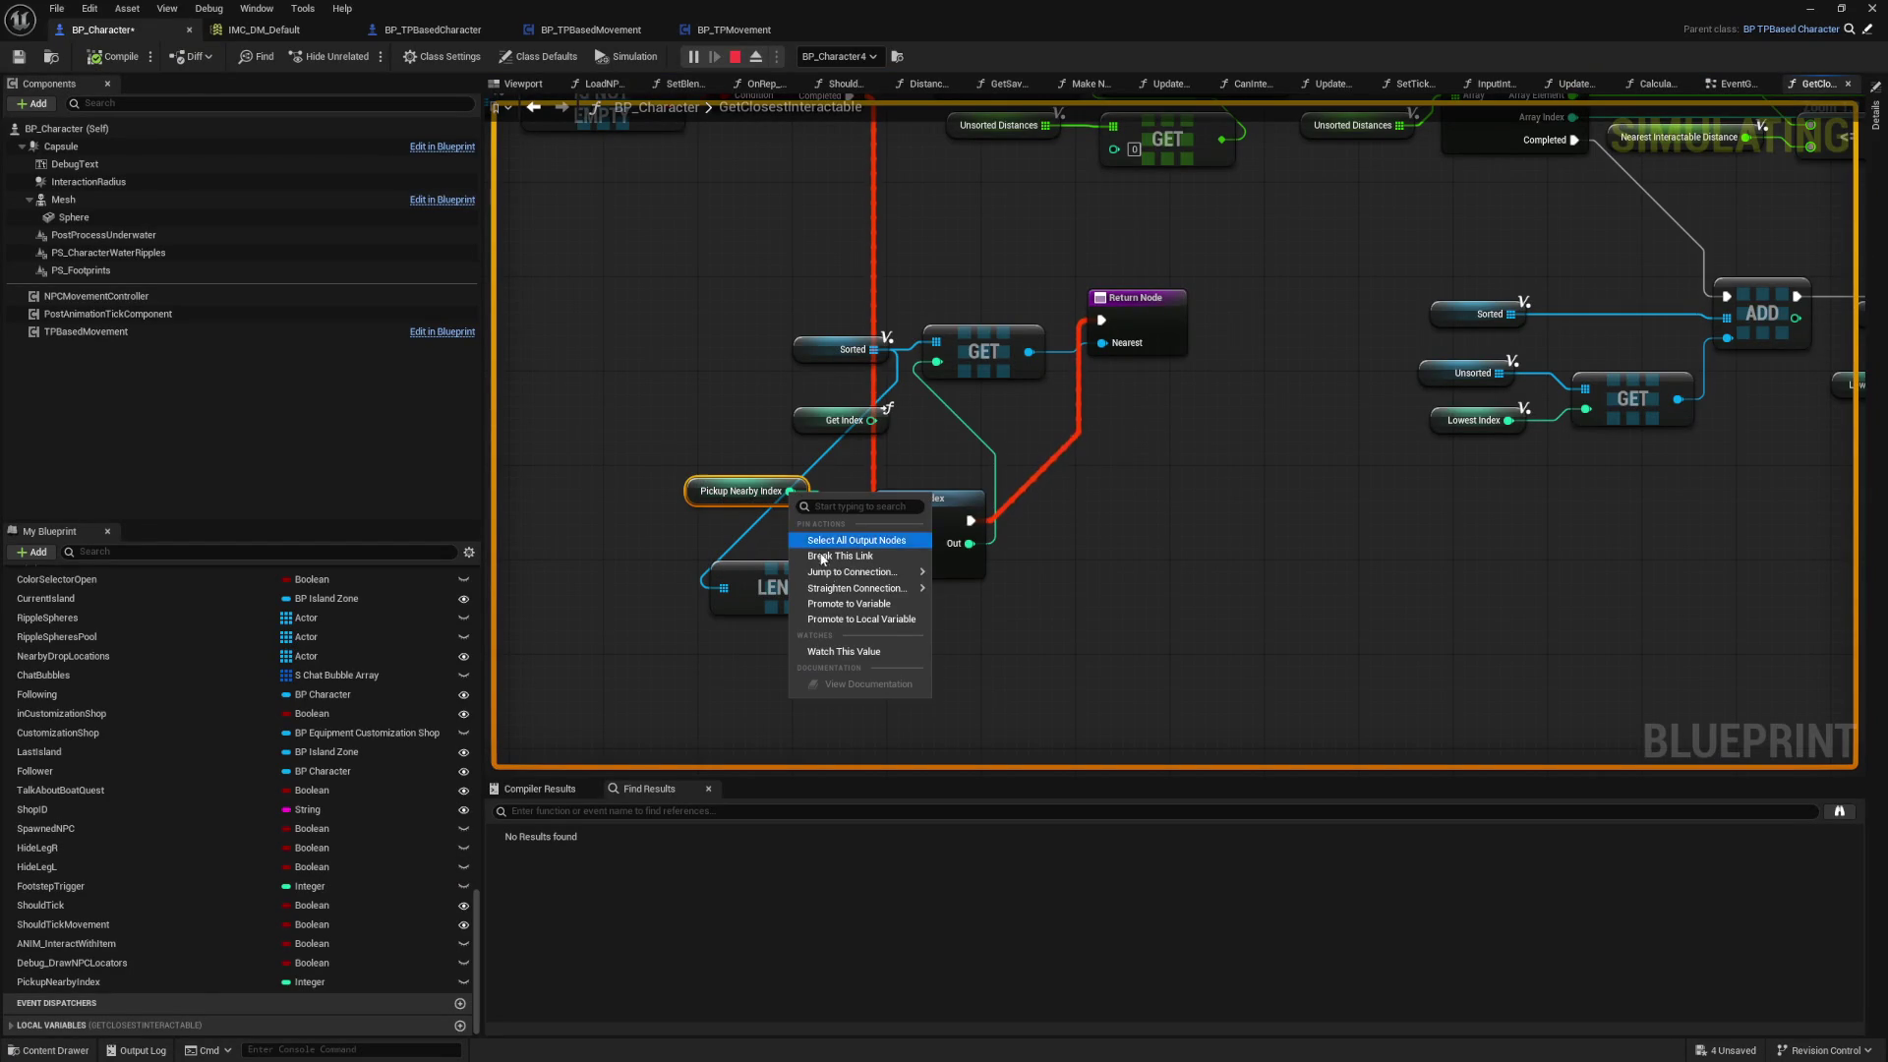
pyautogui.click(837, 650)
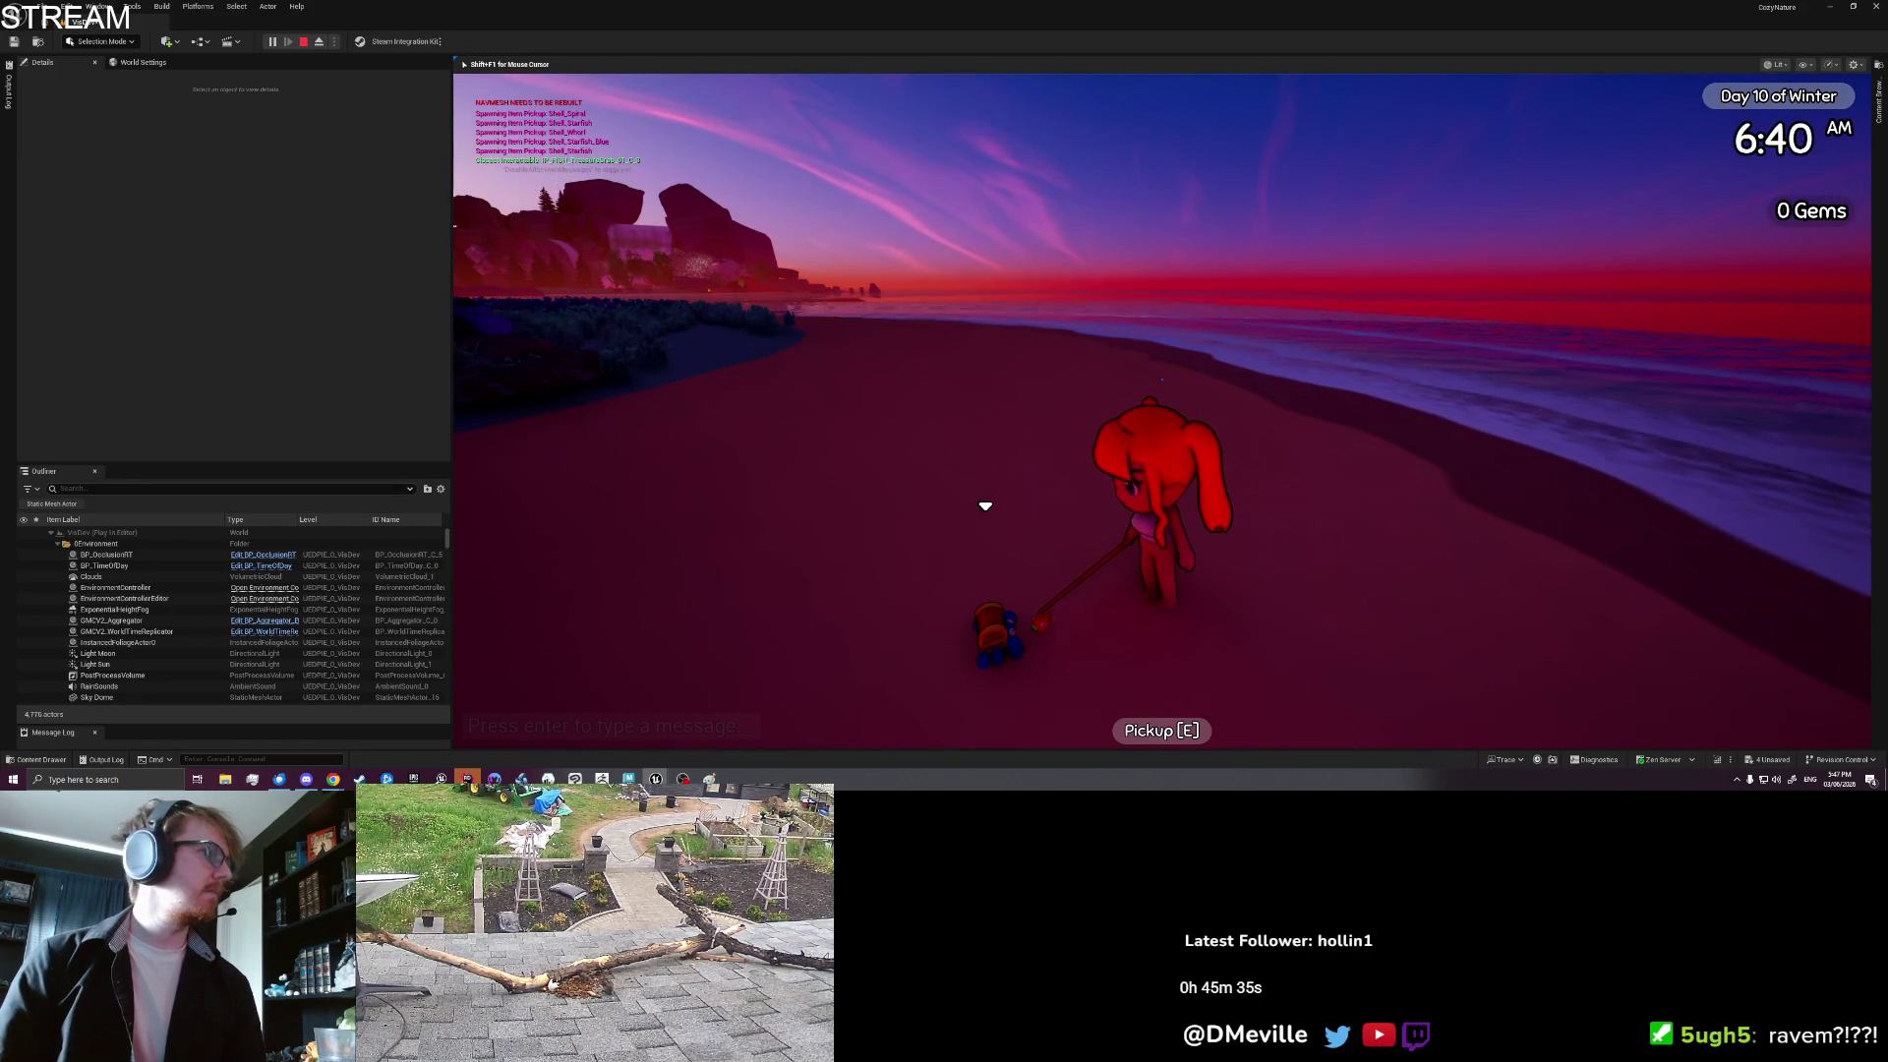
# Step: Pick up a crab, drop three Treasure Crabs from the inventory, and walk around
pyautogui.press('e')
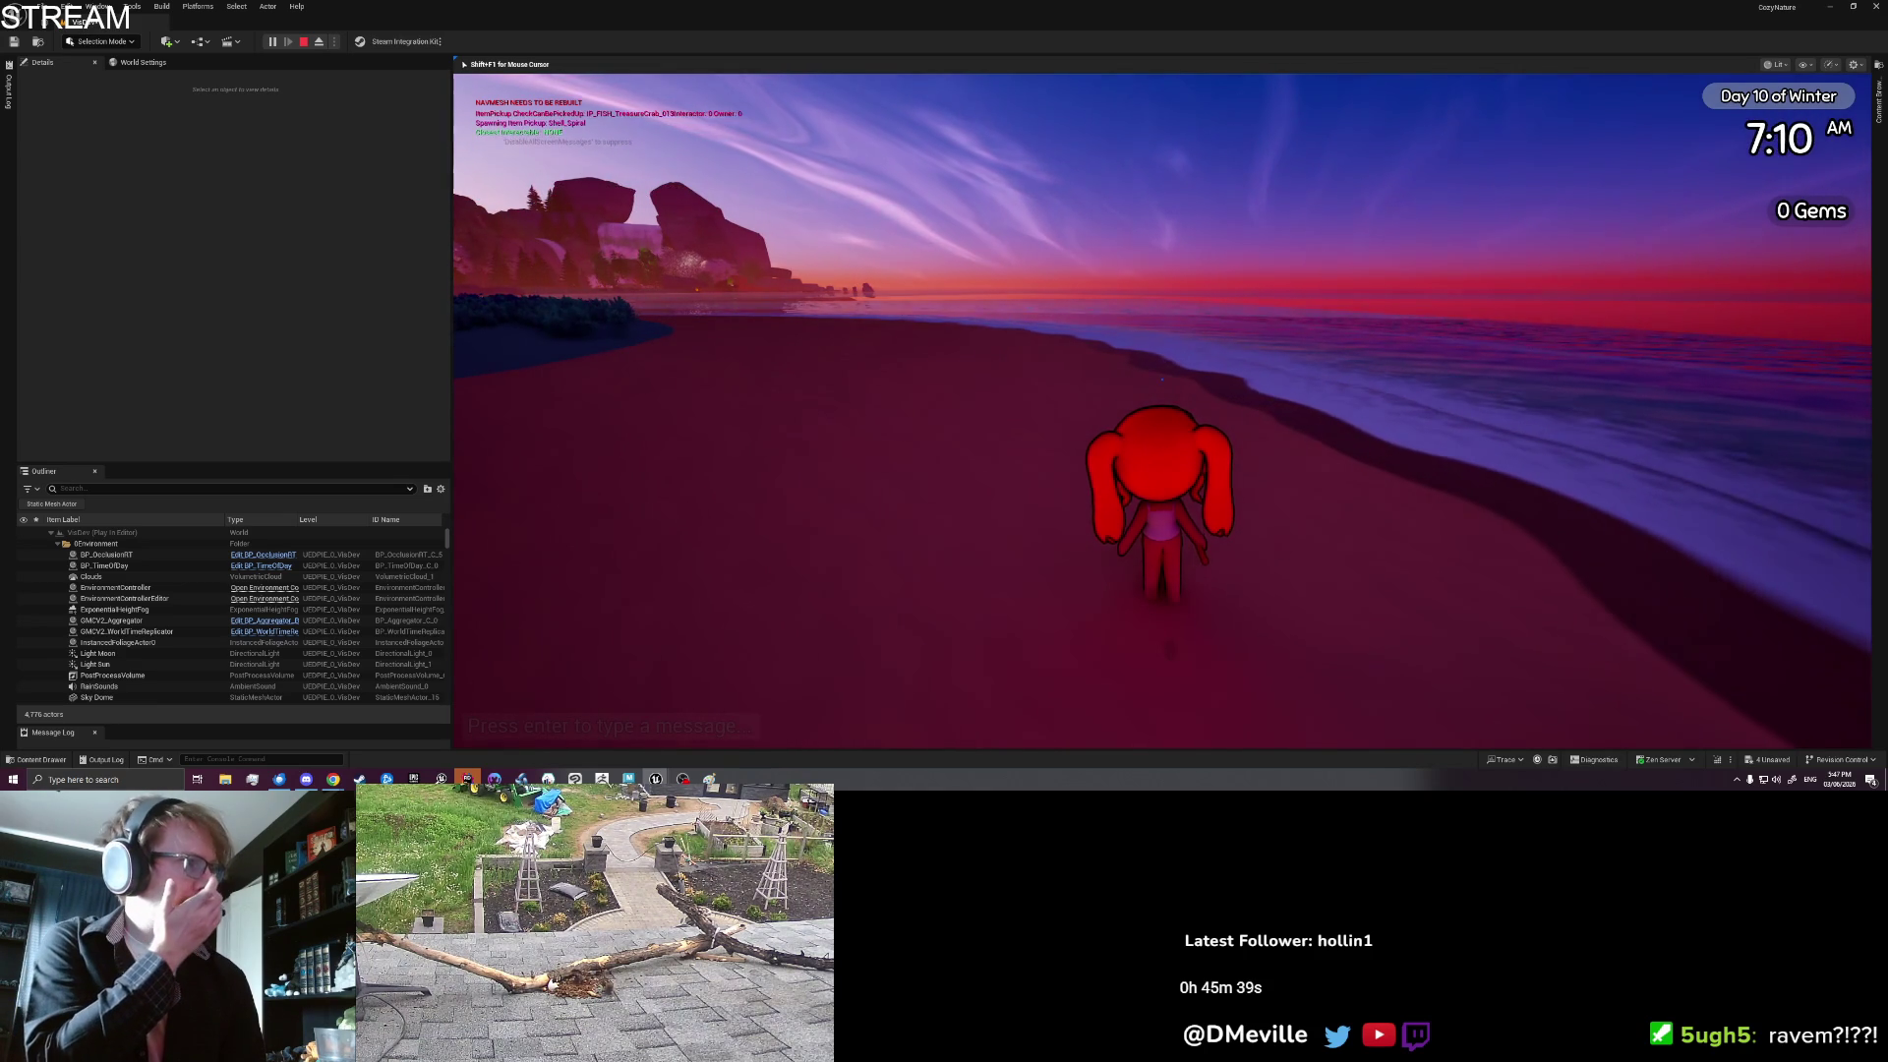
pyautogui.press('Tab')
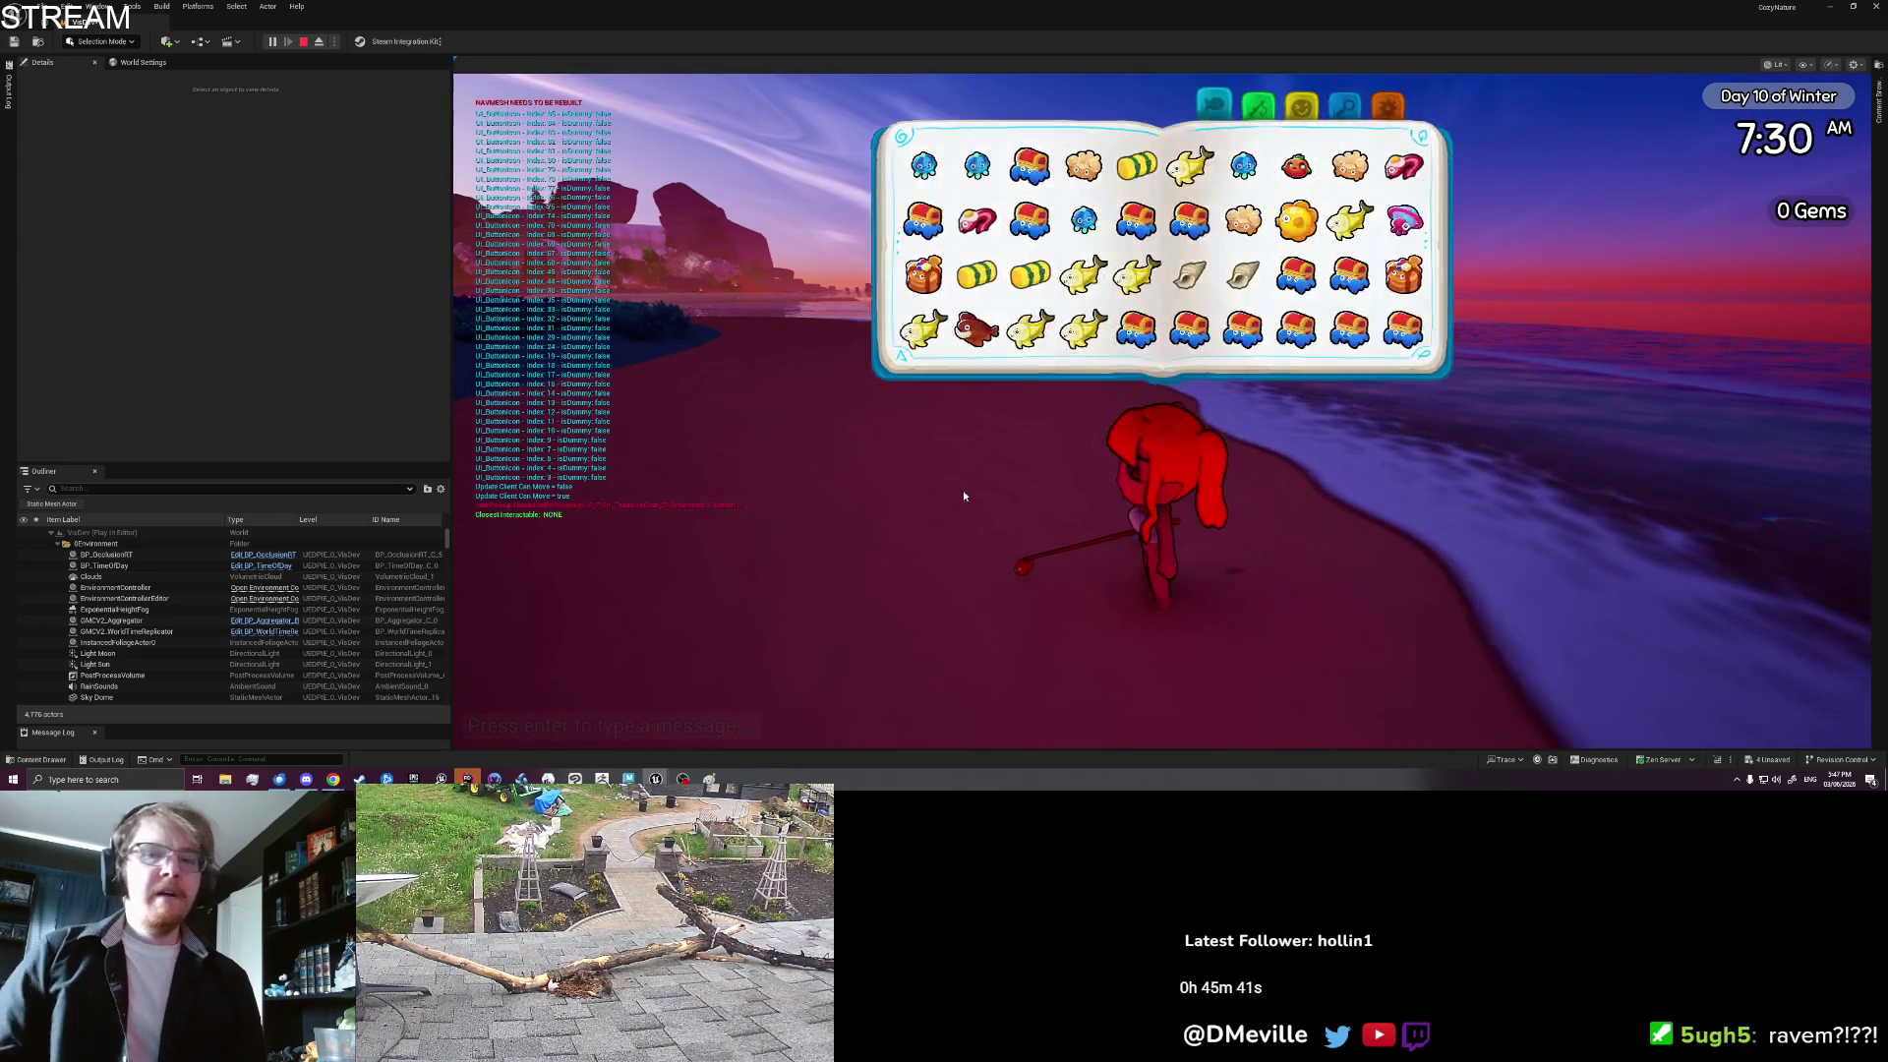
pyautogui.click(1136, 330)
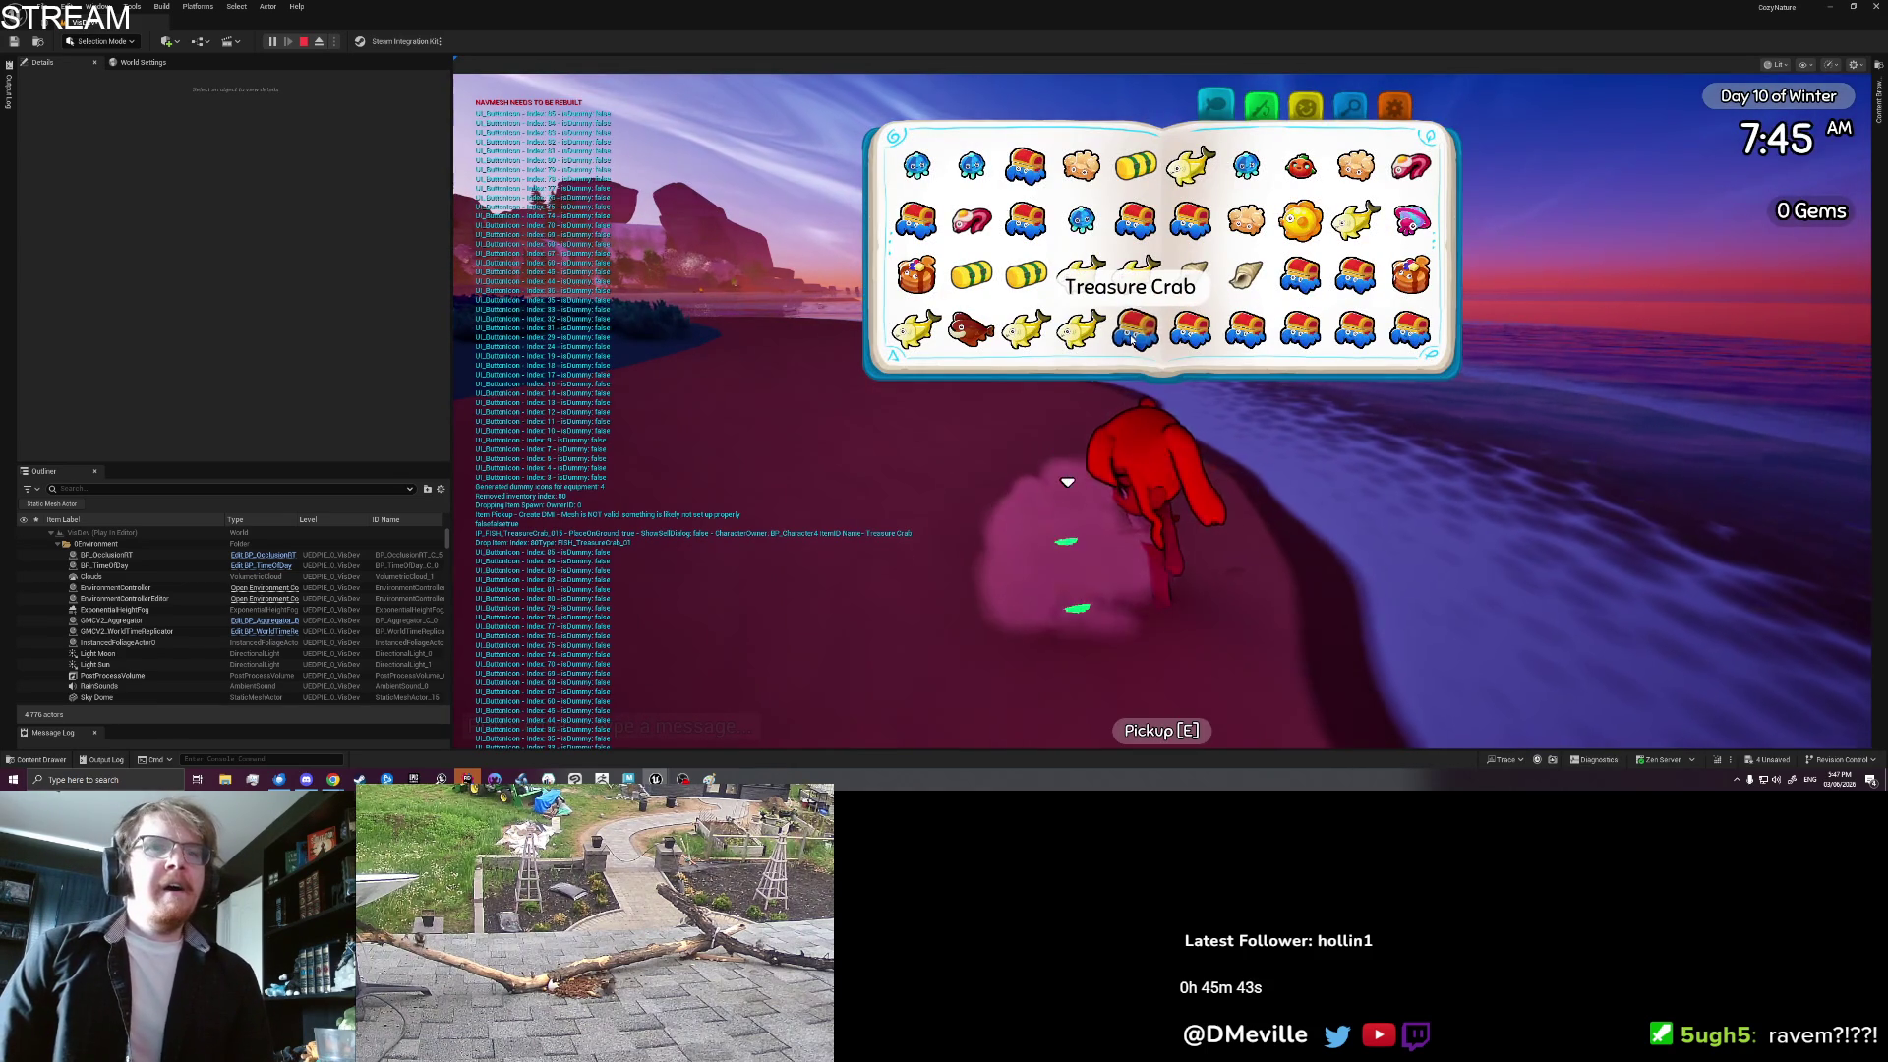
pyautogui.click(1135, 330)
pyautogui.click(1136, 330)
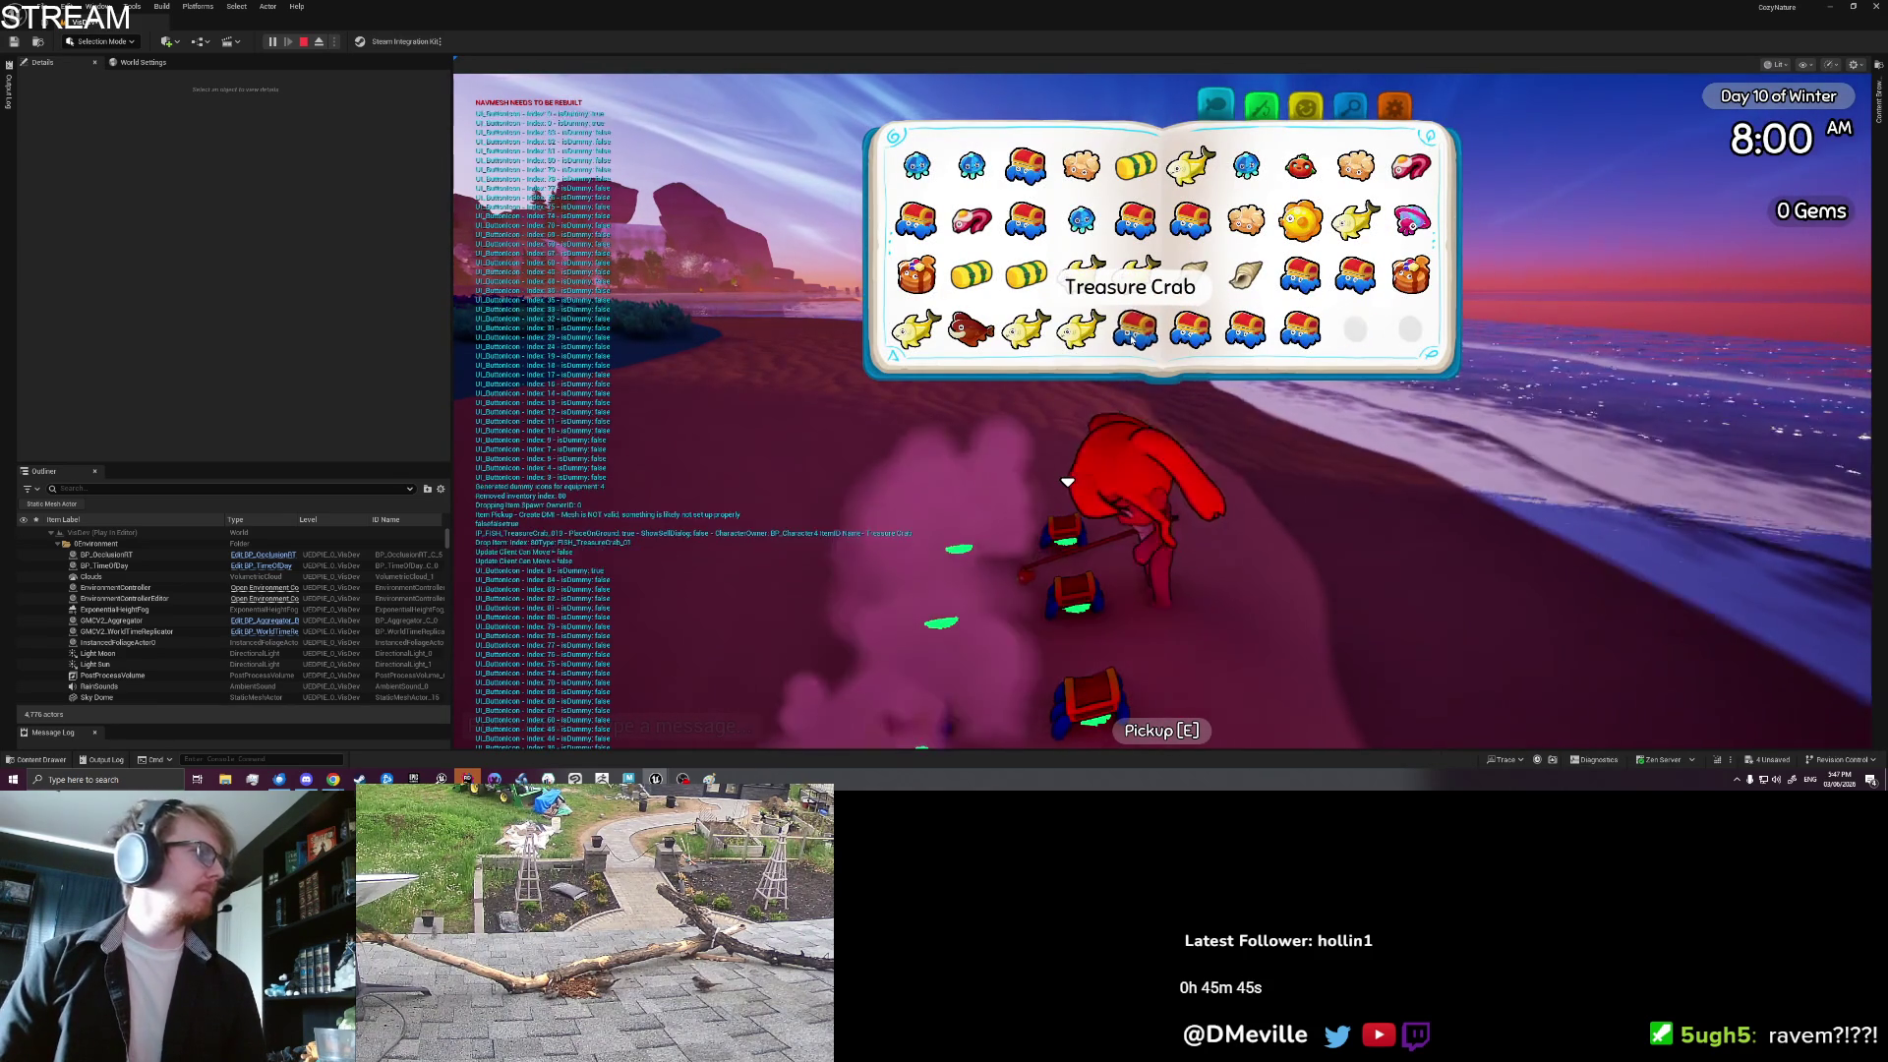
pyautogui.press('Tab')
pyautogui.press('Tab')
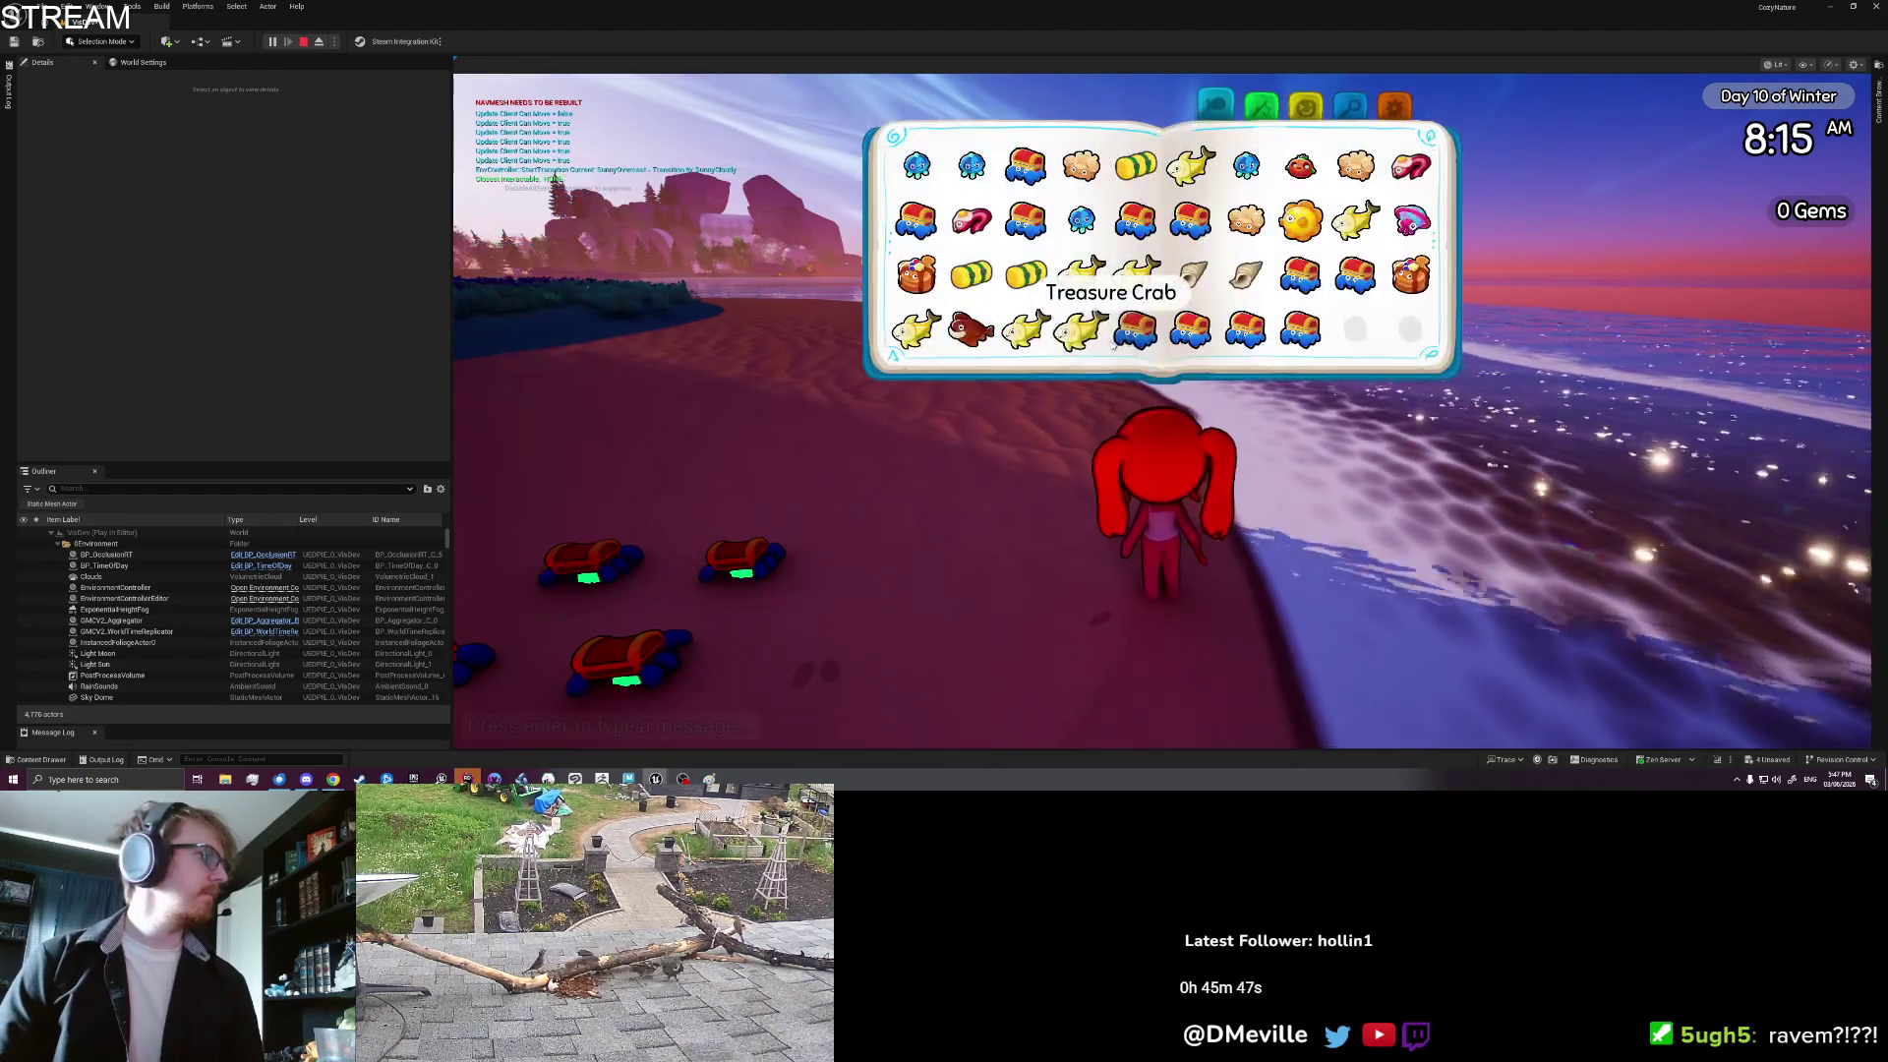
pyautogui.press('Tab')
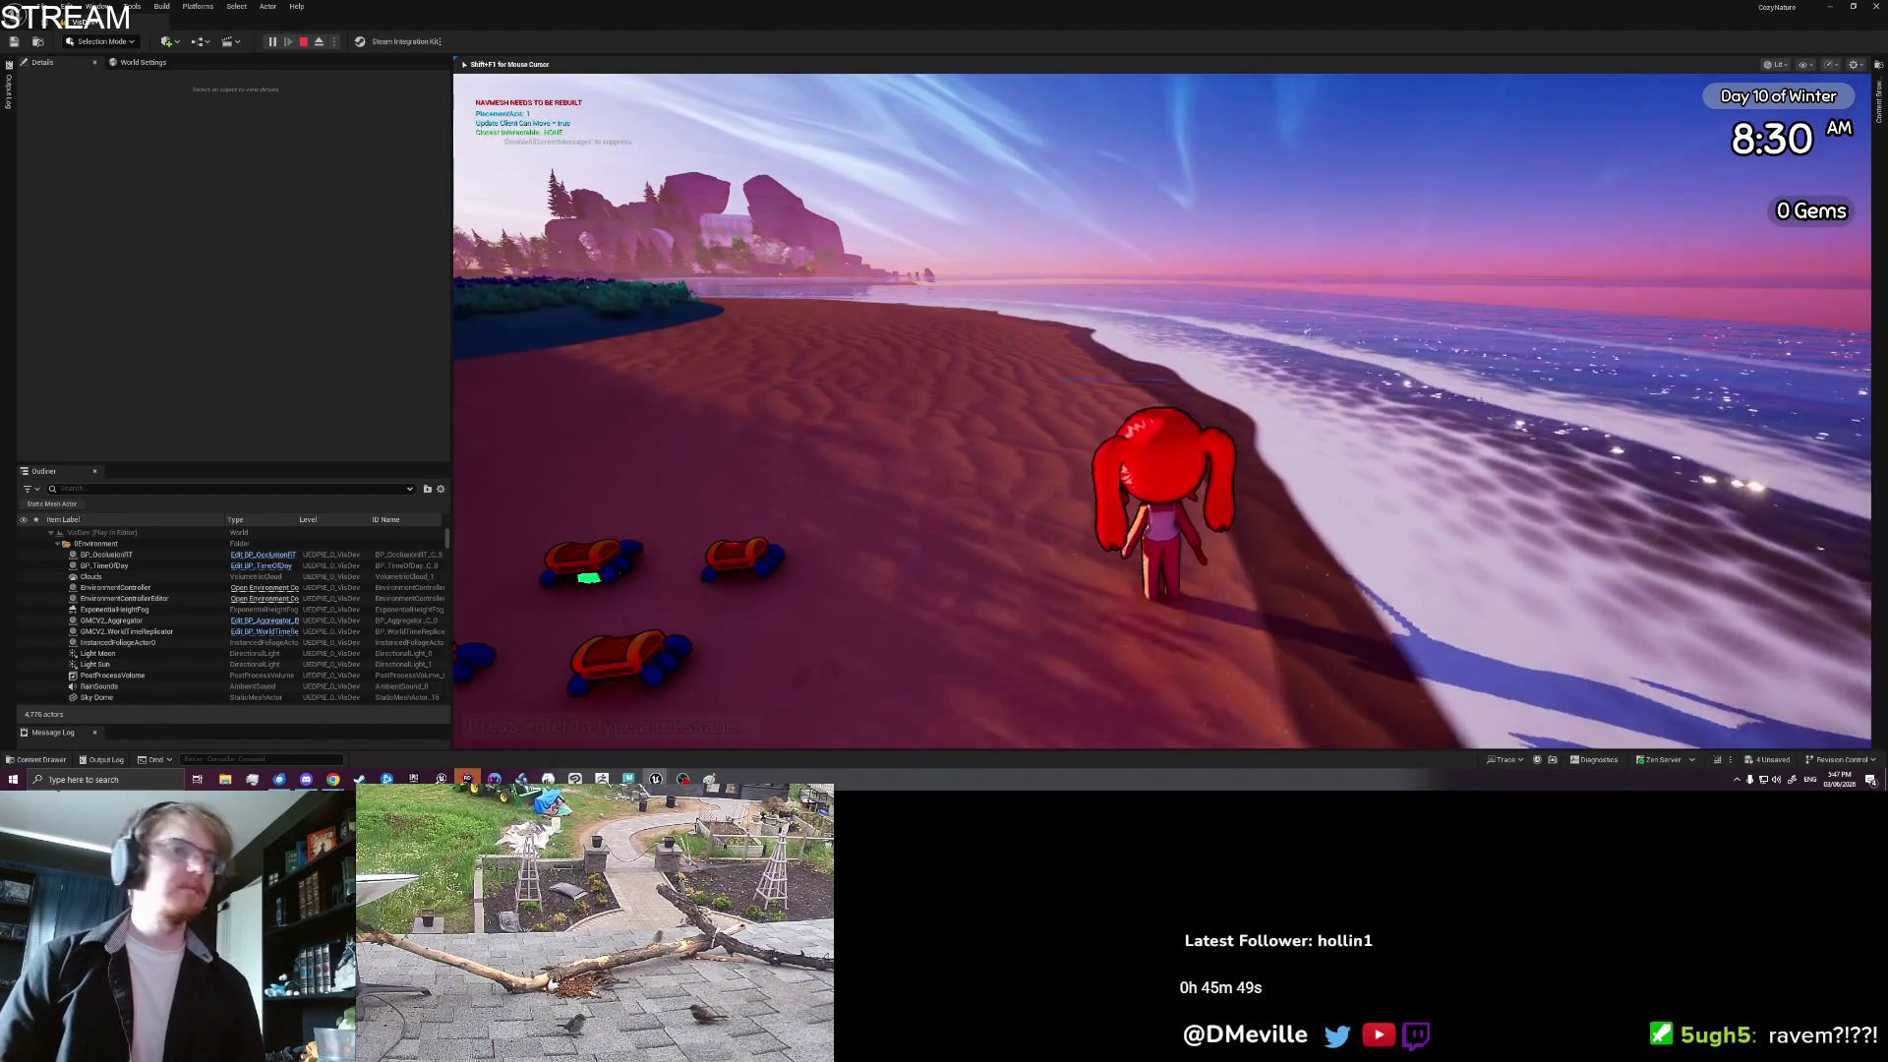
pyautogui.press('e')
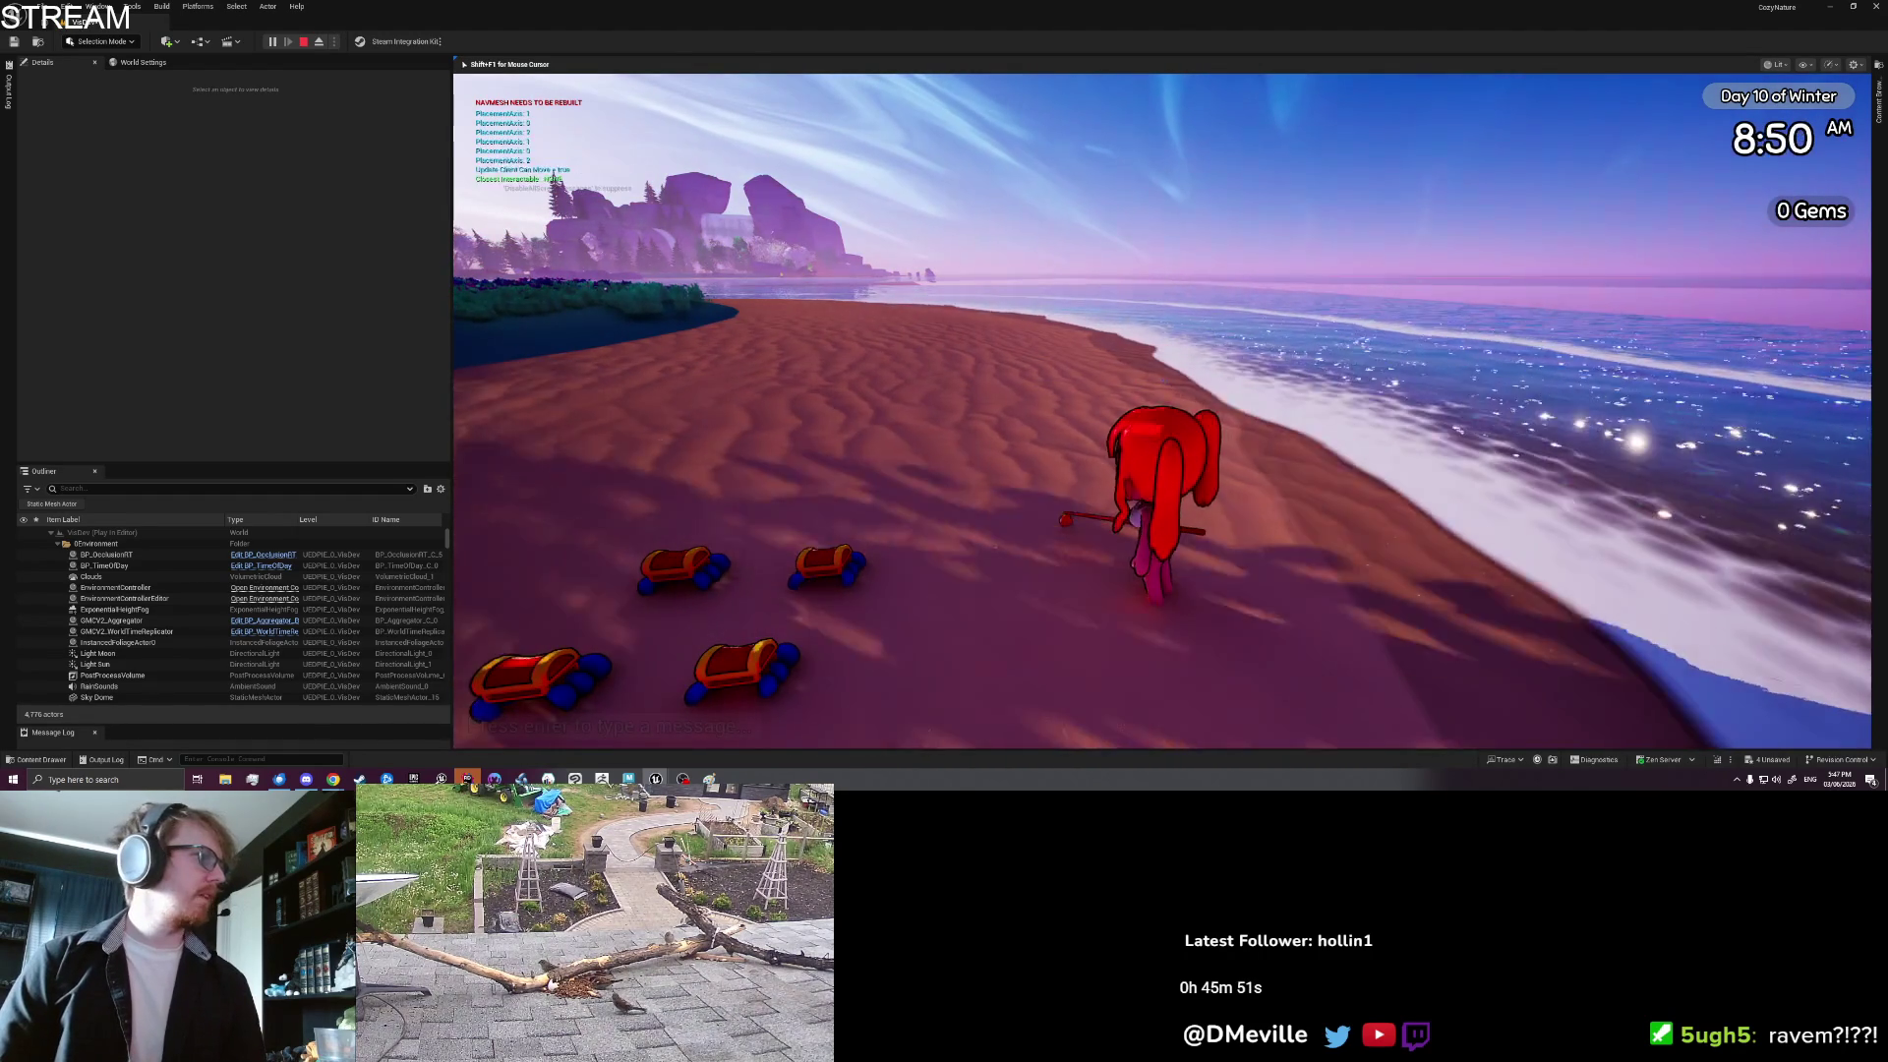
pyautogui.press('s')
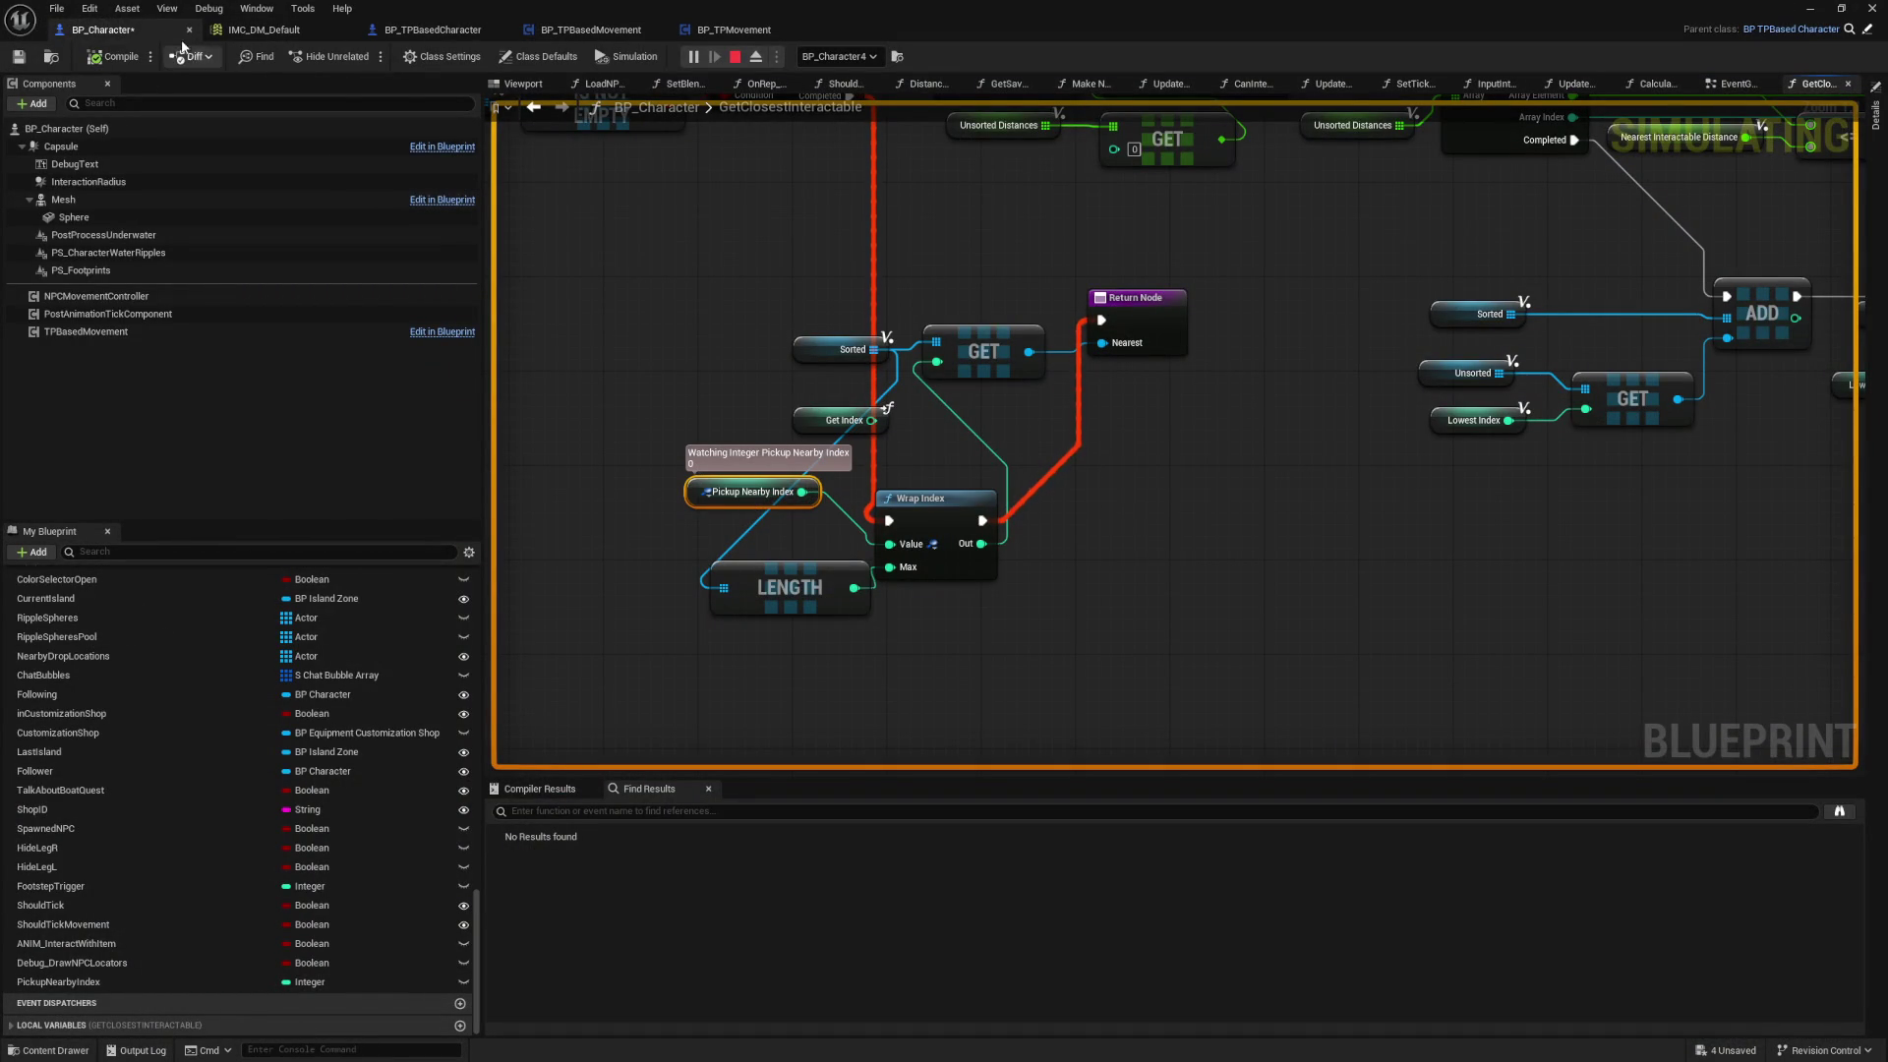
# Step: View BP_Character's EventGraph during play, with the watched Pickup Nearby Index reading 0
pyautogui.click(1733, 83)
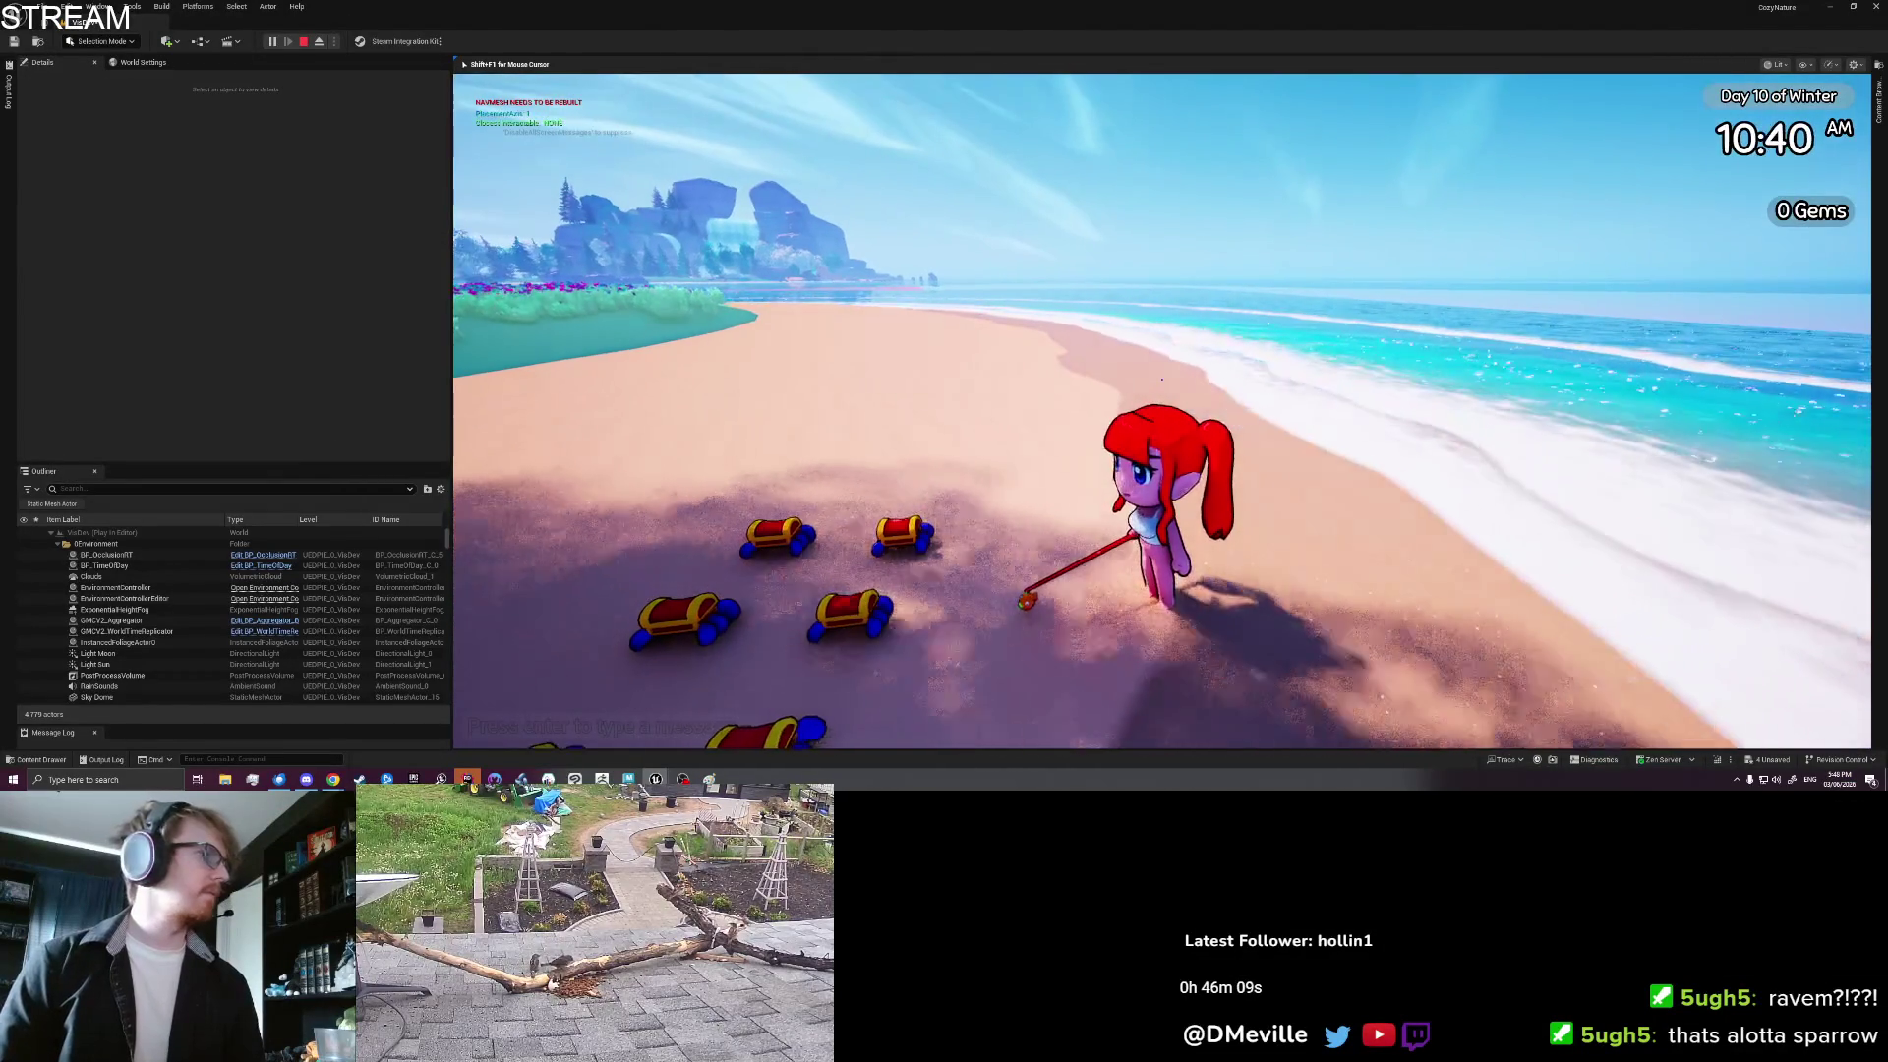
pyautogui.scroll(-4, 1160, 413)
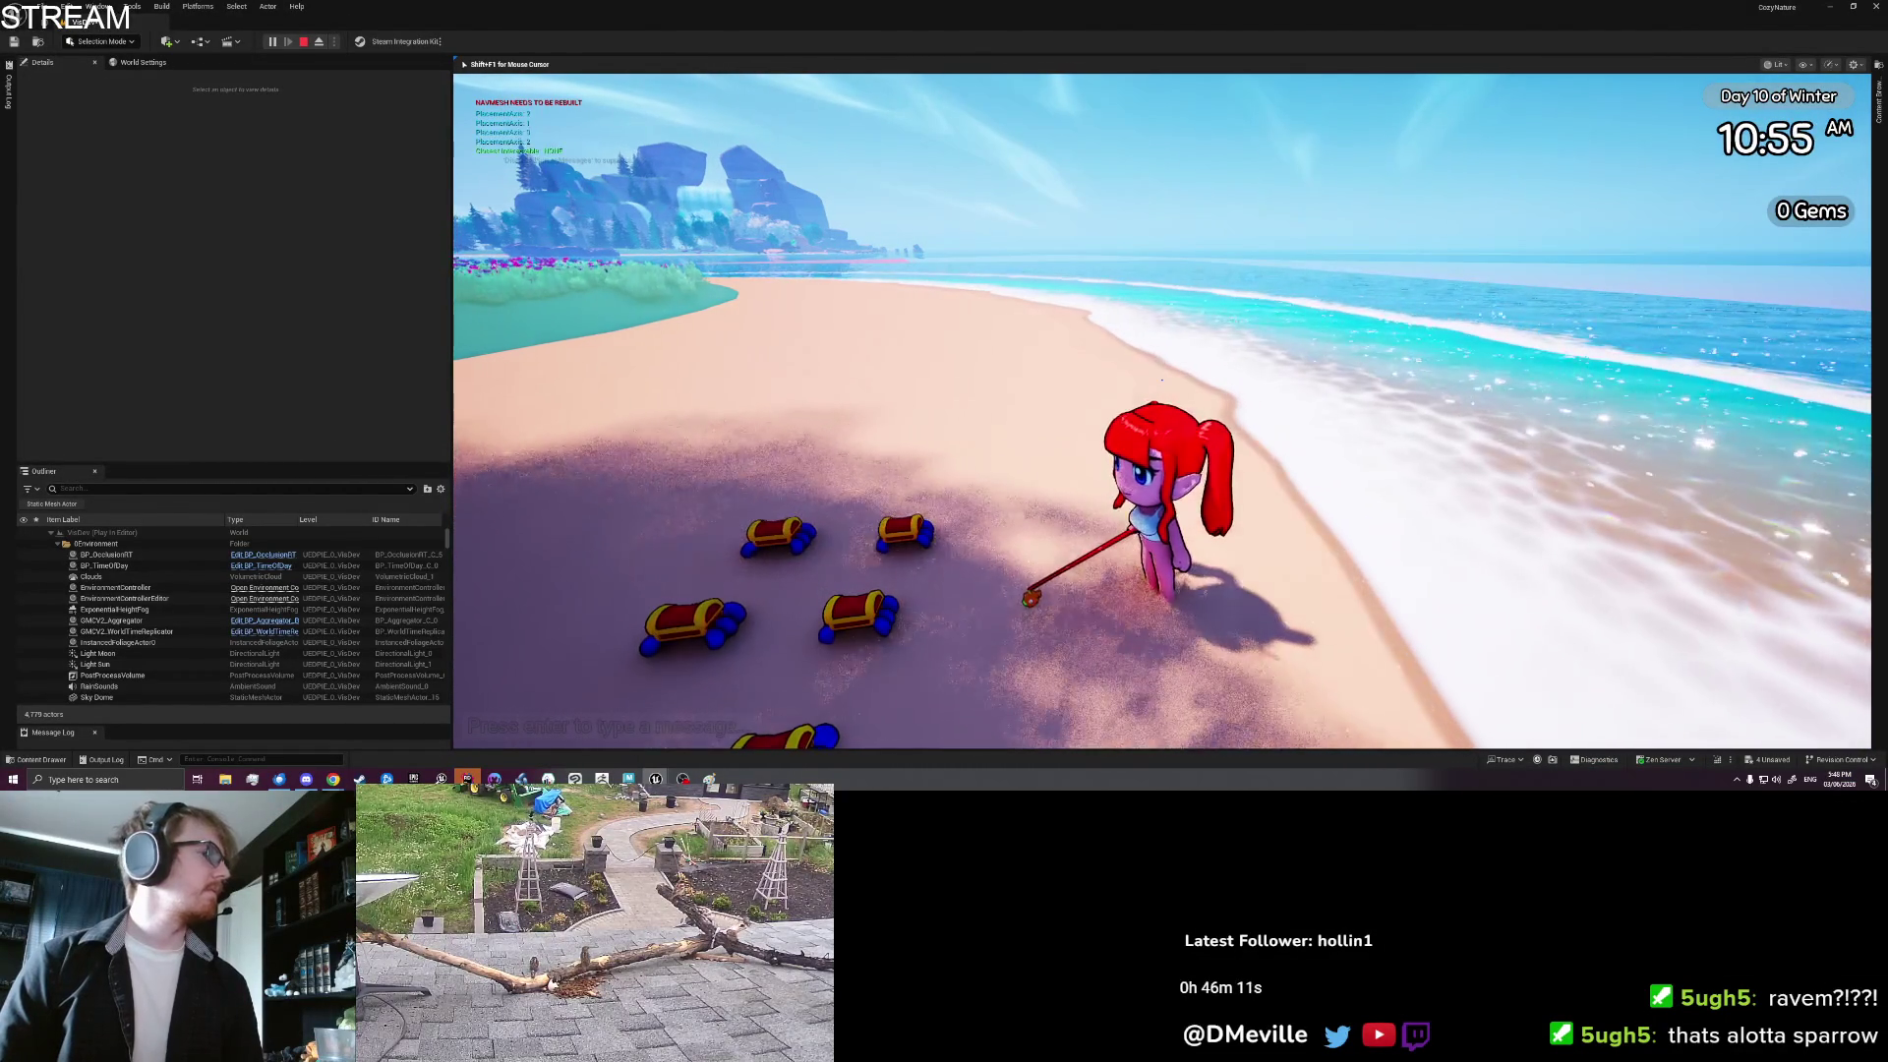
pyautogui.press('s')
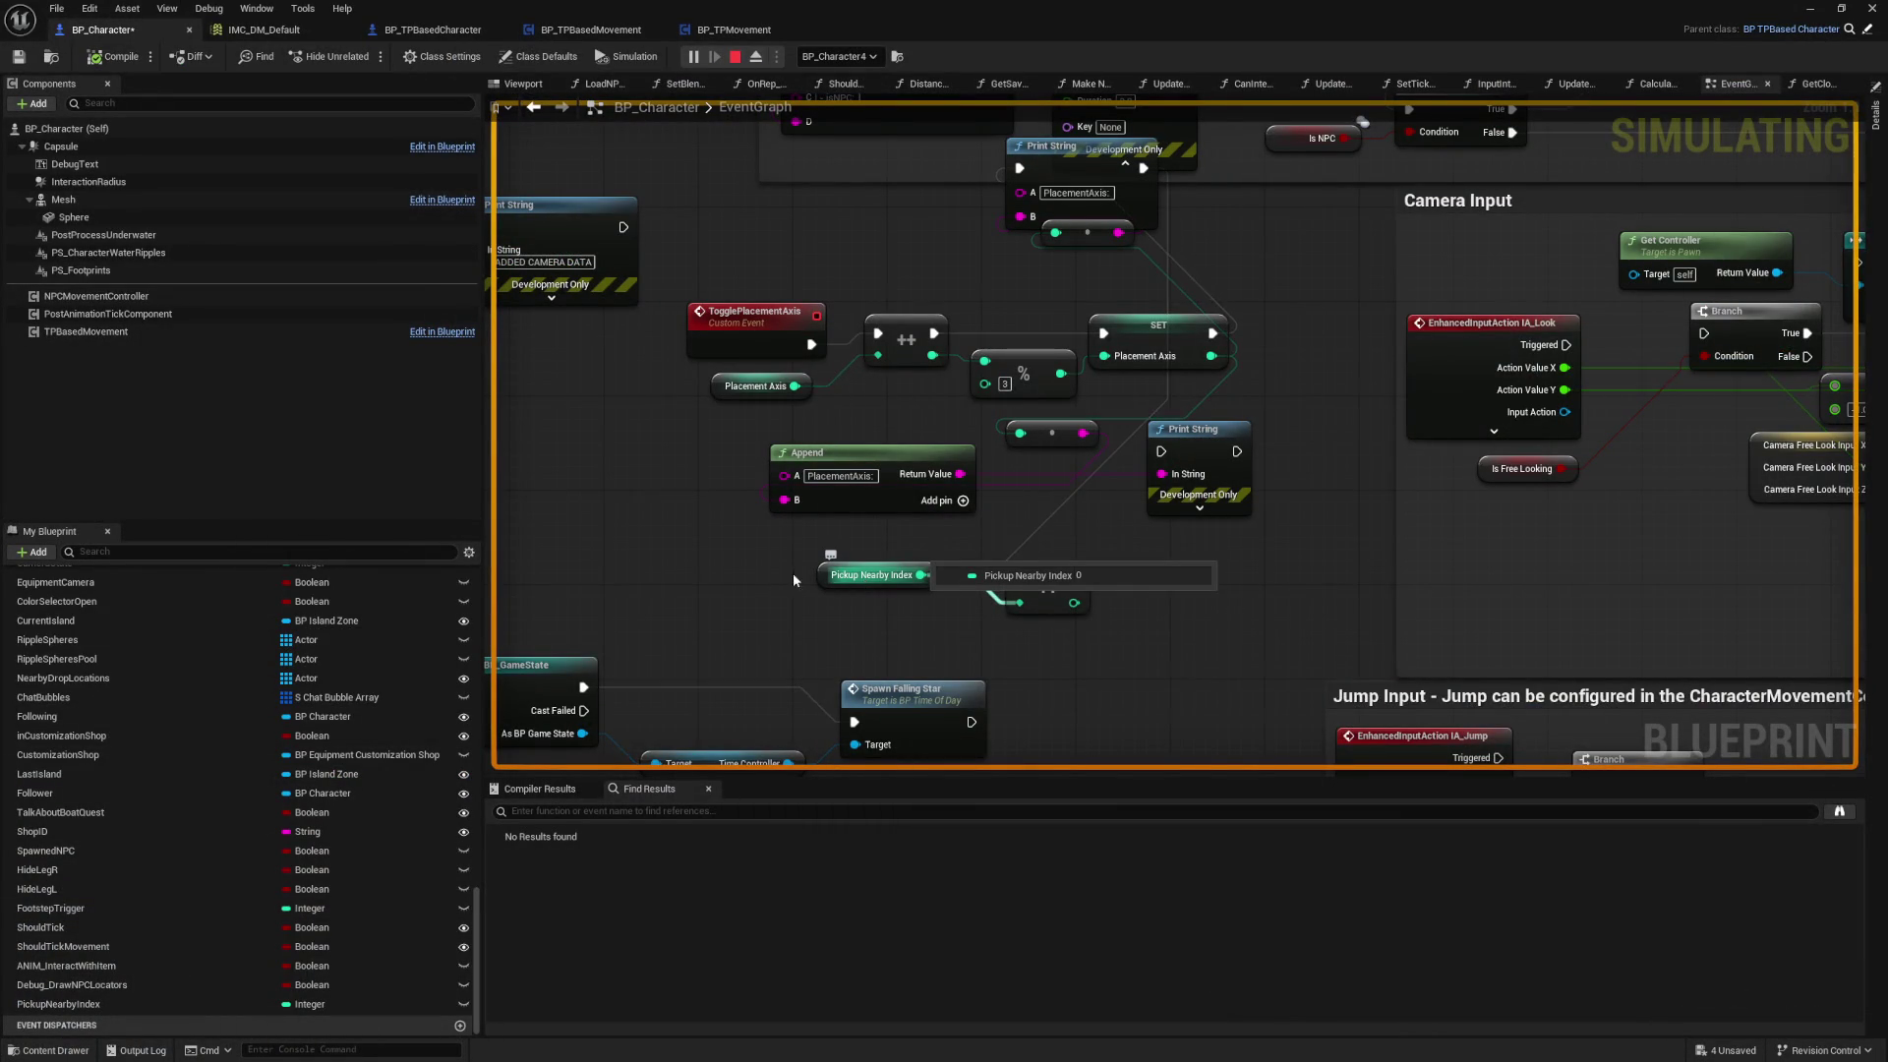
# Step: Debug the spawned BP_Character4, view GetClosestInteractable while playing, then stop PIE
pyautogui.click(838, 56)
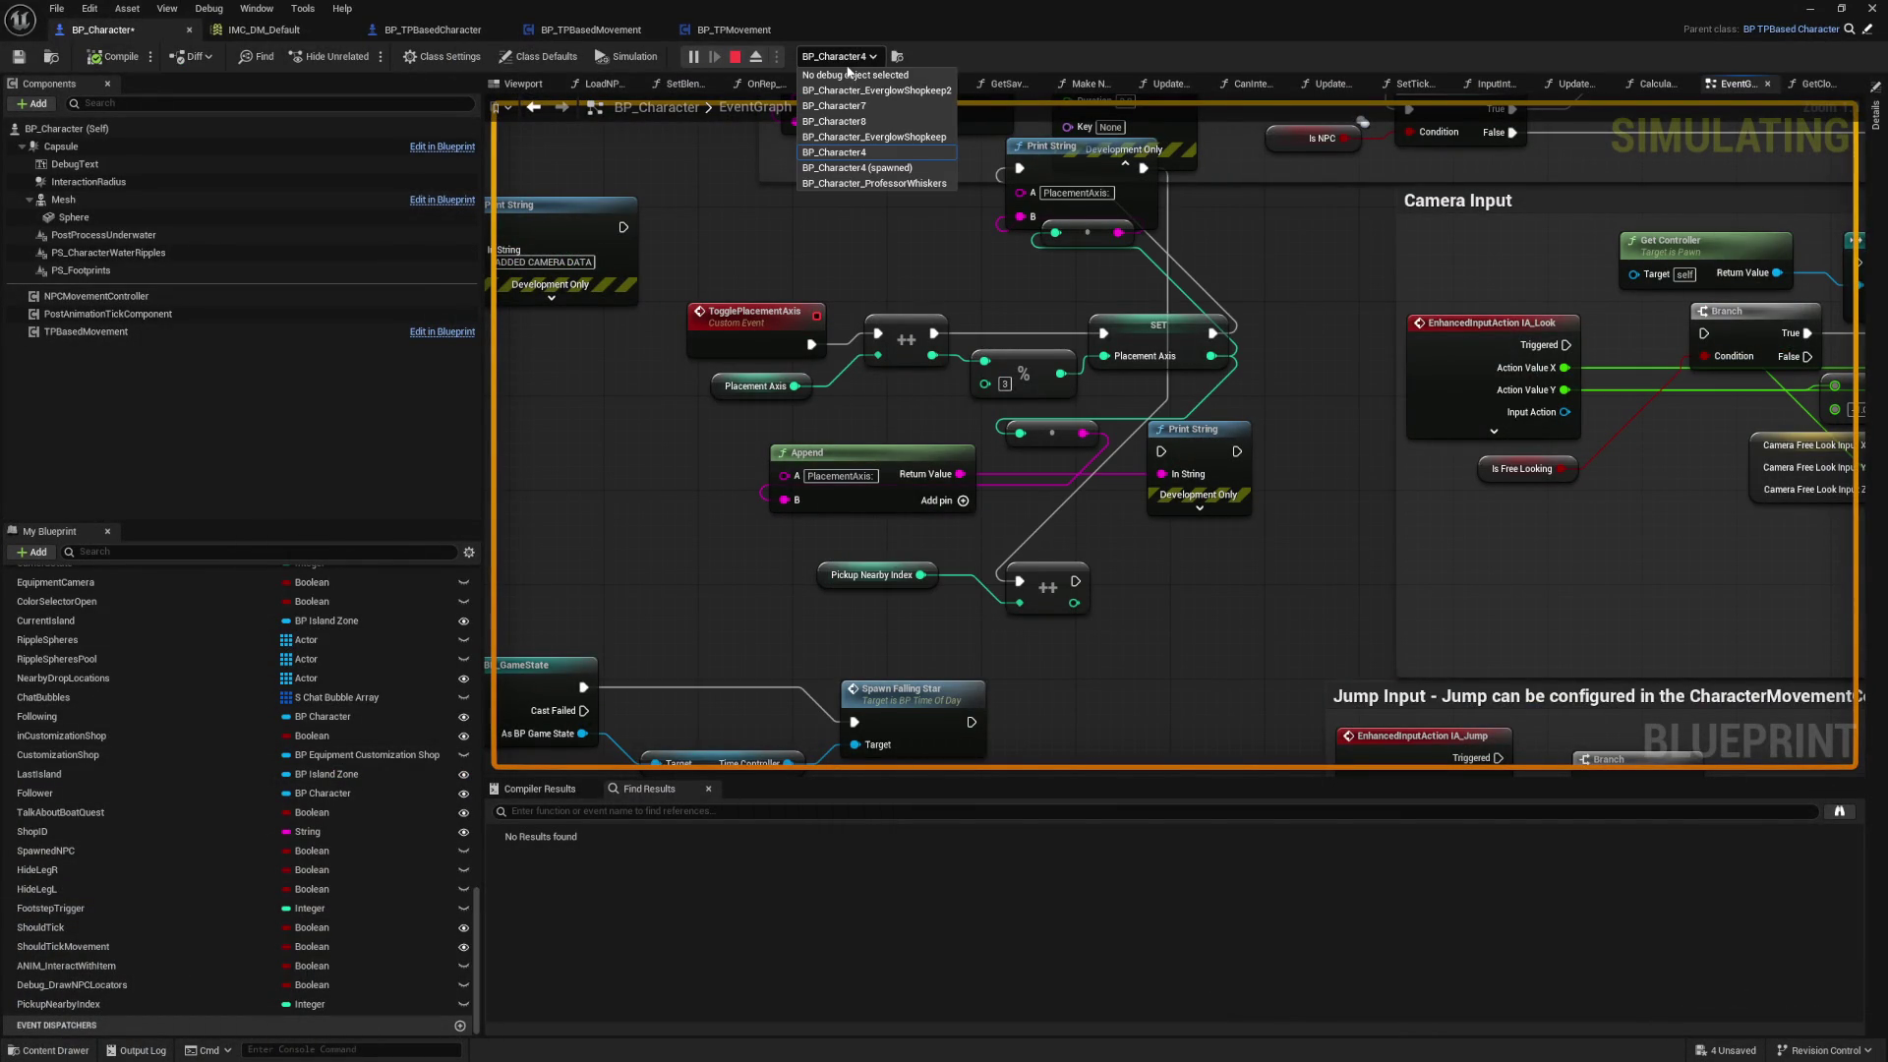
pyautogui.click(872, 170)
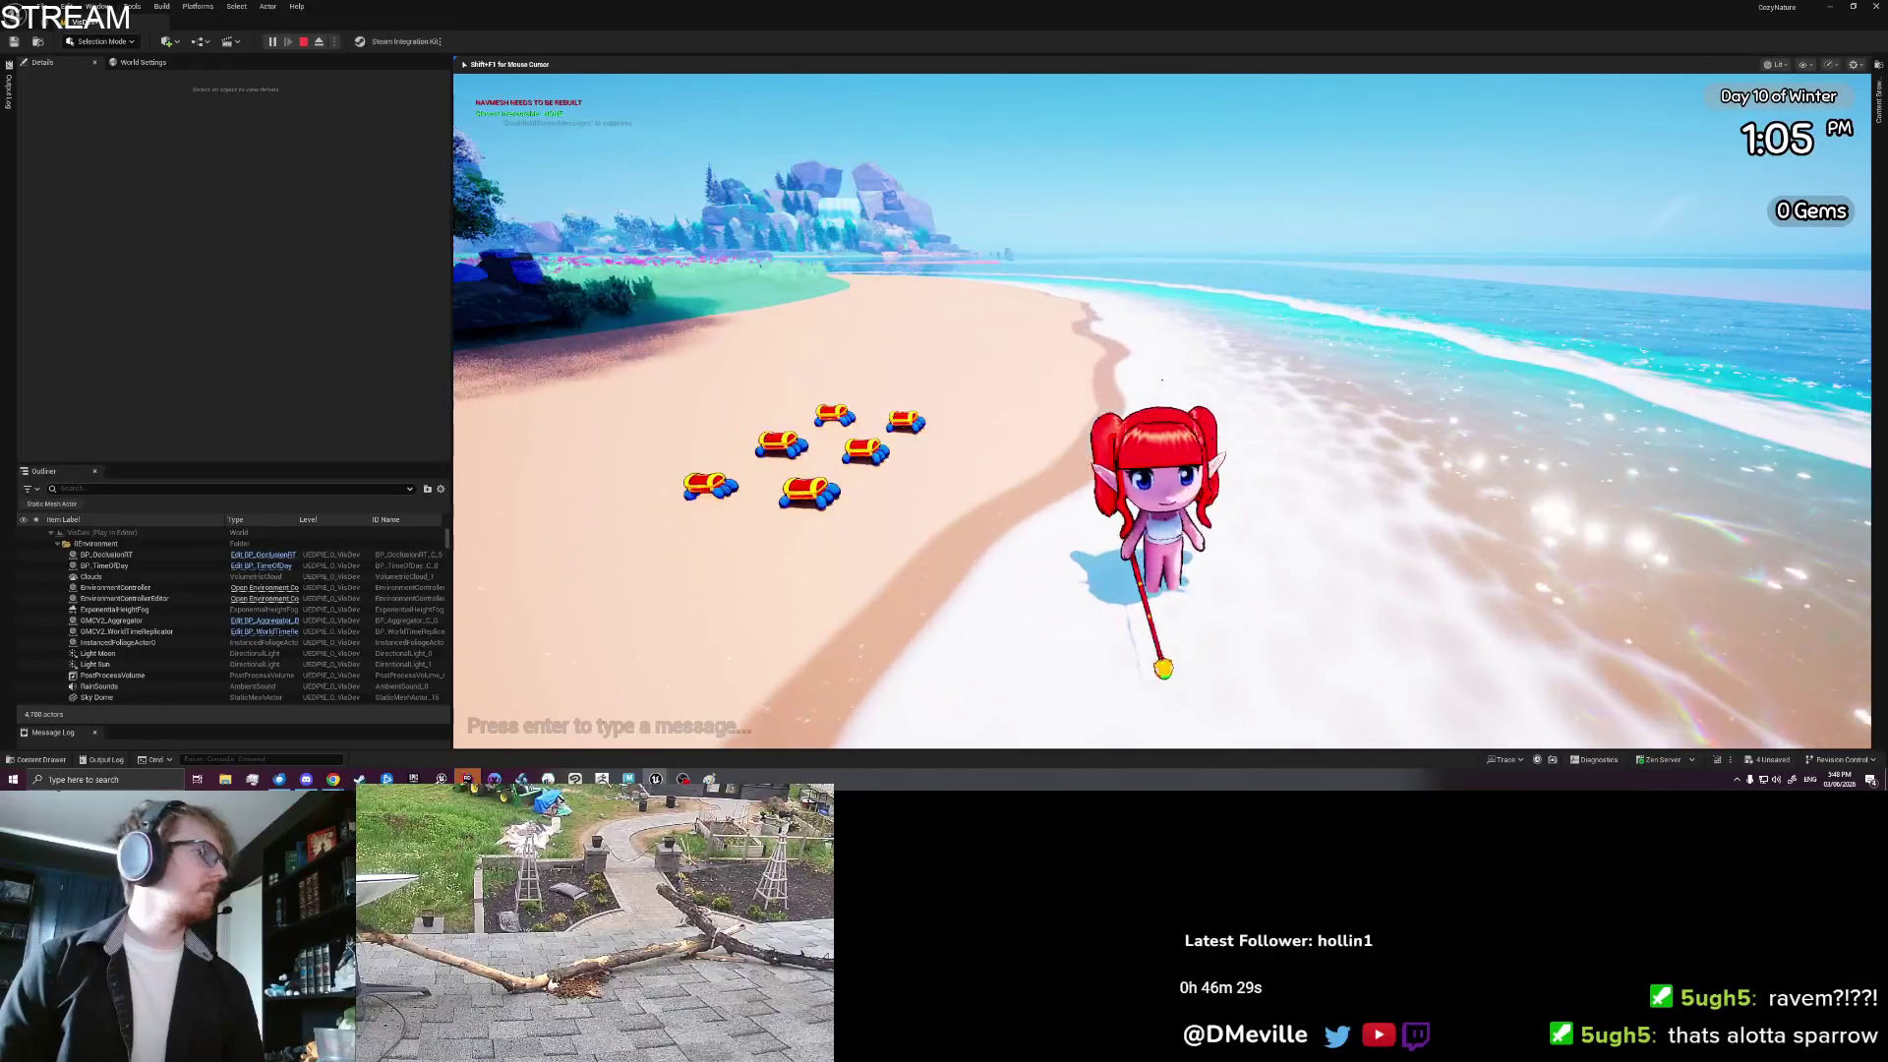
pyautogui.press('w')
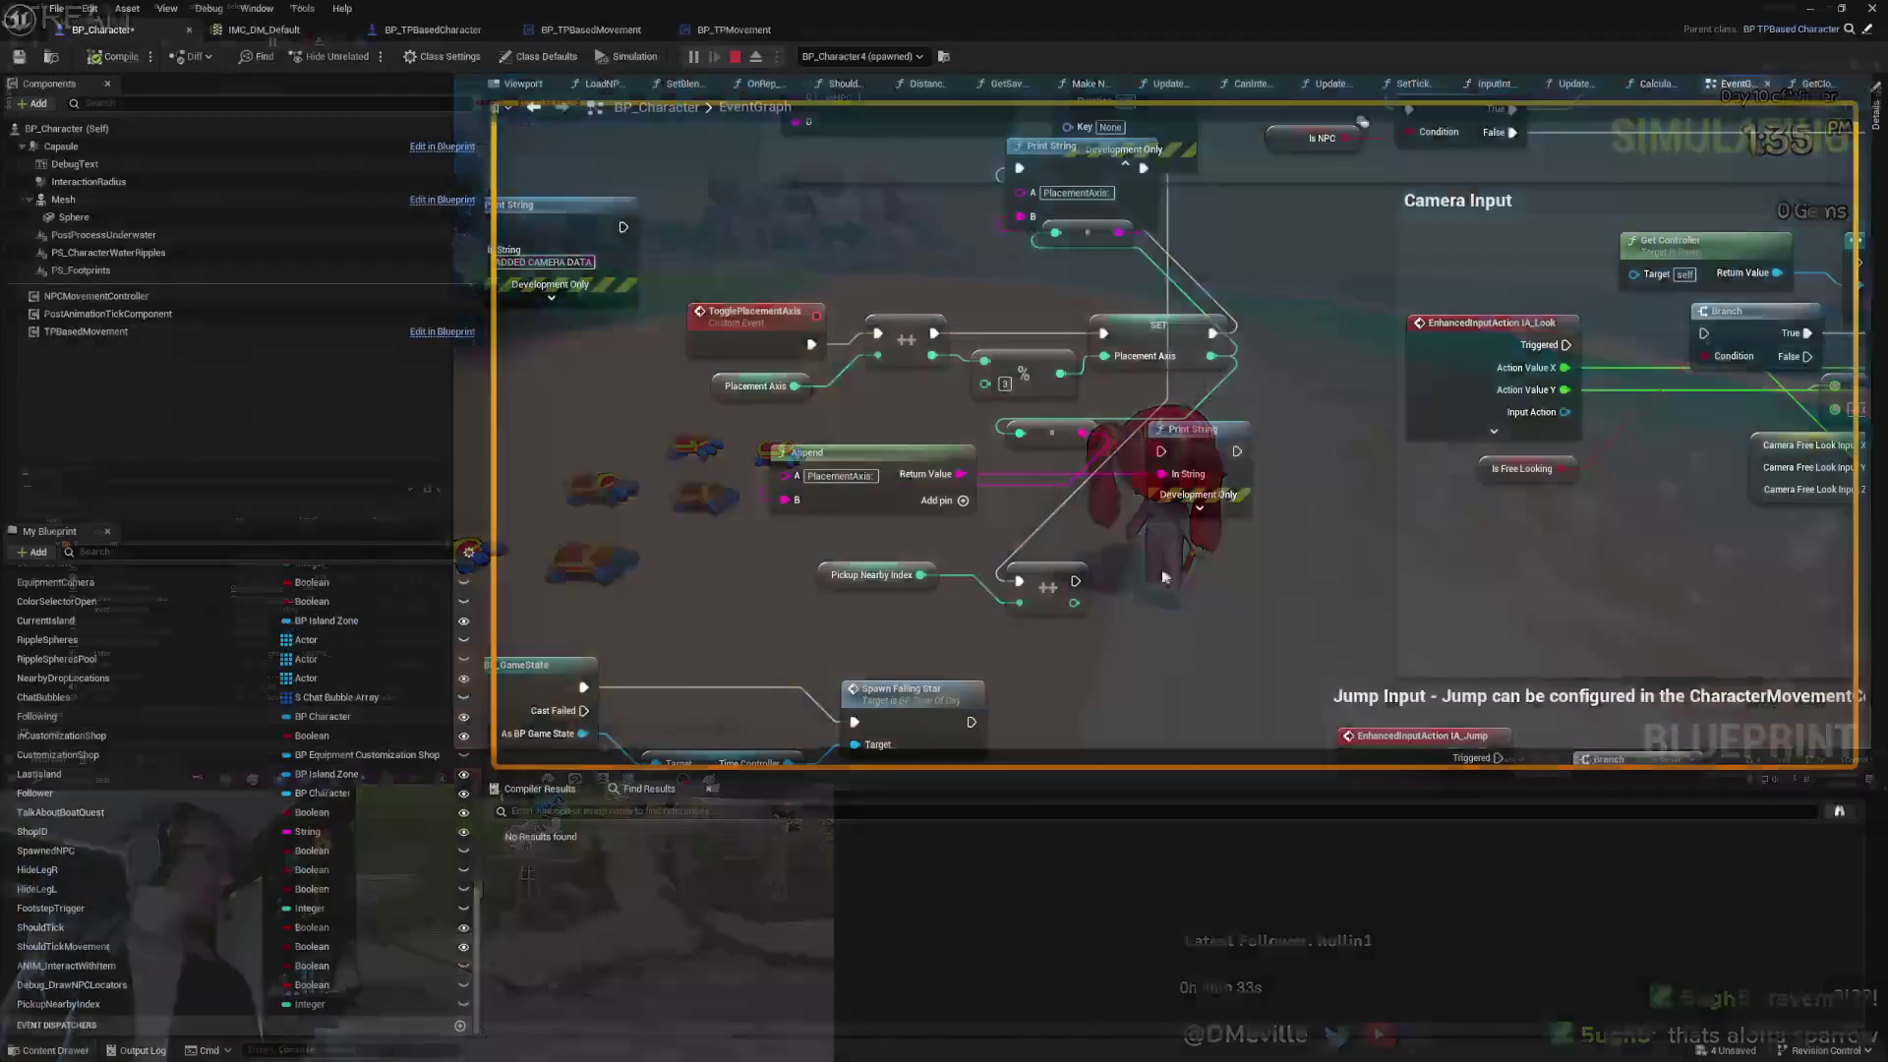
pyautogui.moveTo(909, 580)
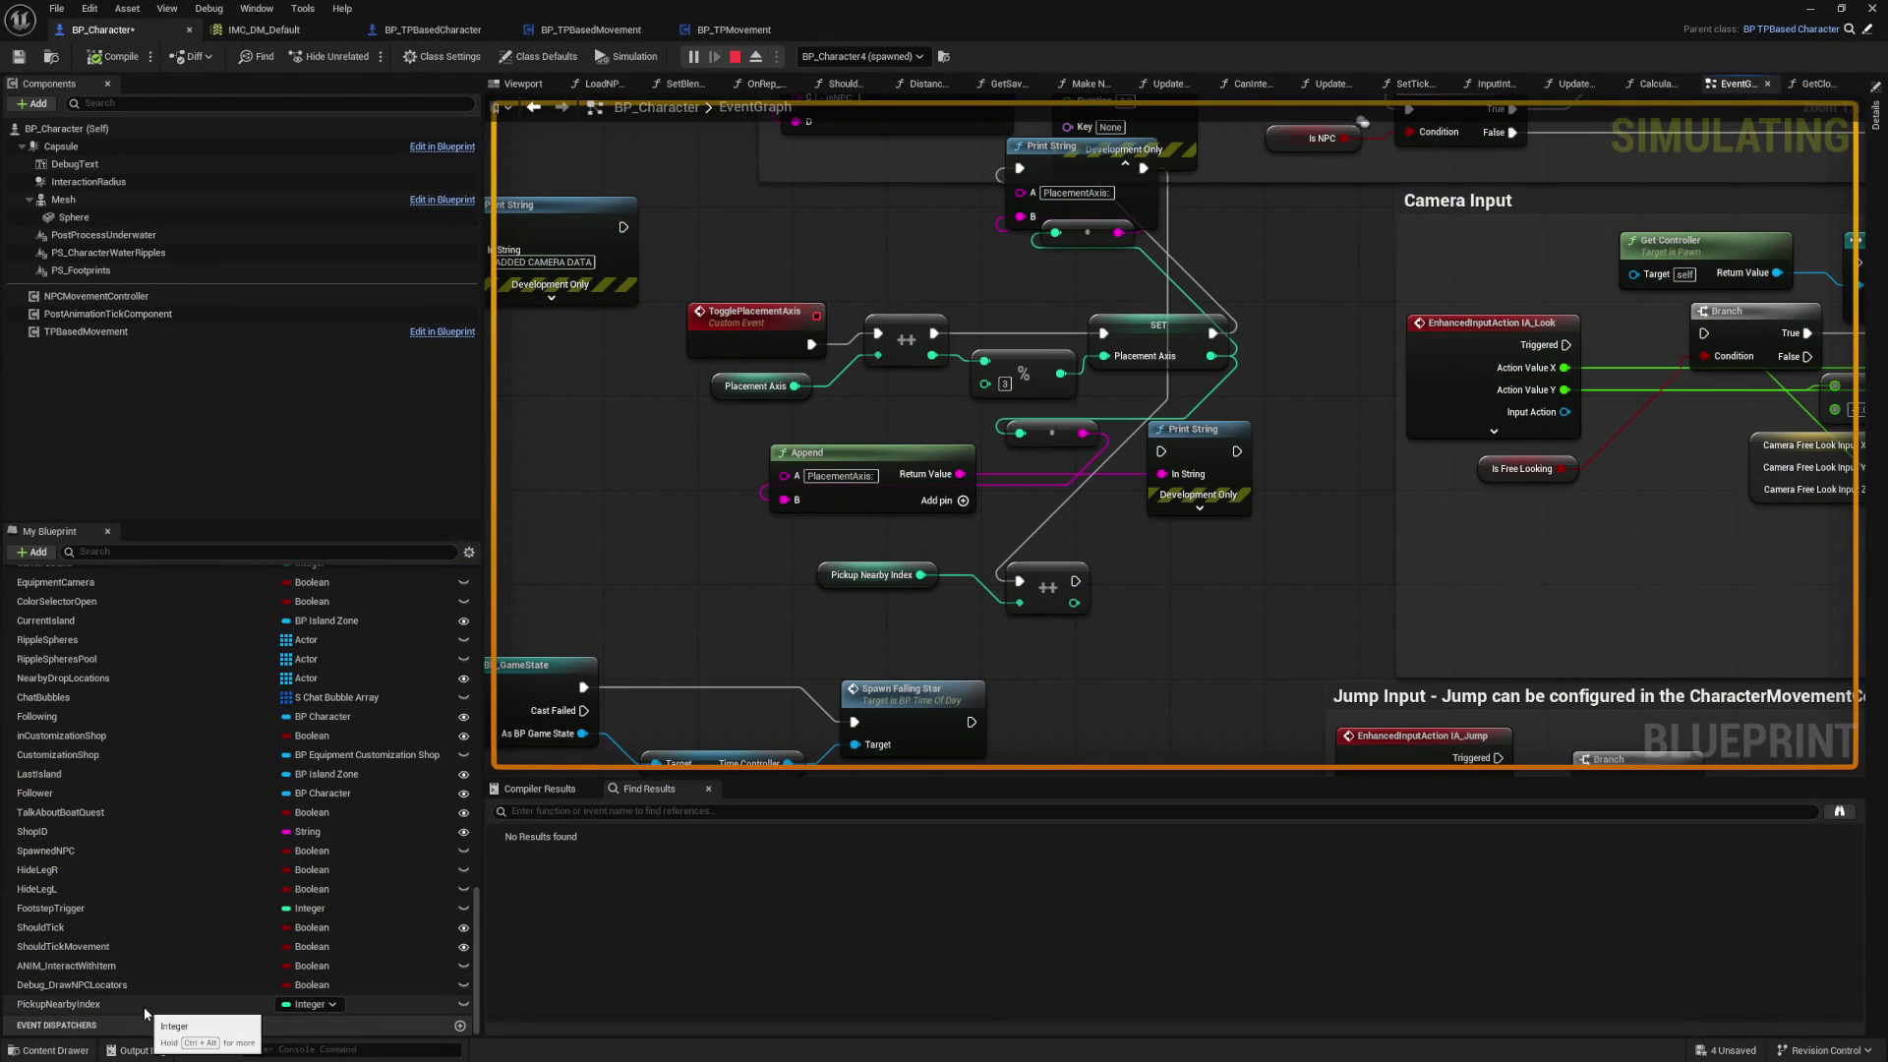
pyautogui.click(1812, 84)
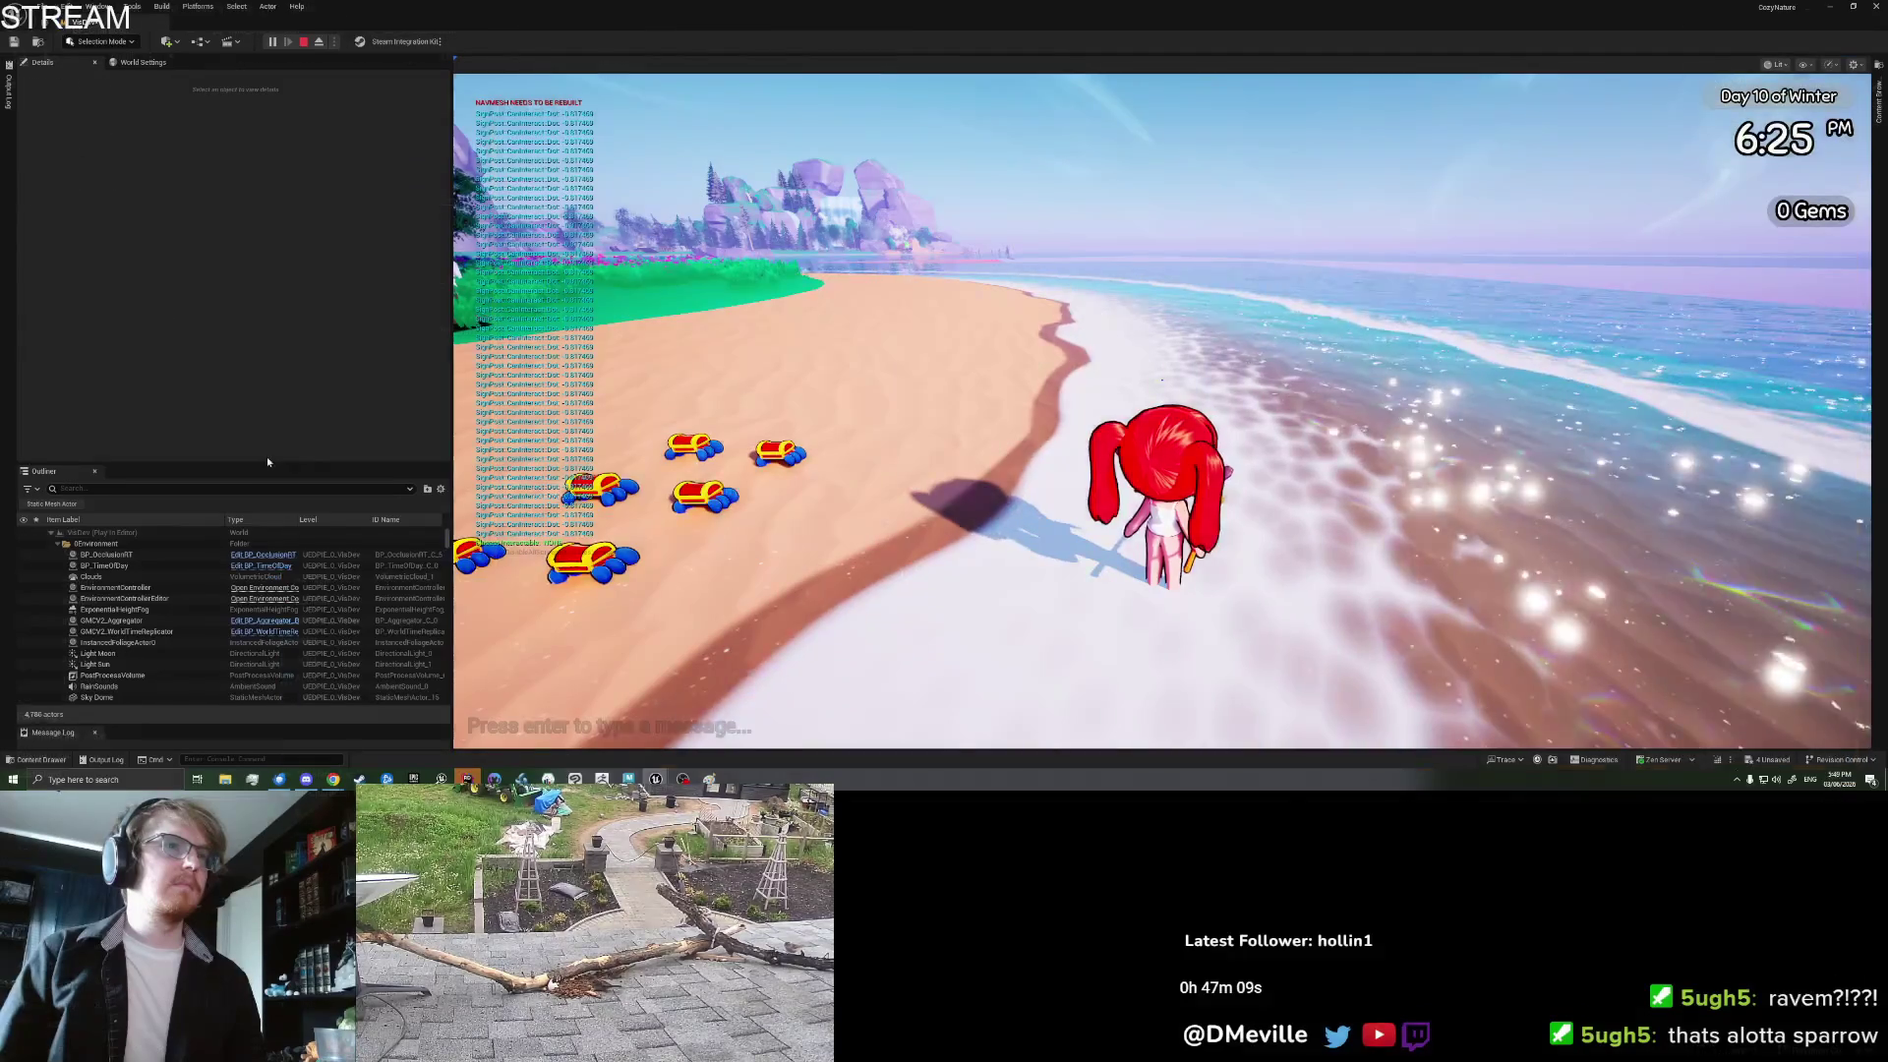
pyautogui.press('d')
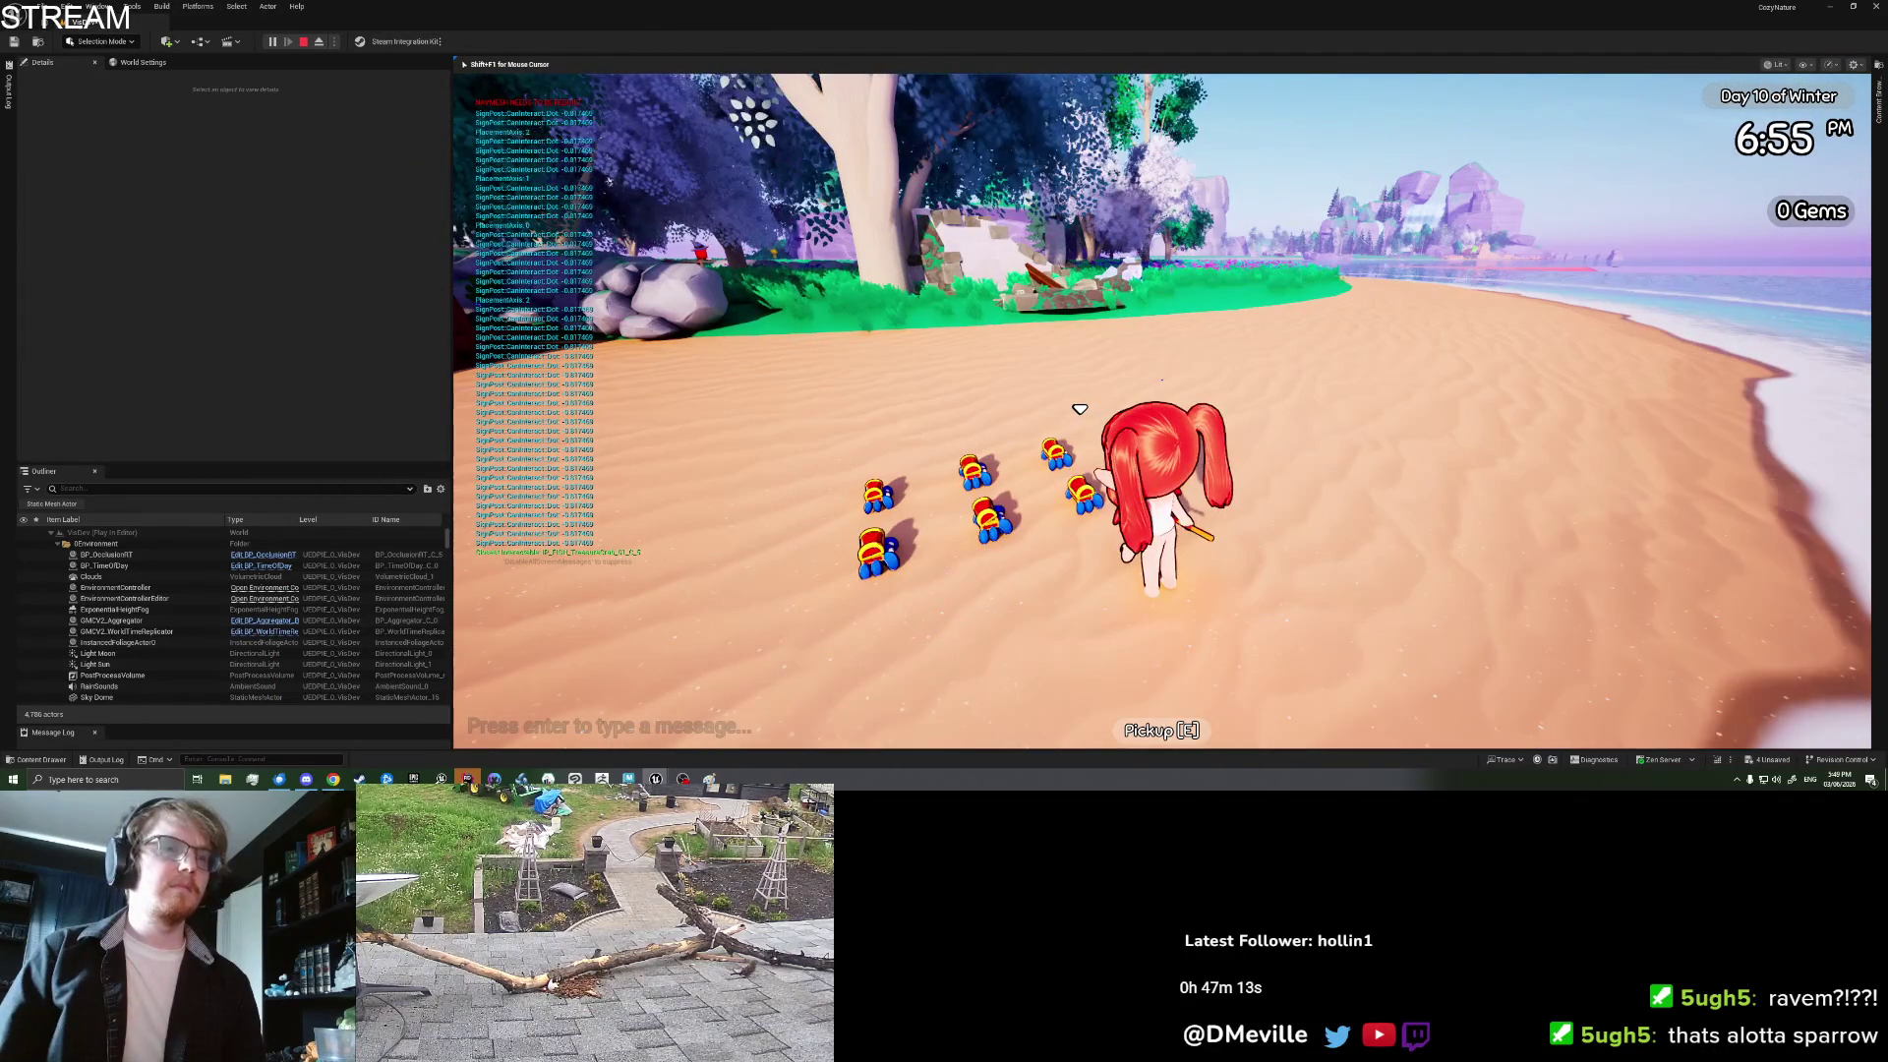
pyautogui.press('Escape')
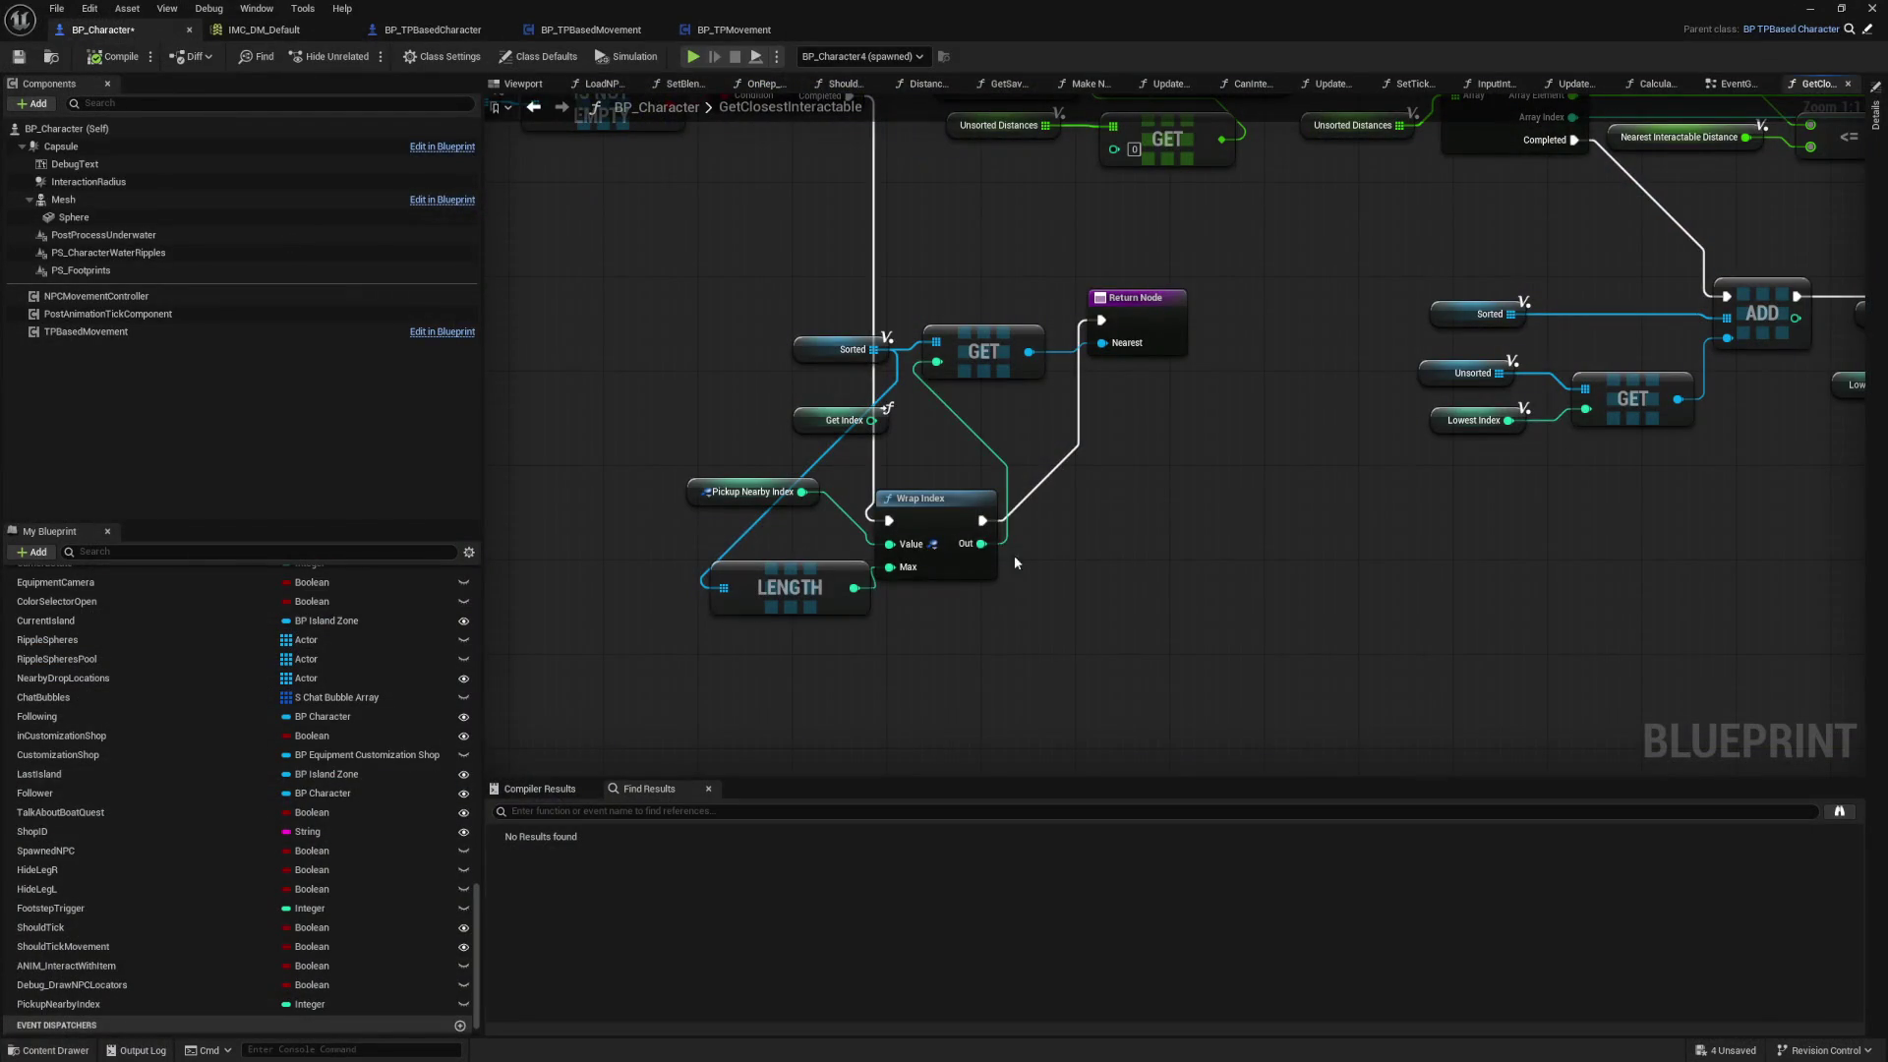
# Step: Add a Print String node from Wrap Index's output, deleting the stray Niagara and PS Footprints nodes
pyautogui.moveTo(981, 544); pyautogui.dragTo(1063, 542)
pyautogui.write('print string')
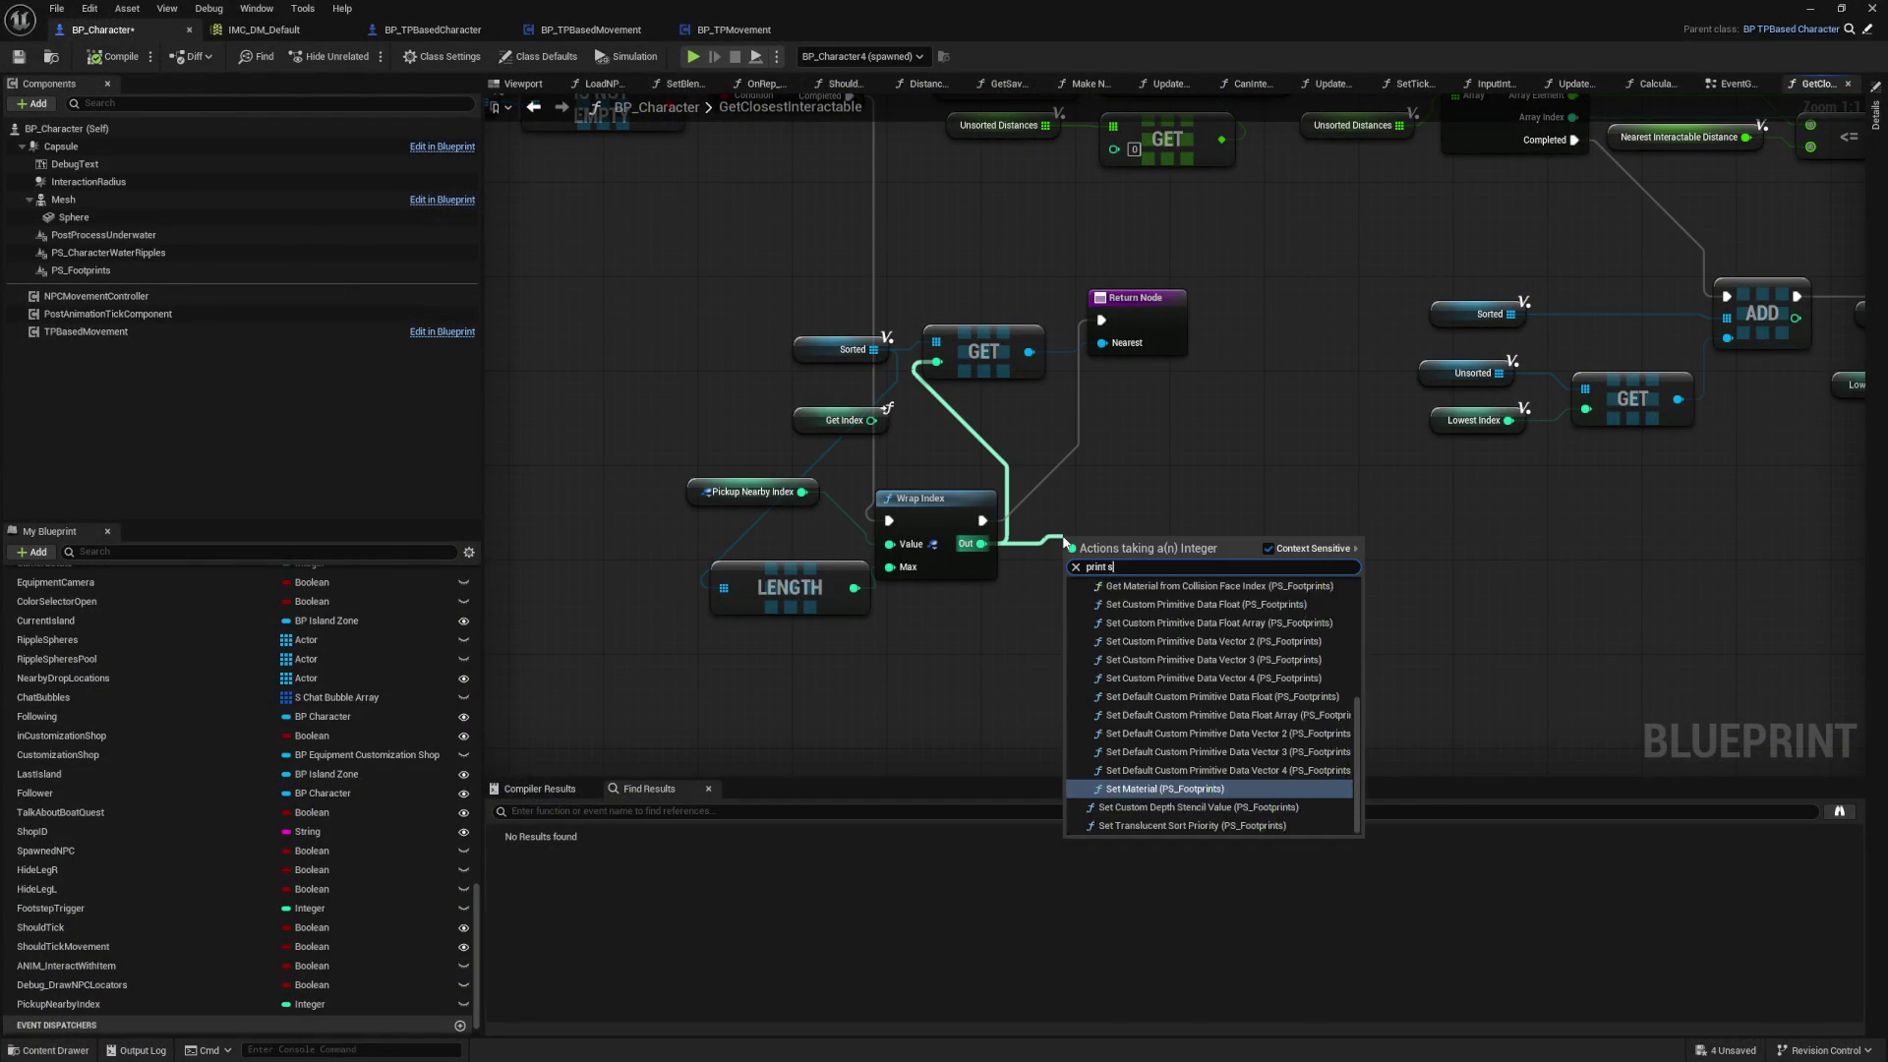
pyautogui.press('Return')
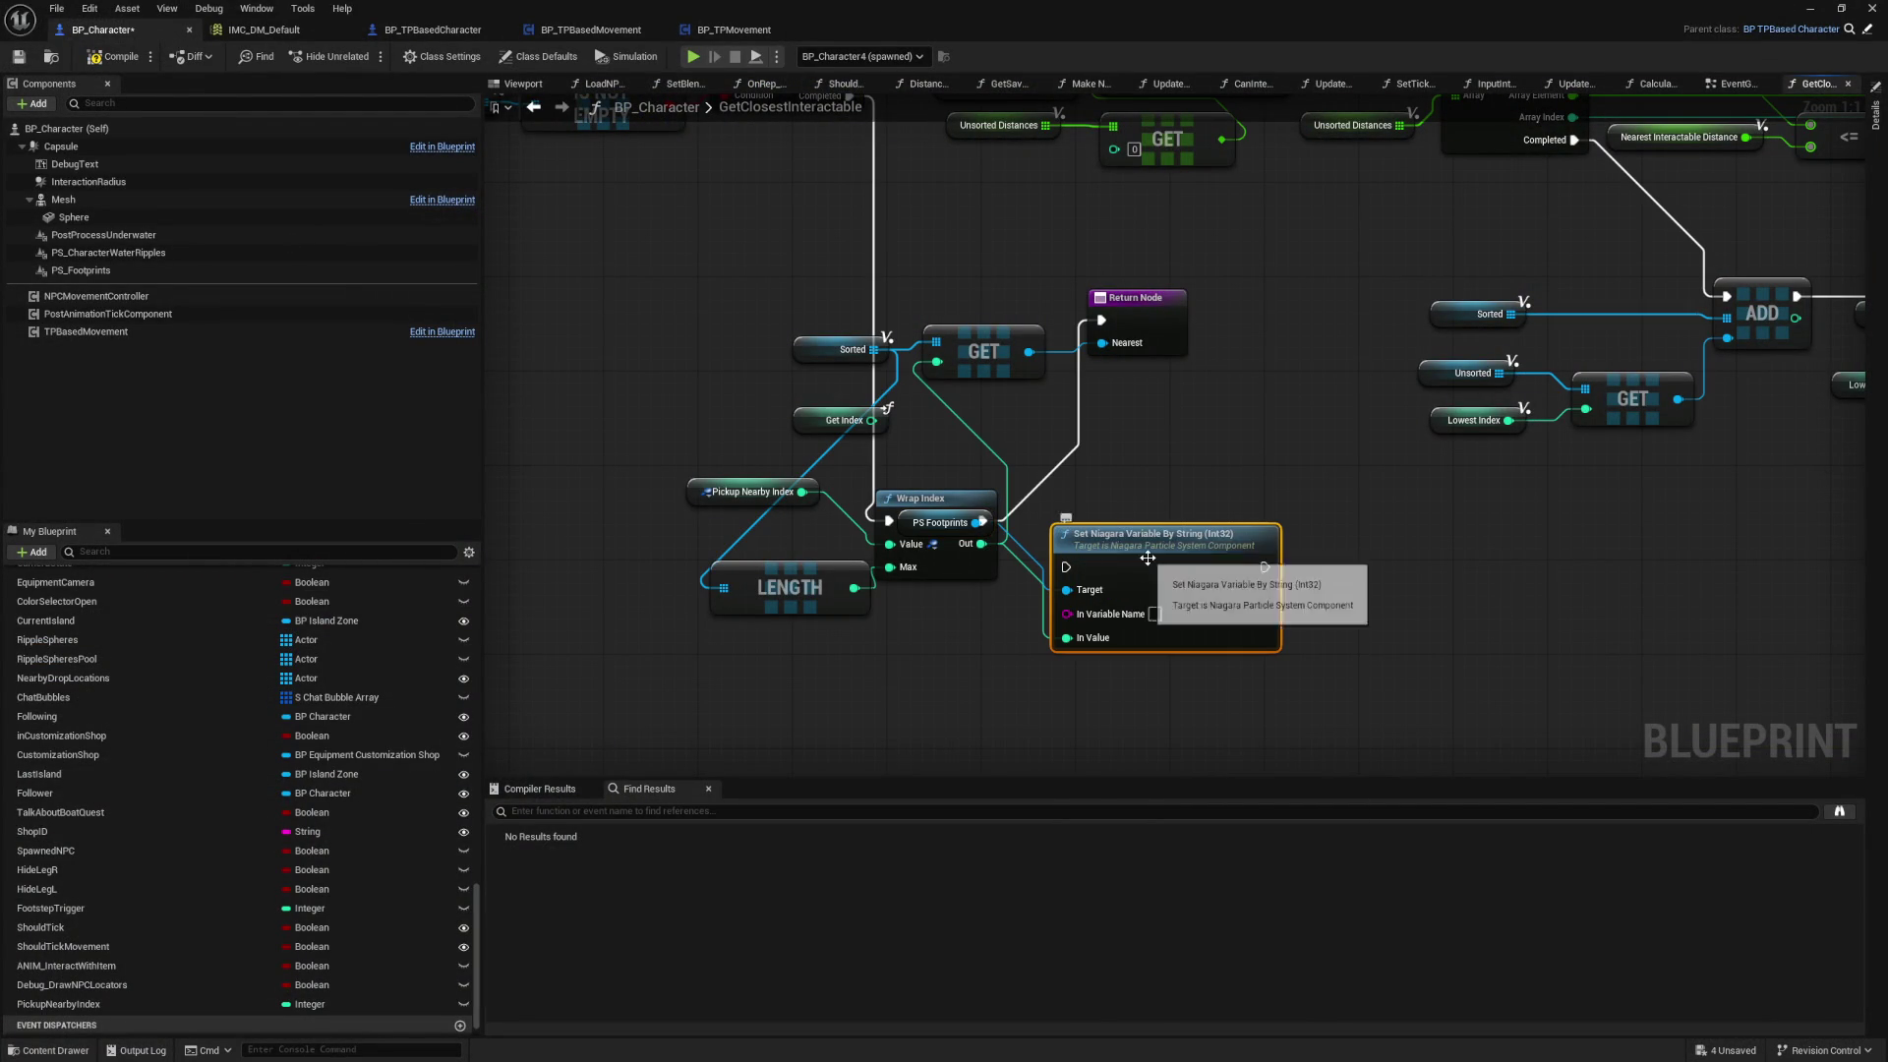
pyautogui.press('Delete')
pyautogui.rightClick(1147, 557)
pyautogui.press('Escape')
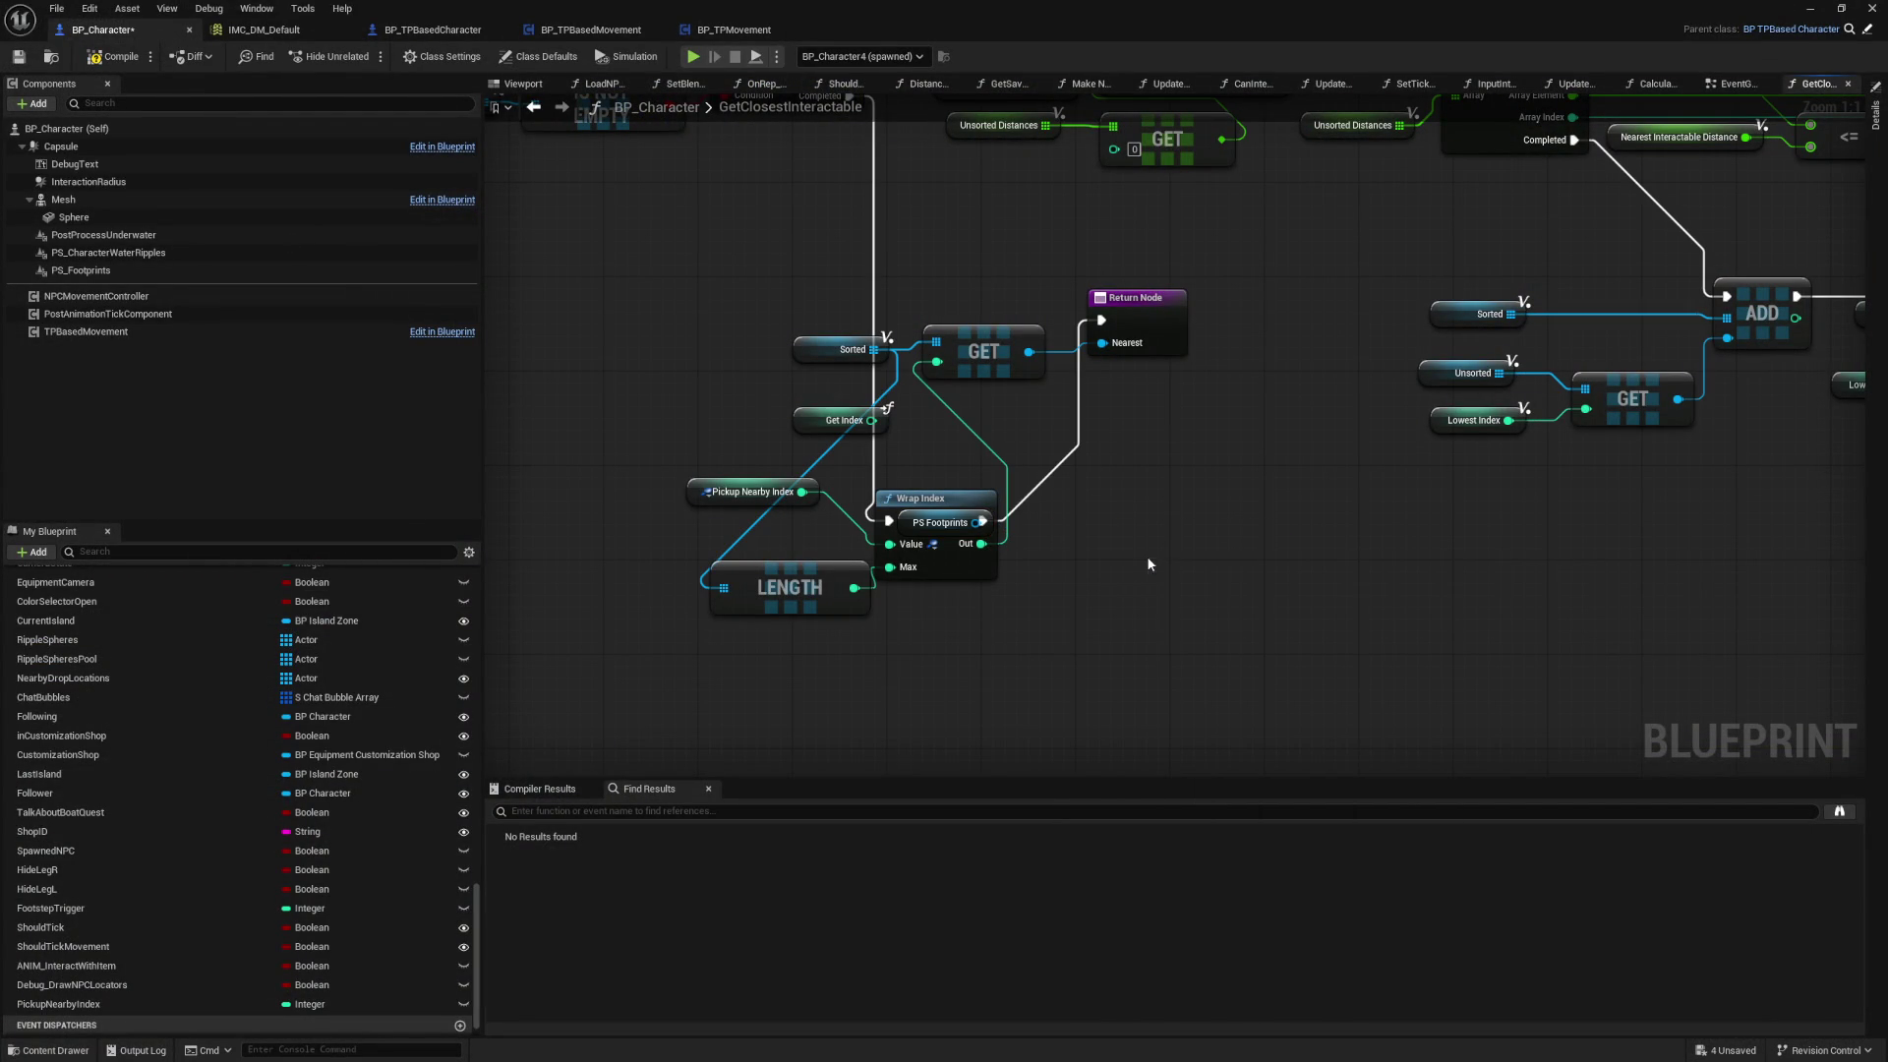
pyautogui.press('Delete')
# Step: Wire Wrap Index → Print String → Return Node and compile the Blueprint
pyautogui.moveTo(1166, 575); pyautogui.dragTo(1128, 528)
pyautogui.moveTo(982, 543); pyautogui.dragTo(1125, 586)
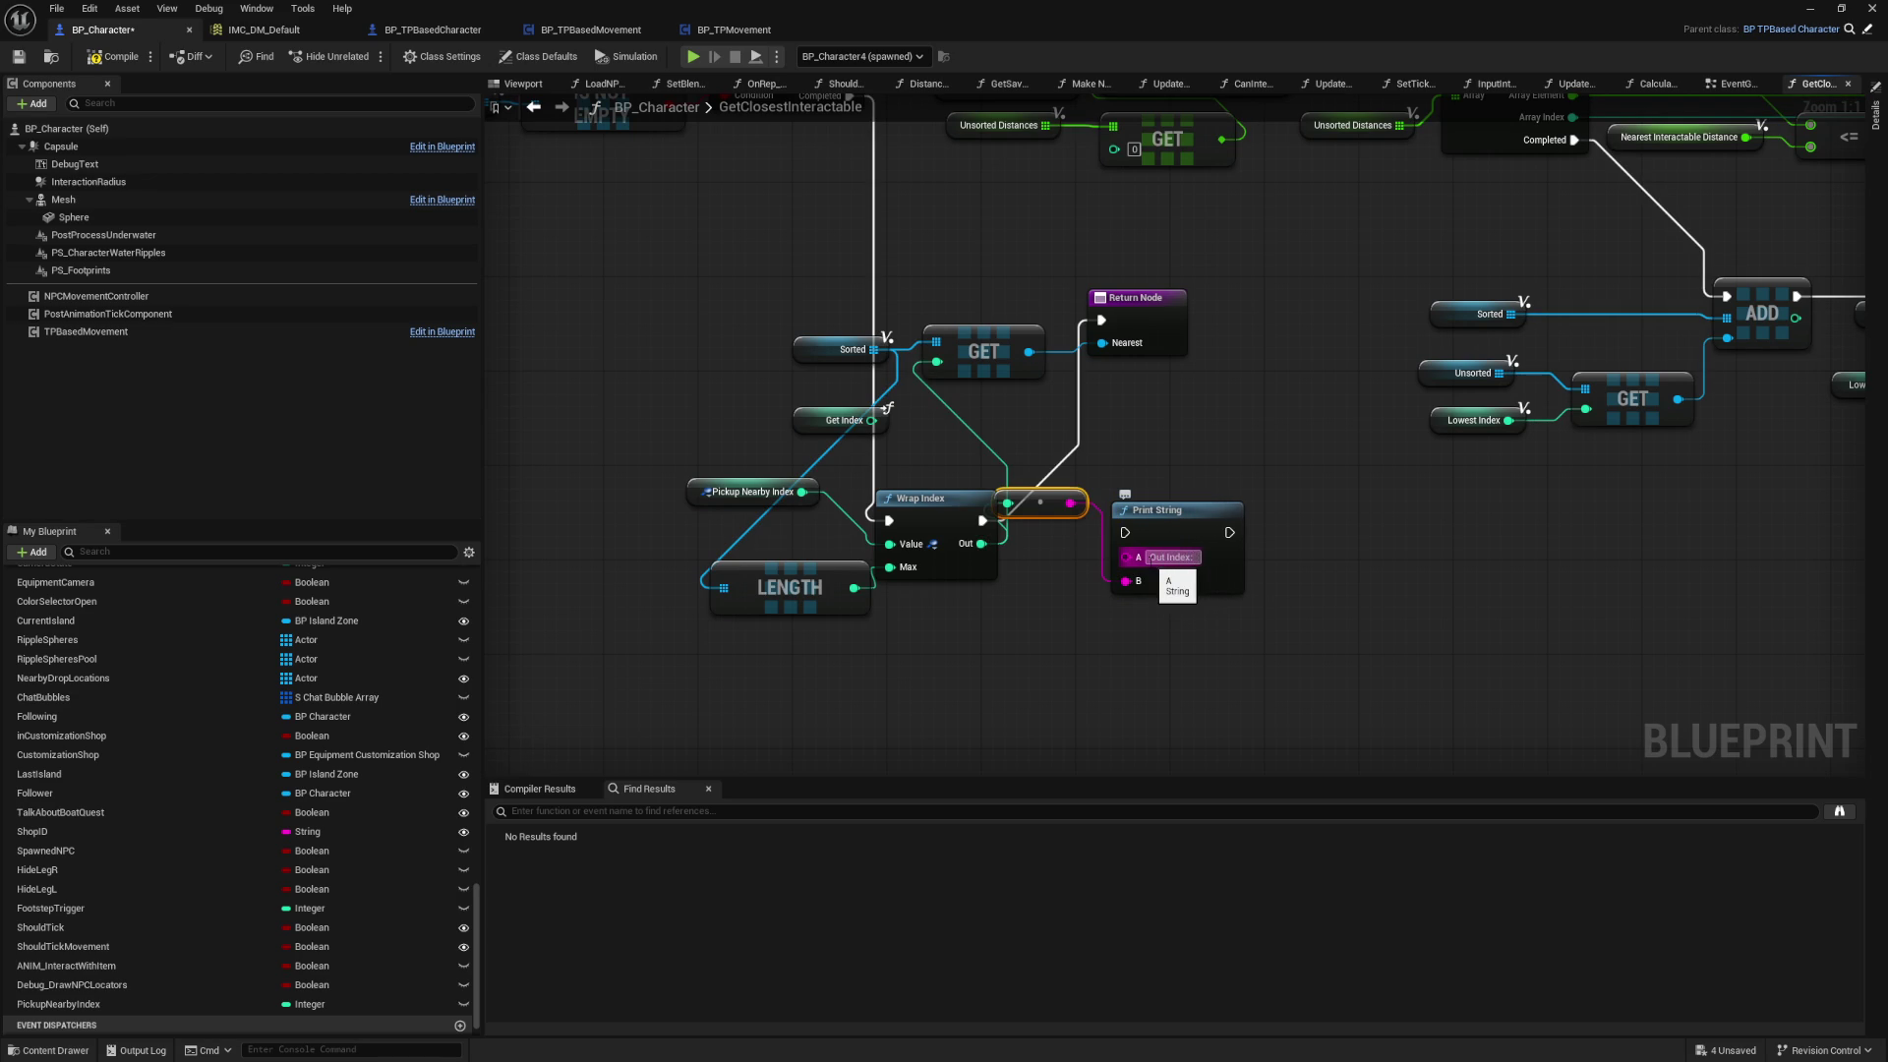
pyautogui.moveTo(983, 521); pyautogui.dragTo(1125, 532)
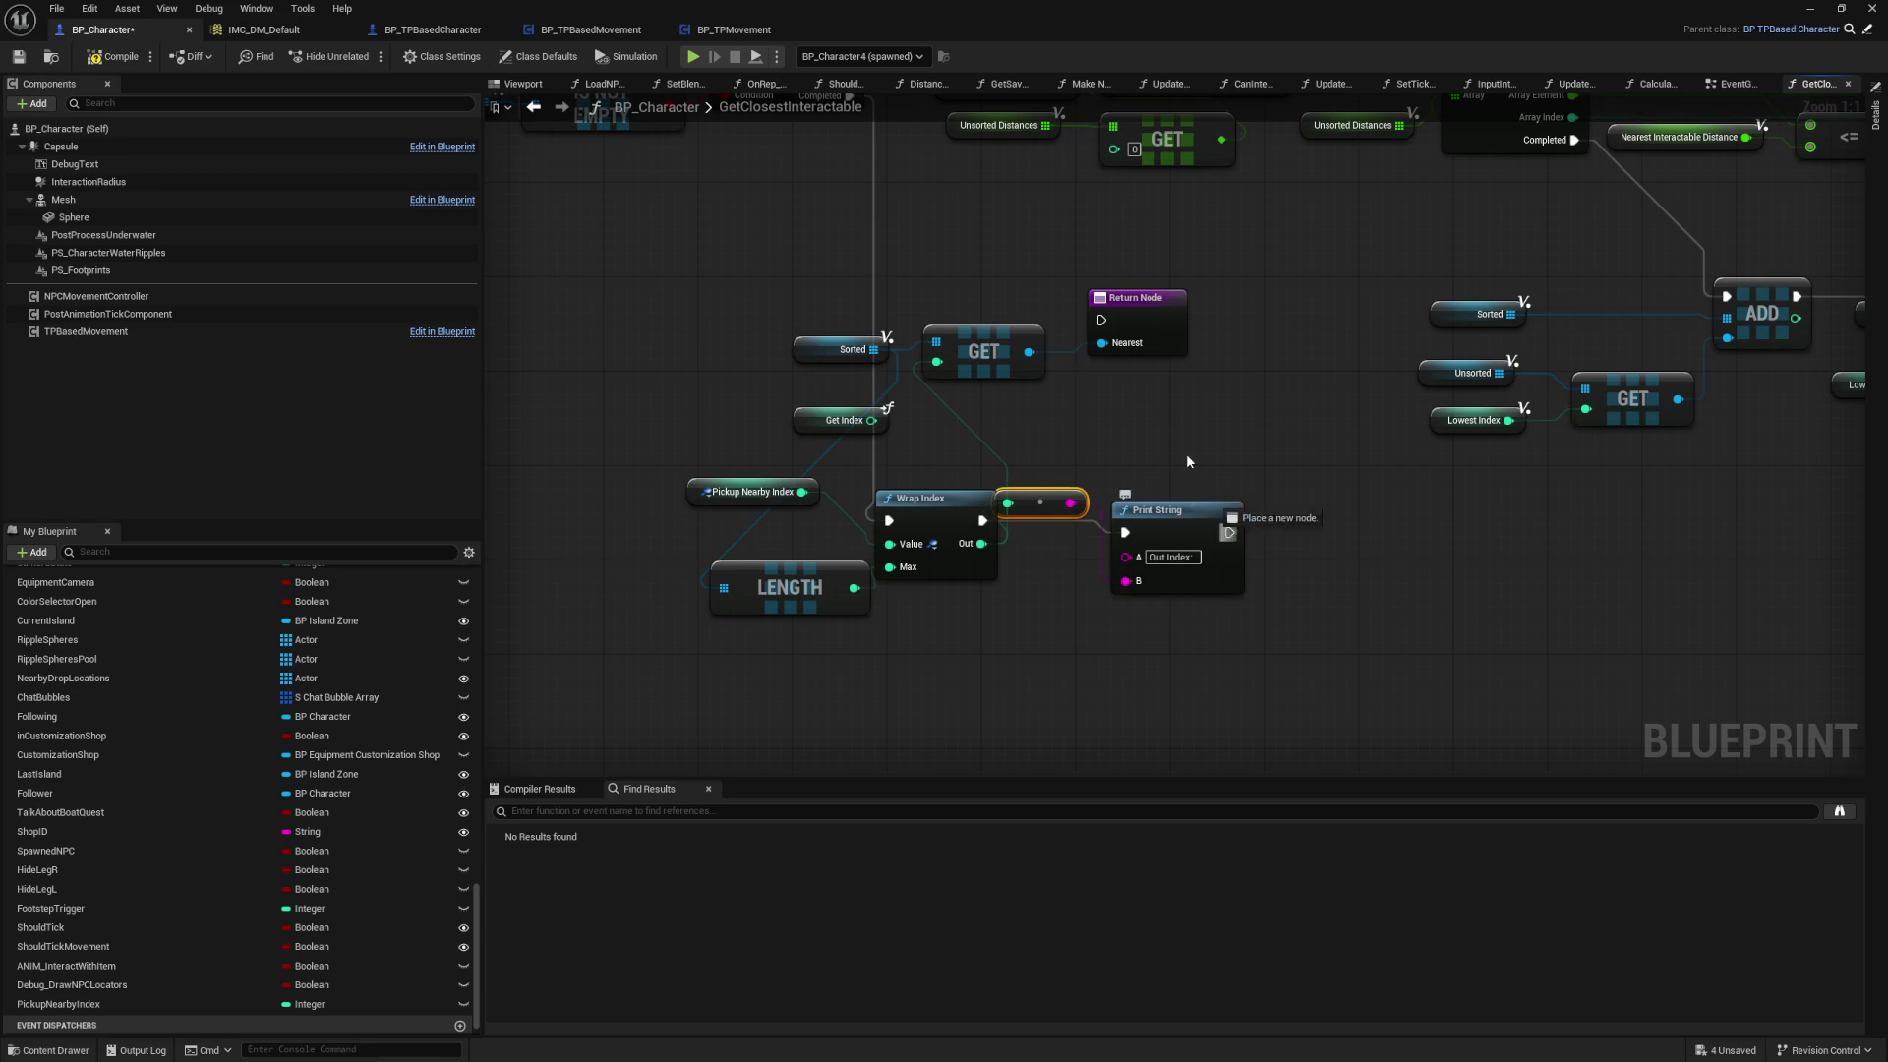
pyautogui.moveTo(1108, 325); pyautogui.dragTo(1103, 321)
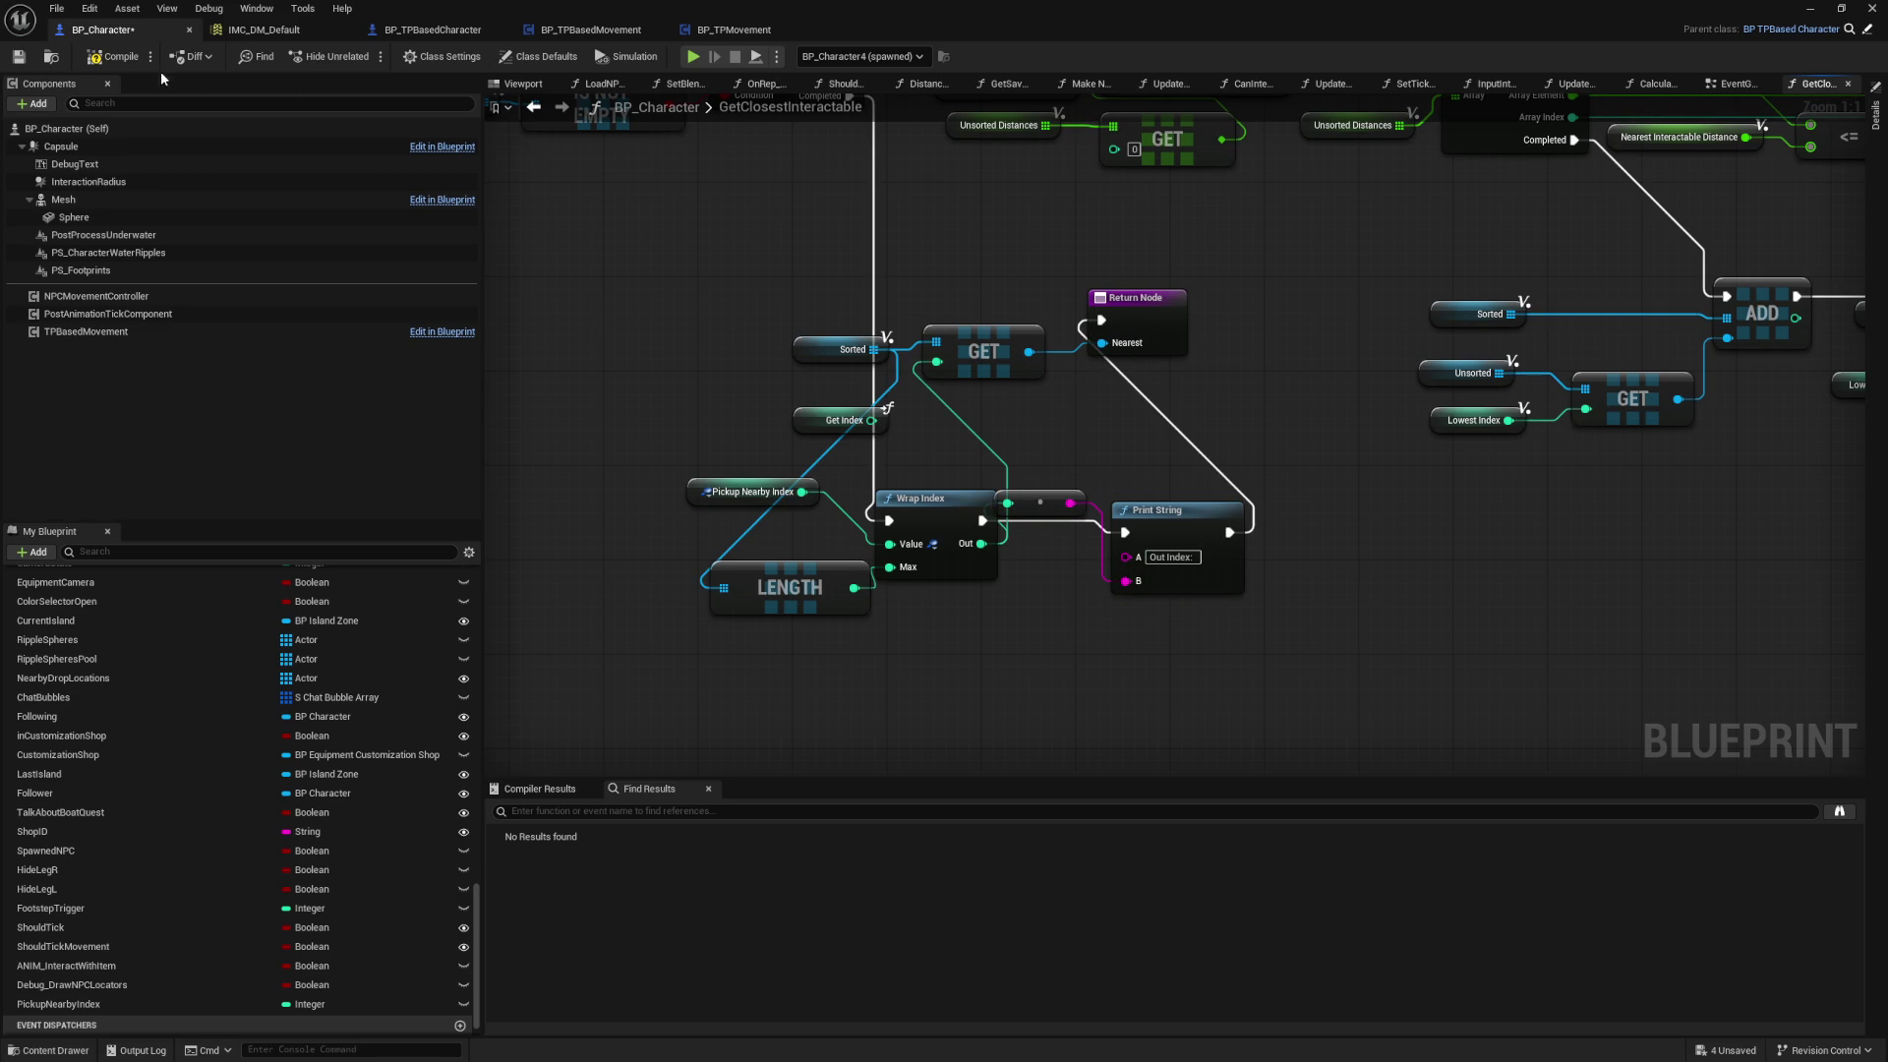
pyautogui.press('F7')
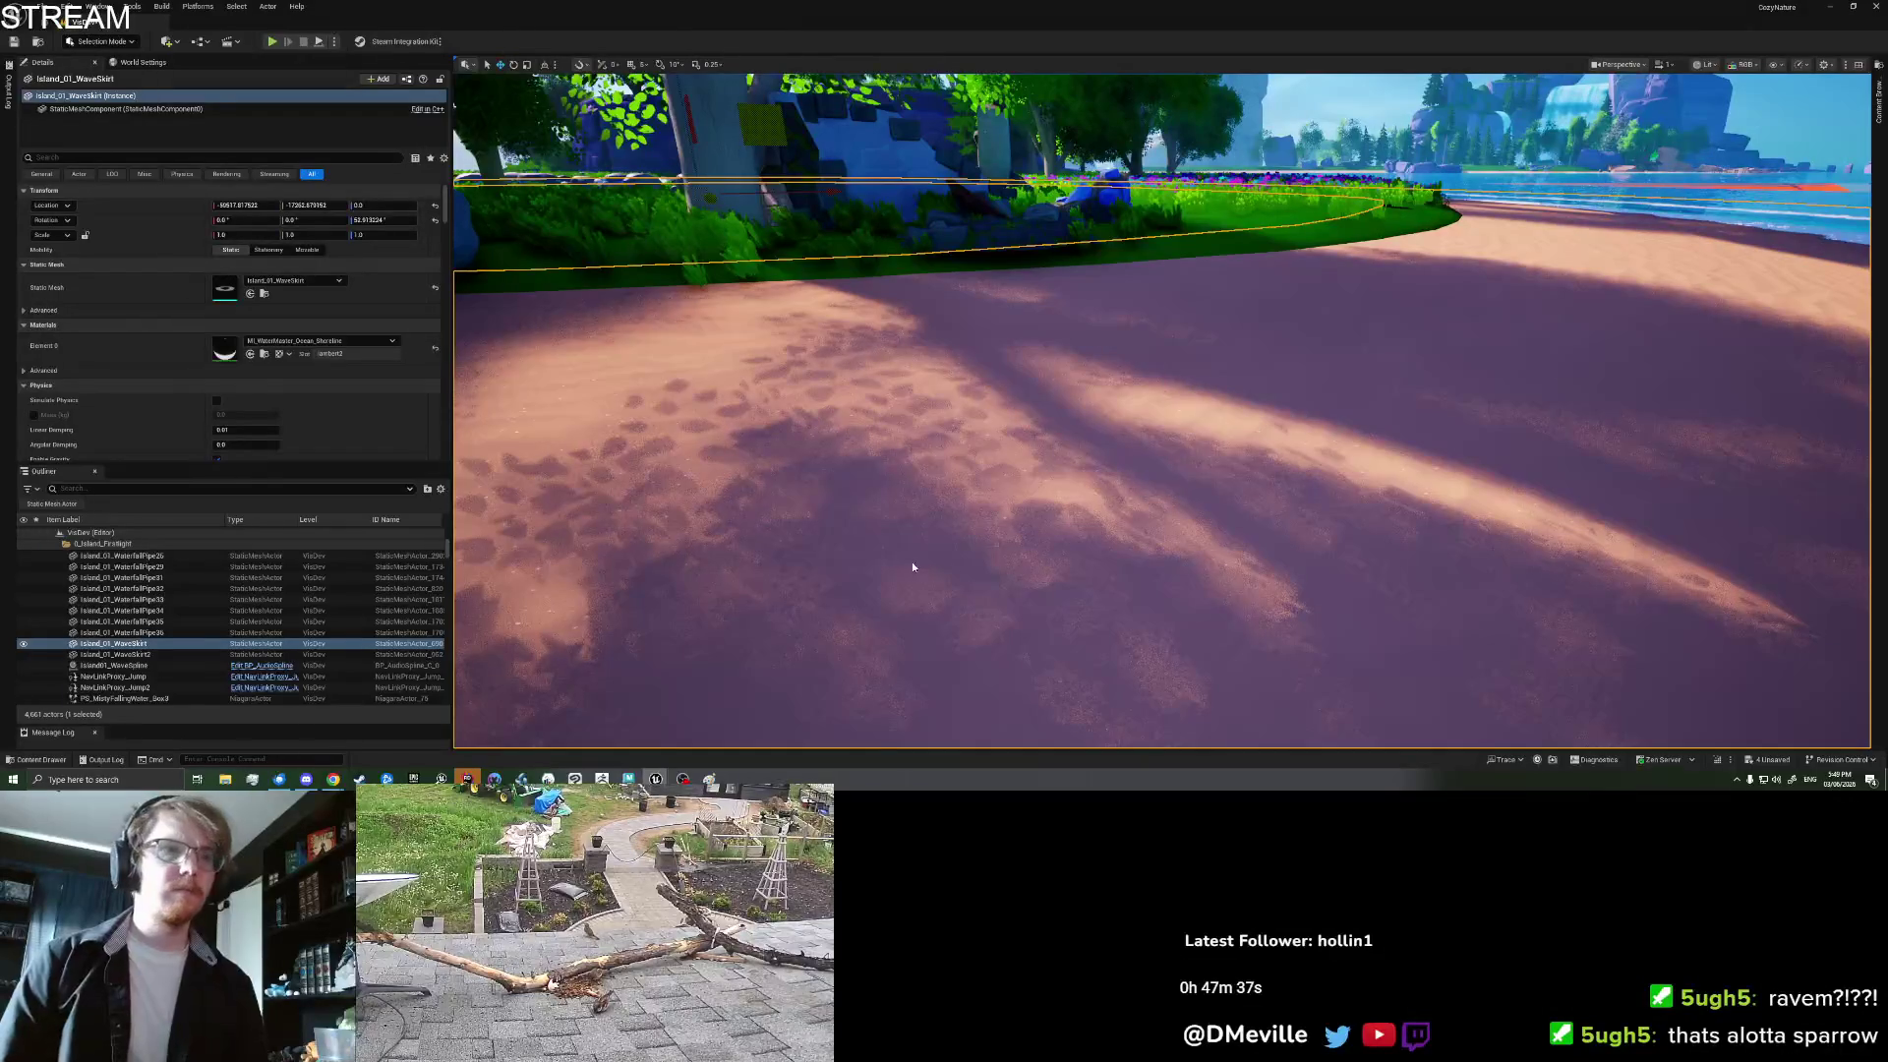
# Step: Play from this beach spot, run the character to the crabs and open the inventory
pyautogui.rightClick(835, 539)
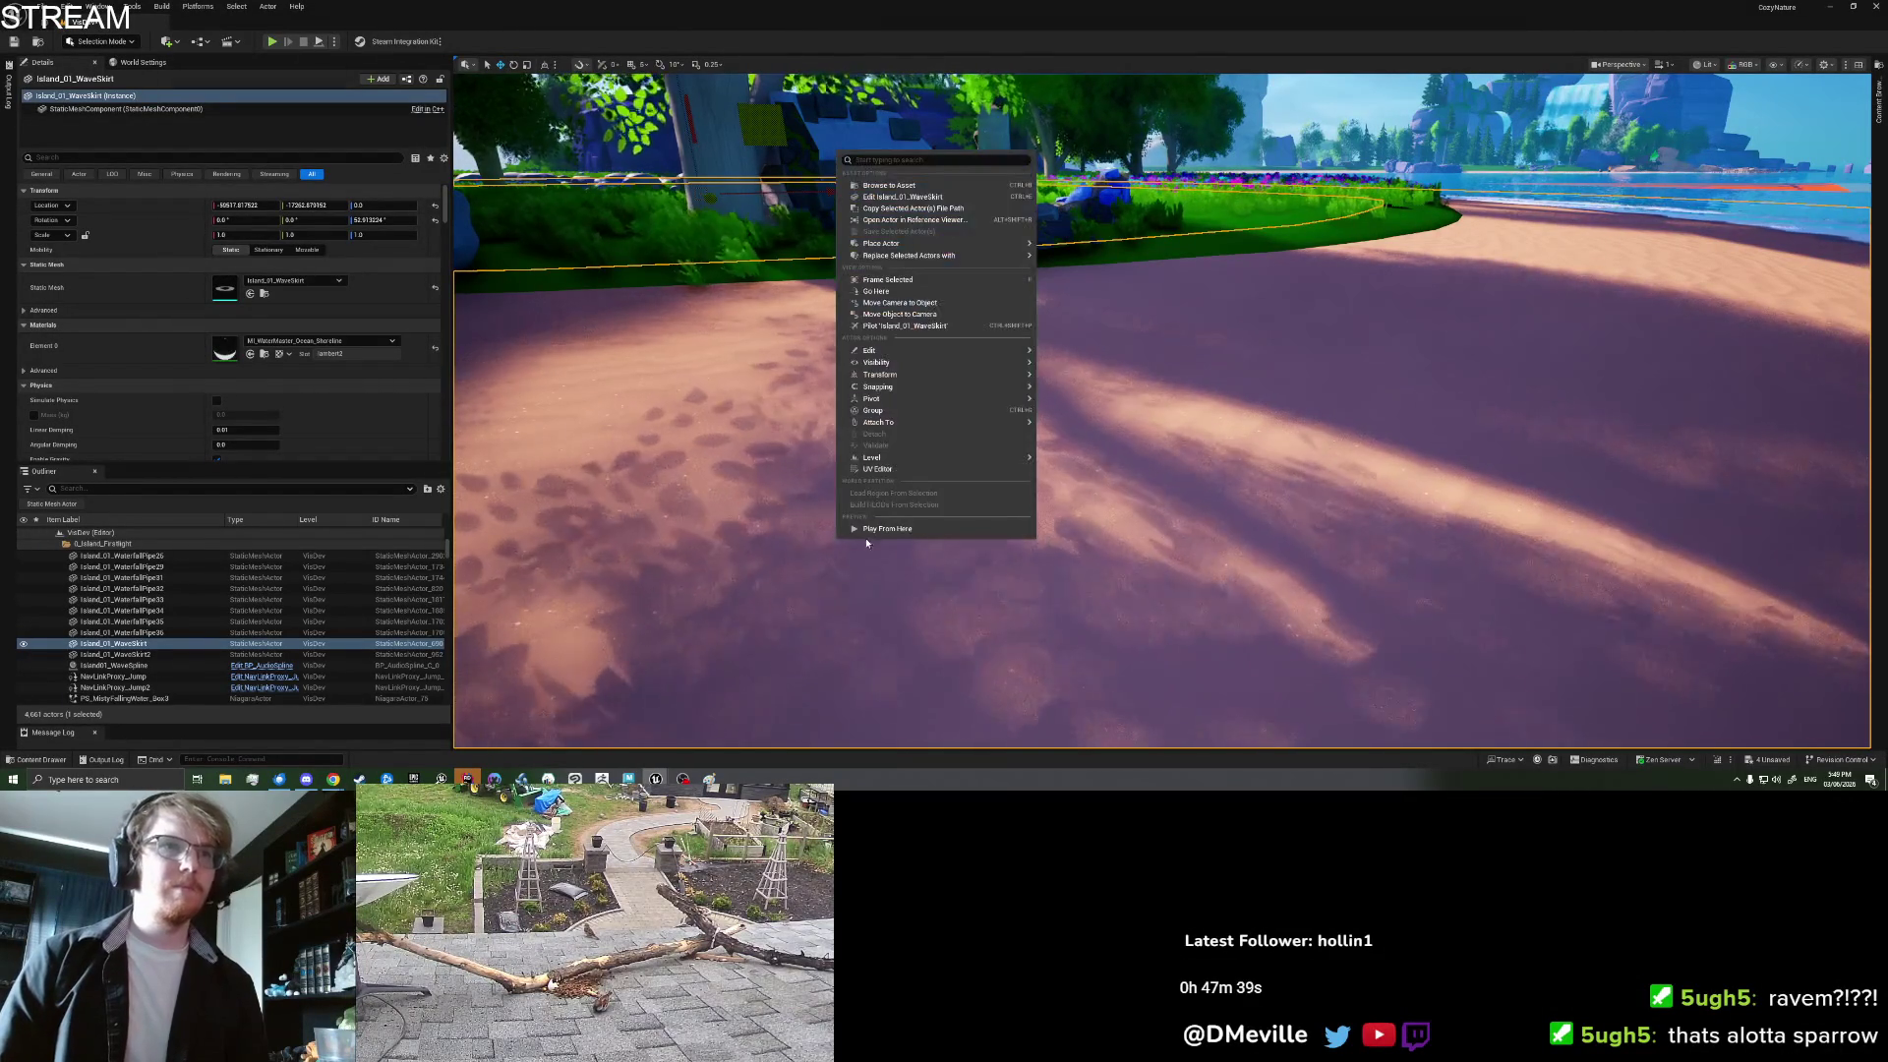
pyautogui.click(866, 531)
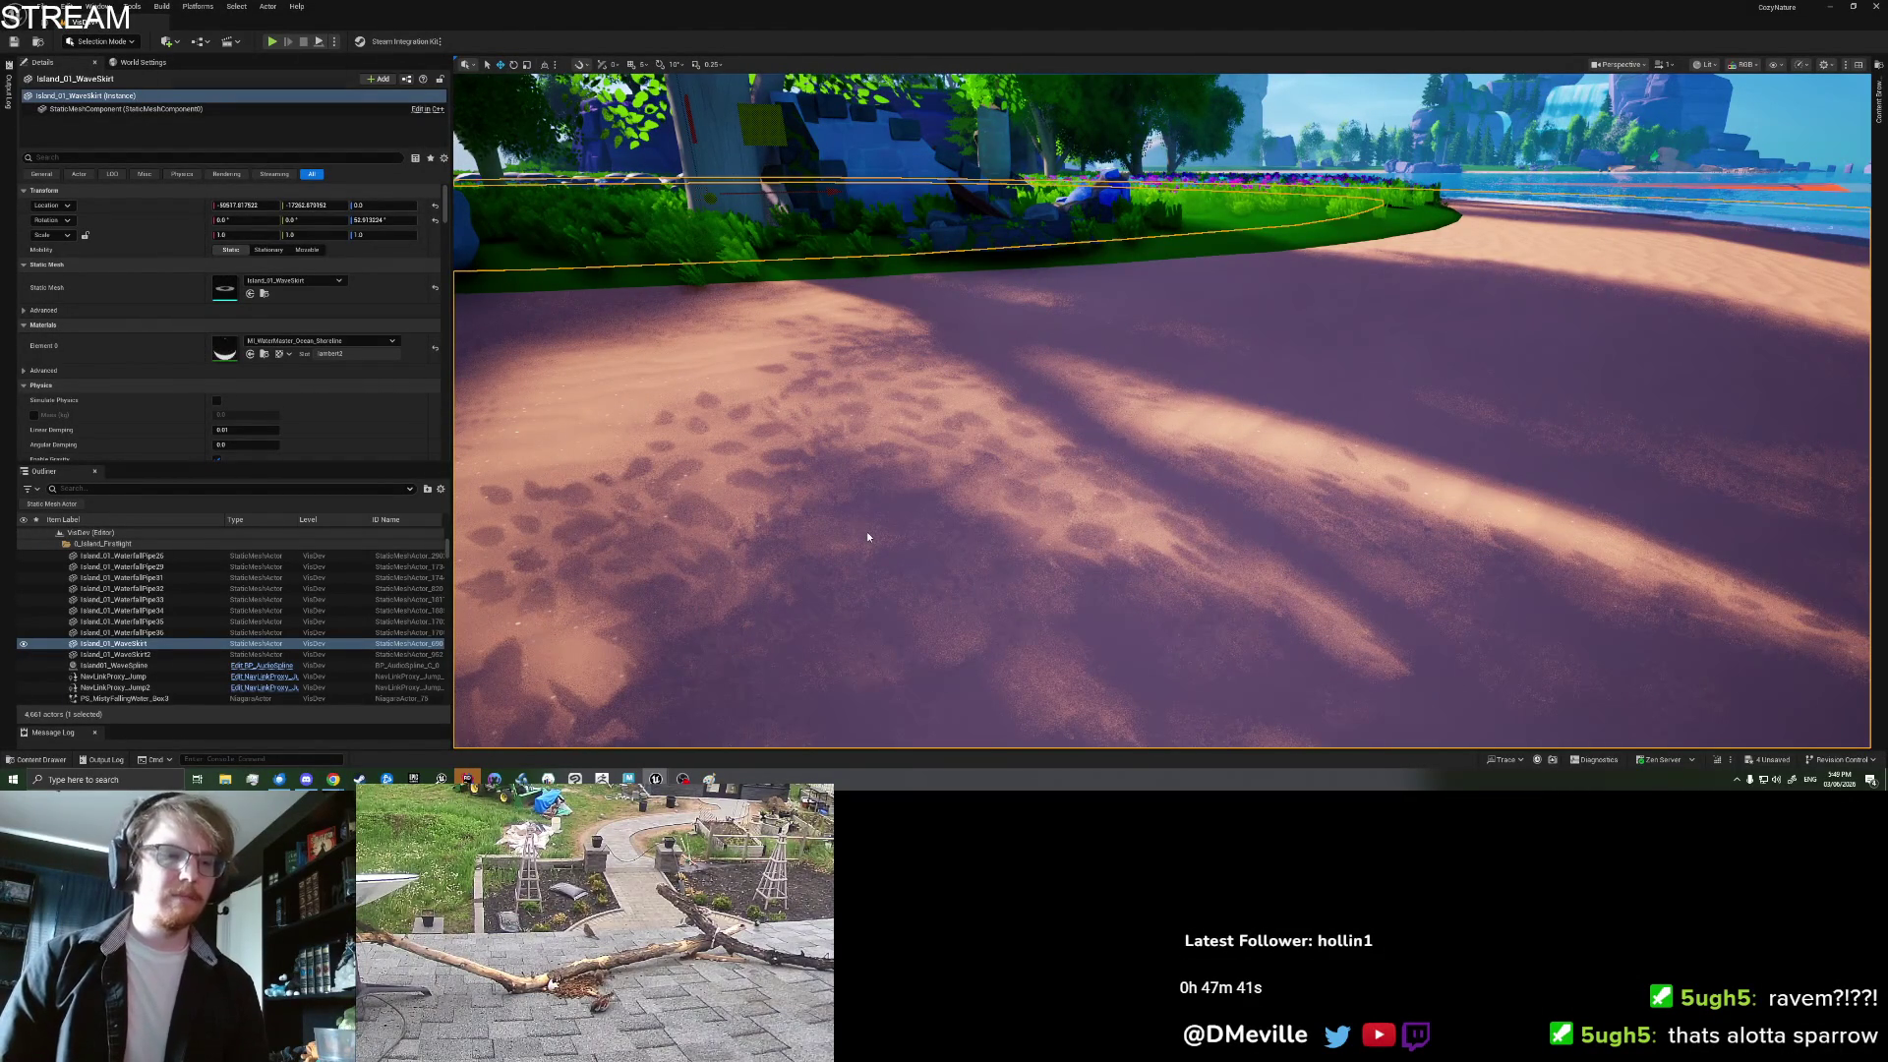
pyautogui.hotkey('alt', 'p')
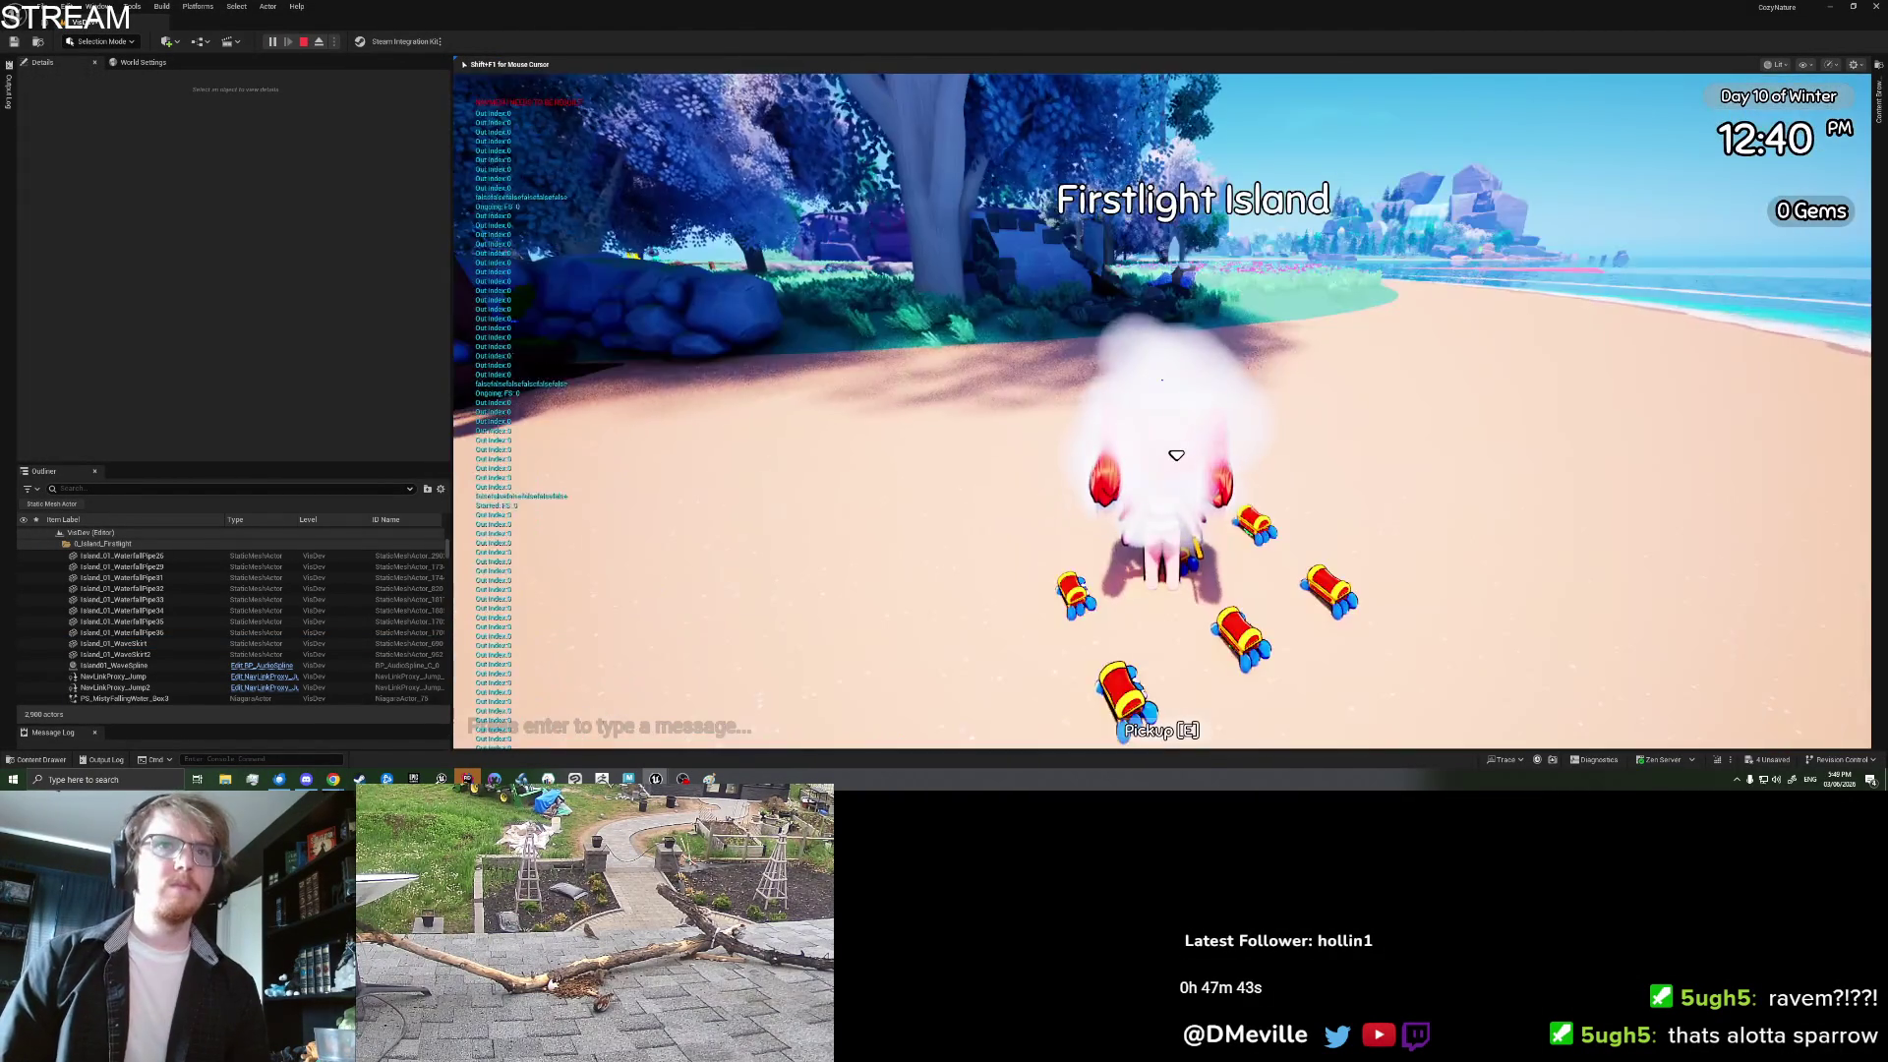
pyautogui.press('d')
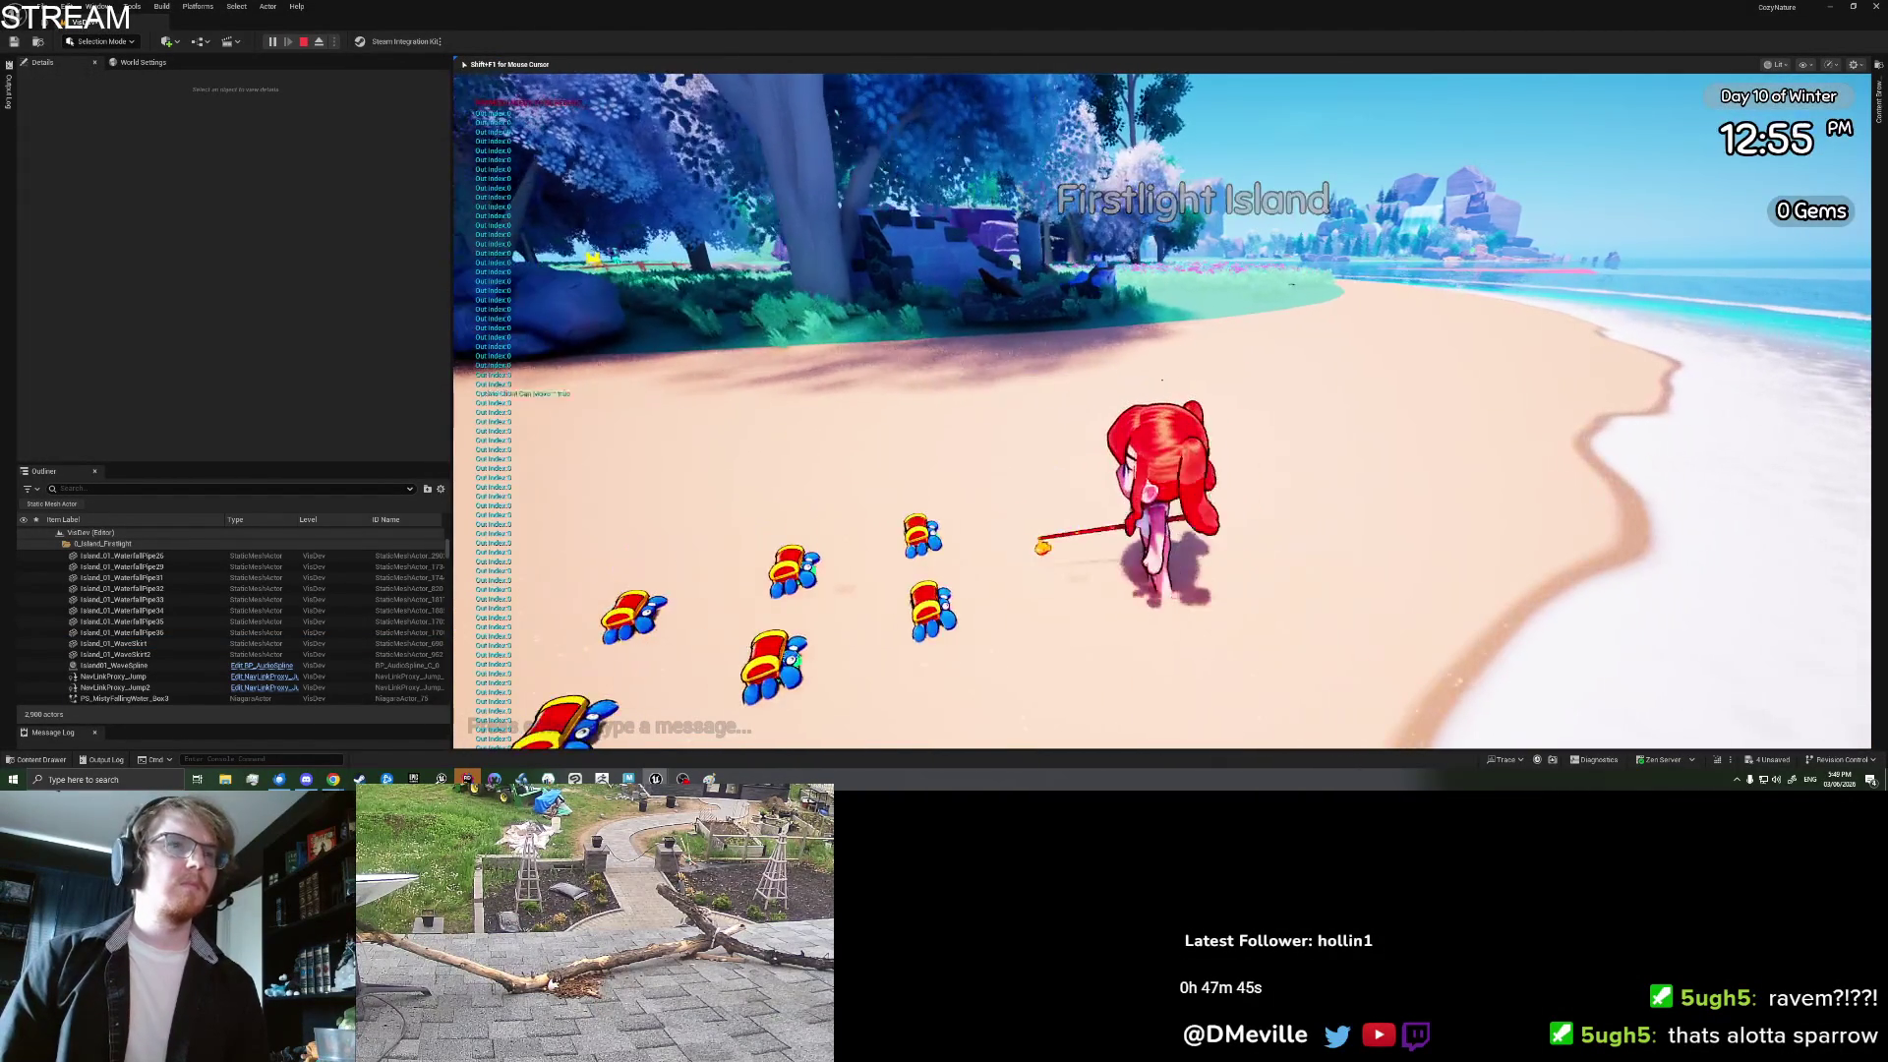
pyautogui.press('a')
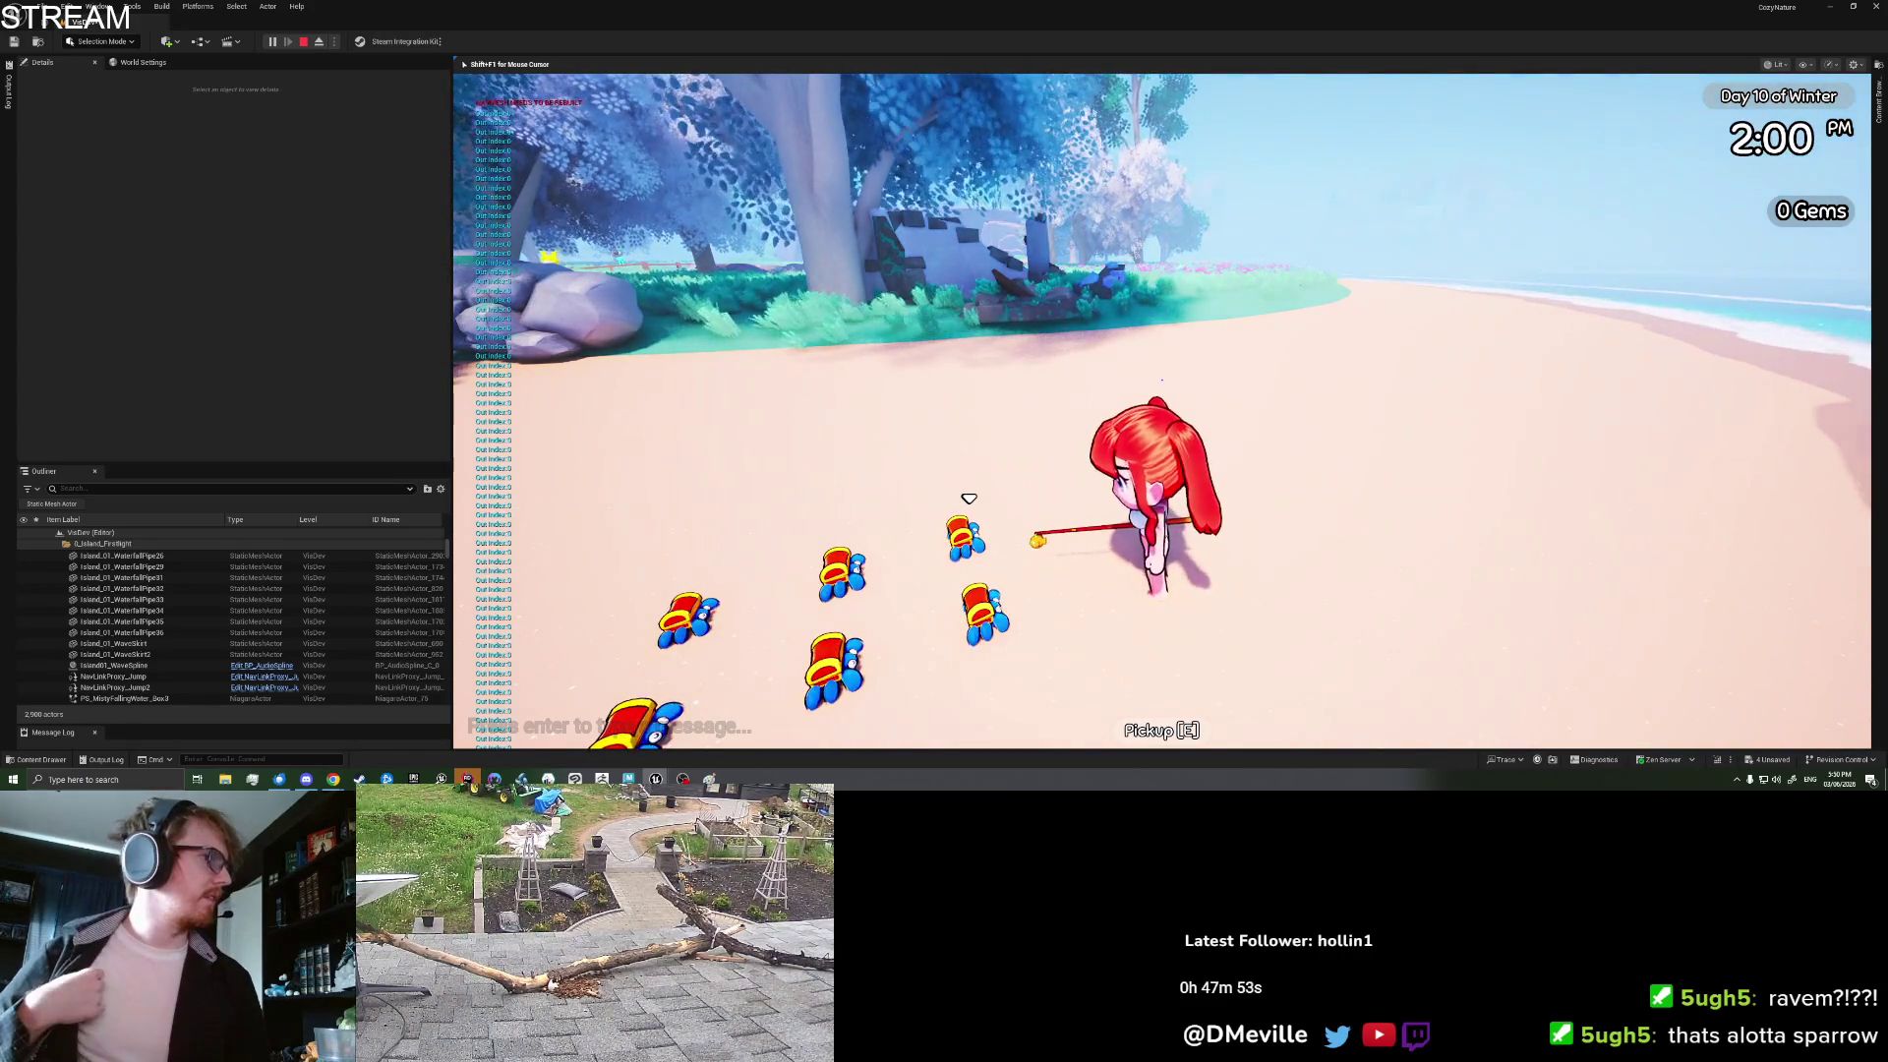
pyautogui.press('Tab')
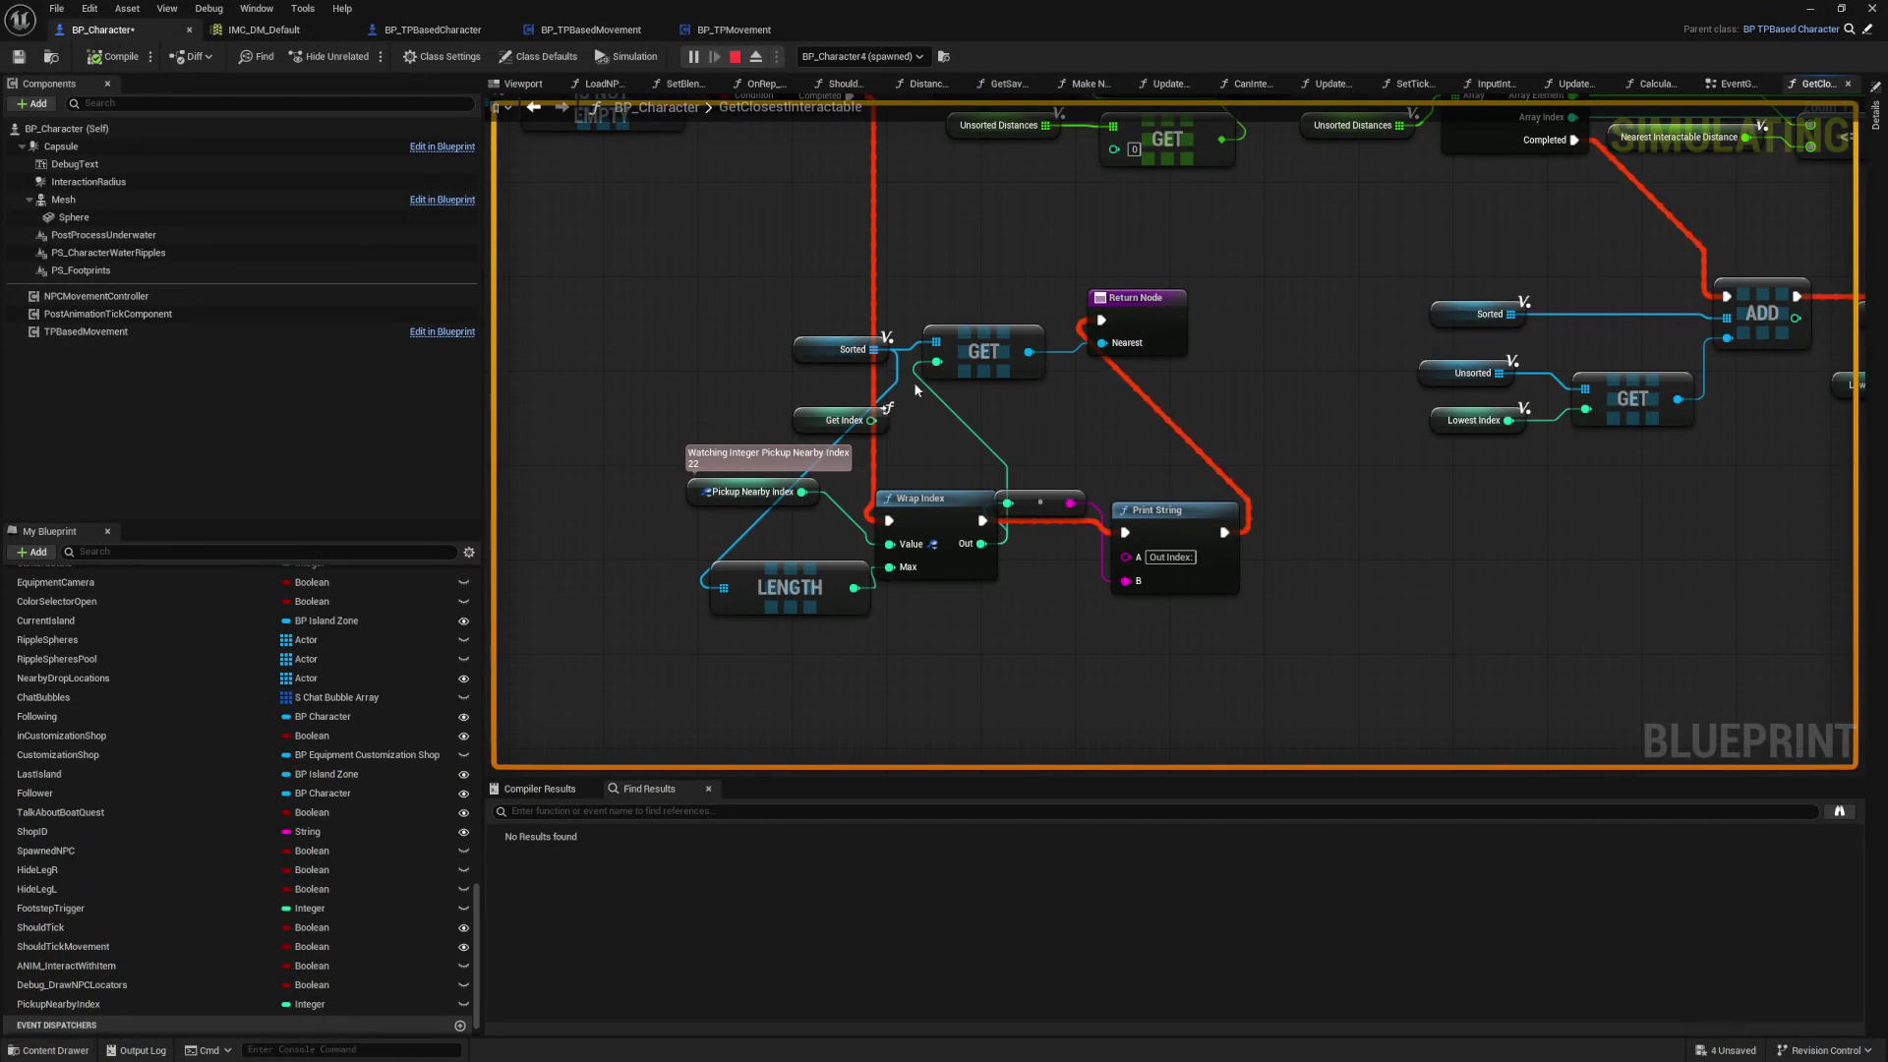
# Step: Stop the game, shift the Sorted node left and connect LENGTH to the debug print
pyautogui.press('Escape')
pyautogui.moveTo(820, 352); pyautogui.dragTo(736, 352)
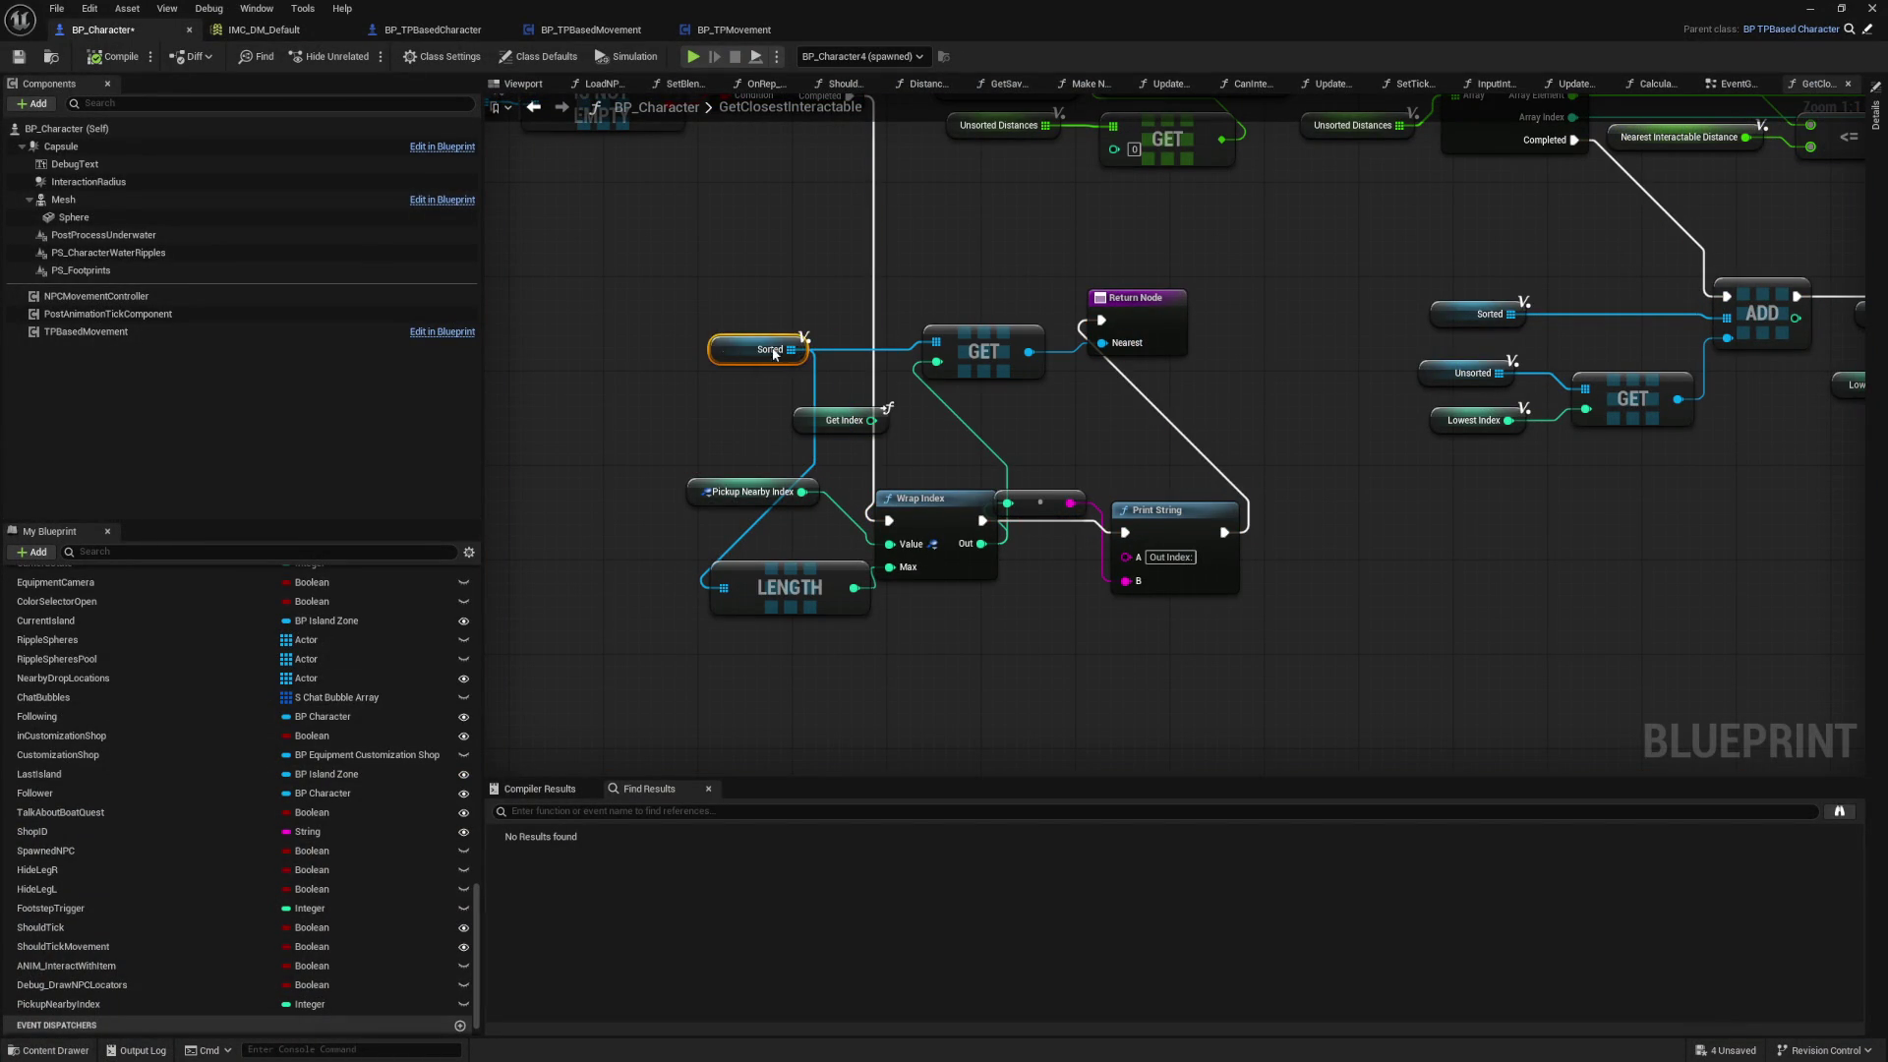
pyautogui.moveTo(853, 588); pyautogui.dragTo(1003, 653)
pyautogui.moveTo(1129, 624); pyautogui.dragTo(1126, 582)
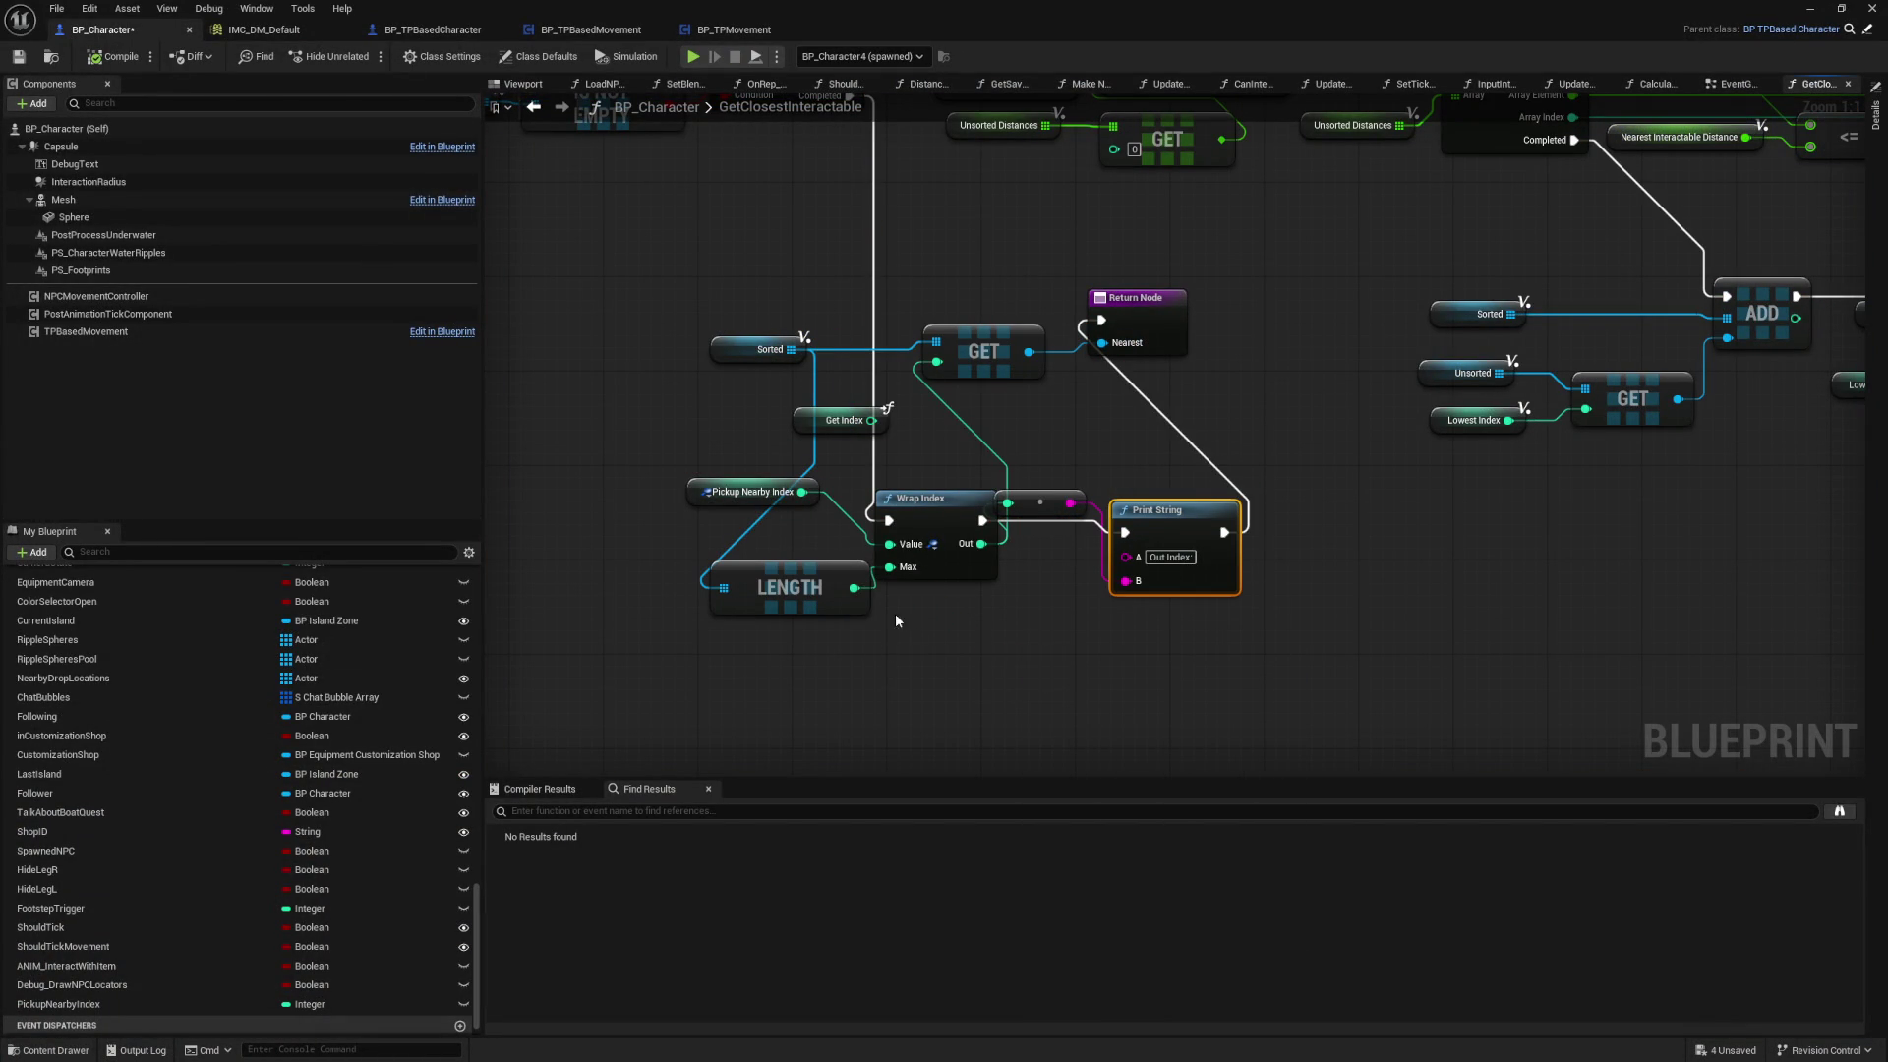
# Step: Add a second Print String labelled 'Length:' fed by LENGTH, chained before the Return Node
pyautogui.rightClick(1168, 644)
pyautogui.write('print strin')
pyautogui.press('Return')
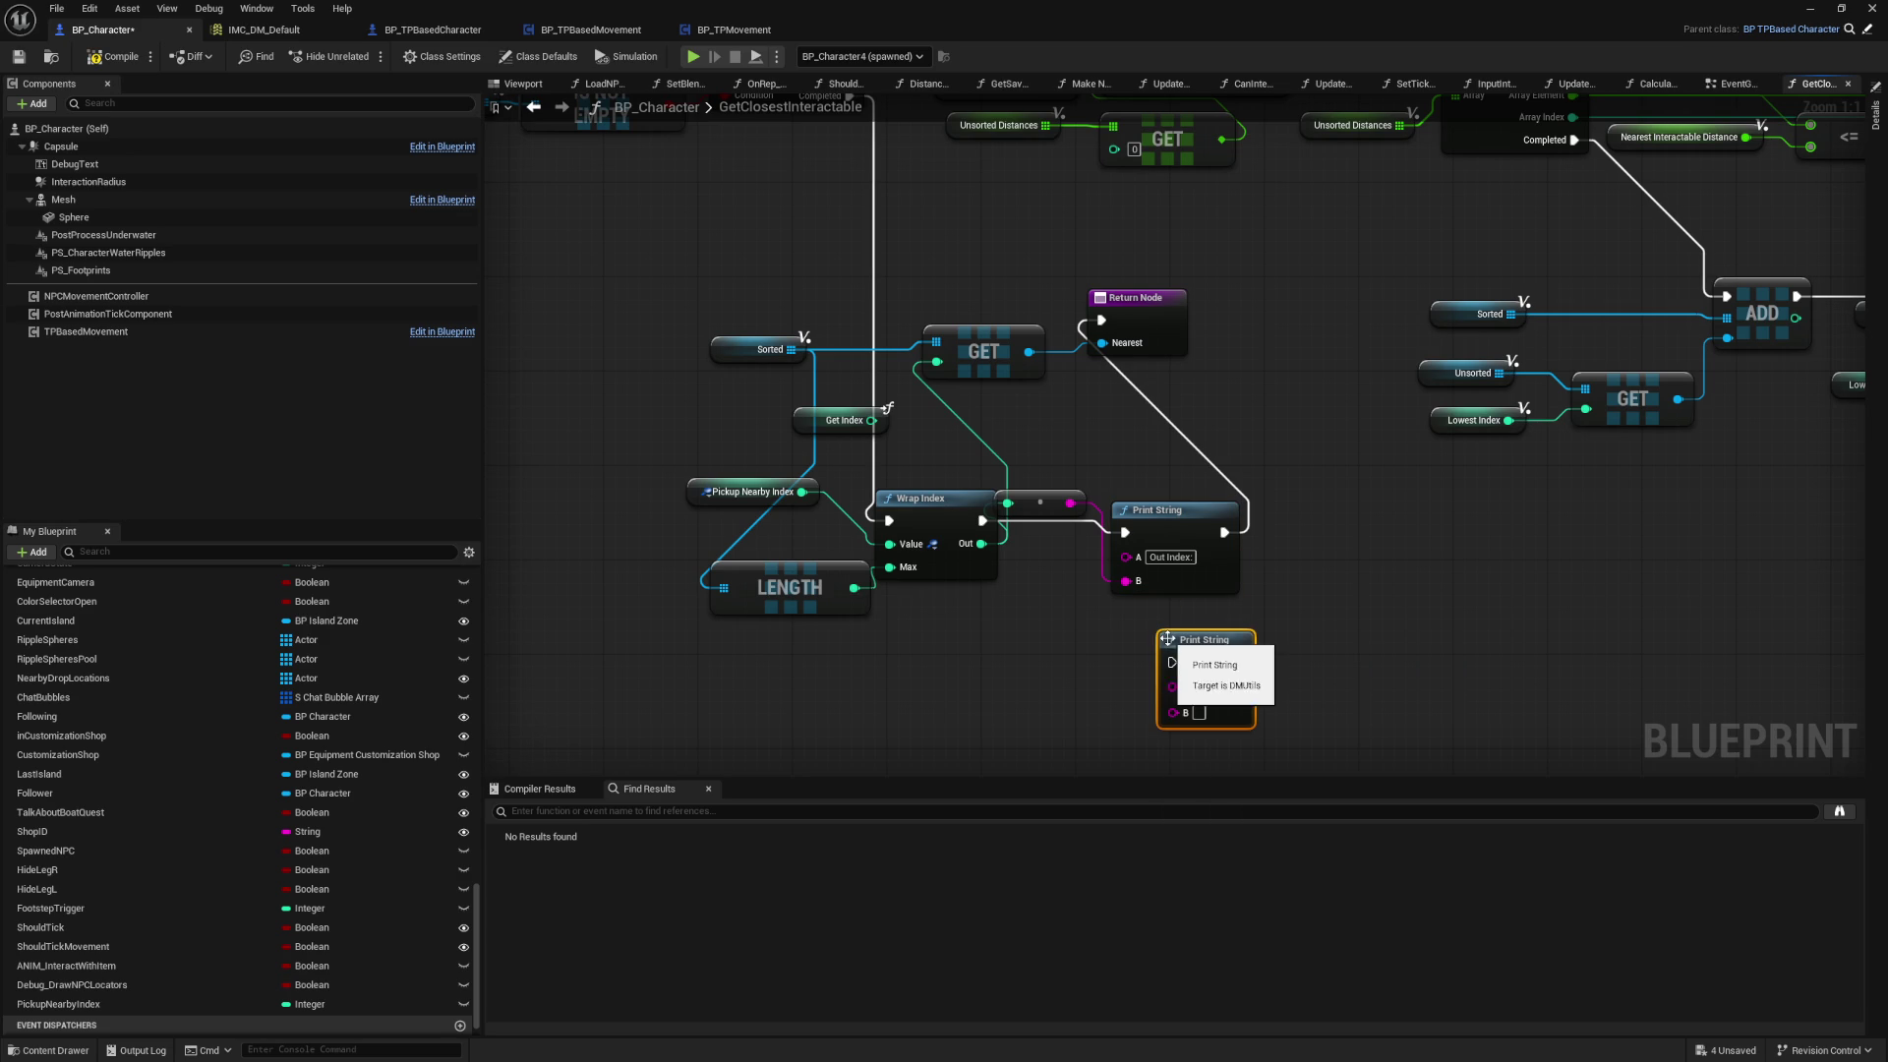
pyautogui.write('Length:')
pyautogui.moveTo(854, 587); pyautogui.dragTo(1173, 710)
pyautogui.moveTo(1229, 525)
pyautogui.mouseDown()
pyautogui.moveTo(1170, 659)
pyautogui.moveTo(1163, 371)
pyautogui.moveTo(1106, 323)
pyautogui.mouseUp()
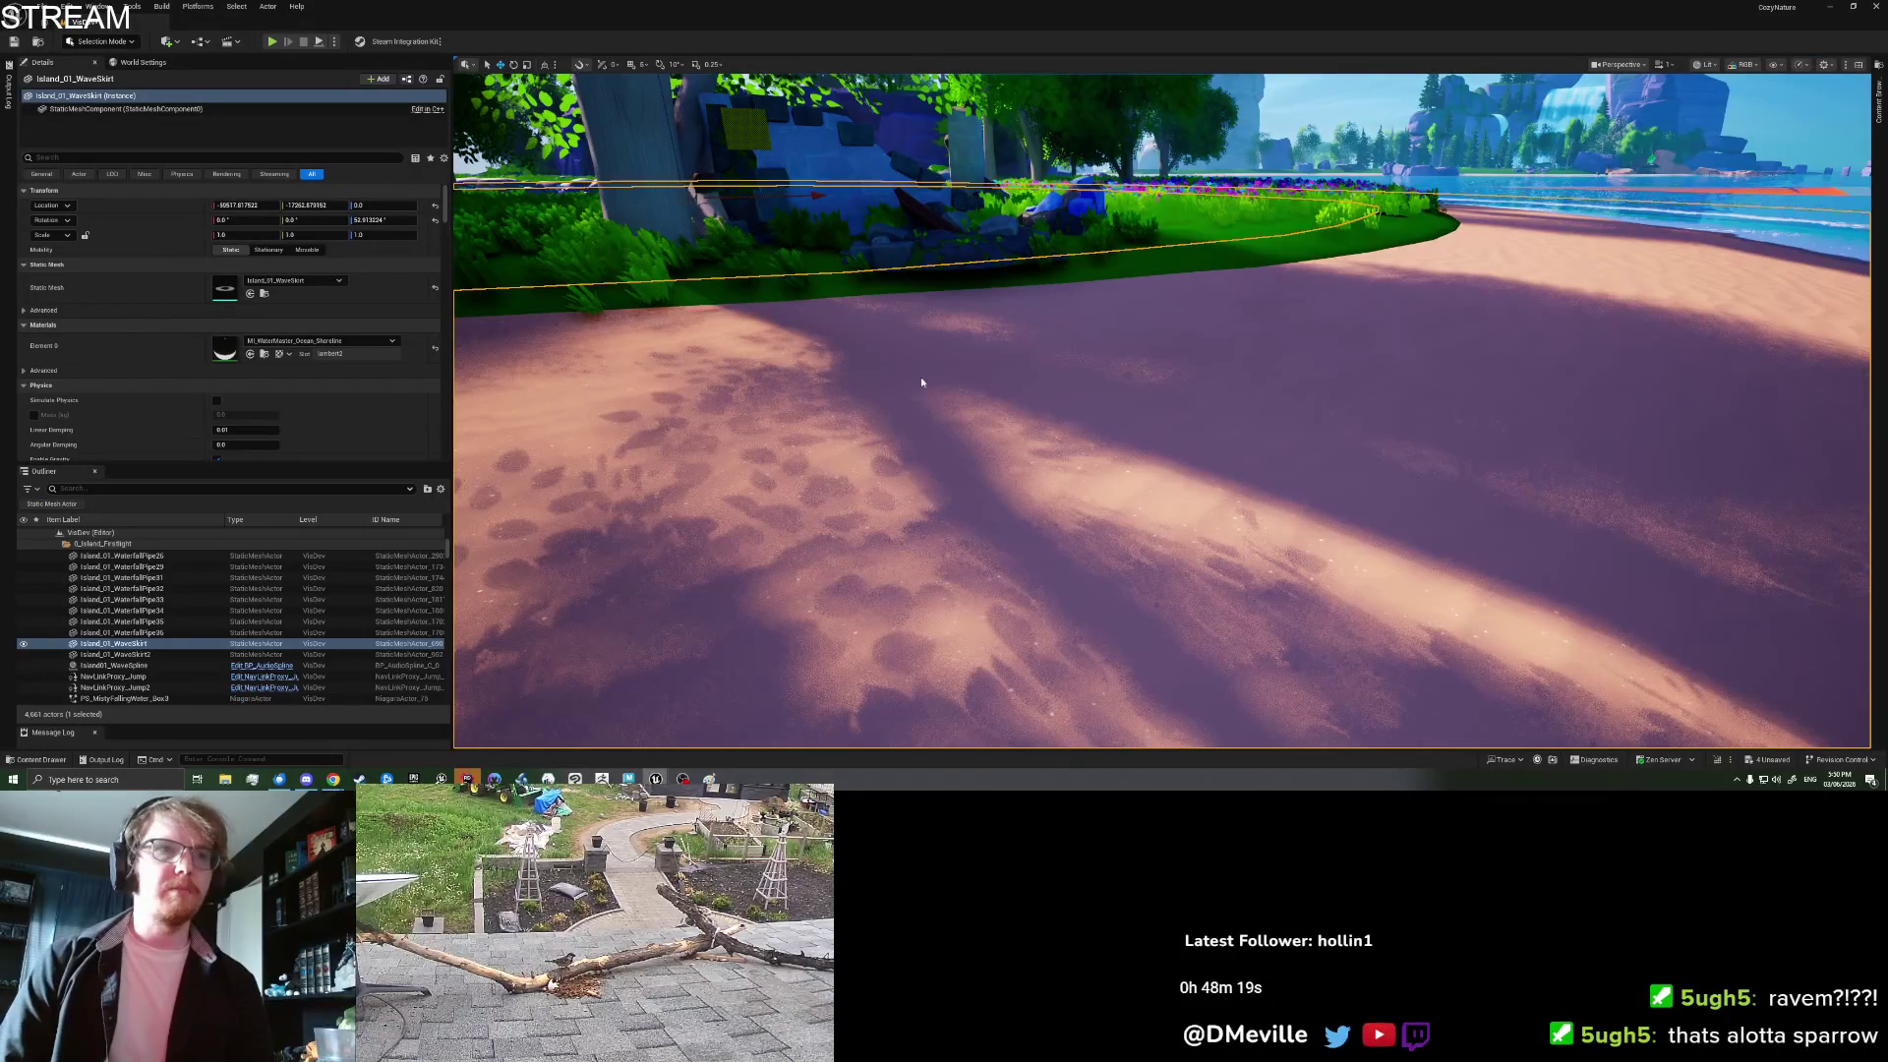
# Step: Launch a new playtest to print both debug lines
pyautogui.rightClick(948, 520)
pyautogui.press('Escape')
pyautogui.rightClick(942, 518)
pyautogui.press('Escape')
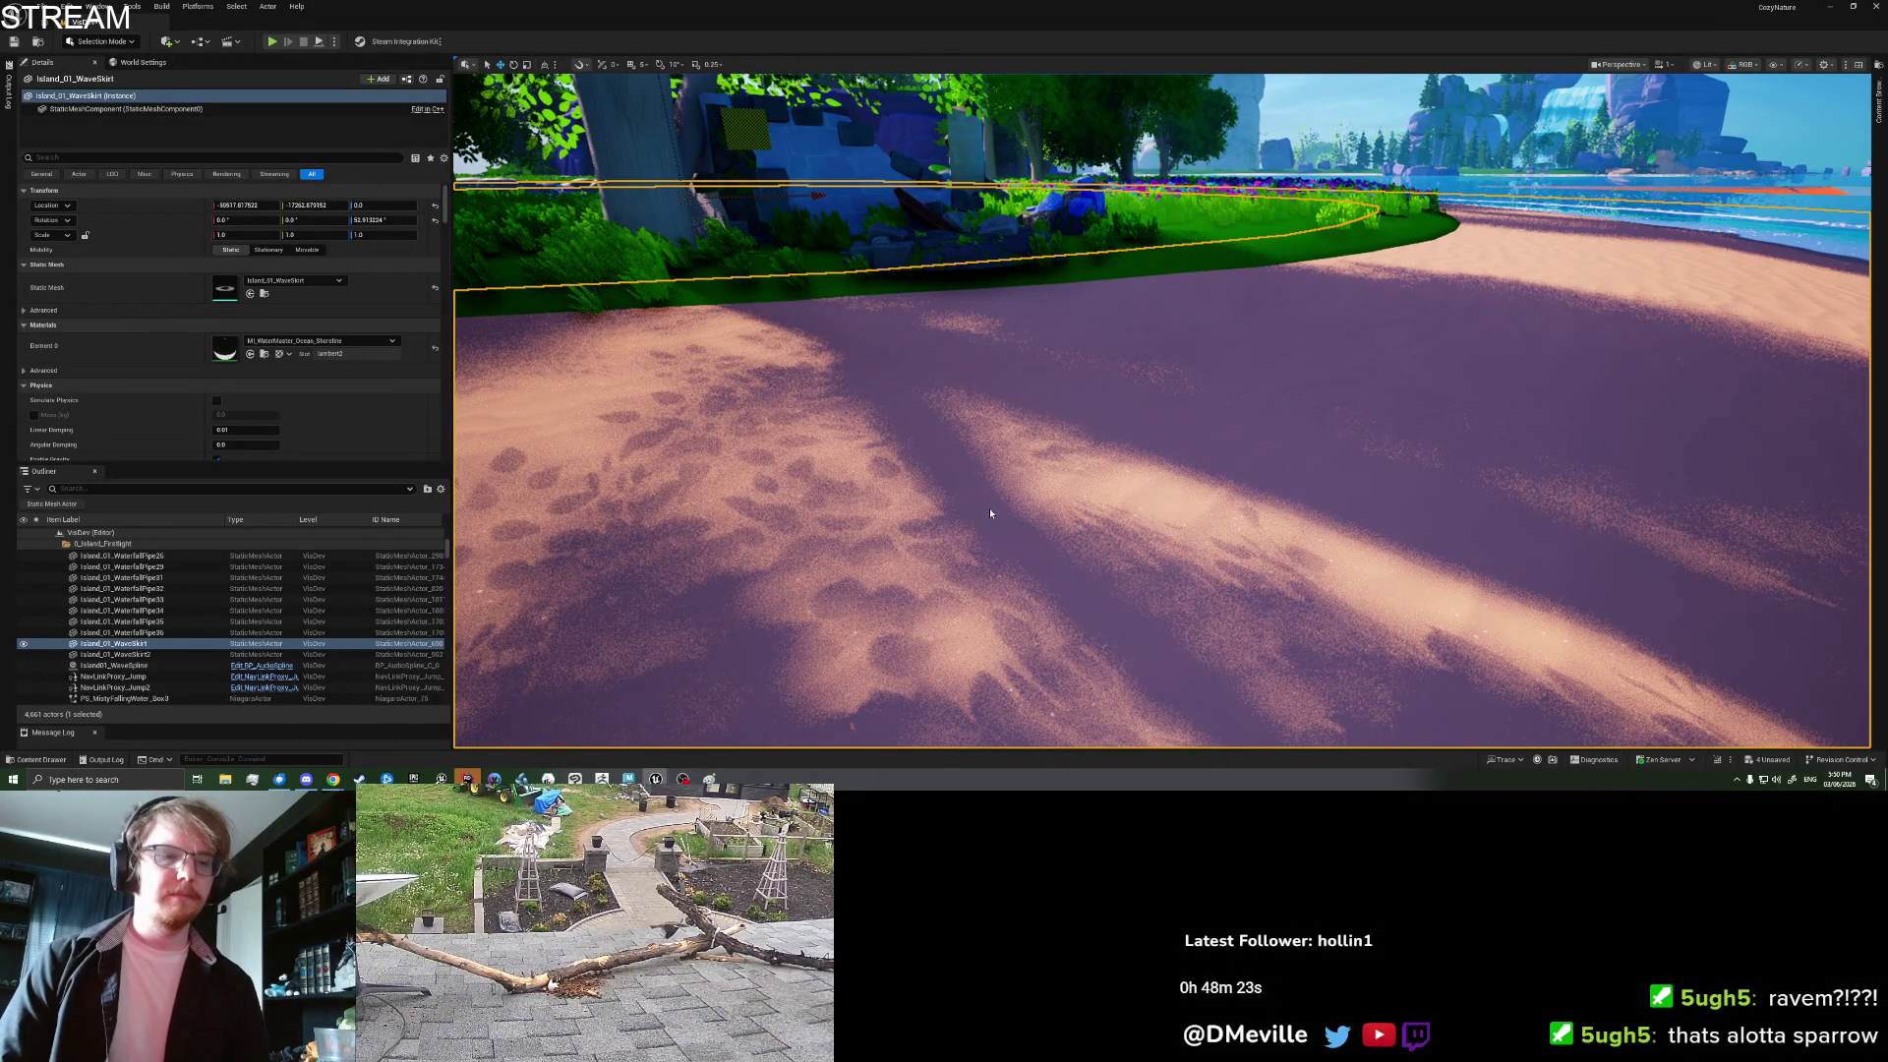
pyautogui.hotkey('alt', 'p')
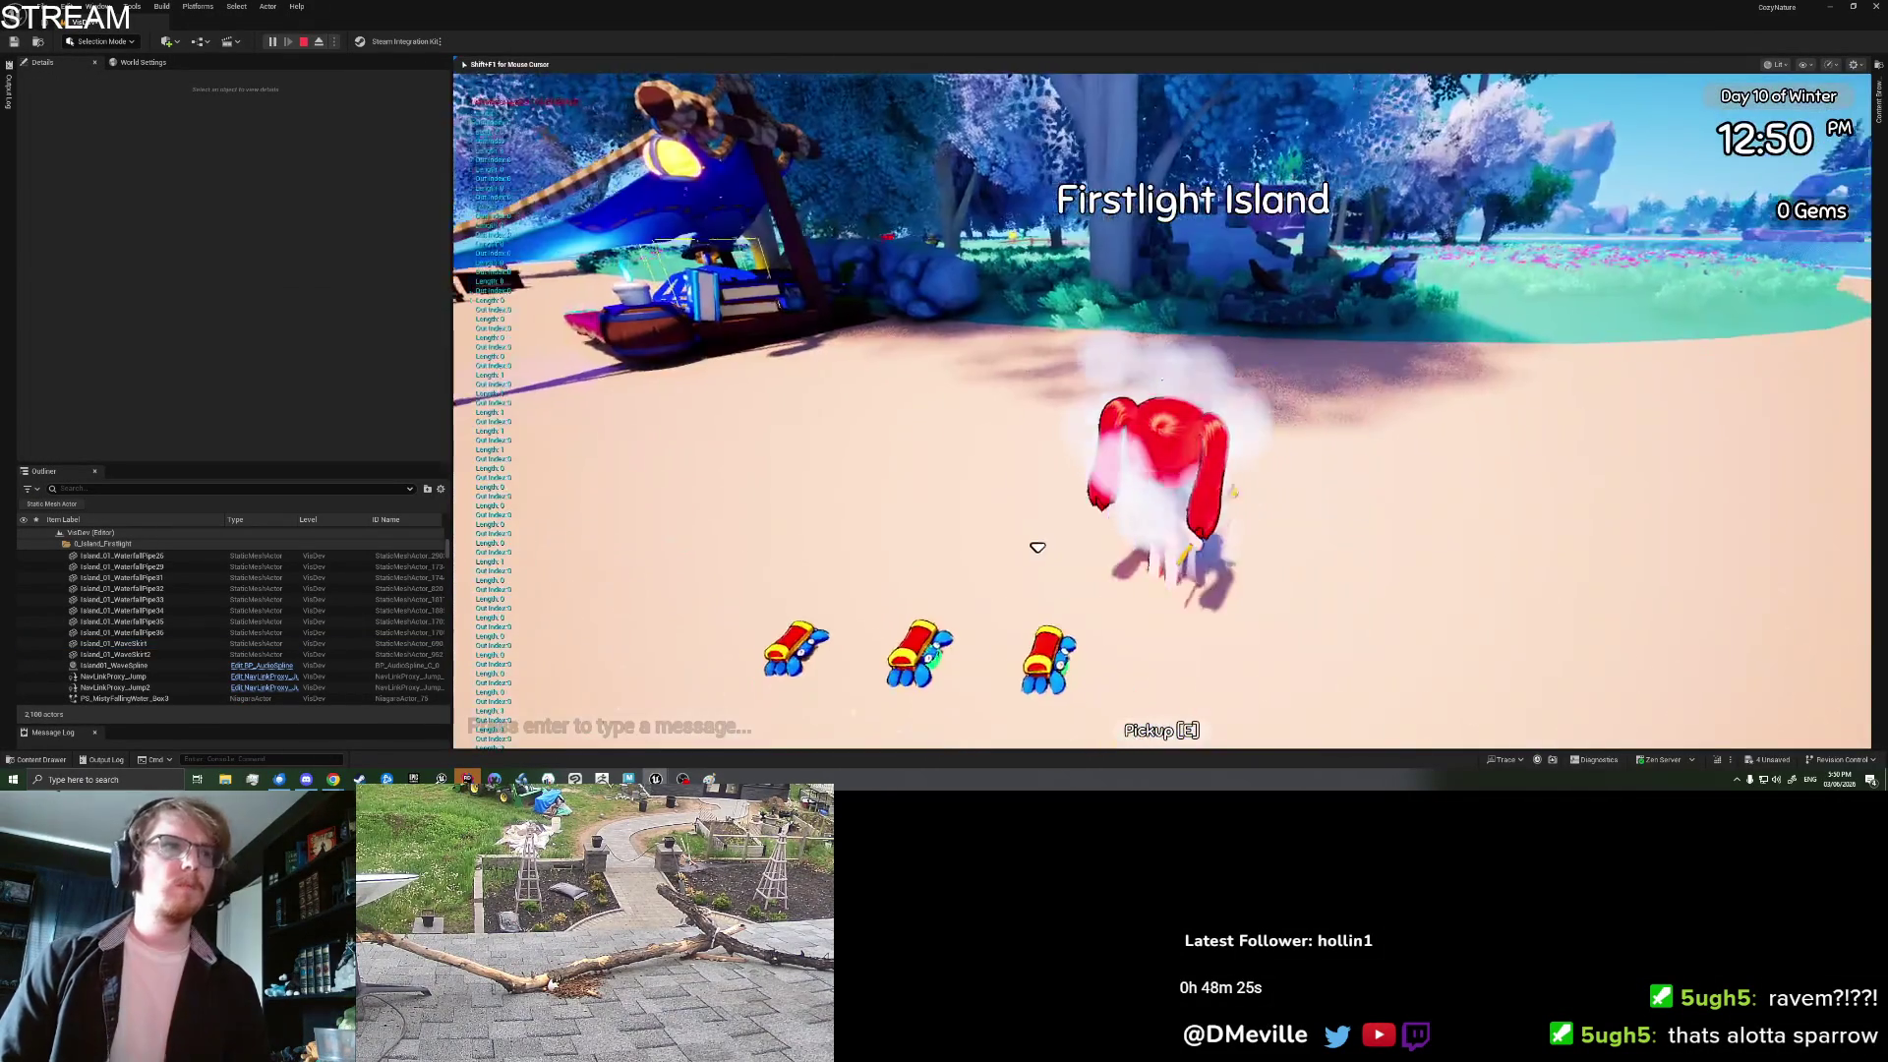
# Step: Walk the character to the crab pickups, swing the tool, and pick up the nearest toy crab
pyautogui.press('a')
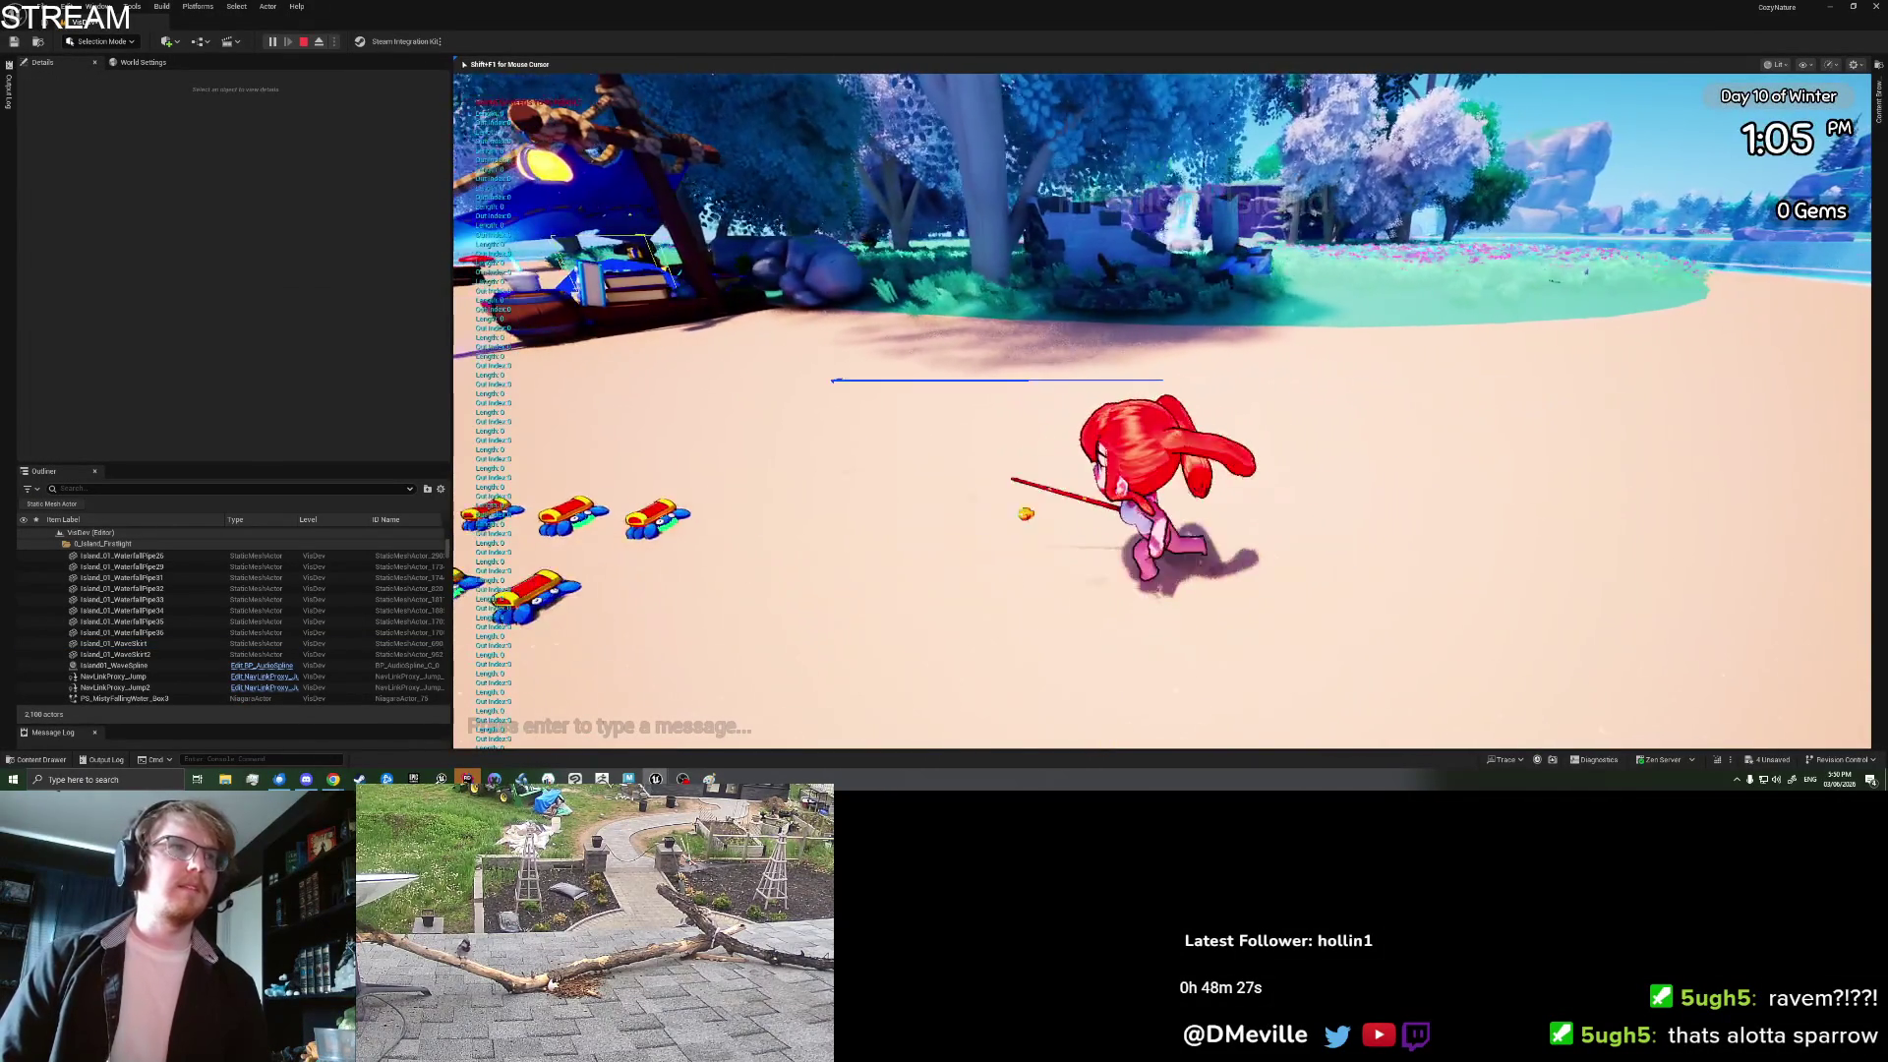
pyautogui.press('a')
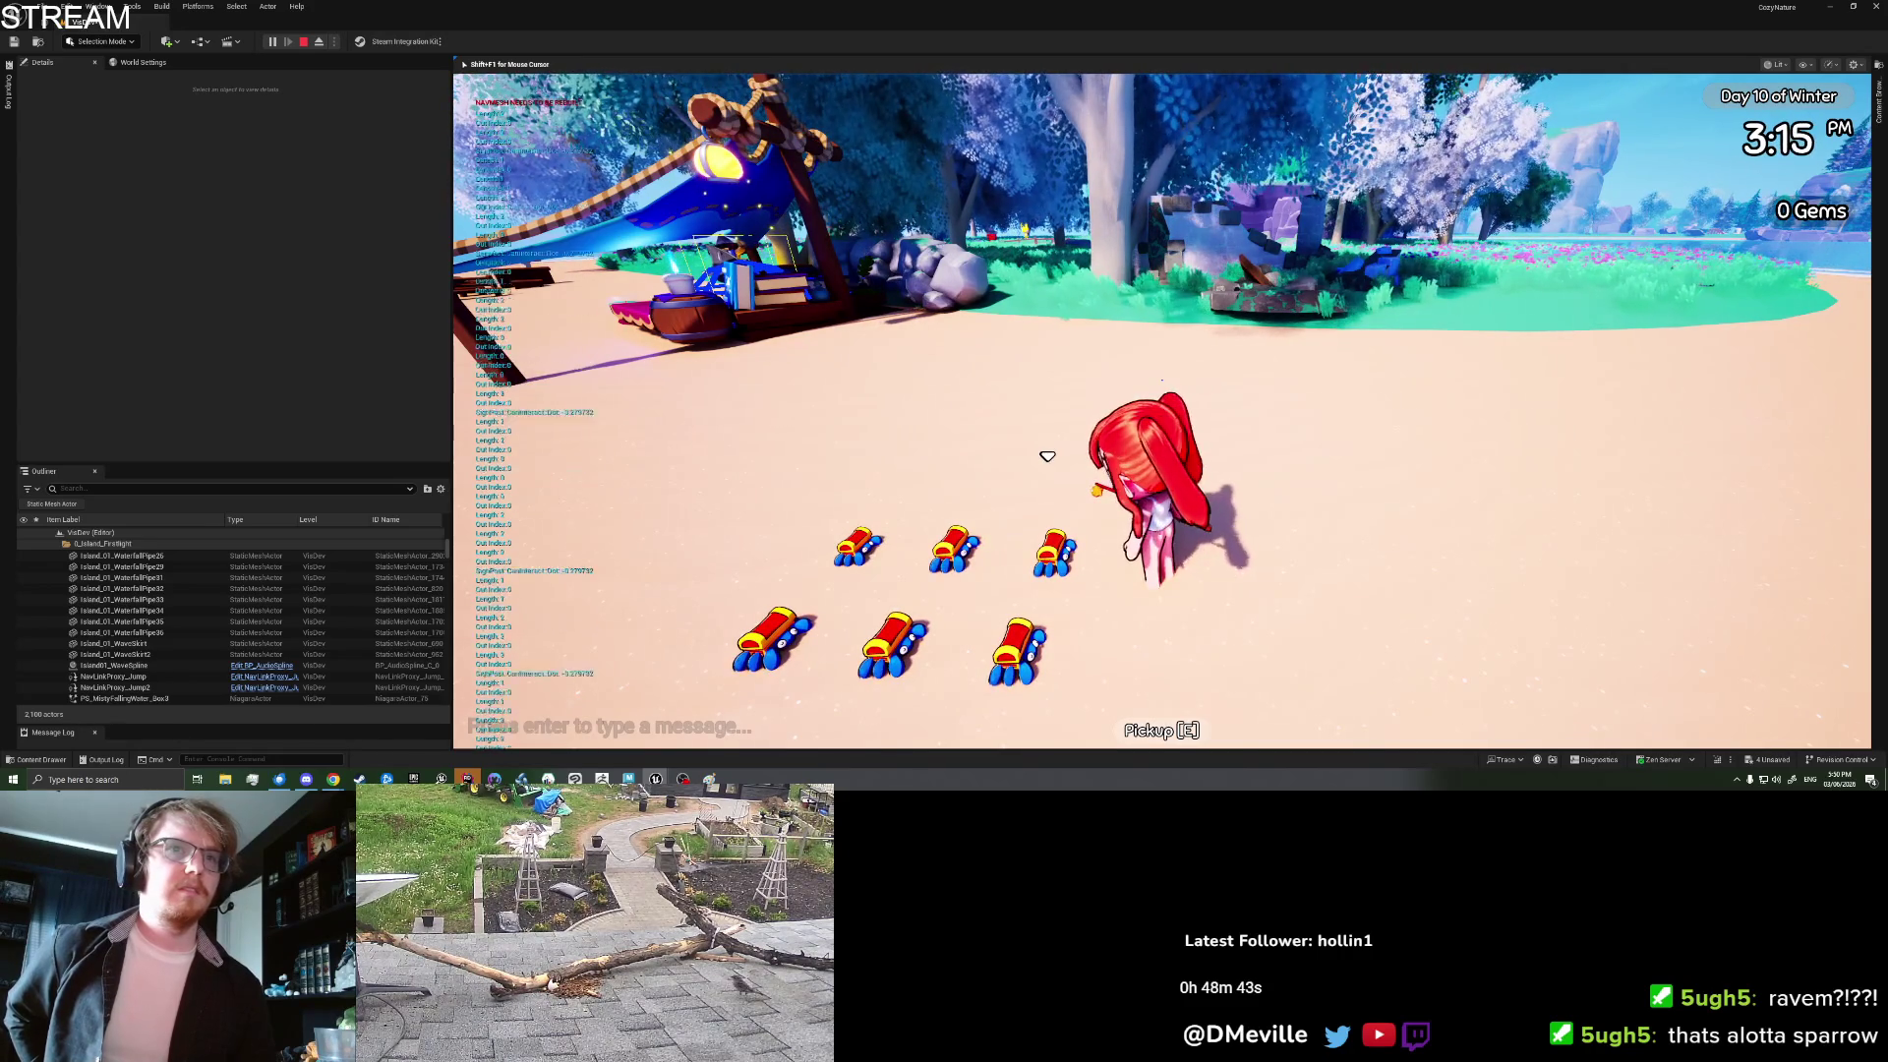
pyautogui.click(1047, 457)
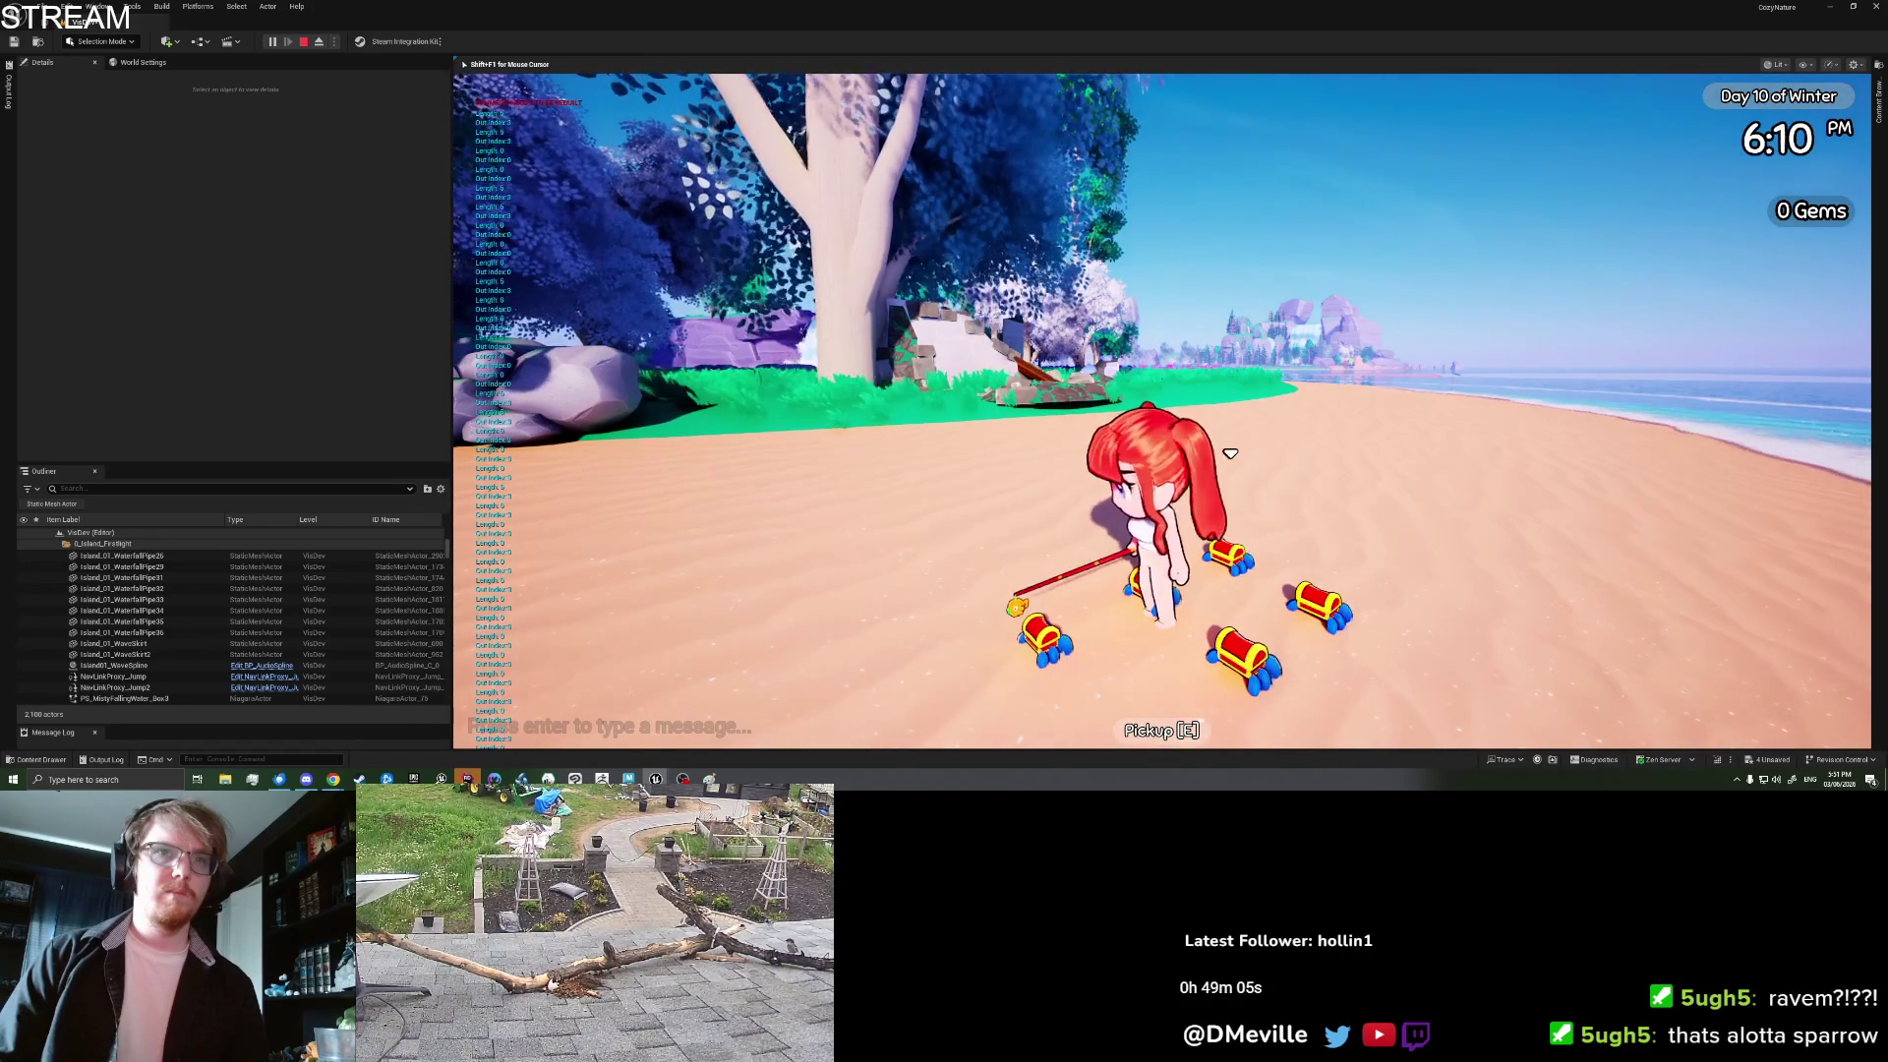
pyautogui.press('e')
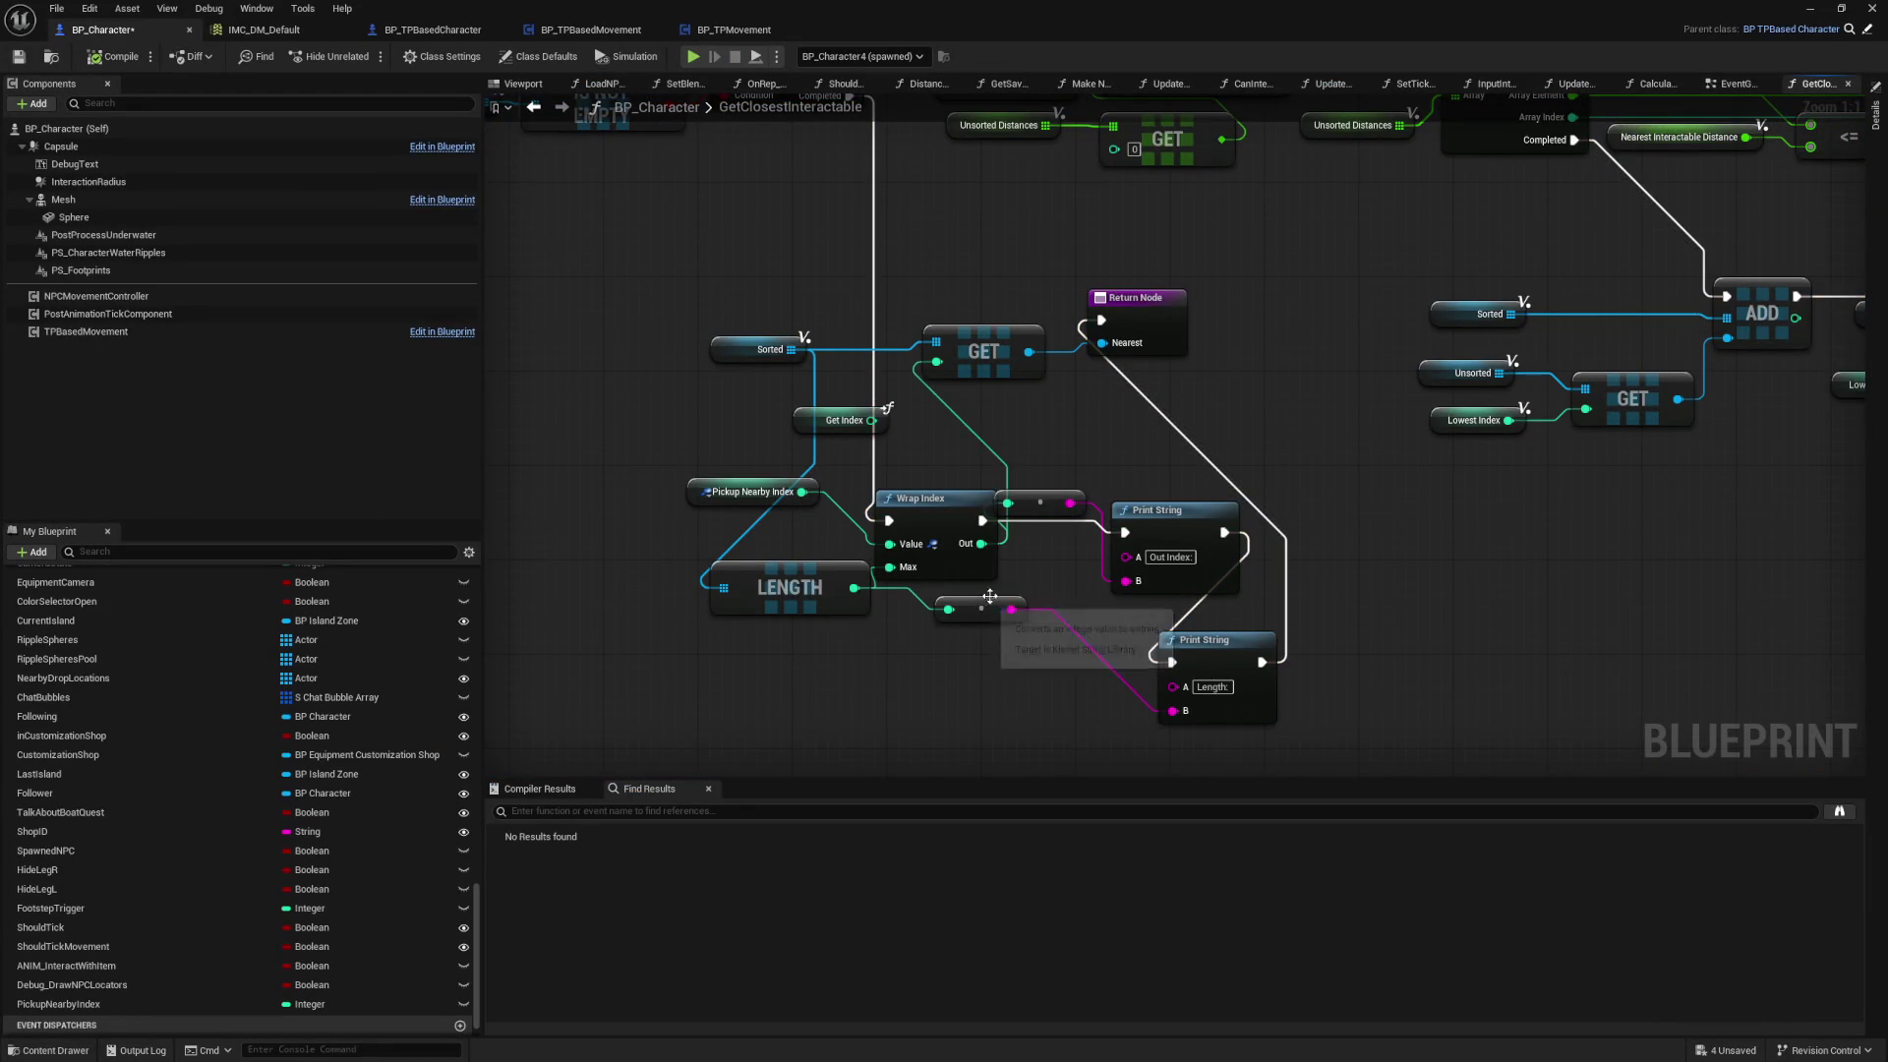
# Step: Delete Get Index, the multiply node, both Print Strings and the conversion node beside LENGTH
pyautogui.moveTo(680, 413); pyautogui.dragTo(561, 413)
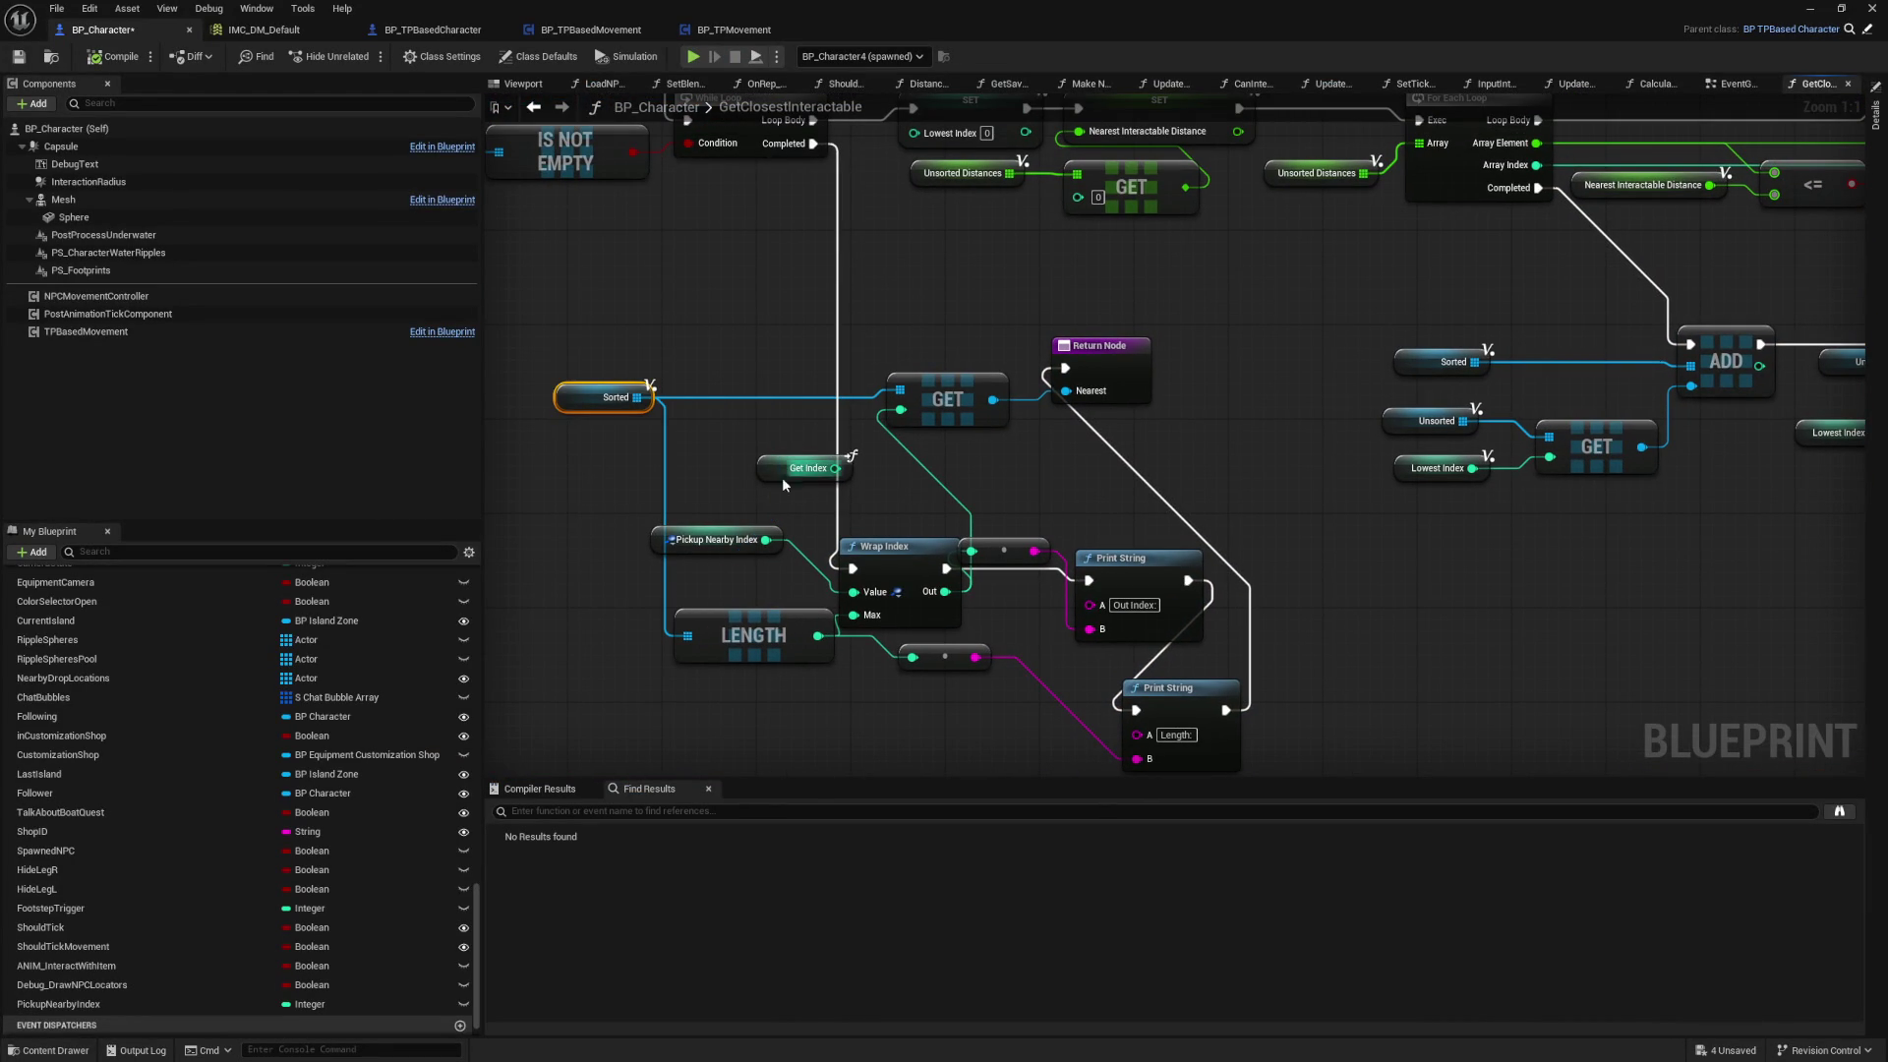
pyautogui.click(822, 463)
pyautogui.press('Delete')
pyautogui.moveTo(881, 549); pyautogui.dragTo(858, 490)
pyautogui.moveTo(1052, 543); pyautogui.dragTo(1141, 698)
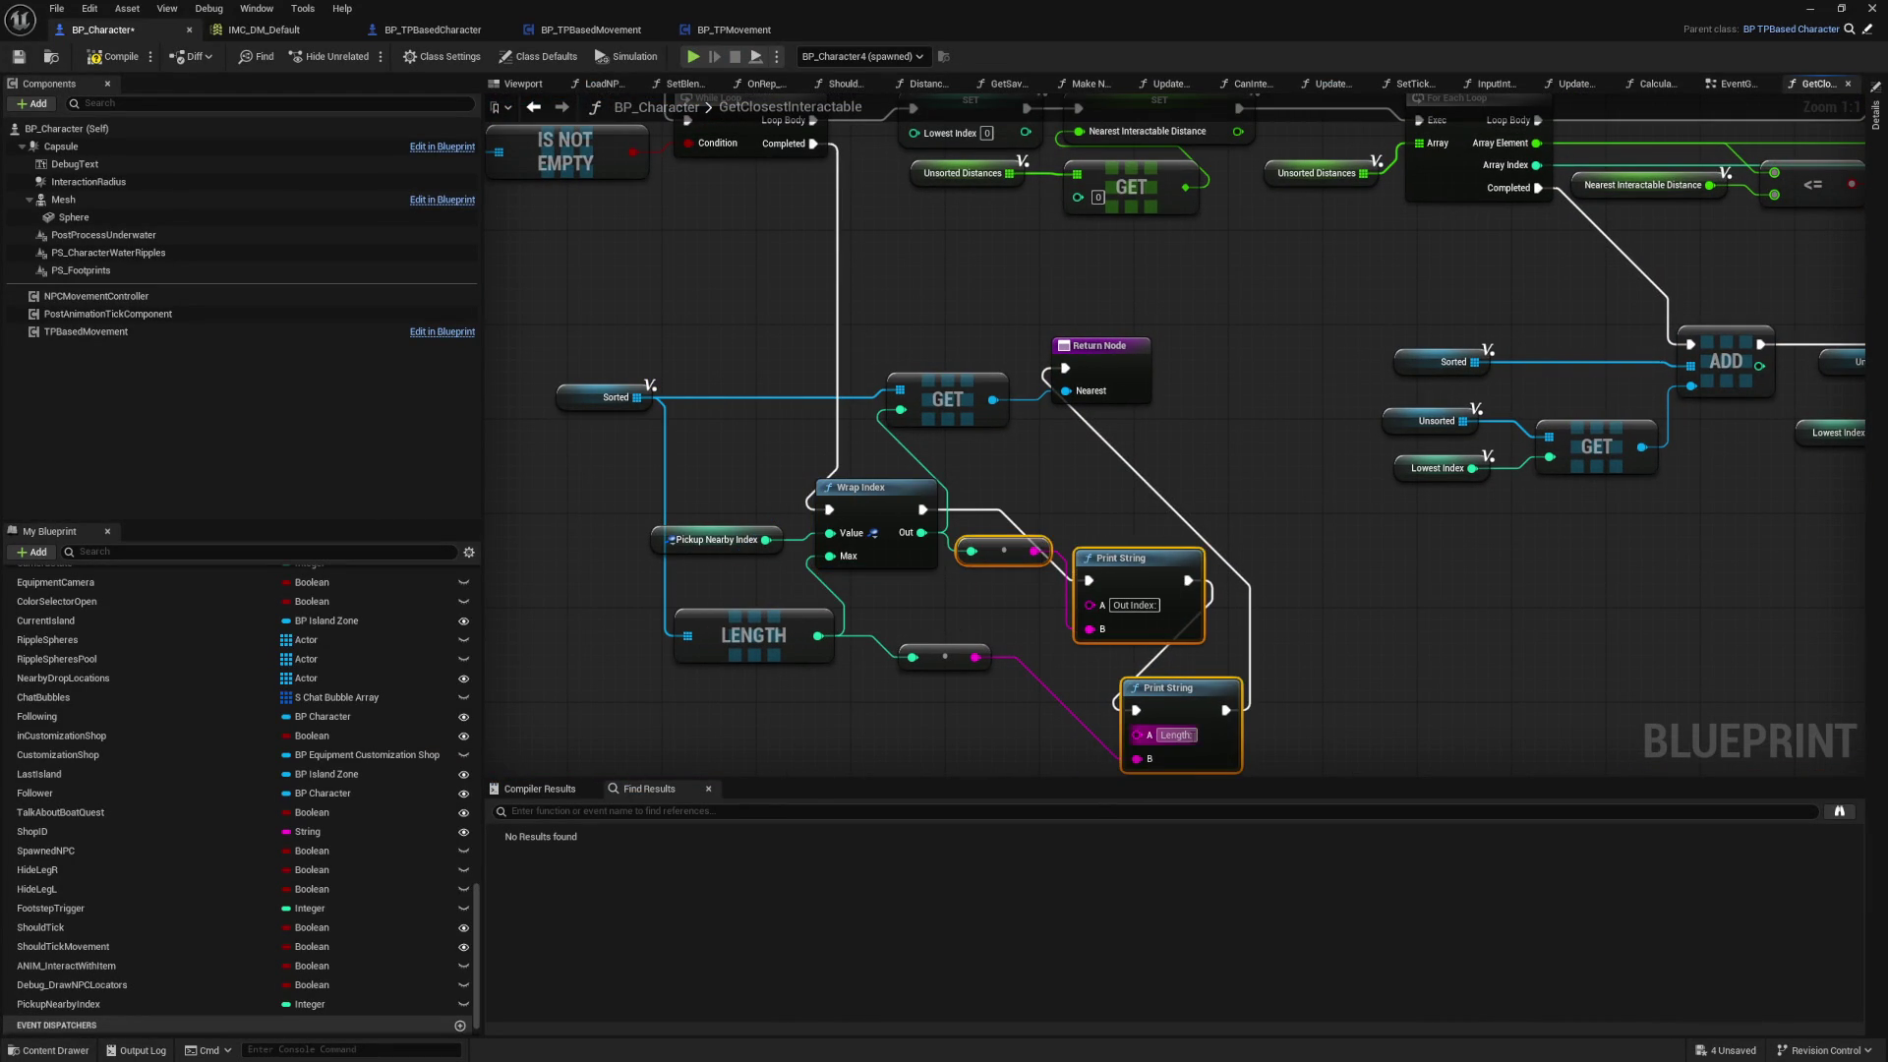
pyautogui.press('Delete')
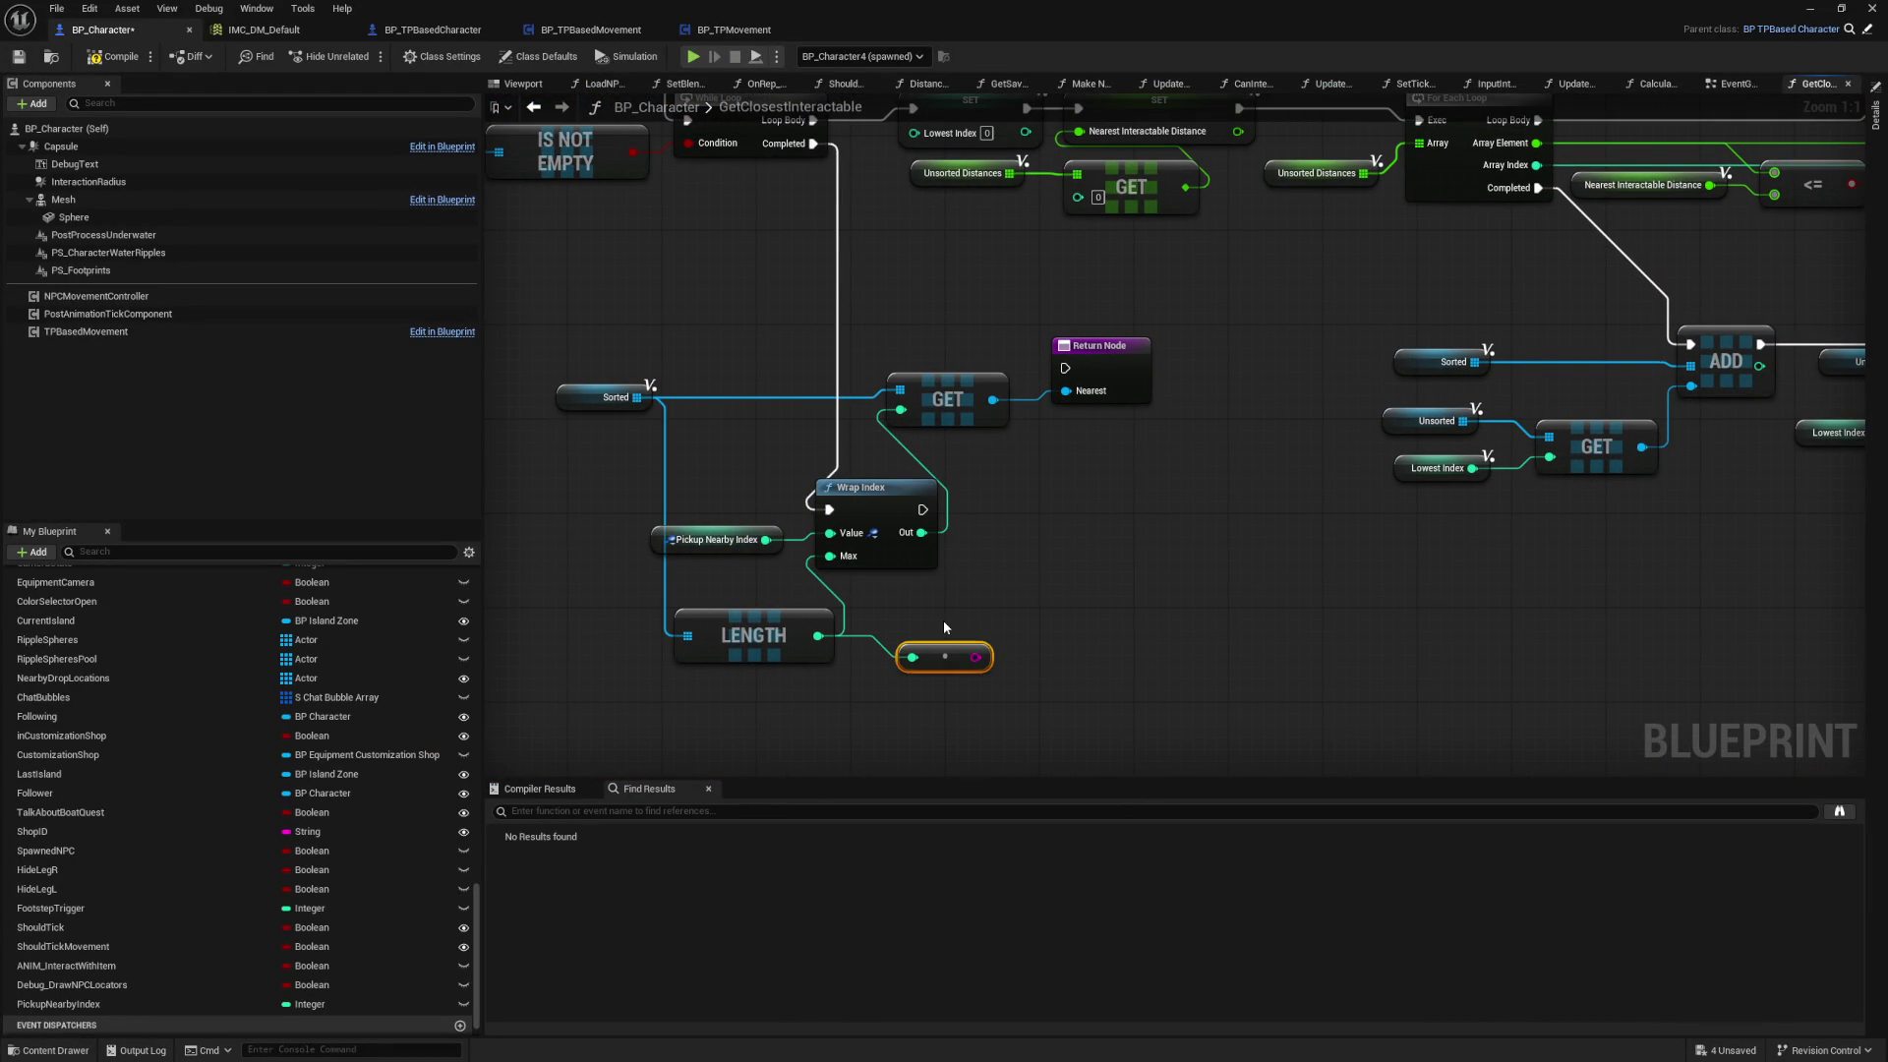
pyautogui.press('Delete')
# Step: Wire Wrap Index's execution directly into the Return Node
pyautogui.moveTo(714, 428)
pyautogui.mouseDown()
pyautogui.moveTo(731, 650)
pyautogui.moveTo(748, 561)
pyautogui.mouseUp()
pyautogui.moveTo(955, 643)
pyautogui.mouseDown()
pyautogui.moveTo(1088, 504)
pyautogui.moveTo(1129, 522)
pyautogui.mouseUp()
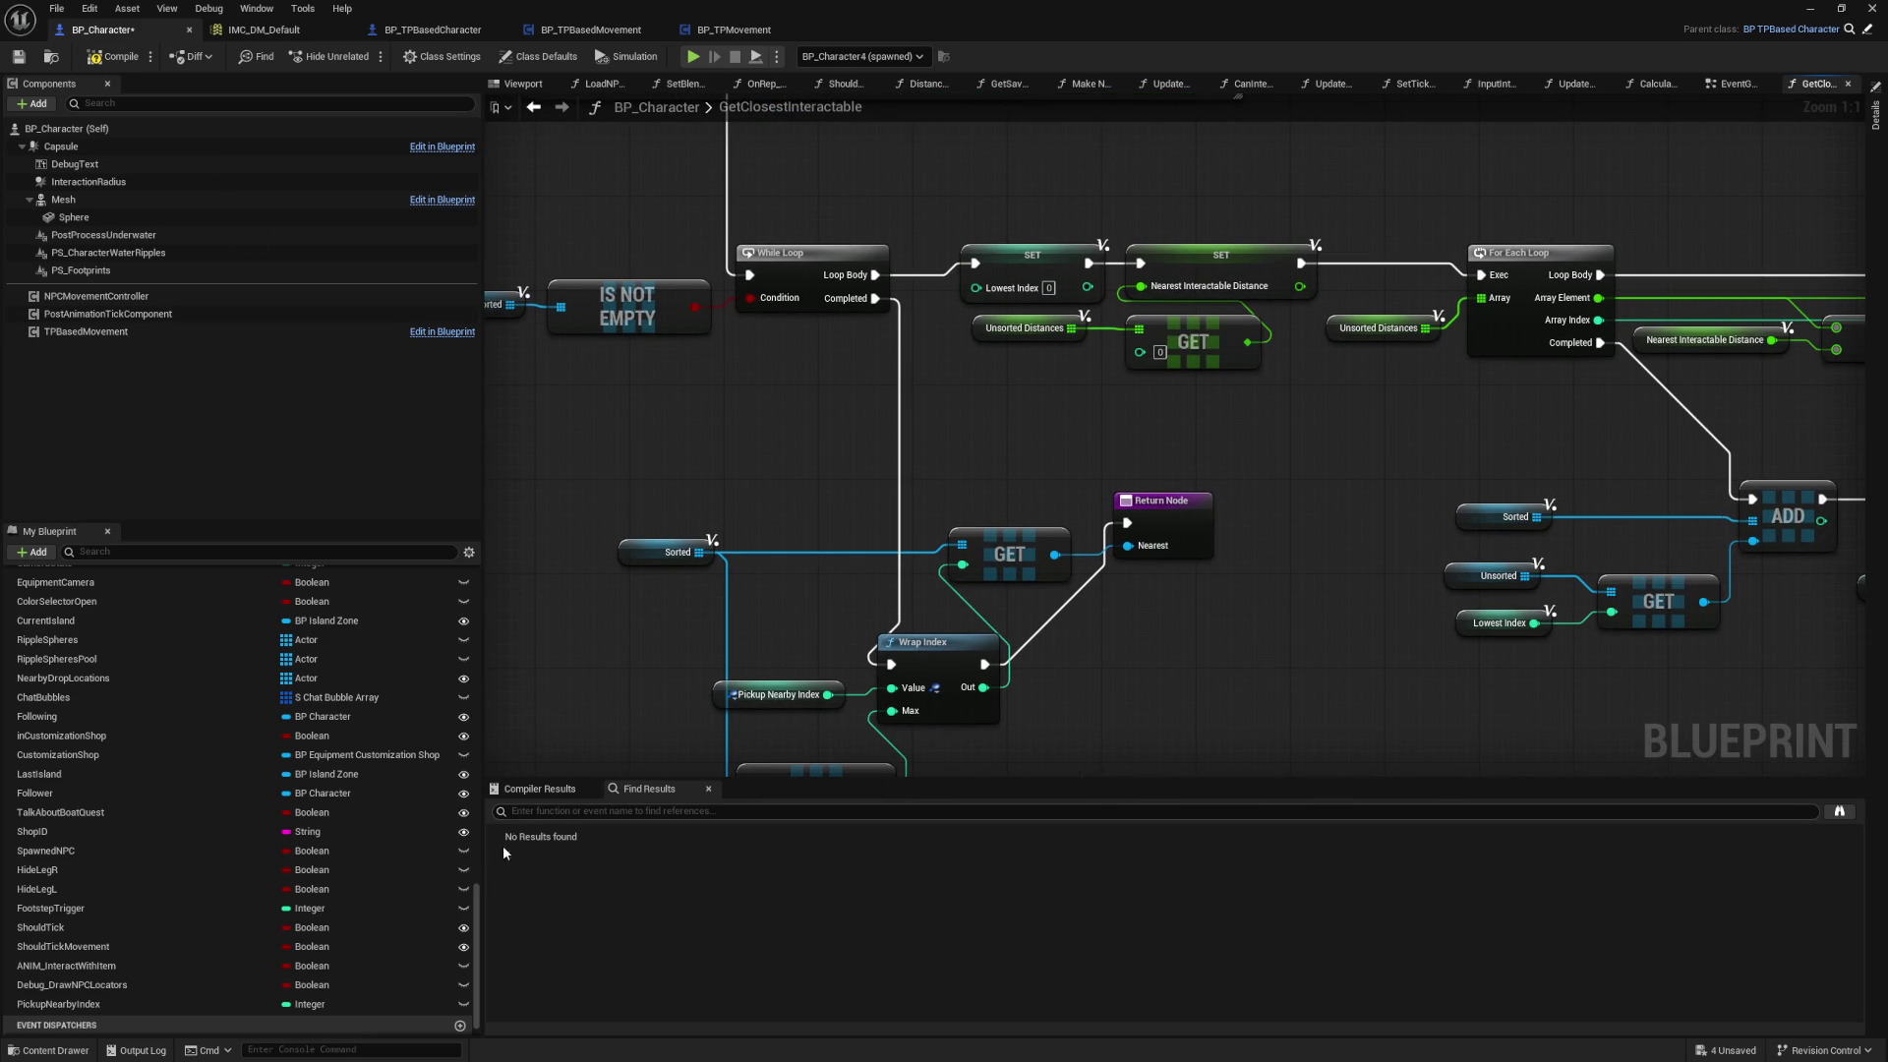
pyautogui.moveTo(480, 911); pyautogui.dragTo(479, 552)
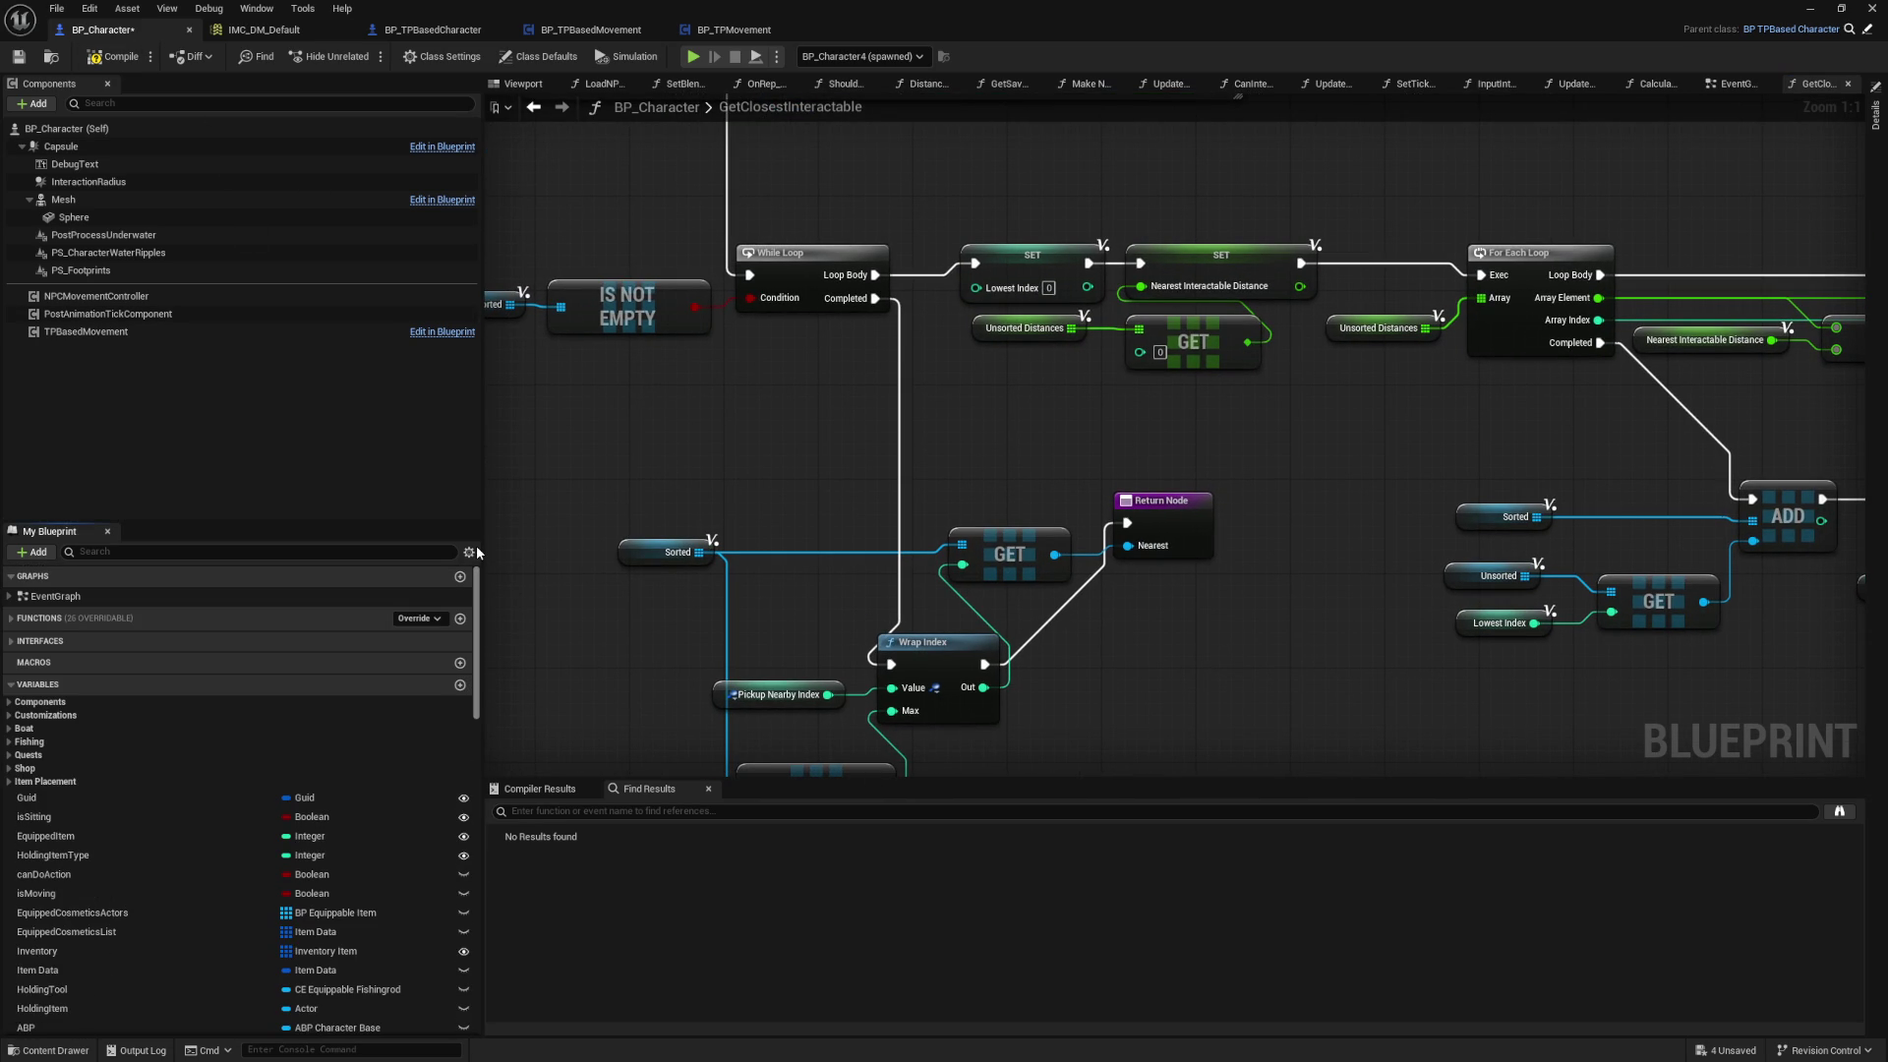
pyautogui.click(1736, 84)
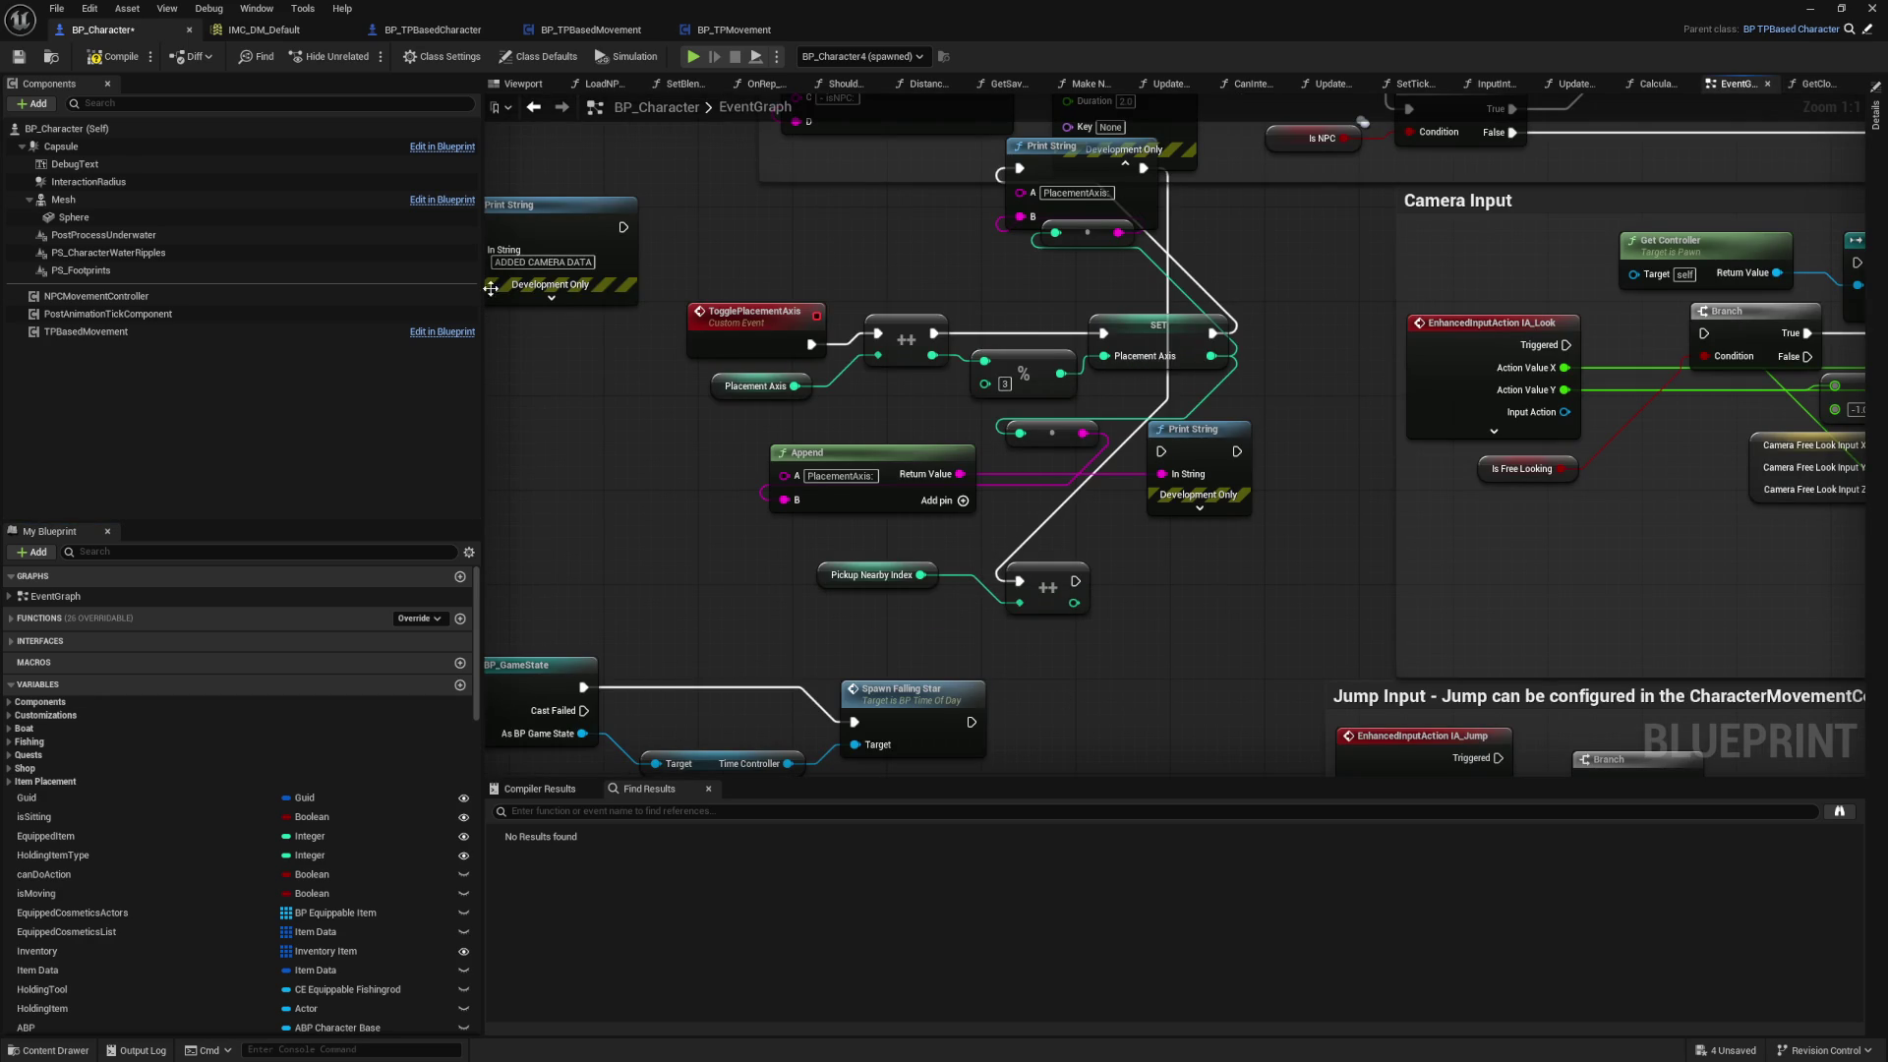
# Step: Inspect the Moved dispatcher across BP_TPBasedCharacter, BP_TPBasedMovement and BP_TPMovement blueprints
pyautogui.click(431, 31)
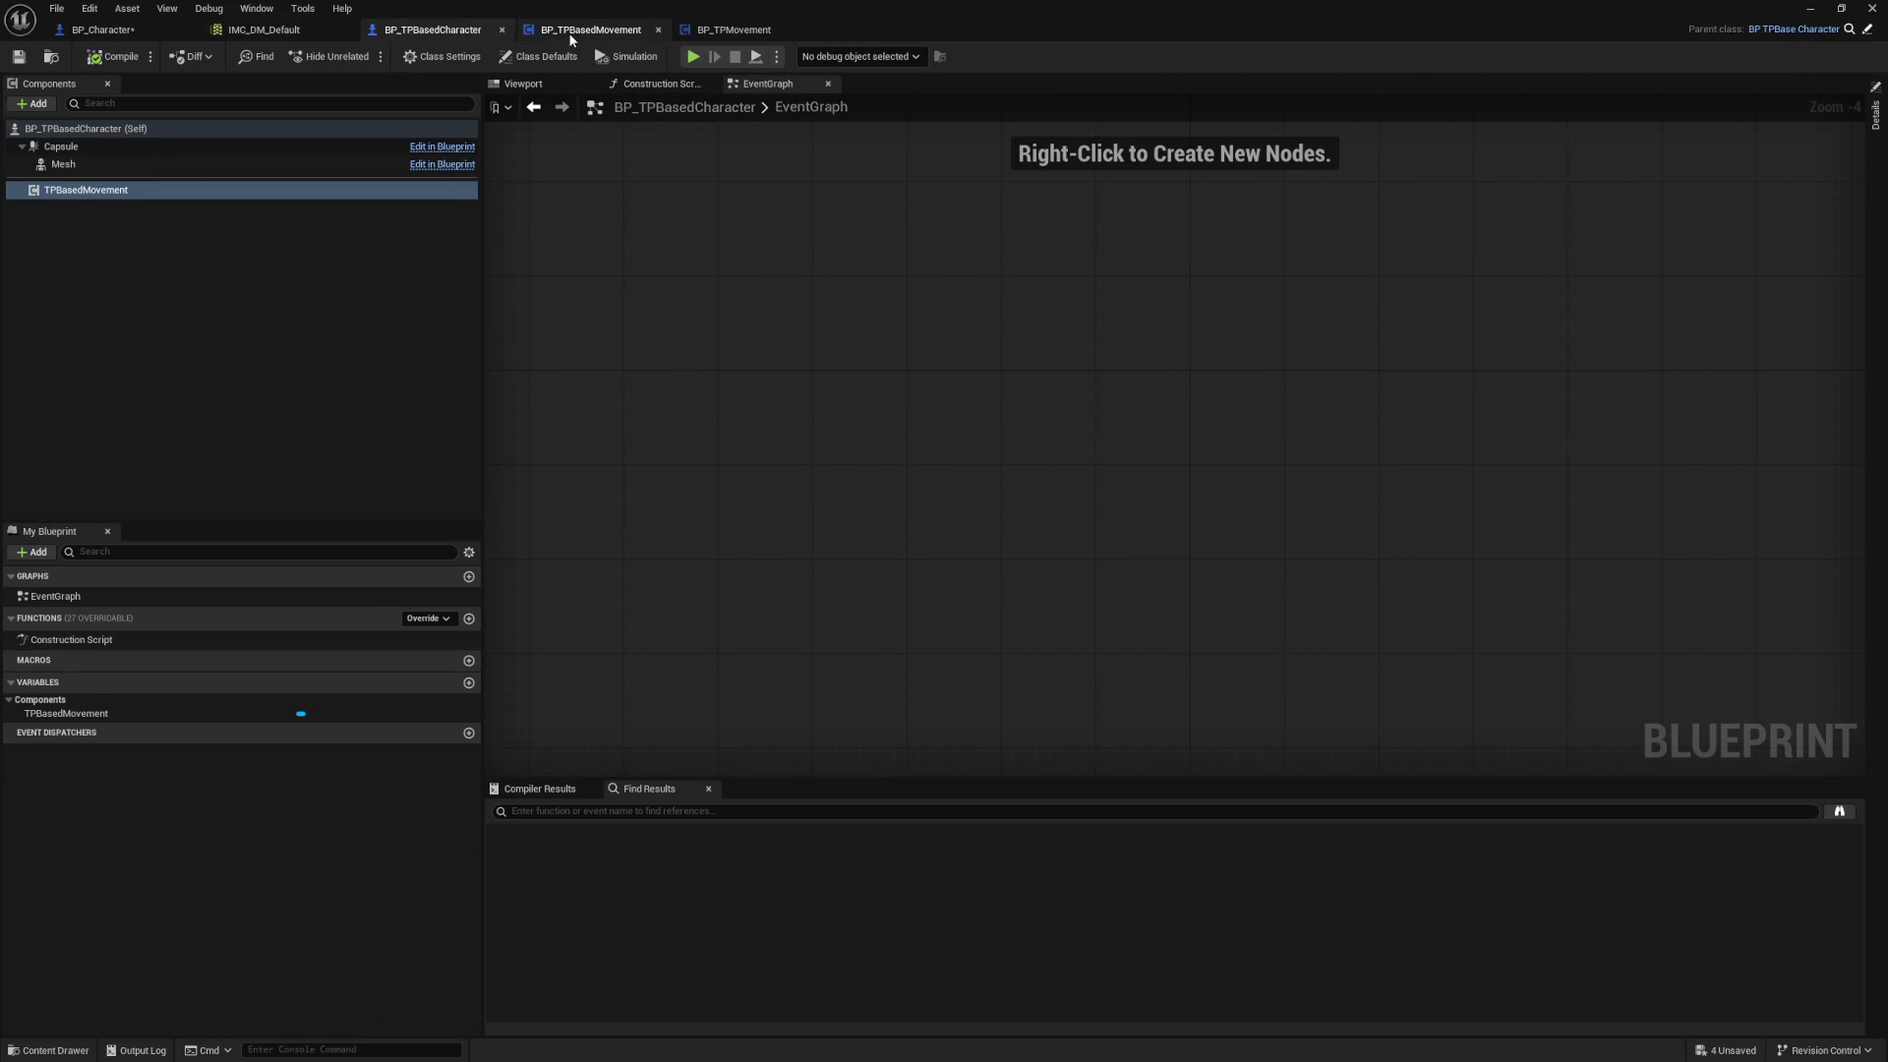
pyautogui.click(570, 30)
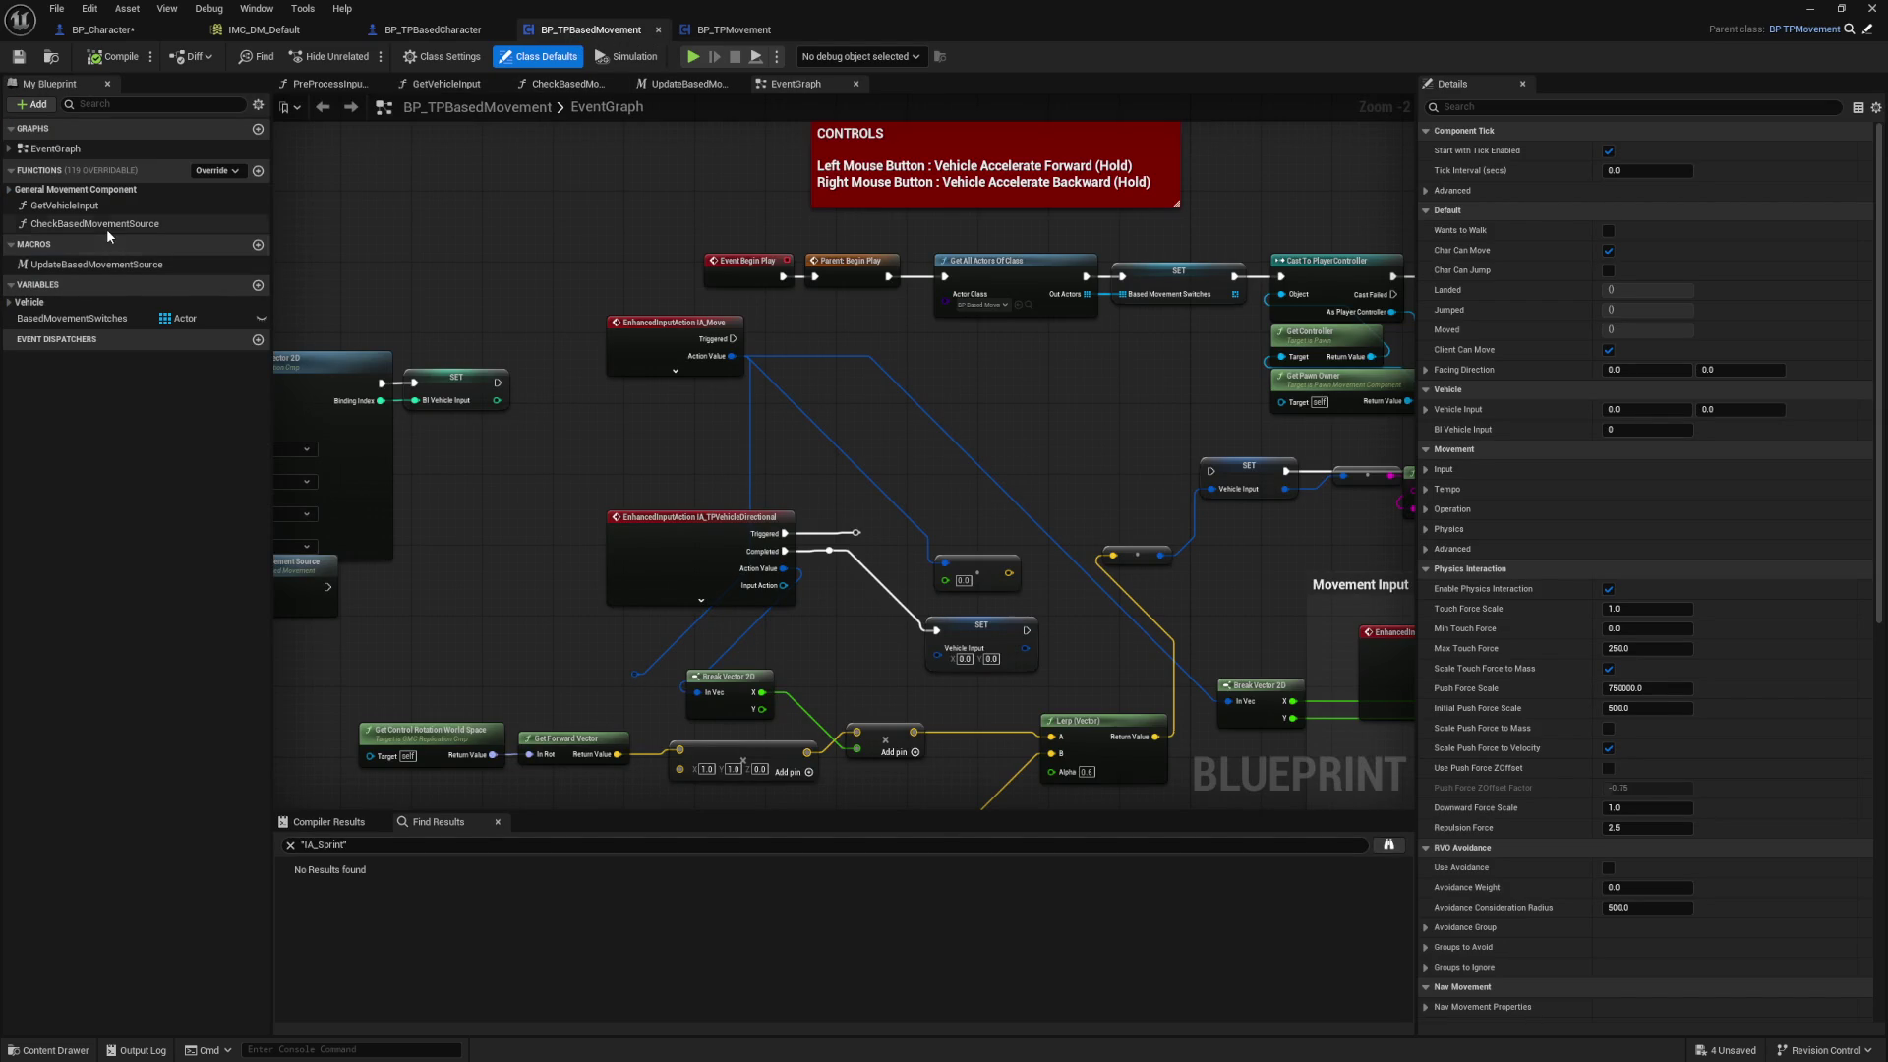
pyautogui.click(720, 30)
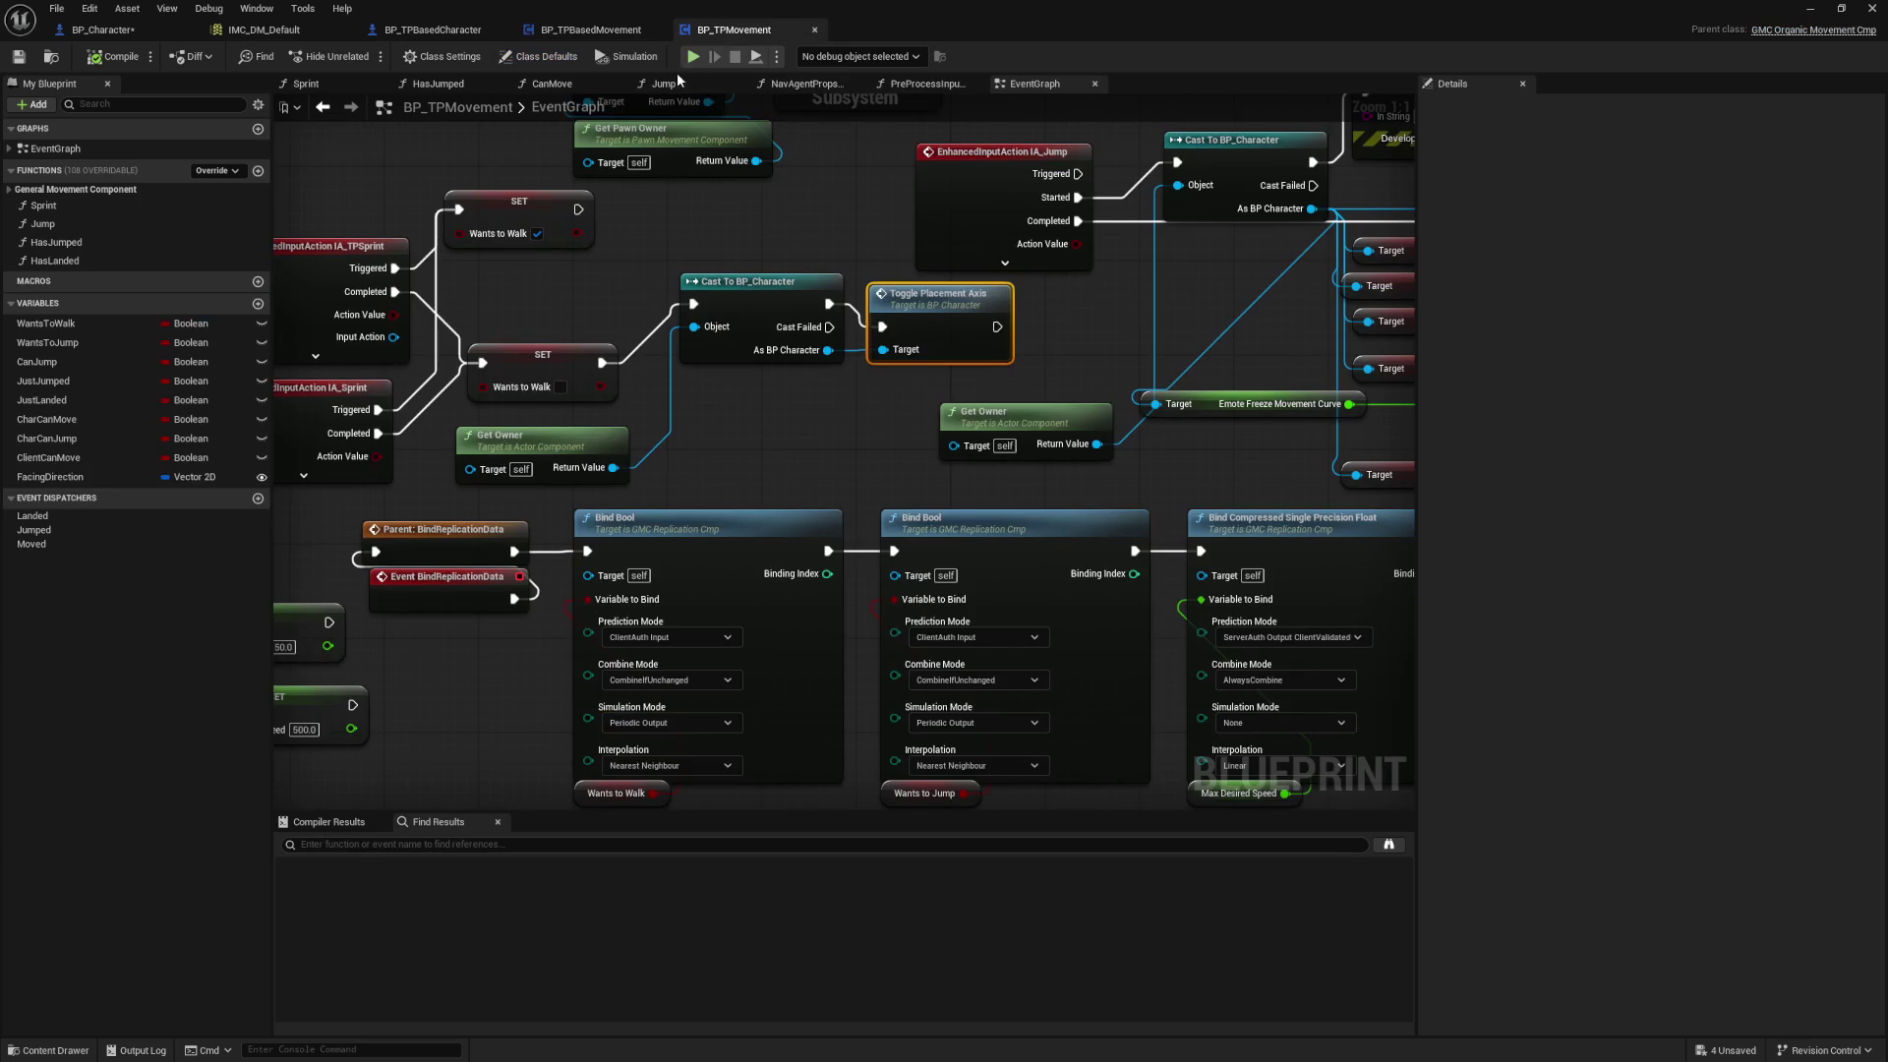
pyautogui.doubleClick(84, 544)
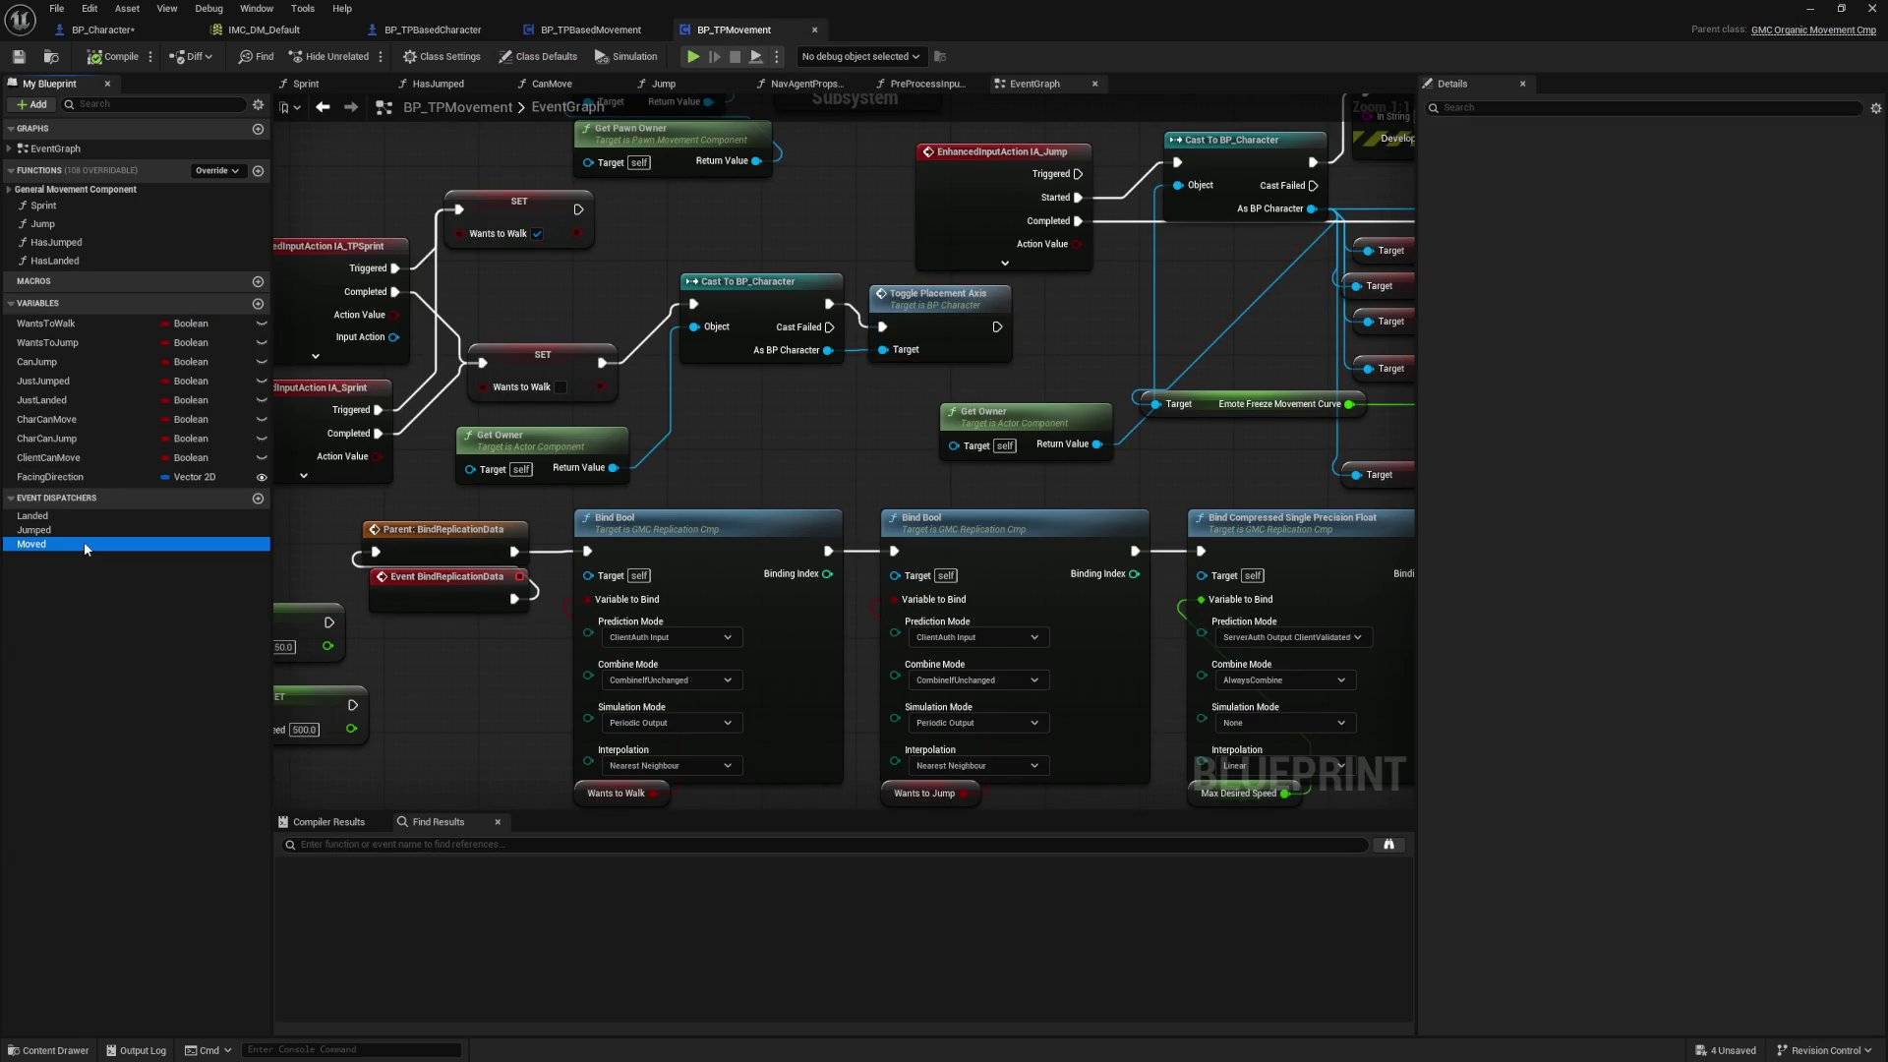
# Step: Find the Moved event in BP_Character and make room after the Item Drop Index SET node
pyautogui.click(98, 29)
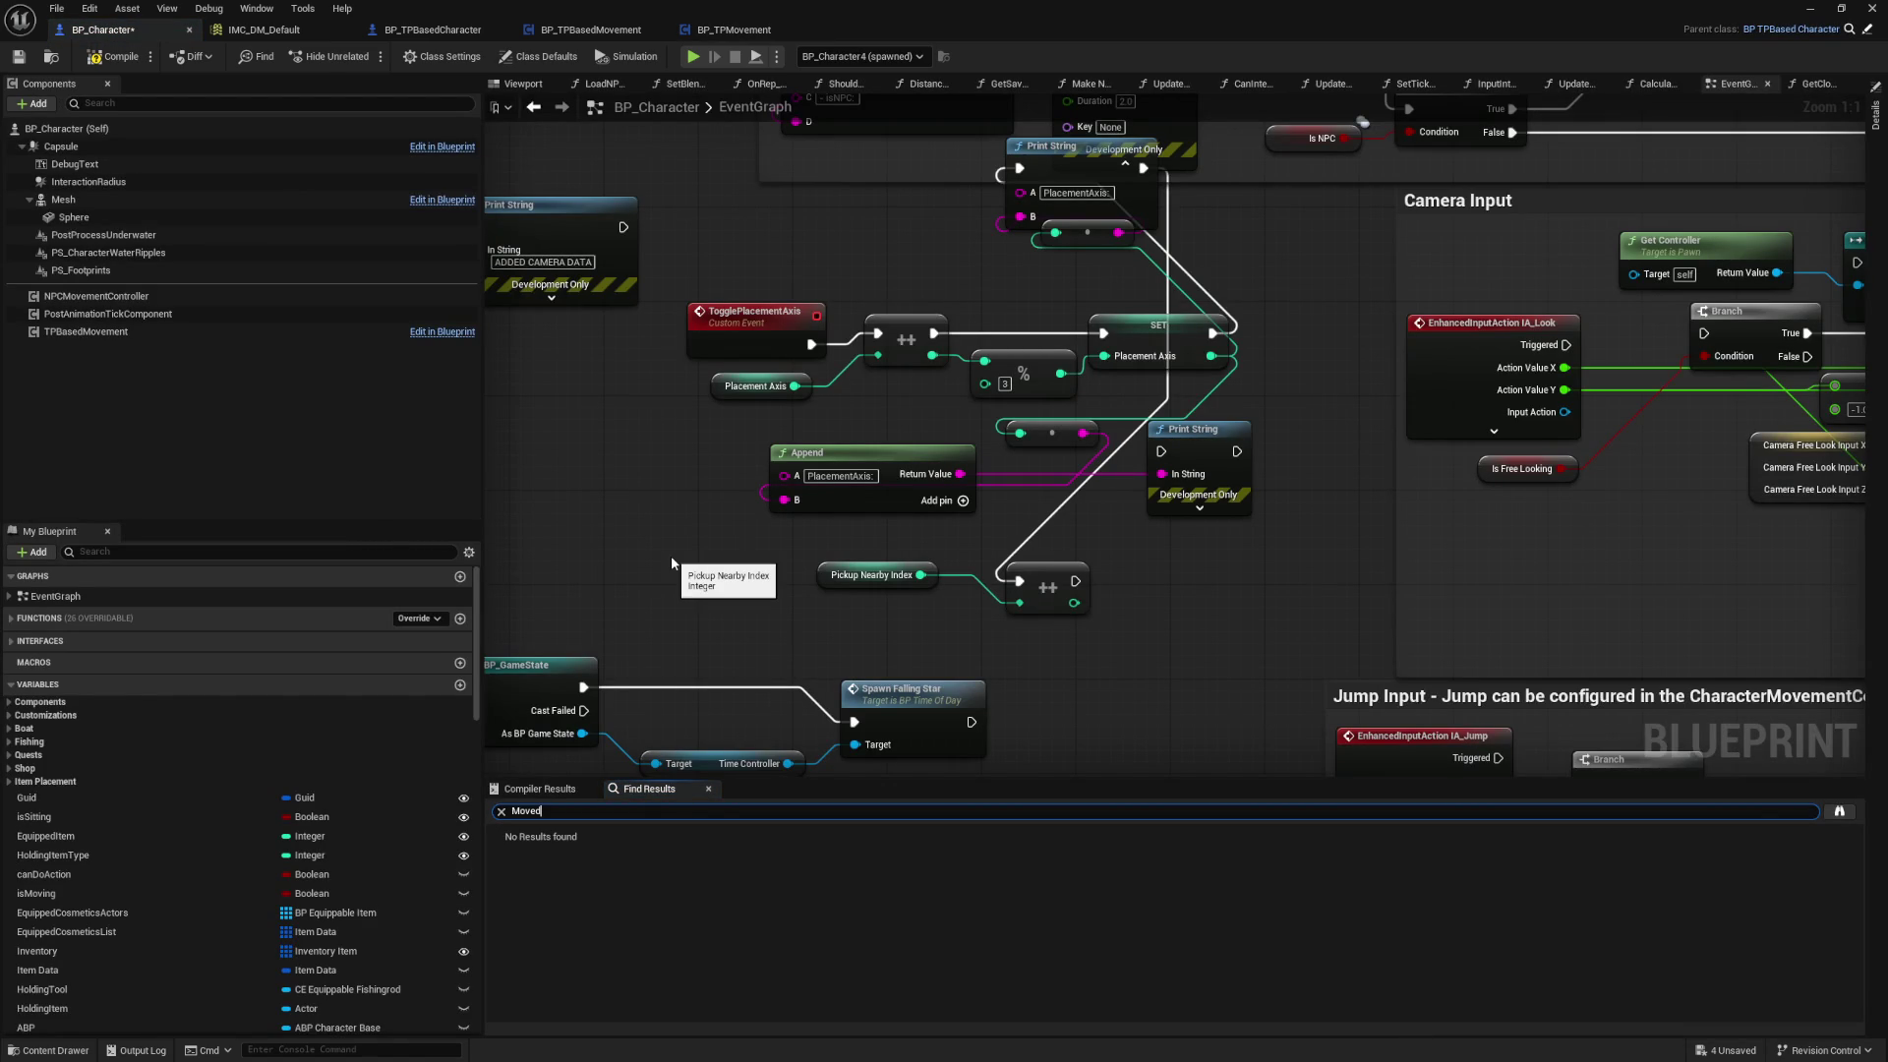
pyautogui.write('ved')
pyautogui.press('Return')
pyautogui.click(571, 855)
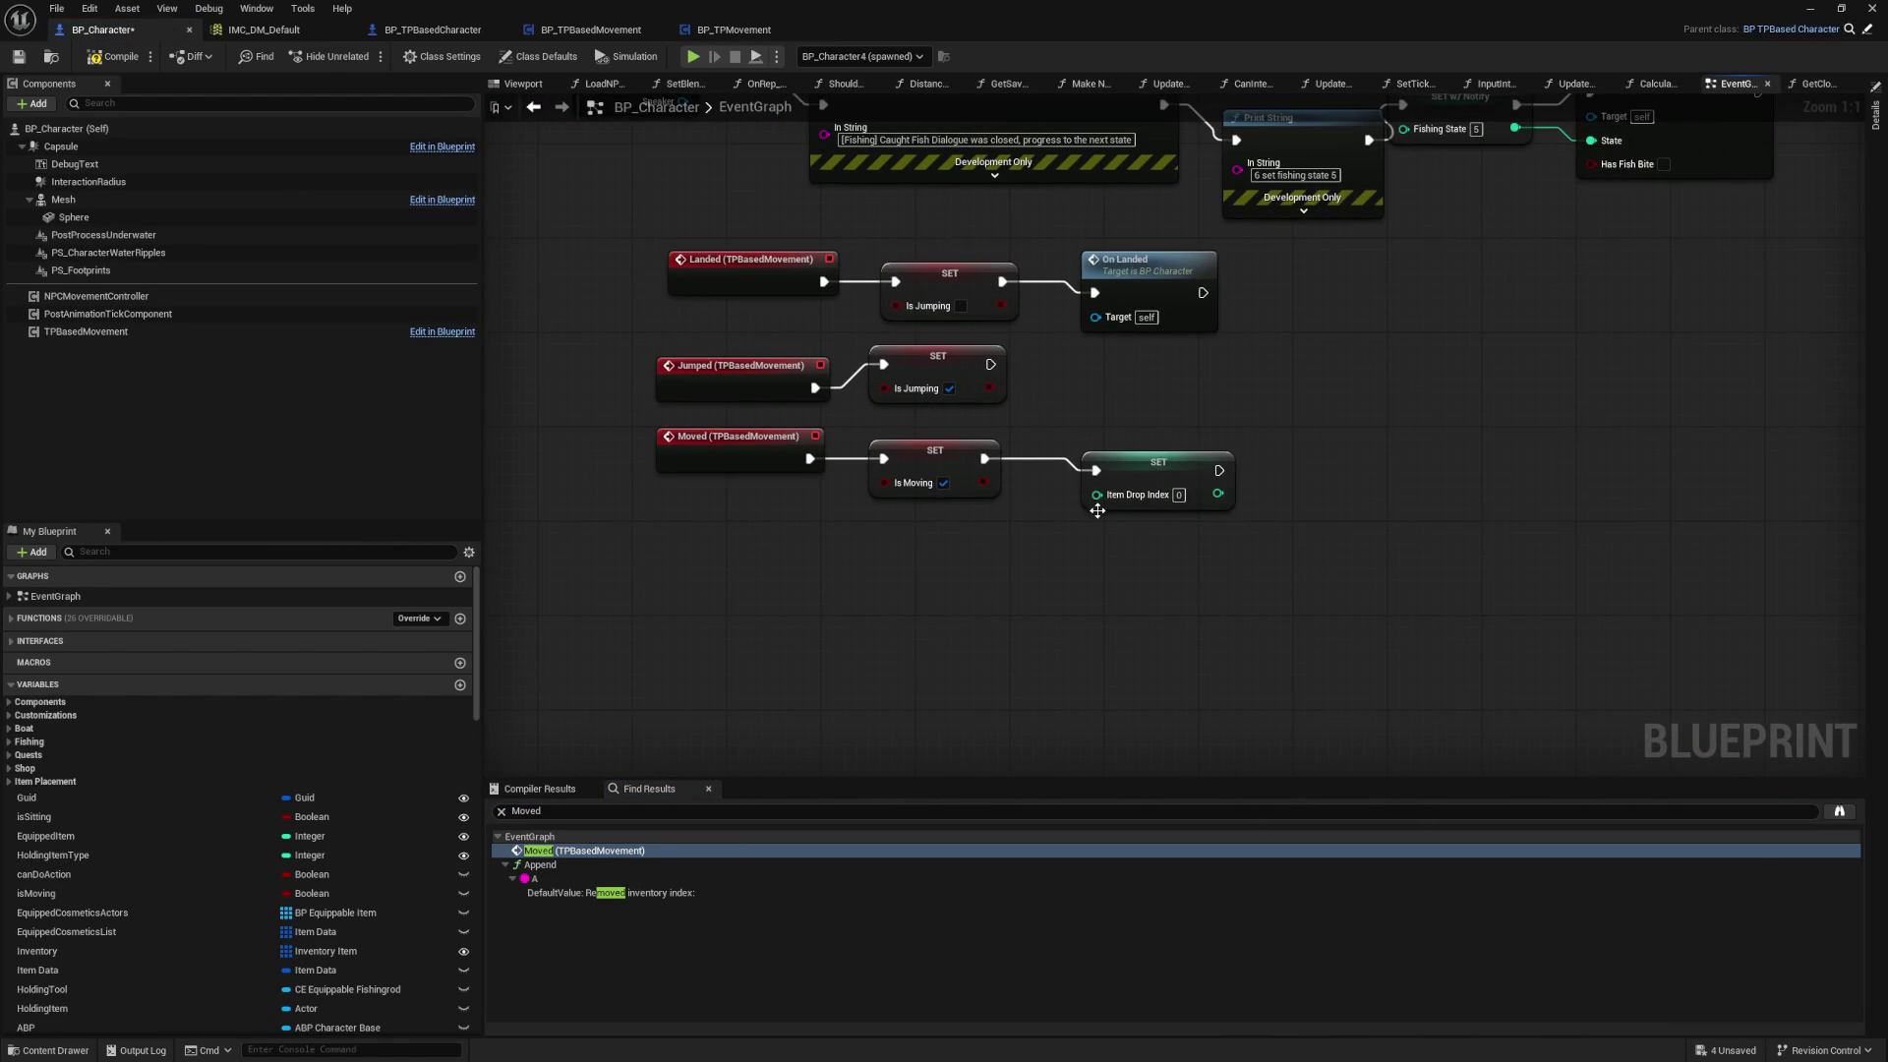
pyautogui.moveTo(1159, 464); pyautogui.dragTo(1114, 456)
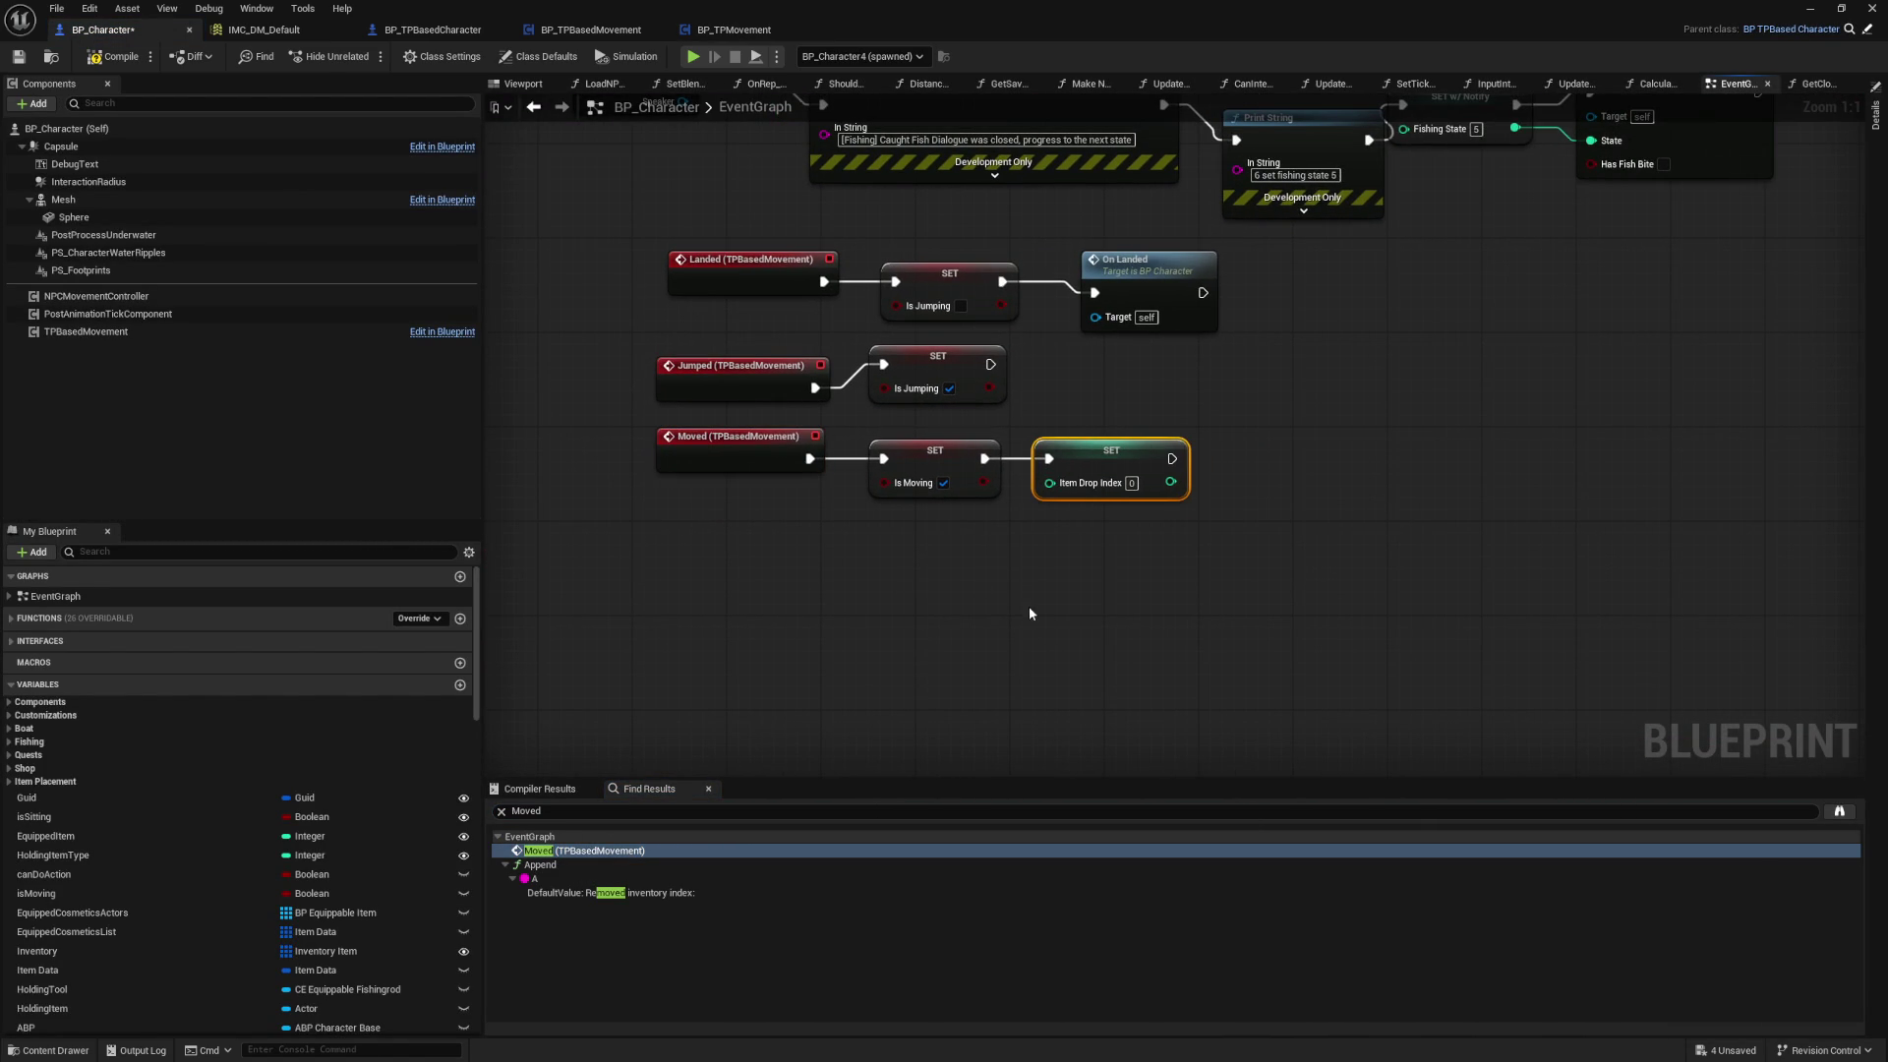
pyautogui.click(590, 689)
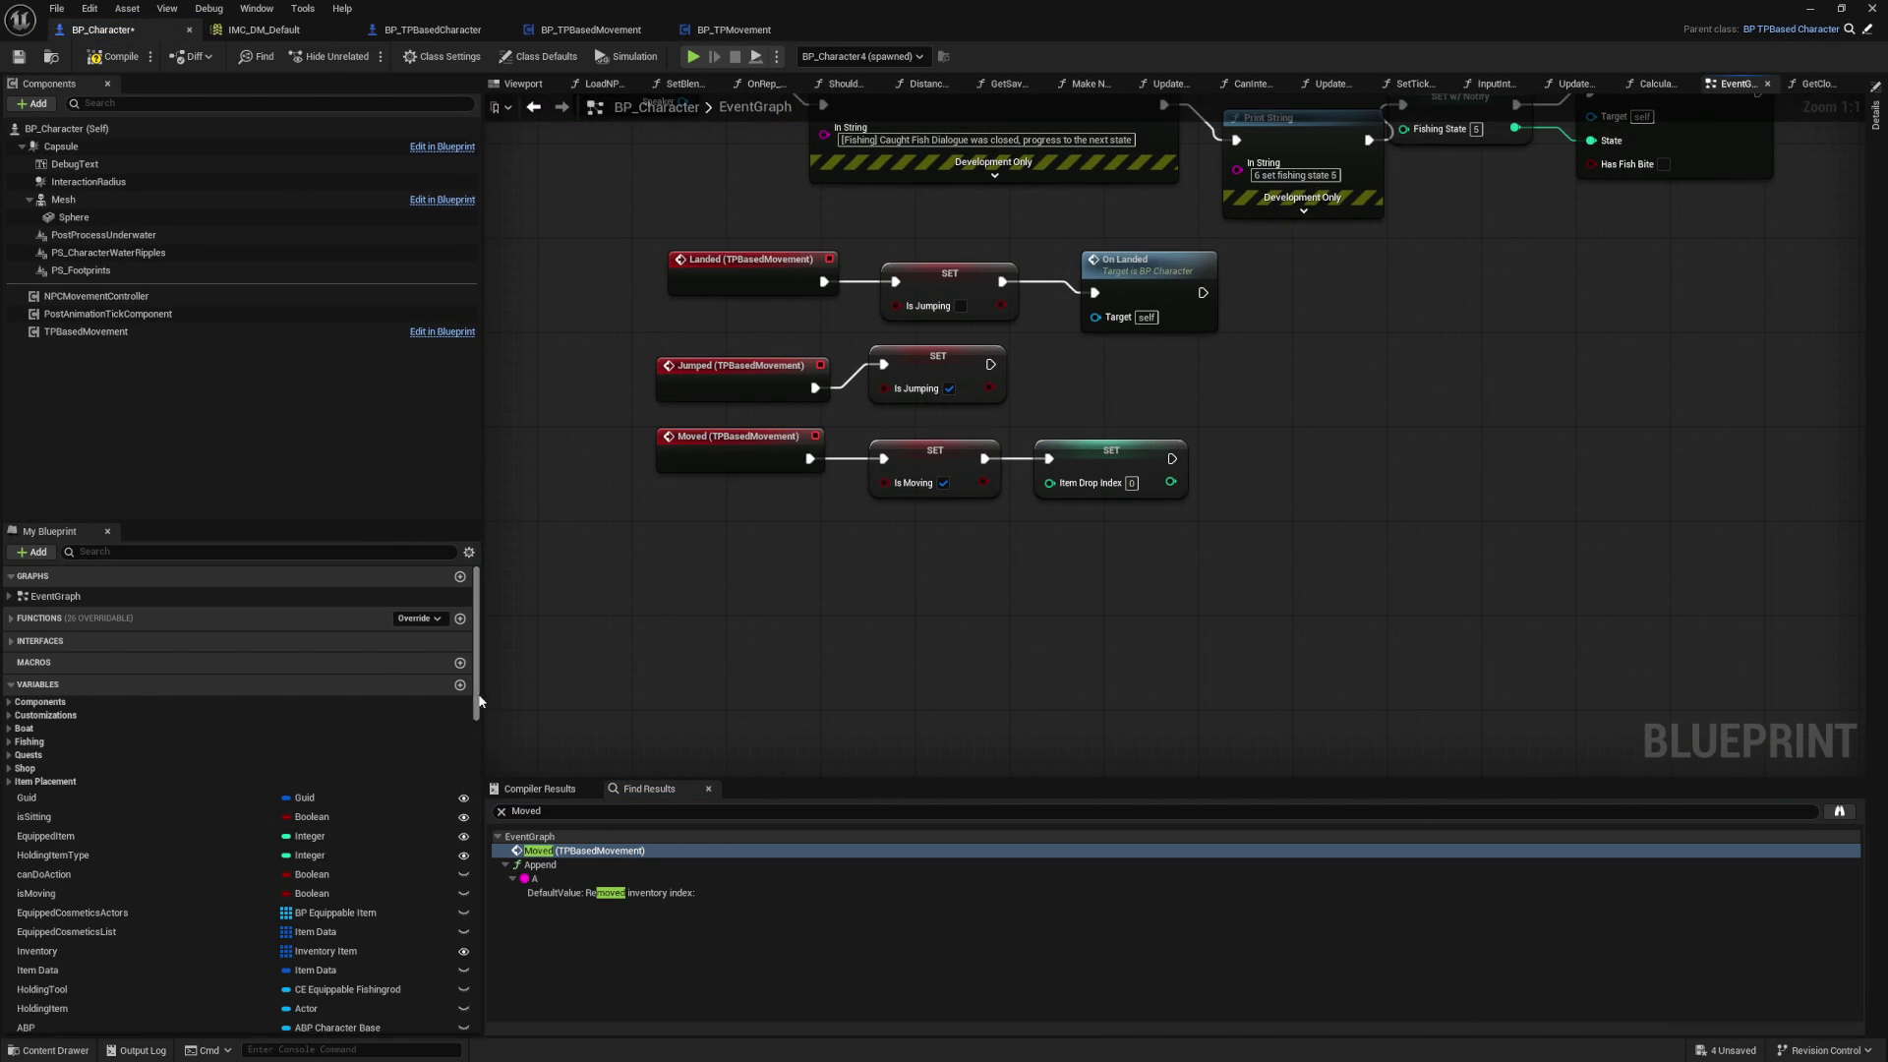
# Step: Add a SET Pickup Nearby Index to 0 after Item Drop Index and compile
pyautogui.scroll(-10, 295, 835)
pyautogui.moveTo(169, 1004)
pyautogui.mouseDown()
pyautogui.moveTo(1051, 511)
pyautogui.moveTo(1089, 548)
pyautogui.mouseUp()
pyautogui.click(1131, 580)
pyautogui.moveTo(1173, 459)
pyautogui.mouseDown()
pyautogui.moveTo(1096, 552)
pyautogui.moveTo(1290, 449)
pyautogui.mouseUp()
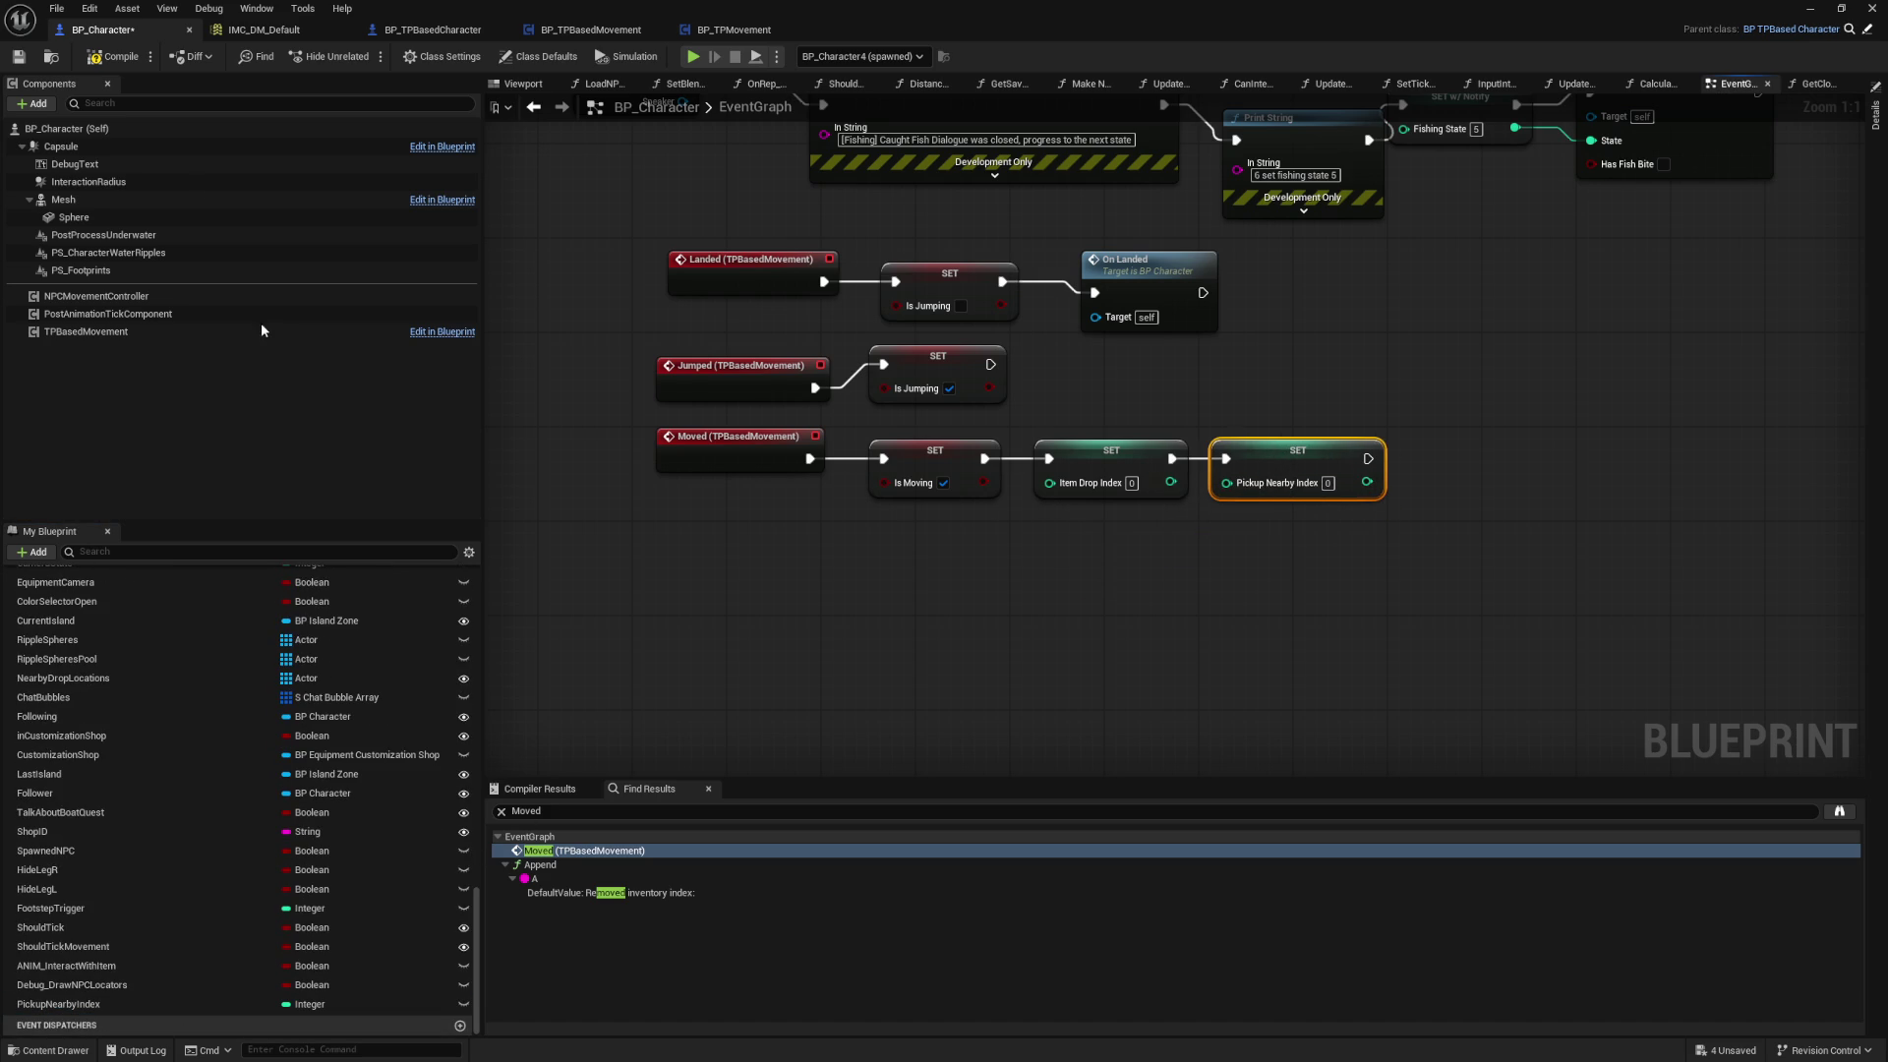
pyautogui.click(113, 59)
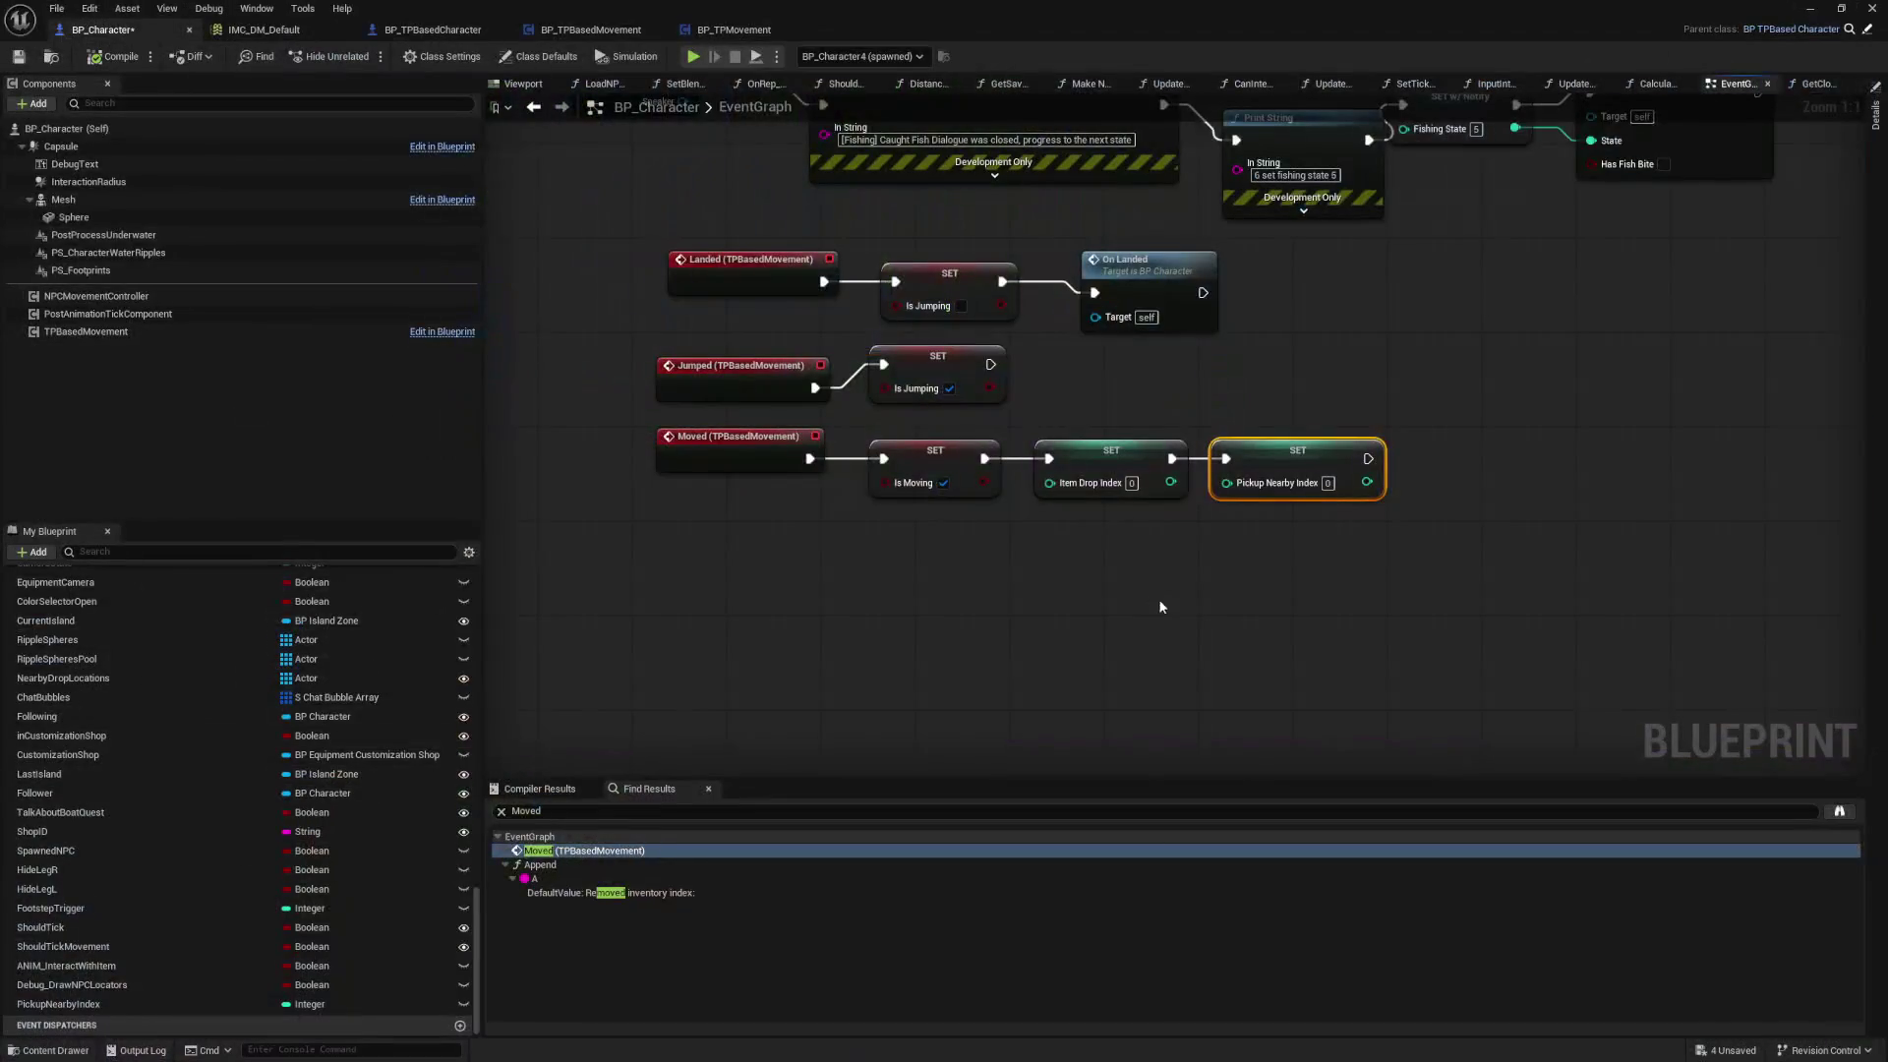
# Step: Save the VisDev map and fly the viewport along the beach toward the tent and island
pyautogui.hotkey('ctrl', 'shift', 's')
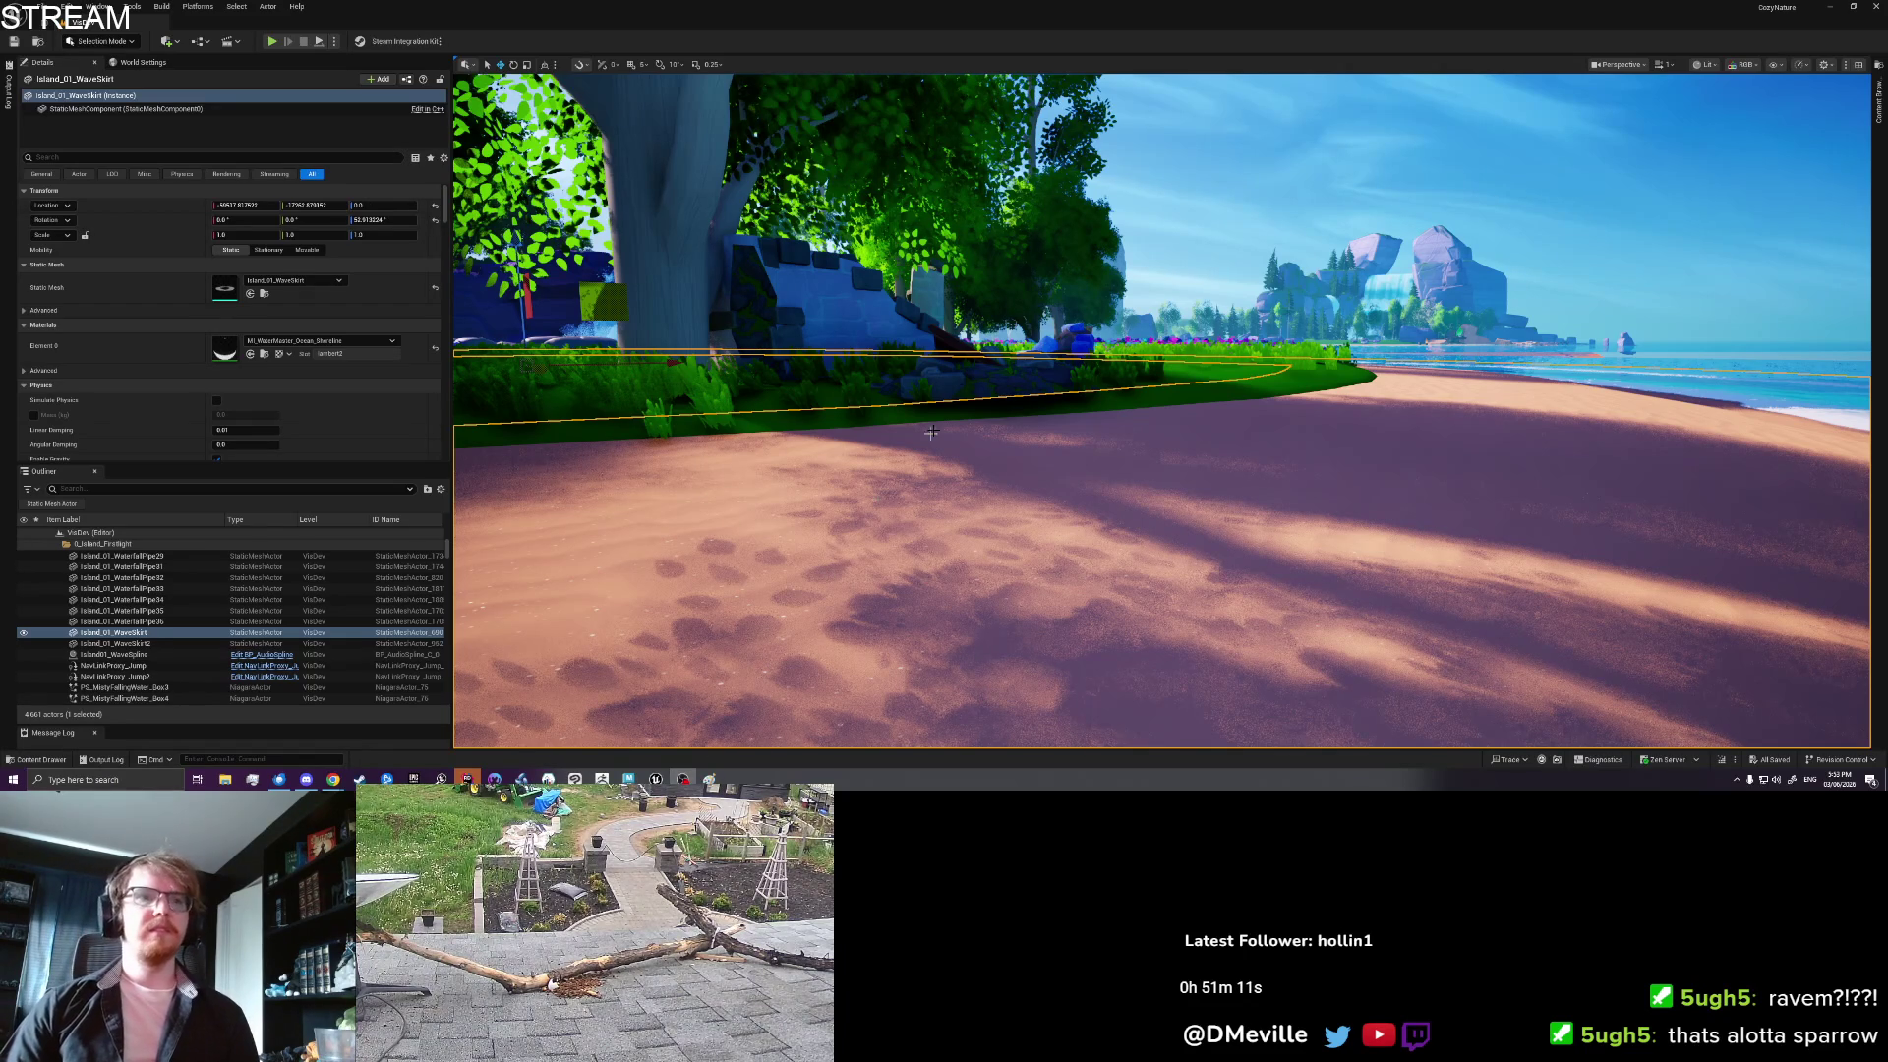
pyautogui.moveTo(894, 454)
pyautogui.mouseDown()
pyautogui.moveTo(875, 359)
pyautogui.moveTo(901, 485)
pyautogui.mouseUp()
pyautogui.click(901, 485)
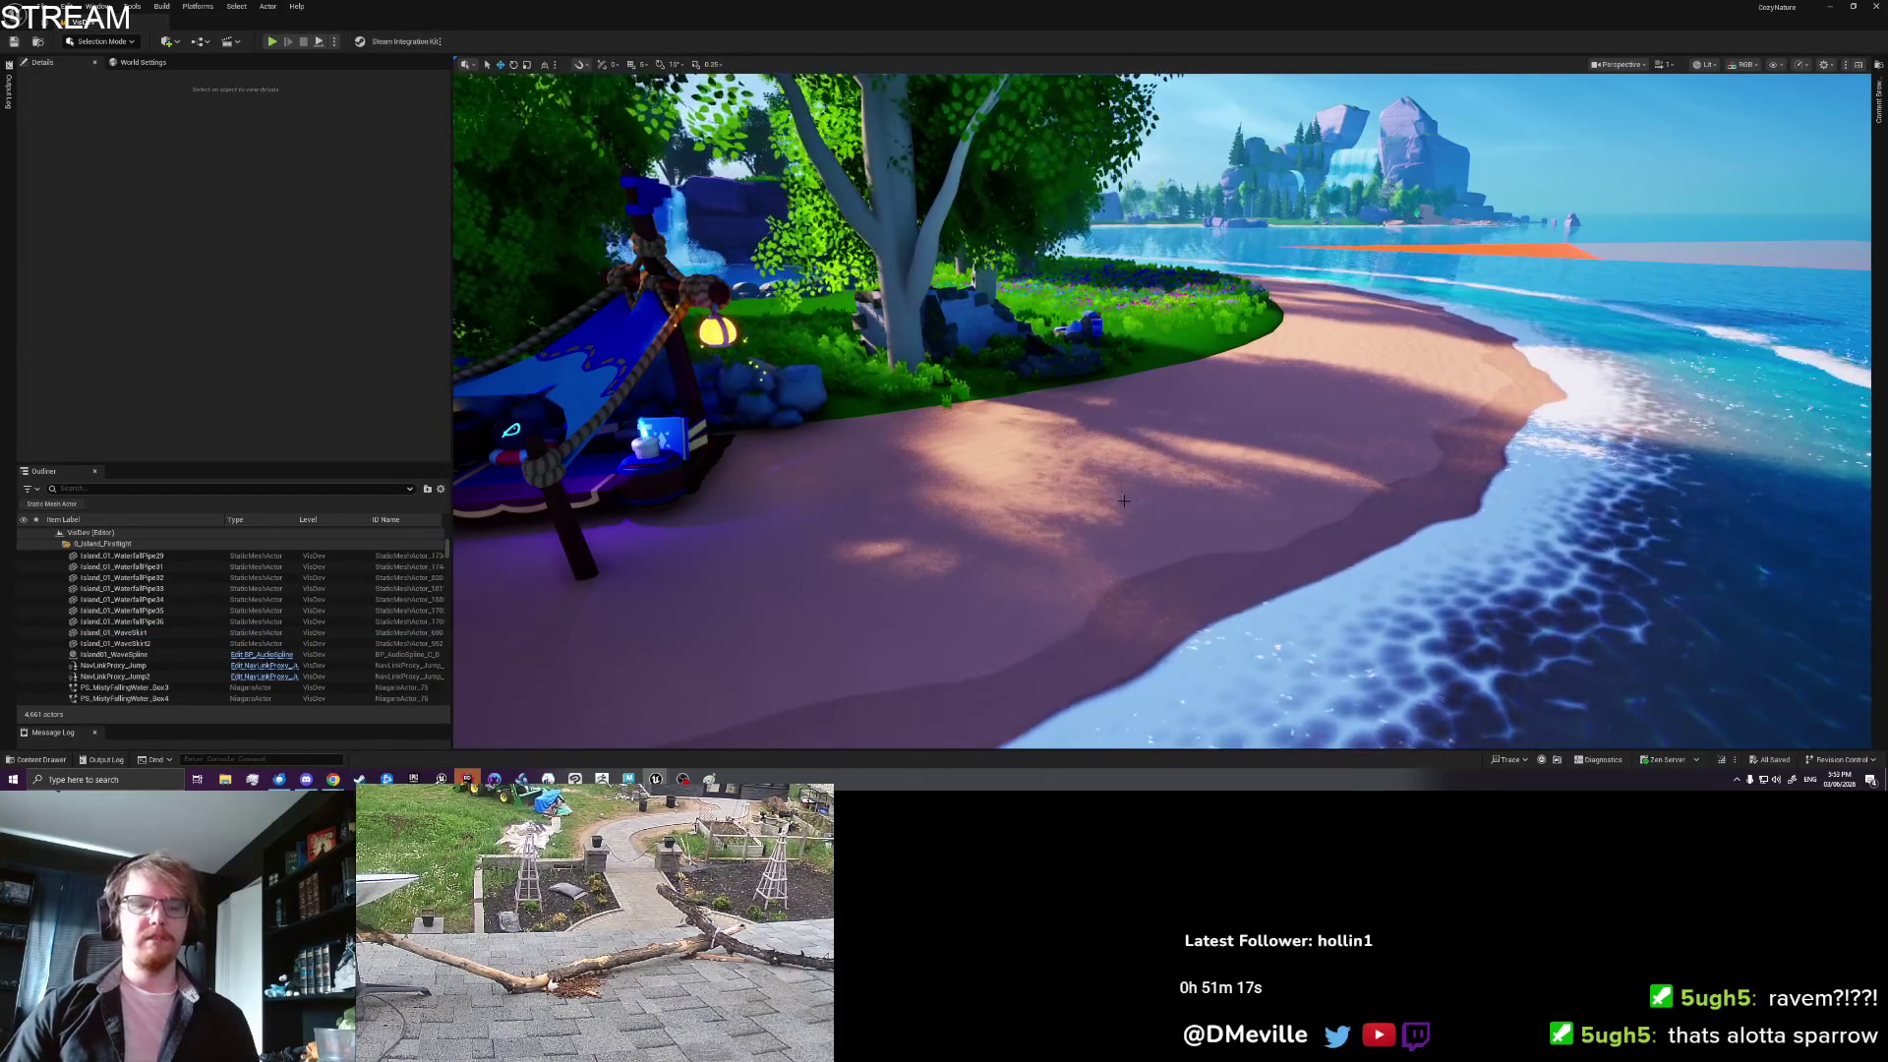
pyautogui.moveTo(1081, 550); pyautogui.dragTo(1110, 557)
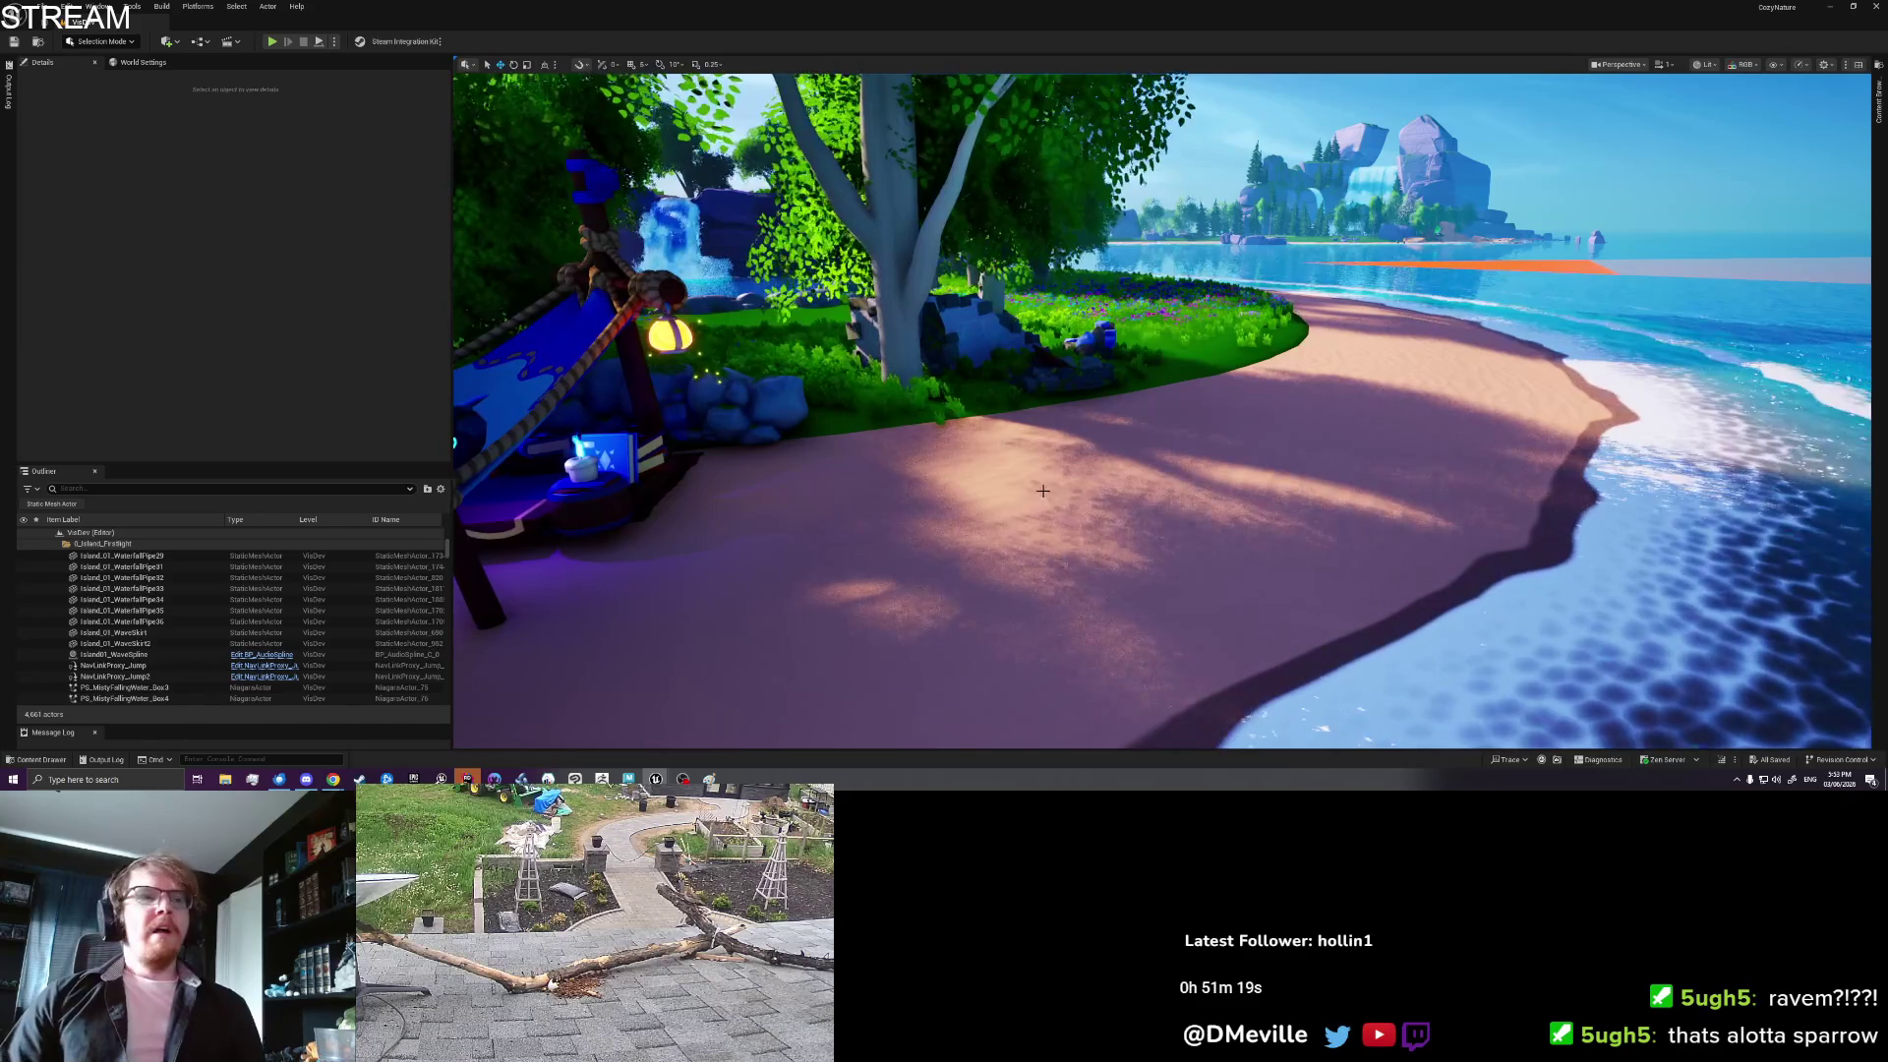
# Step: Play from this beach spot, walk to the crab pickups, pick up two items, then stop
pyautogui.rightClick(1136, 515)
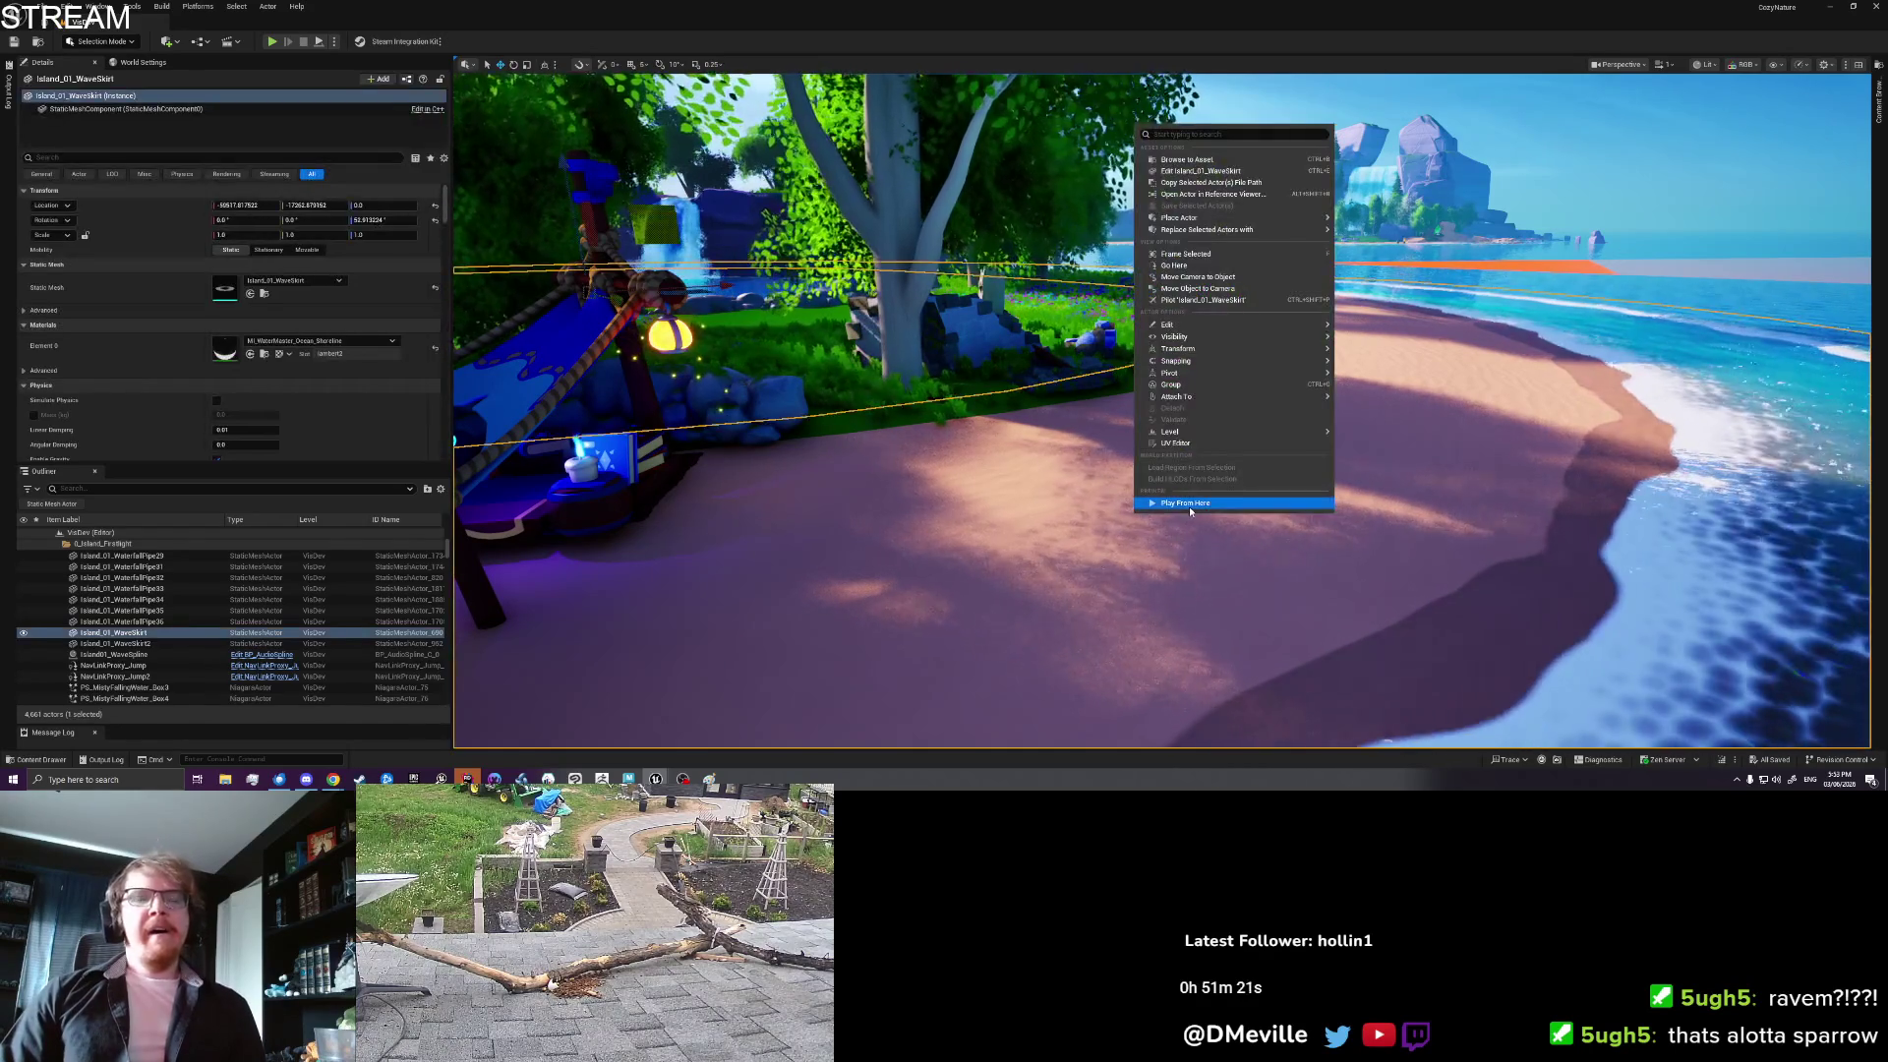
pyautogui.click(1189, 505)
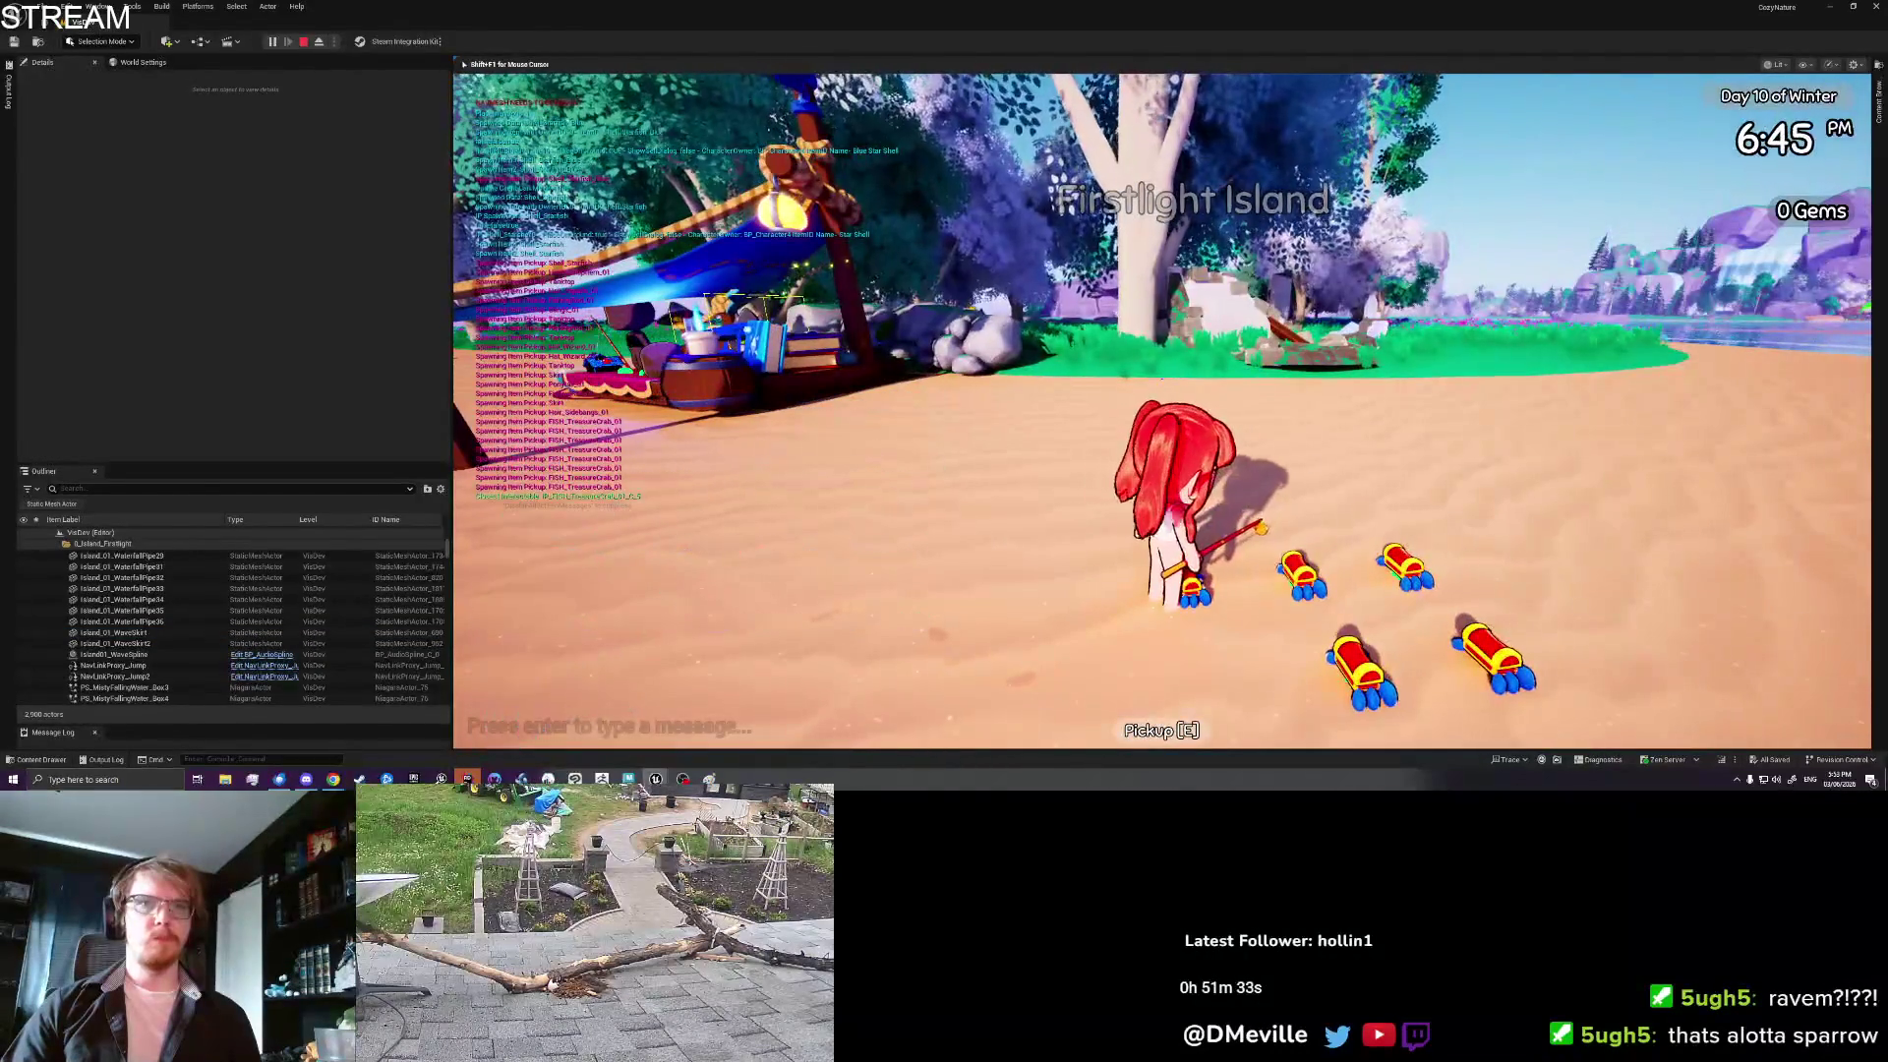
pyautogui.press('a')
pyautogui.press('d')
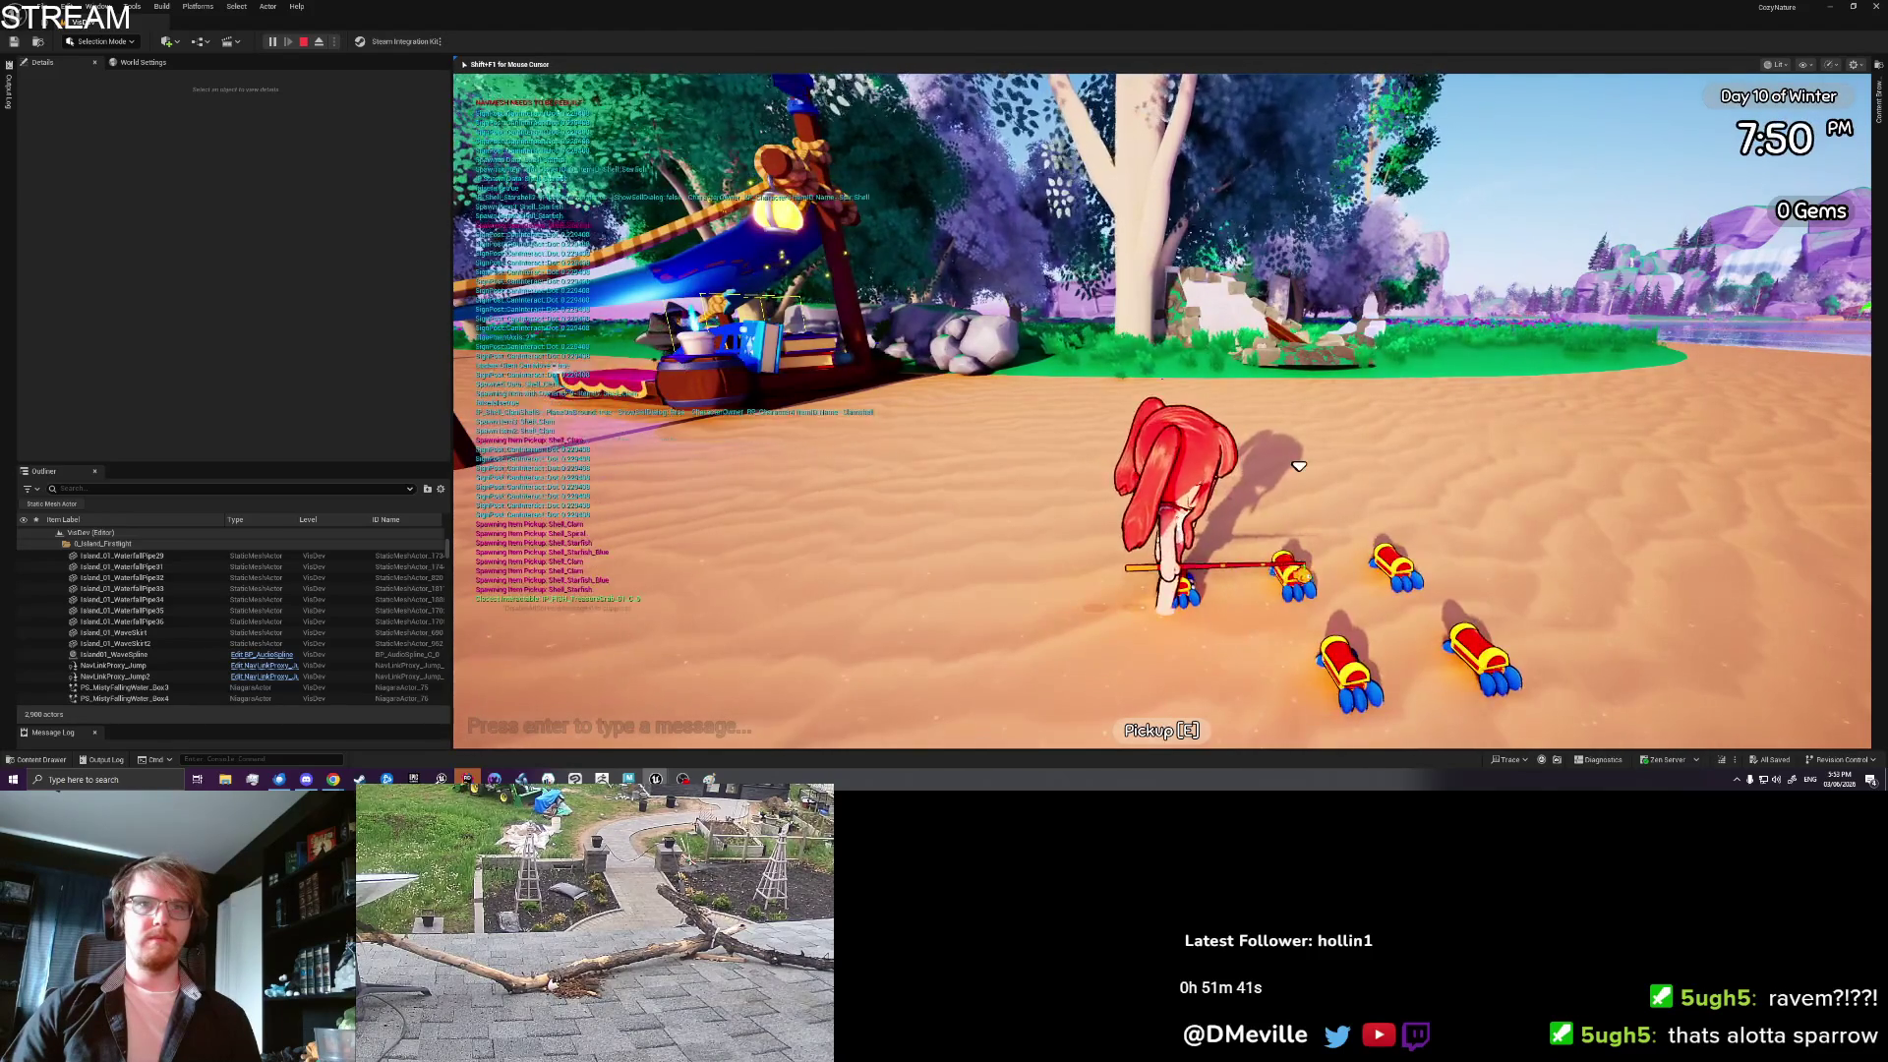
pyautogui.press('e')
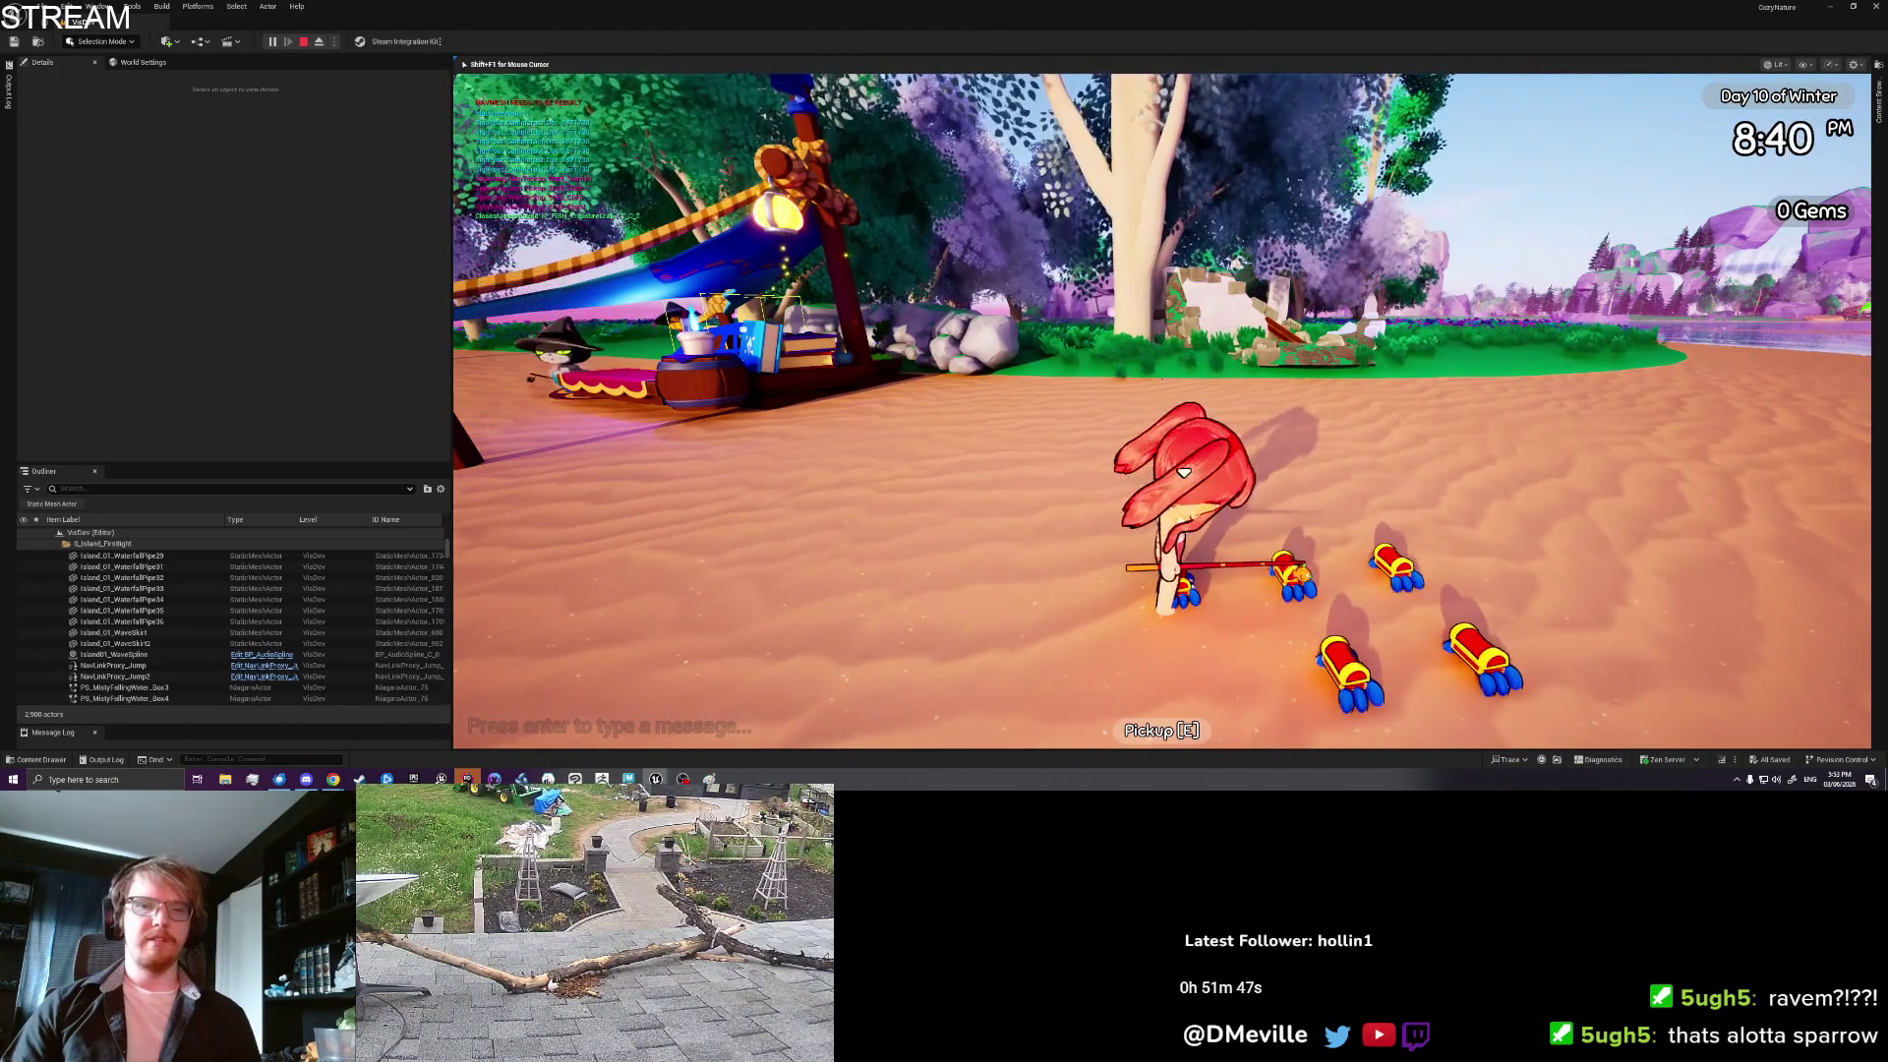
pyautogui.press('e')
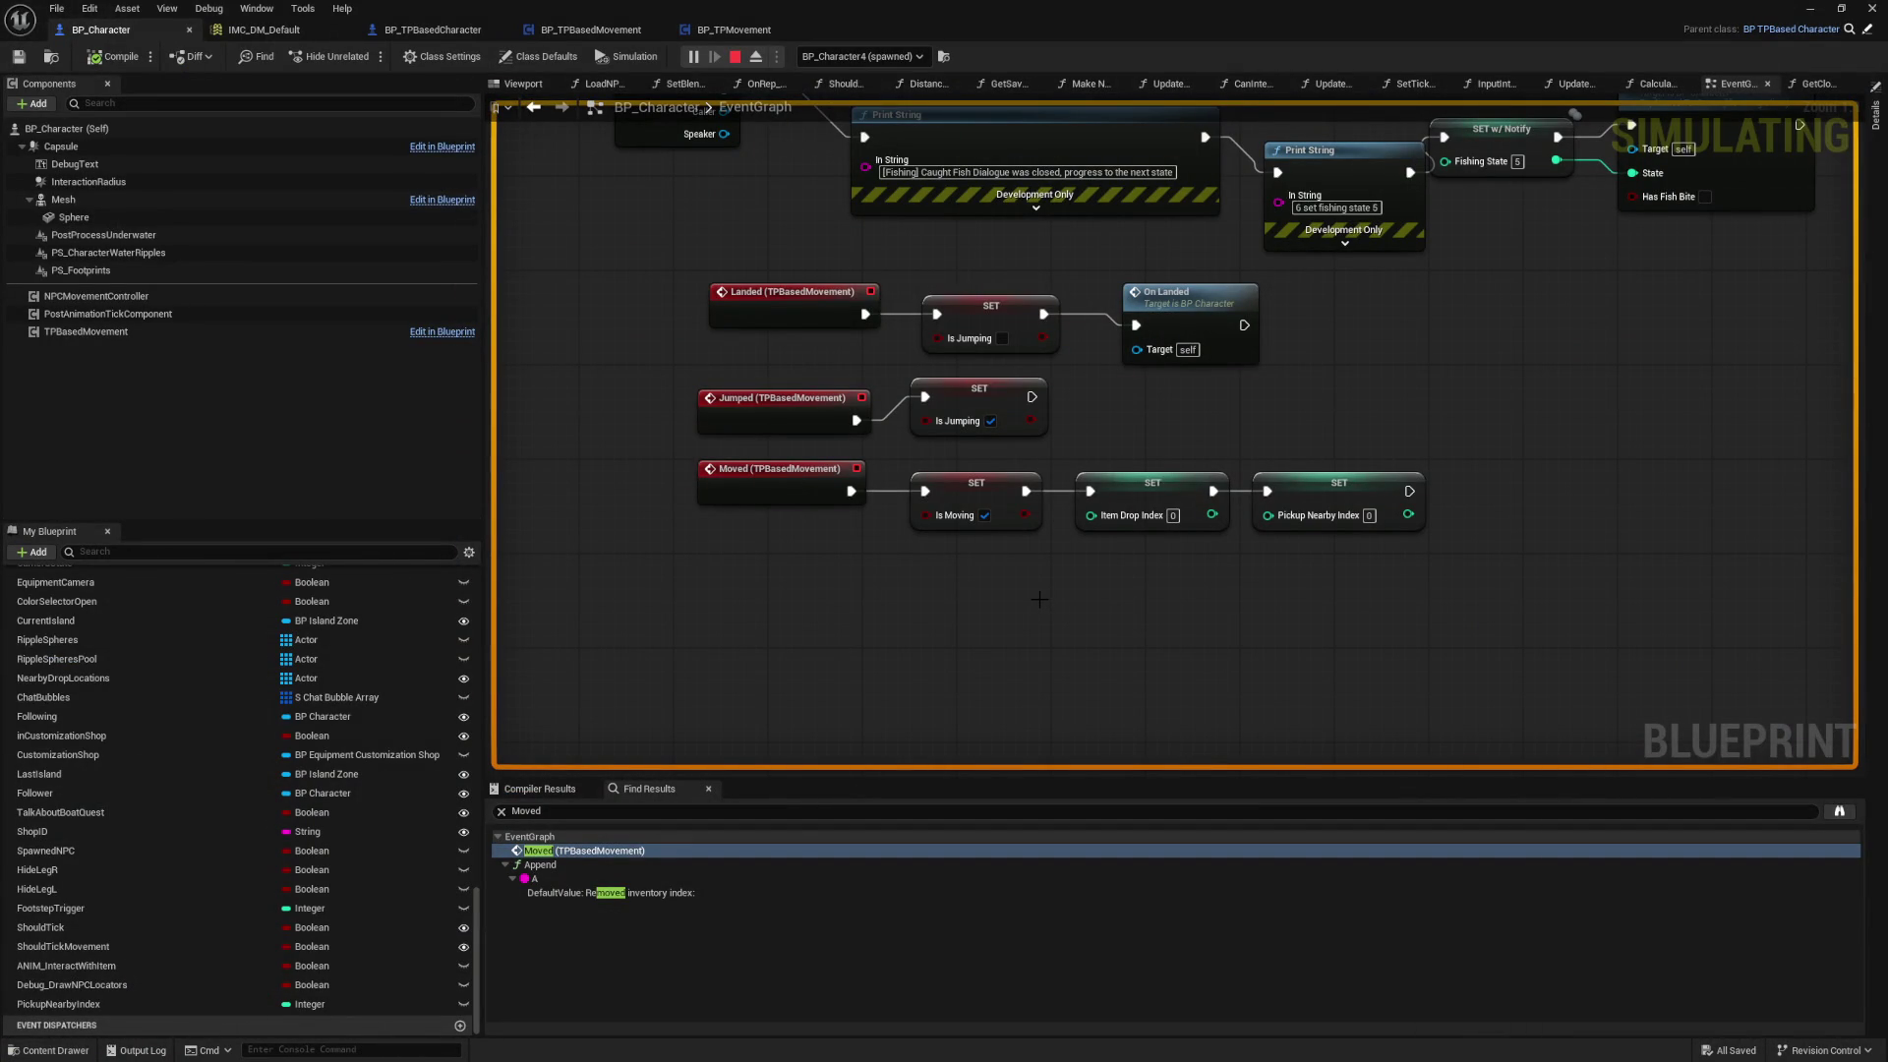
pyautogui.press('Escape')
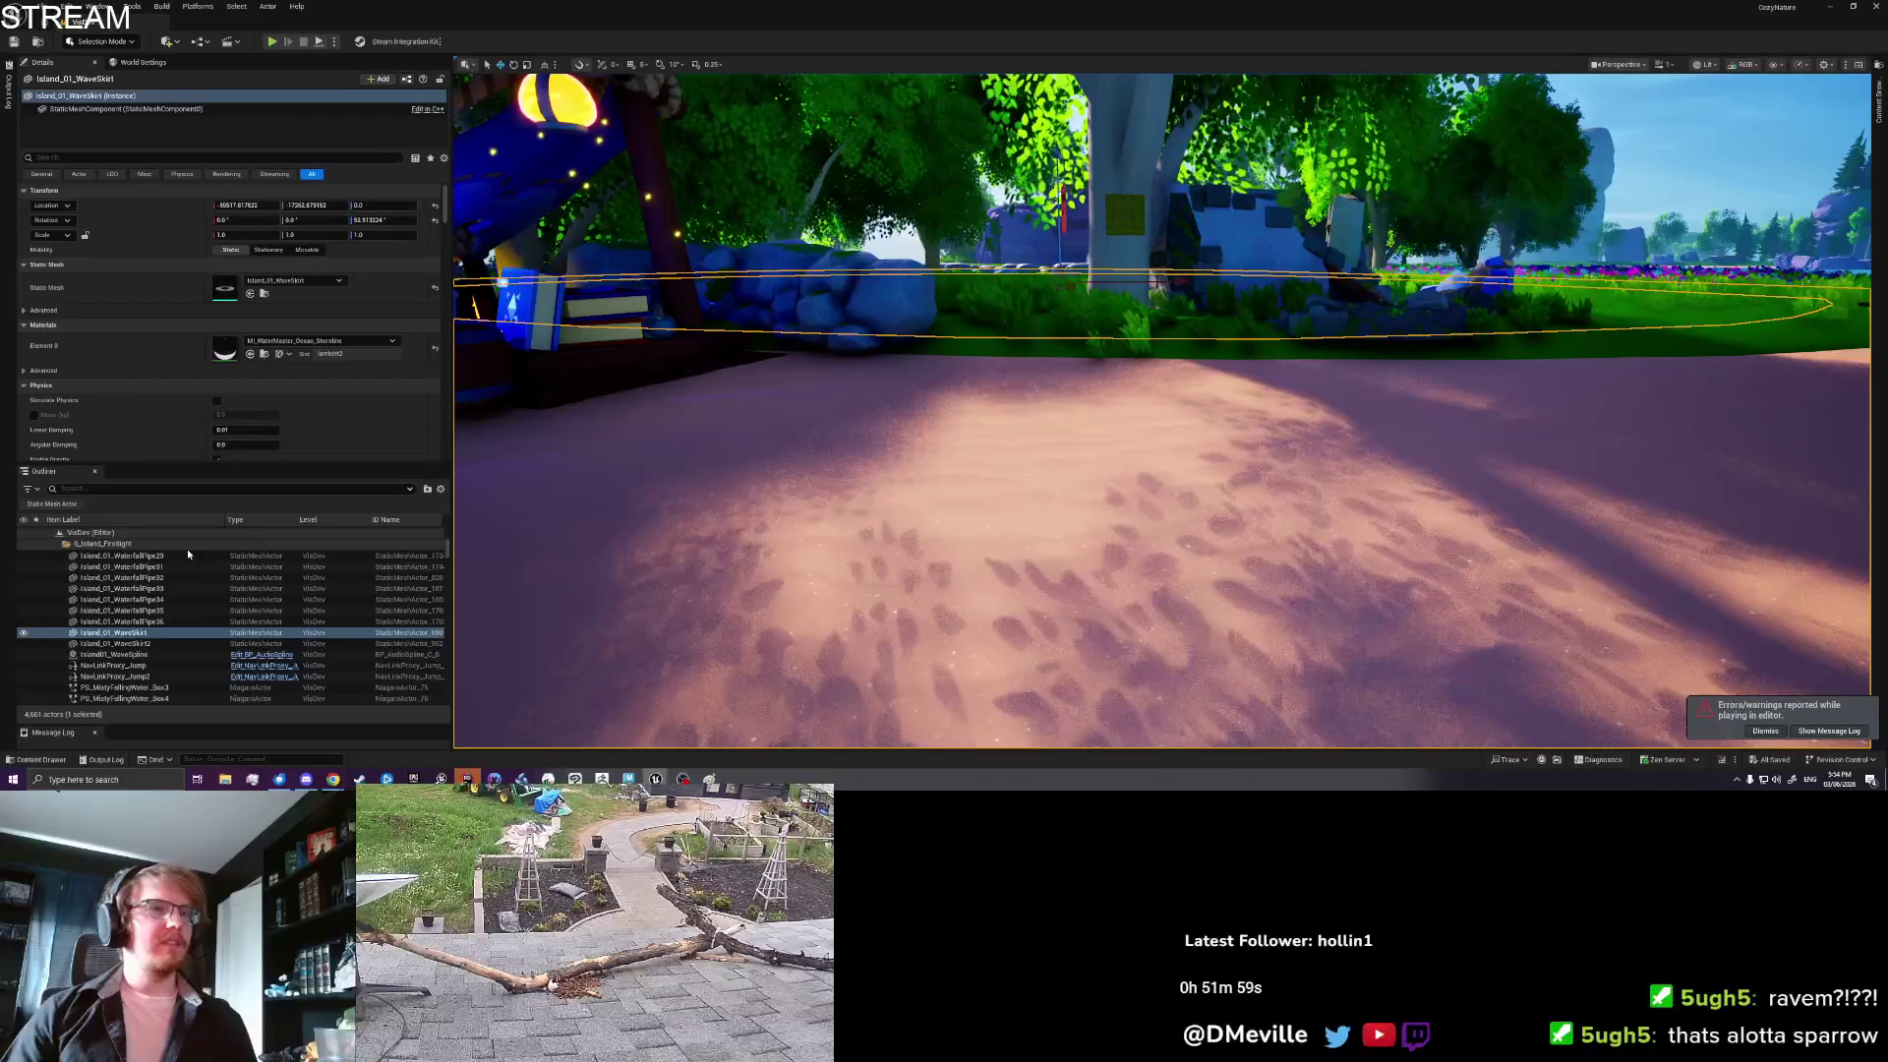
# Step: Find UI_Game in the Content Drawer and open the widget blueprint
pyautogui.hotkey('ctrl', 'space')
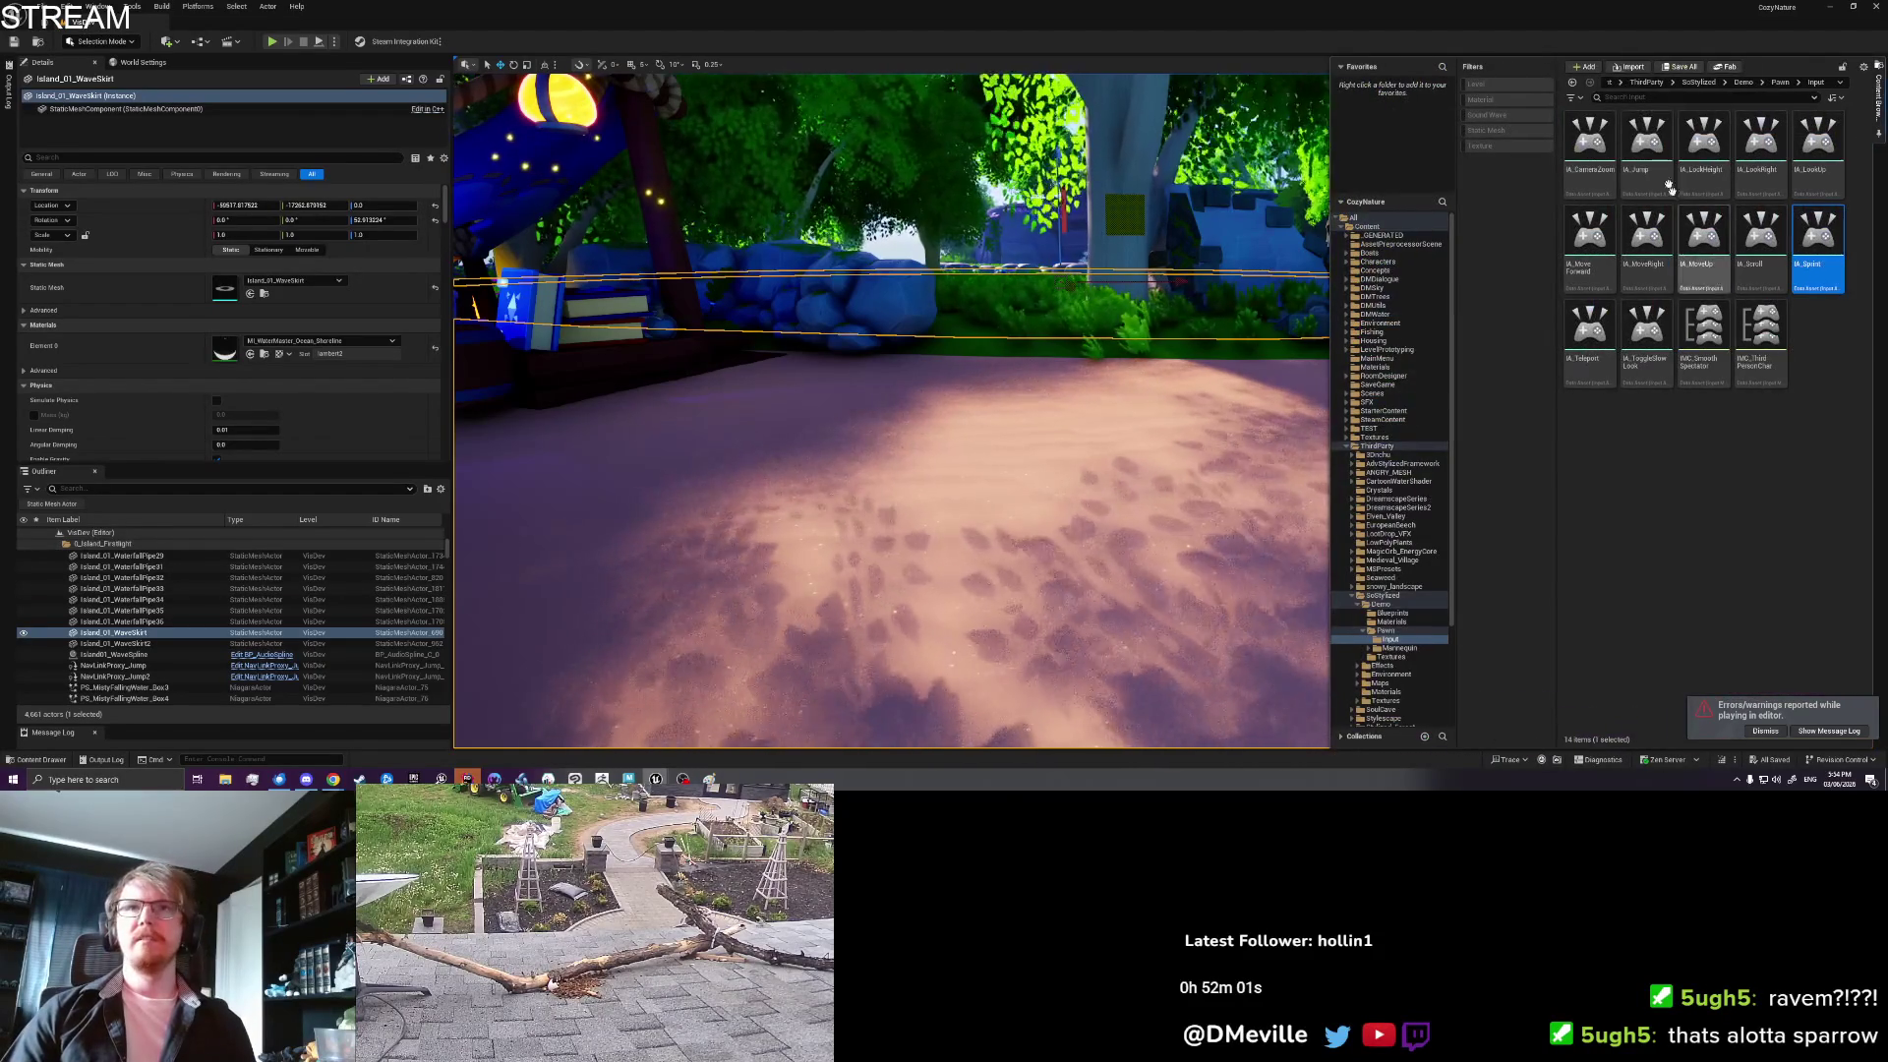
pyautogui.click(1611, 83)
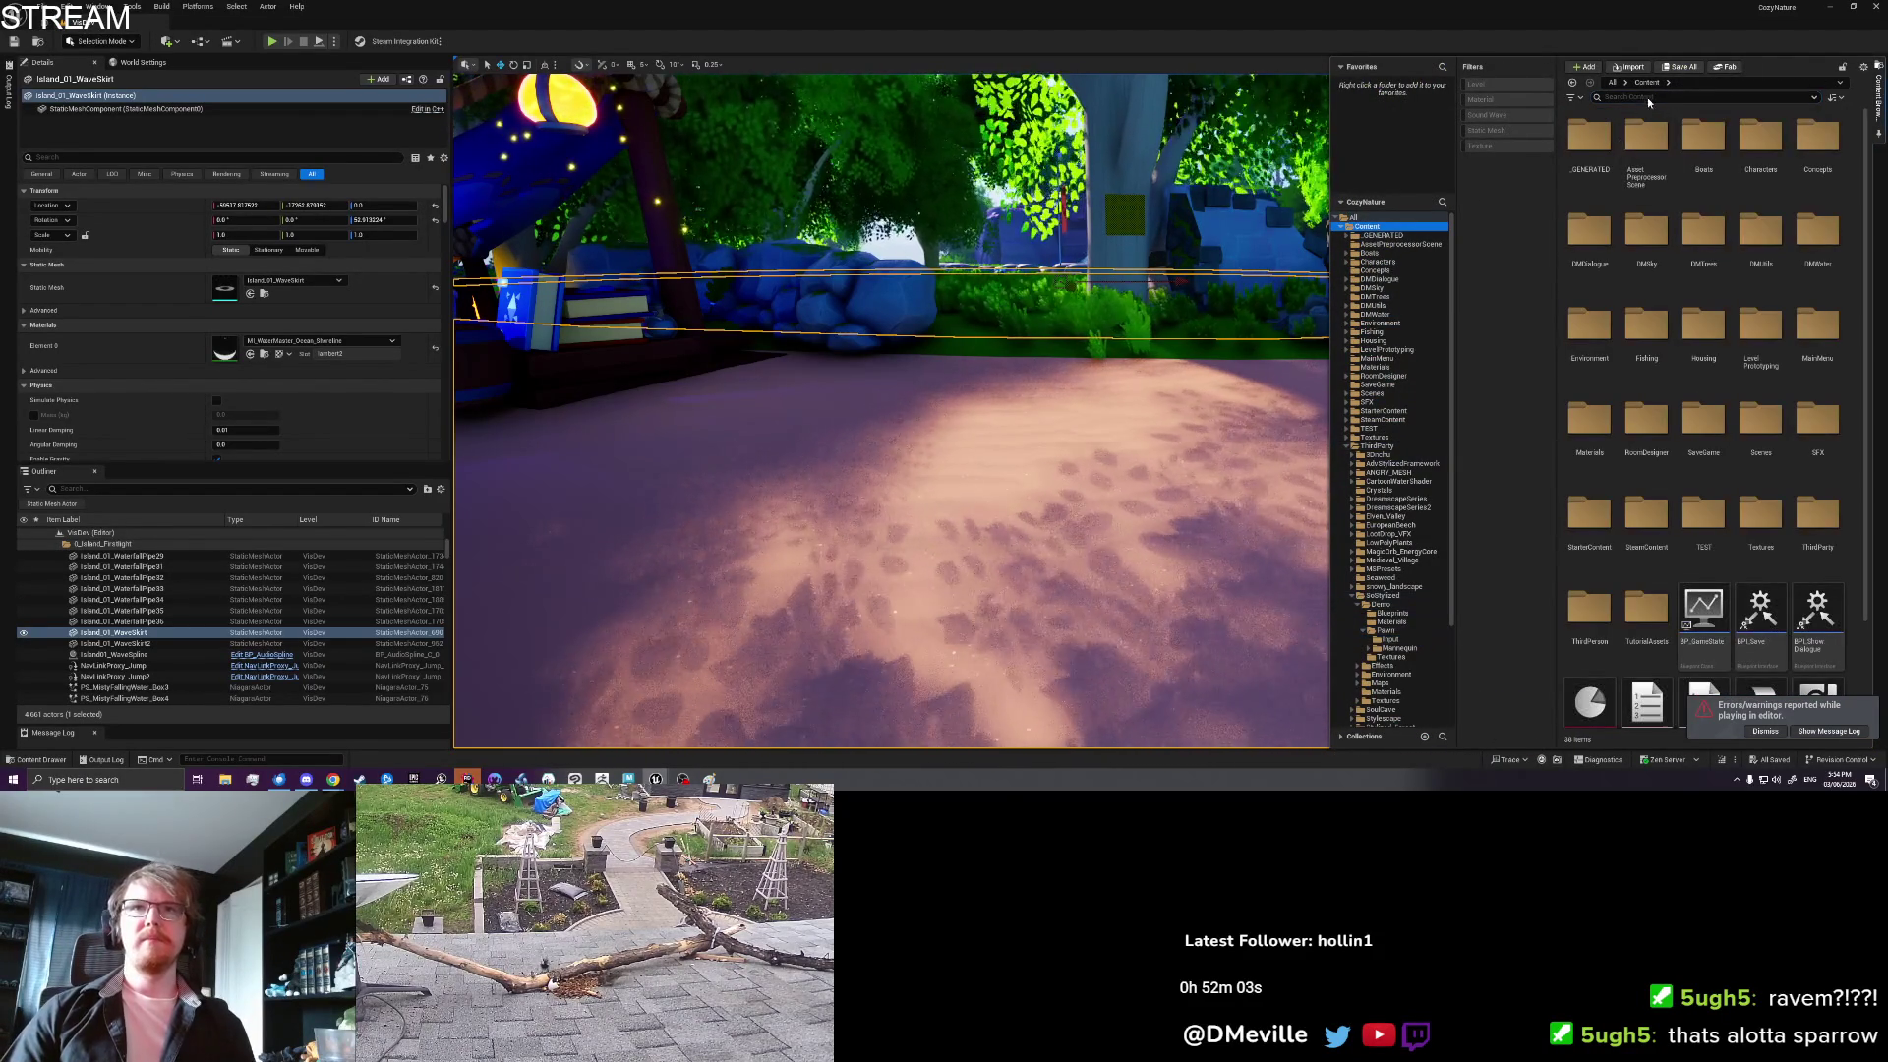
pyautogui.click(1648, 97)
pyautogui.write('UI_Game')
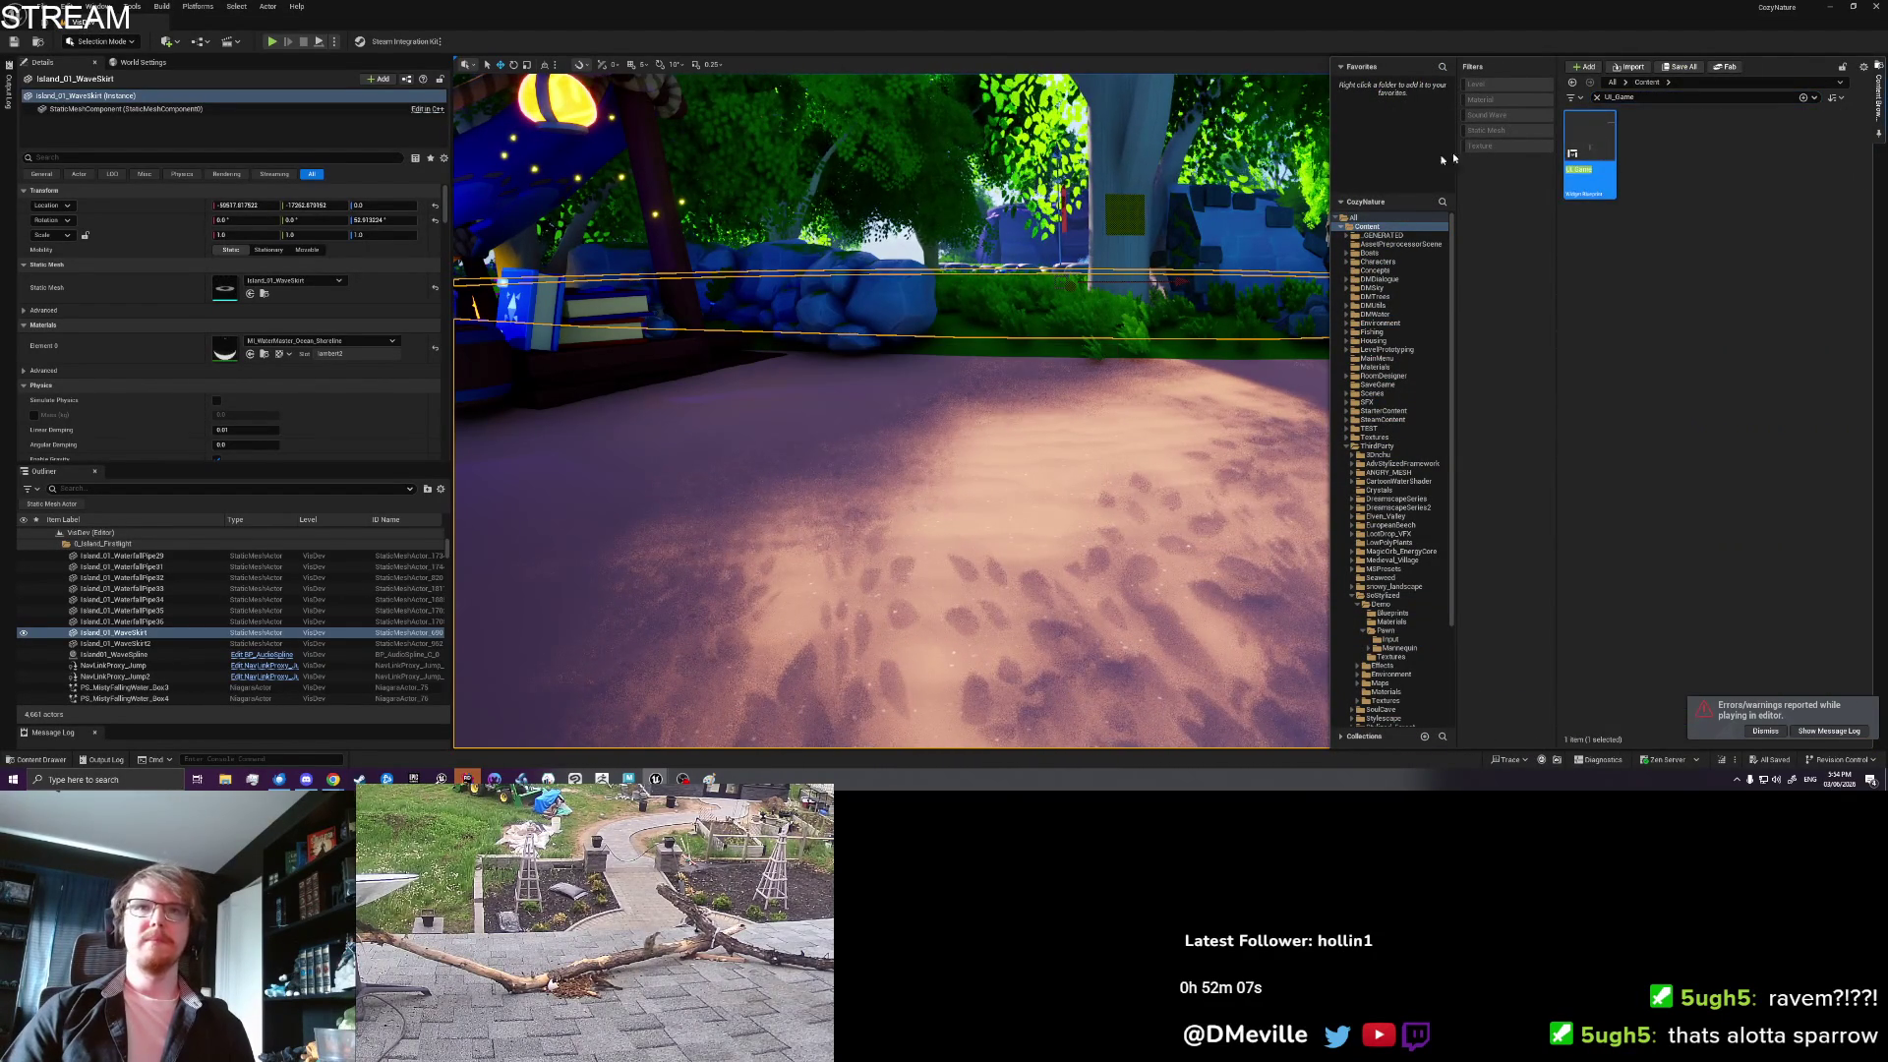
pyautogui.click(953, 320)
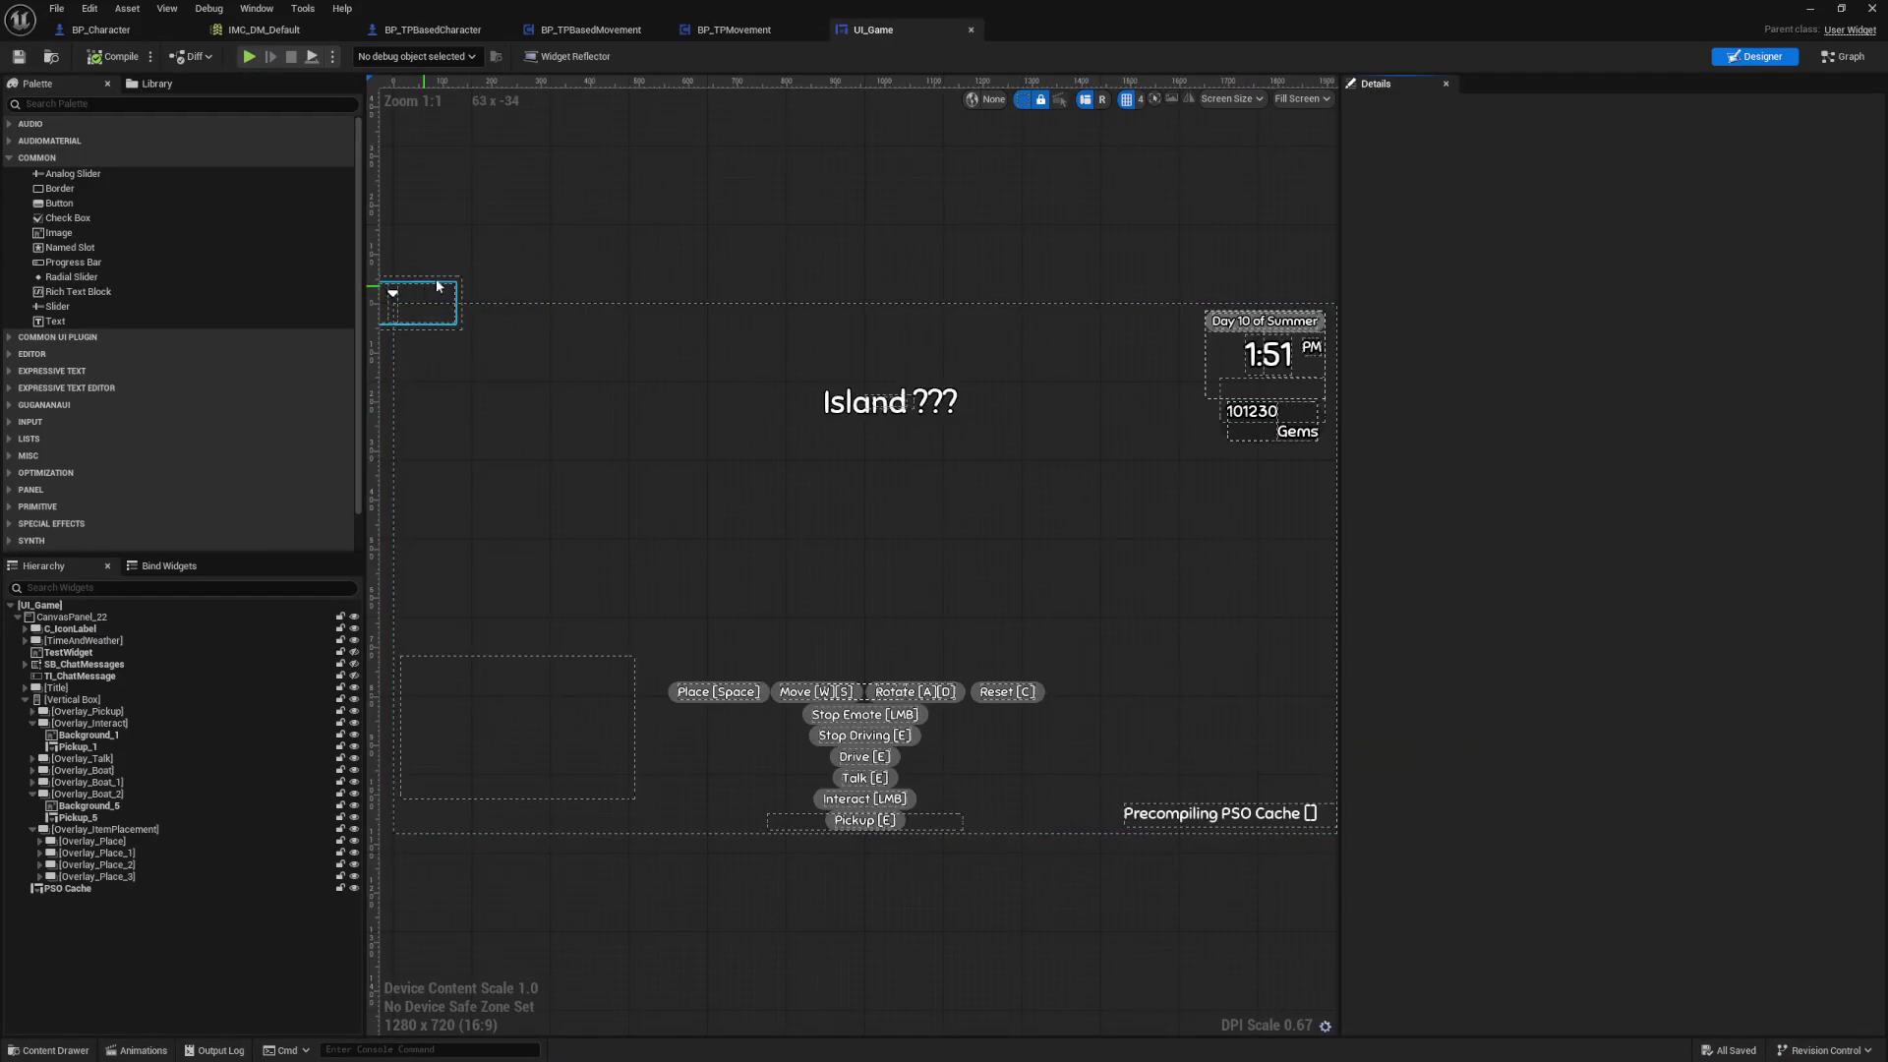
pyautogui.click(619, 317)
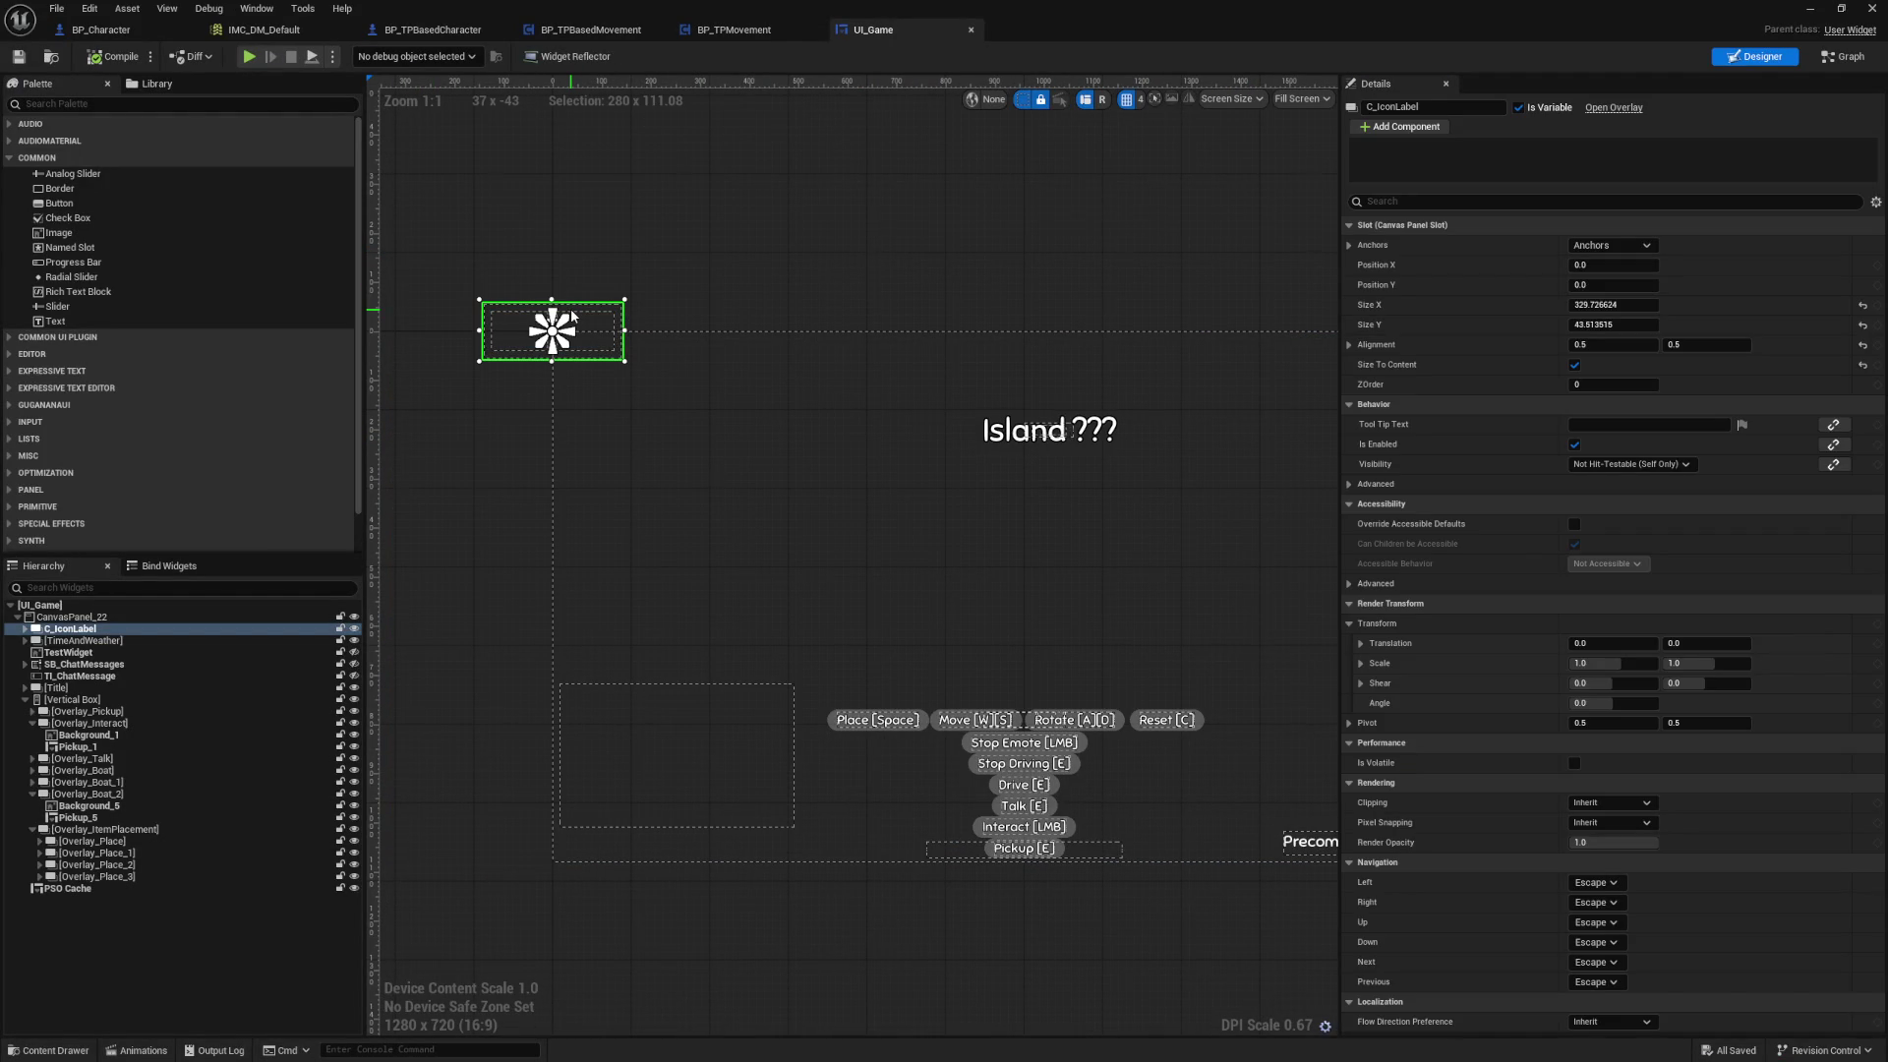
pyautogui.click(1007, 240)
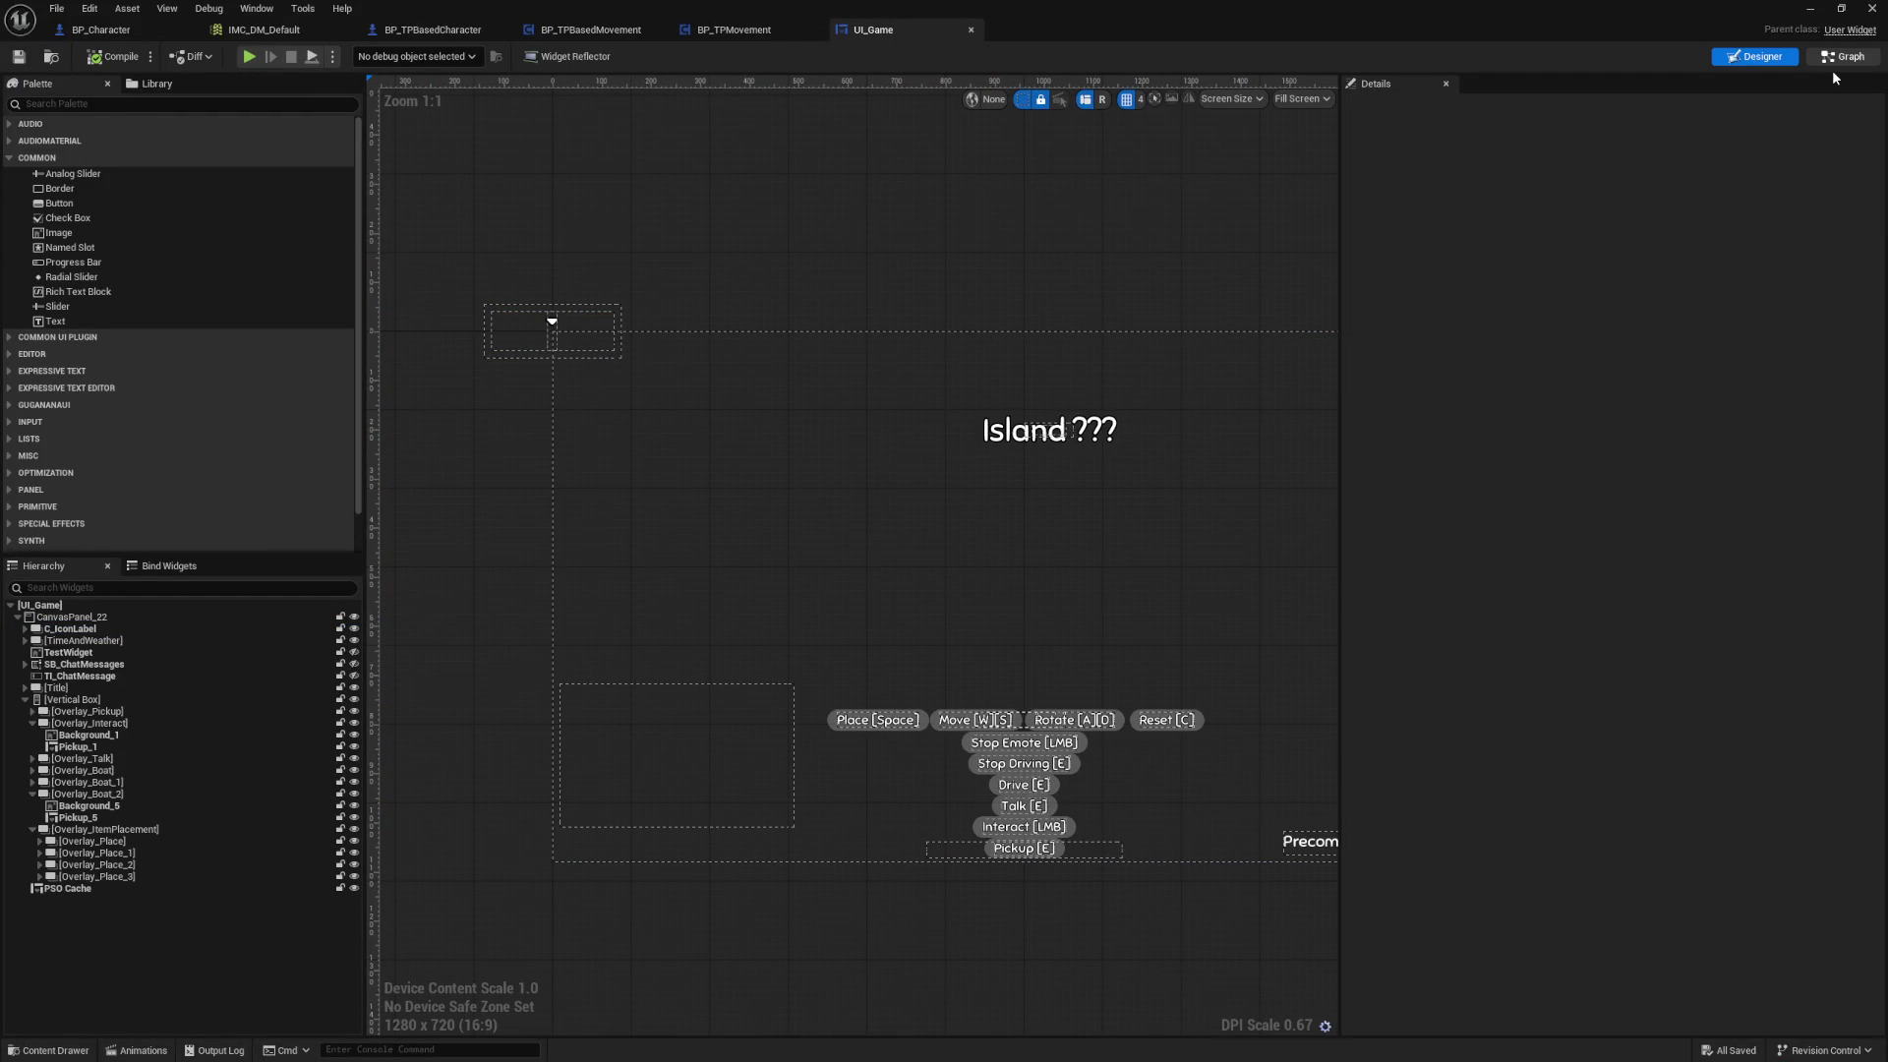
# Step: Search UI_Game's graph for 'Icon' and select the Get Icon Label result
pyautogui.click(1841, 57)
pyautogui.hotkey('ctrl', 'f')
pyautogui.write('Icon')
pyautogui.press('Return')
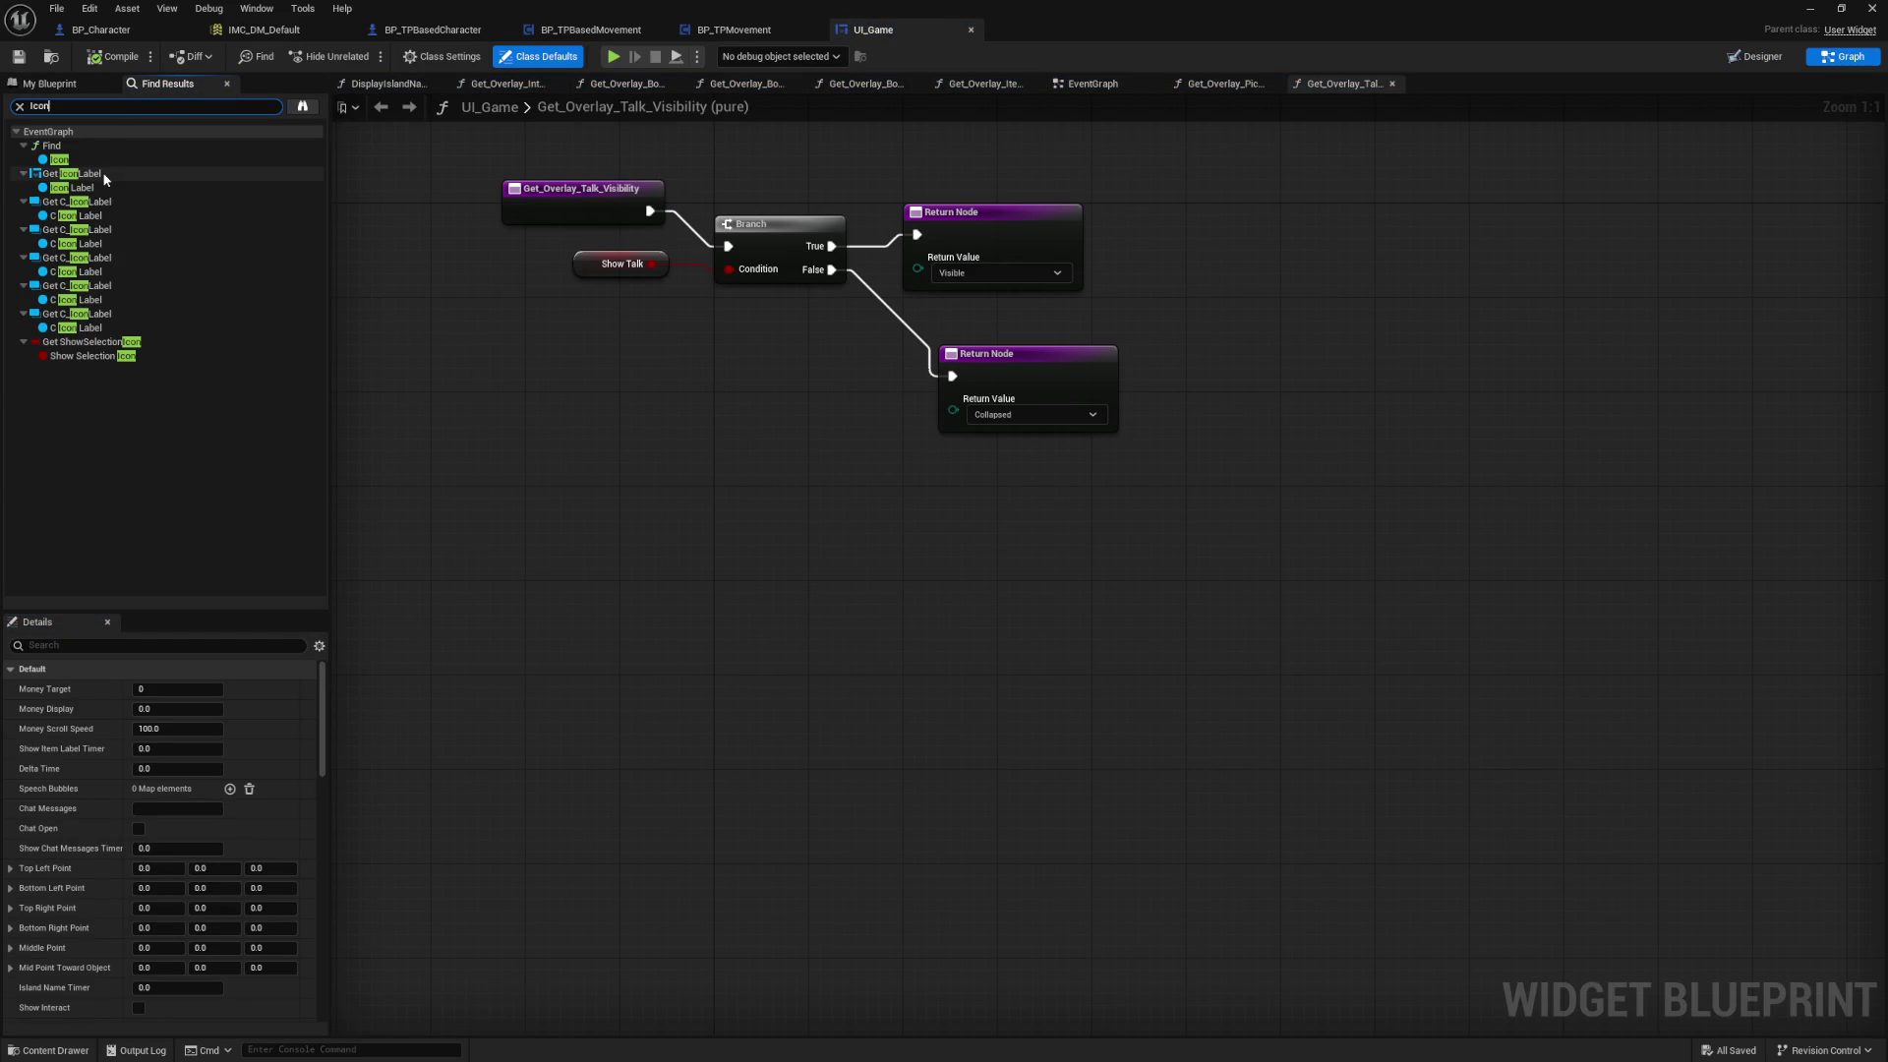
pyautogui.click(105, 177)
# Step: Jump to the Icon Label node and review the Nearest Interactable label logic in EventGraph
pyautogui.doubleClick(106, 177)
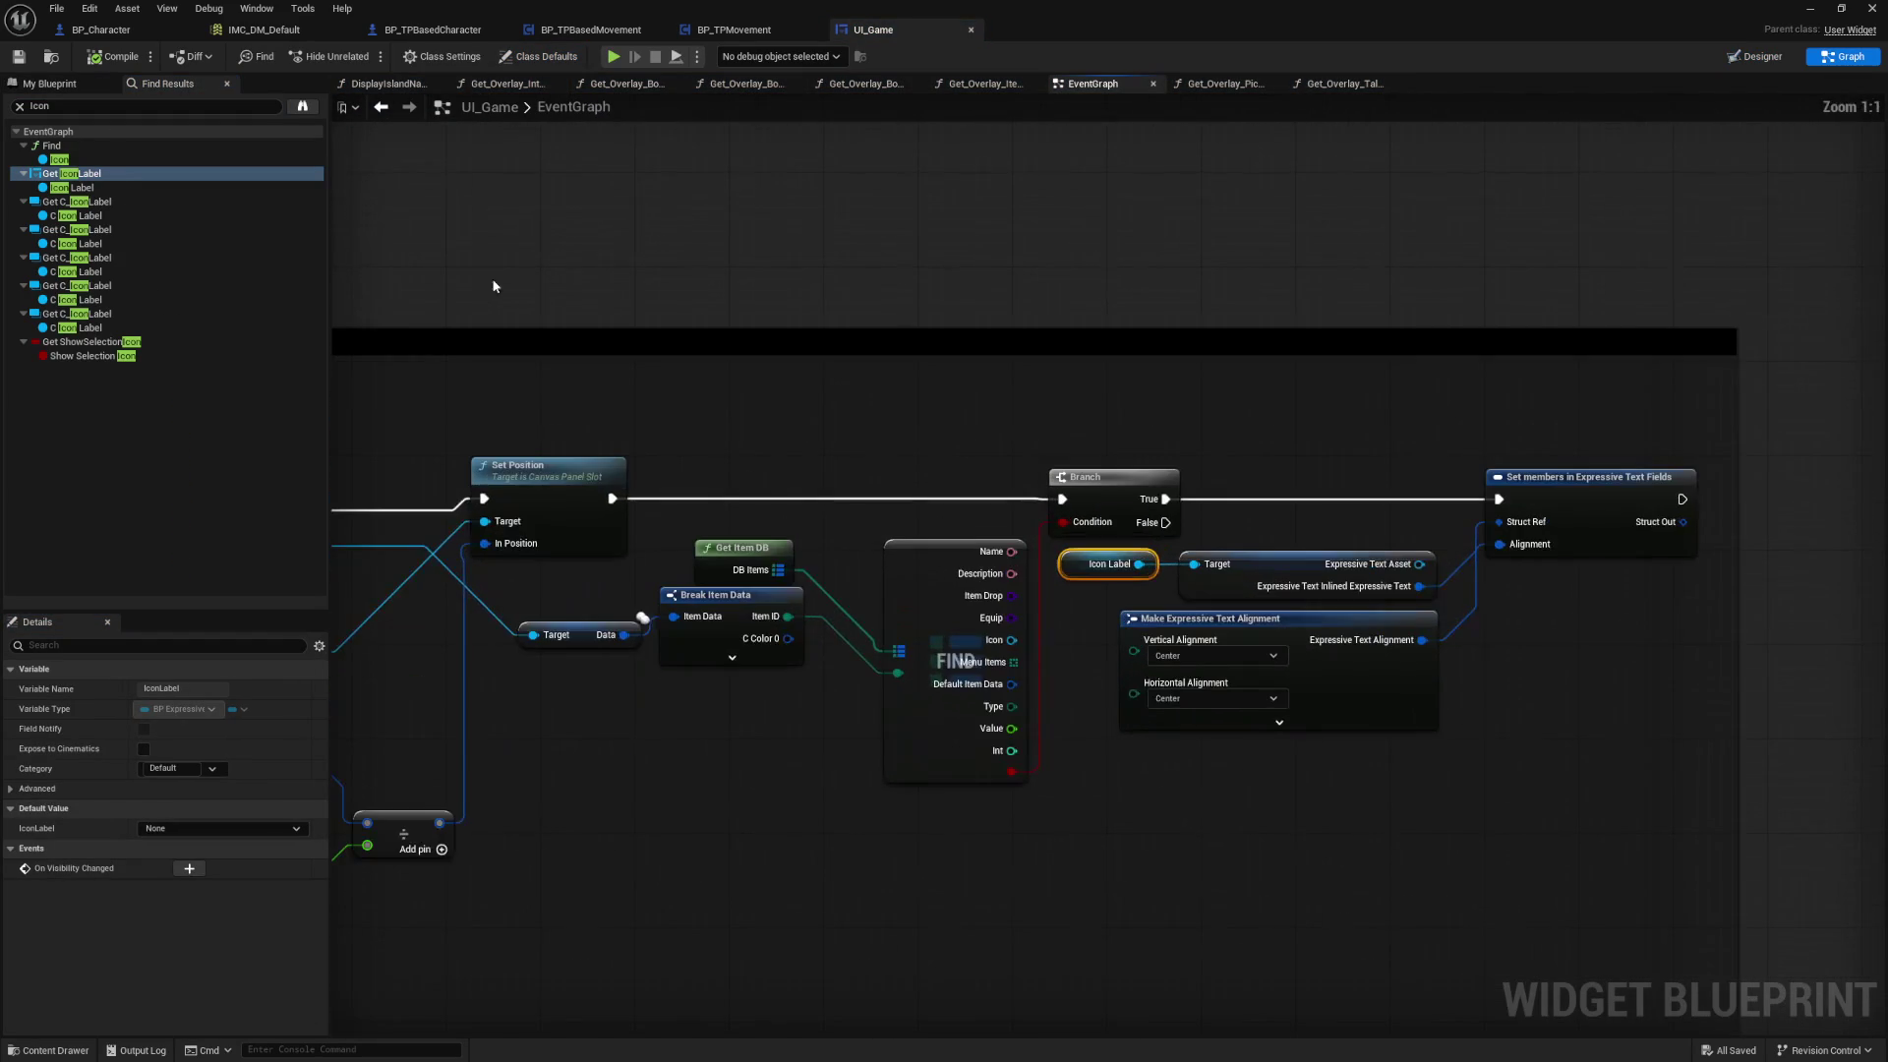
pyautogui.moveTo(787, 346)
pyautogui.mouseDown()
pyautogui.moveTo(1447, 297)
pyautogui.moveTo(1740, 319)
pyautogui.mouseUp()
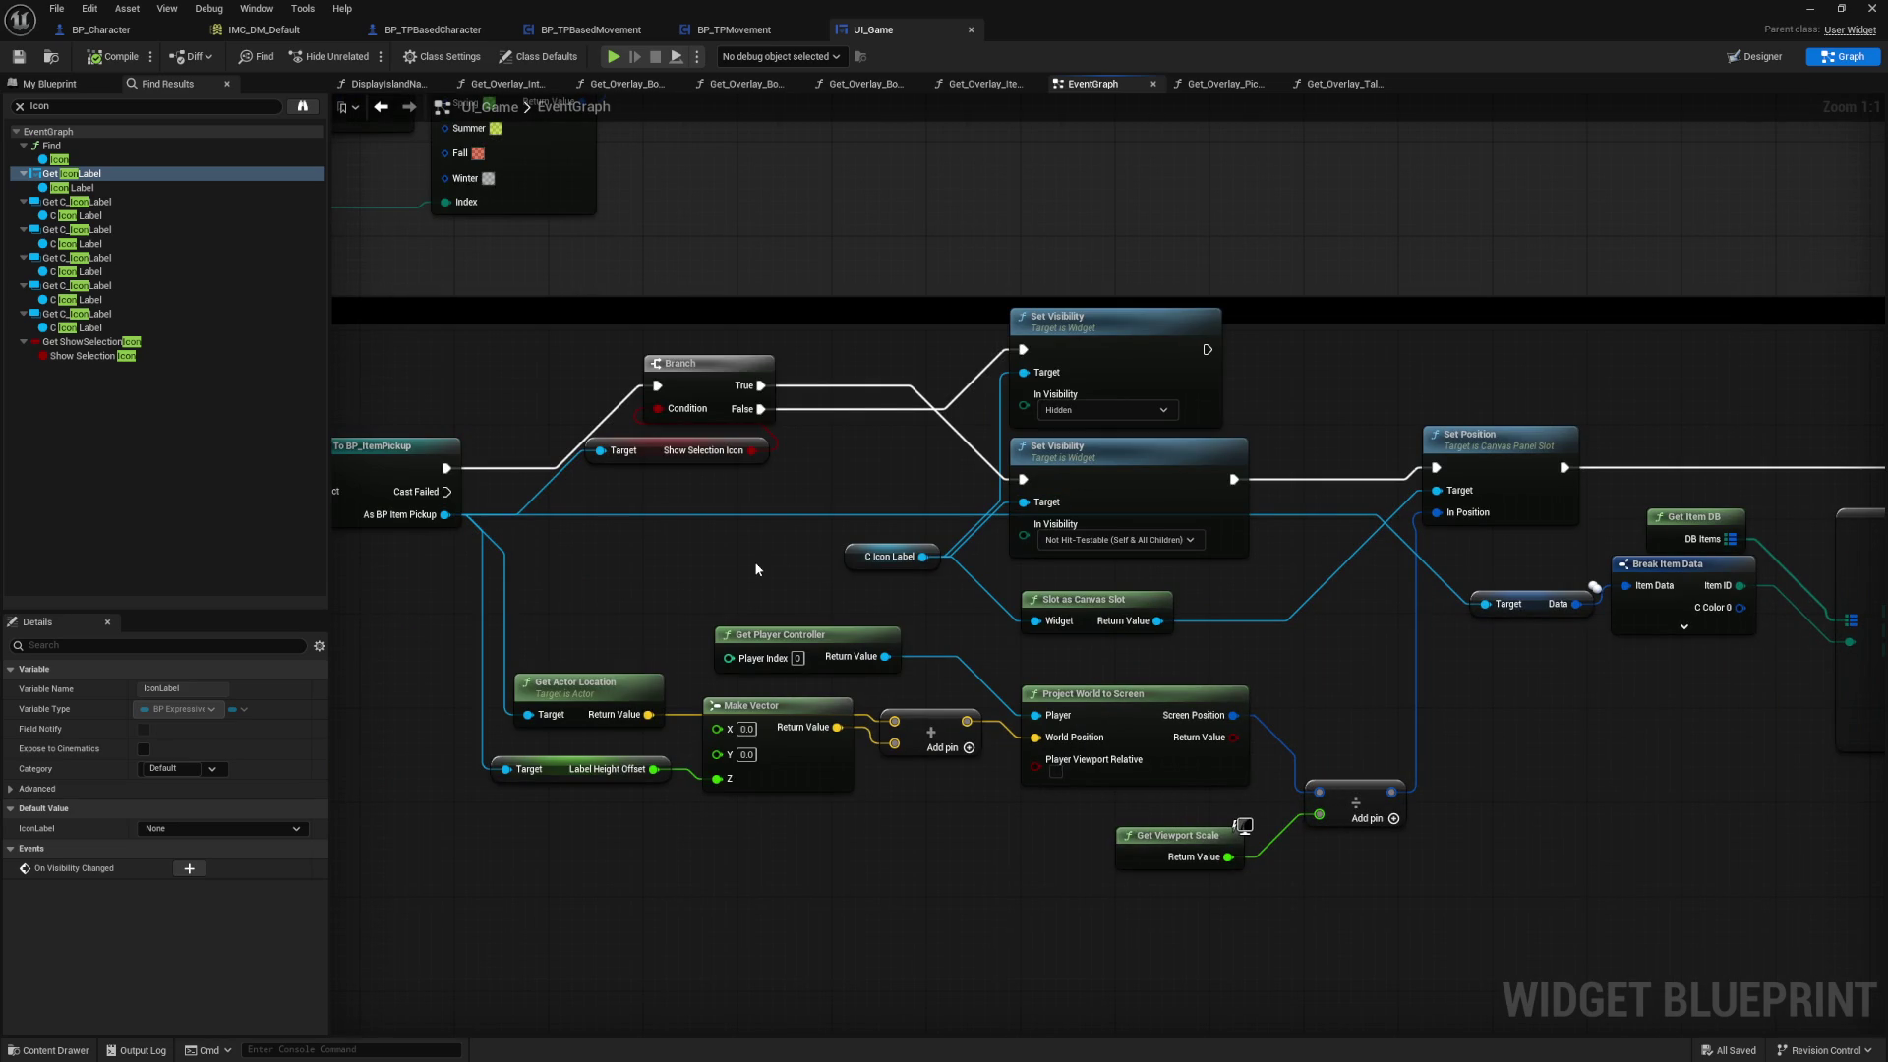
pyautogui.moveTo(755, 568)
pyautogui.mouseDown()
pyautogui.moveTo(763, 548)
pyautogui.moveTo(1374, 535)
pyautogui.mouseUp()
pyautogui.moveTo(689, 629); pyautogui.dragTo(961, 661)
pyautogui.moveTo(865, 598); pyautogui.dragTo(1639, 590)
pyautogui.moveTo(1101, 629); pyautogui.dragTo(1542, 603)
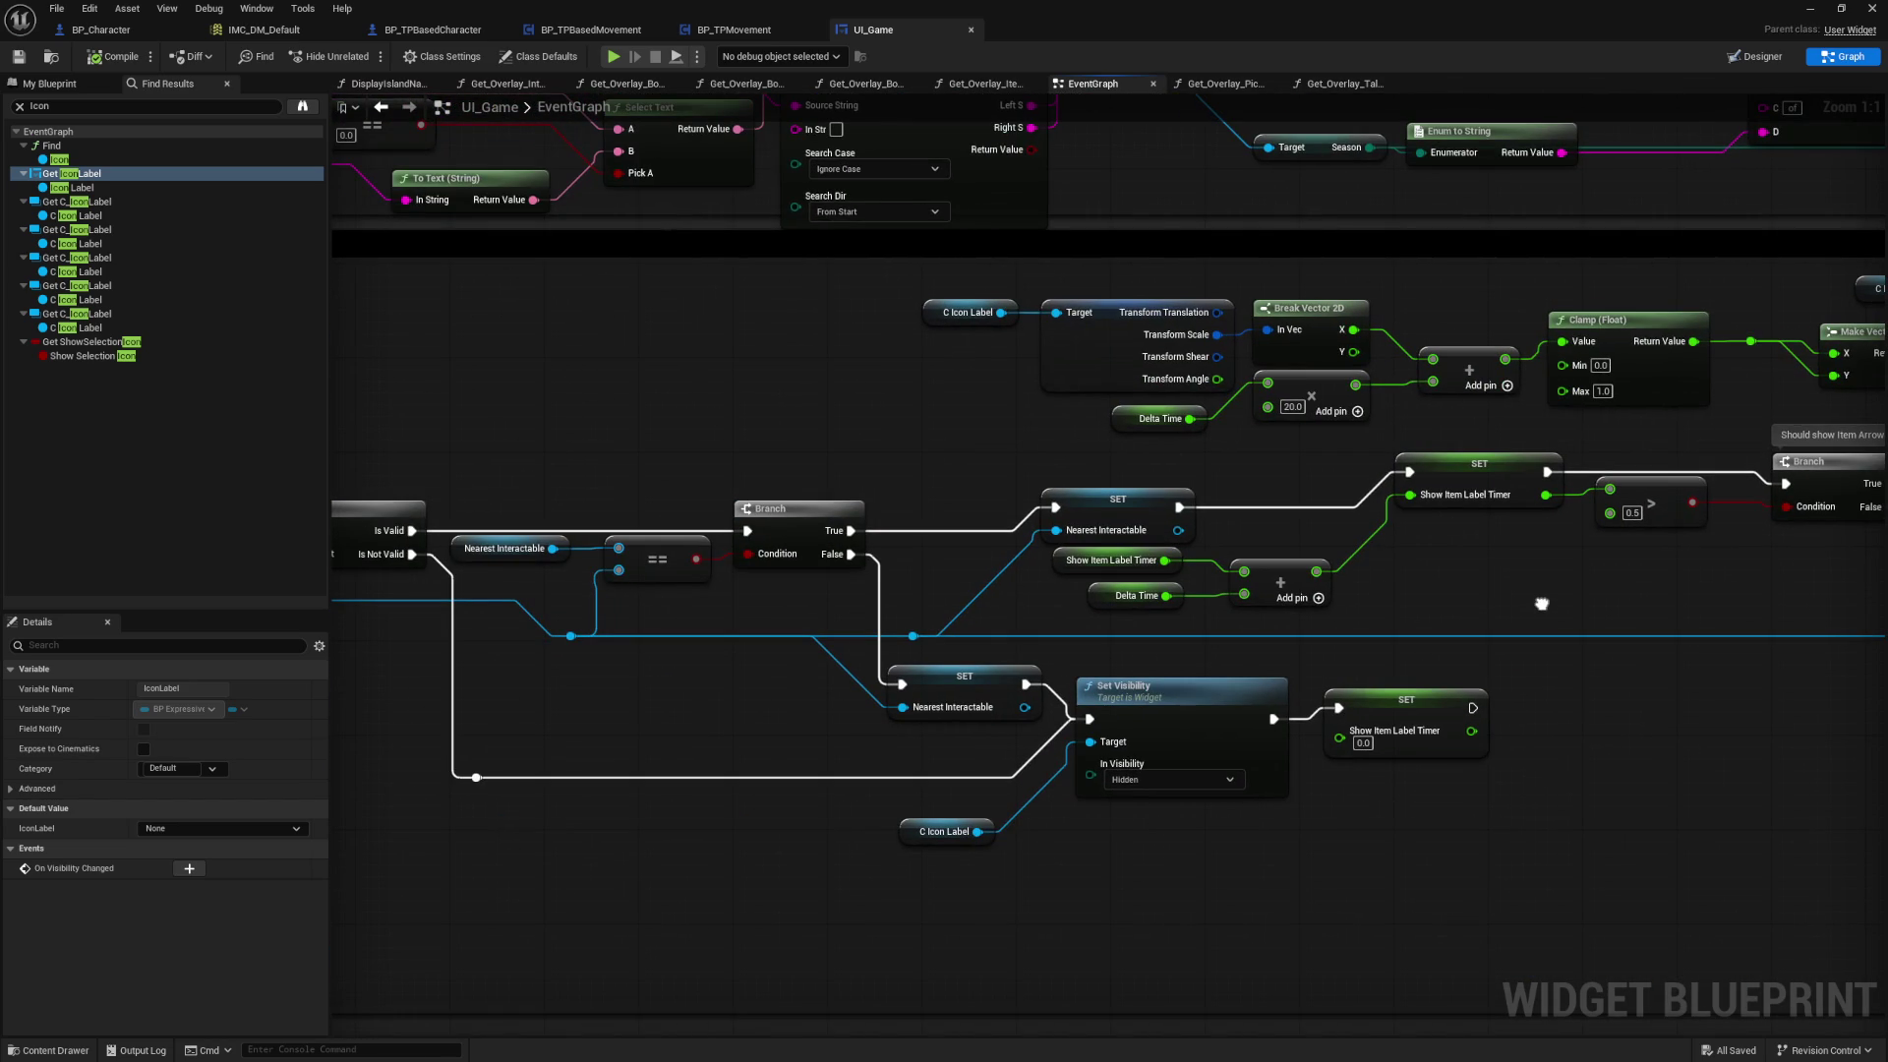
pyautogui.moveTo(749, 749); pyautogui.dragTo(1103, 745)
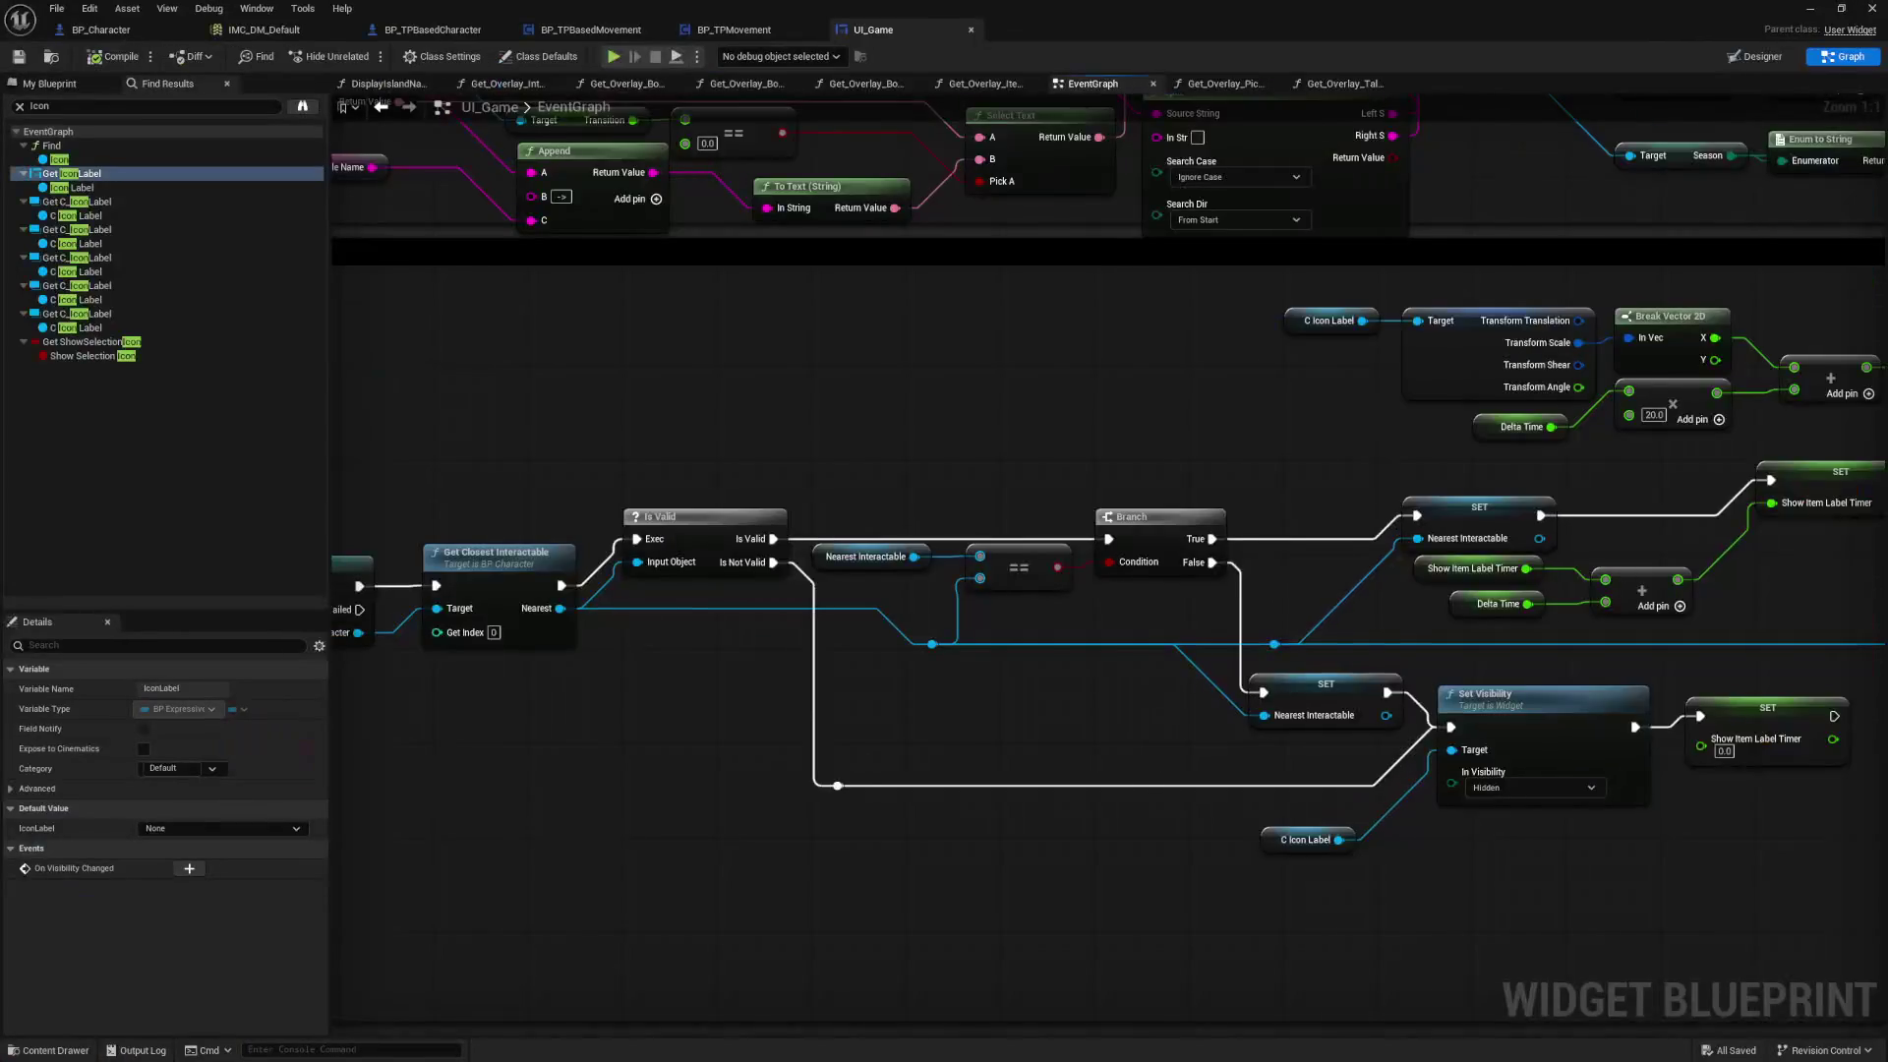
pyautogui.moveTo(765, 754)
pyautogui.mouseDown()
pyautogui.moveTo(1659, 711)
pyautogui.moveTo(754, 673)
pyautogui.mouseUp()
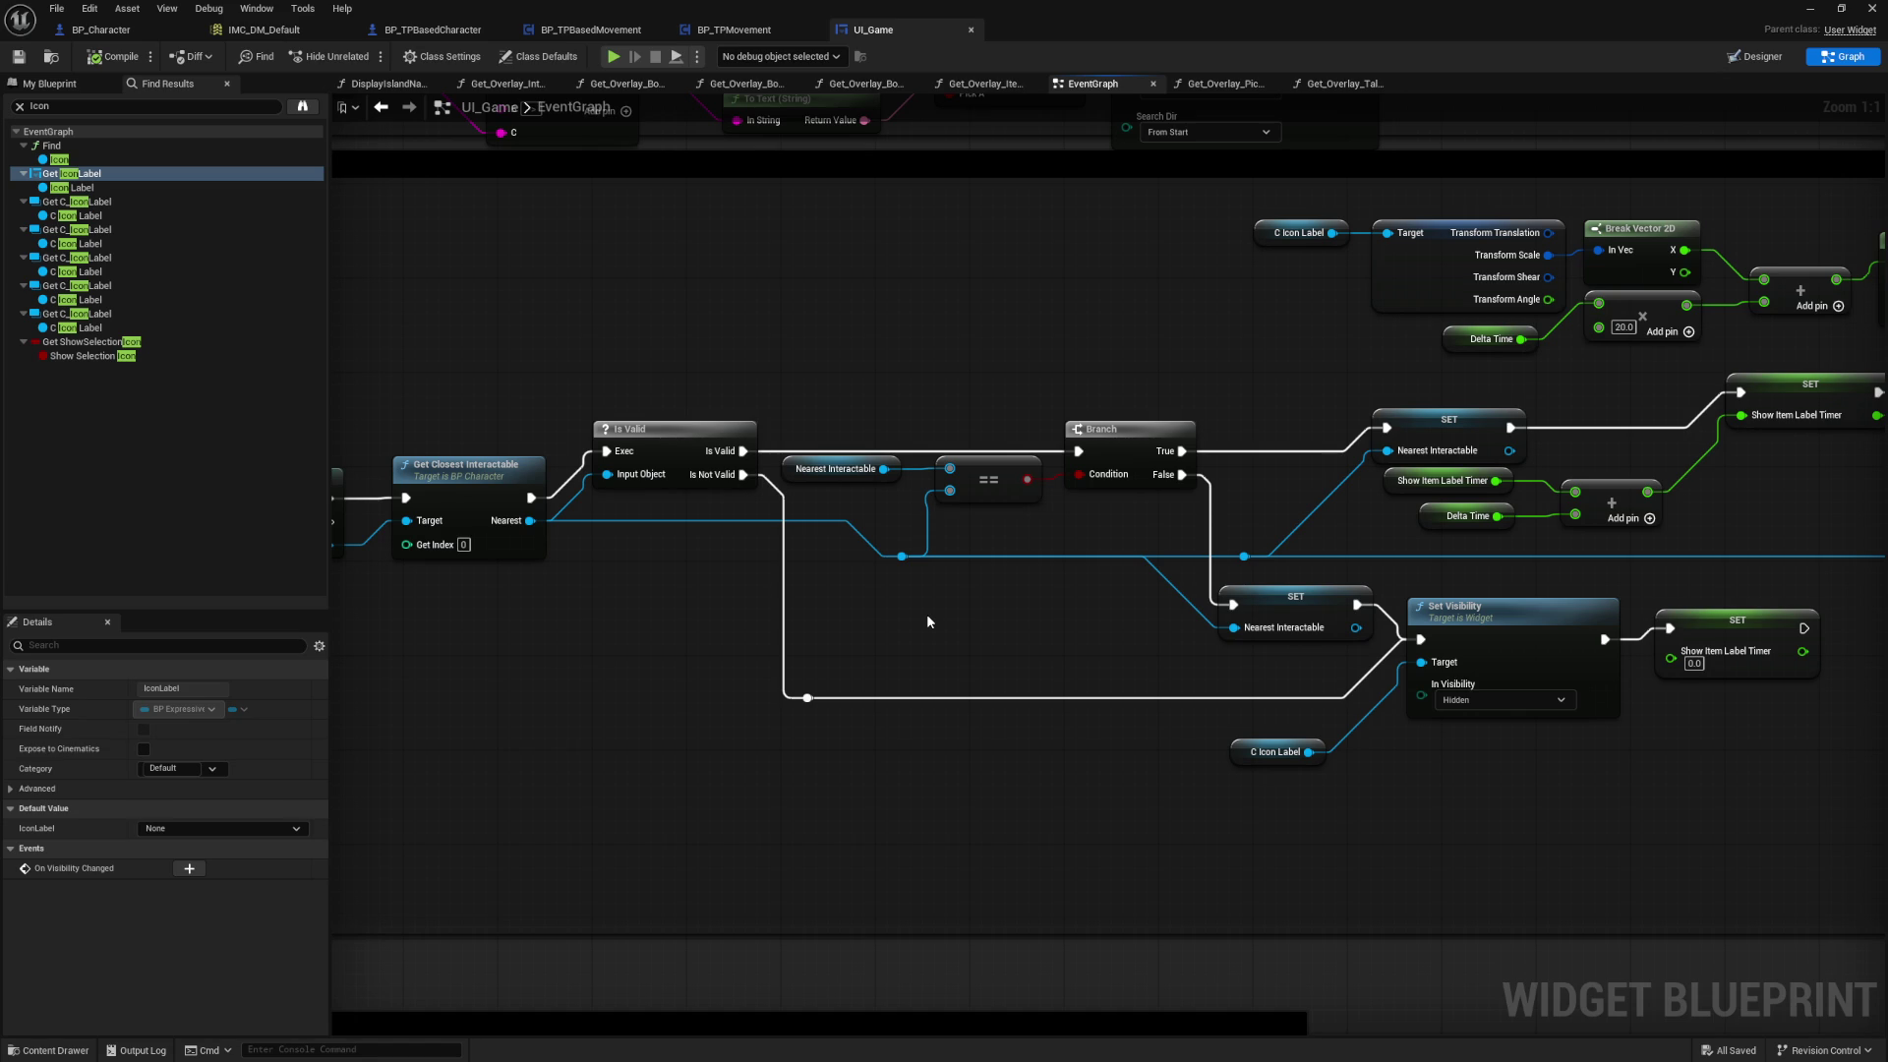
pyautogui.moveTo(1074, 617); pyautogui.dragTo(785, 626)
pyautogui.moveTo(1460, 480); pyautogui.dragTo(1082, 545)
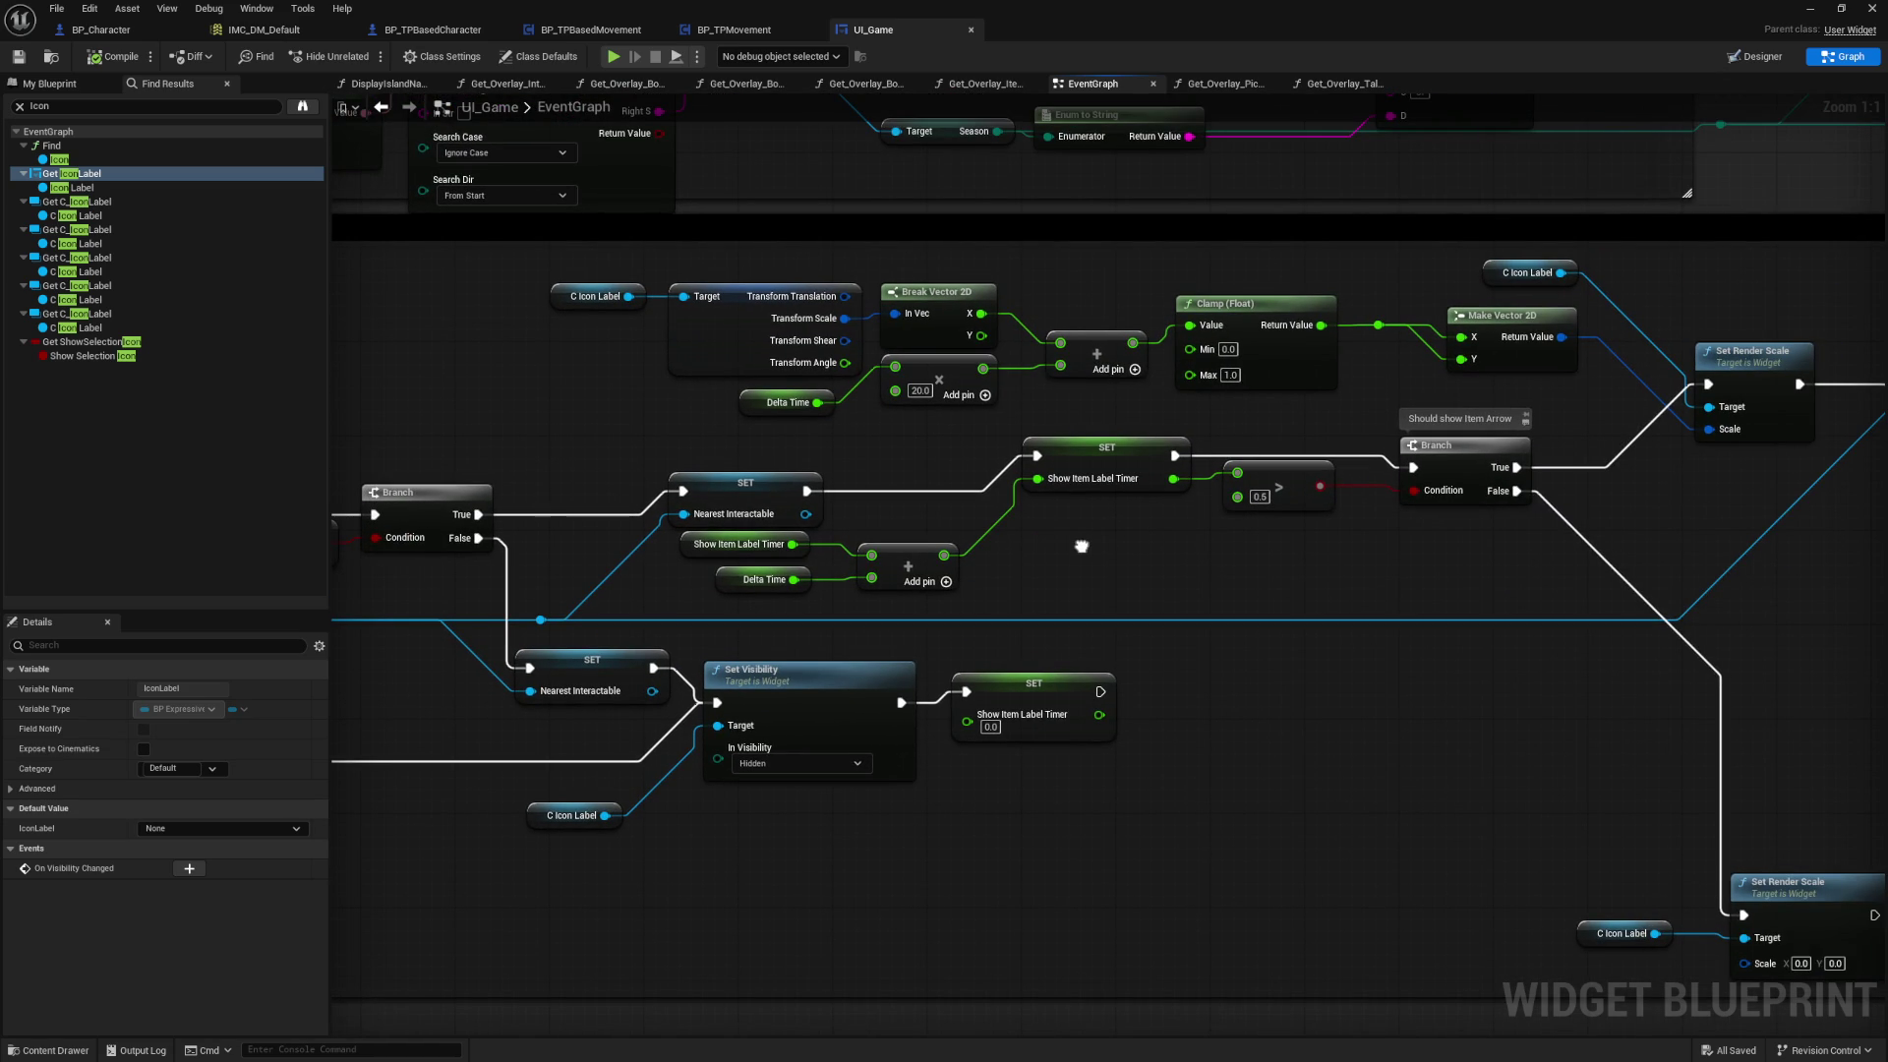
# Step: Nudge the SET Show Item Label Timer node slightly
pyautogui.click(1092, 464)
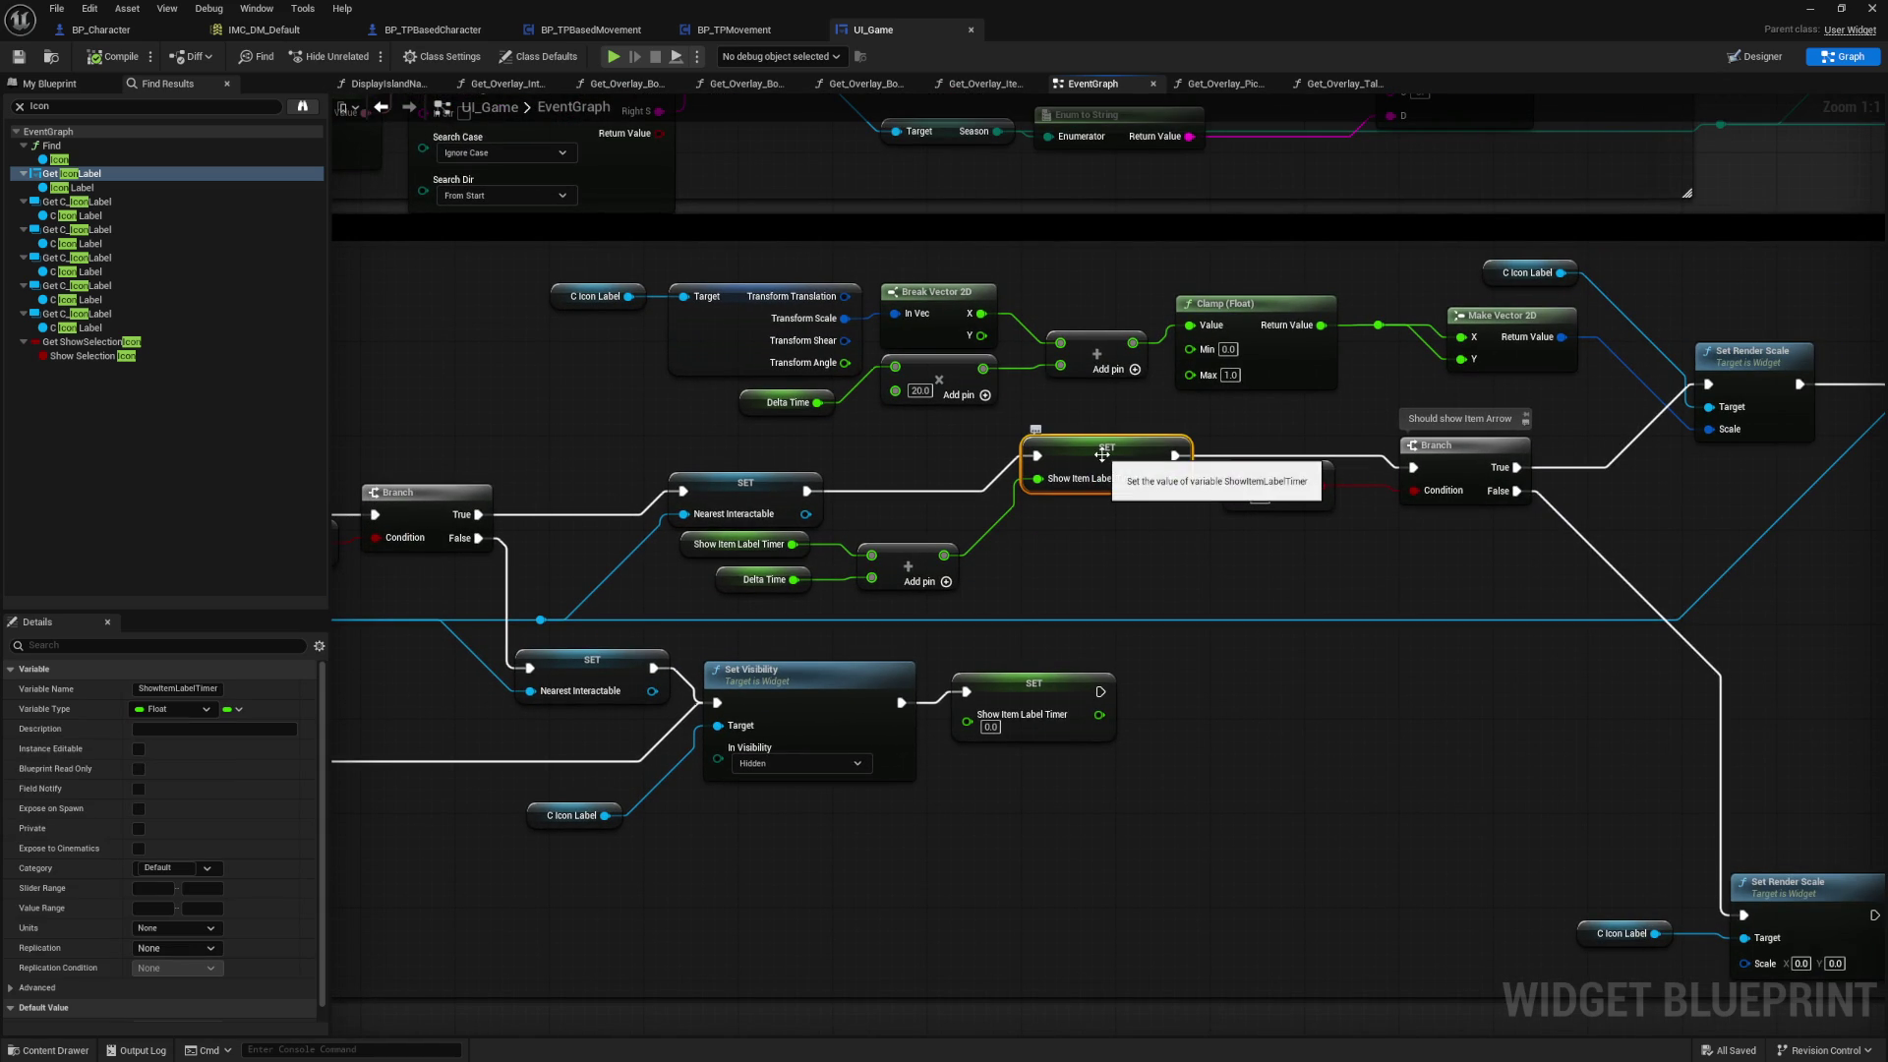
pyautogui.moveTo(1225, 592); pyautogui.dragTo(1079, 553)
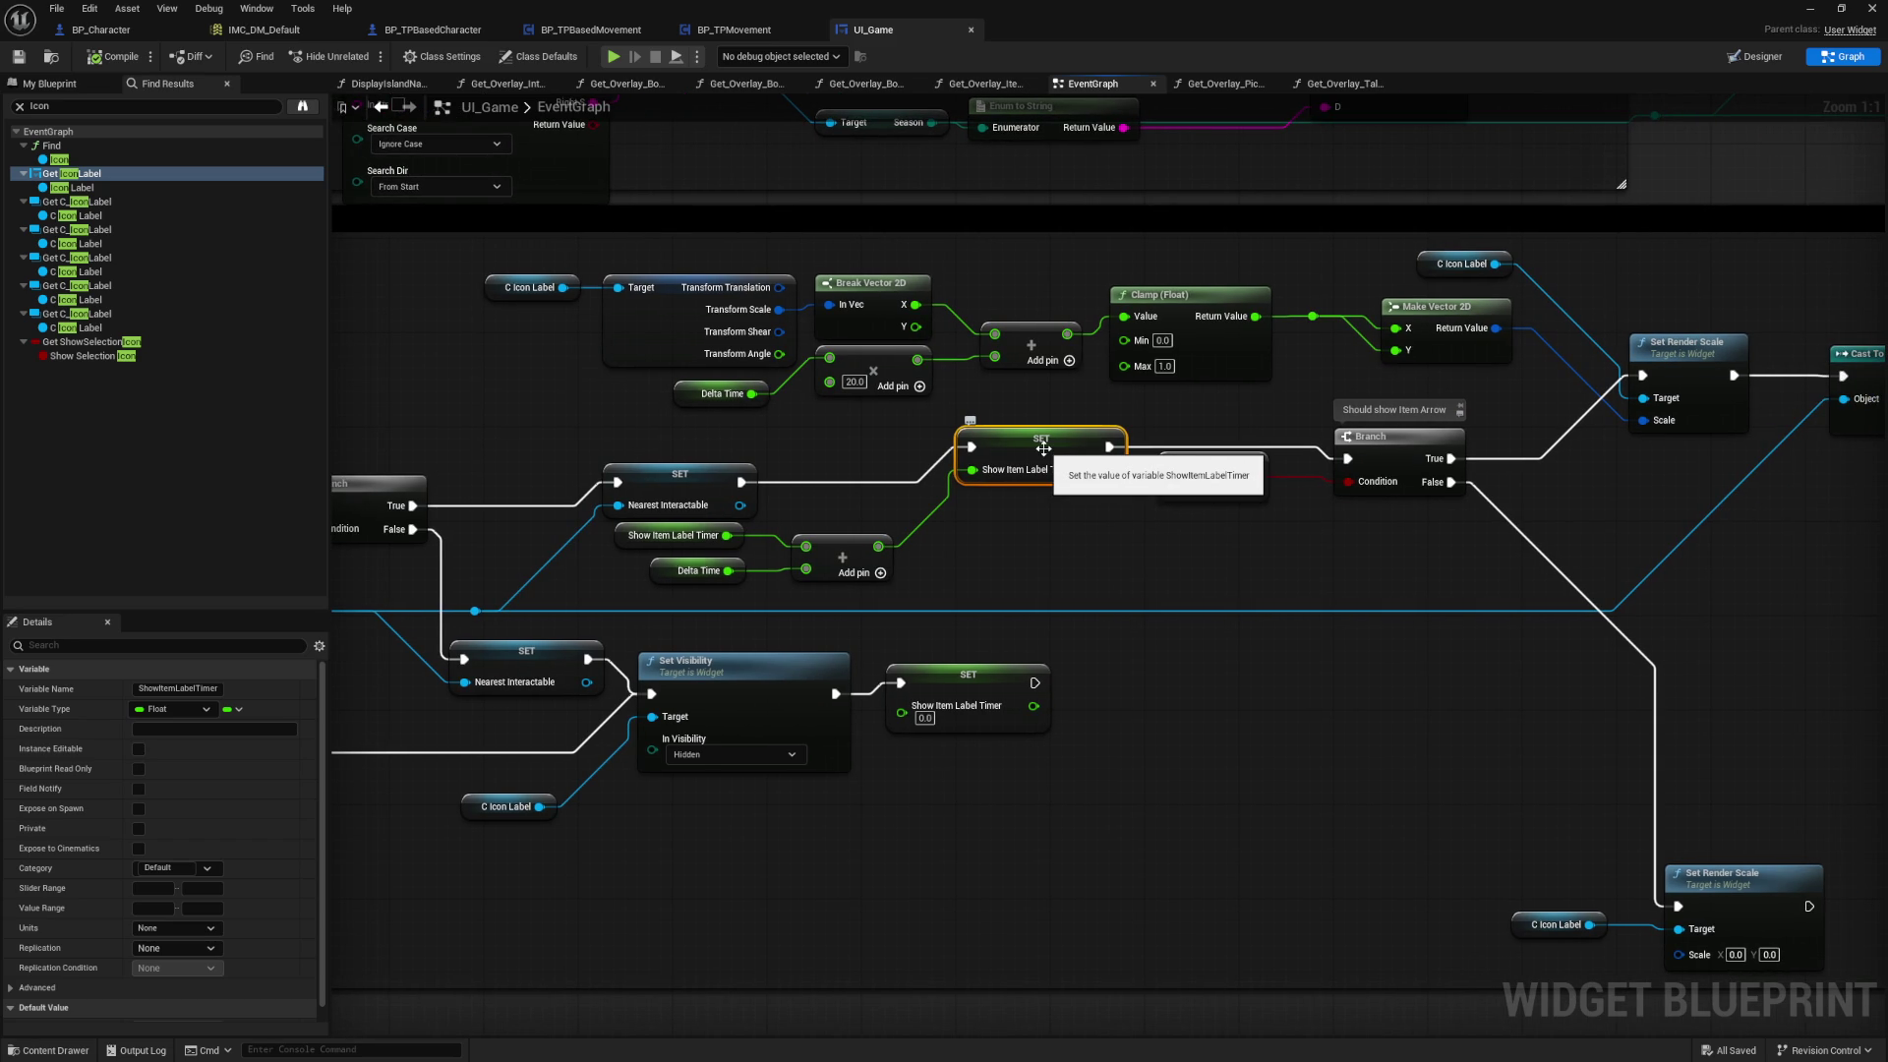
pyautogui.moveTo(1026, 452); pyautogui.dragTo(1018, 462)
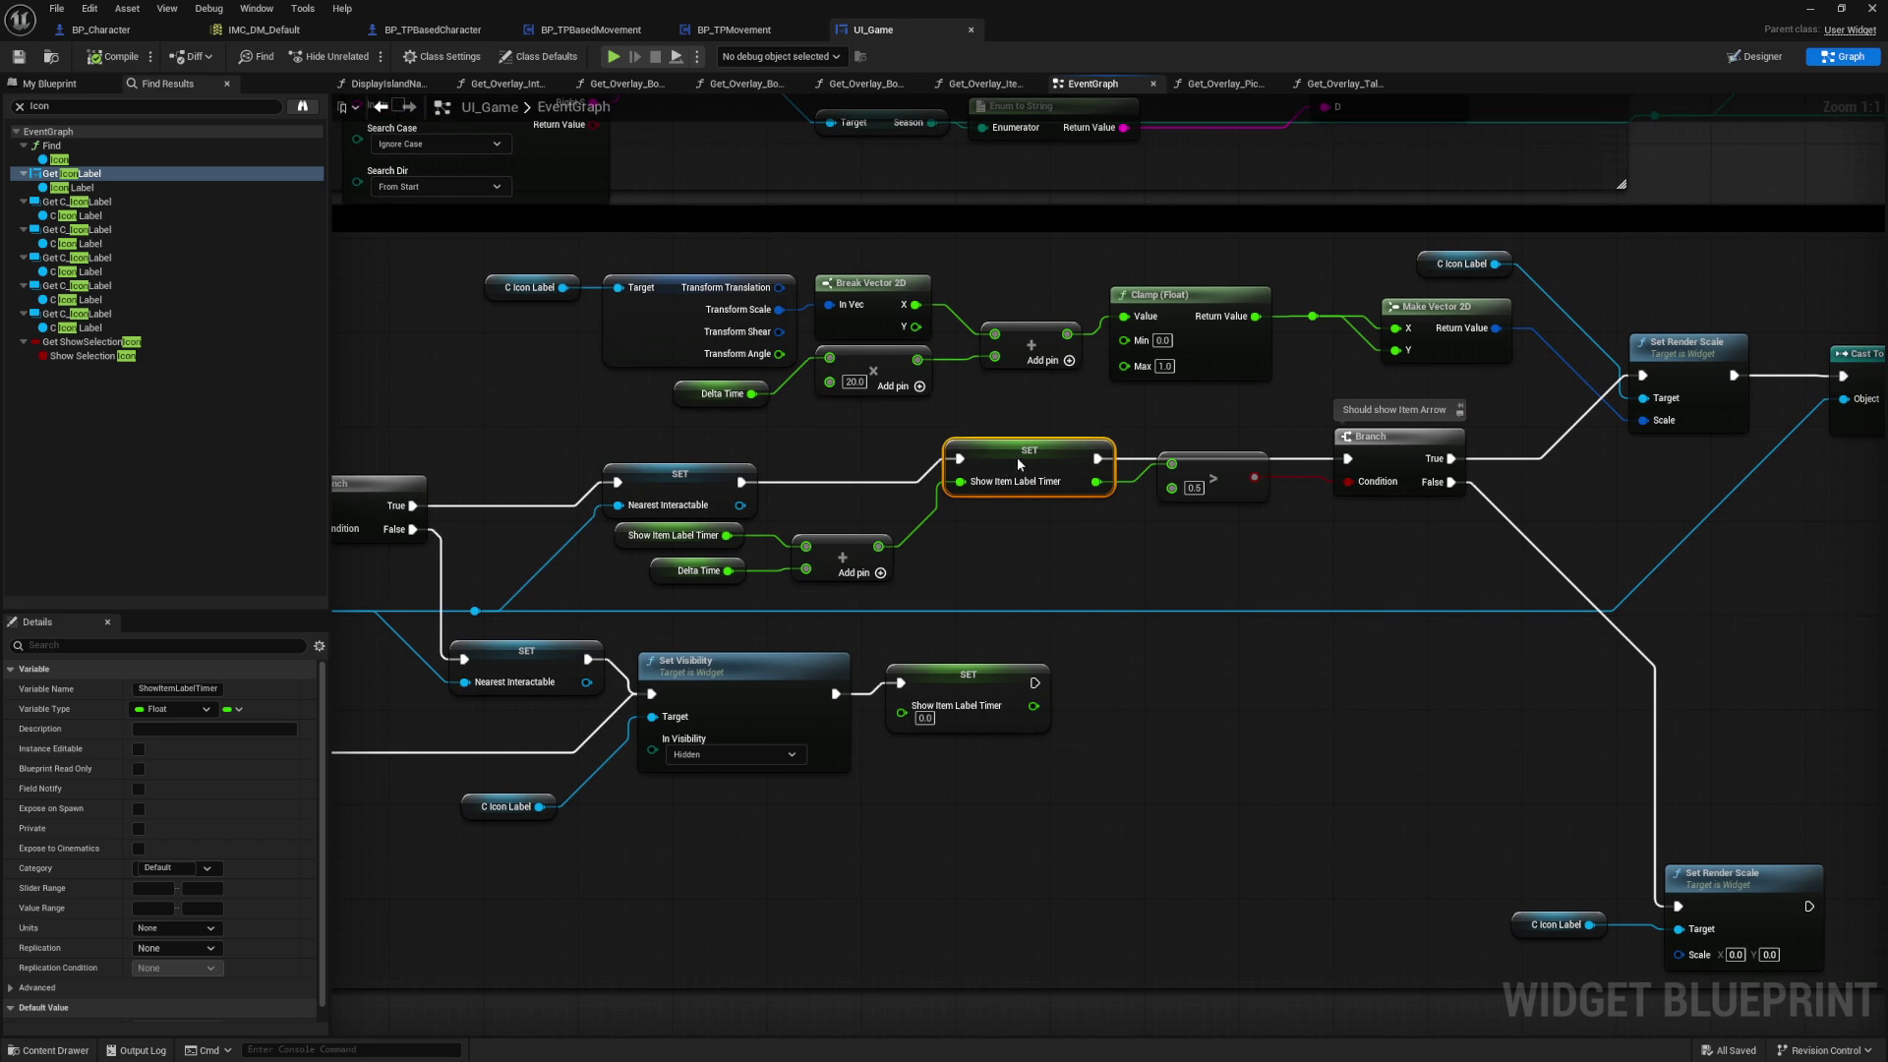
pyautogui.moveTo(1035, 573); pyautogui.dragTo(1417, 552)
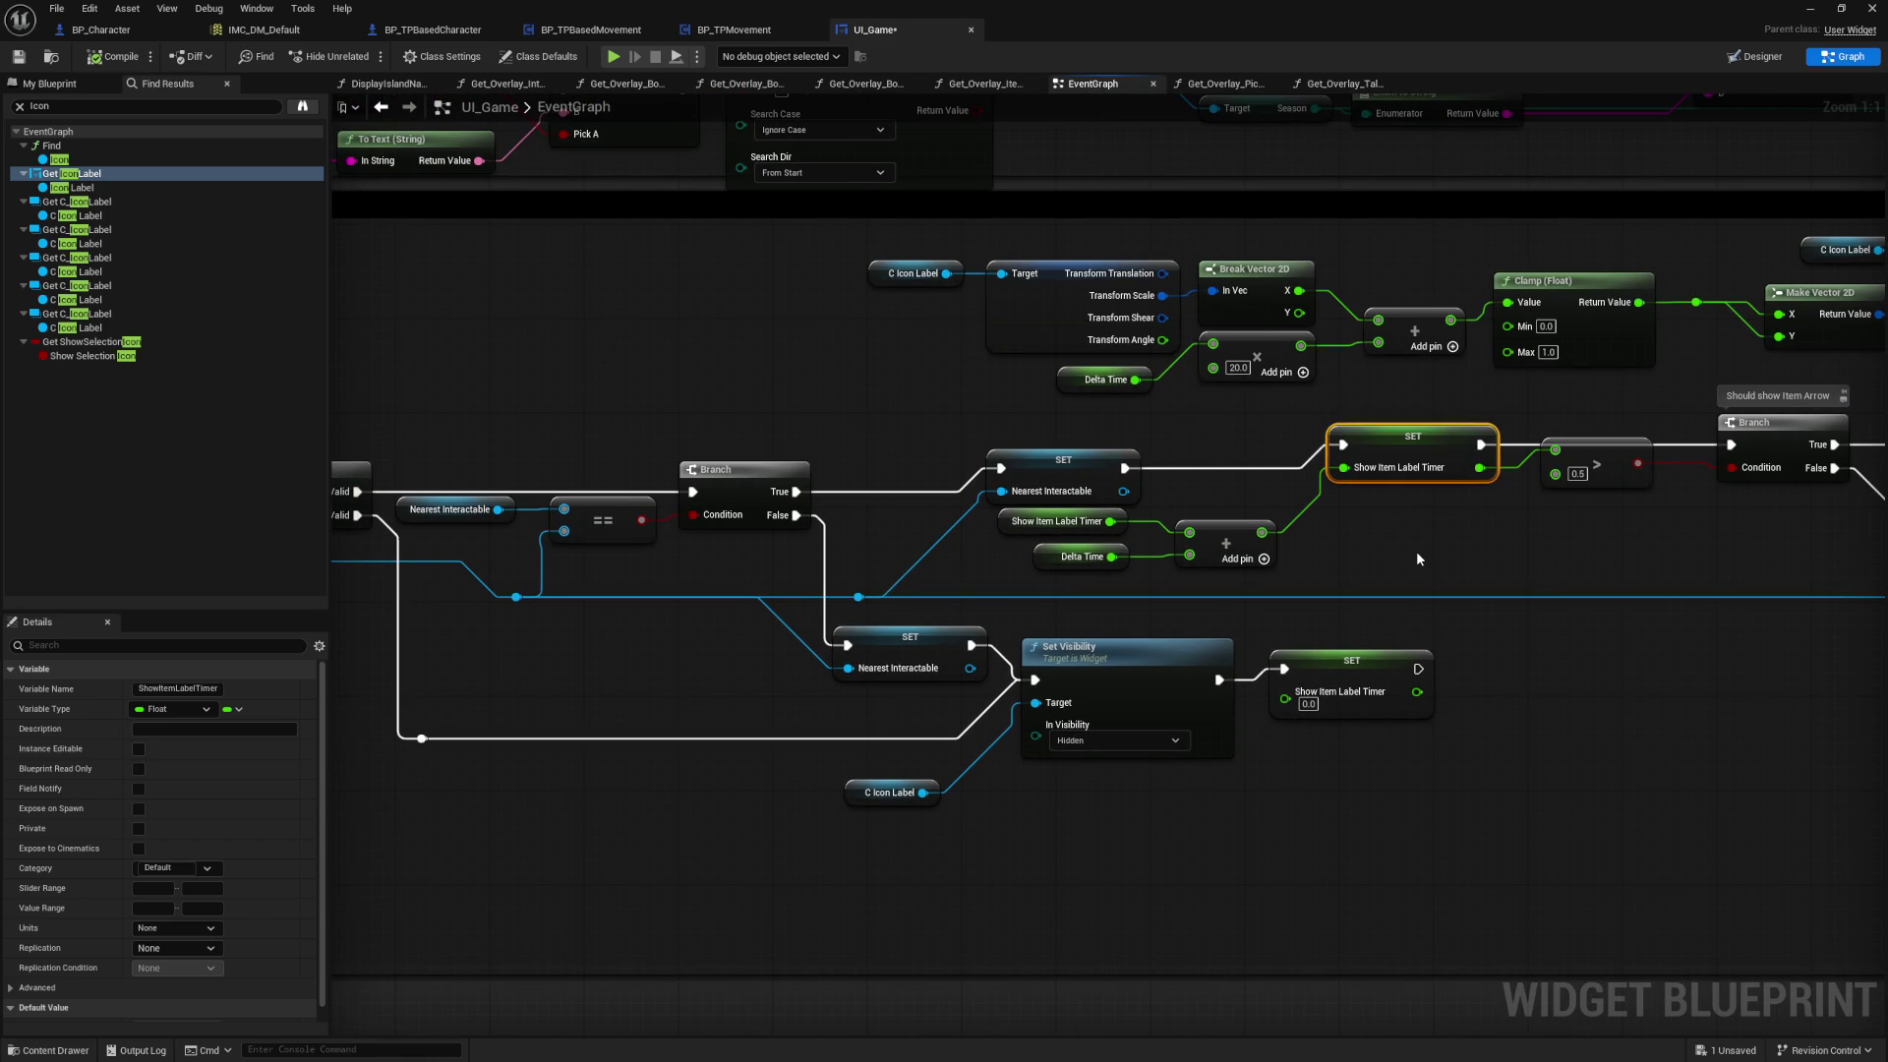
pyautogui.moveTo(1416, 551); pyautogui.dragTo(1087, 539)
pyautogui.click(983, 448)
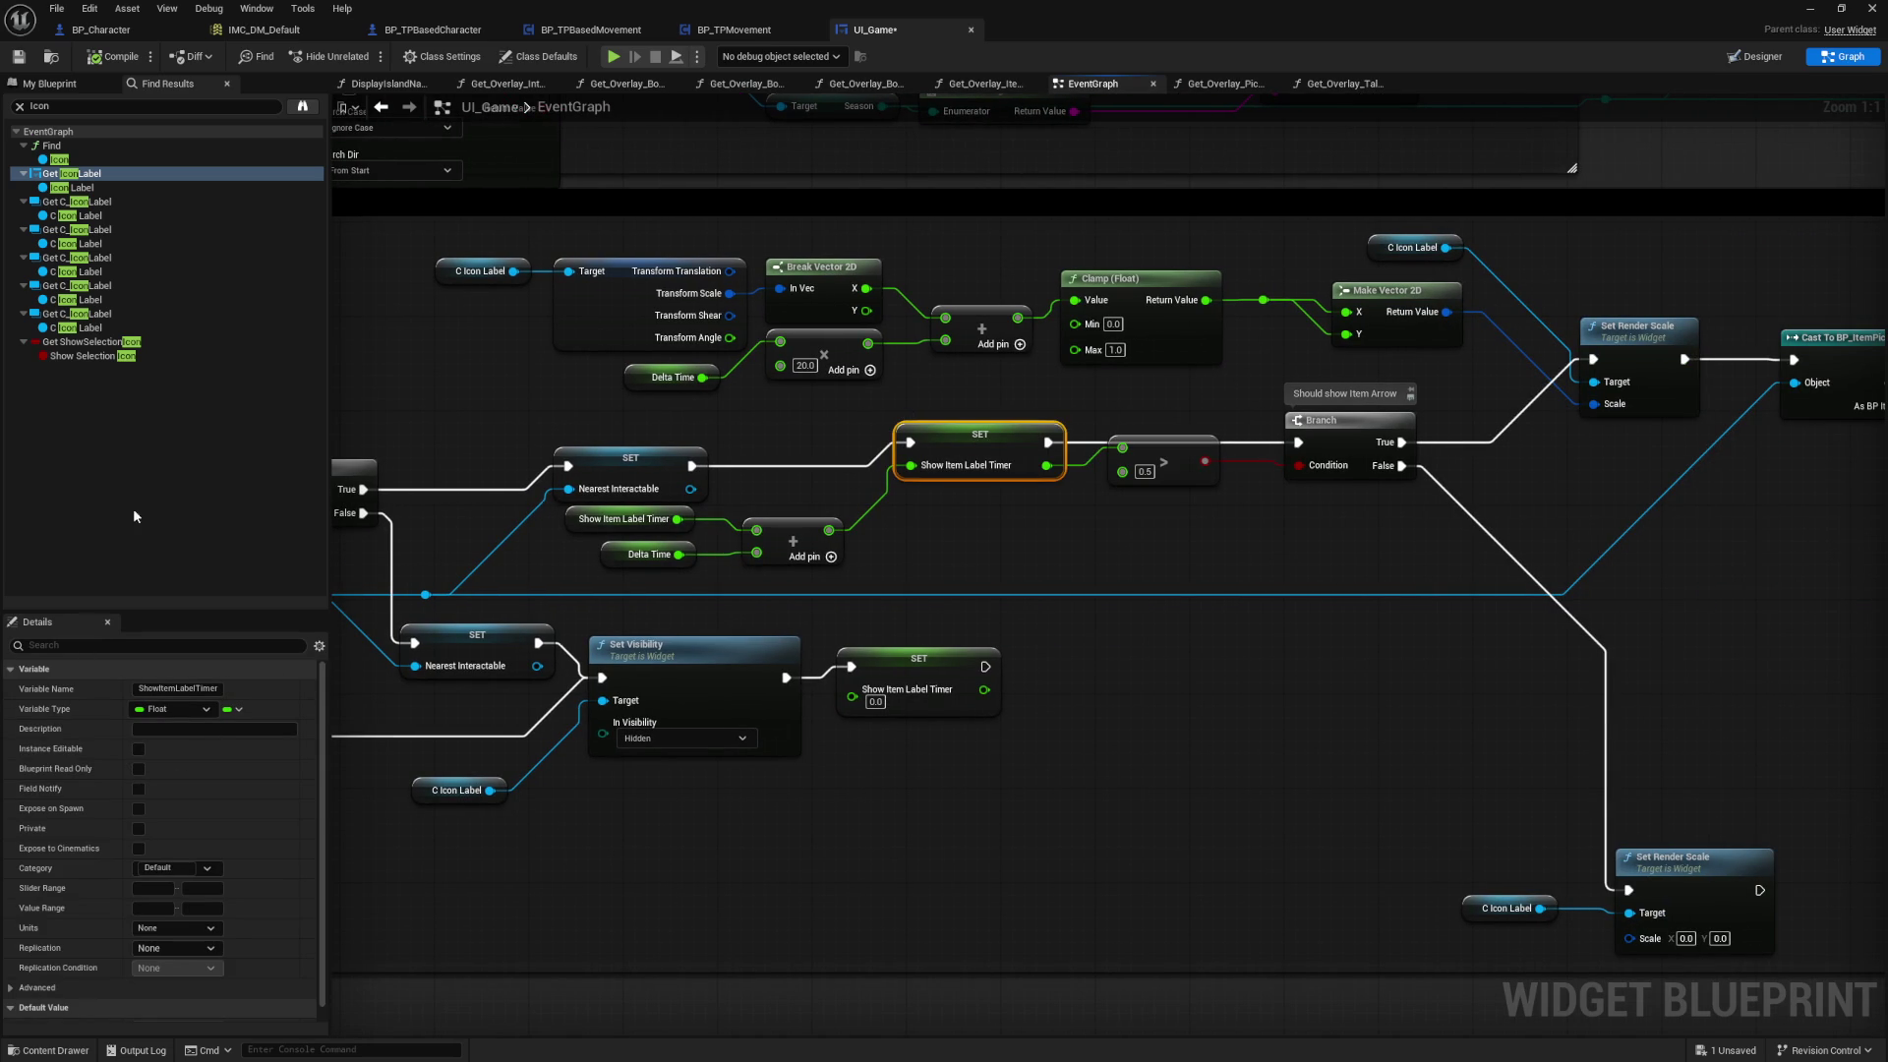
# Step: Make the ShowItemLabelTimer variable instance editable
pyautogui.hotkey('ctrl', 'f')
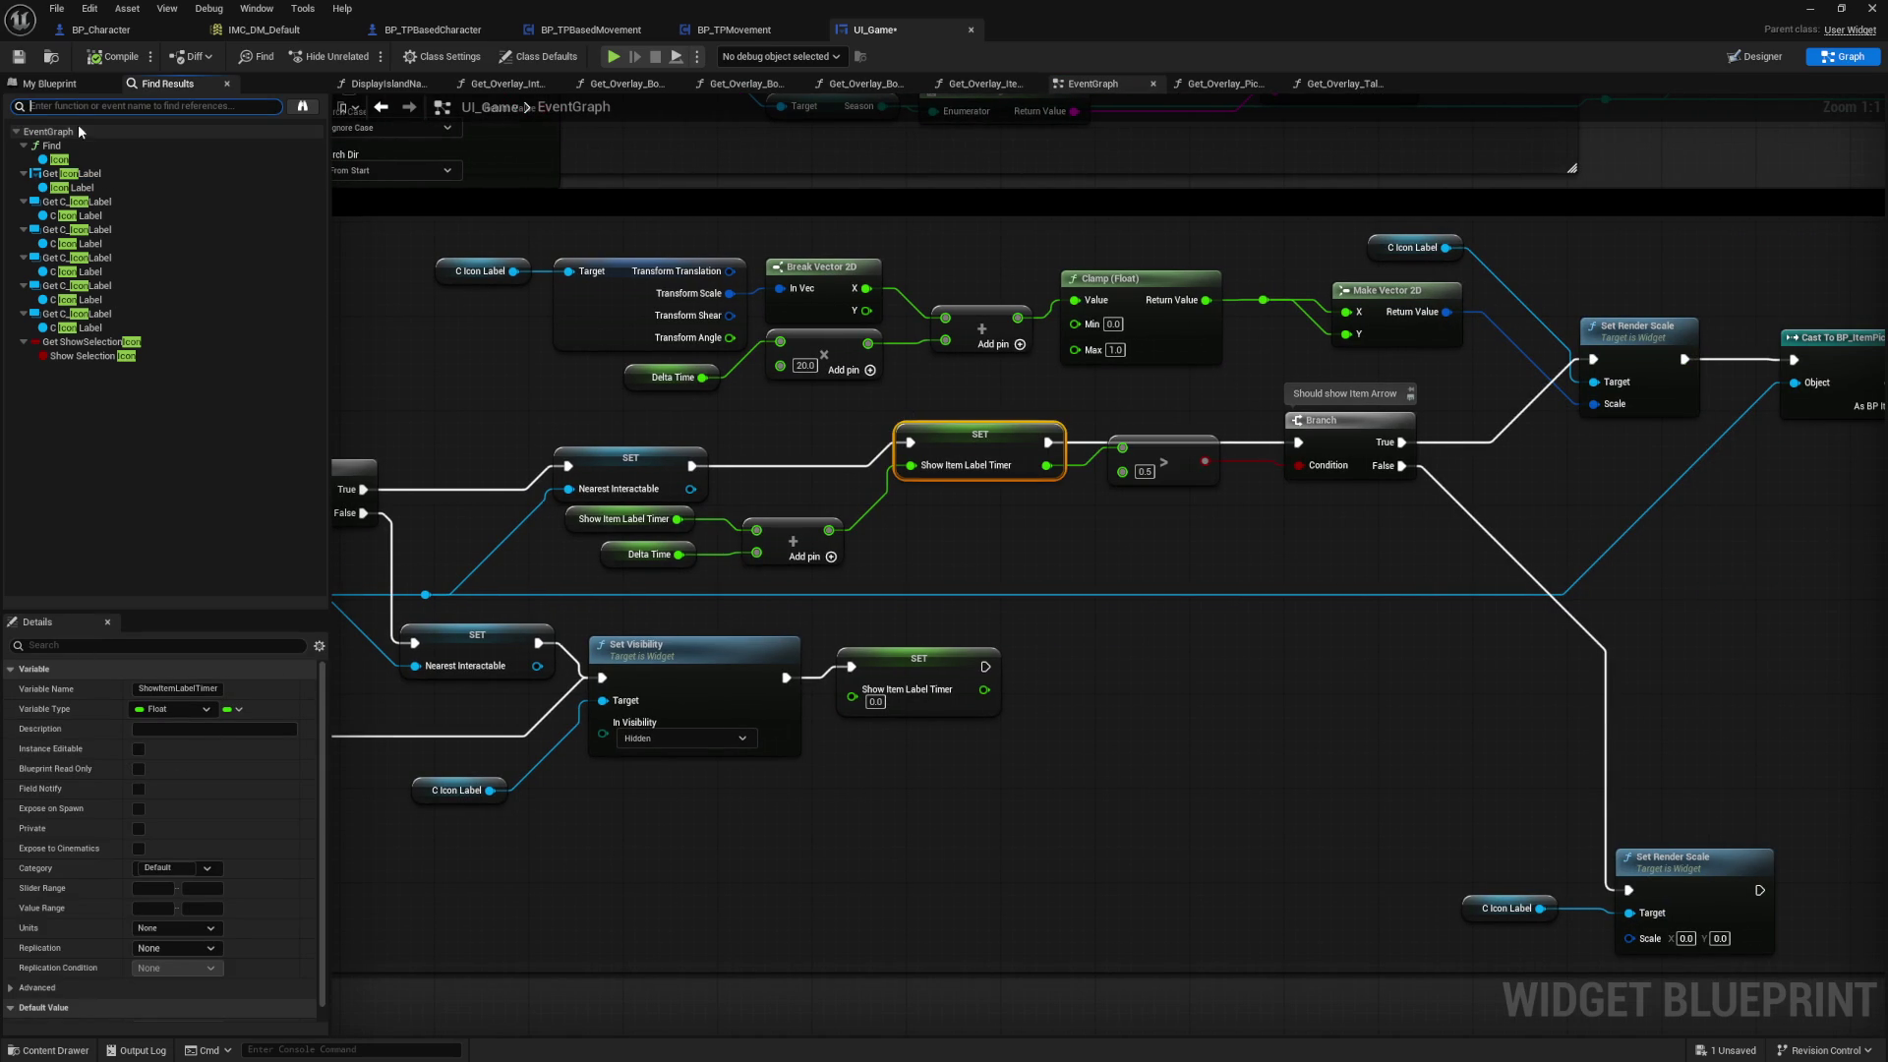
pyautogui.click(47, 83)
pyautogui.scroll(-5, 163, 392)
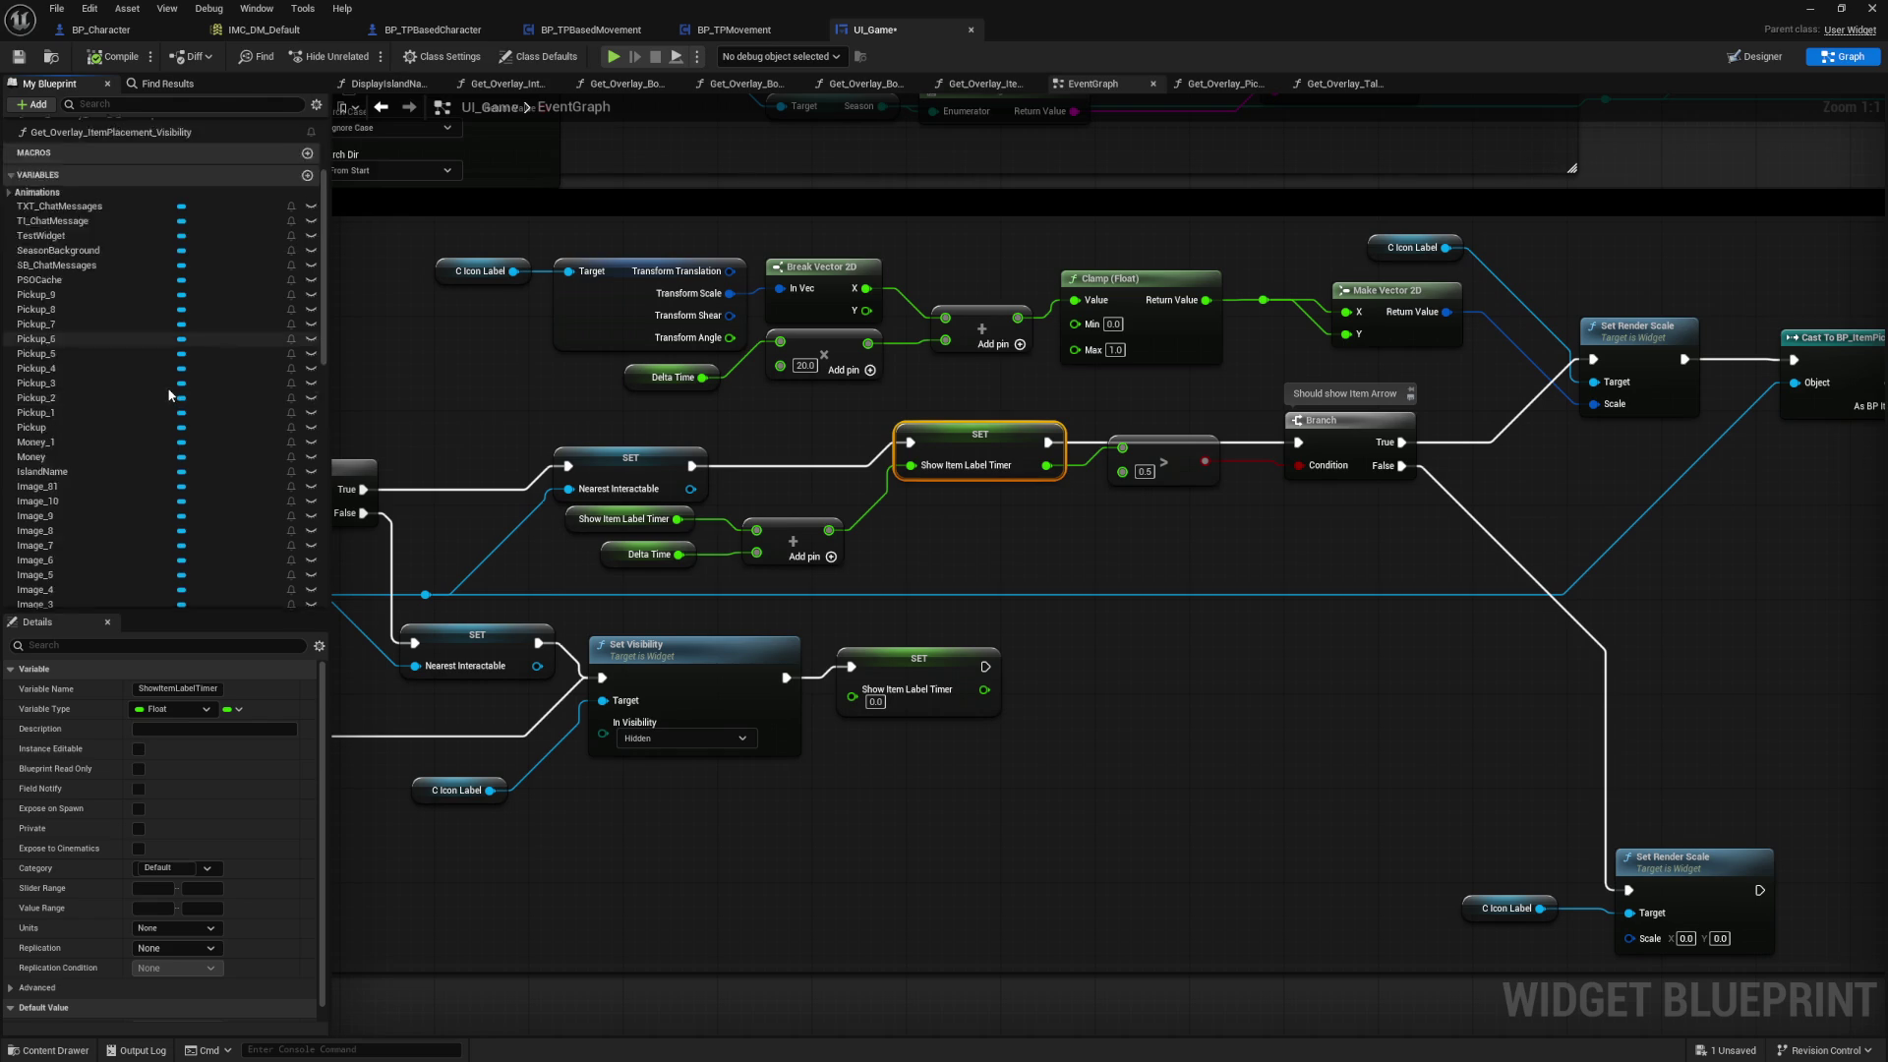
pyautogui.click(128, 431)
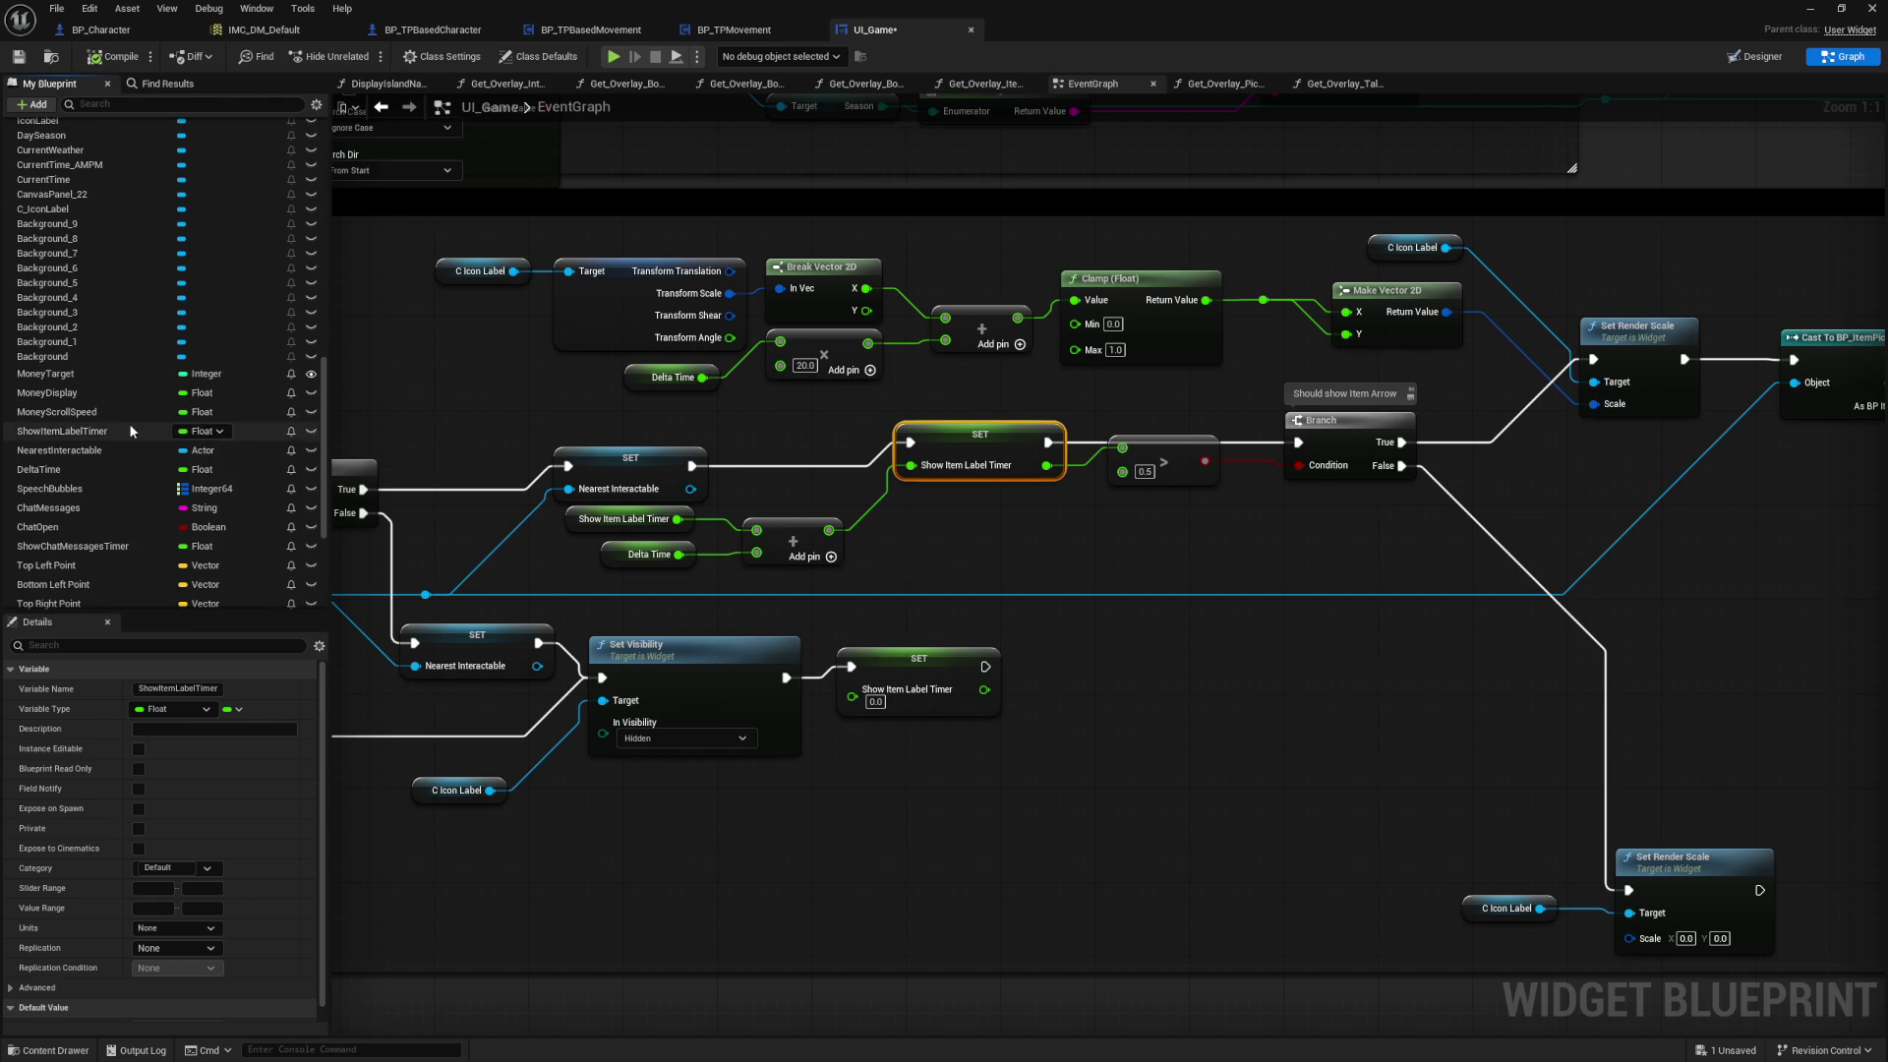
pyautogui.click(312, 431)
pyautogui.moveTo(526, 356); pyautogui.dragTo(701, 376)
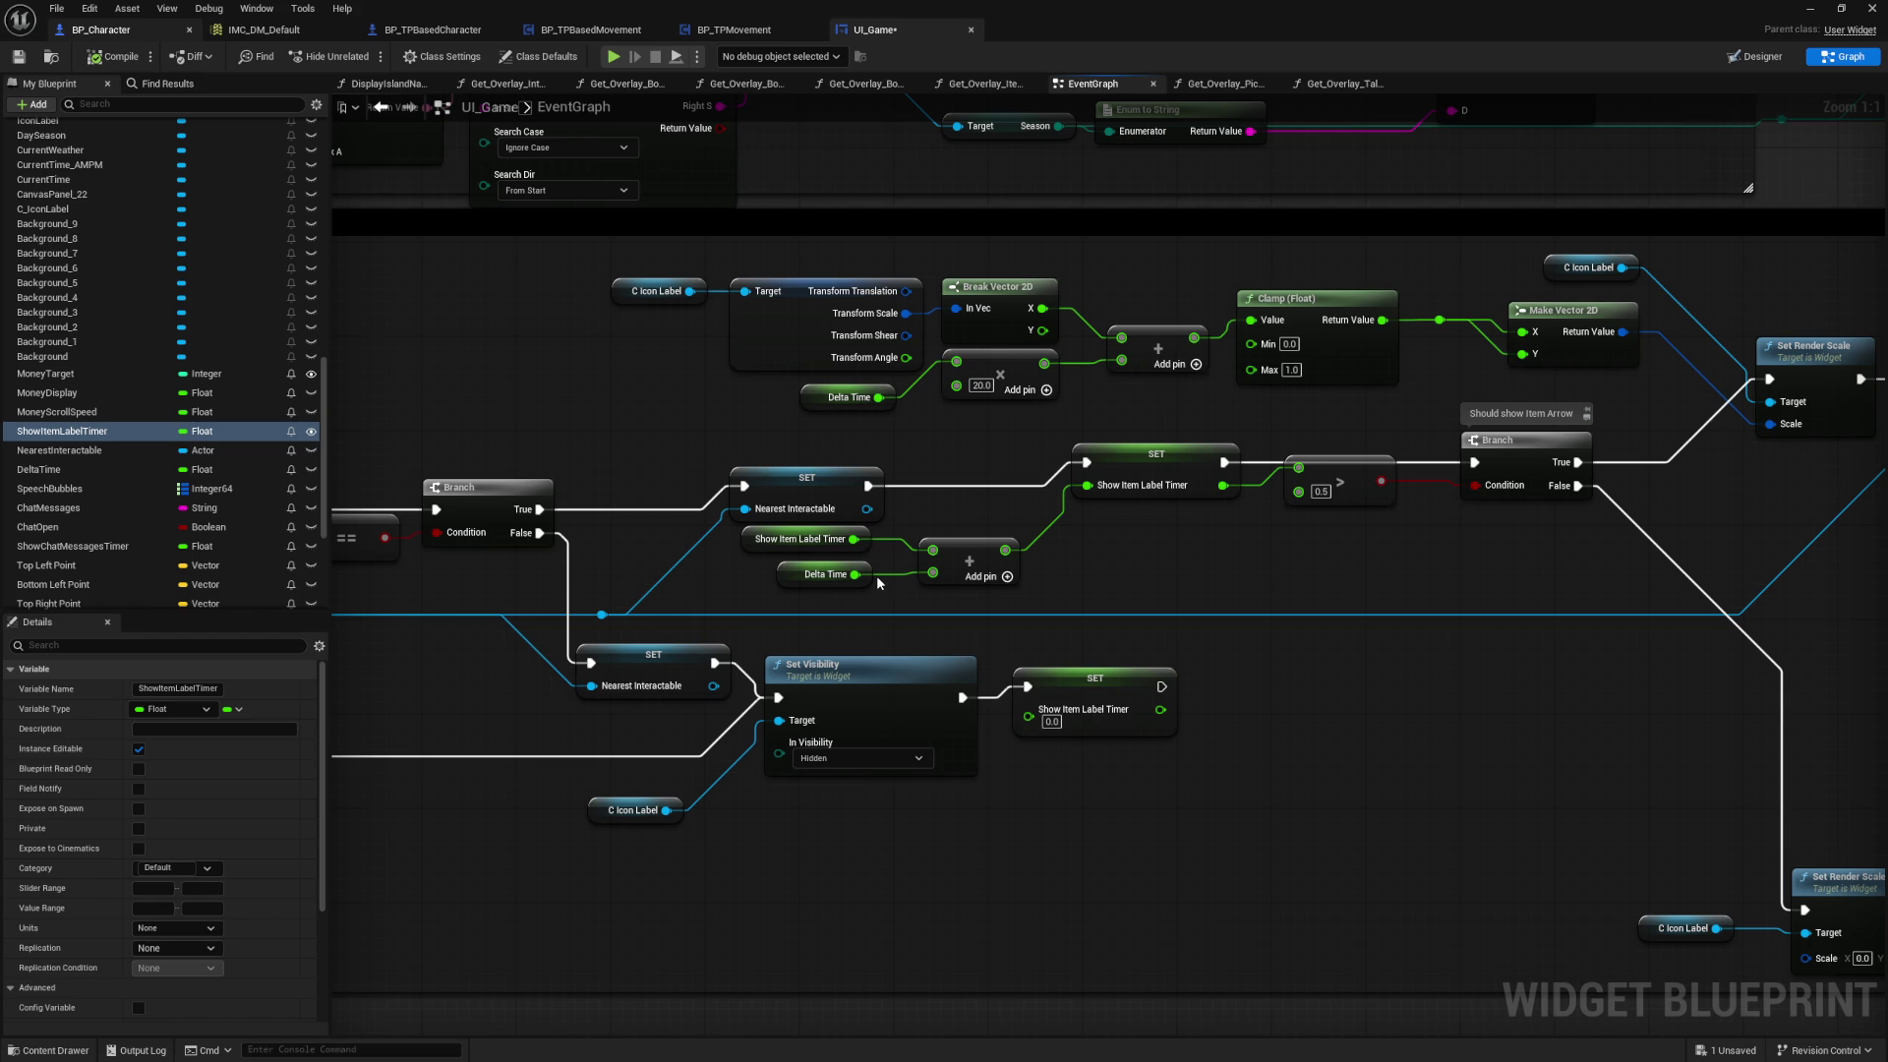
pyautogui.hotkey('ctrl', 'Tab')
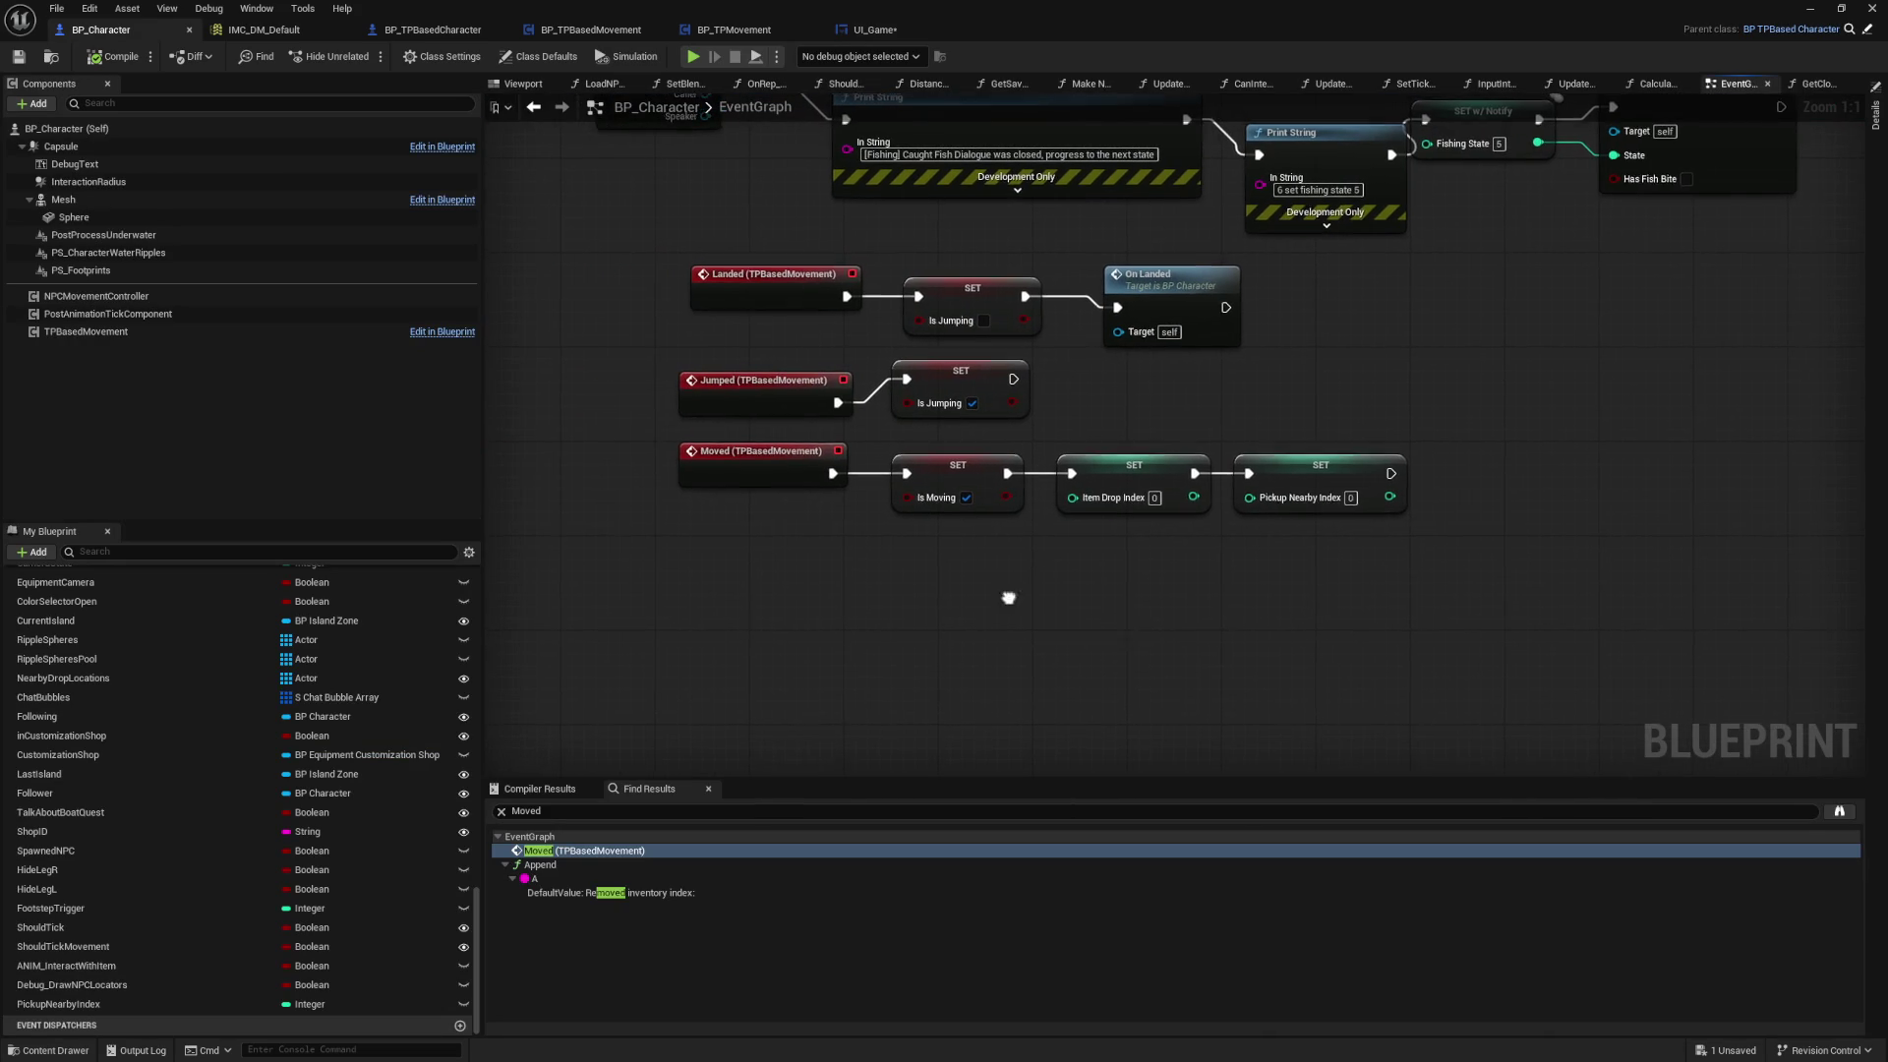
# Step: Search BP_Character for Pickup Nearby references and jump to the Pickup Nearby Index node
pyautogui.hotkey('ctrl', 'f')
pyautogui.write('Pickup Nearby')
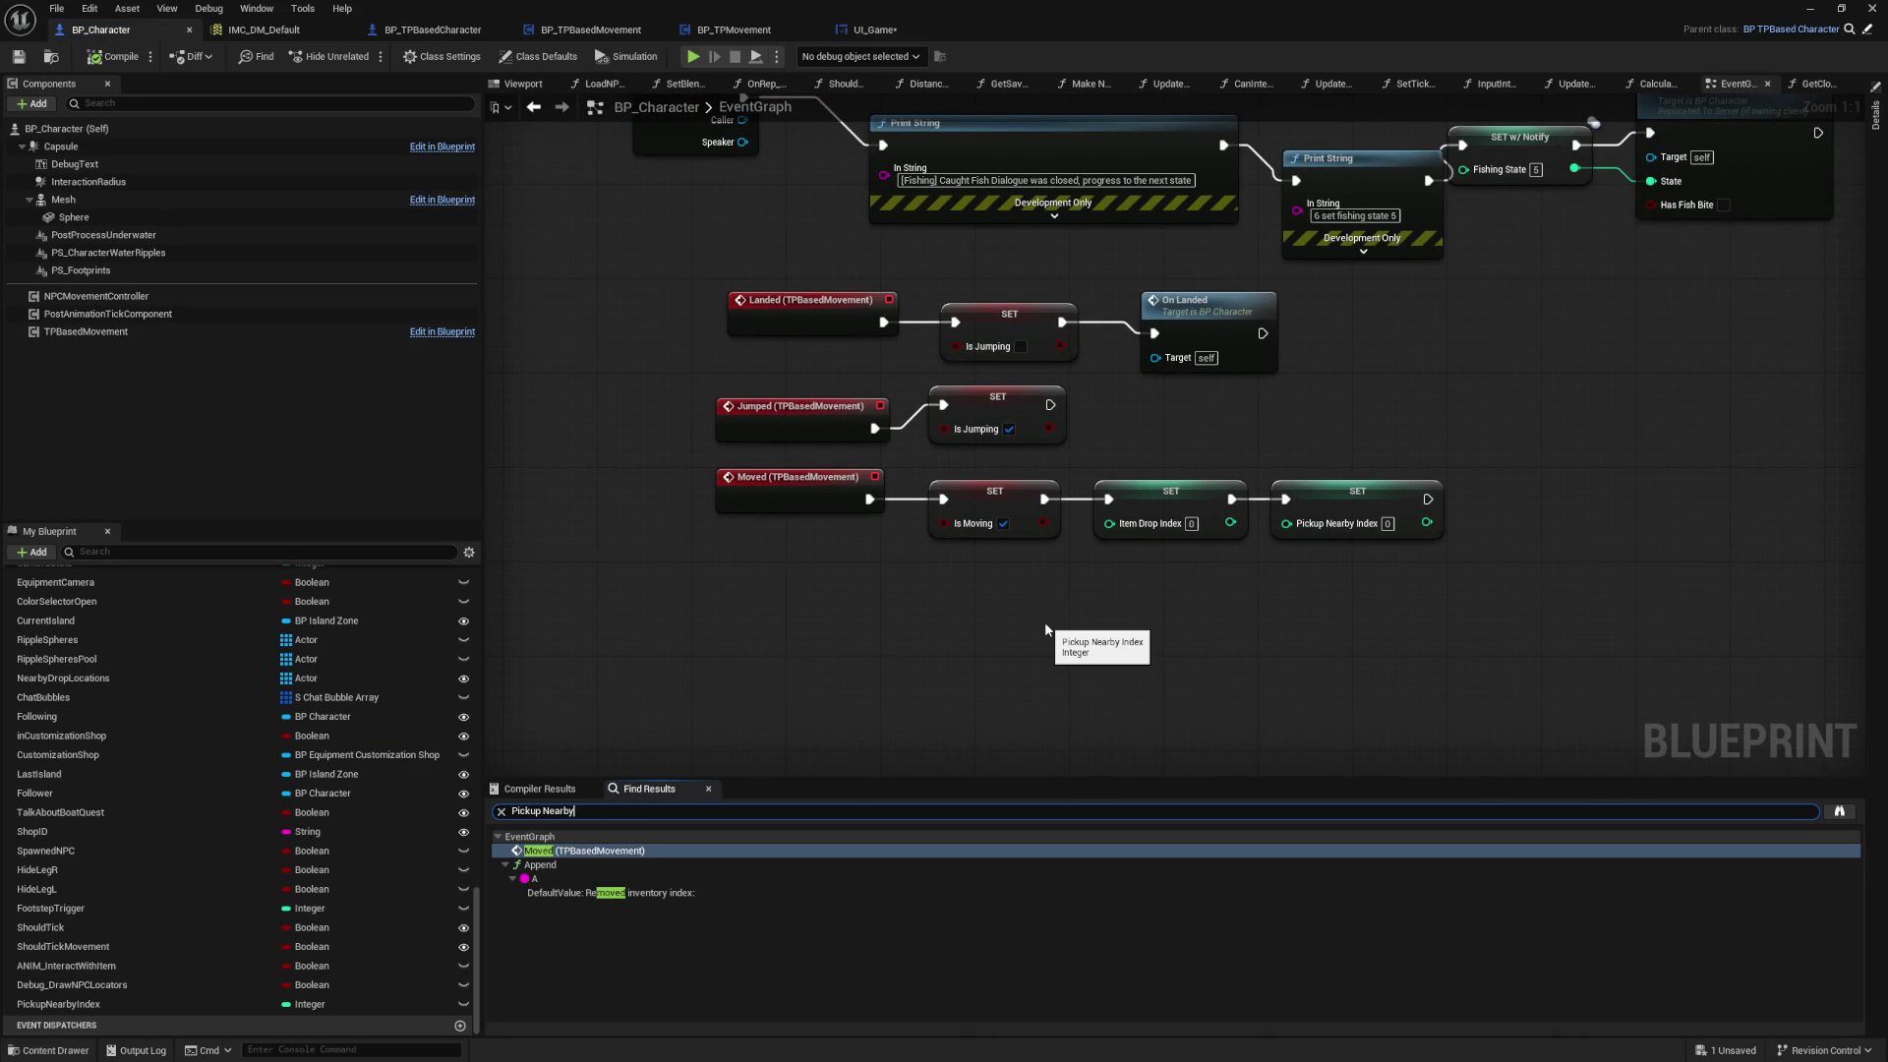
pyautogui.press('Return')
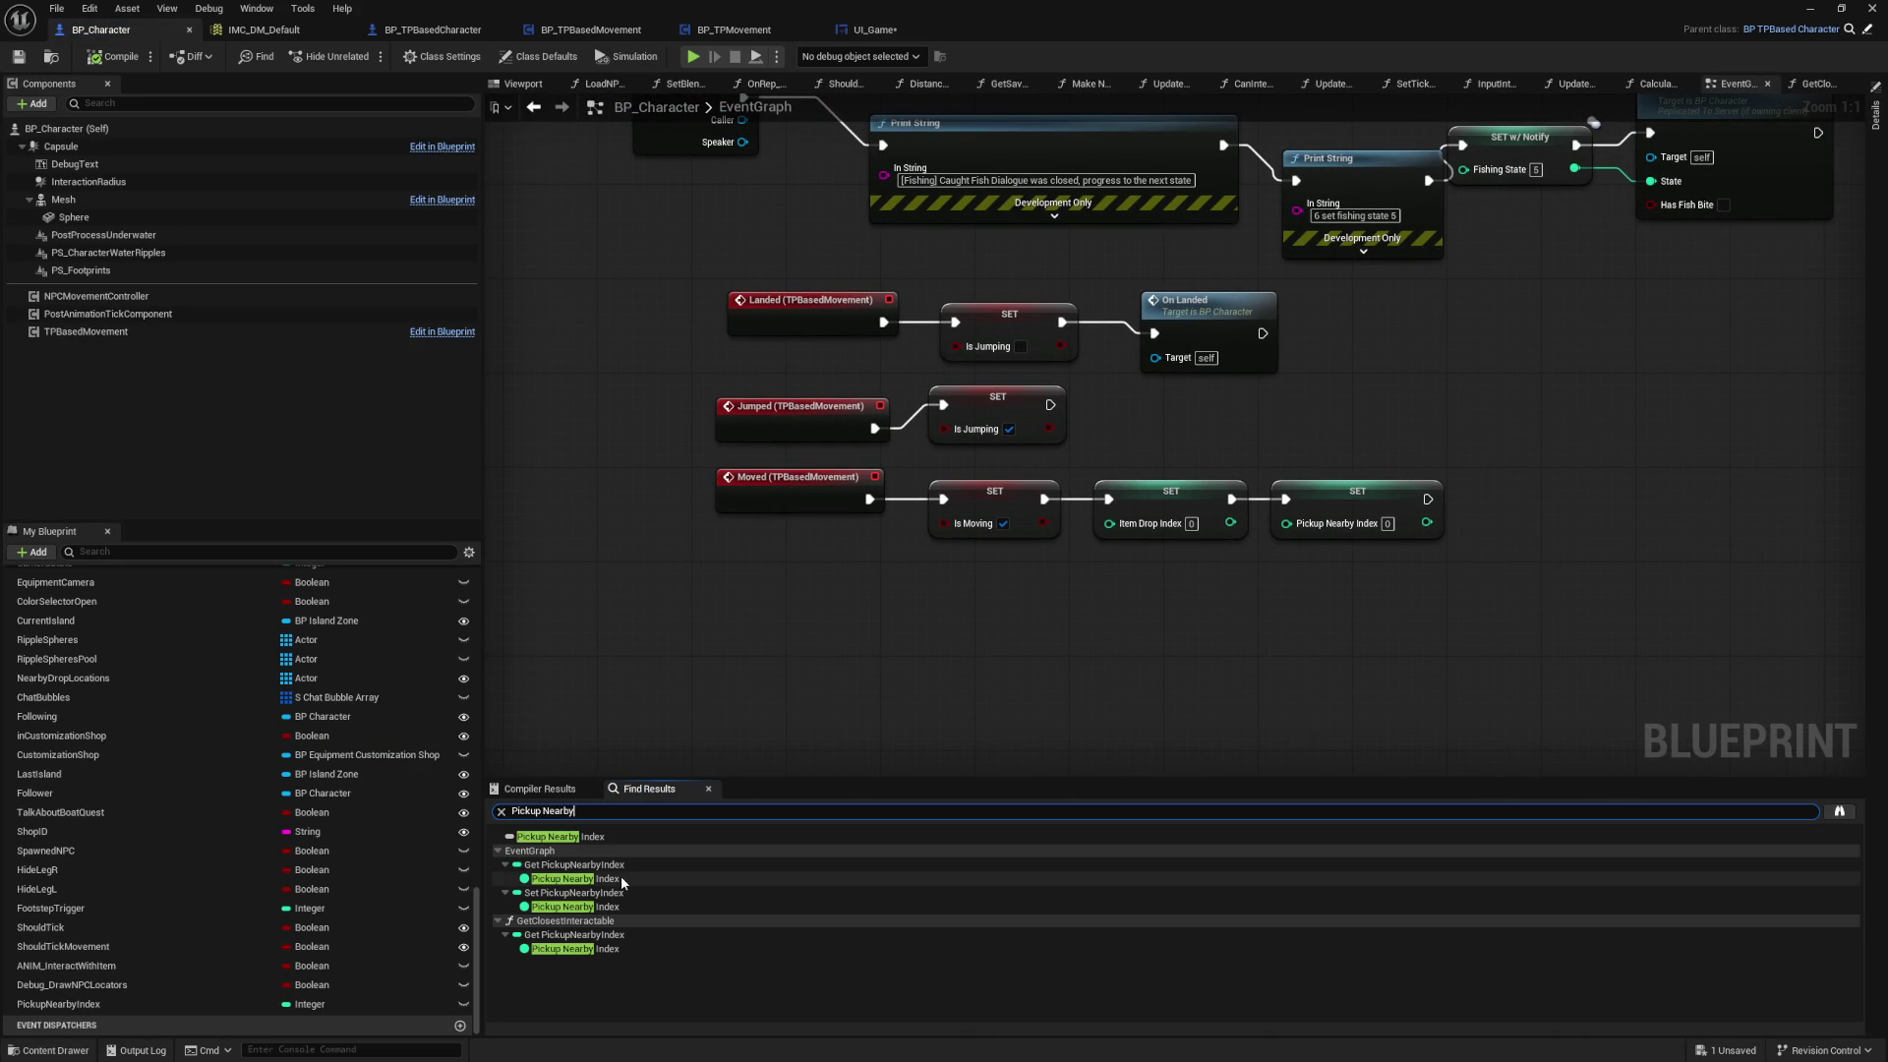
pyautogui.click(622, 878)
pyautogui.click(621, 878)
# Step: Move the Spawn Falling Star node slightly lower to clear space beneath Pickup Nearby Index
pyautogui.moveTo(1244, 481)
pyautogui.mouseDown()
pyautogui.moveTo(841, 481)
pyautogui.moveTo(849, 592)
pyautogui.moveTo(753, 600)
pyautogui.mouseUp()
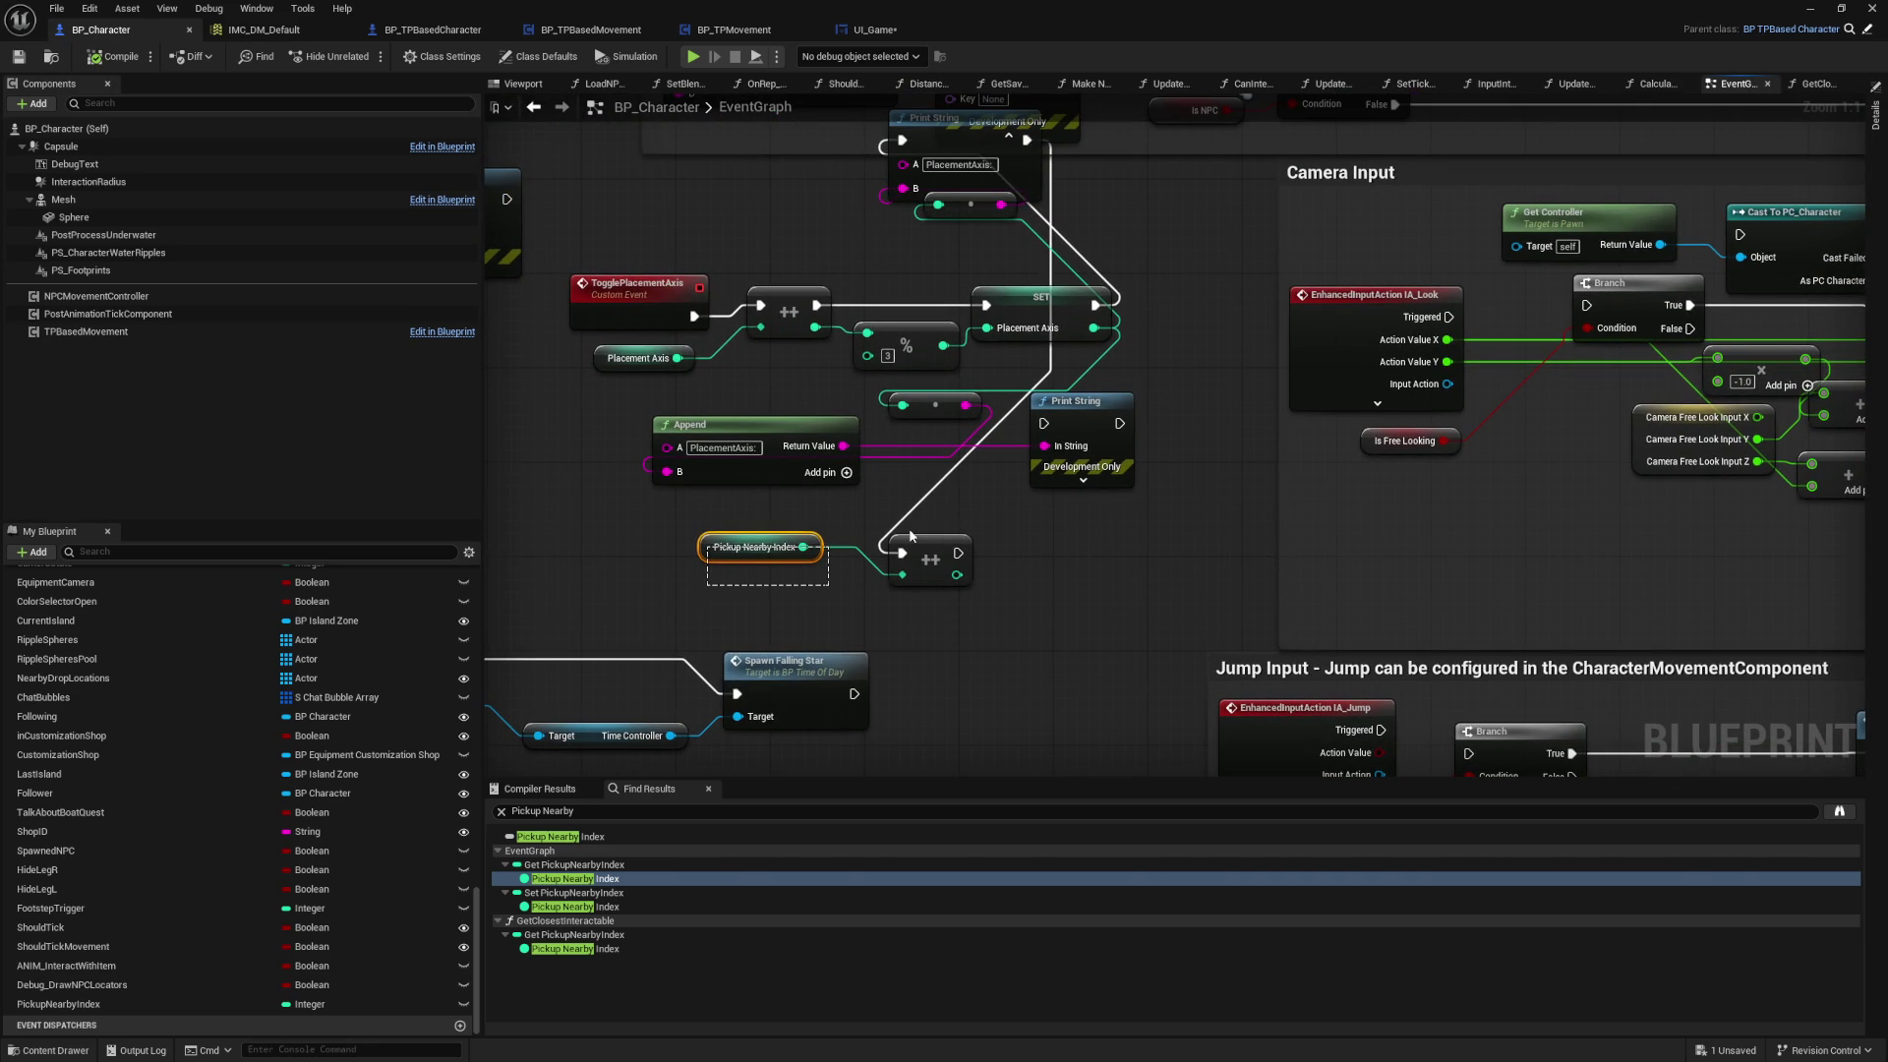
pyautogui.moveTo(734, 597); pyautogui.dragTo(758, 524)
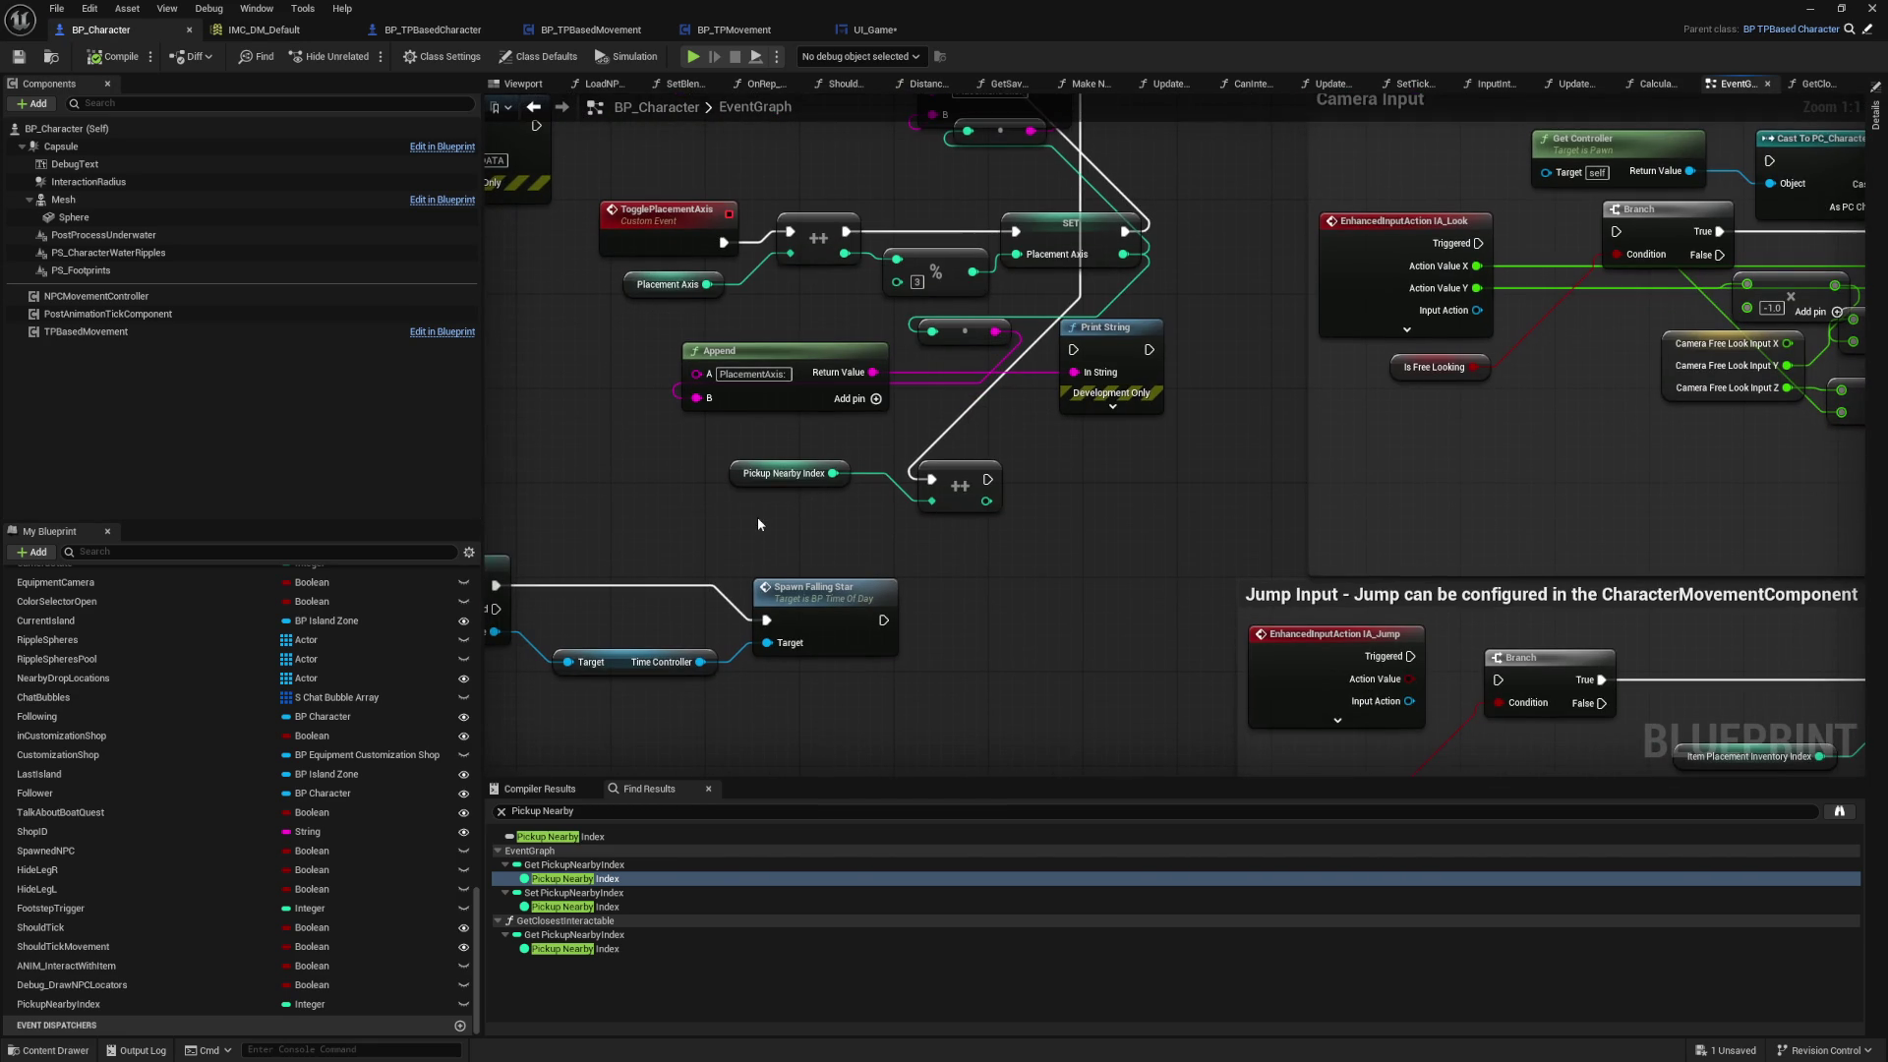
pyautogui.moveTo(793, 588); pyautogui.dragTo(781, 658)
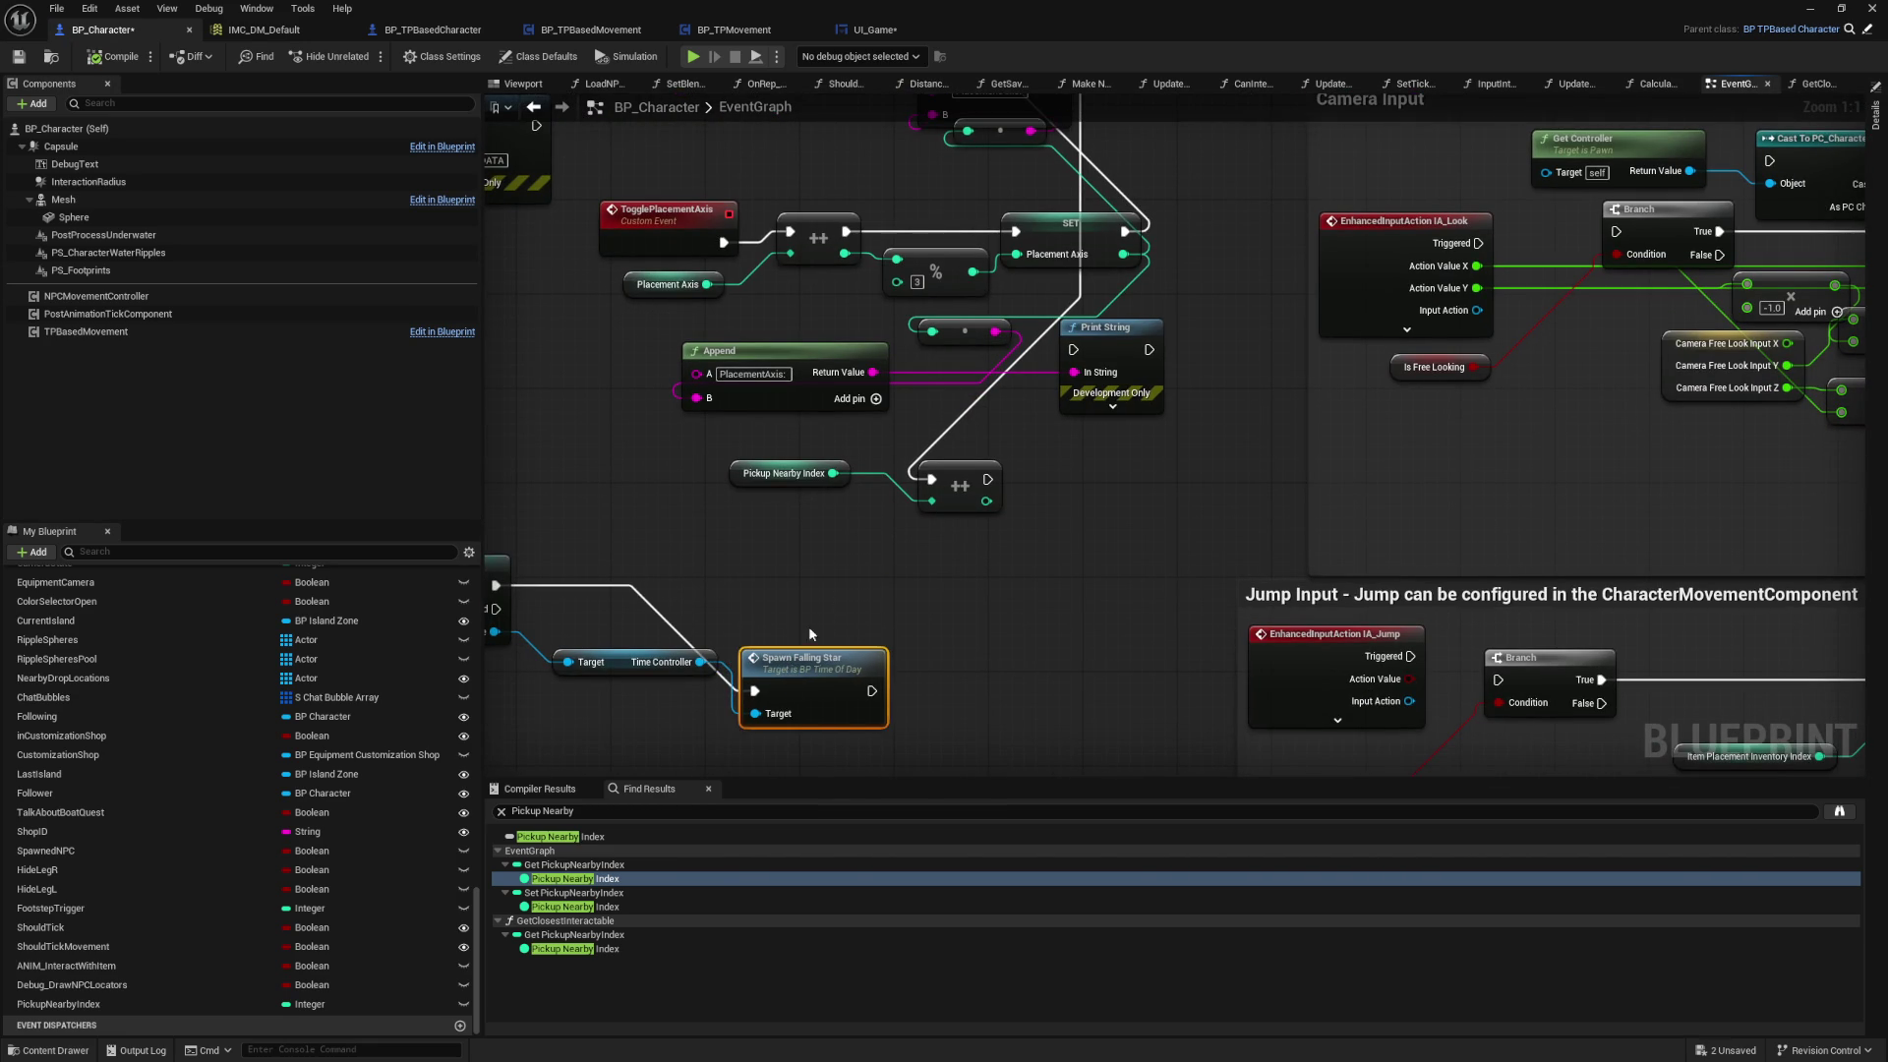
pyautogui.click(810, 633)
pyautogui.rightClick(777, 608)
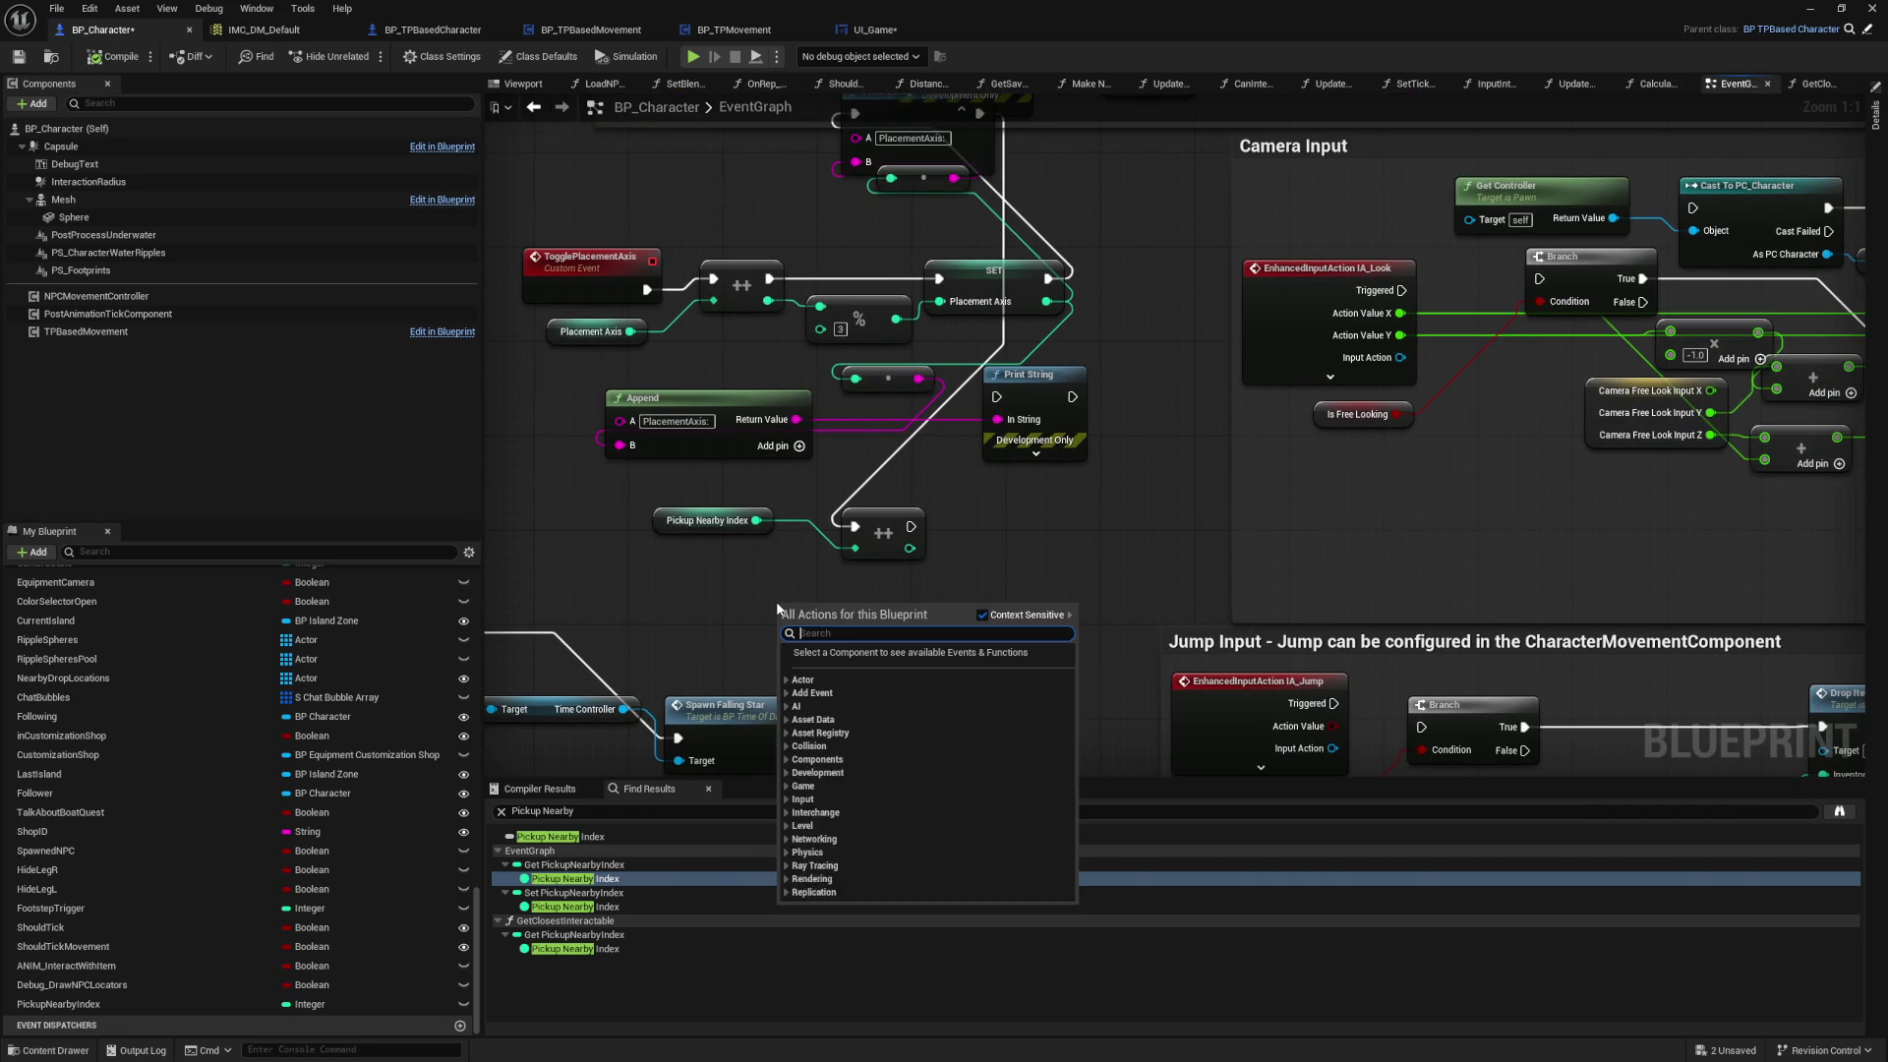
# Step: Add a Get Controller node to the BP_Character graph
pyautogui.write('game game')
pyautogui.press('Down')
pyautogui.press('Down')
pyautogui.press('Down')
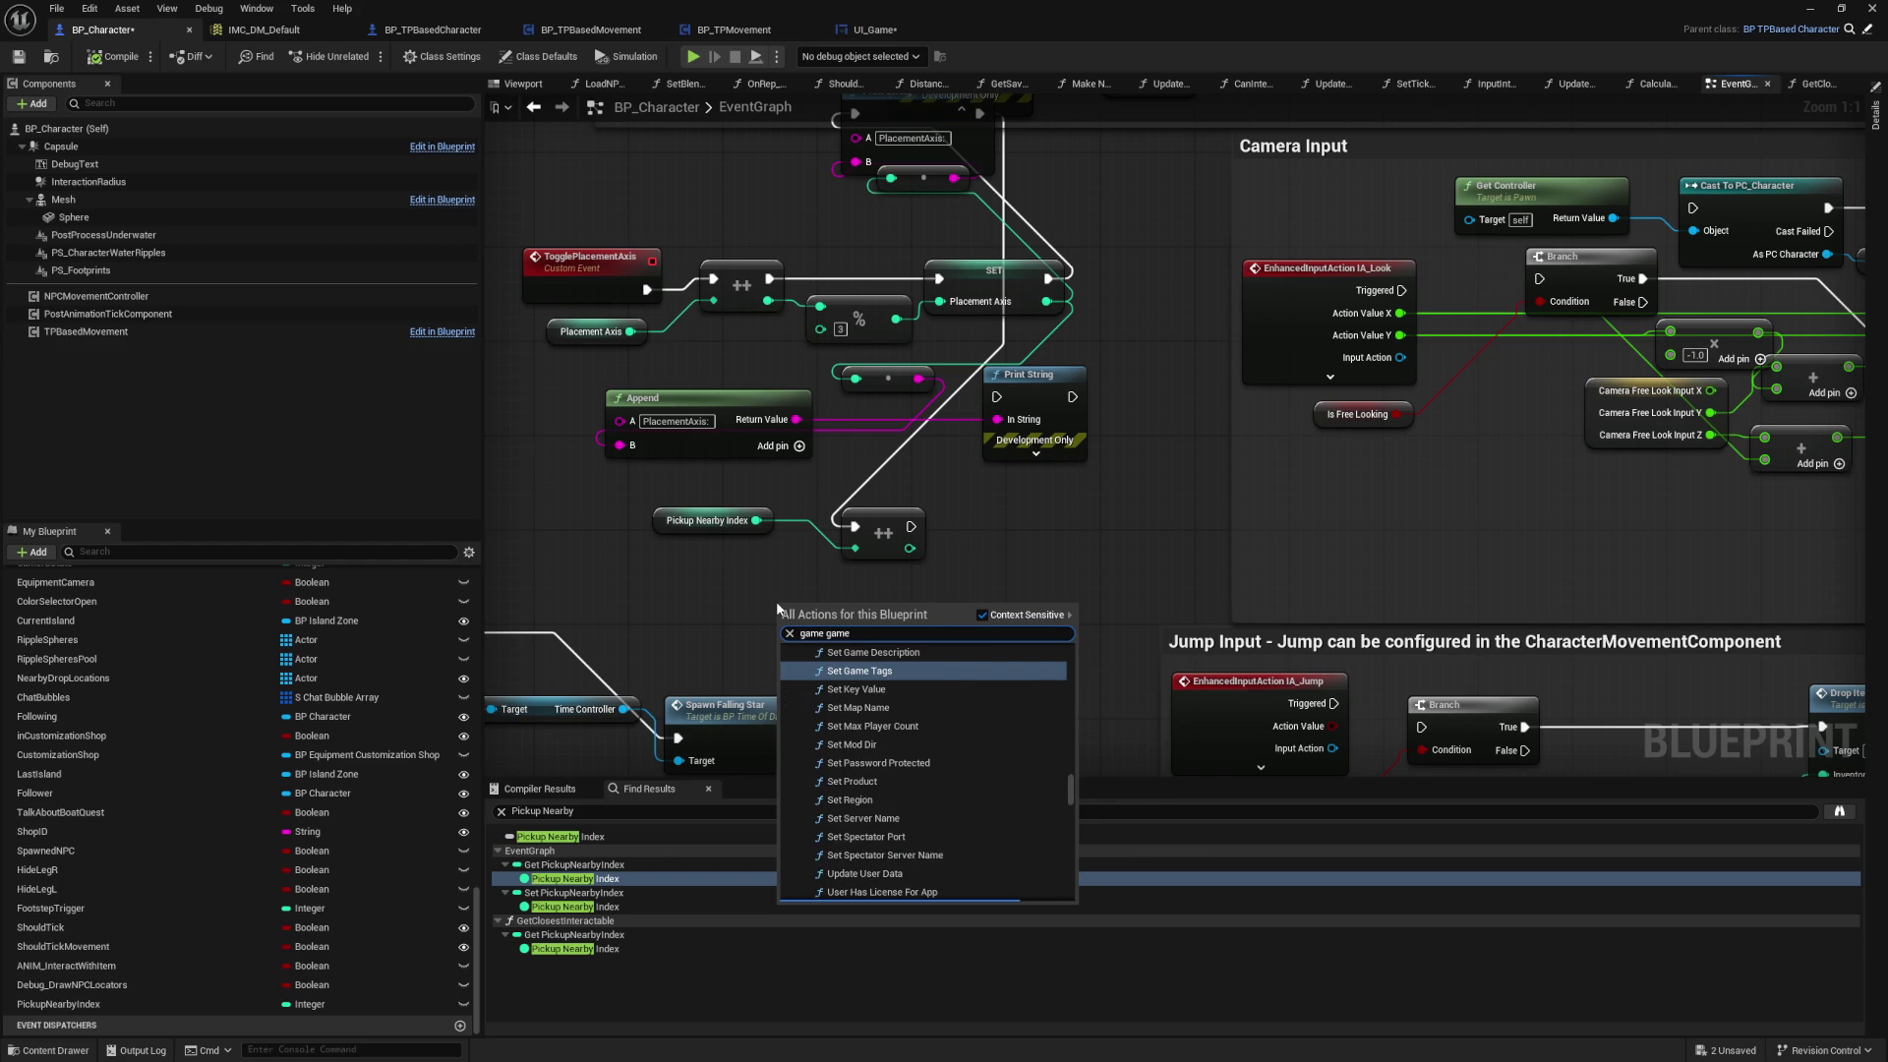
pyautogui.press('BackSpace')
pyautogui.write('get pc')
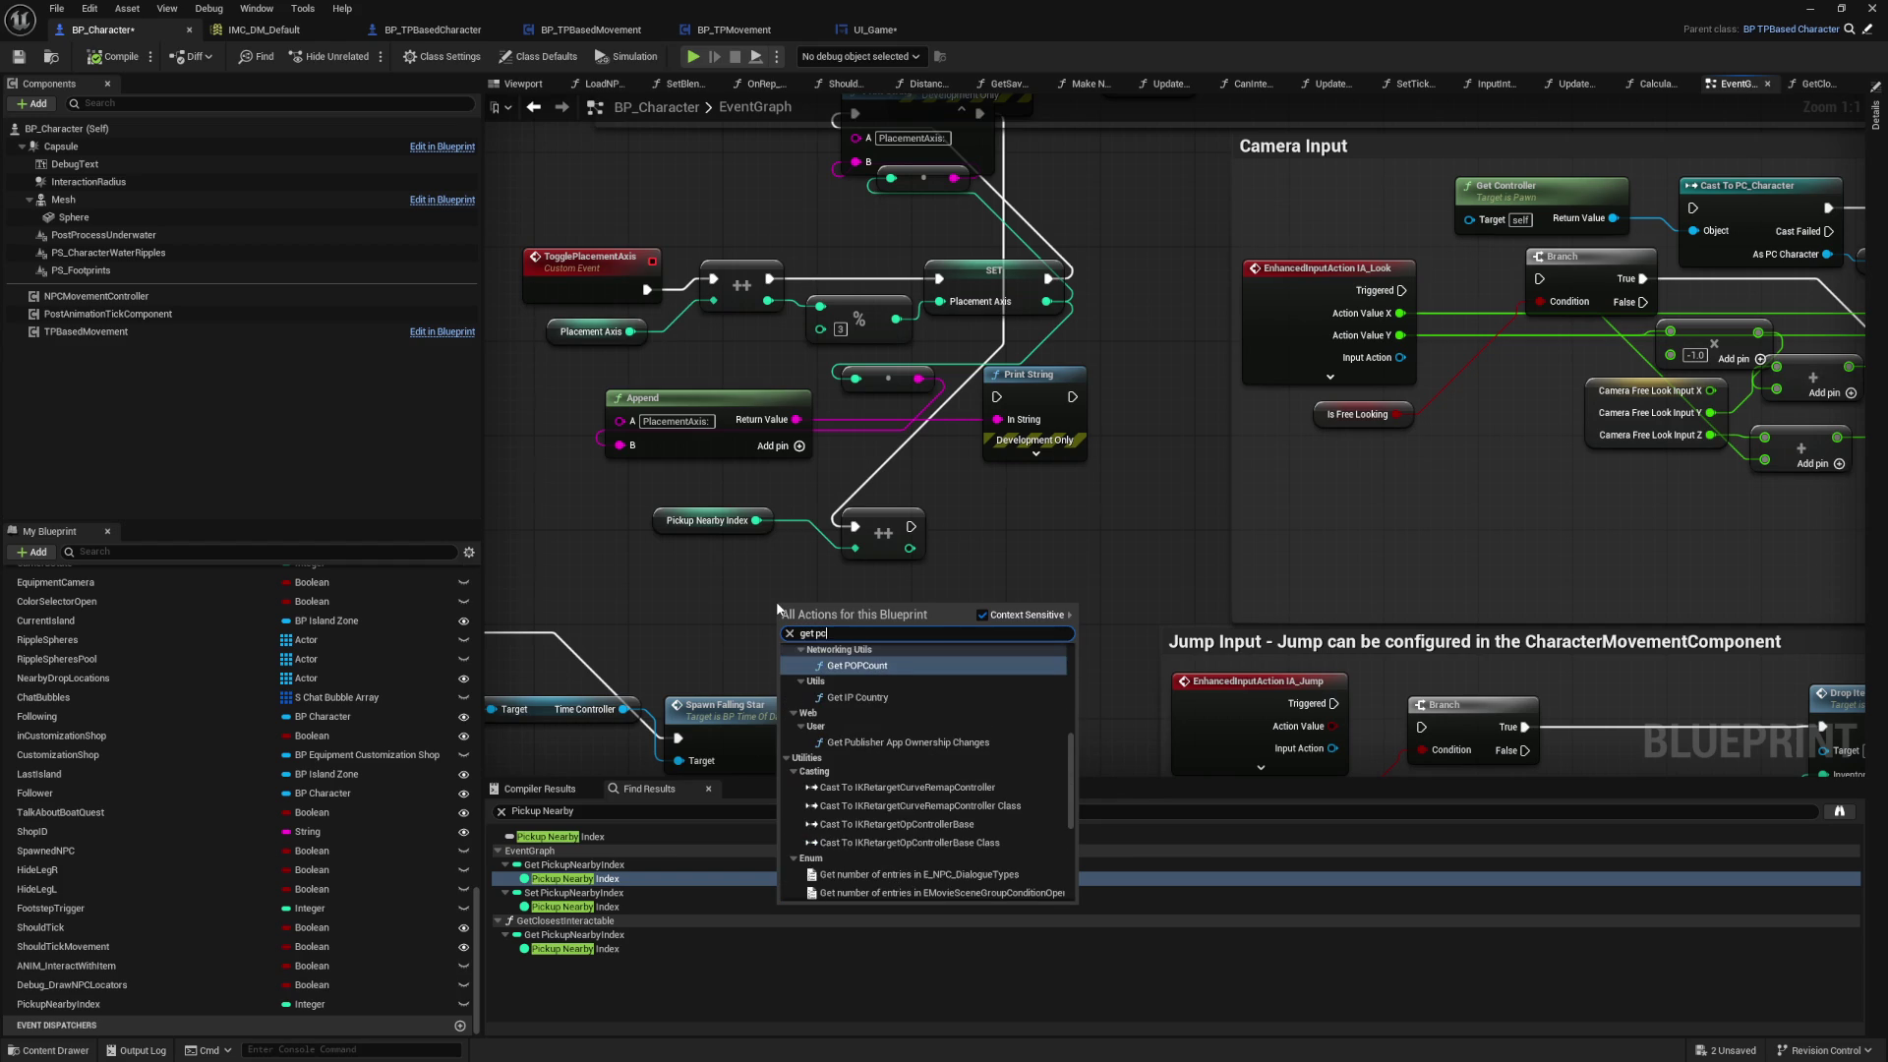
pyautogui.write('get contorl')
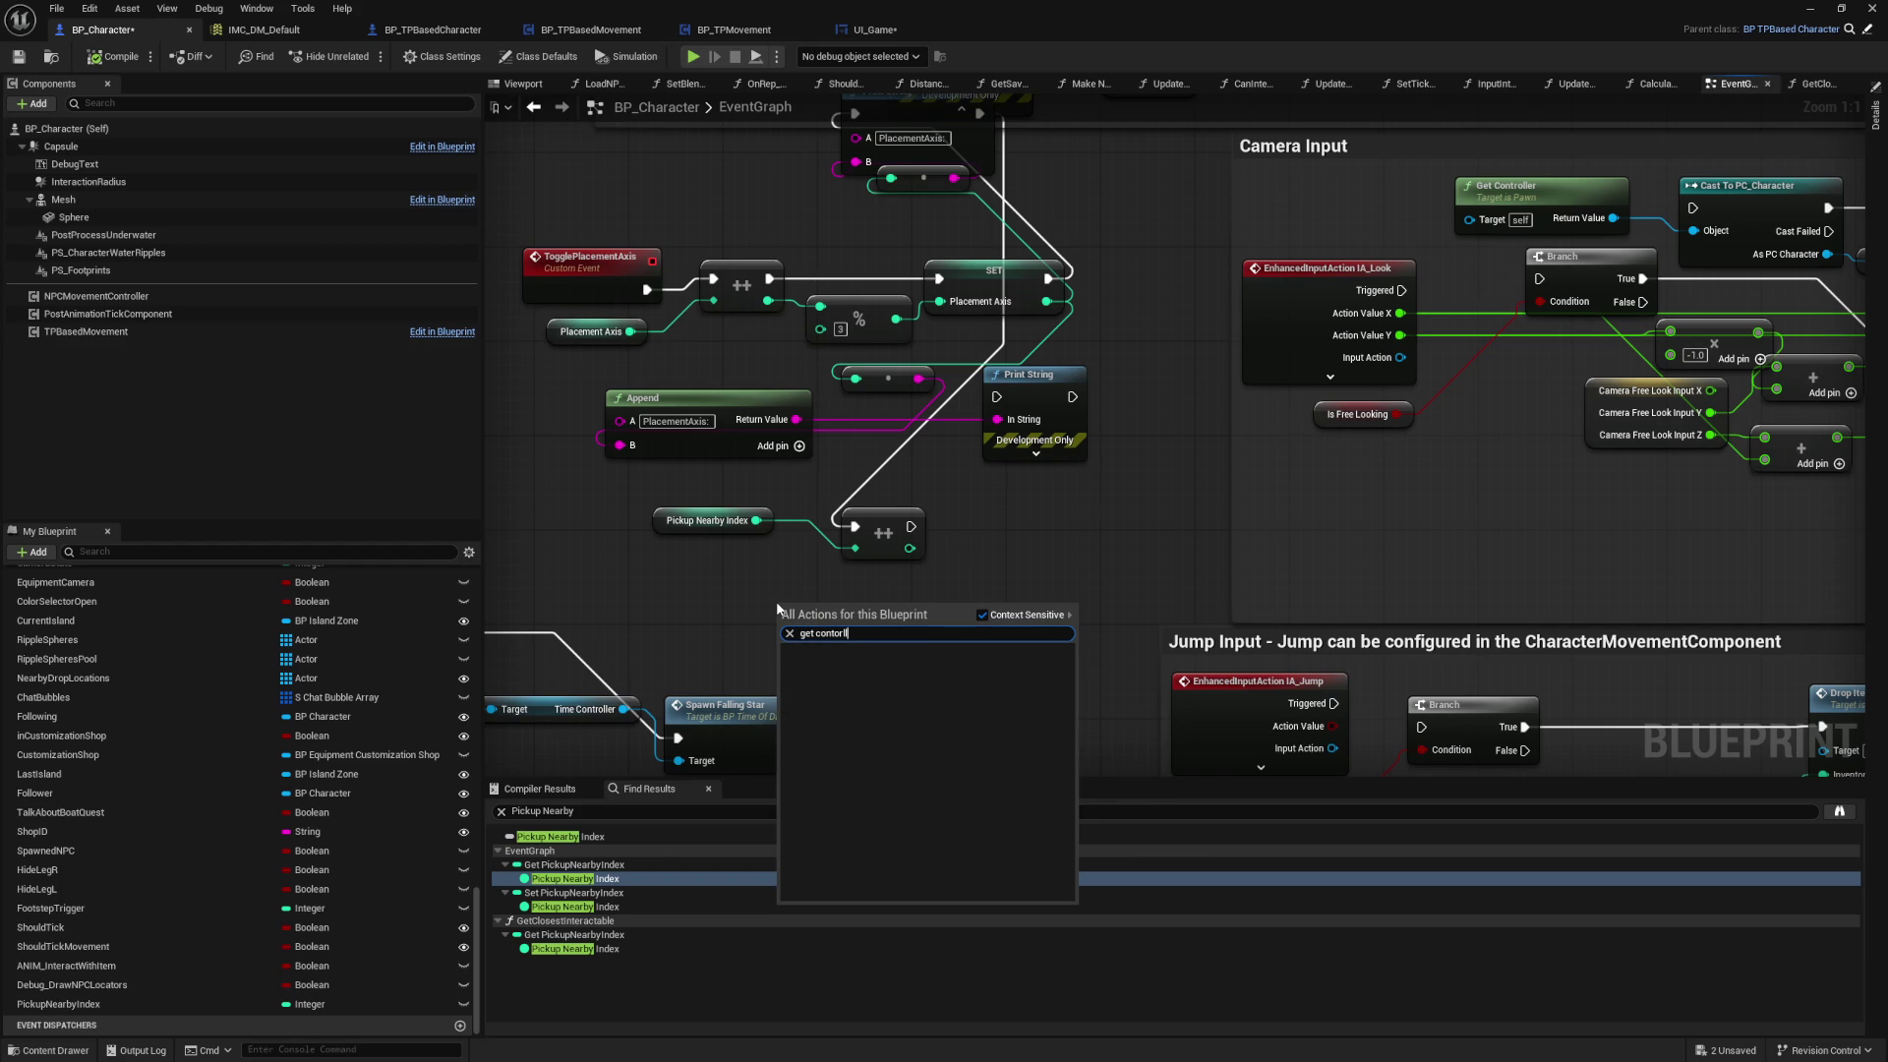
pyautogui.write('get controll')
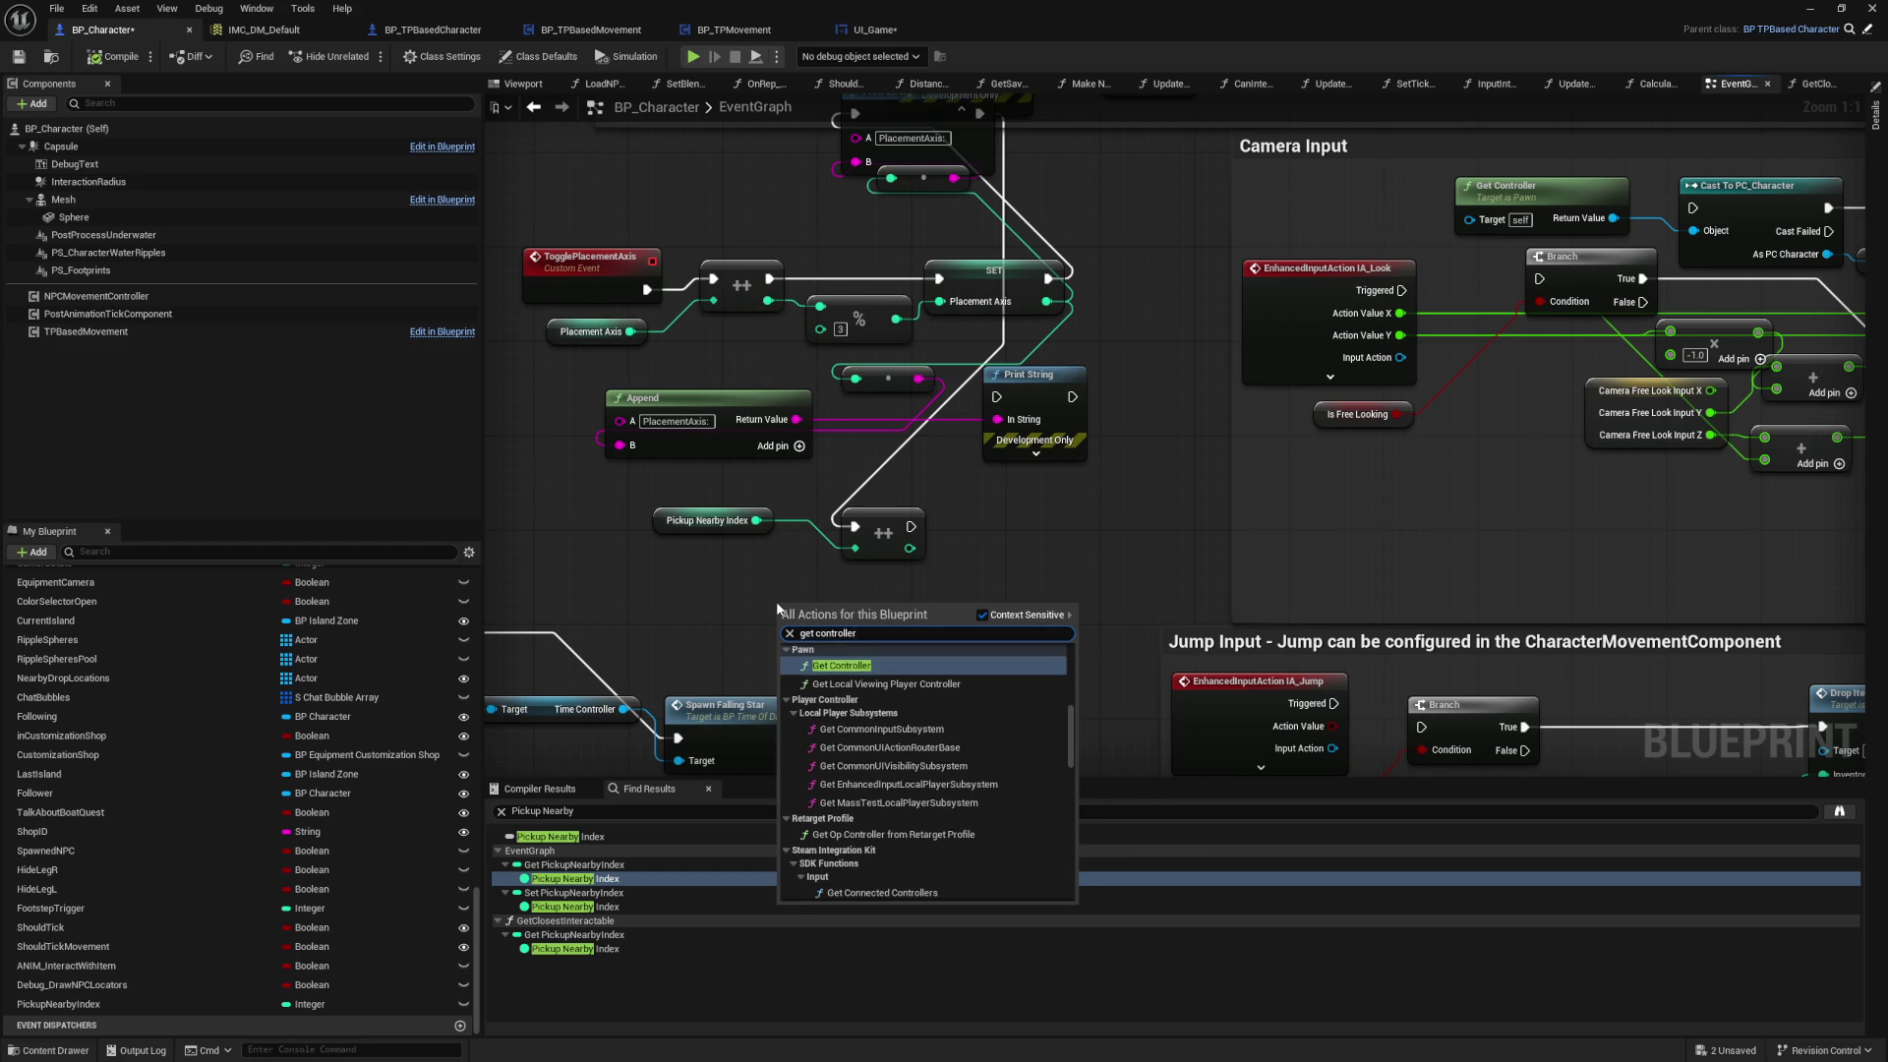
pyautogui.press('Return')
pyautogui.moveTo(839, 637)
pyautogui.mouseDown()
pyautogui.moveTo(701, 594)
pyautogui.moveTo(876, 610)
pyautogui.mouseUp()
# Step: Cast the Get Controller output to PC_Character
pyautogui.write('cast to bp_Ch')
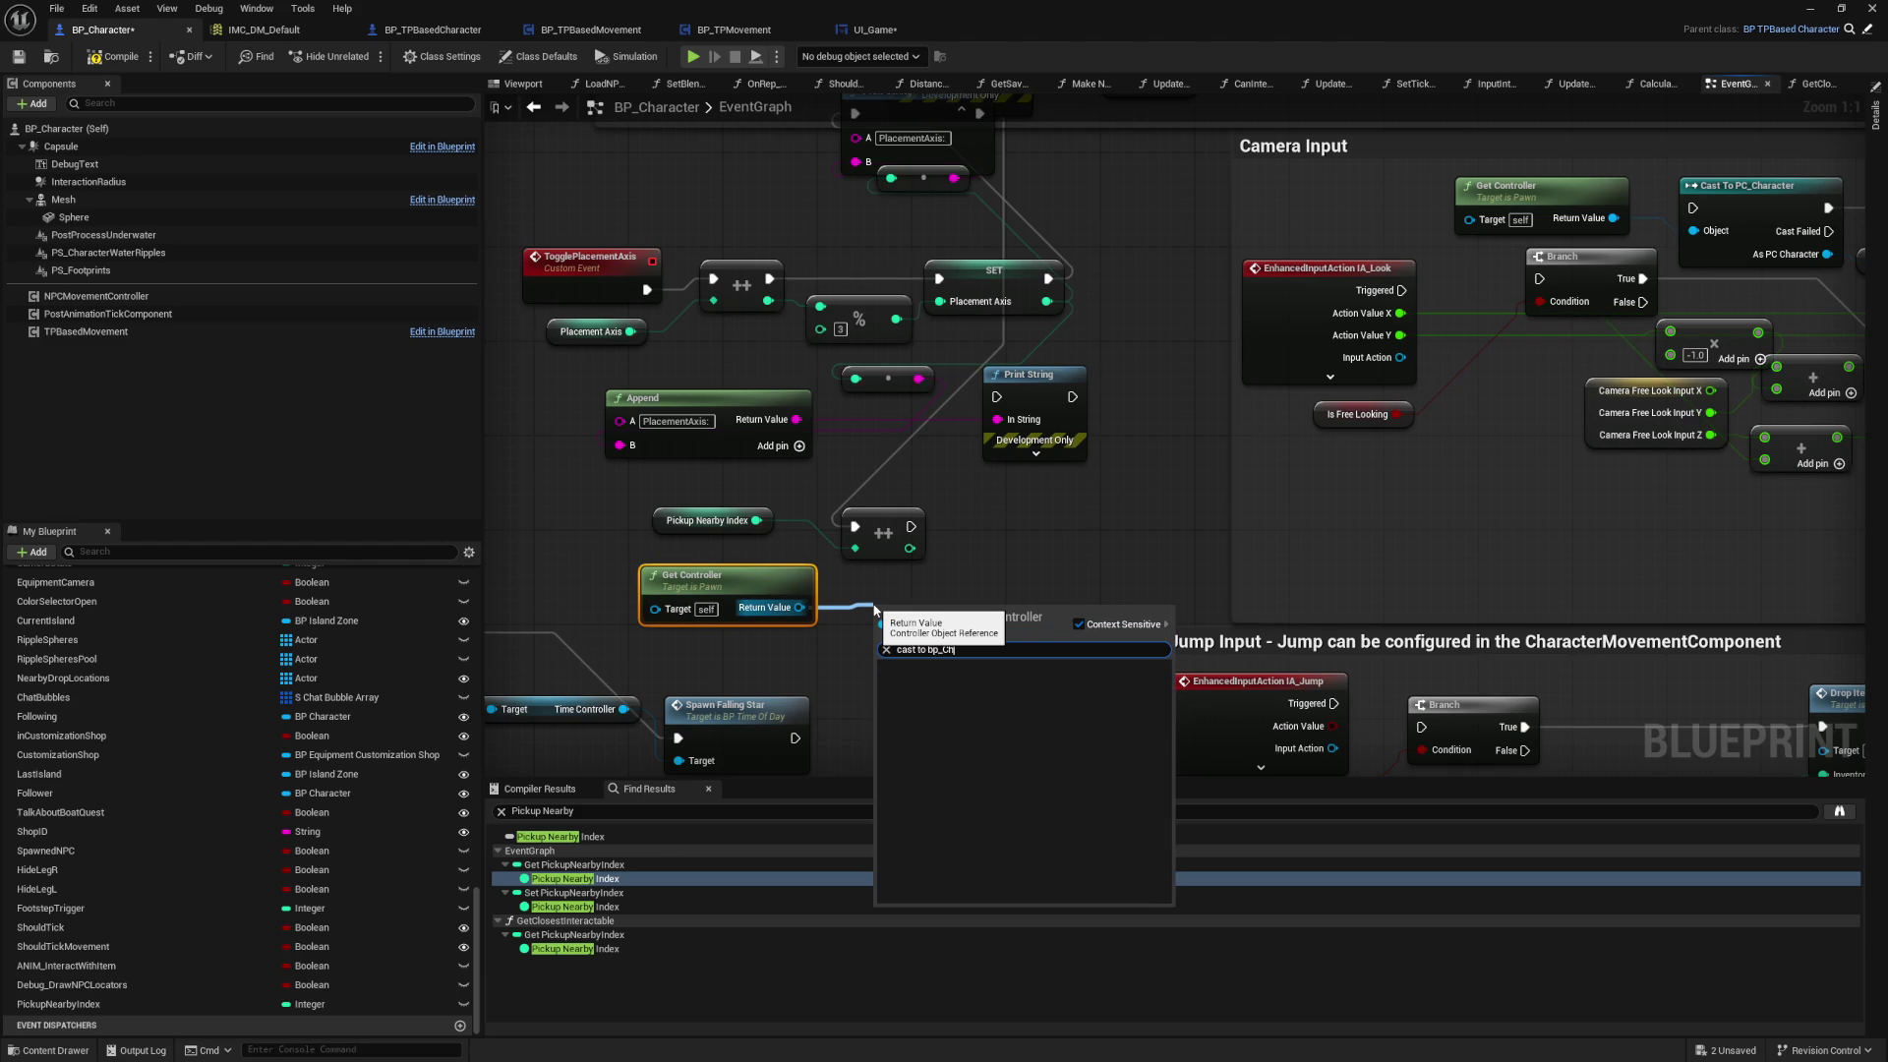
pyautogui.press('BackSpace')
pyautogui.press('BackSpace')
pyautogui.press('BackSpace')
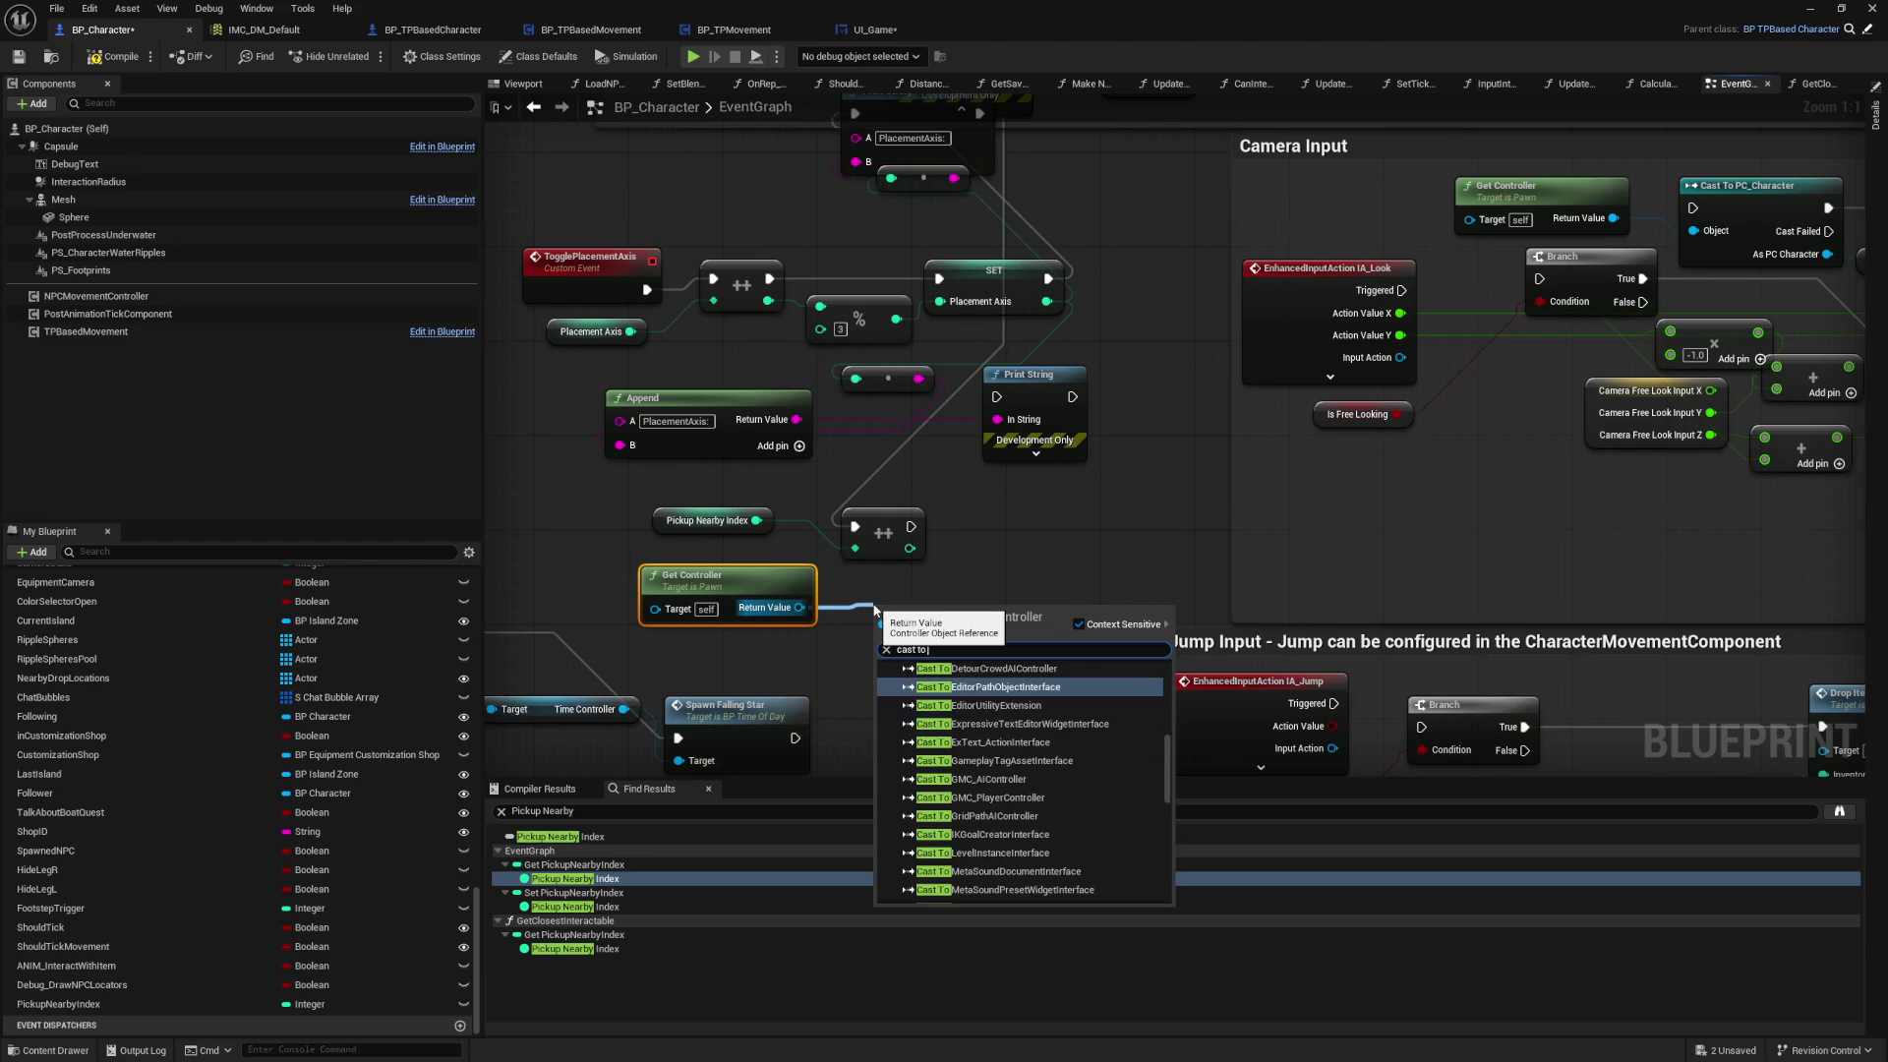
pyautogui.write('PC_')
pyautogui.press('Up')
pyautogui.press('Return')
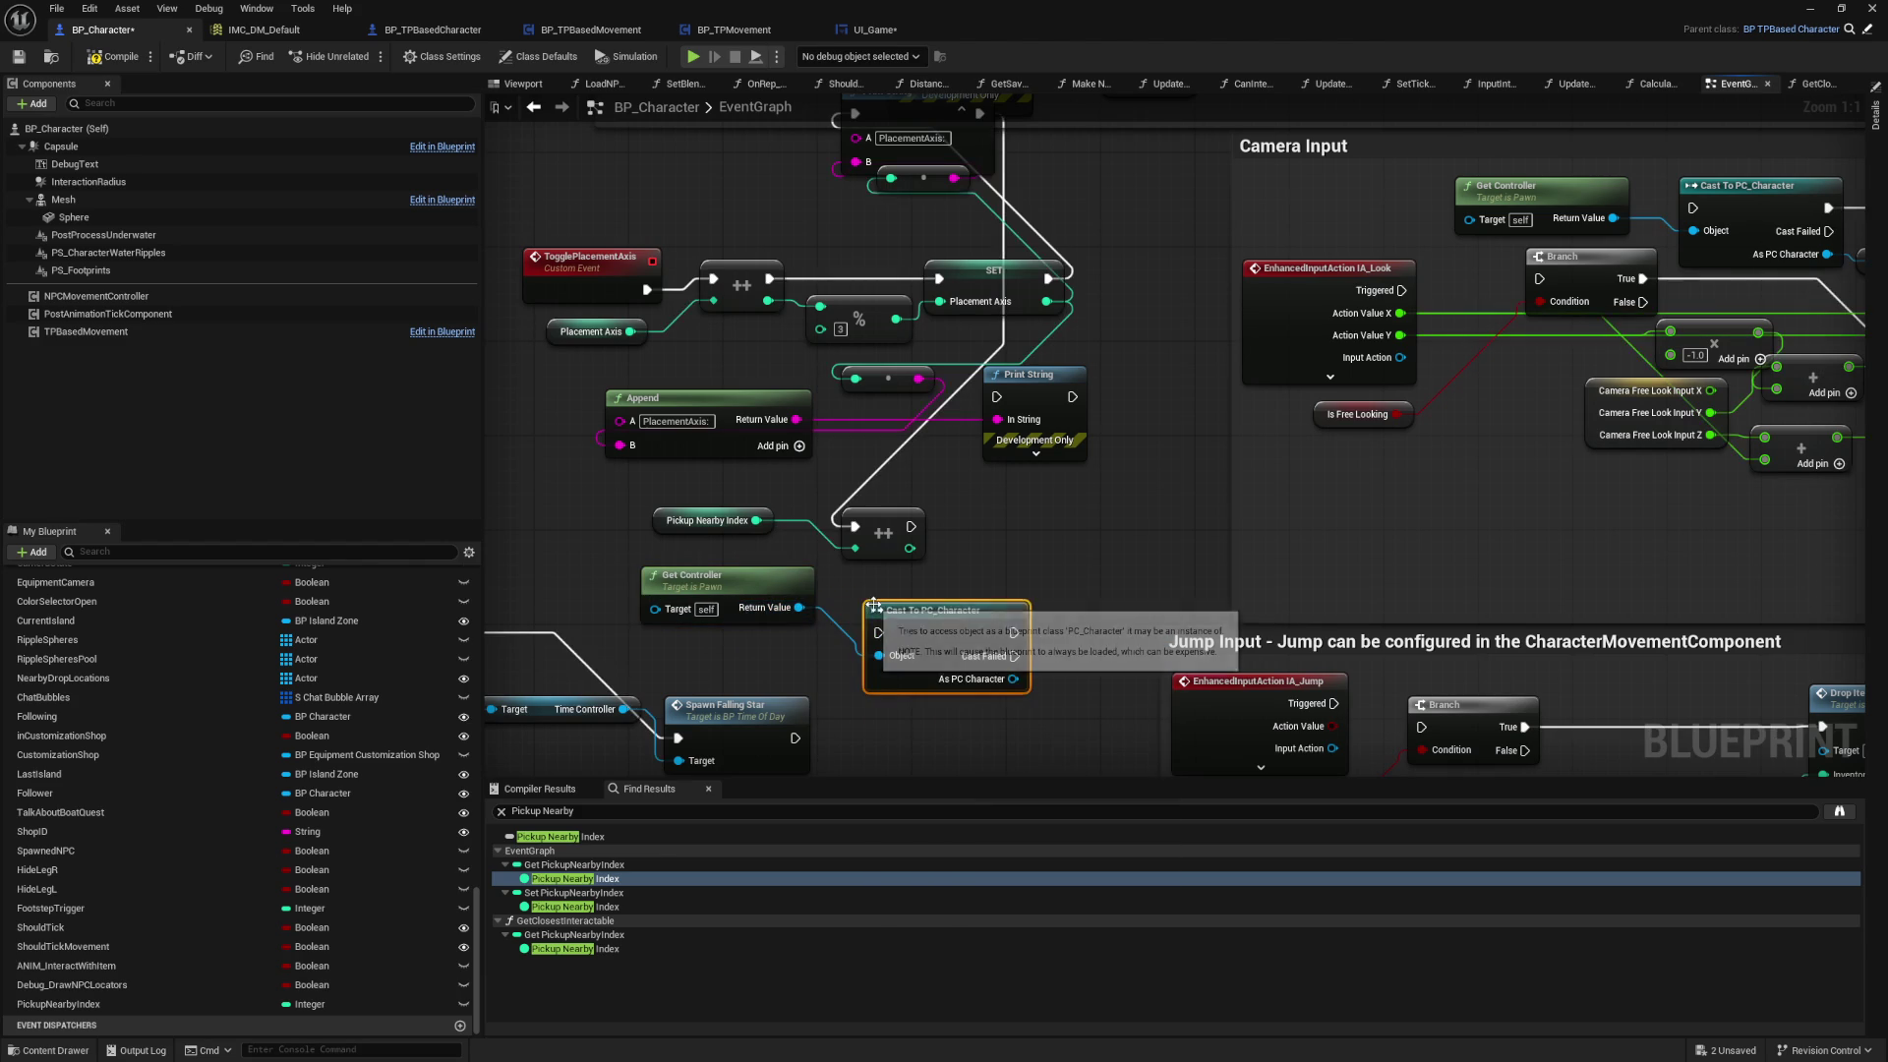
# Step: Add a Get Game UI node from the cast and place it beneath
pyautogui.moveTo(1013, 678); pyautogui.dragTo(1078, 605)
pyautogui.write('get')
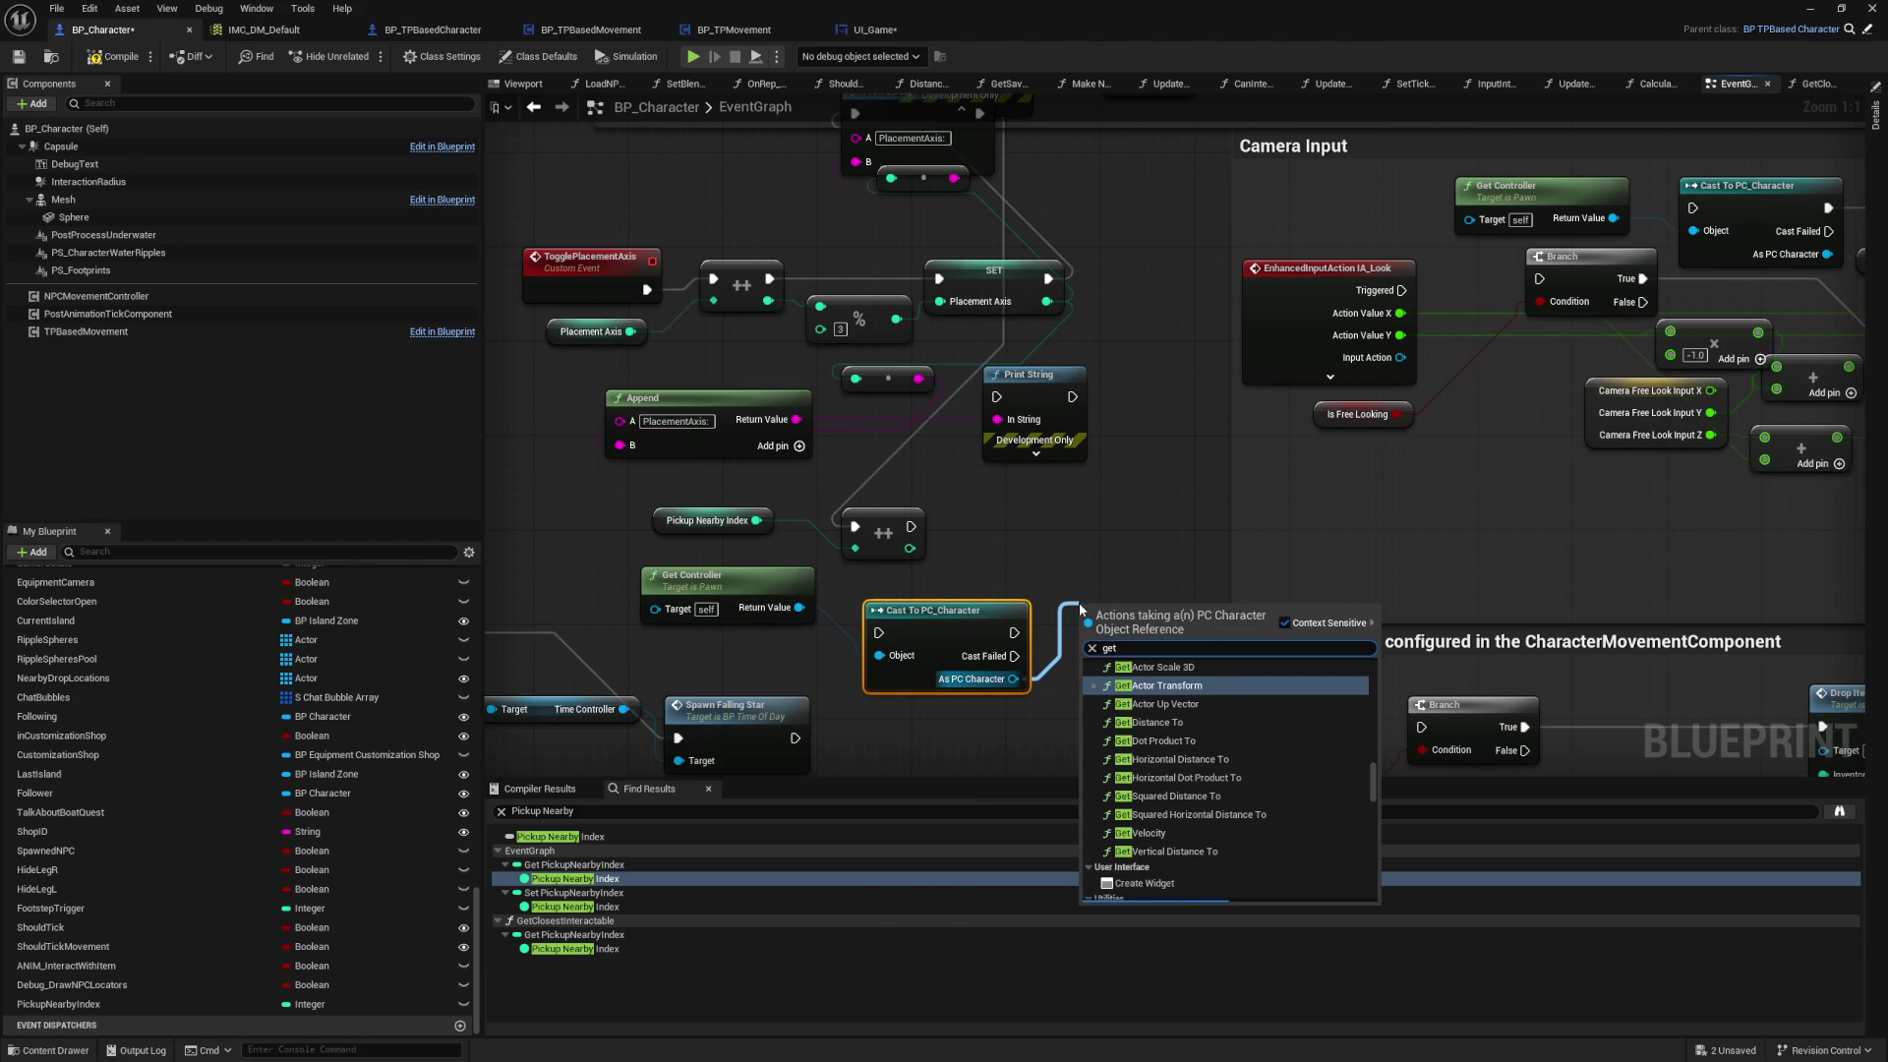
pyautogui.write(' game ui')
pyautogui.click(1143, 859)
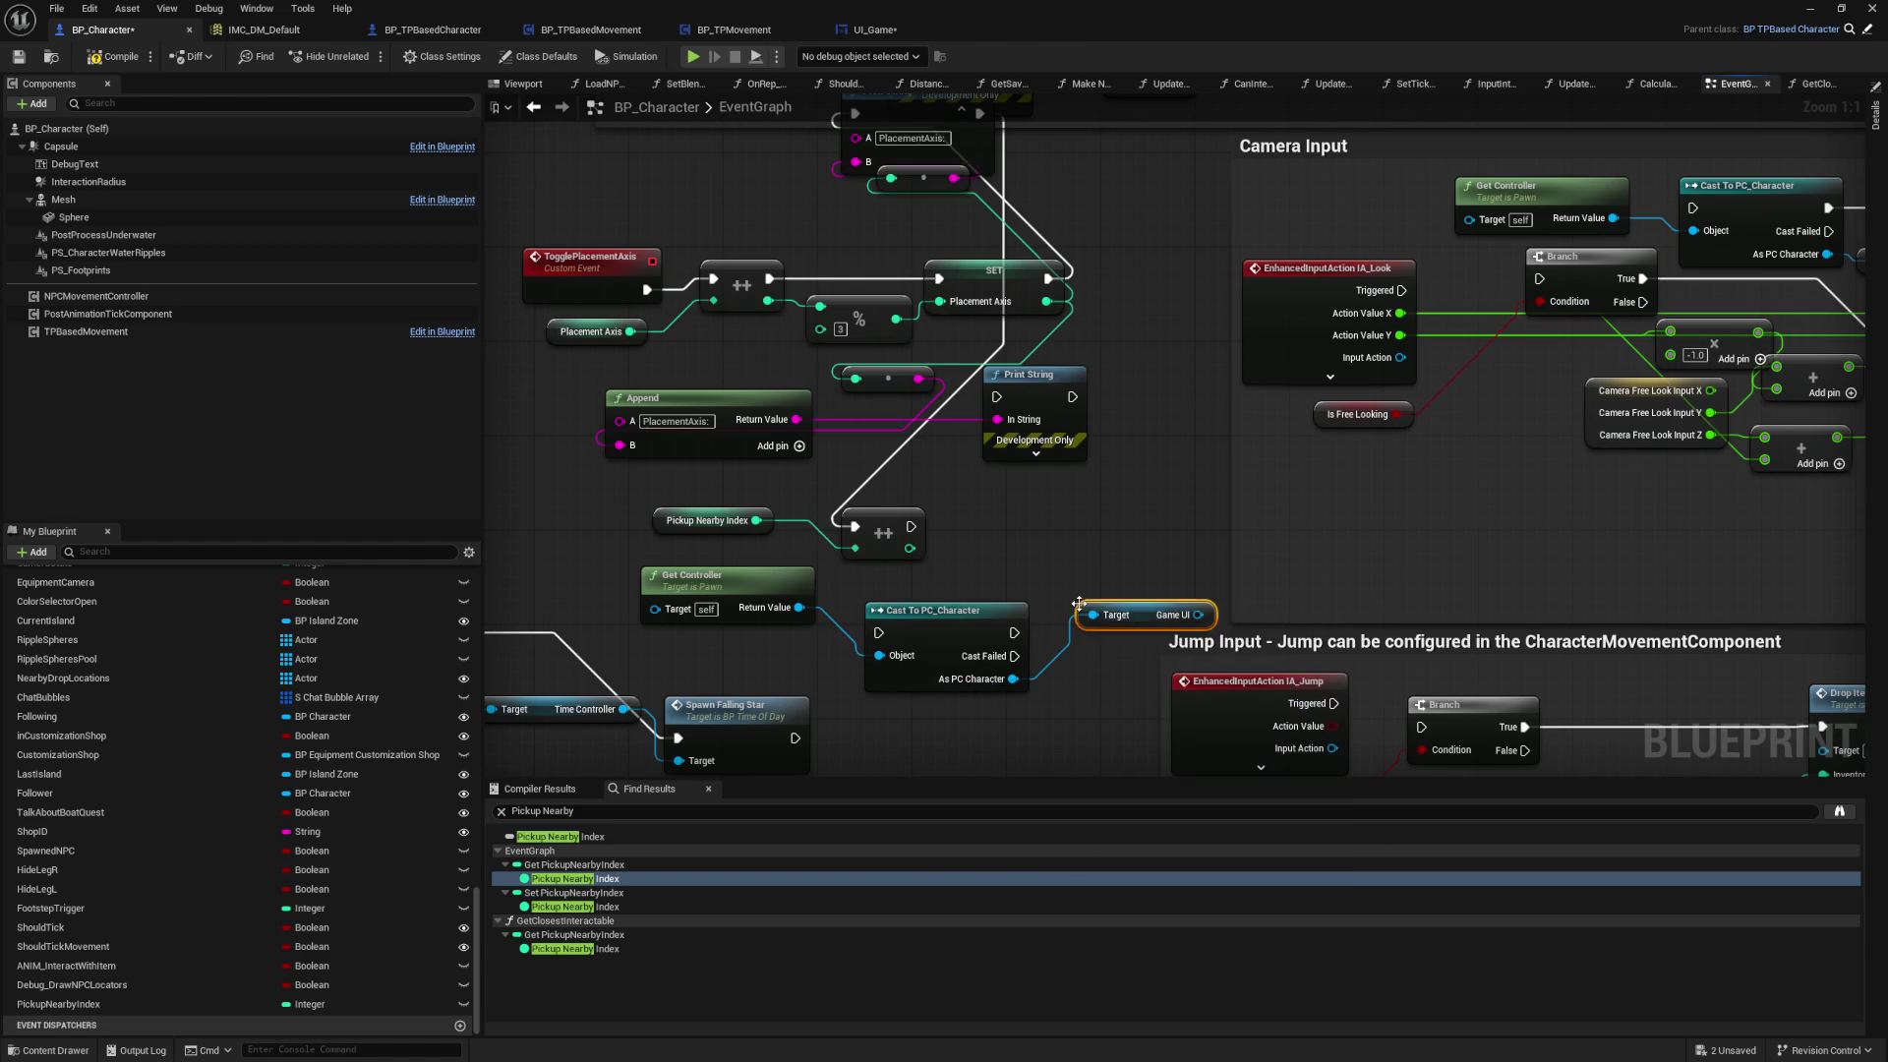
pyautogui.moveTo(929, 597); pyautogui.dragTo(915, 561)
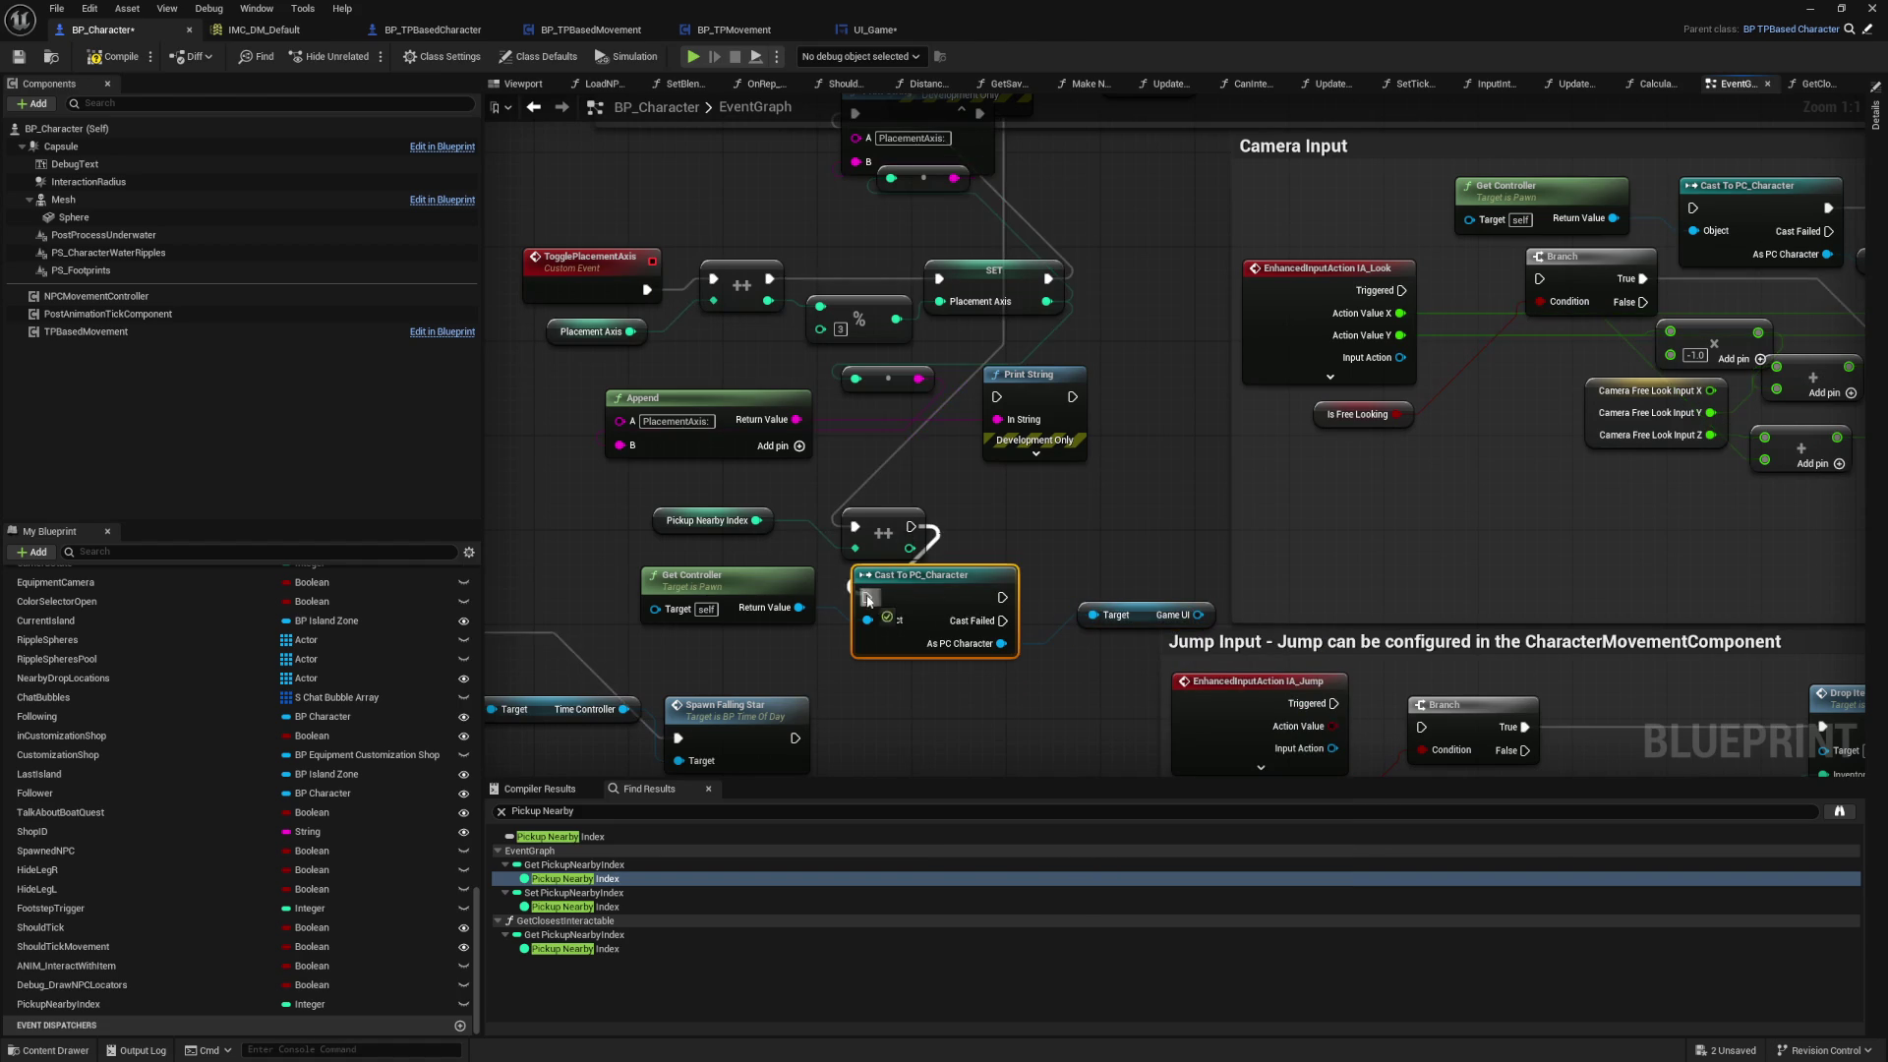
pyautogui.moveTo(1143, 615); pyautogui.dragTo(940, 662)
pyautogui.moveTo(1089, 628); pyautogui.dragTo(1089, 479)
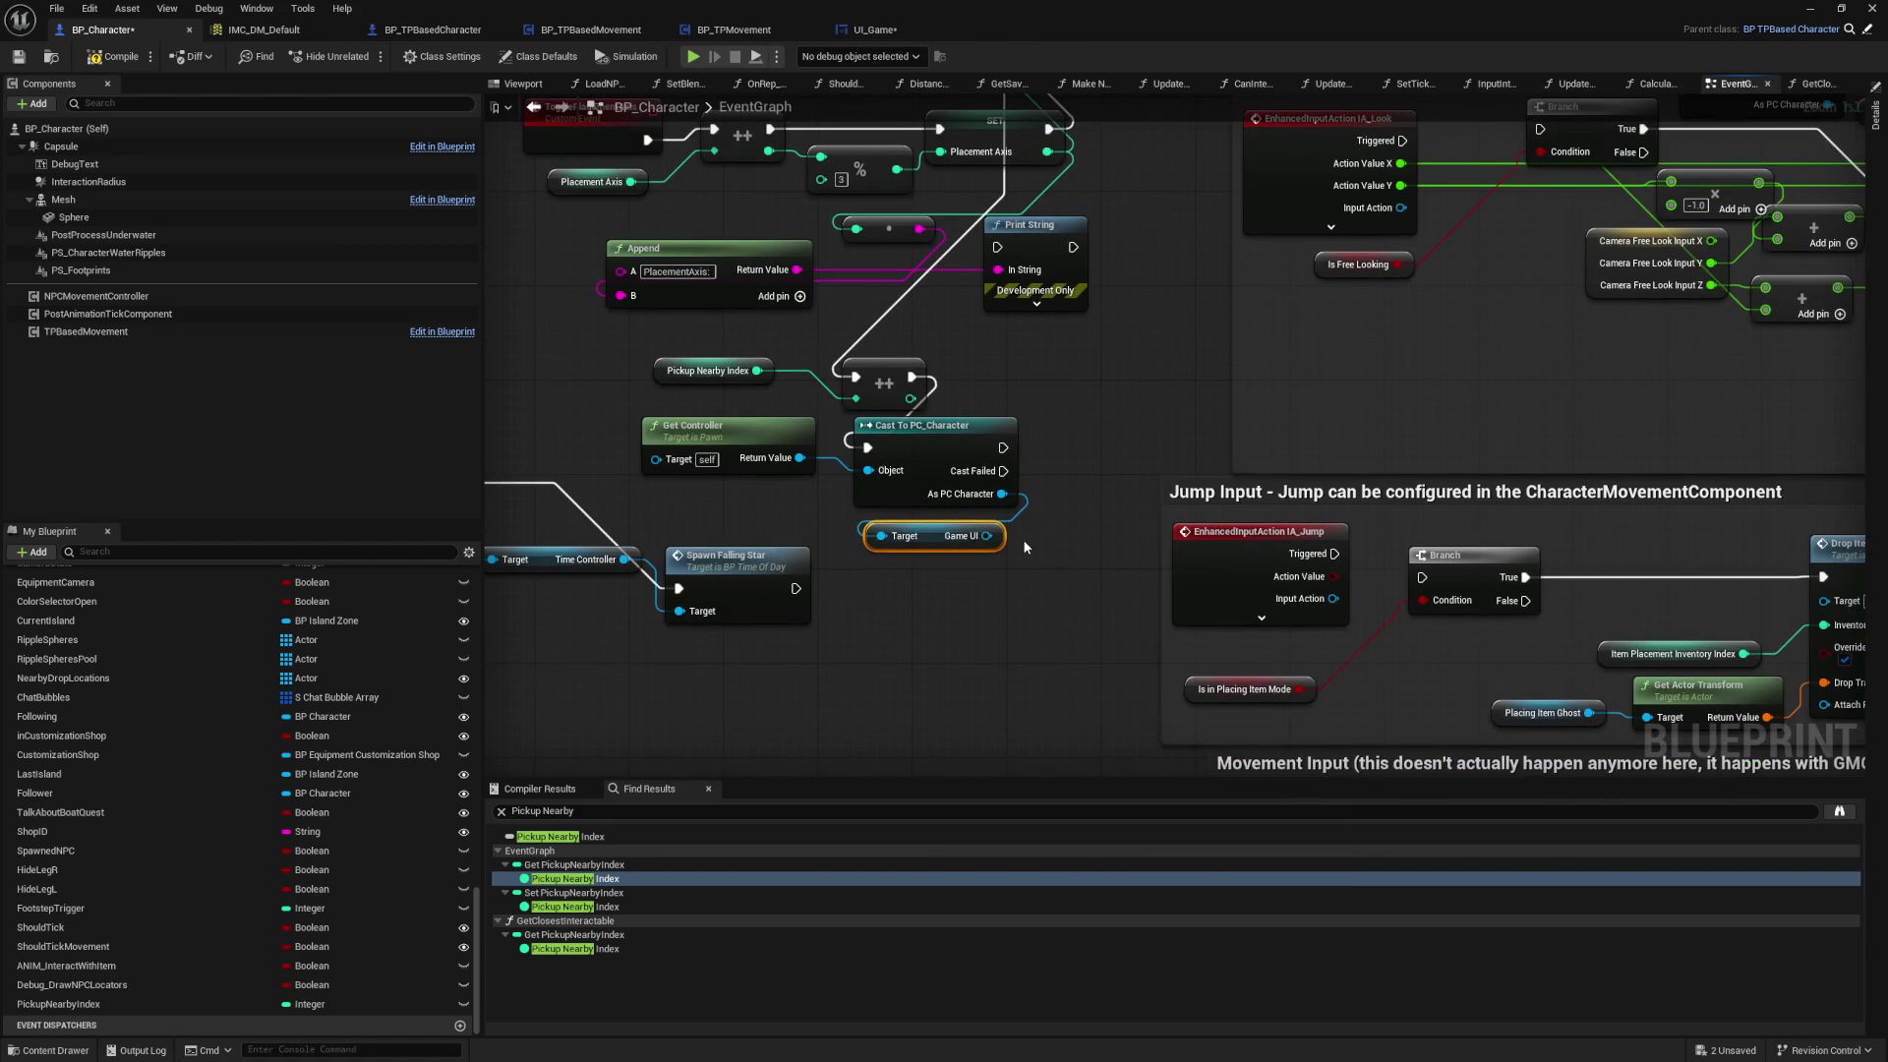
# Step: Set Game UI's Show Item Label Timer to 0.5, executed after the cast
pyautogui.moveTo(986, 536); pyautogui.dragTo(911, 607)
pyautogui.write('set')
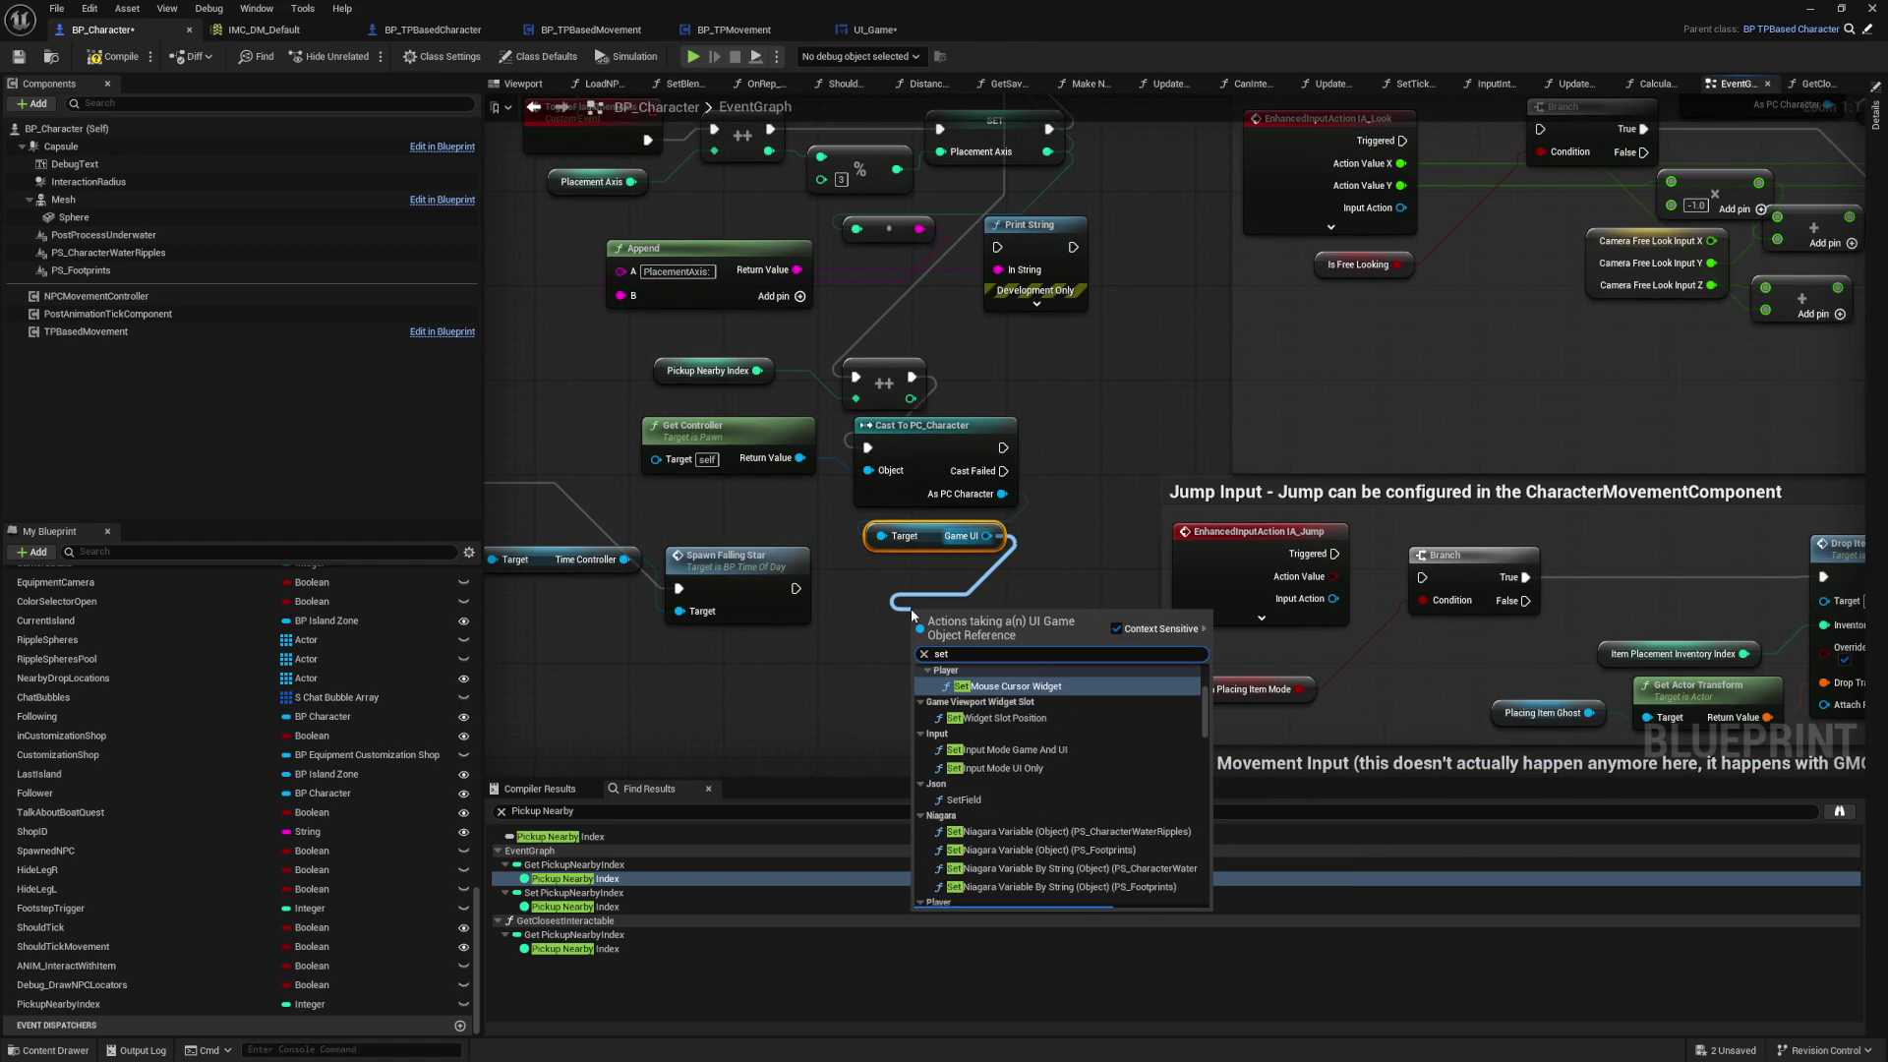
pyautogui.write(' delay')
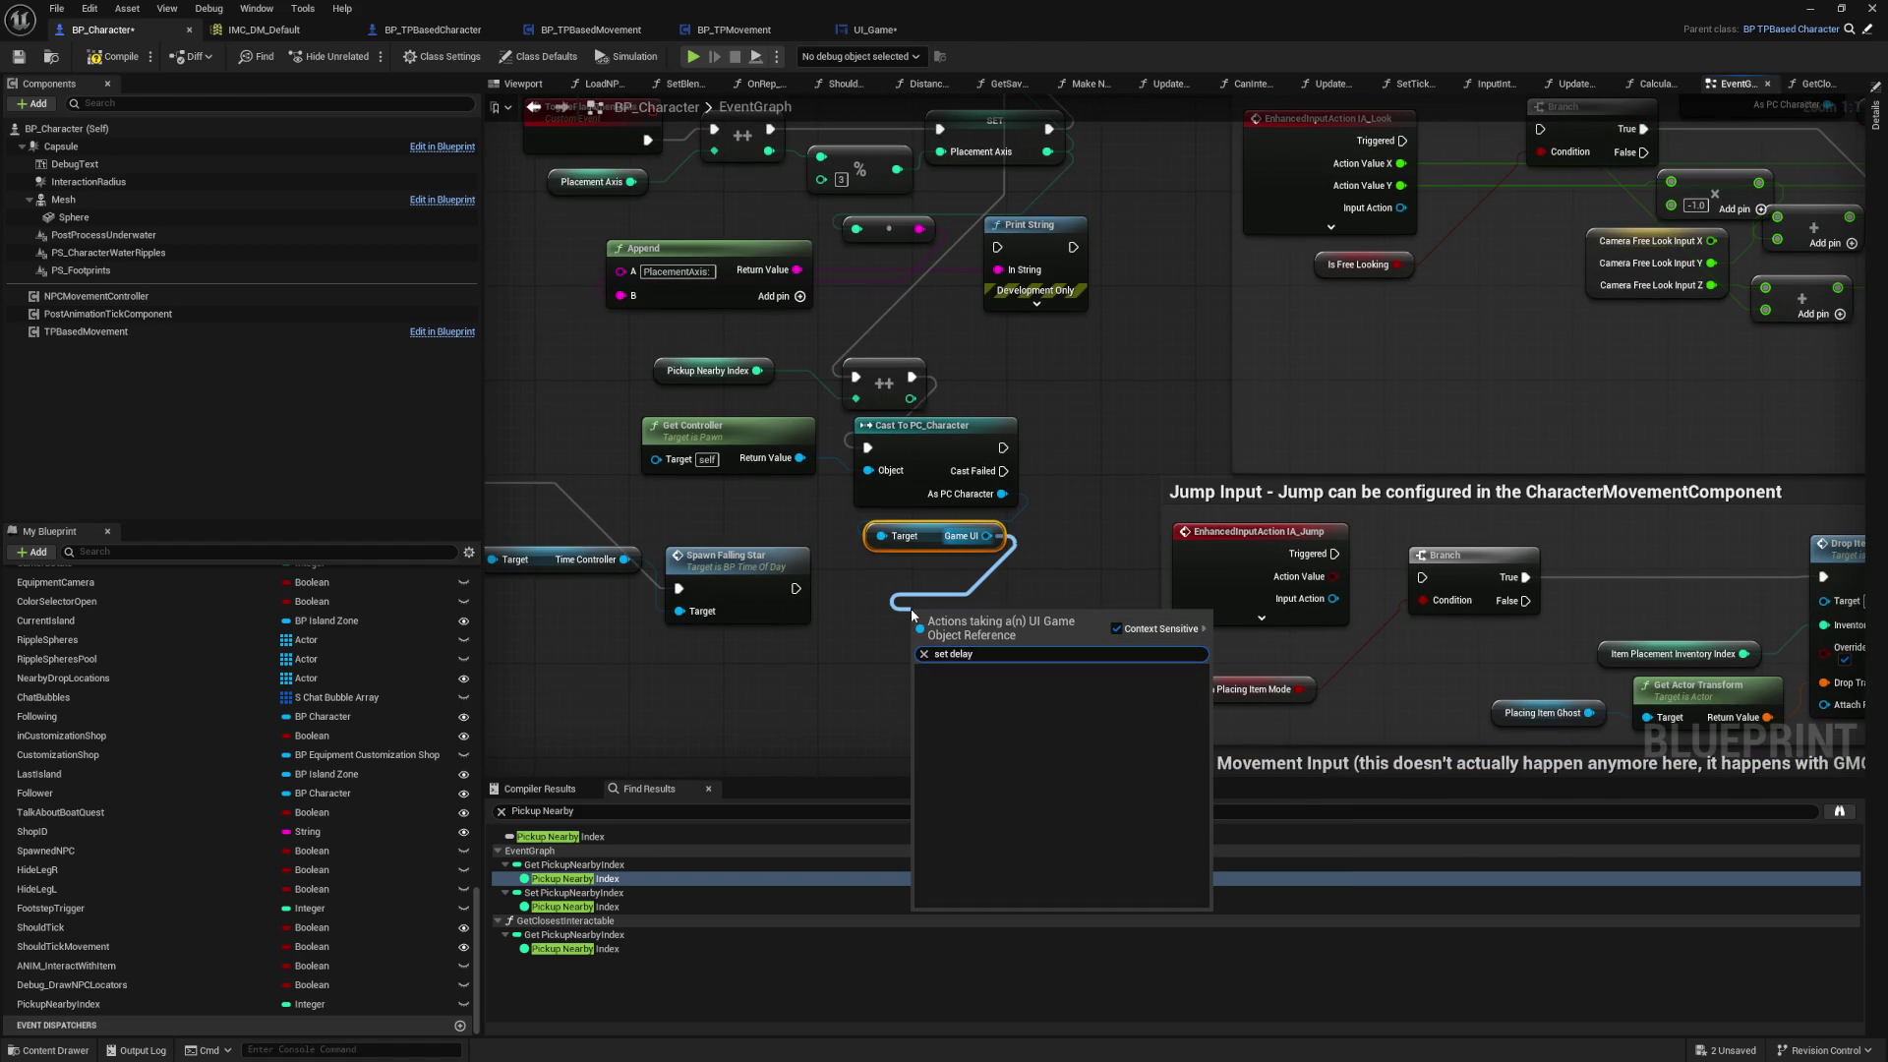
pyautogui.press('BackSpace')
pyautogui.press('BackSpace')
pyautogui.press('BackSpace')
pyautogui.press('BackSpace')
pyautogui.press('BackSpace')
pyautogui.write('show')
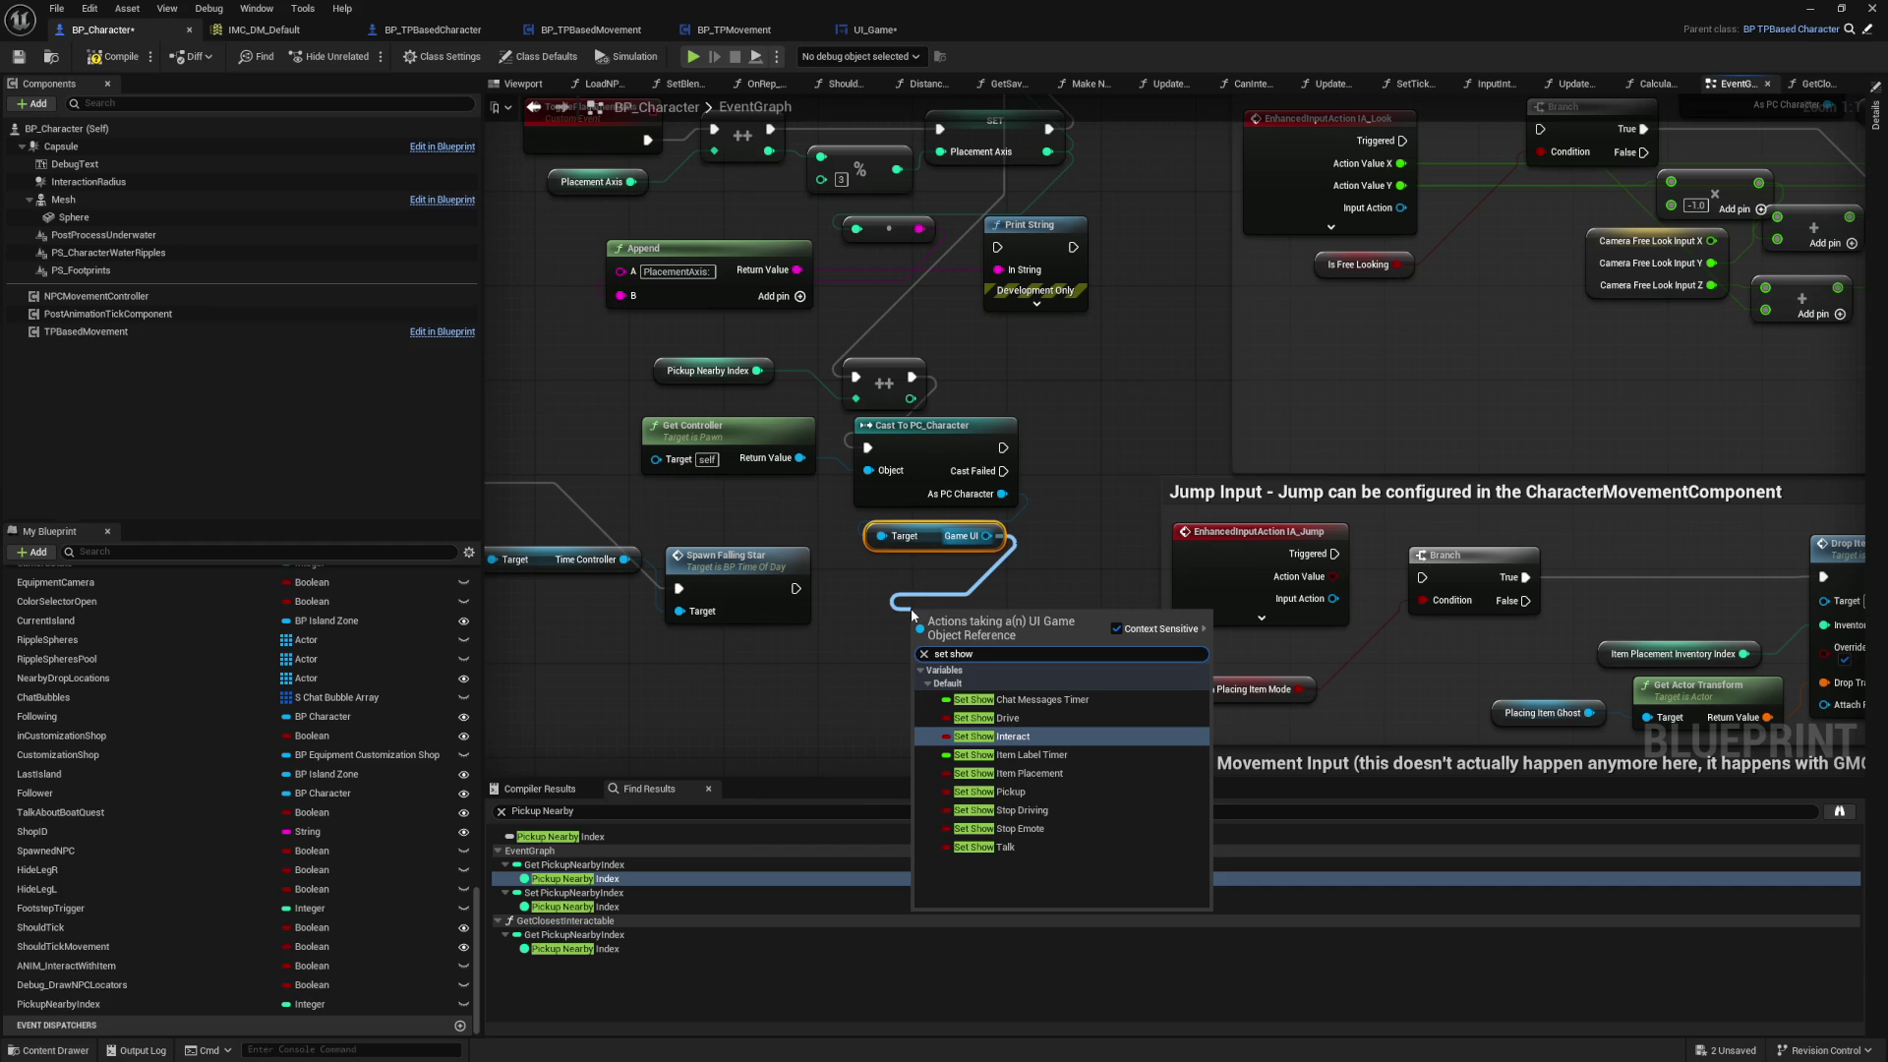
pyautogui.press('Down')
pyautogui.press('Down')
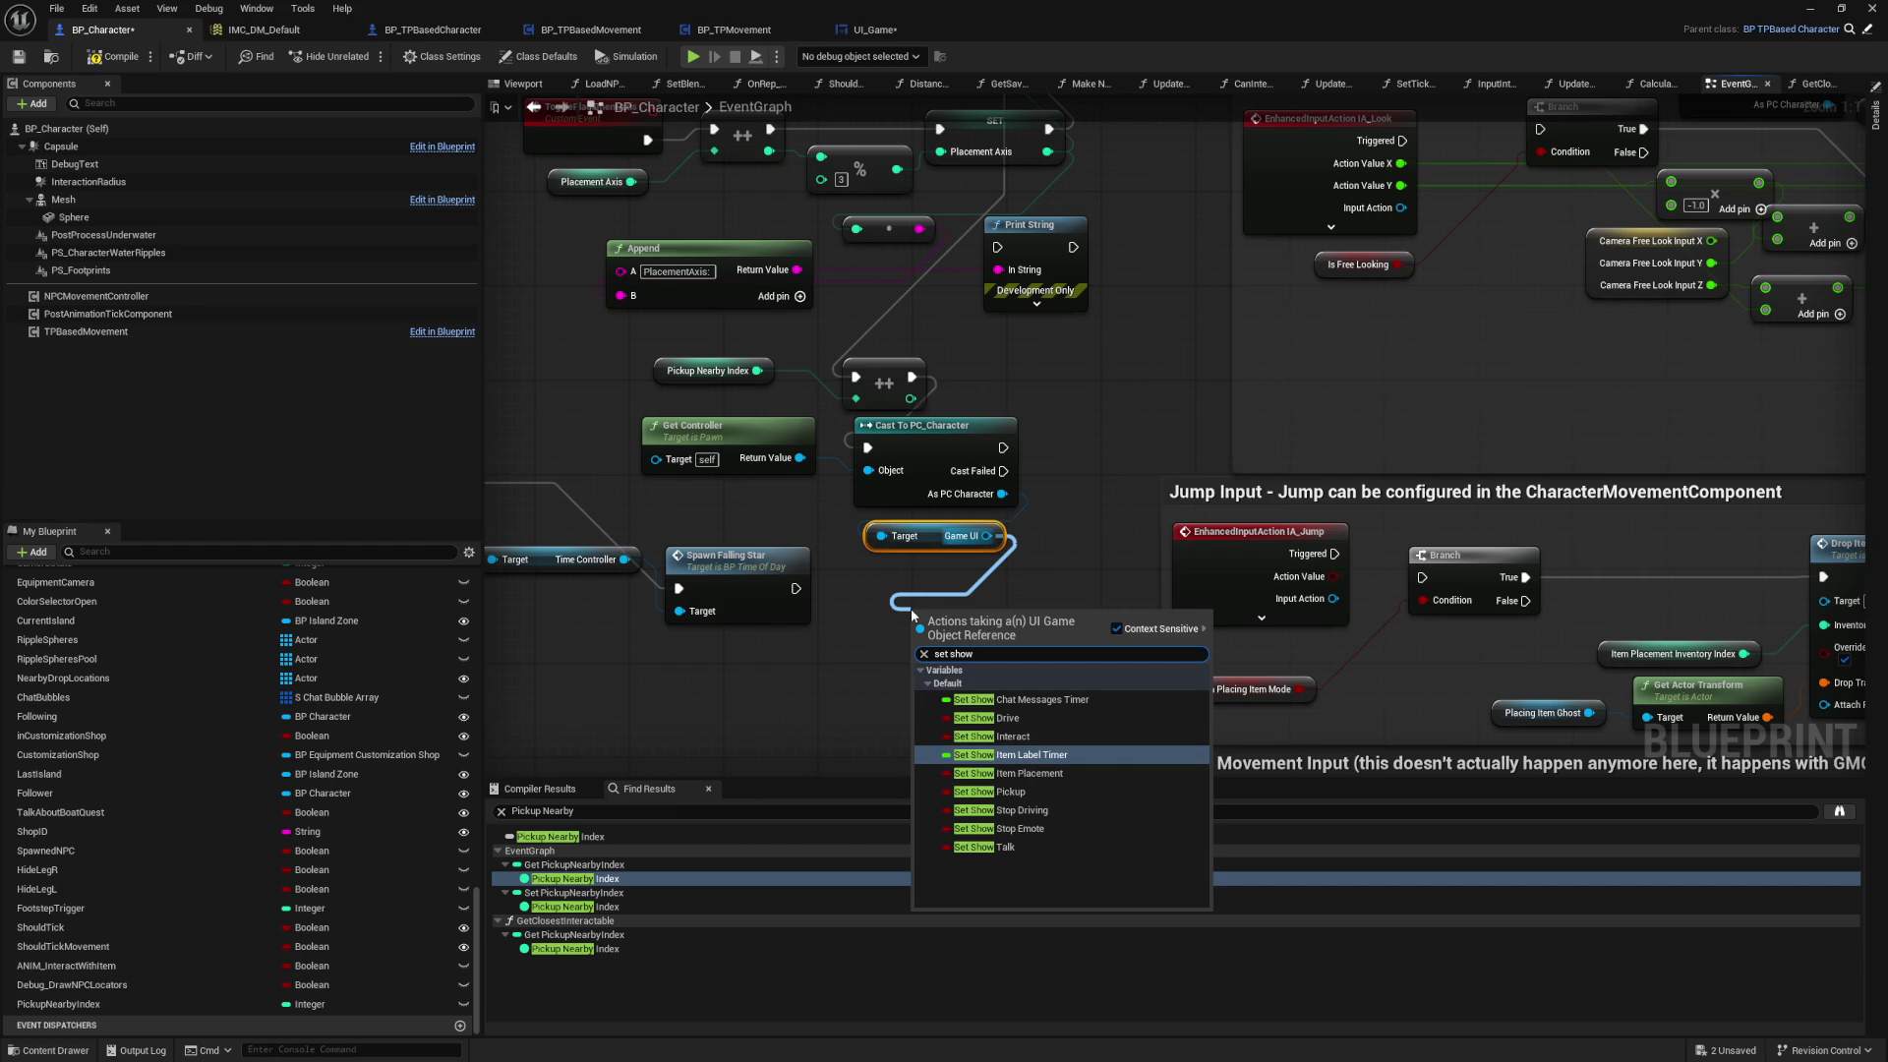
pyautogui.press('Return')
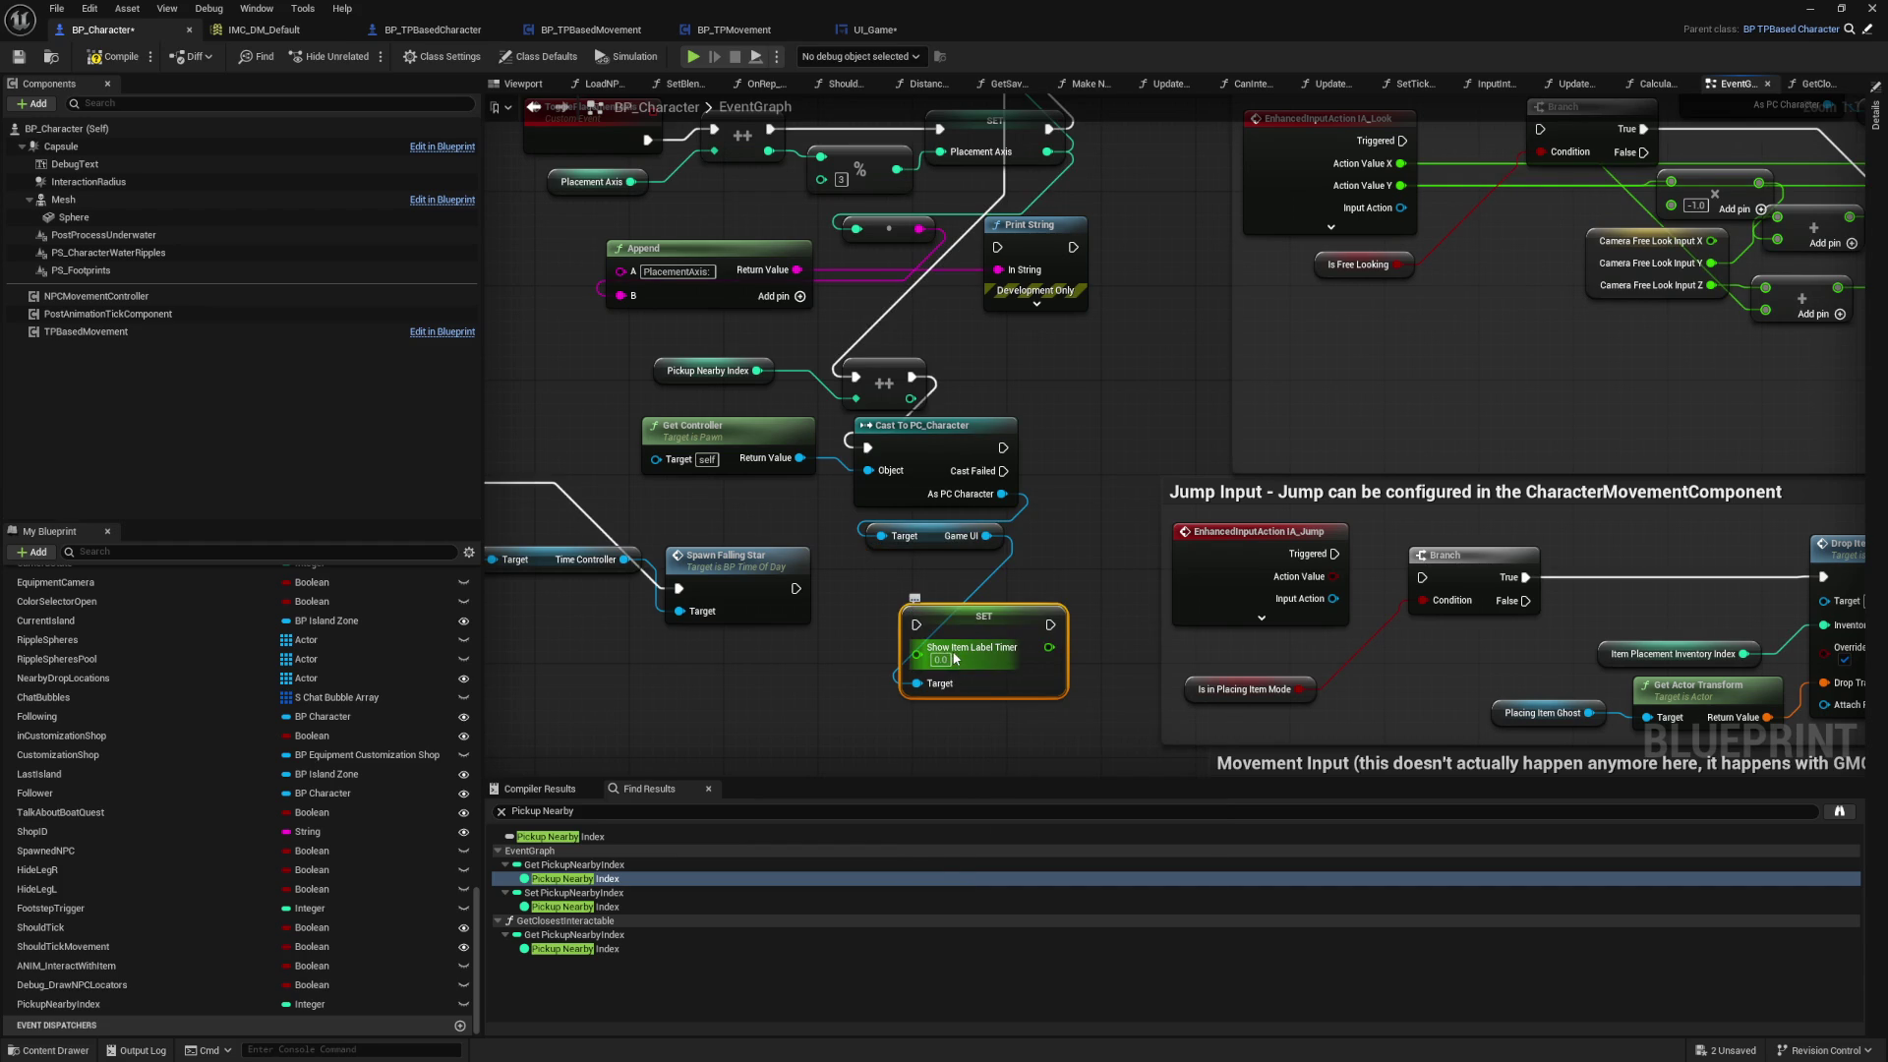
pyautogui.write('0.5')
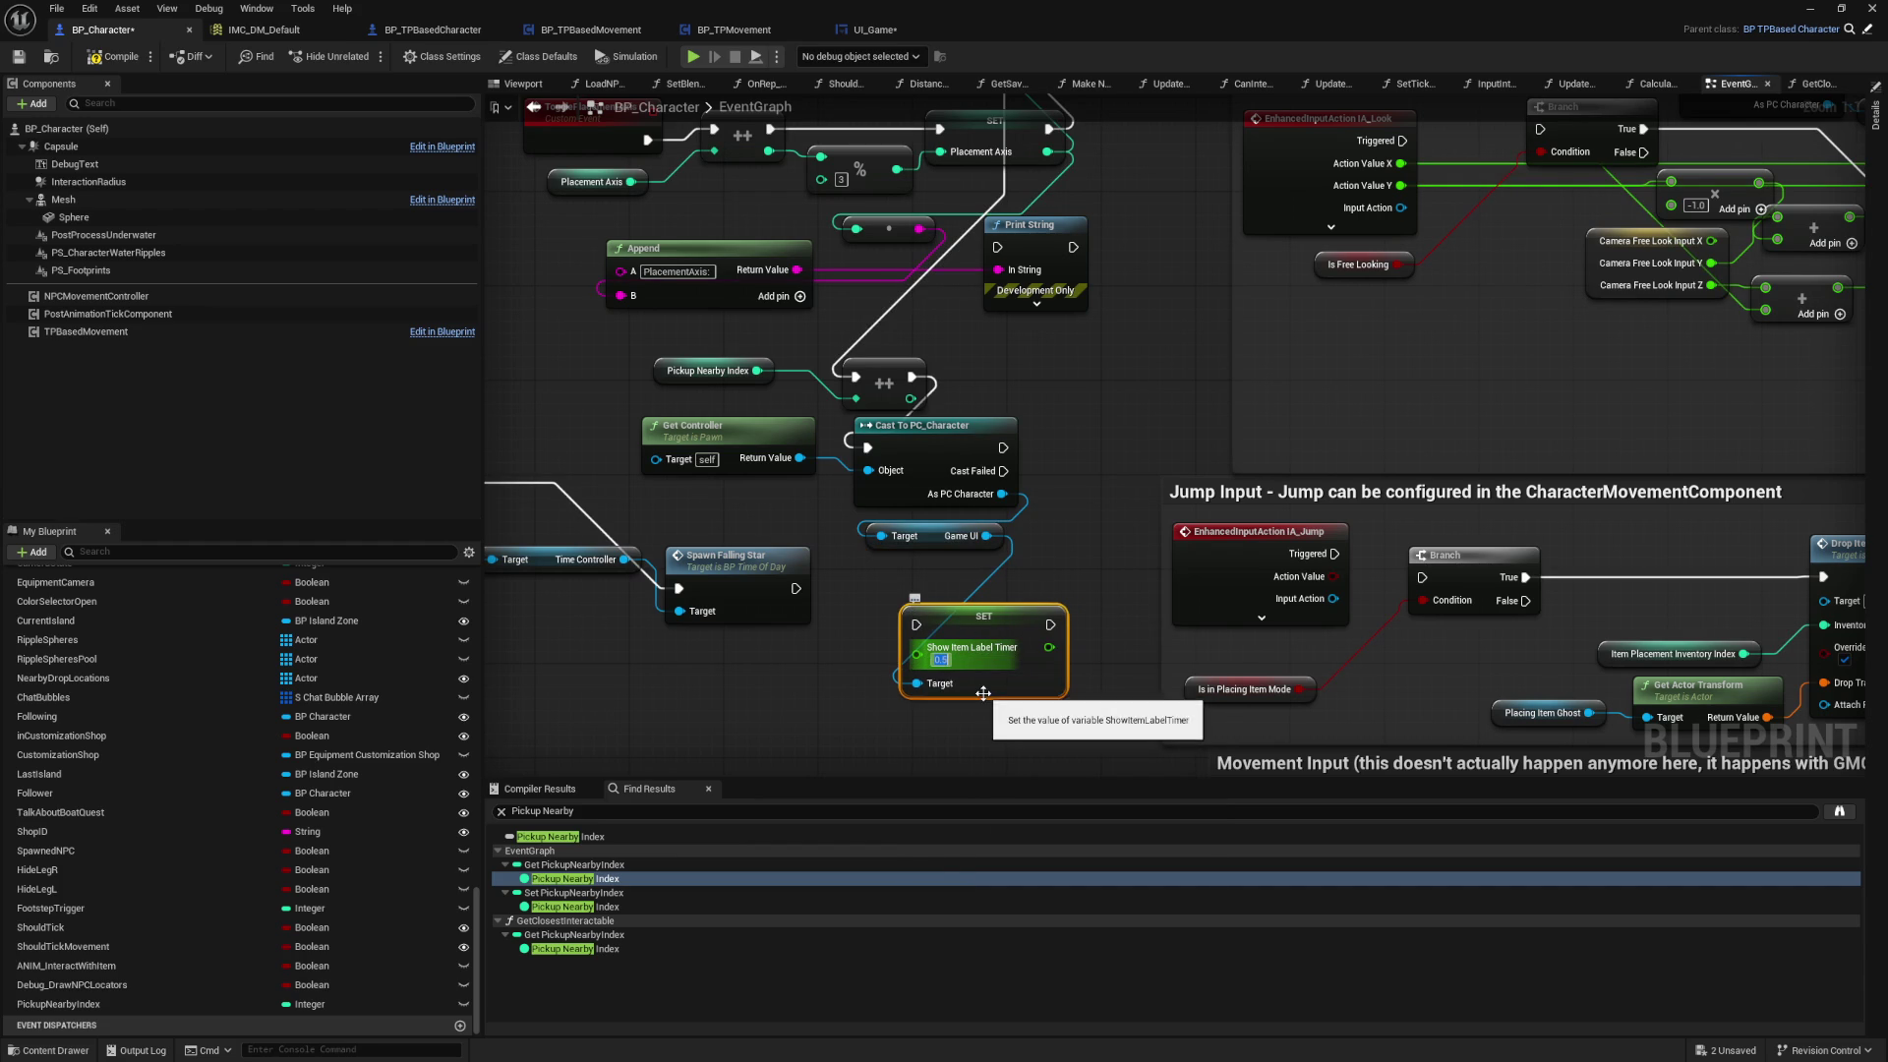
pyautogui.moveTo(1004, 452); pyautogui.dragTo(917, 624)
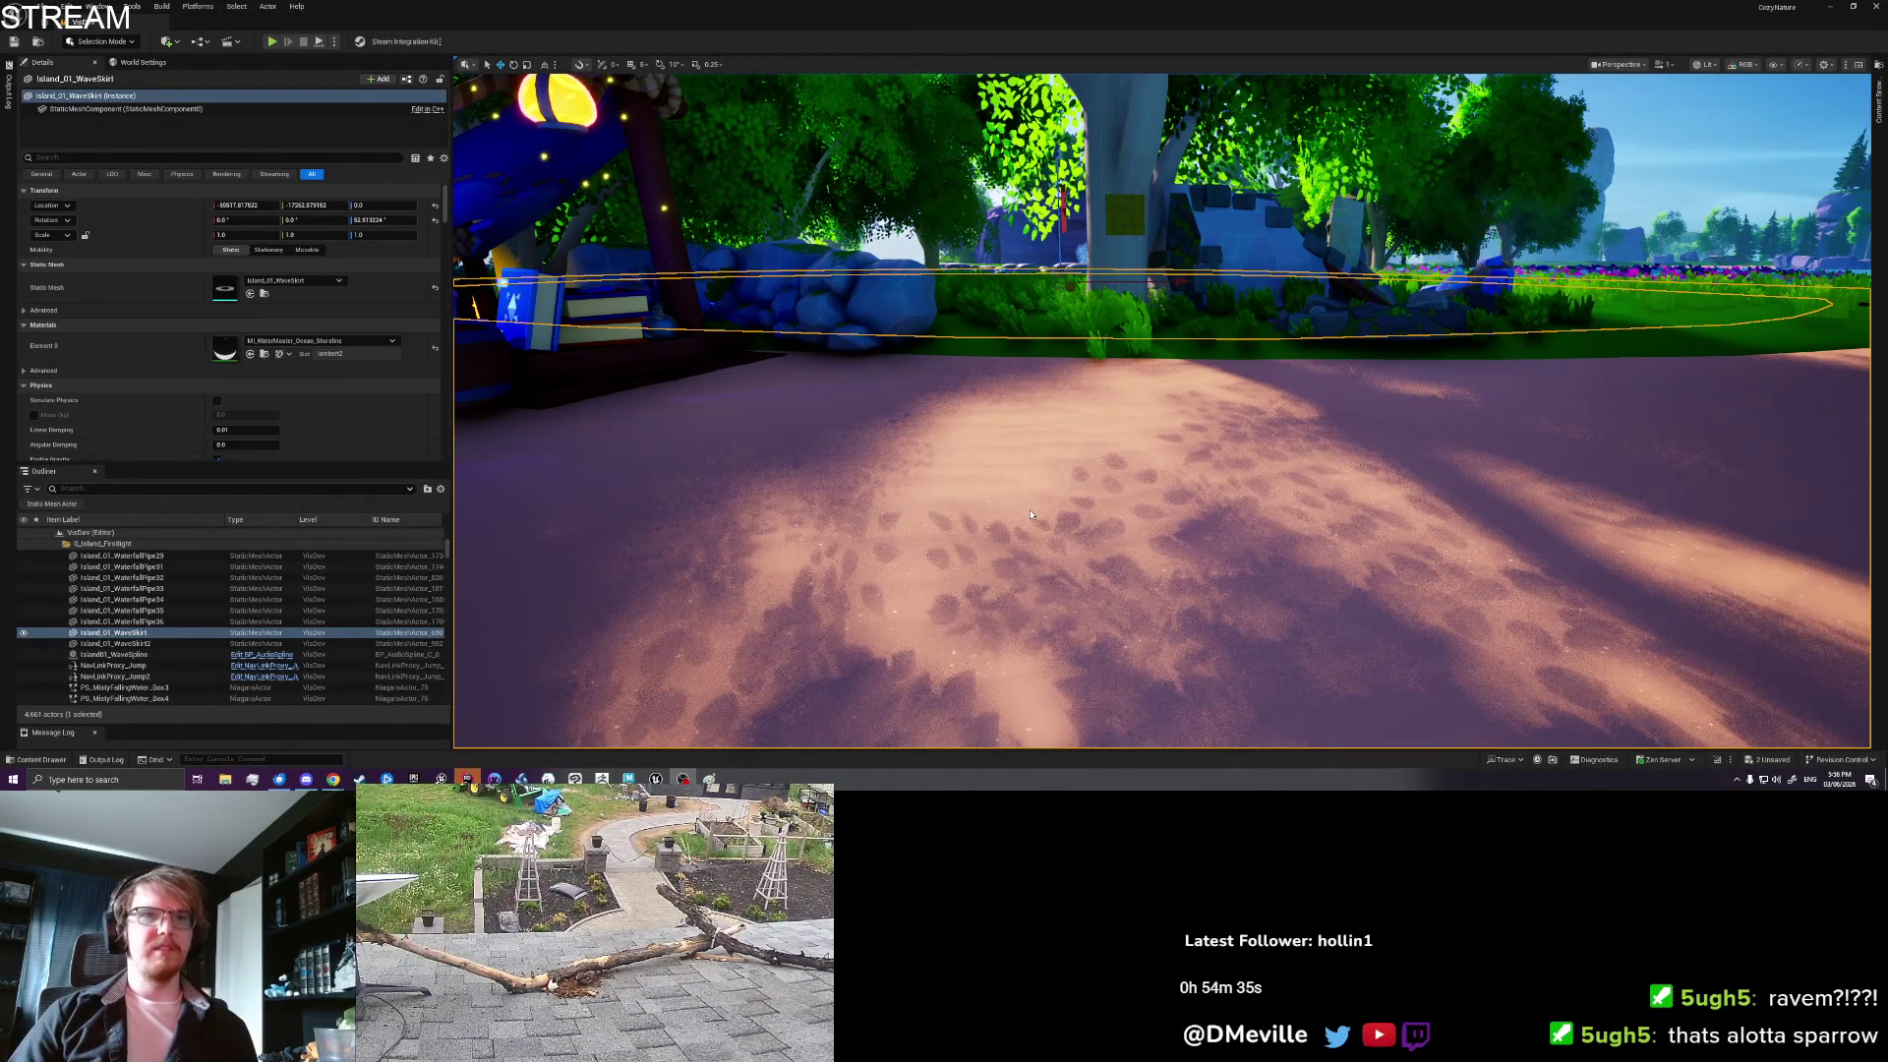
# Step: Dismiss Book_3's actor menu and launch a Play-in-Editor session with Alt+P
pyautogui.rightClick(693, 371)
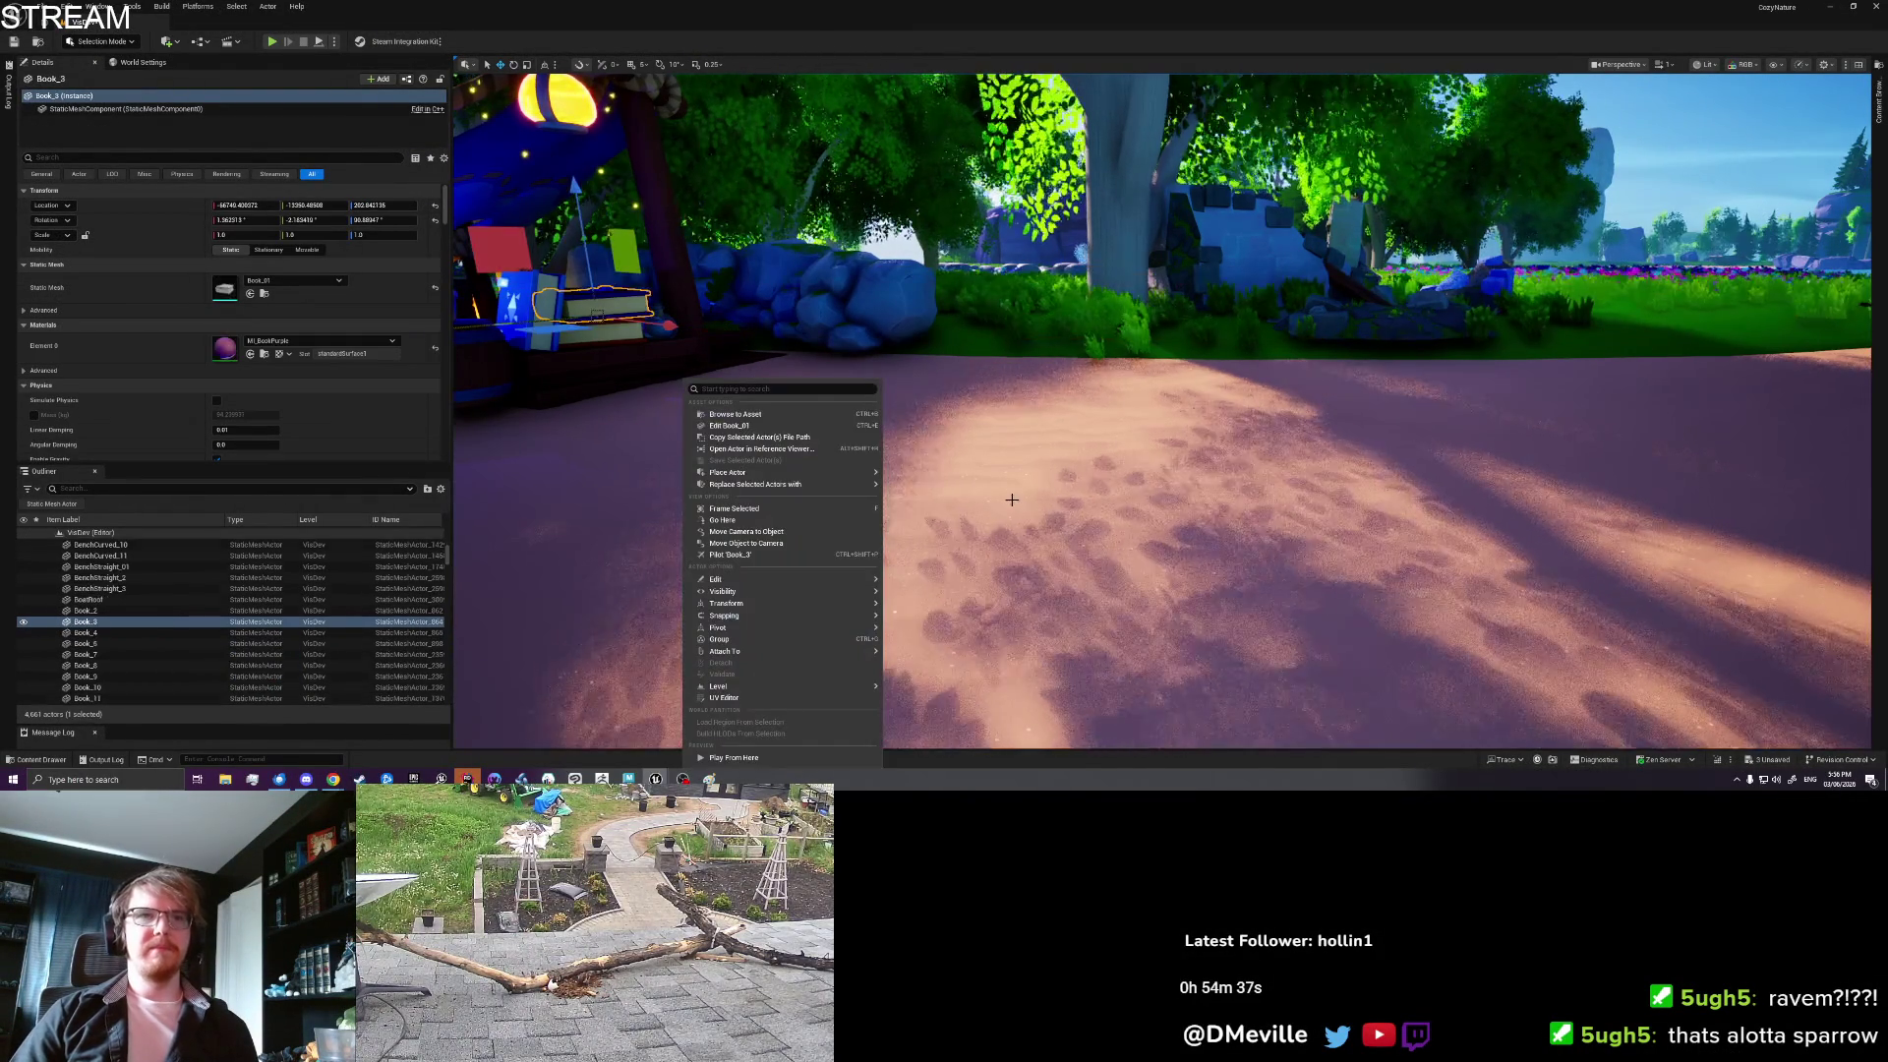
pyautogui.click(760, 760)
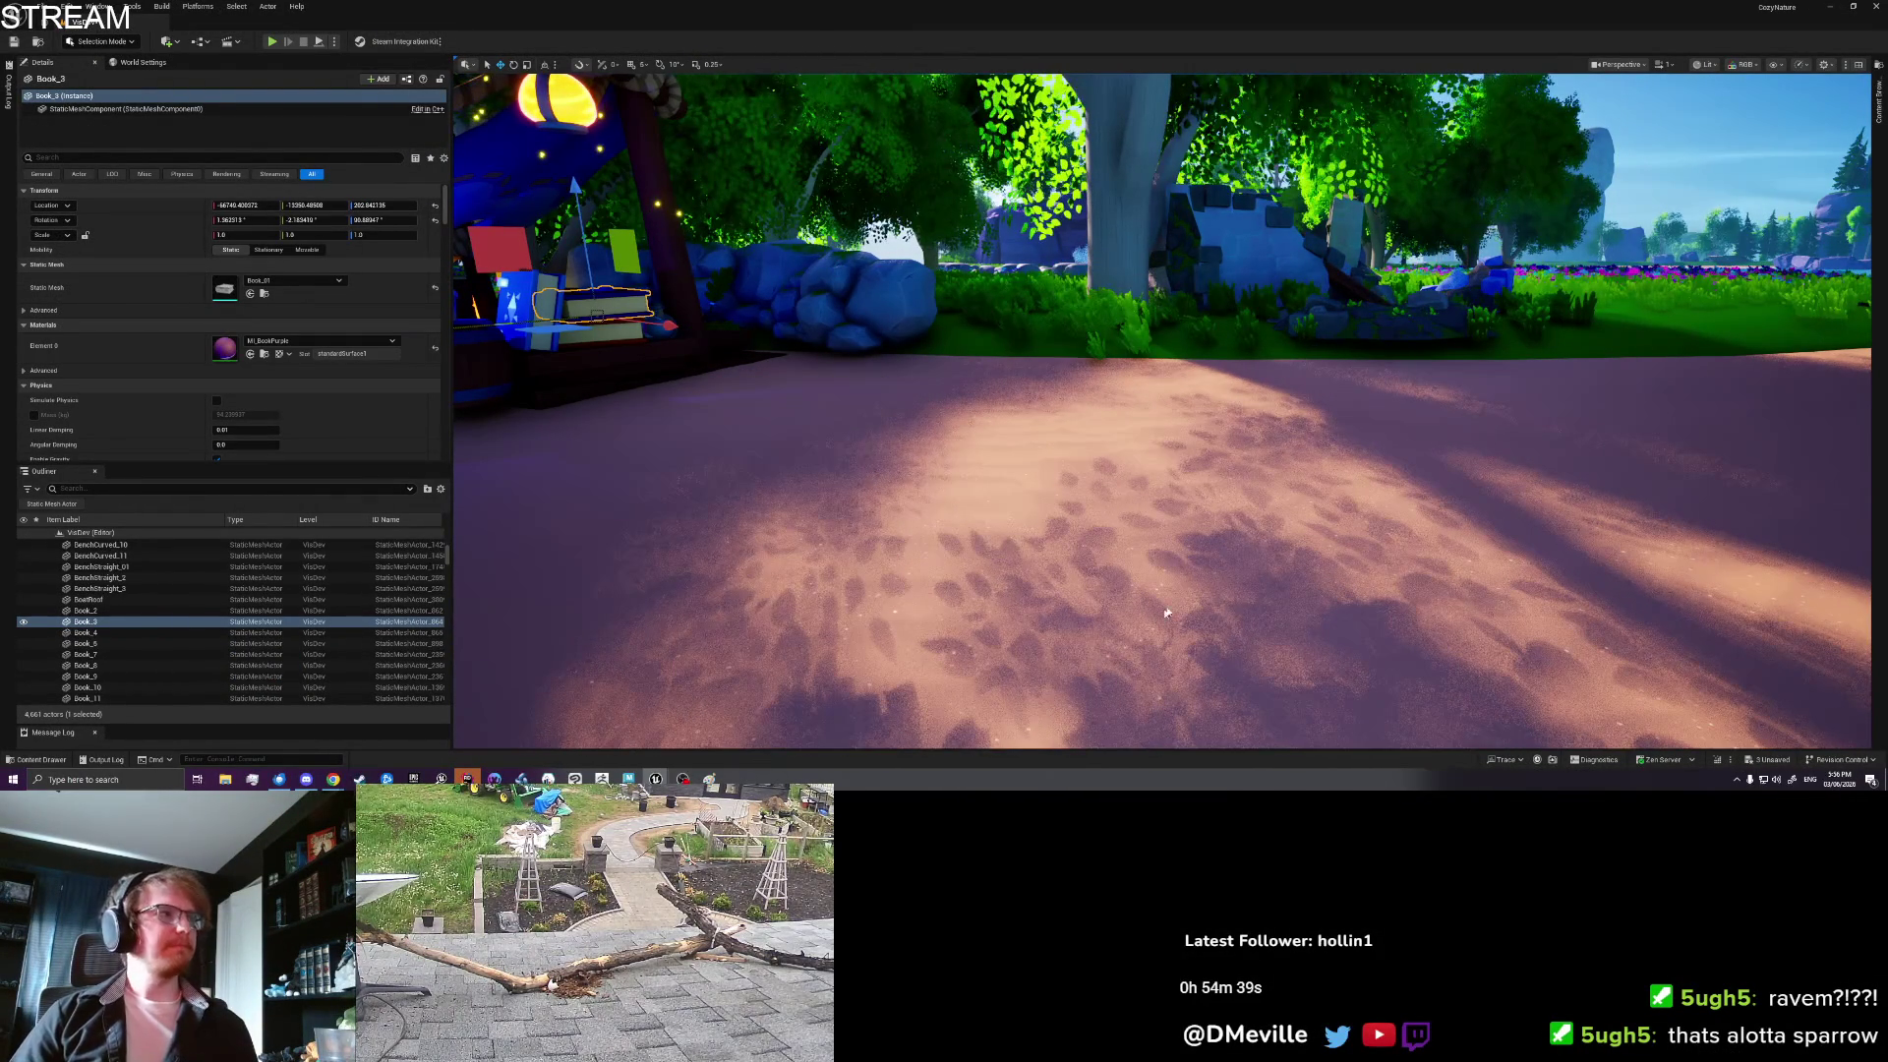
pyautogui.hotkey('alt', 'p')
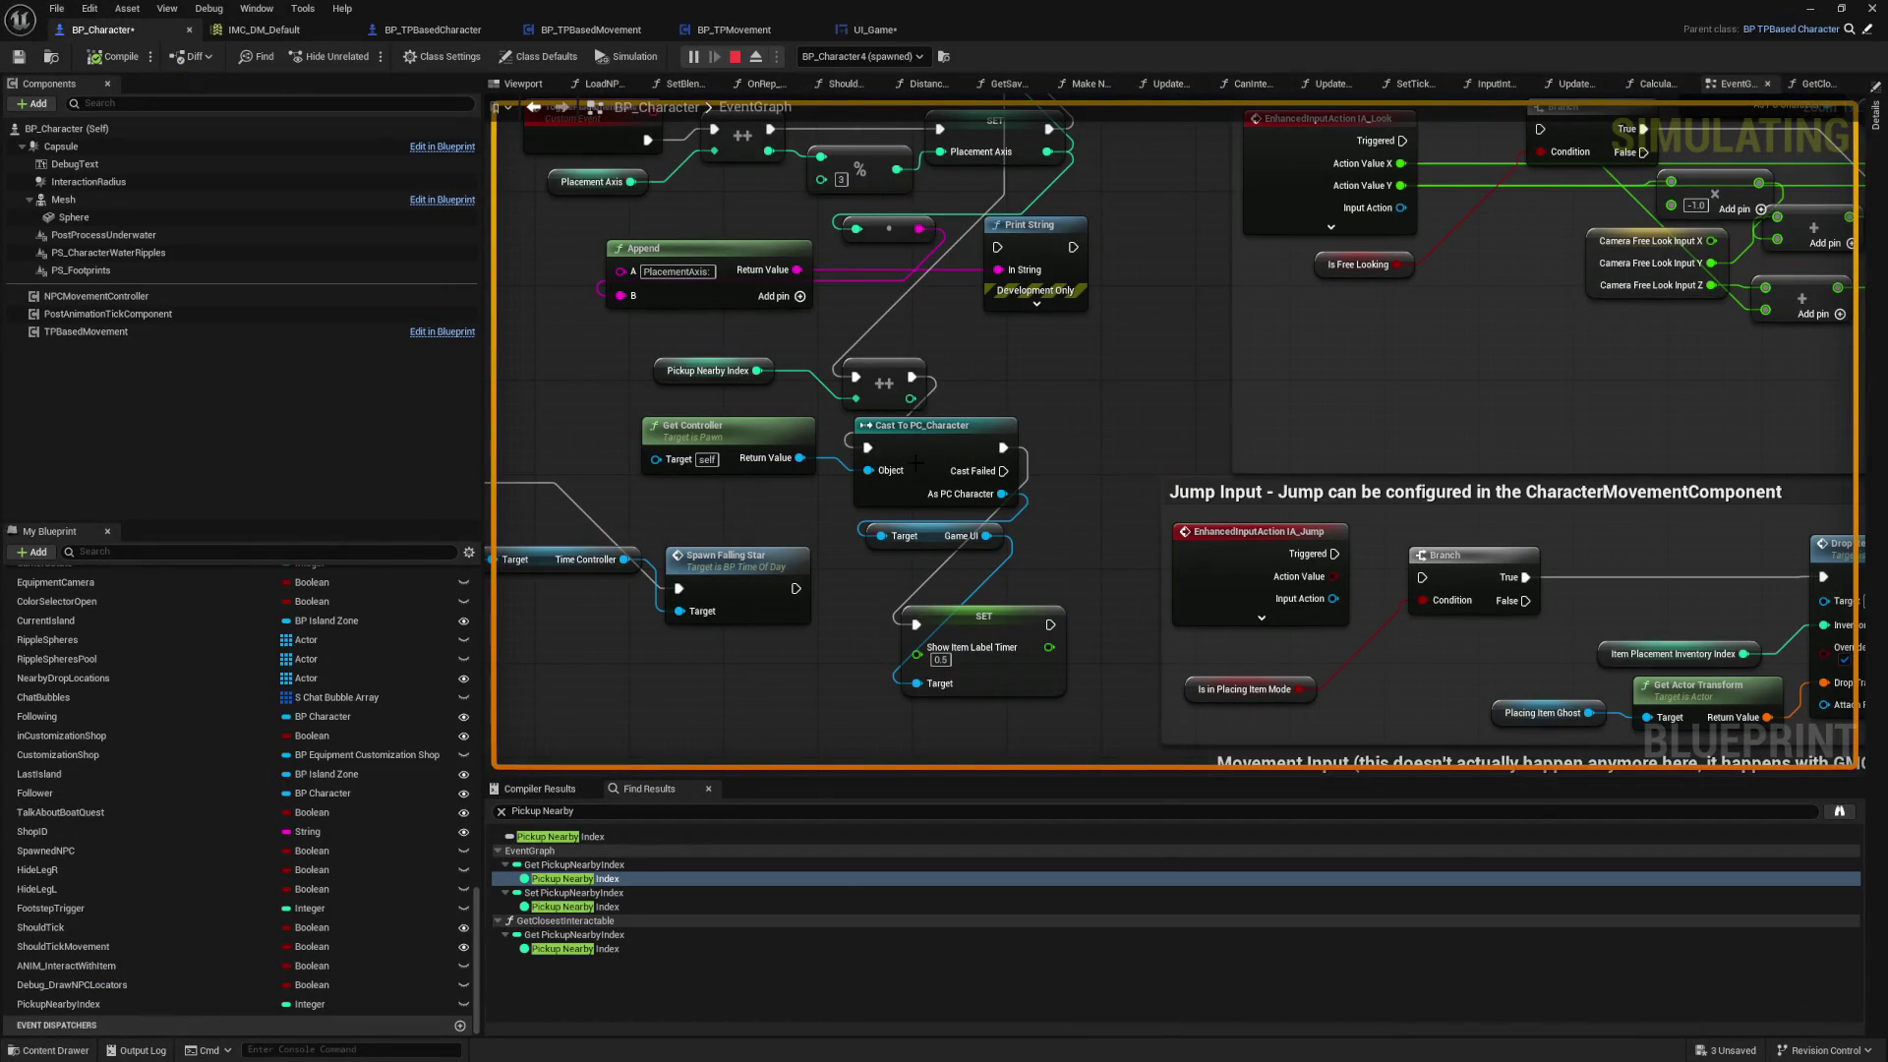
# Step: Stop play and inspect UI_Game's Get Closest Interactable chain and lower SET Nearest Interactable node
pyautogui.press('Escape')
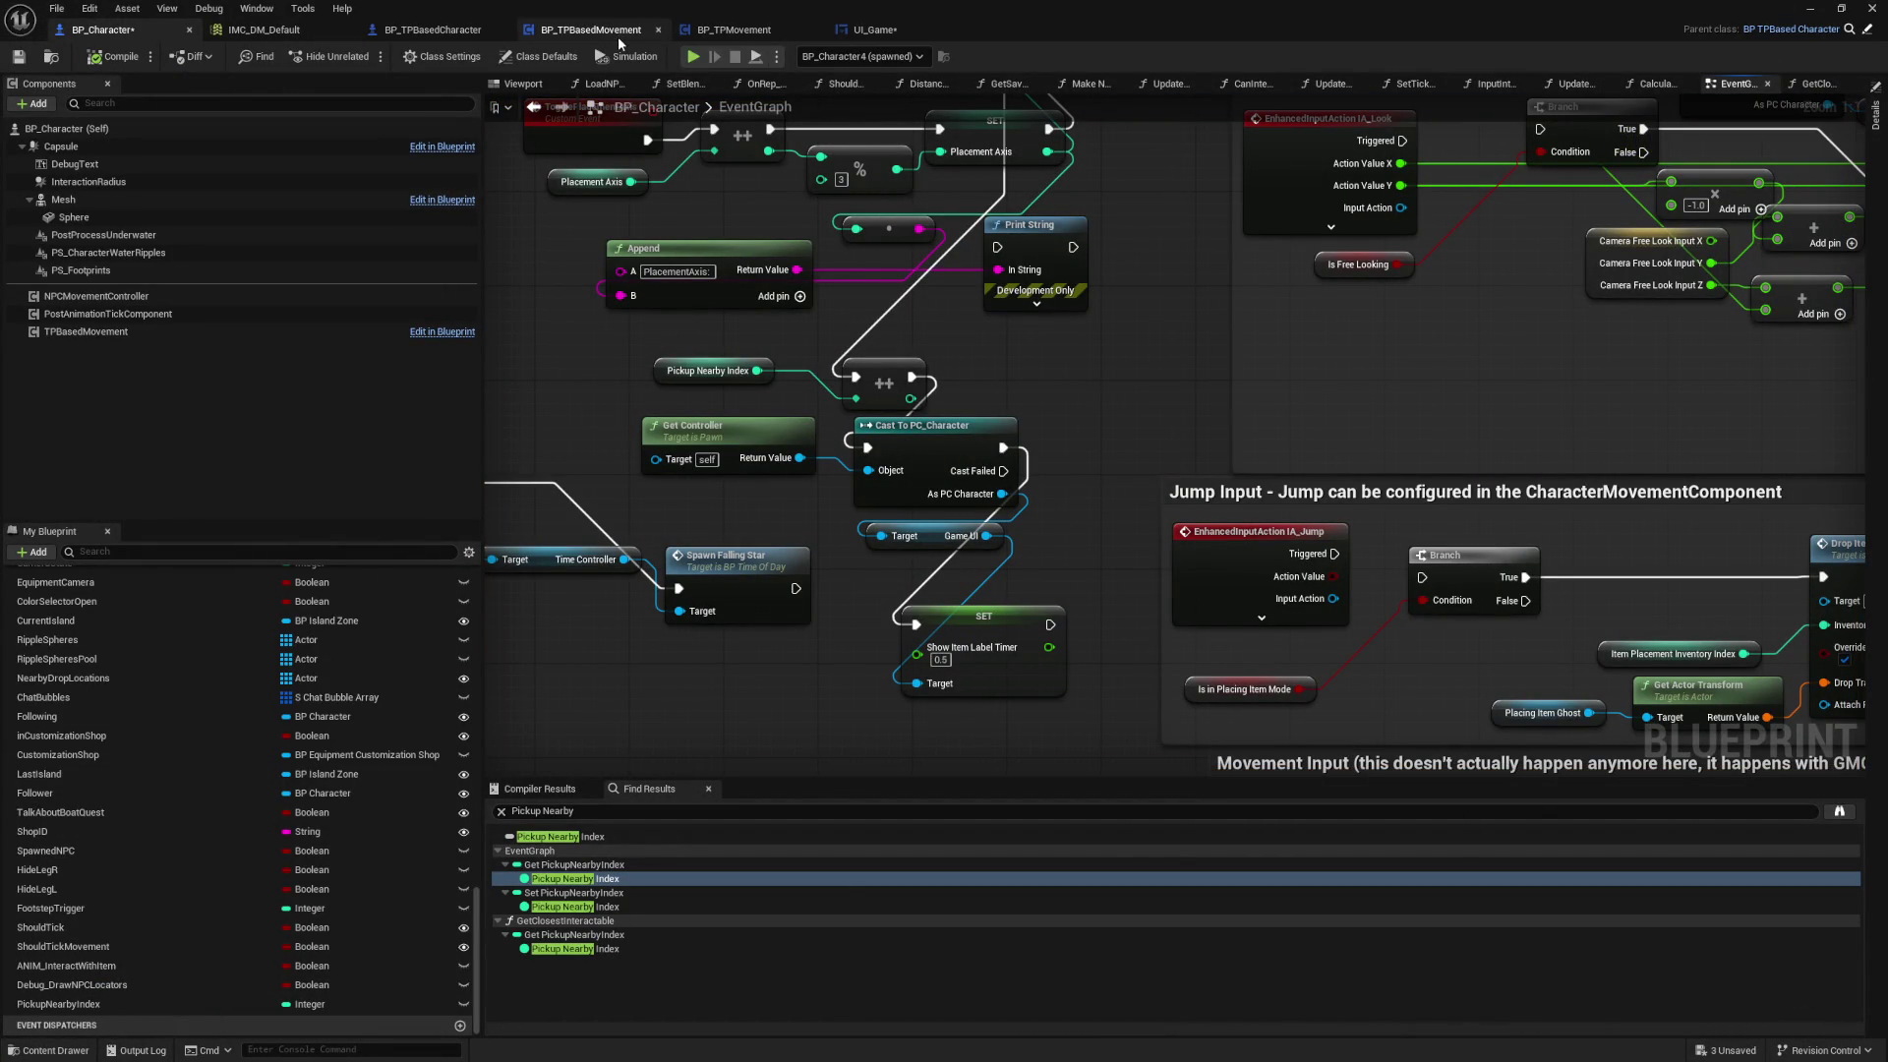
pyautogui.click(869, 32)
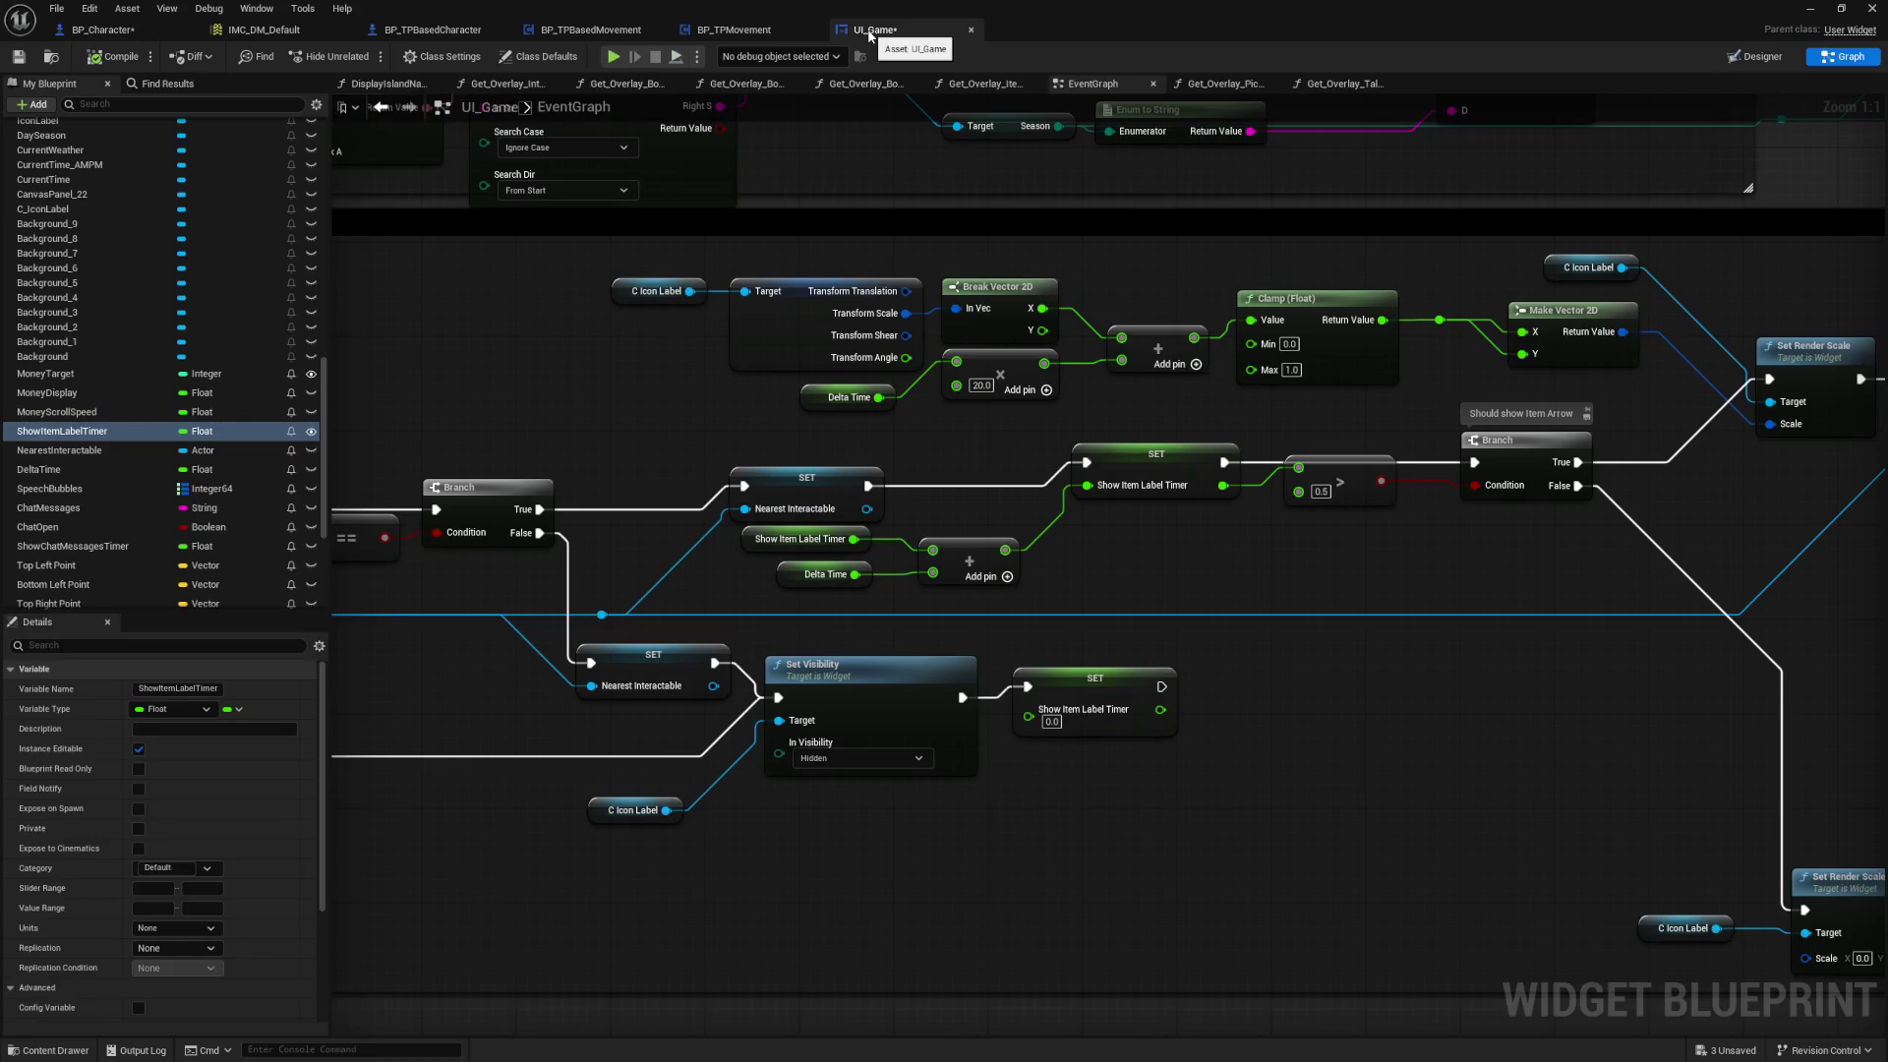
pyautogui.moveTo(527, 400); pyautogui.dragTo(556, 390)
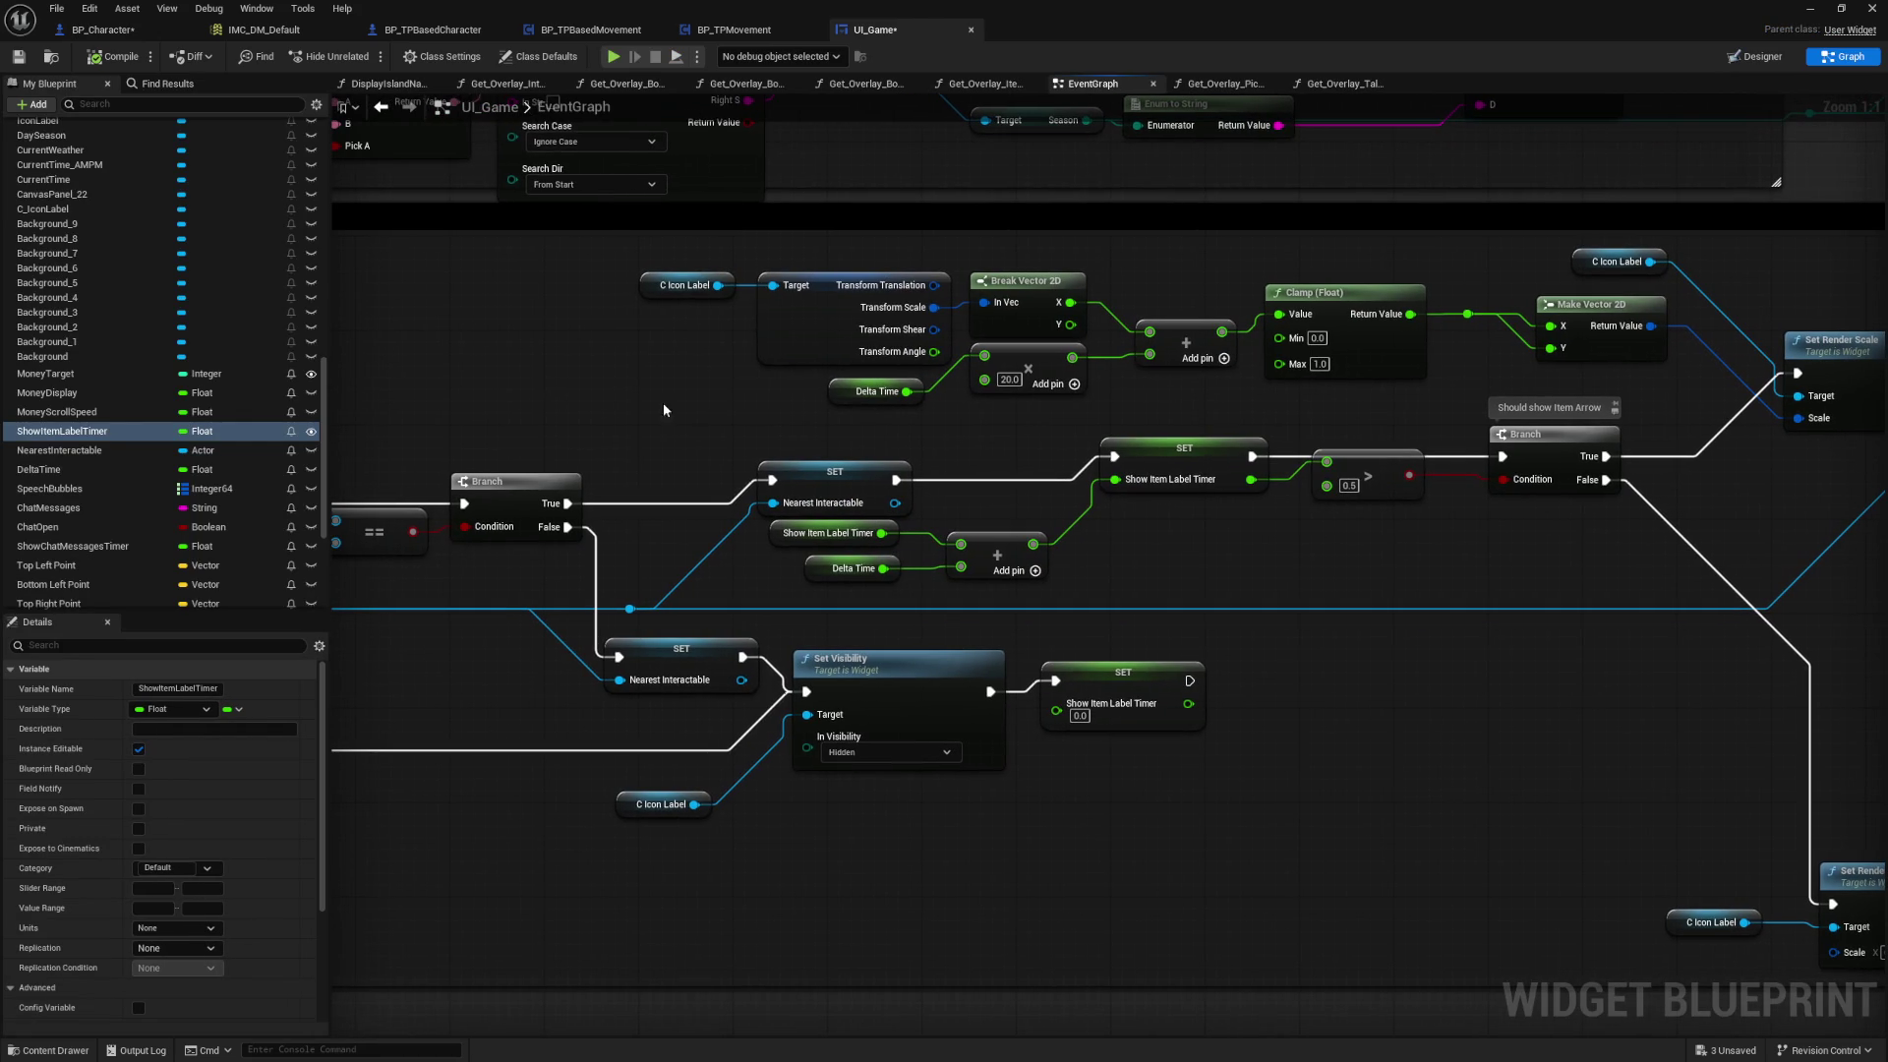
pyautogui.moveTo(714, 423)
pyautogui.mouseDown()
pyautogui.moveTo(1134, 371)
pyautogui.moveTo(1395, 384)
pyautogui.mouseUp()
pyautogui.moveTo(662, 677); pyautogui.dragTo(891, 652)
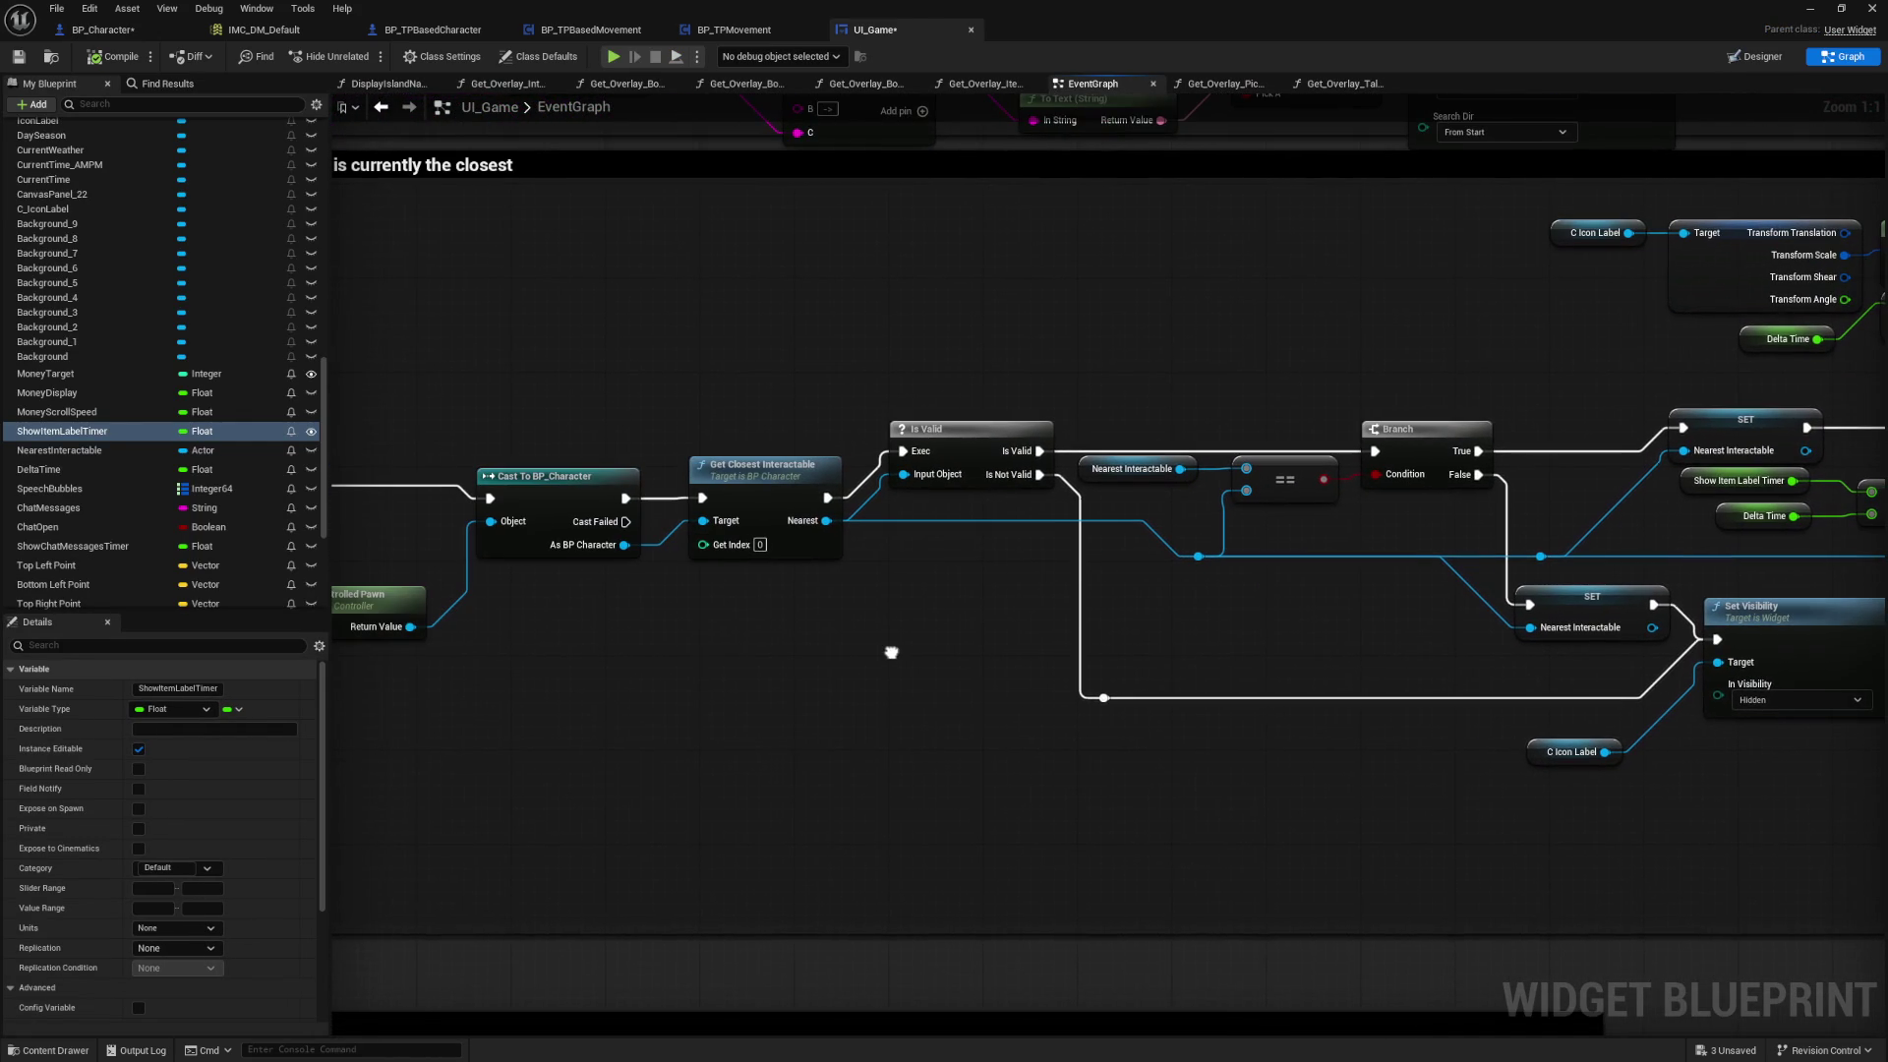
pyautogui.moveTo(1157, 393)
pyautogui.mouseDown()
pyautogui.moveTo(1141, 366)
pyautogui.moveTo(1394, 397)
pyautogui.mouseUp()
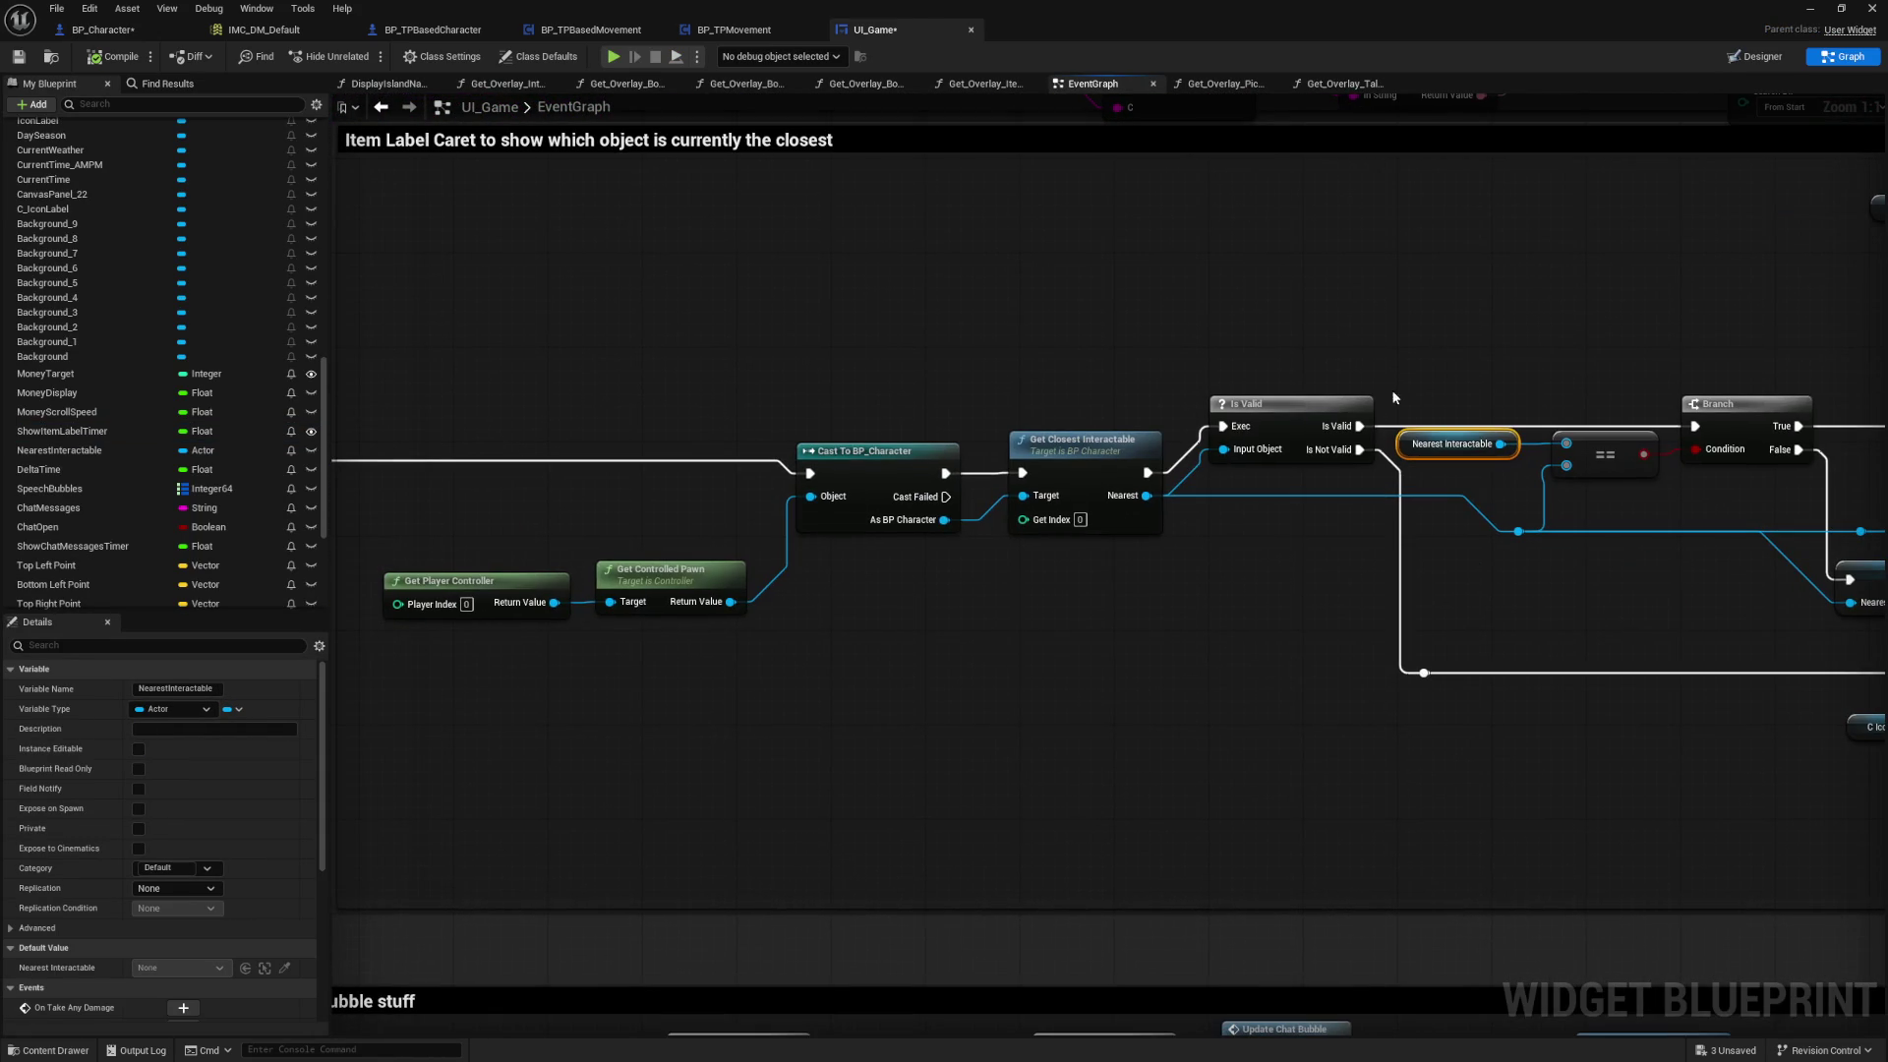
pyautogui.moveTo(730, 674)
pyautogui.mouseDown()
pyautogui.moveTo(1236, 668)
pyautogui.moveTo(306, 654)
pyautogui.mouseUp()
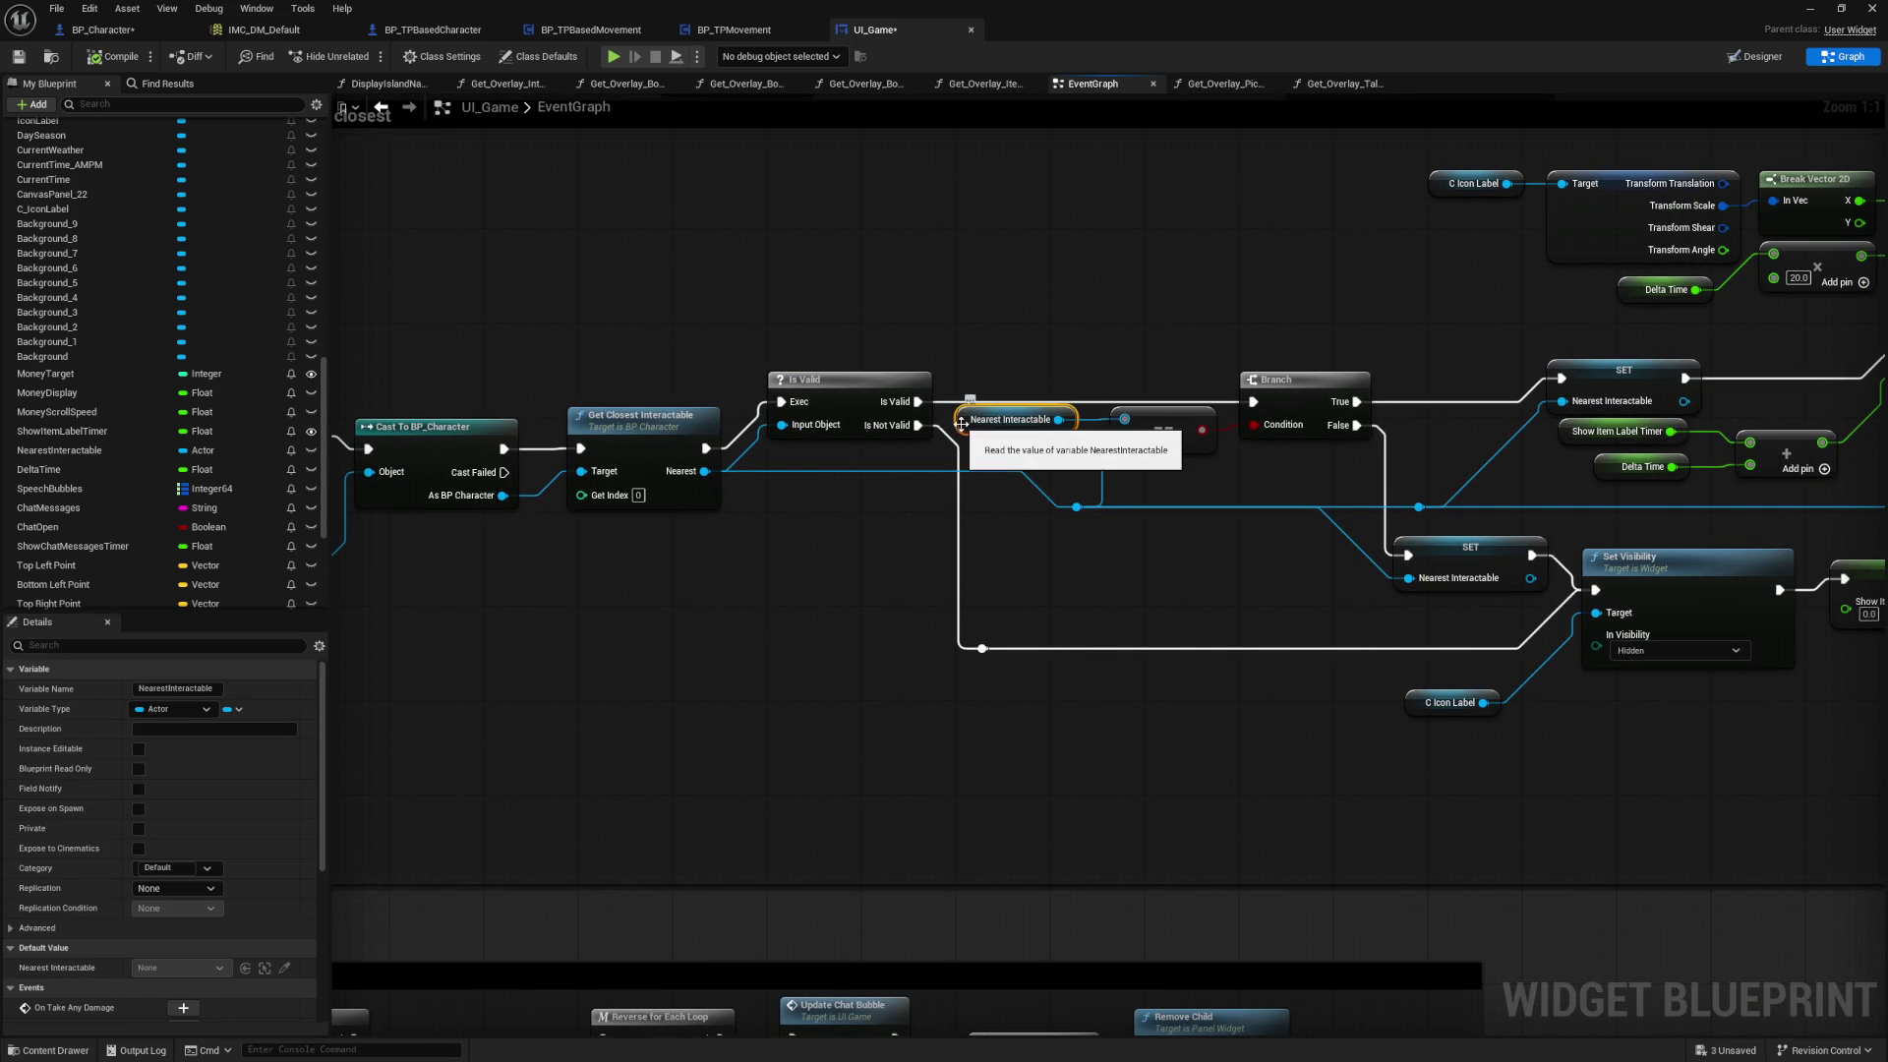
pyautogui.moveTo(1236, 565); pyautogui.dragTo(828, 554)
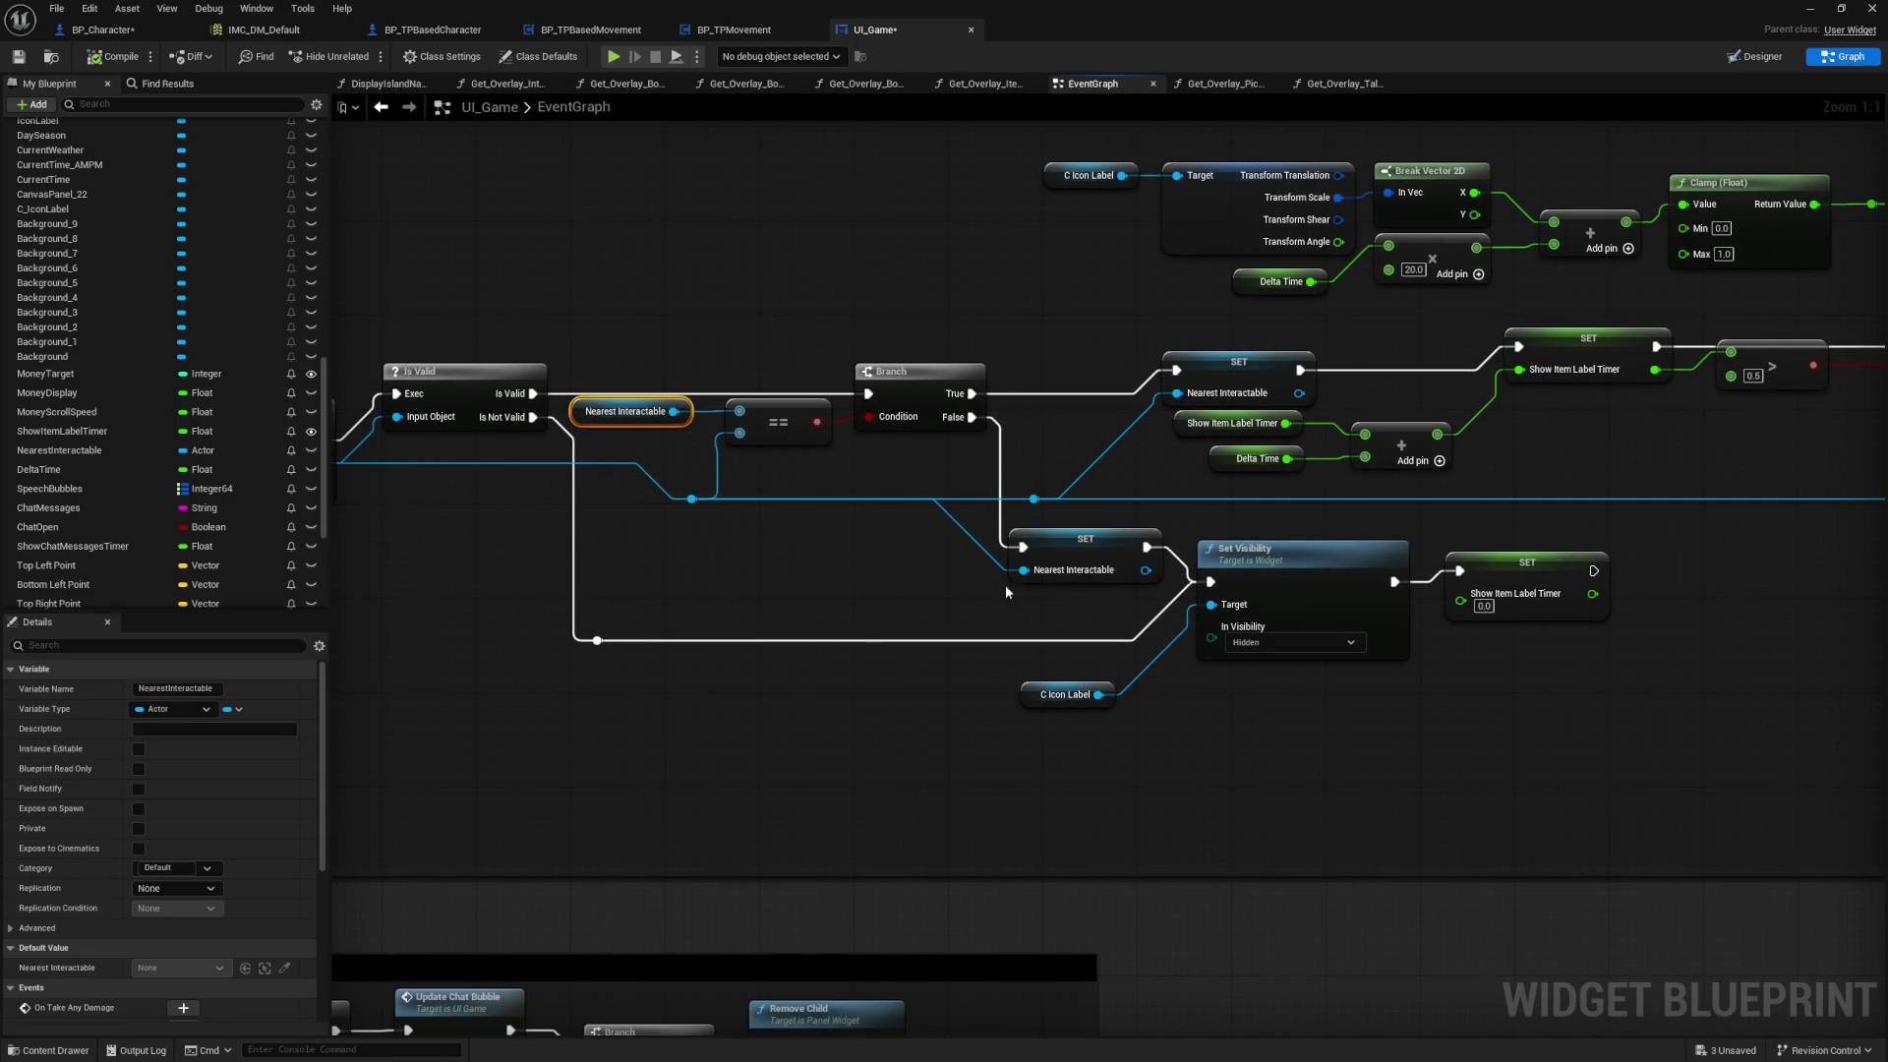
pyautogui.moveTo(798, 500); pyautogui.dragTo(1024, 486)
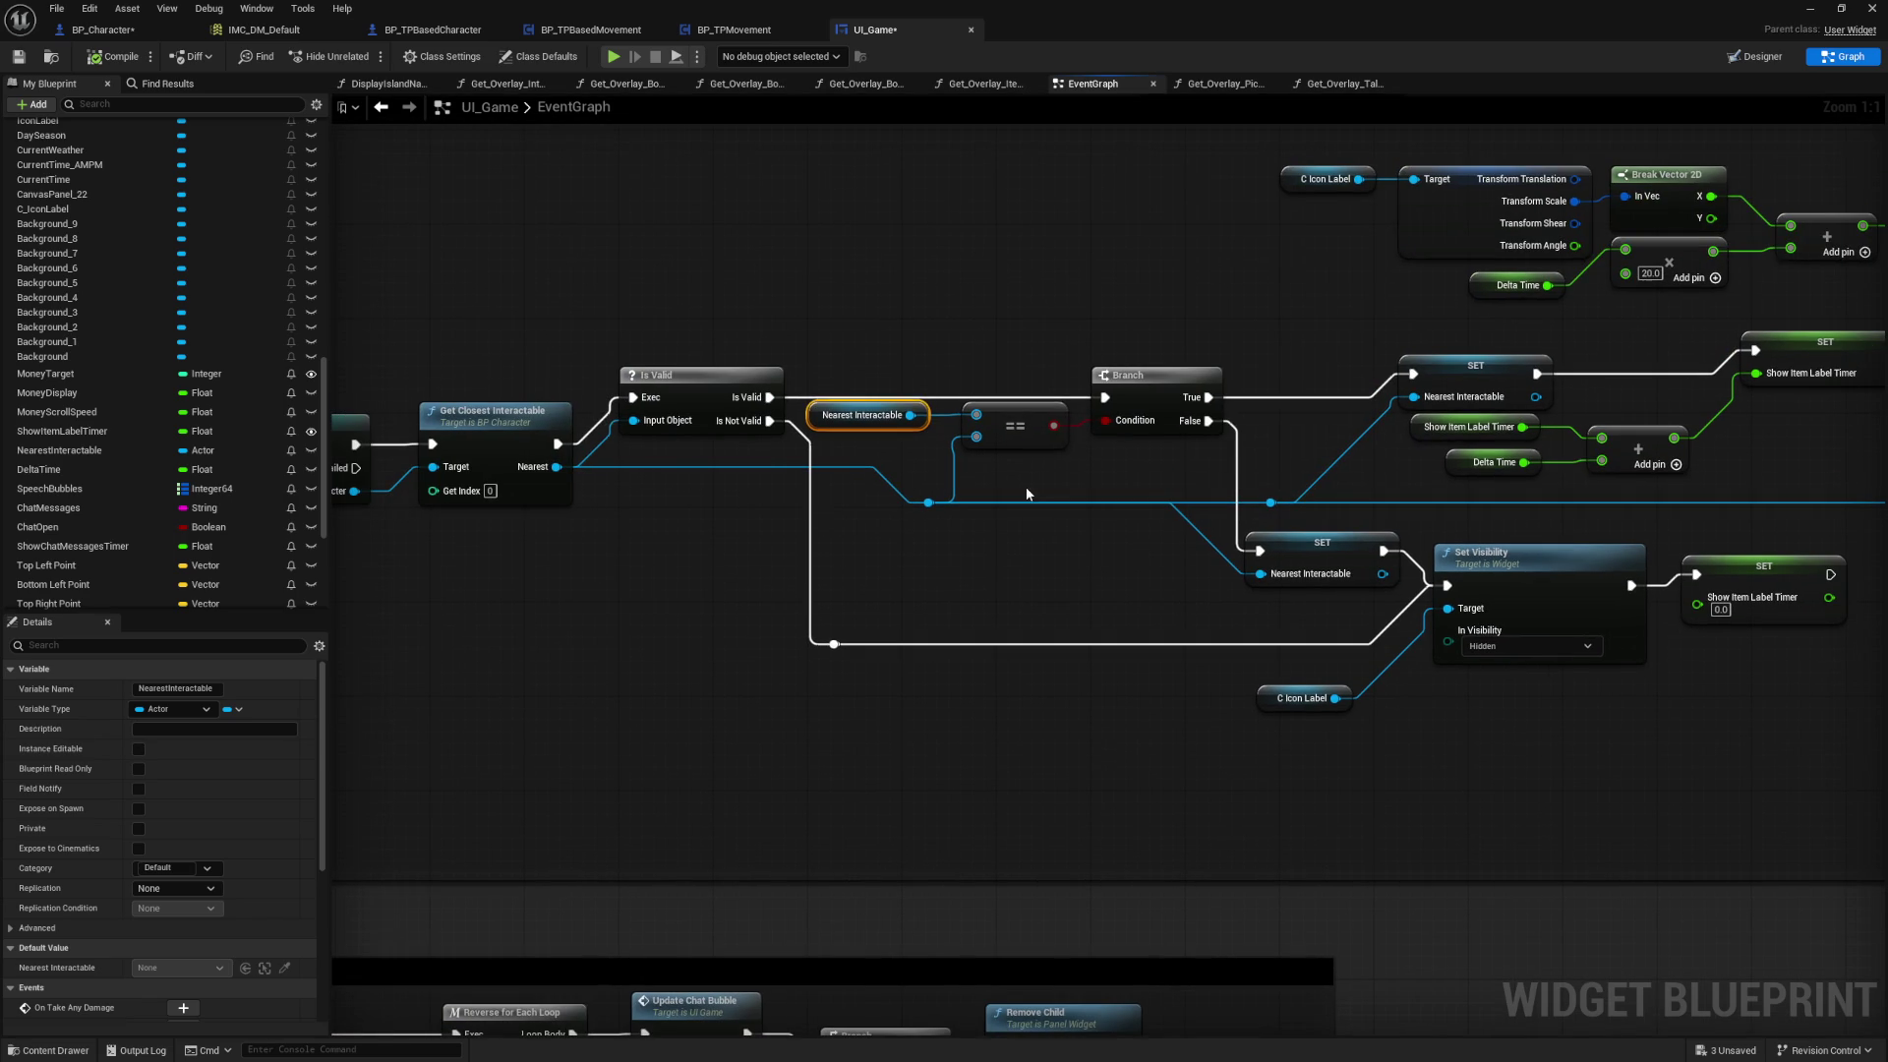
pyautogui.moveTo(1130, 535); pyautogui.dragTo(813, 527)
pyautogui.click(993, 555)
# Step: Examine the upper SET Nearest Interactable node, Set Render Scale branch and Cast To BP_Character chain
pyautogui.moveTo(1361, 706); pyautogui.dragTo(1079, 710)
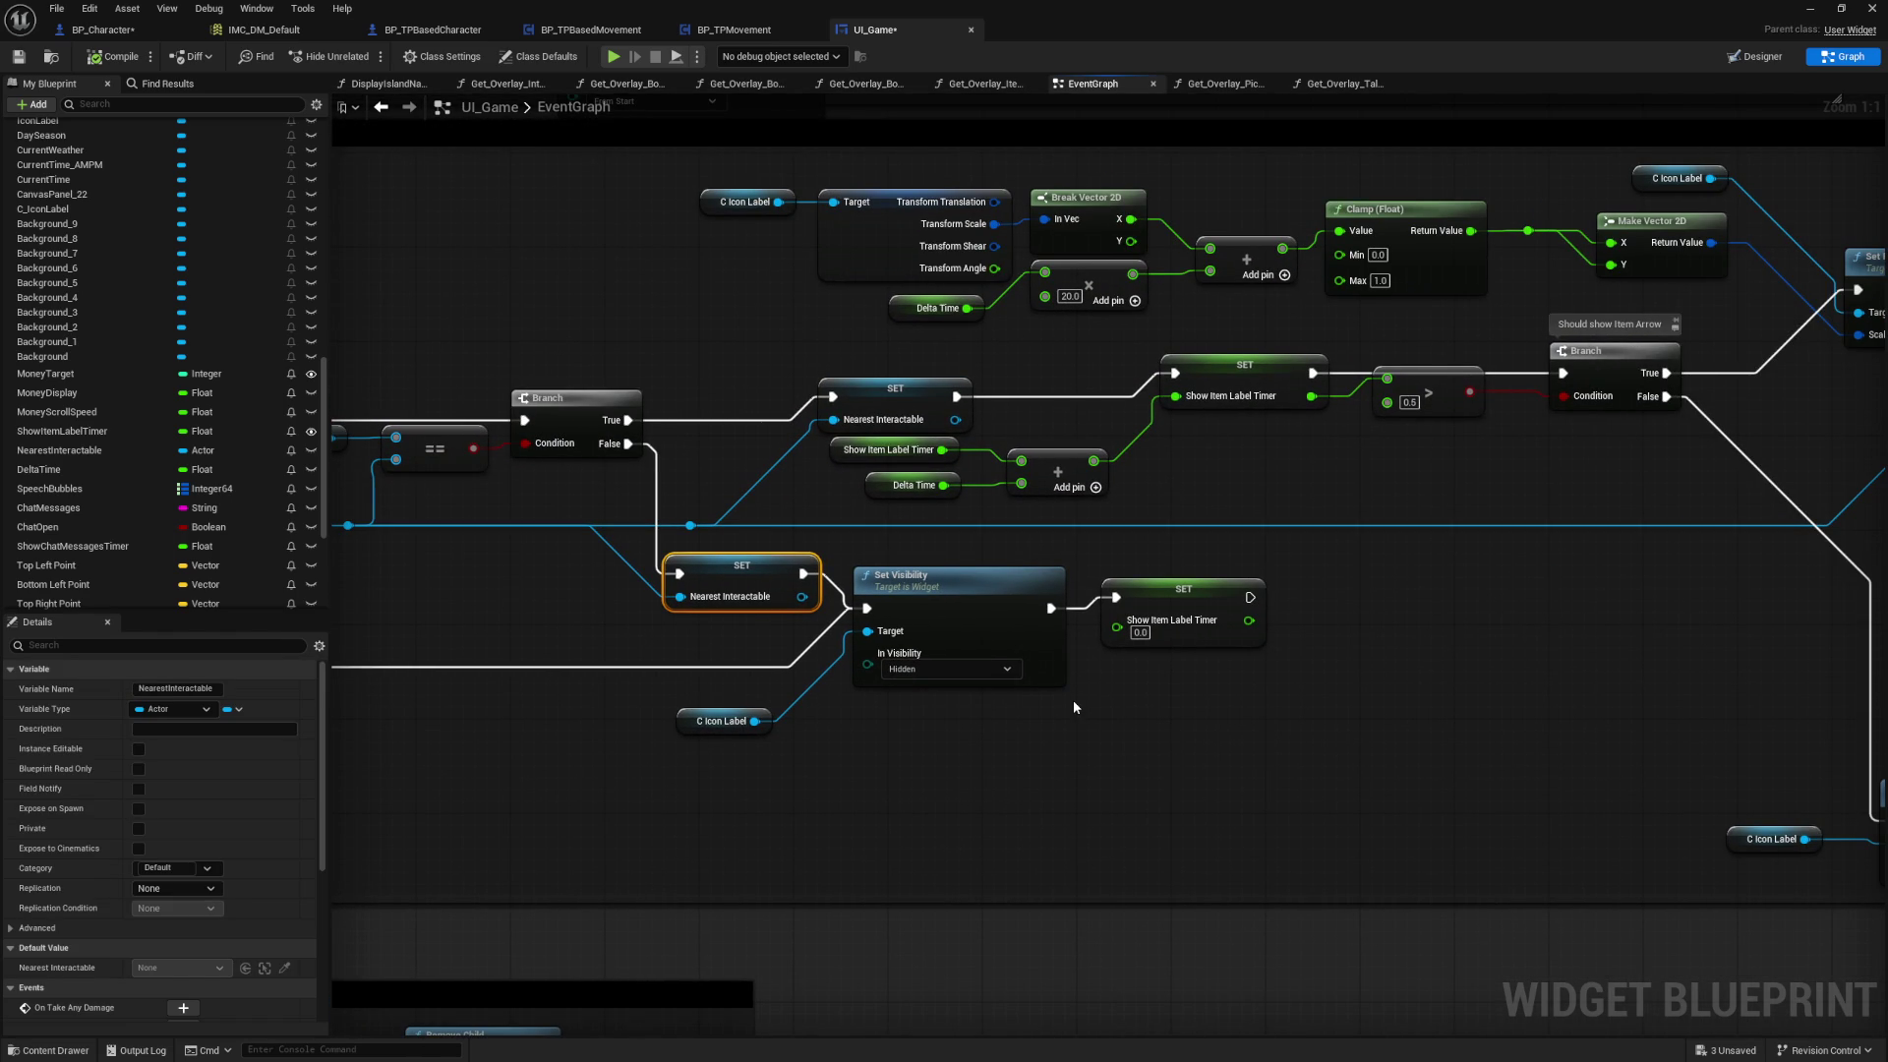
pyautogui.moveTo(1386, 661)
pyautogui.mouseDown()
pyautogui.moveTo(1370, 692)
pyautogui.moveTo(1193, 688)
pyautogui.mouseUp()
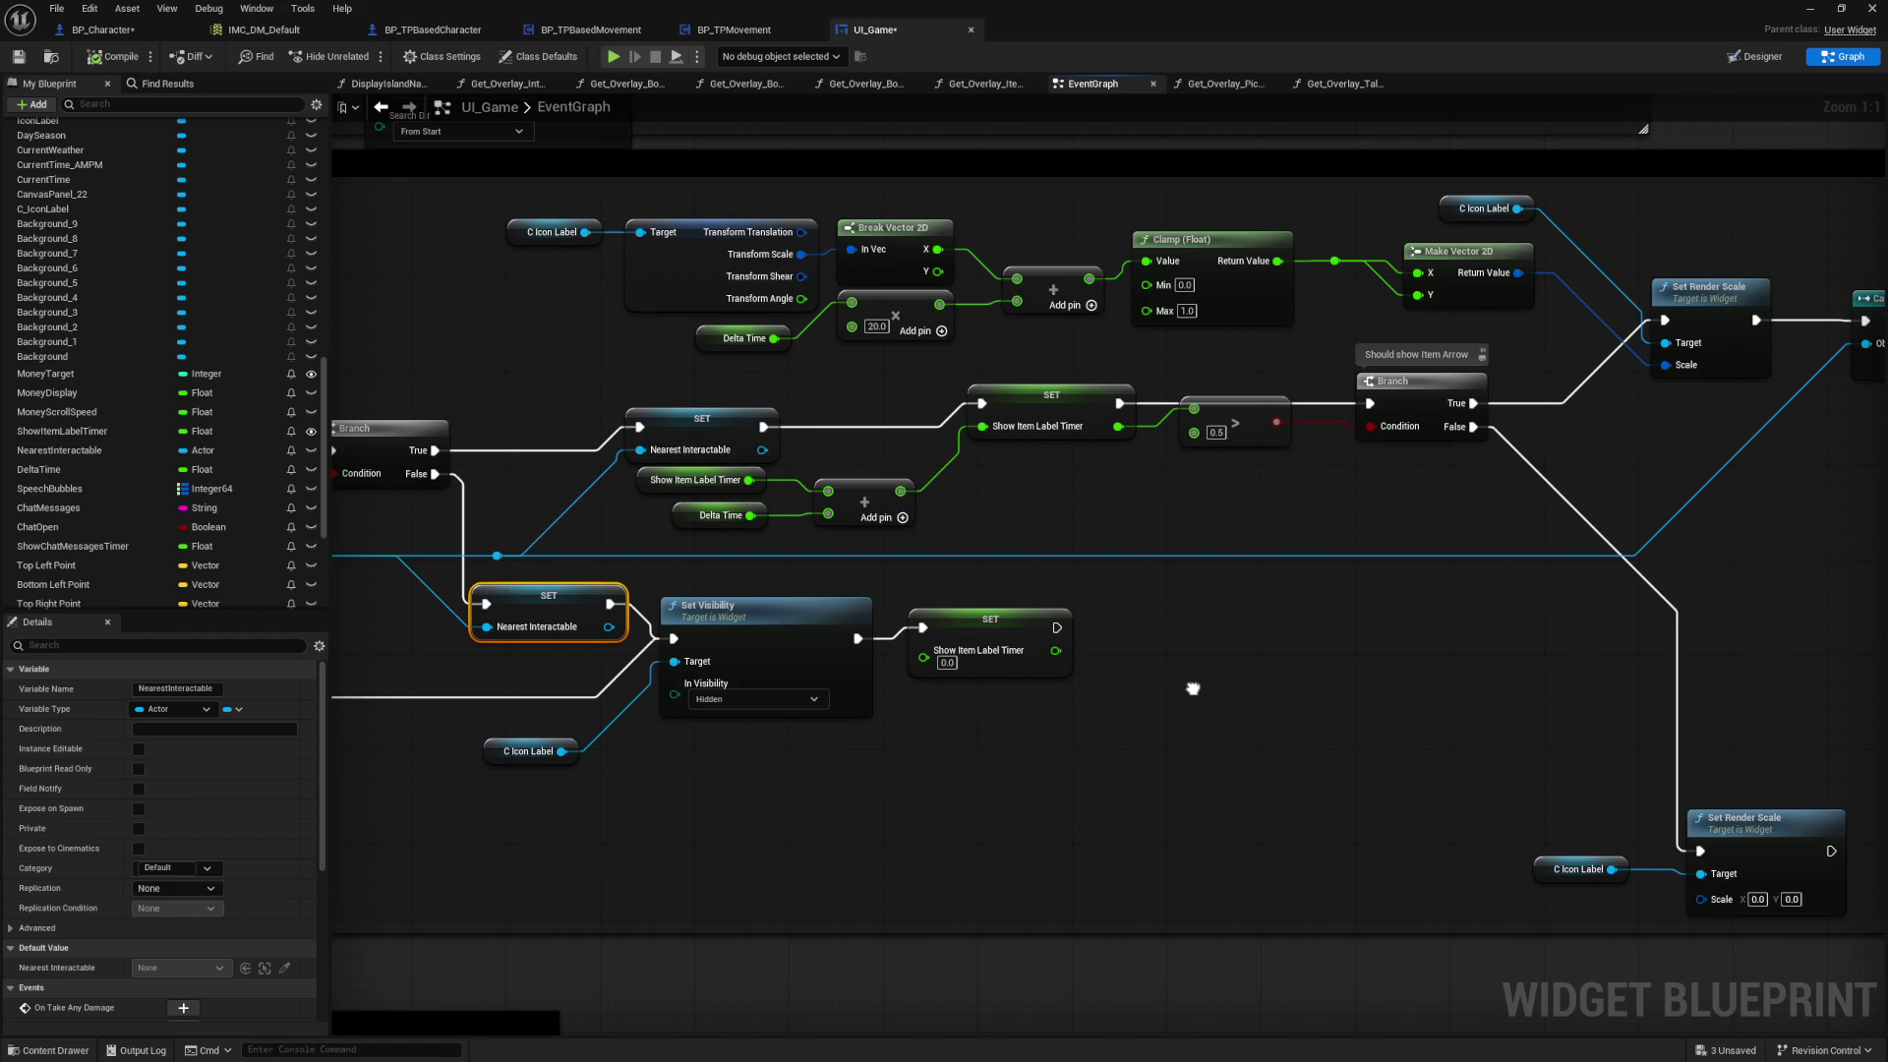
pyautogui.moveTo(1193, 688)
pyautogui.mouseDown()
pyautogui.moveTo(896, 722)
pyautogui.moveTo(1116, 745)
pyautogui.moveTo(1548, 656)
pyautogui.mouseUp()
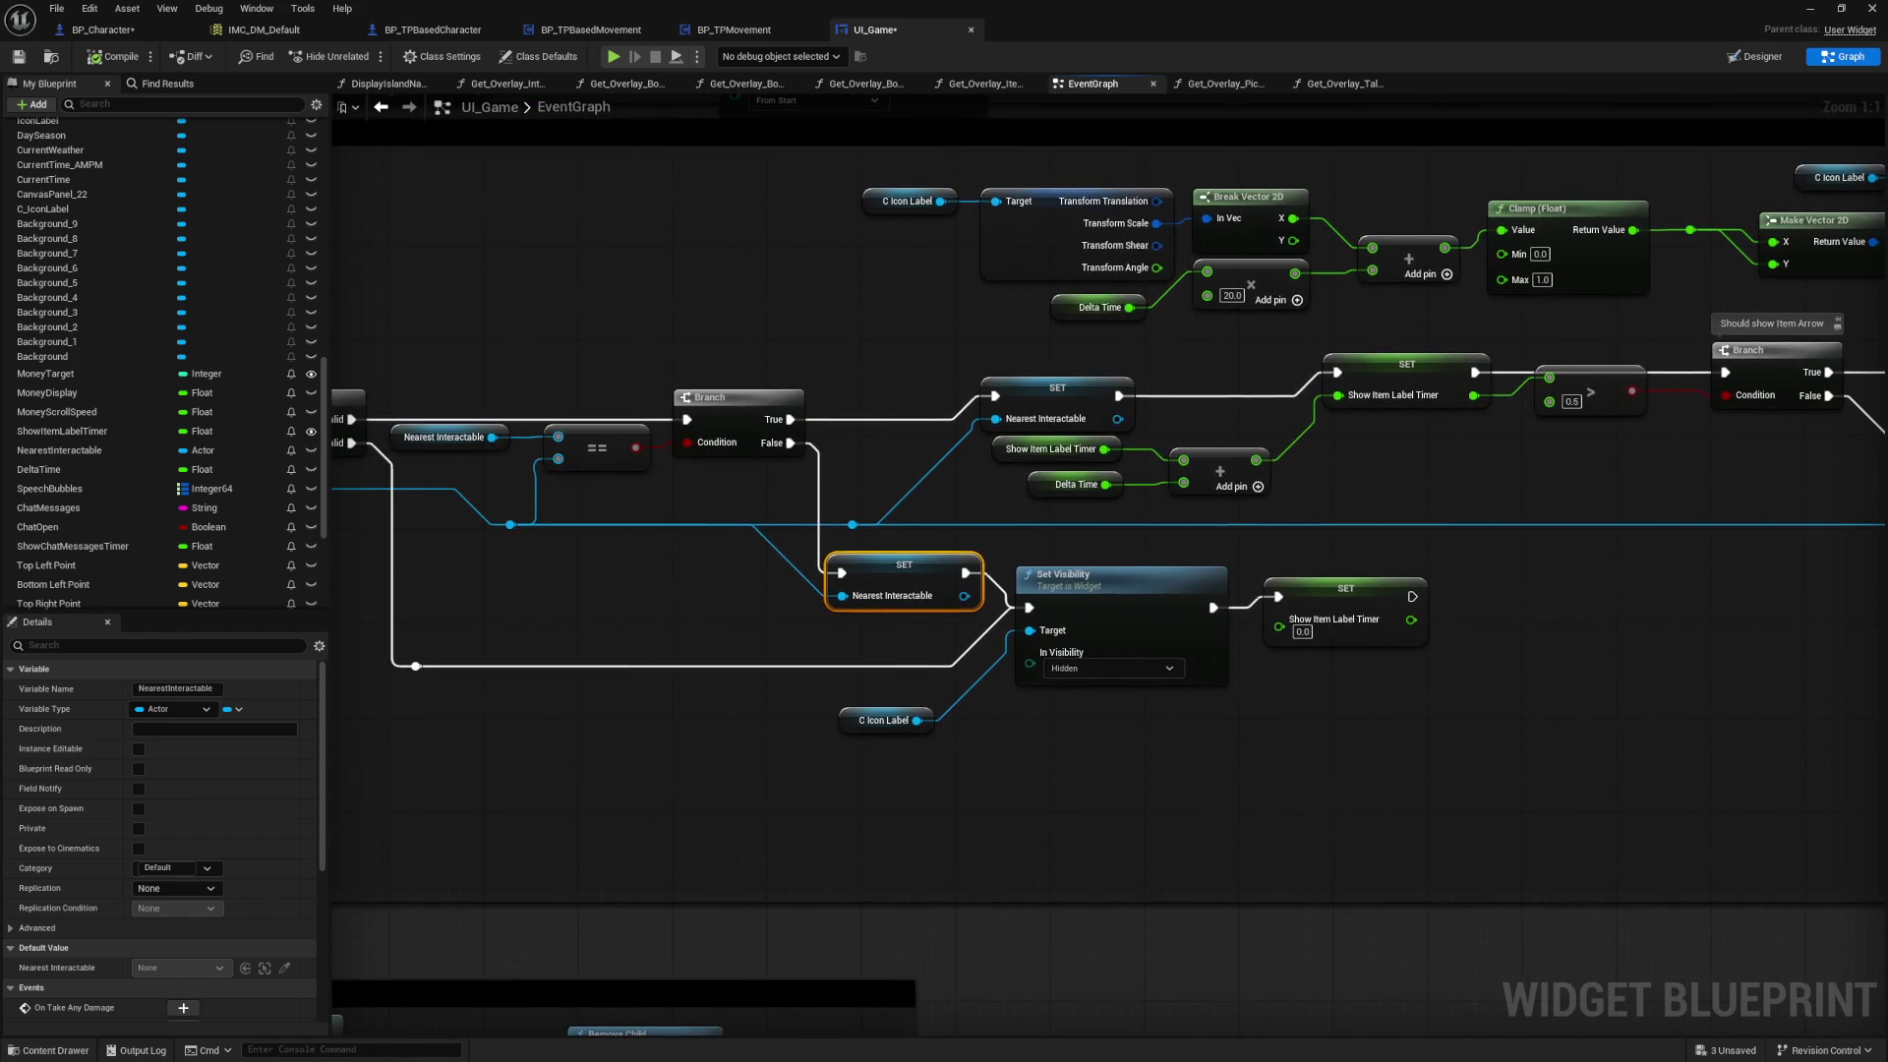
pyautogui.moveTo(882, 470); pyautogui.dragTo(1011, 492)
pyautogui.click(1192, 400)
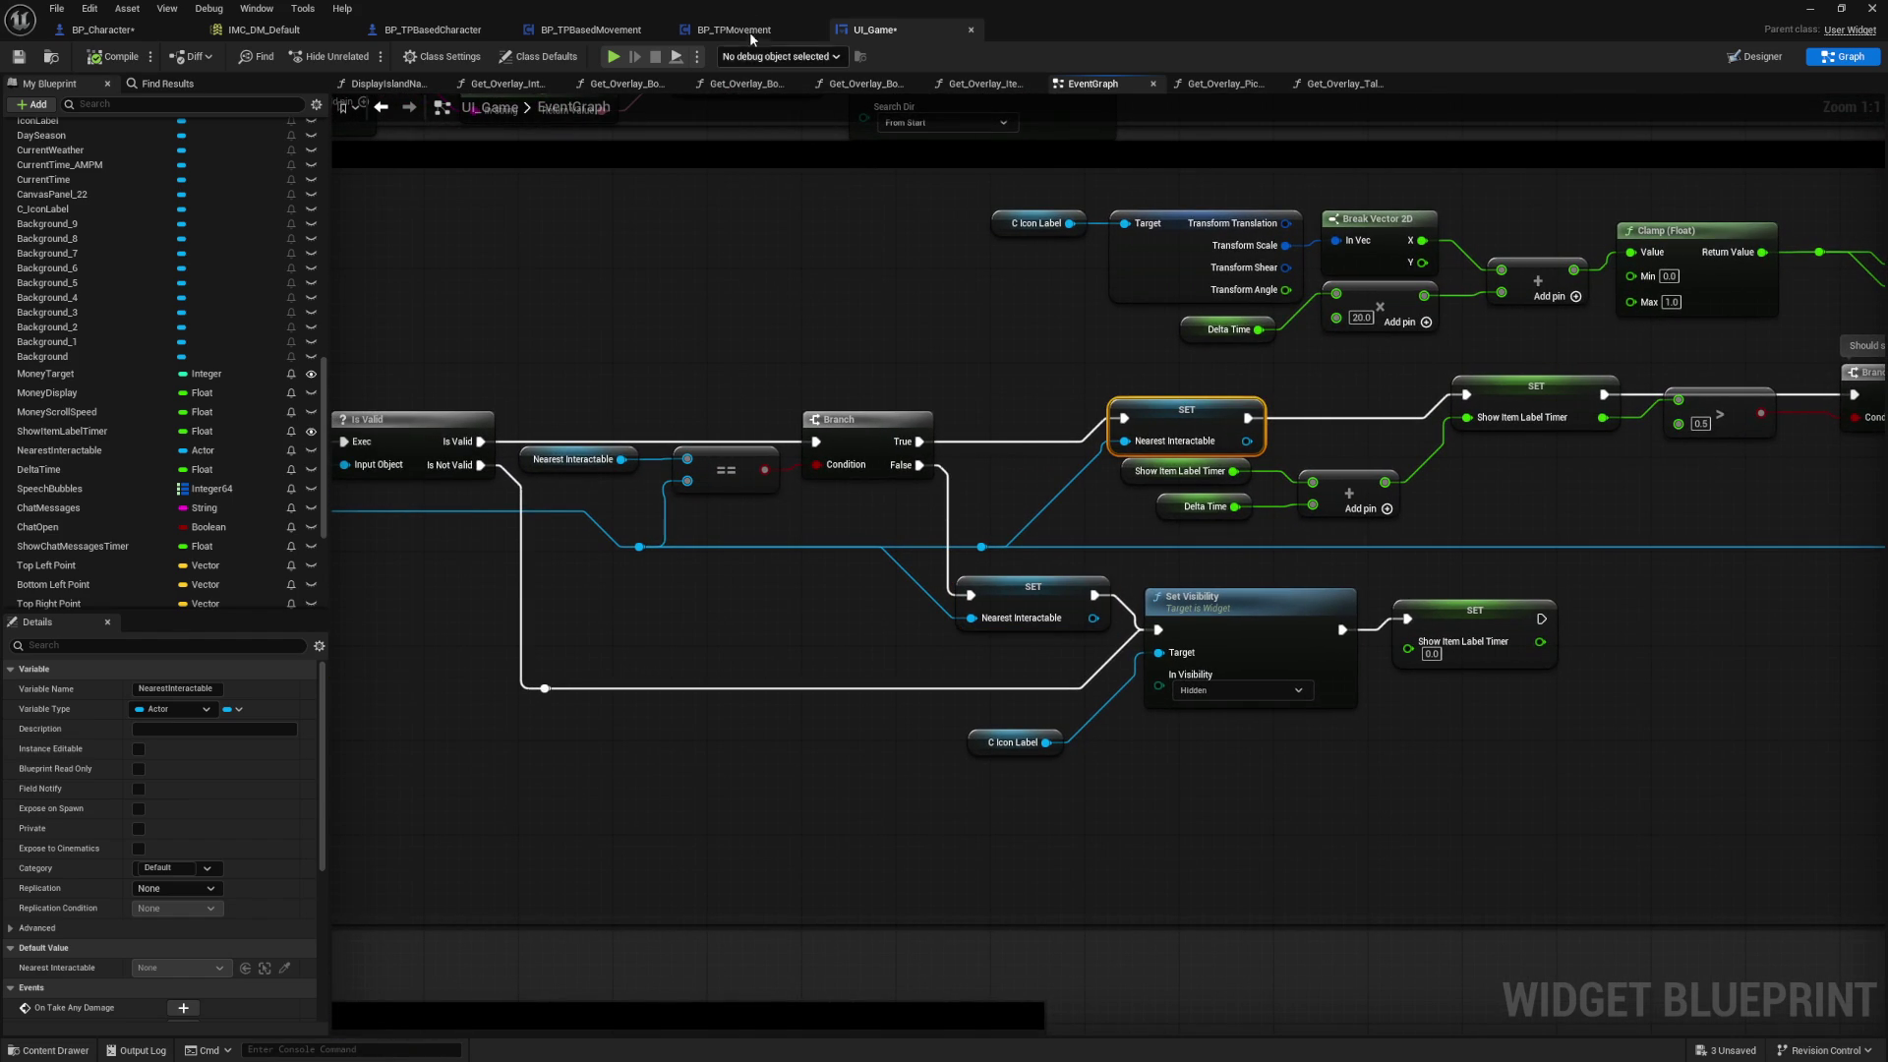
pyautogui.moveTo(906, 325)
pyautogui.mouseDown()
pyautogui.moveTo(1202, 316)
pyautogui.moveTo(1202, 287)
pyautogui.moveTo(1055, 277)
pyautogui.mouseUp()
pyautogui.click(756, 149)
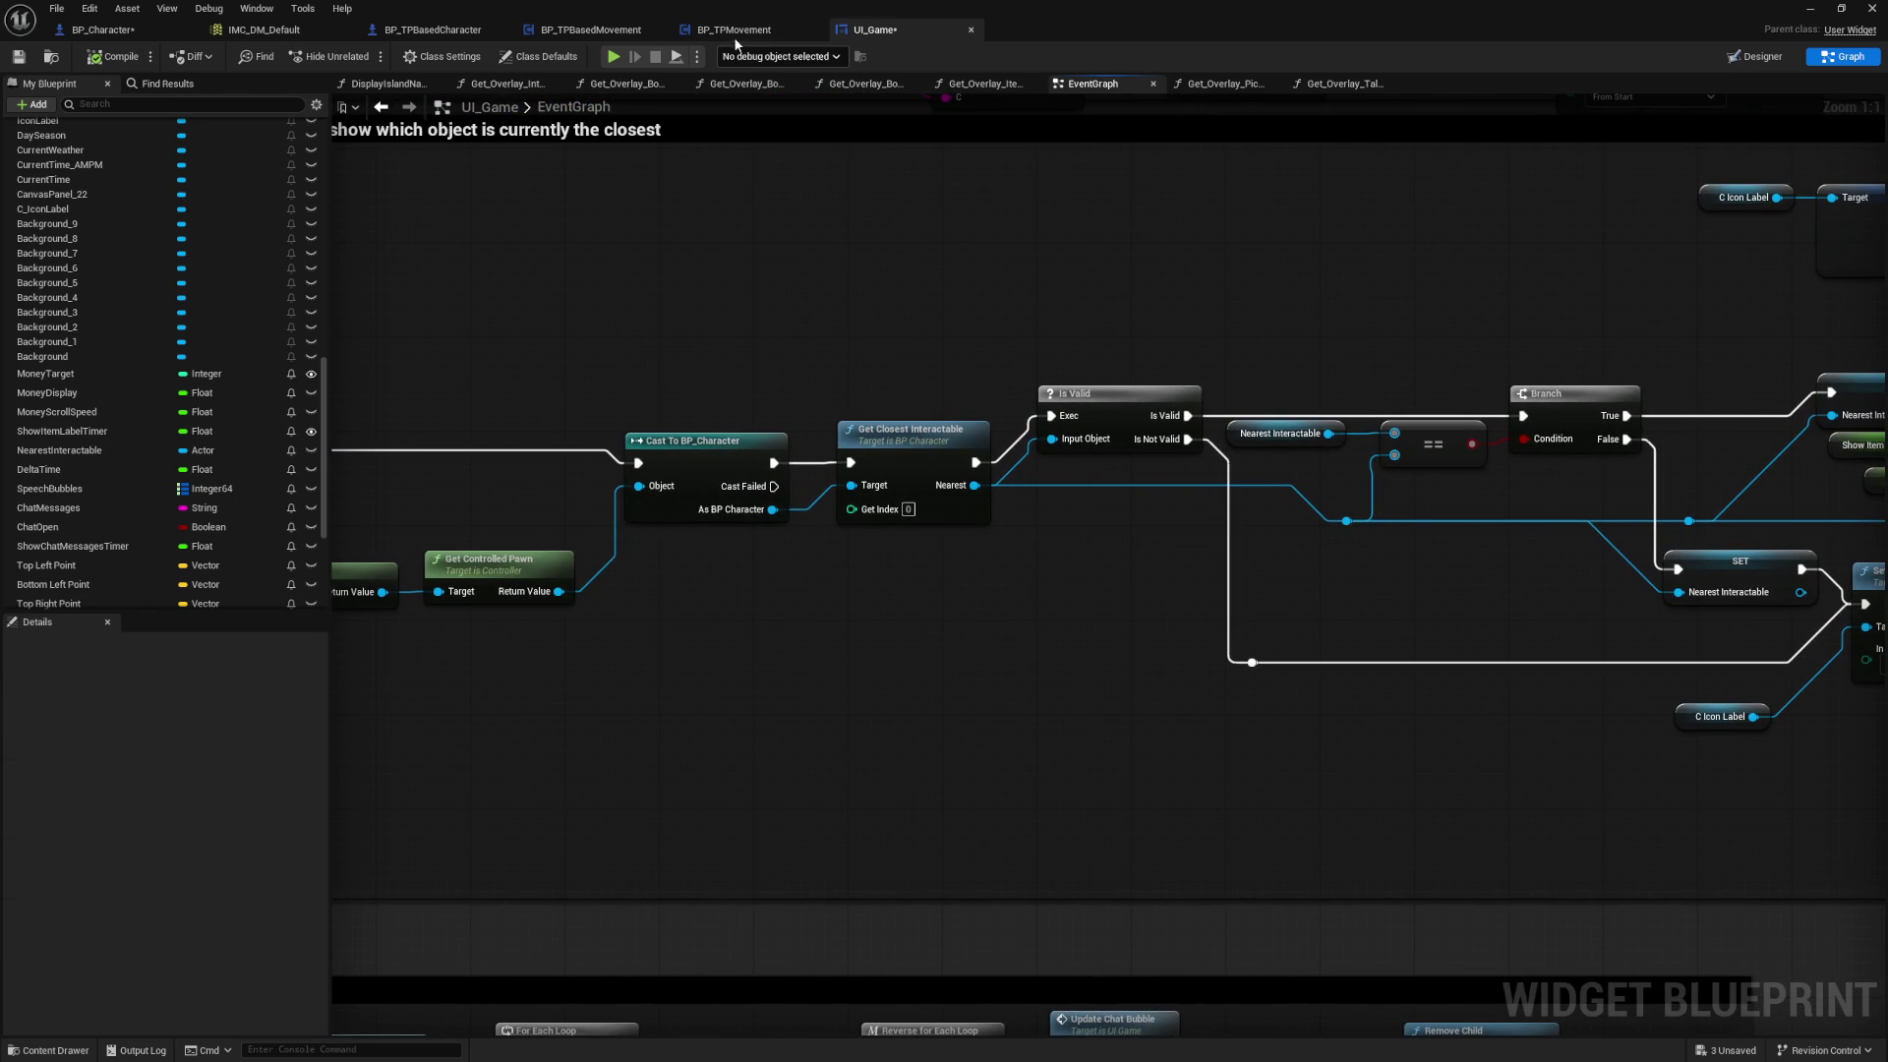
pyautogui.moveTo(1164, 292); pyautogui.dragTo(356, 270)
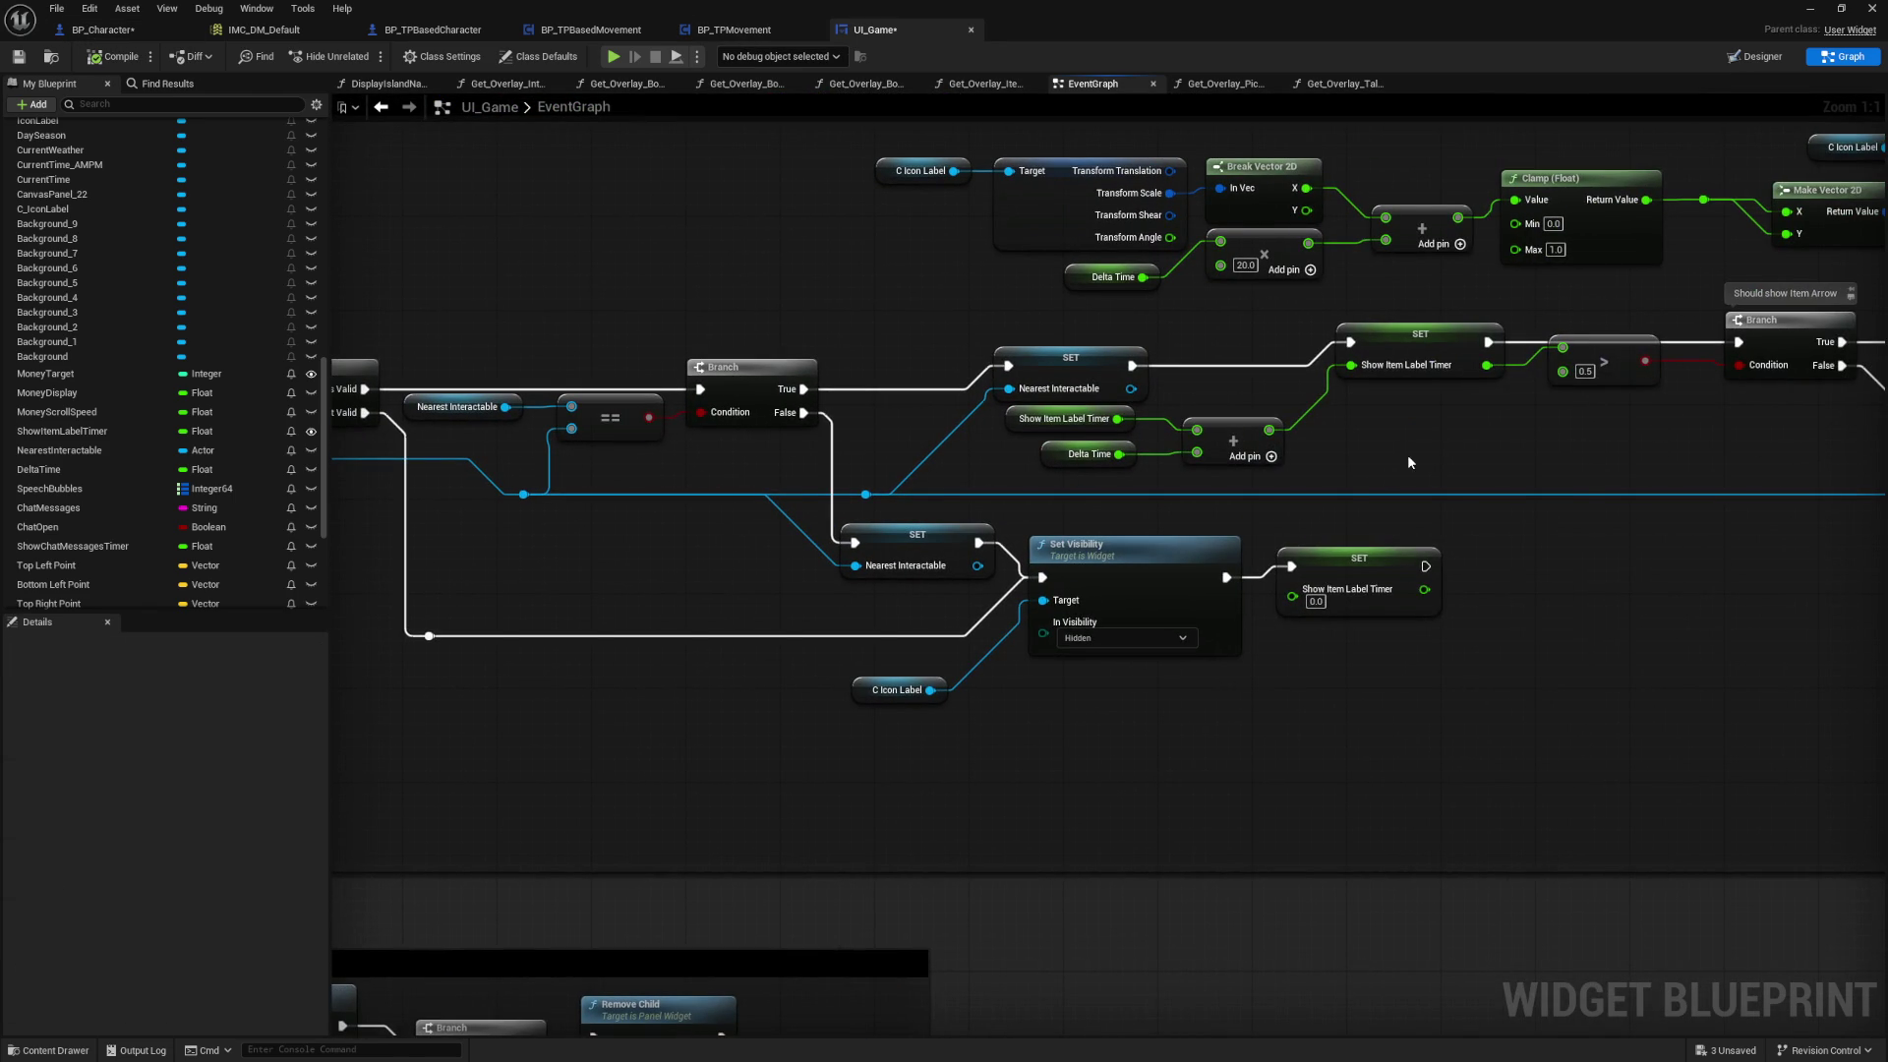
pyautogui.moveTo(1408, 457); pyautogui.dragTo(1421, 528)
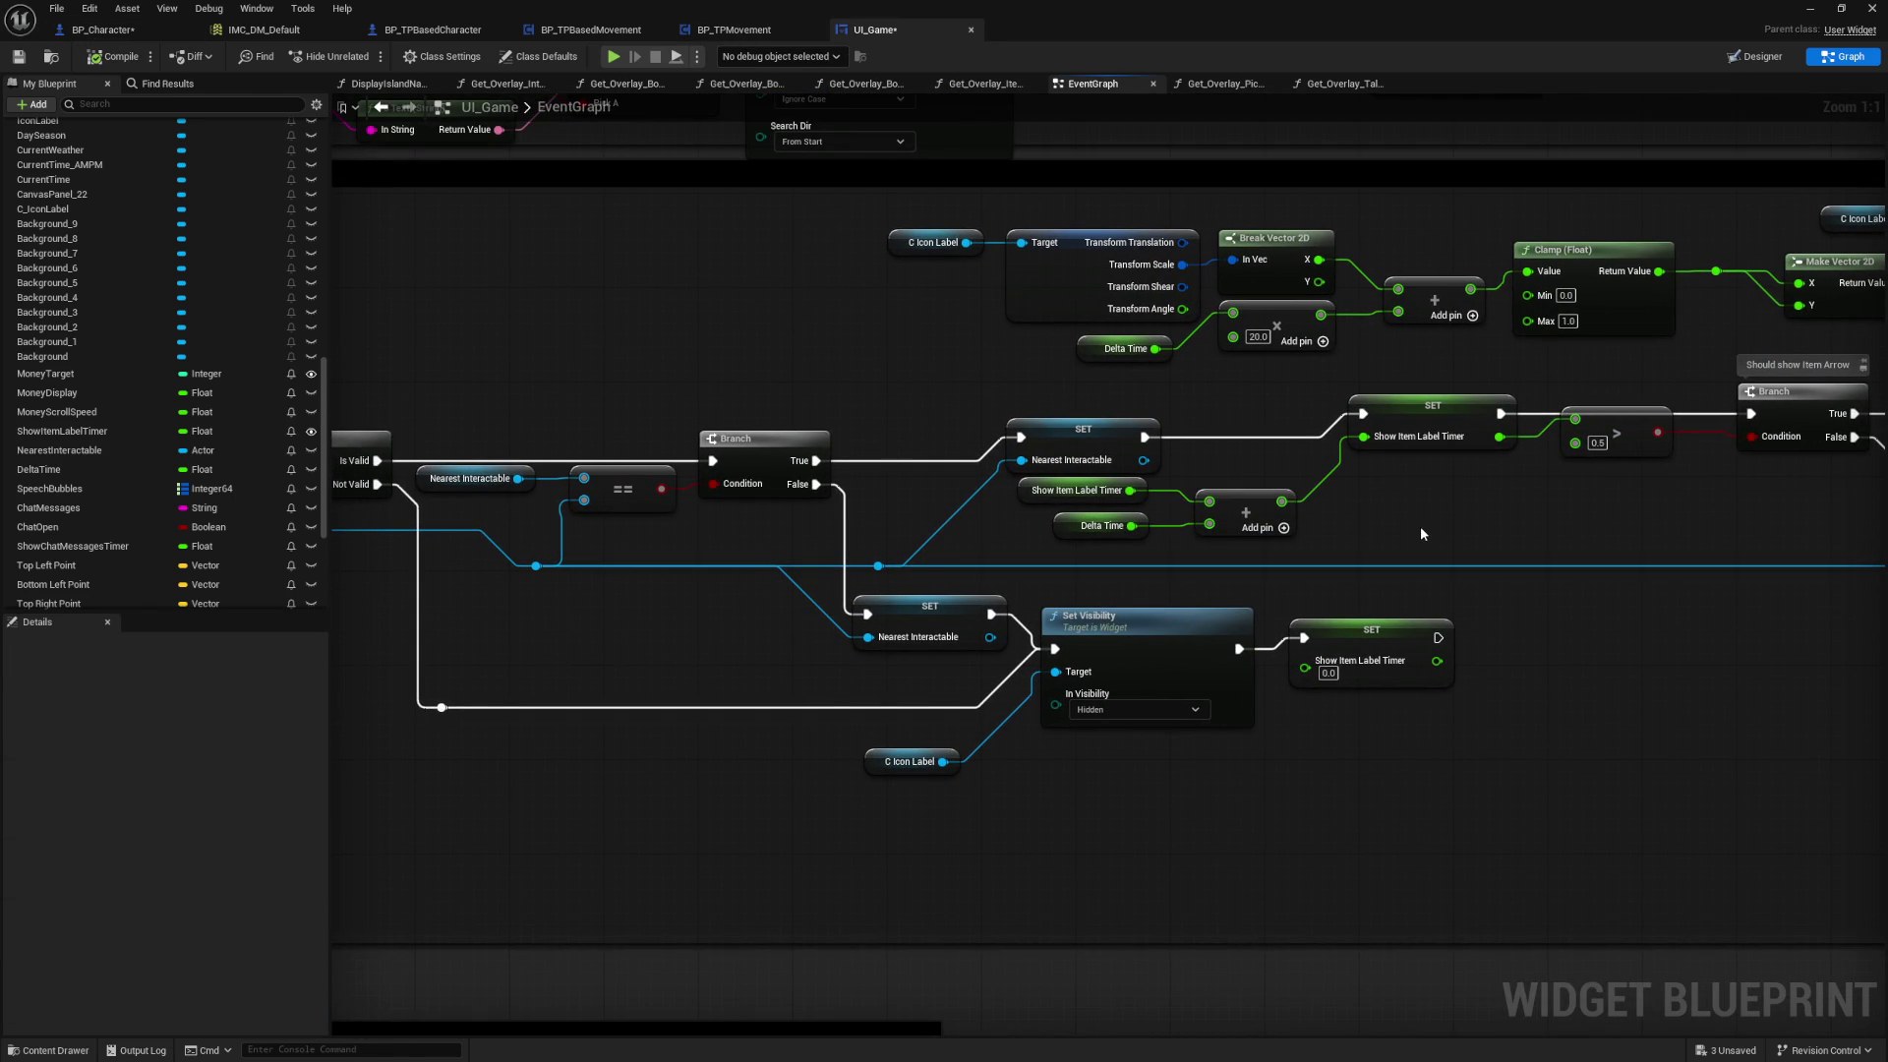
# Step: In BP_Character, drag from the Game UI pin and add a SET Nearest Interactable node
pyautogui.click(104, 29)
pyautogui.moveTo(873, 418); pyautogui.dragTo(897, 256)
pyautogui.moveTo(1012, 370); pyautogui.dragTo(837, 616)
pyautogui.write('set nearest')
pyautogui.press('Return')
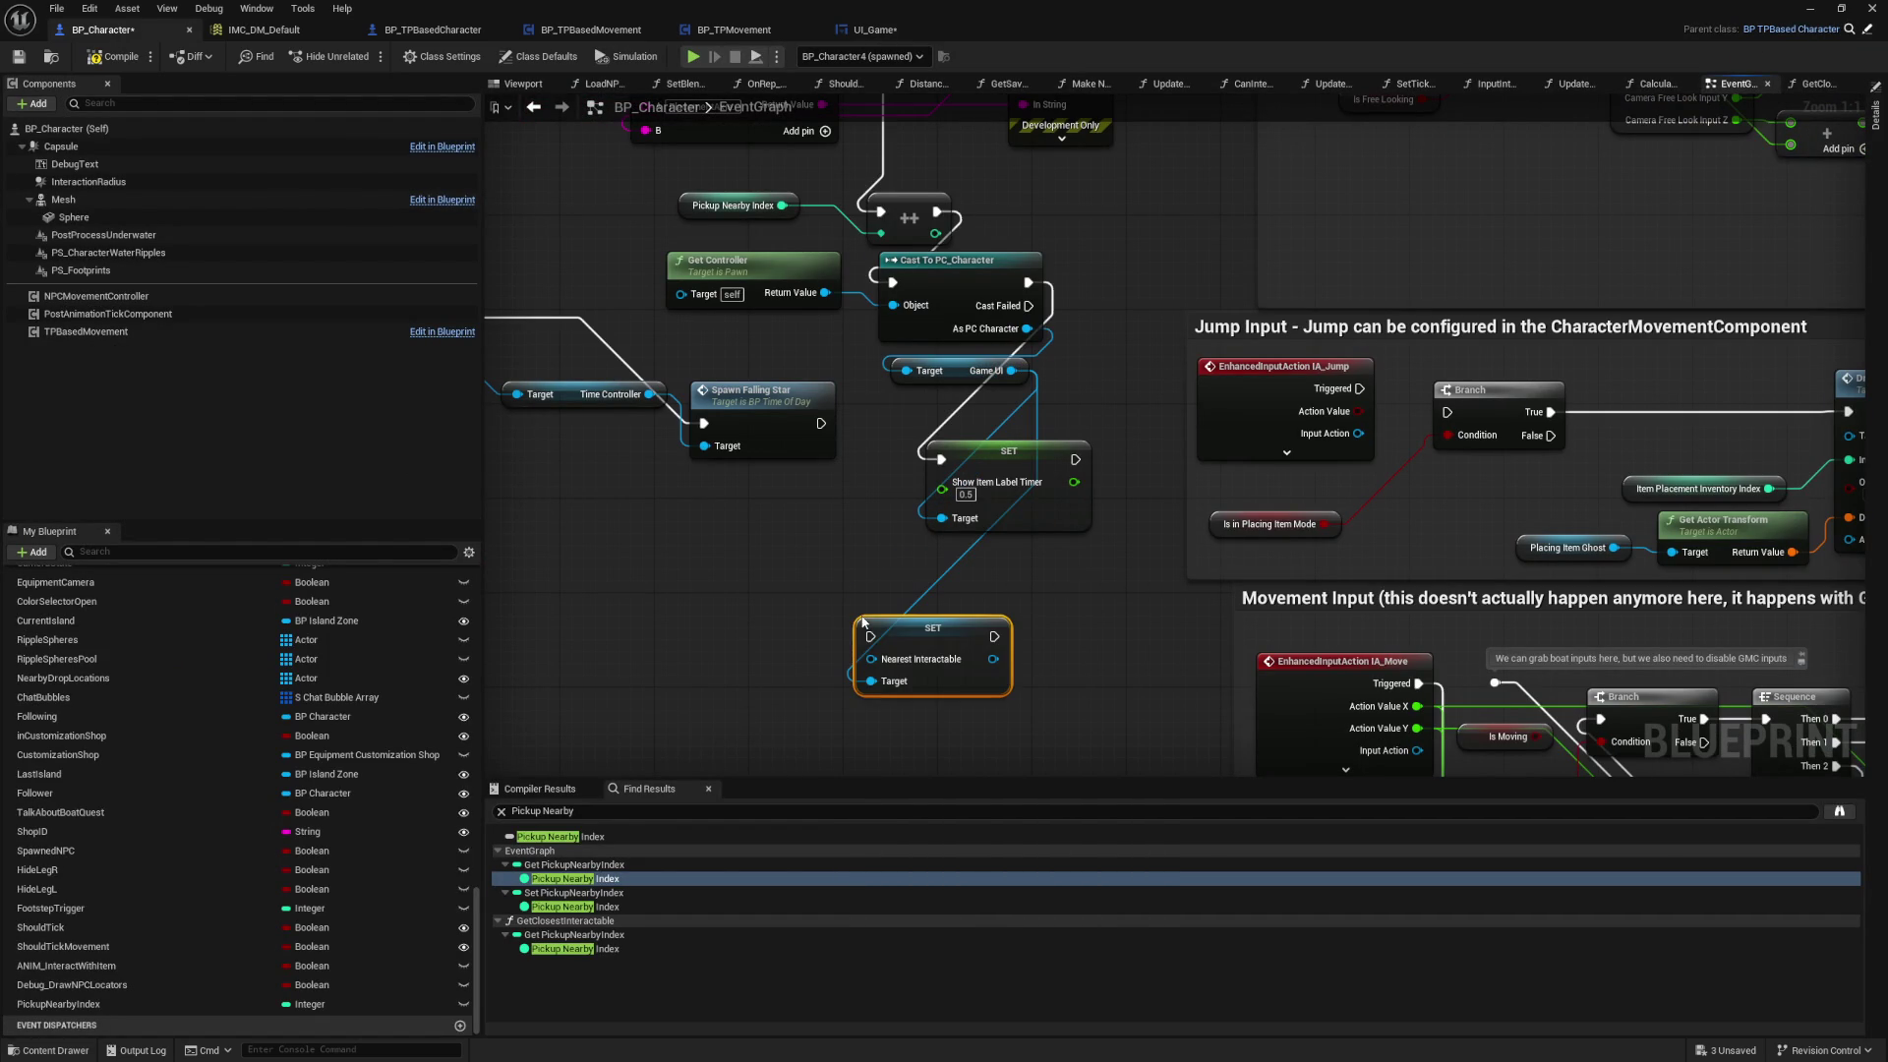
# Step: Place the new SET node and chain its execution after the Show Item Label Timer SET
pyautogui.moveTo(904, 632); pyautogui.dragTo(1022, 621)
pyautogui.moveTo(1075, 459); pyautogui.dragTo(991, 630)
pyautogui.rightClick(838, 606)
pyautogui.write('get nearest')
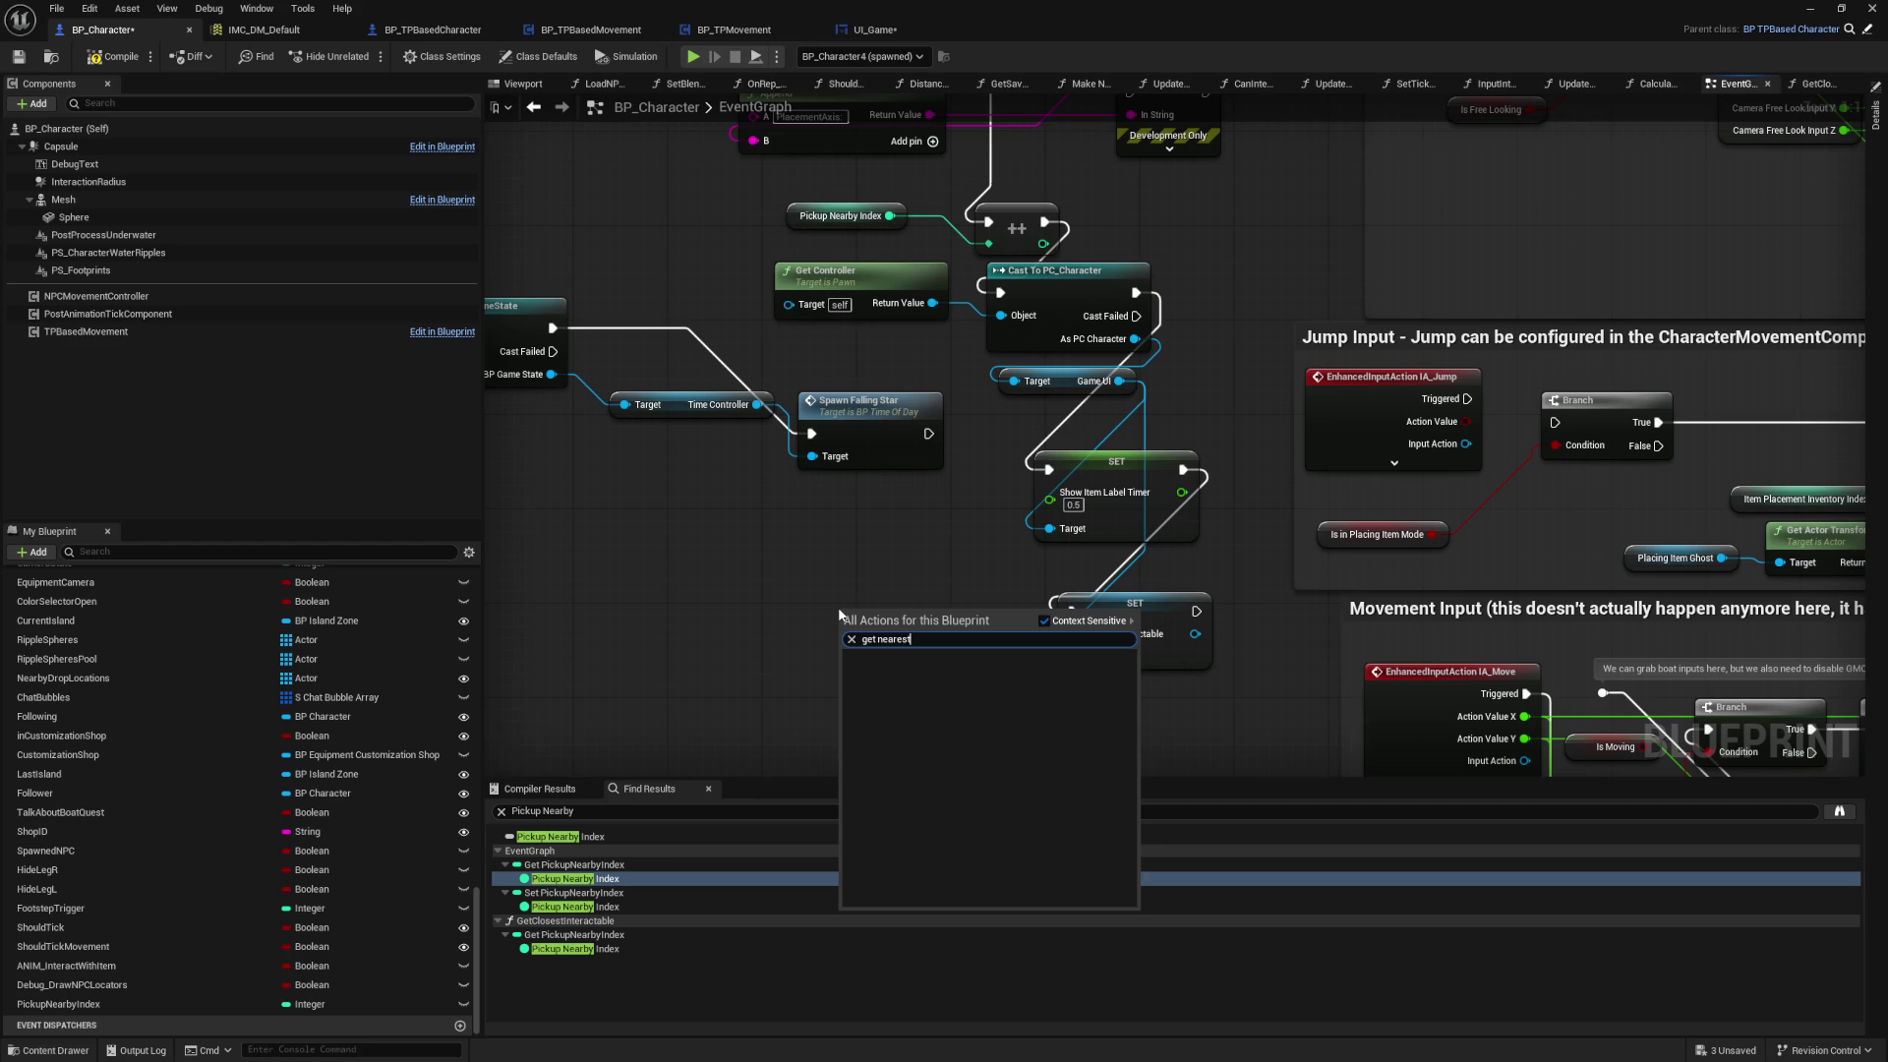
pyautogui.hotkey('ctrl', 'a')
pyautogui.write('nearby')
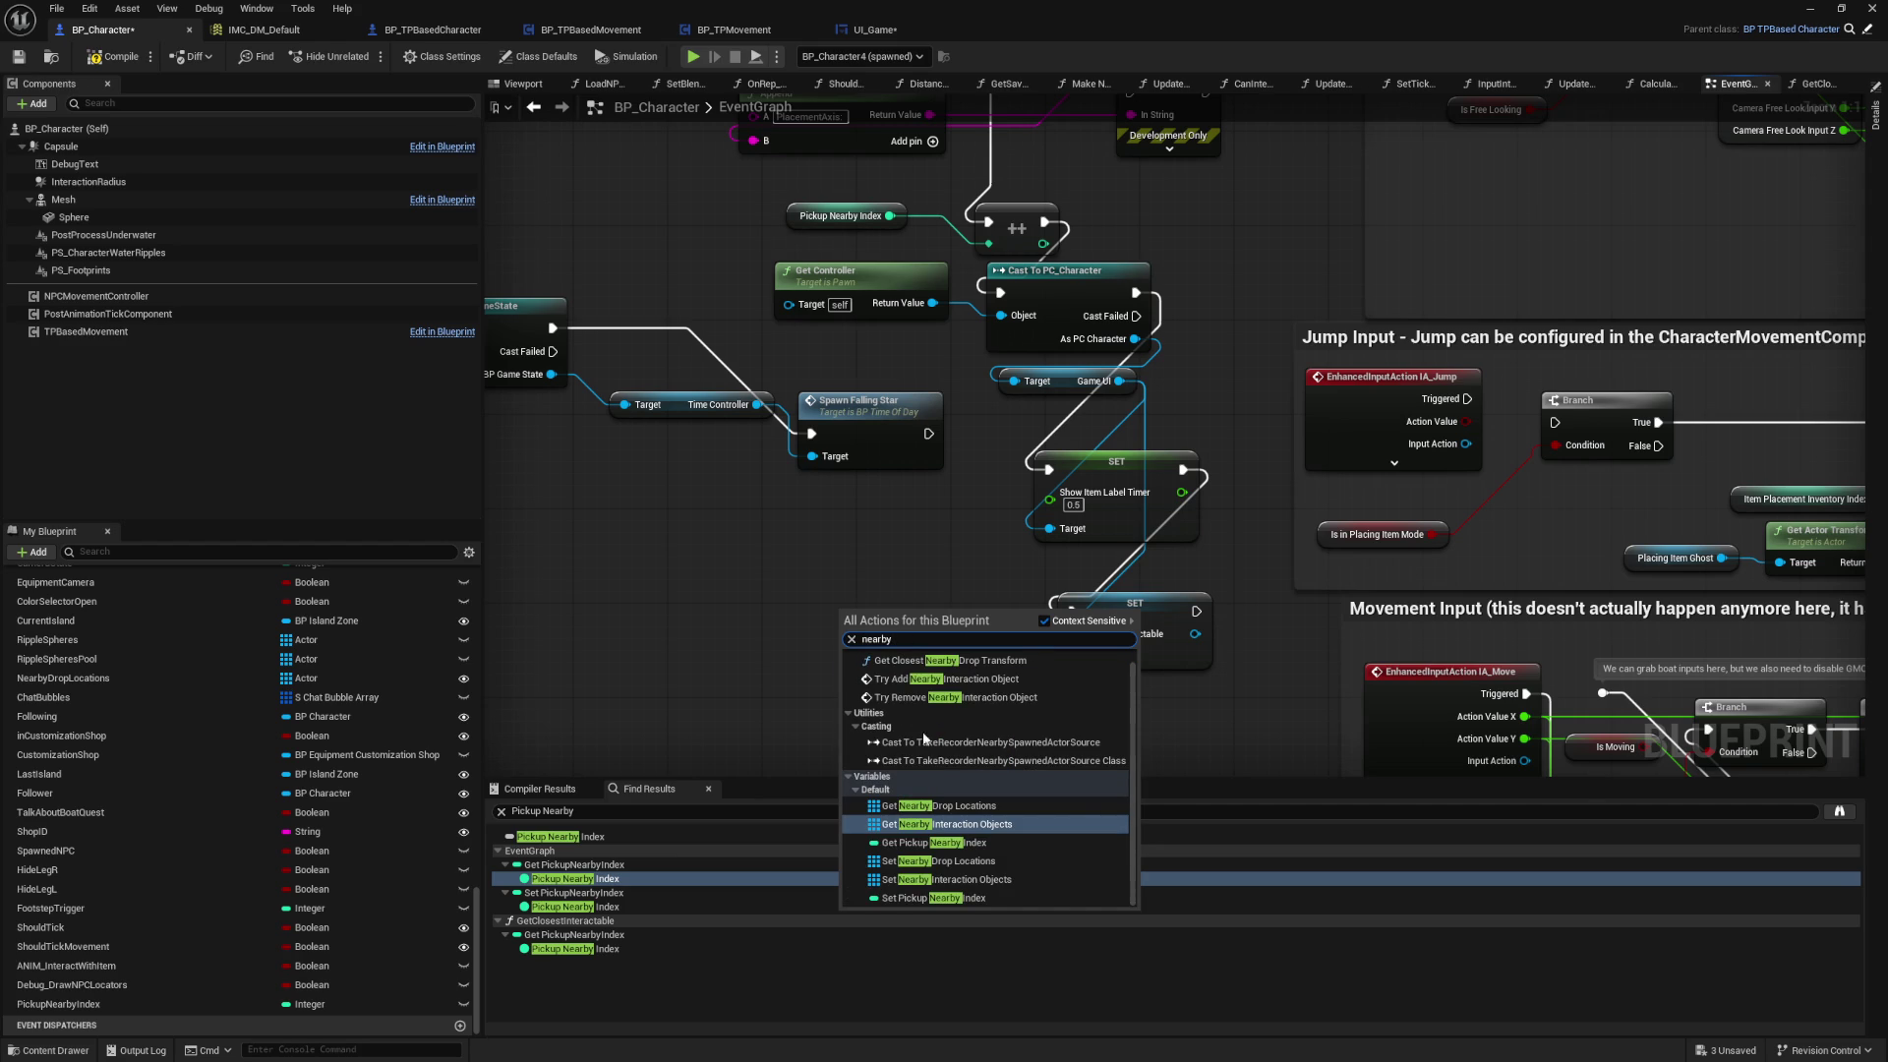
pyautogui.scroll(1, 952, 681)
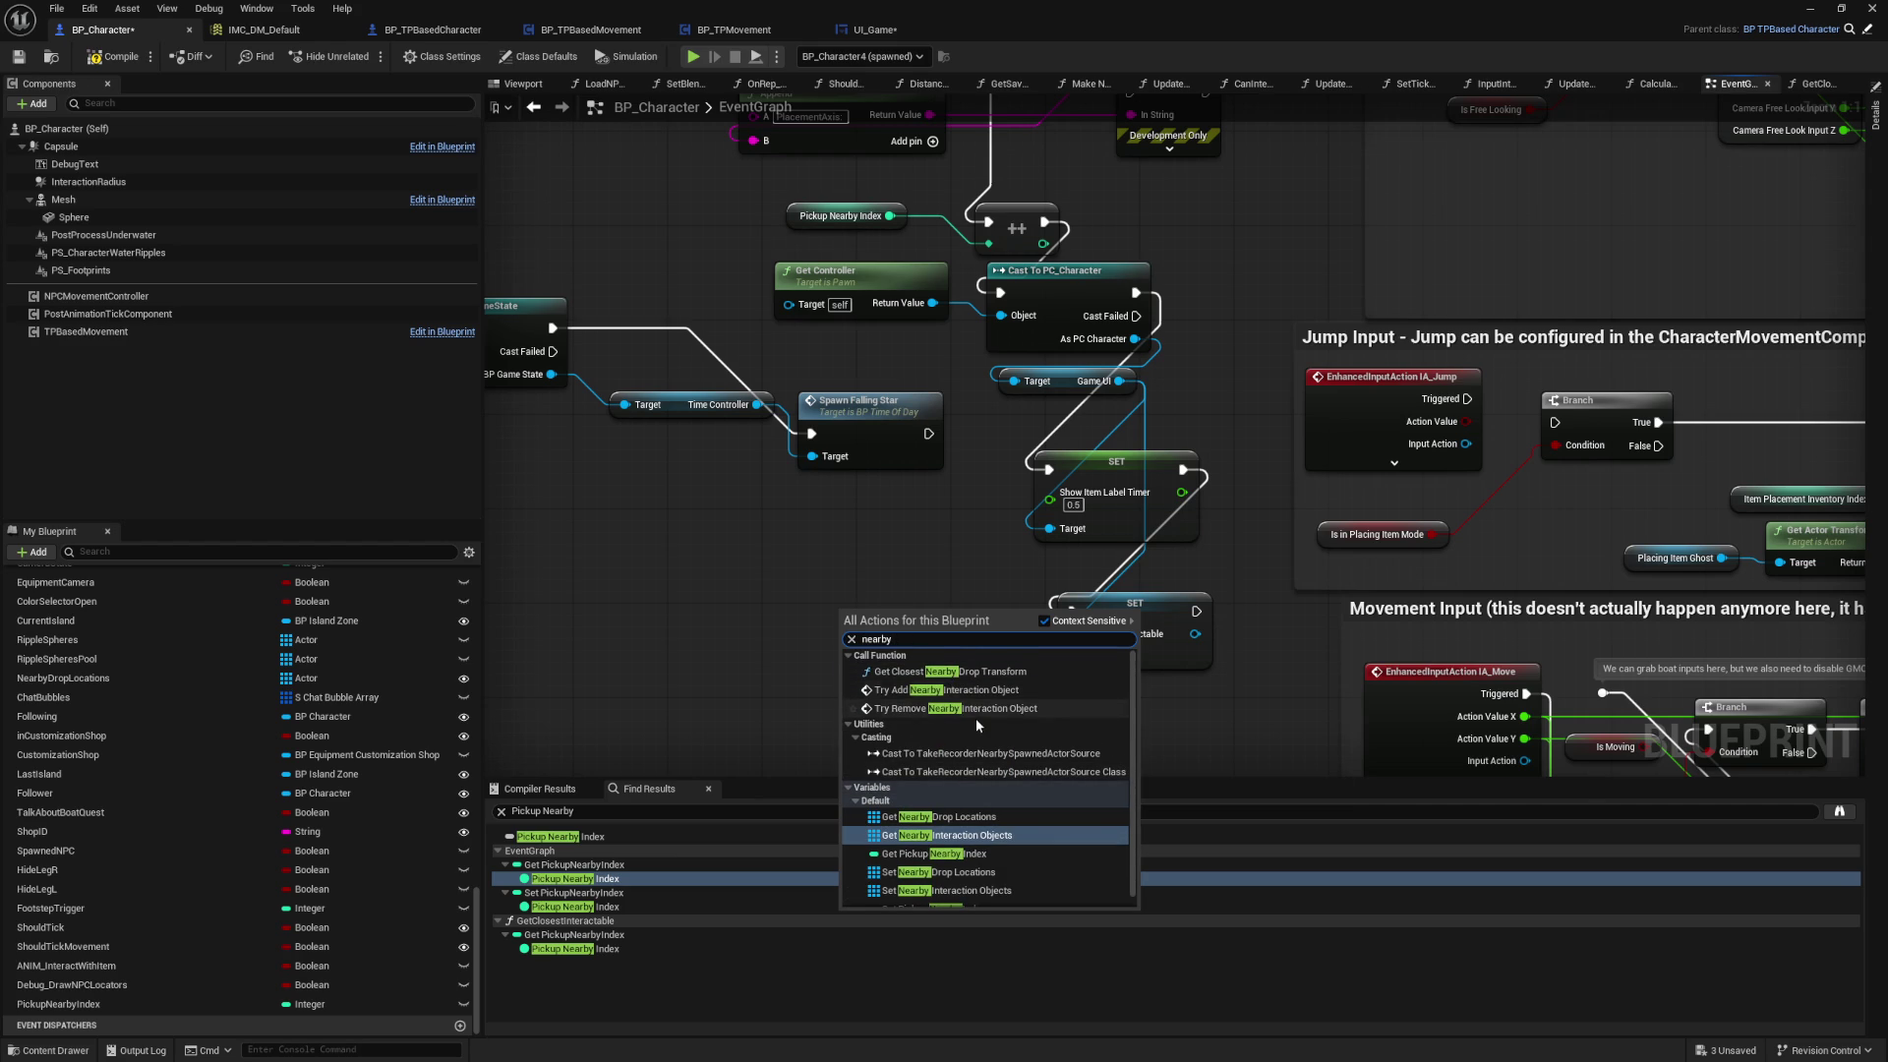
pyautogui.click(815, 547)
# Step: Add a Get Closest Interactable node and feed its Nearest output into Nearest Interactable
pyautogui.moveTo(820, 567)
pyautogui.mouseDown()
pyautogui.moveTo(842, 674)
pyautogui.moveTo(853, 567)
pyautogui.mouseUp()
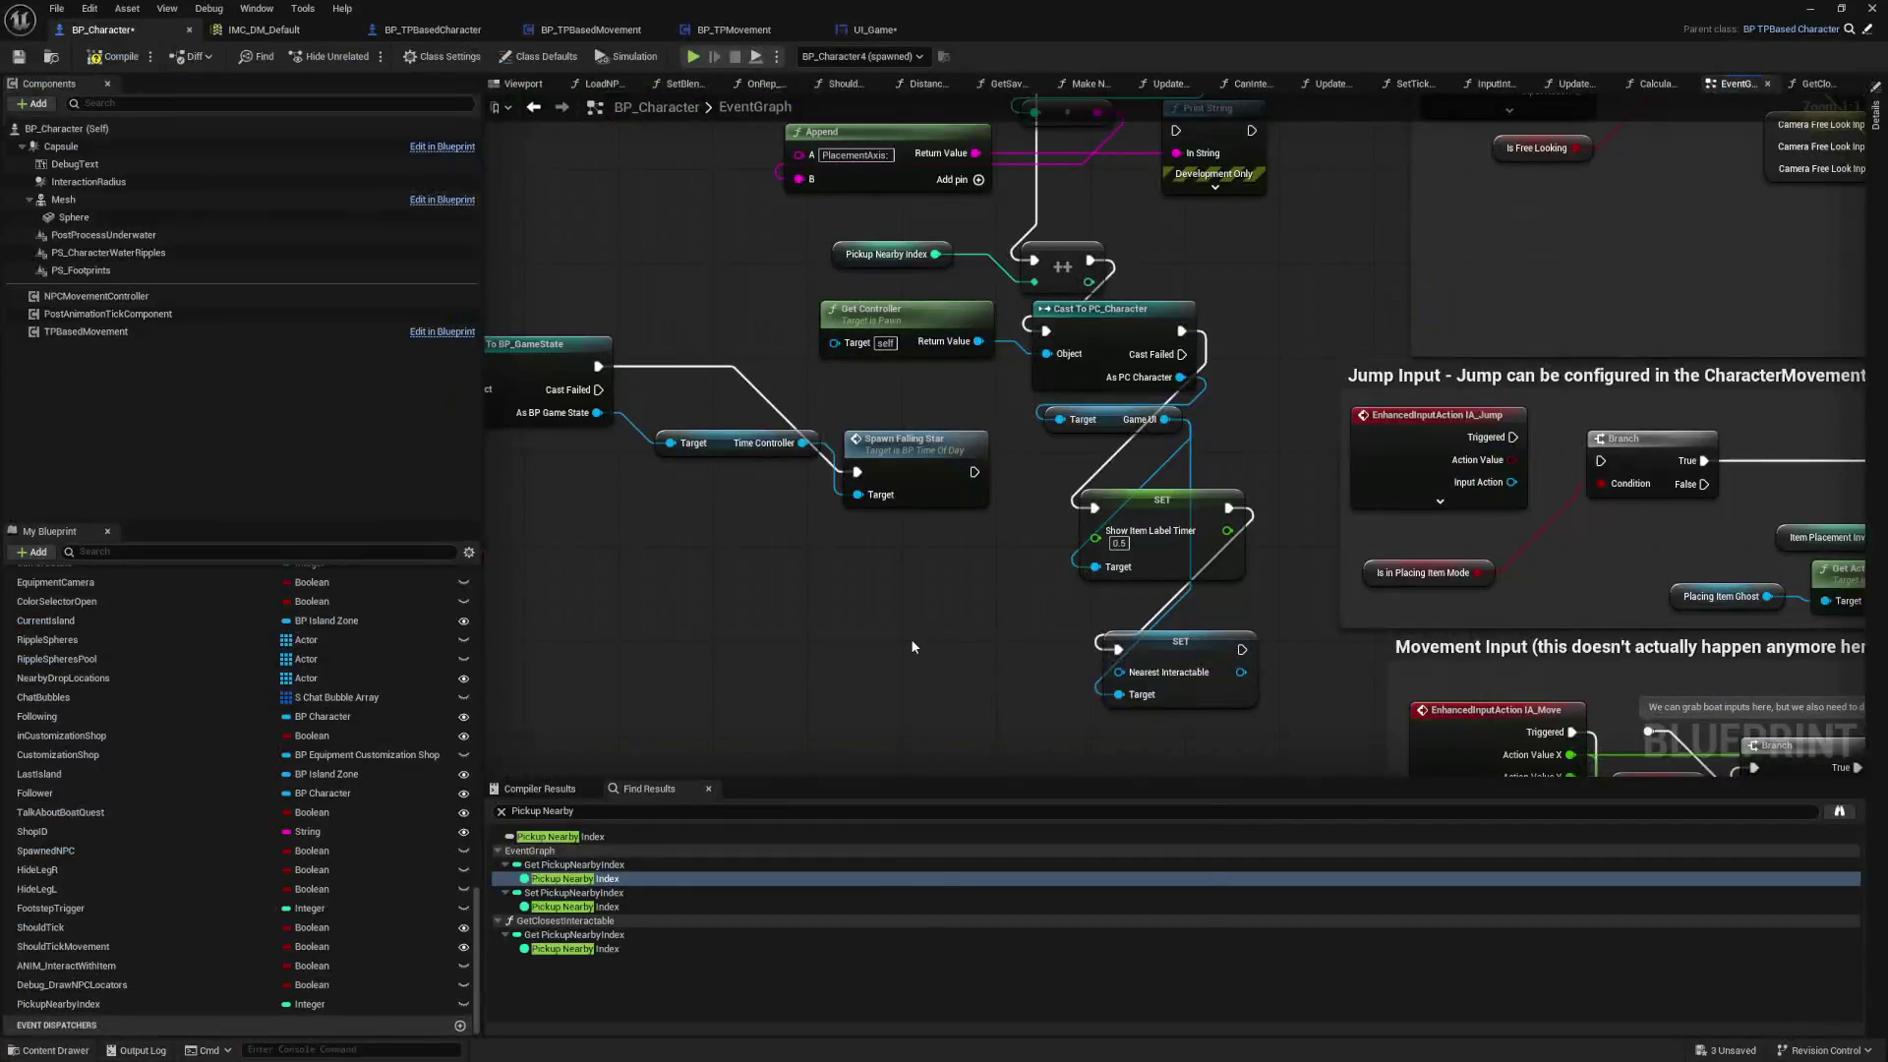
pyautogui.rightClick(912, 648)
pyautogui.write('get clo')
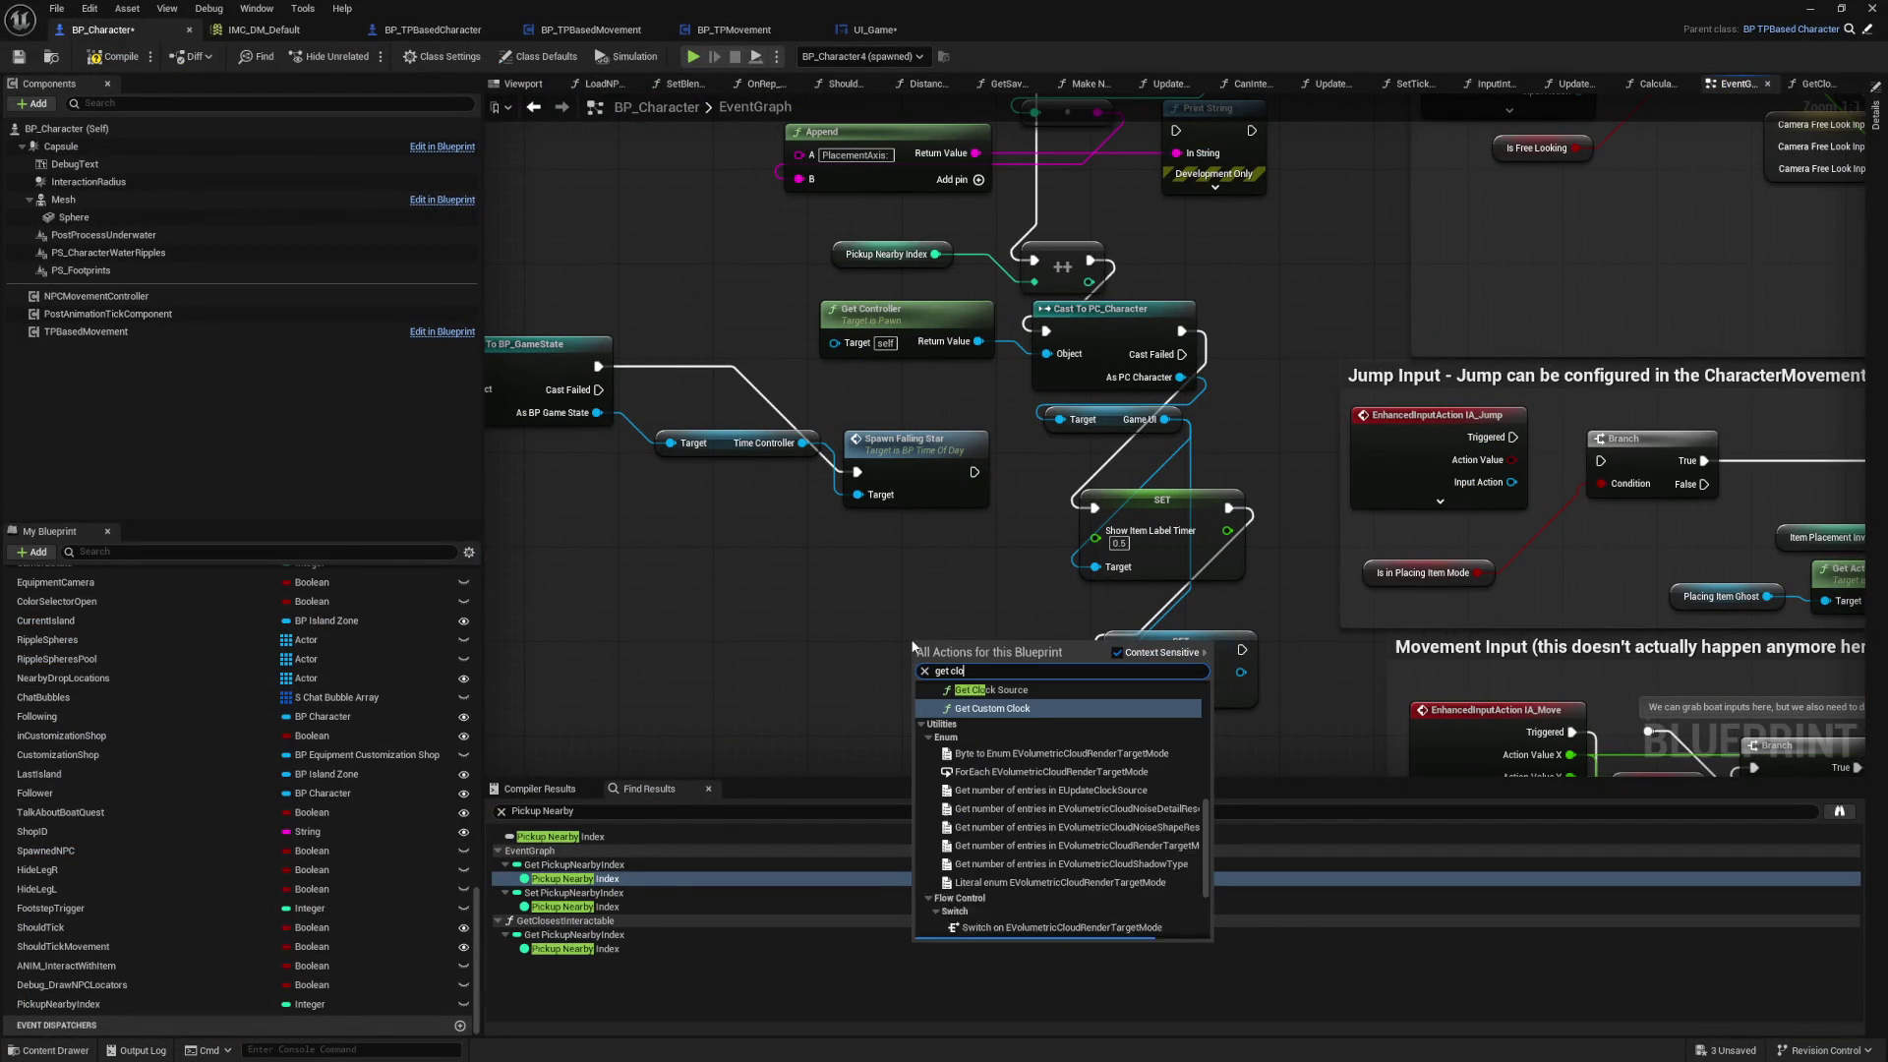
pyautogui.write('se')
pyautogui.press('Return')
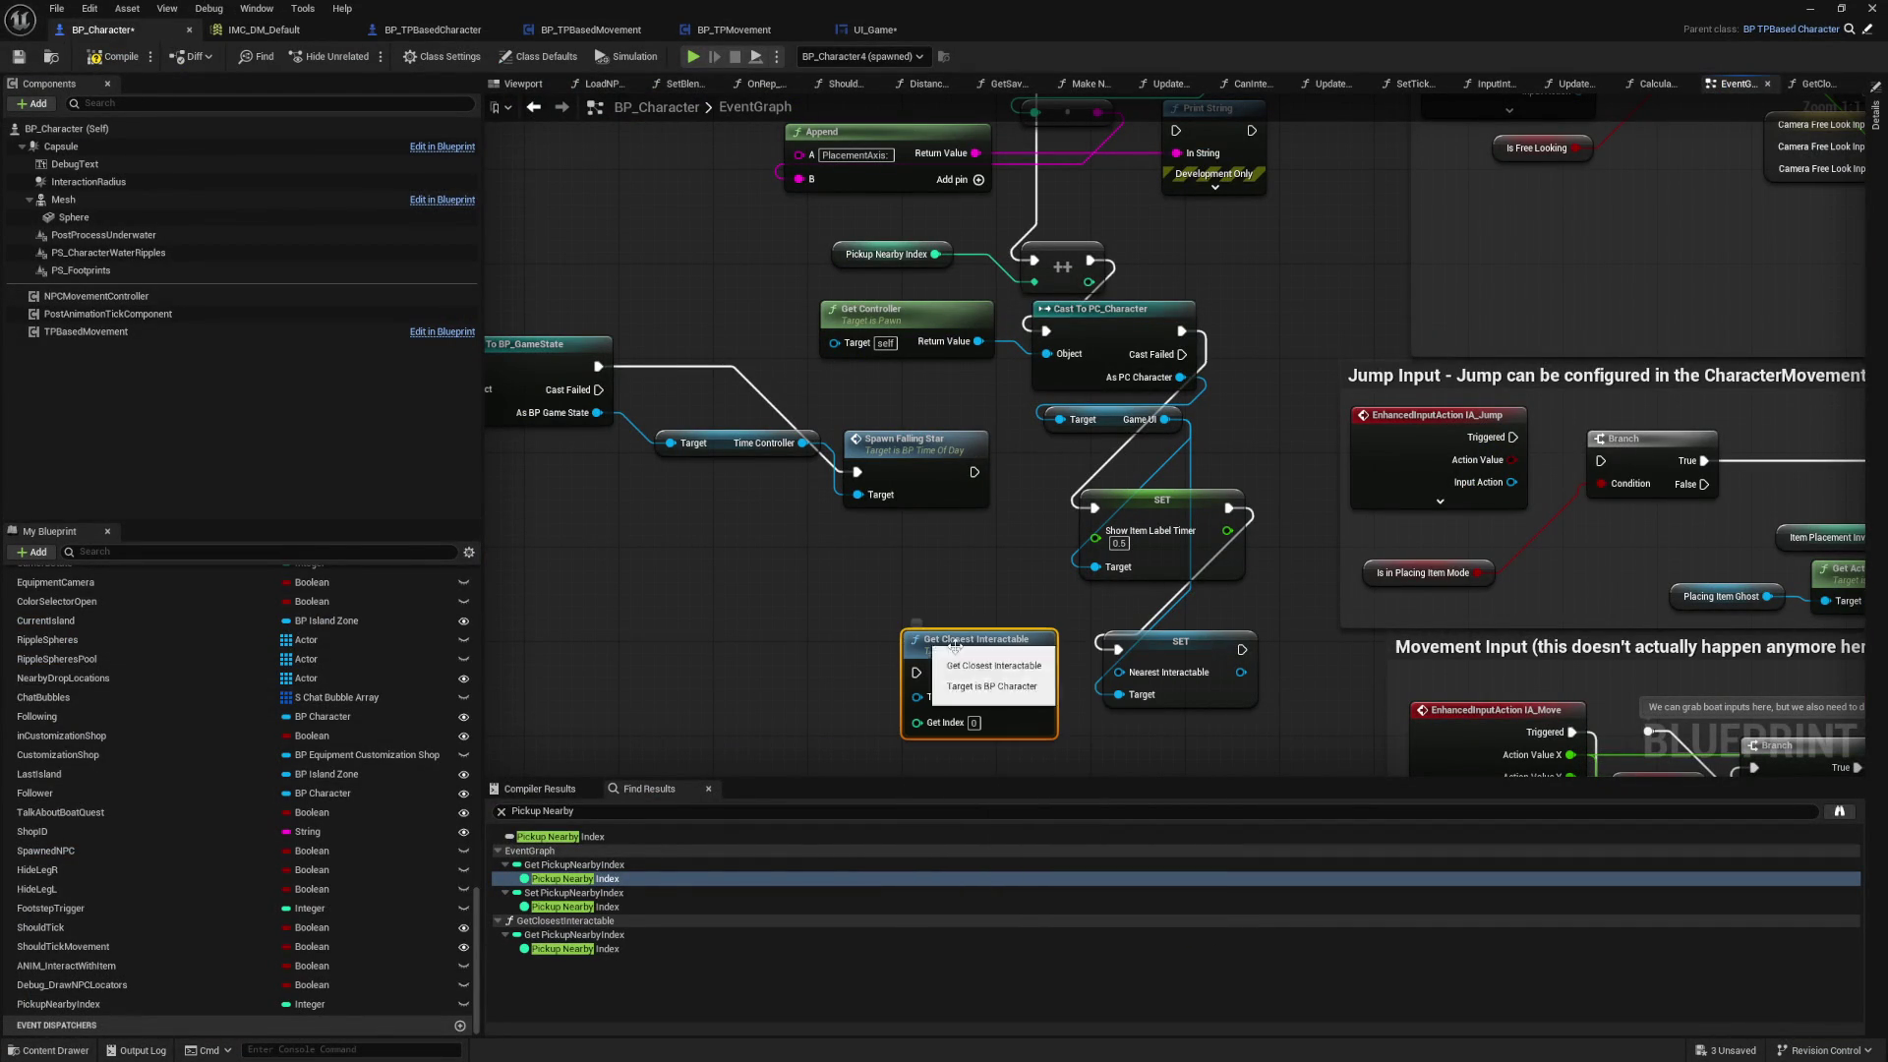
pyautogui.moveTo(1043, 695); pyautogui.dragTo(1119, 672)
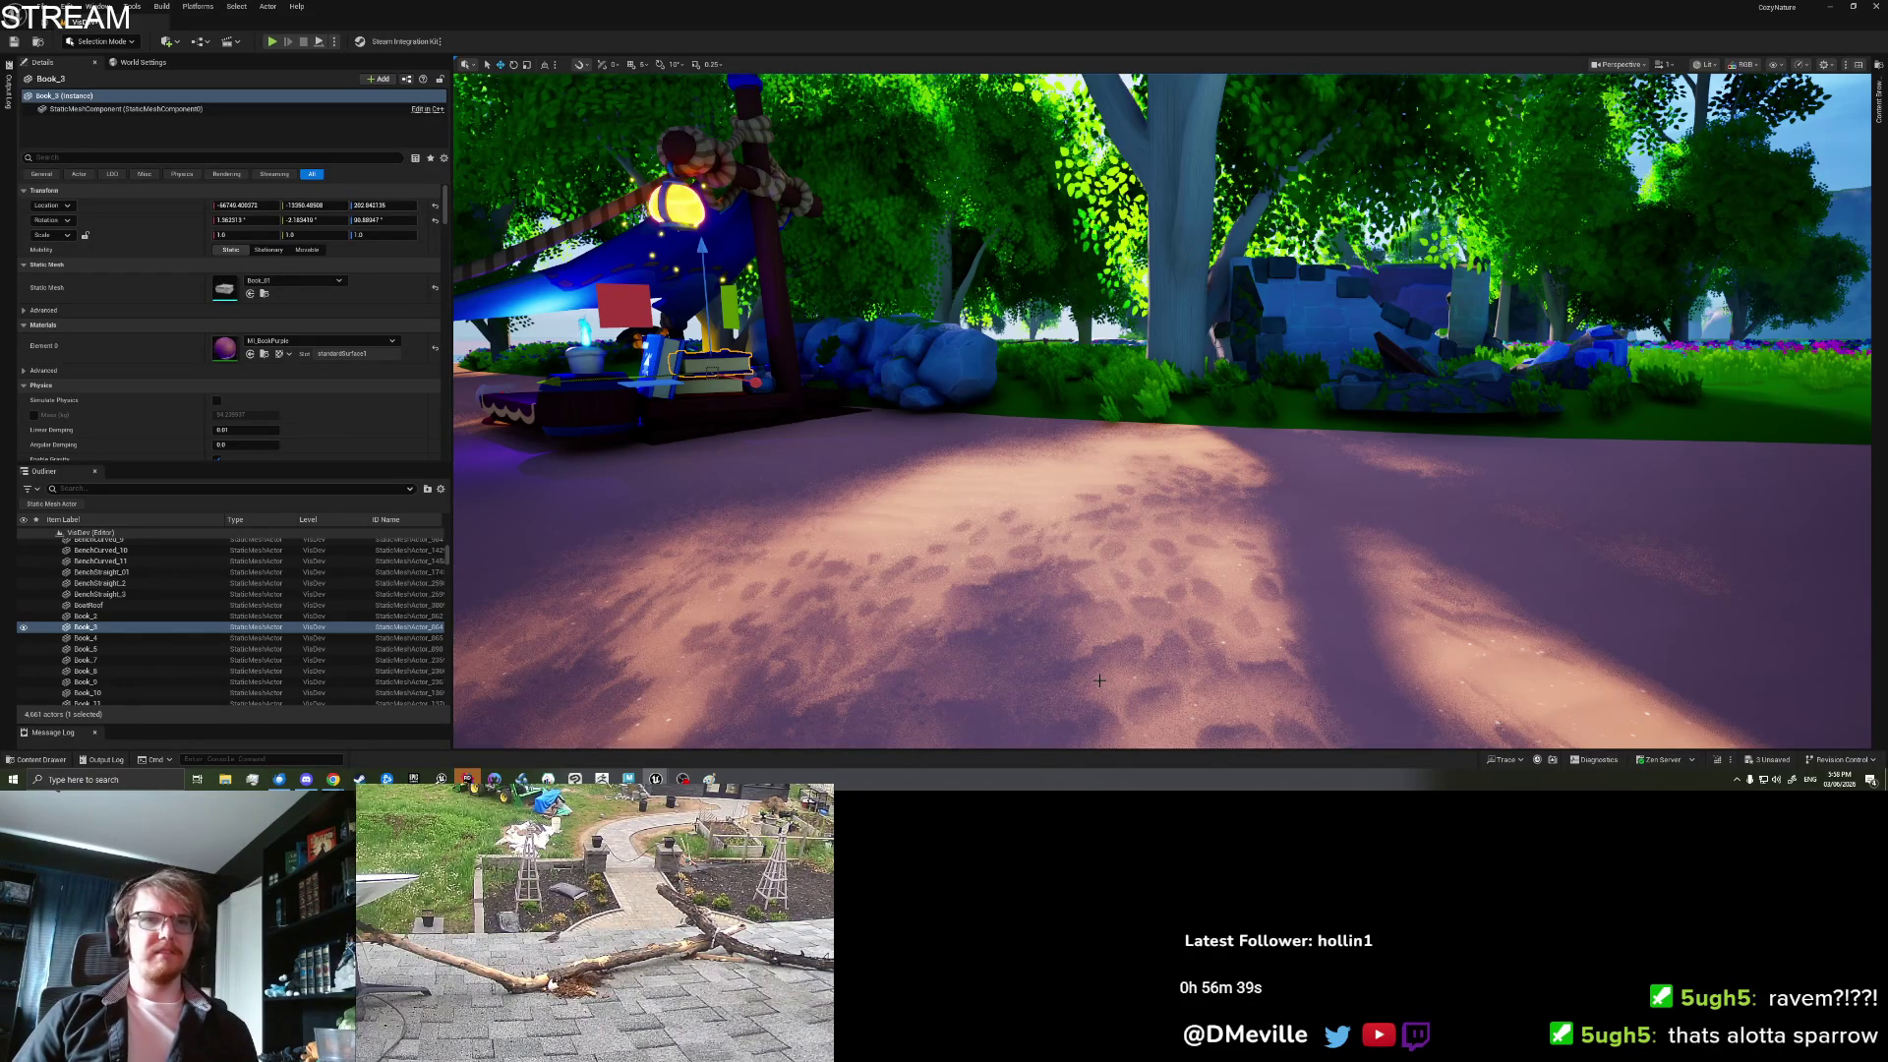
# Step: Focus the level viewport and start a Play-in-Editor session
pyautogui.click(1134, 630)
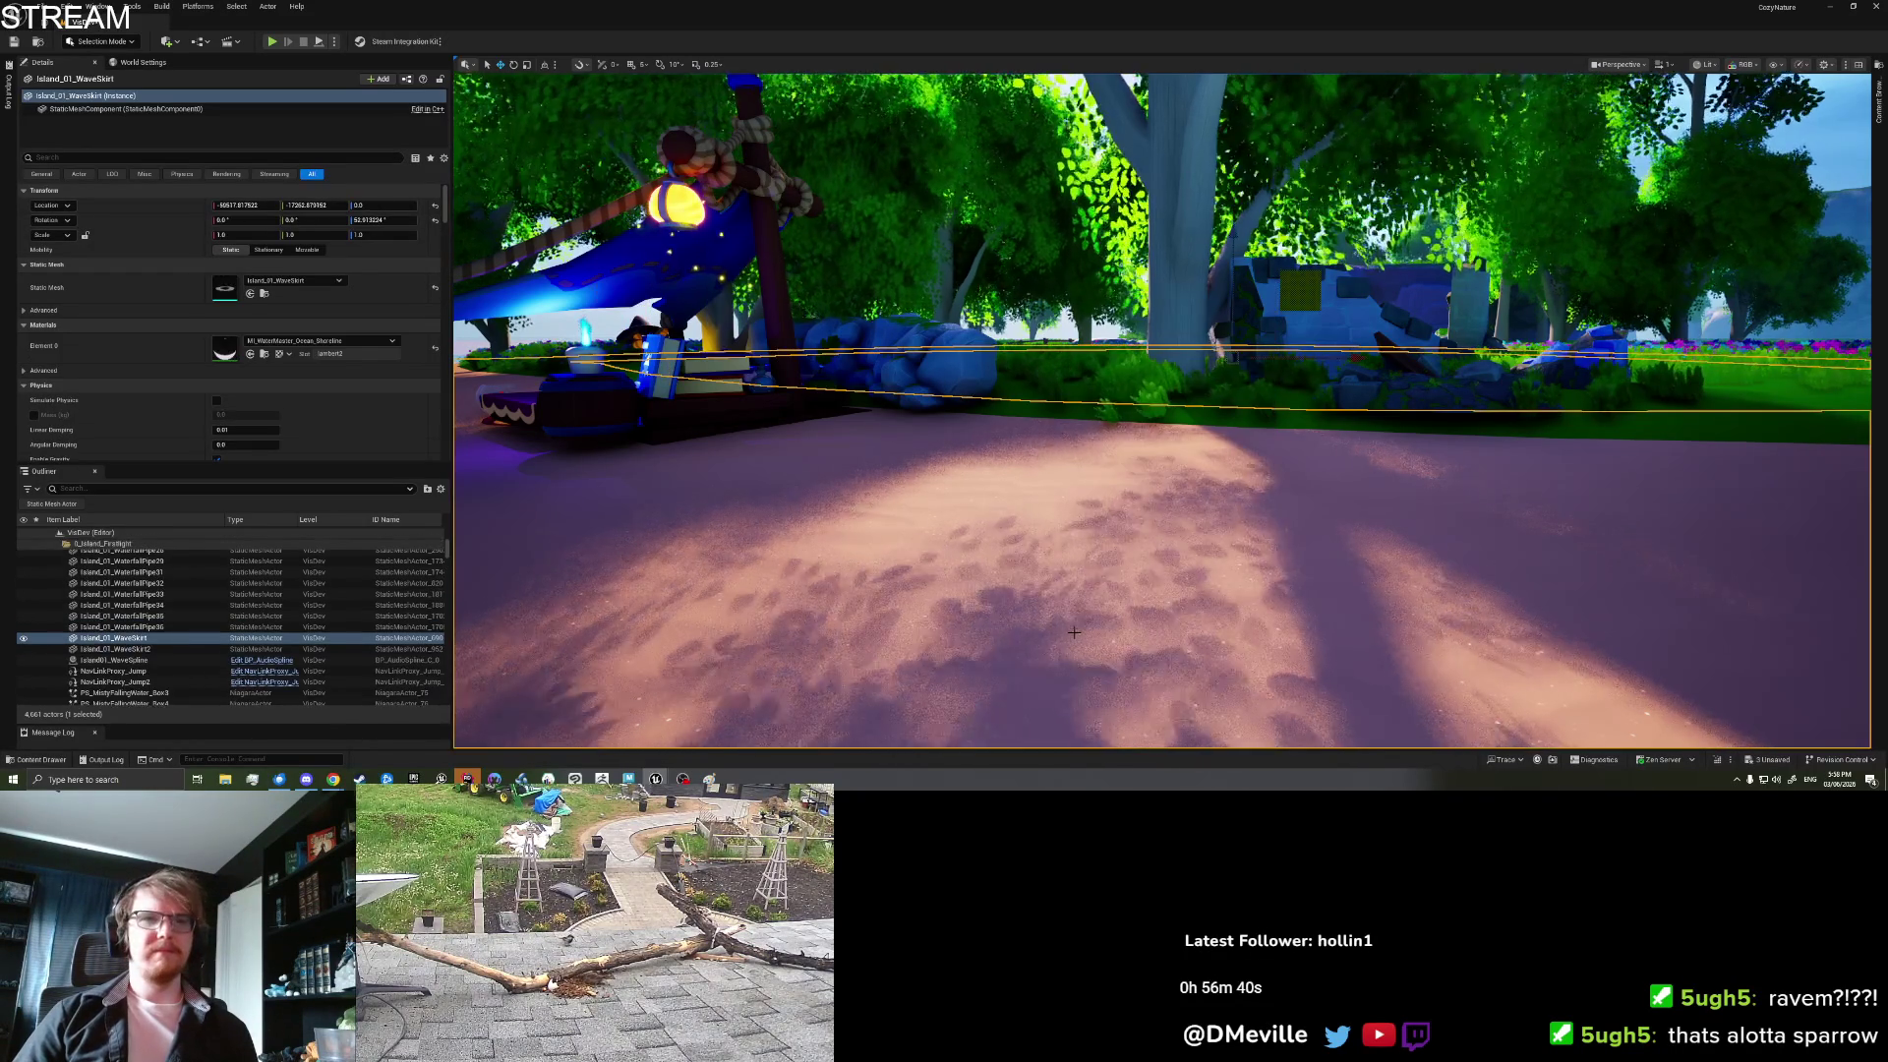
pyautogui.rightClick(1134, 630)
pyautogui.press('Escape')
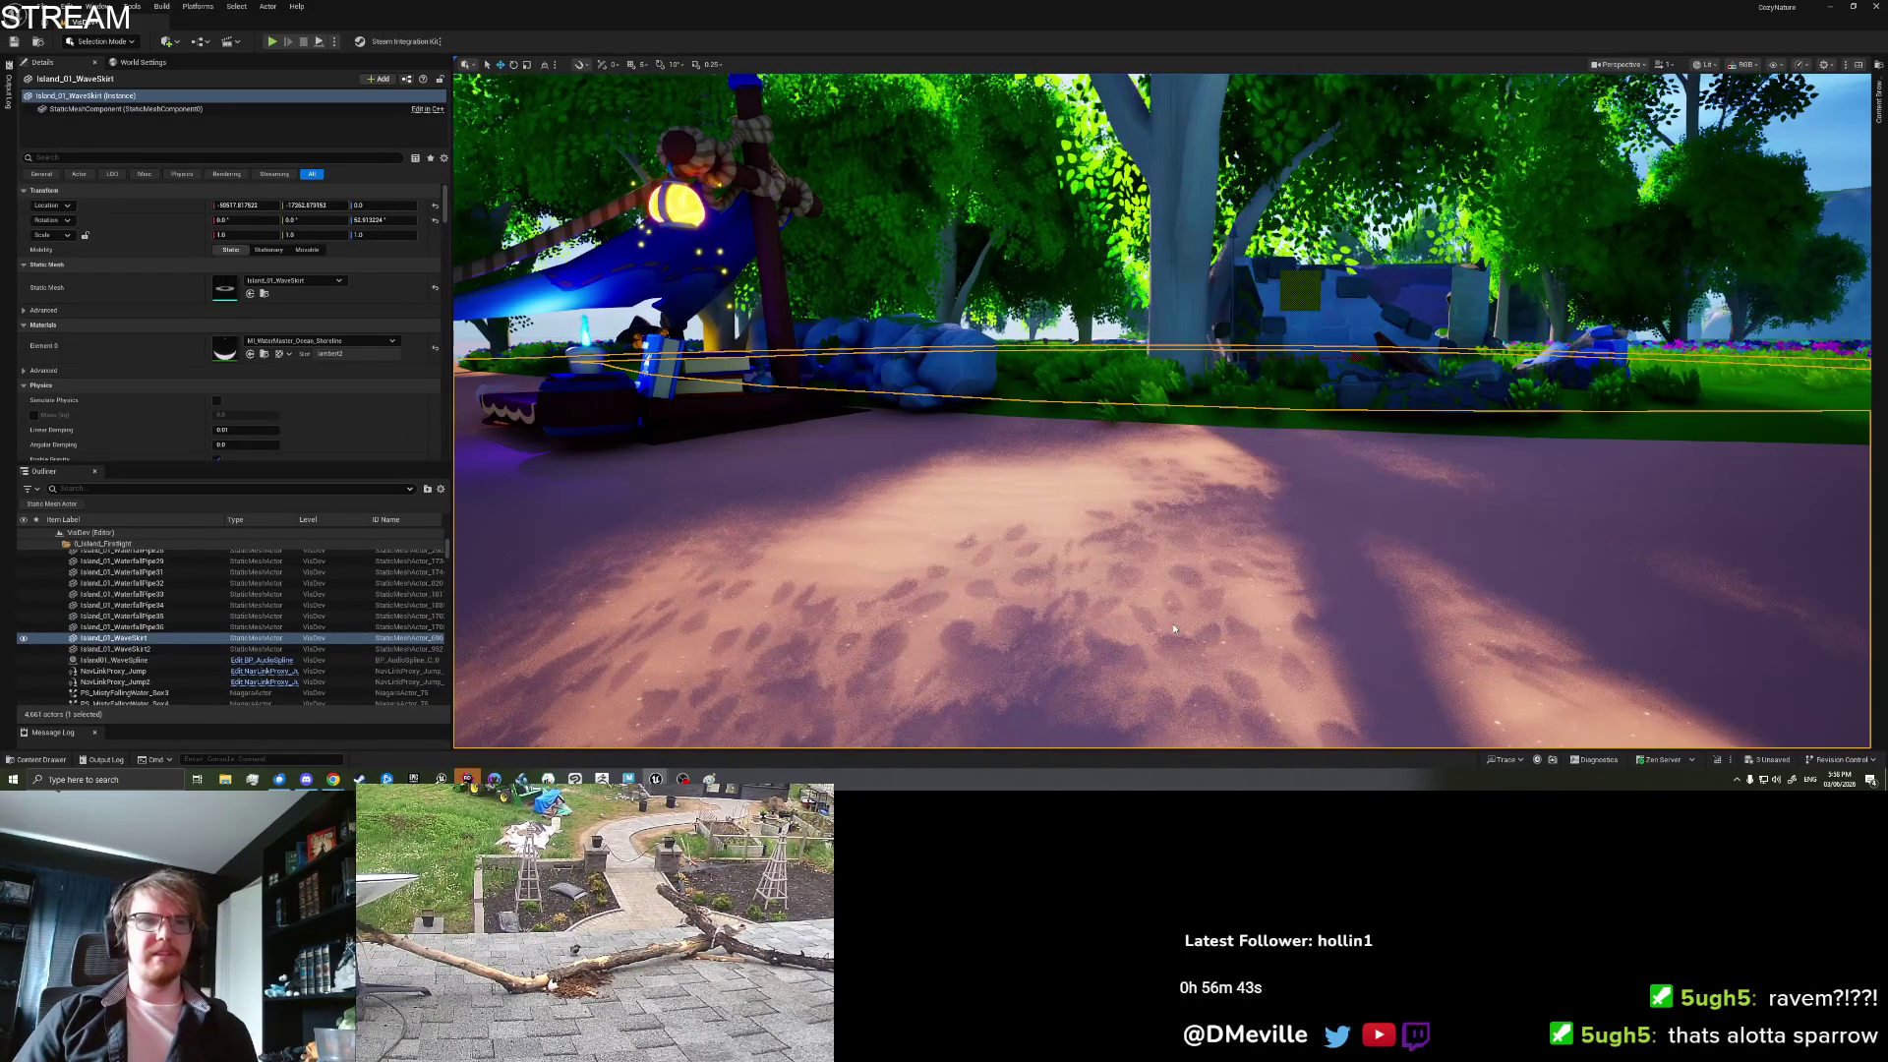
pyautogui.hotkey('alt', 'p')
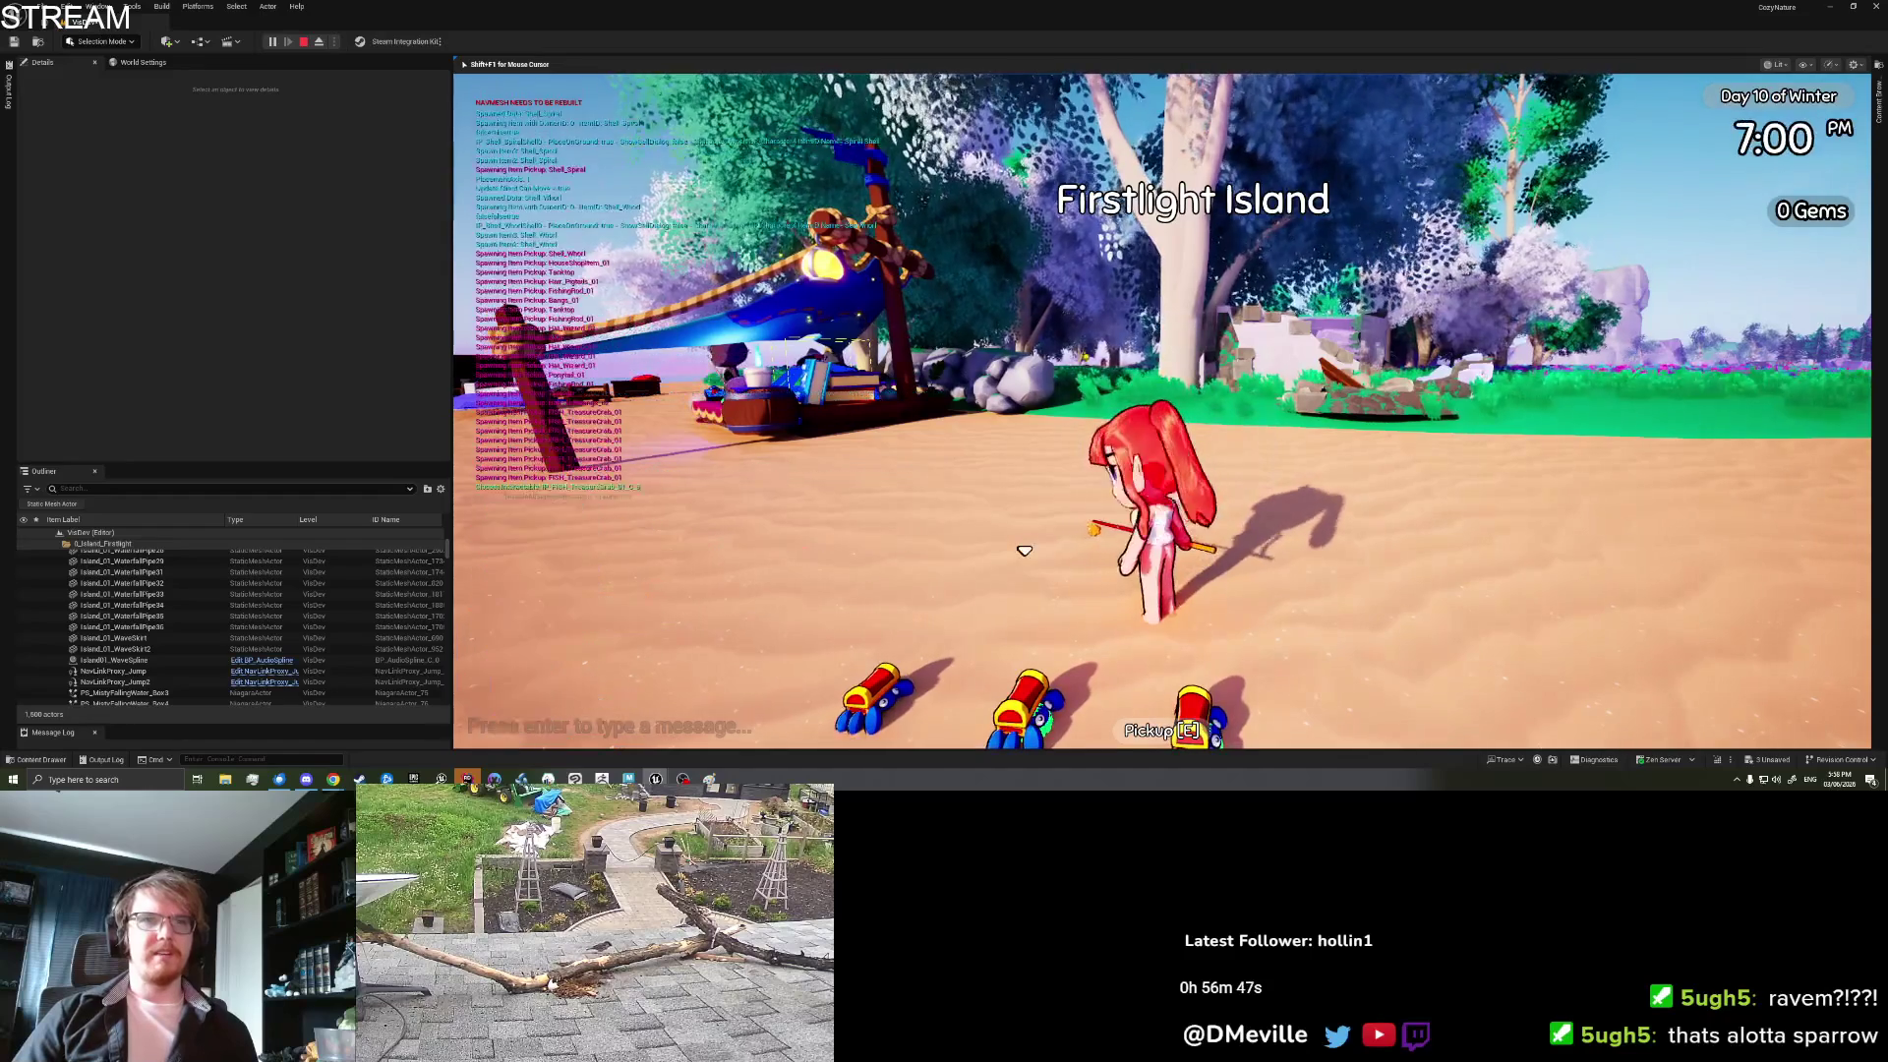
# Step: Walk the character around the beach among the crabs, looking toward the sea and camp
pyautogui.press('w')
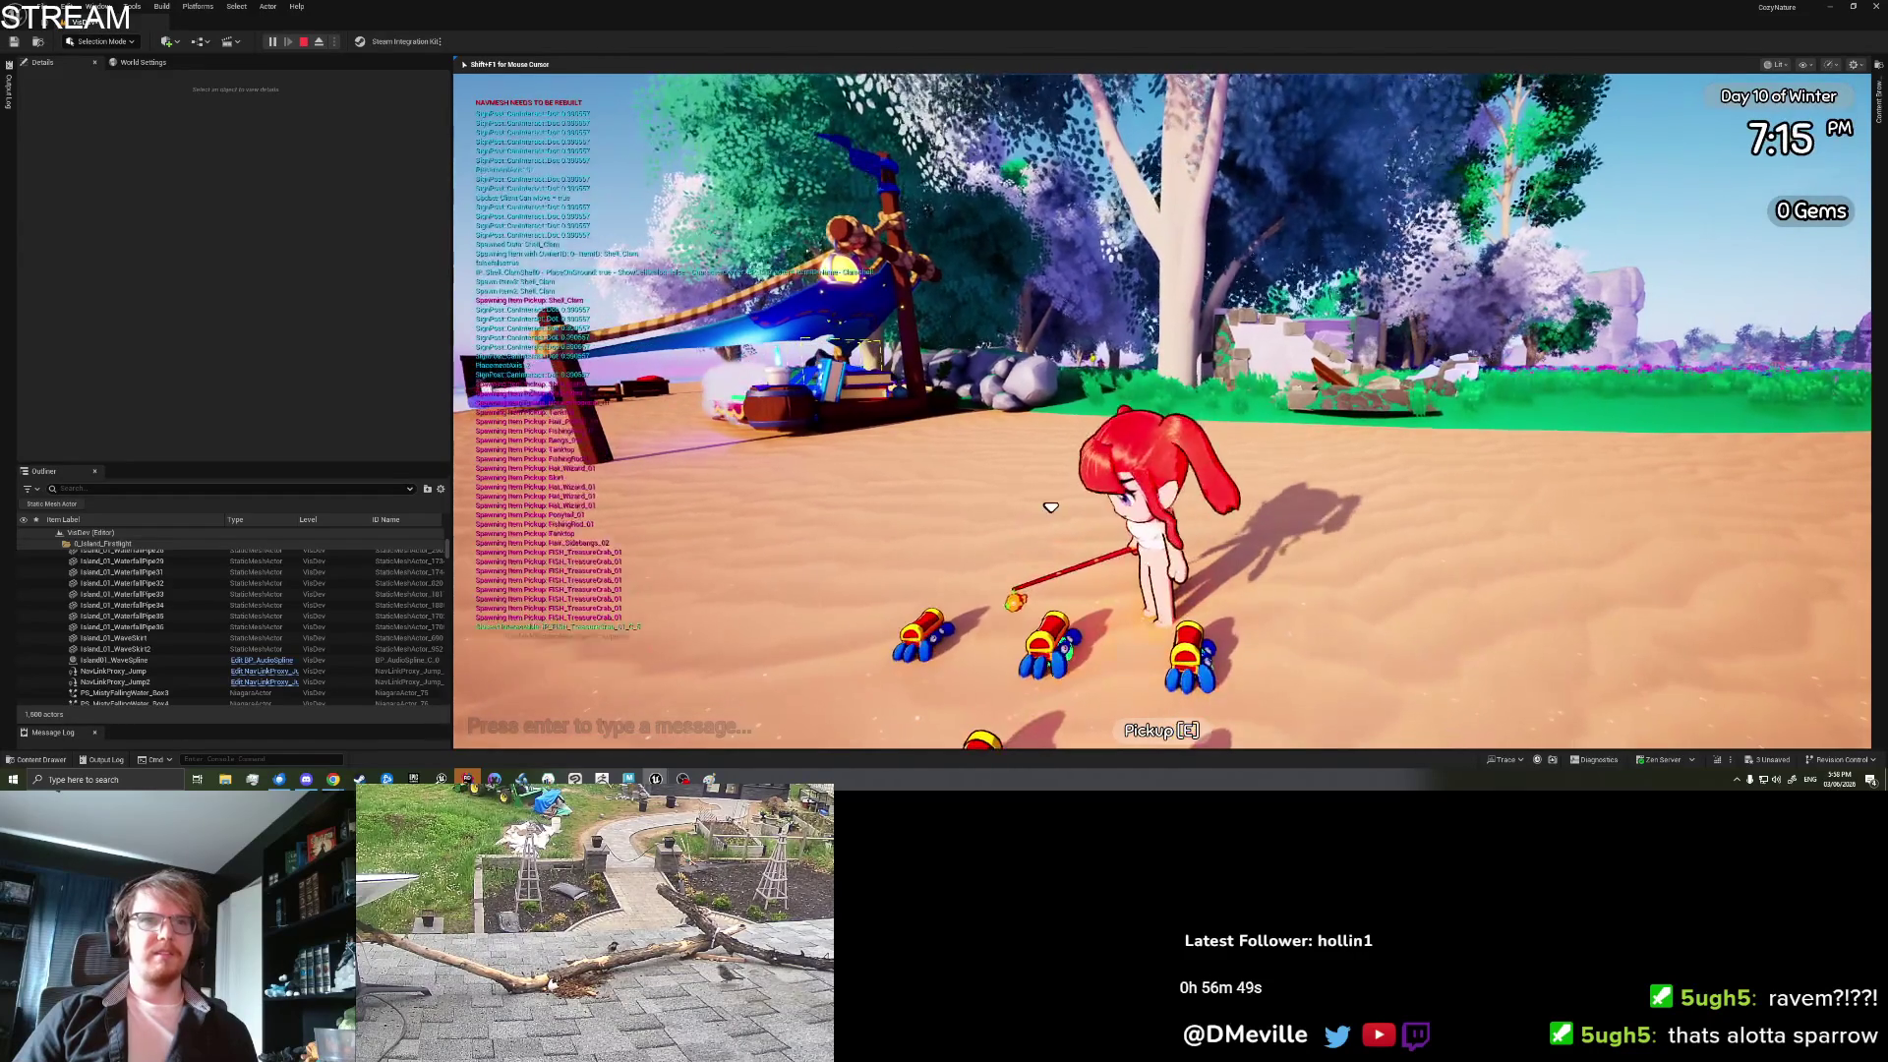
pyautogui.press('s')
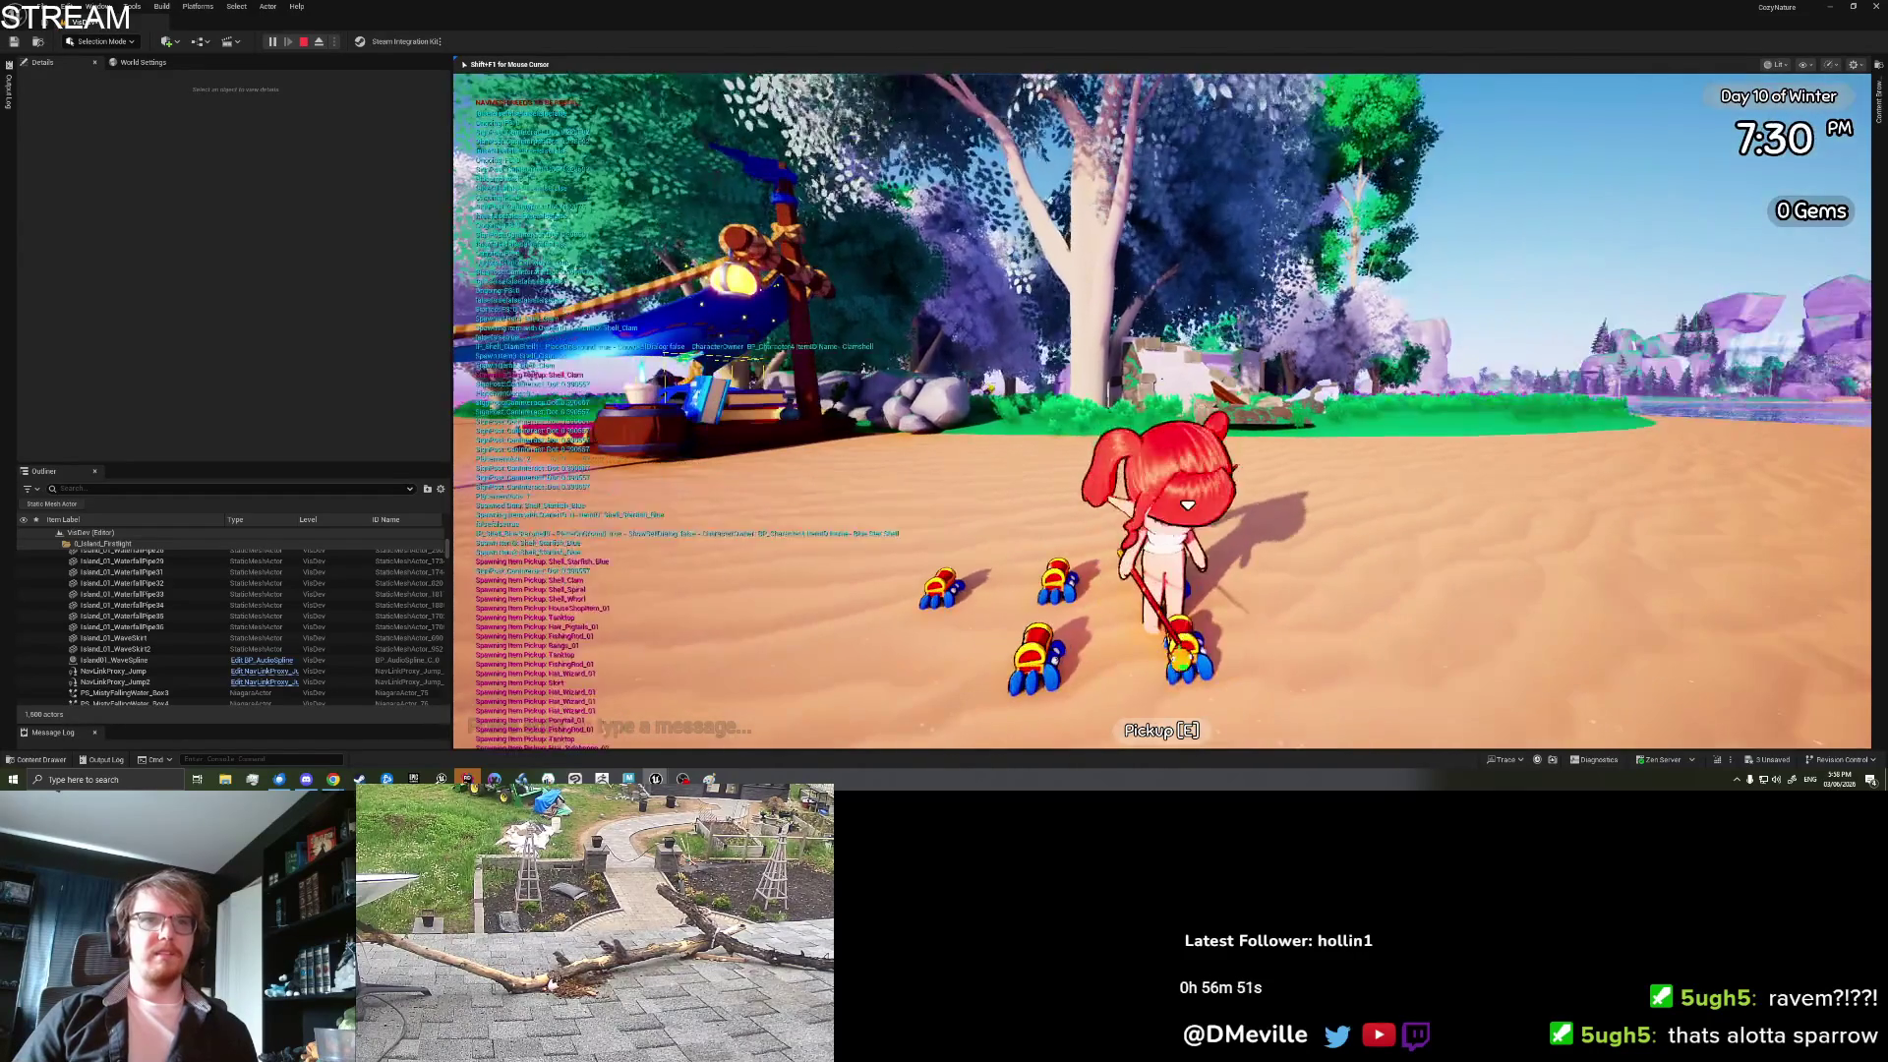
pyautogui.press('d')
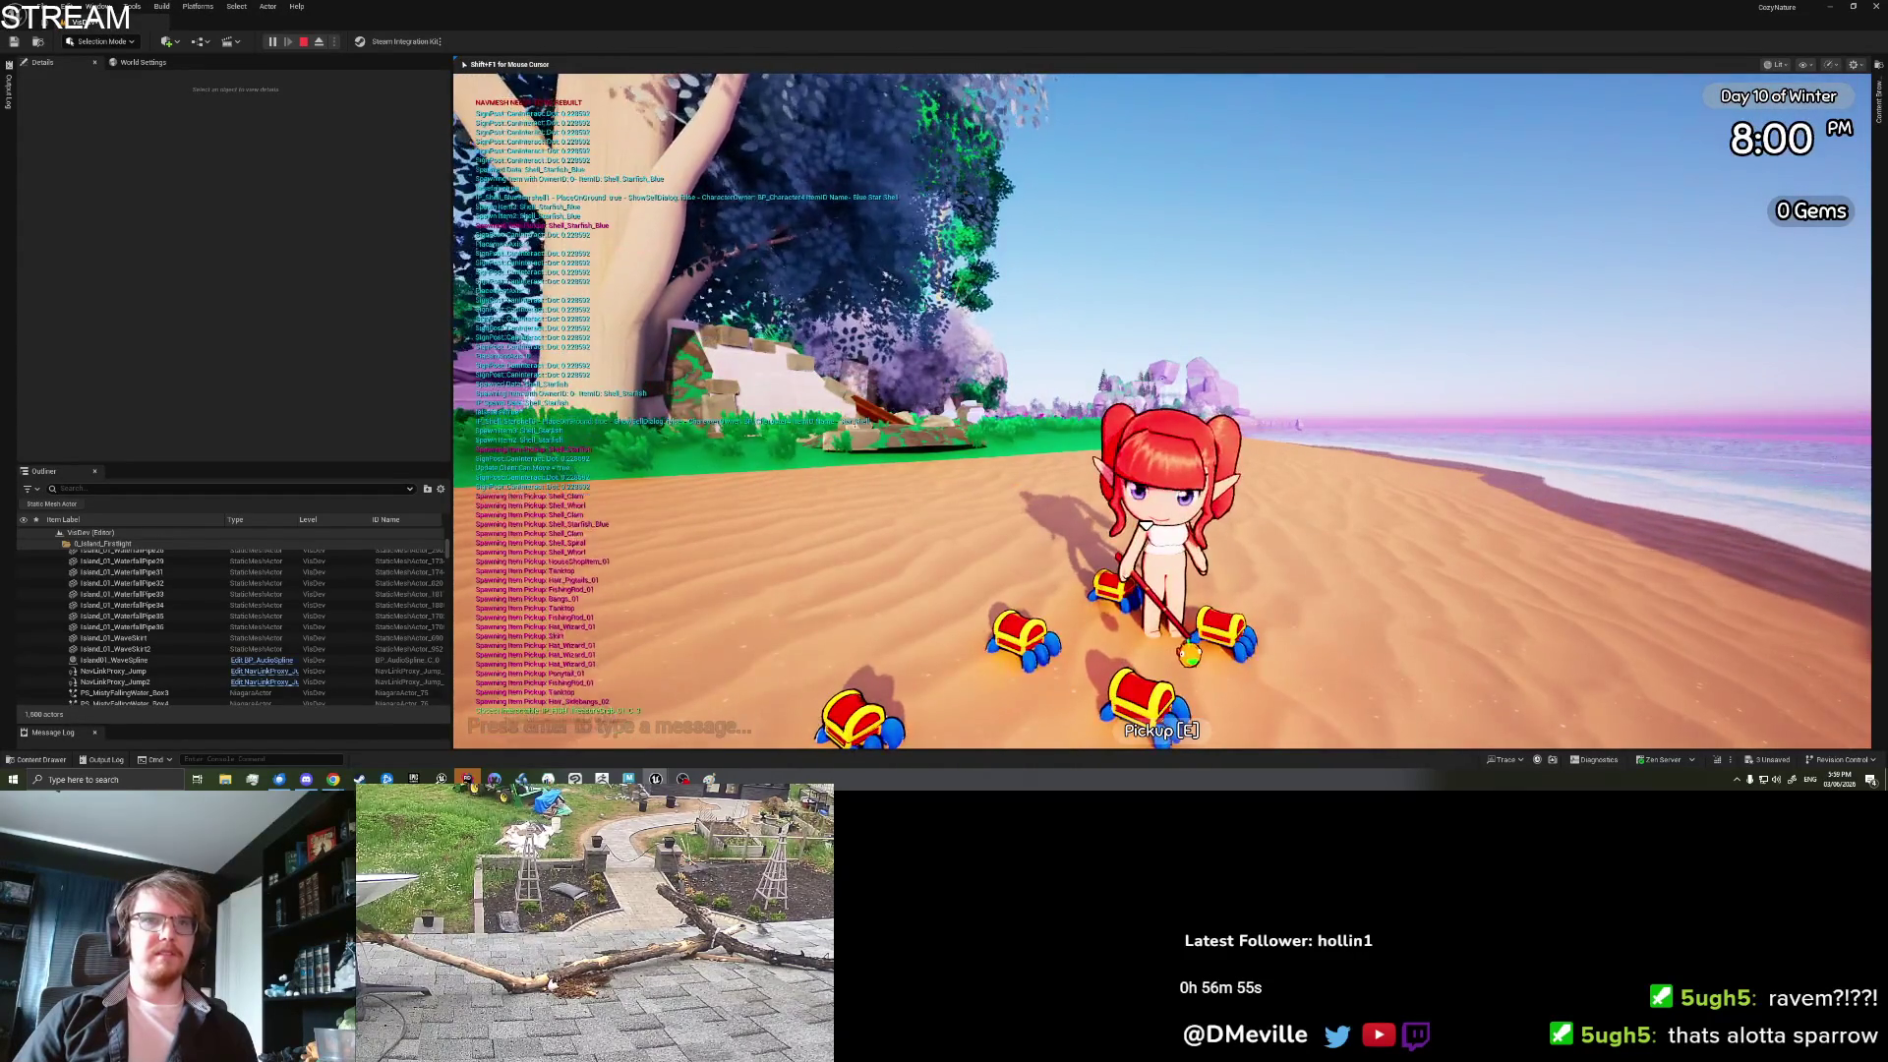
pyautogui.press('s')
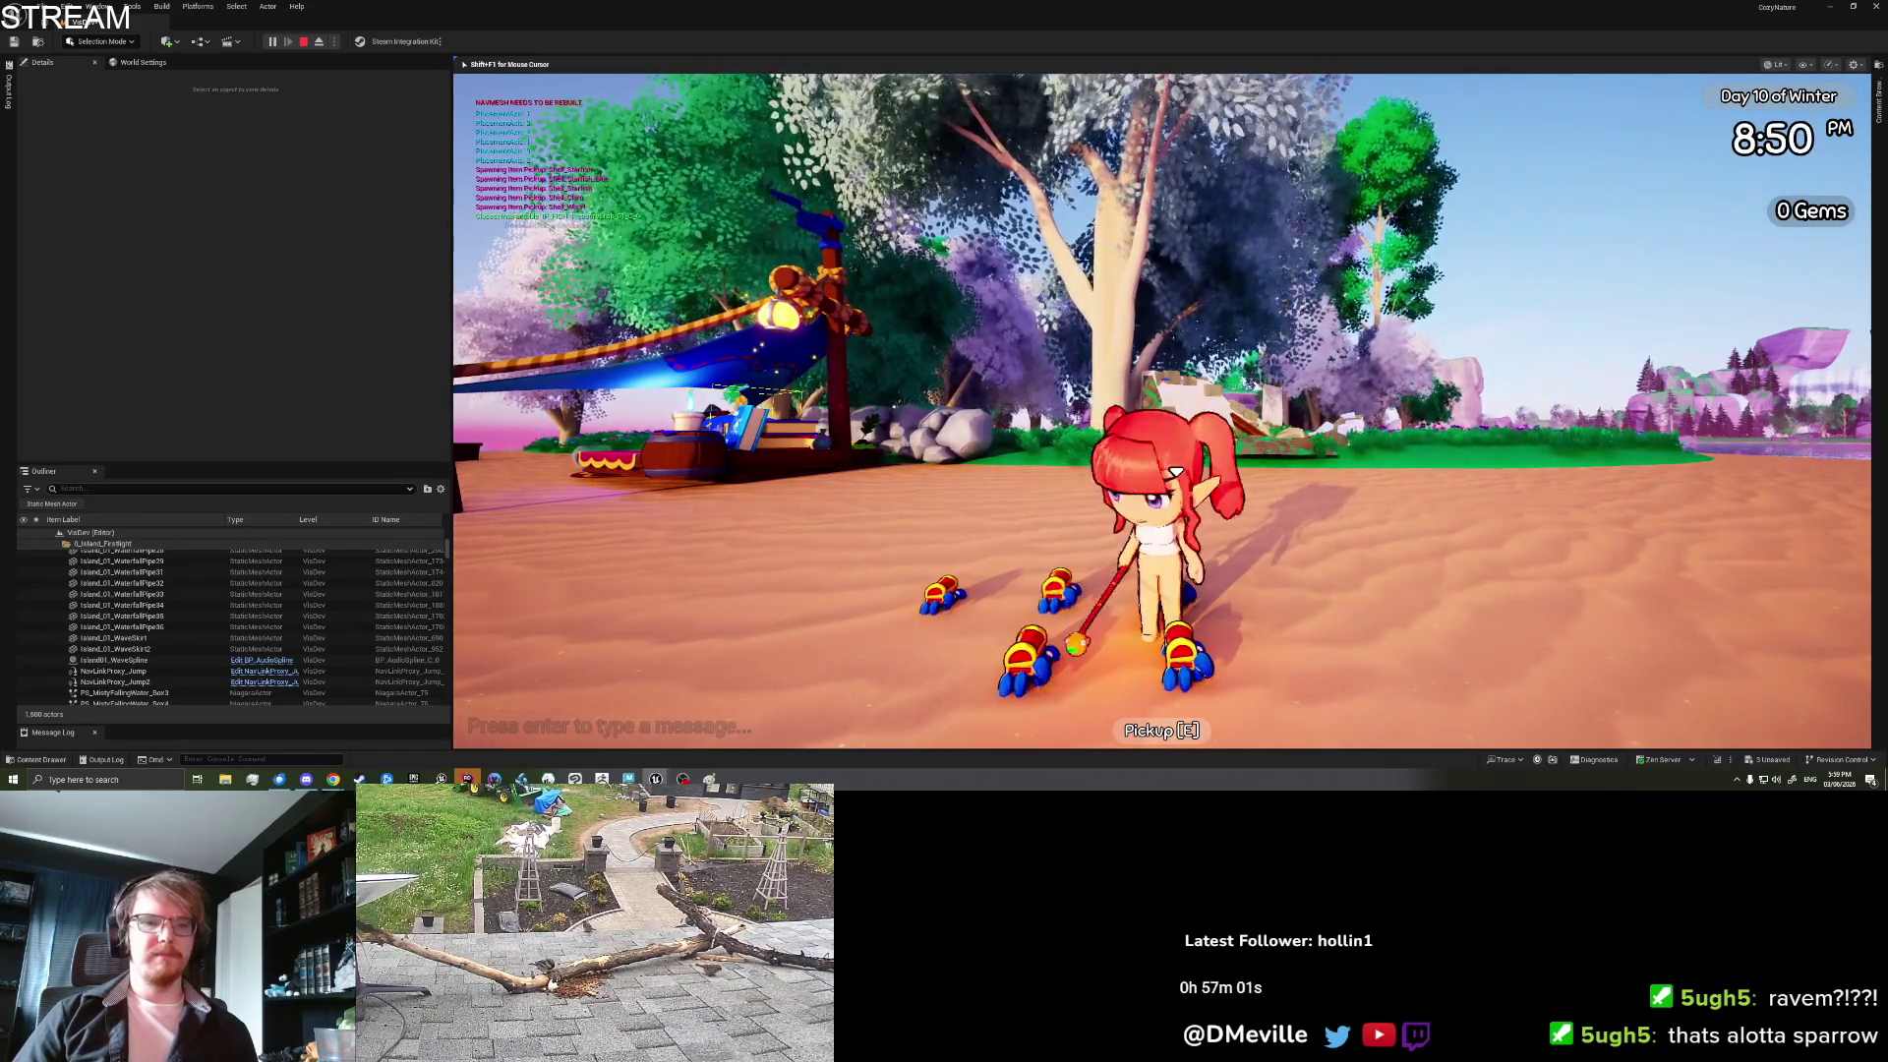
pyautogui.press('d')
pyautogui.press('a')
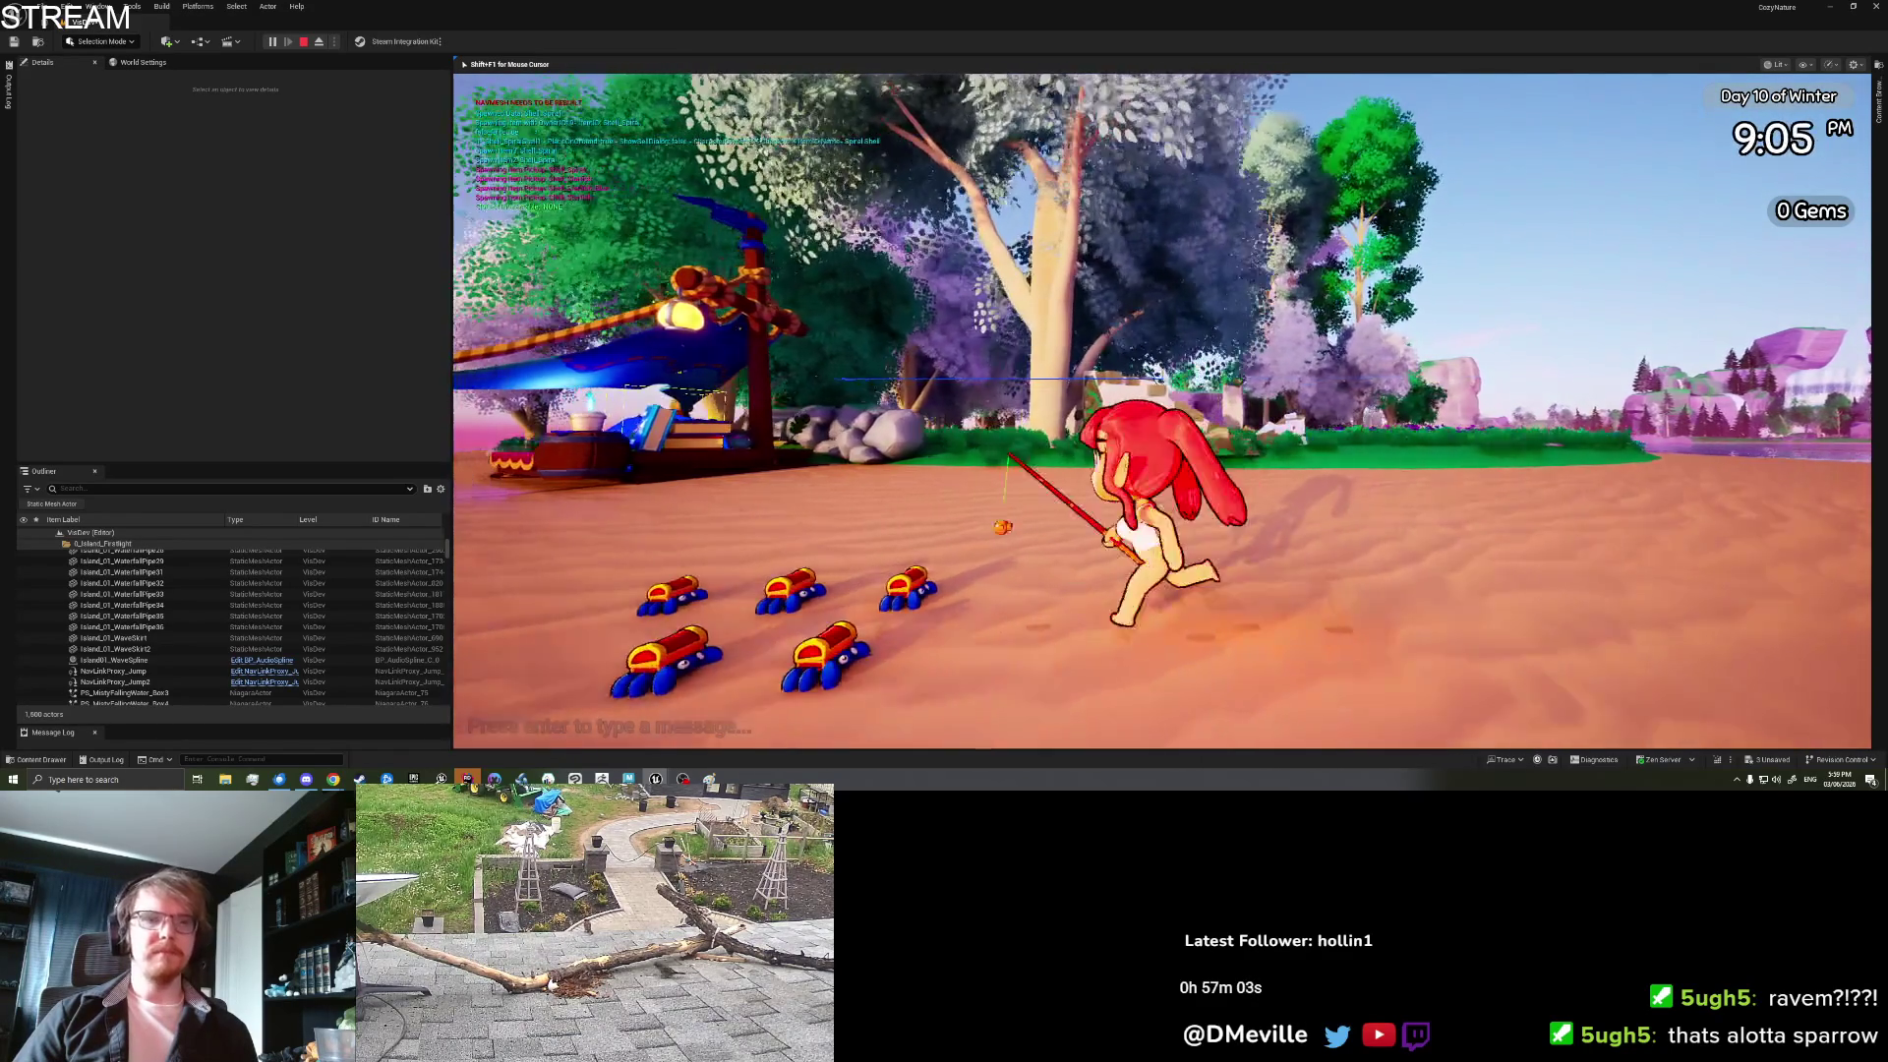
pyautogui.press('w')
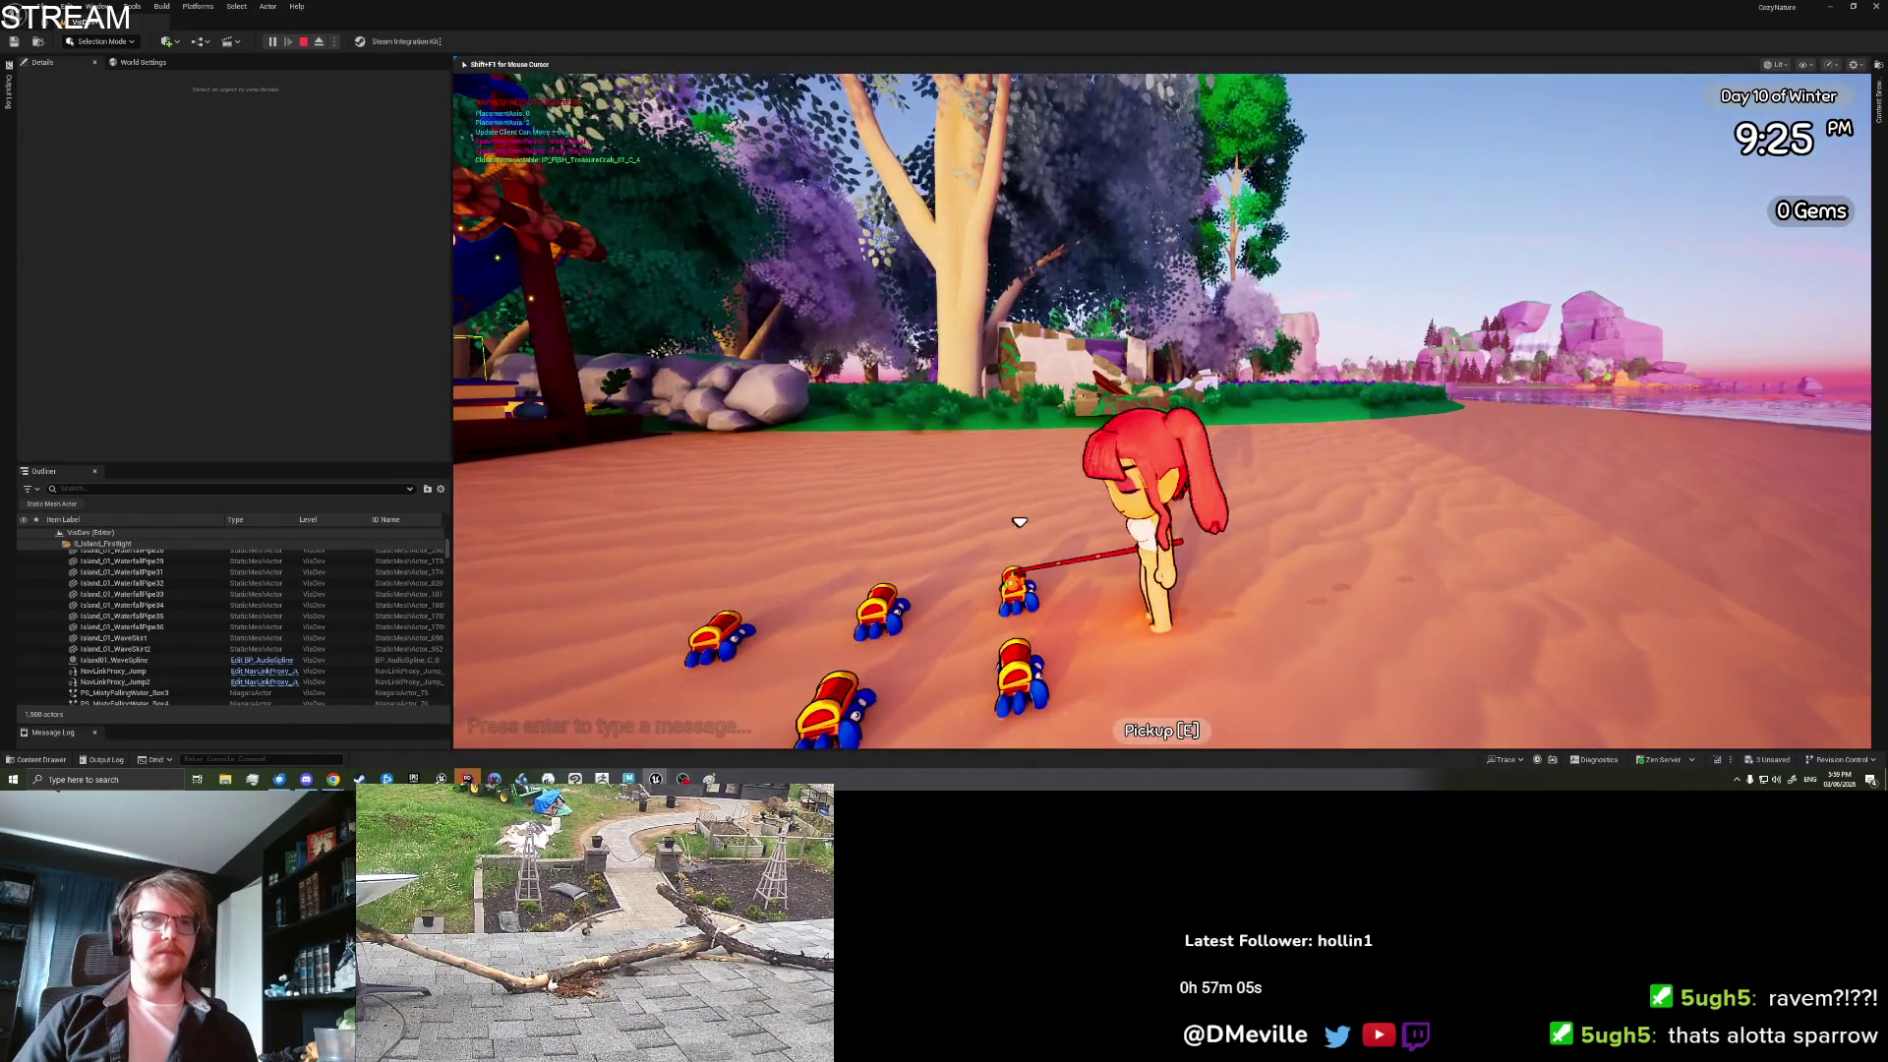
pyautogui.press('s')
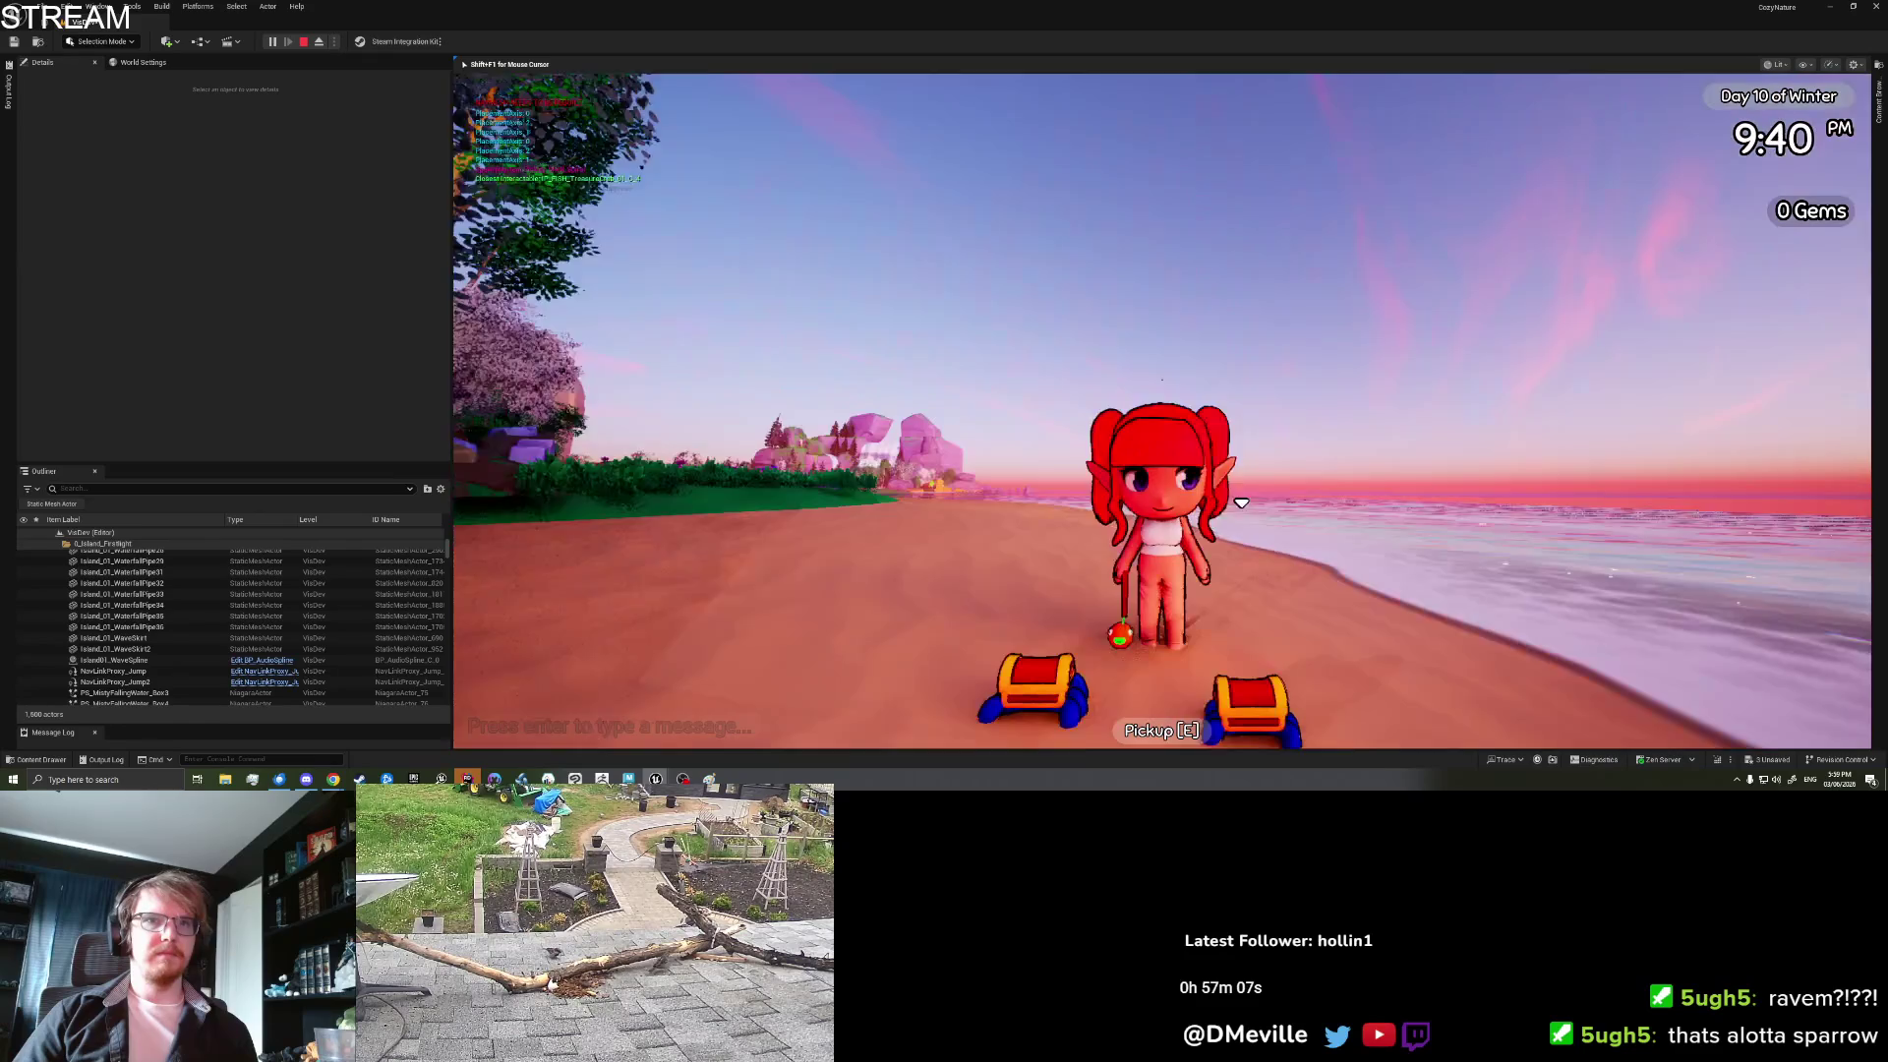
pyautogui.press('w')
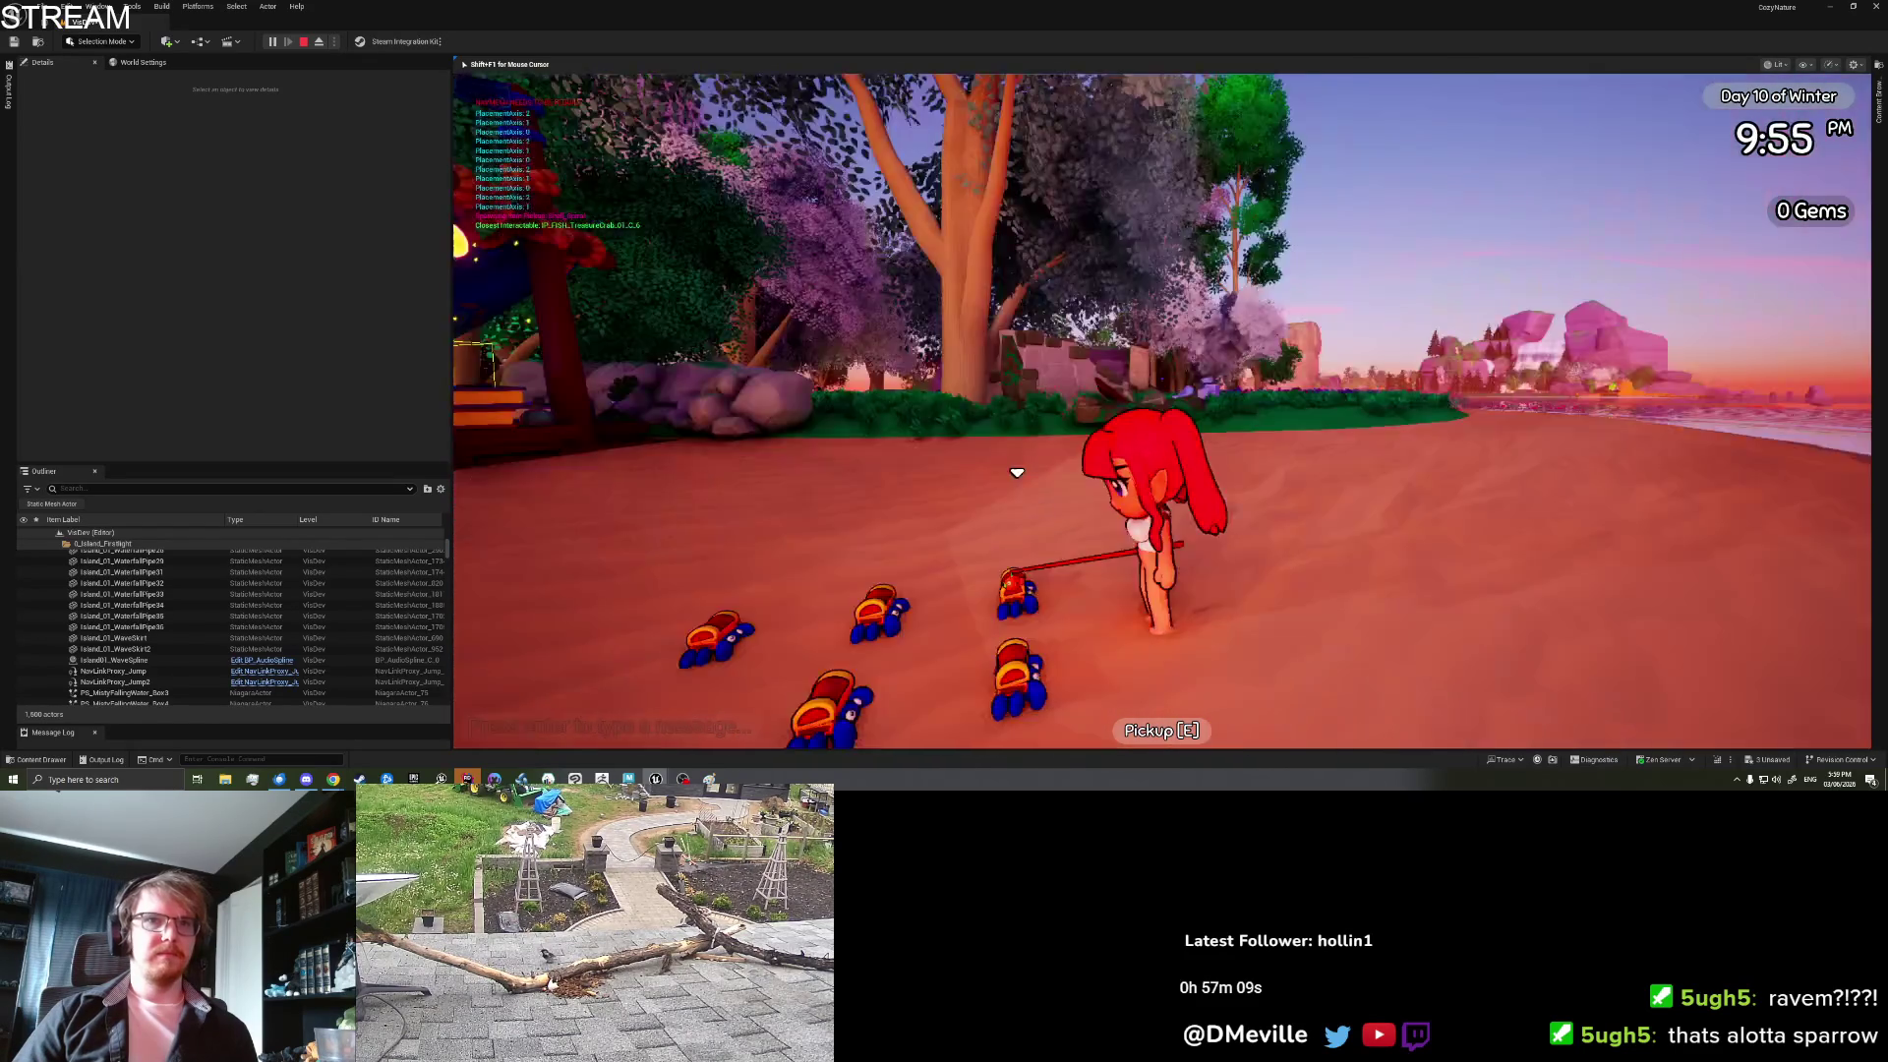
pyautogui.press('a')
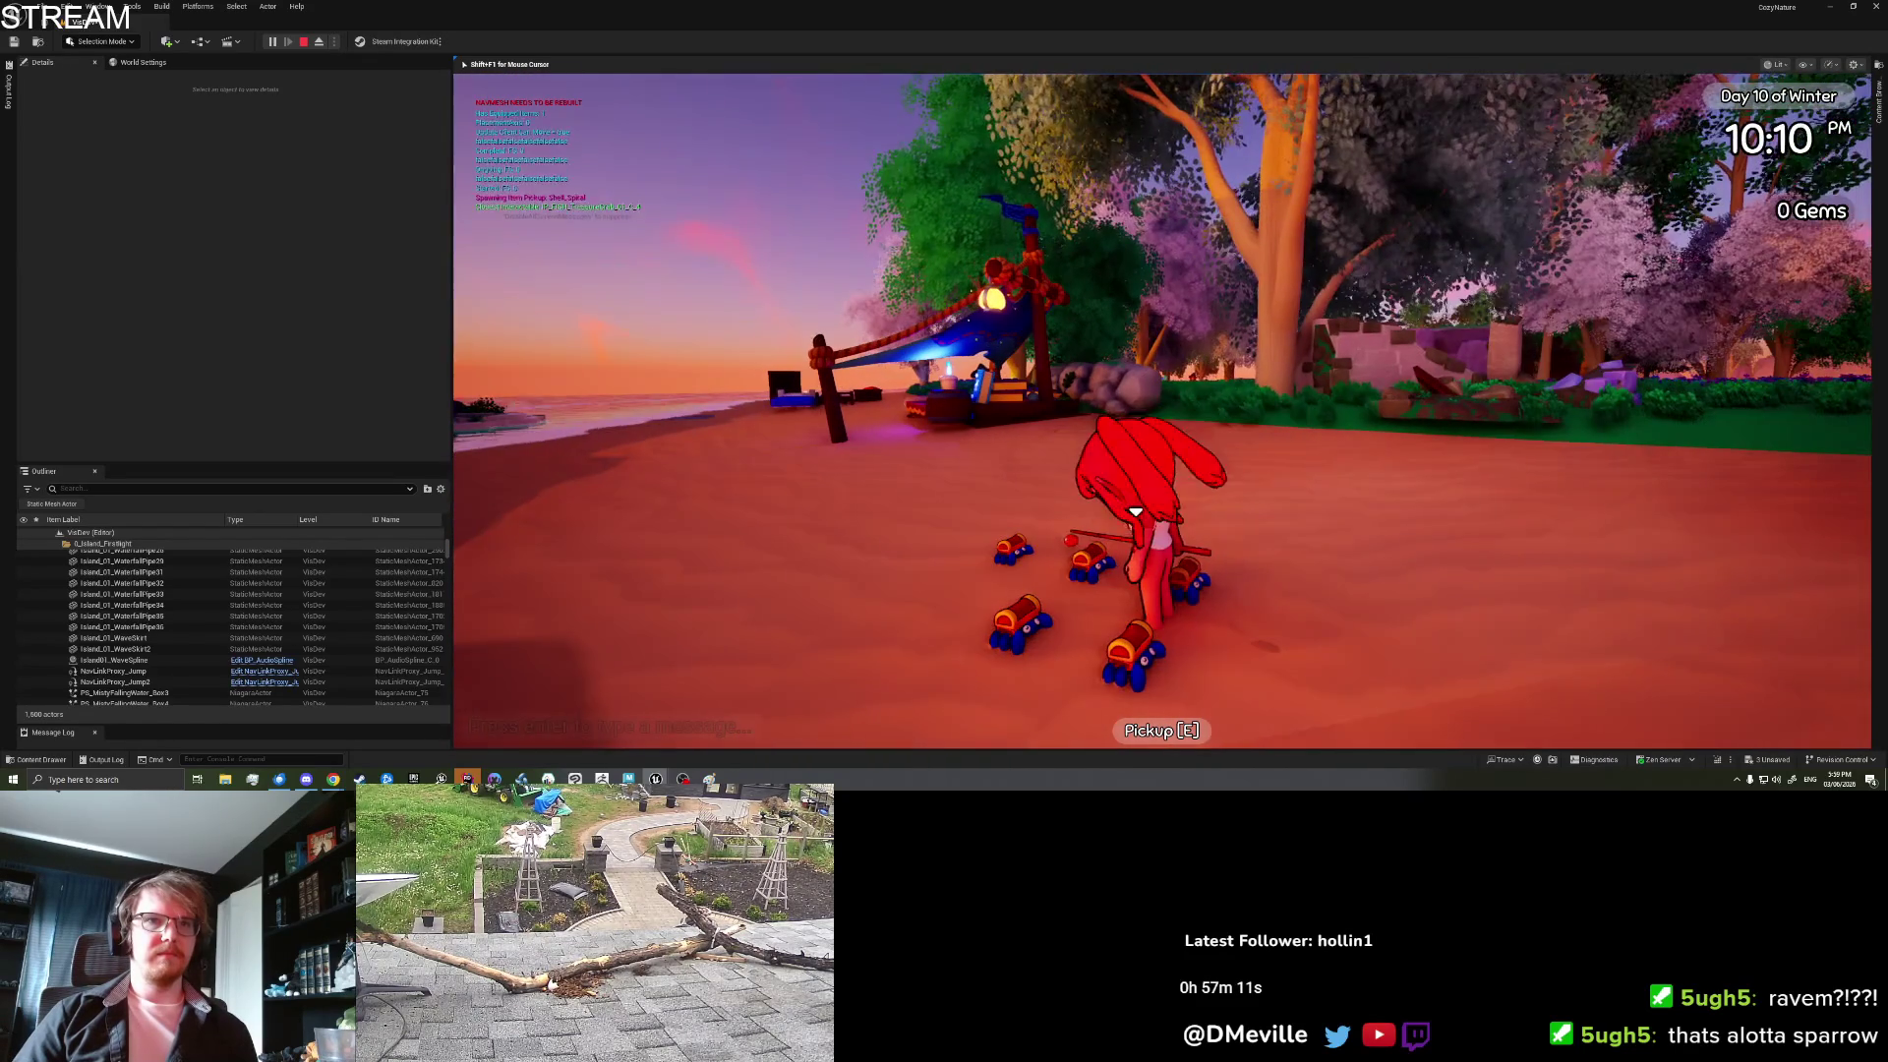
pyautogui.press('s')
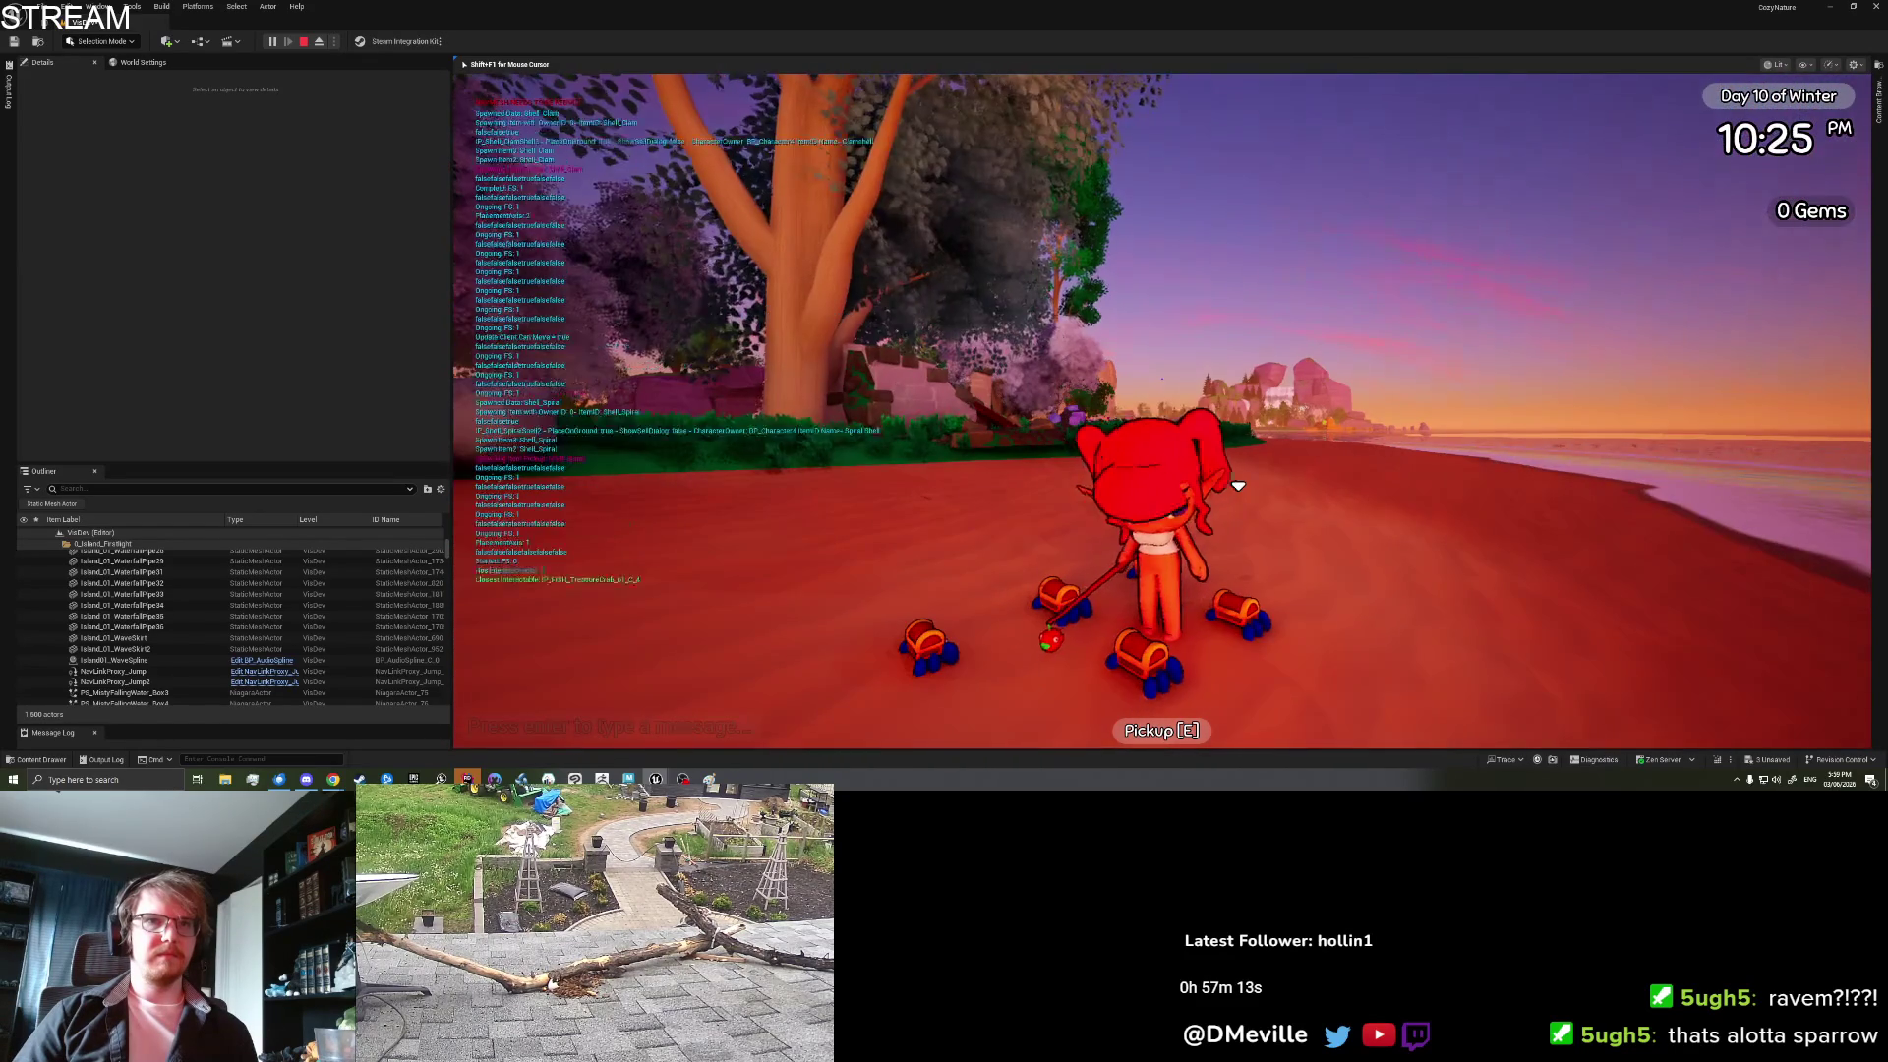
pyautogui.press('w')
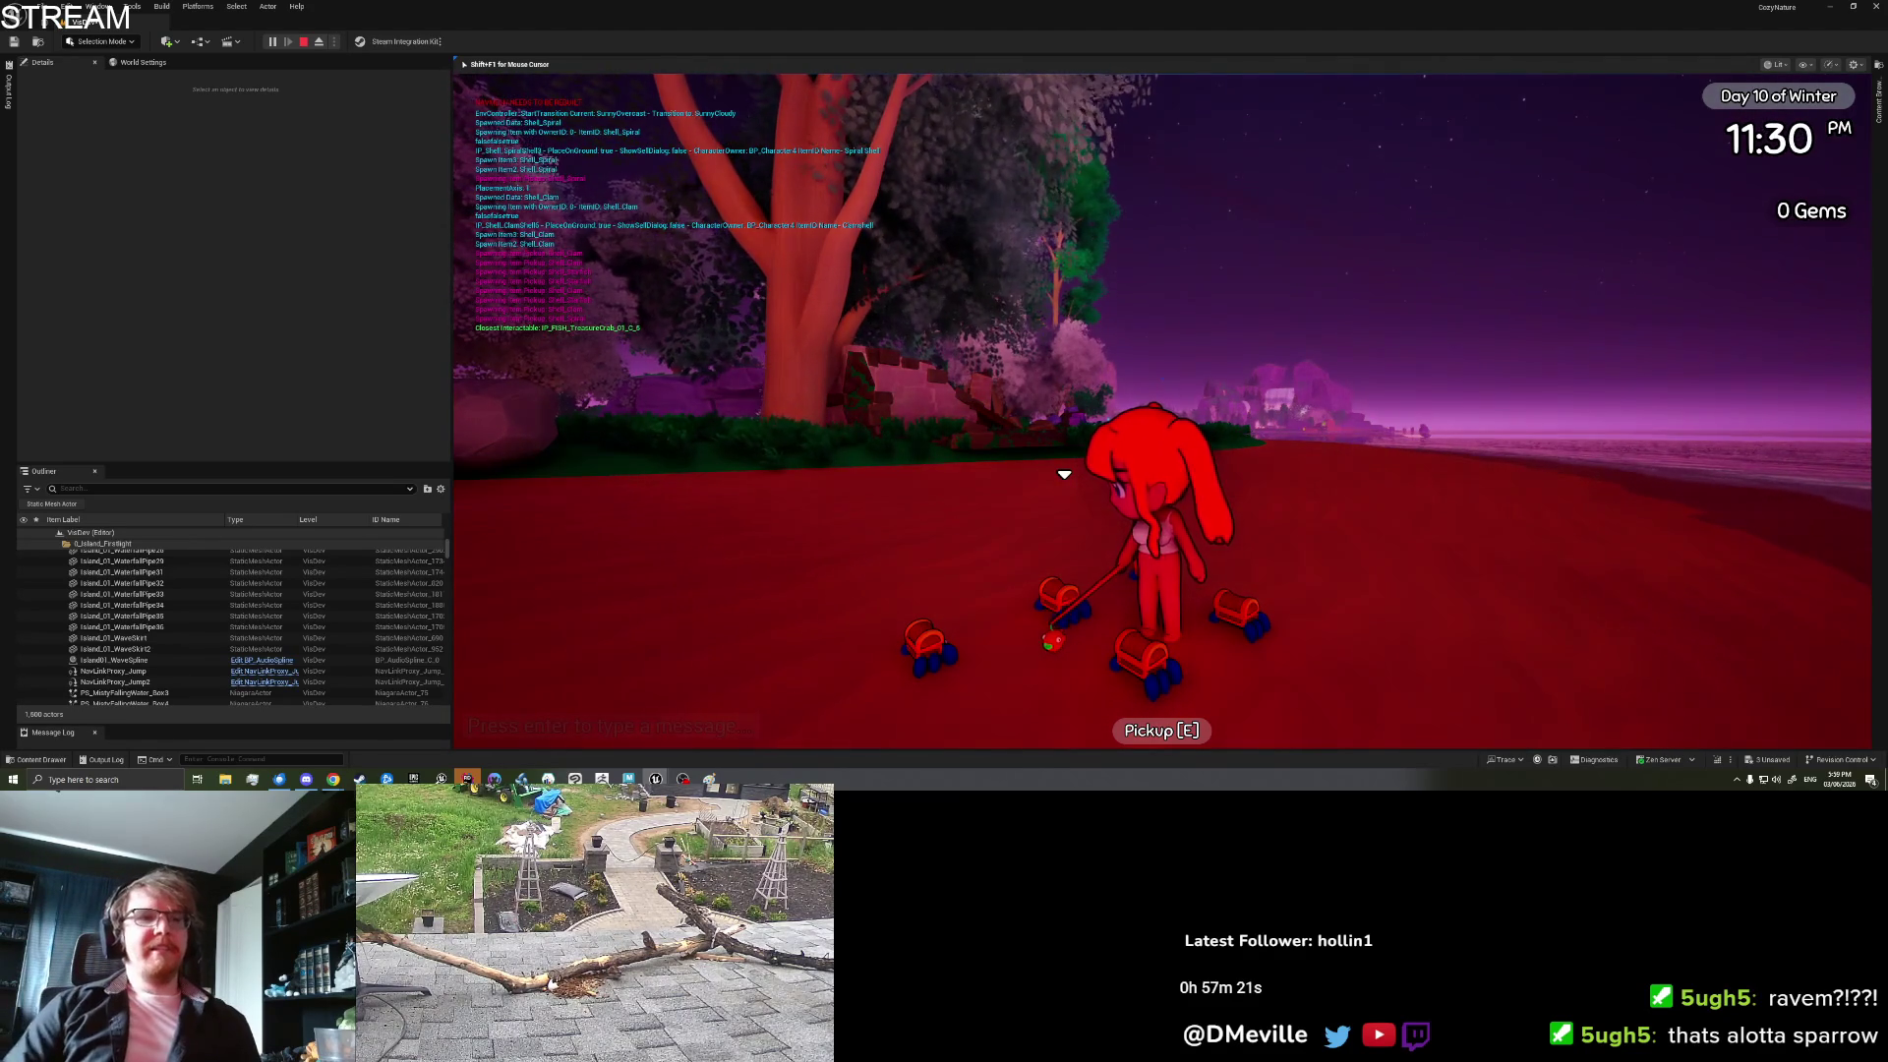
# Step: Show the unit-timing graph by running stat unitgraph in the console
pyautogui.press('`')
pyautogui.write('stat unitgraph')
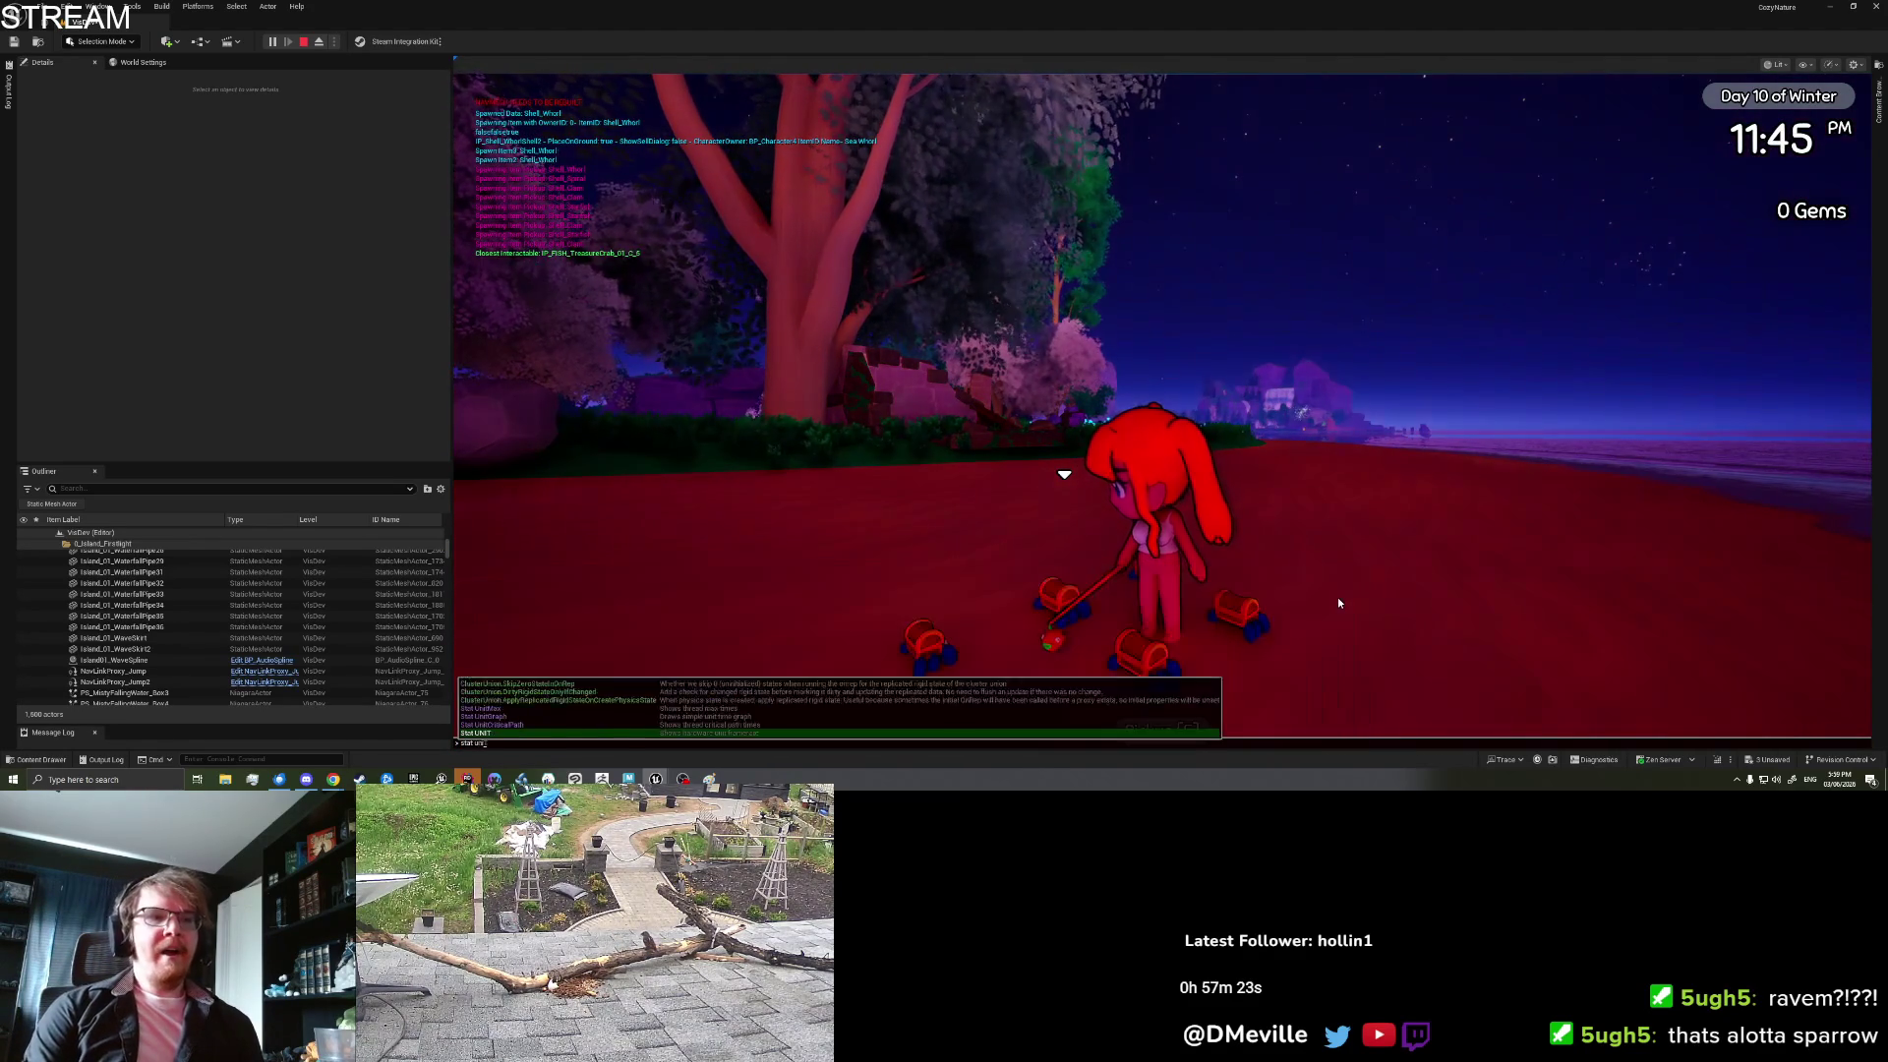
pyautogui.press('Return')
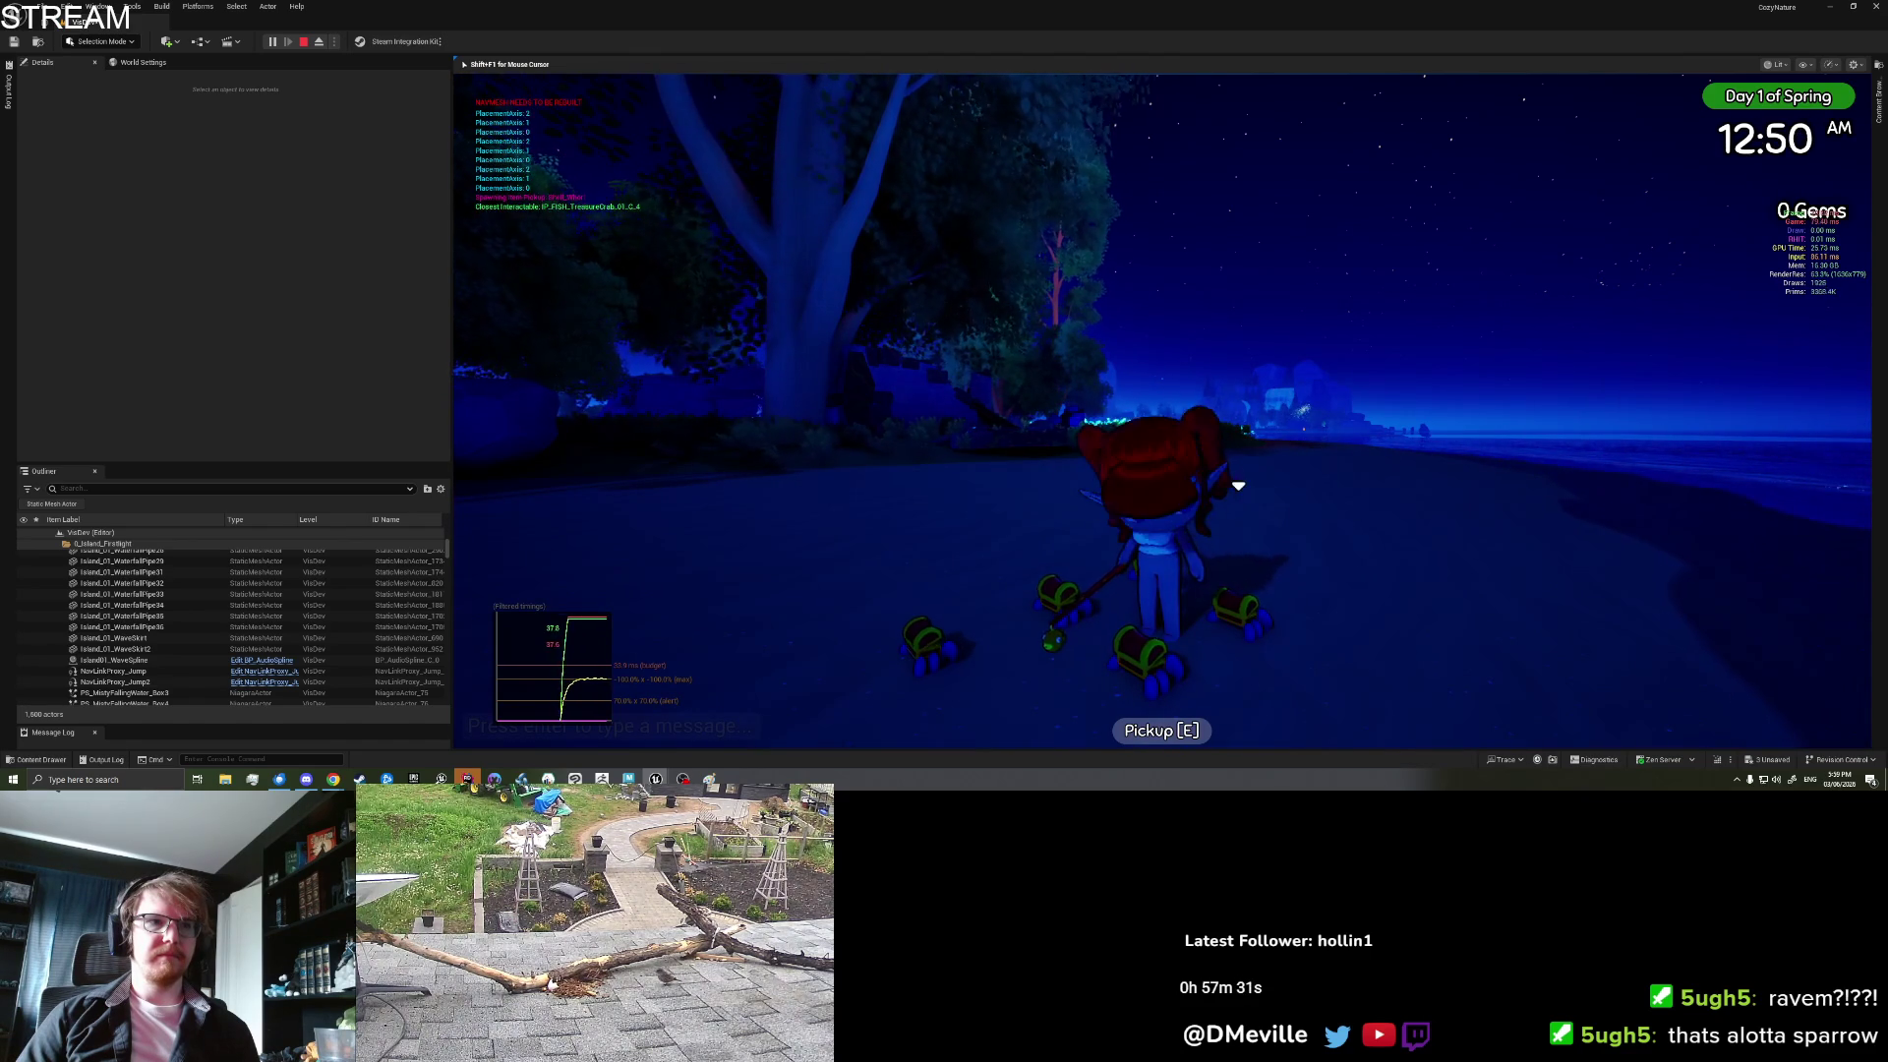
# Step: Walk to the crabs, try an E pickup, then open the inventory book with I
pyautogui.press('w')
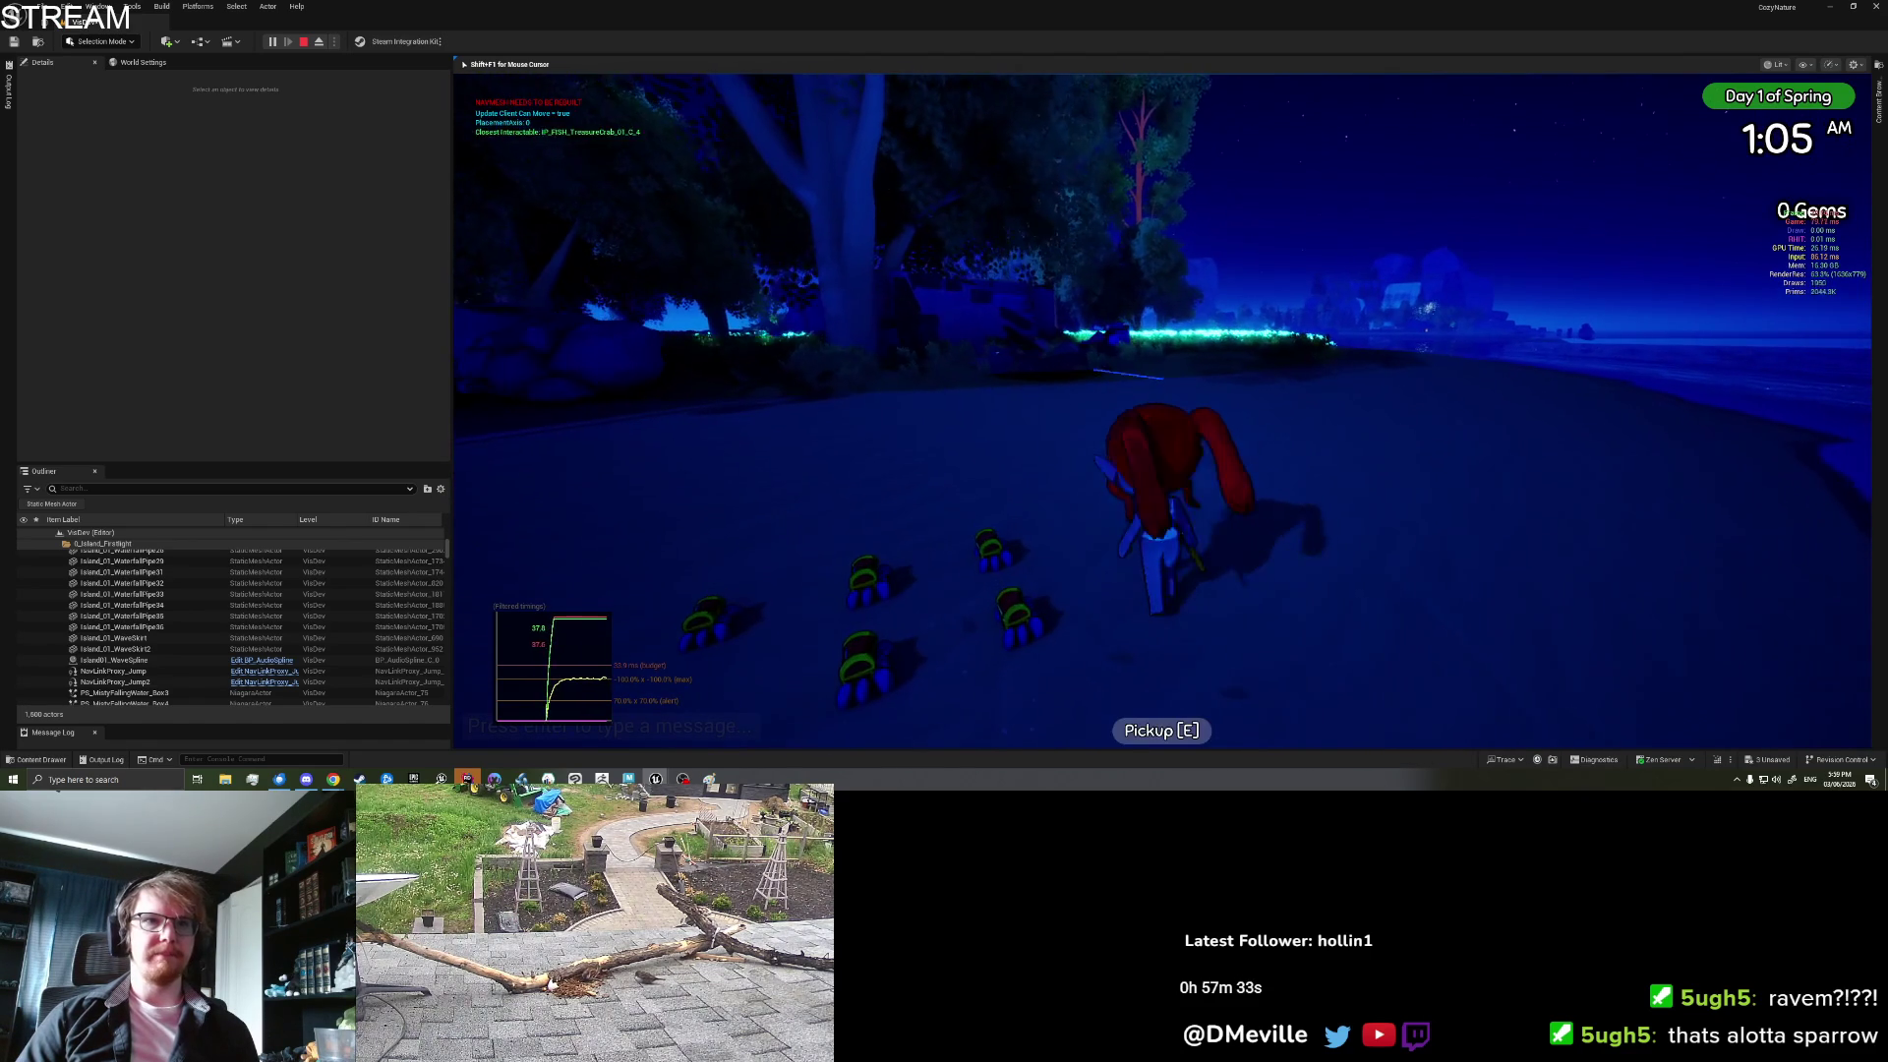
pyautogui.press('e')
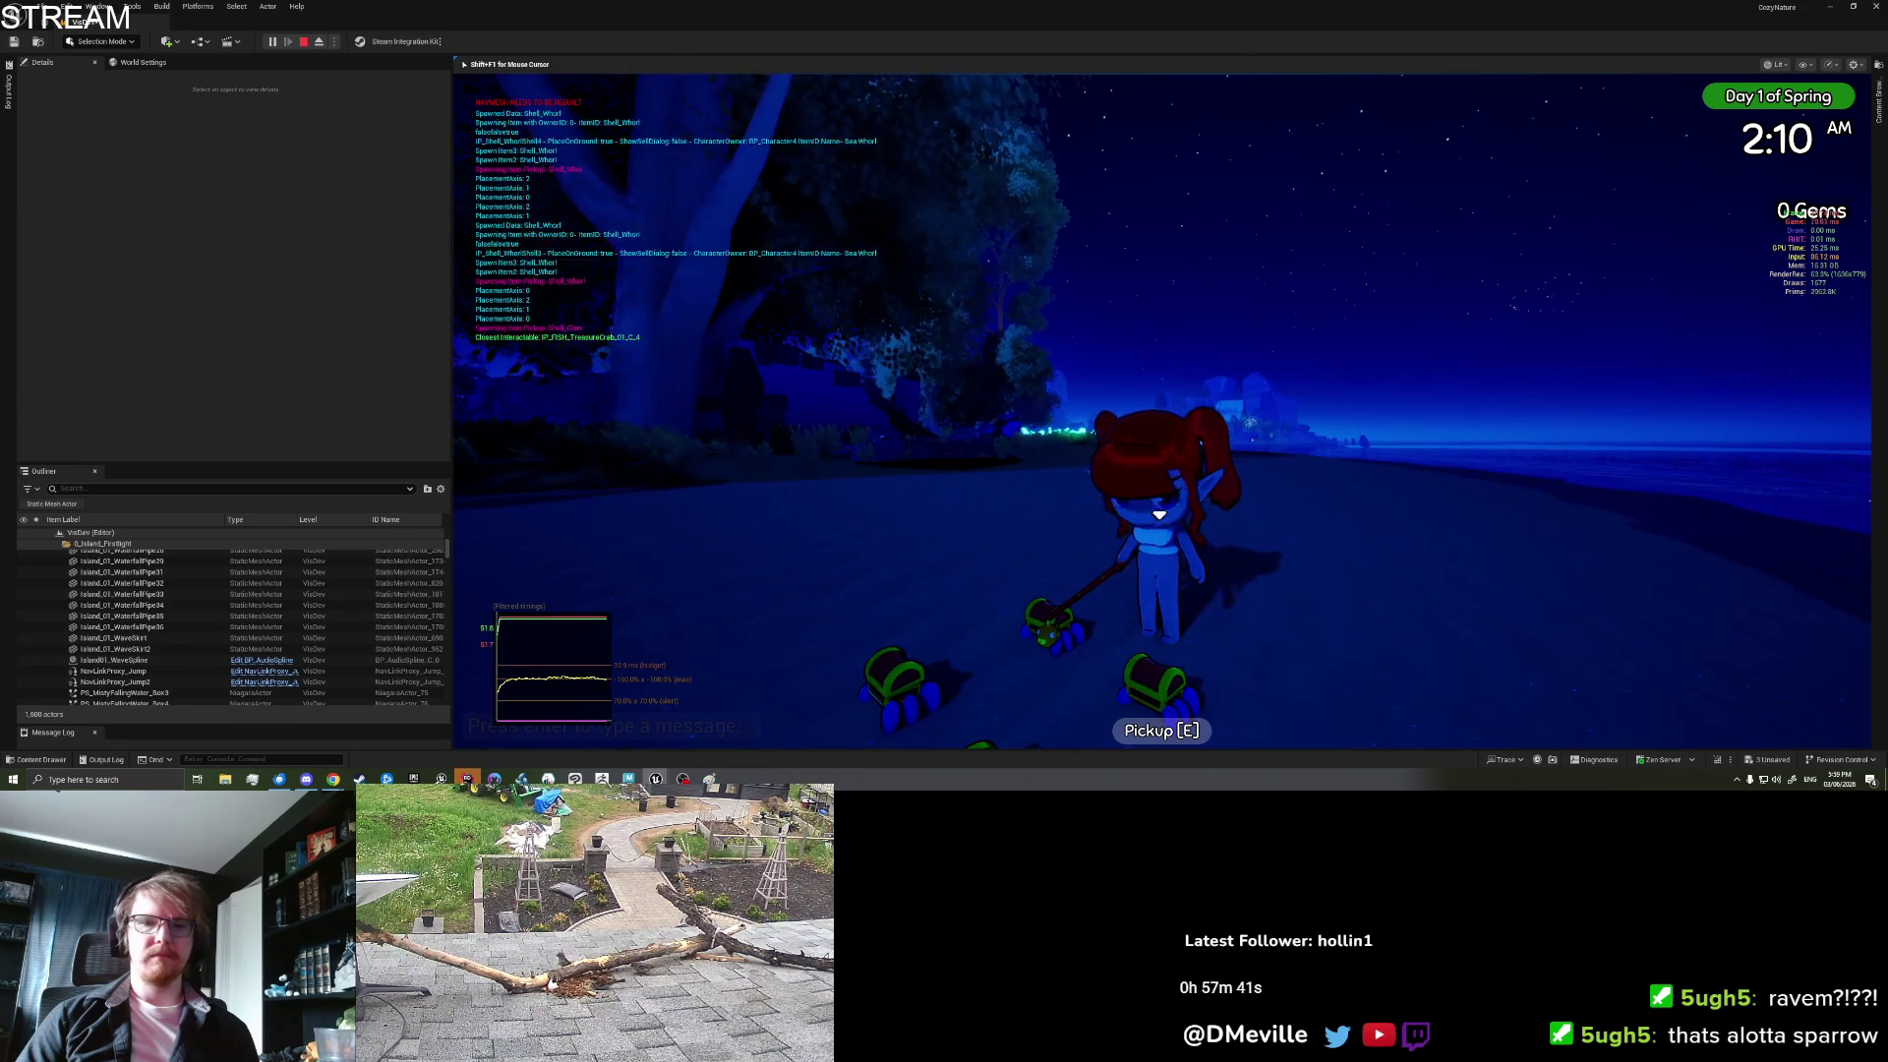
pyautogui.press('w')
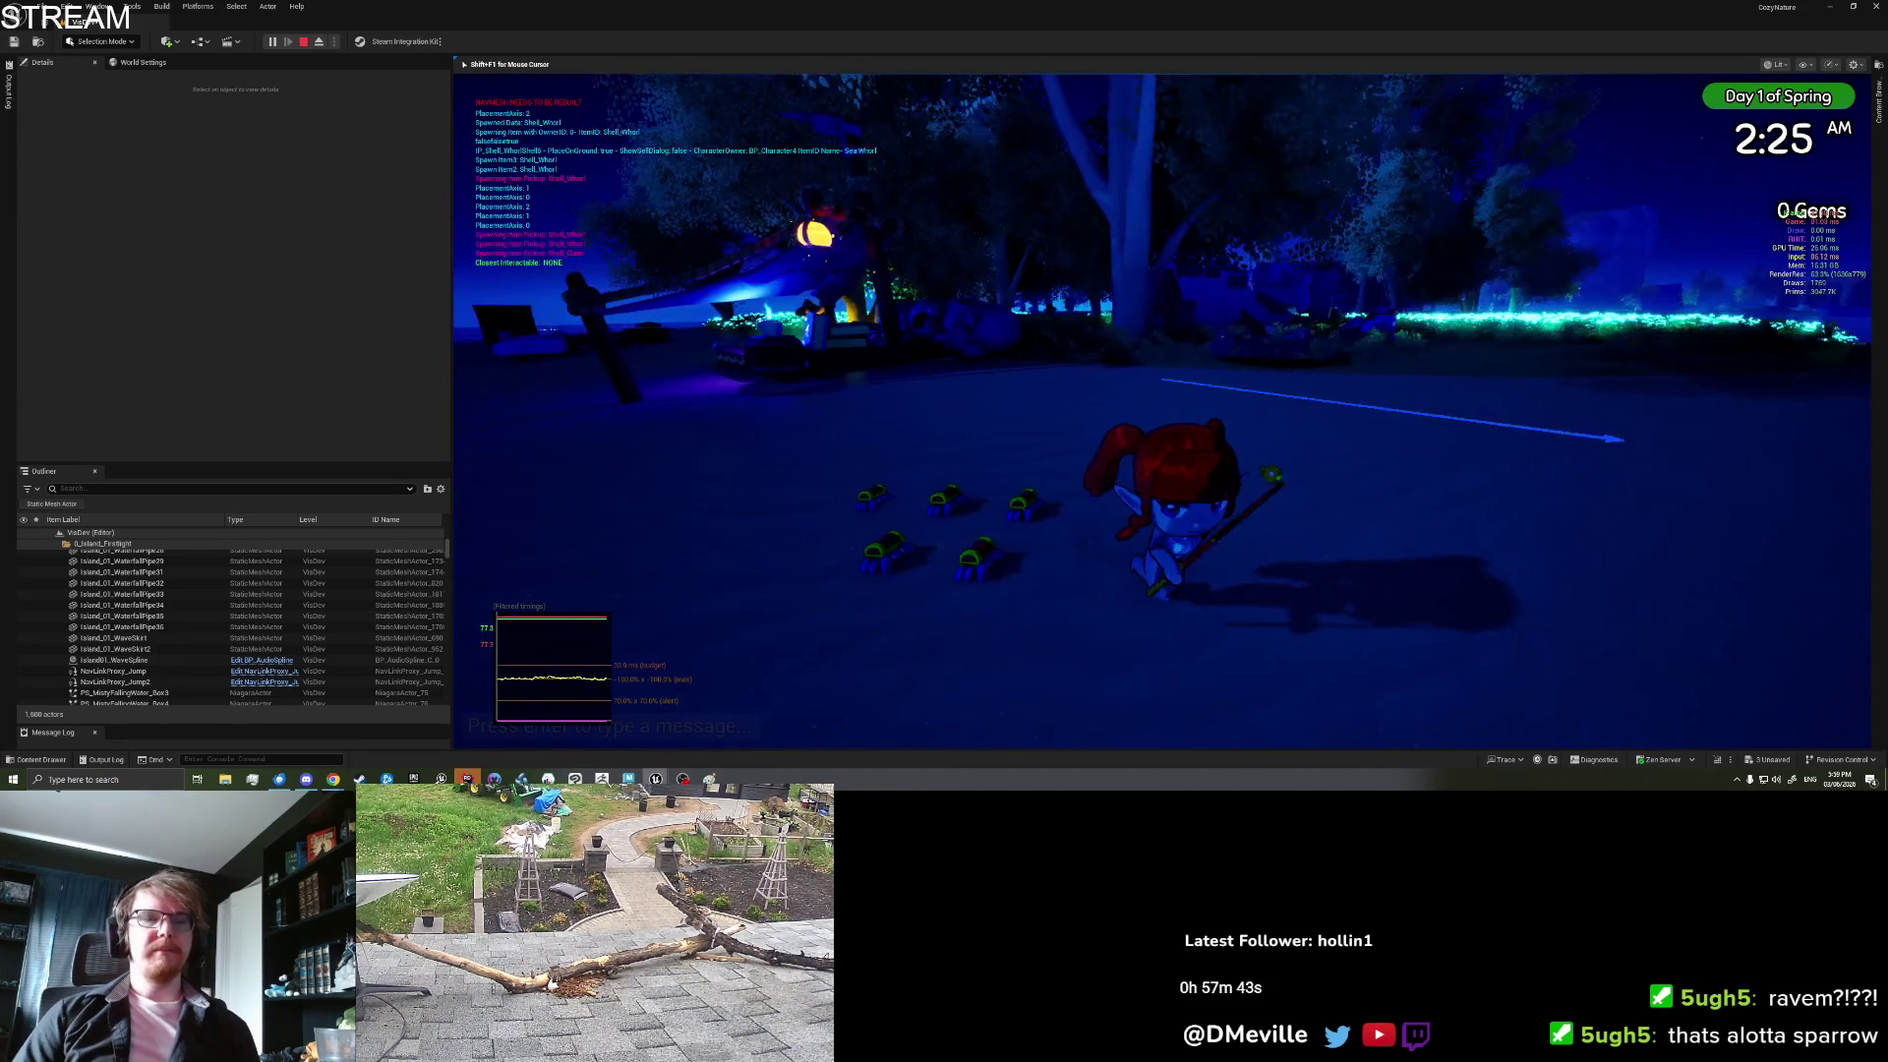
pyautogui.press('i')
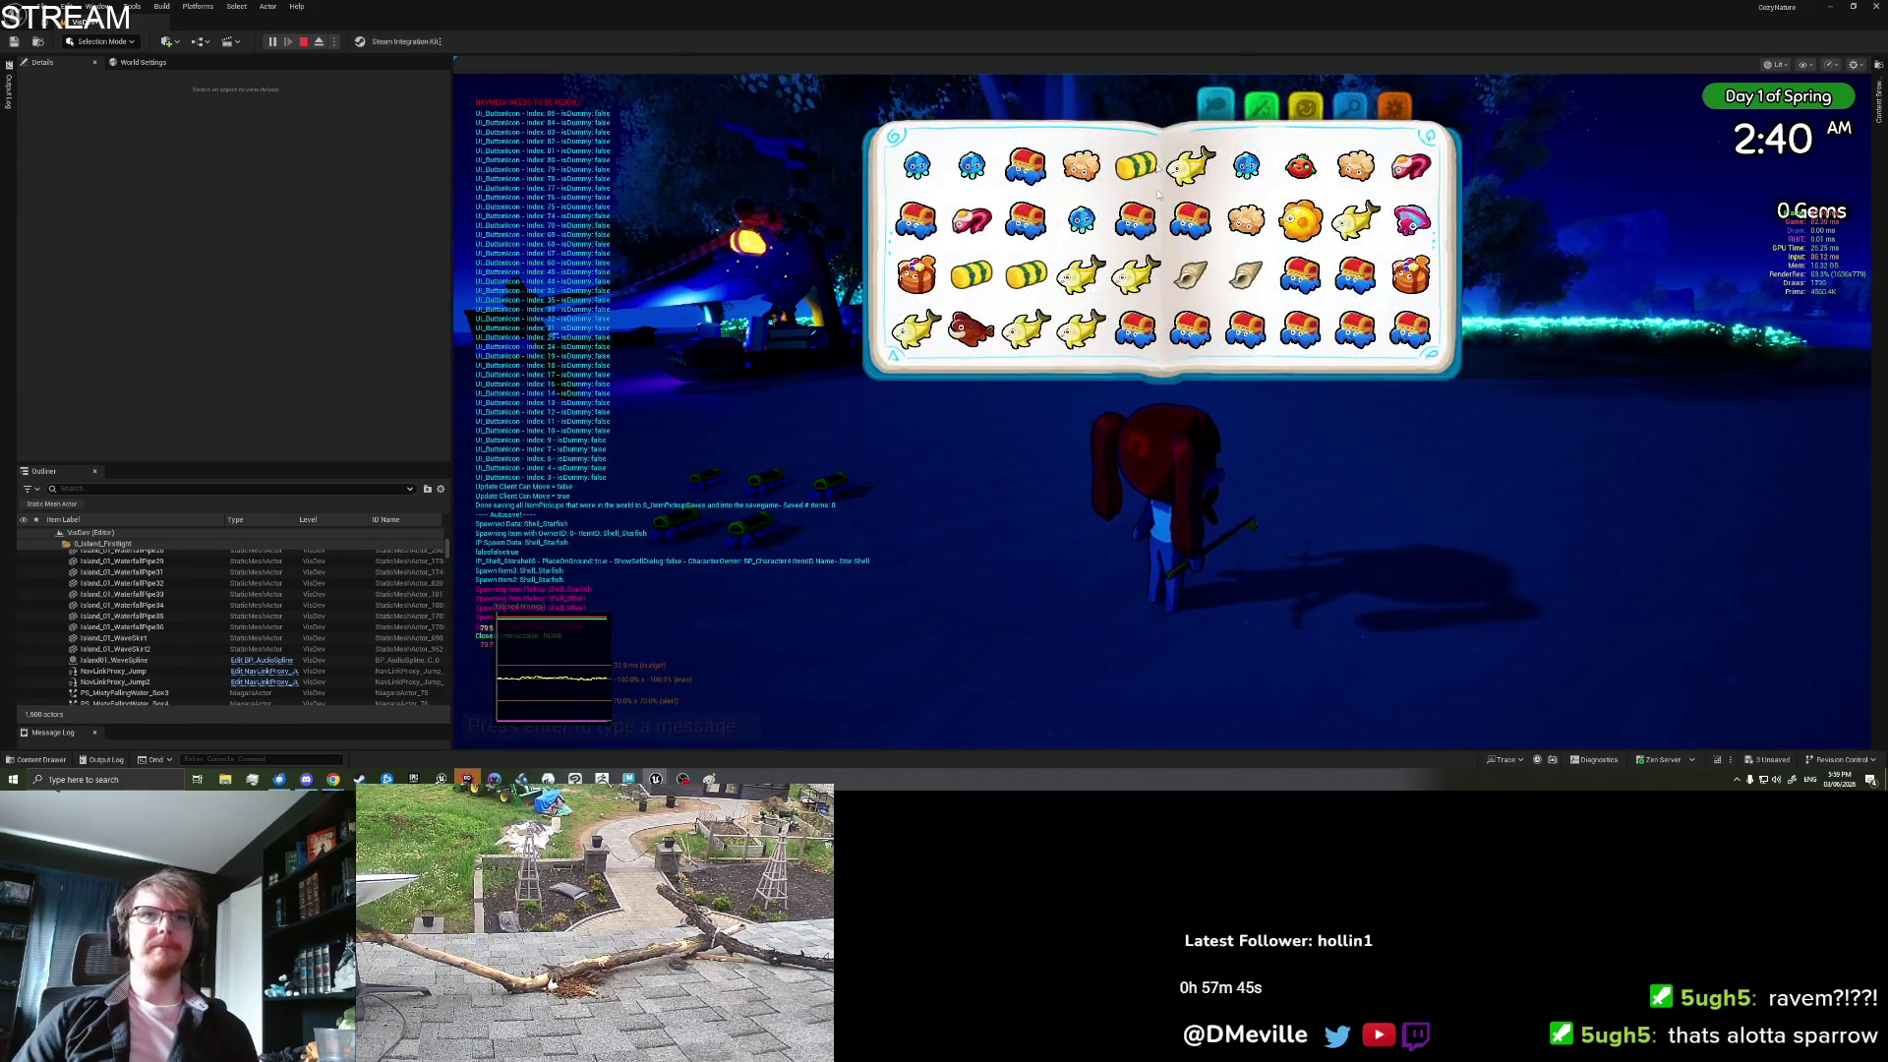
# Step: Equip the pink skirt from the book's clothing page and resume play
pyautogui.click(1255, 116)
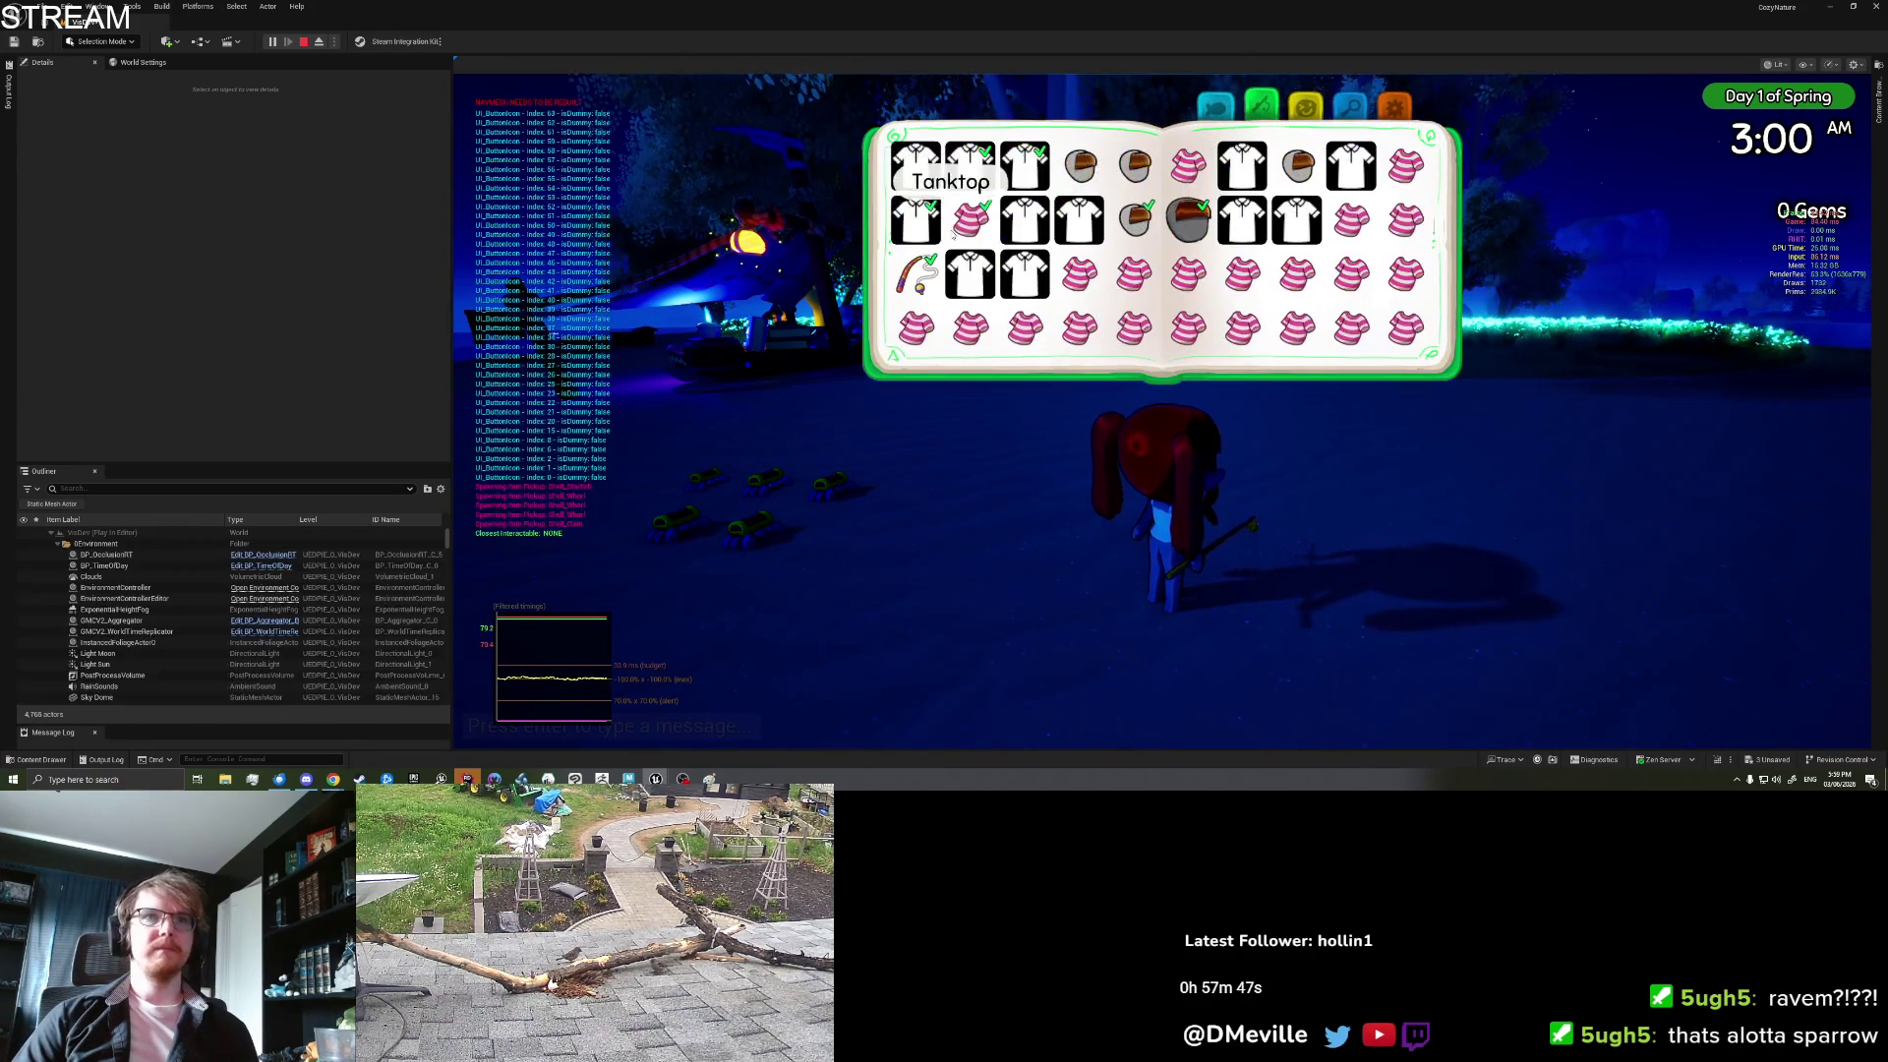
pyautogui.click(973, 226)
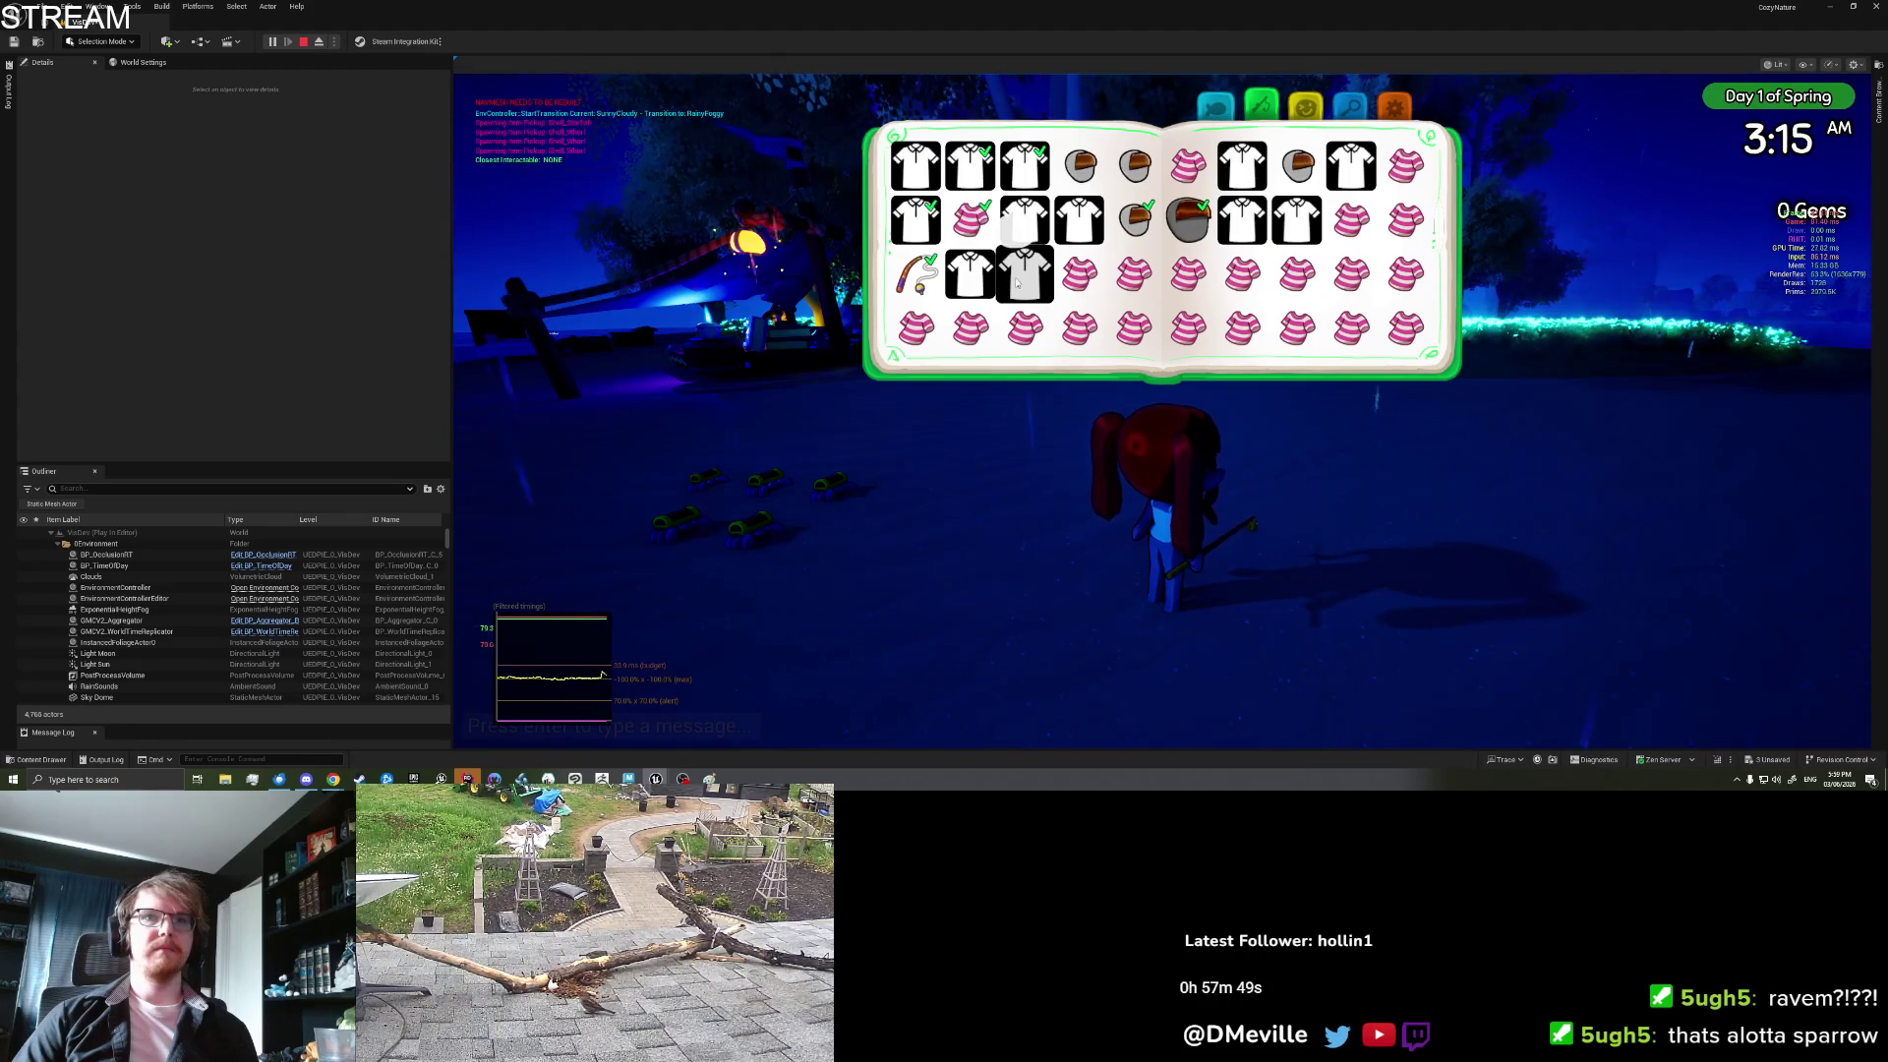
pyautogui.click(1079, 275)
pyautogui.click(1060, 386)
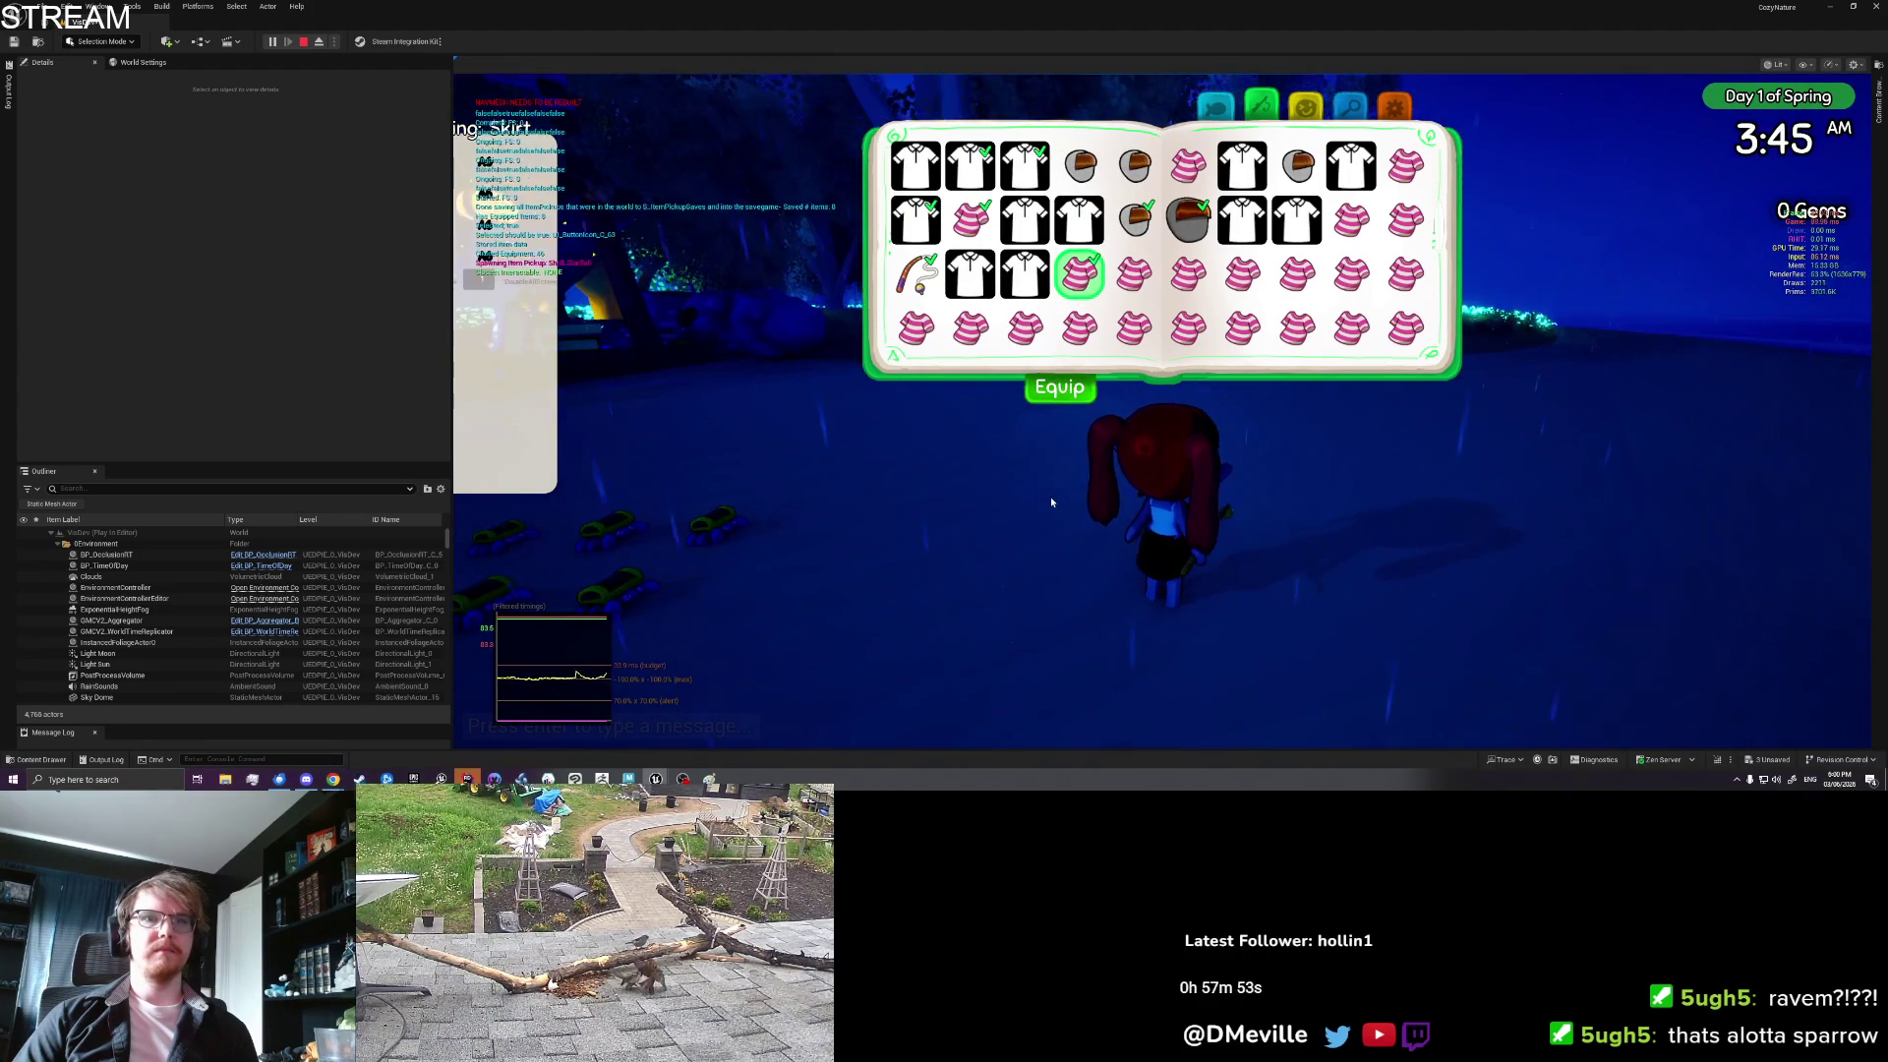
pyautogui.click(1051, 502)
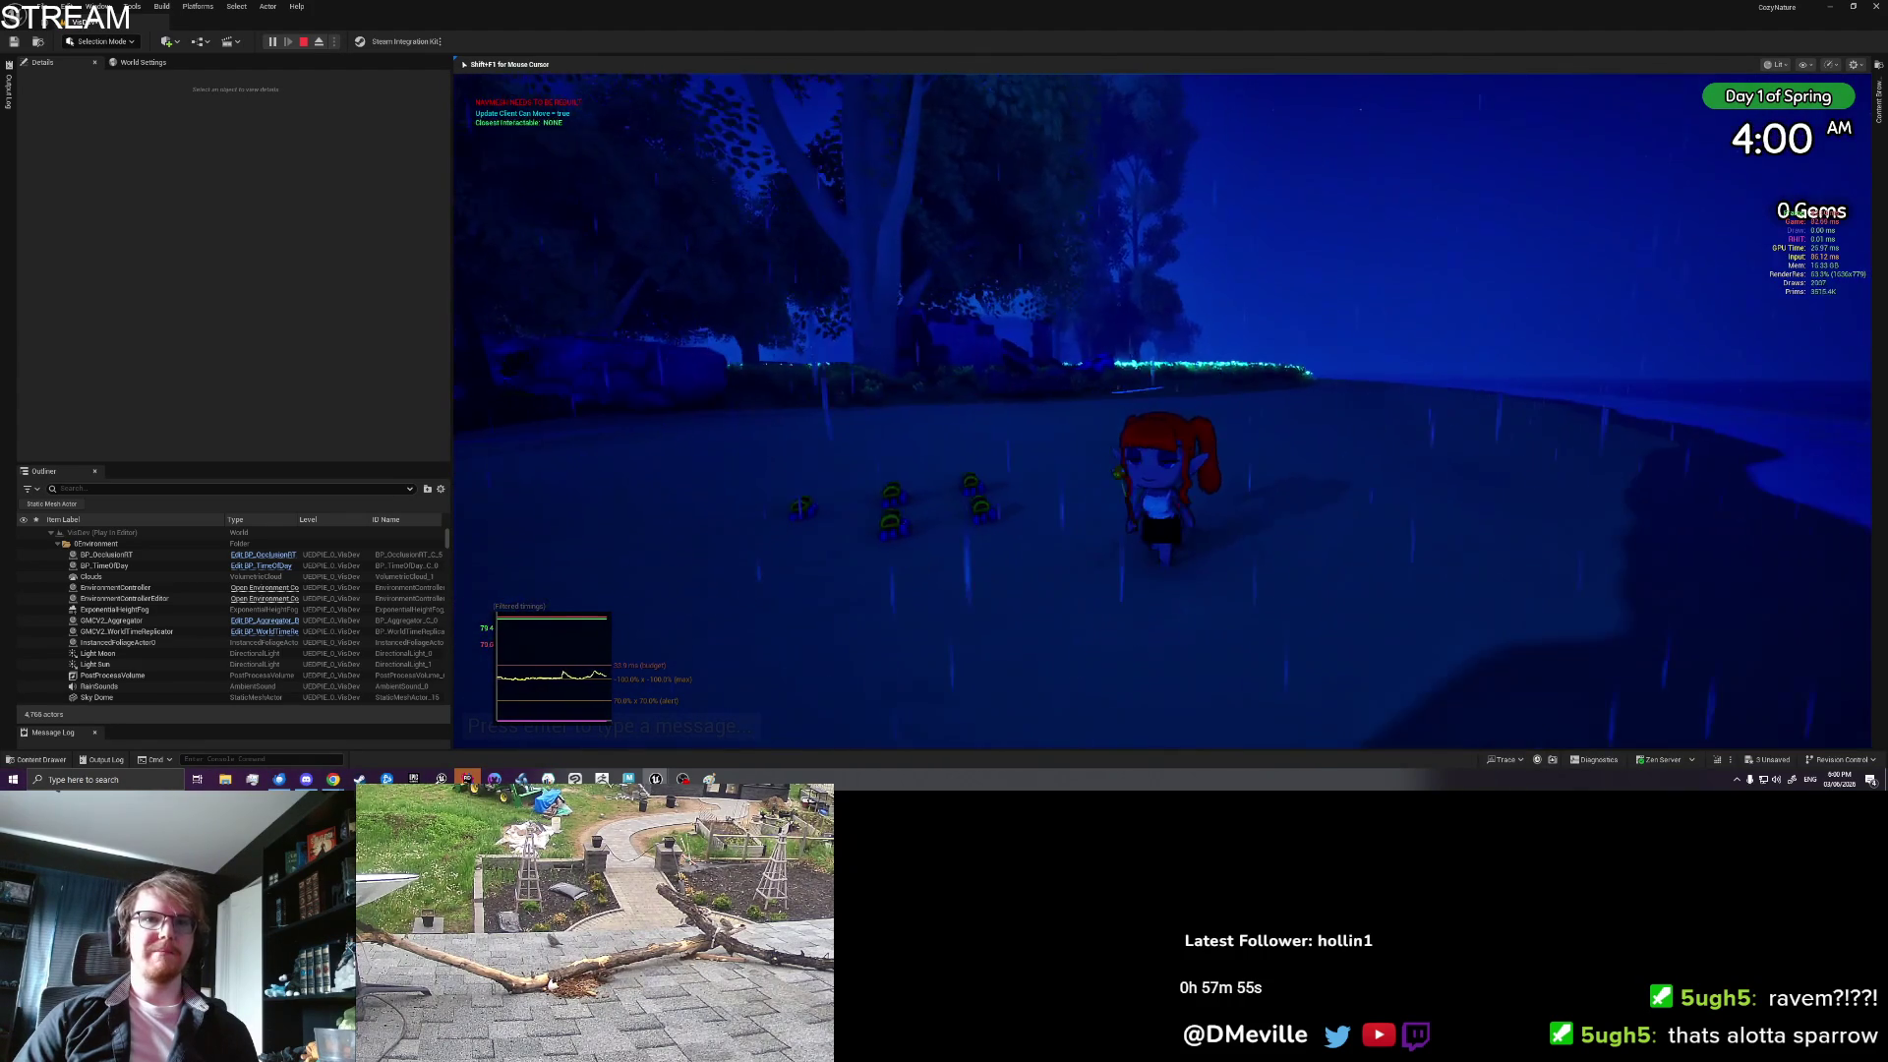
# Step: Reopen the book and perform the sitting emote from the emotes page, then stop it
pyautogui.press('Tab')
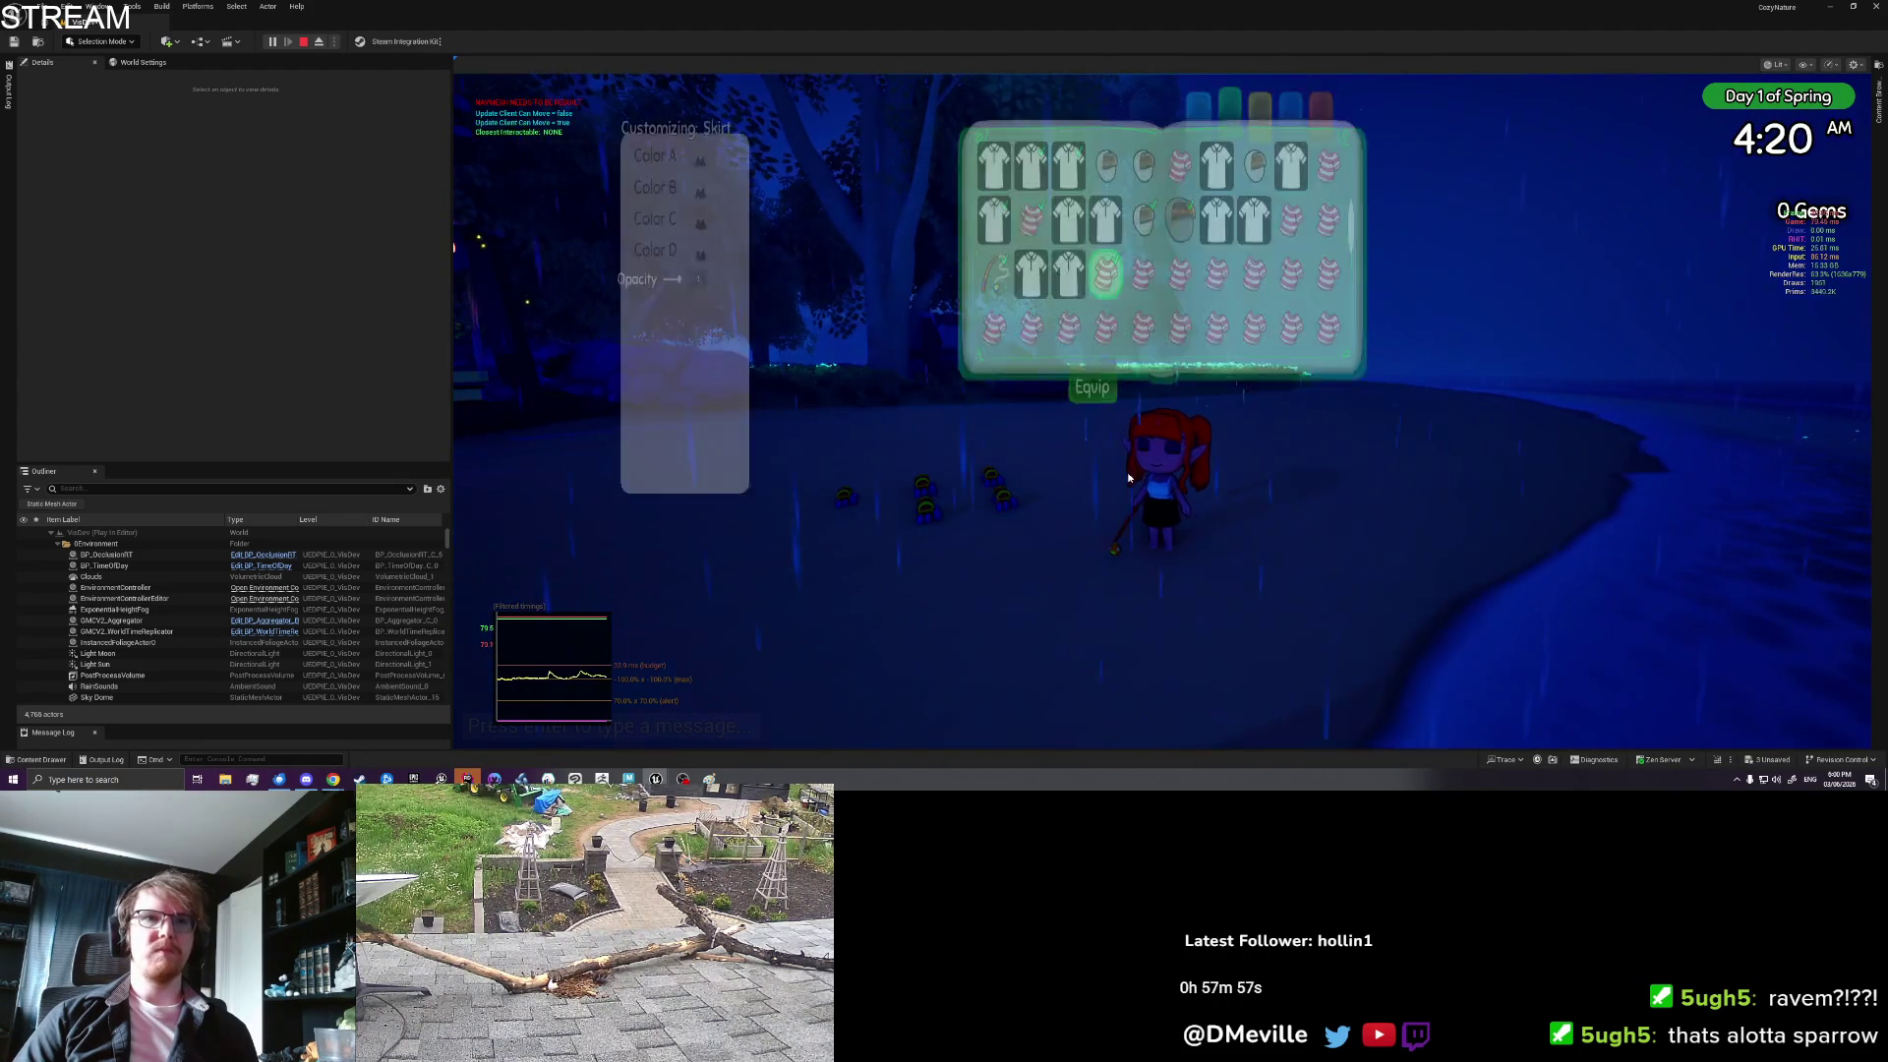
pyautogui.click(1305, 105)
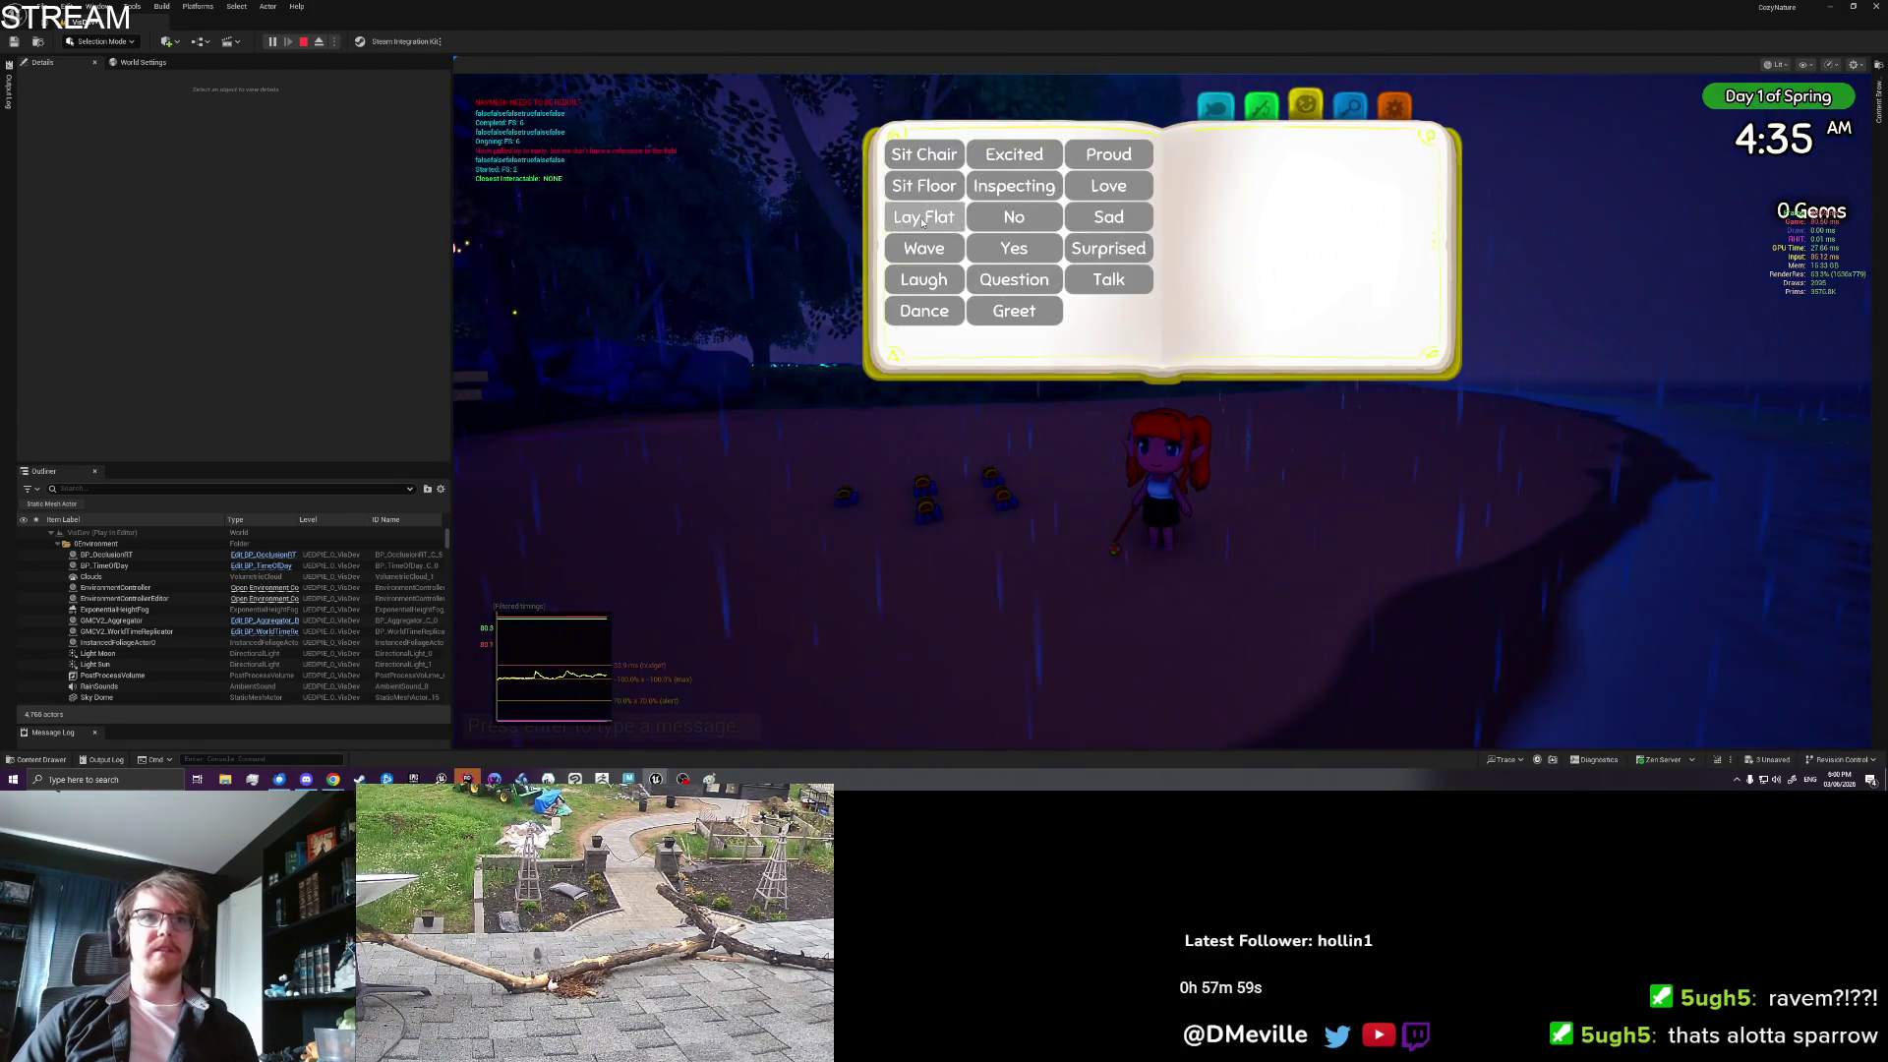
pyautogui.click(944, 187)
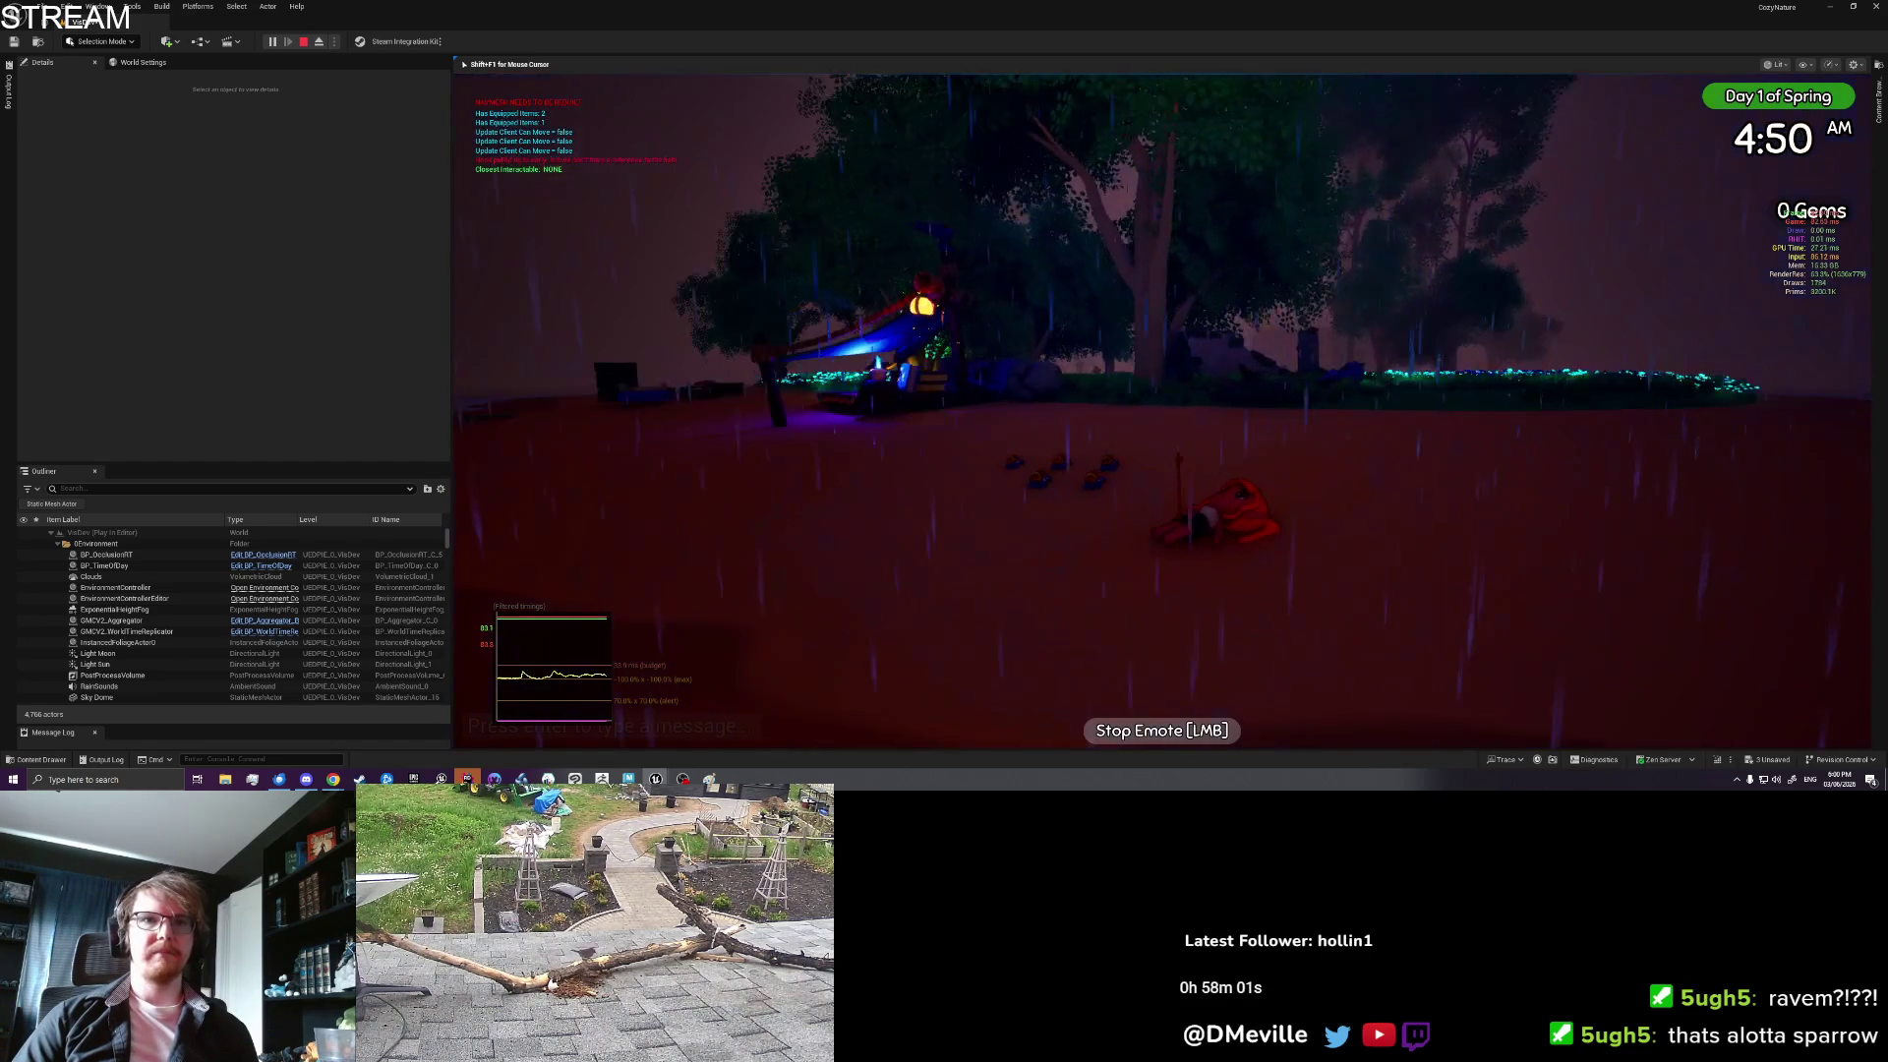
pyautogui.click(1160, 408)
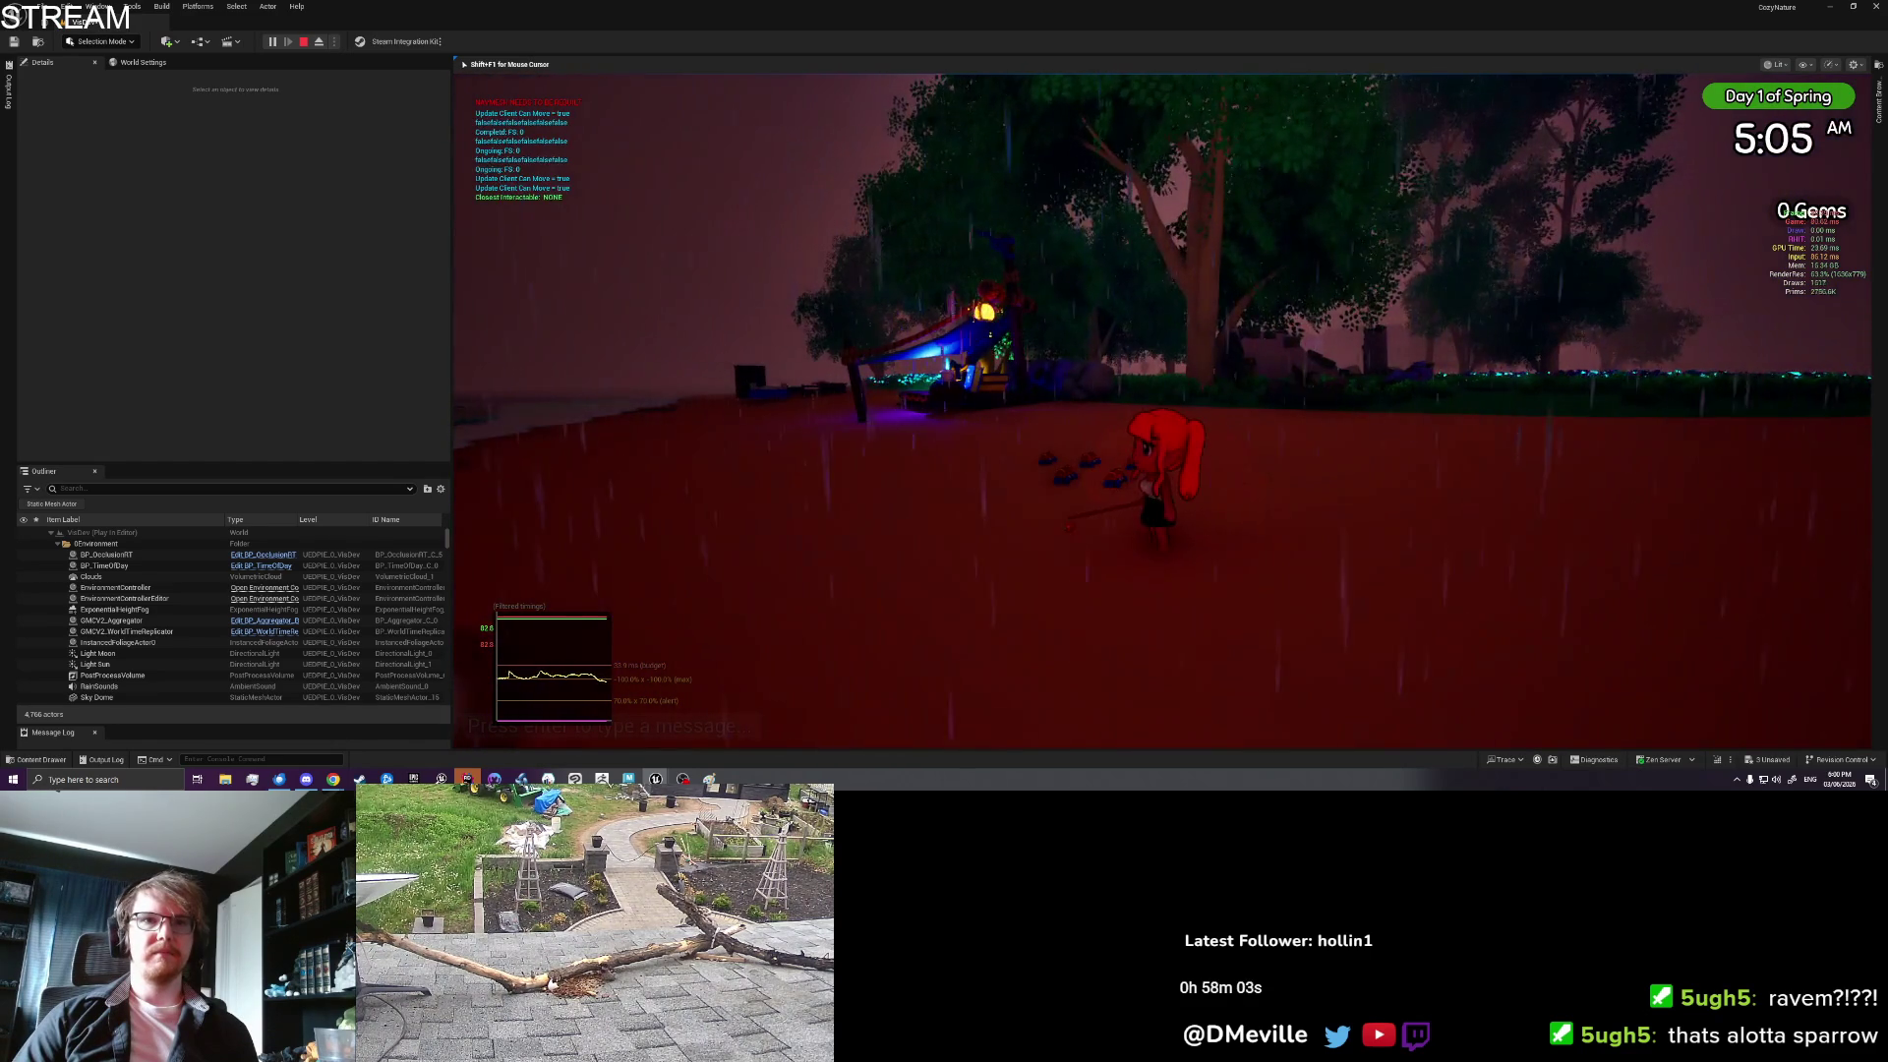
# Step: Walk the character between the crabs and shoreline, then end the play session
pyautogui.press('w')
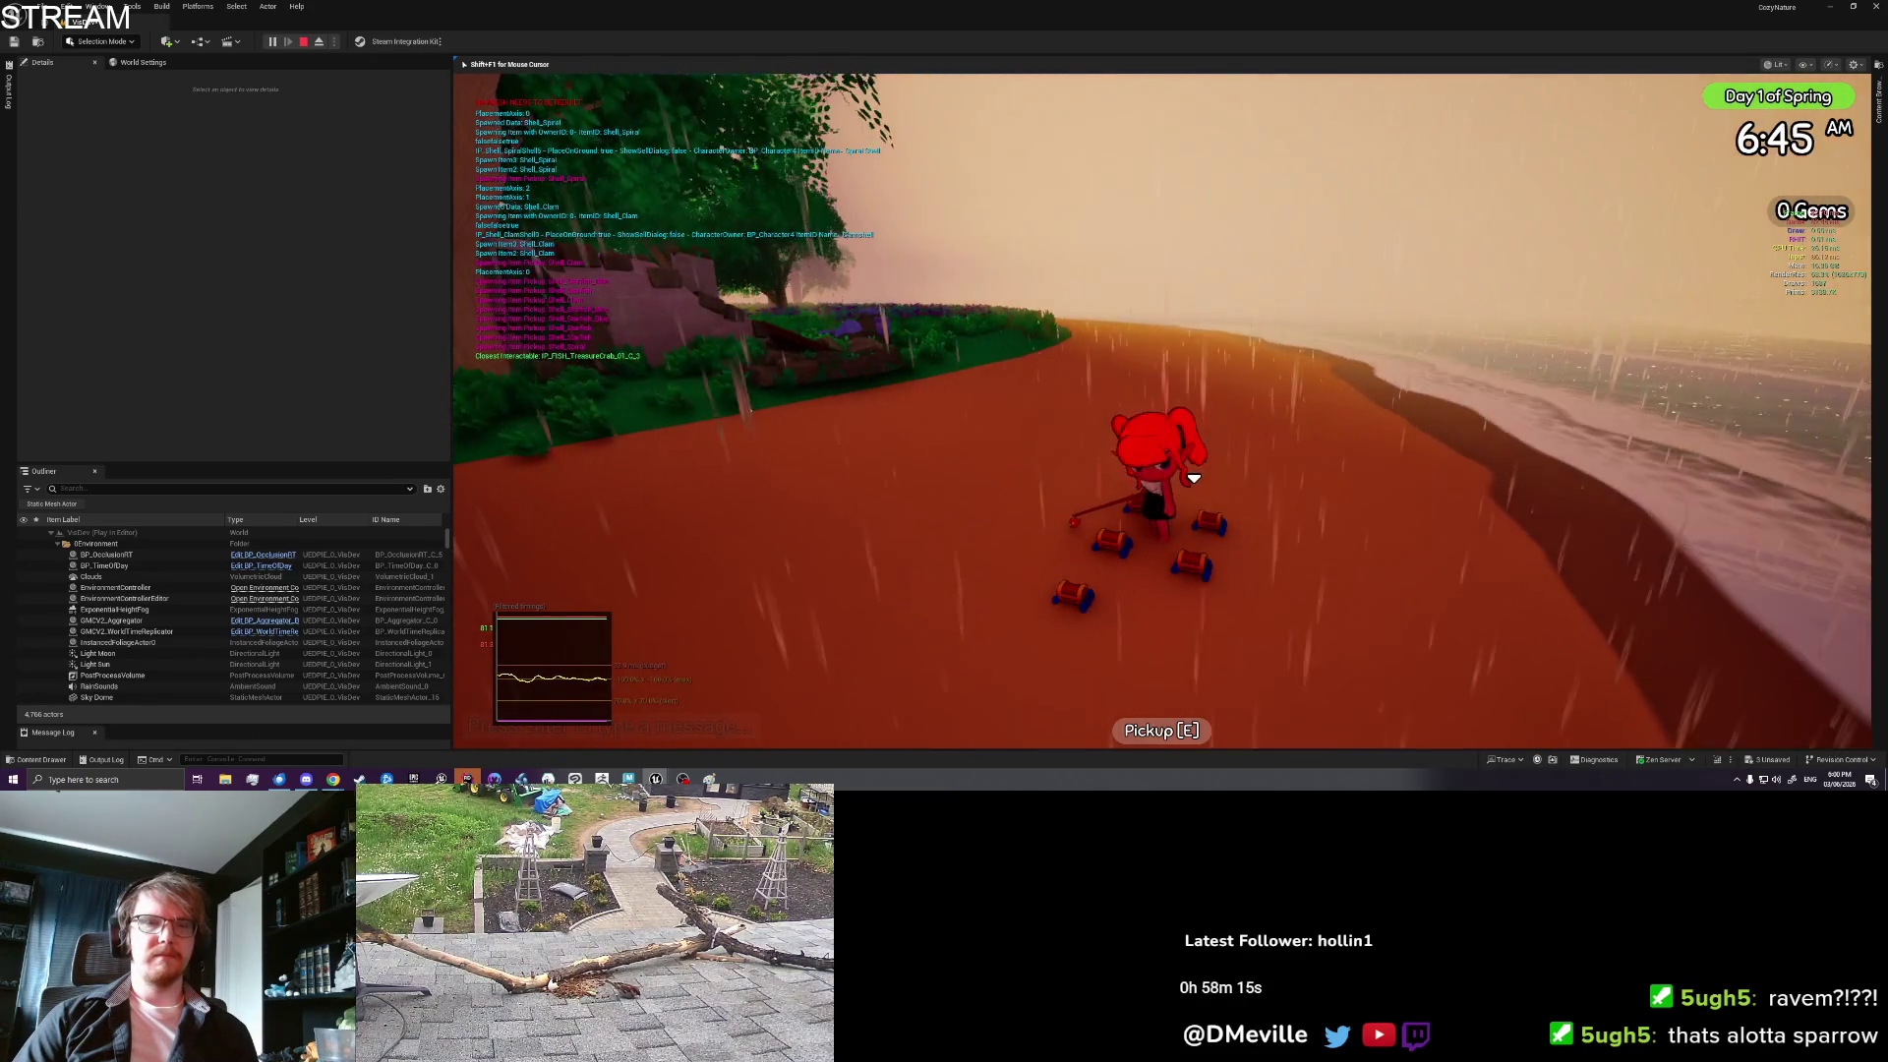
pyautogui.press('d')
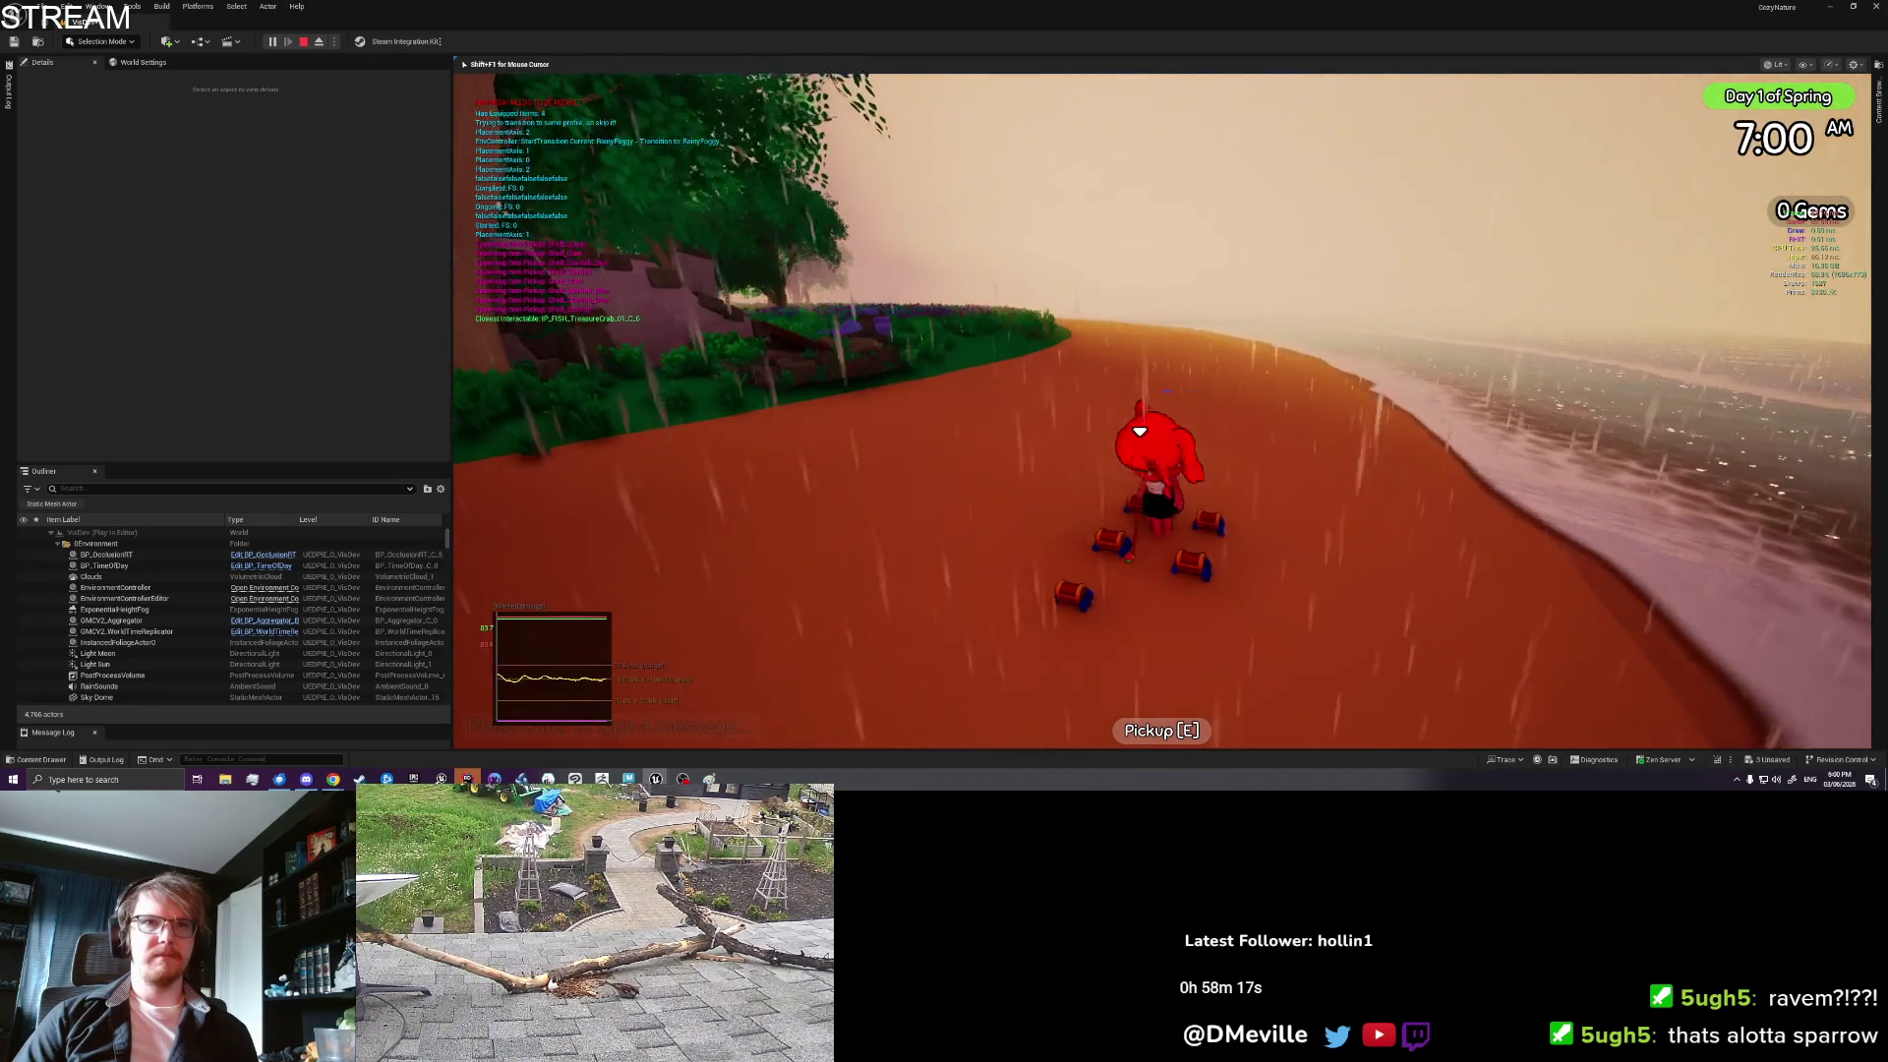
pyautogui.press('a')
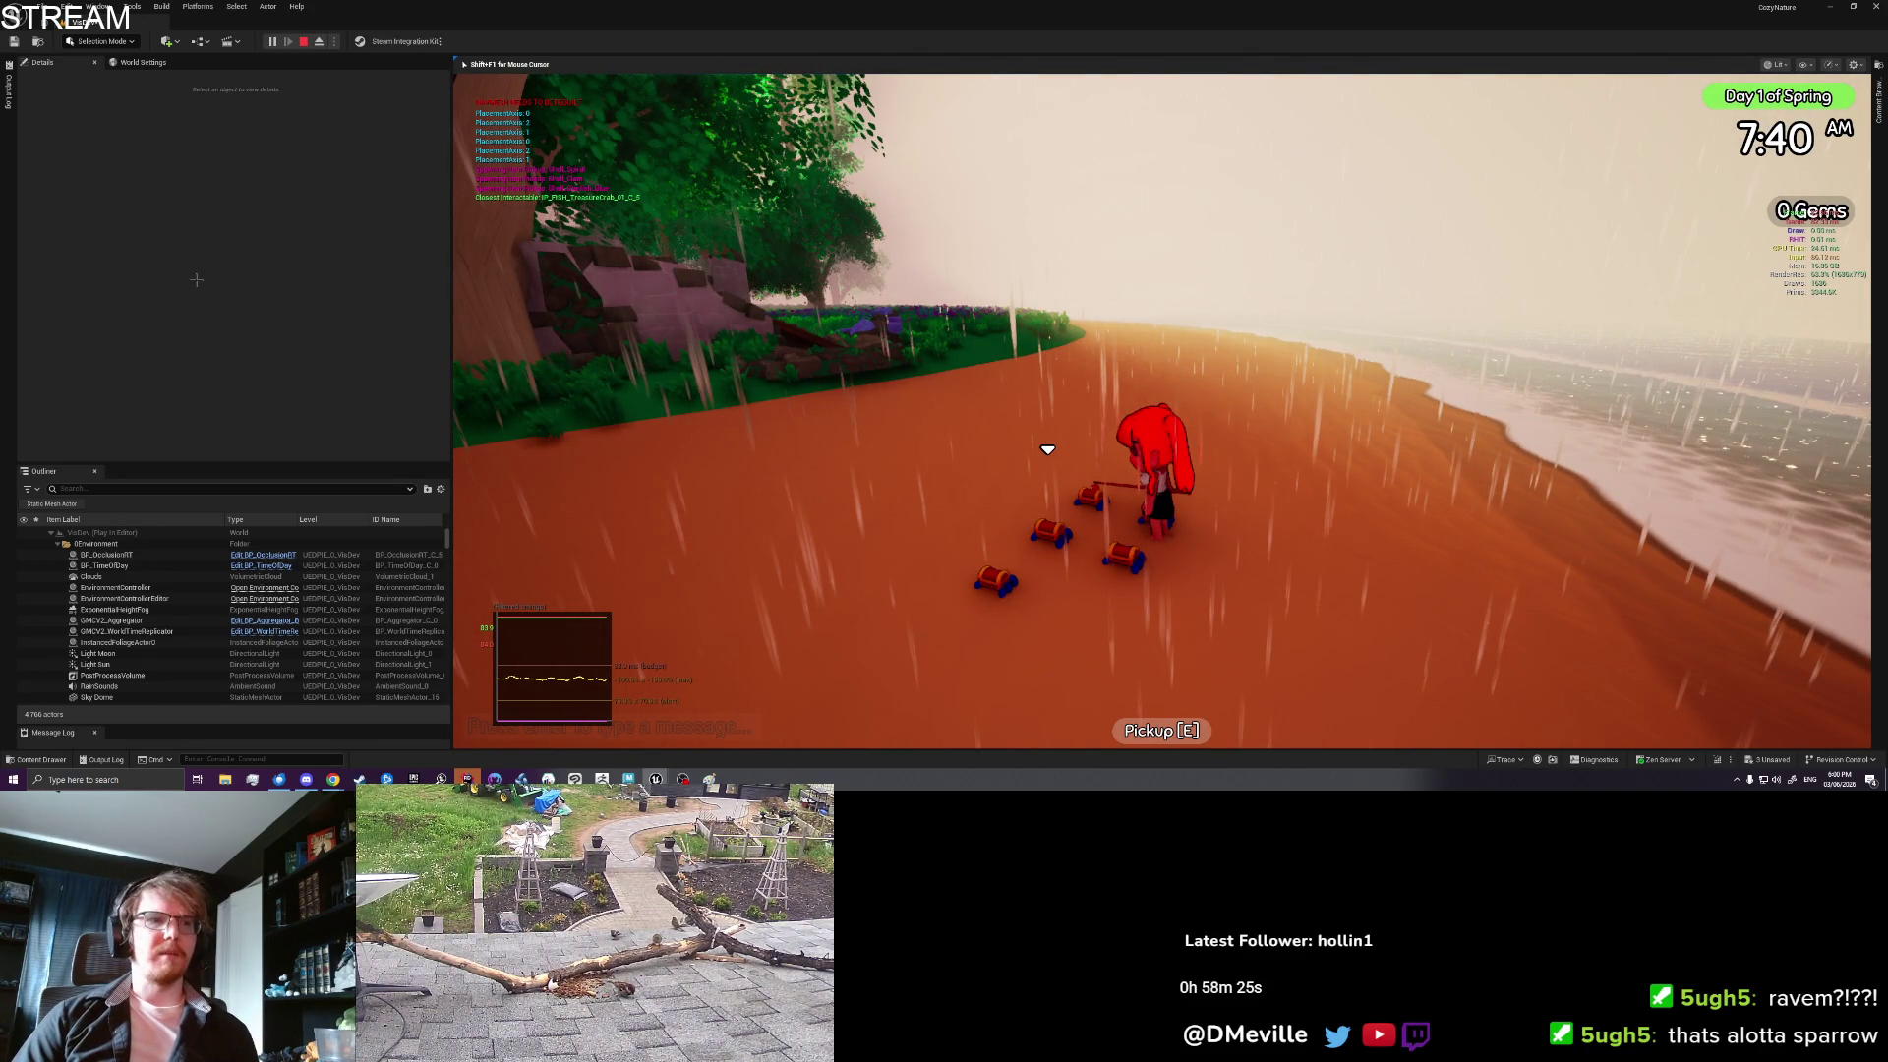
pyautogui.press('Escape')
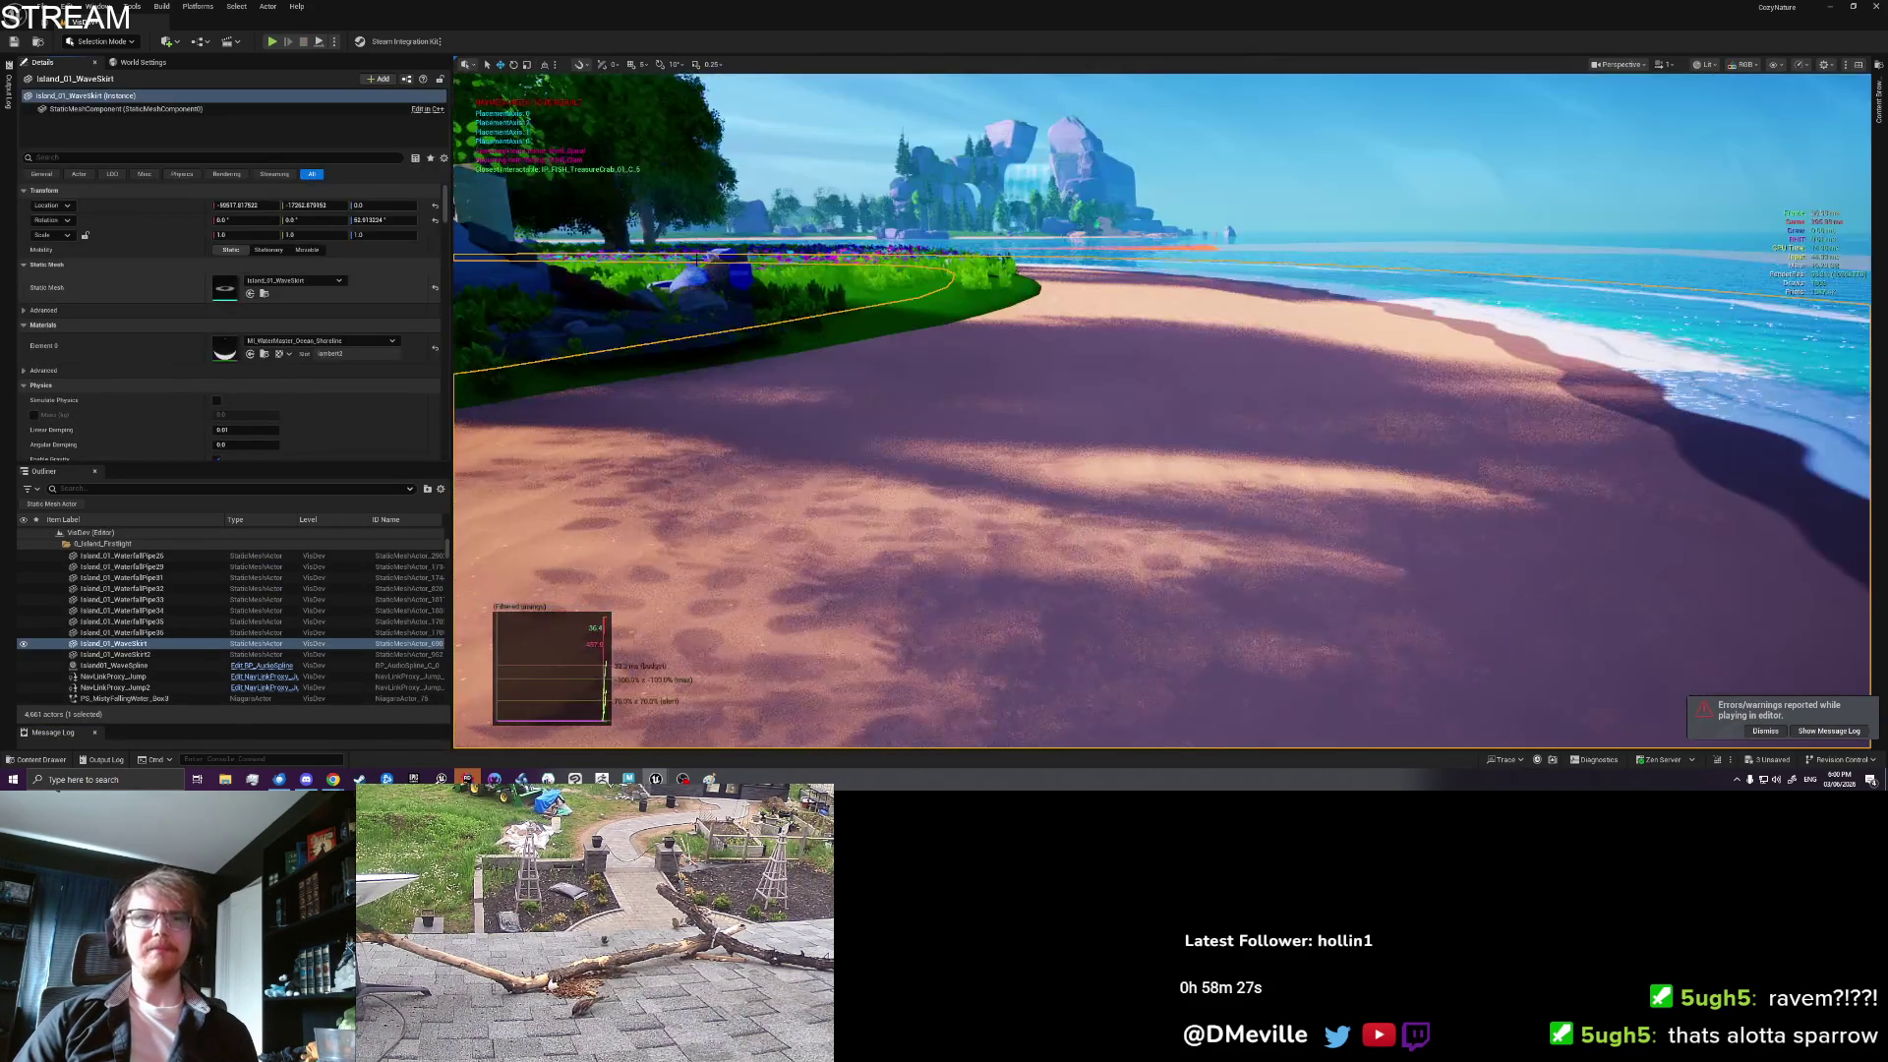
# Step: Maximize UI_Game in Designer view and zoom in on prompts like Pickup [E] and Talk [E]
pyautogui.click(987, 37)
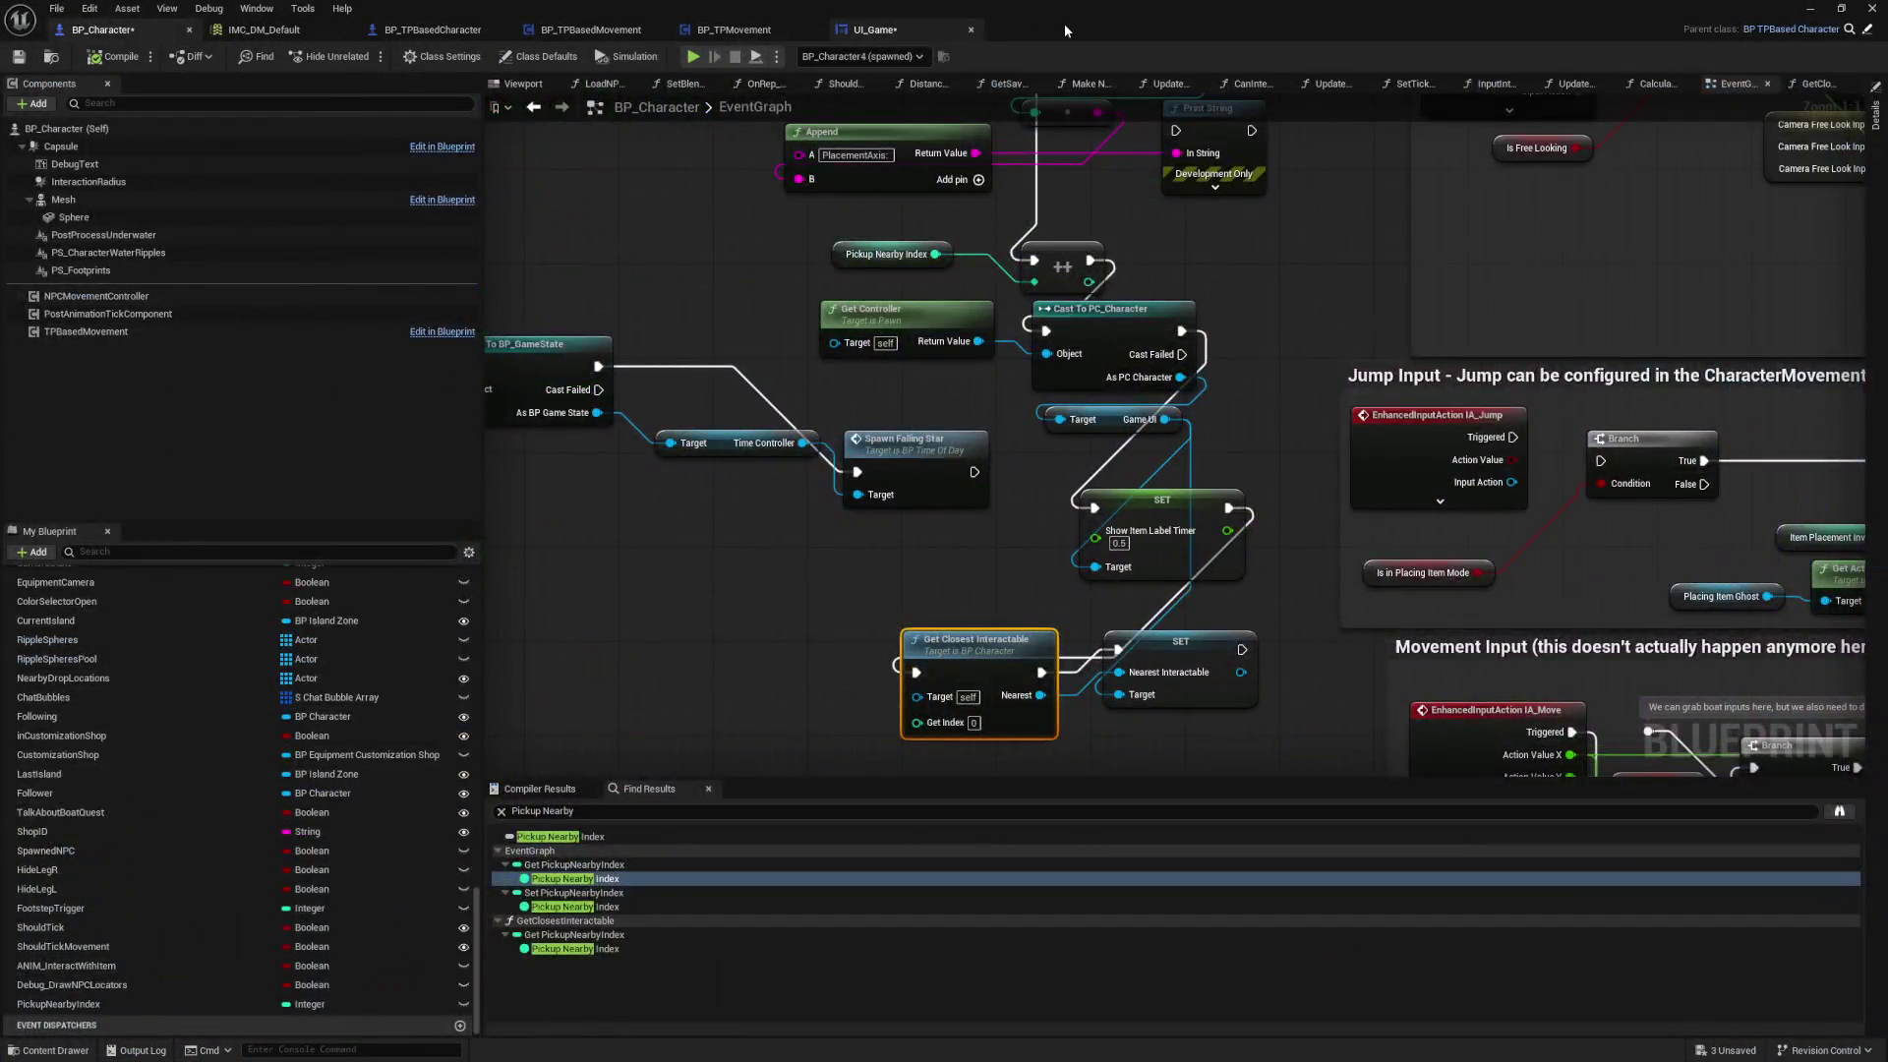
pyautogui.click(865, 30)
pyautogui.doubleClick(859, 105)
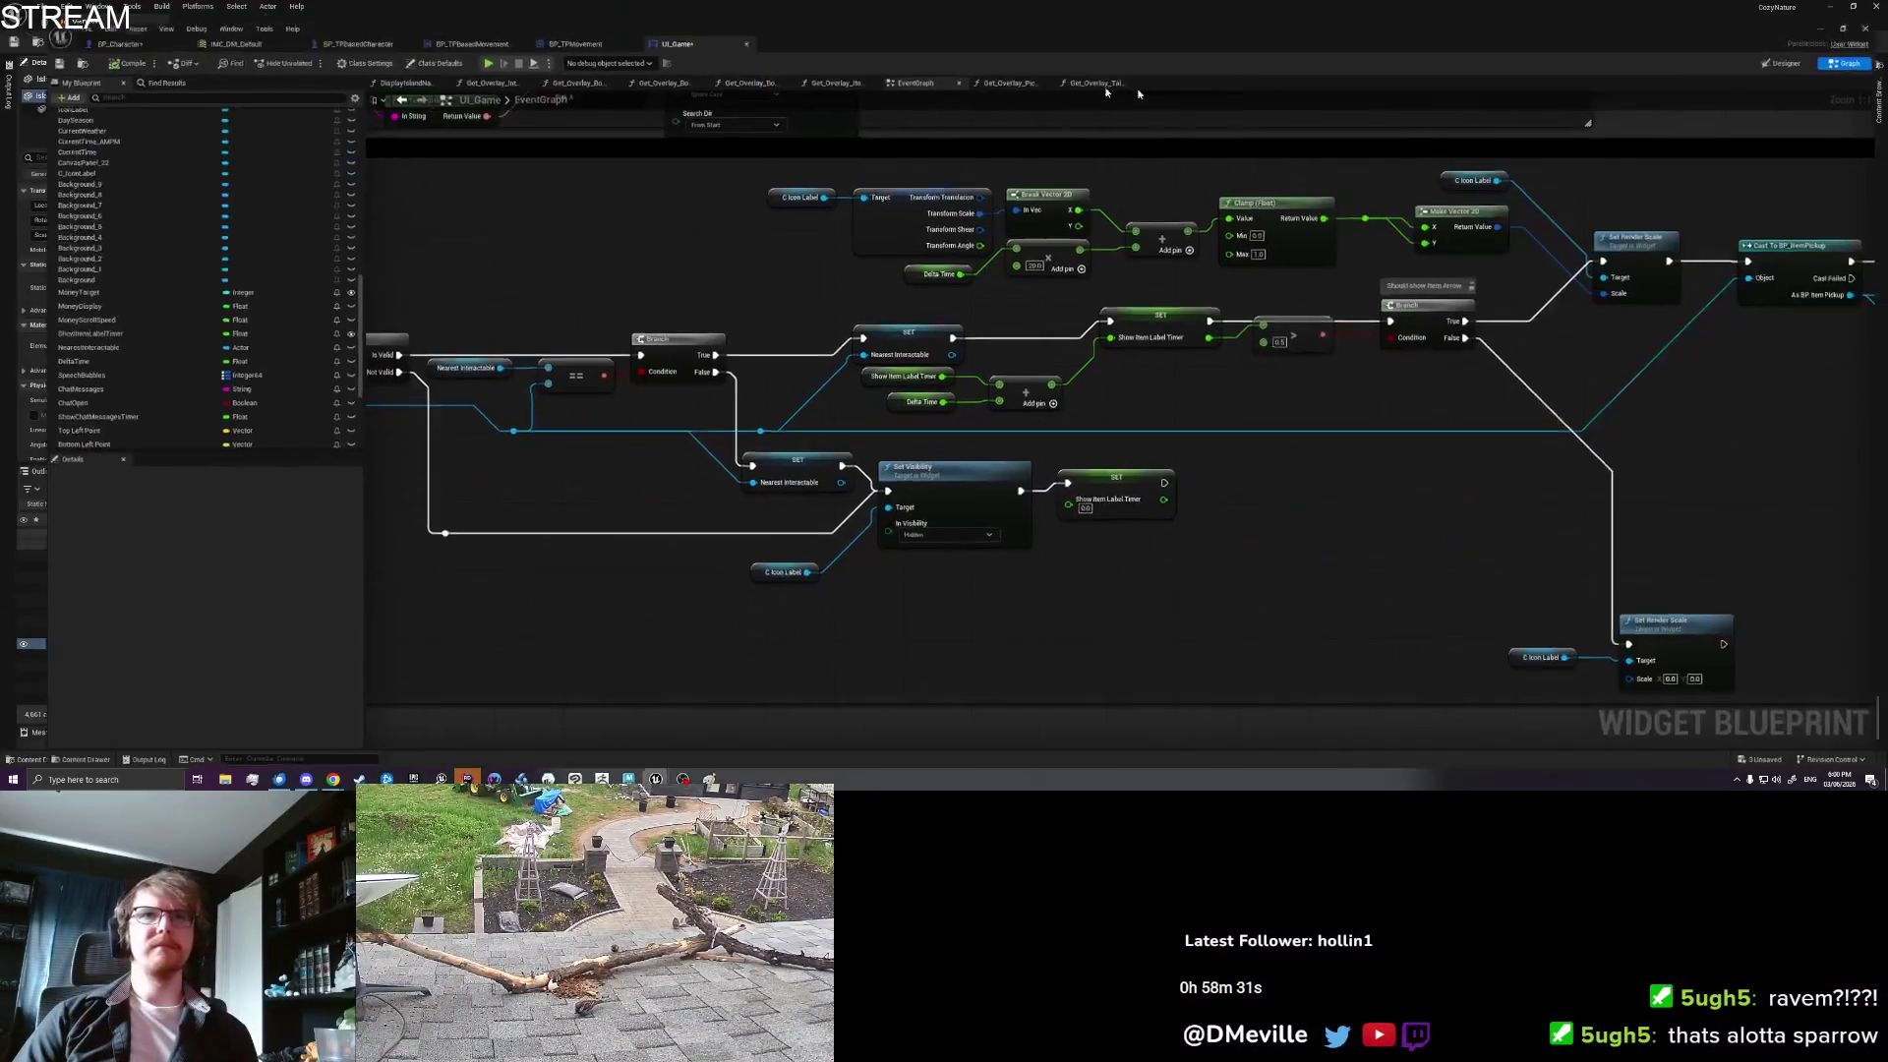
pyautogui.click(1793, 43)
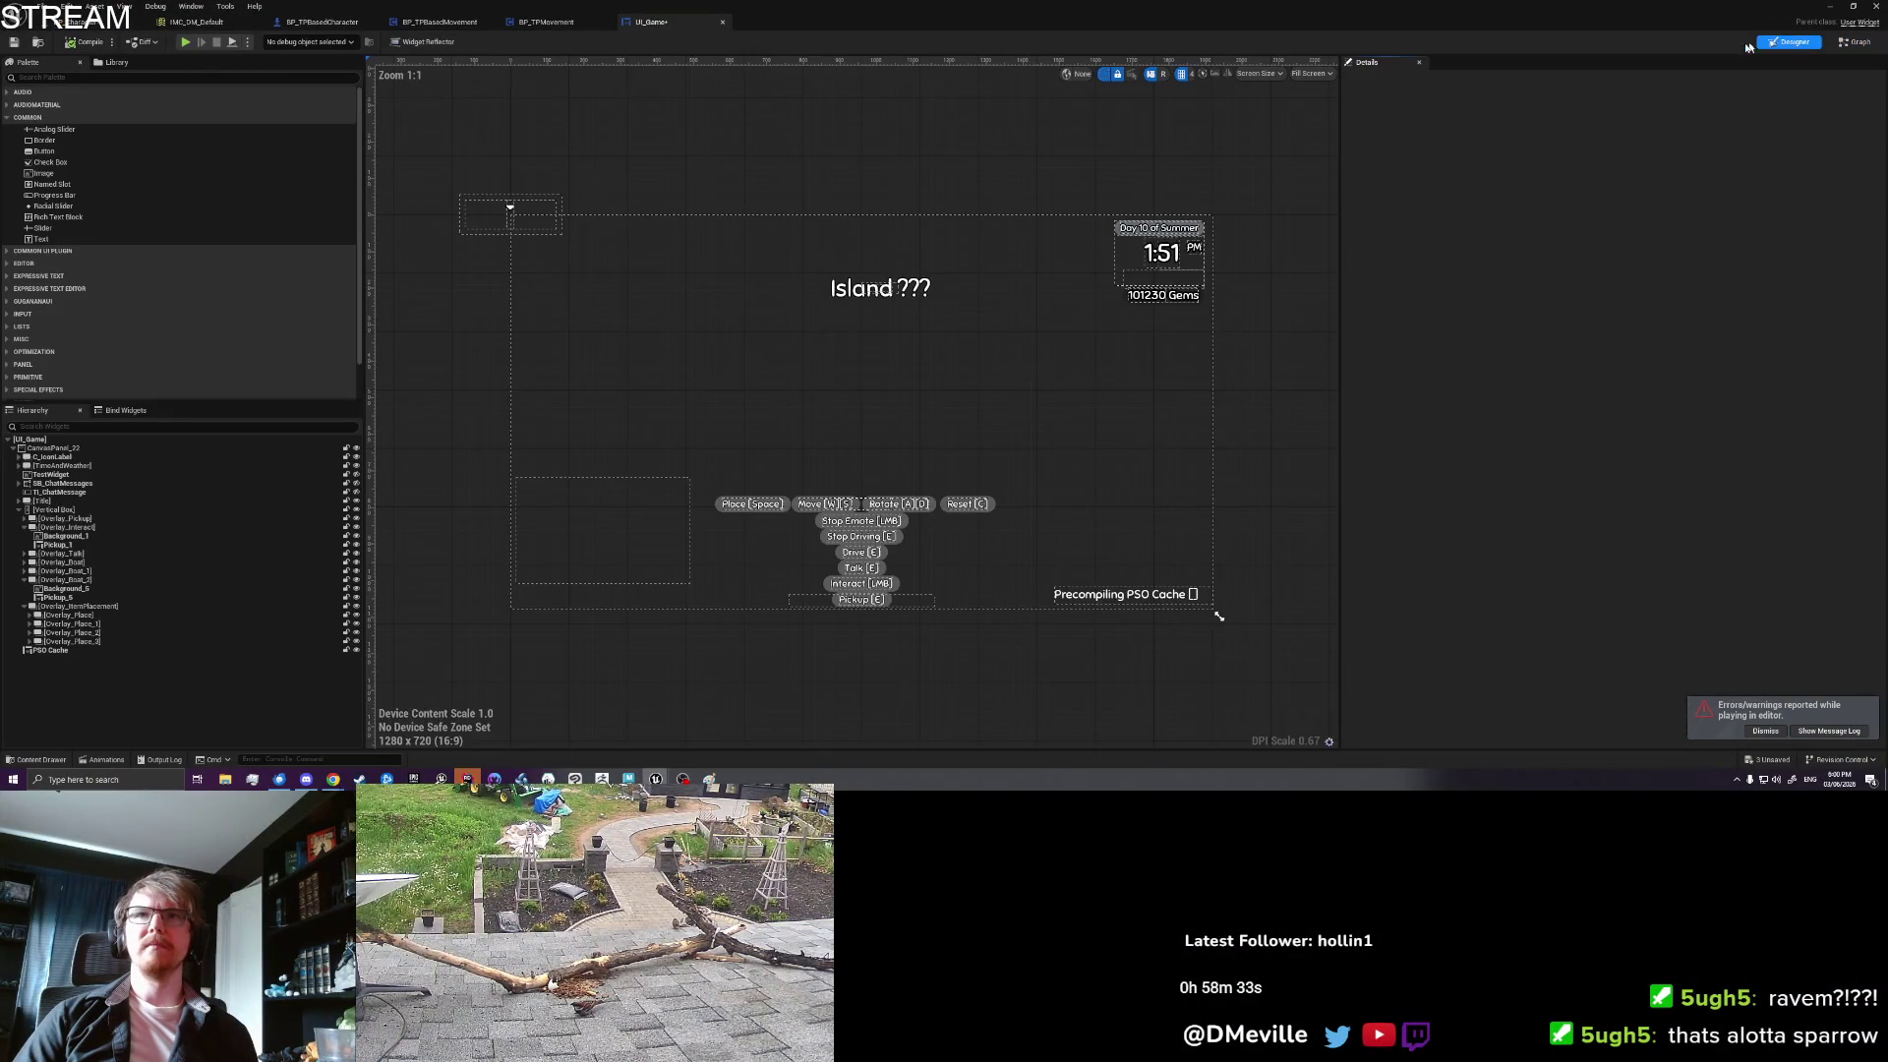
pyautogui.scroll(4, 951, 583)
pyautogui.moveTo(882, 544); pyautogui.dragTo(1072, 532)
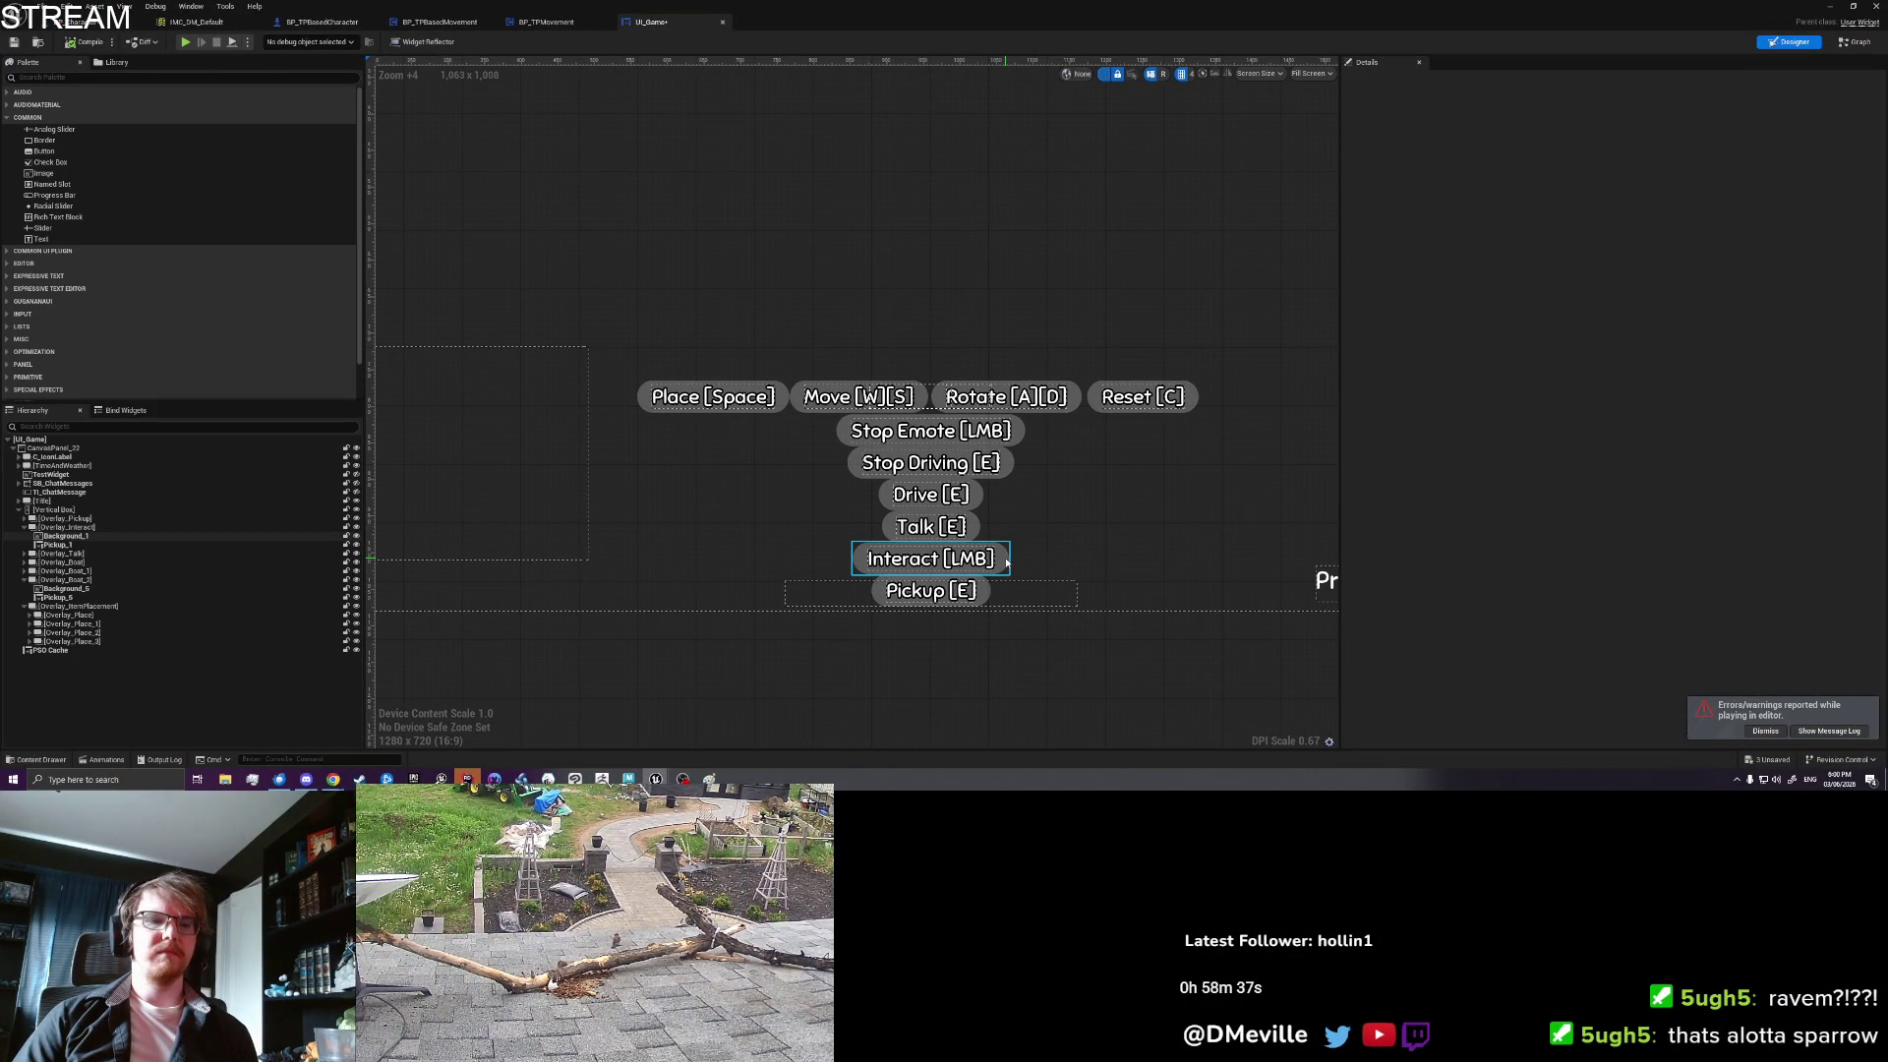
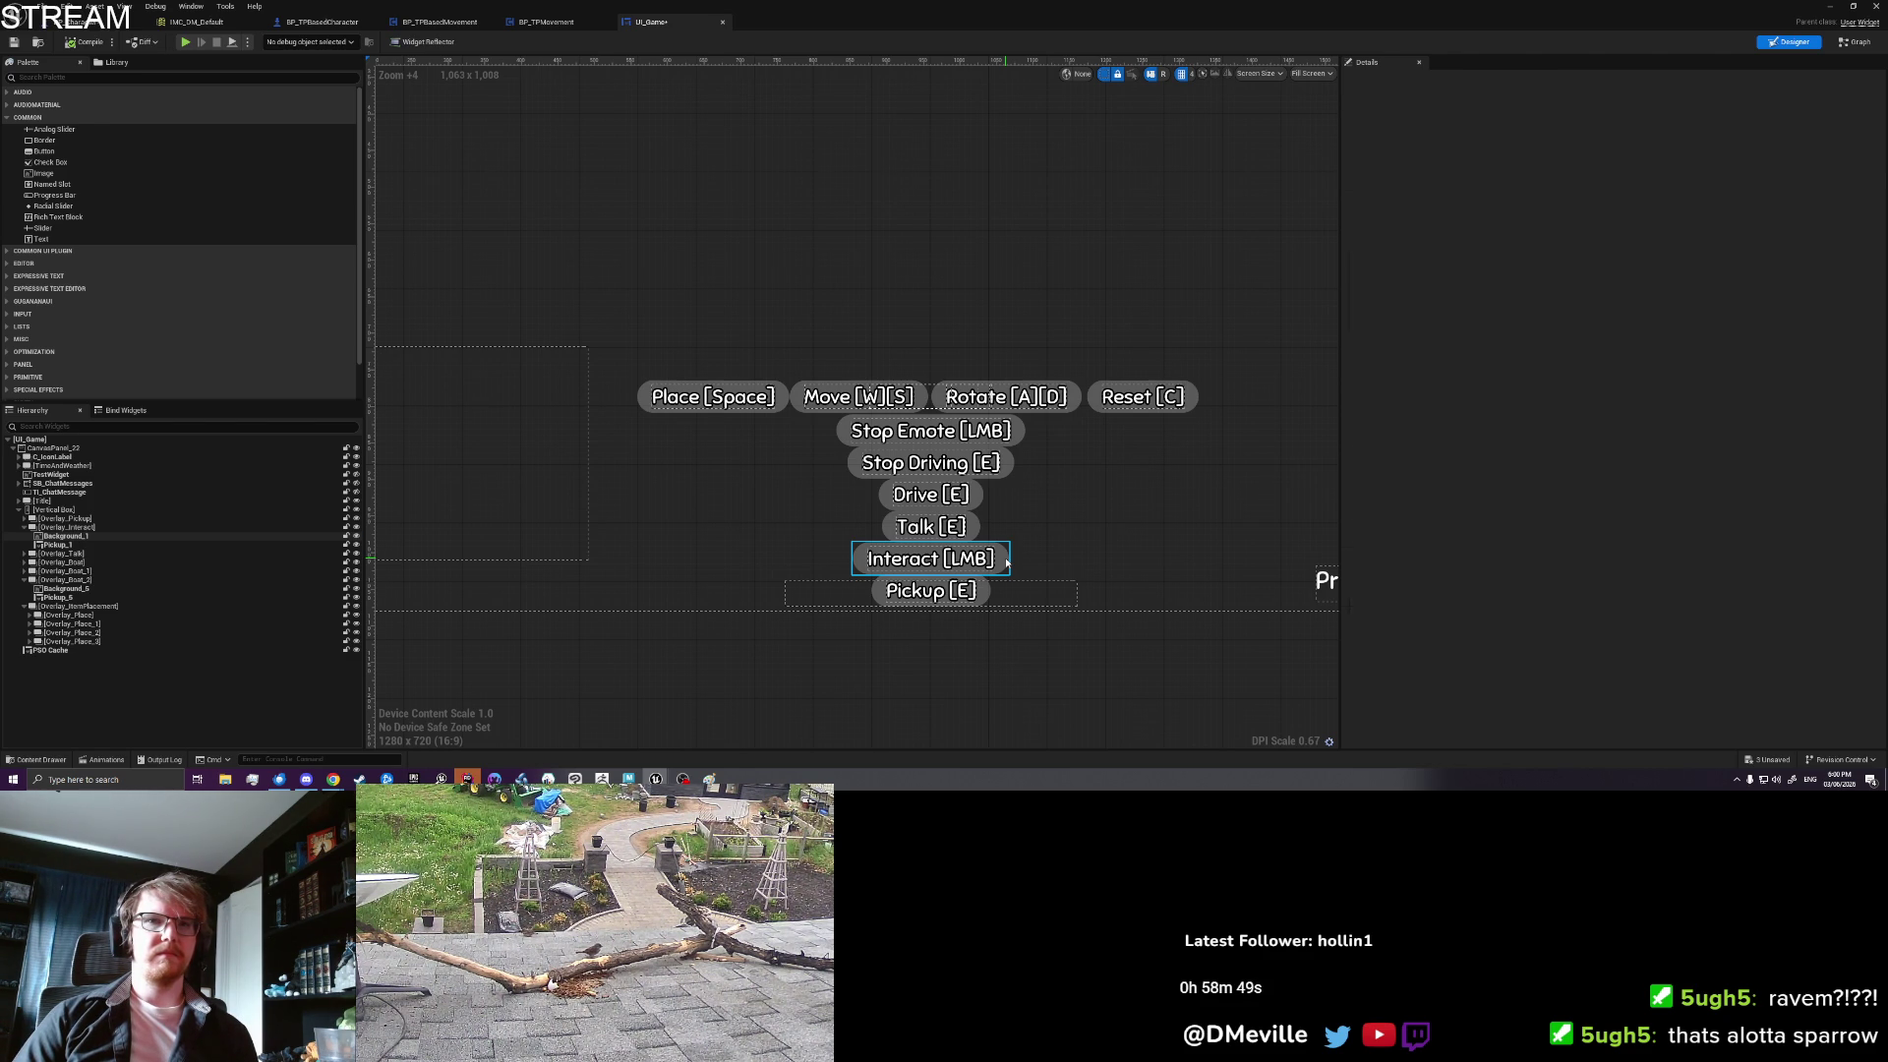
# Step: Duplicate the Overlay_Interact prompt container with Ctrl+D
pyautogui.click(1008, 563)
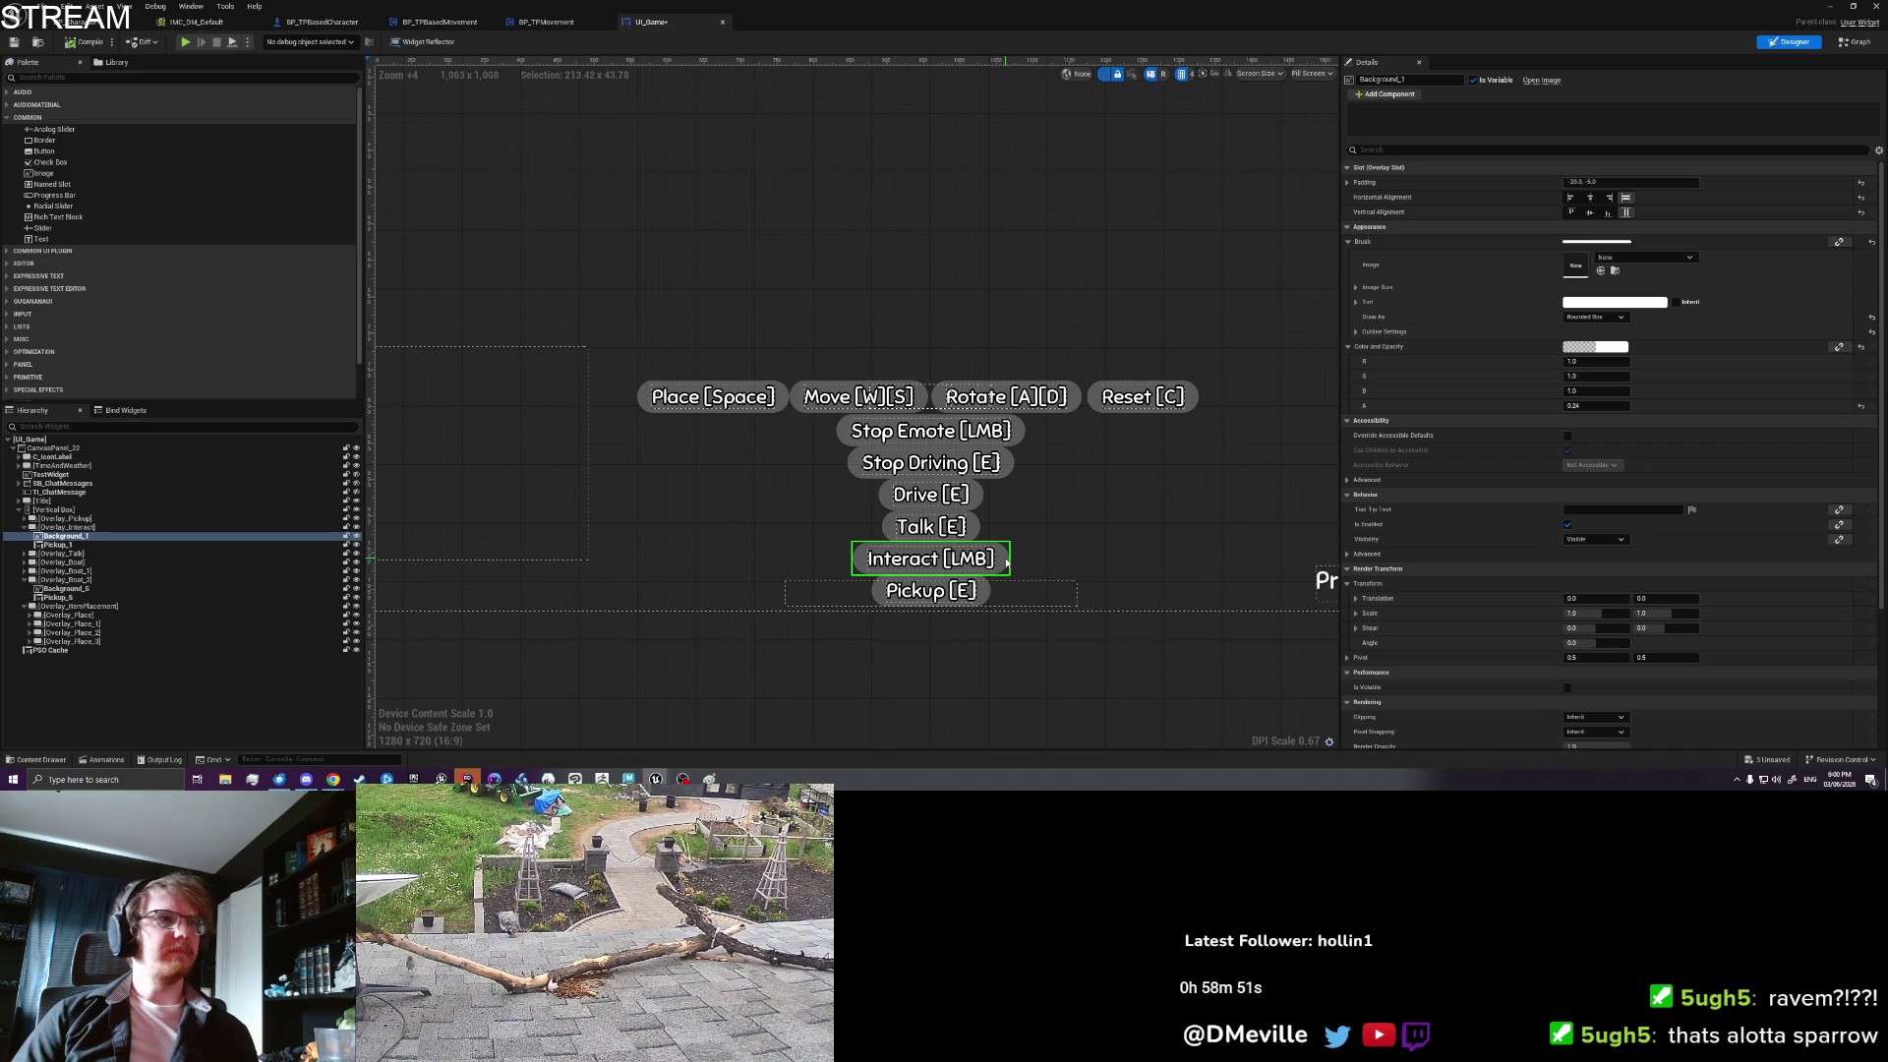
pyautogui.click(119, 526)
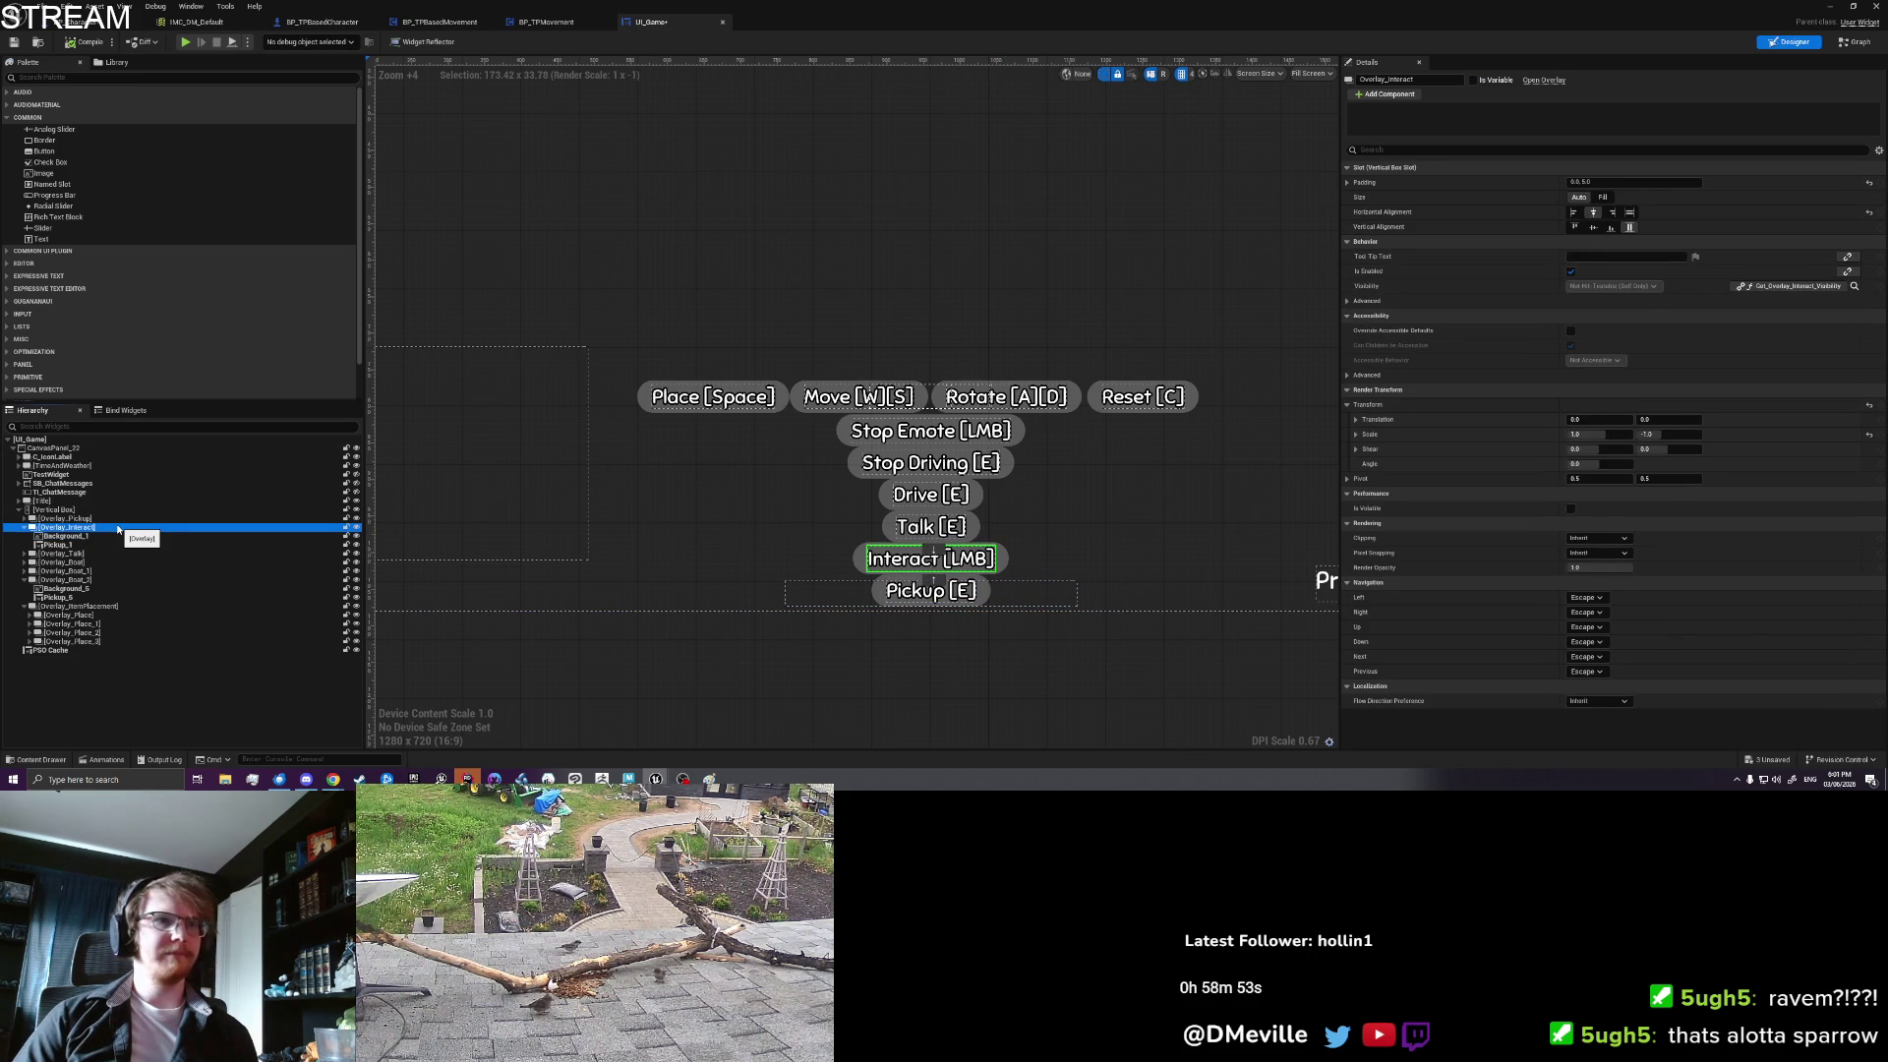
pyautogui.hotkey('ctrl', 'd')
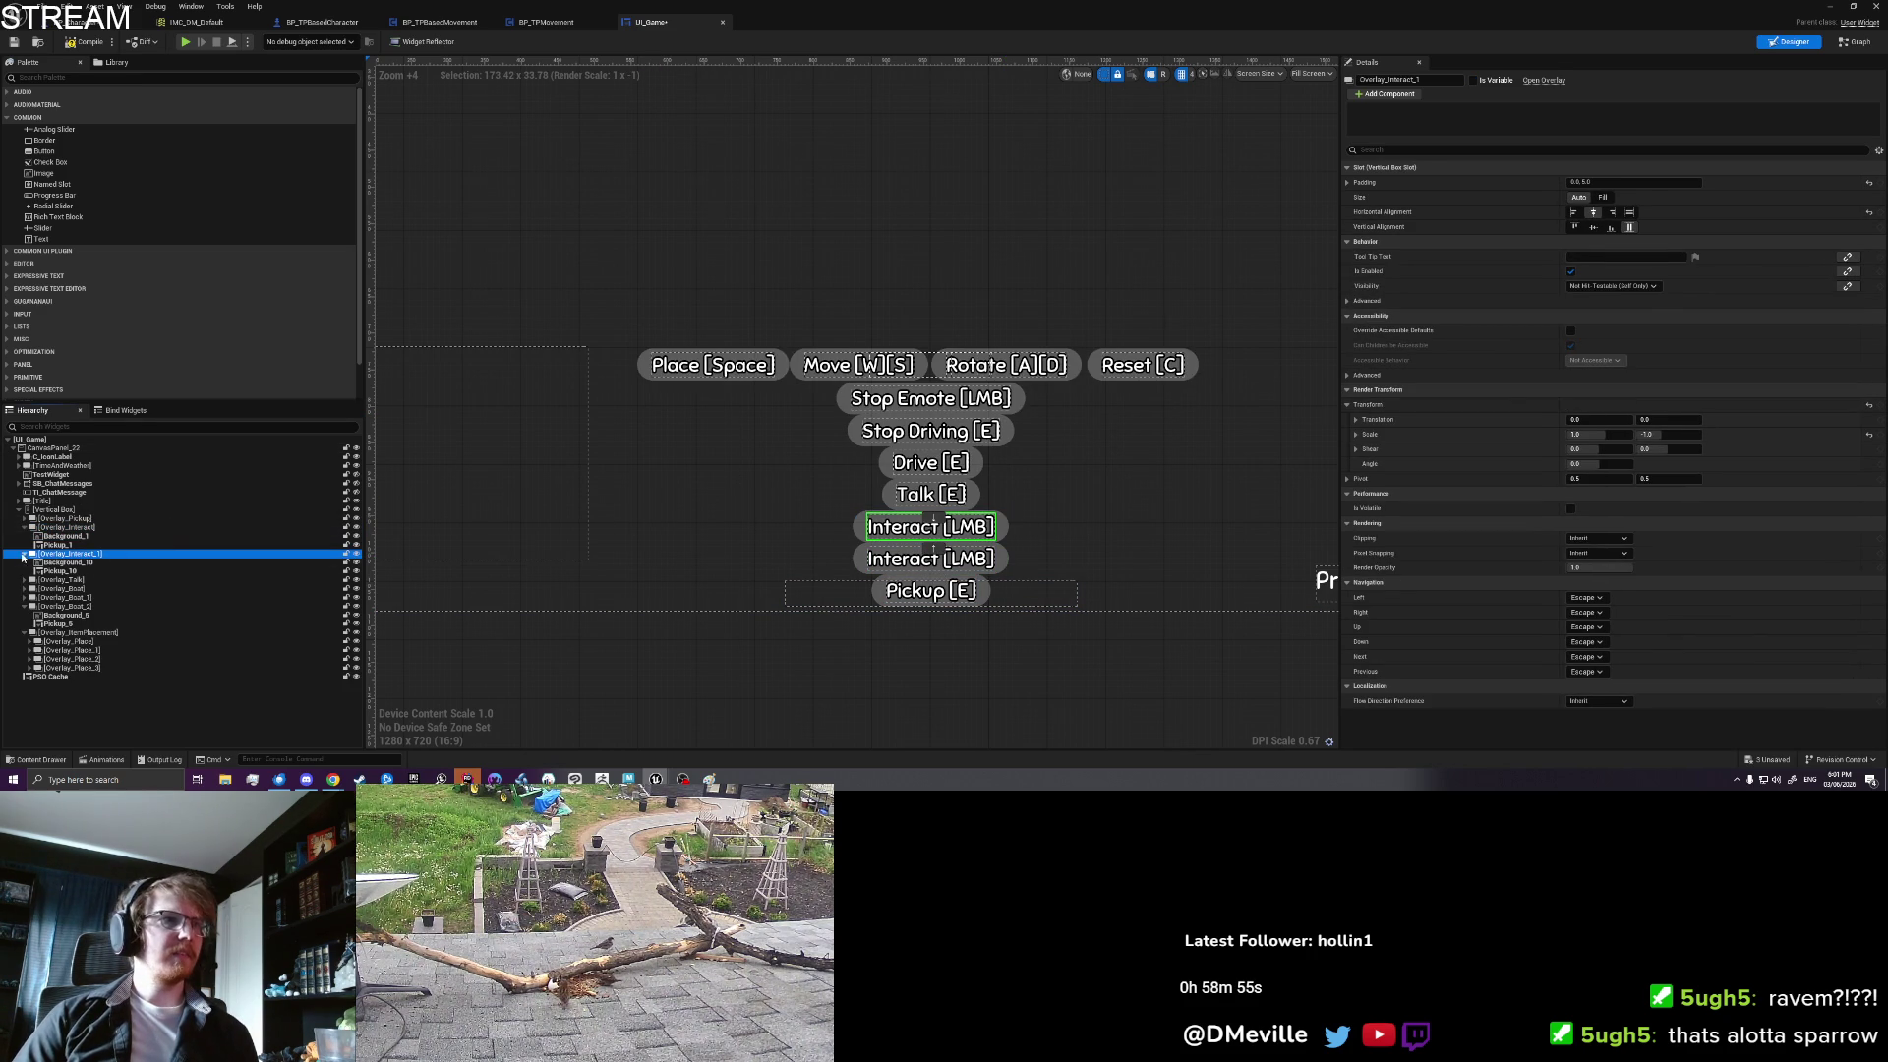
pyautogui.click(23, 553)
pyautogui.click(23, 554)
# Step: Change the copy's Pickup_10 text to 'Next [LShift]'
pyautogui.click(57, 570)
pyautogui.click(65, 562)
pyautogui.click(72, 572)
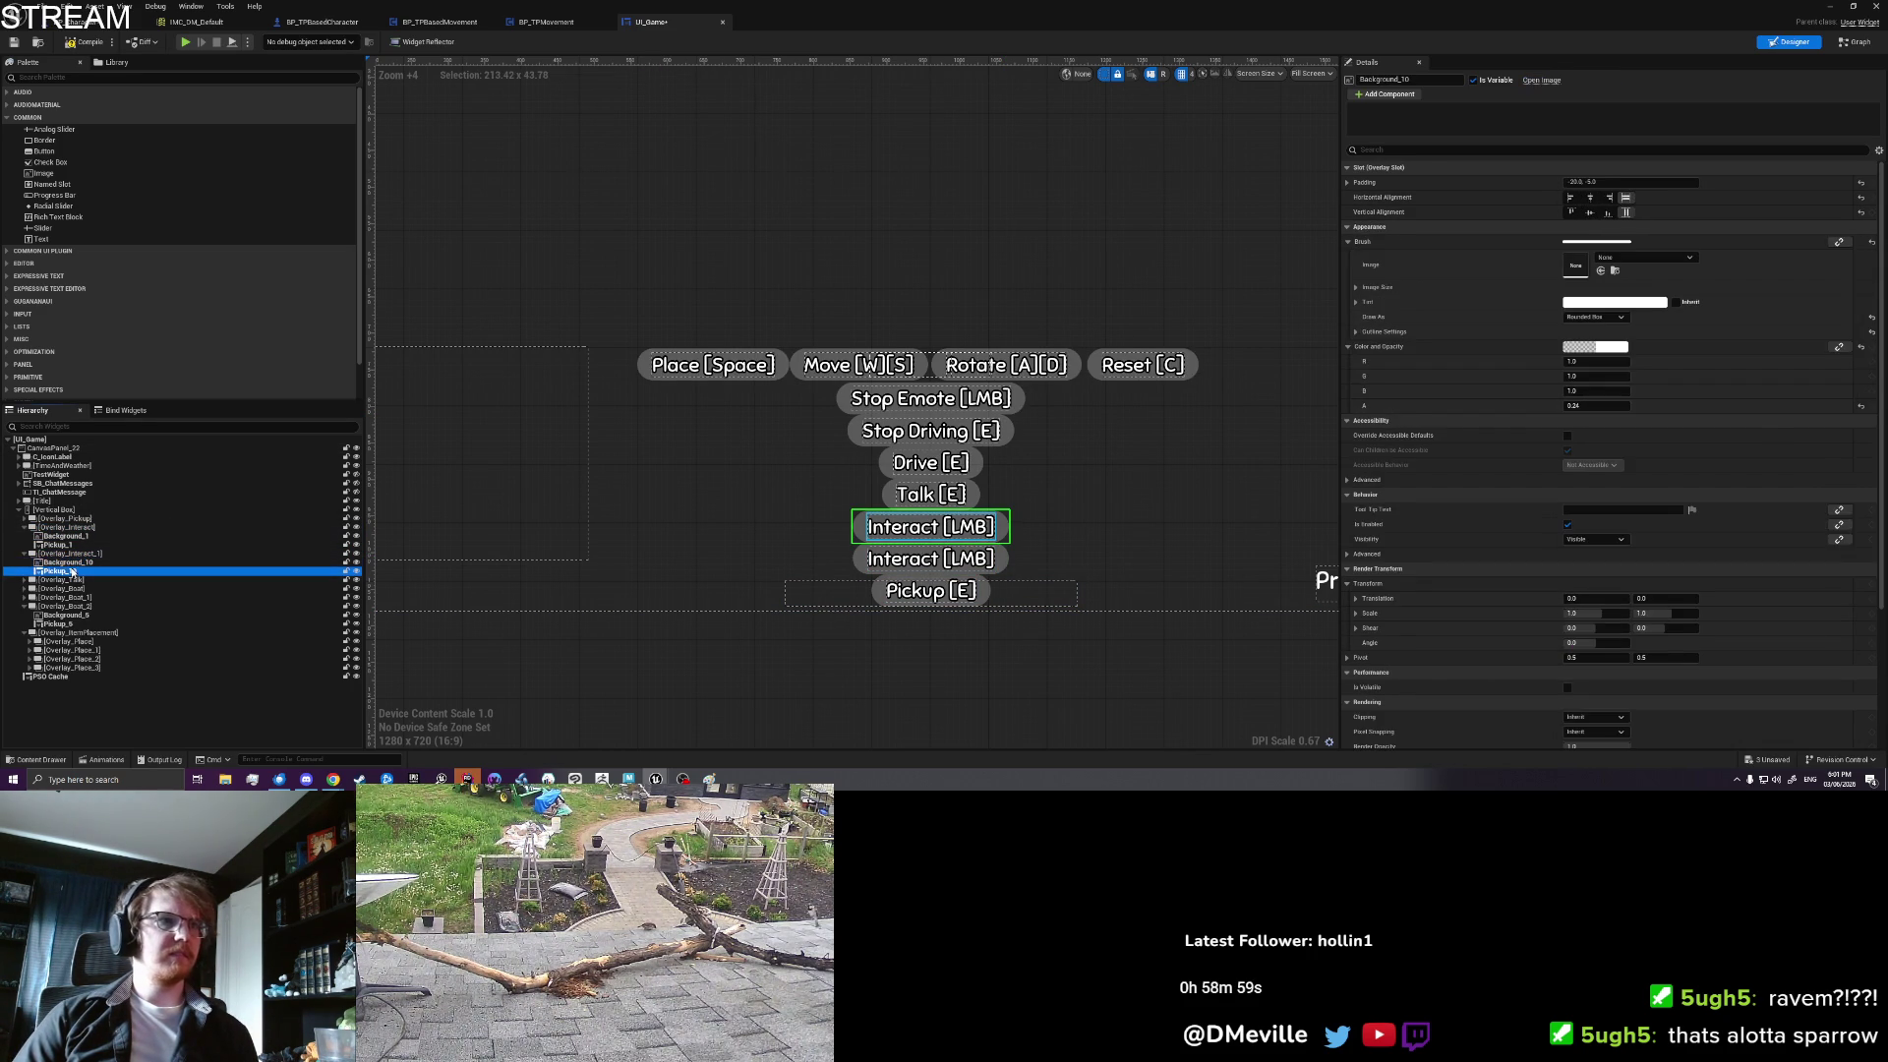
pyautogui.click(1623, 302)
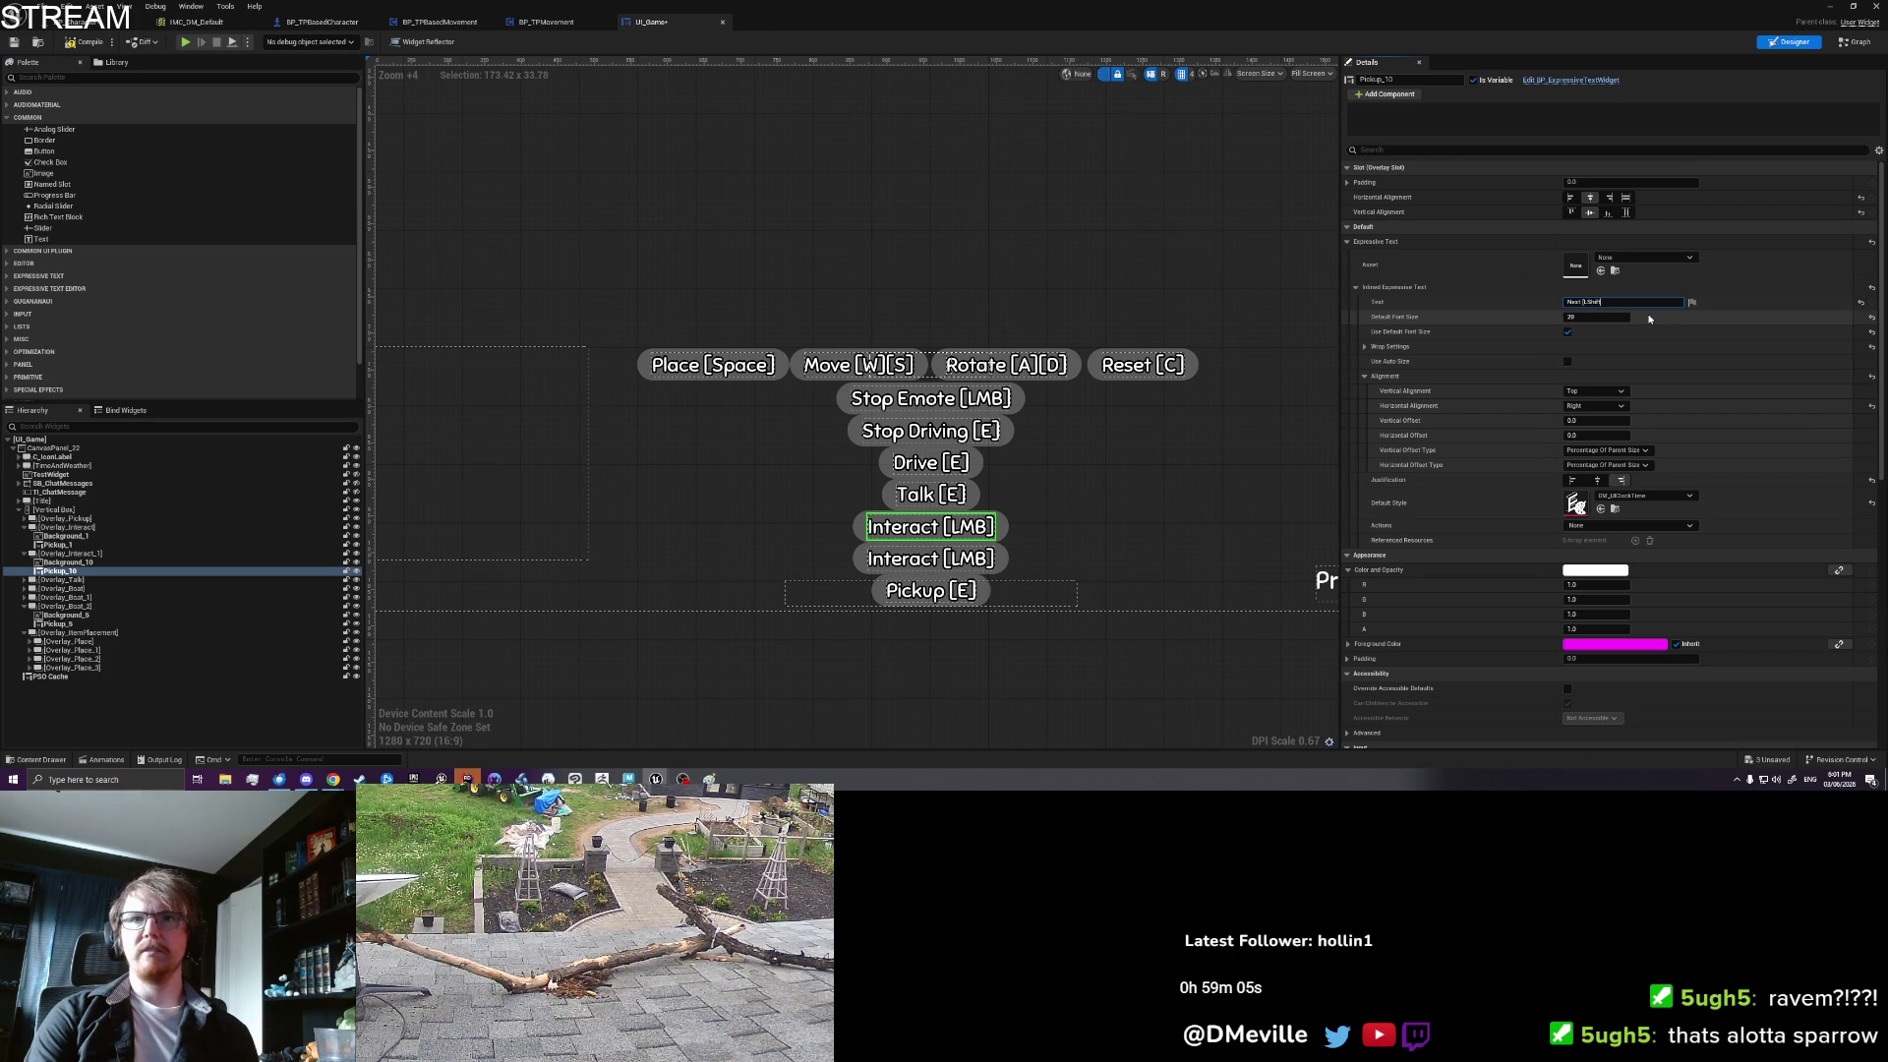
pyautogui.press('Return')
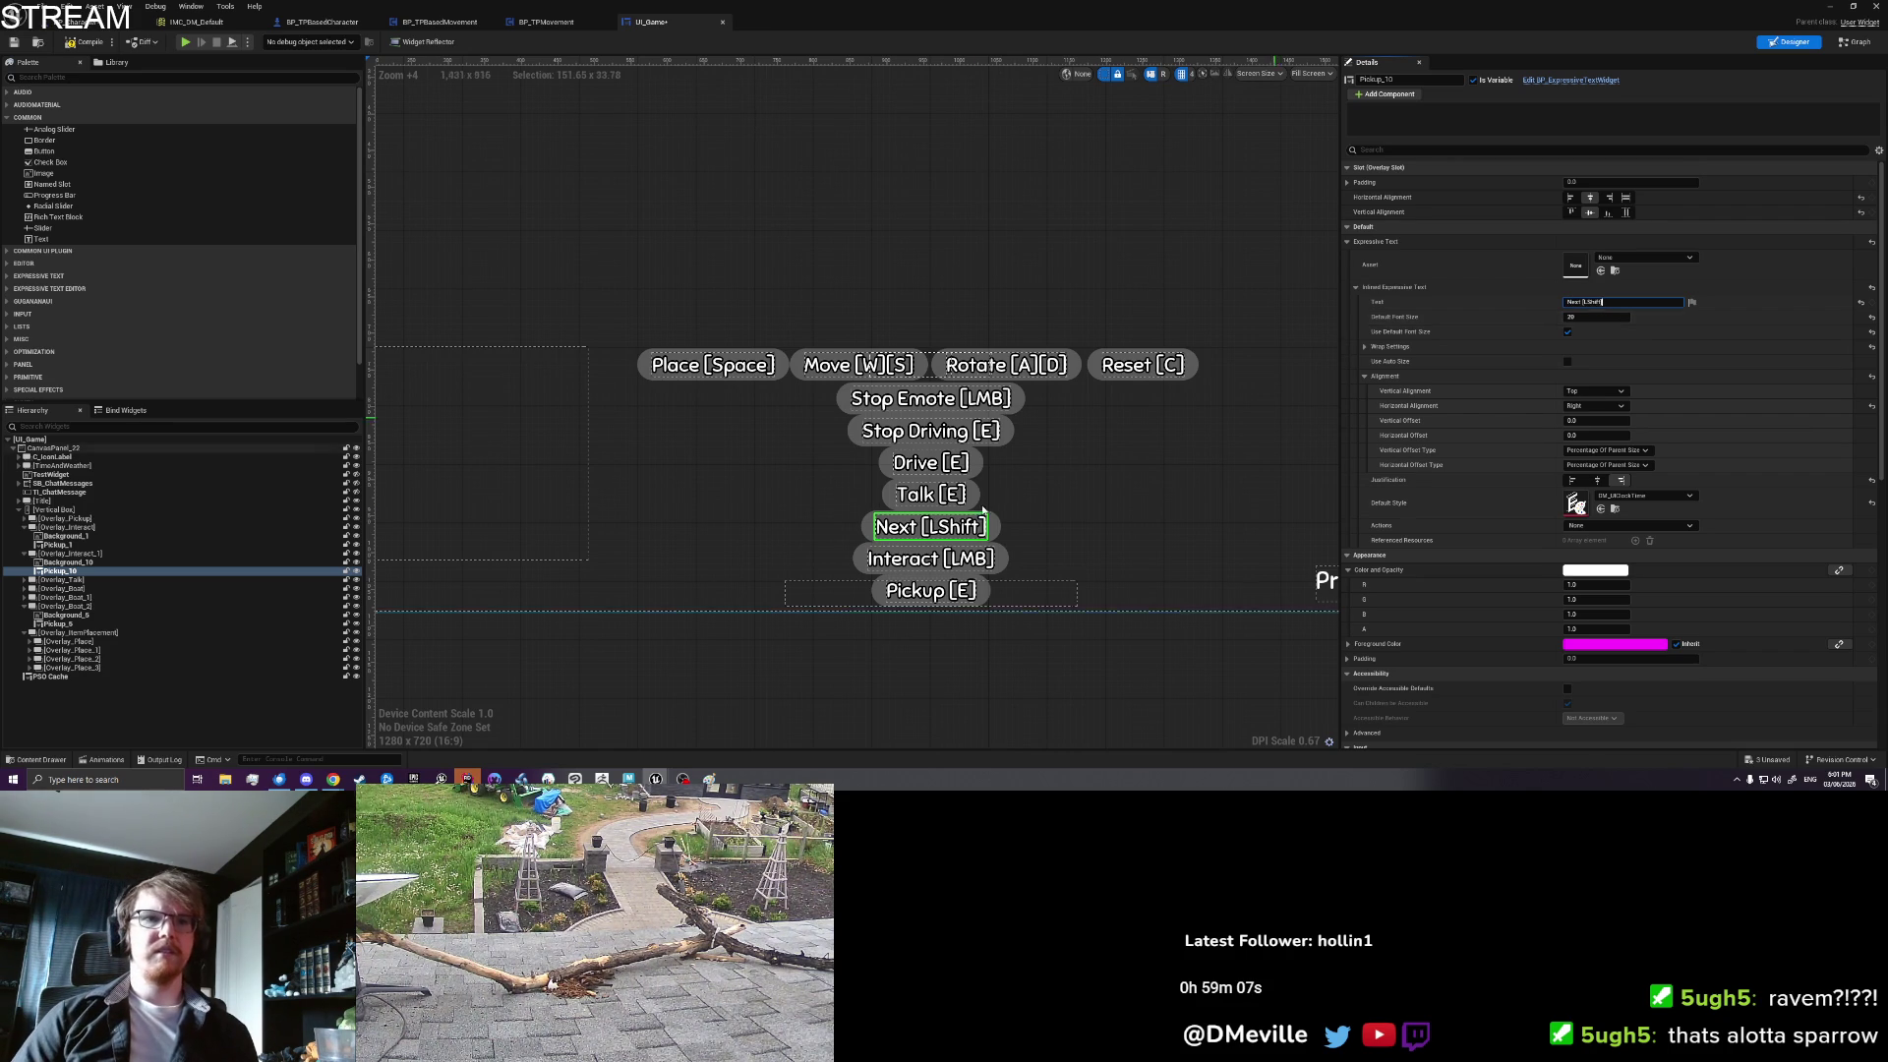
pyautogui.click(816, 708)
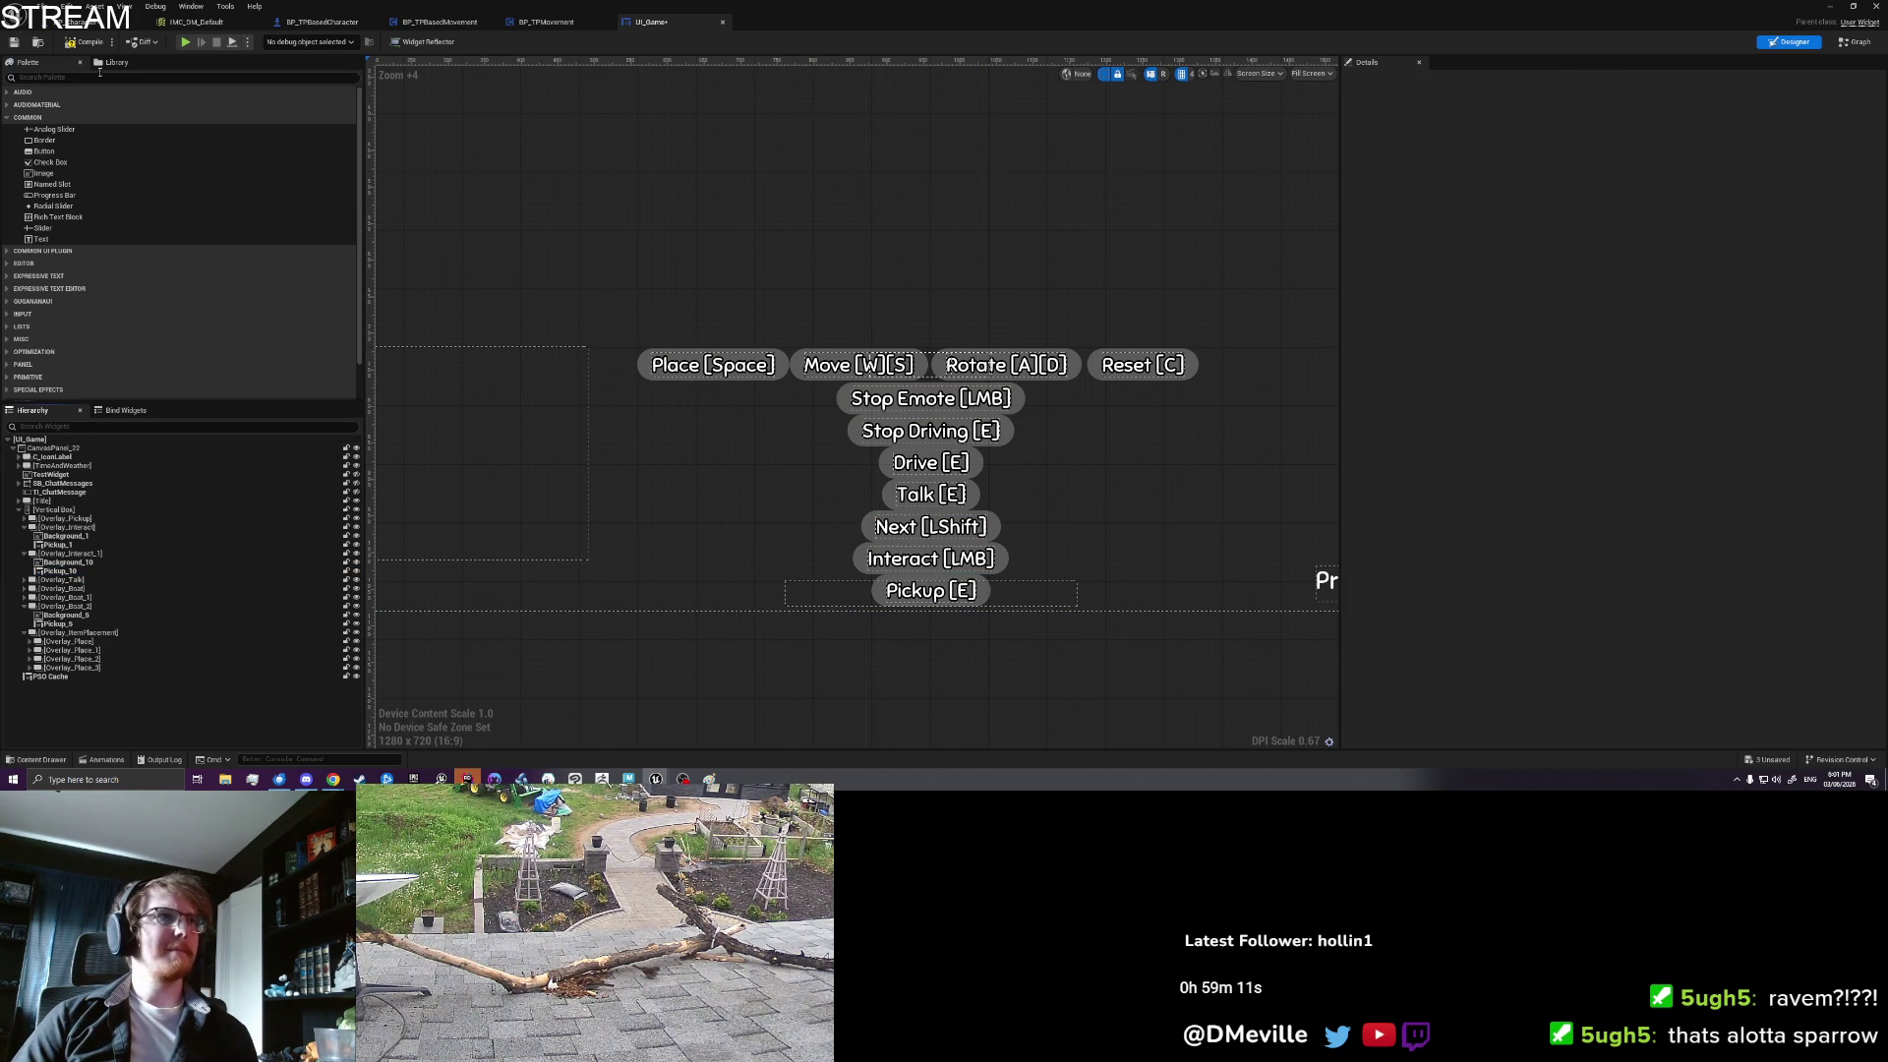
pyautogui.click(867, 529)
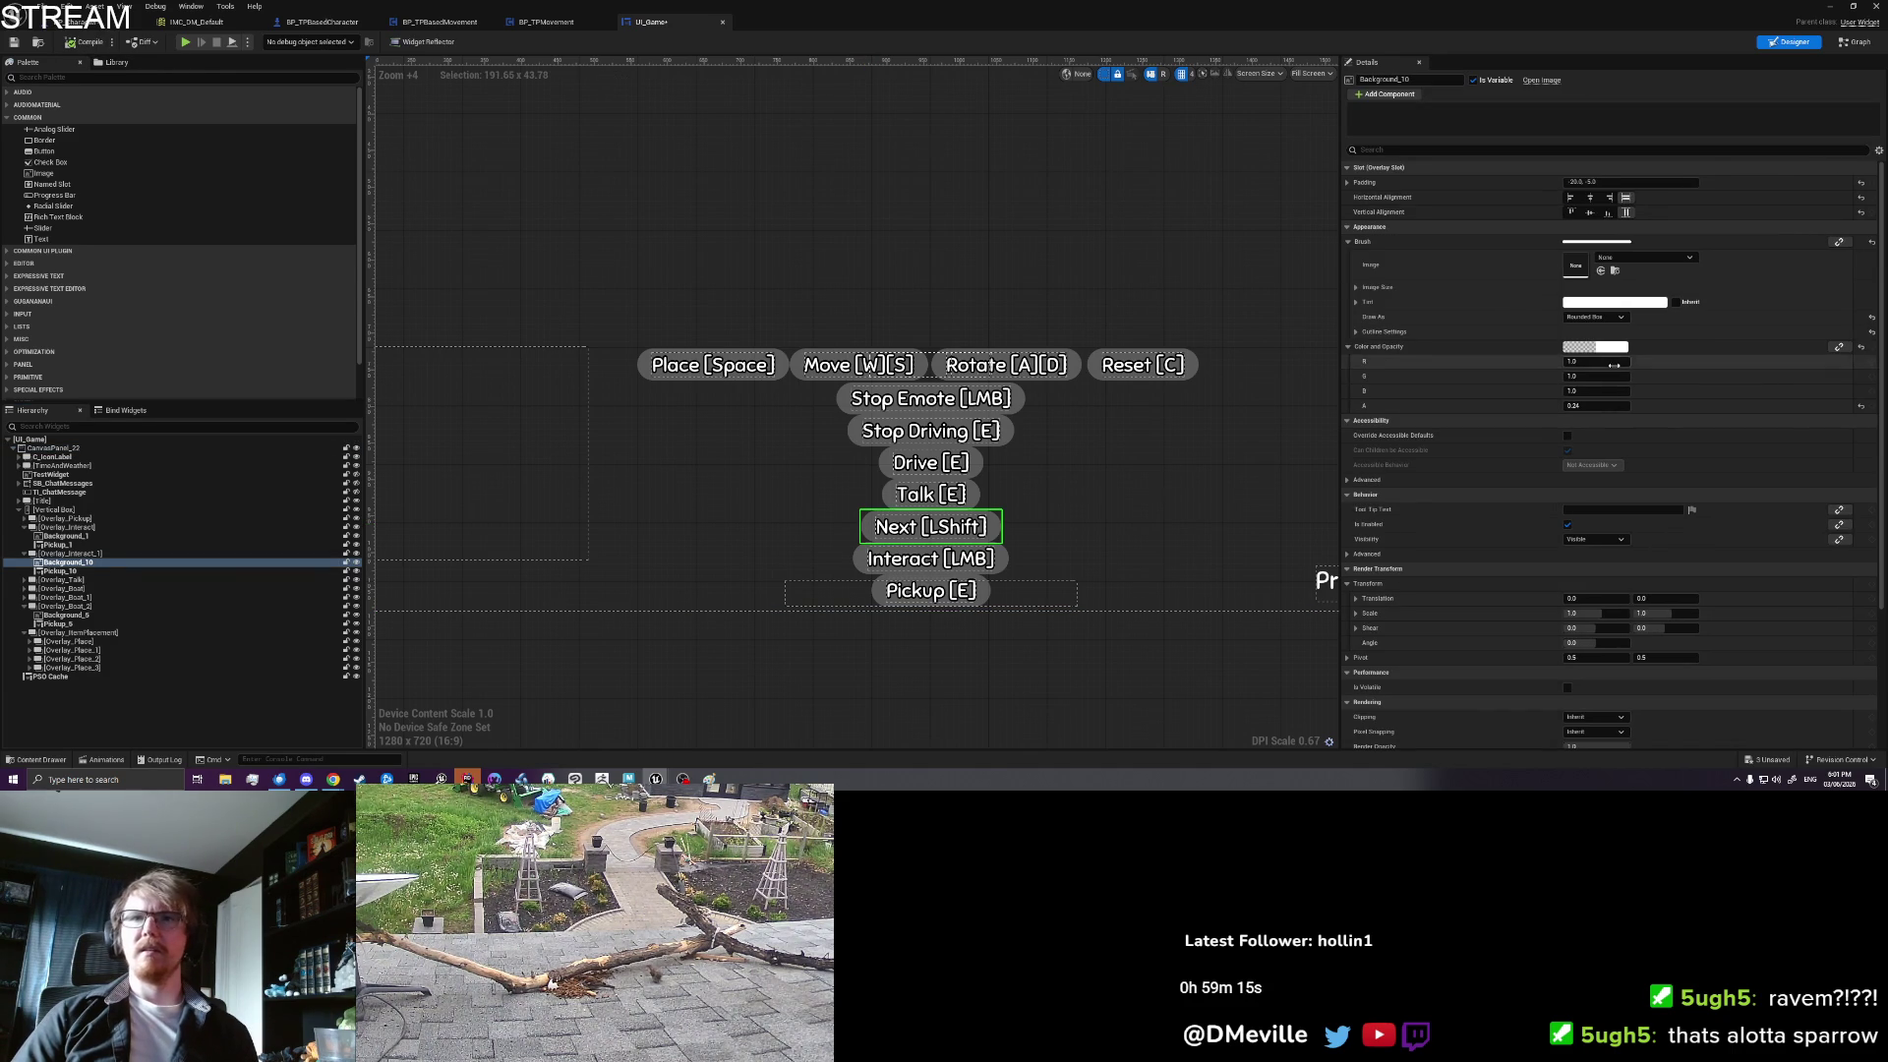
# Step: Create a Visibility binding on Overlay_Interact_1, generating Get_Overlay_Interact_1_Visibility
pyautogui.click(61, 554)
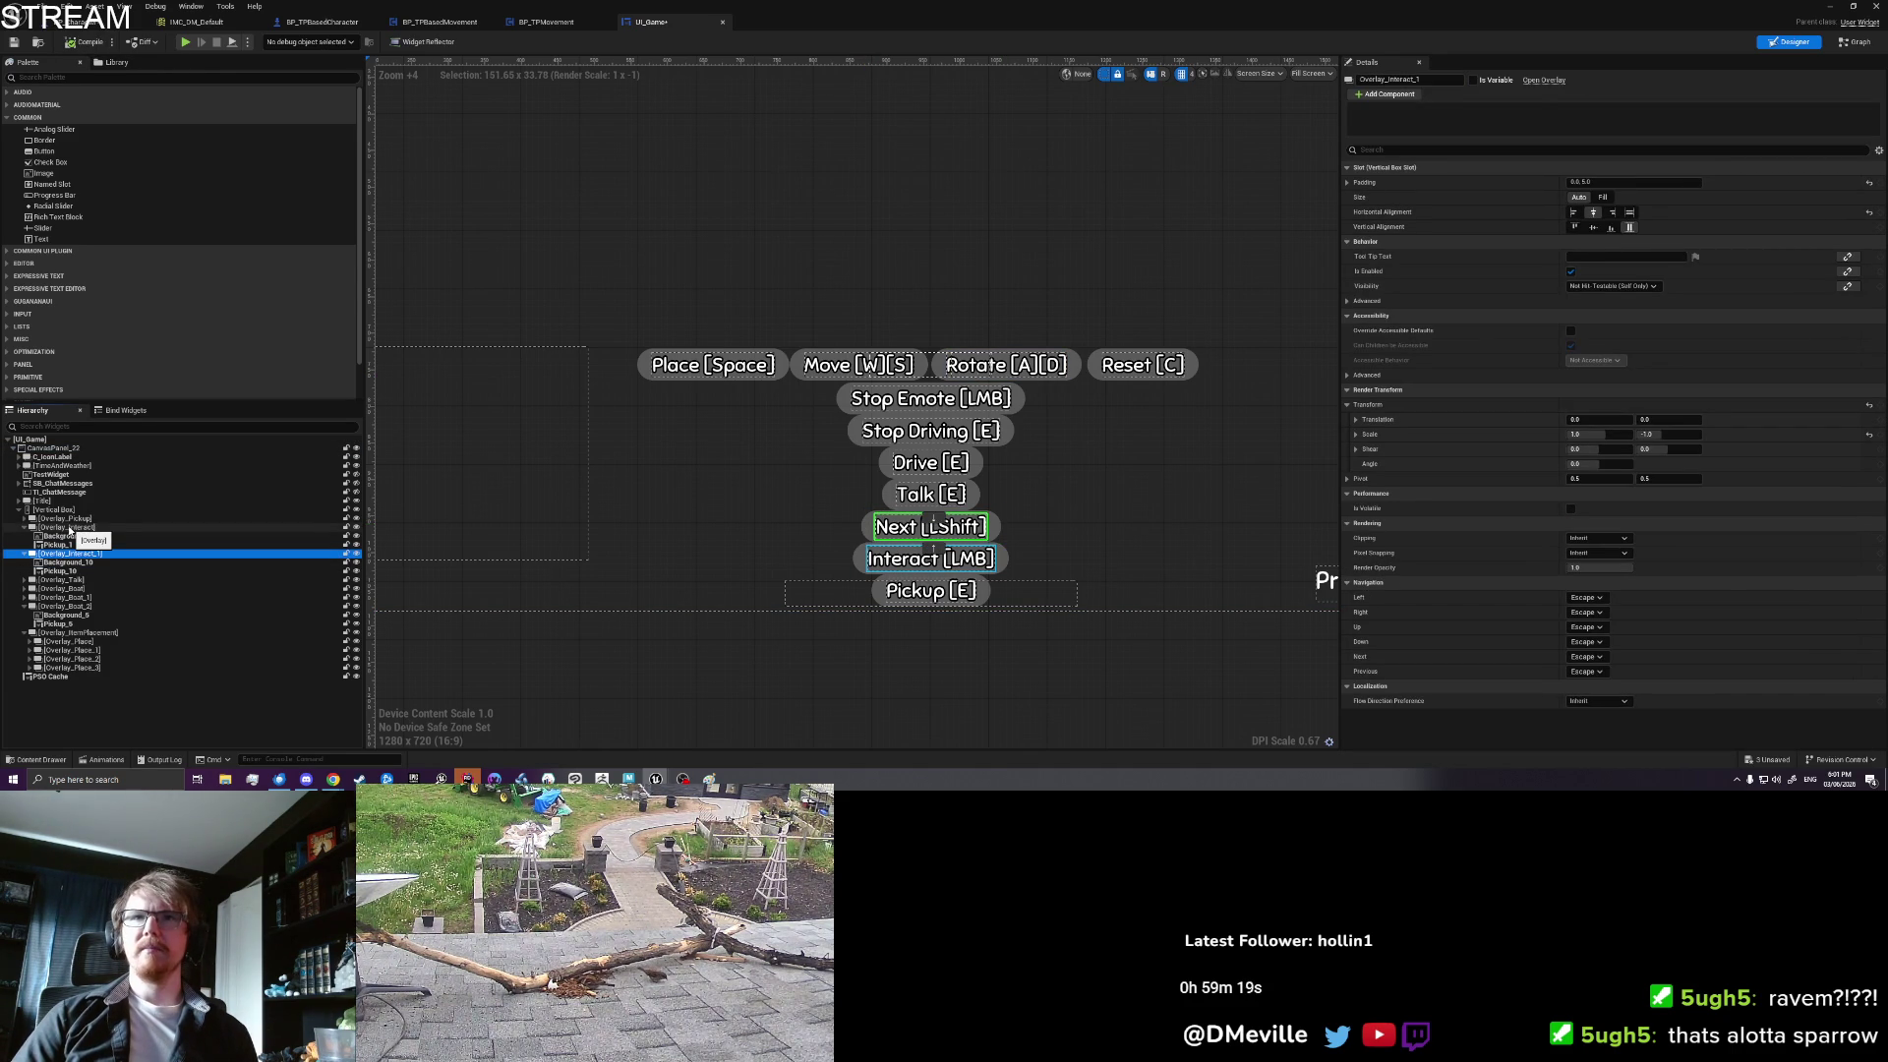
pyautogui.click(70, 528)
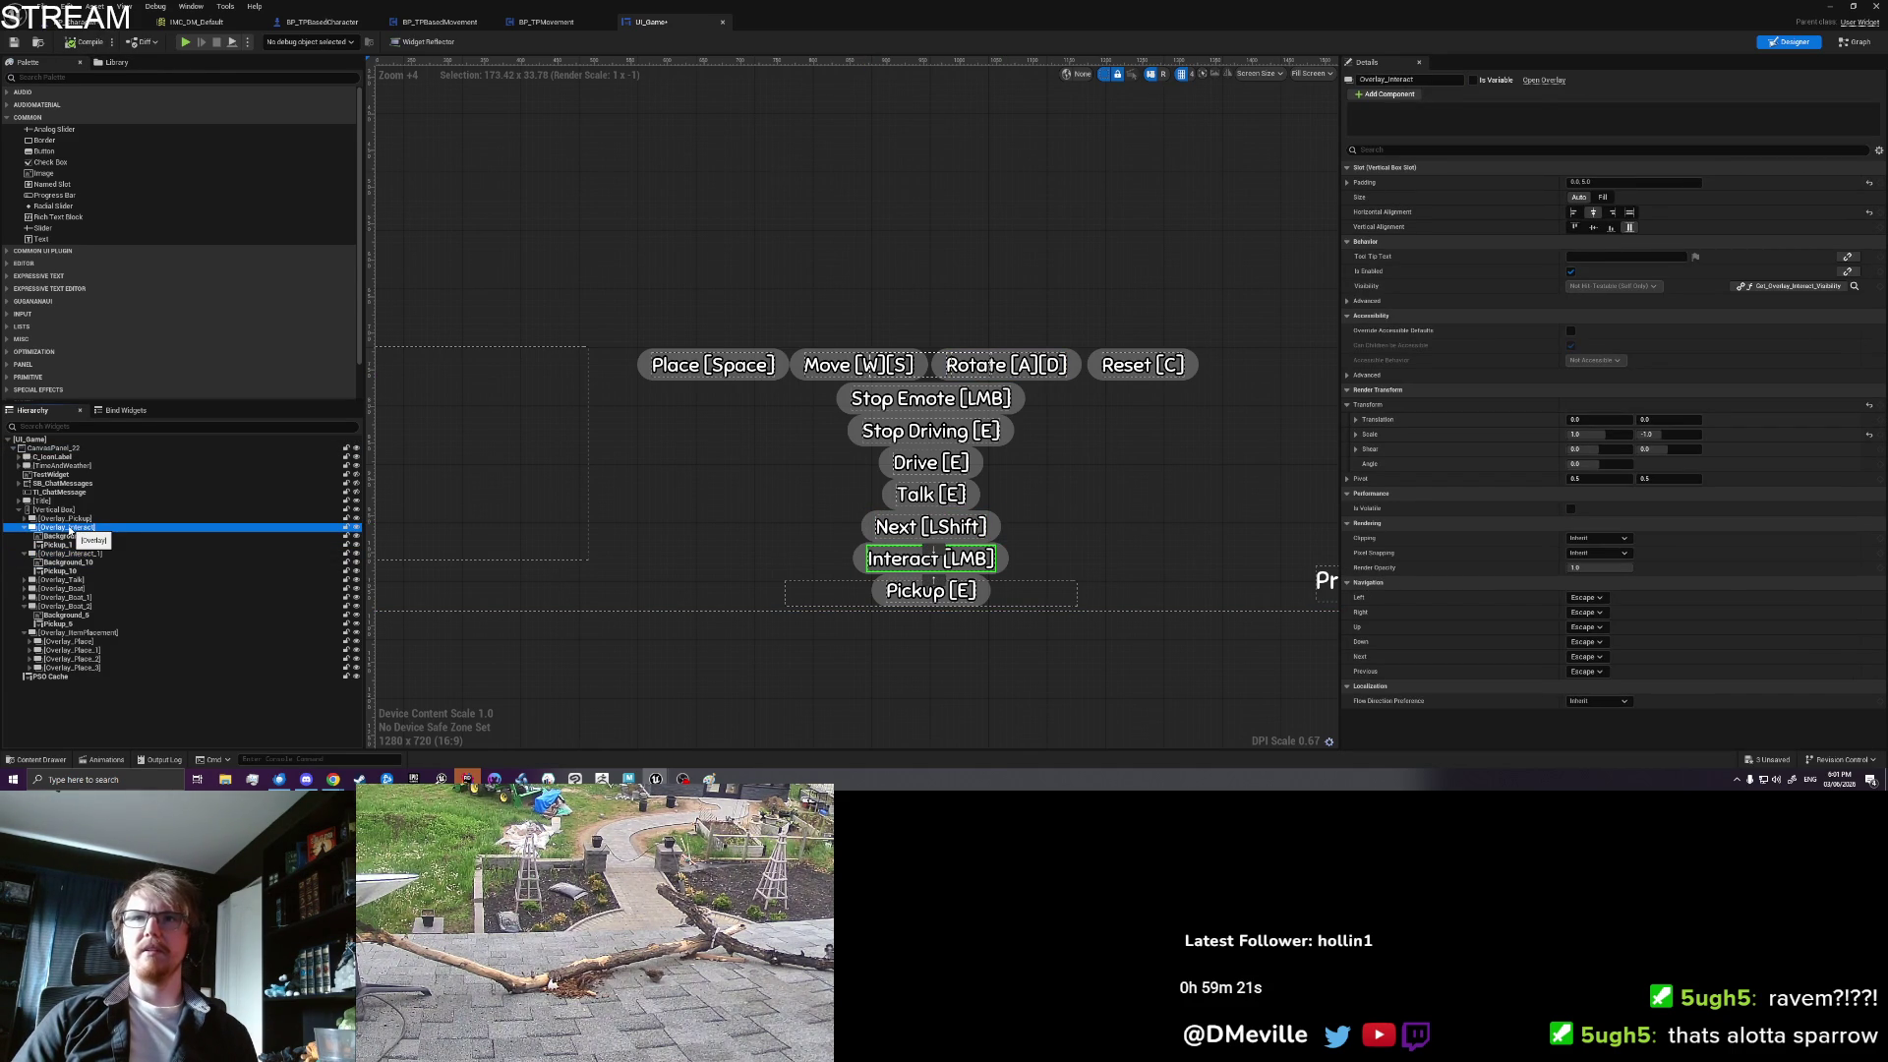
pyautogui.click(60, 554)
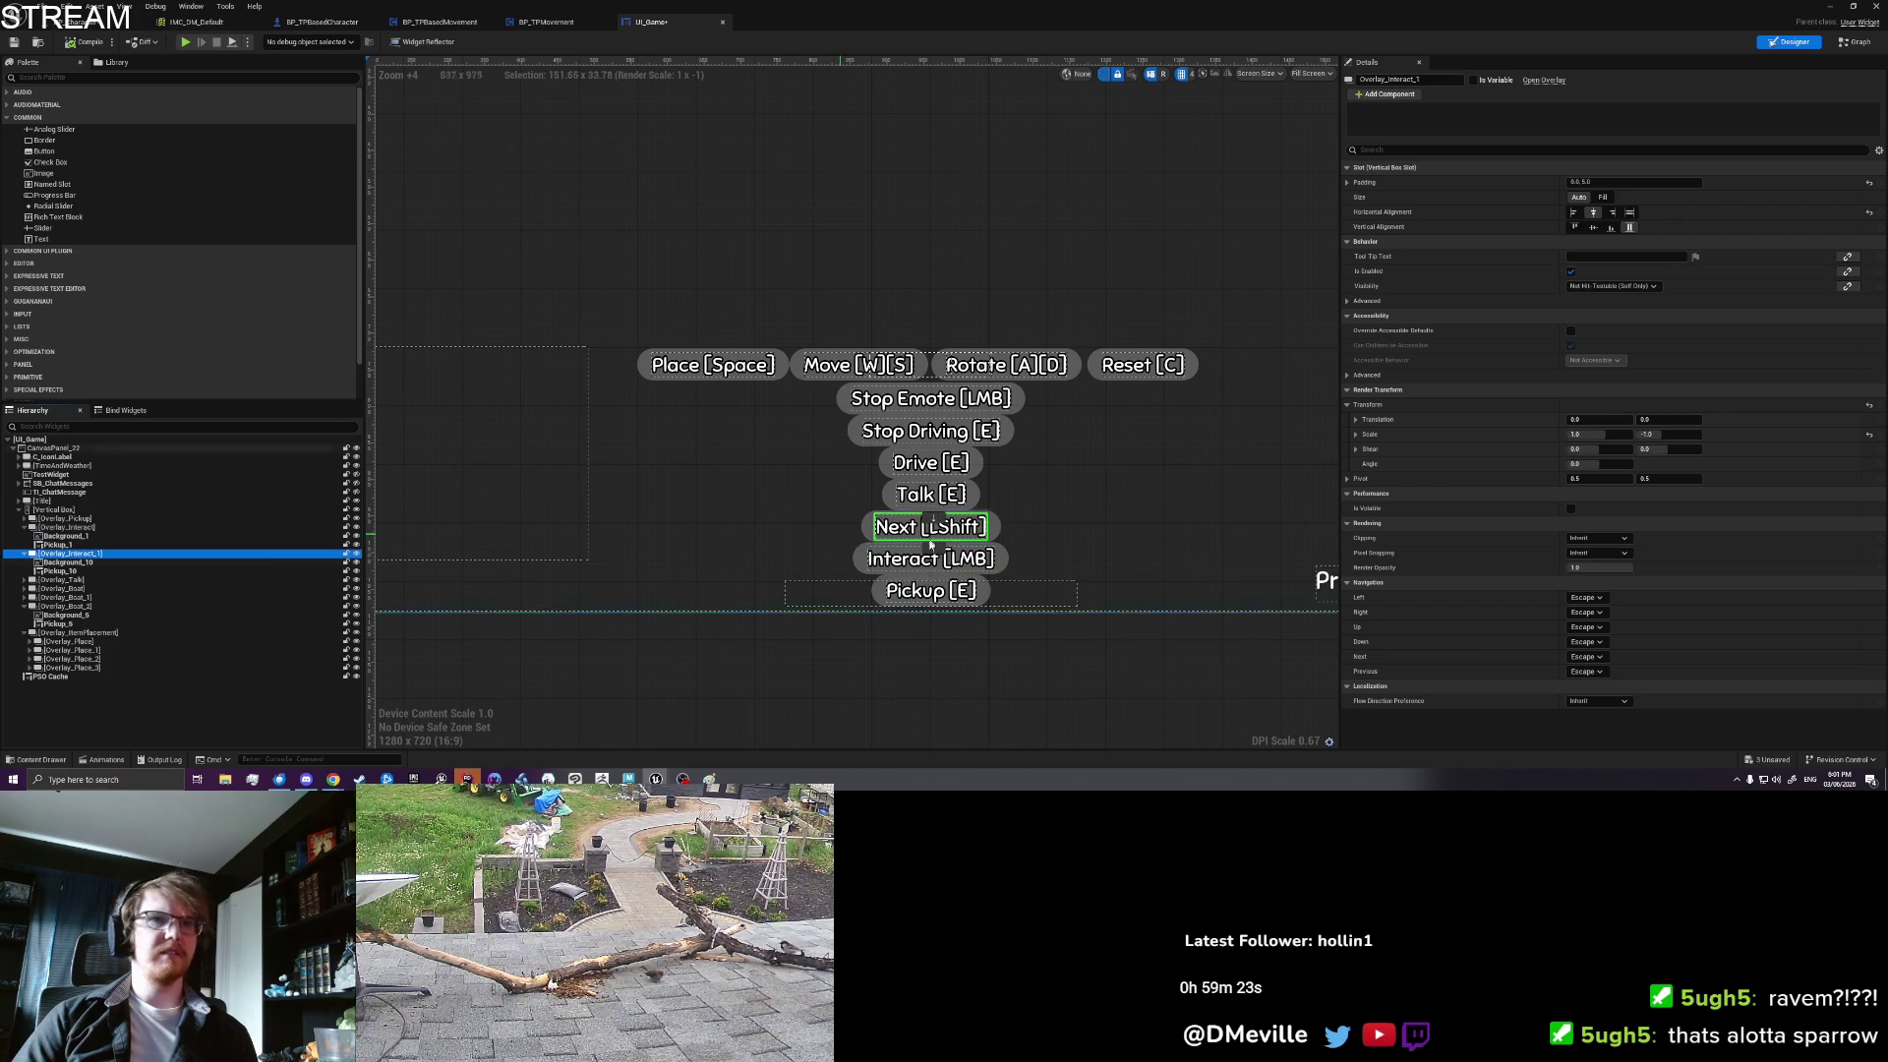
pyautogui.click(1848, 289)
pyautogui.click(1829, 317)
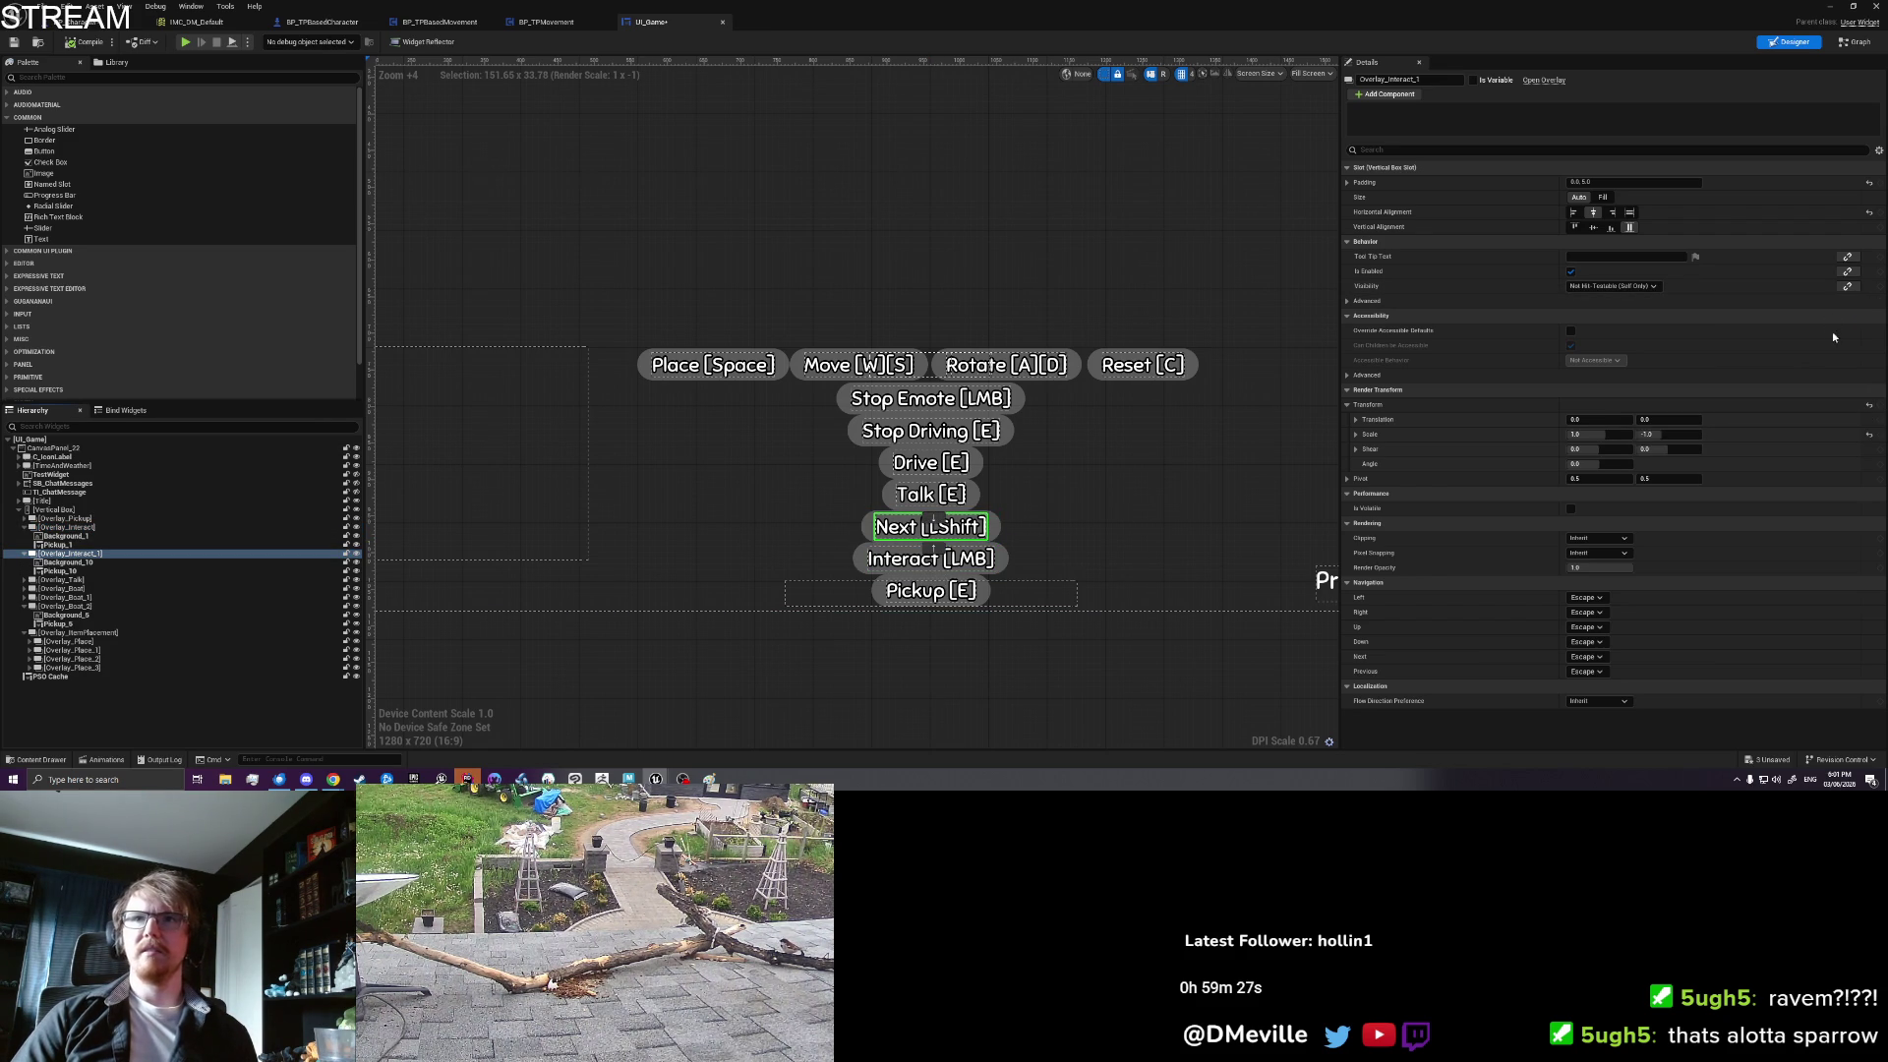
pyautogui.moveTo(1004, 401); pyautogui.dragTo(949, 401)
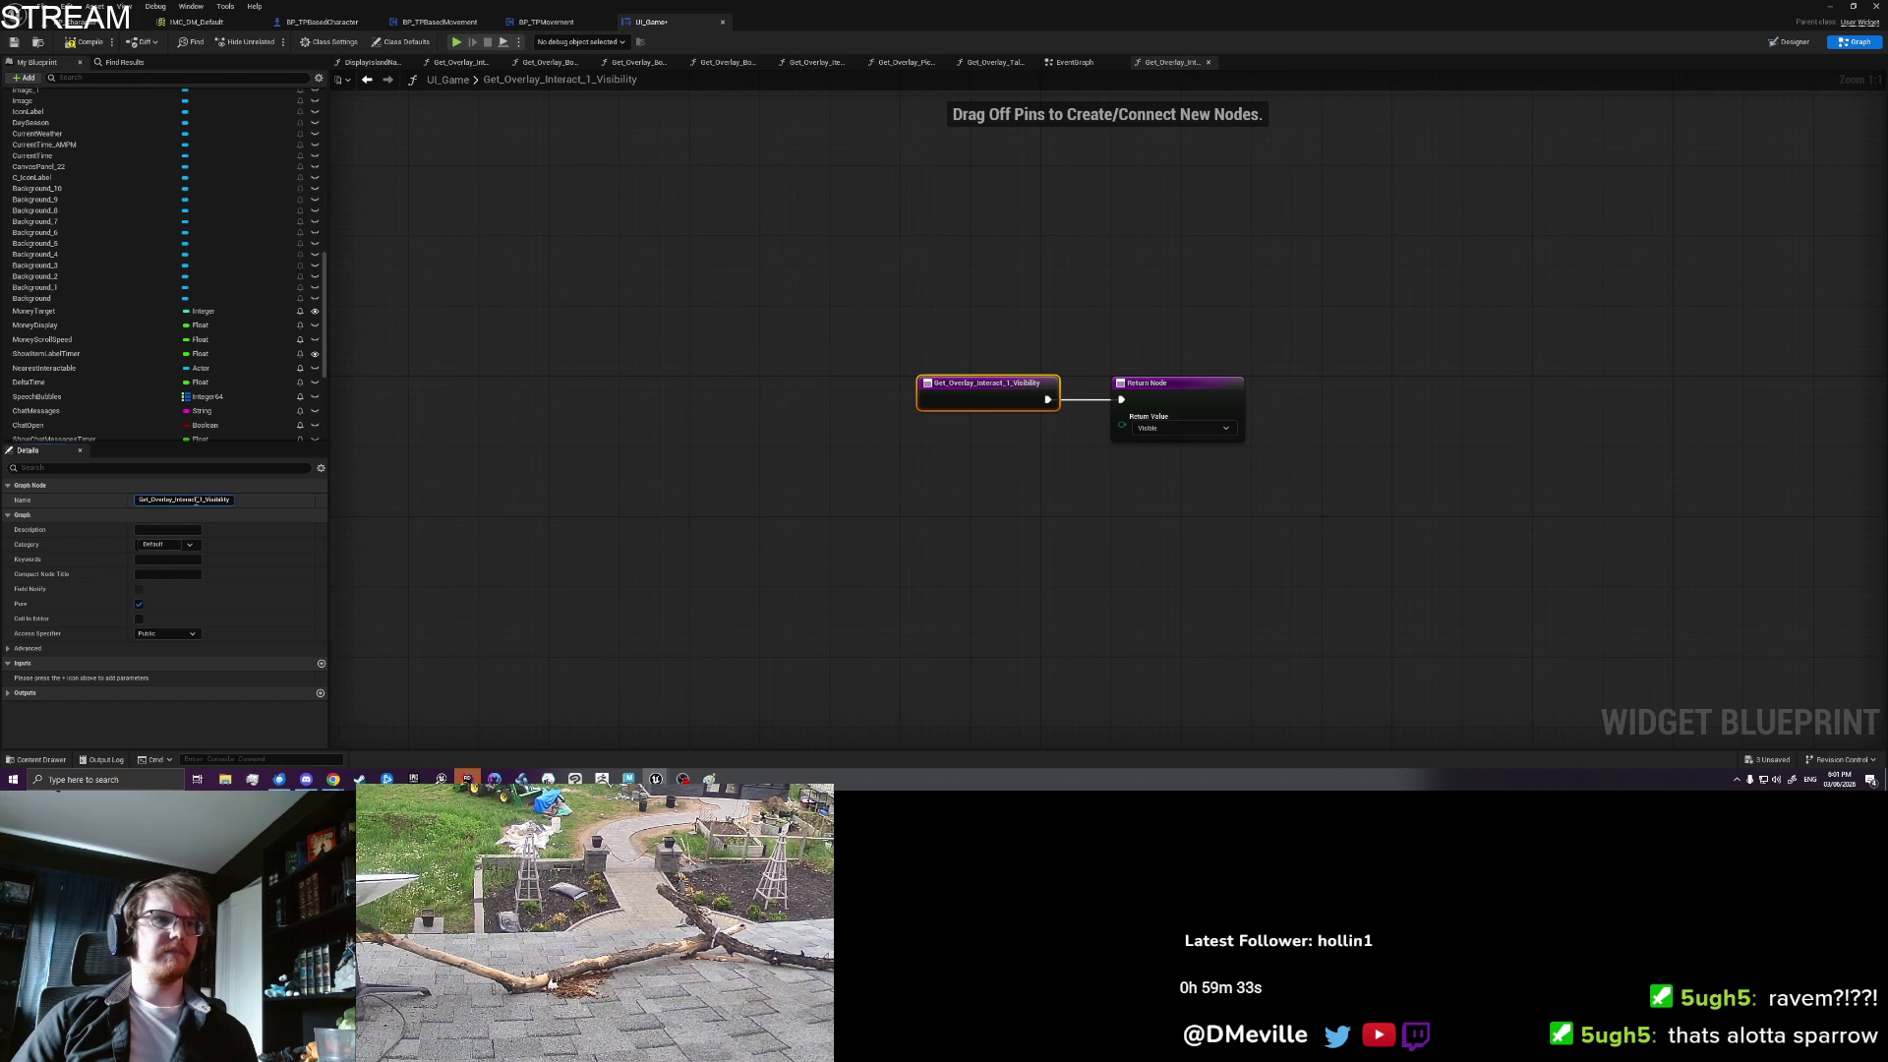
# Step: Rename the binding function to Get_Overlay_Next_Visibility
pyautogui.press('BackSpace')
pyautogui.press('BackSpace')
pyautogui.press('BackSpace')
pyautogui.write('Nea')
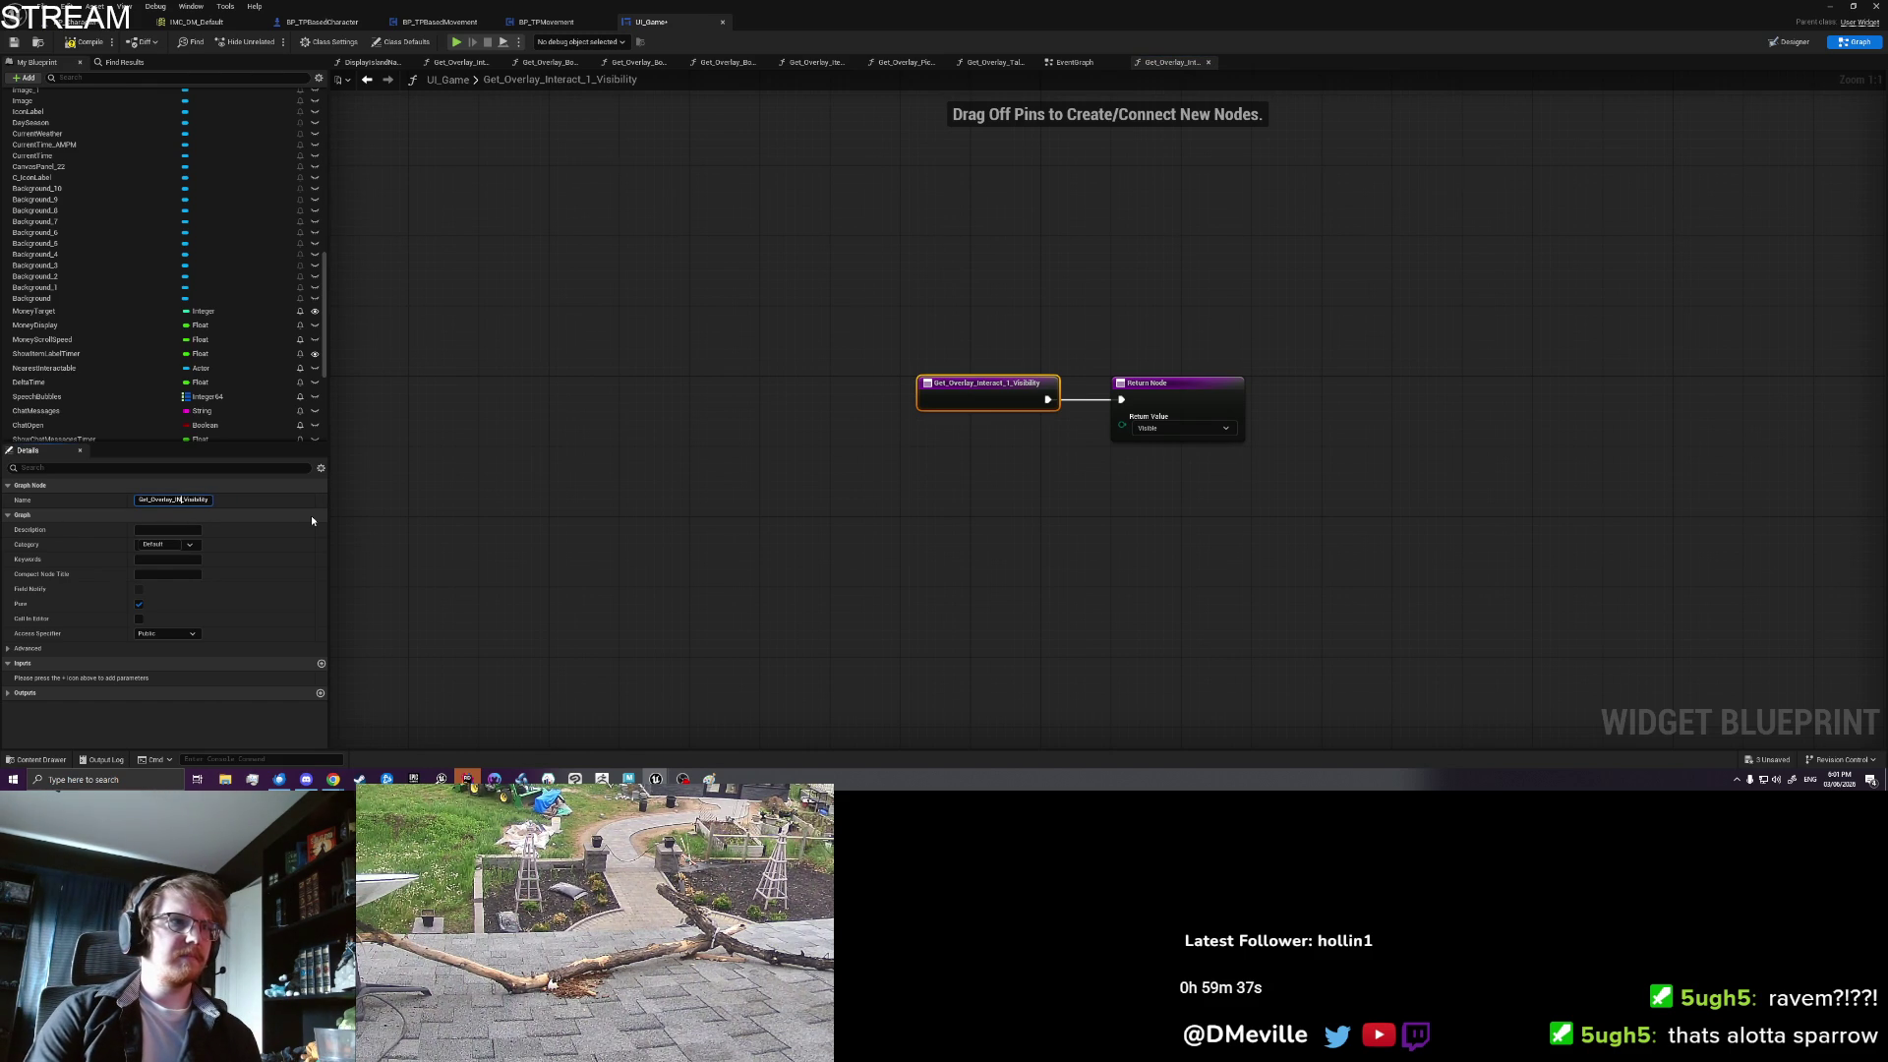
pyautogui.press('Return')
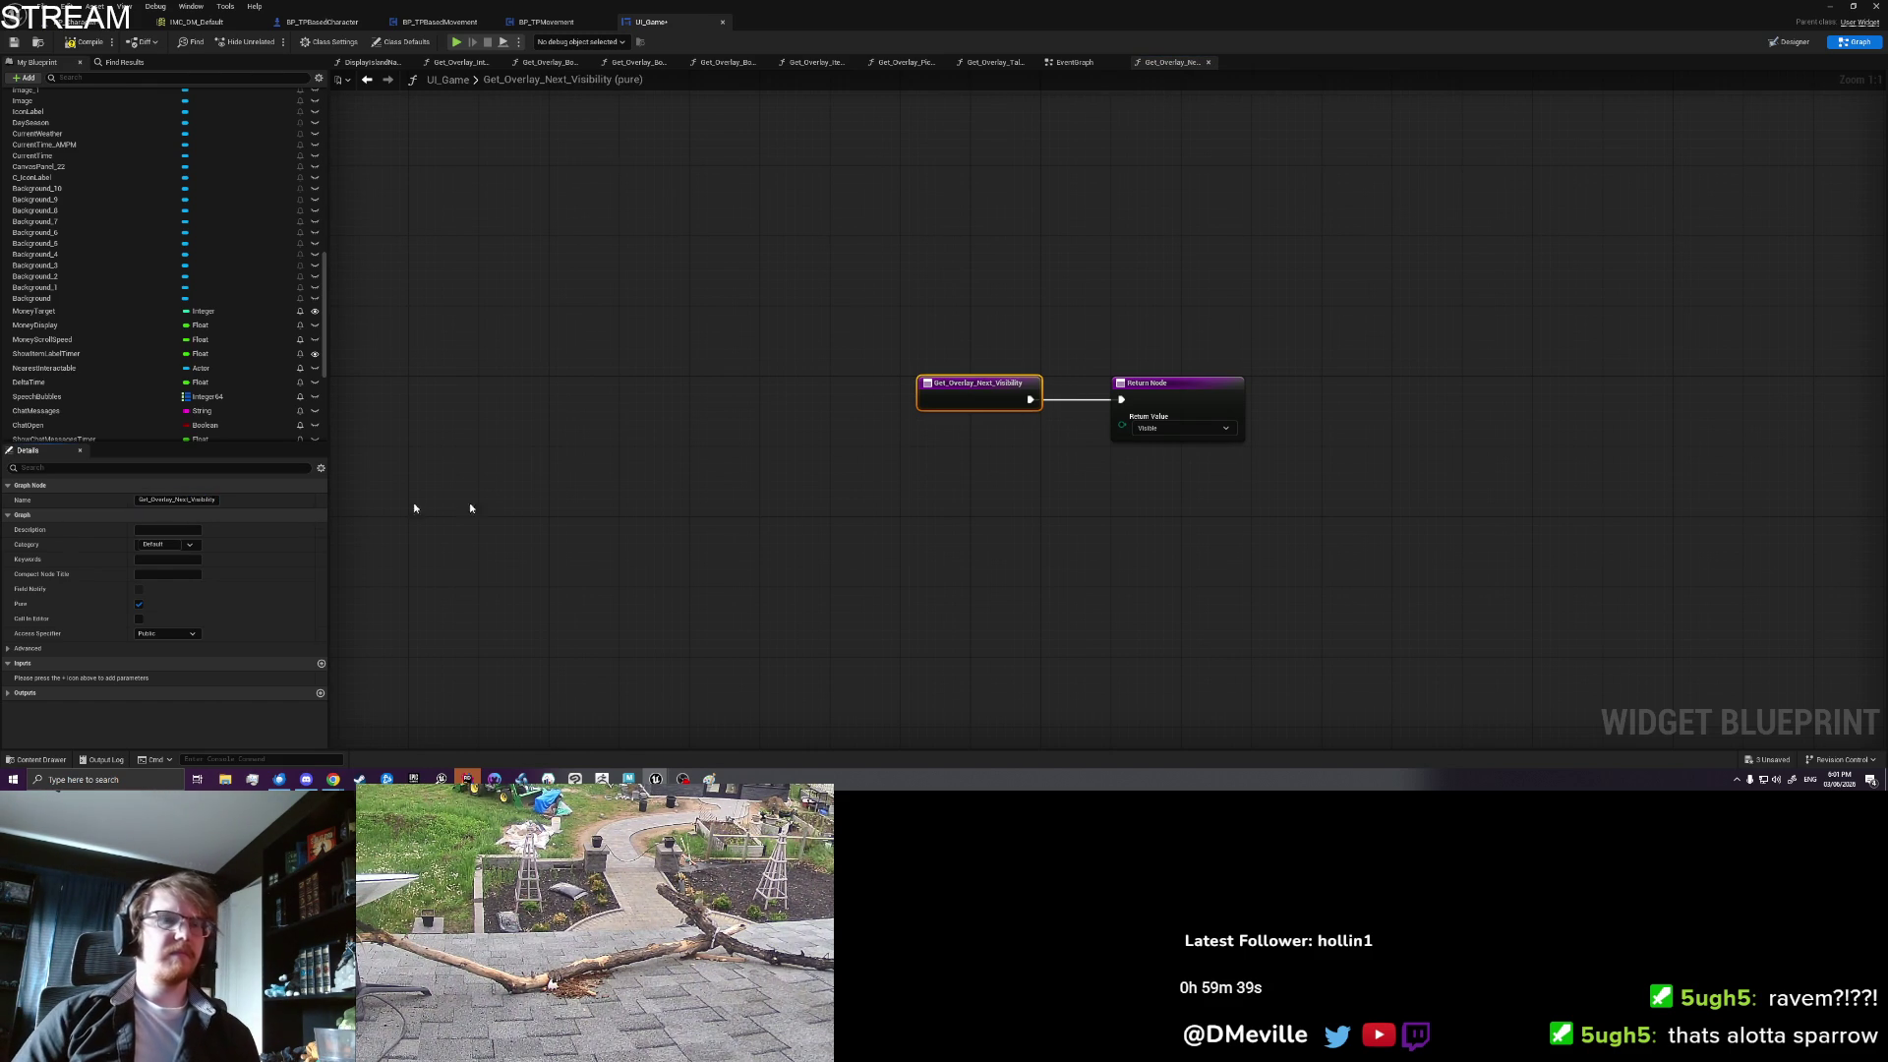
pyautogui.click(523, 102)
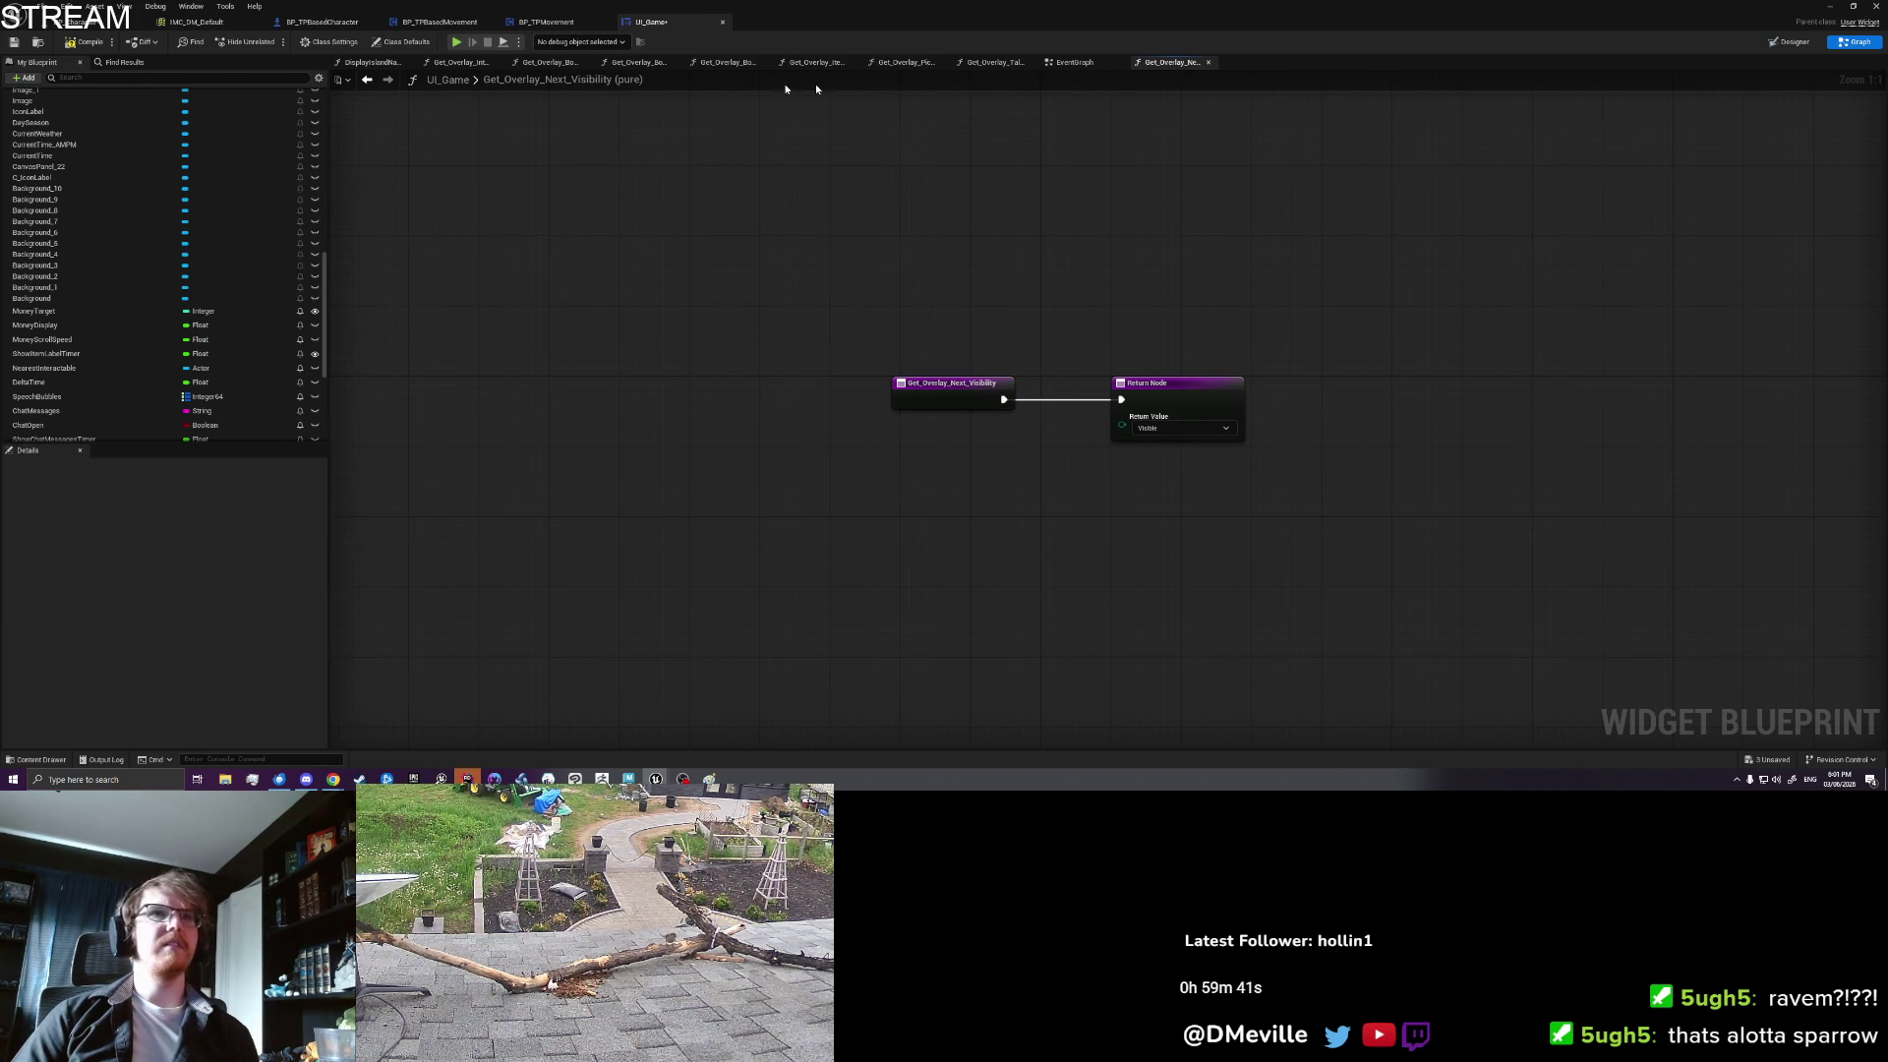
# Step: View the Get_Overlay_Talk_Visibility graph with its Show Talk branch and Visible/Collapsed returns
pyautogui.click(996, 63)
pyautogui.moveTo(571, 298); pyautogui.dragTo(793, 363)
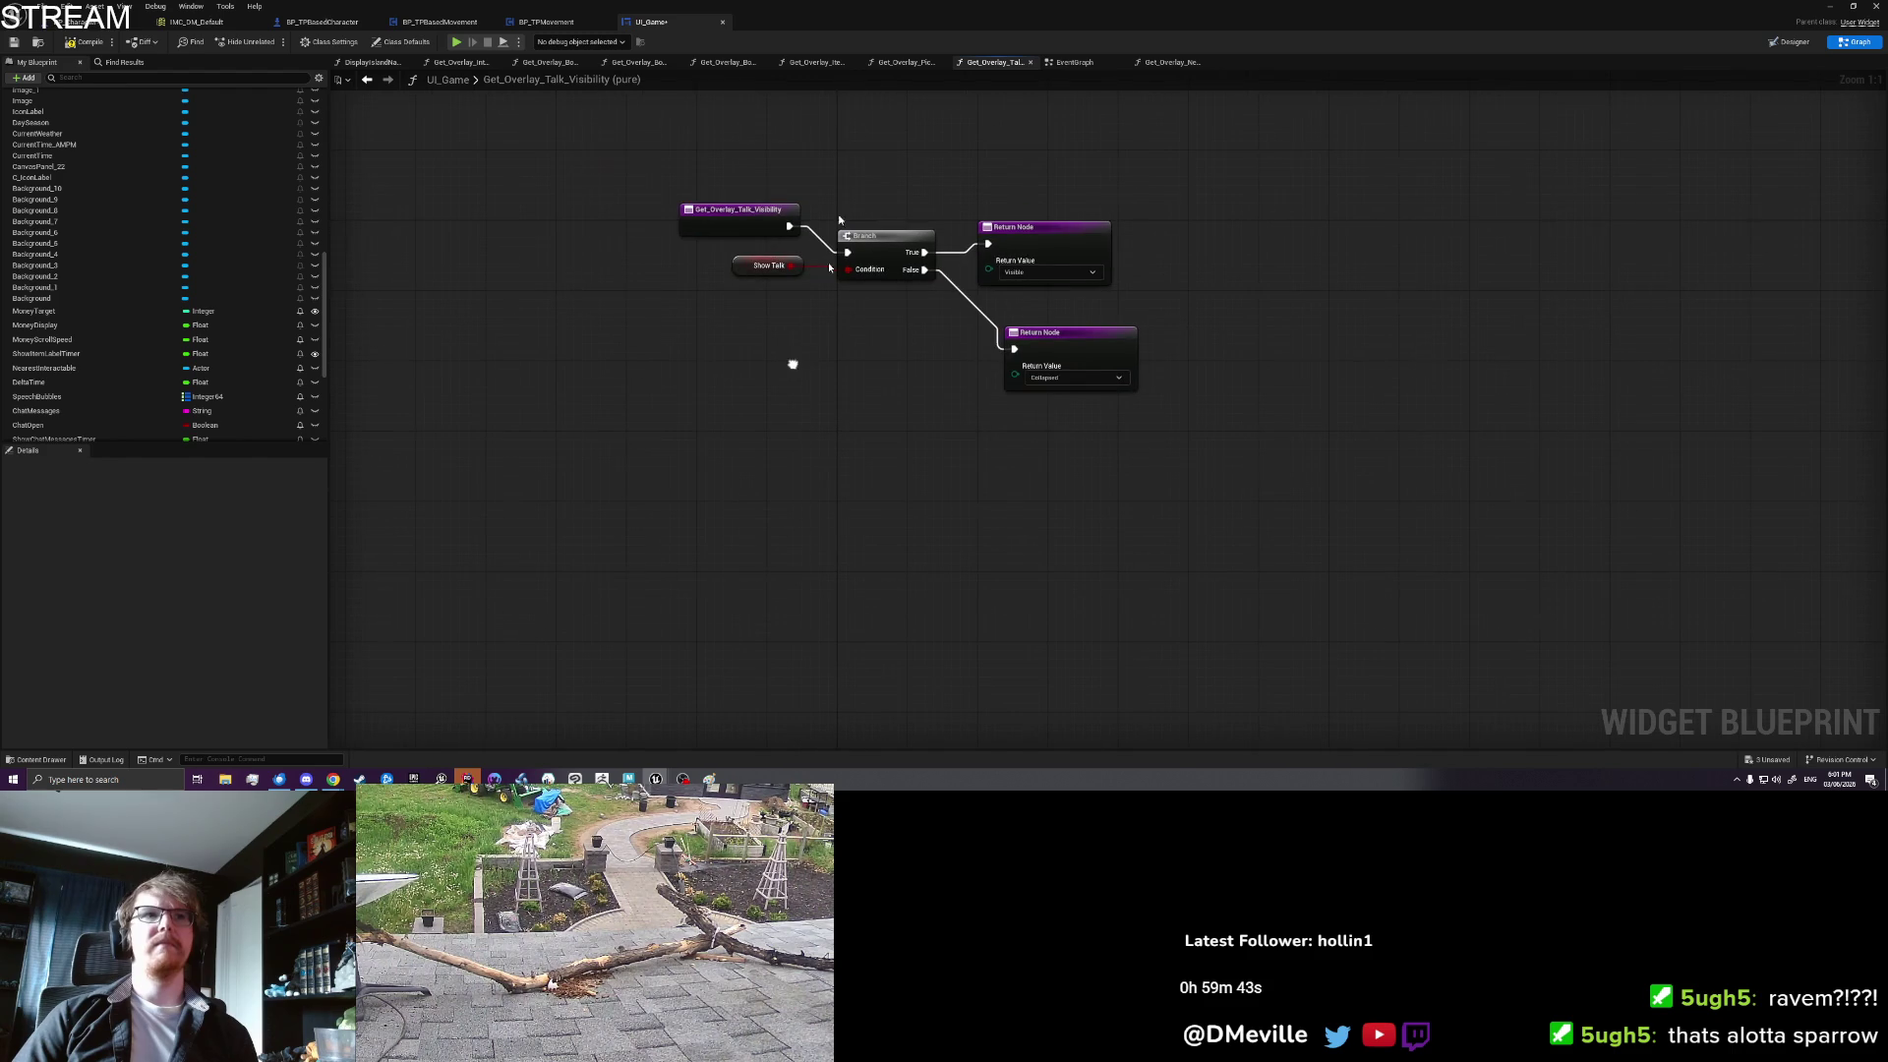
pyautogui.scroll(-5, 118, 354)
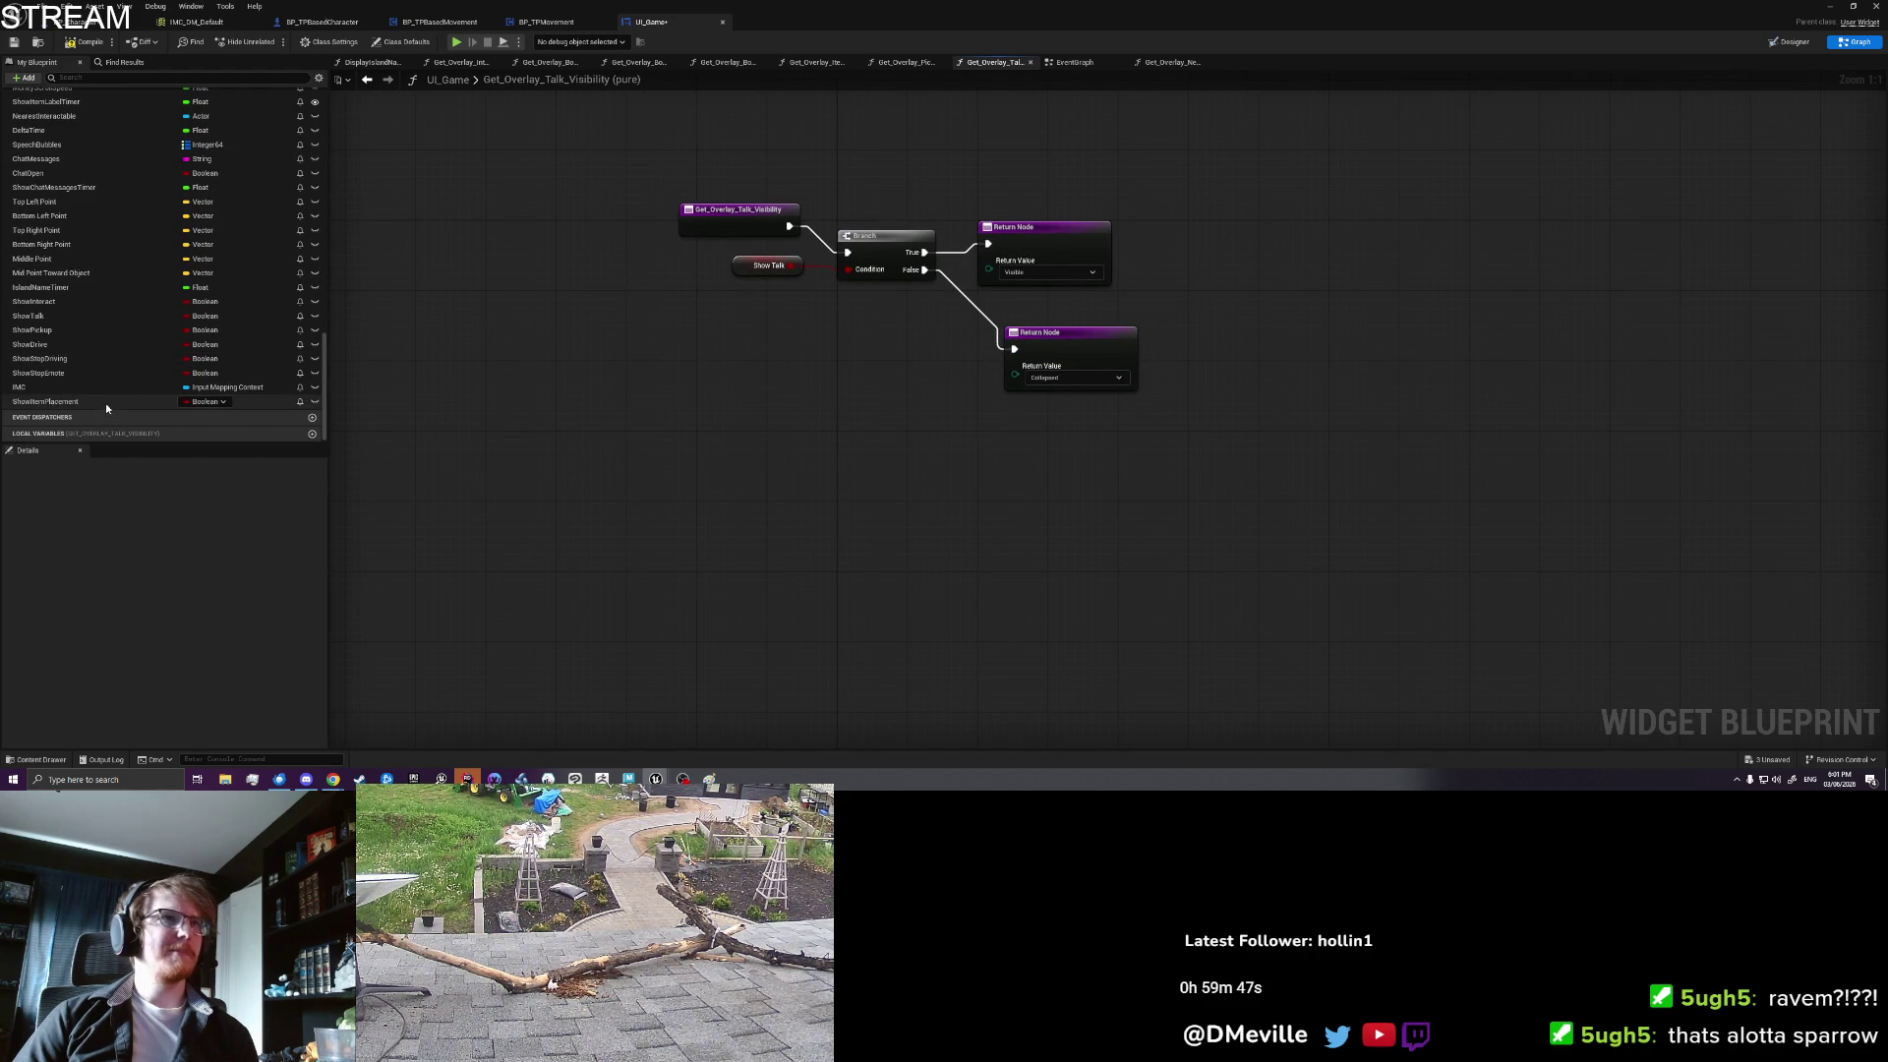
pyautogui.scroll(4, 177, 246)
pyautogui.scroll(7, 182, 252)
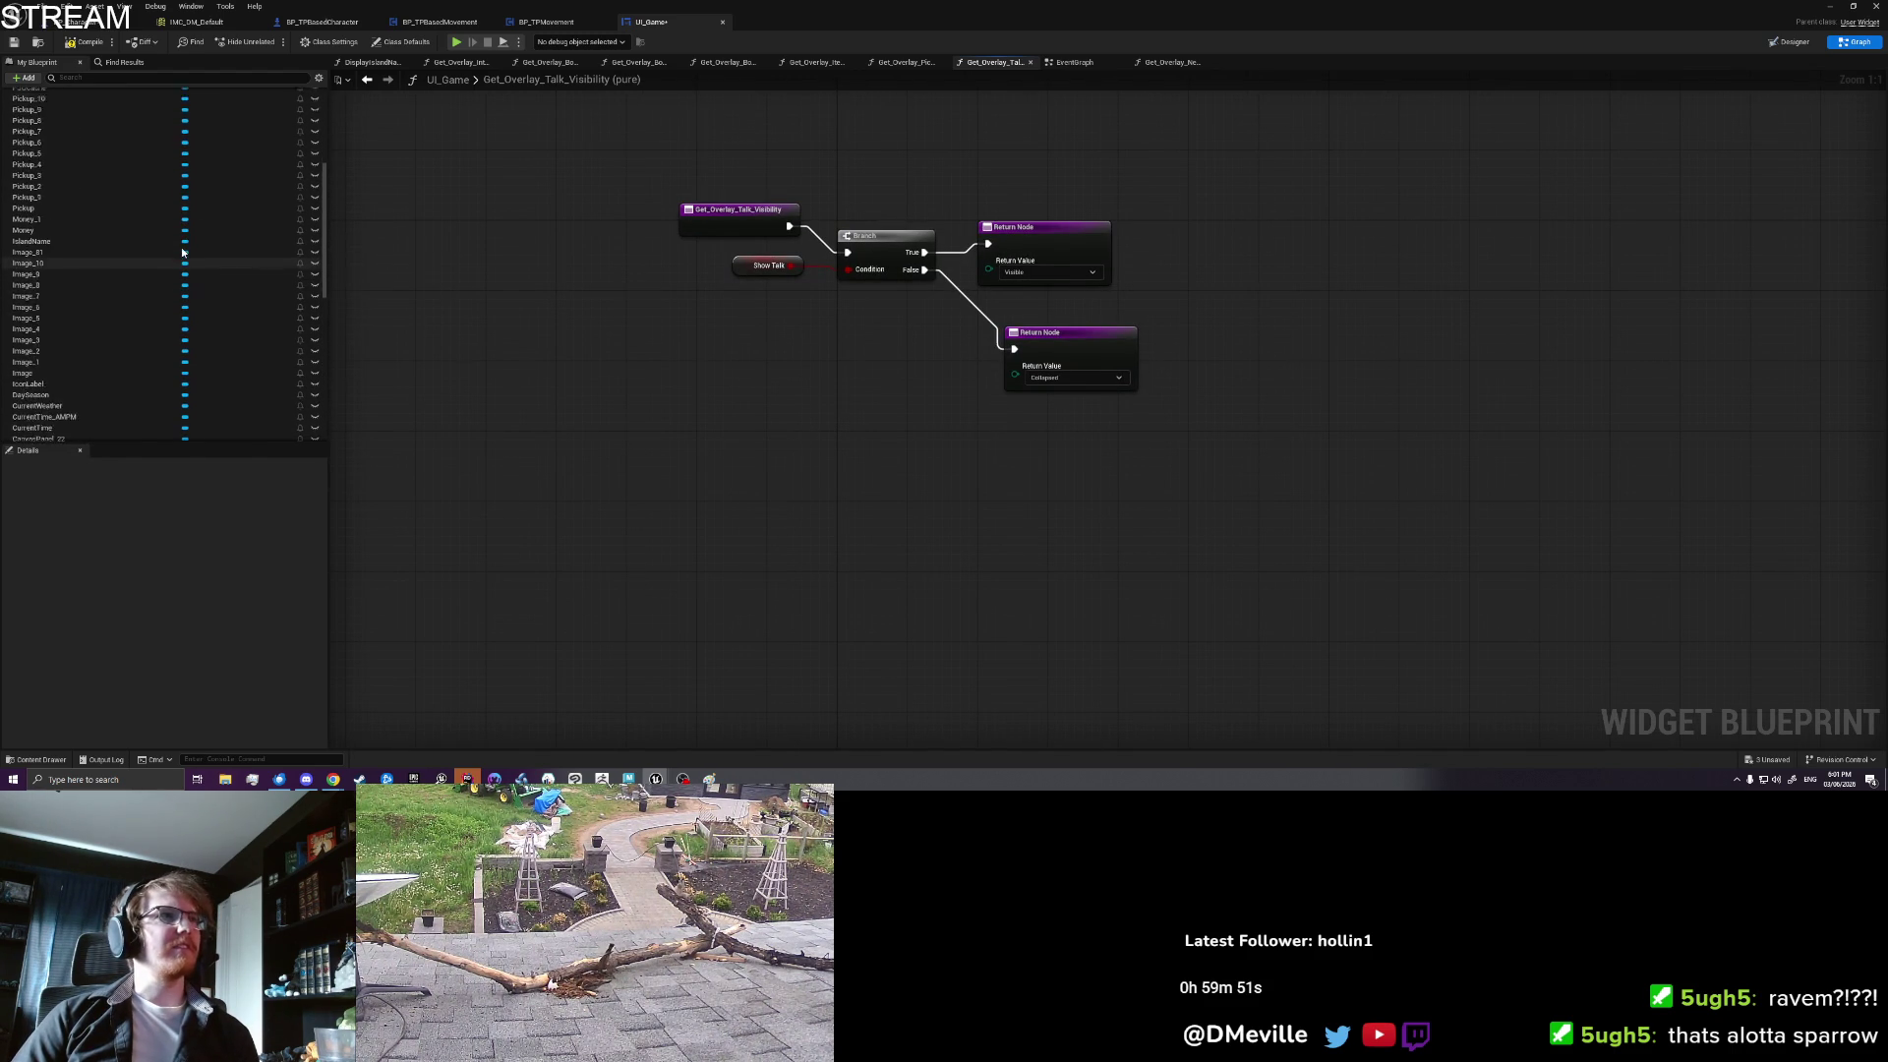
pyautogui.scroll(5, 182, 252)
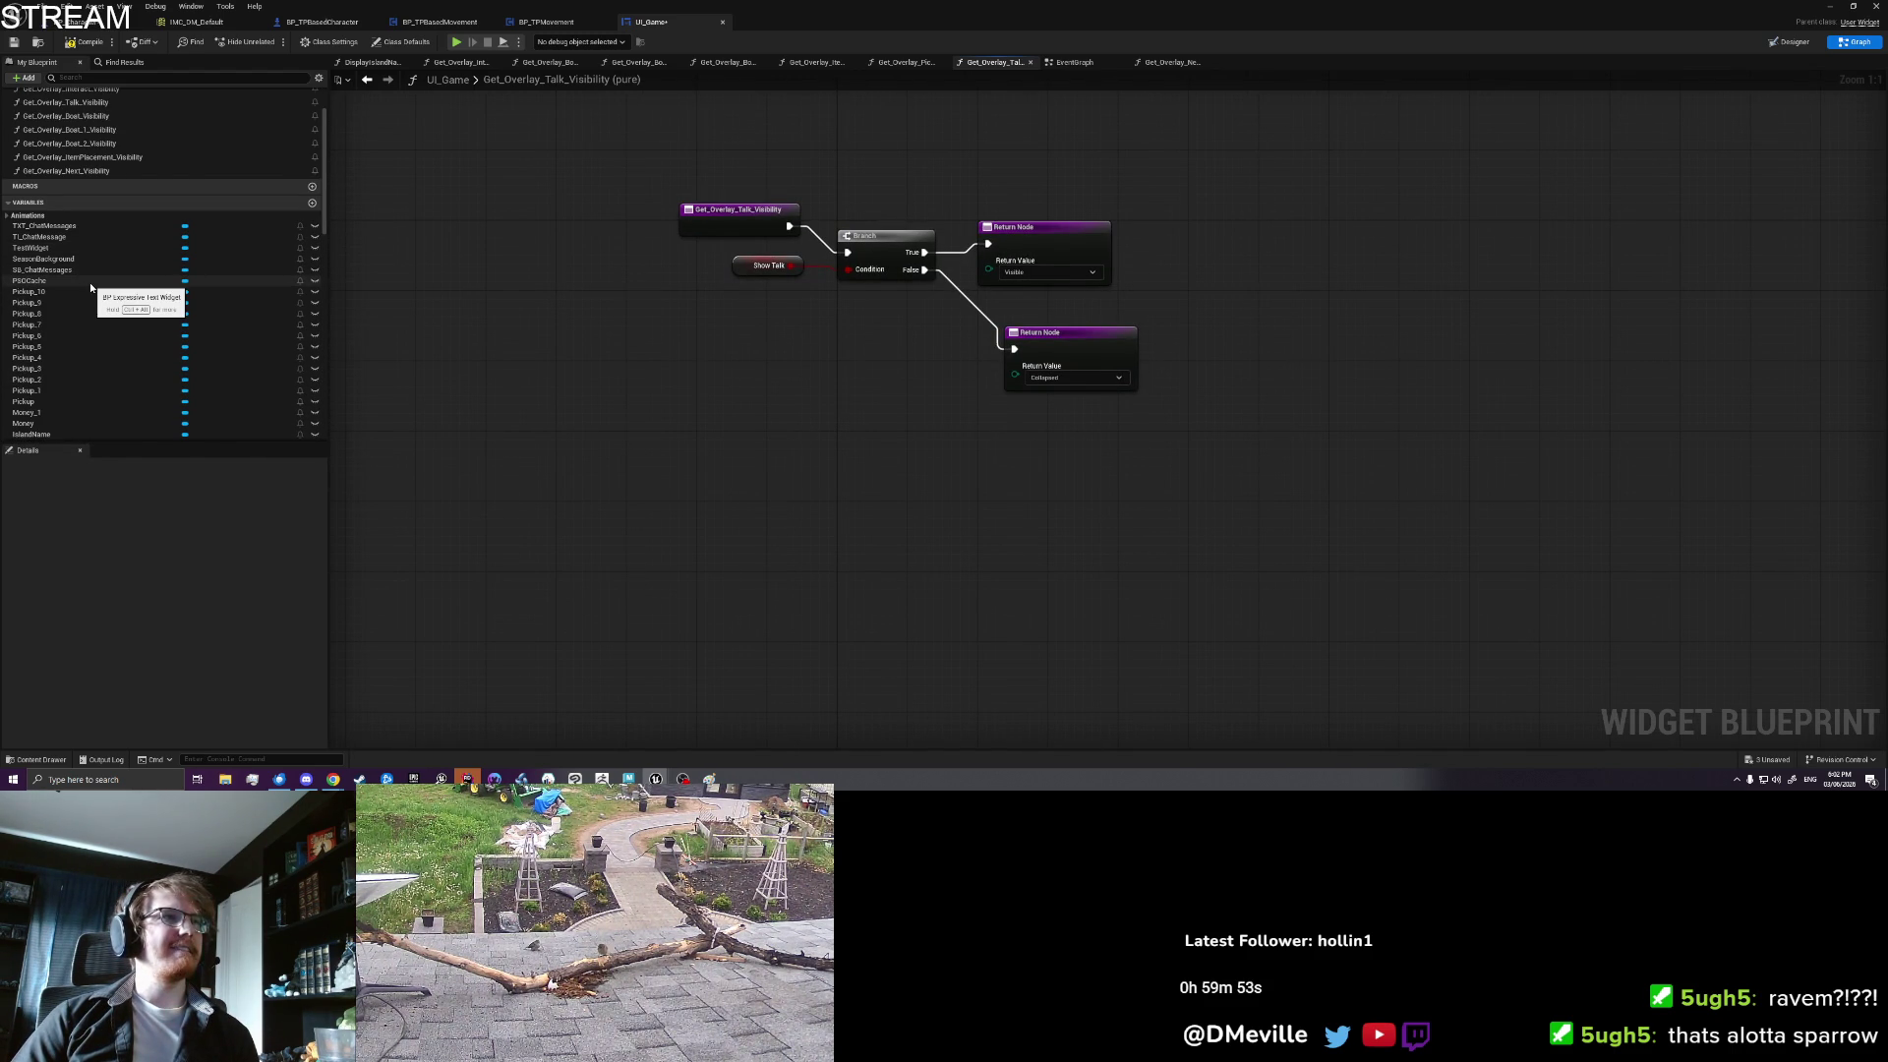
pyautogui.scroll(-7, 90, 287)
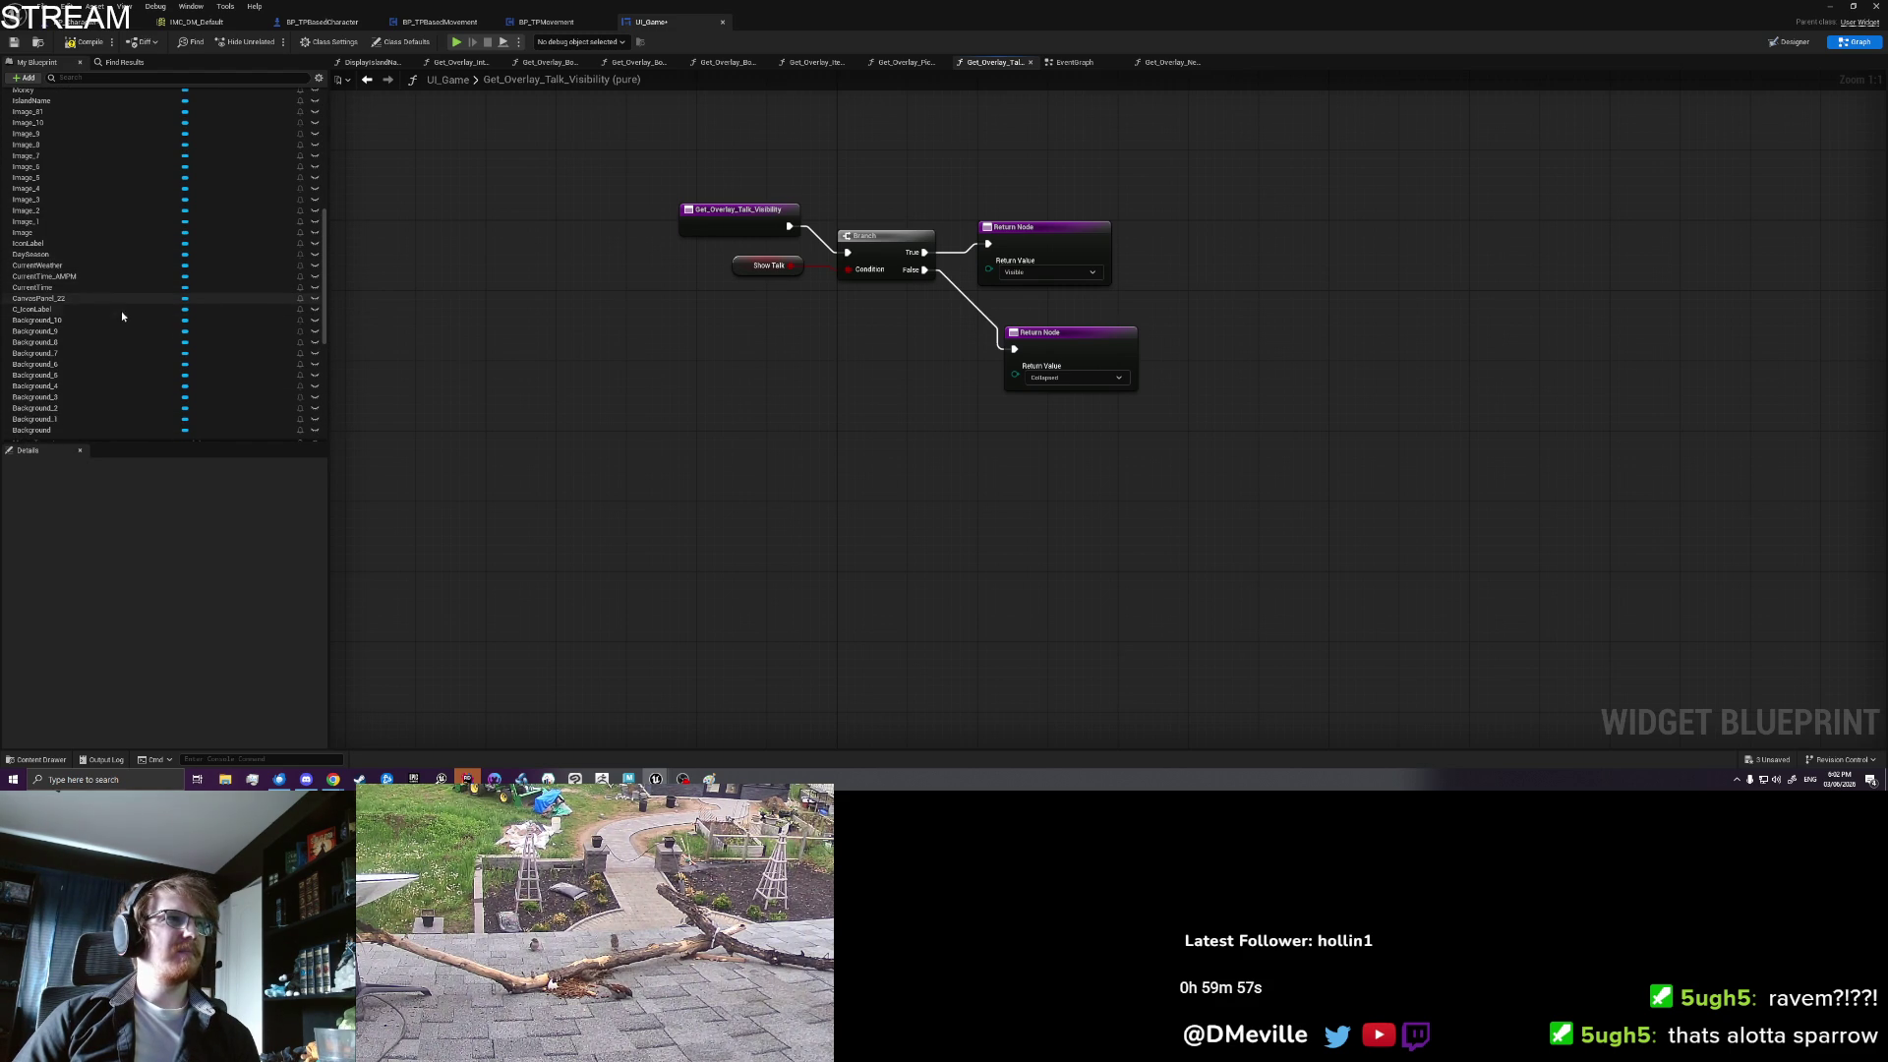
pyautogui.scroll(-1, 123, 336)
pyautogui.scroll(-2, 123, 335)
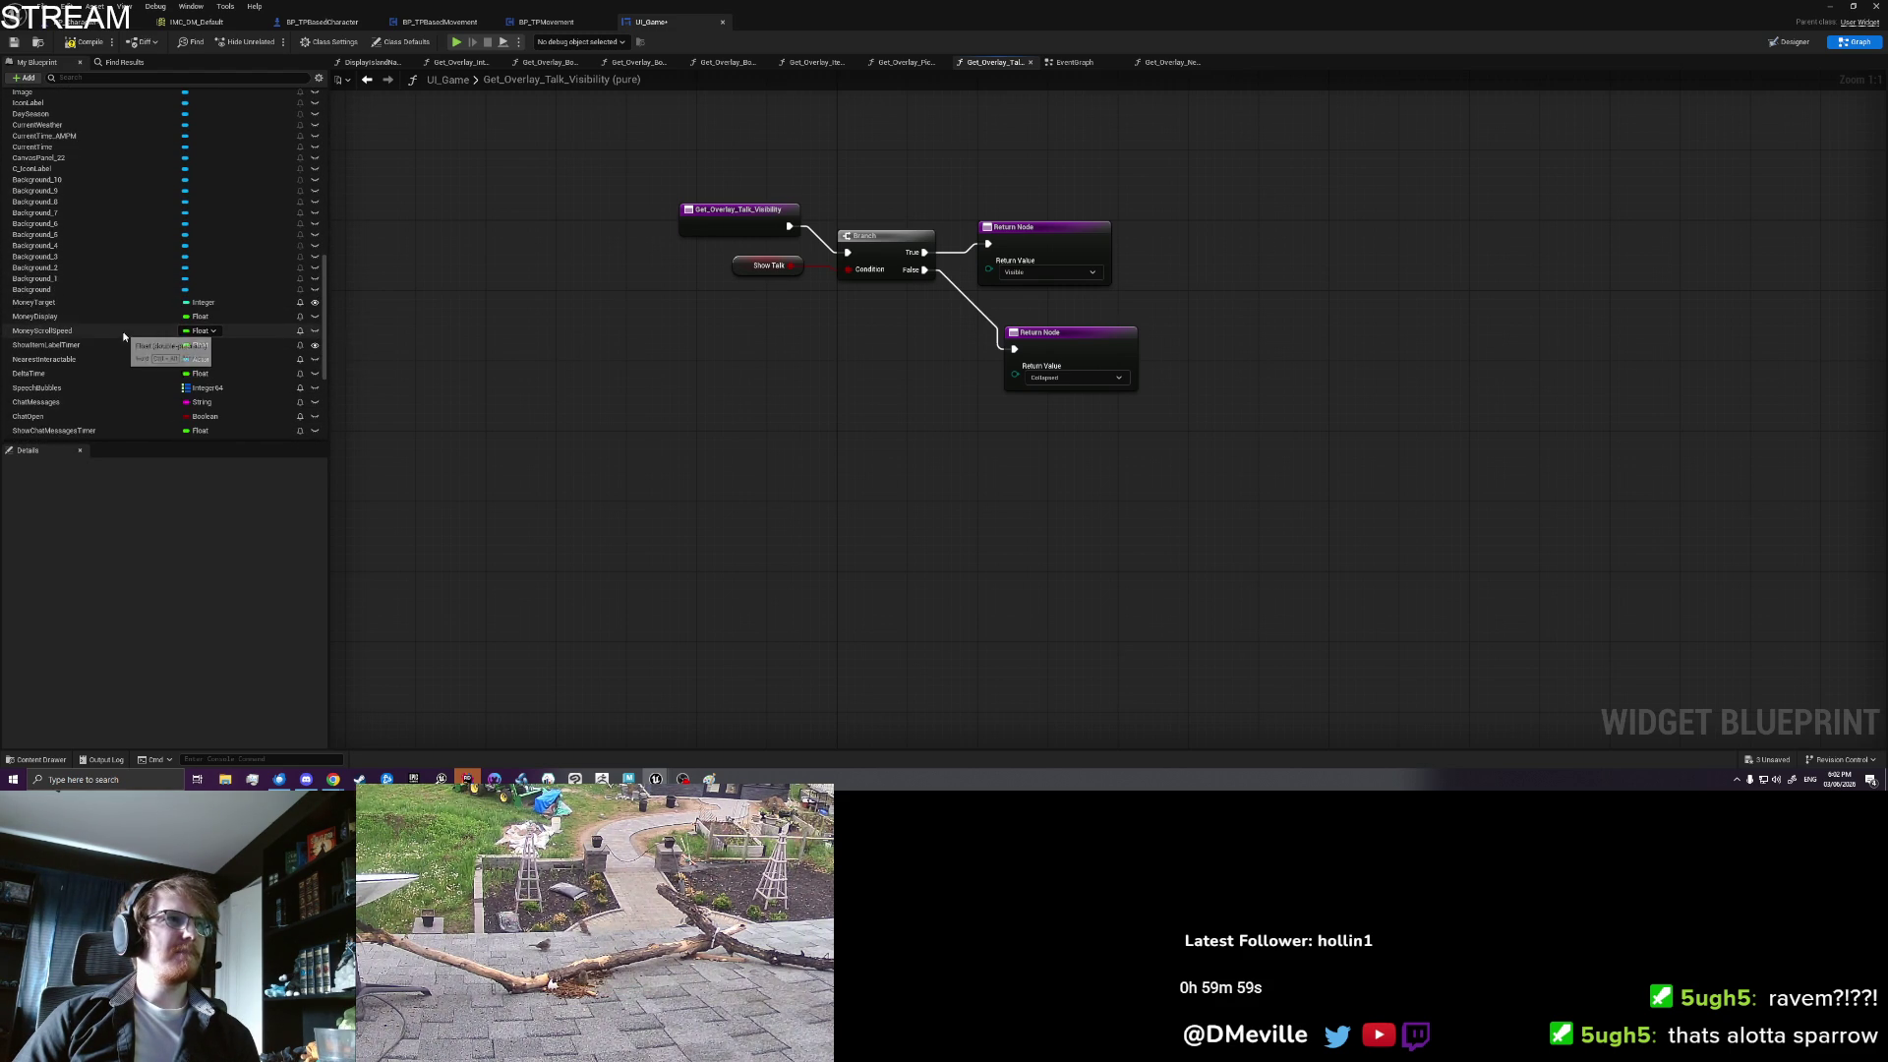
pyautogui.scroll(-3, 122, 335)
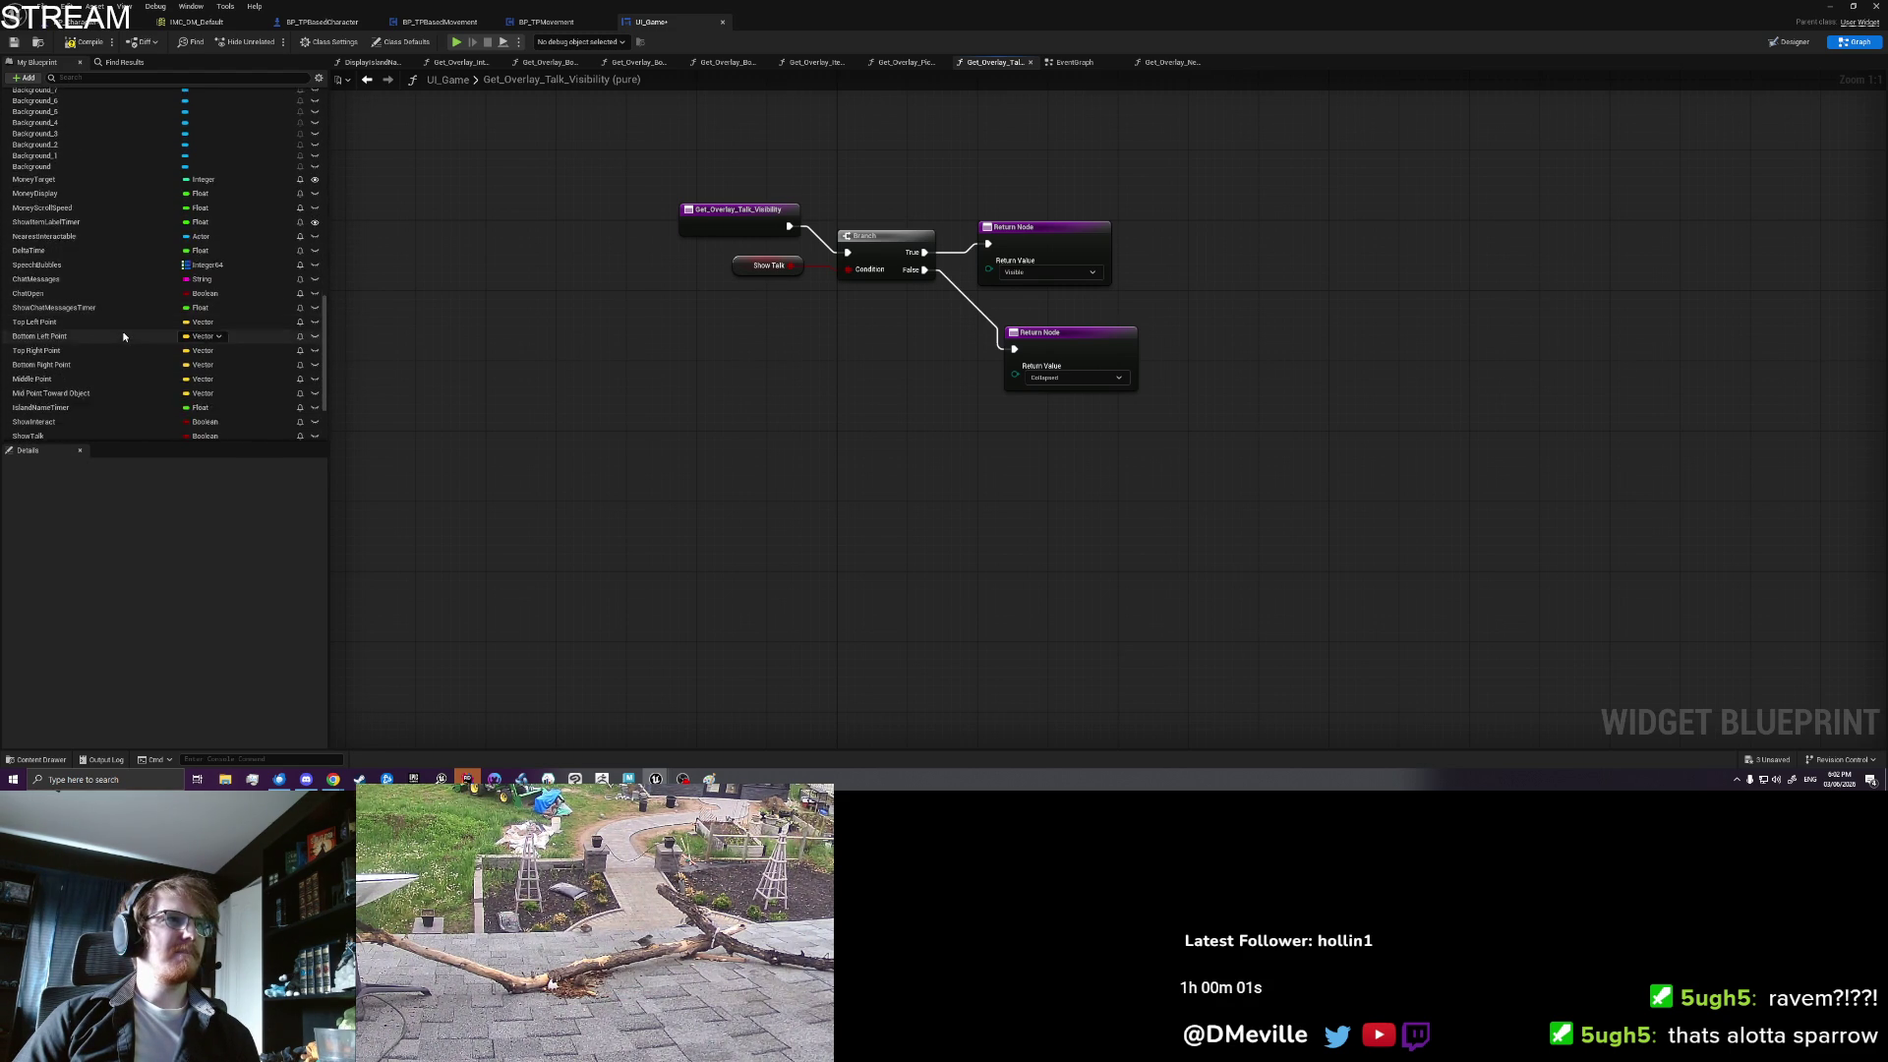
pyautogui.scroll(-2, 123, 335)
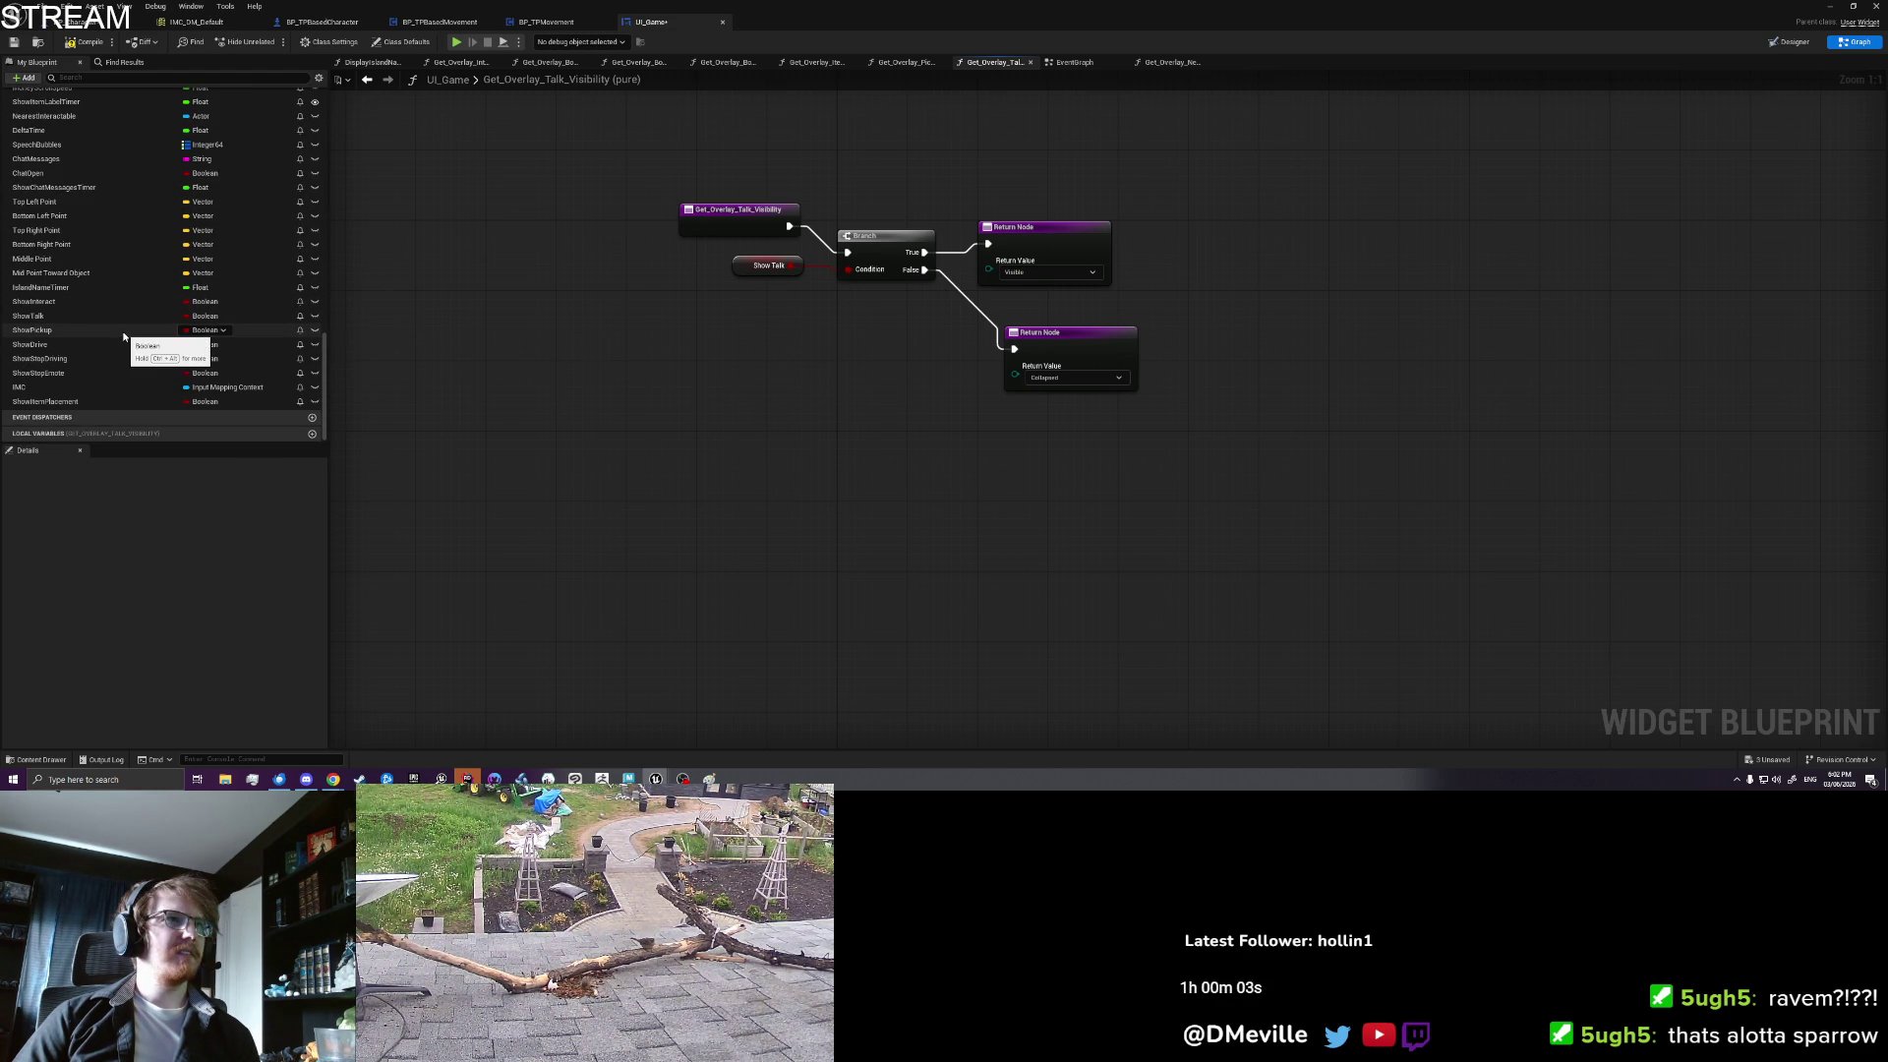
pyautogui.click(93, 402)
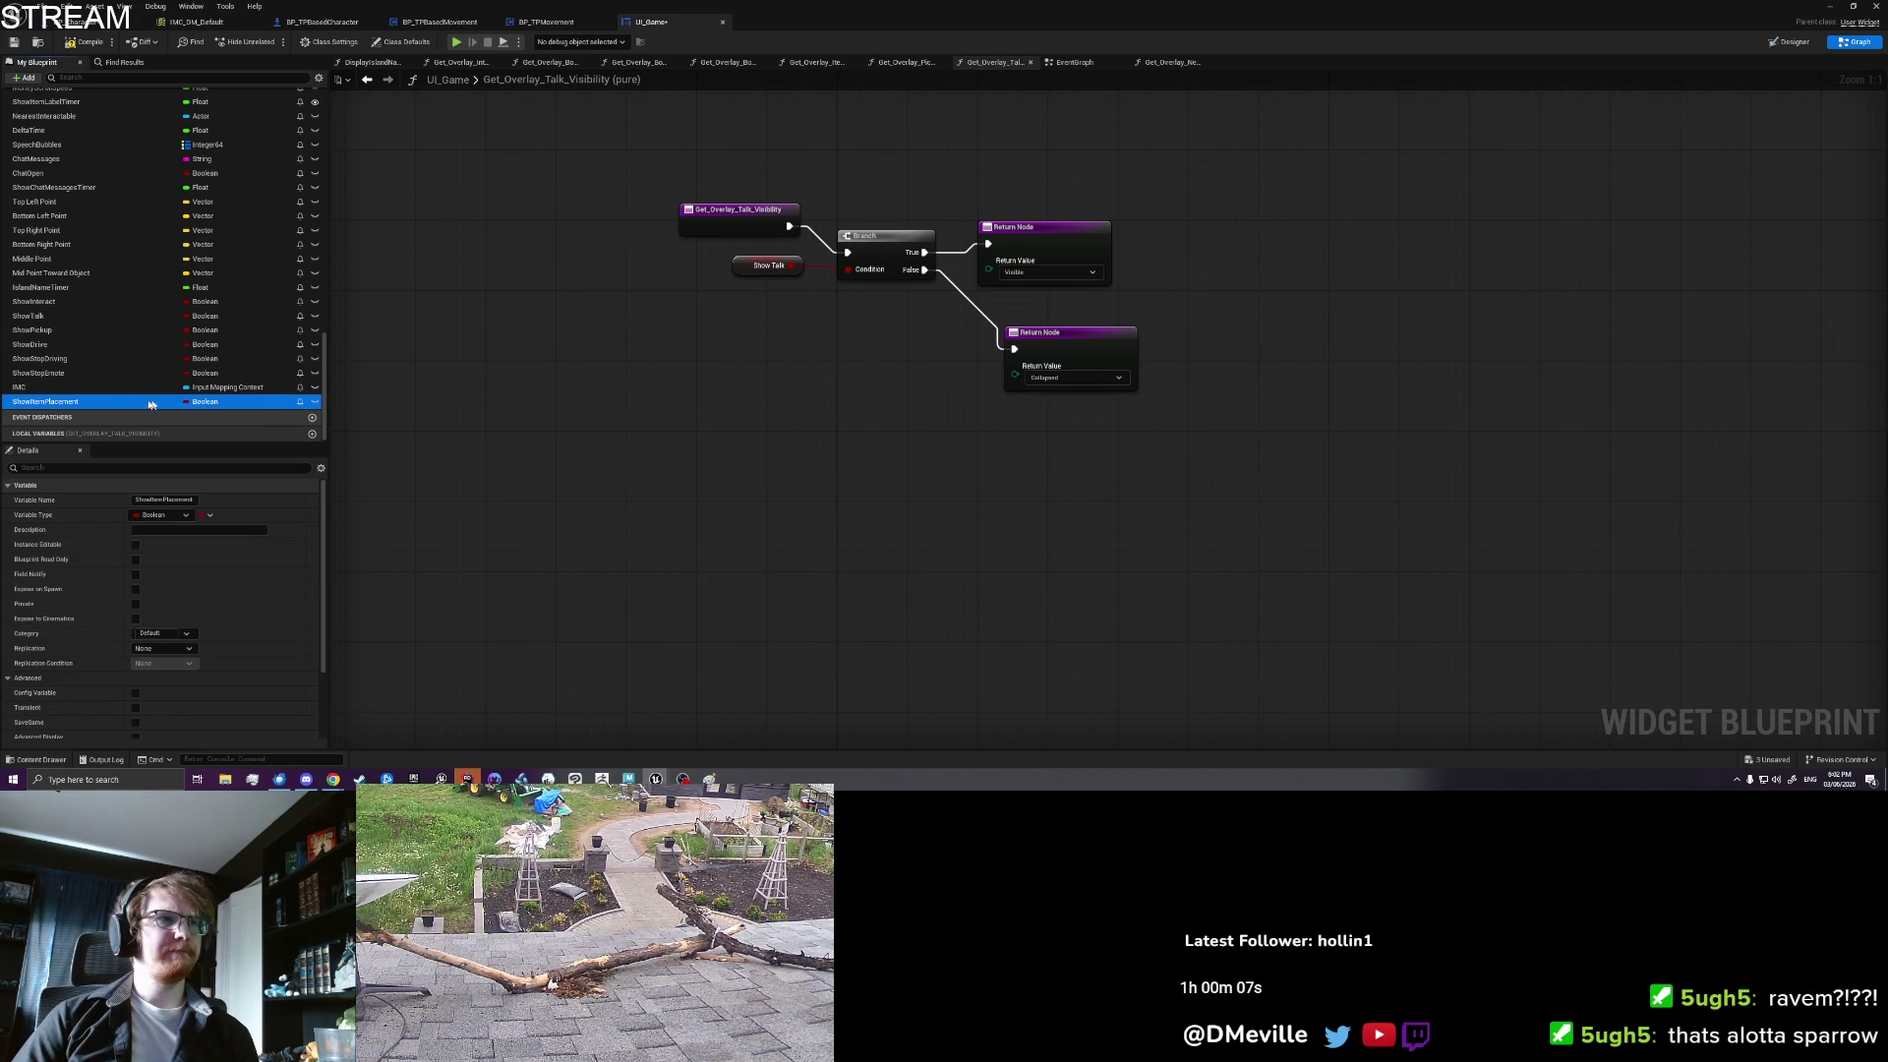
# Step: Duplicate the ShowItemPlacement variable as ShowItemSelectionNext
pyautogui.rightClick(92, 402)
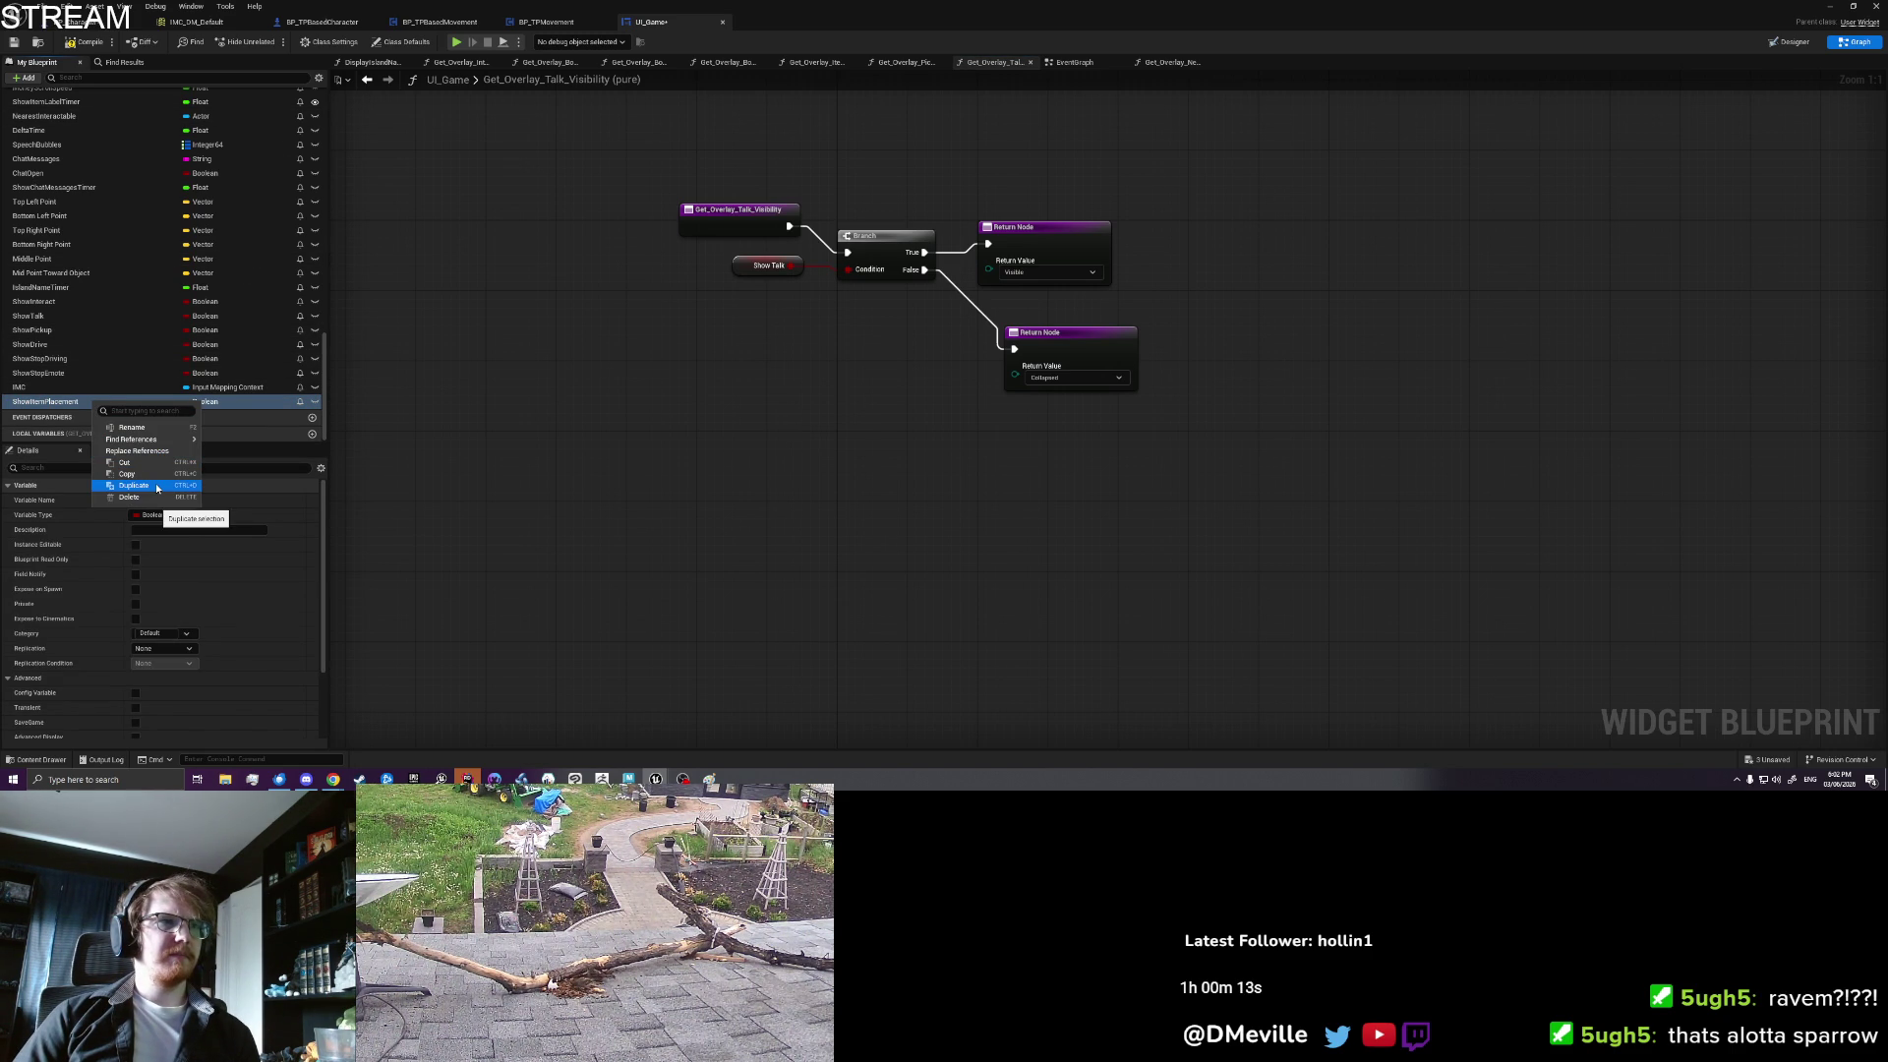
pyautogui.click(157, 487)
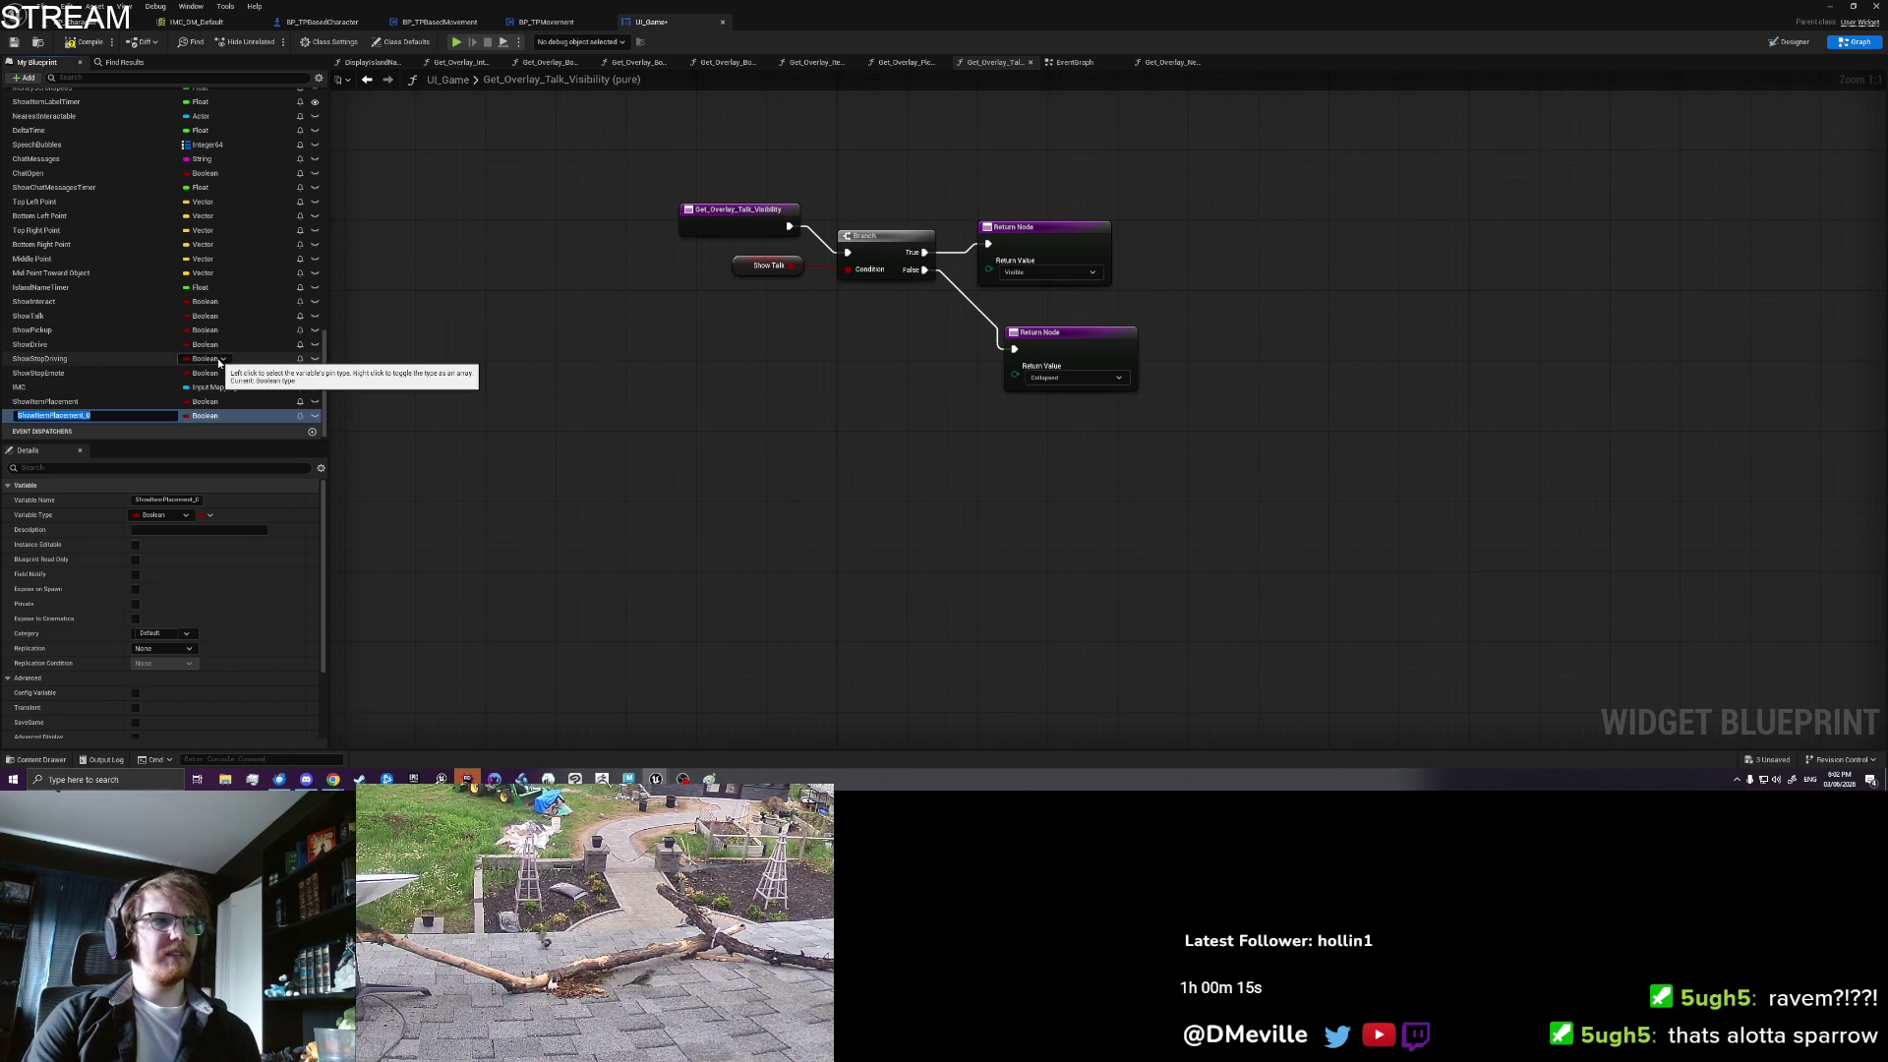
pyautogui.write('ow')
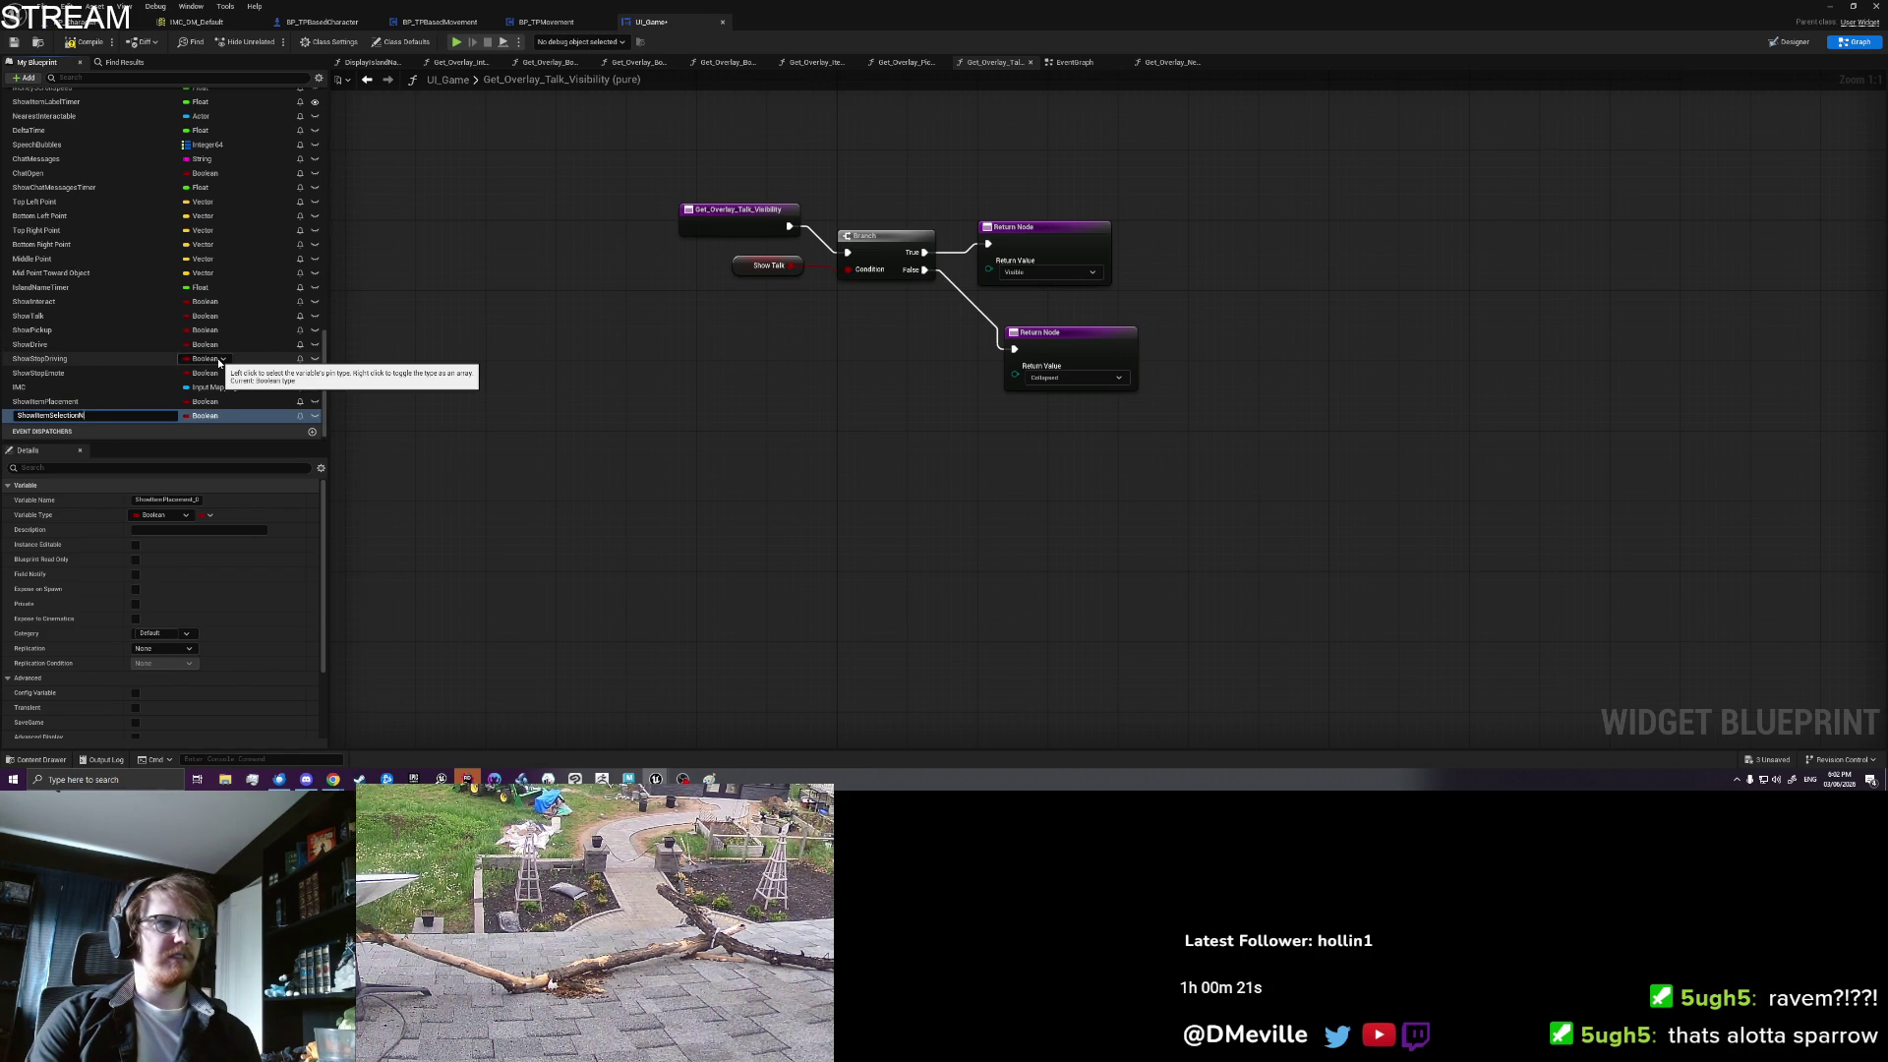
pyautogui.write('ext')
pyautogui.press('Return')
# Step: Use Show Item Selection Next as the Branch condition instead of Show Talk, then switch to BP_Character
pyautogui.click(79, 420)
pyautogui.moveTo(855, 276); pyautogui.dragTo(854, 274)
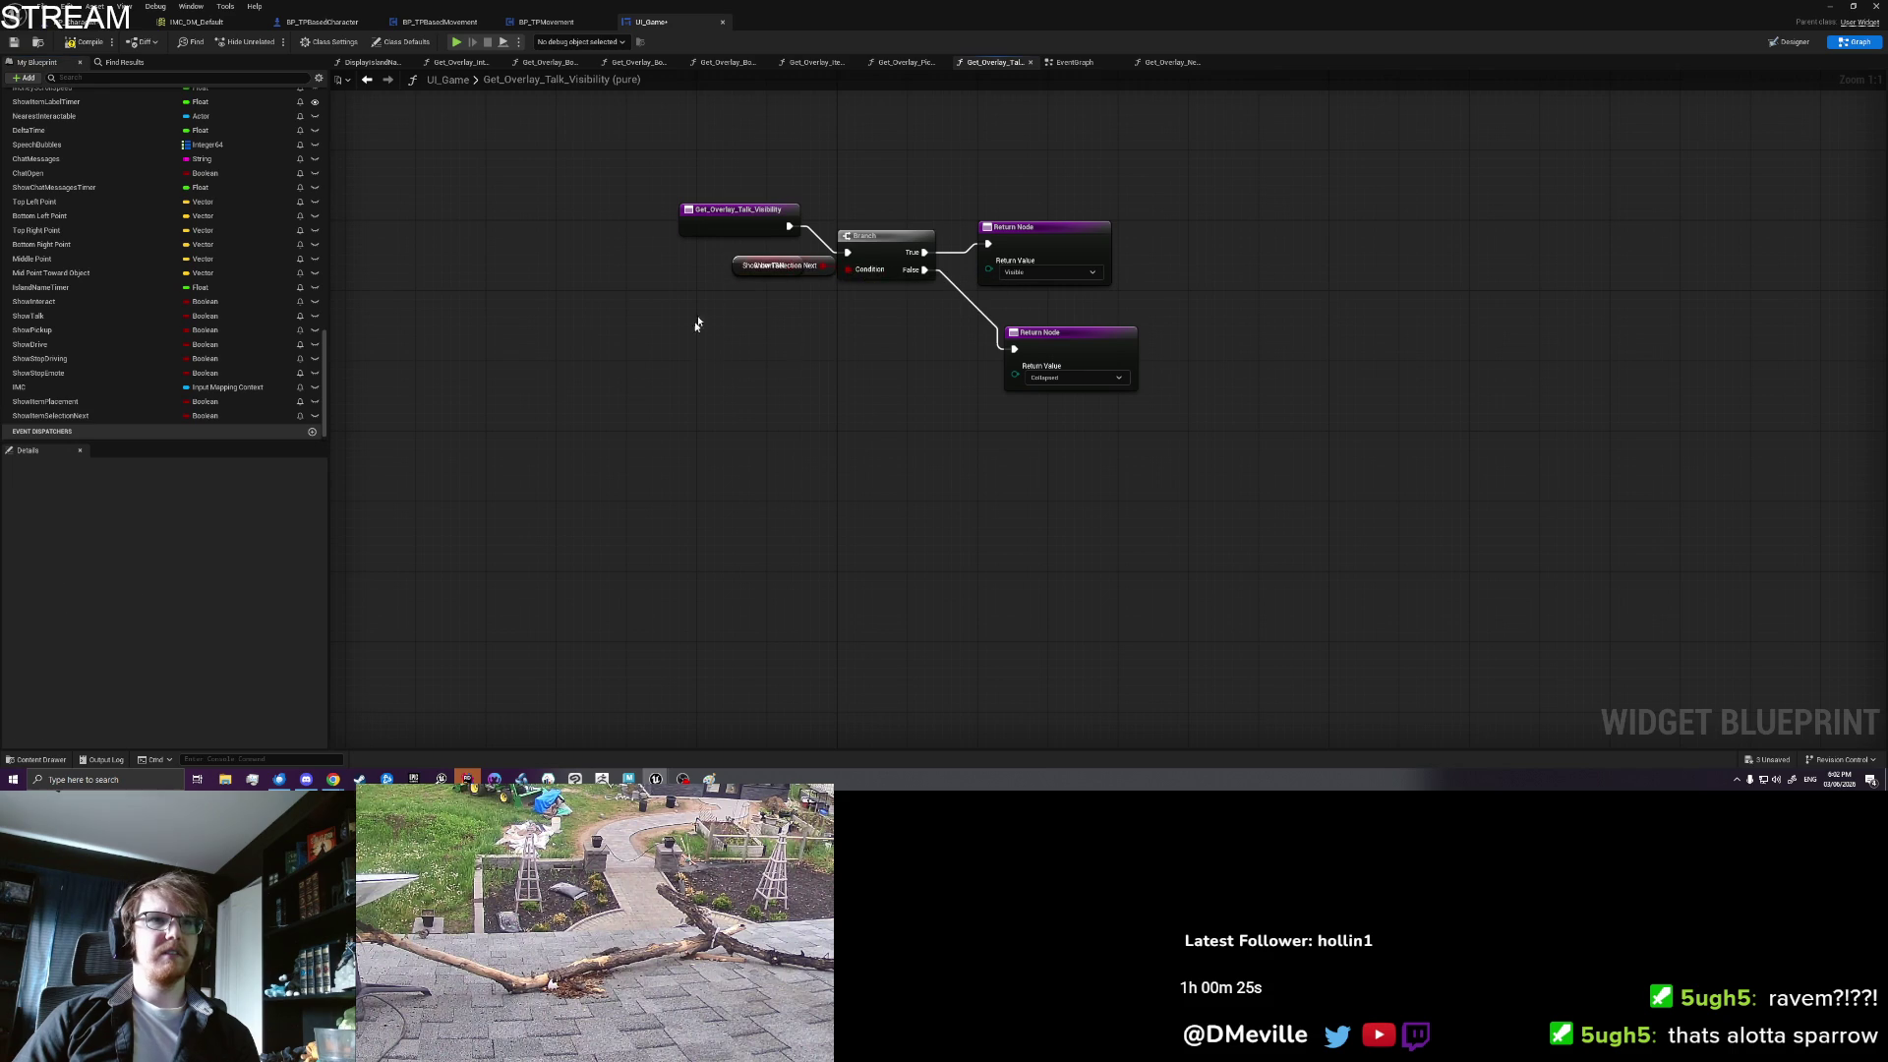
pyautogui.moveTo(738, 275); pyautogui.dragTo(653, 379)
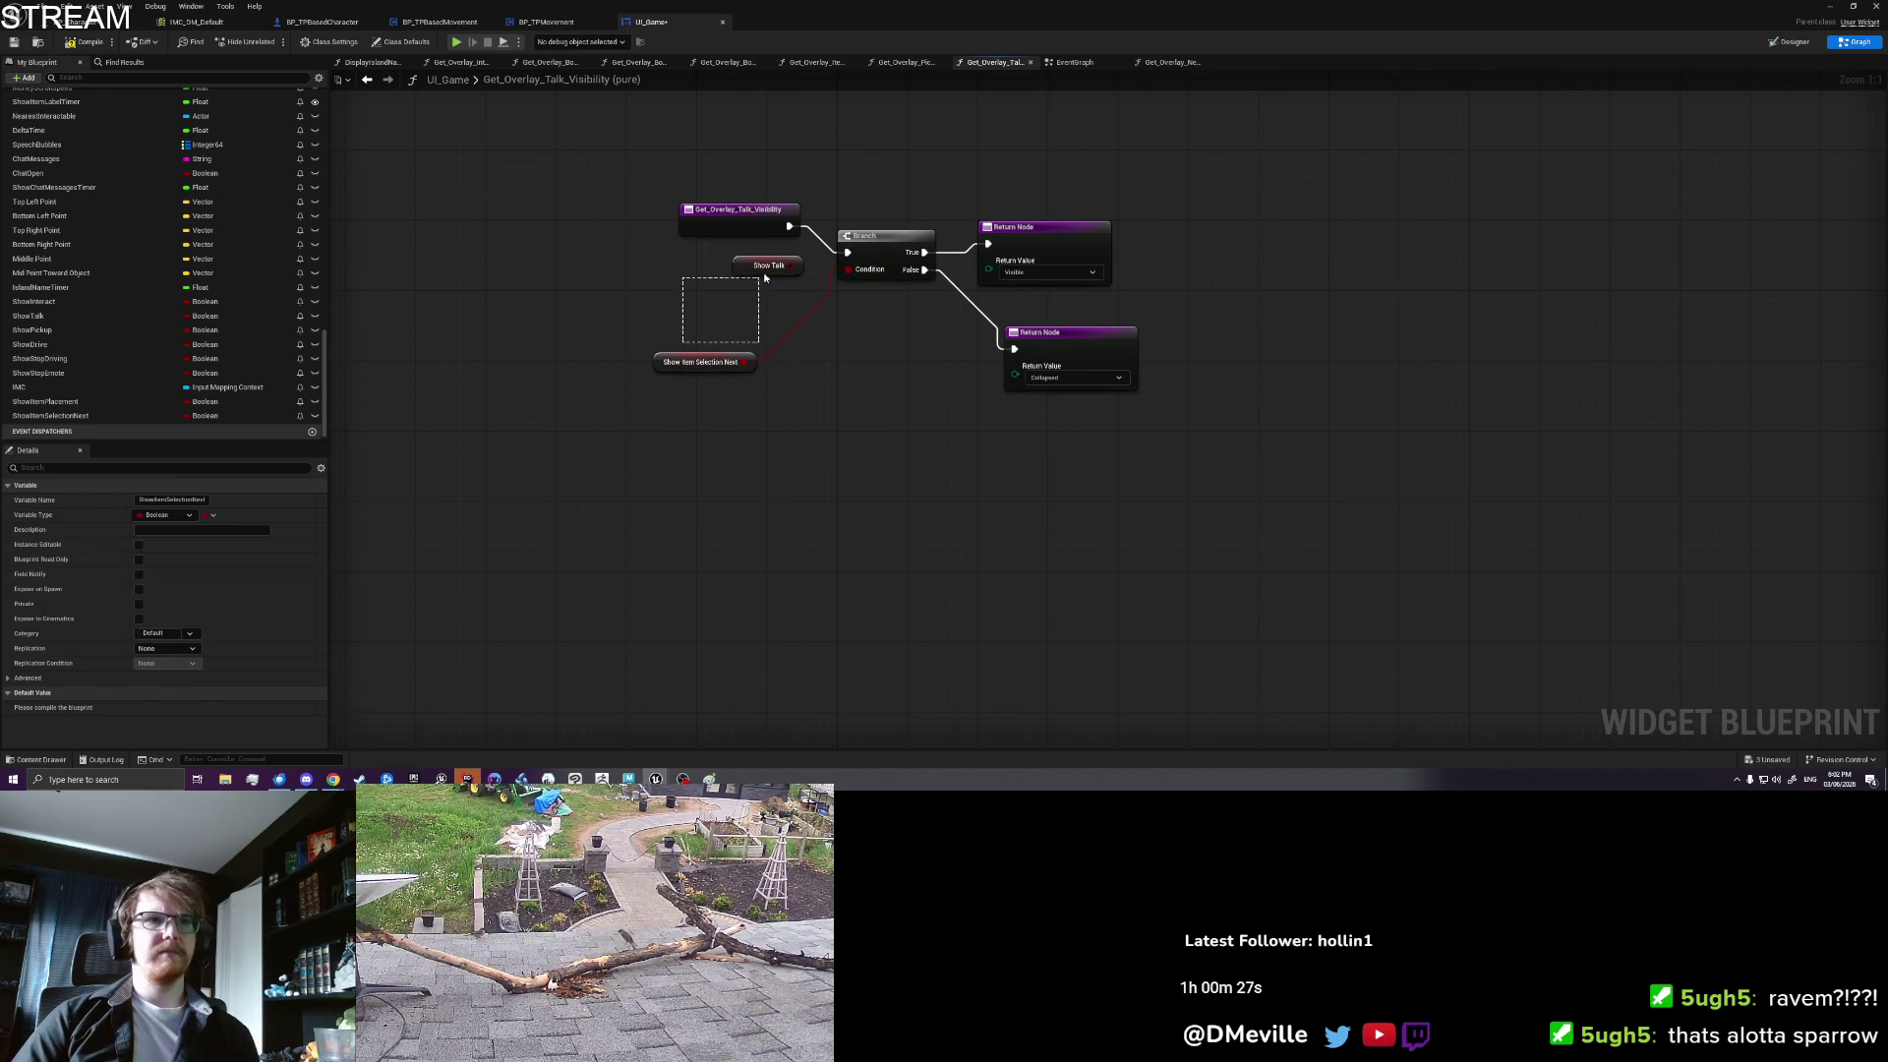
pyautogui.press('Delete')
pyautogui.moveTo(701, 362); pyautogui.dragTo(762, 283)
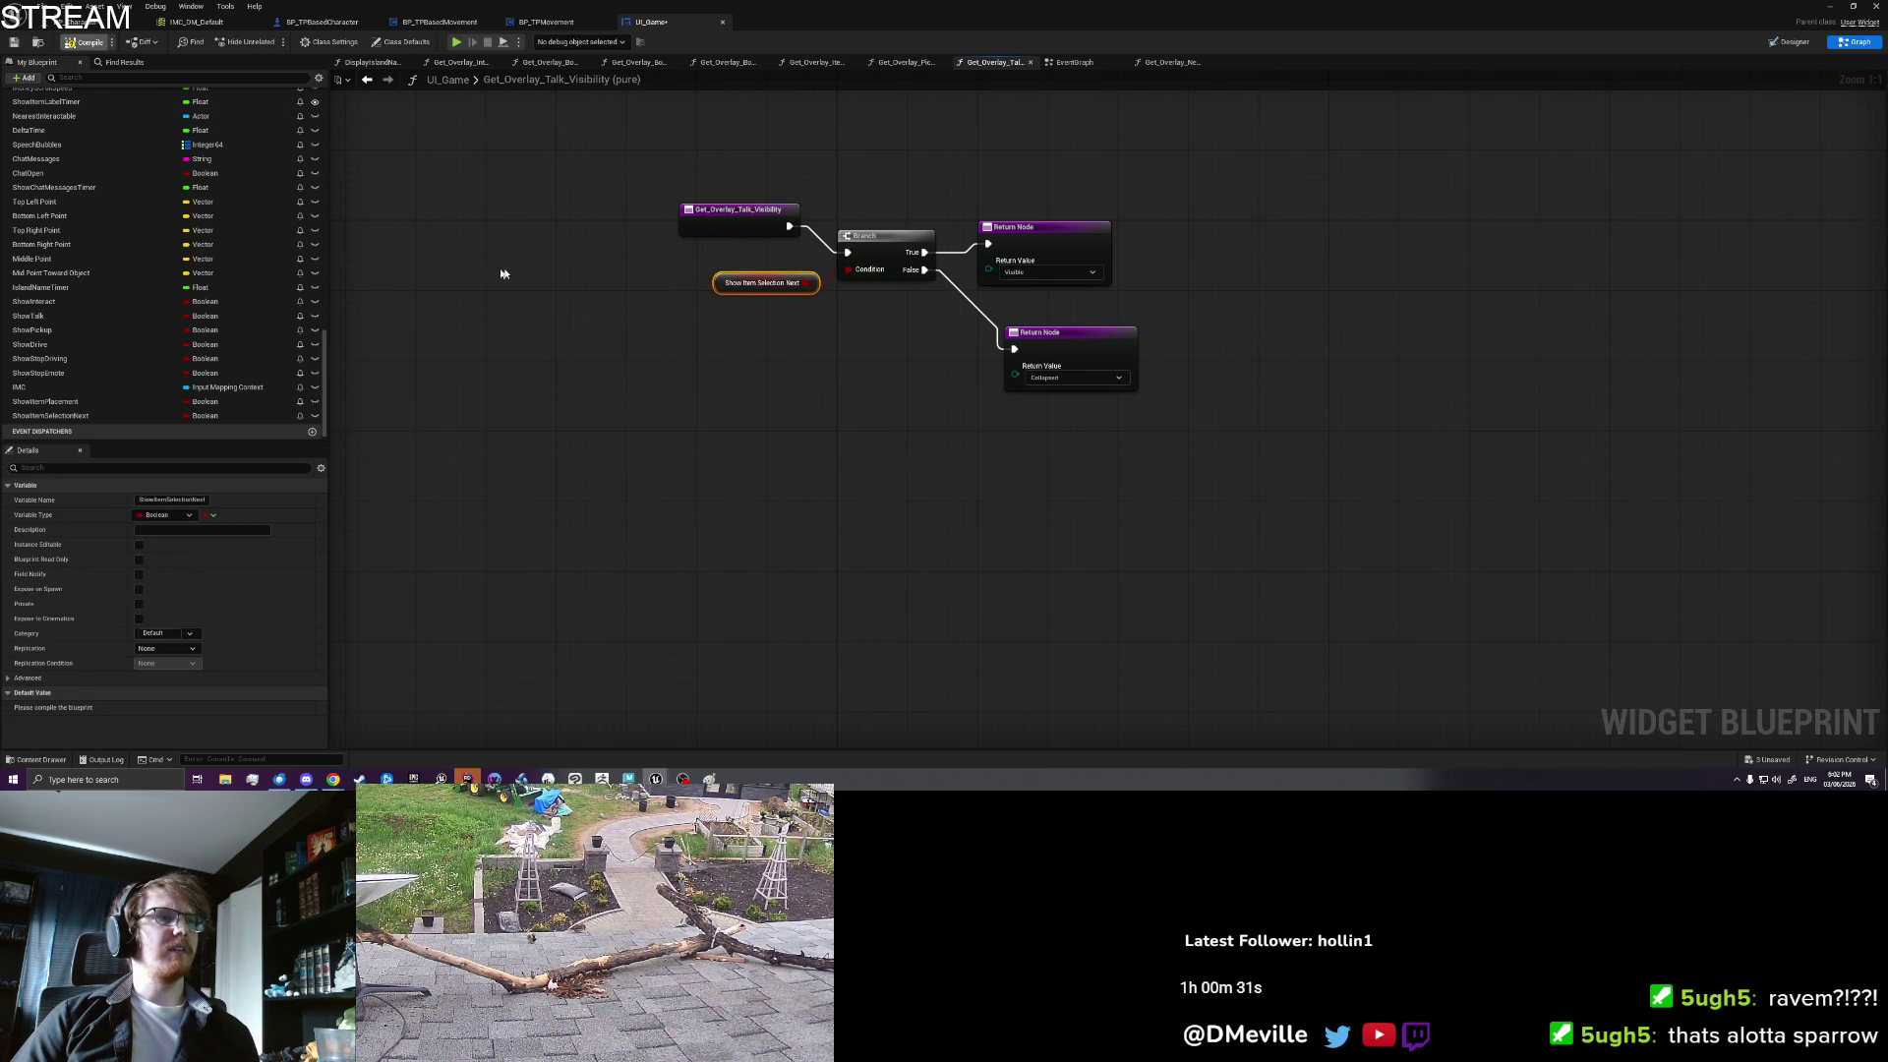
pyautogui.click(479, 273)
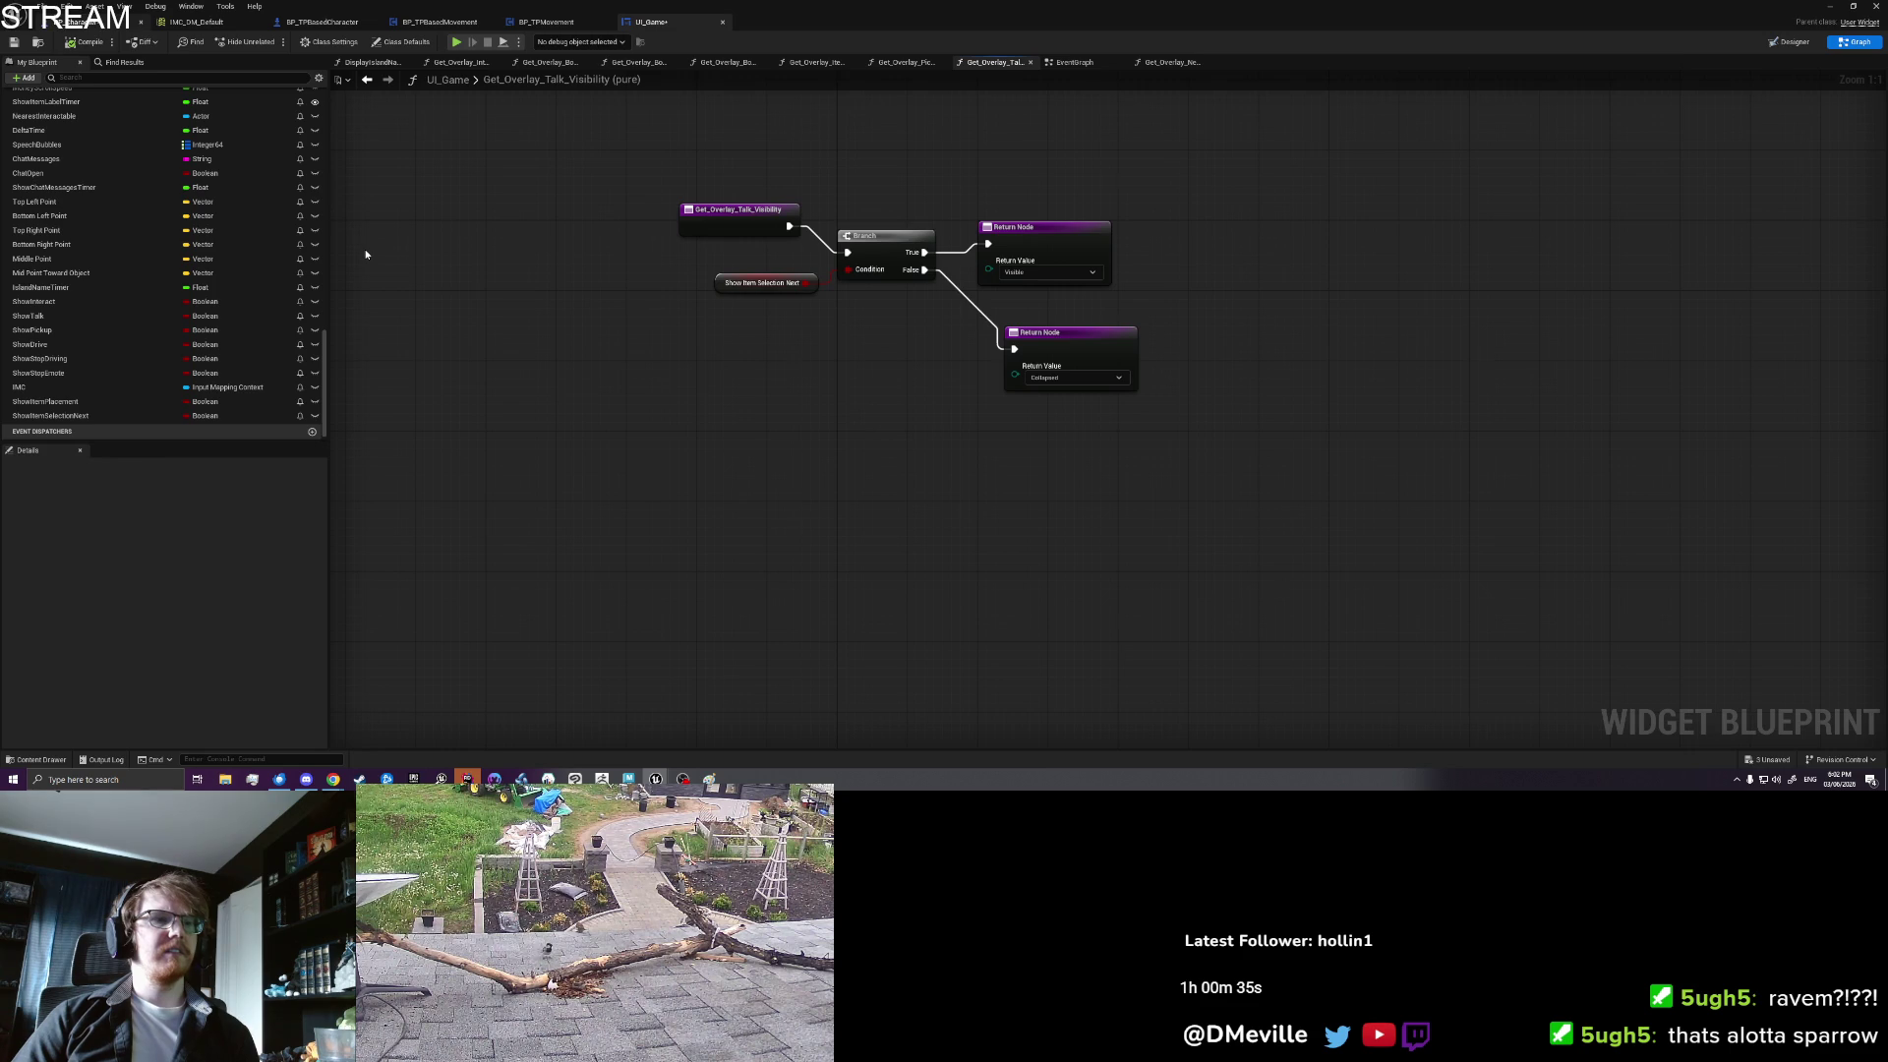
pyautogui.hotkey('ctrl', 'Tab')
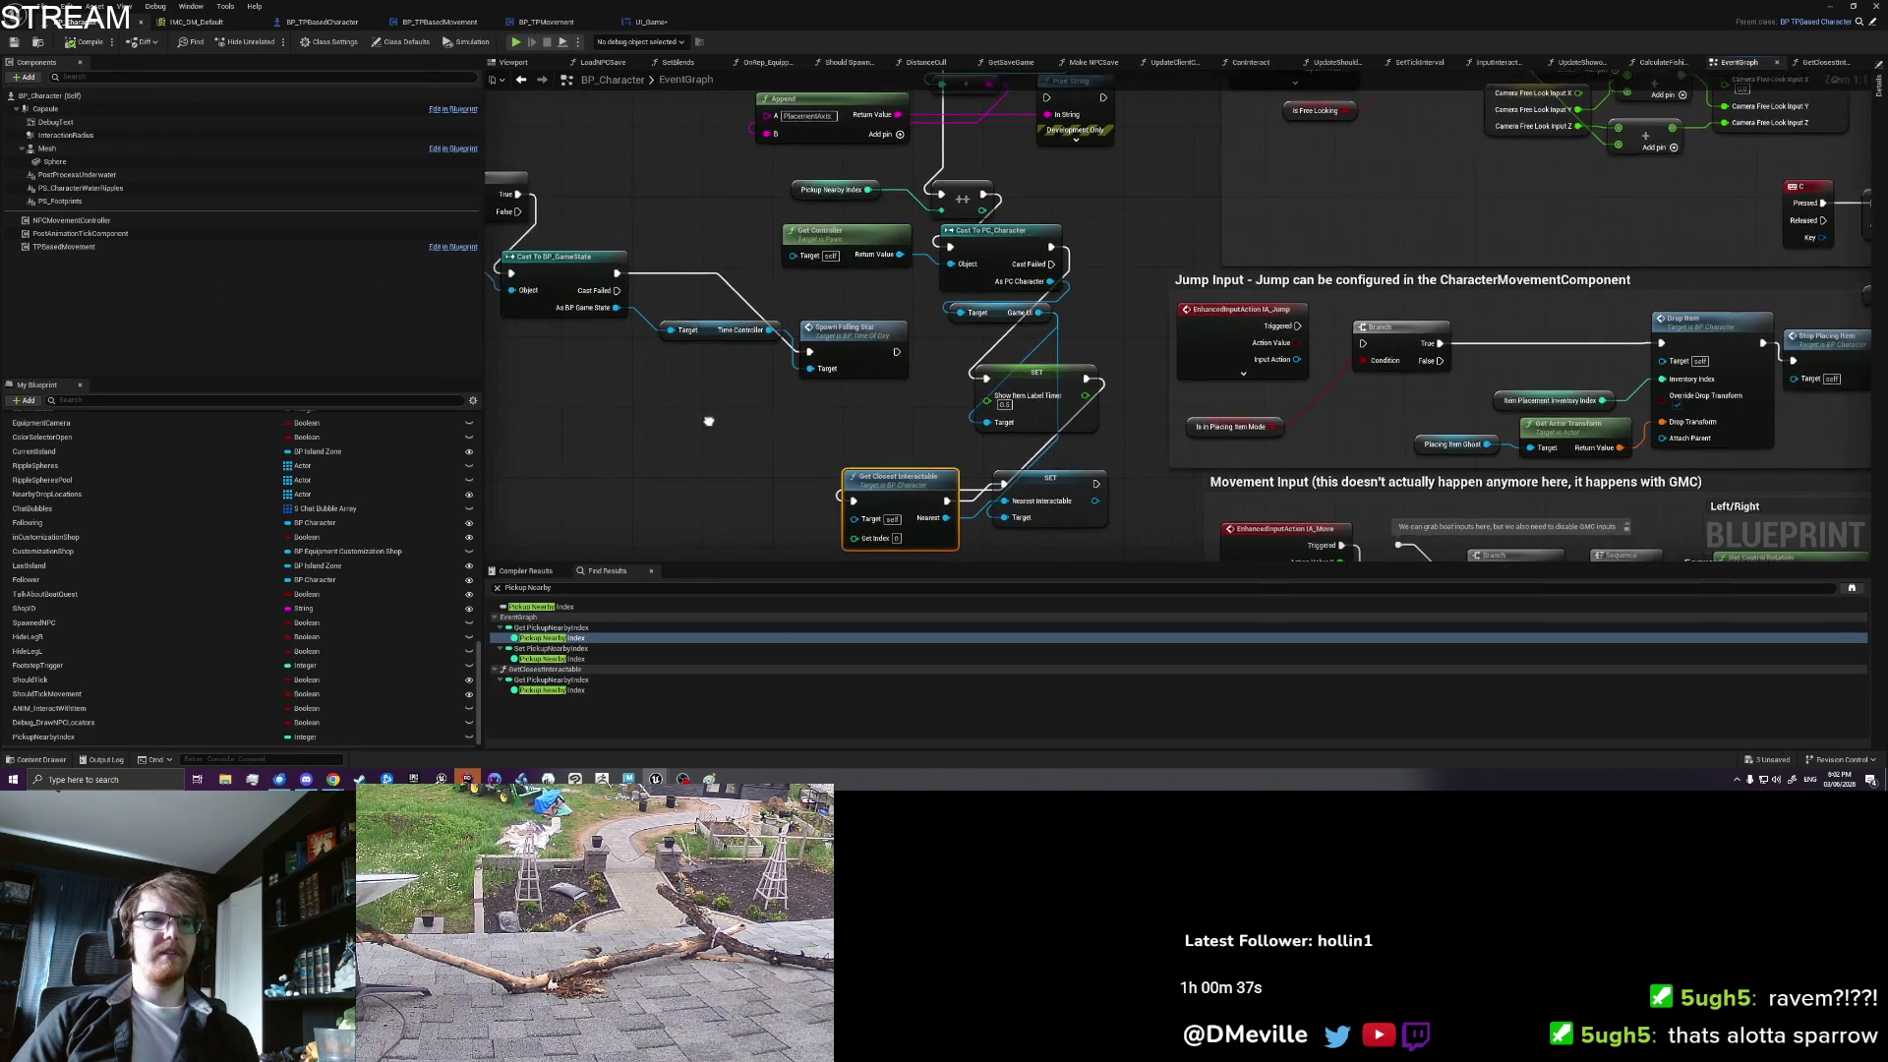
# Step: Save all, then search the blueprint for 'Get Closest' and step through the results
pyautogui.hotkey('ctrl', 'shift', 's')
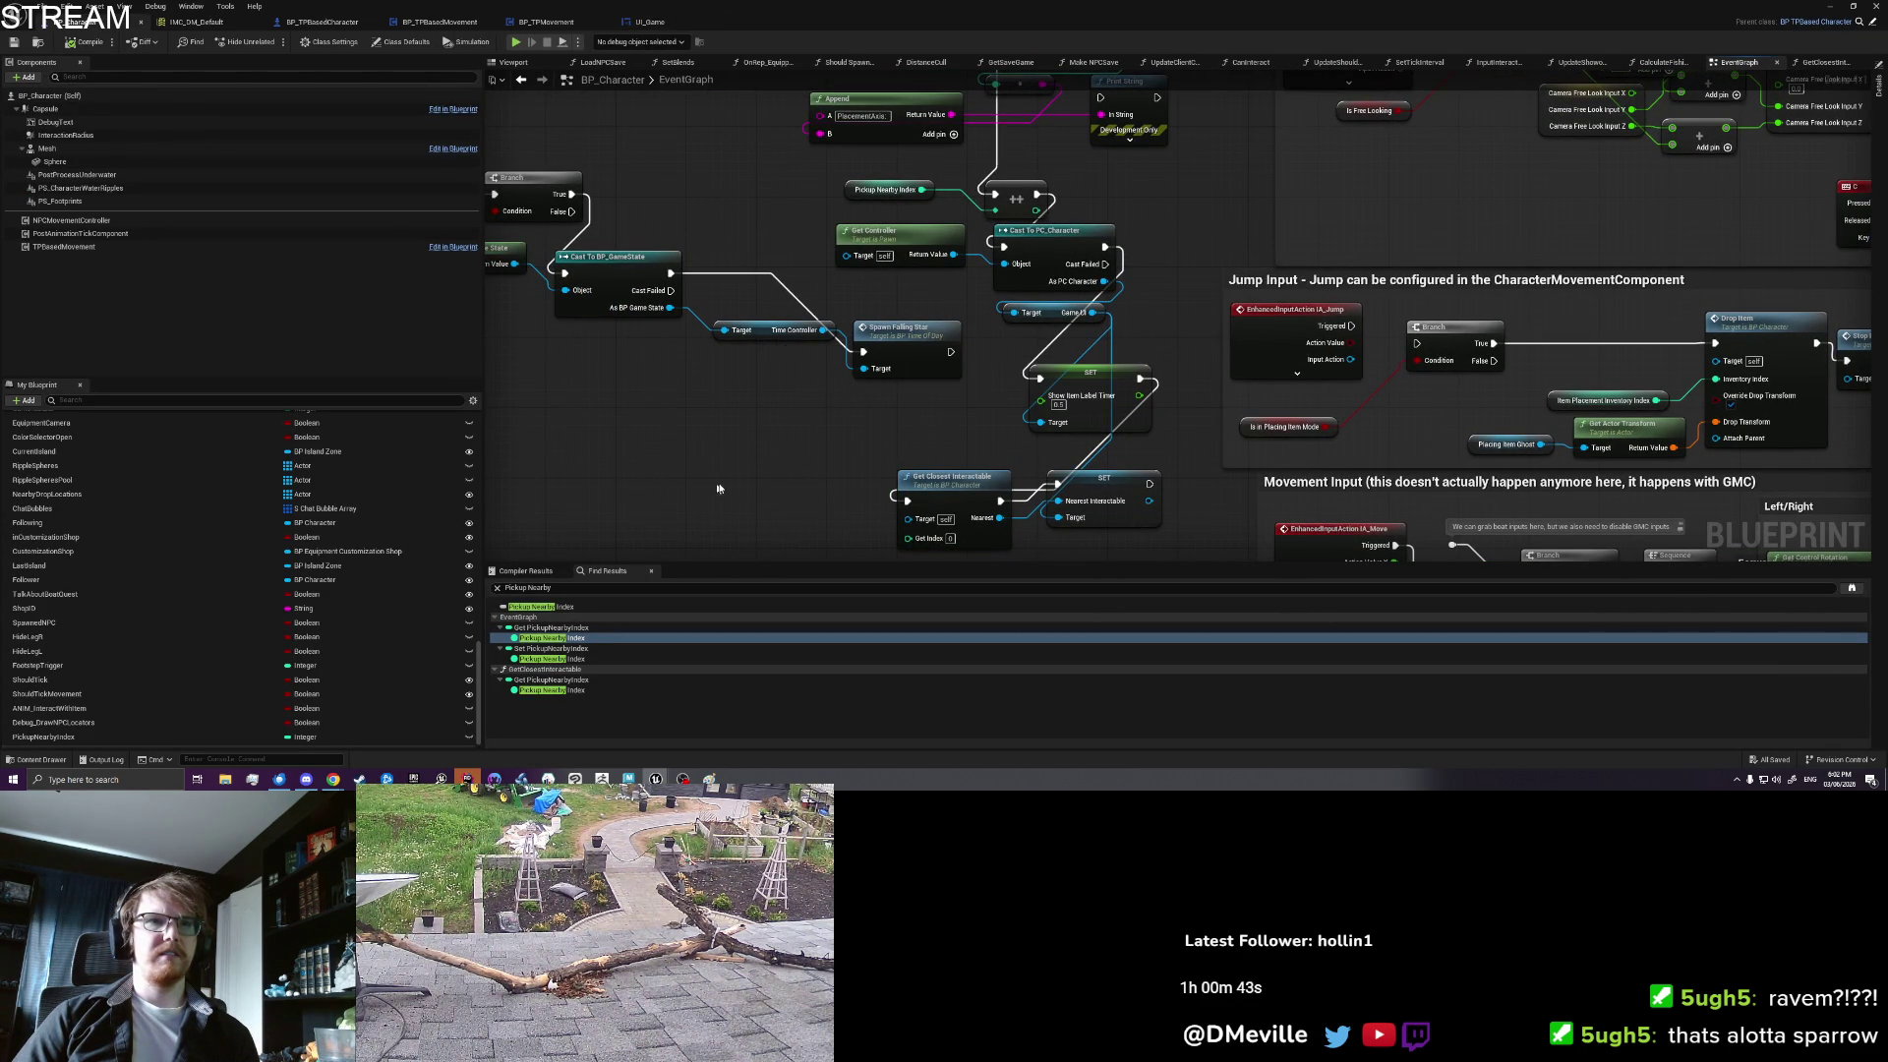
pyautogui.moveTo(715, 482); pyautogui.dragTo(761, 476)
pyautogui.hotkey('ctrl', 'f')
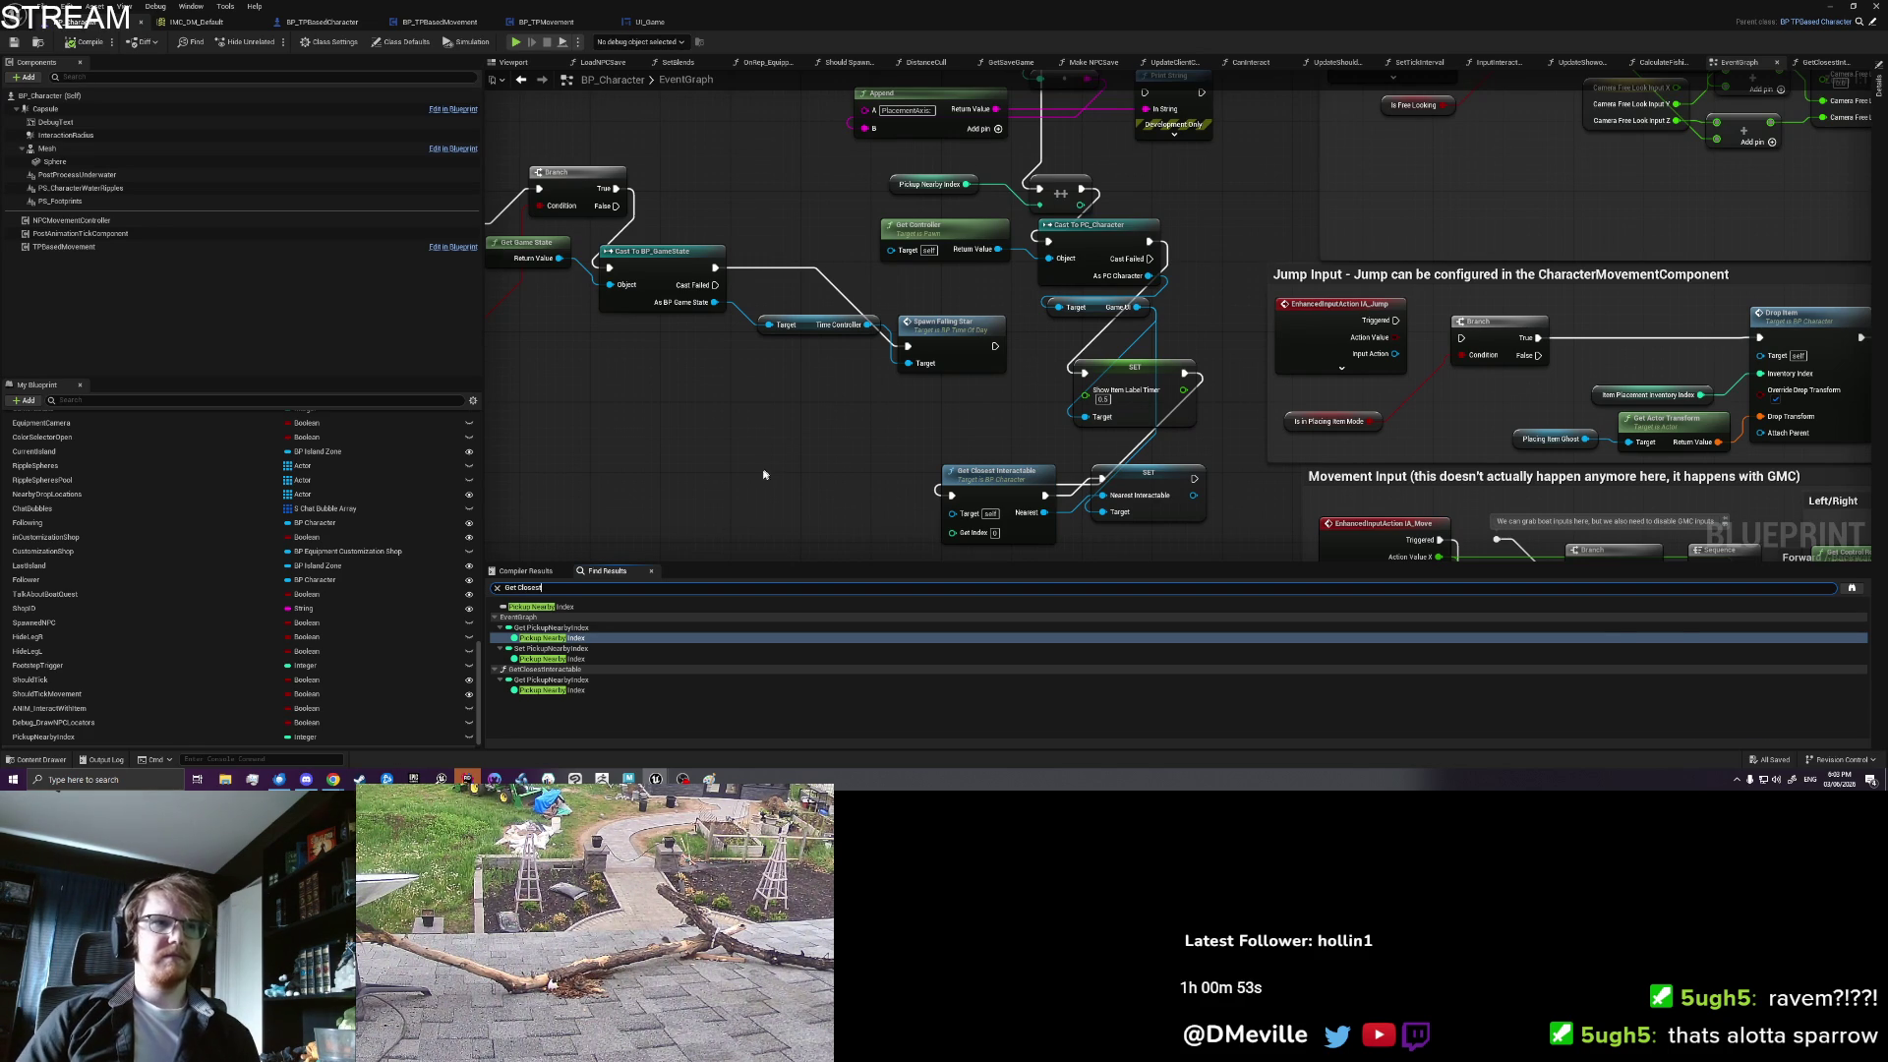
pyautogui.press('Return')
pyautogui.click(551, 617)
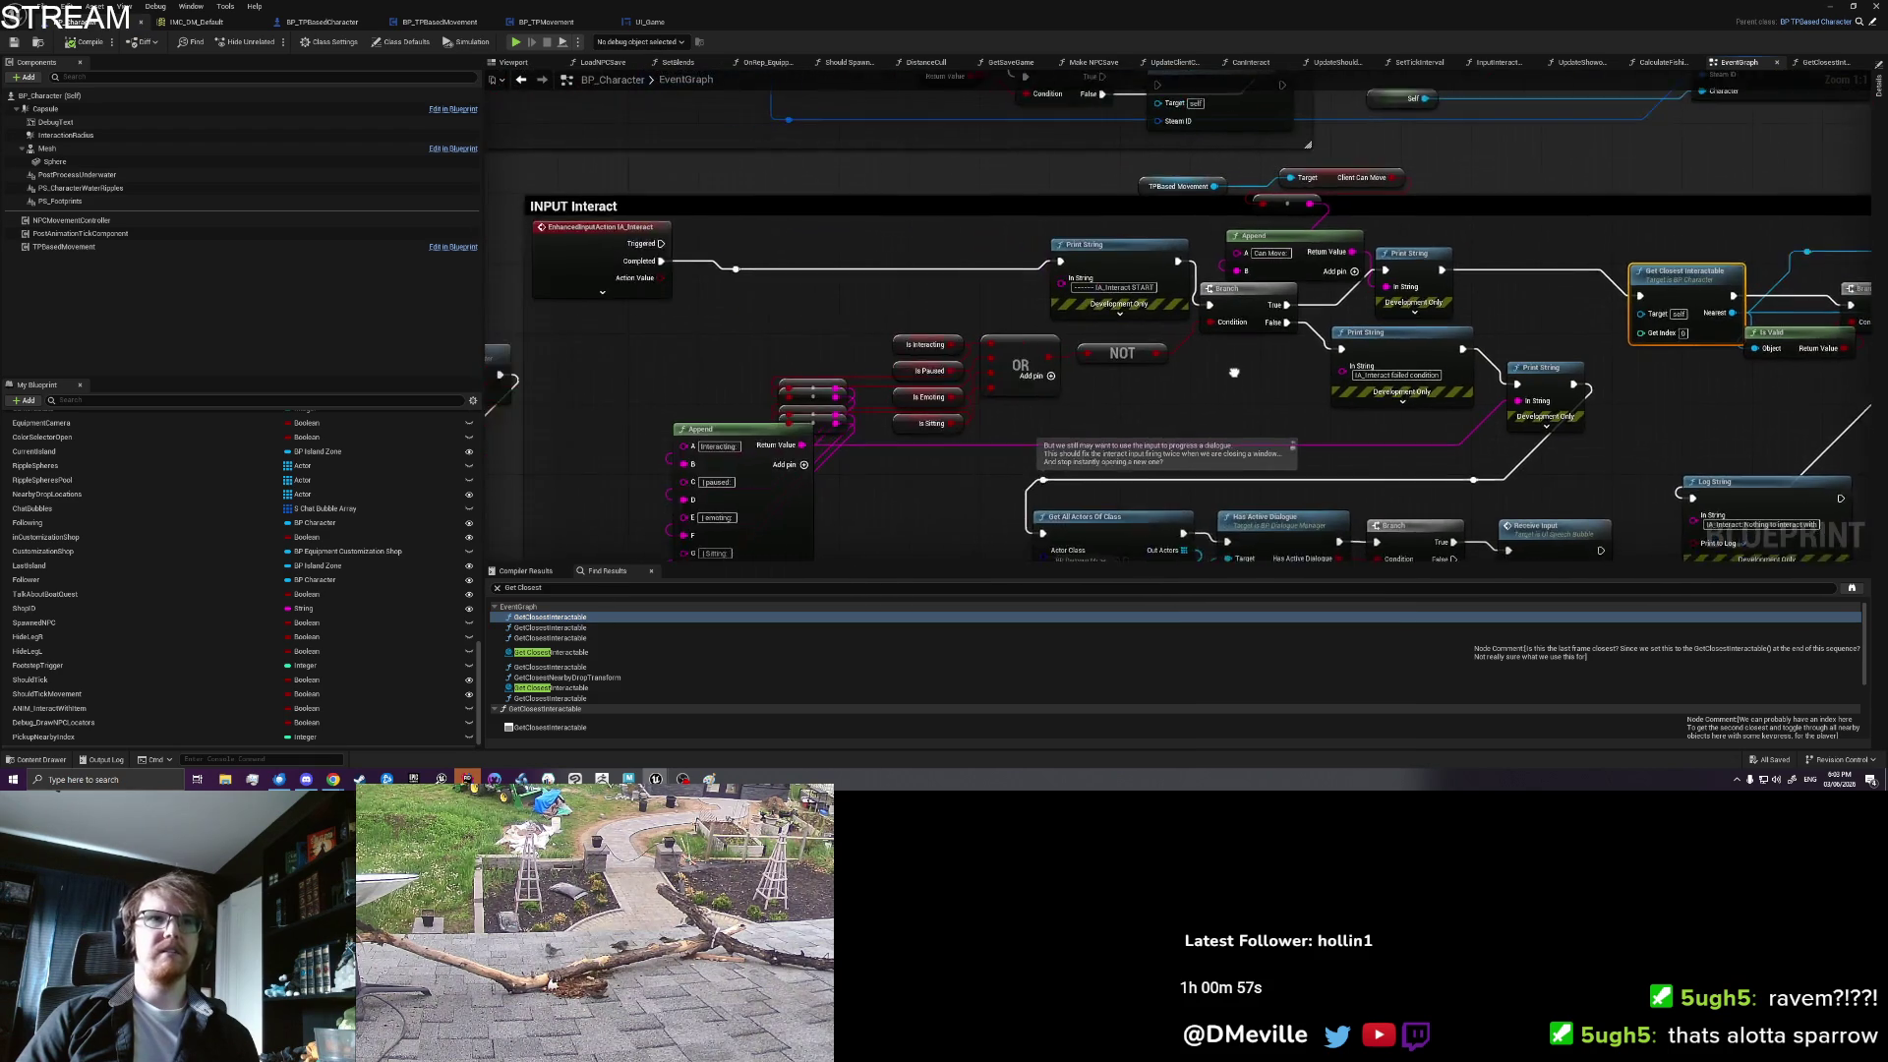
pyautogui.click(588, 629)
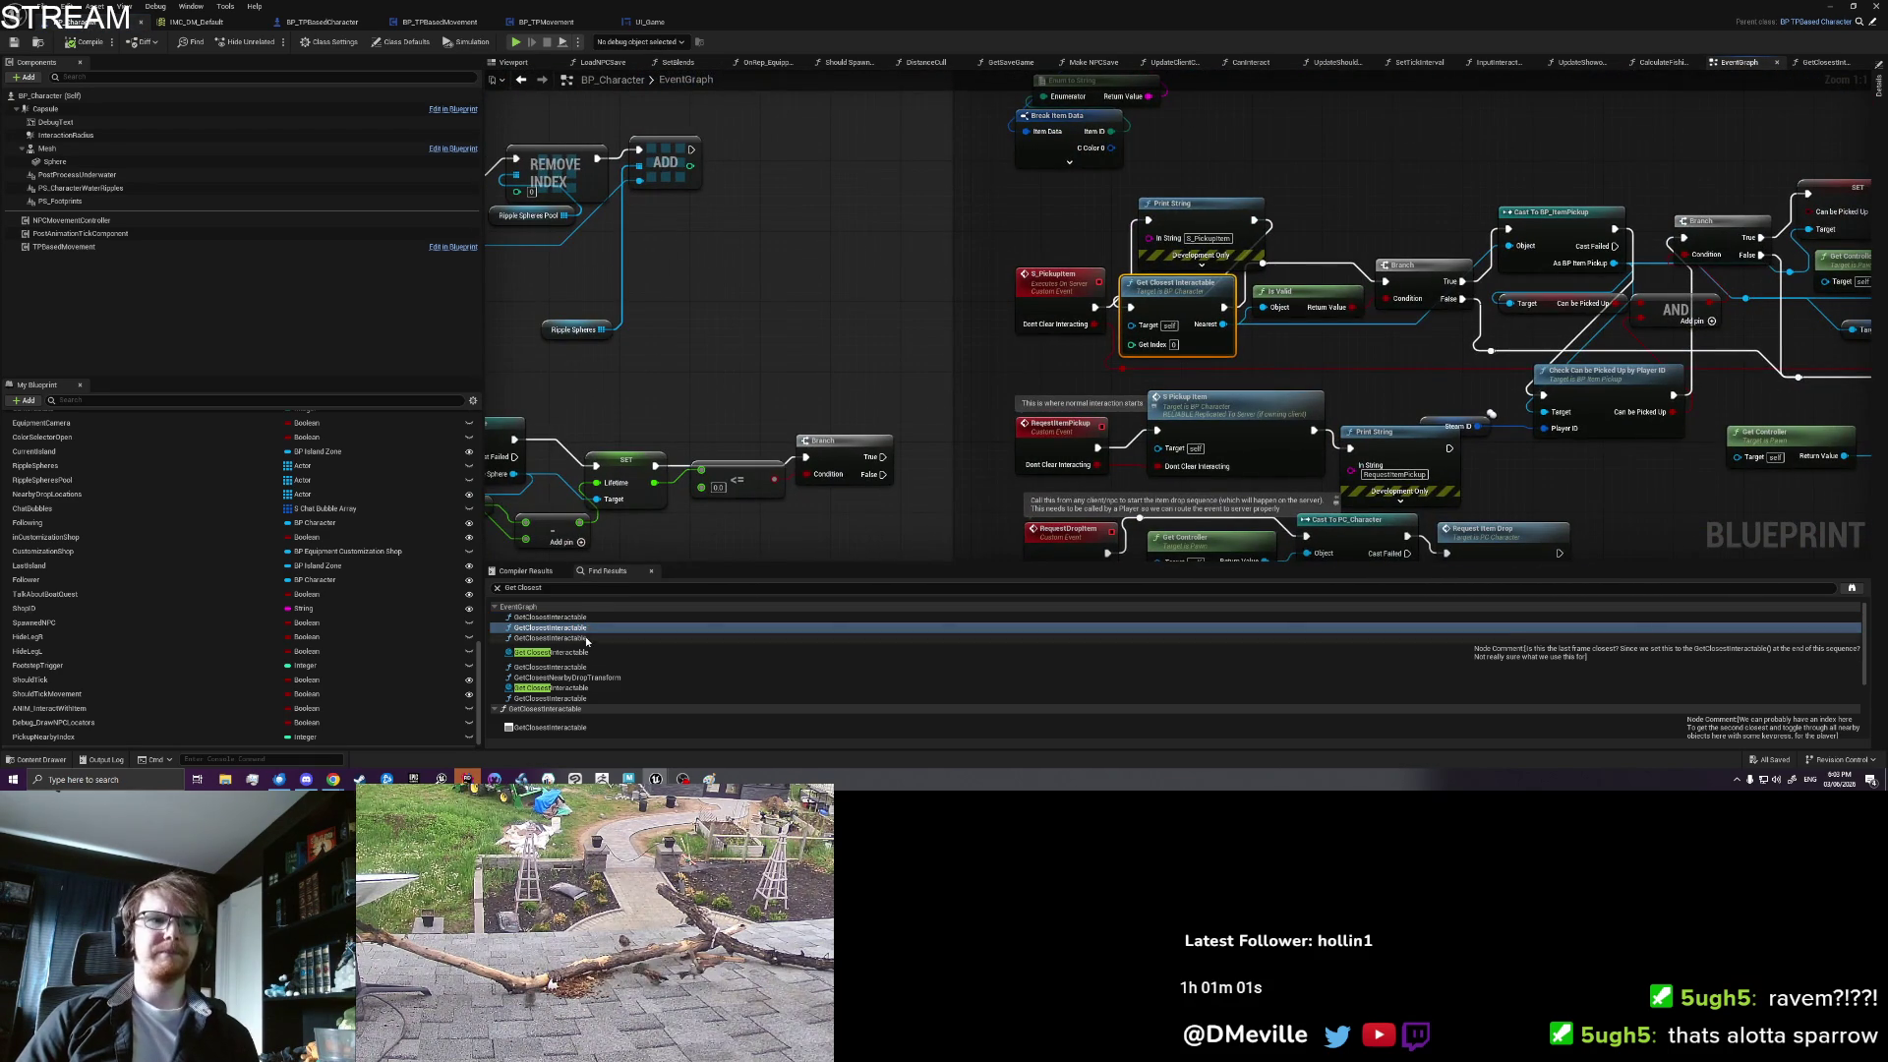
pyautogui.click(587, 638)
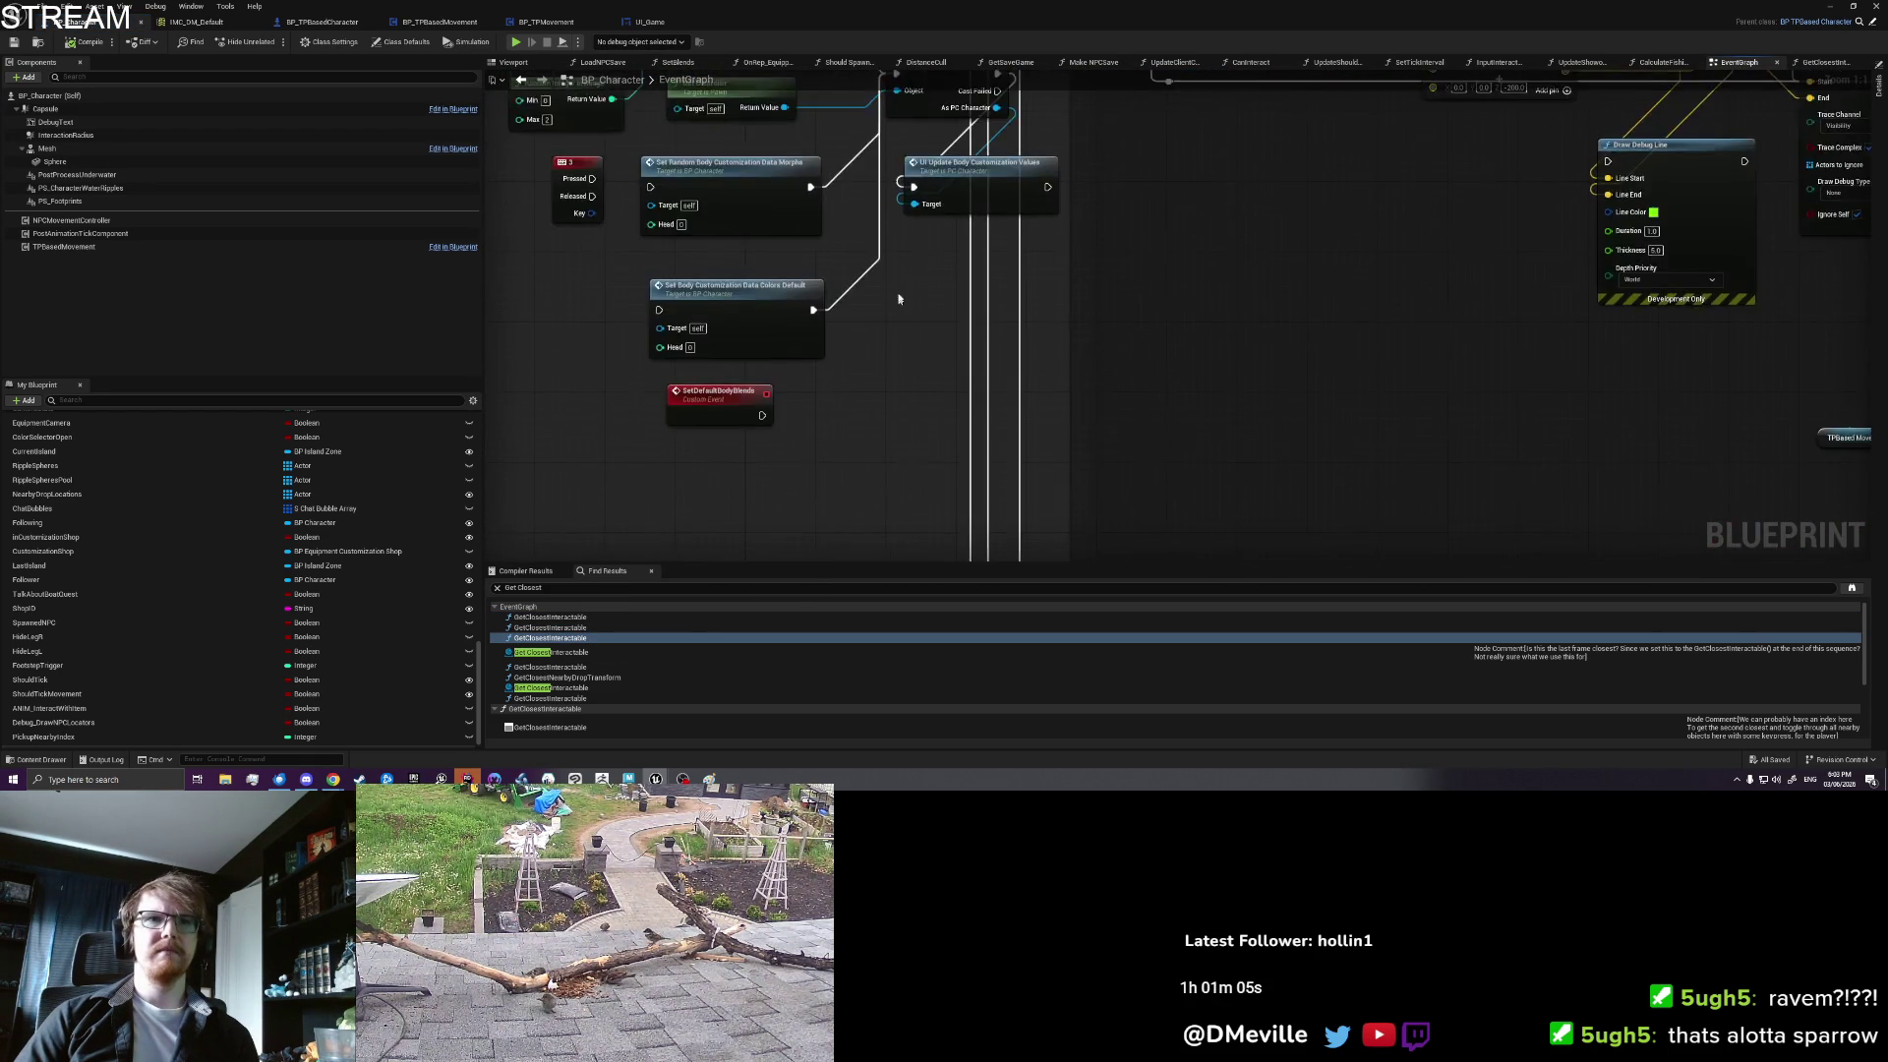
# Step: Review the logic around Get Closest Interactable and add a Sequence node after it
pyautogui.moveTo(908, 204); pyautogui.dragTo(889, 552)
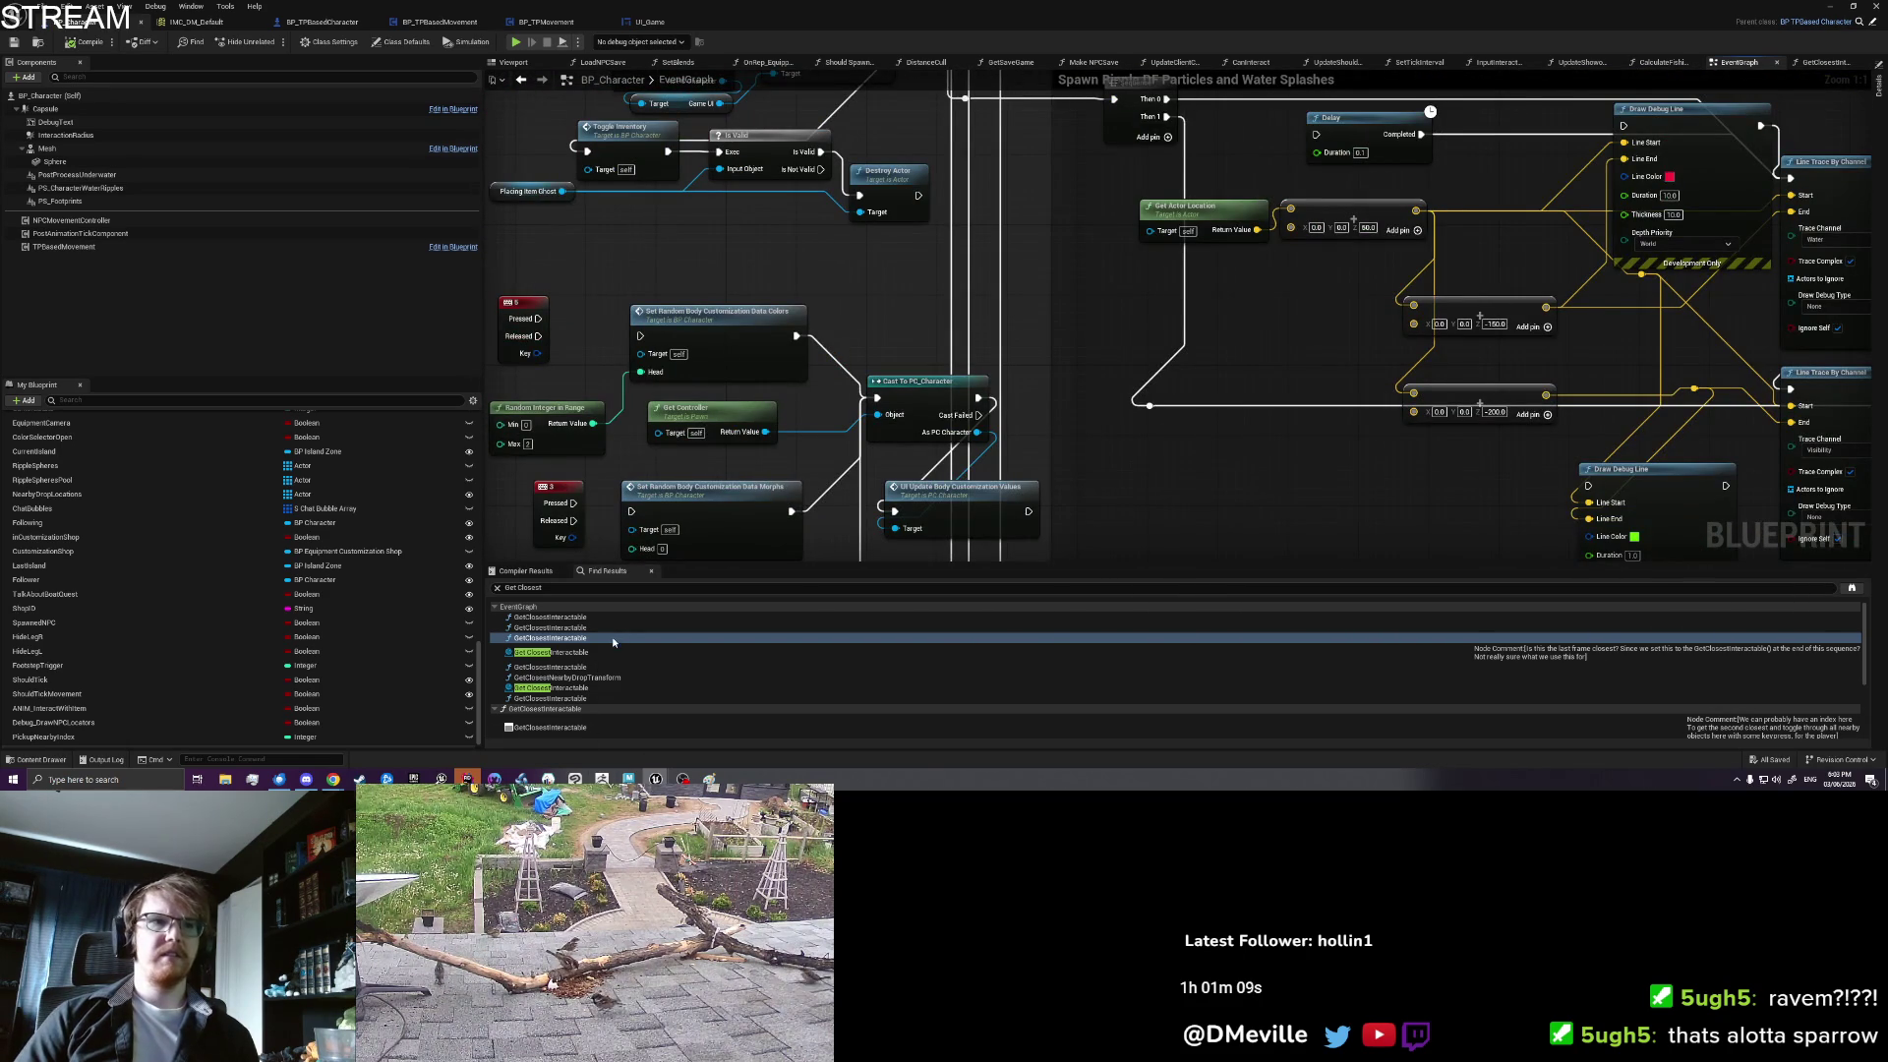
pyautogui.doubleClick(611, 637)
pyautogui.moveTo(1040, 498); pyautogui.dragTo(913, 347)
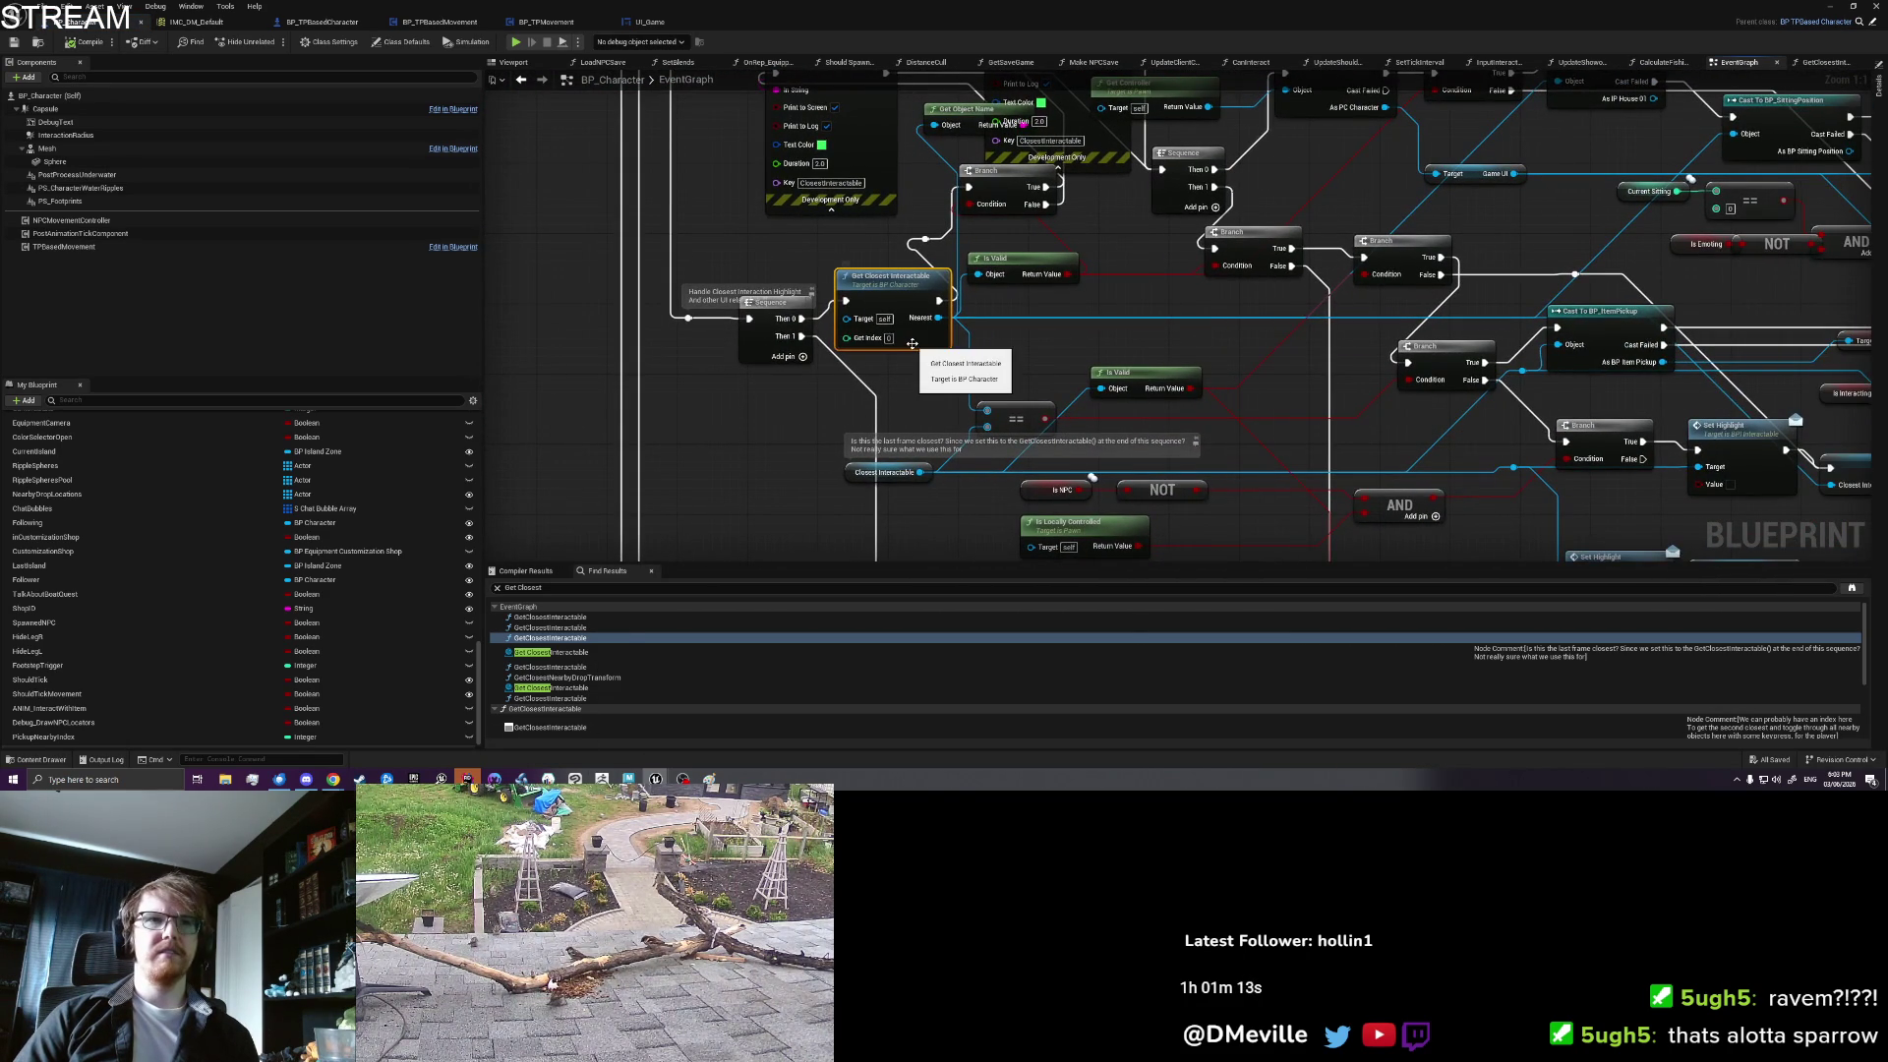
pyautogui.moveTo(922, 390); pyautogui.dragTo(903, 392)
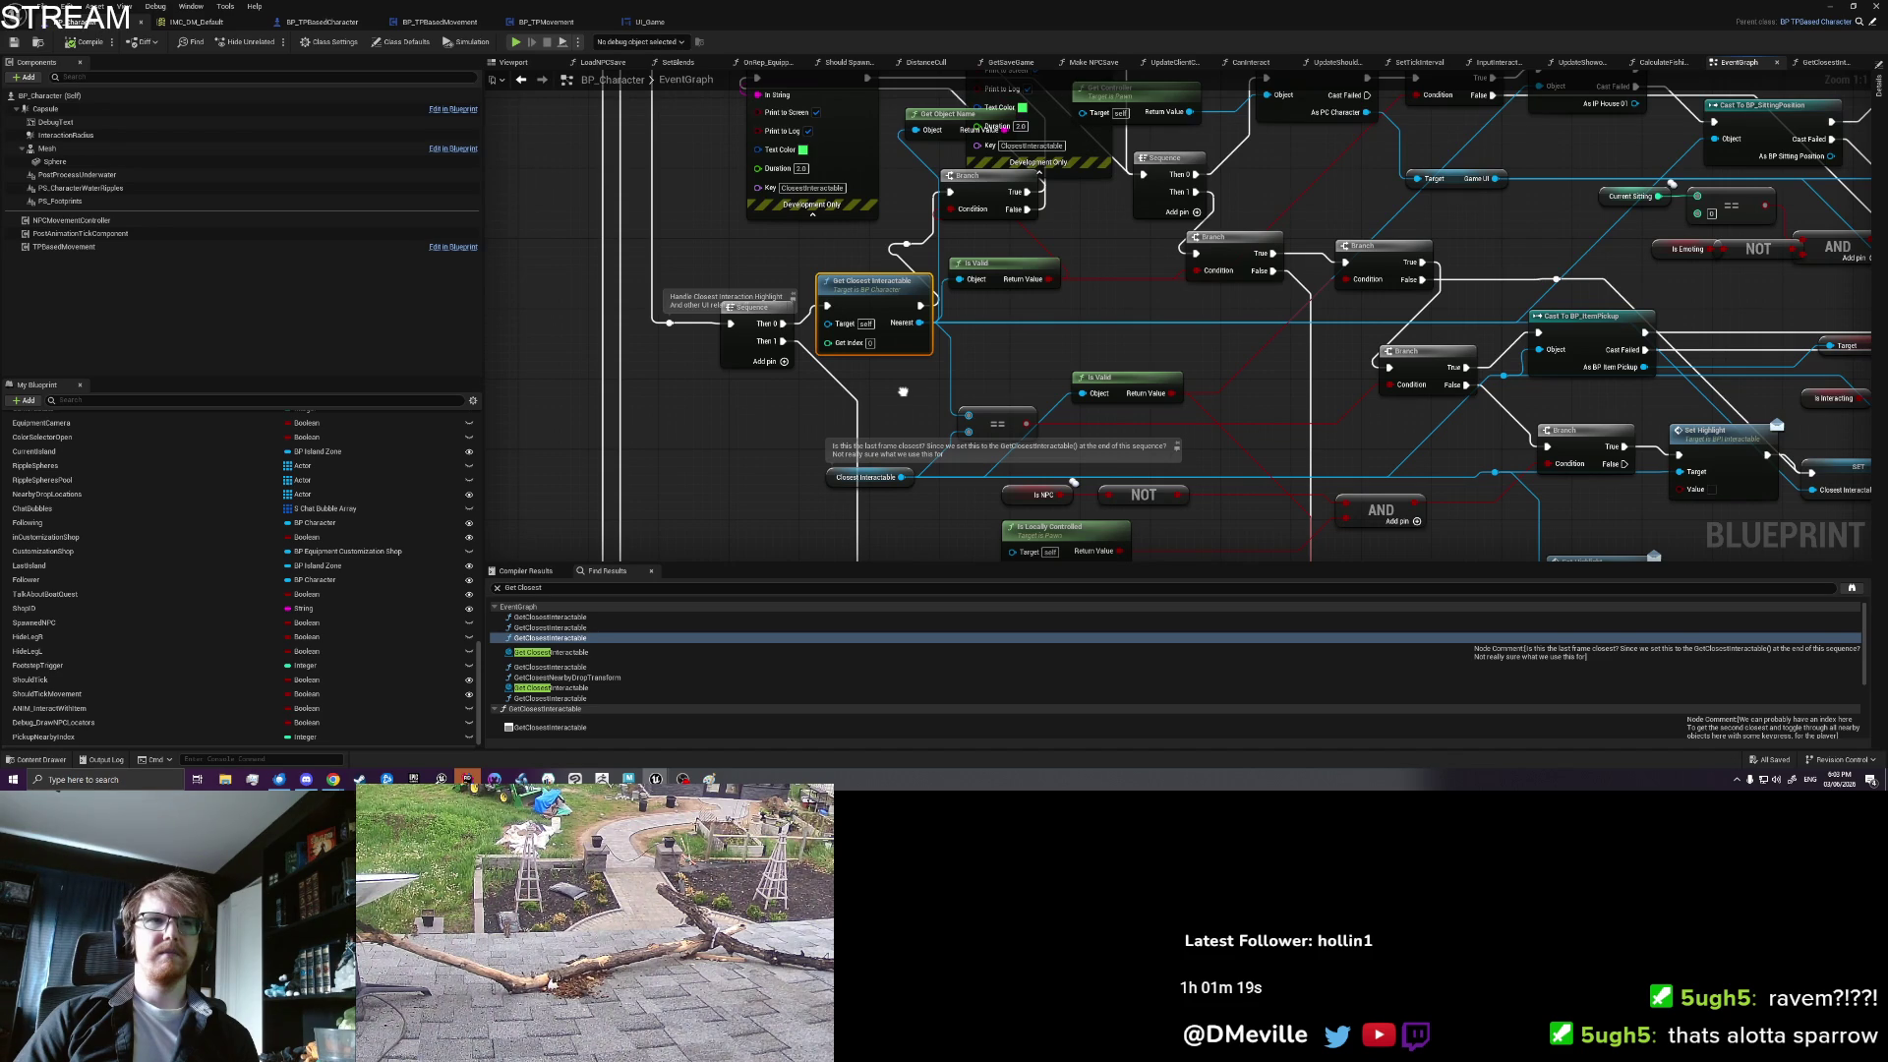
pyautogui.moveTo(903, 391); pyautogui.dragTo(861, 96)
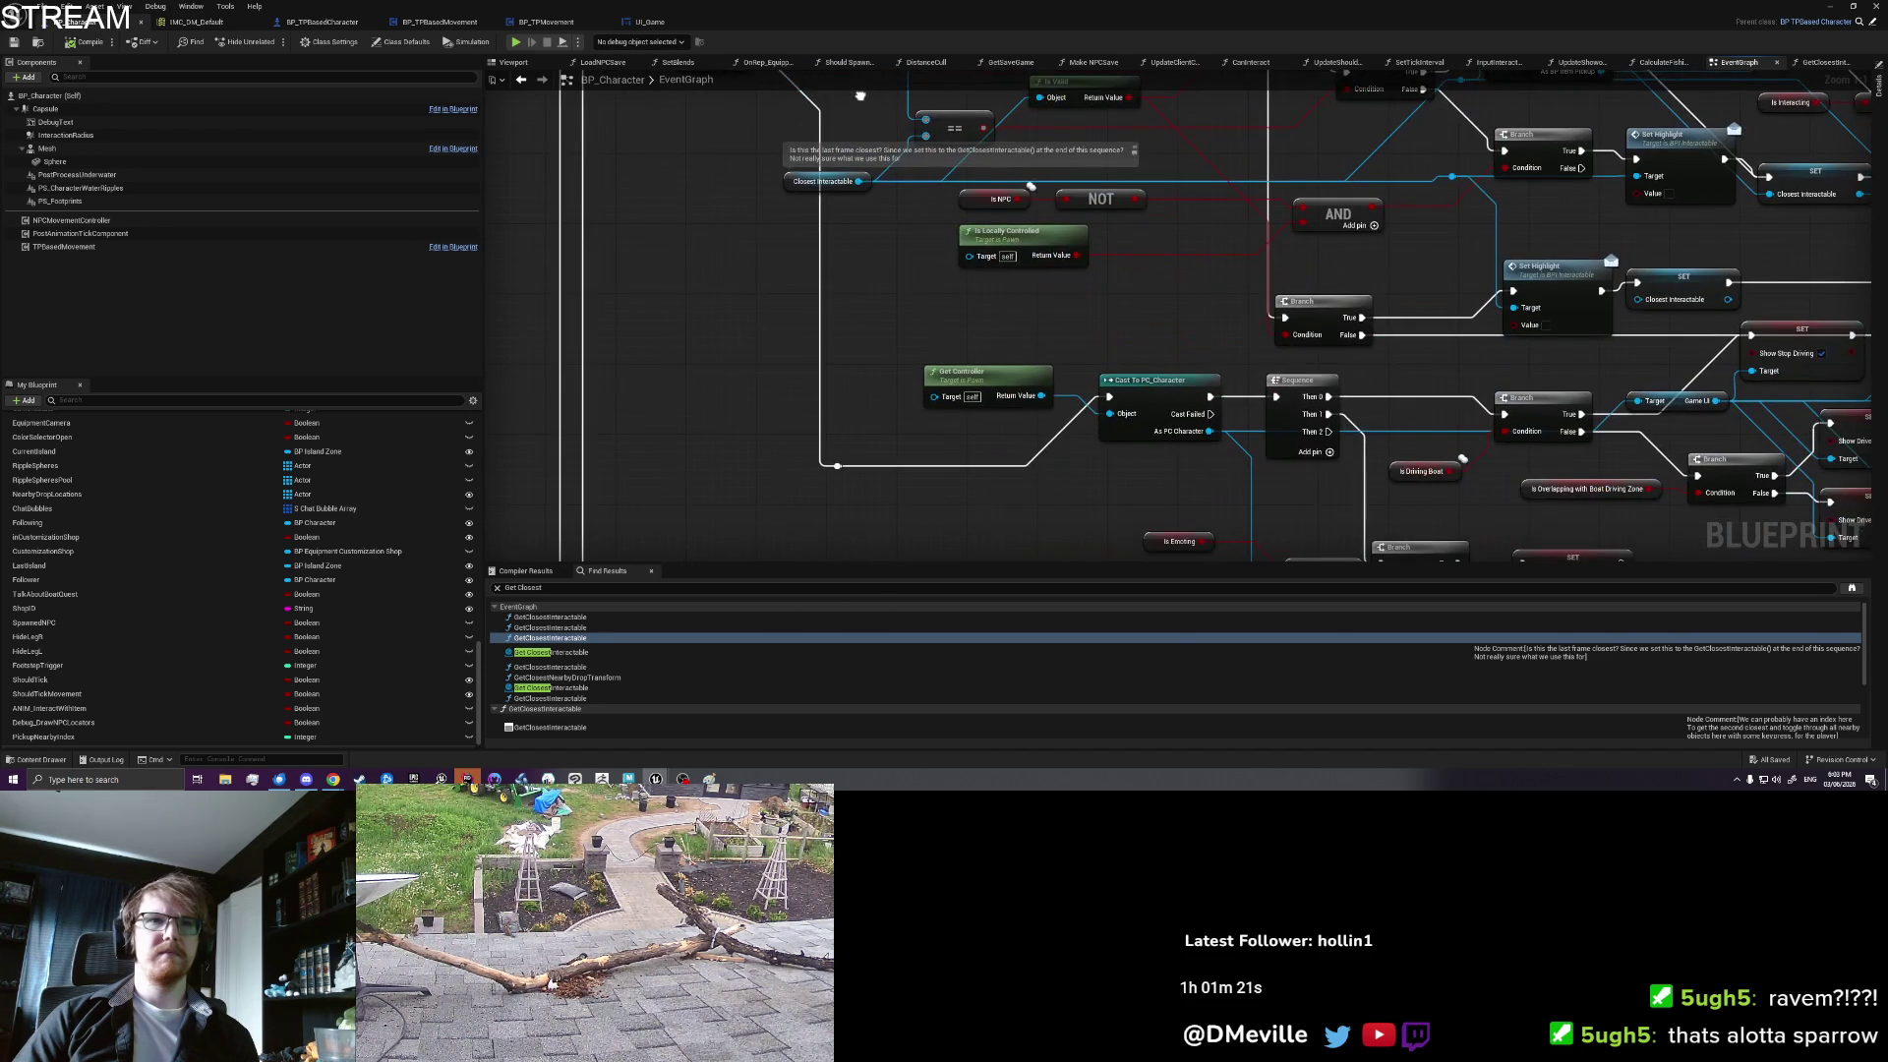
pyautogui.moveTo(935, 213); pyautogui.dragTo(899, 126)
pyautogui.moveTo(1076, 367)
pyautogui.mouseDown()
pyautogui.moveTo(1040, 280)
pyautogui.moveTo(990, 364)
pyautogui.mouseUp()
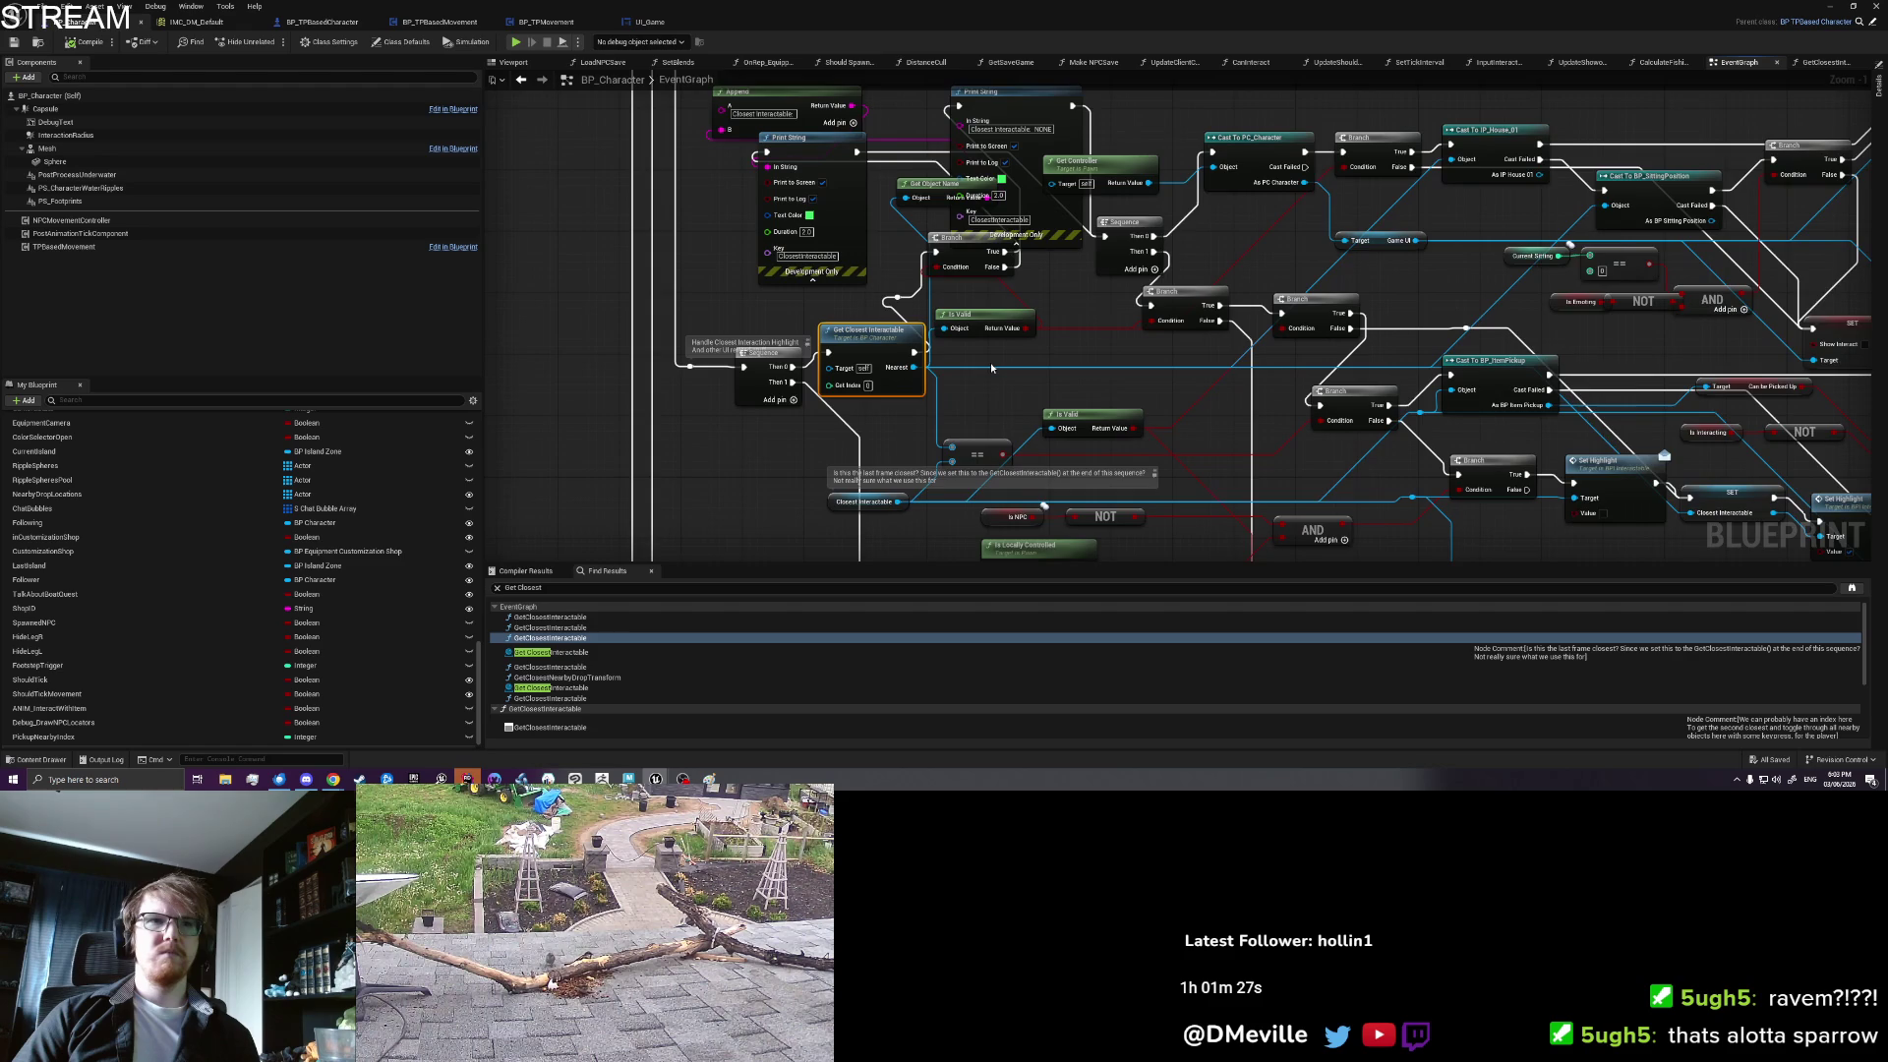
pyautogui.scroll(1, 990, 363)
pyautogui.moveTo(990, 362); pyautogui.dragTo(981, 346)
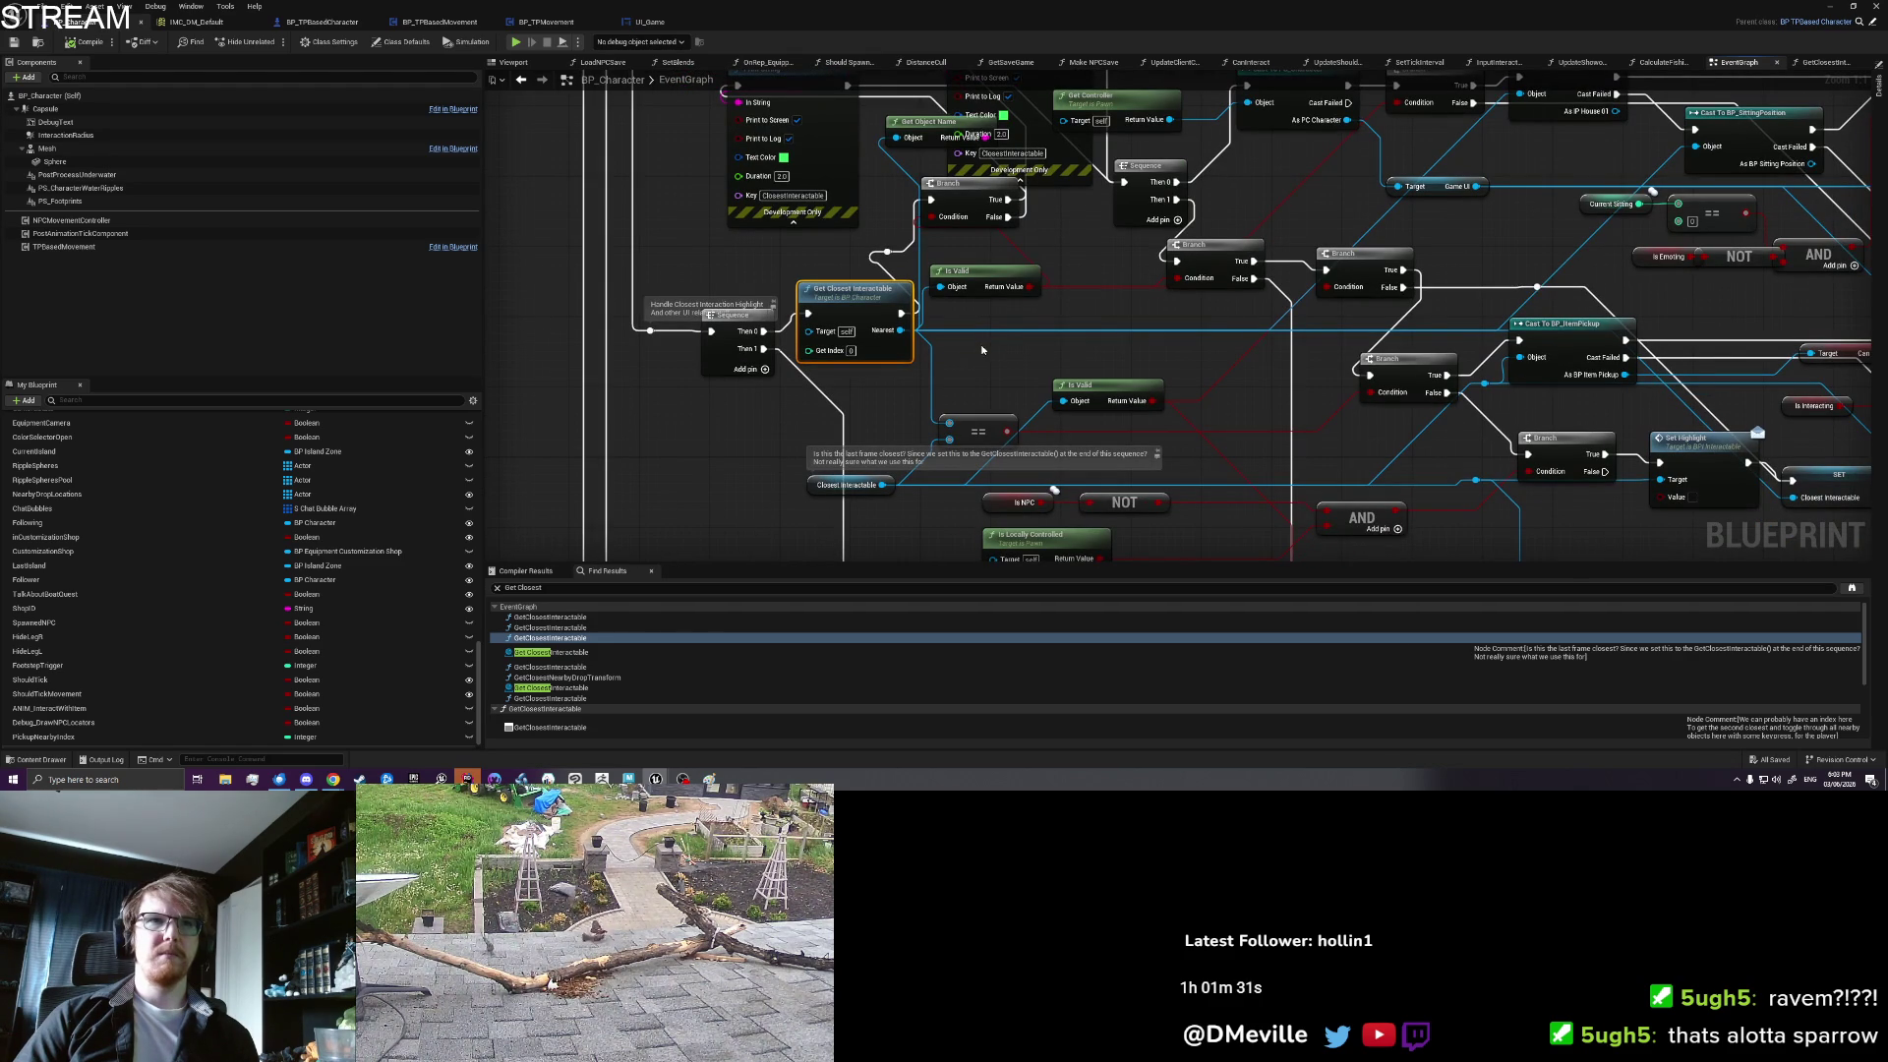
pyautogui.moveTo(963, 370)
pyautogui.mouseDown()
pyautogui.moveTo(773, 292)
pyautogui.moveTo(776, 275)
pyautogui.mouseUp()
pyautogui.moveTo(910, 233); pyautogui.dragTo(791, 361)
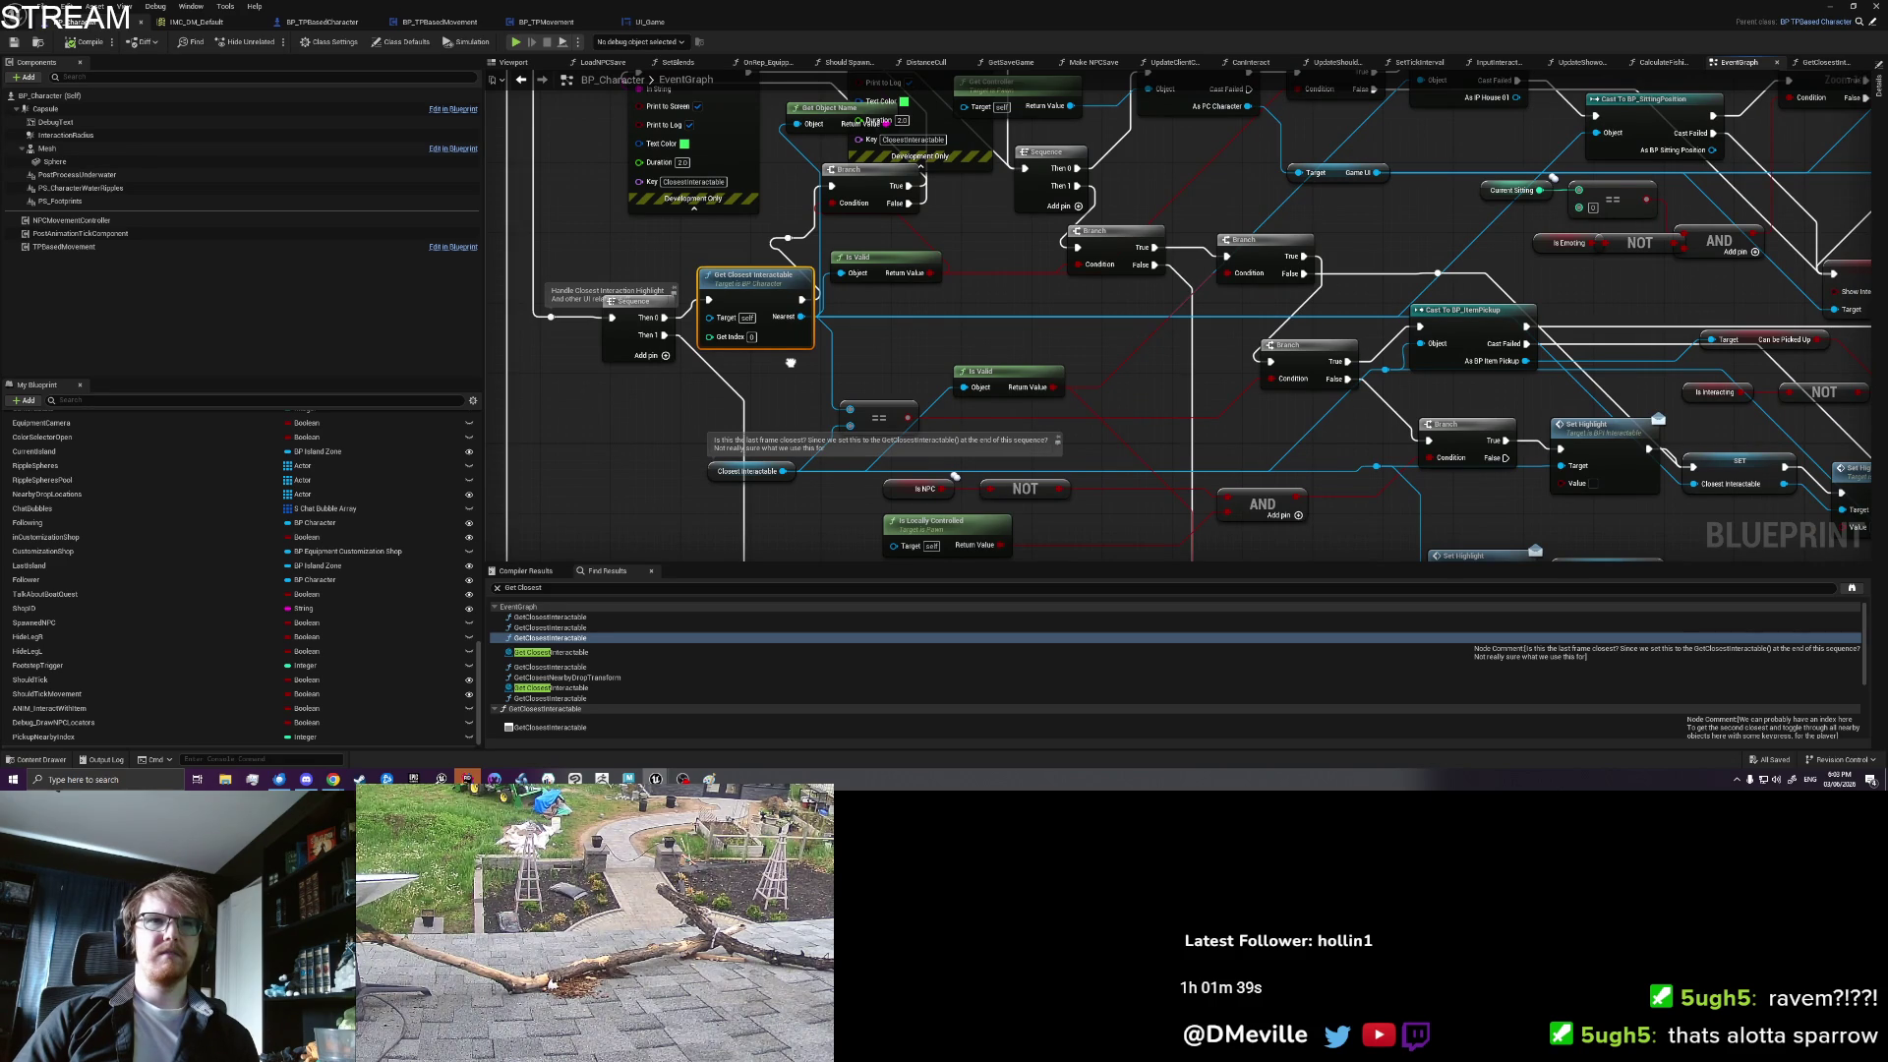
pyautogui.moveTo(790, 363); pyautogui.dragTo(783, 341)
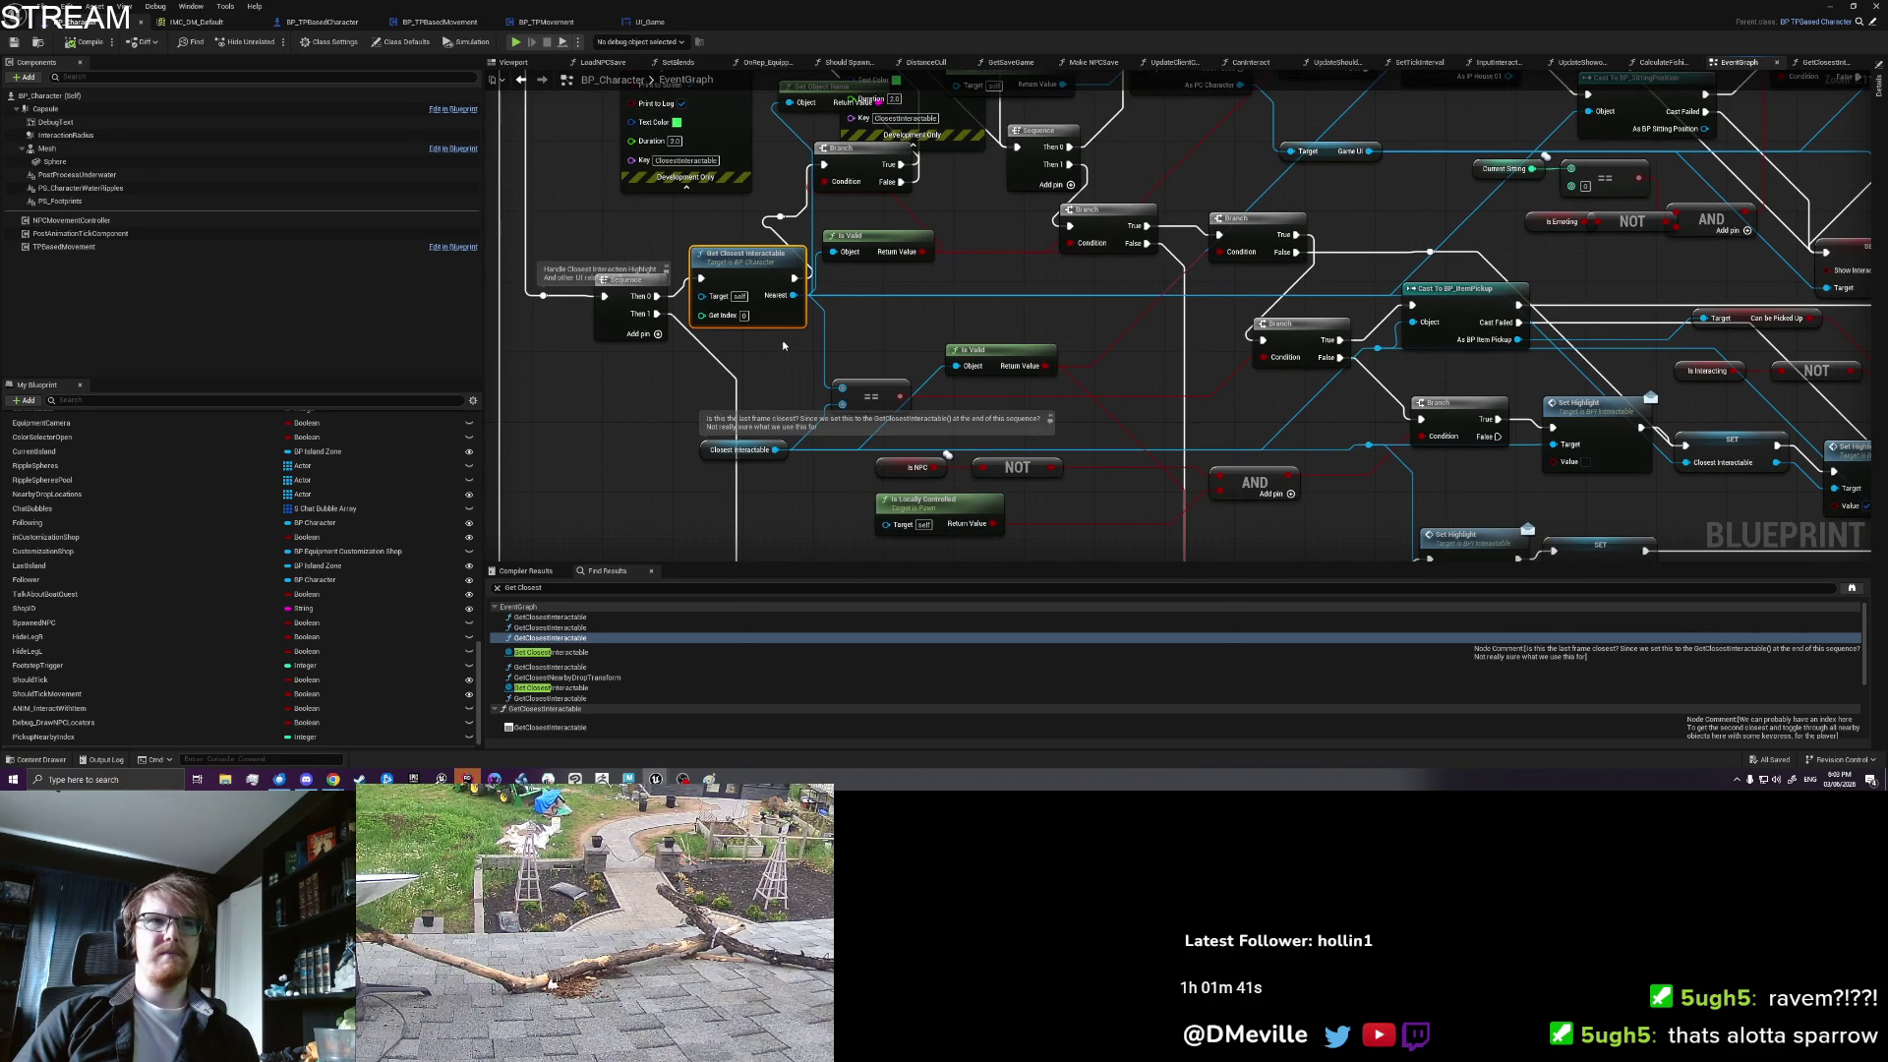
pyautogui.moveTo(854, 312)
pyautogui.mouseDown()
pyautogui.moveTo(854, 329)
pyautogui.moveTo(750, 84)
pyautogui.moveTo(792, 317)
pyautogui.mouseUp()
pyautogui.scroll(-1, 855, 330)
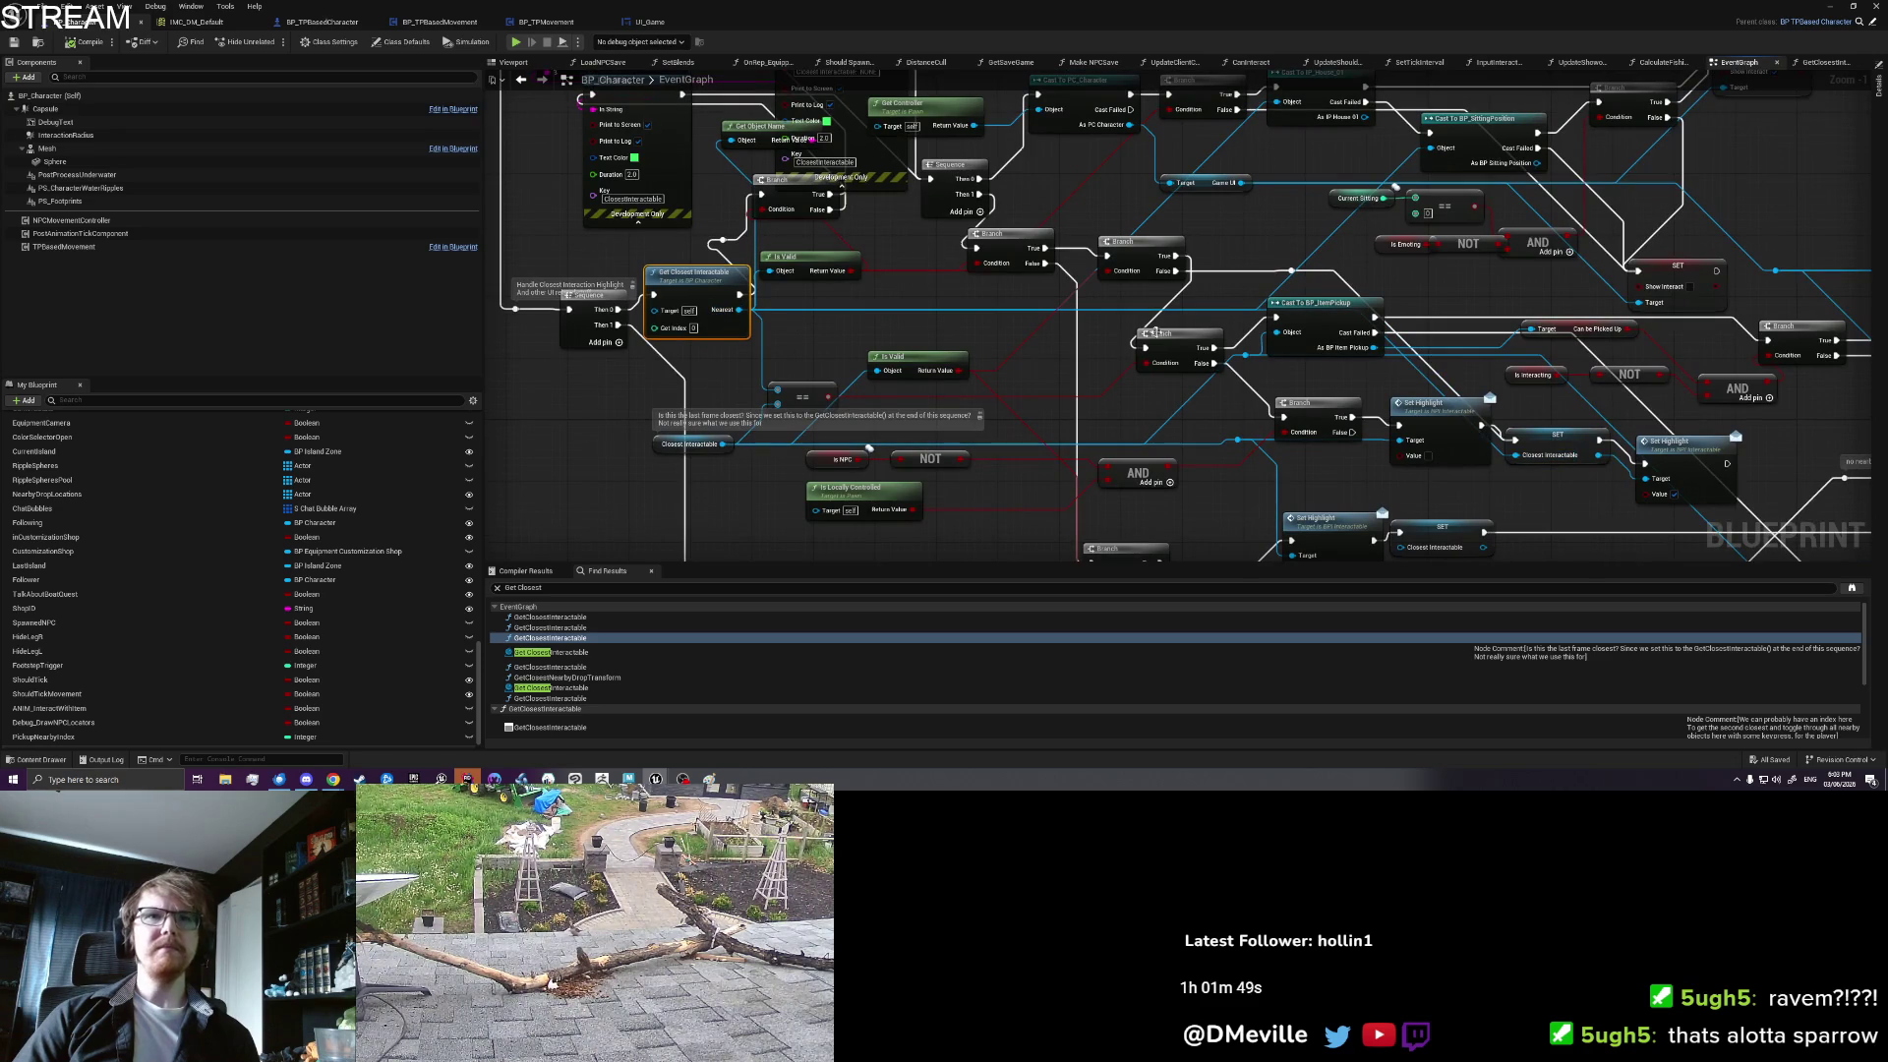
pyautogui.scroll(1, 792, 325)
pyautogui.moveTo(793, 325)
pyautogui.mouseDown()
pyautogui.moveTo(797, 347)
pyautogui.moveTo(824, 285)
pyautogui.mouseUp()
pyautogui.moveTo(778, 352); pyautogui.dragTo(854, 364)
pyautogui.write('sequen')
pyautogui.press('Return')
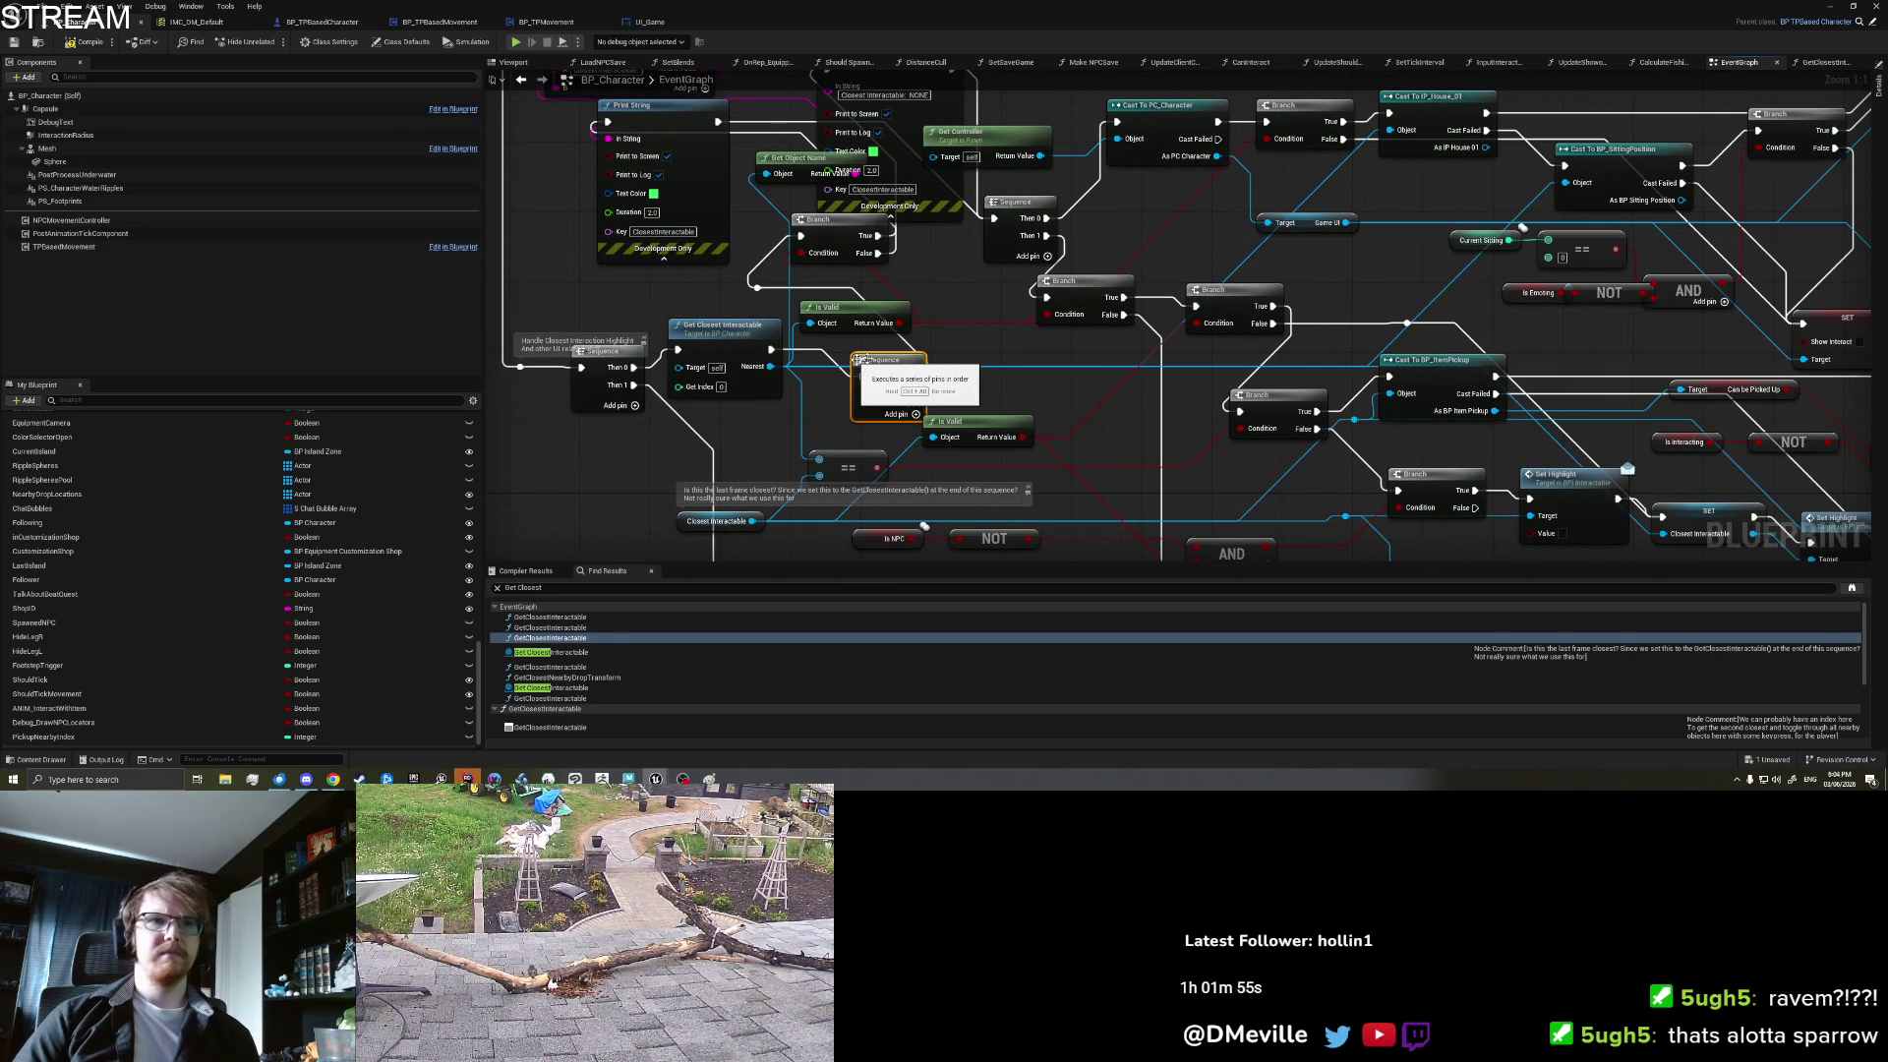
pyautogui.moveTo(963, 377)
pyautogui.mouseDown()
pyautogui.moveTo(961, 344)
pyautogui.moveTo(944, 361)
pyautogui.mouseUp()
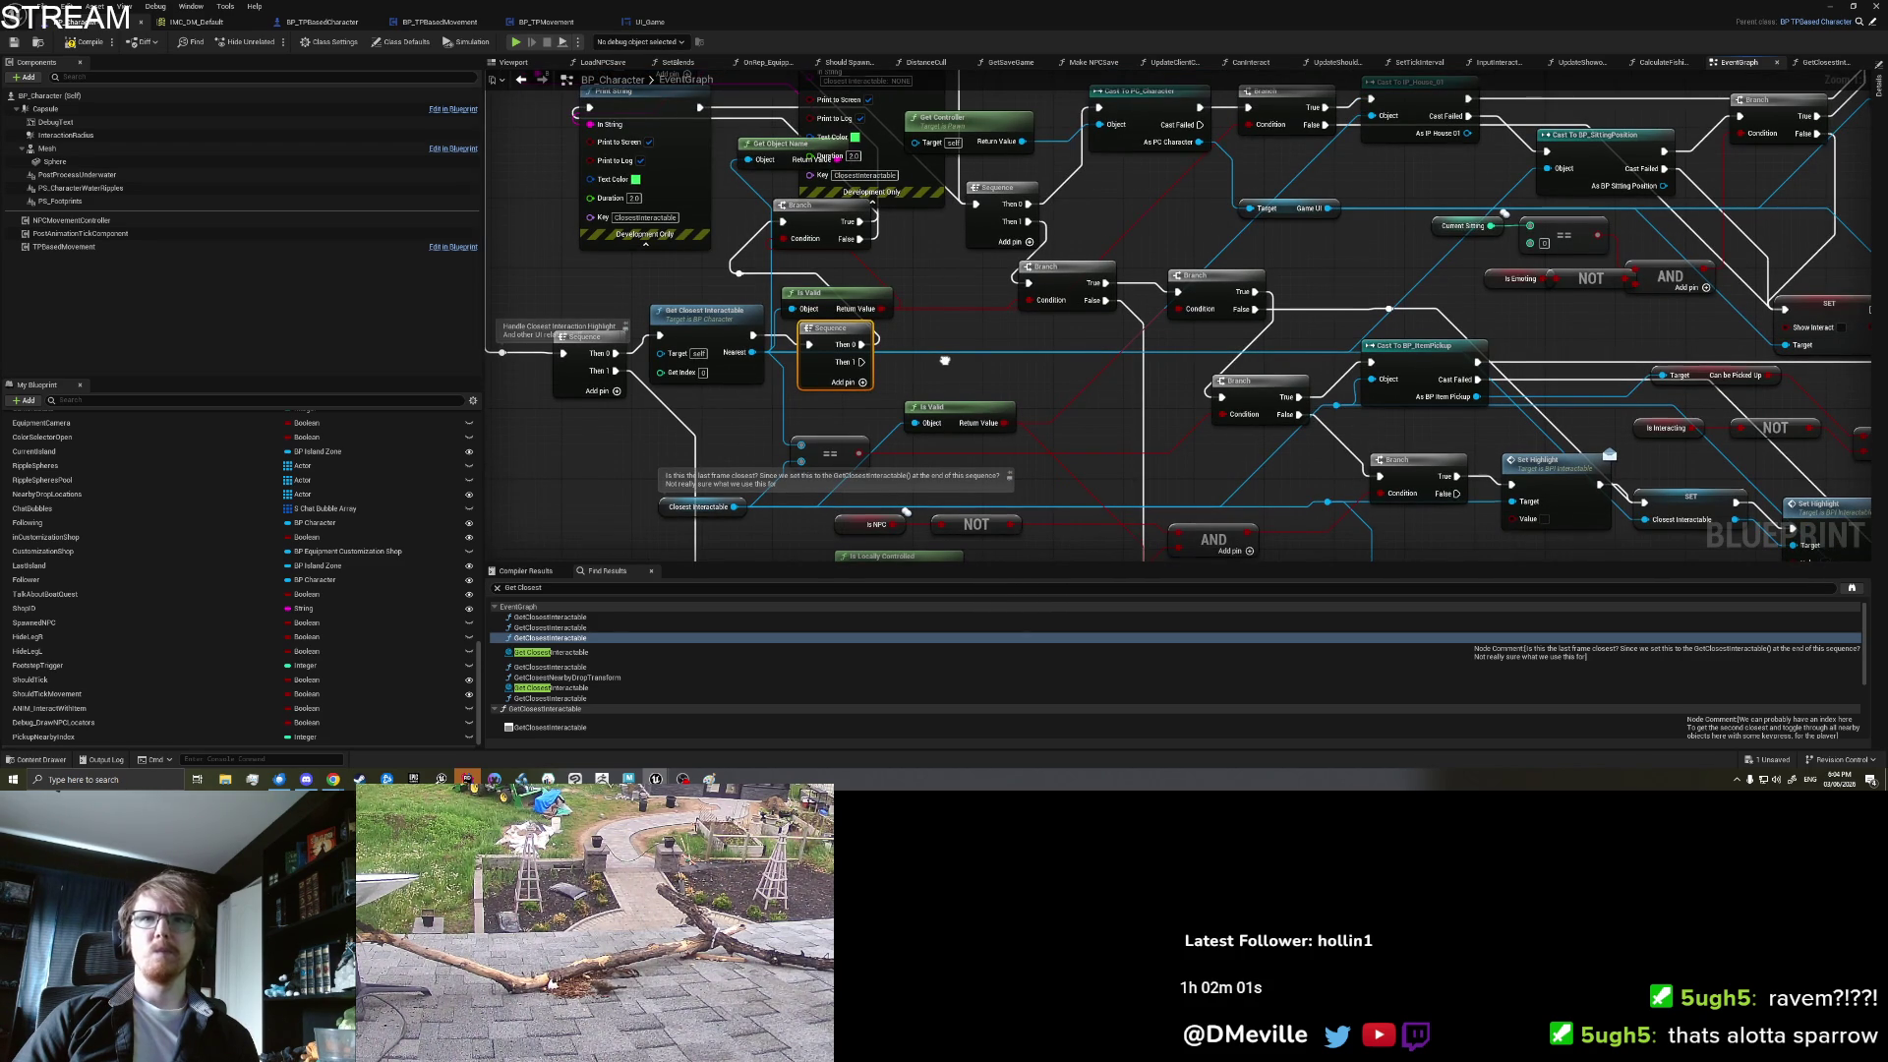
pyautogui.moveTo(945, 361); pyautogui.dragTo(944, 413)
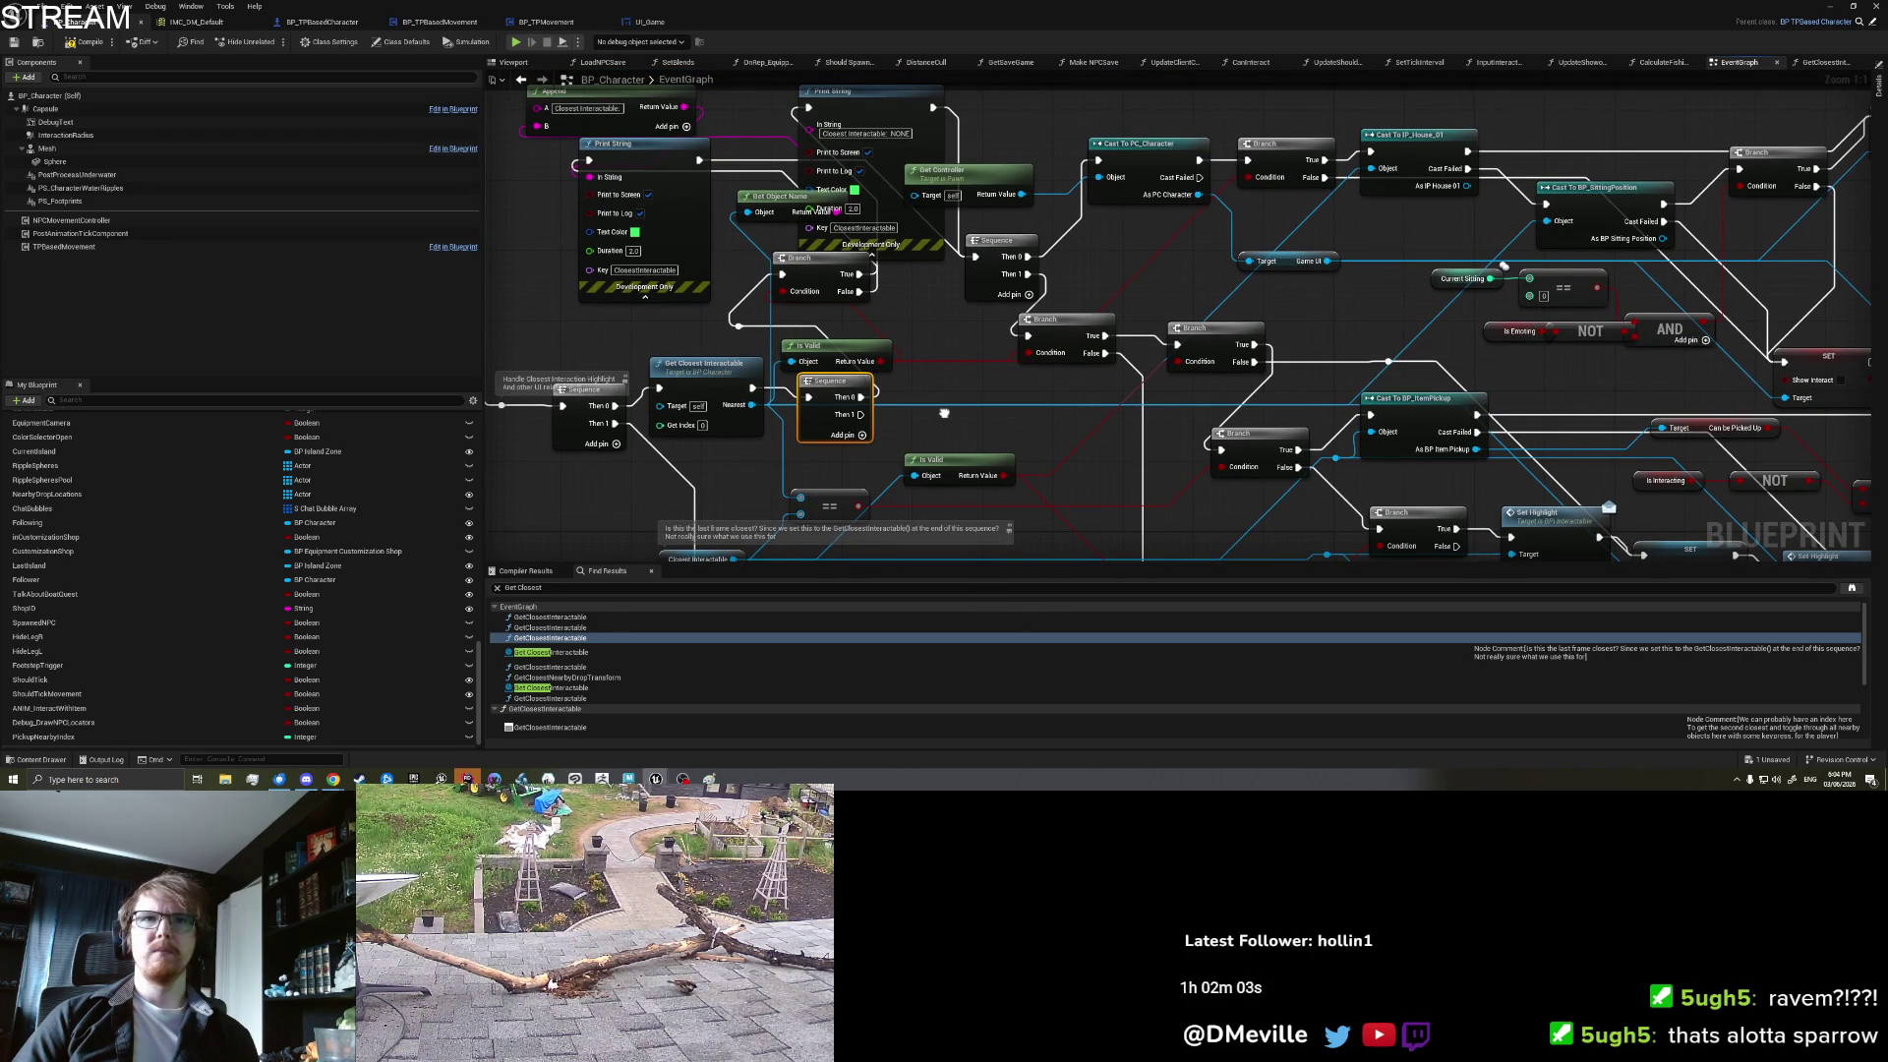
pyautogui.moveTo(944, 413); pyautogui.dragTo(949, 380)
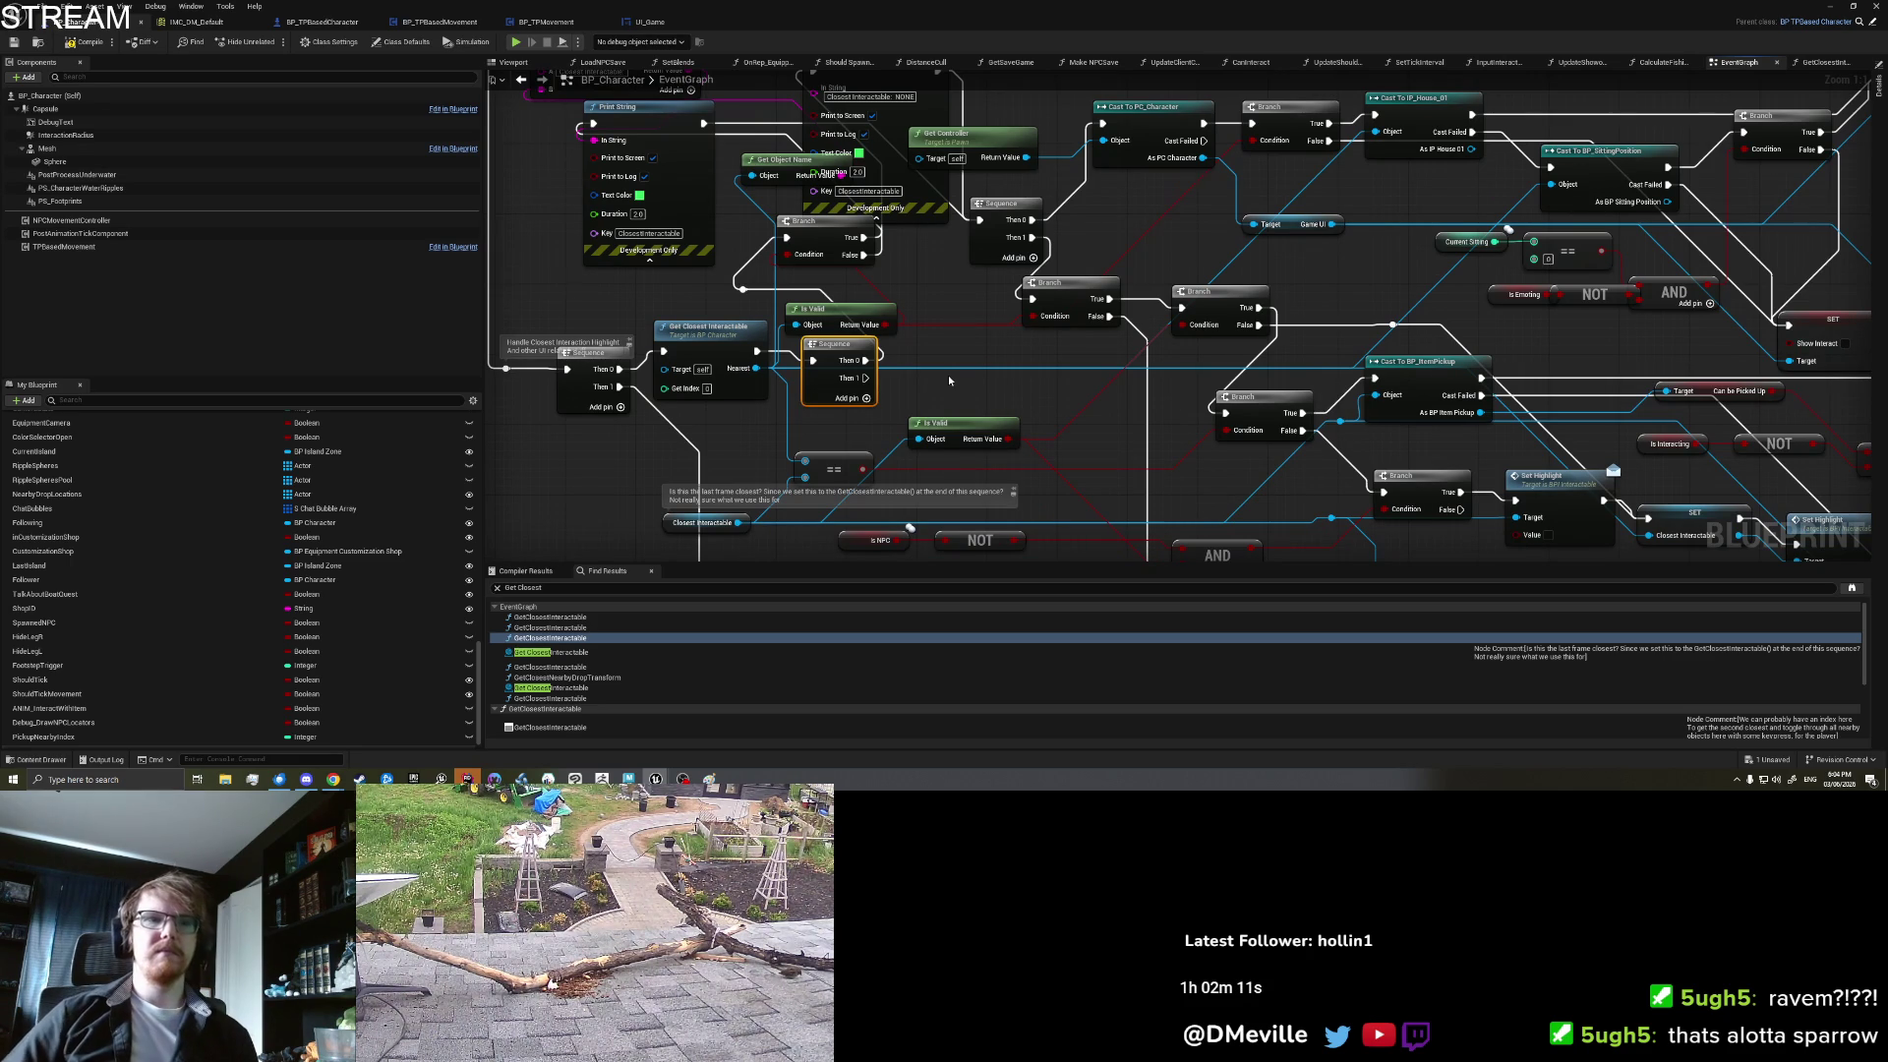
pyautogui.scroll(-2, 948, 375)
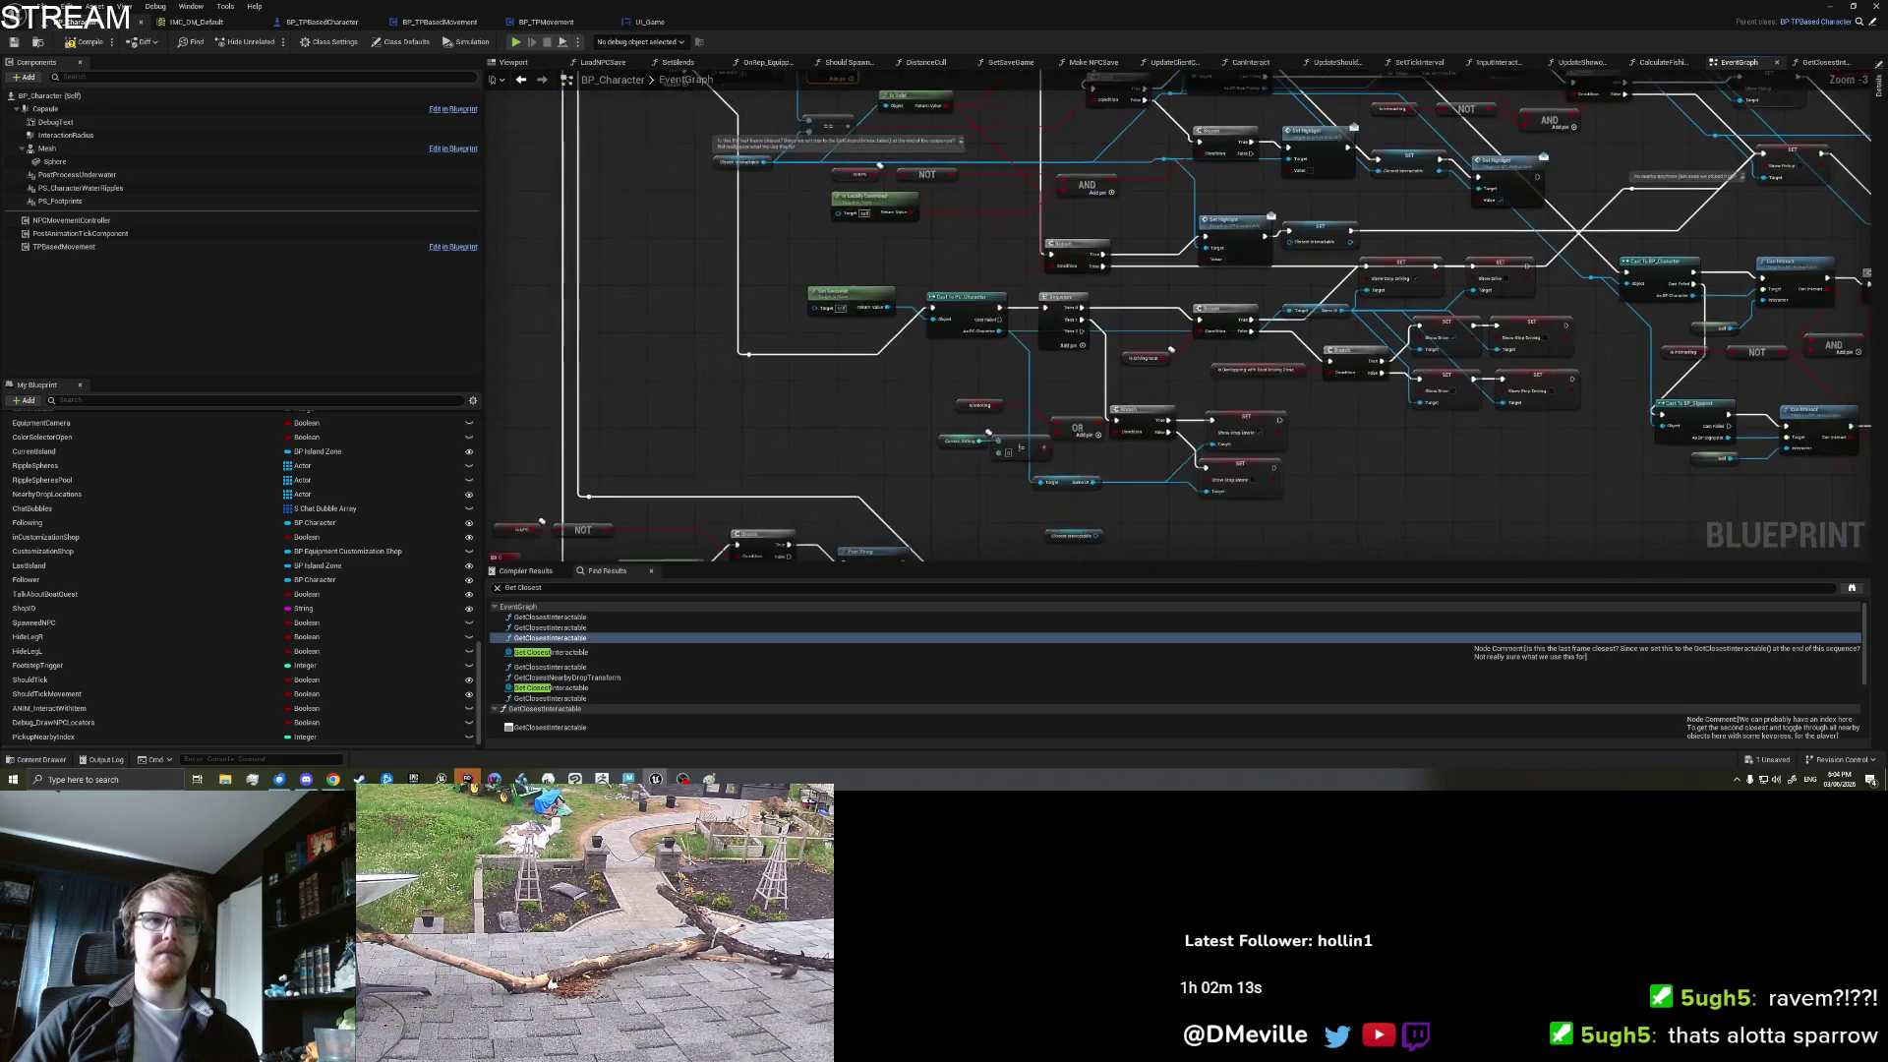
pyautogui.moveTo(905, 62); pyautogui.dragTo(942, 233)
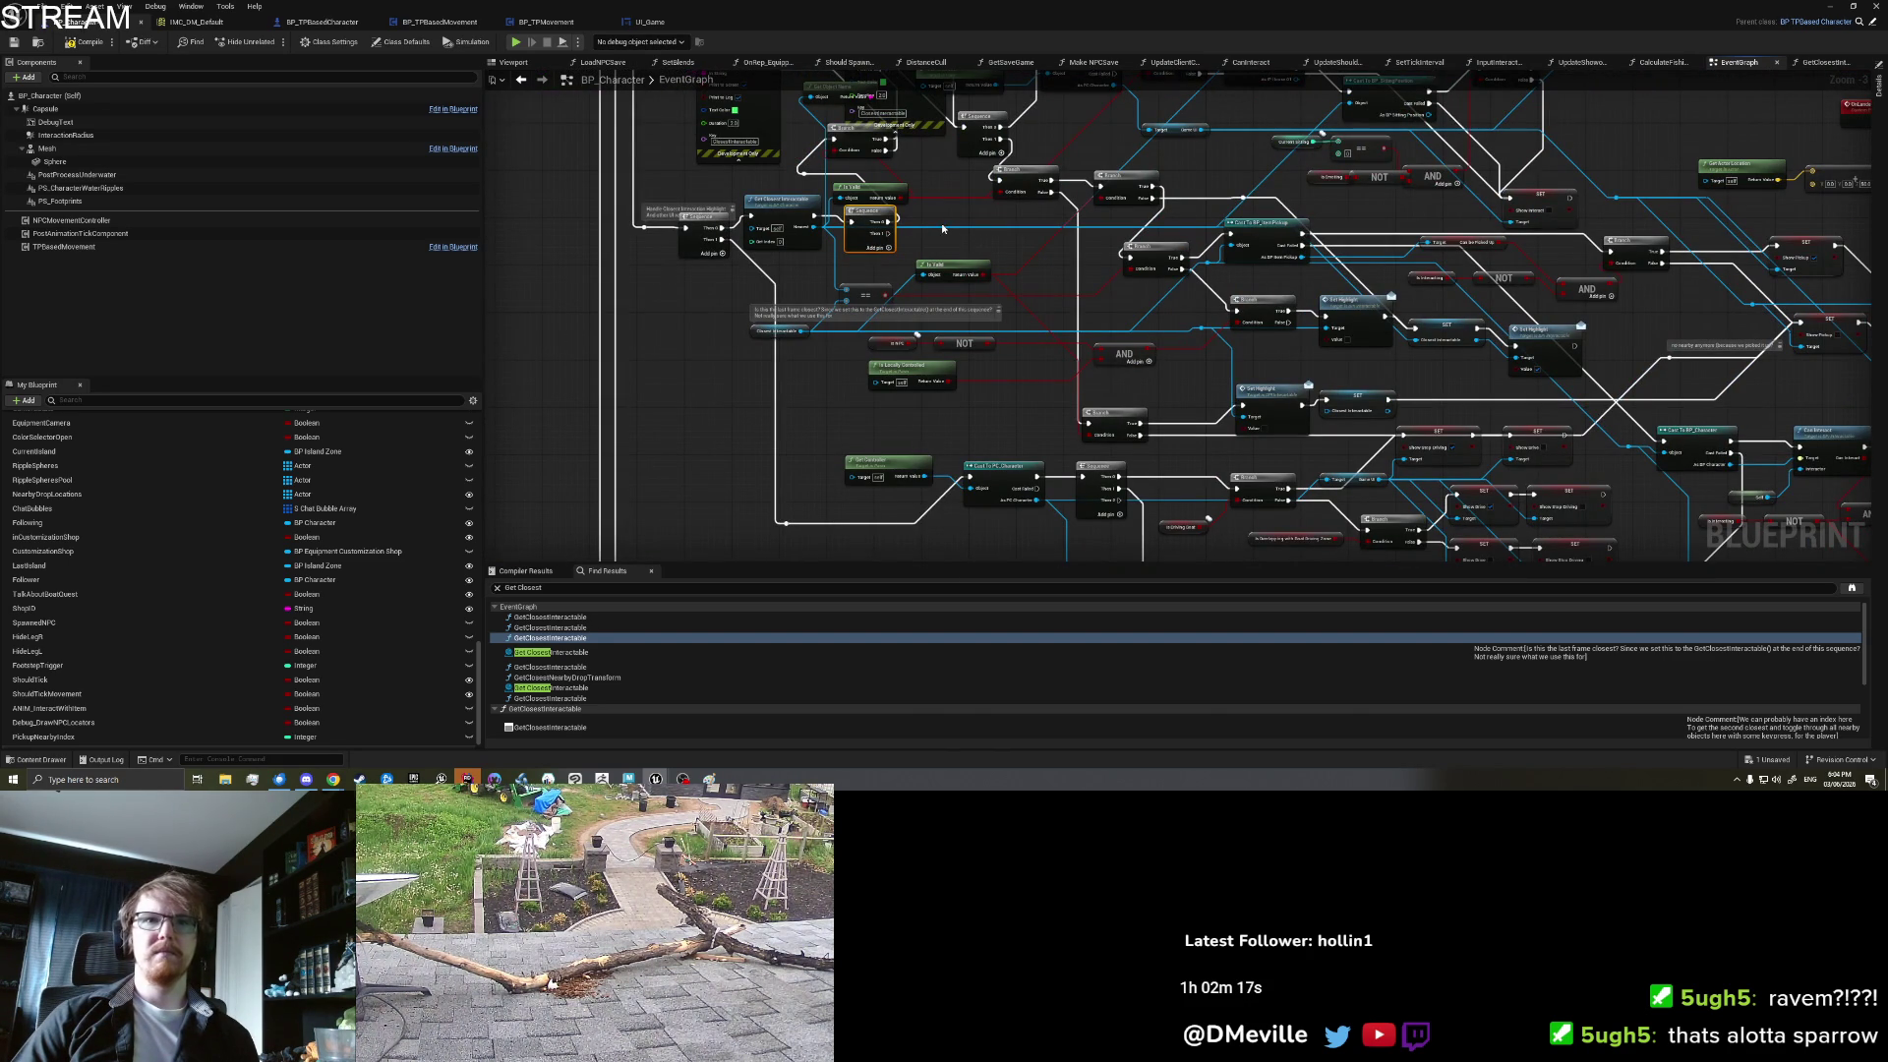
pyautogui.scroll(3, 942, 229)
pyautogui.moveTo(774, 289); pyautogui.dragTo(777, 236)
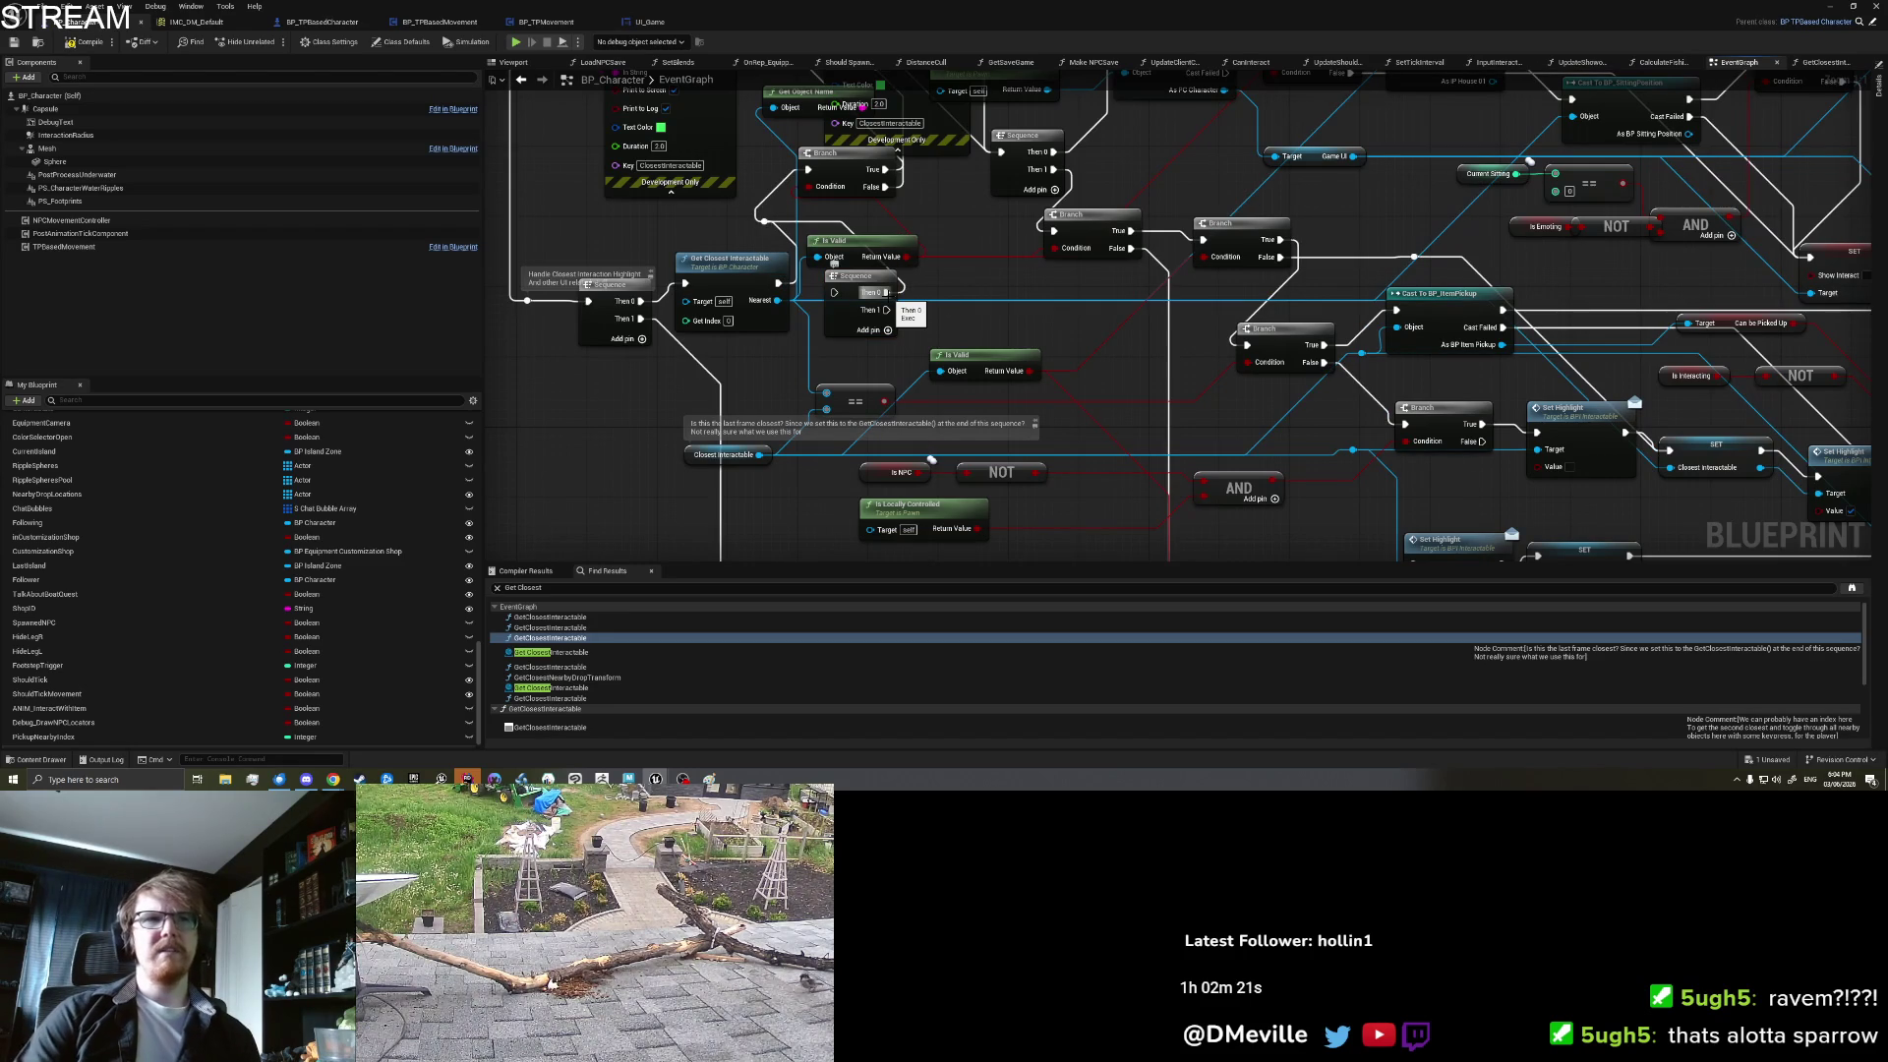
pyautogui.rightClick(865, 286)
pyautogui.press('Delete')
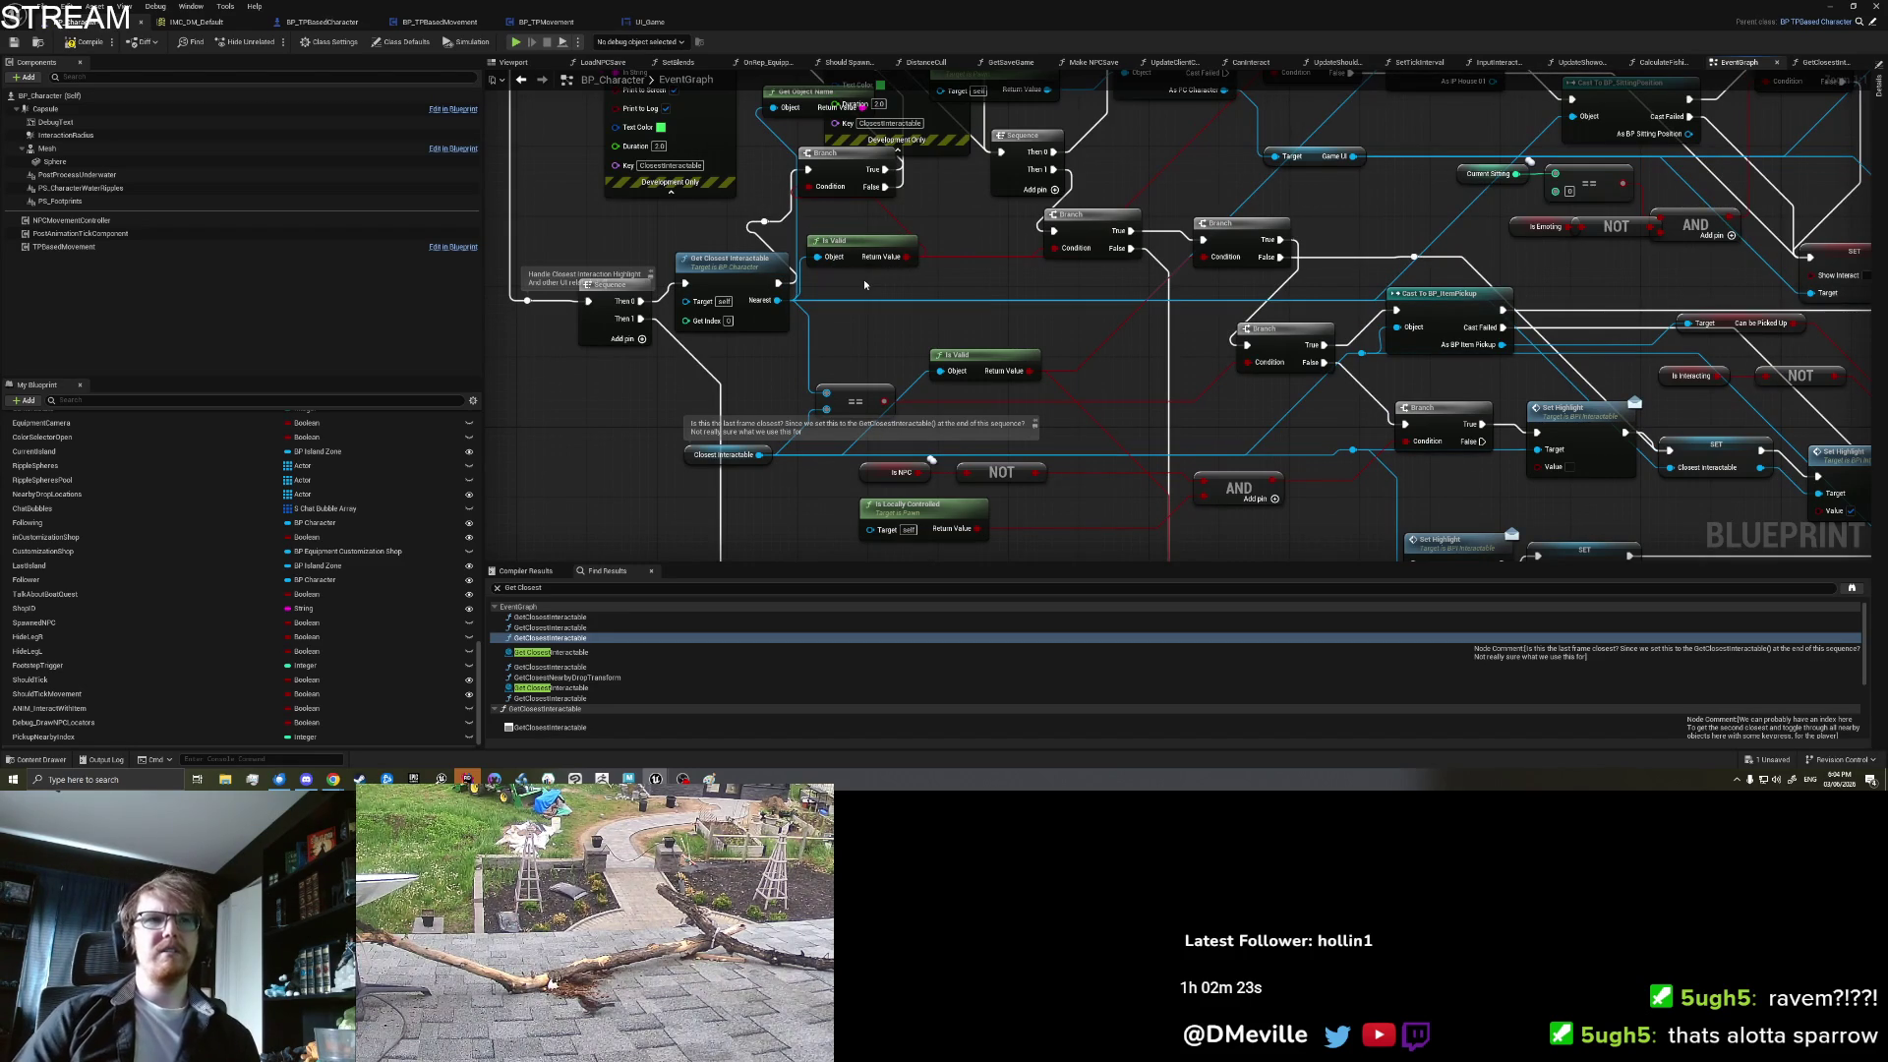
pyautogui.click(737, 264)
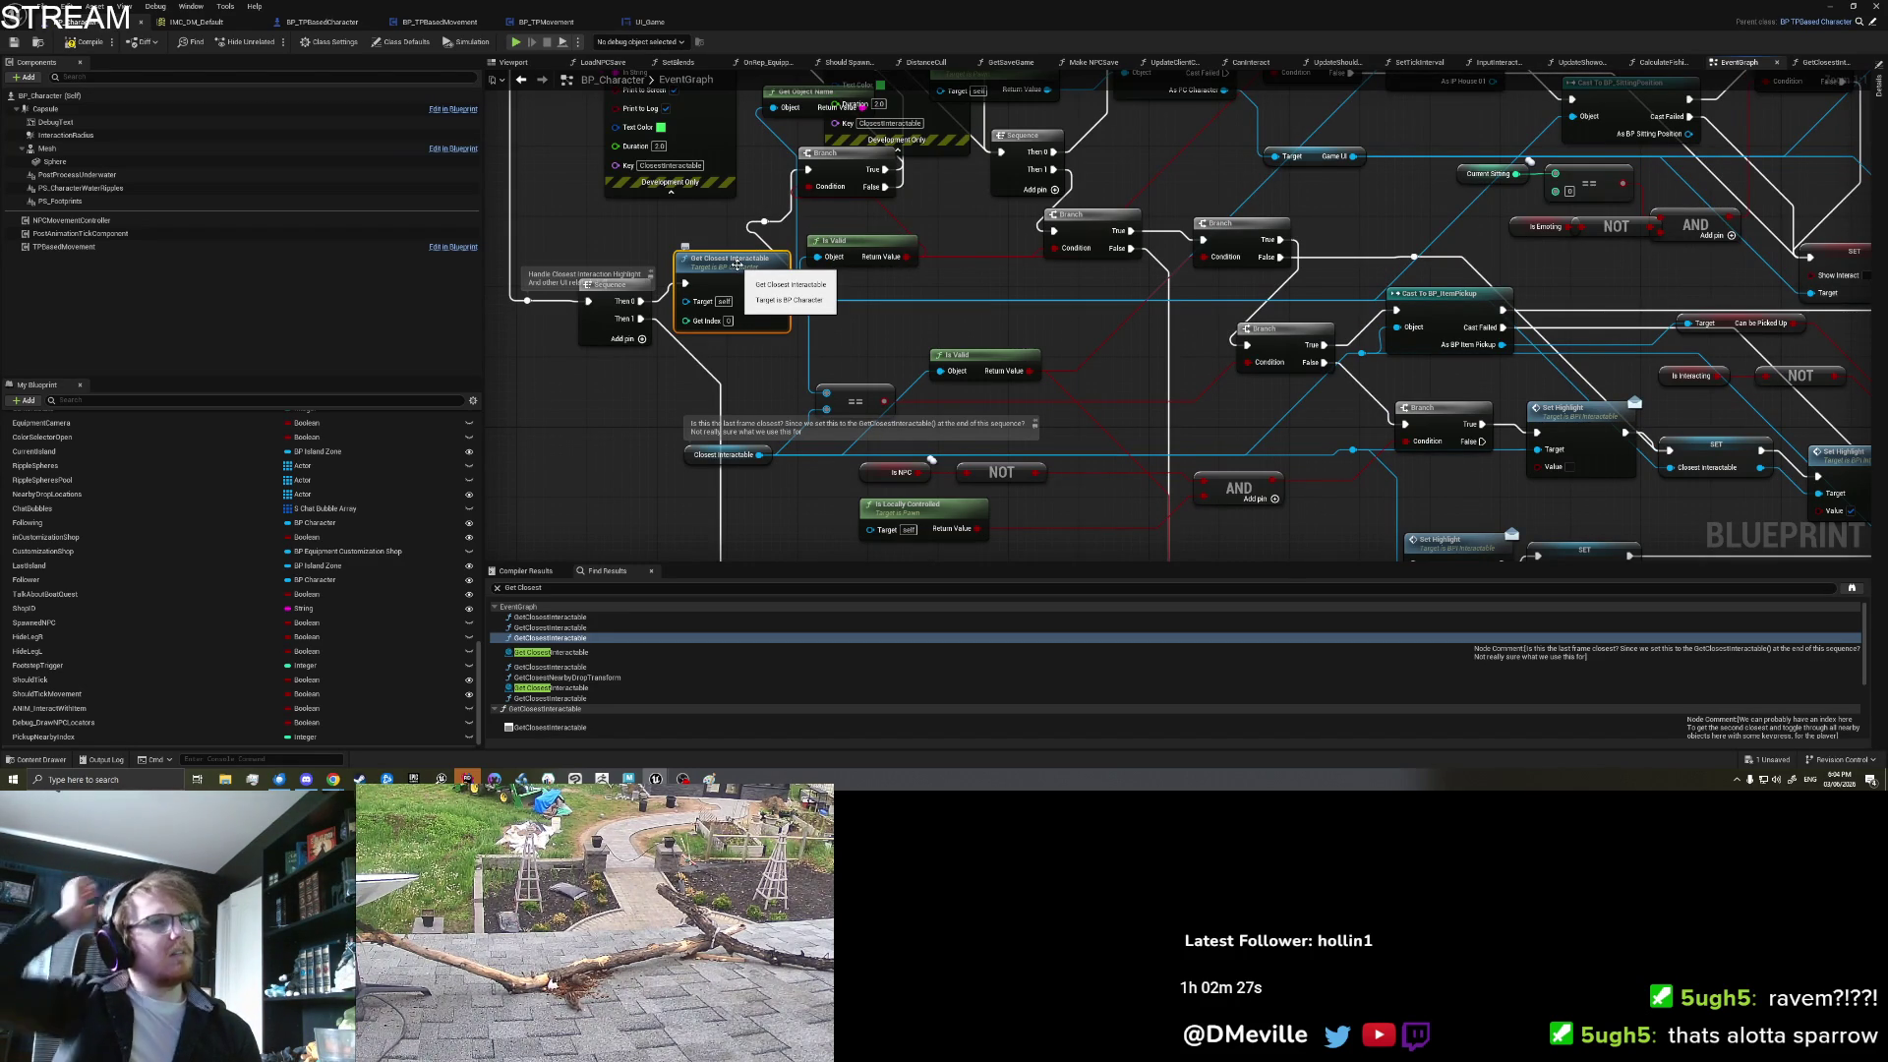
pyautogui.moveTo(876, 406)
pyautogui.mouseDown()
pyautogui.moveTo(883, 49)
pyautogui.moveTo(829, 357)
pyautogui.moveTo(649, 291)
pyautogui.moveTo(576, 237)
pyautogui.mouseUp()
# Step: Add a Show Item Selection Next setter from the Game UI reference
pyautogui.moveTo(990, 314); pyautogui.dragTo(998, 485)
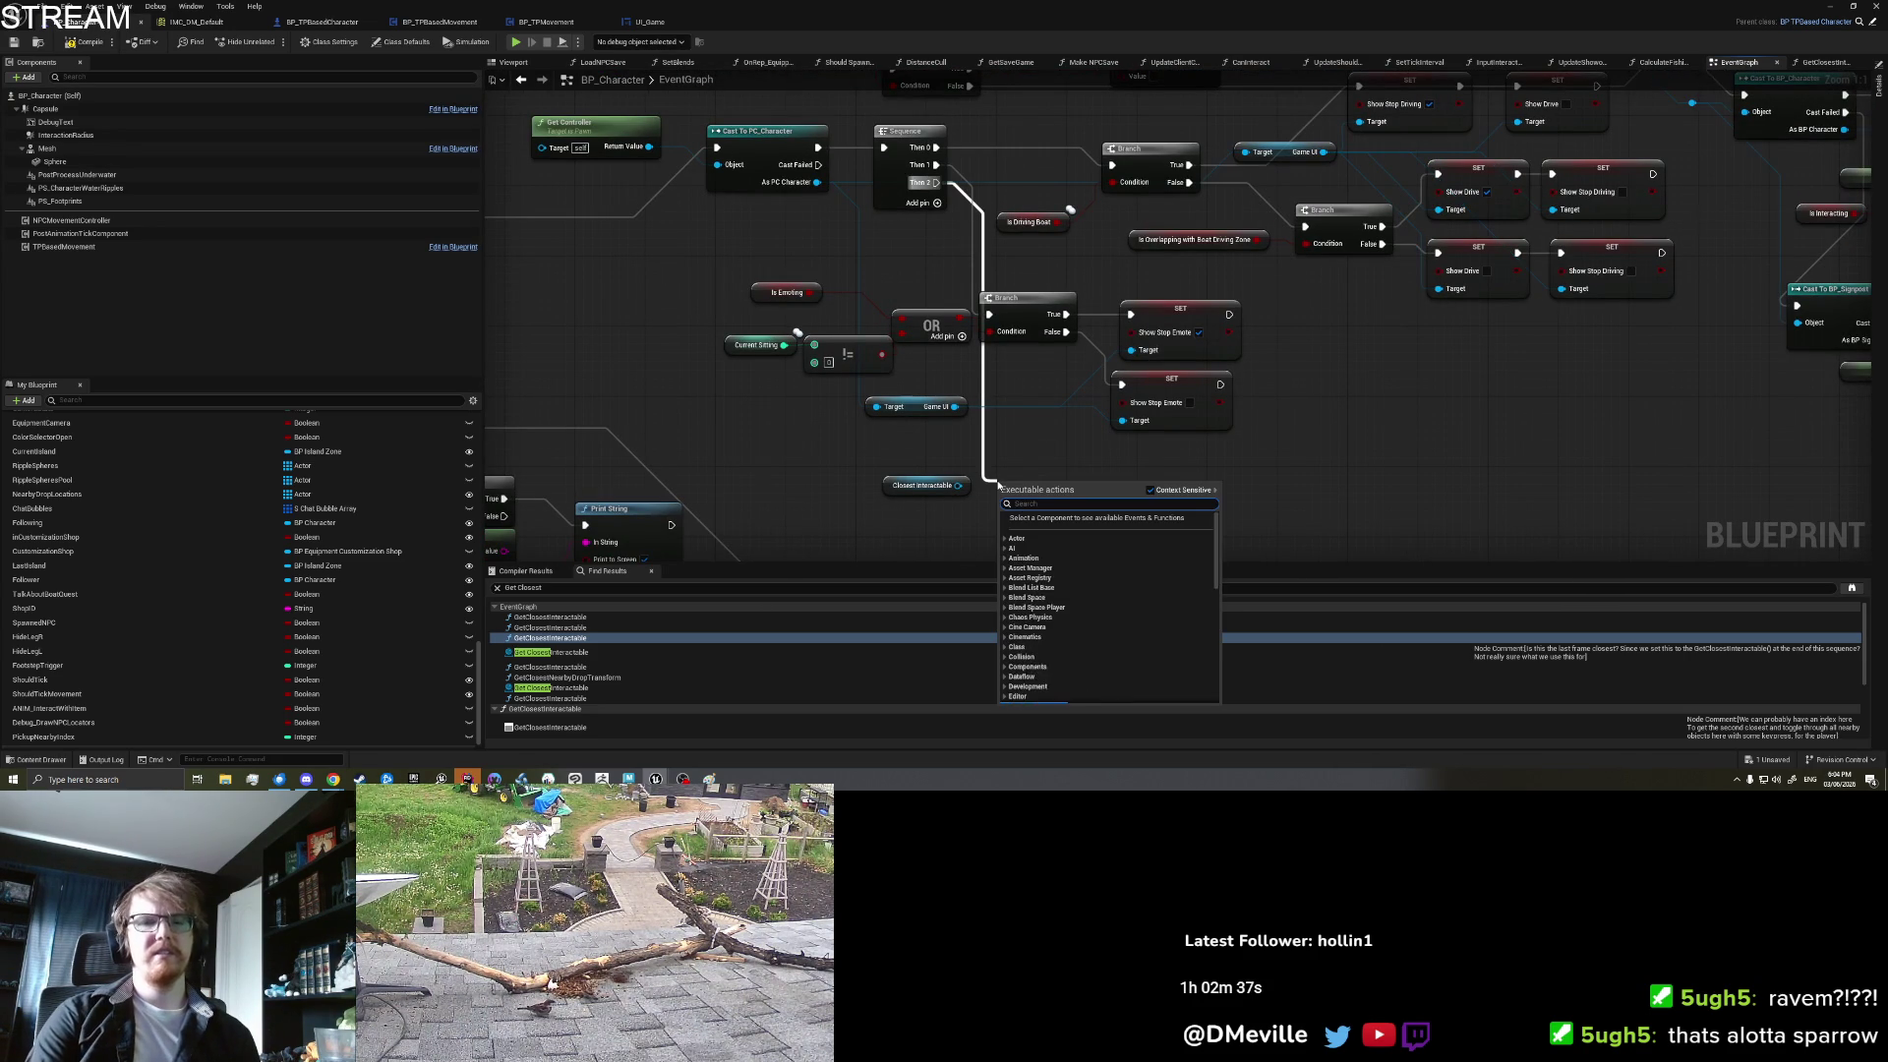
pyautogui.press('Escape')
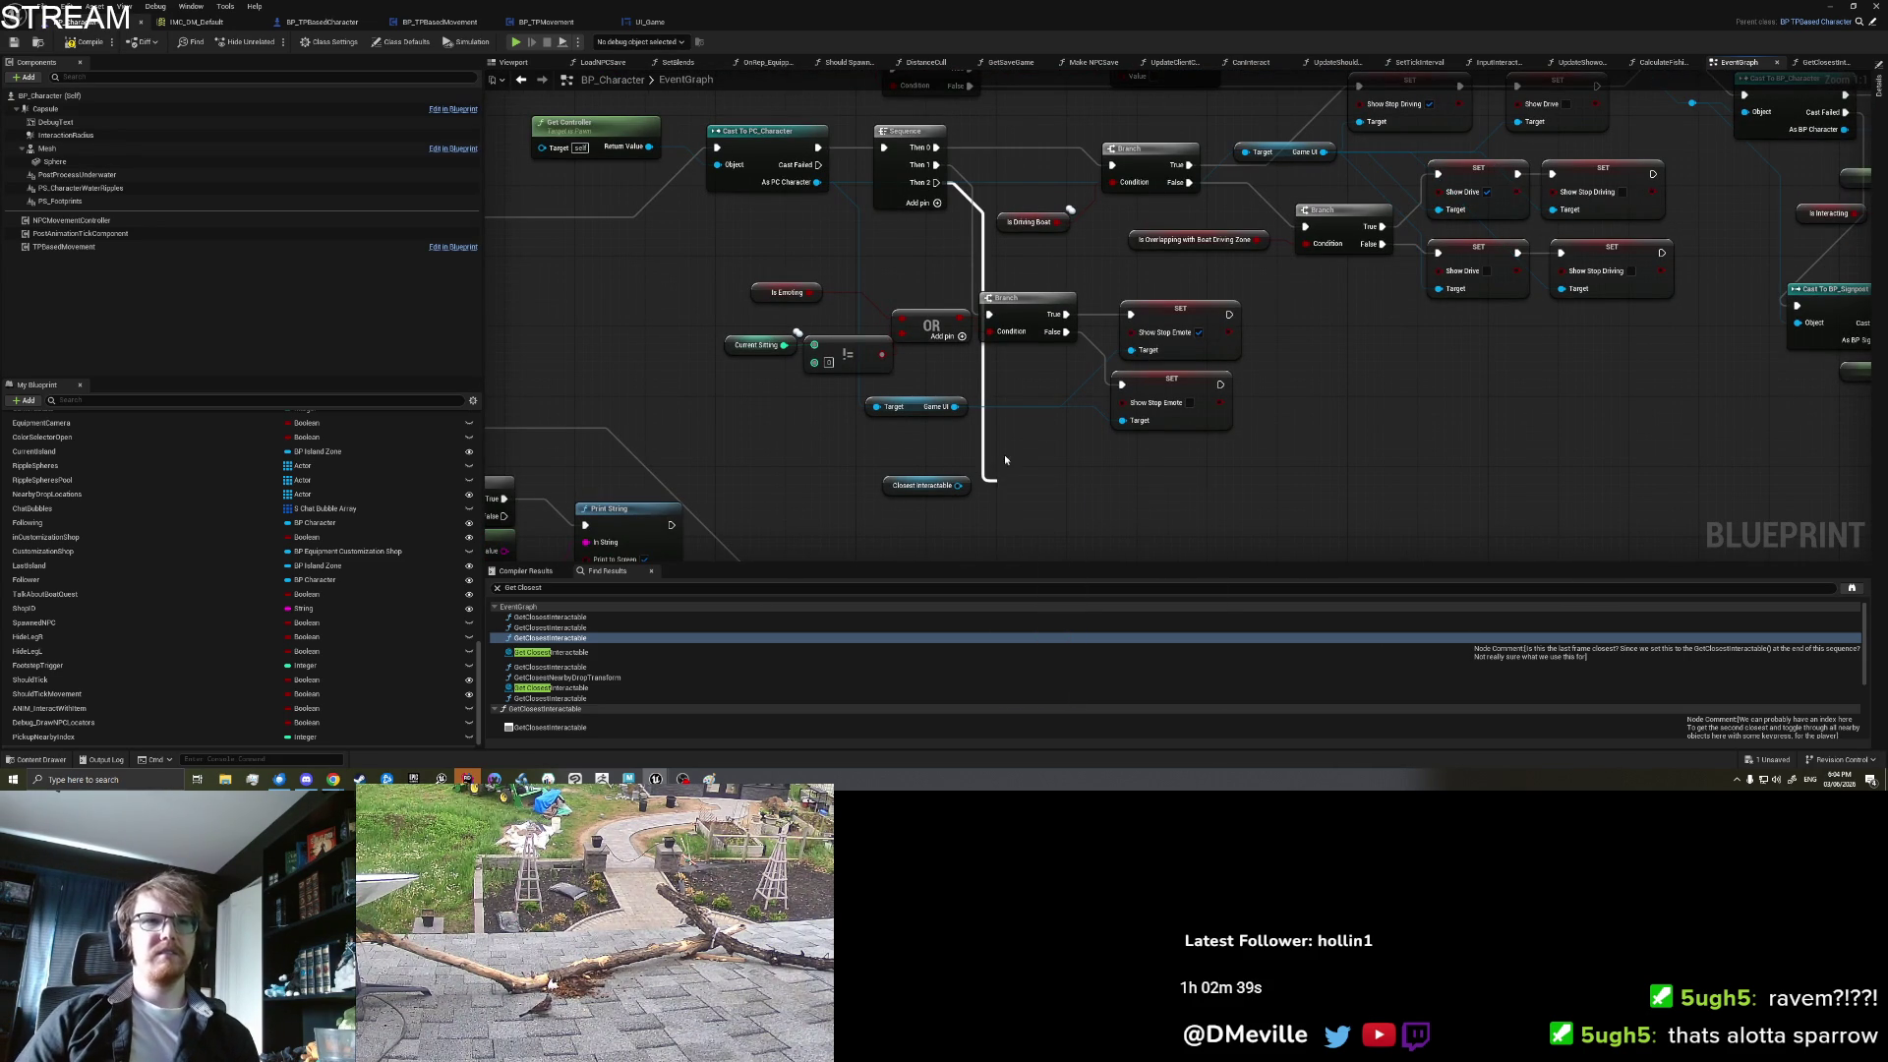
pyautogui.moveTo(954, 406); pyautogui.dragTo(1083, 493)
pyautogui.write('set show')
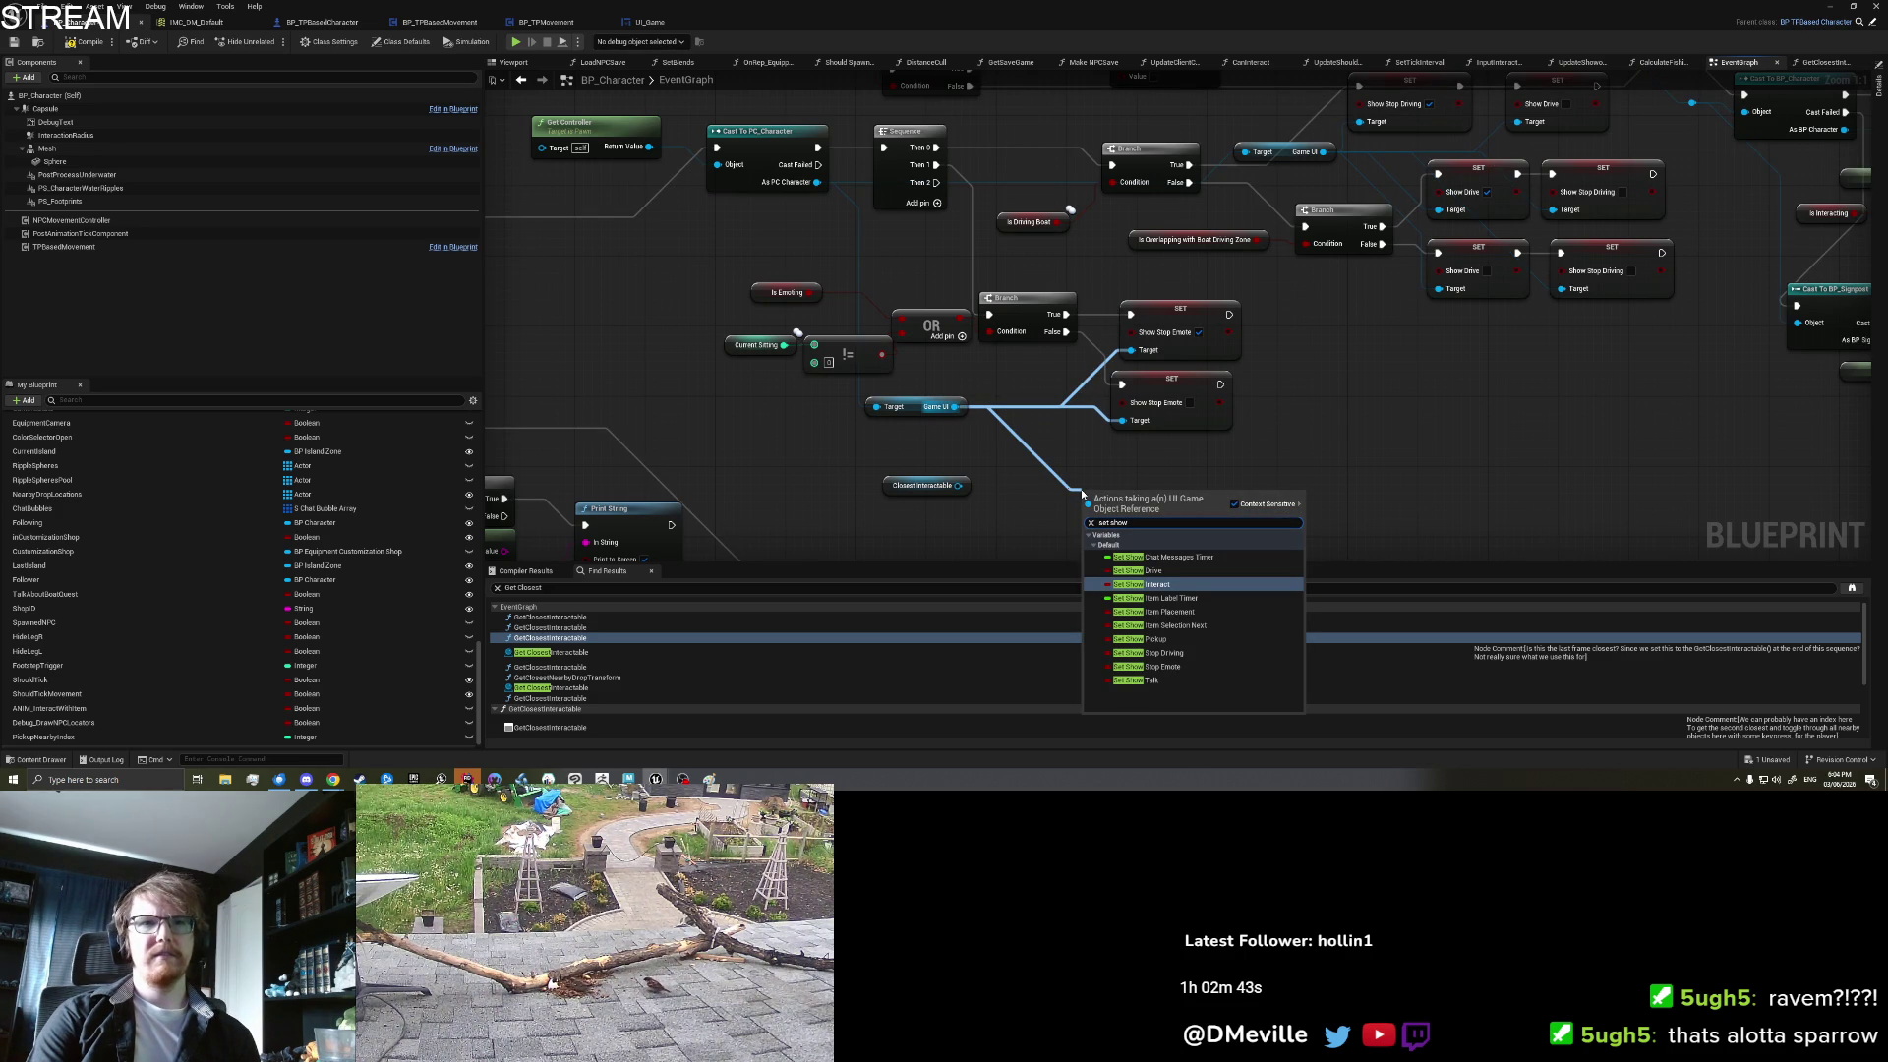
pyautogui.write(' nex')
pyautogui.press('Return')
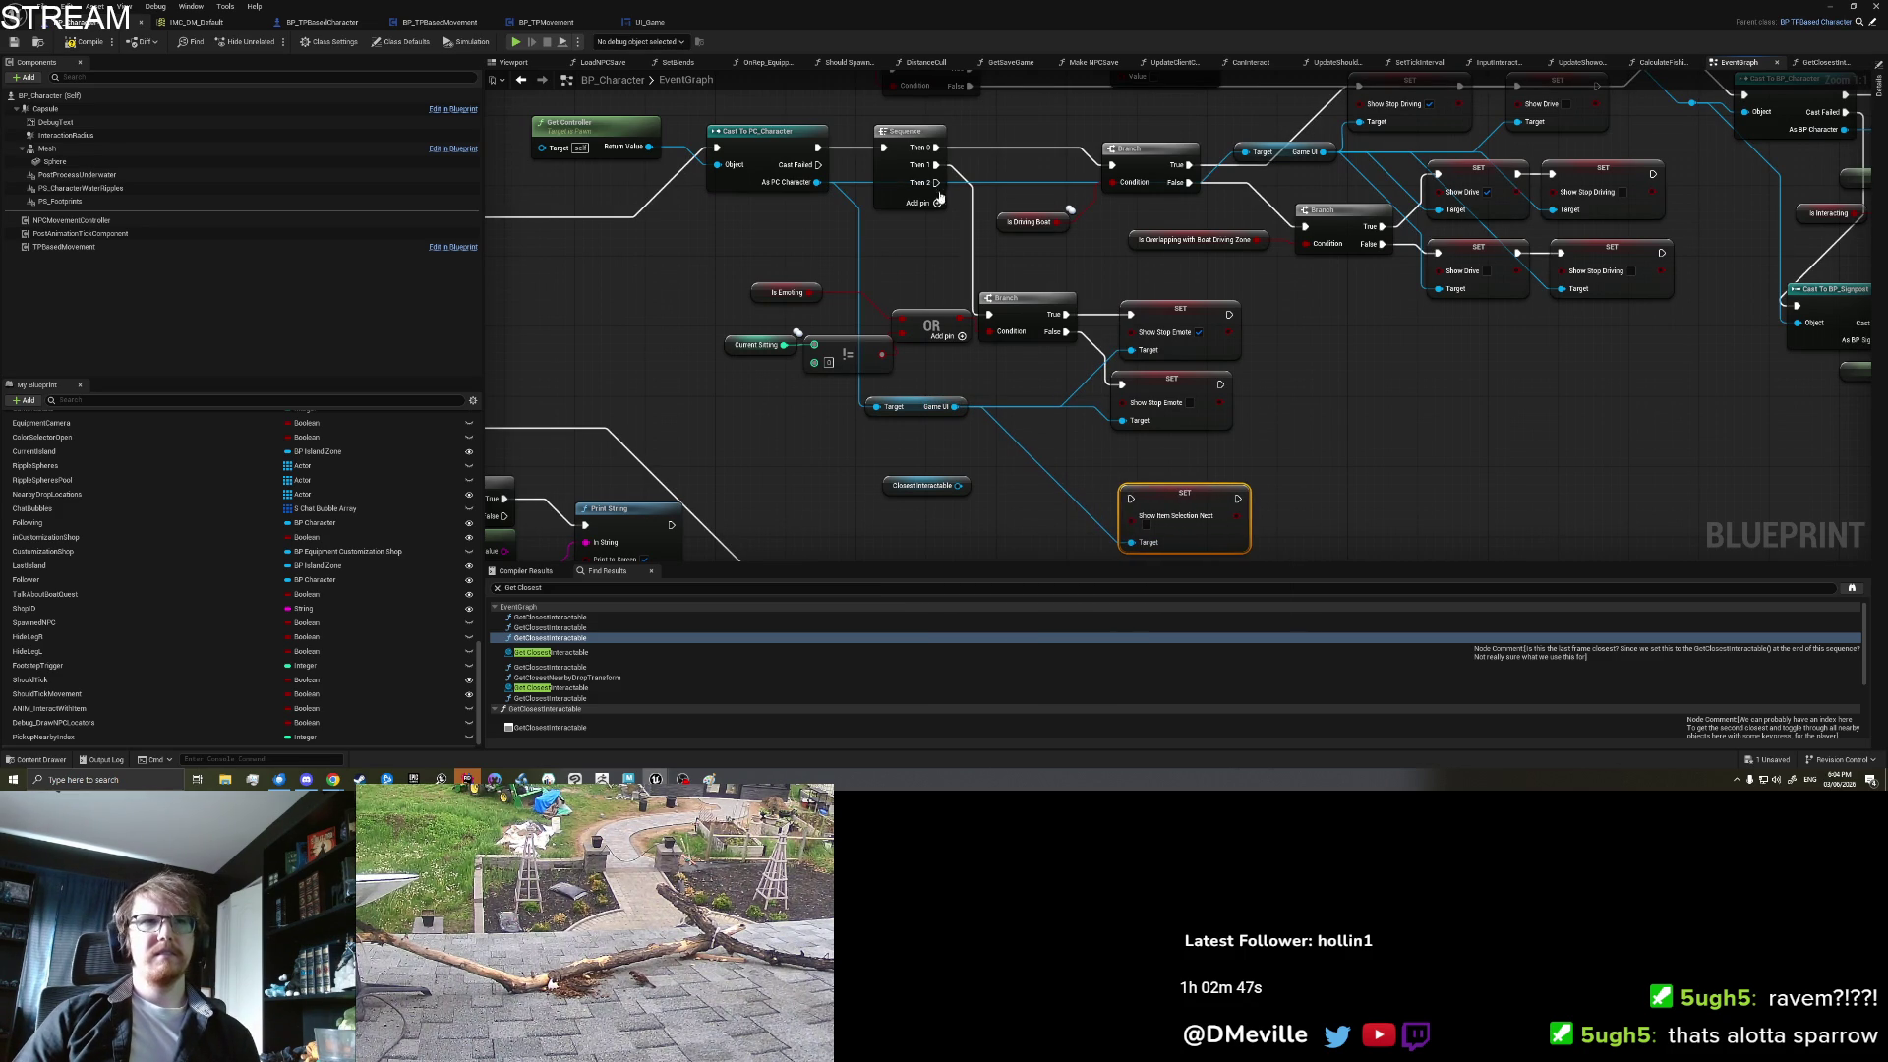
pyautogui.moveTo(935, 185); pyautogui.dragTo(943, 157)
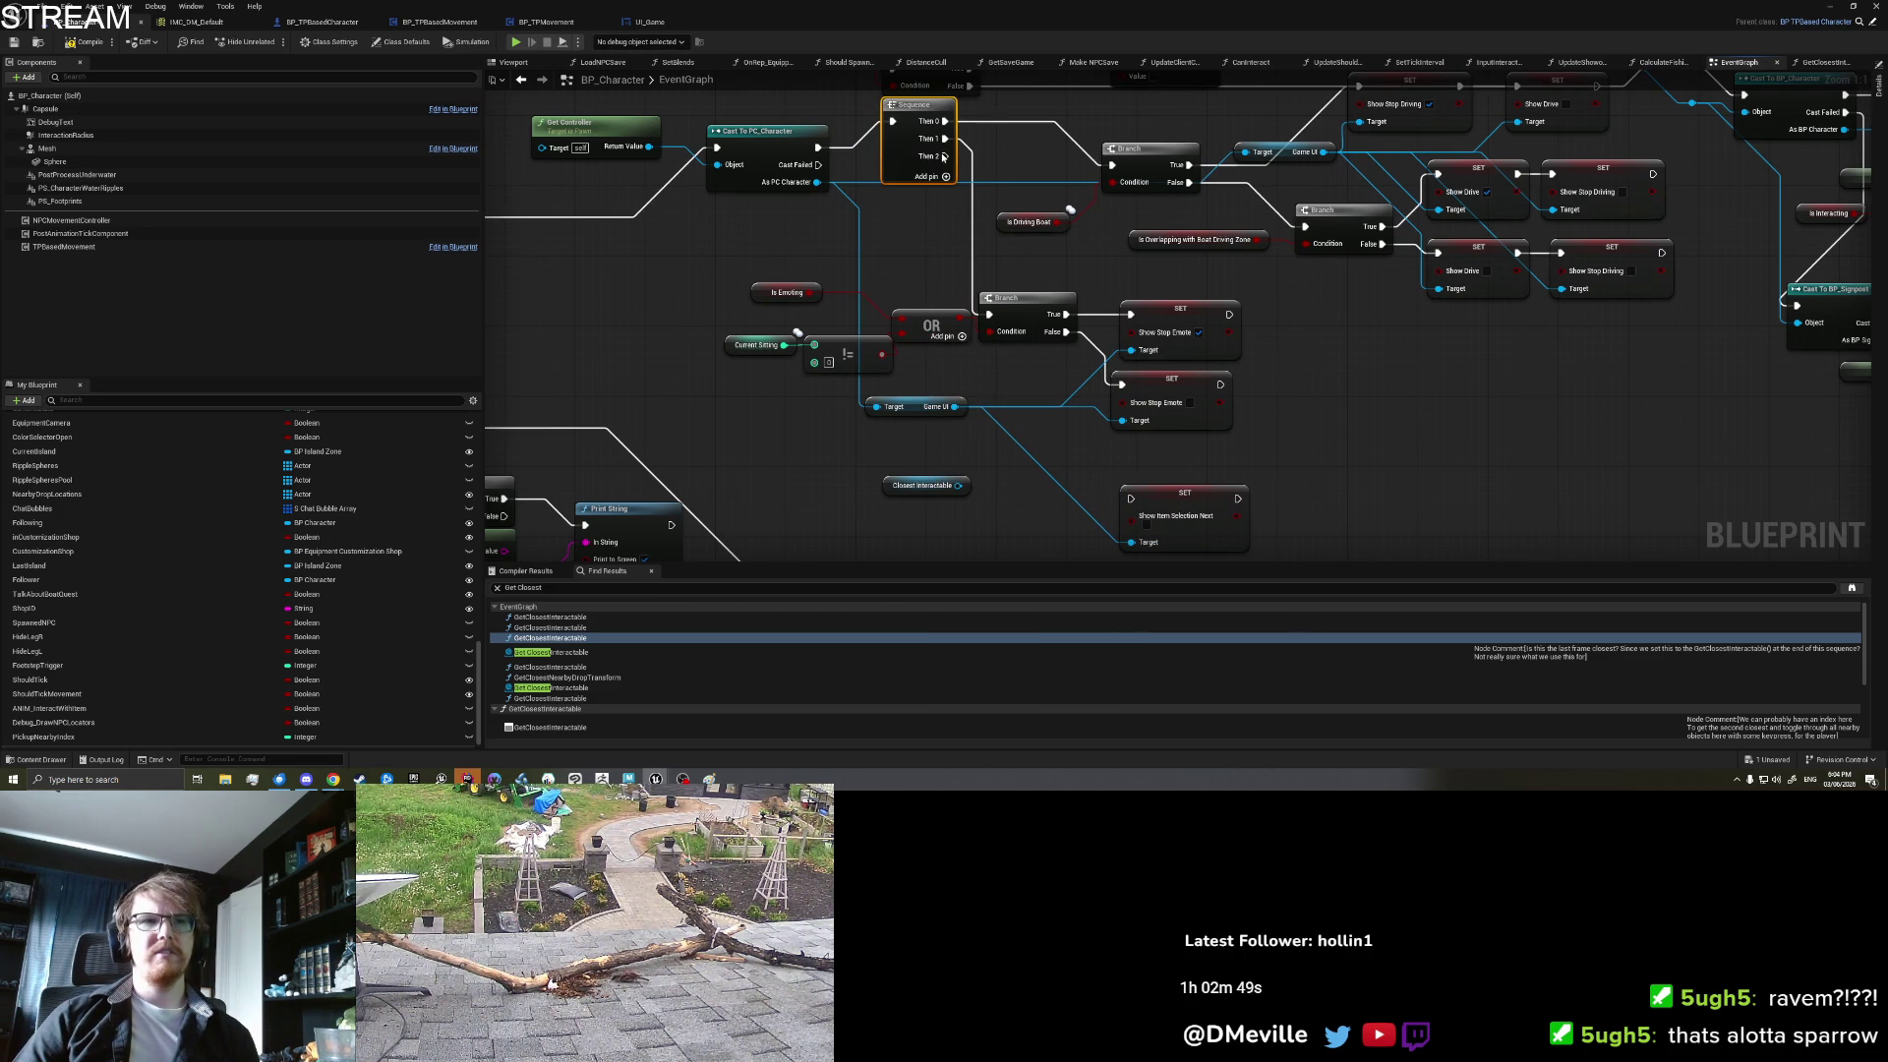
# Step: Add a Nearby Interaction Objects getter with a Length node
pyautogui.rightClick(897, 419)
pyautogui.write('ge')
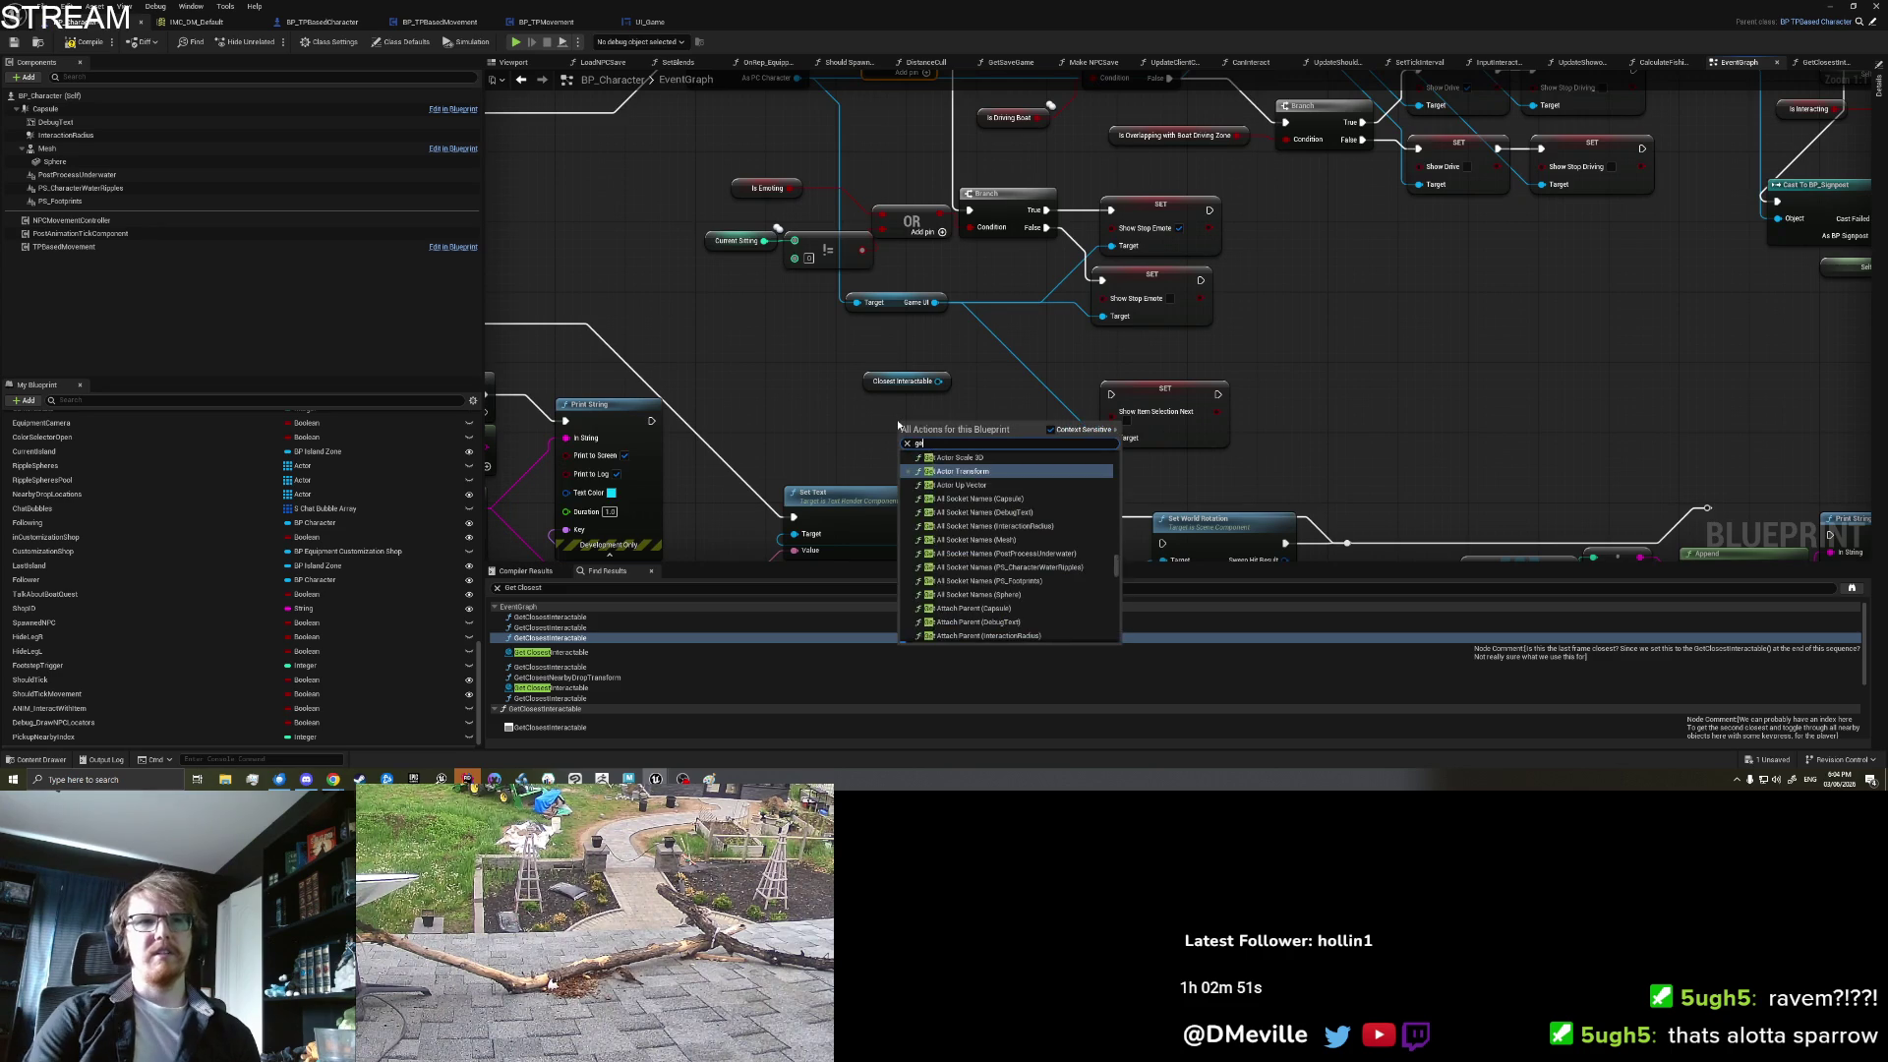
pyautogui.write('t nearby')
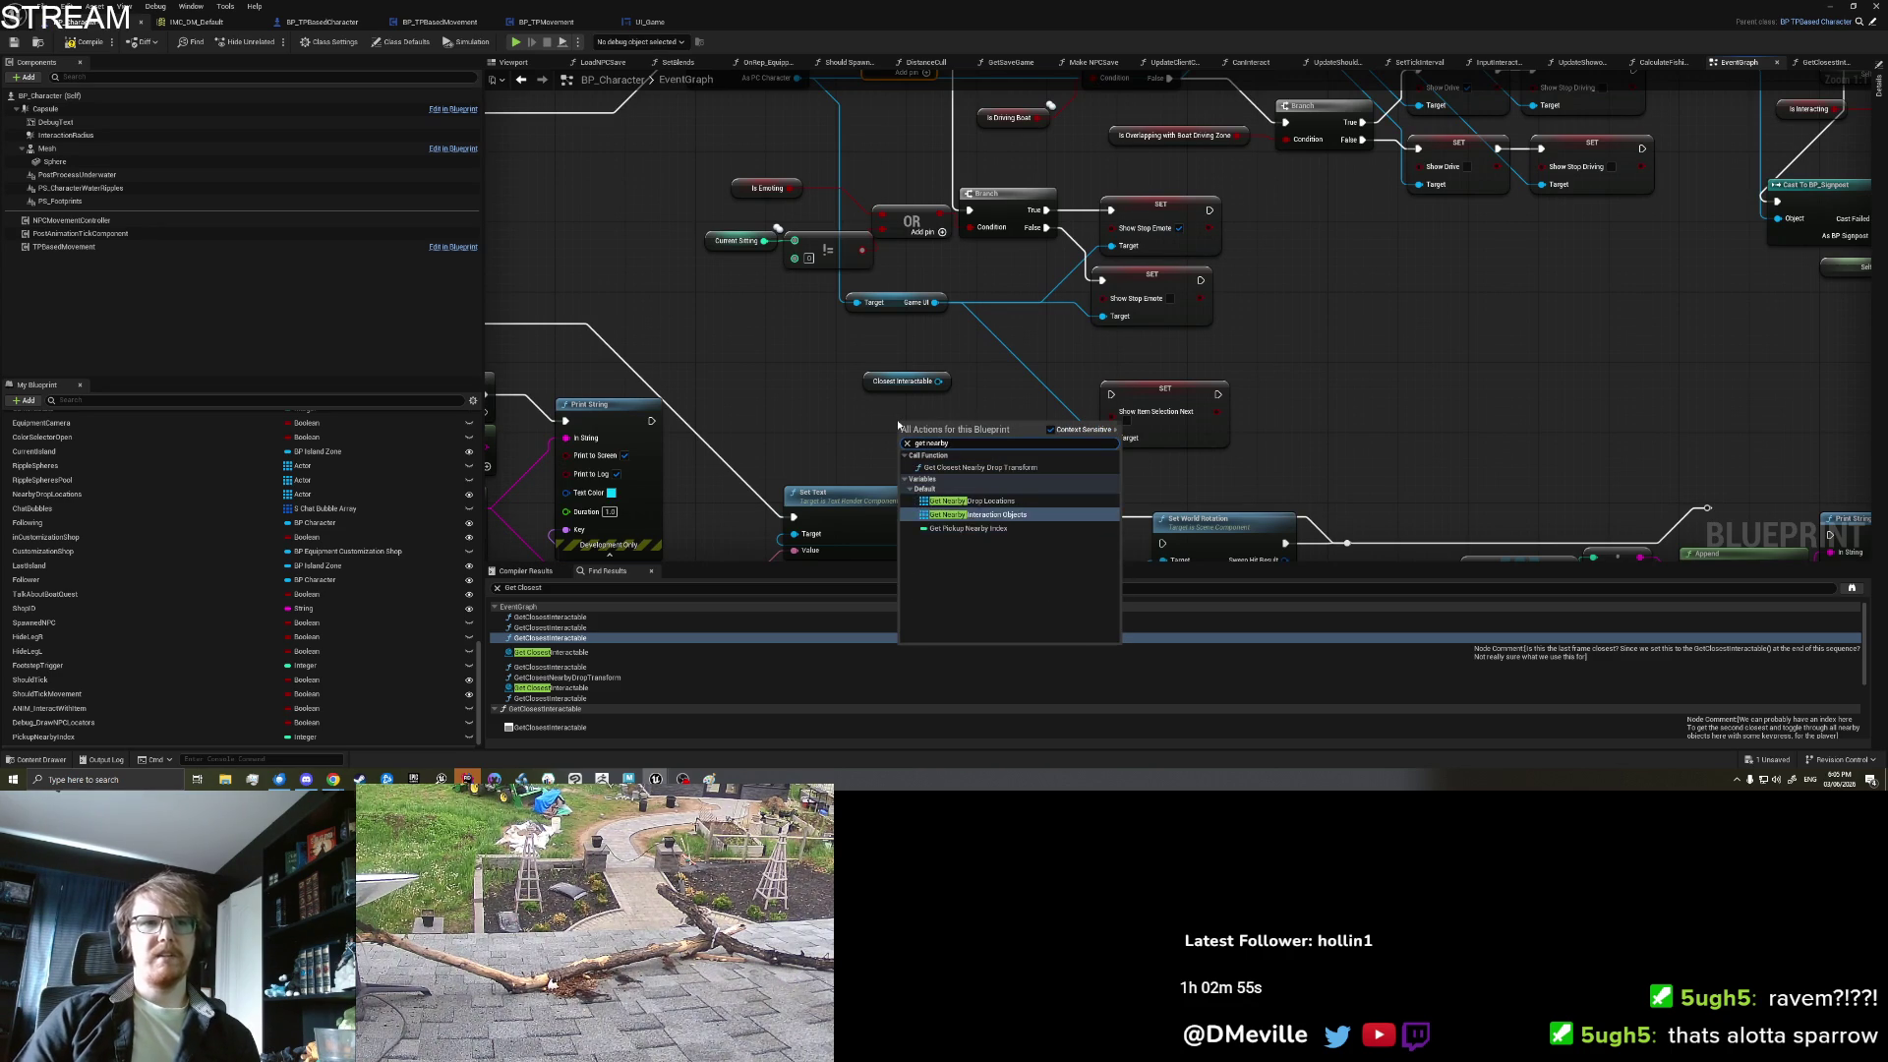
pyautogui.click(974, 514)
pyautogui.moveTo(981, 430); pyautogui.dragTo(1031, 427)
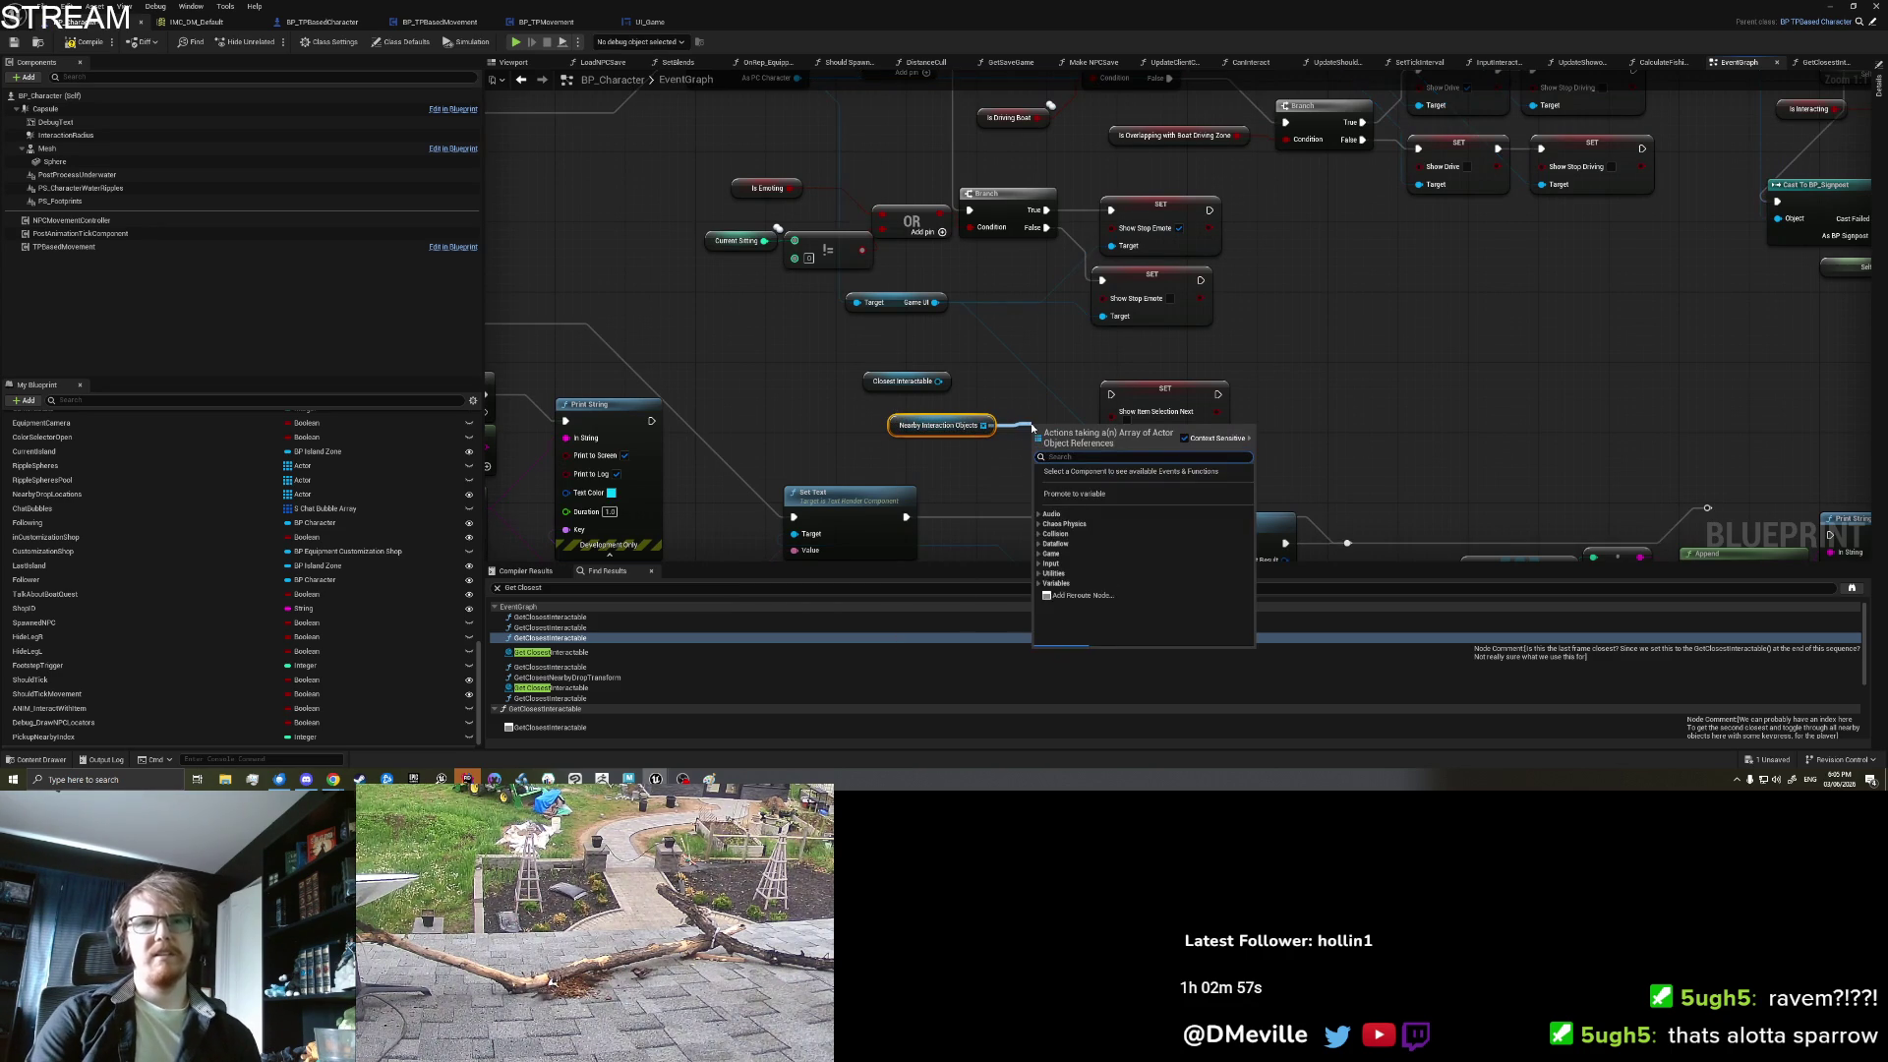
pyautogui.write('length')
pyautogui.click(1052, 408)
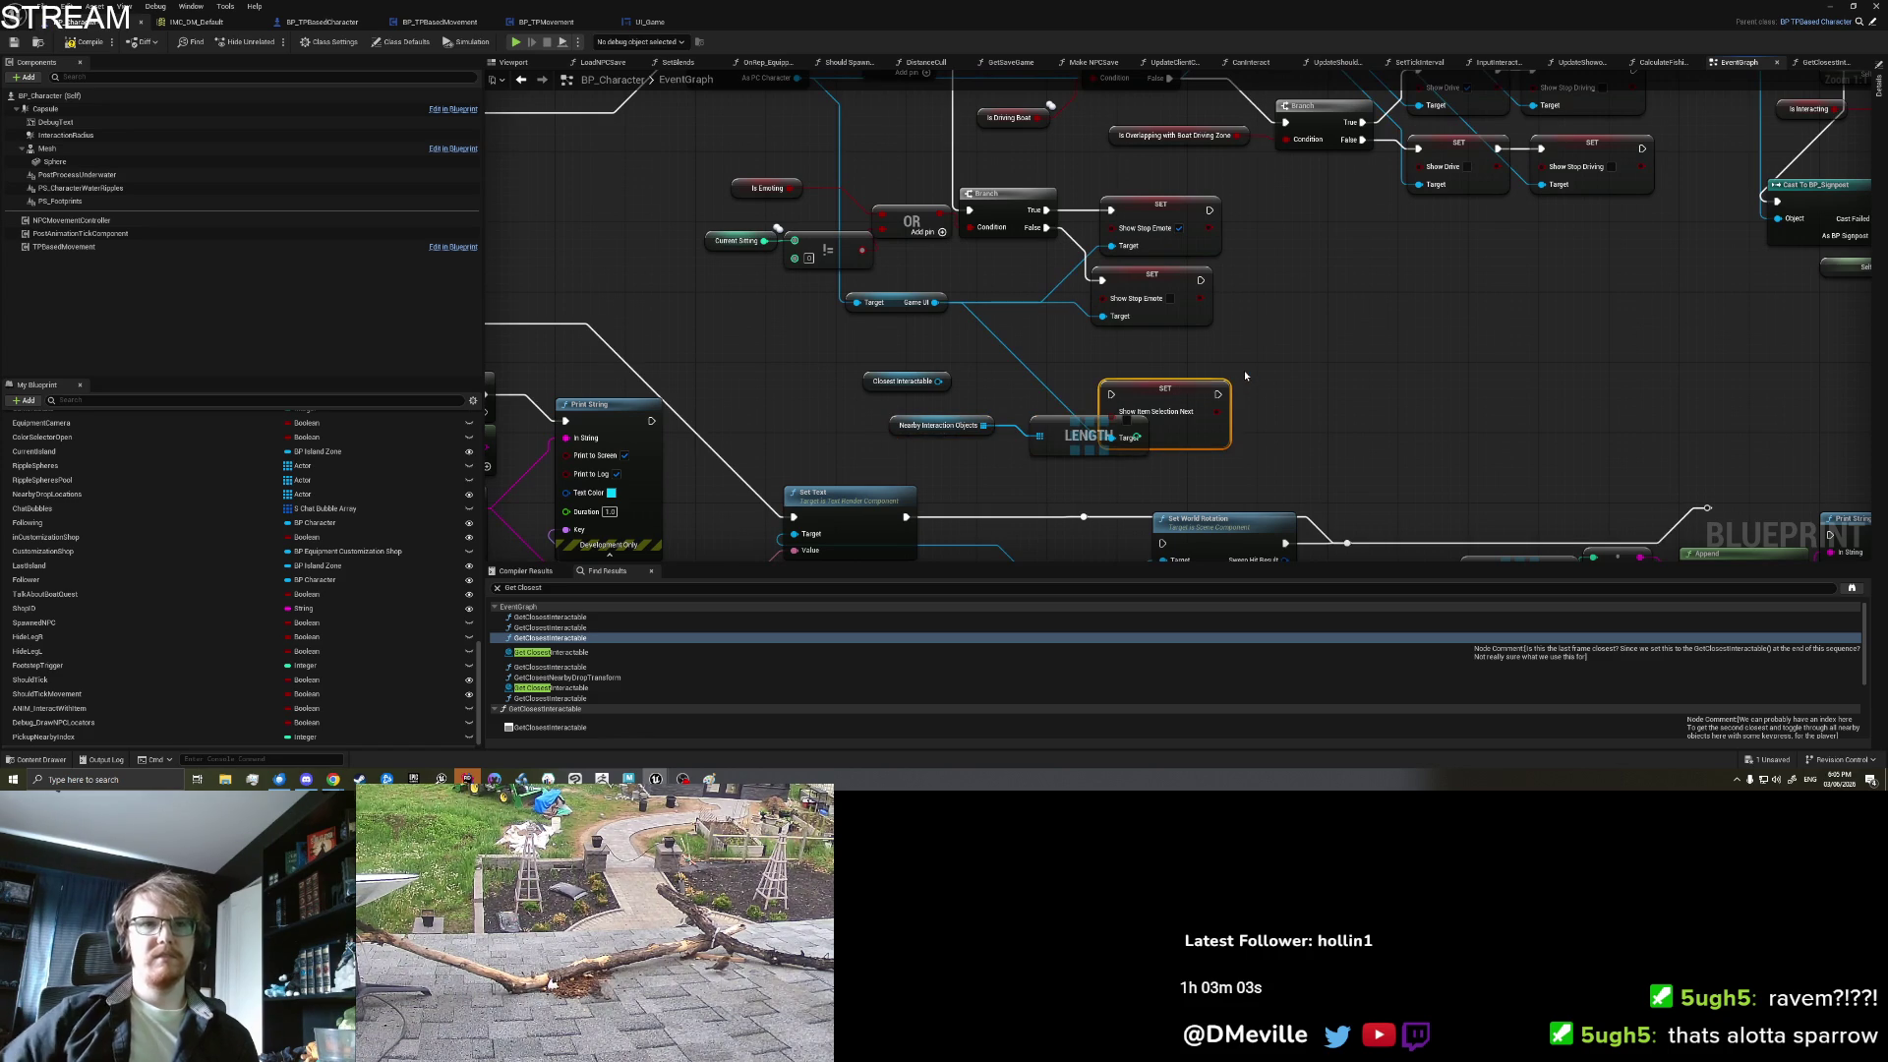
# Step: Feed a >= check on the Length into the setter and run it from Sequence Then 2
pyautogui.moveTo(1155, 395); pyautogui.dragTo(1252, 378)
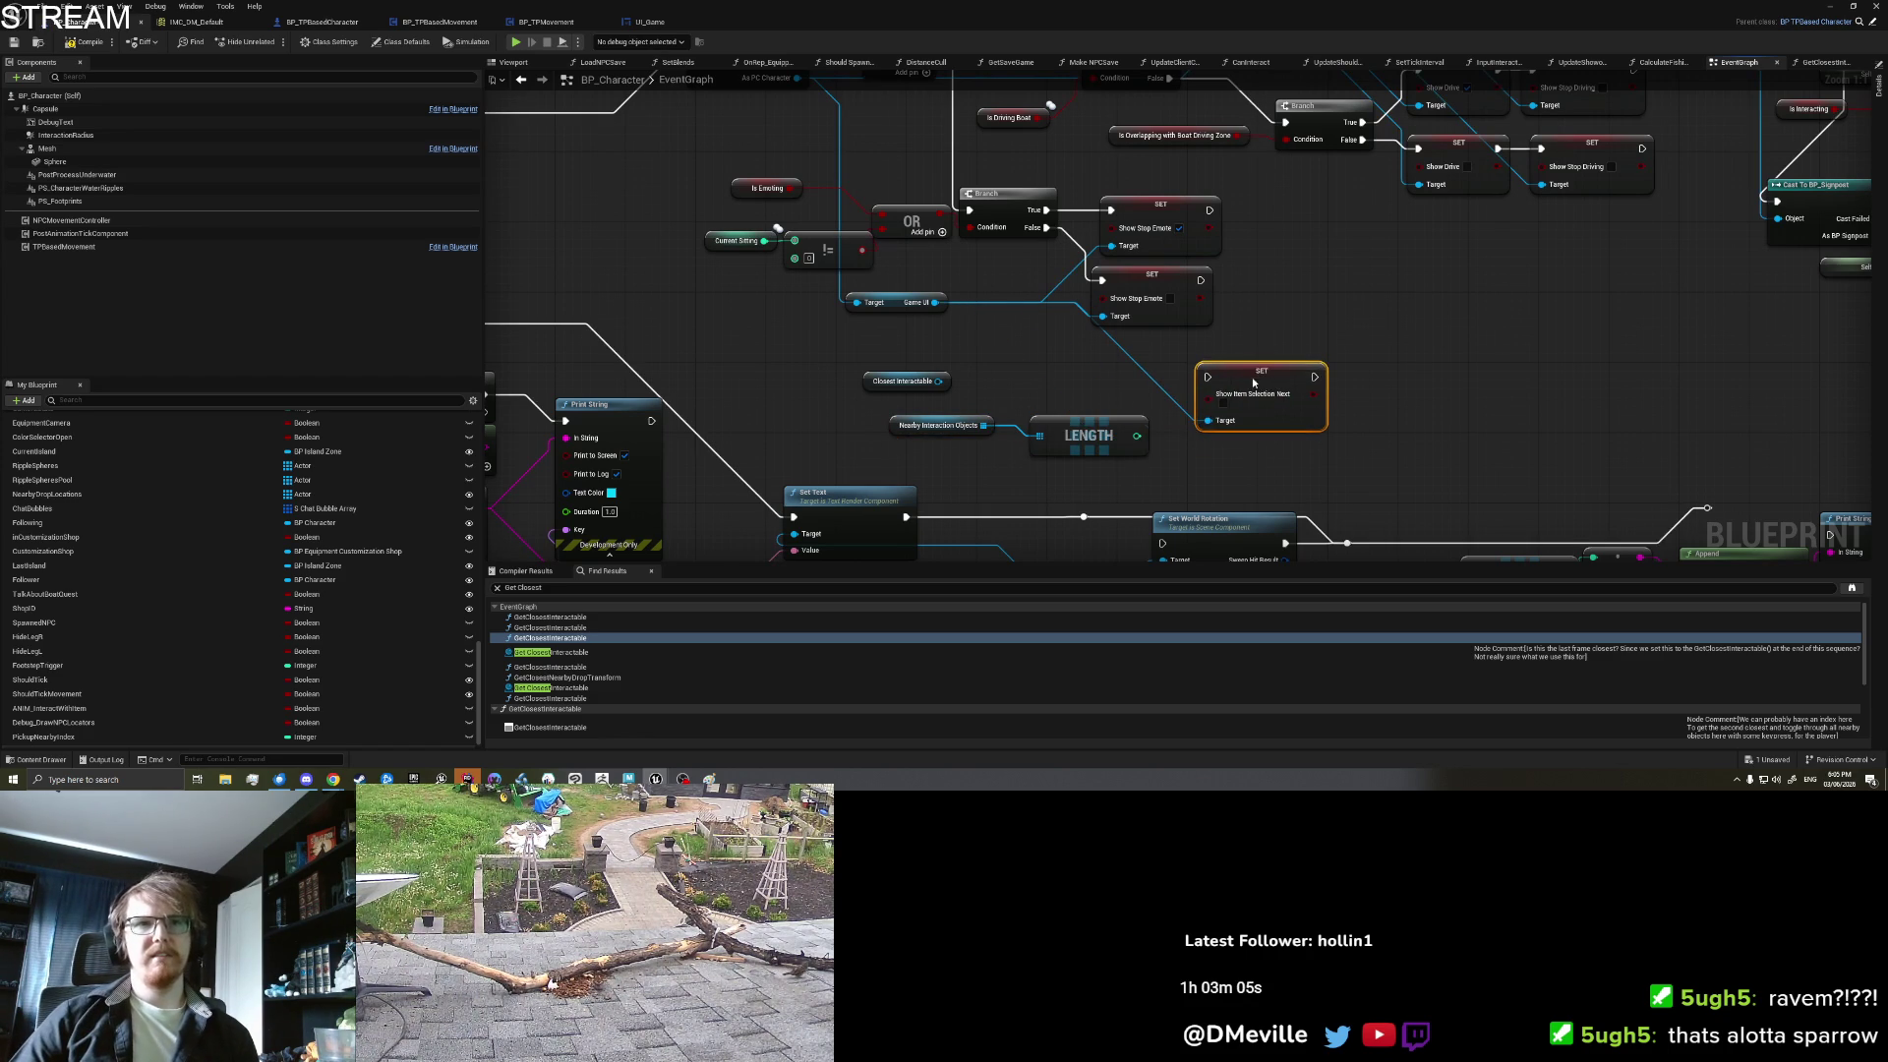
pyautogui.moveTo(1107, 423)
pyautogui.mouseDown()
pyautogui.moveTo(1072, 413)
pyautogui.moveTo(1141, 441)
pyautogui.mouseUp()
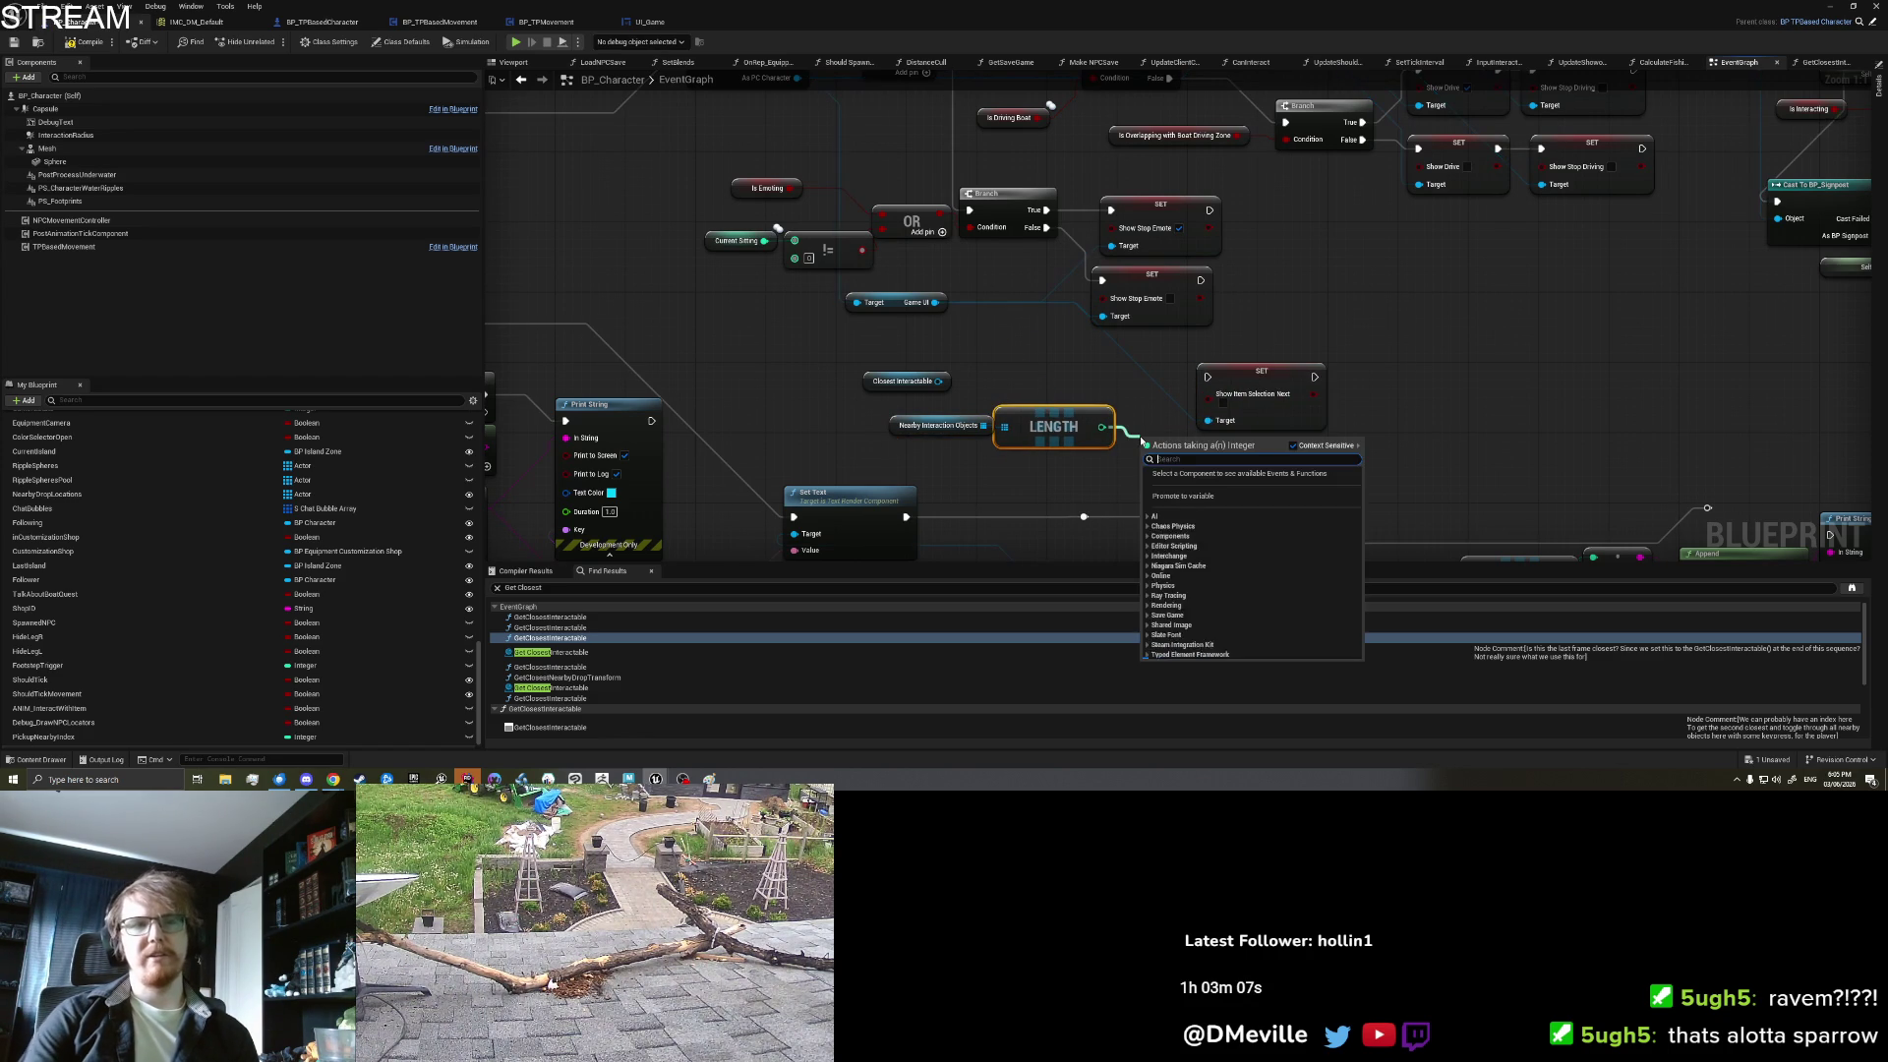
pyautogui.write('greather')
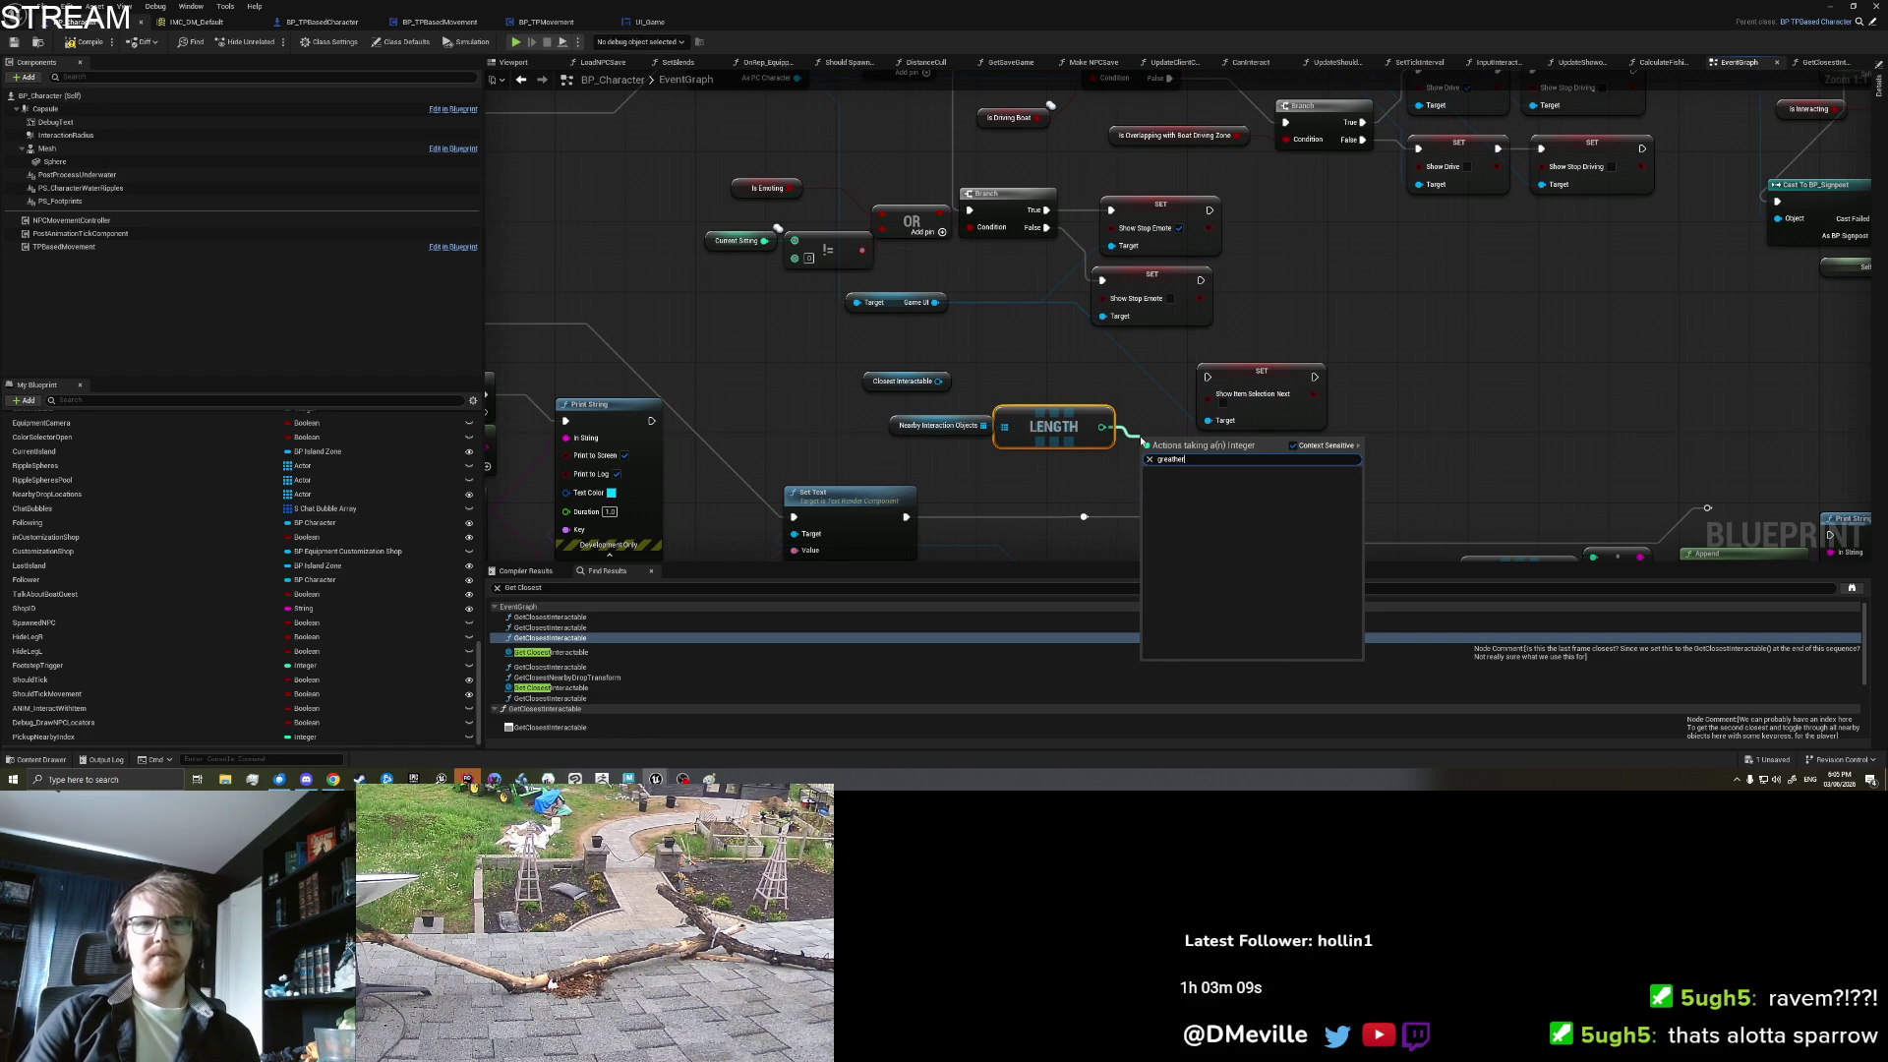
pyautogui.press('BackSpace')
pyautogui.press('BackSpace')
pyautogui.press('BackSpace')
pyautogui.write('ter')
pyautogui.press('Down')
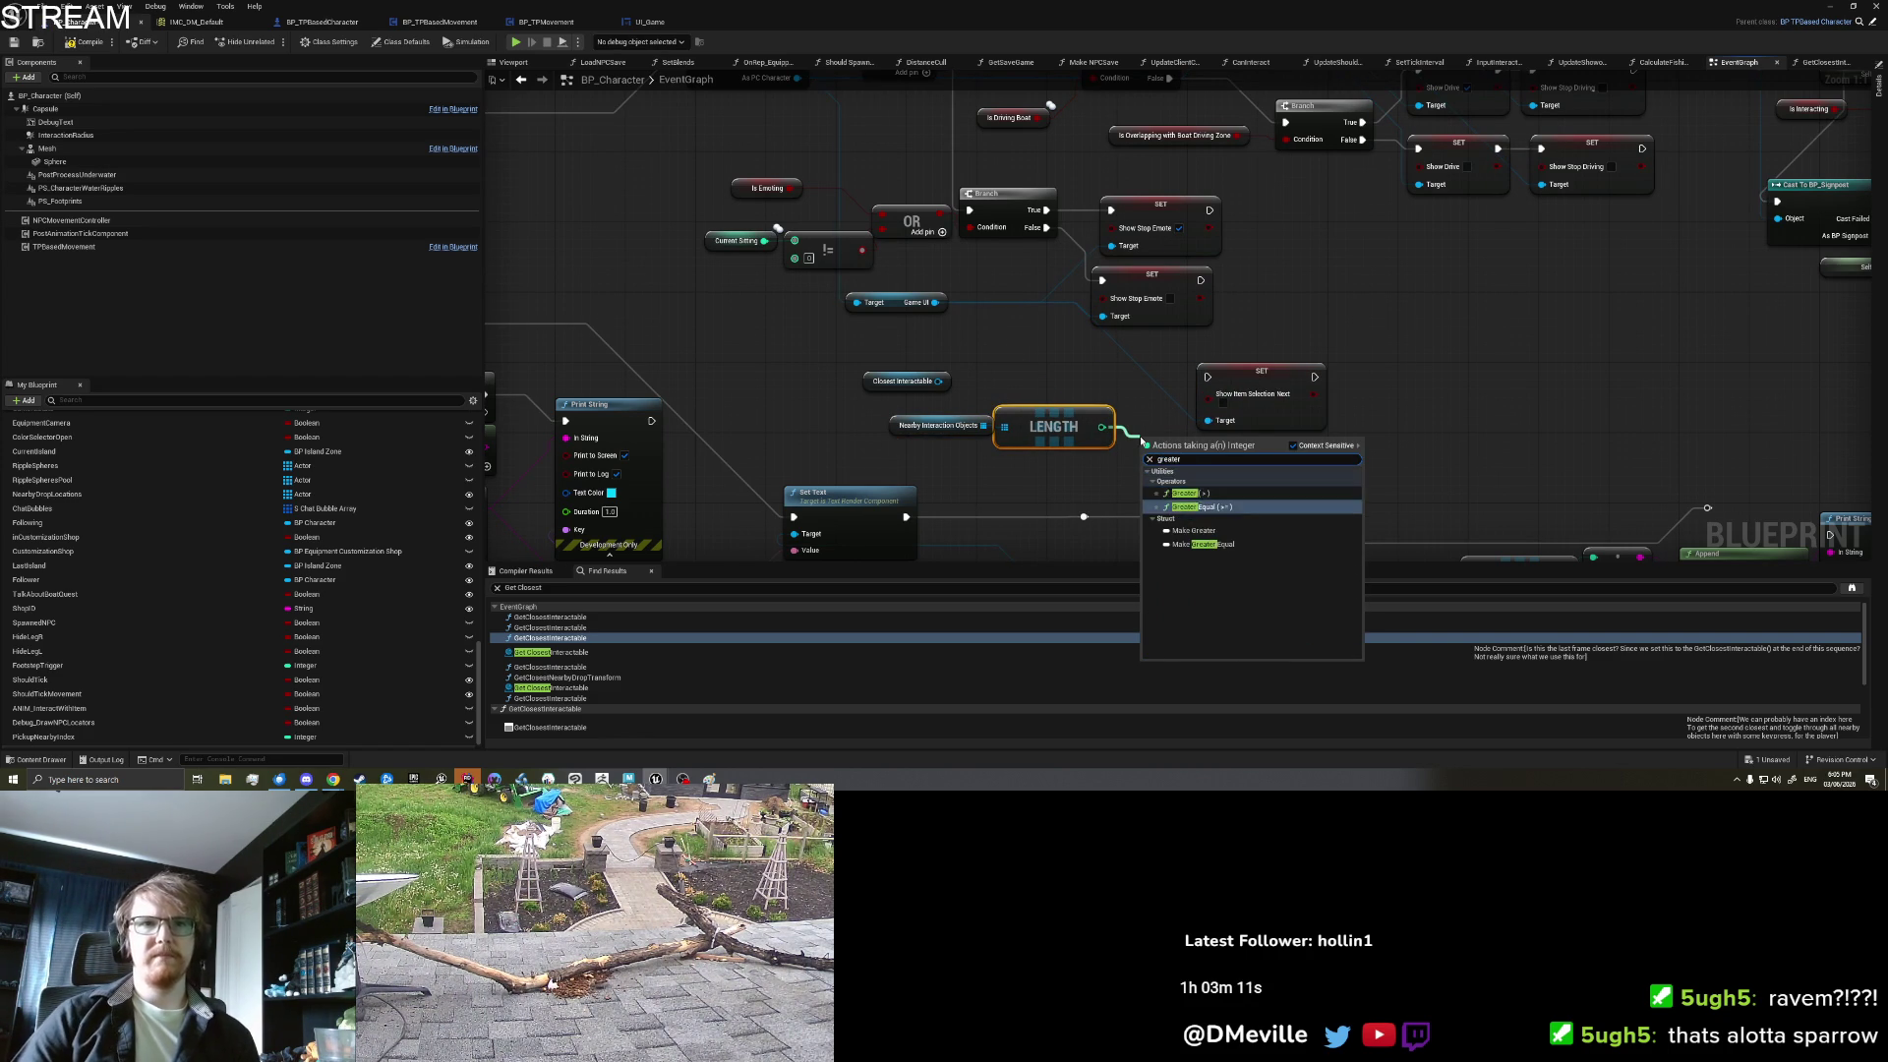
pyautogui.press('Return')
pyautogui.moveTo(1213, 452)
pyautogui.mouseDown()
pyautogui.moveTo(1209, 397)
pyautogui.moveTo(1294, 386)
pyautogui.mouseUp()
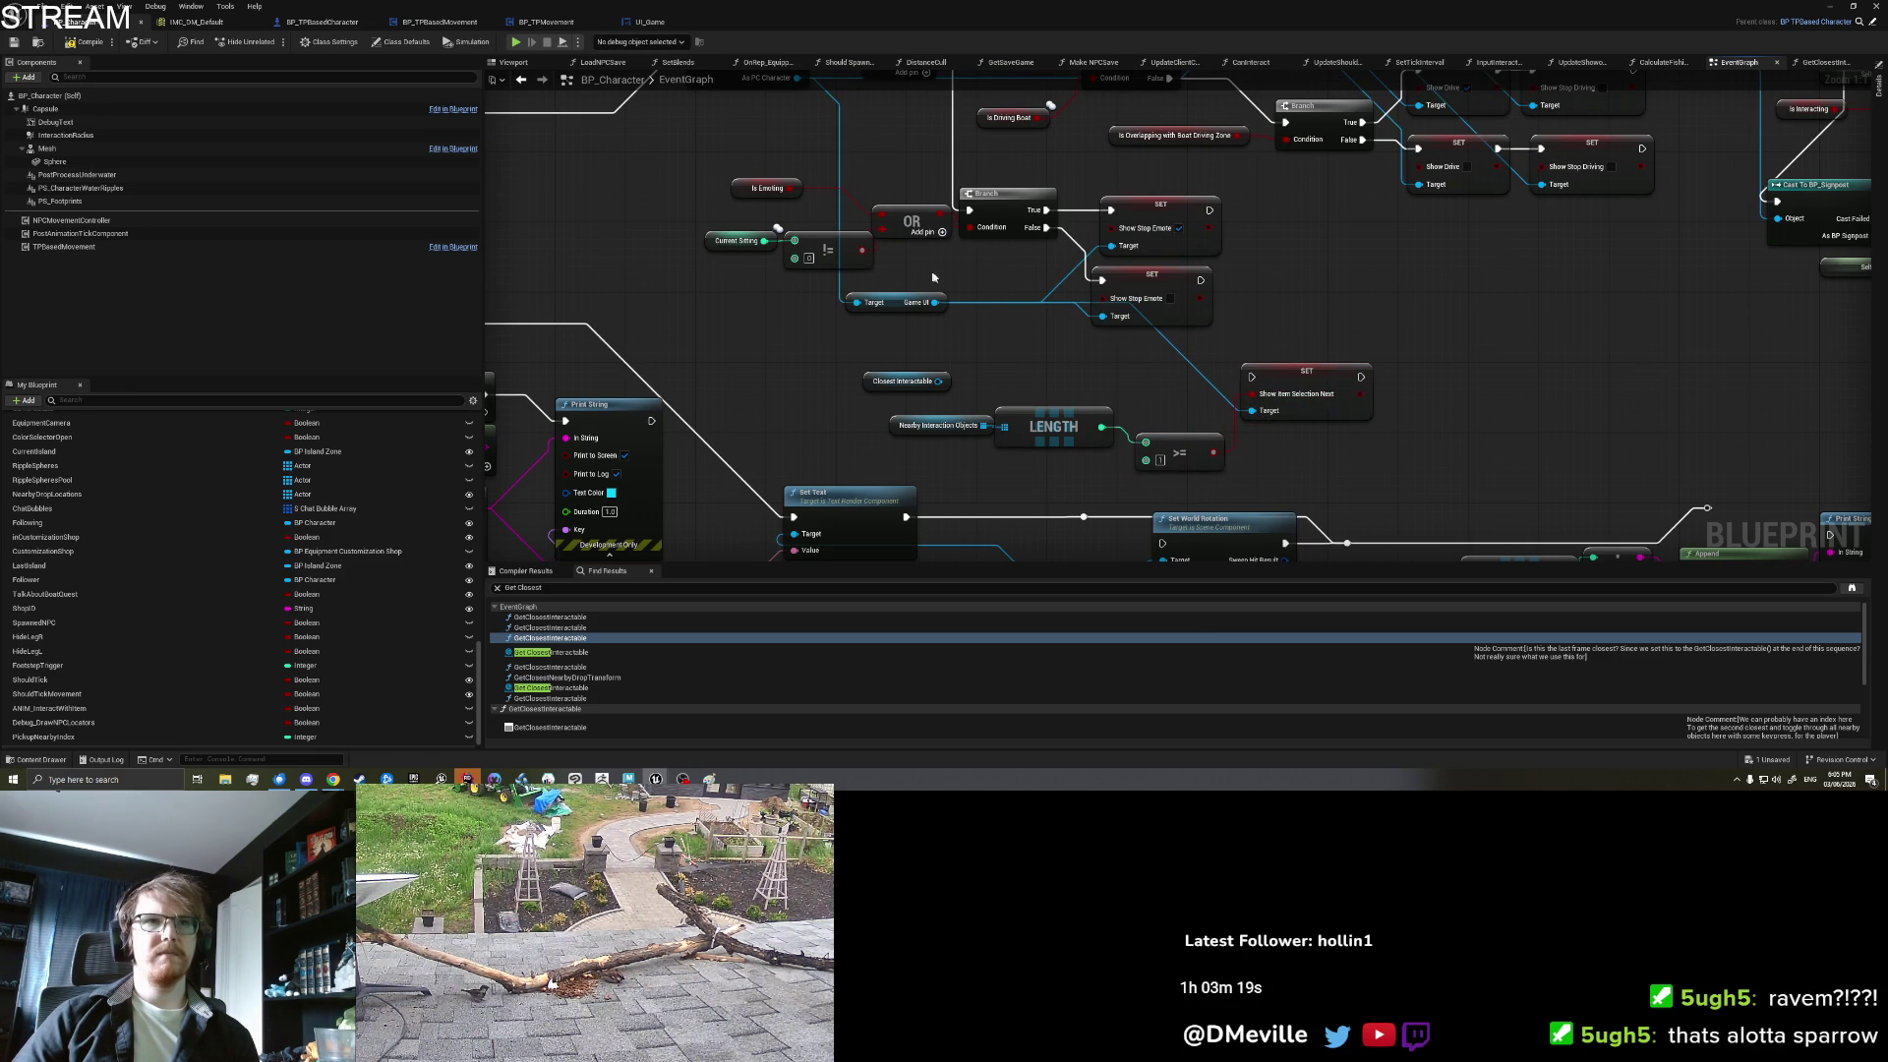
pyautogui.scroll(3, 920, 261)
pyautogui.moveTo(1225, 505)
pyautogui.mouseDown()
pyautogui.moveTo(1249, 475)
pyautogui.moveTo(1140, 473)
pyautogui.moveTo(1174, 473)
pyautogui.mouseUp()
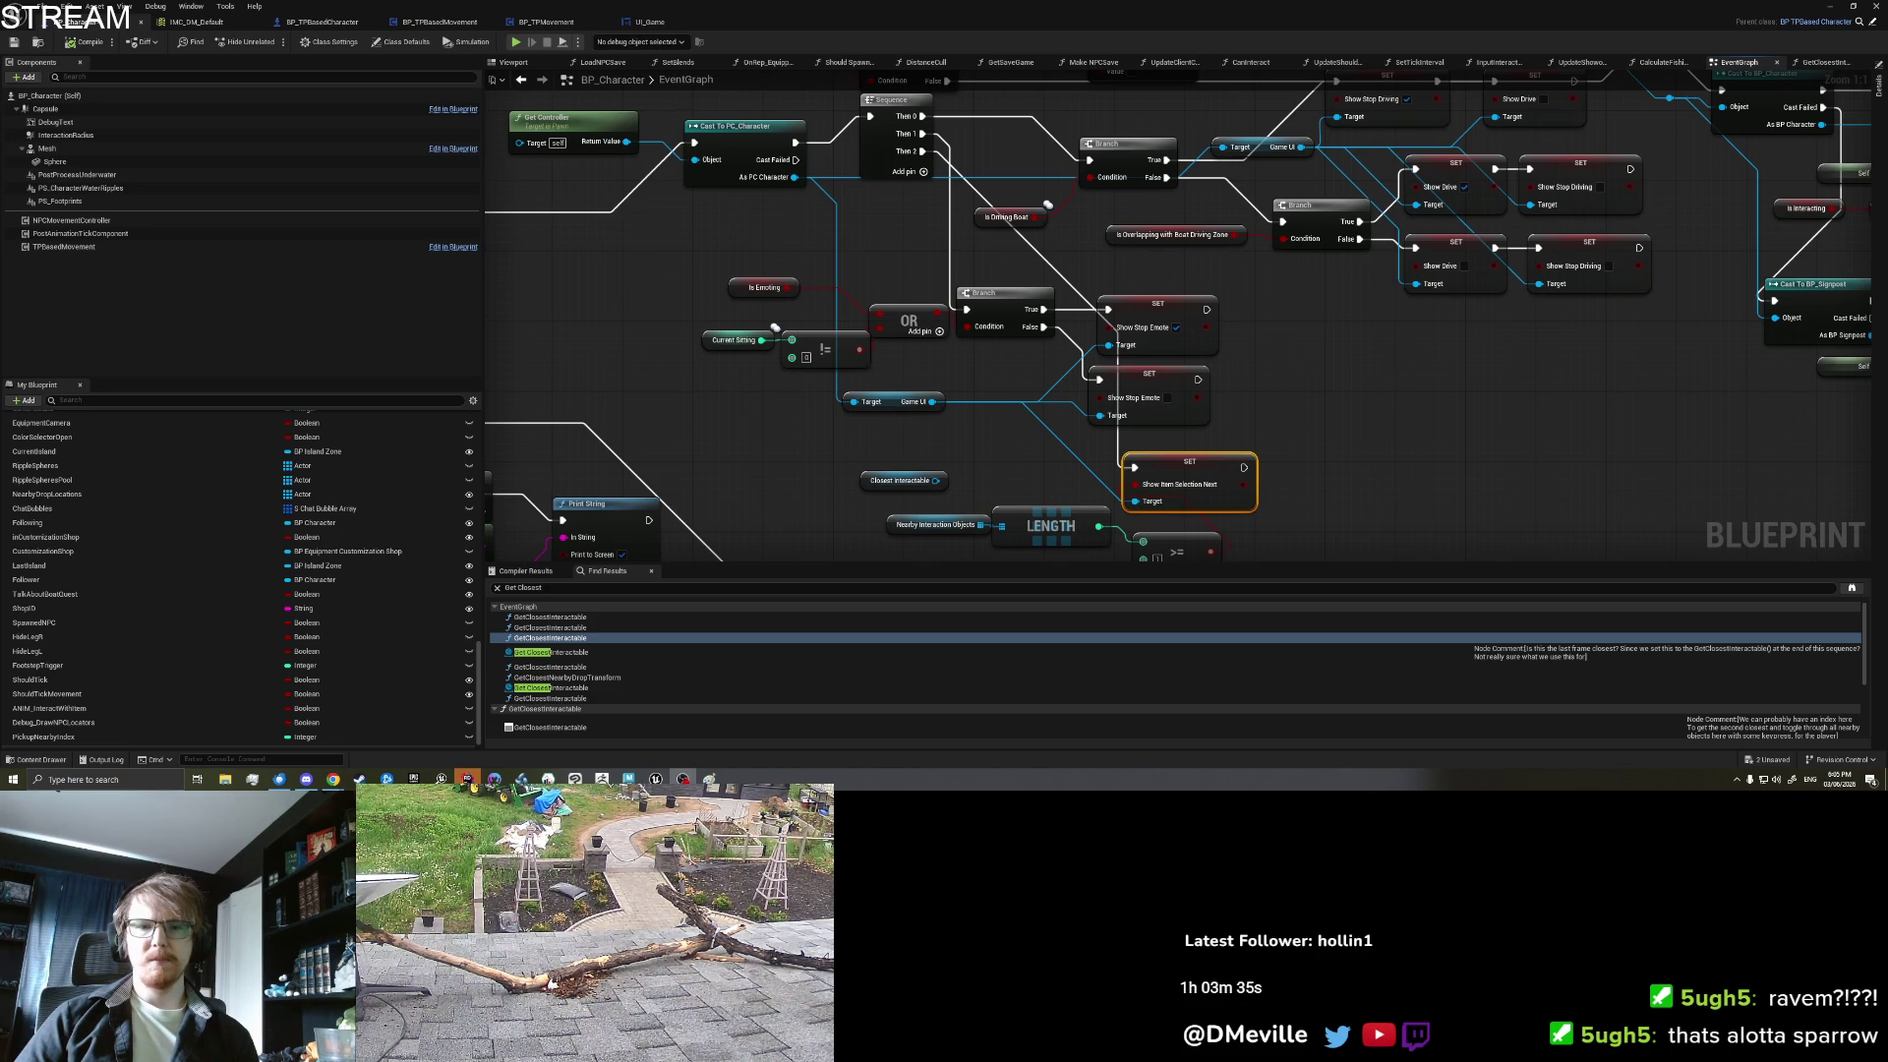
# Step: Play-test the level, pick up a crab with E, then stop the session
pyautogui.hotkey('alt', 'Tab')
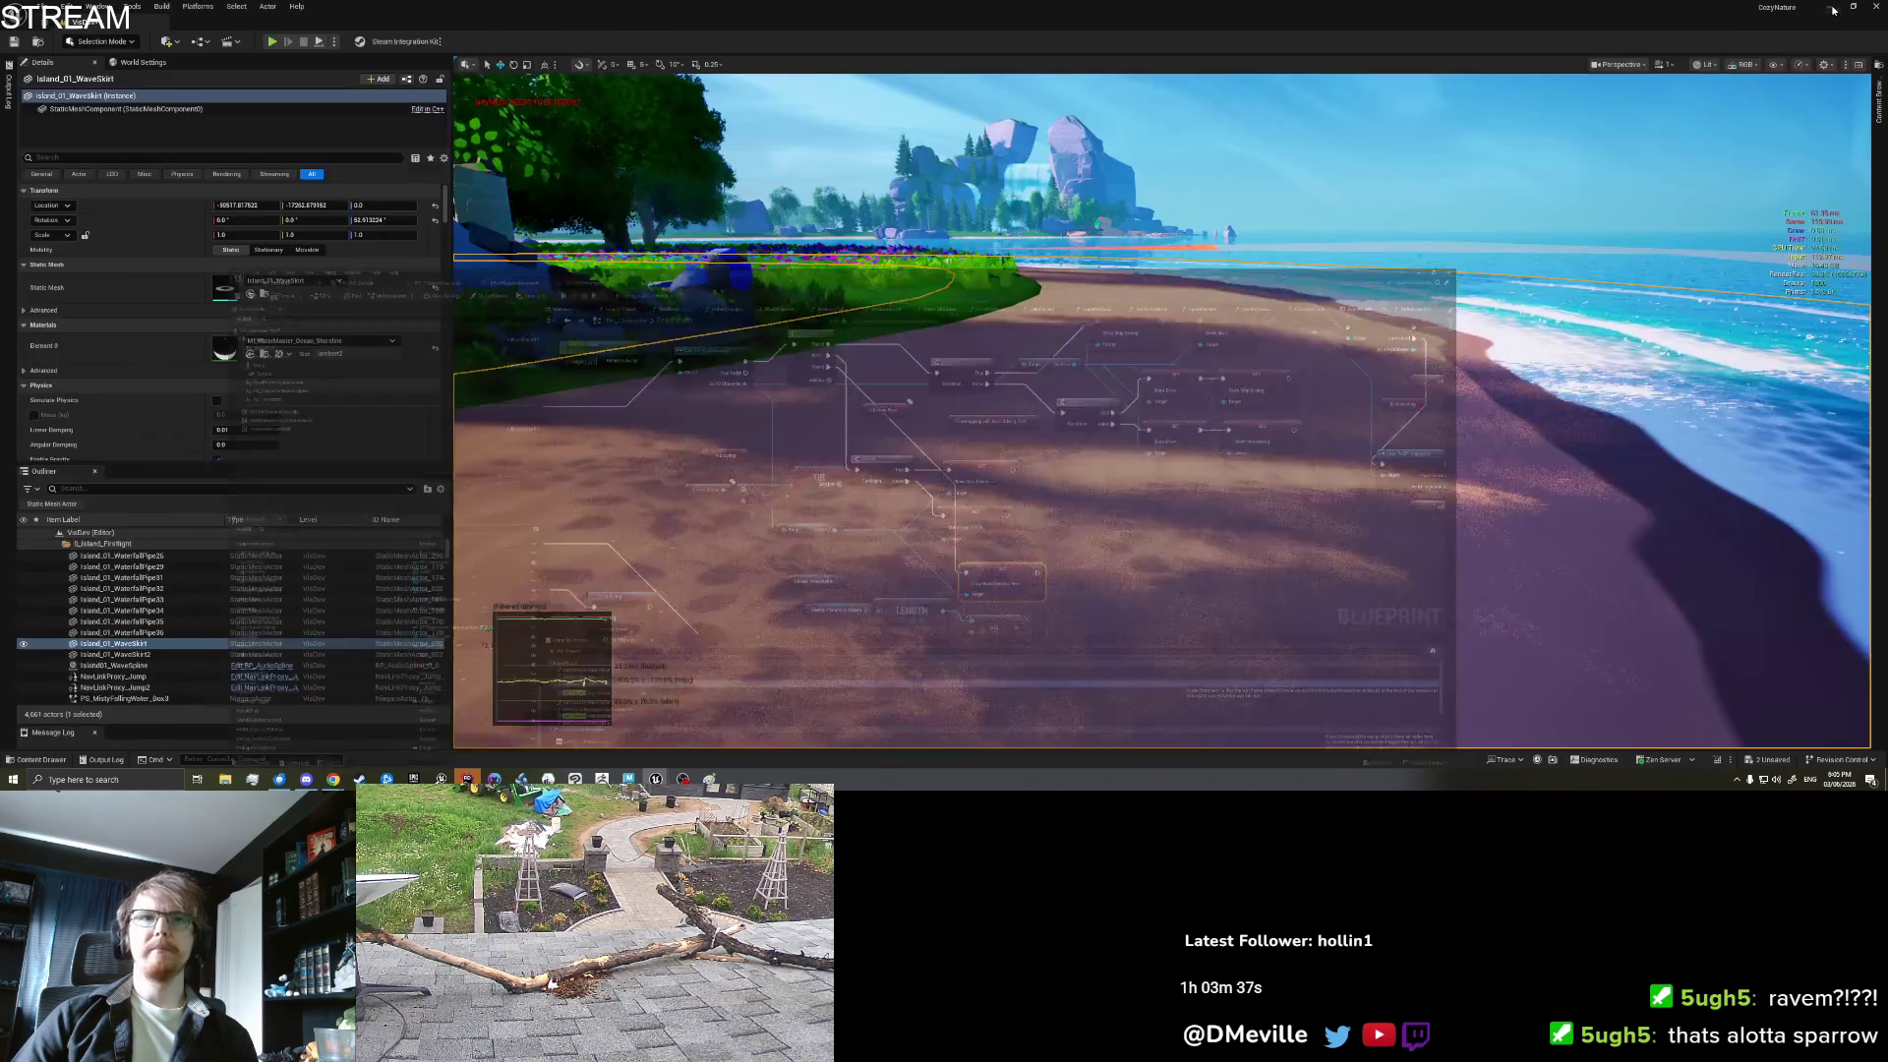
pyautogui.rightClick(900, 489)
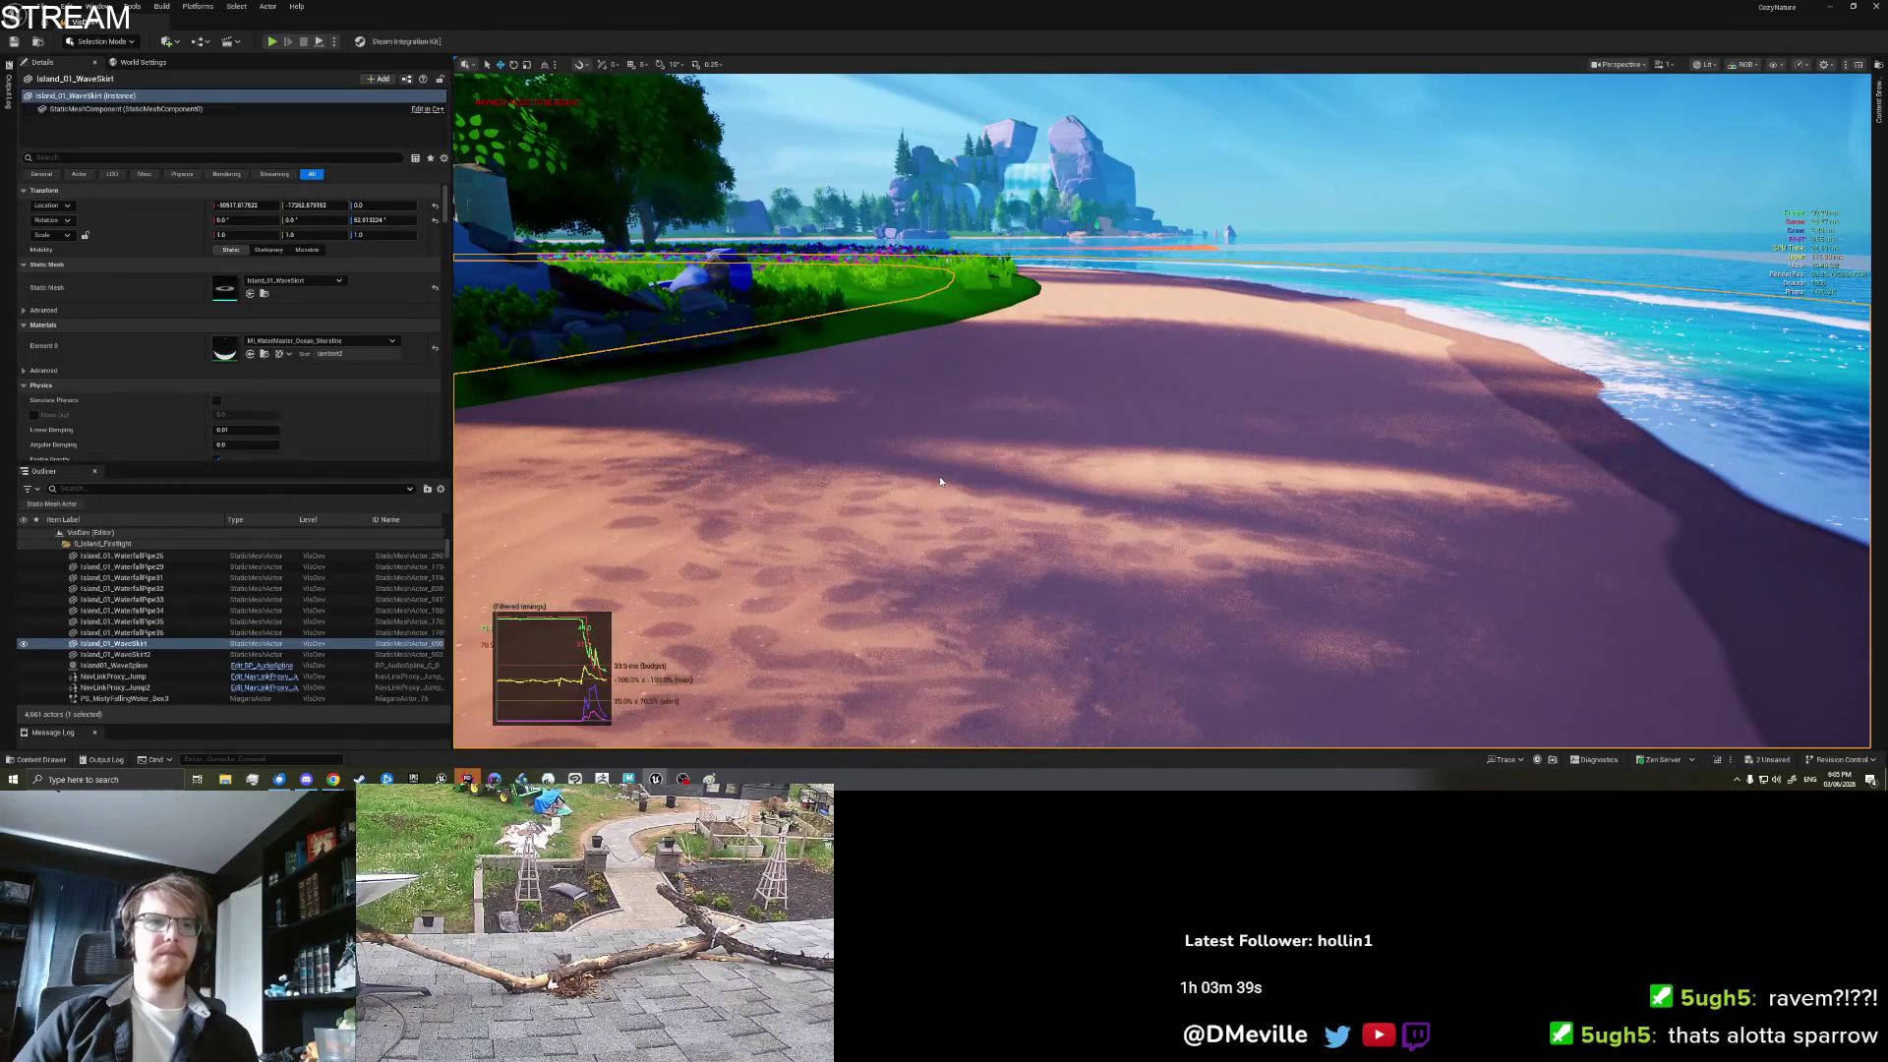
pyautogui.hotkey('alt', 'p')
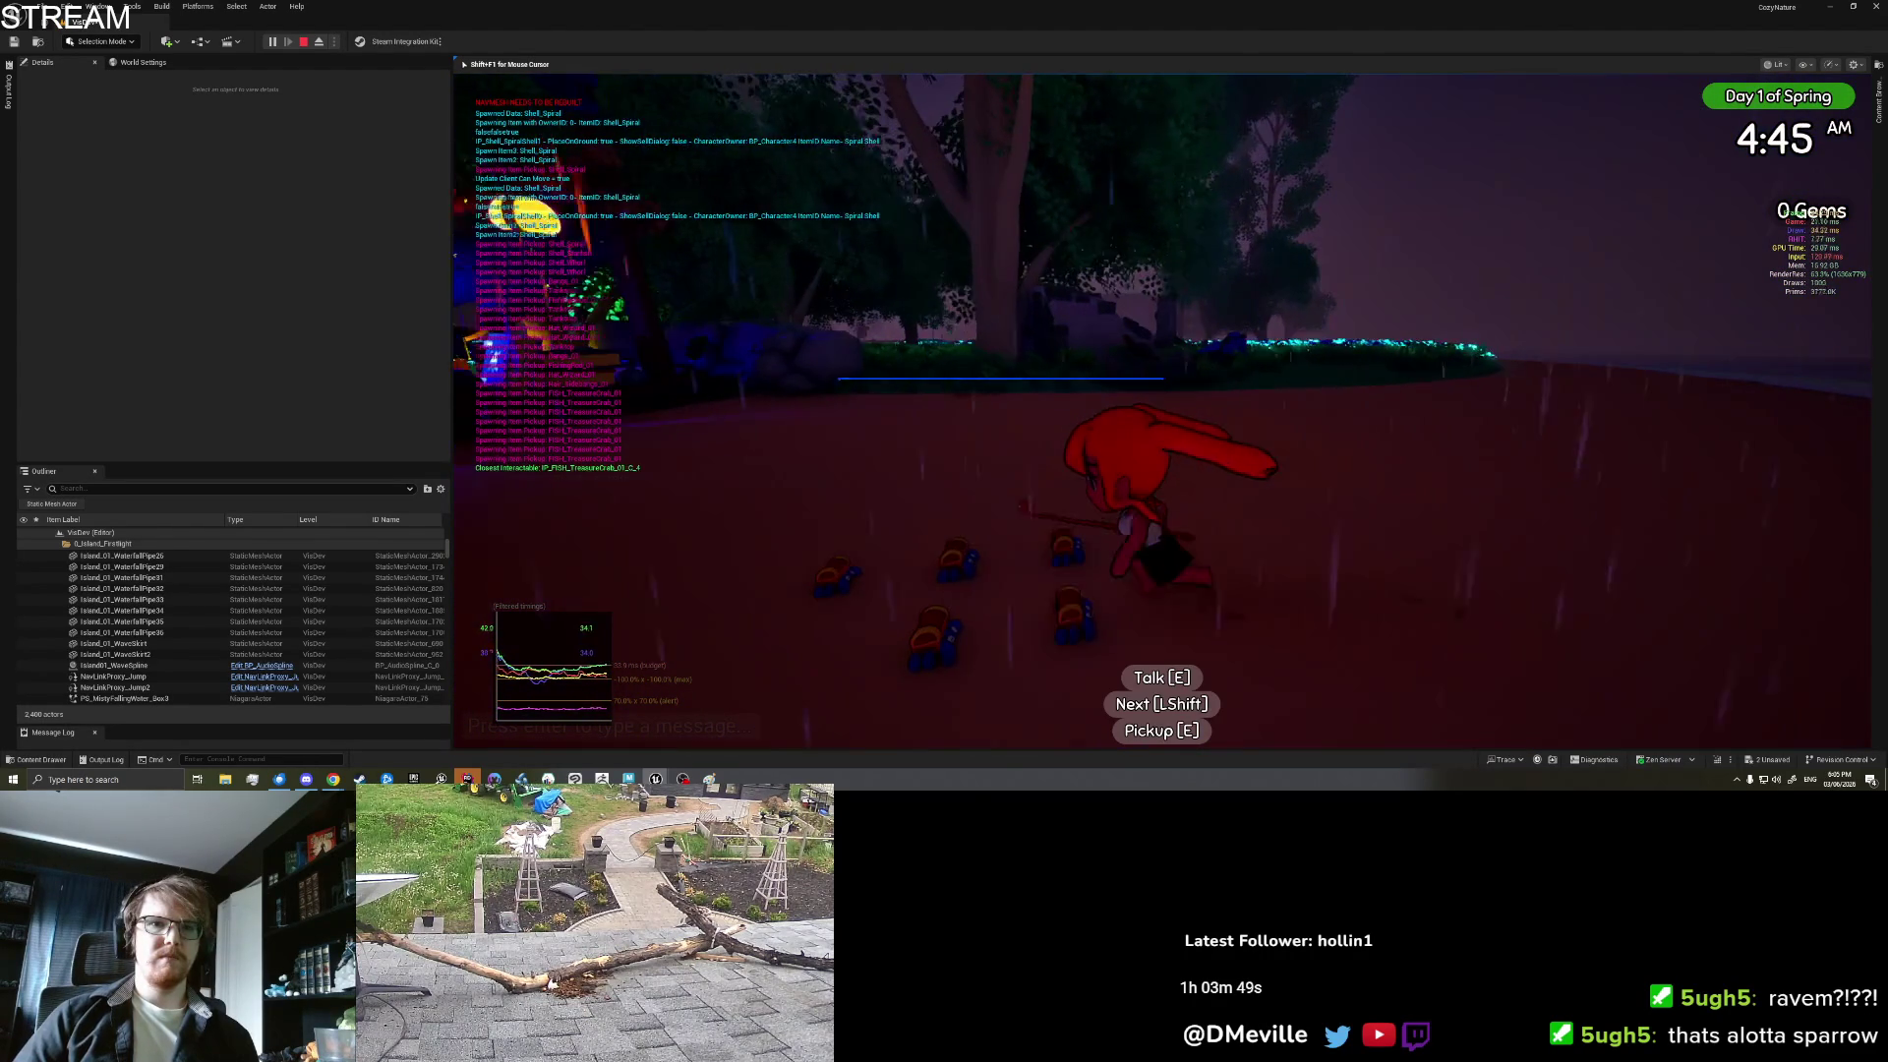
pyautogui.press('e')
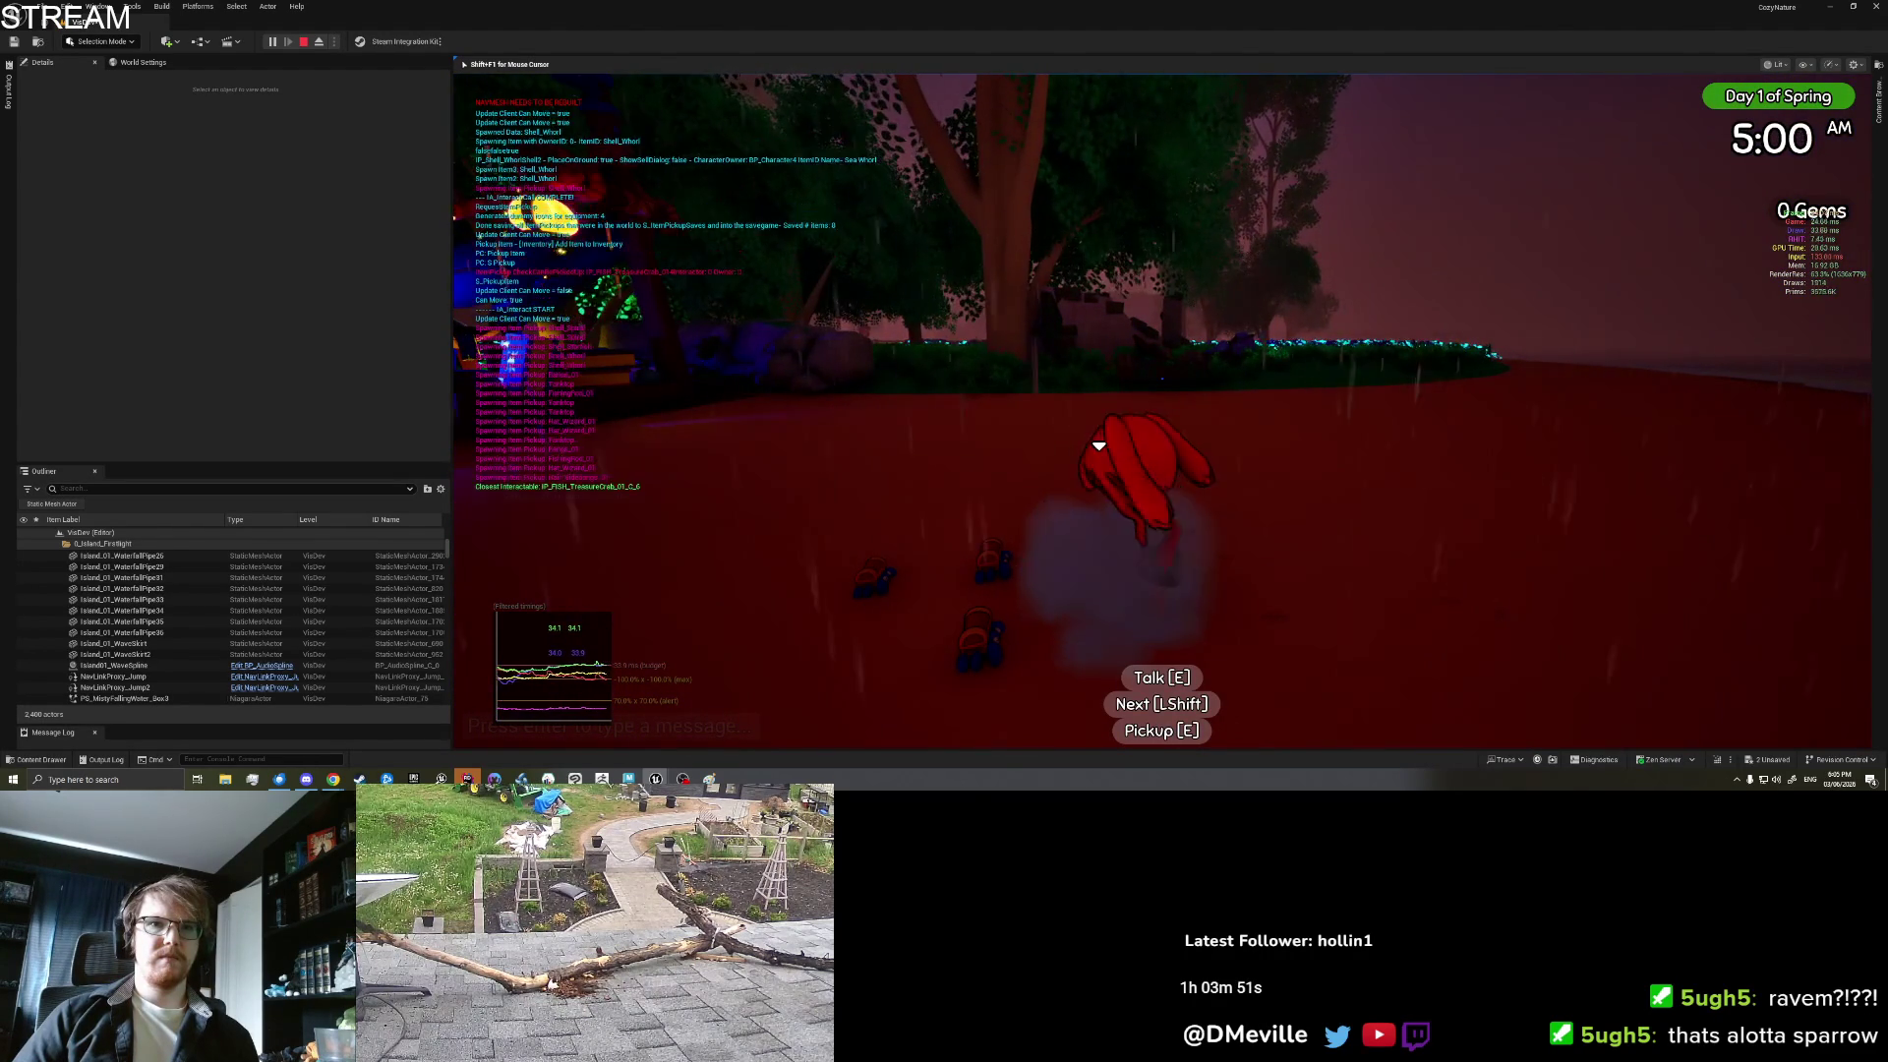
pyautogui.hotkey('shift', 'F1')
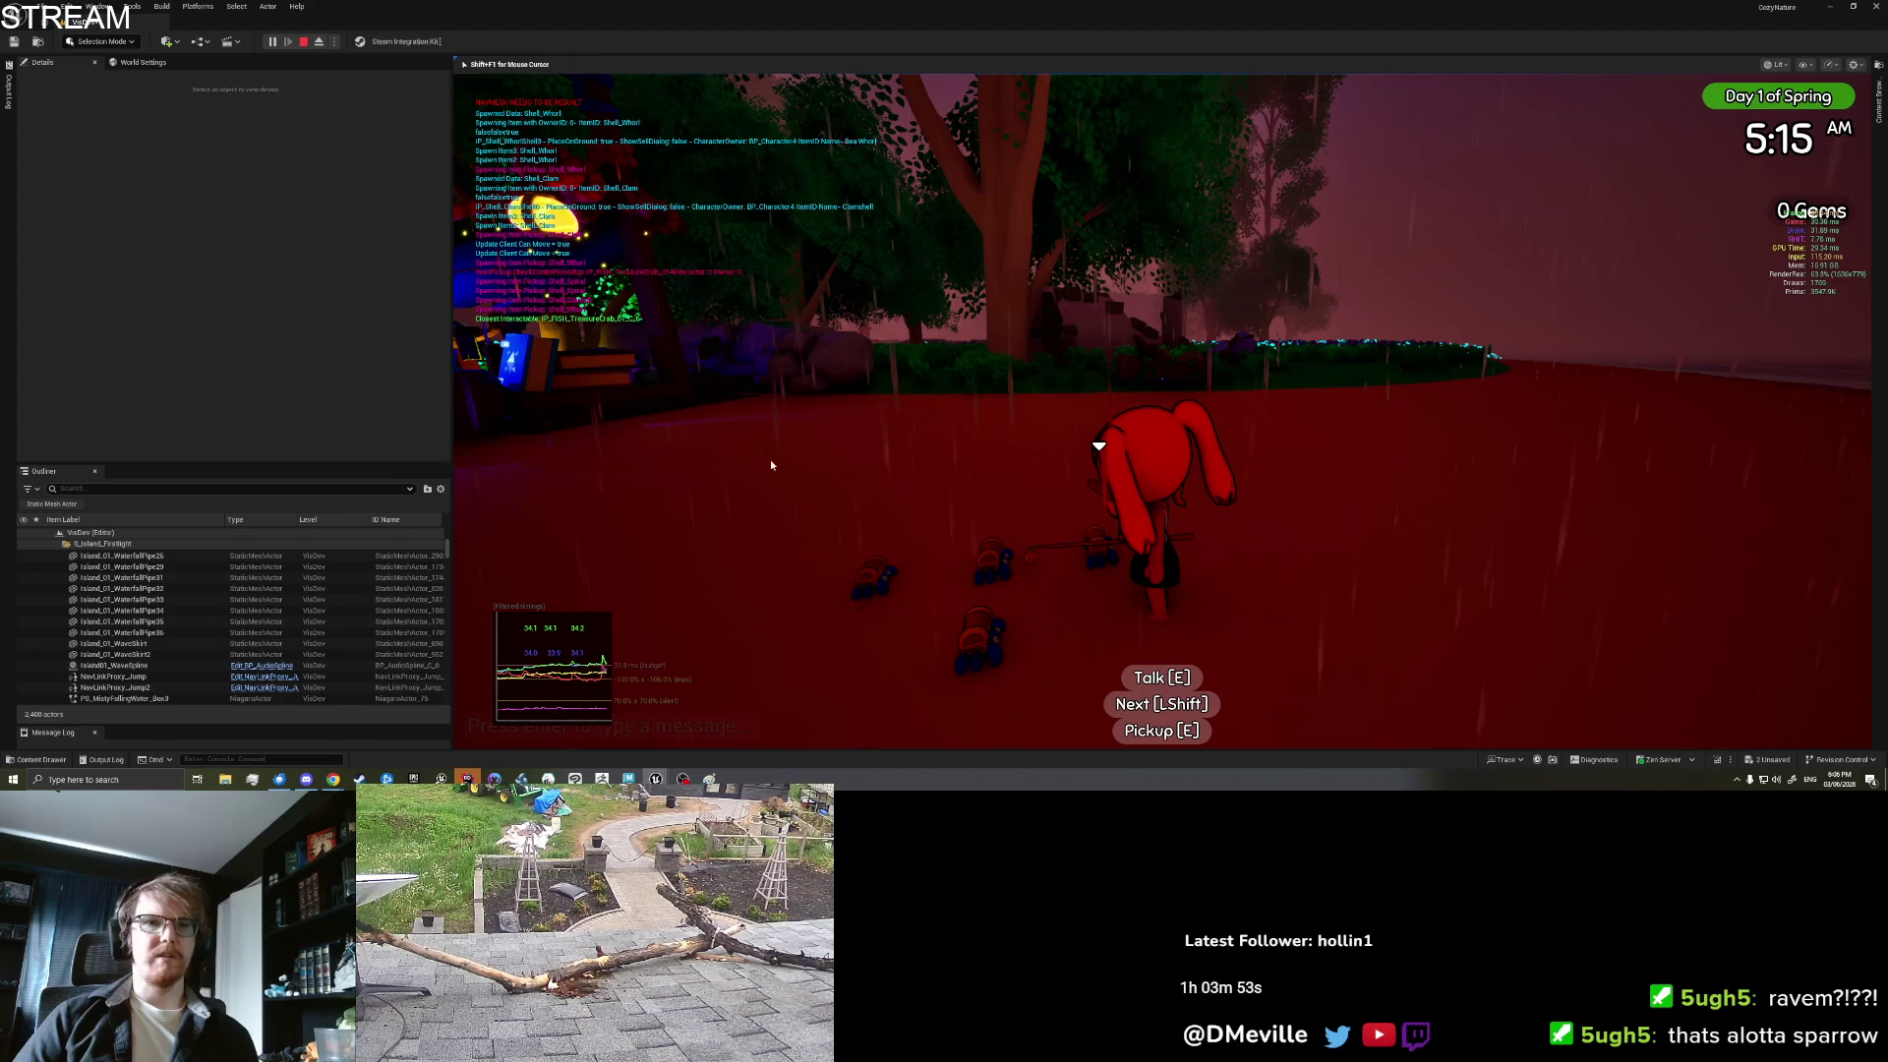
pyautogui.press('Escape')
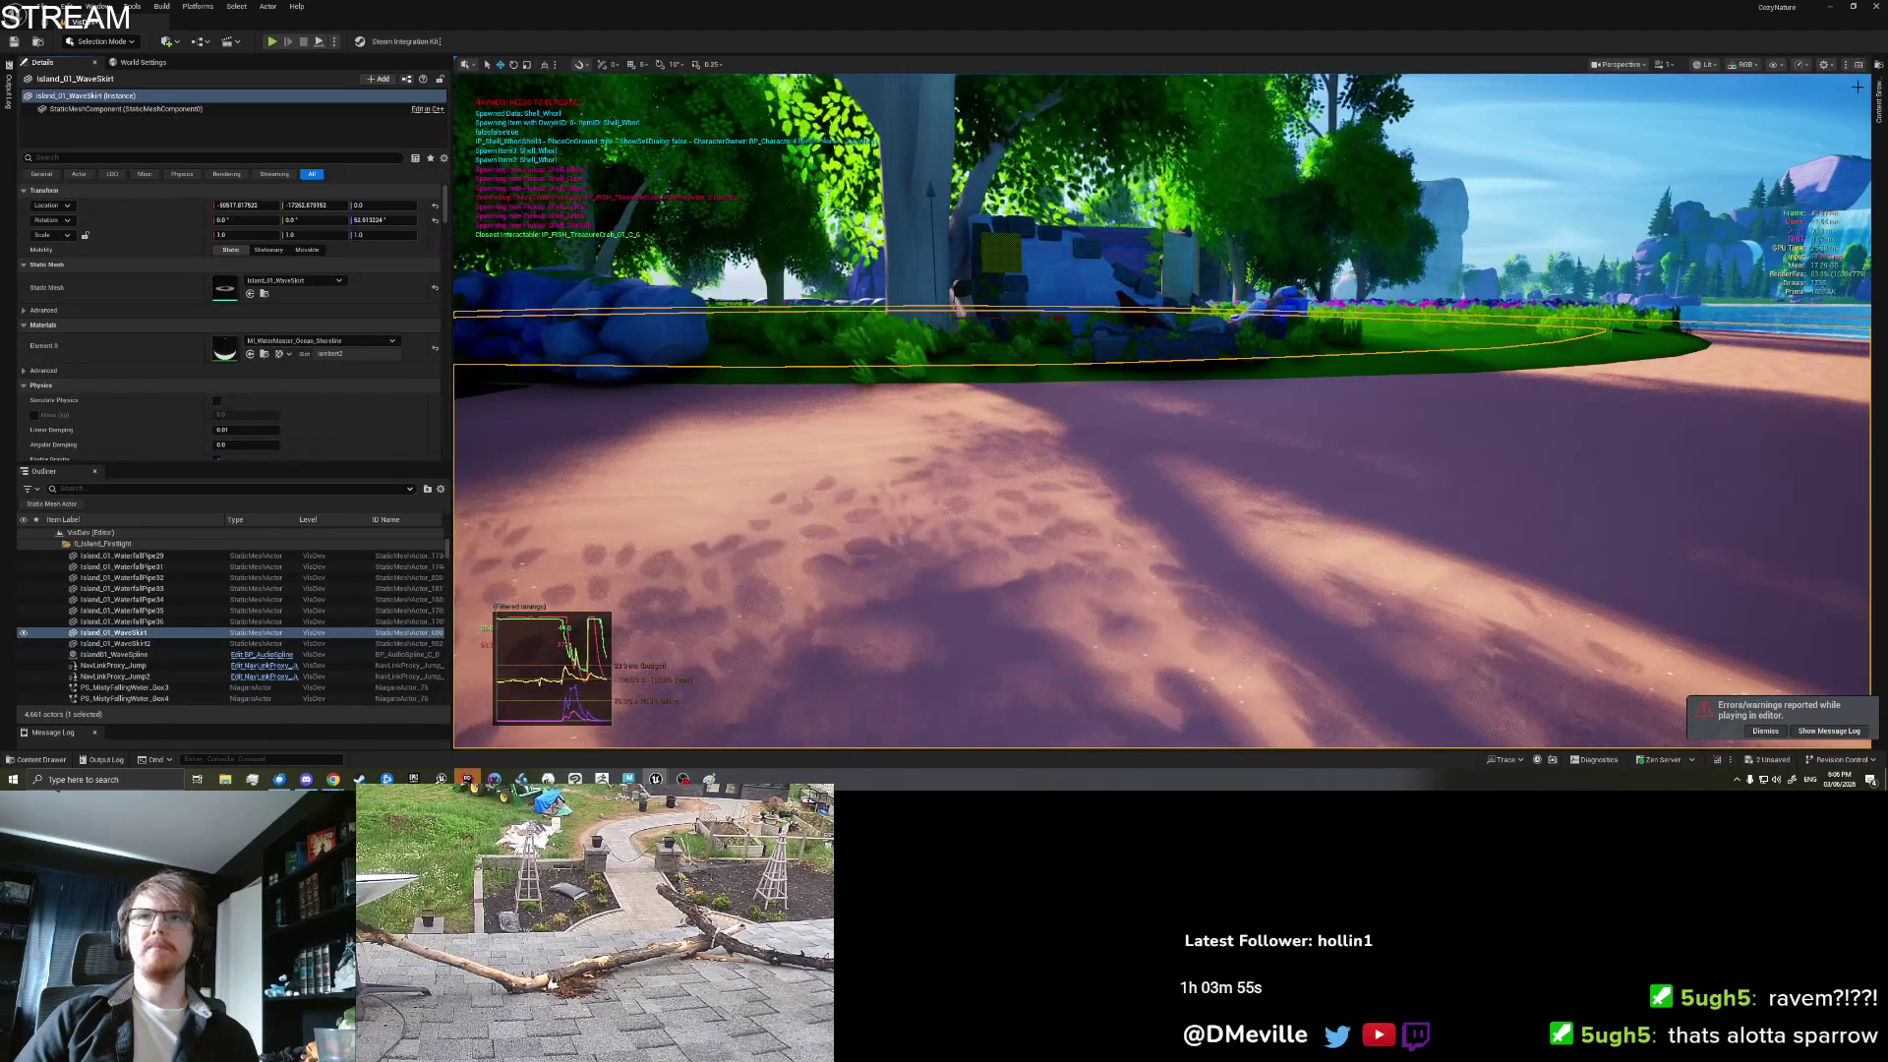
pyautogui.click(1879, 108)
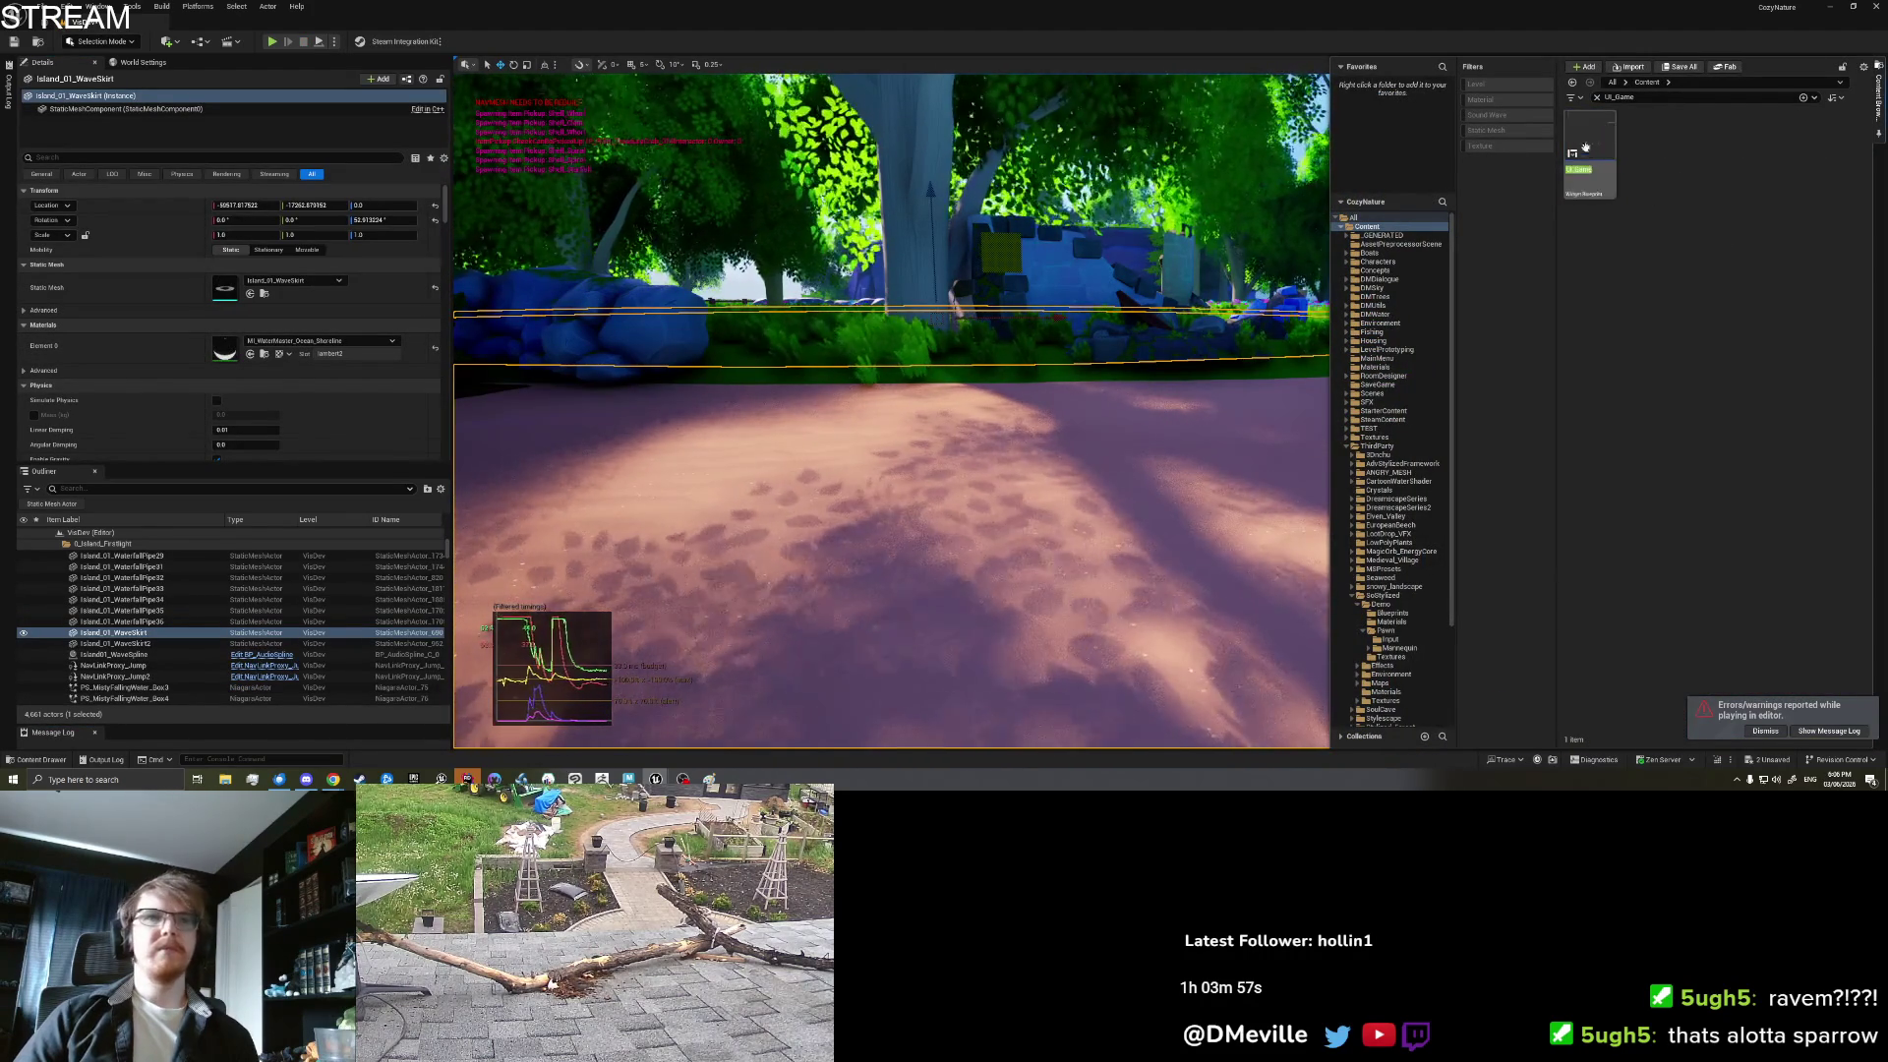
pyautogui.hotkey('alt', 'Tab')
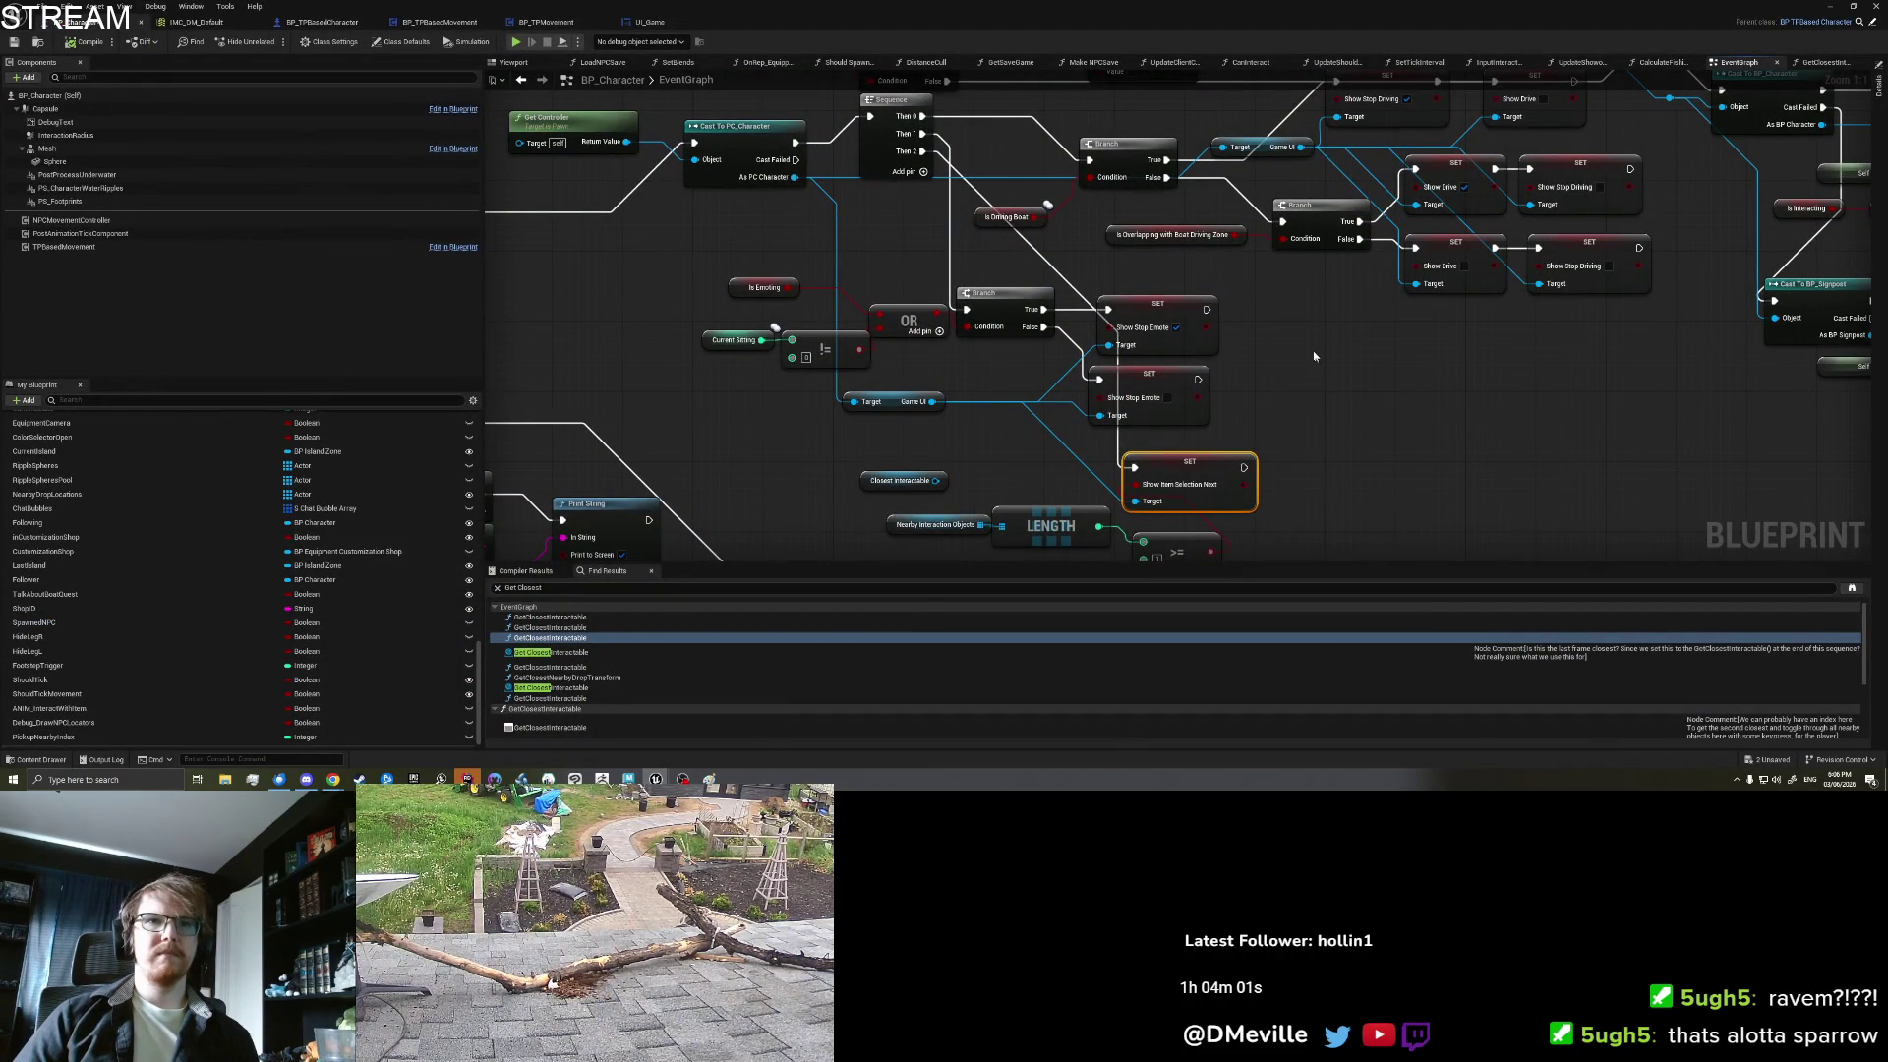
# Step: Reposition the Length, >= and SET Show Item Selection Next nodes, then go to UI_Game
pyautogui.click(1277, 380)
pyautogui.moveTo(918, 554); pyautogui.dragTo(925, 486)
pyautogui.moveTo(1034, 460); pyautogui.dragTo(1168, 462)
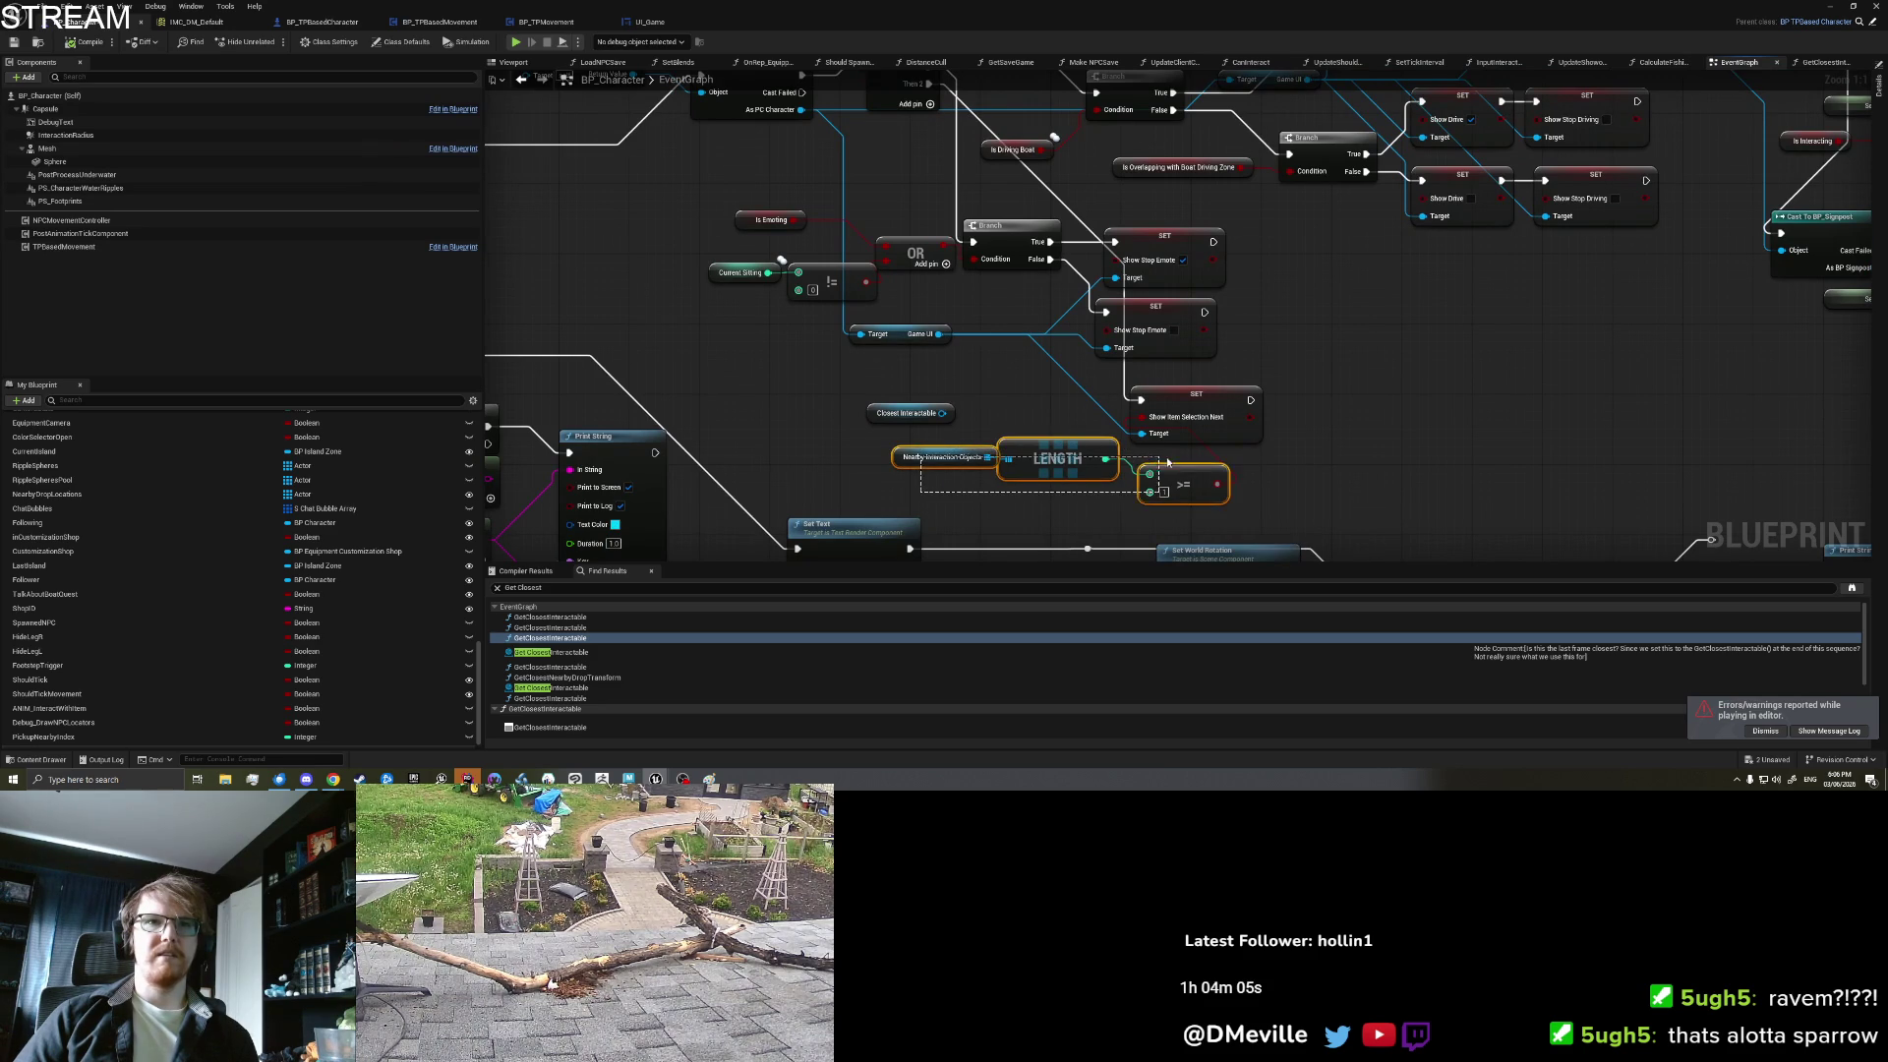
pyautogui.click(1339, 453)
pyautogui.moveTo(1314, 426); pyautogui.dragTo(1310, 450)
pyautogui.moveTo(1195, 429); pyautogui.dragTo(1150, 431)
pyautogui.moveTo(869, 186)
pyautogui.mouseDown()
pyautogui.moveTo(1069, 390)
pyautogui.moveTo(986, 162)
pyautogui.mouseUp()
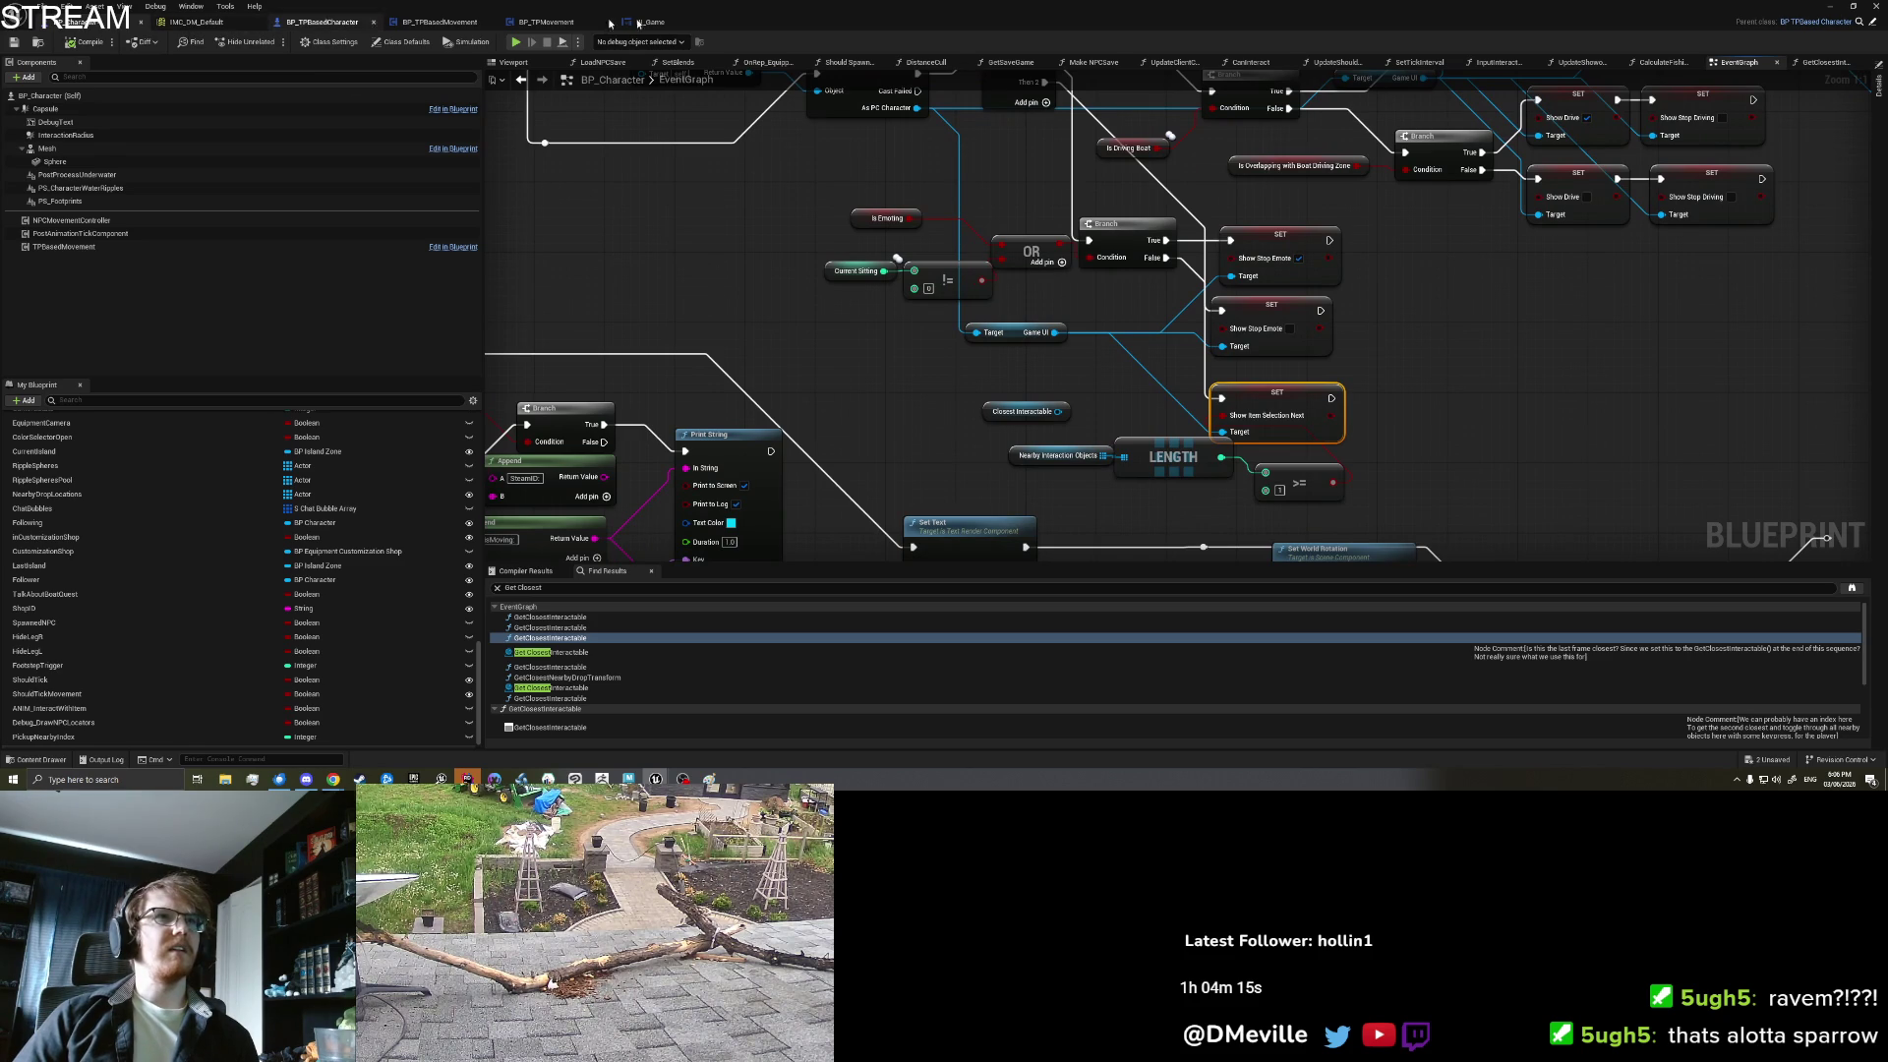
pyautogui.click(649, 22)
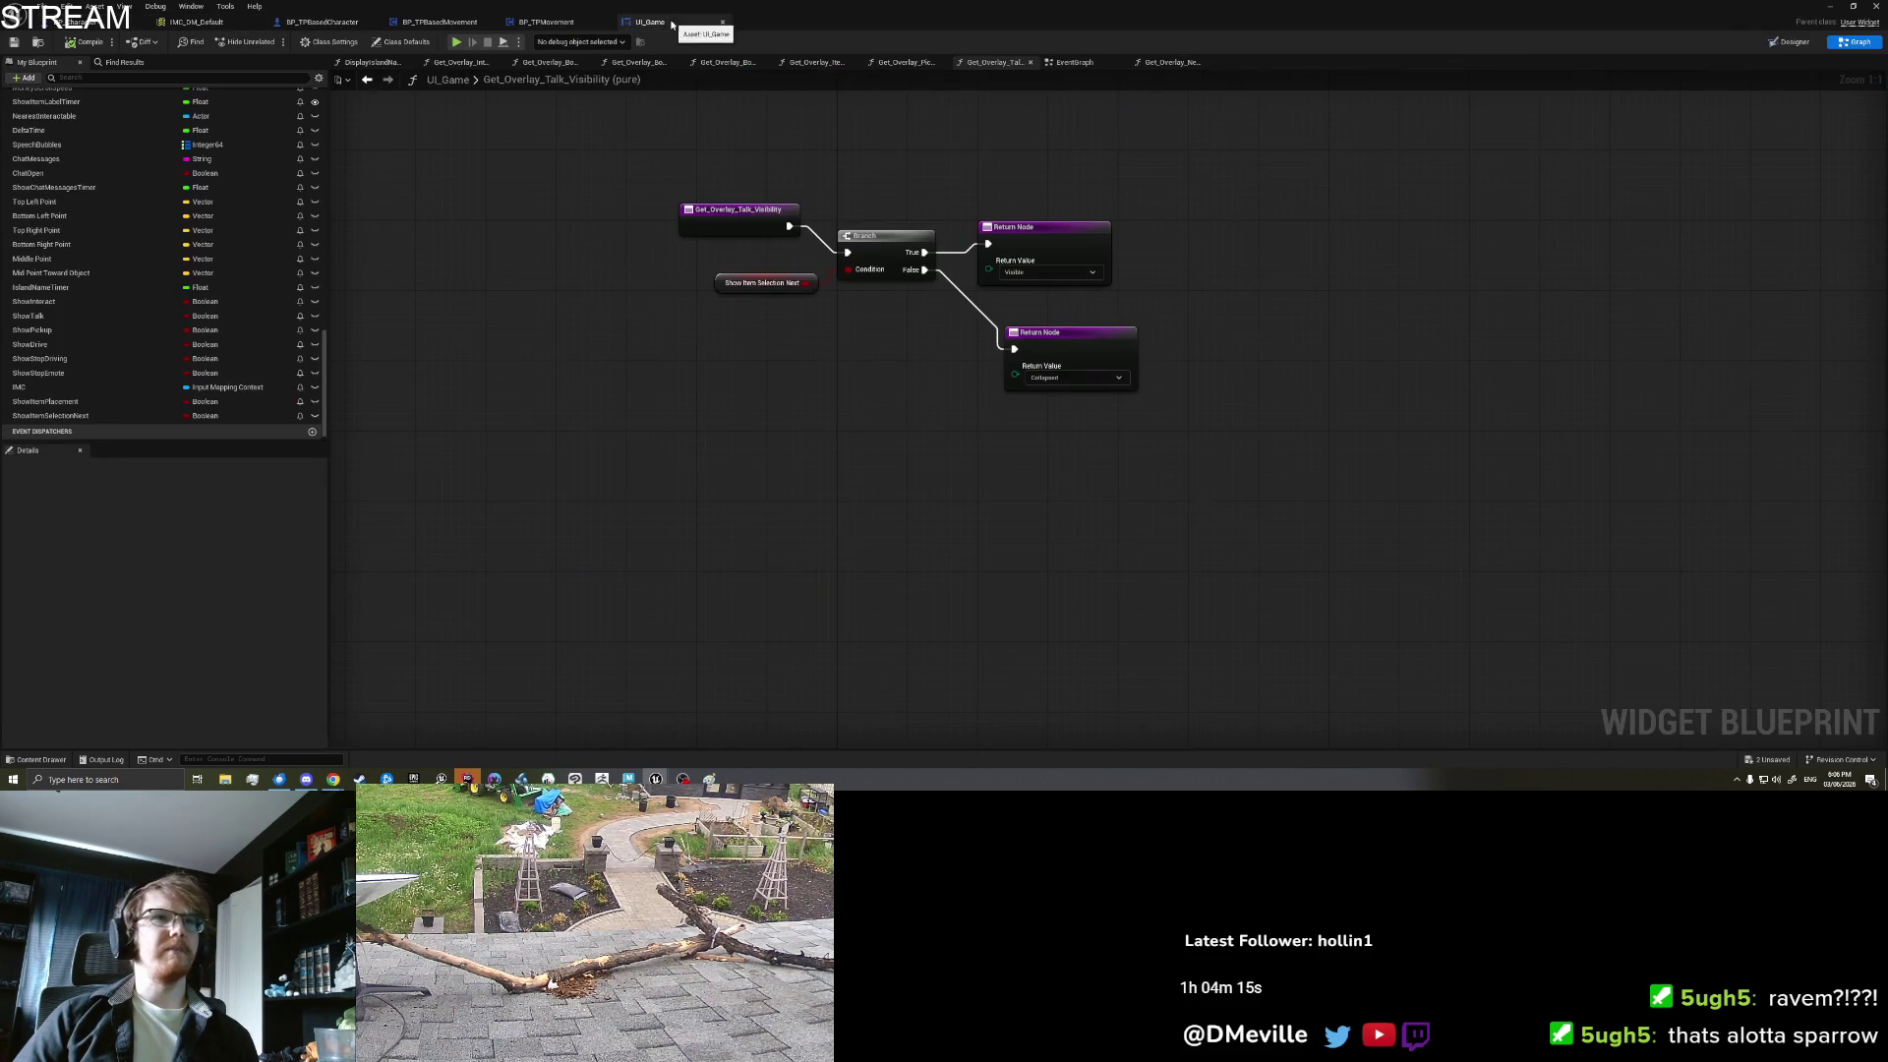
# Step: Restore the Show Talk getter as the Branch condition in Get_Overlay_Talk_Visibility
pyautogui.click(766, 283)
pyautogui.moveTo(876, 334); pyautogui.dragTo(888, 410)
pyautogui.click(912, 401)
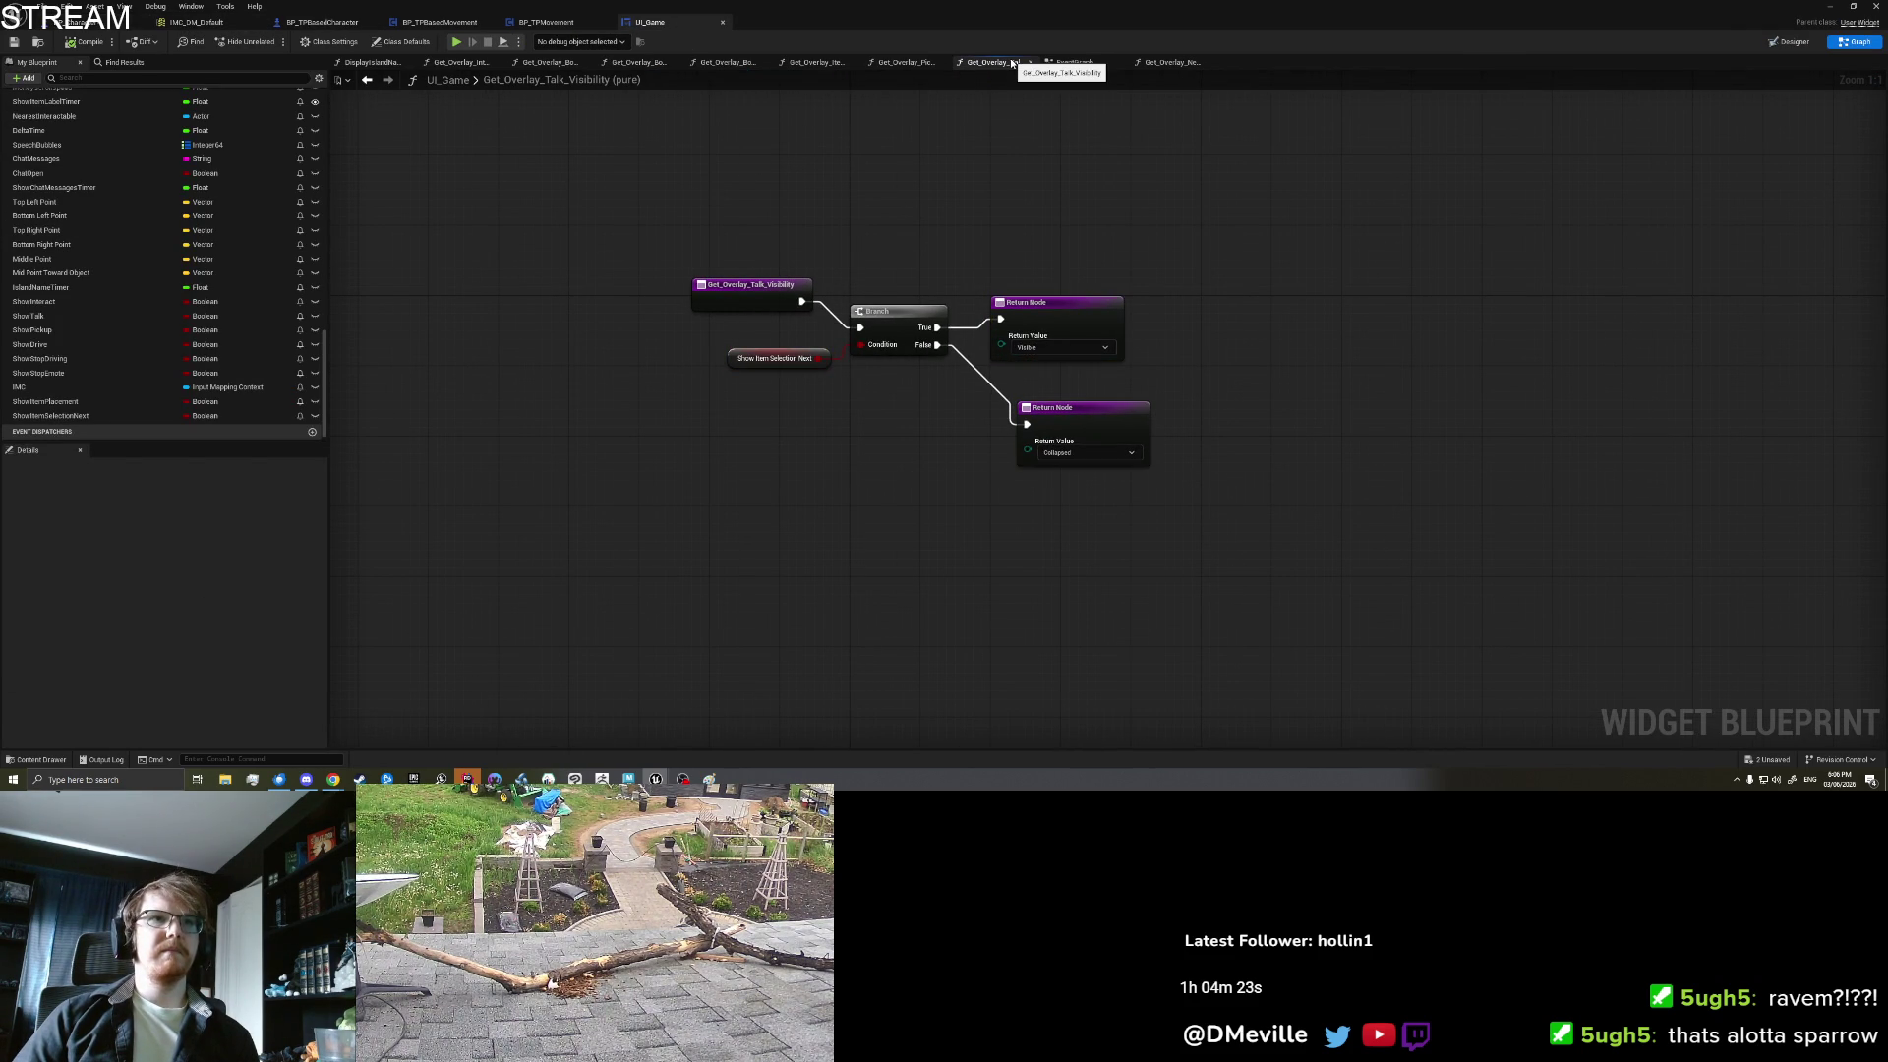
pyautogui.moveTo(723, 421); pyautogui.dragTo(791, 346)
pyautogui.press('Delete')
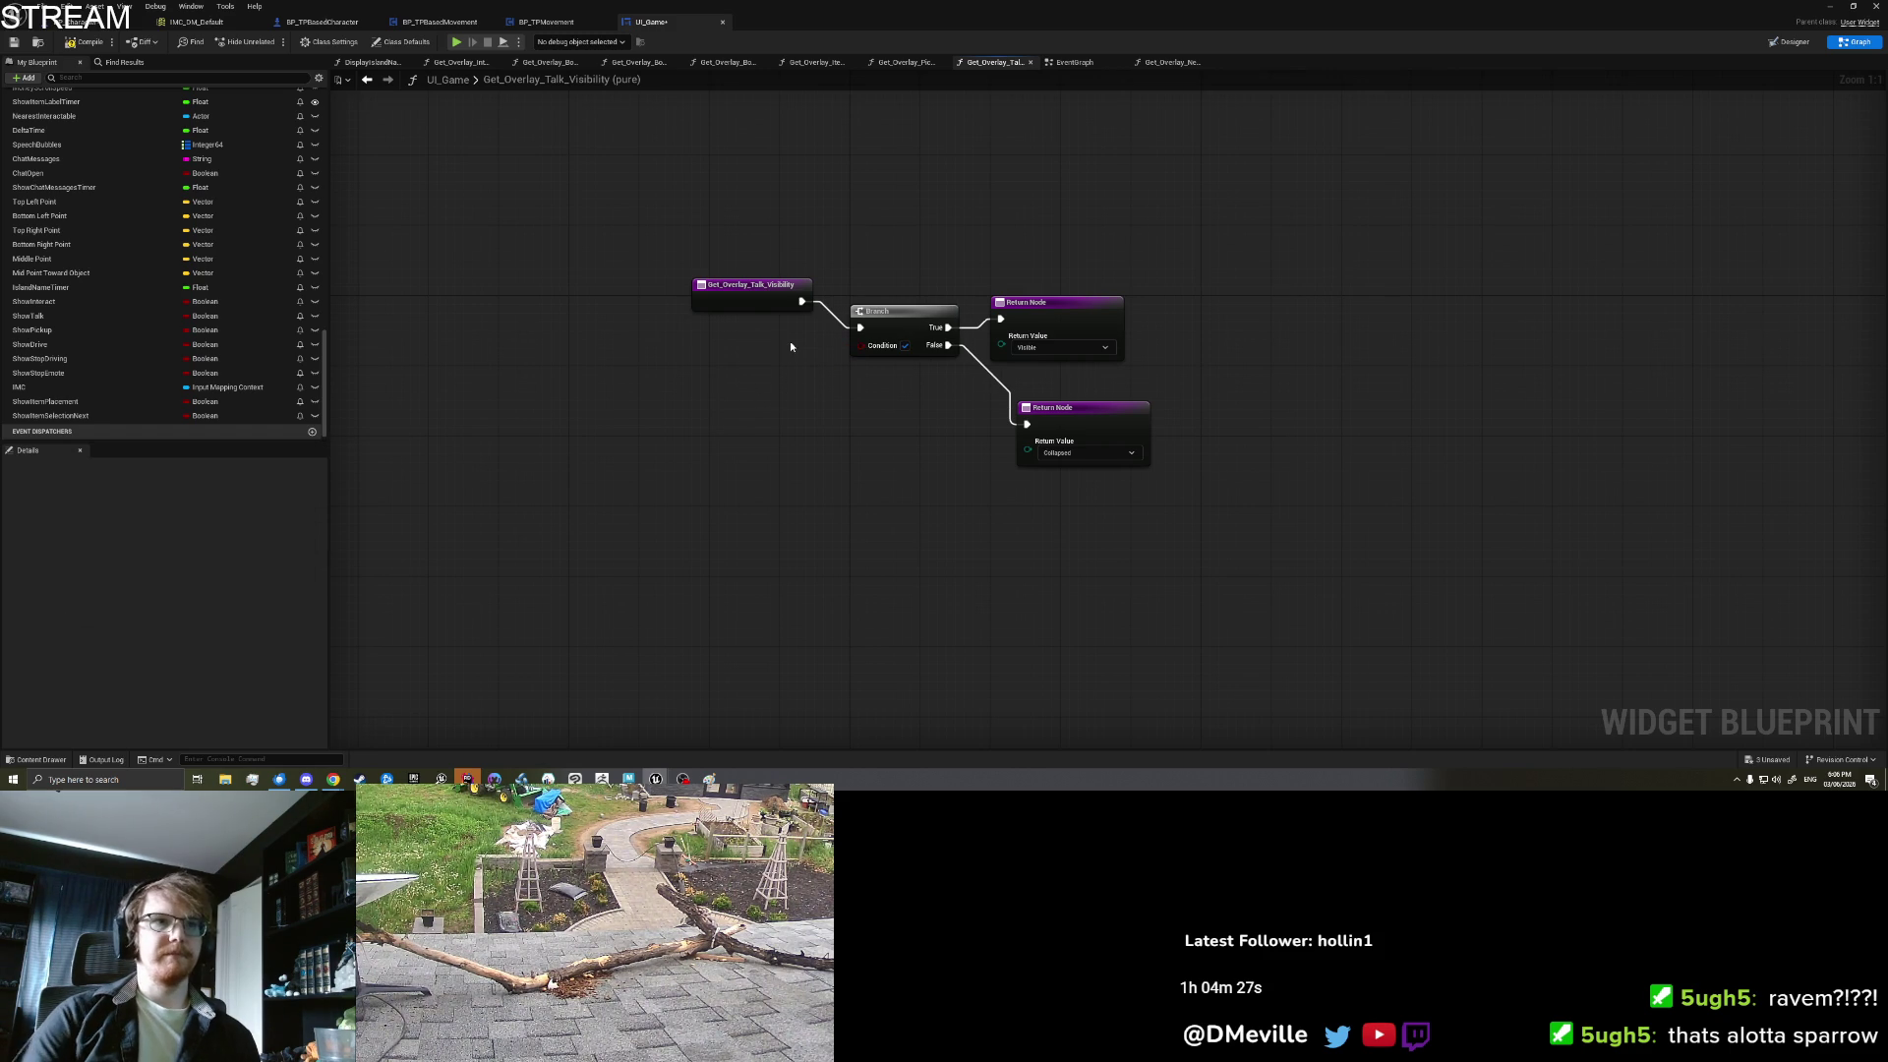
pyautogui.rightClick(776, 332)
pyautogui.write('show talk')
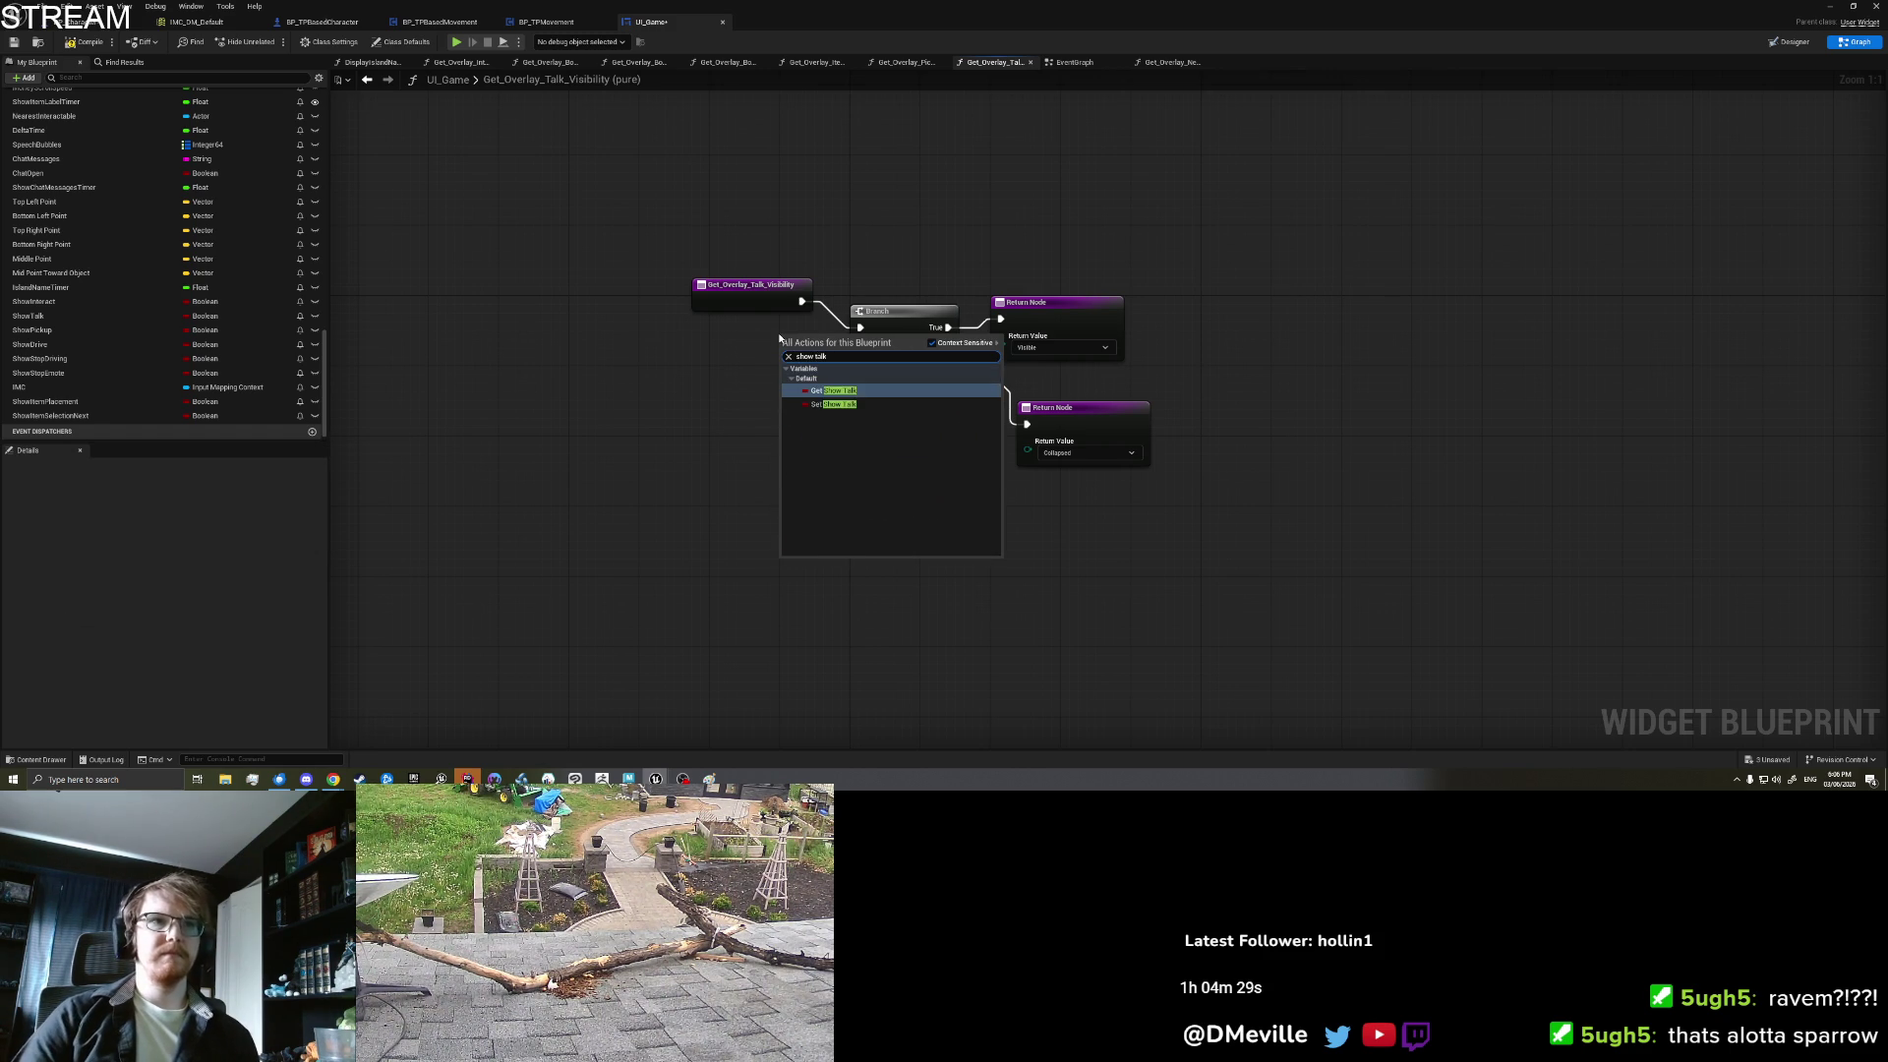
pyautogui.press('Return')
pyautogui.moveTo(861, 354); pyautogui.dragTo(862, 348)
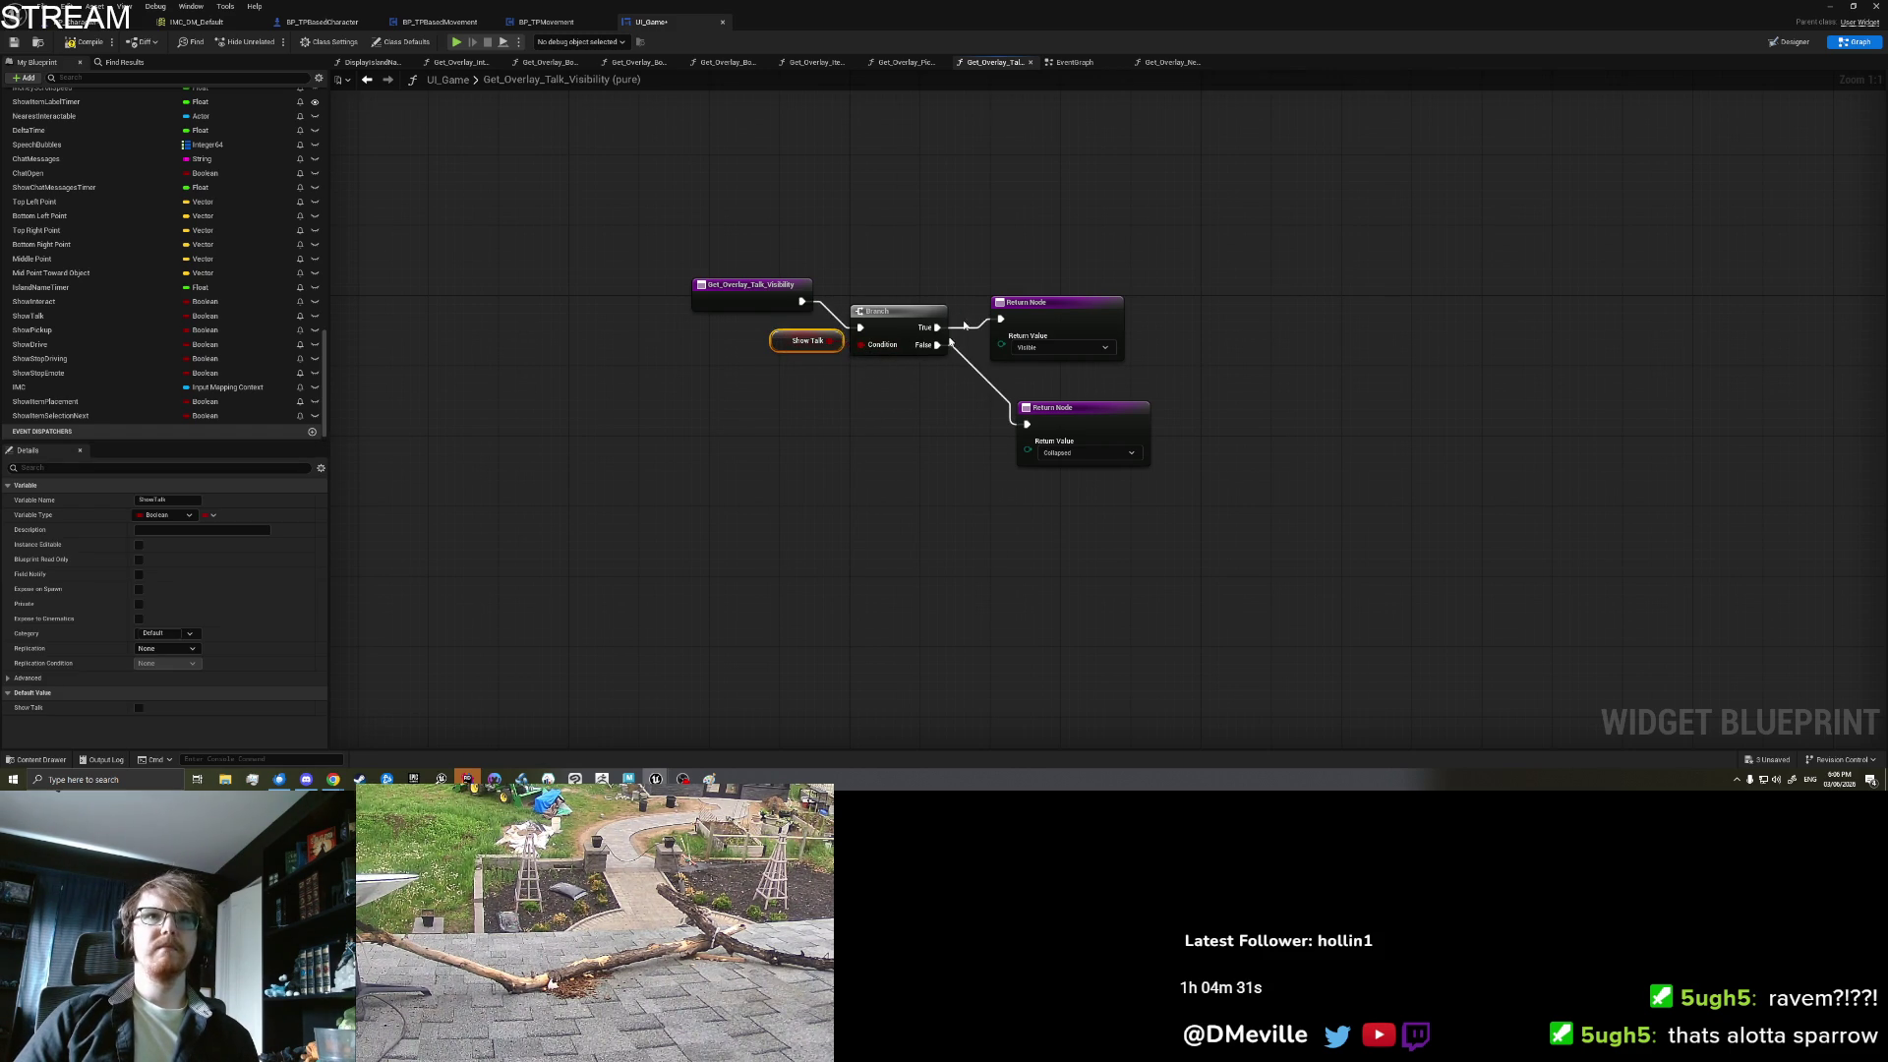
# Step: Copy the Talk function's Branch and Return nodes into Get_Overlay_Next_Visibility, replacing its Return Node
pyautogui.click(1170, 63)
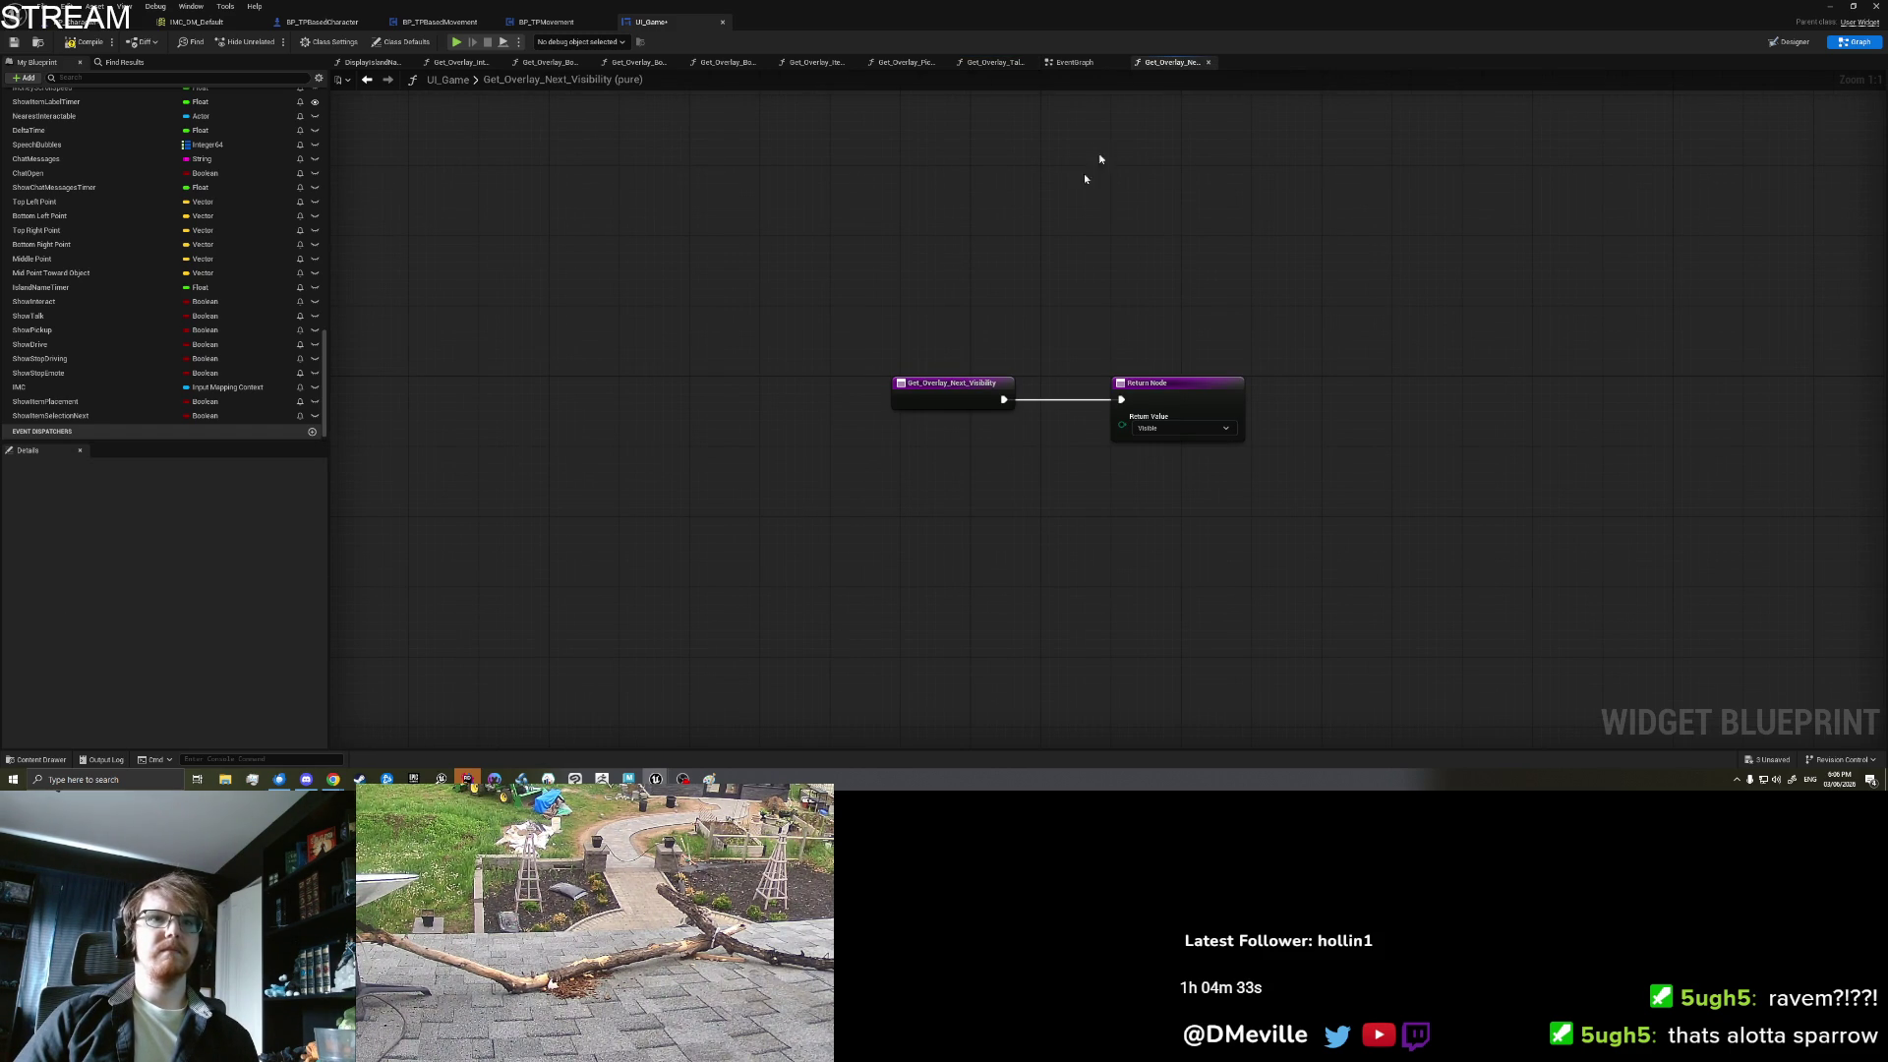
pyautogui.moveTo(994, 462); pyautogui.dragTo(854, 371)
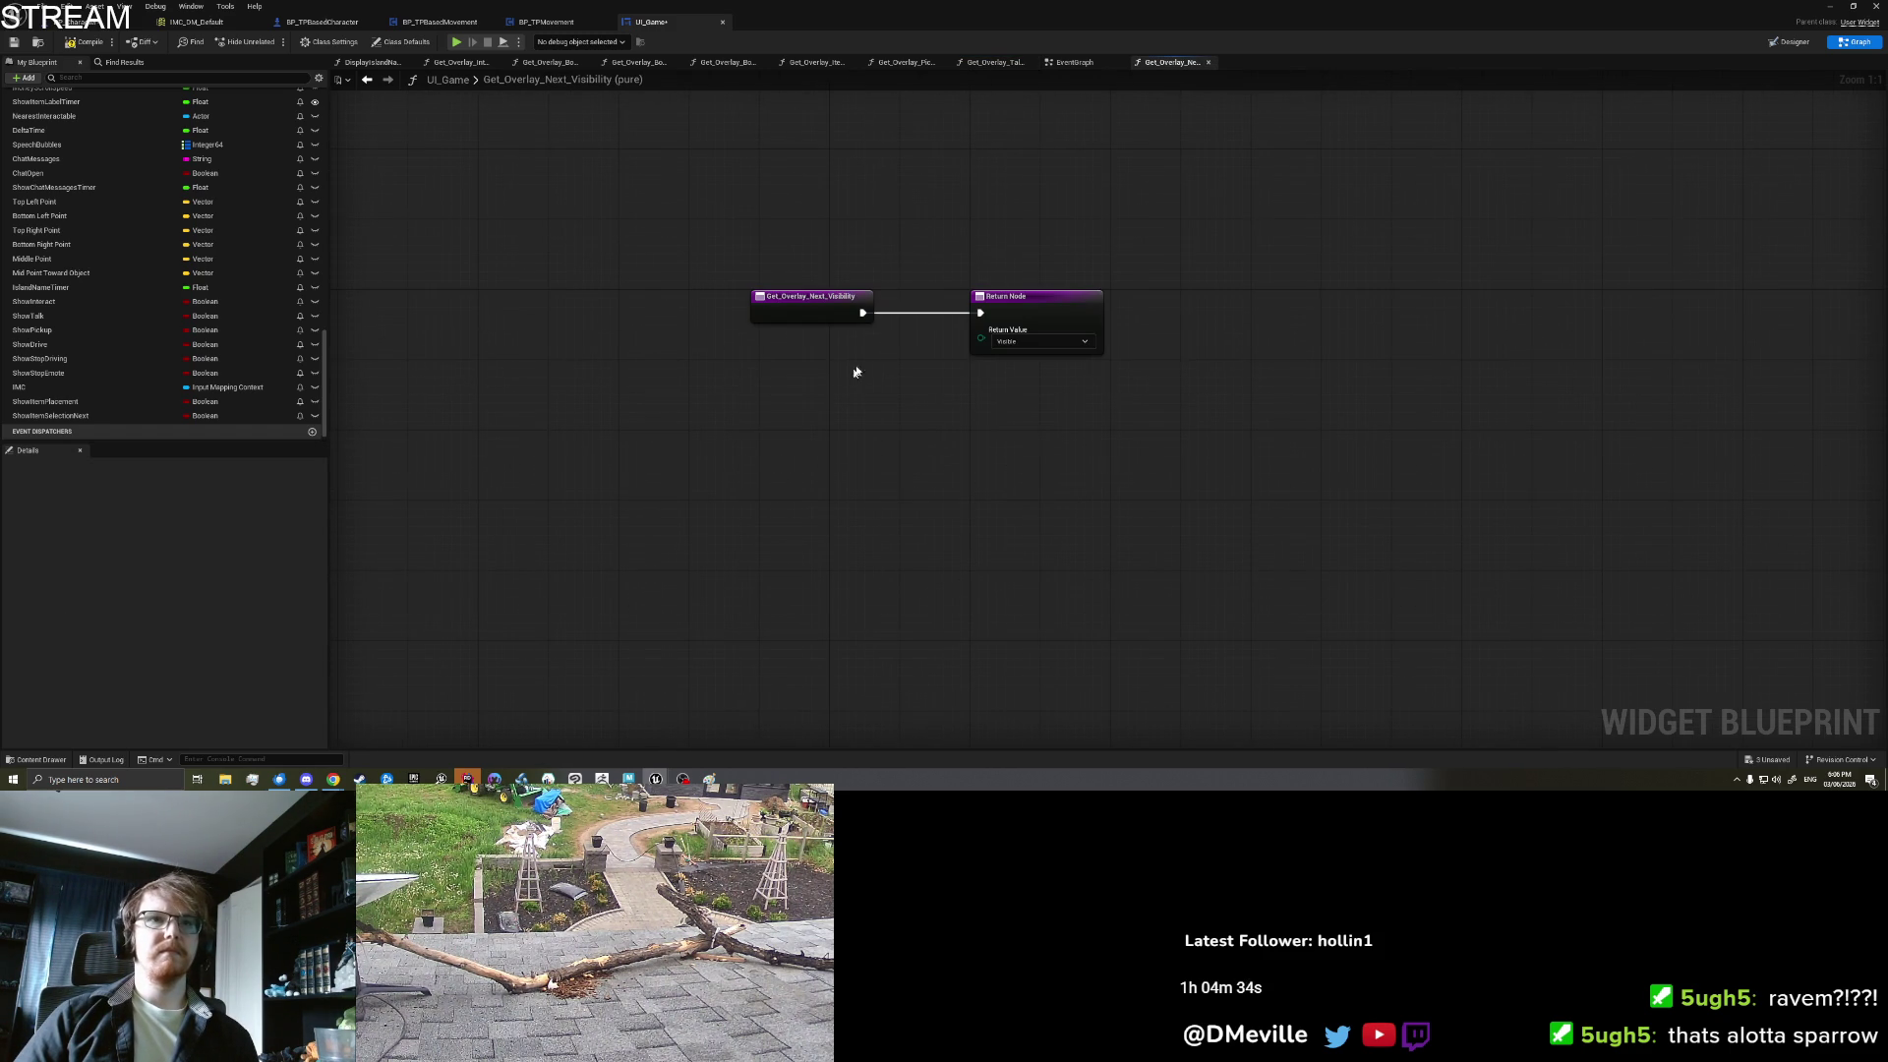
pyautogui.click(1003, 63)
pyautogui.moveTo(1193, 329); pyautogui.dragTo(1188, 310)
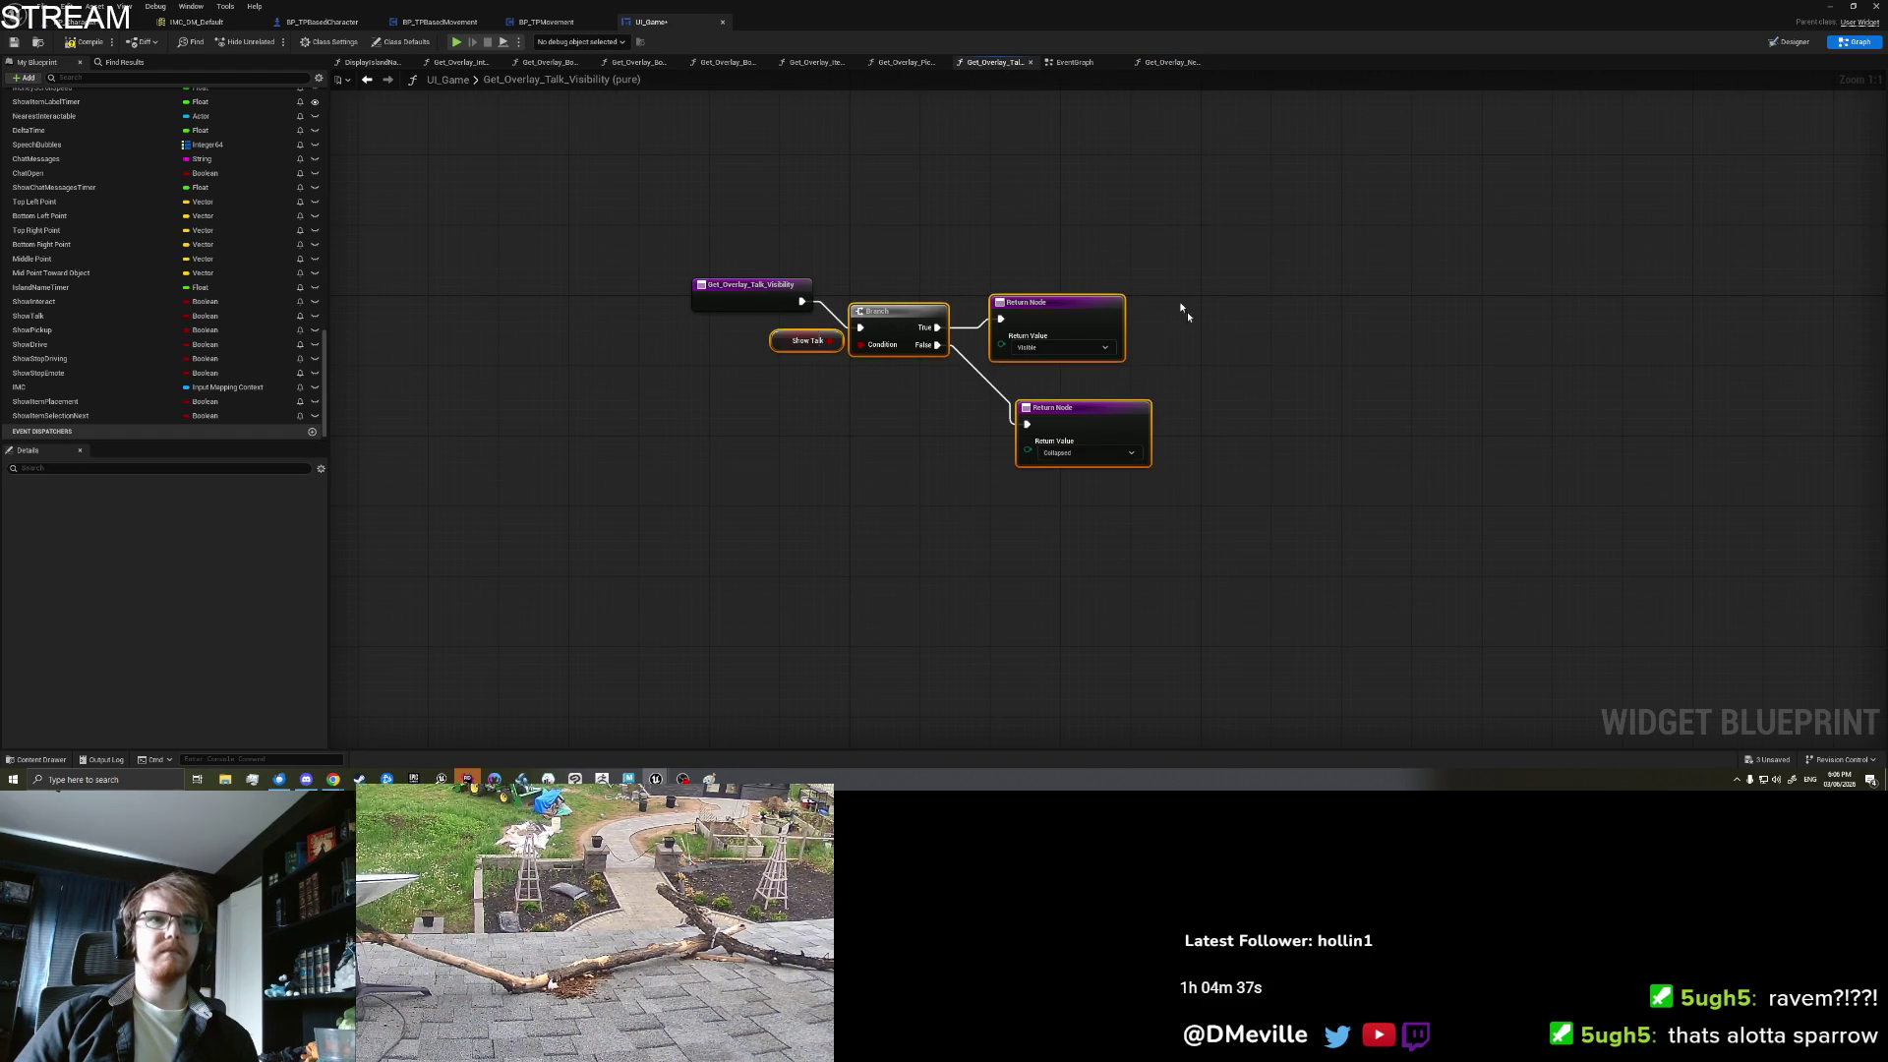
pyautogui.click(1169, 62)
pyautogui.hotkey('ctrl', 'v')
pyautogui.click(1034, 285)
pyautogui.click(1034, 317)
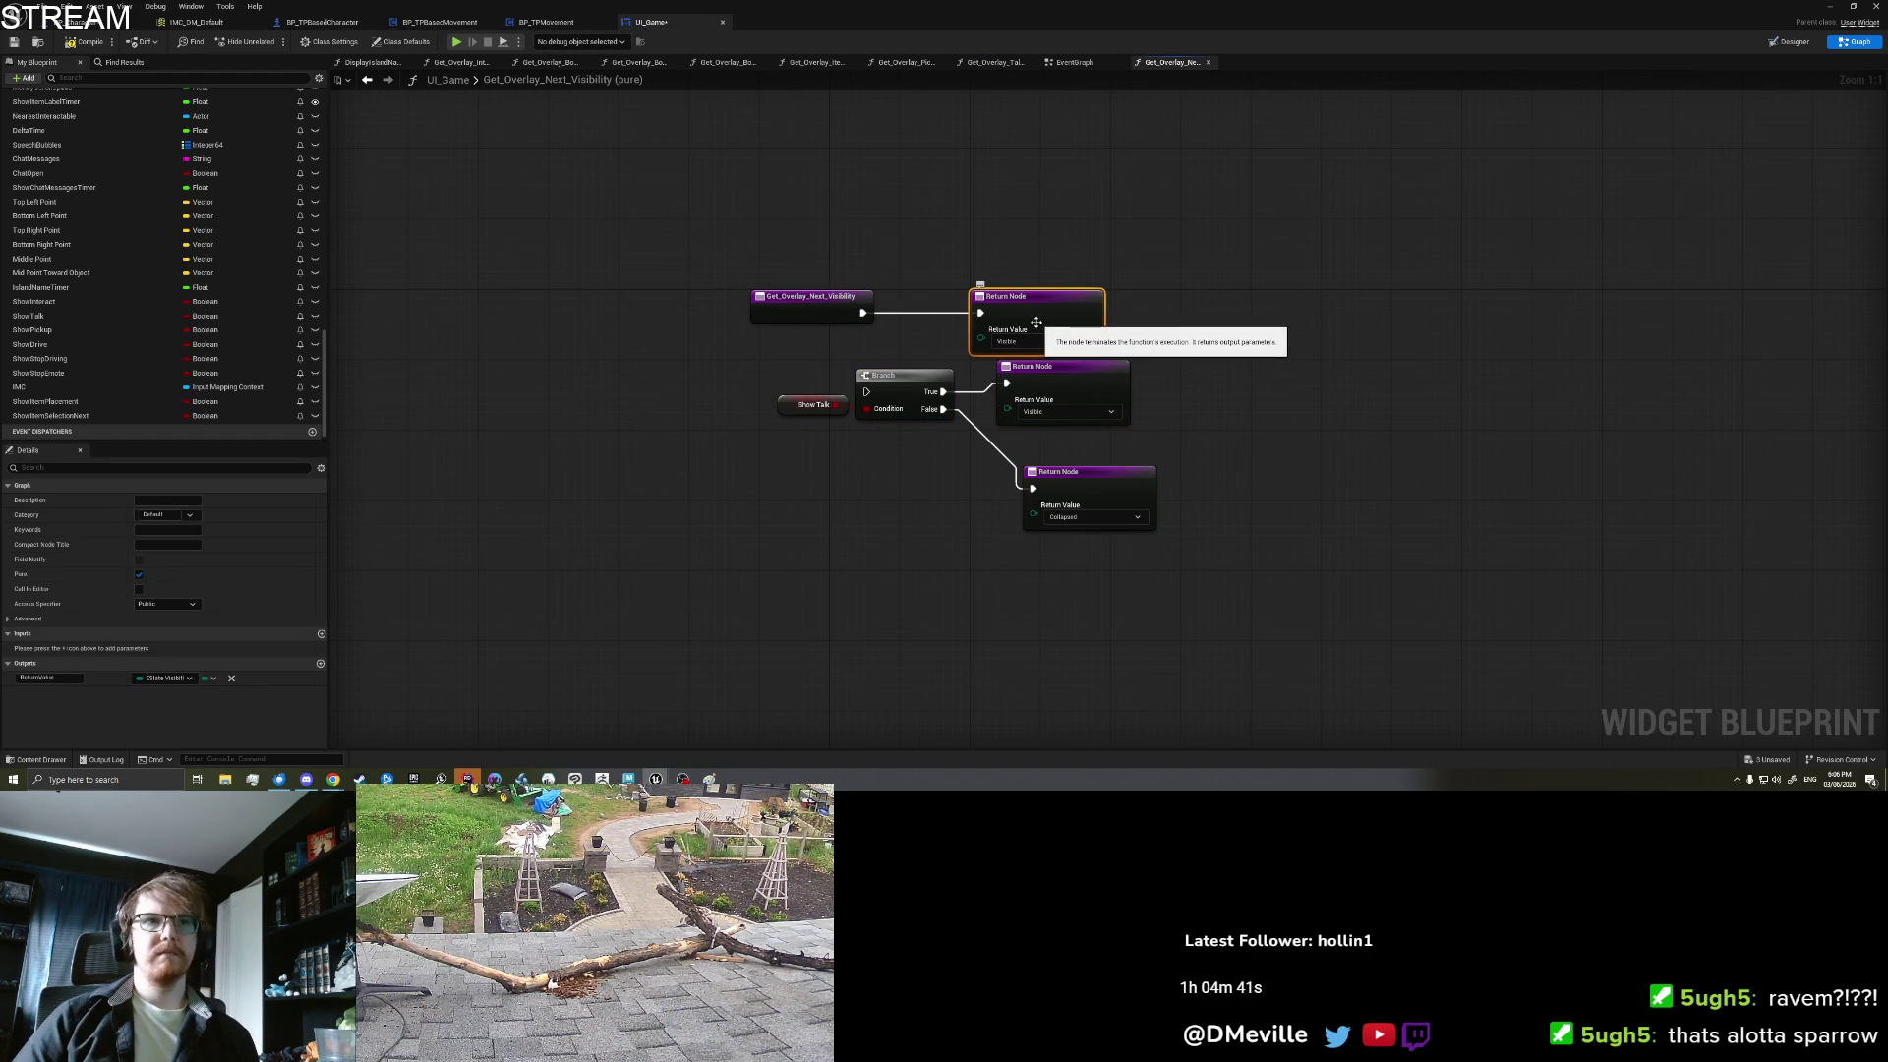
pyautogui.press('Delete')
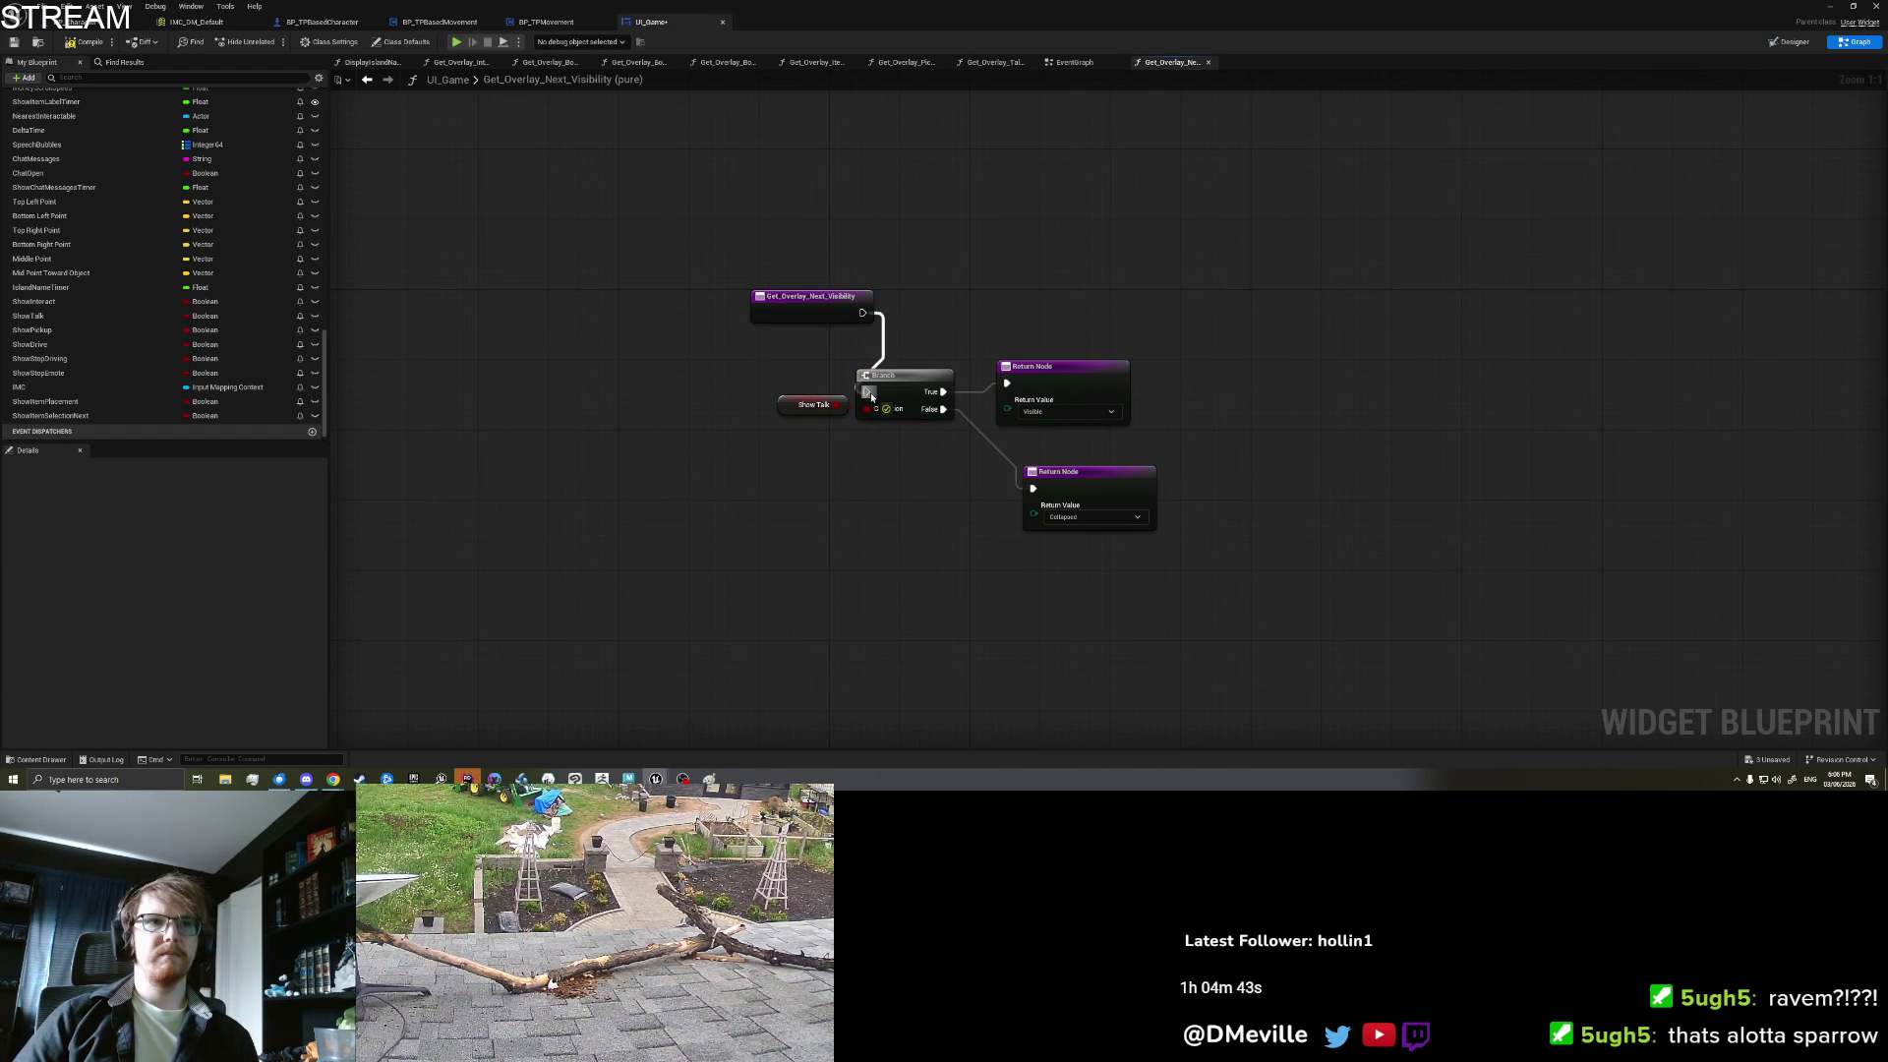
# Step: Drive the pasted Branch with a Show Item Selection Next getter and return to the level
pyautogui.moveTo(867, 408); pyautogui.dragTo(802, 511)
pyautogui.write('get next')
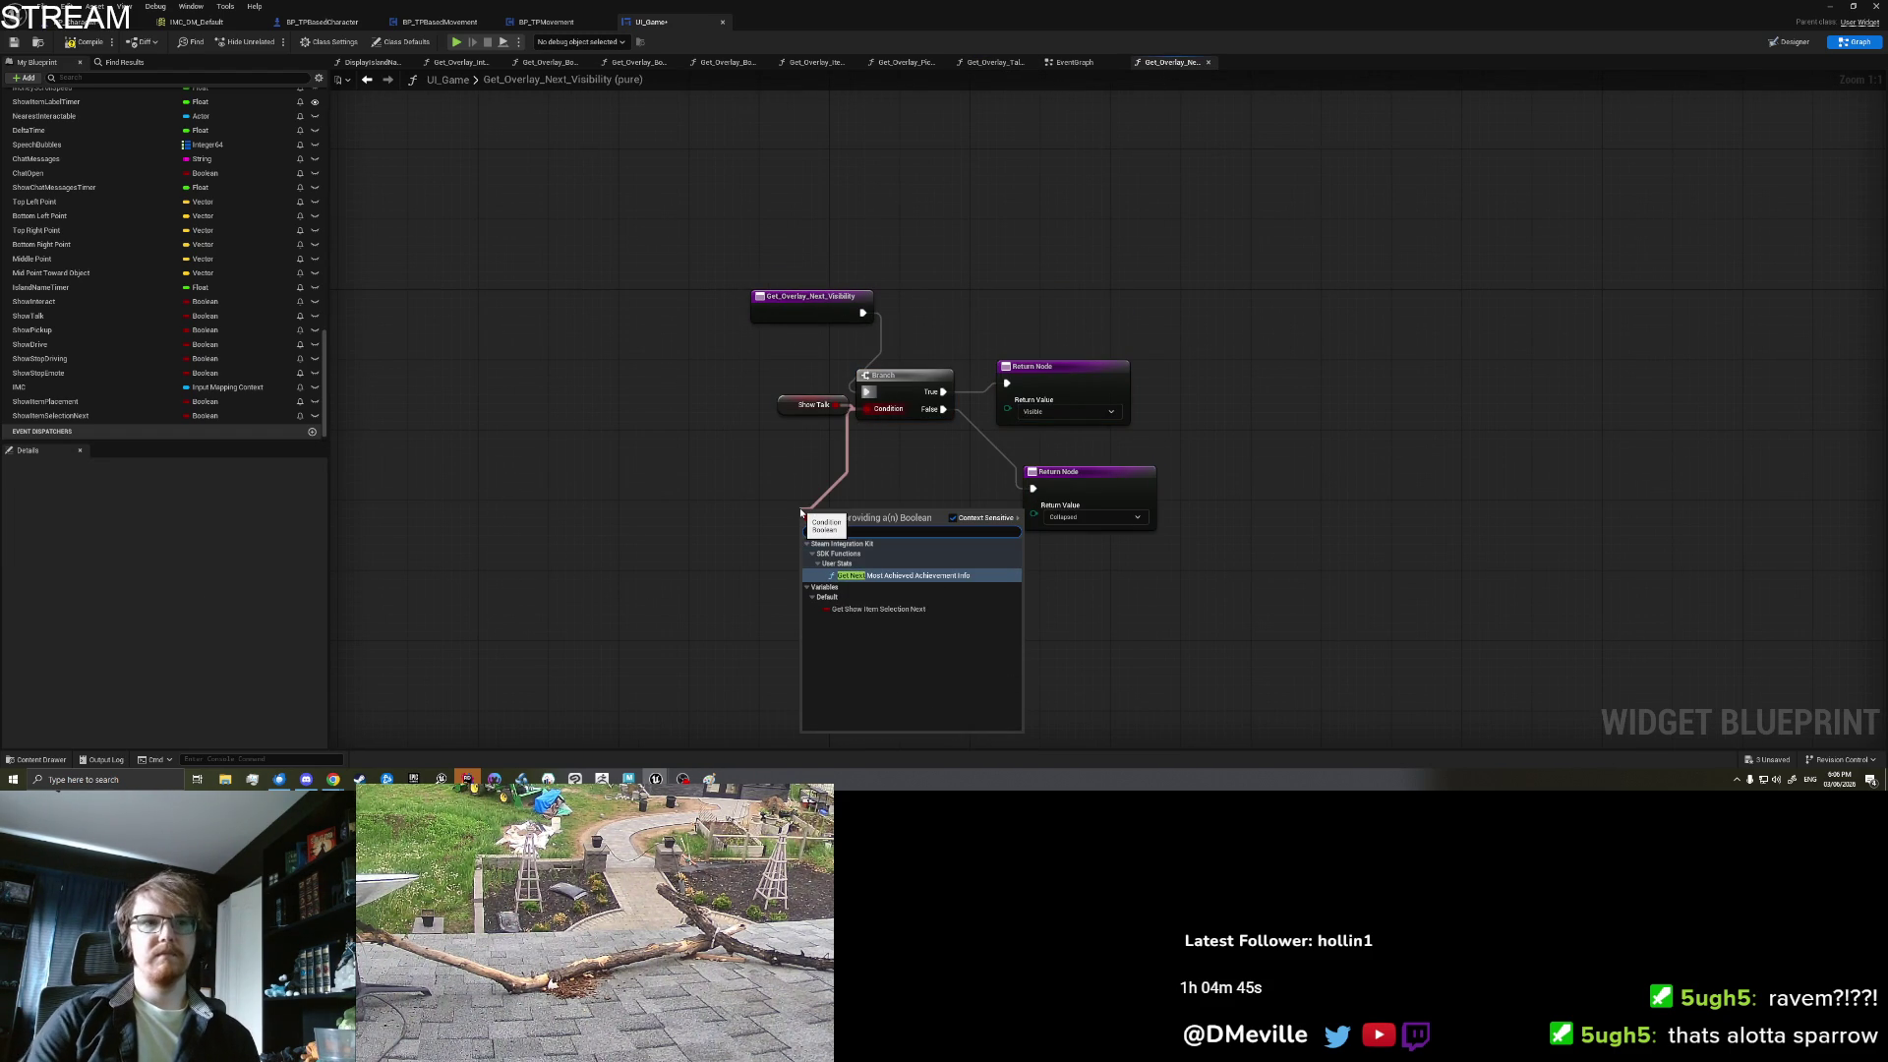
pyautogui.click(878, 609)
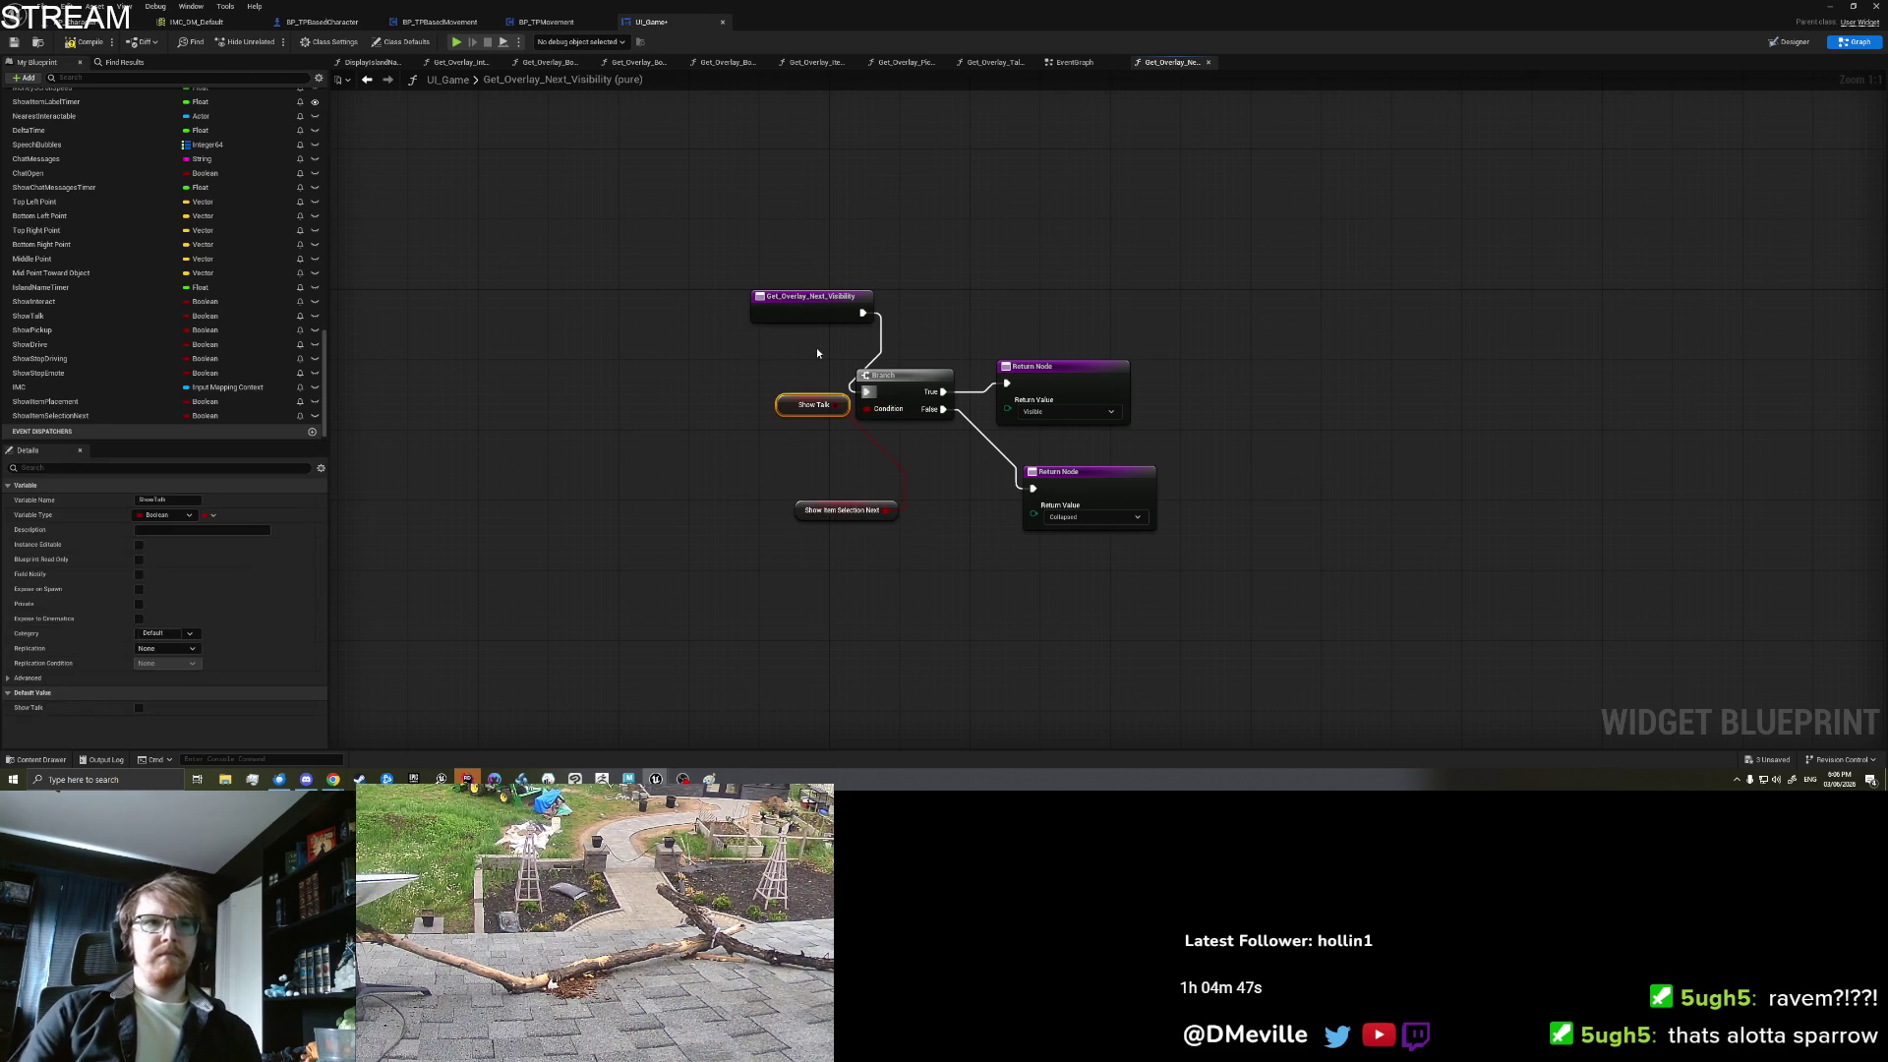
pyautogui.moveTo(844, 509); pyautogui.dragTo(784, 395)
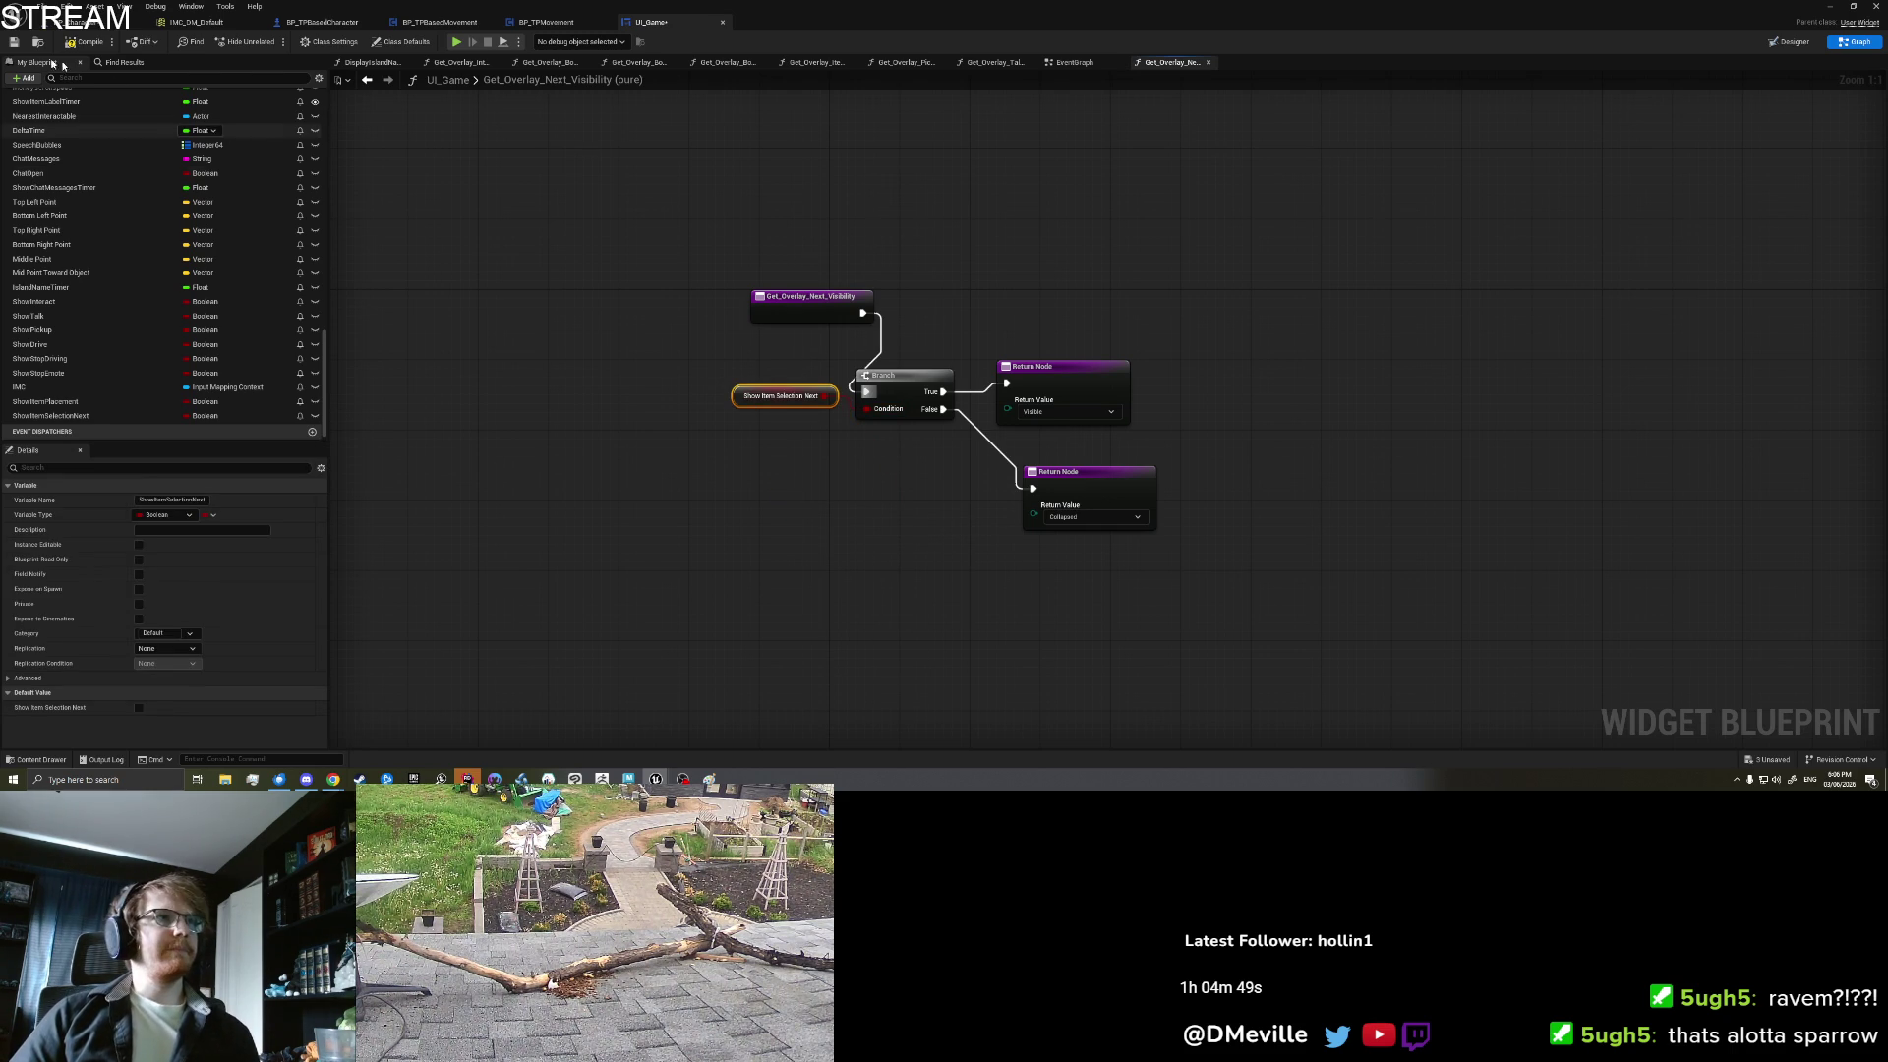
pyautogui.click(1835, 7)
pyautogui.rightClick(1103, 187)
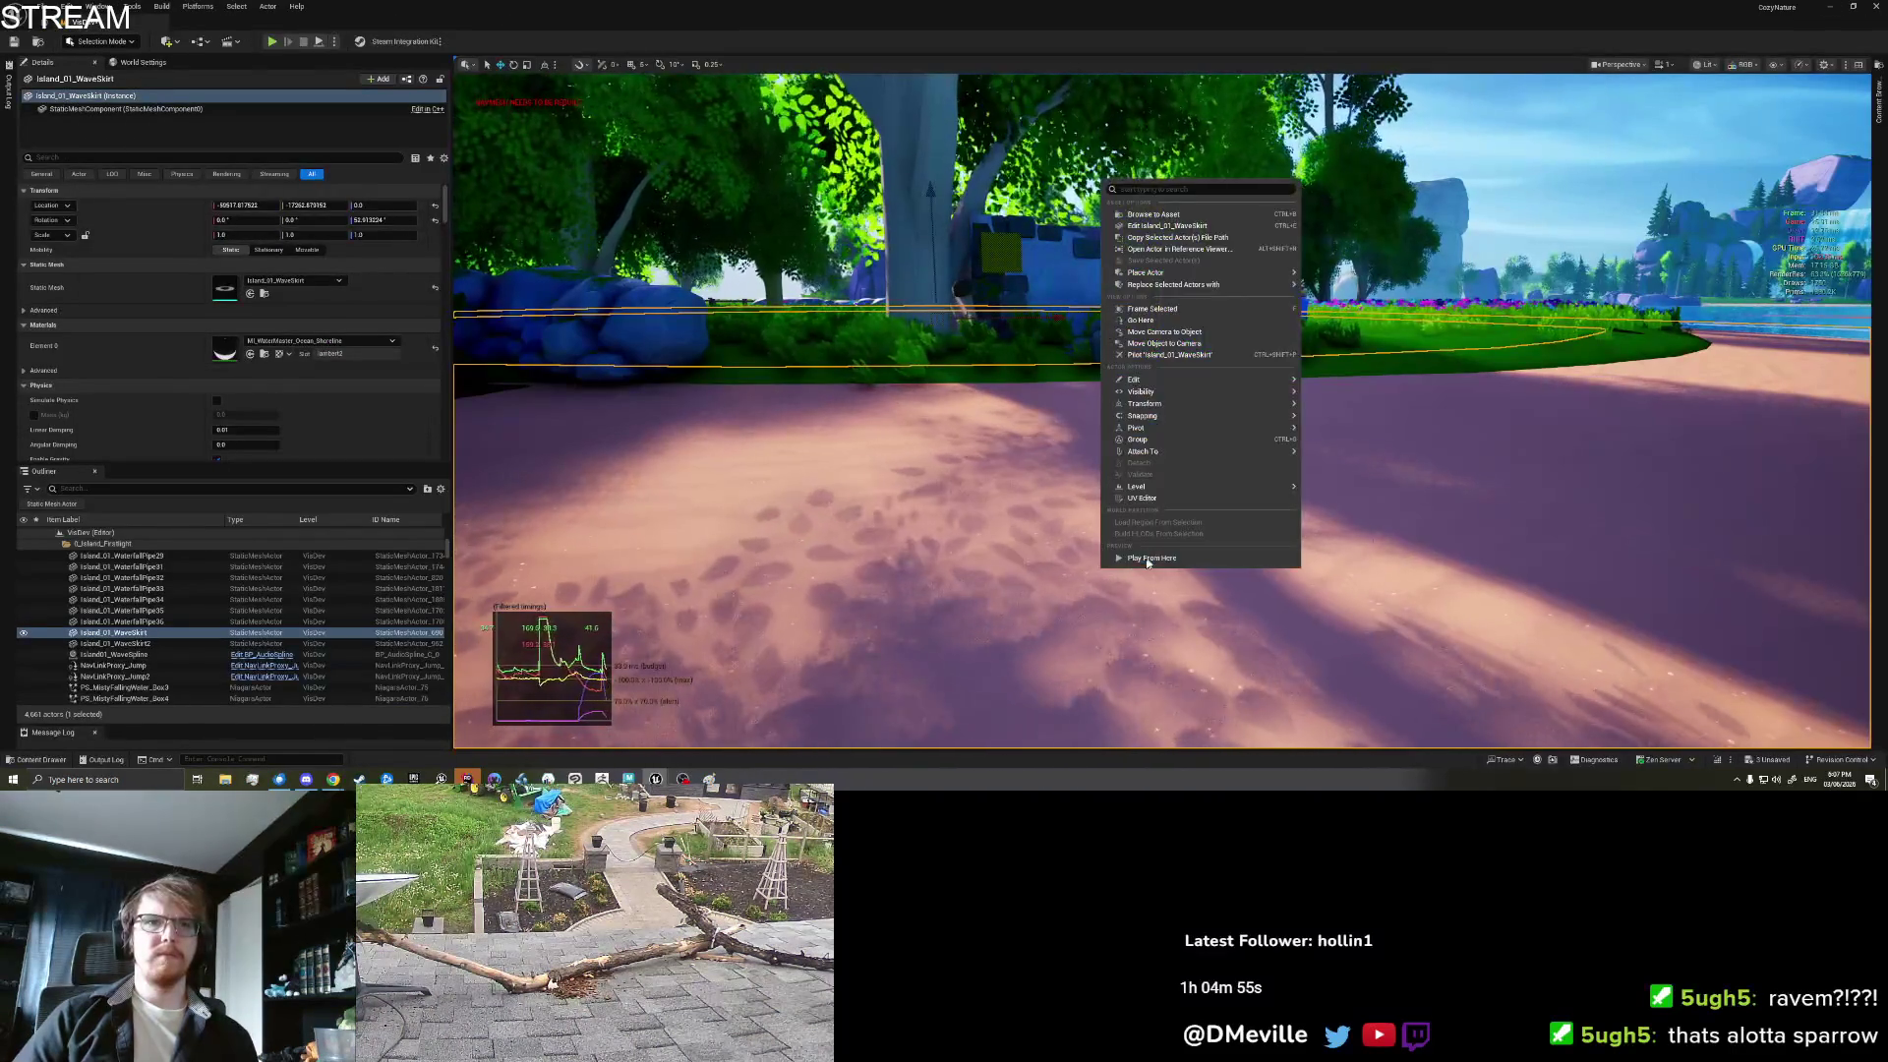
# Step: Play from here and walk to the crabs to check the Next [LShift] and Pickup [E] prompts
pyautogui.click(1147, 561)
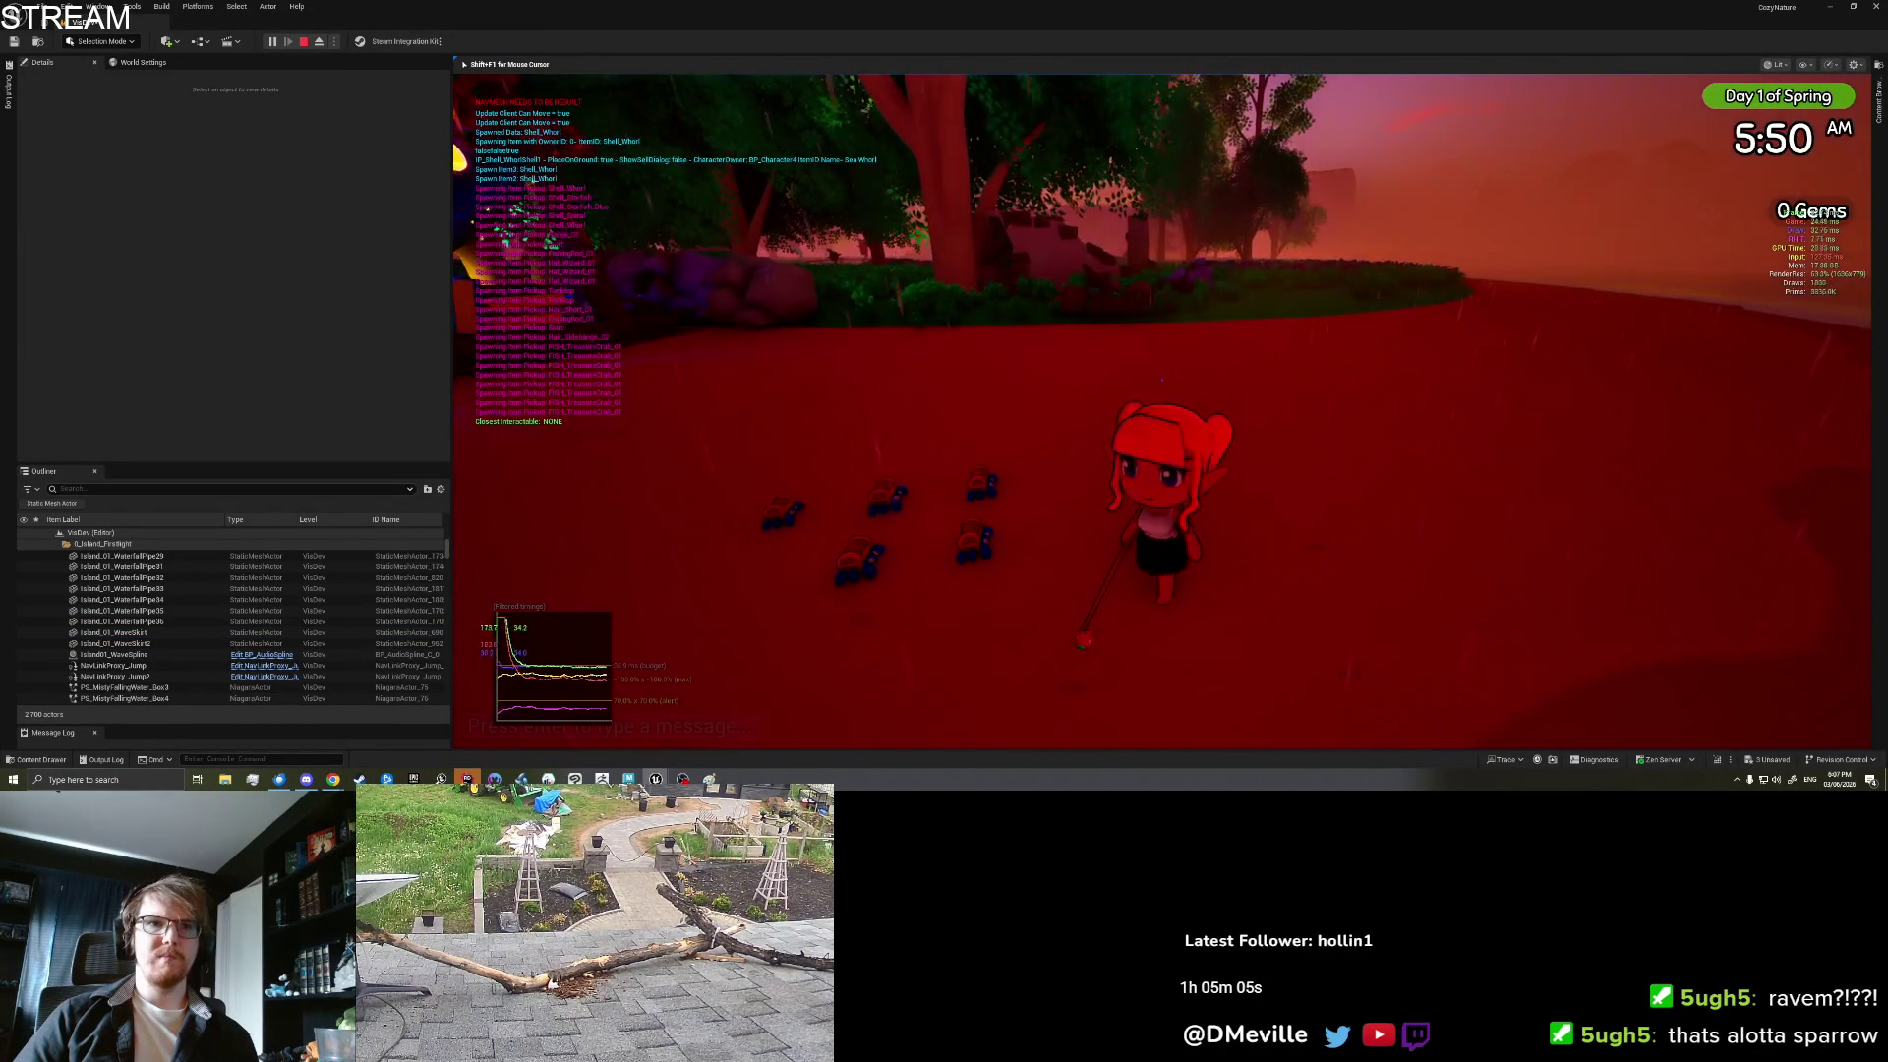
pyautogui.press('w')
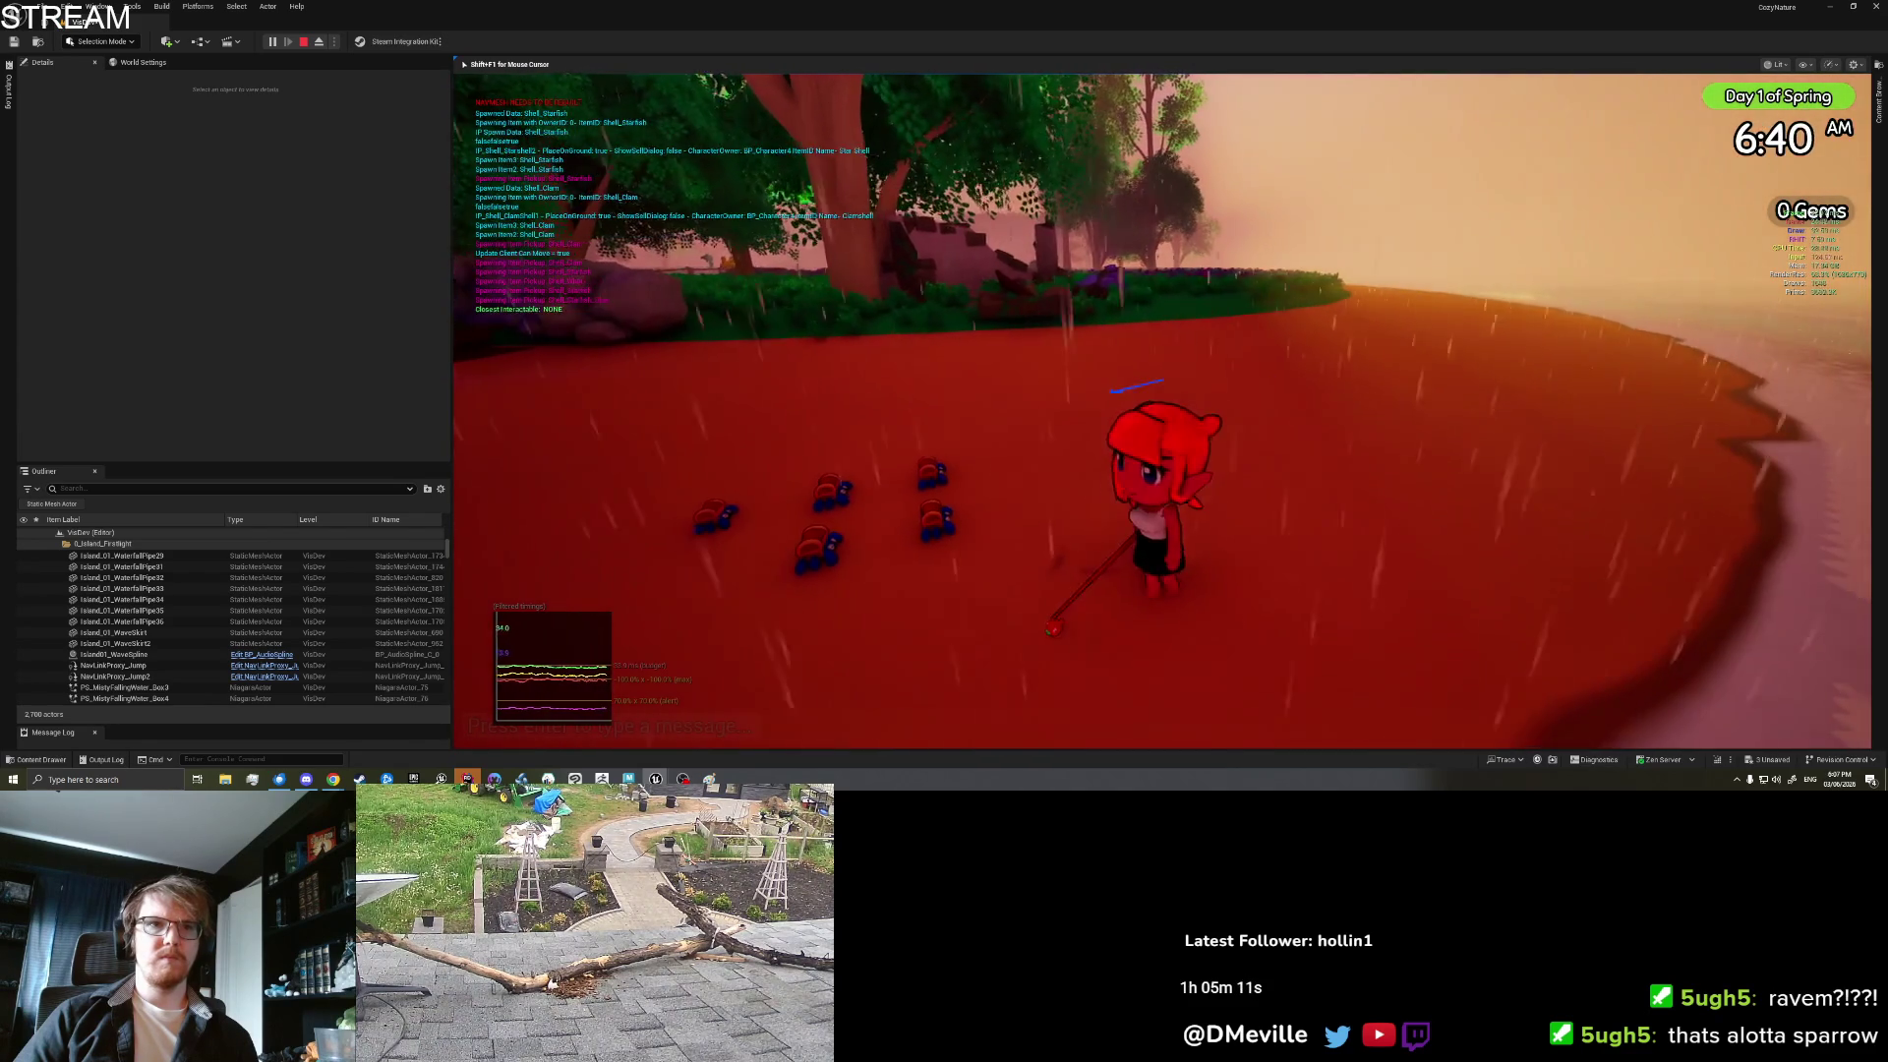
pyautogui.press('w')
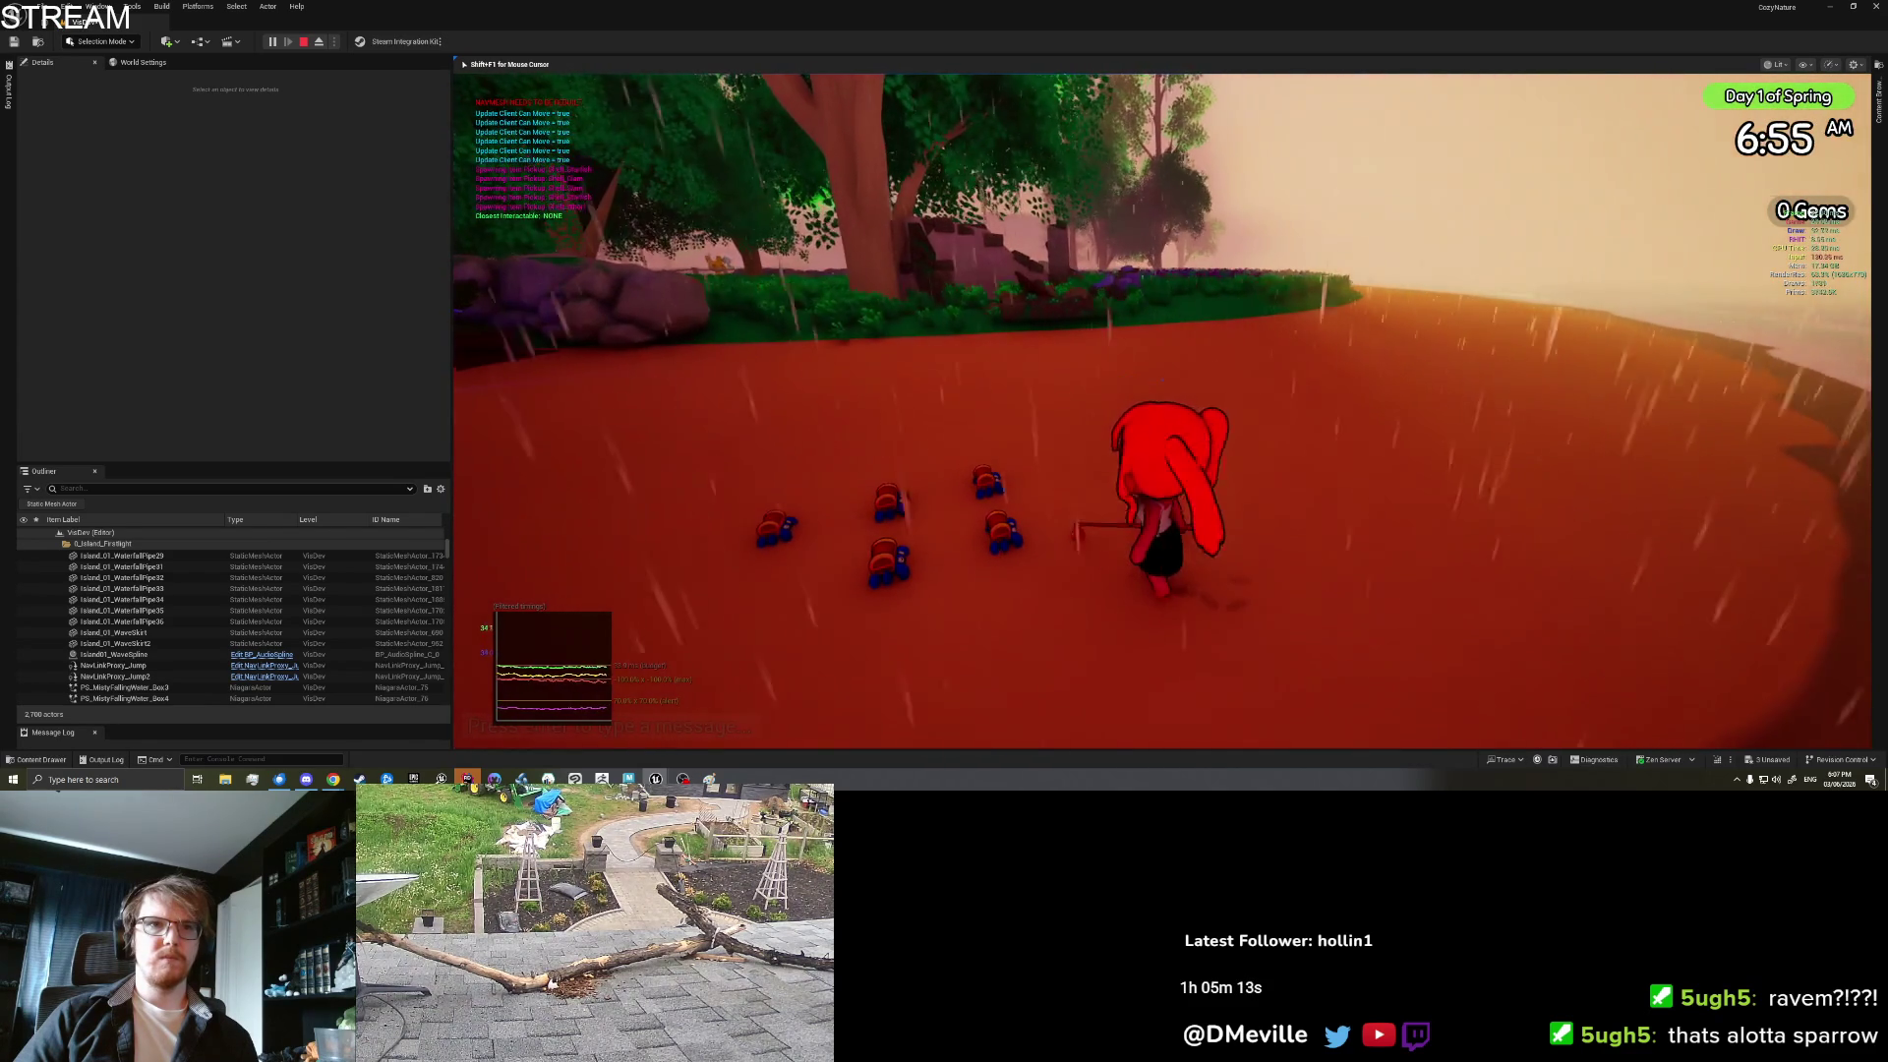
pyautogui.press('a')
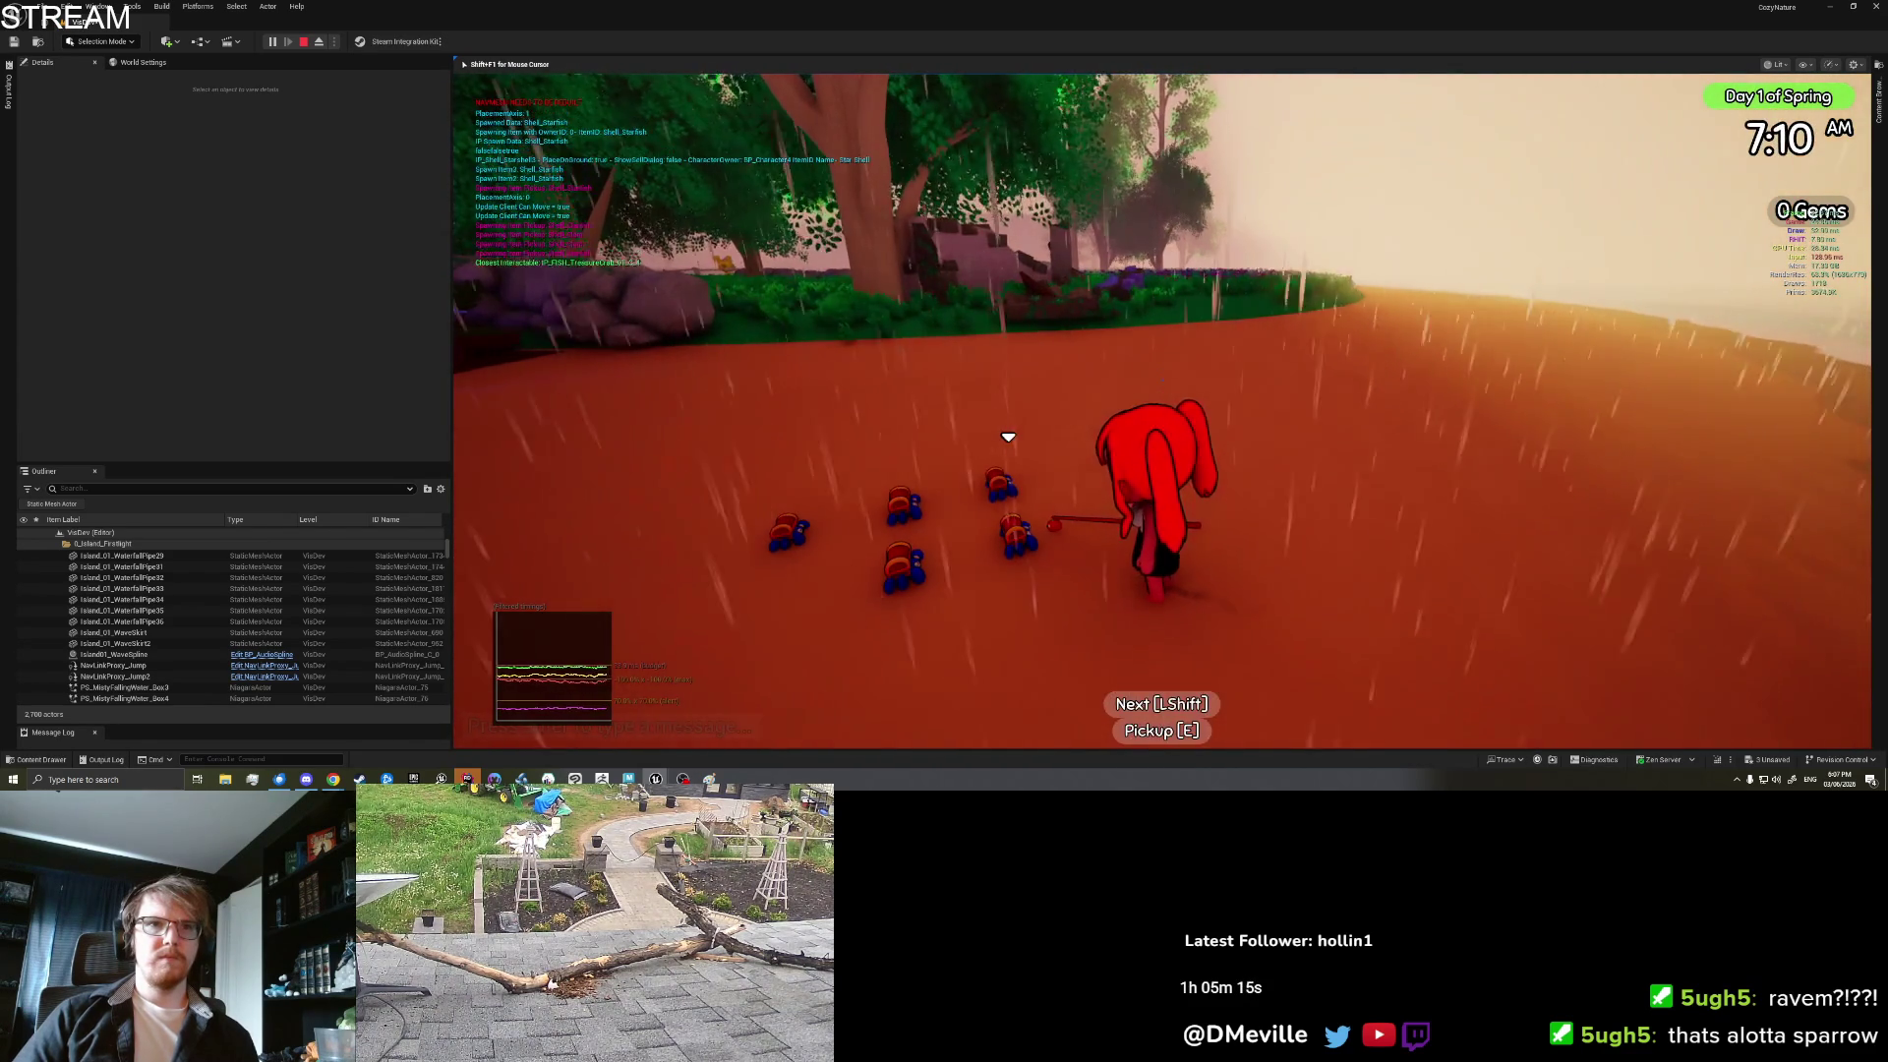
pyautogui.press('s')
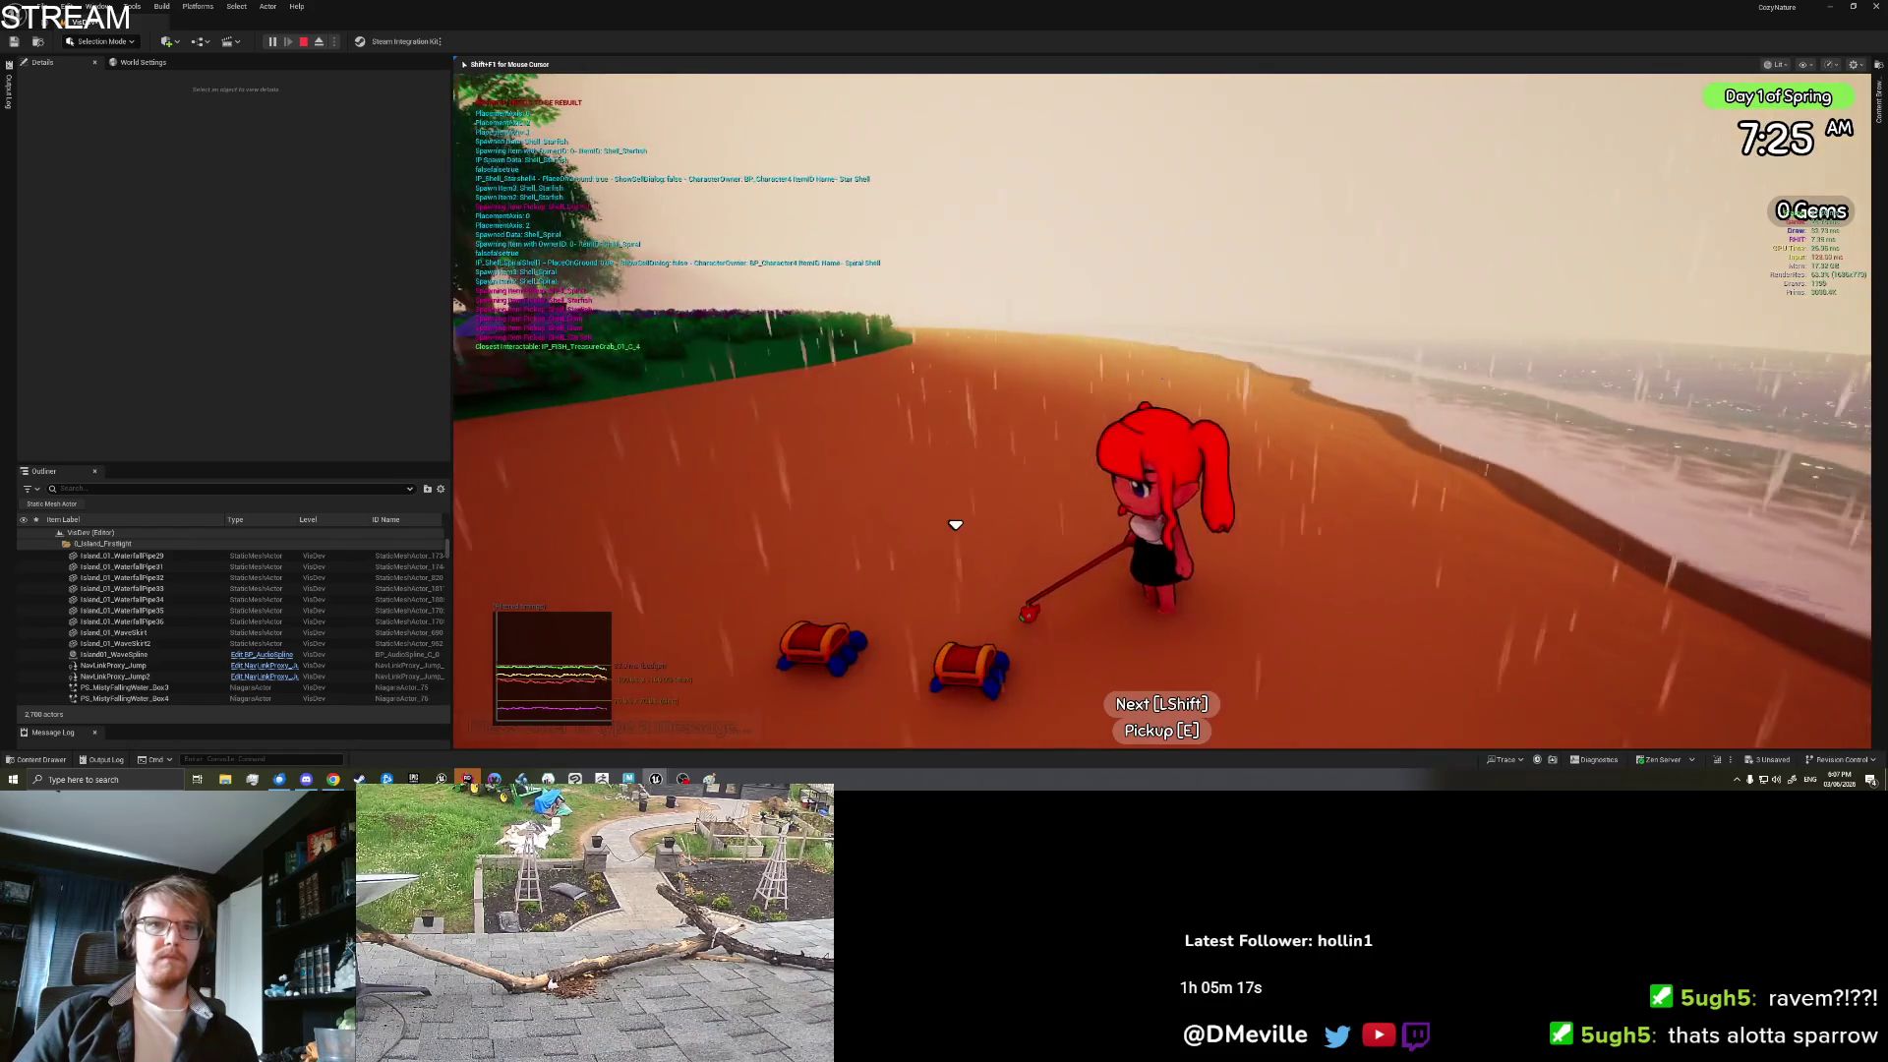
pyautogui.press('w')
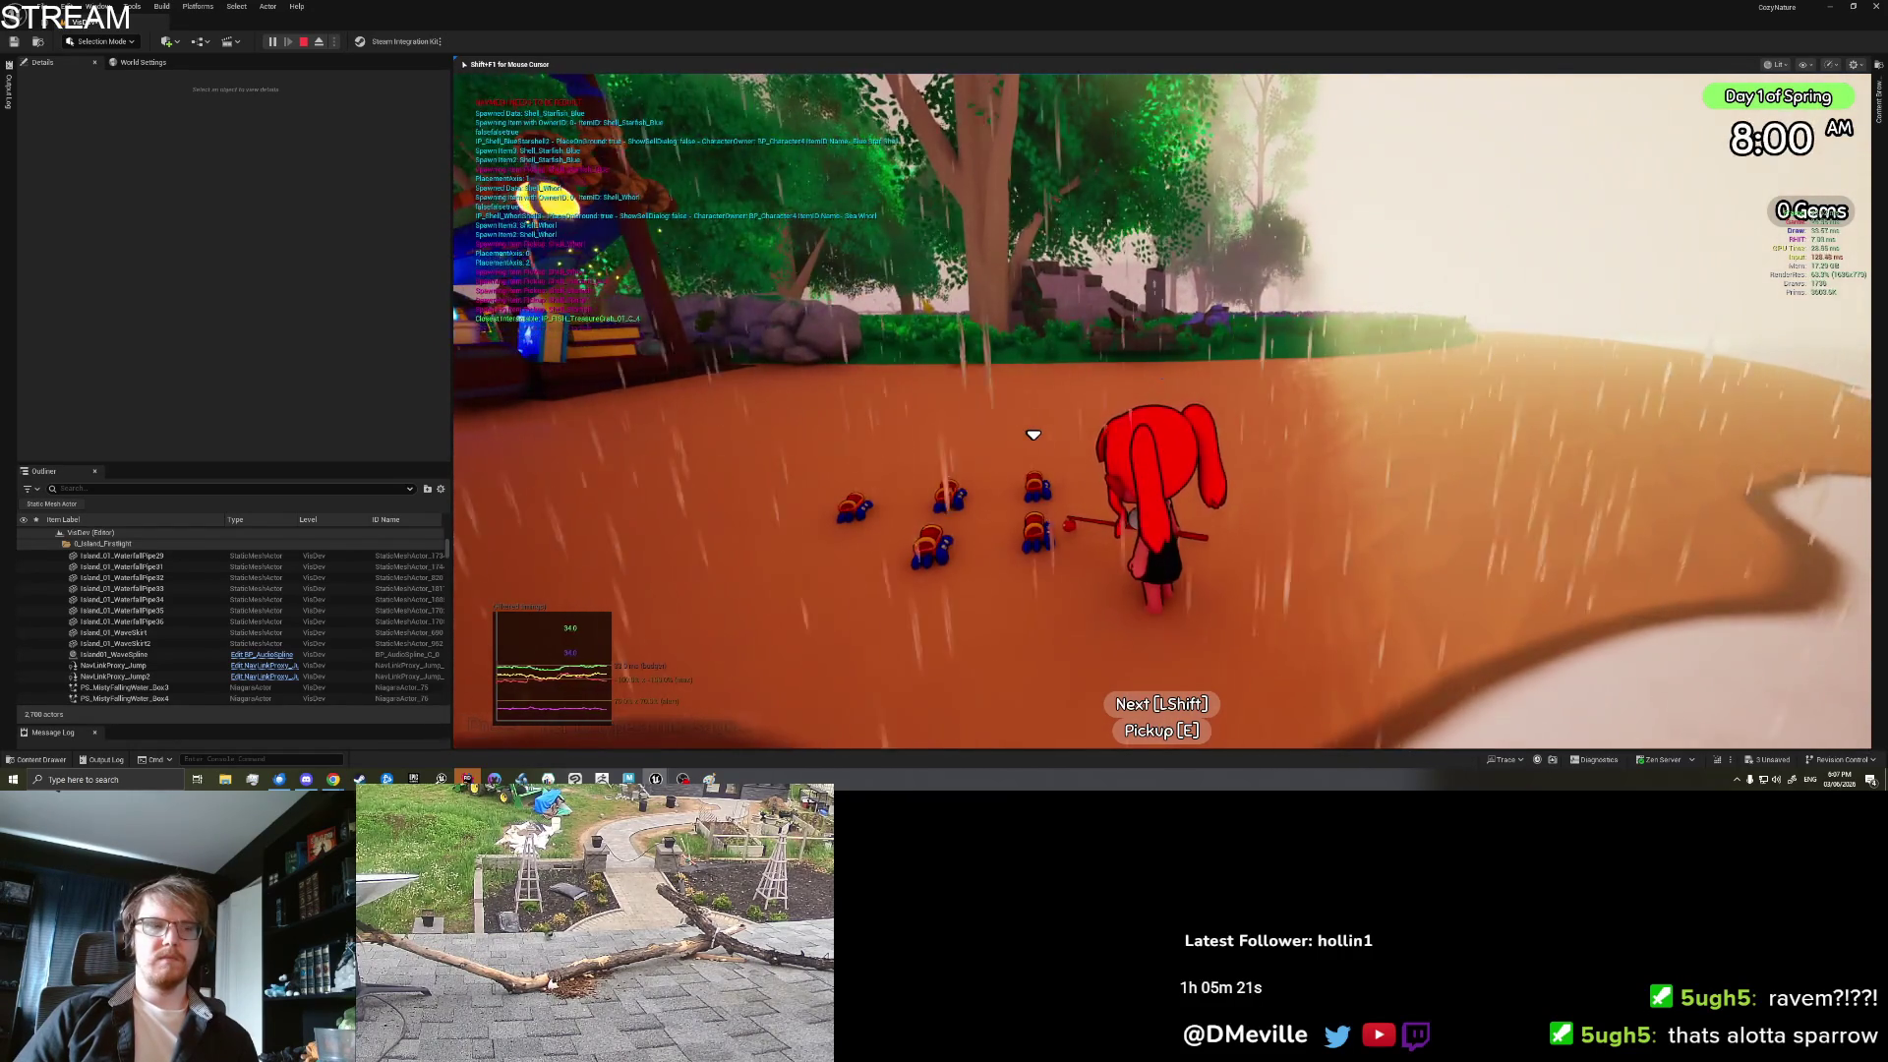
pyautogui.press('Escape')
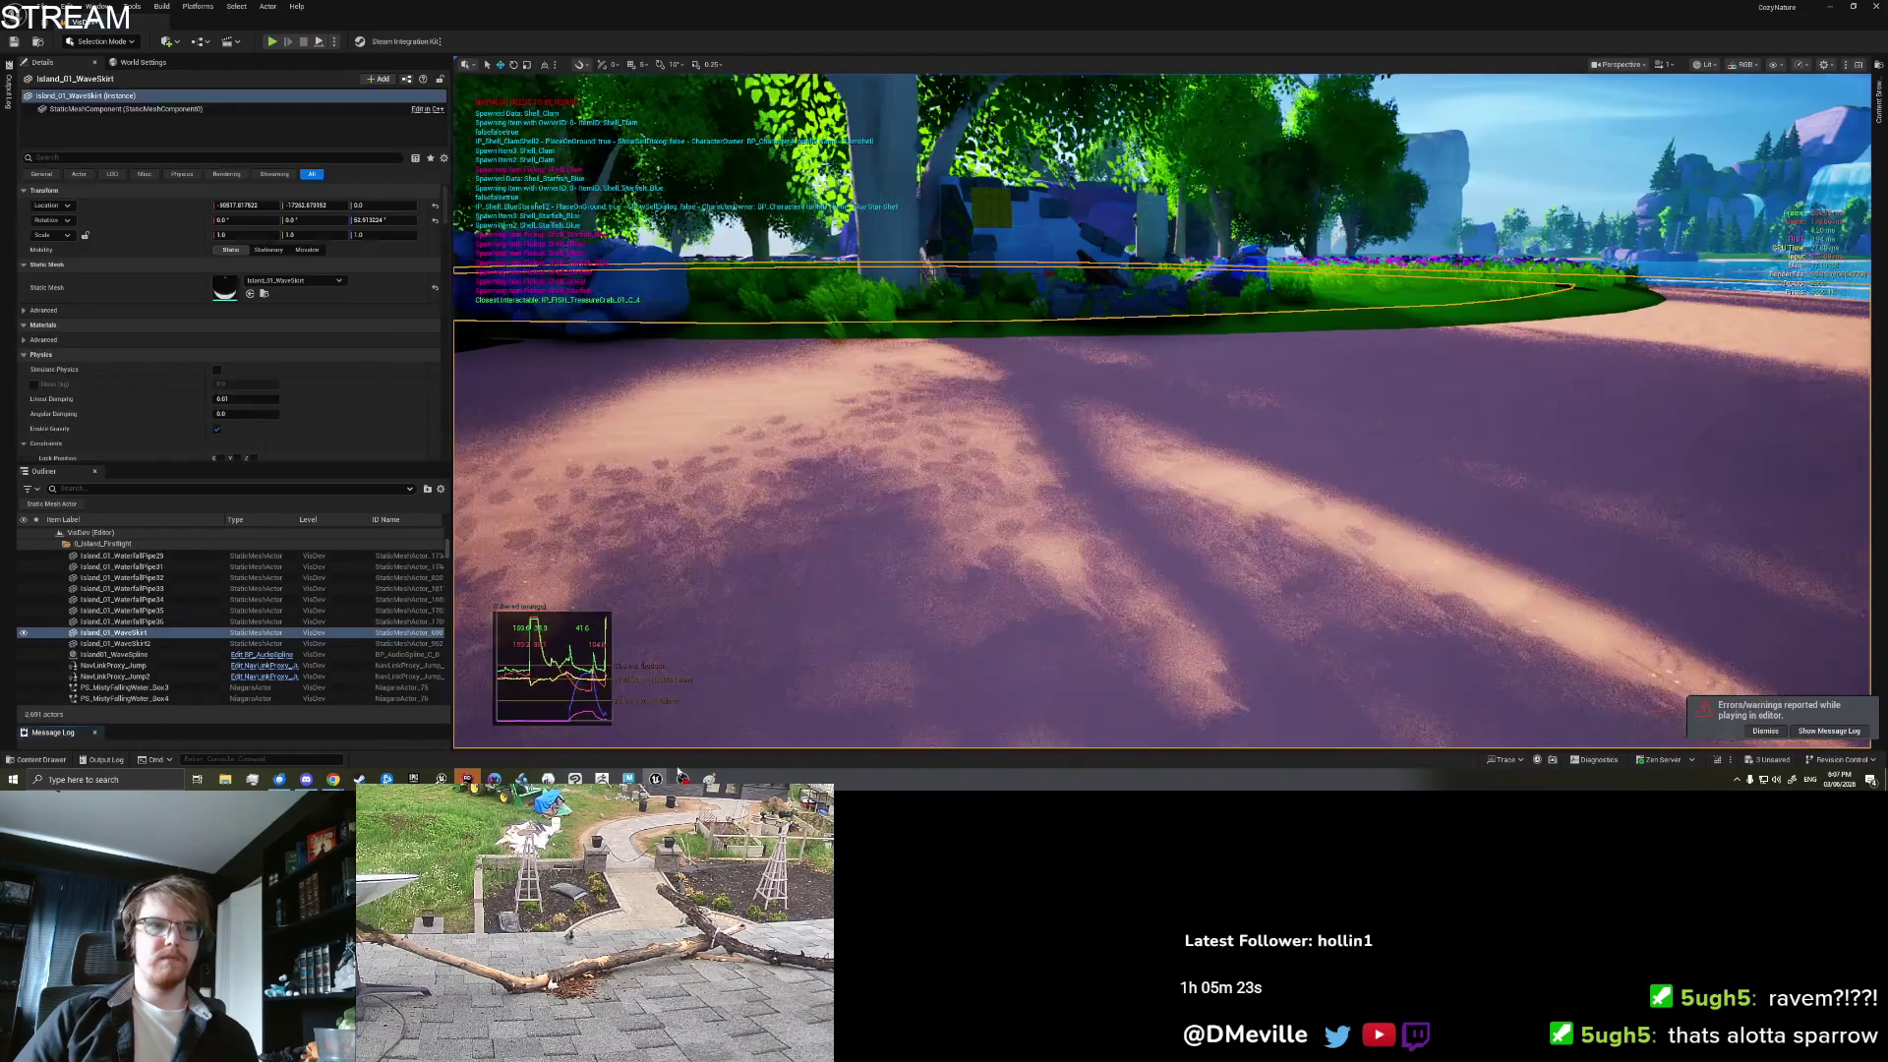
# Step: Recompile BP_Character at its Show Item Selection Next setter and return to the beach level
pyautogui.moveTo(656, 779)
pyautogui.click(714, 732)
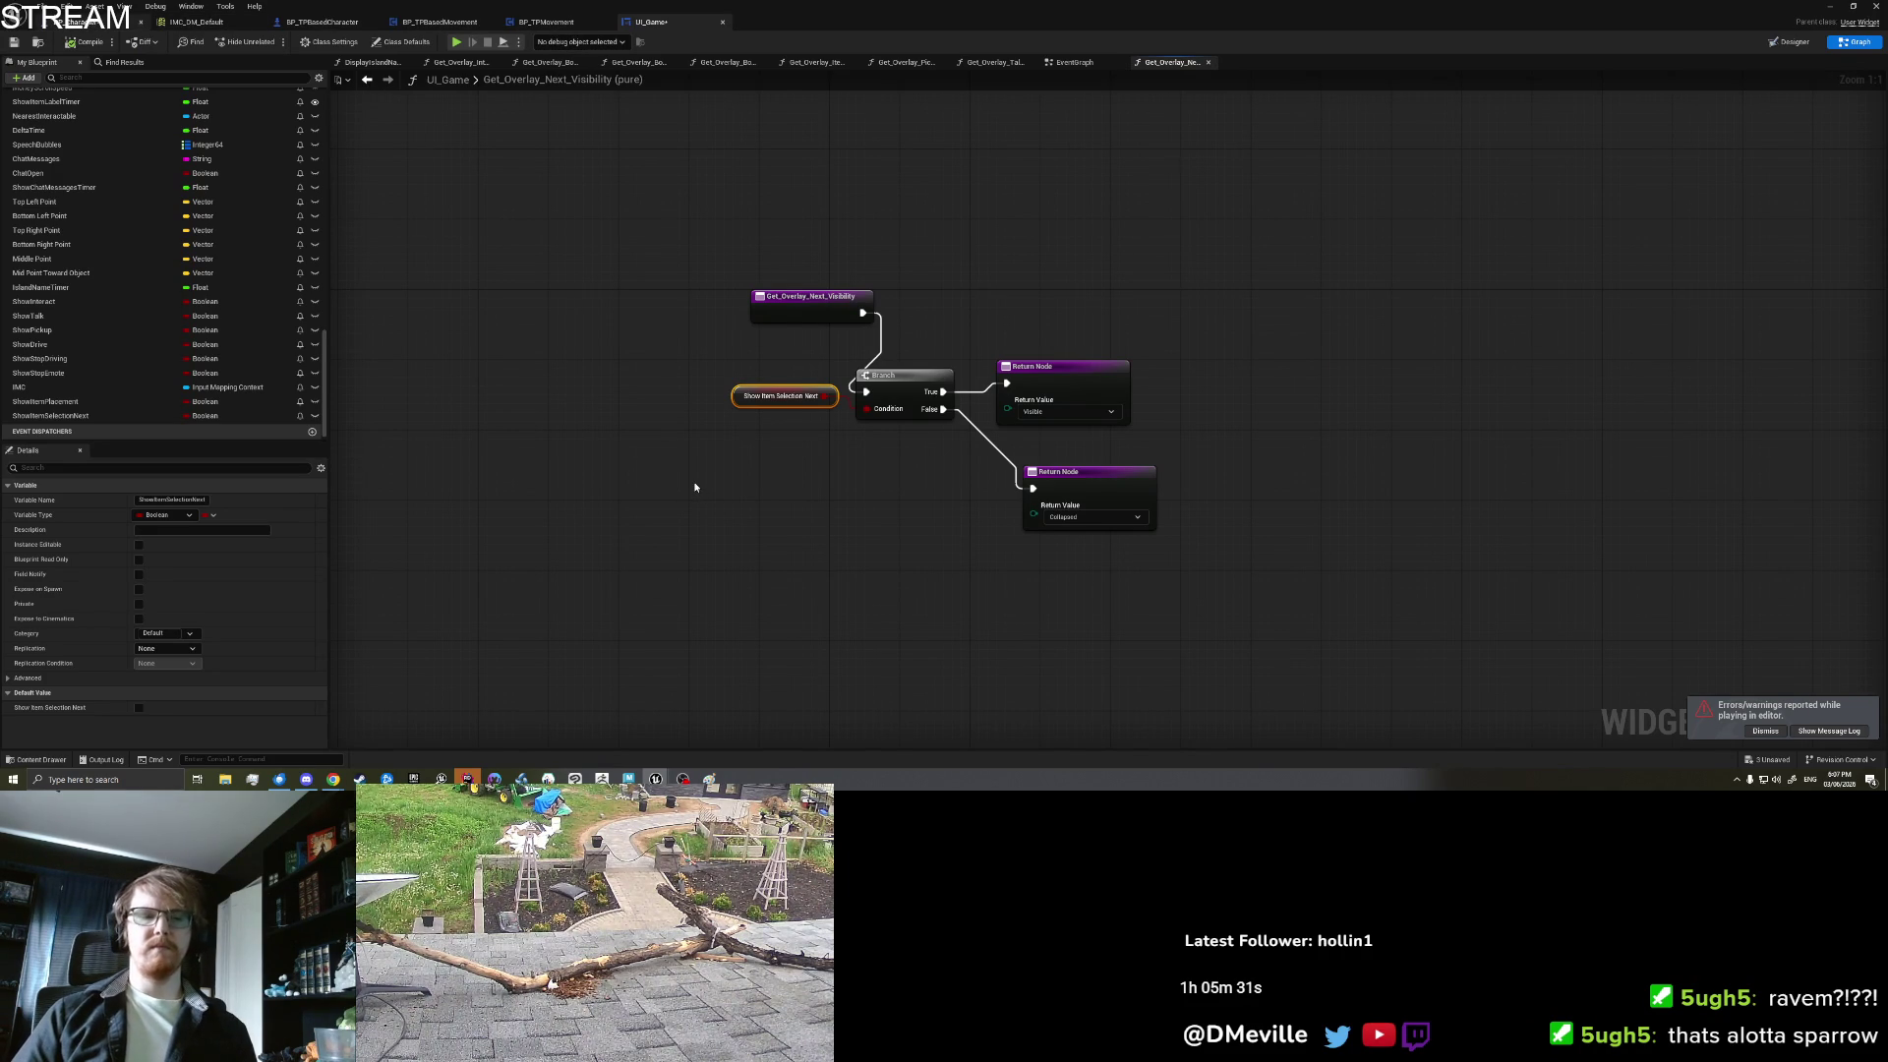
pyautogui.hotkey('ctrl', 'Tab')
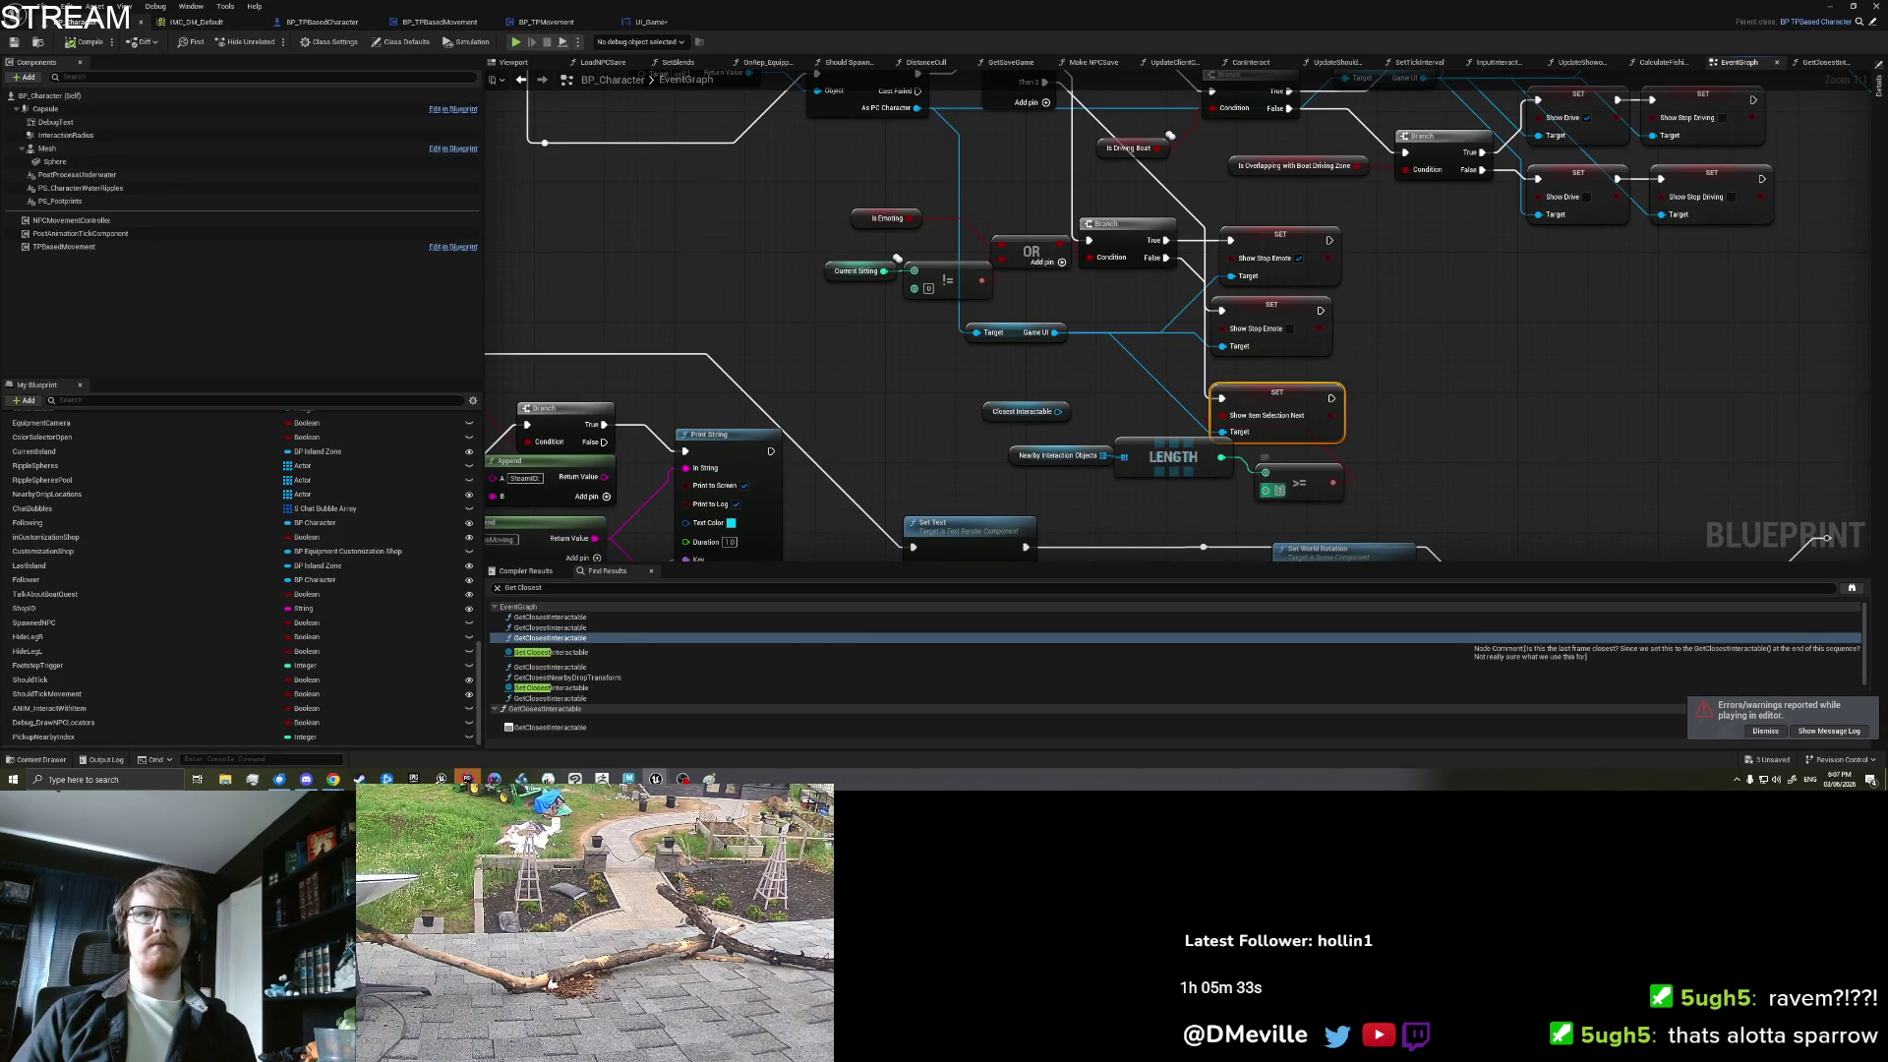
pyautogui.click(1155, 396)
pyautogui.click(87, 42)
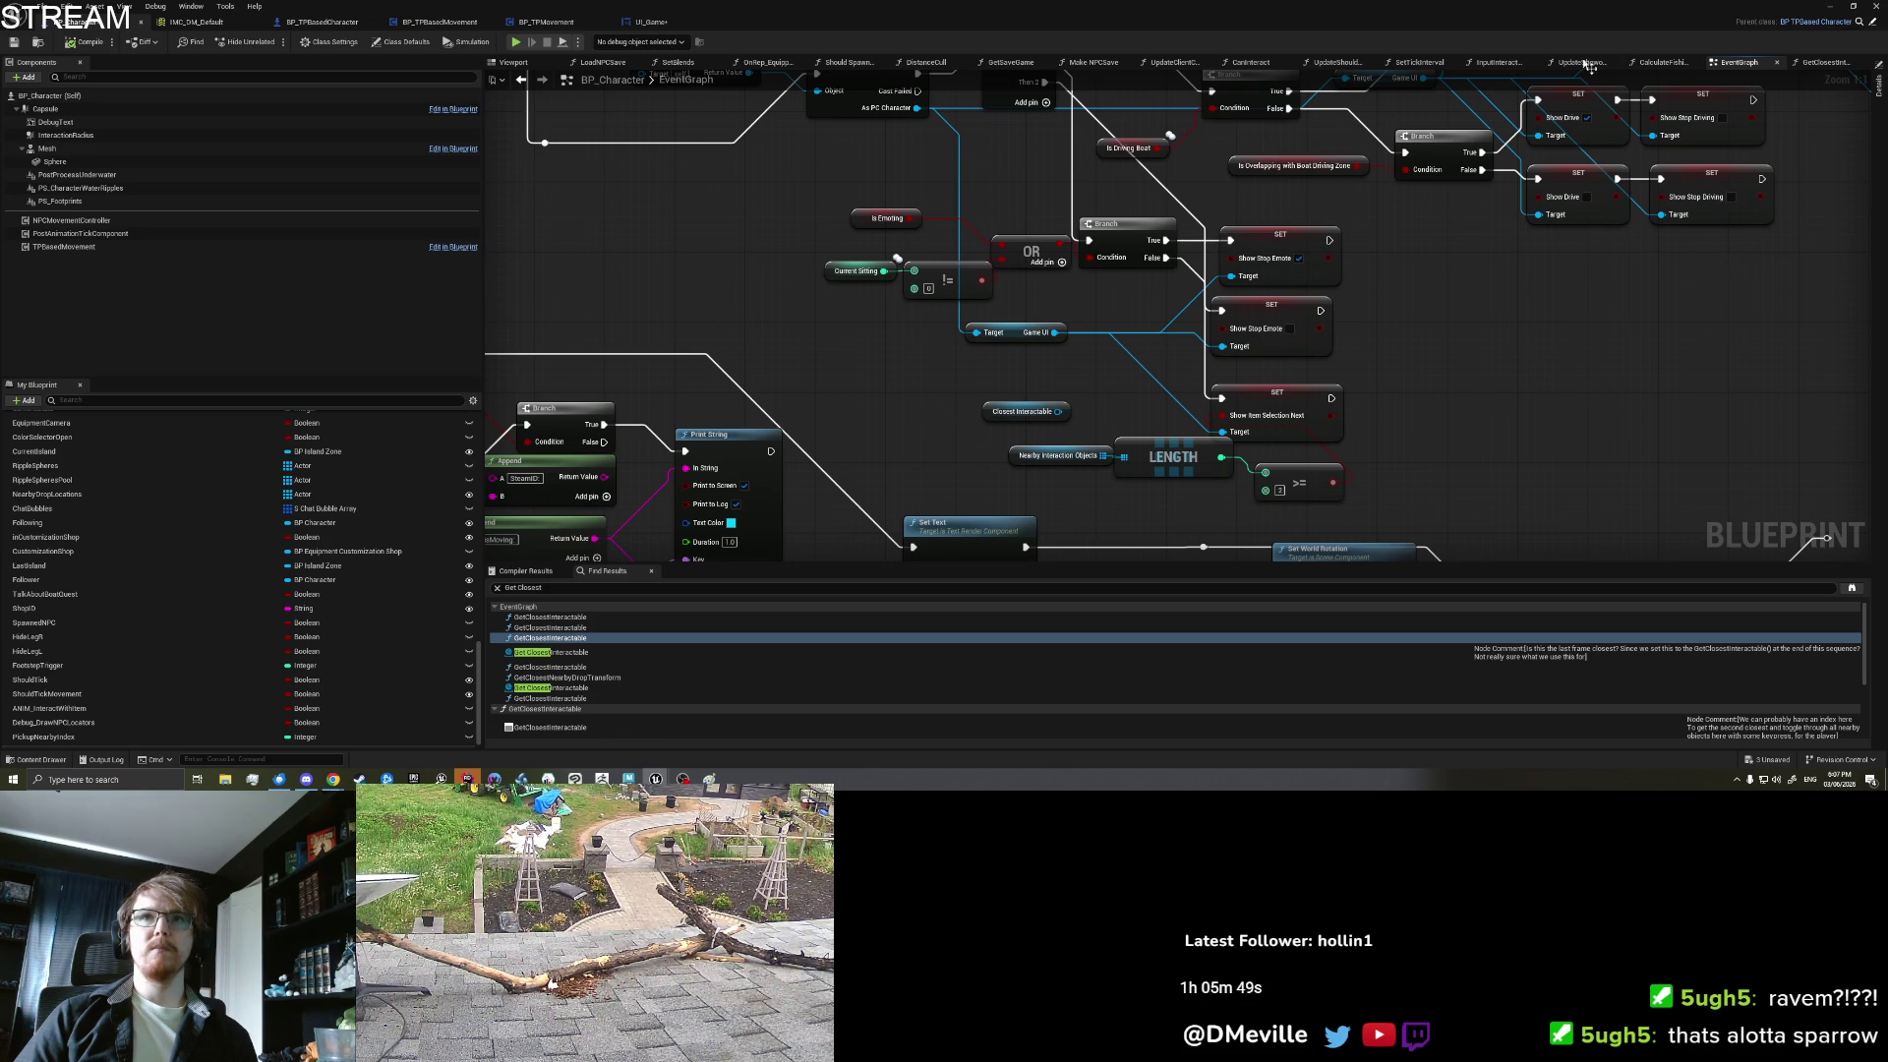
pyautogui.click(1826, 8)
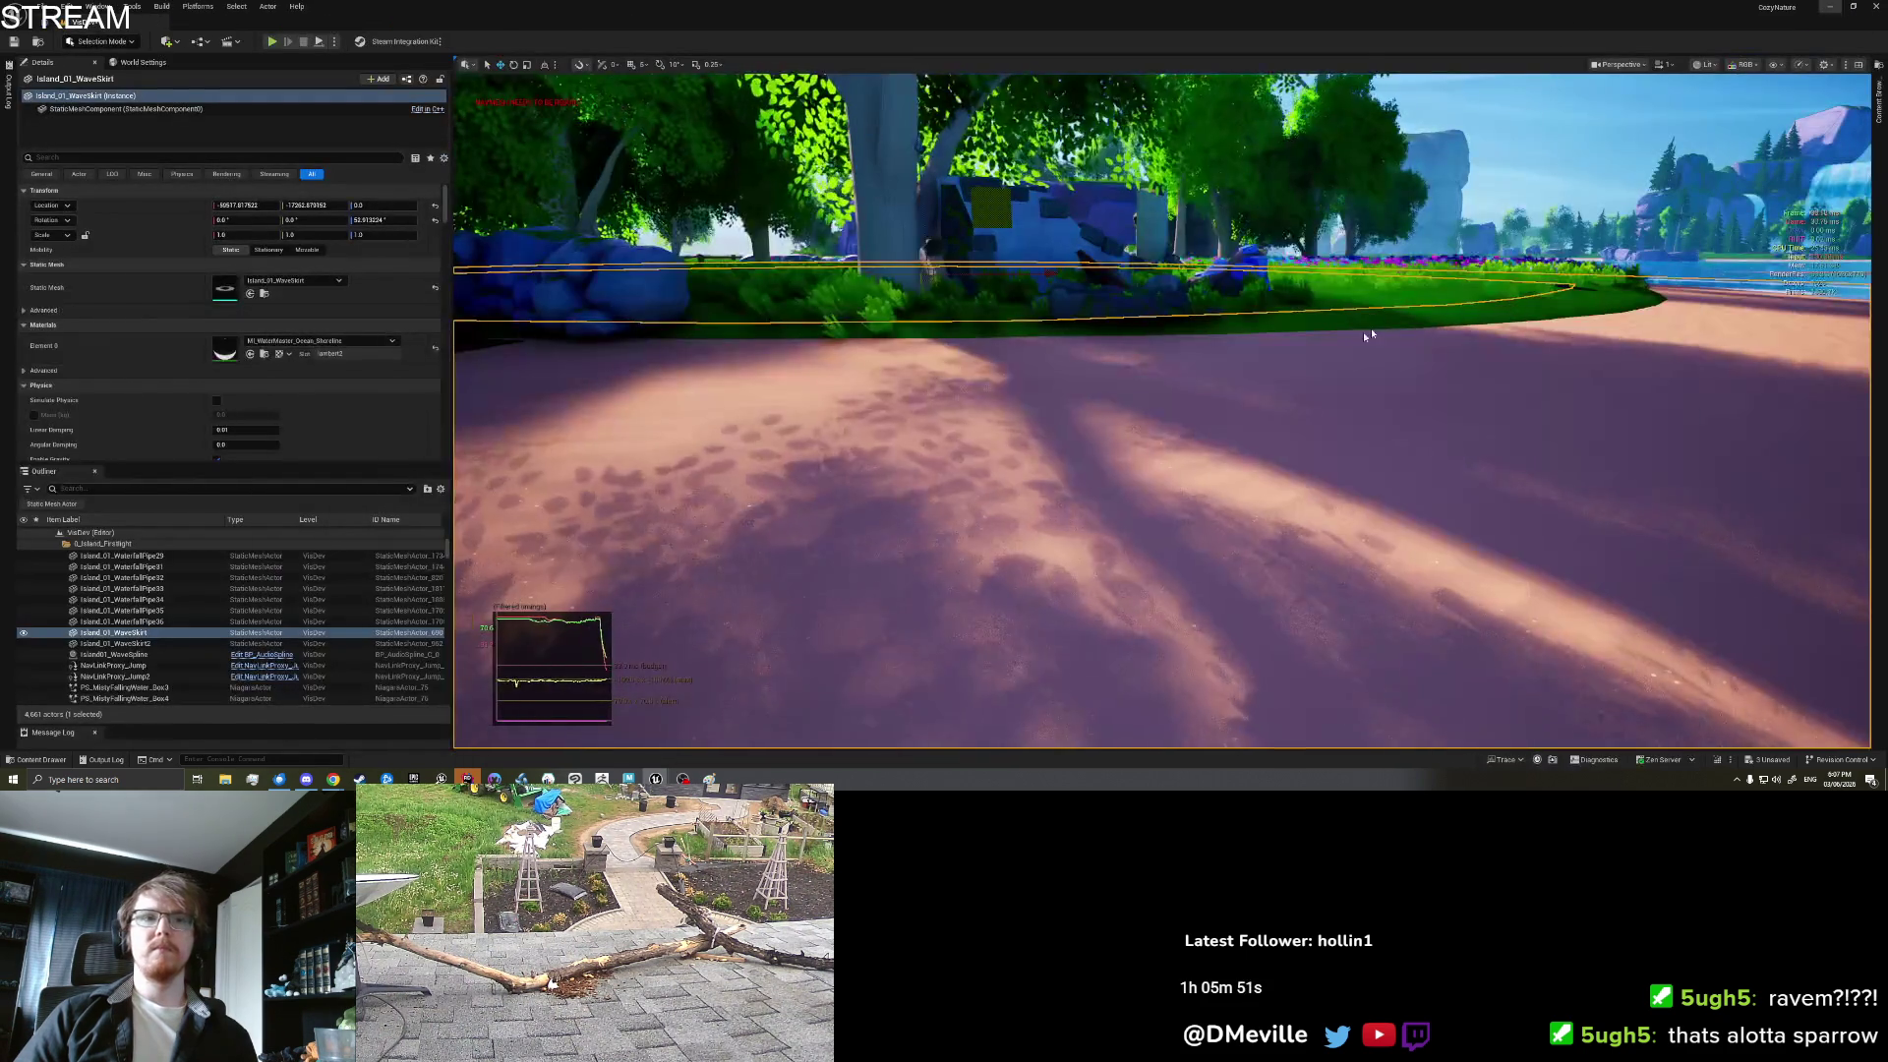
# Step: Start a play session from a beach spot, run to the altar and talk to it
pyautogui.rightClick(1149, 130)
pyautogui.click(1165, 507)
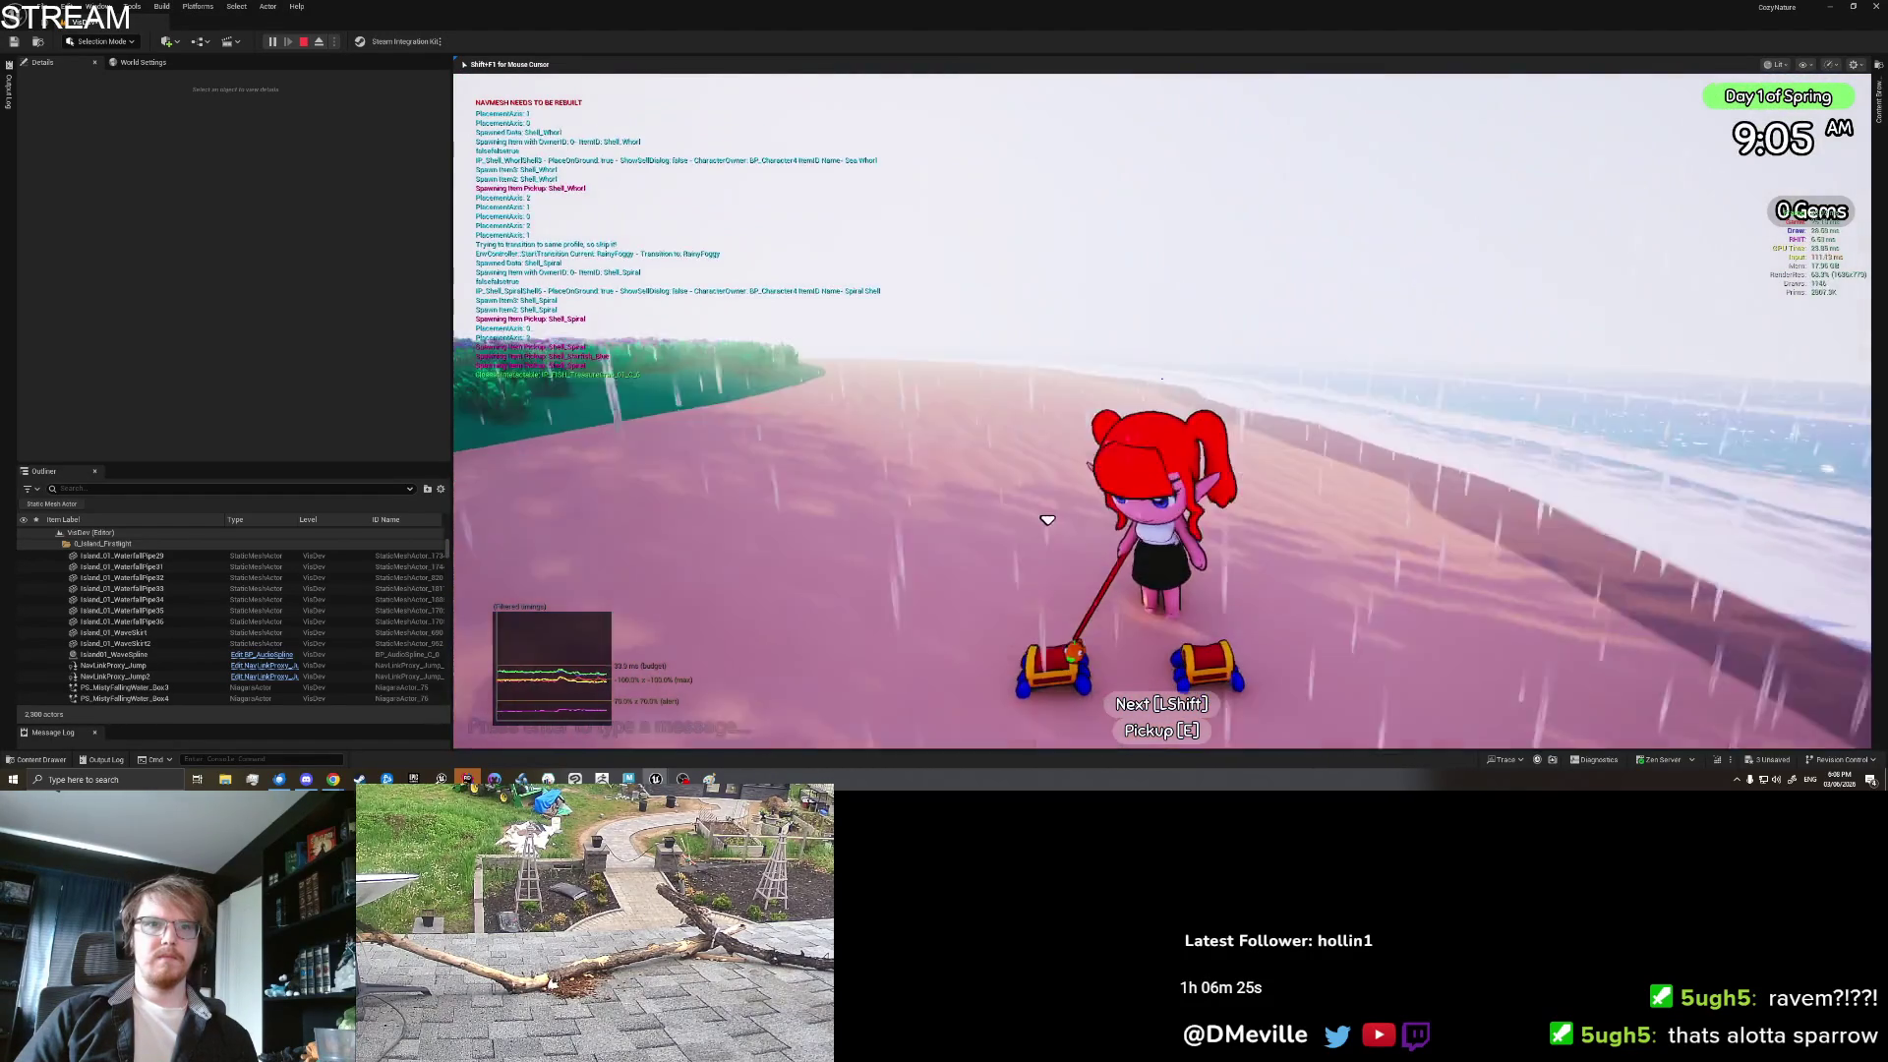
pyautogui.press('w')
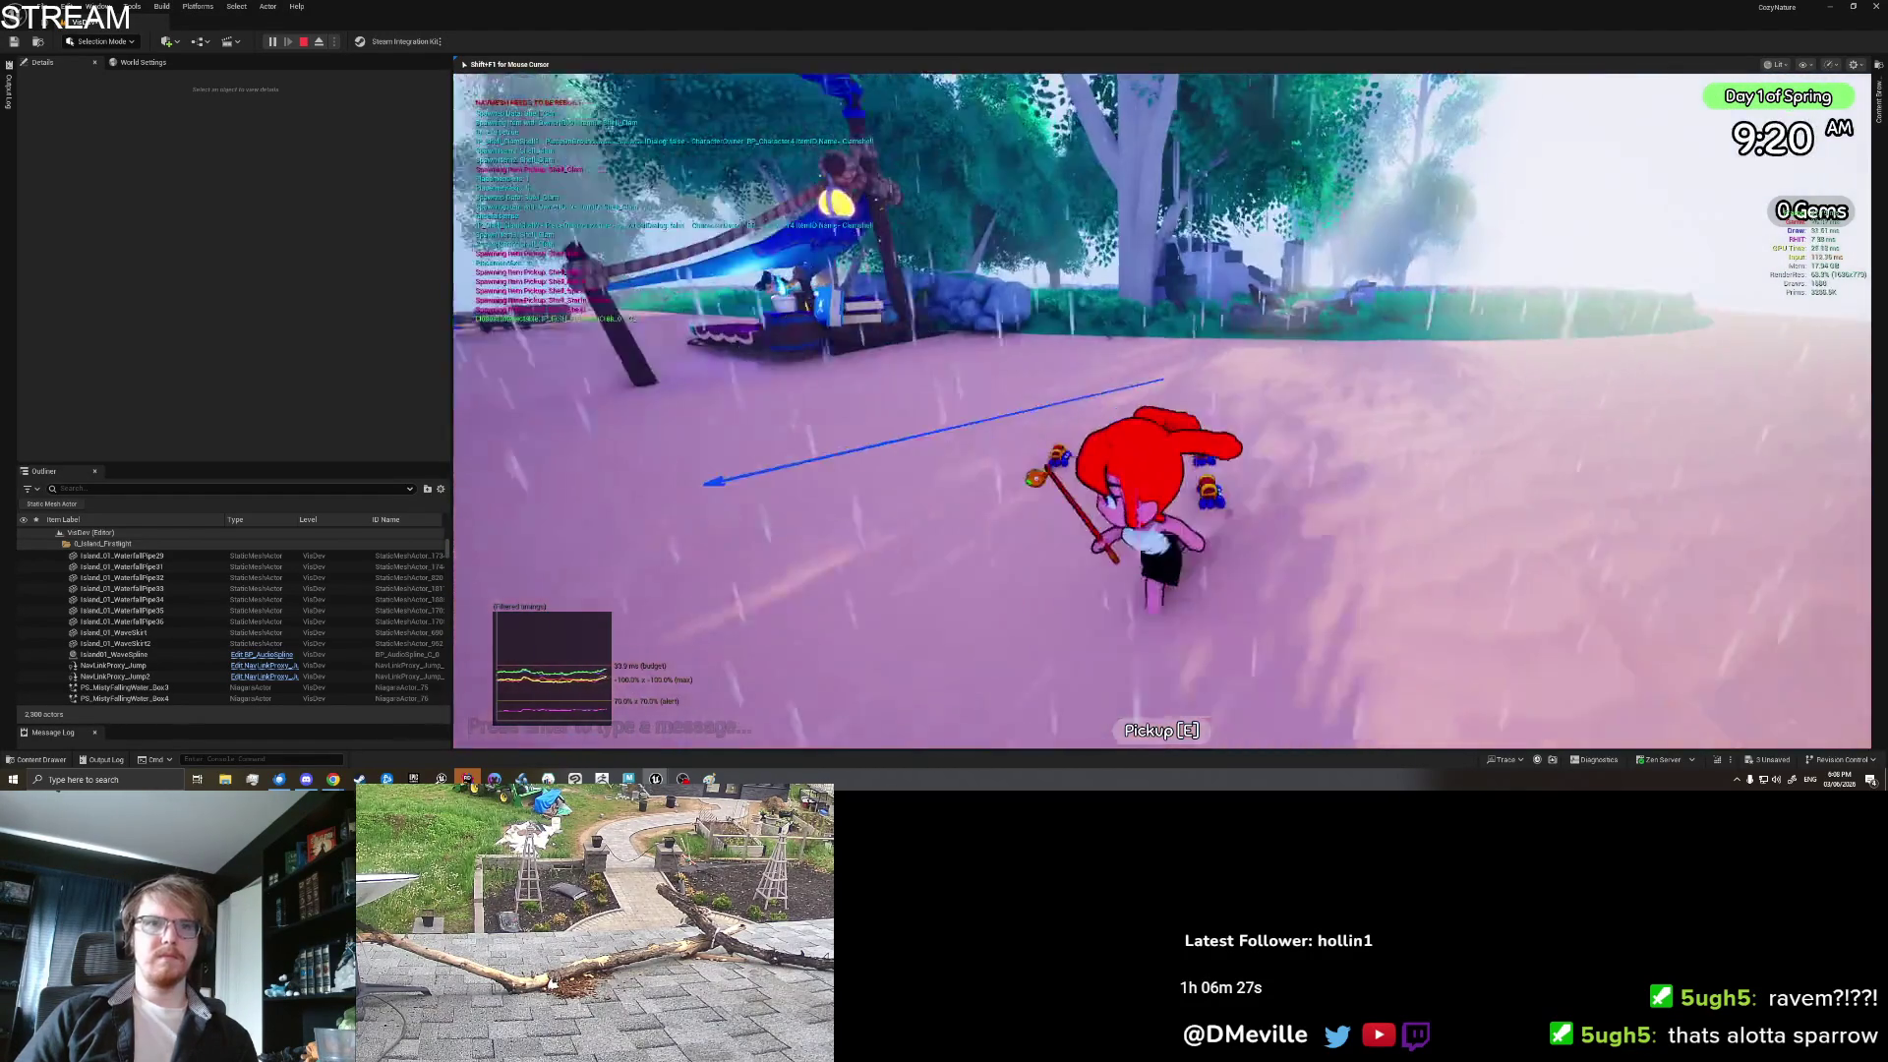
pyautogui.press('w')
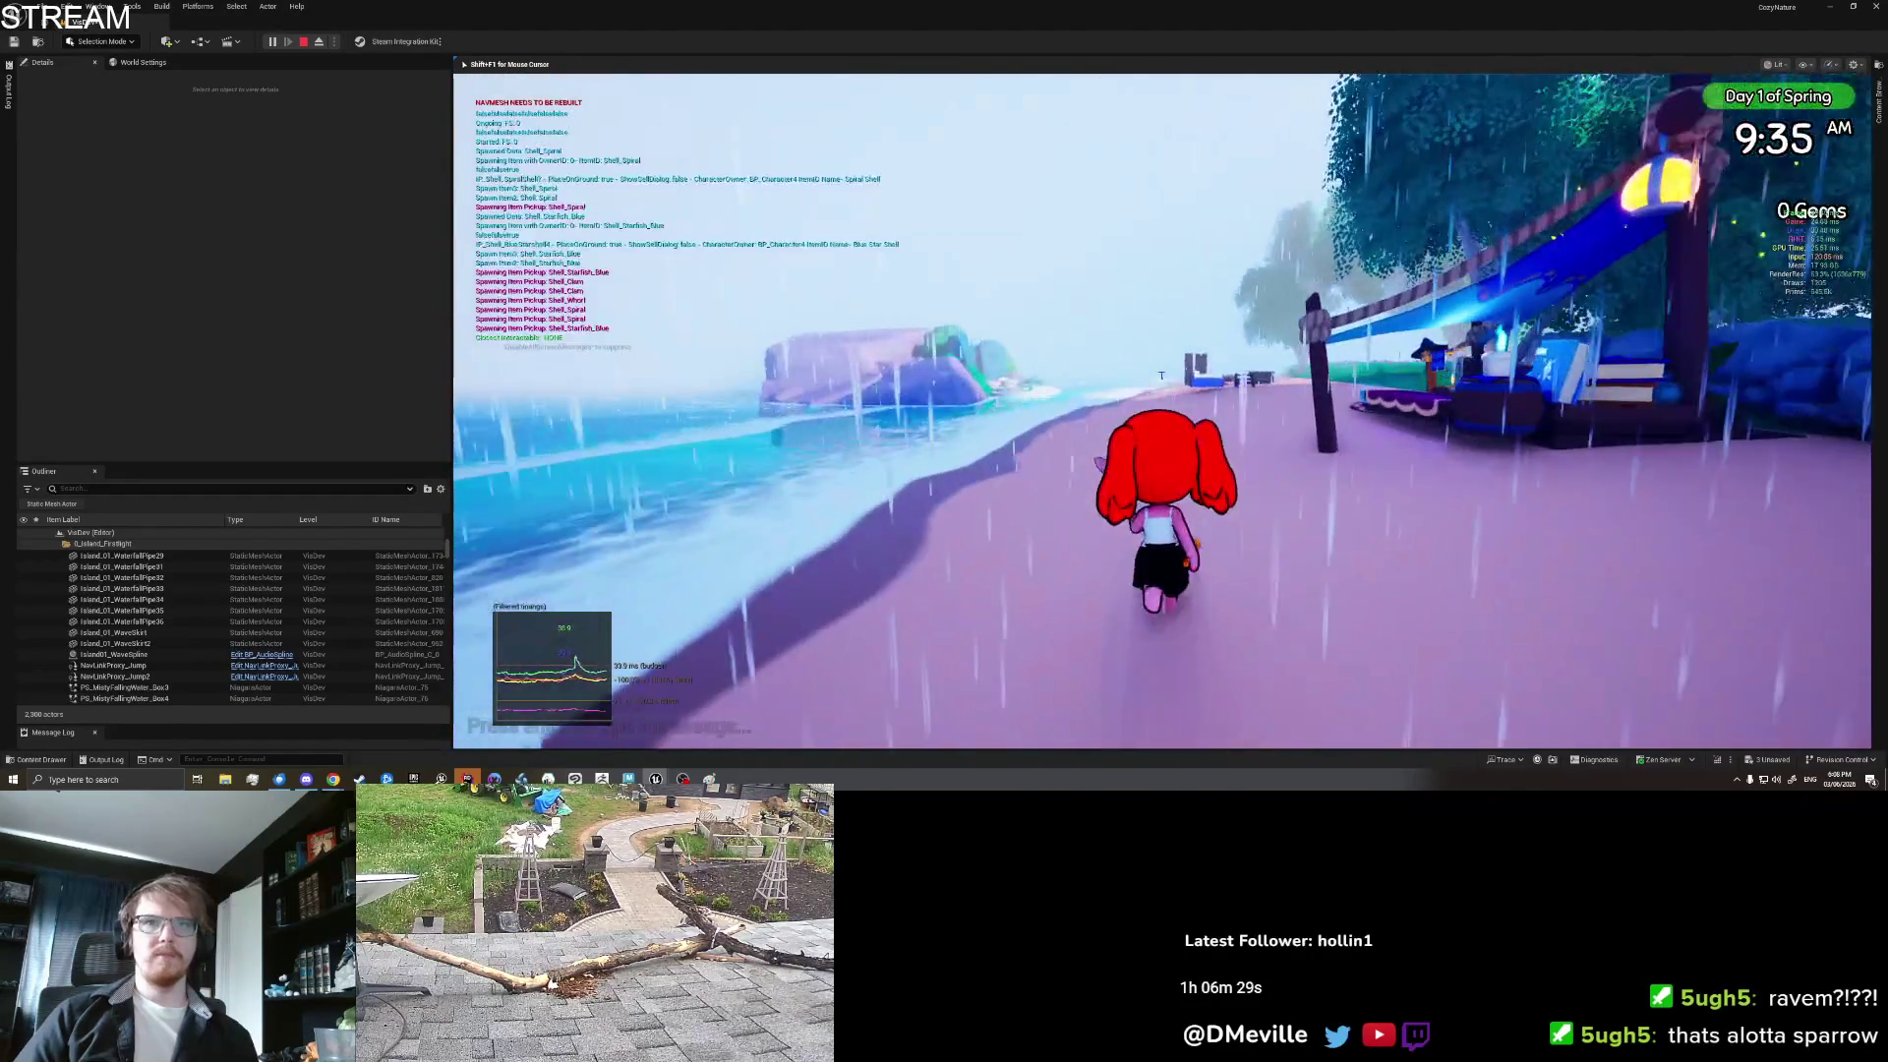
pyautogui.press('w')
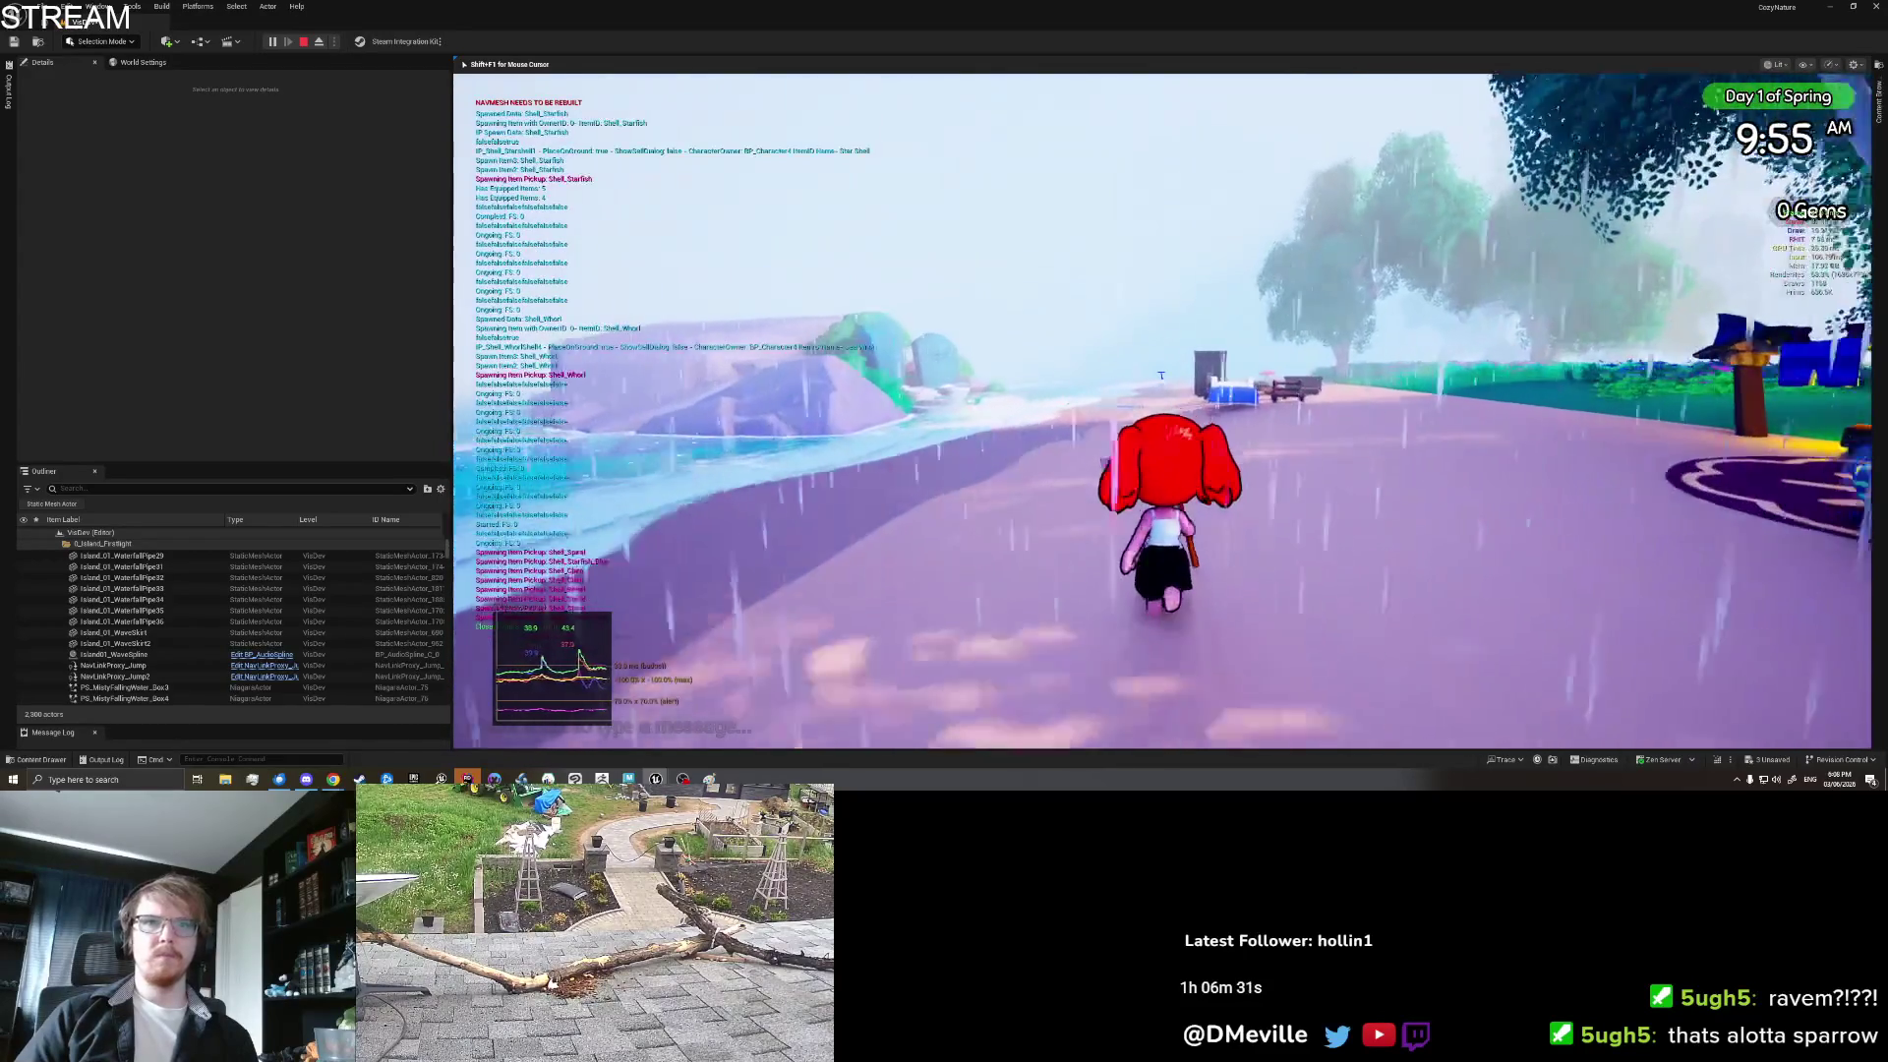
pyautogui.press('w')
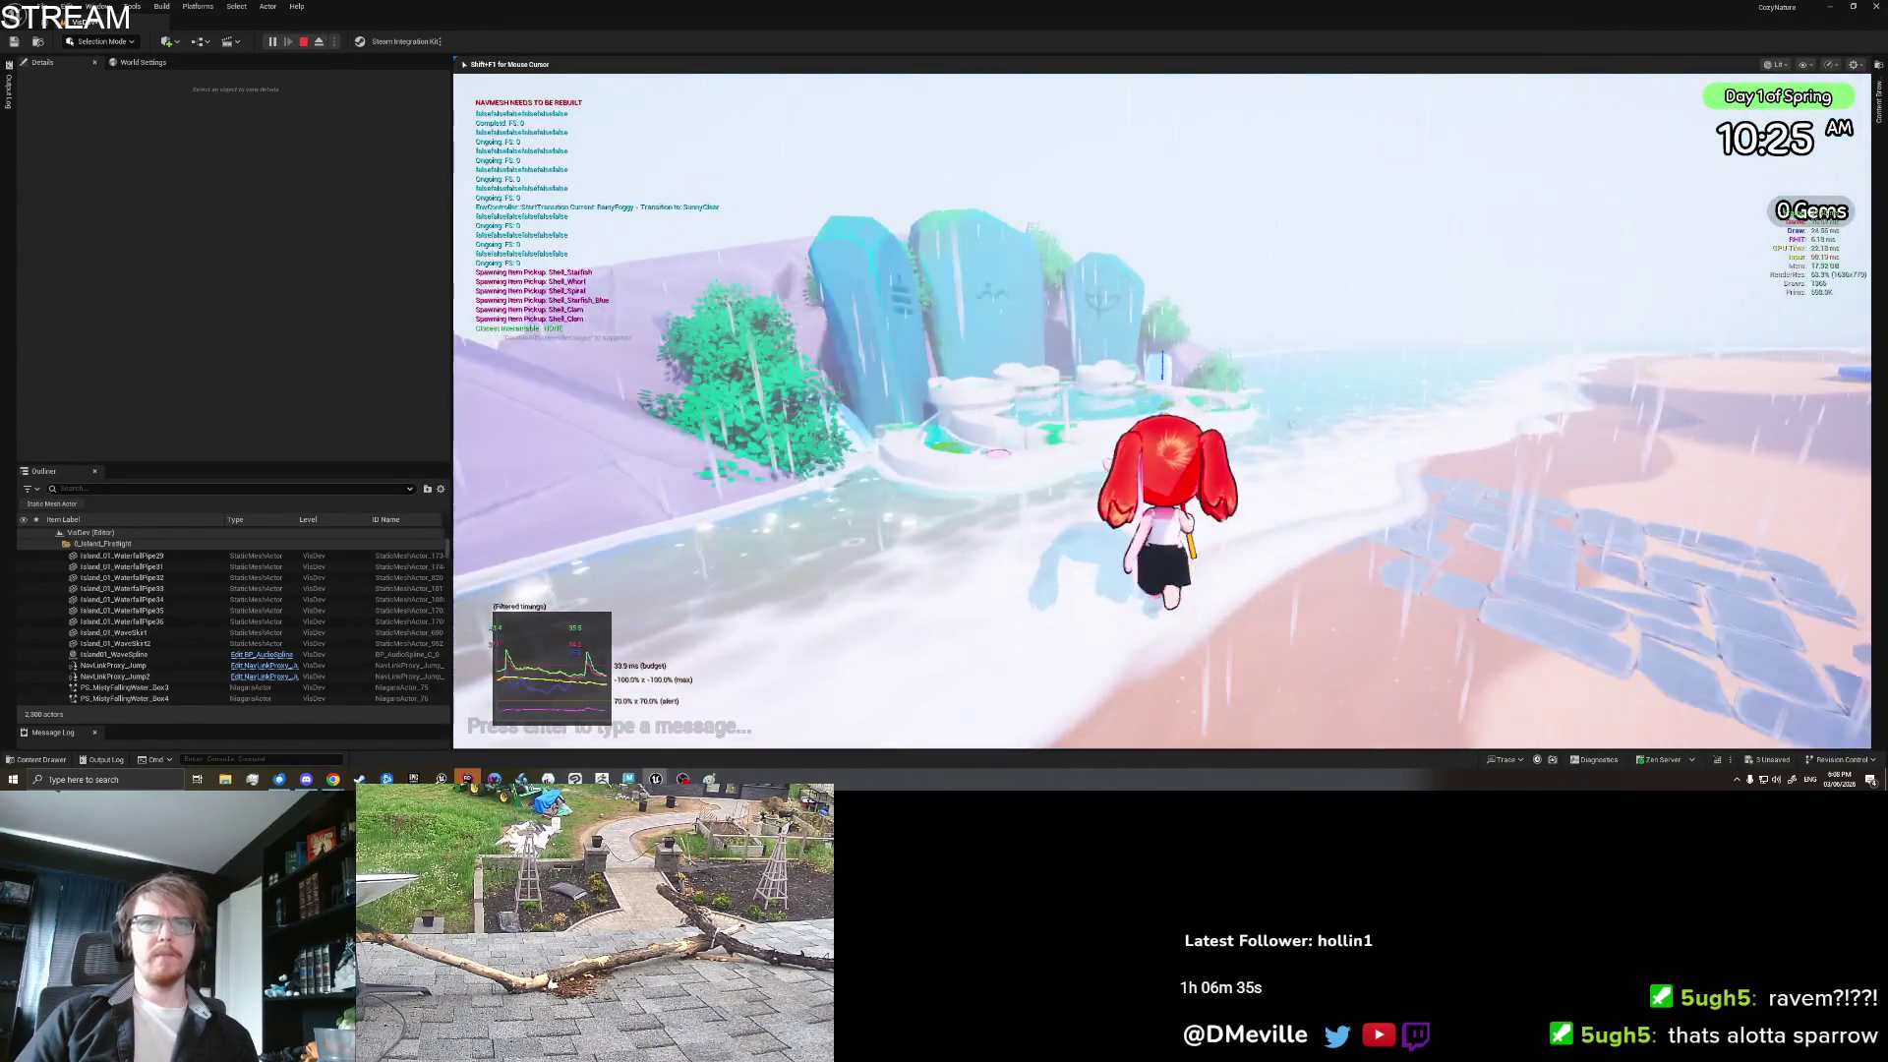
pyautogui.press('w')
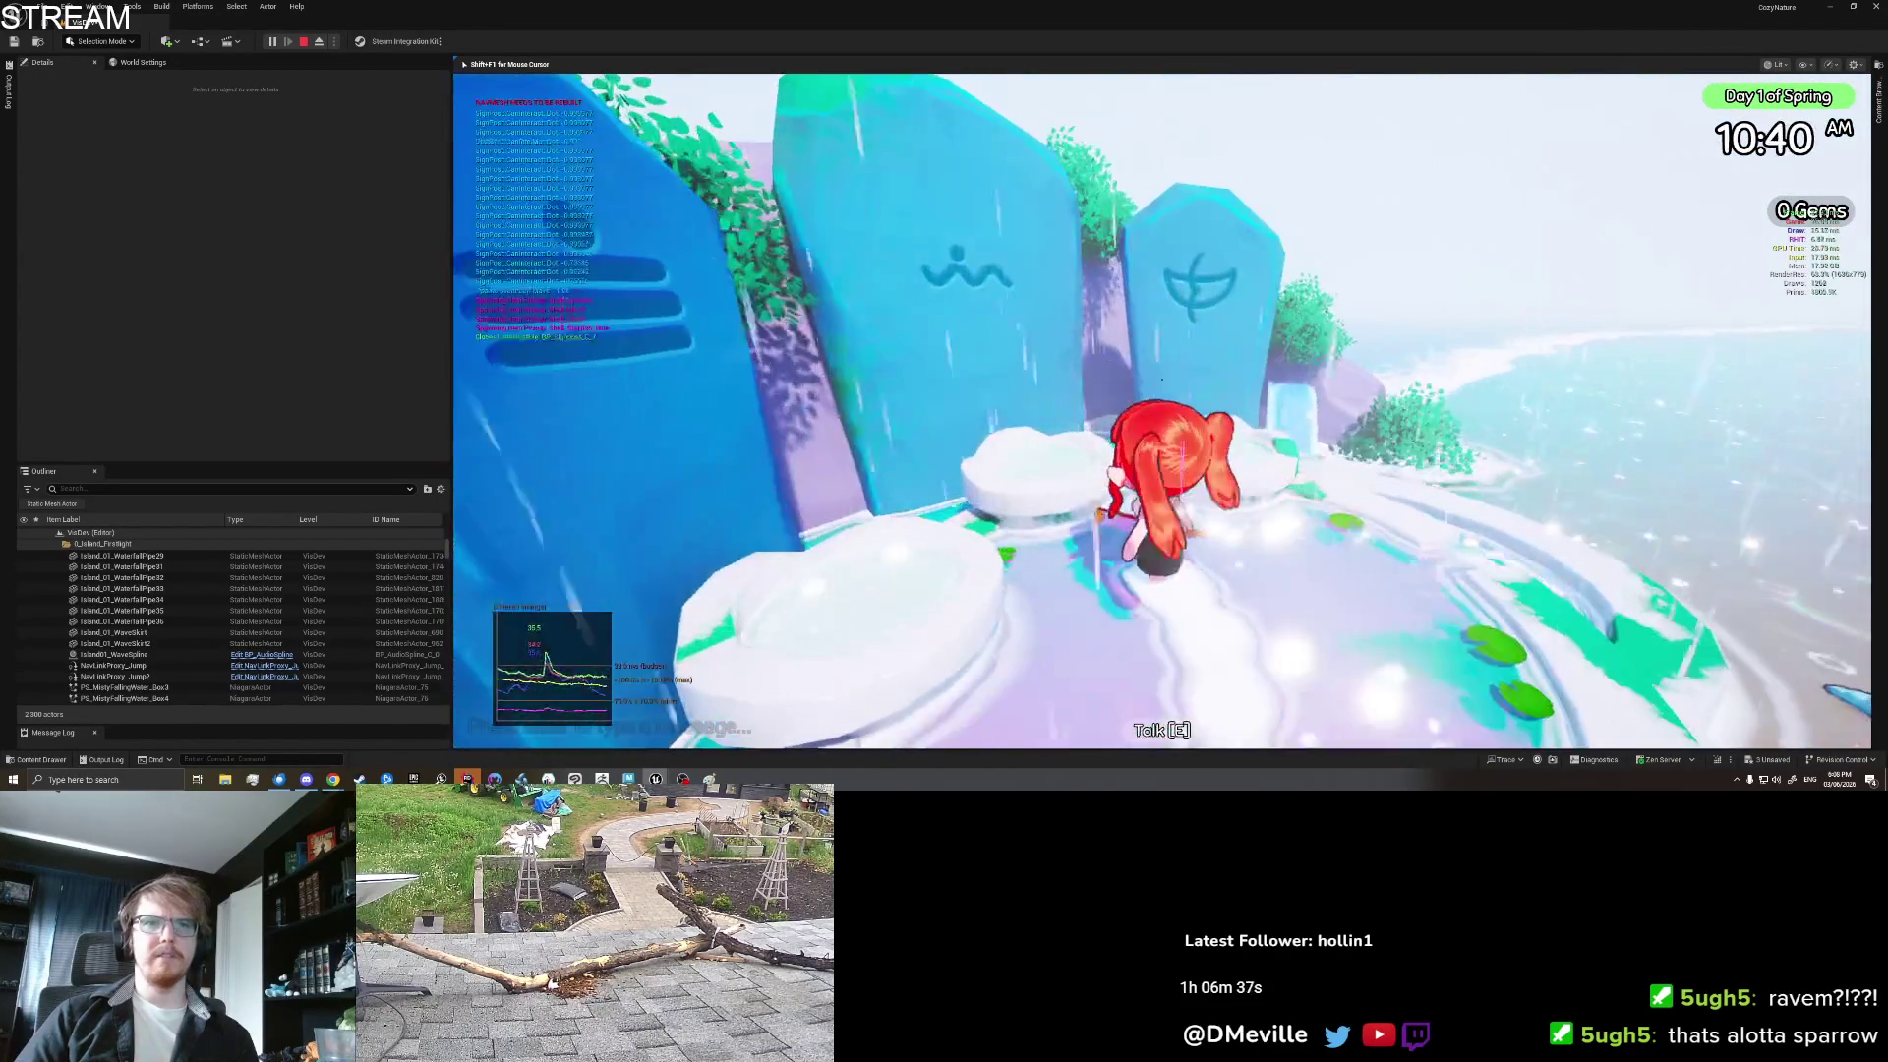
pyautogui.press('e')
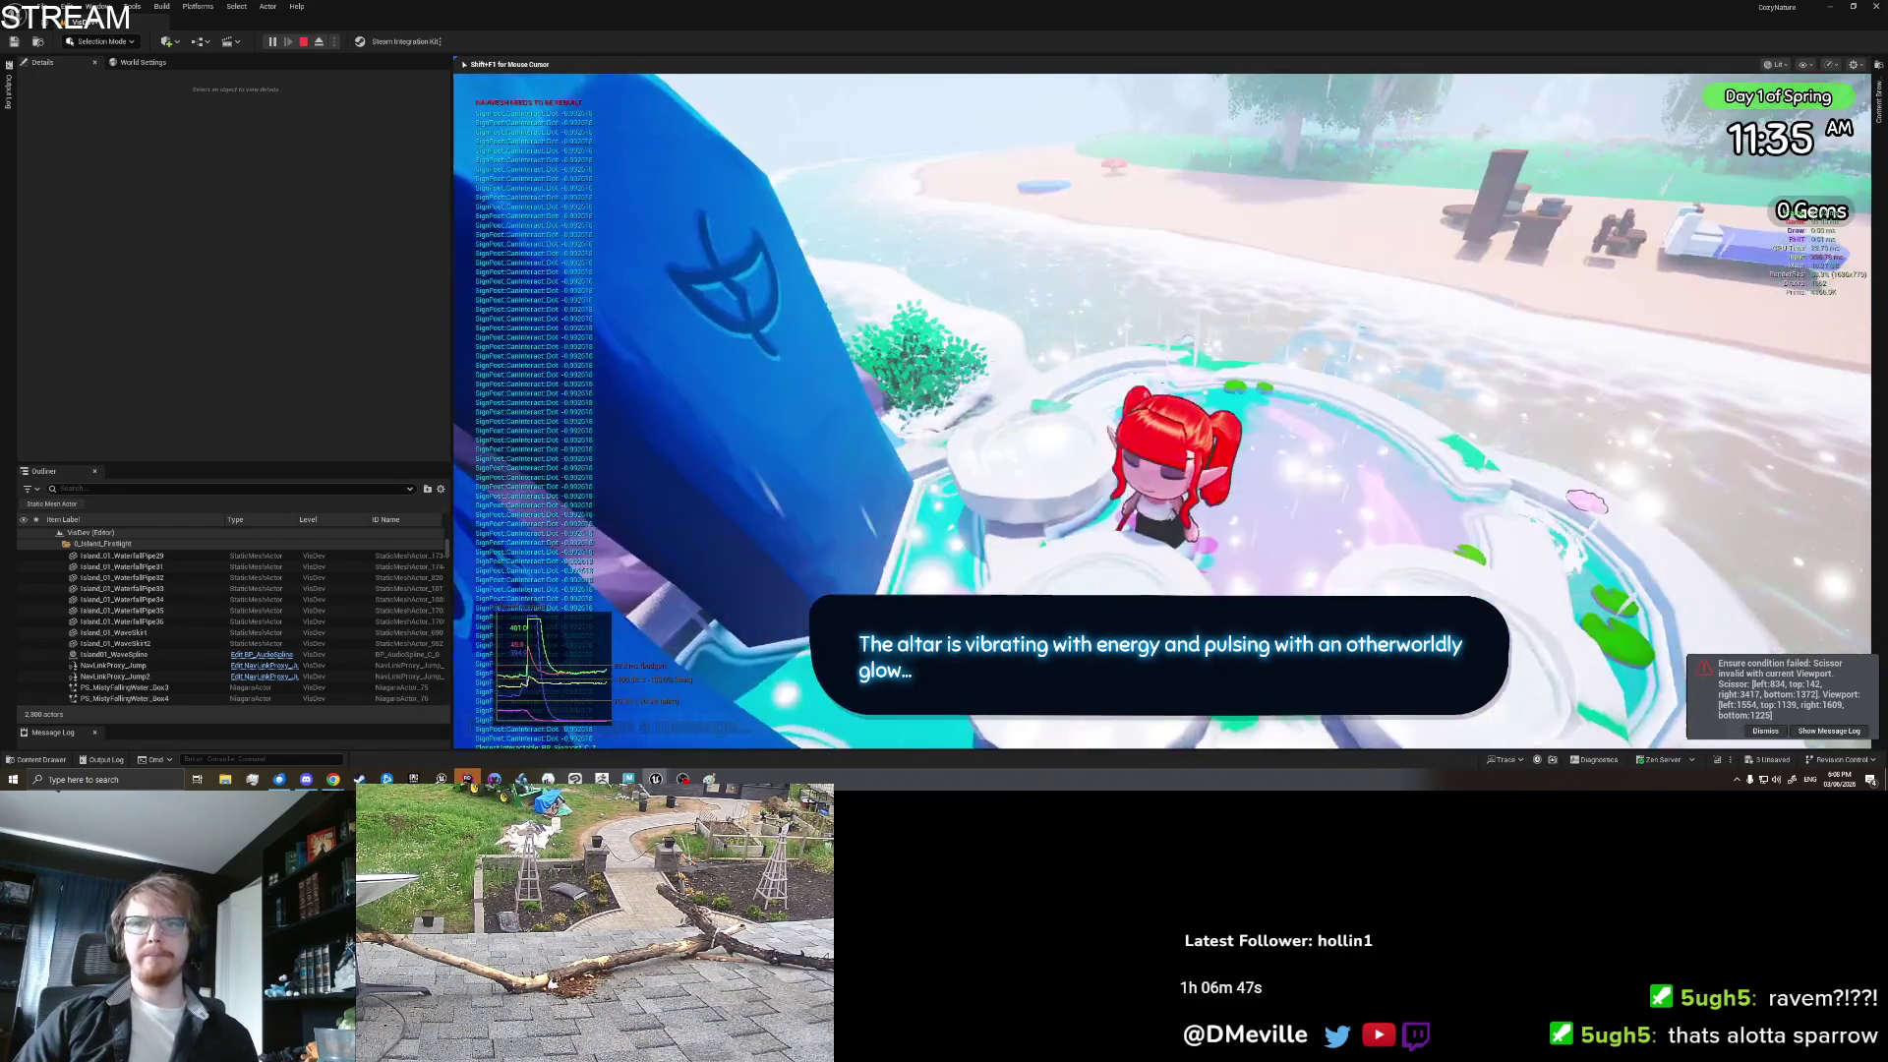
pyautogui.press('space')
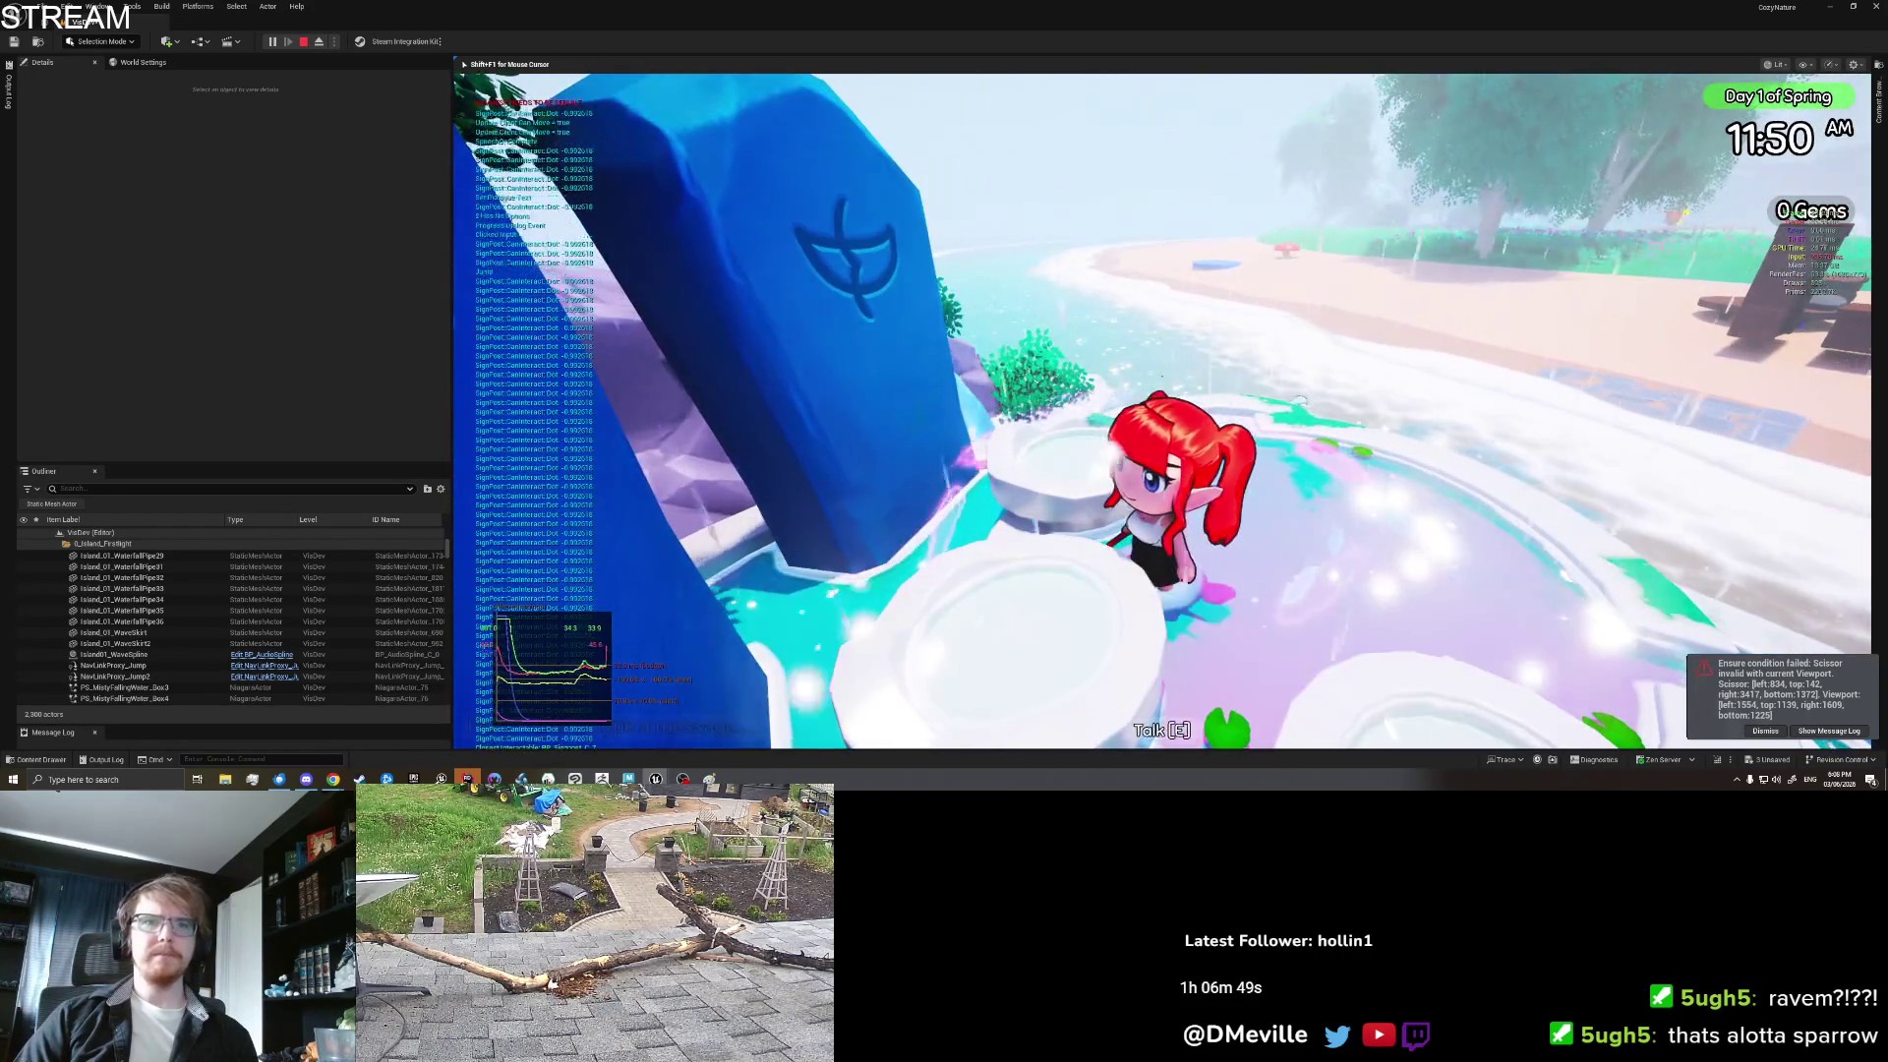
# Step: Run back along the shore past the blue pool and swim out to the boat
pyautogui.press('w')
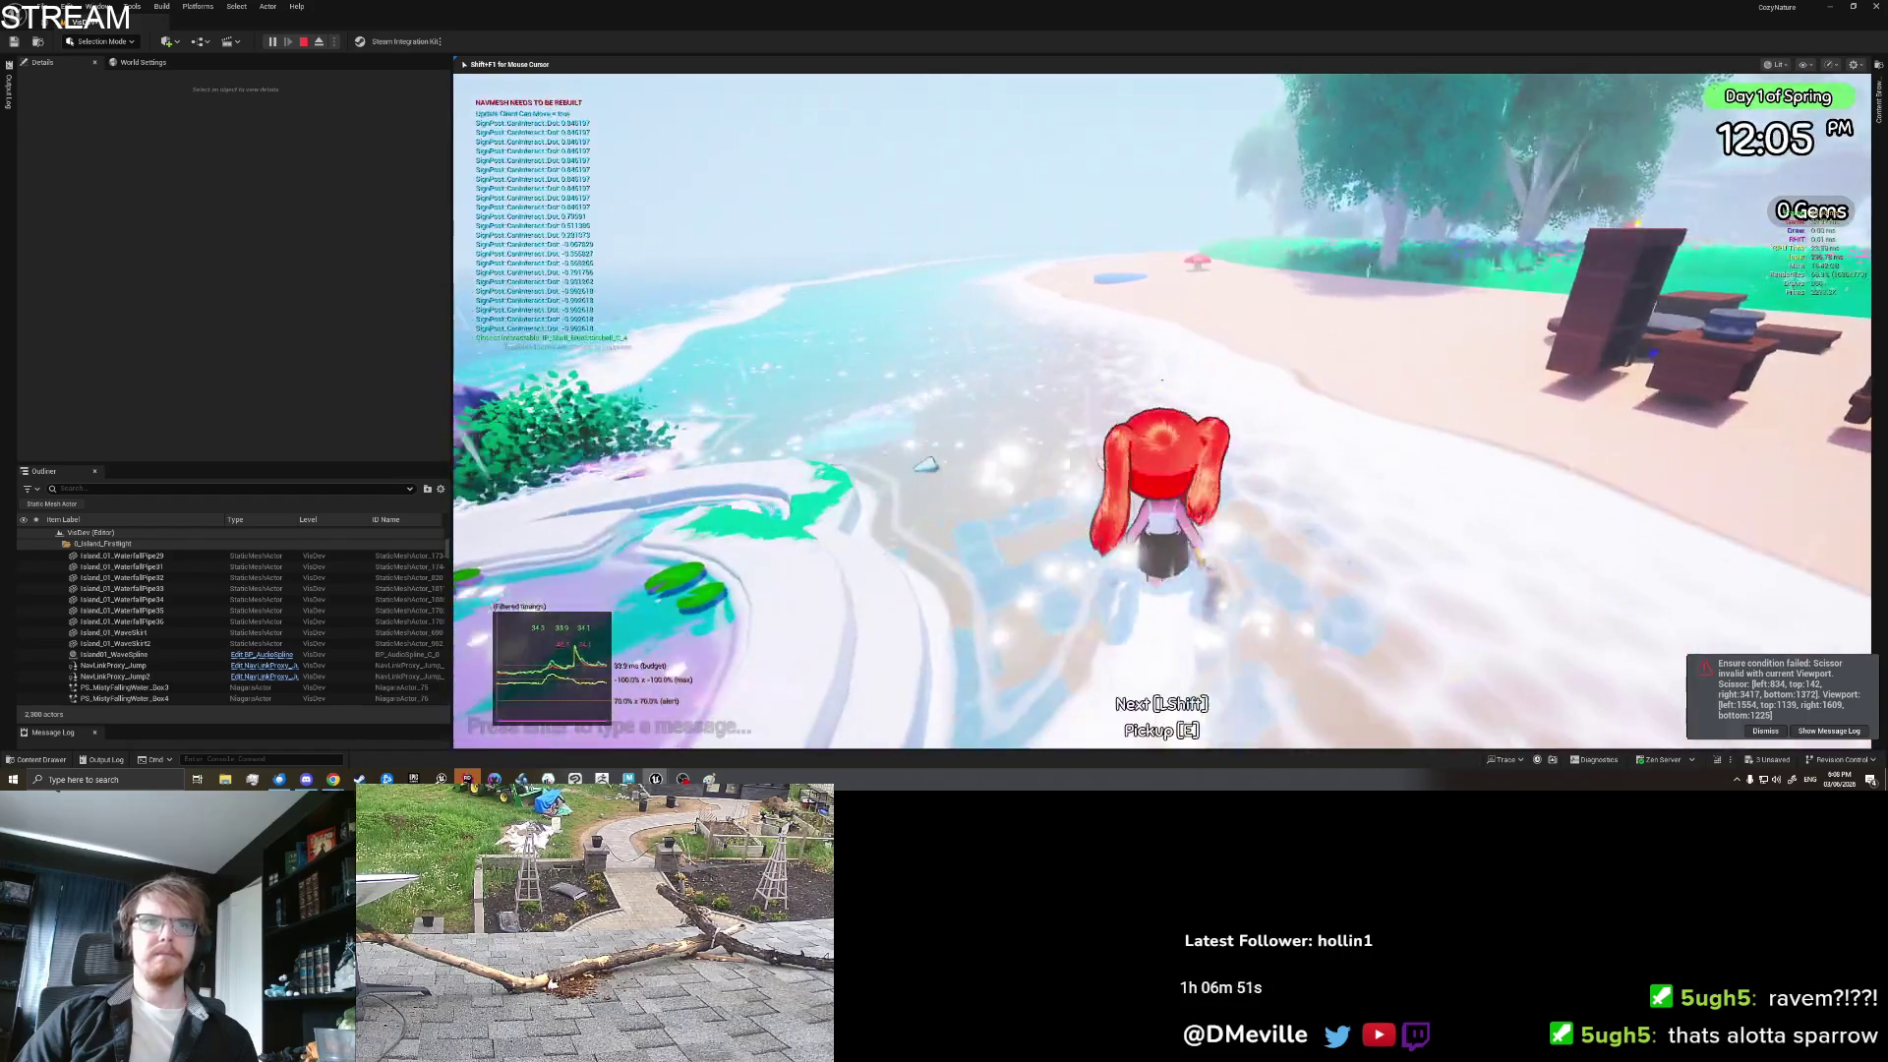
pyautogui.press('w')
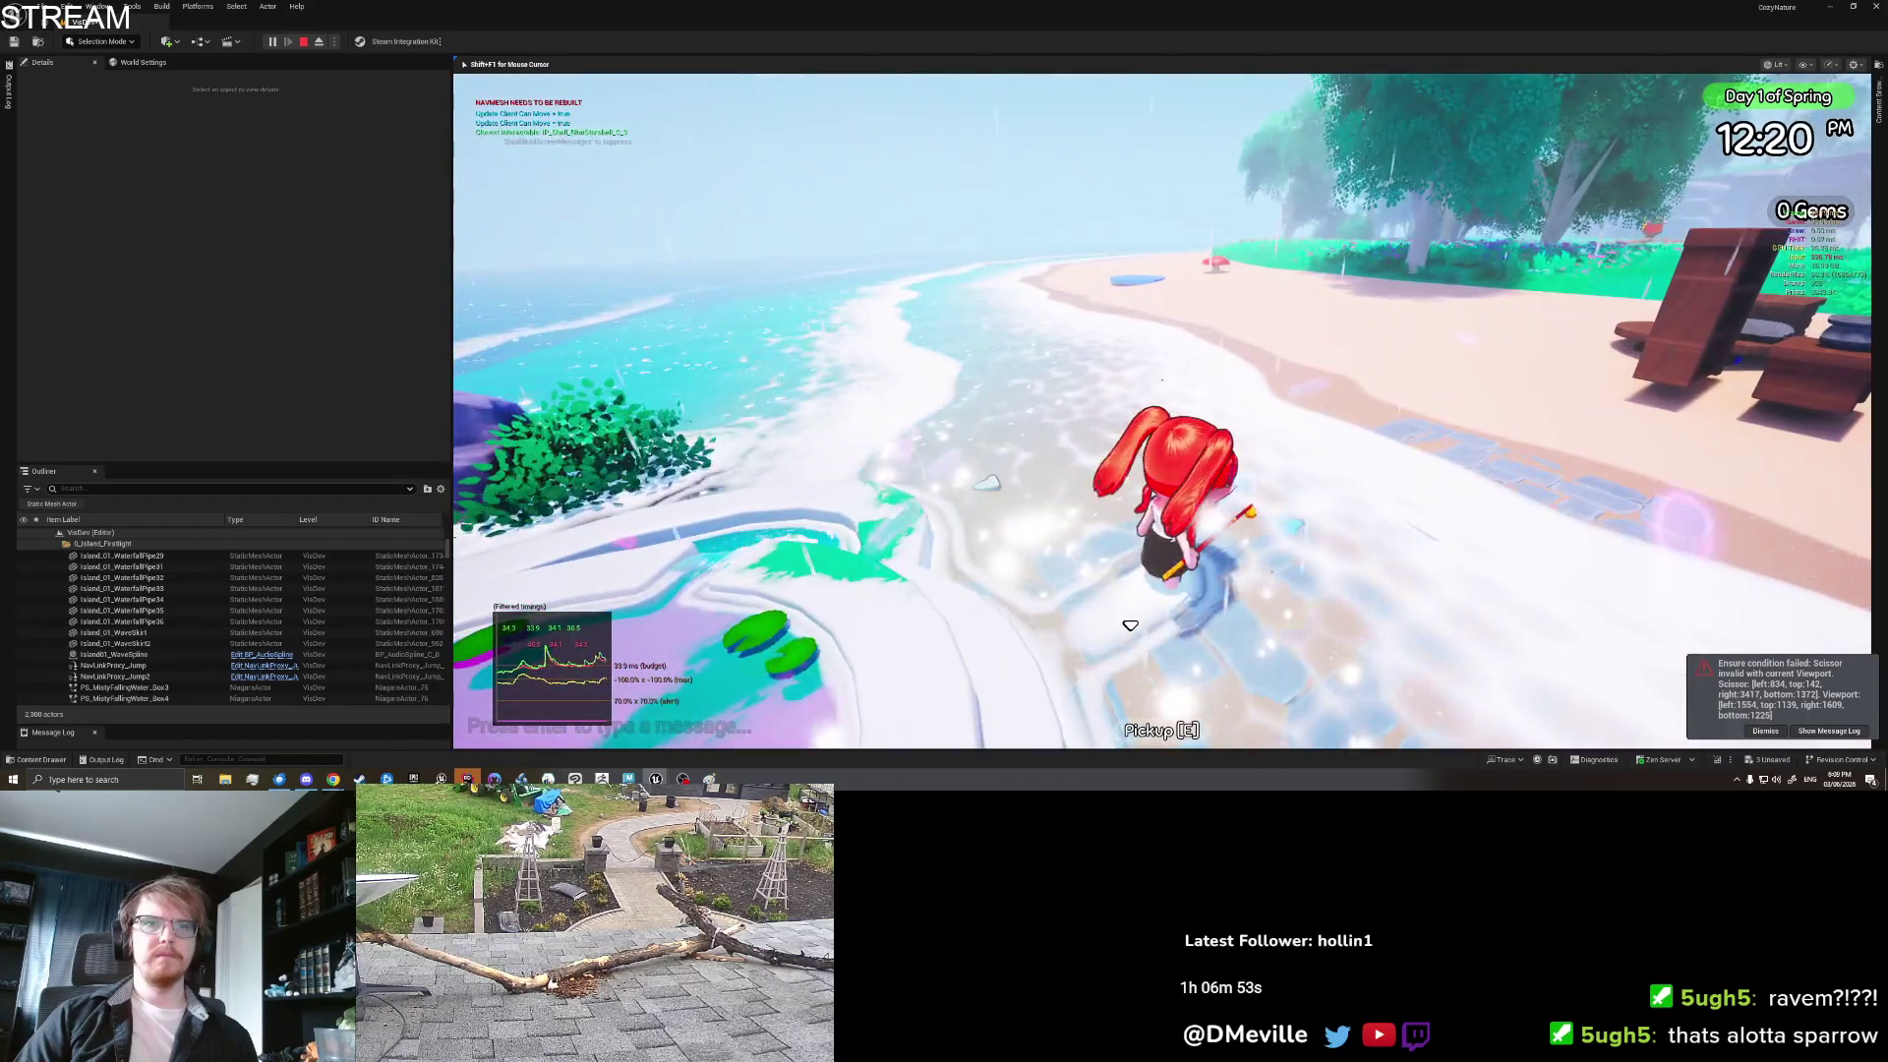
pyautogui.press('a')
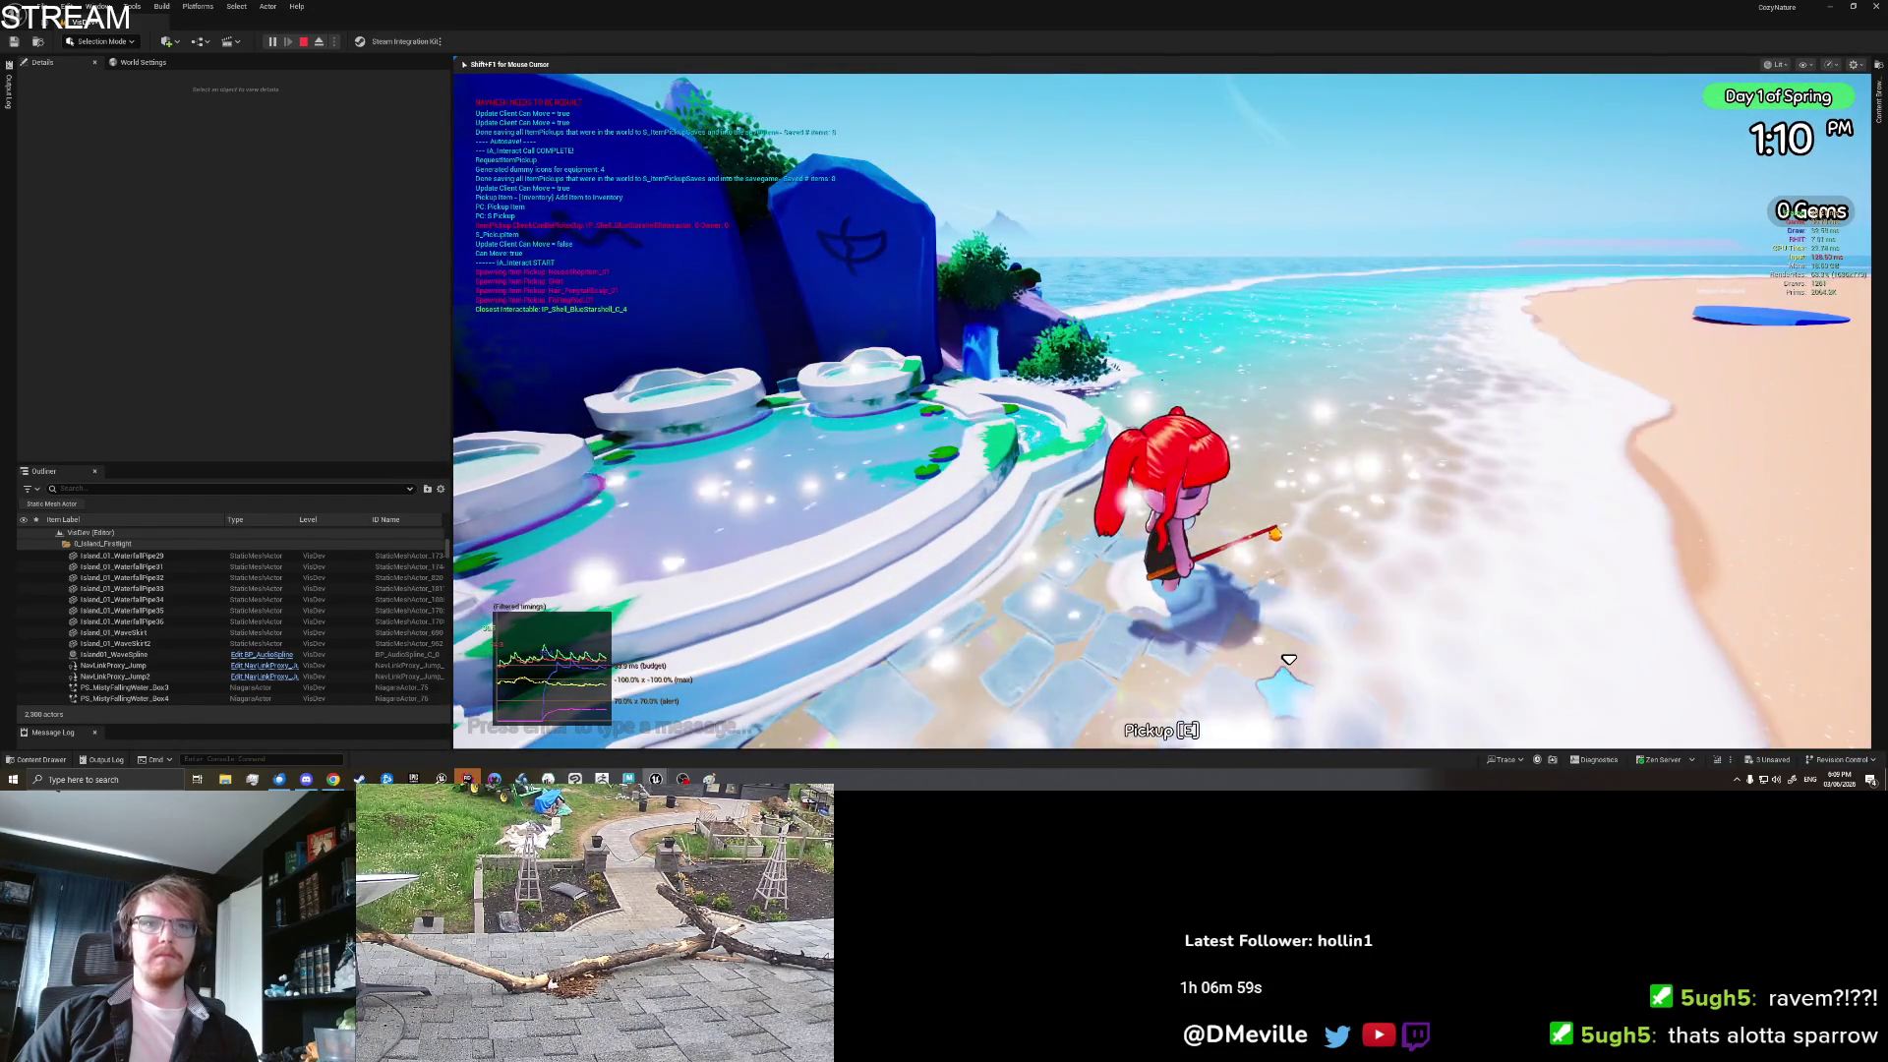
pyautogui.press('d')
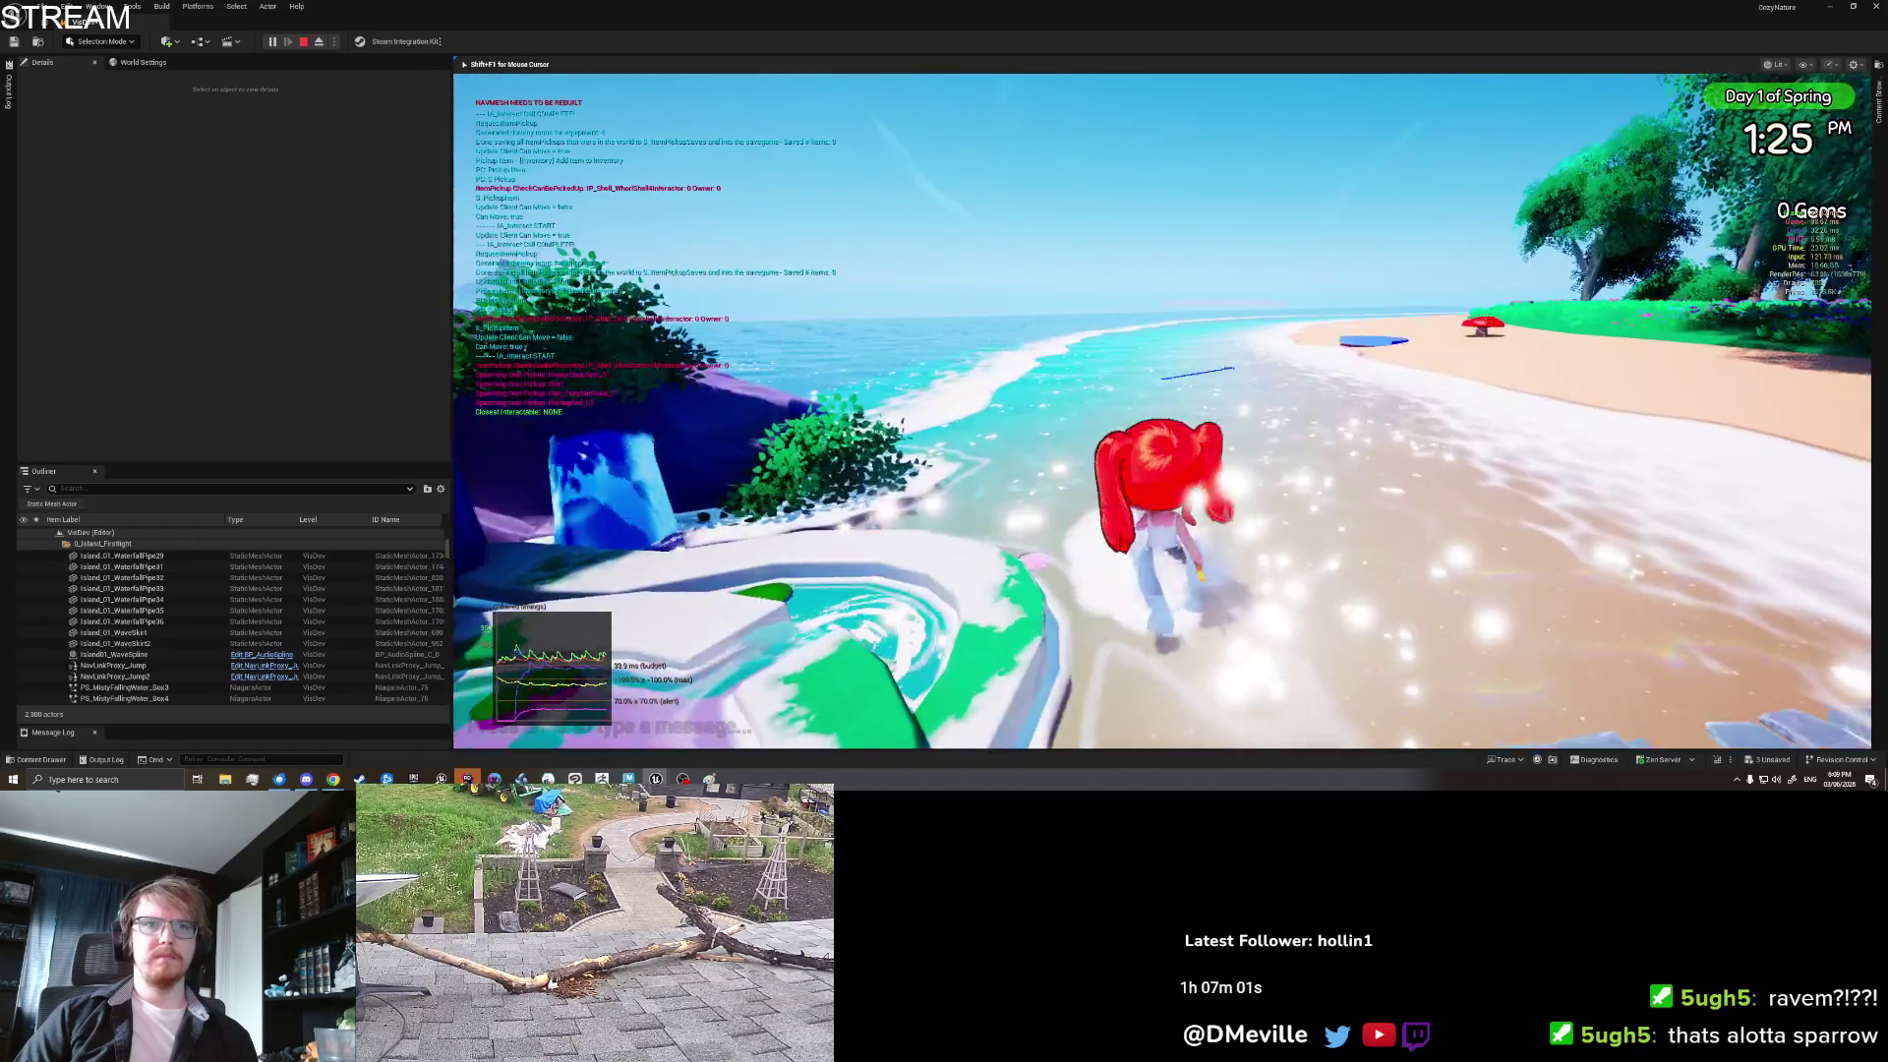
pyautogui.press('w')
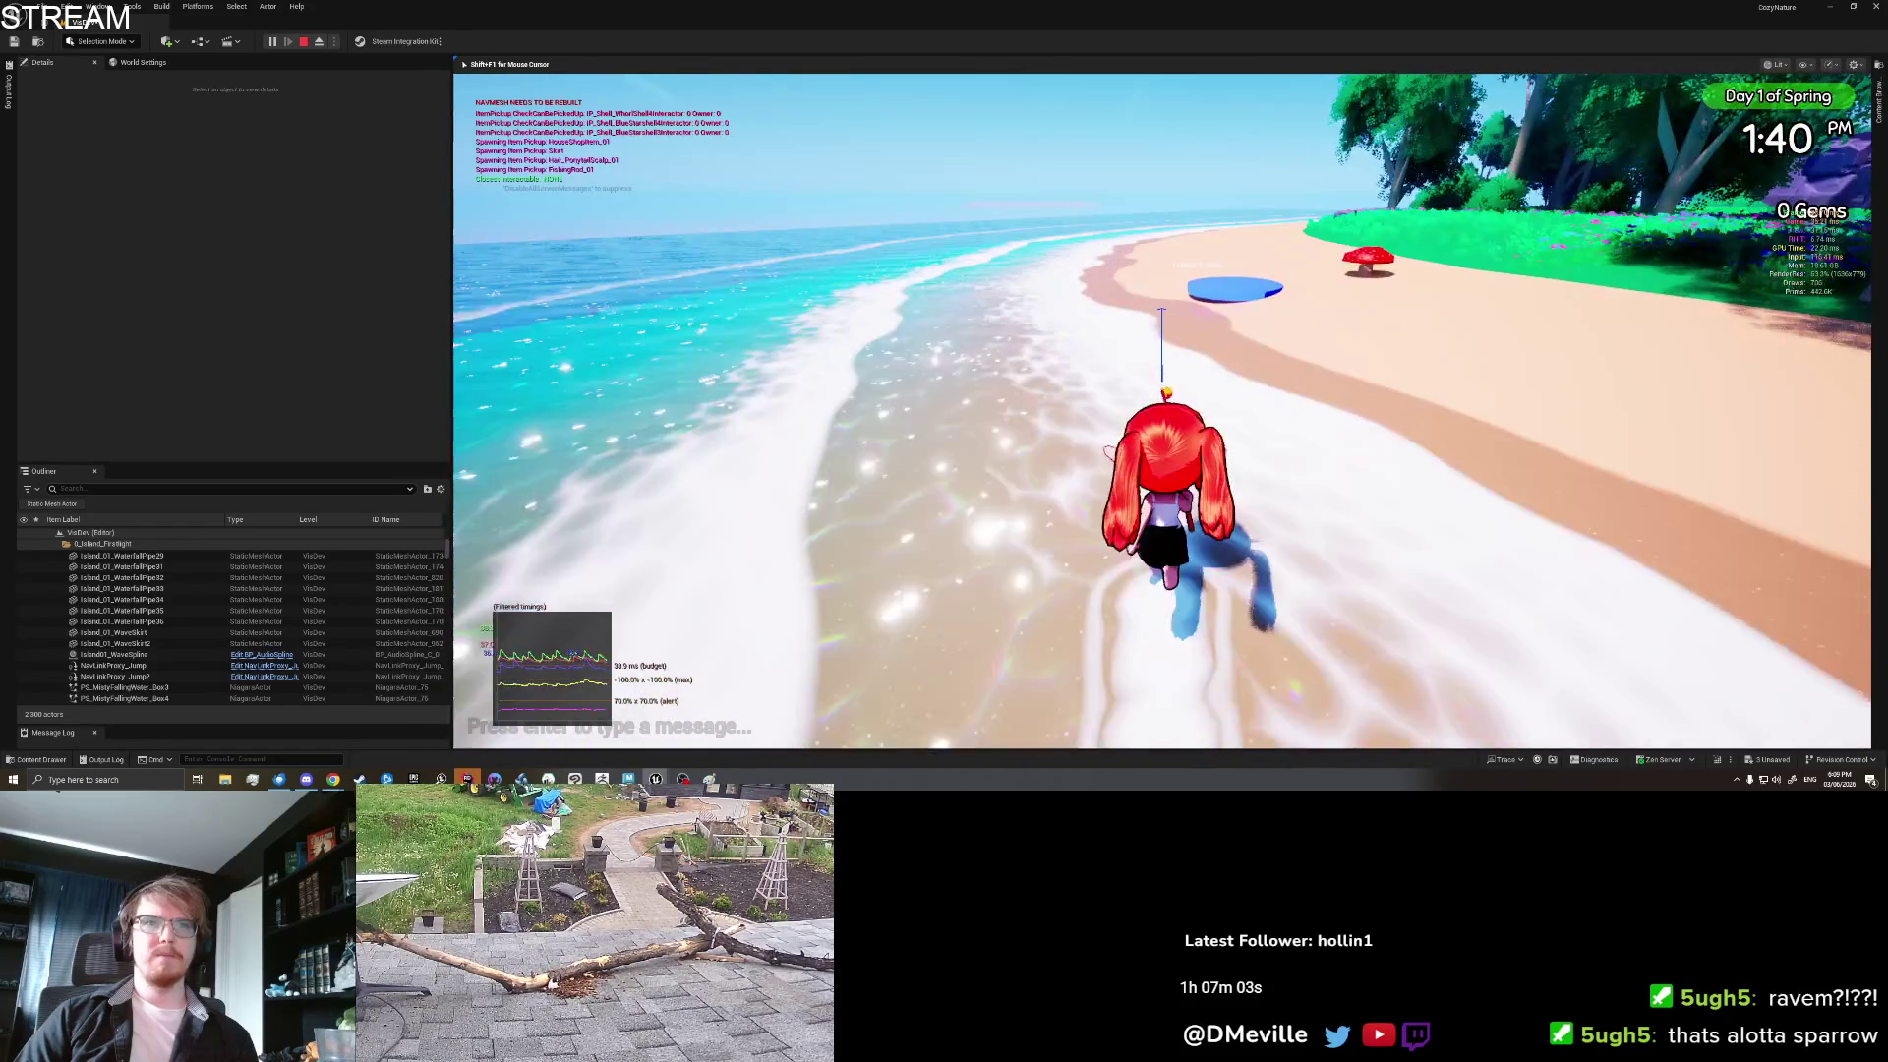
pyautogui.press('a')
pyautogui.press('w')
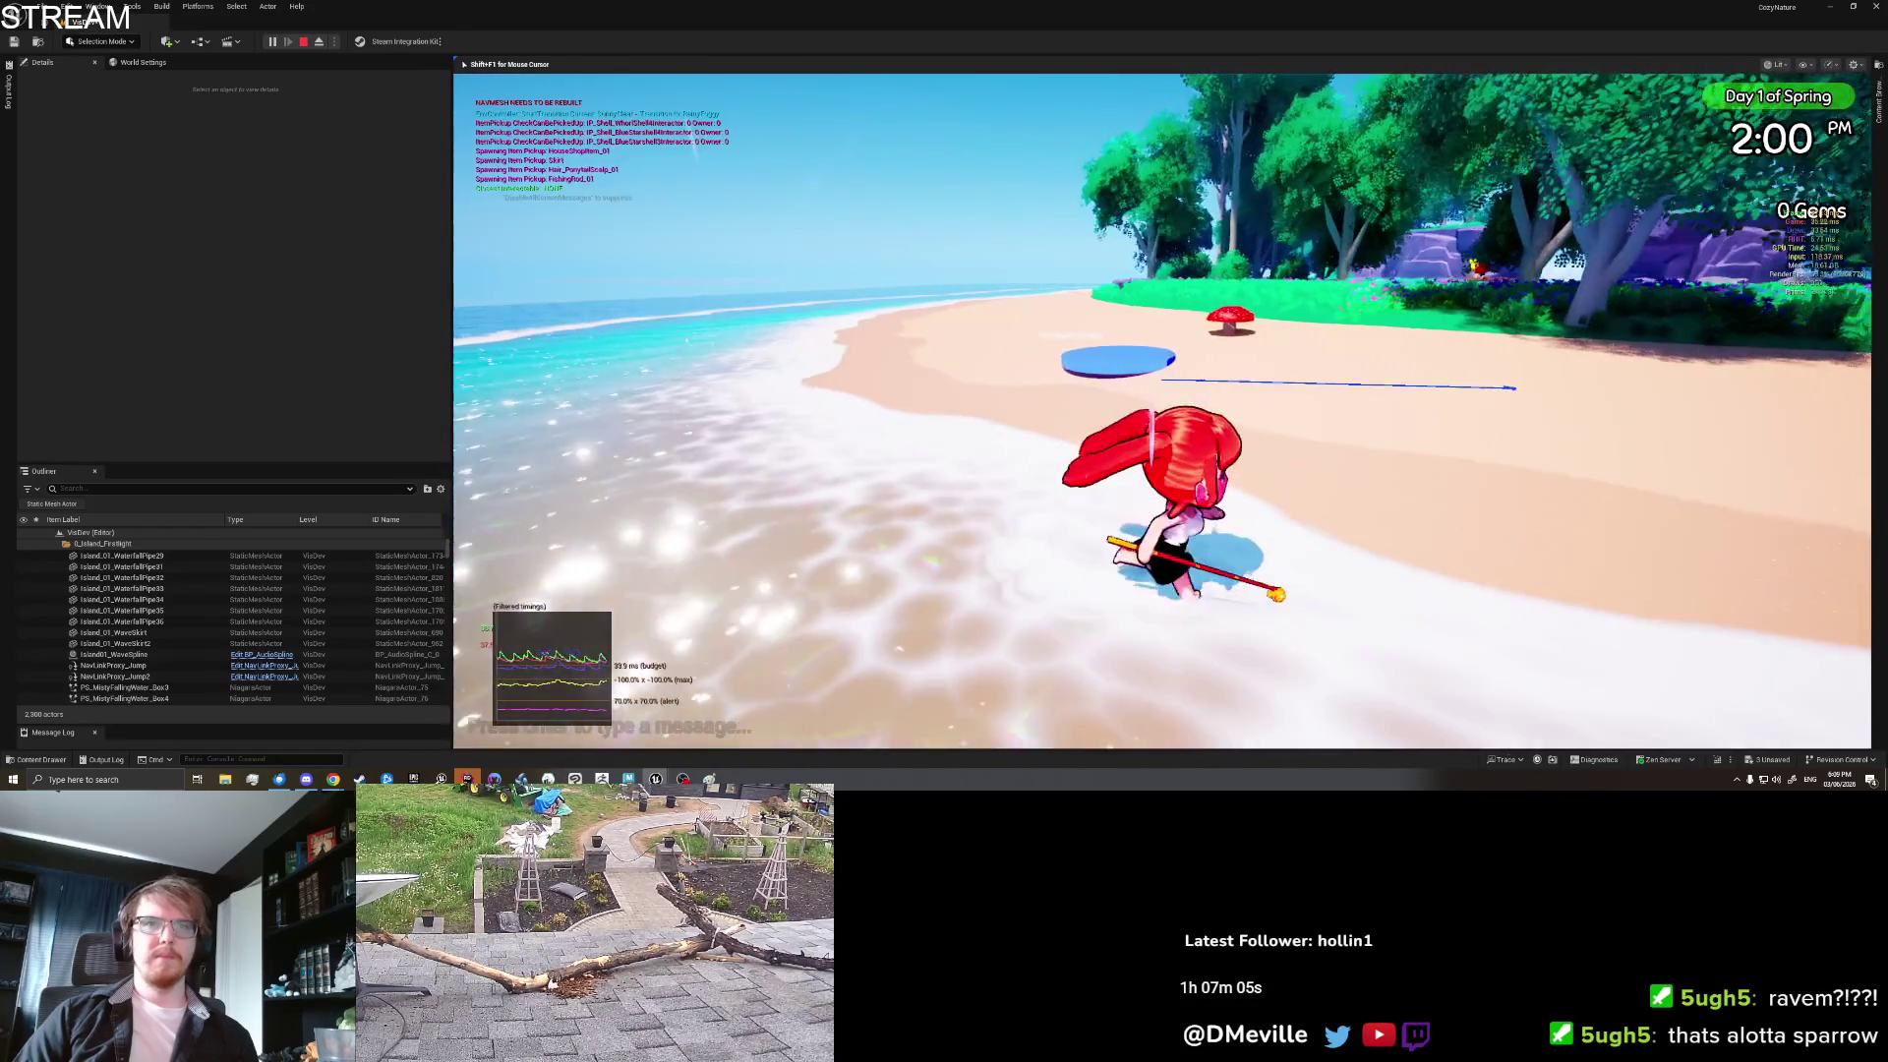
pyautogui.press('a')
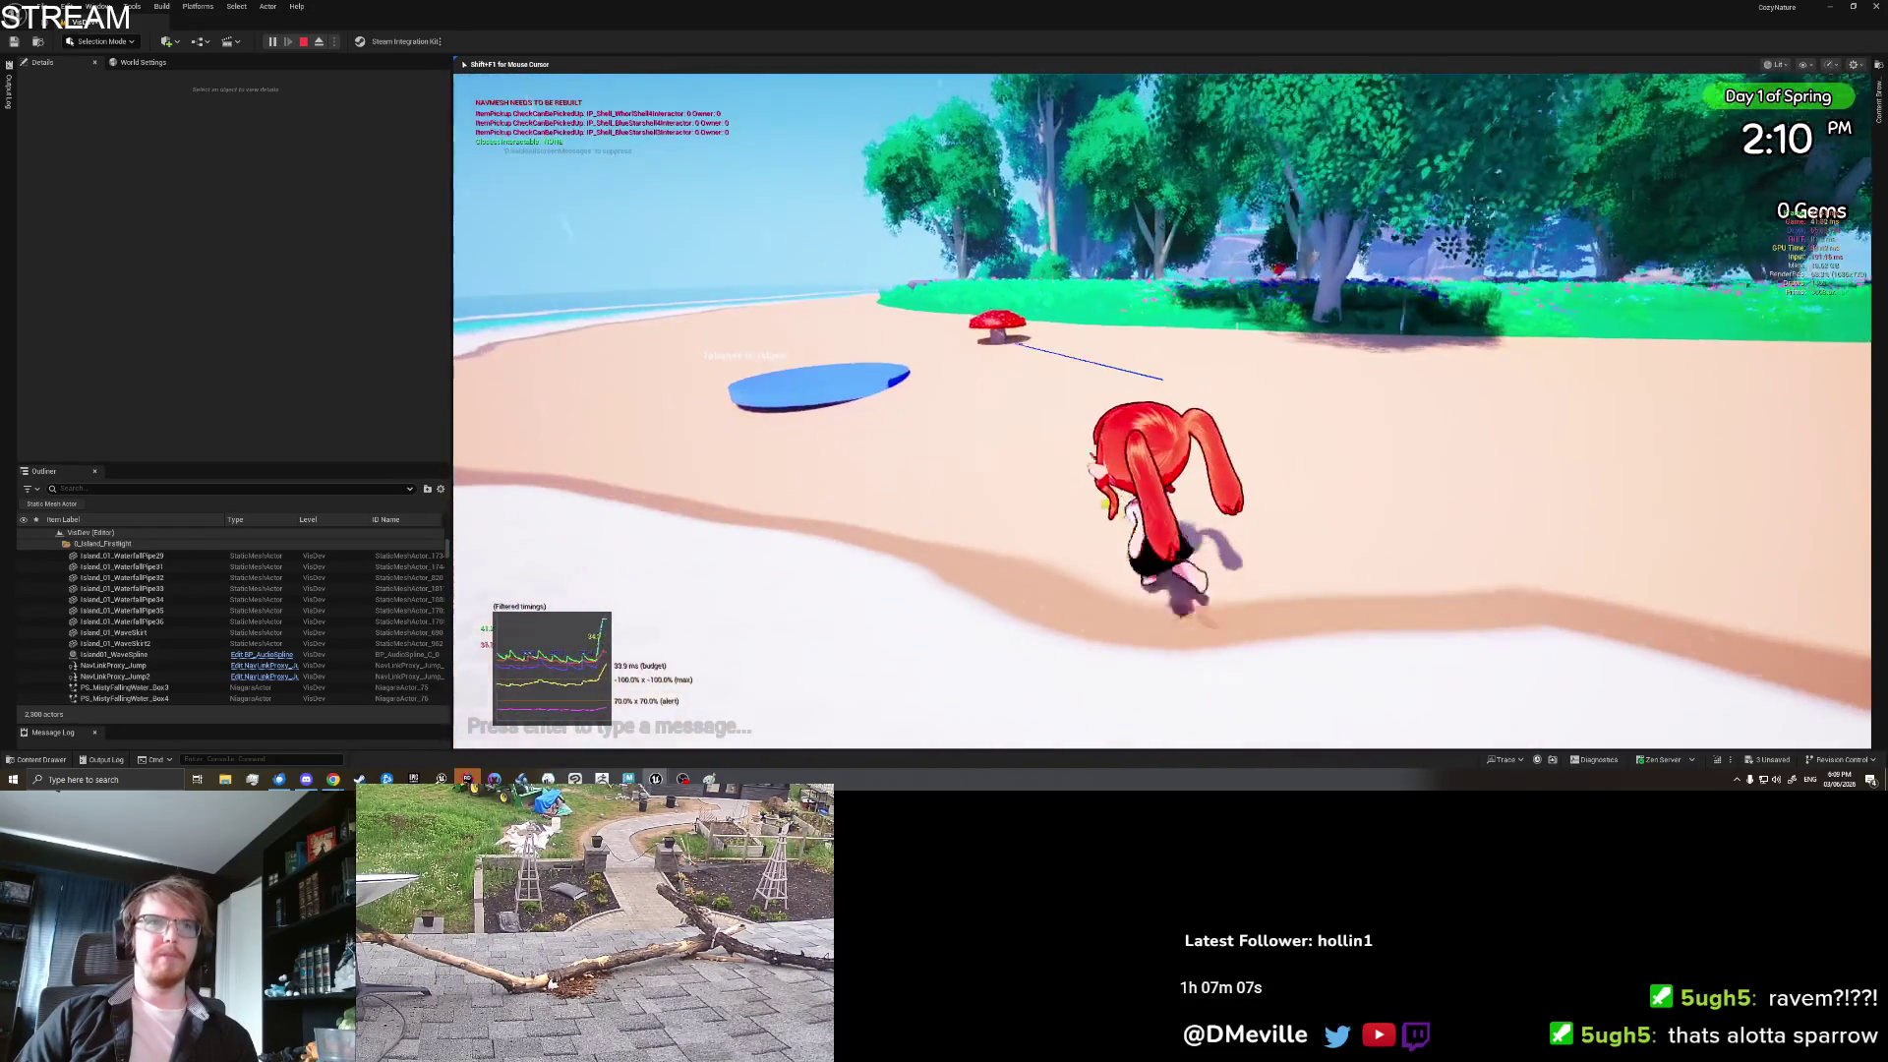
pyautogui.press('w')
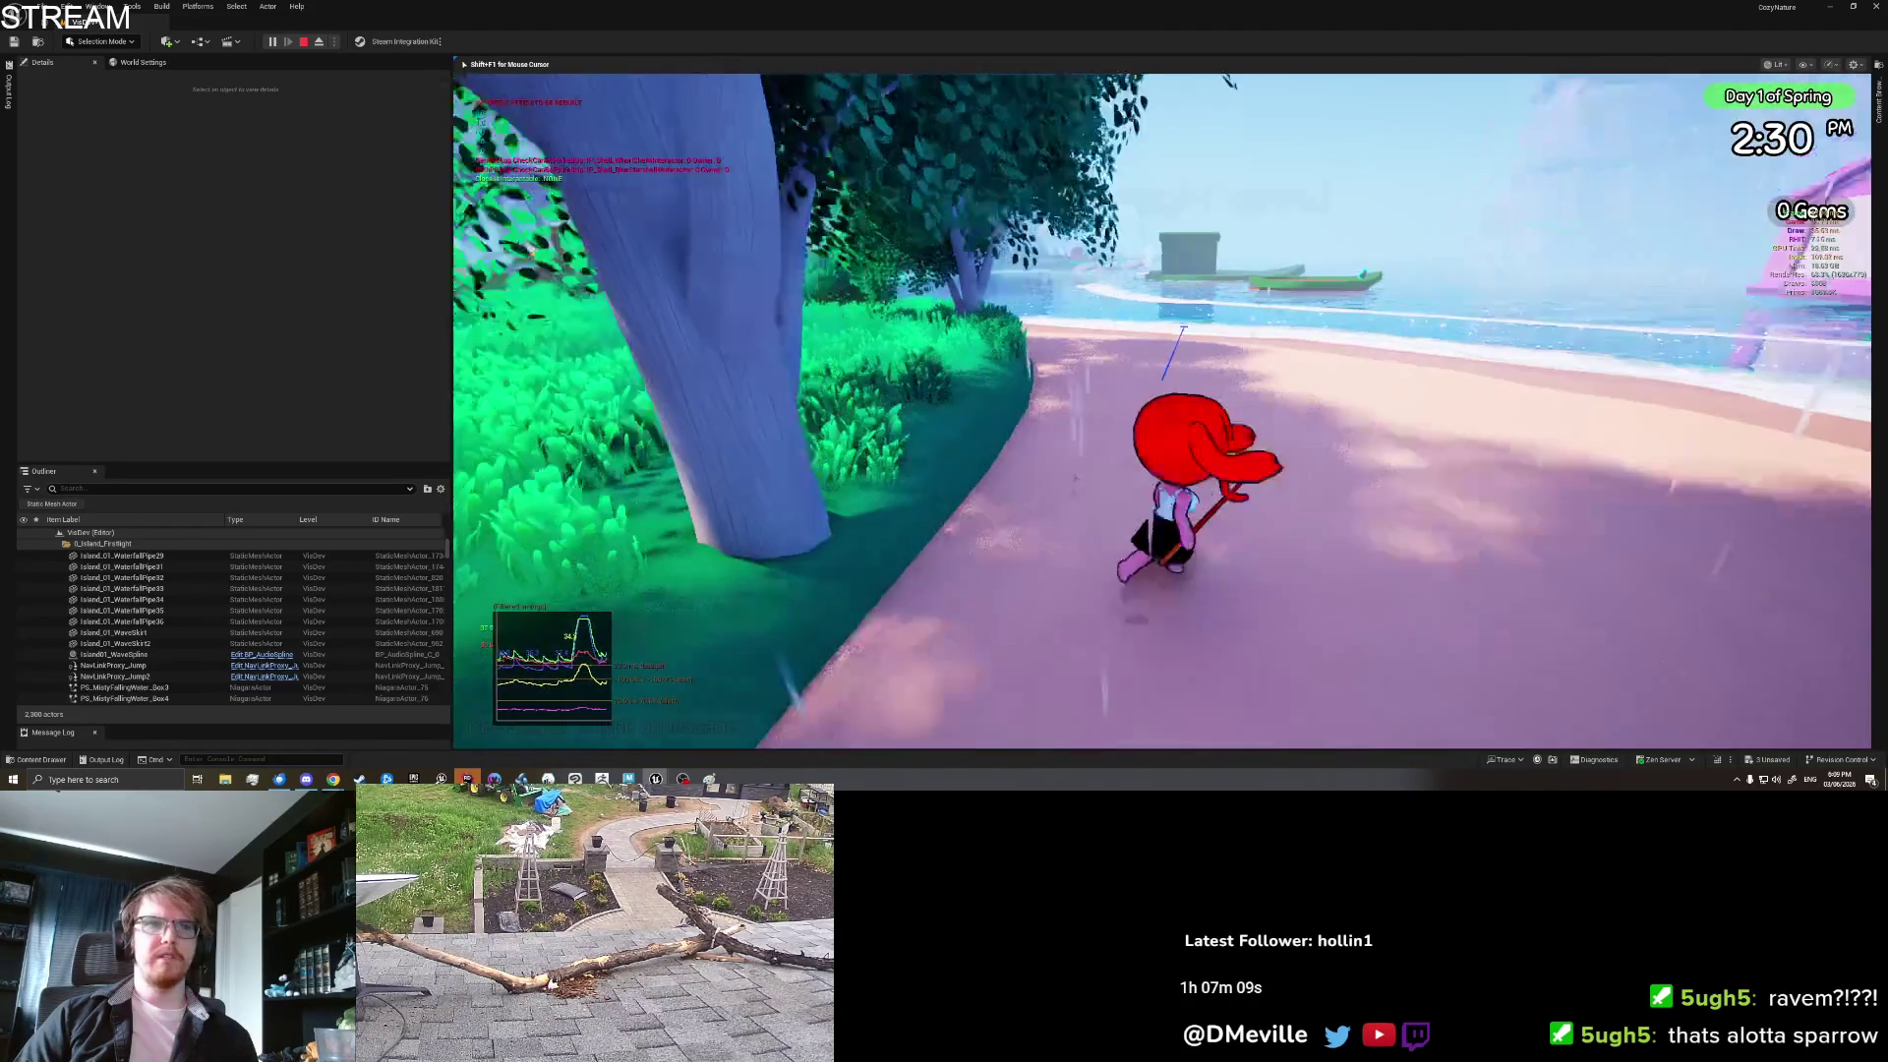
pyautogui.press('w')
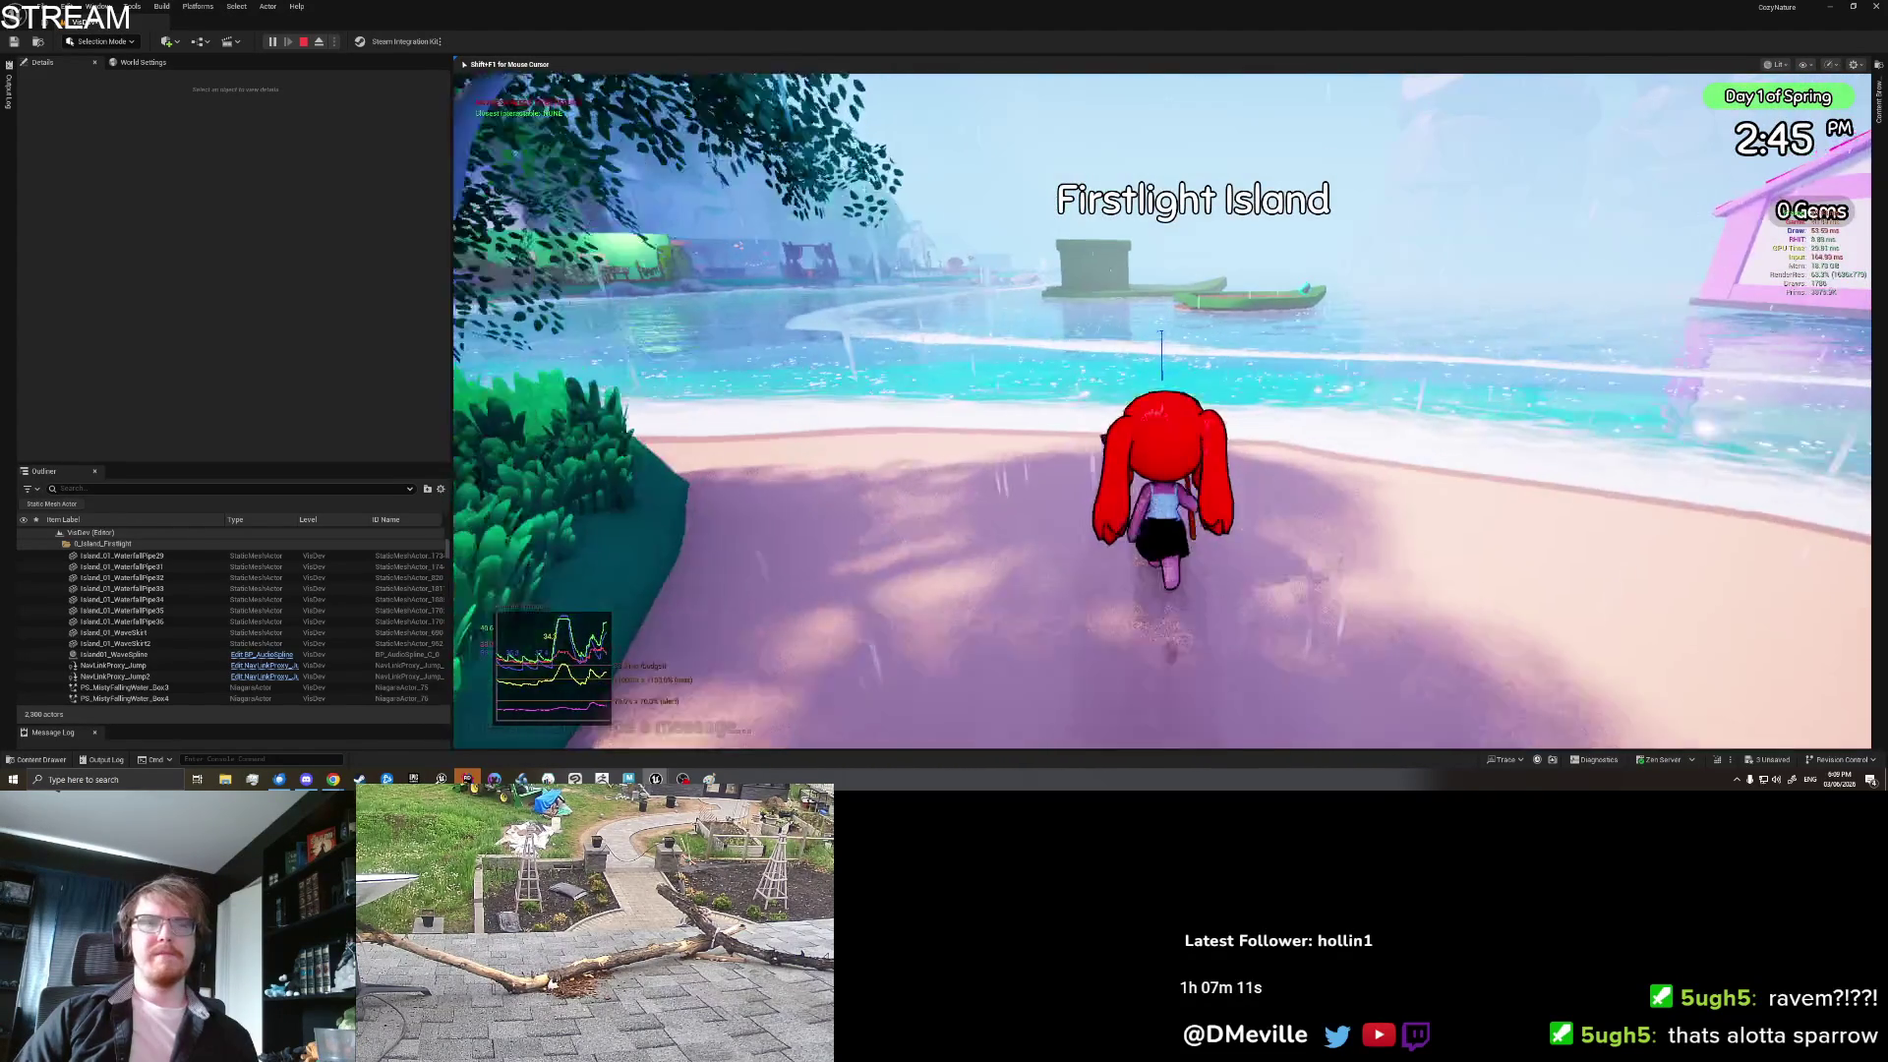
pyautogui.press('w')
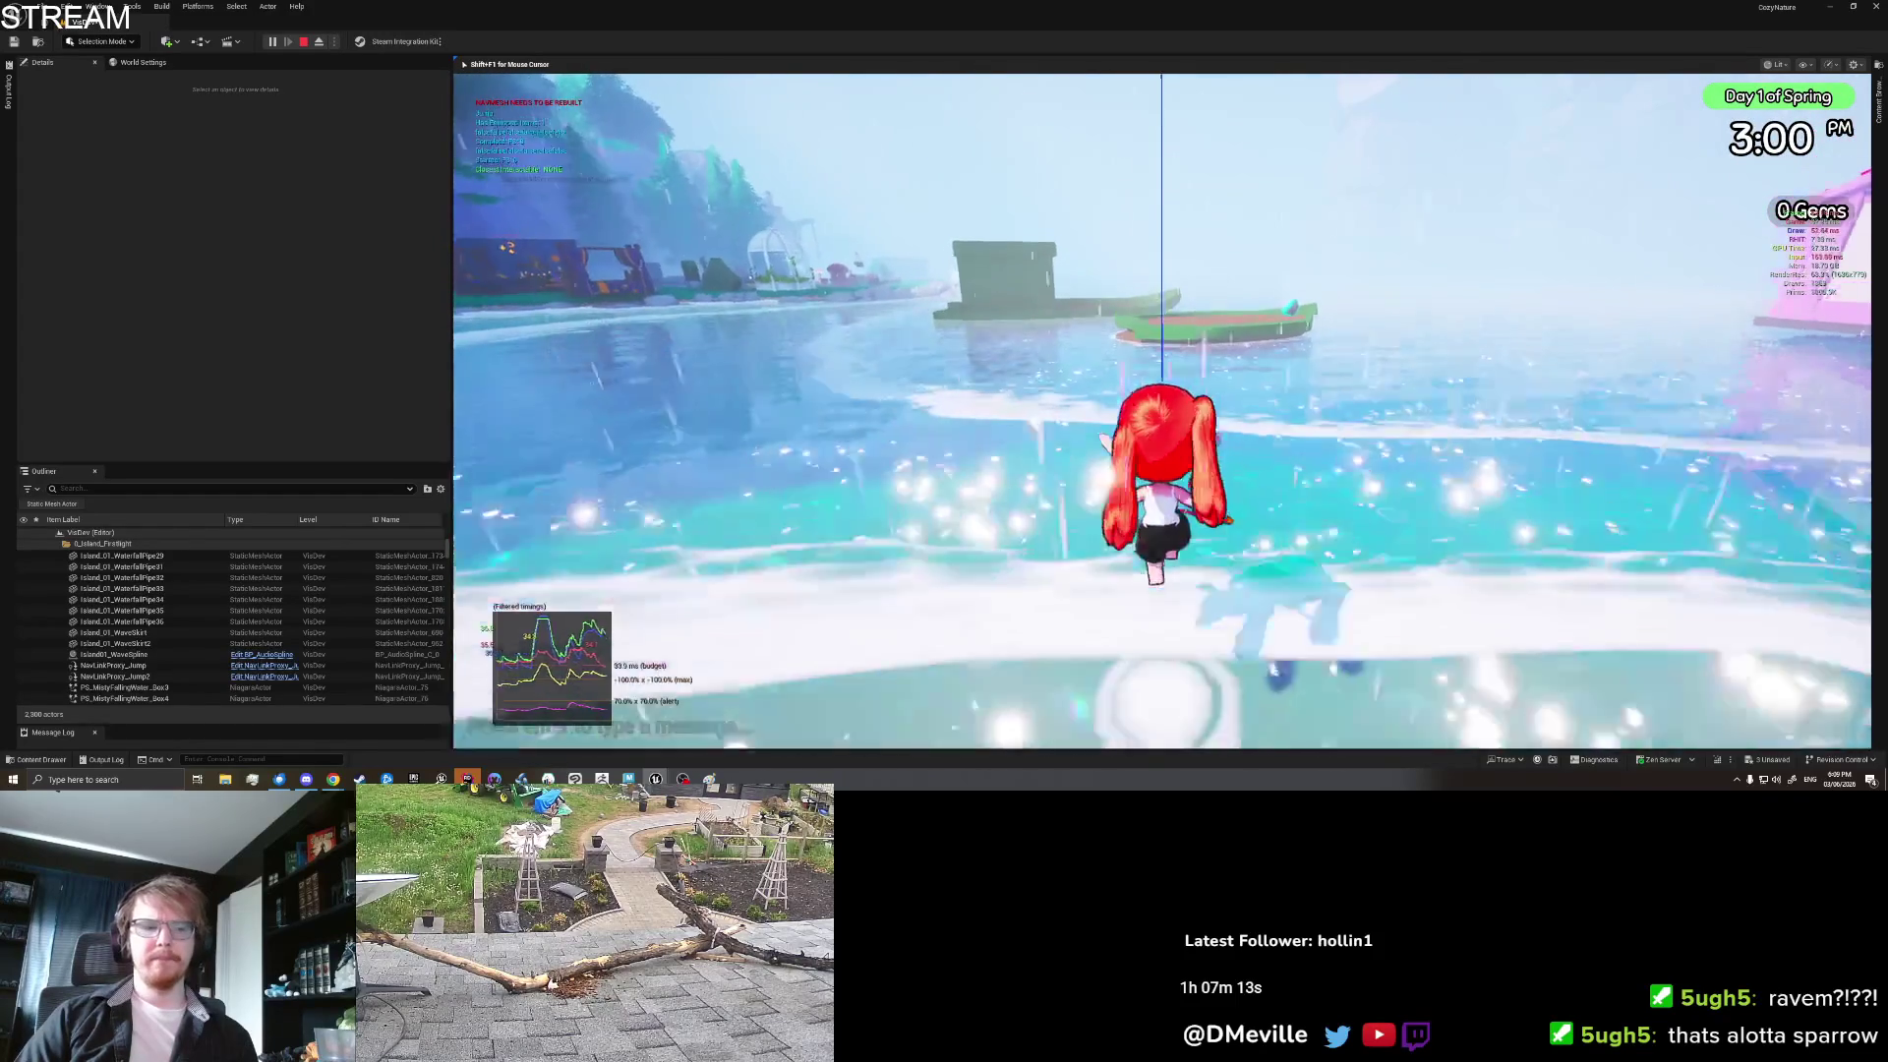
pyautogui.press('w')
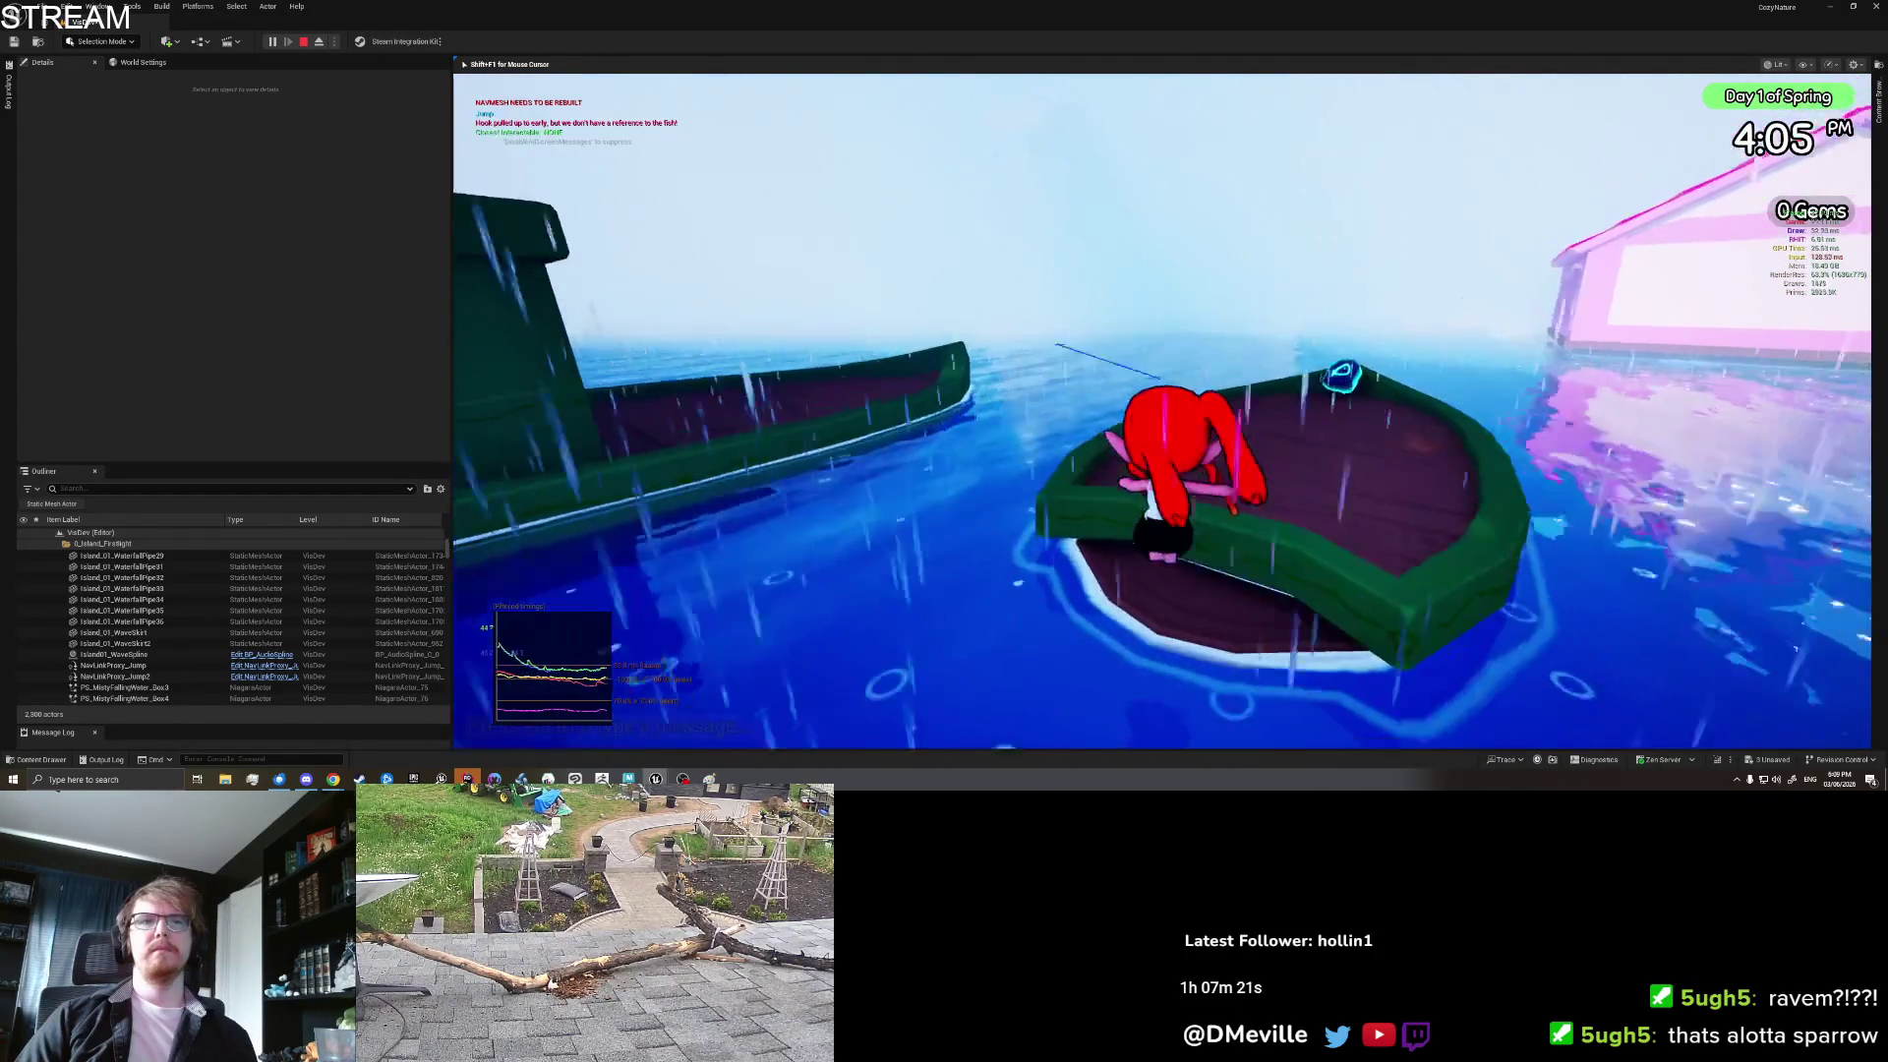
# Step: Walk along the boat deck and drop Treasure Crabs onto it from the inventory
pyautogui.press('w')
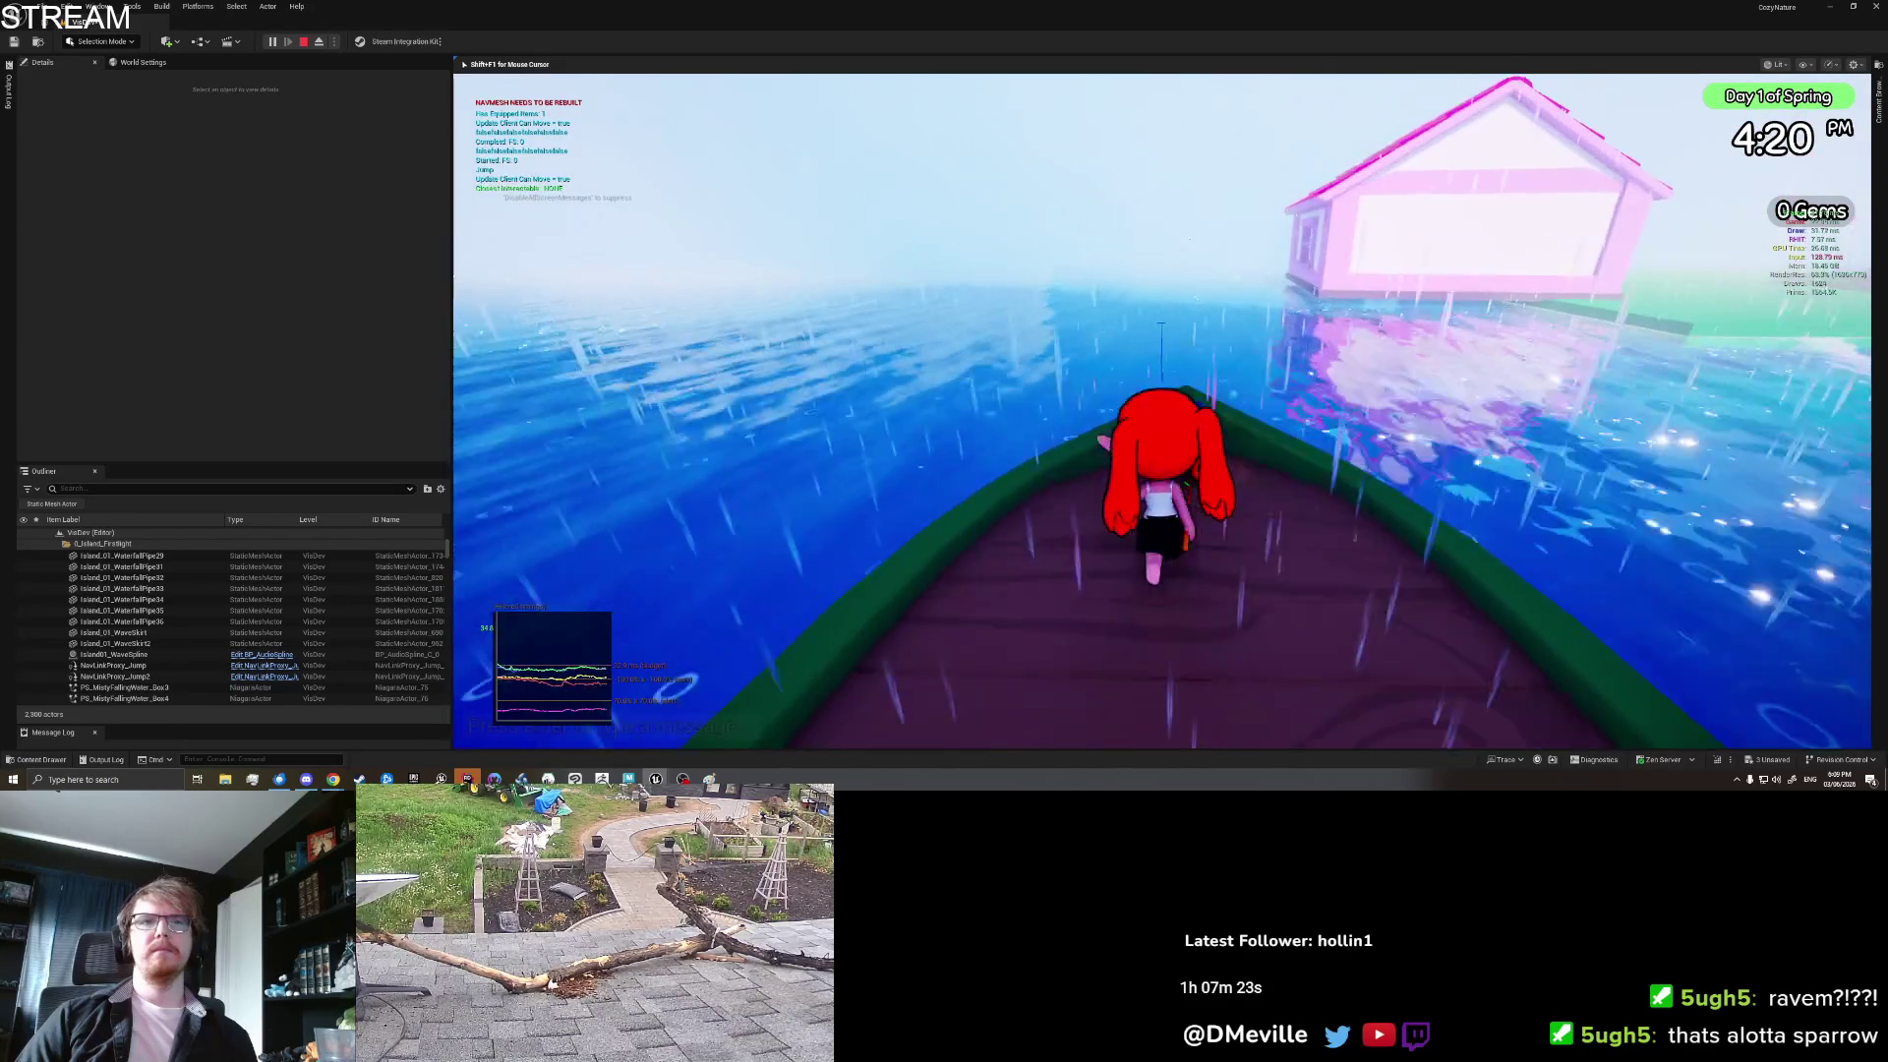
pyautogui.press('w')
pyautogui.press('e')
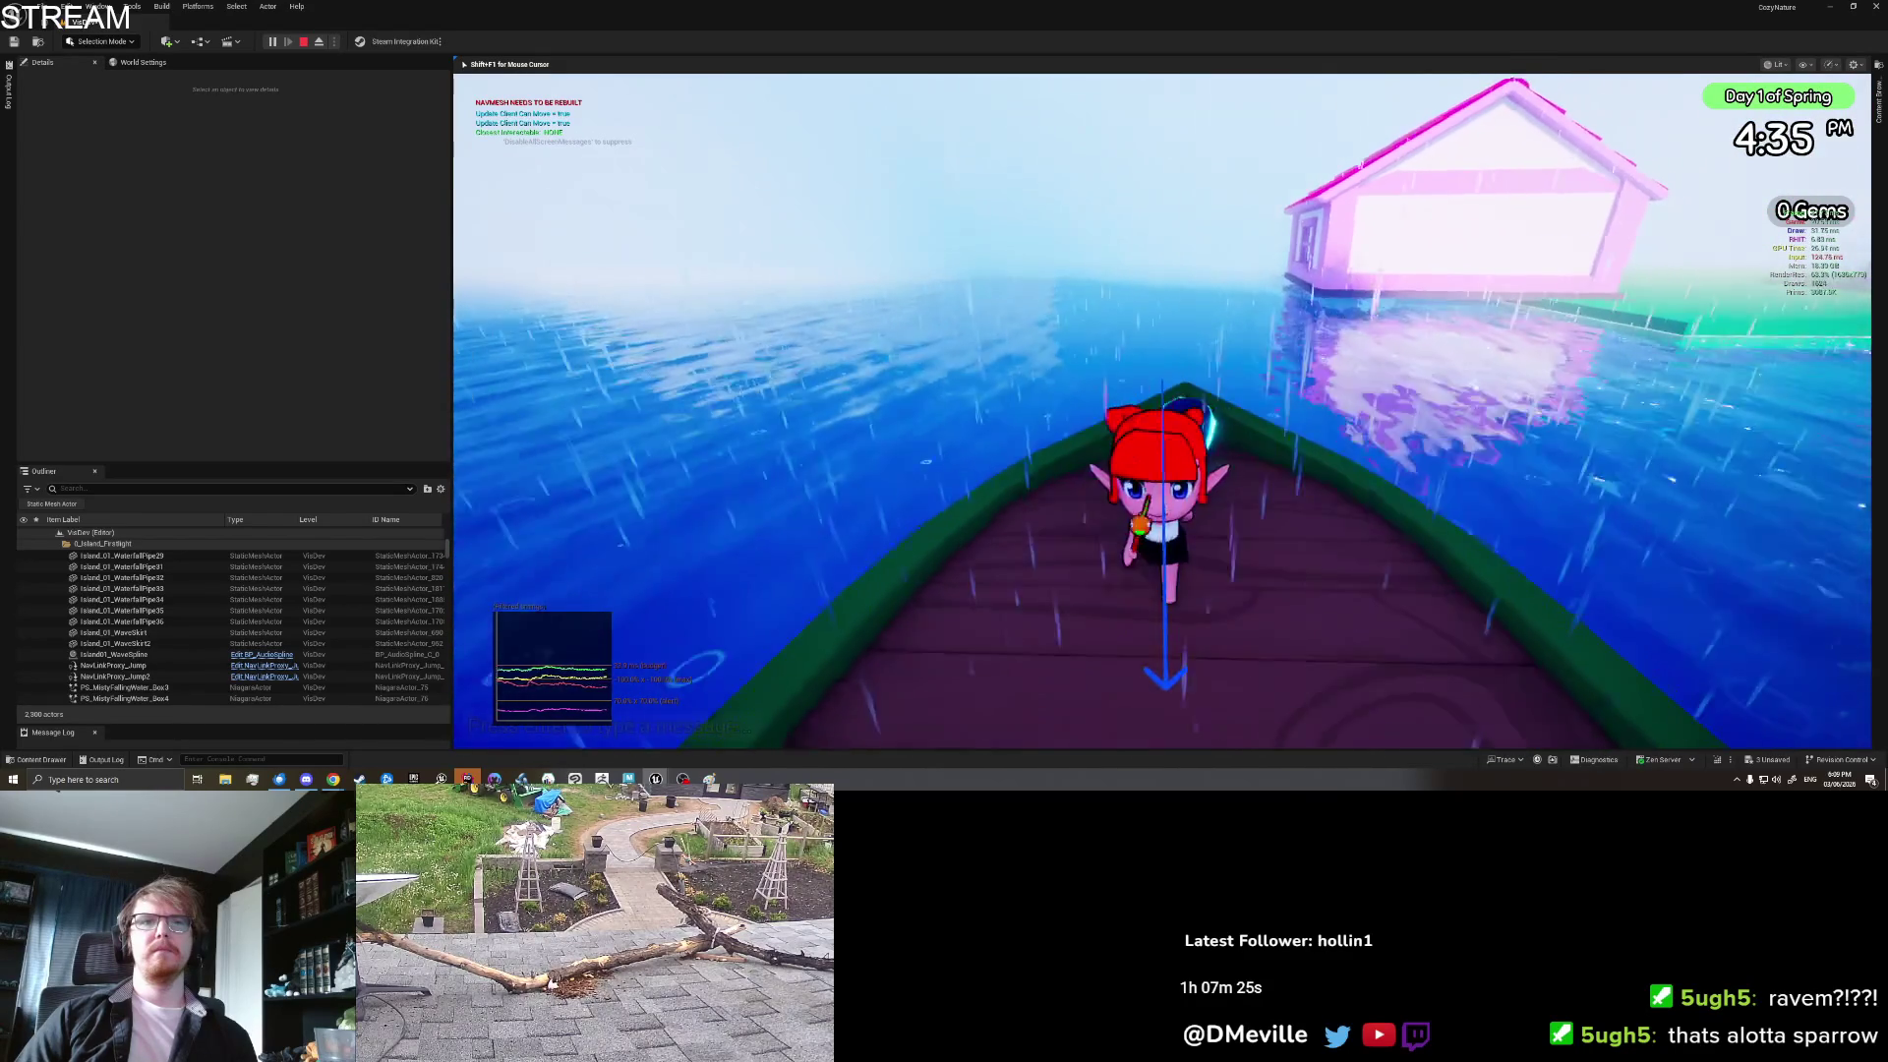
pyautogui.press('w')
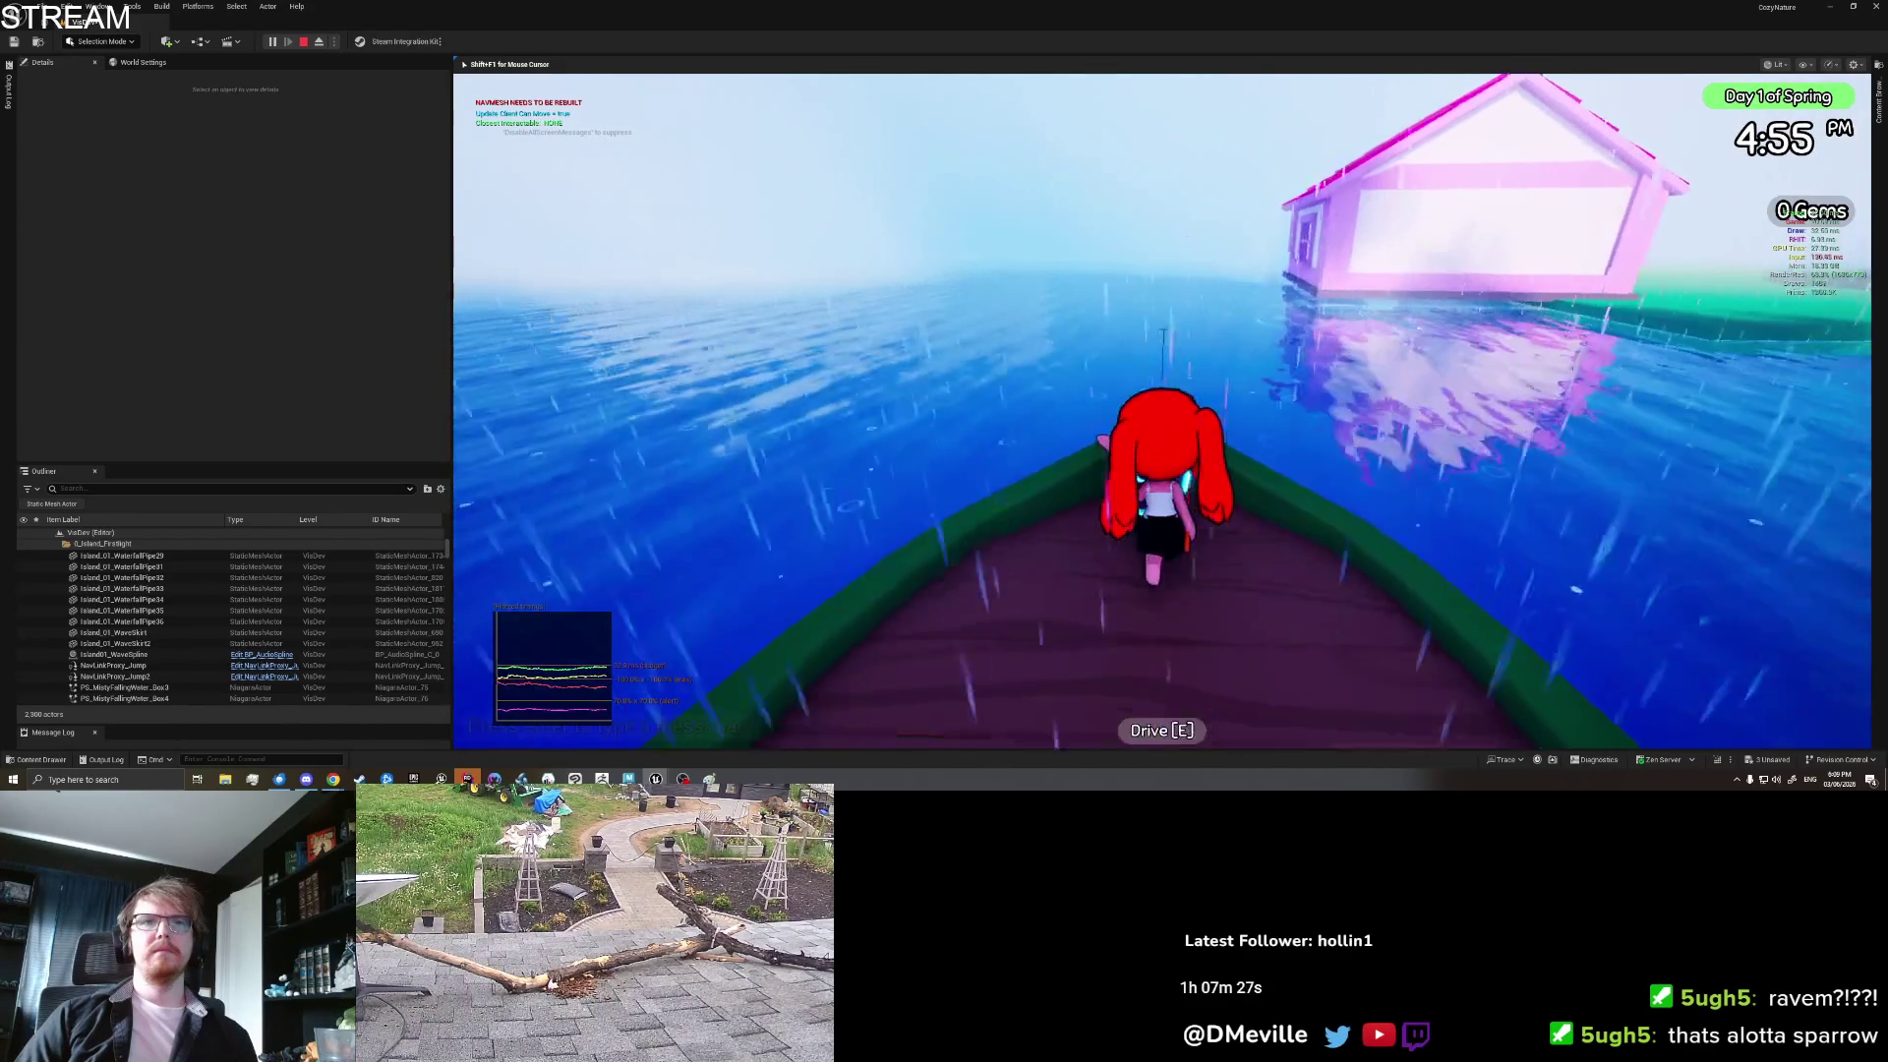
pyautogui.press('a')
pyautogui.press('w')
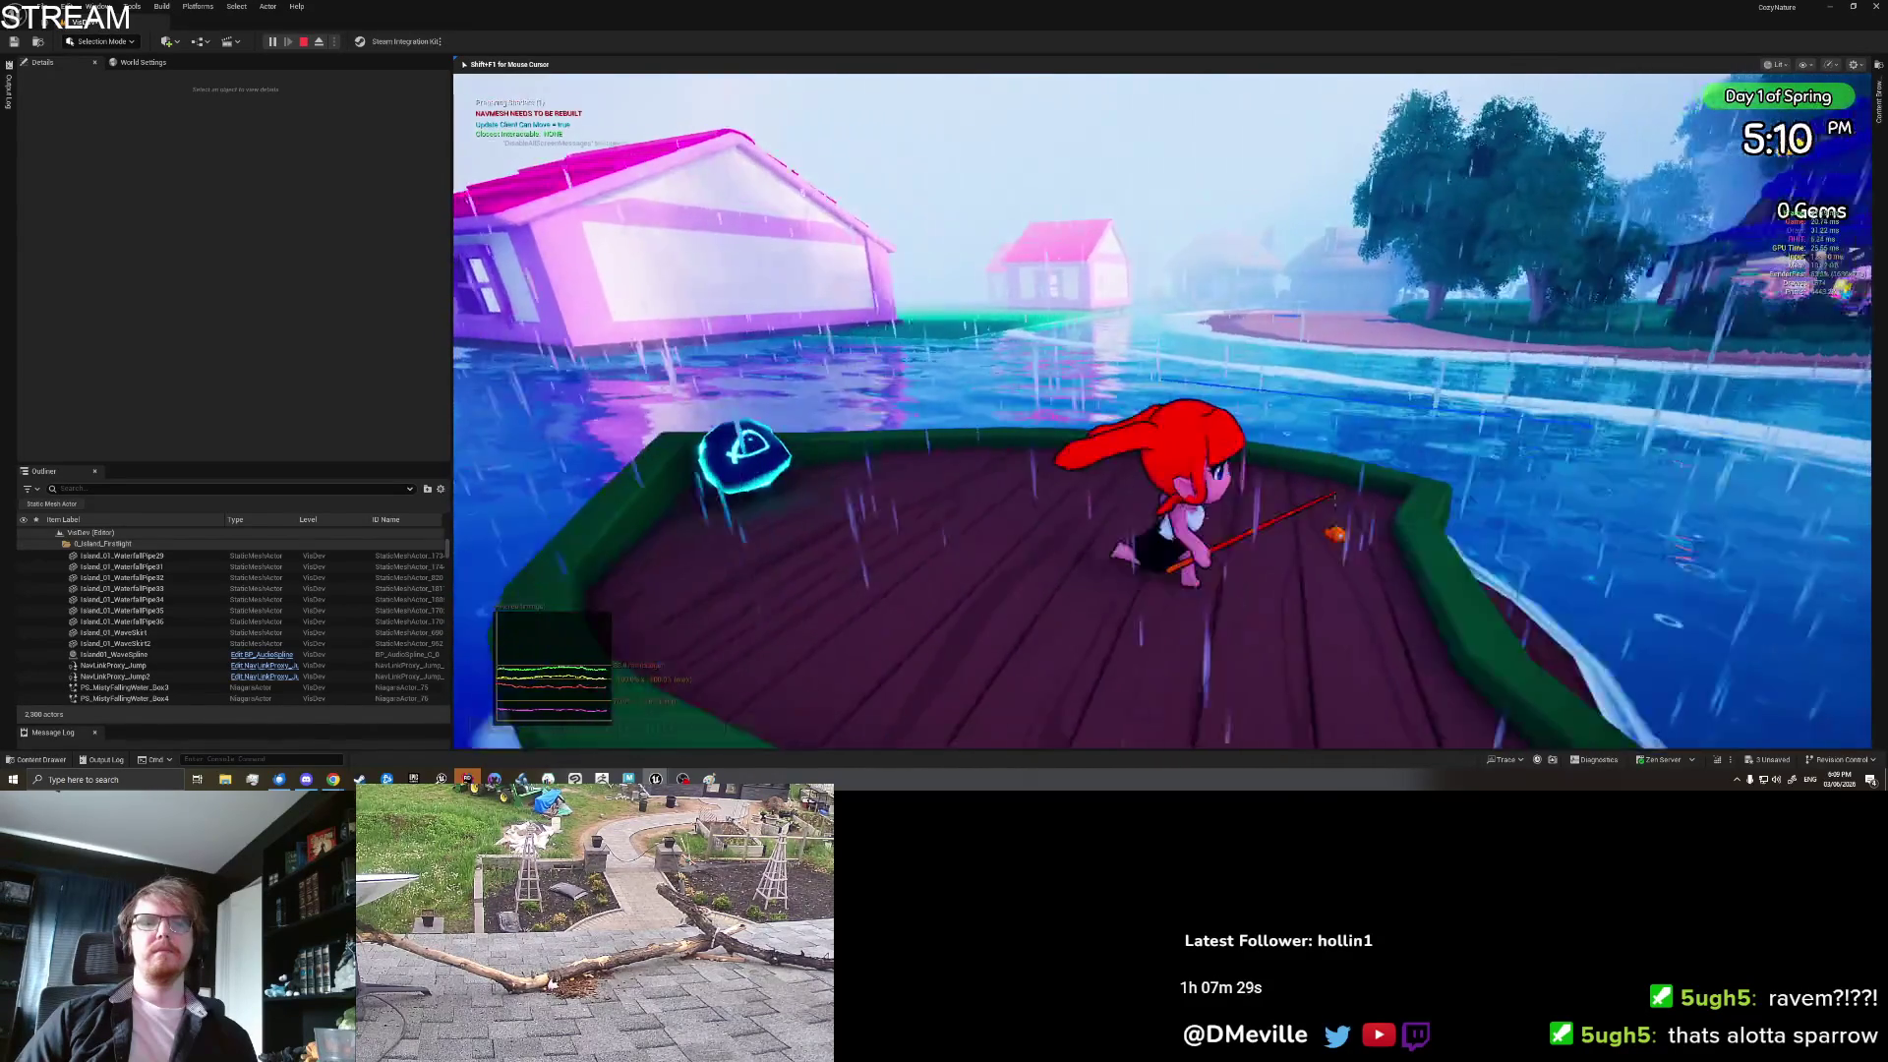
pyautogui.press('i')
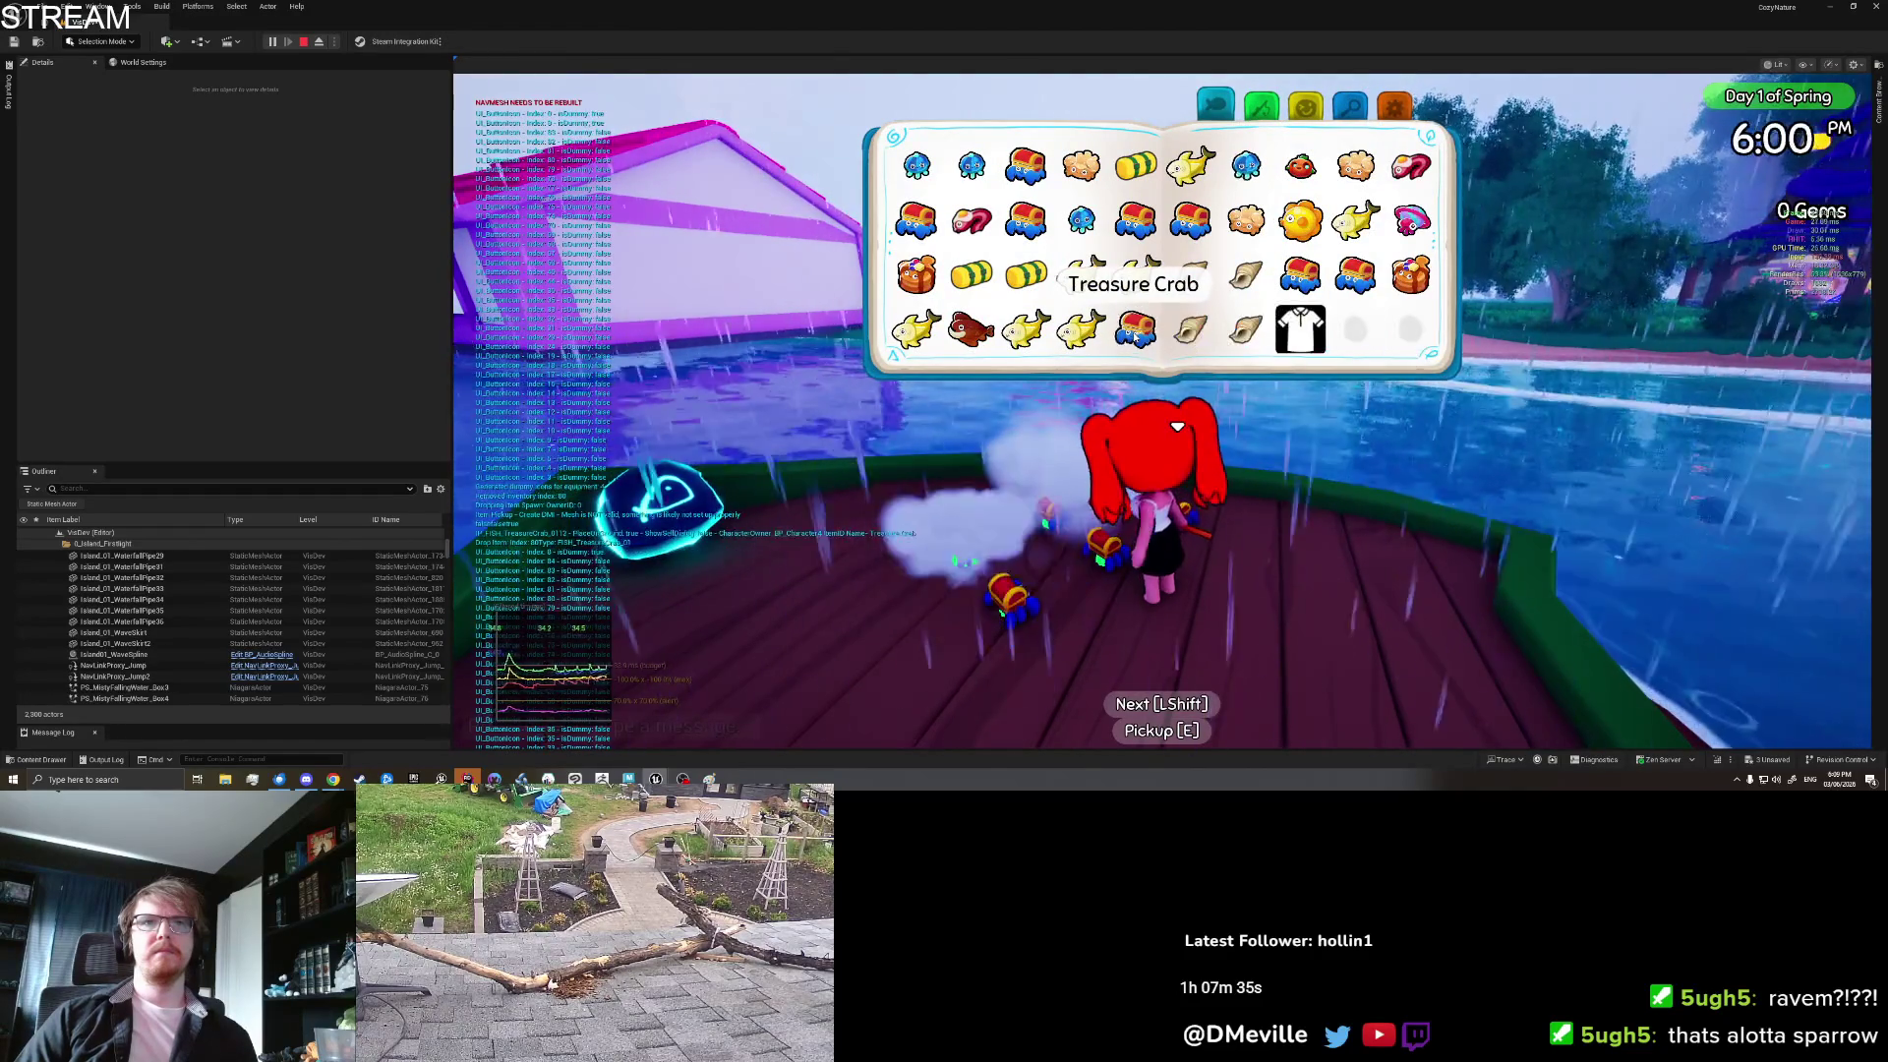
pyautogui.click(1136, 340)
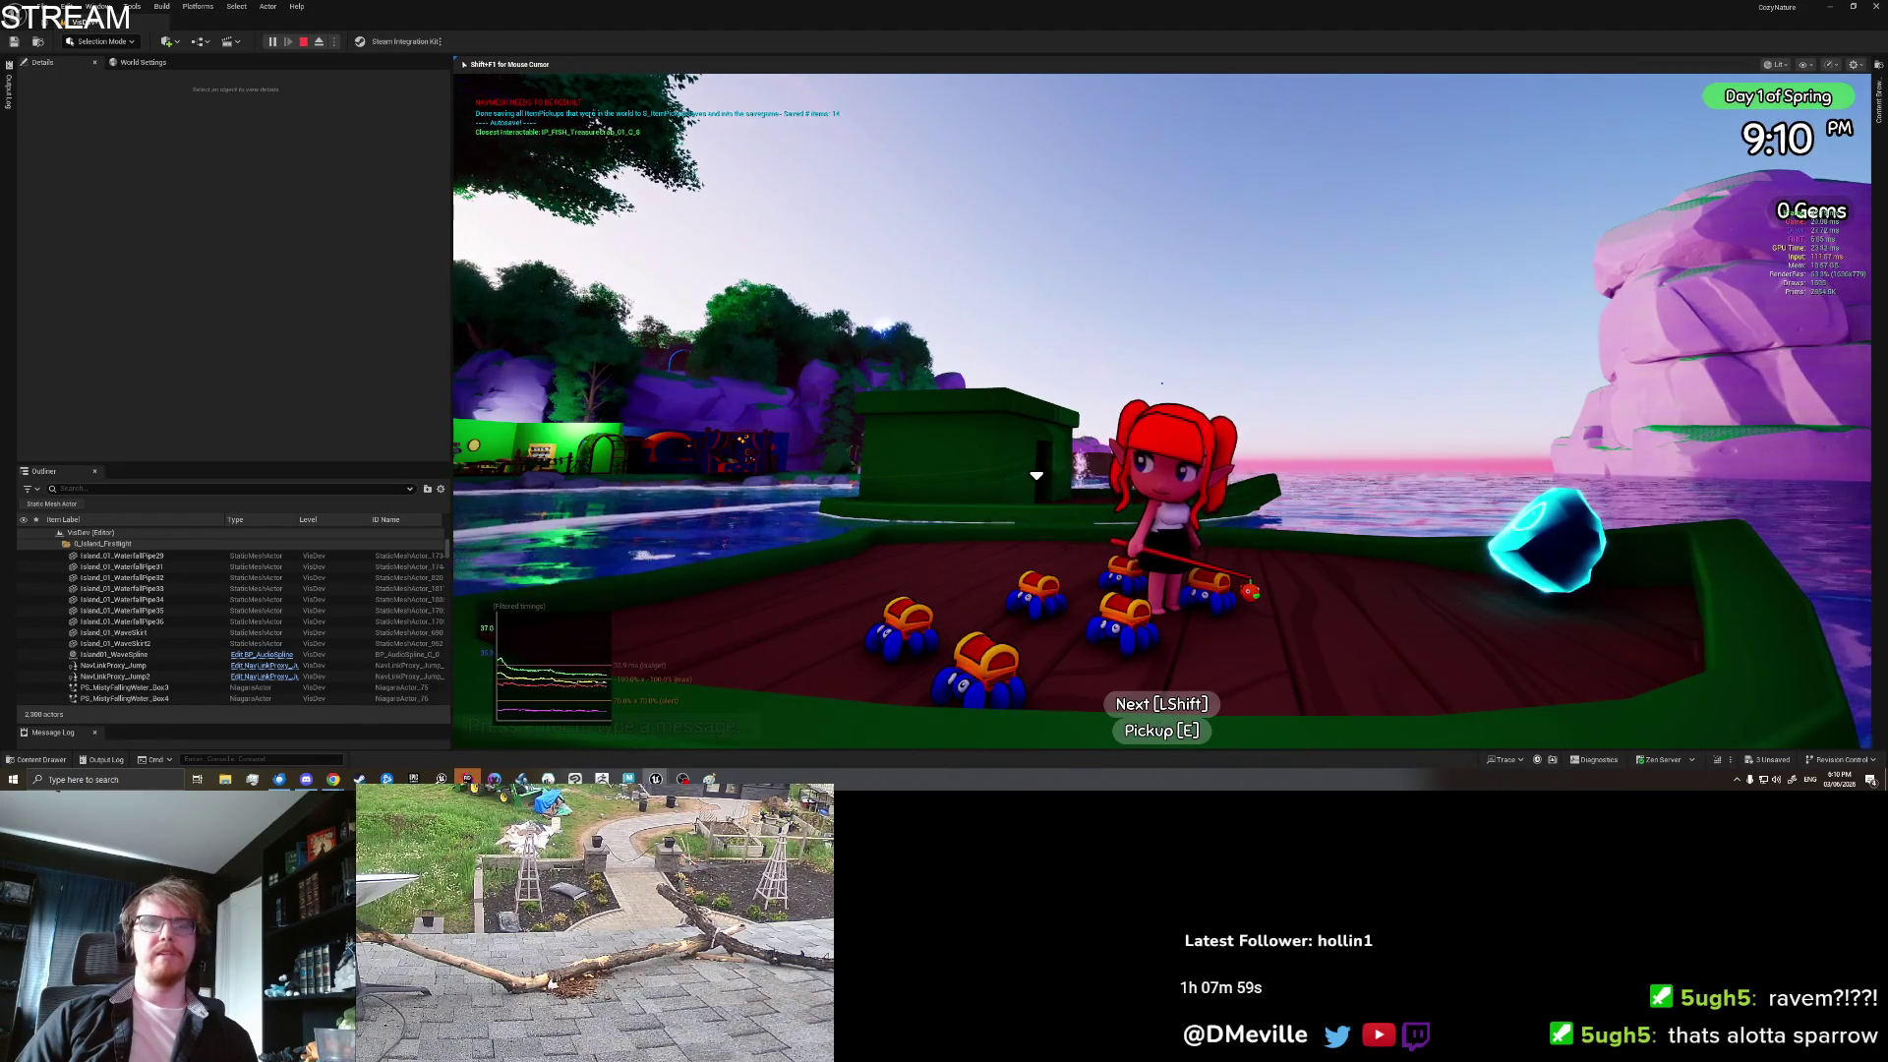
# Step: Walk across the boat deck and pick up one of the crabs
pyautogui.press('w')
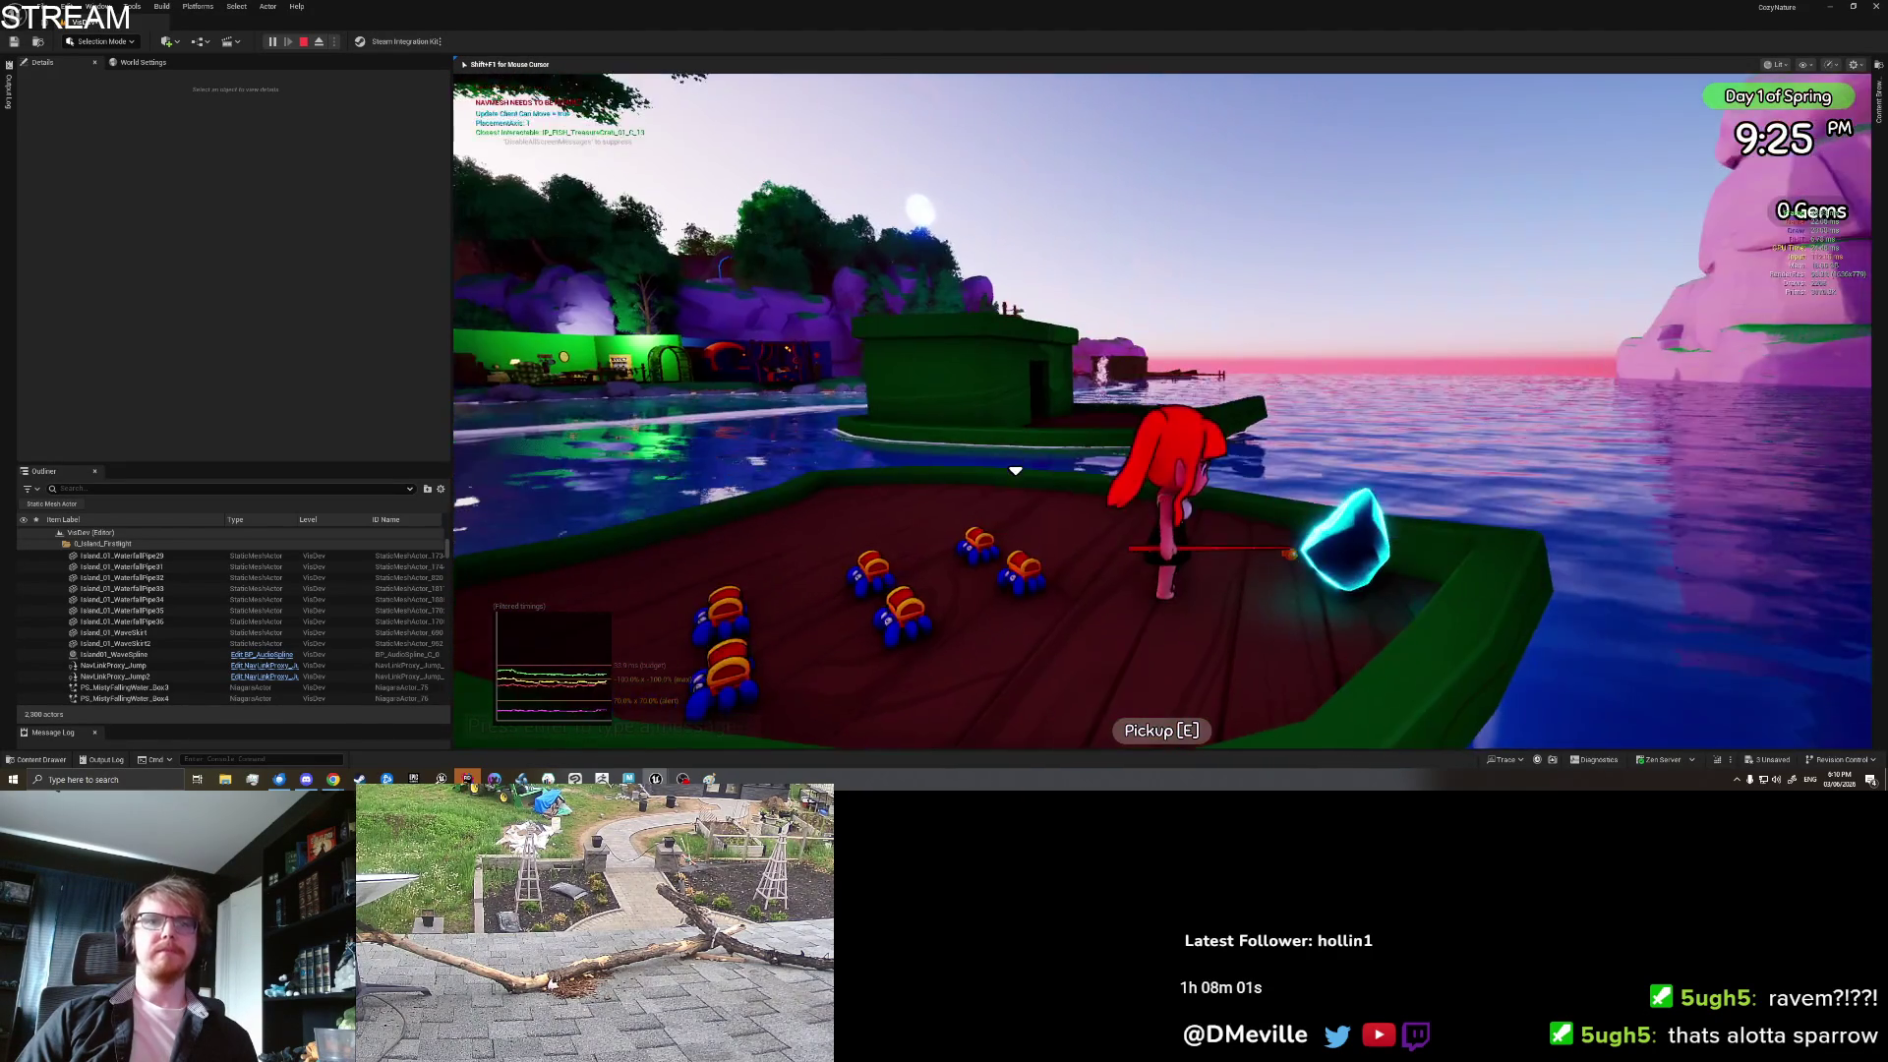
pyautogui.press('s')
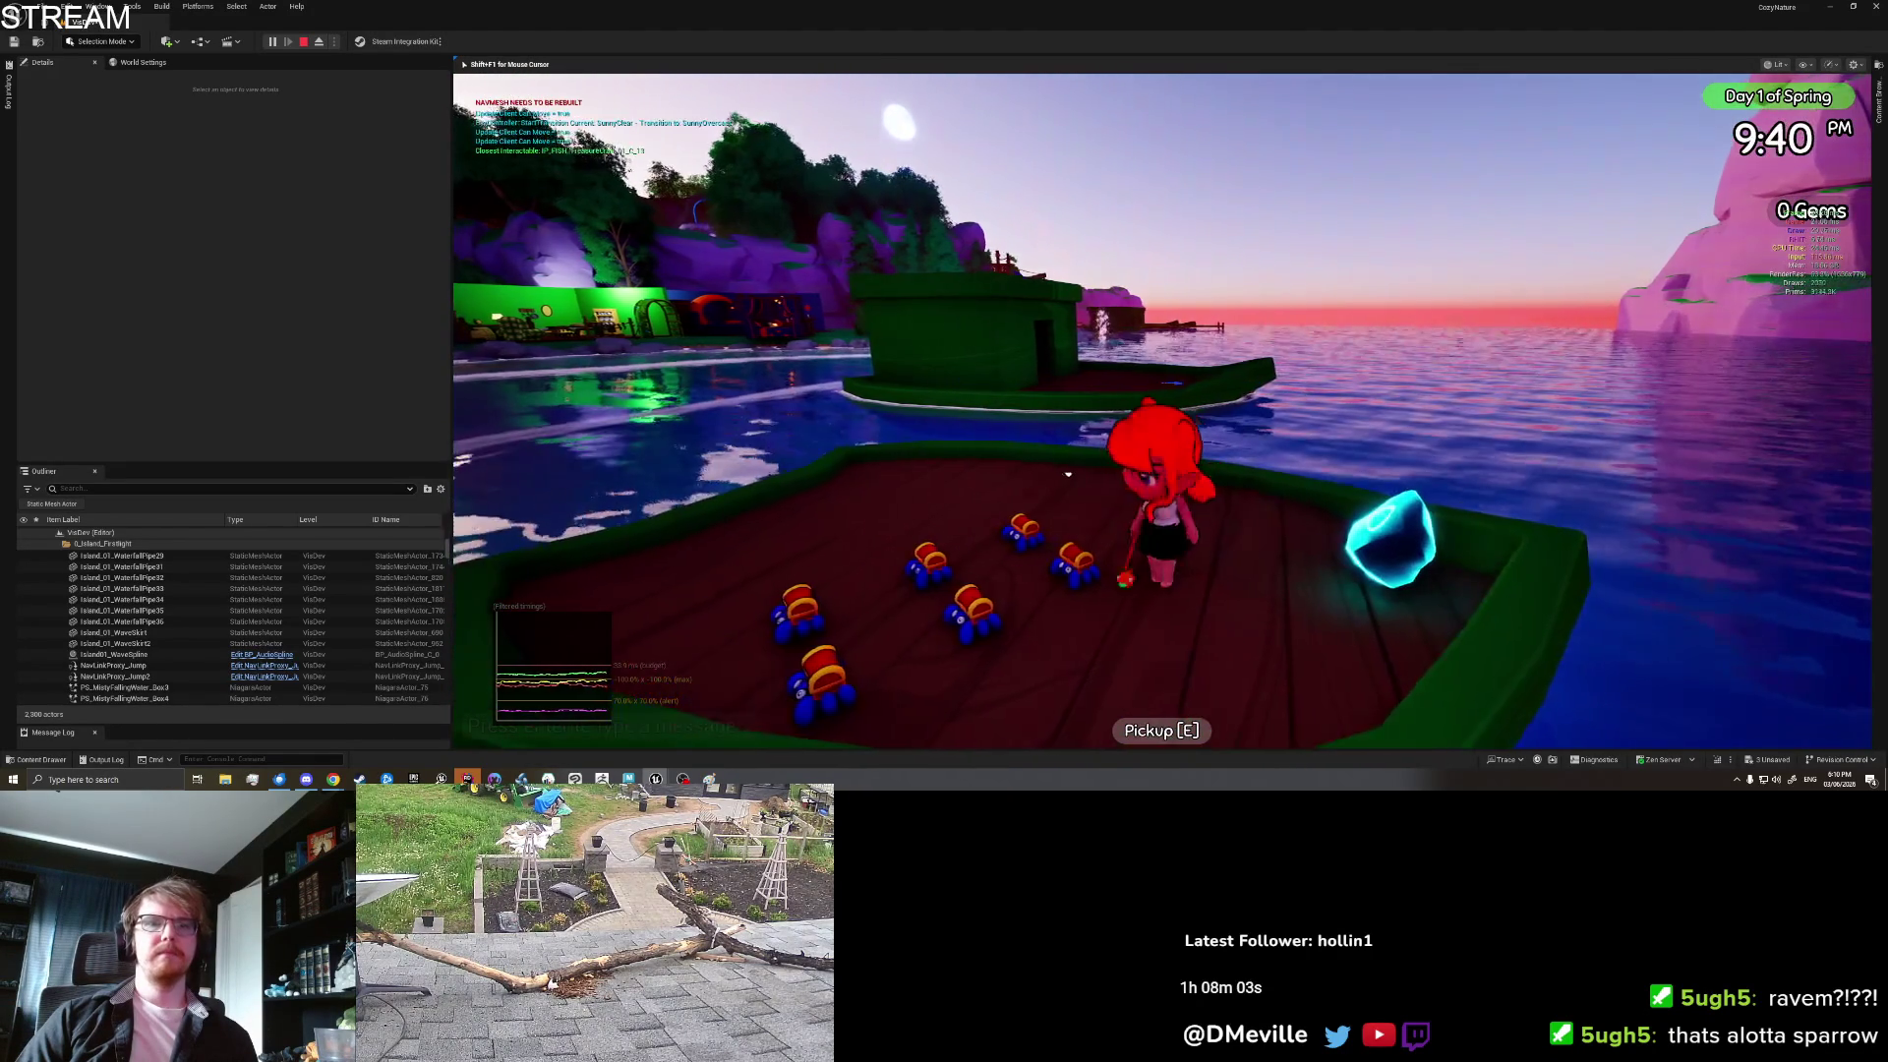
pyautogui.press('w')
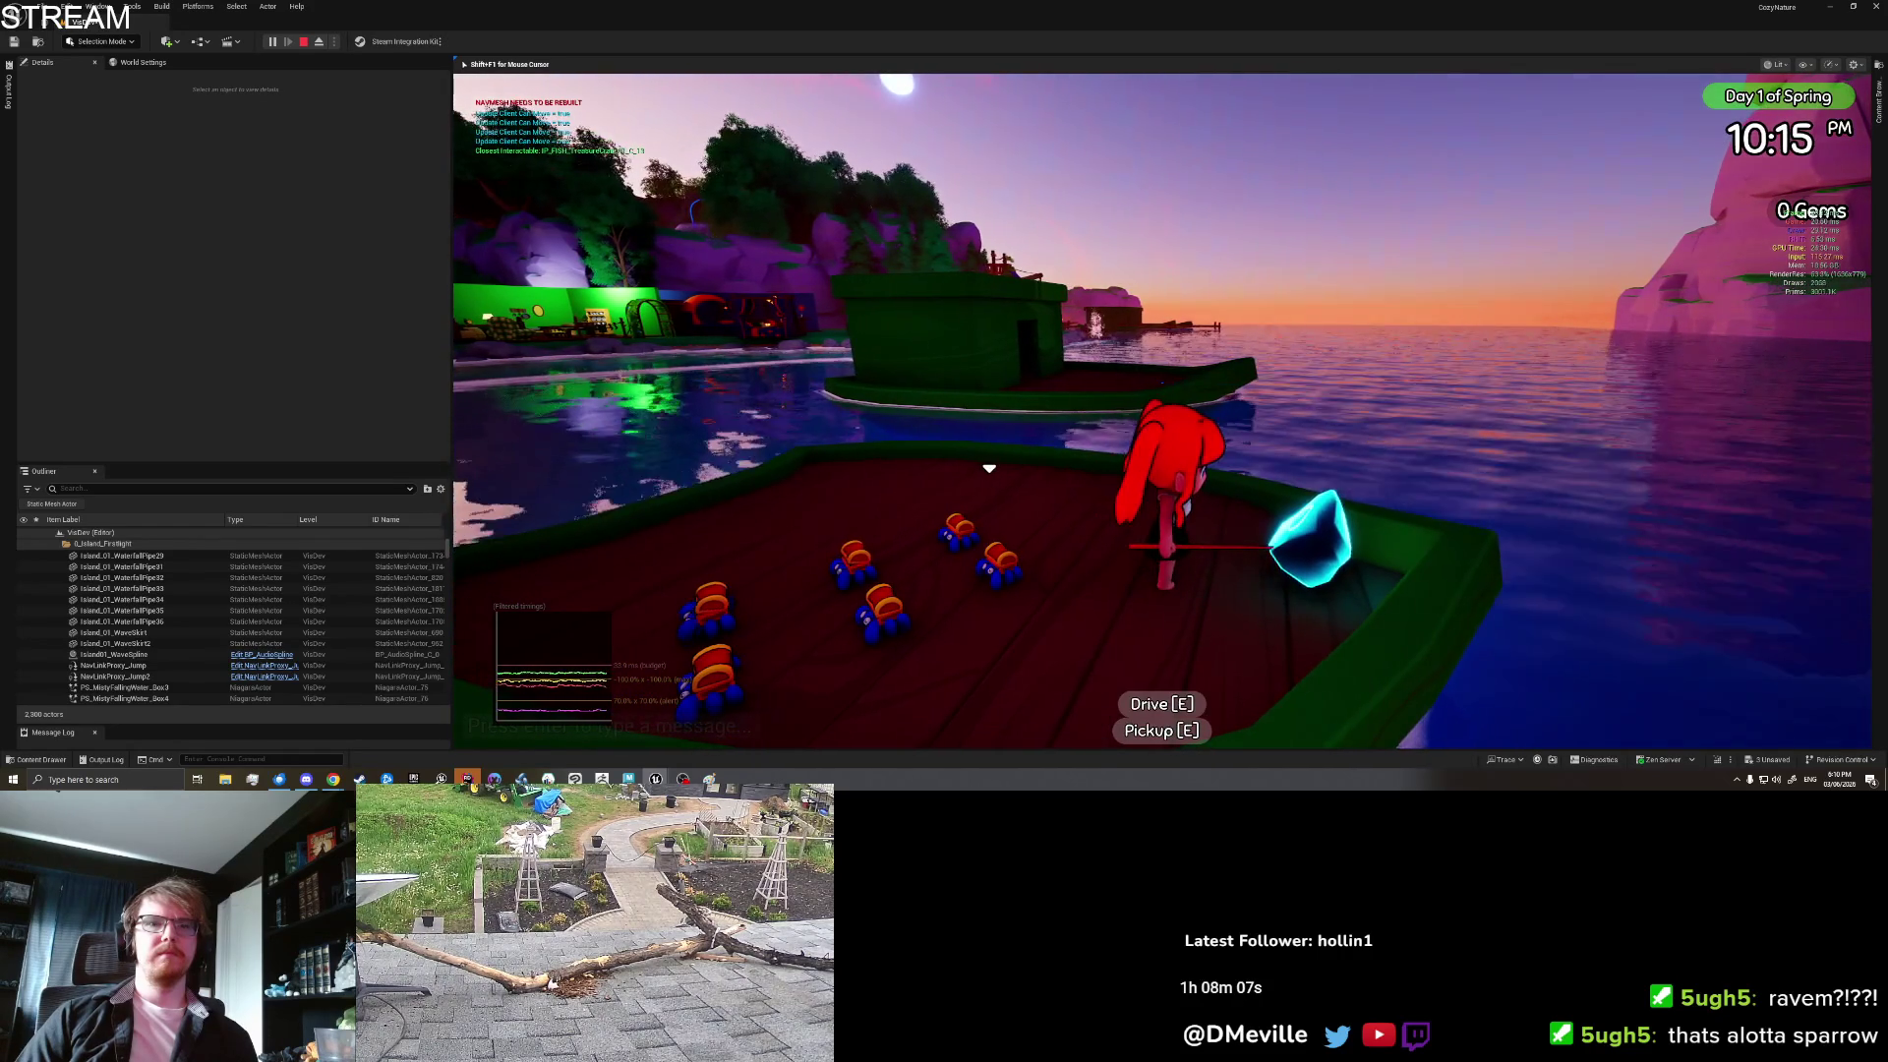
pyautogui.press('e')
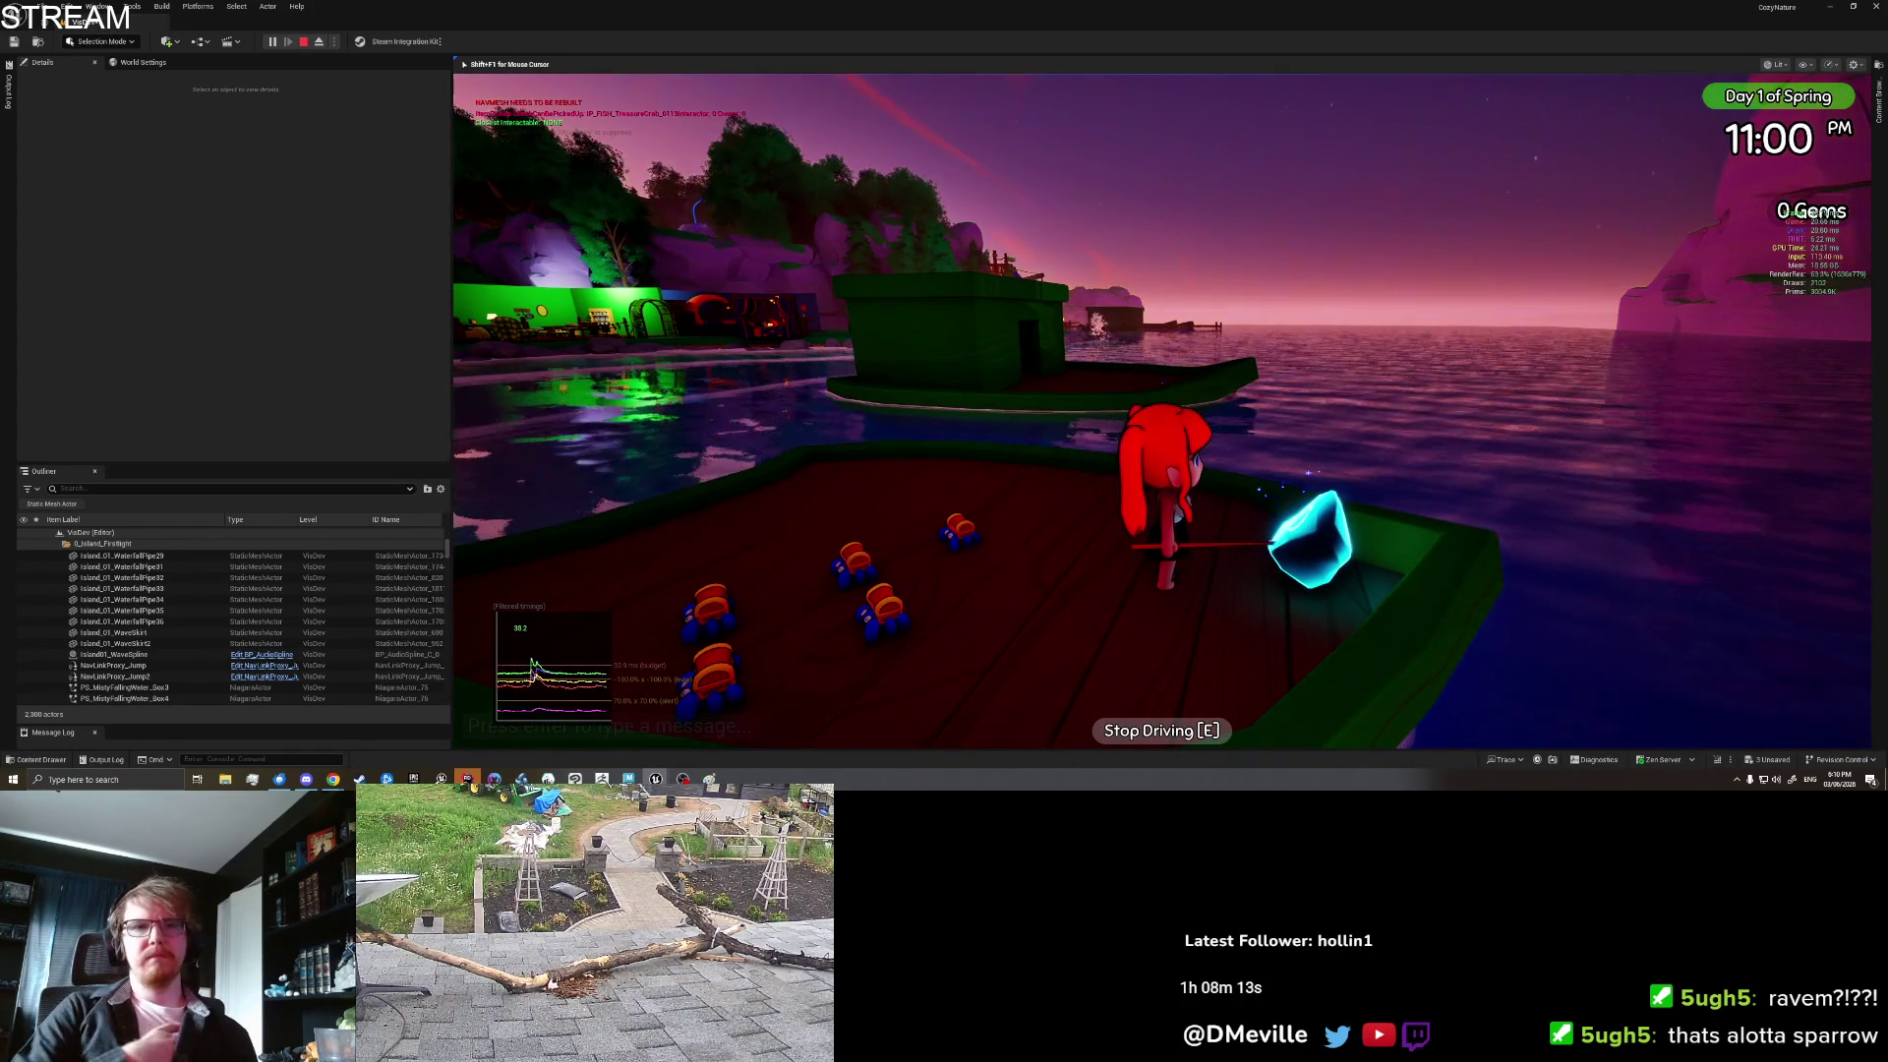
# Step: Move around the deck and drop a Treasure Crab from the inventory
pyautogui.press('a')
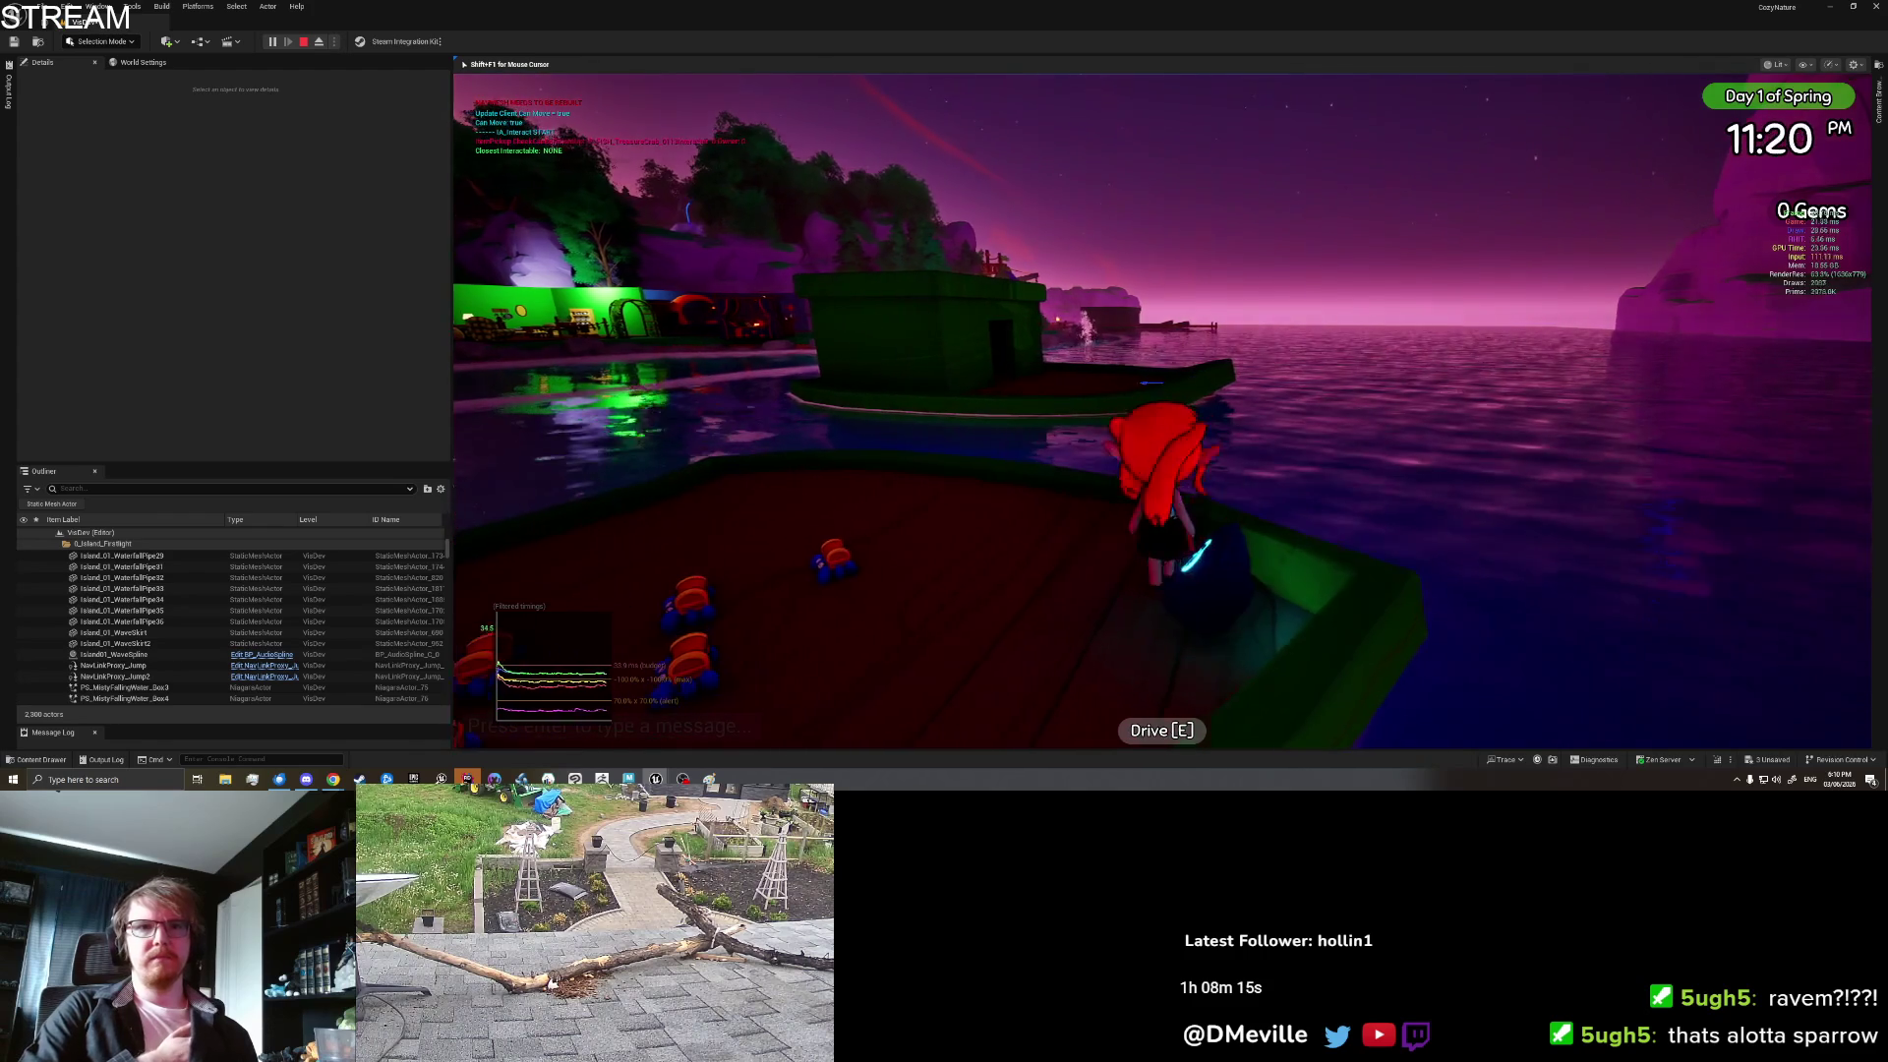
pyautogui.press('w')
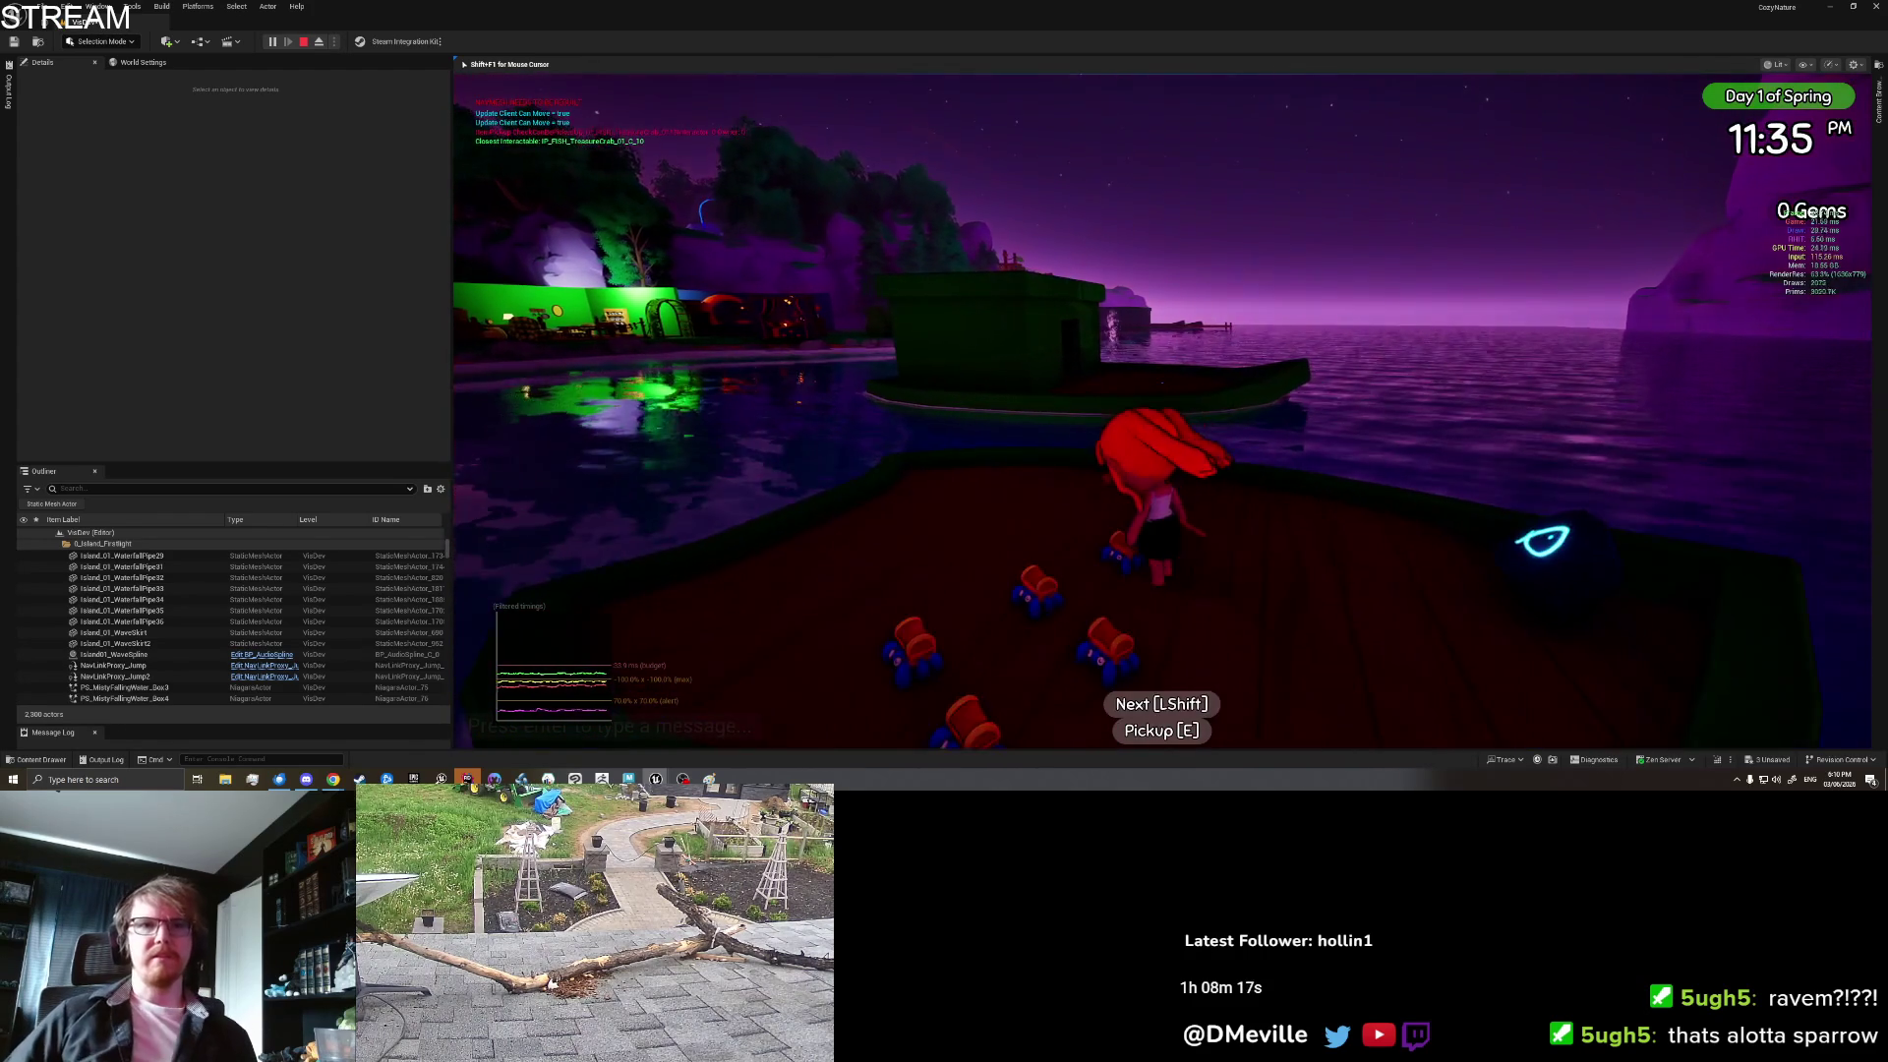
pyautogui.press('d')
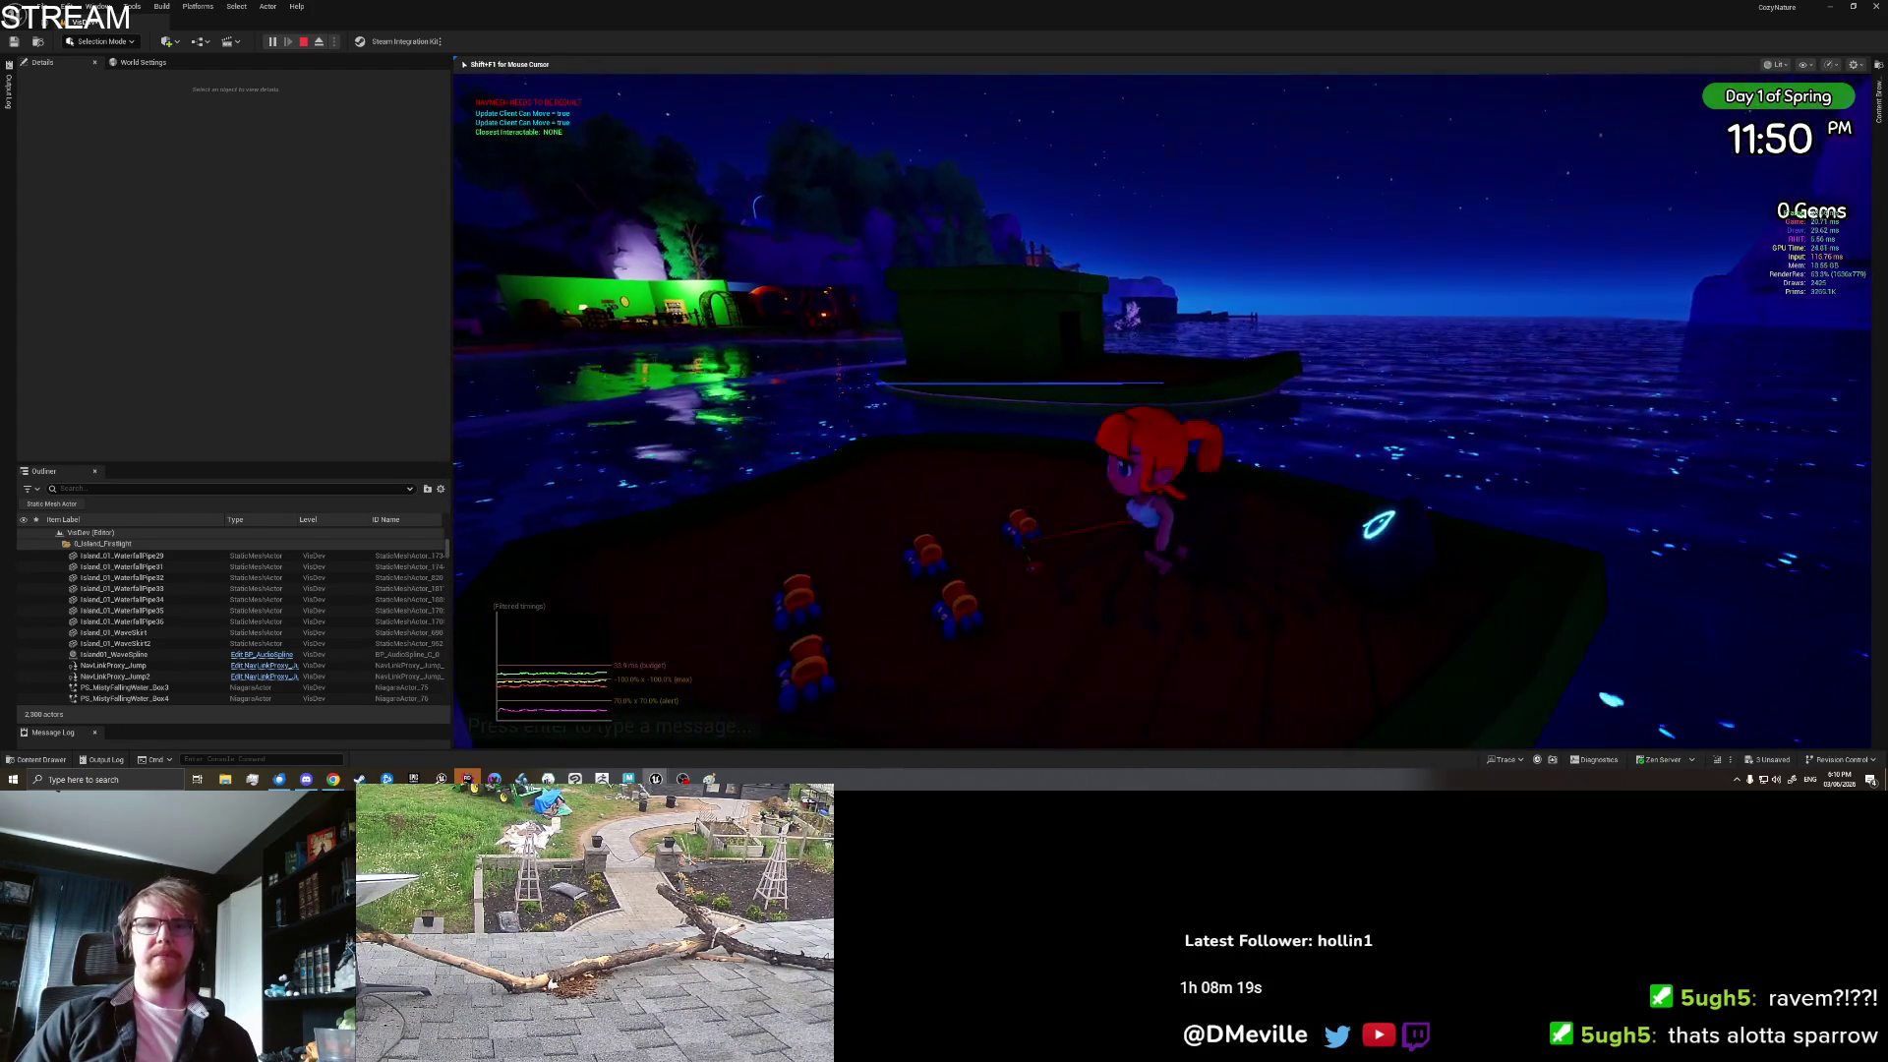
pyautogui.press('i')
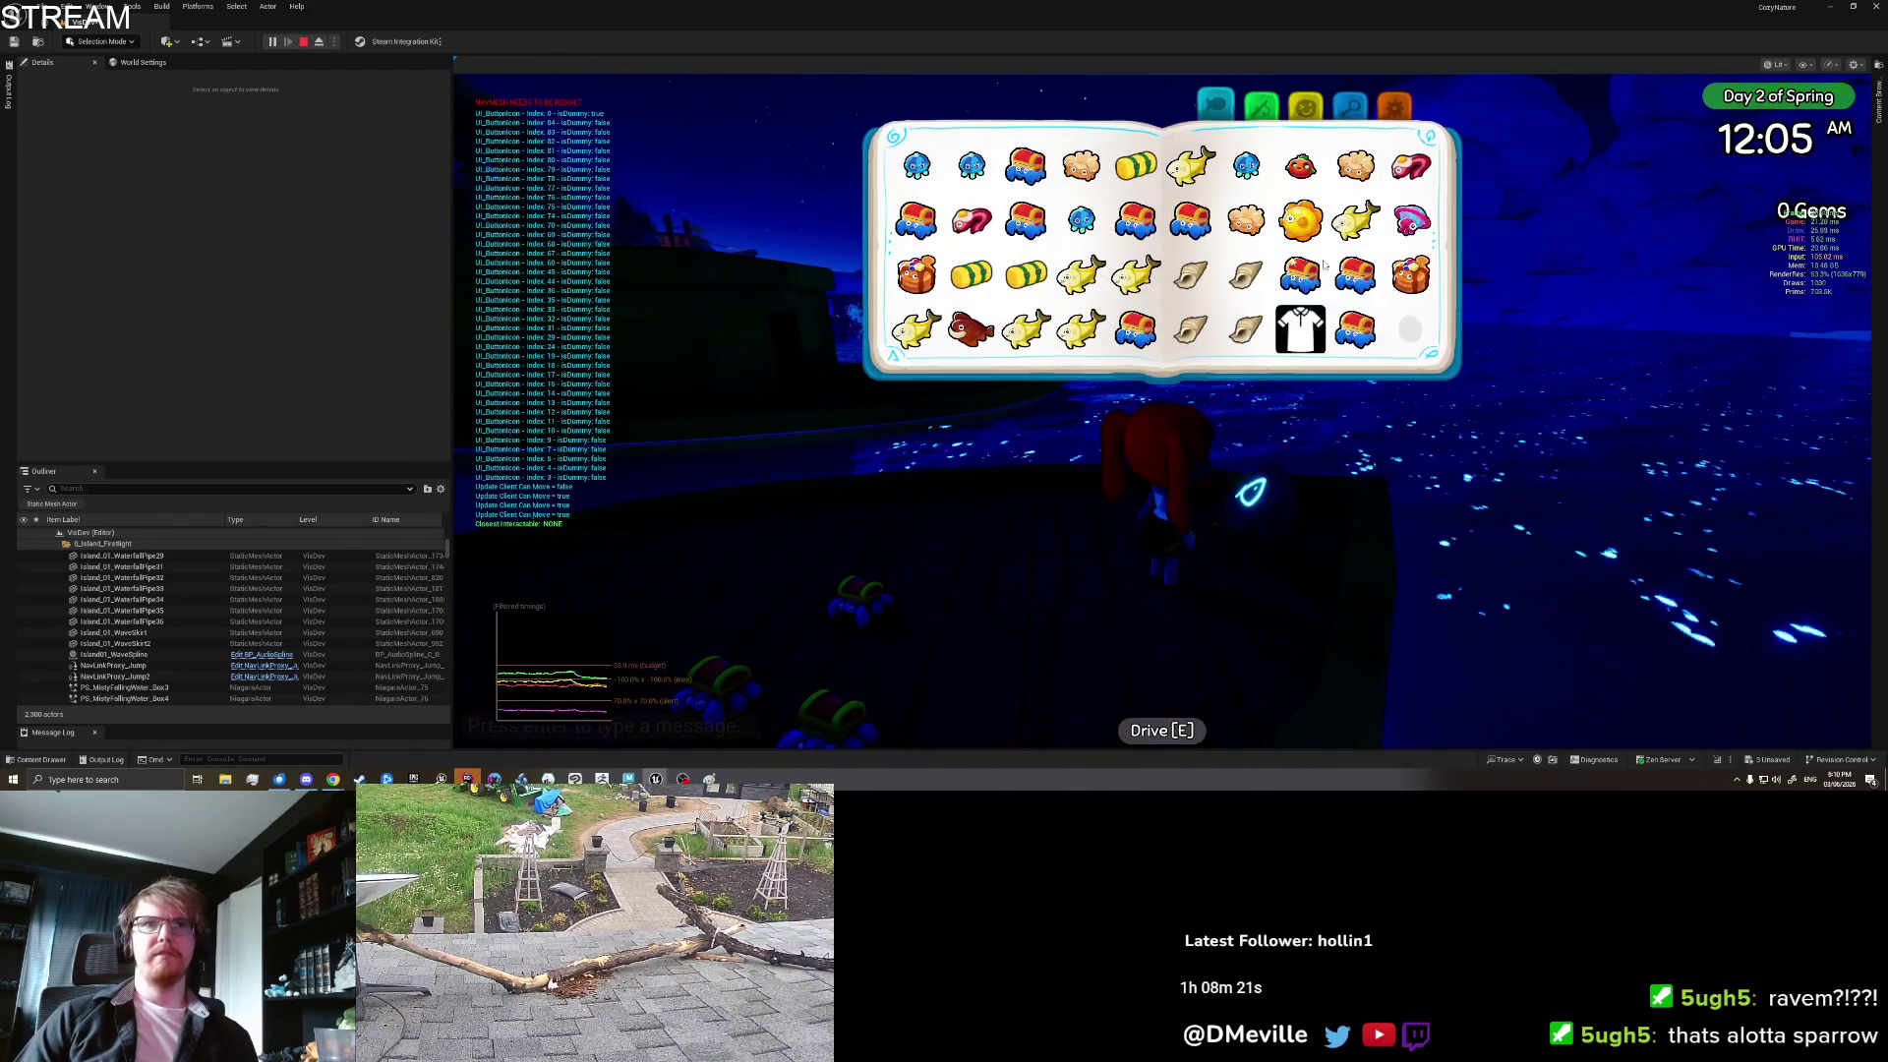
pyautogui.click(1126, 335)
pyautogui.press('i')
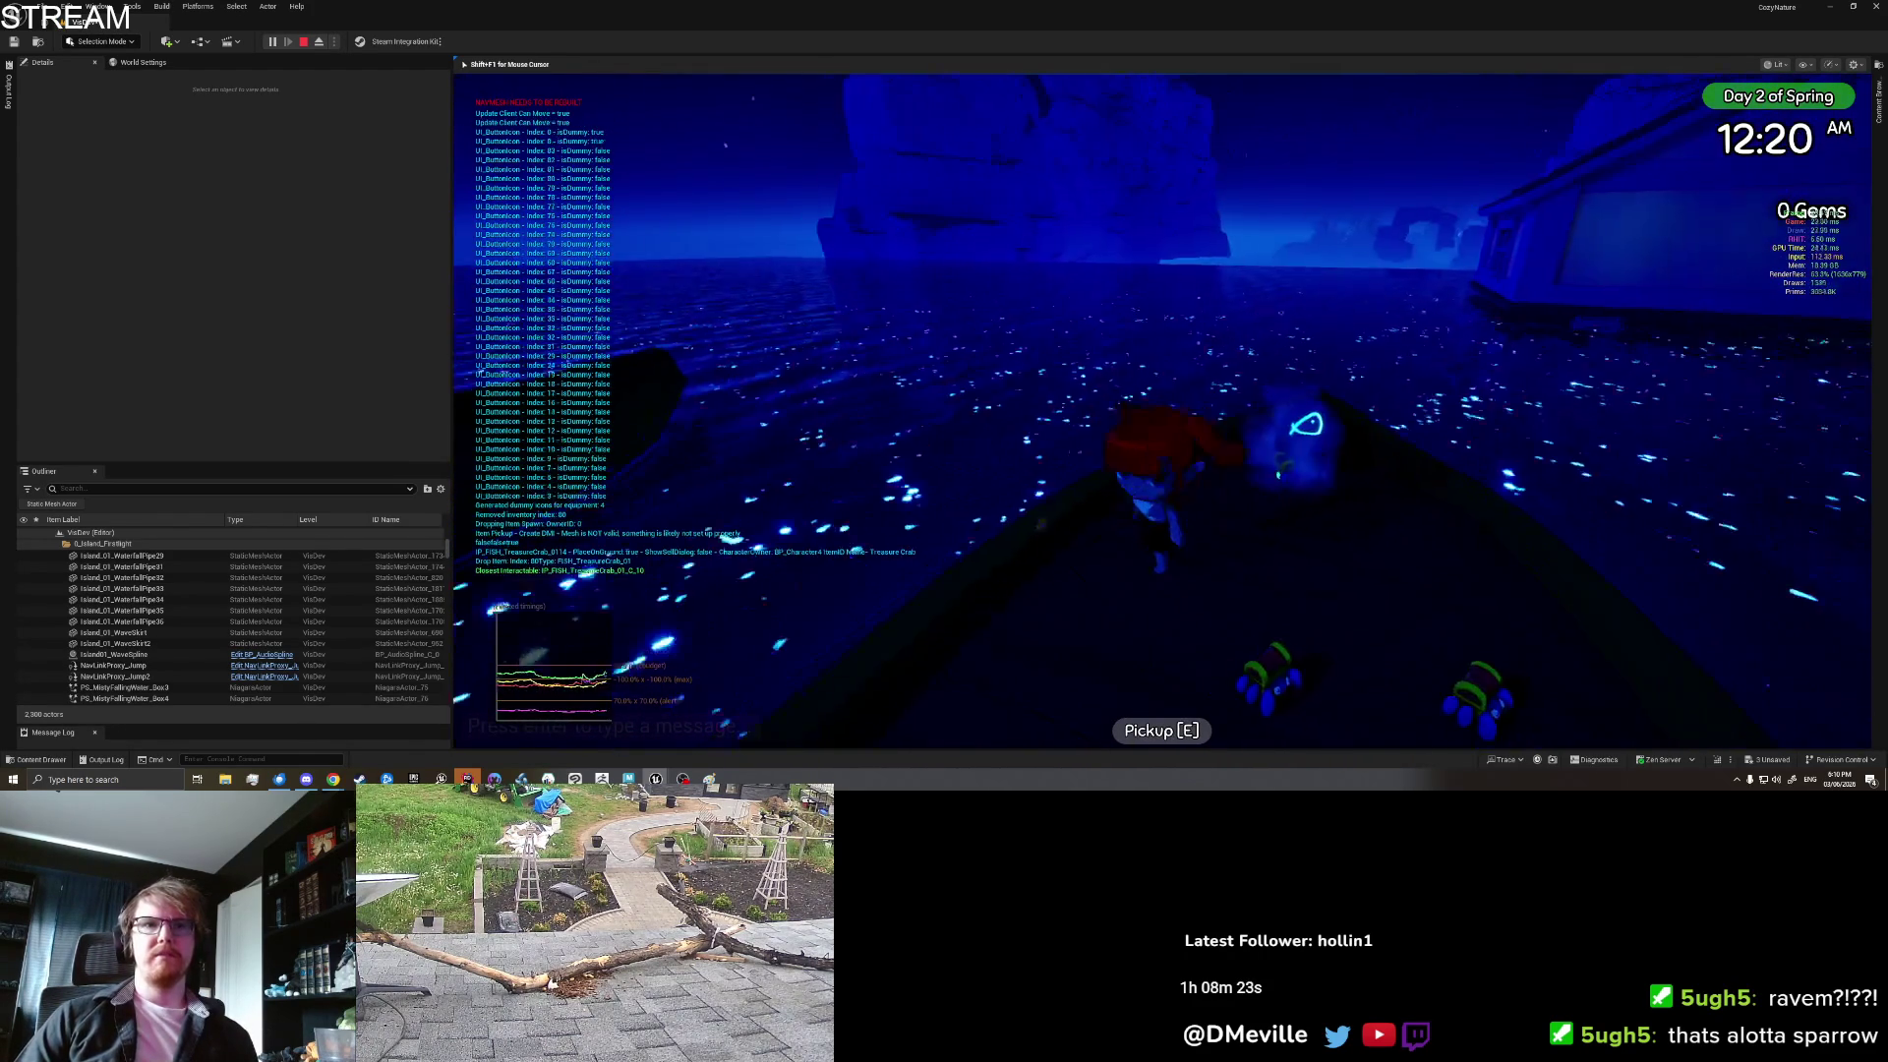
# Step: Pick up the remaining deck items, then select and drop a Treasure Crab again
pyautogui.press('a')
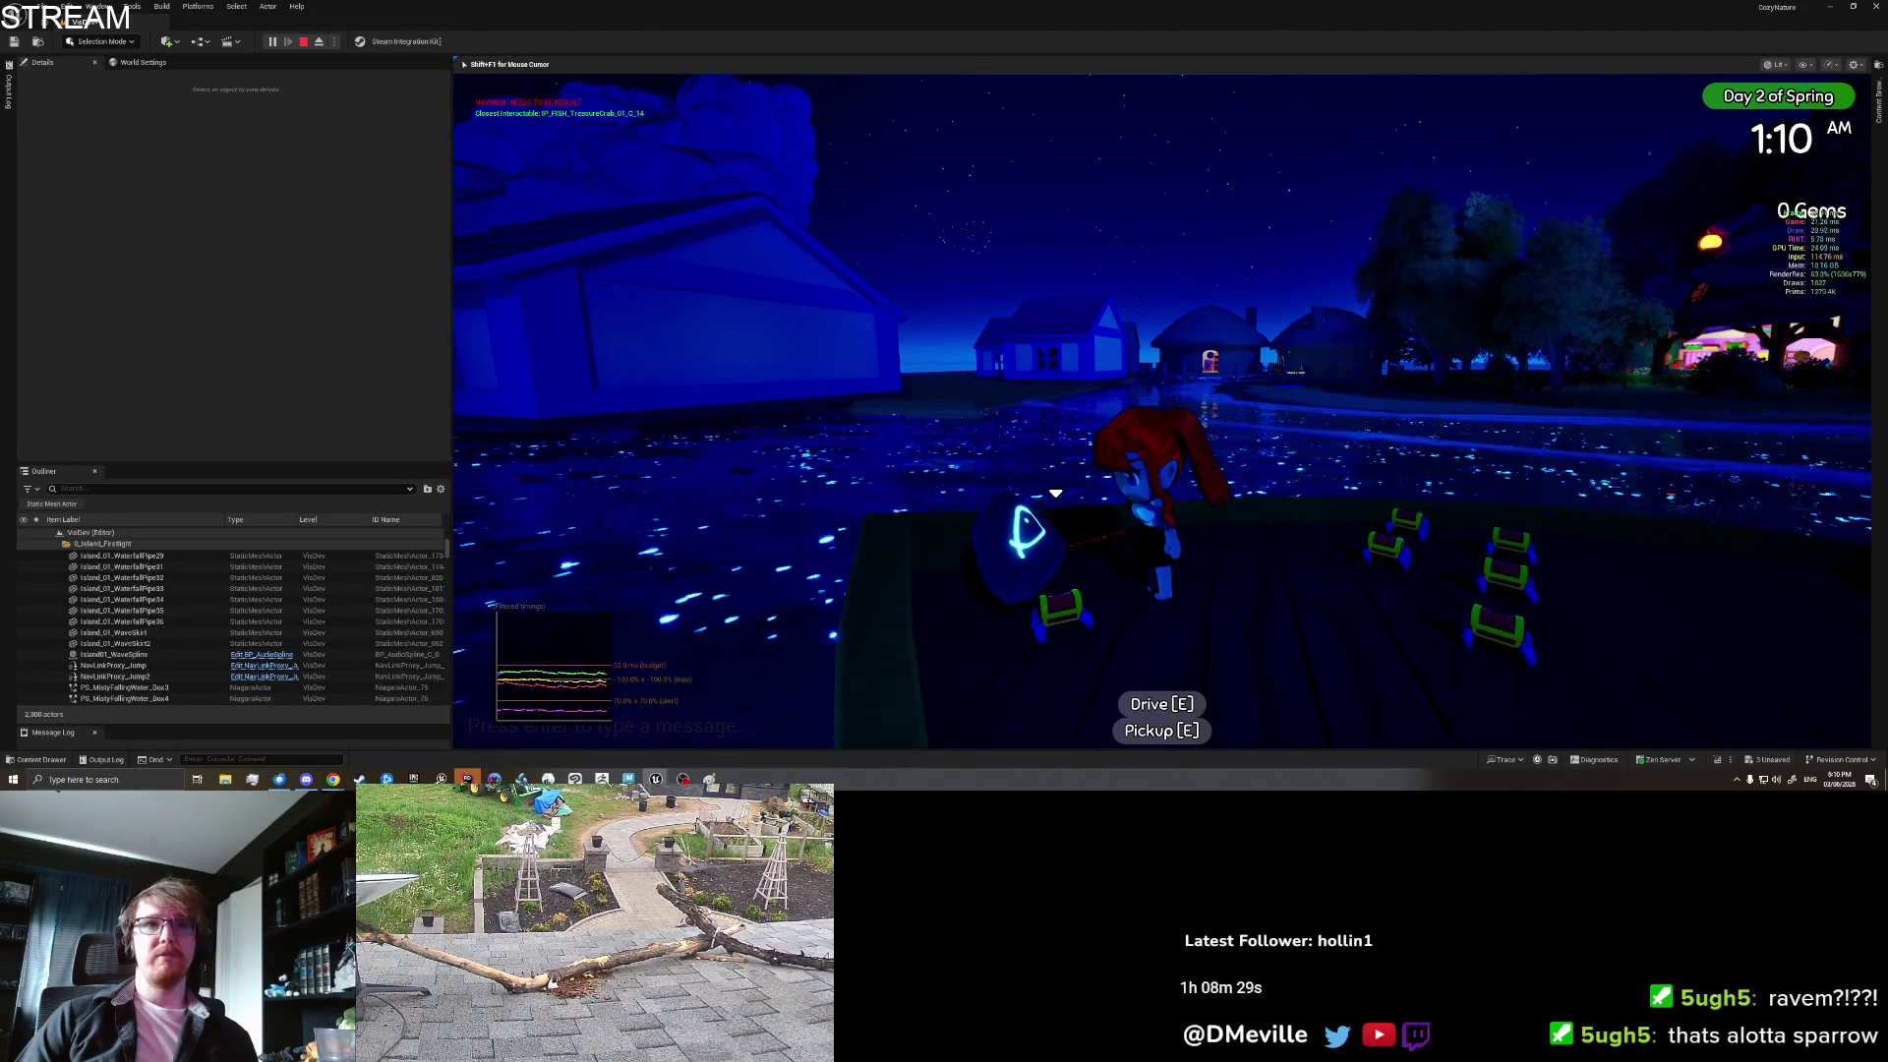
pyautogui.press('d')
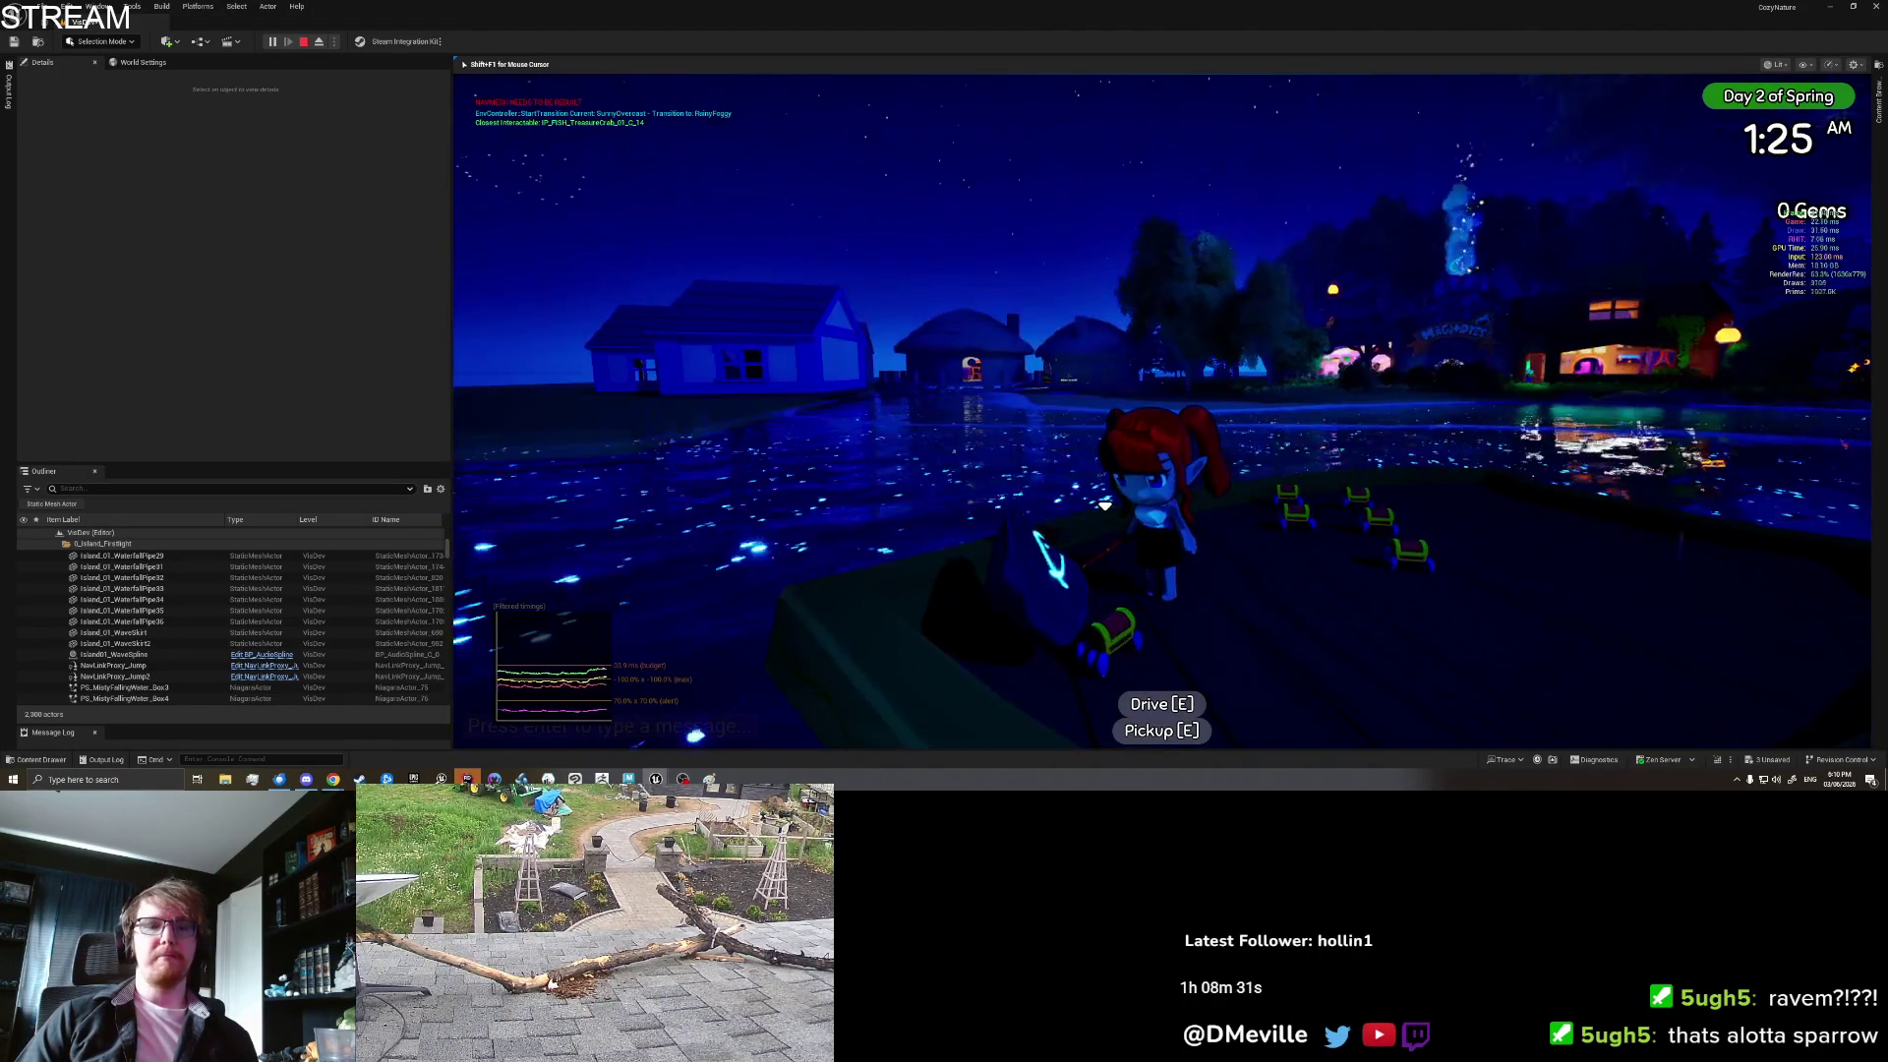
pyautogui.press('a')
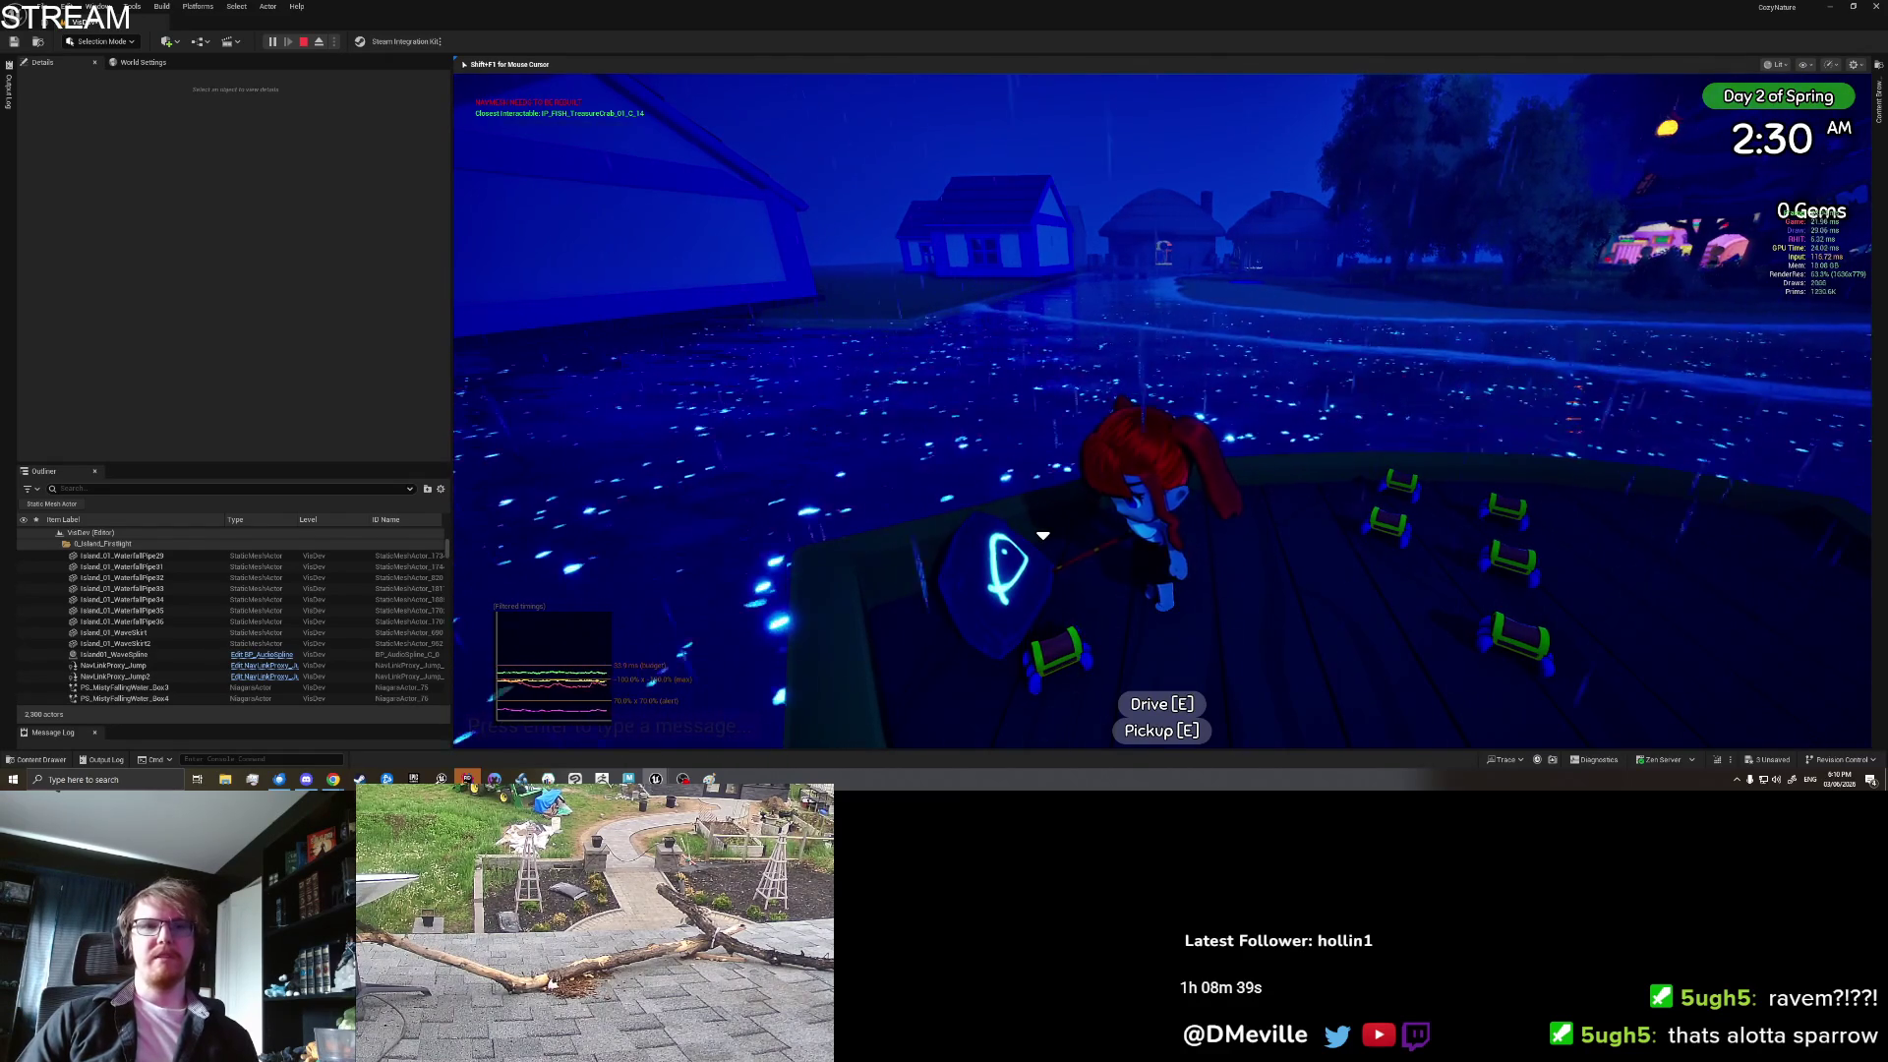
pyautogui.press('e')
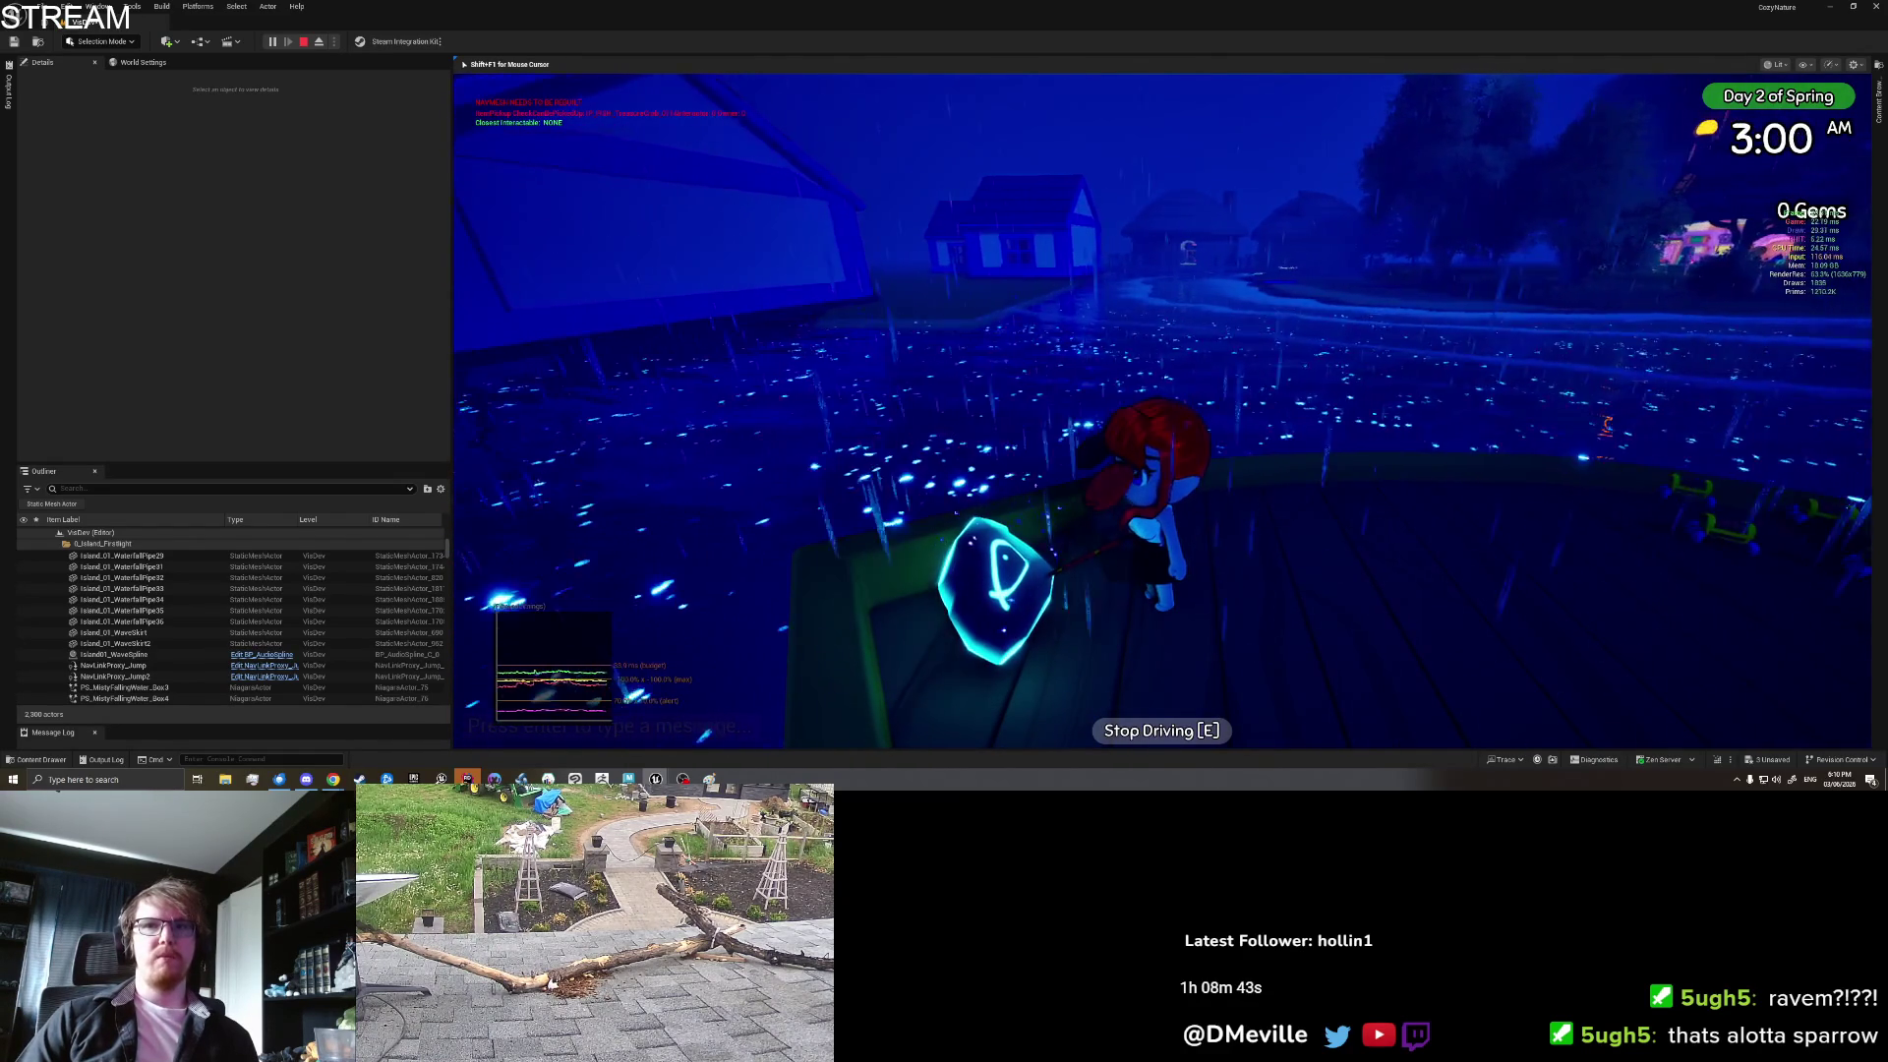
pyautogui.press('e')
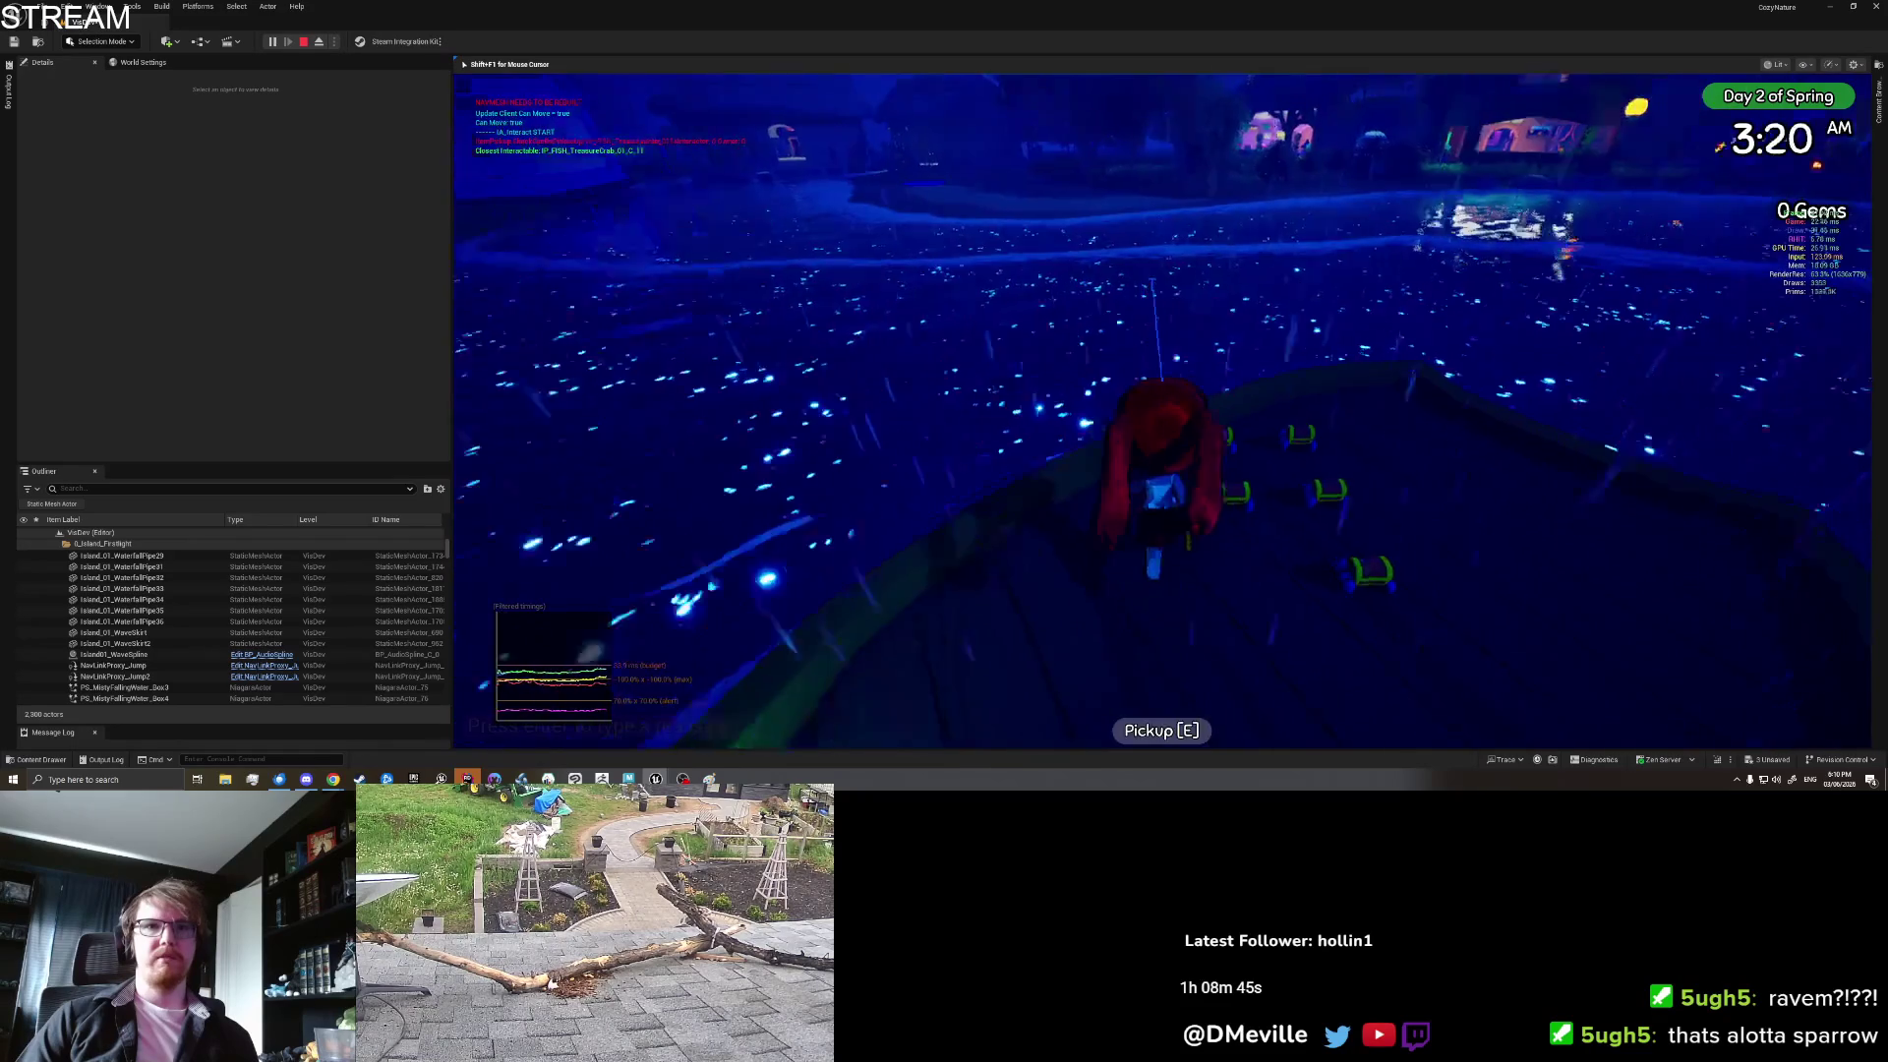
pyautogui.press('e')
pyautogui.press('e')
pyautogui.press('e')
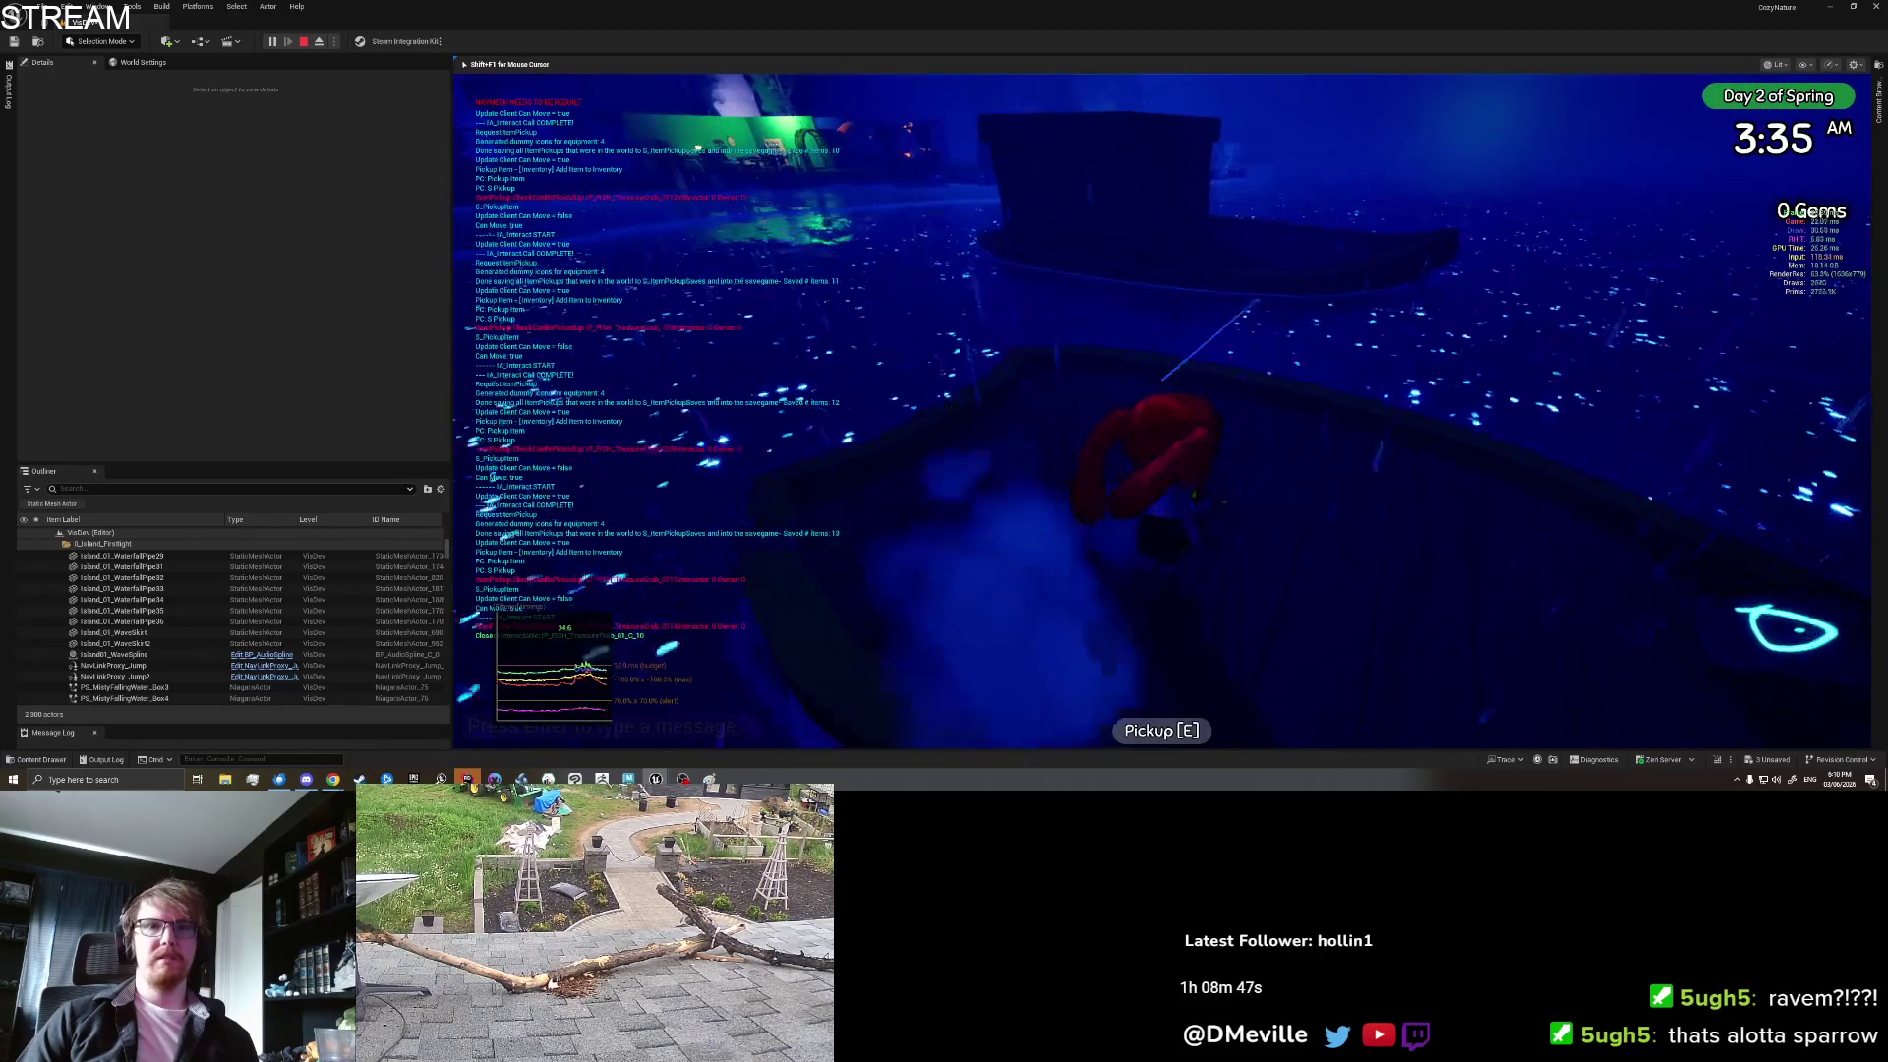
pyautogui.press('i')
pyautogui.click(1310, 332)
pyautogui.click(917, 391)
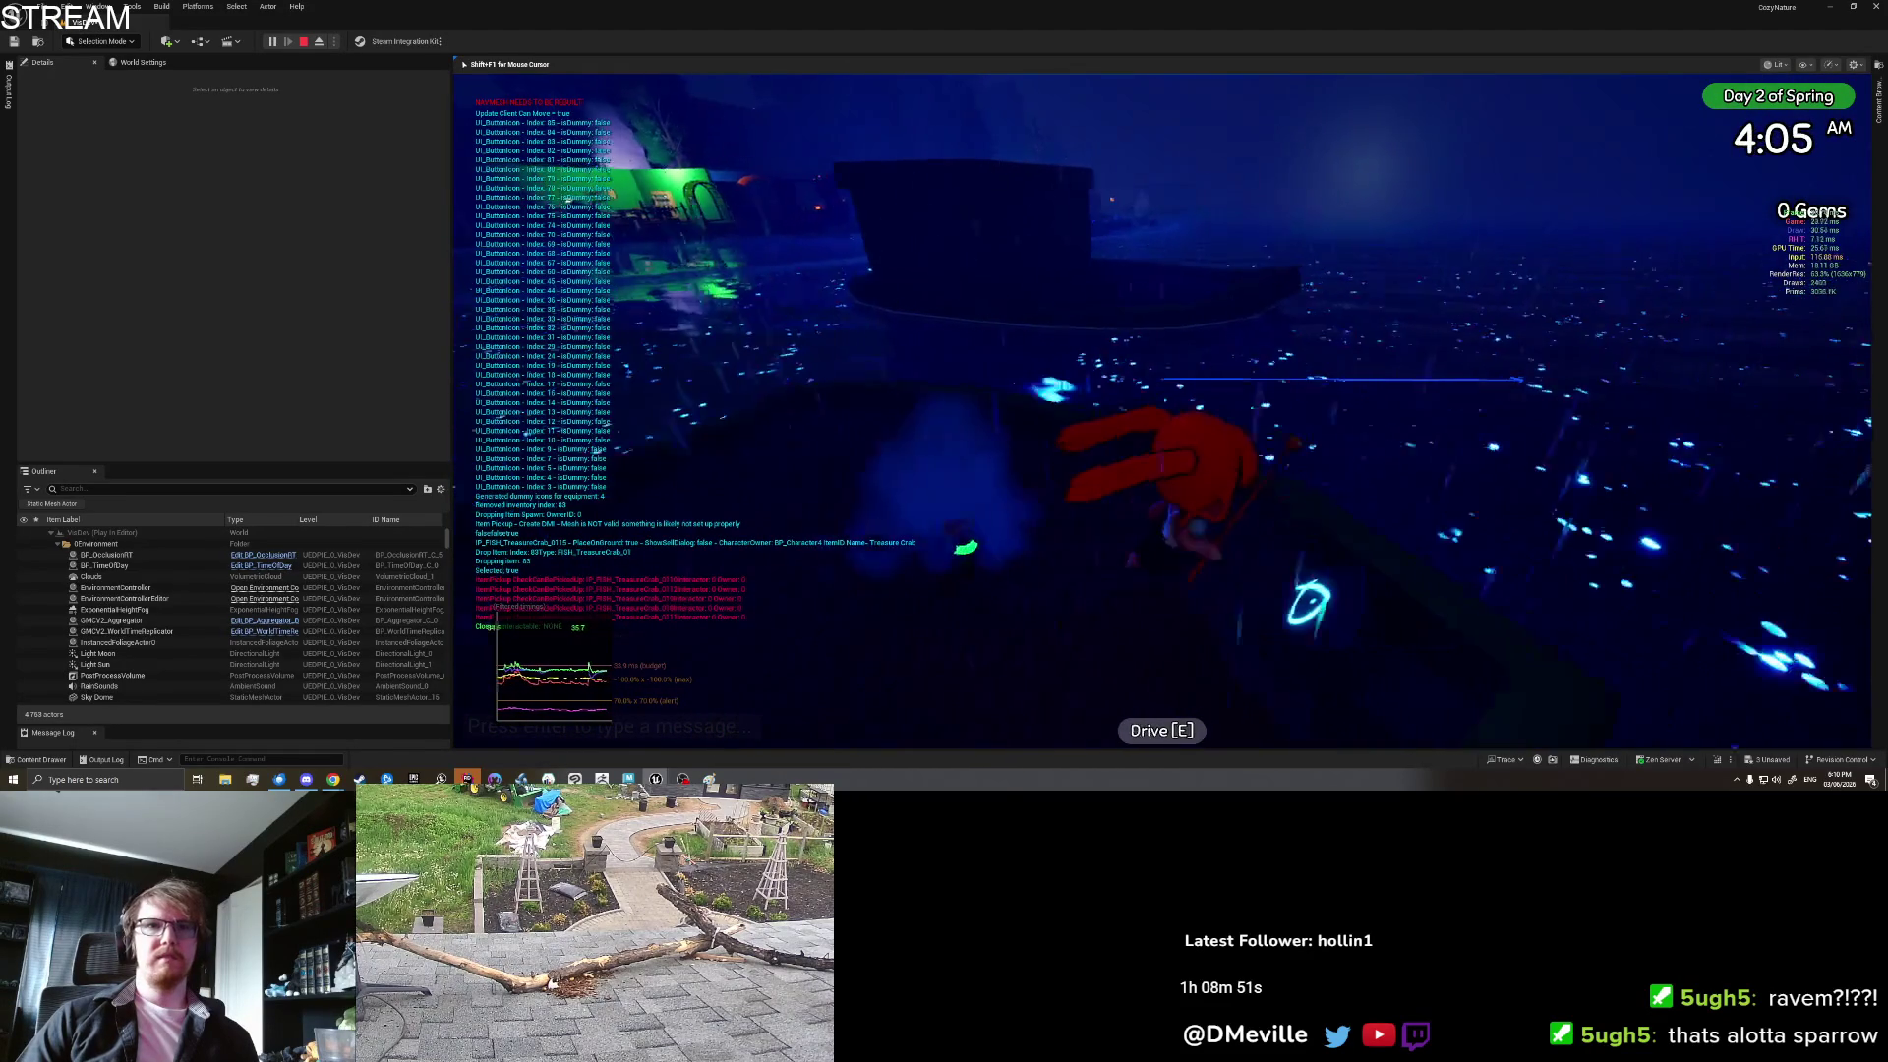
# Step: Take the boat's helm briefly, then place an item from the inventory into the world
pyautogui.press('e')
pyautogui.press('e')
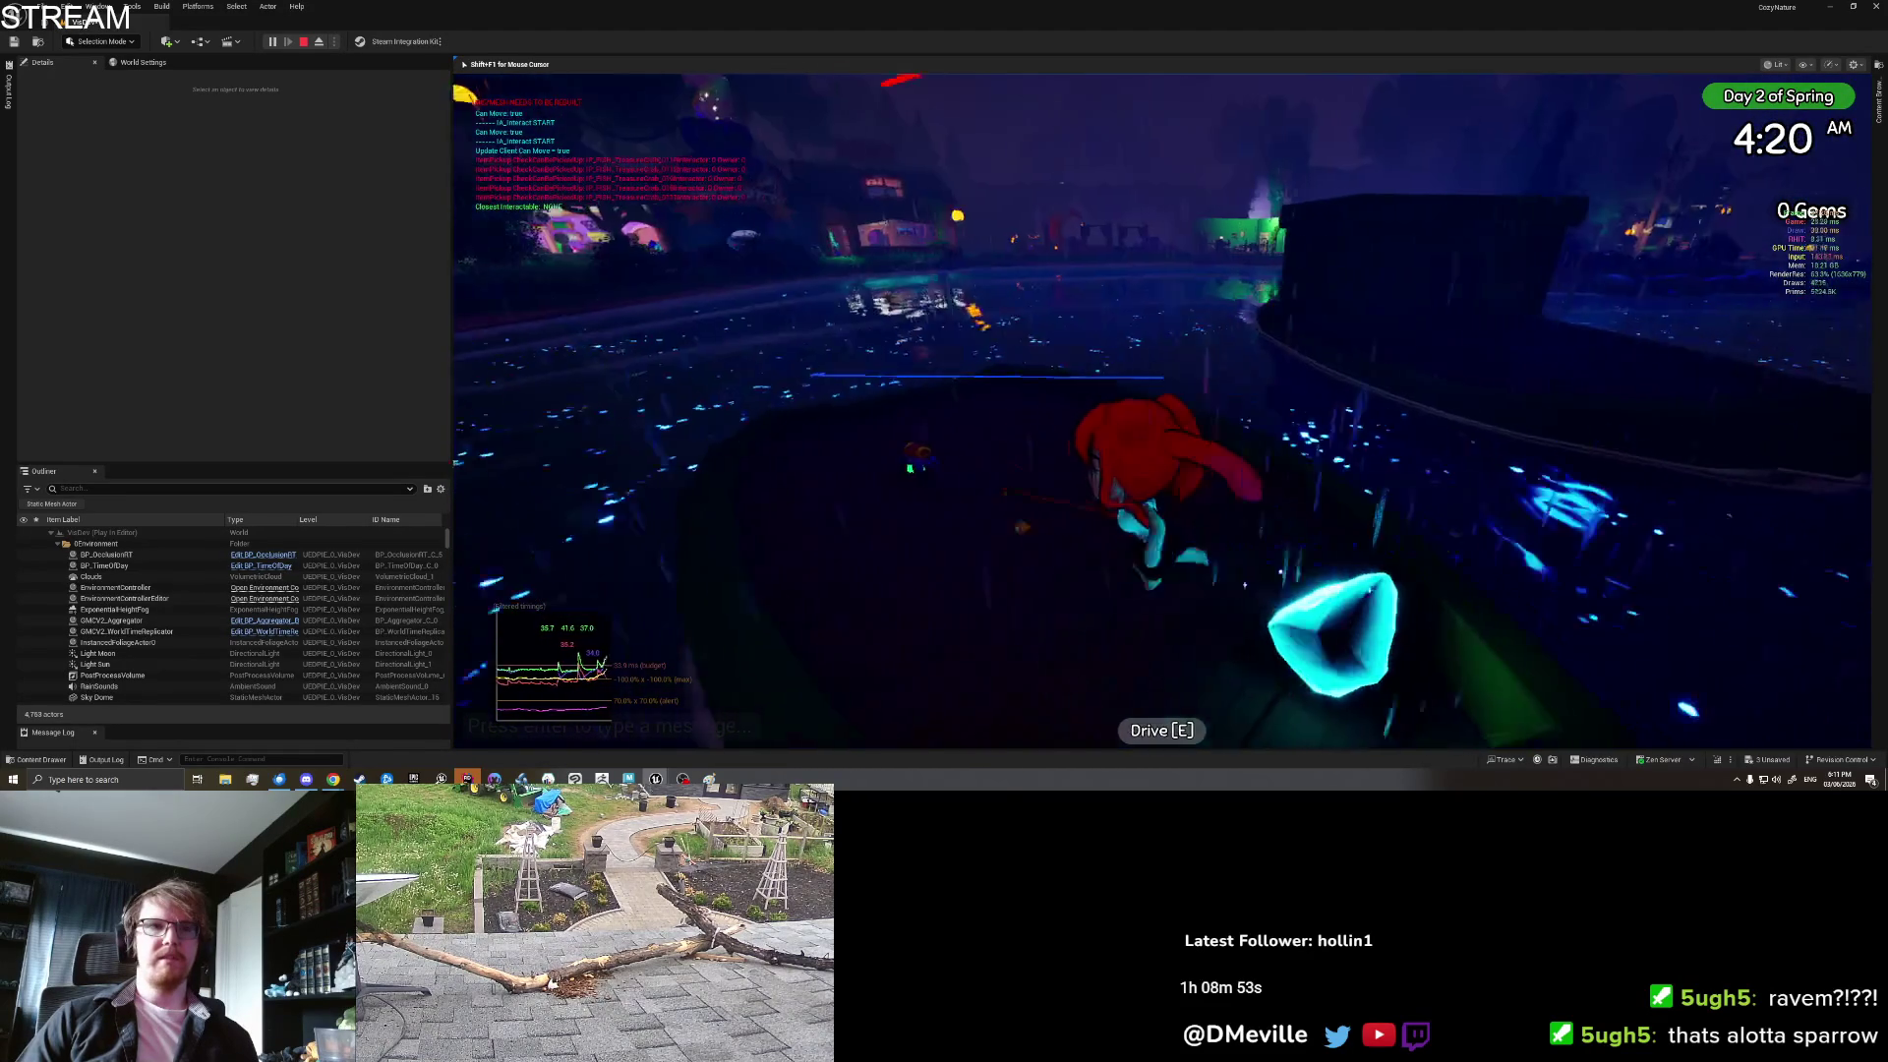
pyautogui.press('e')
pyautogui.press('i')
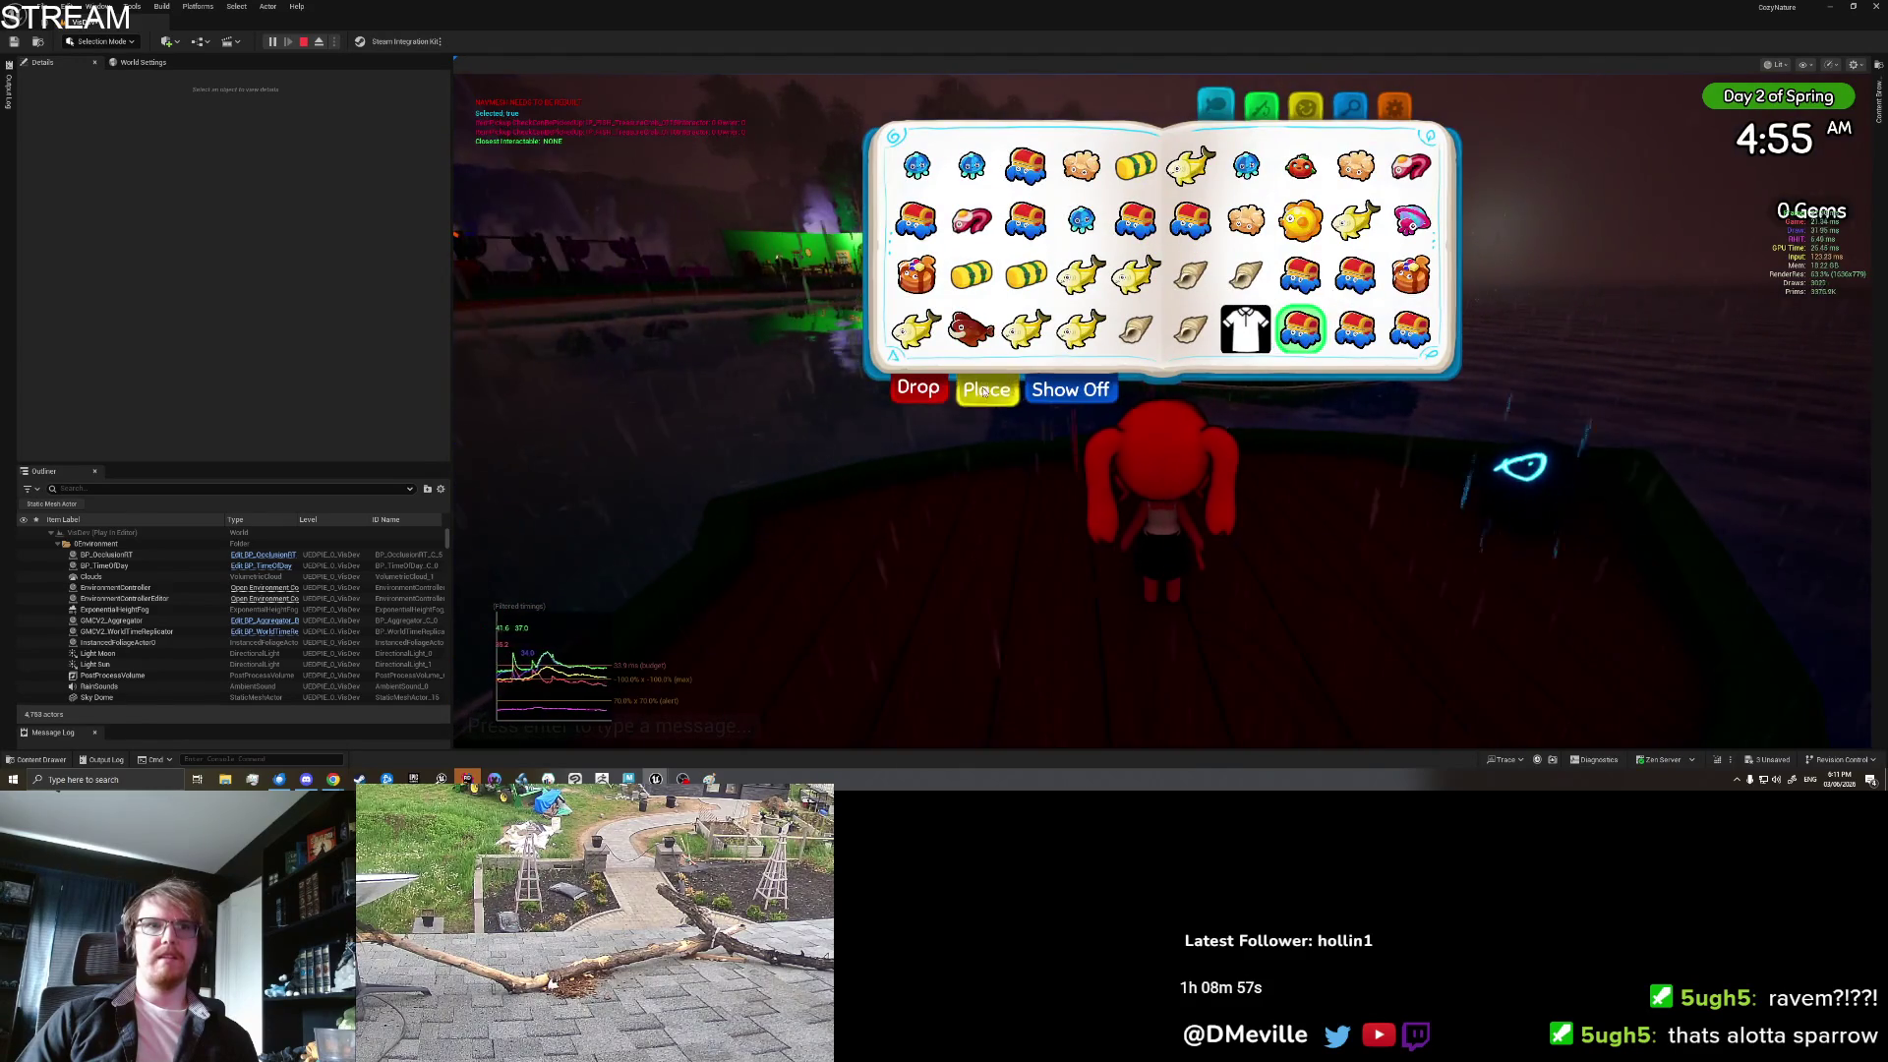
pyautogui.click(982, 391)
pyautogui.press('space')
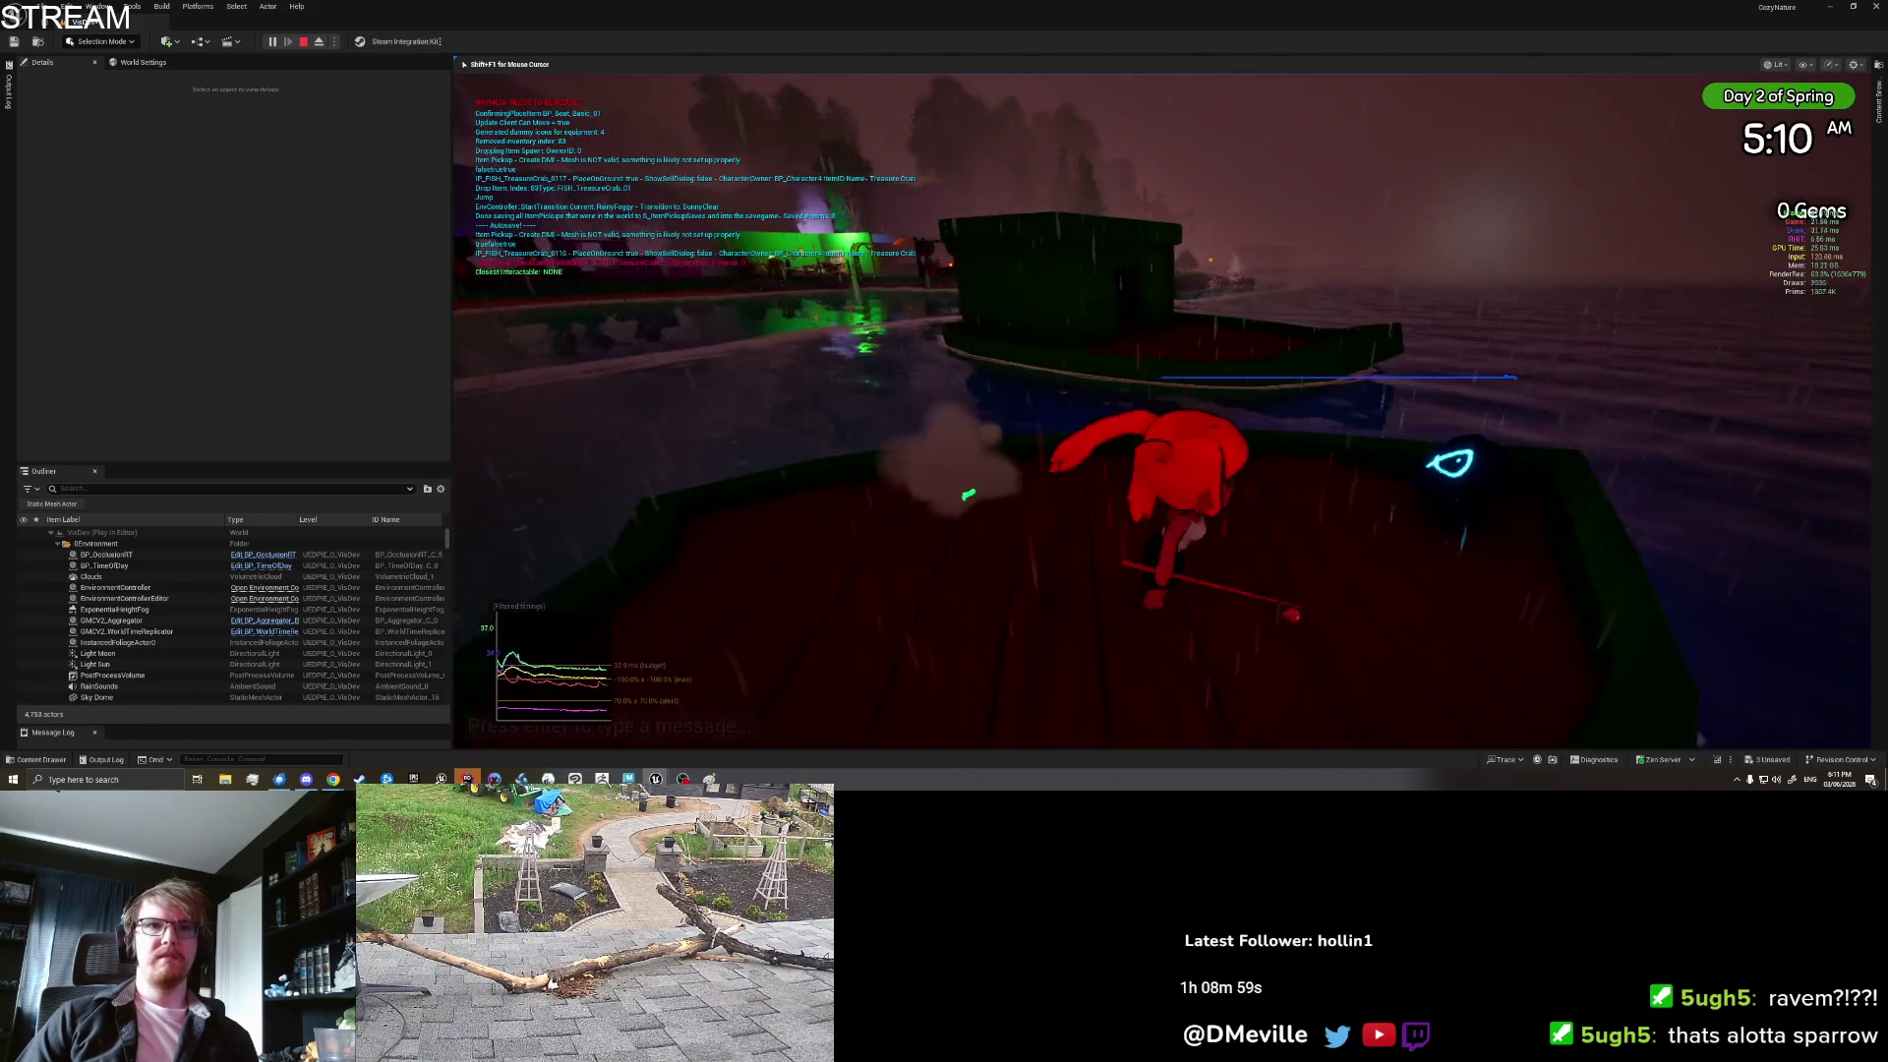
# Step: Step off the boat, drop the Banana Shark, board again and pick it back up
pyautogui.press('e')
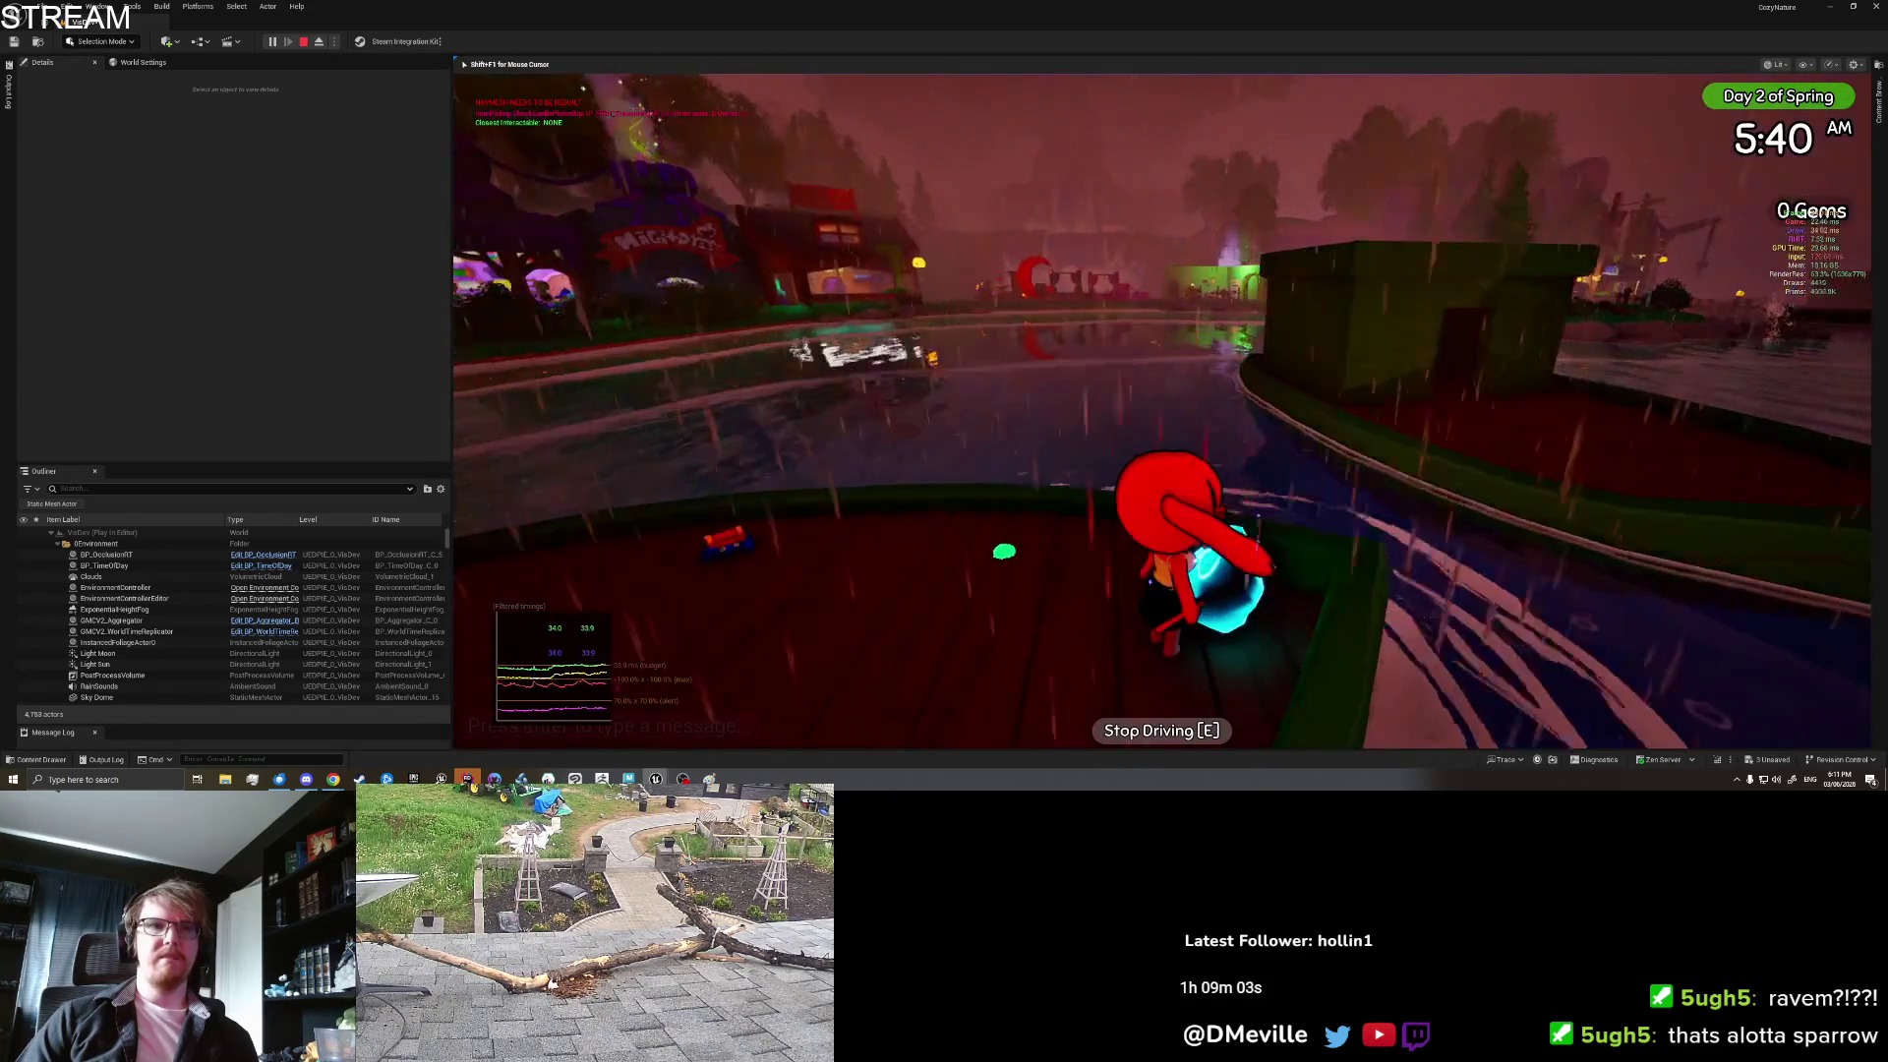
pyautogui.press('e')
pyautogui.press('e')
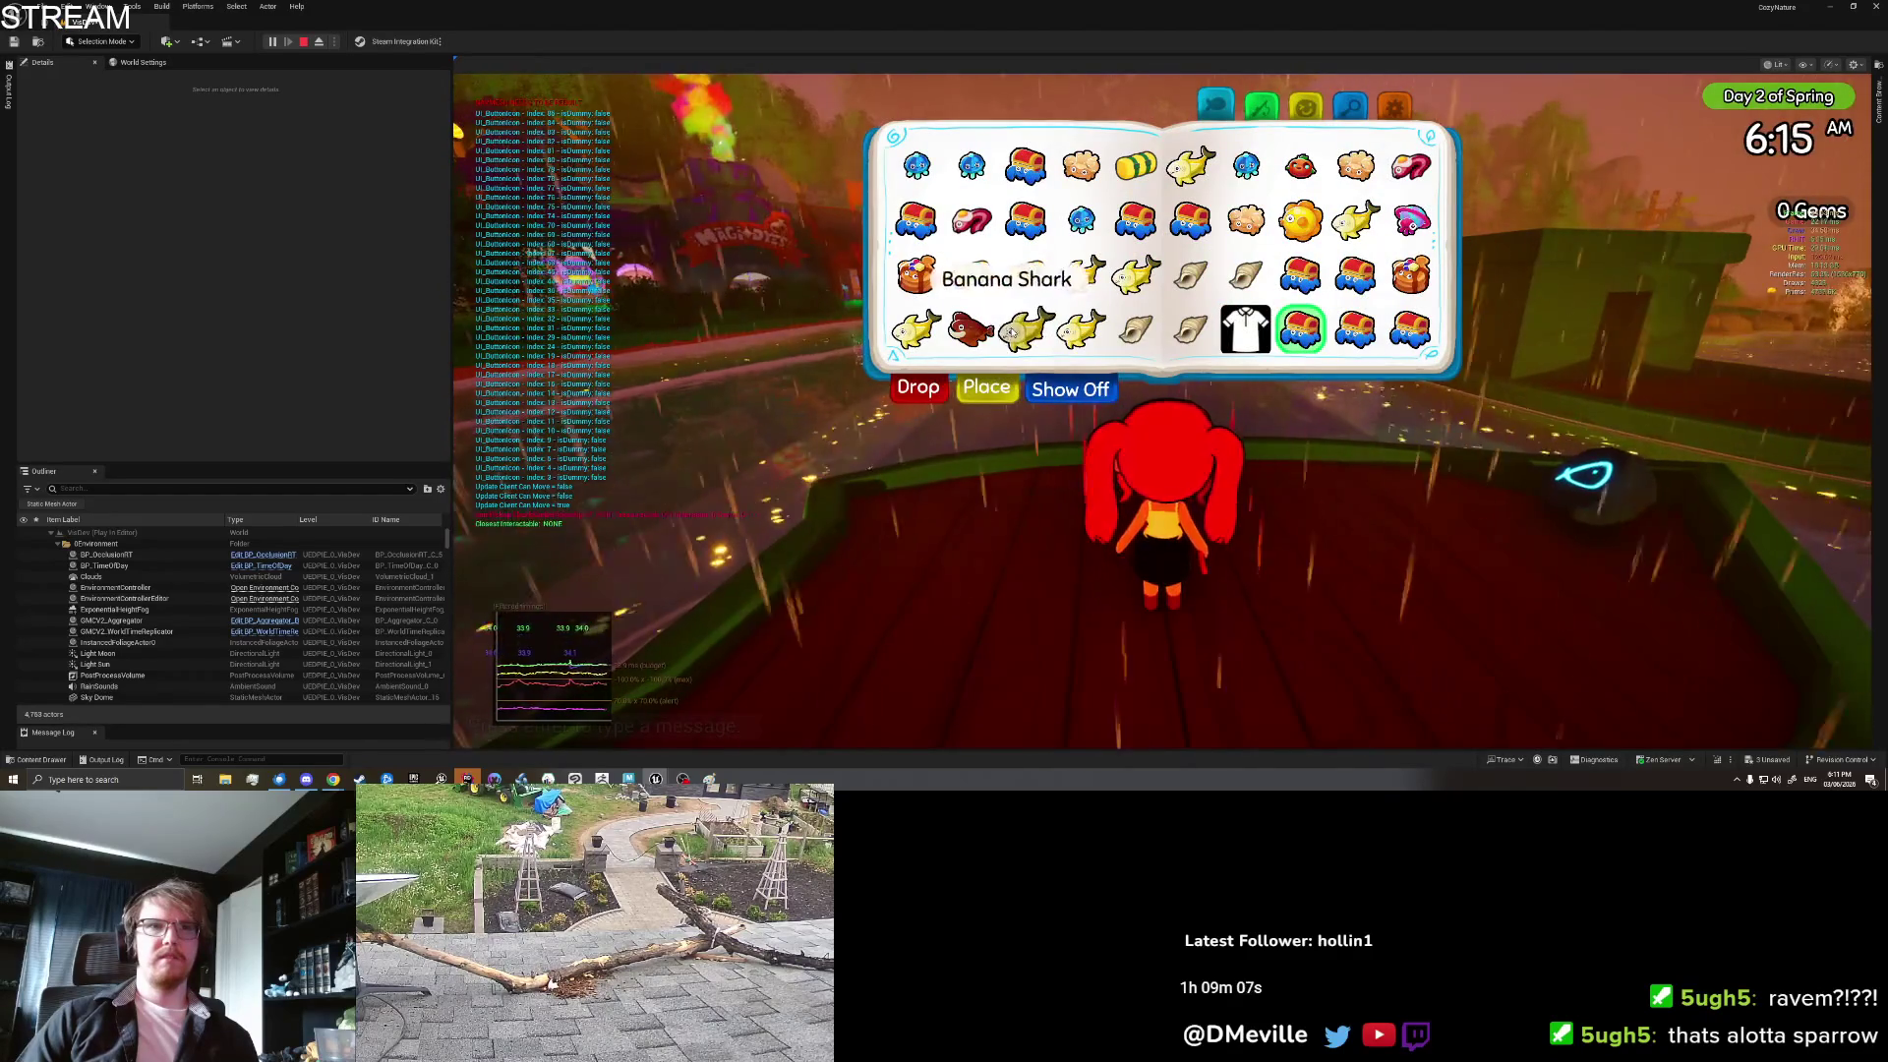
pyautogui.click(1026, 329)
pyautogui.press('e')
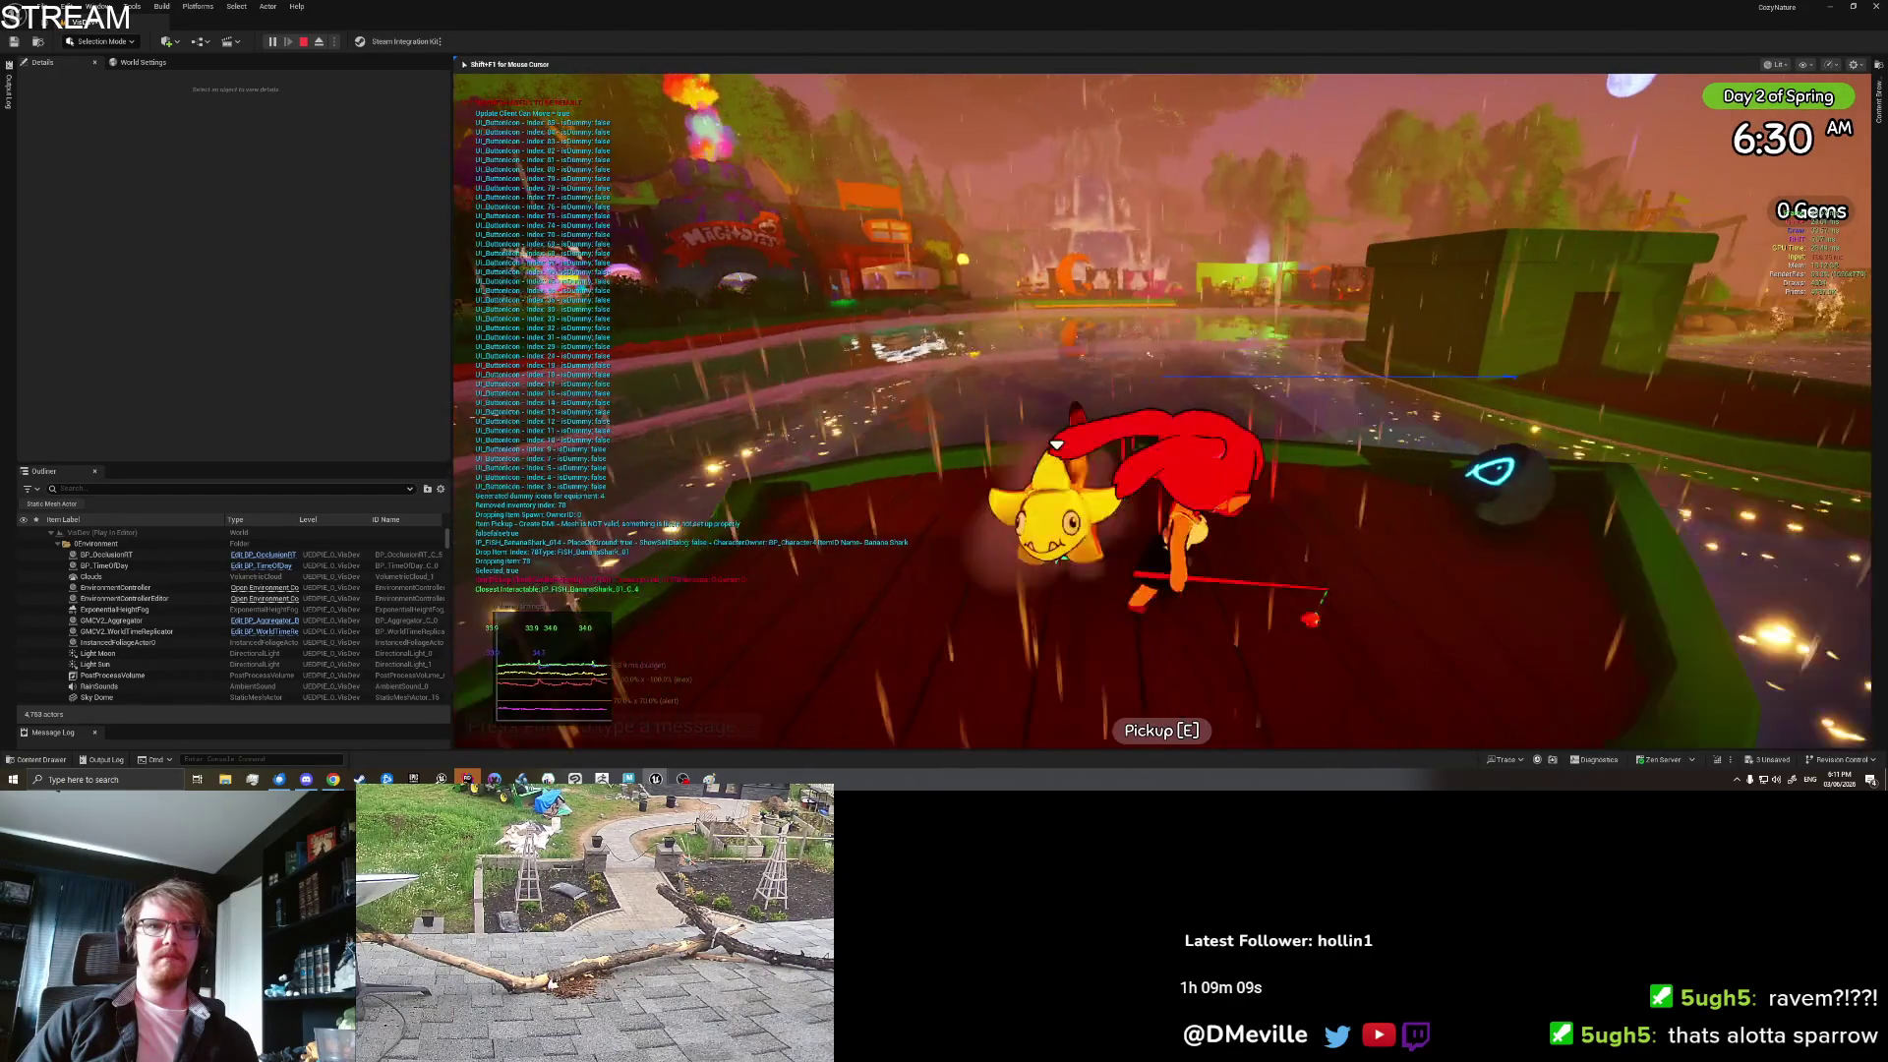
pyautogui.press('e')
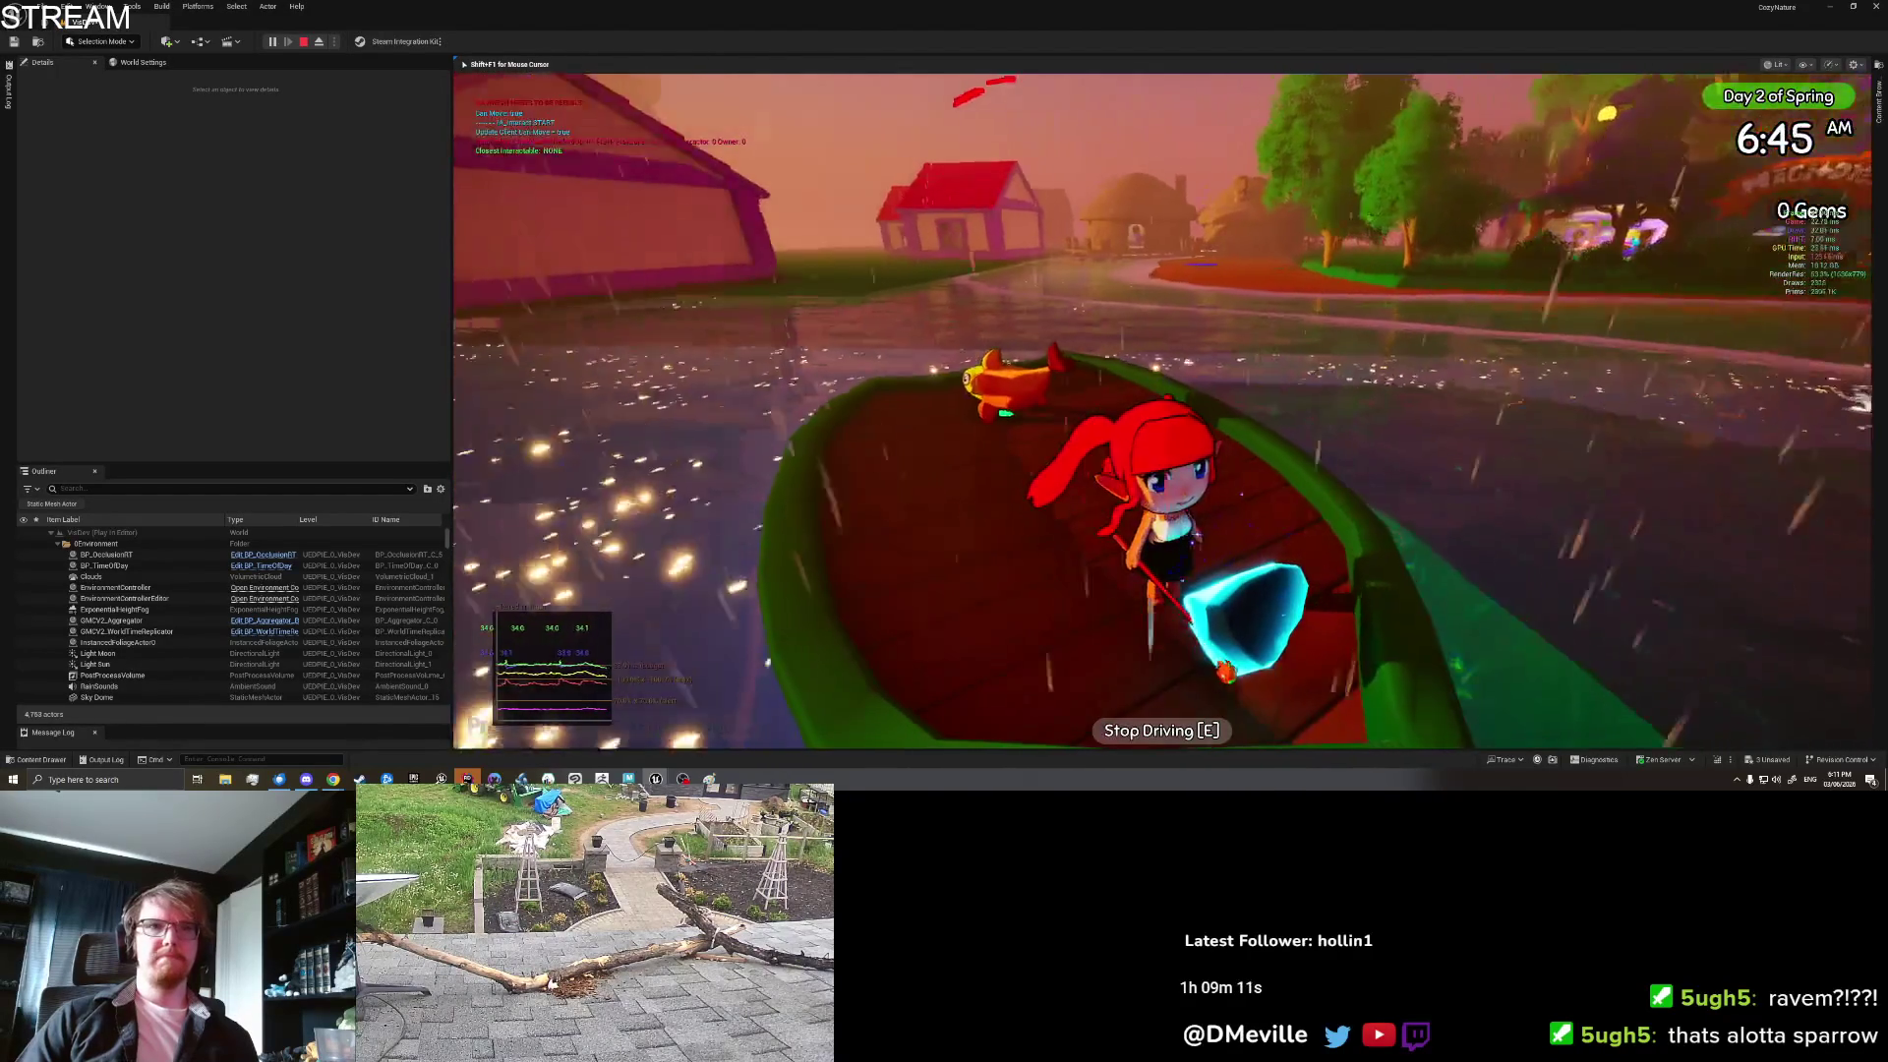
pyautogui.press('e')
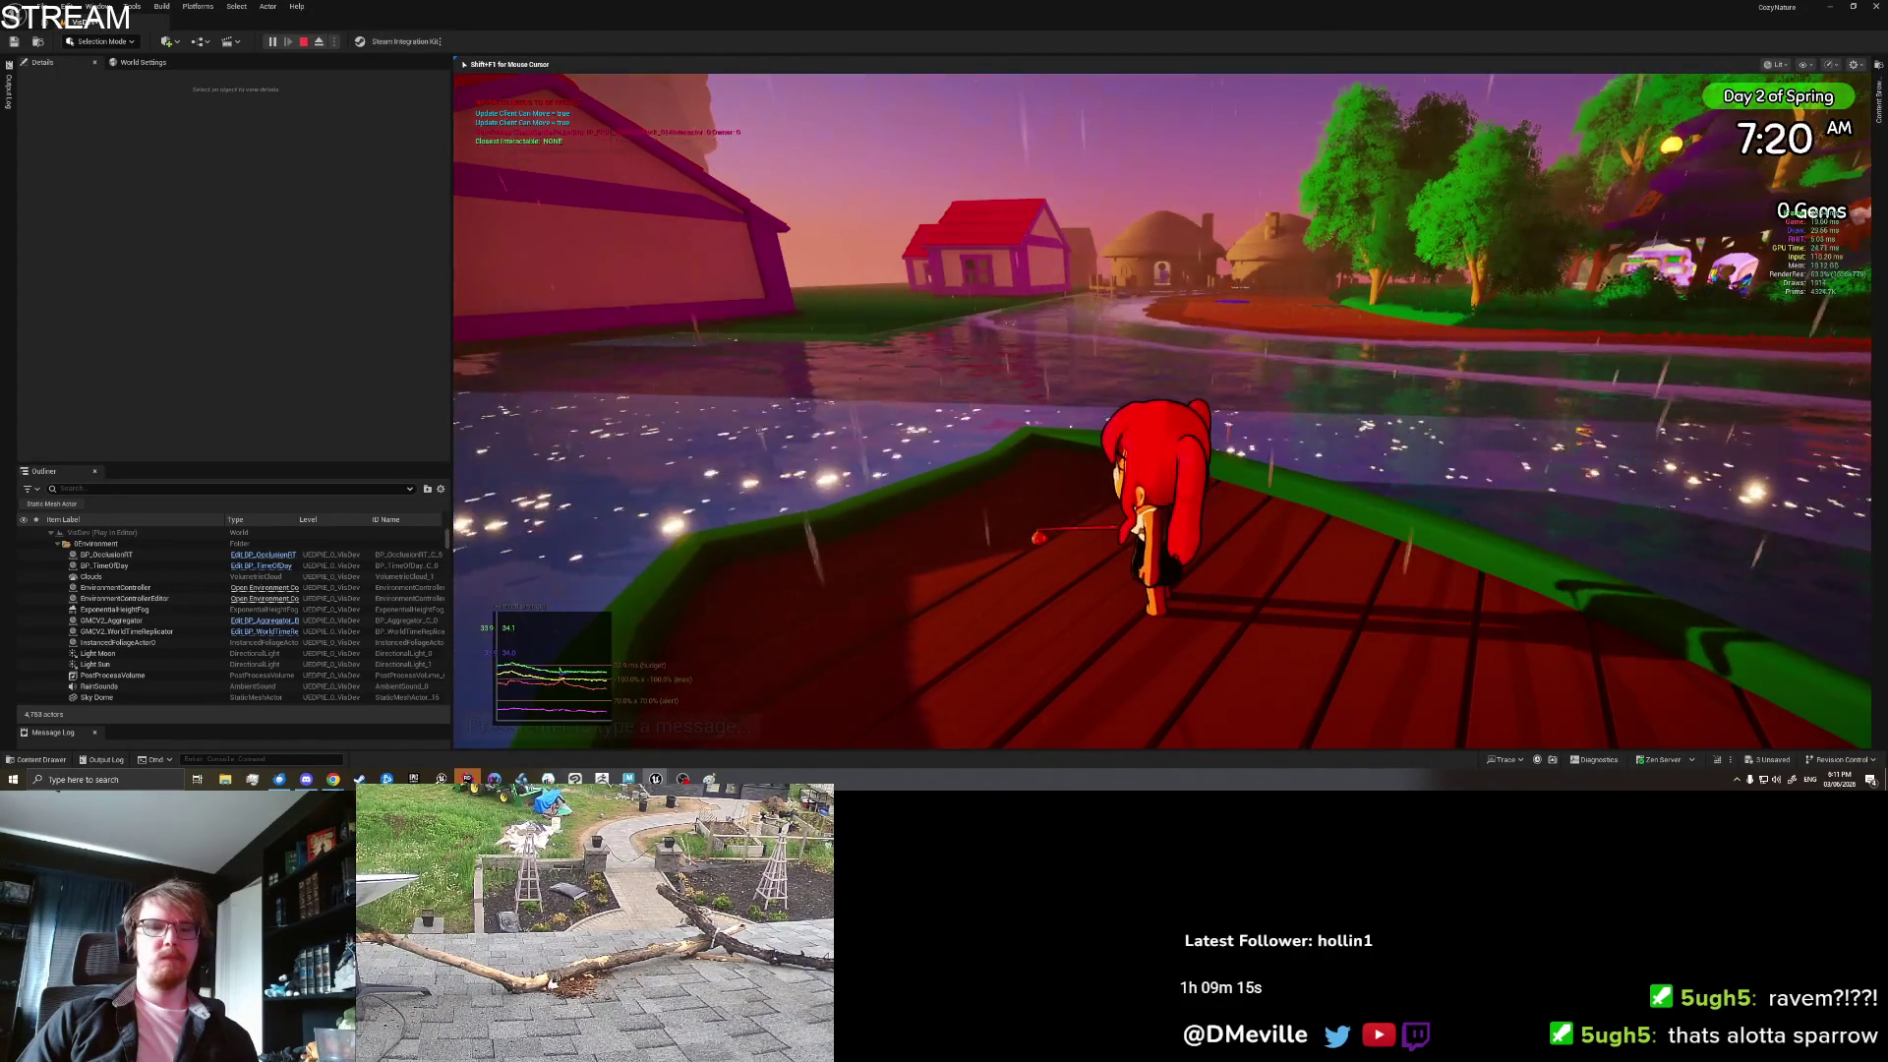
# Step: Turn the character toward the village on deck, then end the play session
pyautogui.press('e')
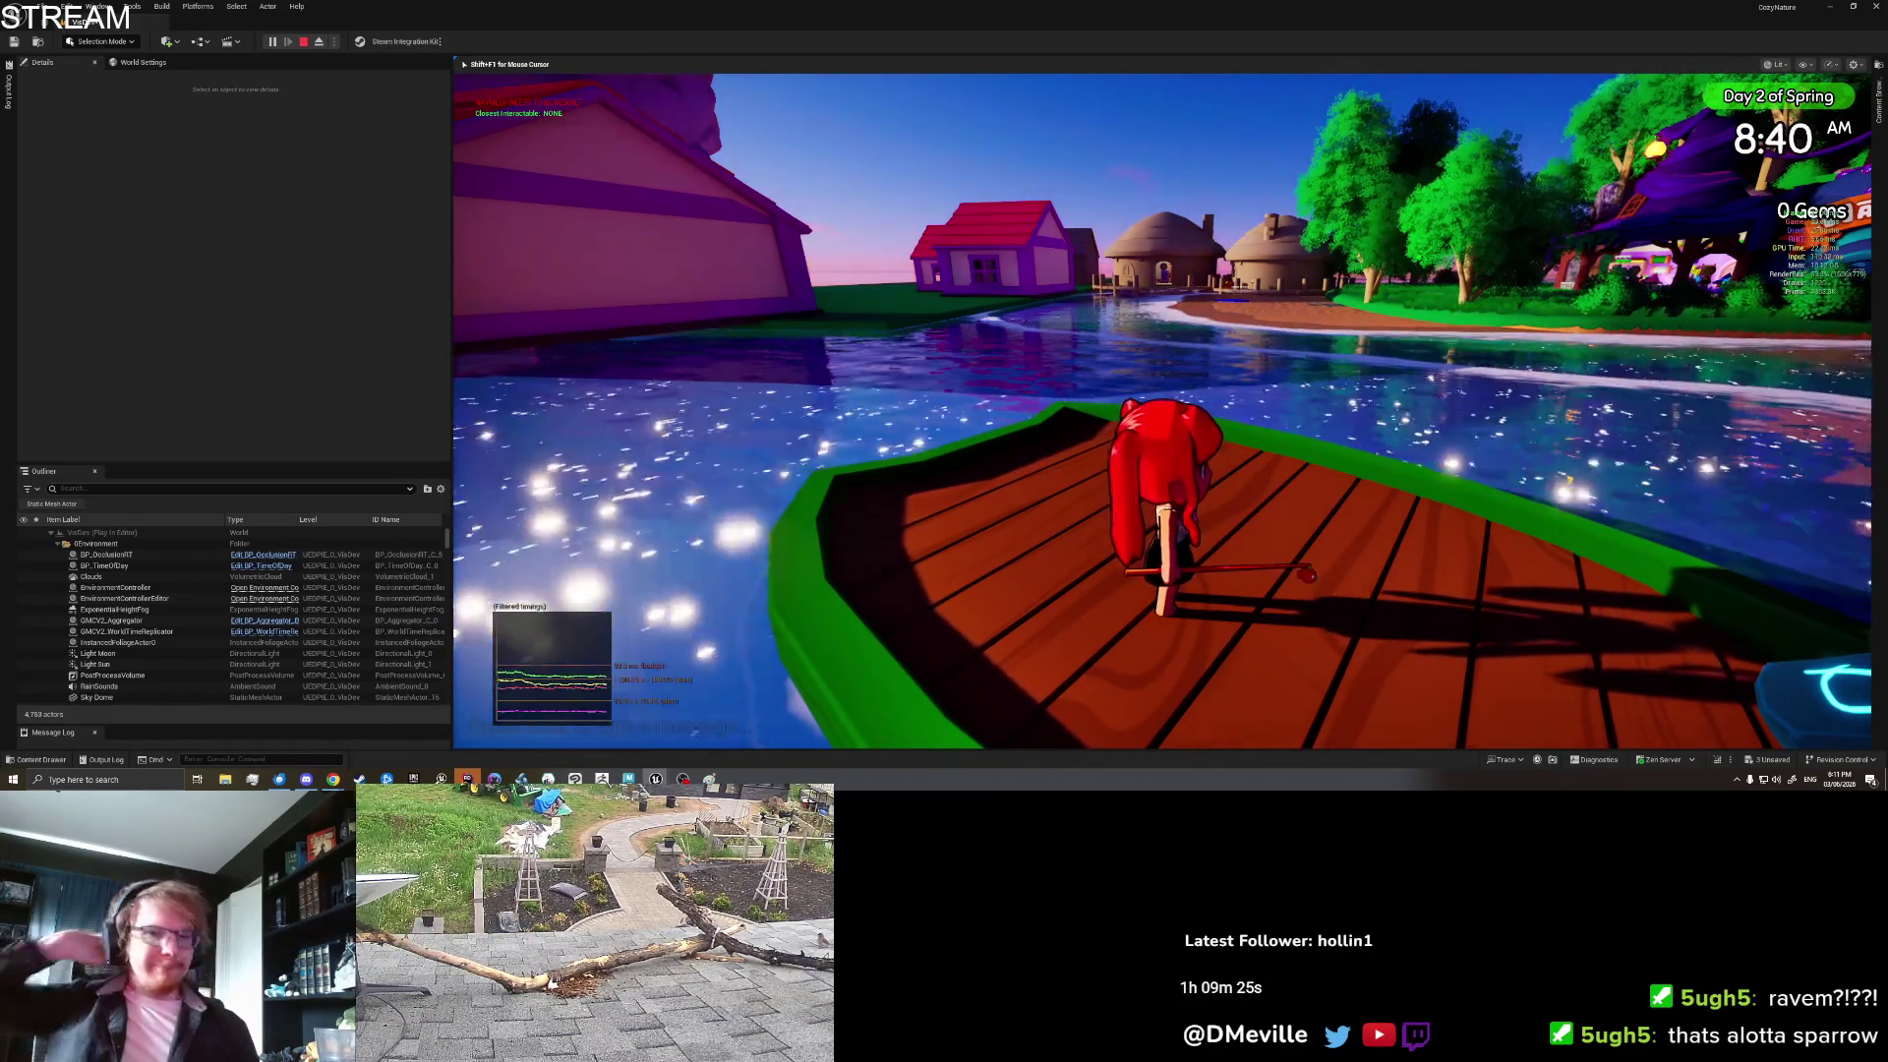
pyautogui.press('d')
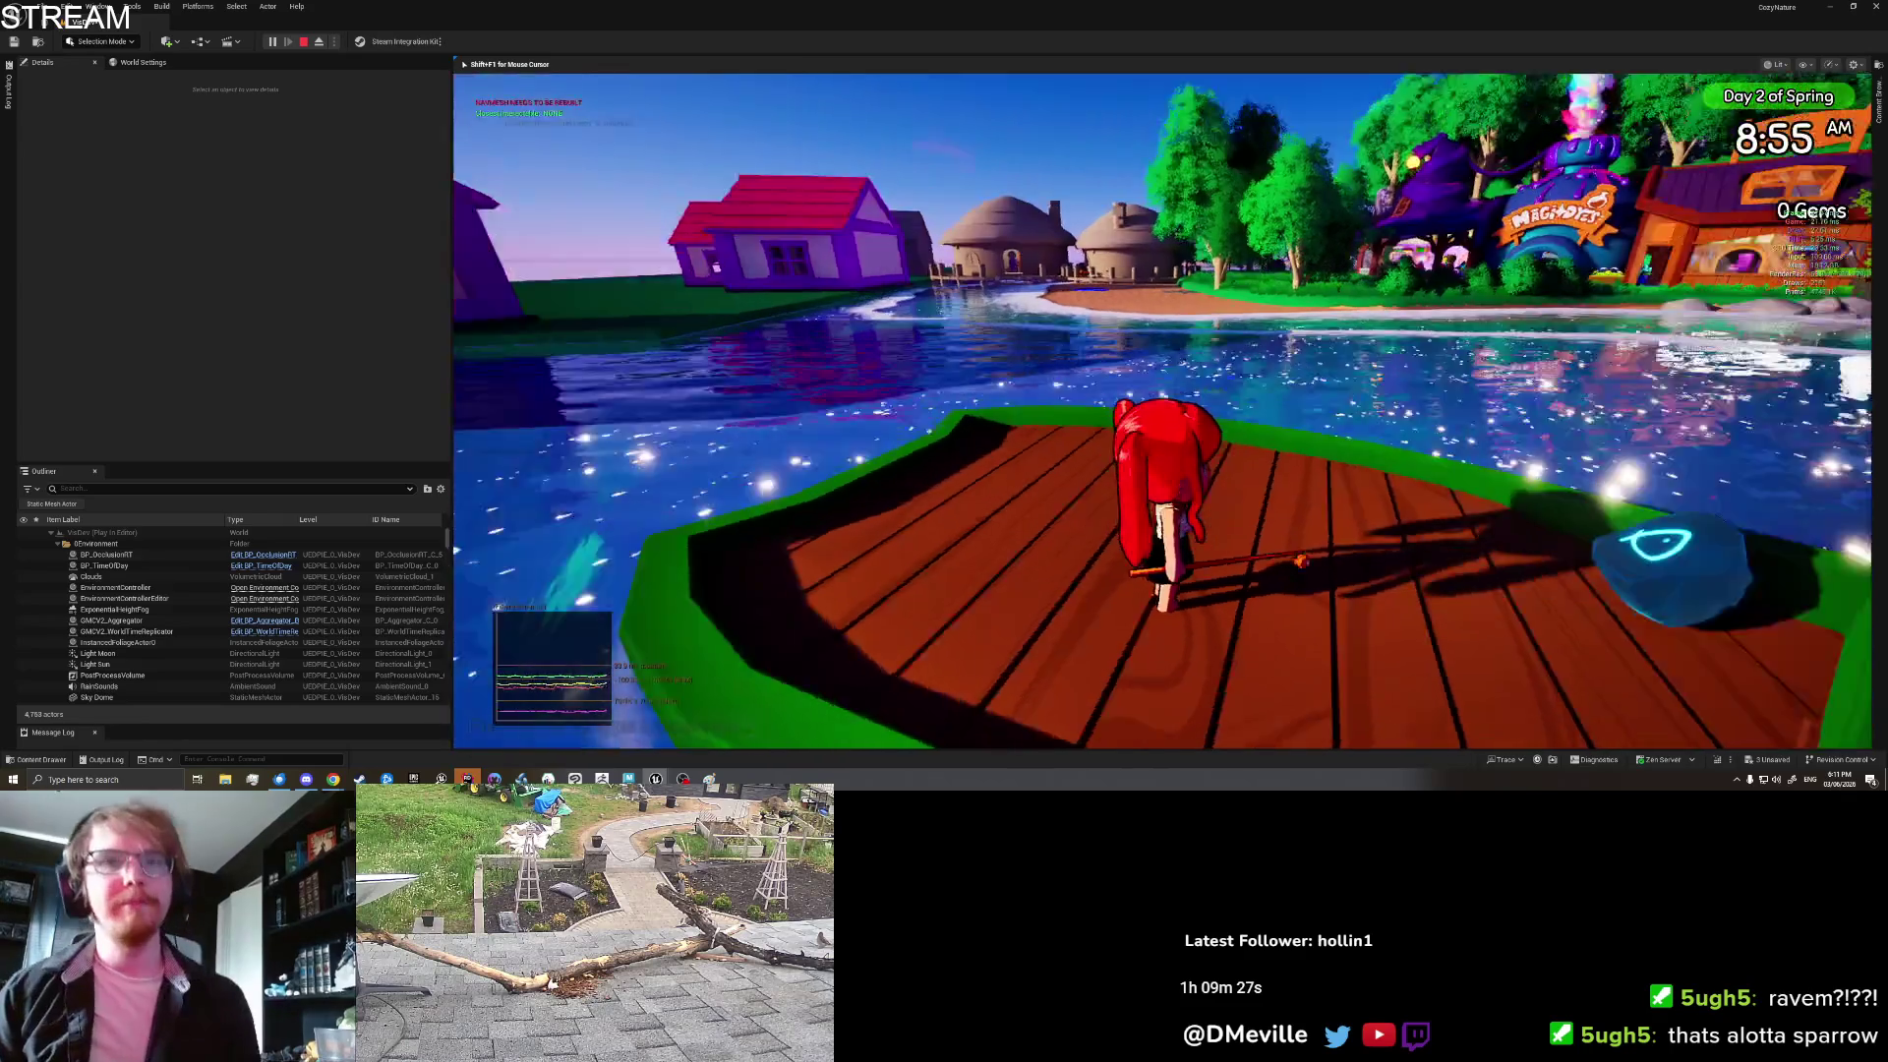
pyautogui.press('w')
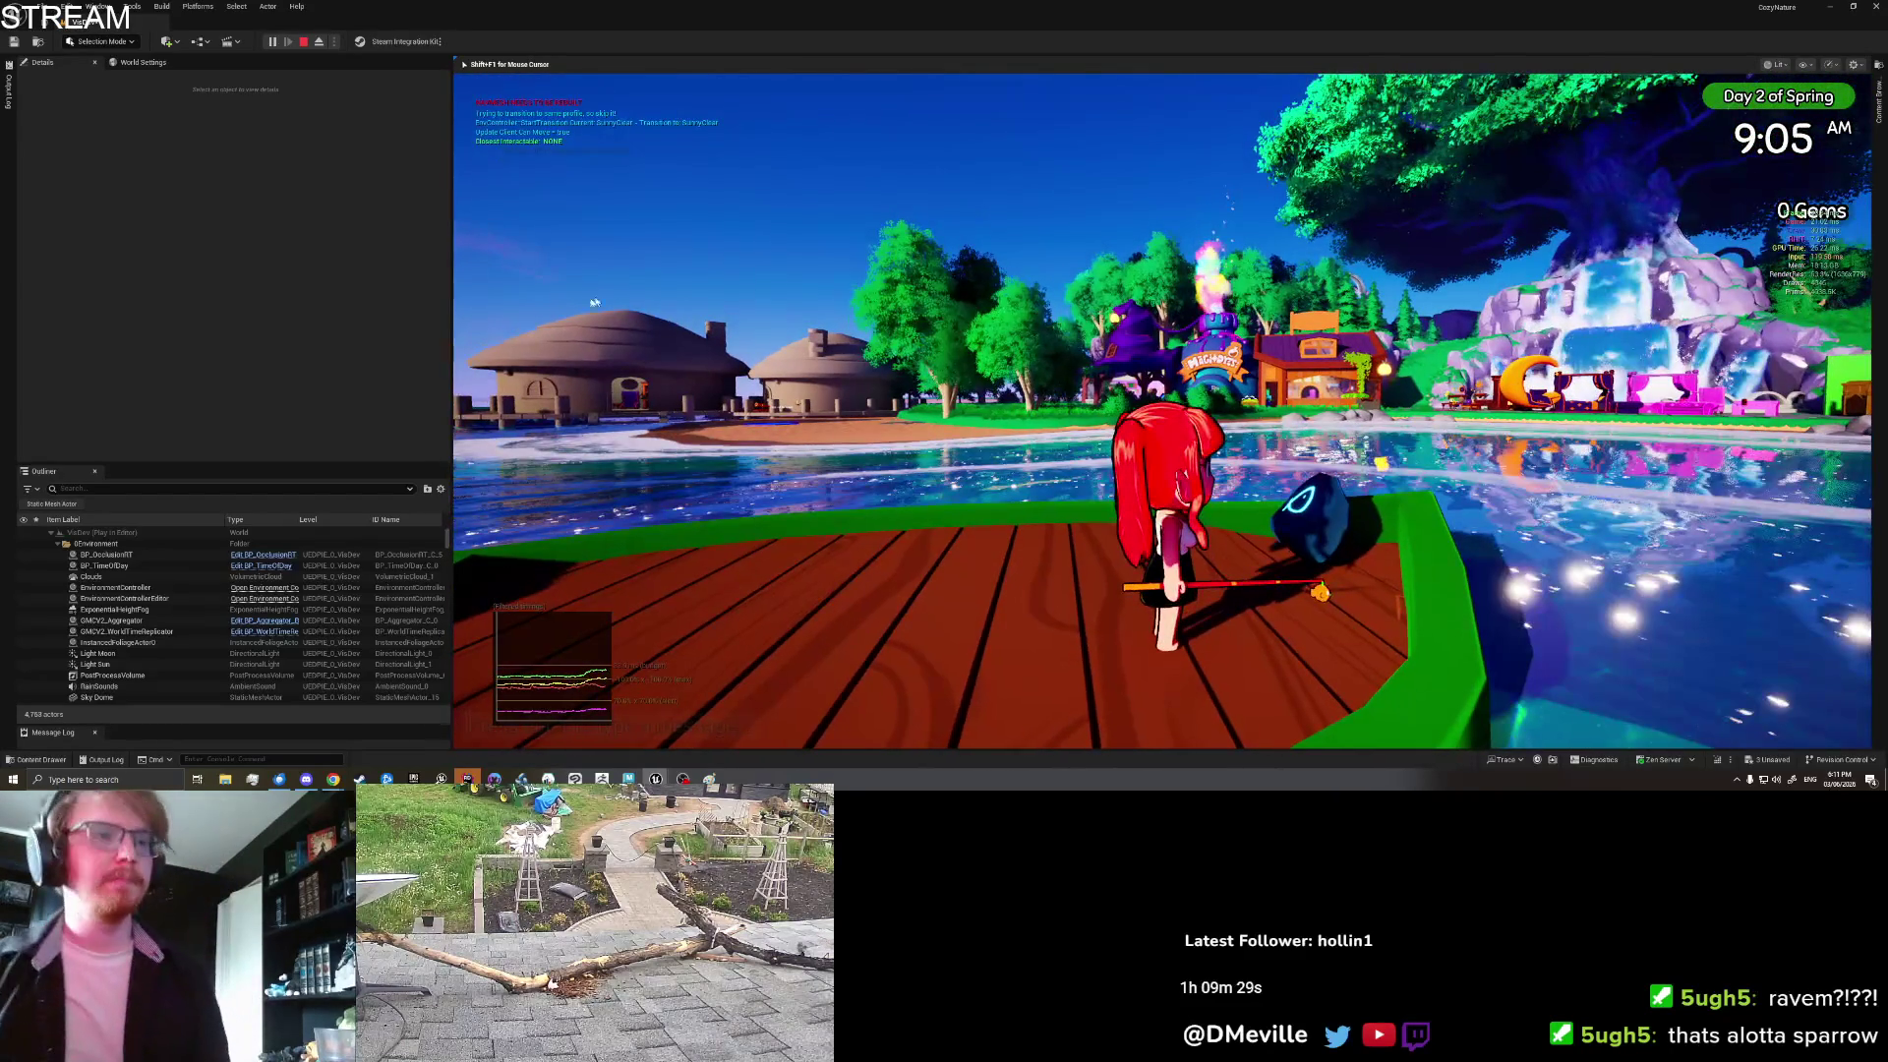
pyautogui.press('Escape')
pyautogui.moveTo(335, 779)
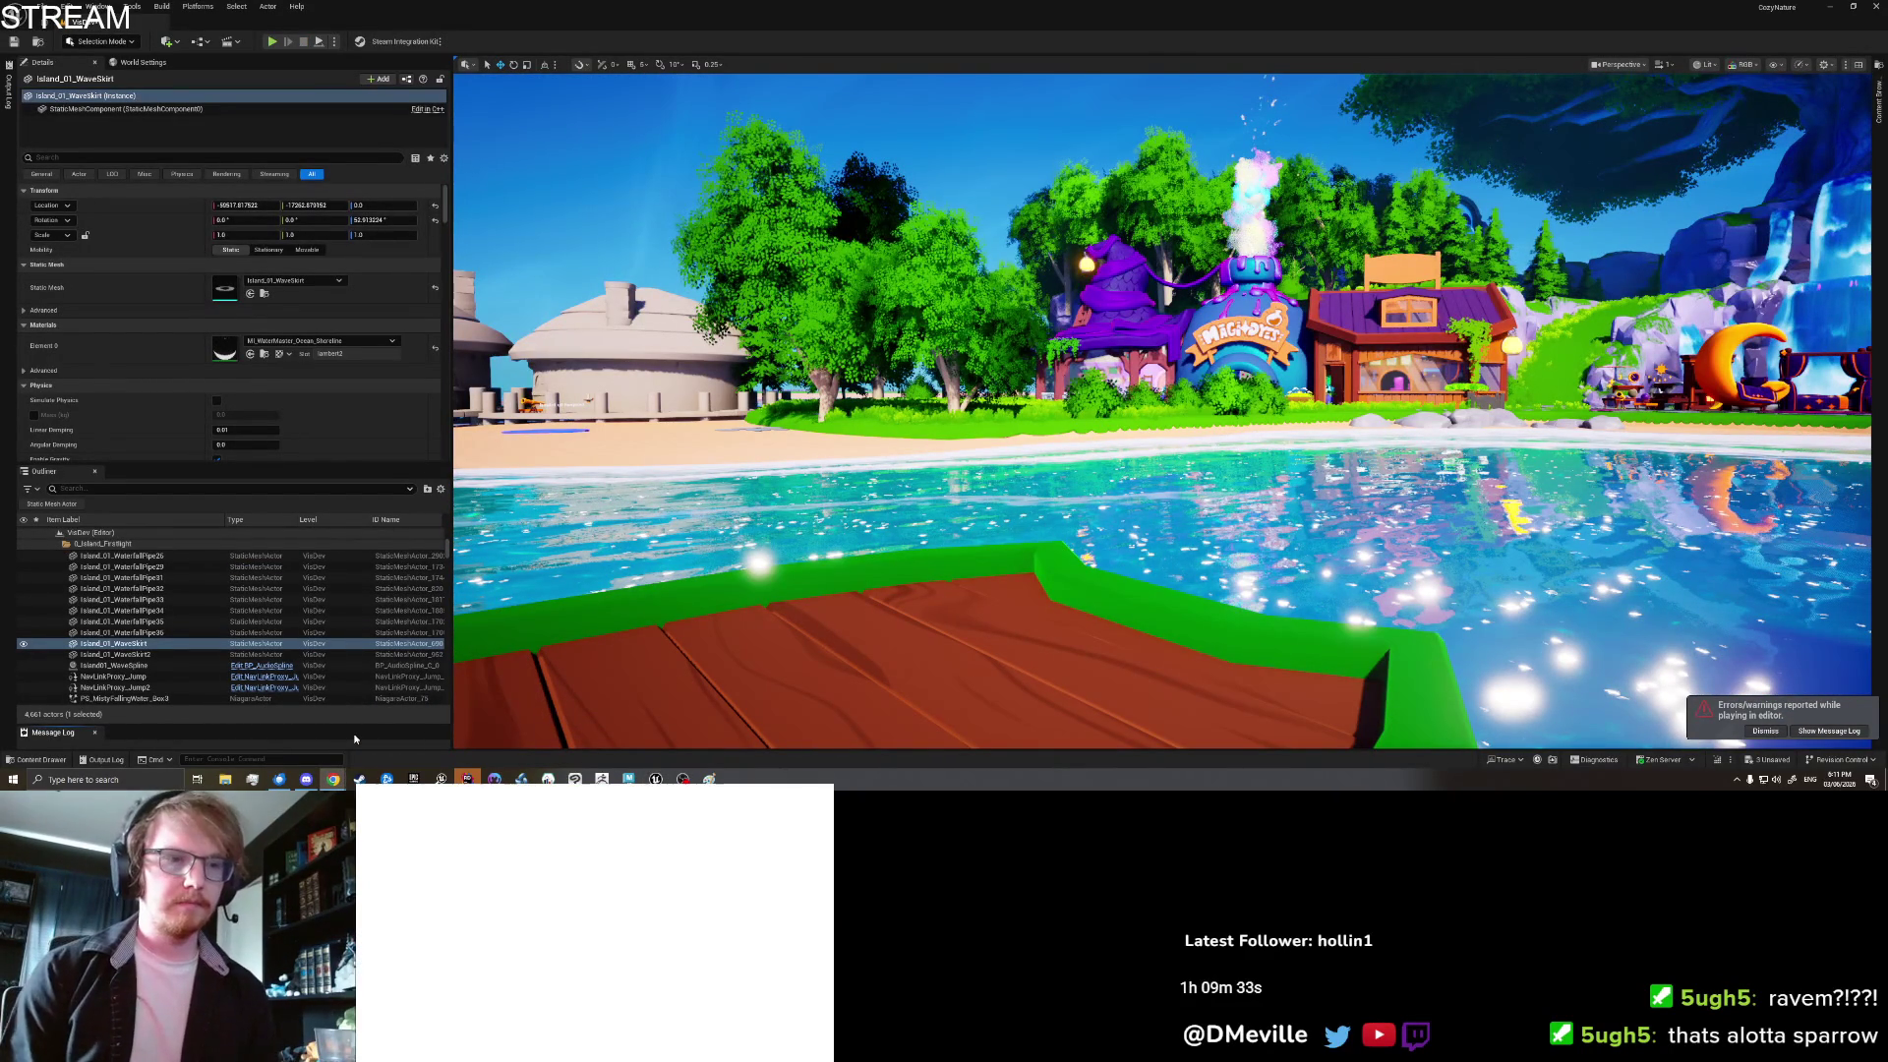
# Step: Add a Bugs card noting items dropped on the boat aren't parented to it, tested with fish
pyautogui.click(333, 778)
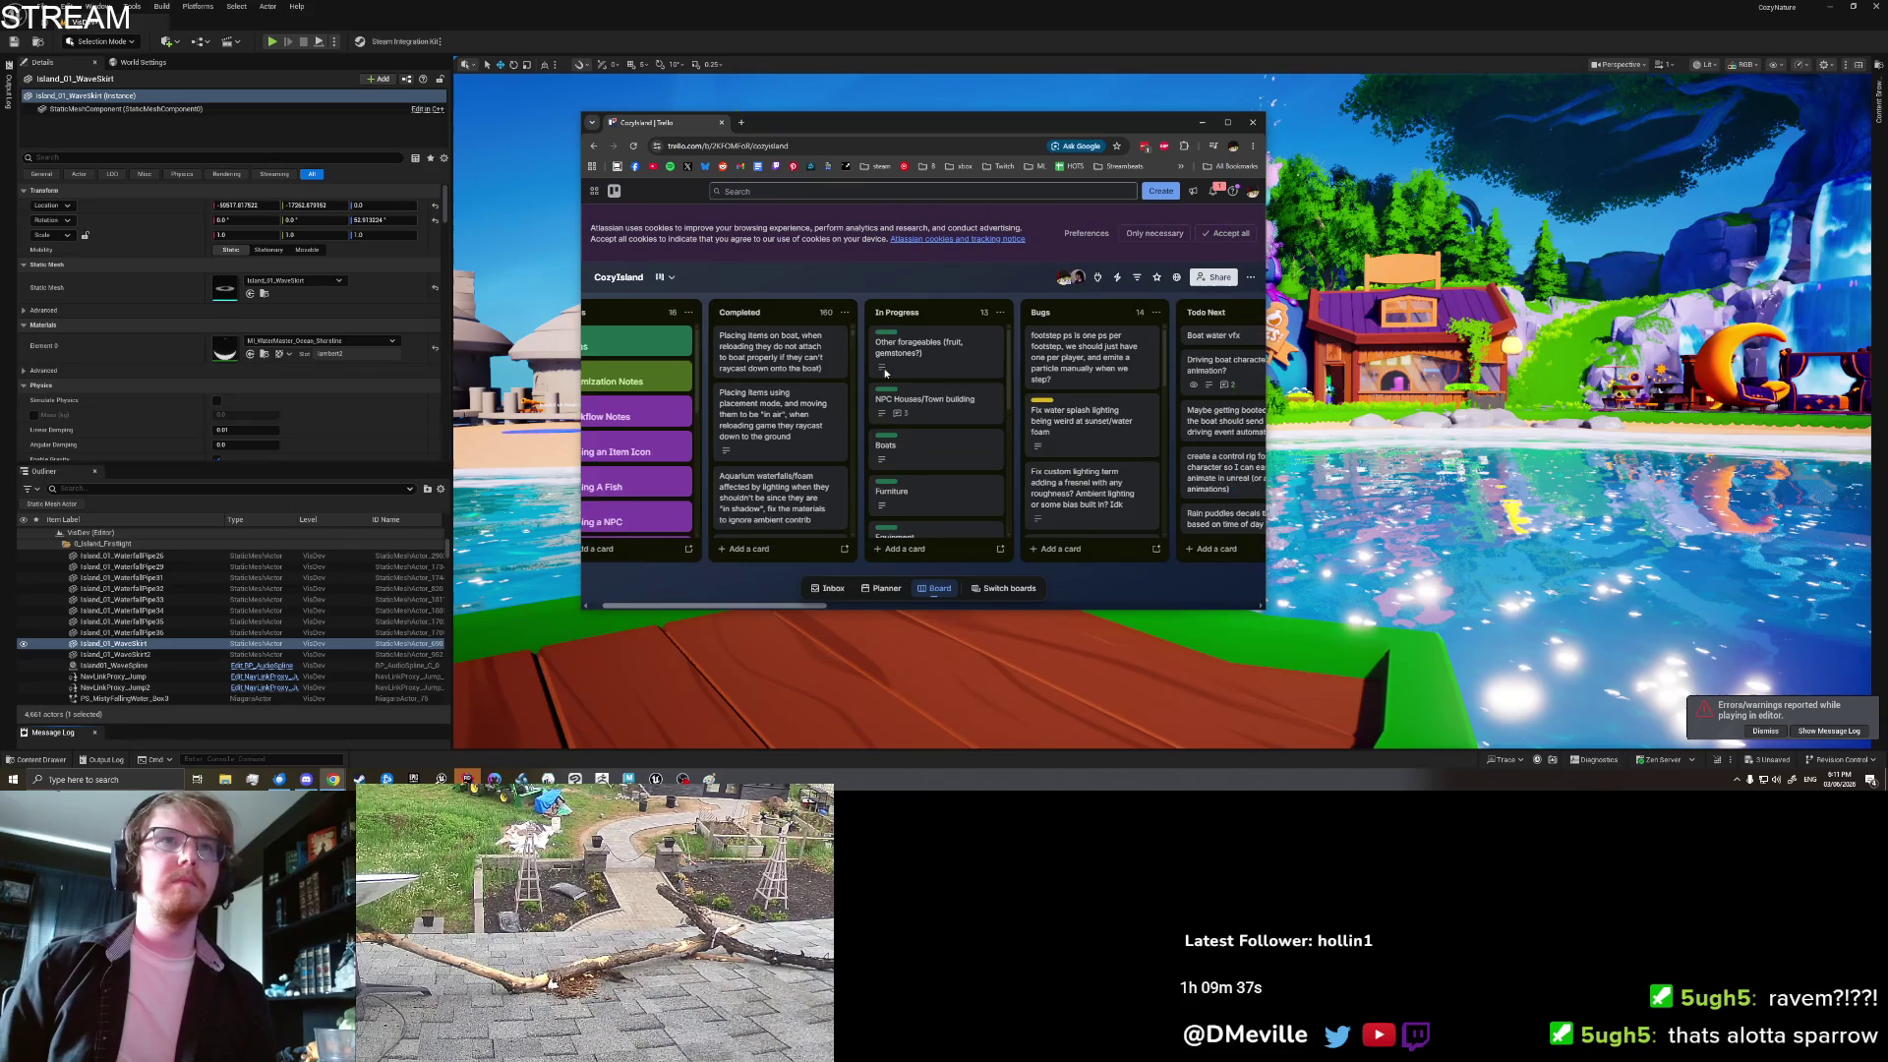
pyautogui.scroll(-5, 1032, 356)
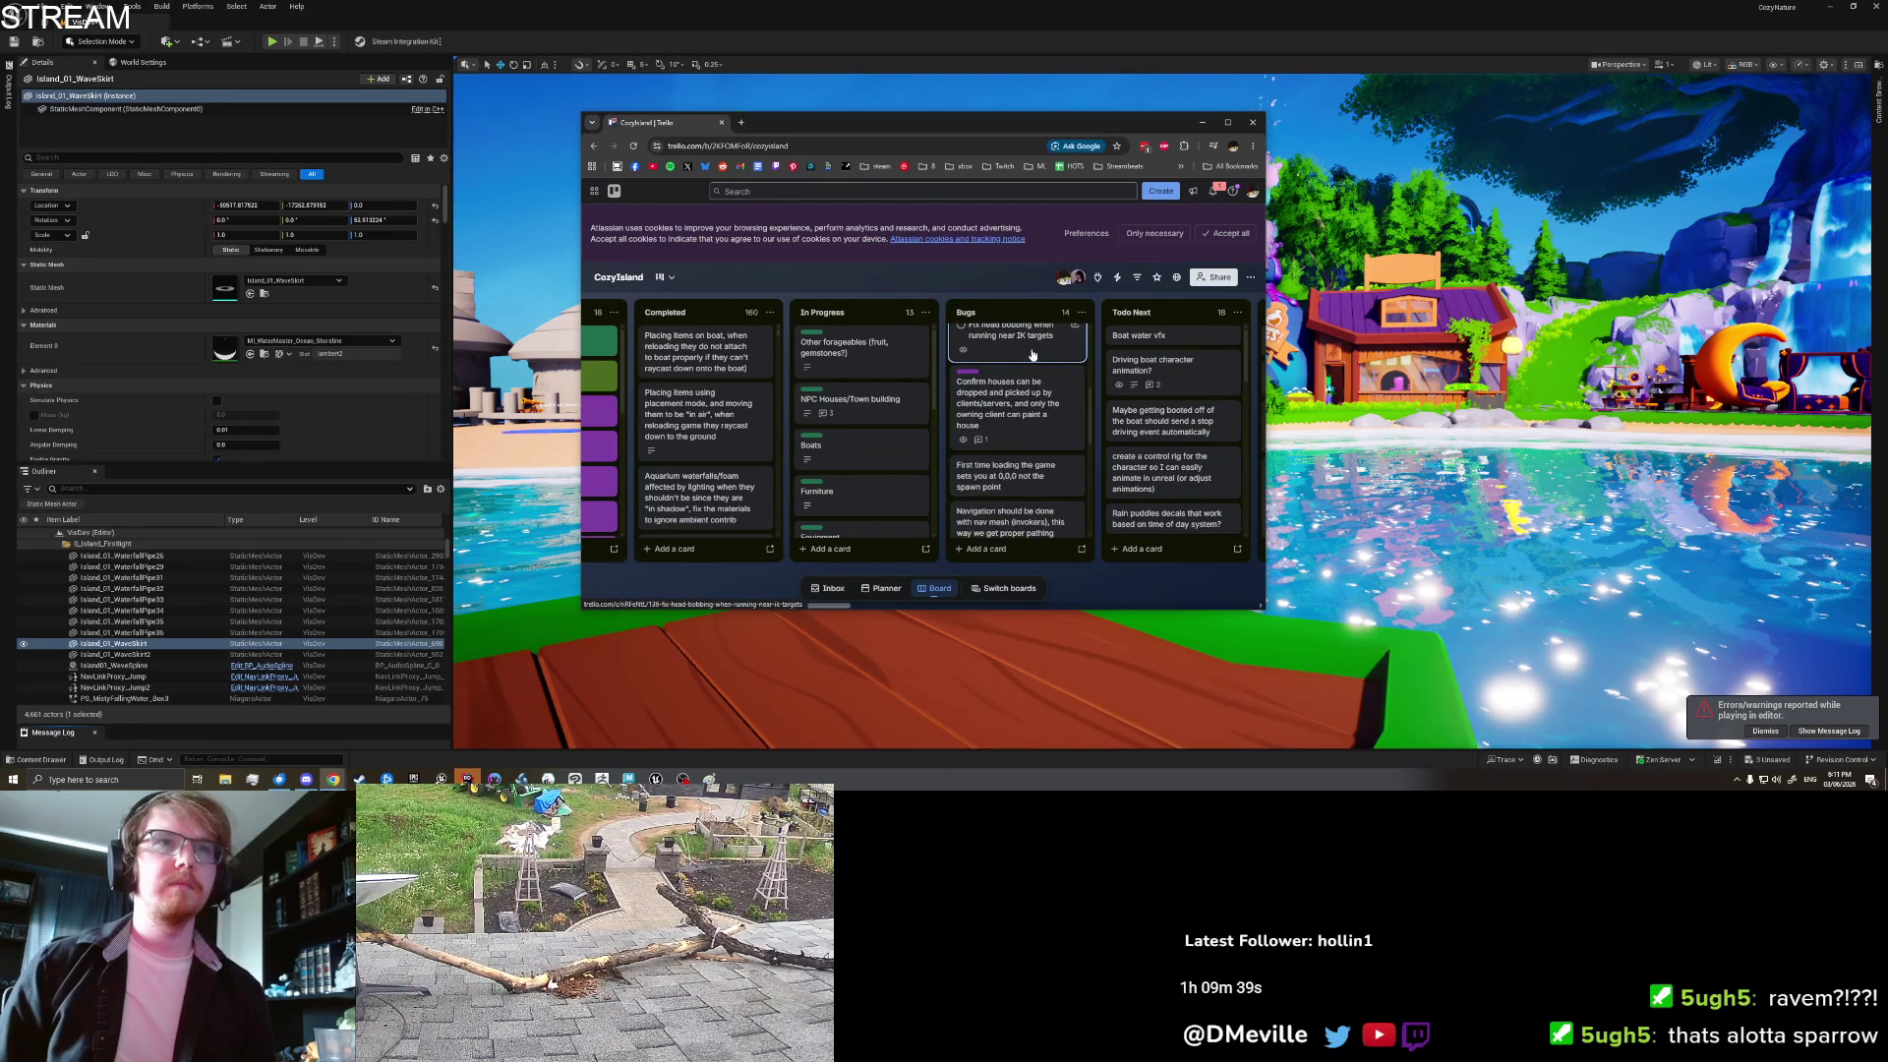
pyautogui.scroll(-1, 1033, 355)
pyautogui.scroll(-10, 1033, 367)
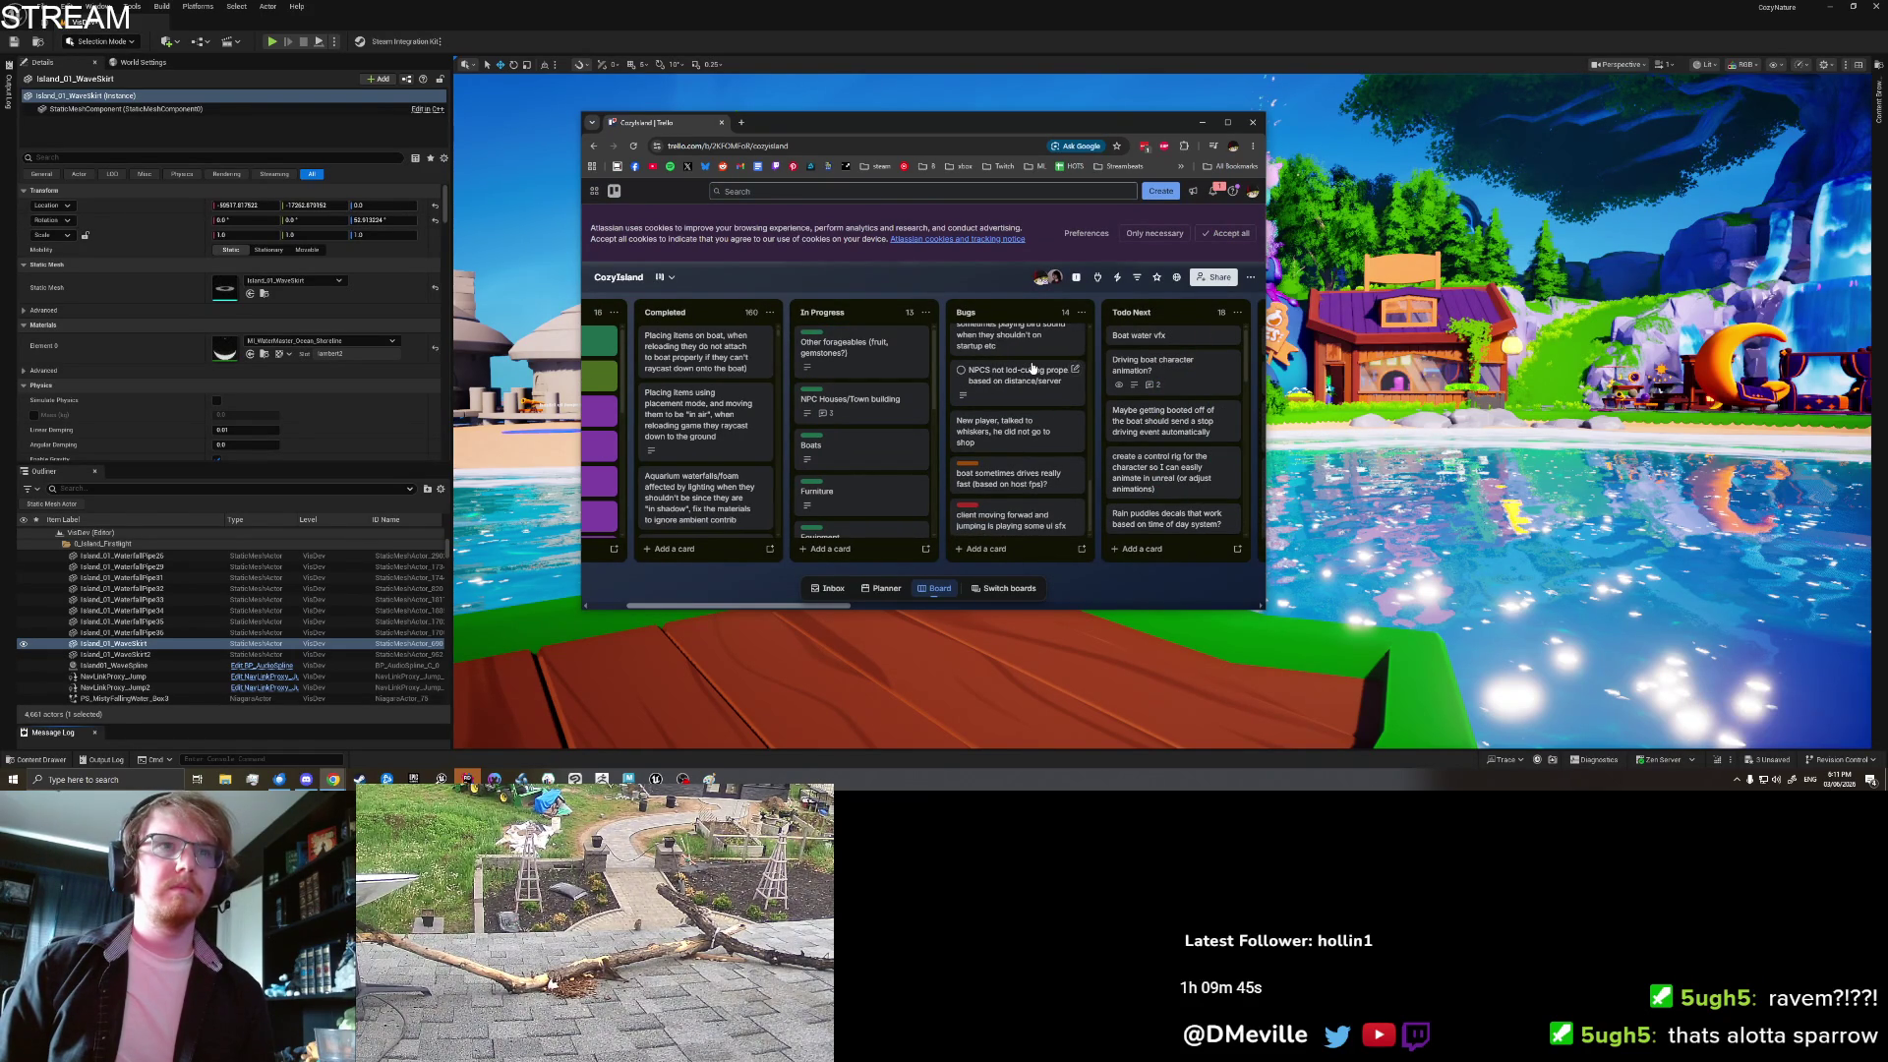
pyautogui.click(986, 551)
pyautogui.write('Dropping item on boat does not parent it to boat. Placing item does though. Tried with B')
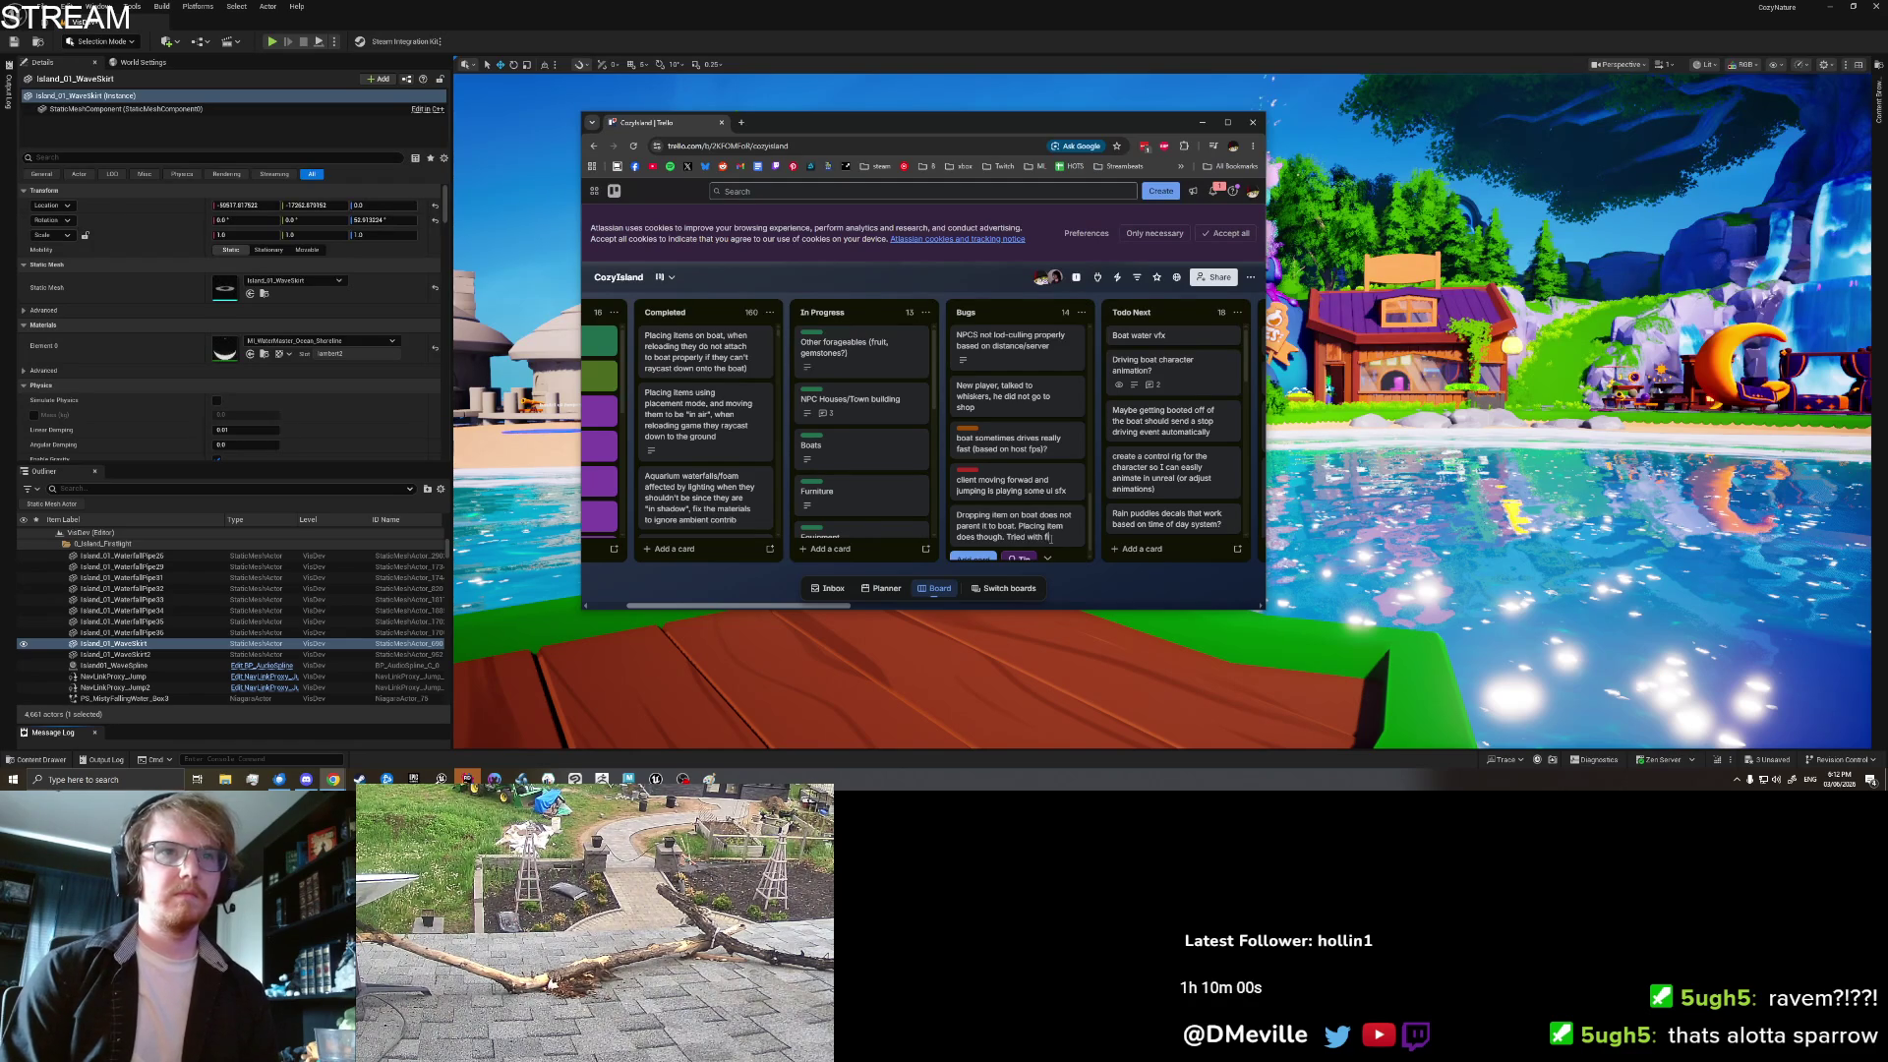
pyautogui.write('sh')
pyautogui.press('Return')
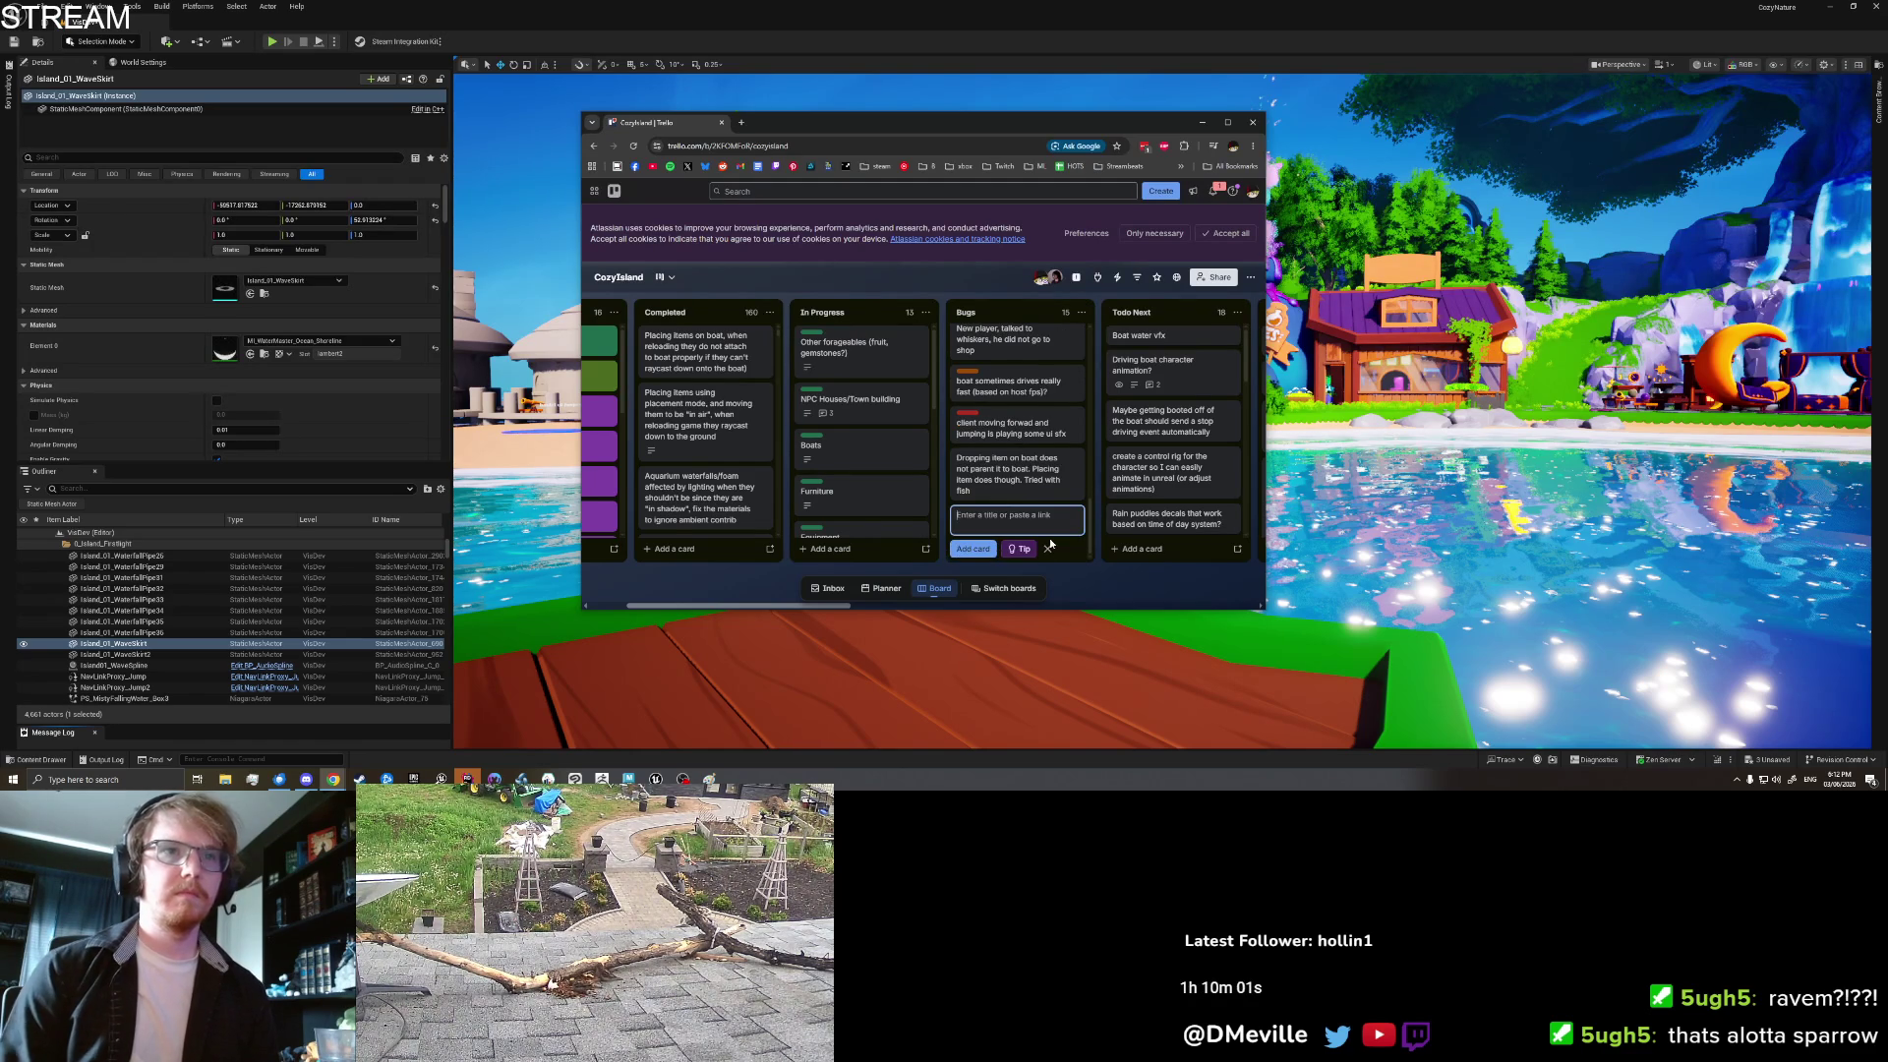
pyautogui.click(720, 122)
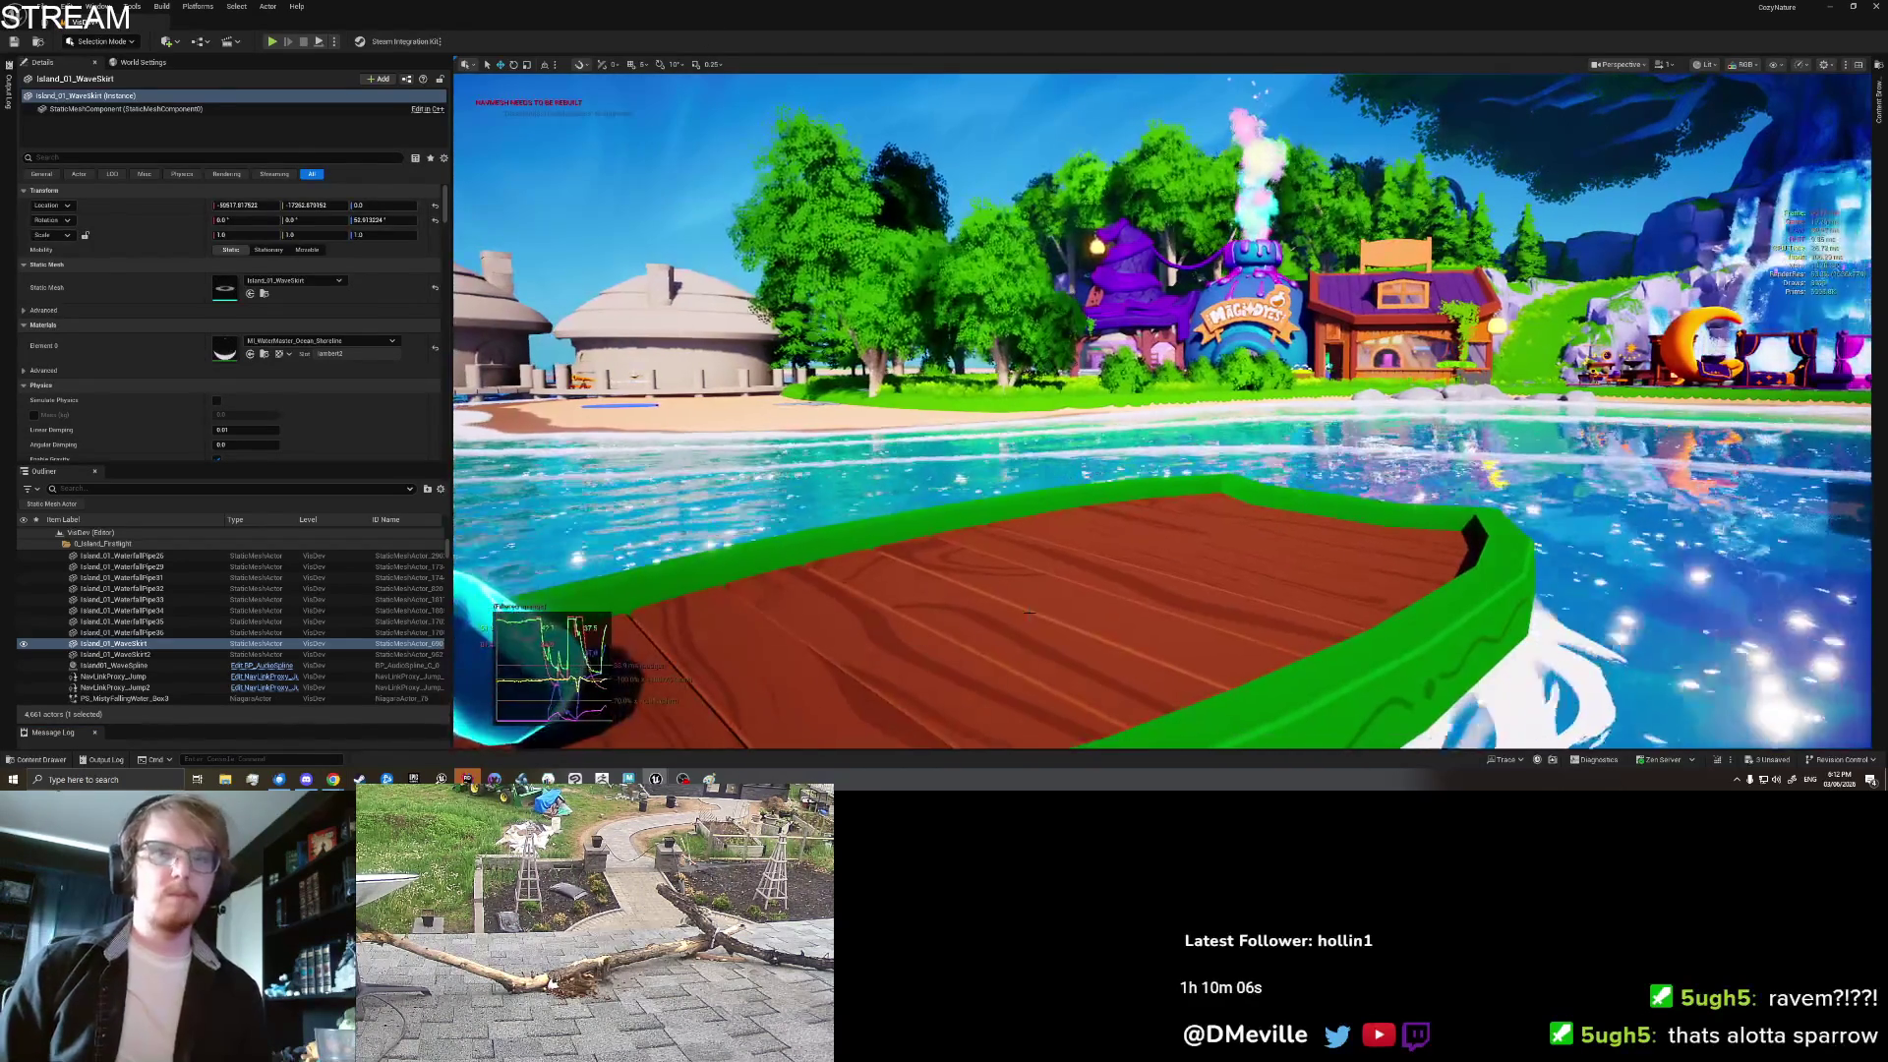
# Step: Start a play session at the boat, climb aboard and pick up the yellow fish
pyautogui.rightClick(1062, 604)
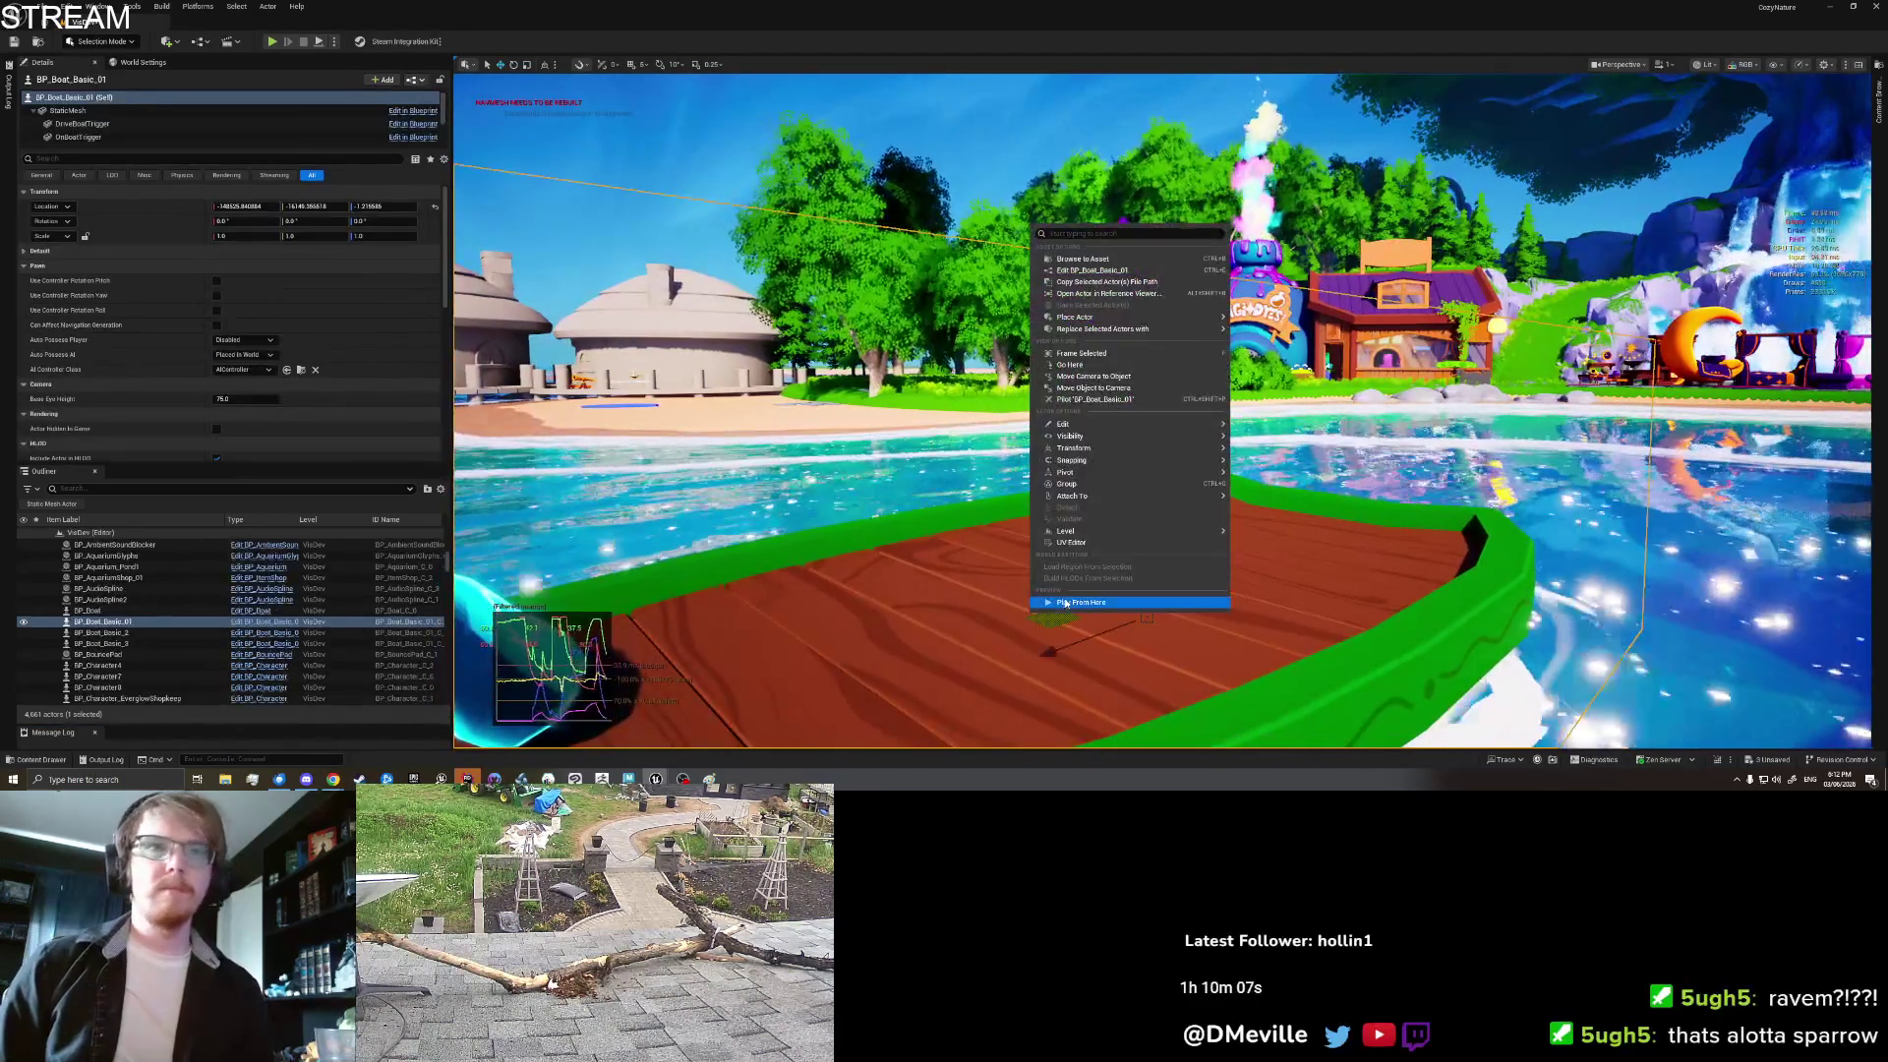
pyautogui.click(1065, 603)
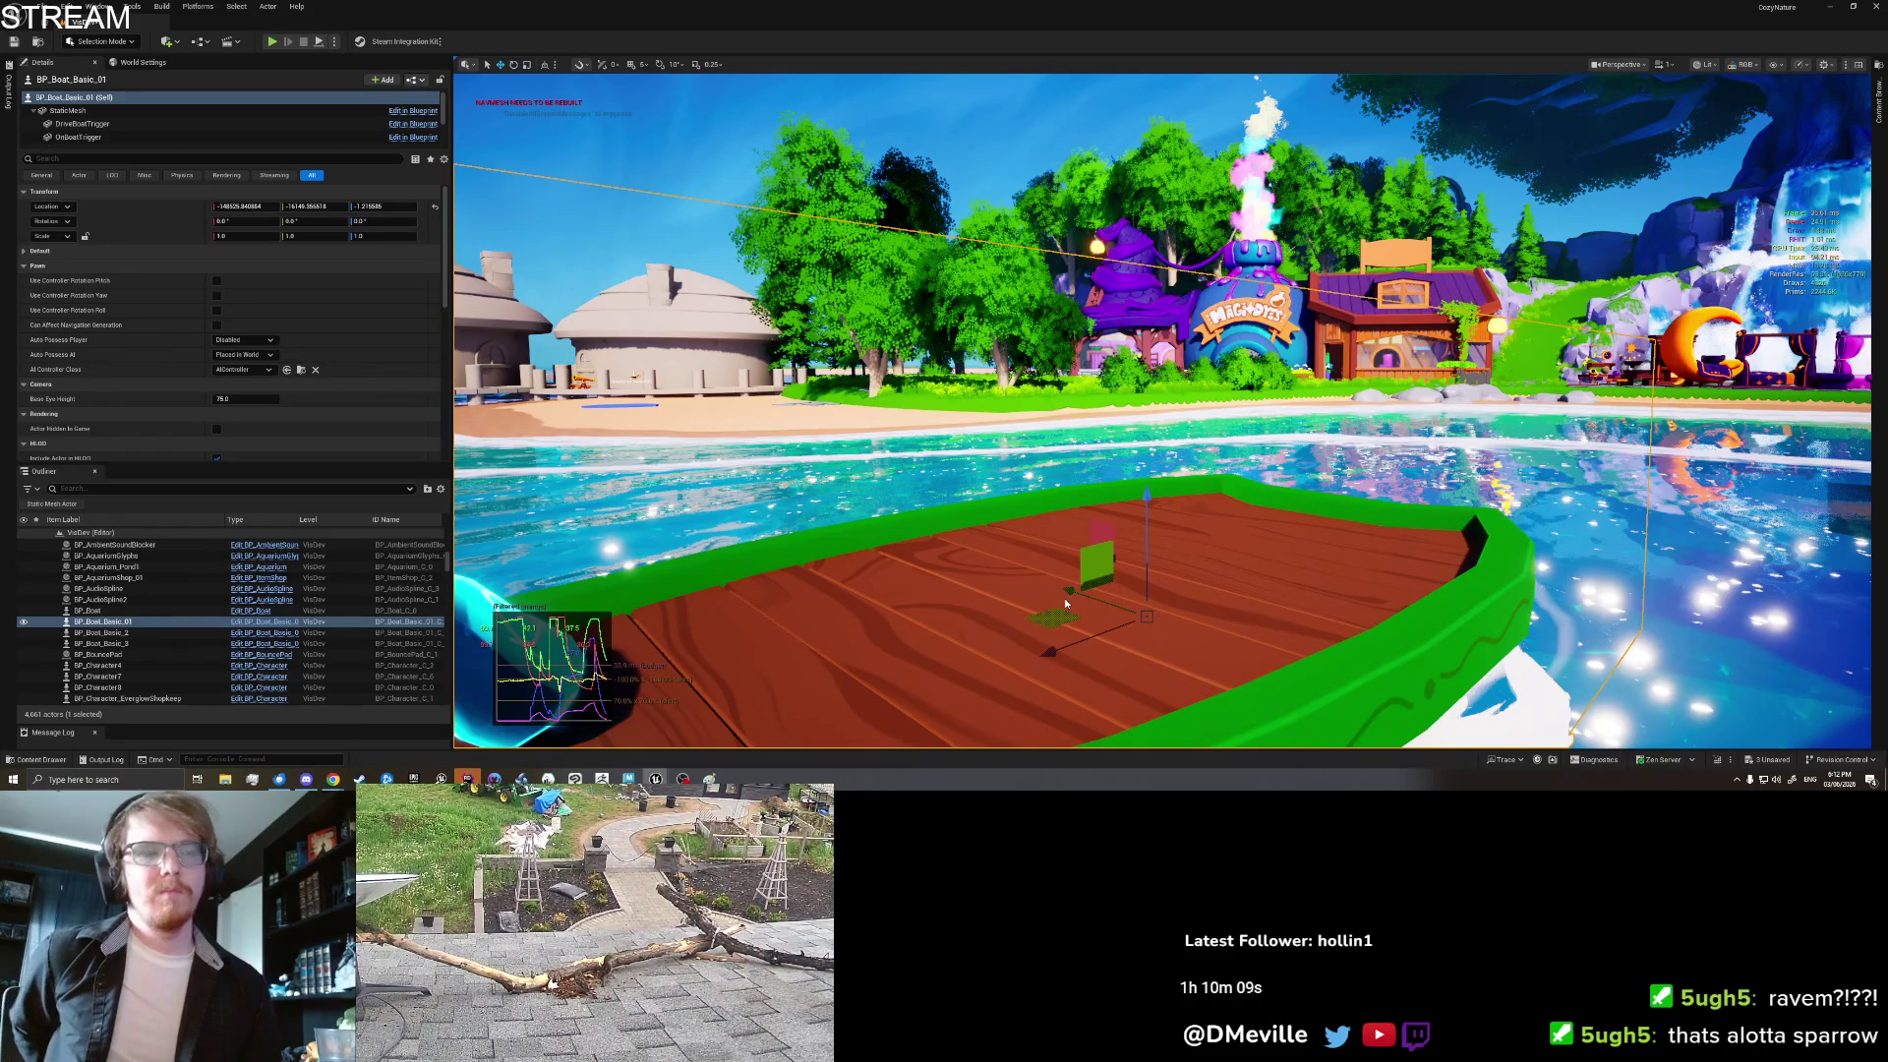
pyautogui.hotkey('alt', 'p')
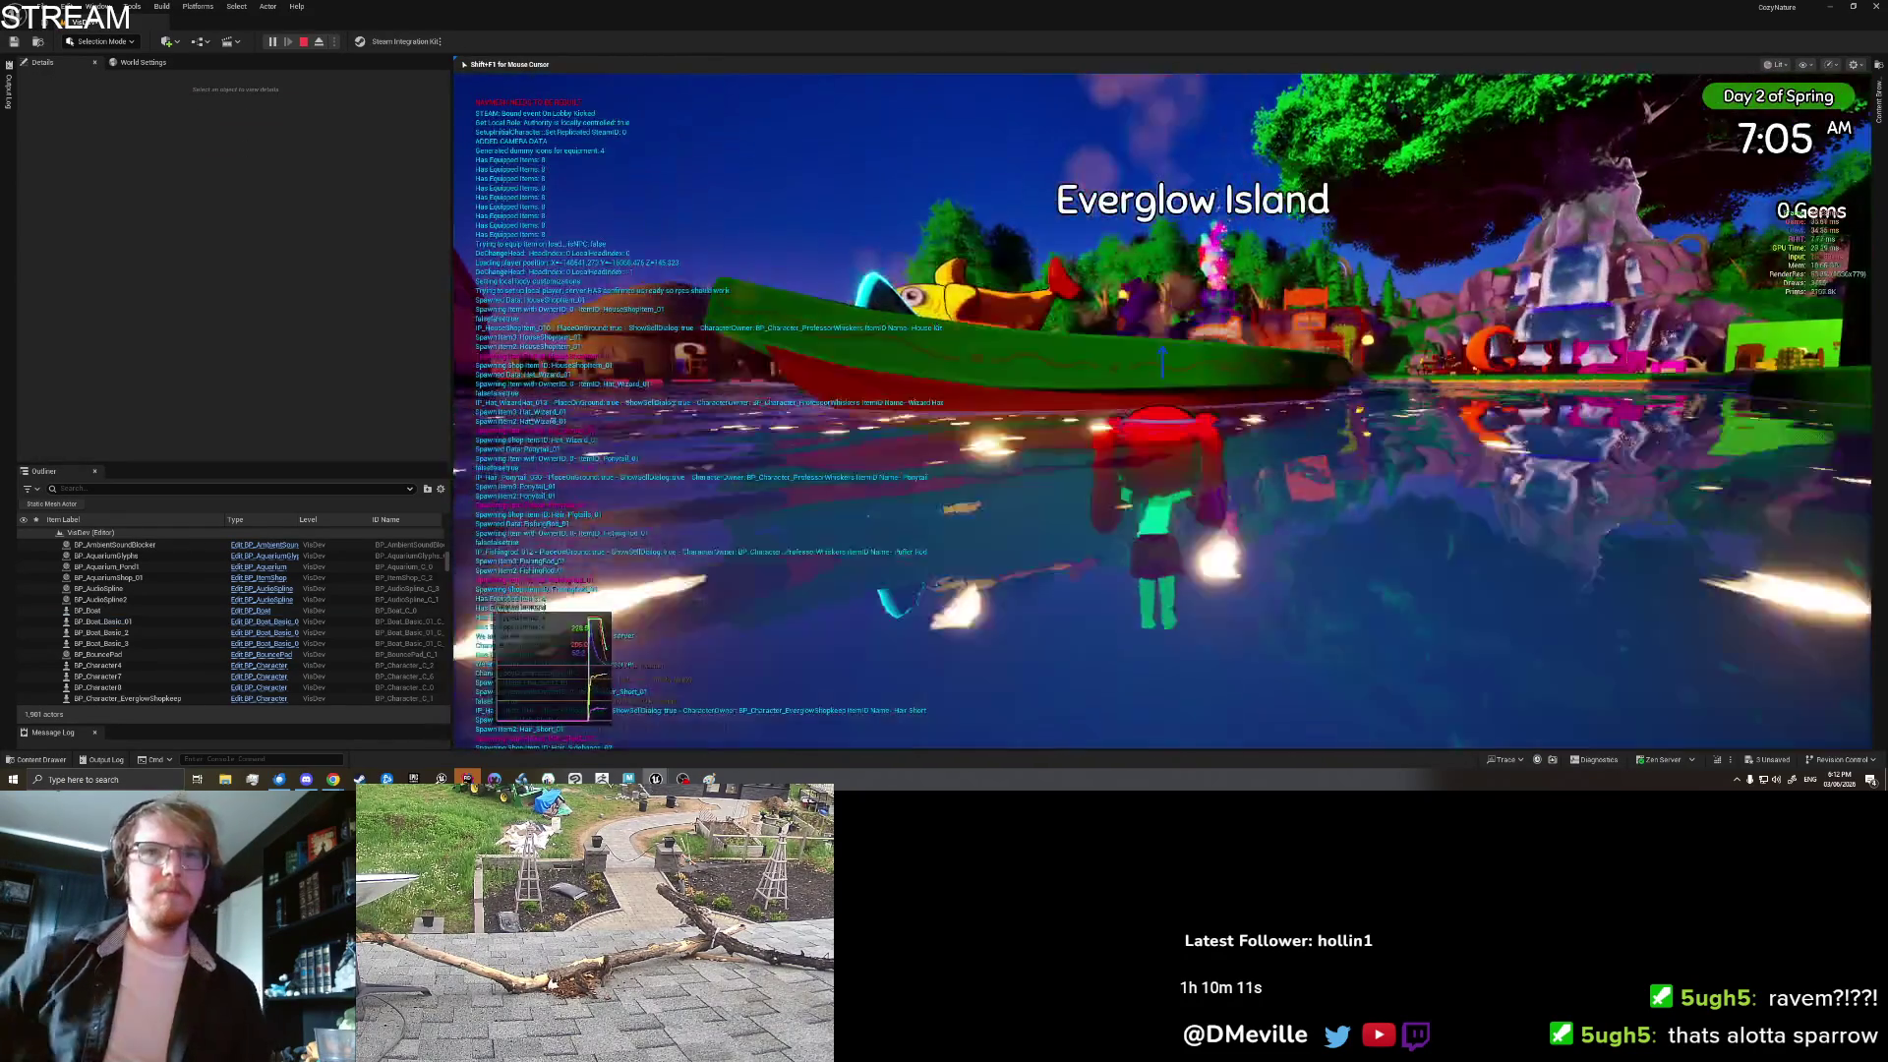
pyautogui.press('w')
pyautogui.press('space')
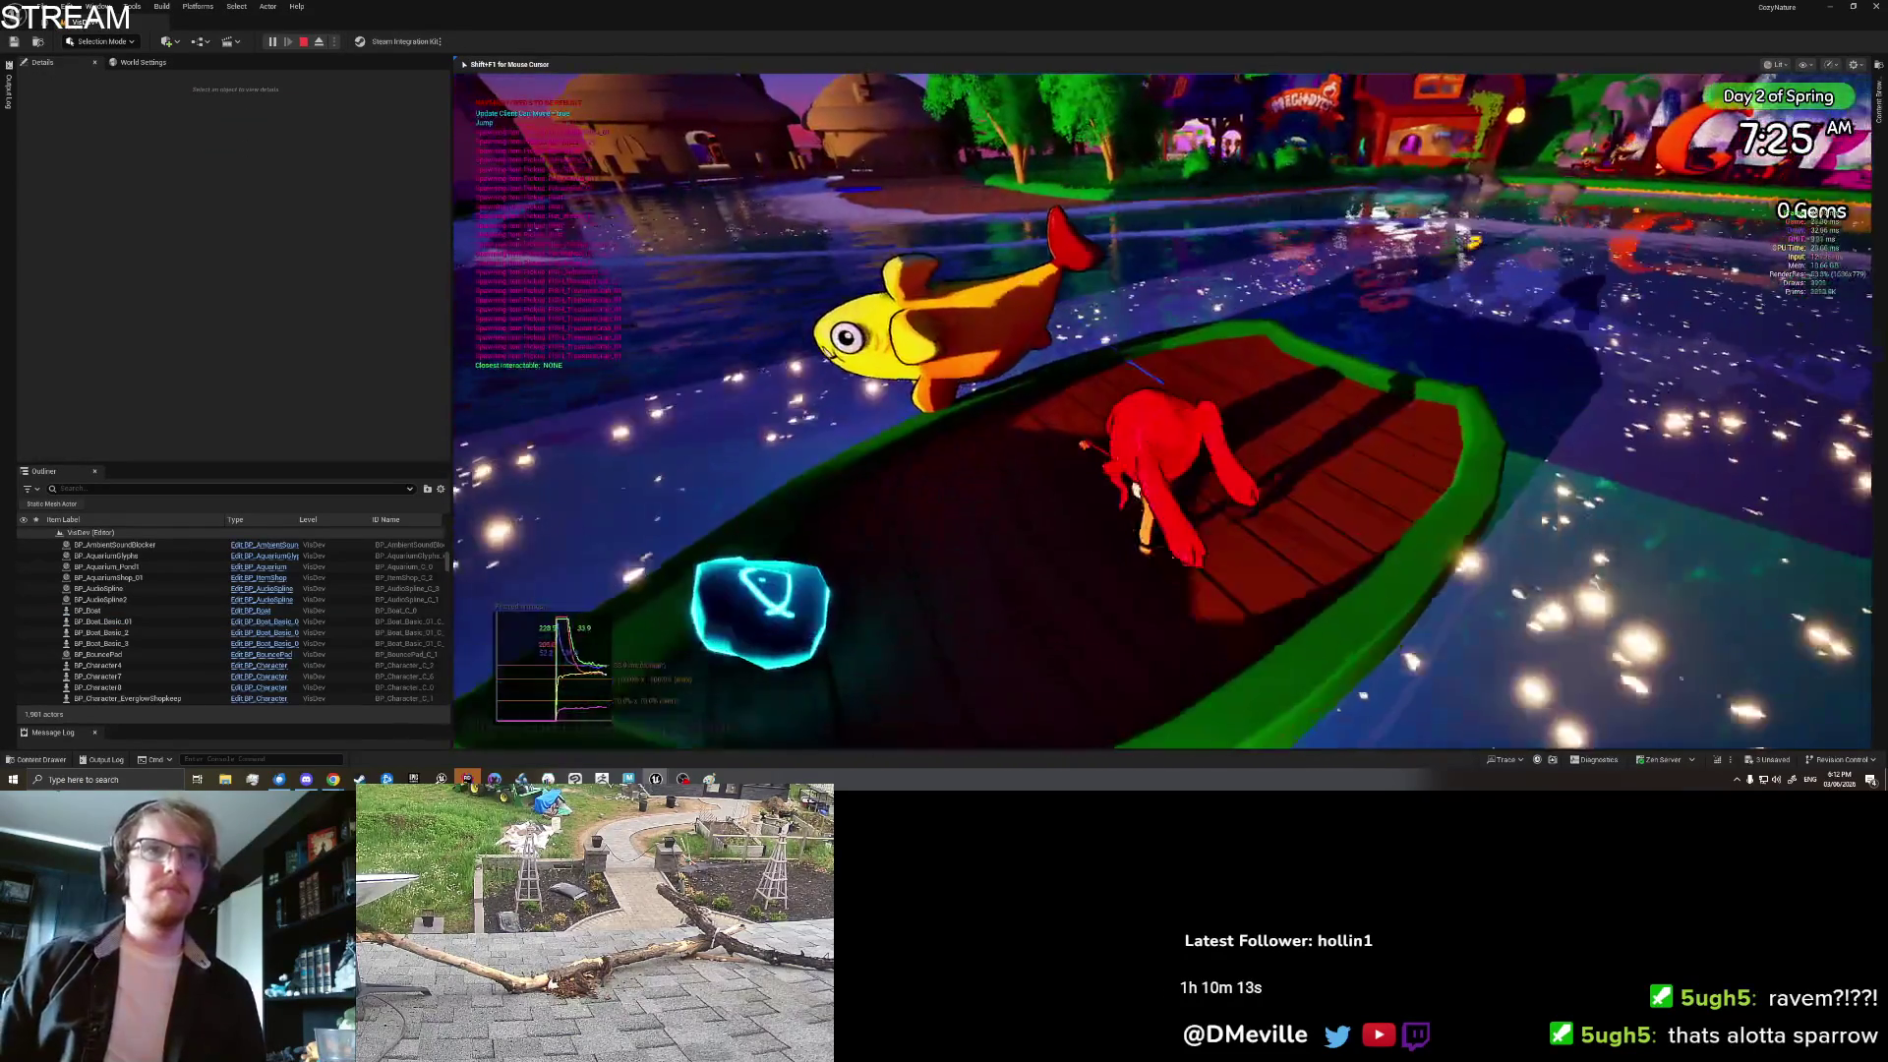
pyautogui.press('s')
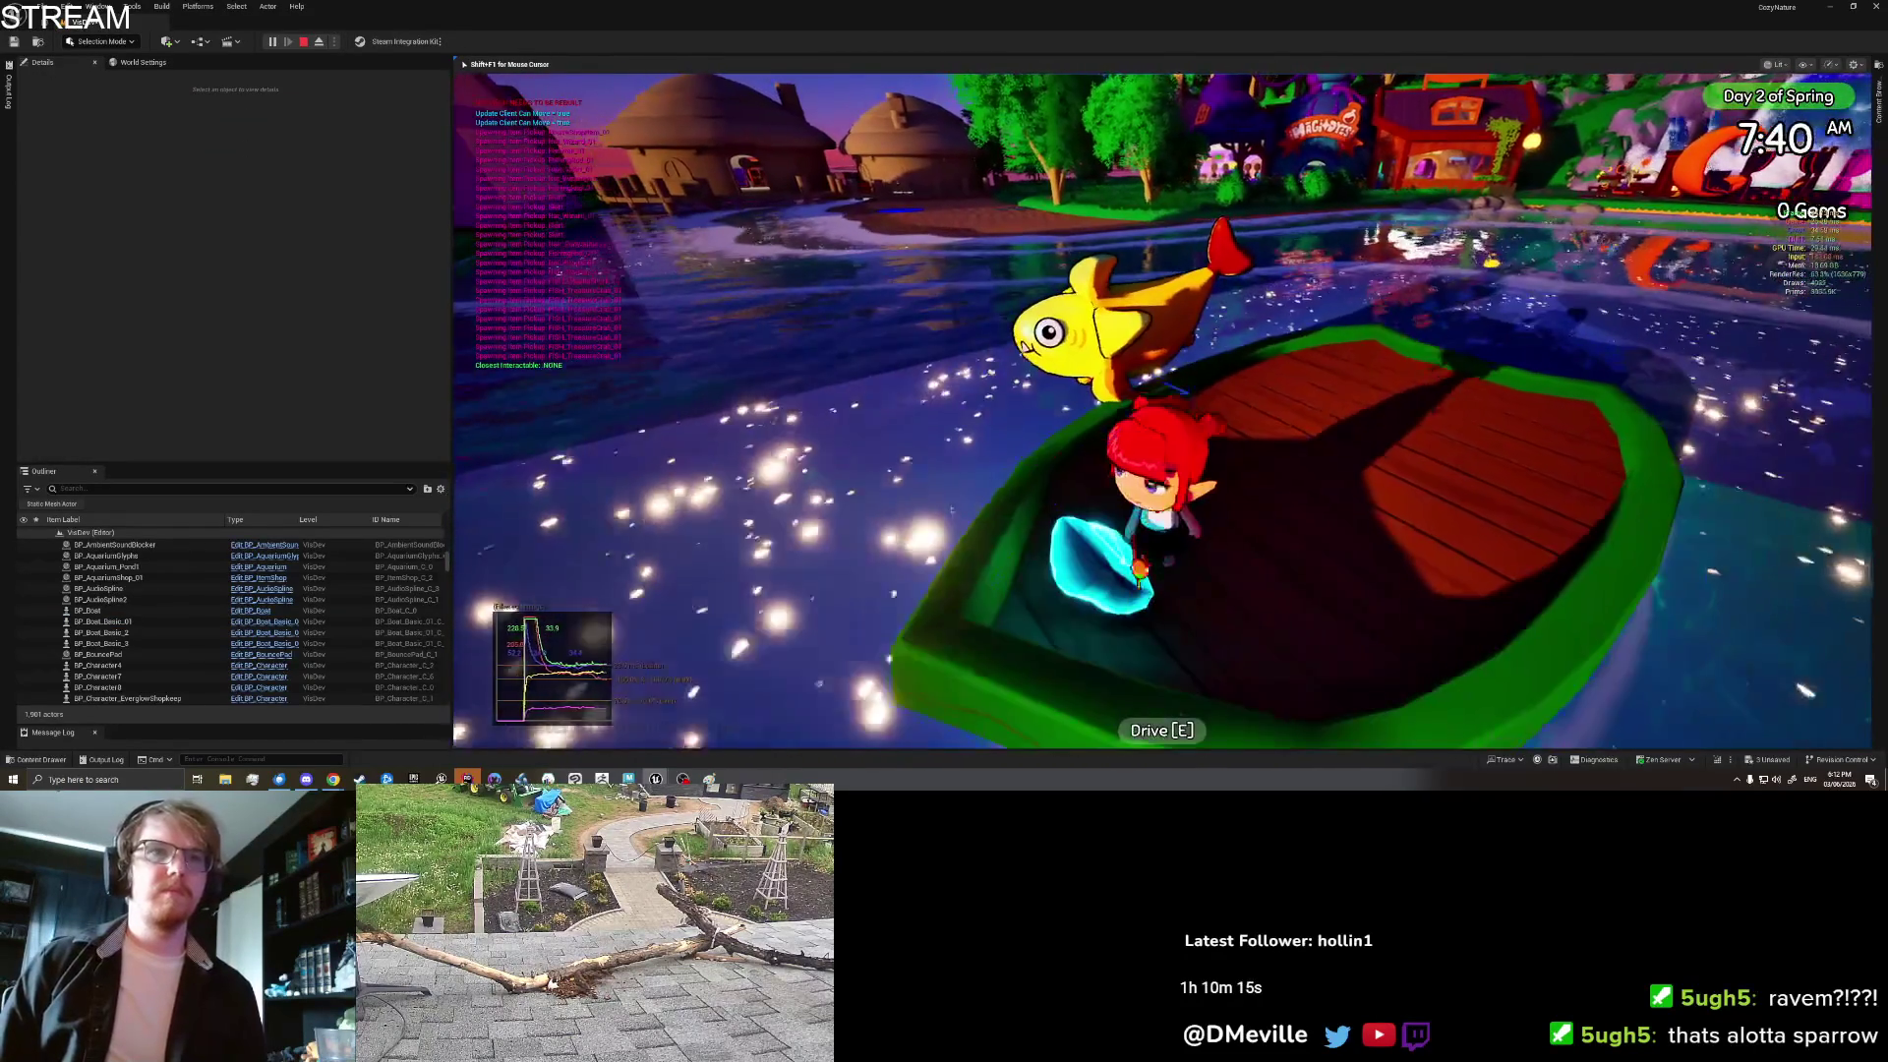
pyautogui.press('w')
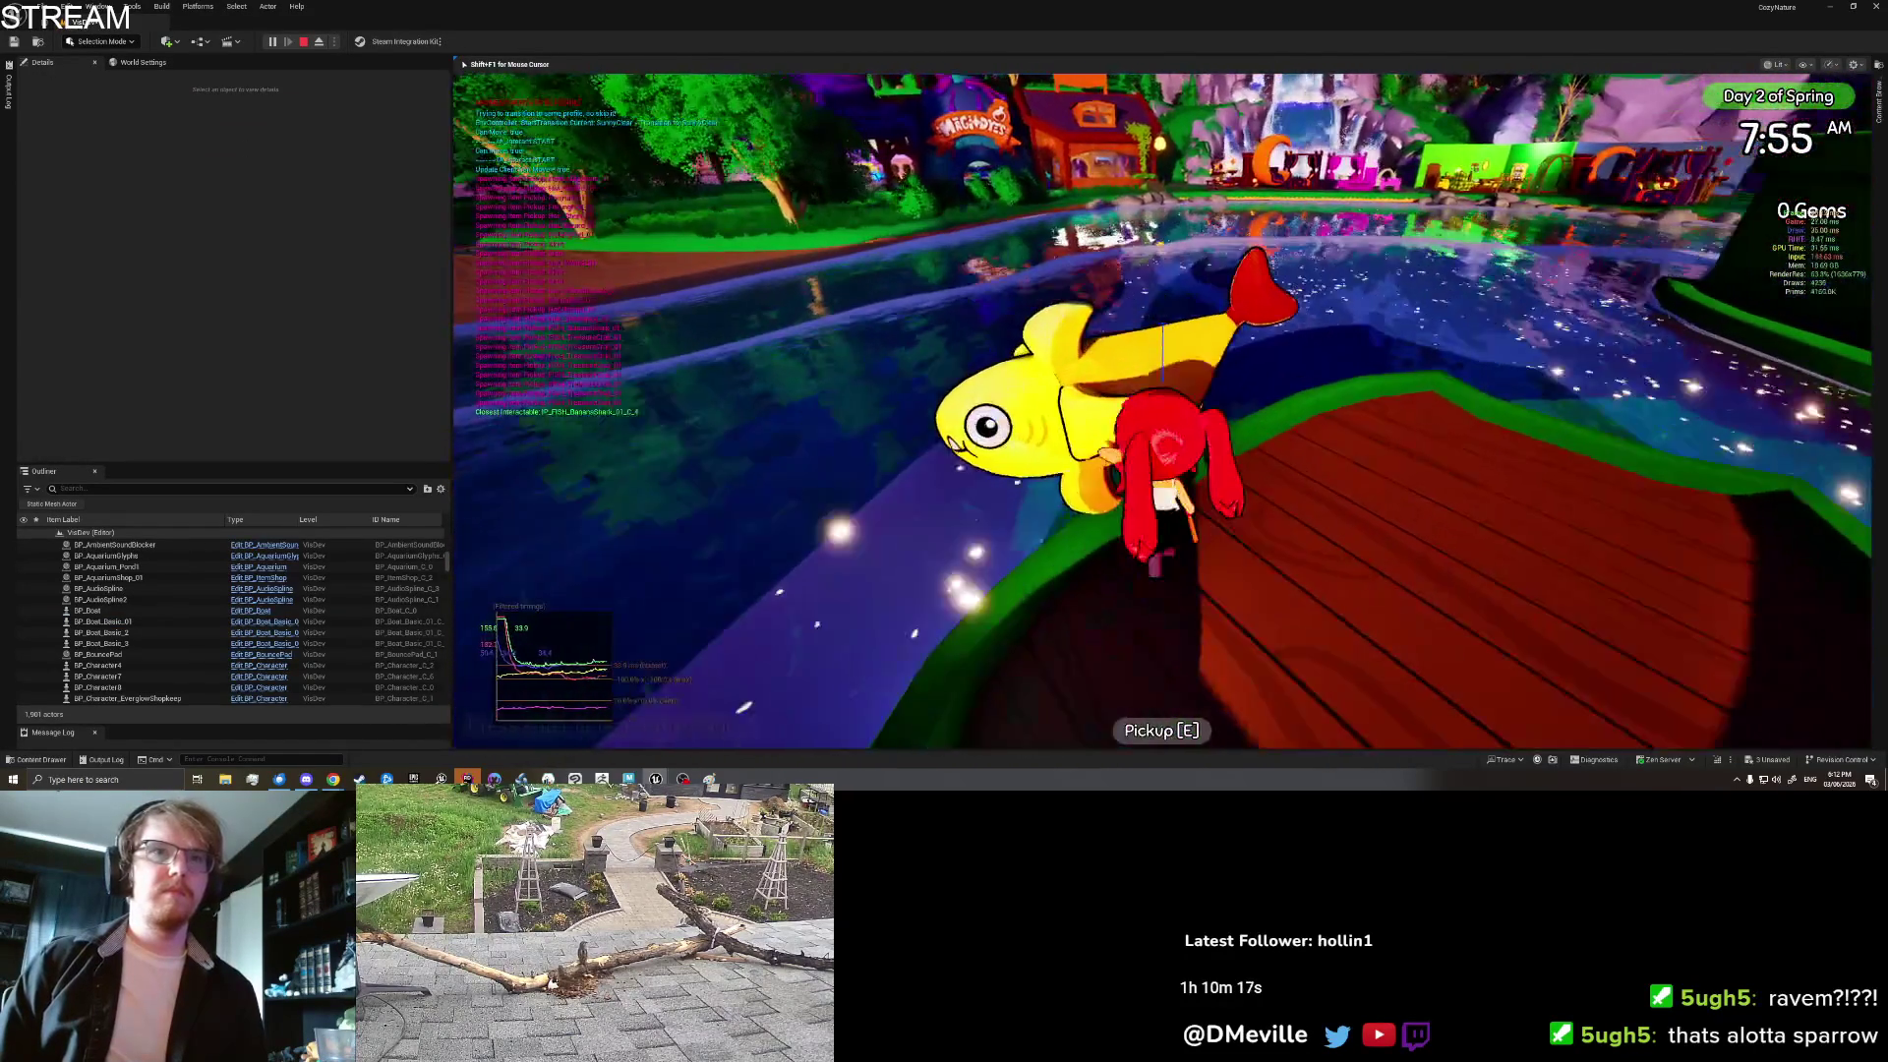
pyautogui.press('e')
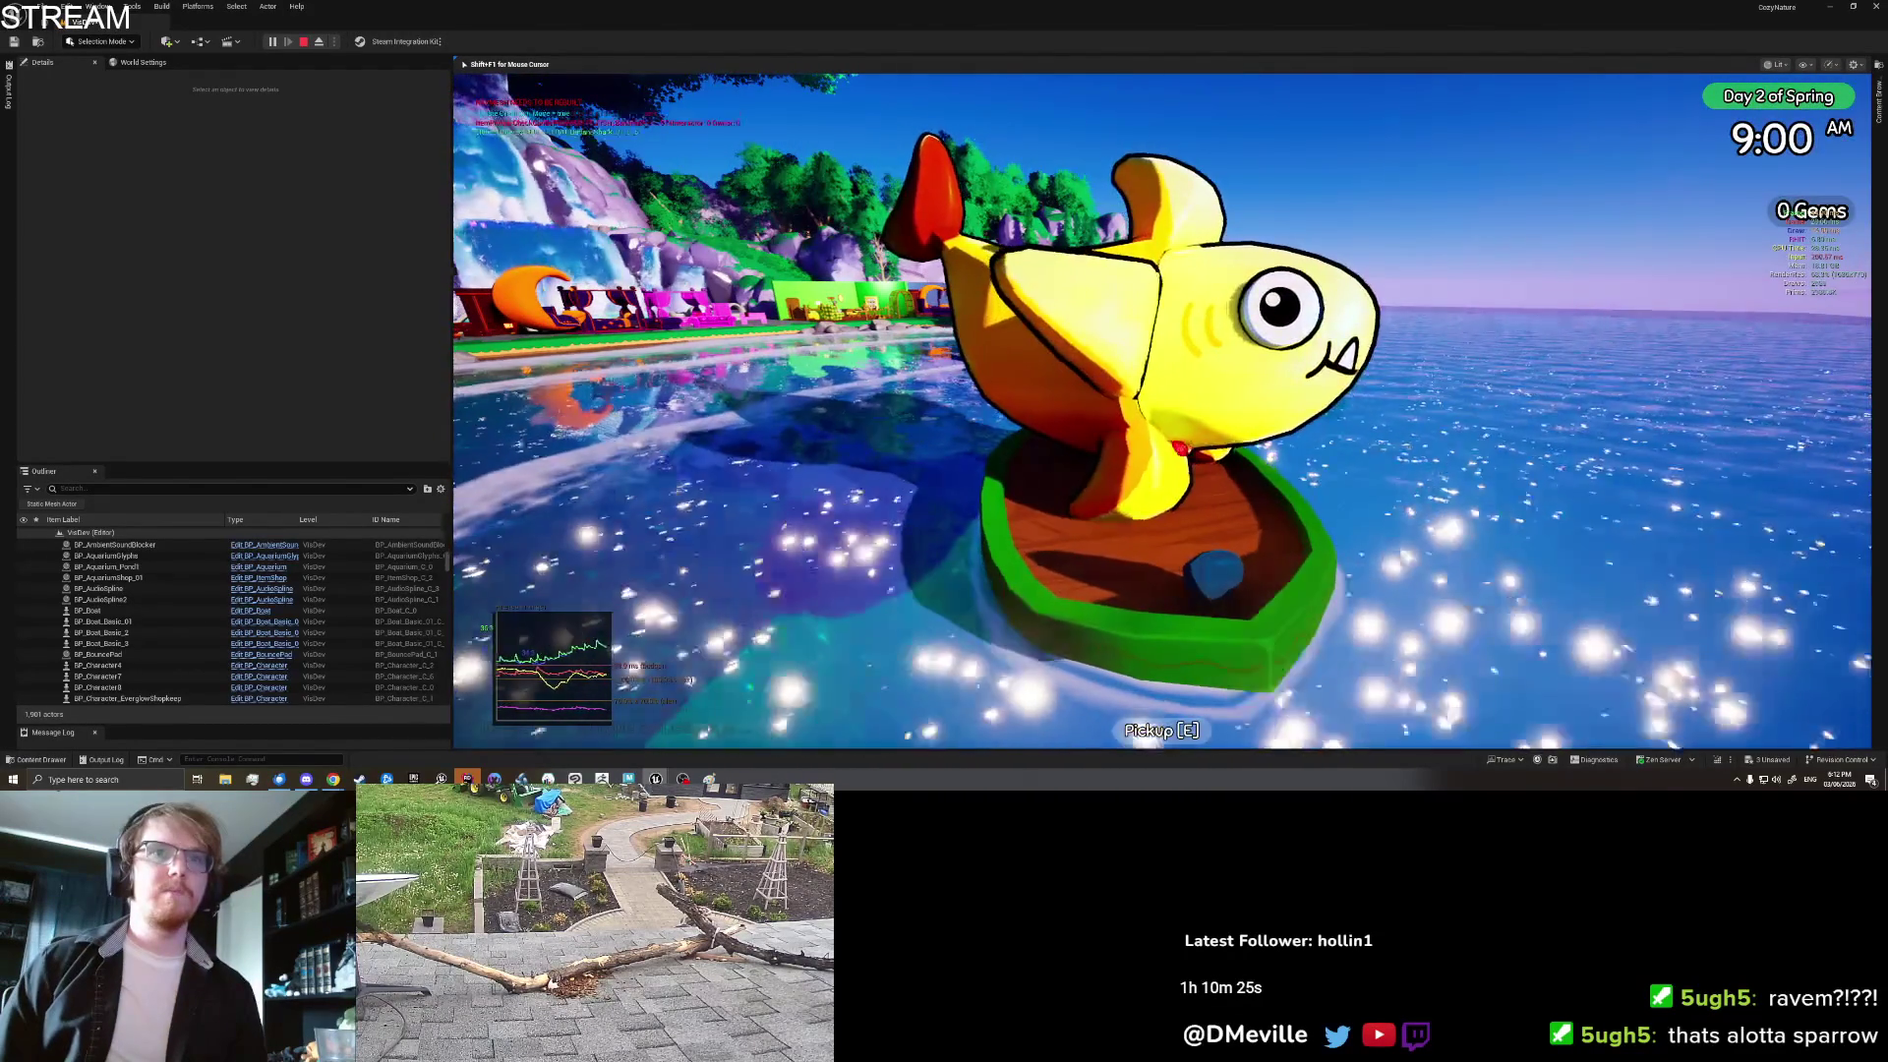
# Step: Check the fish in the inventory, take the helm, then quit from the settings page
pyautogui.press('Tab')
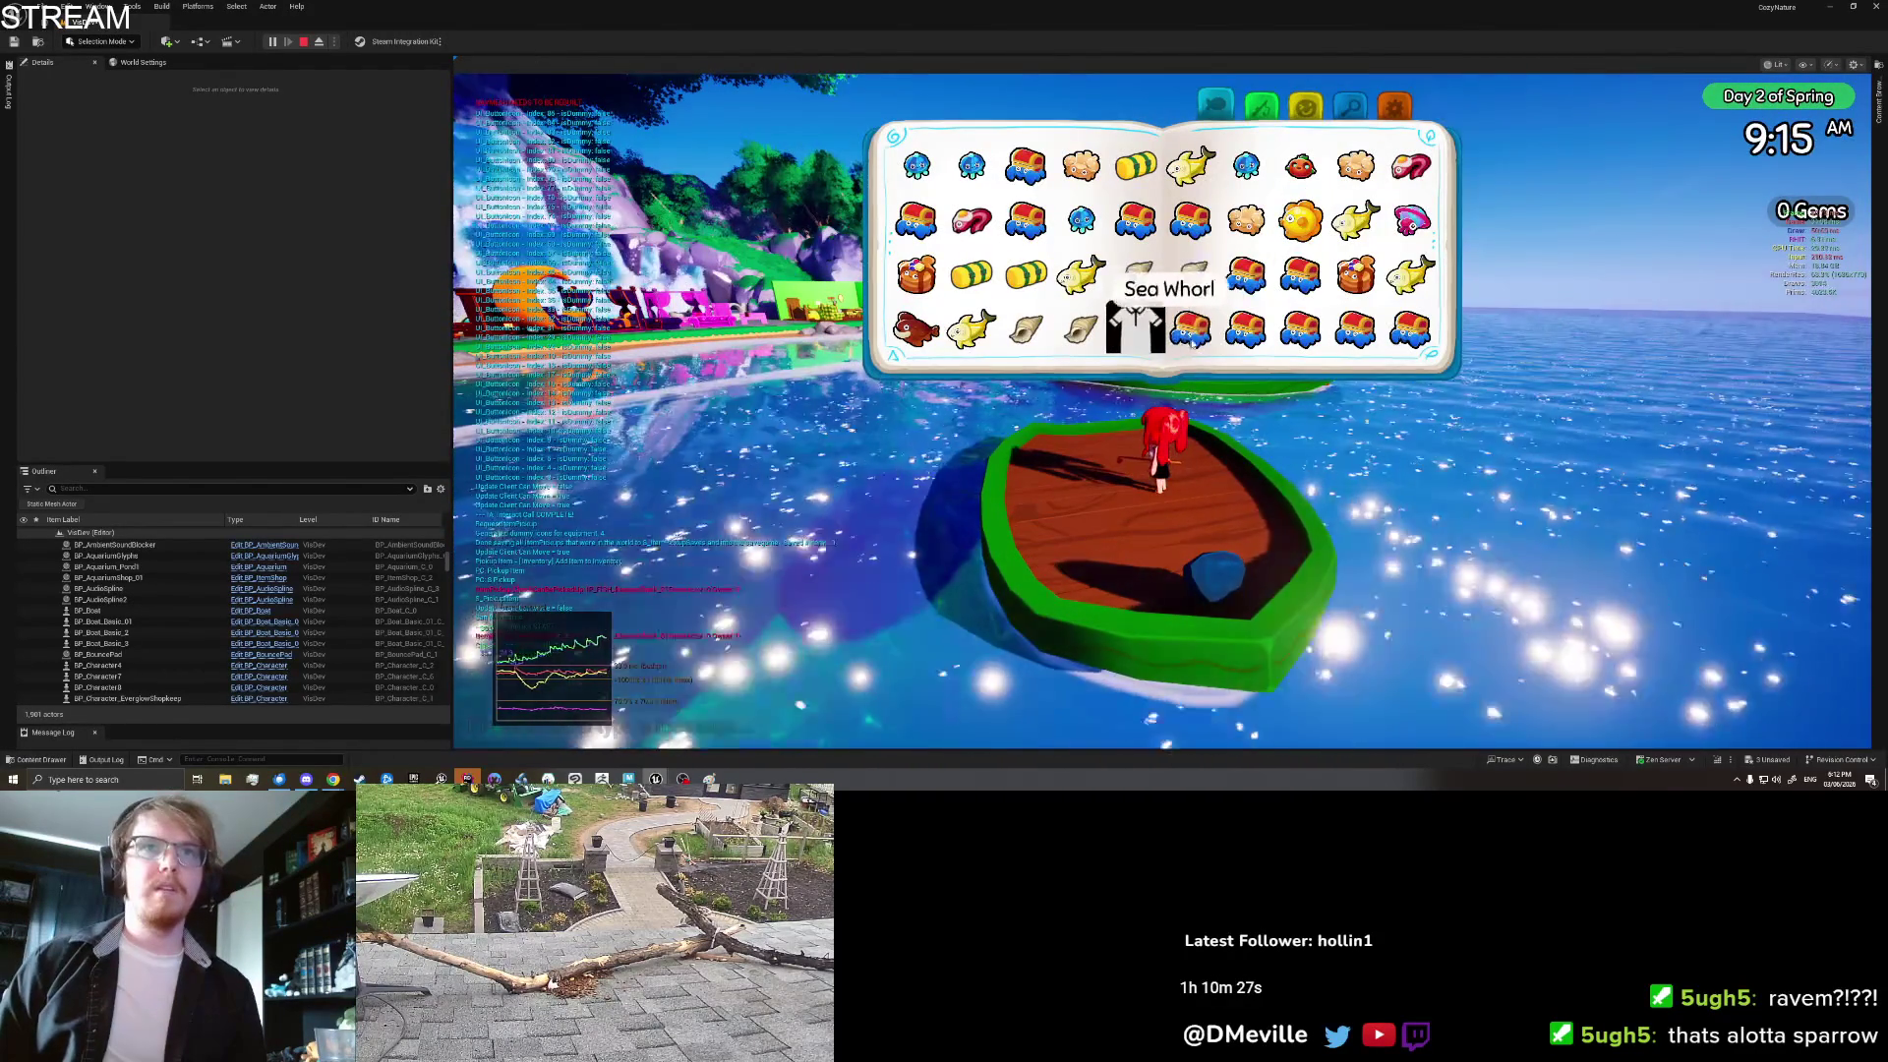
pyautogui.press('Tab')
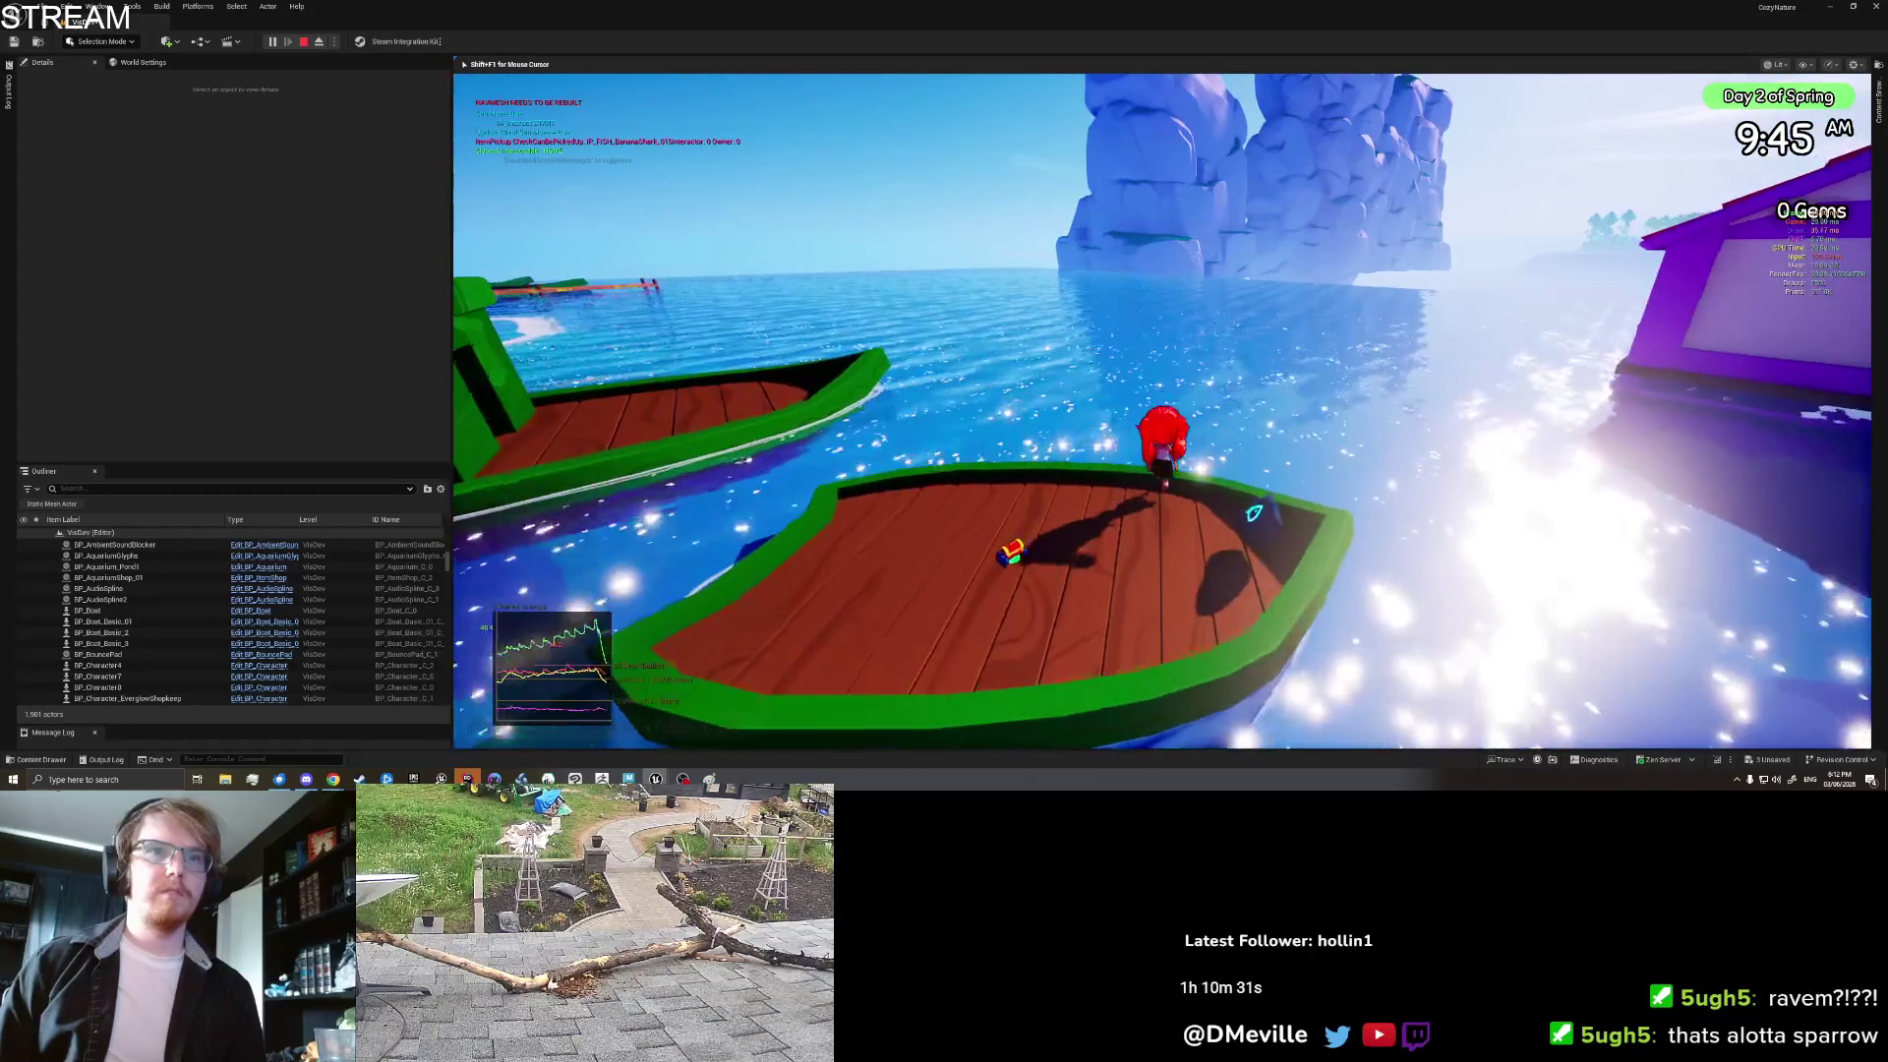
pyautogui.press('e')
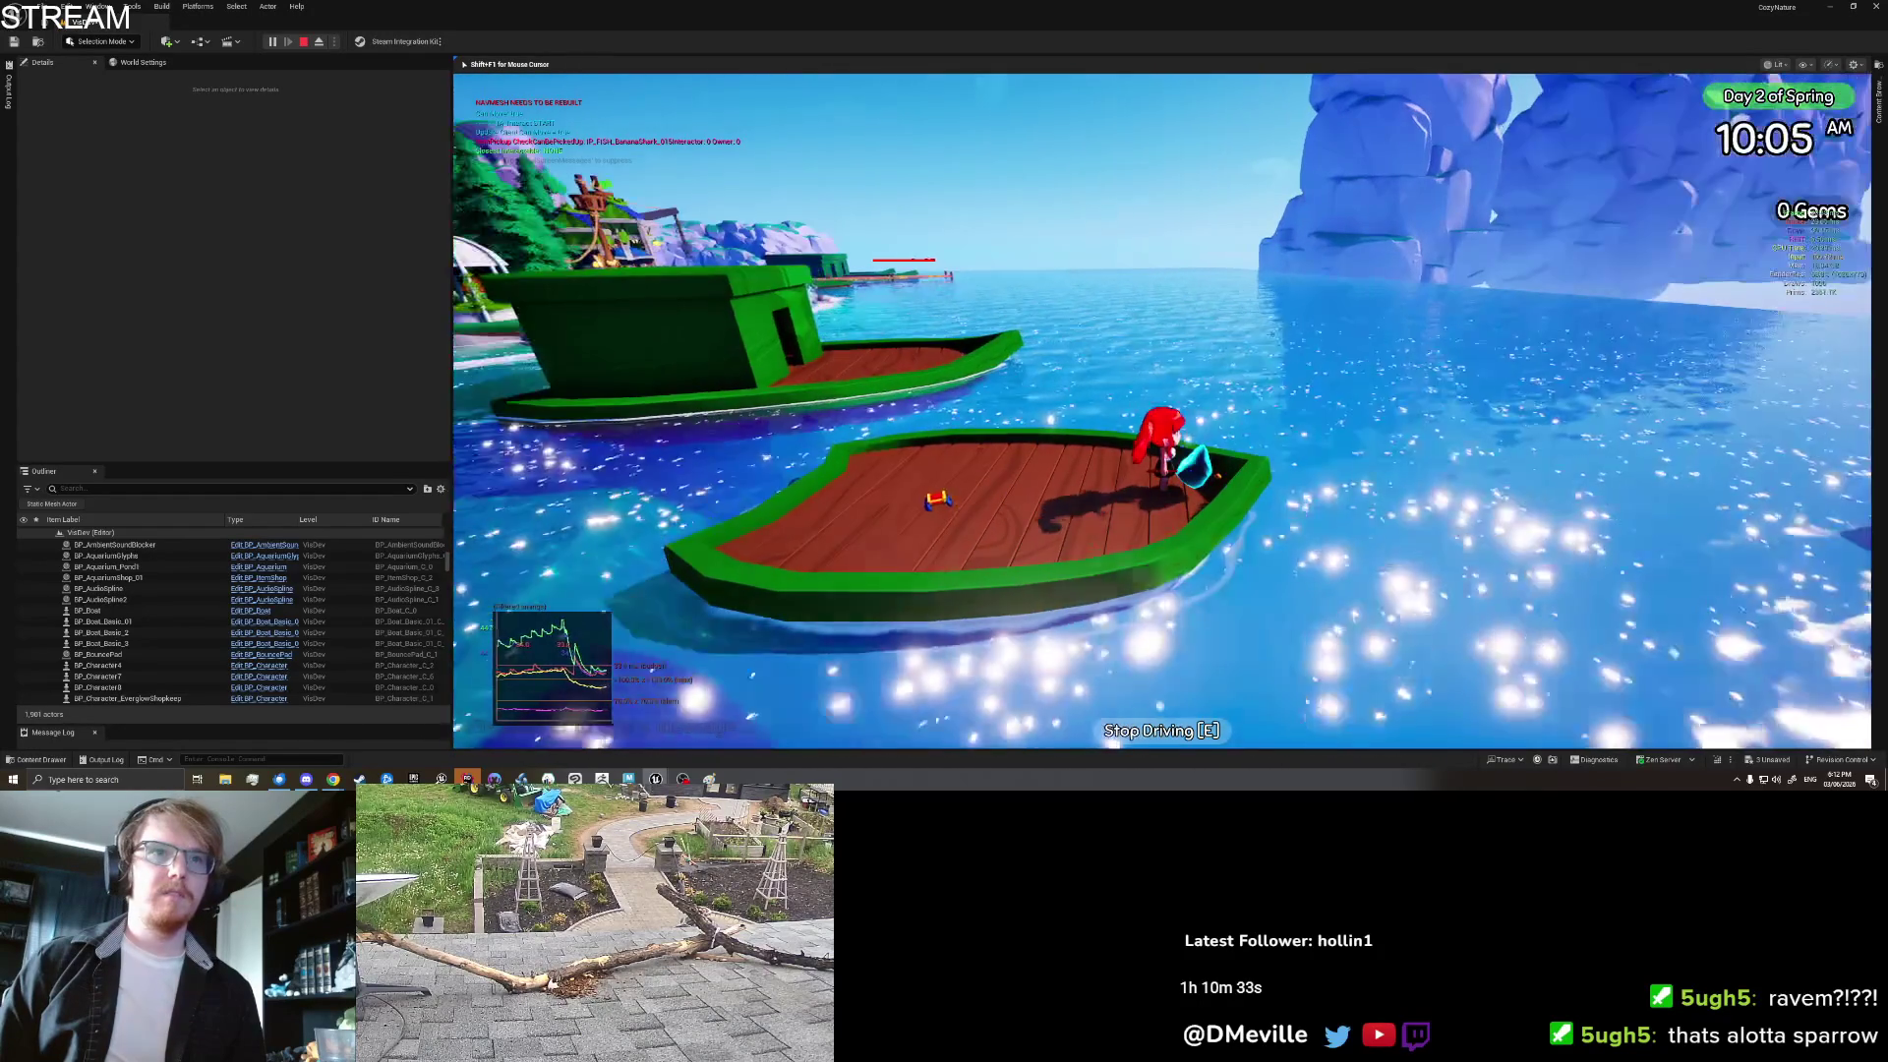
pyautogui.press('Tab')
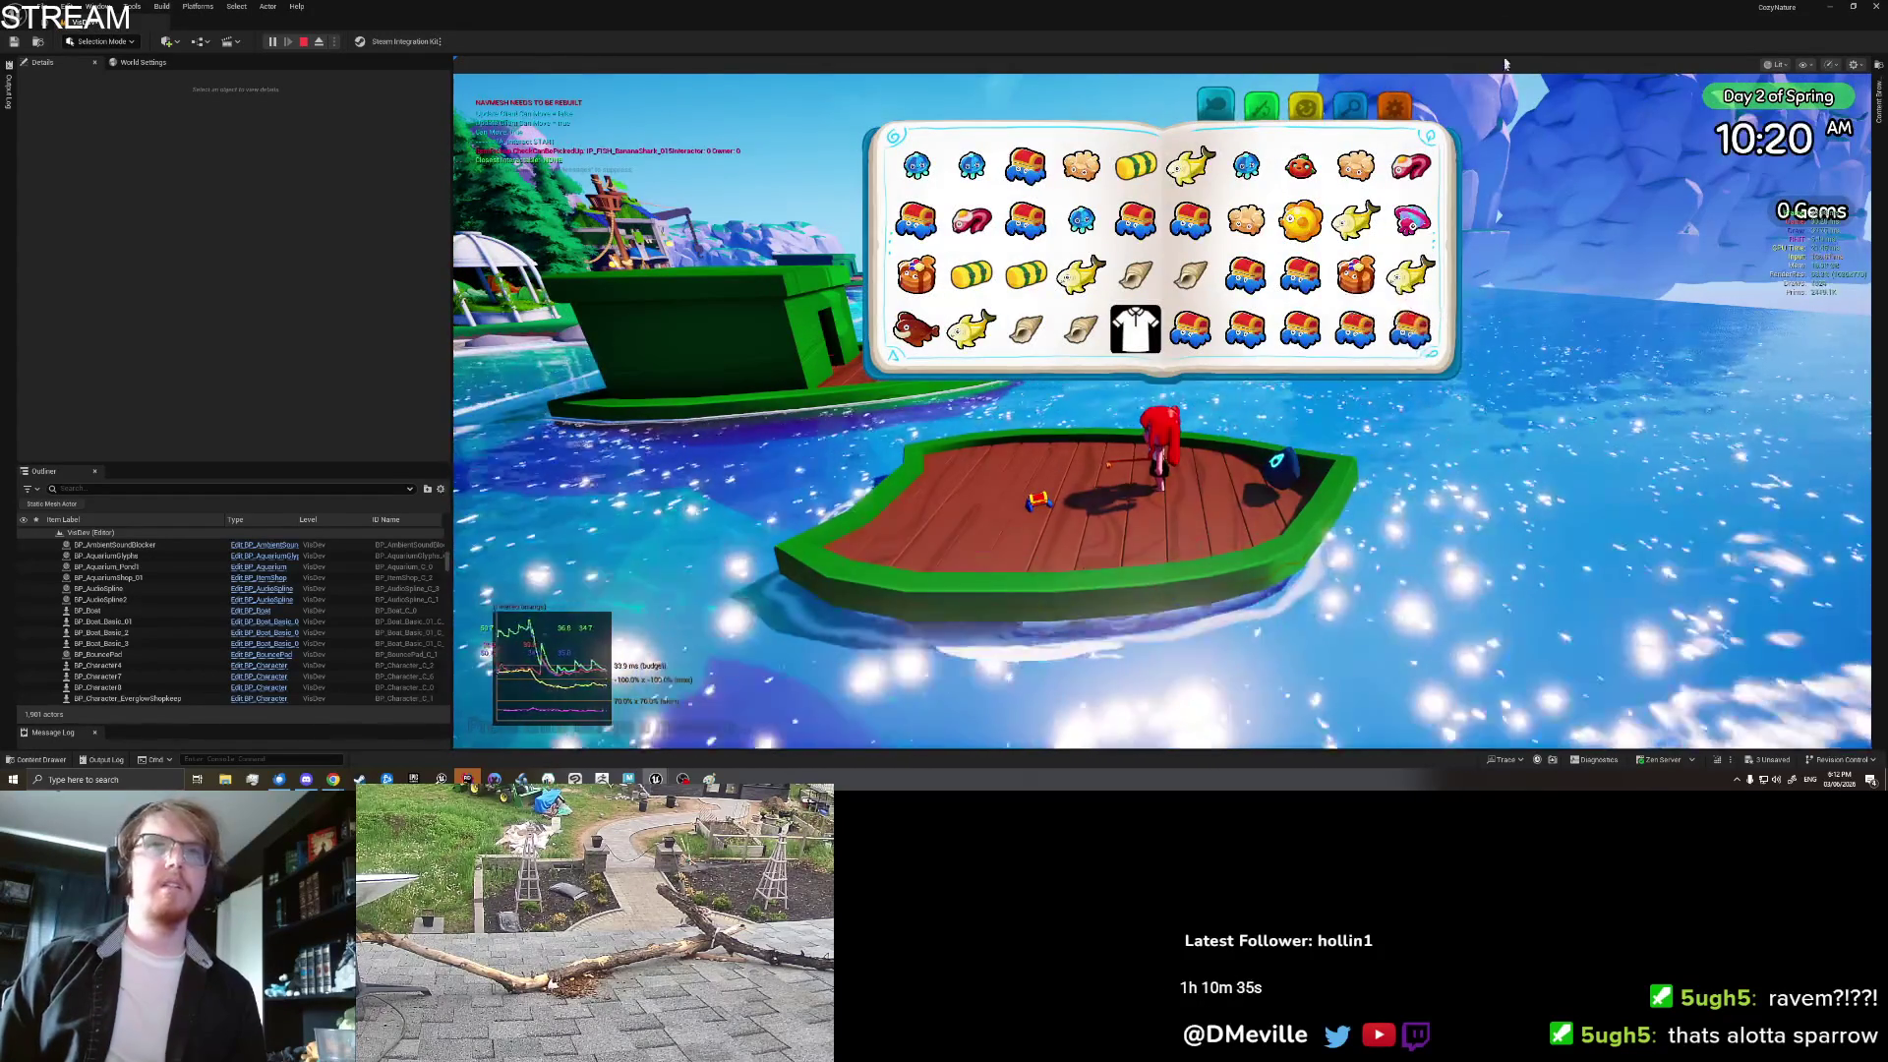
pyautogui.click(1398, 113)
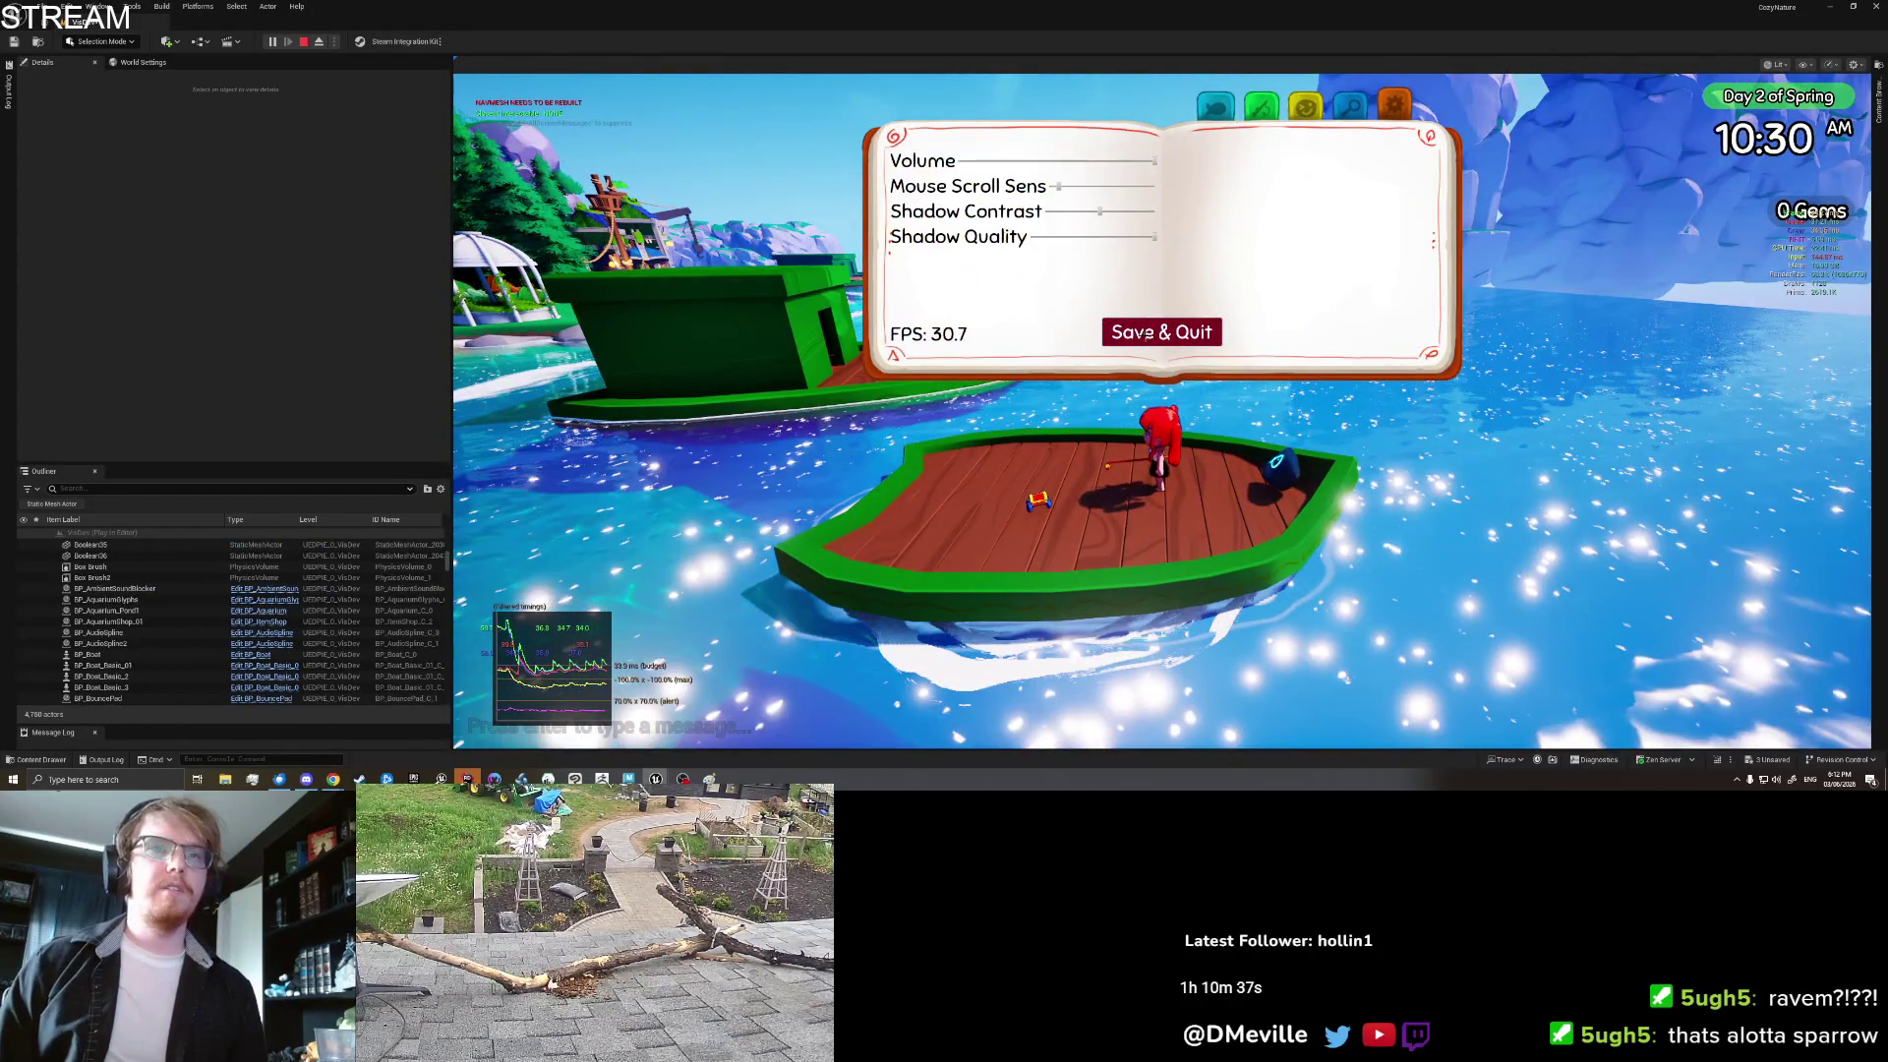
pyautogui.click(1146, 333)
pyautogui.rightClick(1042, 129)
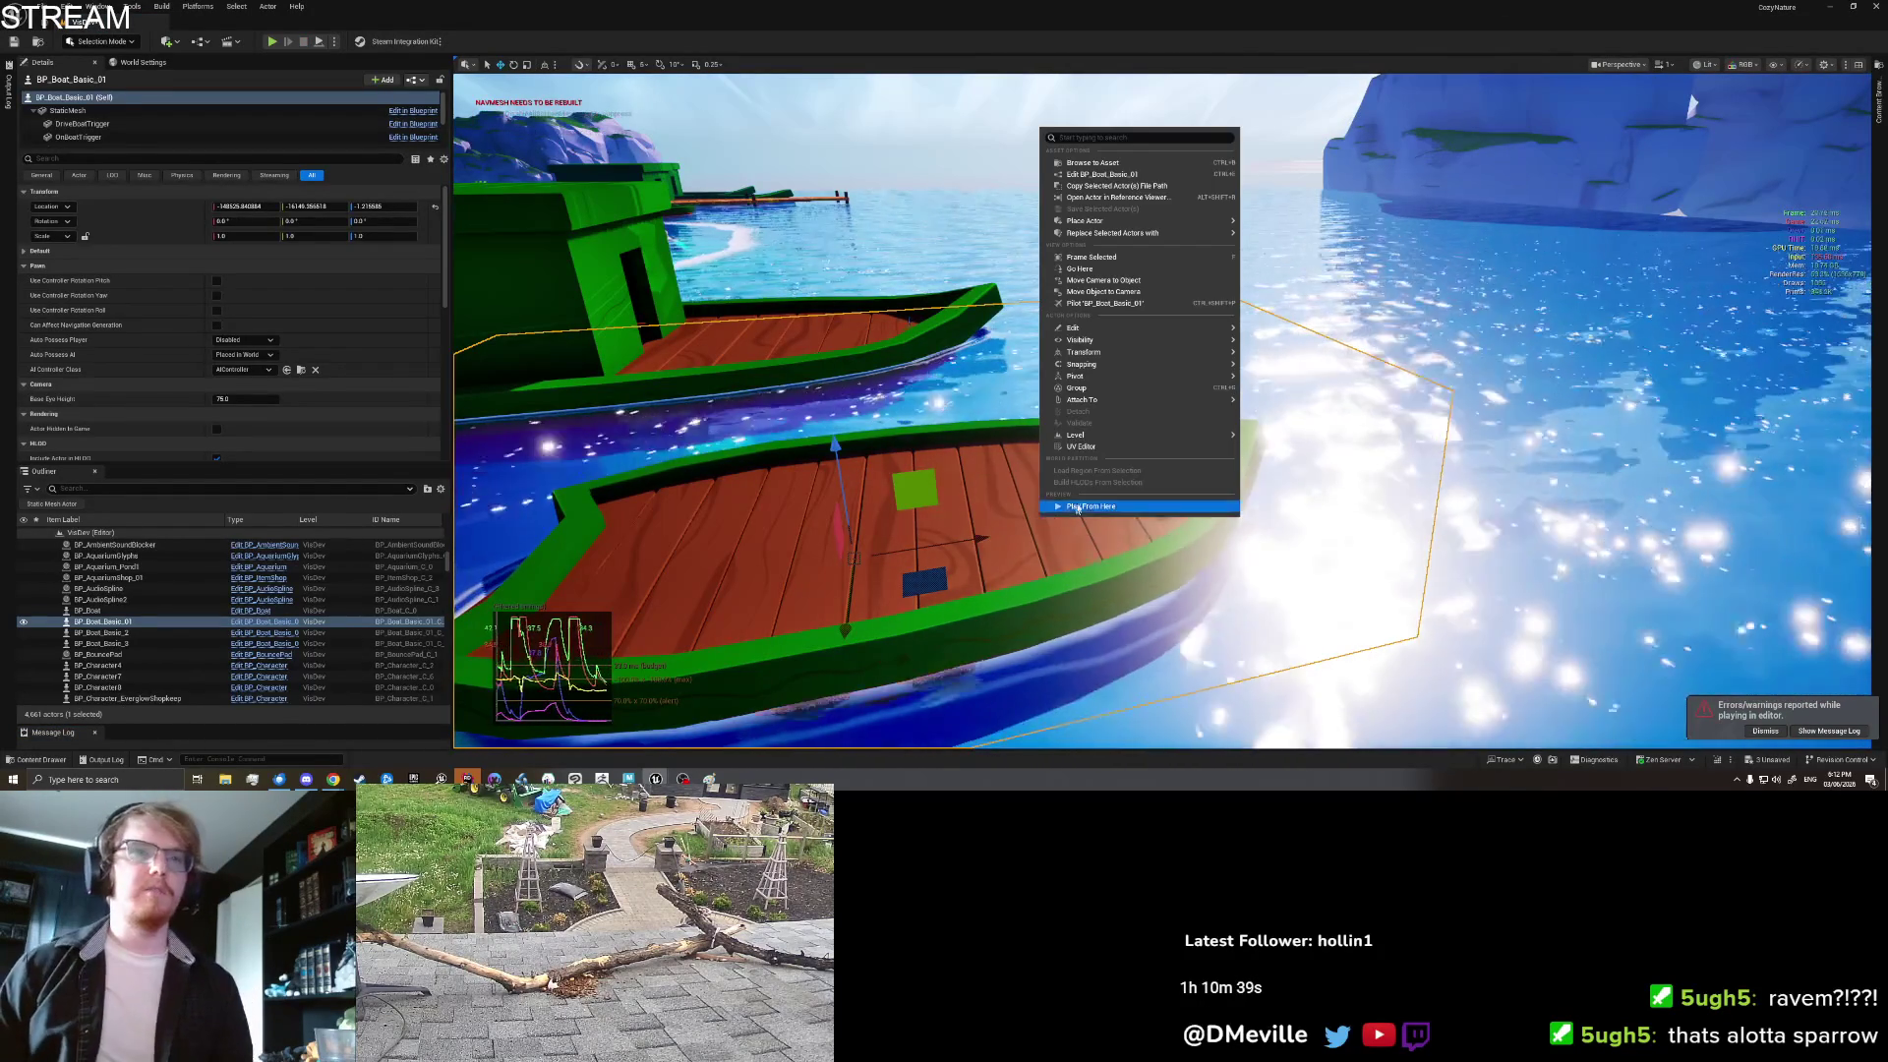
# Step: Play from the boat's location, swim around it and climb back to the bow
pyautogui.click(1077, 508)
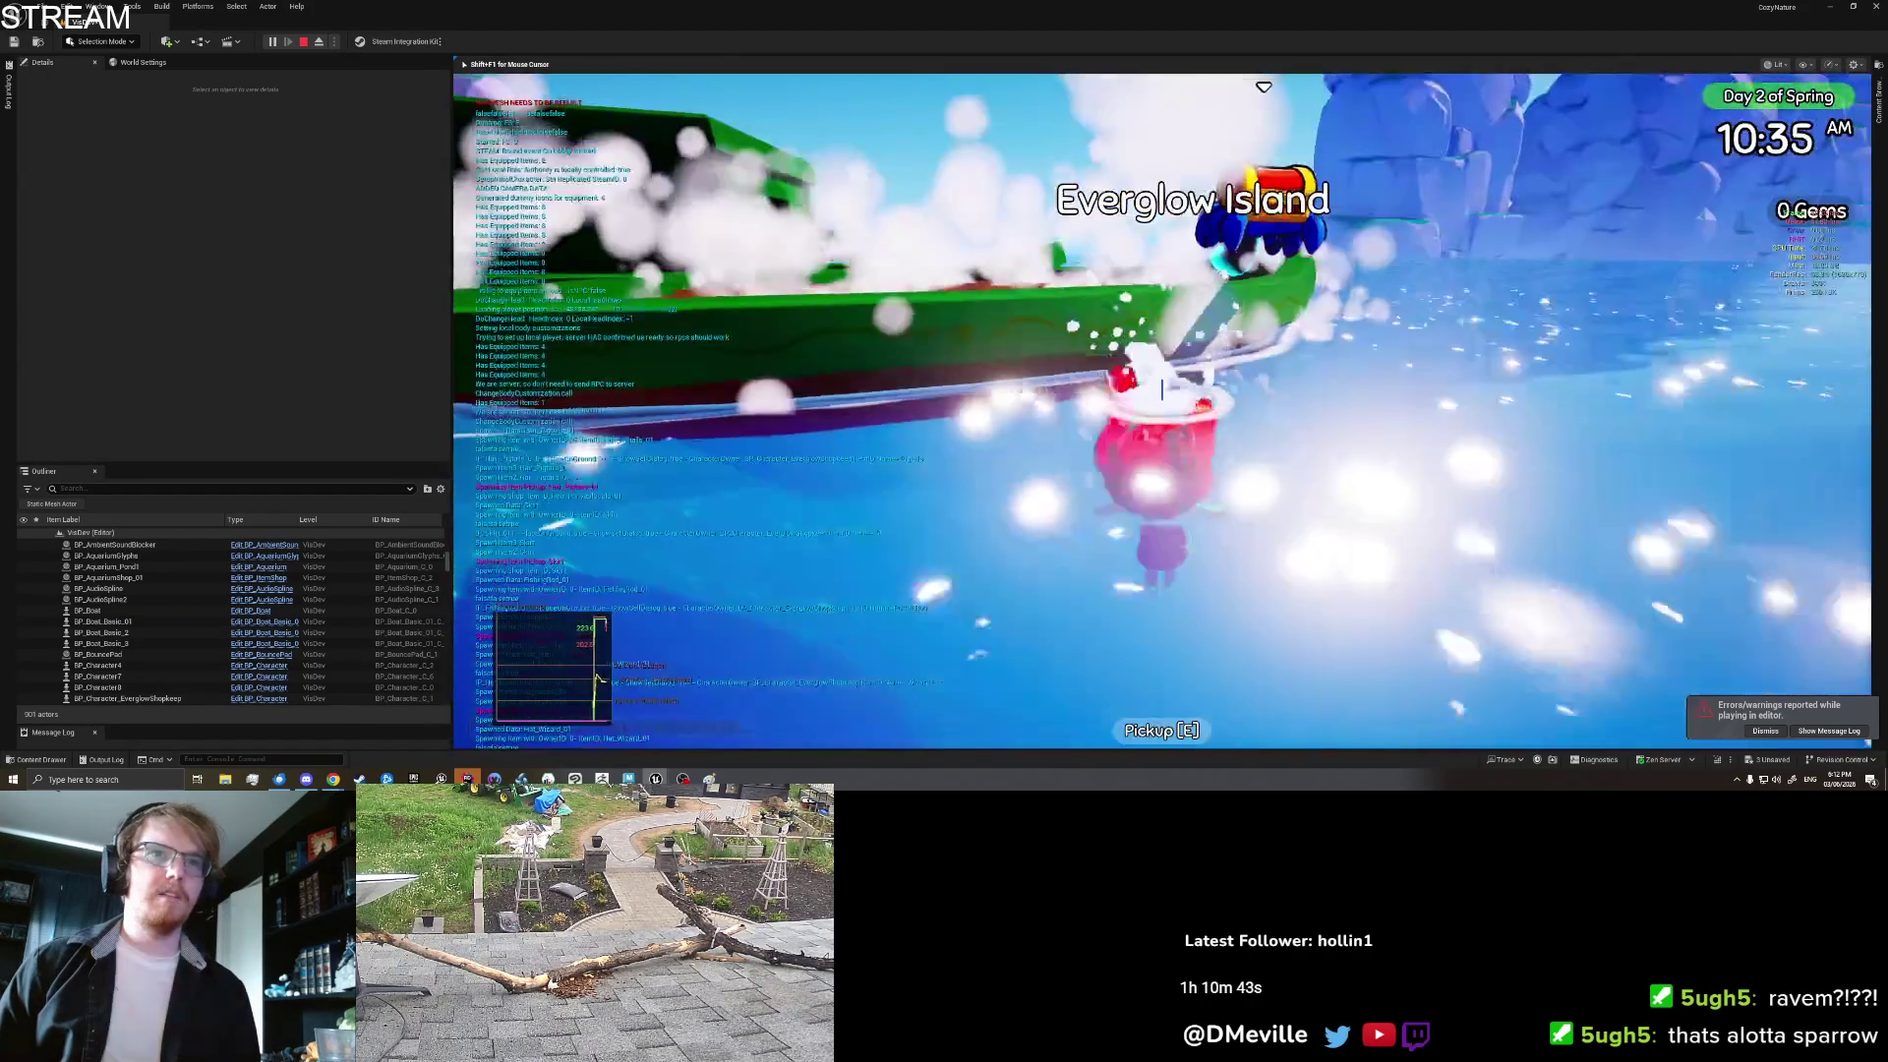
pyautogui.press('w')
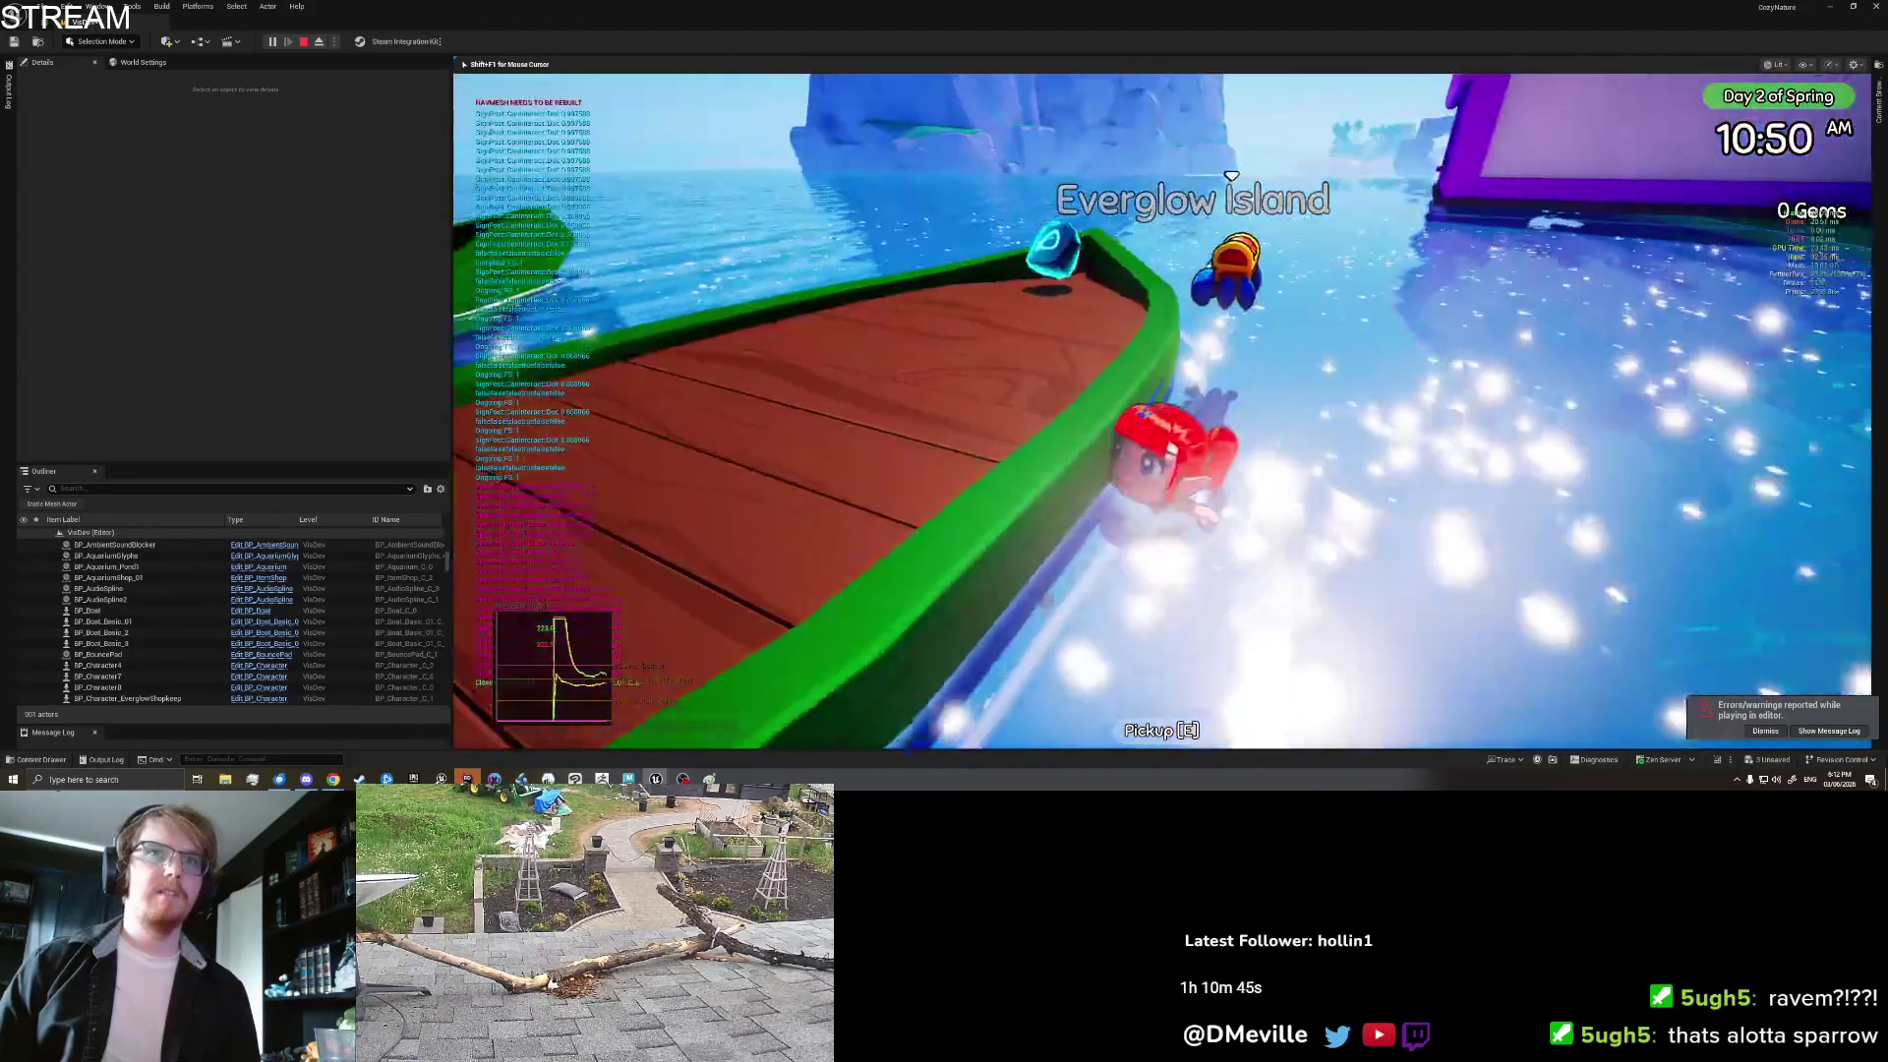
pyautogui.press('w')
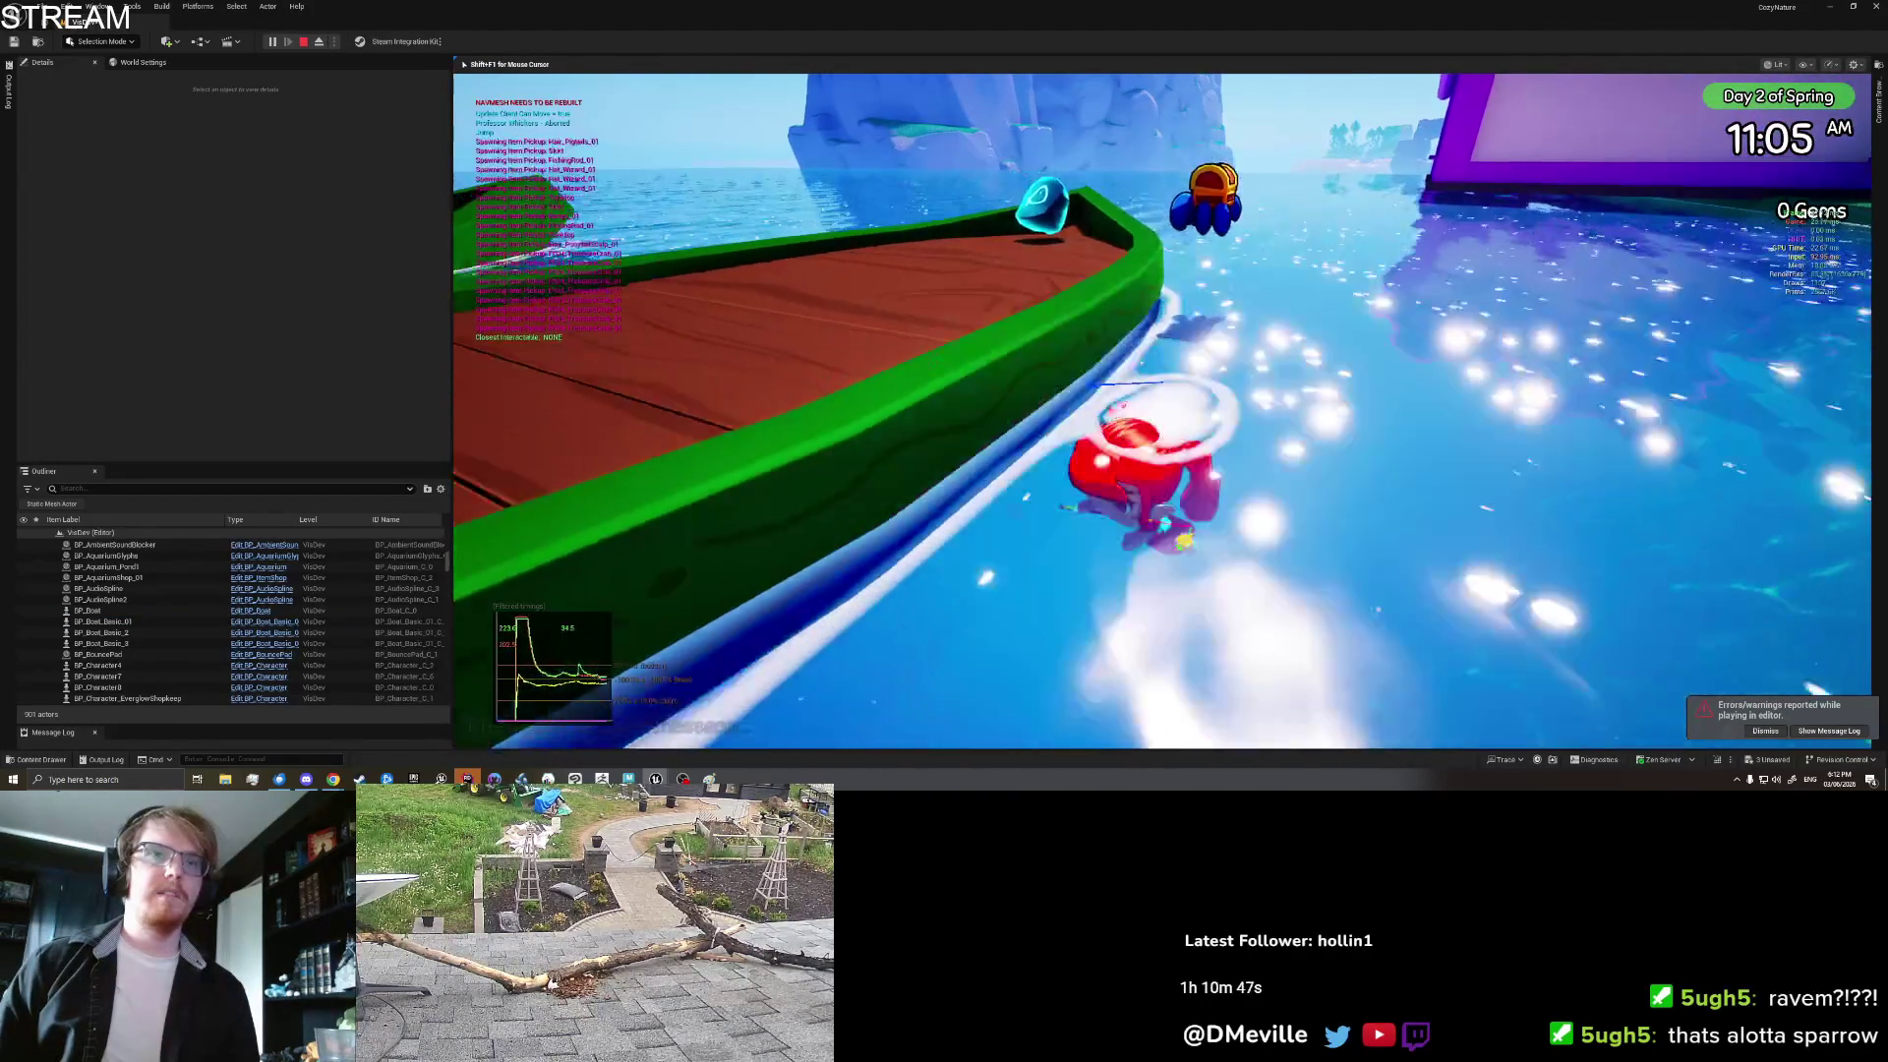
pyautogui.press('w')
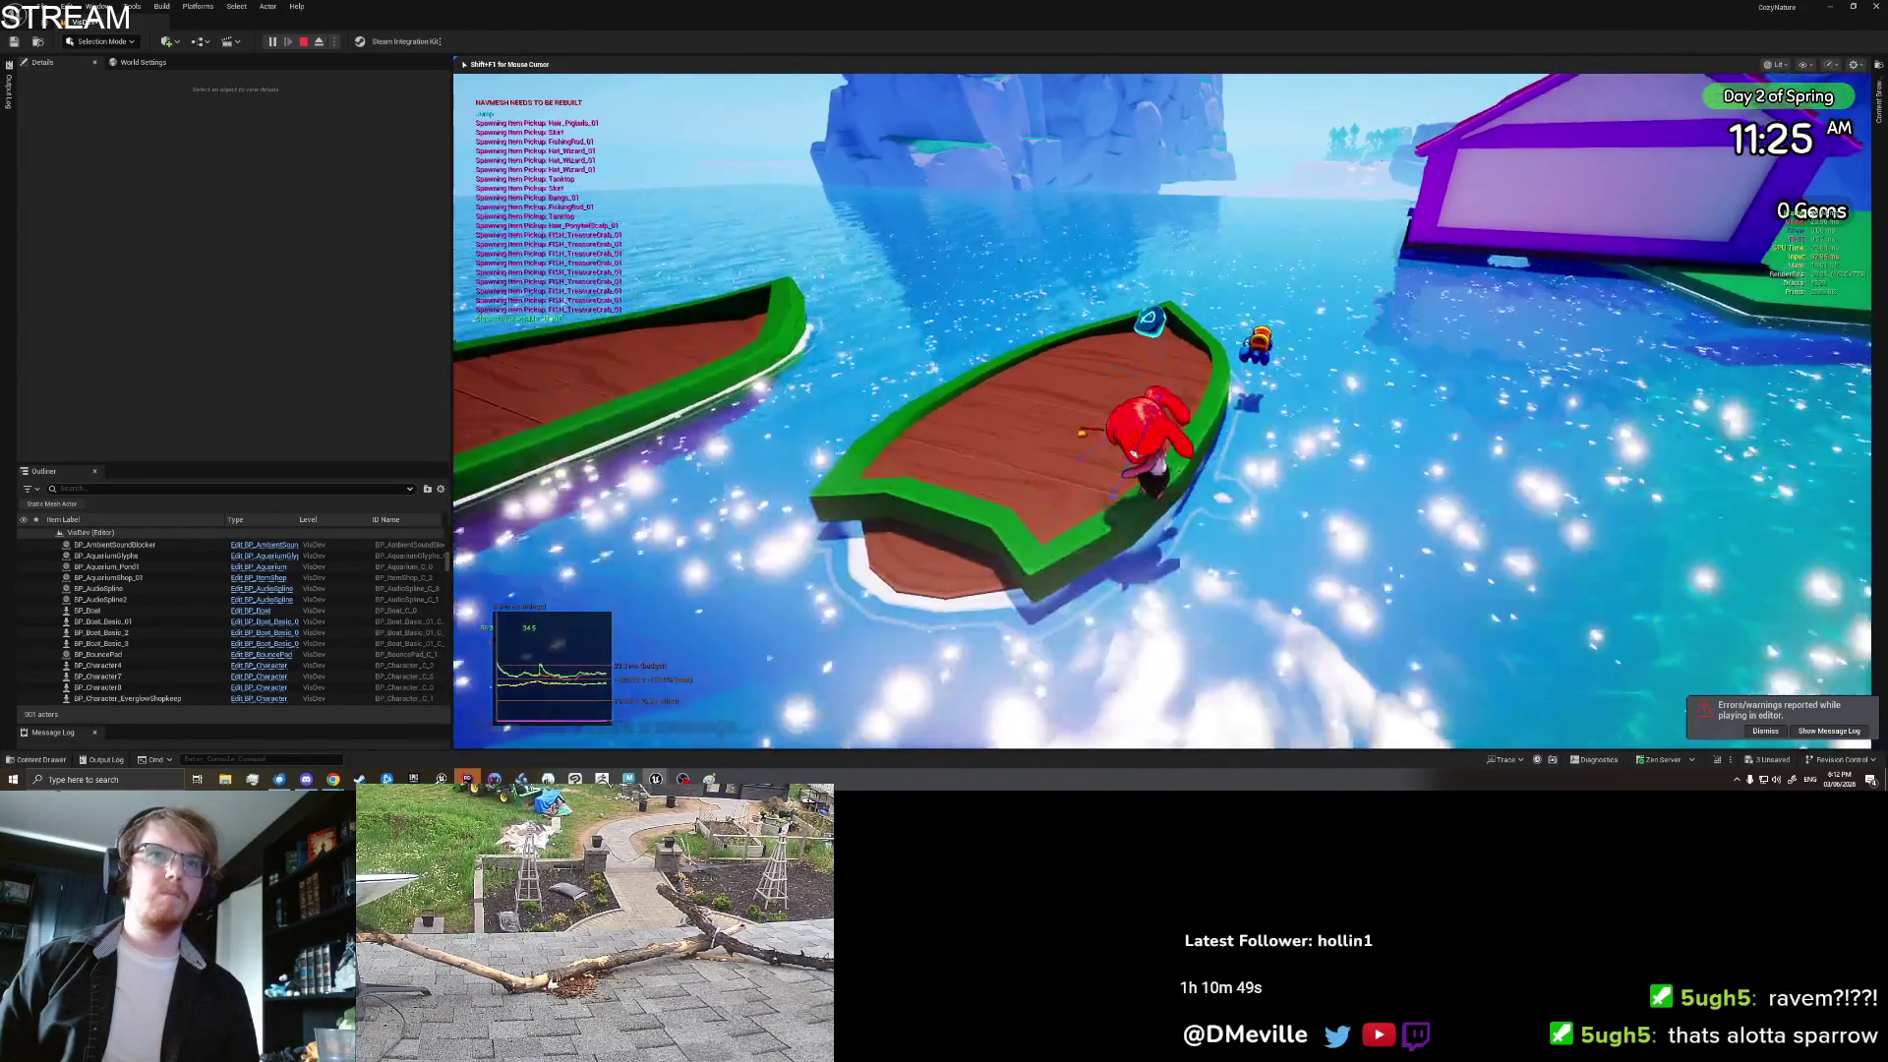
pyautogui.press('w')
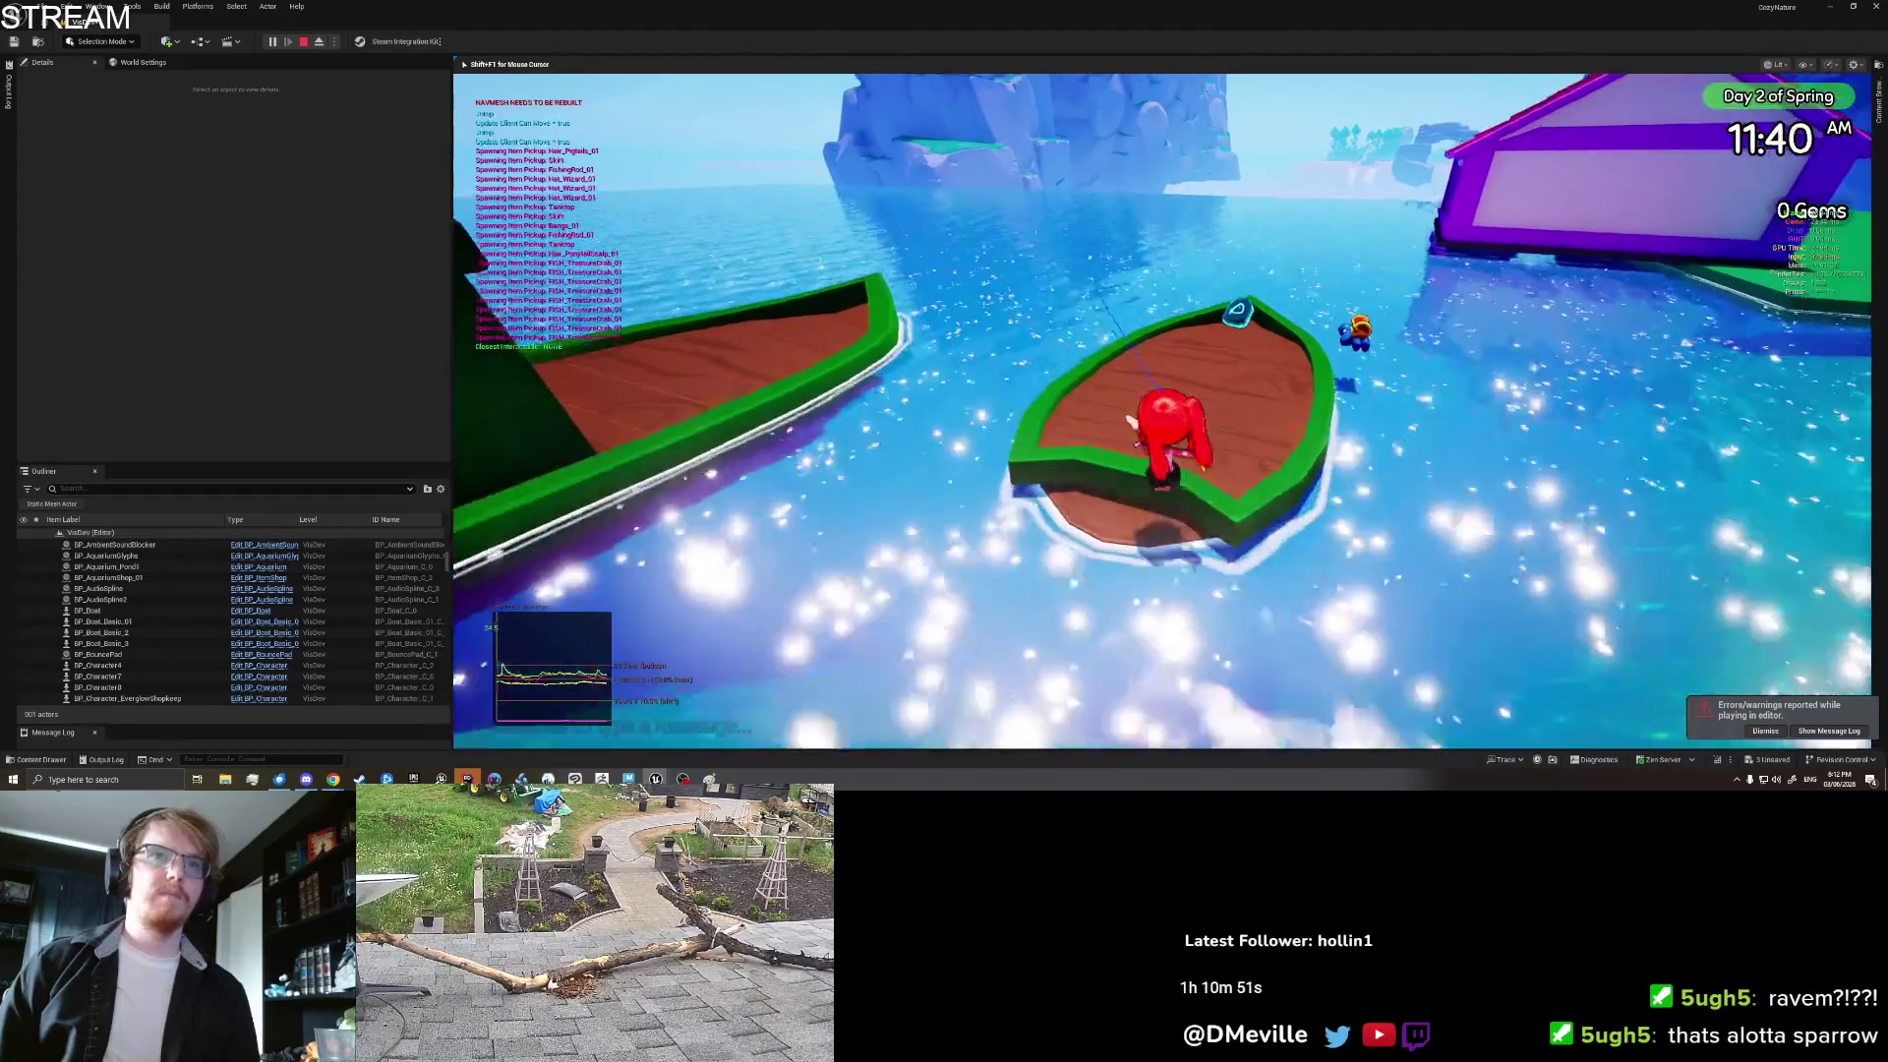
pyautogui.press('w')
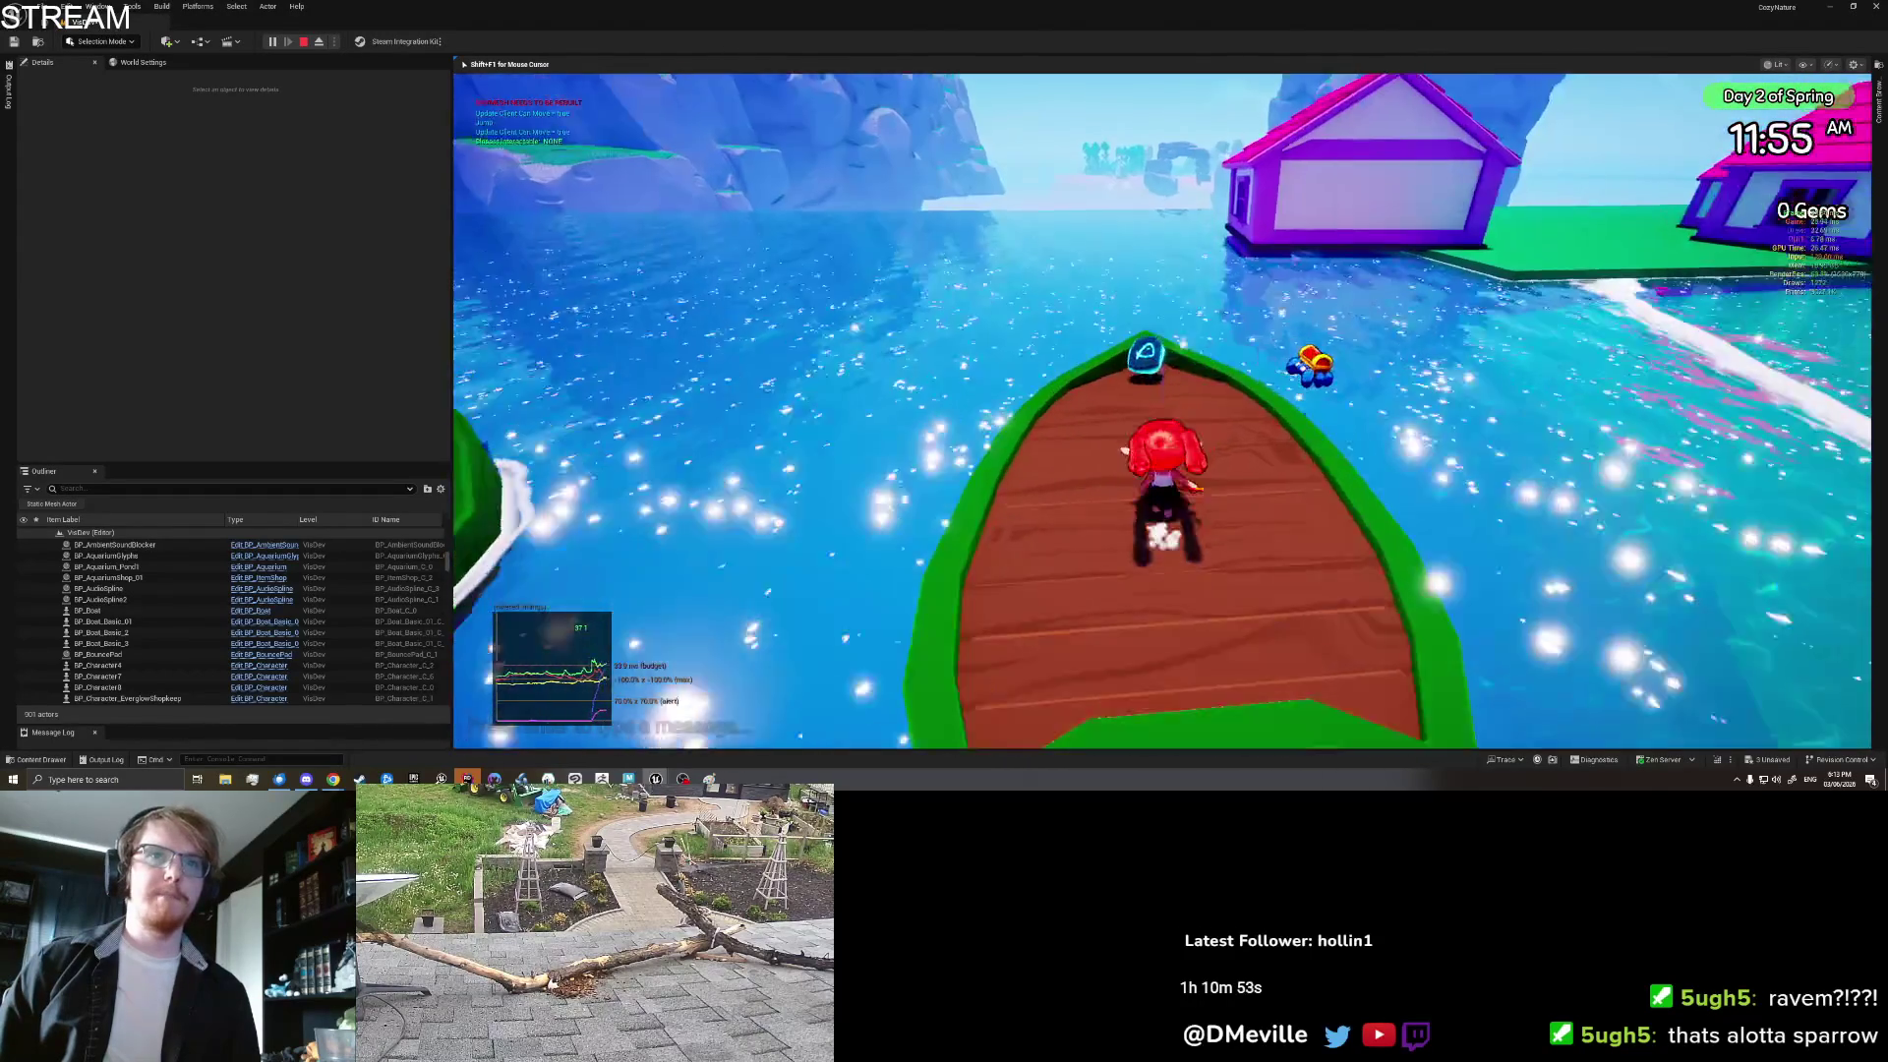
# Step: Take and release the boat's wheel, then Save & Quit from the settings page
pyautogui.press('e')
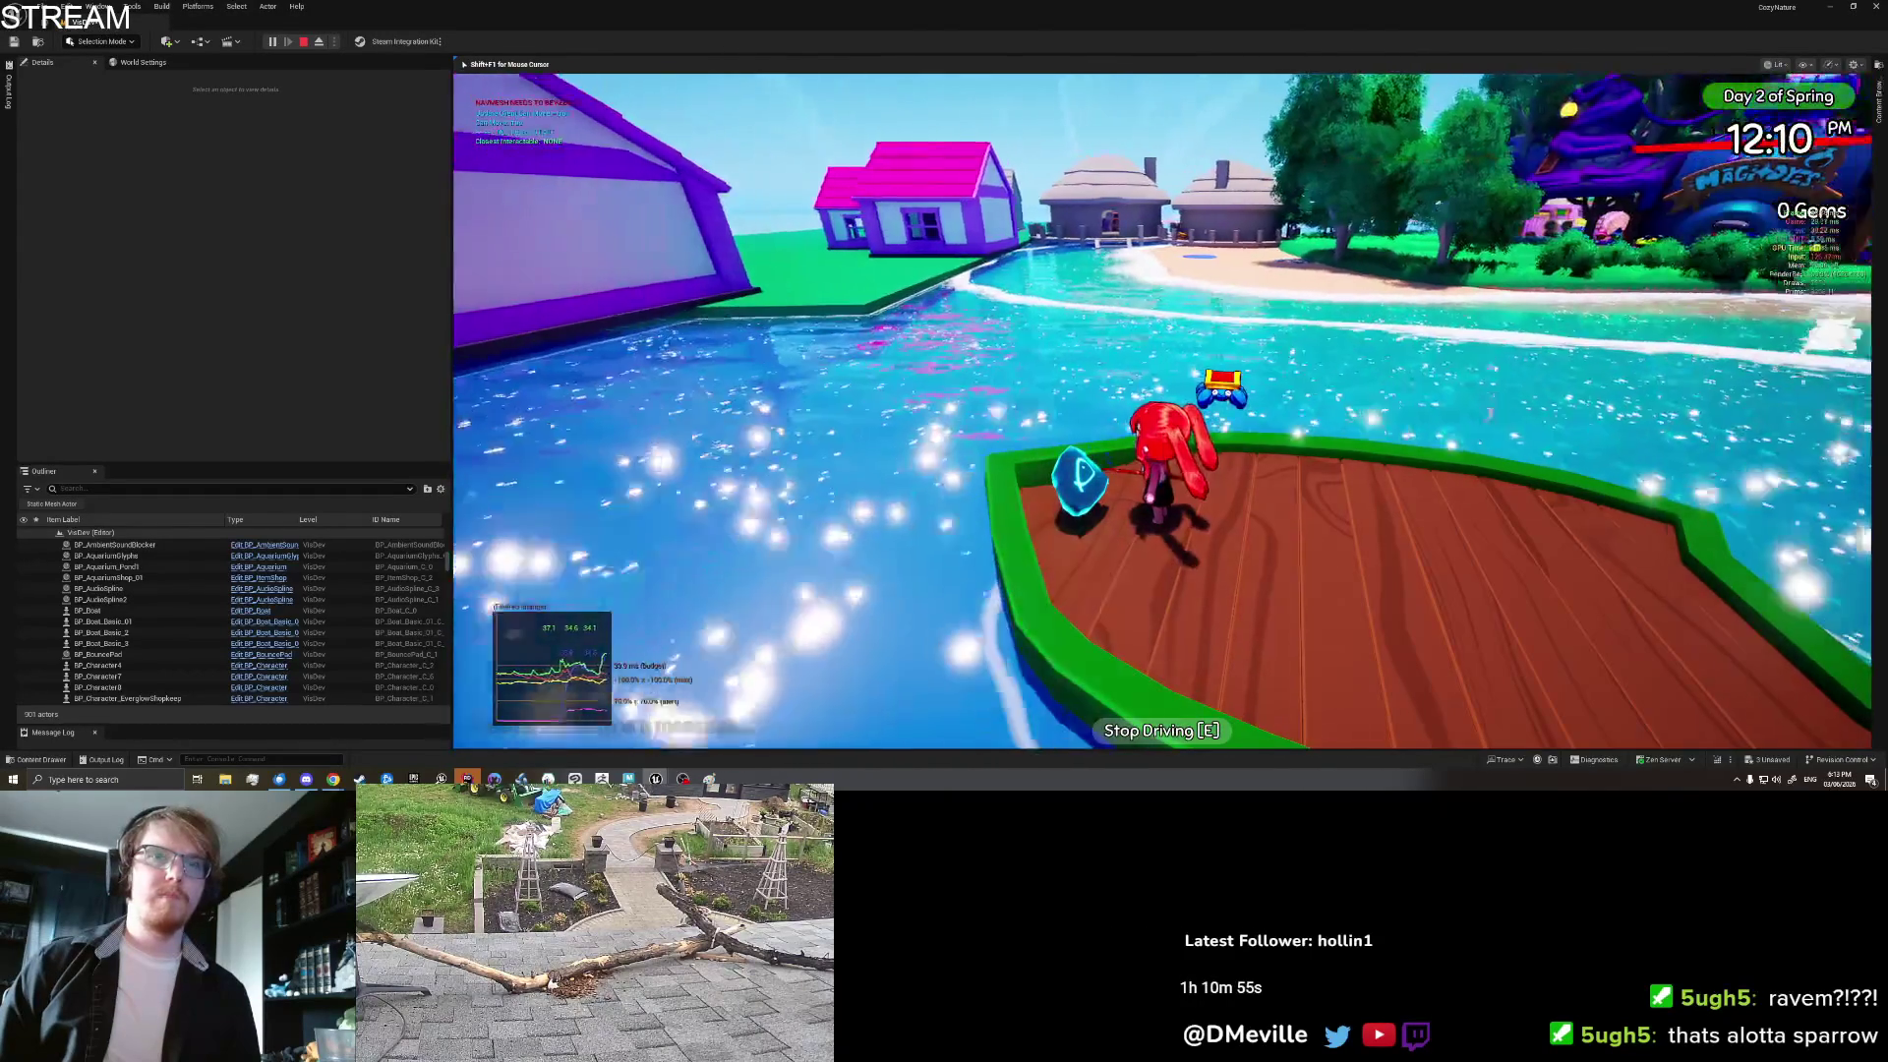
pyautogui.press('e')
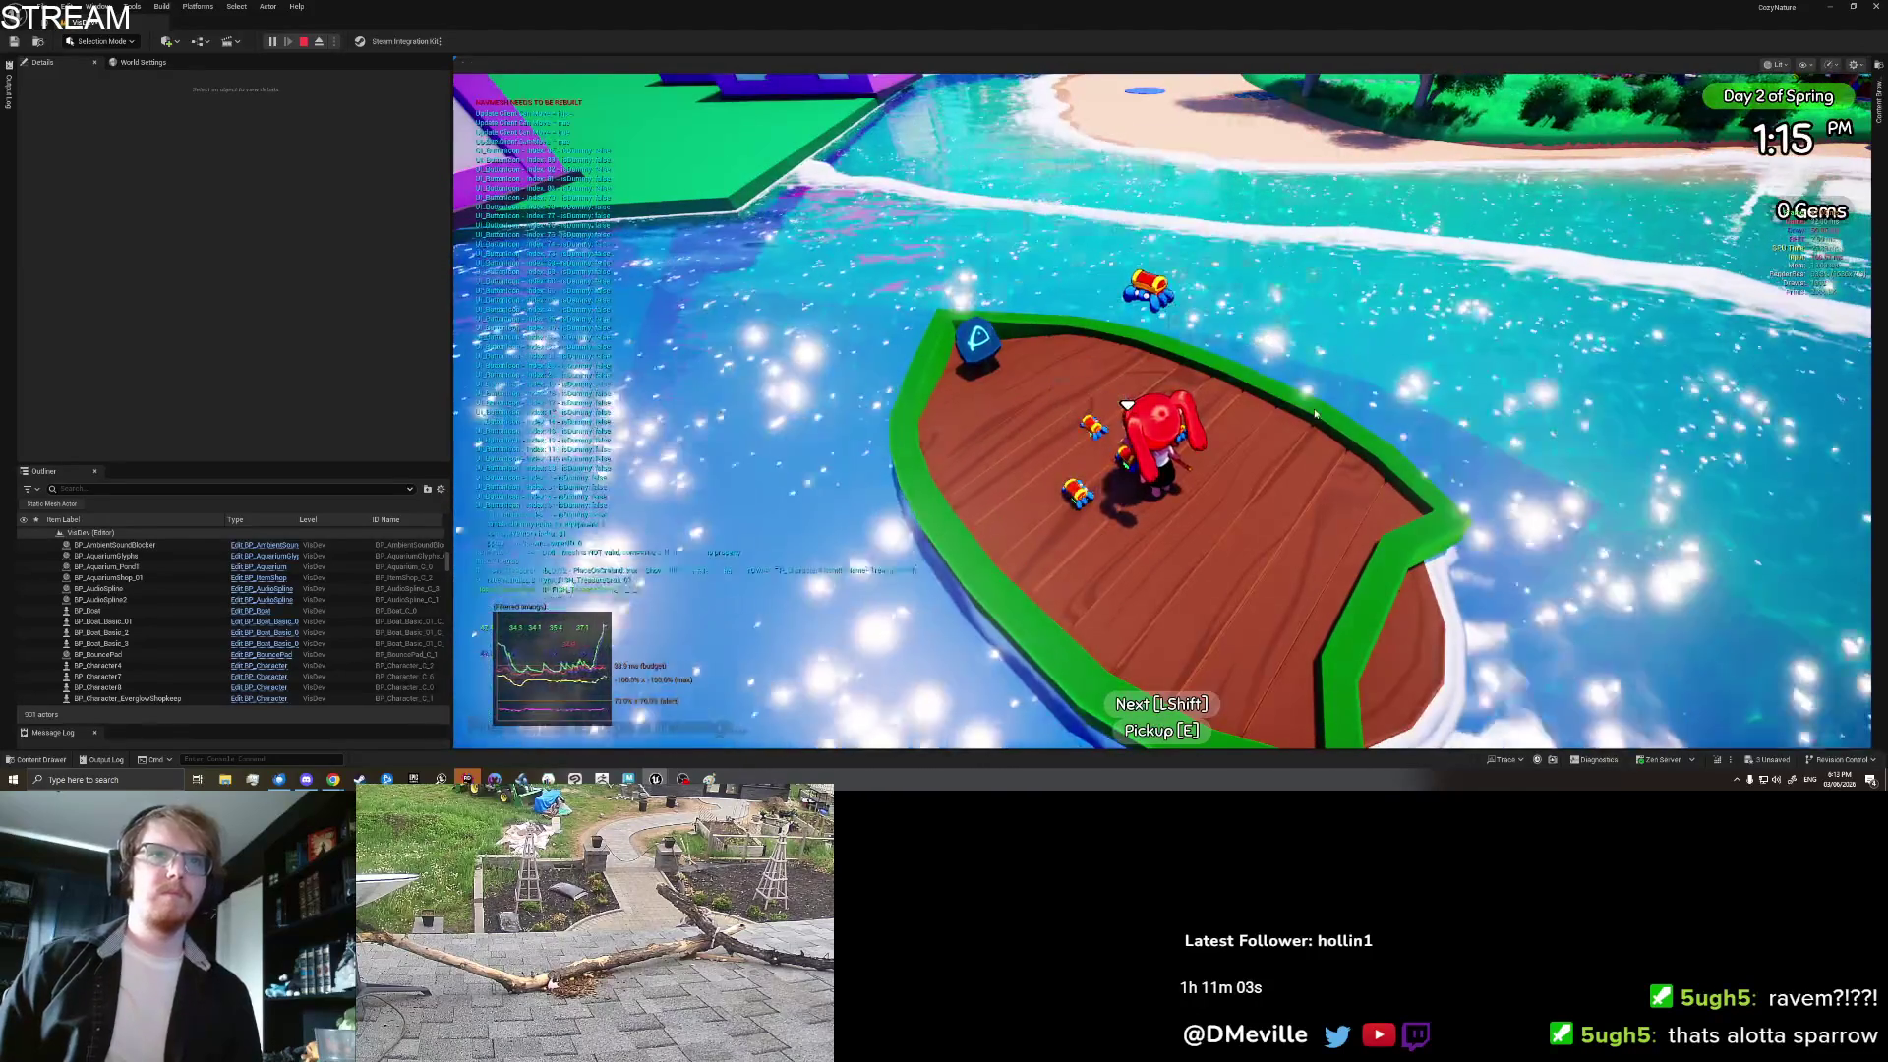
pyautogui.click(1385, 108)
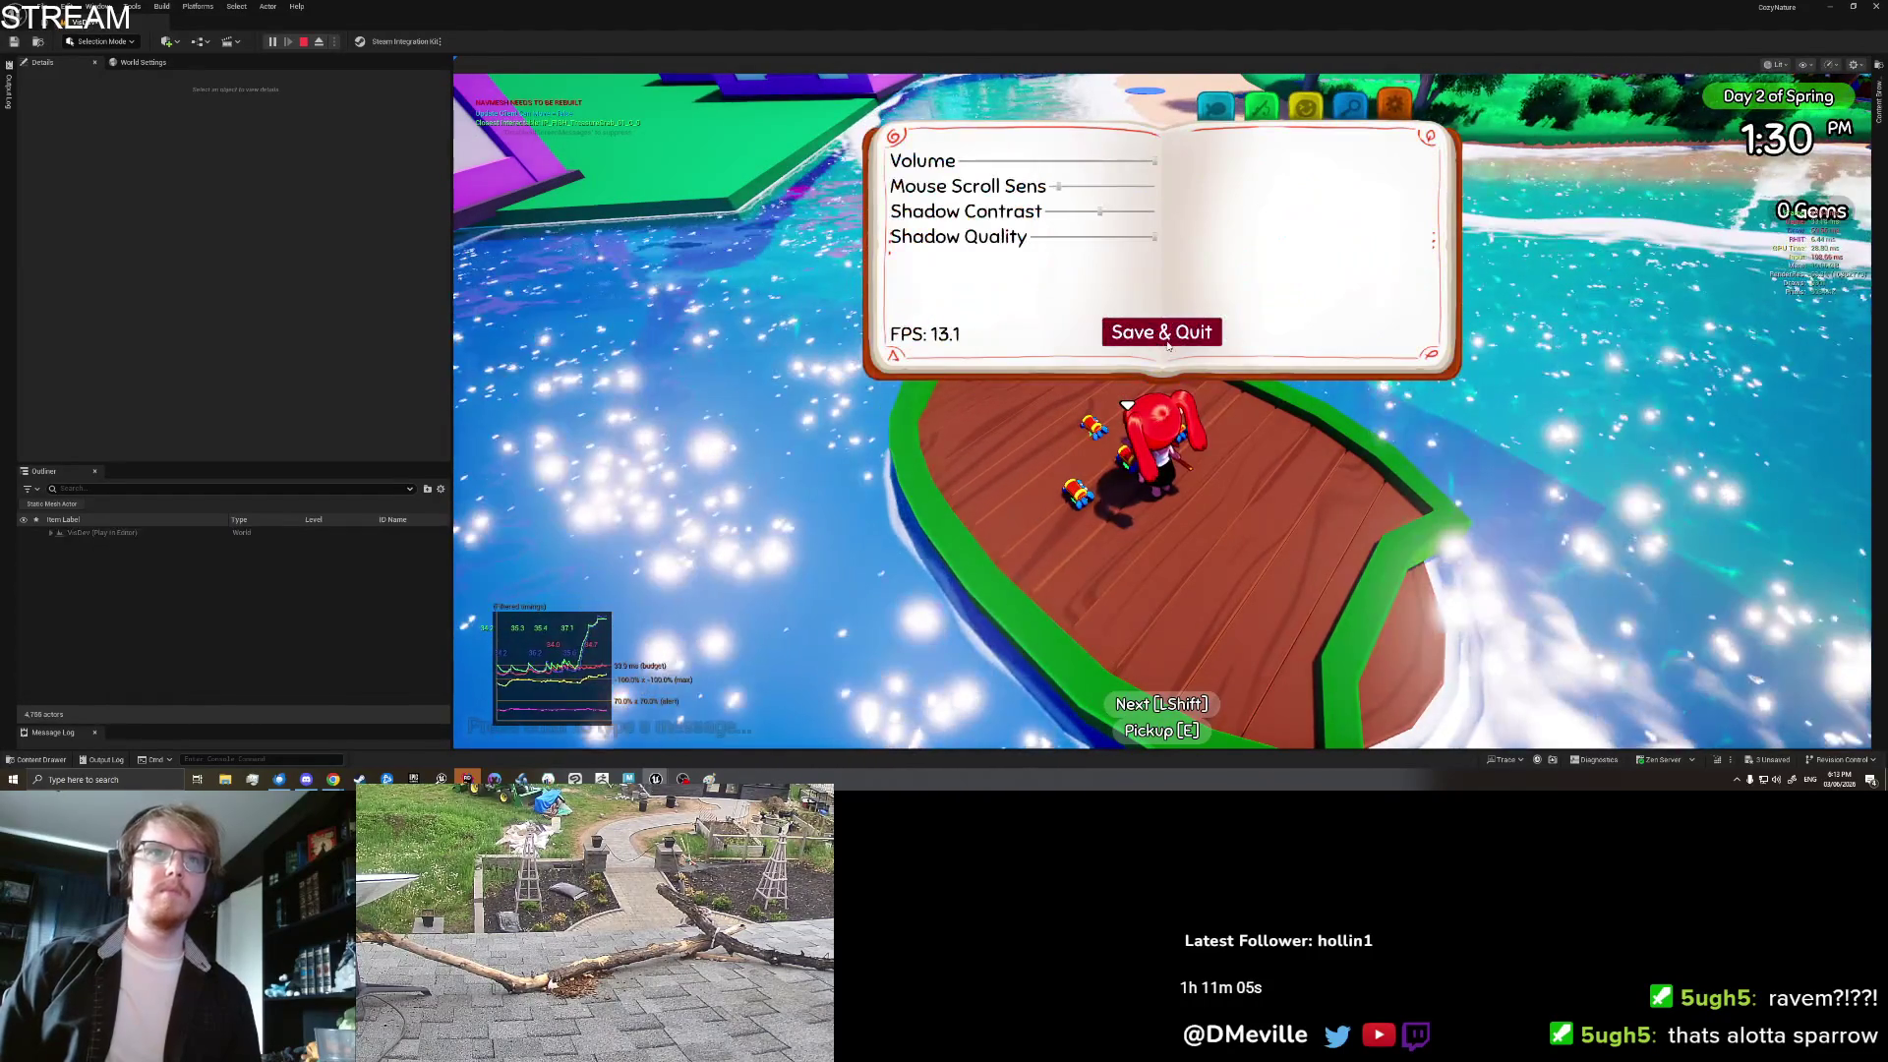
pyautogui.click(1163, 335)
pyautogui.rightClick(1396, 629)
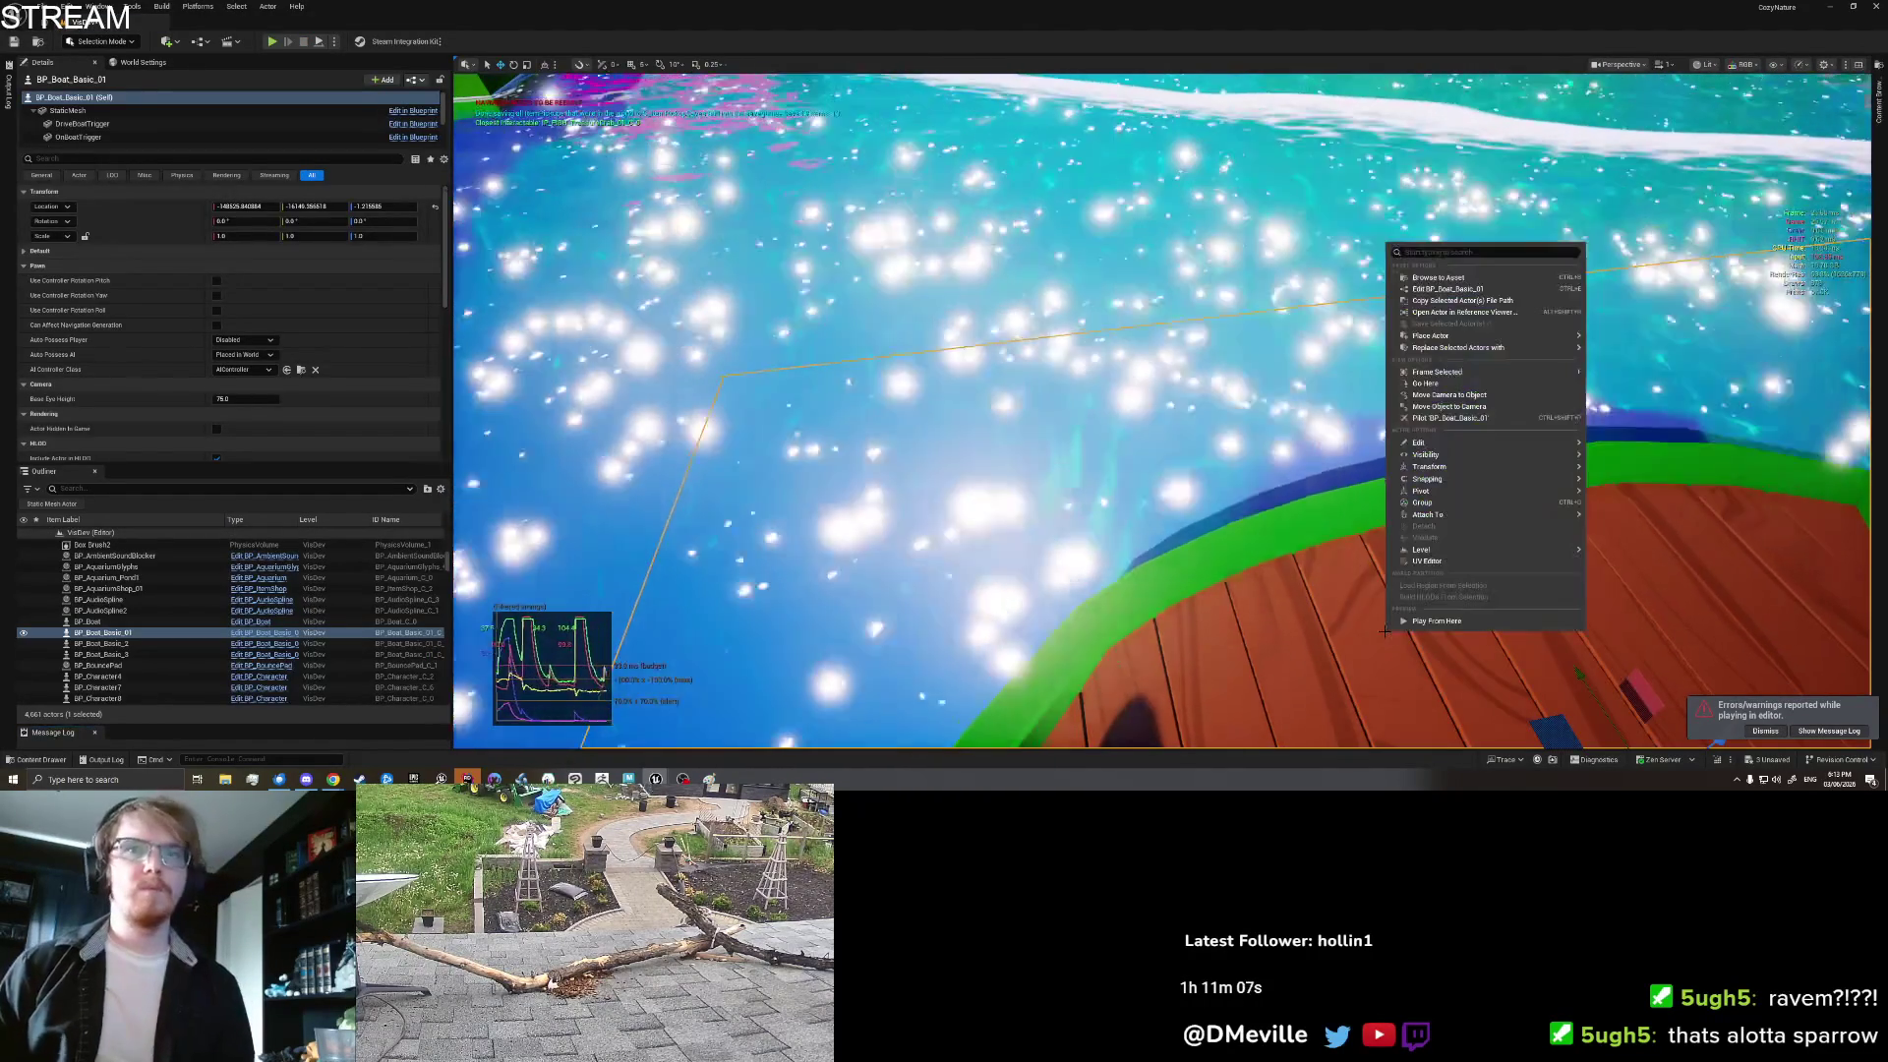
pyautogui.click(1411, 601)
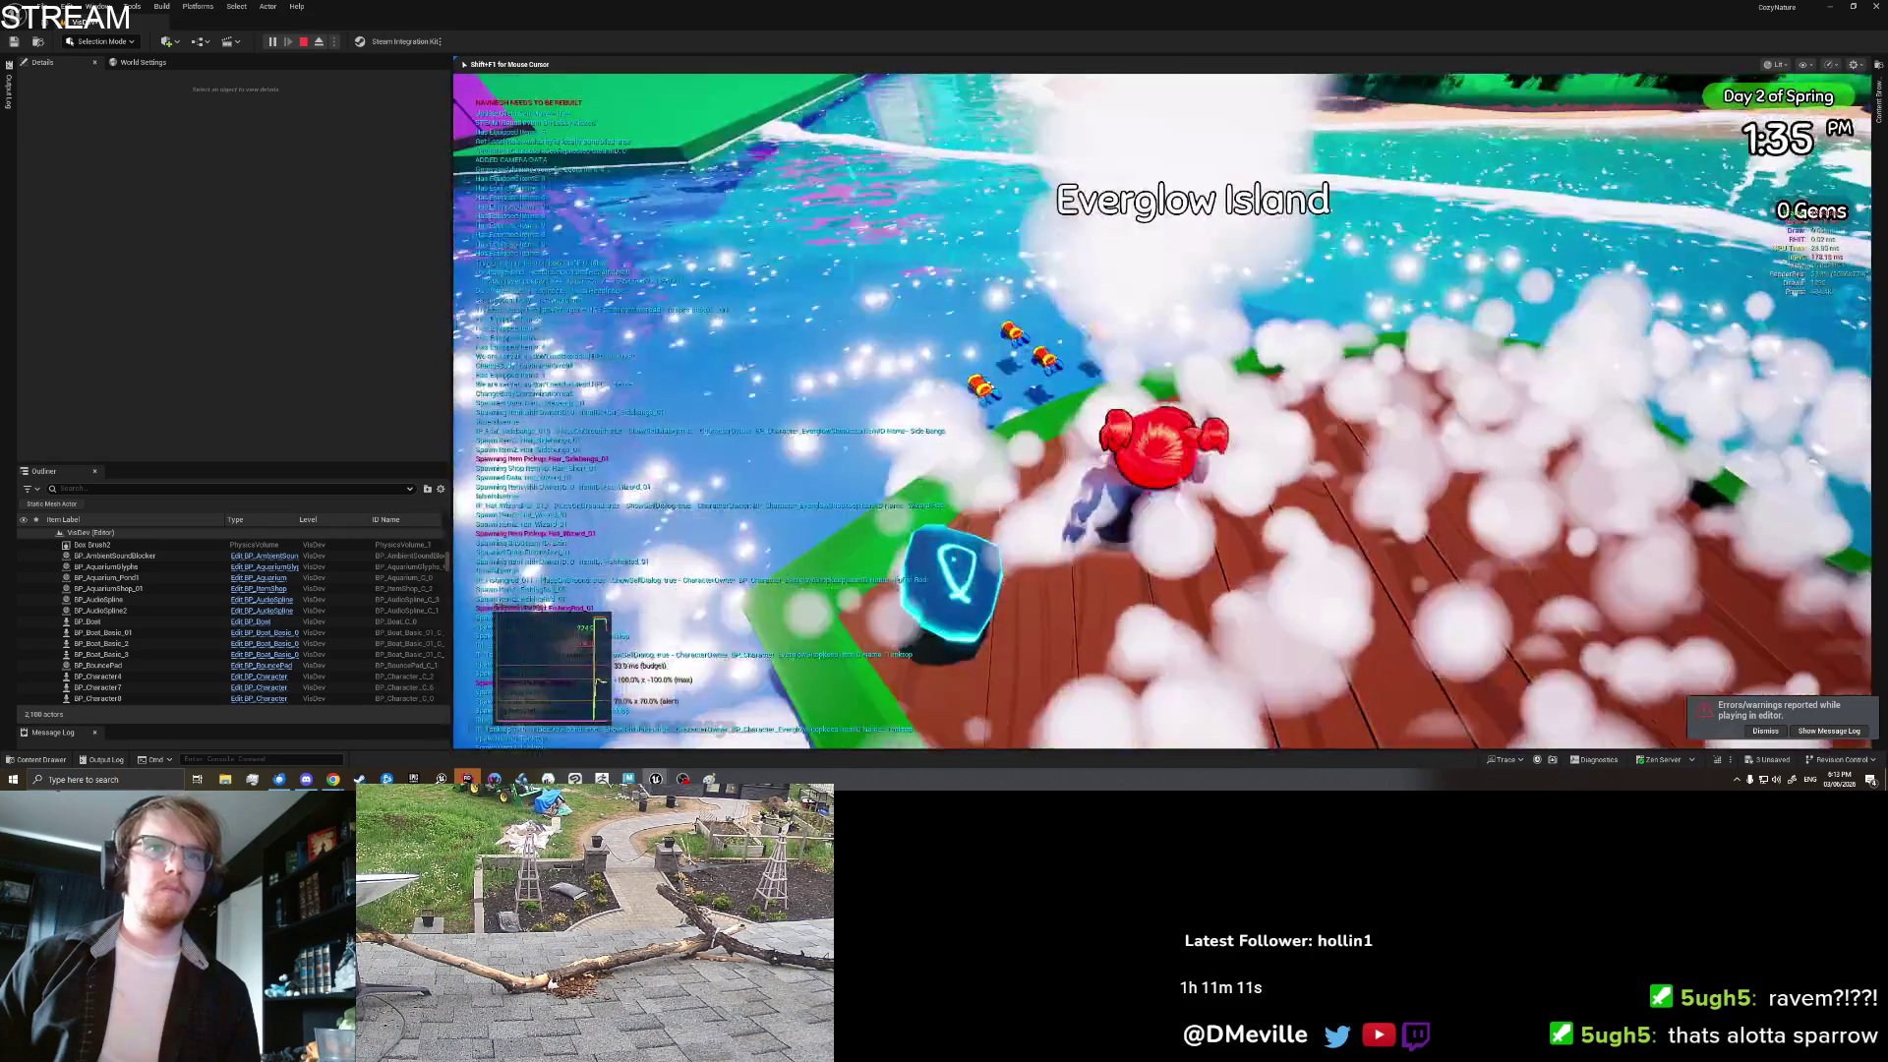
pyautogui.press('a')
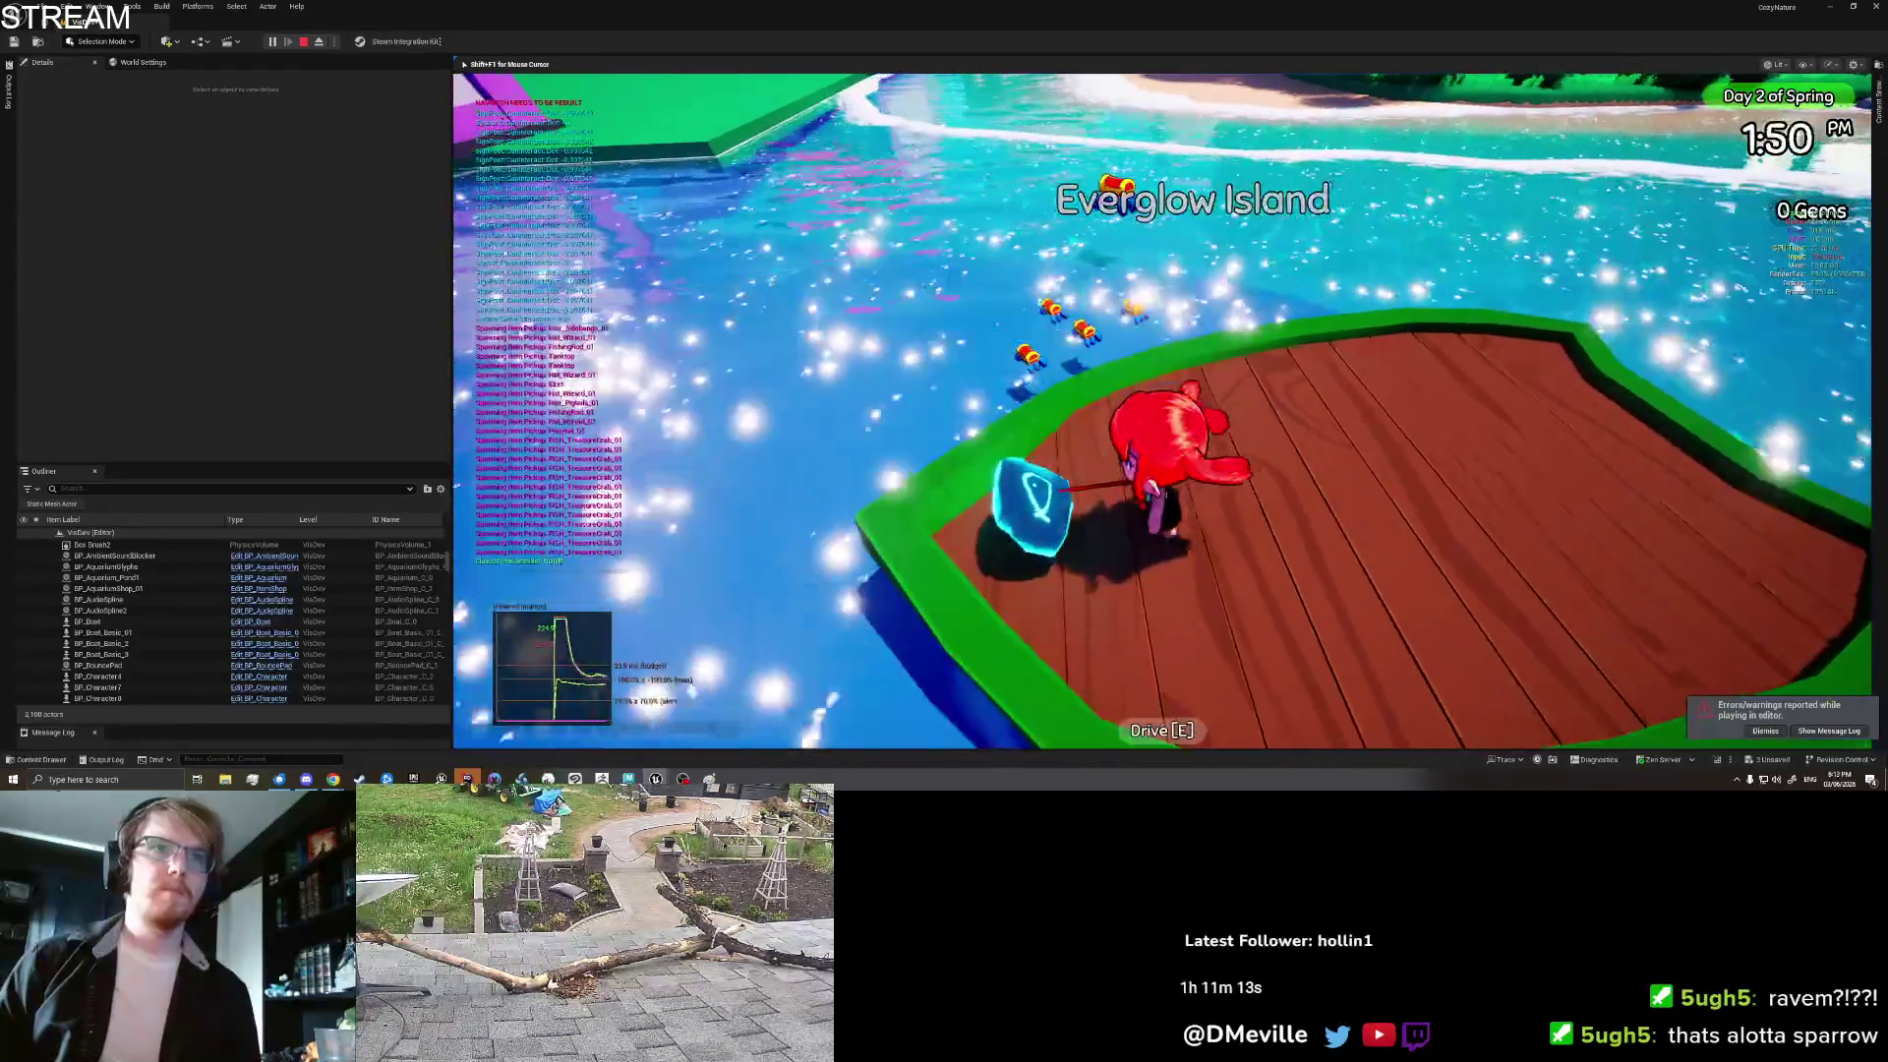
pyautogui.press('e')
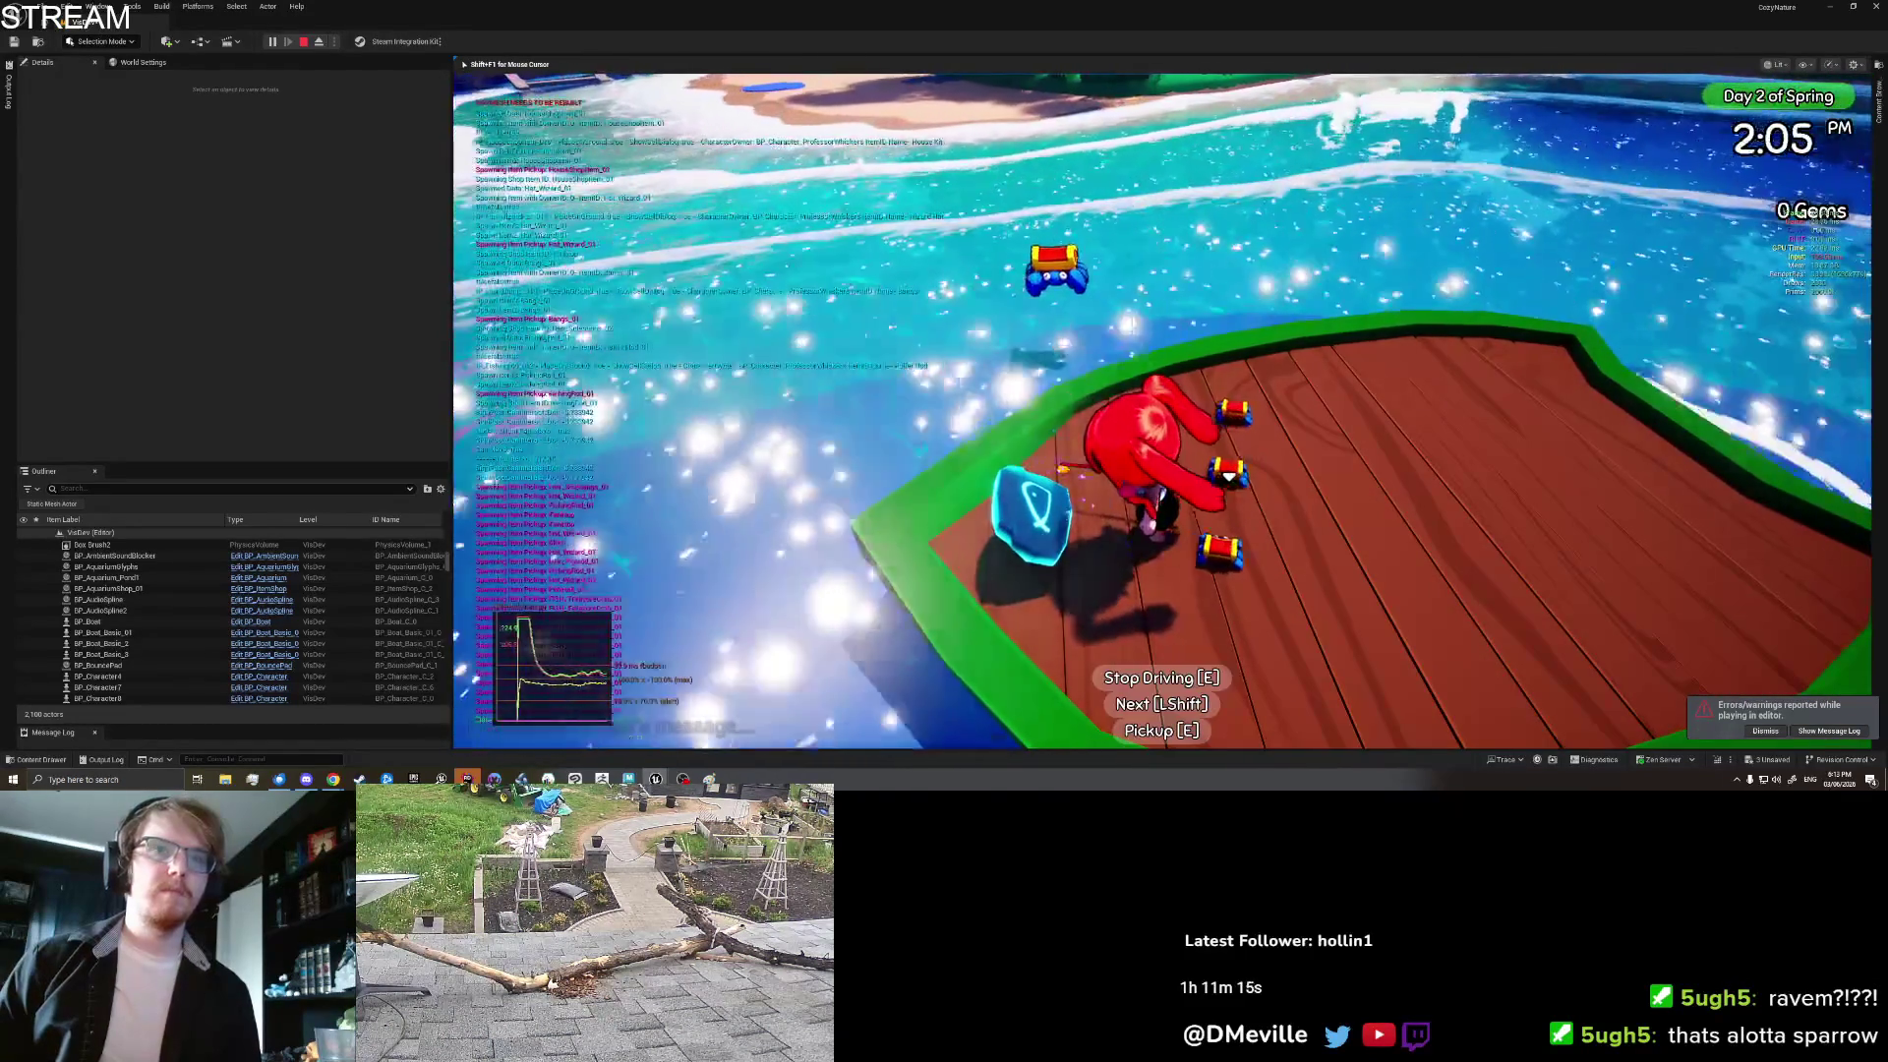
pyautogui.press('e')
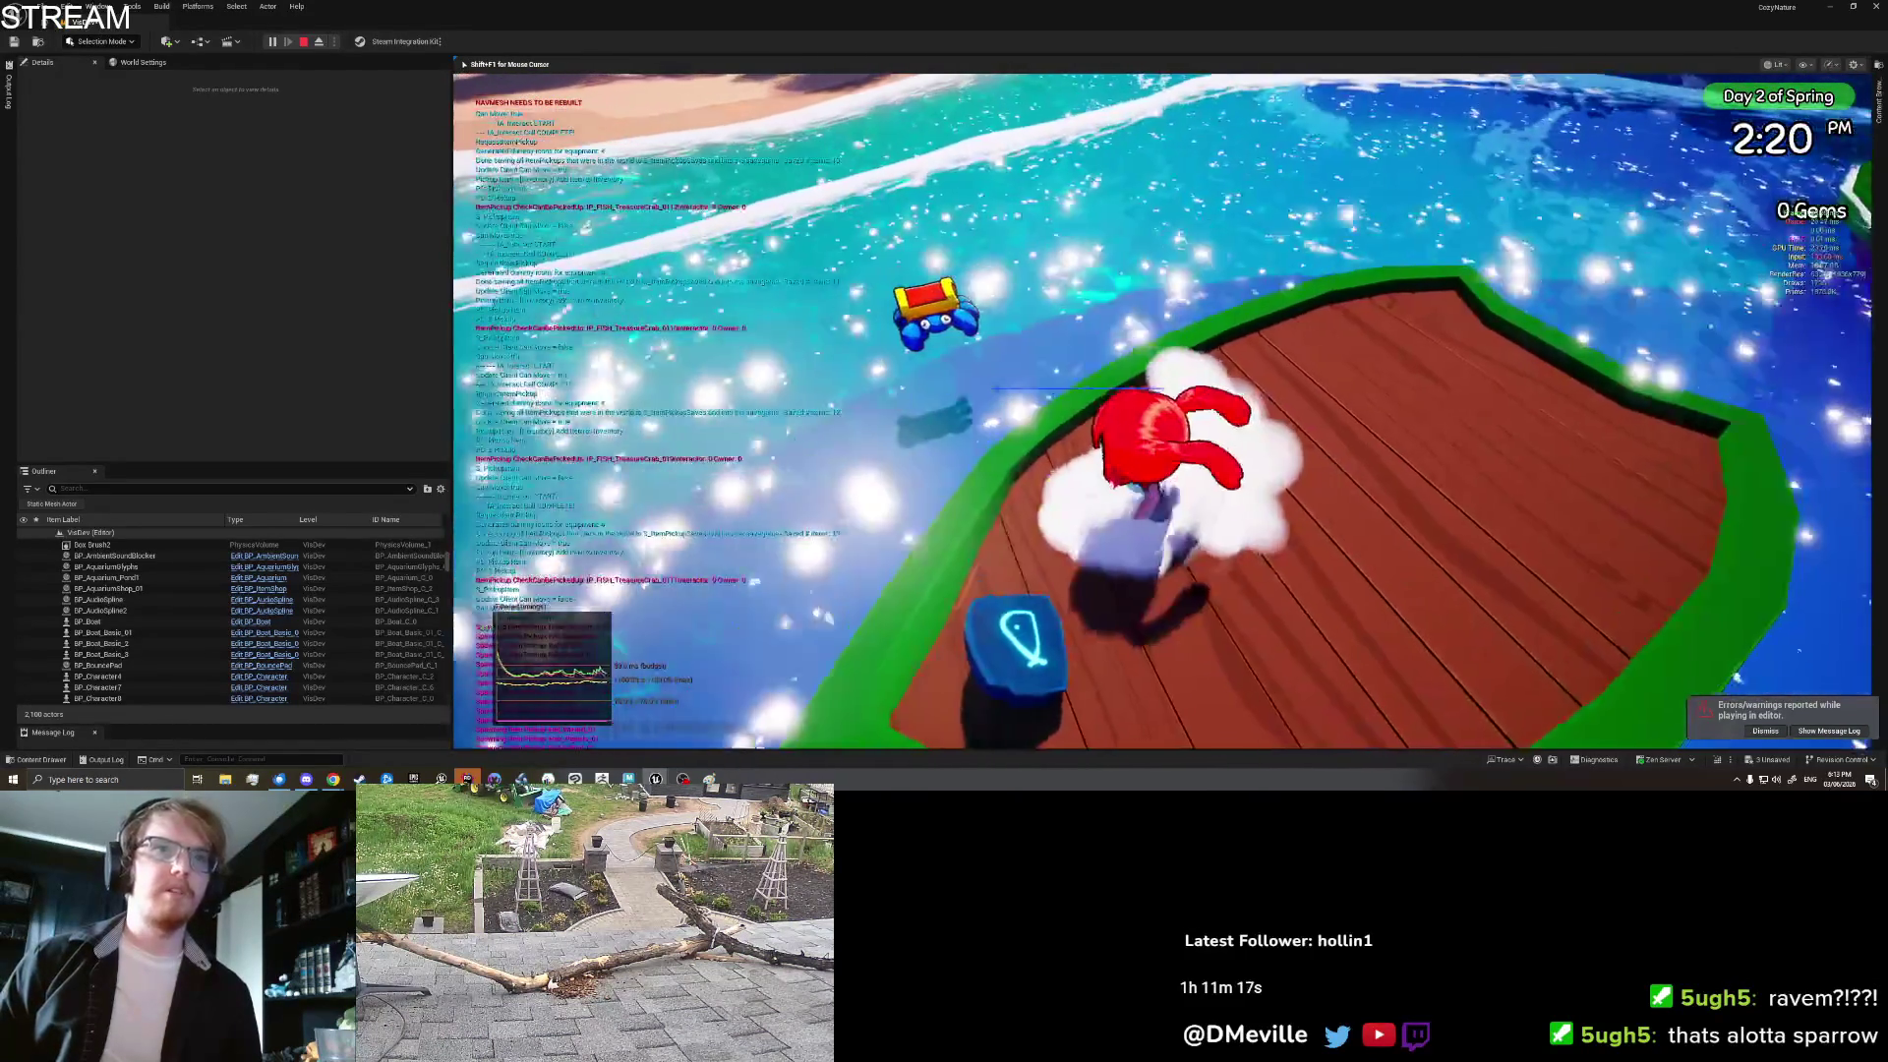
pyautogui.press('i')
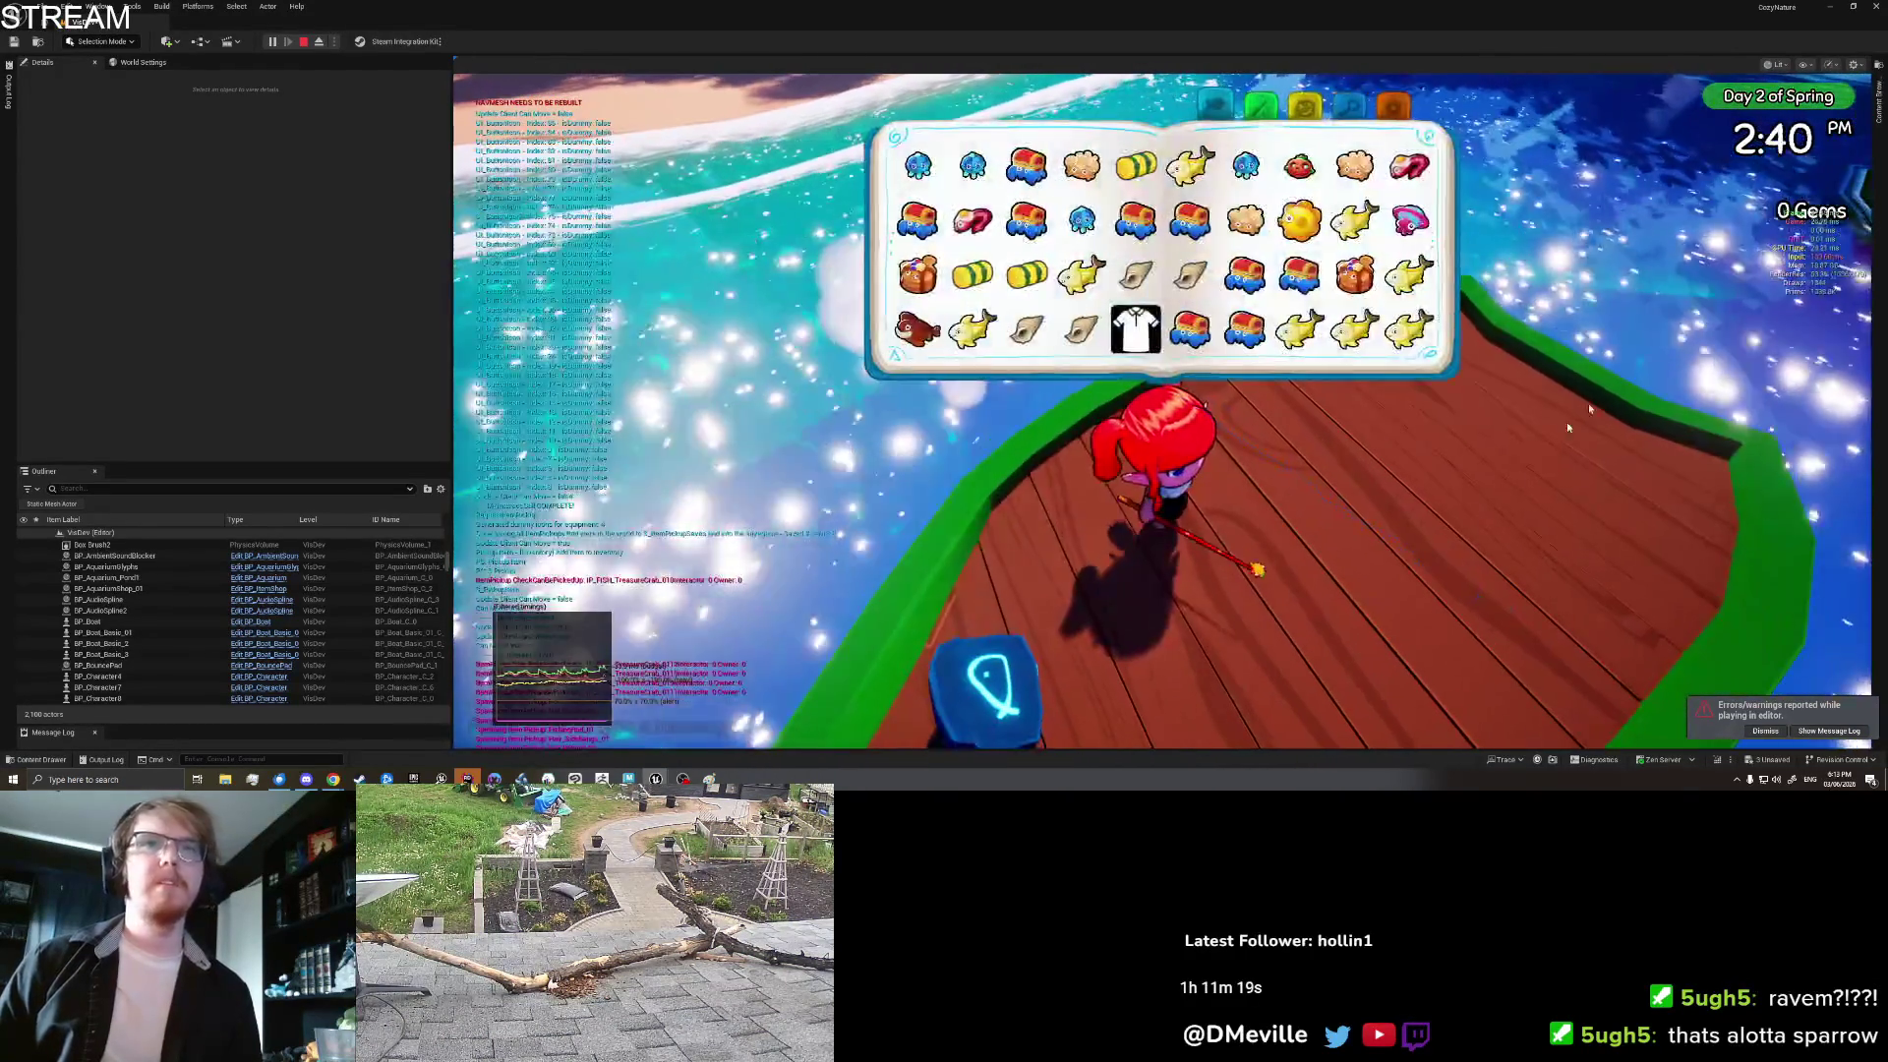
pyautogui.press('Escape')
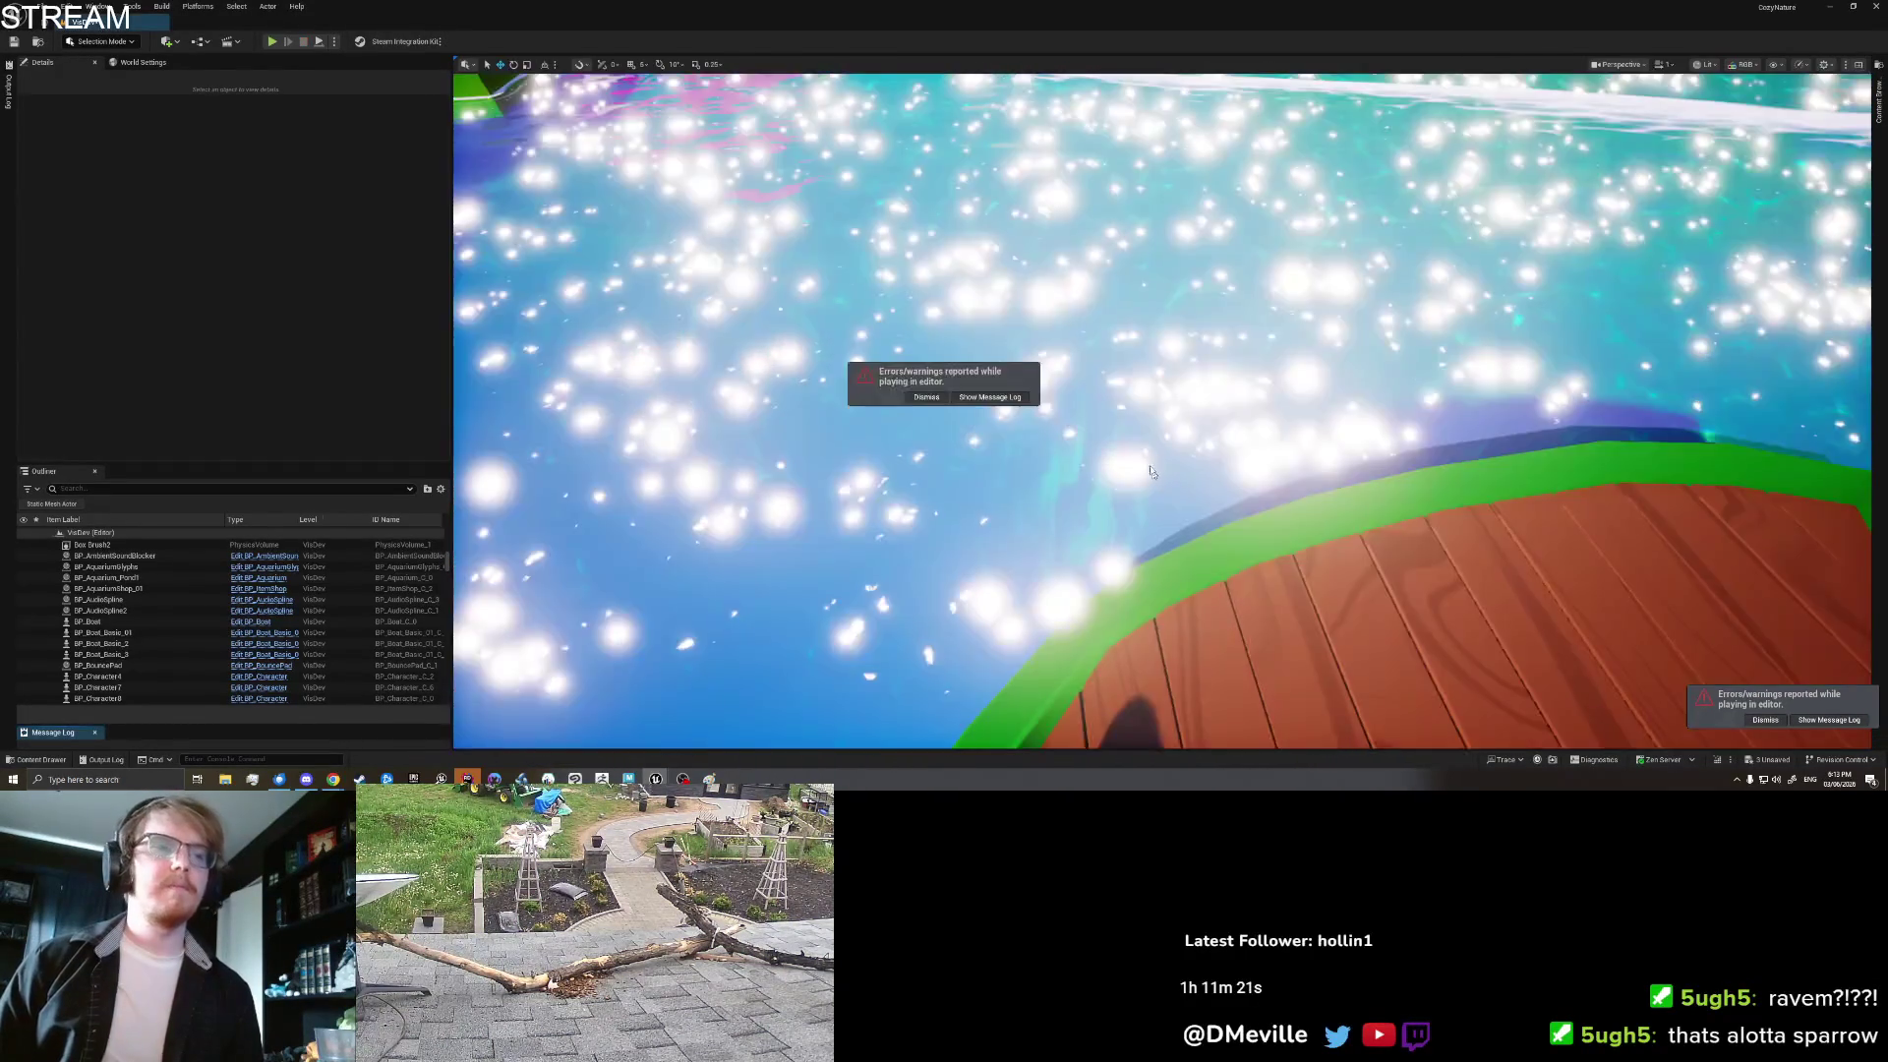
pyautogui.click(1151, 473)
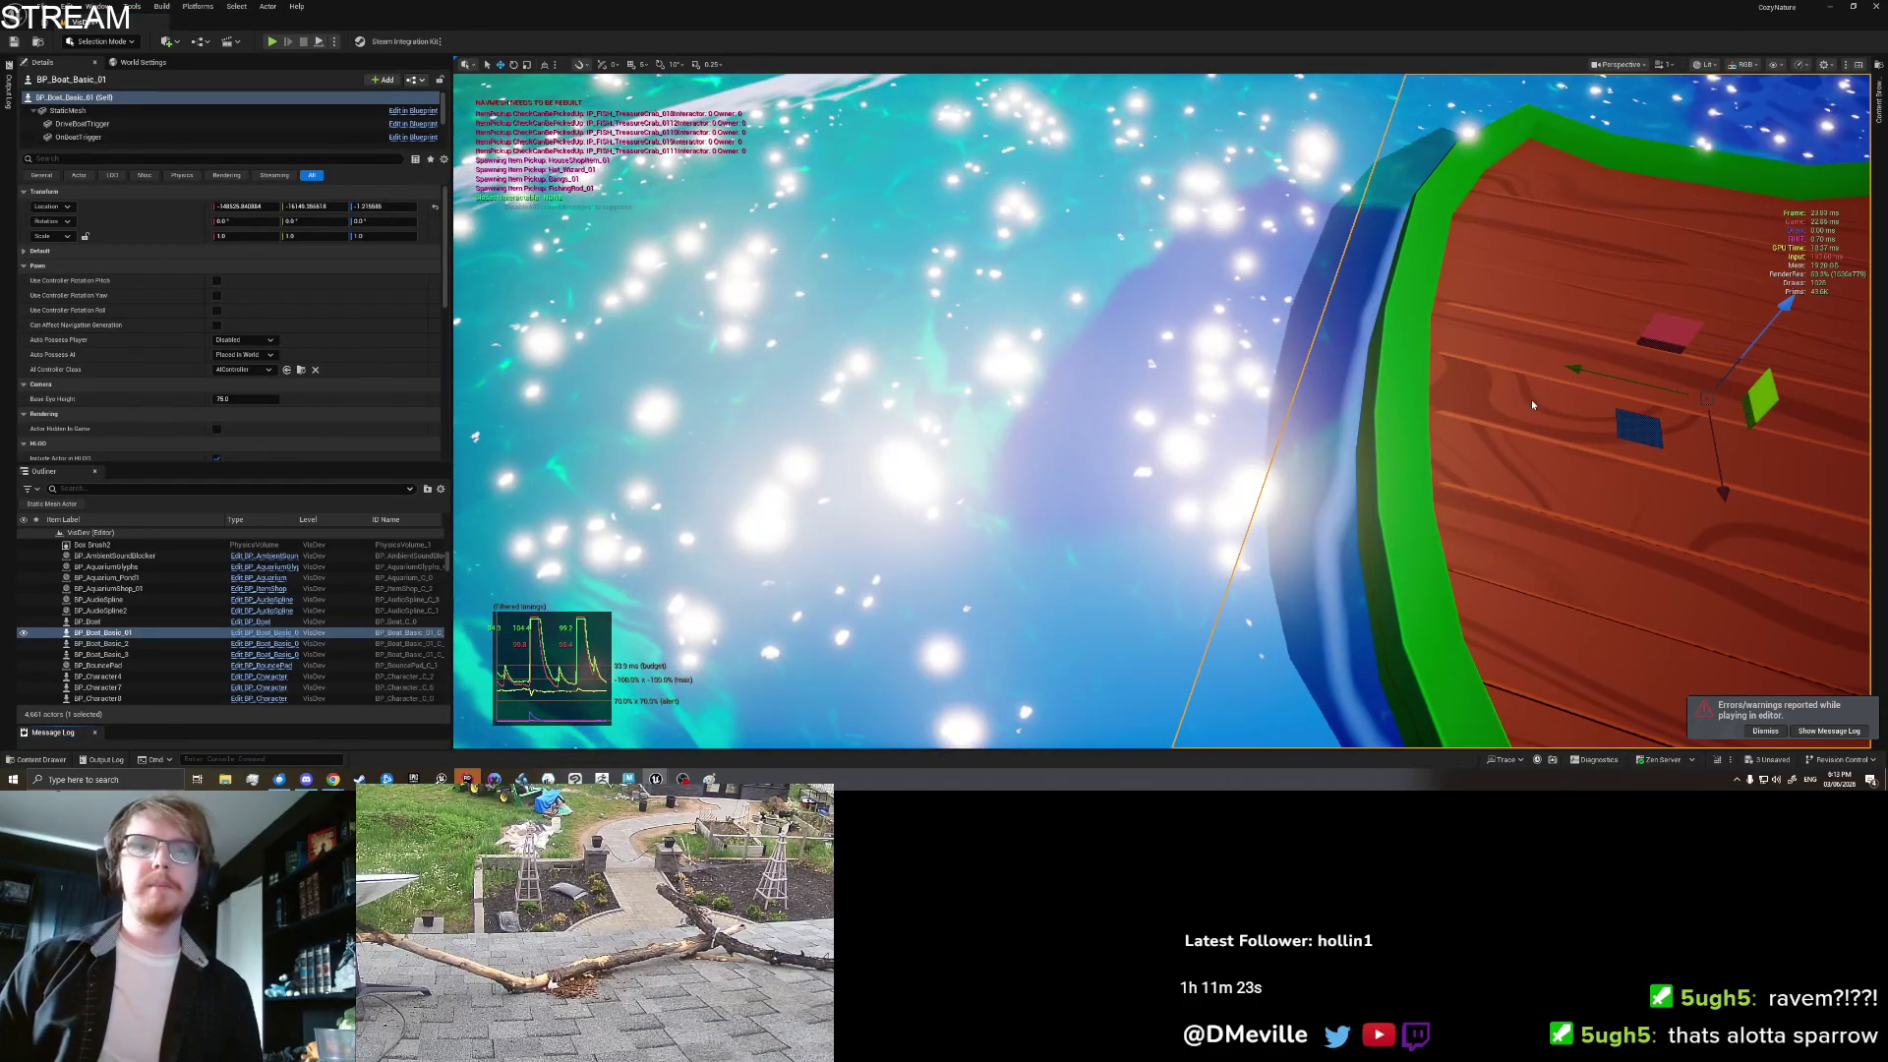
pyautogui.hotkey('alt', 'p')
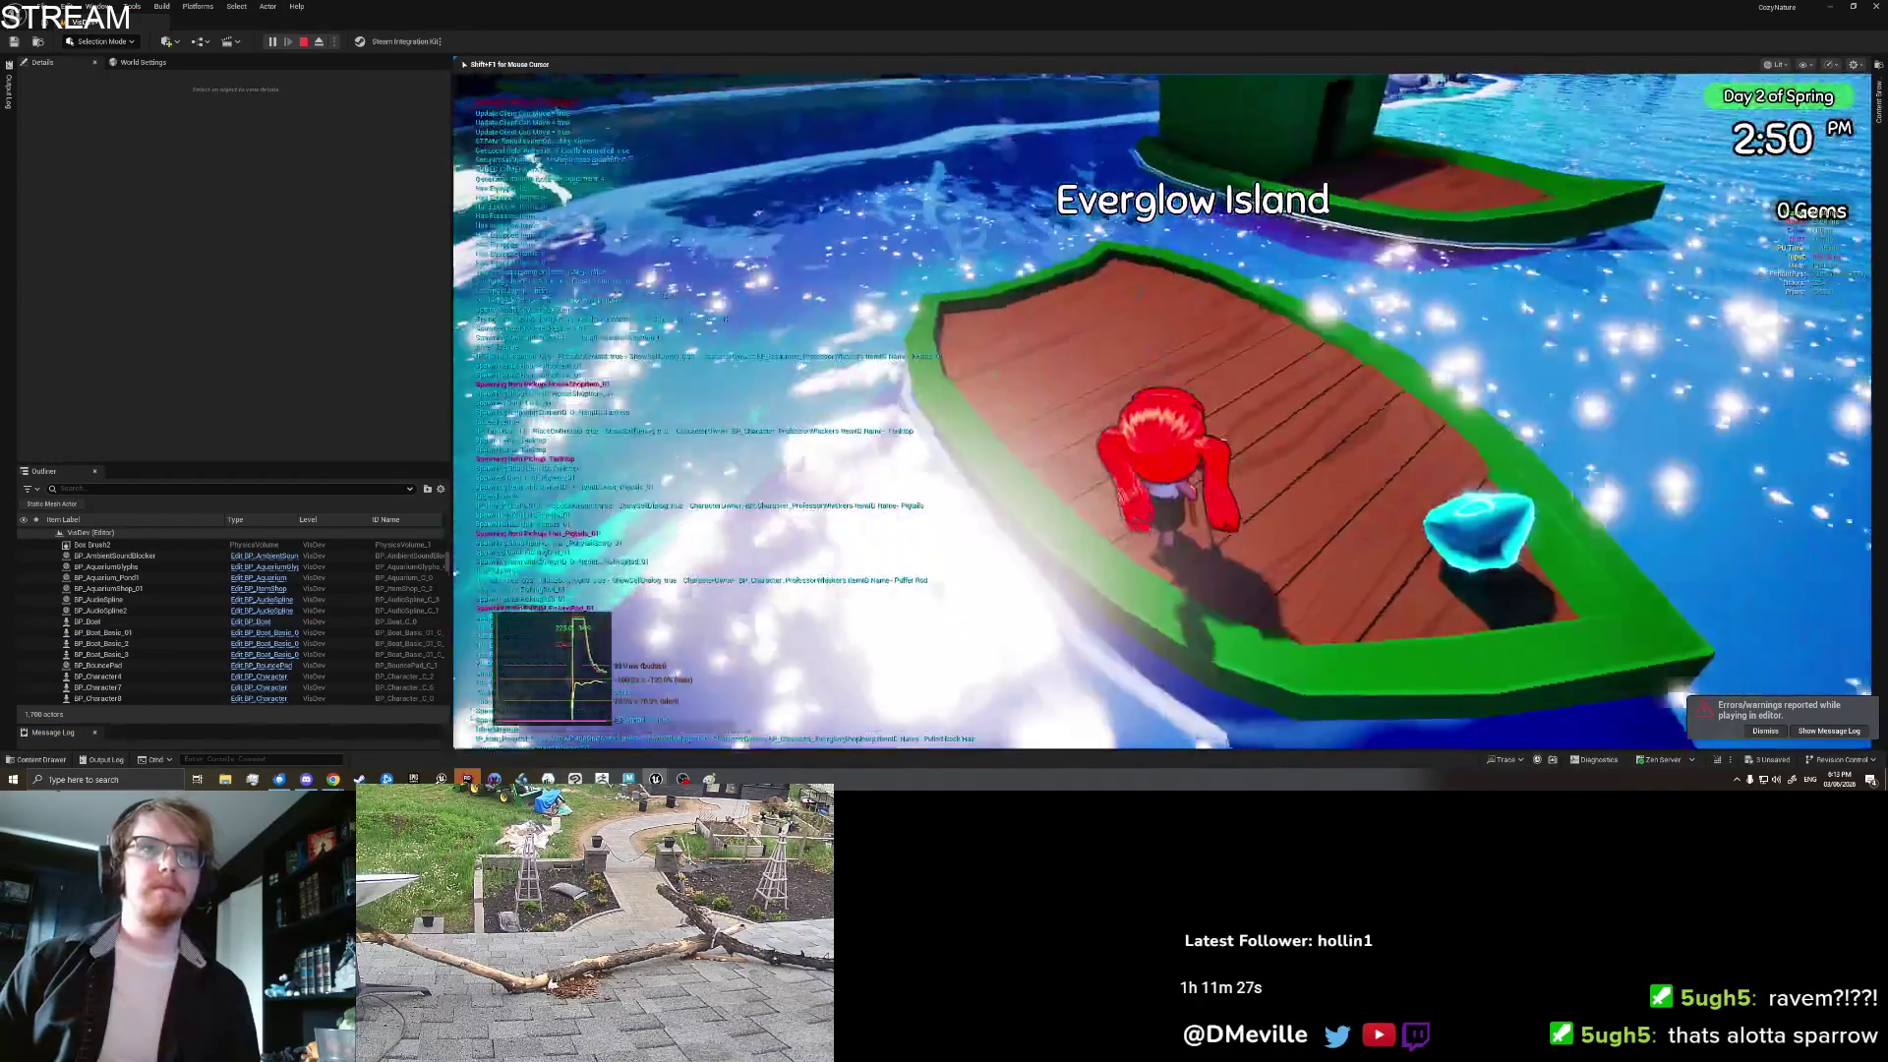
pyautogui.press('i')
pyautogui.press('q')
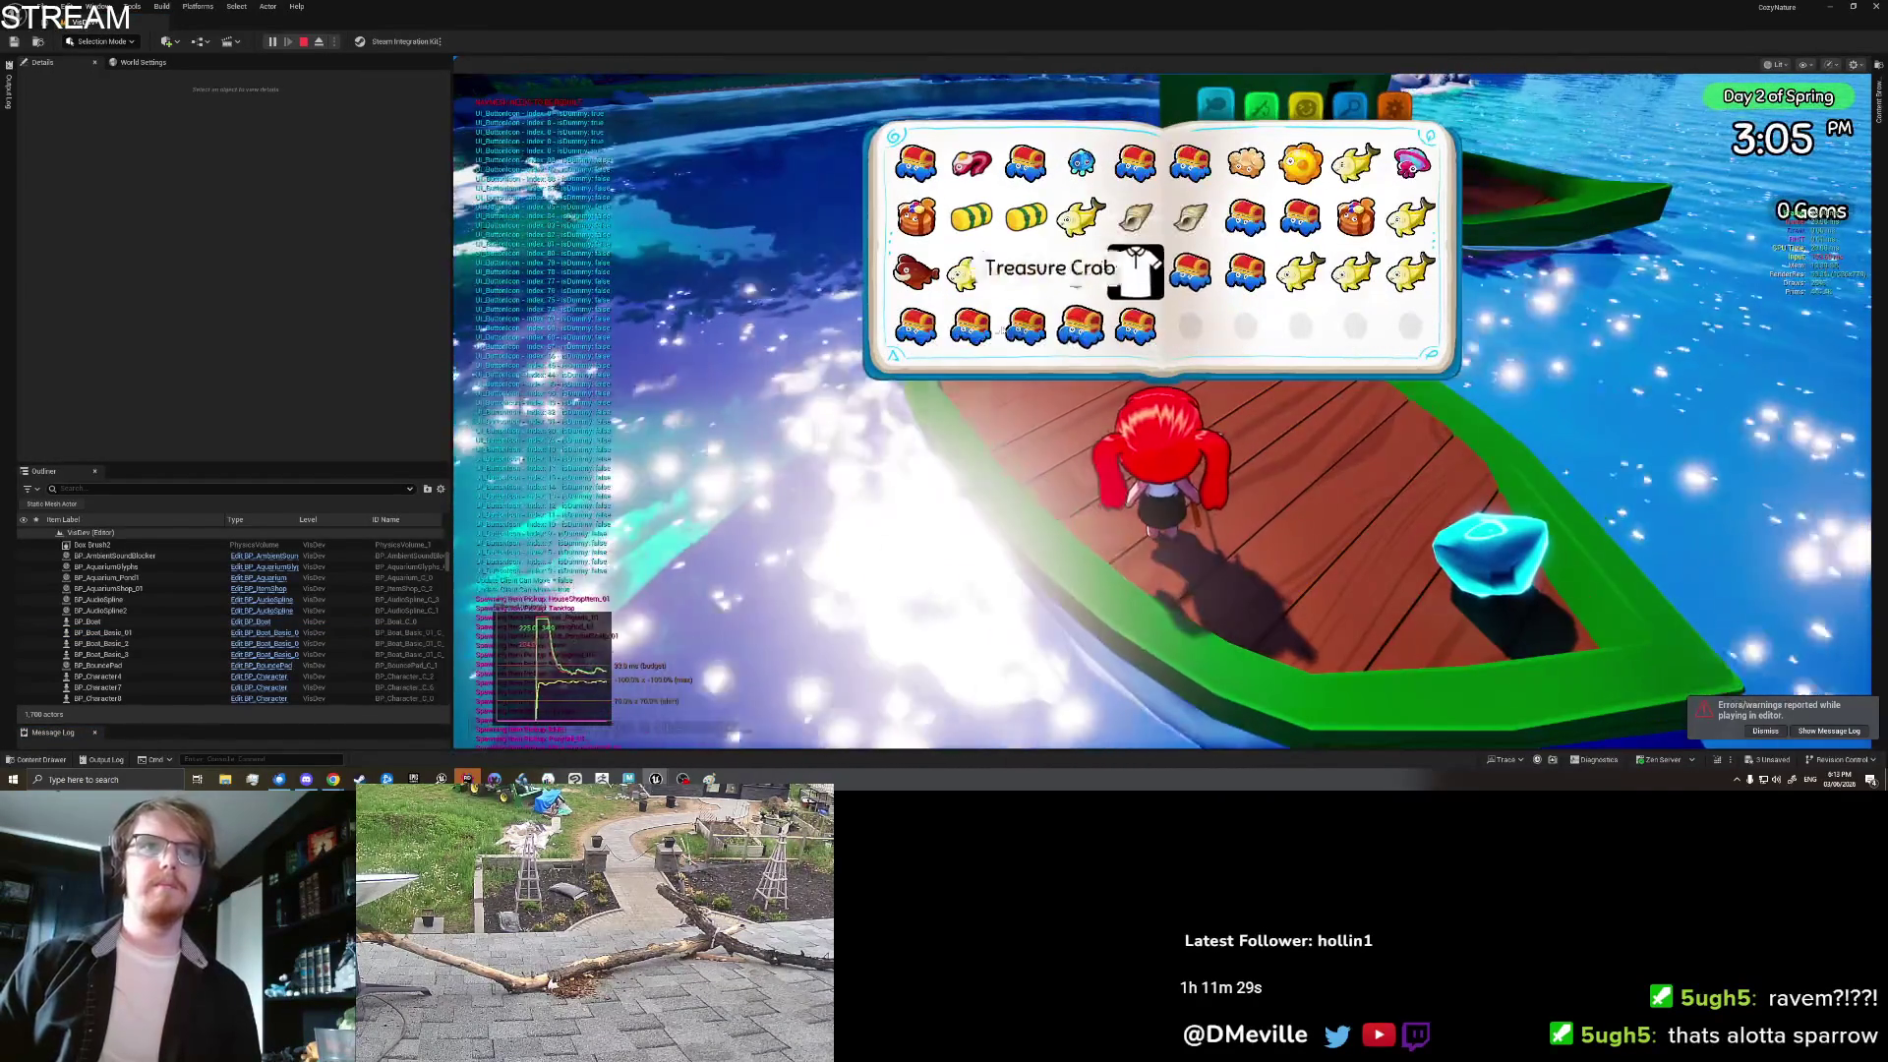
pyautogui.press('i')
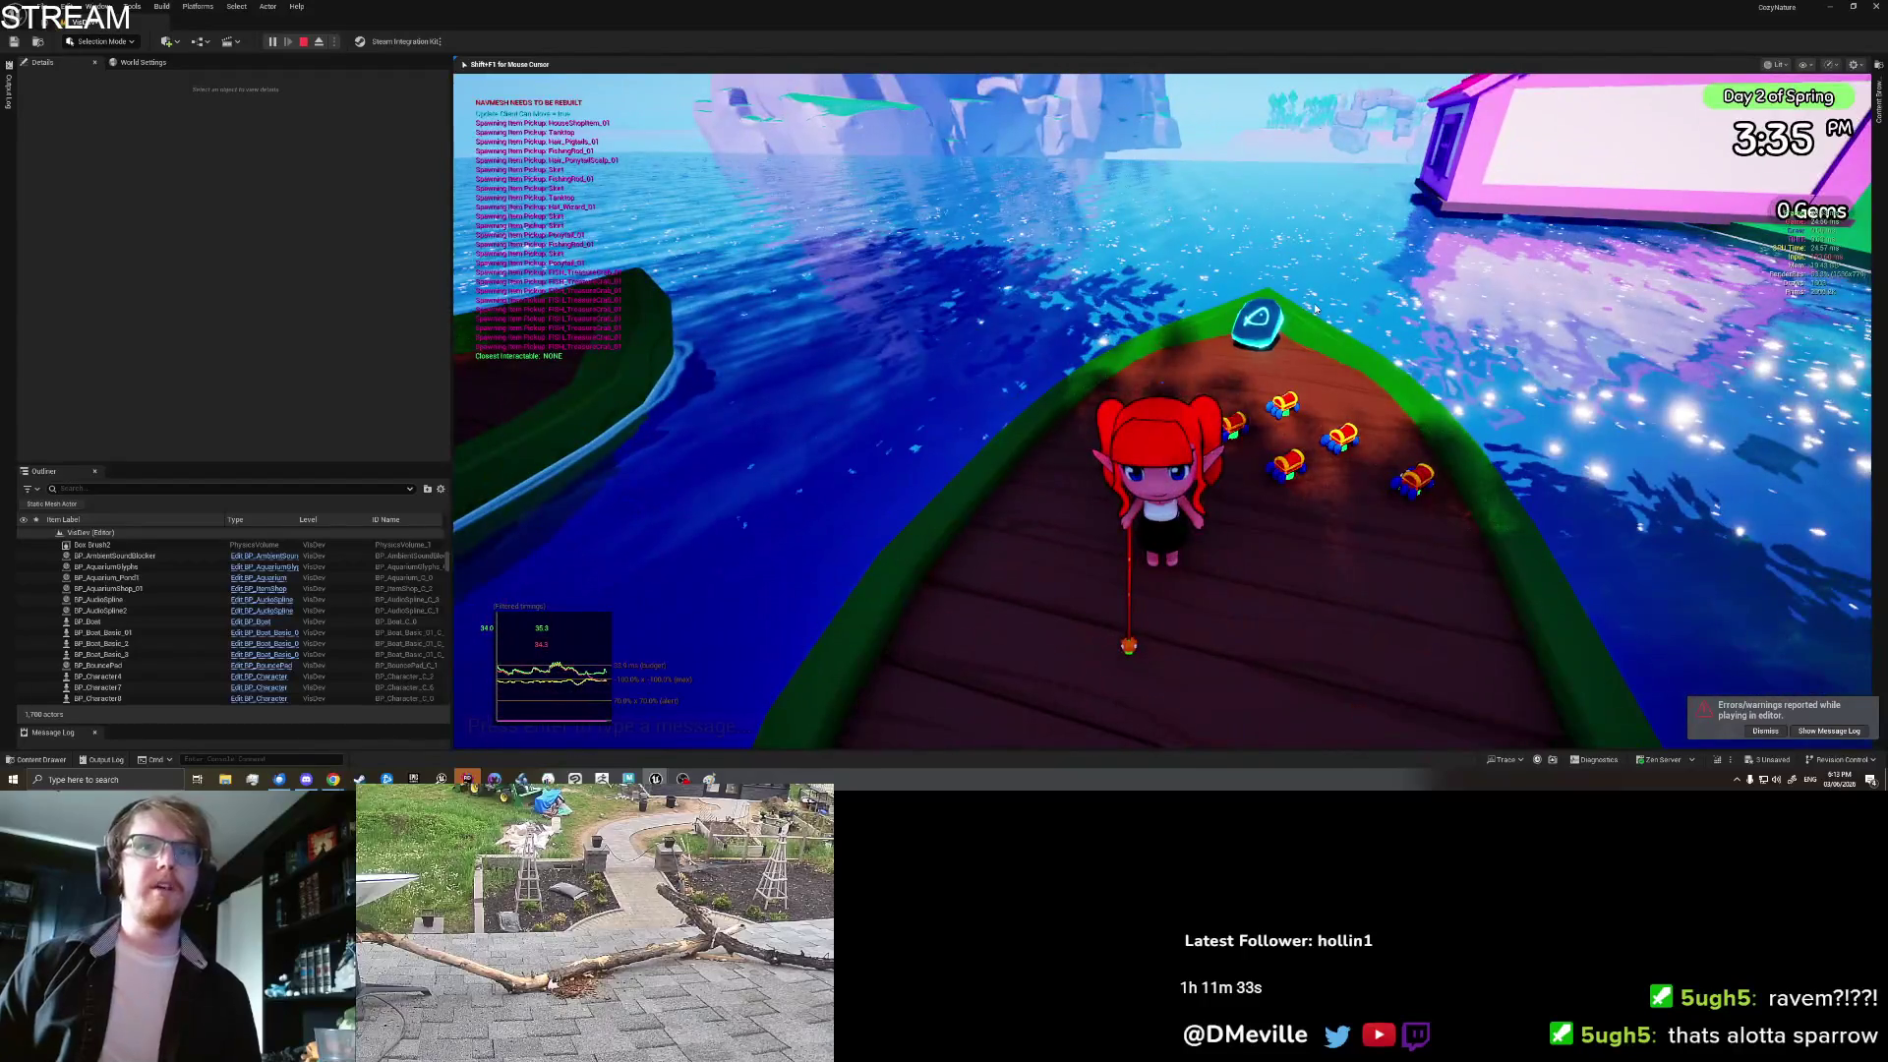
pyautogui.press('Escape')
pyautogui.click(1328, 112)
pyautogui.rightClick(1327, 113)
pyautogui.click(1367, 487)
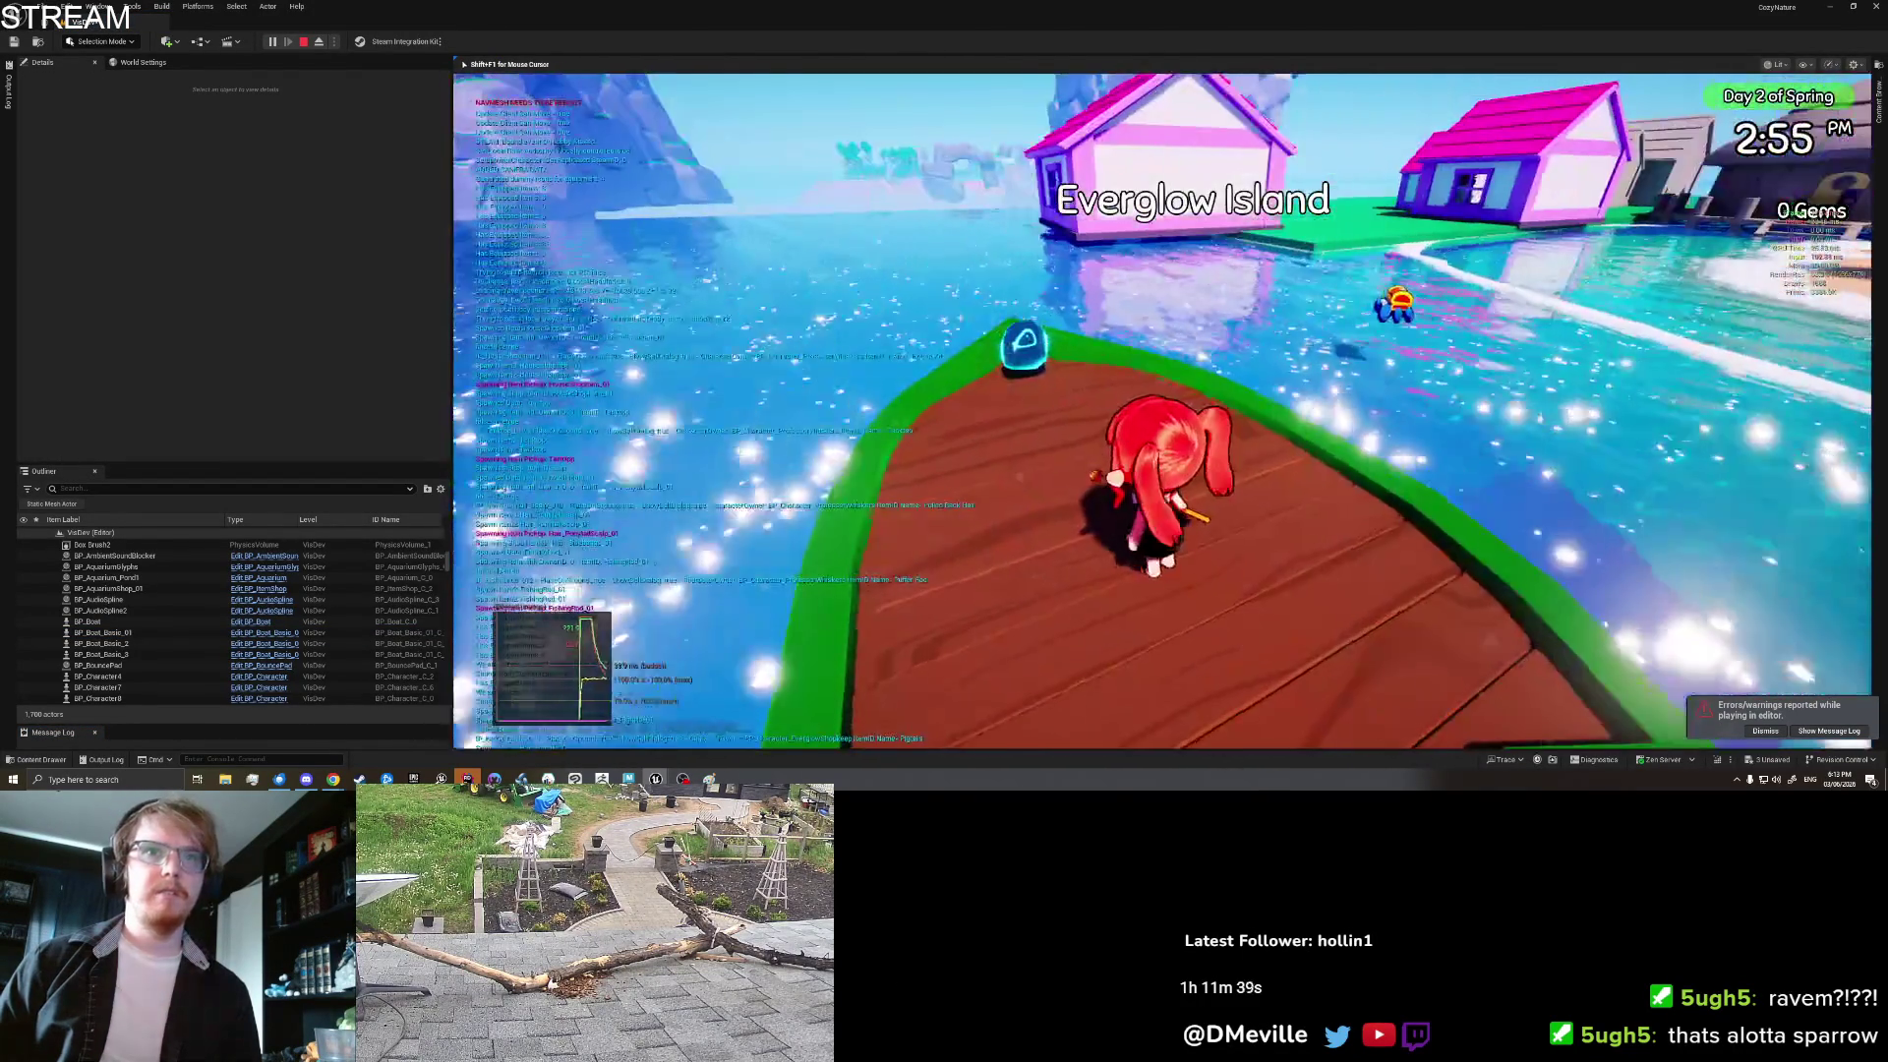
pyautogui.press('Tab')
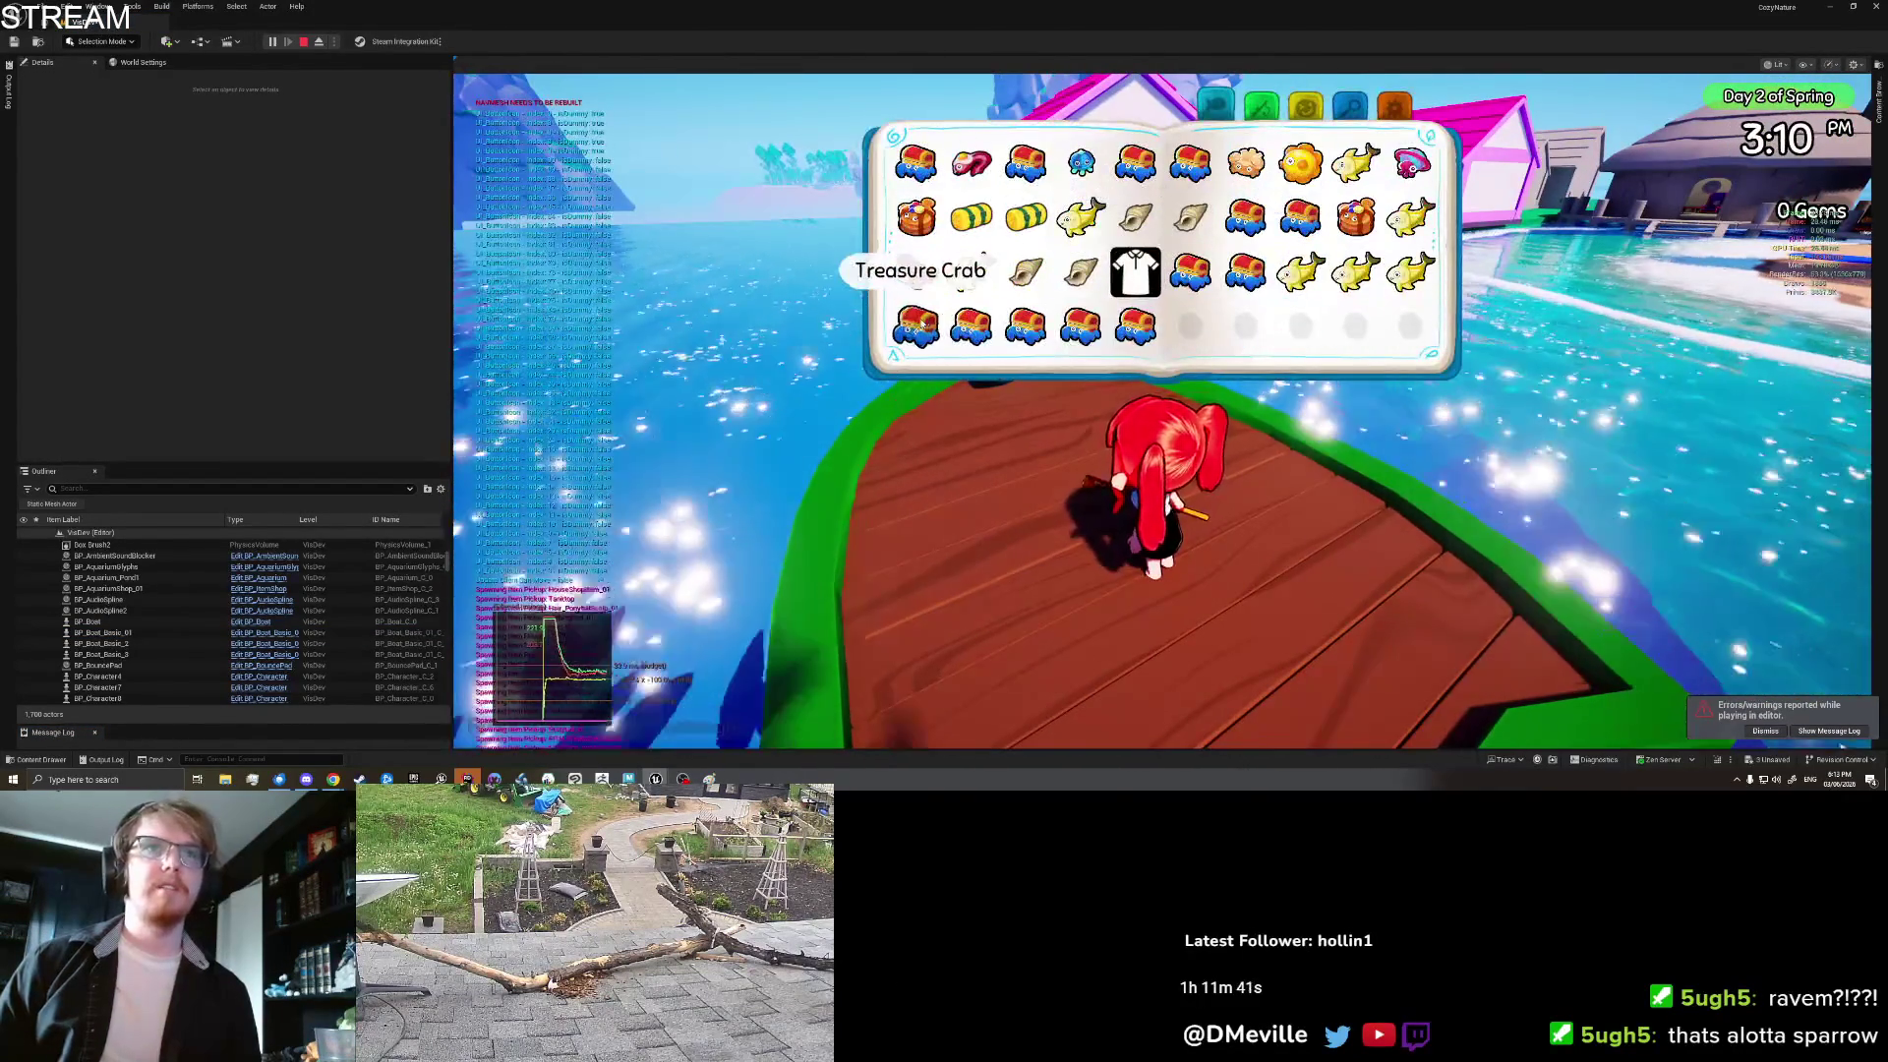
pyautogui.click(917, 324)
pyautogui.press('Escape')
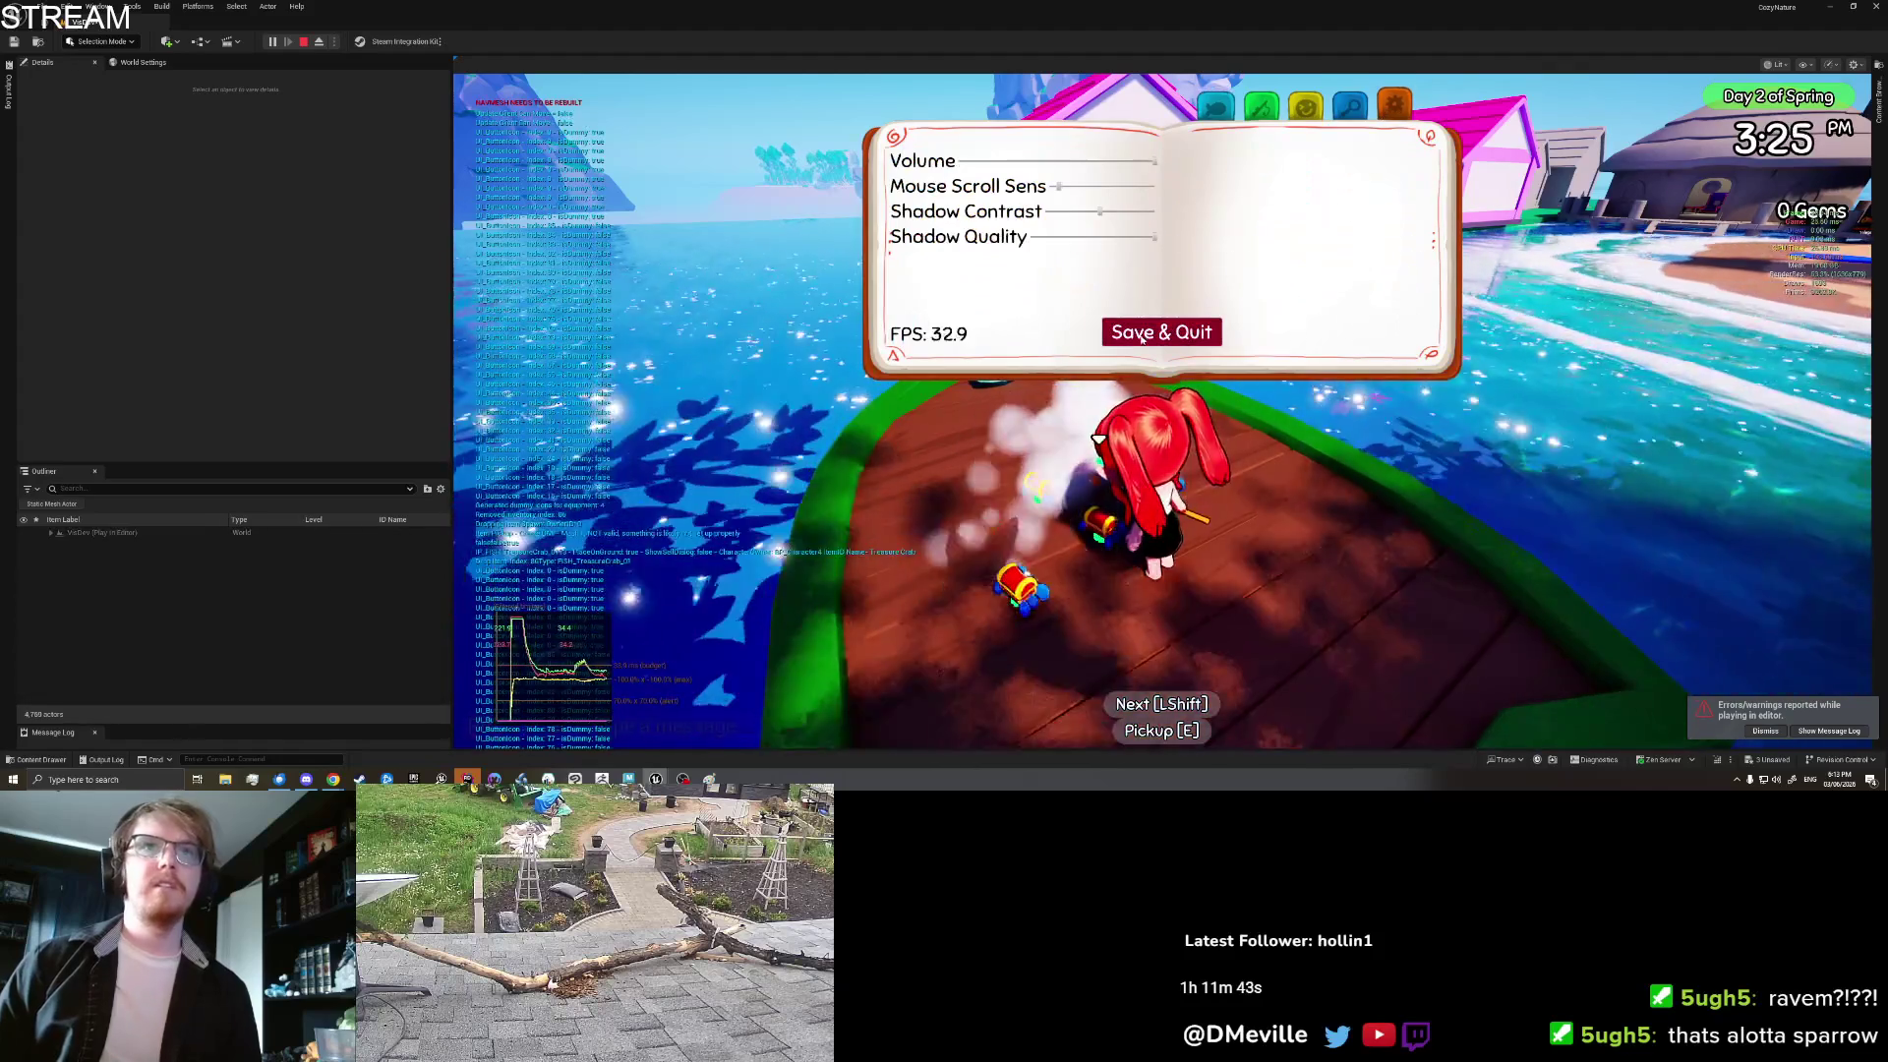
pyautogui.press('Escape')
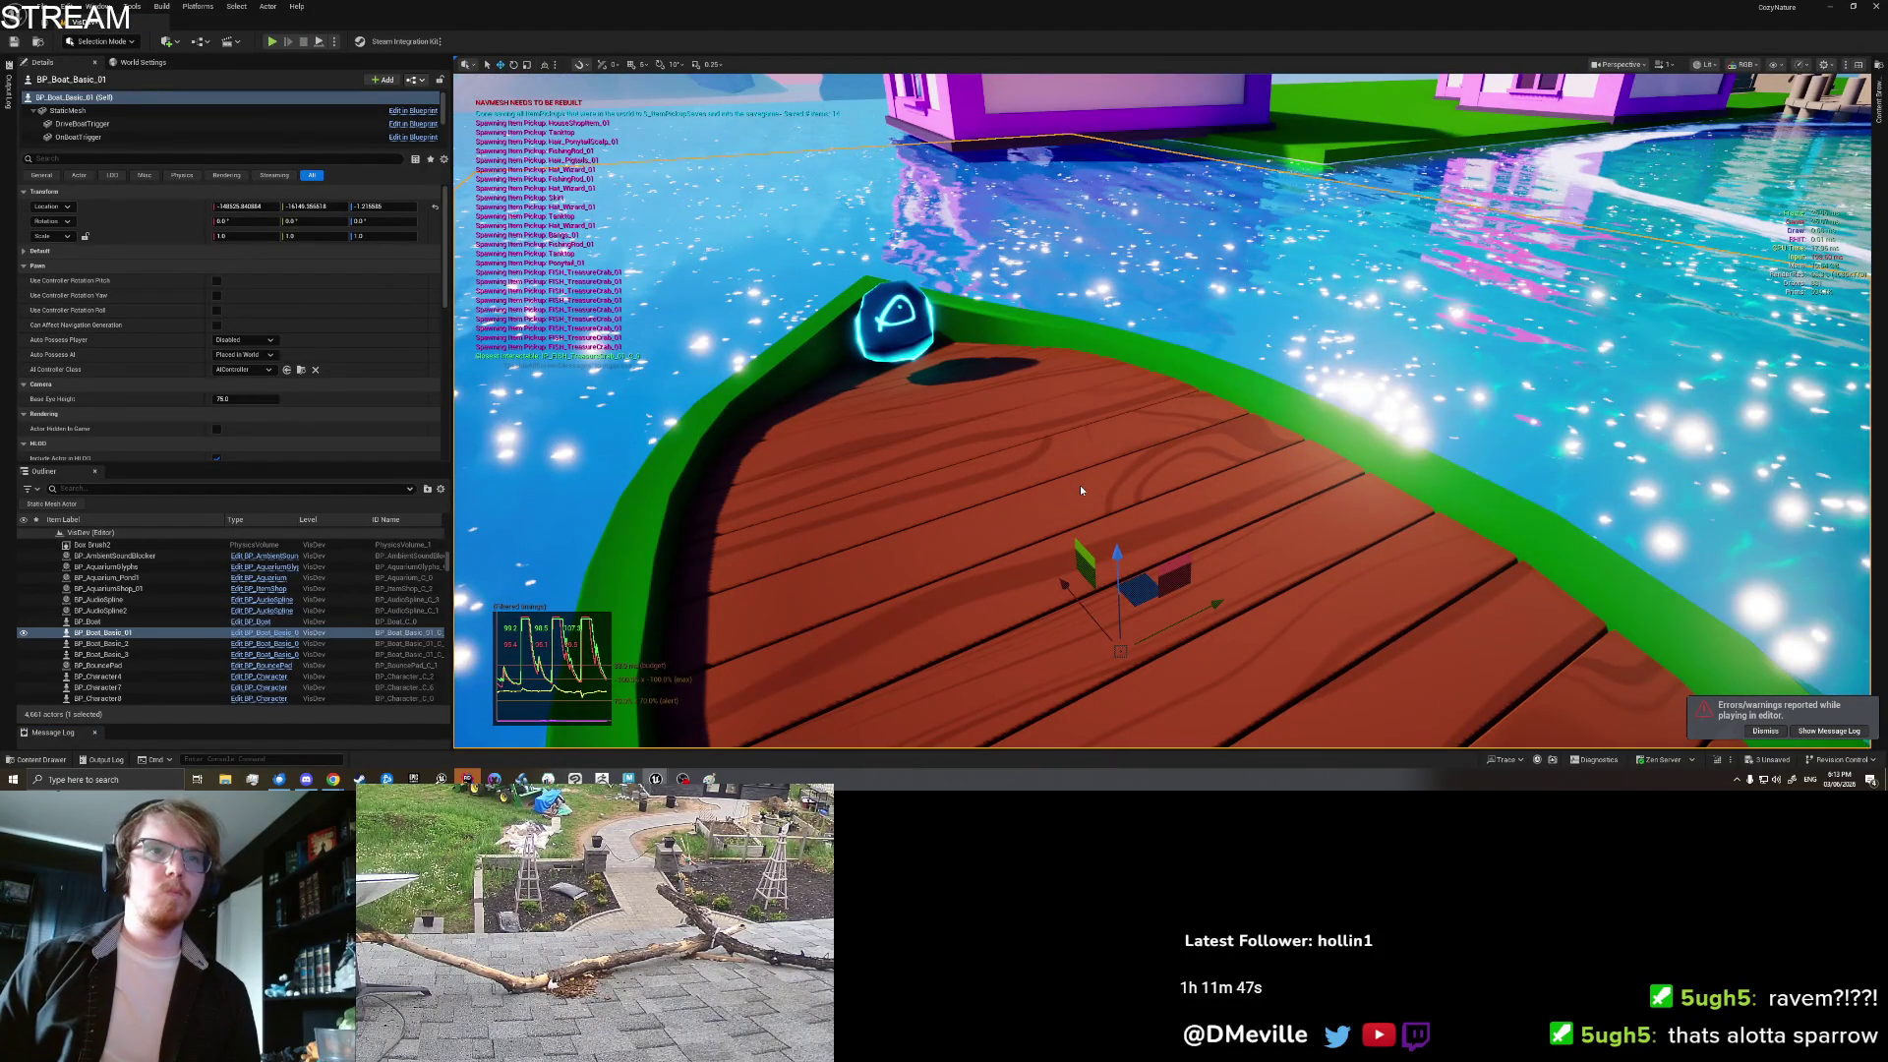
pyautogui.hotkey('alt', 'p')
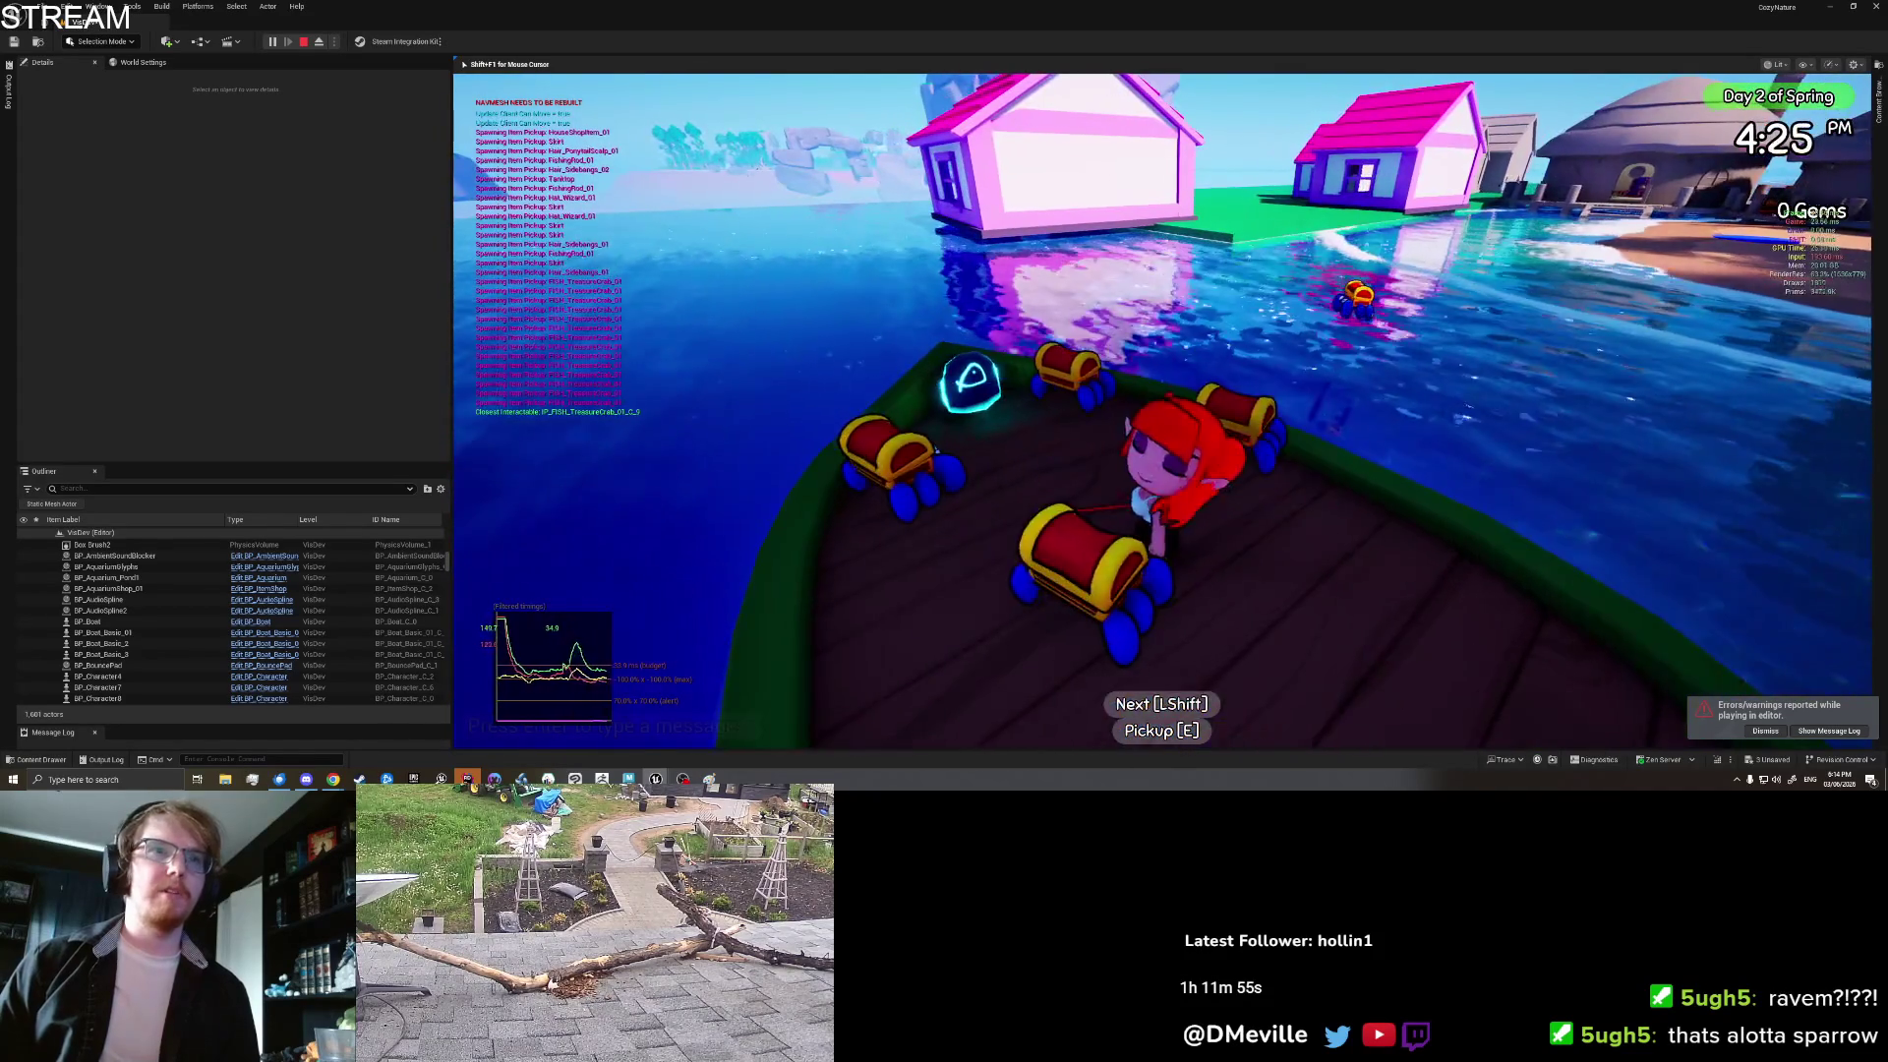
pyautogui.press('e')
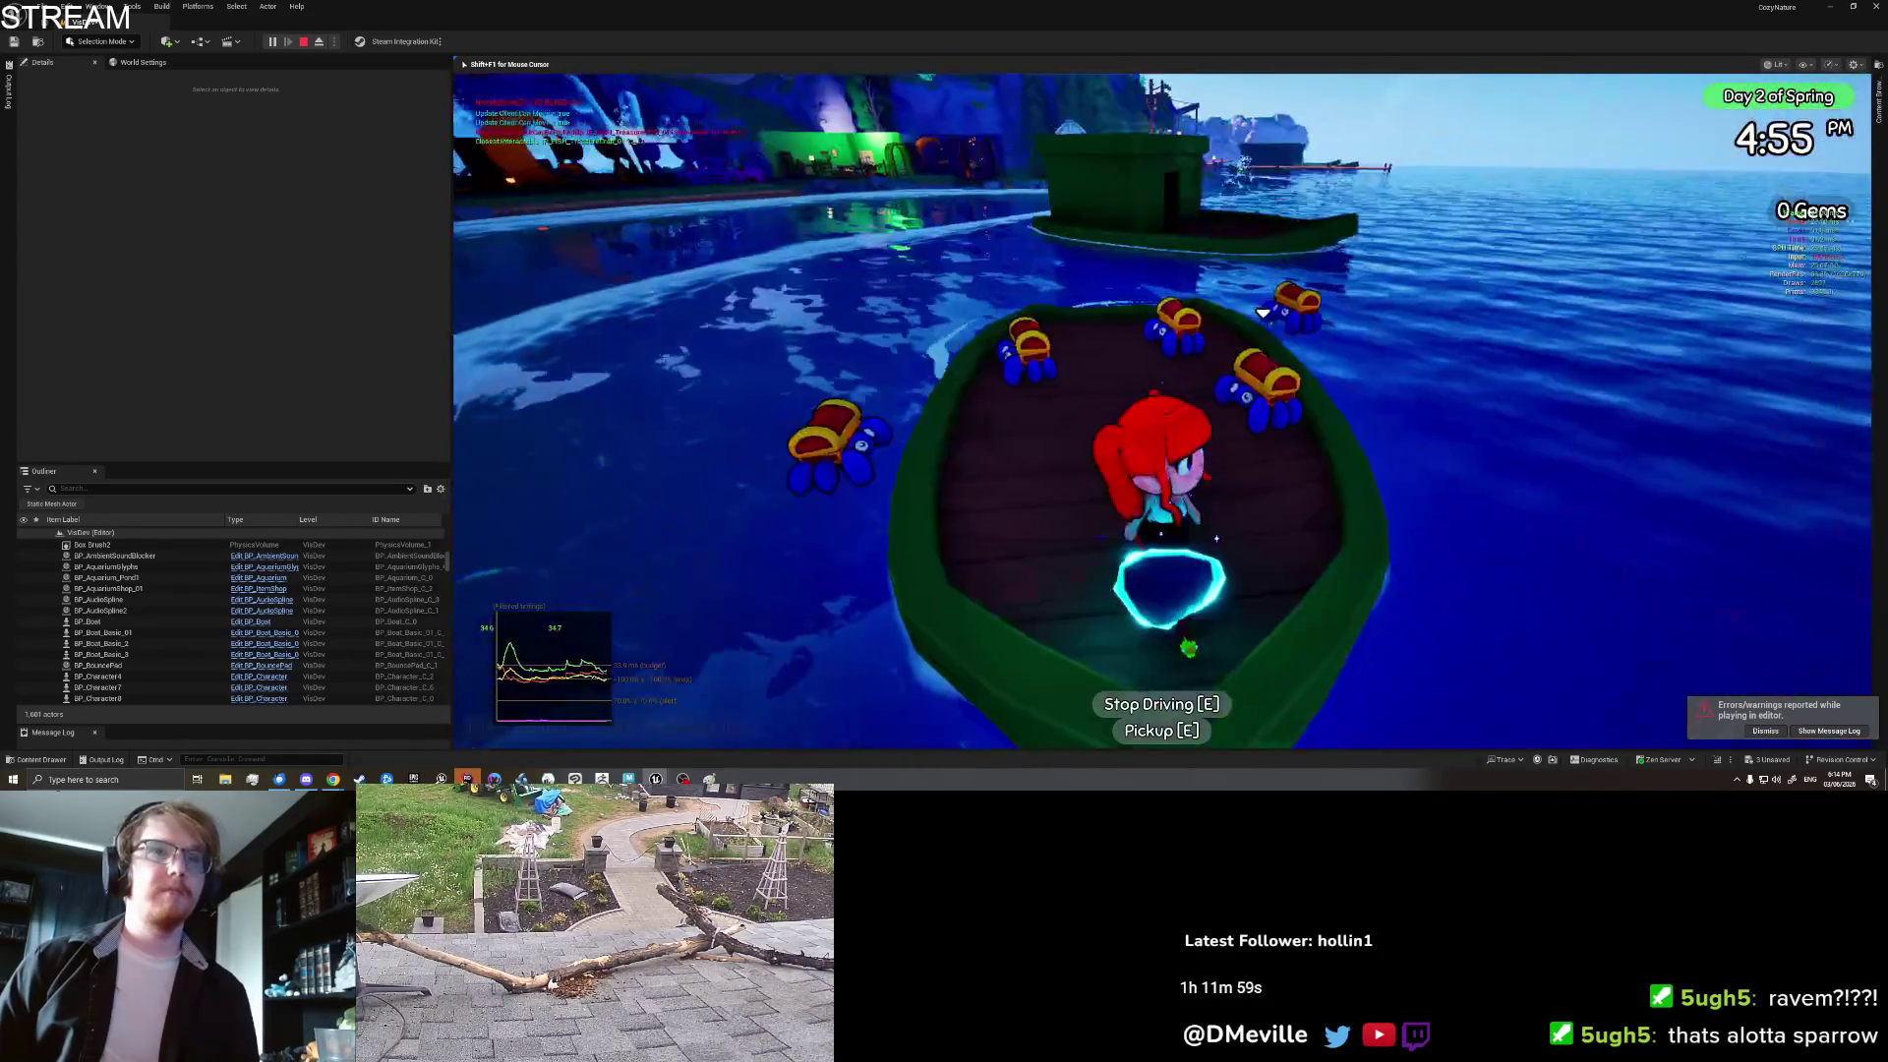
pyautogui.press('e')
pyautogui.press('e')
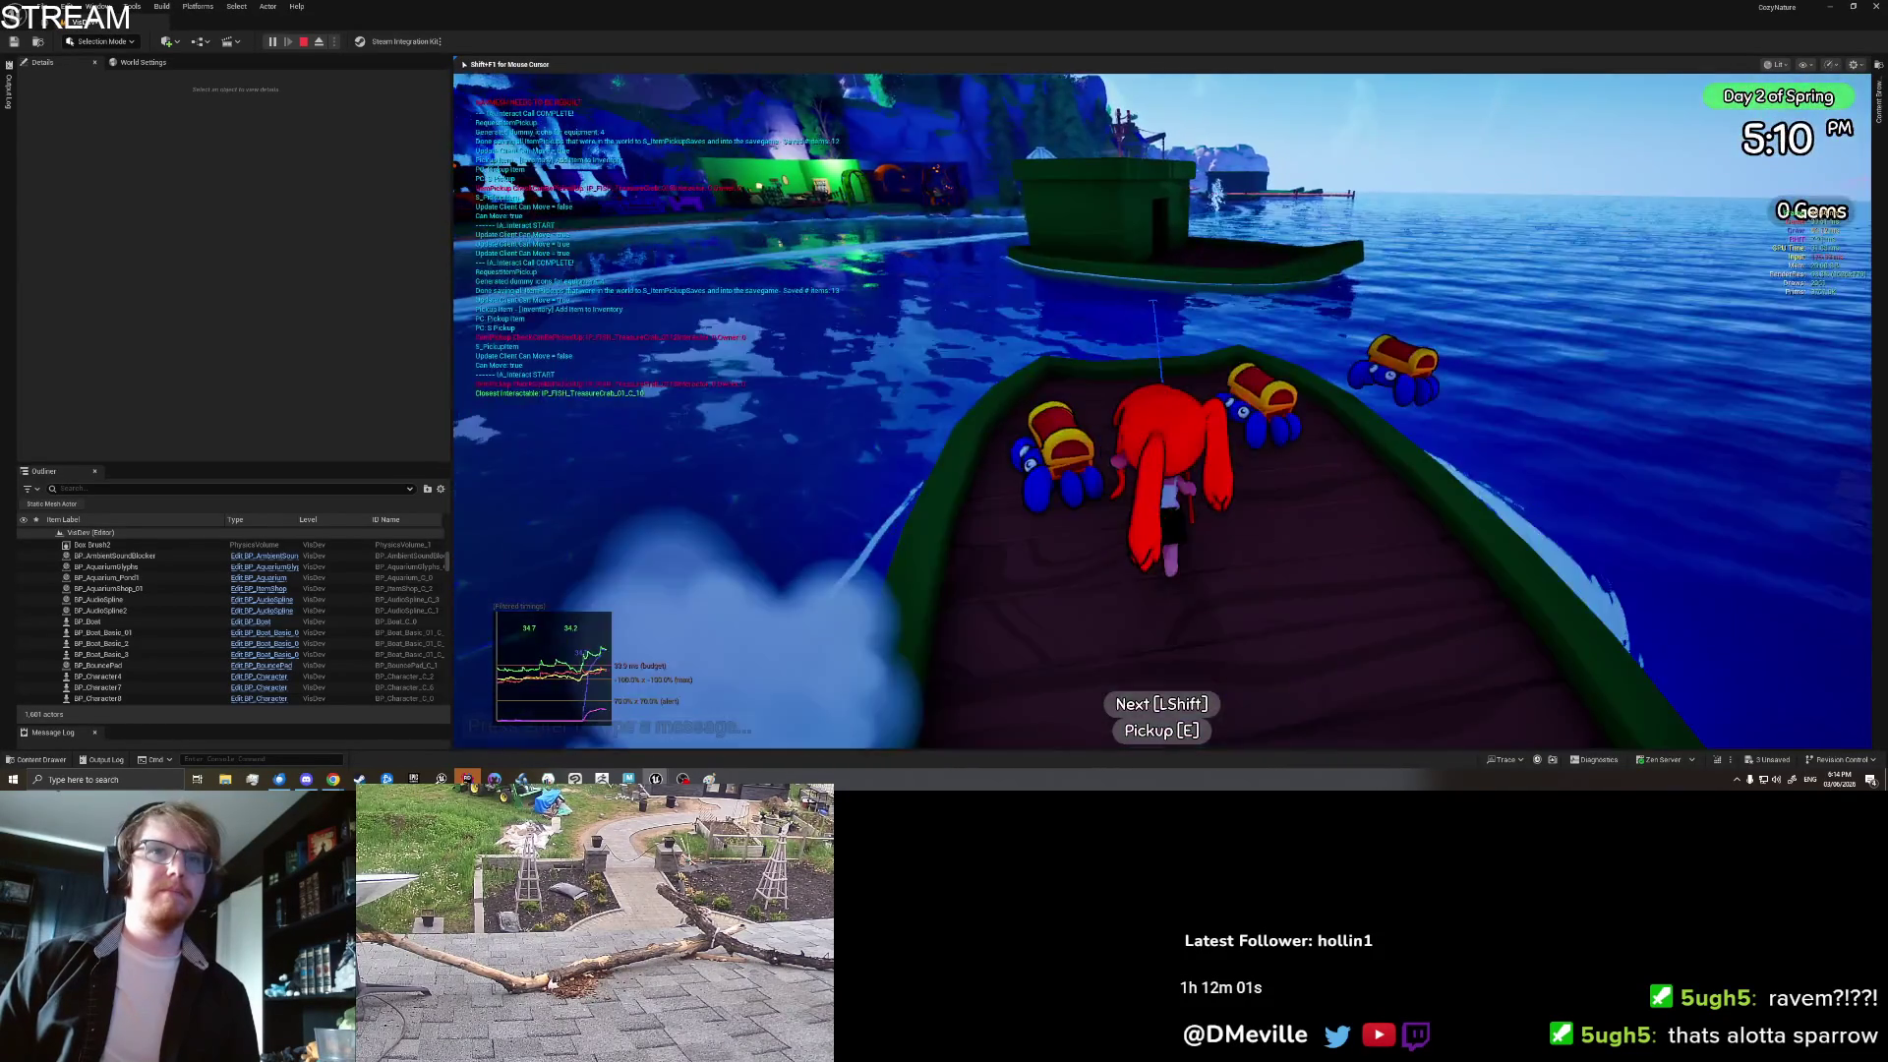
pyautogui.press('e')
pyautogui.press('e')
pyautogui.press('e')
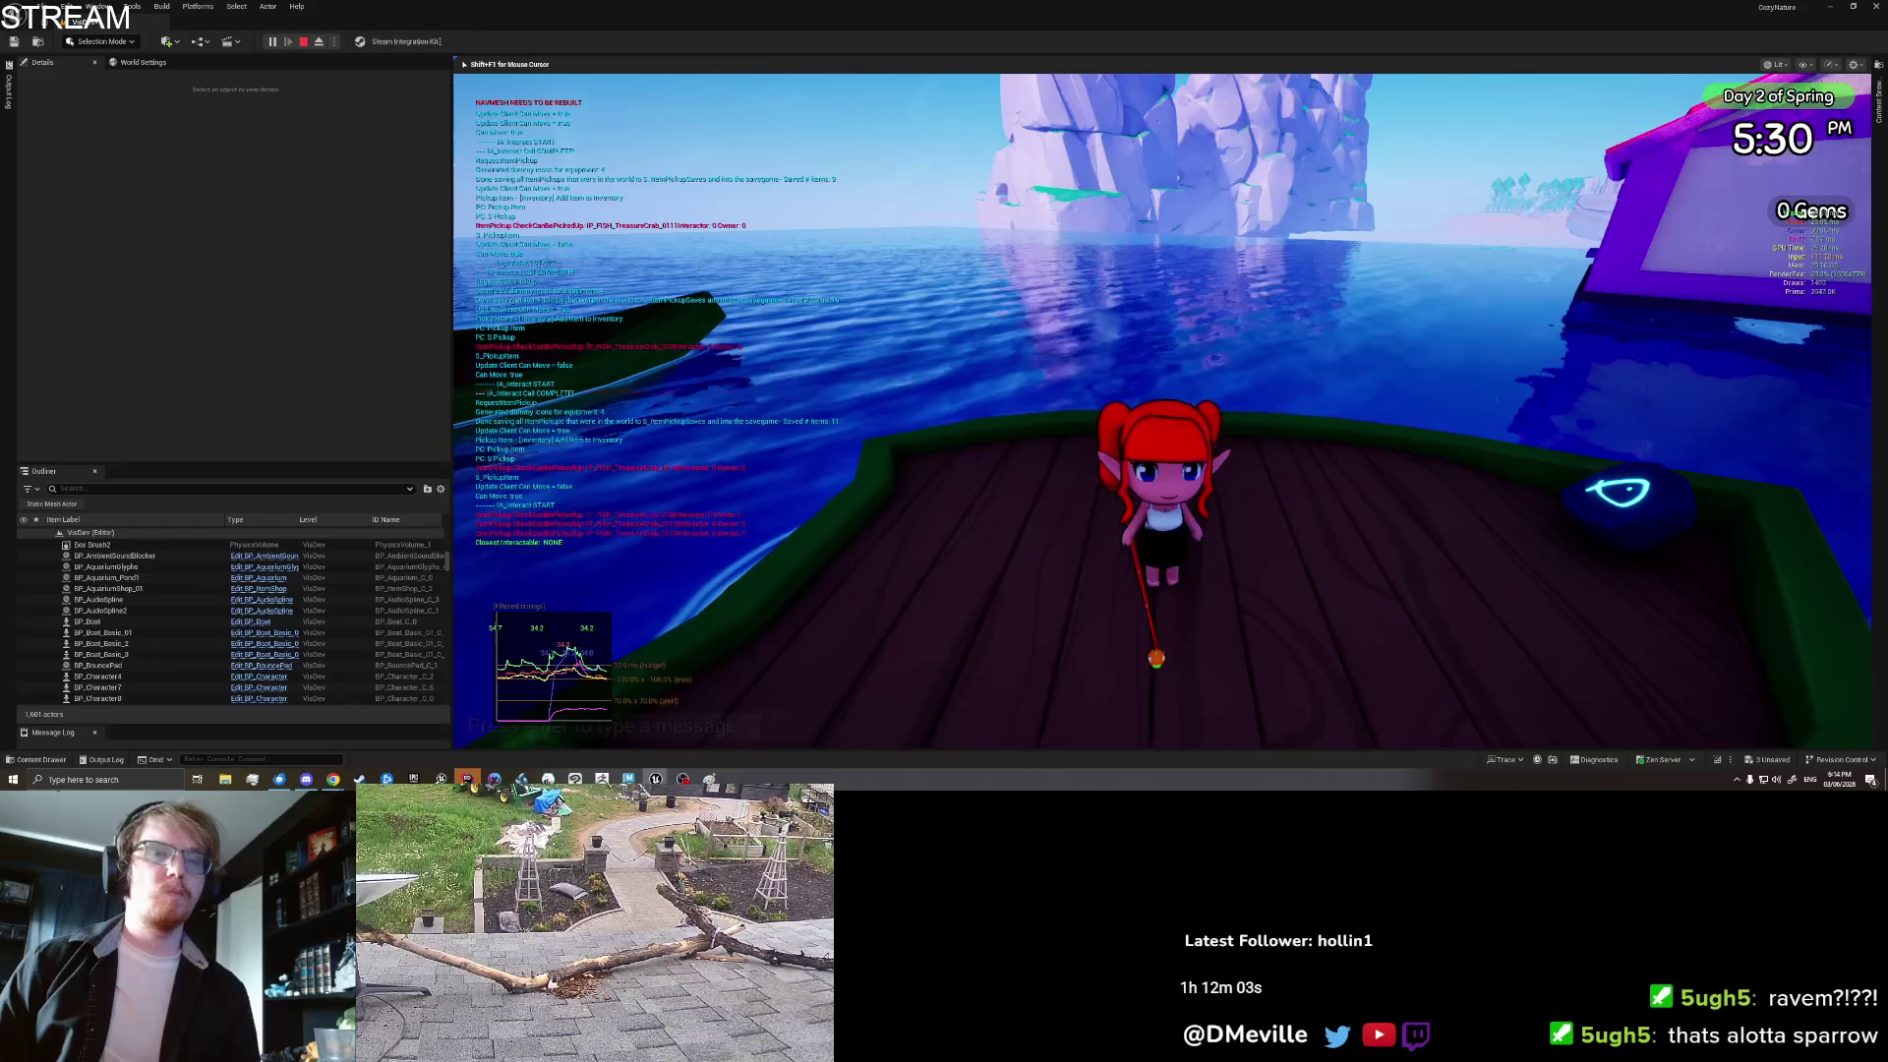
pyautogui.press('i')
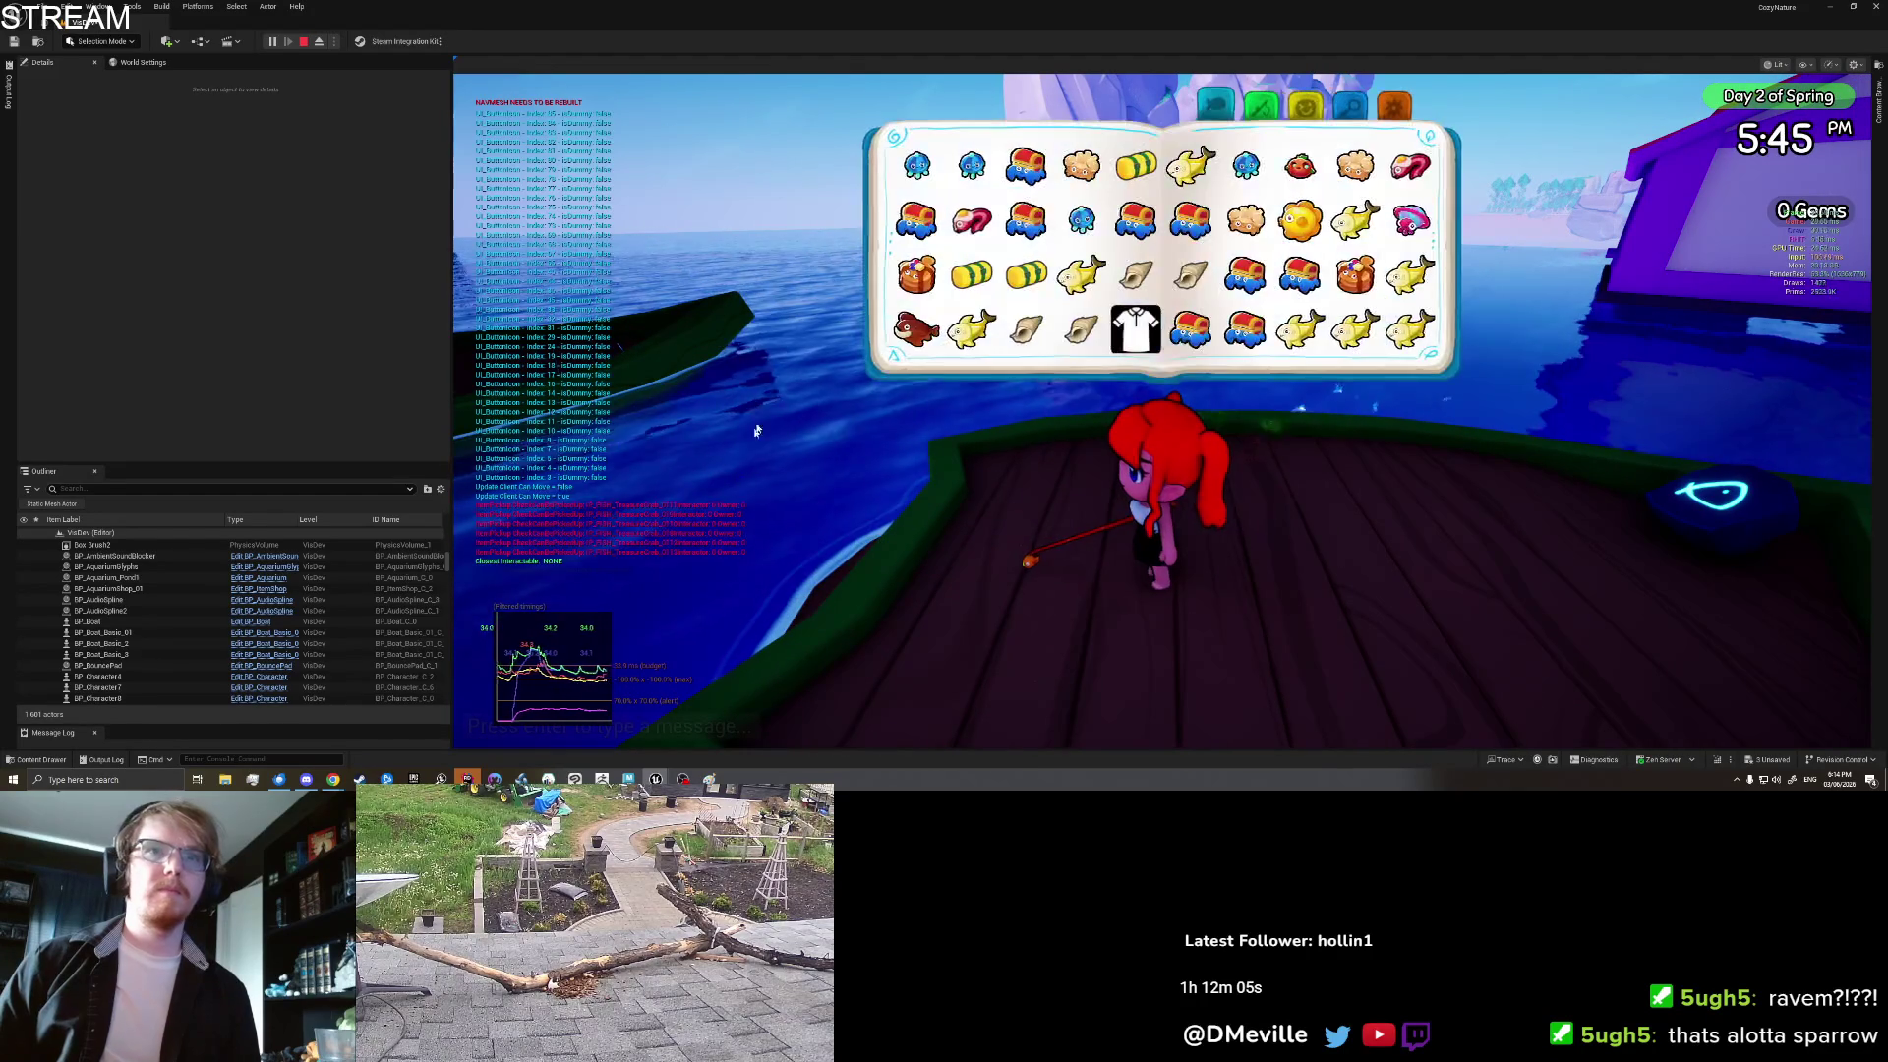
pyautogui.scroll(-1, 1118, 337)
pyautogui.click(1177, 334)
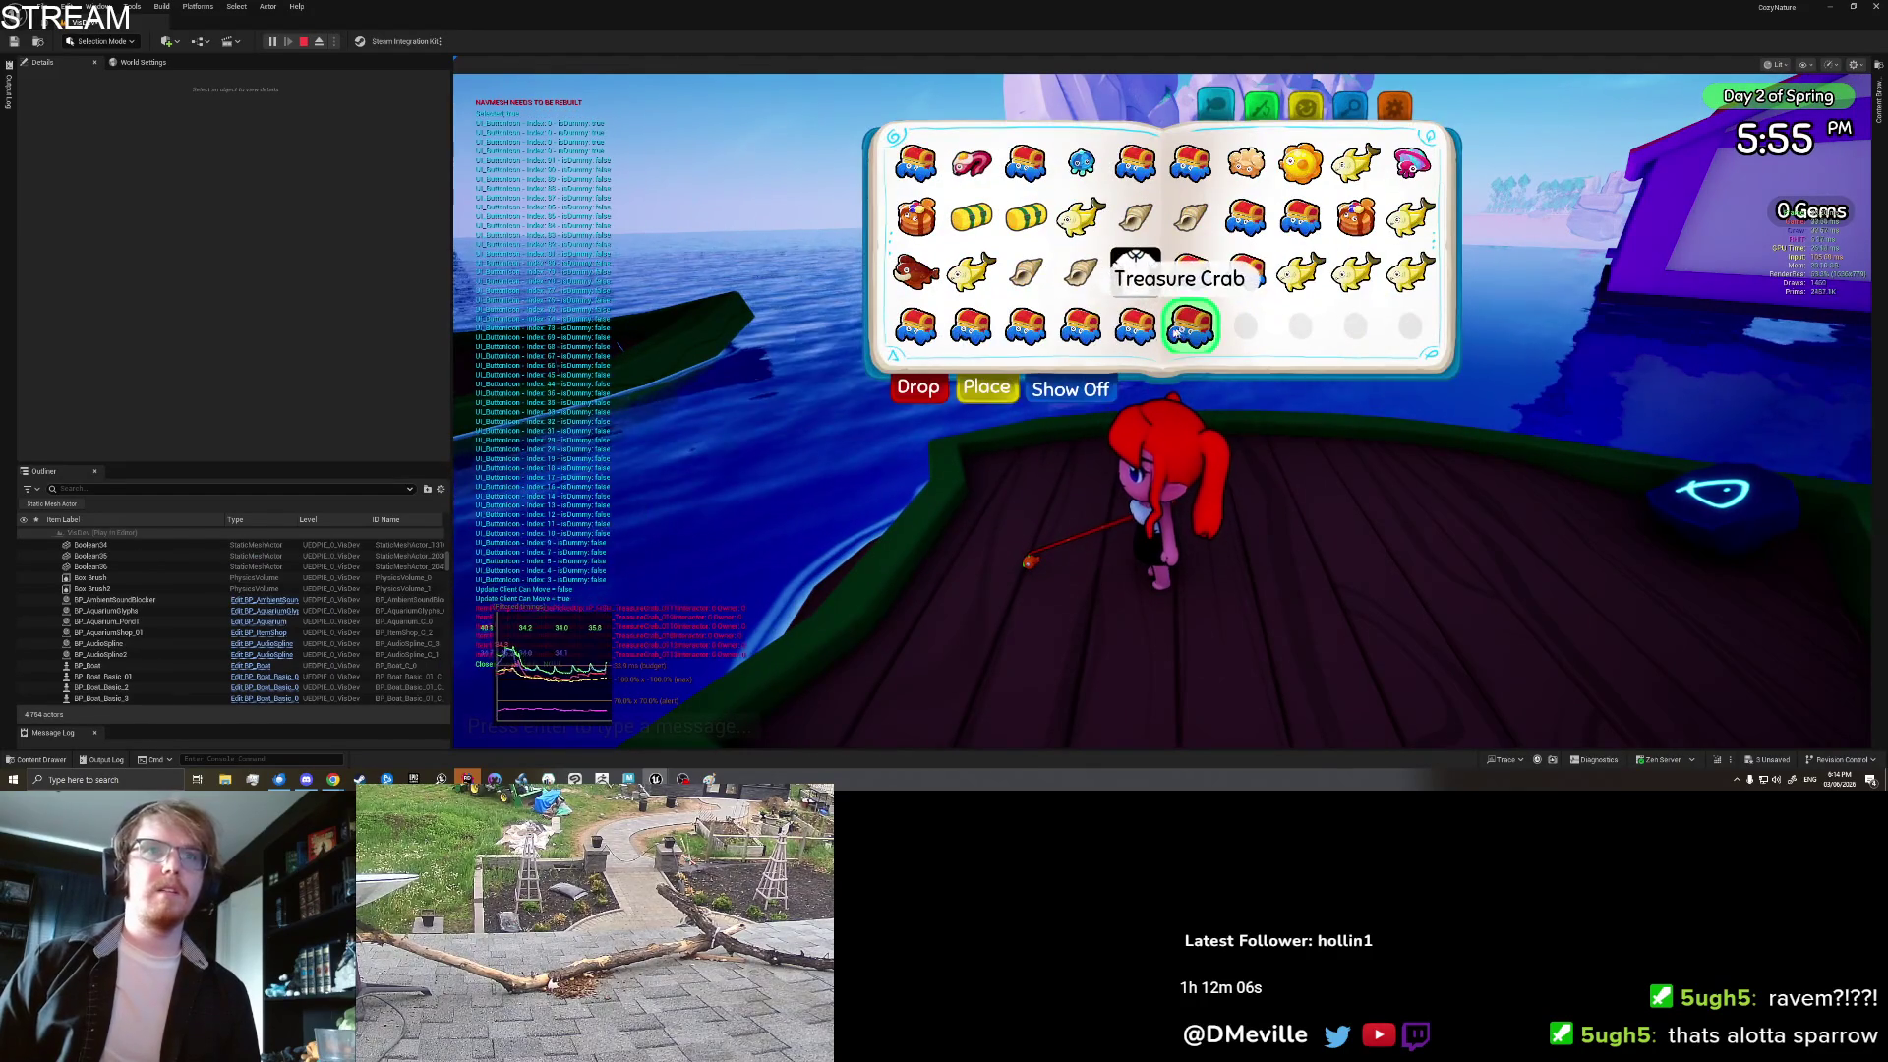
pyautogui.click(917, 391)
pyautogui.press('i')
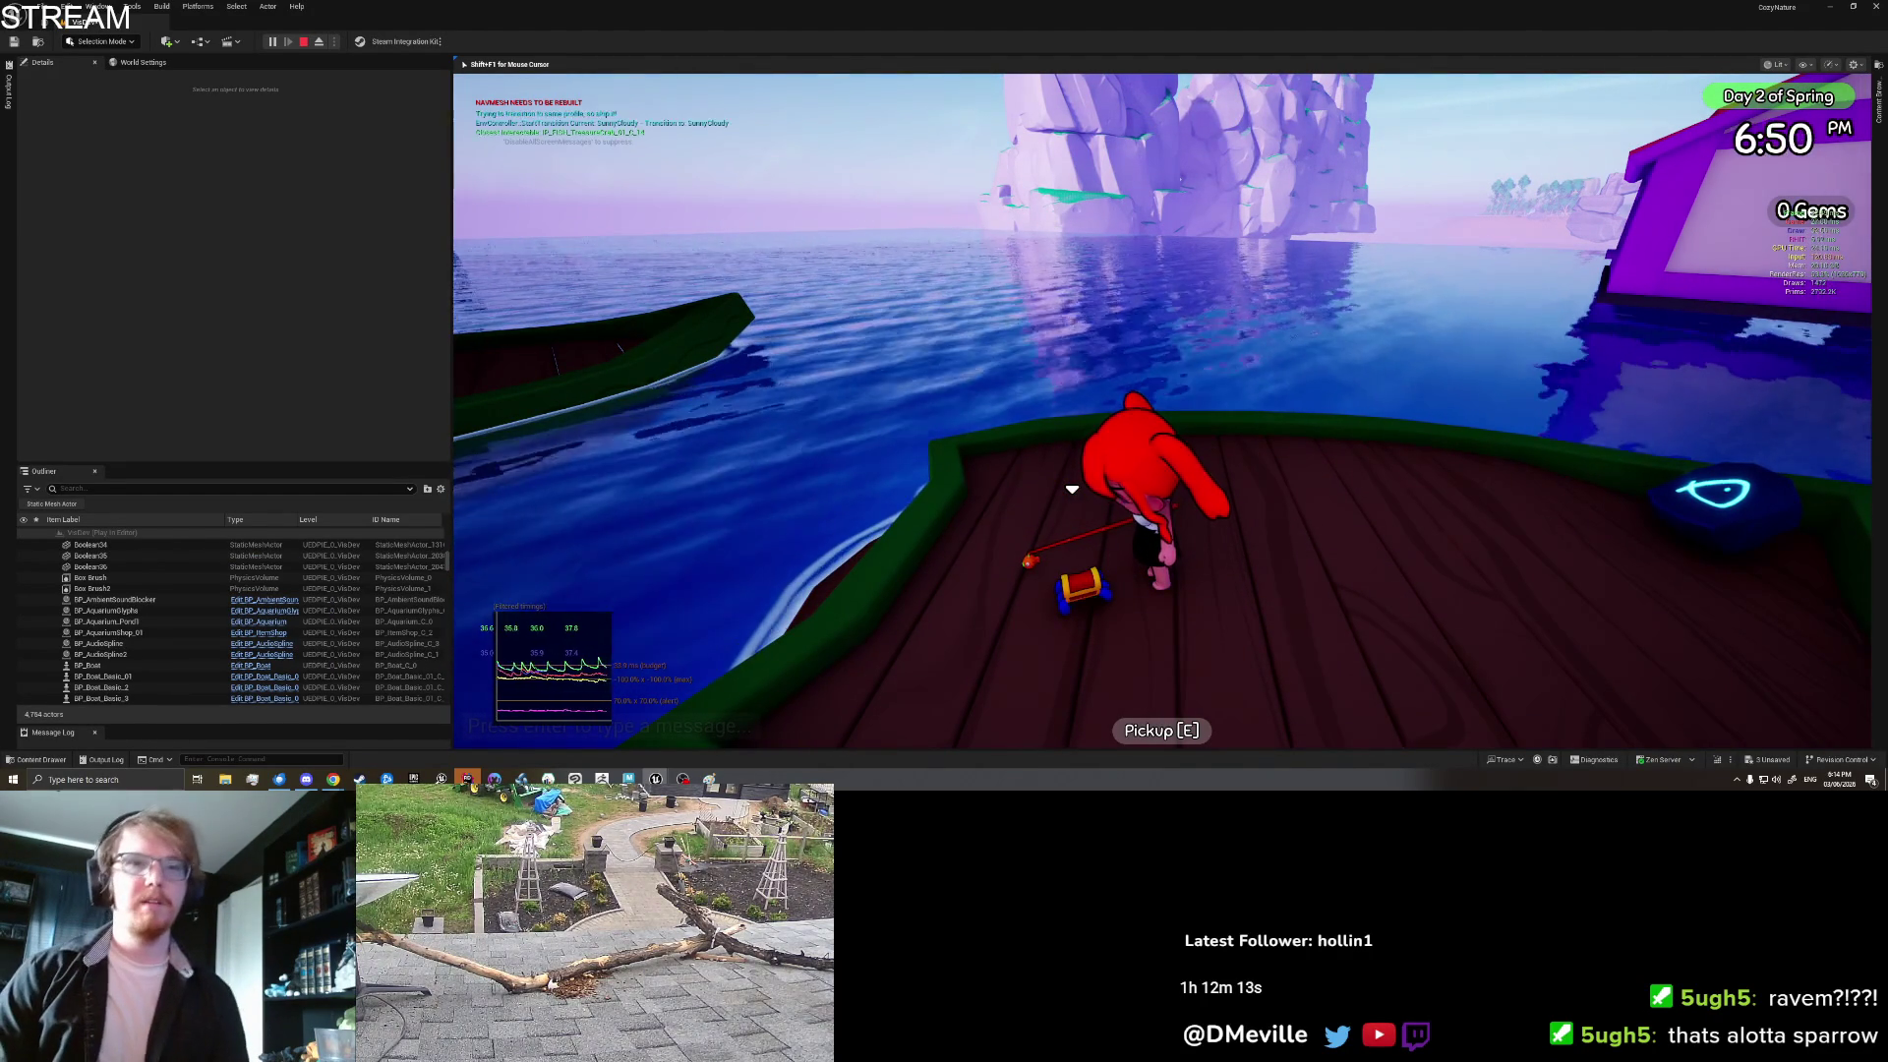
pyautogui.press('i')
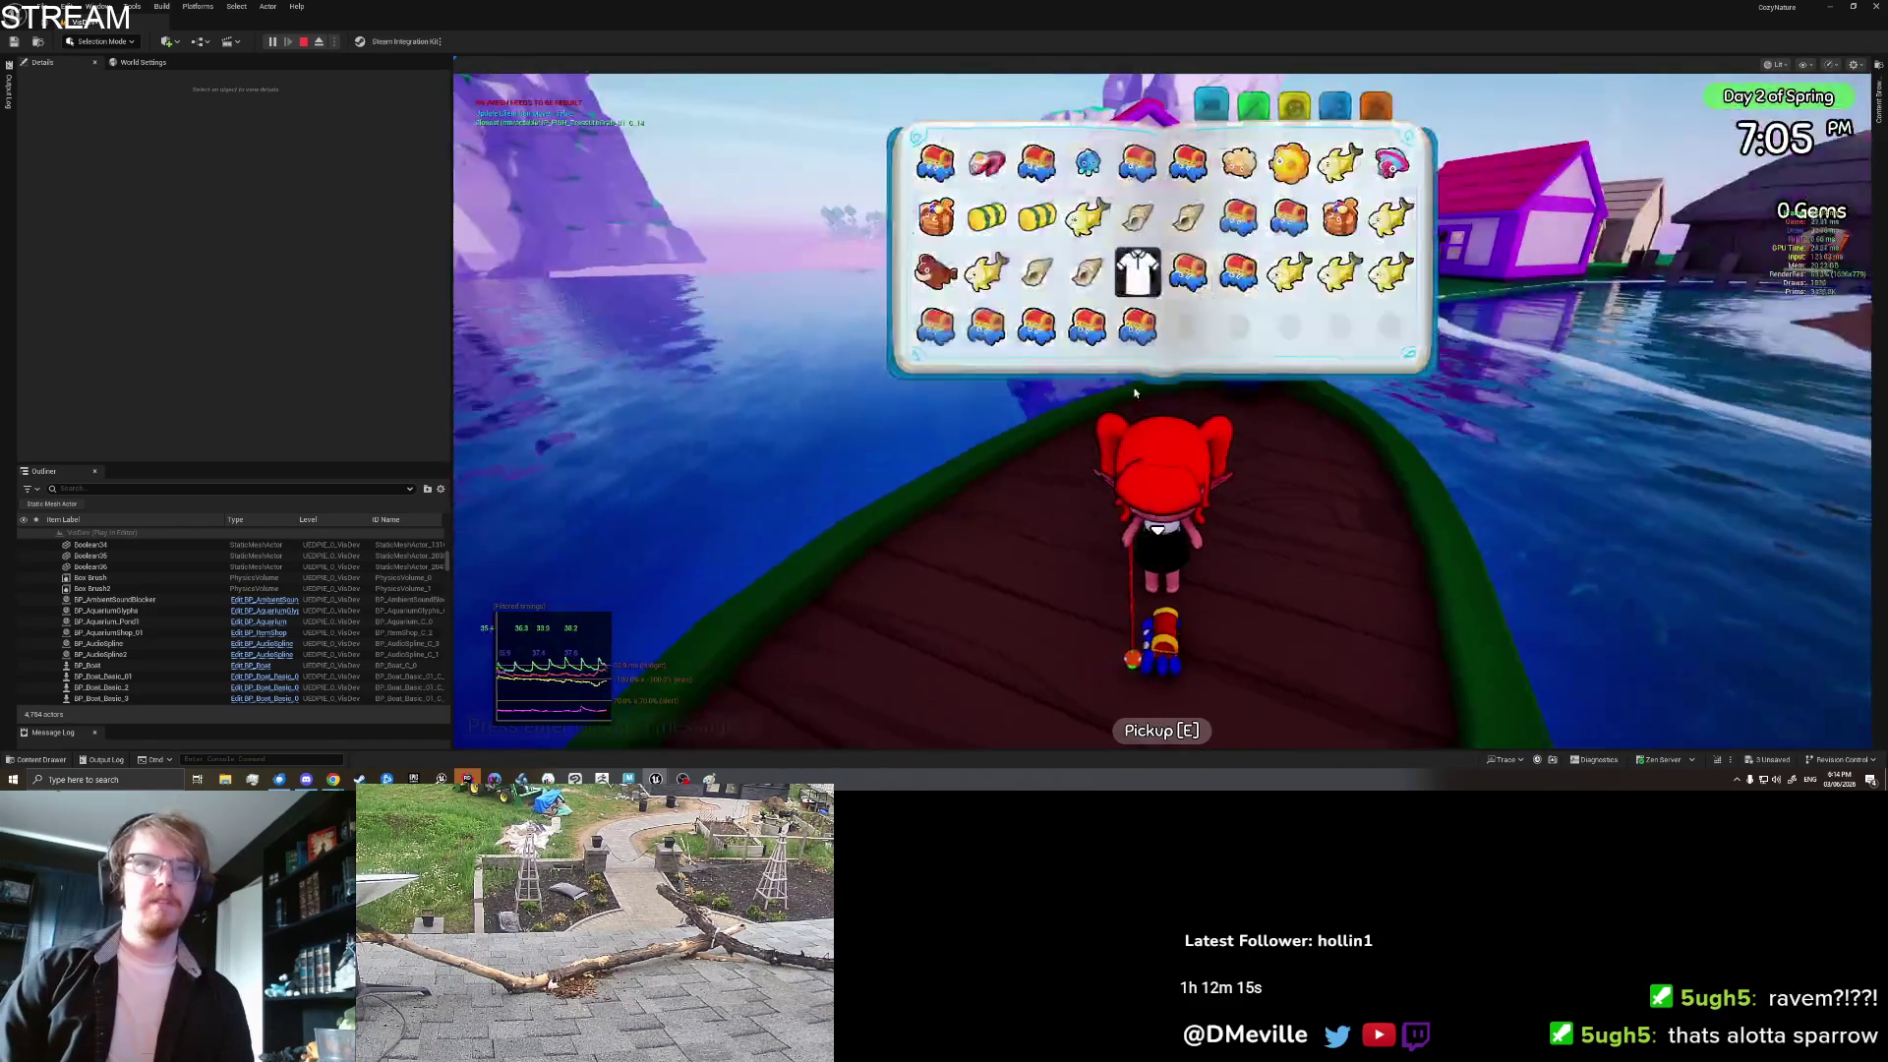
pyautogui.click(1392, 115)
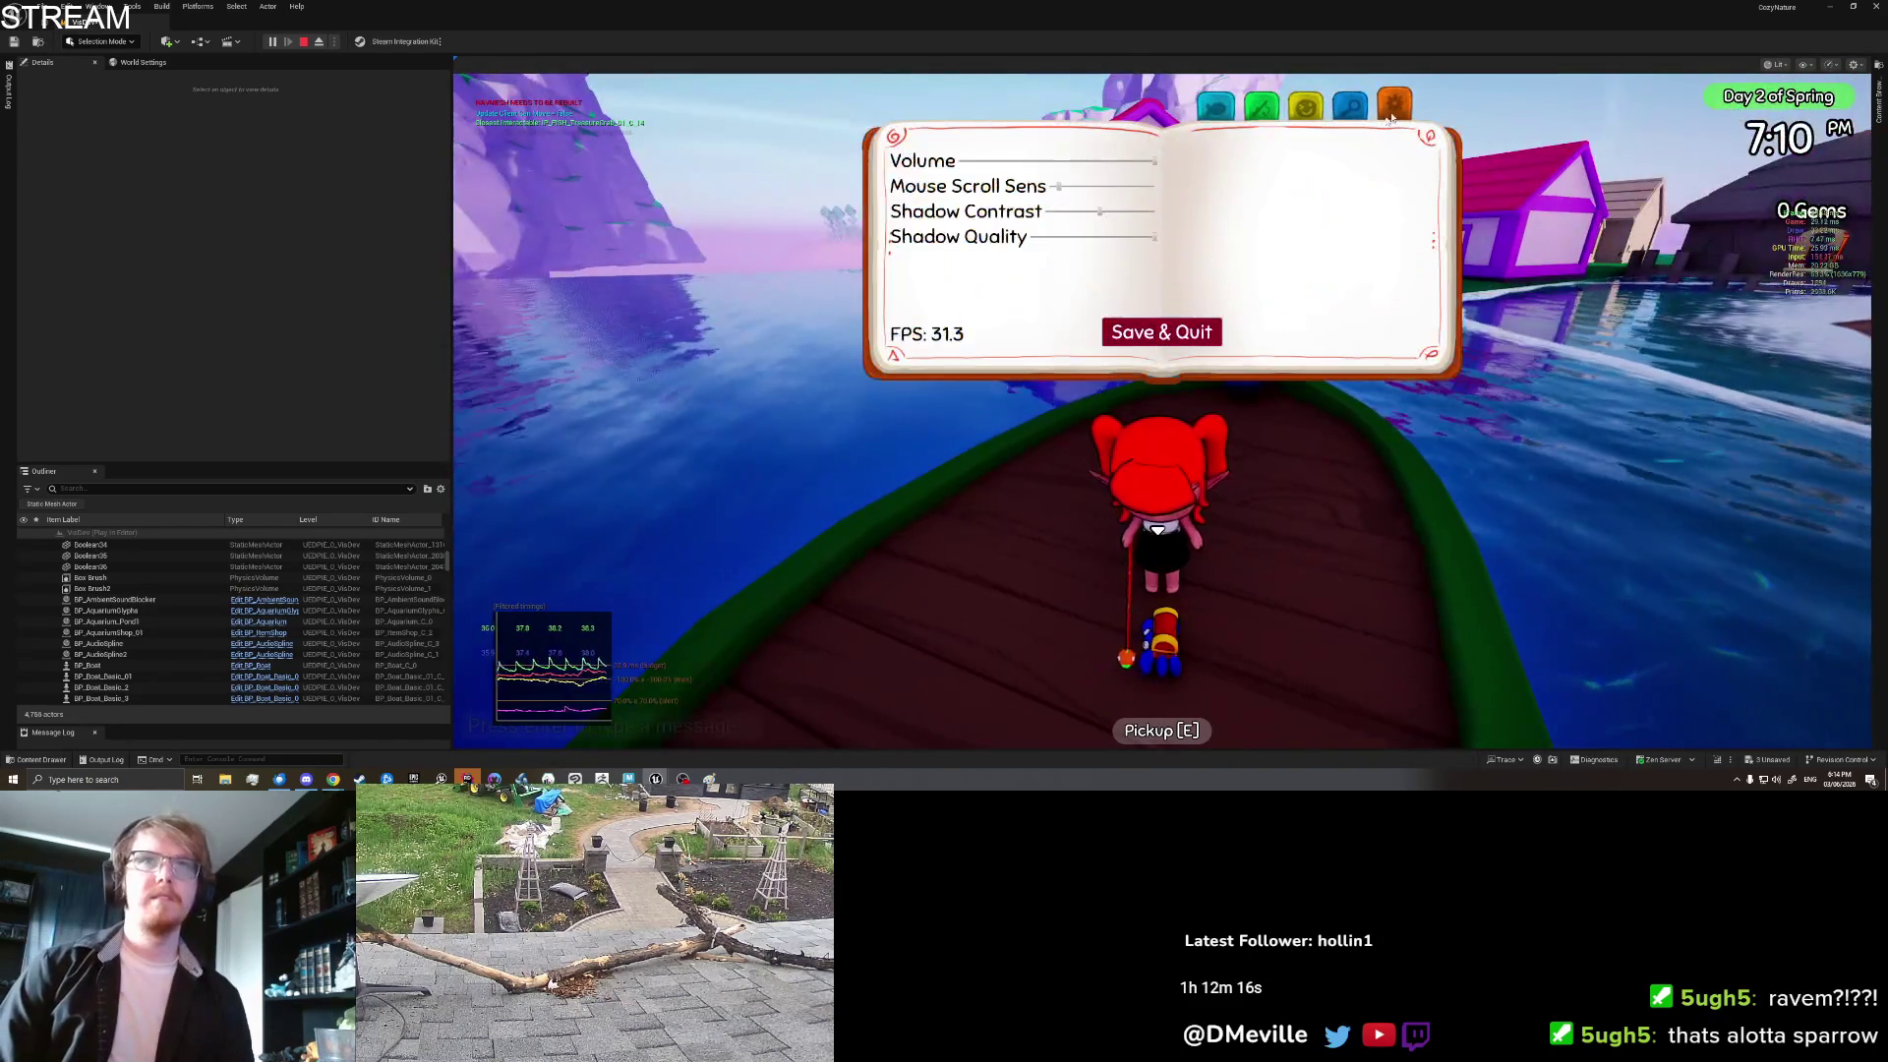
pyautogui.click(1162, 340)
pyautogui.rightClick(772, 256)
pyautogui.click(809, 631)
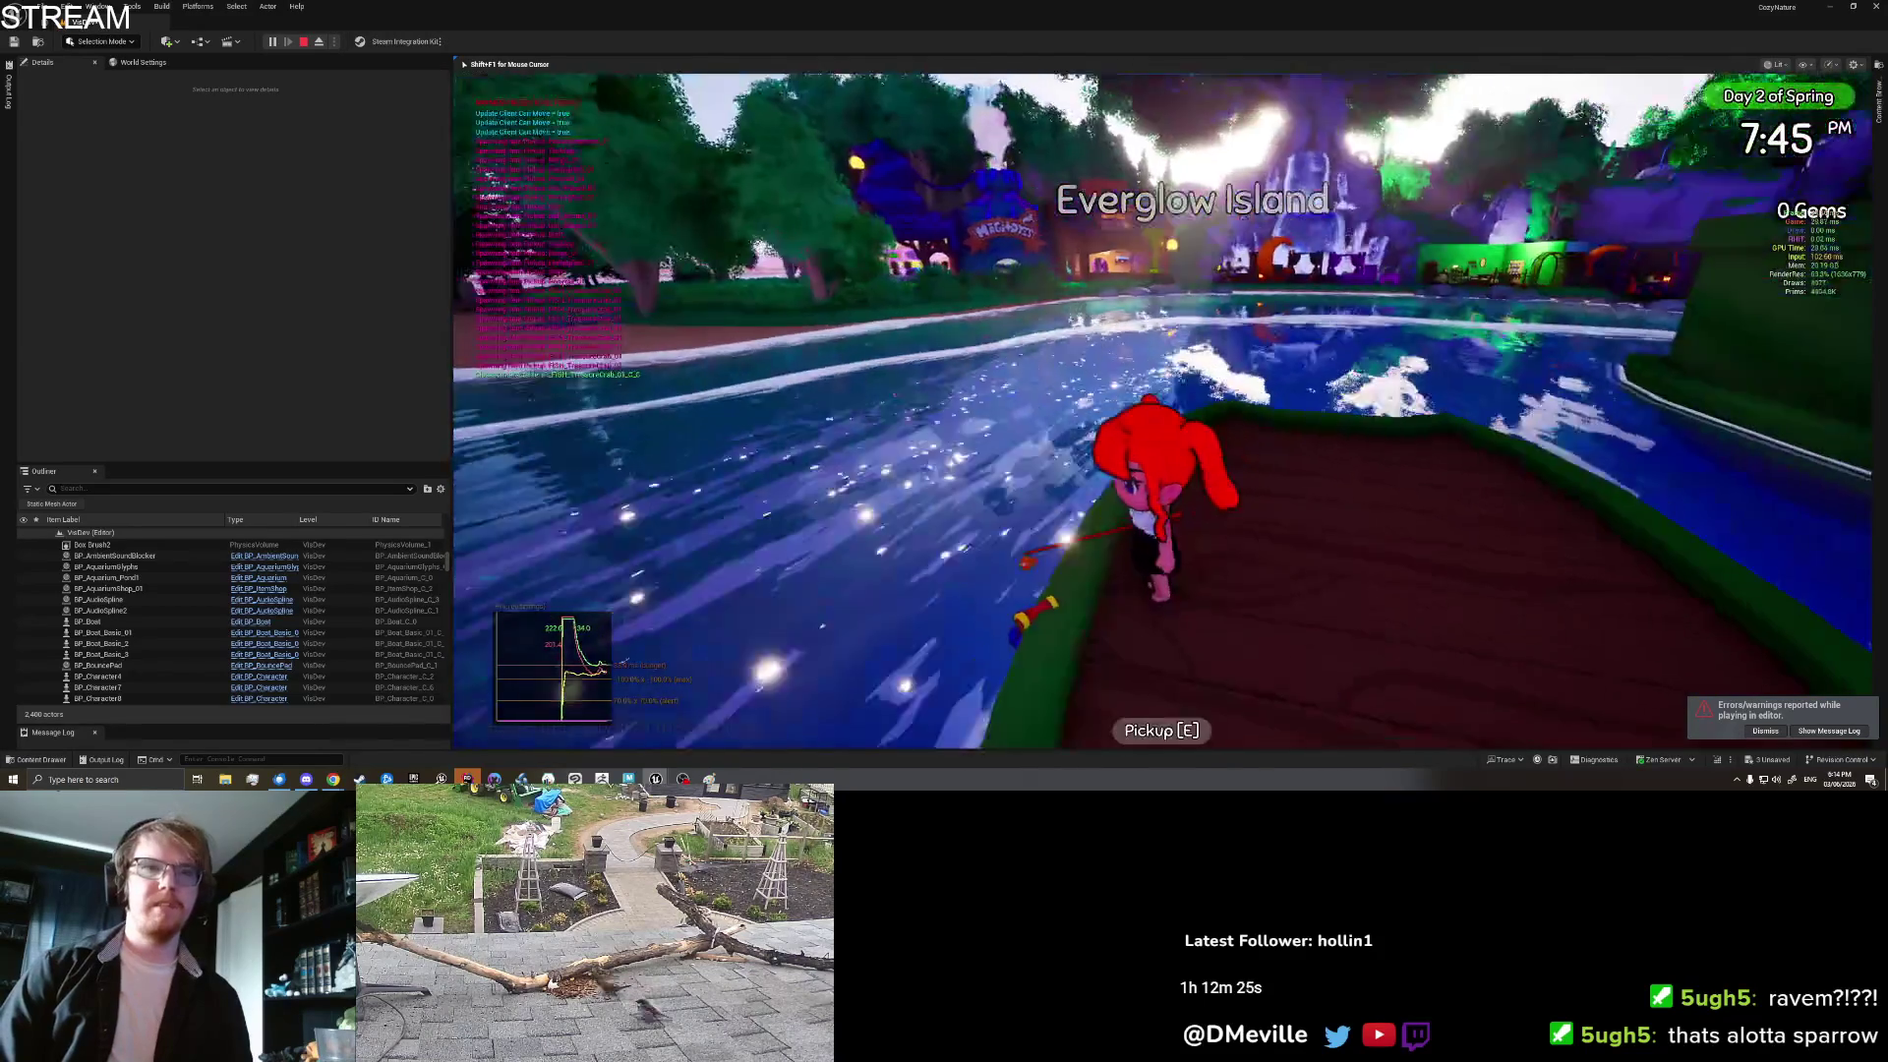
# Step: Drive the boat briefly, pick up the Treasure Crab, drag it back onto the deck, then save and quit
pyautogui.press('w')
pyautogui.press('e')
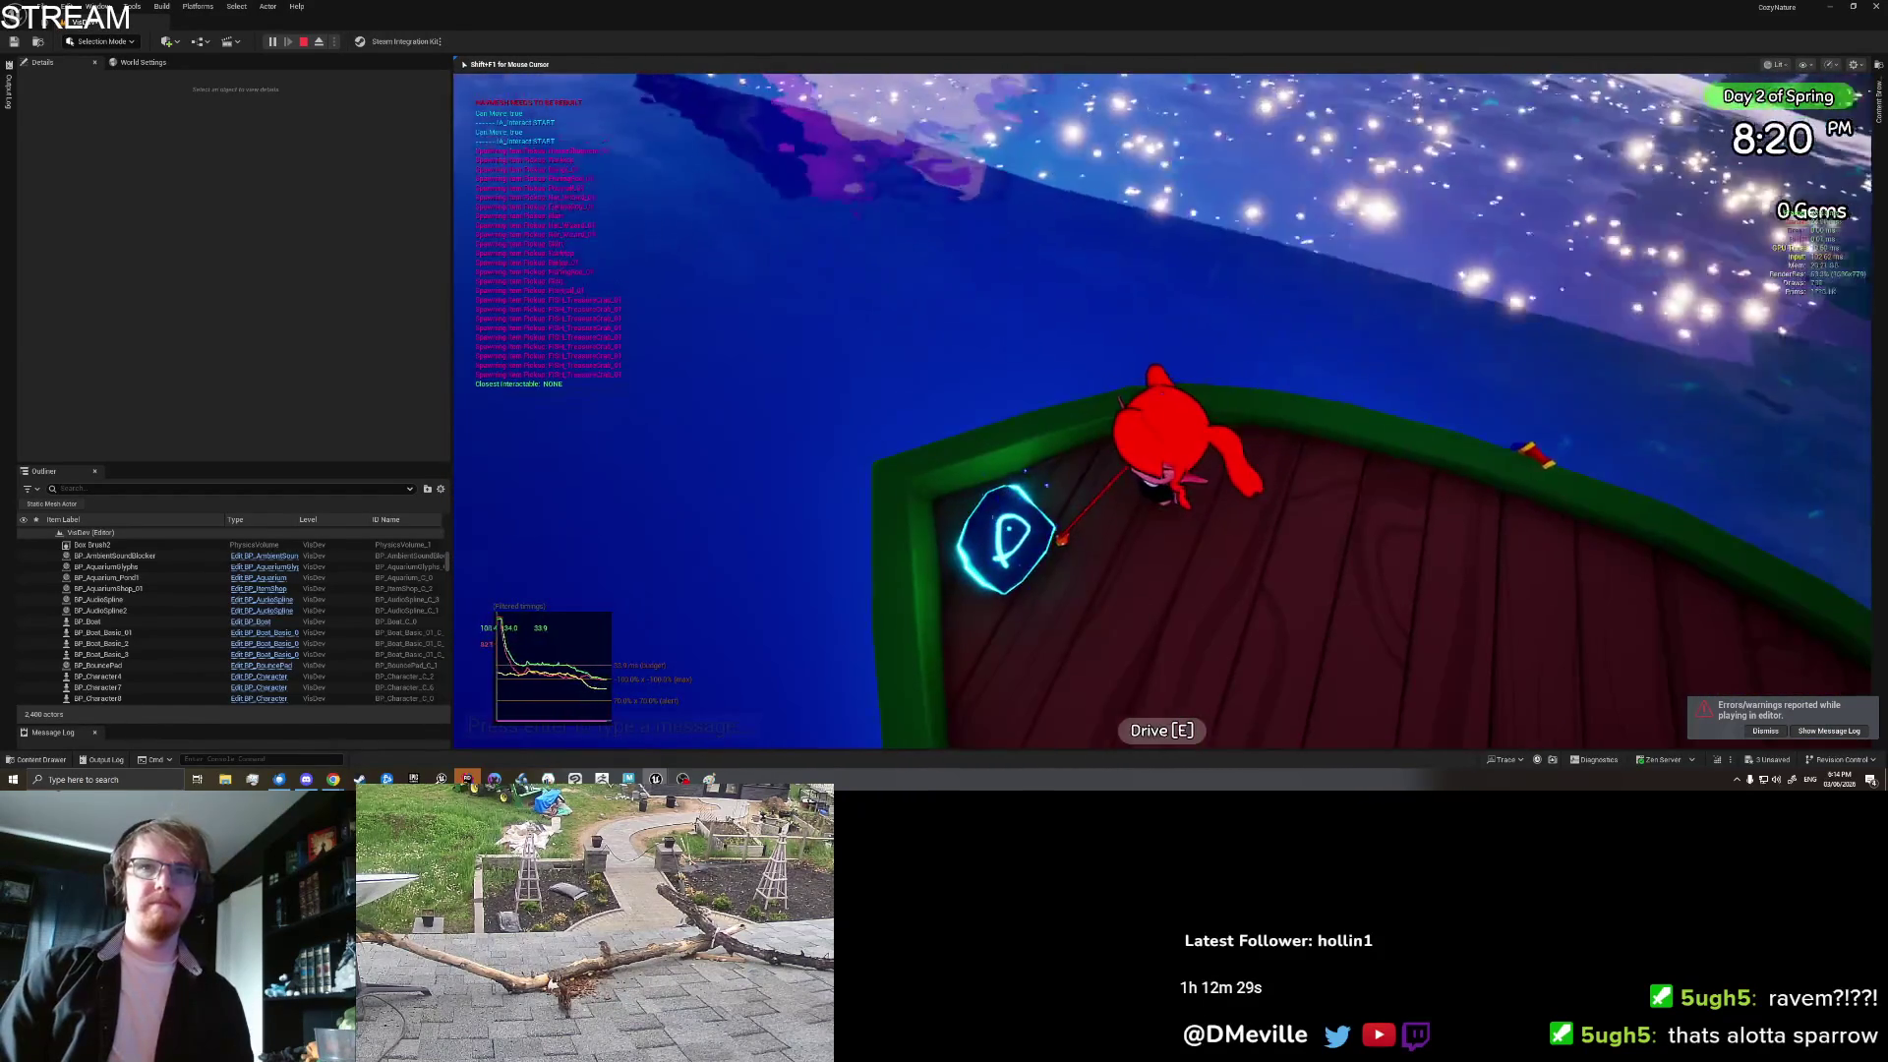
pyautogui.press('e')
pyautogui.press('e')
pyautogui.press('i')
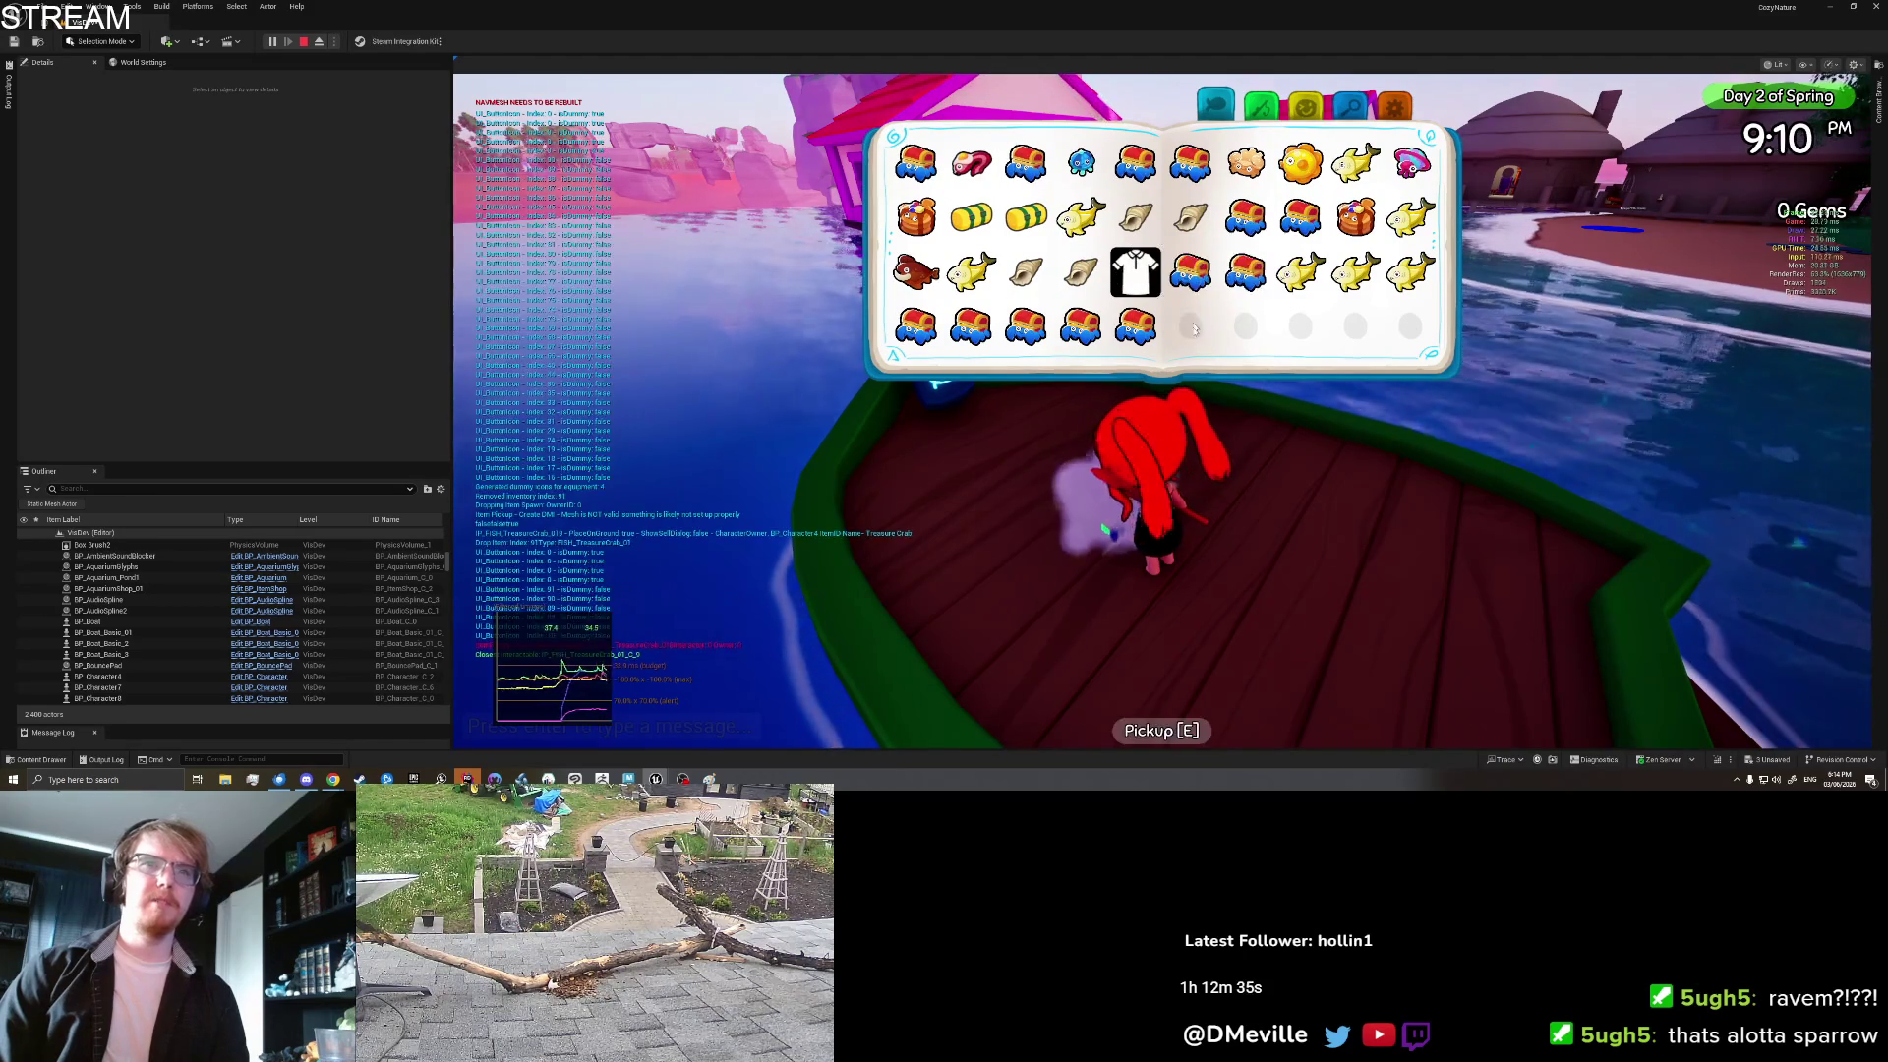
pyautogui.moveTo(1135, 273); pyautogui.dragTo(1273, 568)
pyautogui.press('i')
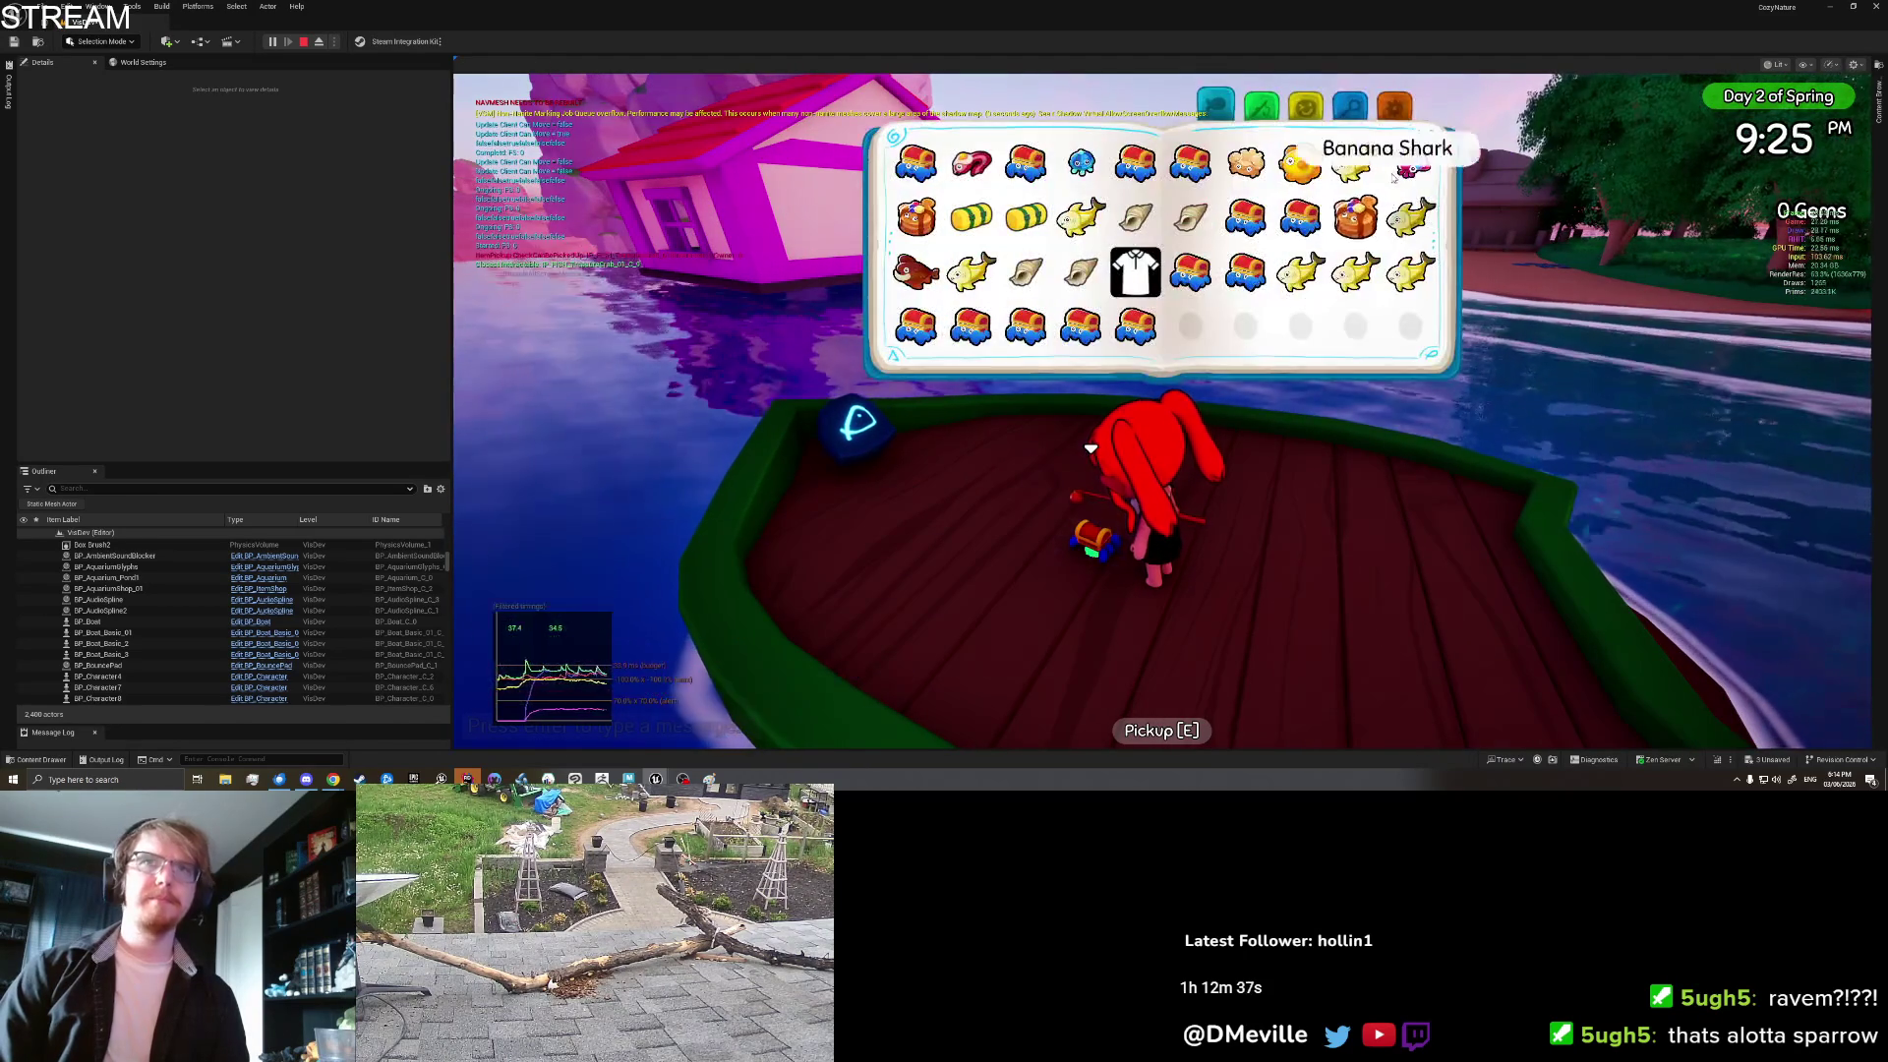
pyautogui.press('Escape')
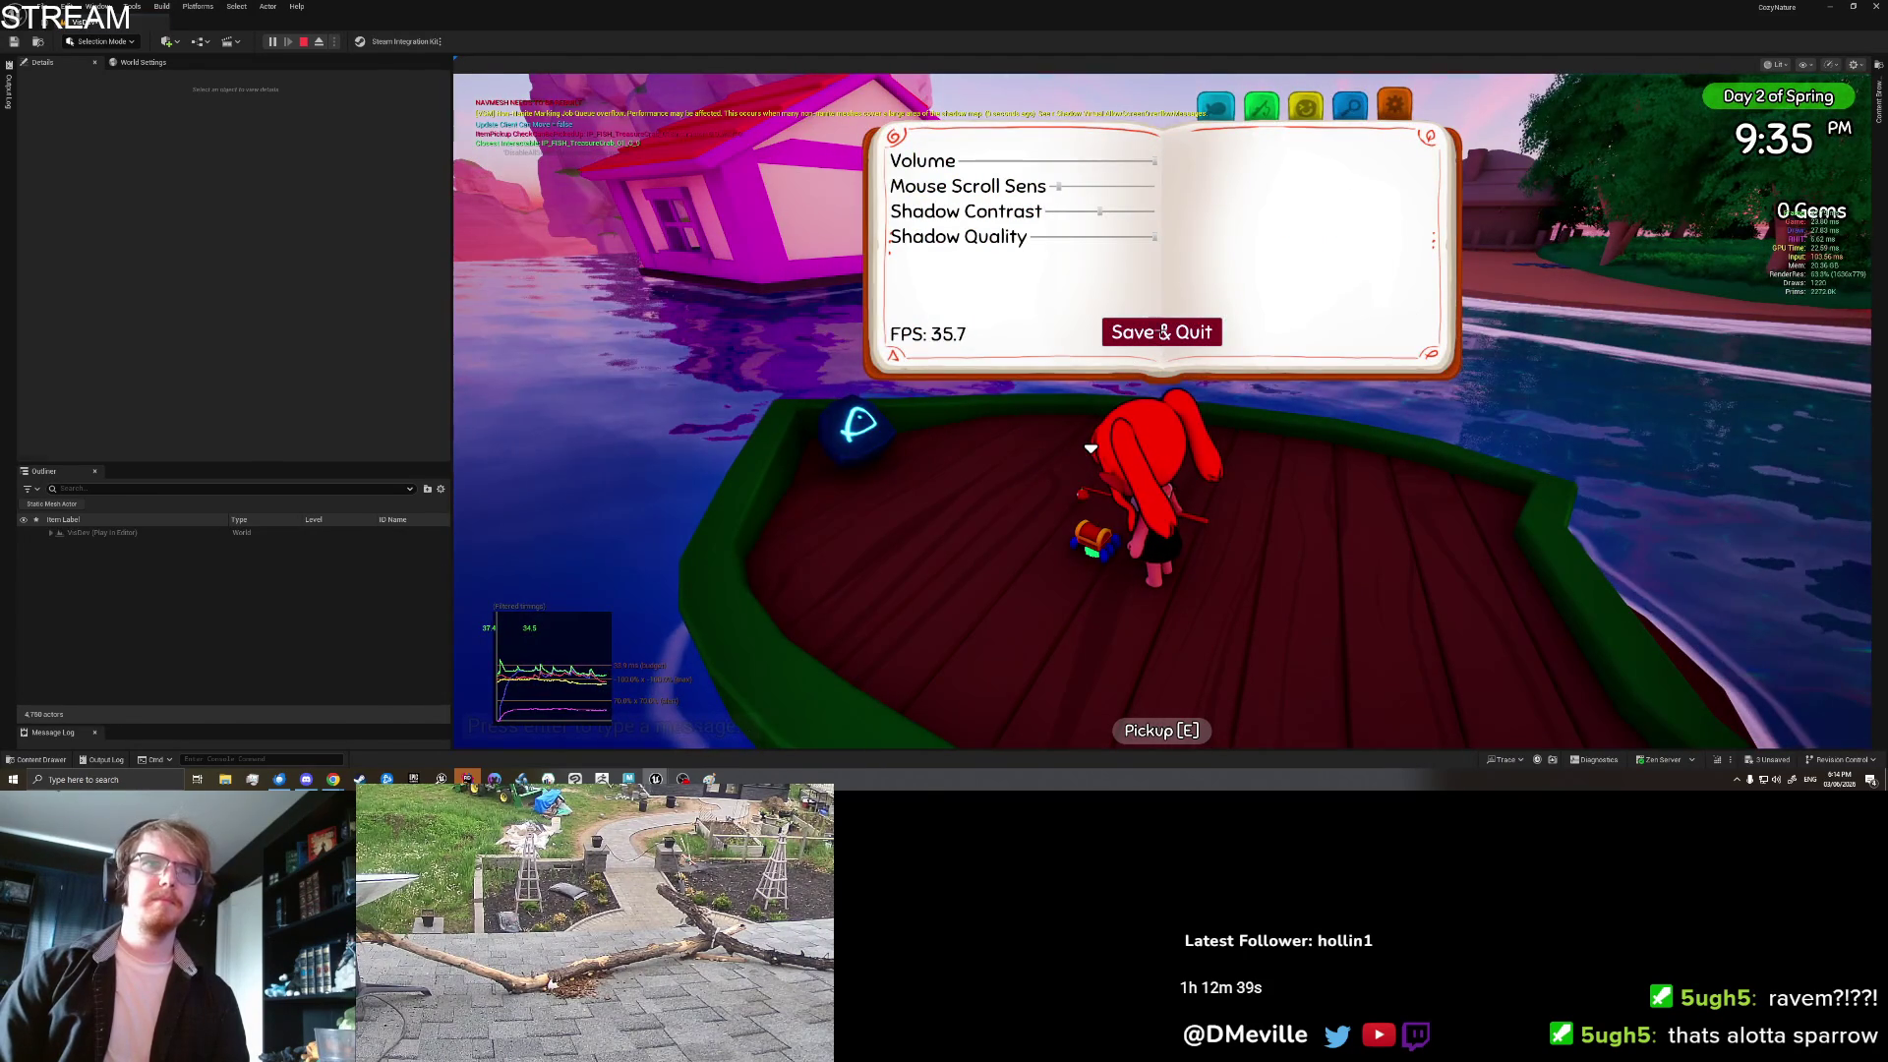
pyautogui.click(1163, 332)
pyautogui.rightClick(1300, 203)
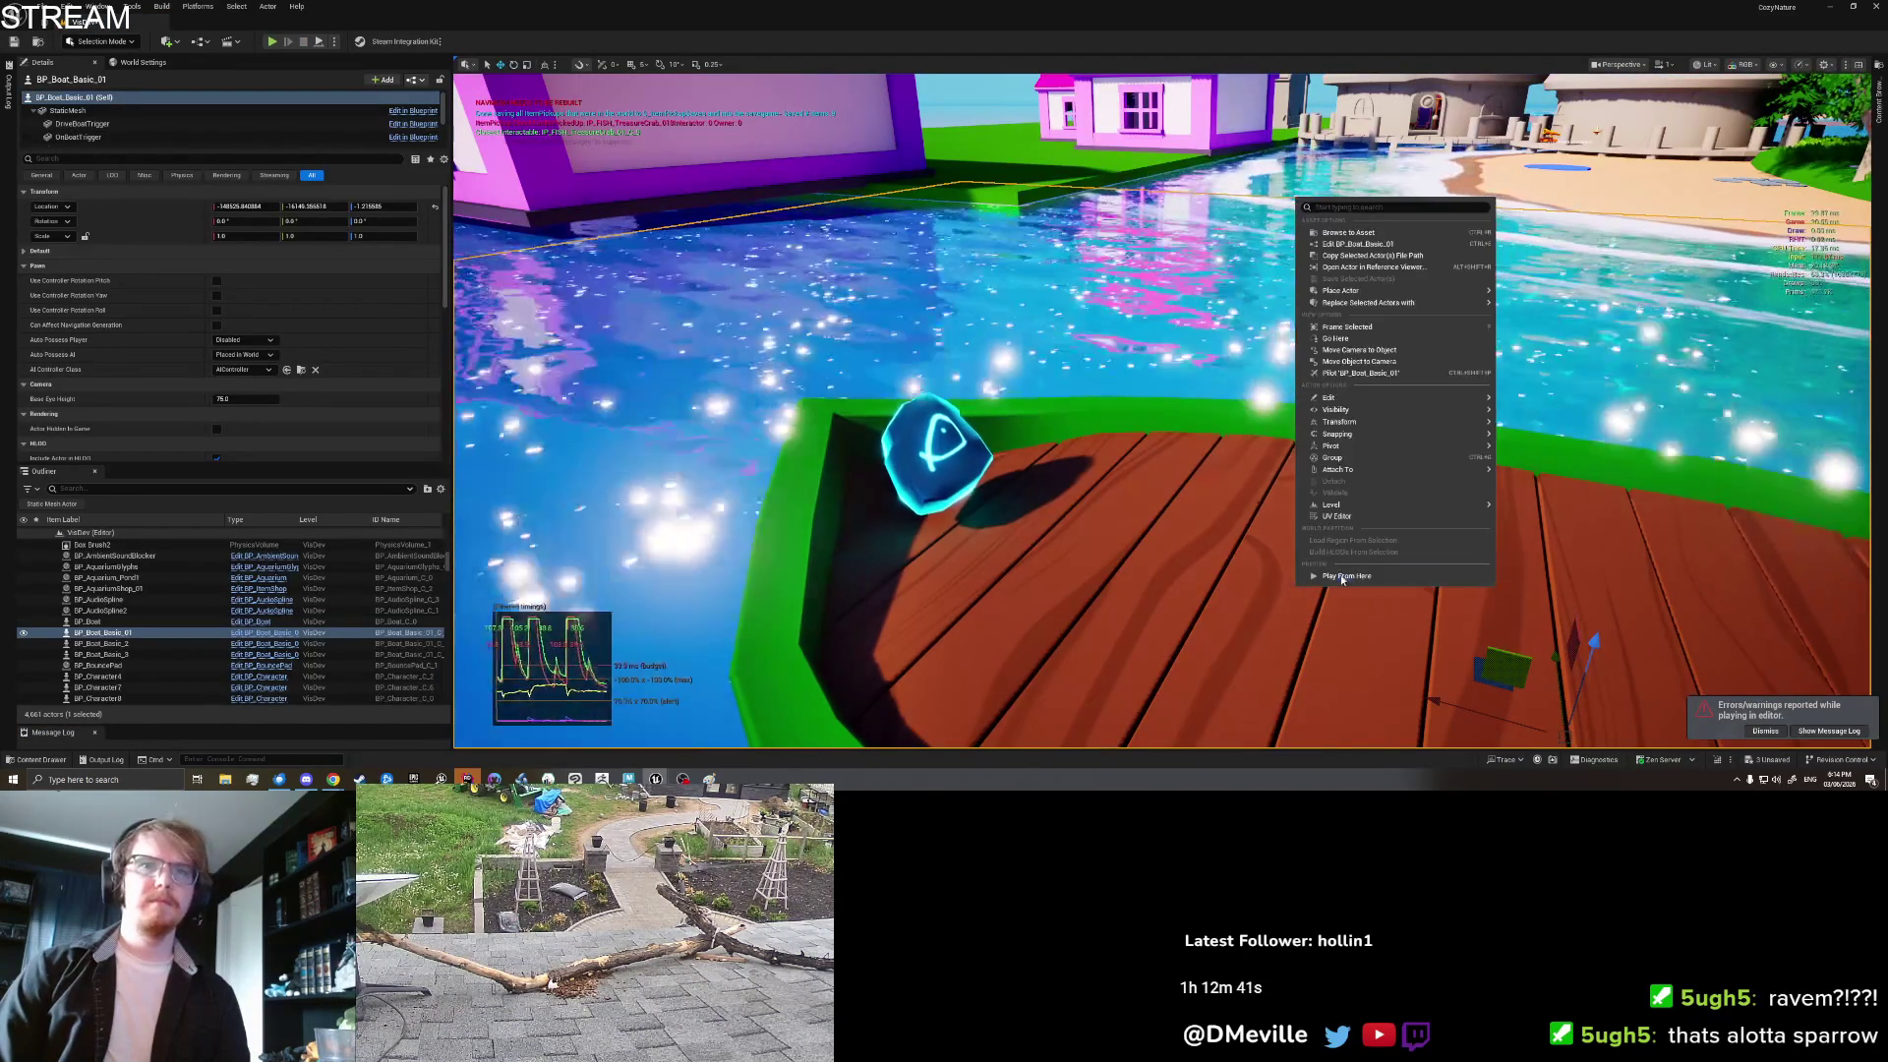
# Step: Start playing from the boat deck, pick up the item, then jump off and swim ashore
pyautogui.click(1343, 577)
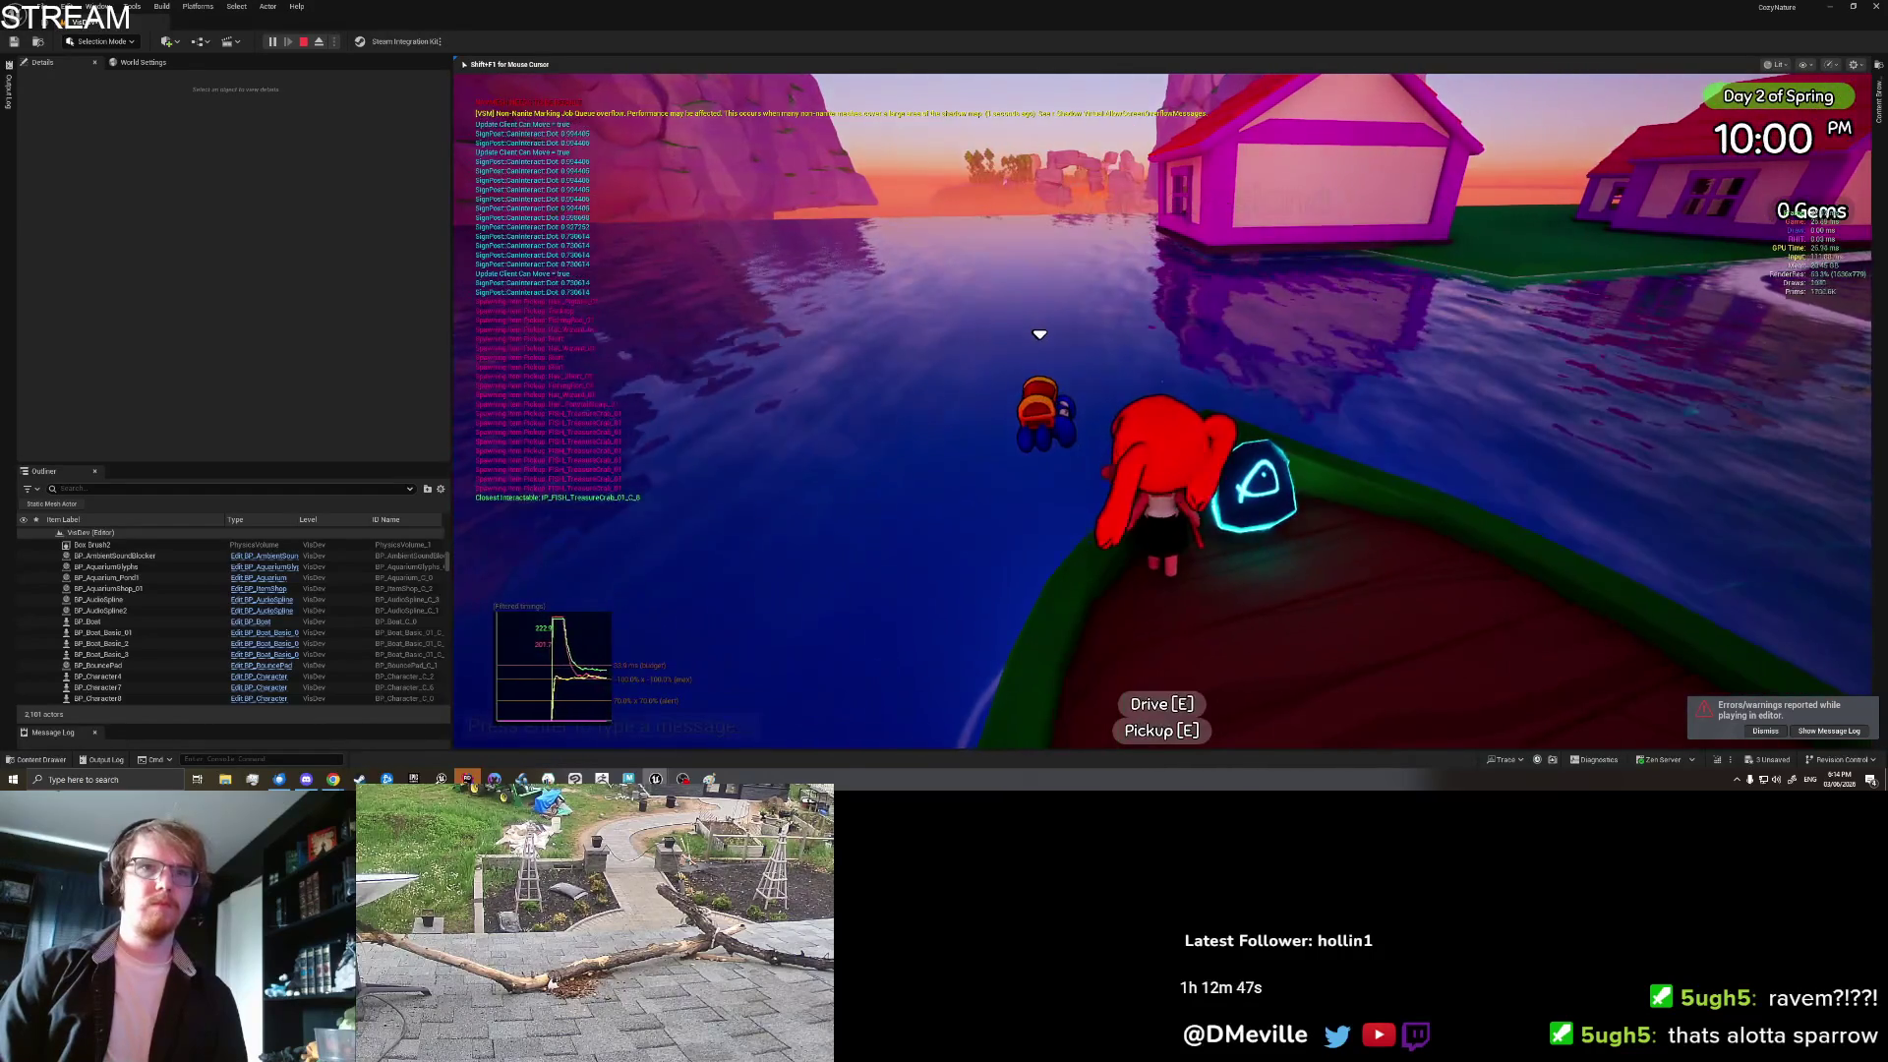
pyautogui.press('e')
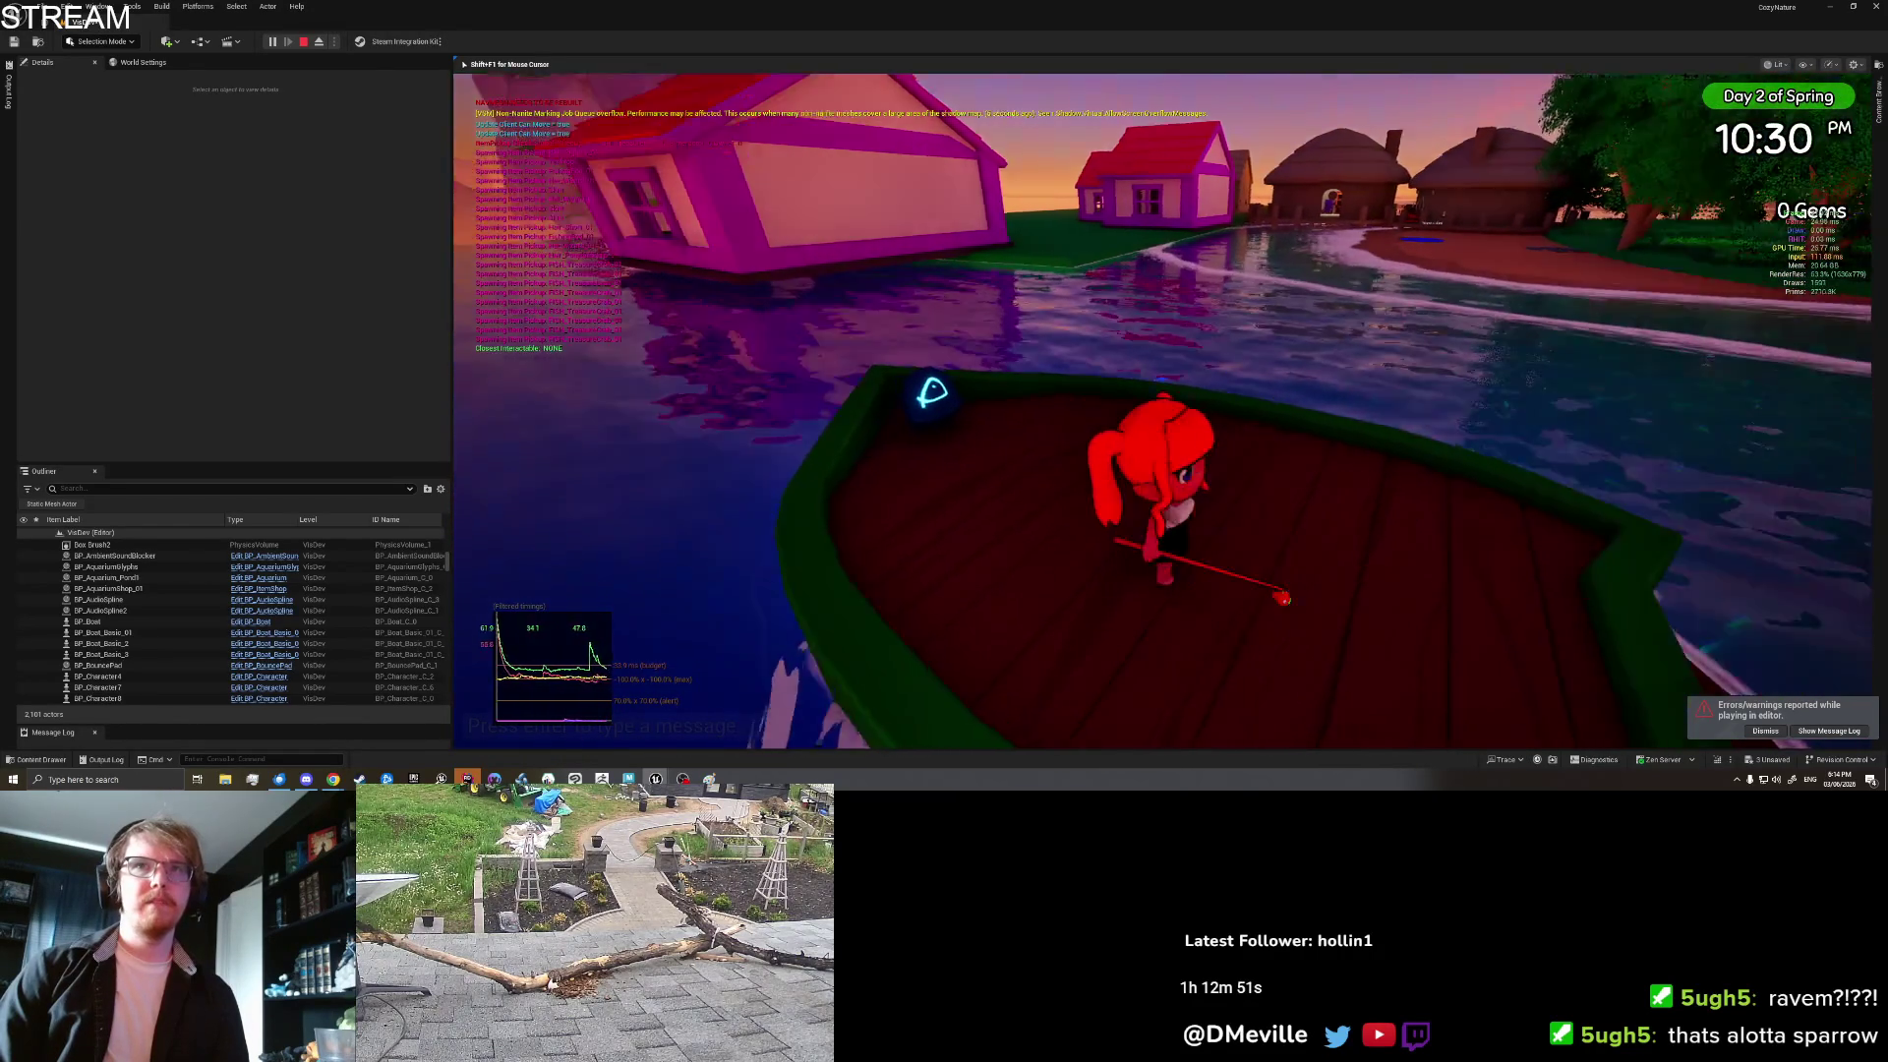
pyautogui.press('space')
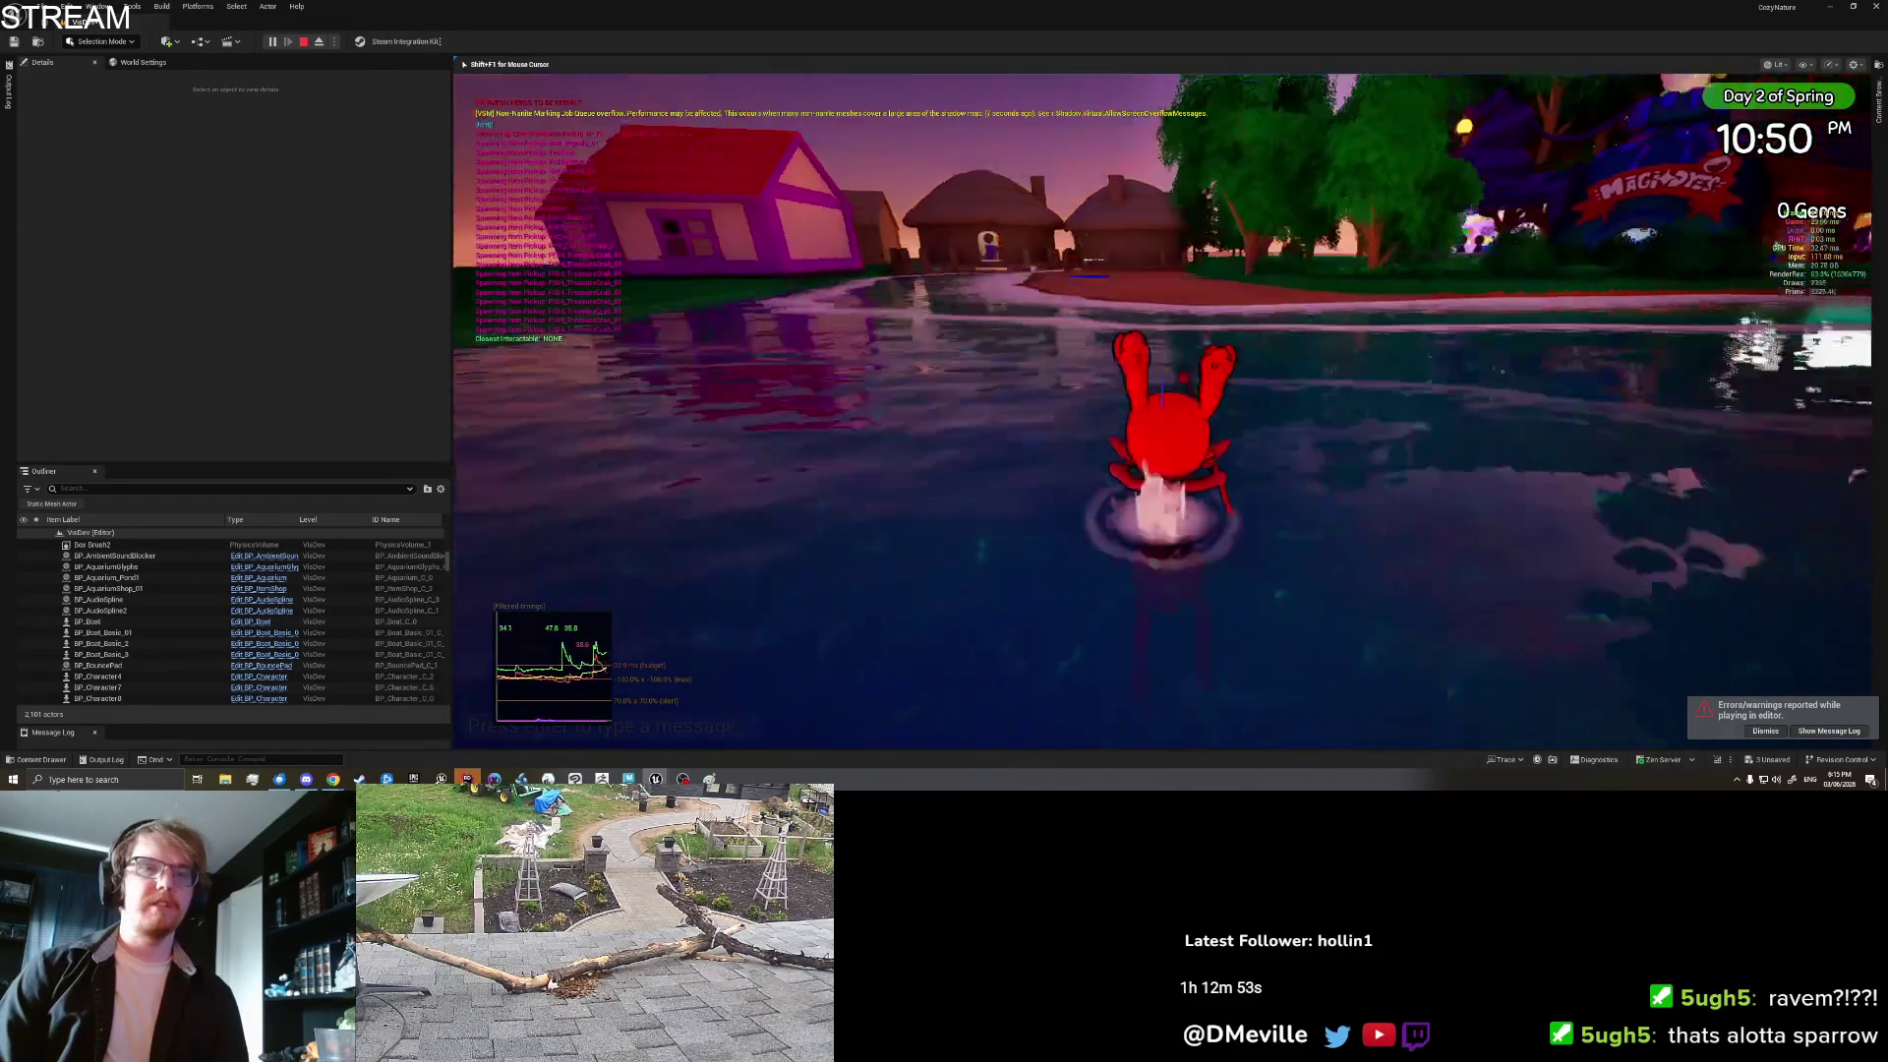
pyautogui.press('w')
pyautogui.press('space')
pyautogui.press('space')
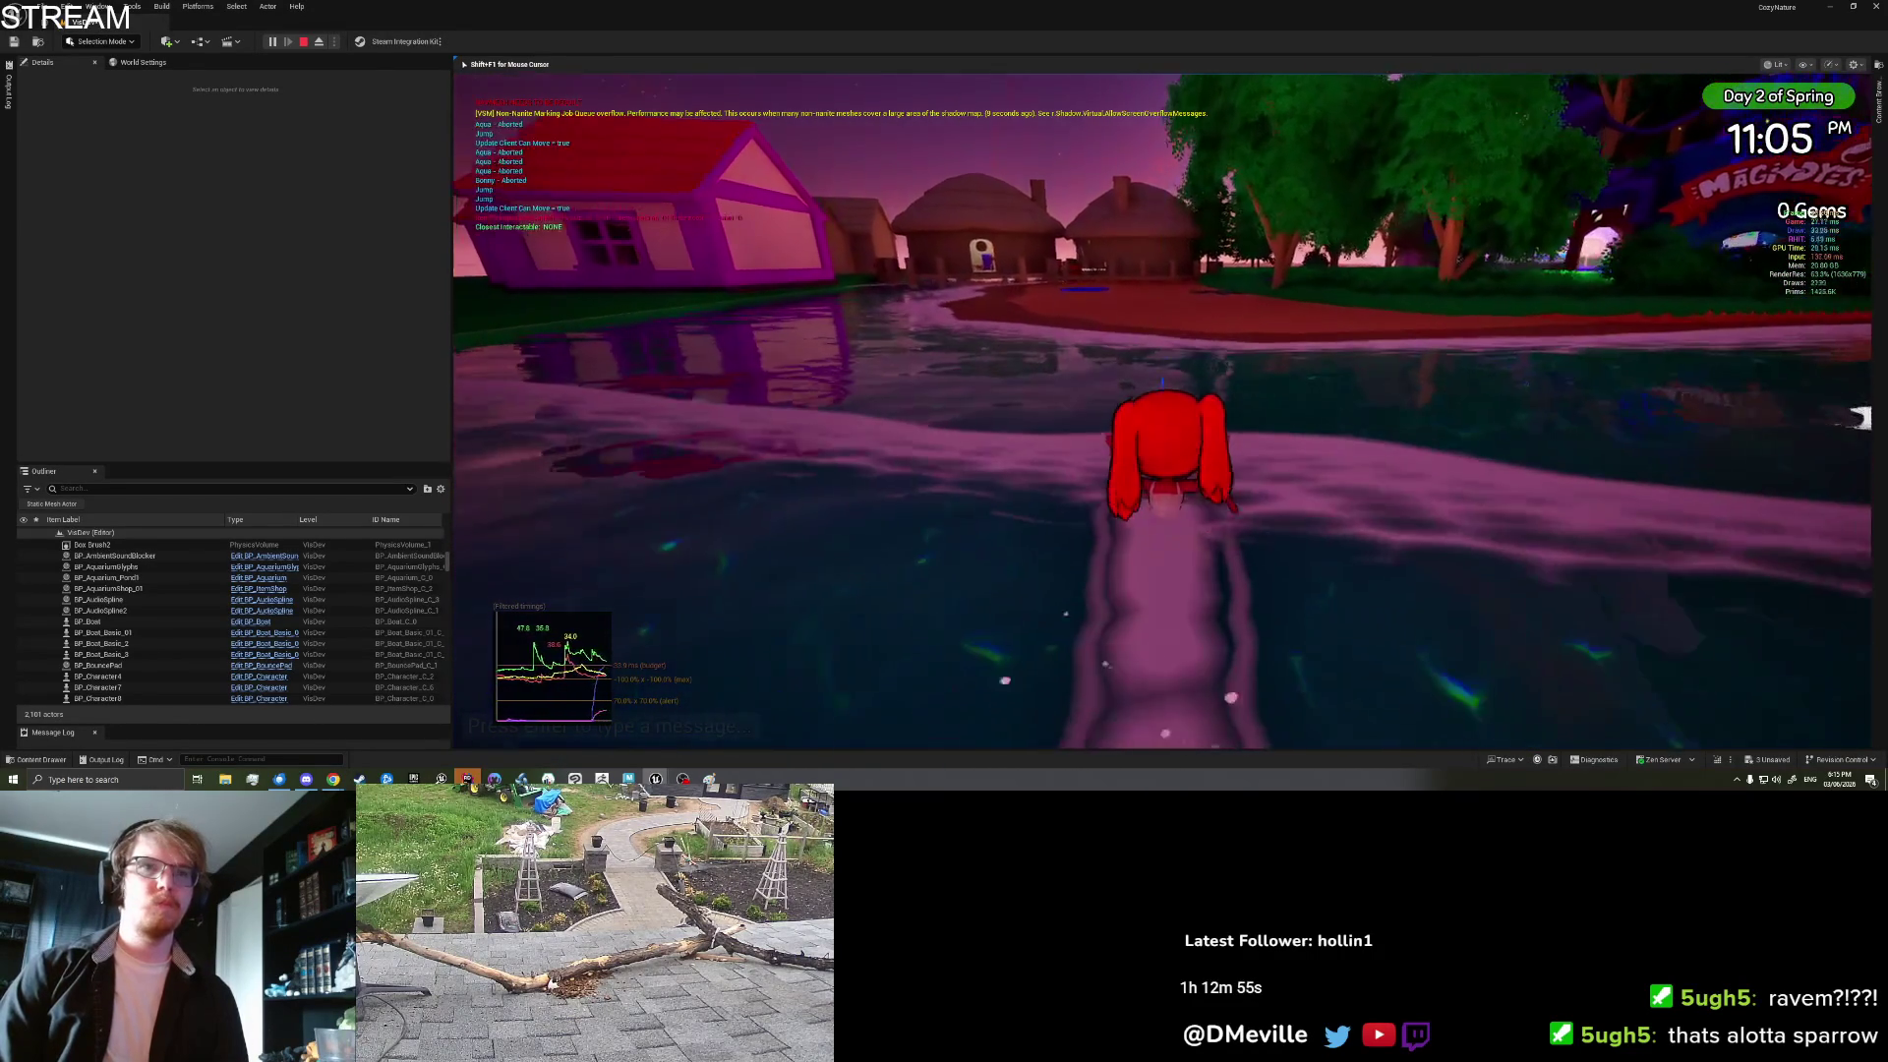
pyautogui.press('w')
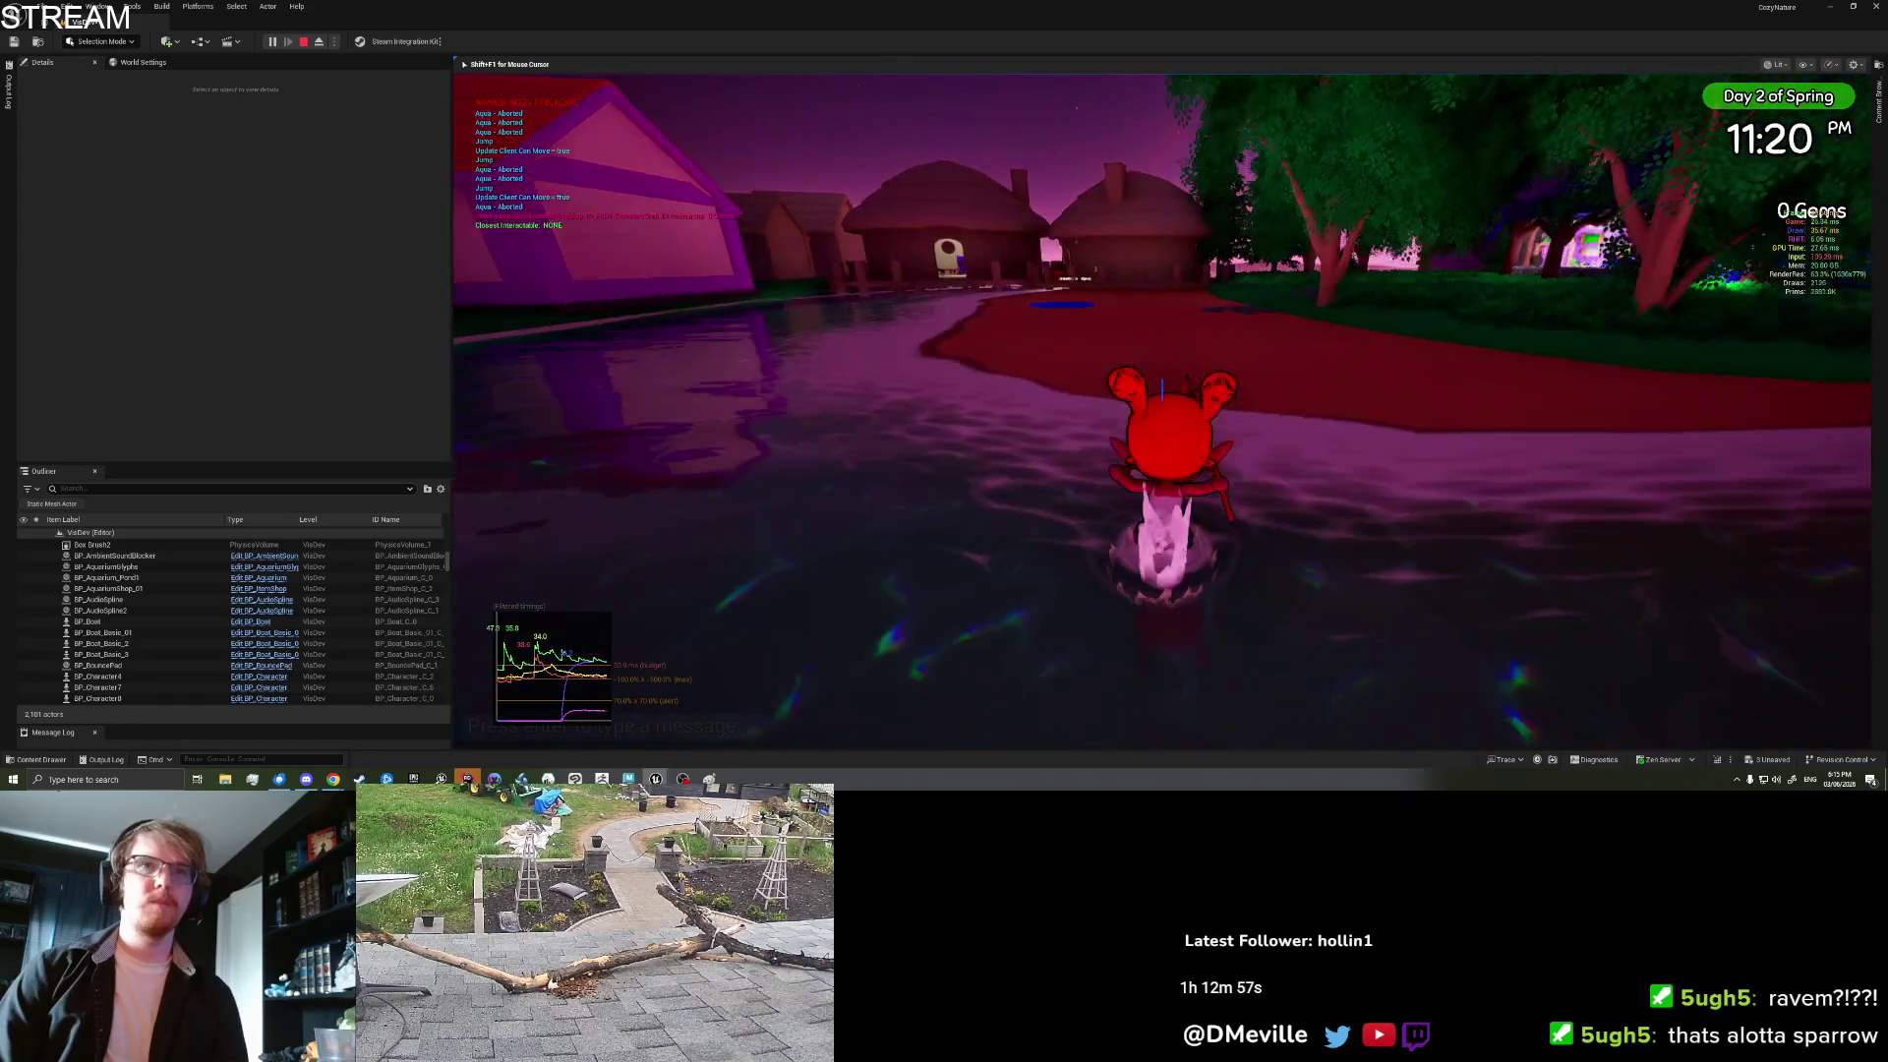
pyautogui.press('space')
pyautogui.press('w')
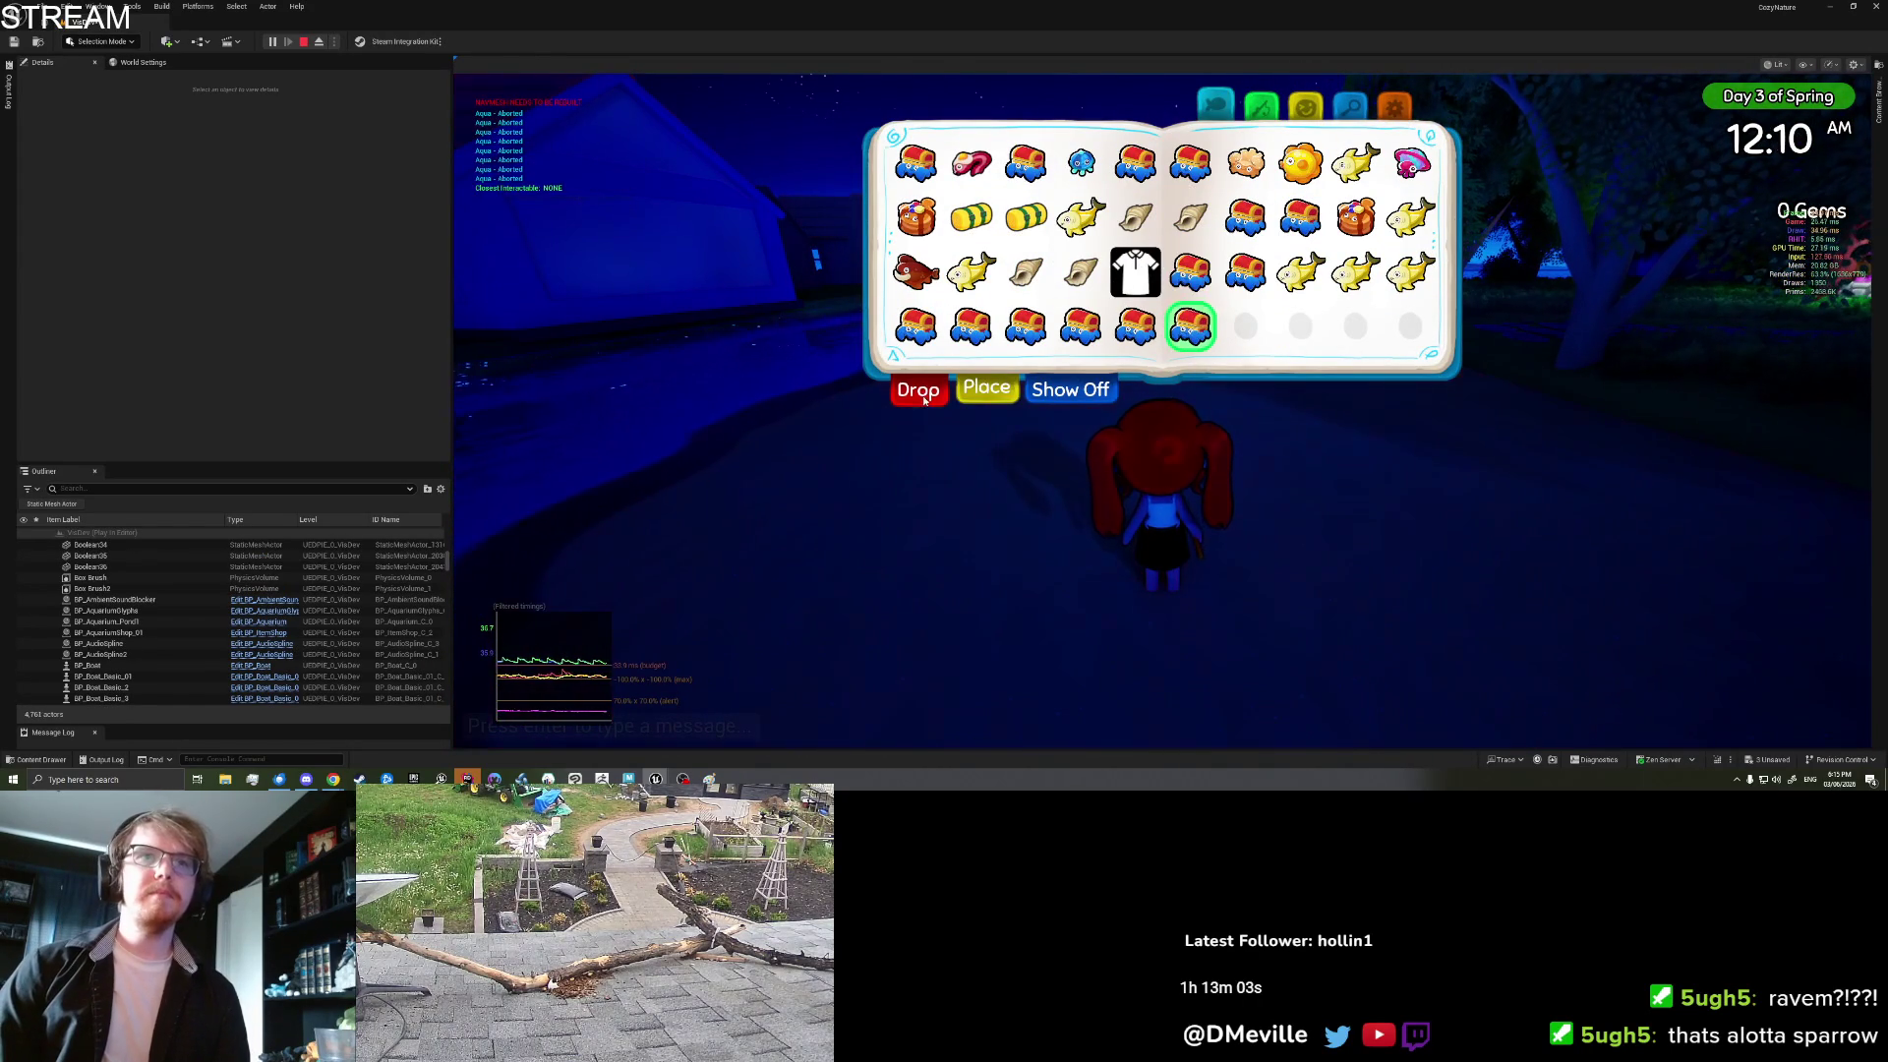
# Step: Take the Banana Shark out of the inventory, then save and quit from settings
pyautogui.click(923, 401)
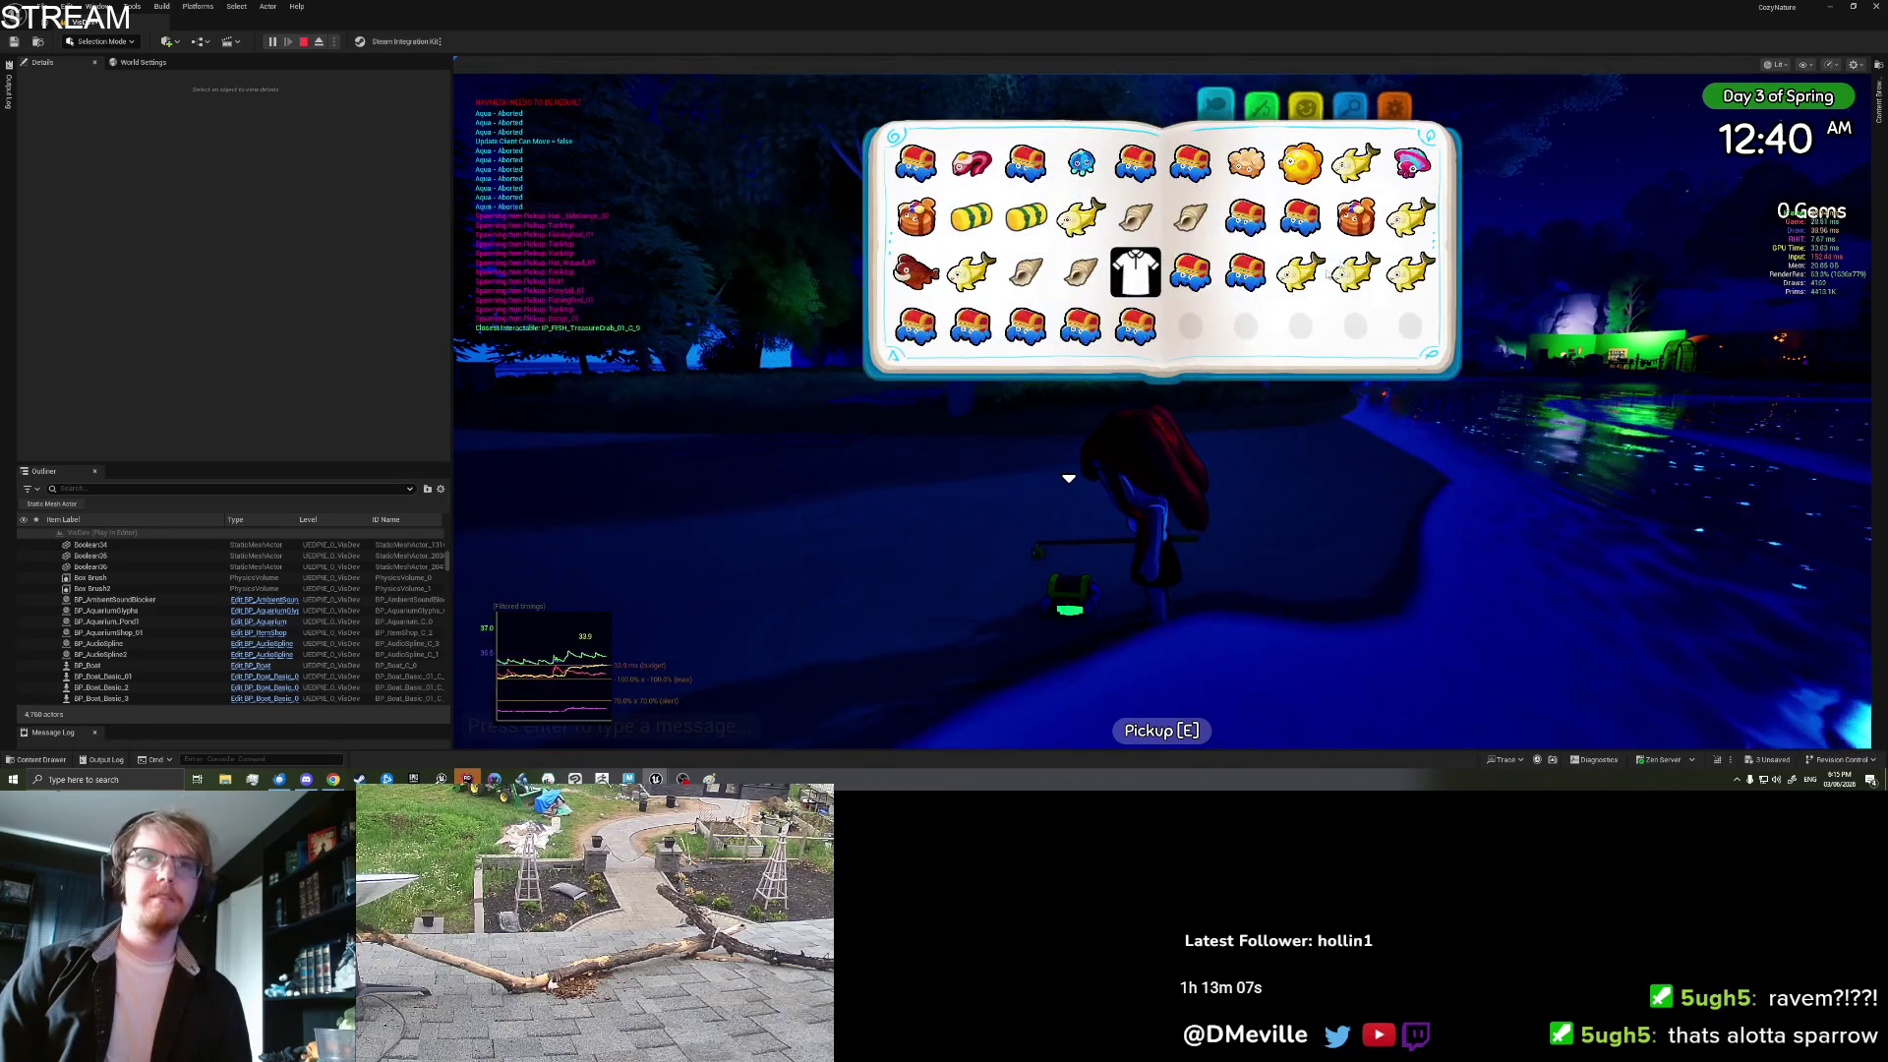
pyautogui.click(1394, 105)
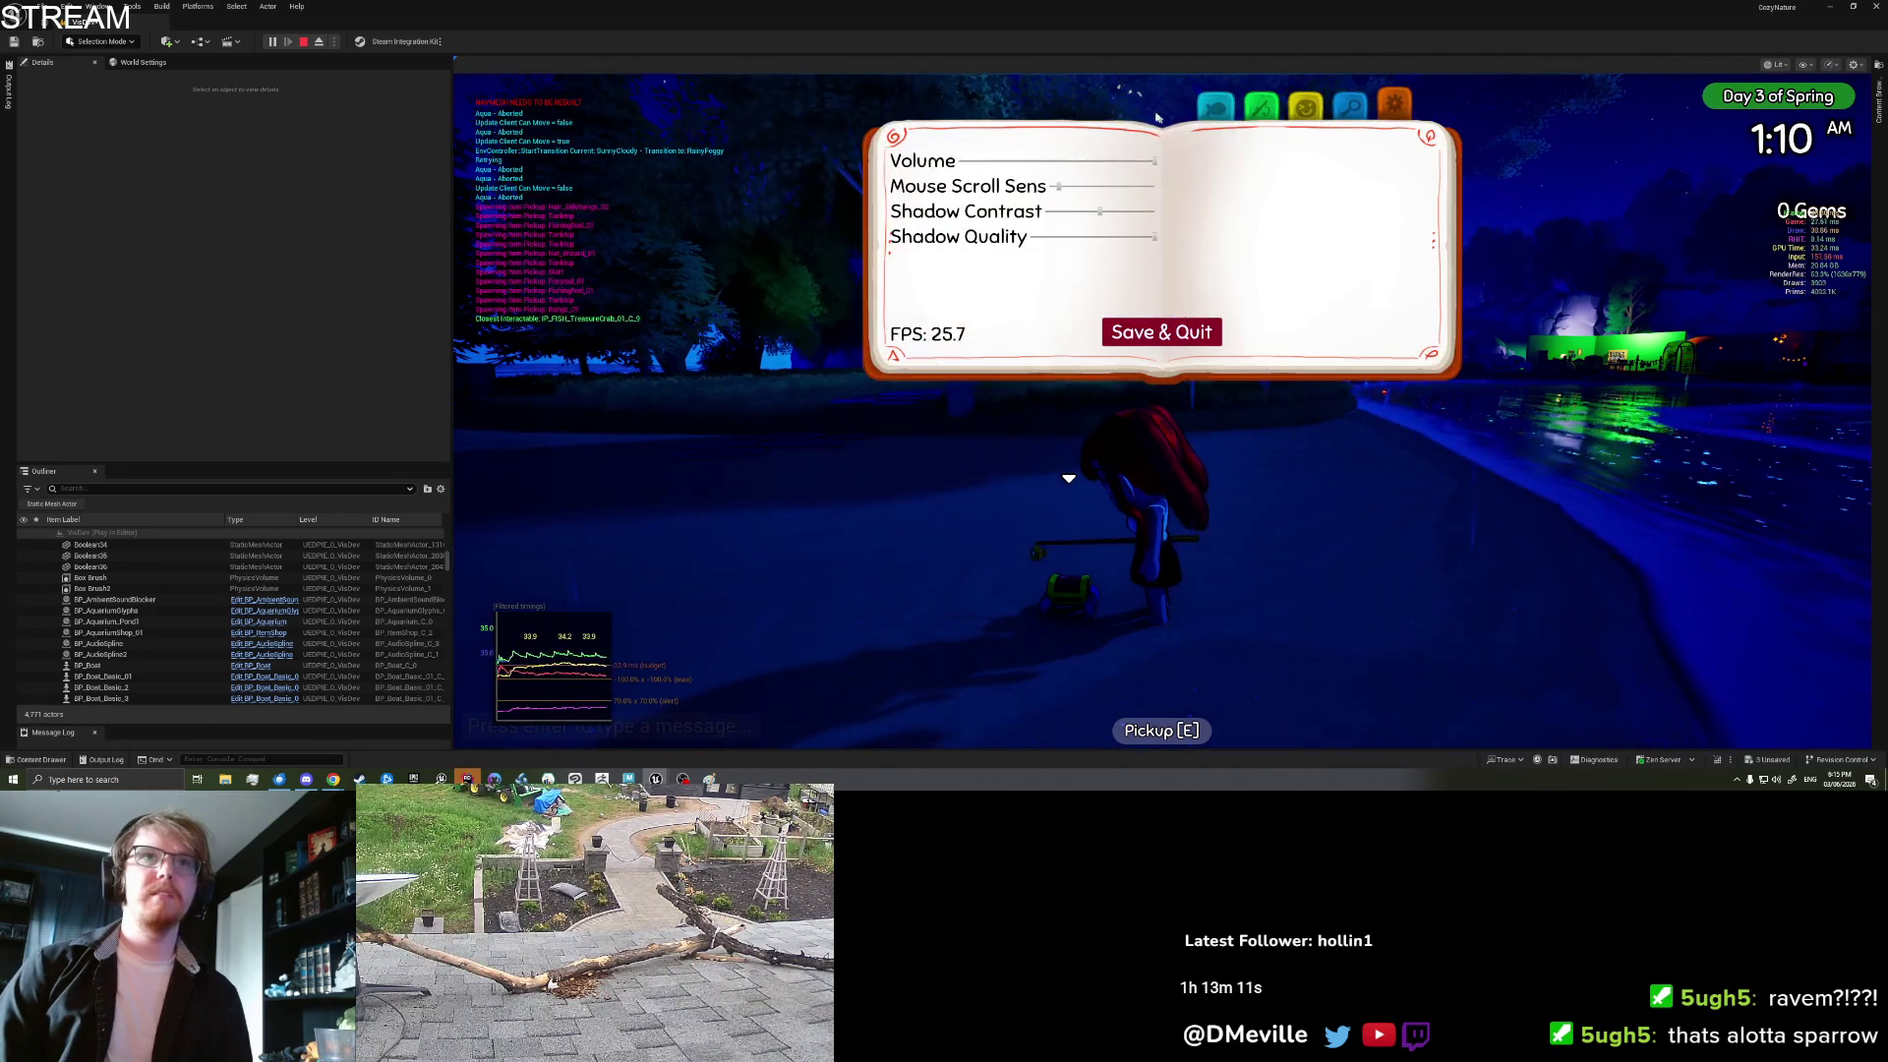
pyautogui.click(1217, 114)
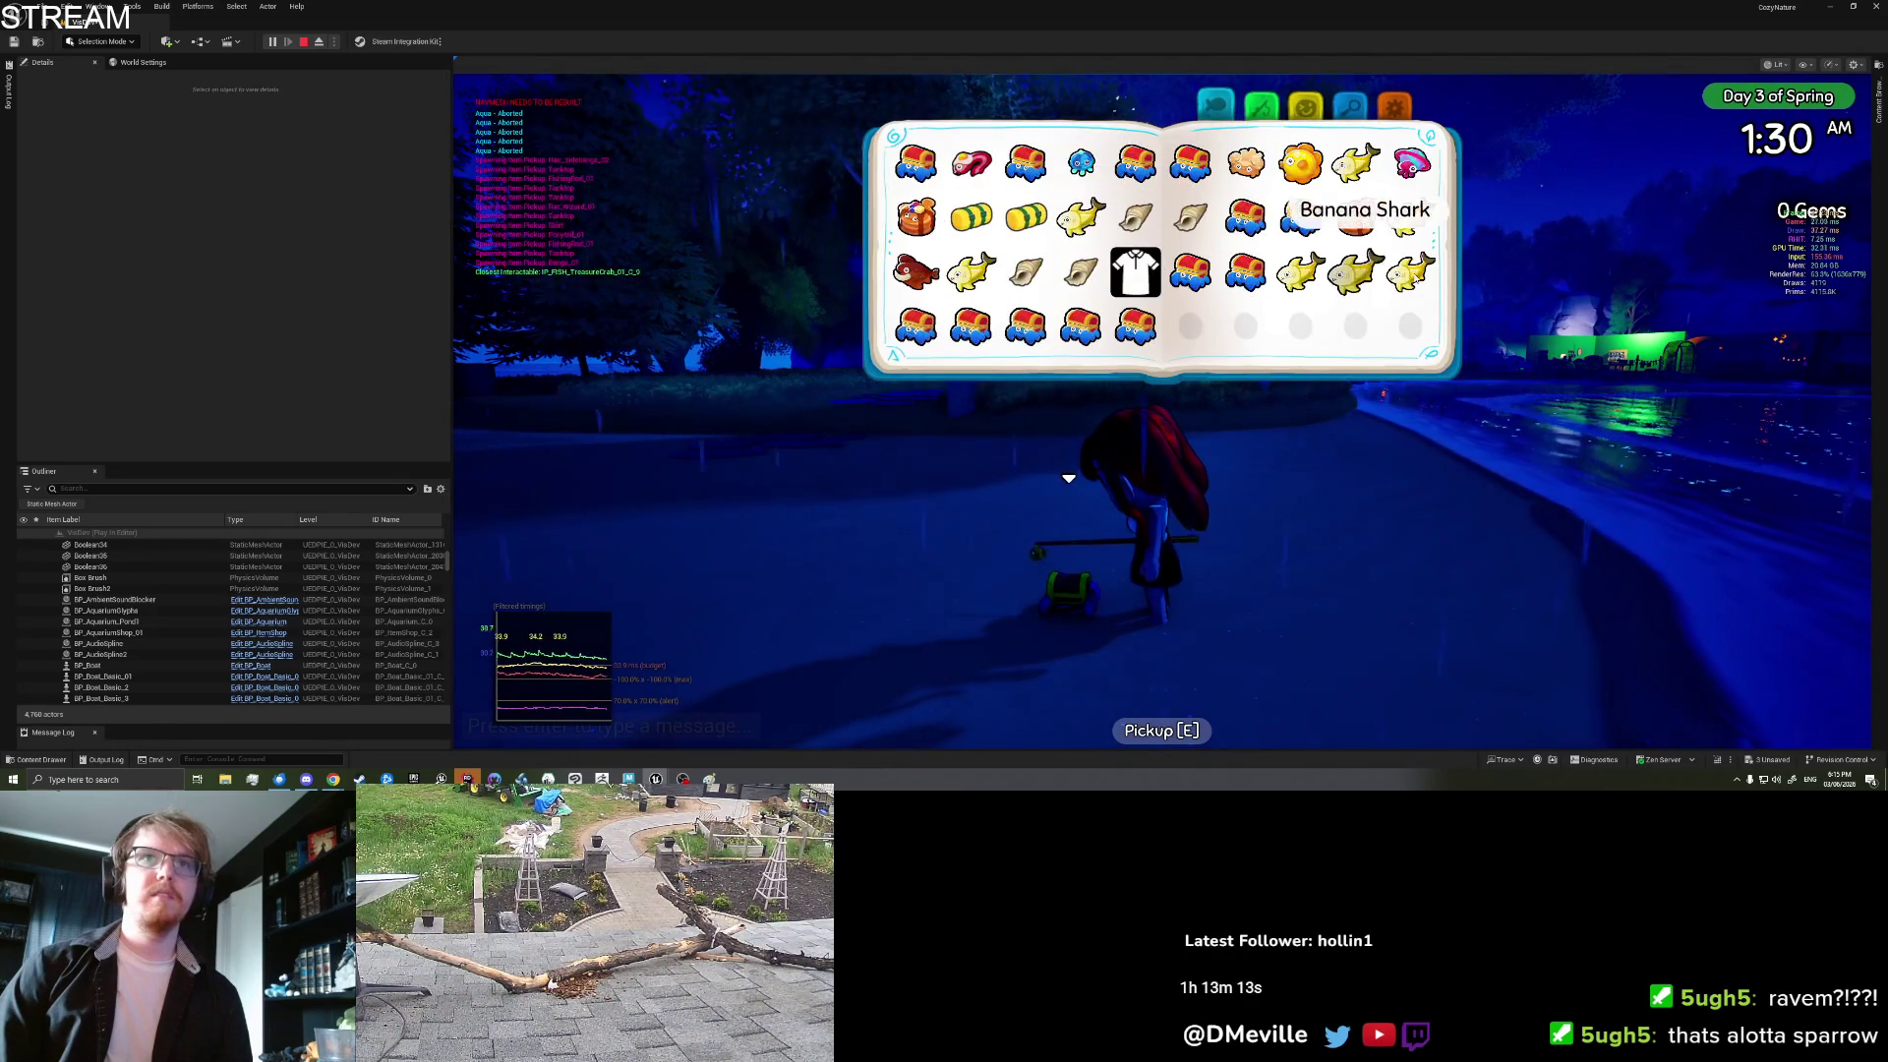
pyautogui.click(1411, 216)
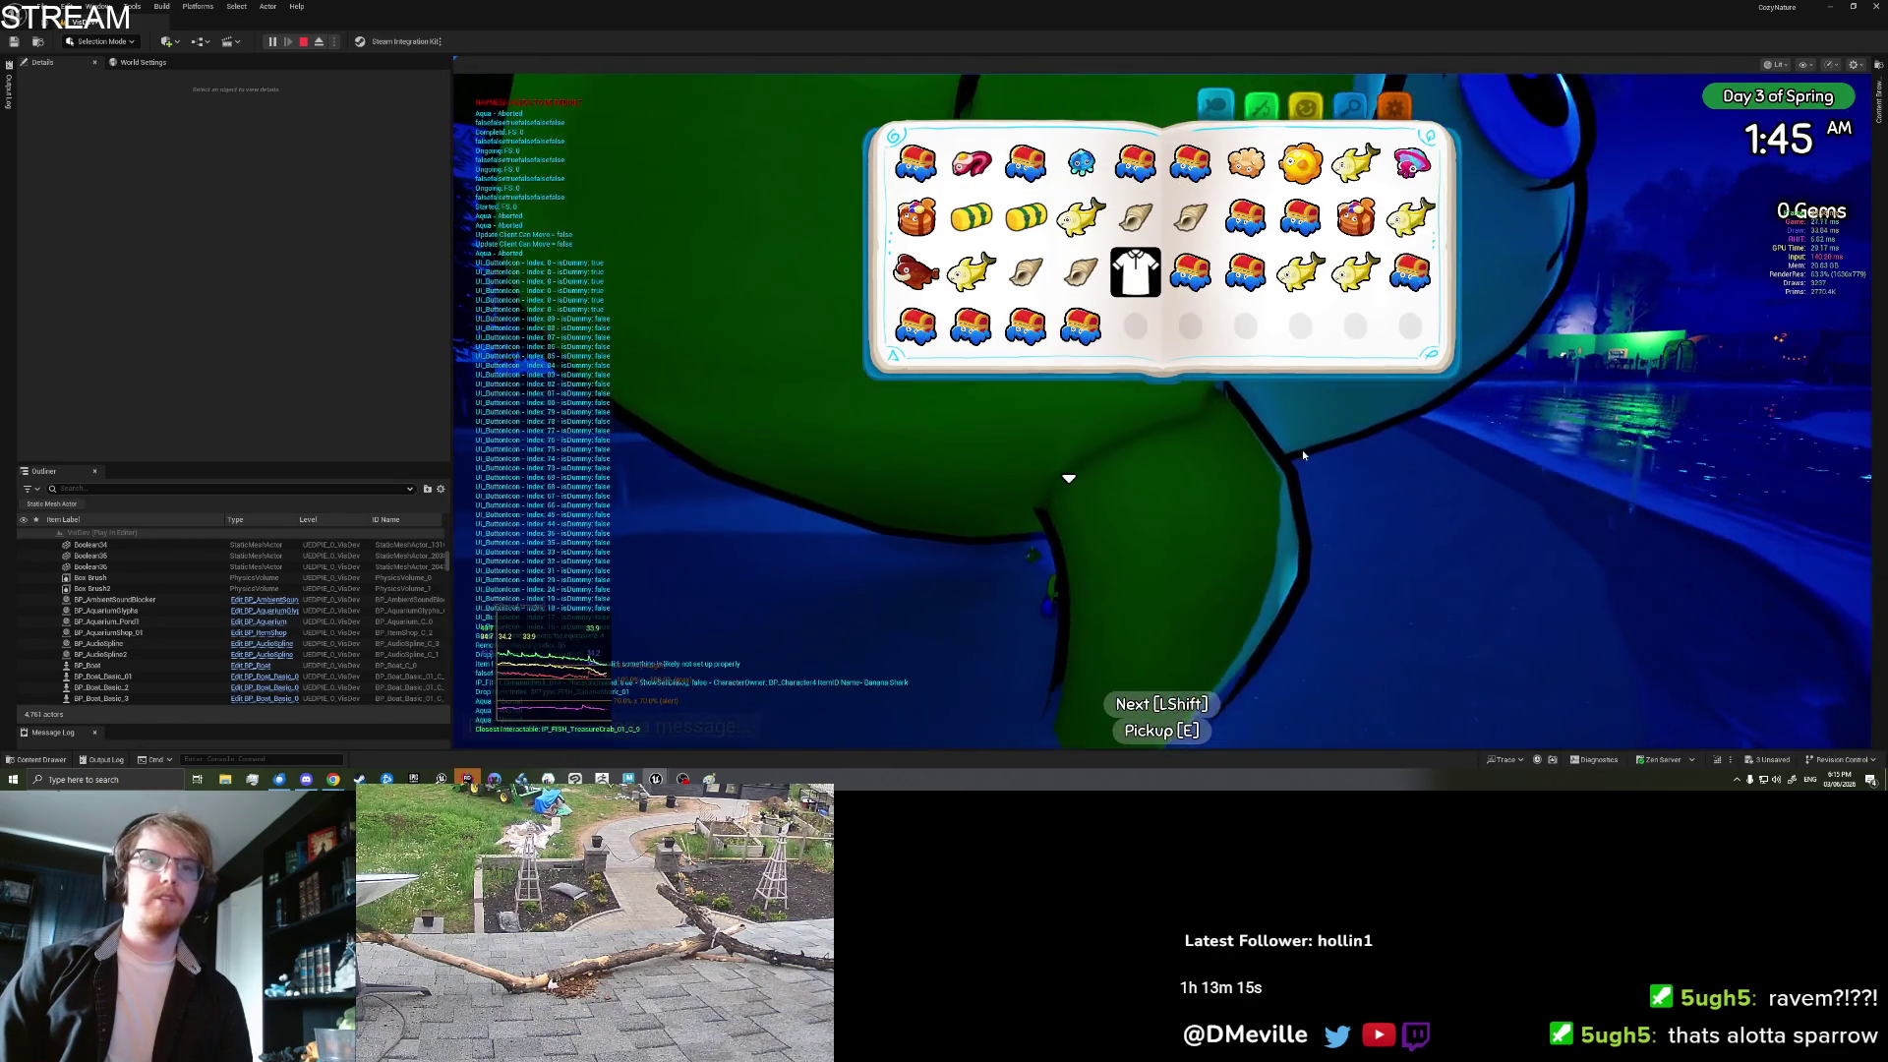
pyautogui.press('Tab')
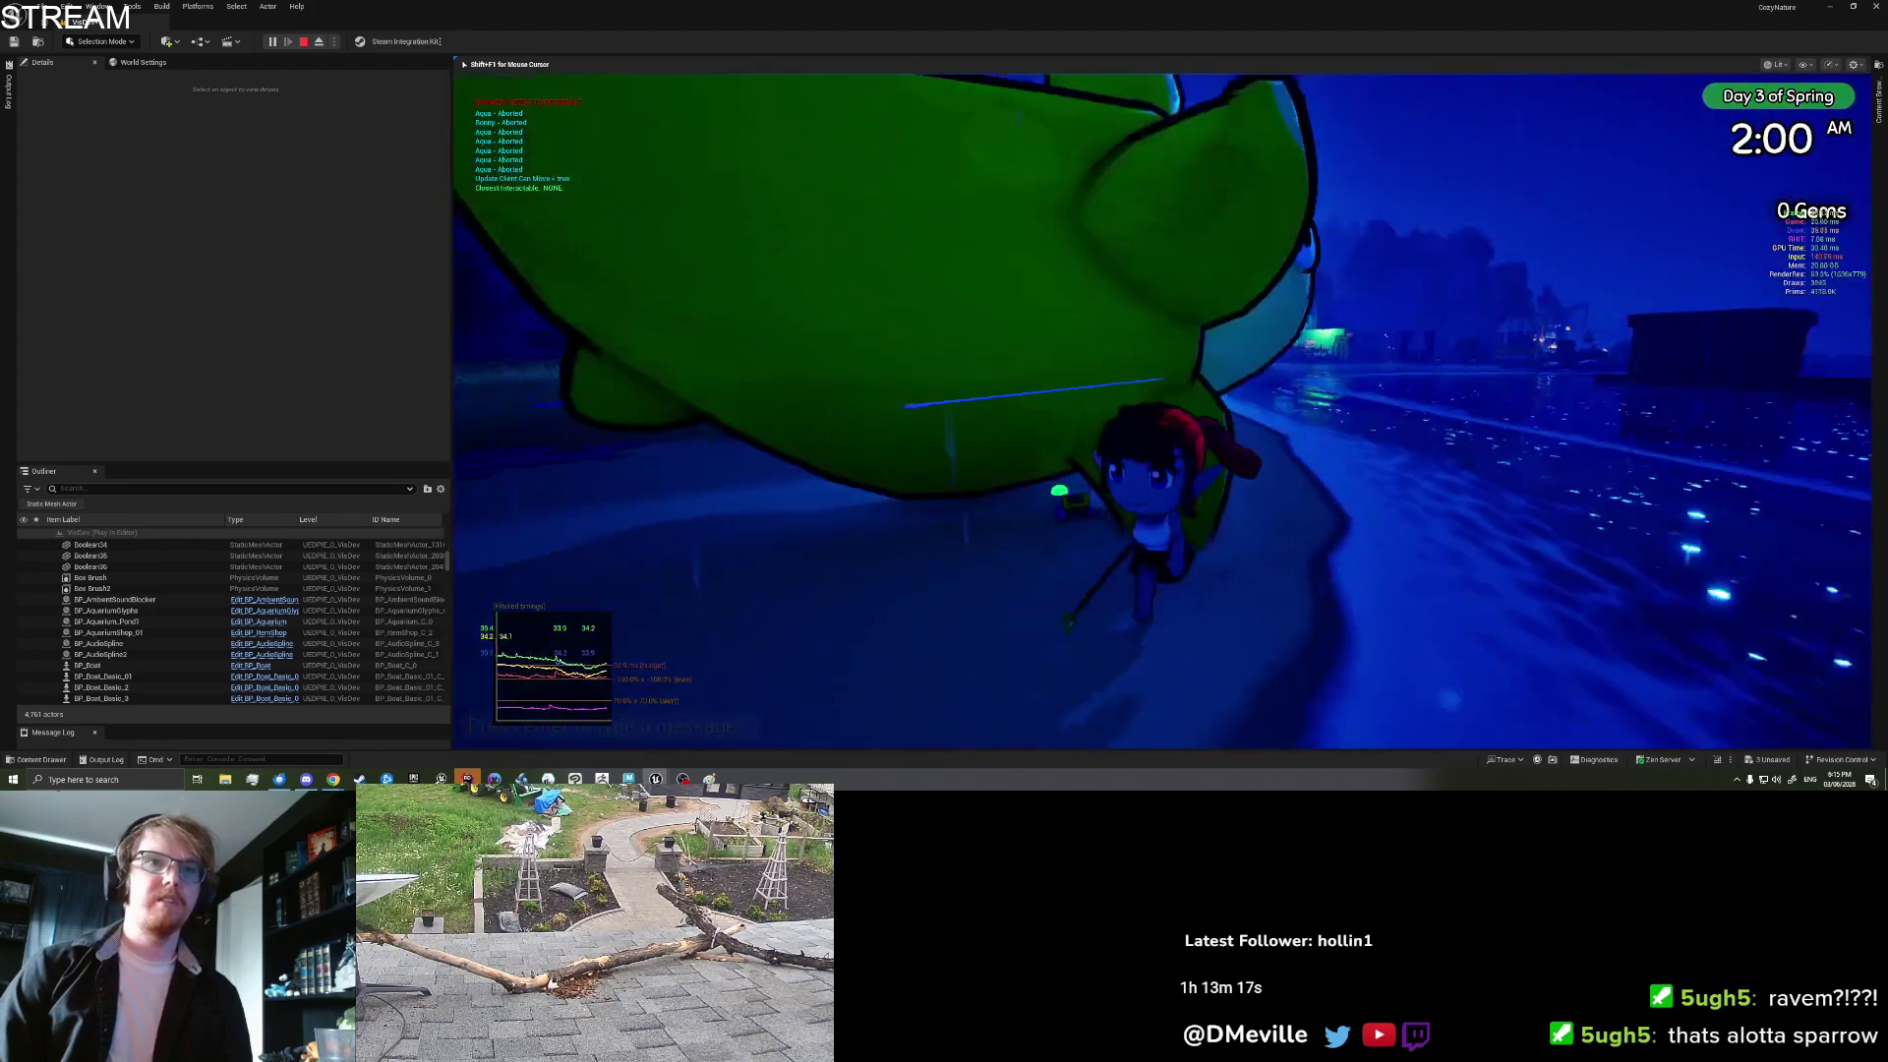
pyautogui.press('Tab')
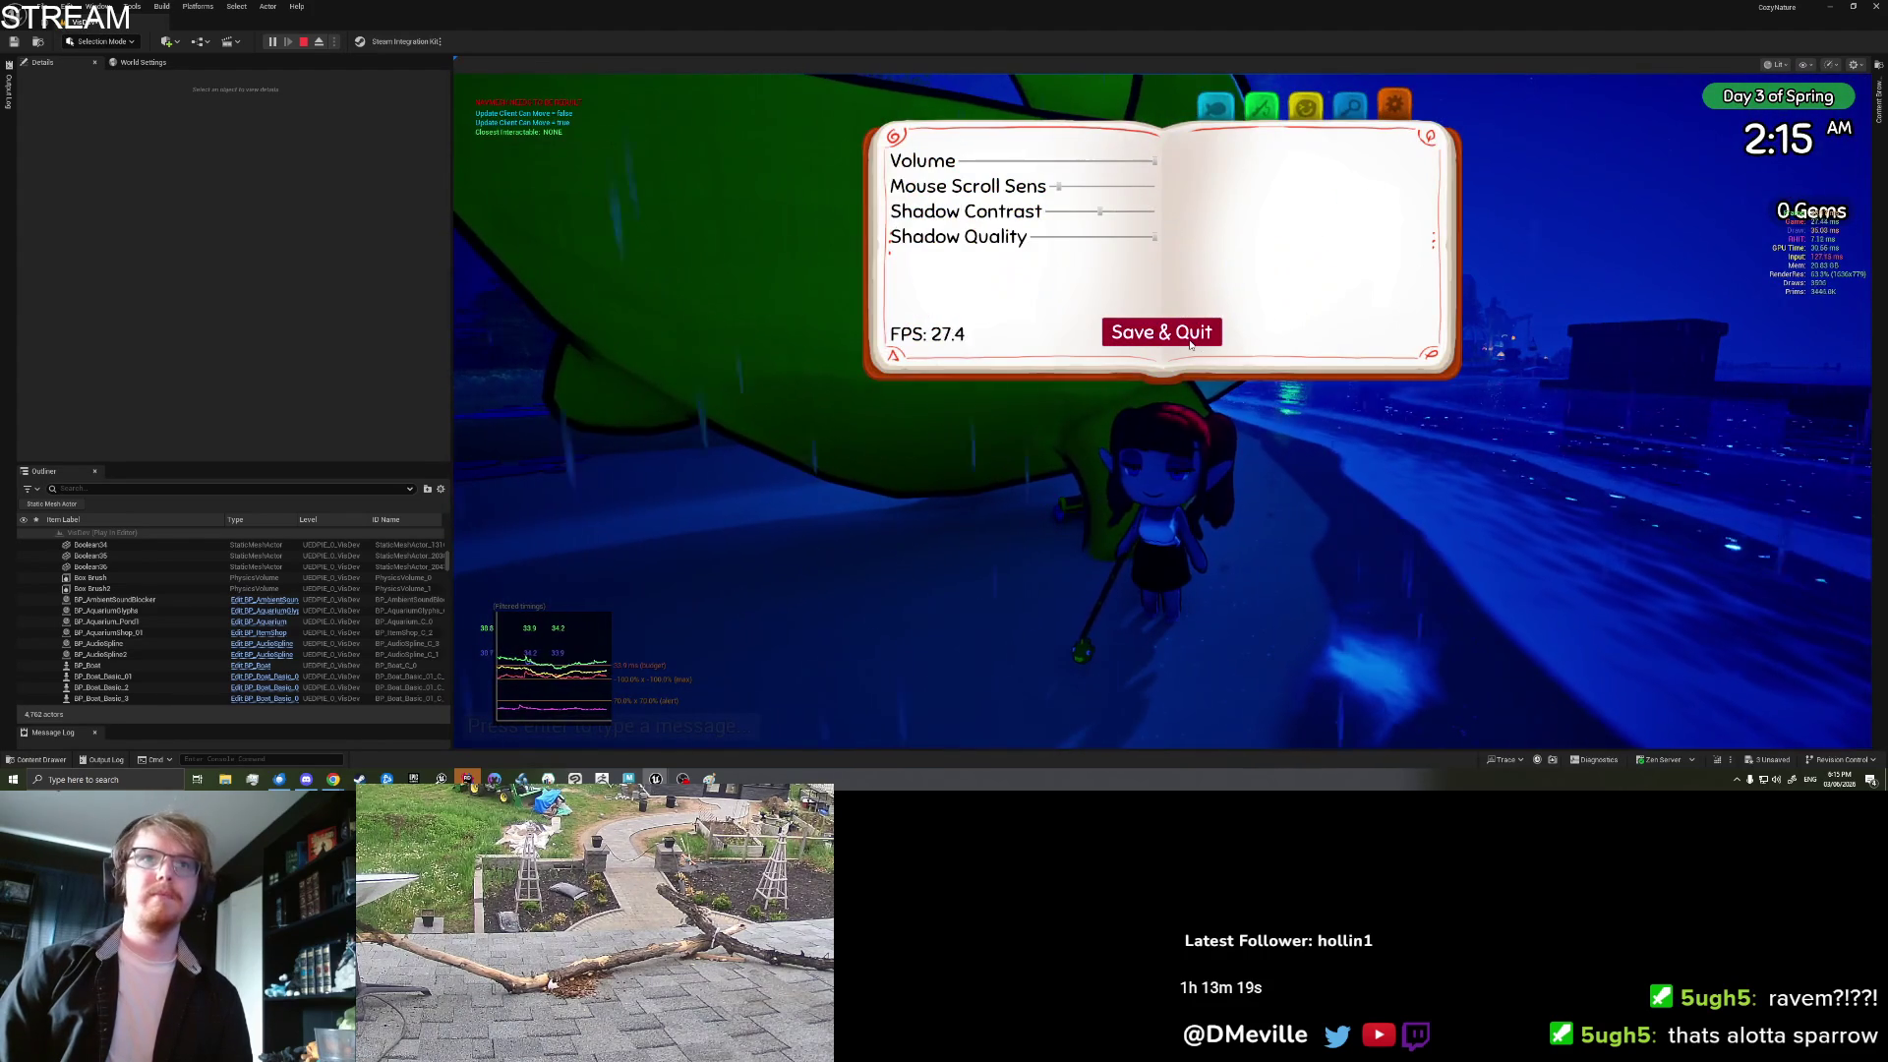
pyautogui.click(1190, 339)
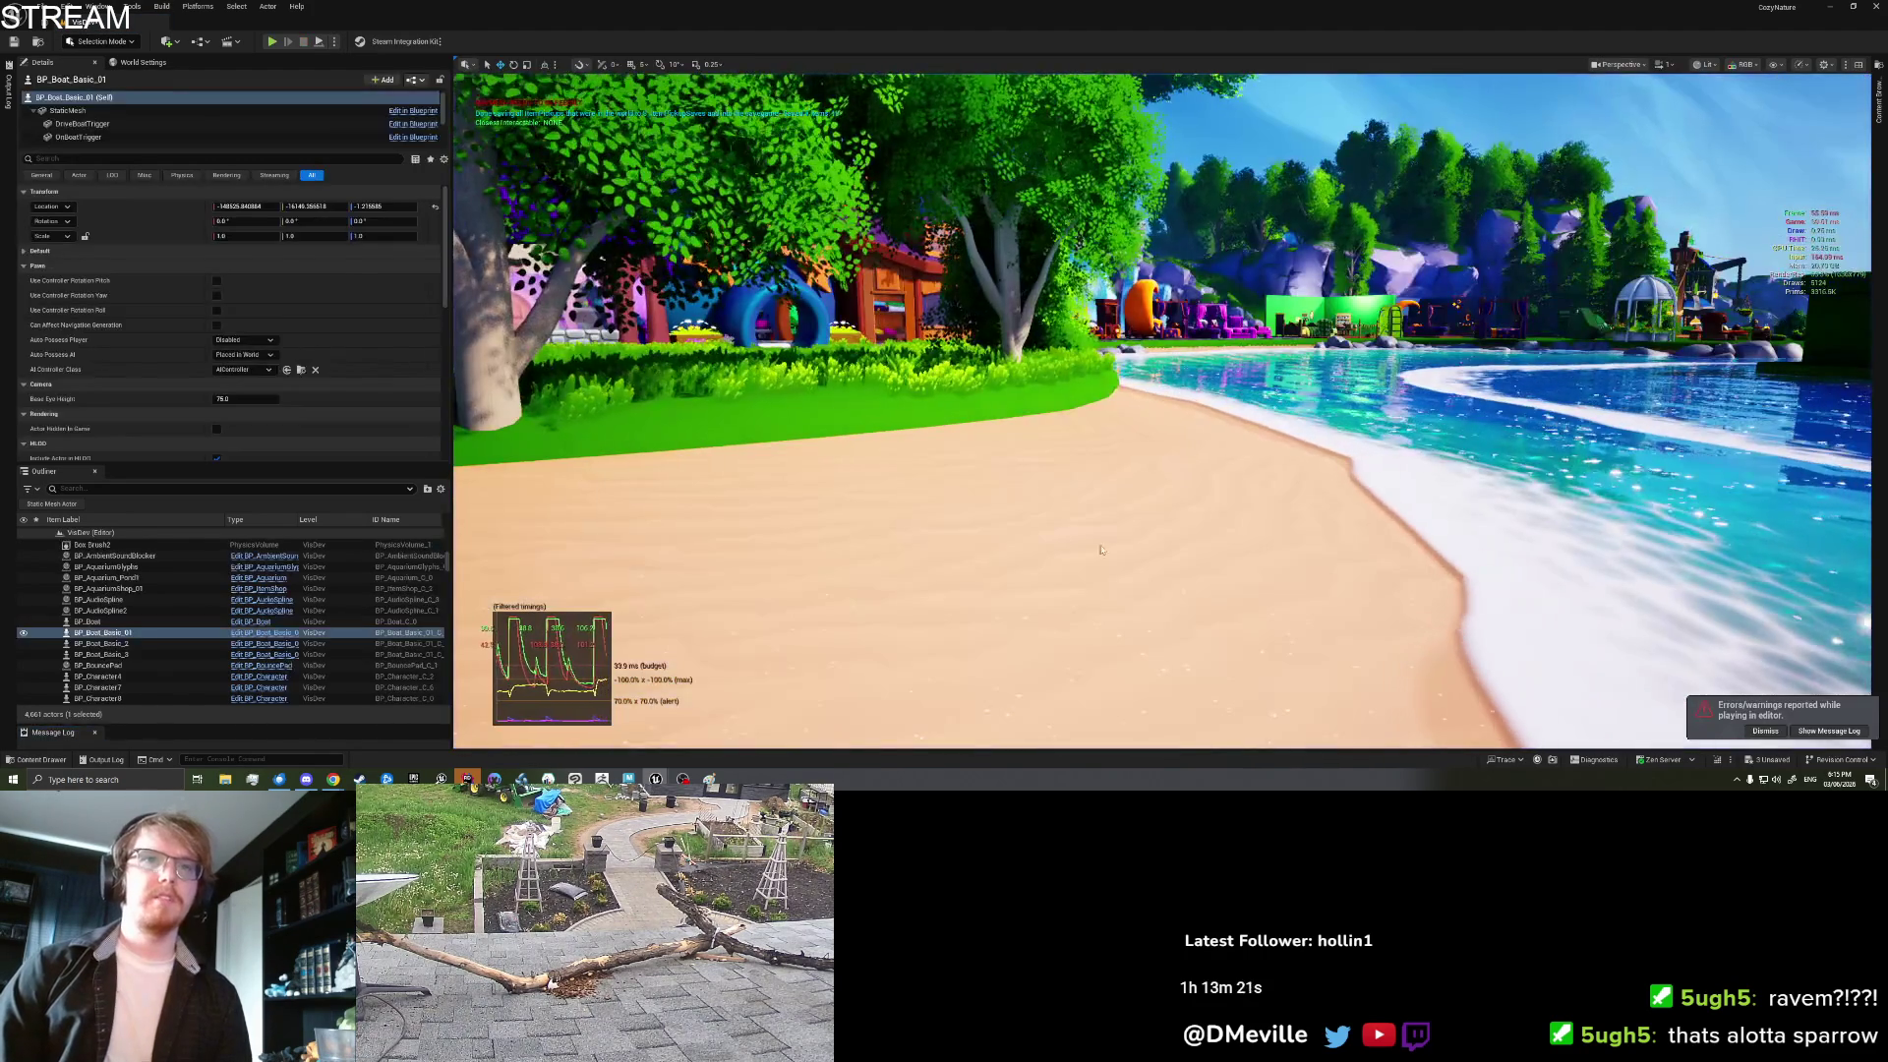
# Step: Start a play session from the TEST_Island_Sand3 beach and pick up the nearby item
pyautogui.rightClick(1117, 541)
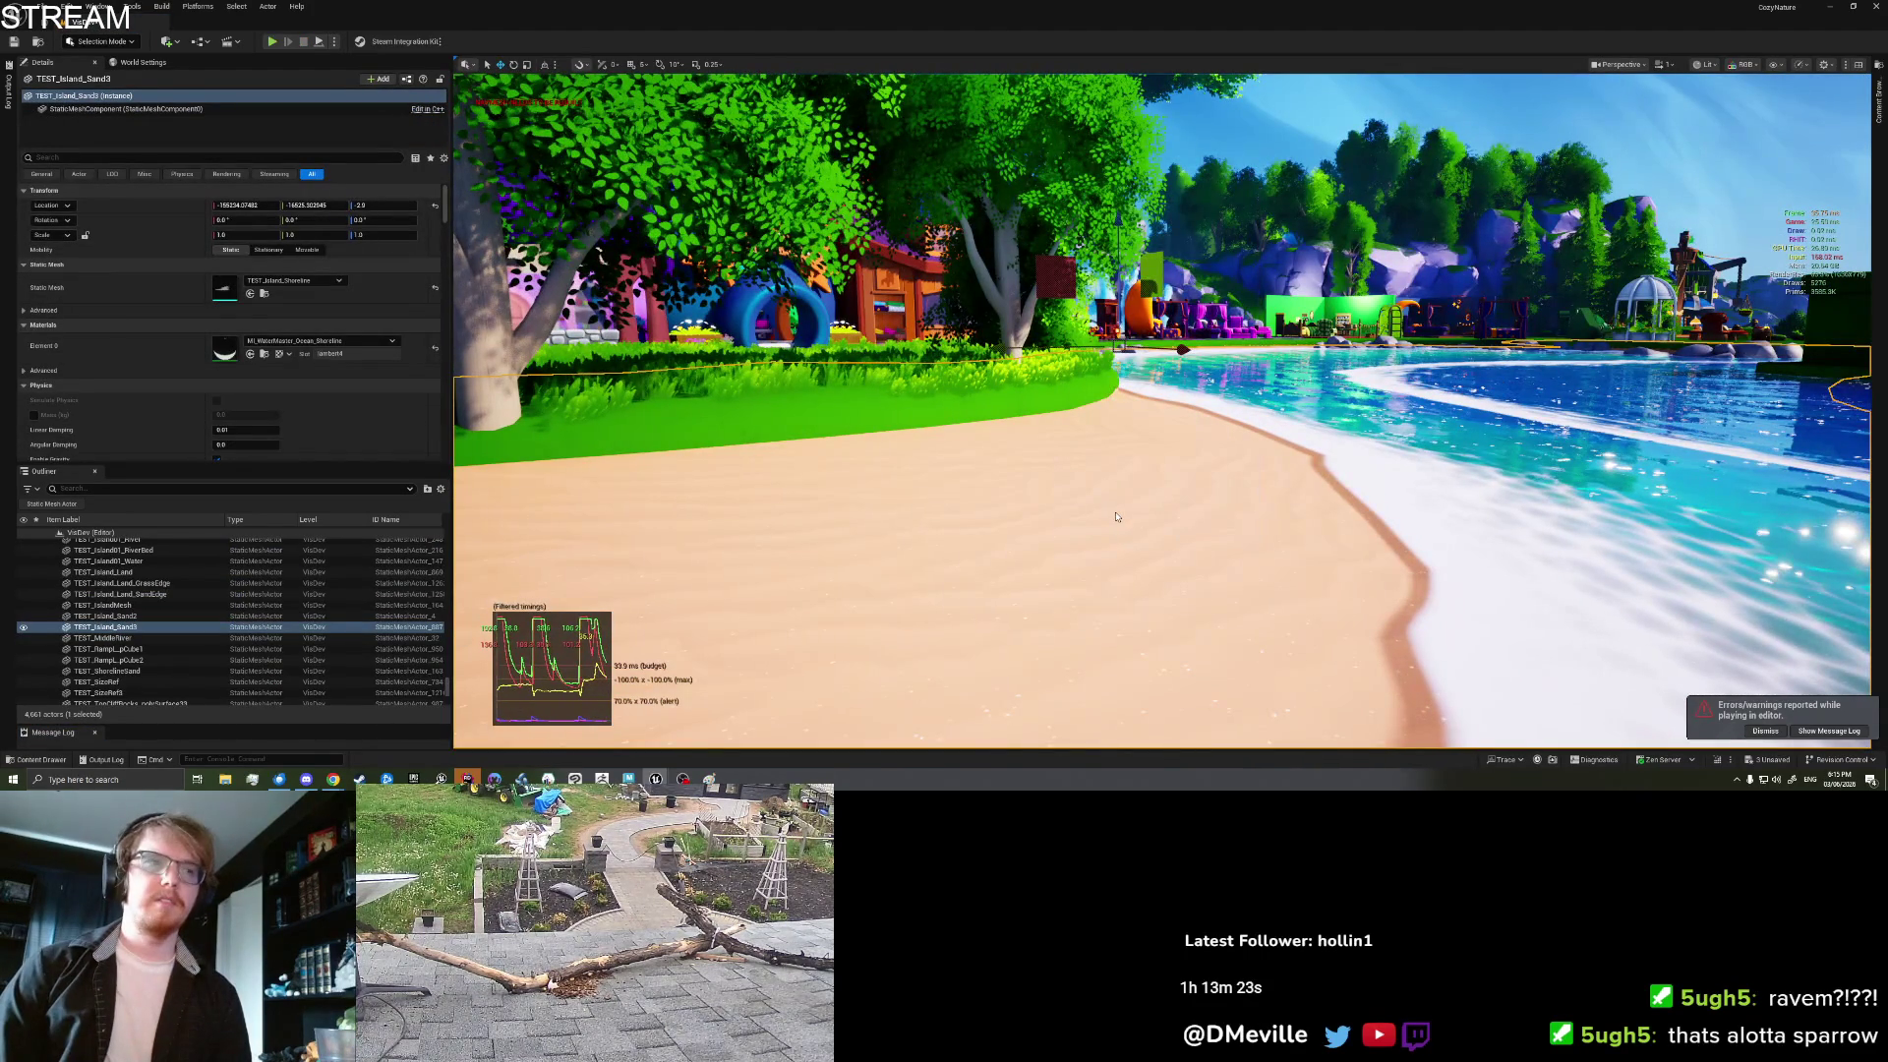
pyautogui.hotkey('alt', 'p')
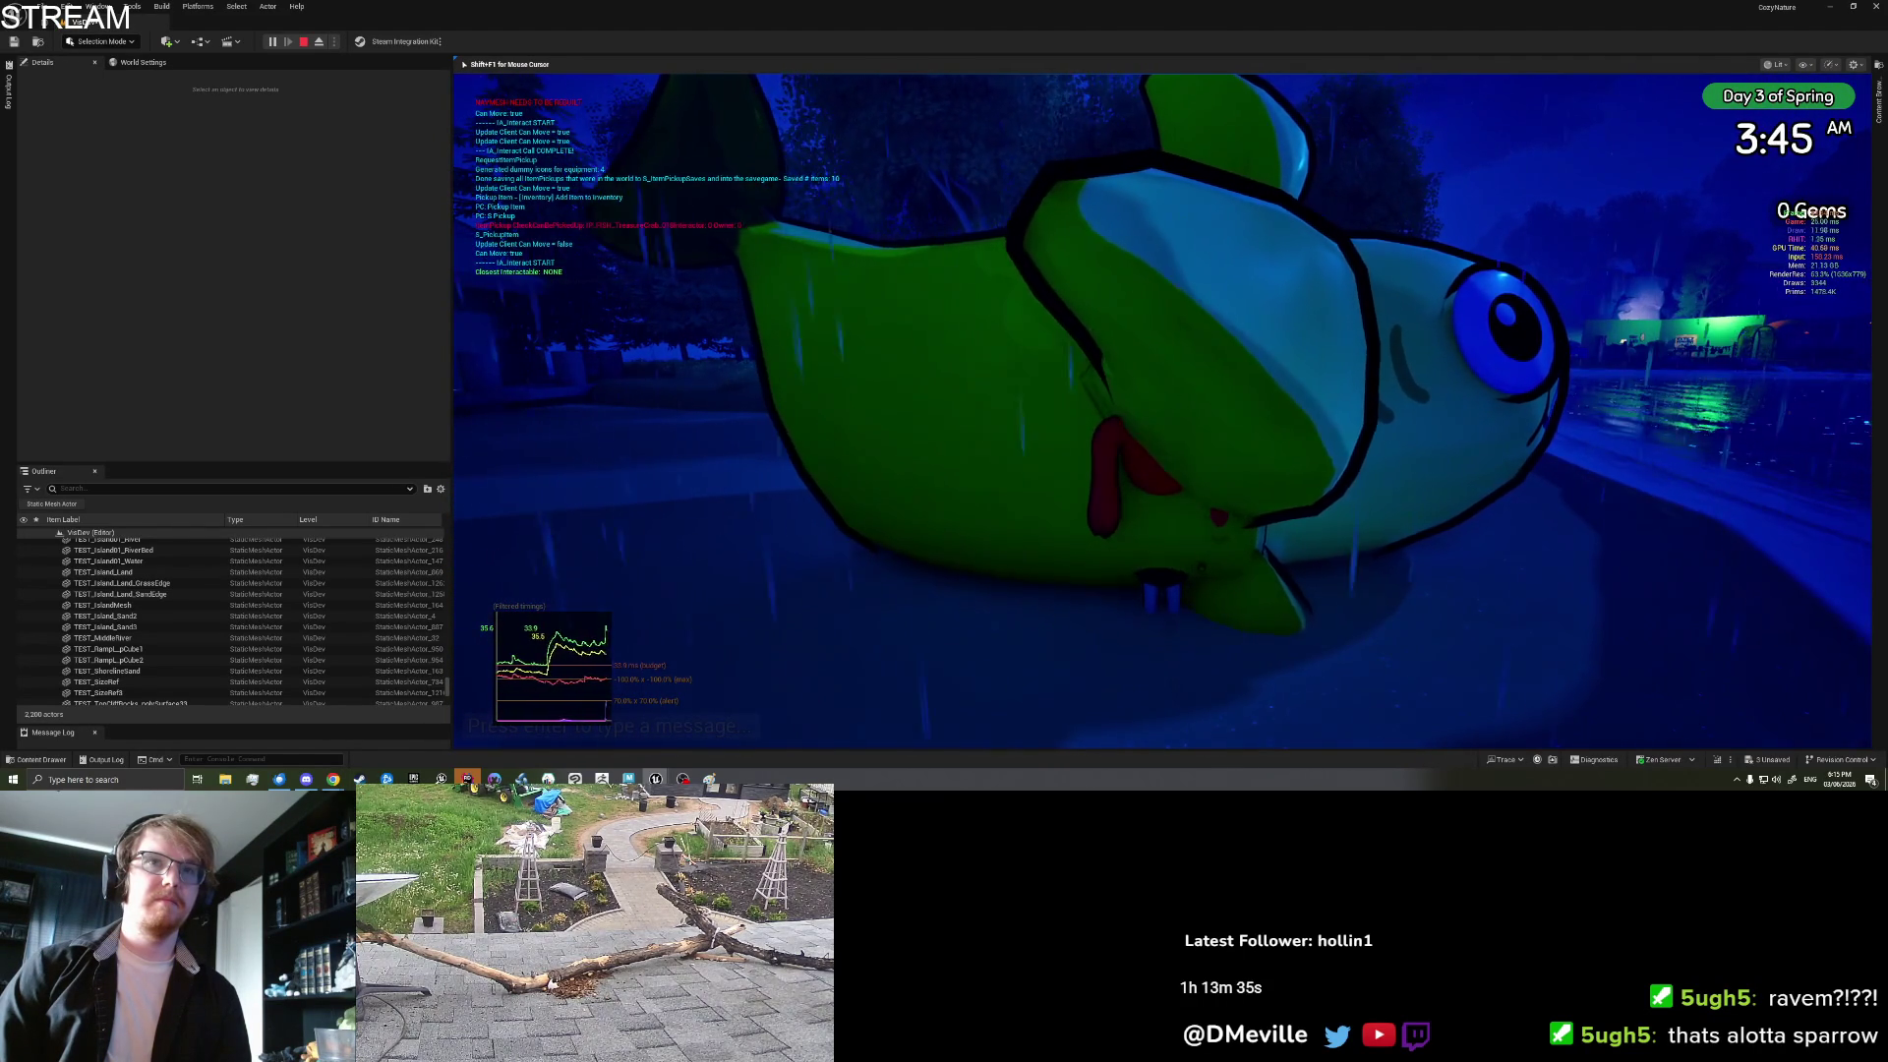
pyautogui.press('e')
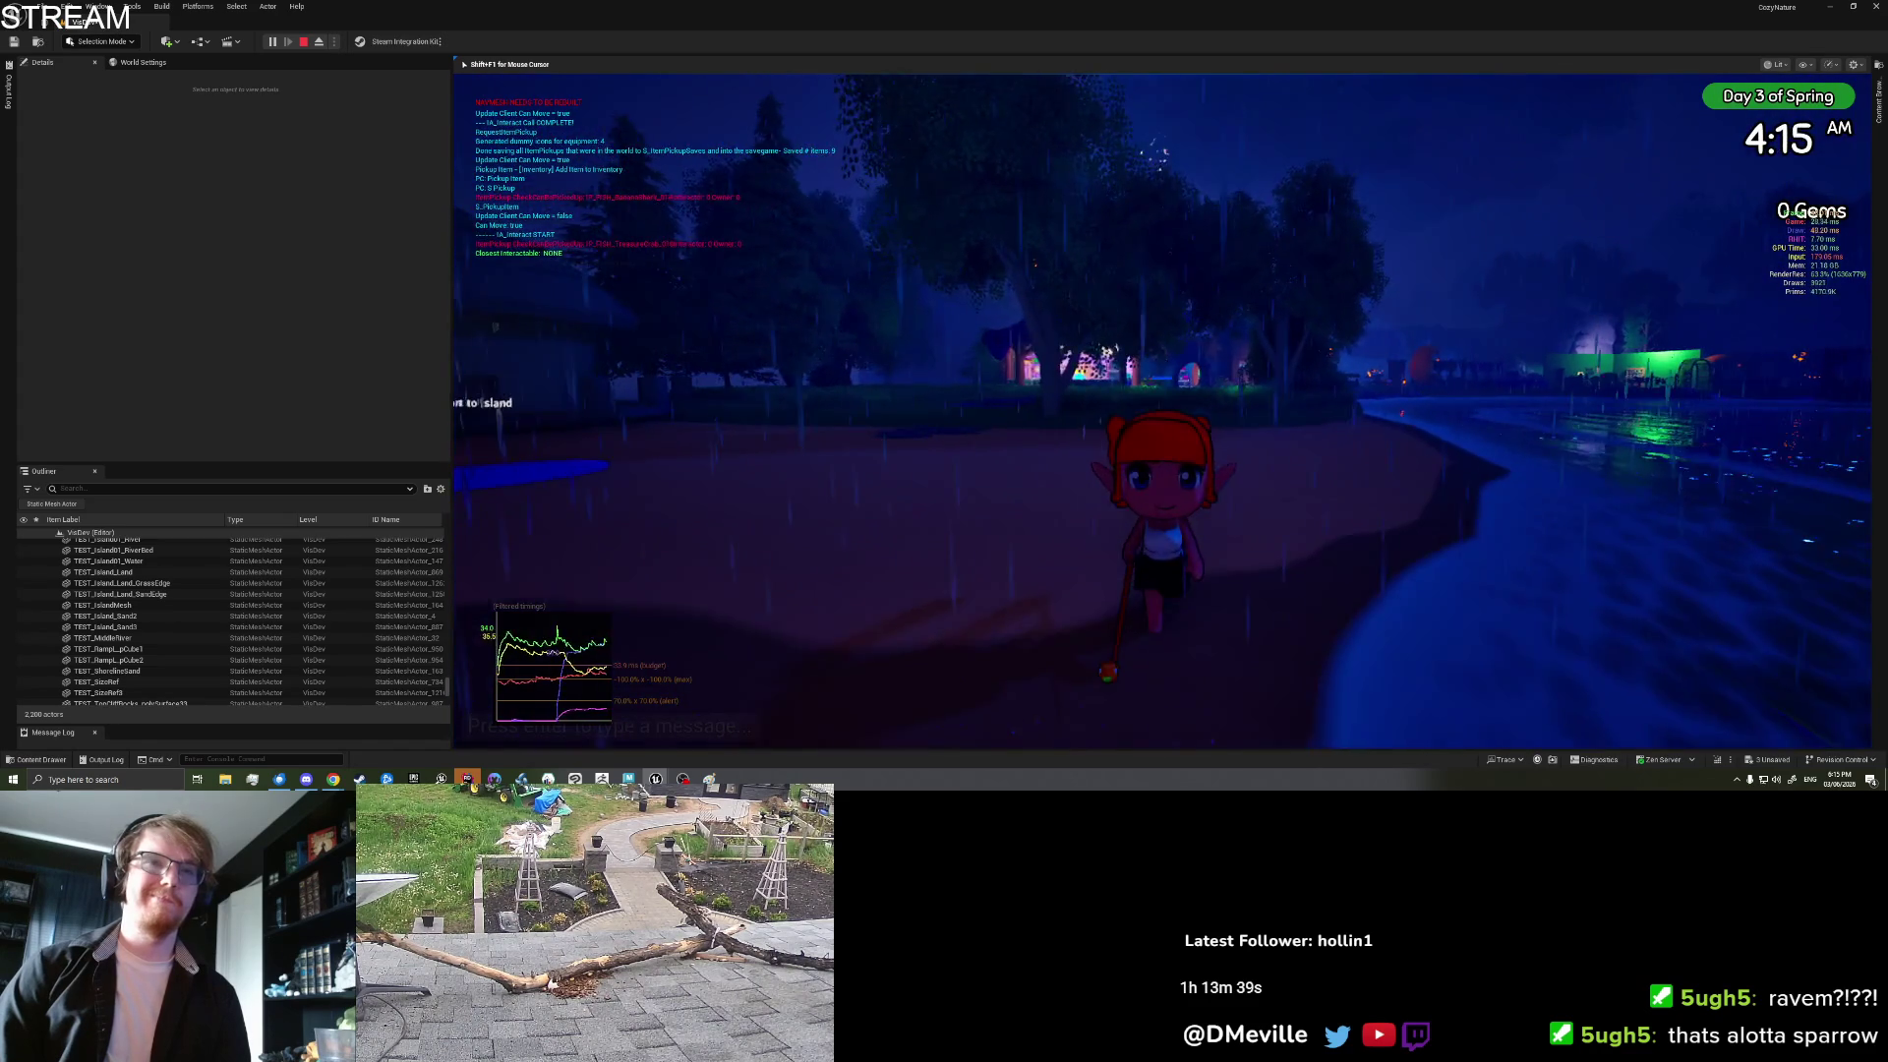
# Step: Drop Banana Shark and Treasure Crab from the inventory onto the beach sand
pyautogui.press('Tab')
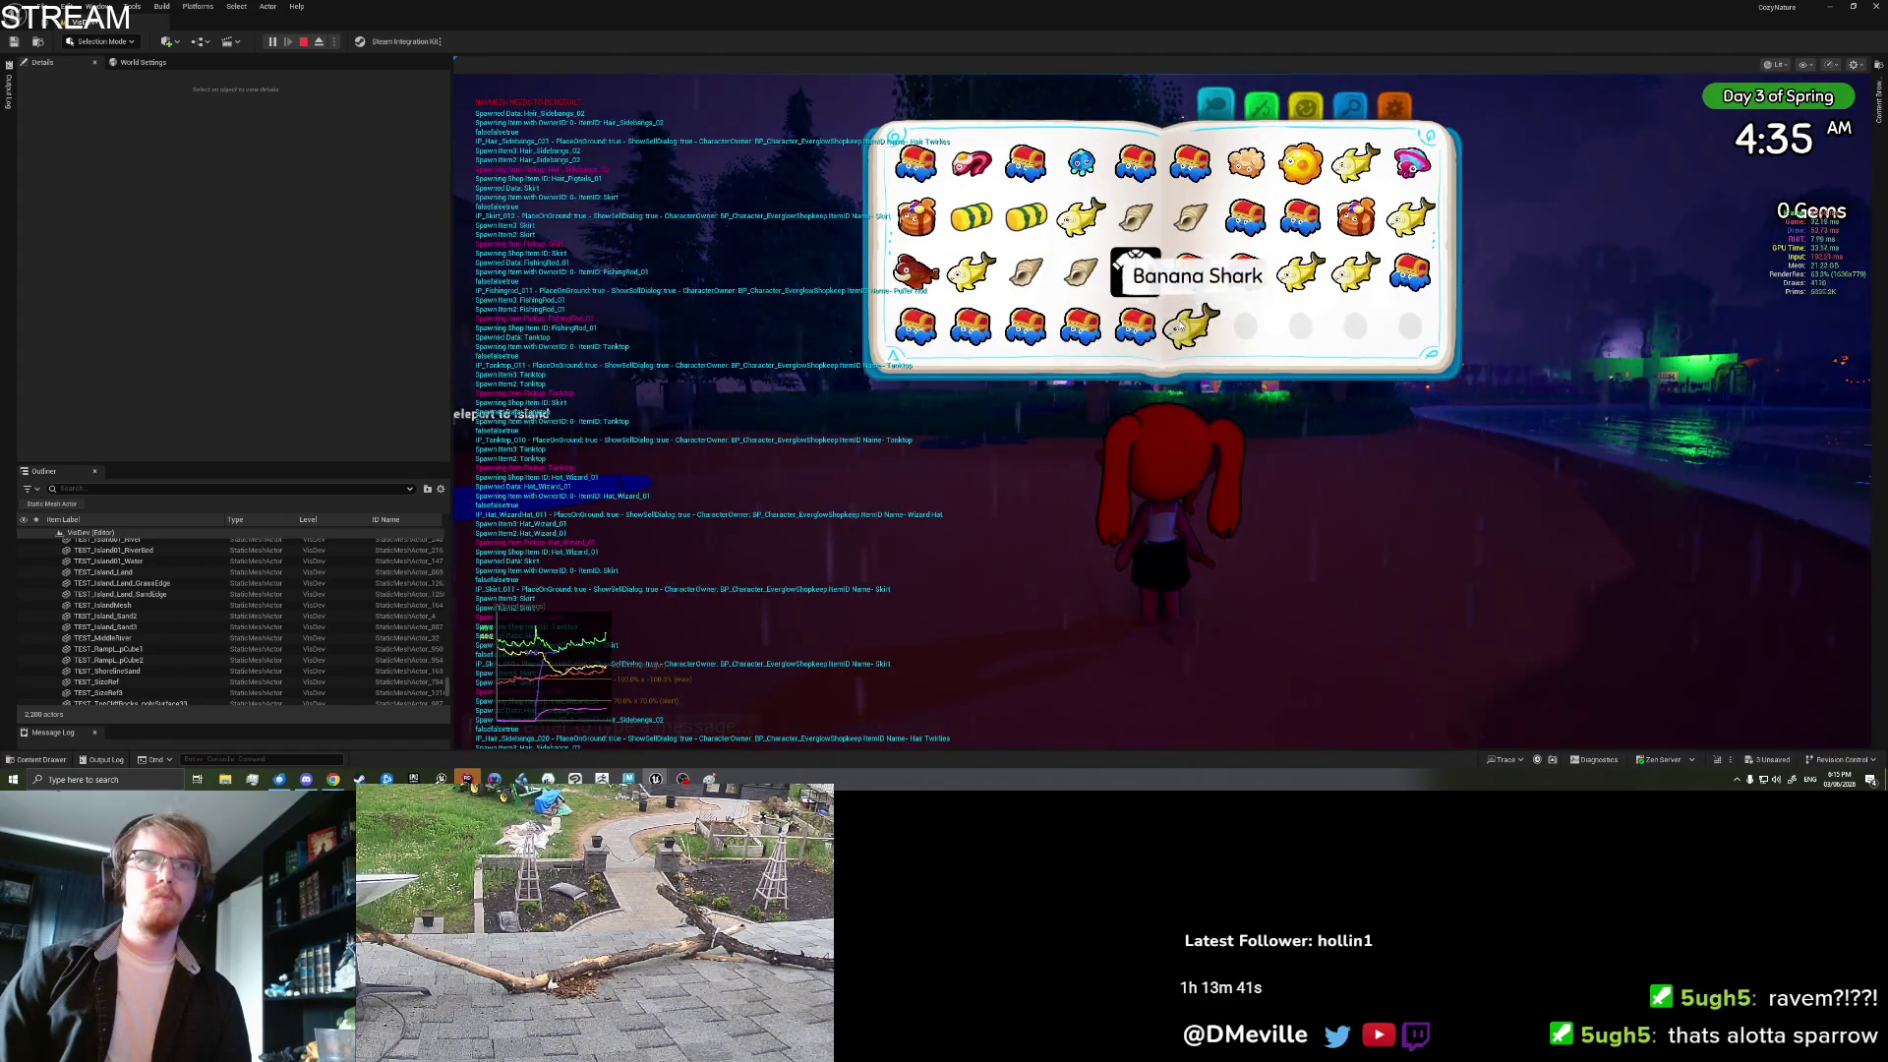
pyautogui.moveTo(1185, 325); pyautogui.dragTo(1135, 461)
pyautogui.press('Tab')
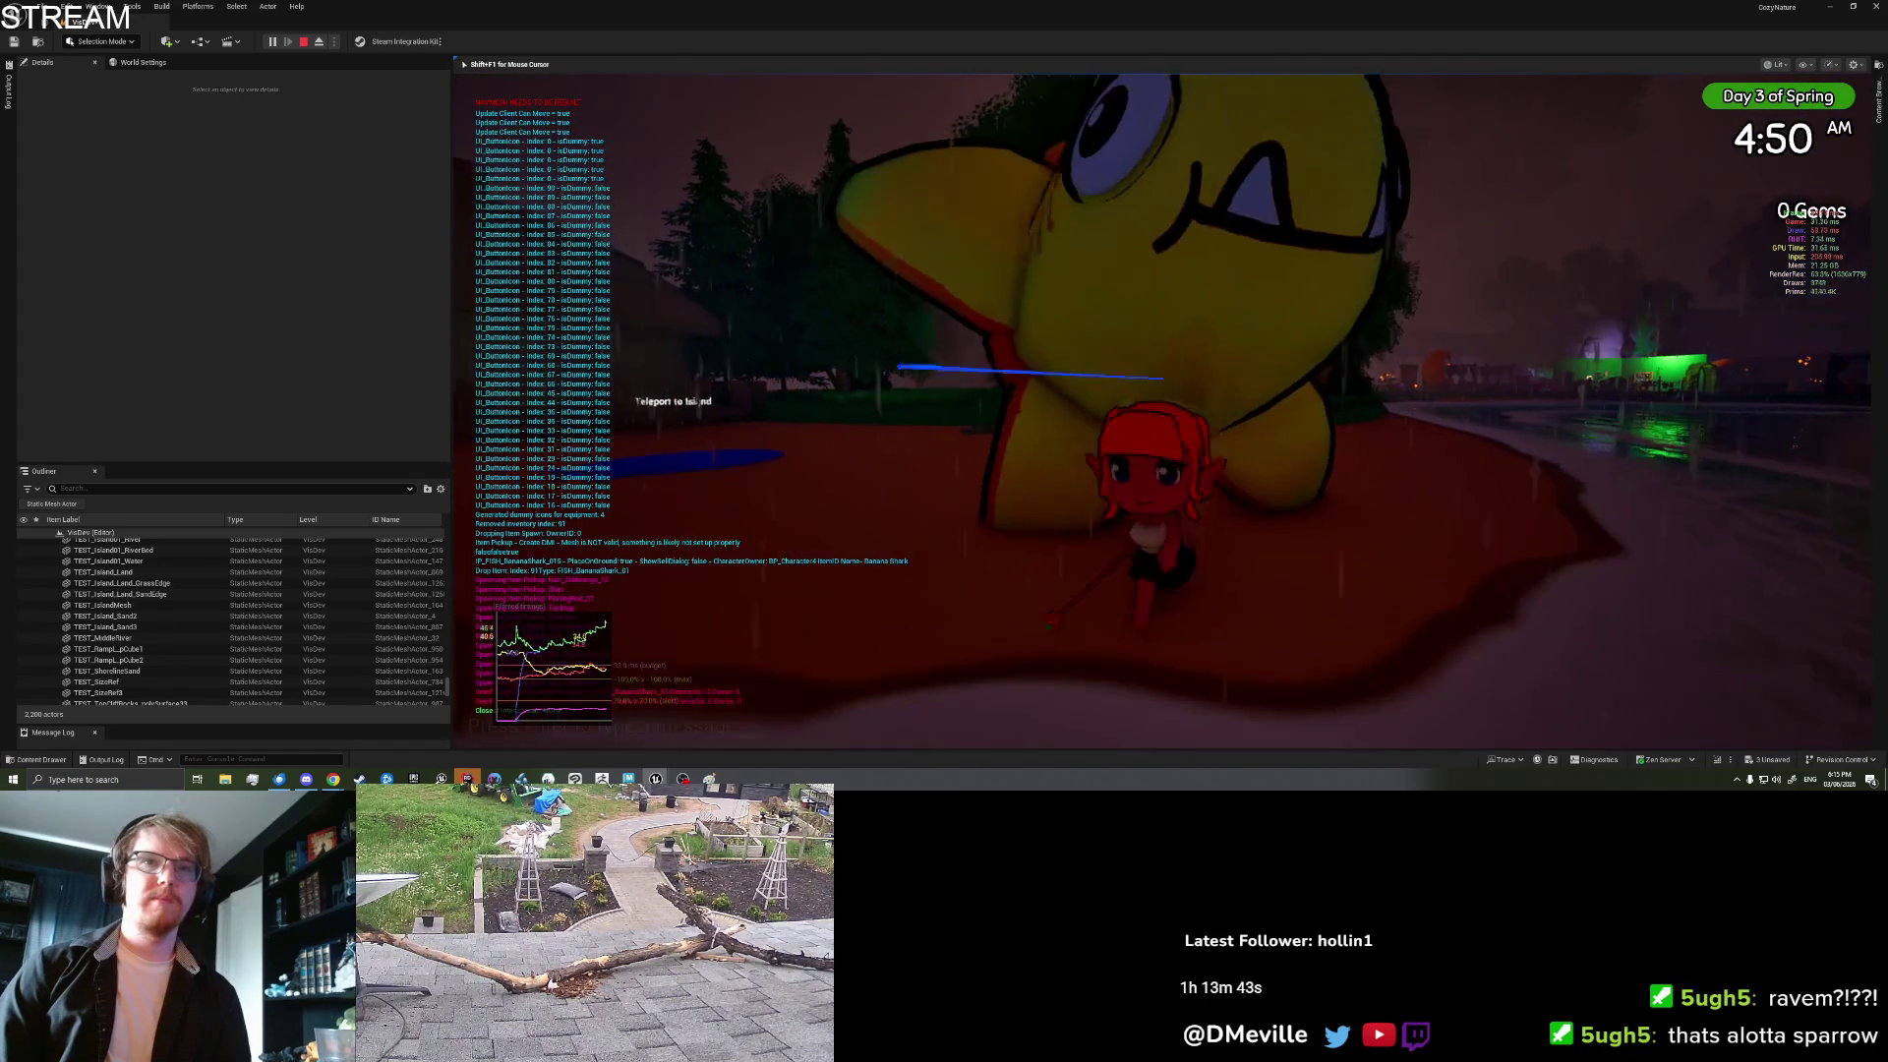
pyautogui.press('Tab')
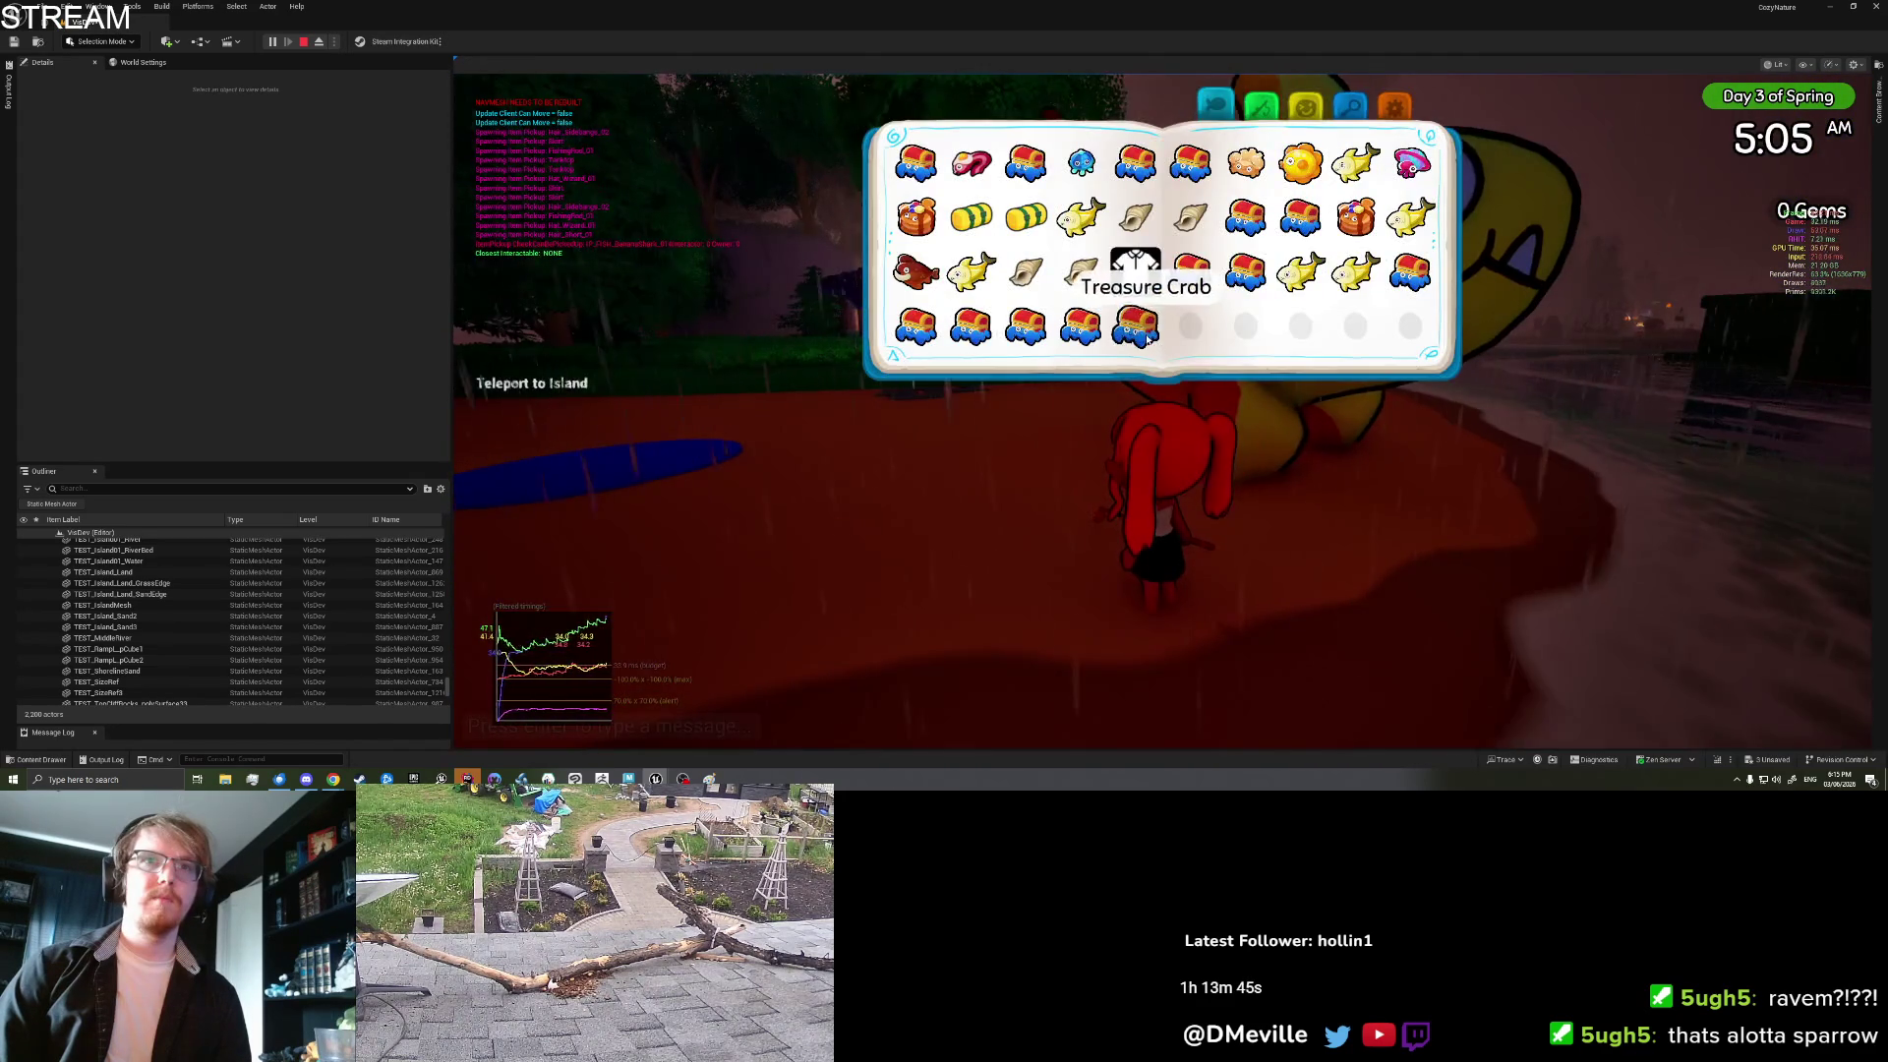
pyautogui.moveTo(920, 273); pyautogui.dragTo(948, 472)
pyautogui.press('Tab')
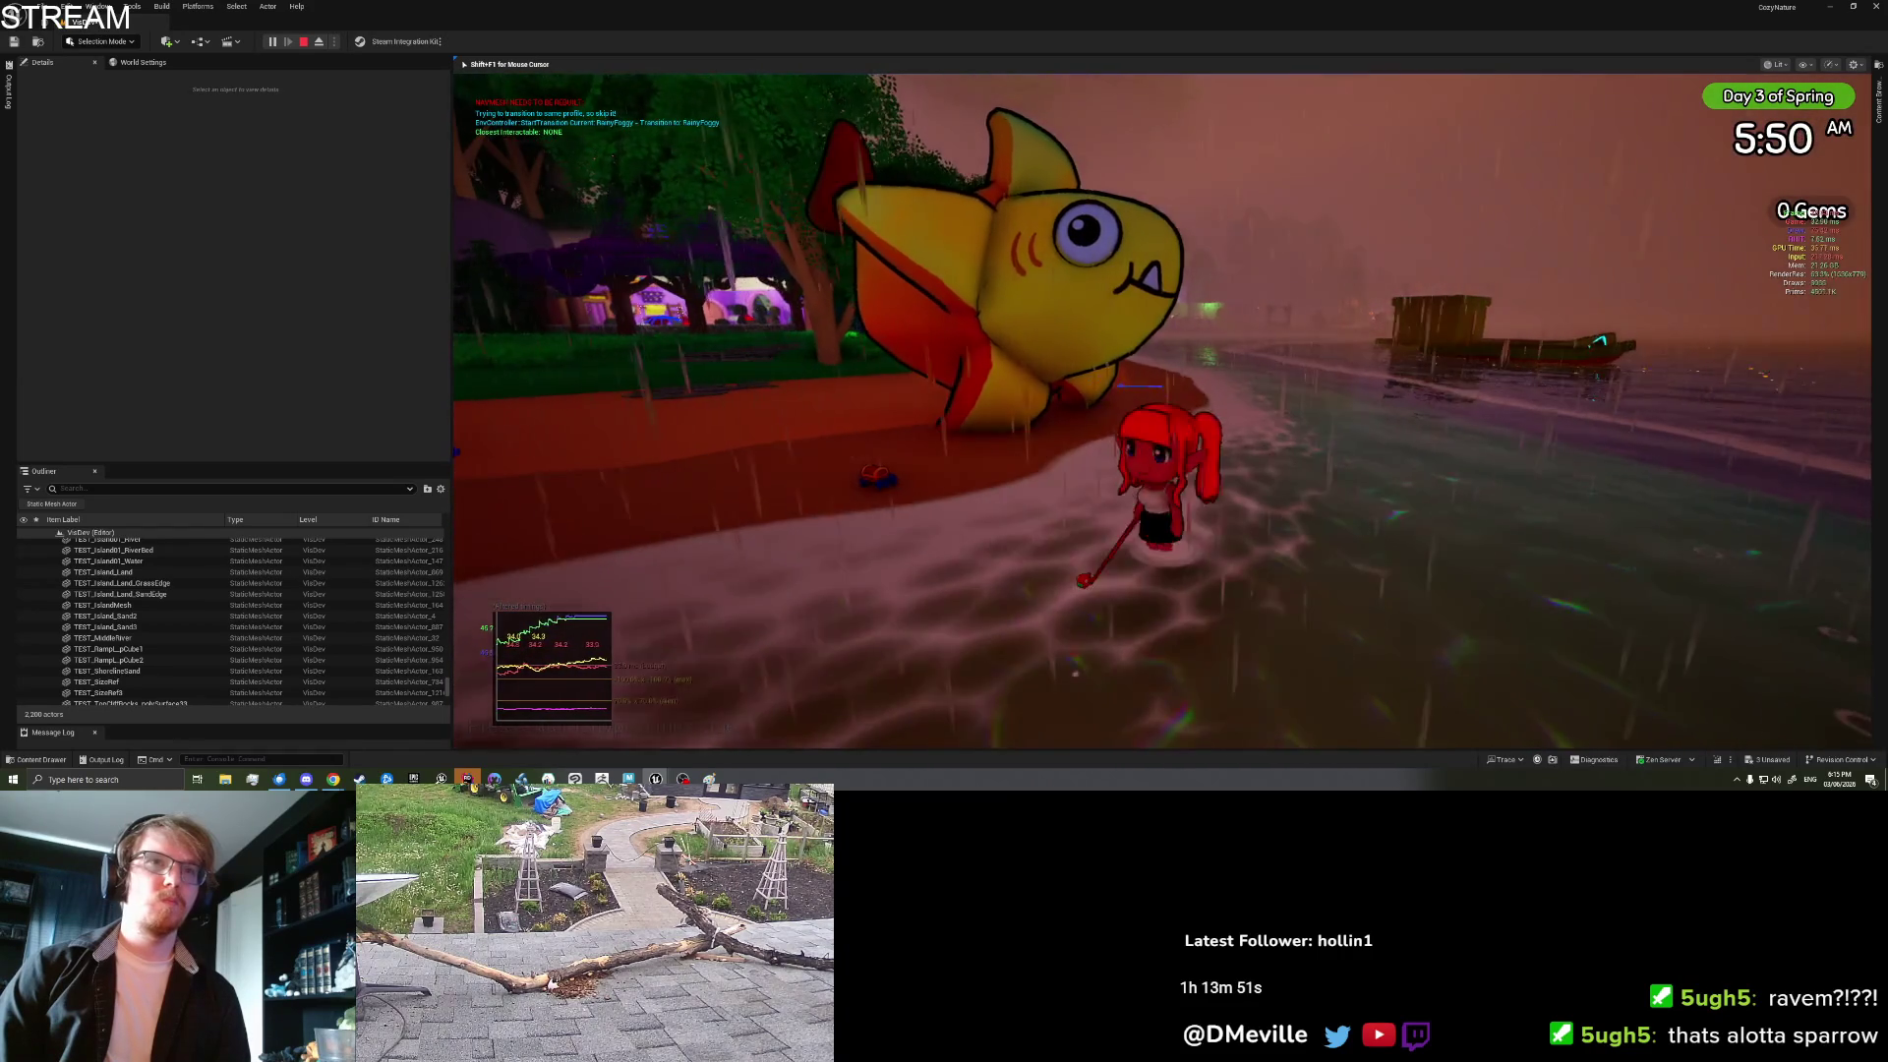
# Step: Save & Quit from the inventory settings page, then right-click the beach sand again
pyautogui.press('Tab')
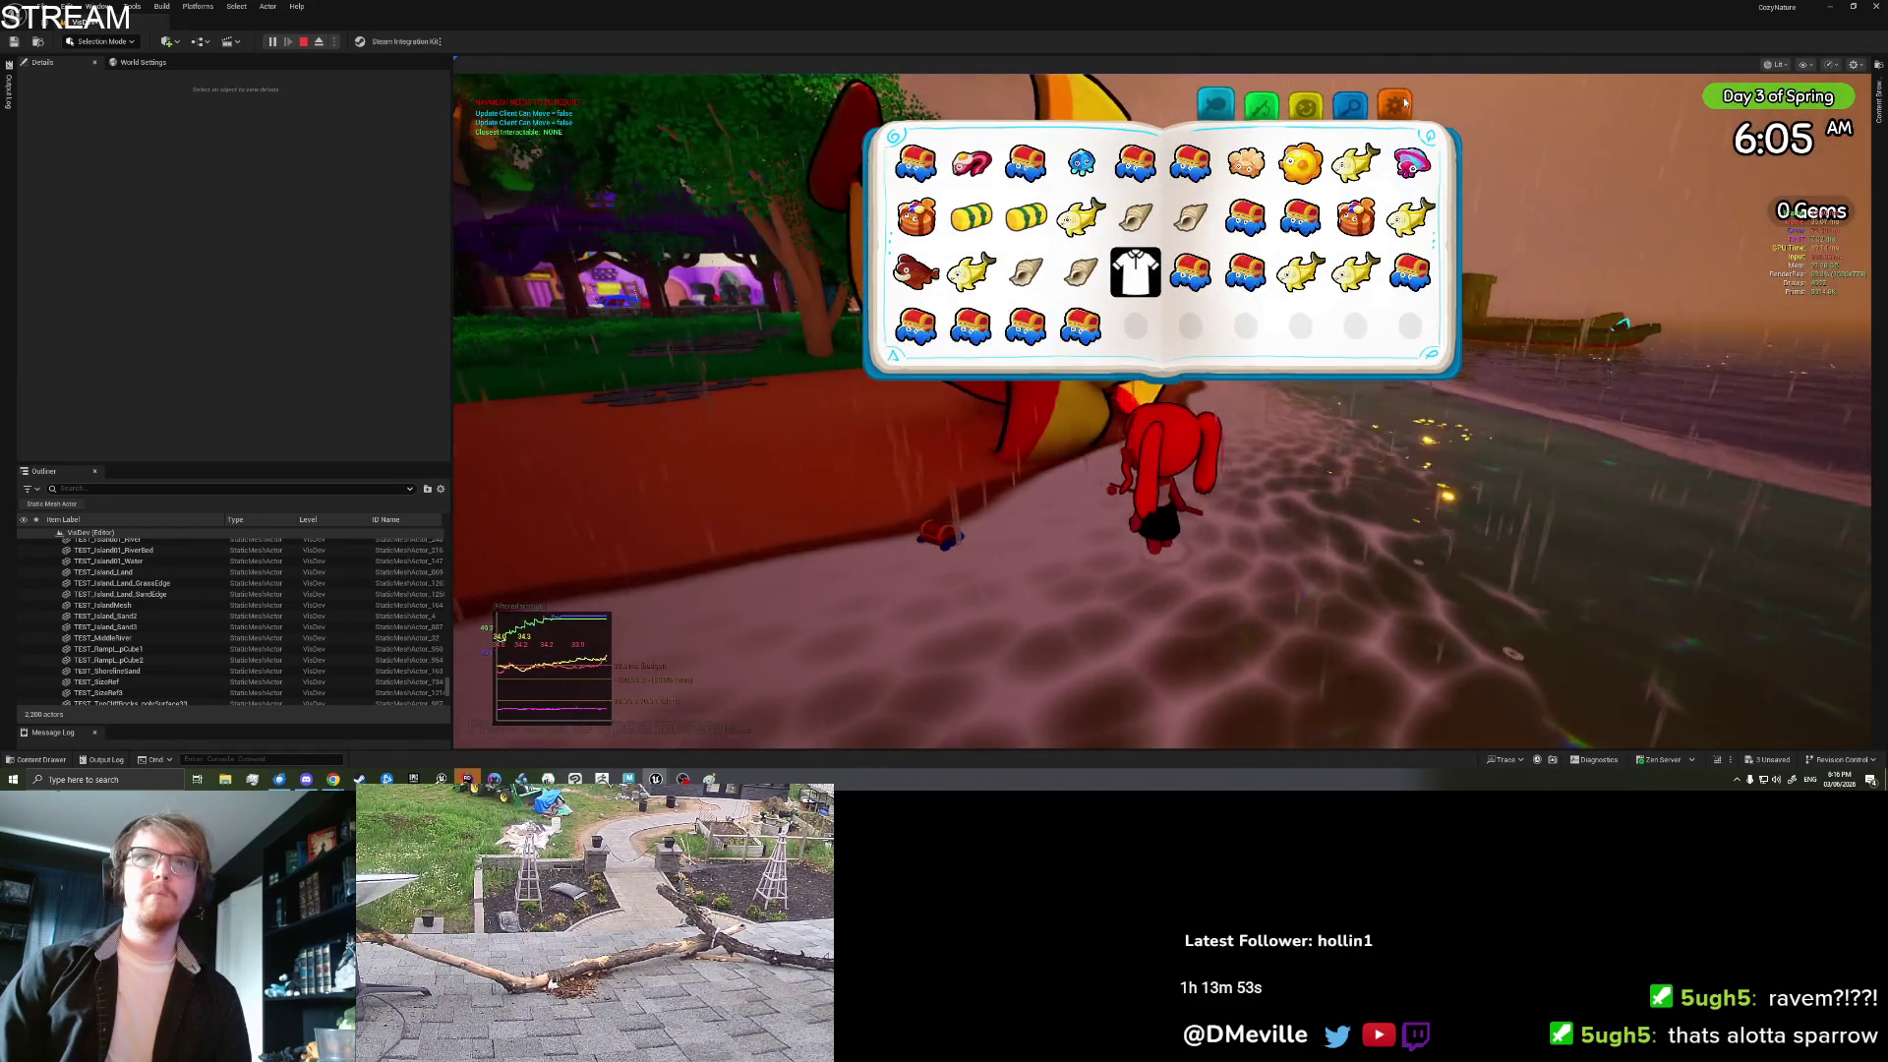
pyautogui.click(1401, 103)
pyautogui.click(1143, 322)
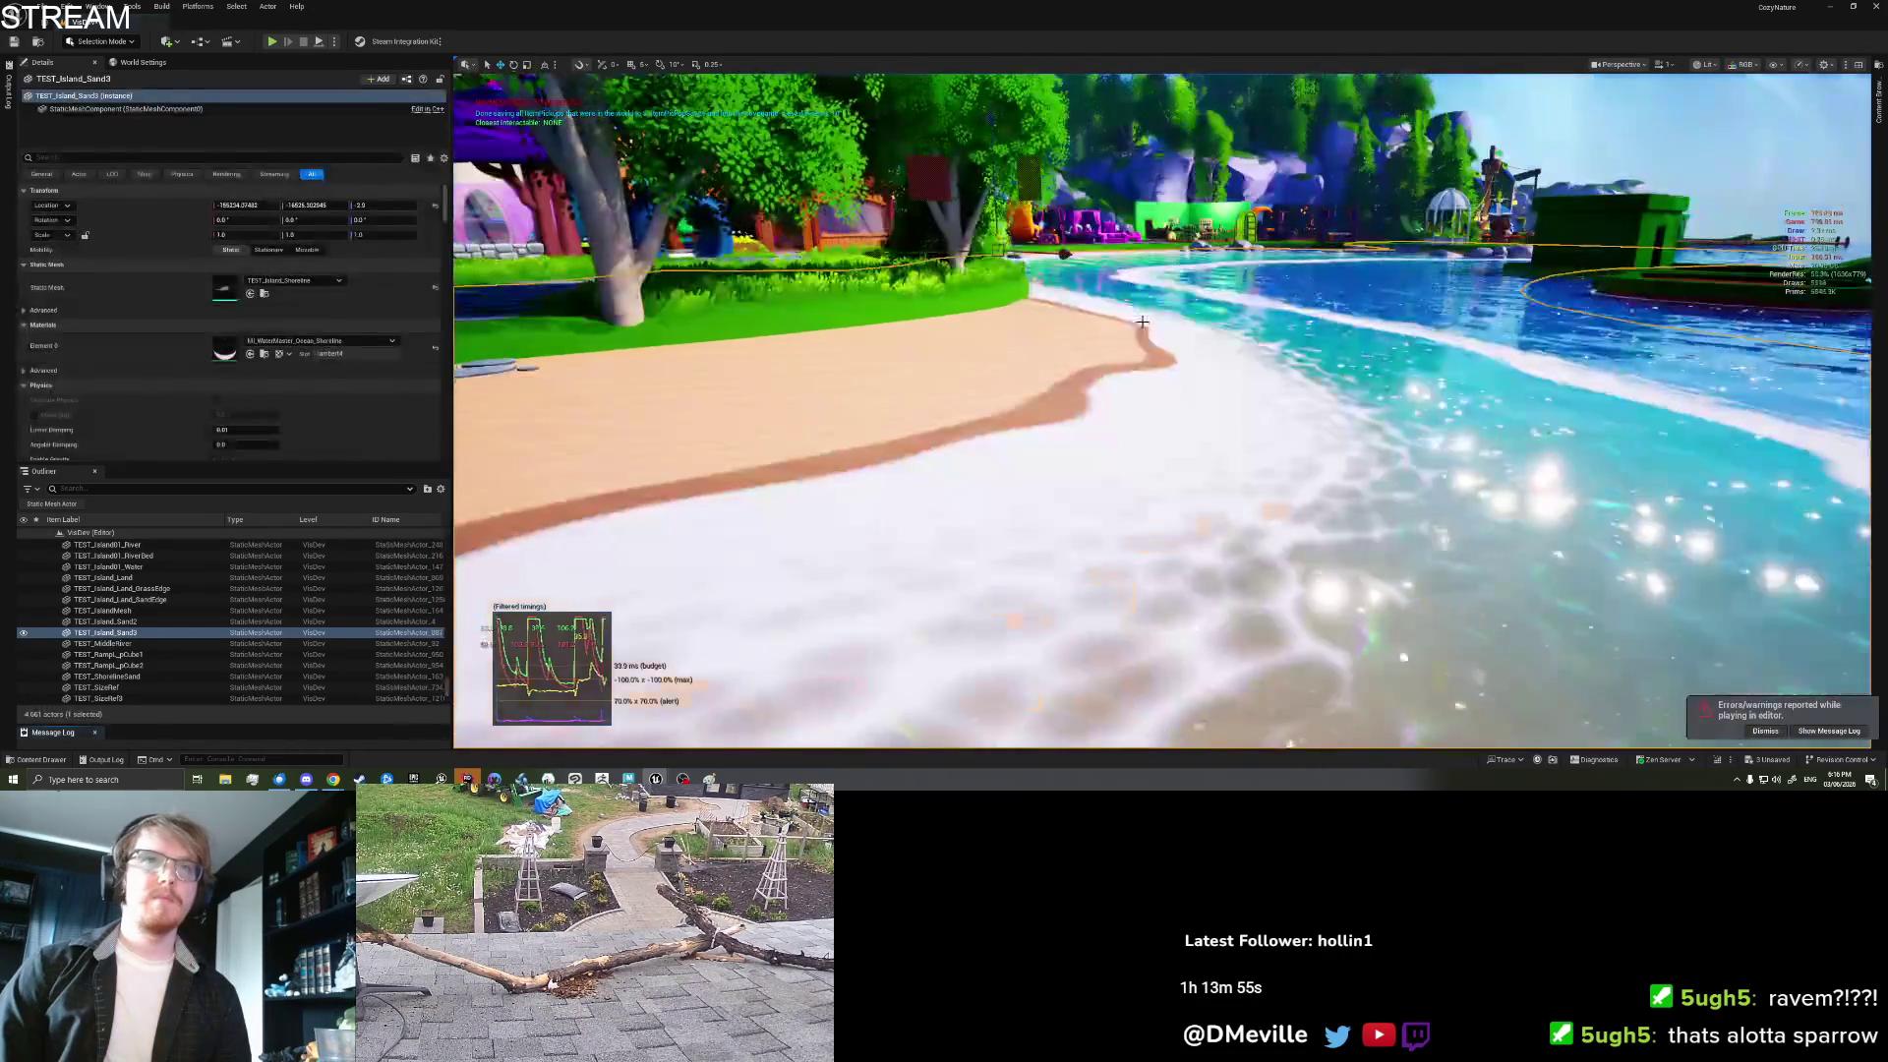
pyautogui.rightClick(971, 433)
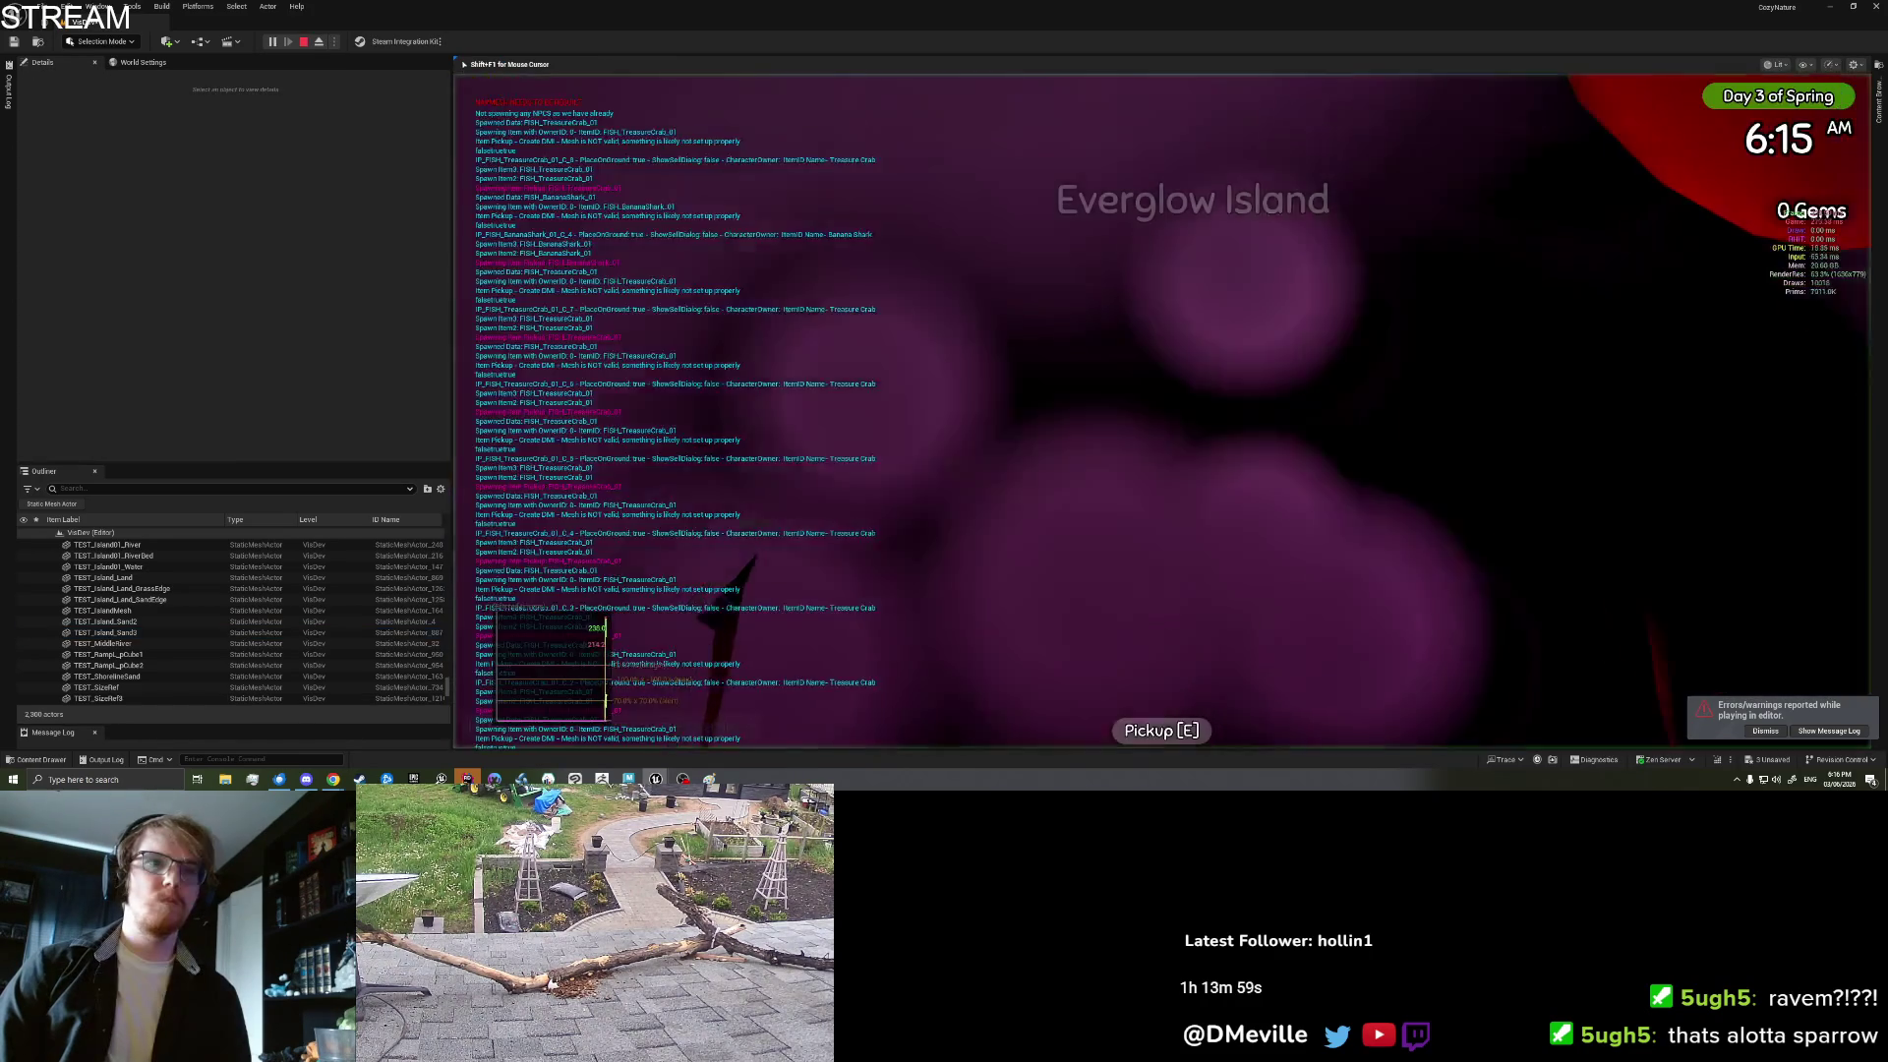
# Step: Walk the character back onto the sand by the shore and free the mouse with Shift+F1
pyautogui.press('s')
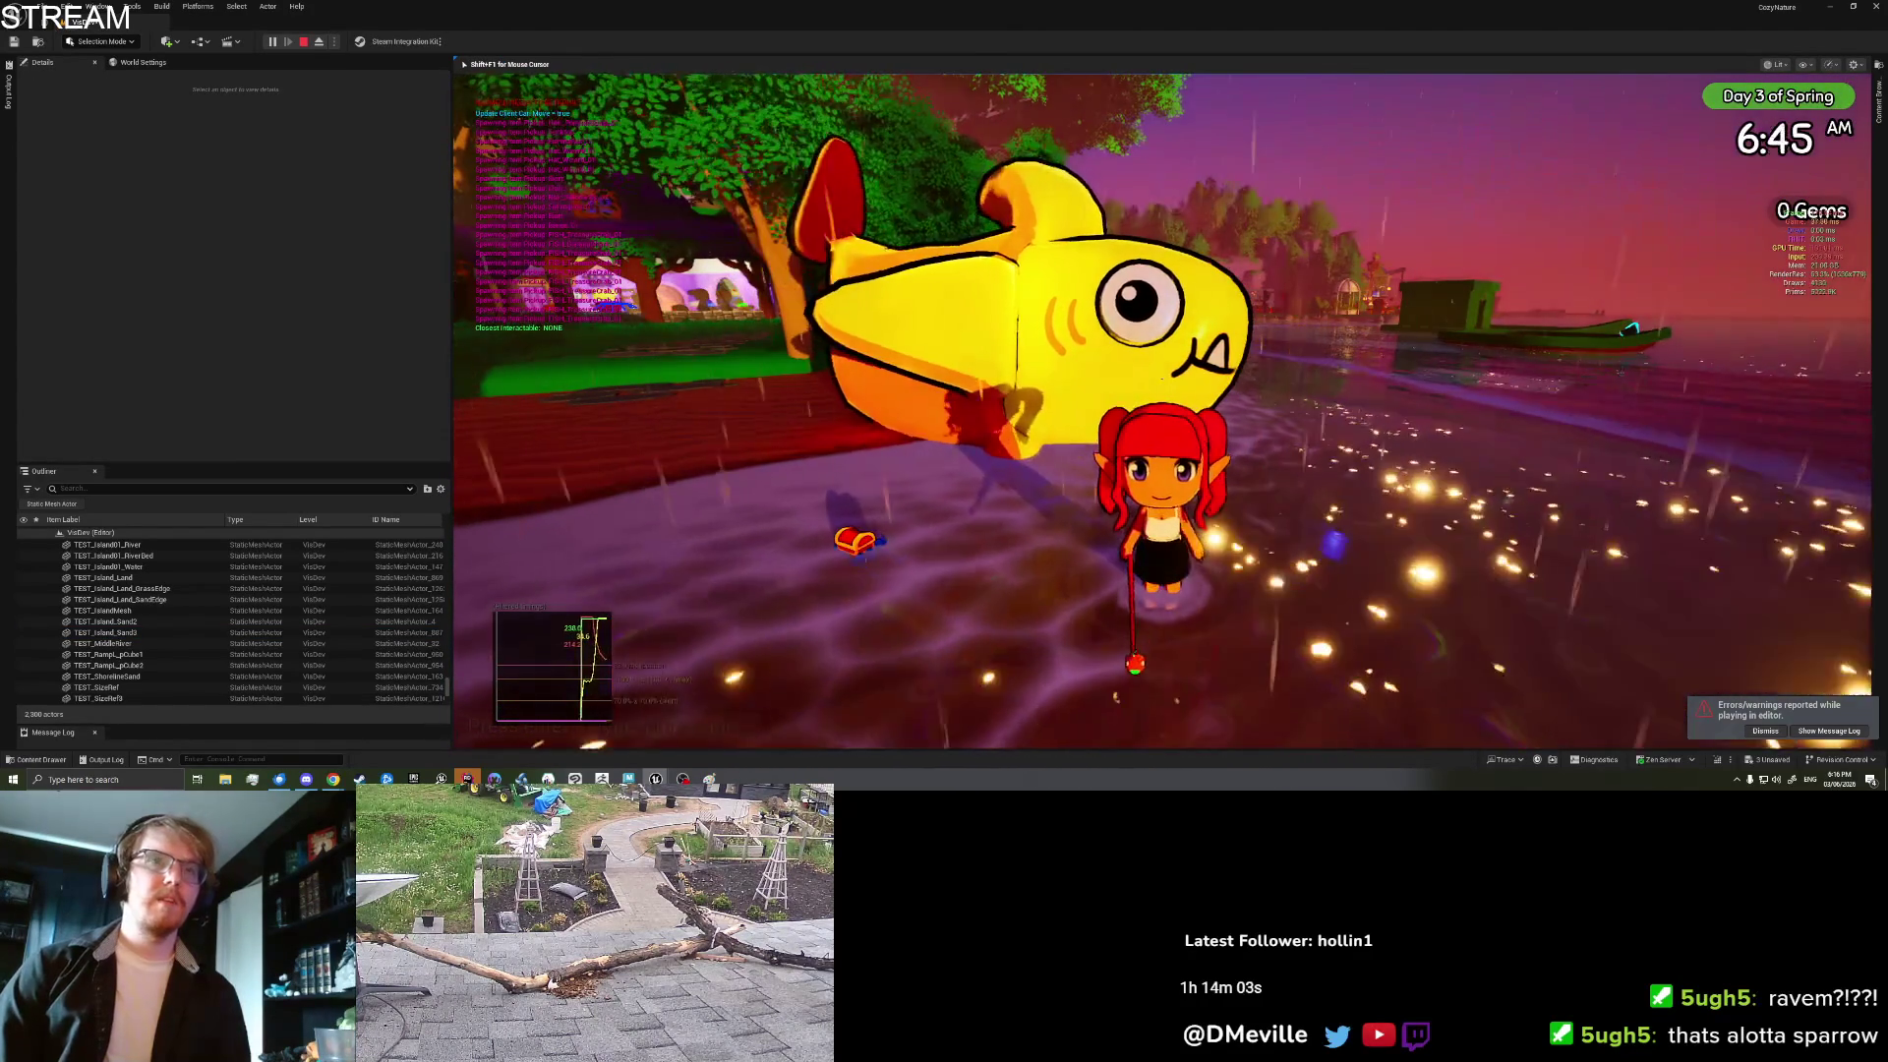
pyautogui.press('s')
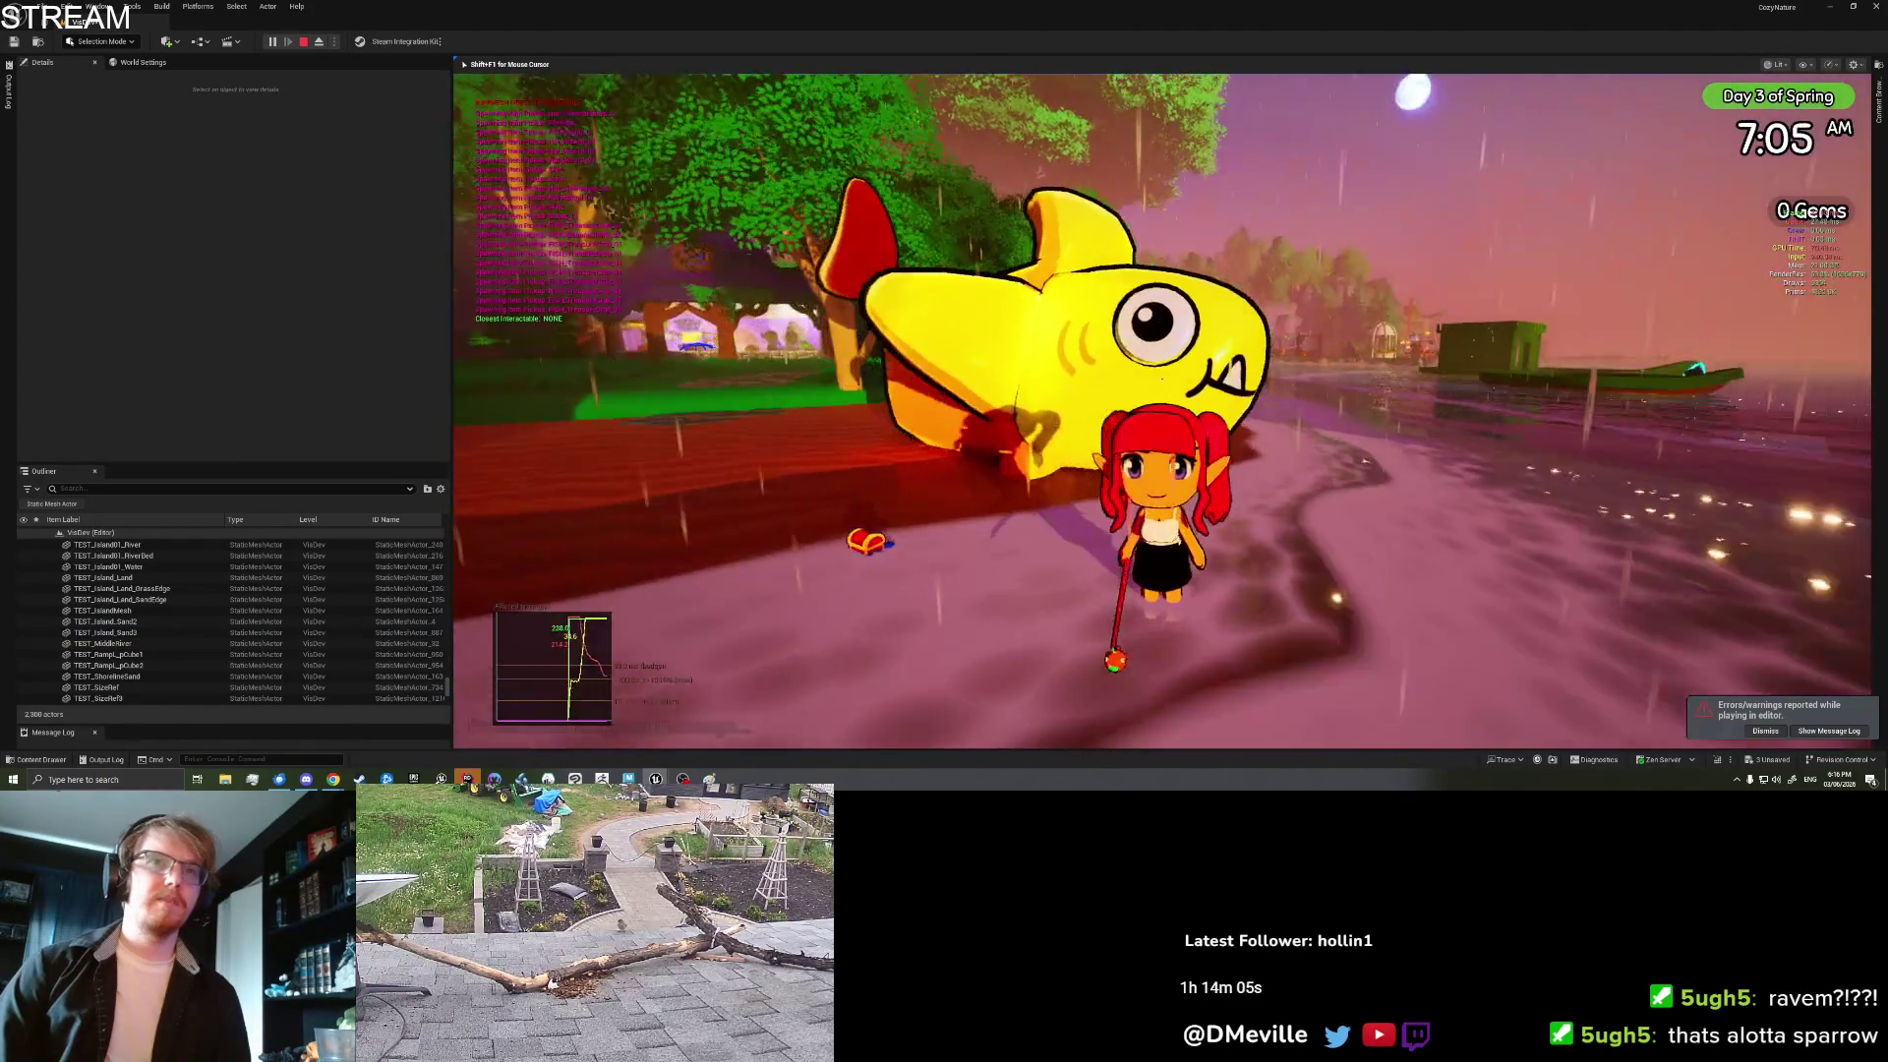
pyautogui.press('s')
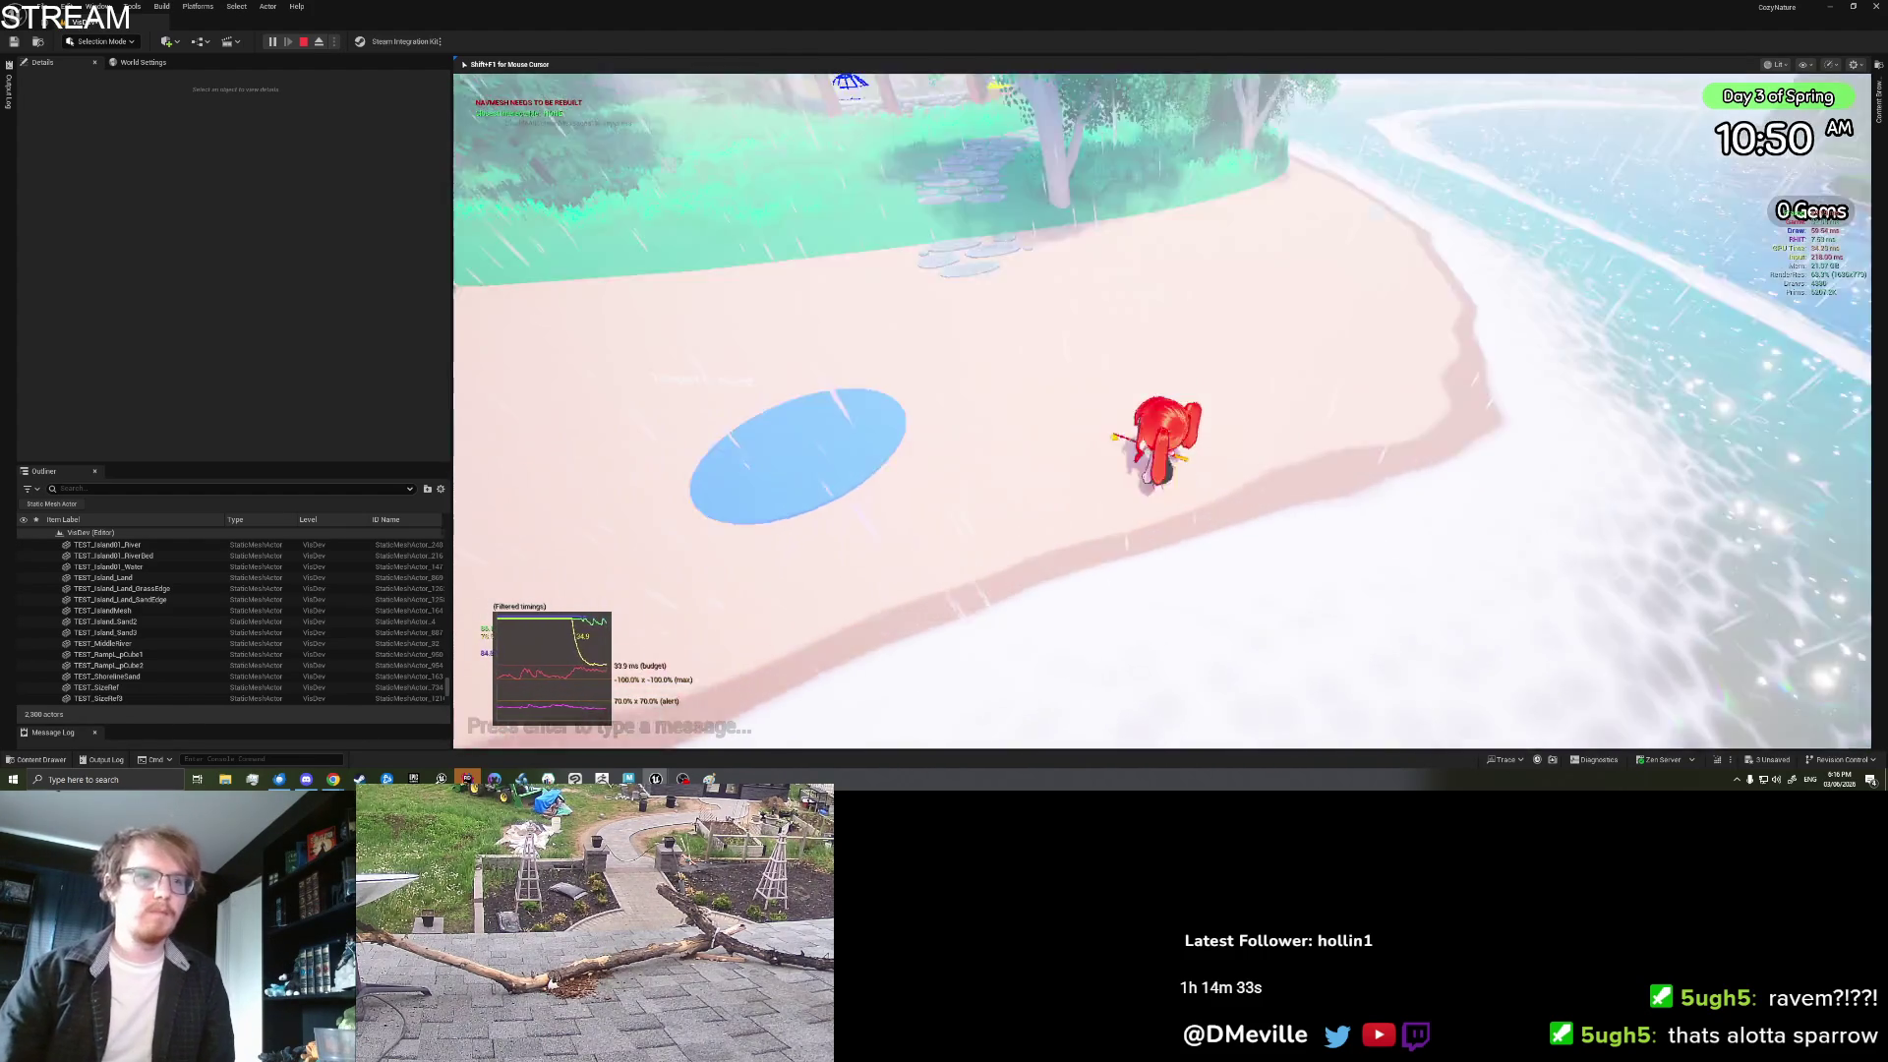
pyautogui.hotkey('shift', 'F1')
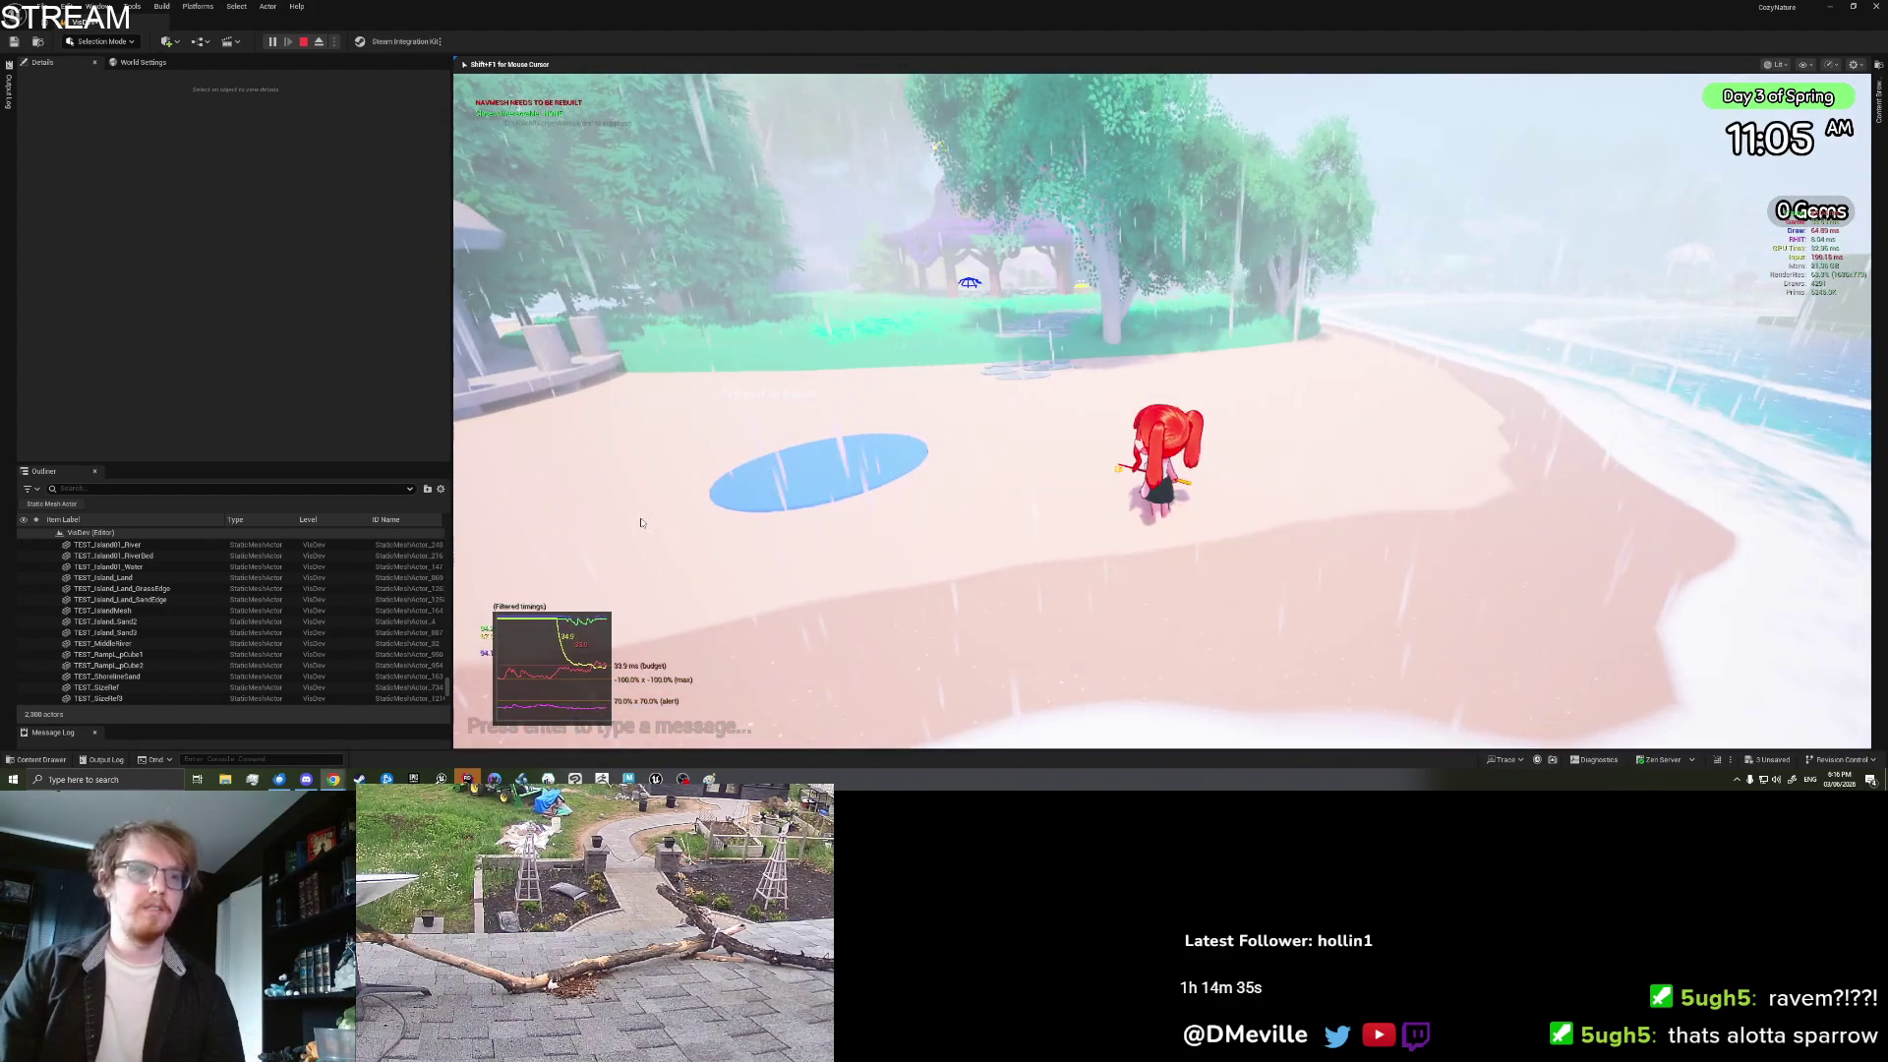
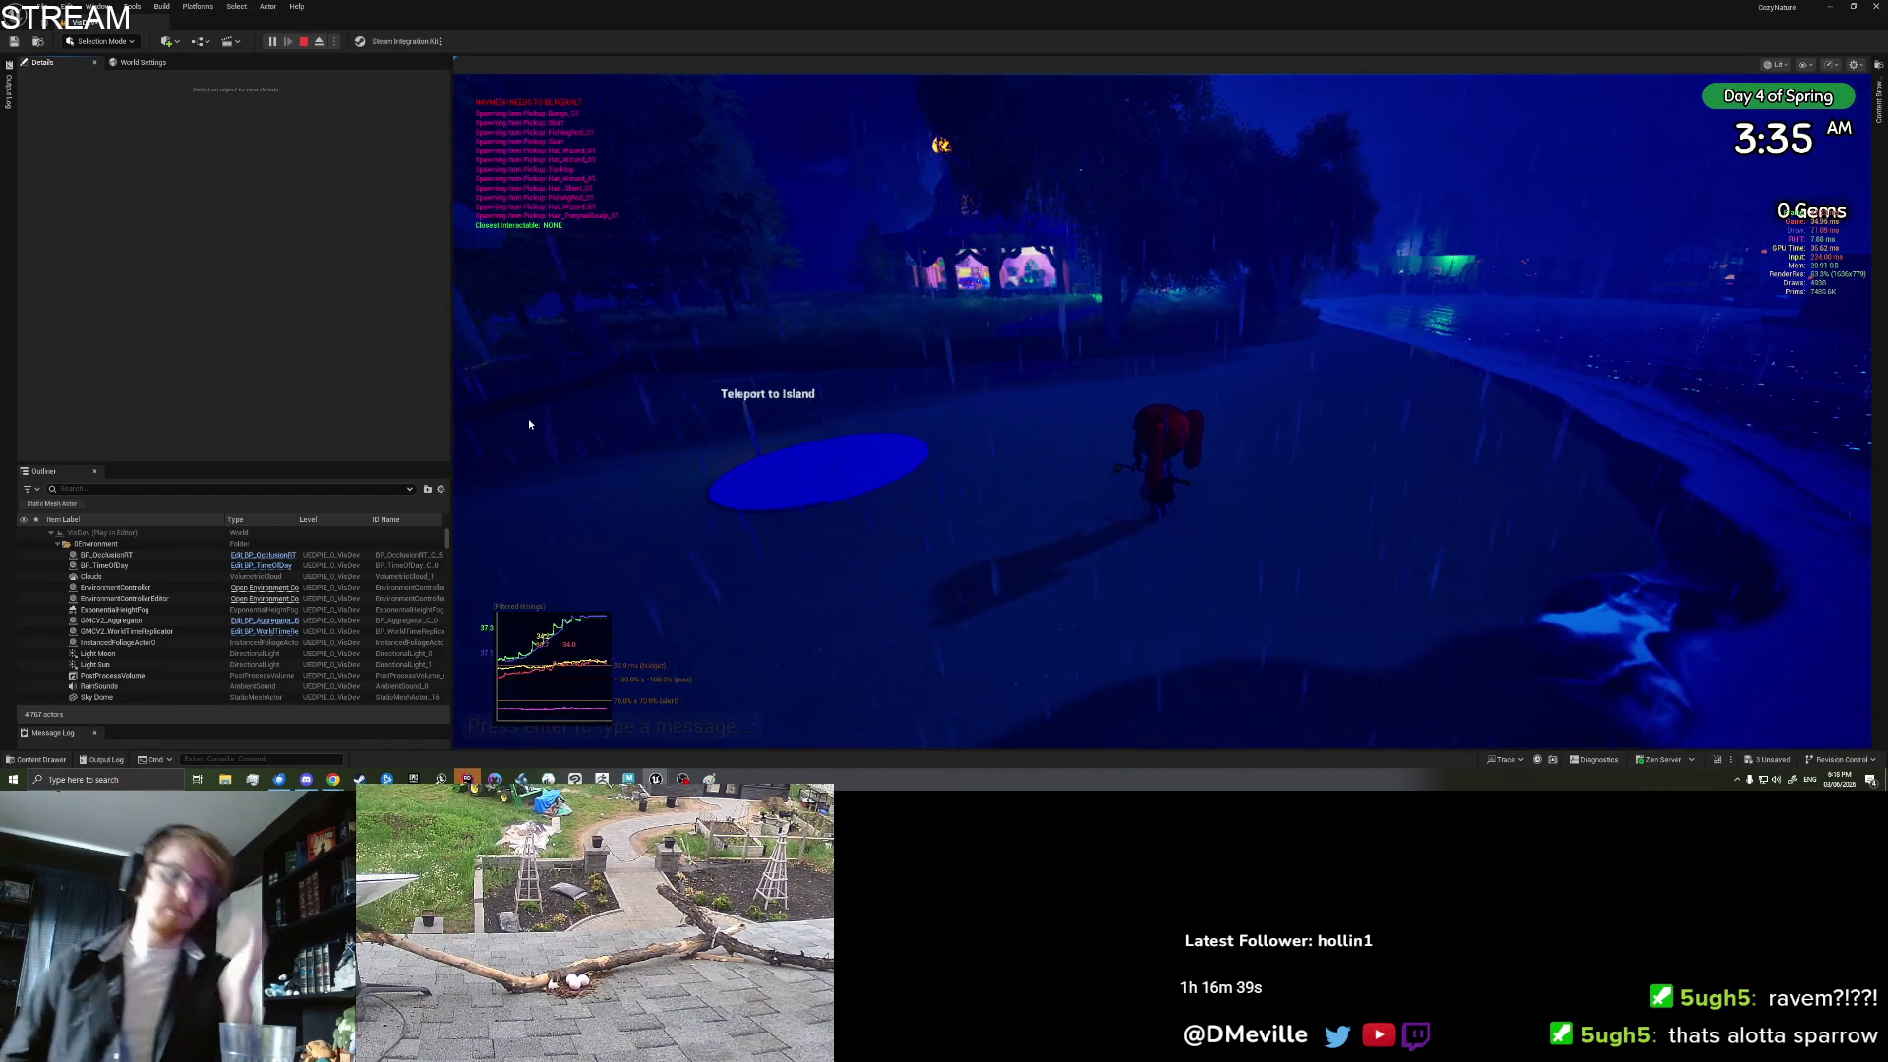
# Step: Walk the character briefly in the playtest, then free the mouse and stop Play In Editor
pyautogui.click(777, 377)
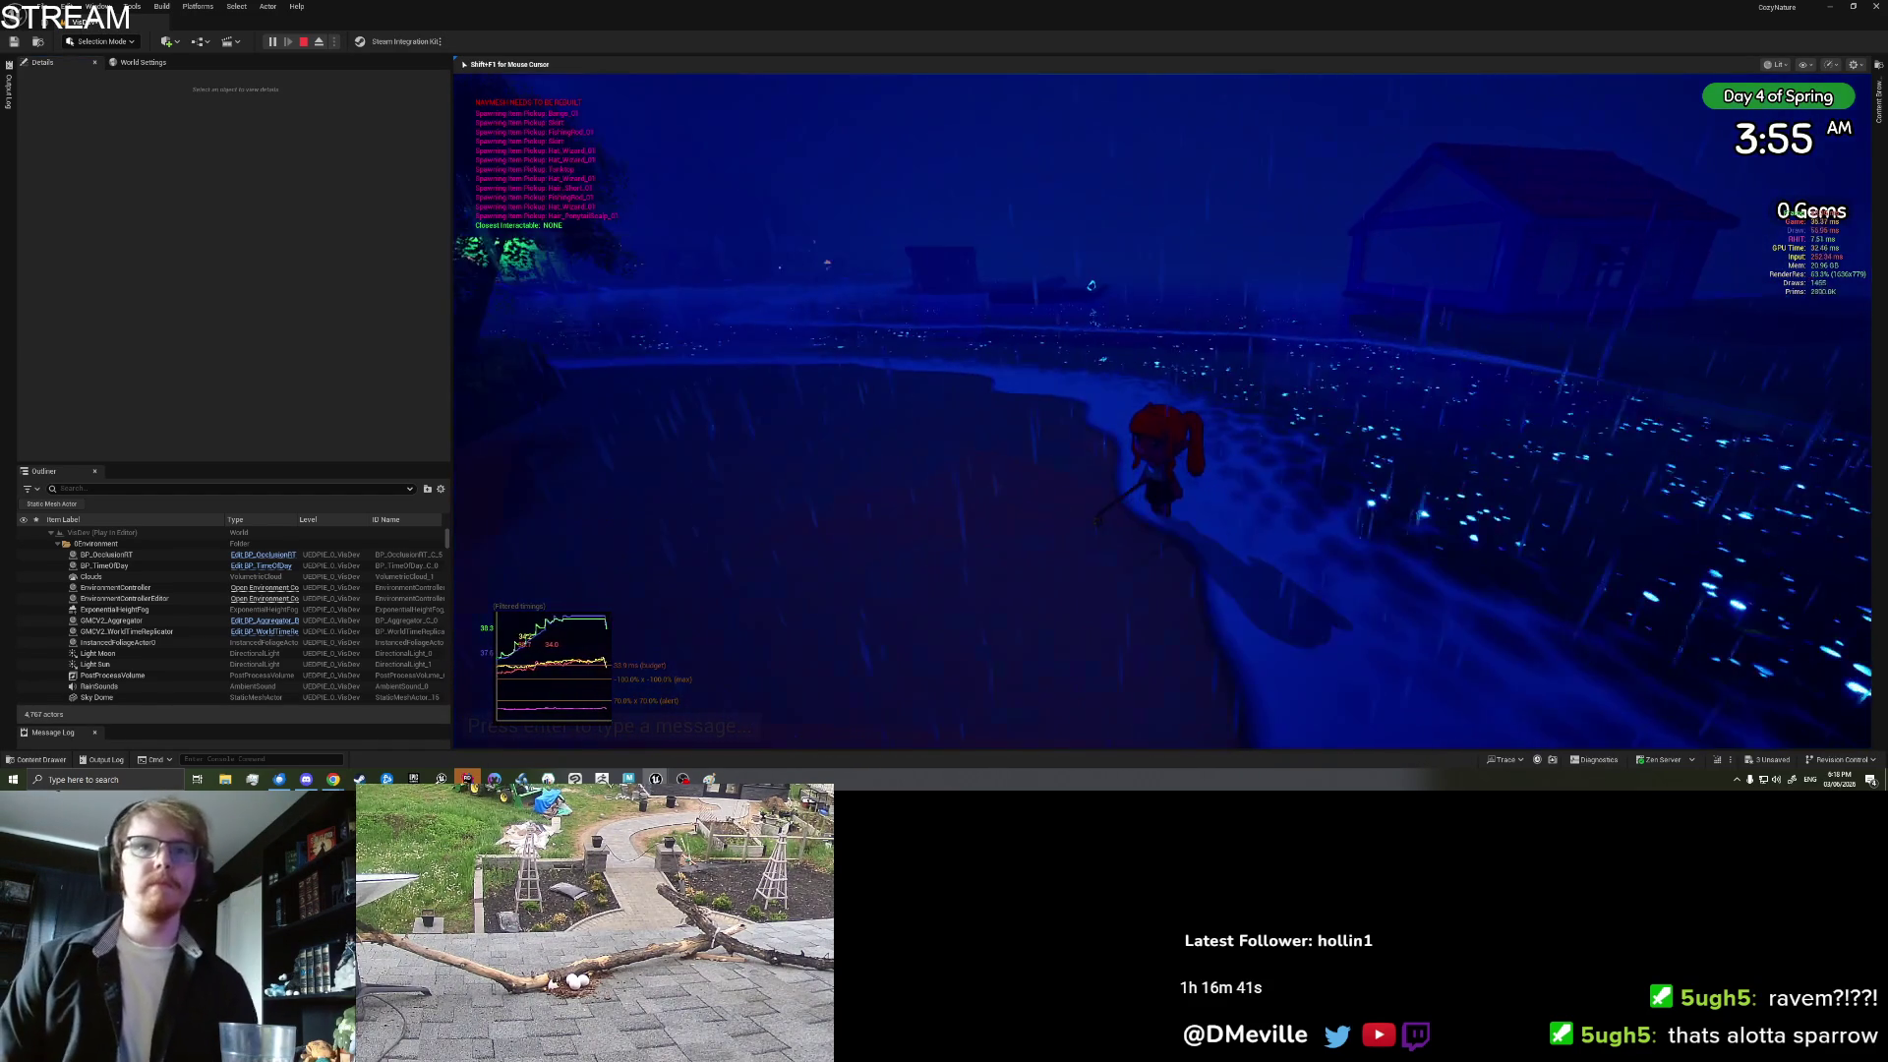
pyautogui.press('w')
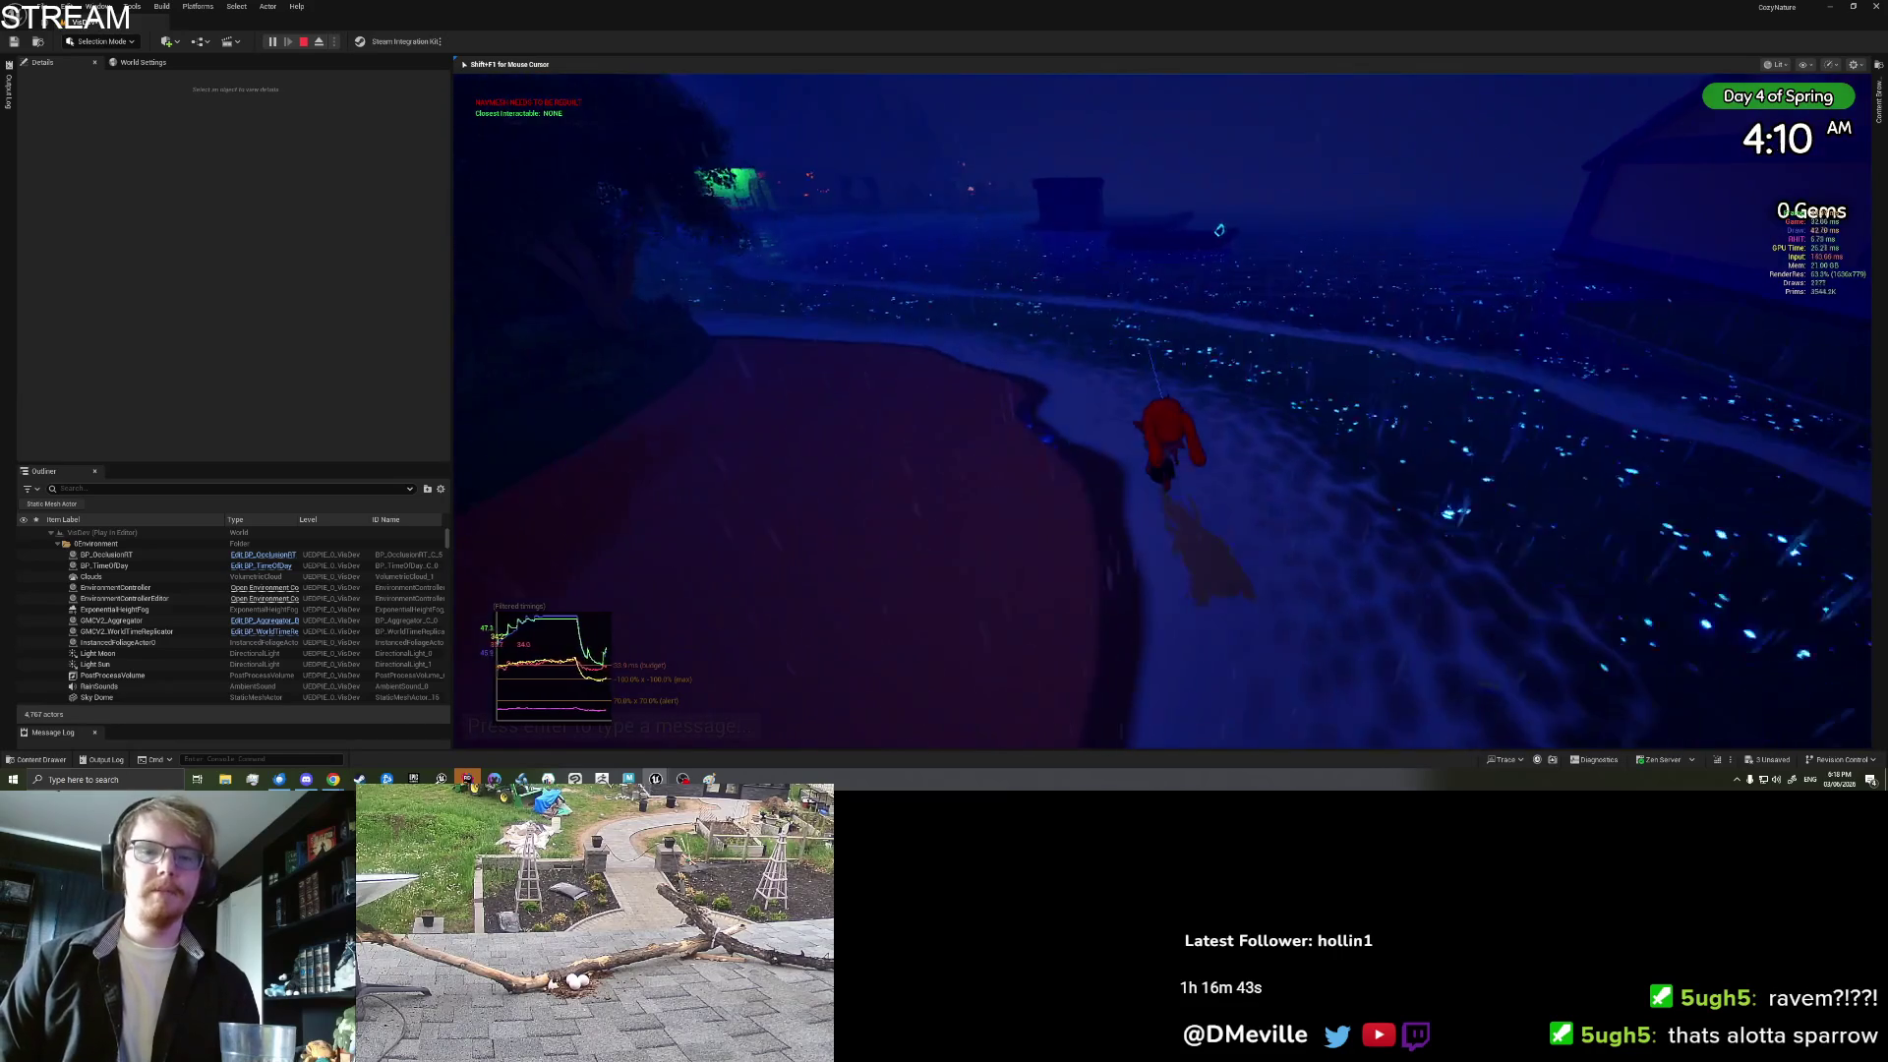
pyautogui.press('s')
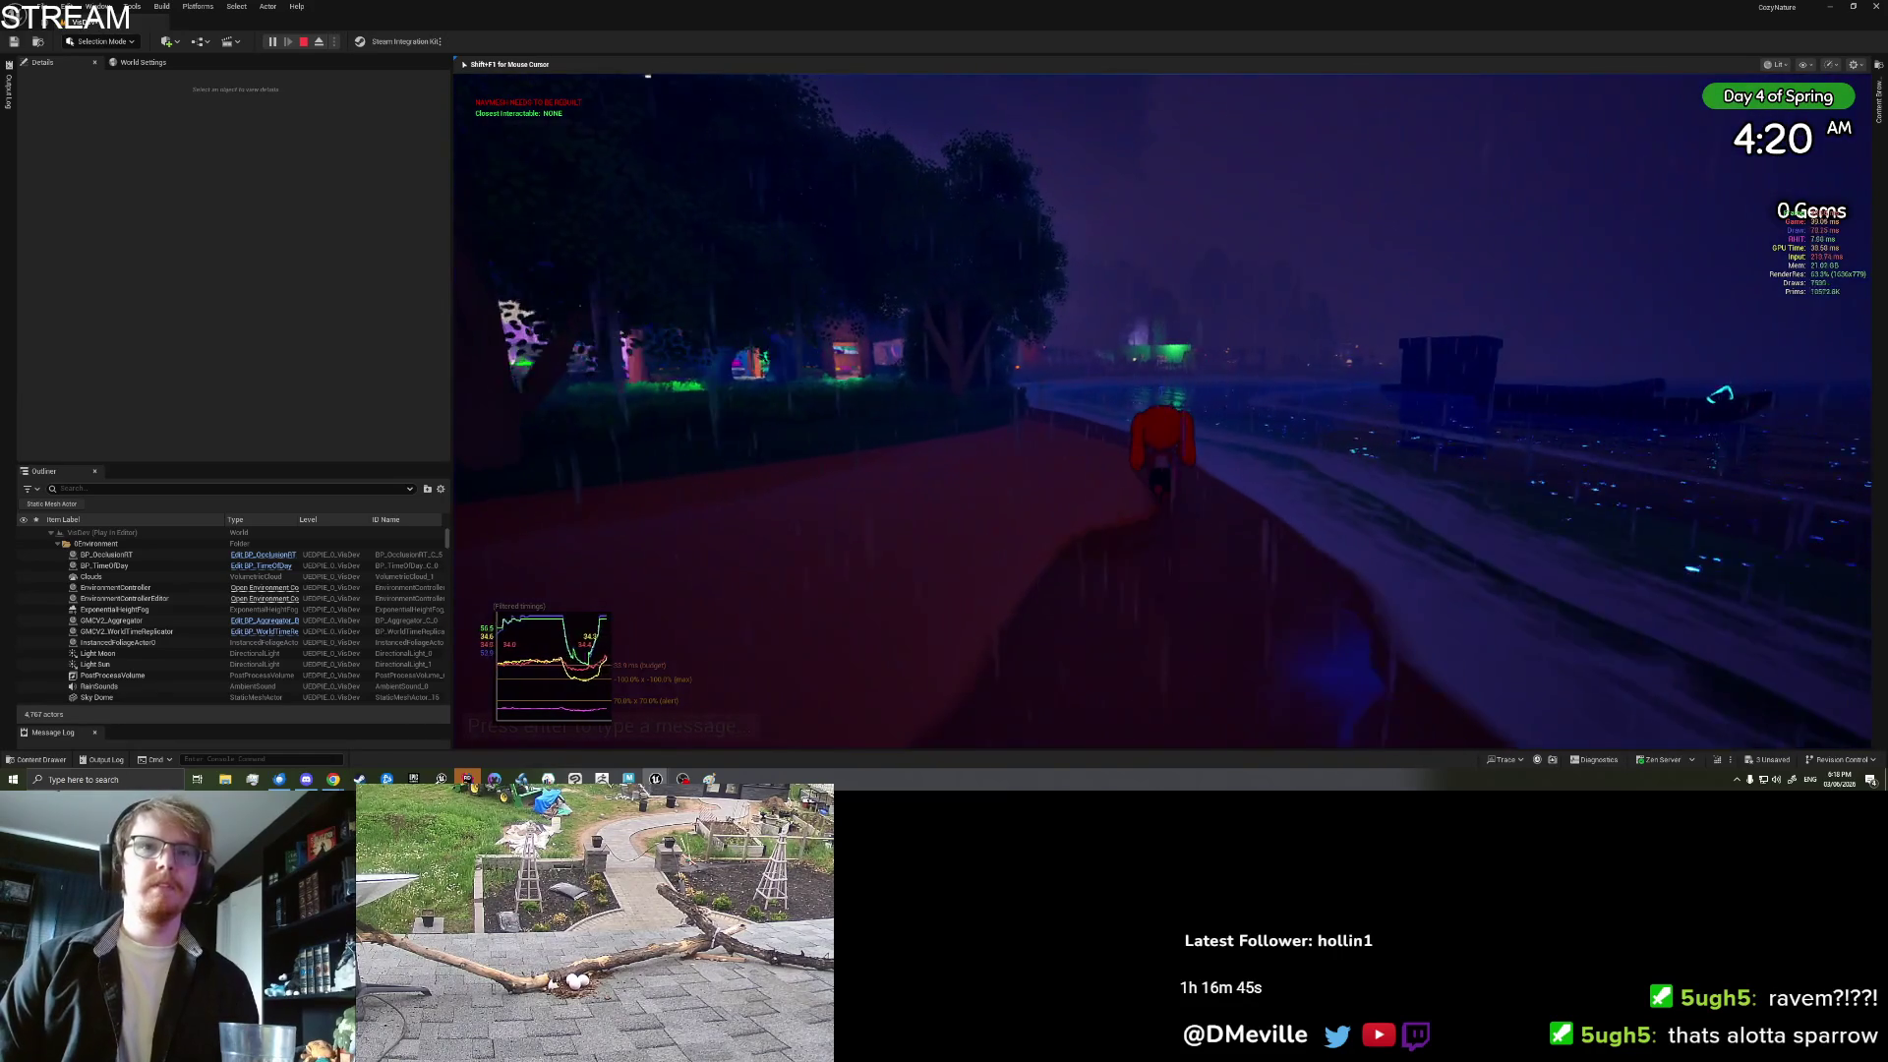
pyautogui.hotkey('shift', 'F1')
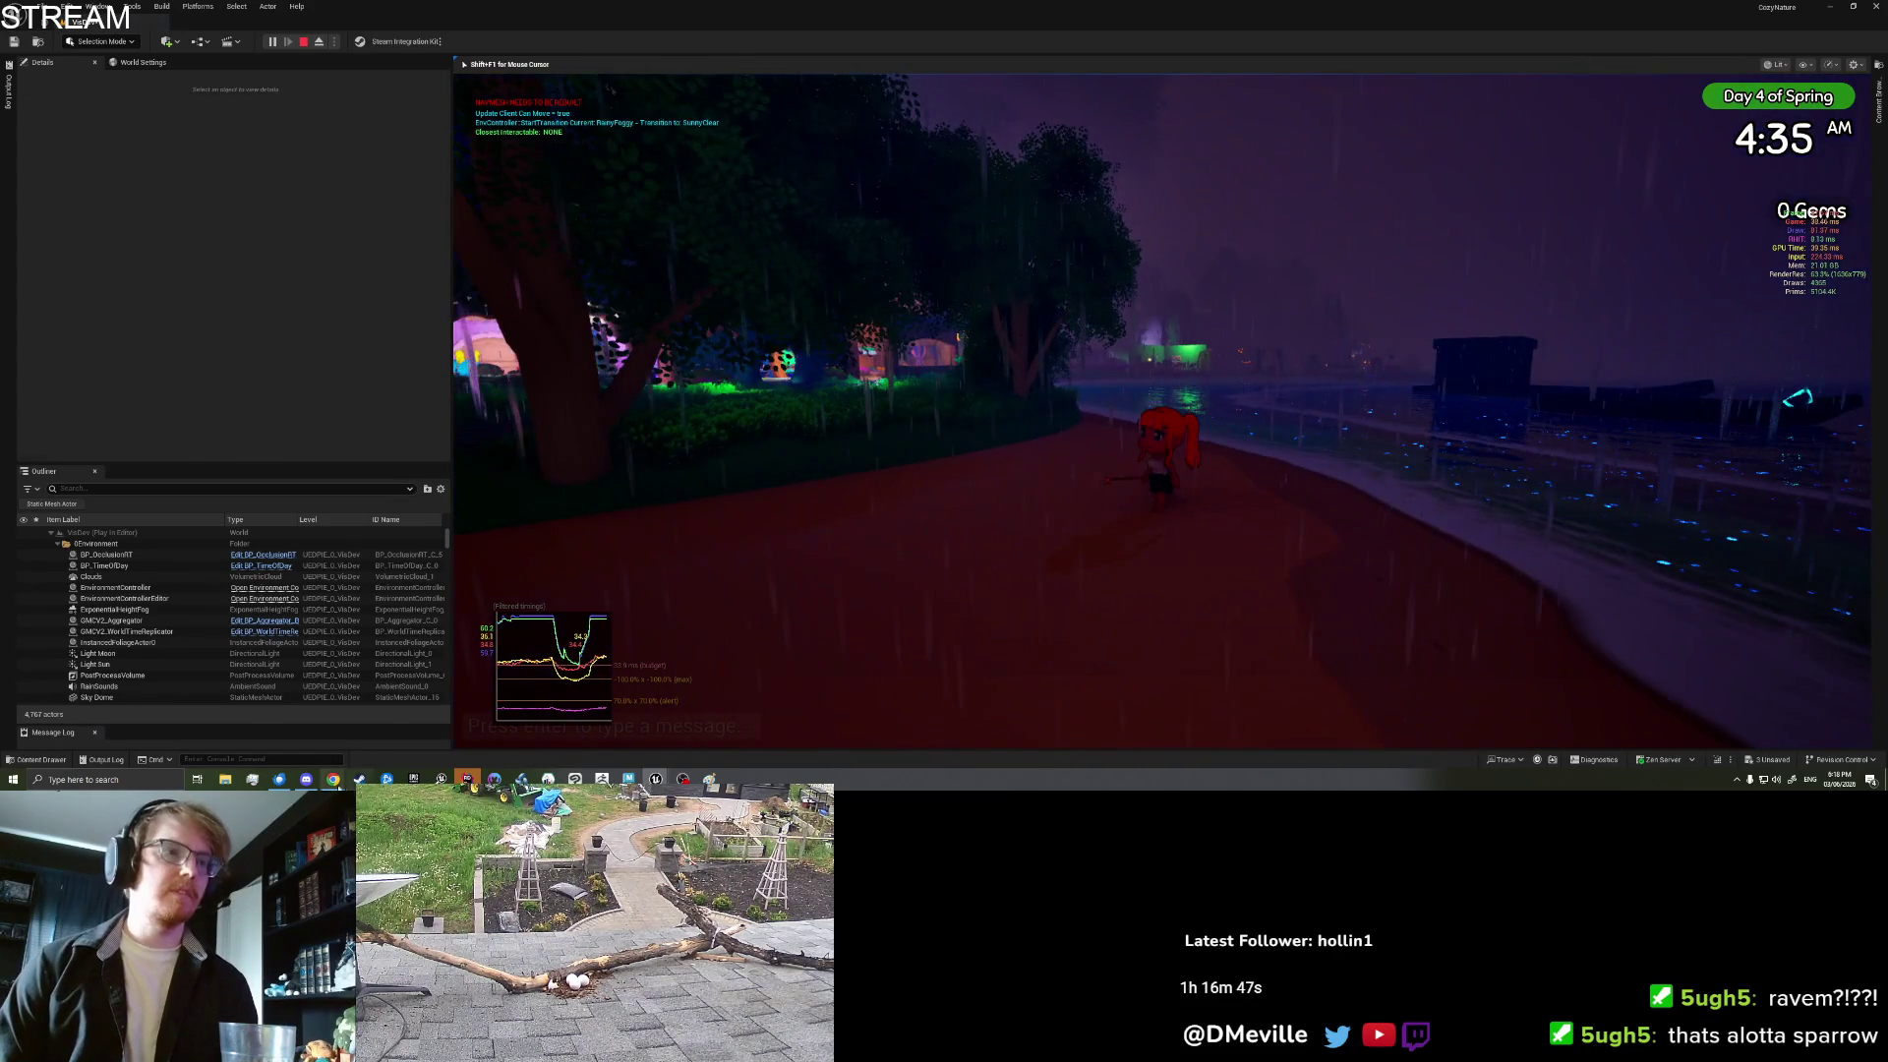
pyautogui.press('Escape')
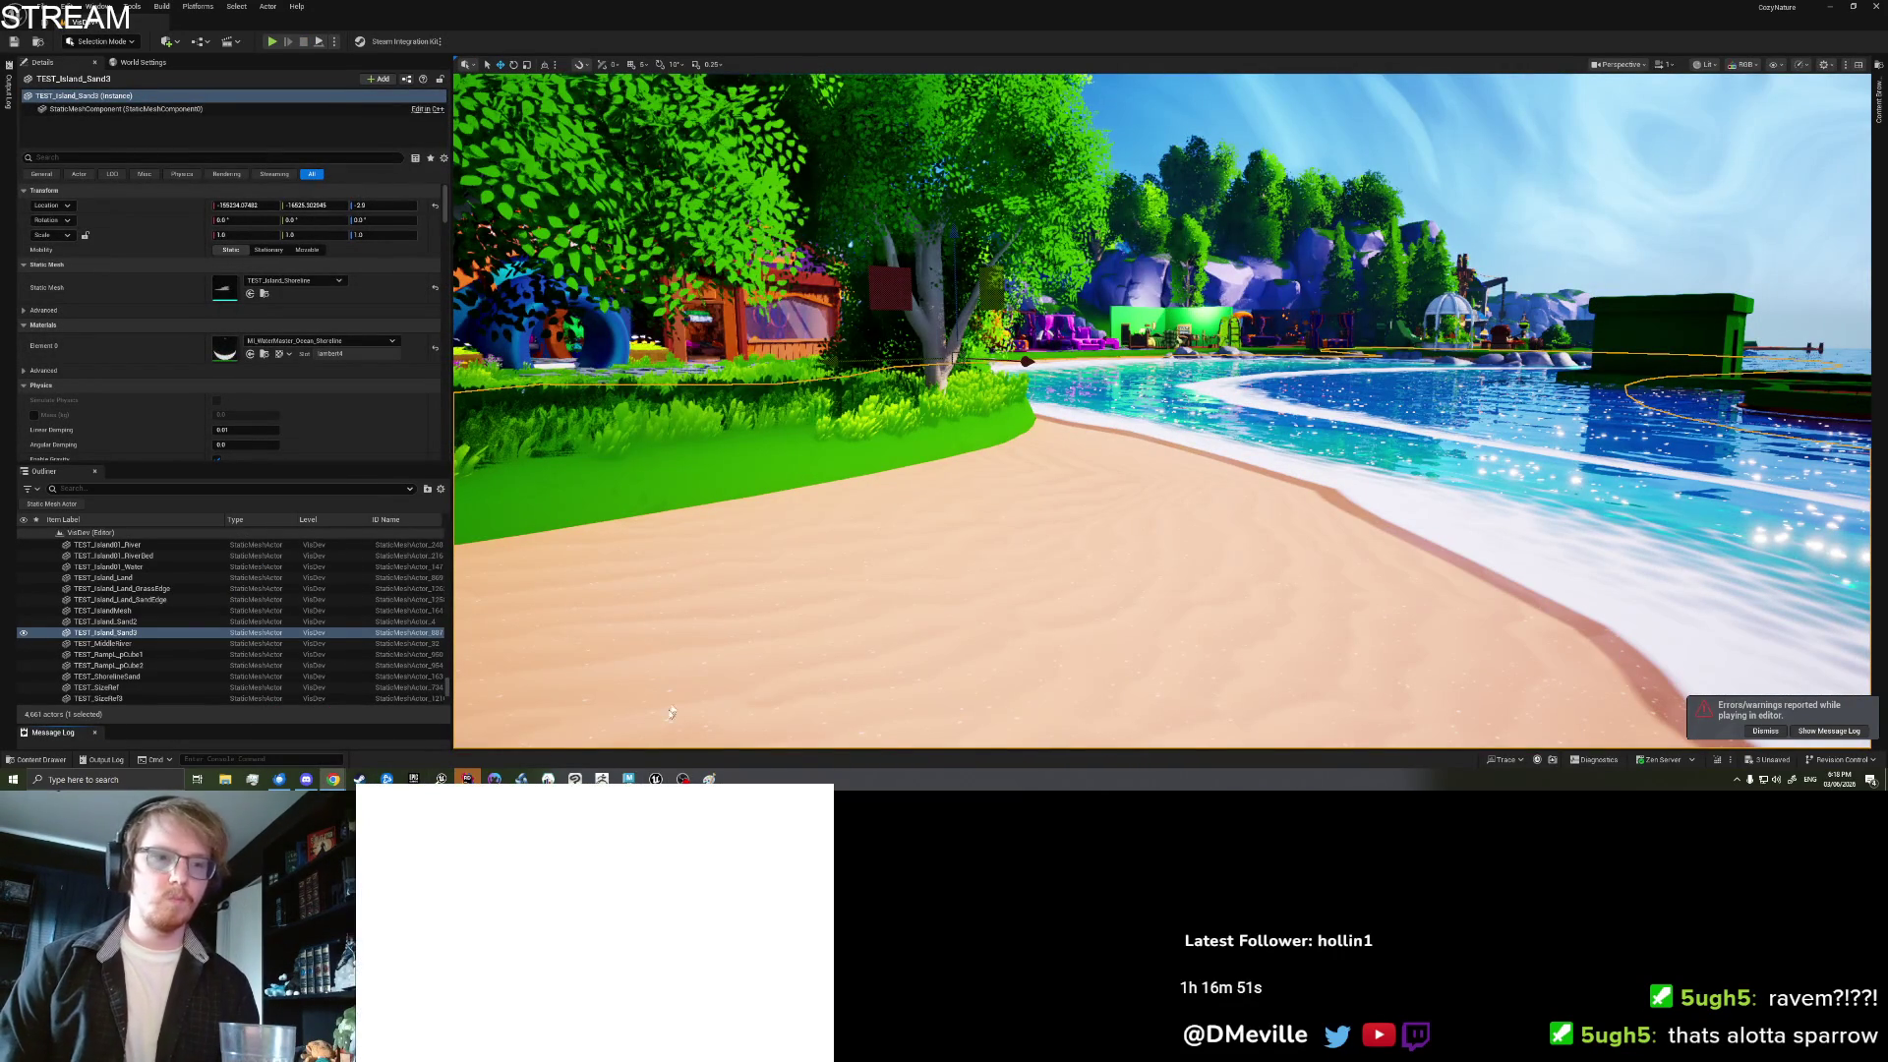
# Step: On the Trello 'Dropping item on boat' card, save a description of wrong item scaling and startup position shifts
pyautogui.hotkey('alt', 'Tab')
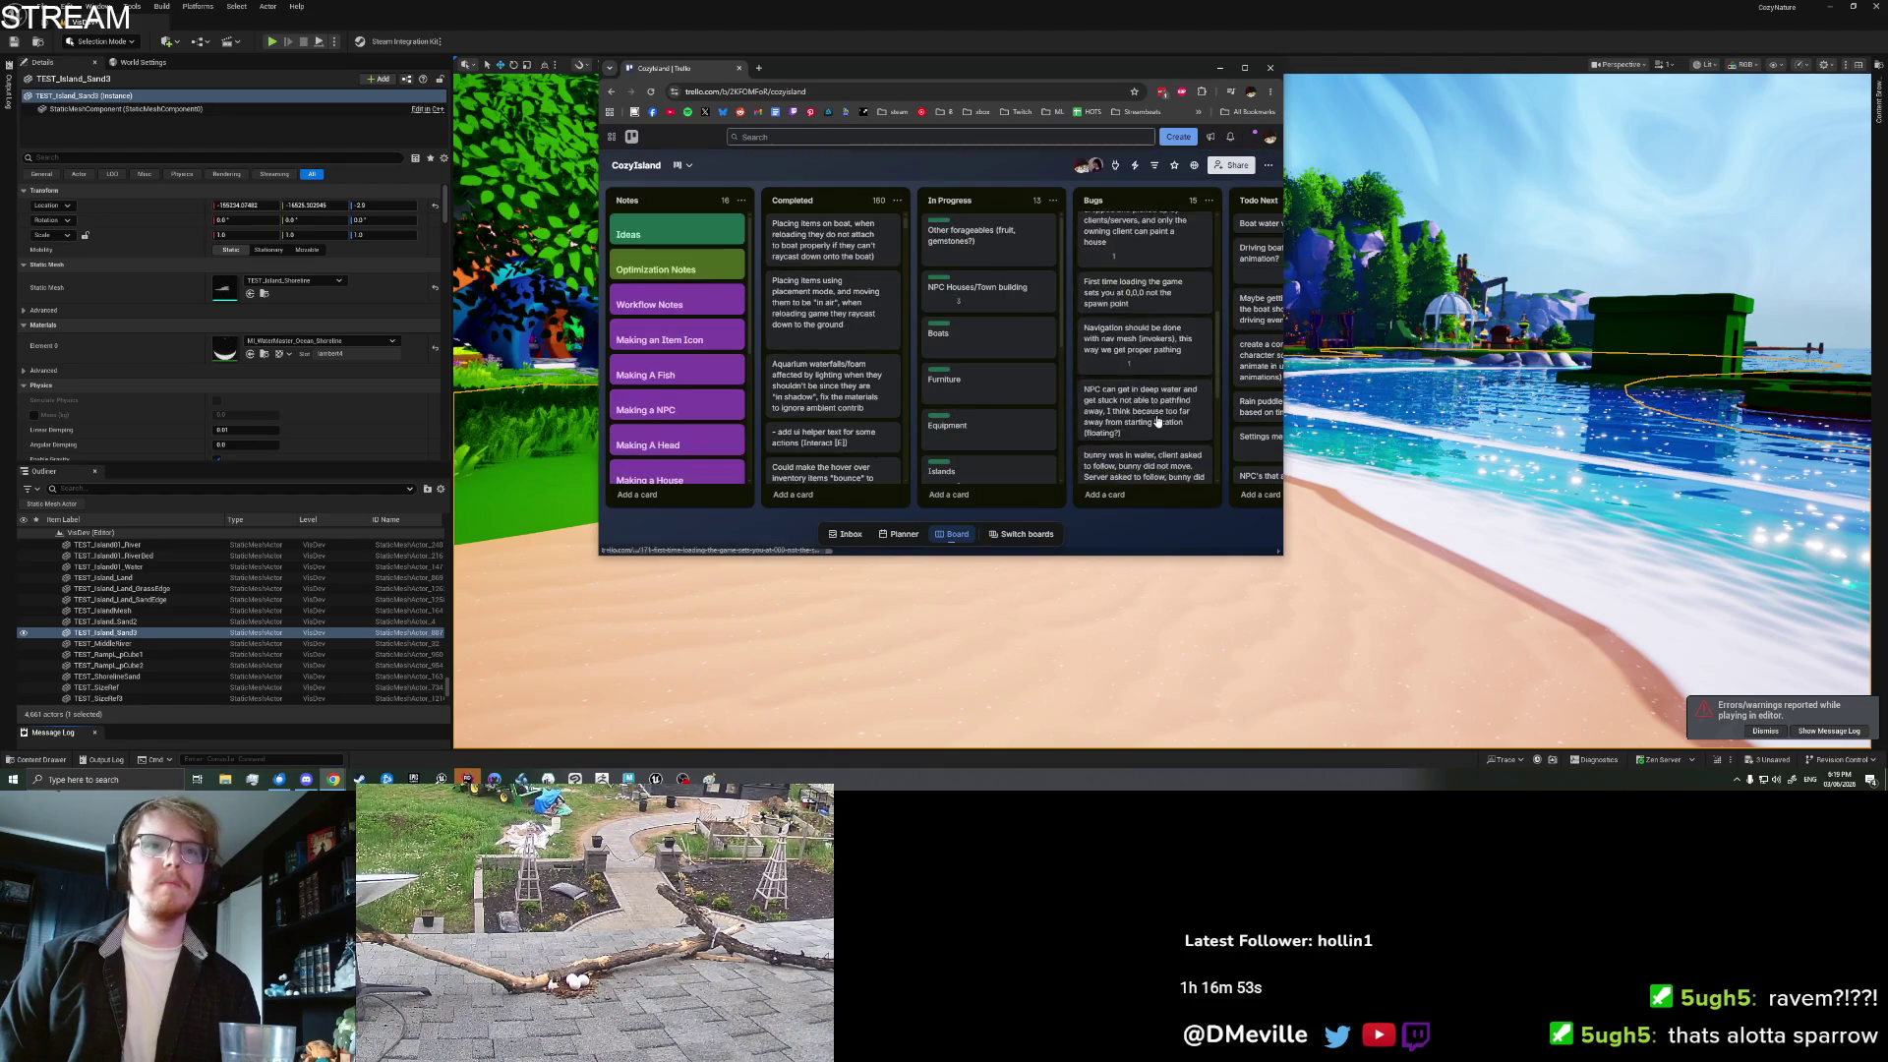
pyautogui.scroll(-5, 1151, 433)
pyautogui.click(1144, 471)
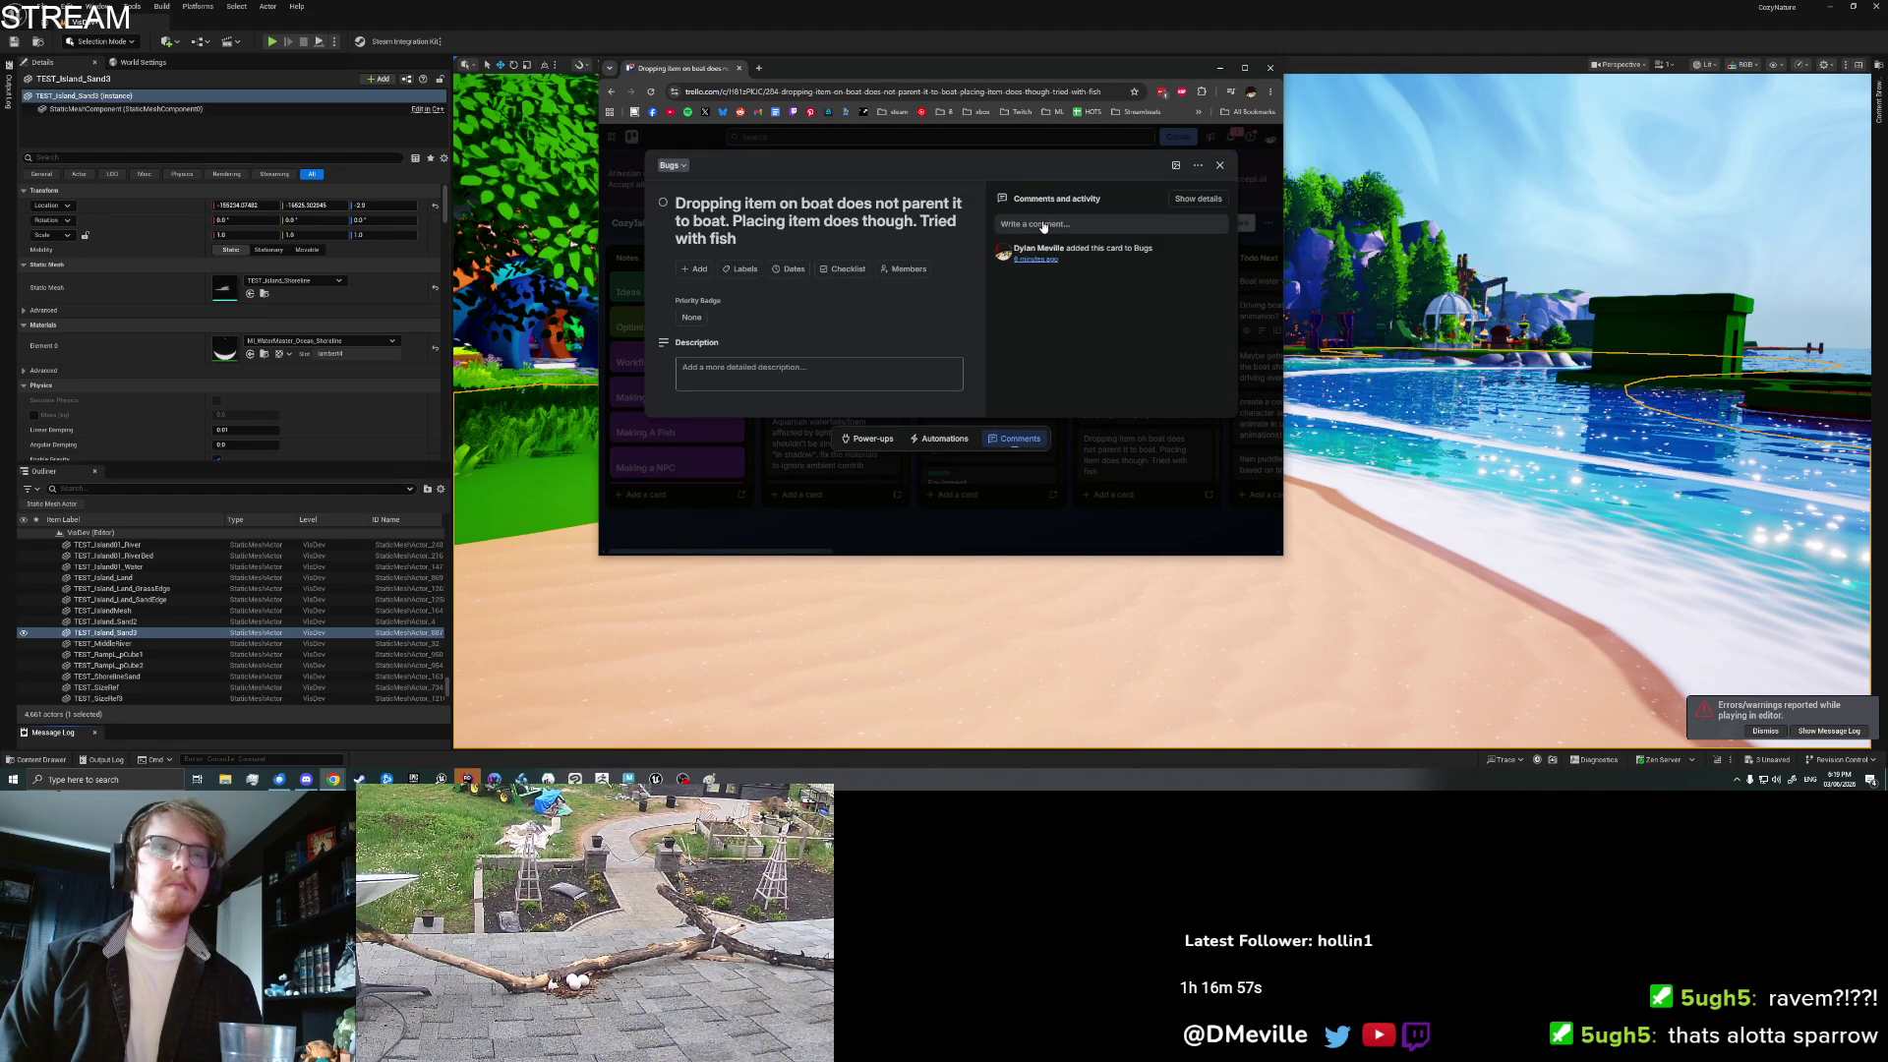
pyautogui.click(764, 379)
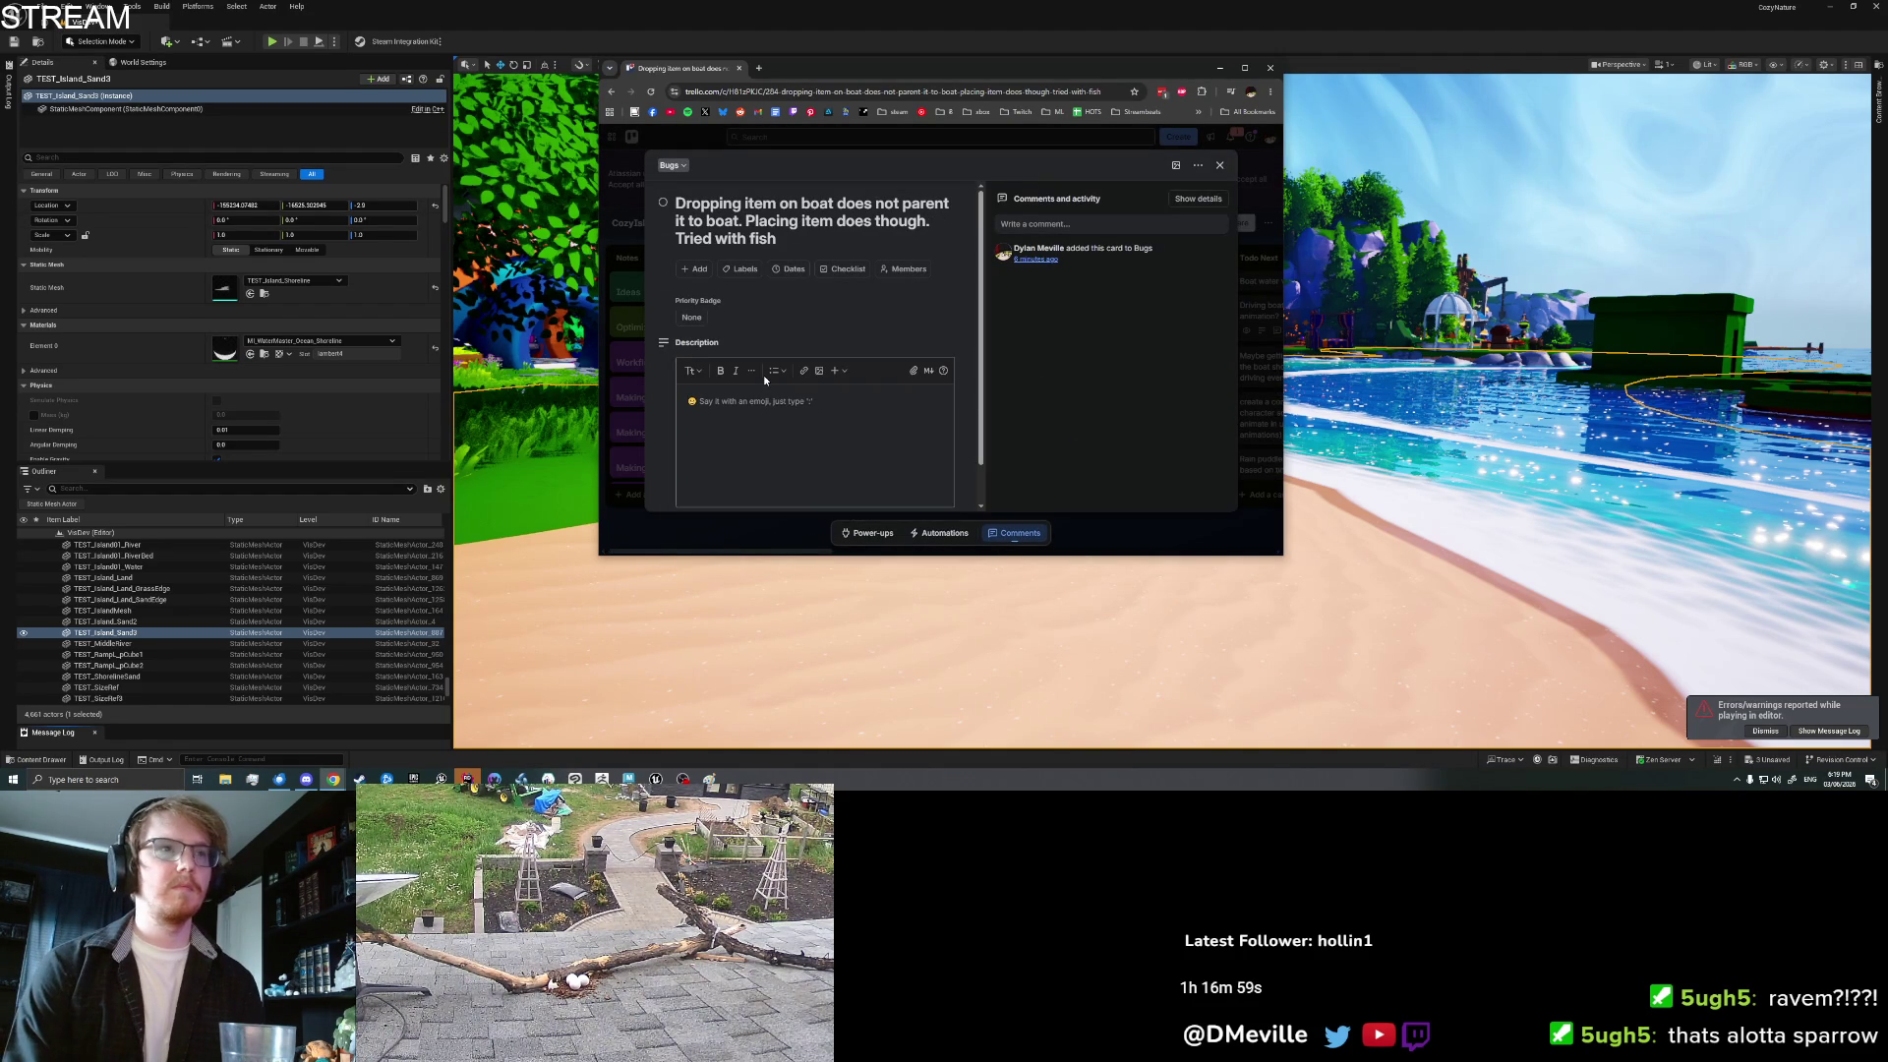
pyautogui.write('Also s')
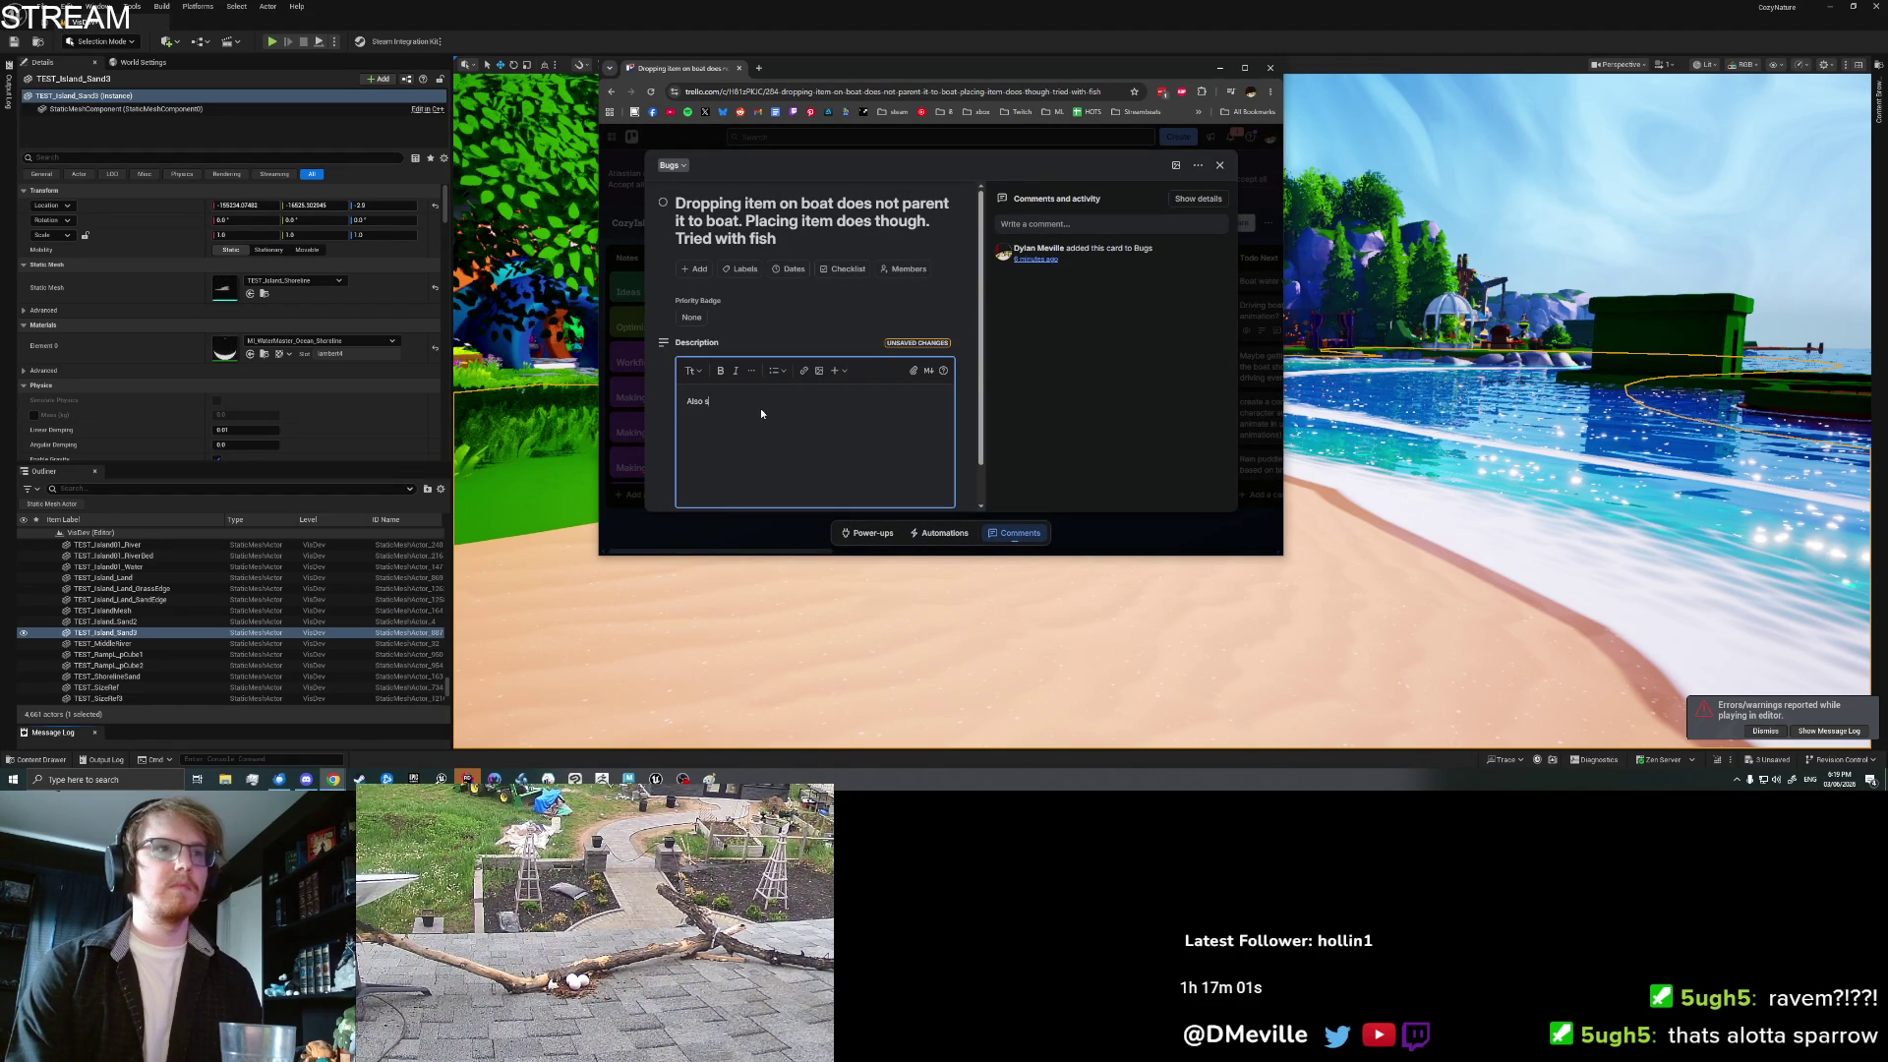
pyautogui.write("'s not scaled rig")
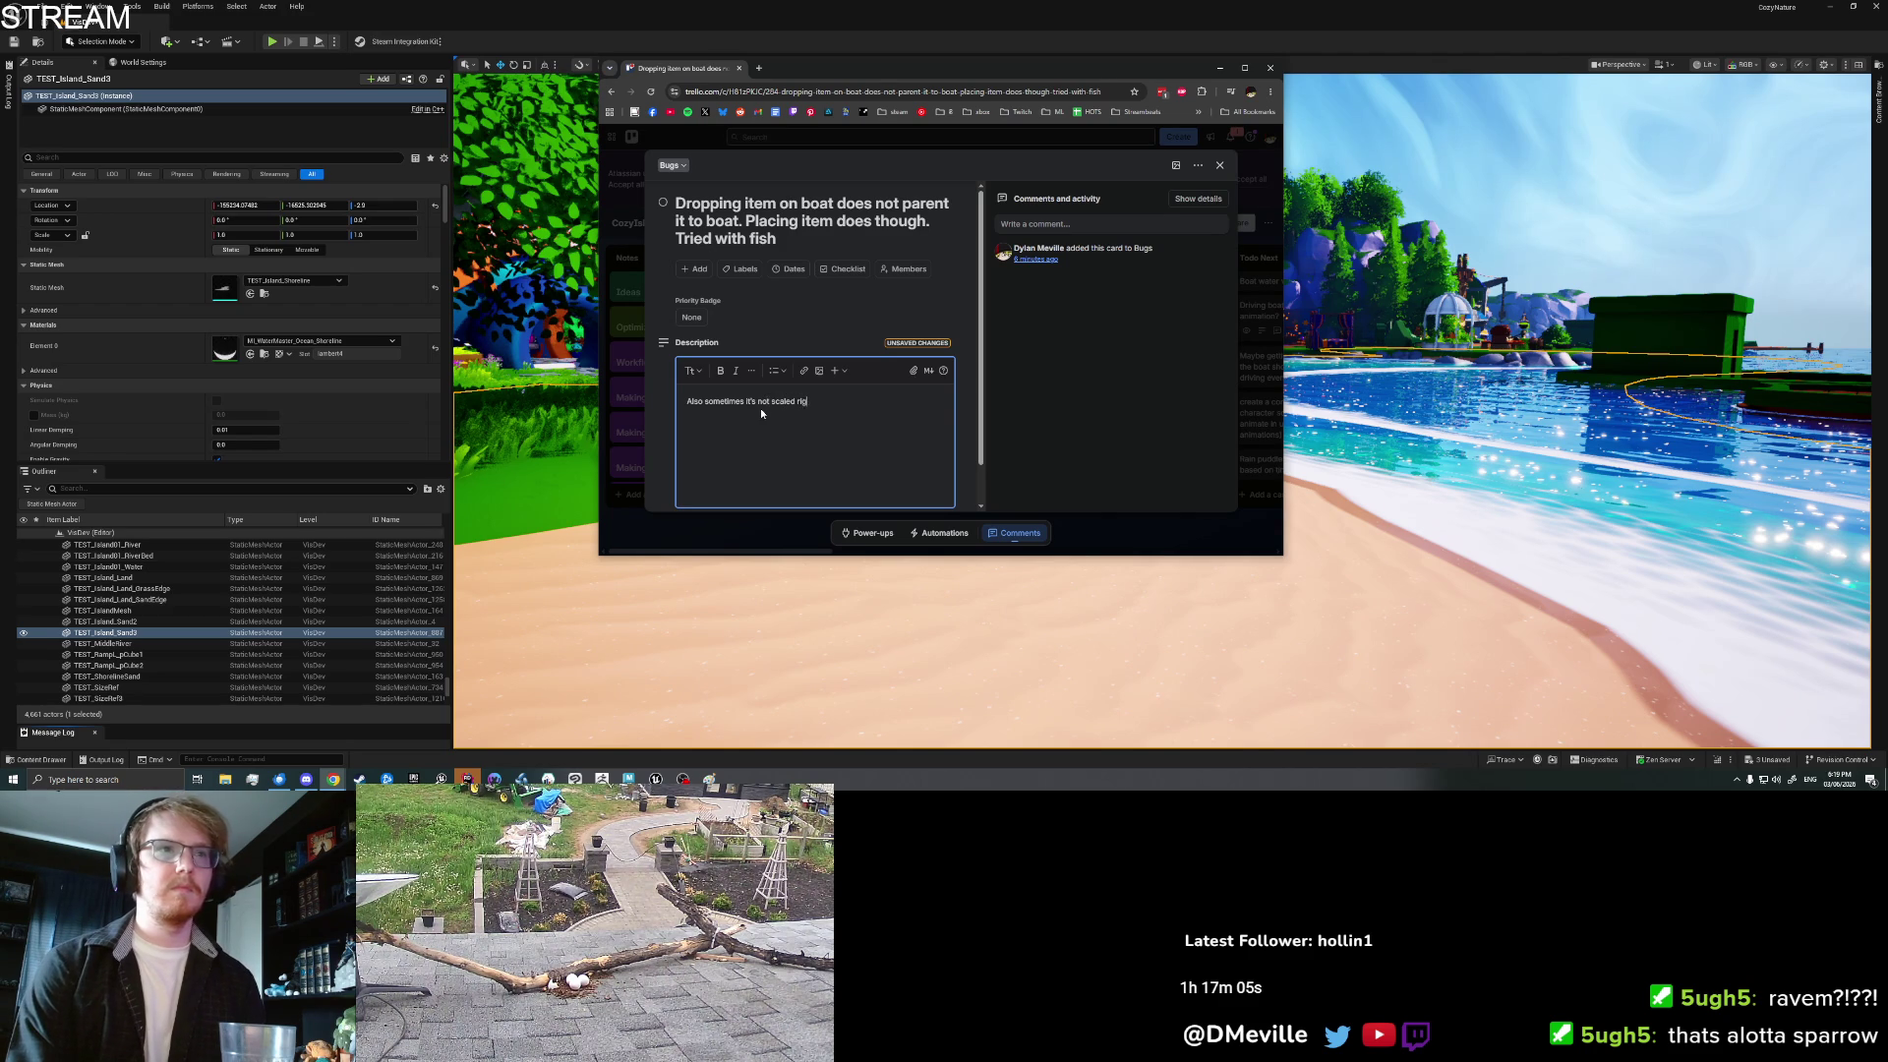
pyautogui.write("ht? (like it's")
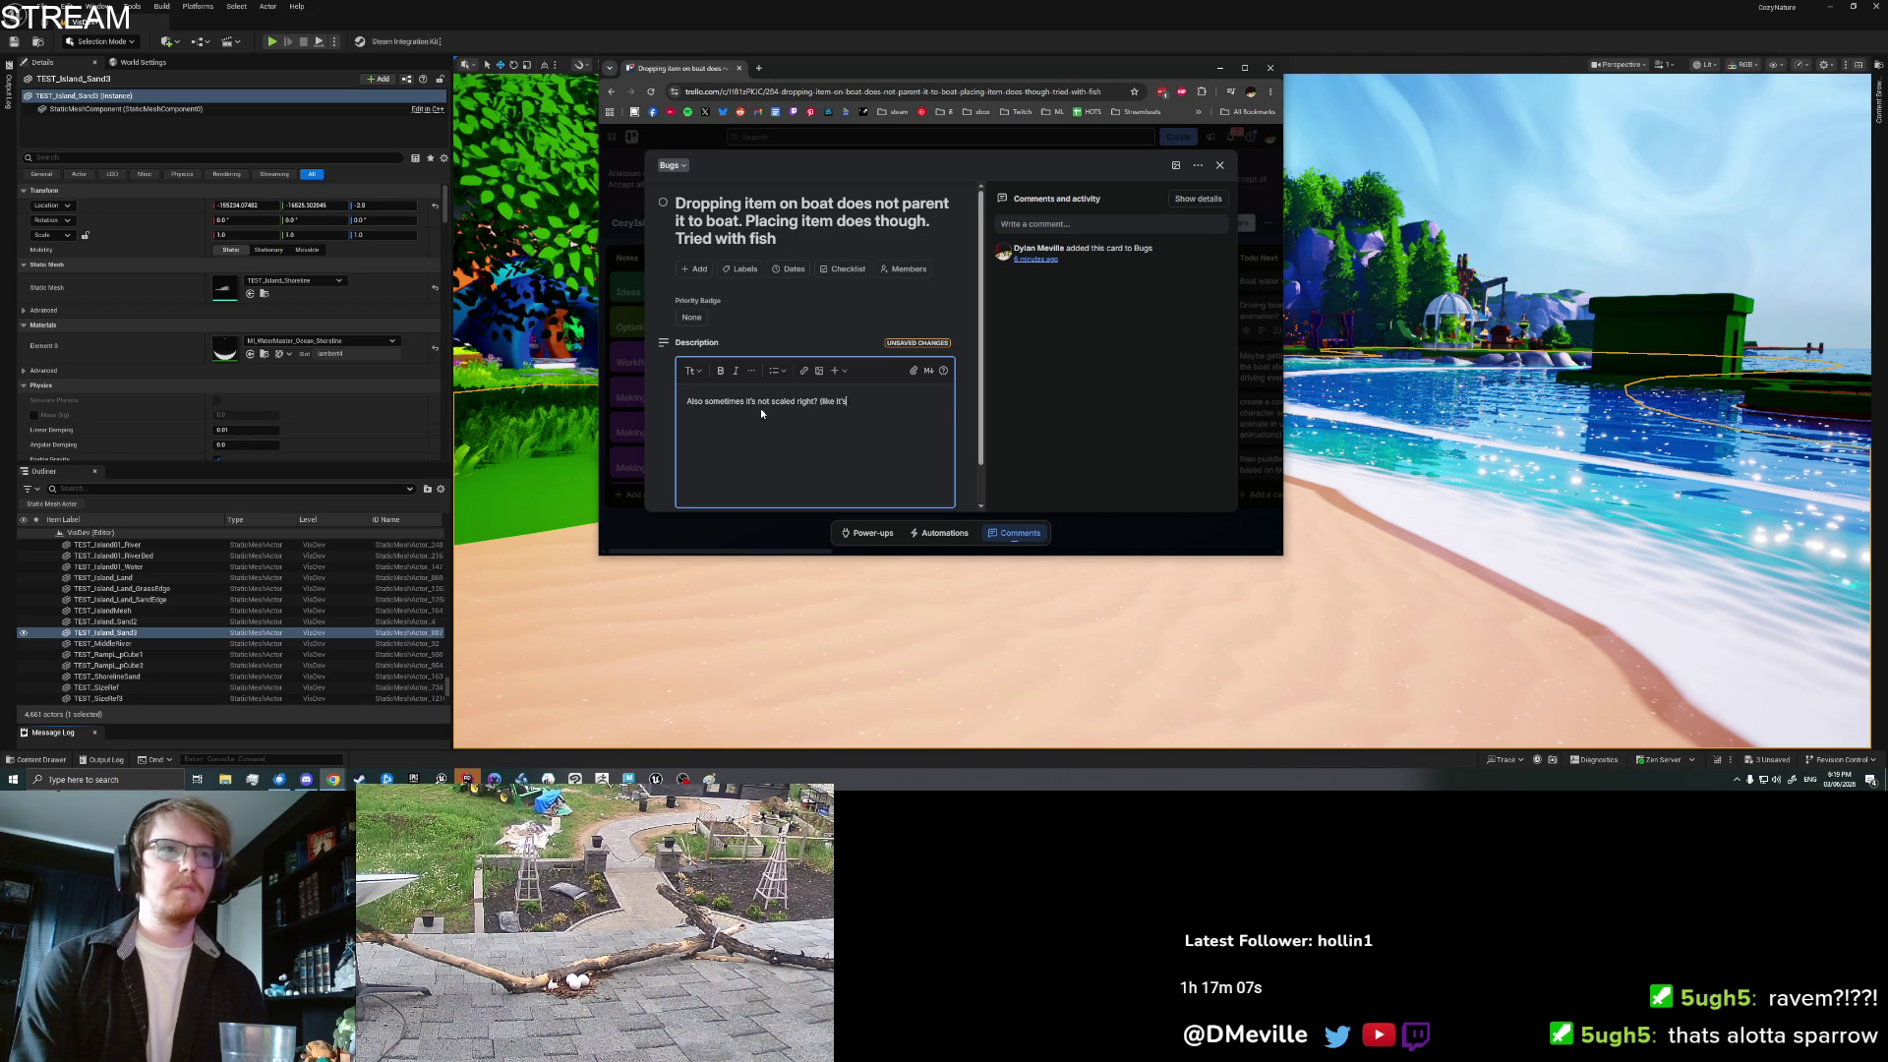
pyautogui.write(' being scaled back to 1.')
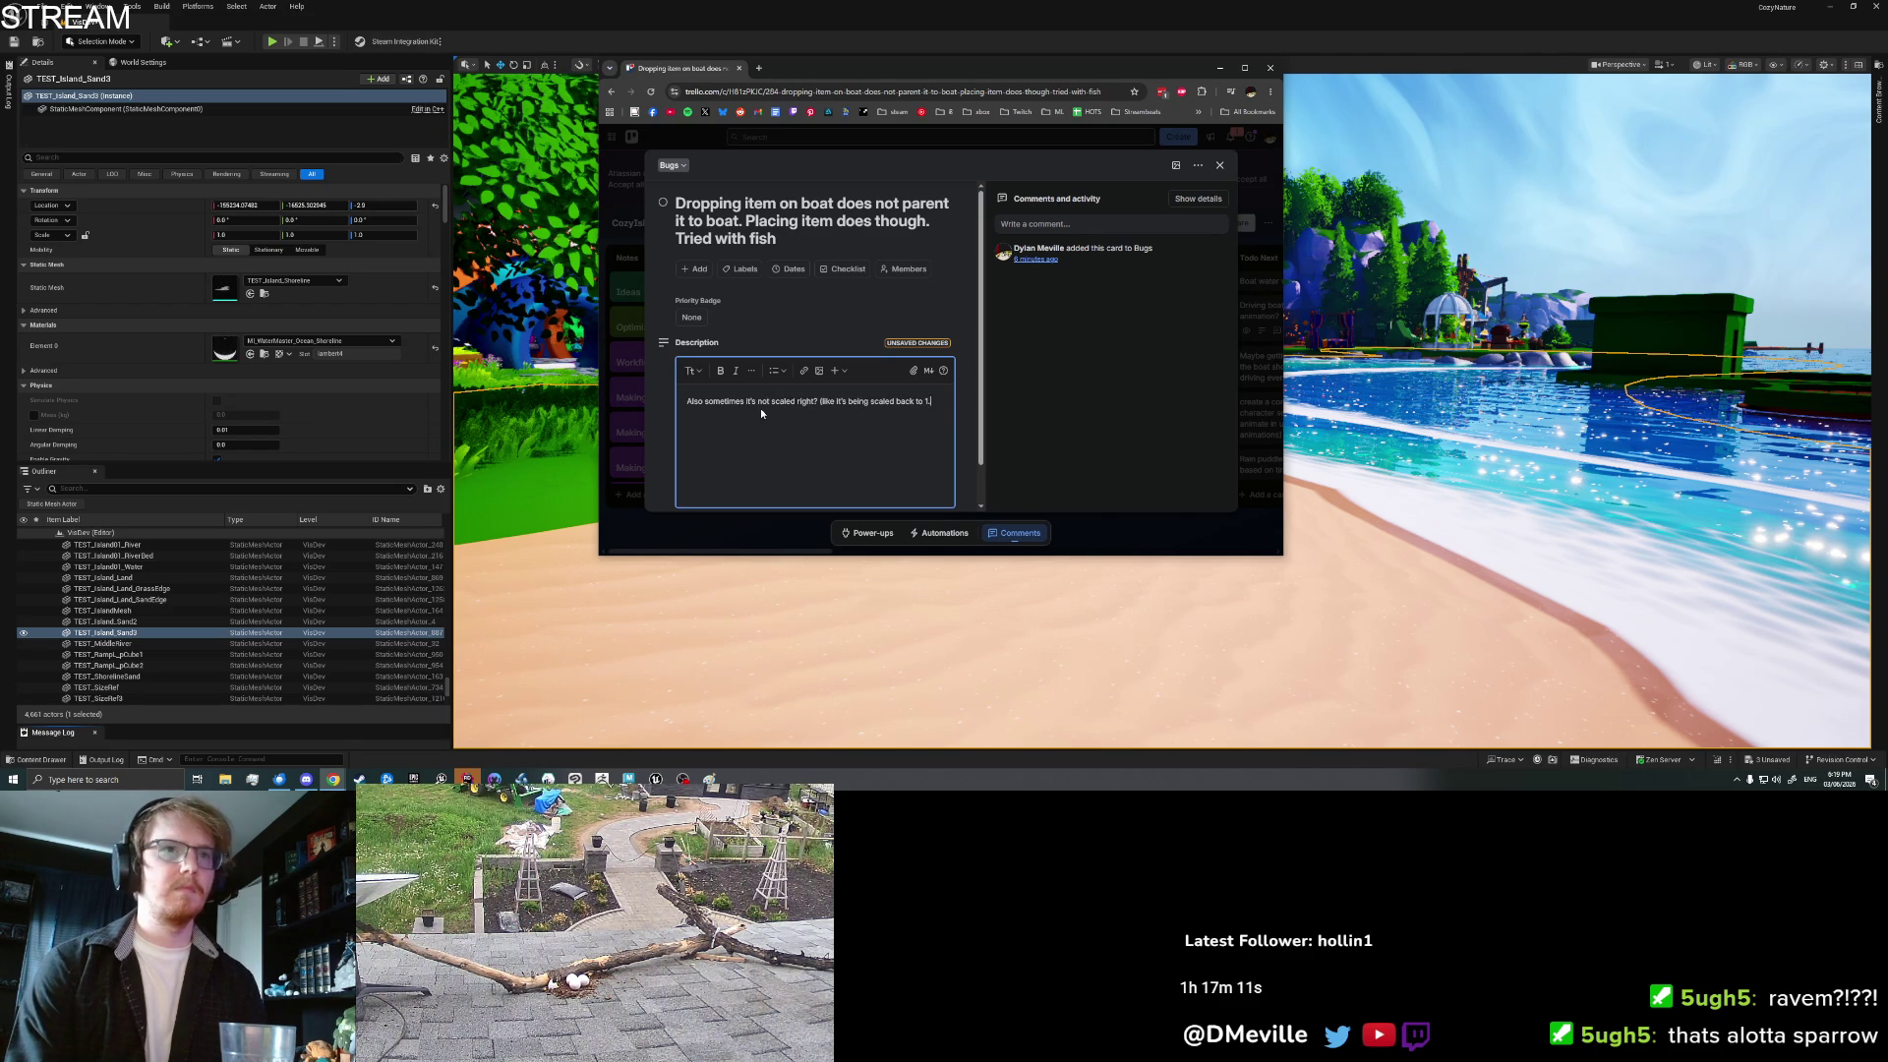
pyautogui.write('0 instead of fishSize).')
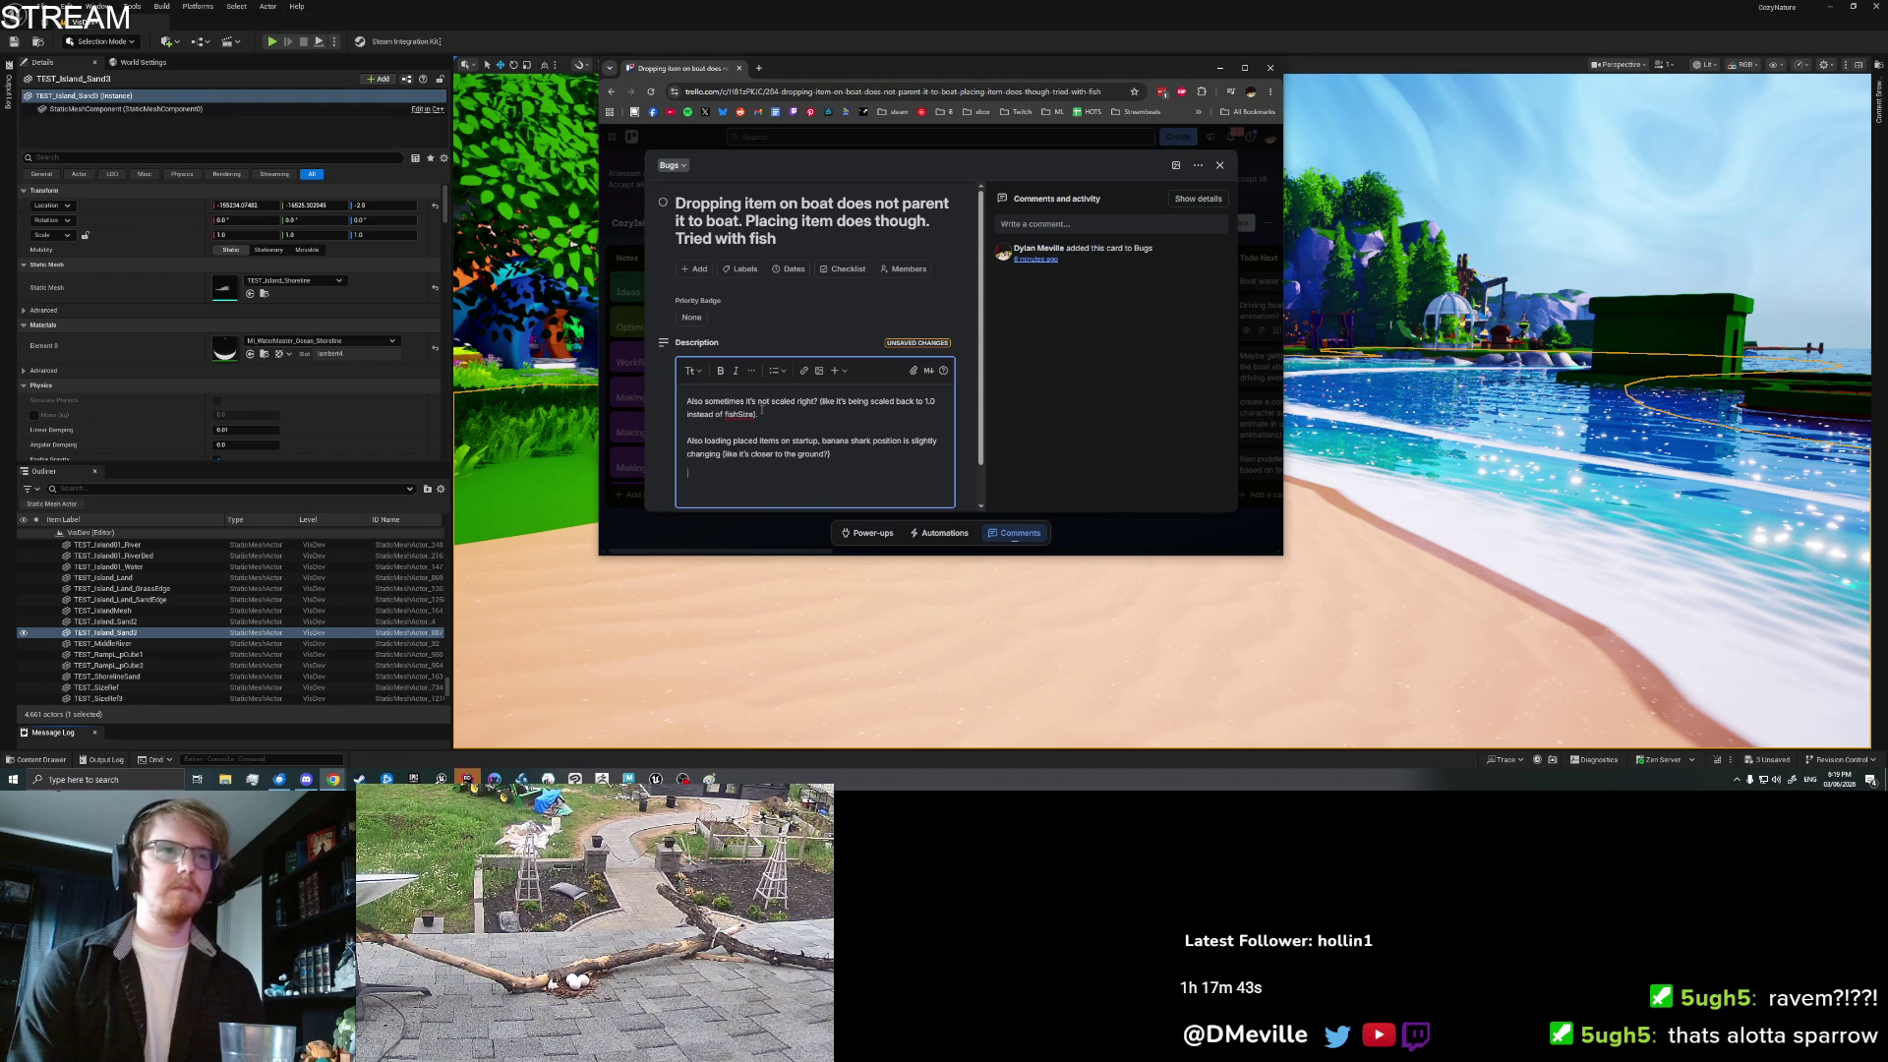
pyautogui.click(766, 273)
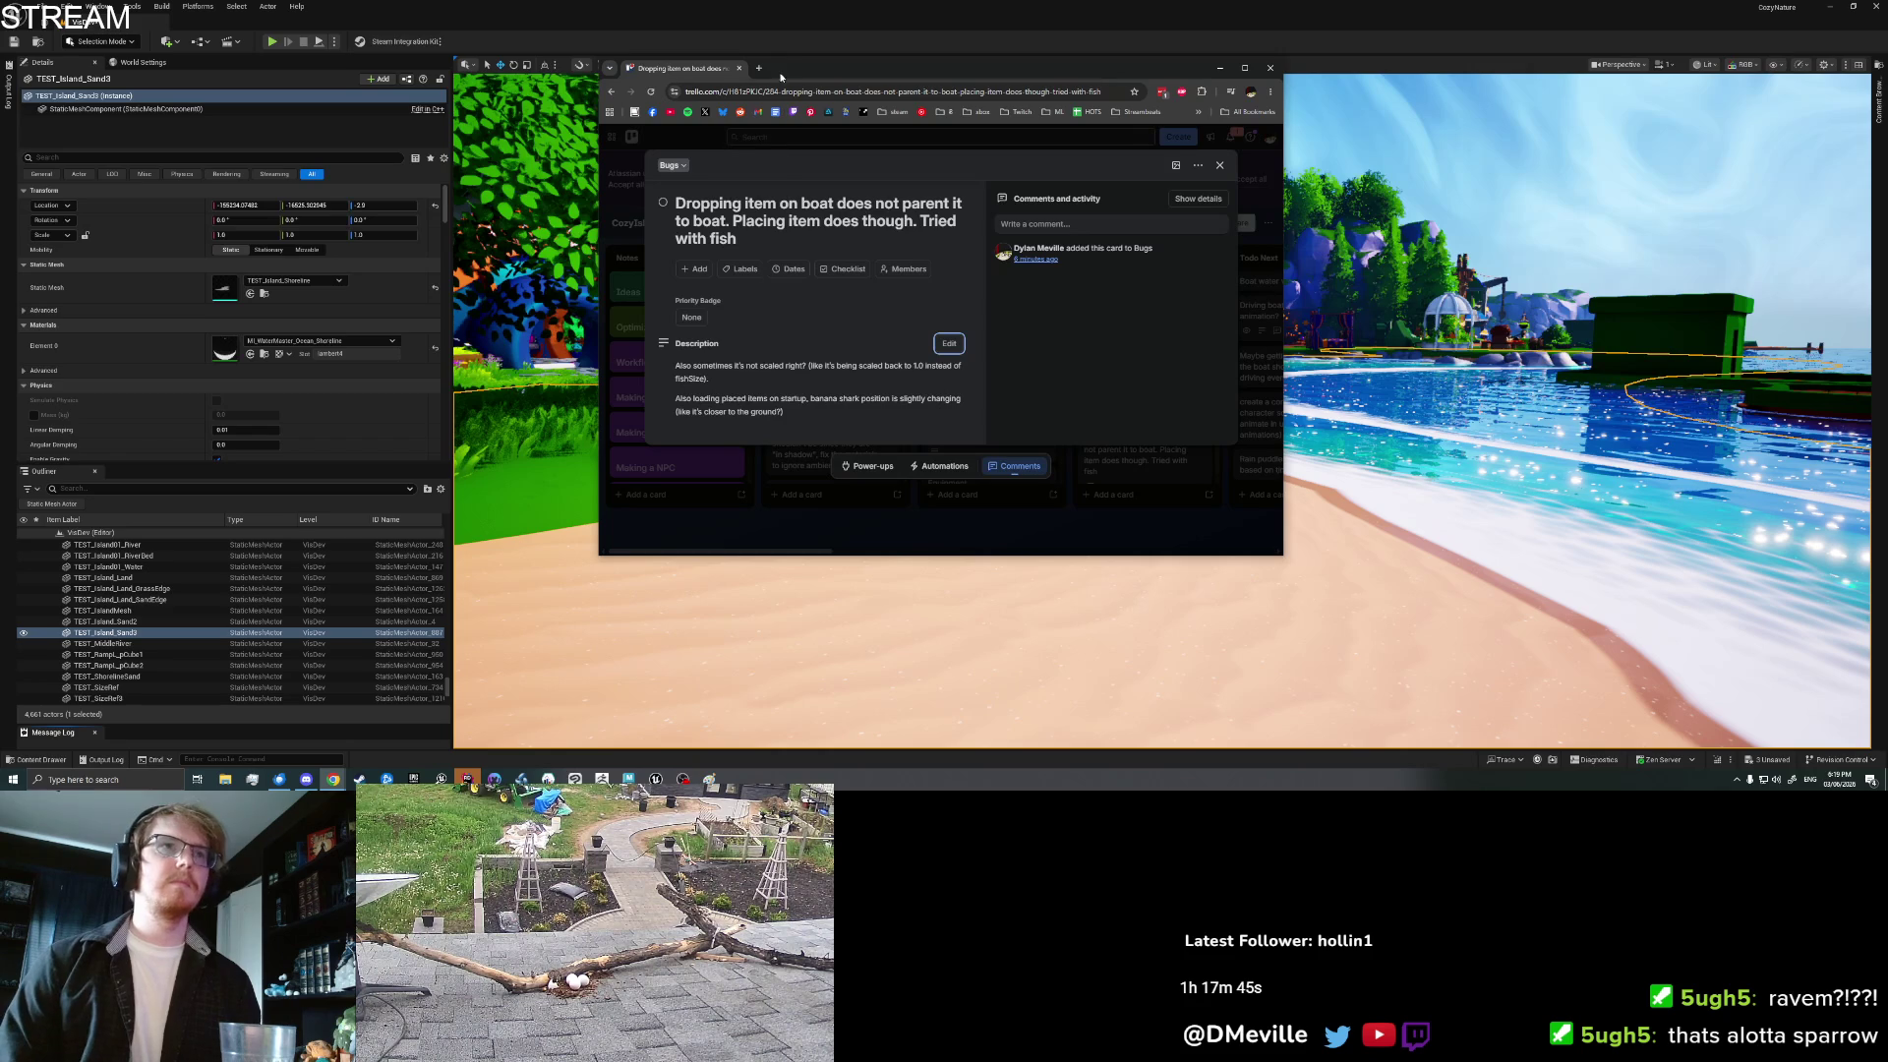
pyautogui.click(740, 68)
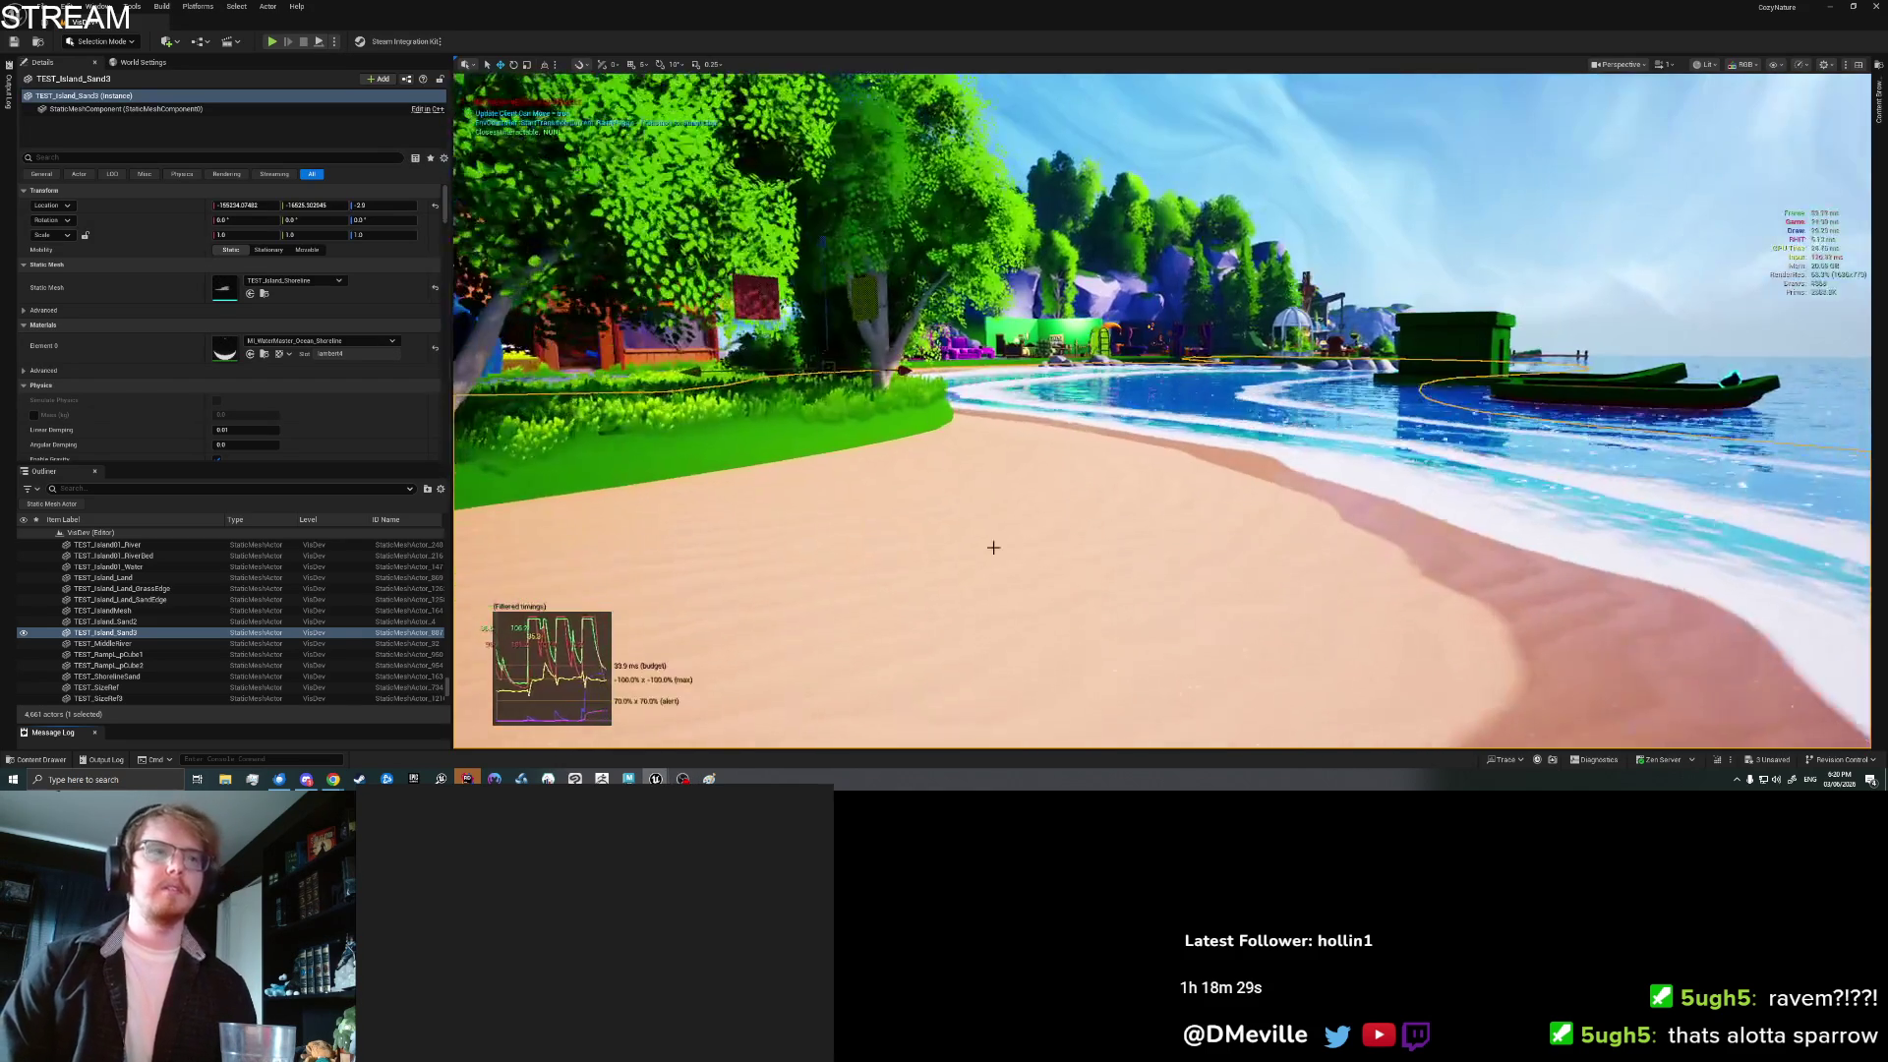
# Step: Look around the island, select the wave skirt mesh, and start a playtest with Alt+P
pyautogui.rightClick(991, 547)
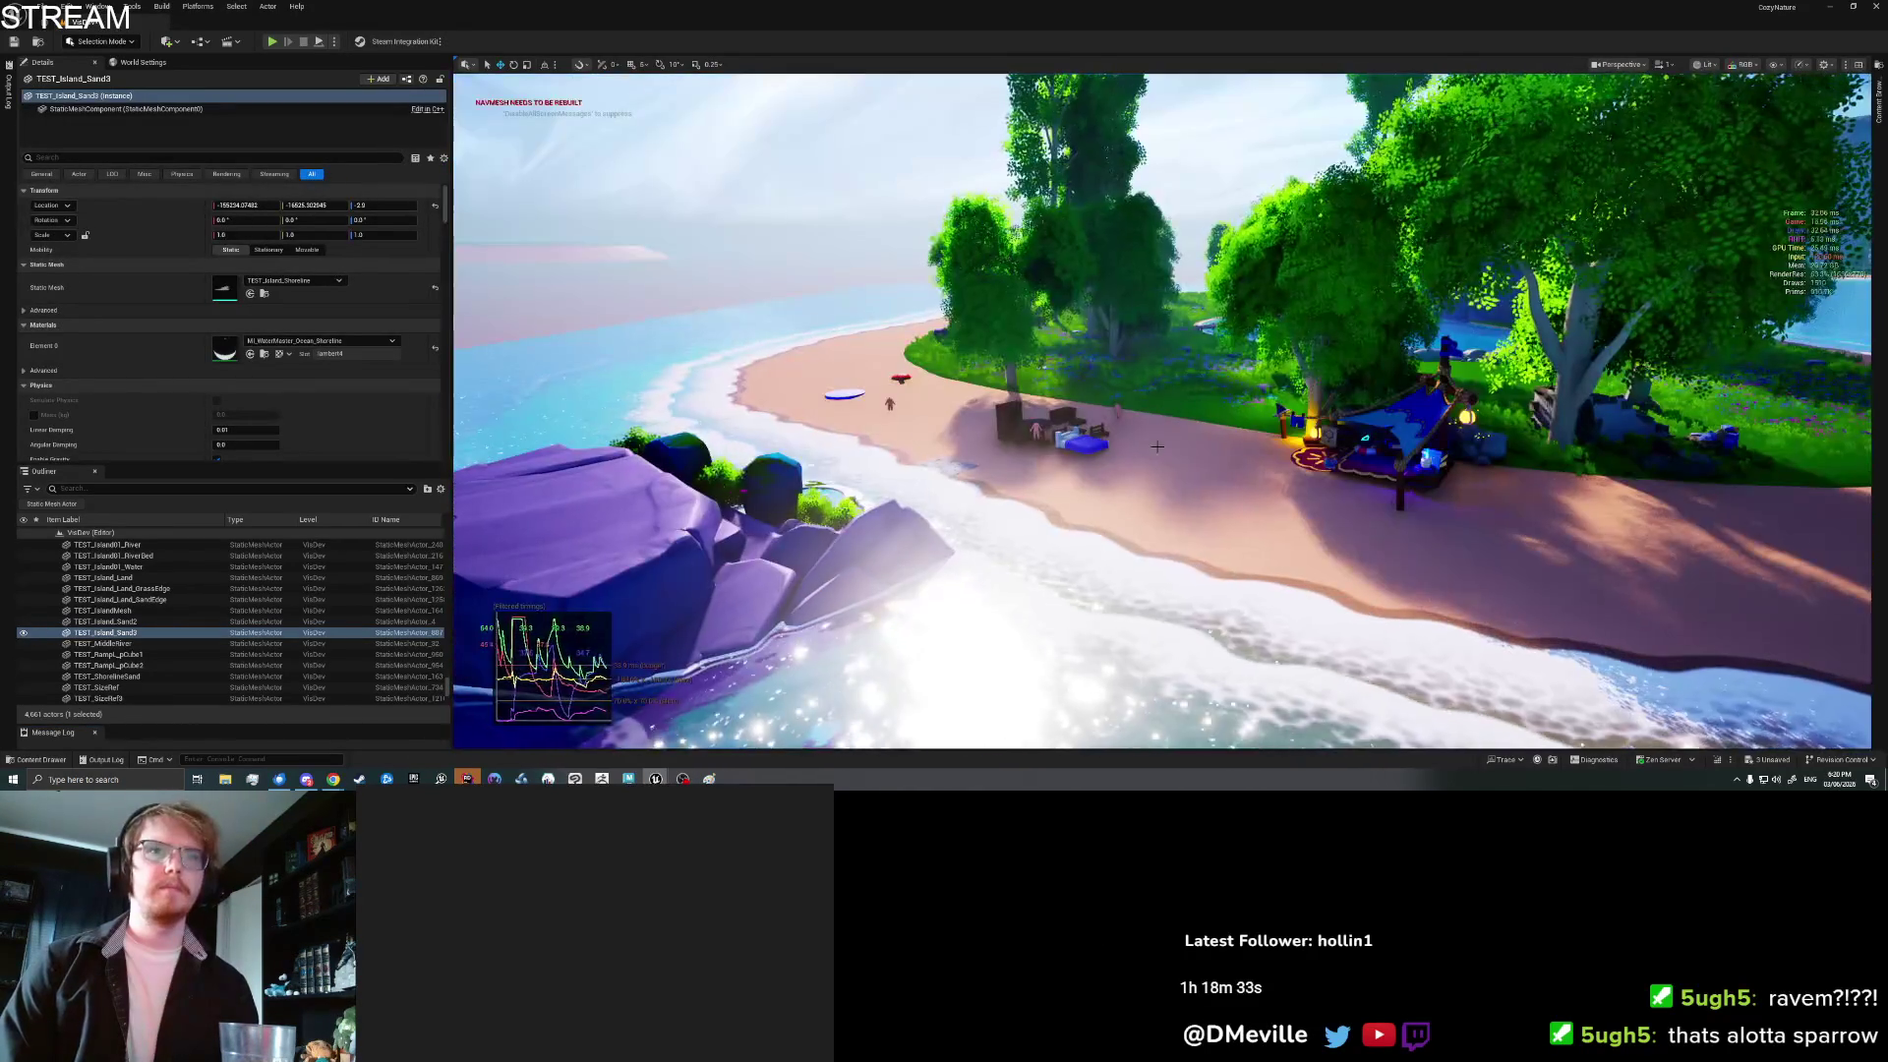
pyautogui.rightClick(1157, 446)
pyautogui.press('Escape')
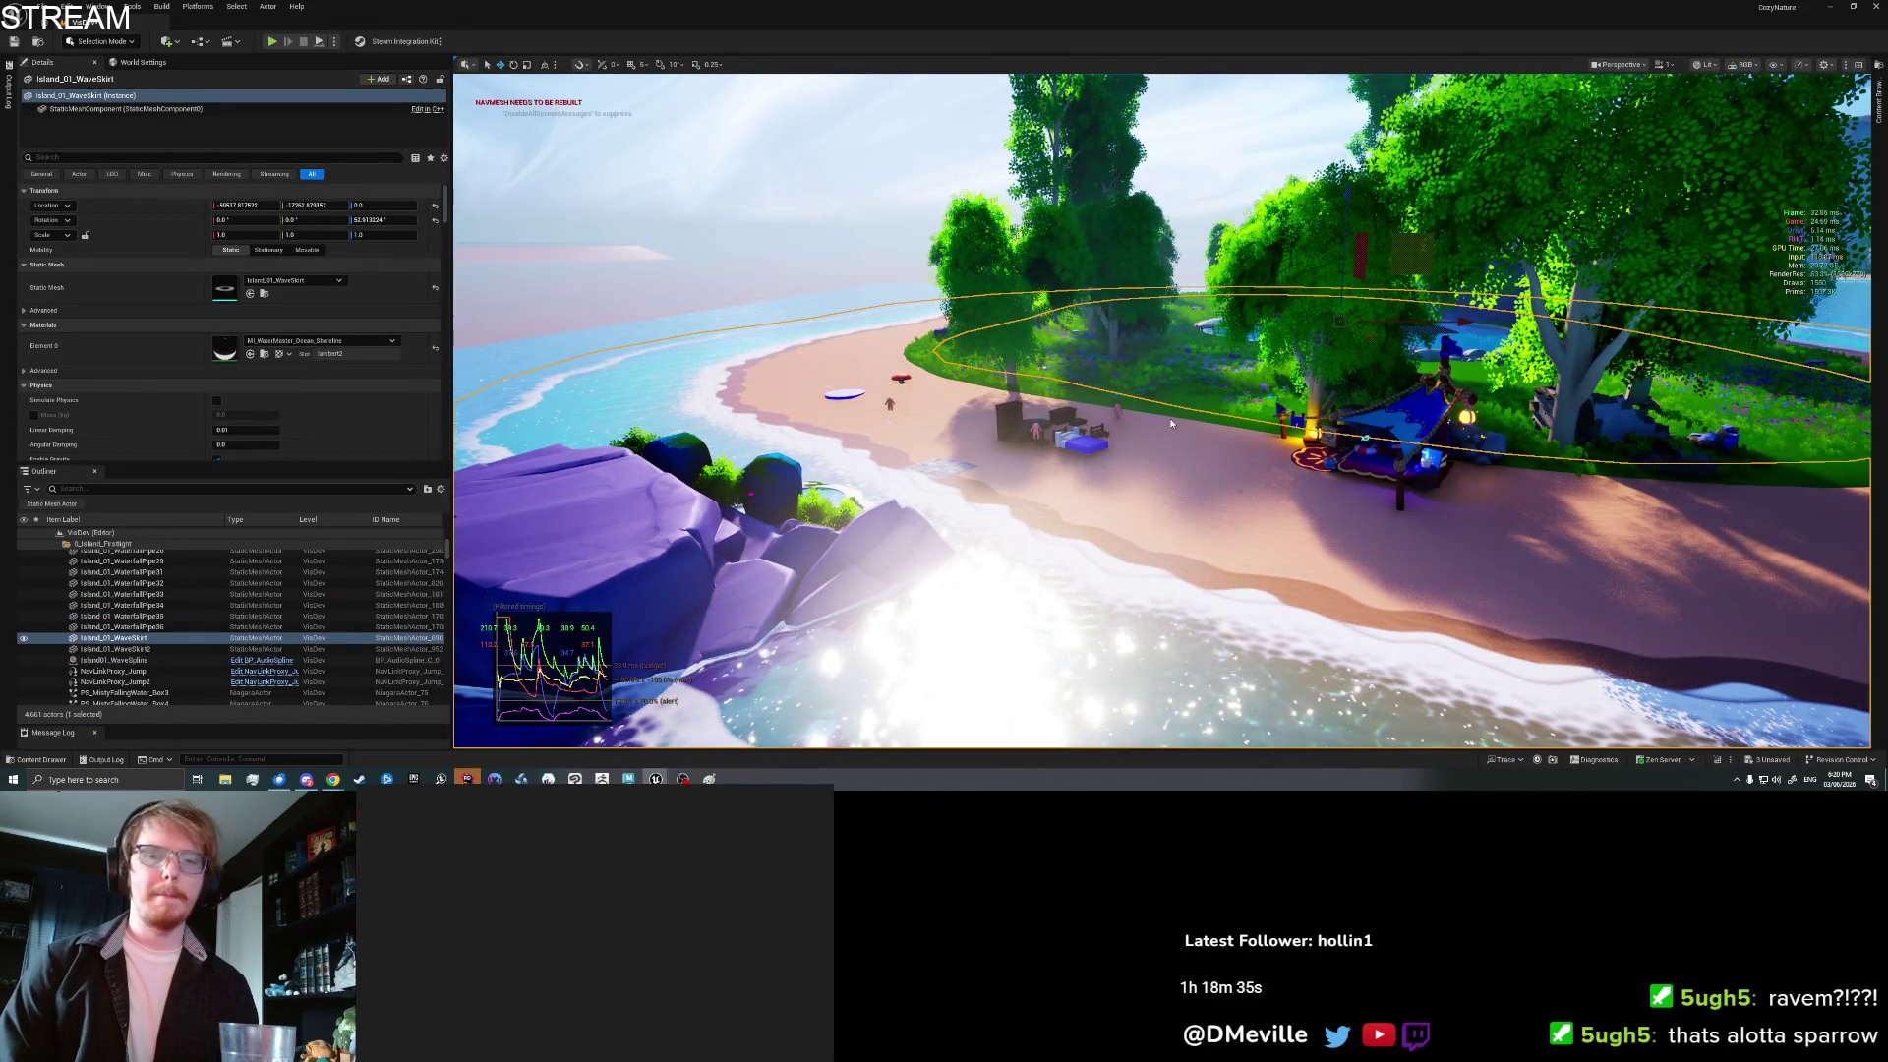
pyautogui.hotkey('alt', 'p')
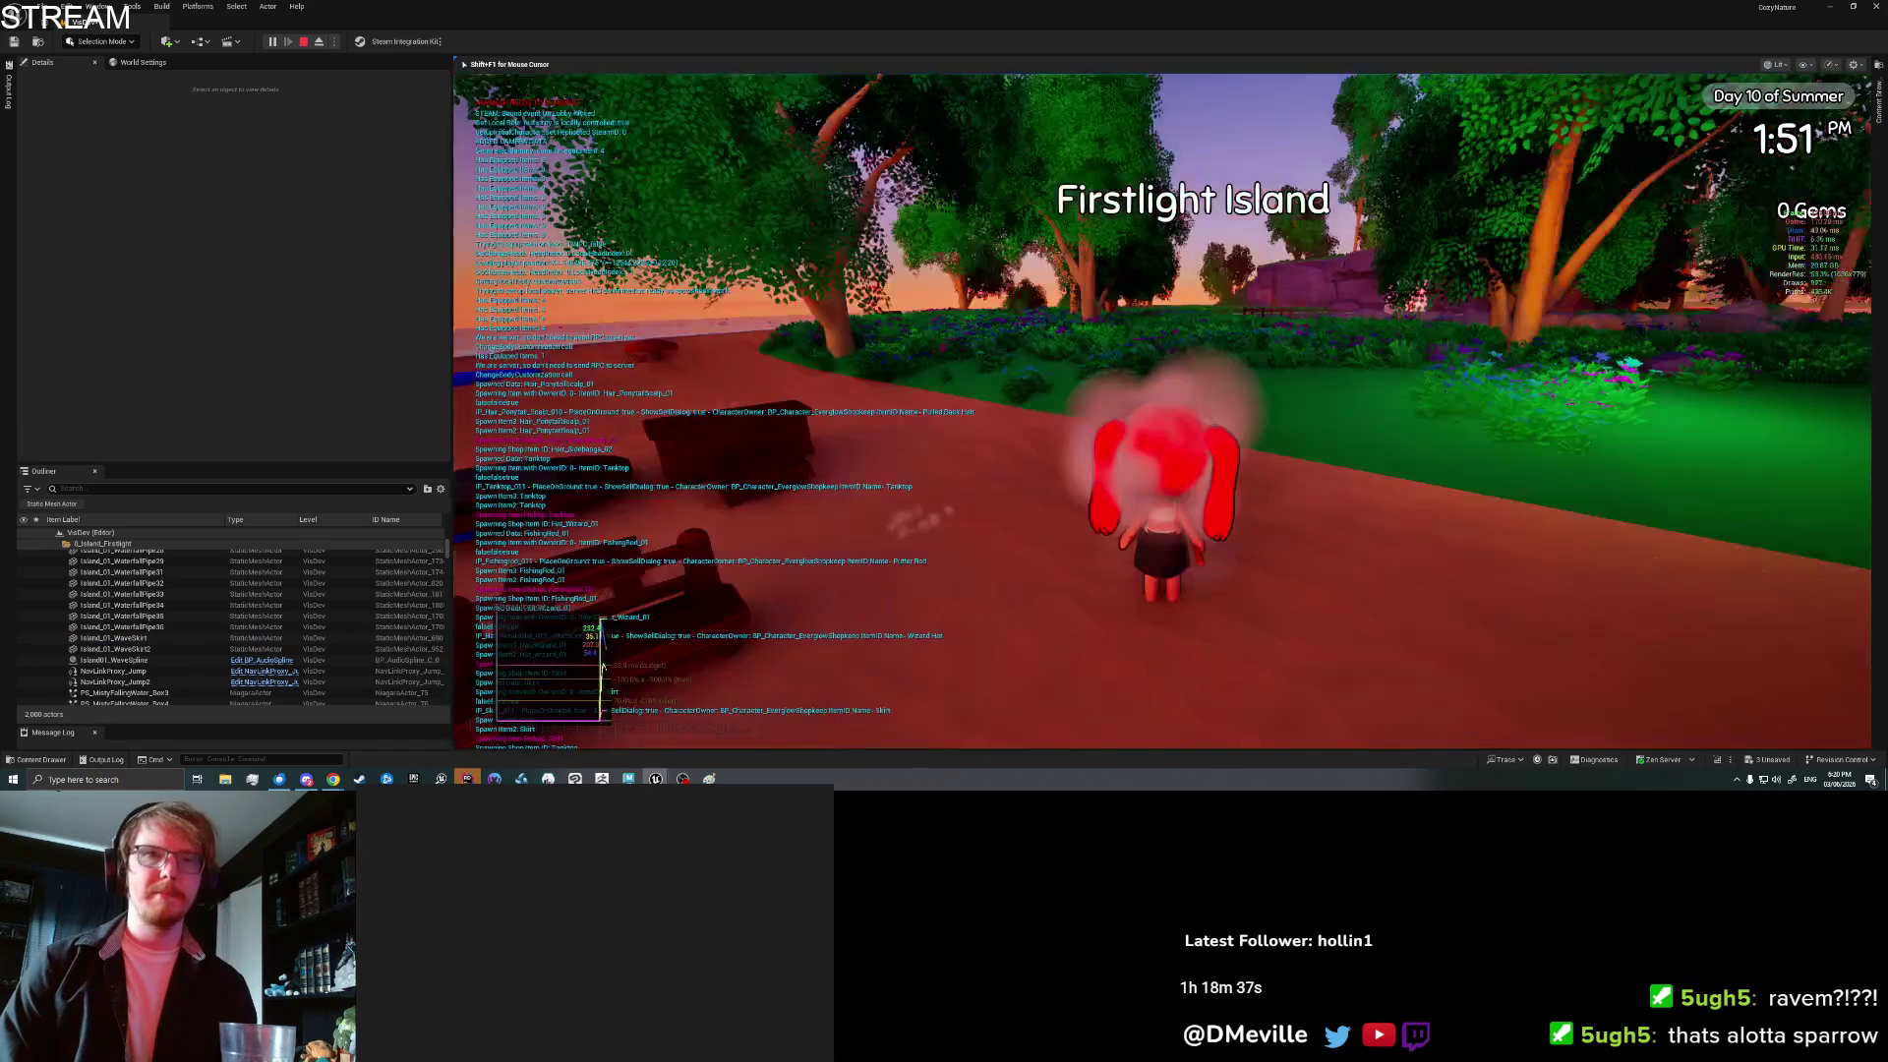
# Step: Walk the character to the Bunny at the waterfall pond, talk to it, and accept customization
pyautogui.press('w')
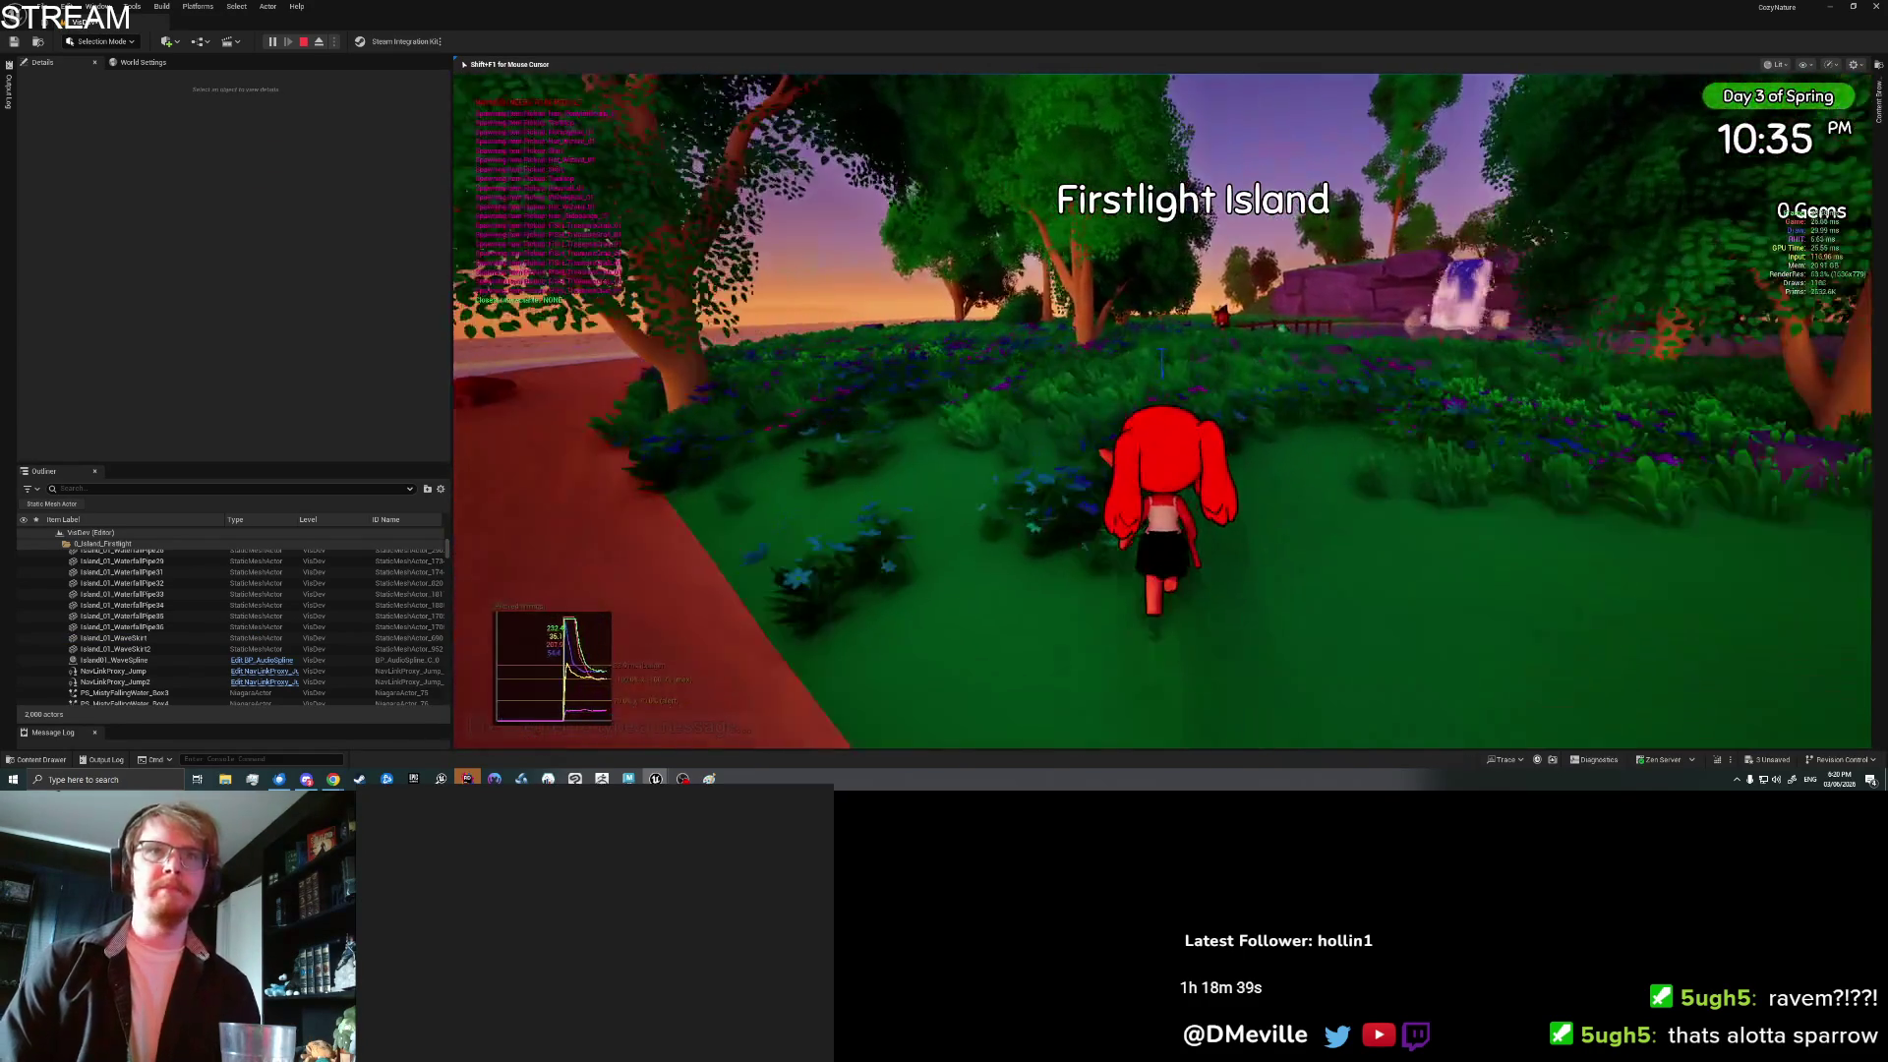
pyautogui.press('w')
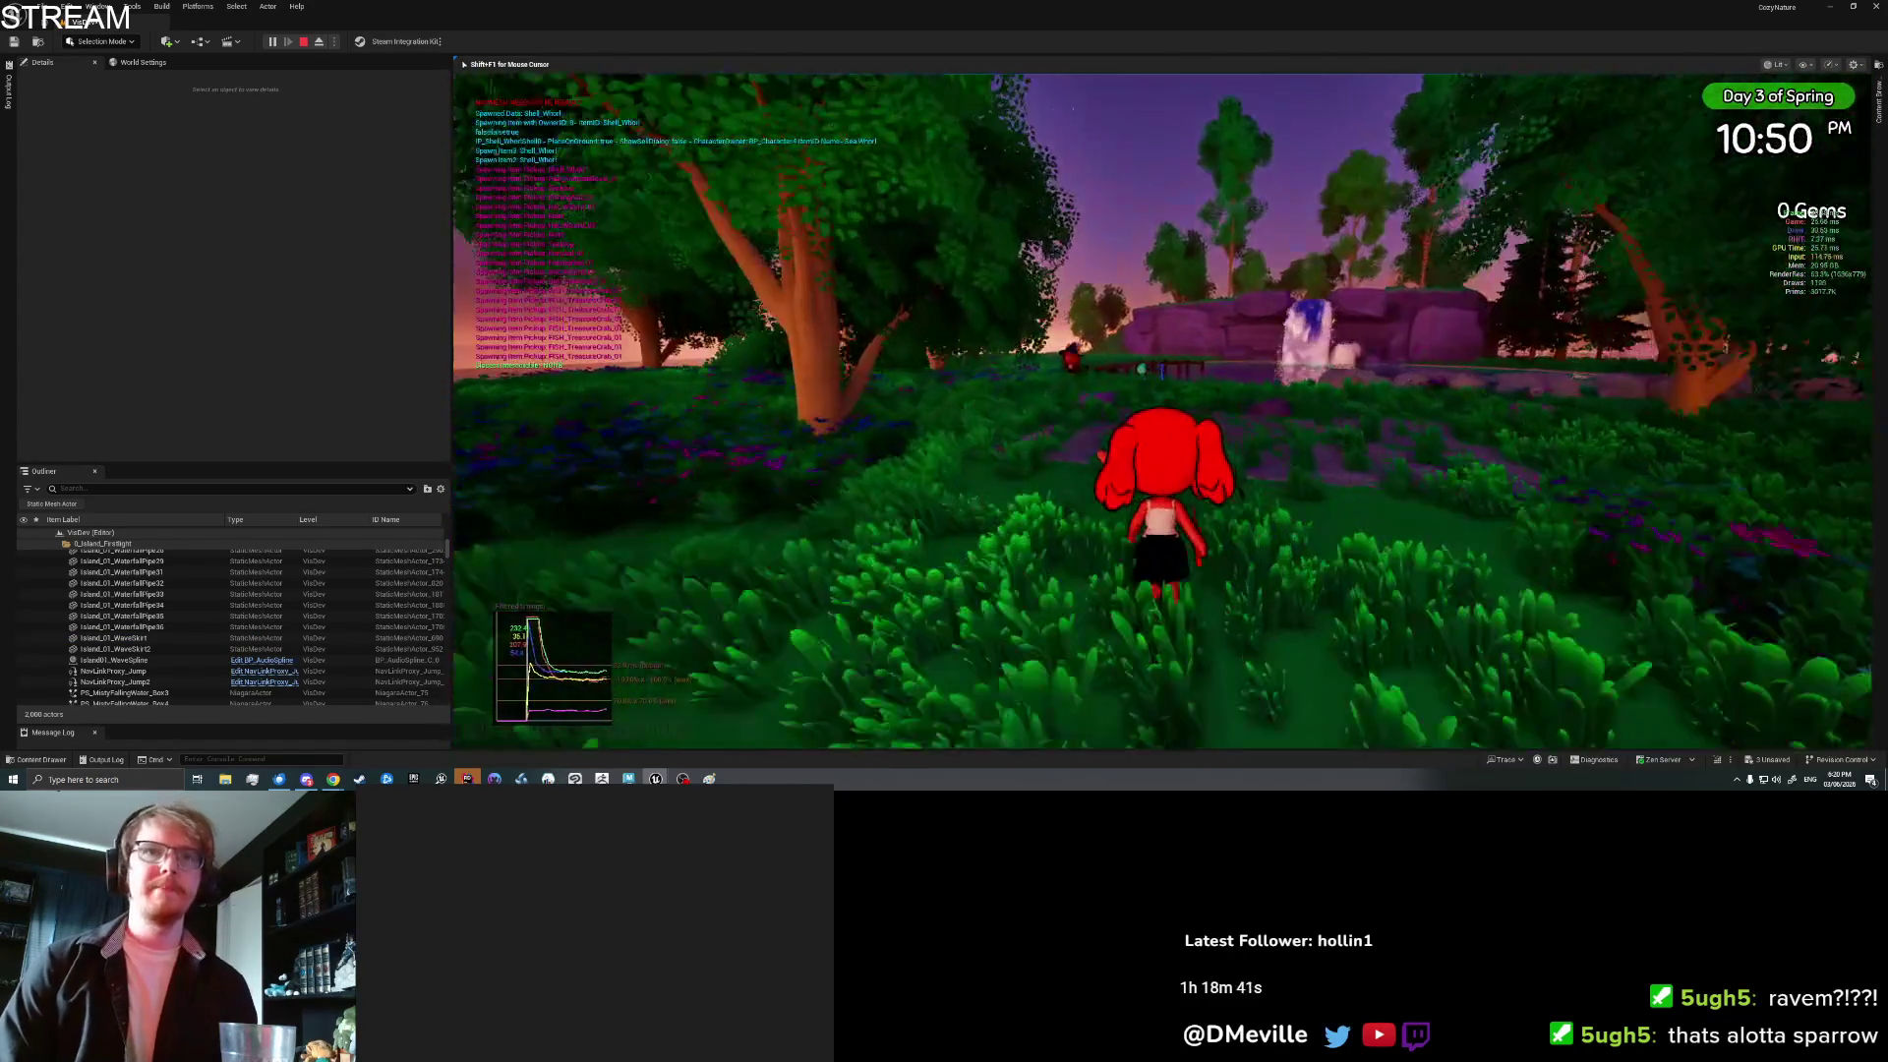
pyautogui.press('e')
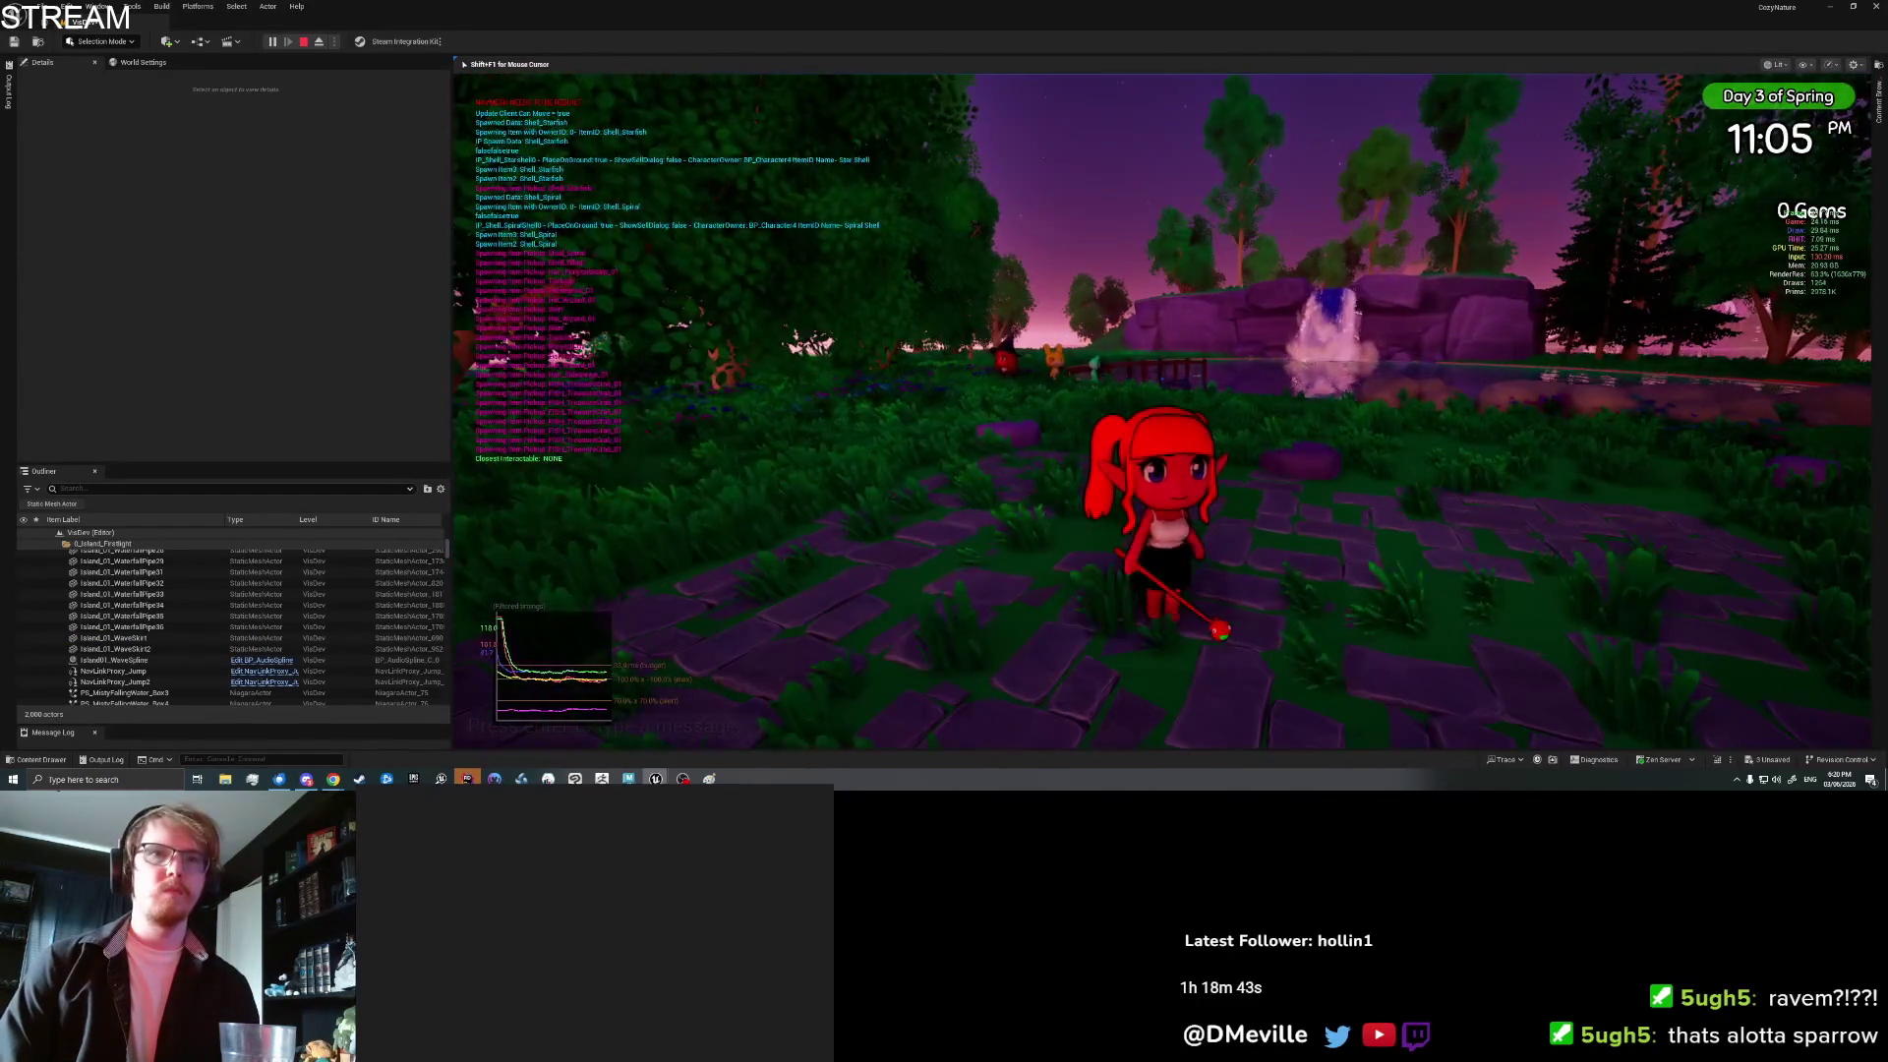
pyautogui.press('w')
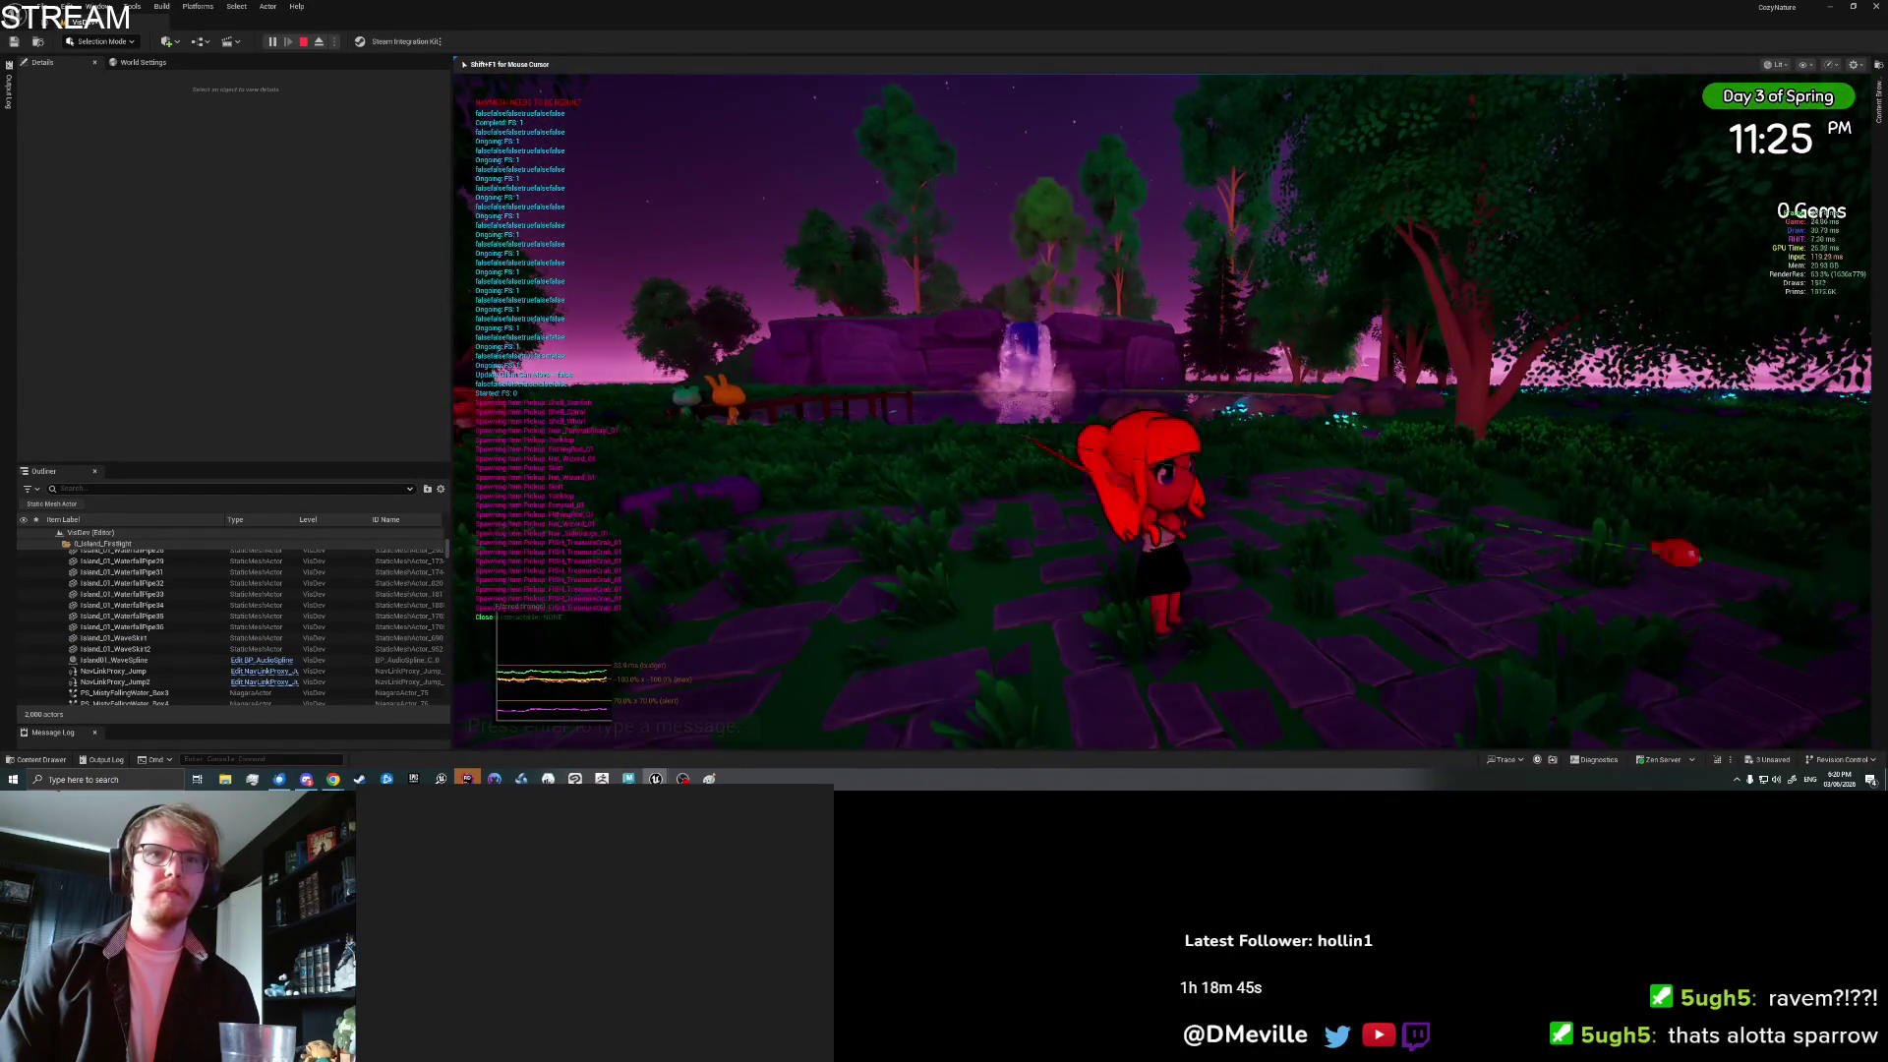
pyautogui.press('w')
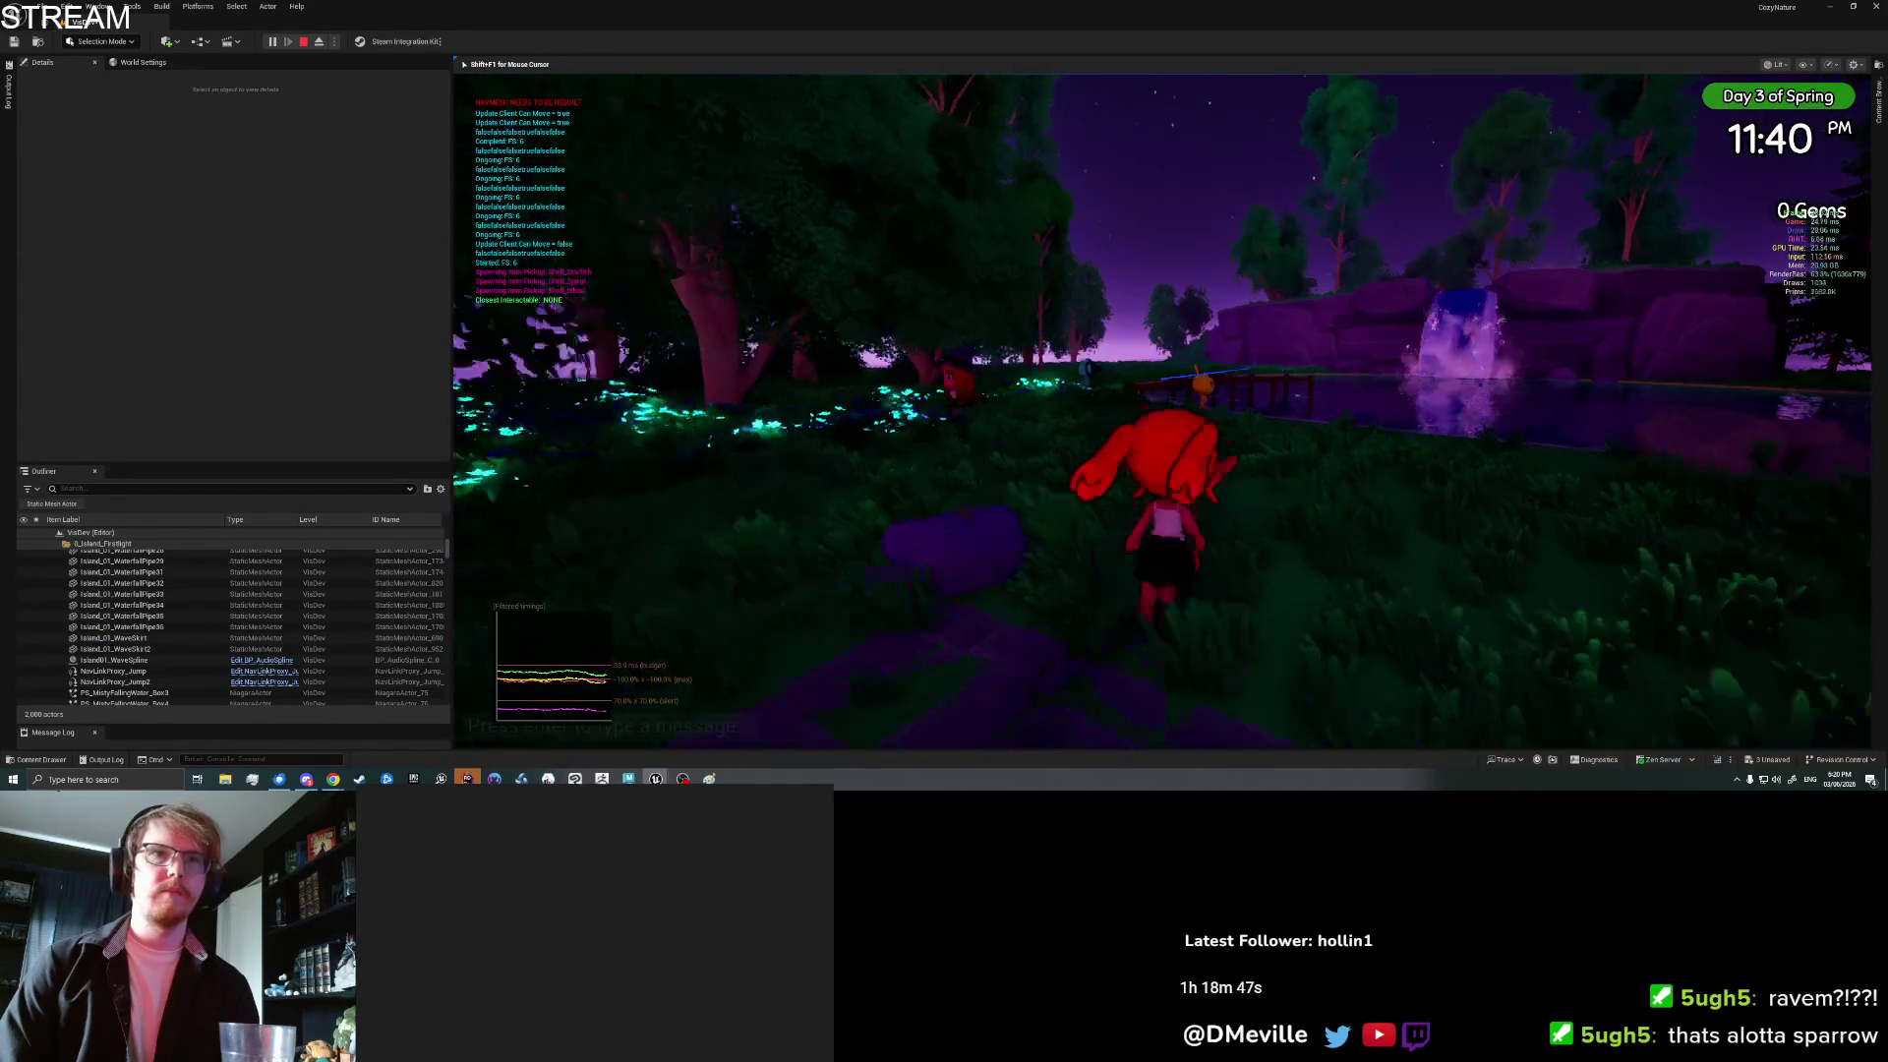
pyautogui.press('w')
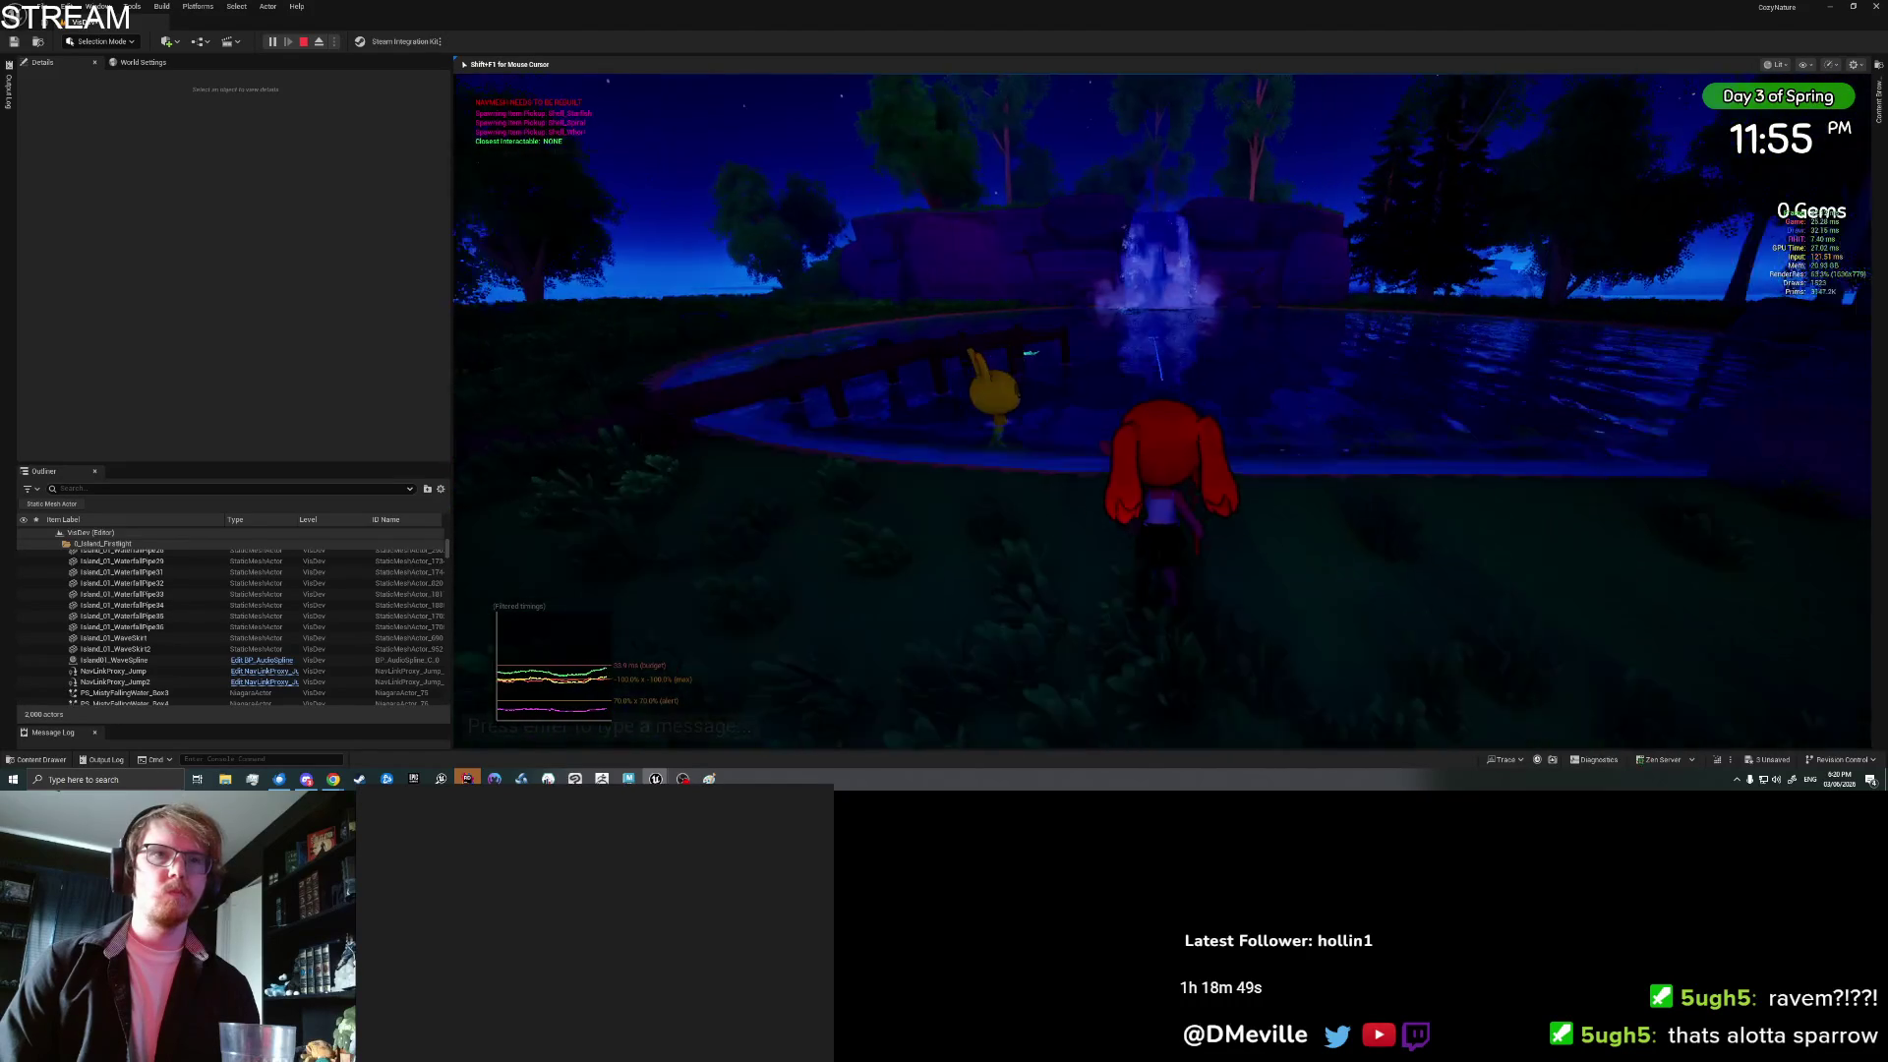
pyautogui.press('e')
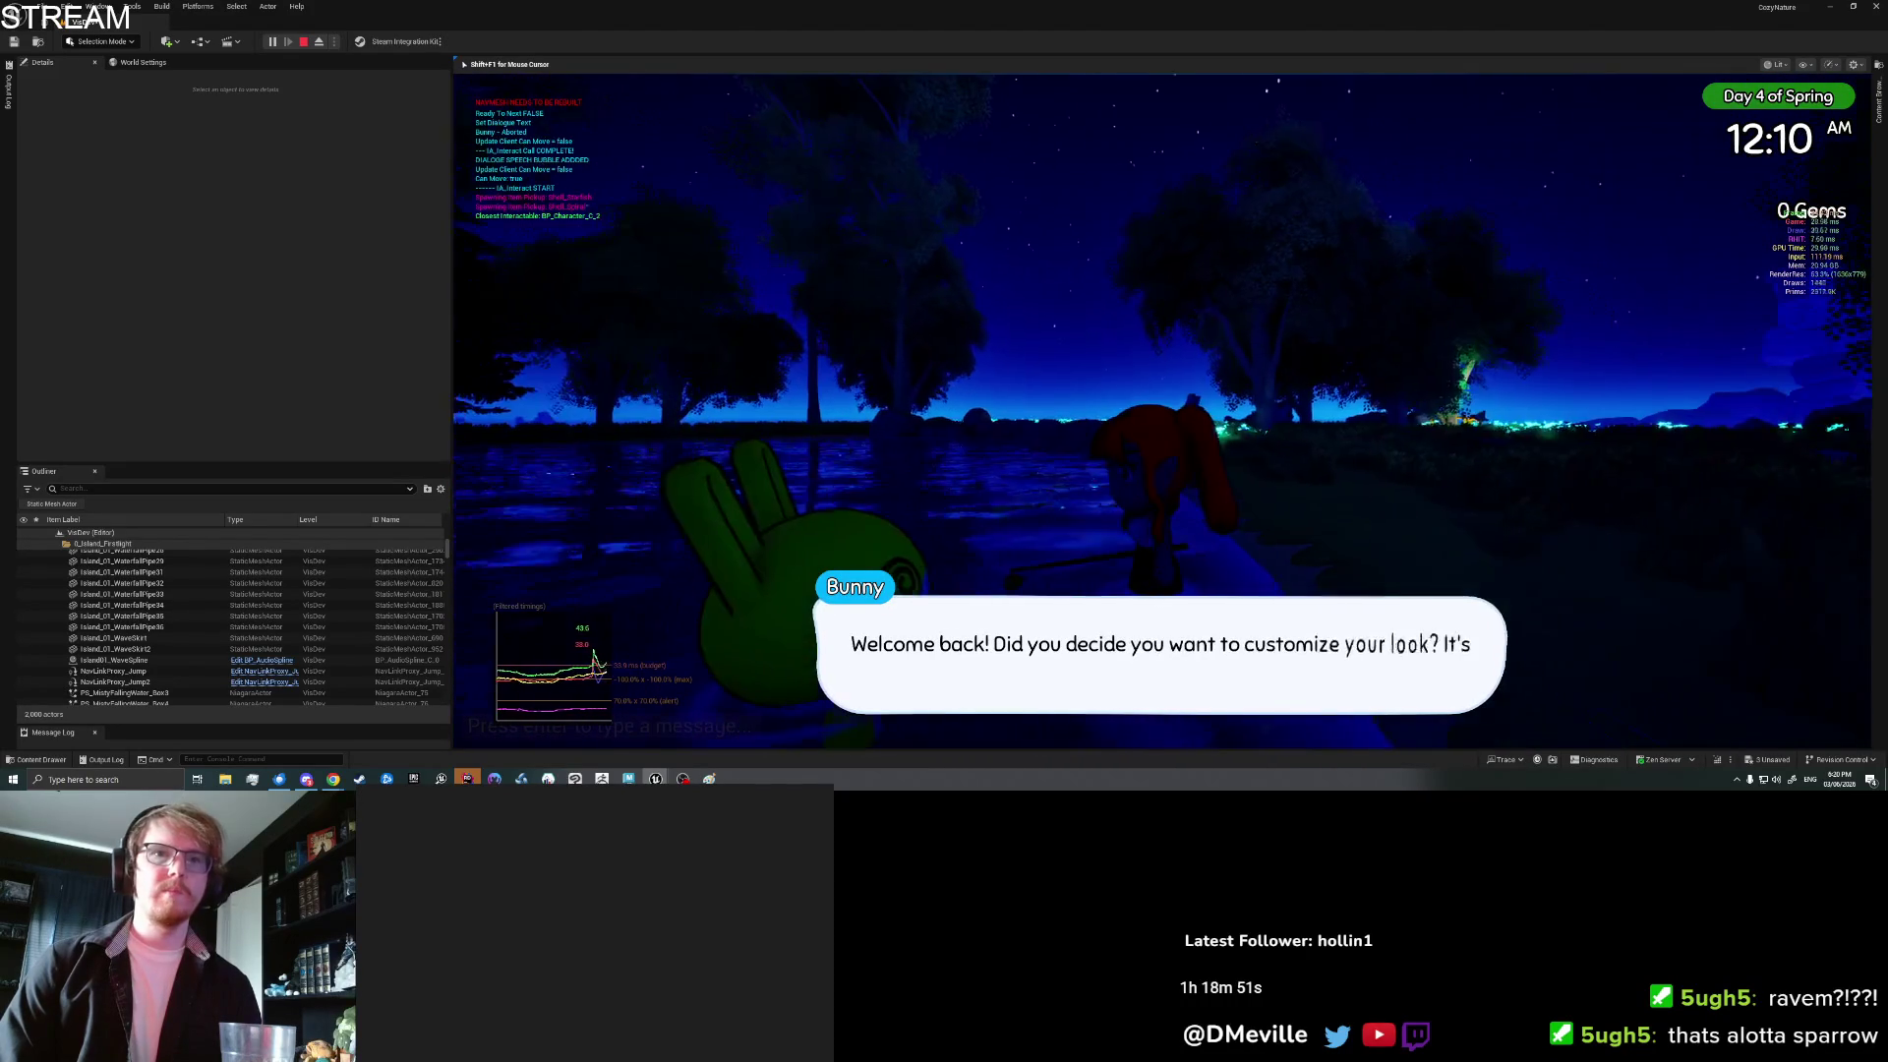
pyautogui.press('space')
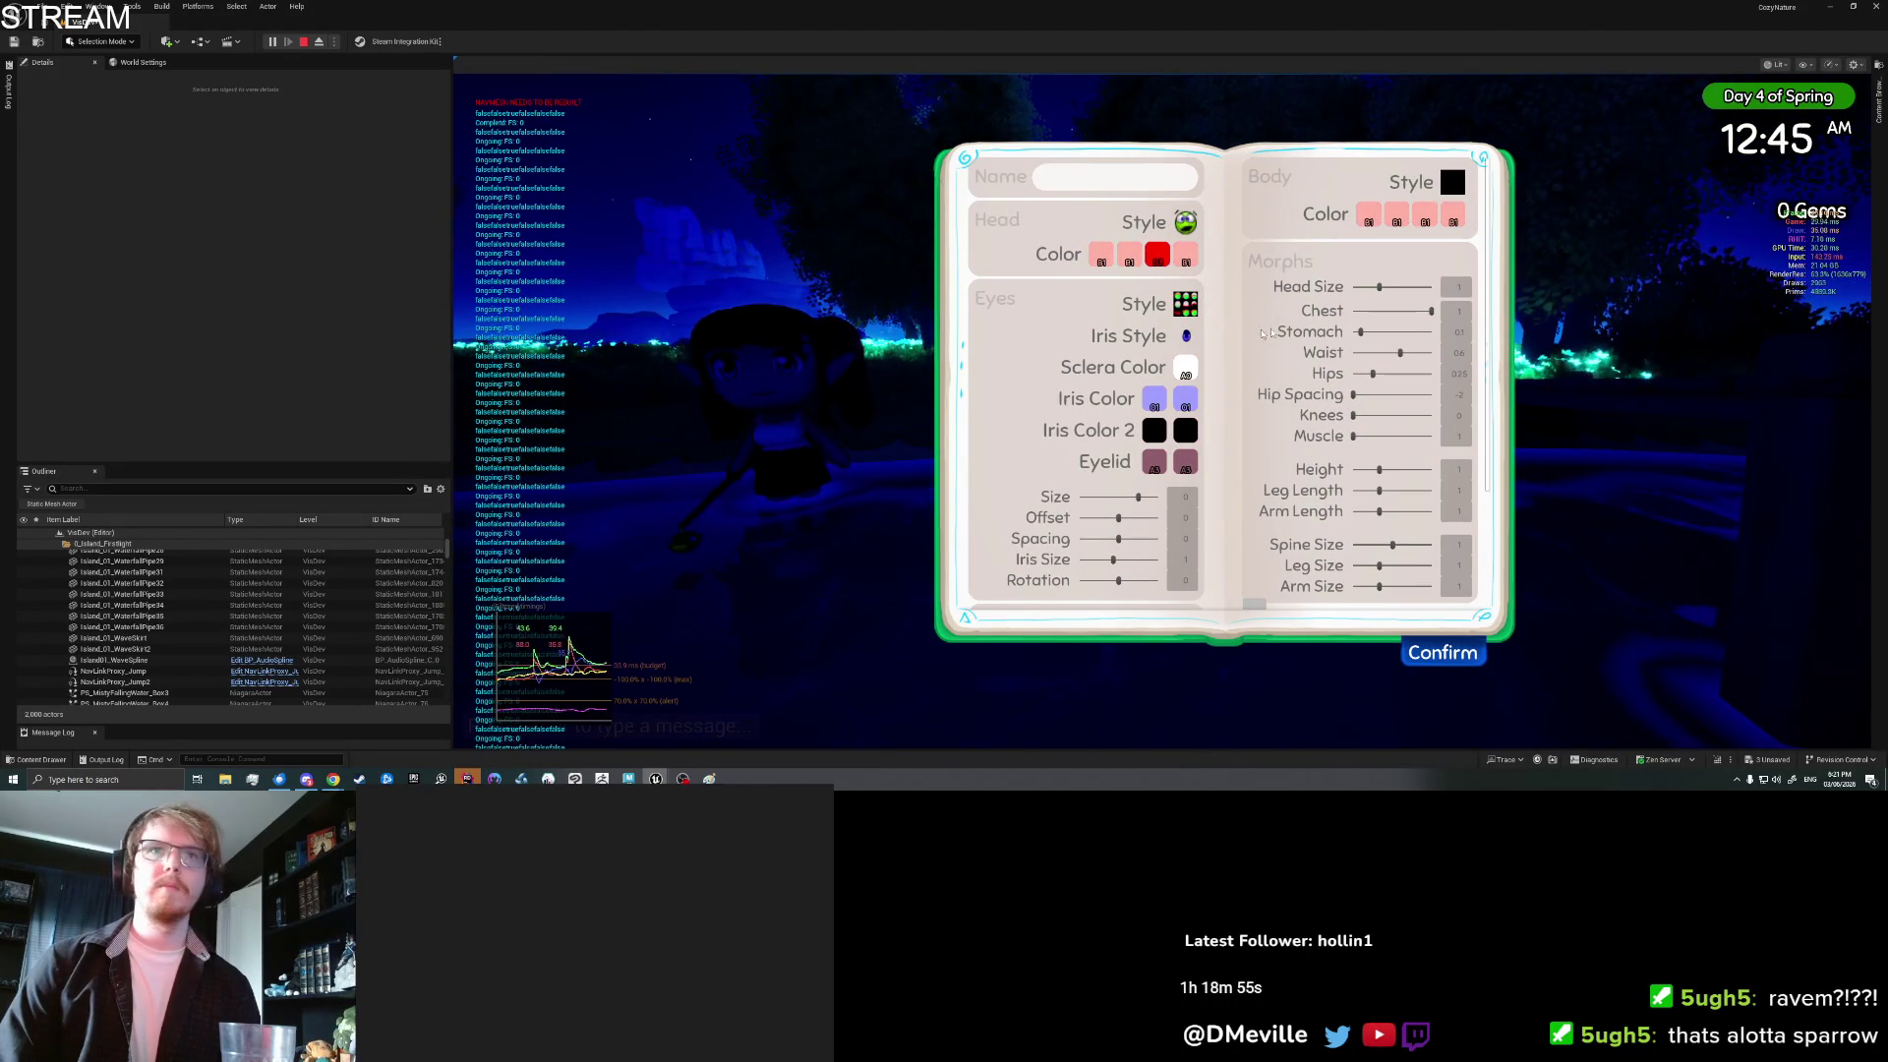
# Step: Set the Chest morph to 0.35 and the Waist morph to 0.35
pyautogui.moveTo(1426, 311)
pyautogui.mouseDown()
pyautogui.moveTo(1381, 312)
pyautogui.moveTo(1378, 374)
pyautogui.moveTo(1361, 374)
pyautogui.mouseUp()
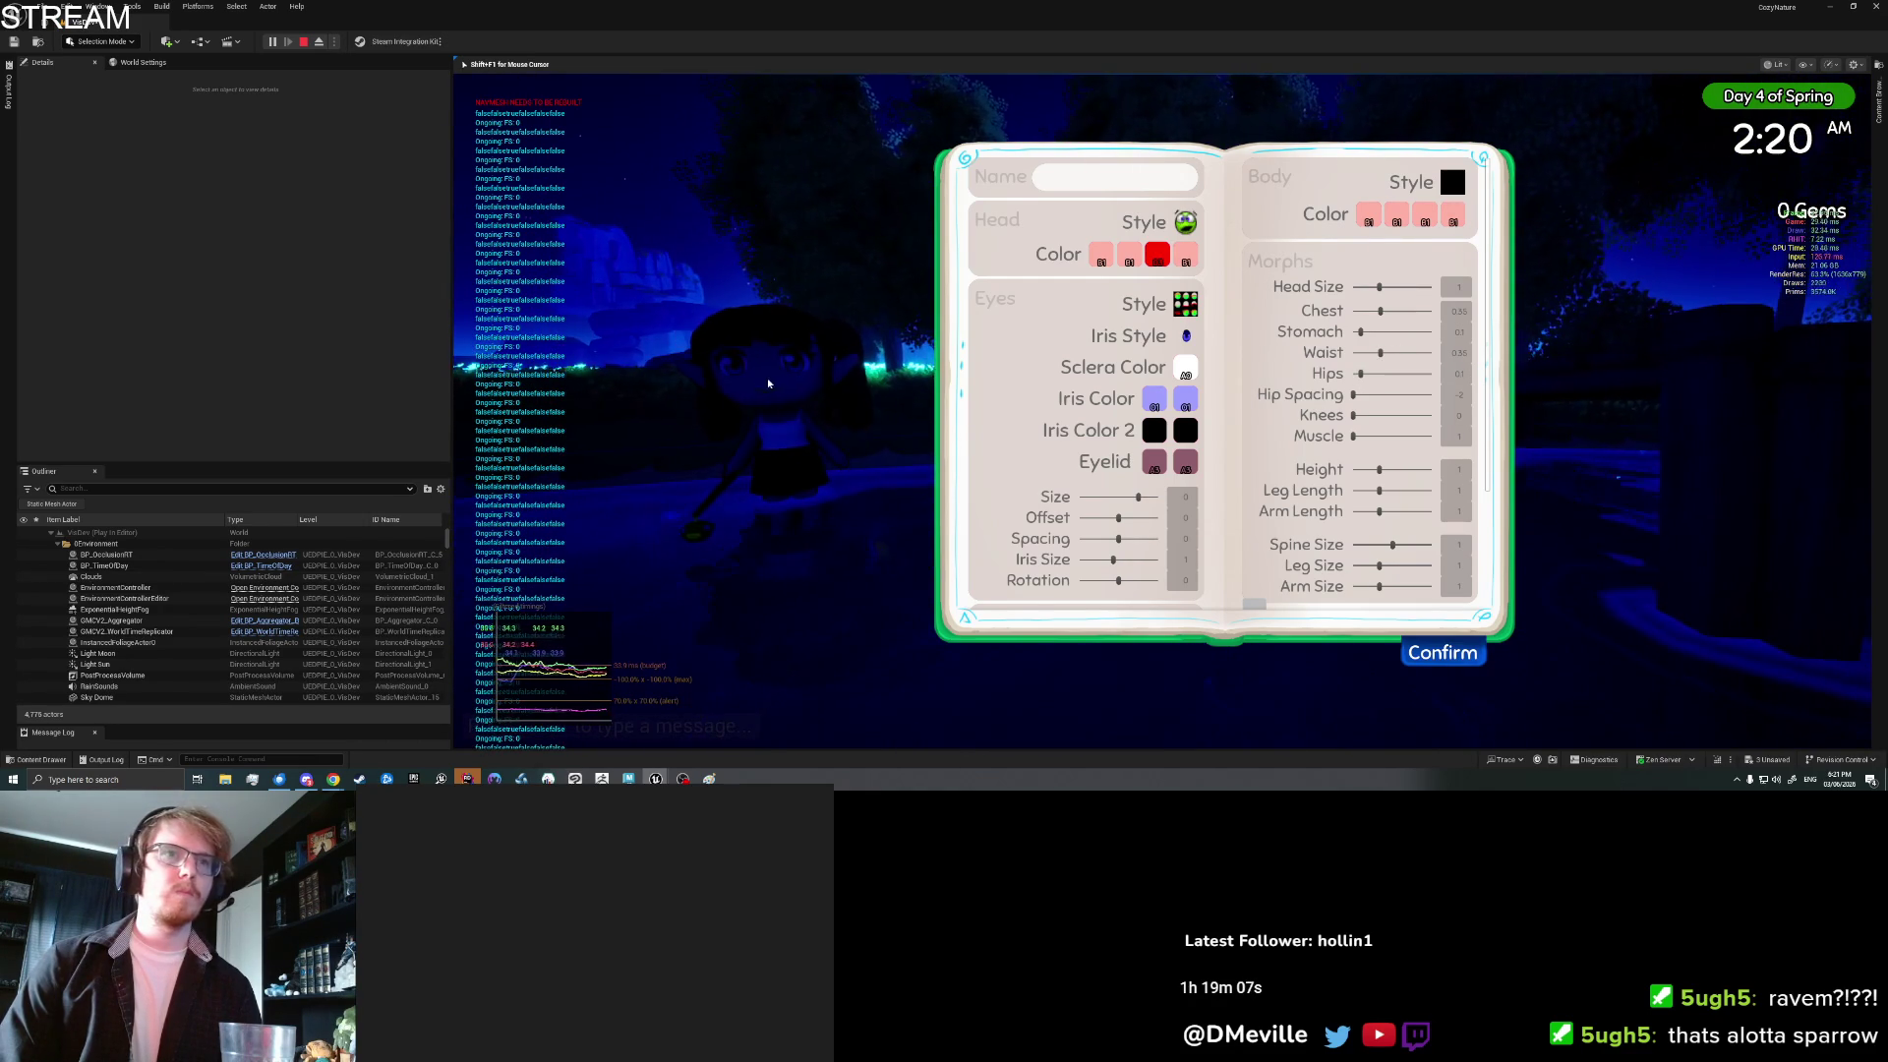
pyautogui.moveTo(1381, 352); pyautogui.dragTo(1377, 352)
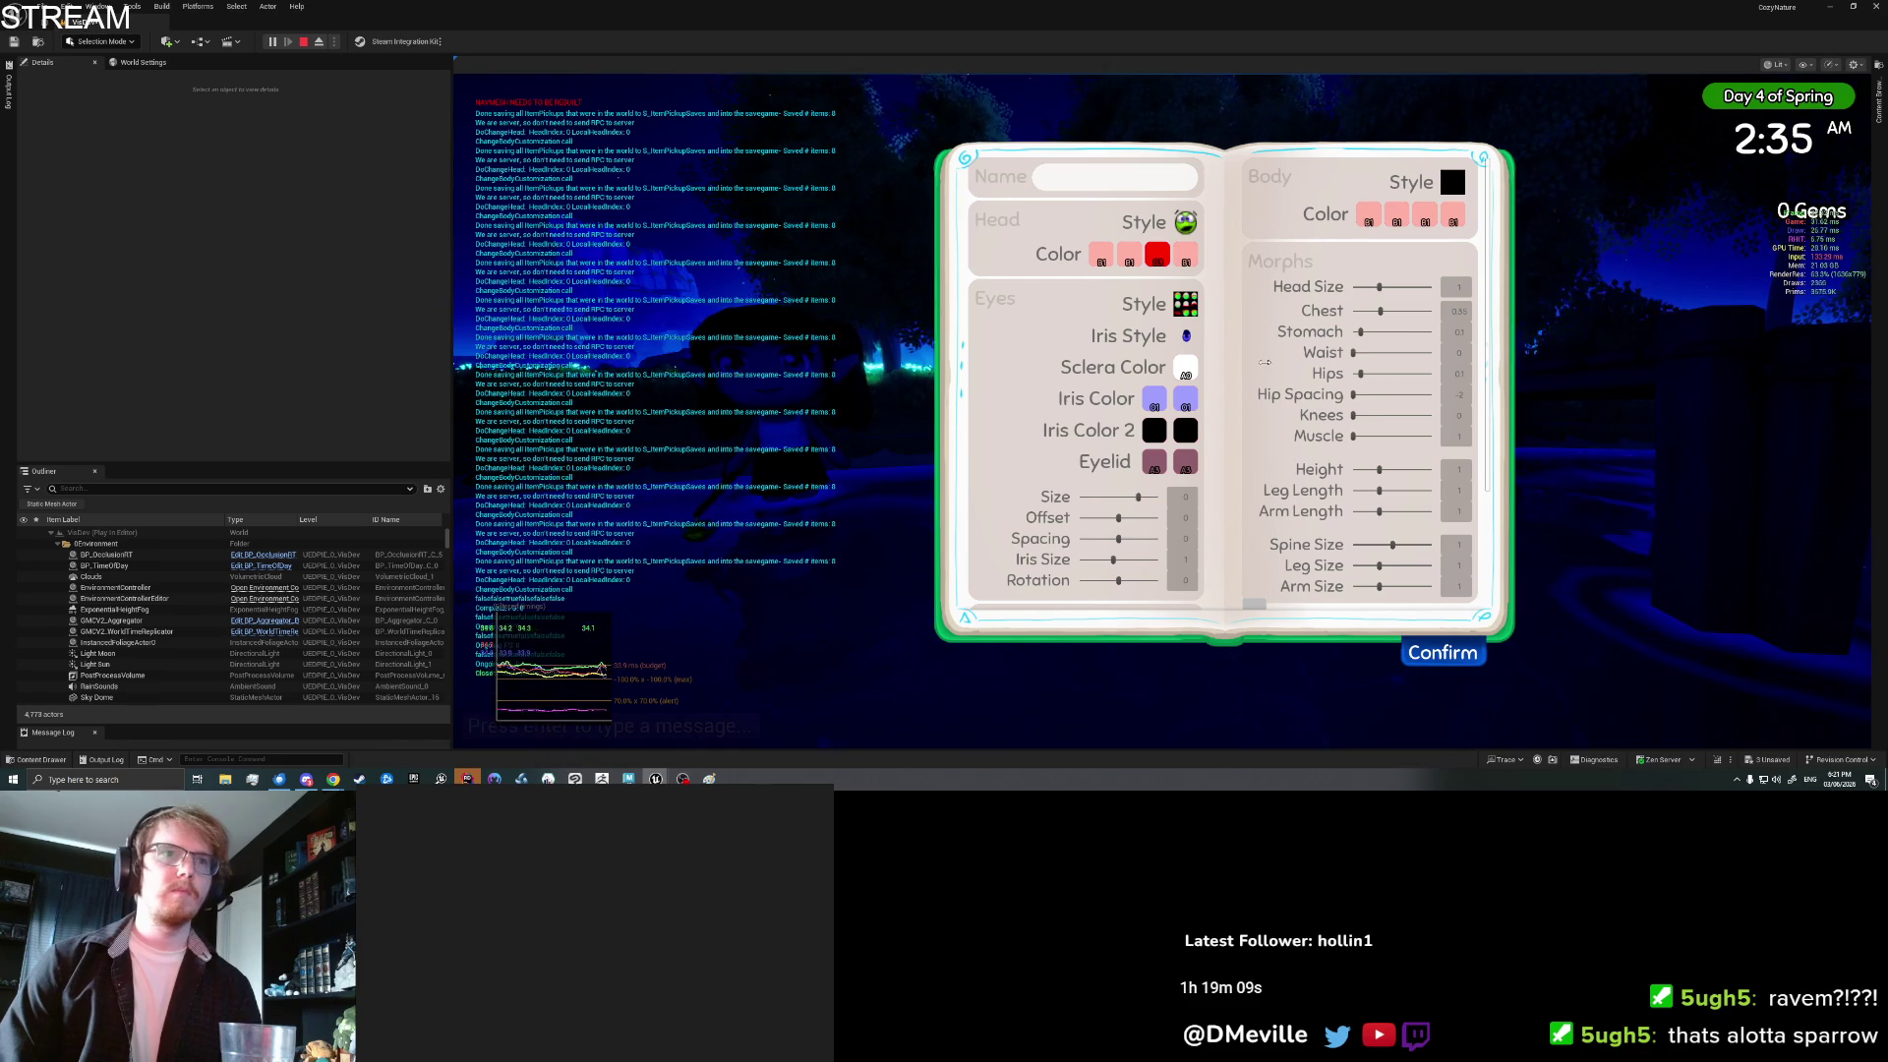
pyautogui.moveTo(1377, 368); pyautogui.dragTo(1382, 368)
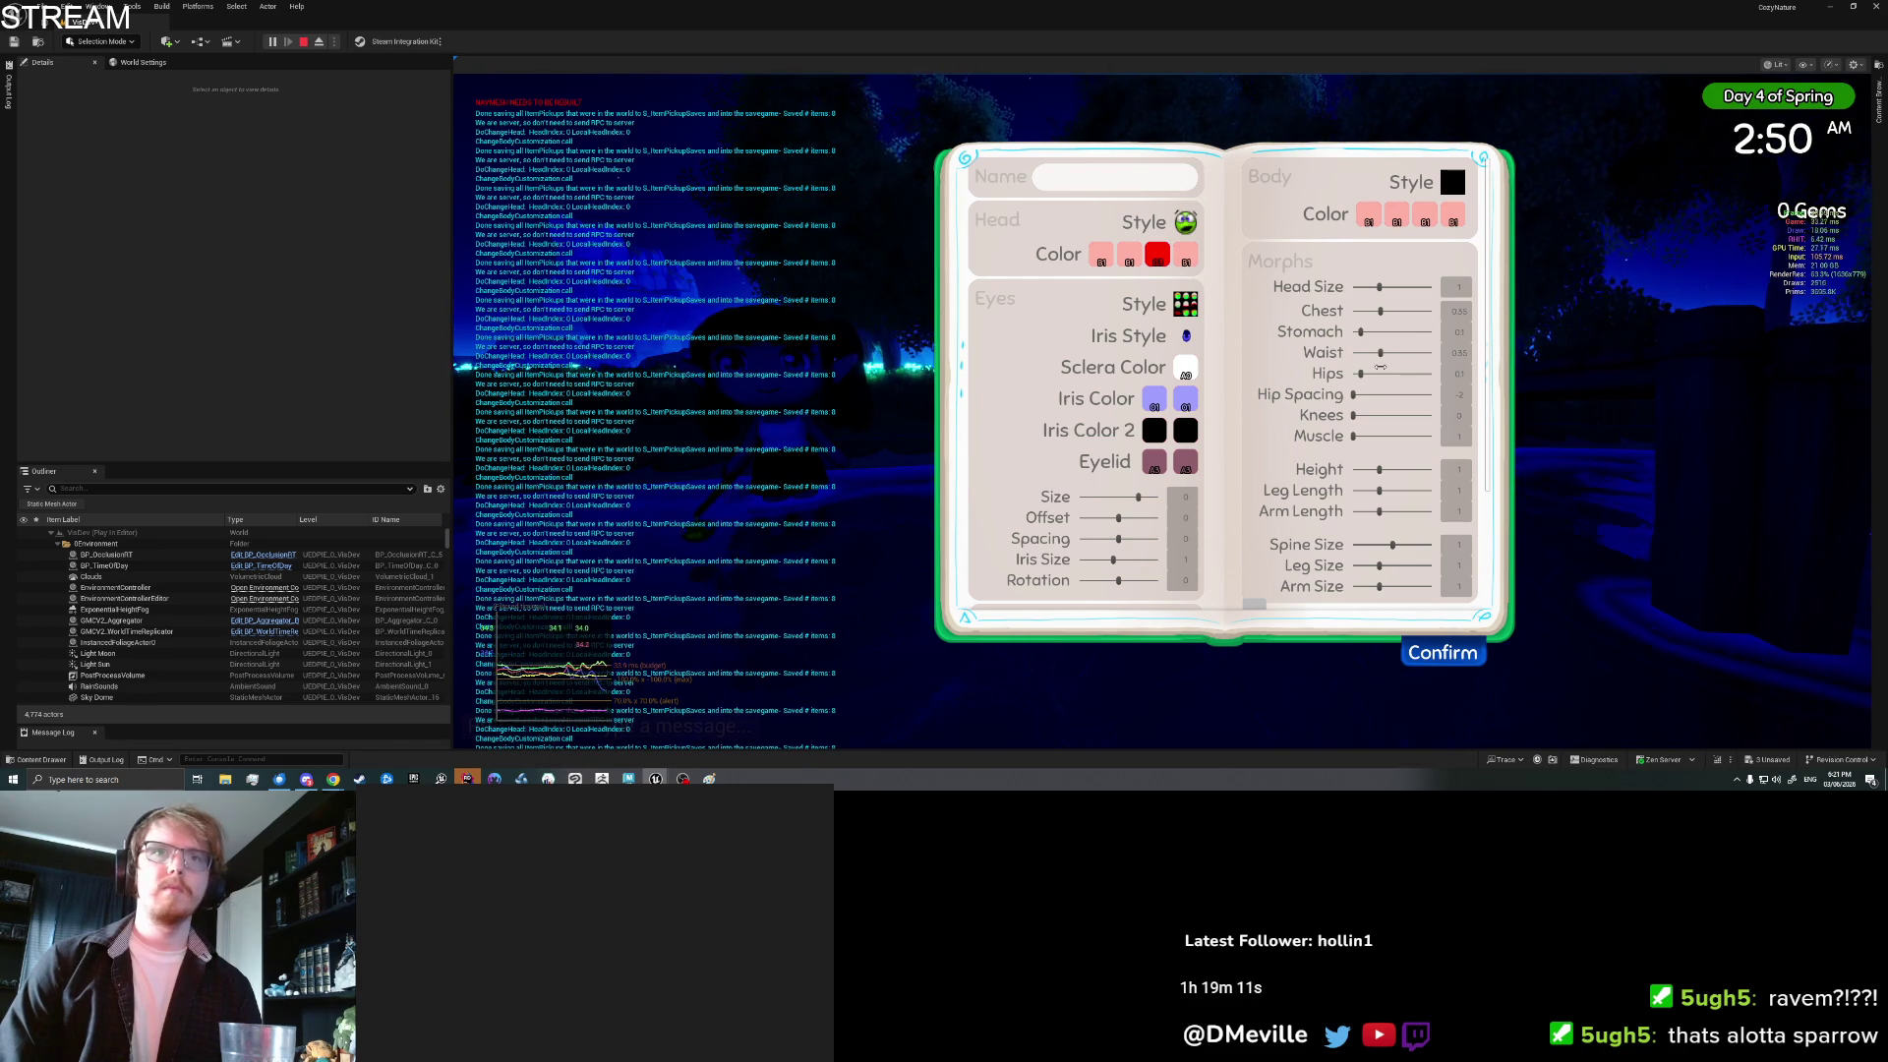
# Step: In the inventory's clothing items, select the pink shirt and view its drop options, then close the inventory
pyautogui.click(1439, 651)
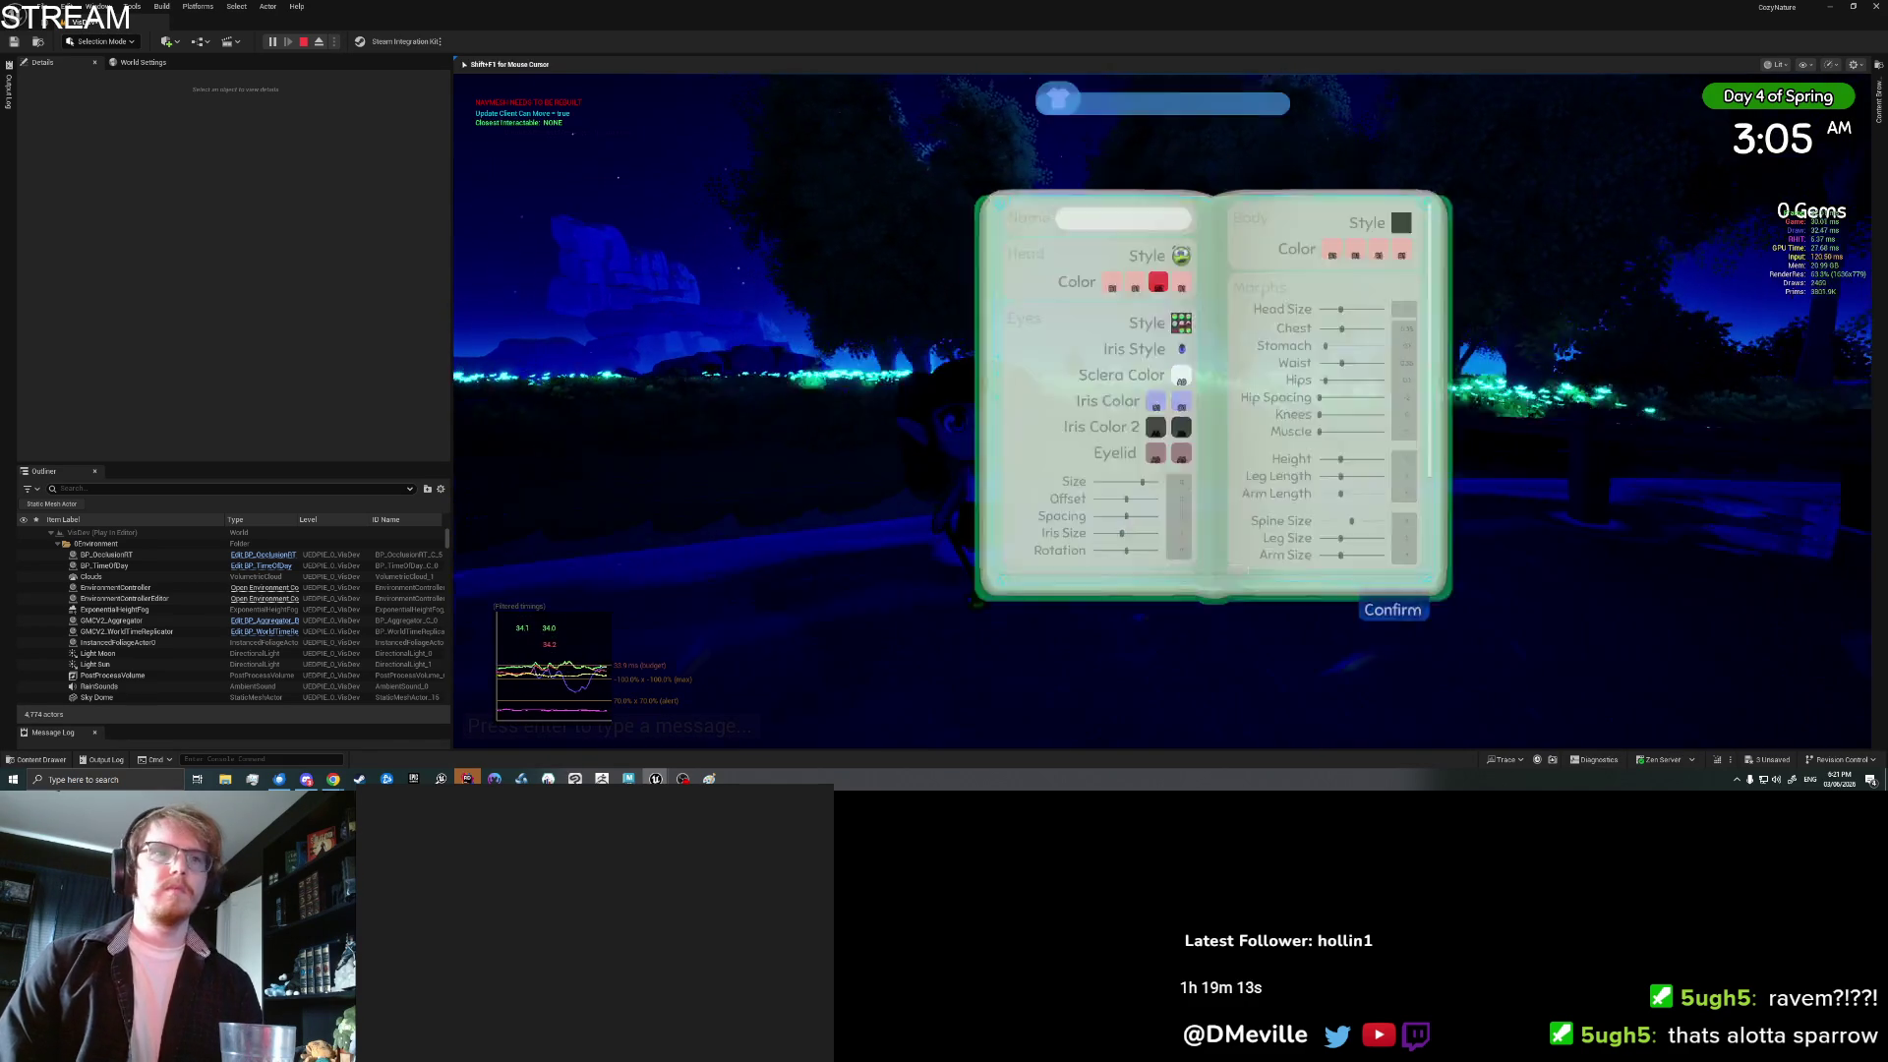
pyautogui.click(1260, 104)
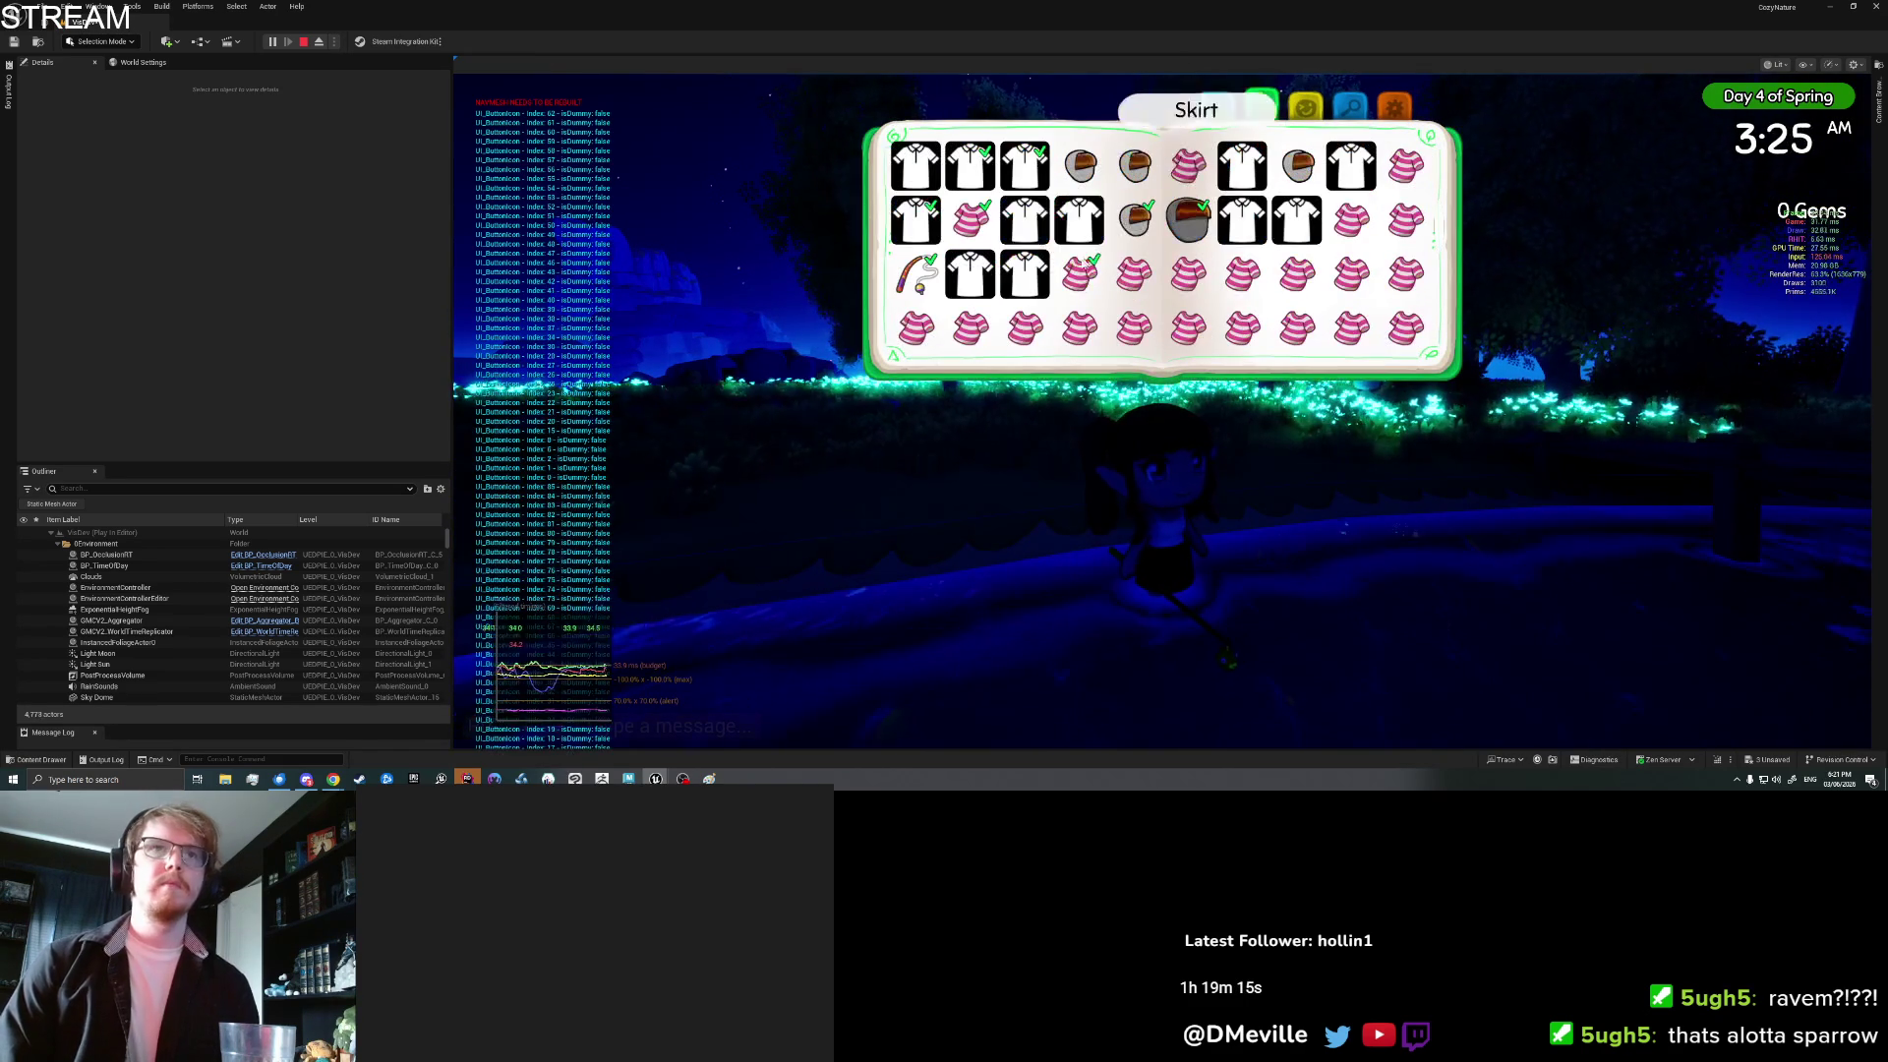
pyautogui.click(1079, 274)
pyautogui.click(1072, 391)
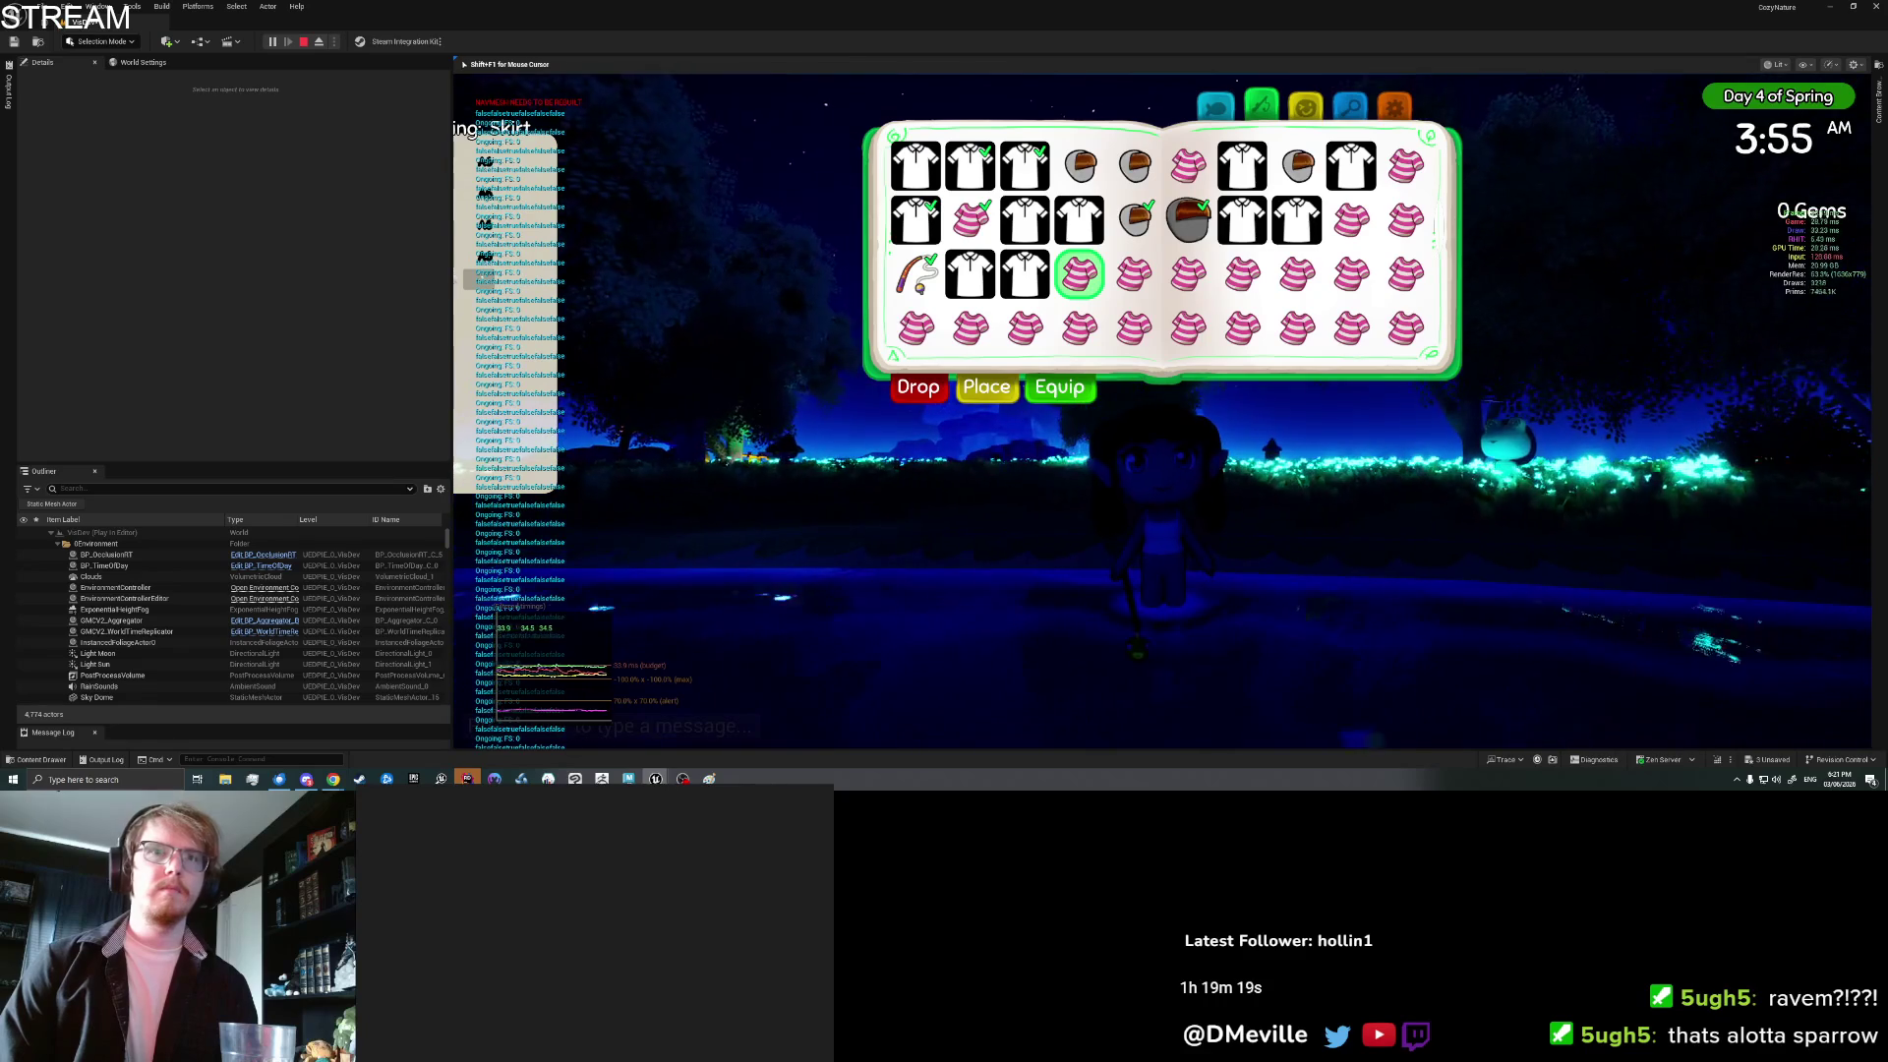
pyautogui.press('Escape')
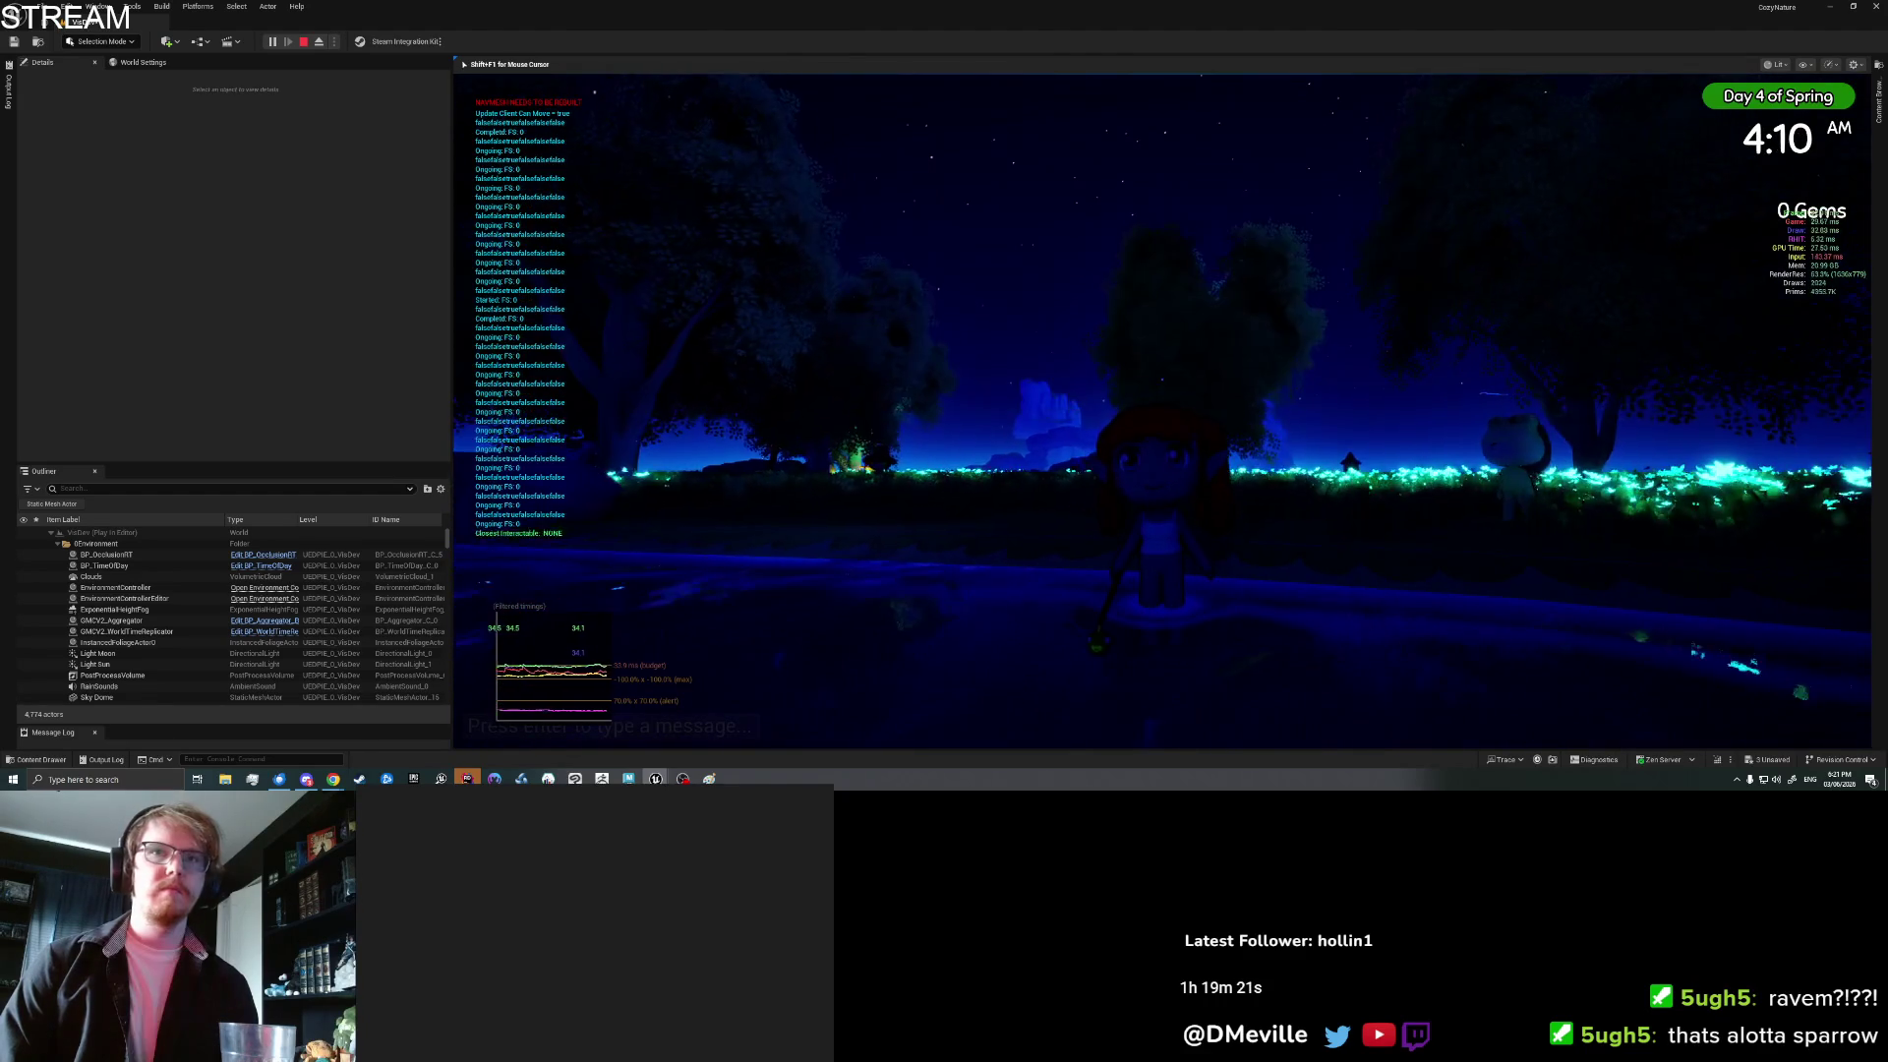
# Step: Walk the character along the pond shore to the Bunny and talk to it
pyautogui.press('w')
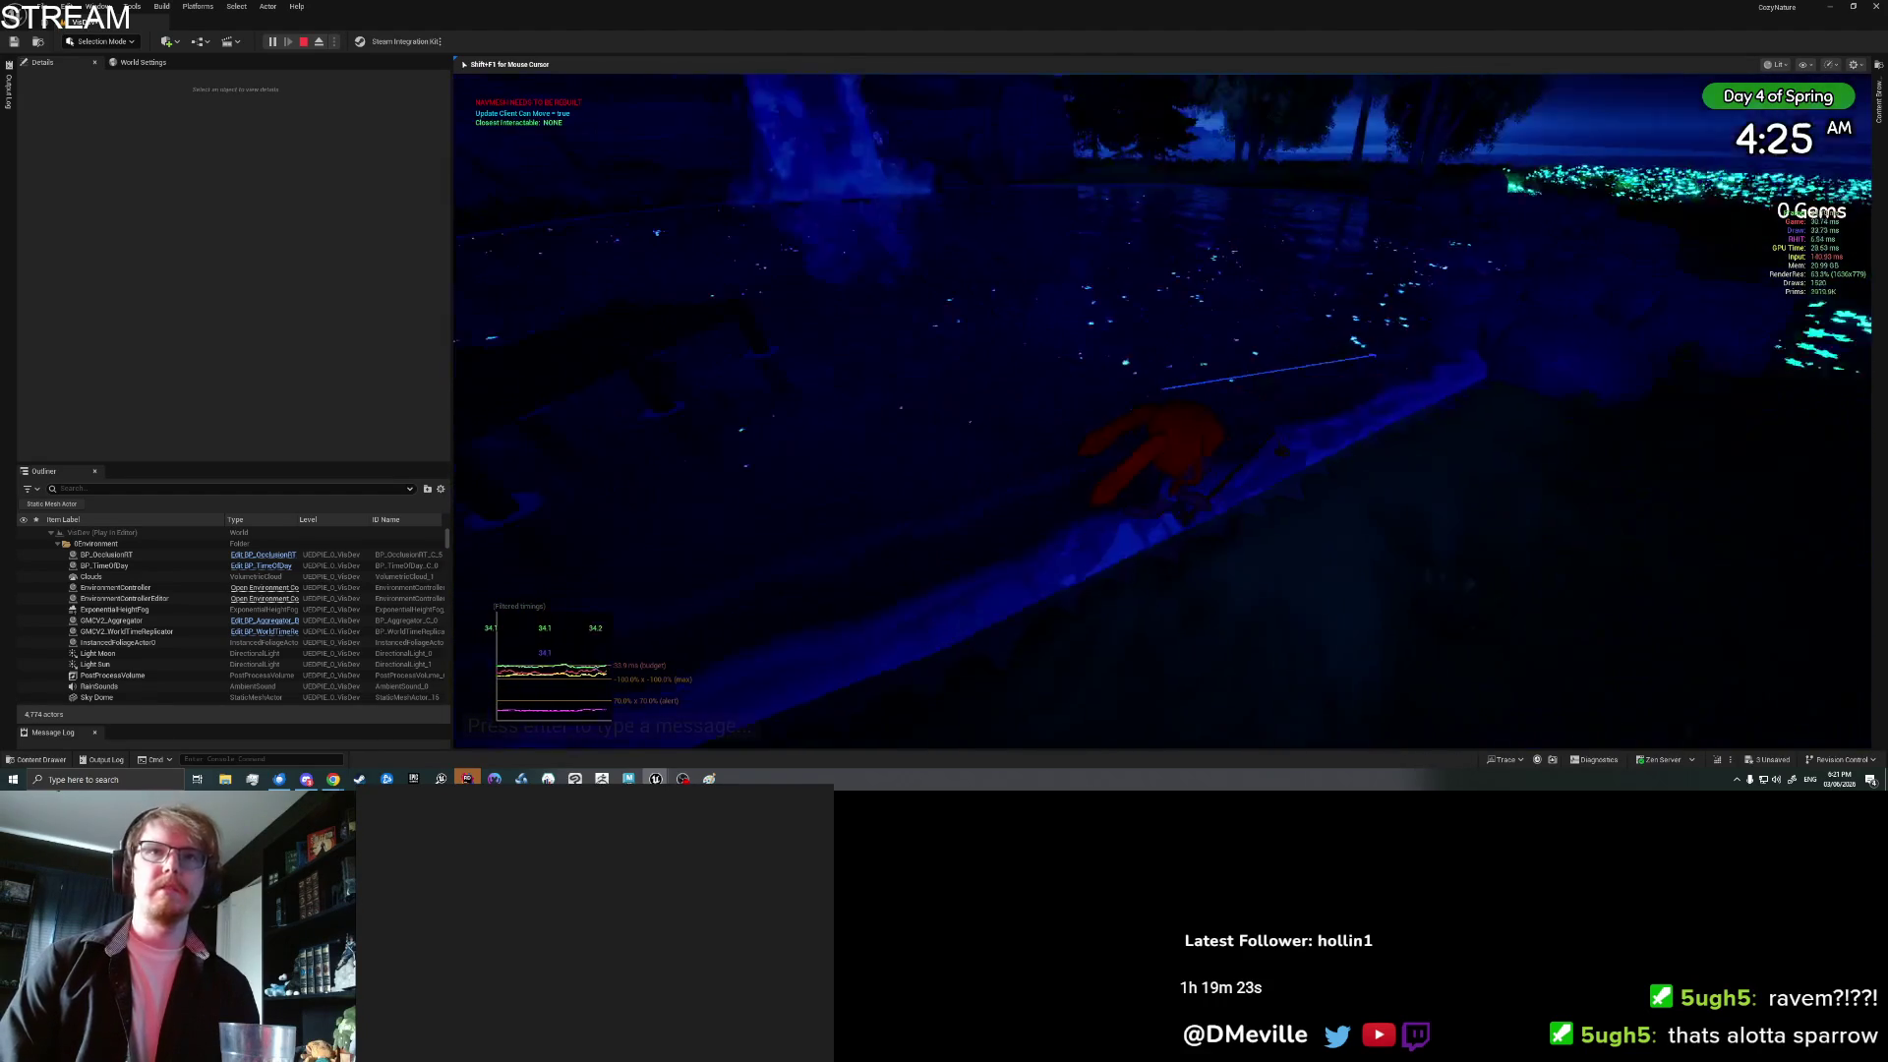
pyautogui.press('w')
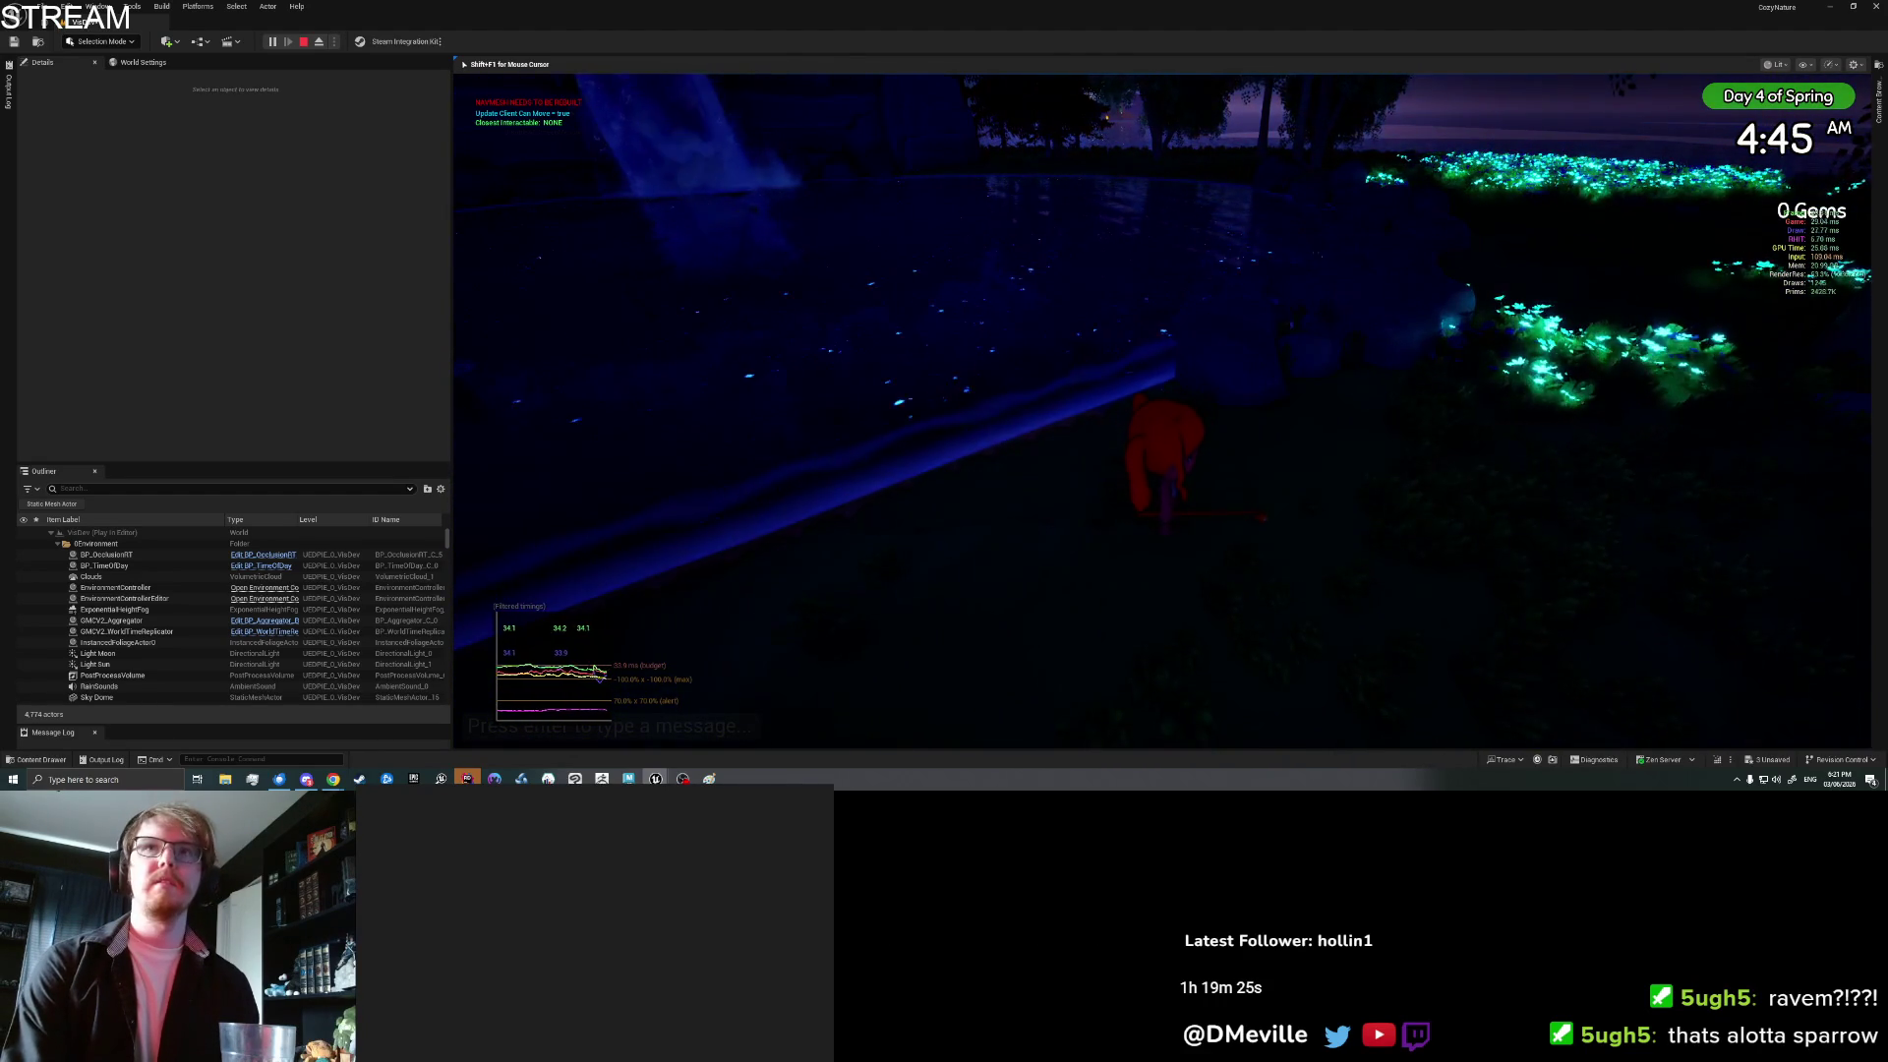
pyautogui.press('w')
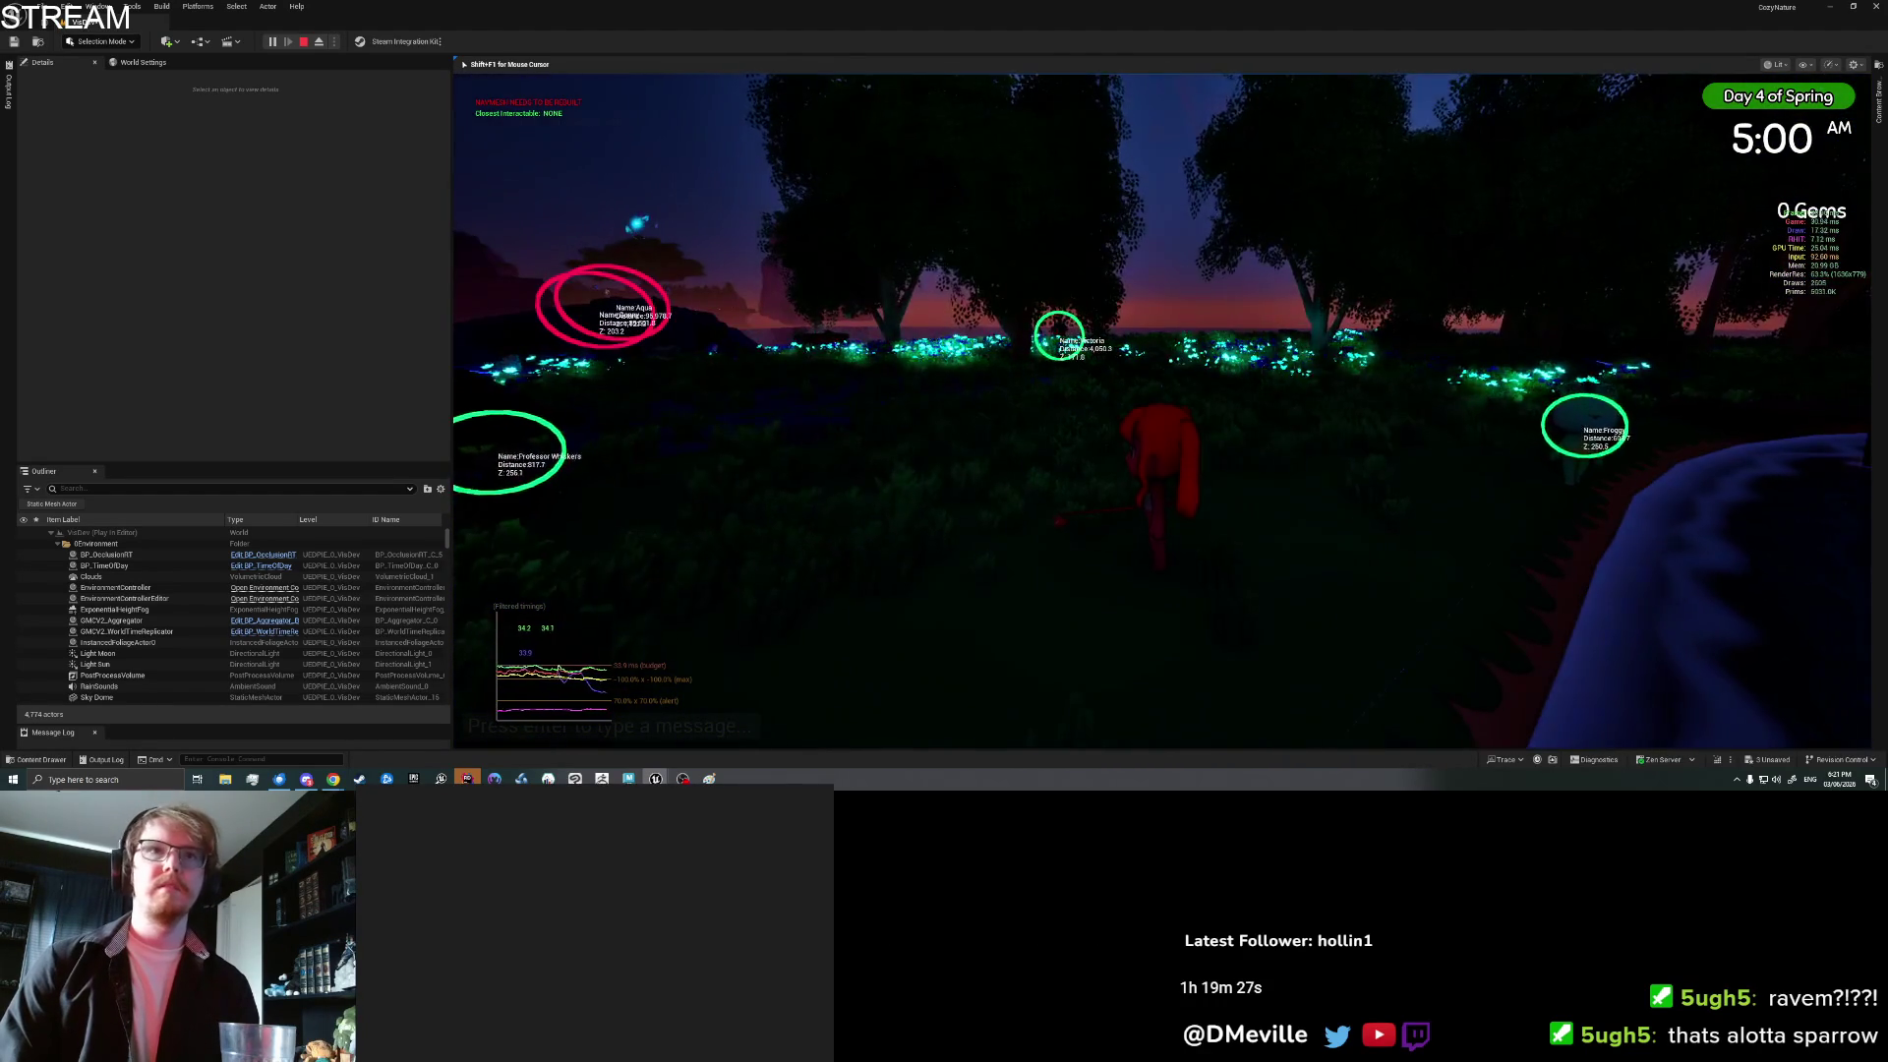
pyautogui.press('w')
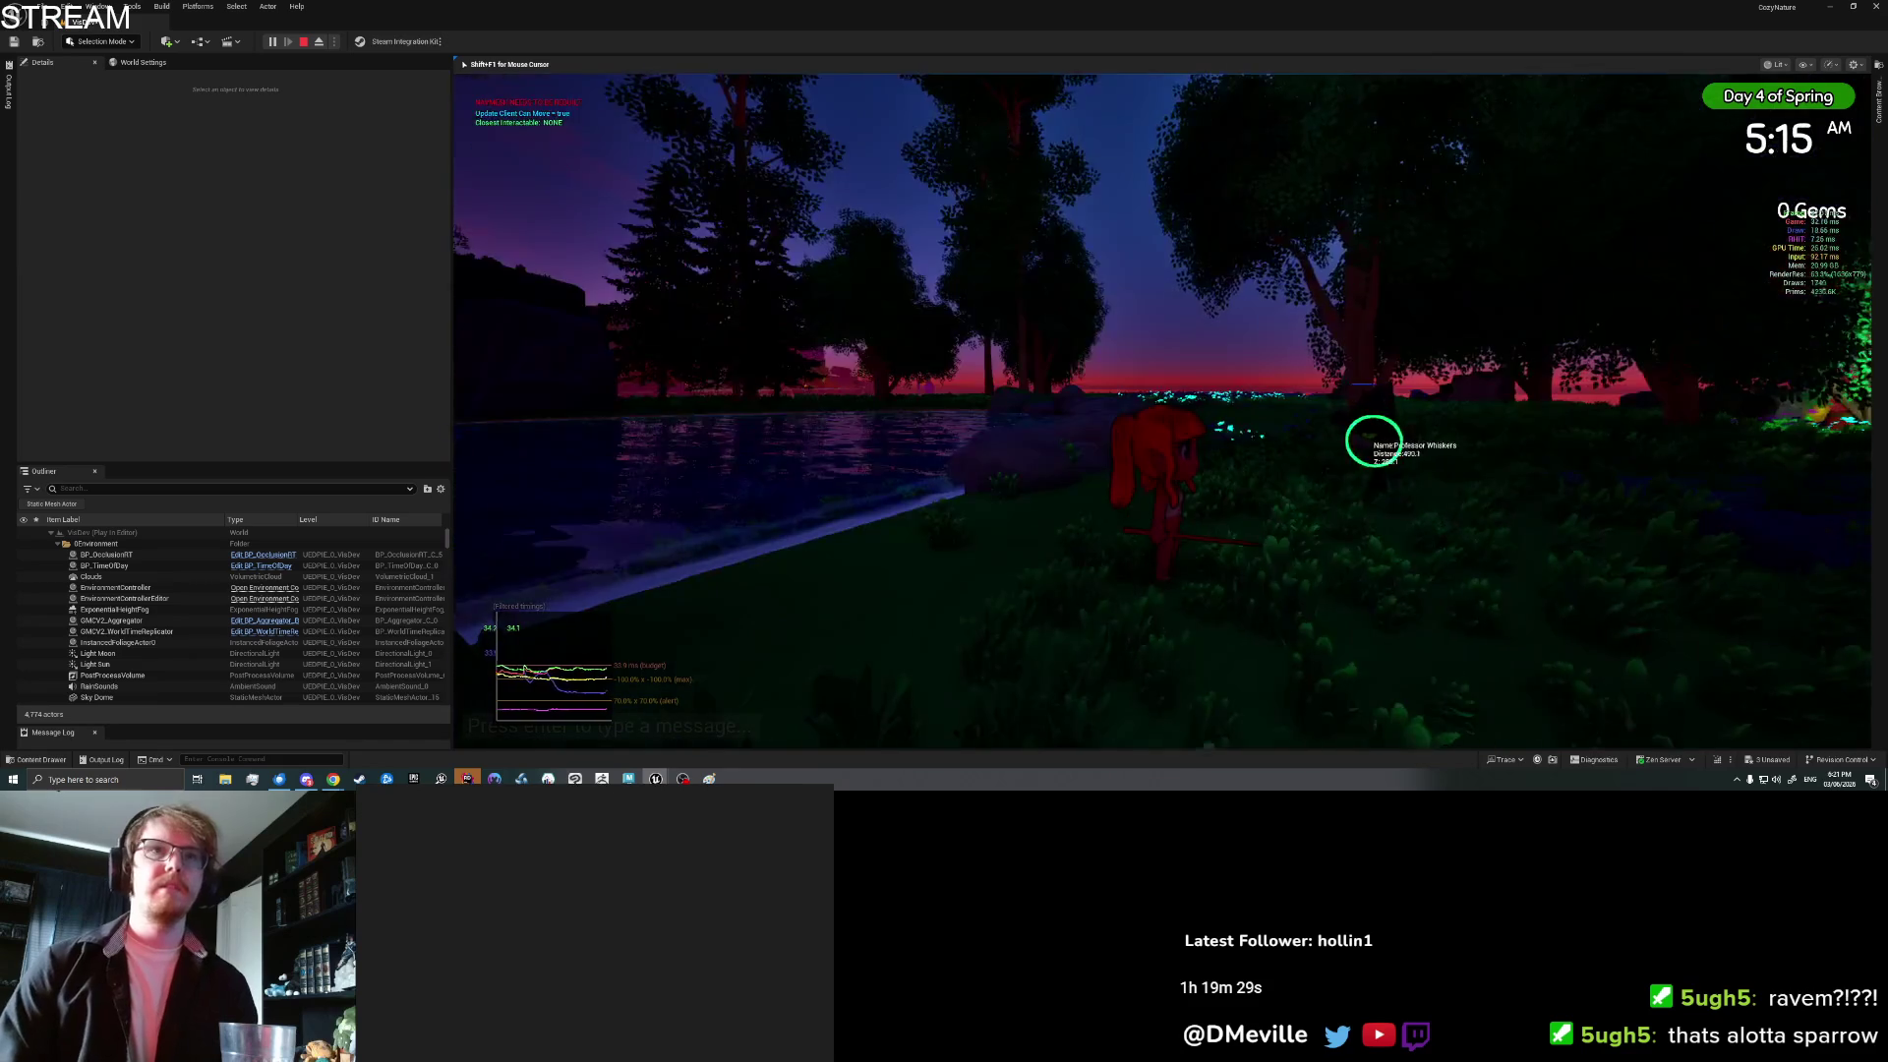
pyautogui.press('w')
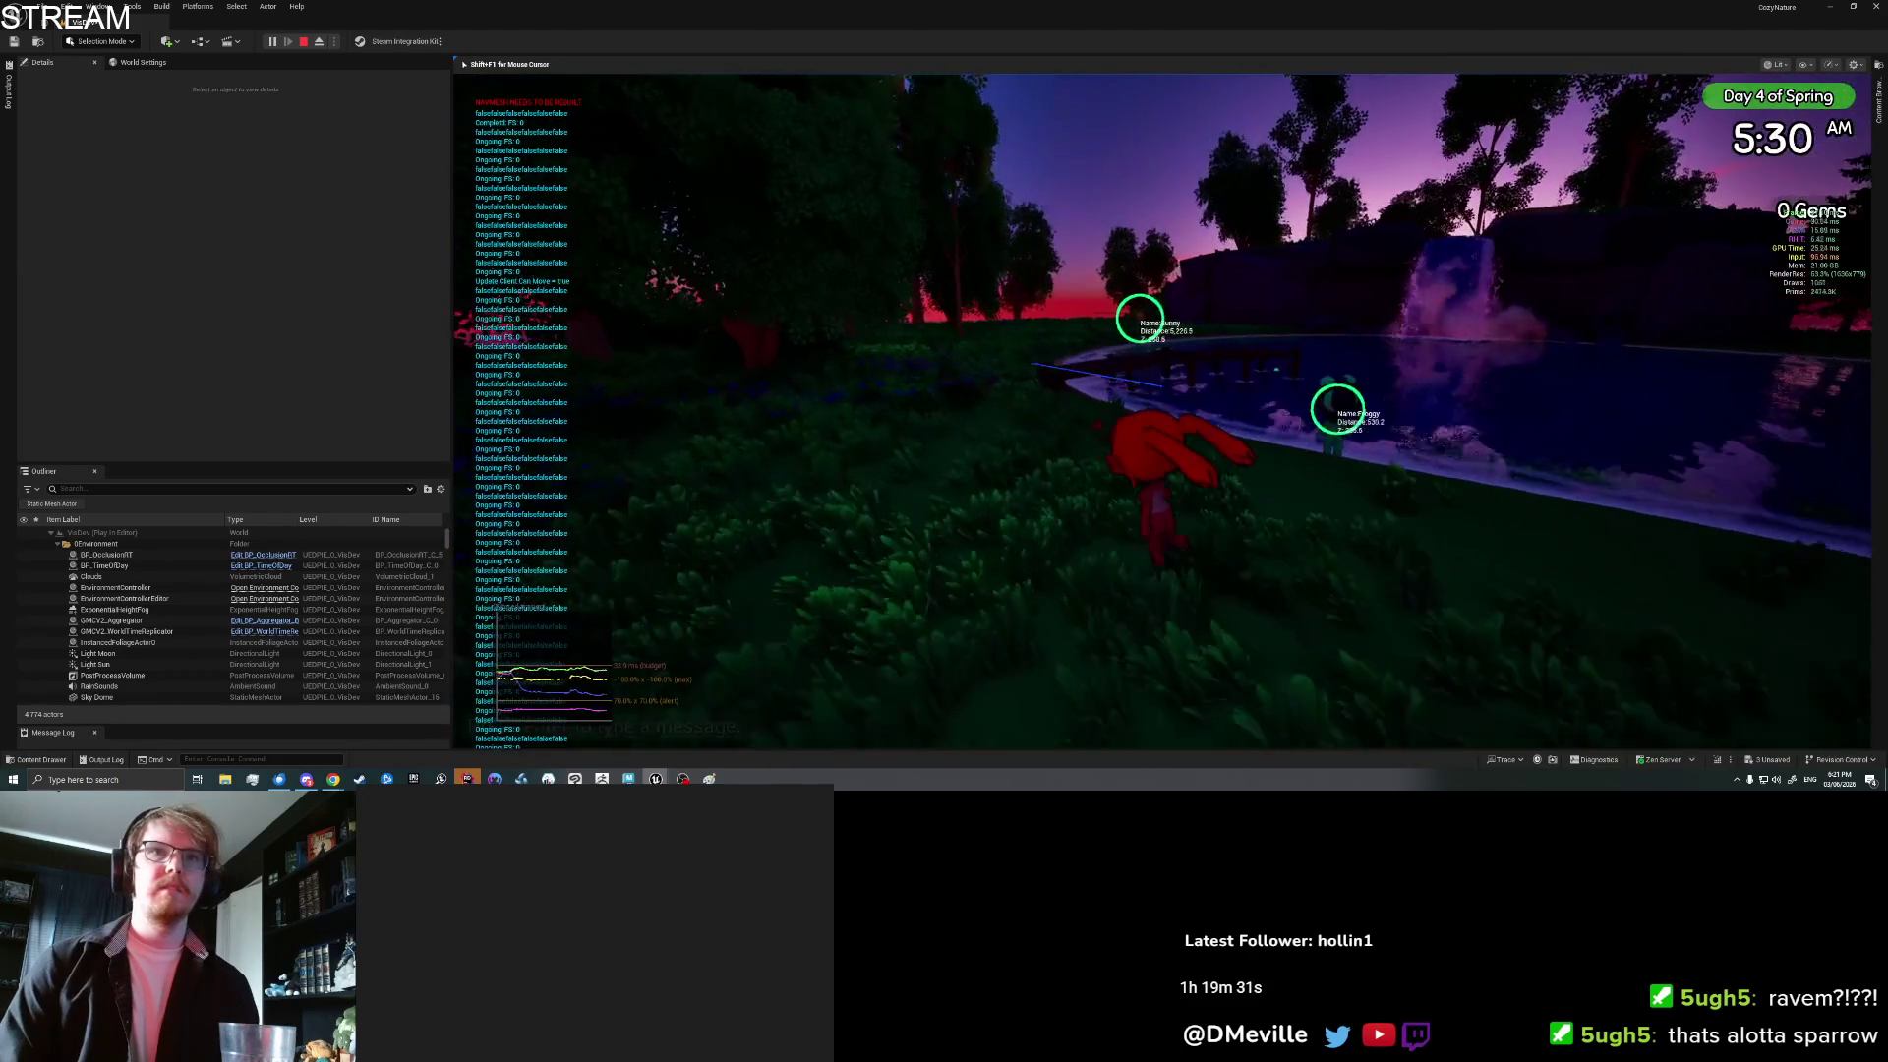
pyautogui.press('w')
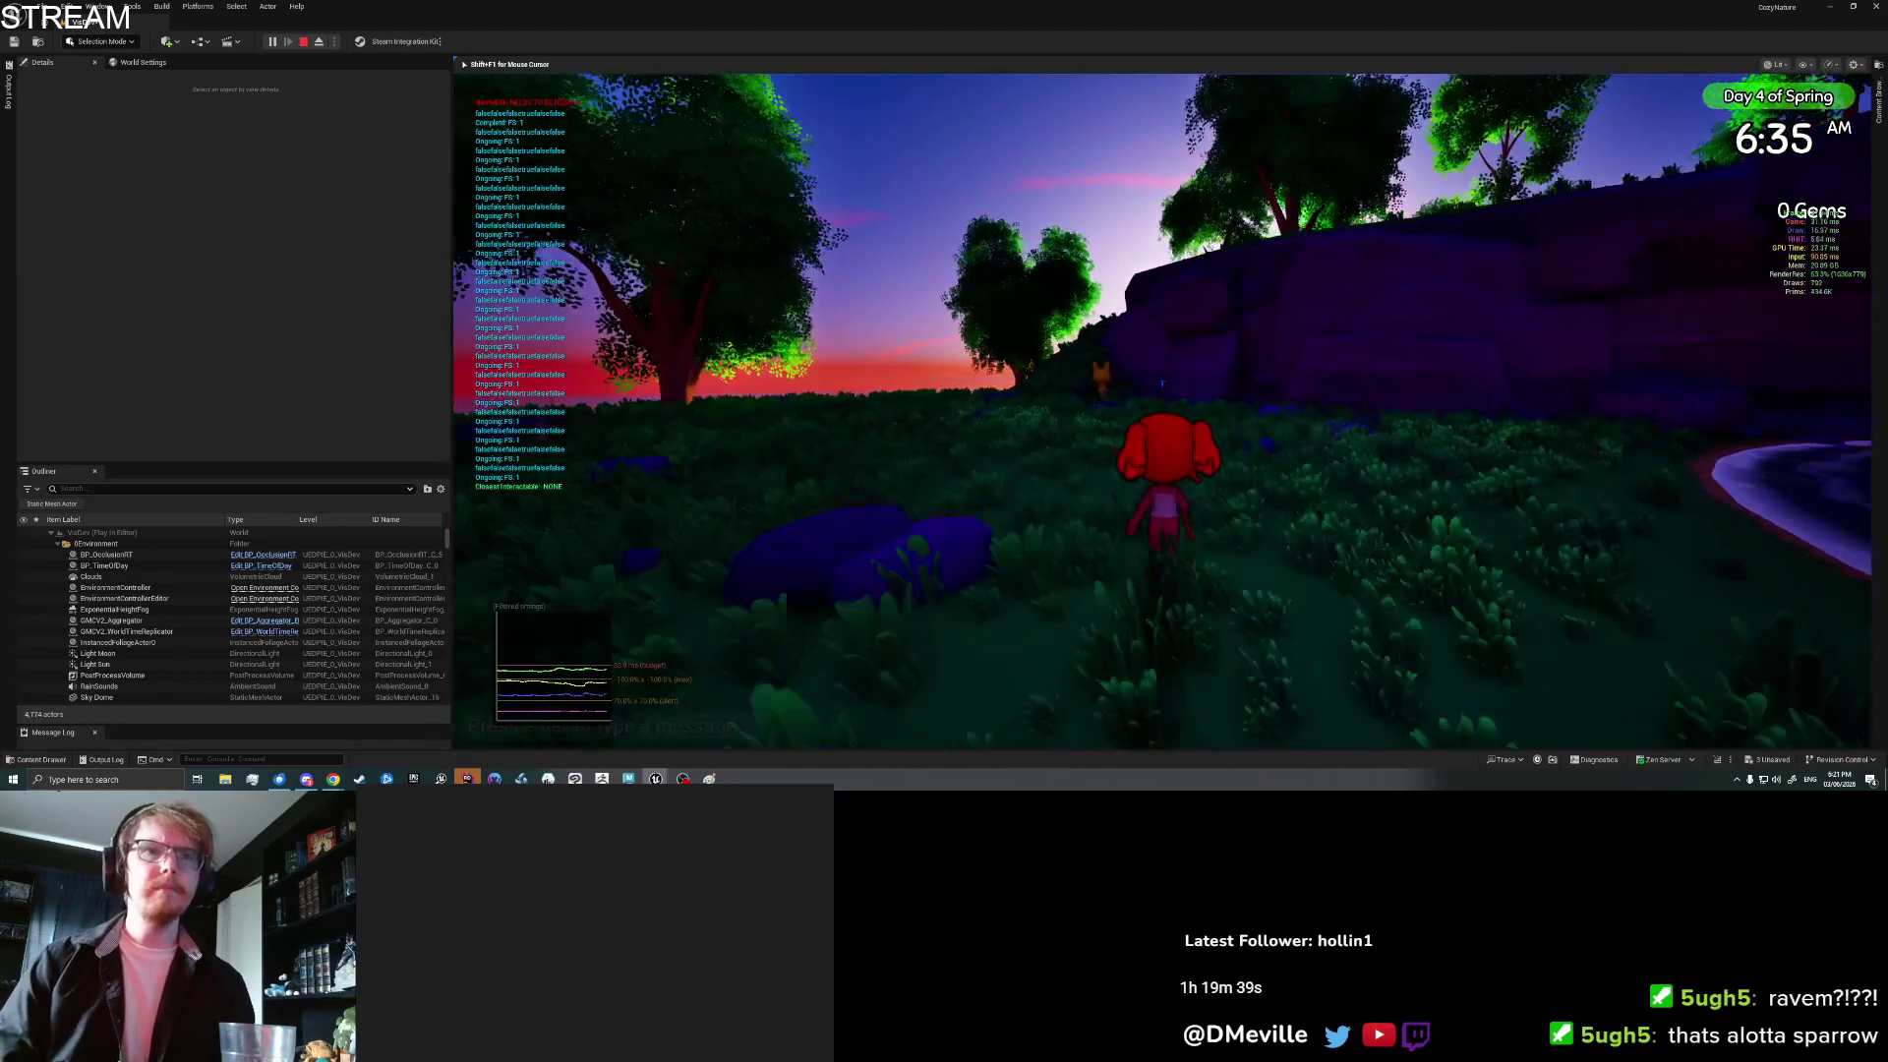
pyautogui.press('w')
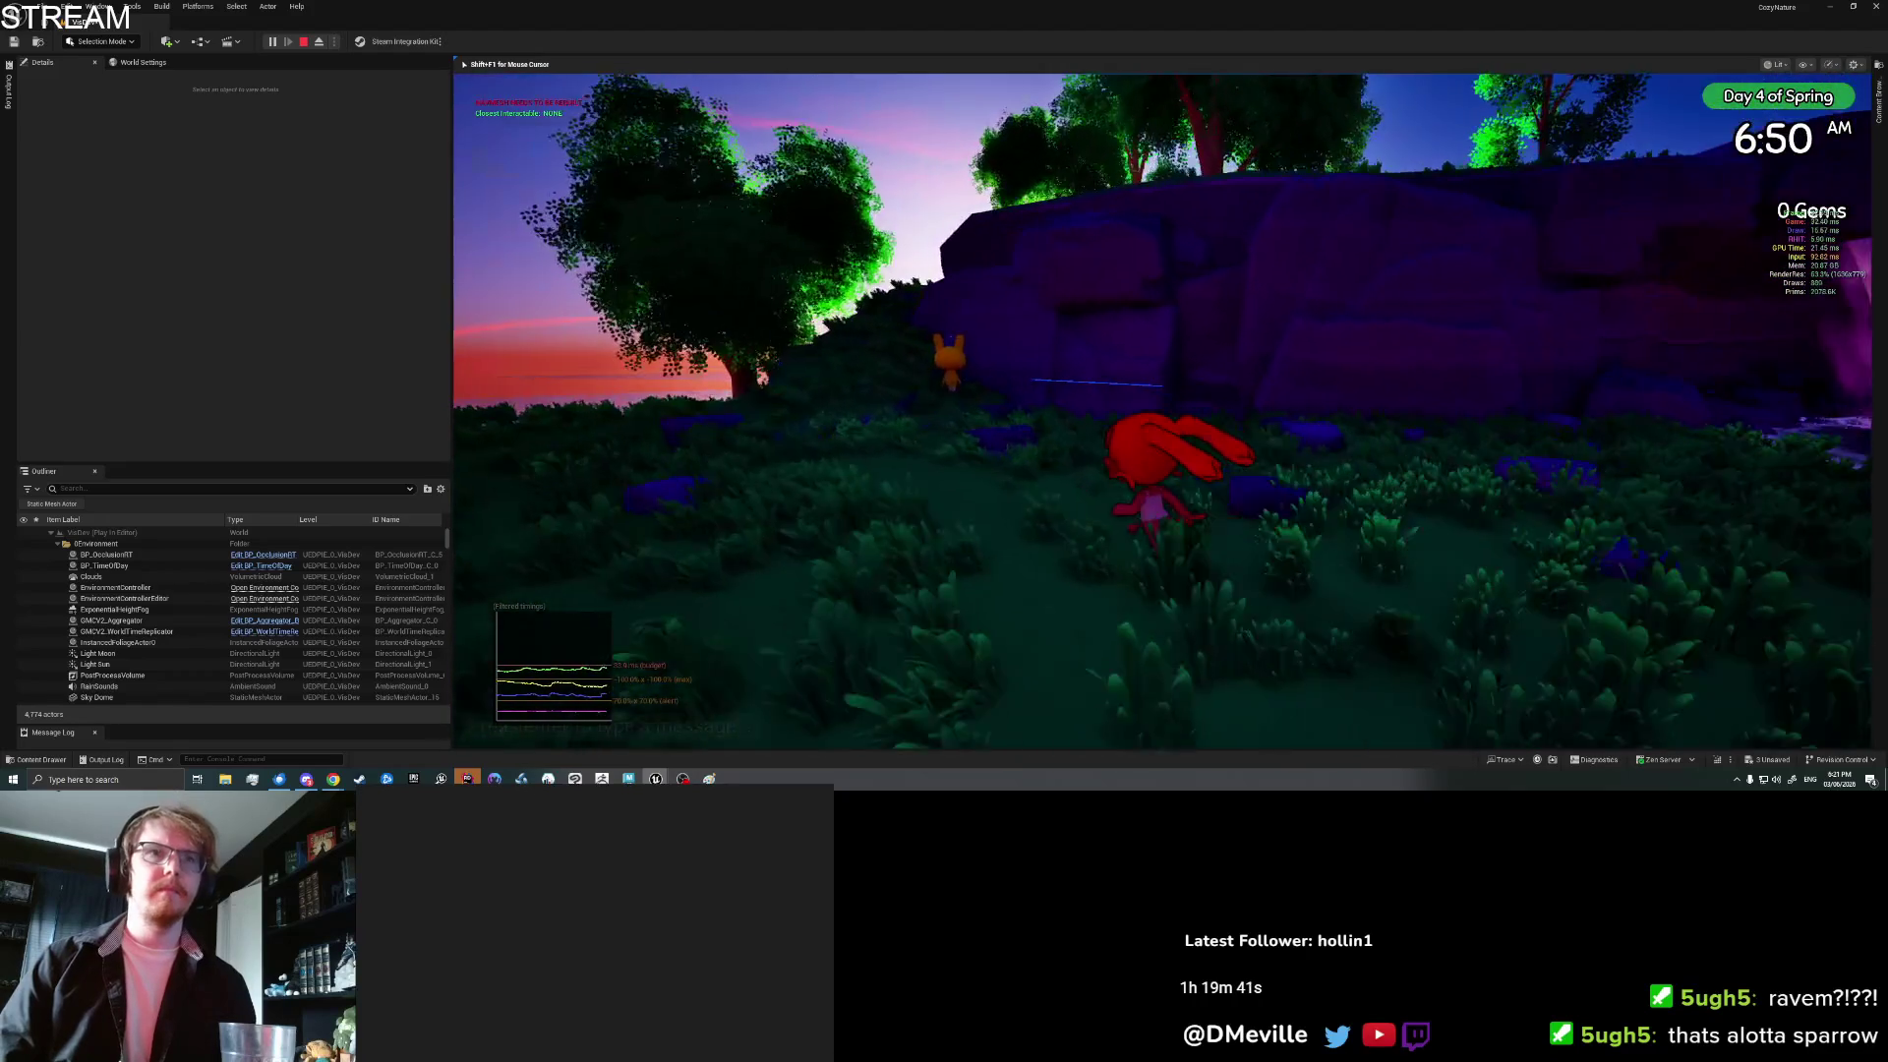
pyautogui.press('a')
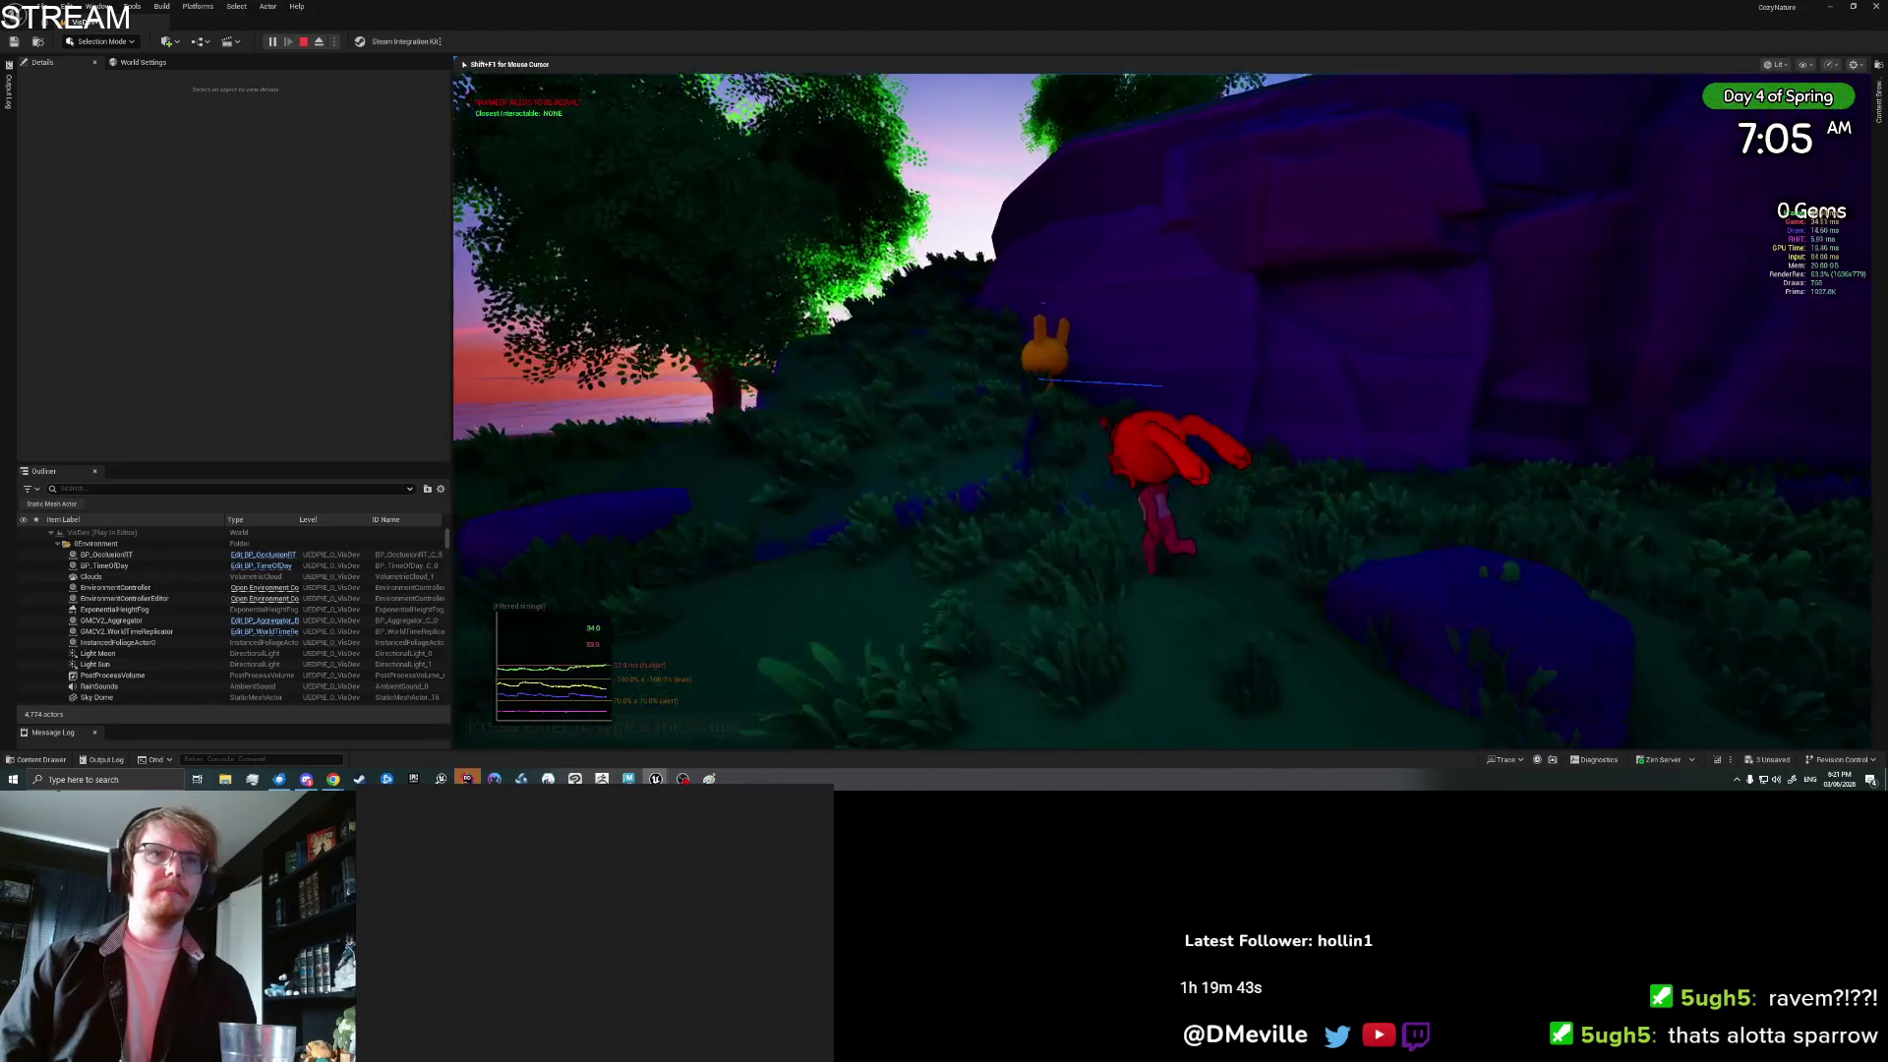
pyautogui.press('e')
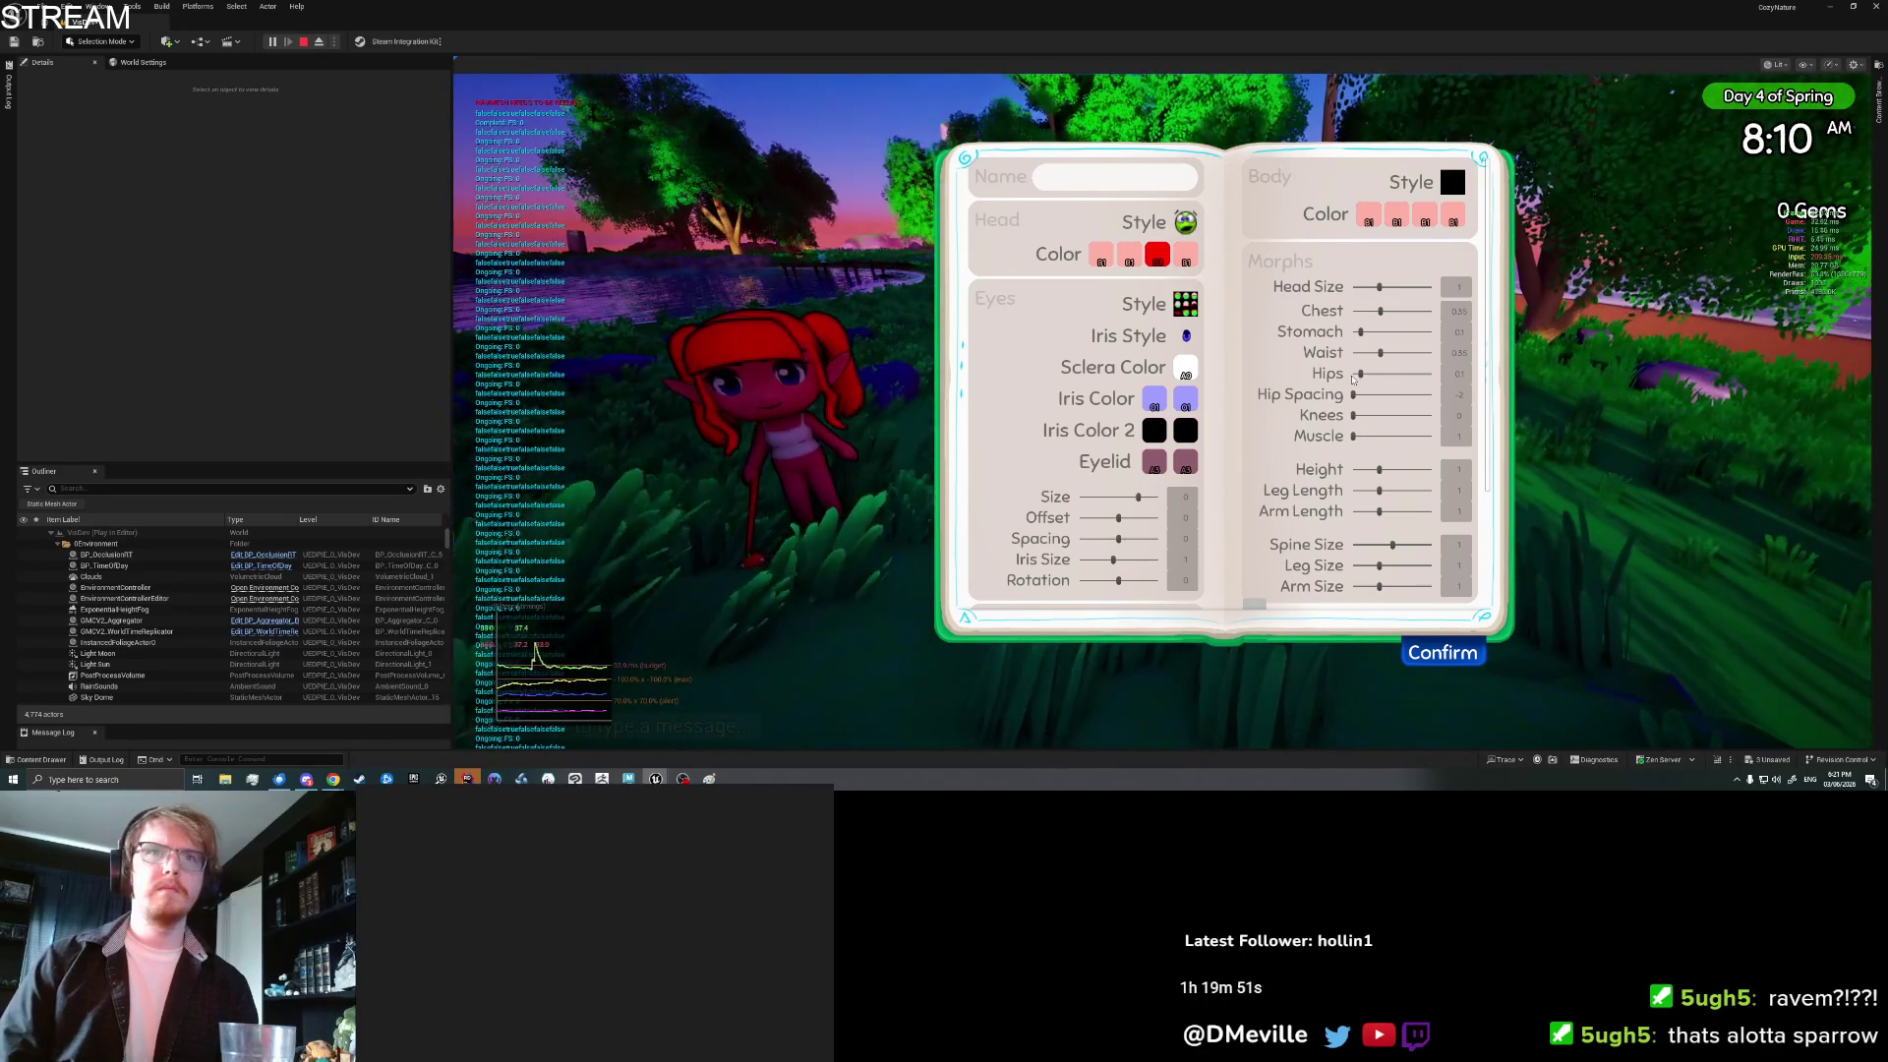
# Step: Set the Hips morph to about 0.7, slim the Waist near its minimum, and confirm
pyautogui.moveTo(1381, 375); pyautogui.dragTo(1461, 374)
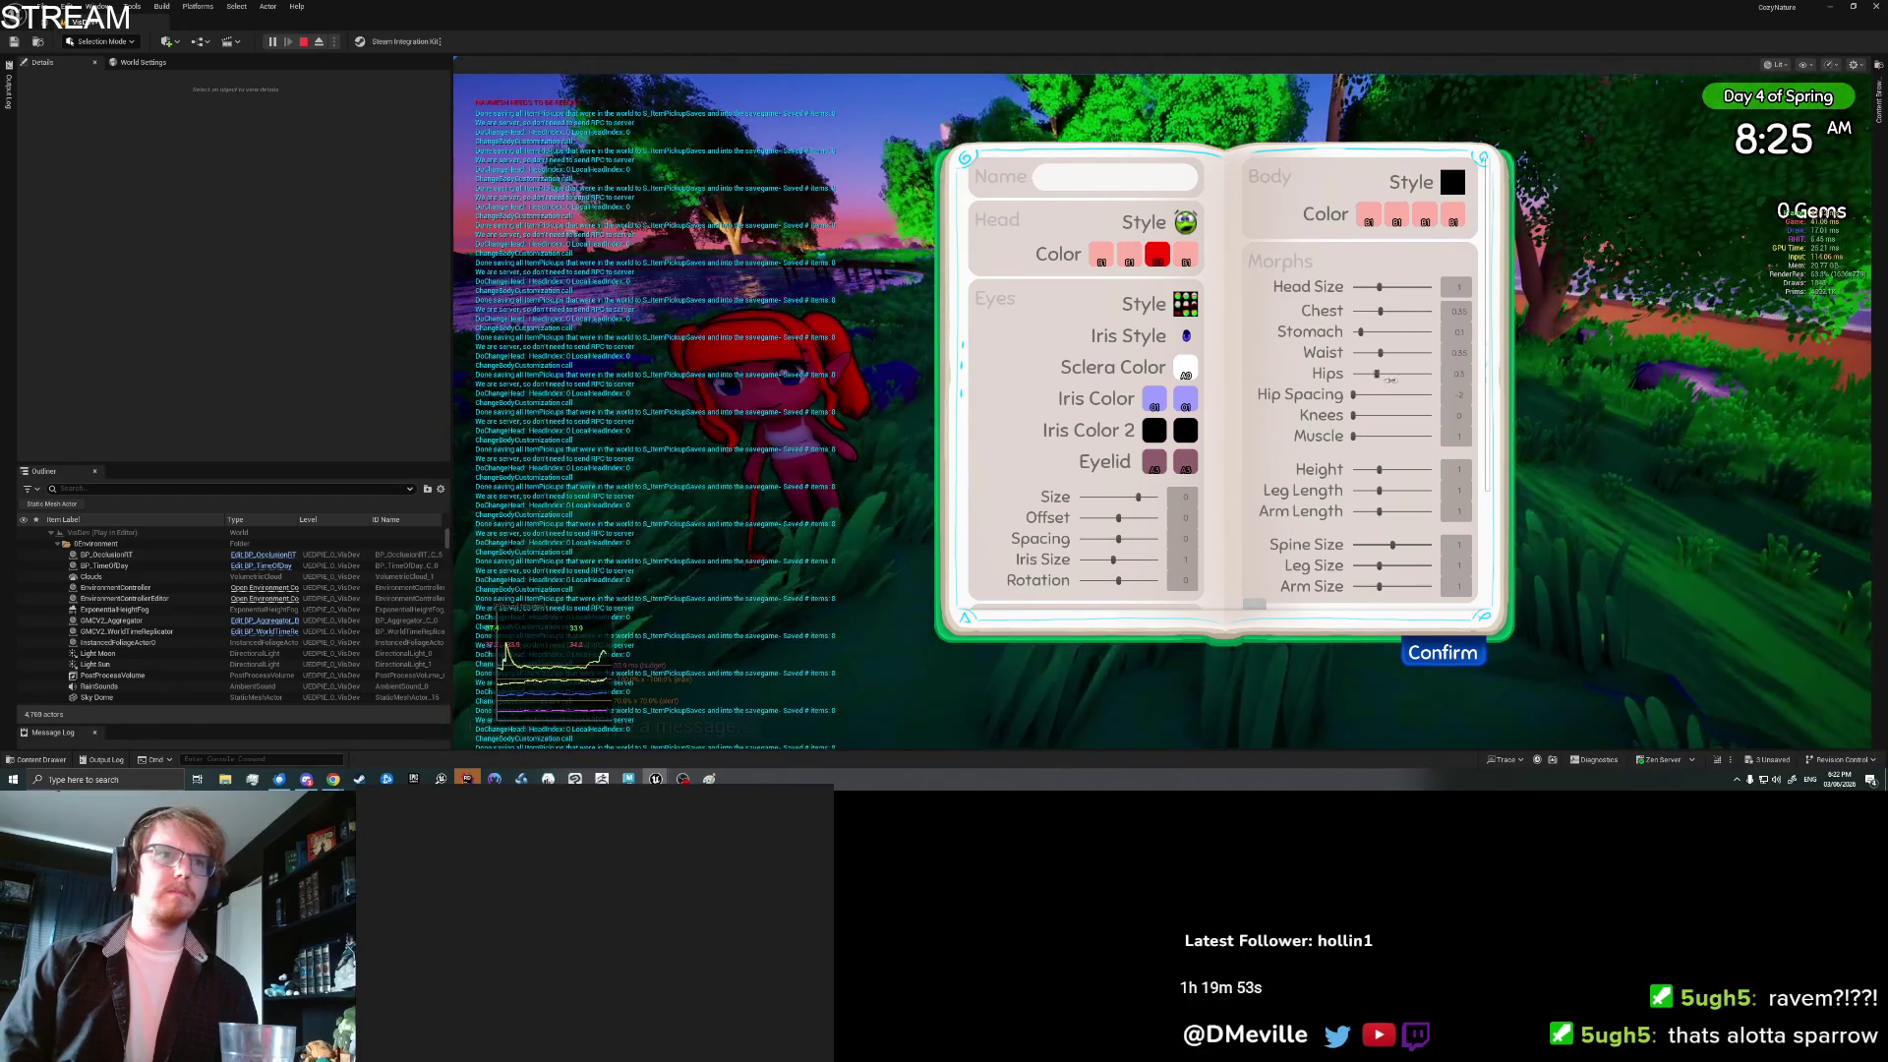
pyautogui.moveTo(1431, 375); pyautogui.dragTo(1343, 373)
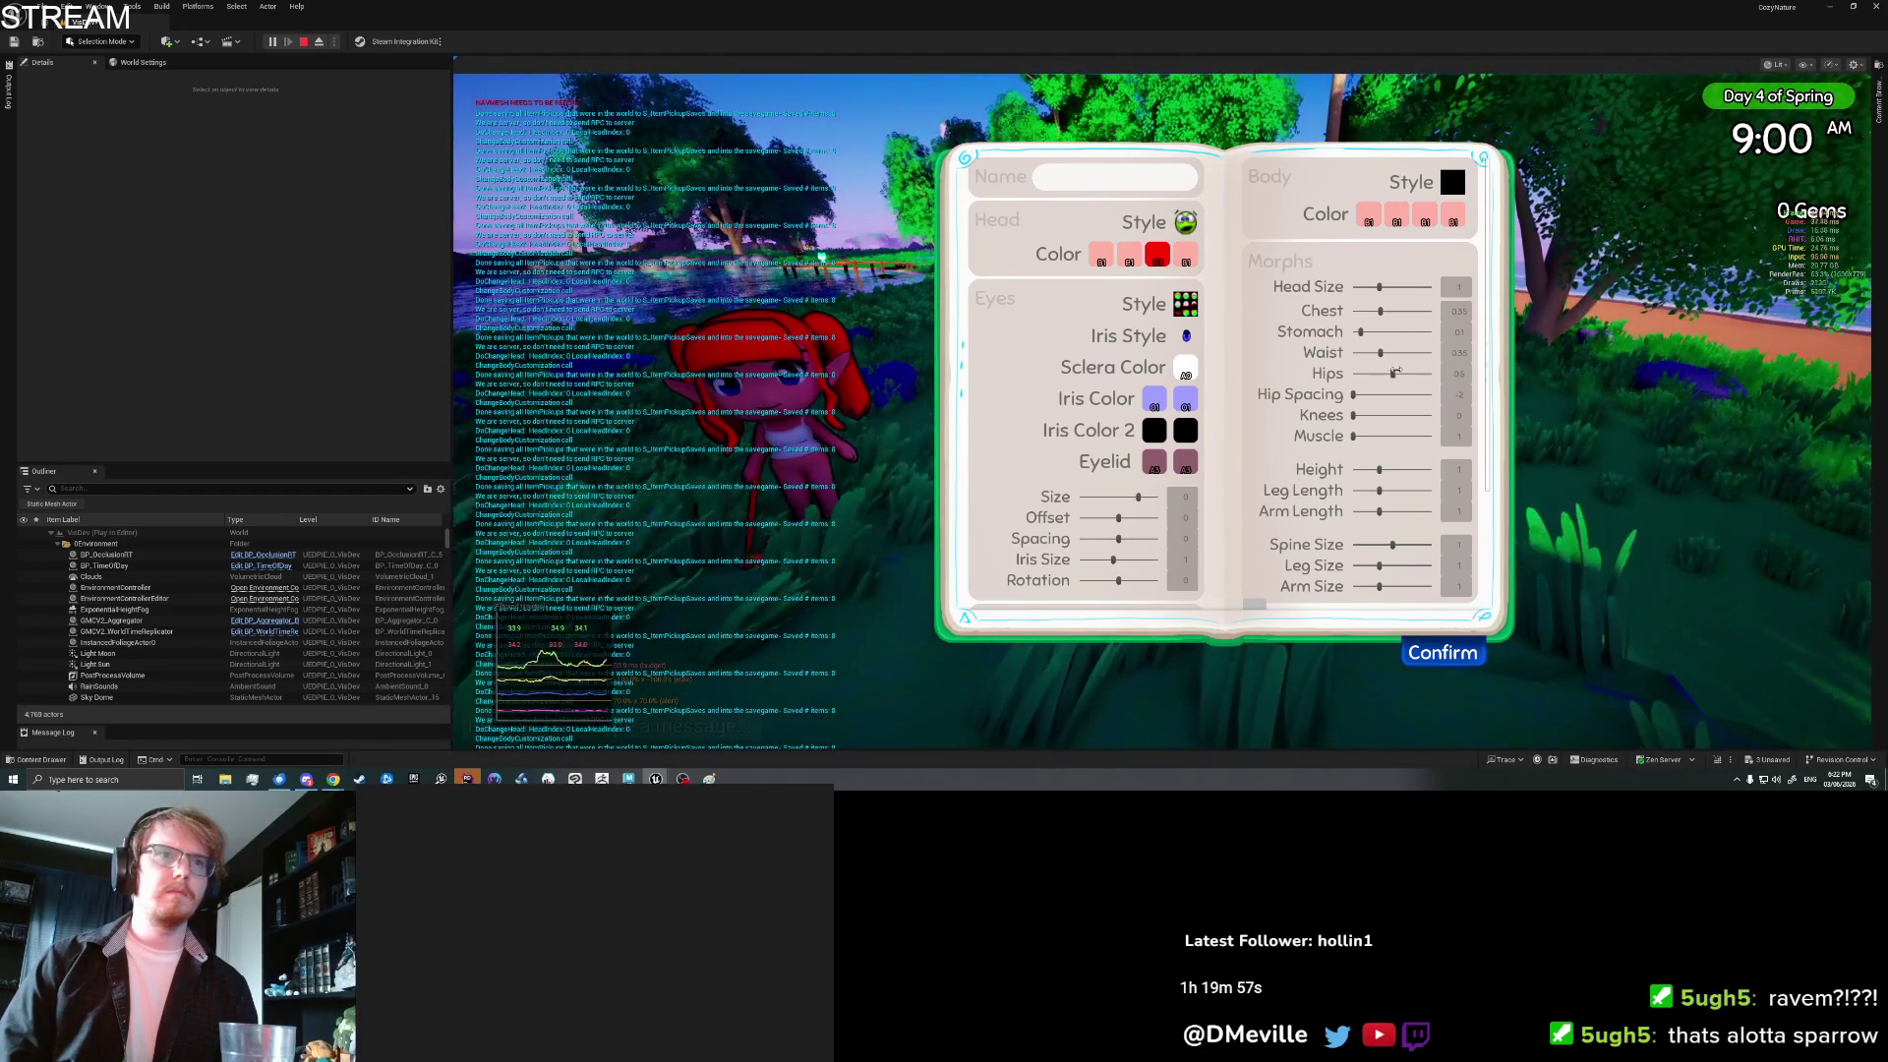
pyautogui.moveTo(1403, 366)
pyautogui.mouseDown()
pyautogui.moveTo(1401, 395)
pyautogui.moveTo(1428, 394)
pyautogui.moveTo(1393, 394)
pyautogui.mouseUp()
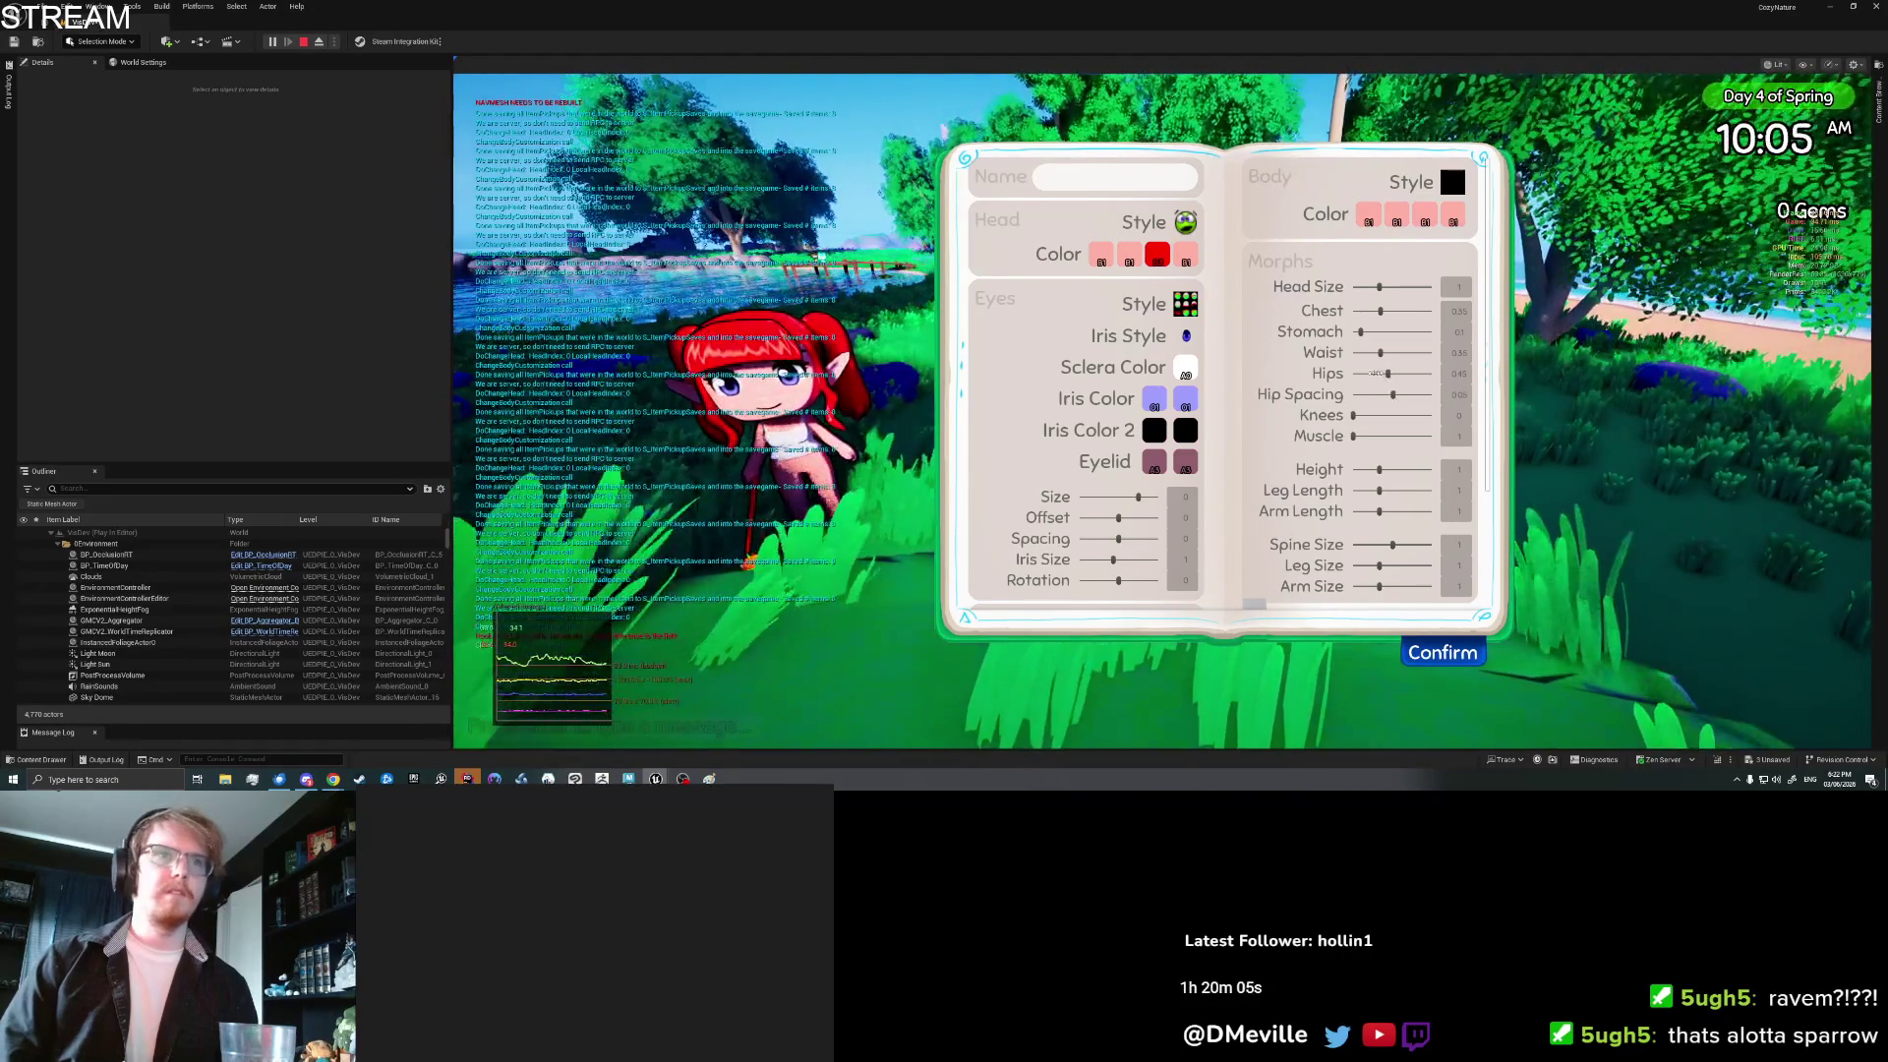
pyautogui.moveTo(1387, 373); pyautogui.dragTo(1390, 371)
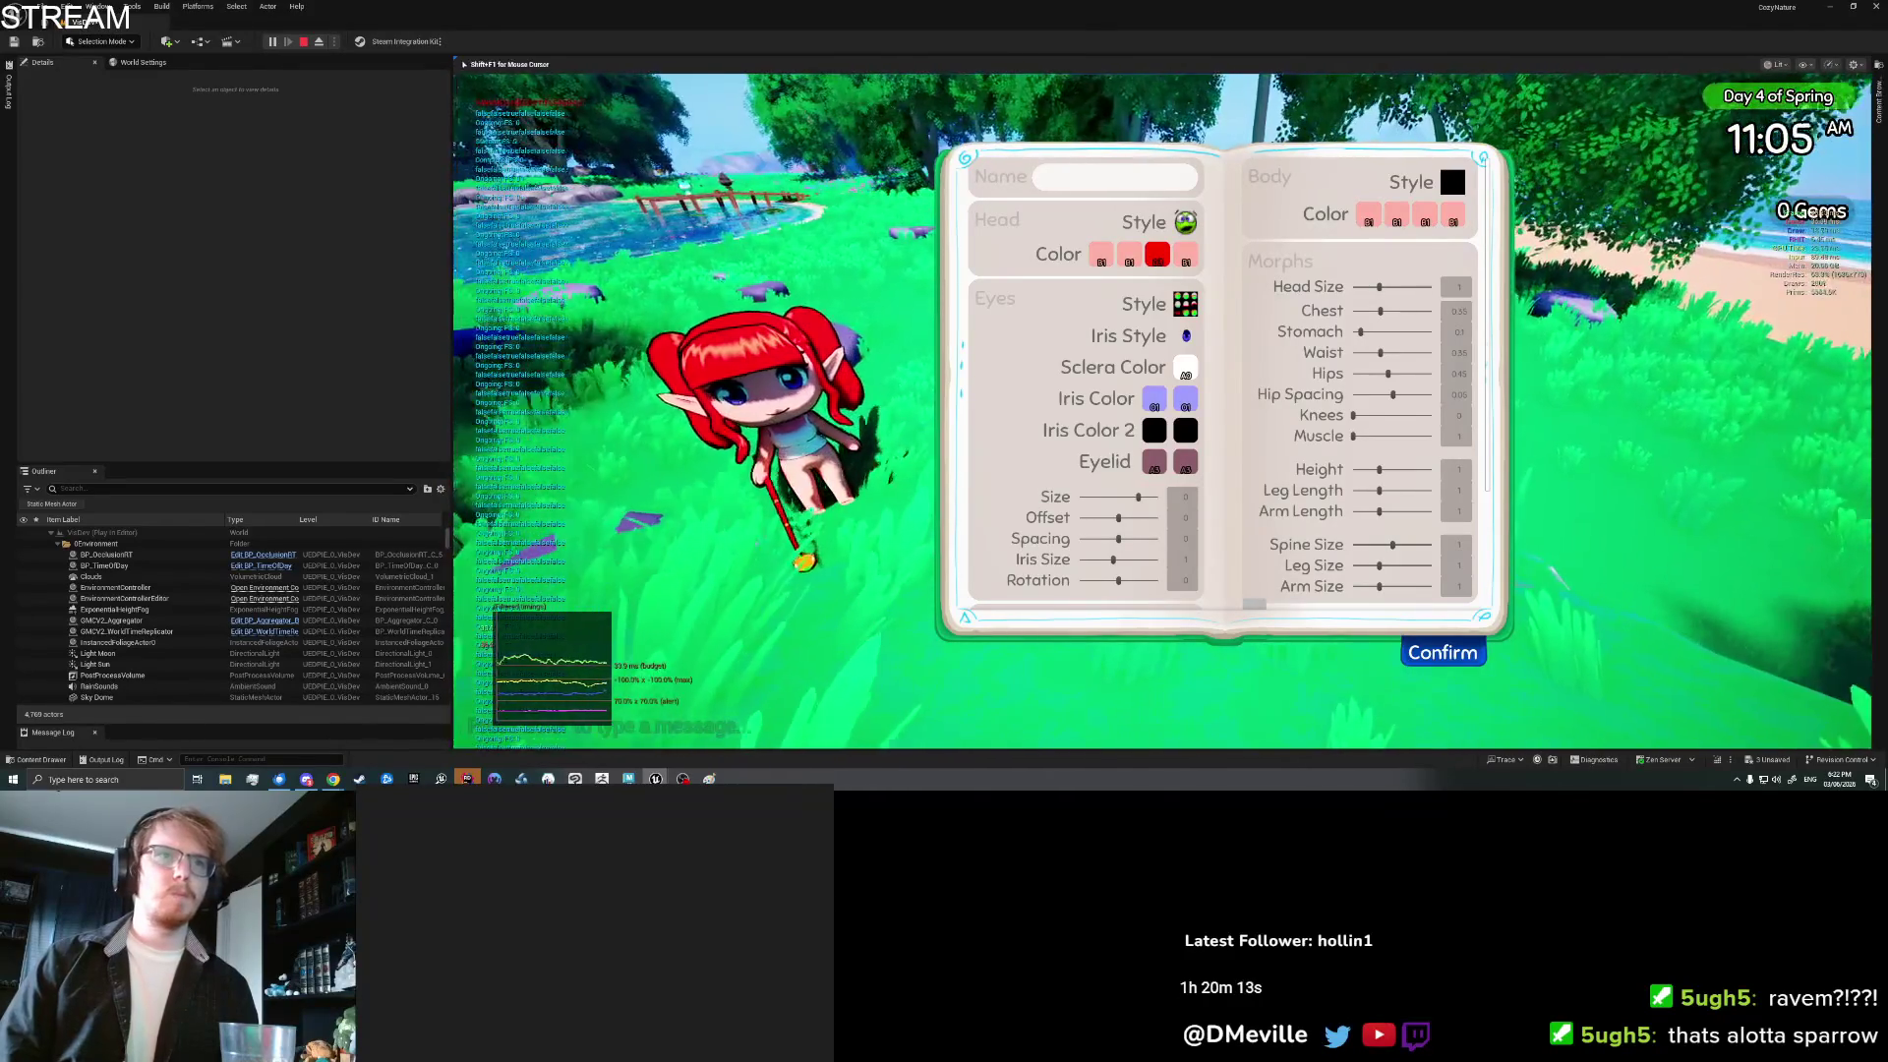
pyautogui.hotkey('shift', 'F1')
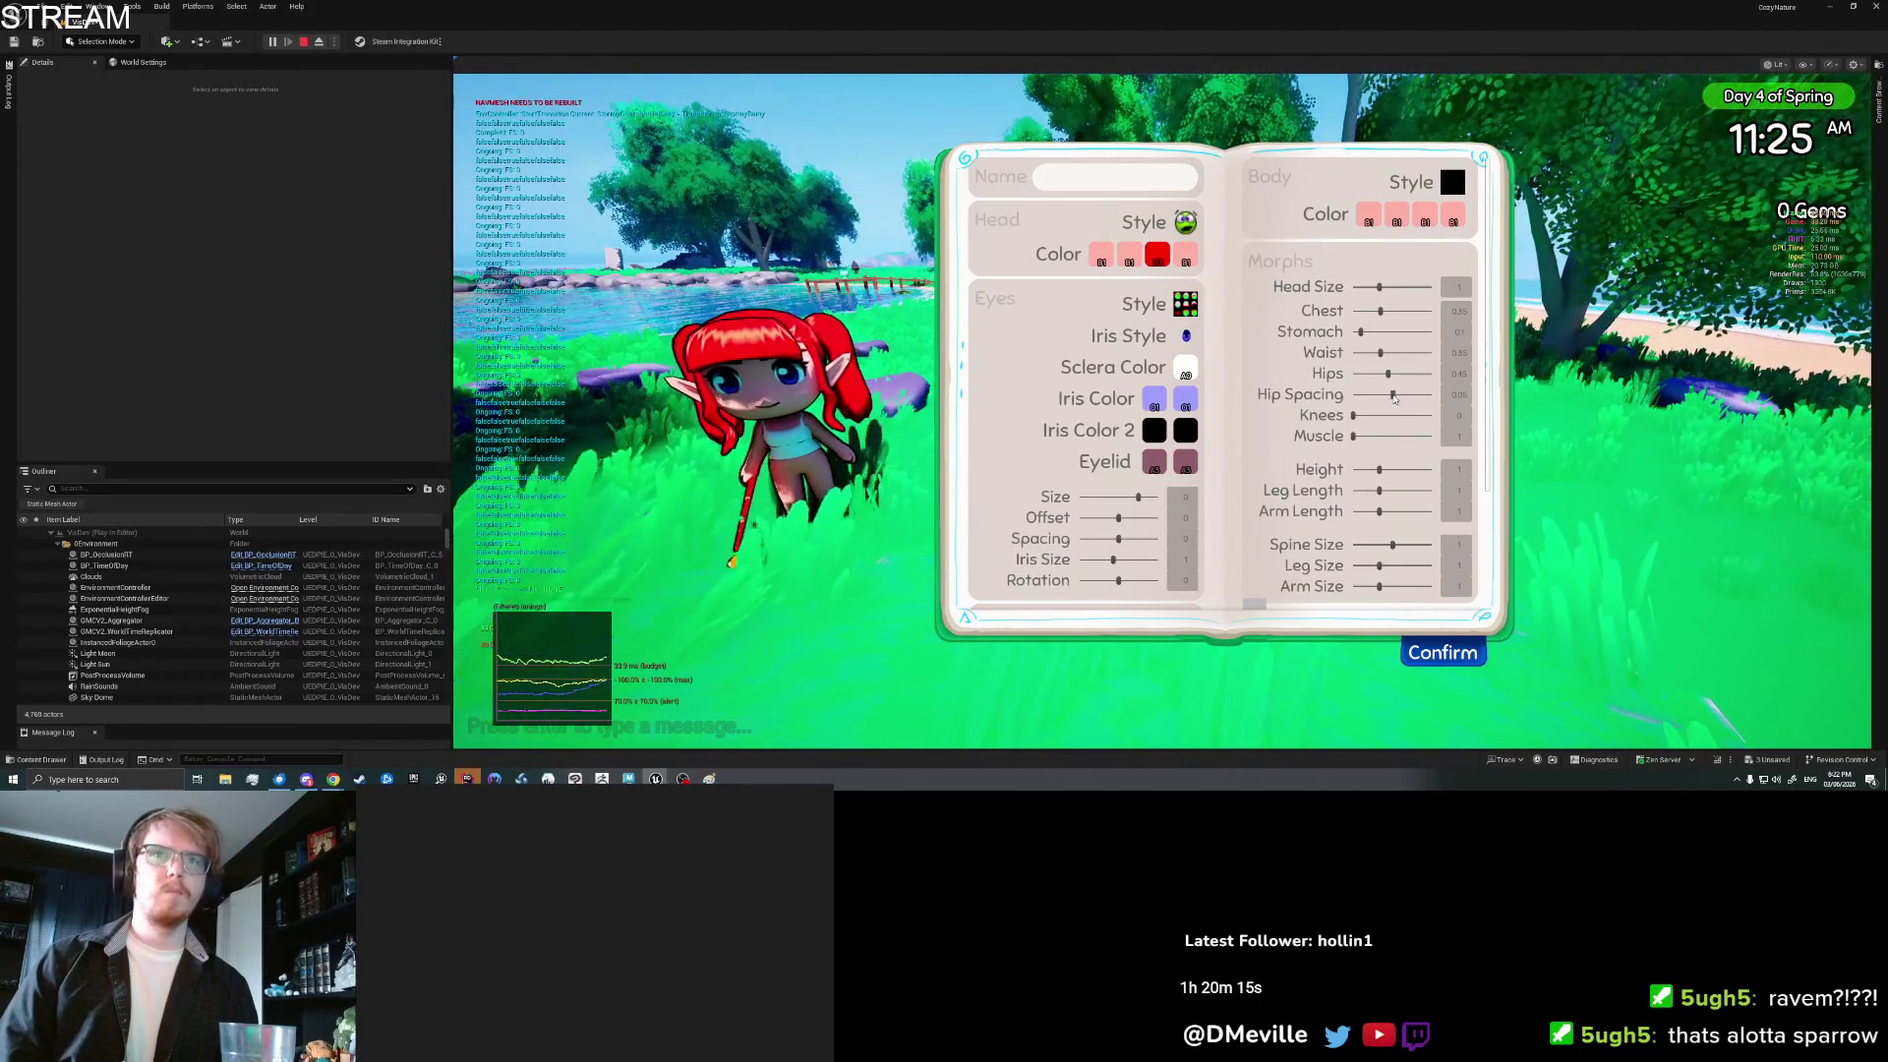
pyautogui.moveTo(1418, 370); pyautogui.dragTo(1408, 374)
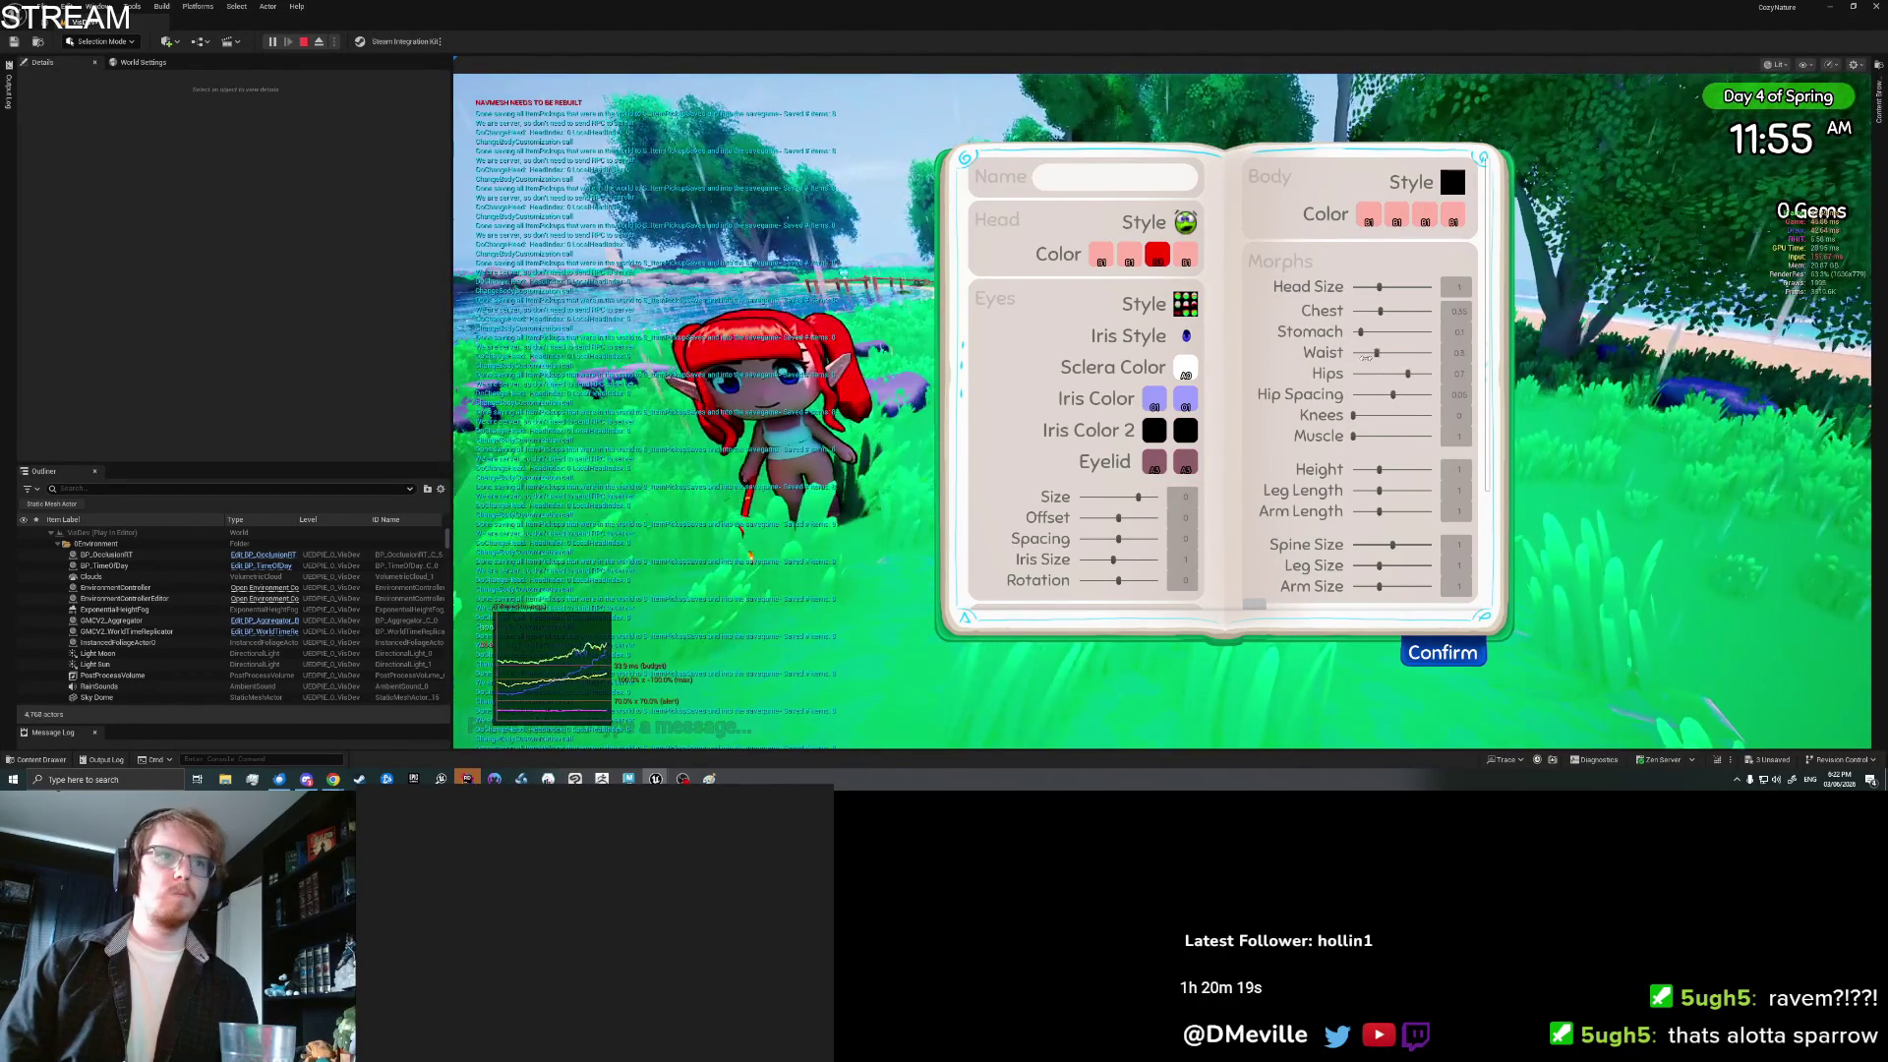
pyautogui.moveTo(1368, 360); pyautogui.dragTo(1369, 396)
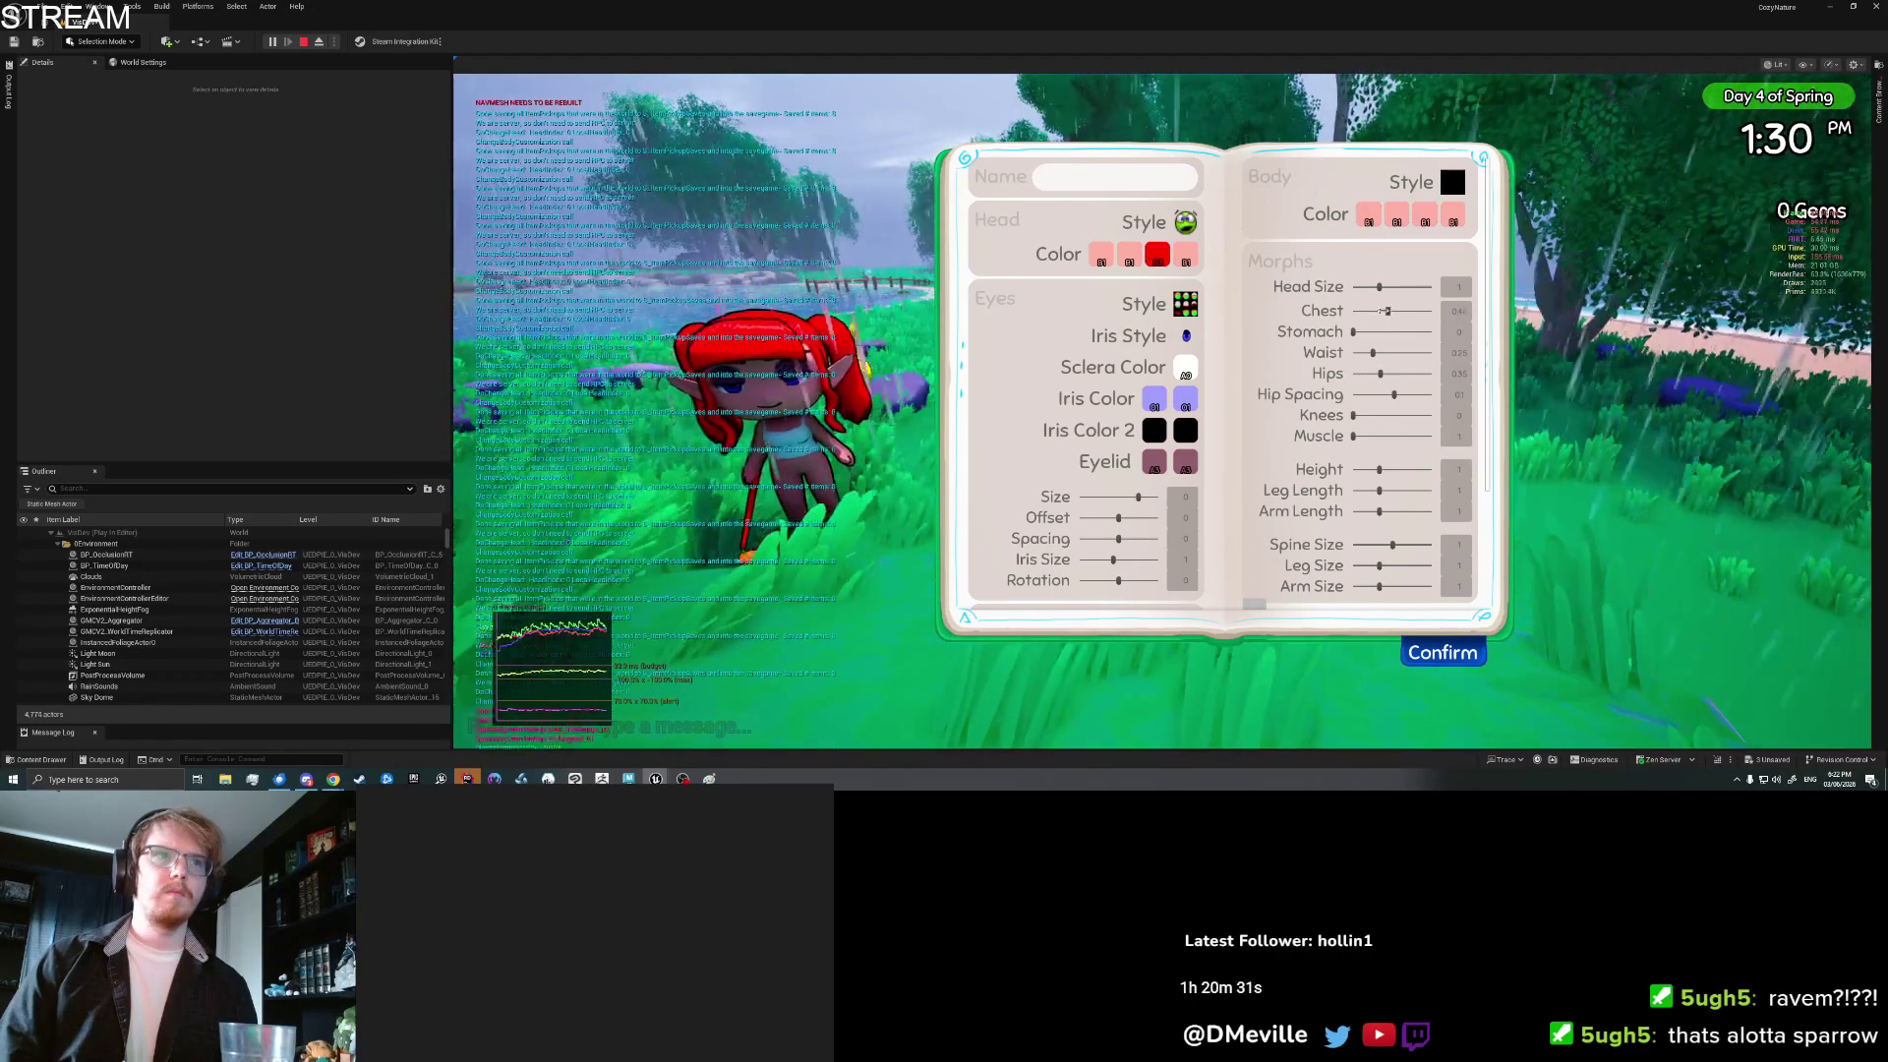
pyautogui.click(1443, 652)
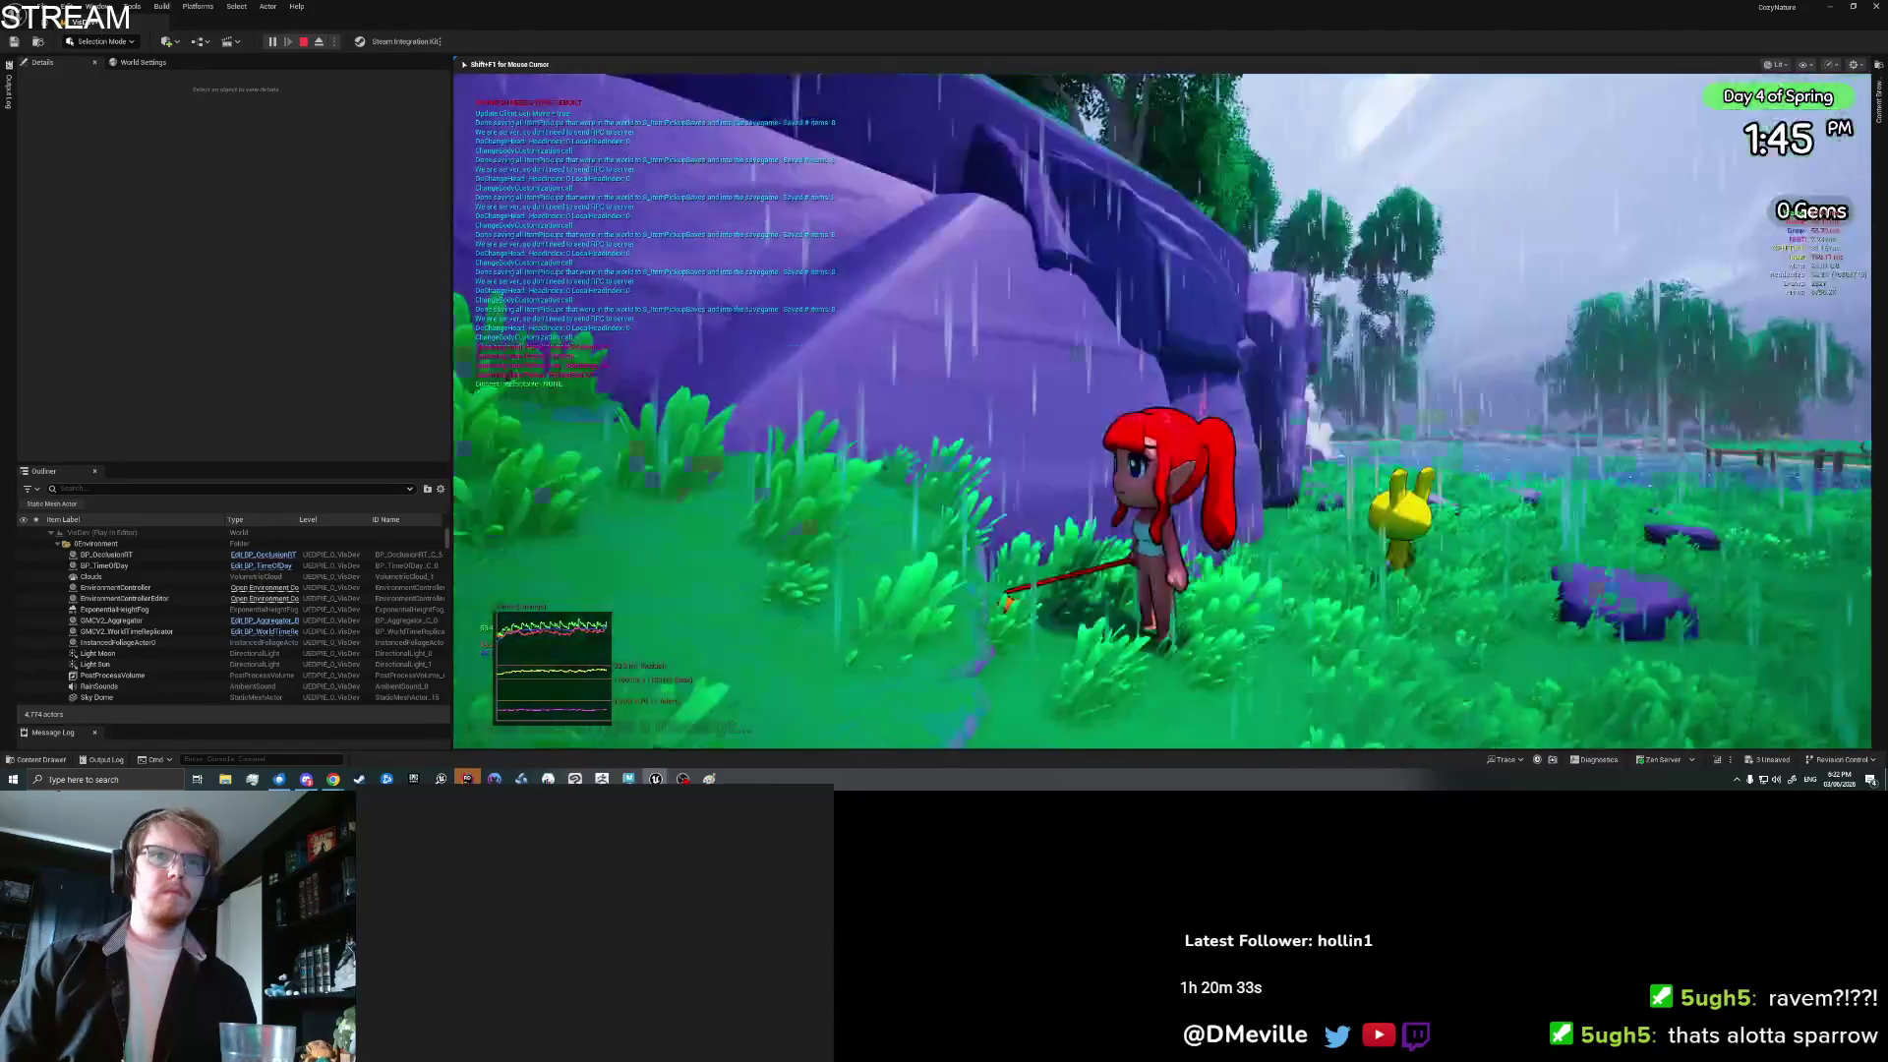
# Step: Equip the black skirt from the inventory
pyautogui.press('i')
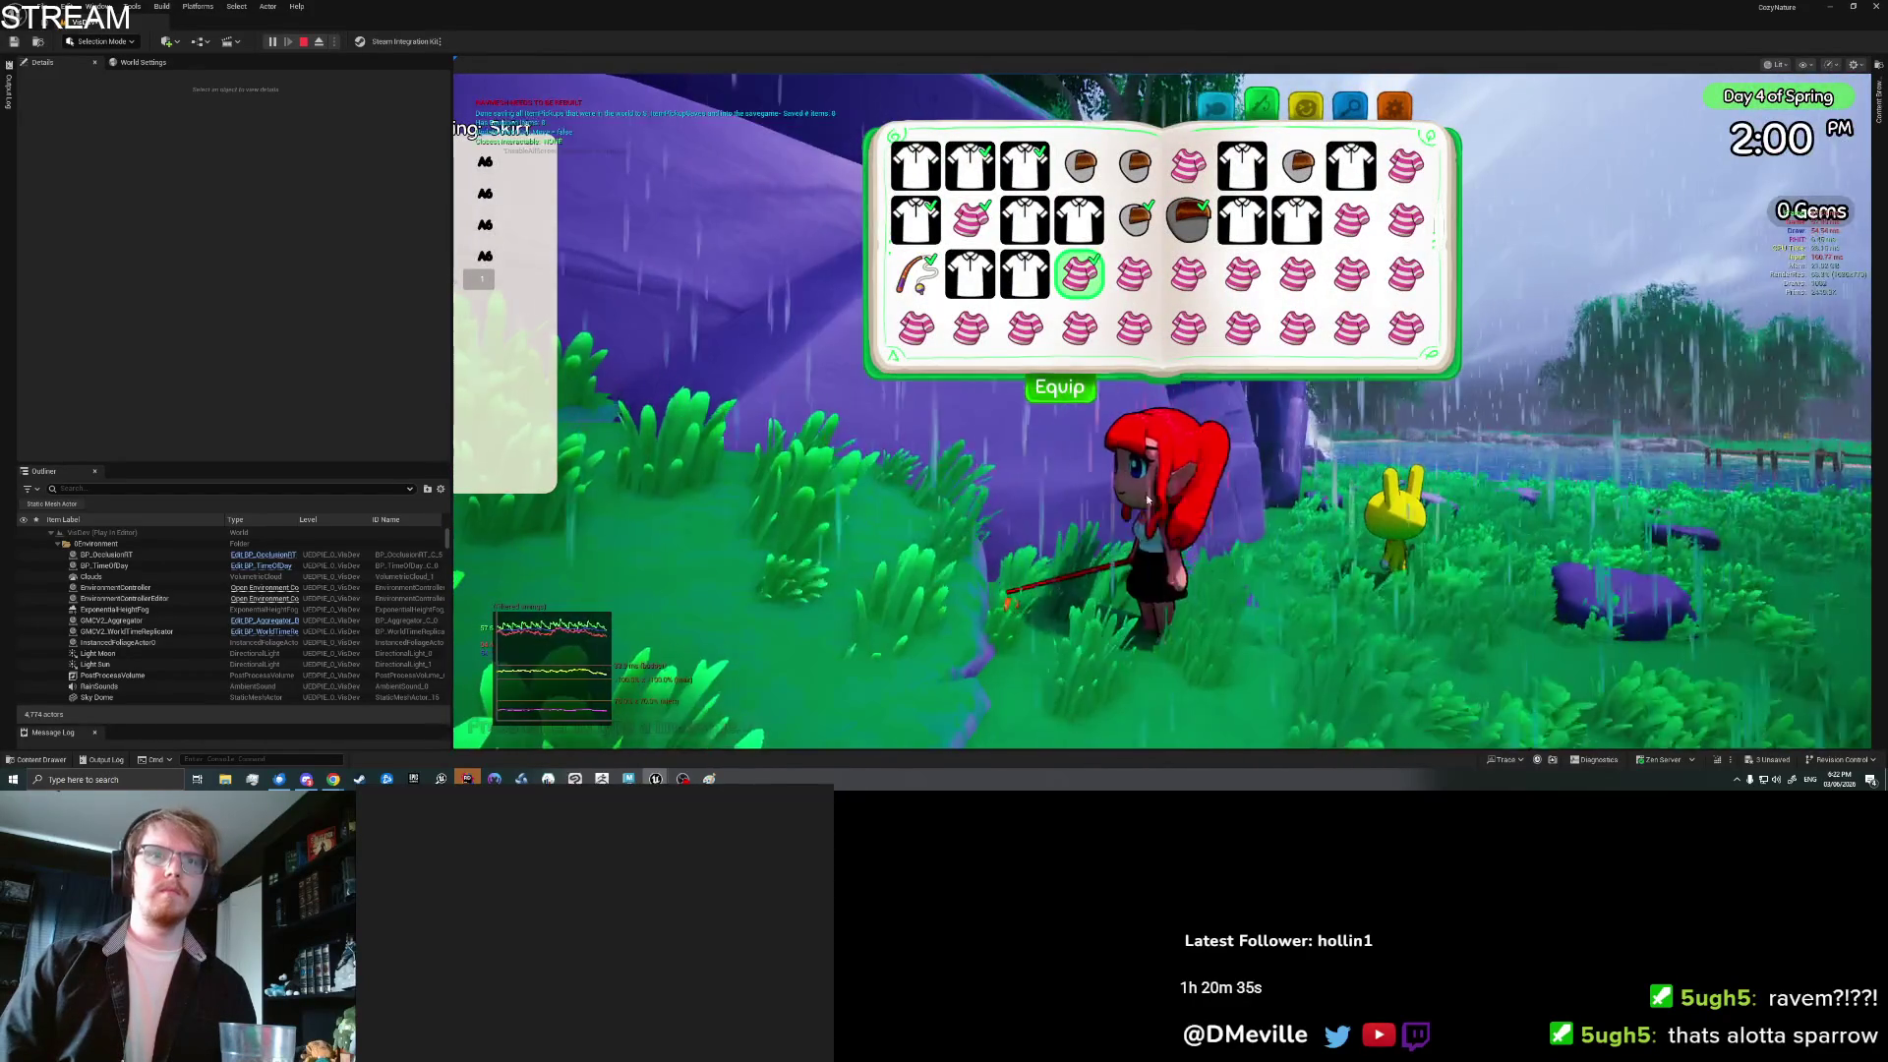
pyautogui.click(1059, 387)
pyautogui.press('i')
# Step: Run the character through the grass to the wooden dock by the lake
pyautogui.press('w')
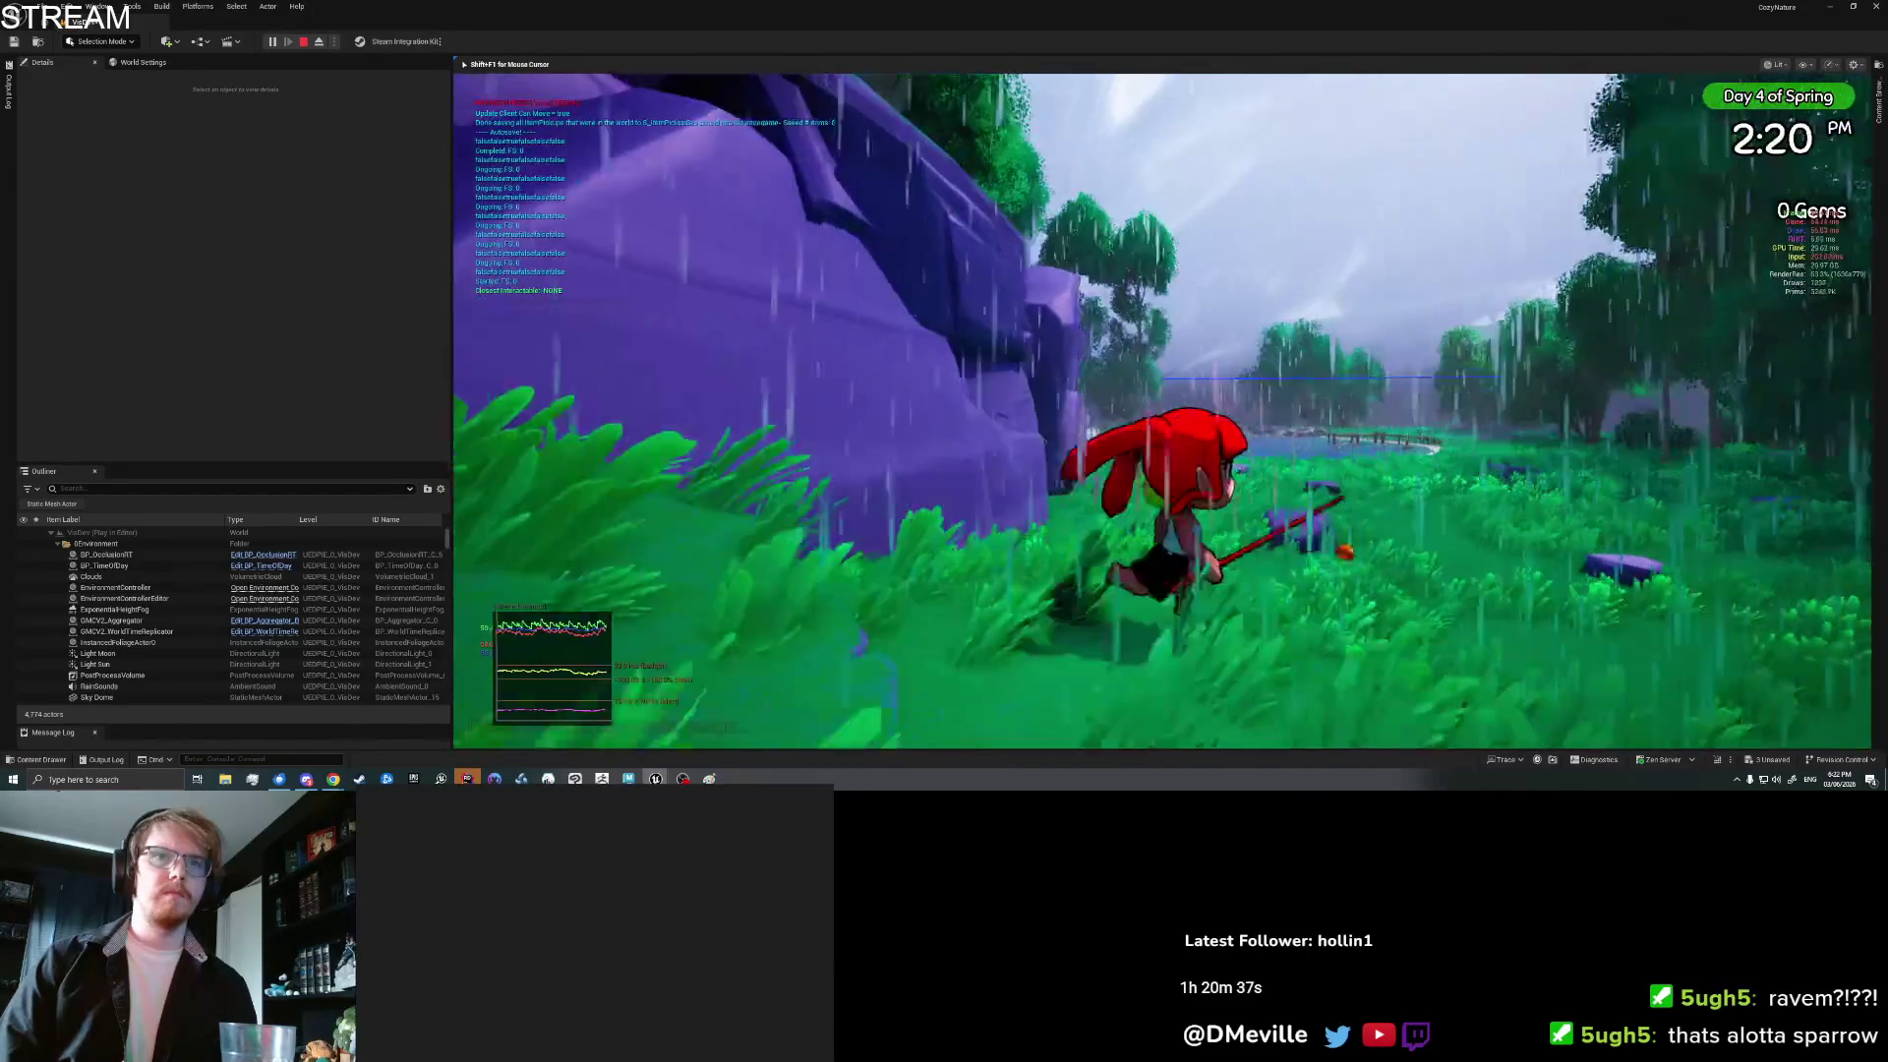
pyautogui.press('w')
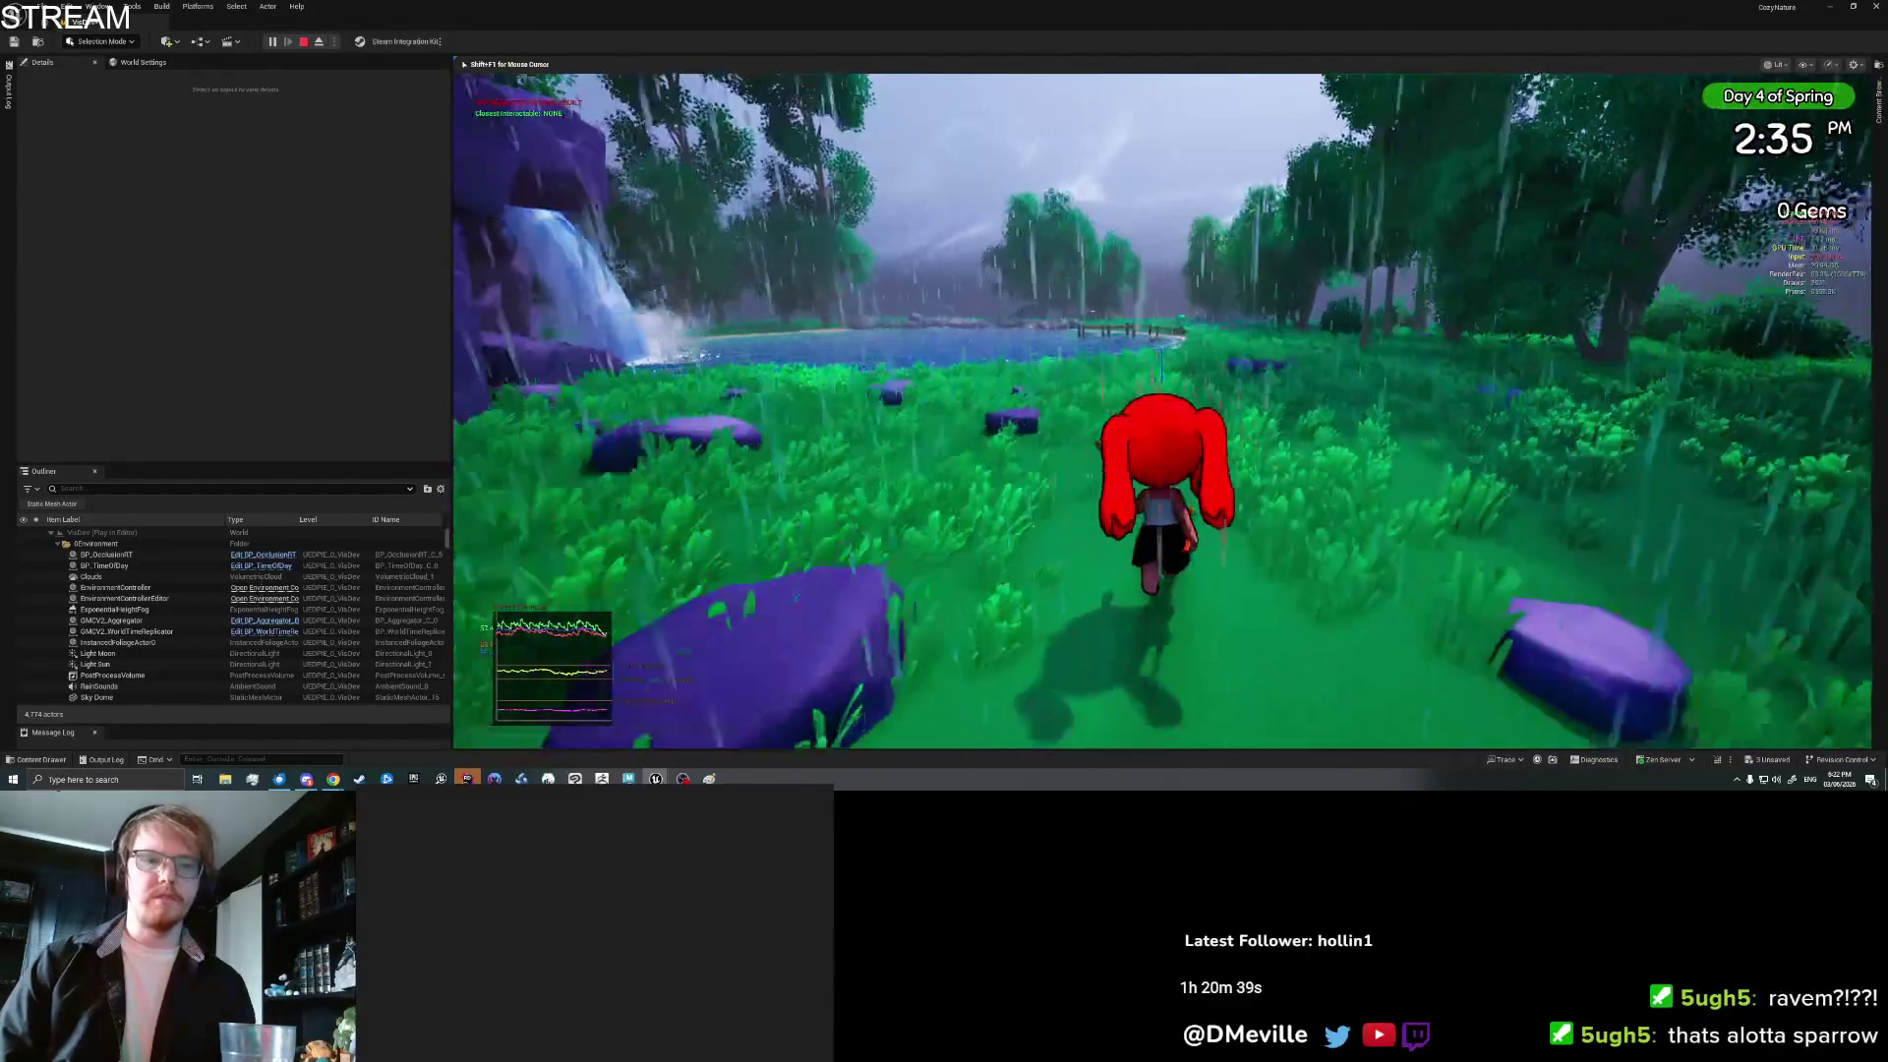
pyautogui.press('a')
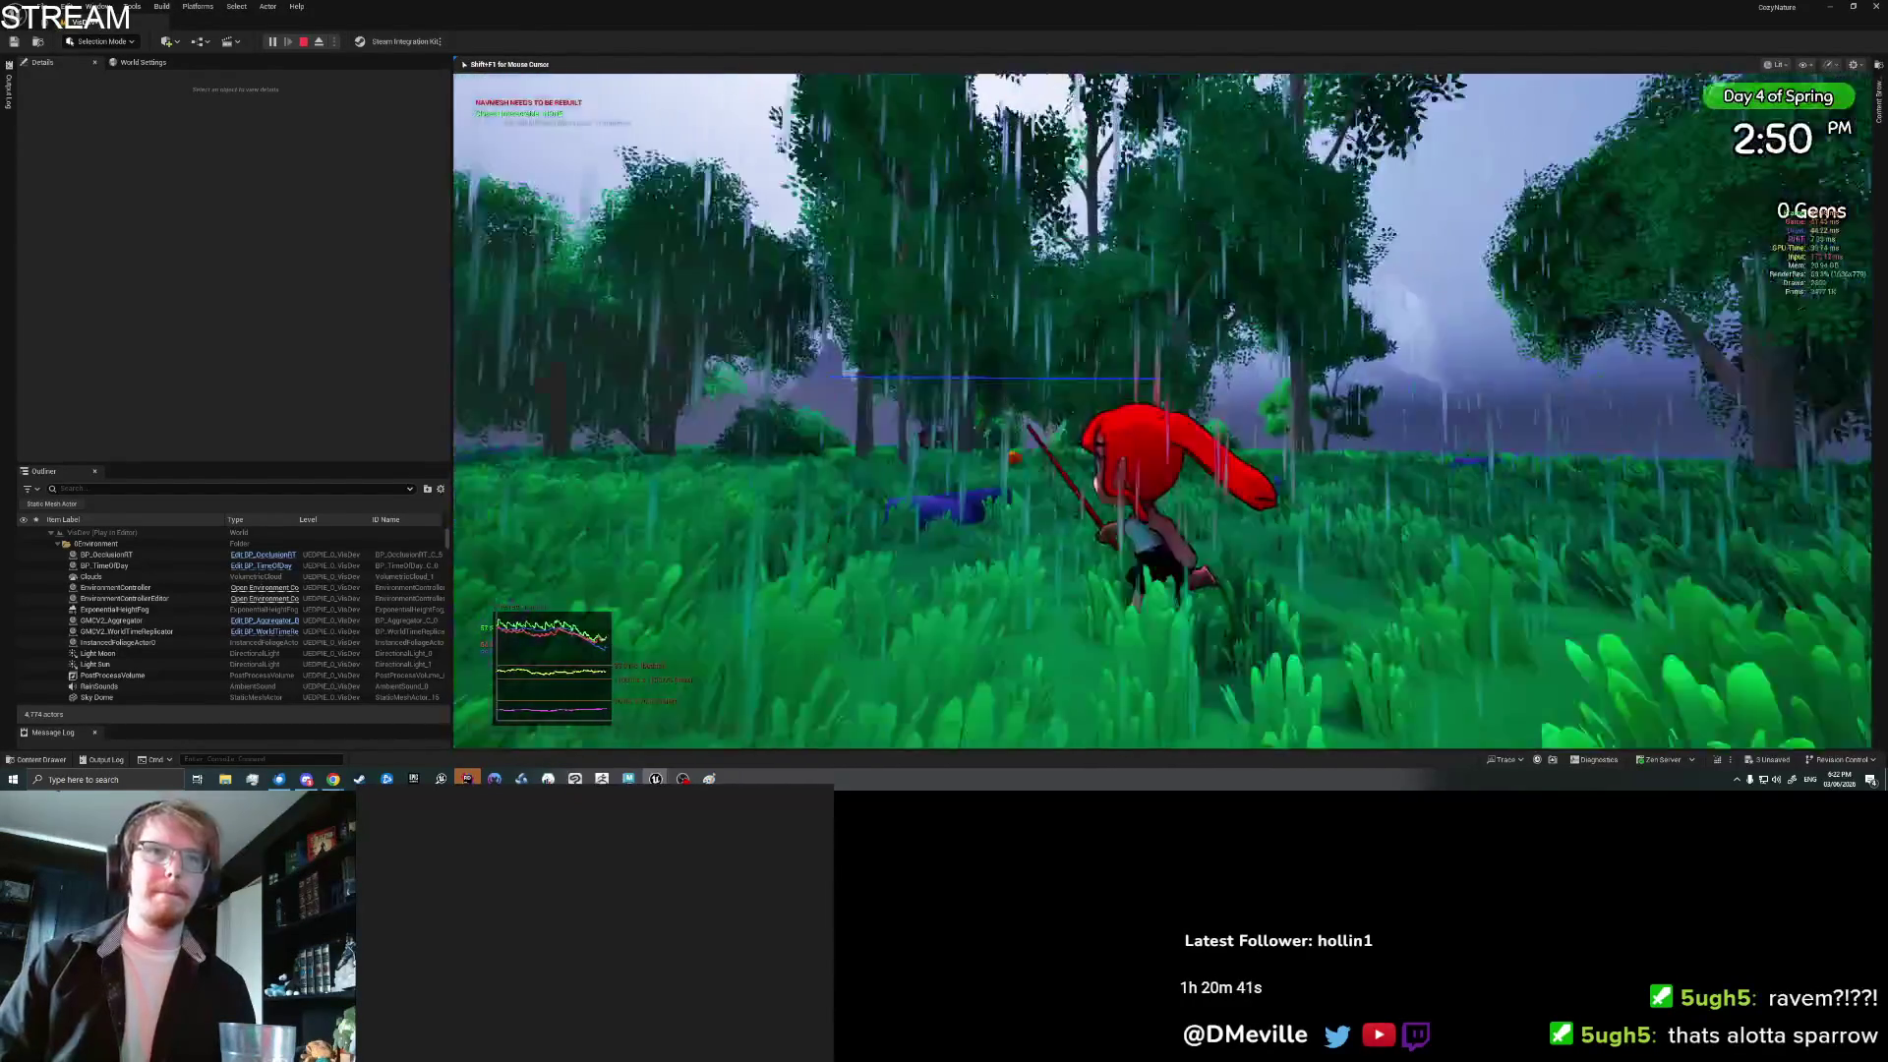
pyautogui.press('s')
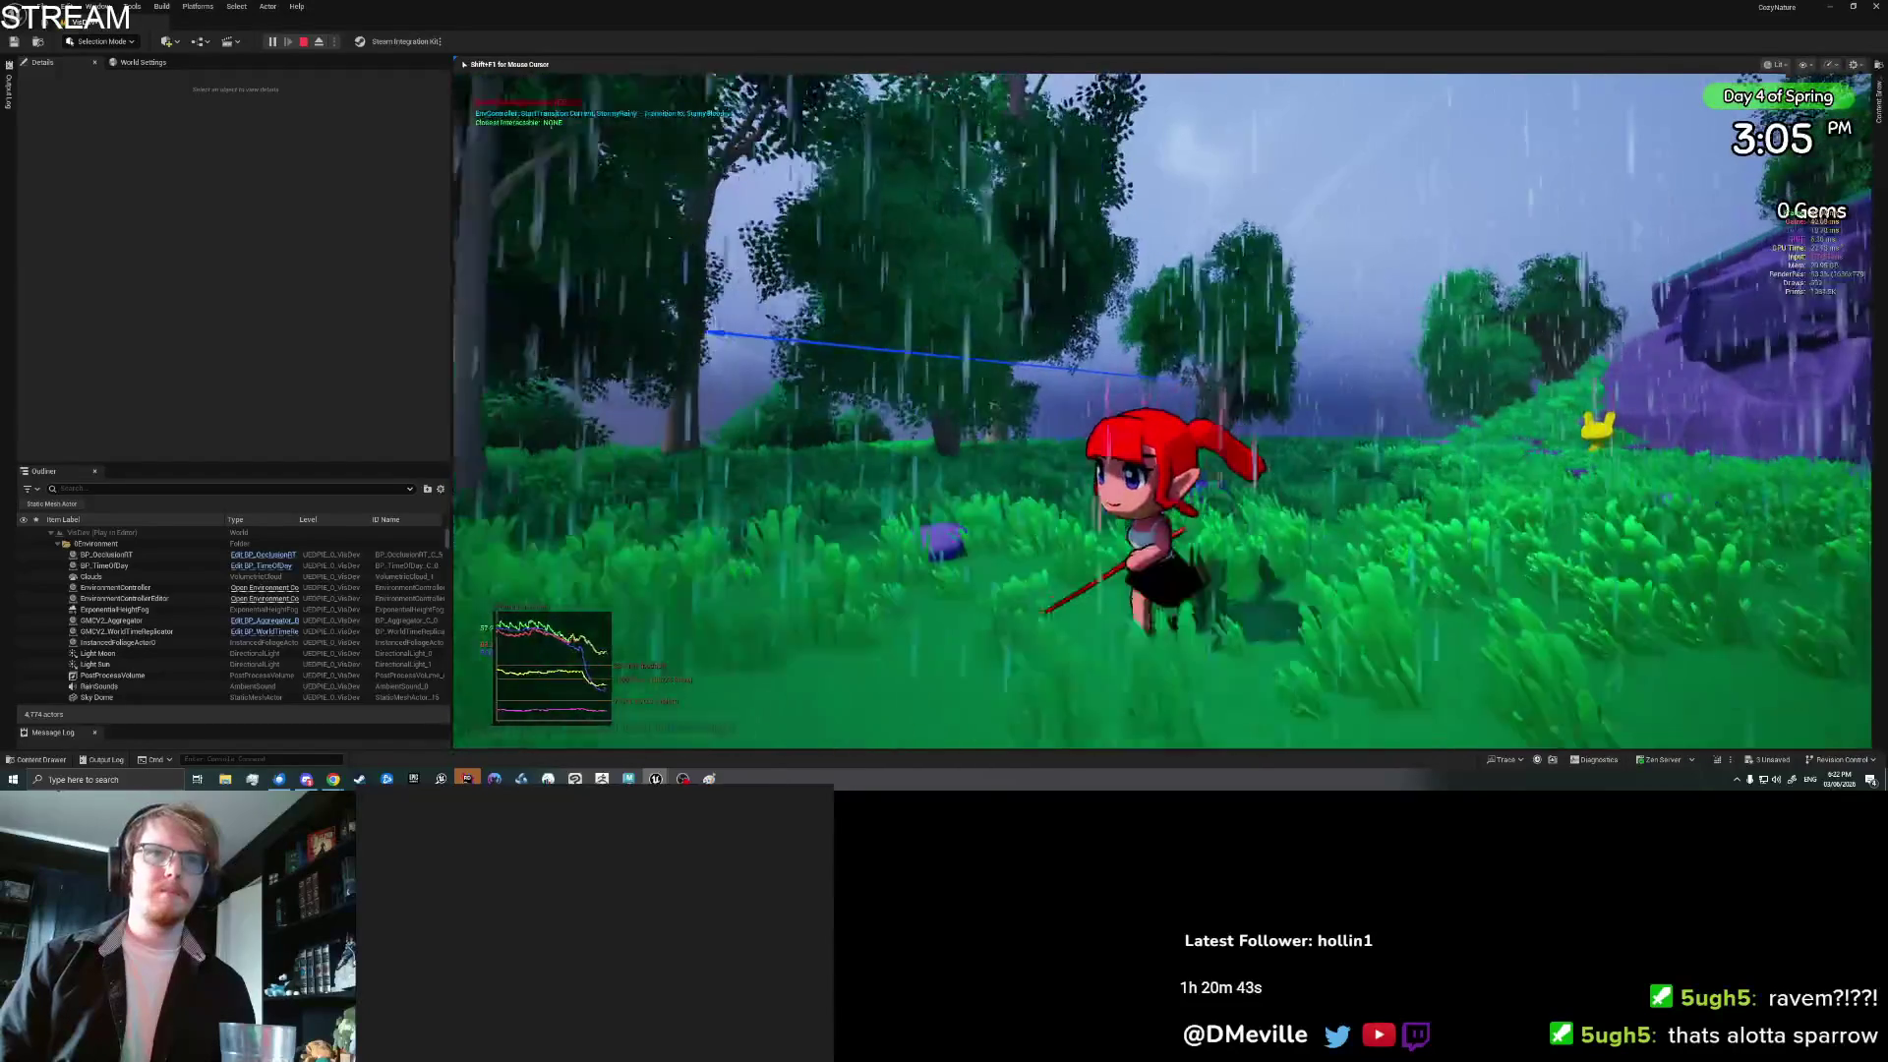
pyautogui.press('w')
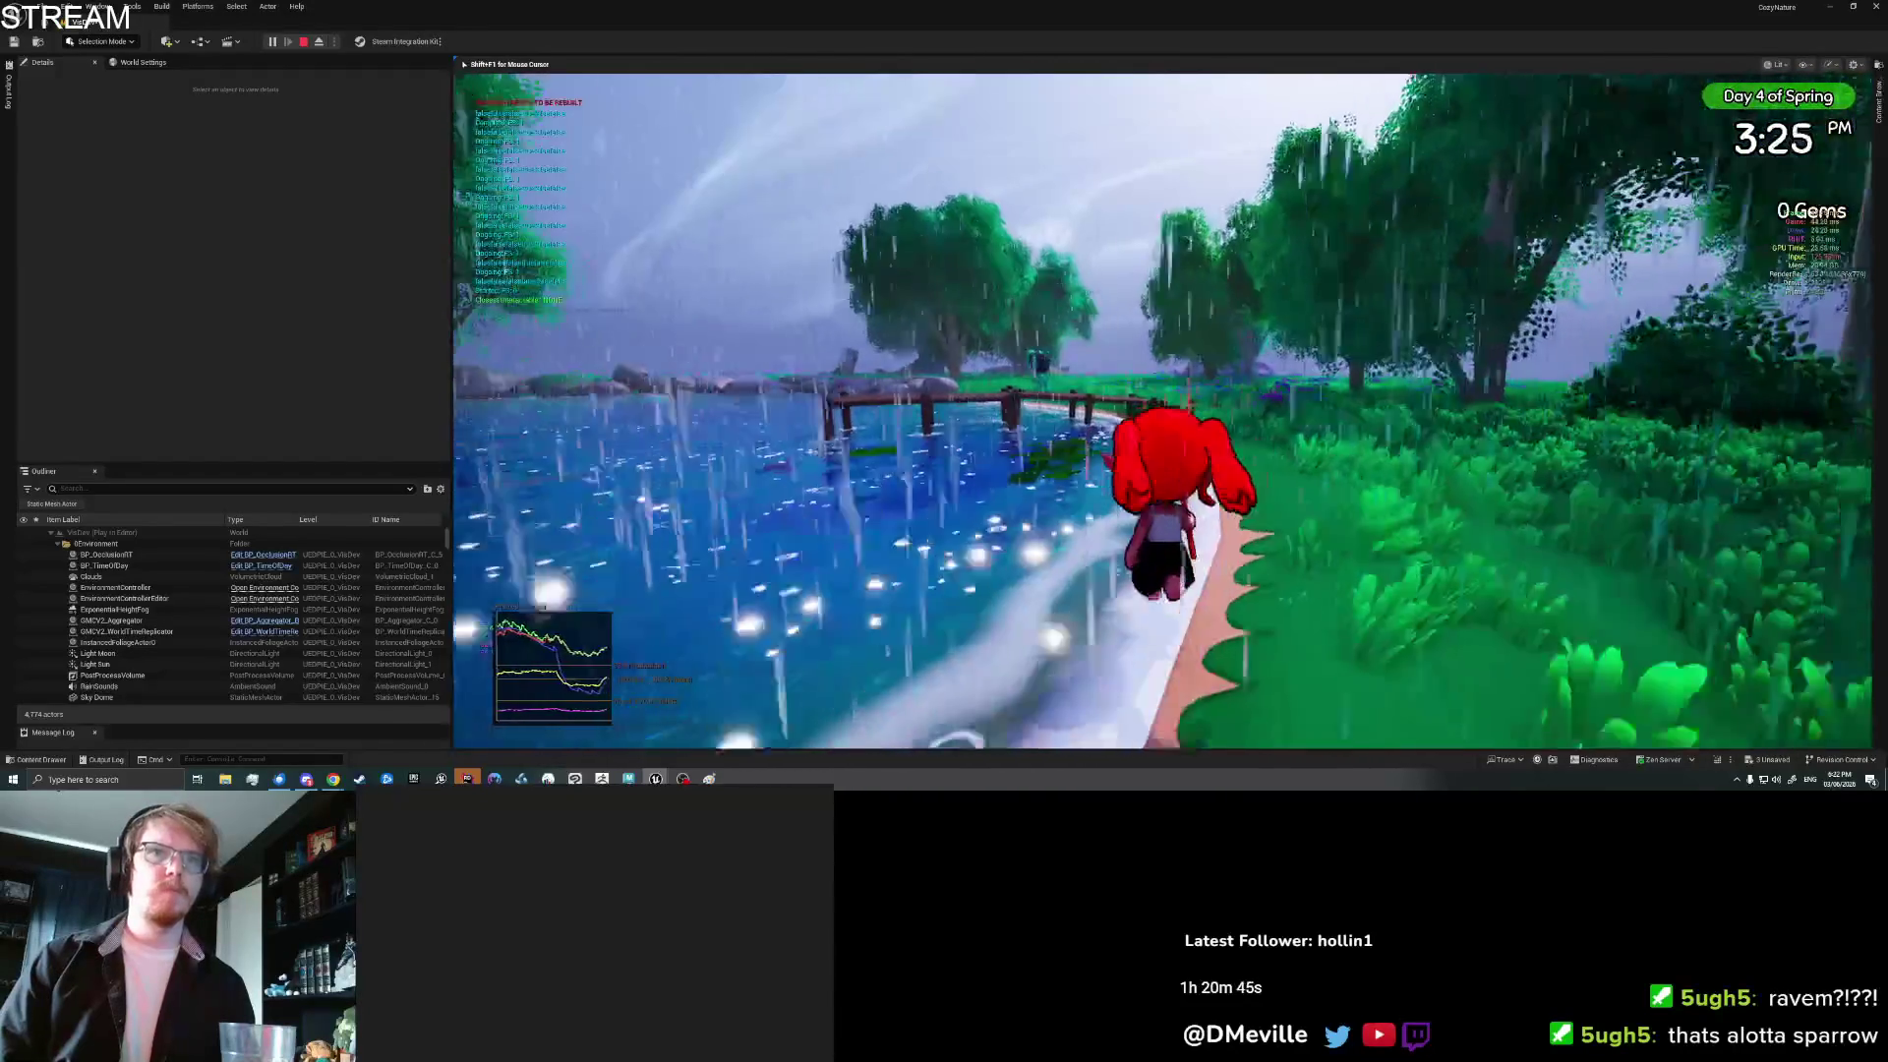
pyautogui.press('d')
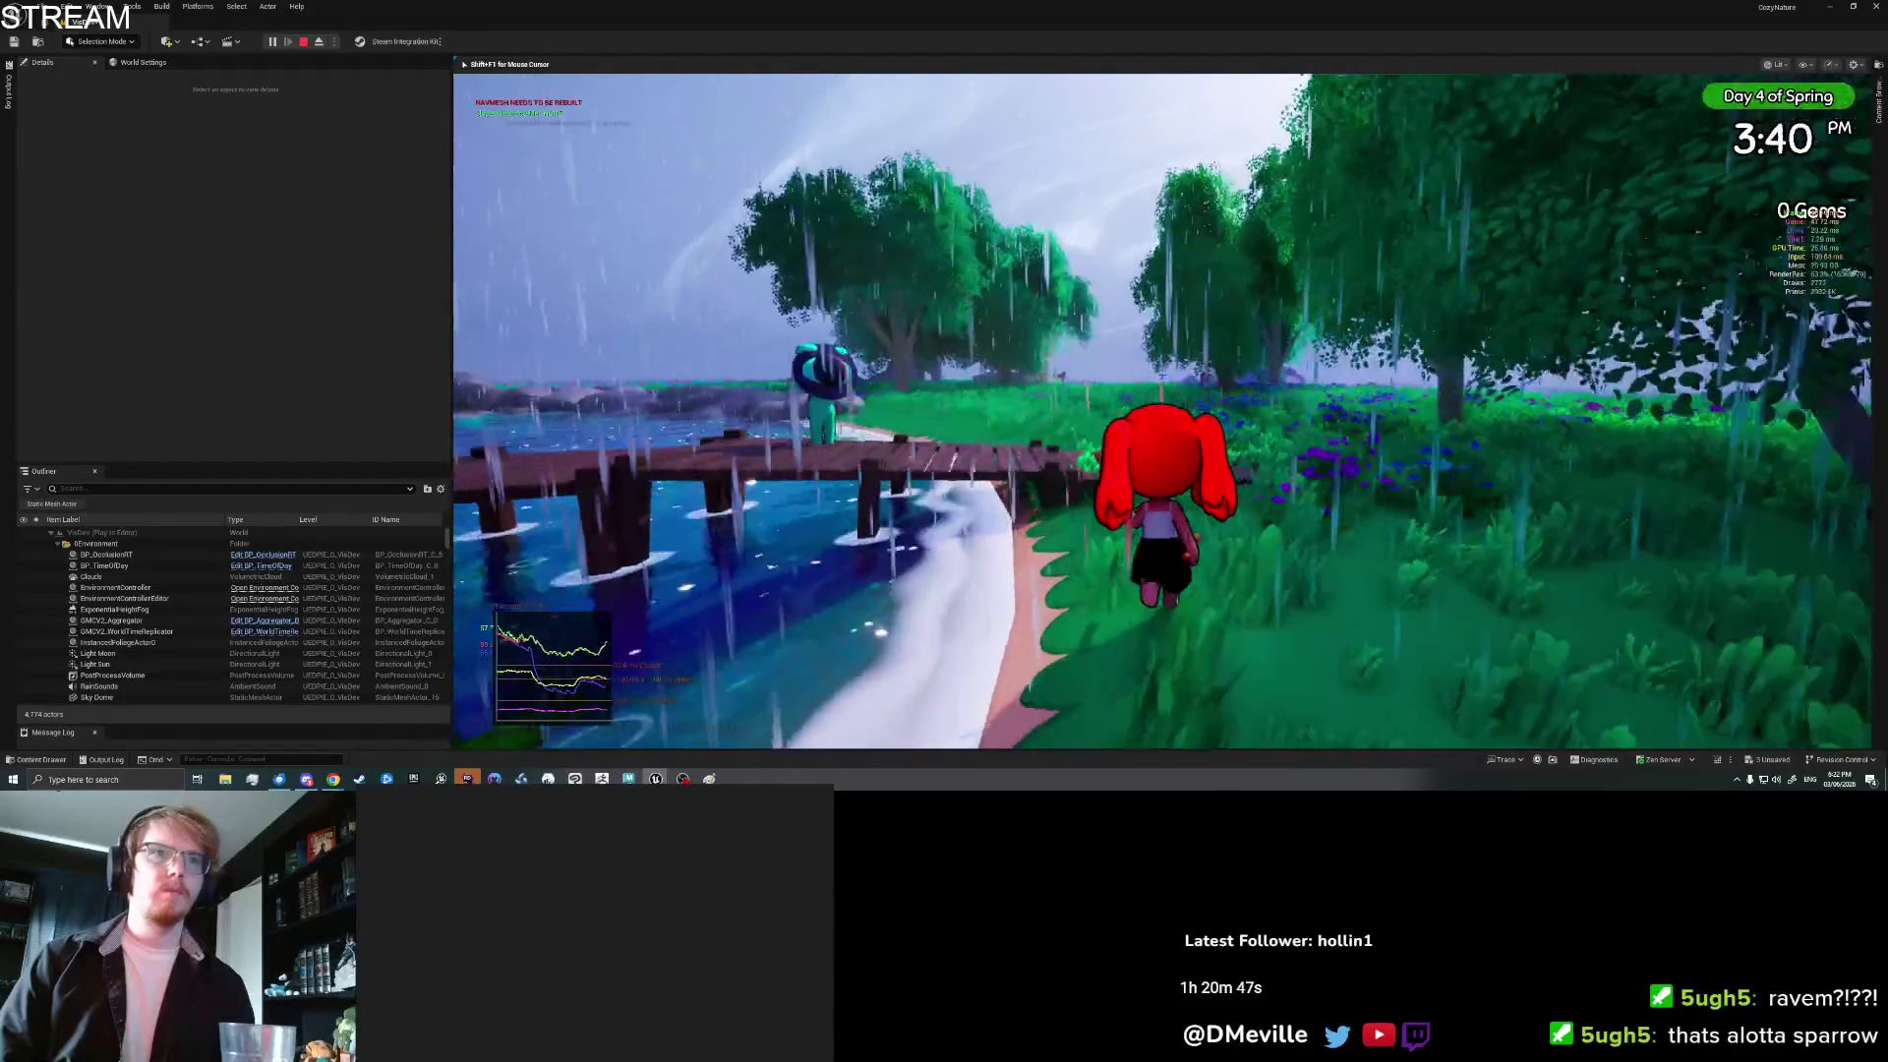
pyautogui.press('s')
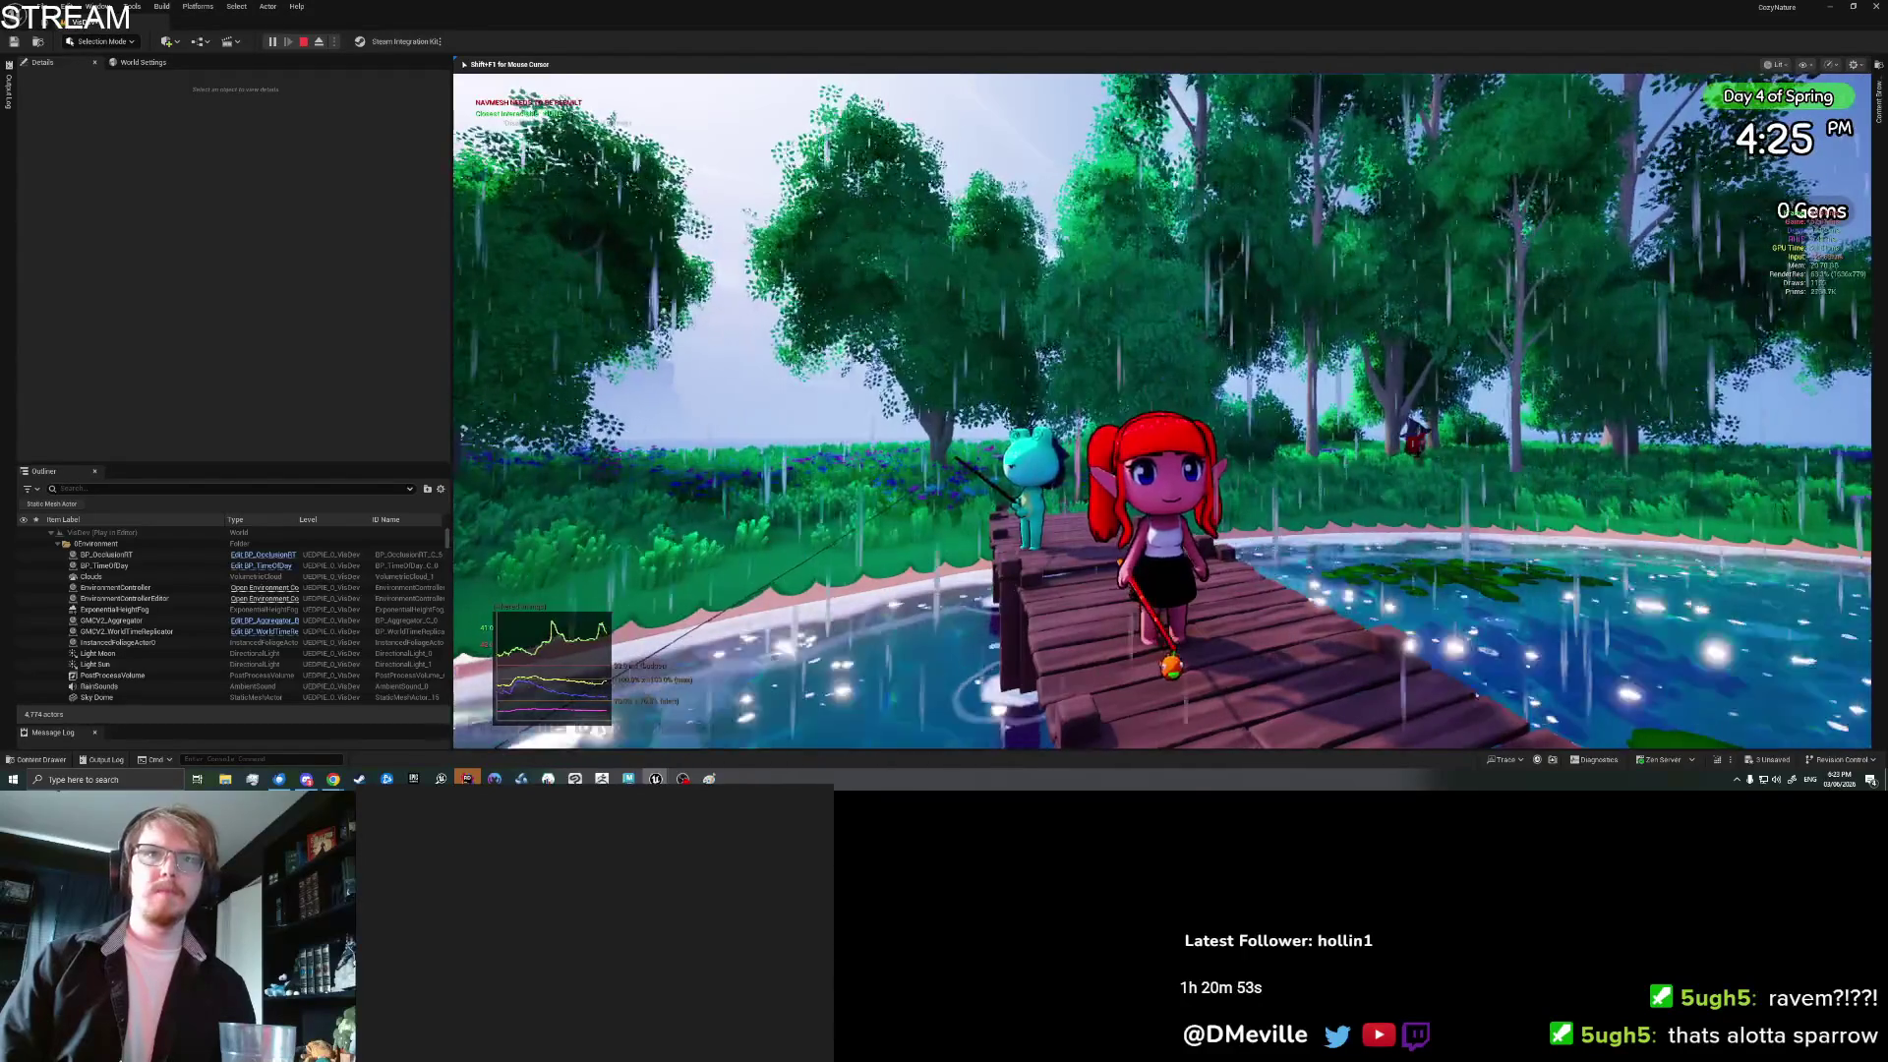
pyautogui.hotkey('alt', 'Tab')
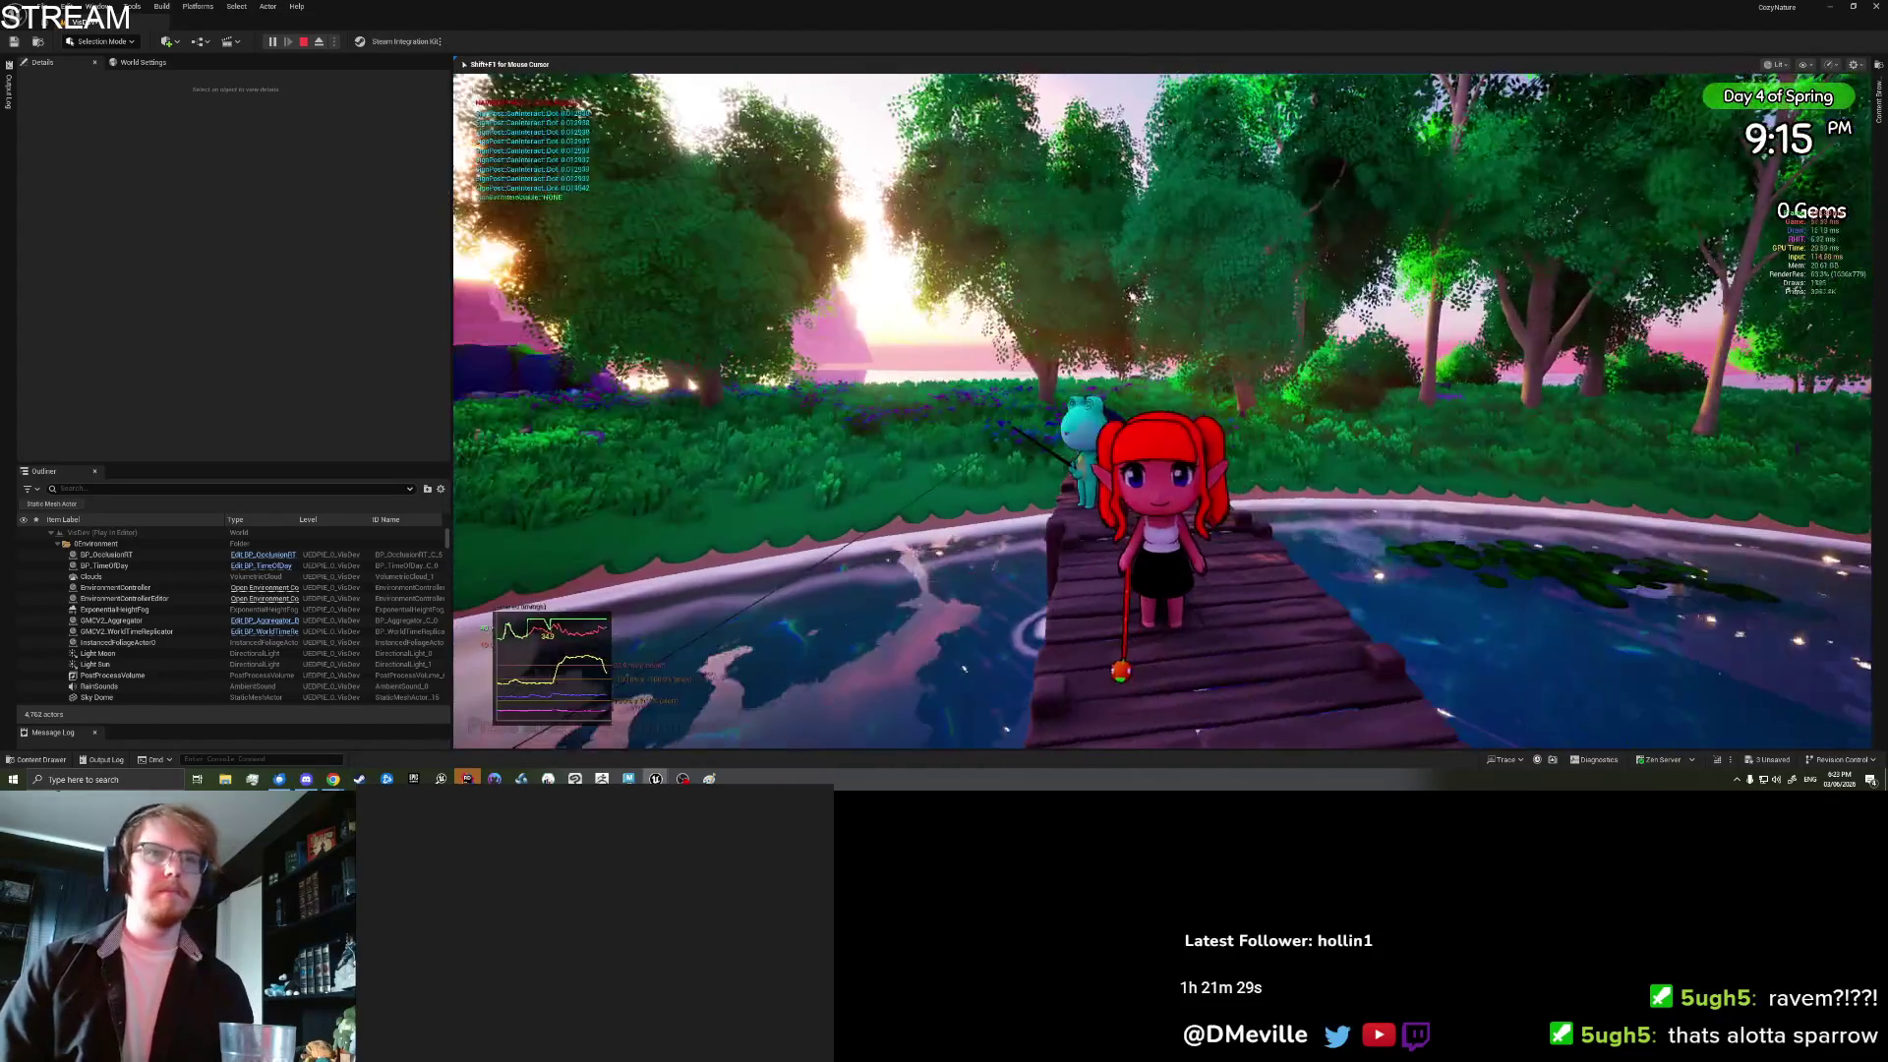
pyautogui.hotkey('alt', 'Tab')
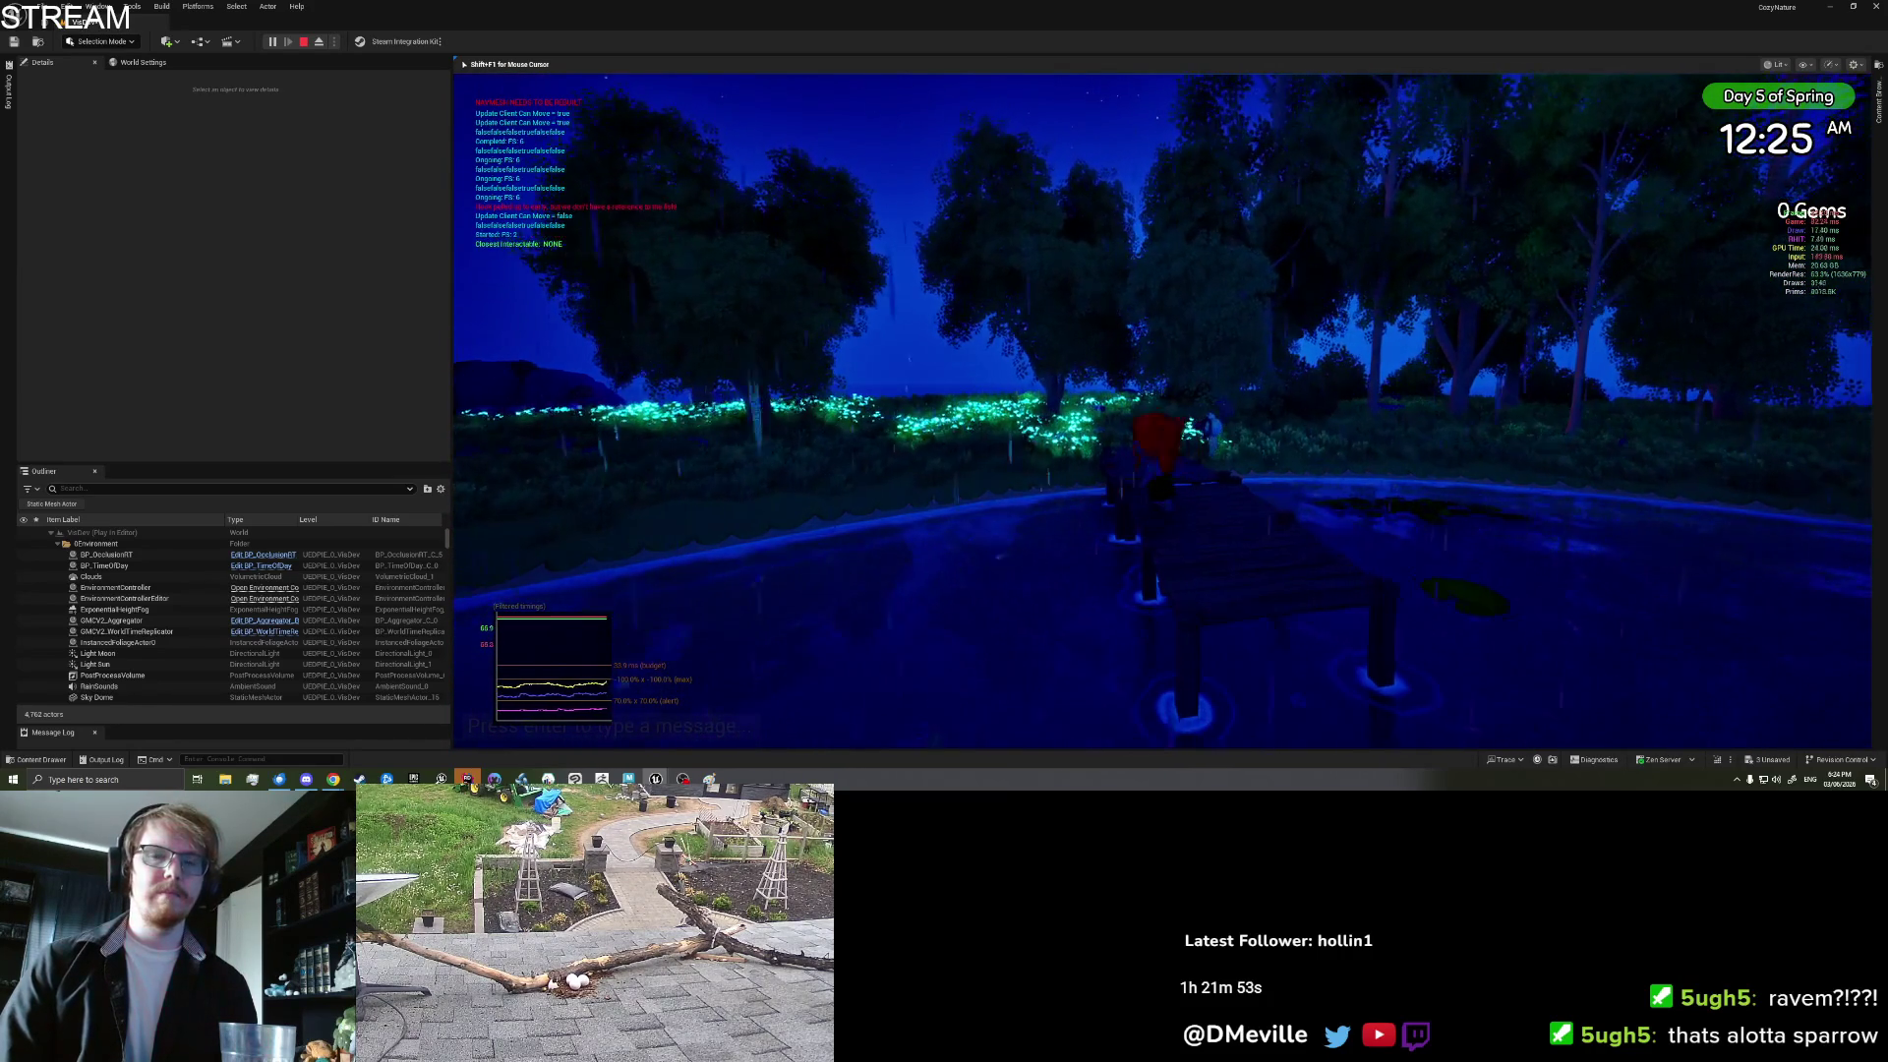
# Step: Walk the character through the glowing flower field past the tree to the Teleport to Island spot
pyautogui.press('w')
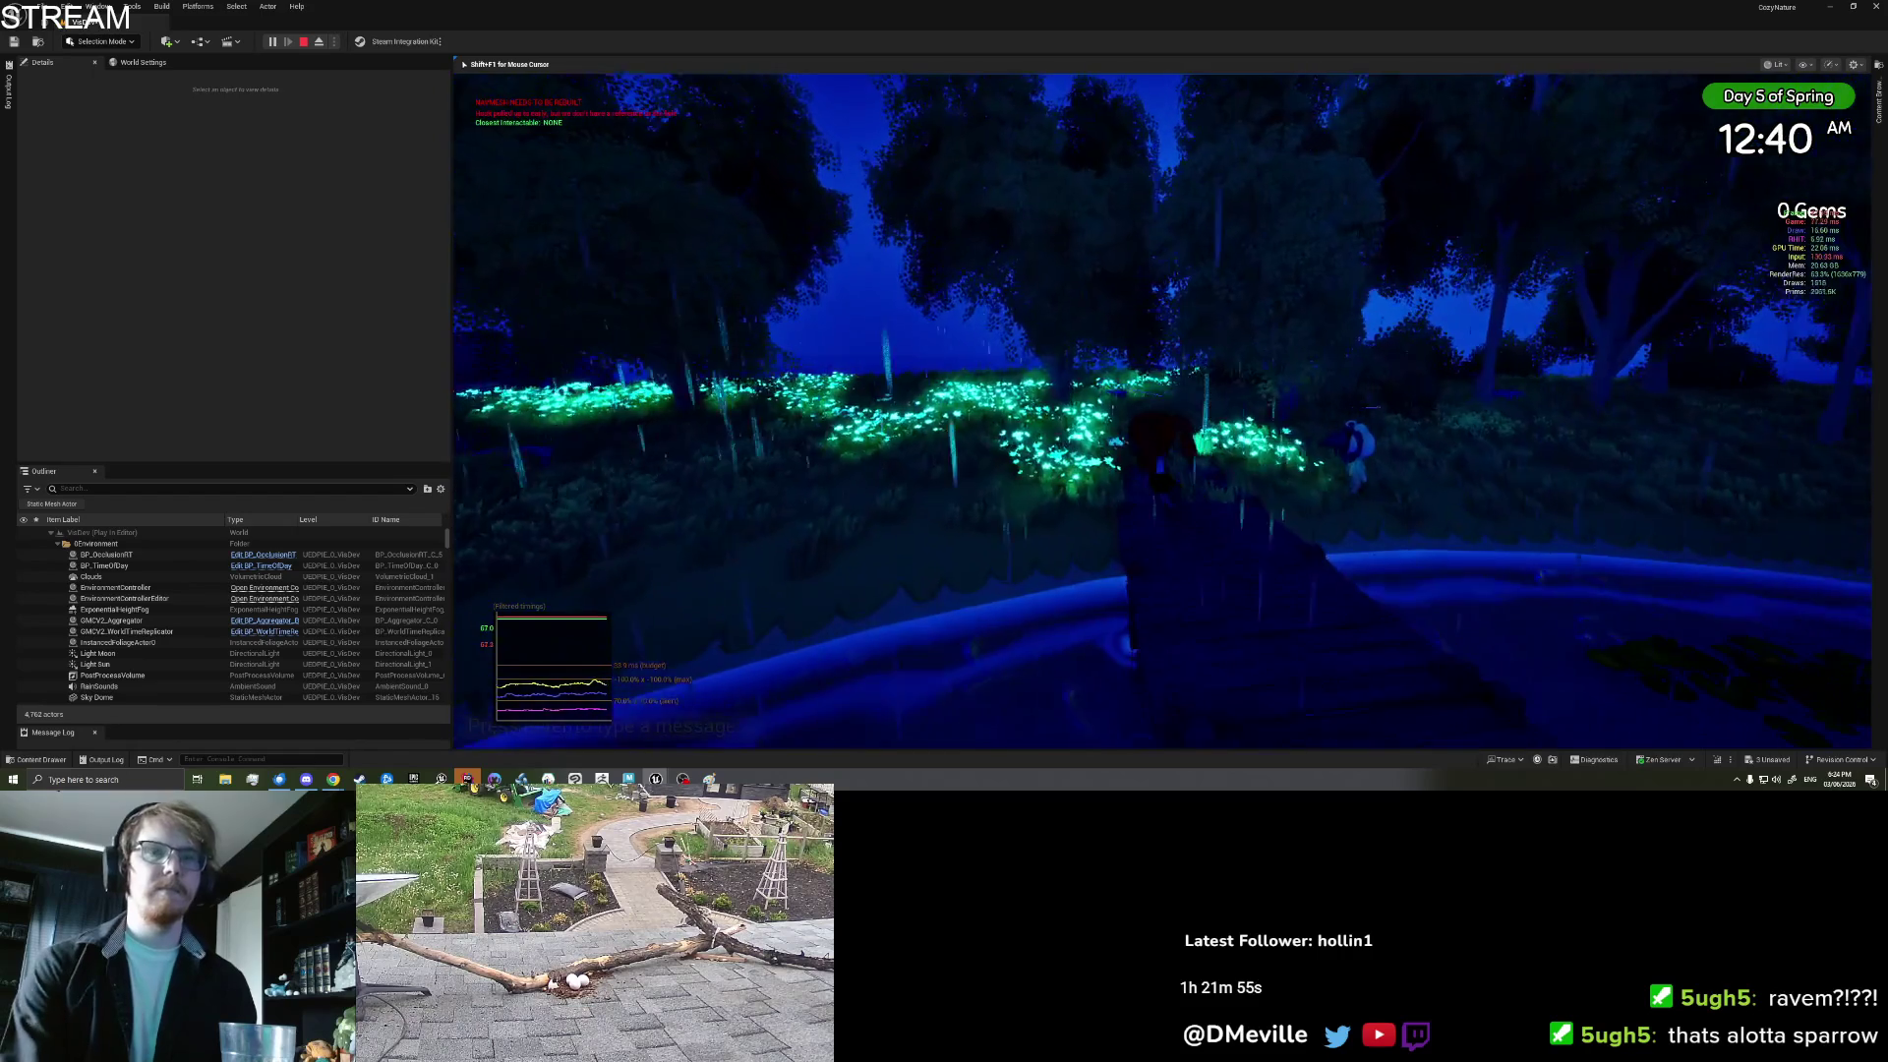
pyautogui.press('w')
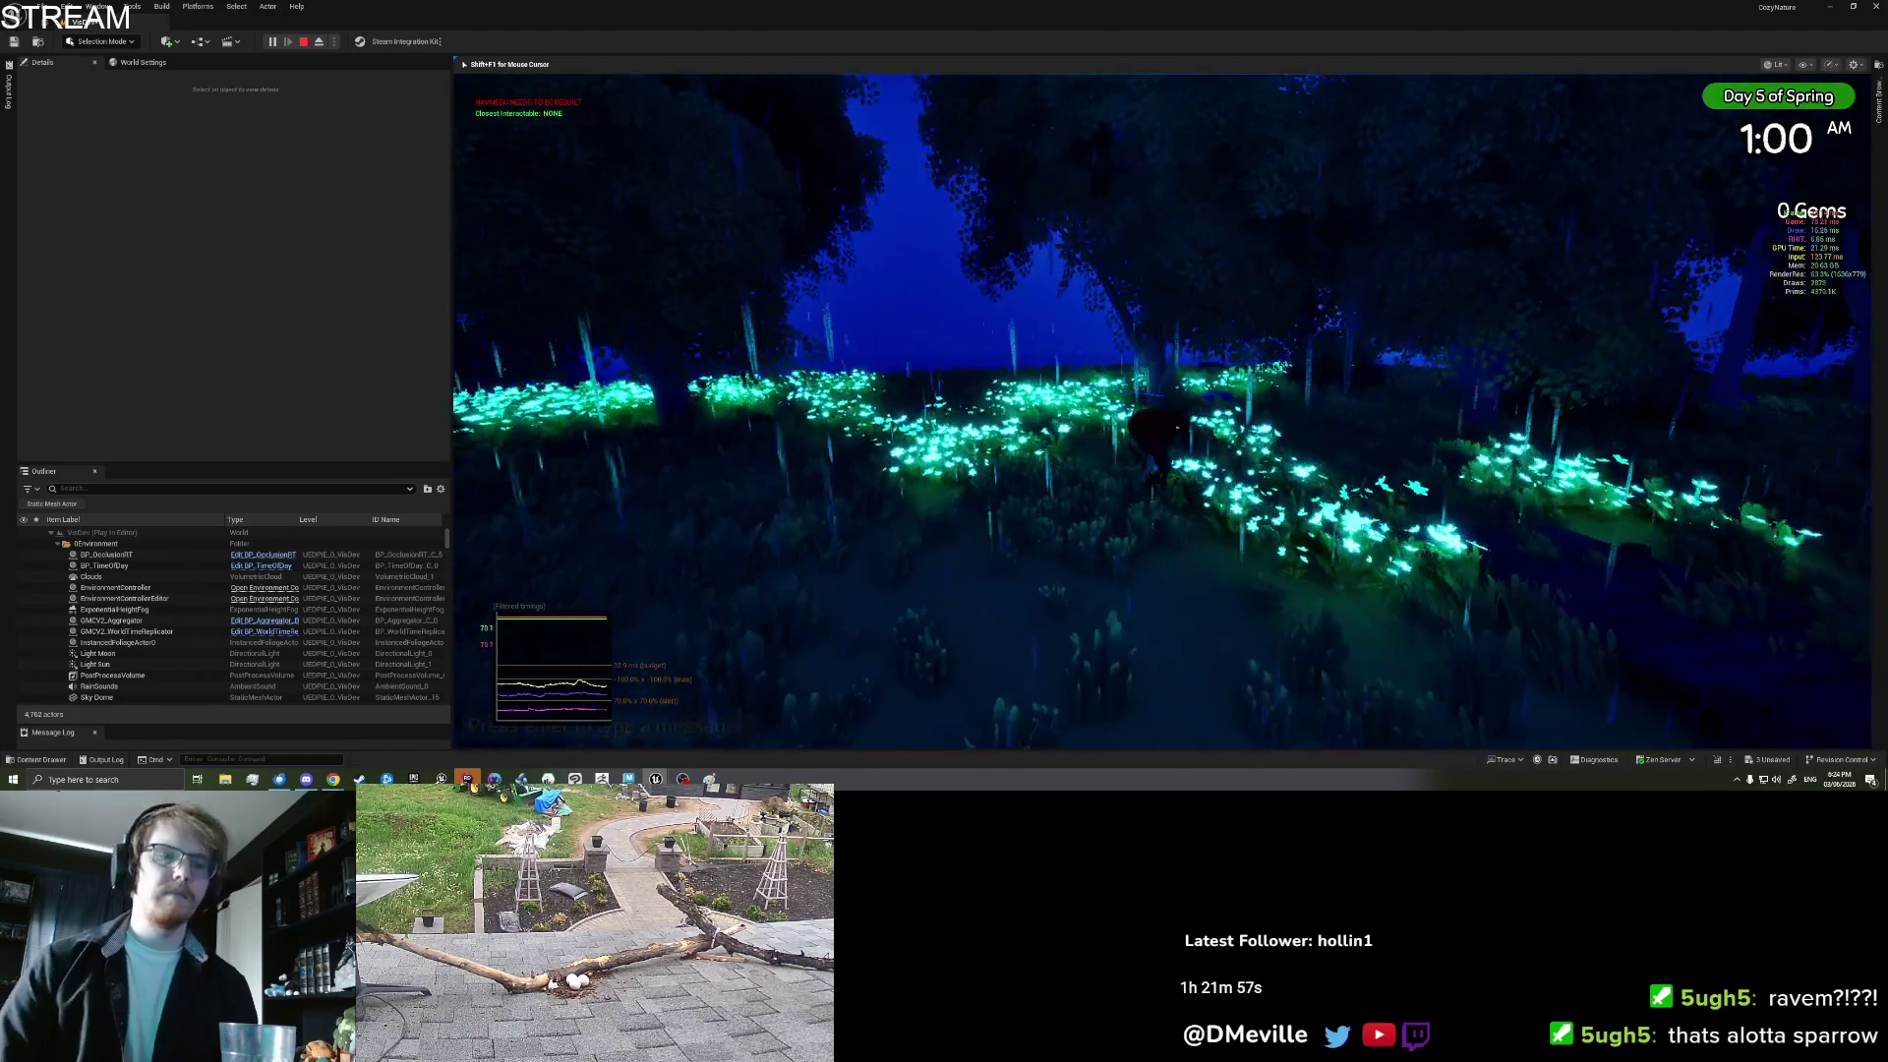
pyautogui.press('w')
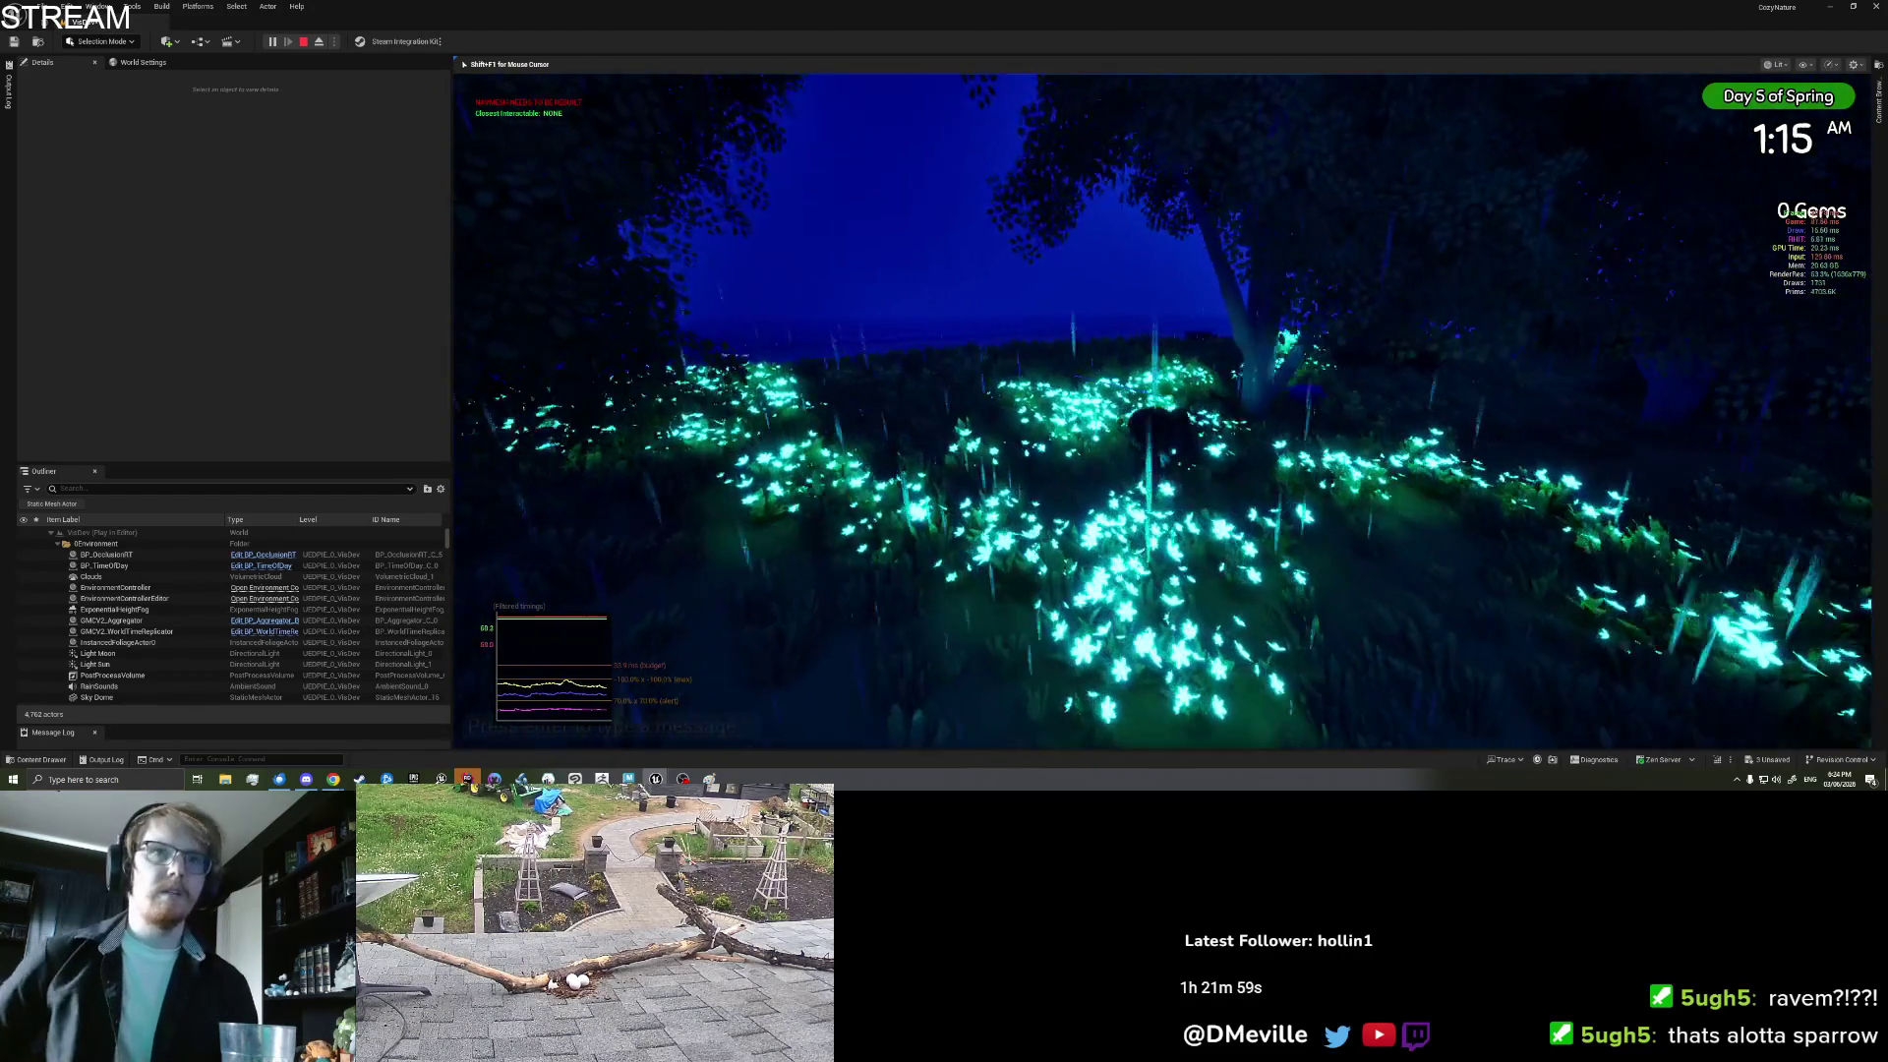
pyautogui.press('w')
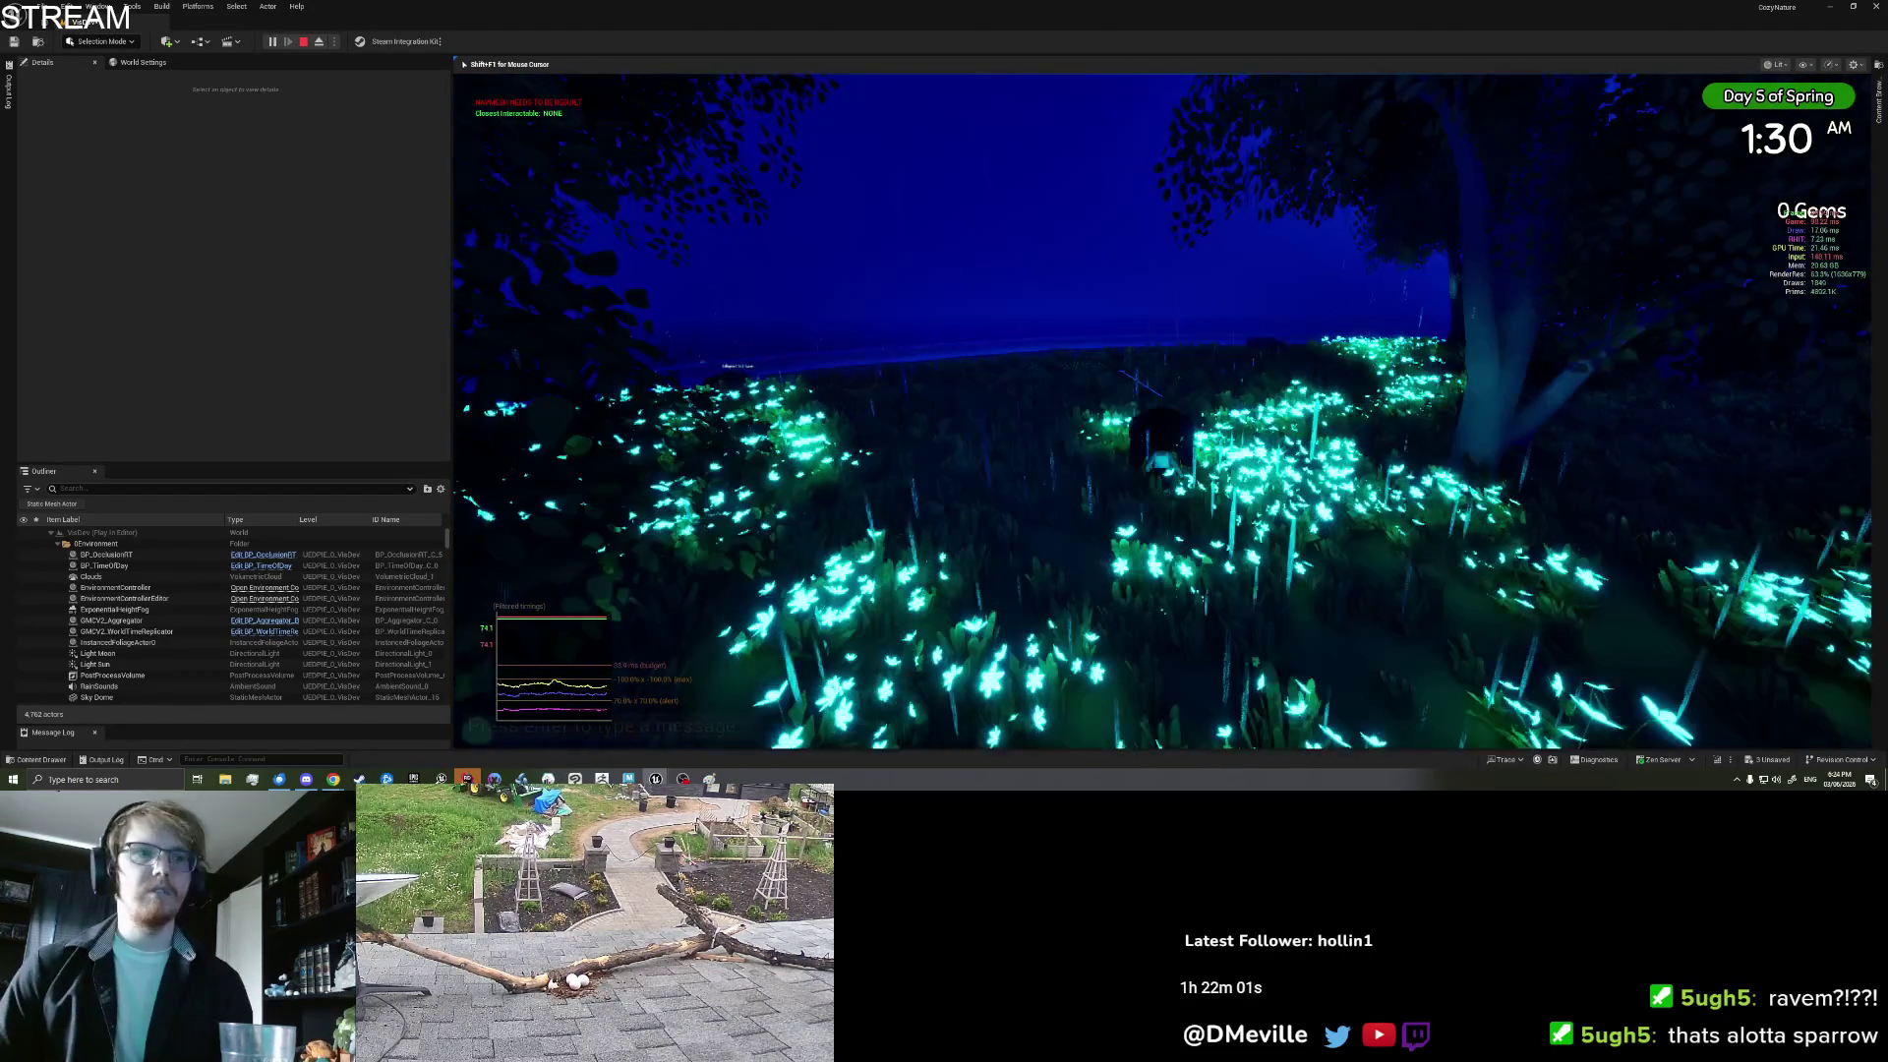
pyautogui.press('w')
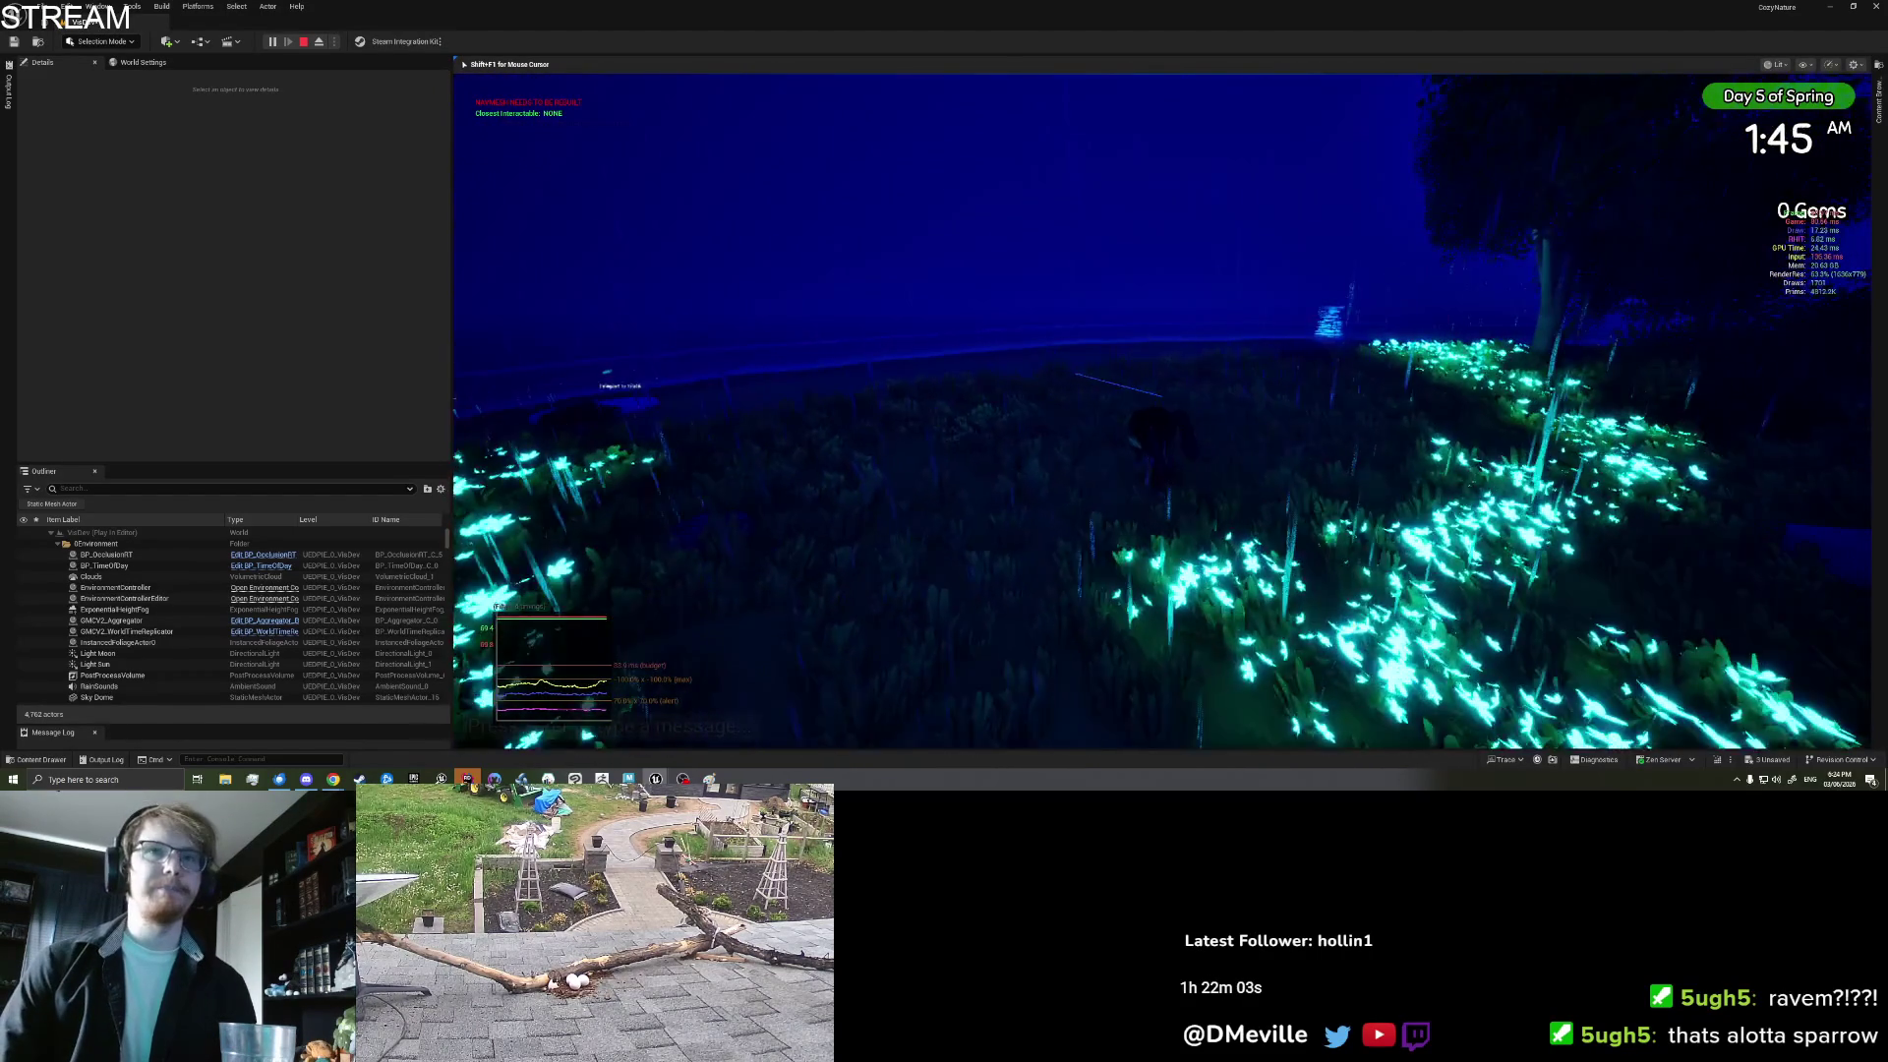
pyautogui.press('w')
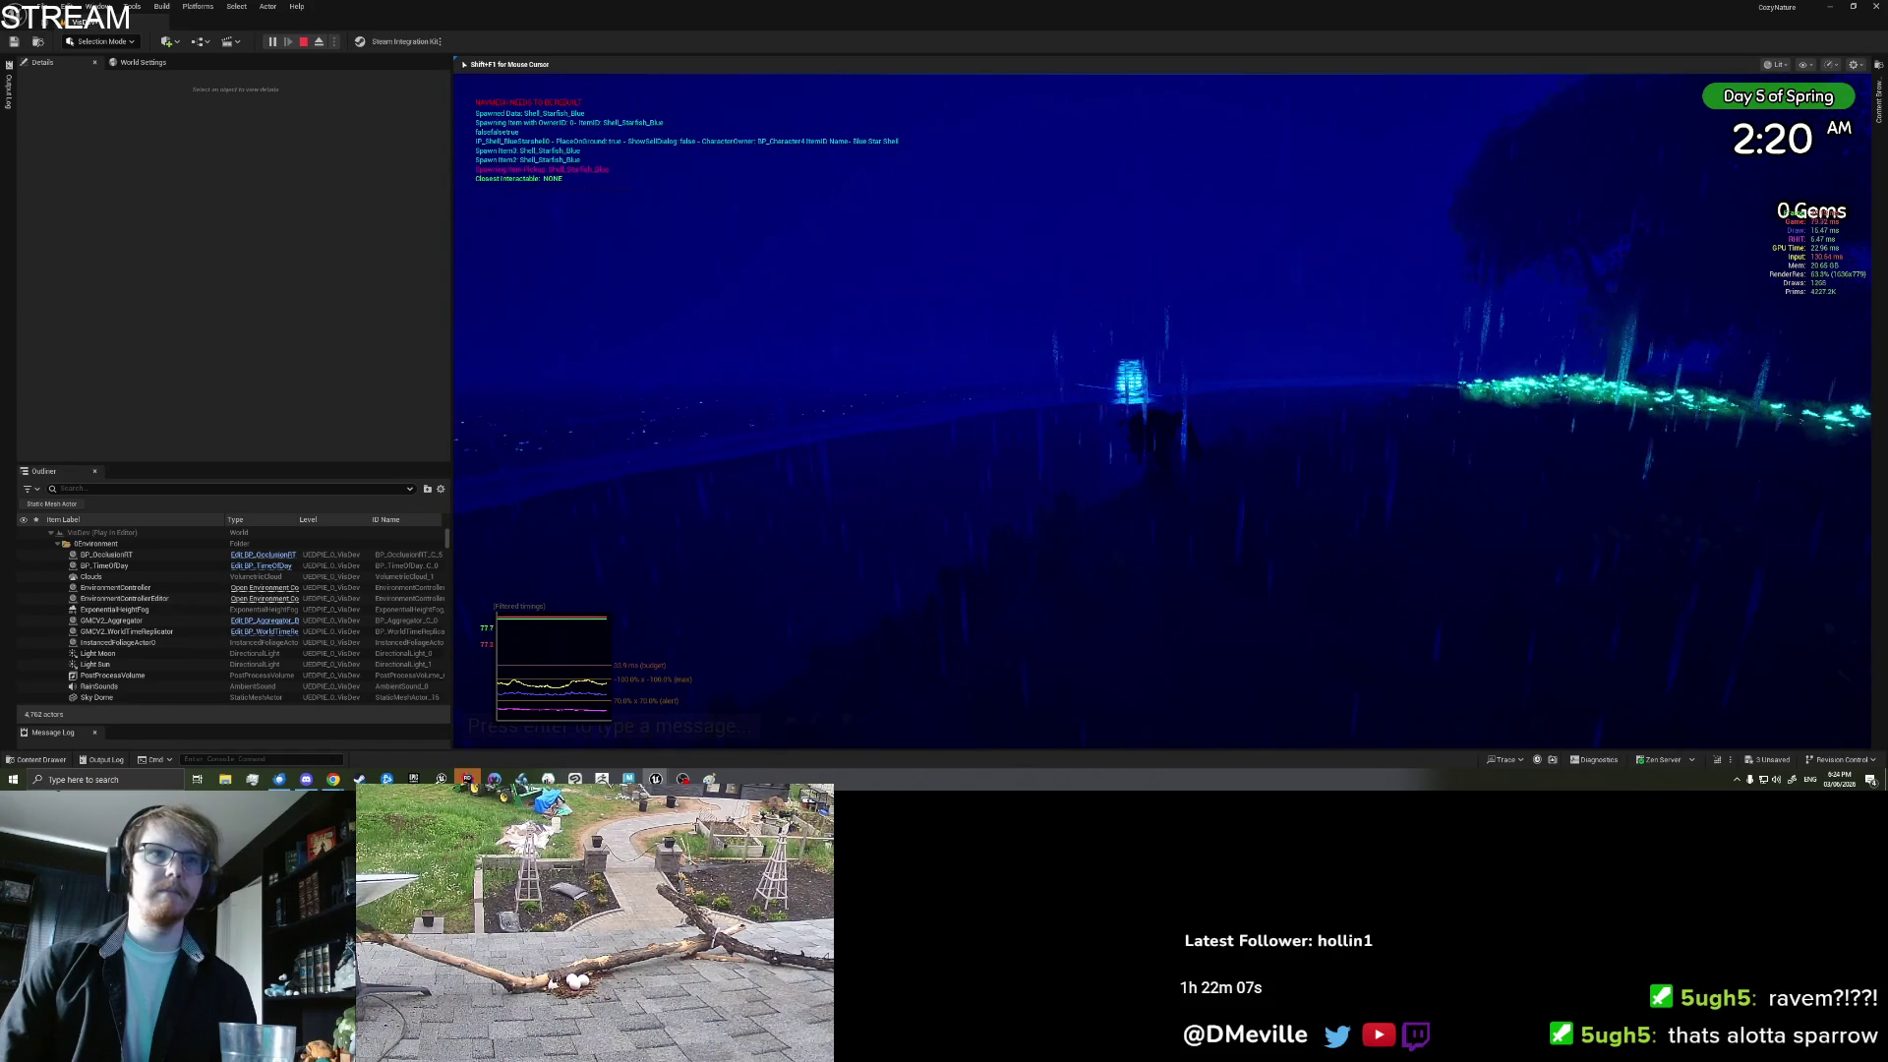
pyautogui.press('w')
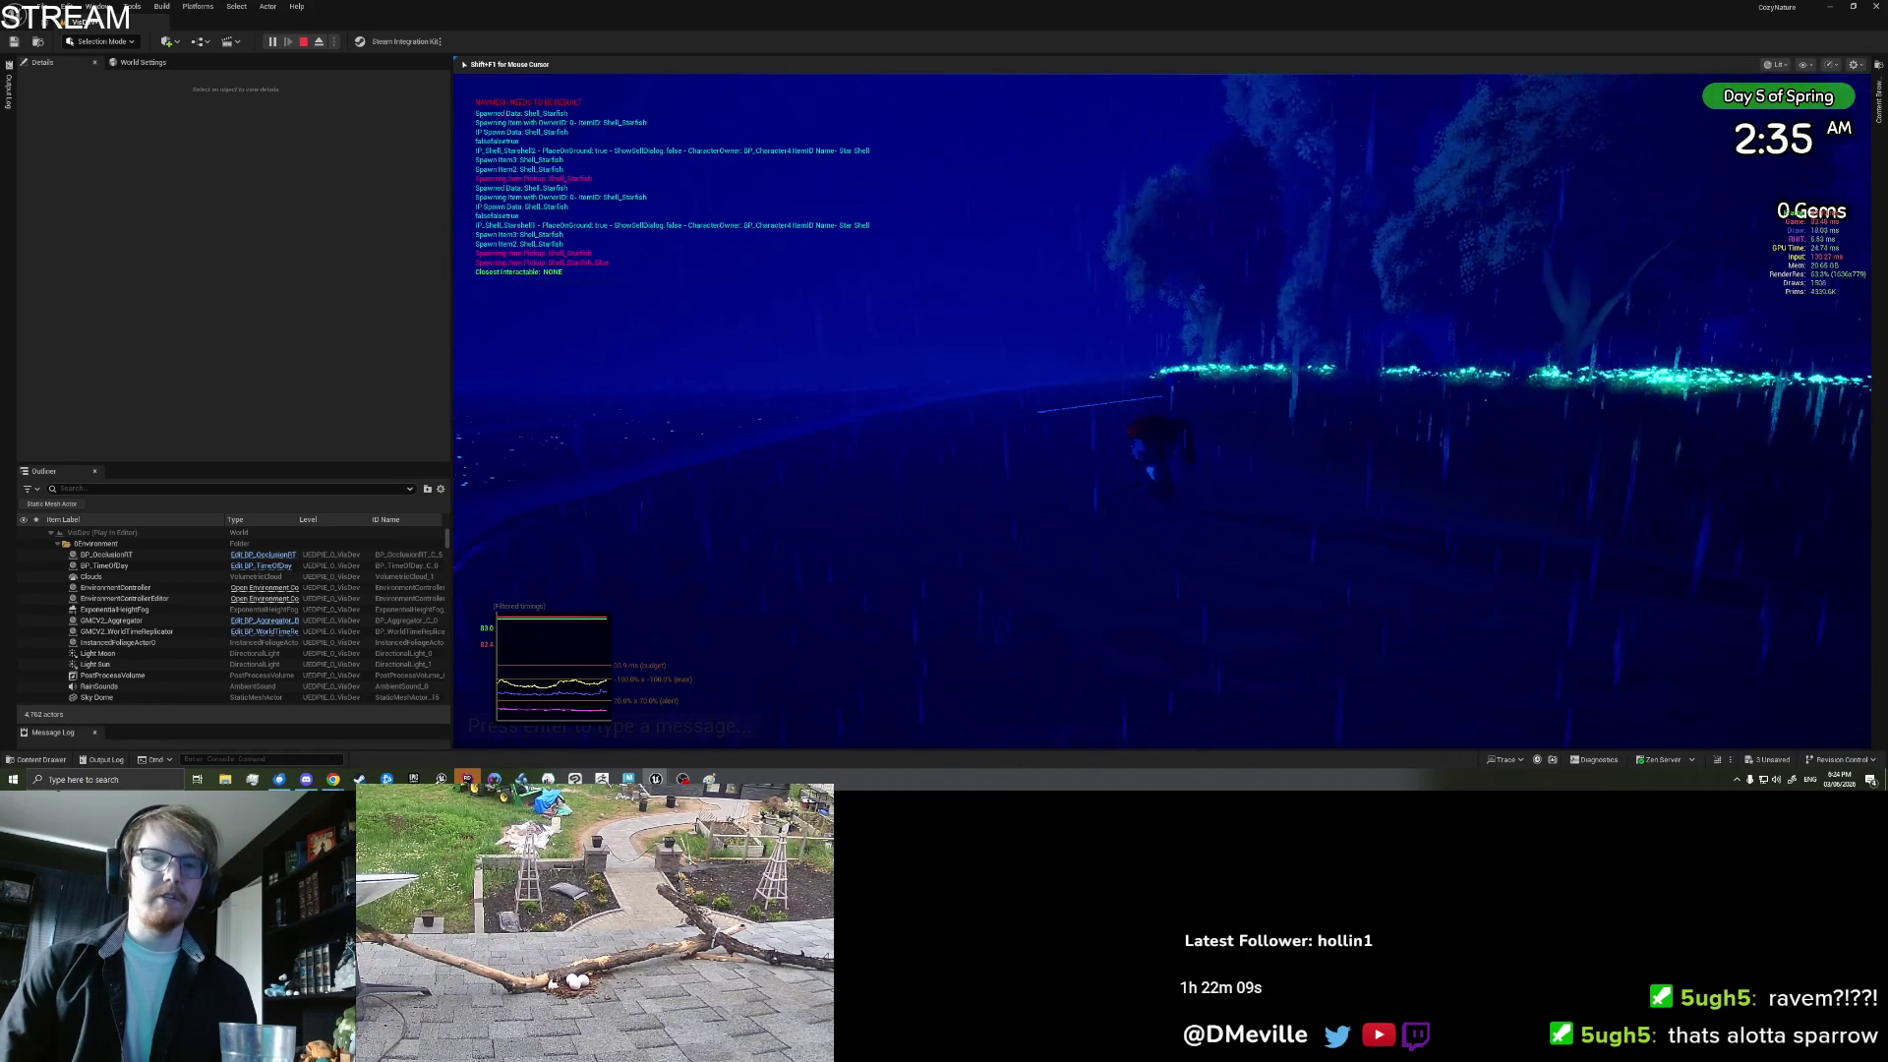
pyautogui.press('w')
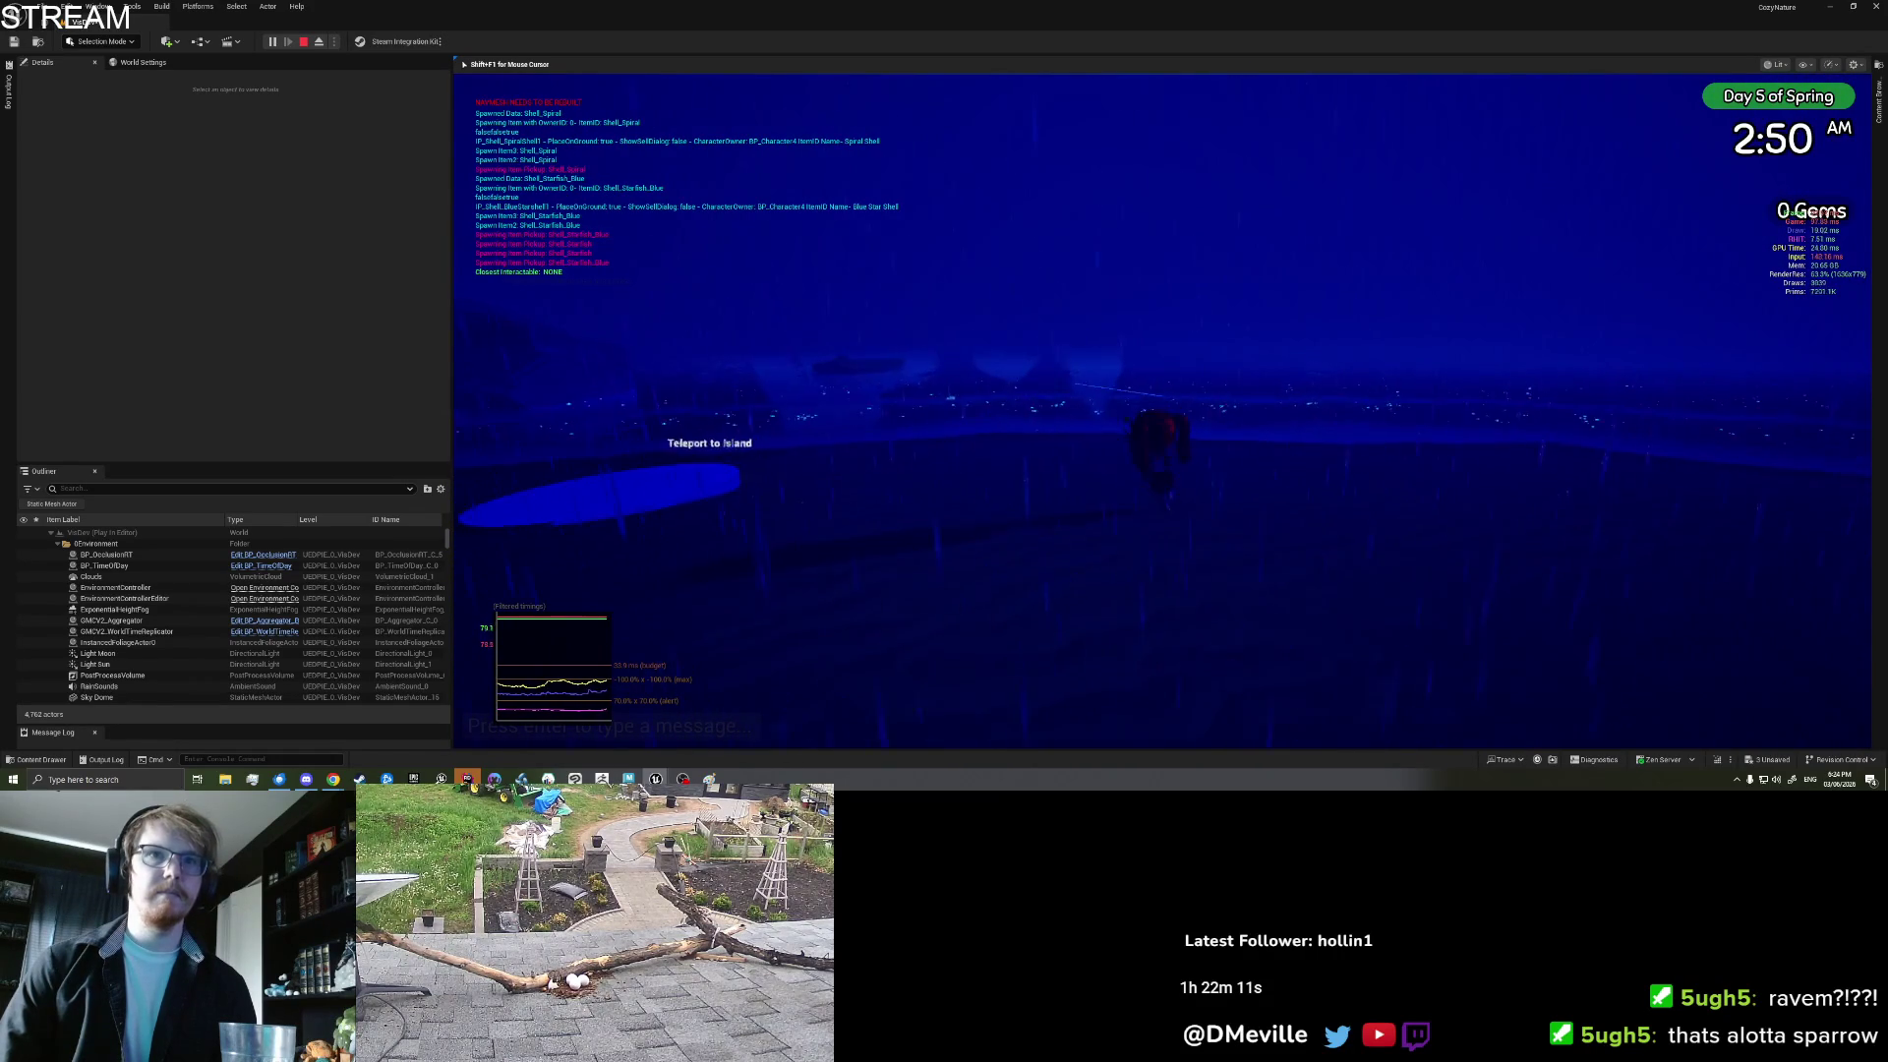
pyautogui.press('w')
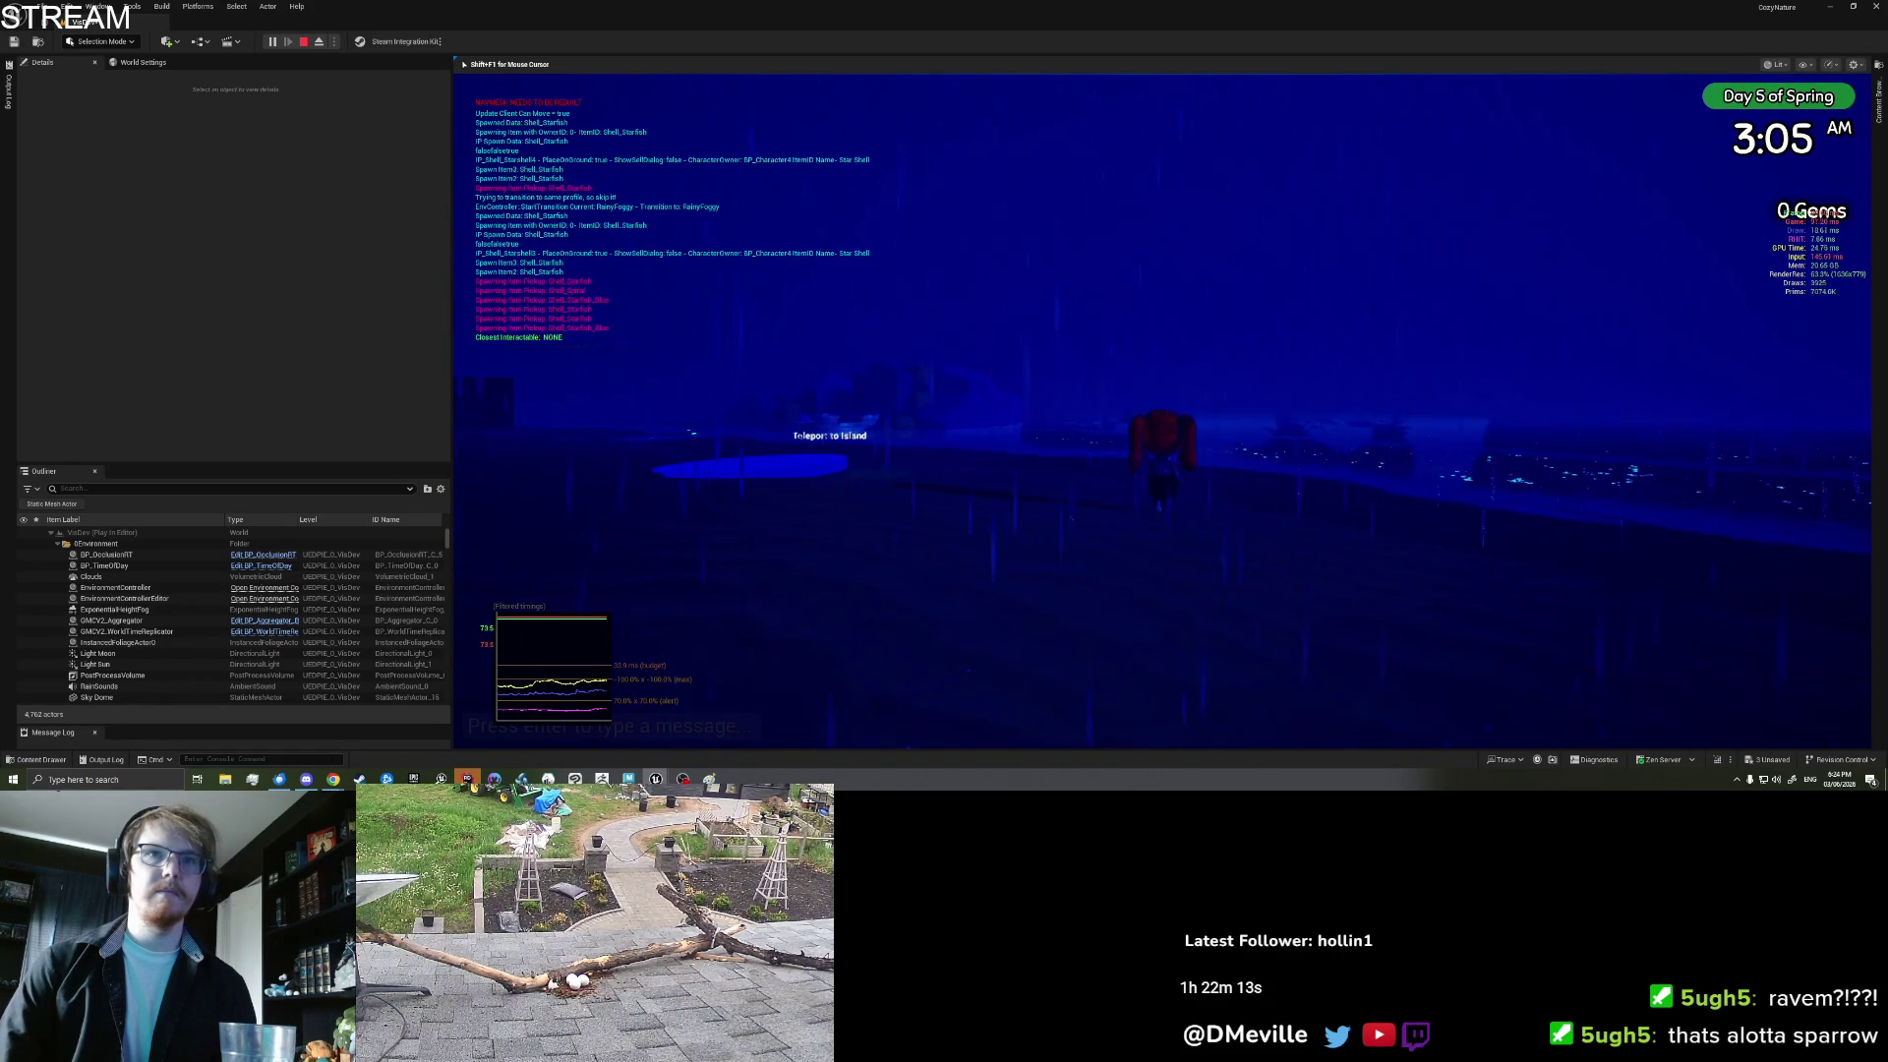
pyautogui.press('w')
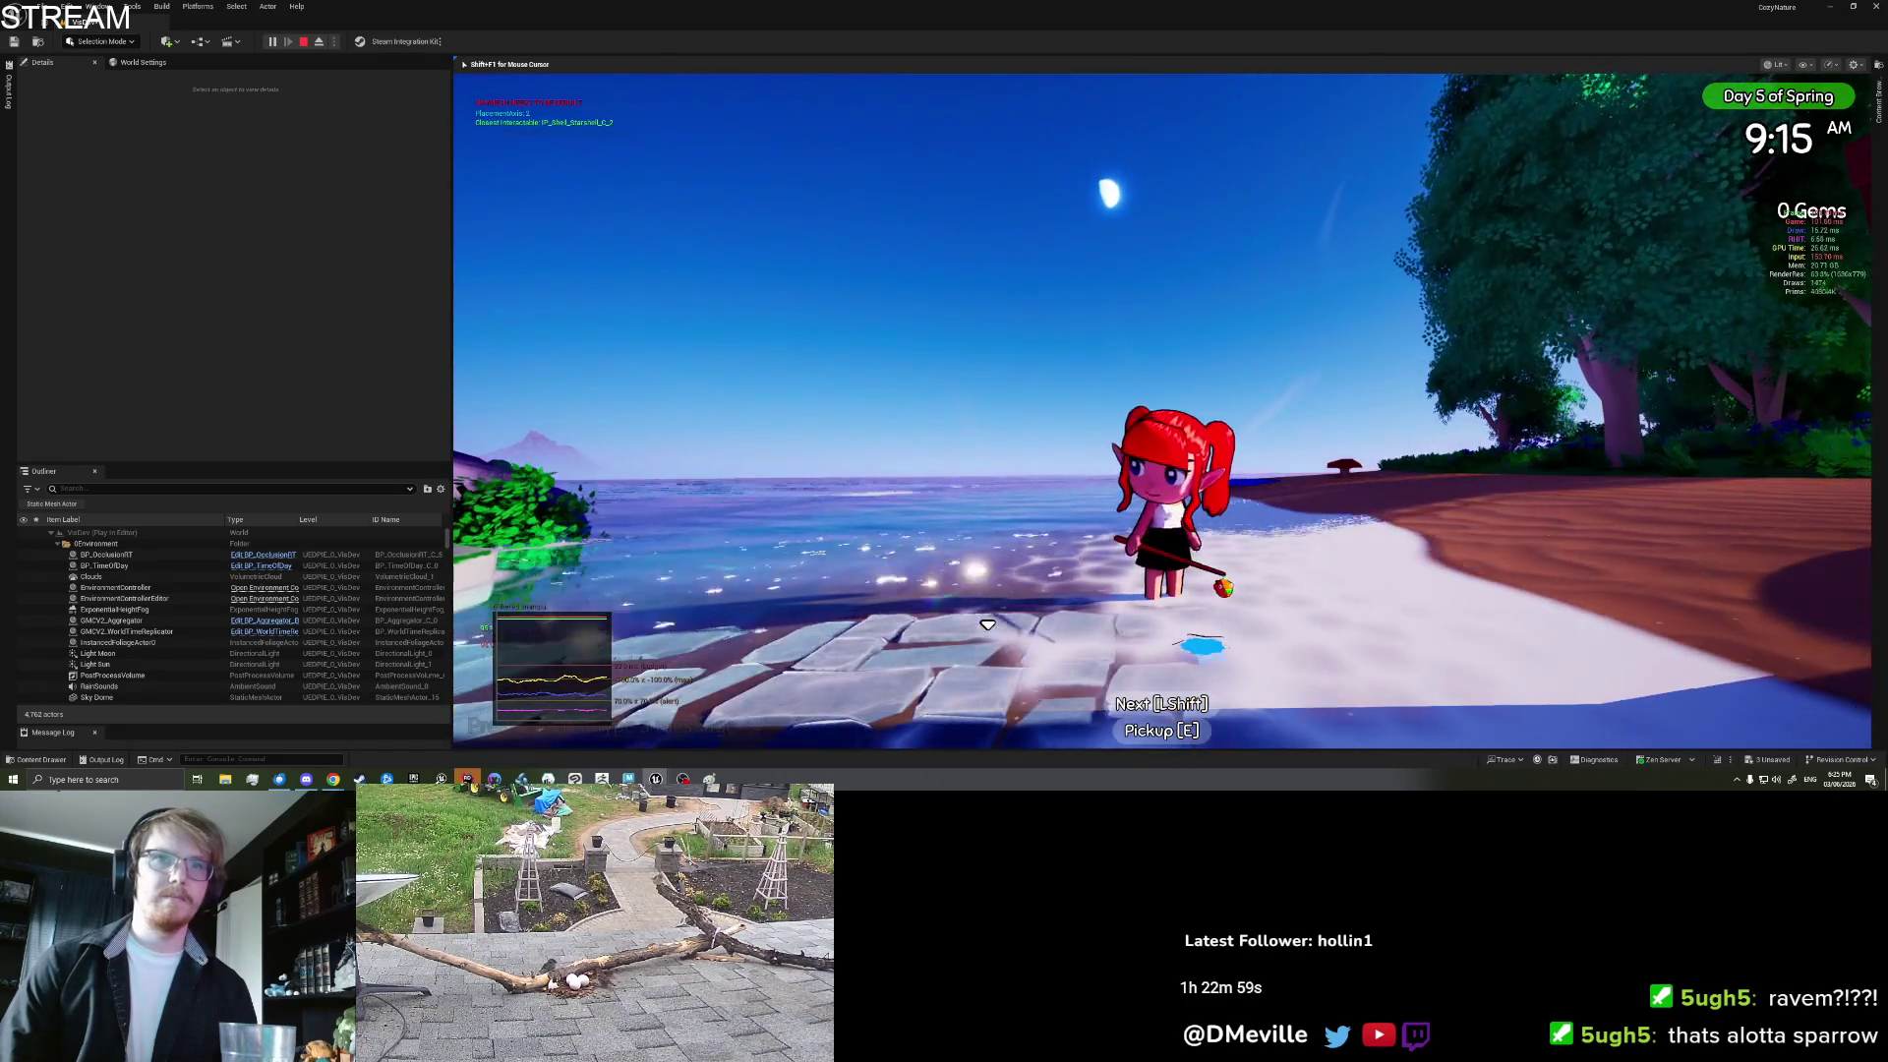
# Step: Walk the character along the beach, then stop the playtest and return to editing
pyautogui.press('a')
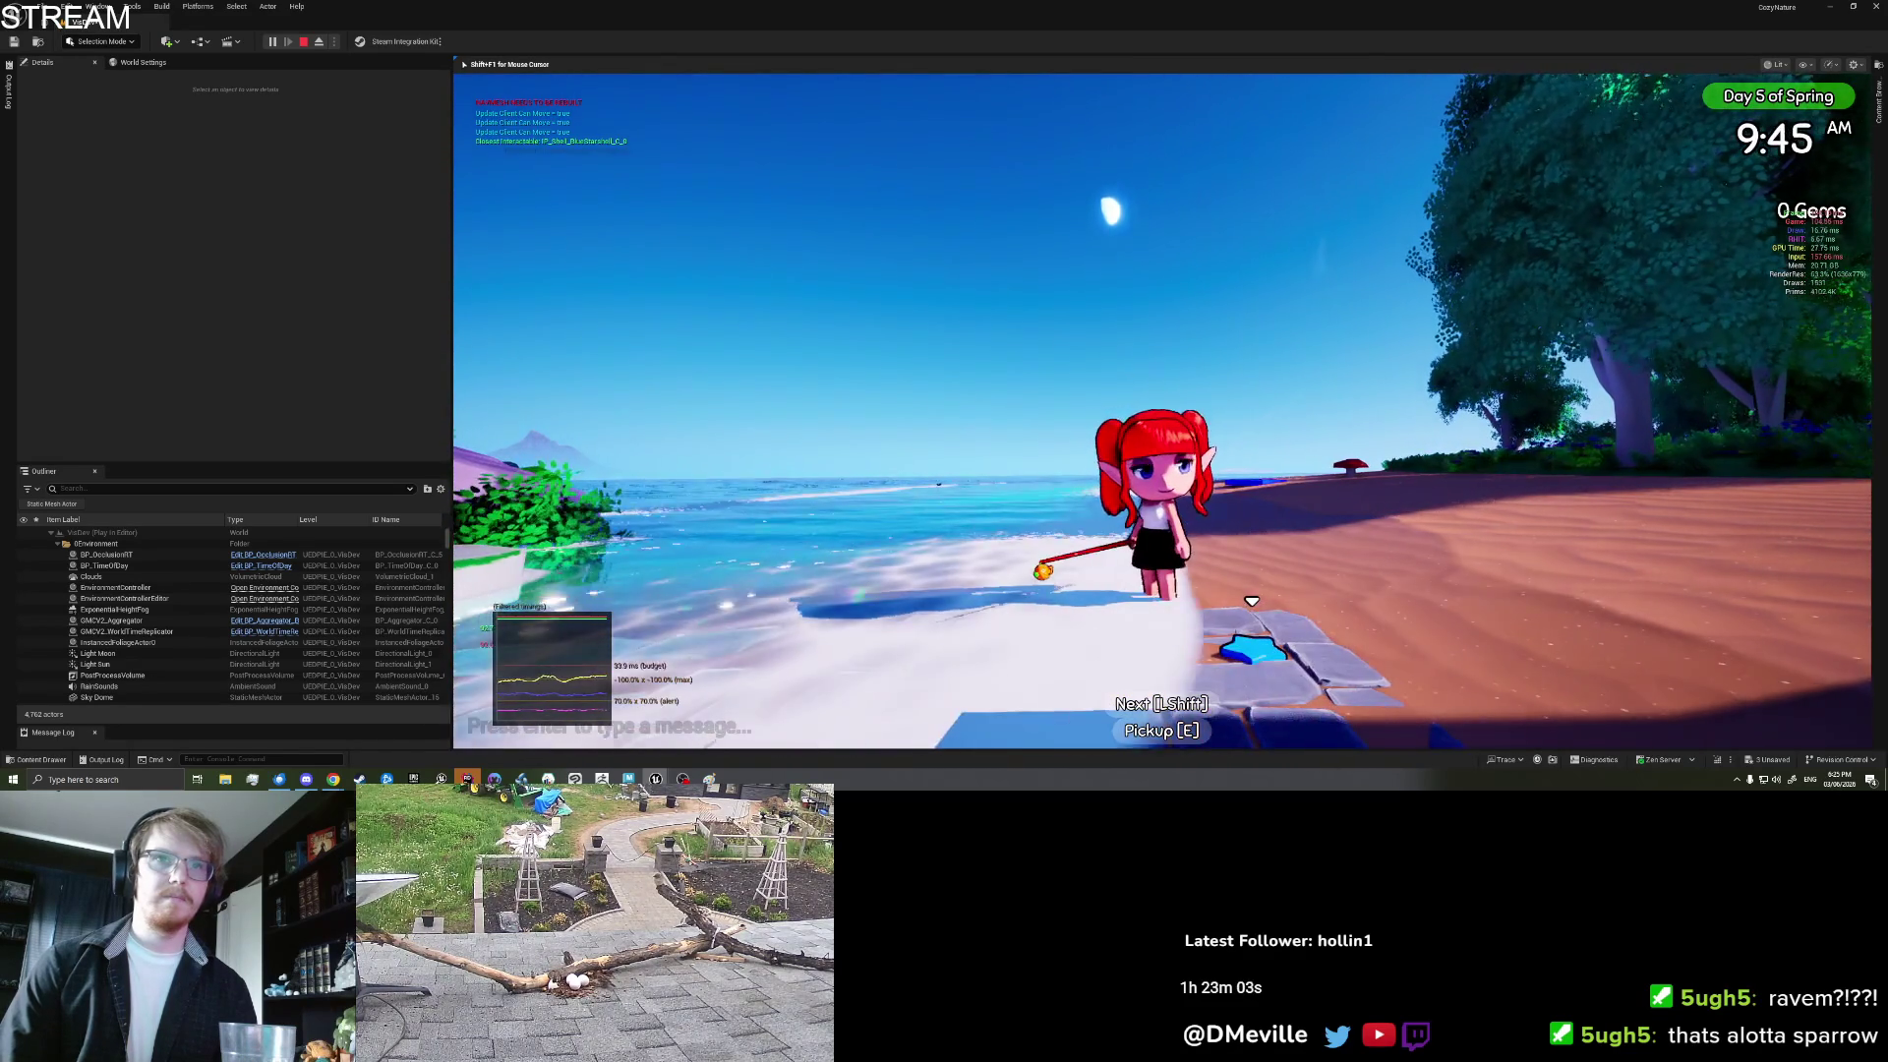
pyautogui.press('d')
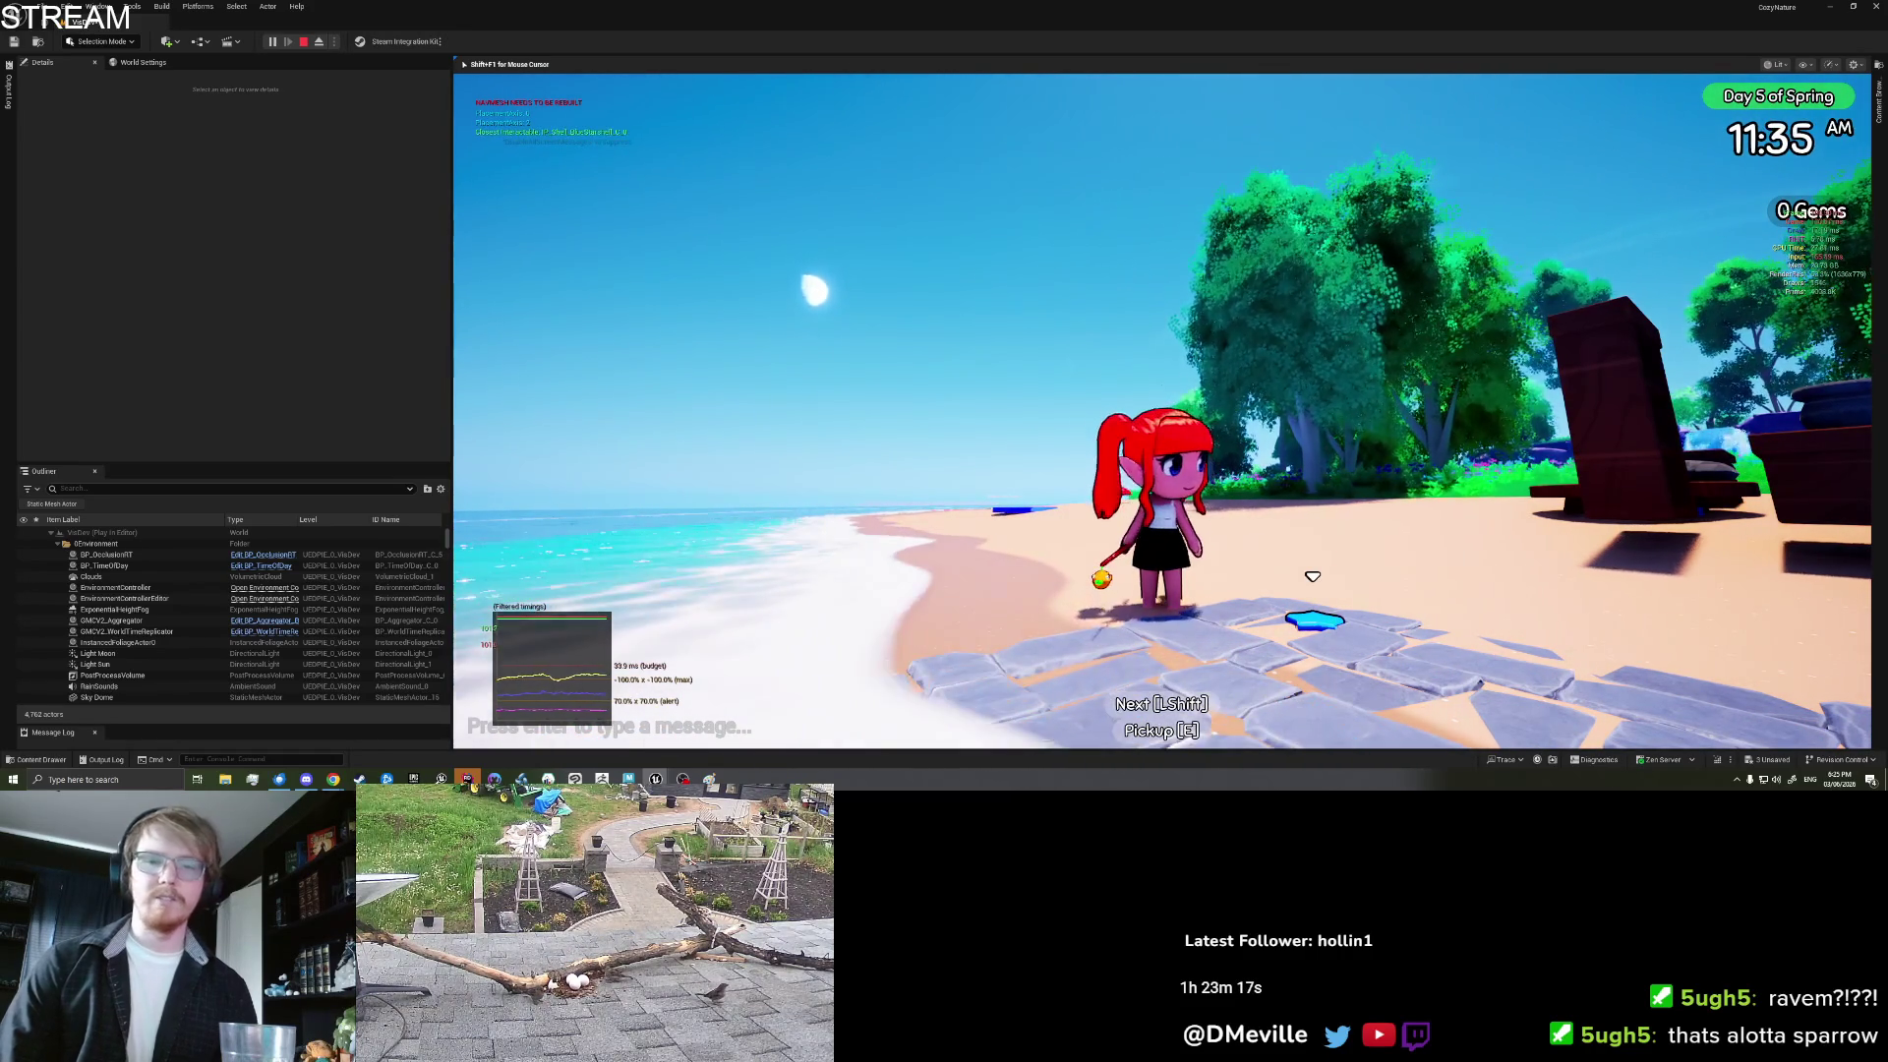
pyautogui.press('s')
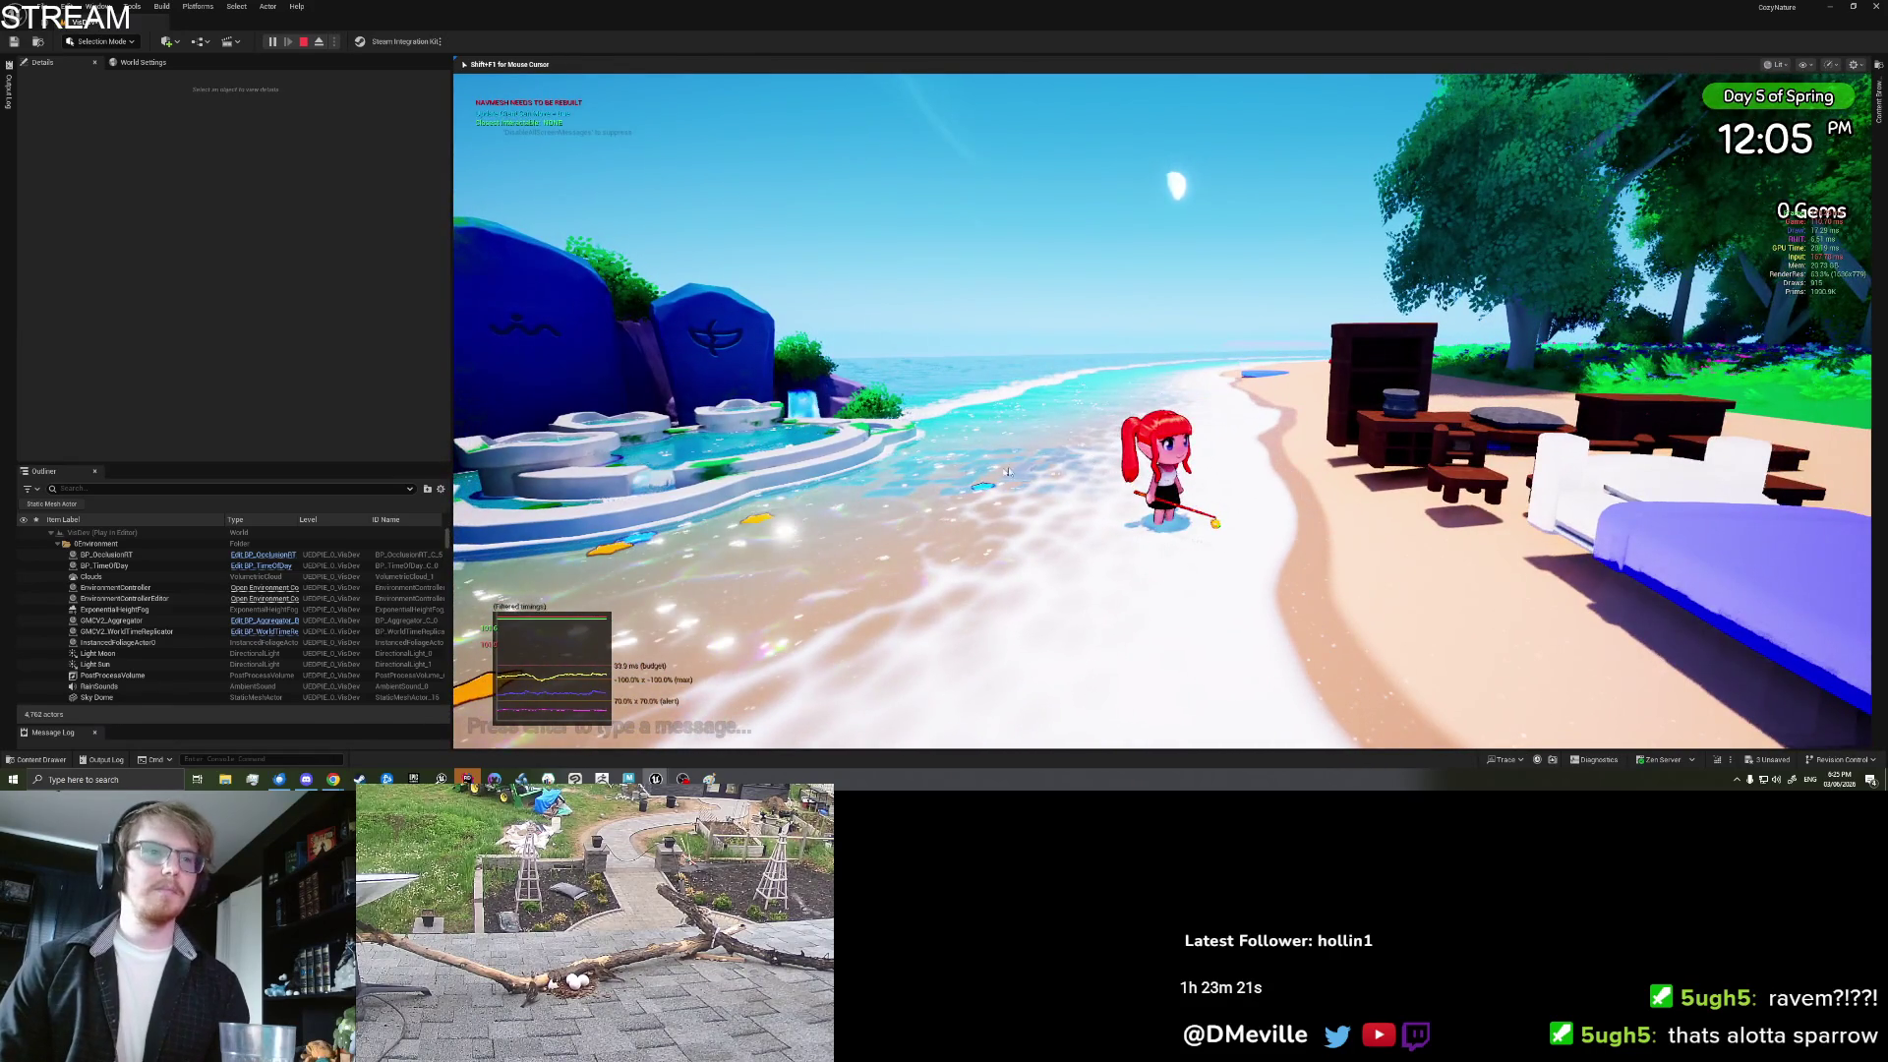
pyautogui.press('Escape')
pyautogui.click(945, 471)
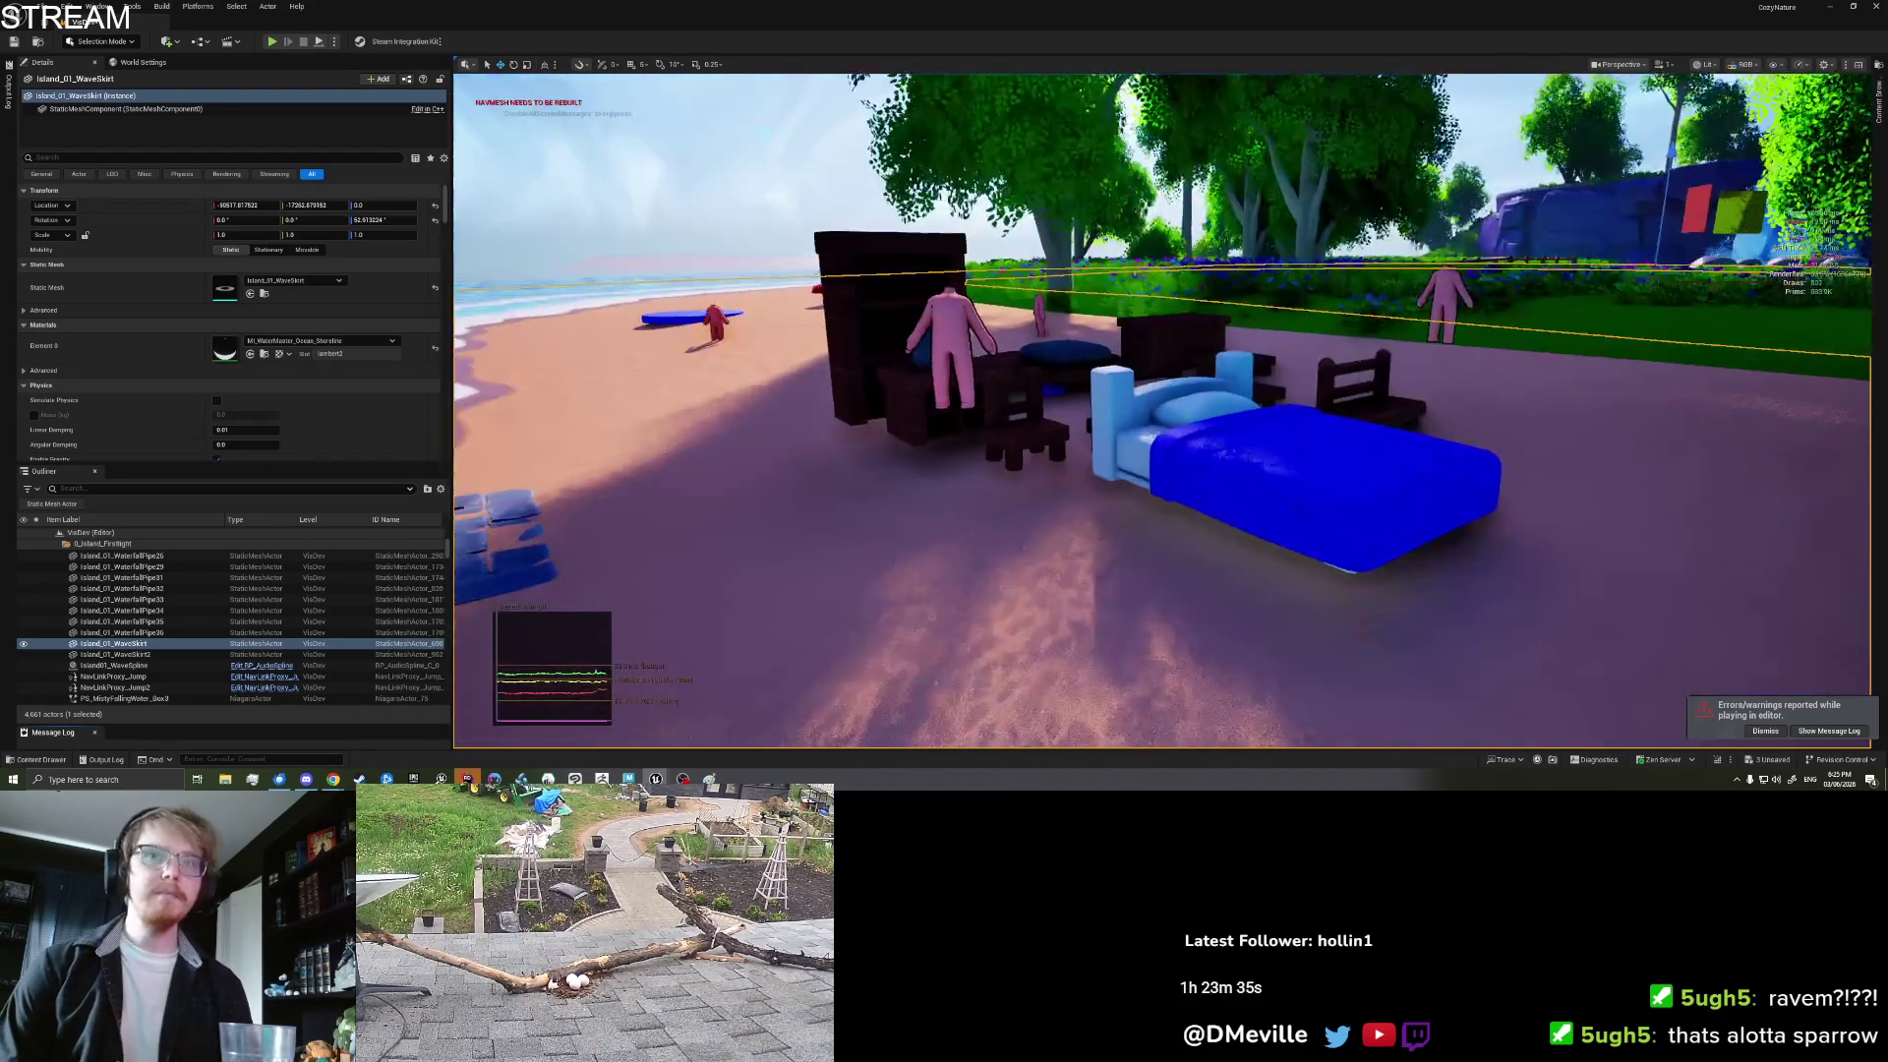
# Step: Save the map, then fly the view to the two green boats and select the nearer one
pyautogui.hotkey('ctrl', 's')
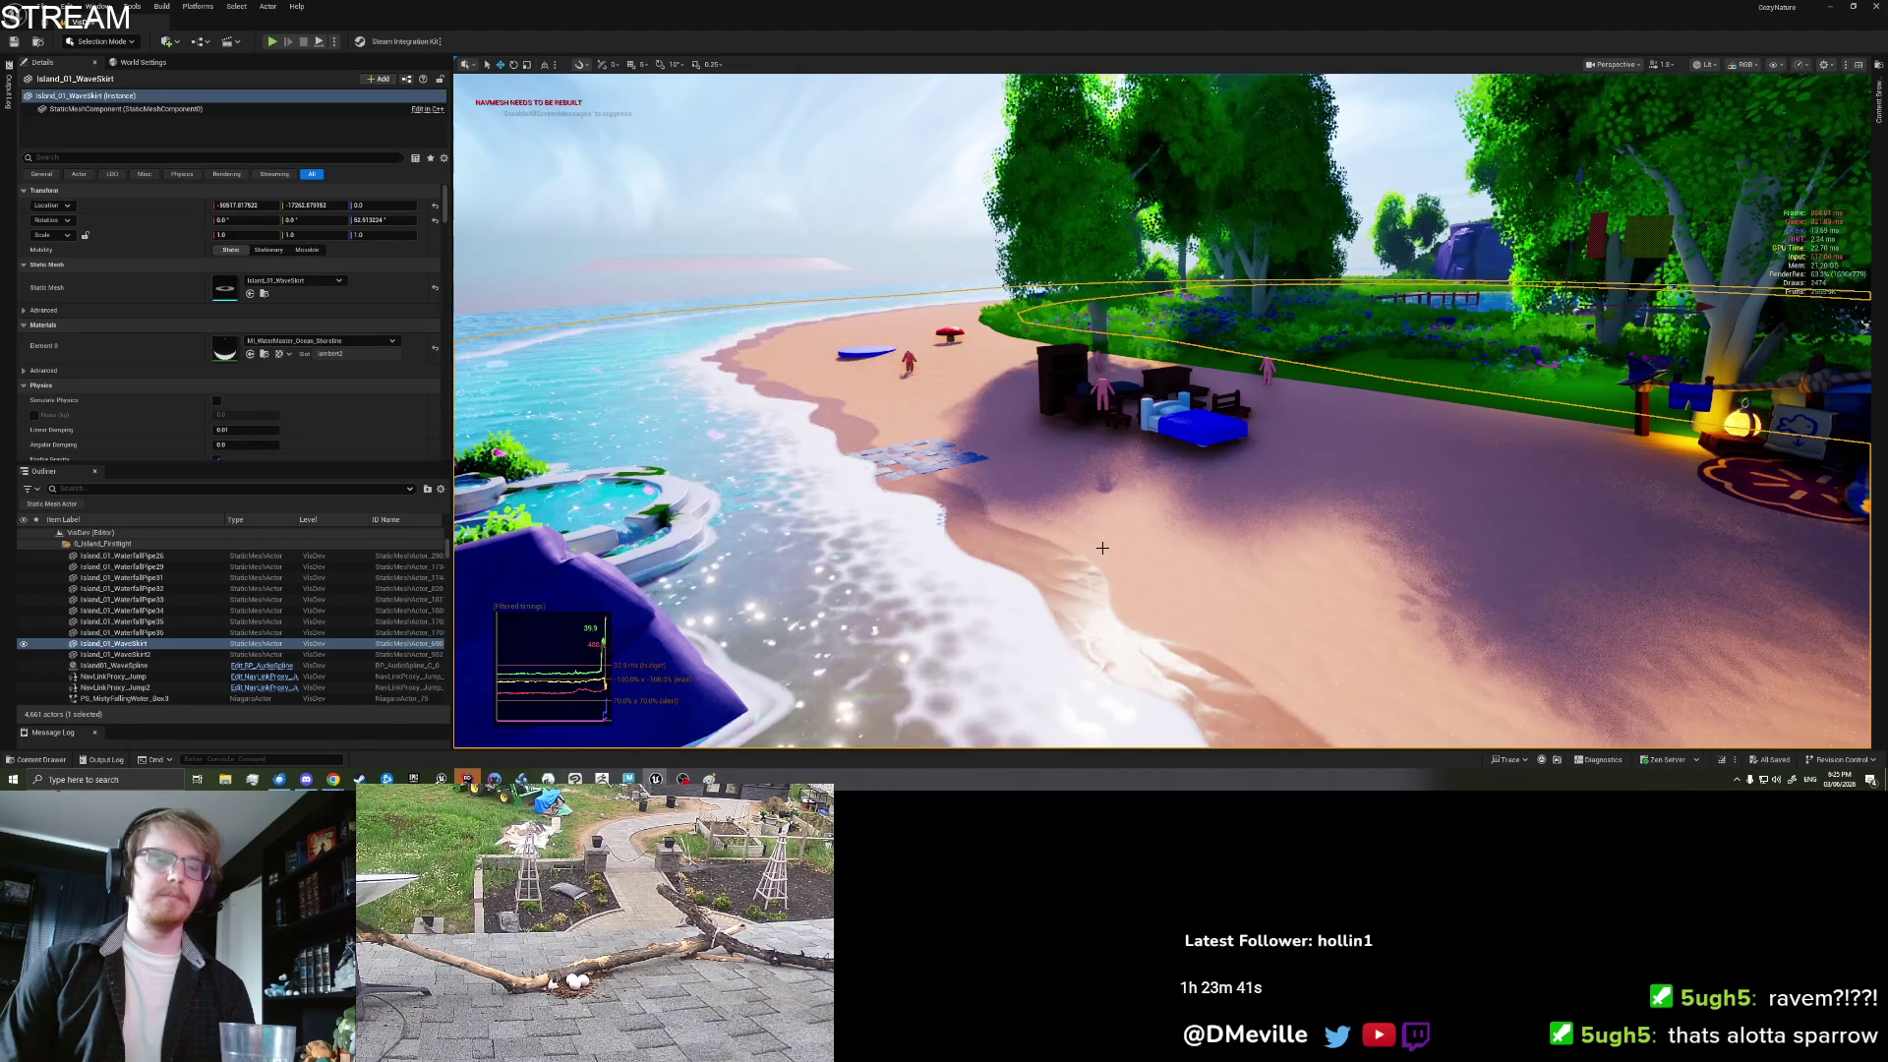
pyautogui.press('1')
pyautogui.press('w')
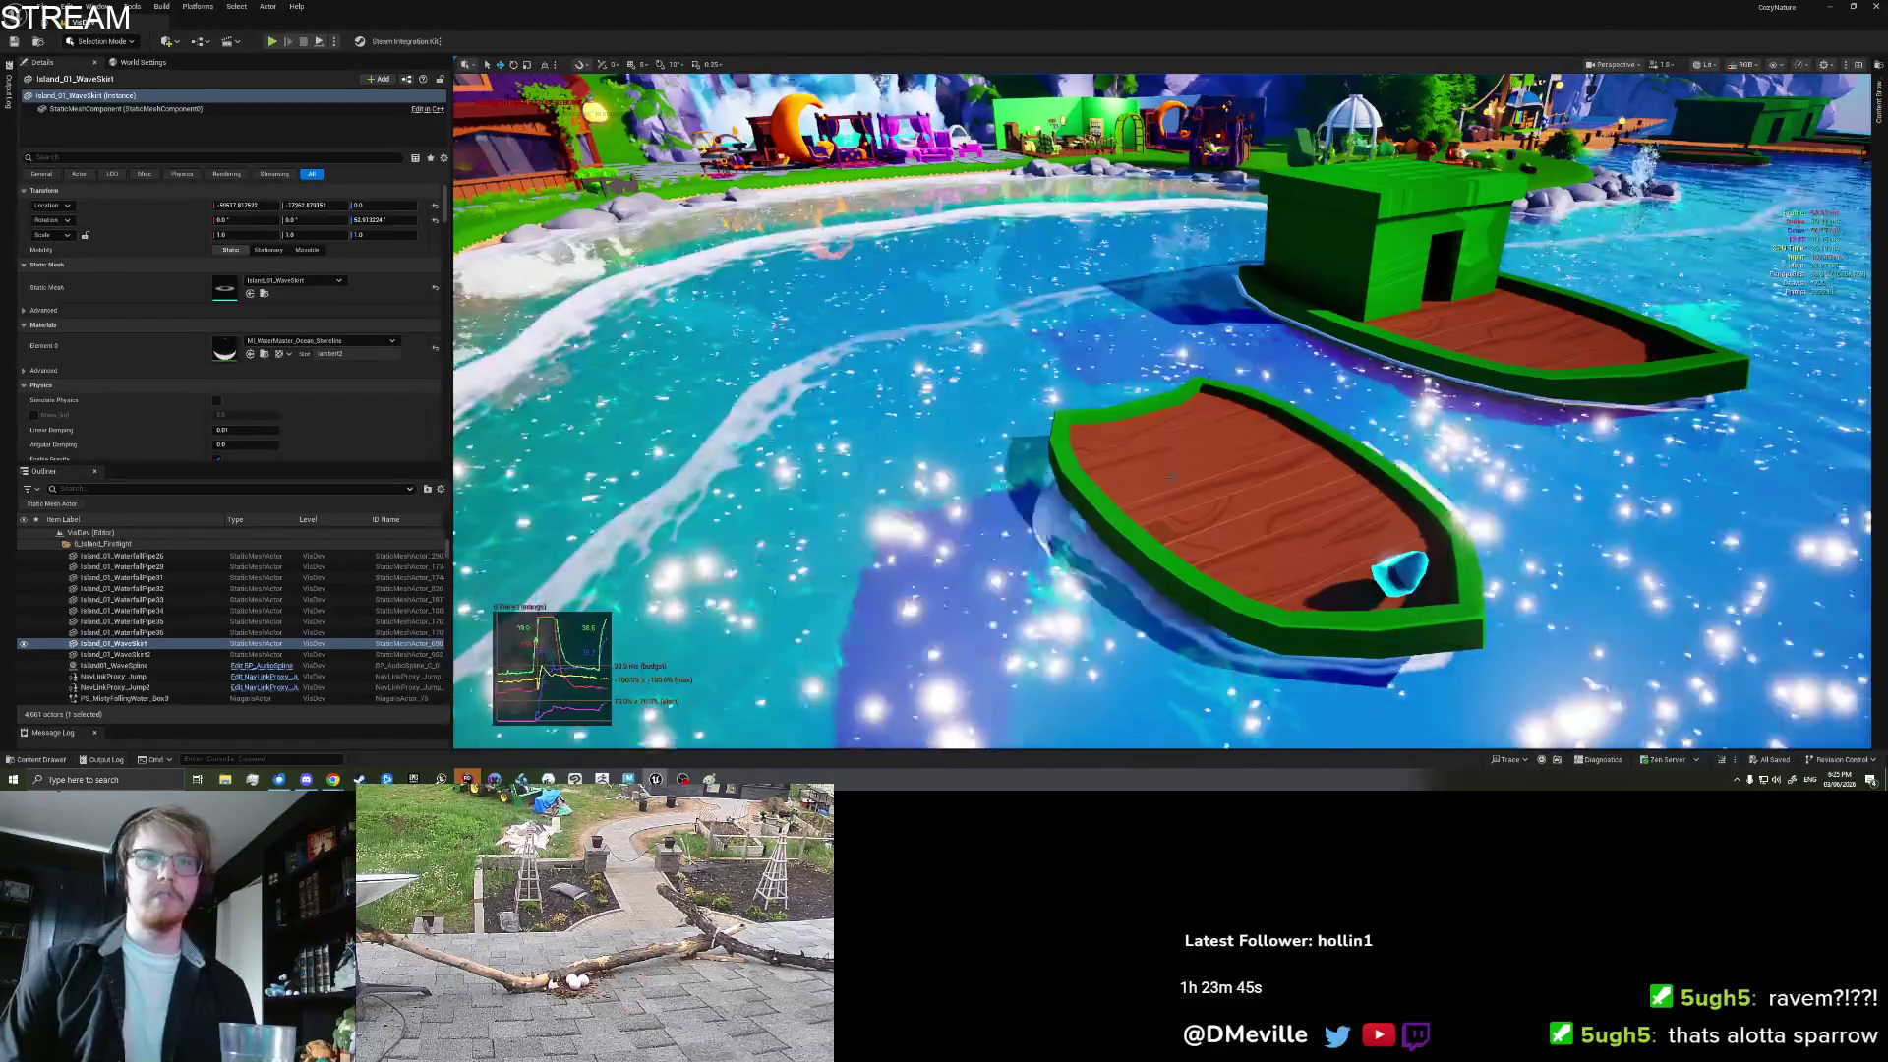
pyautogui.rightClick(1225, 470)
pyautogui.click(1225, 470)
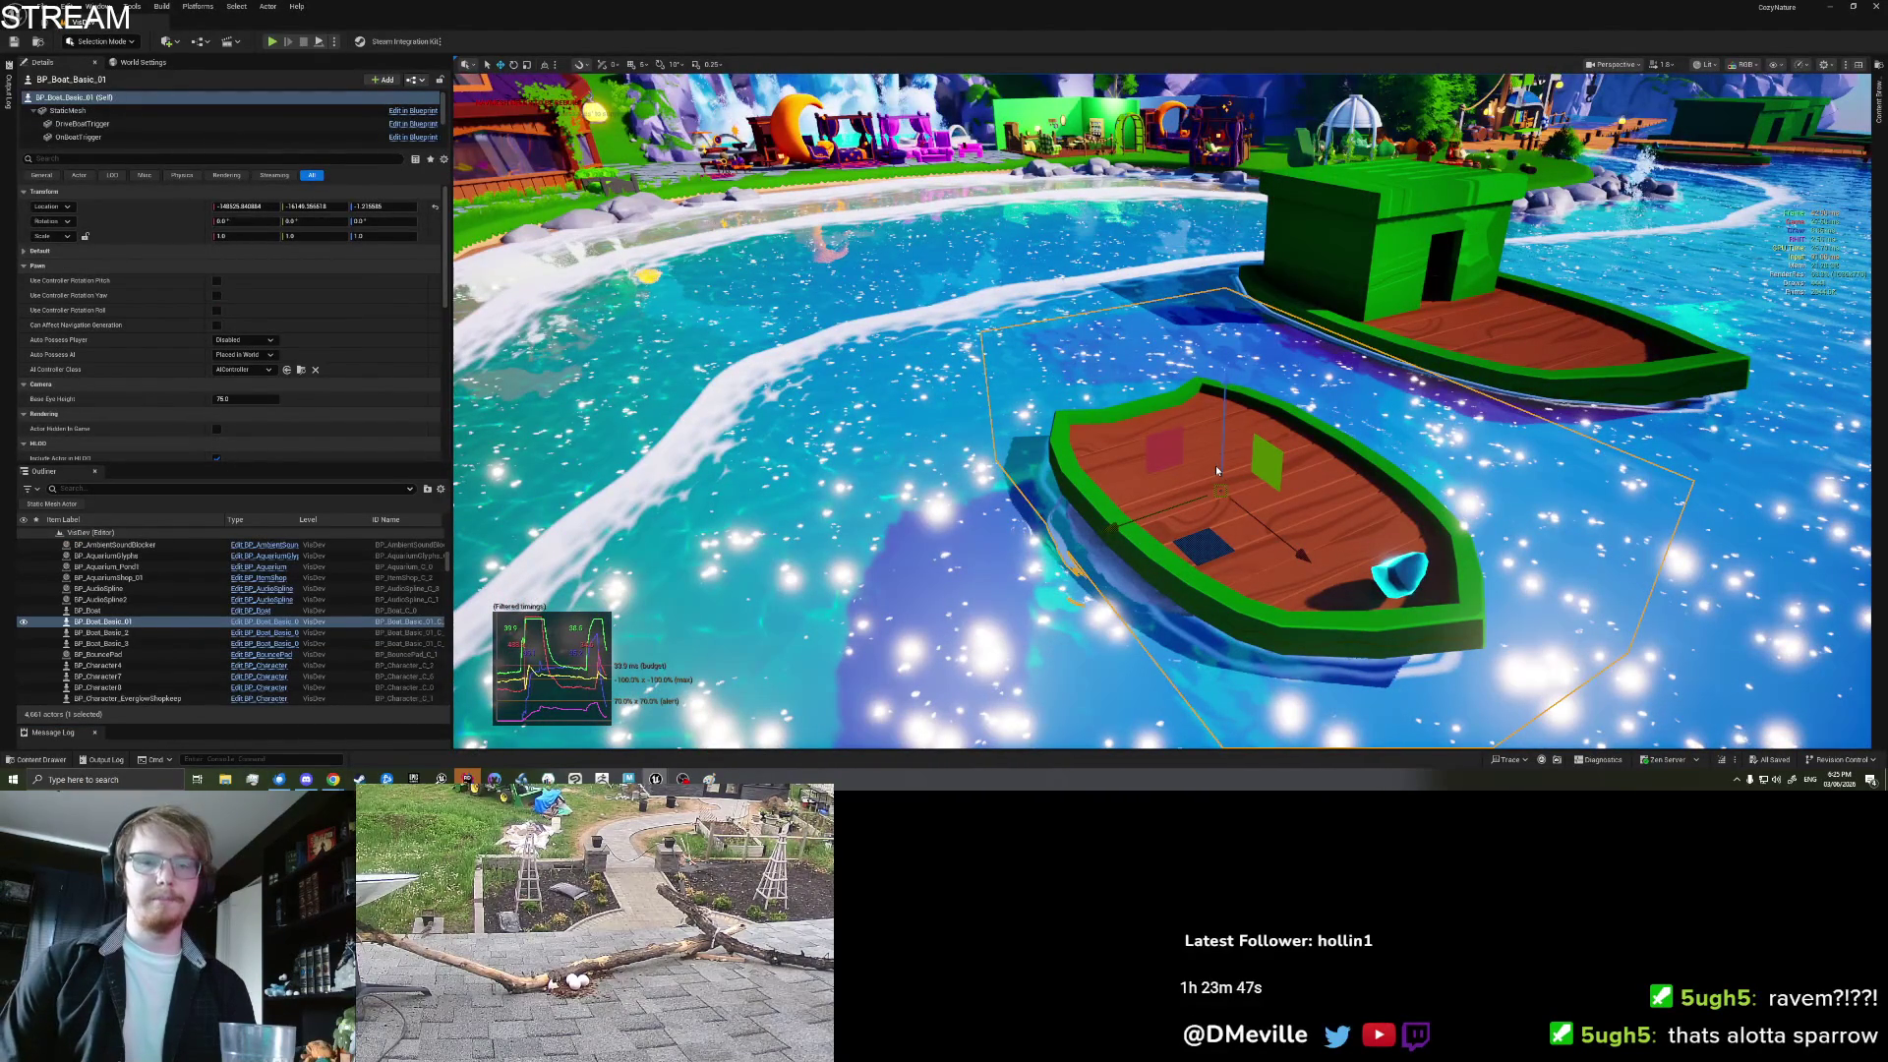
# Step: Start a playtest, swim the character to the green boat and climb aboard
pyautogui.hotkey('alt', 'p')
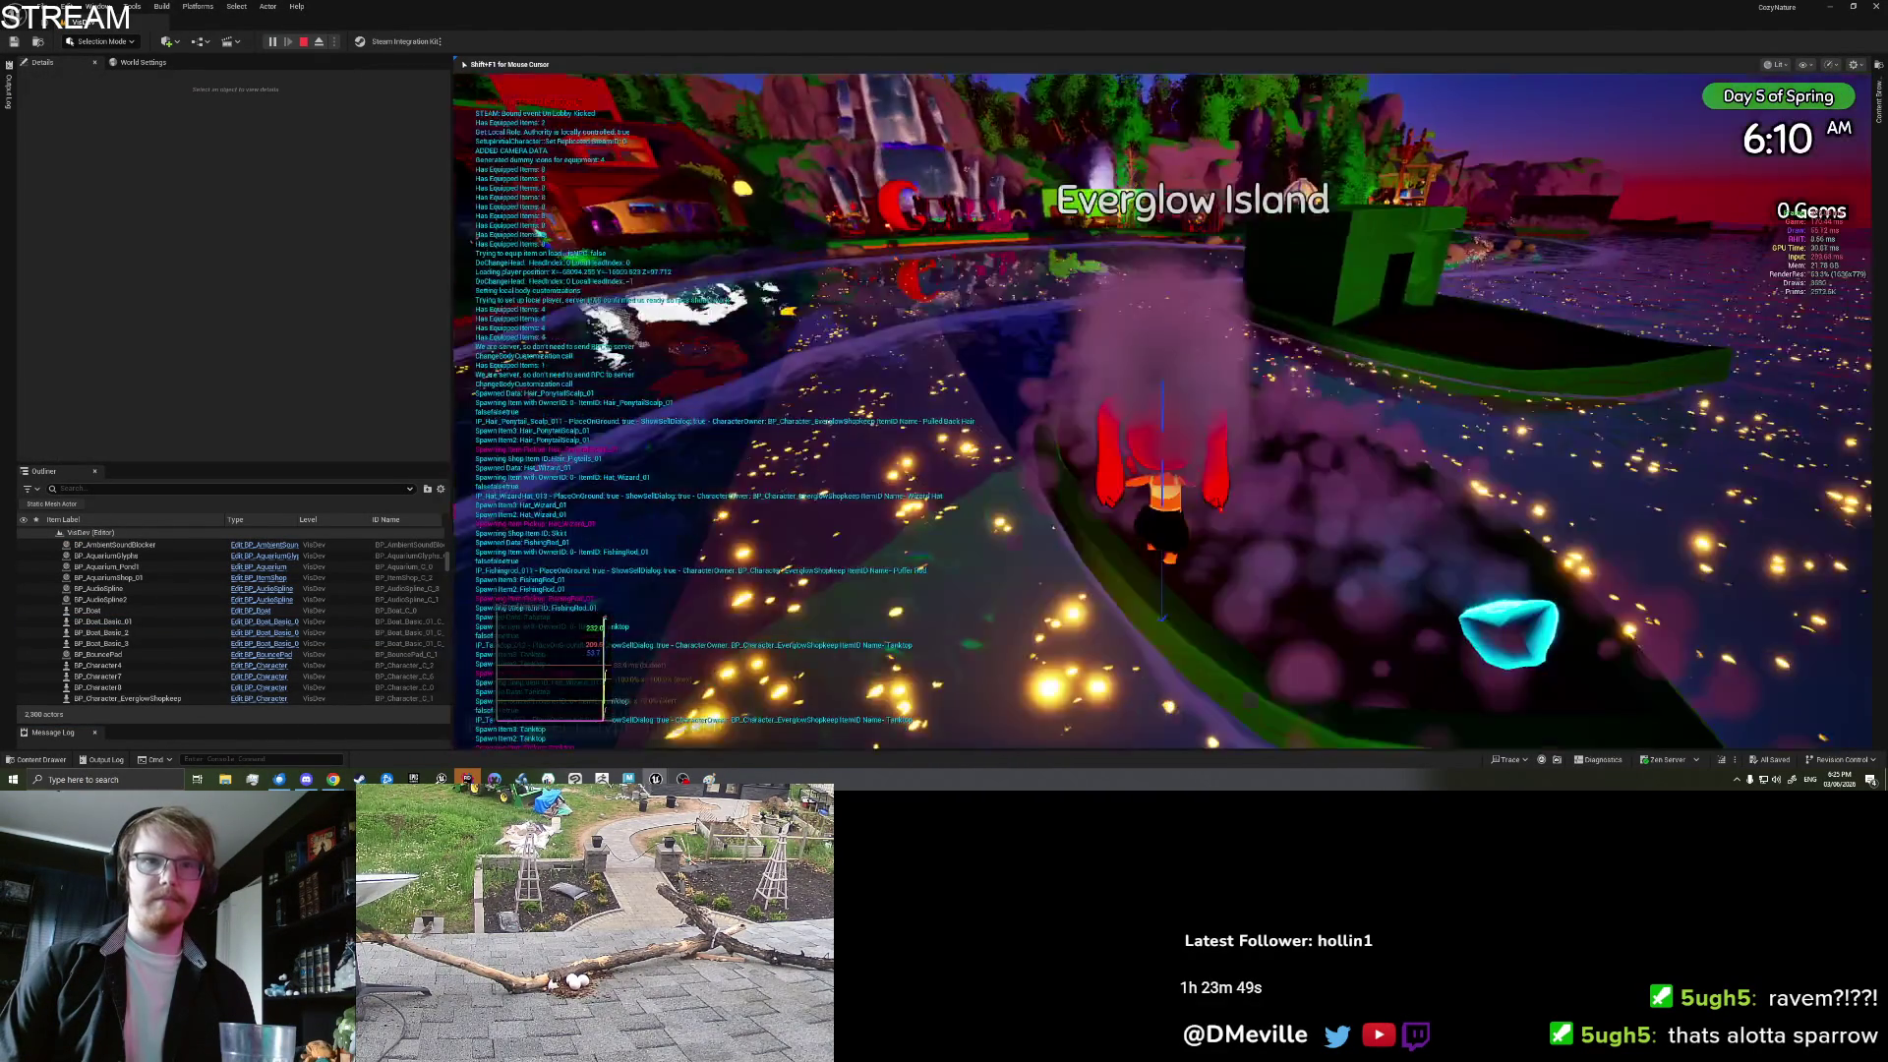
pyautogui.press('w')
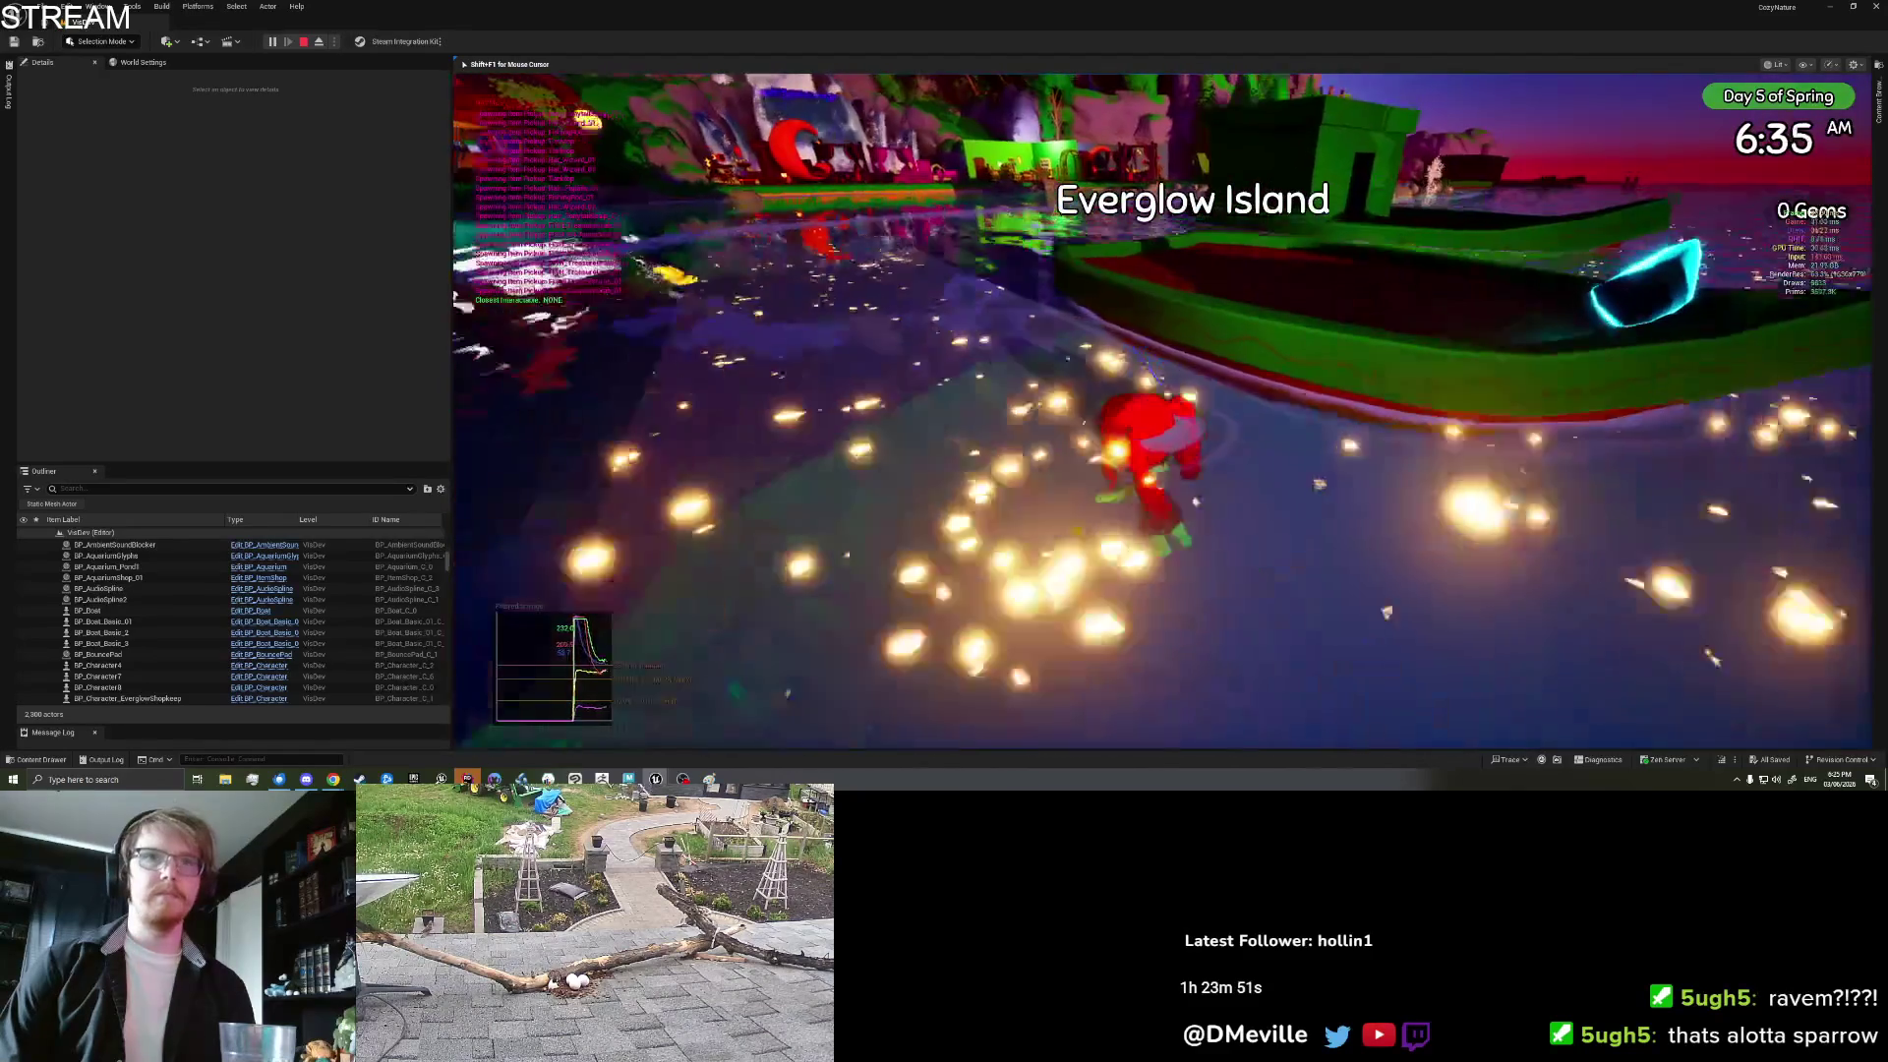
pyautogui.press('w')
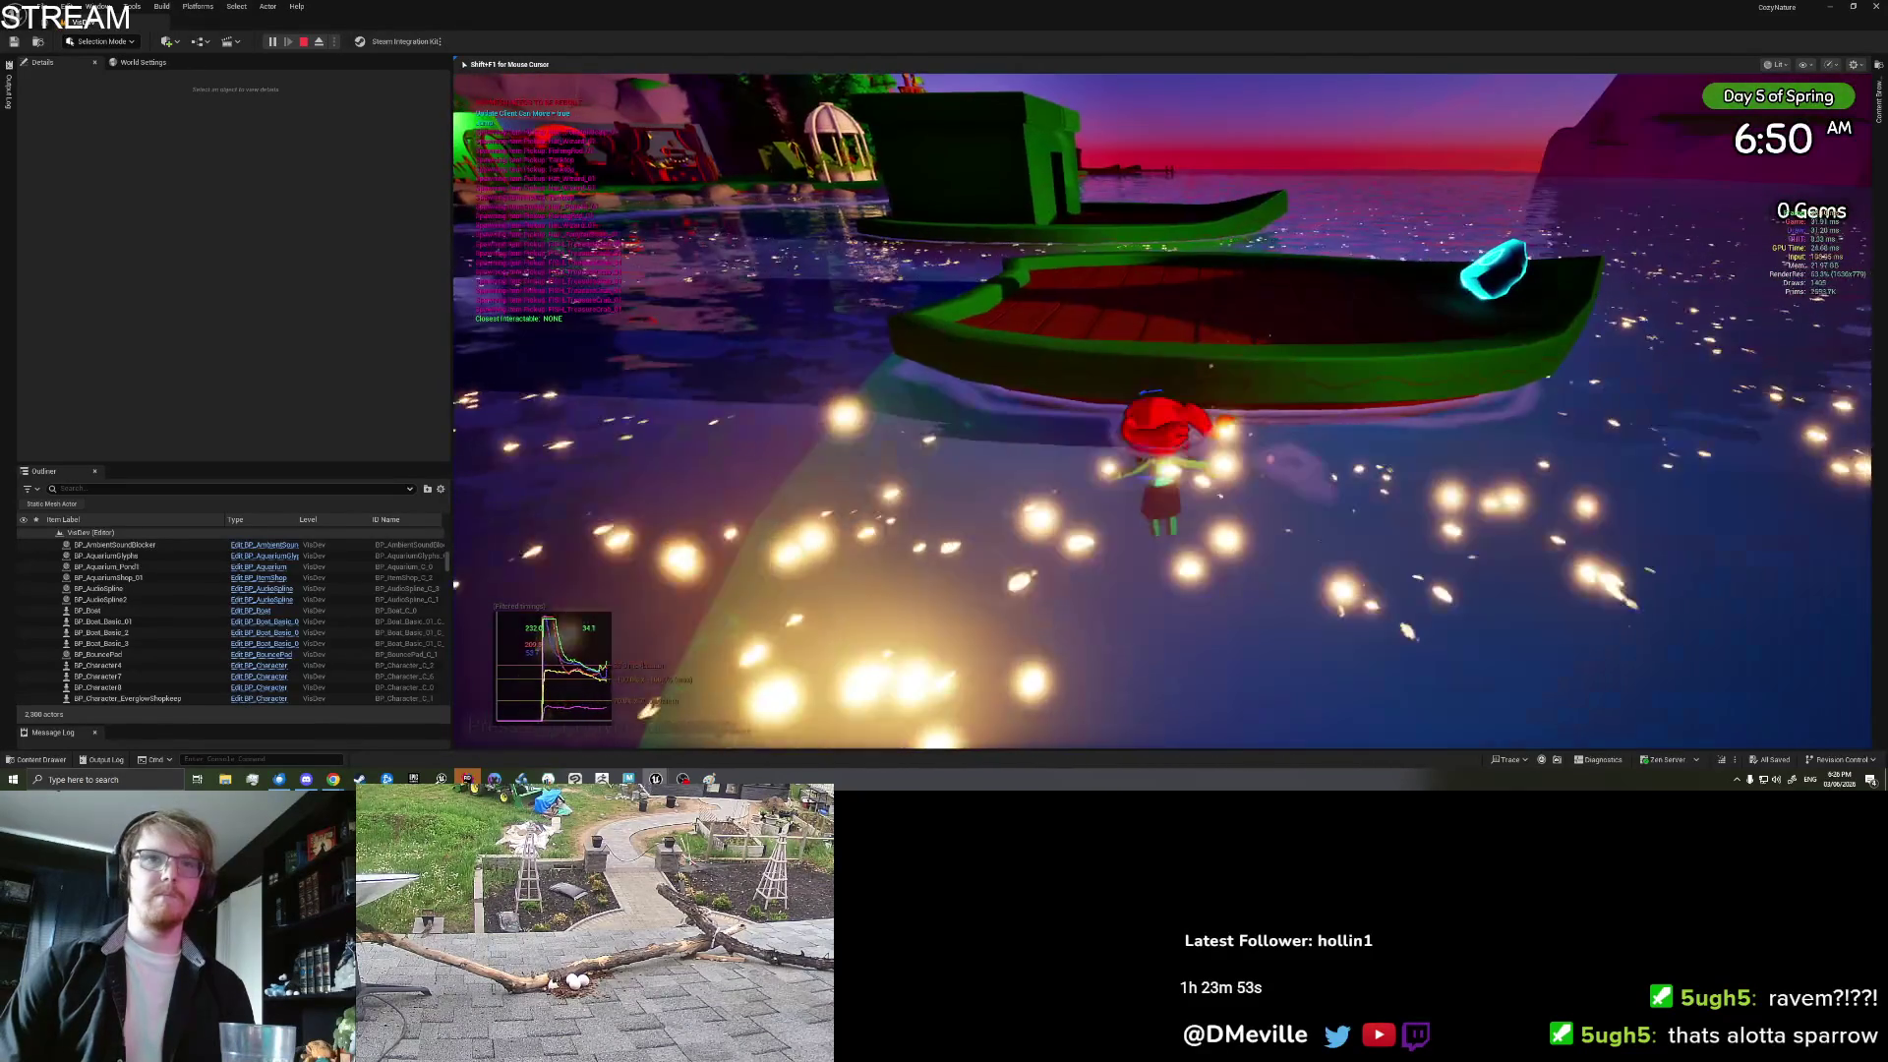
pyautogui.press('w')
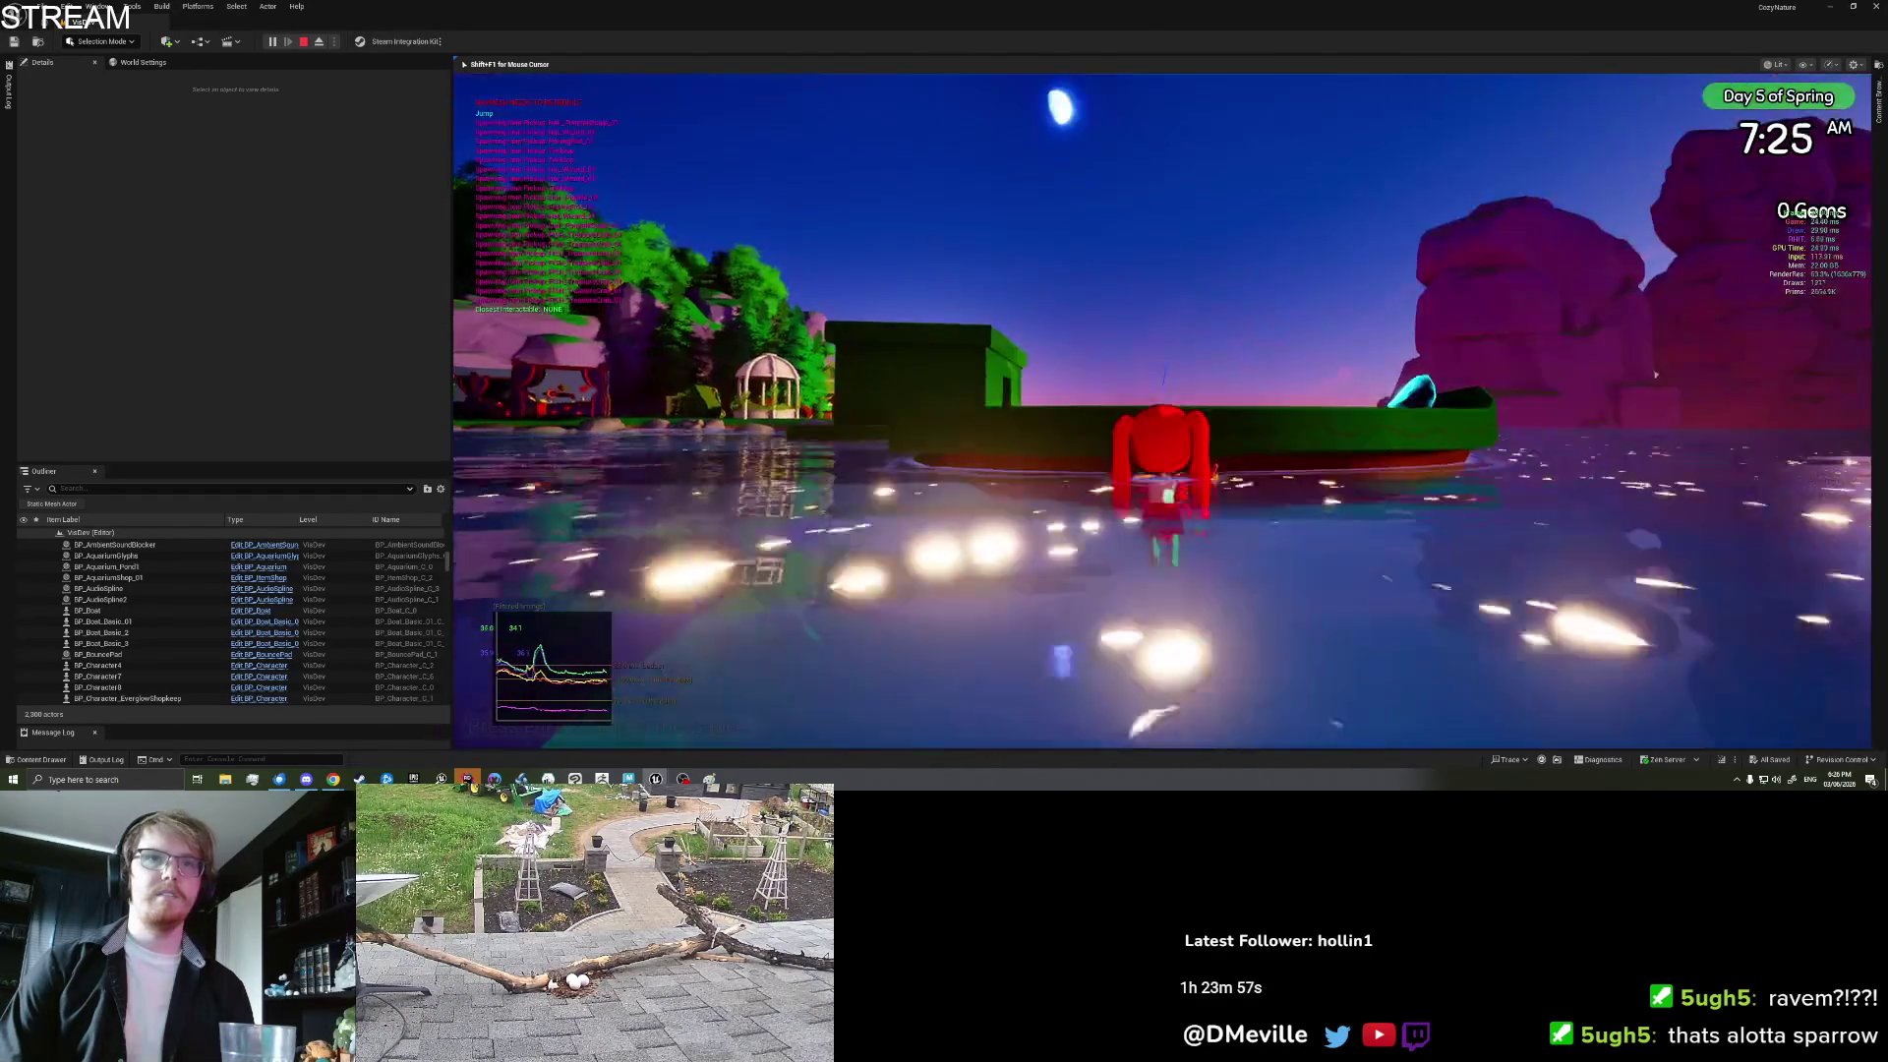
pyautogui.press('space')
pyautogui.press('w')
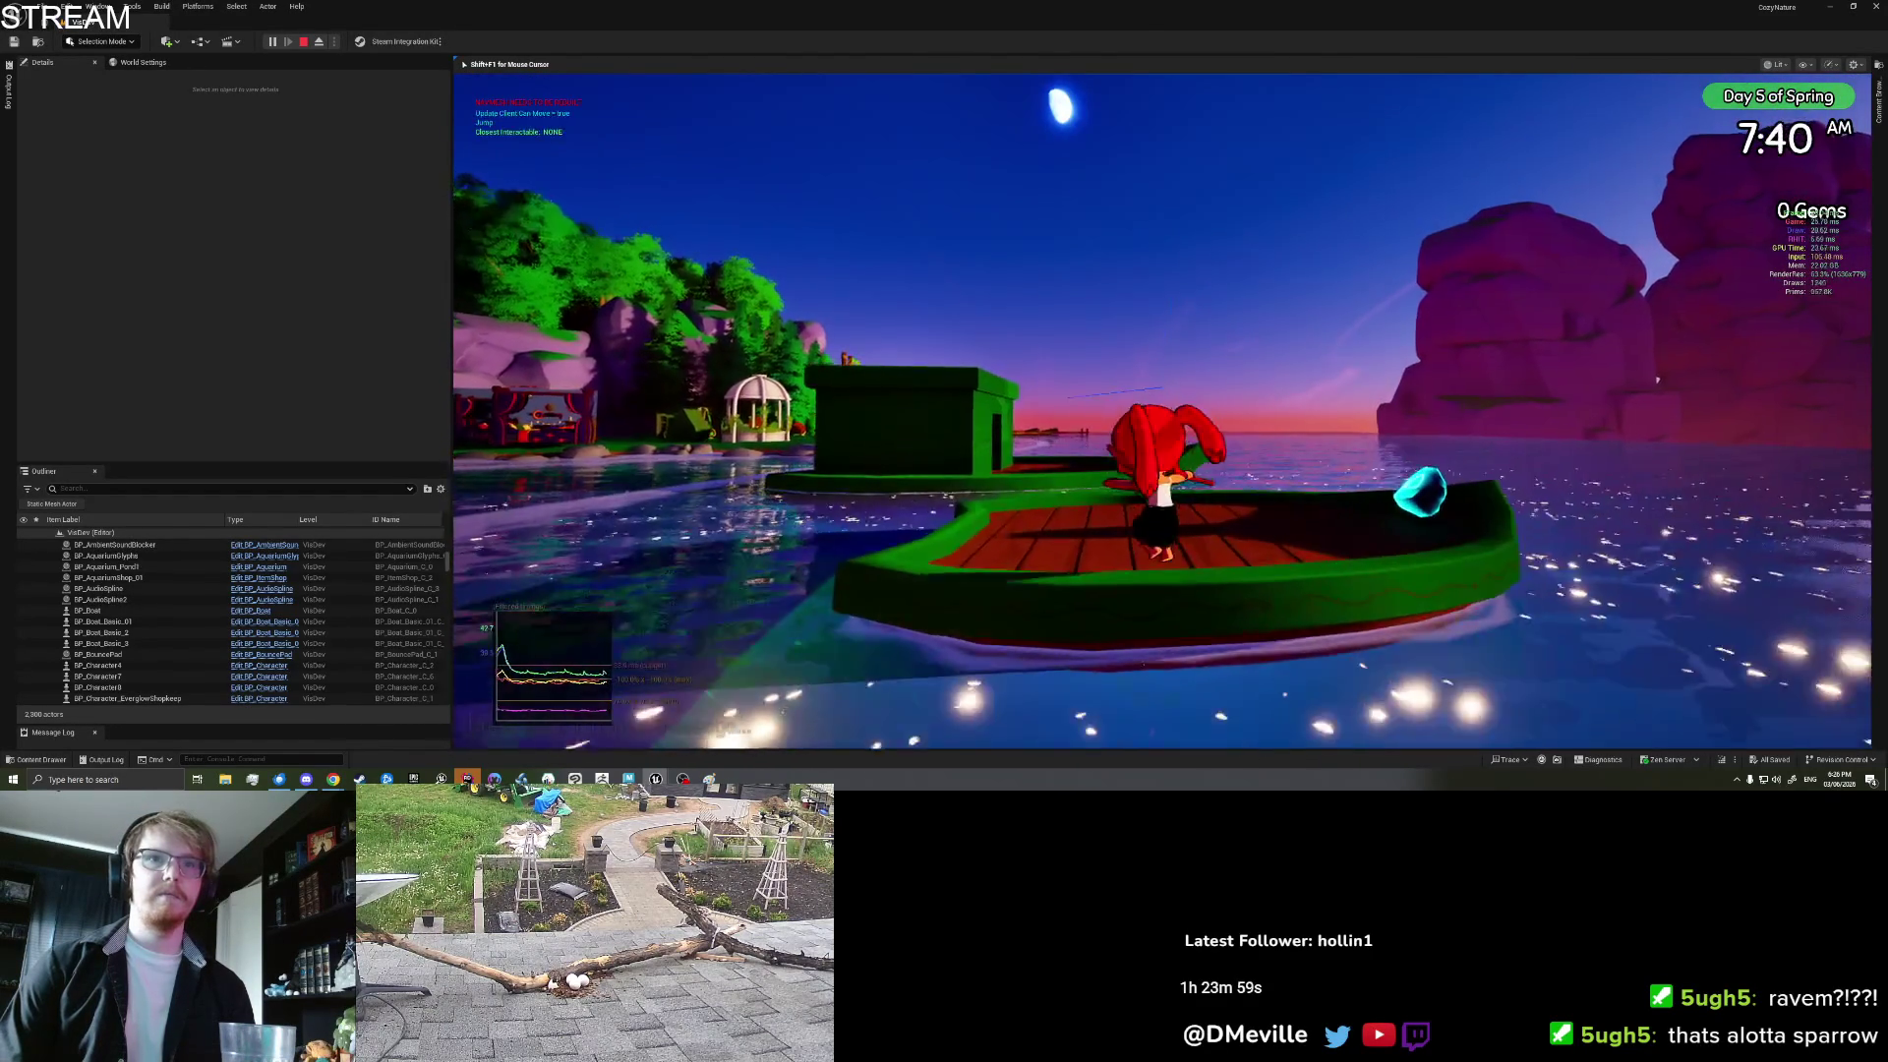
pyautogui.press('w')
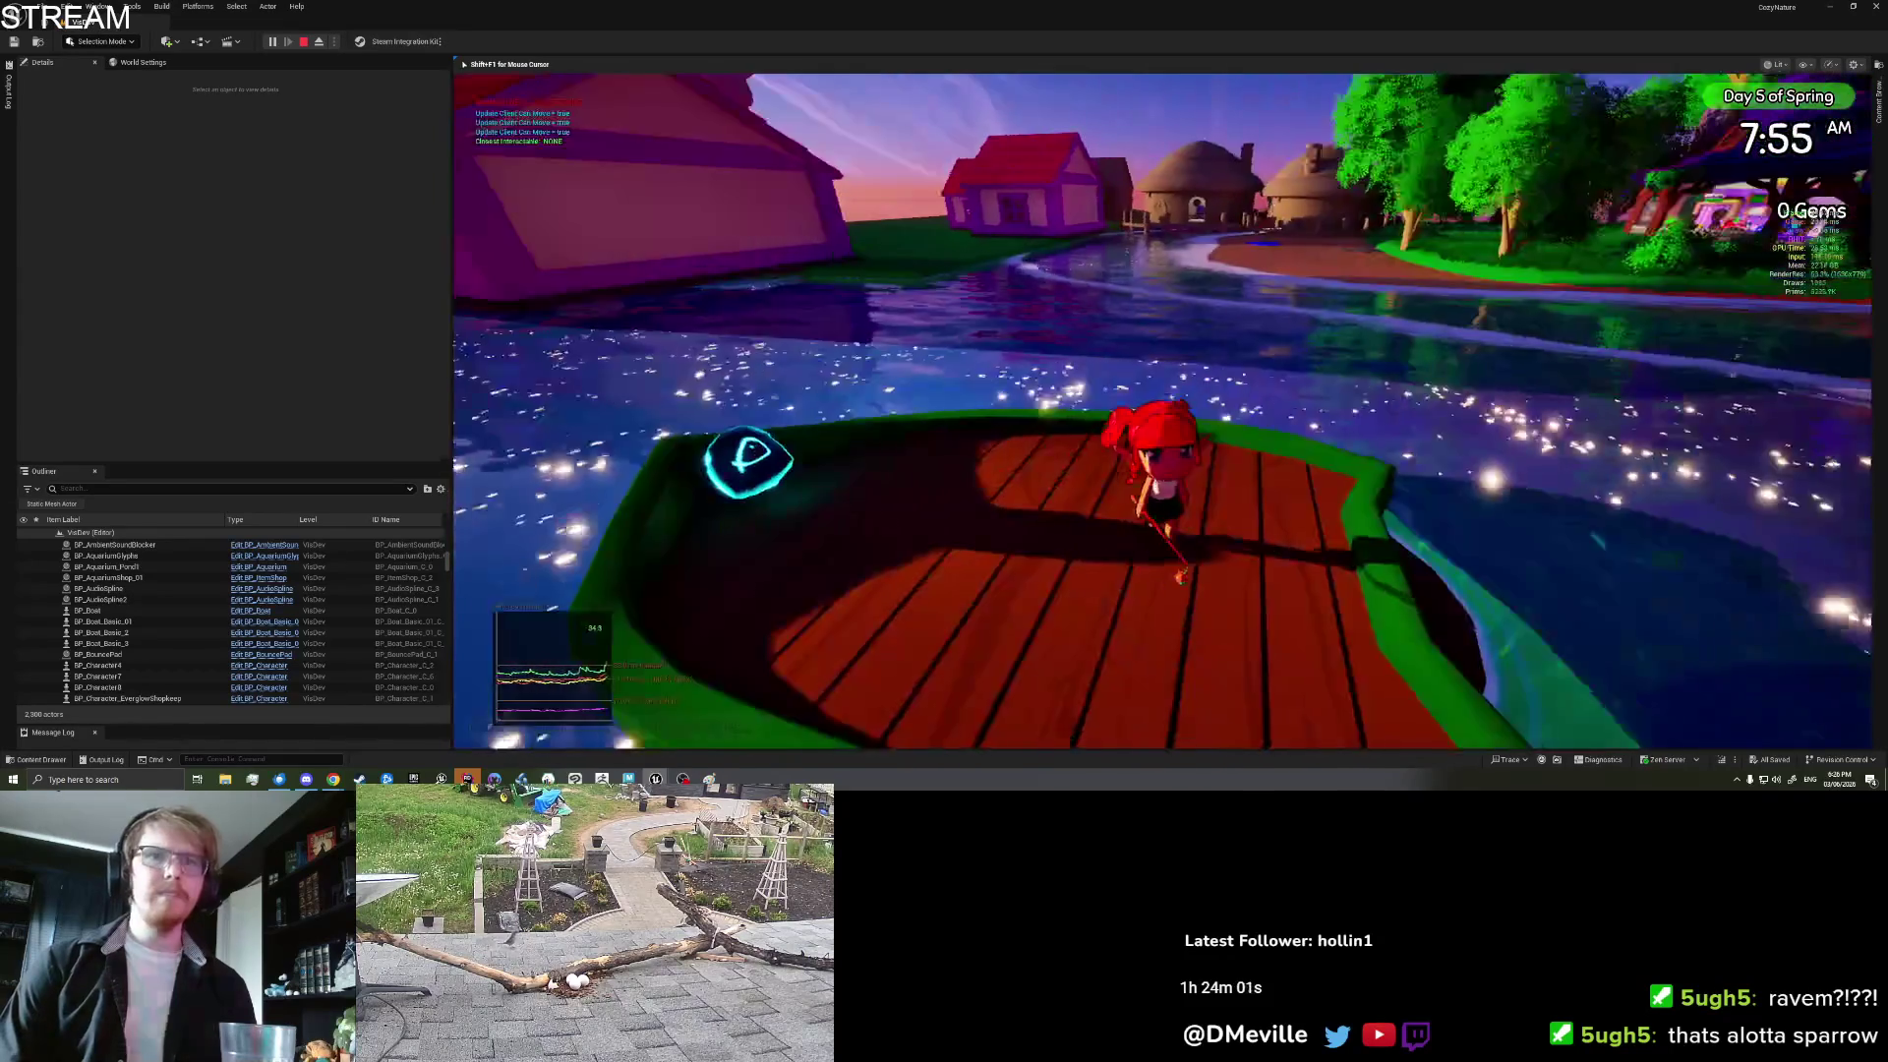
# Step: Pick Banana Shark from the inventory, rotate it, and place it on the boat deck
pyautogui.press('i')
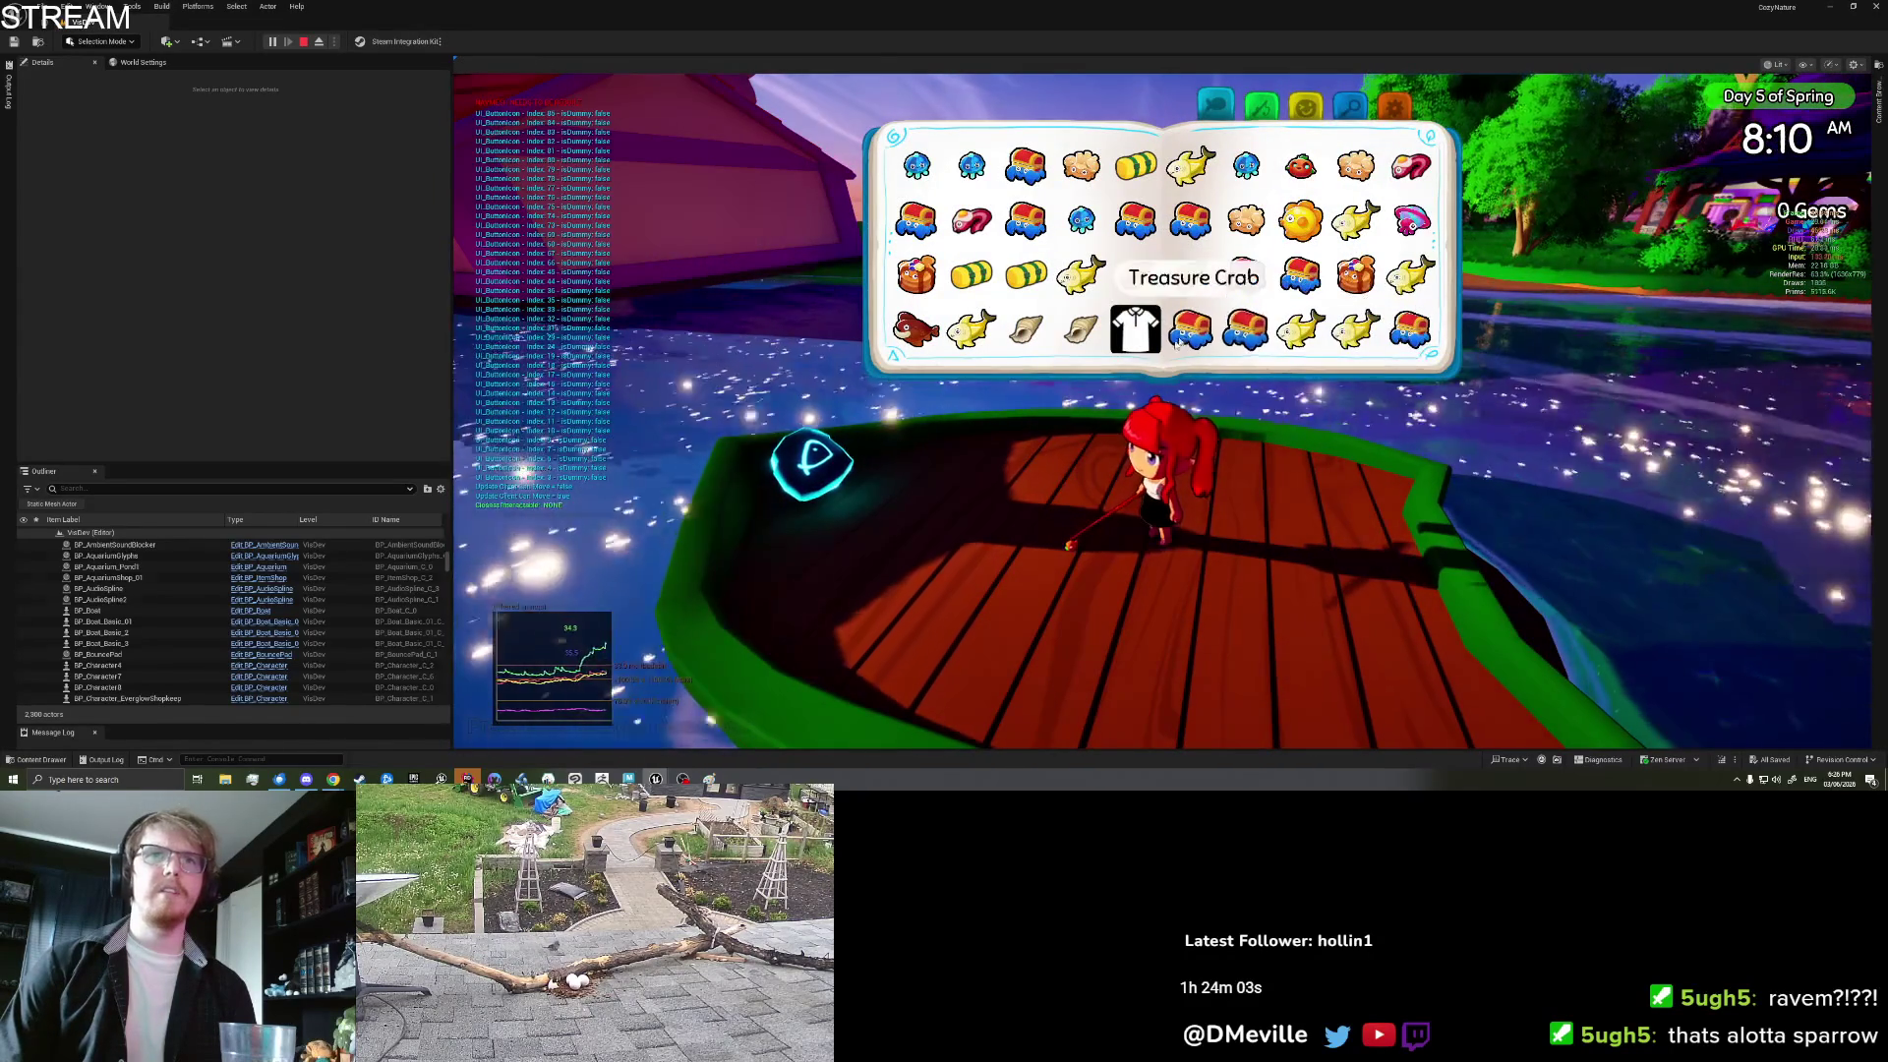
pyautogui.click(1082, 275)
pyautogui.click(987, 387)
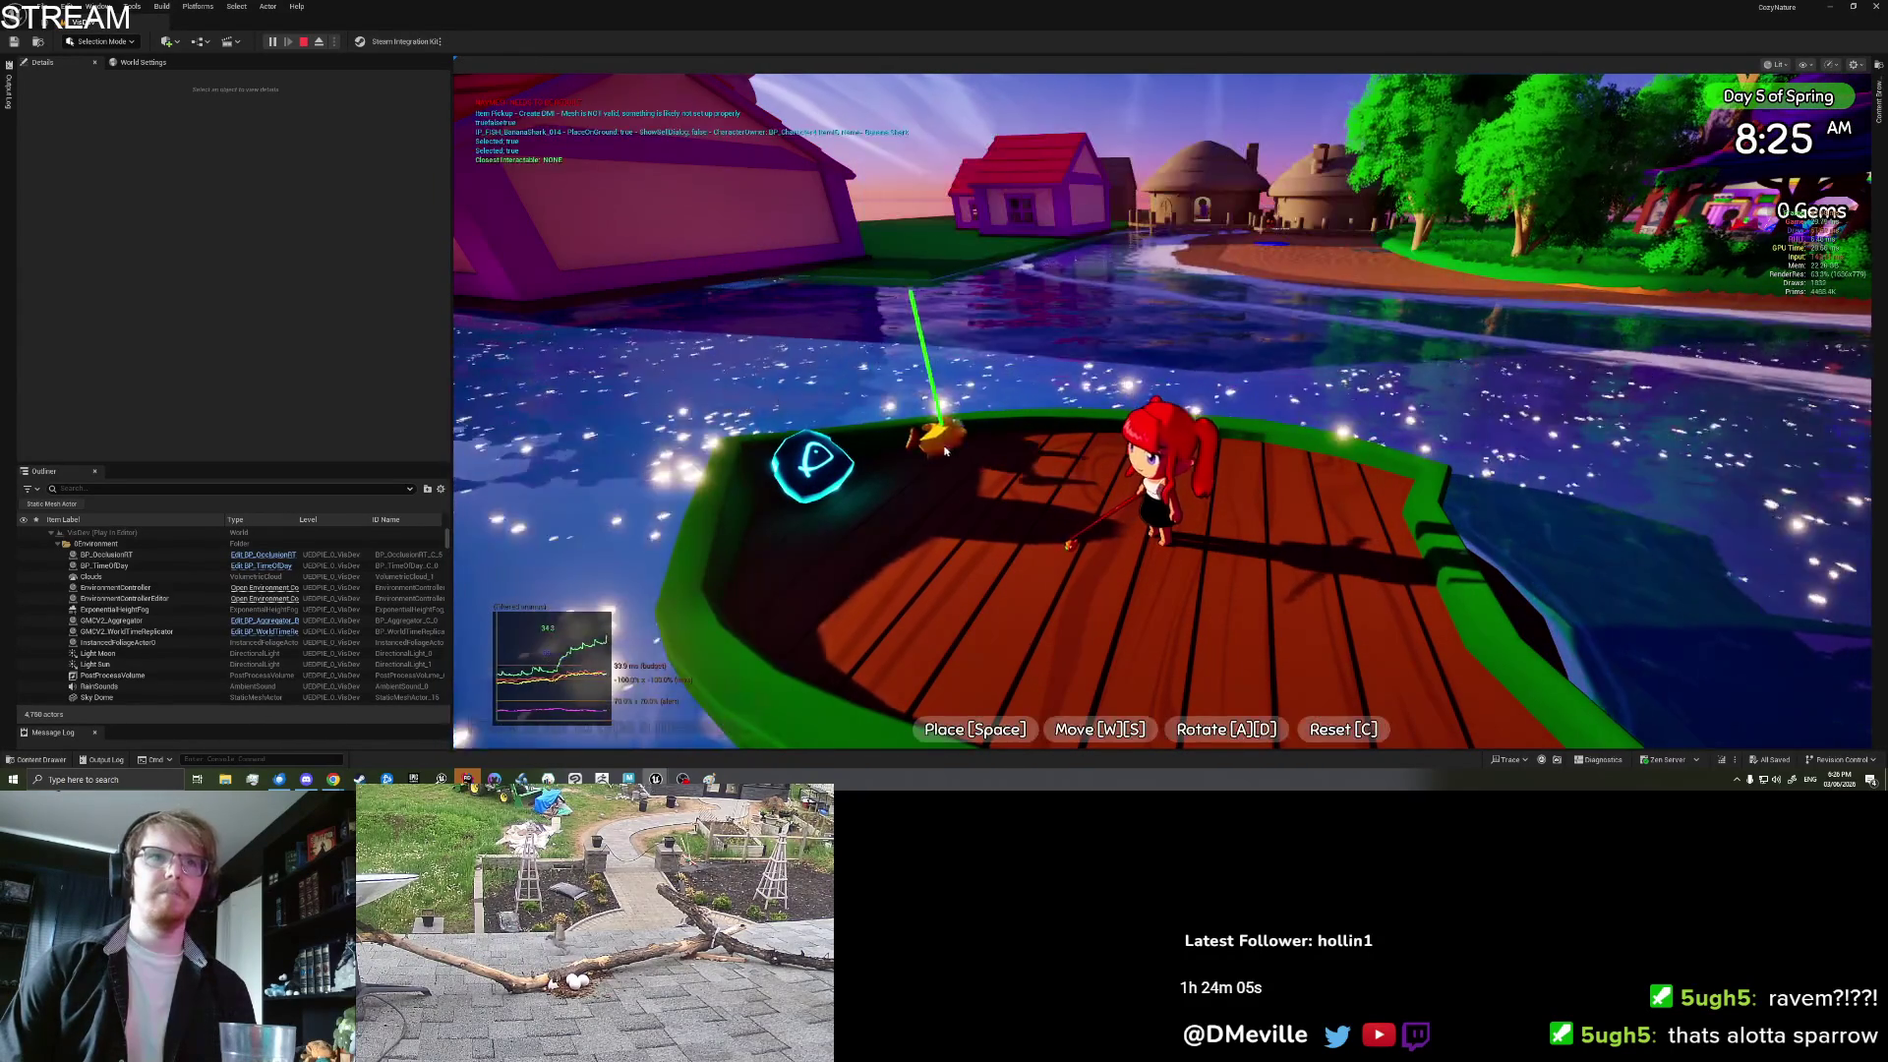
pyautogui.press('d')
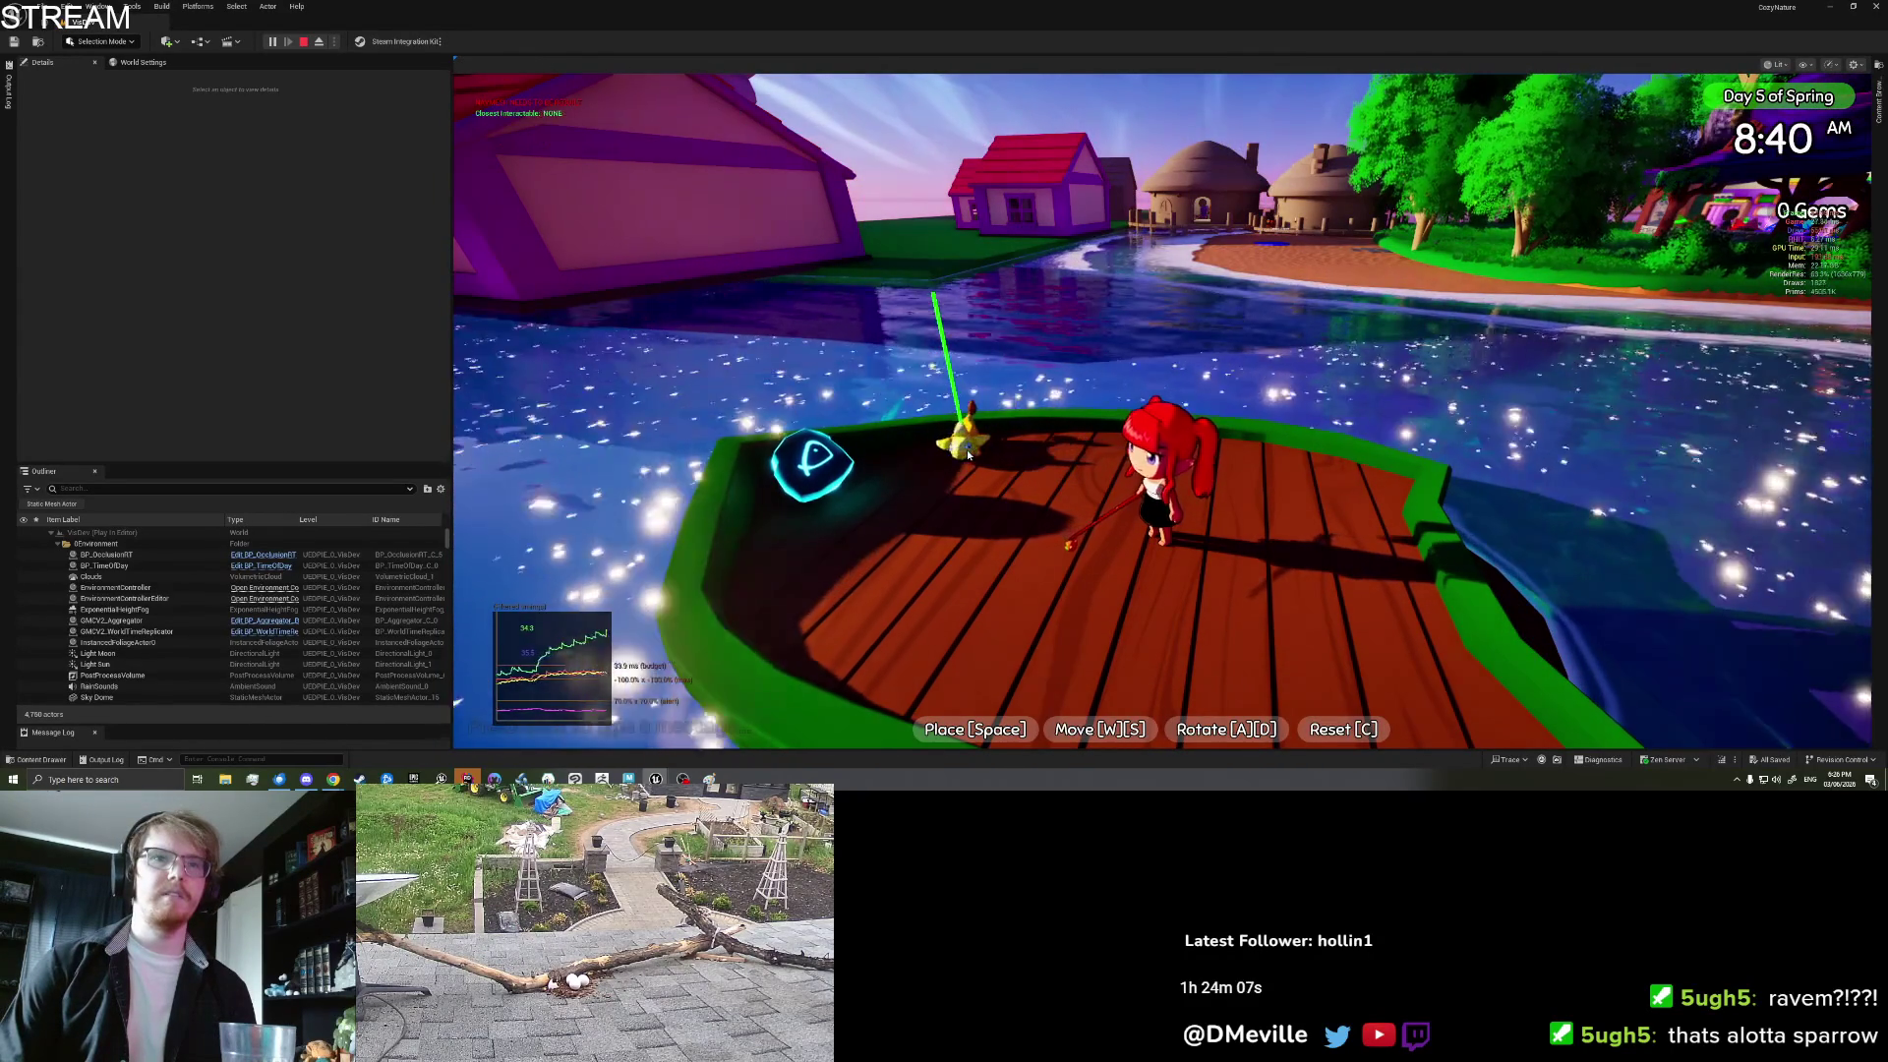
pyautogui.press('a')
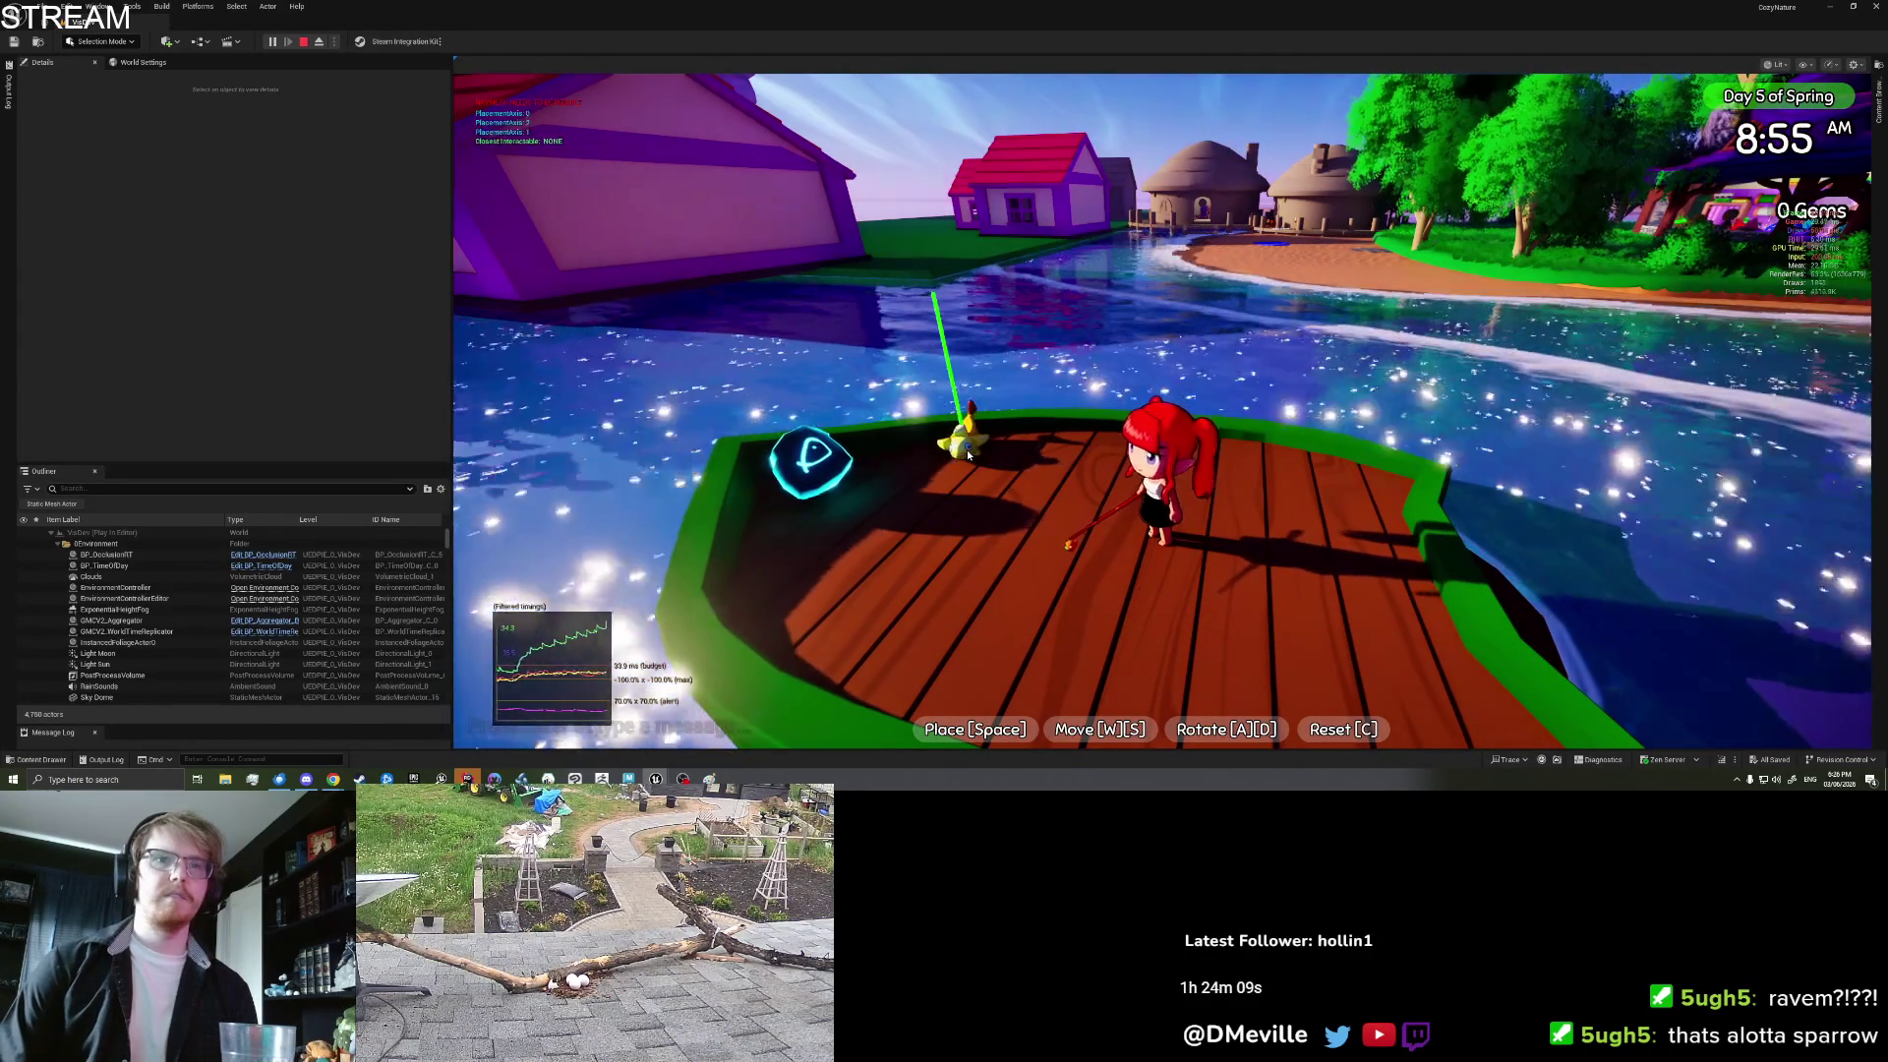
pyautogui.click(969, 454)
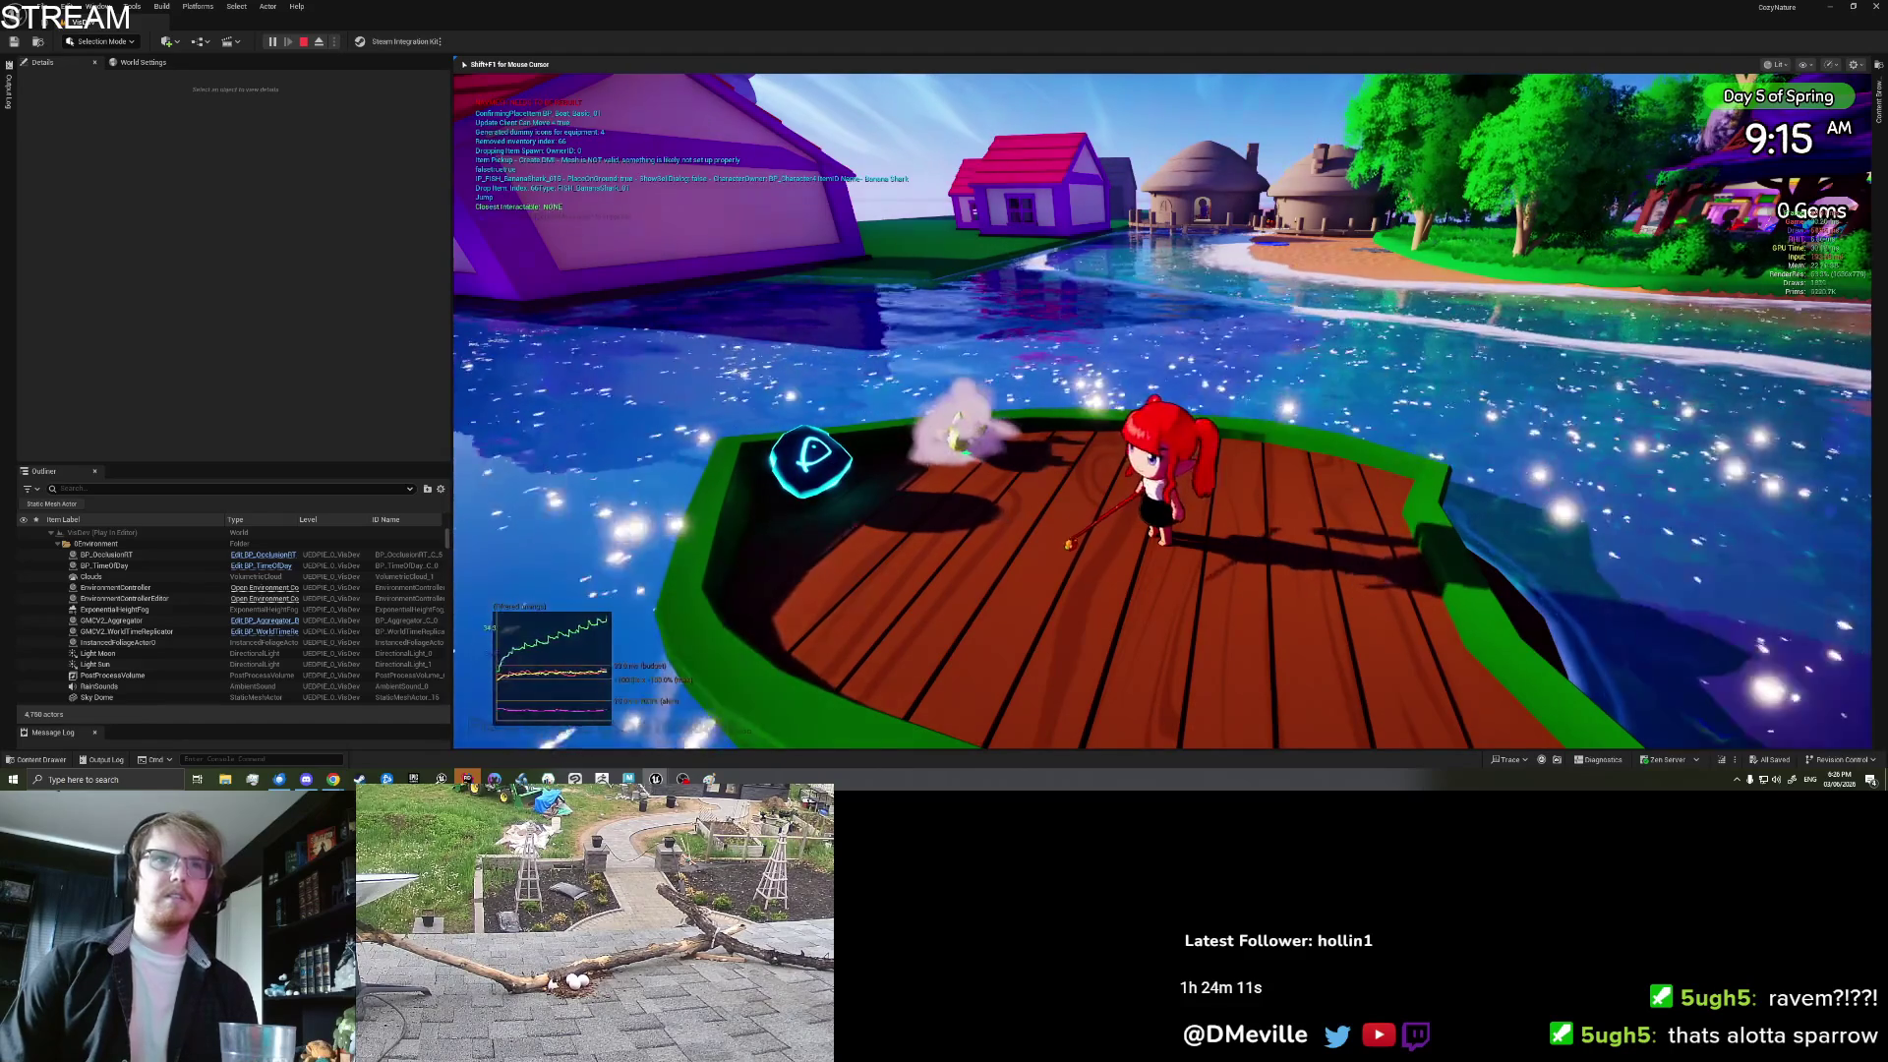
# Step: Walk around the deck near the placed item and reopen the inventory
pyautogui.press('a')
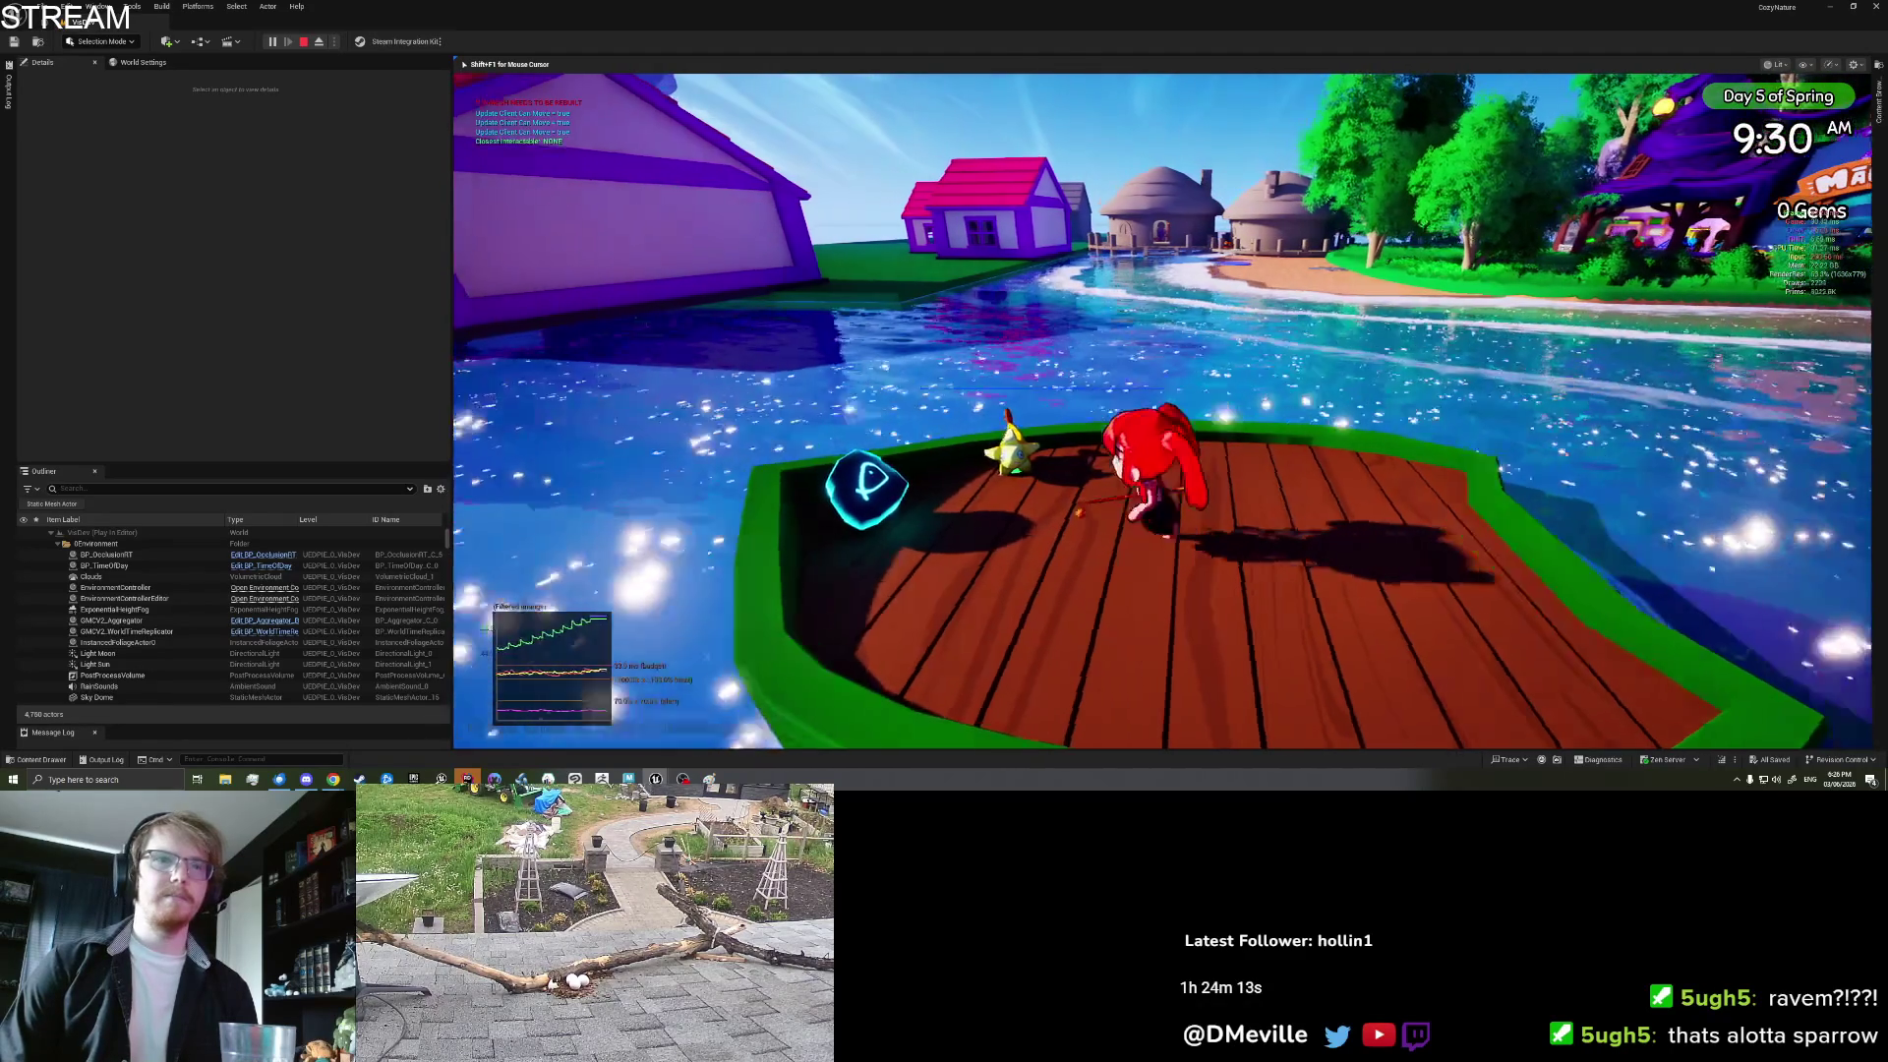
pyautogui.press('a')
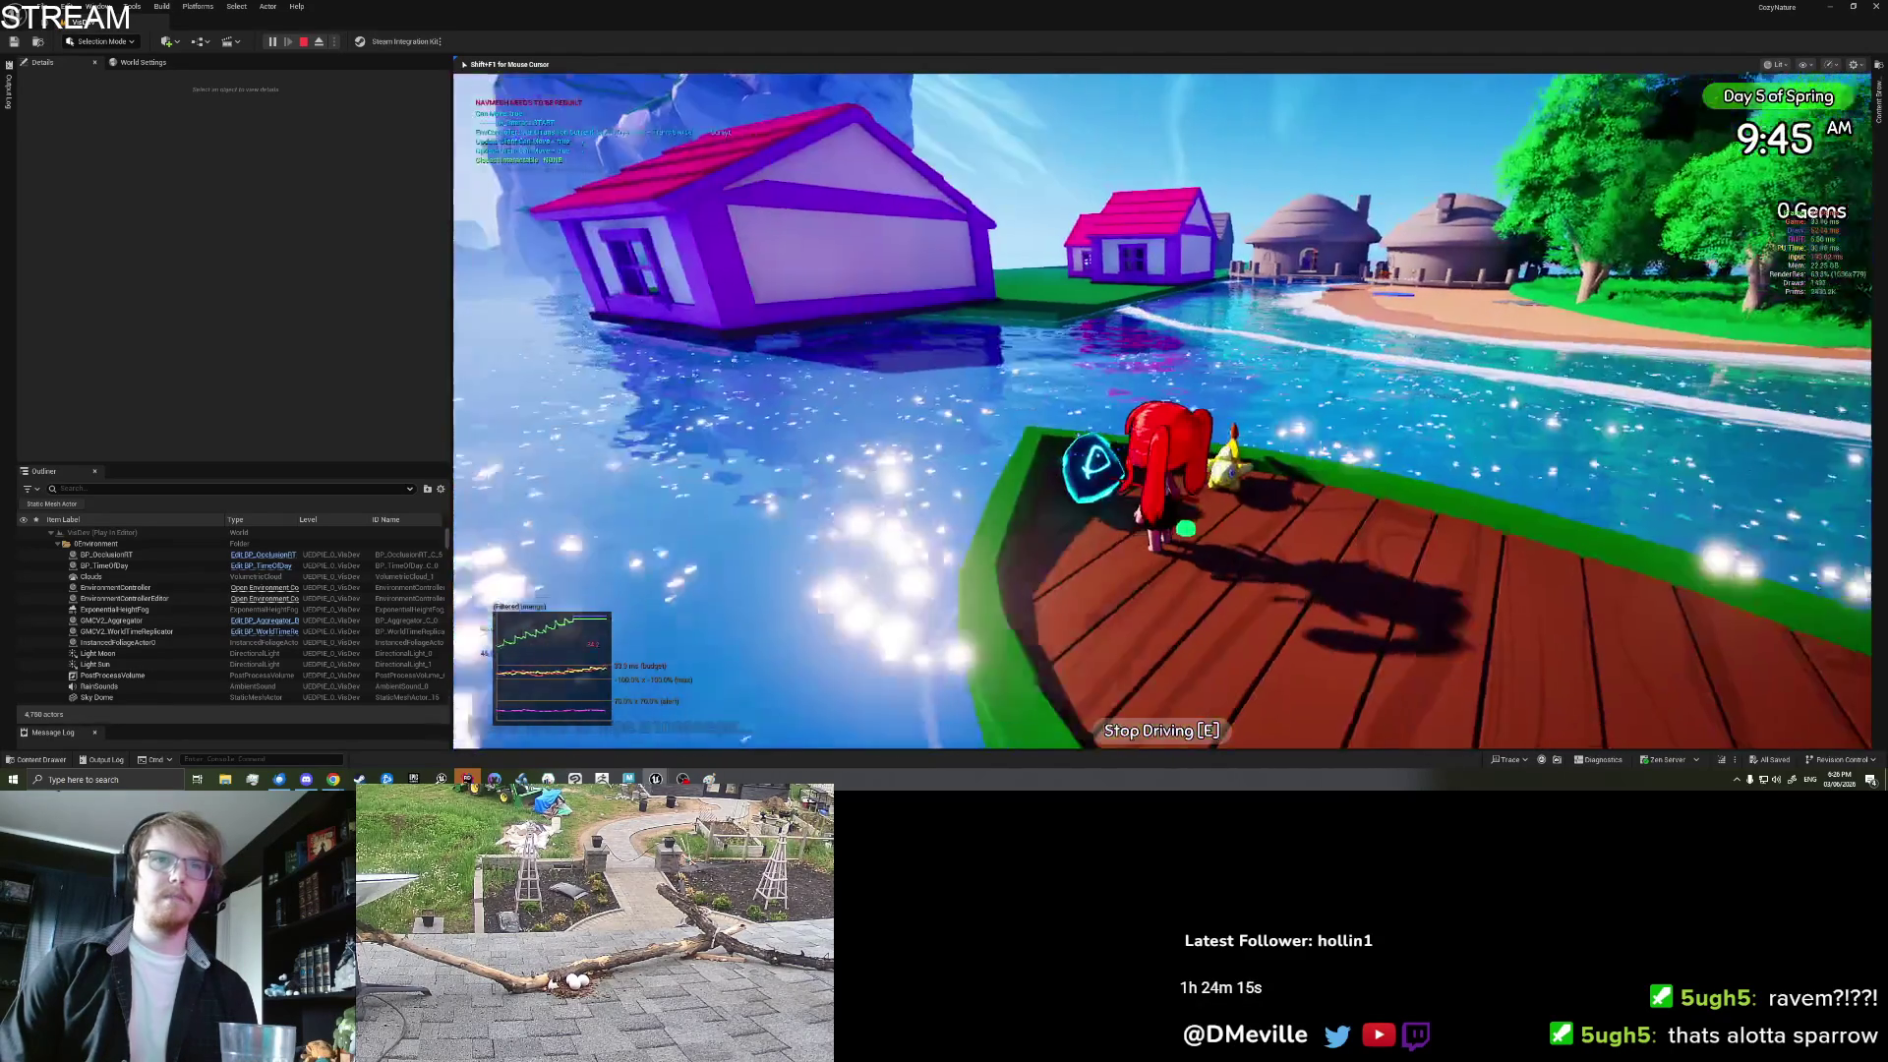
pyautogui.press('d')
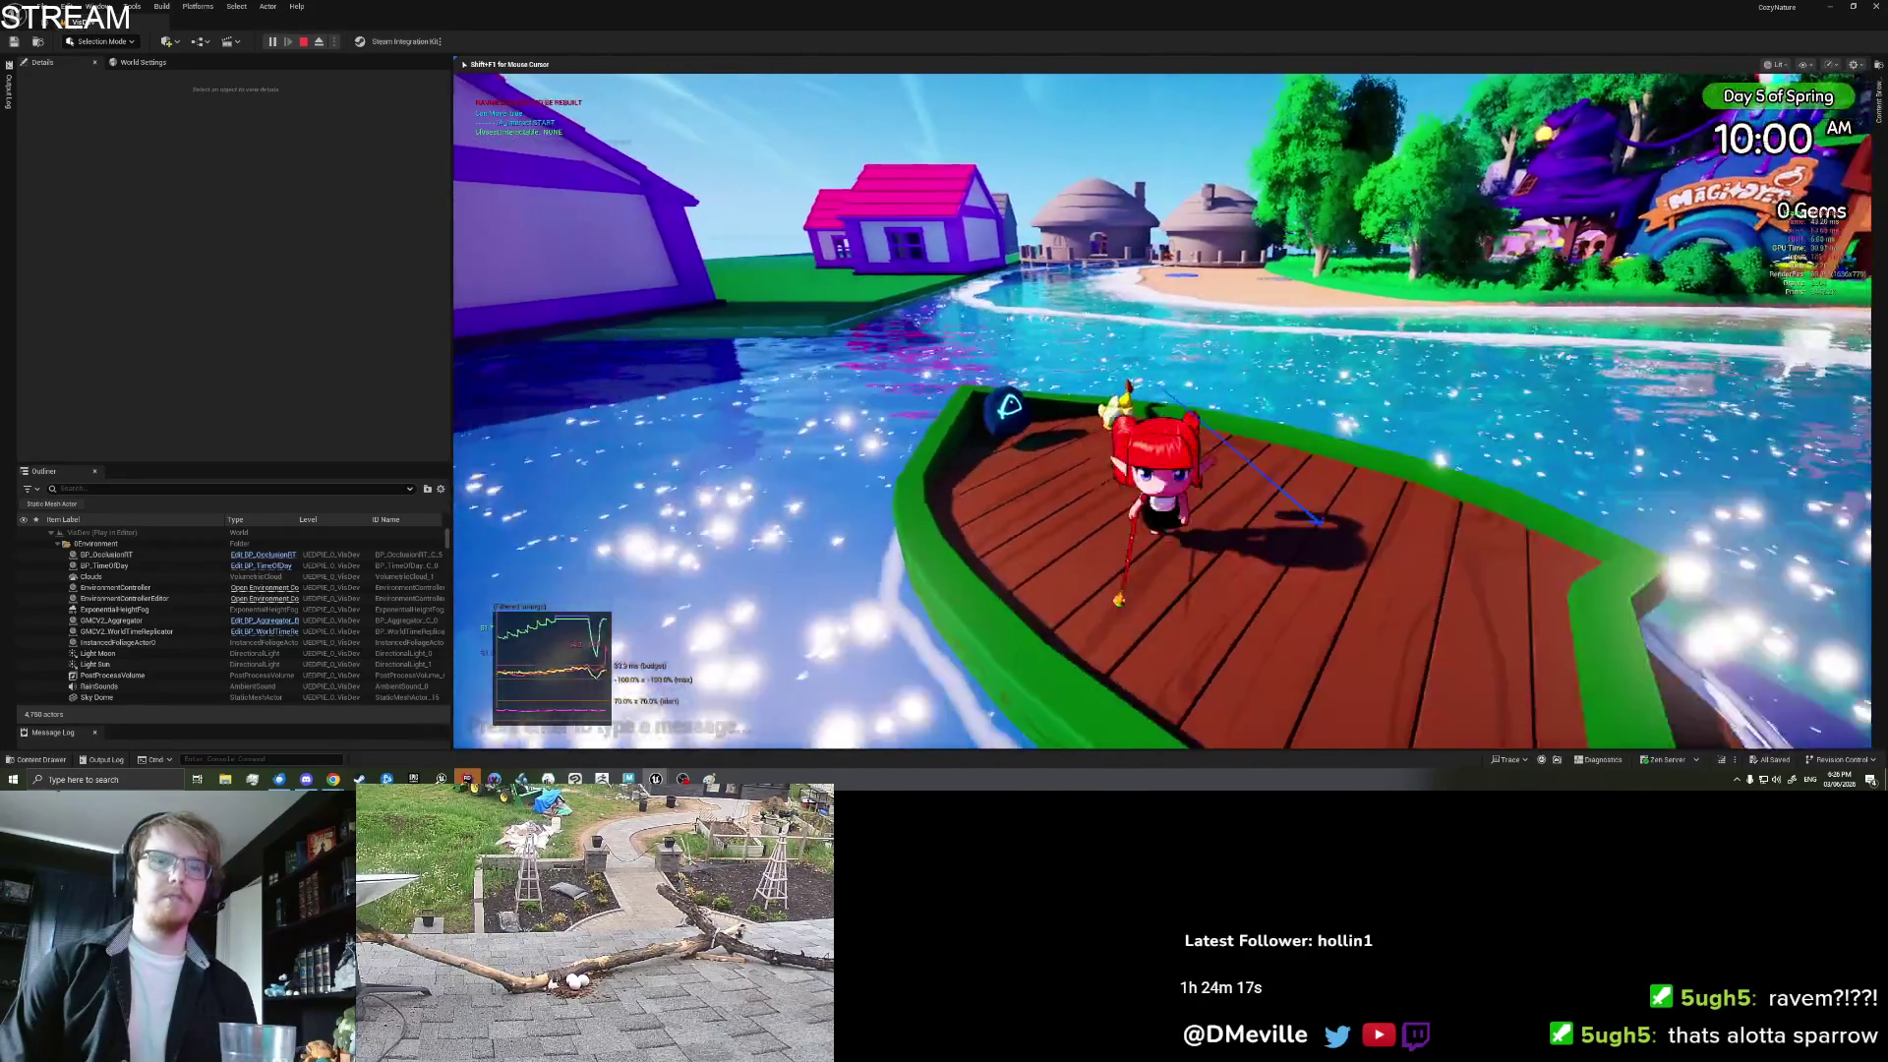
pyautogui.press('i')
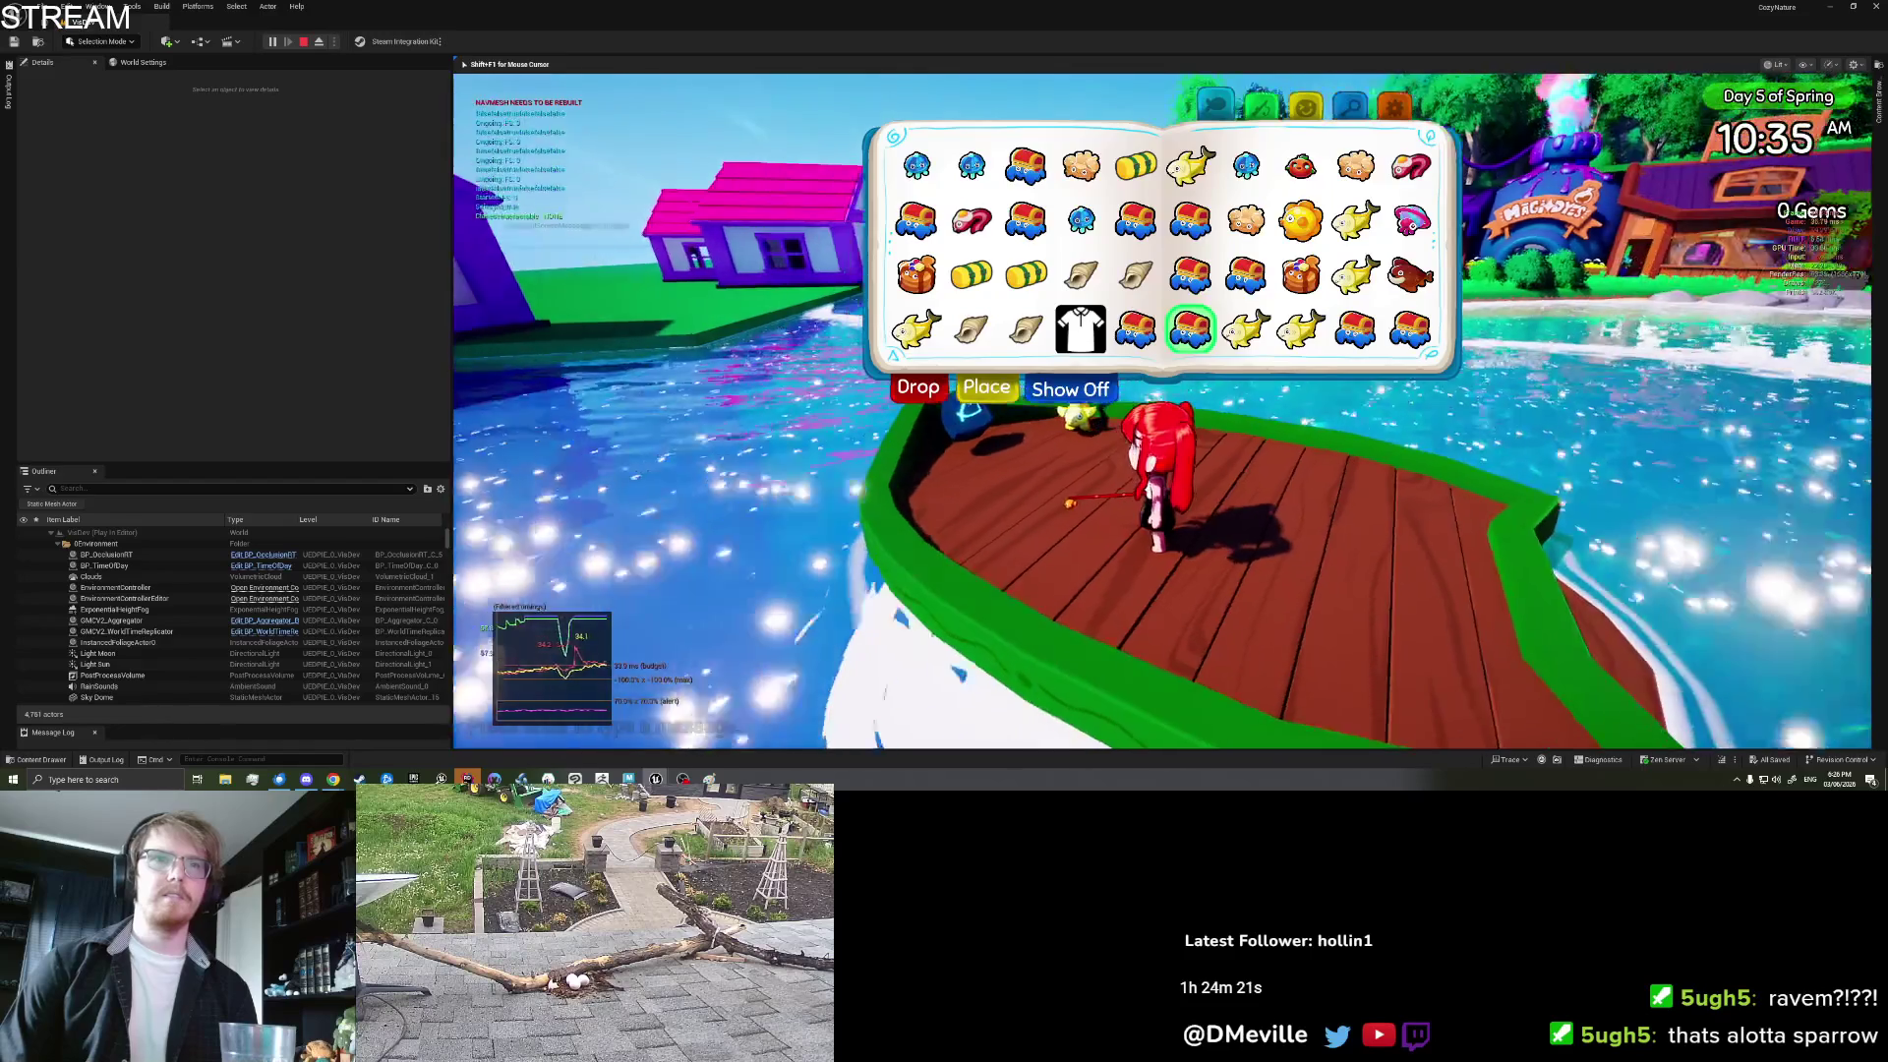
# Step: Place and drop more inventory items onto the boat deck
pyautogui.click(985, 386)
pyautogui.press('i')
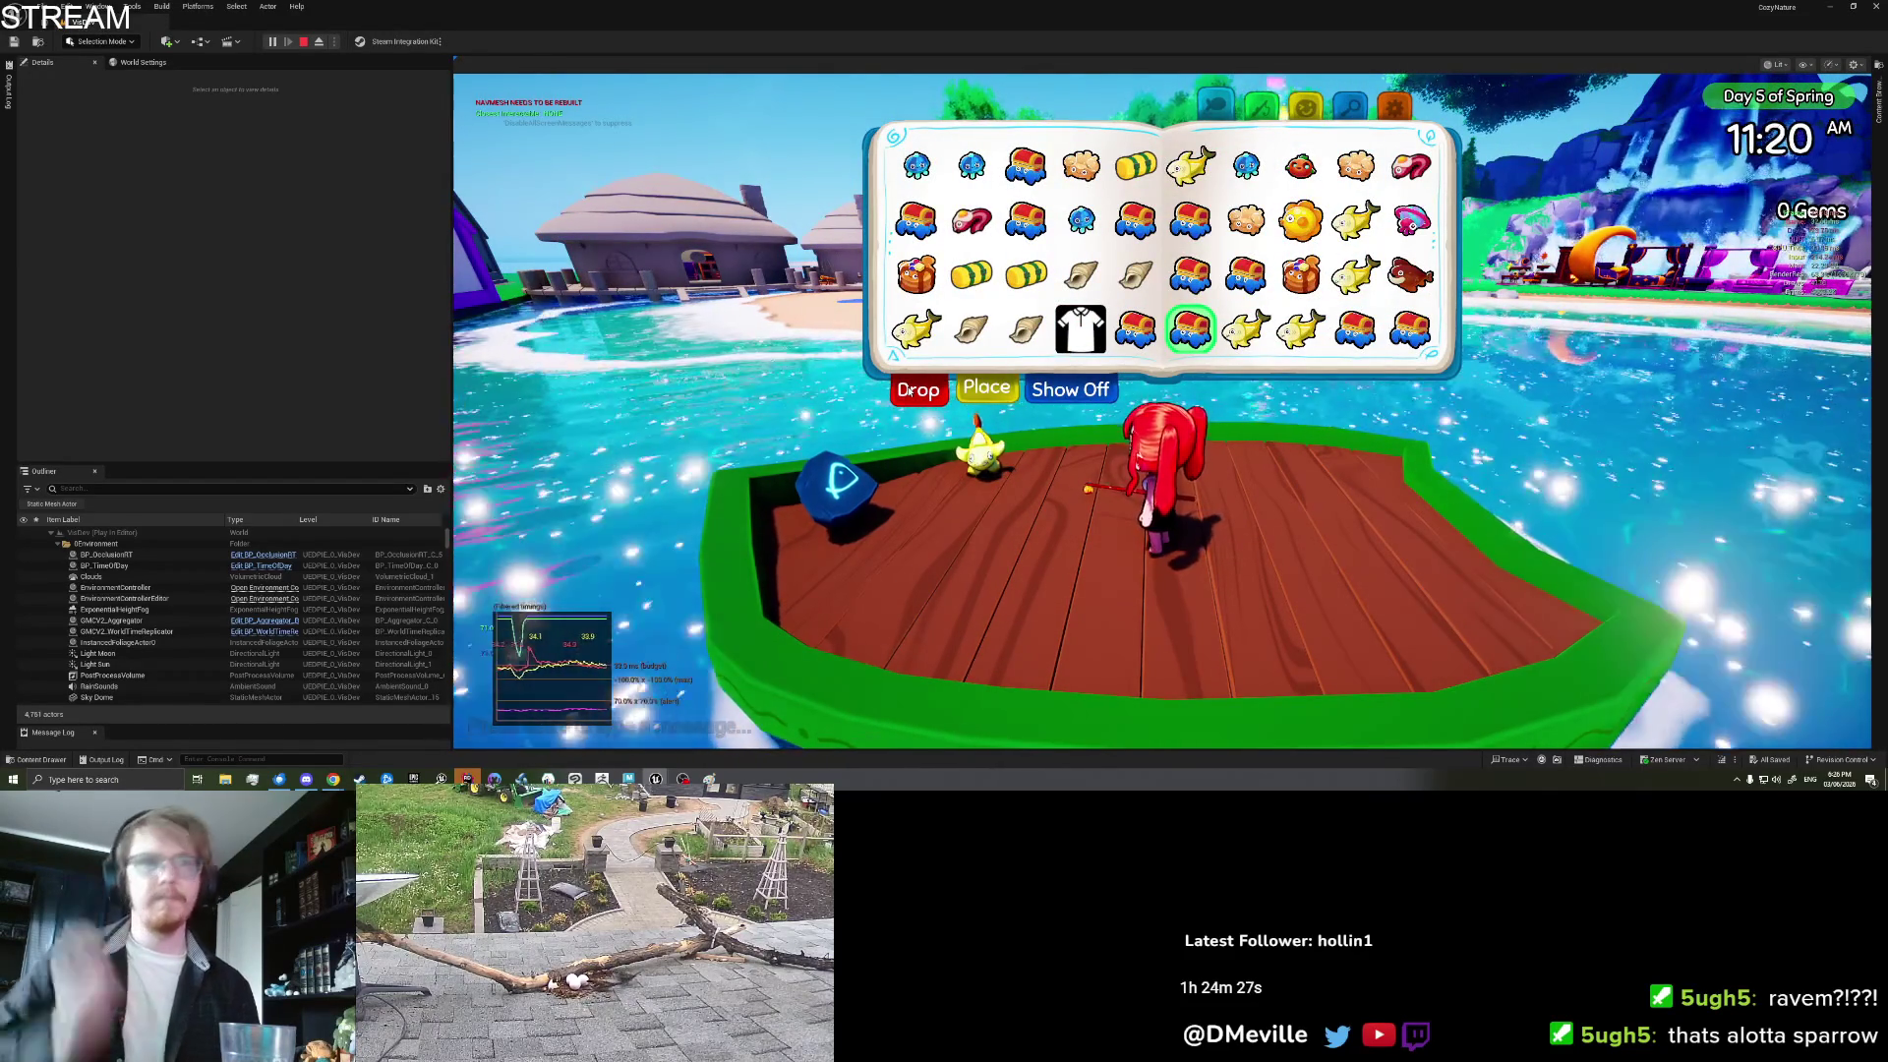
pyautogui.click(910, 390)
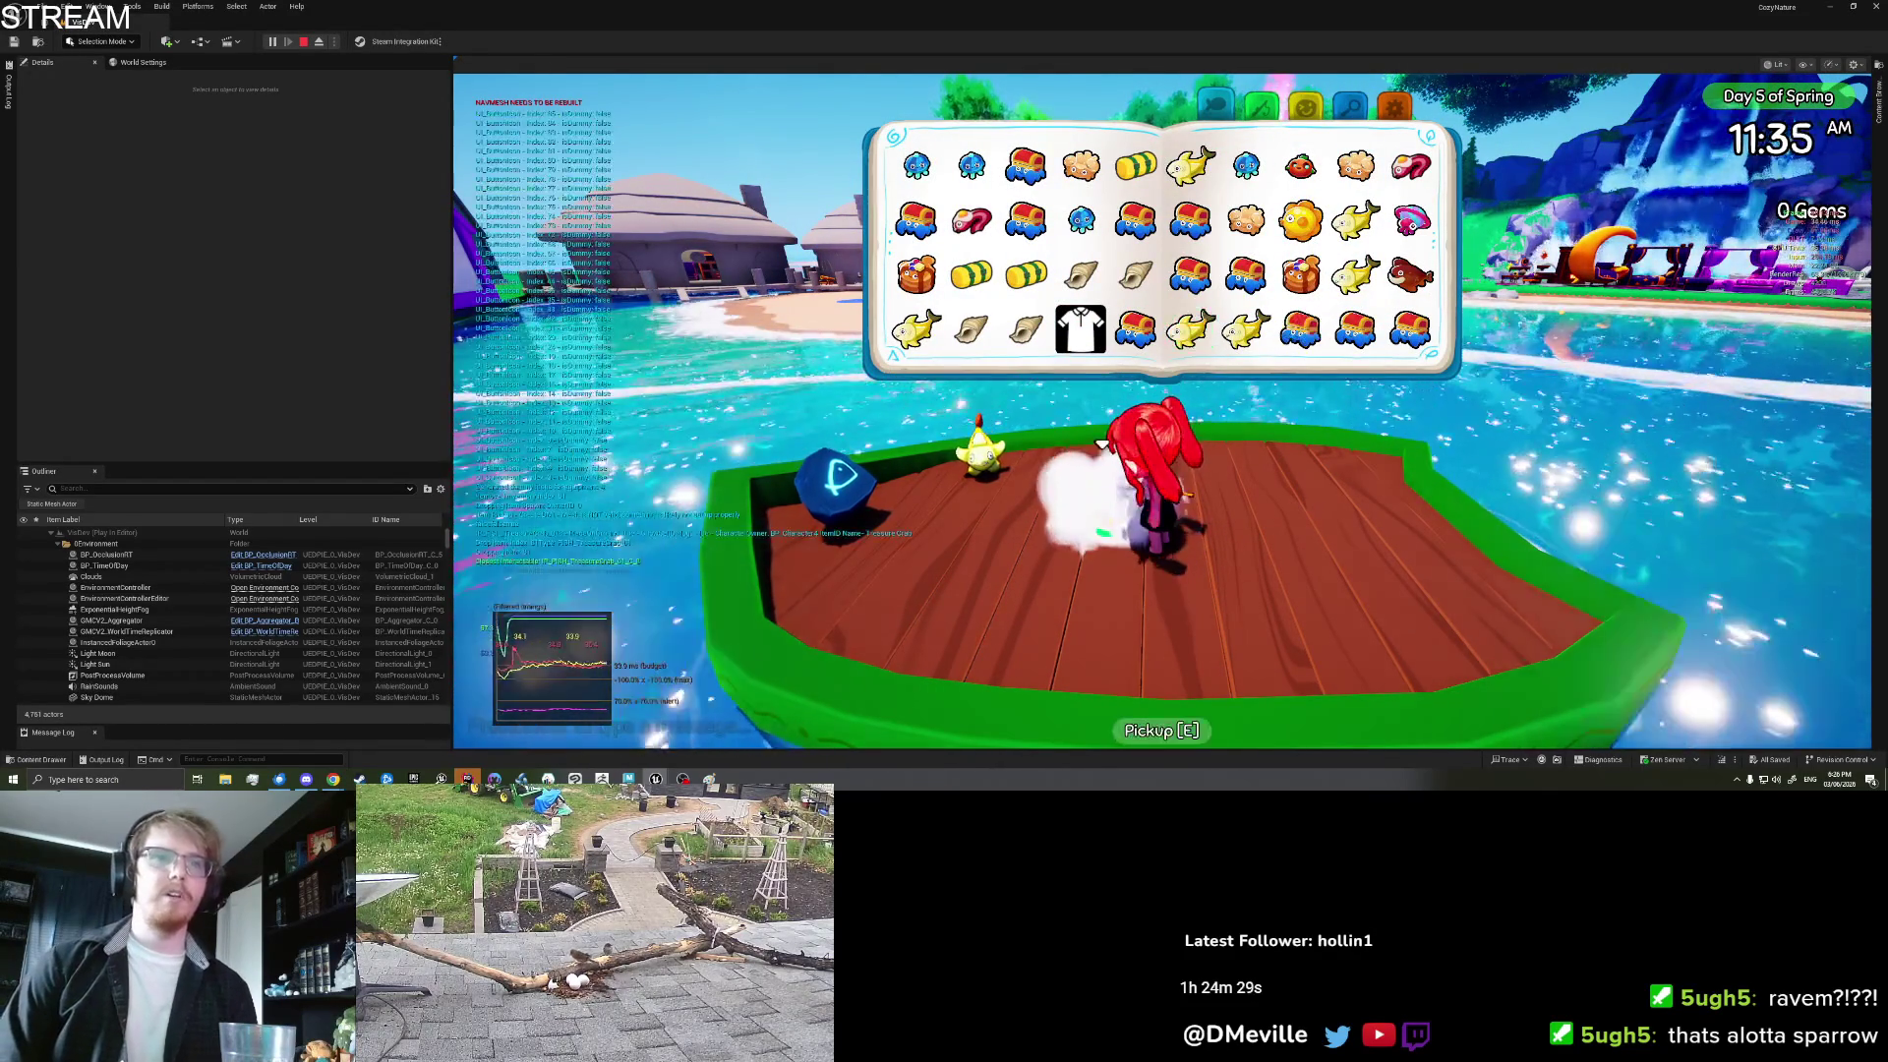
pyautogui.press('i')
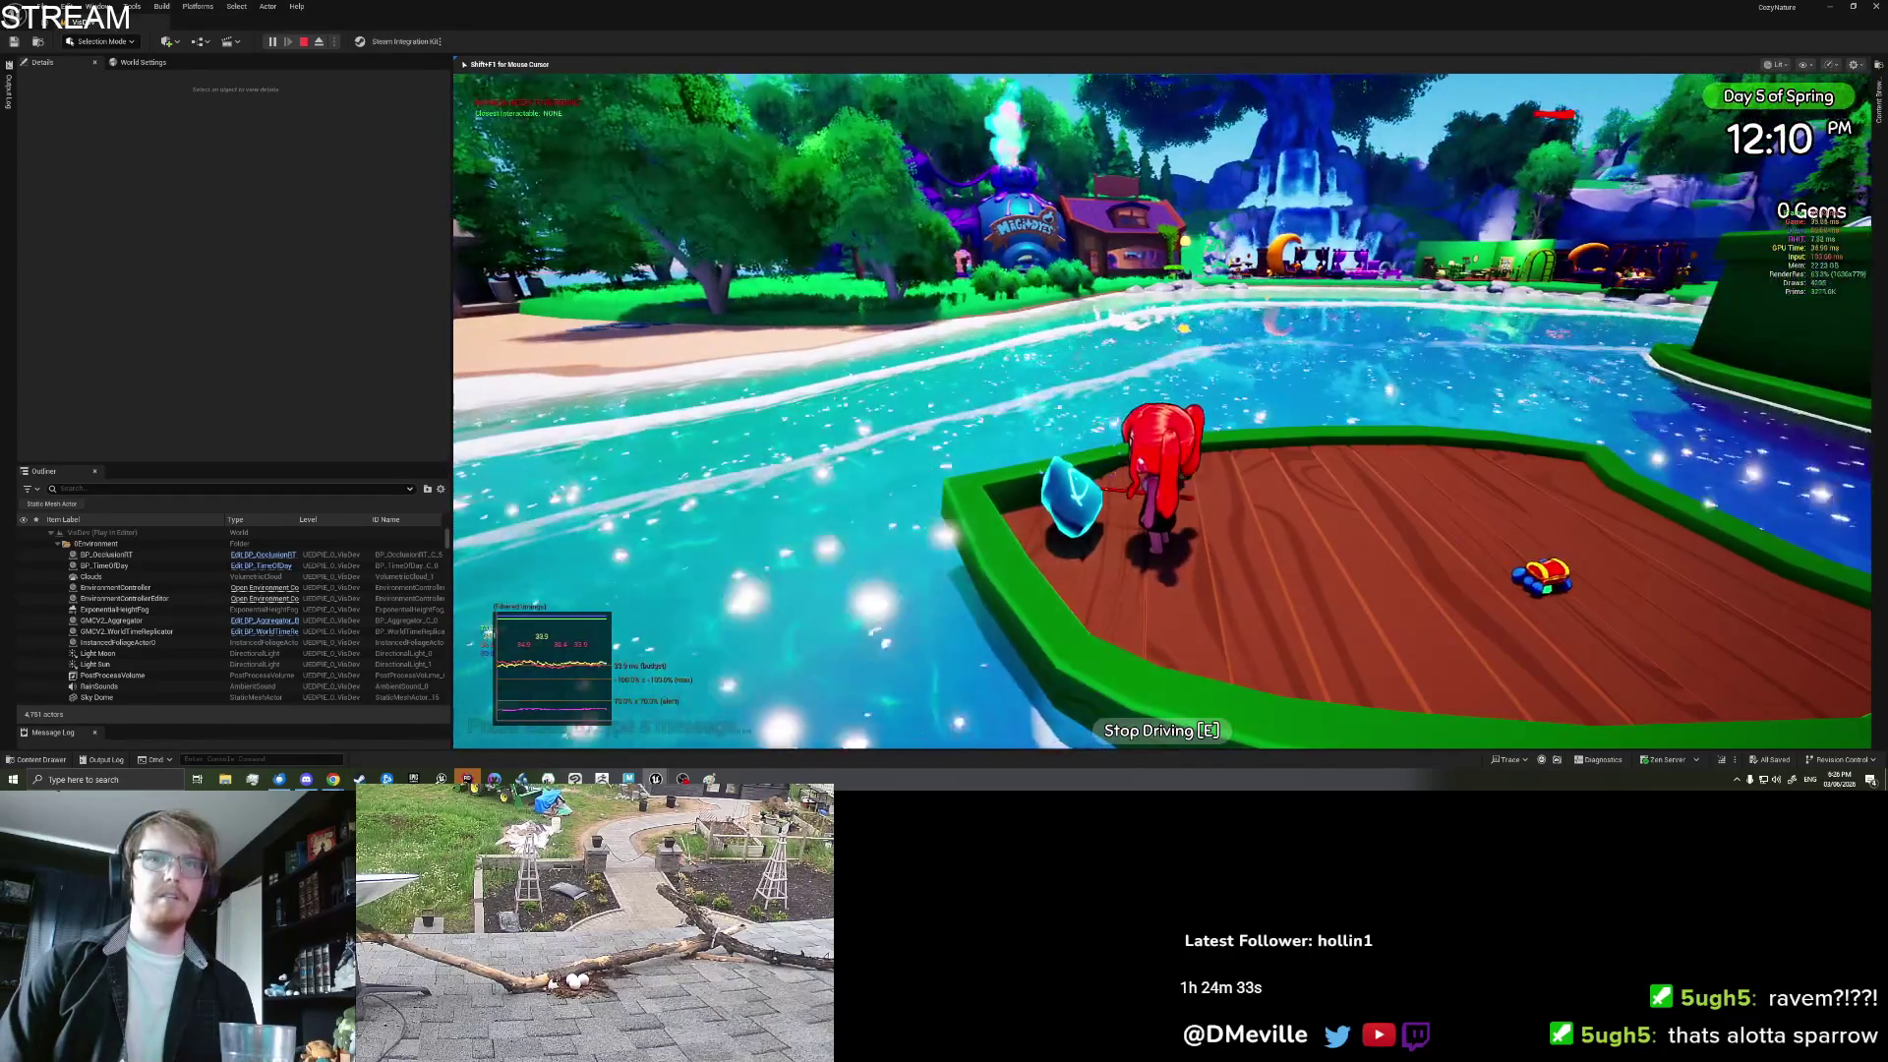
# Step: Drive the boat, walk along the deck, then end the playtest
pyautogui.press('e')
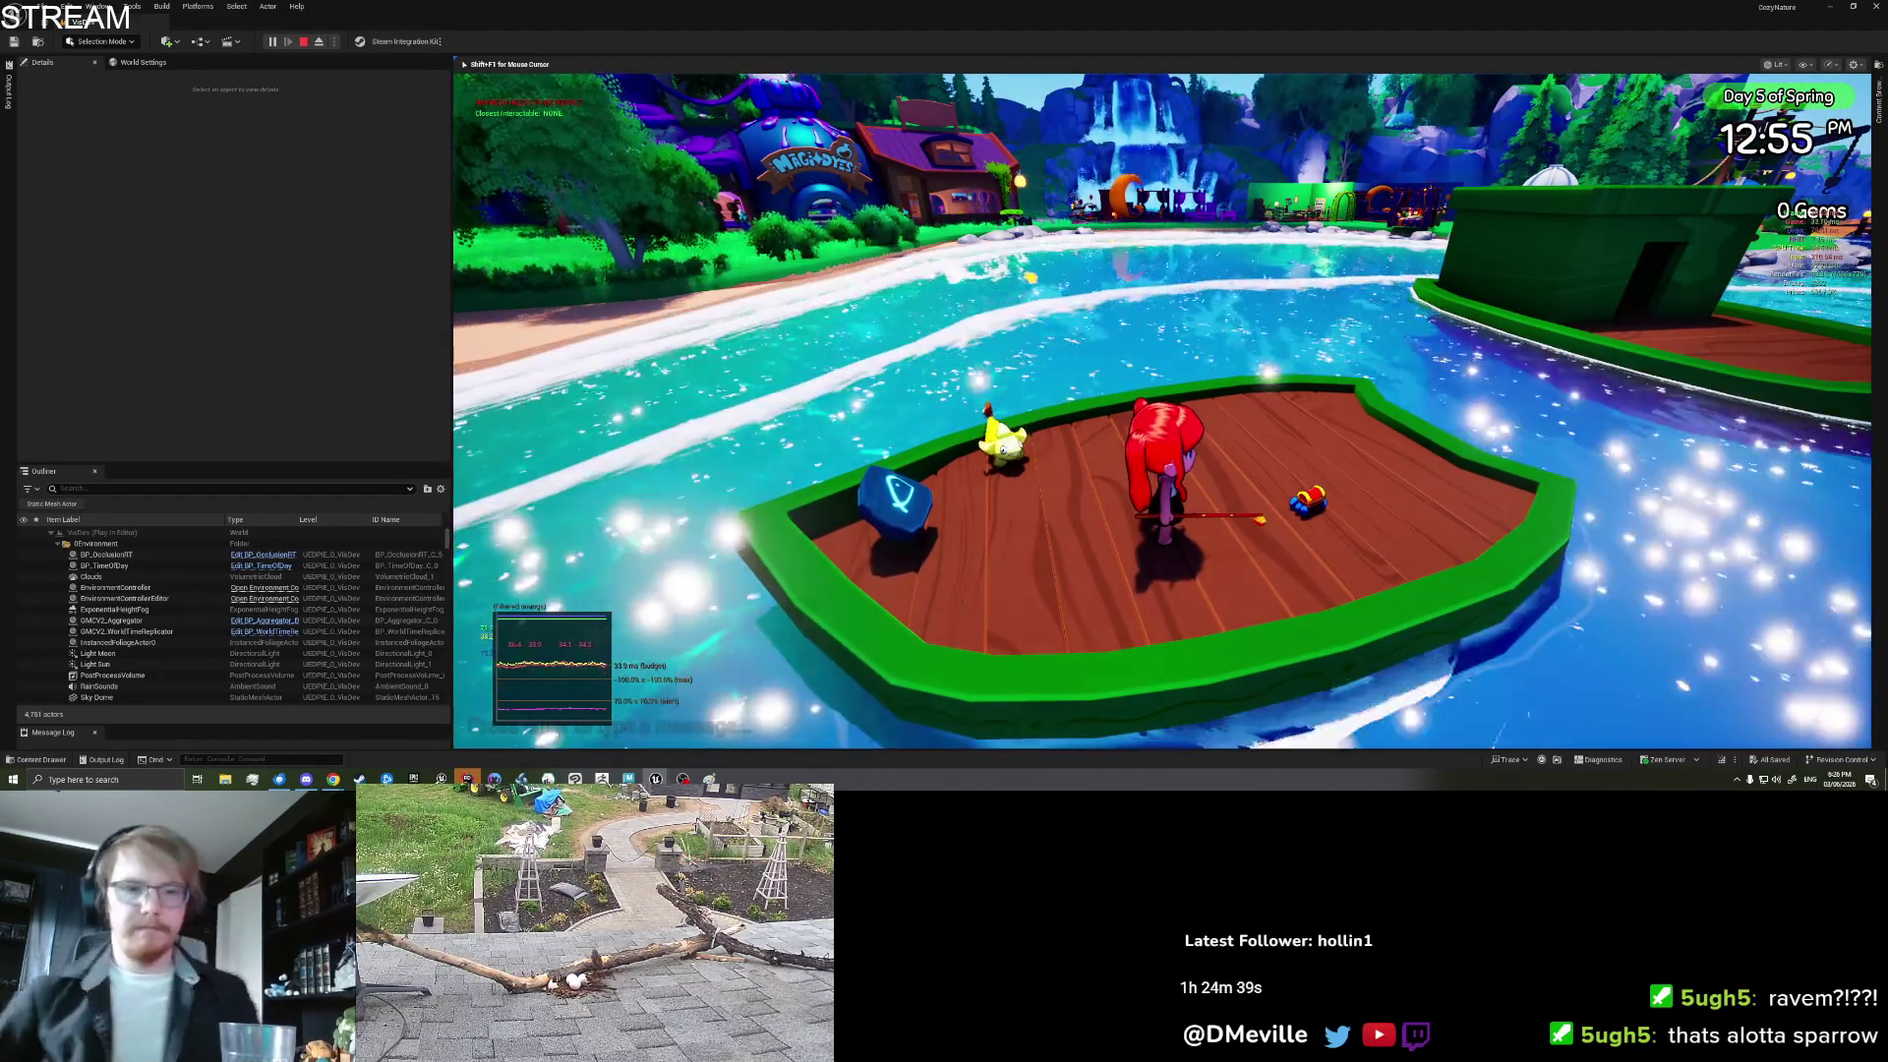
pyautogui.press('w')
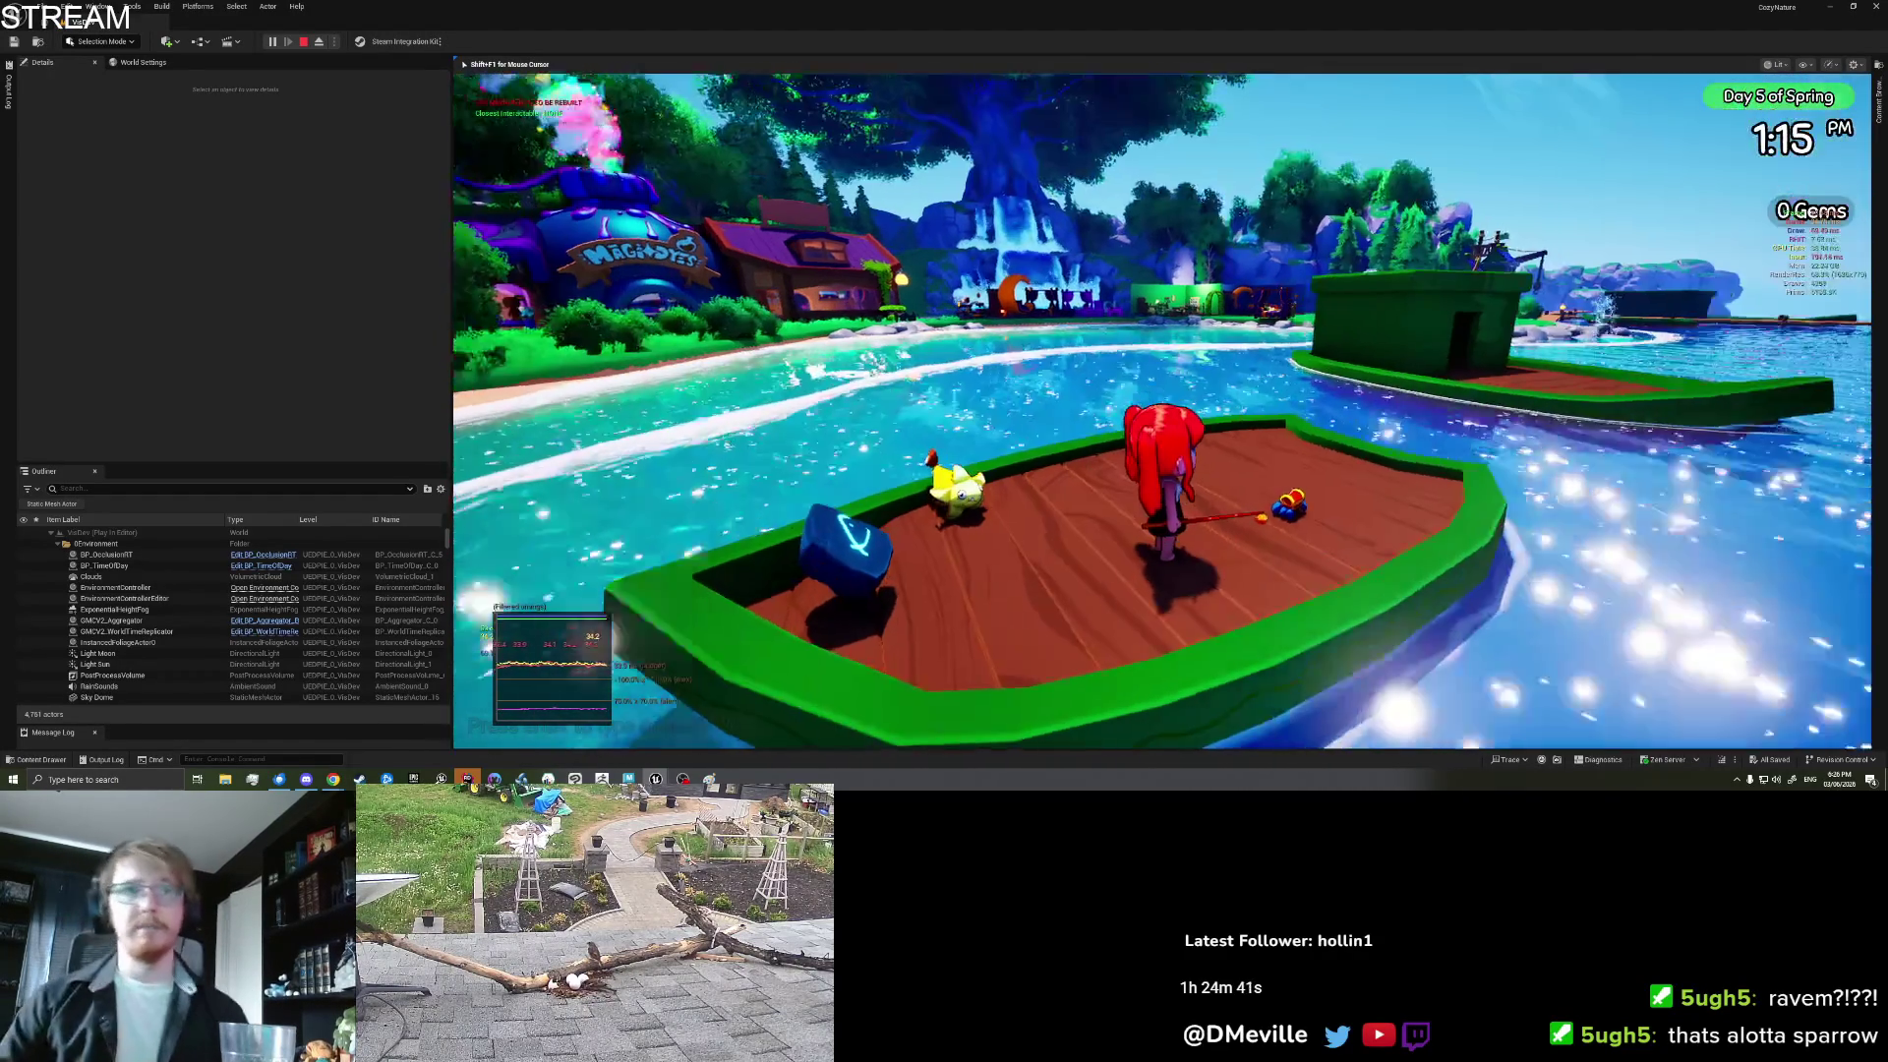
pyautogui.press('w')
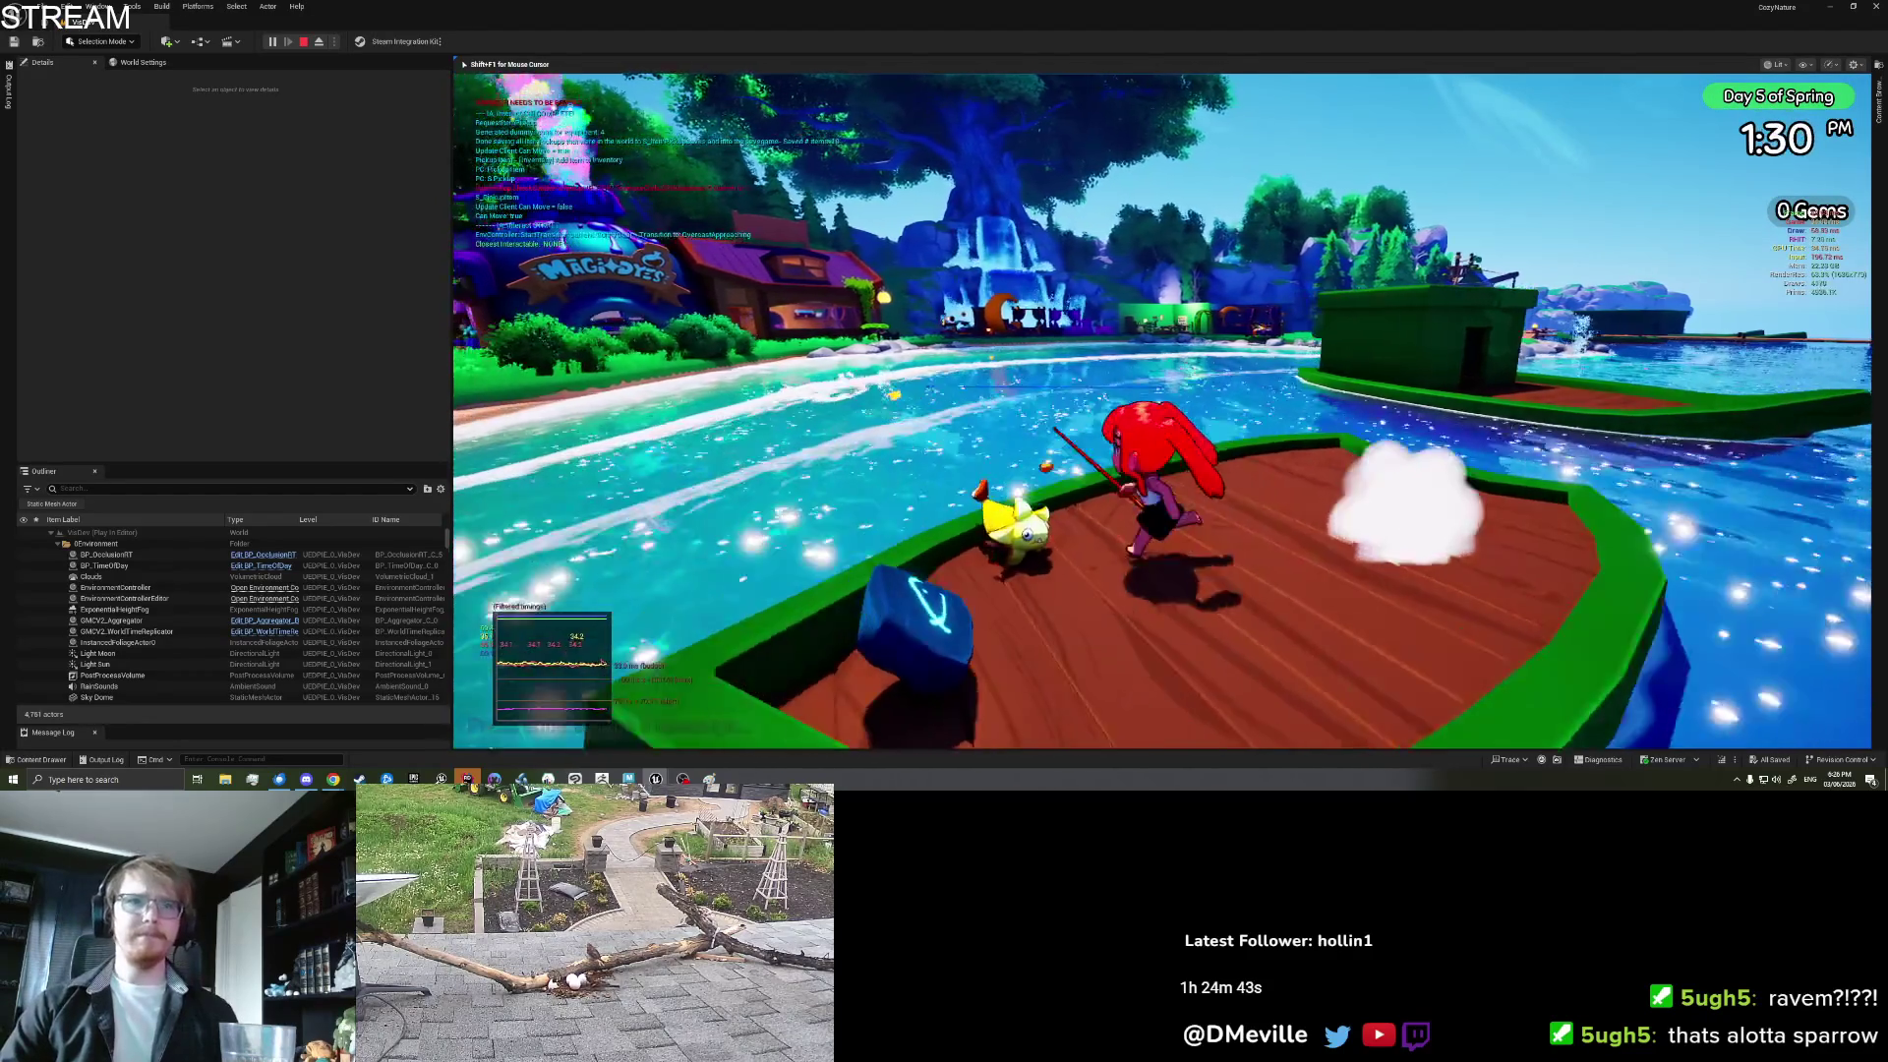
pyautogui.press('Escape')
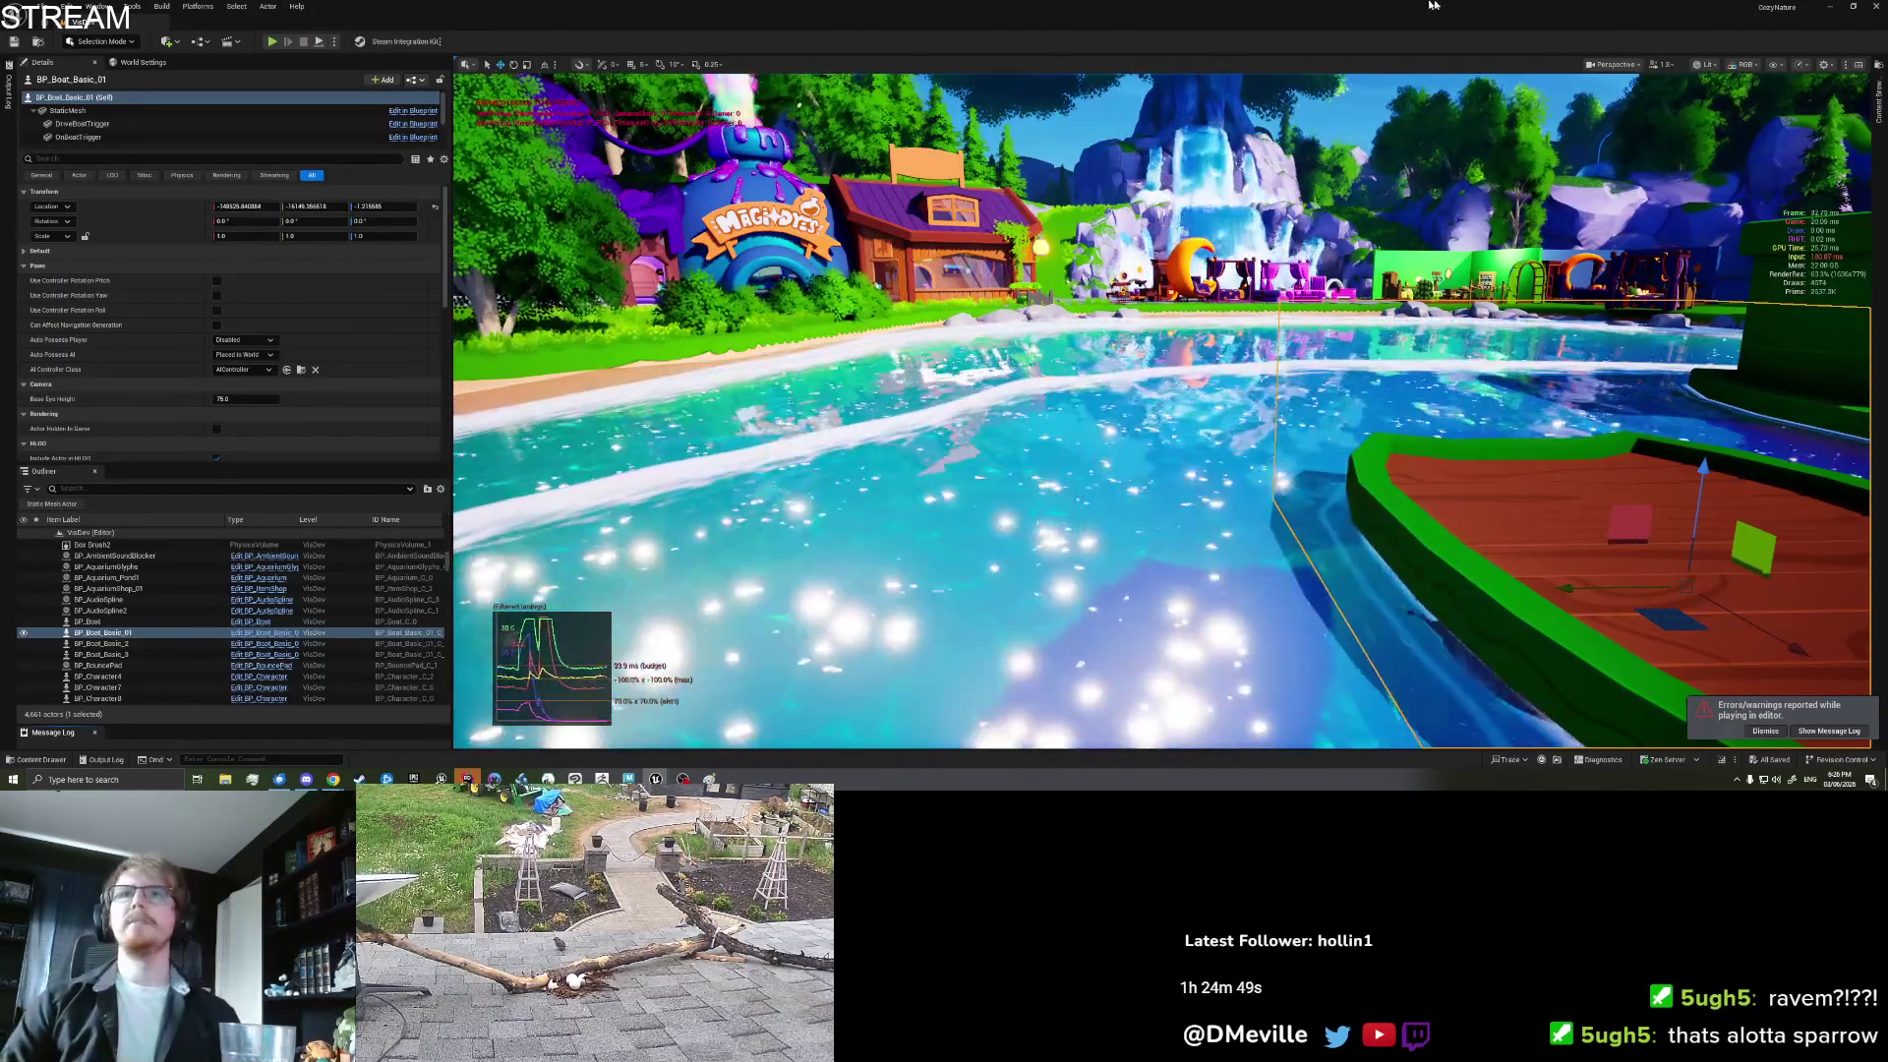
# Step: Search BP_Character for 'Place' and jump to the ConfirmPlaceItem event from the results
pyautogui.click(1878, 99)
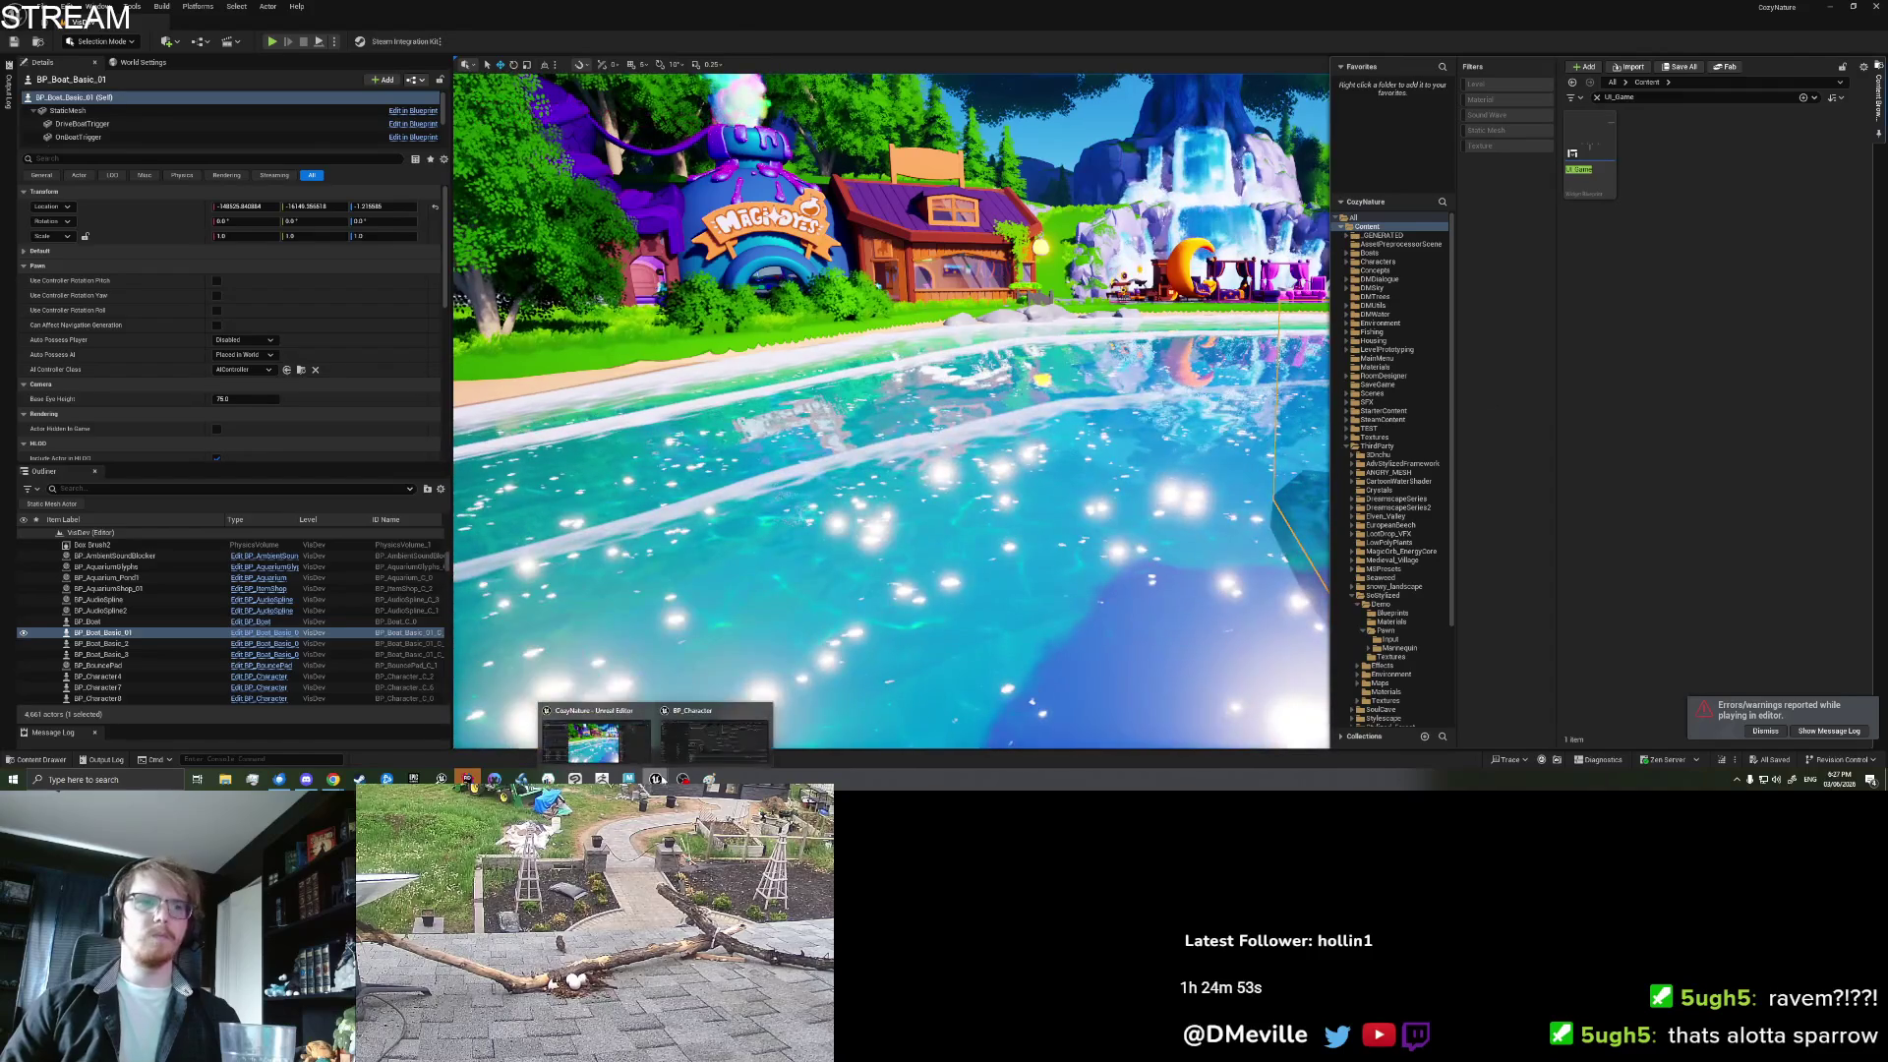
pyautogui.hotkey('alt', 'Tab')
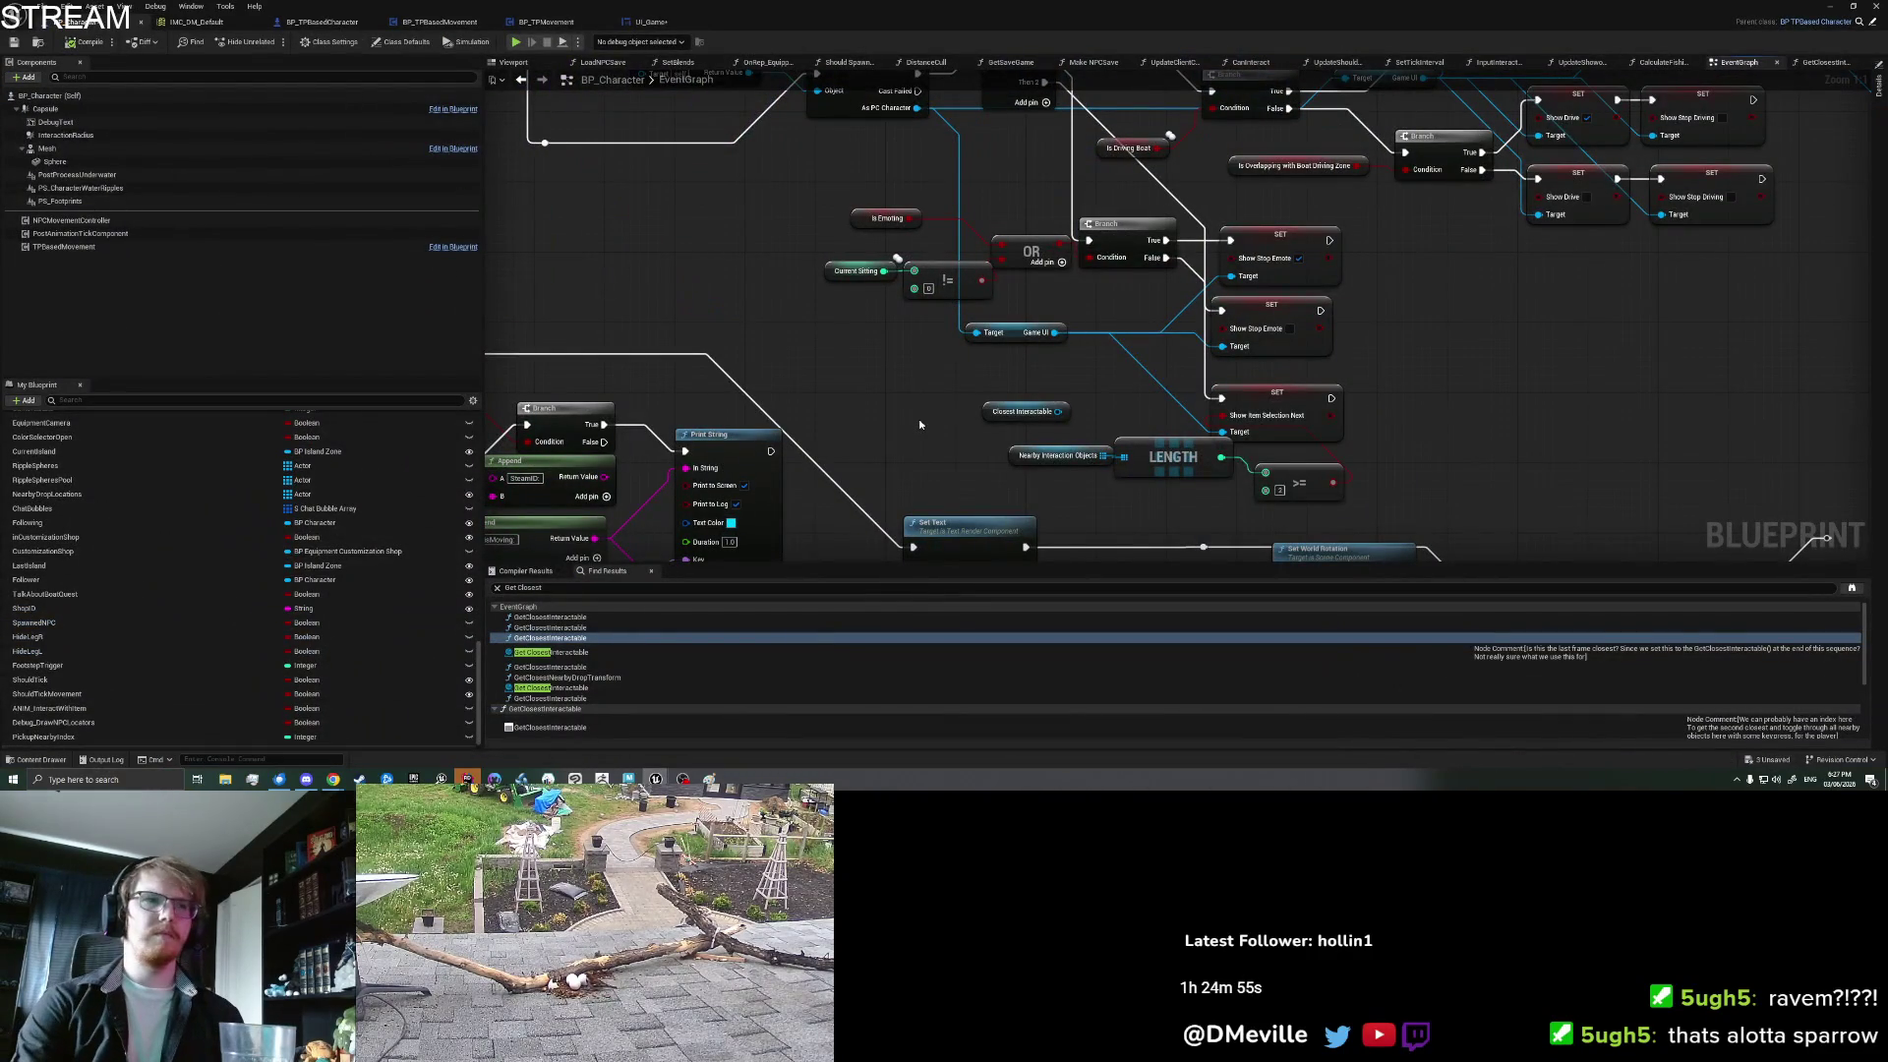
pyautogui.hotkey('ctrl', 's')
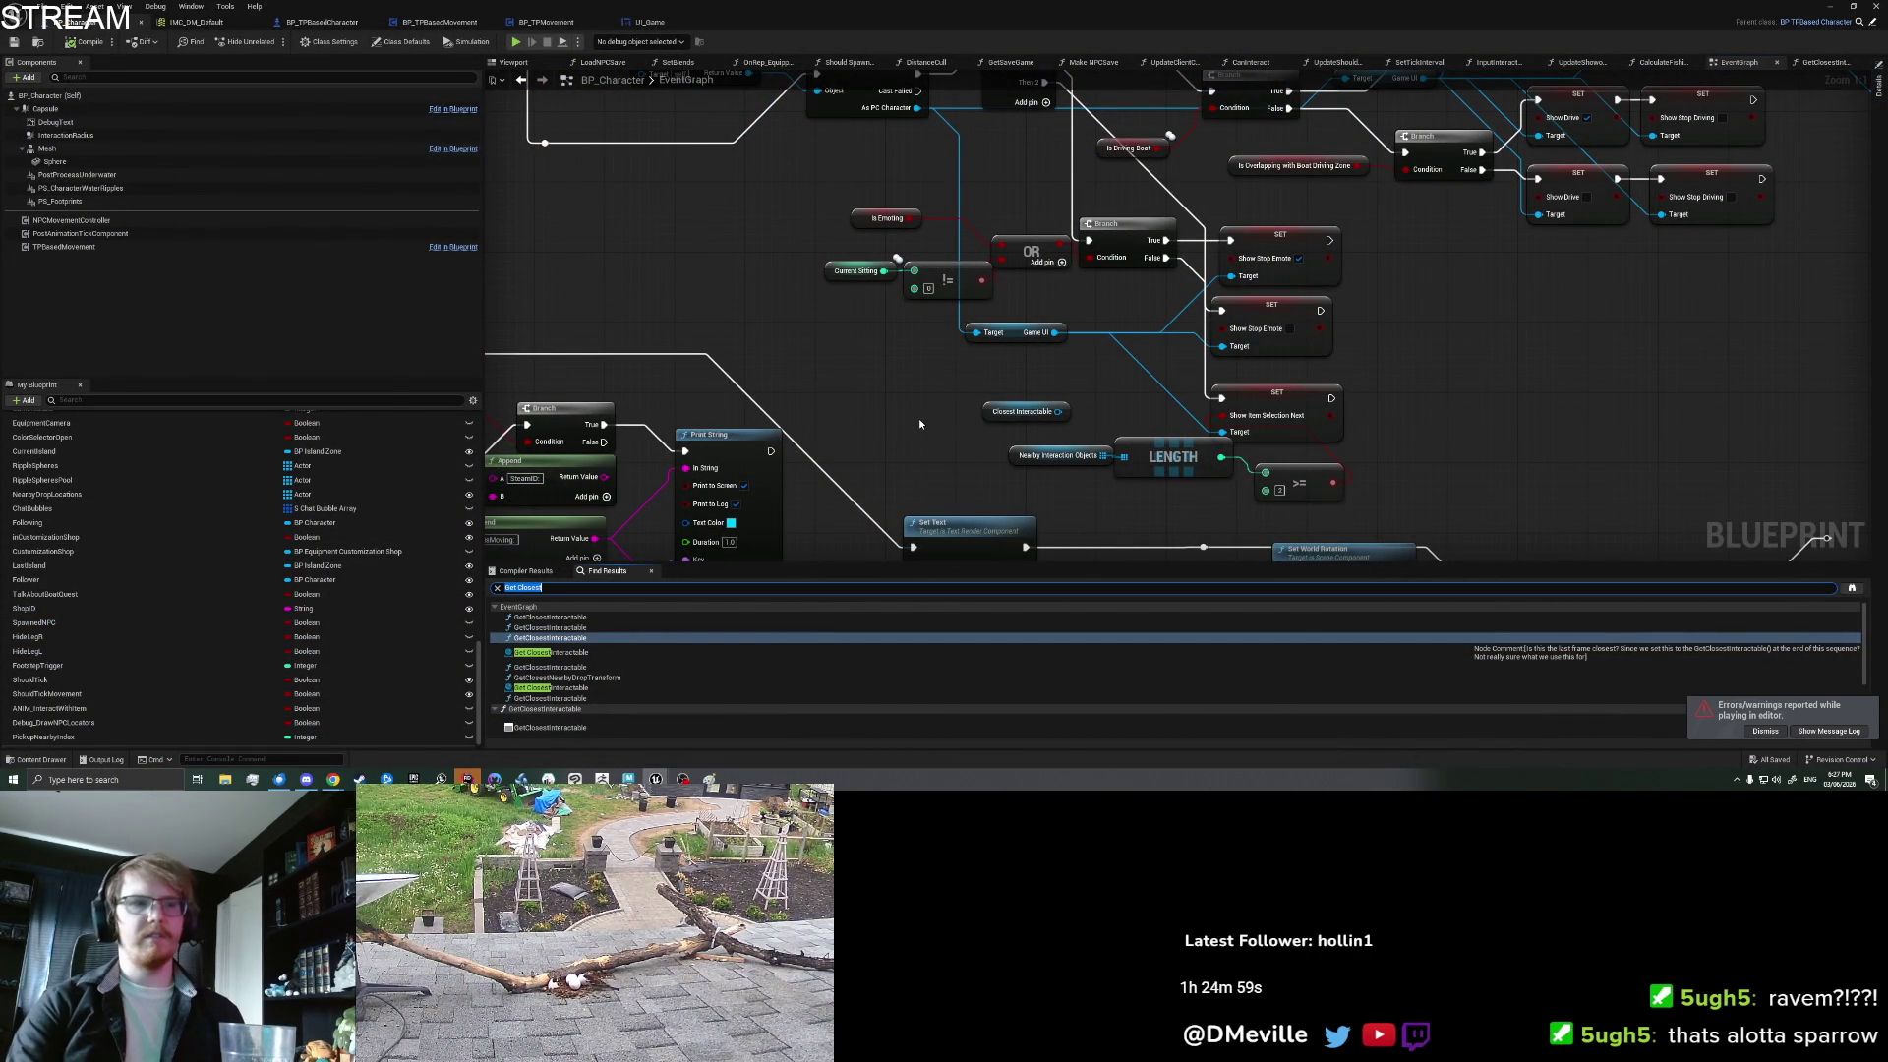
pyautogui.write('Place')
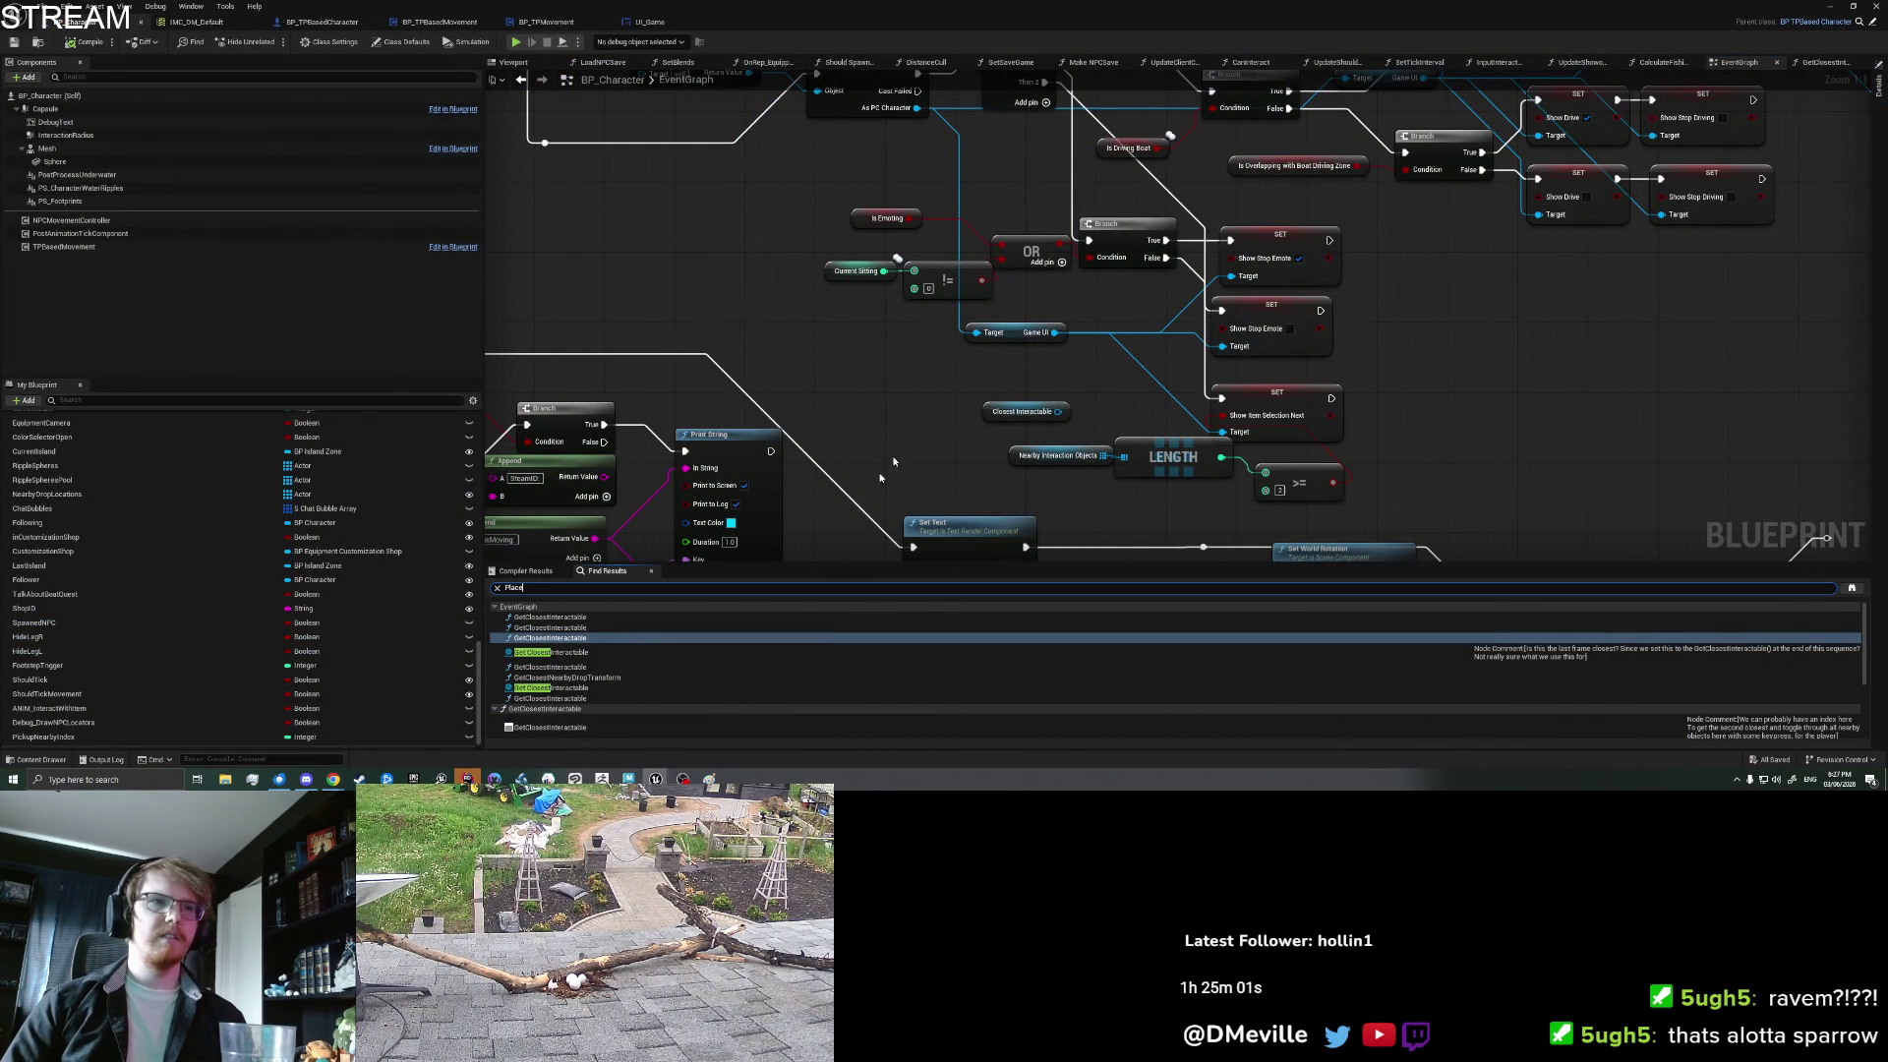
pyautogui.press('Return')
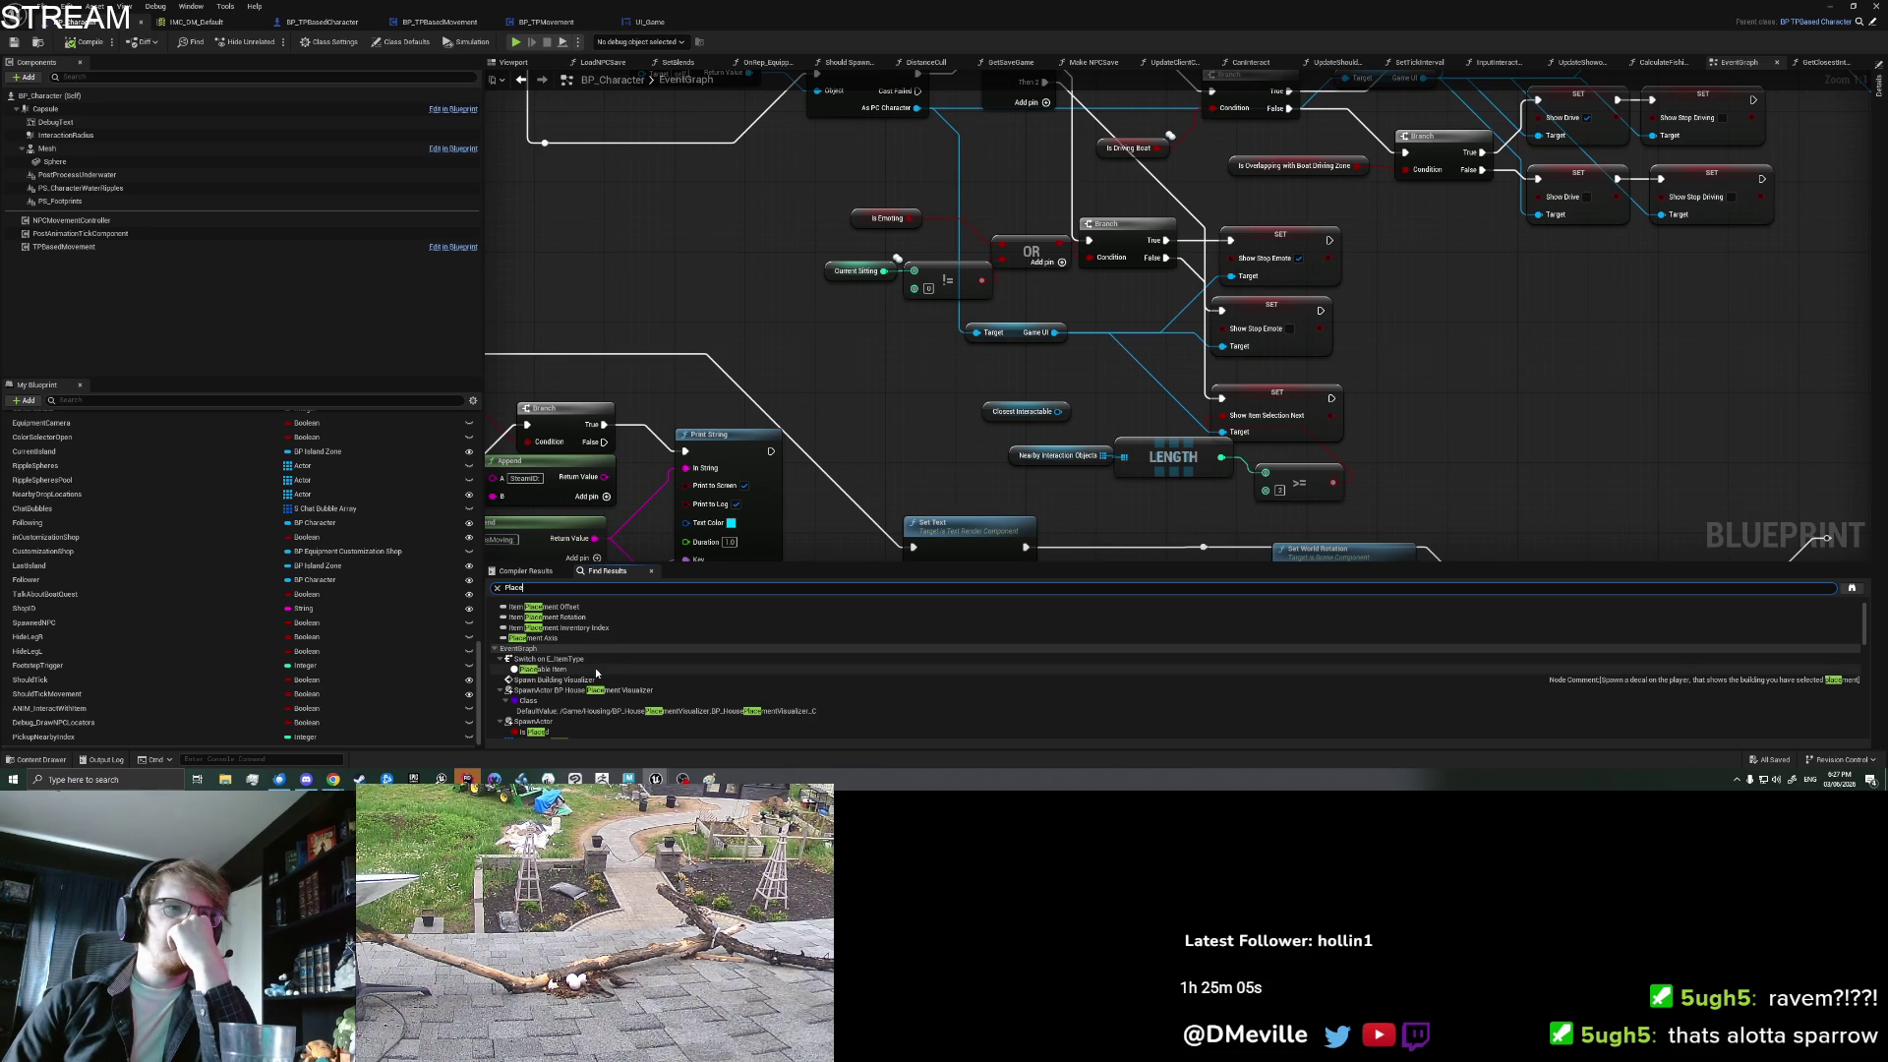
pyautogui.scroll(-3, 615, 685)
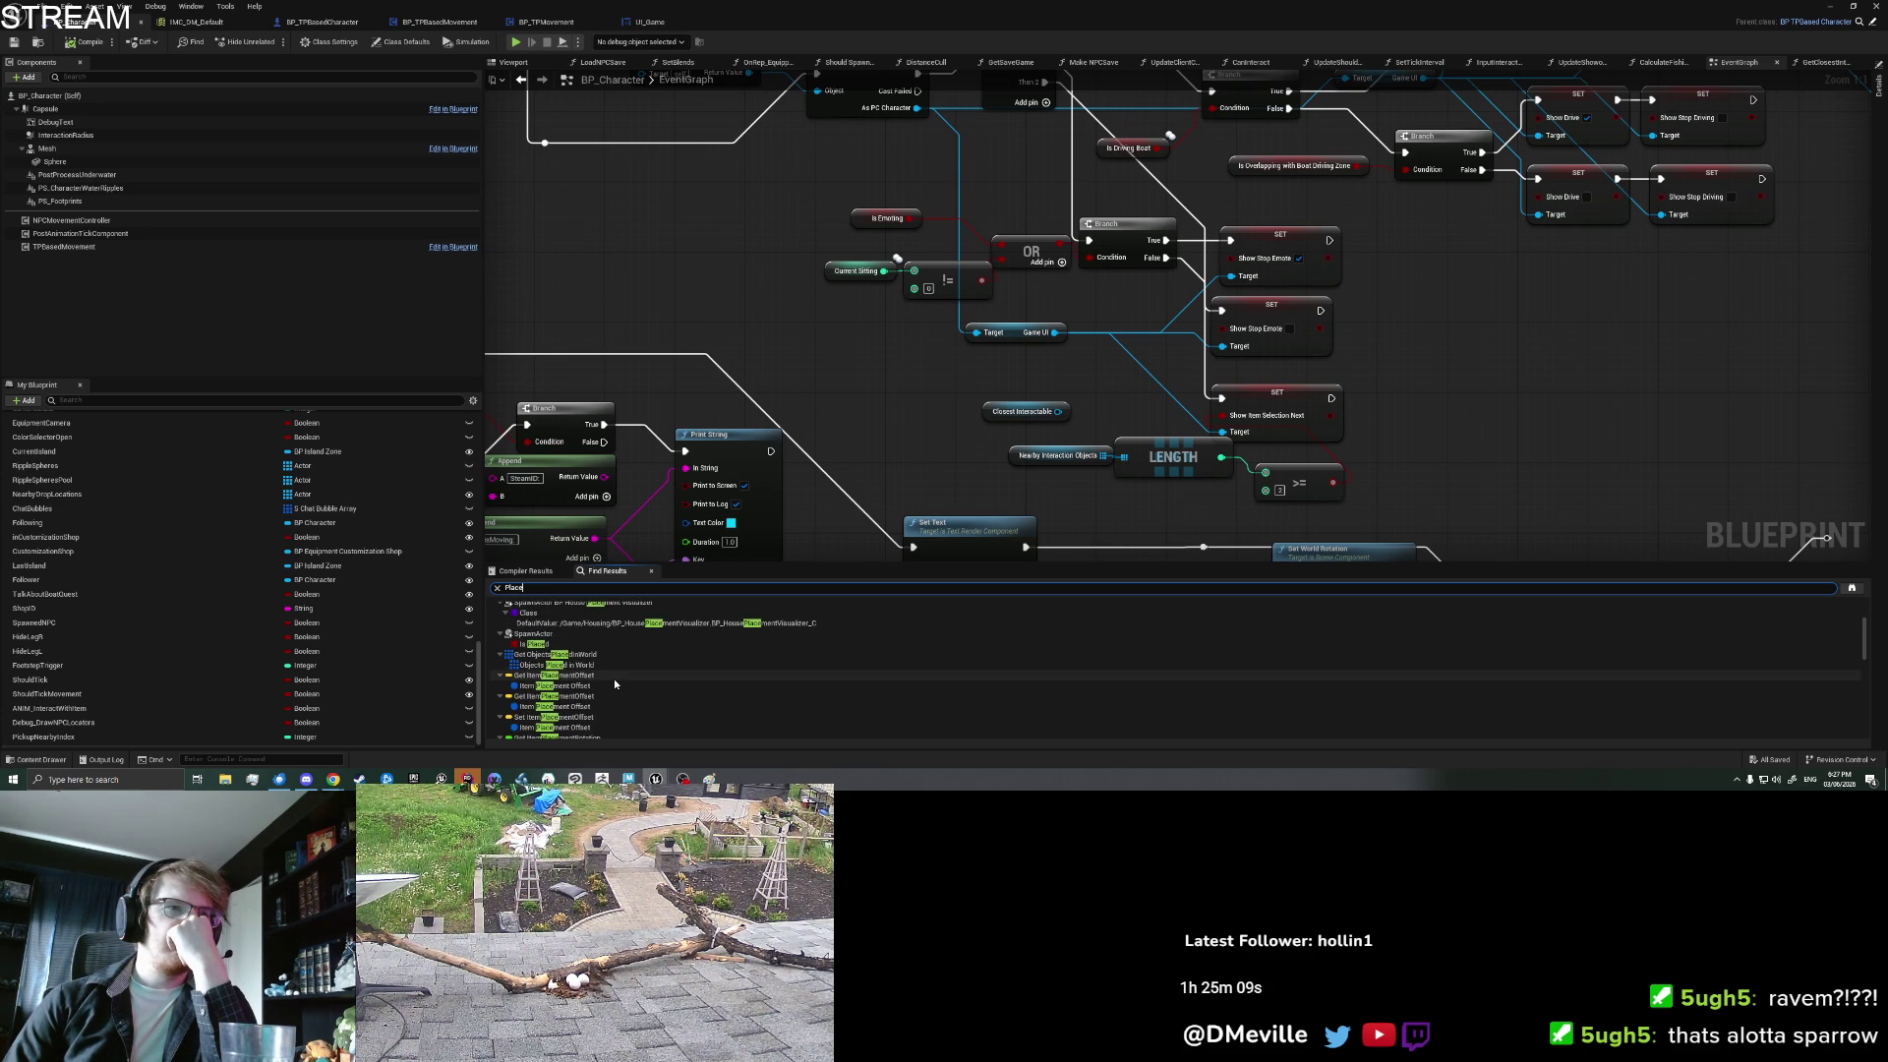
pyautogui.scroll(-5, 615, 684)
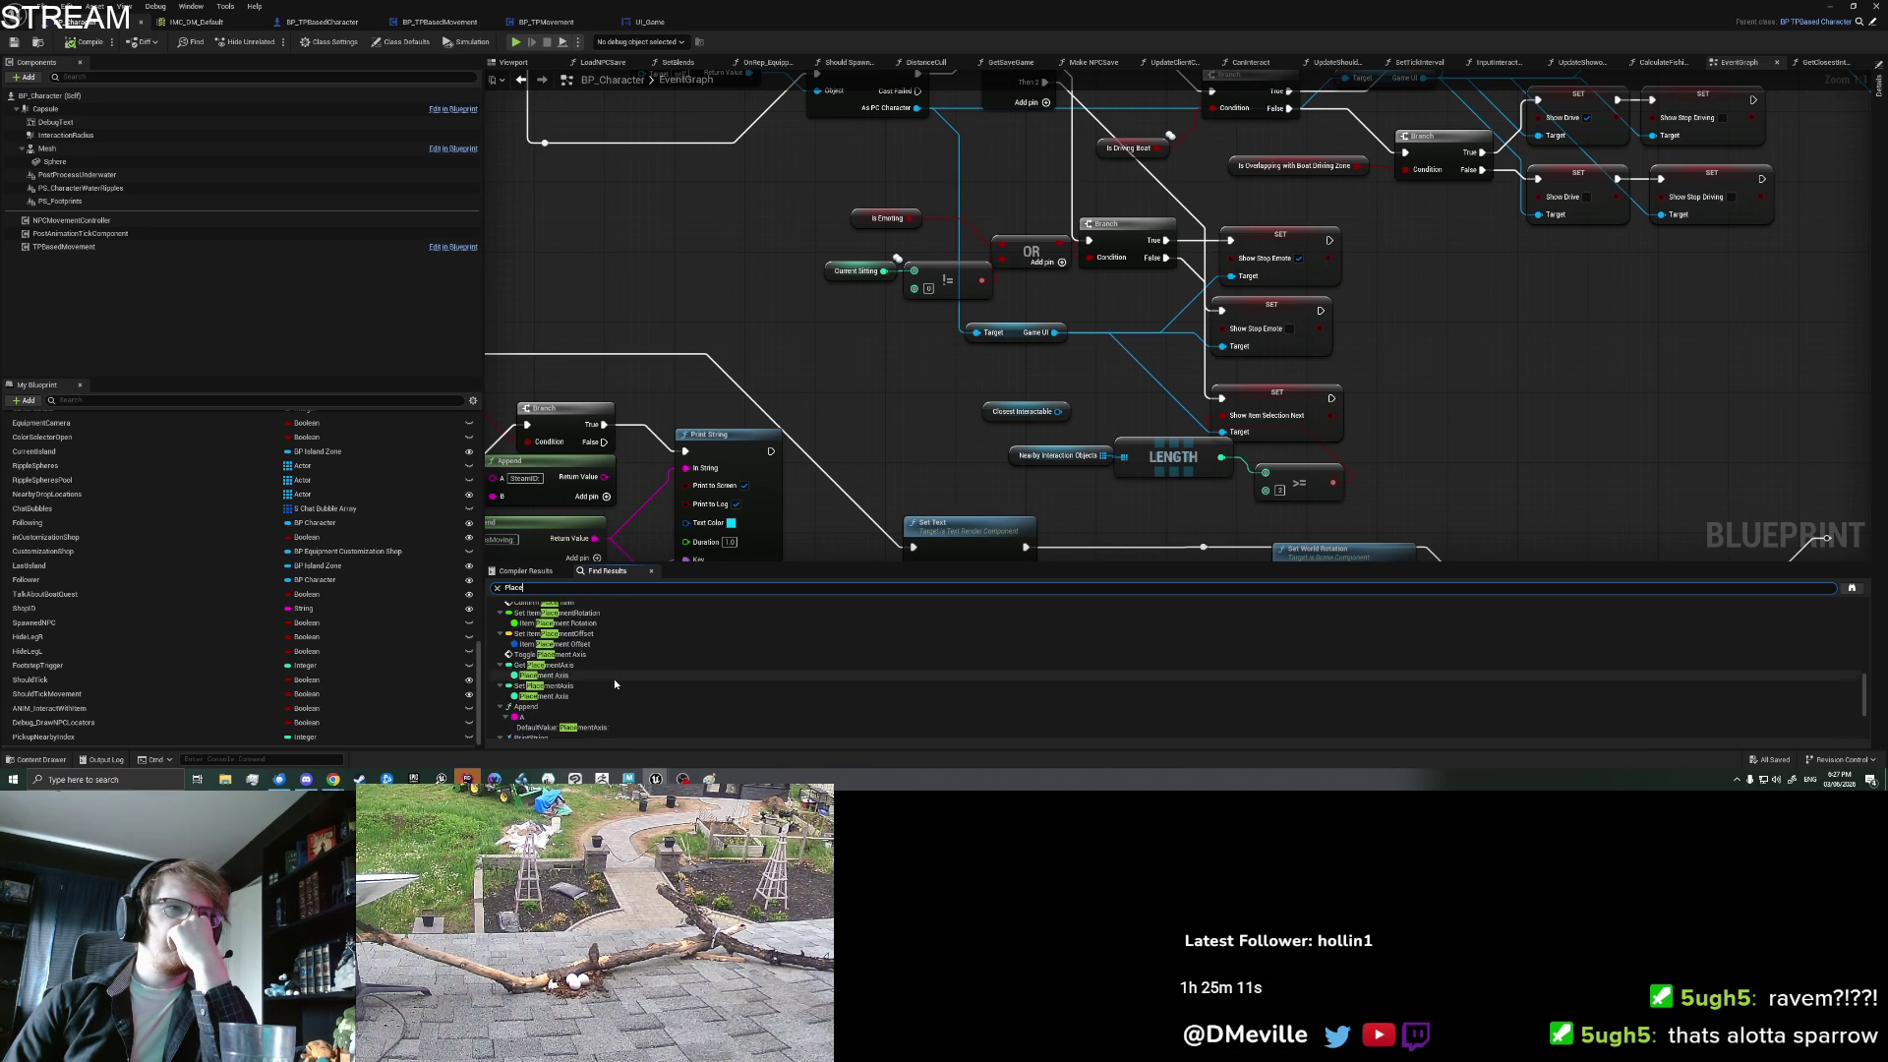
pyautogui.scroll(-3, 614, 679)
pyautogui.click(576, 638)
pyautogui.doubleClick(575, 638)
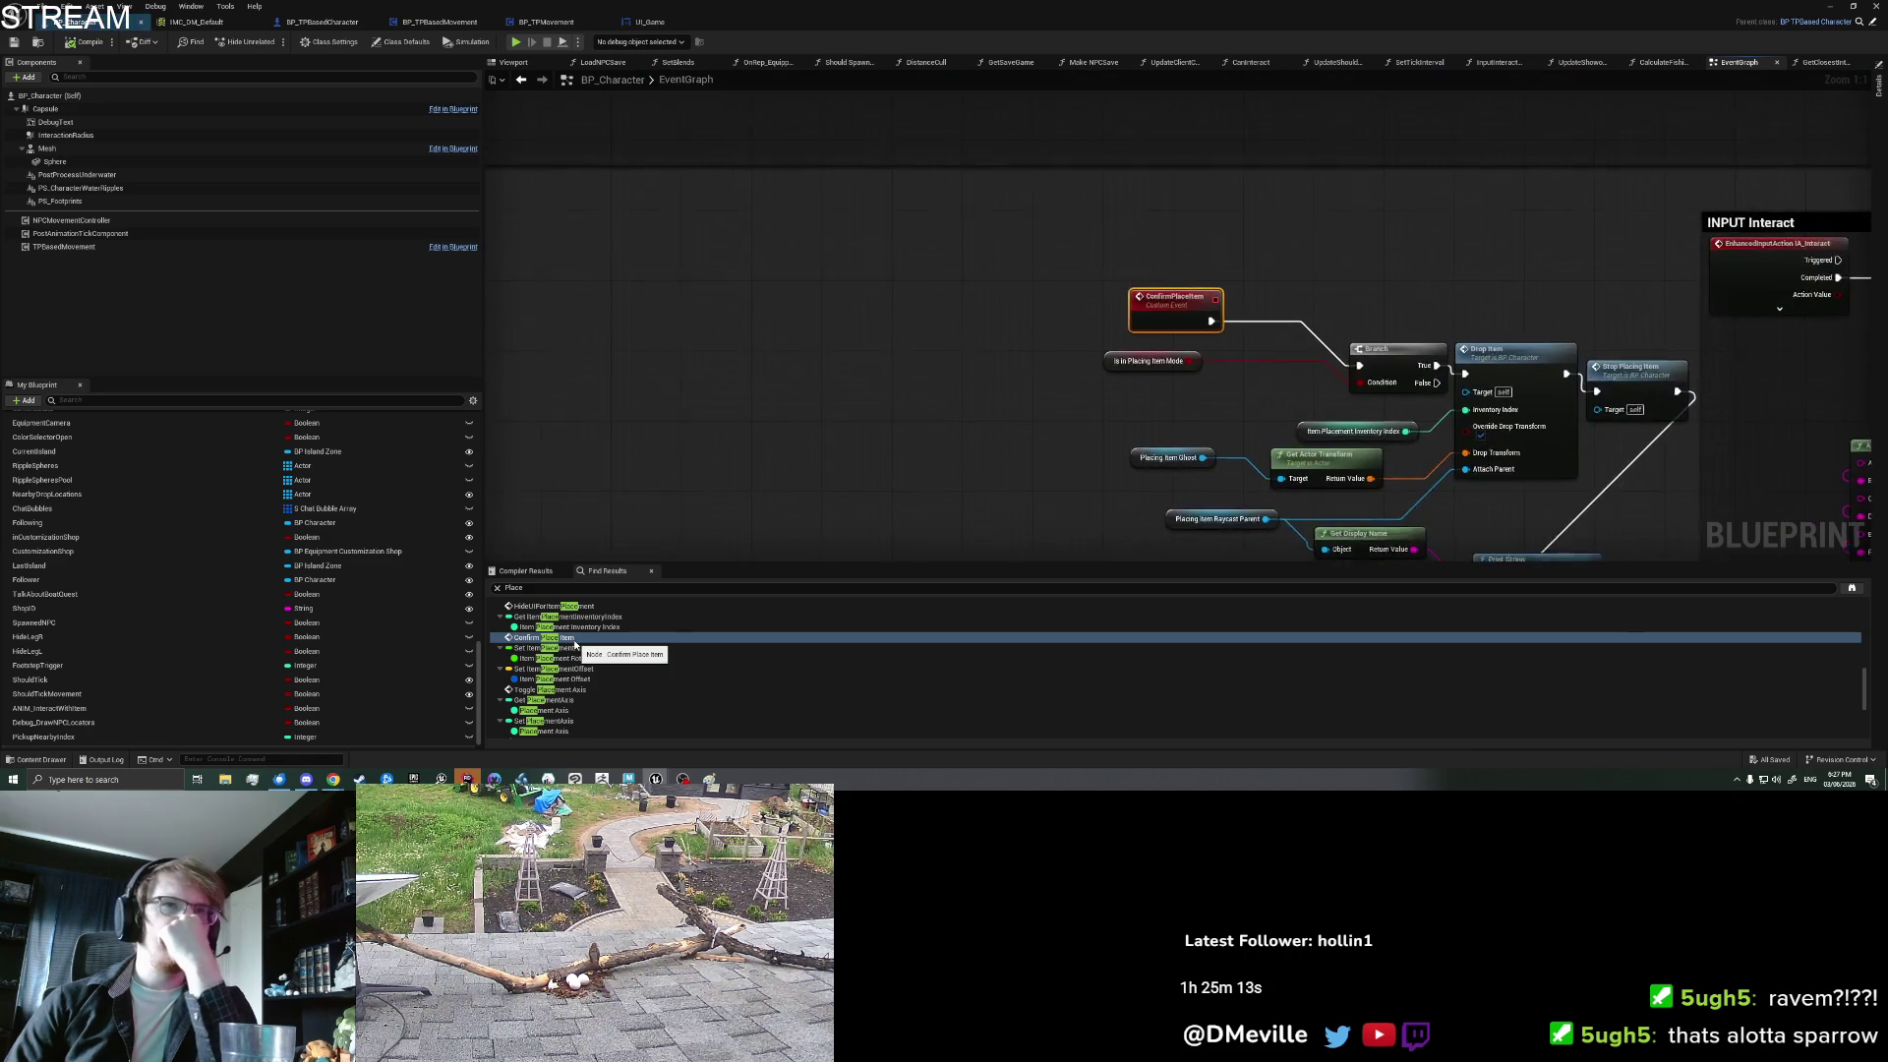
pyautogui.moveTo(994, 467)
pyautogui.mouseDown()
pyautogui.moveTo(669, 341)
pyautogui.moveTo(677, 387)
pyautogui.moveTo(652, 412)
pyautogui.mouseUp()
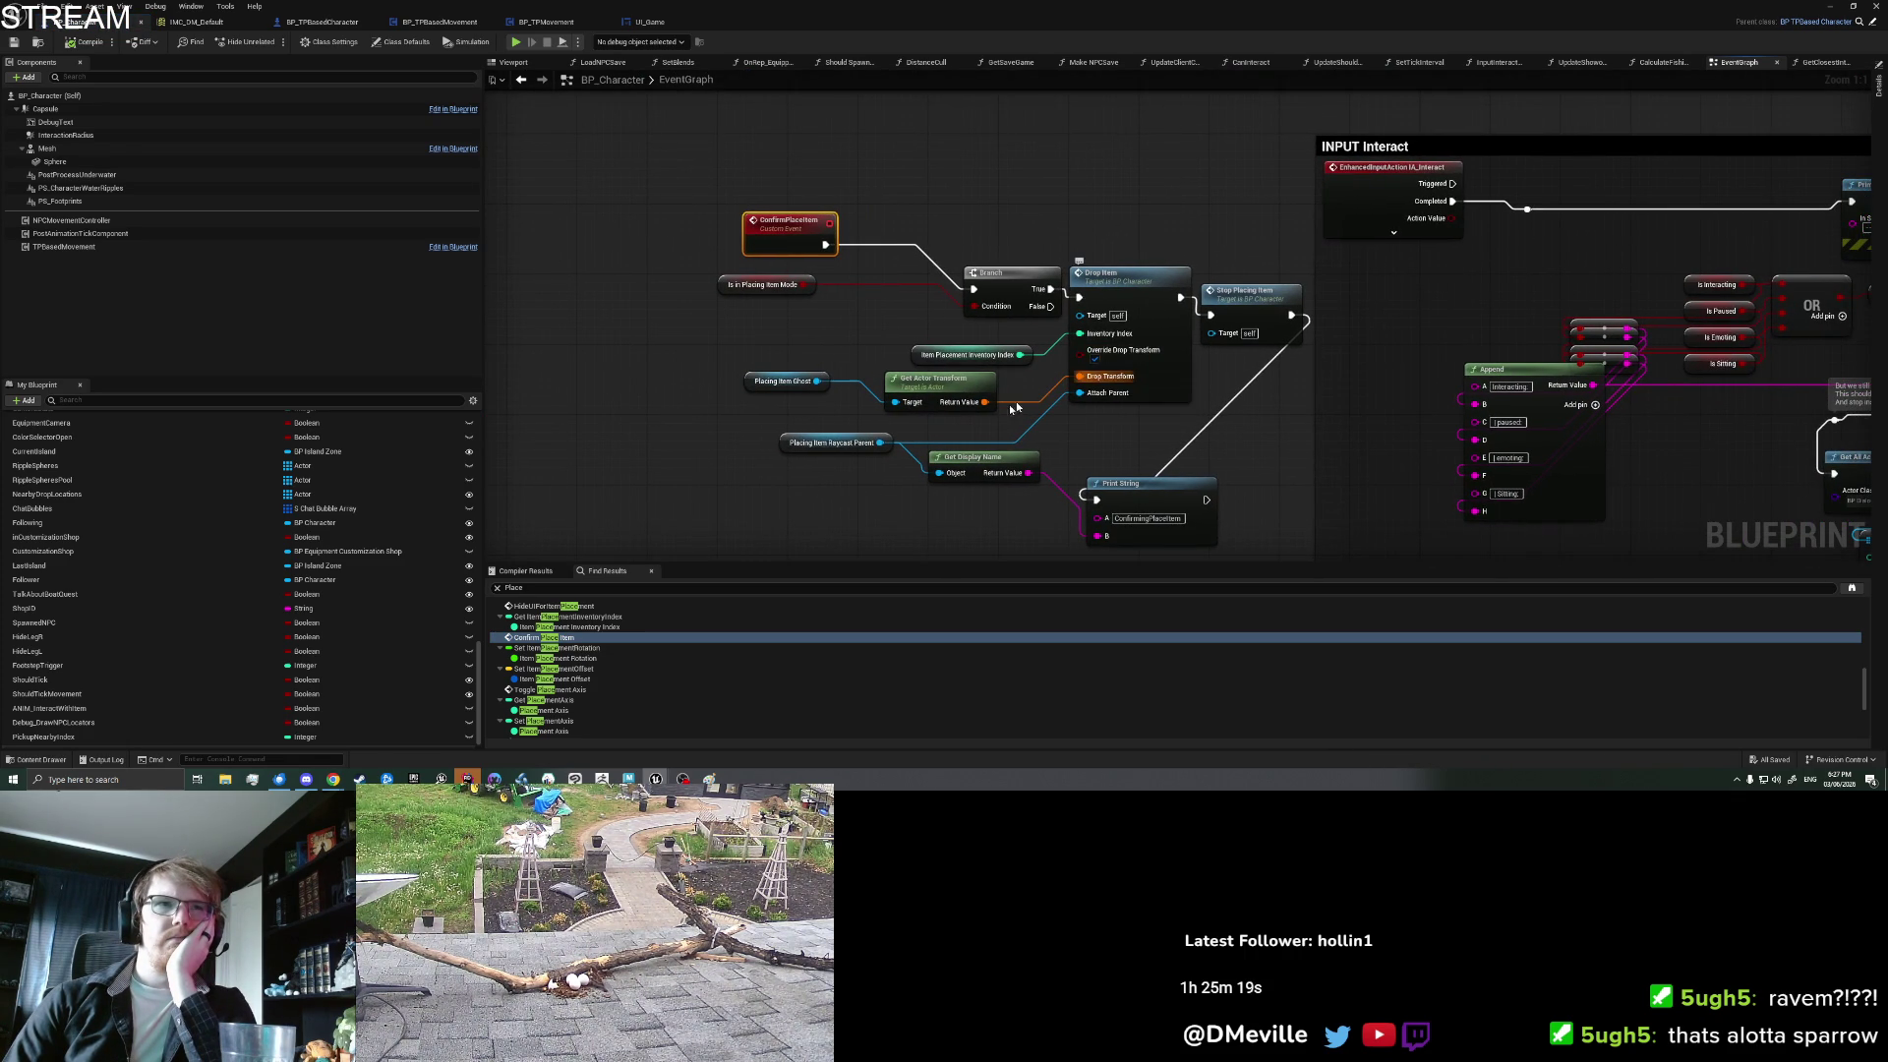
pyautogui.moveTo(862, 472); pyautogui.dragTo(815, 485)
pyautogui.click(778, 457)
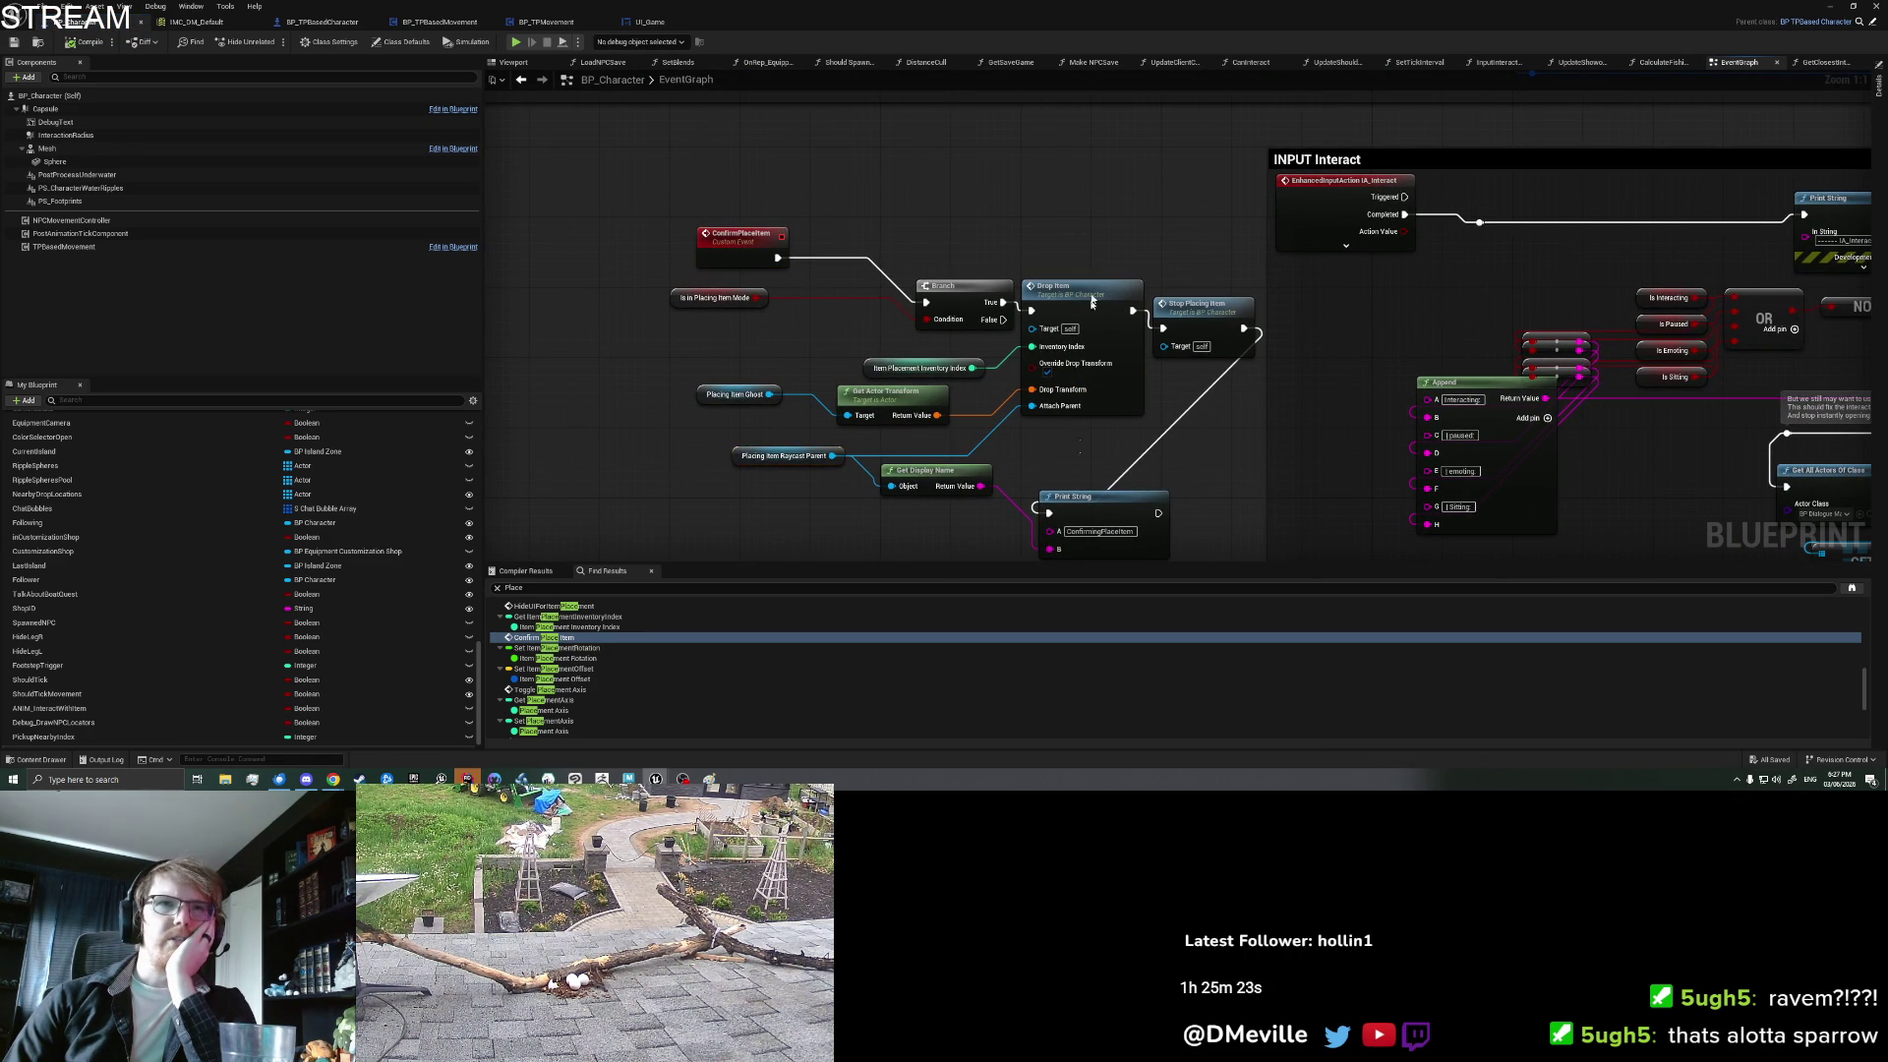
pyautogui.moveTo(743, 512); pyautogui.dragTo(782, 444)
pyautogui.click(732, 442)
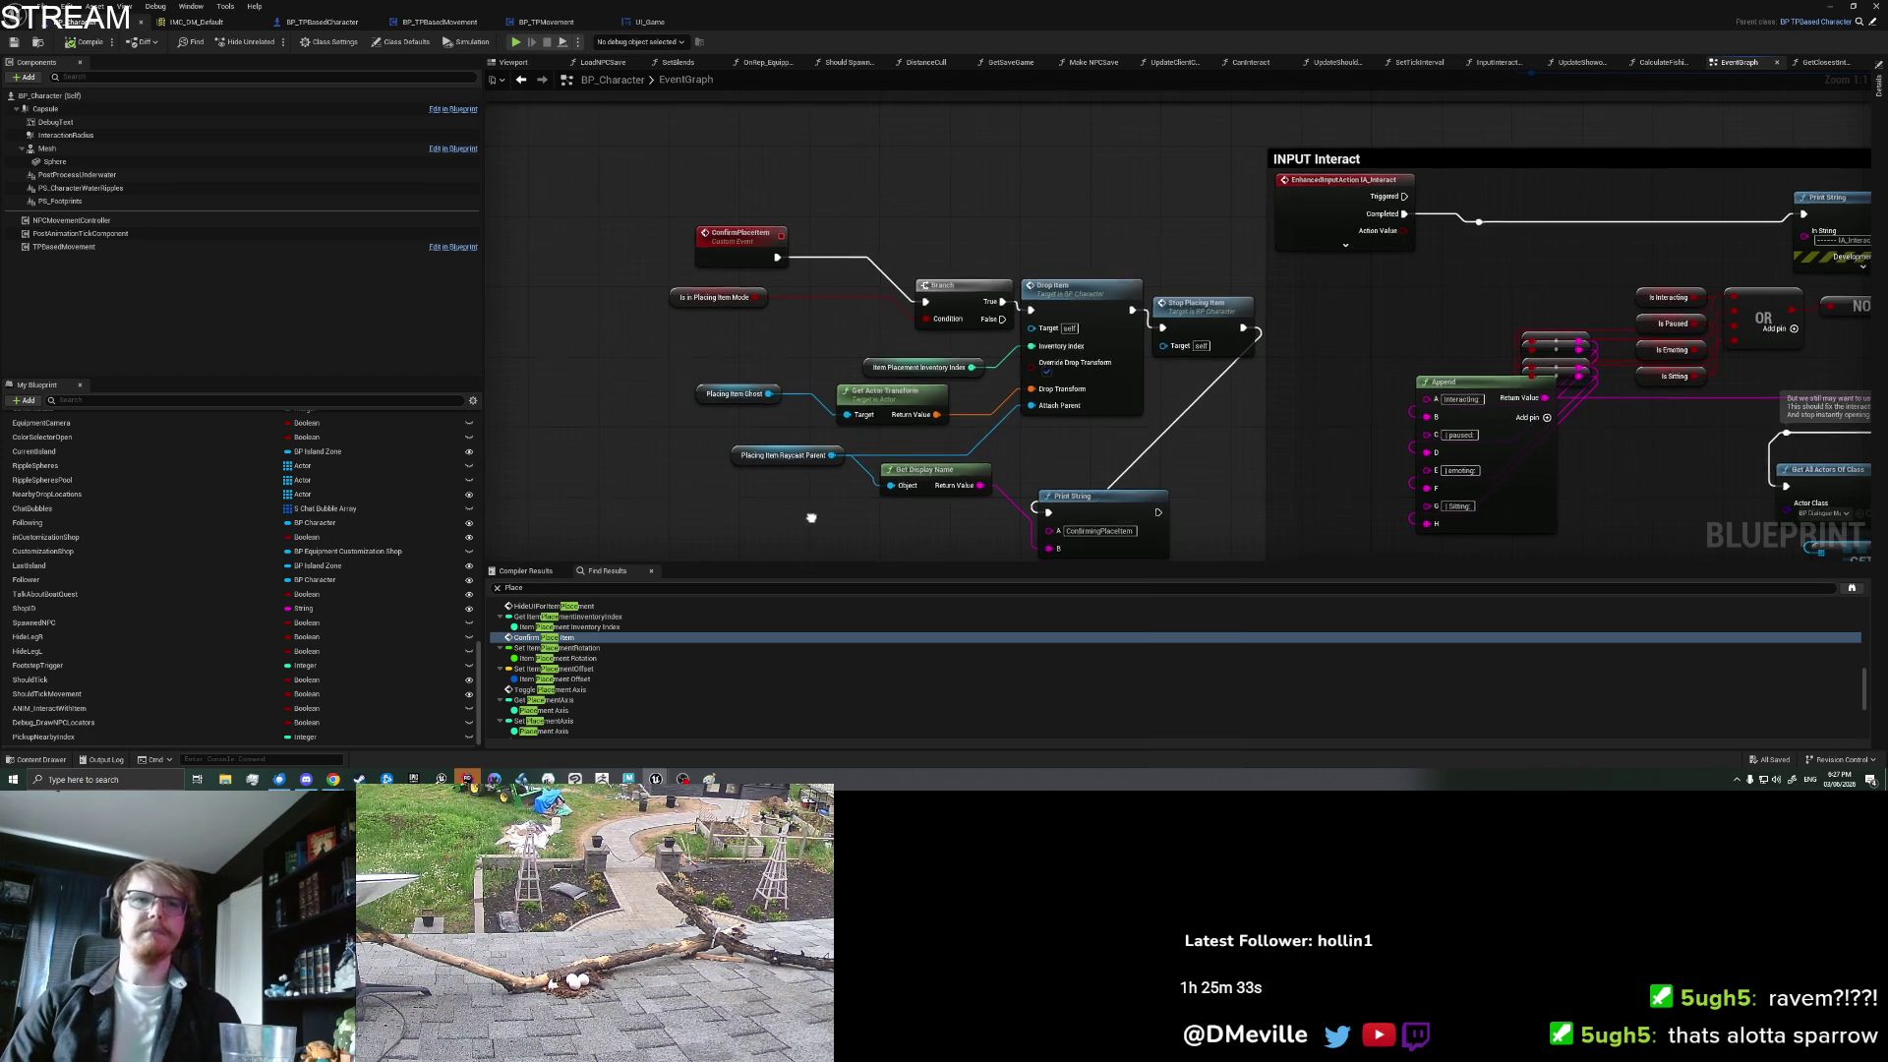
pyautogui.moveTo(812, 519); pyautogui.dragTo(804, 484)
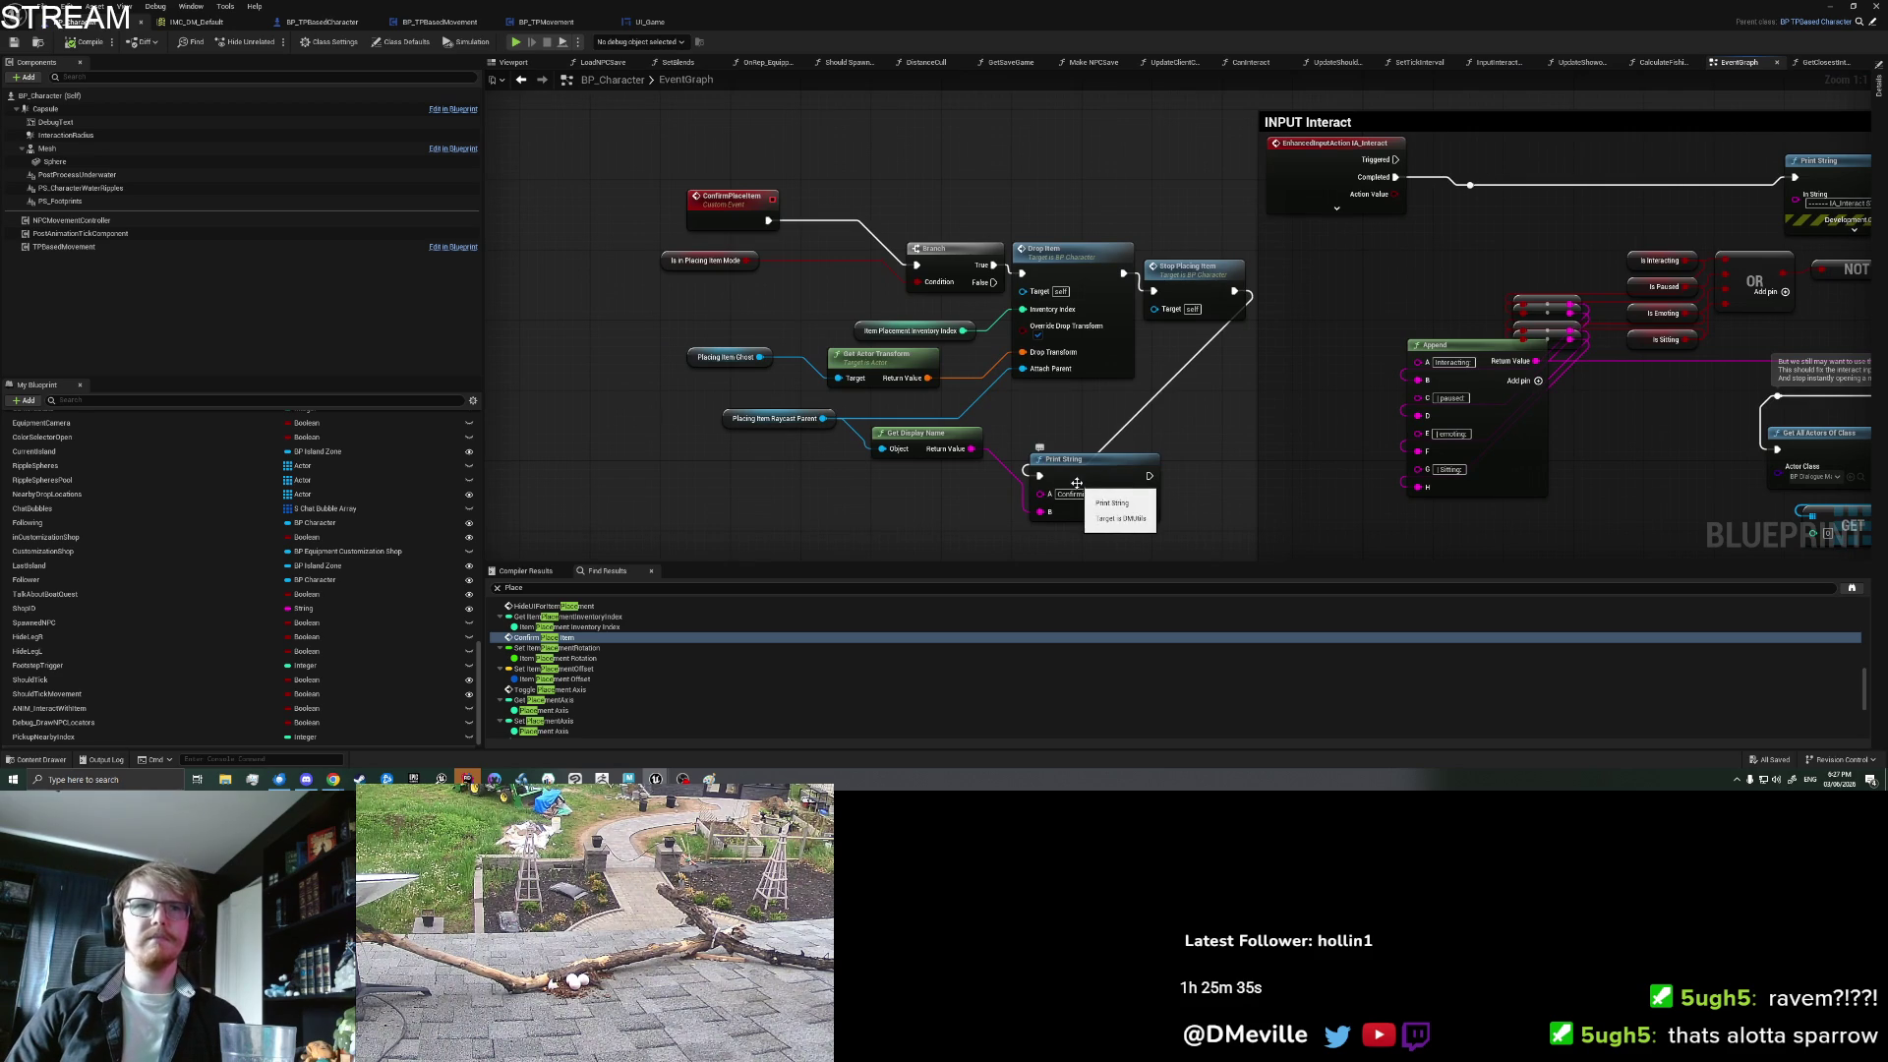
pyautogui.click(741, 424)
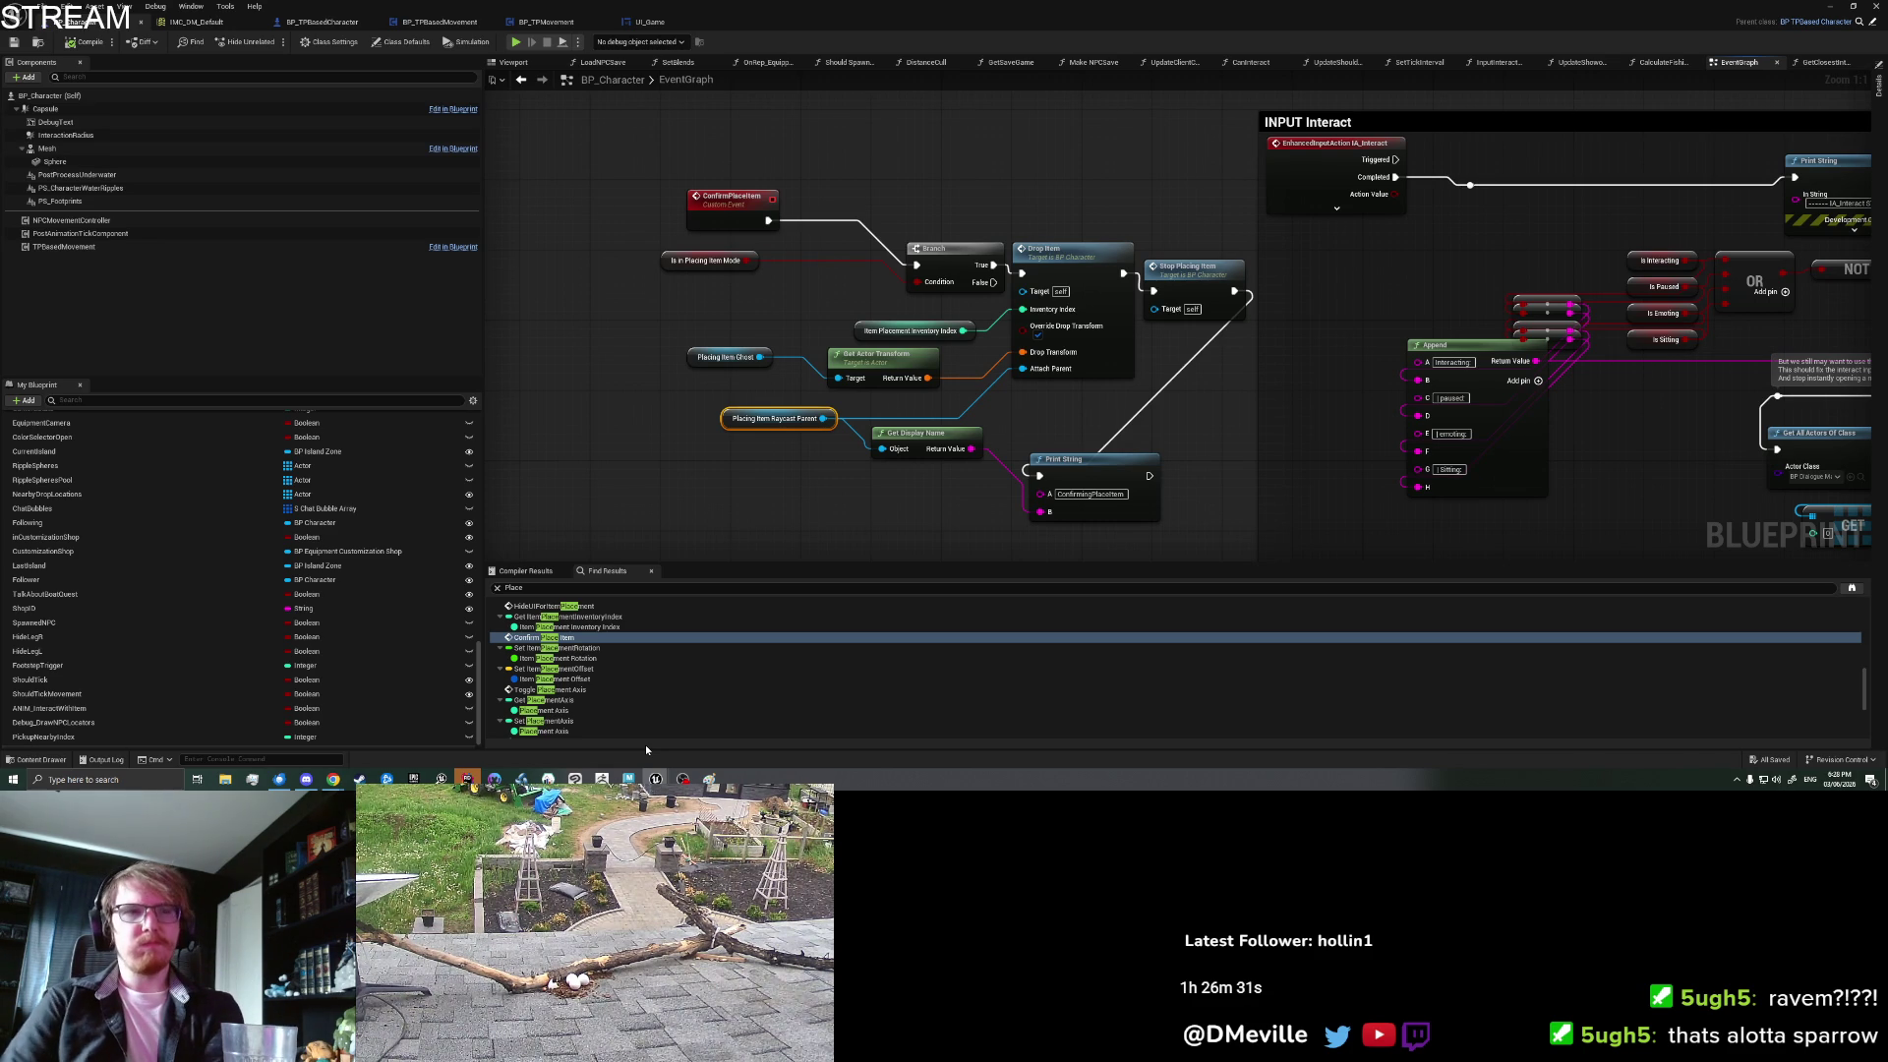
# Step: Append '_0nParented_' to the ConfirmPlaceItem Print String debug message
pyautogui.click(1122, 495)
pyautogui.write('_0')
pyautogui.write('n')
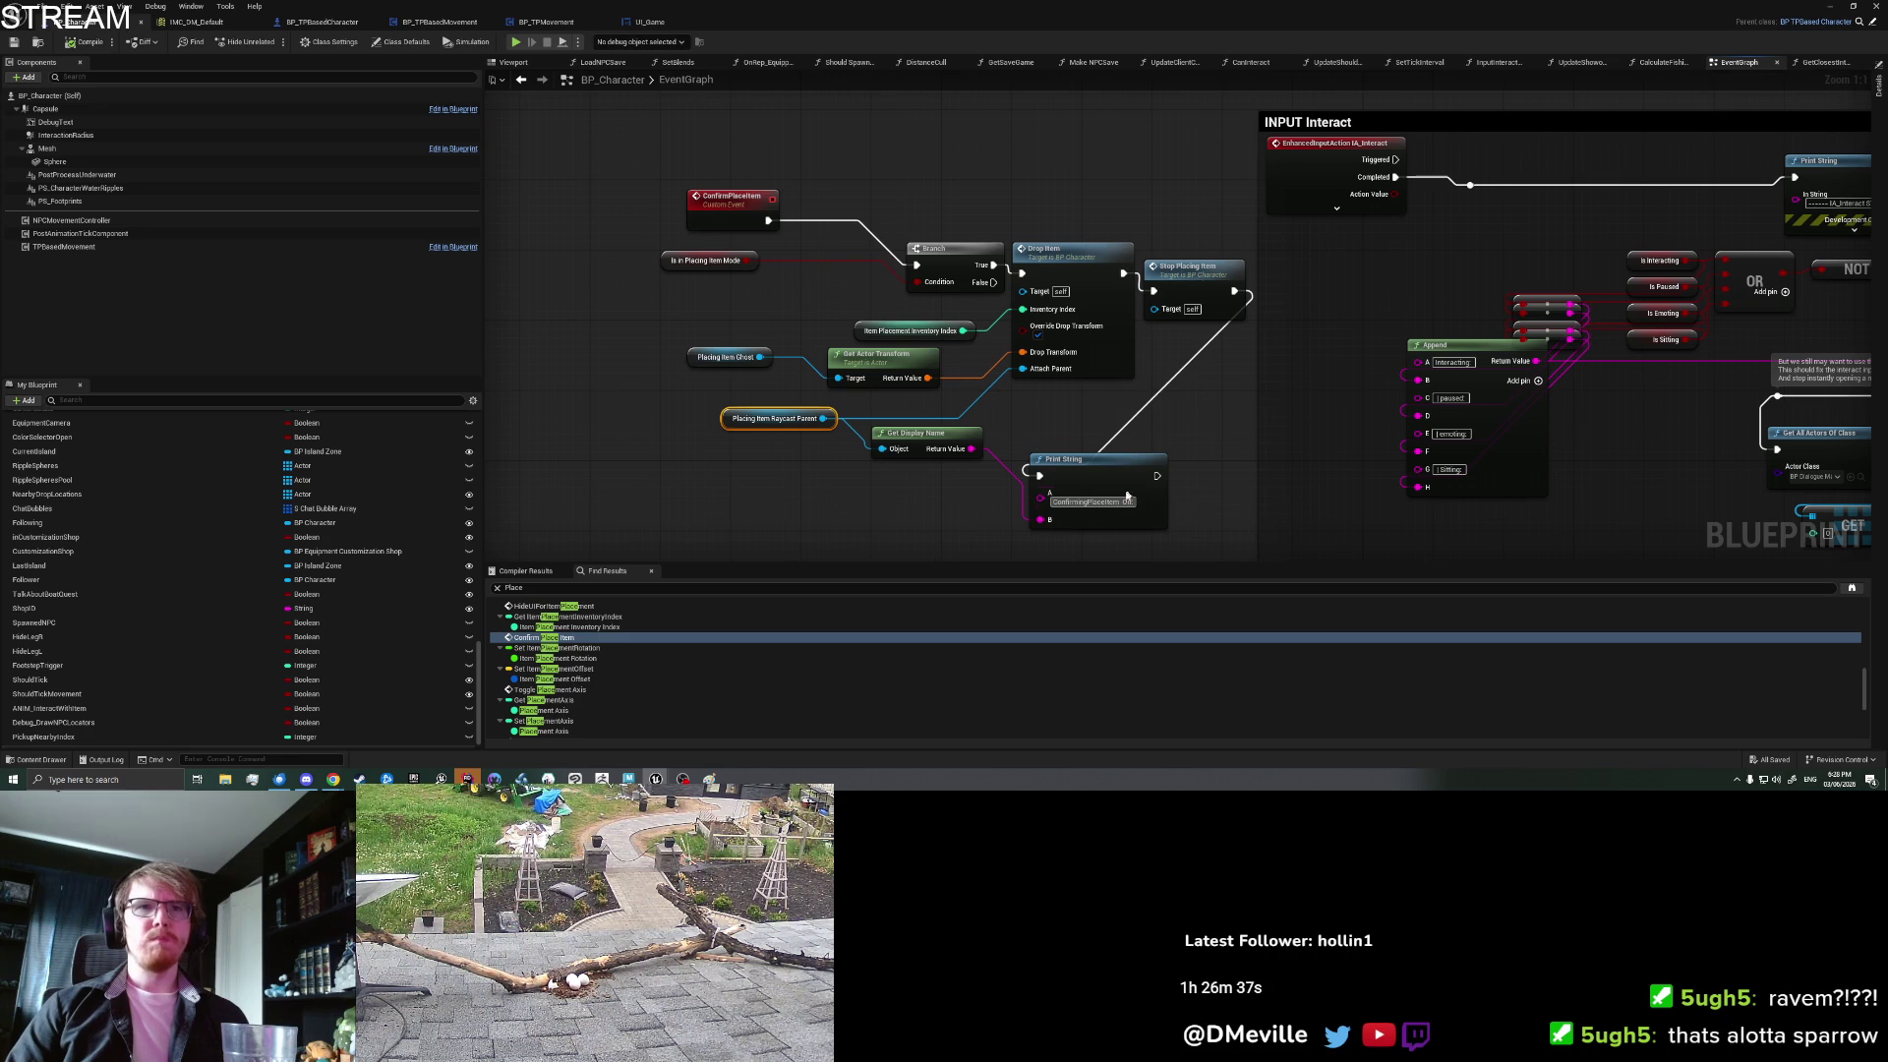
pyautogui.write('Parented_On:')
pyautogui.click(1195, 426)
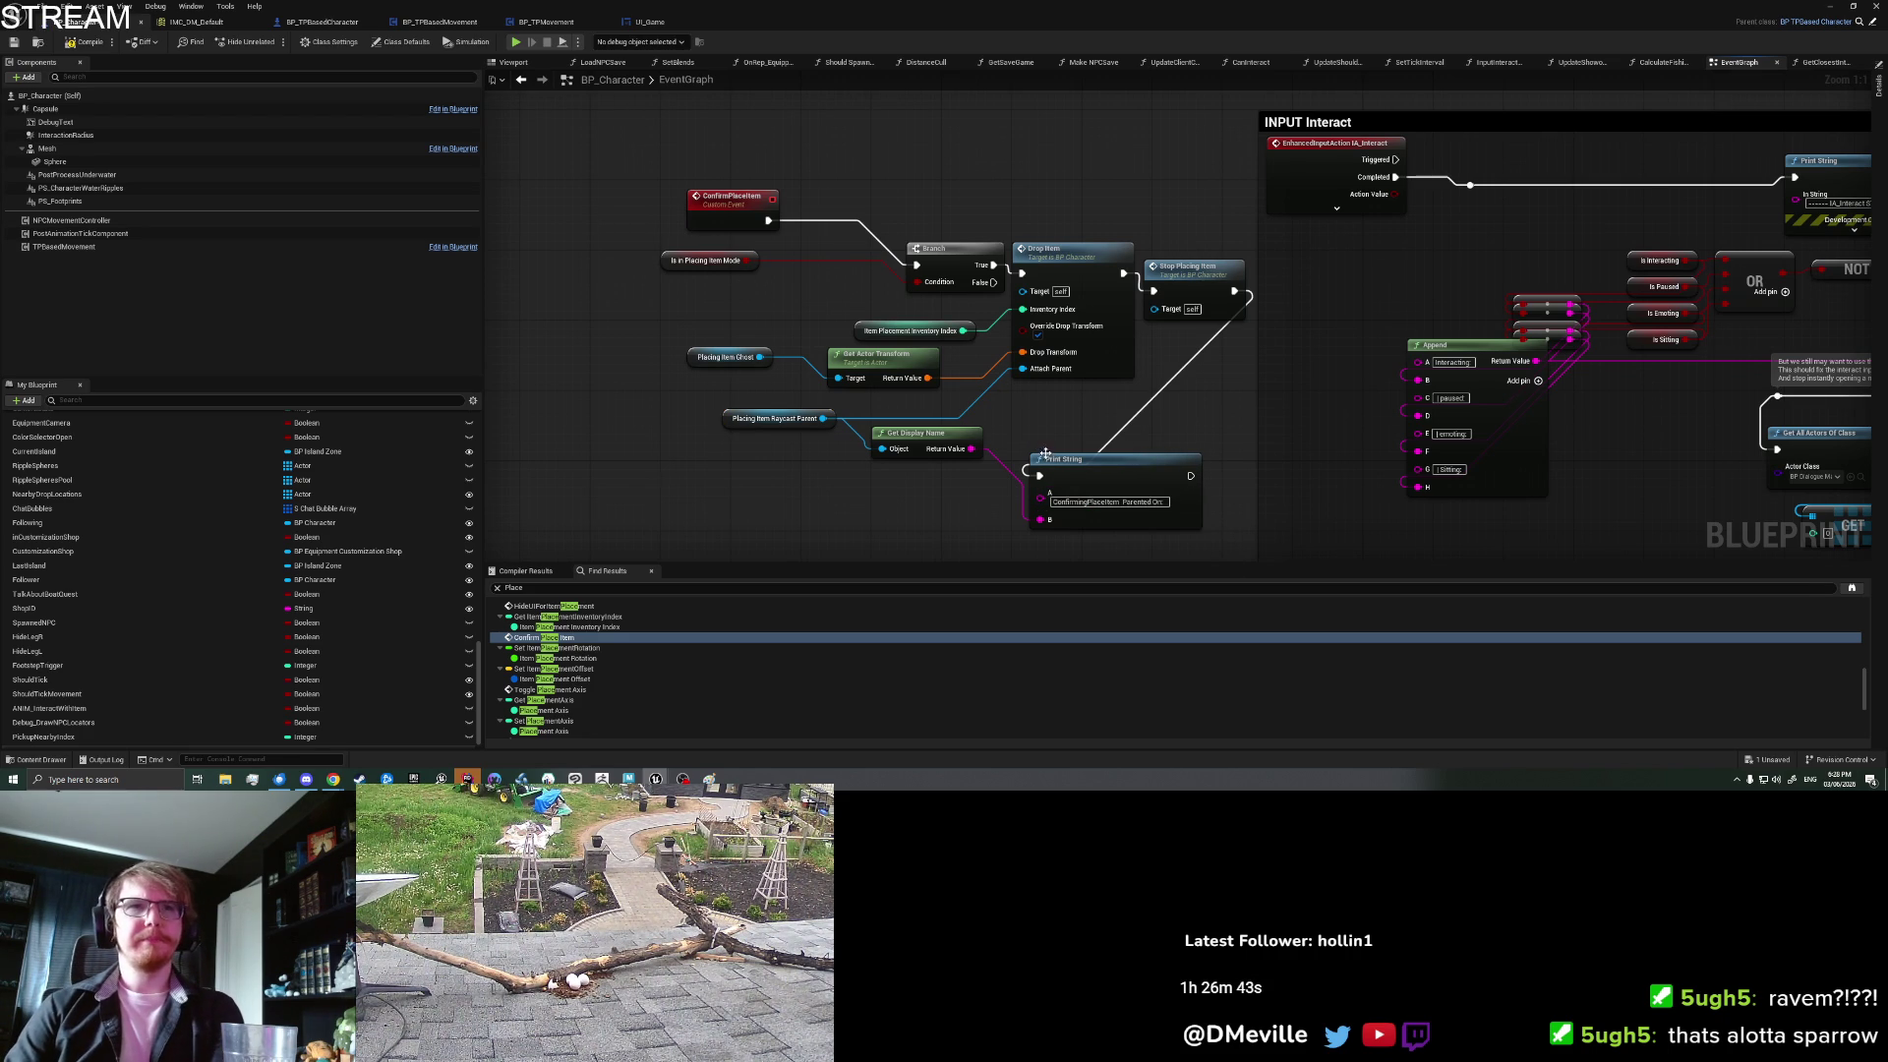
# Step: Save BP_Character and select the old Place search text for replacement
pyautogui.click(1077, 270)
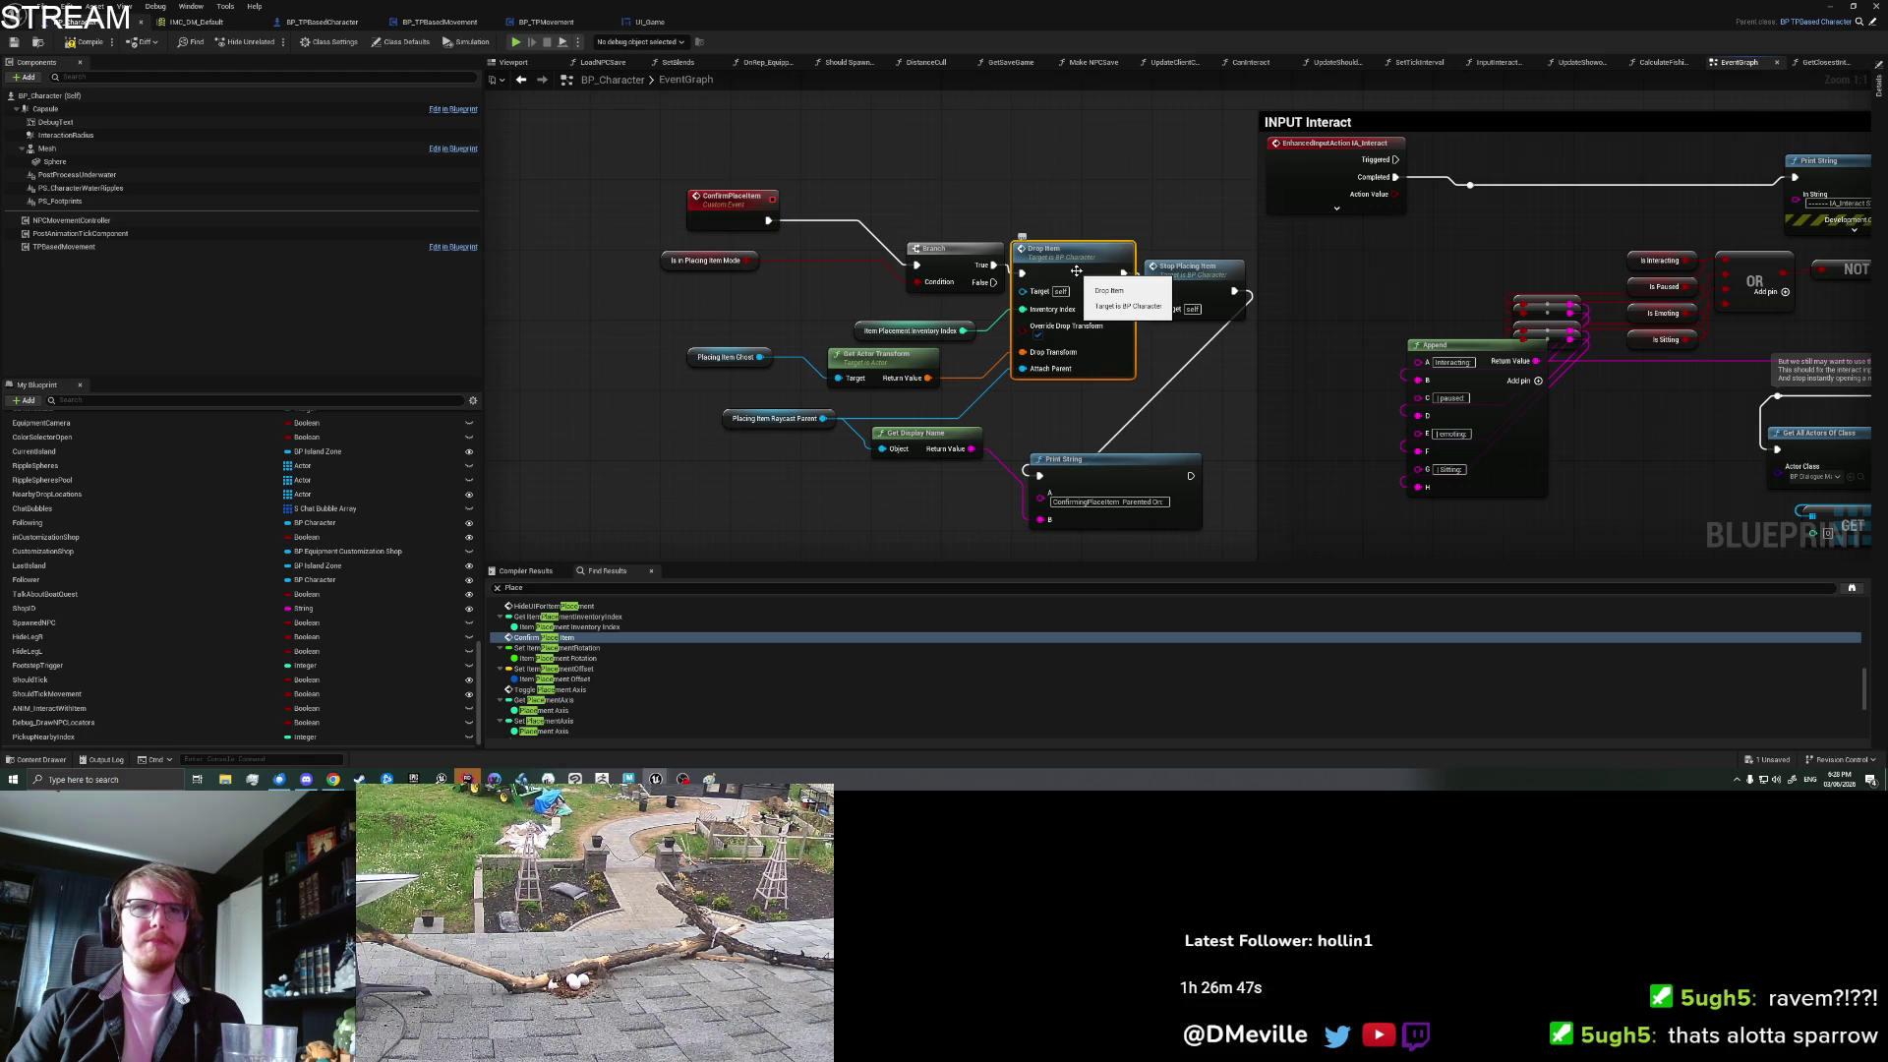
pyautogui.moveTo(1075, 197); pyautogui.dragTo(1046, 198)
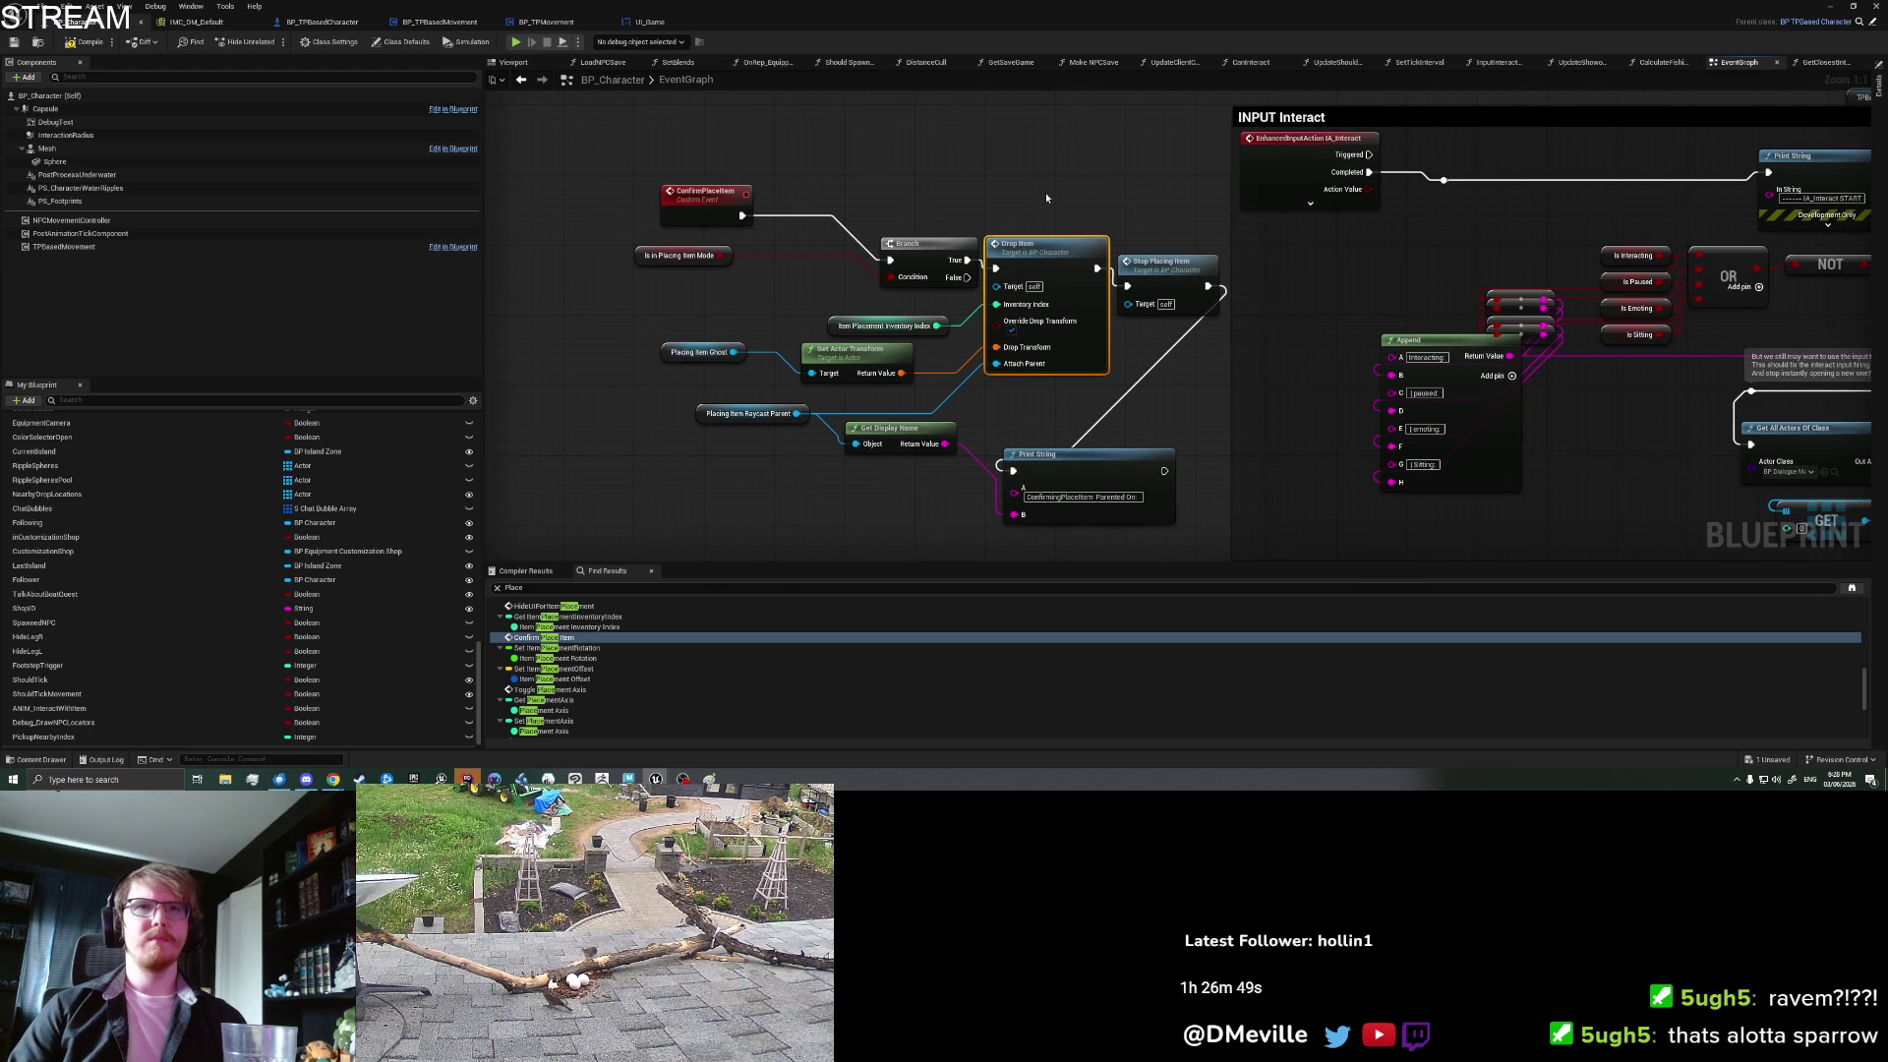
pyautogui.hotkey('ctrl', 's')
pyautogui.click(640, 588)
pyautogui.write('DropItem')
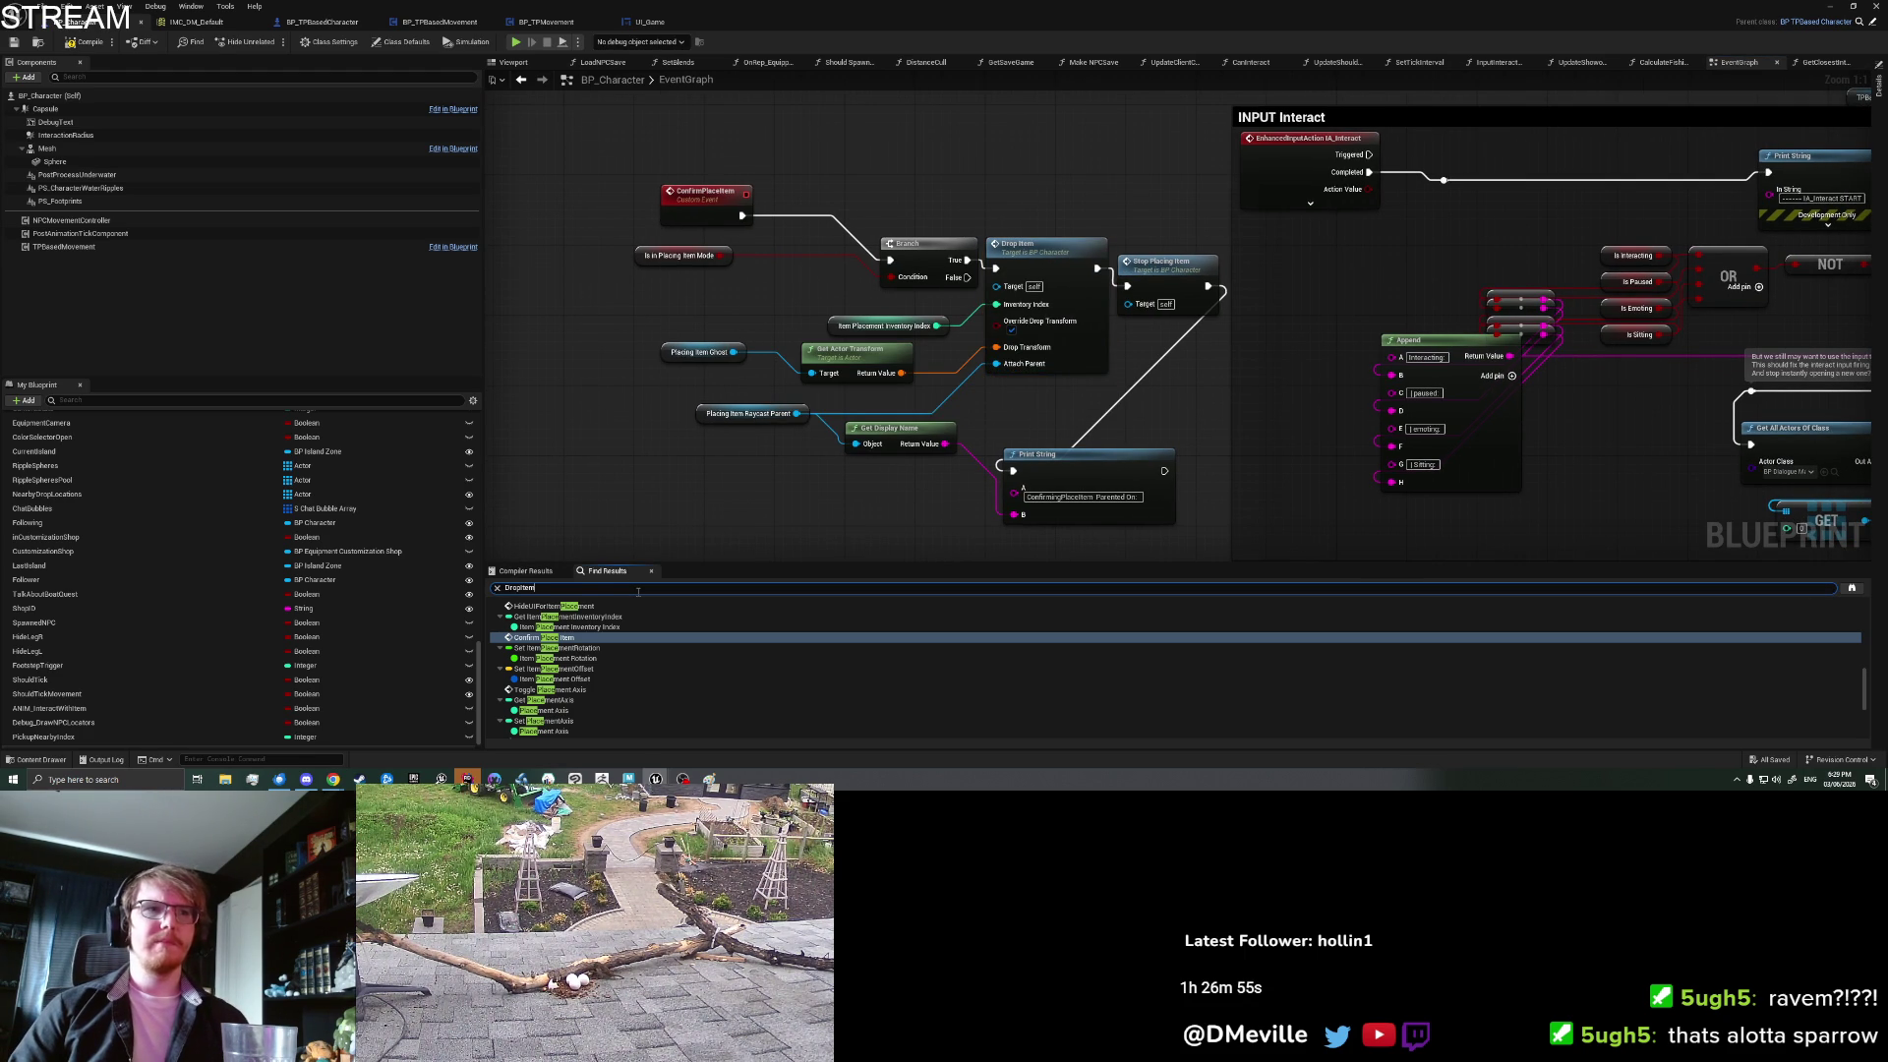
pyautogui.press('Return')
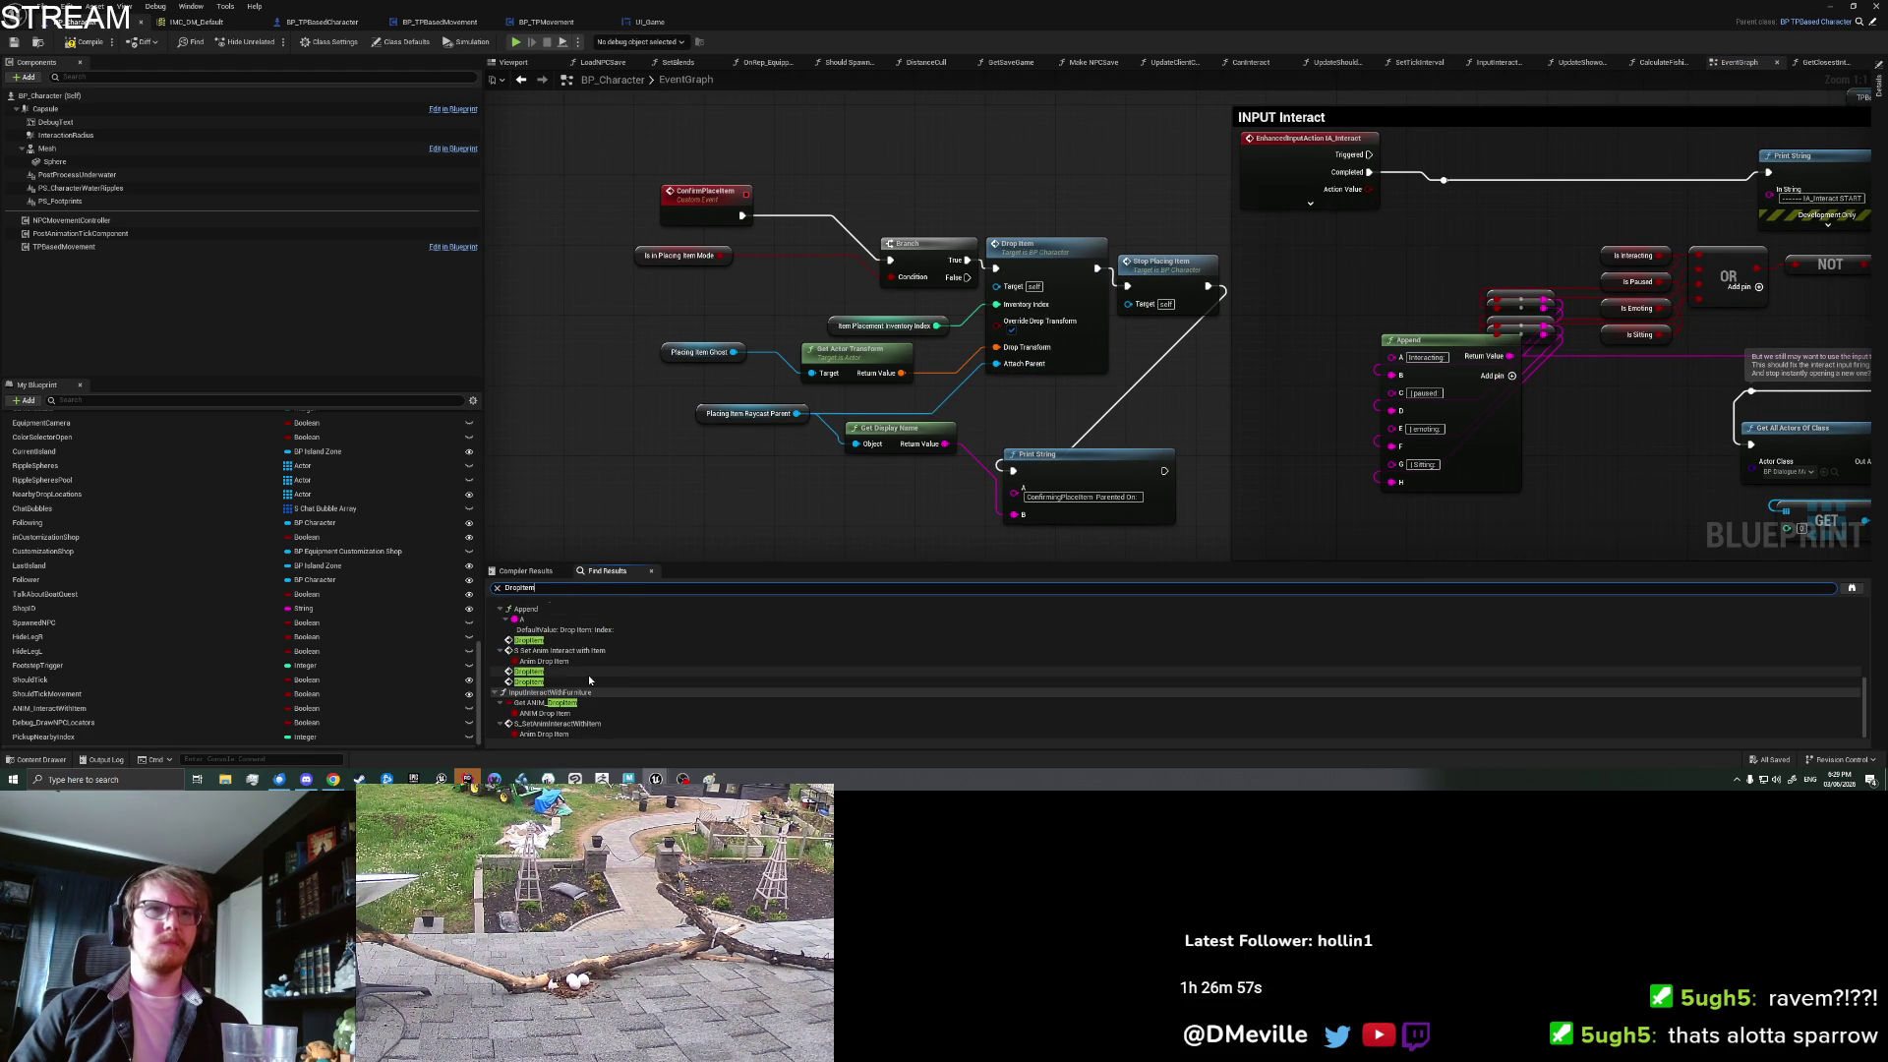
pyautogui.click(588, 674)
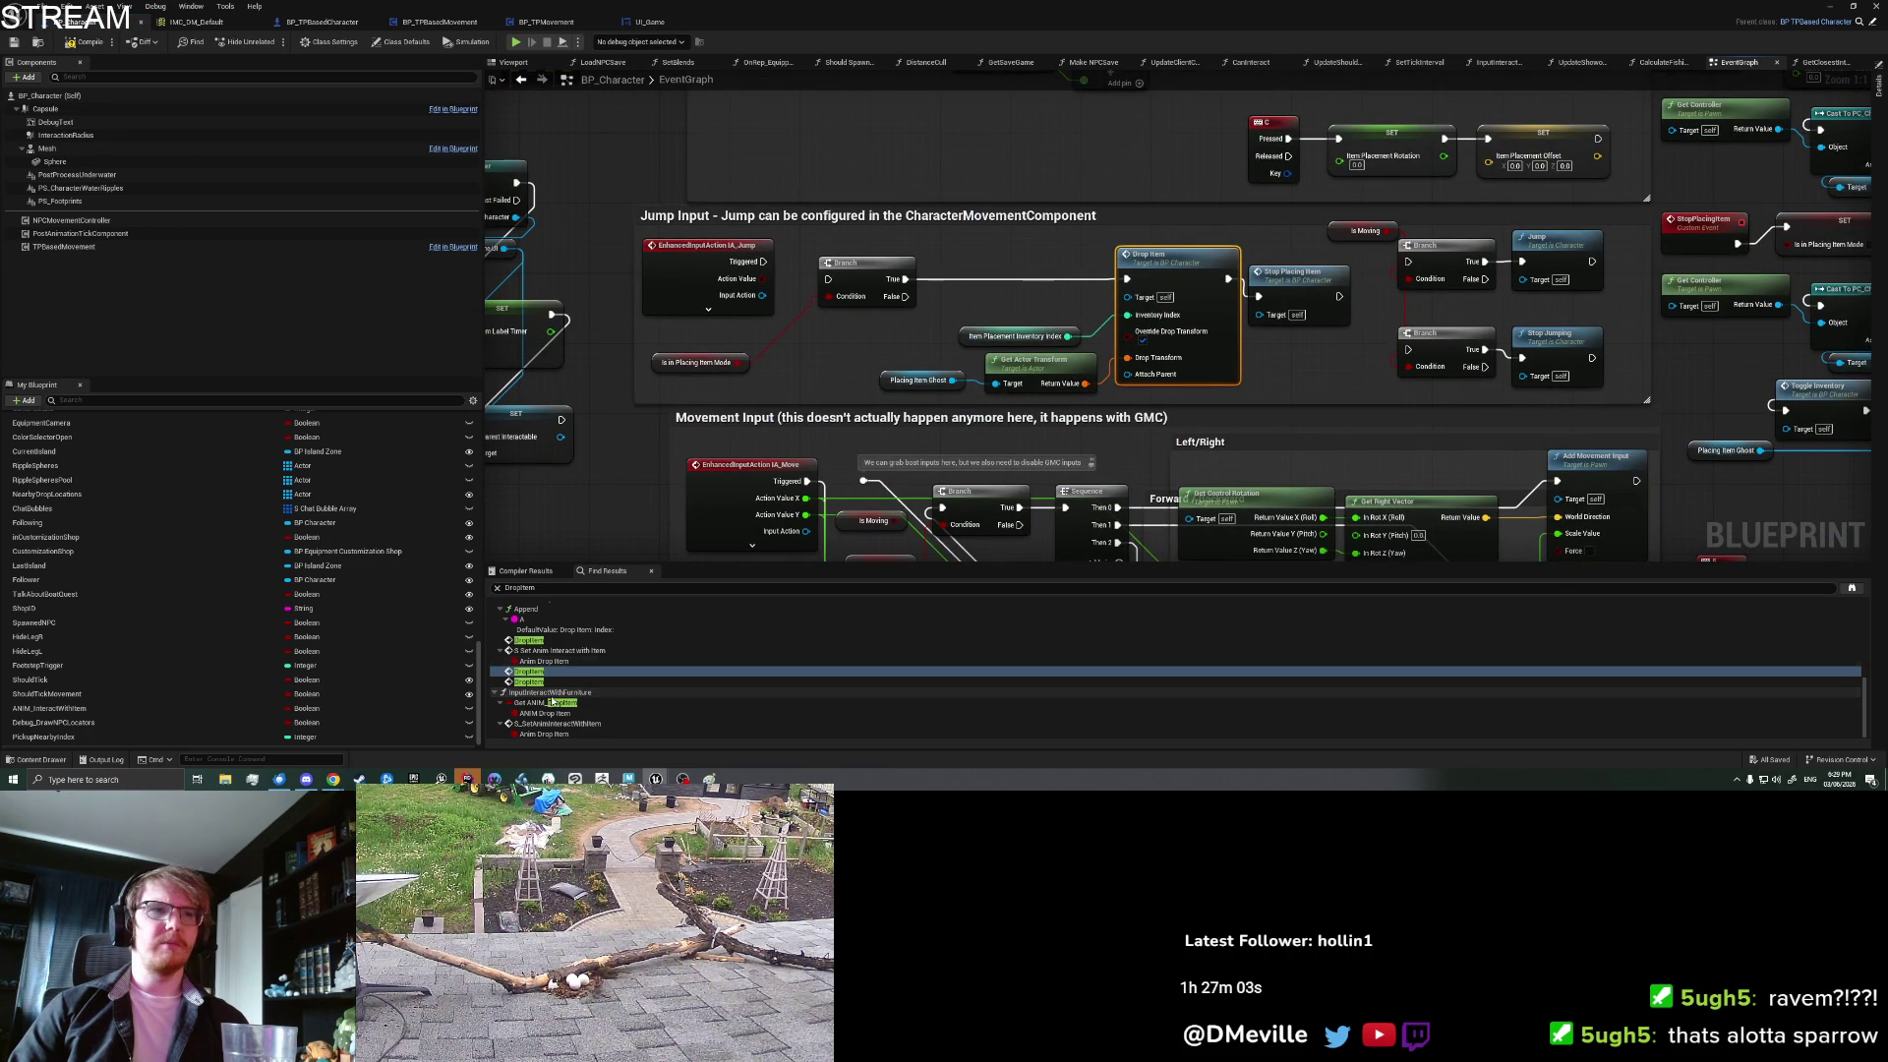
pyautogui.click(549, 684)
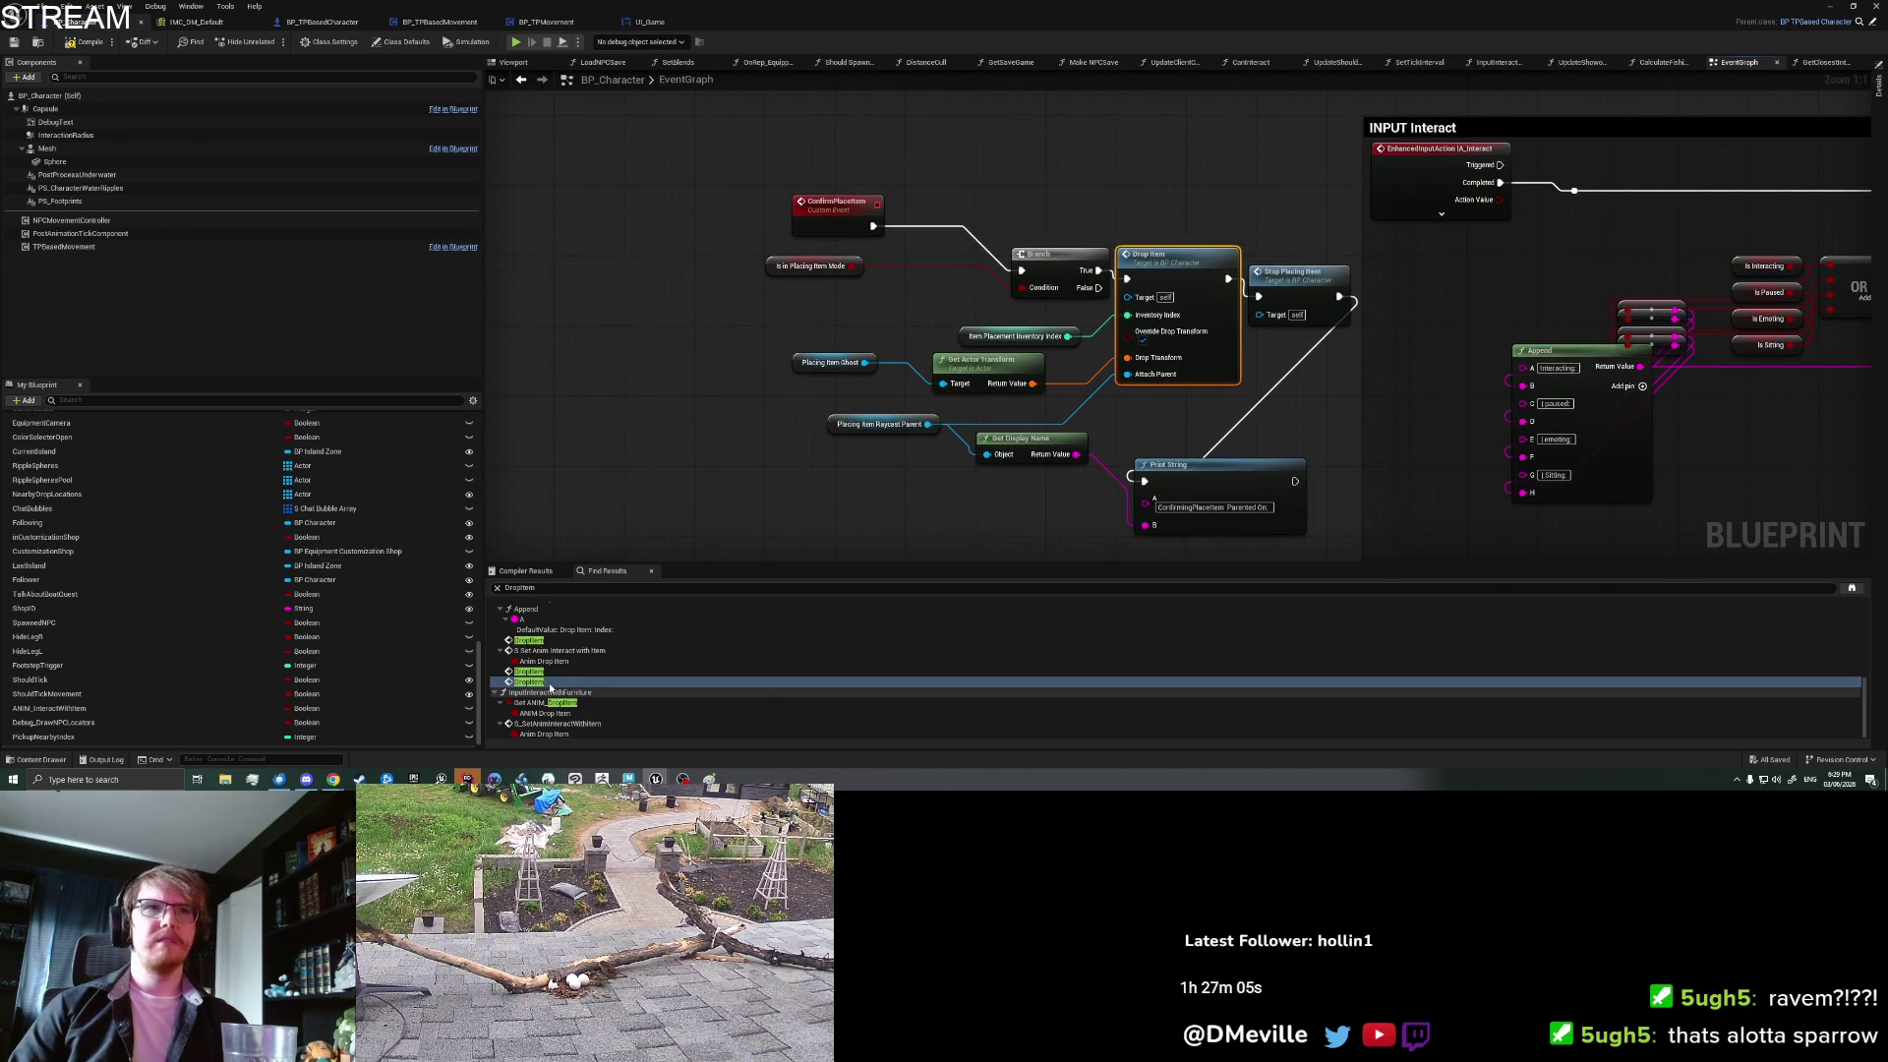
pyautogui.click(546, 641)
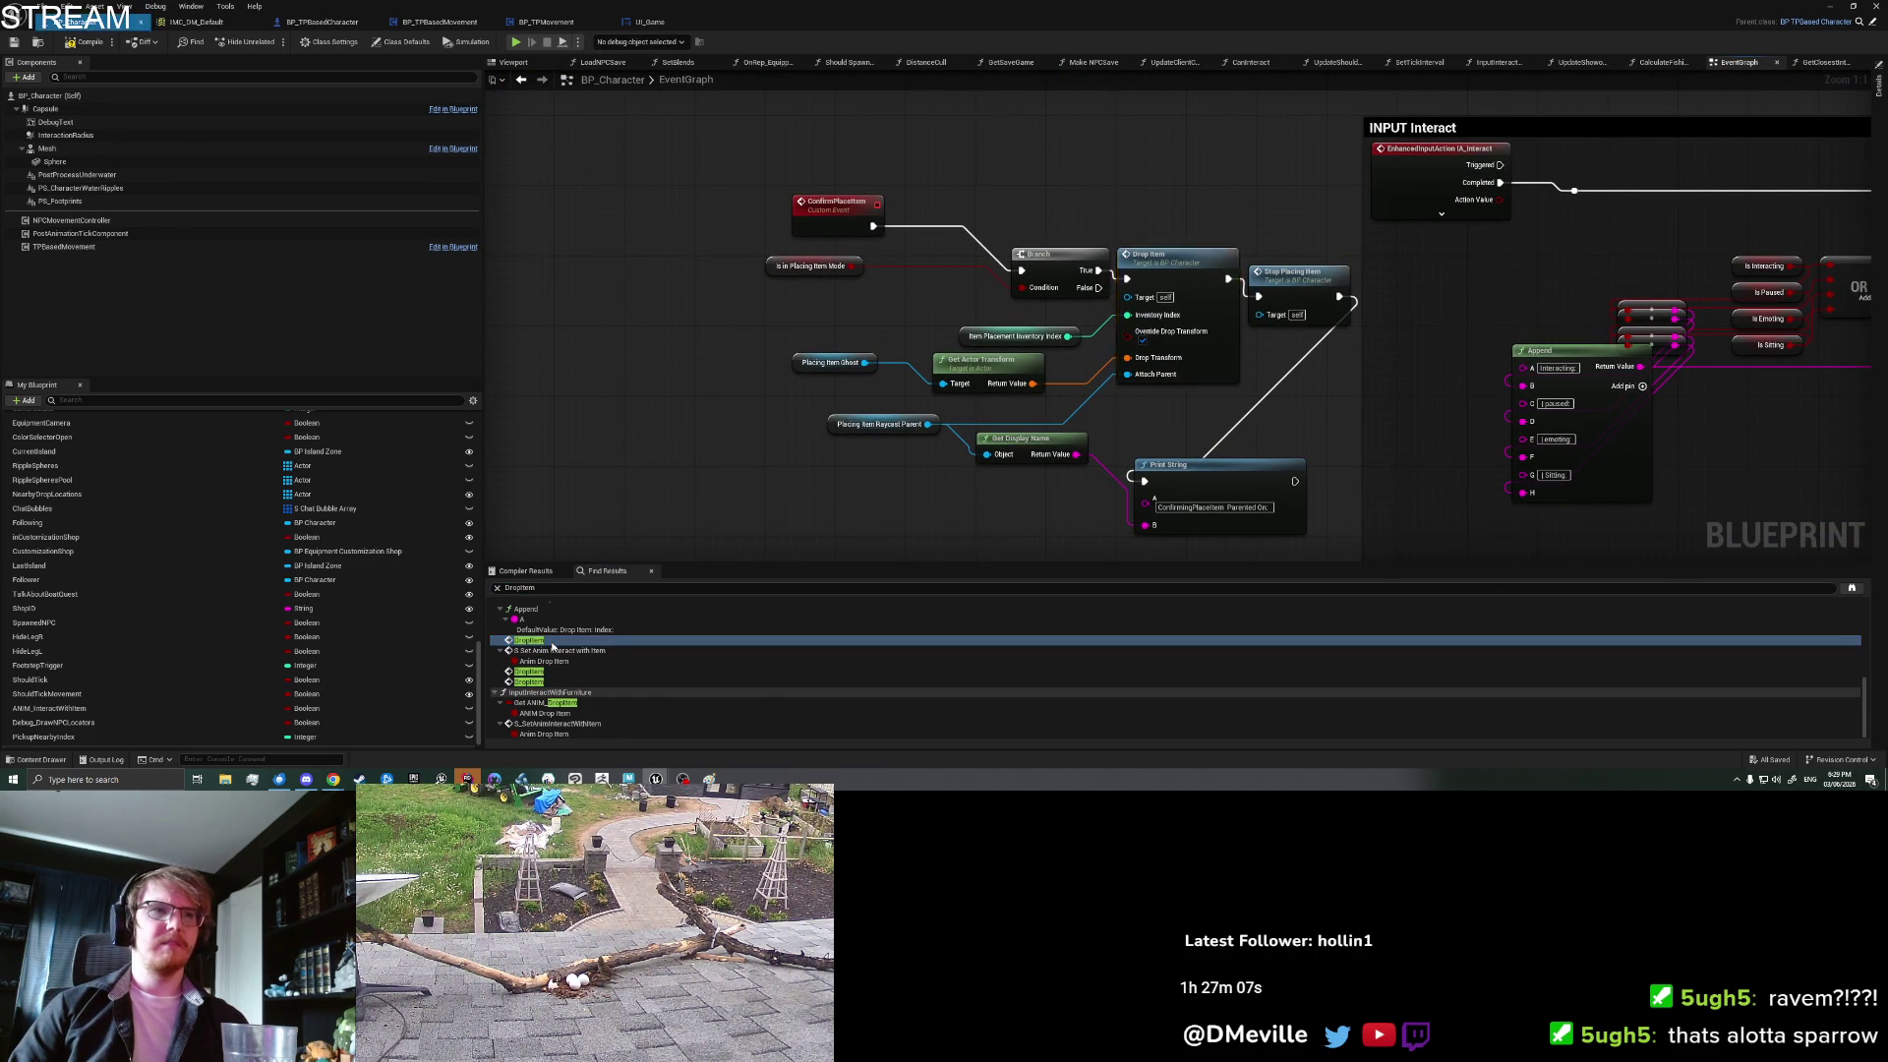
pyautogui.moveTo(888, 524)
pyautogui.mouseDown()
pyautogui.moveTo(961, 451)
pyautogui.moveTo(1535, 438)
pyautogui.mouseUp()
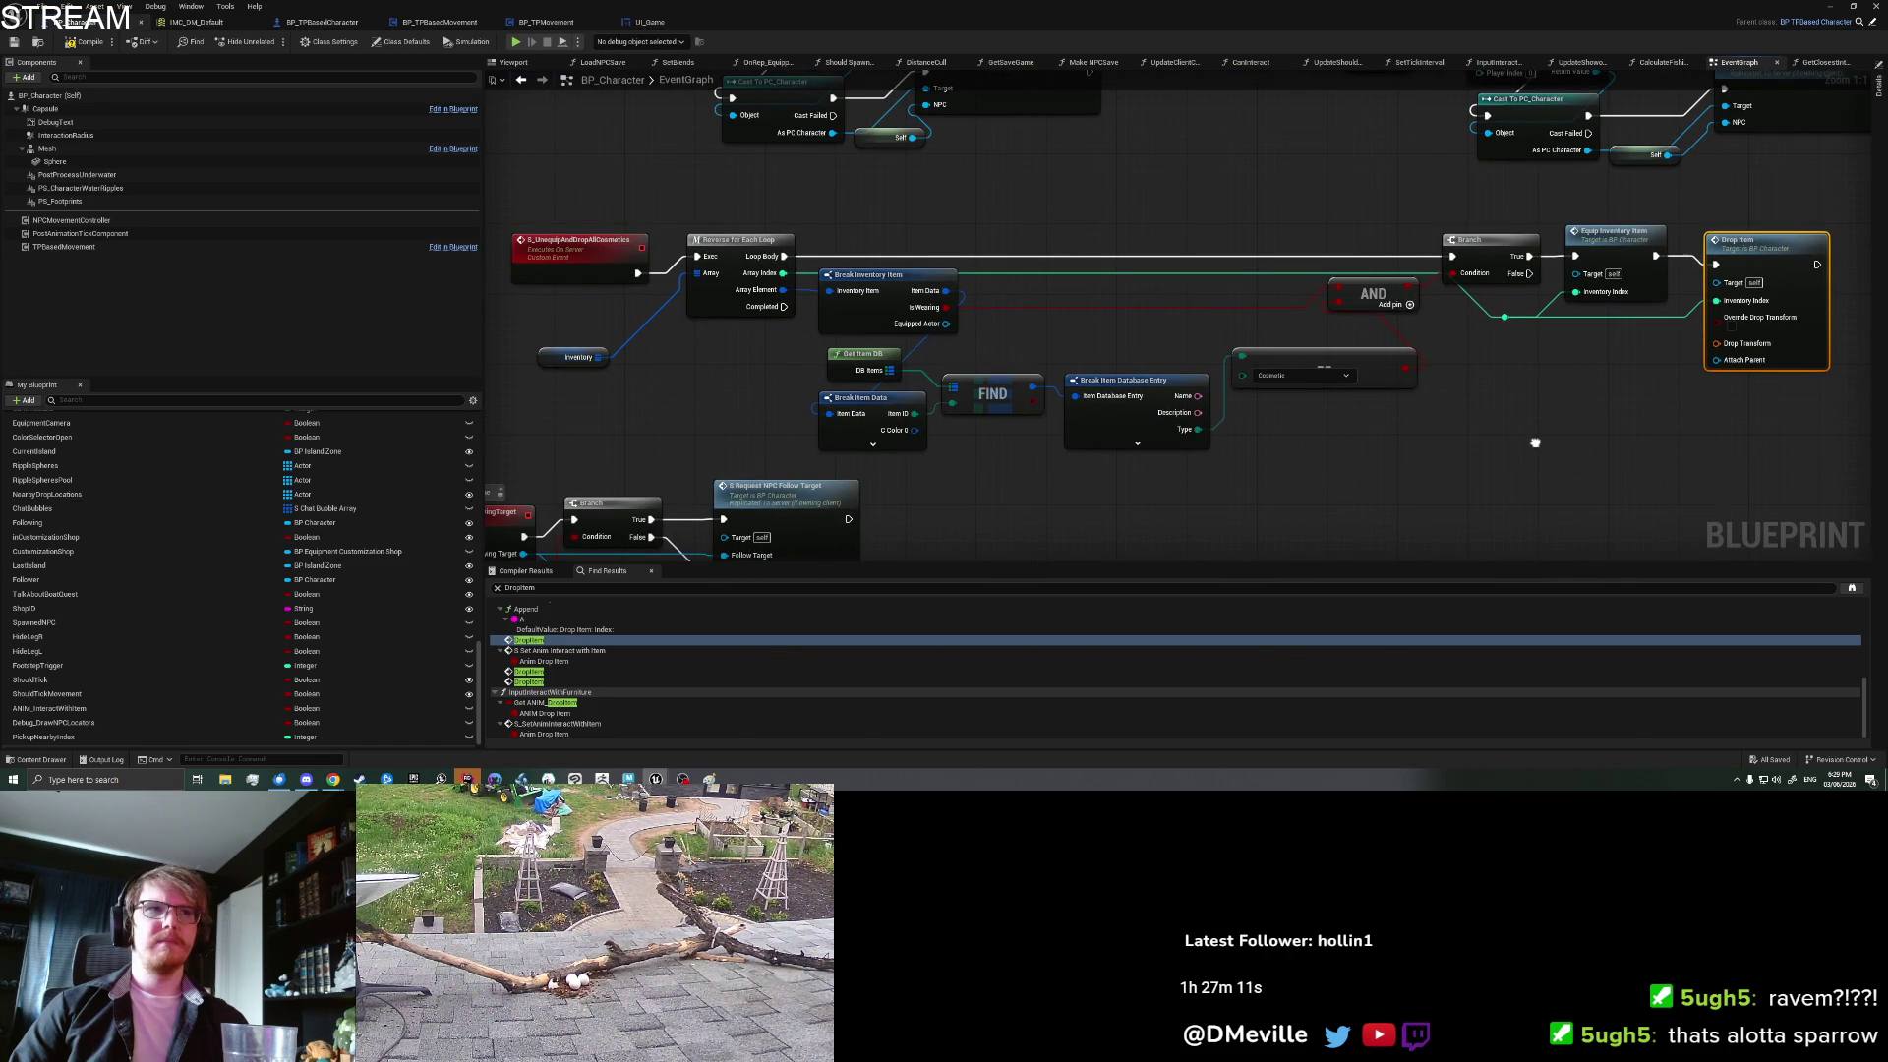
pyautogui.moveTo(1627, 429)
pyautogui.mouseDown()
pyautogui.moveTo(1382, 463)
pyautogui.moveTo(1210, 516)
pyautogui.moveTo(1277, 405)
pyautogui.mouseUp()
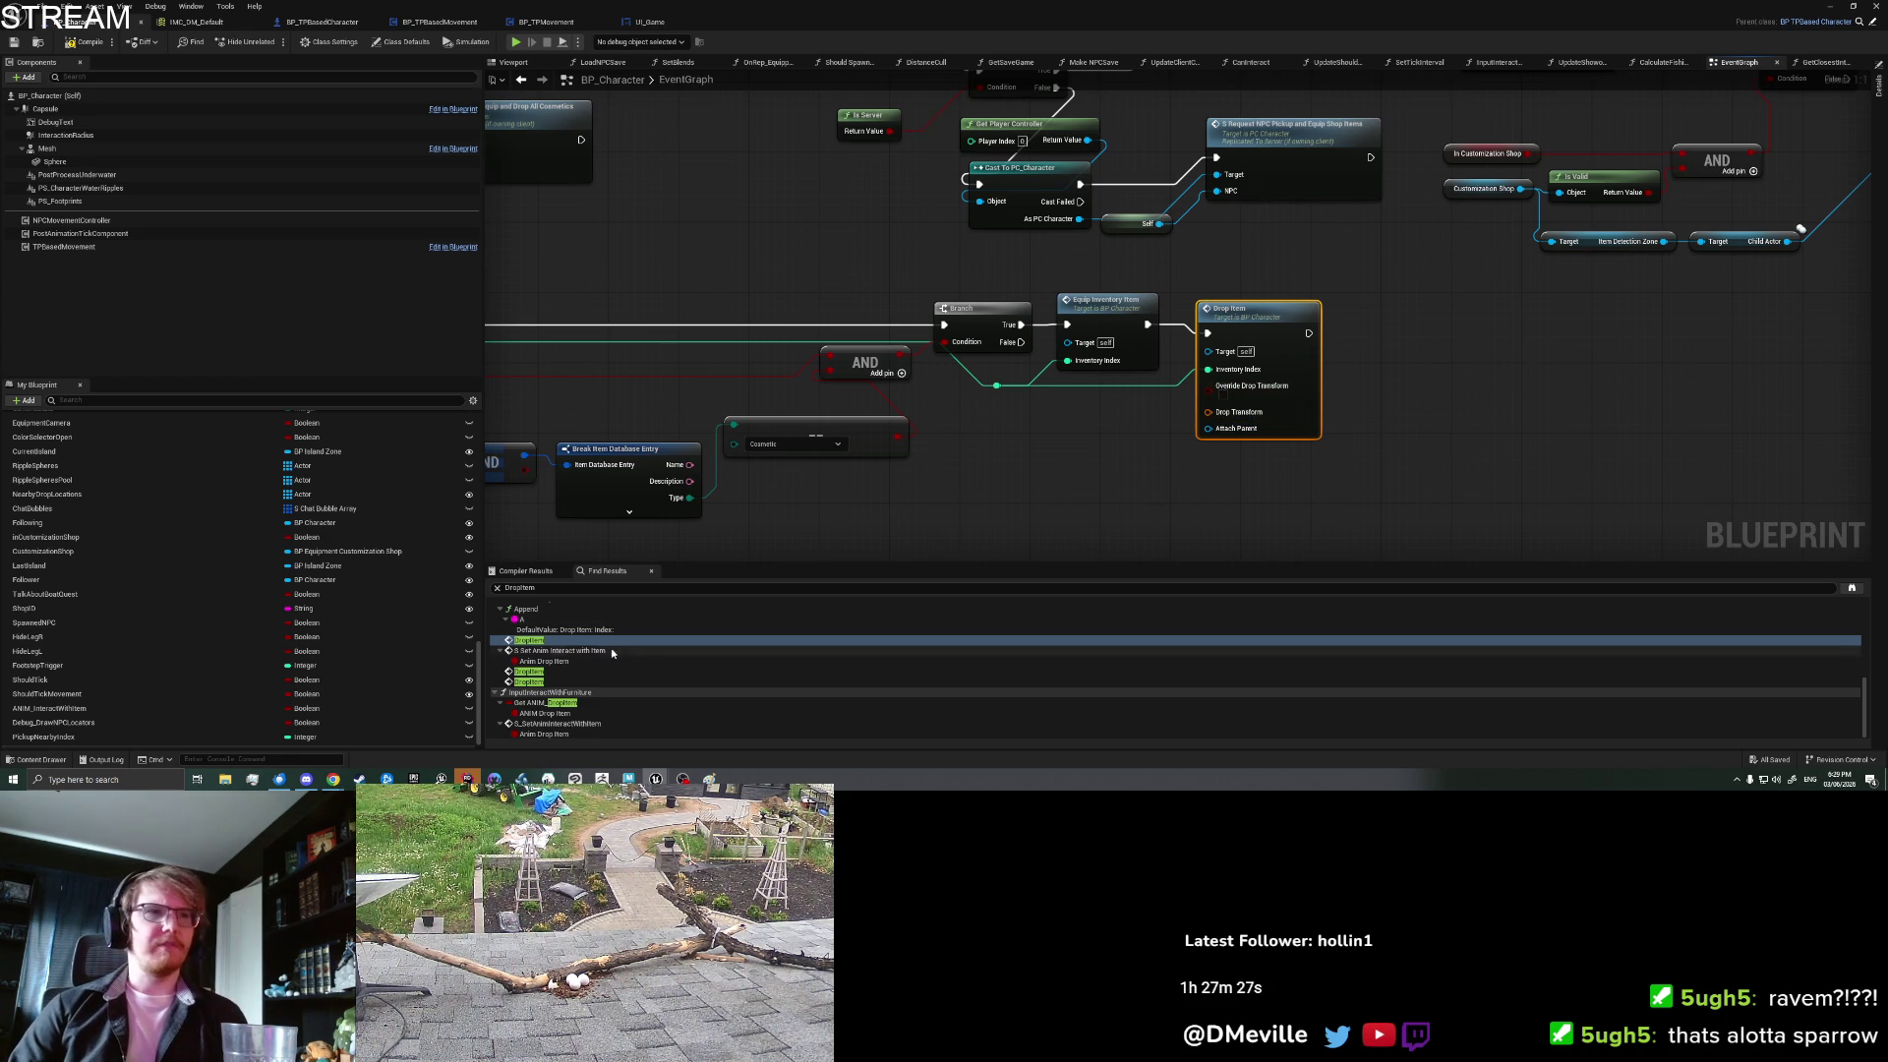
pyautogui.scroll(5, 612, 653)
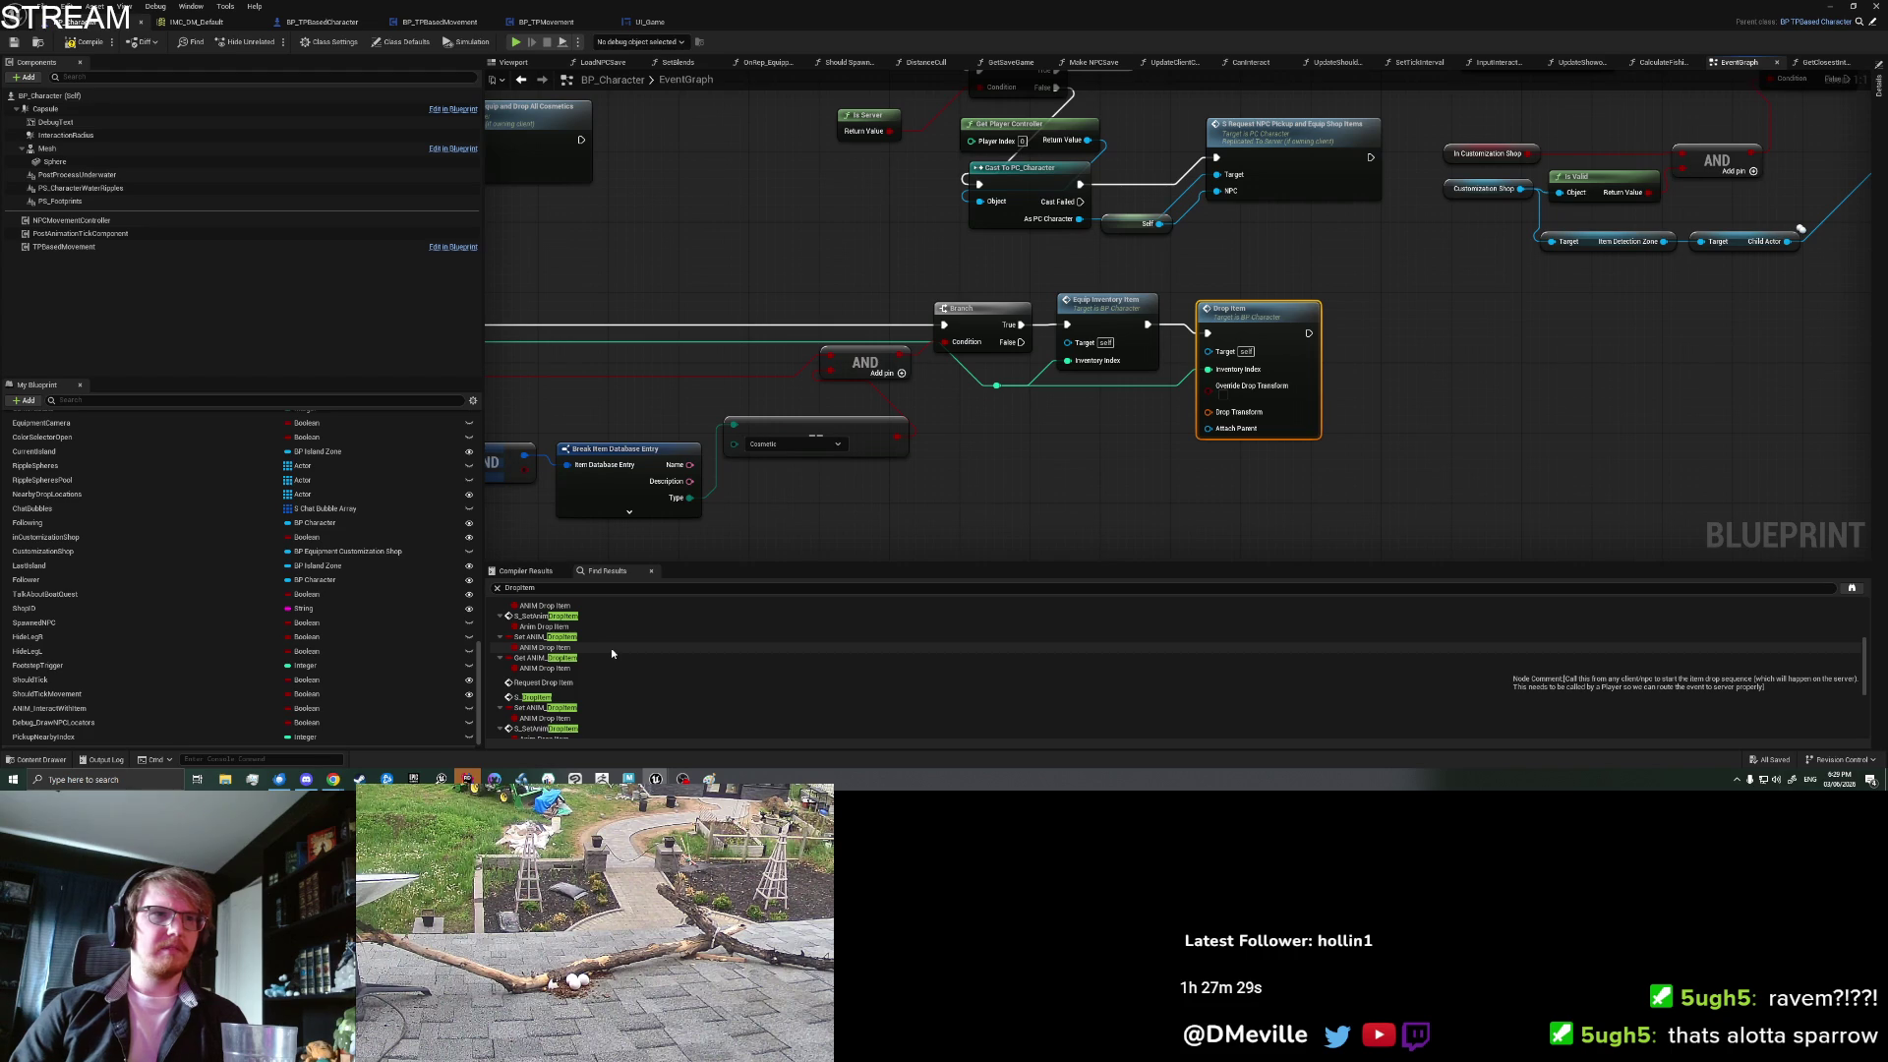
pyautogui.click(590, 697)
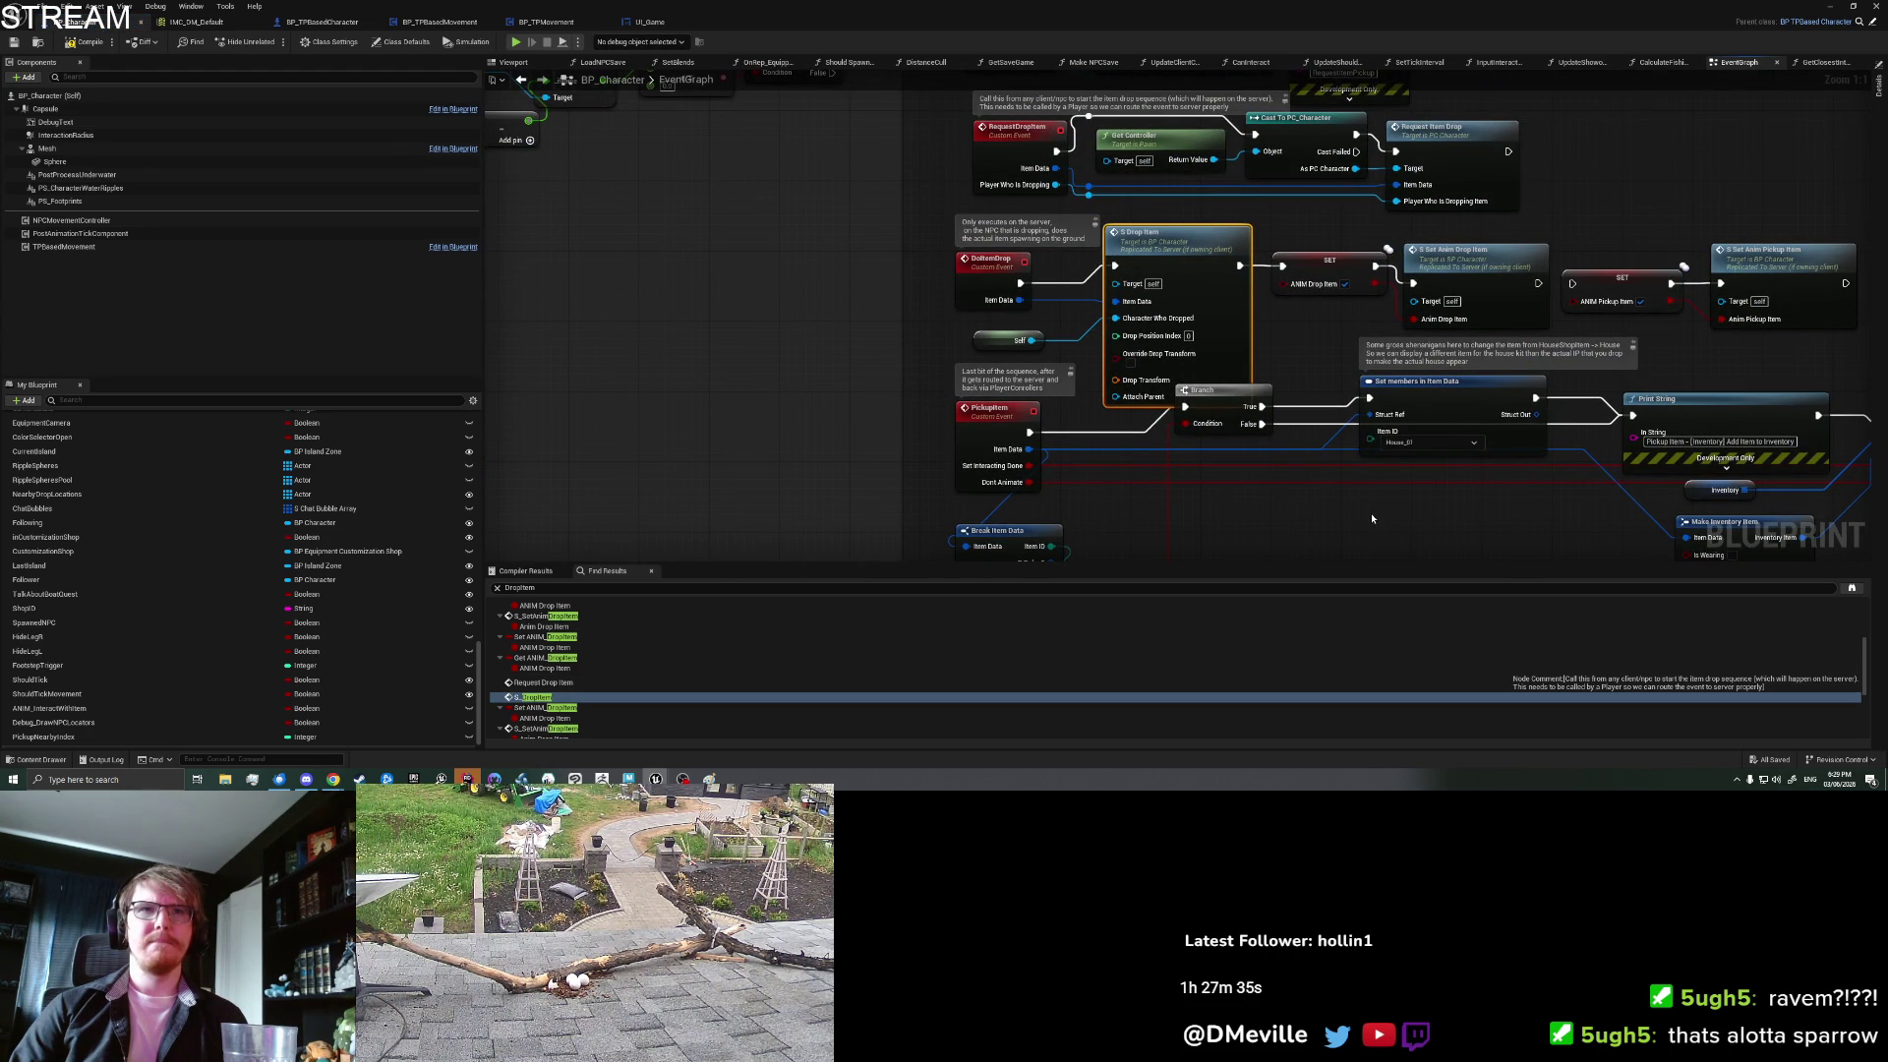
pyautogui.moveTo(1278, 341); pyautogui.dragTo(1150, 378)
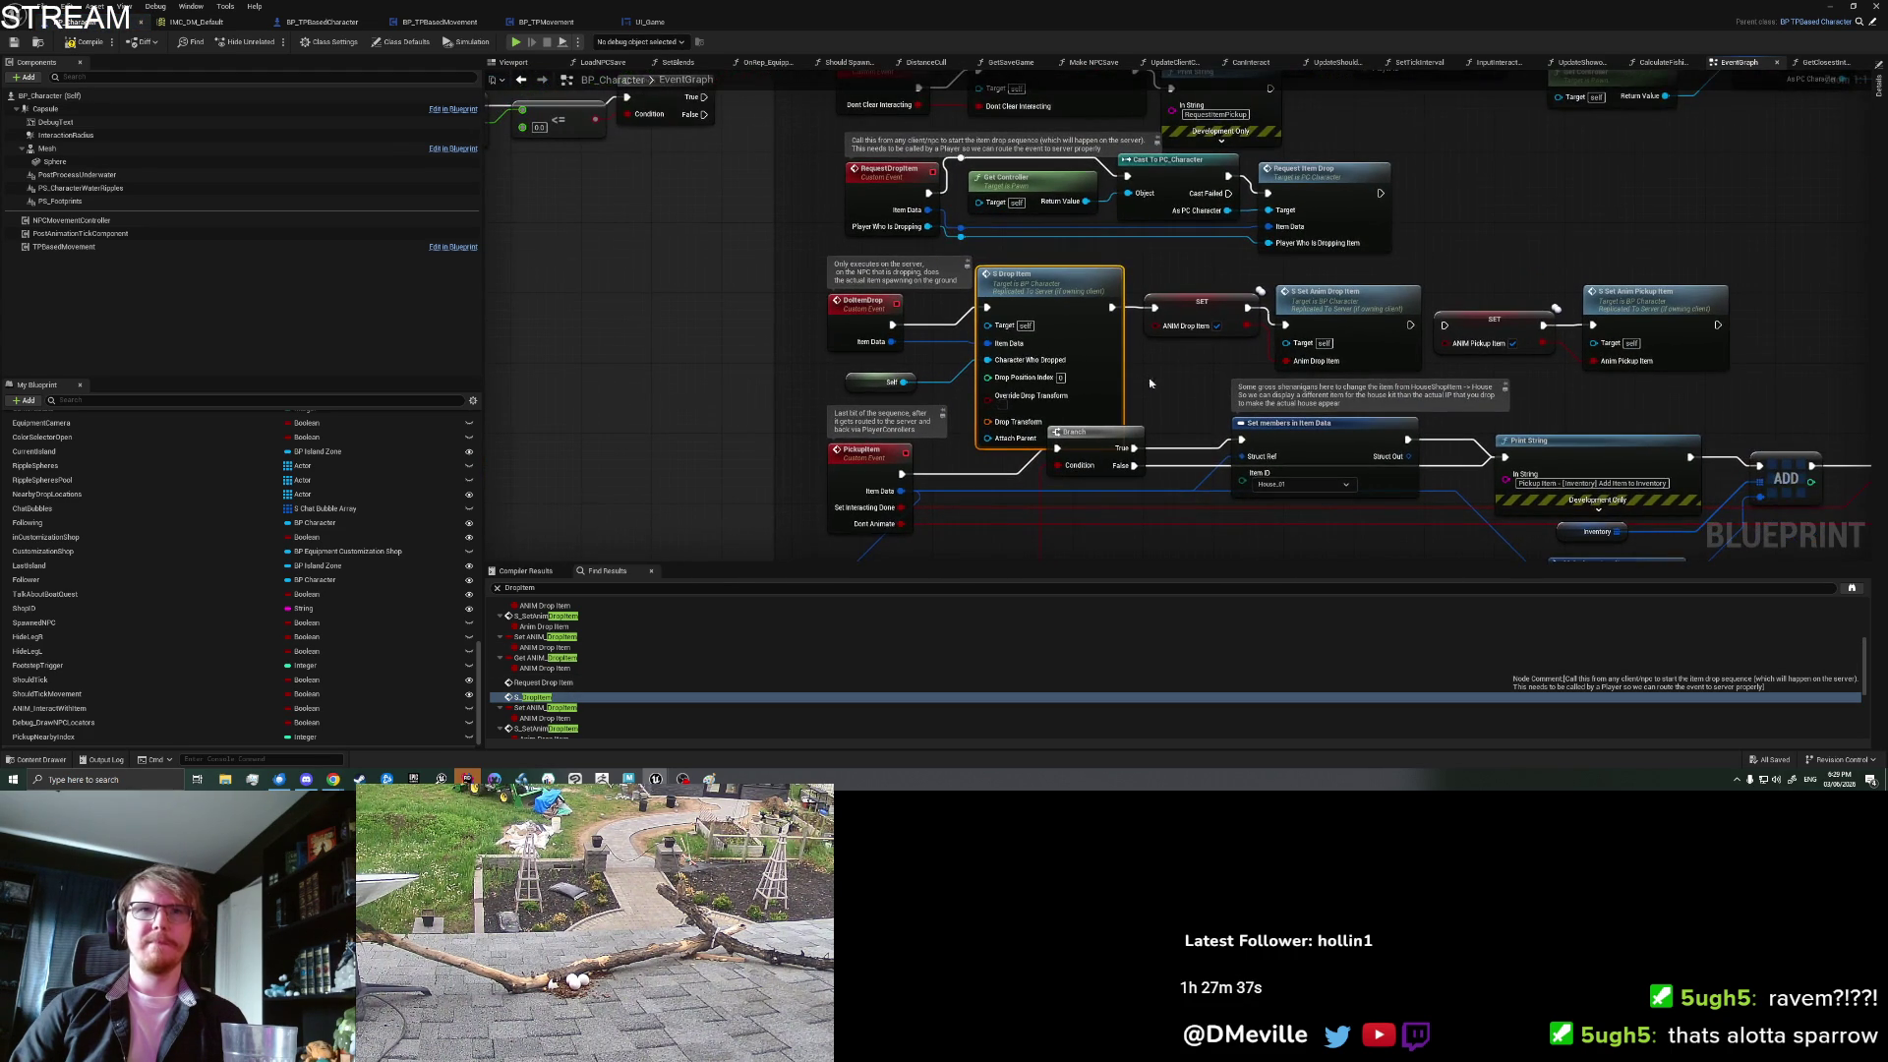
pyautogui.doubleClick(1086, 345)
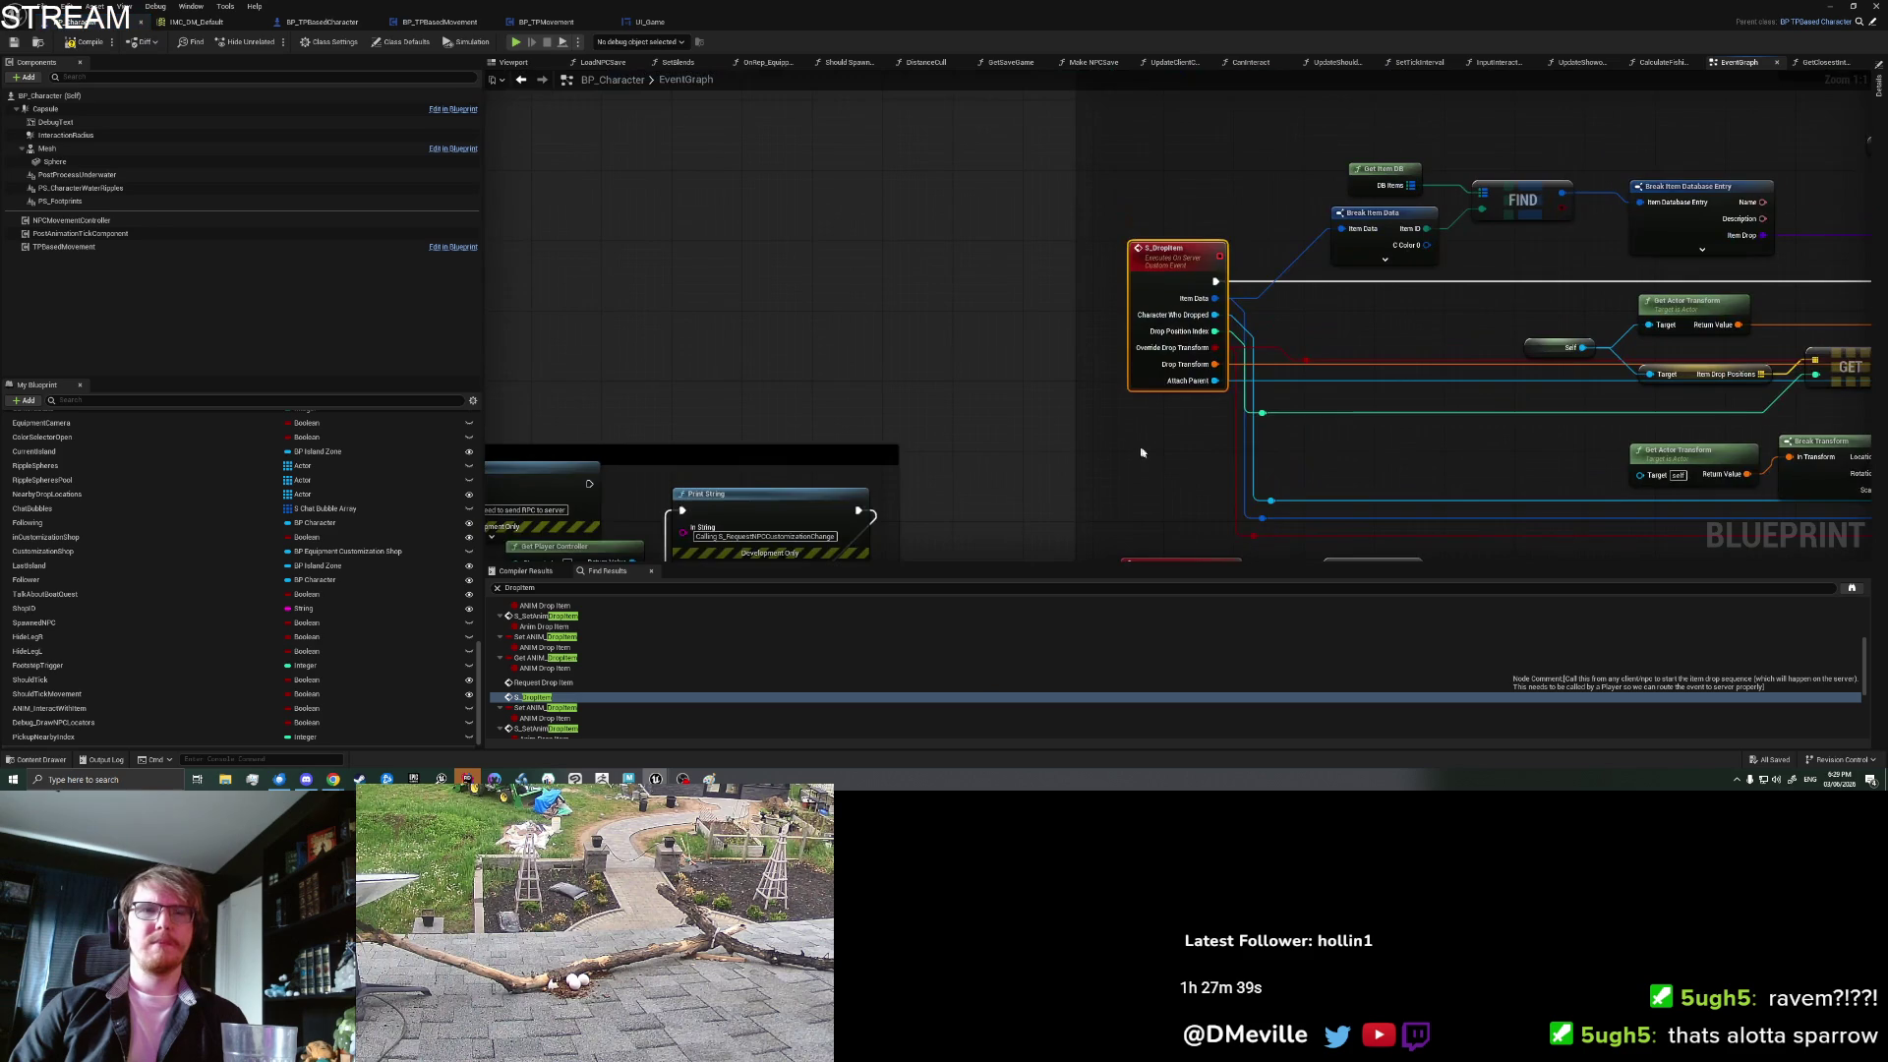
pyautogui.moveTo(1142, 453); pyautogui.dragTo(911, 440)
pyautogui.moveTo(1264, 434); pyautogui.dragTo(749, 413)
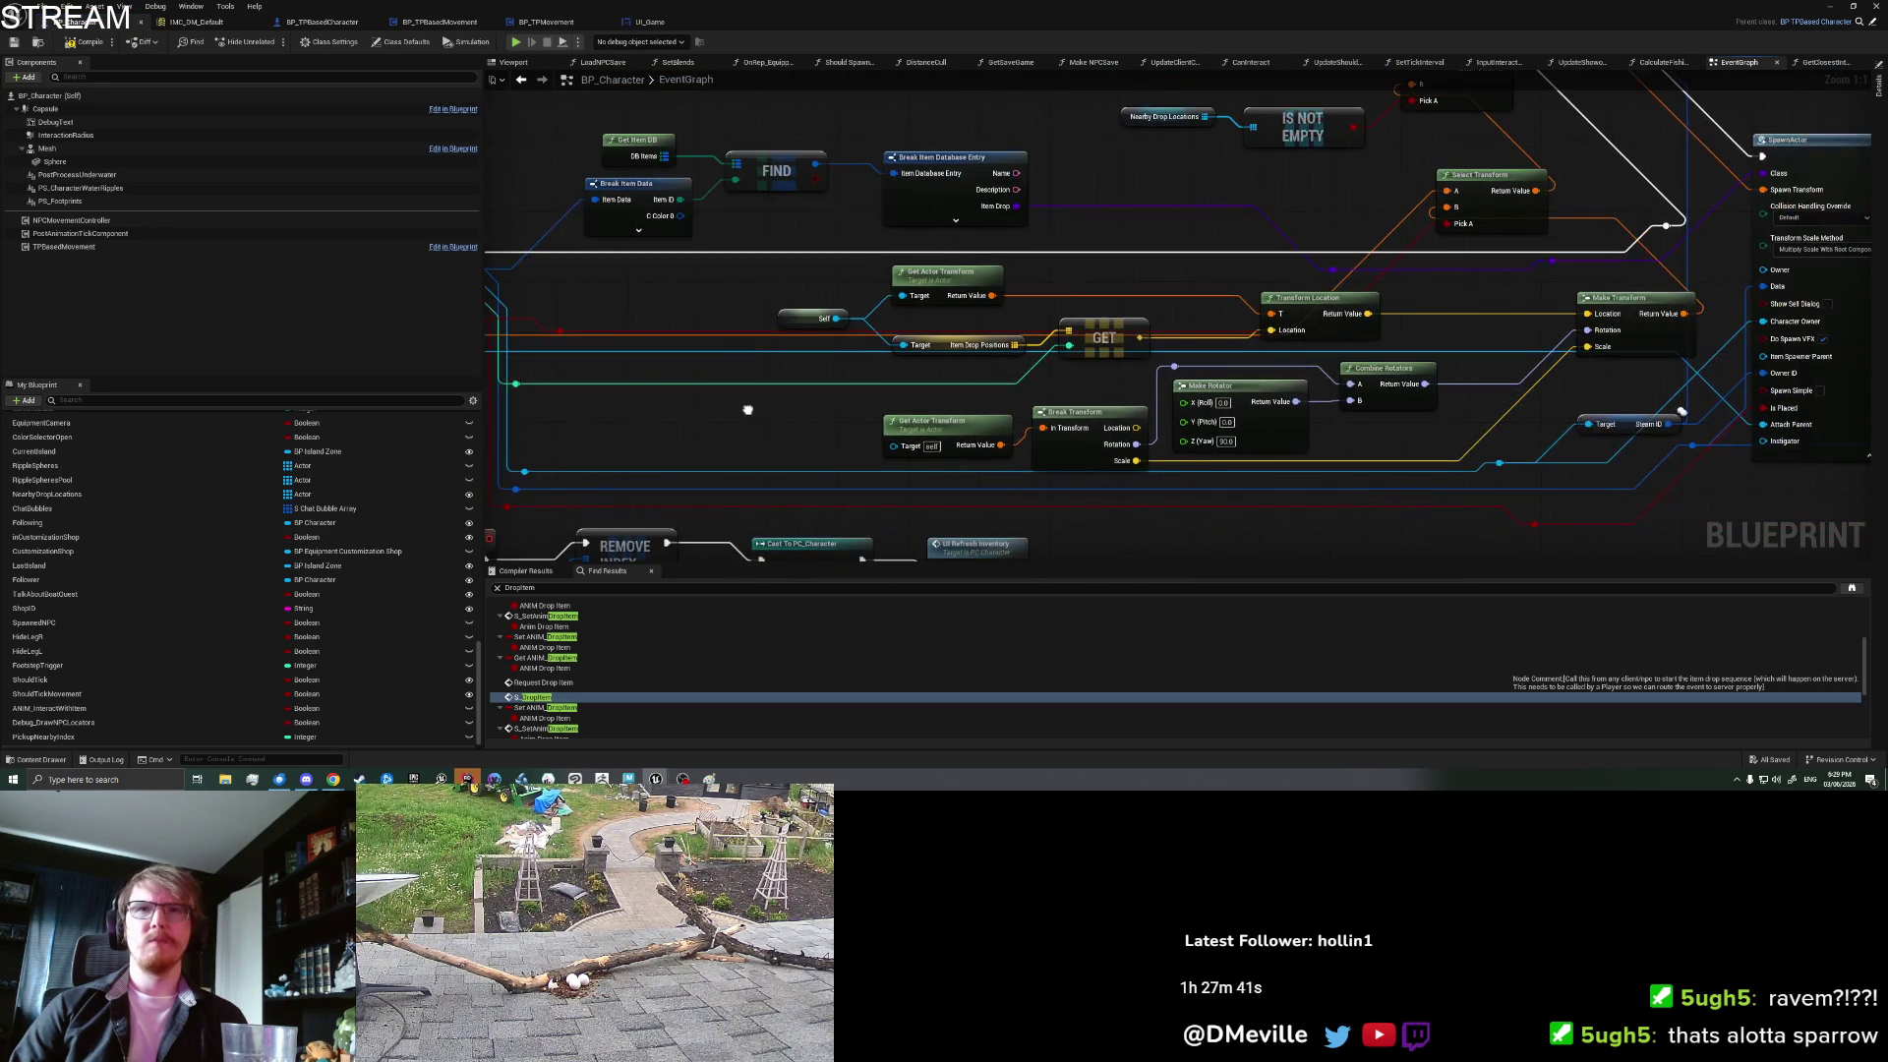
pyautogui.moveTo(1577, 292)
pyautogui.mouseDown()
pyautogui.moveTo(1252, 295)
pyautogui.moveTo(1796, 378)
pyautogui.moveTo(1106, 323)
pyautogui.mouseUp()
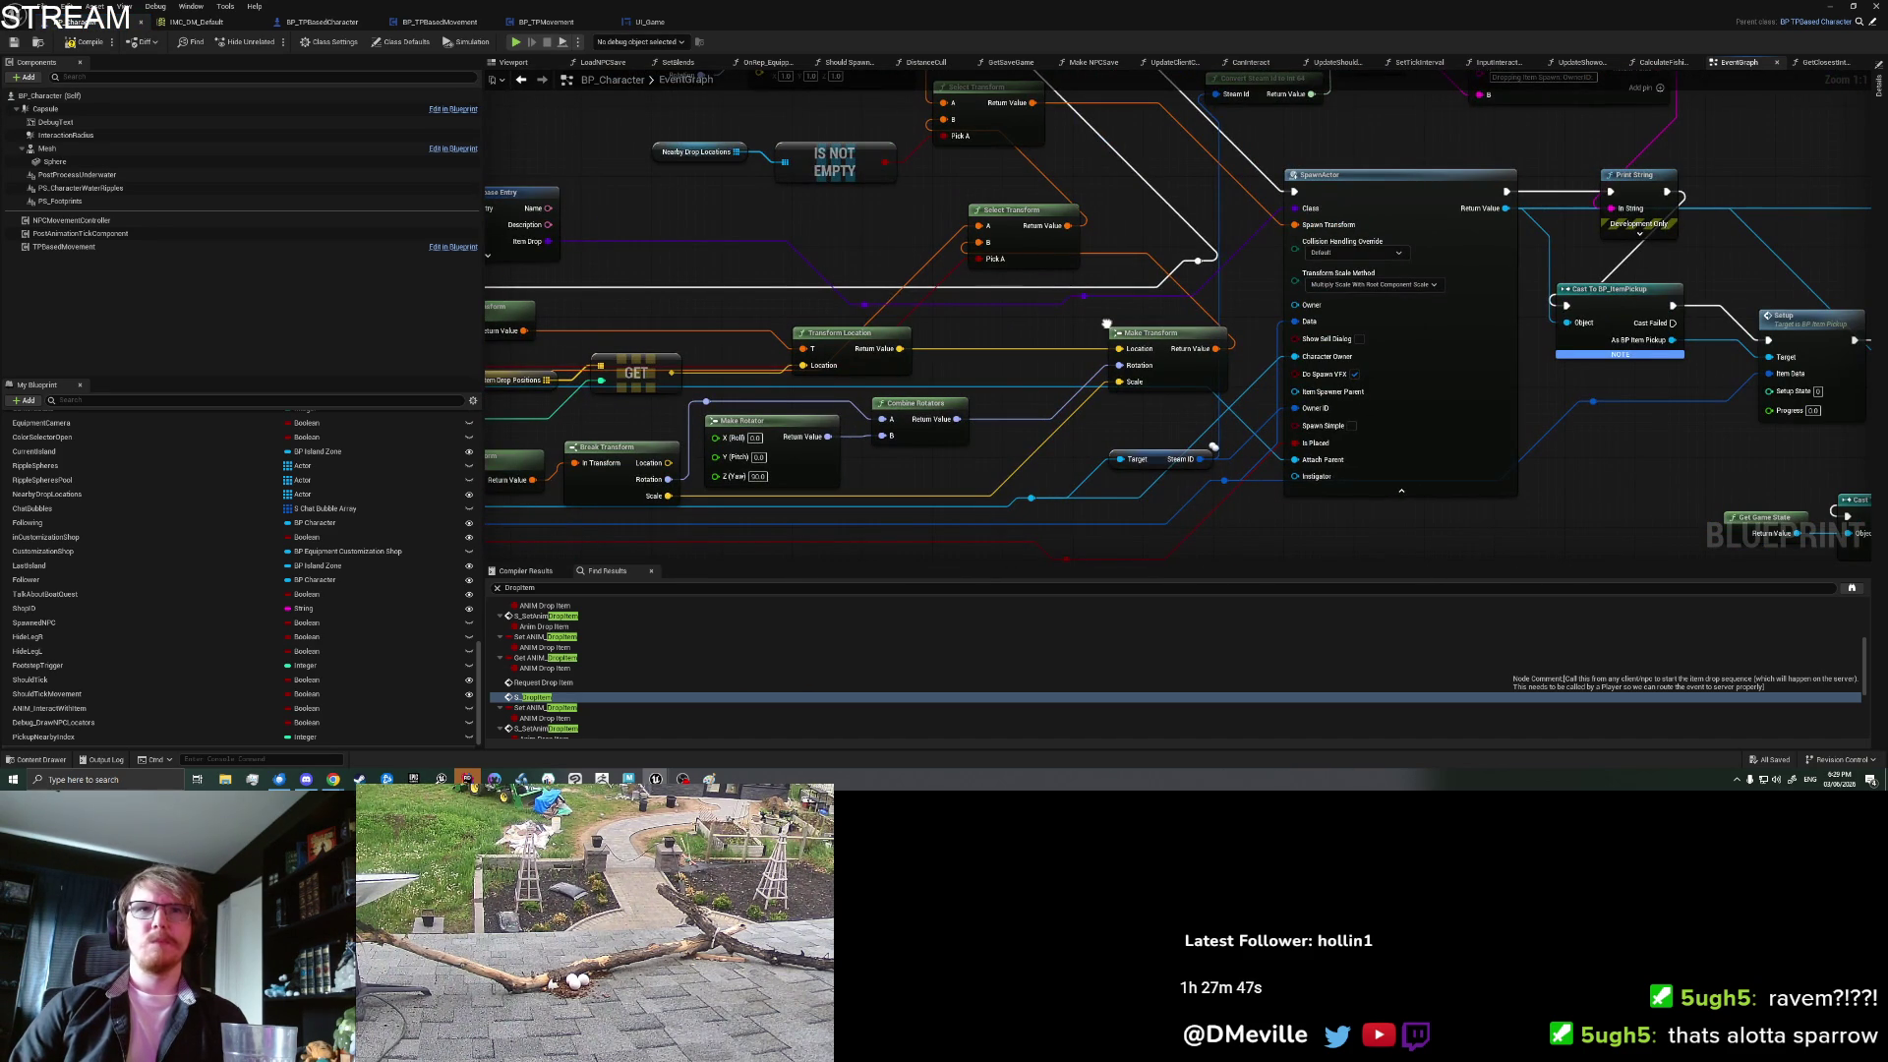
pyautogui.moveTo(1106, 324)
pyautogui.mouseDown()
pyautogui.moveTo(1249, 339)
pyautogui.moveTo(789, 363)
pyautogui.moveTo(1741, 303)
pyautogui.mouseUp()
pyautogui.moveTo(1012, 385)
pyautogui.mouseDown()
pyautogui.moveTo(1055, 174)
pyautogui.moveTo(1052, 47)
pyautogui.mouseUp()
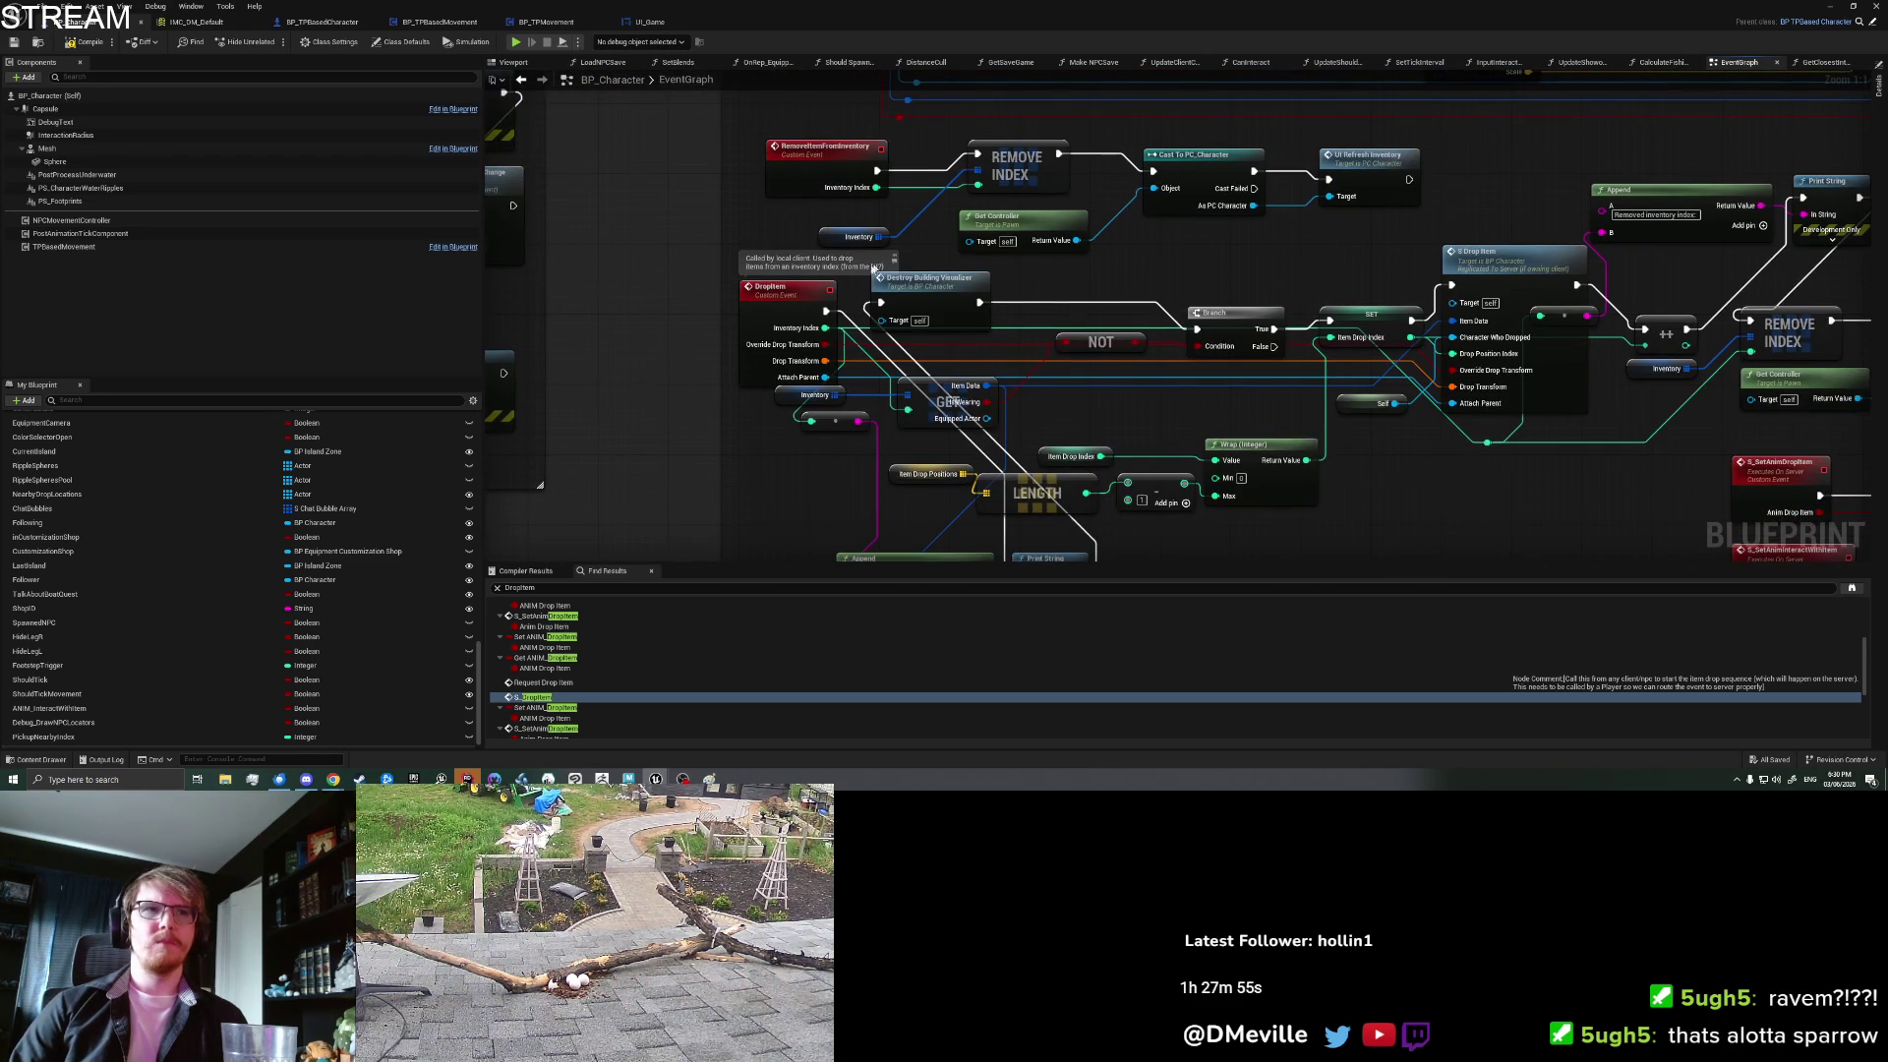
pyautogui.click(753, 308)
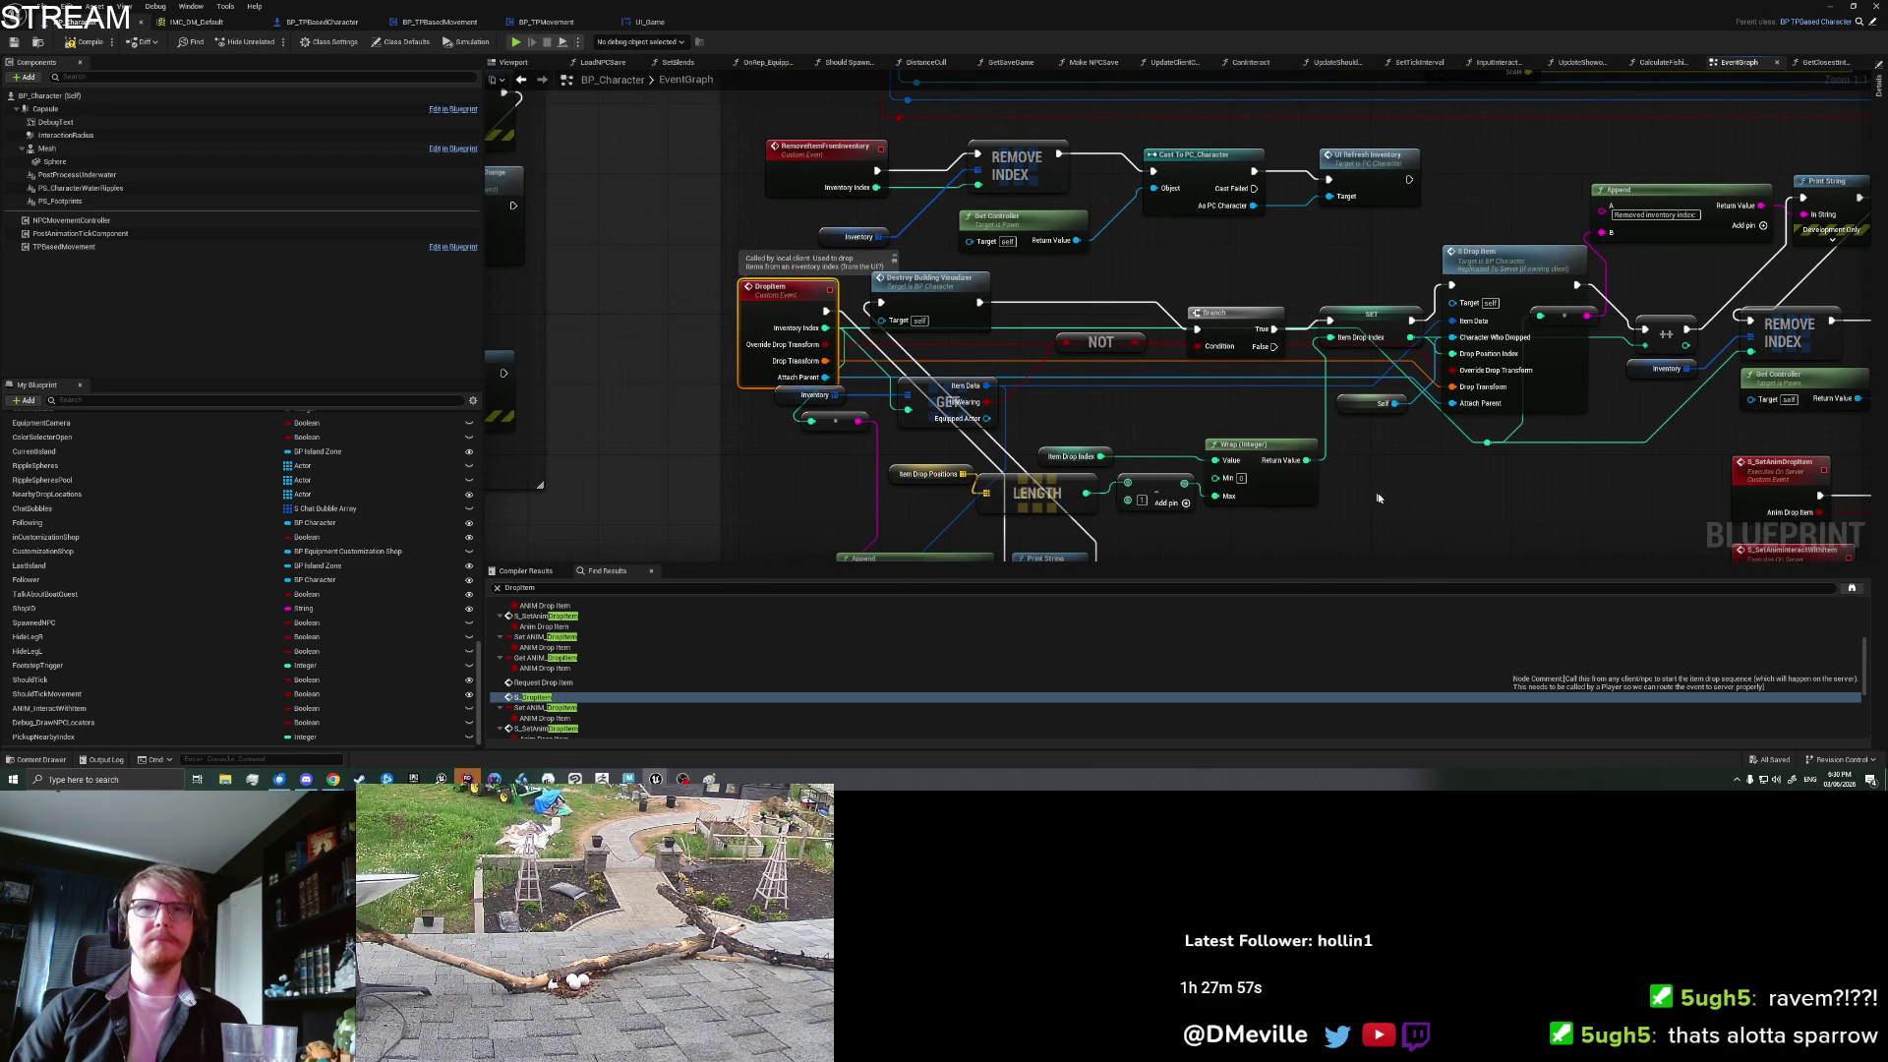
pyautogui.moveTo(1414, 501); pyautogui.dragTo(1406, 497)
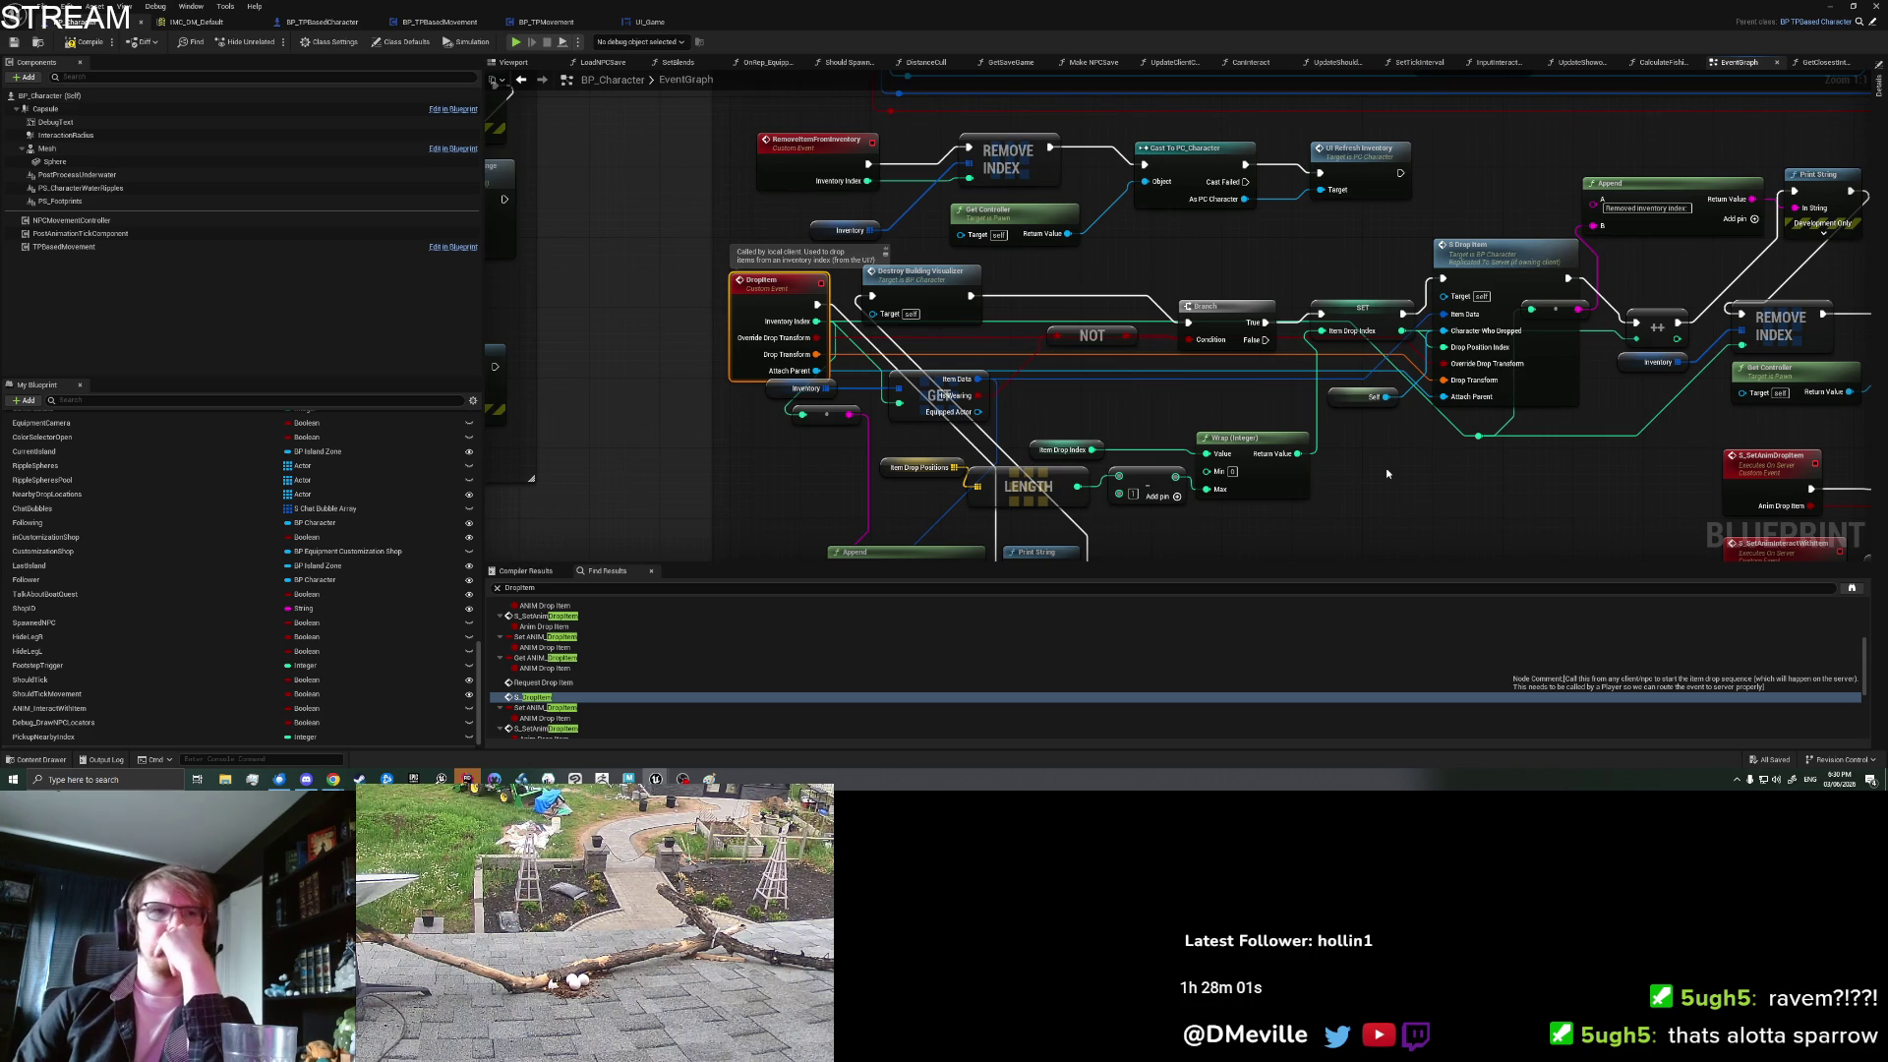
pyautogui.moveTo(1400, 486)
pyautogui.mouseDown()
pyautogui.moveTo(1255, 512)
pyautogui.moveTo(1299, 499)
pyautogui.mouseUp()
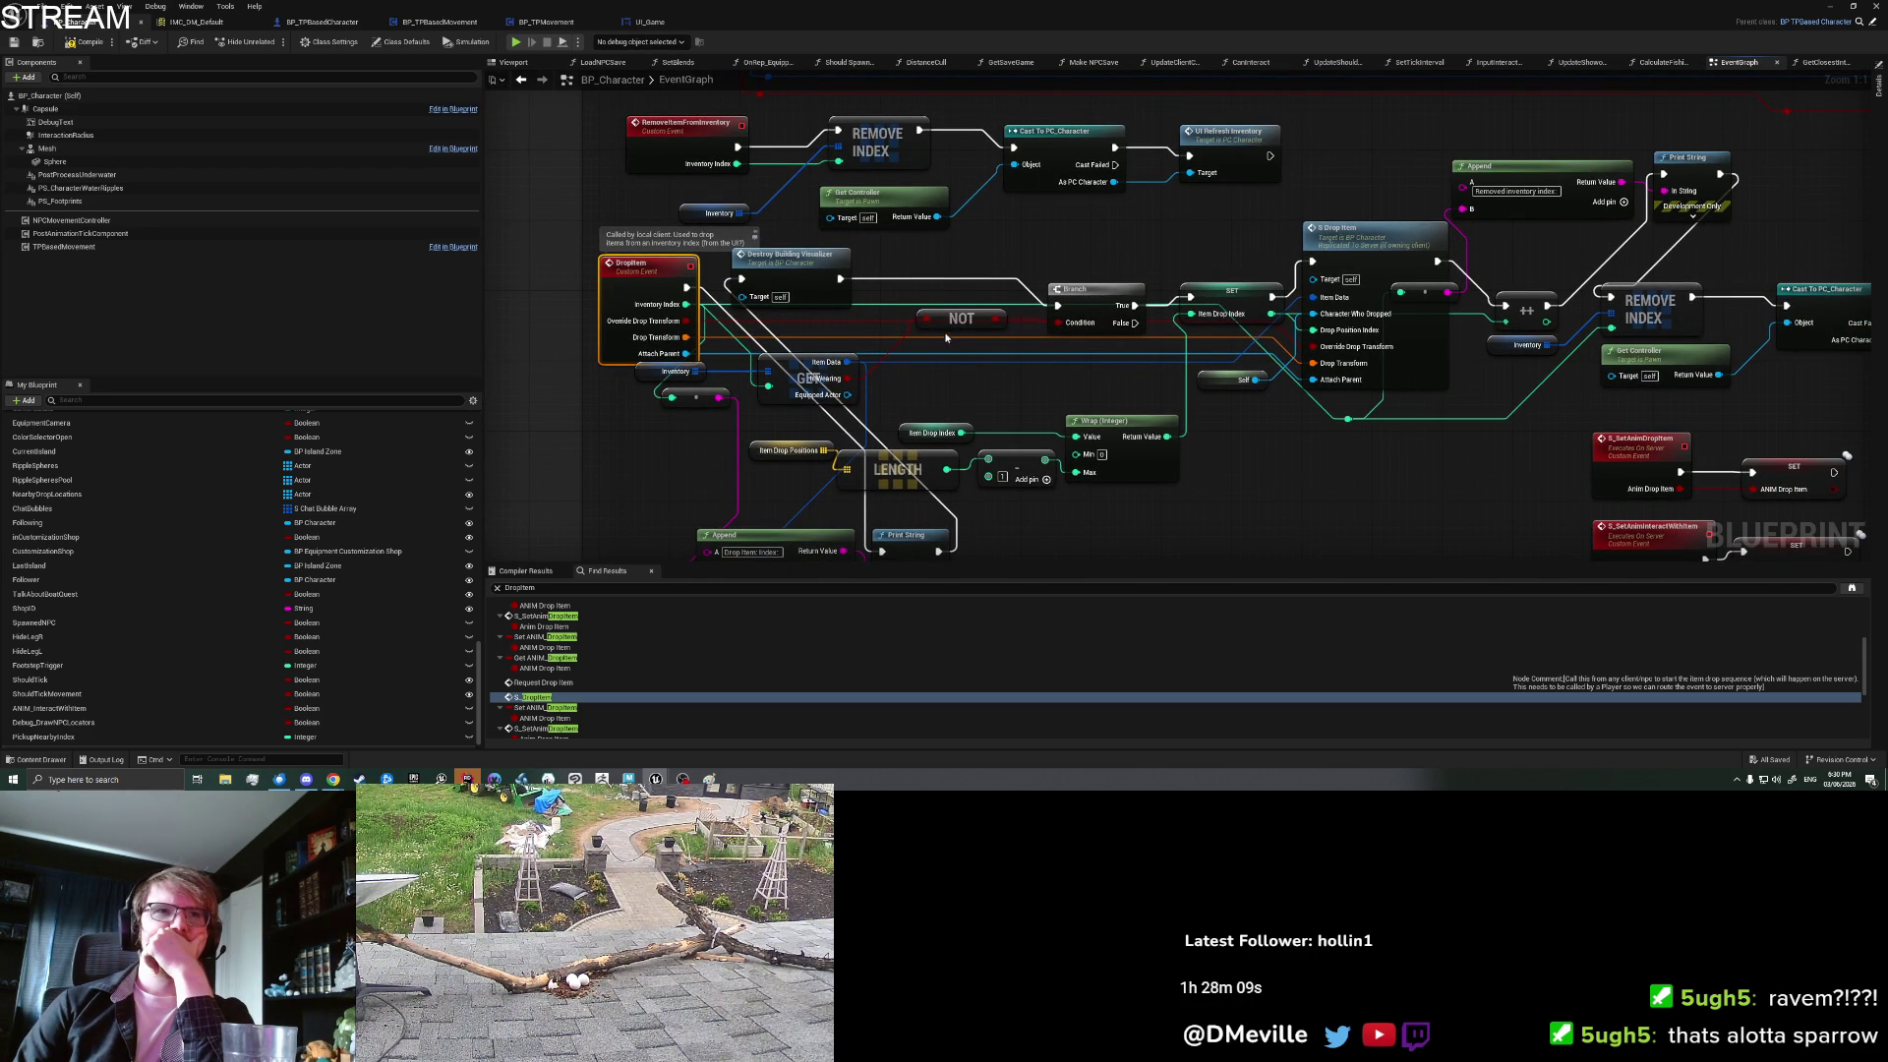
pyautogui.doubleClick(1420, 364)
pyautogui.moveTo(1422, 368); pyautogui.dragTo(654, 343)
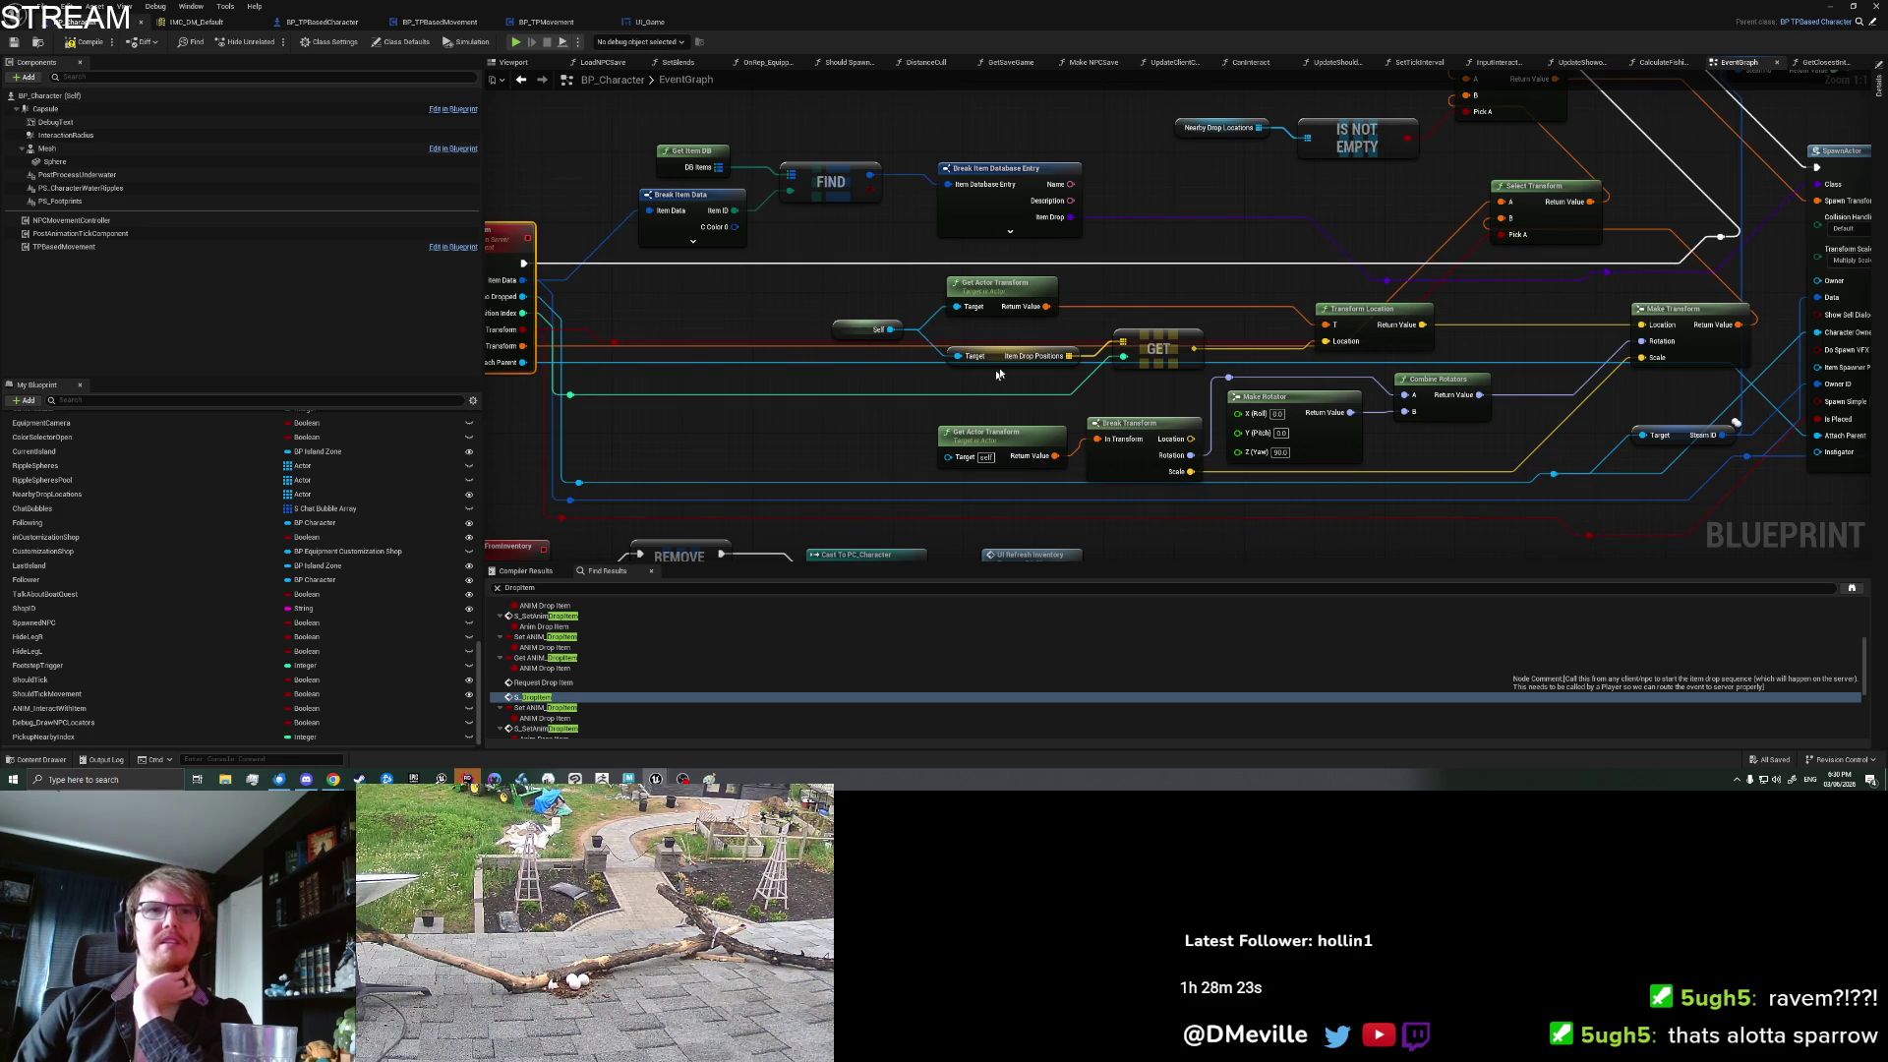
# Step: Locate and select the SpawnActor node, view its details, then open the Content Drawer
pyautogui.moveTo(1507, 355)
pyautogui.mouseDown()
pyautogui.moveTo(1380, 345)
pyautogui.moveTo(1445, 344)
pyautogui.moveTo(1196, 451)
pyautogui.moveTo(1174, 432)
pyautogui.mouseUp()
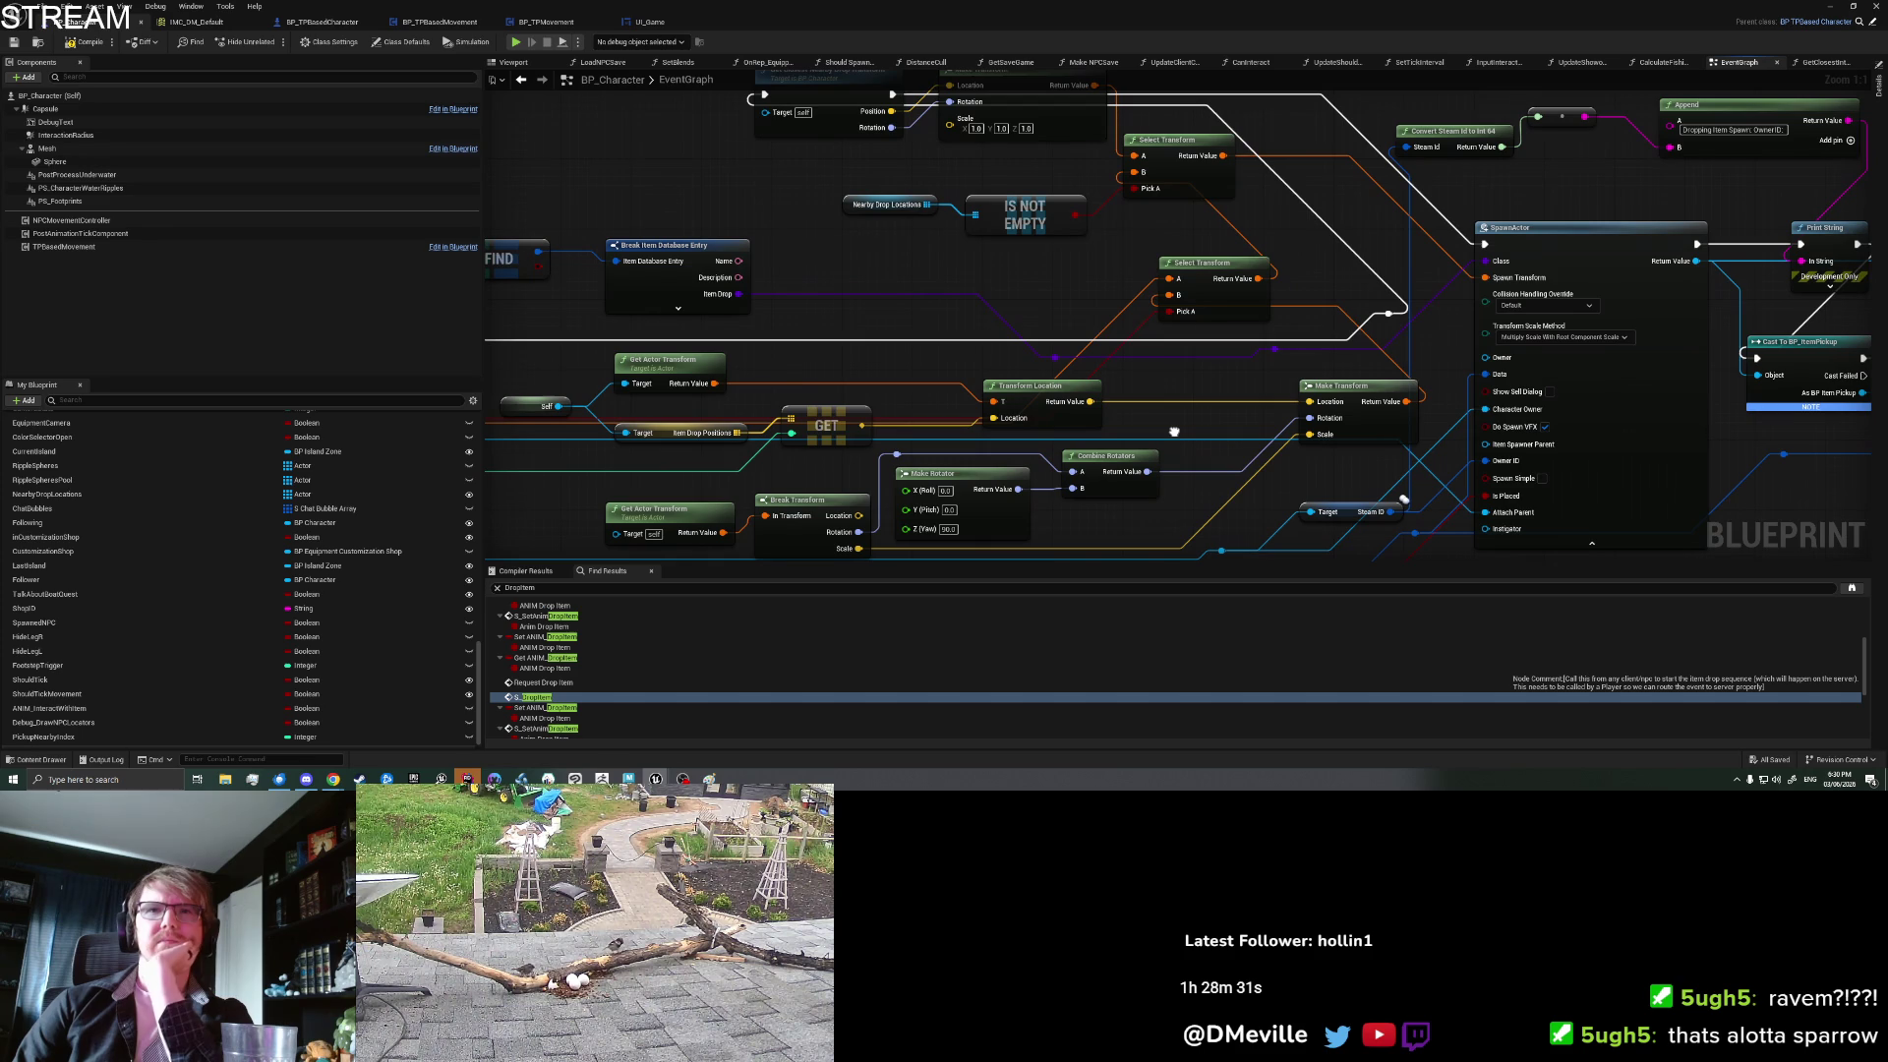
pyautogui.moveTo(1174, 432)
pyautogui.mouseDown()
pyautogui.moveTo(1191, 338)
pyautogui.moveTo(1612, 318)
pyautogui.mouseUp()
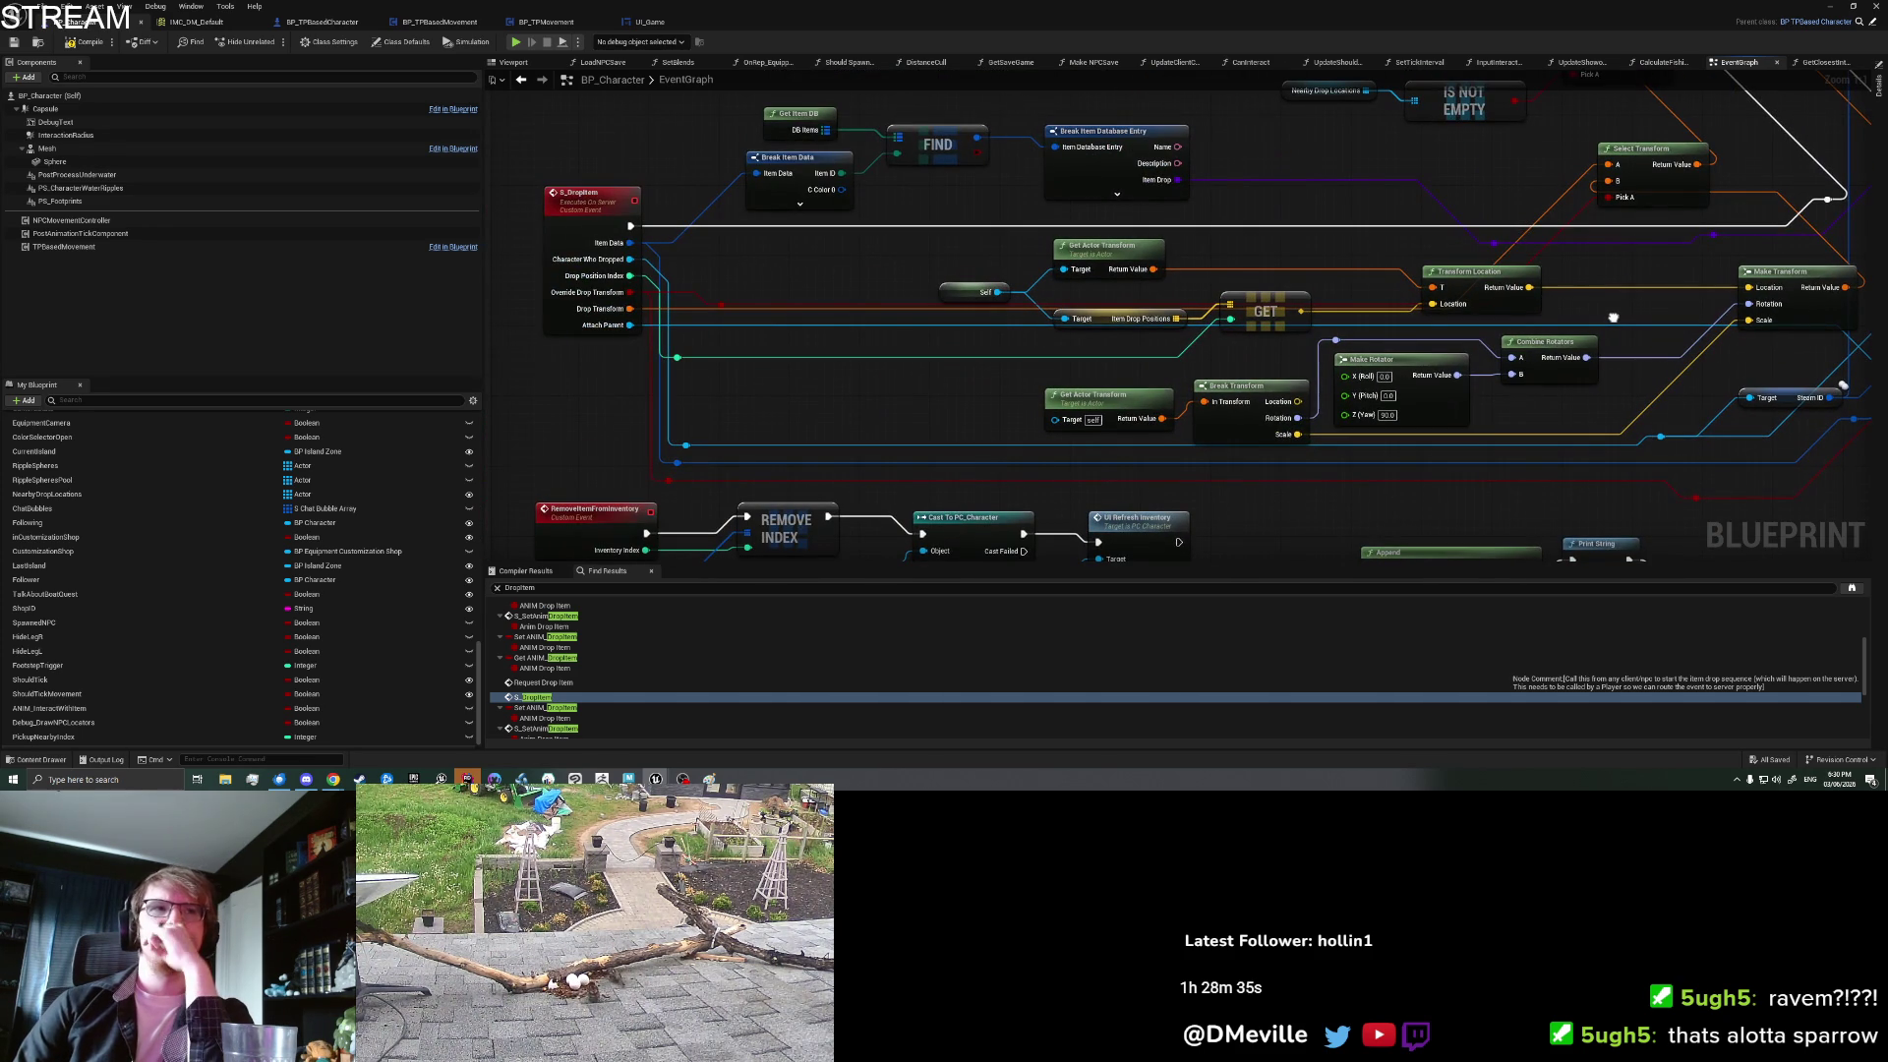
pyautogui.moveTo(1612, 318)
pyautogui.mouseDown()
pyautogui.moveTo(1120, 324)
pyautogui.moveTo(1169, 371)
pyautogui.mouseUp()
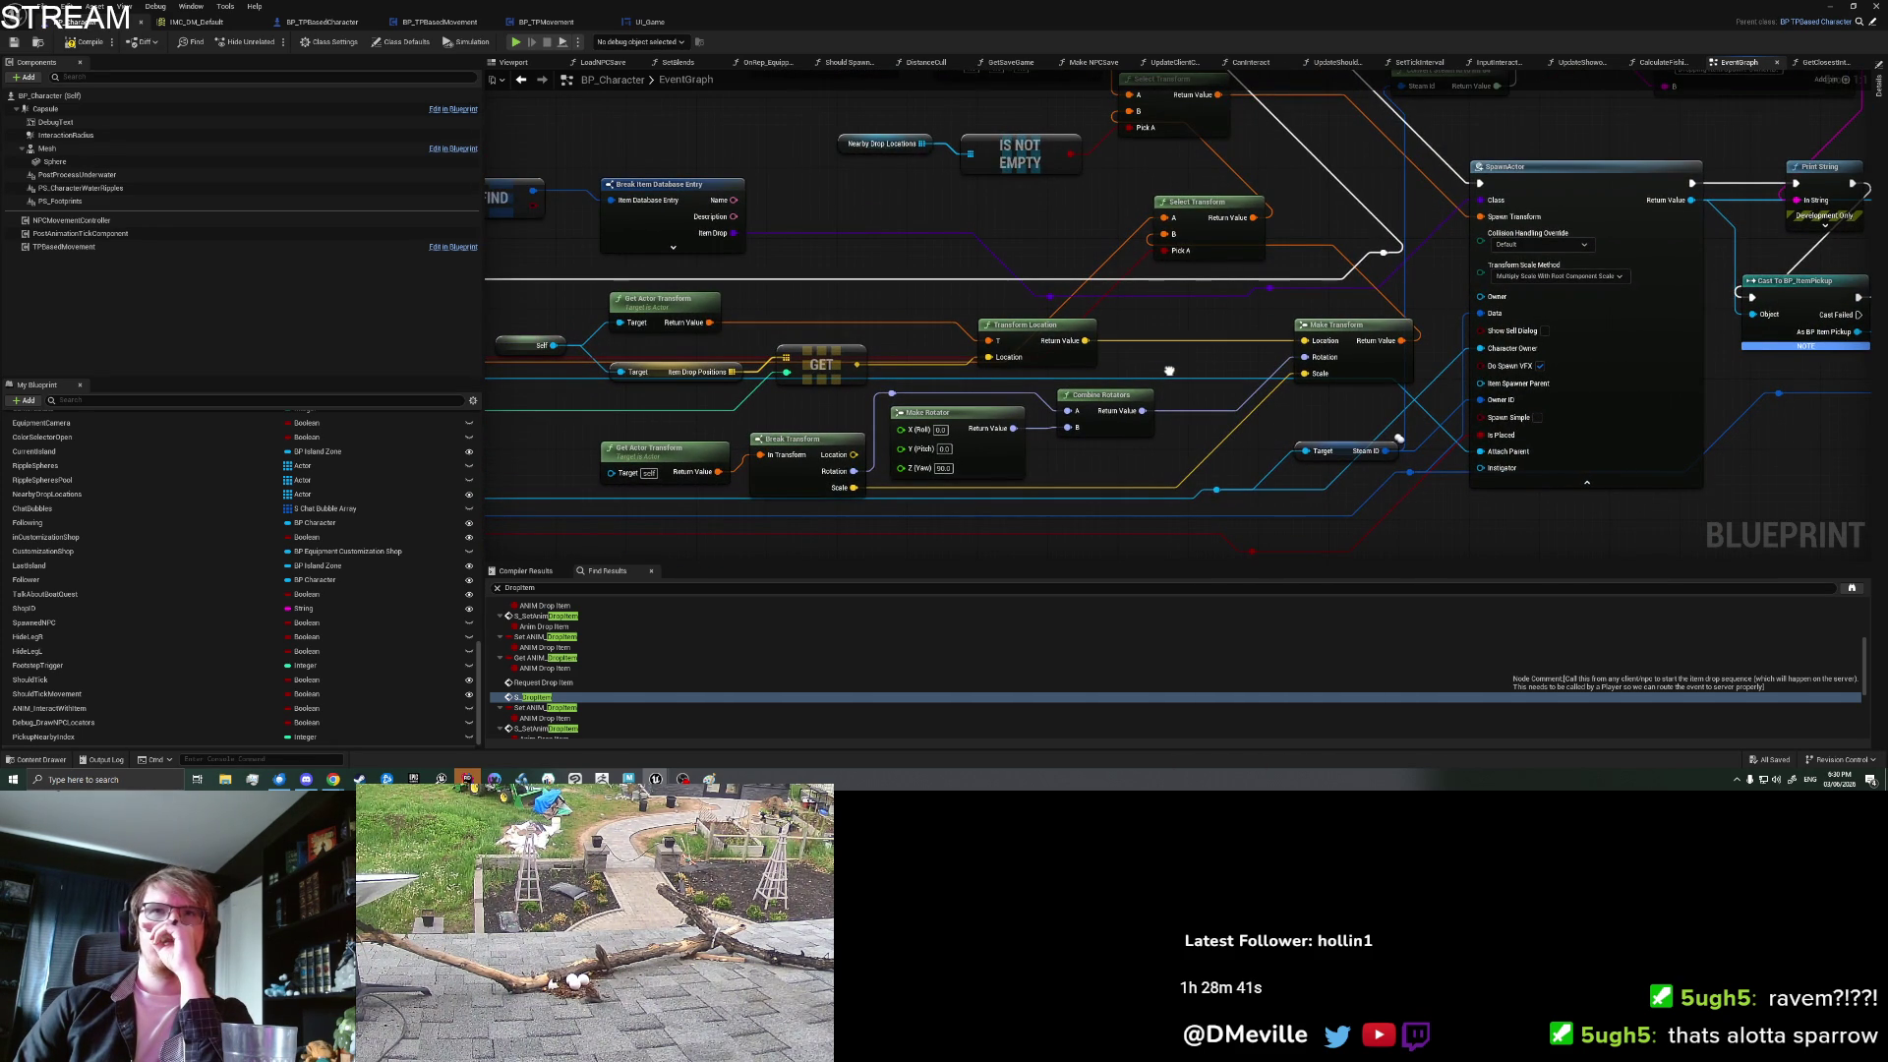
pyautogui.click(1642, 415)
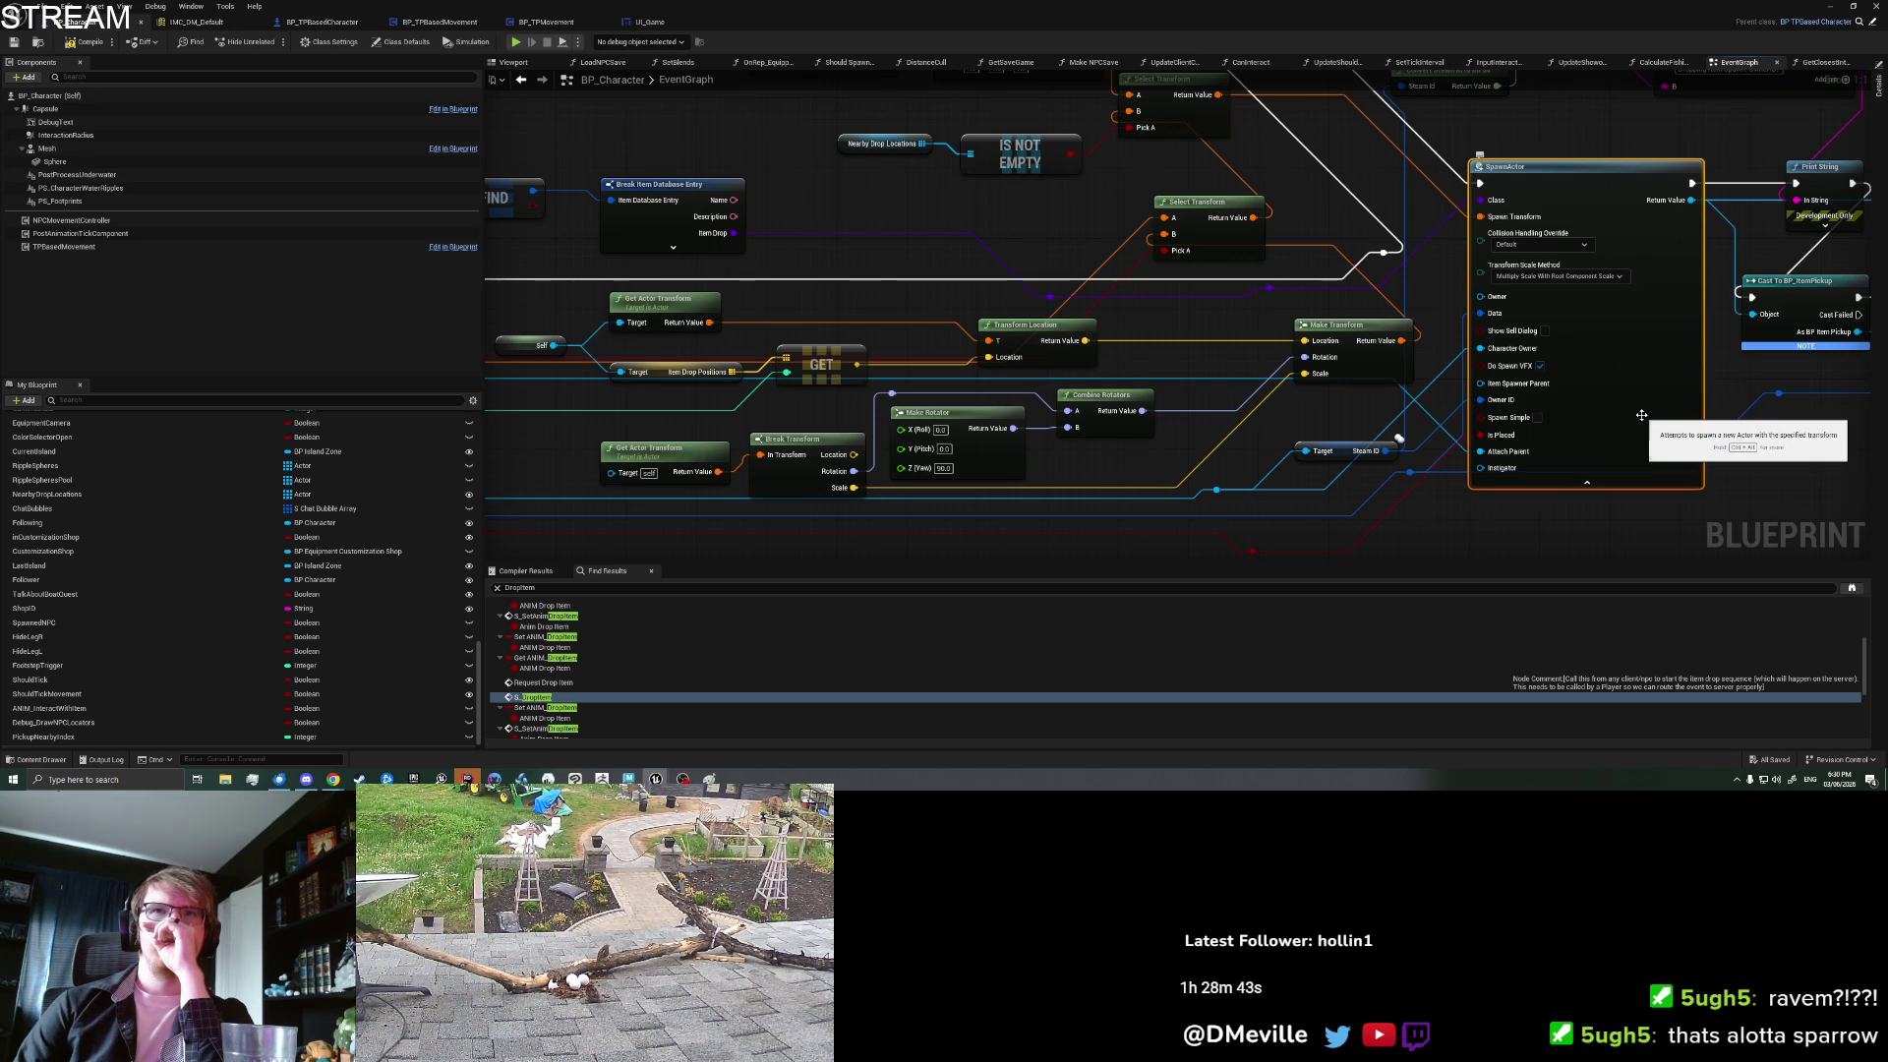
pyautogui.click(1879, 93)
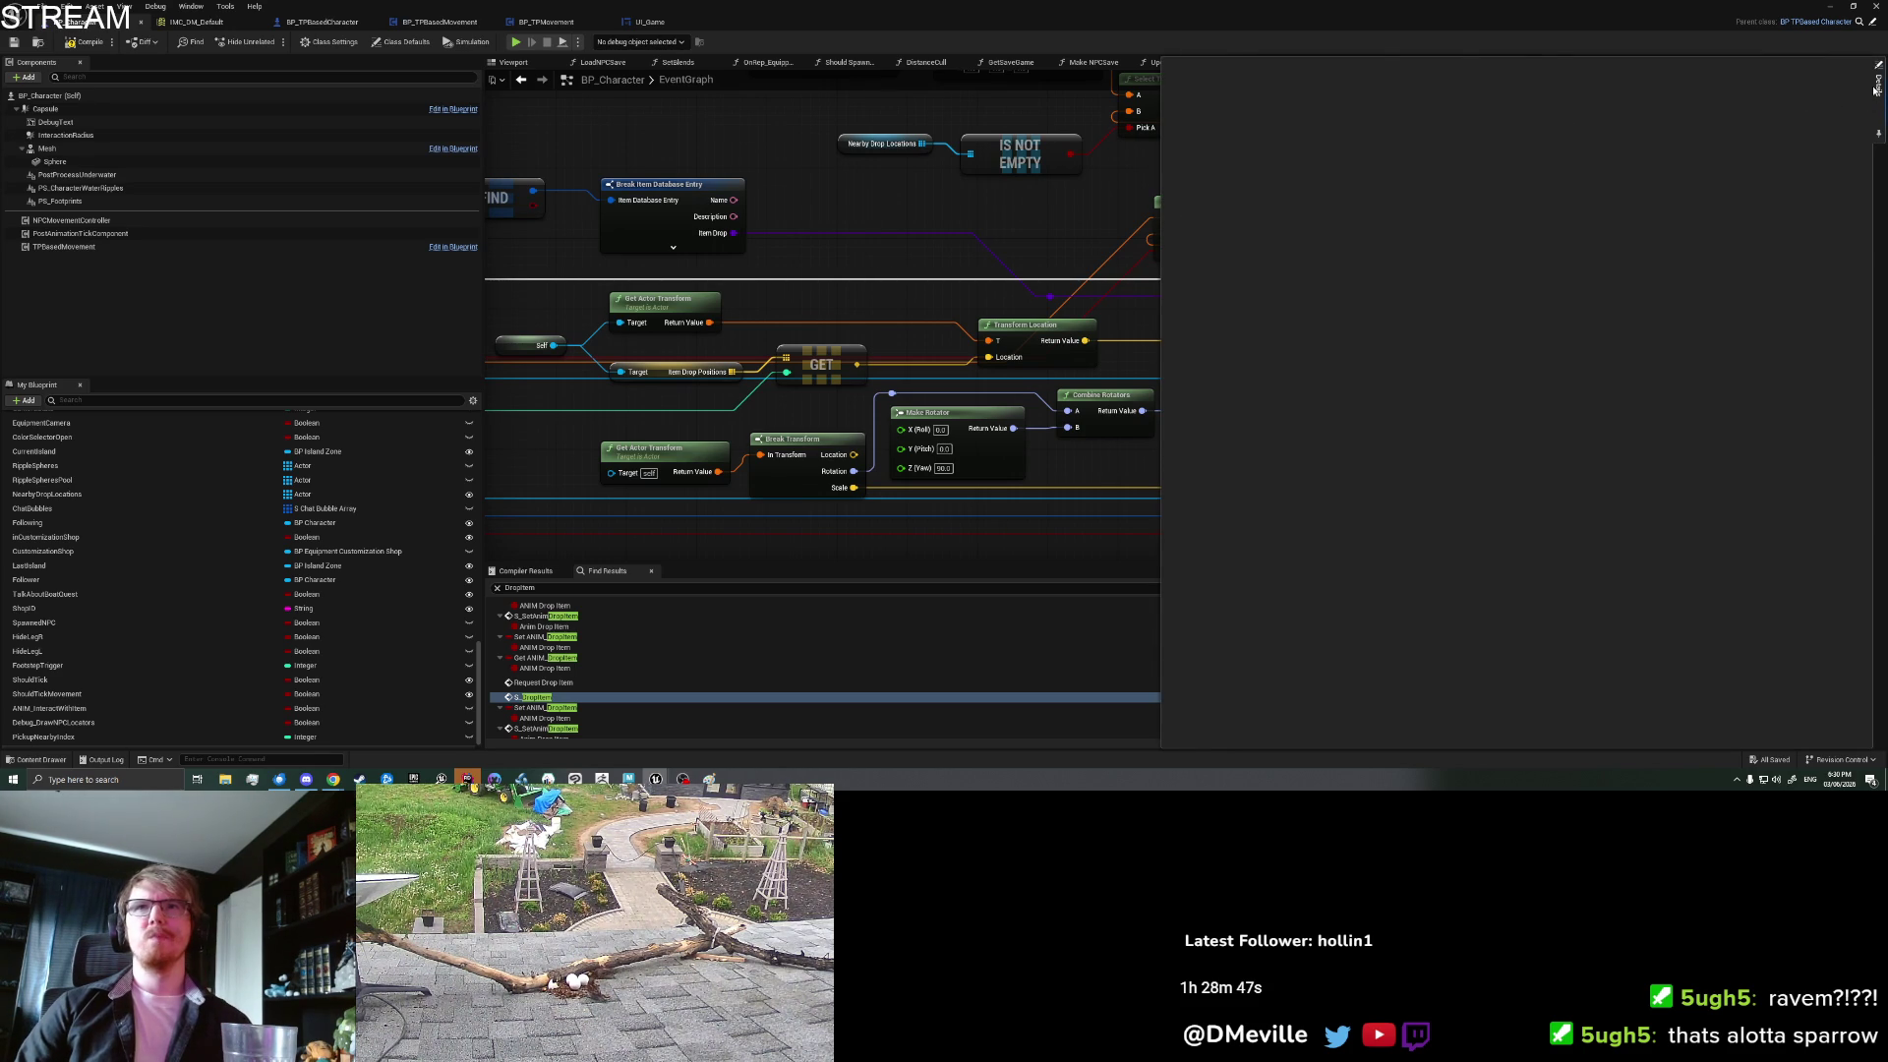
pyautogui.click(43, 759)
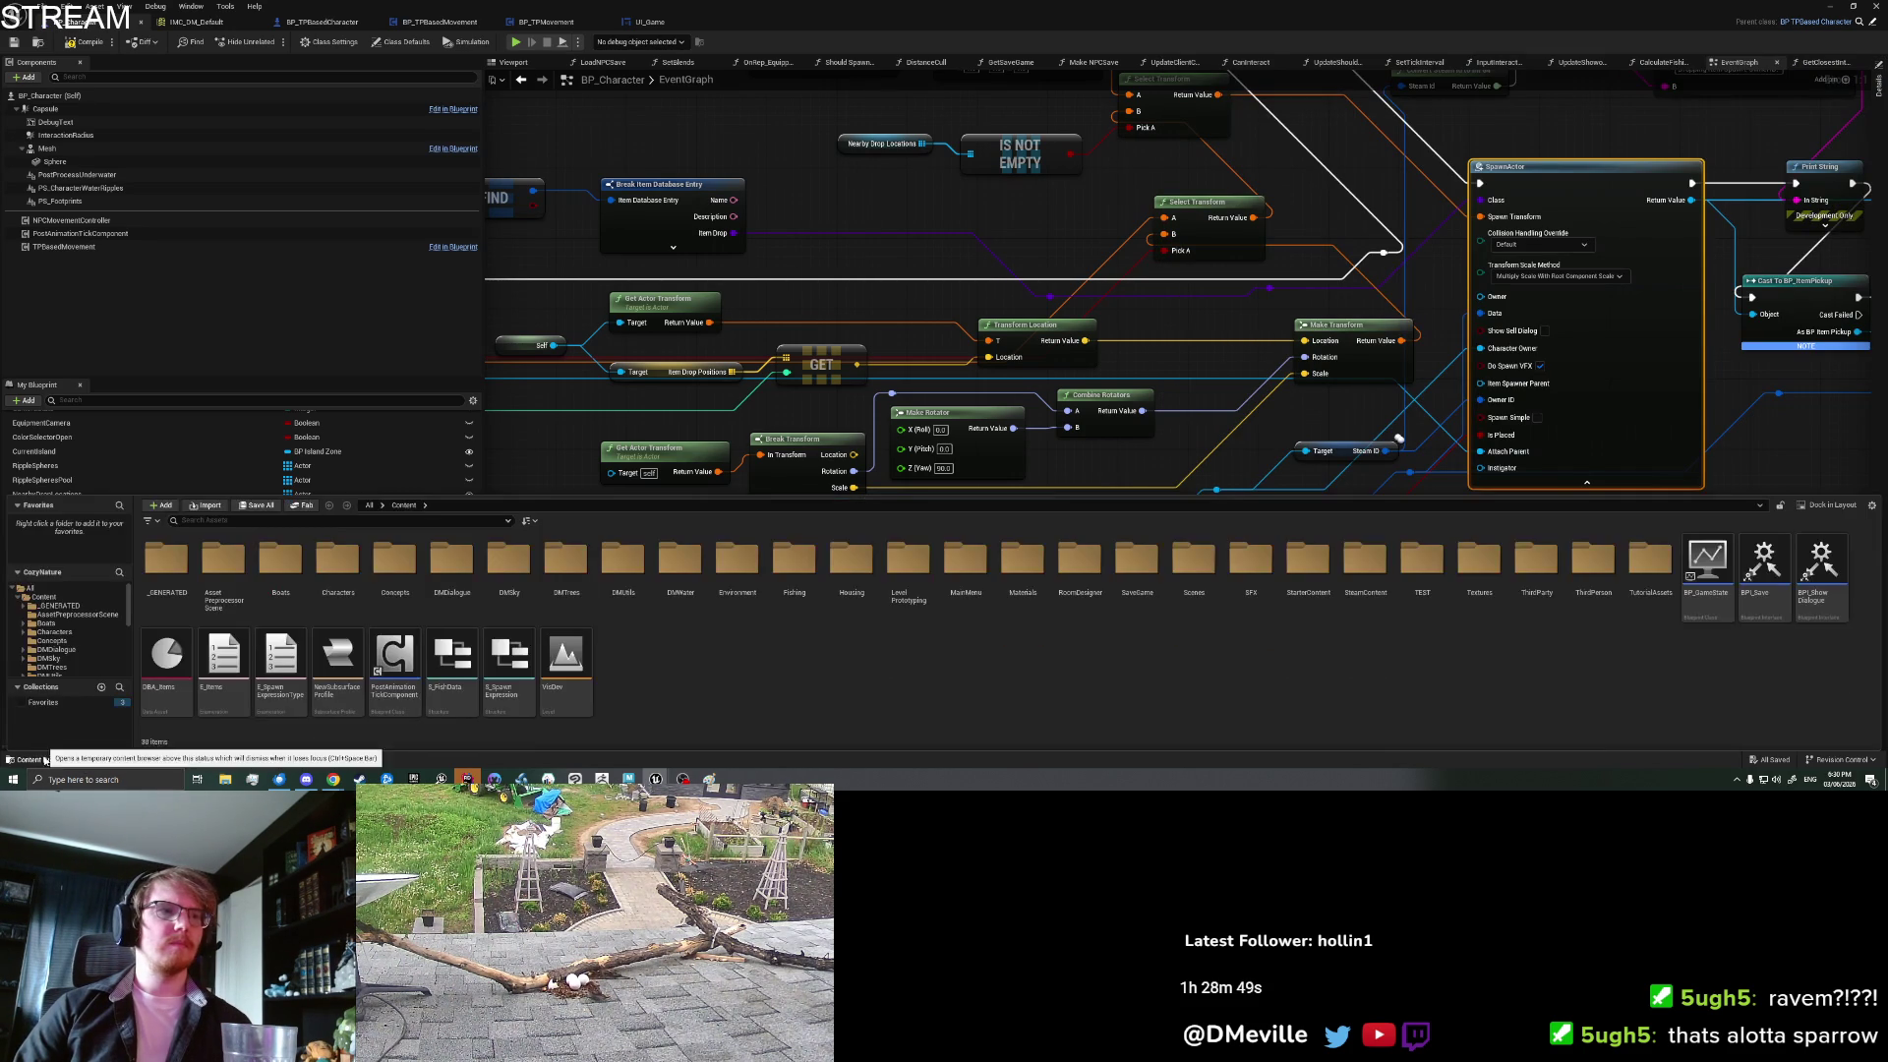
# Step: Open BP_ItemPickup via a 'BP_ItemP' search and find its IsPlaced node
pyautogui.write('BP_ItemP')
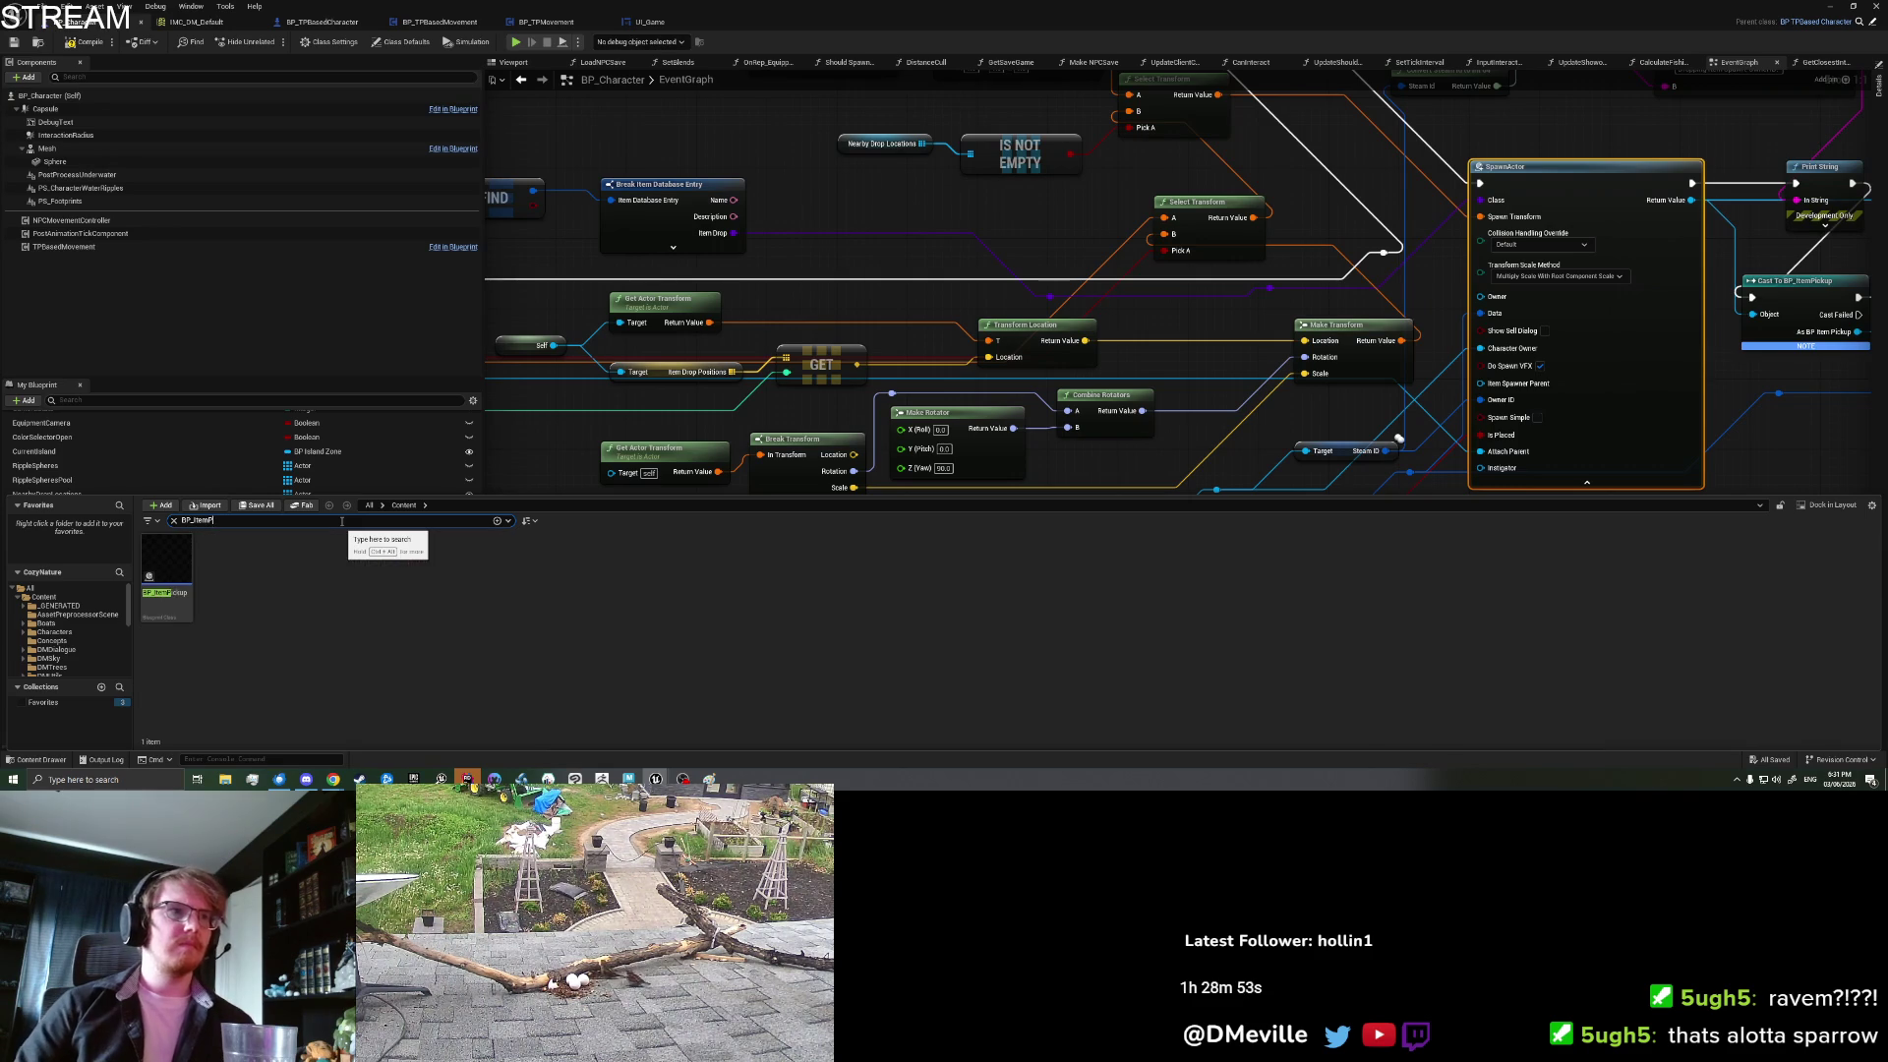
pyautogui.click(169, 583)
pyautogui.doubleClick(169, 583)
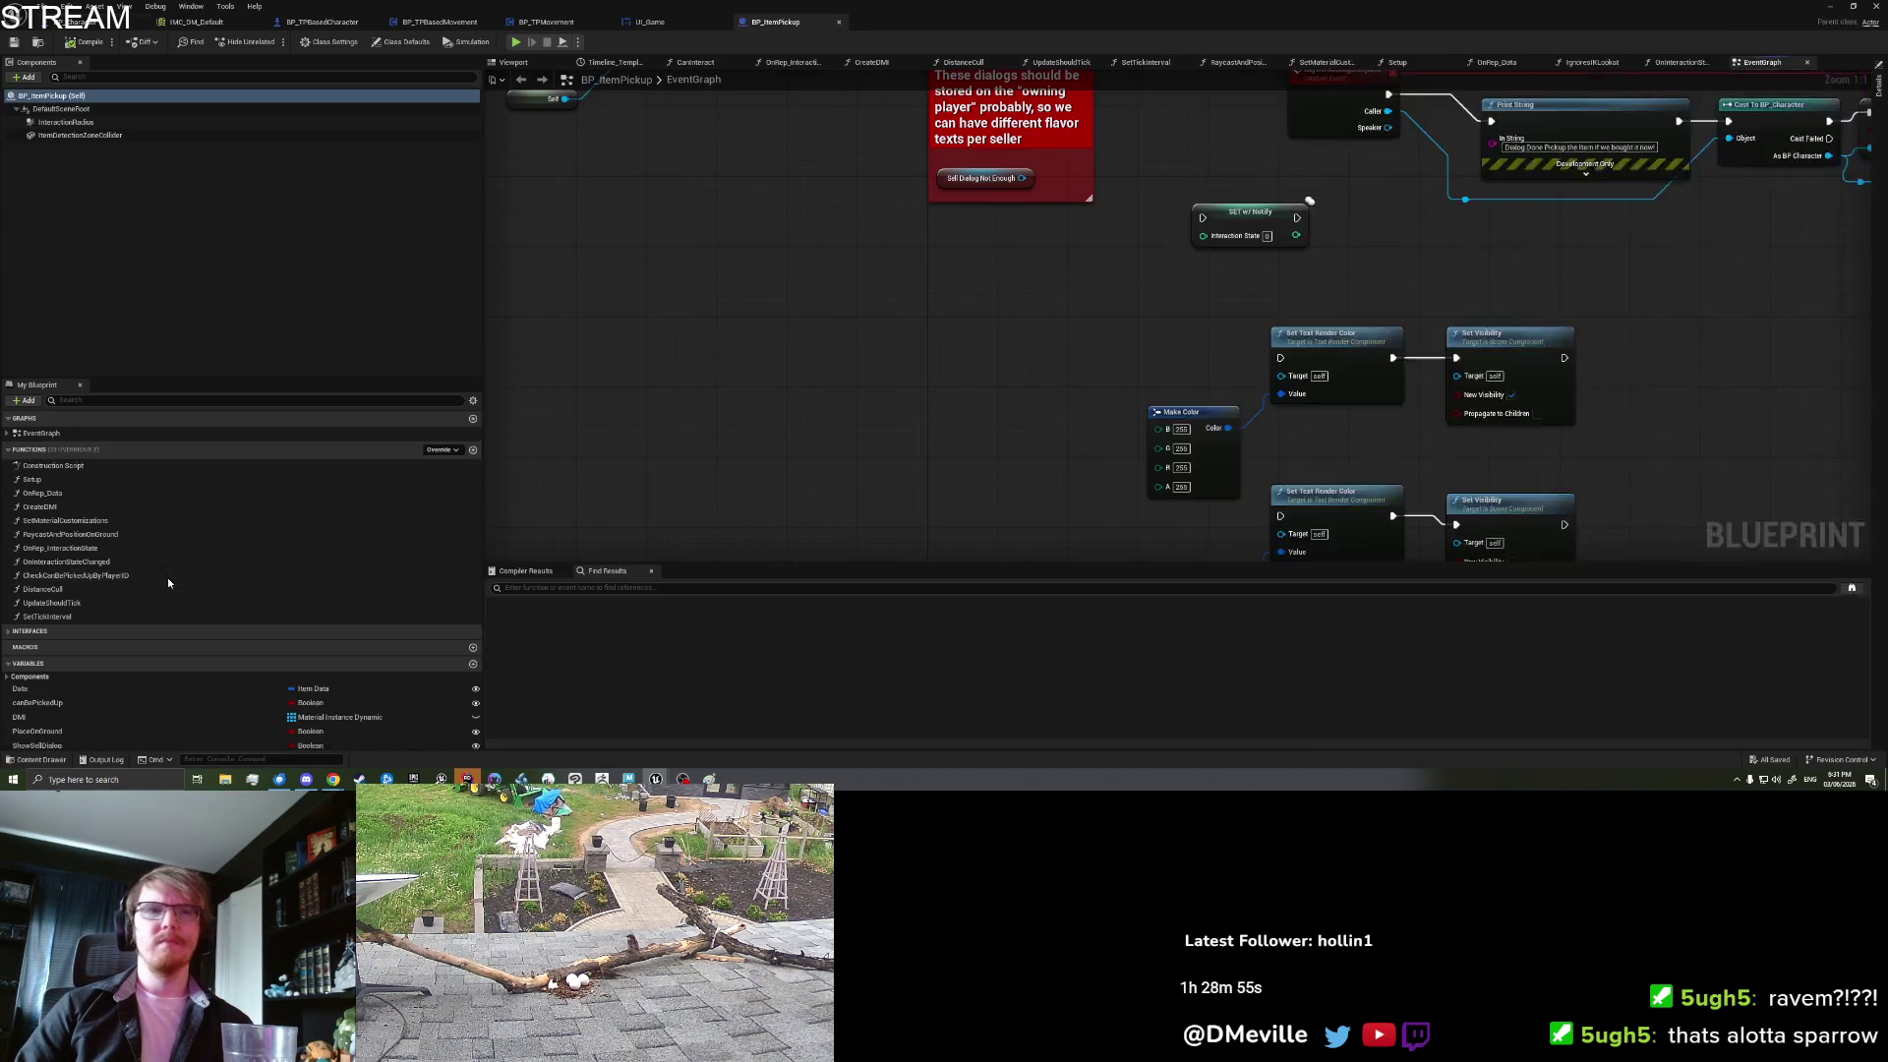
pyautogui.write('IsPlaced')
pyautogui.press('Return')
pyautogui.click(613, 634)
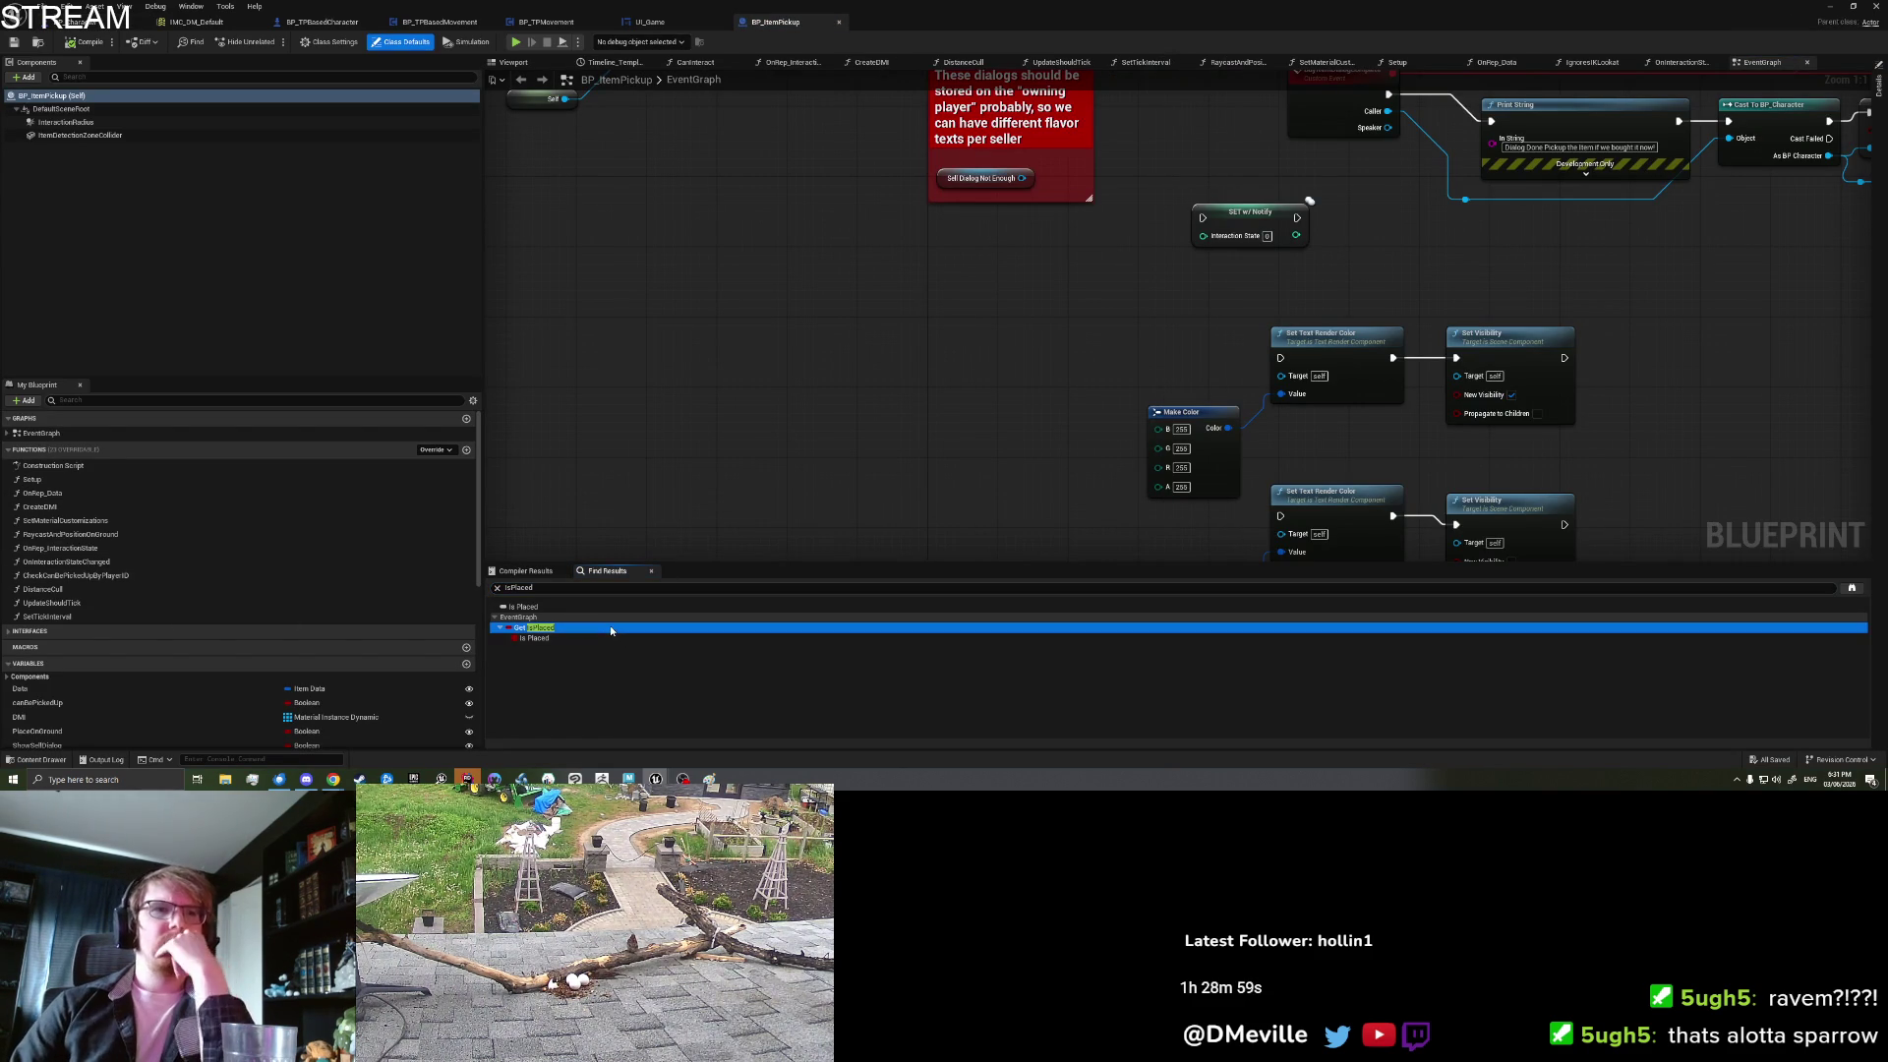
pyautogui.moveTo(1140, 376); pyautogui.dragTo(1009, 475)
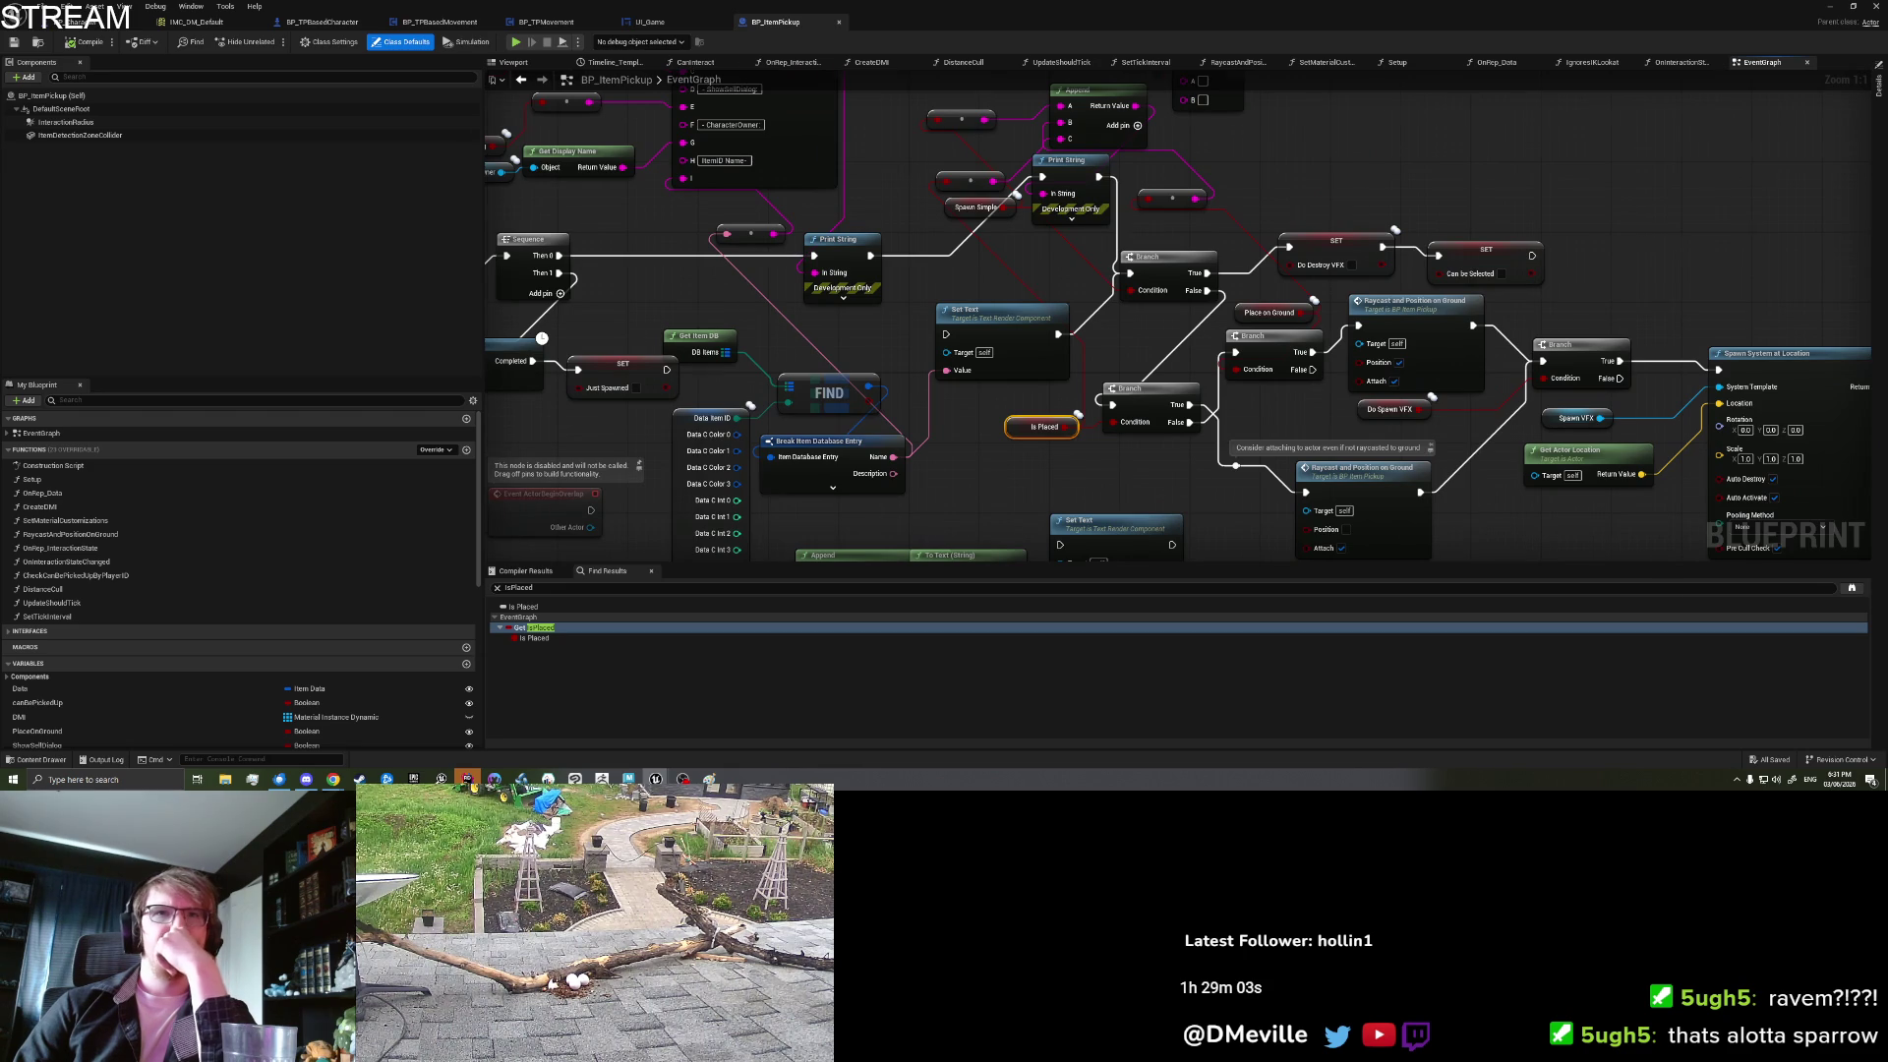
pyautogui.moveTo(1115, 492); pyautogui.dragTo(1008, 470)
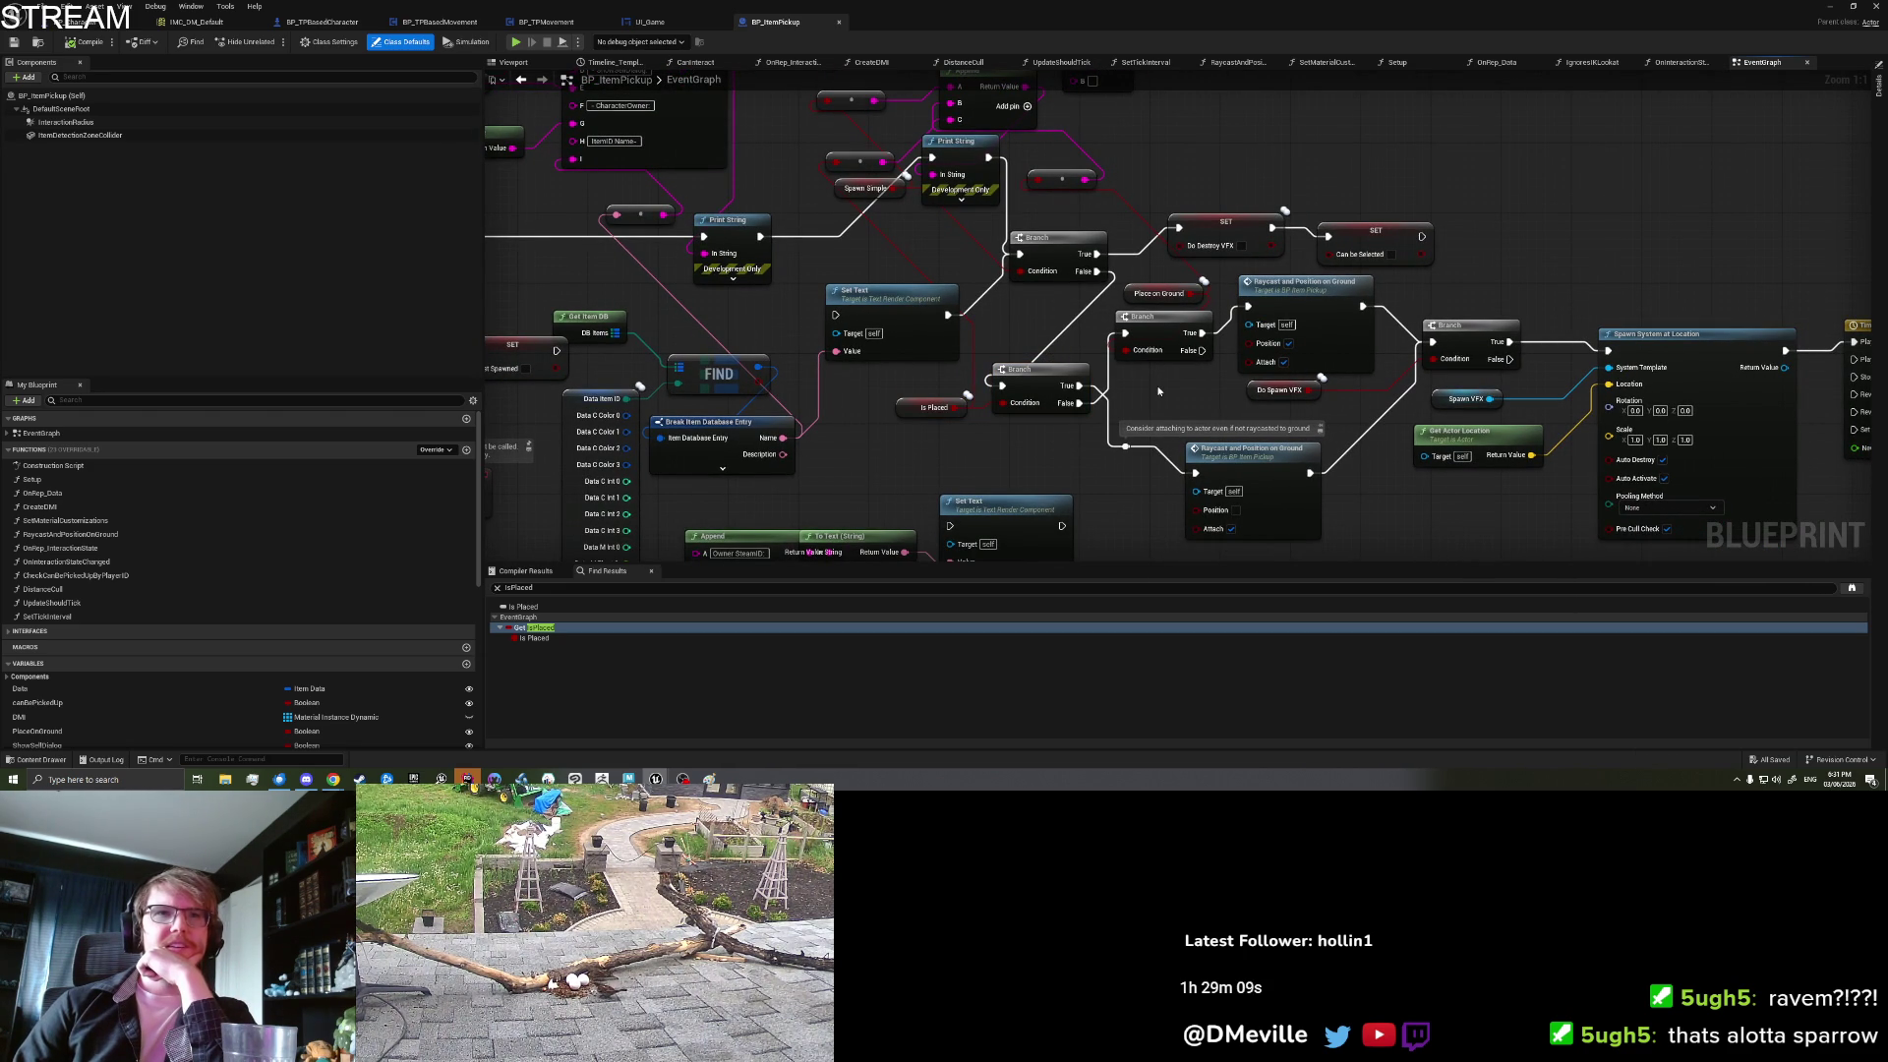
# Step: Connect the Is Placed branch's False output to the Place on Ground branch
pyautogui.click(1241, 470)
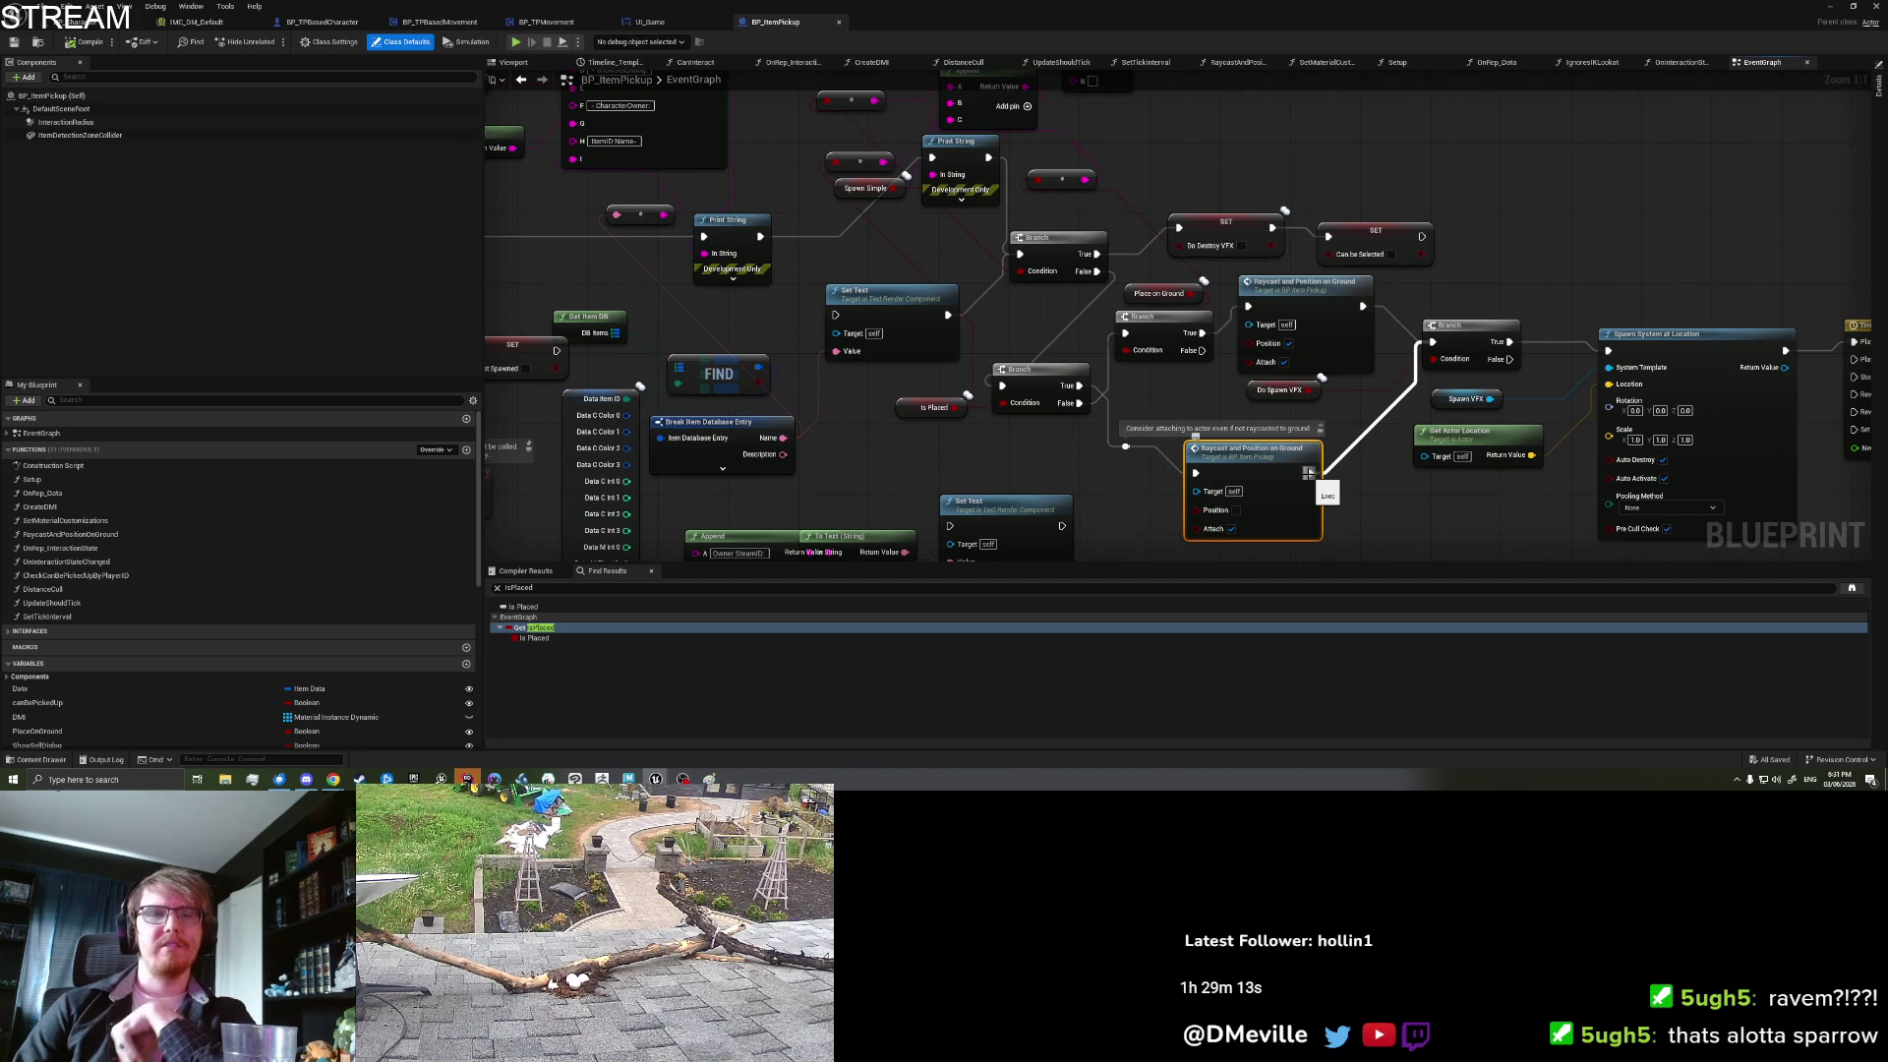
pyautogui.scroll(1, 1229, 457)
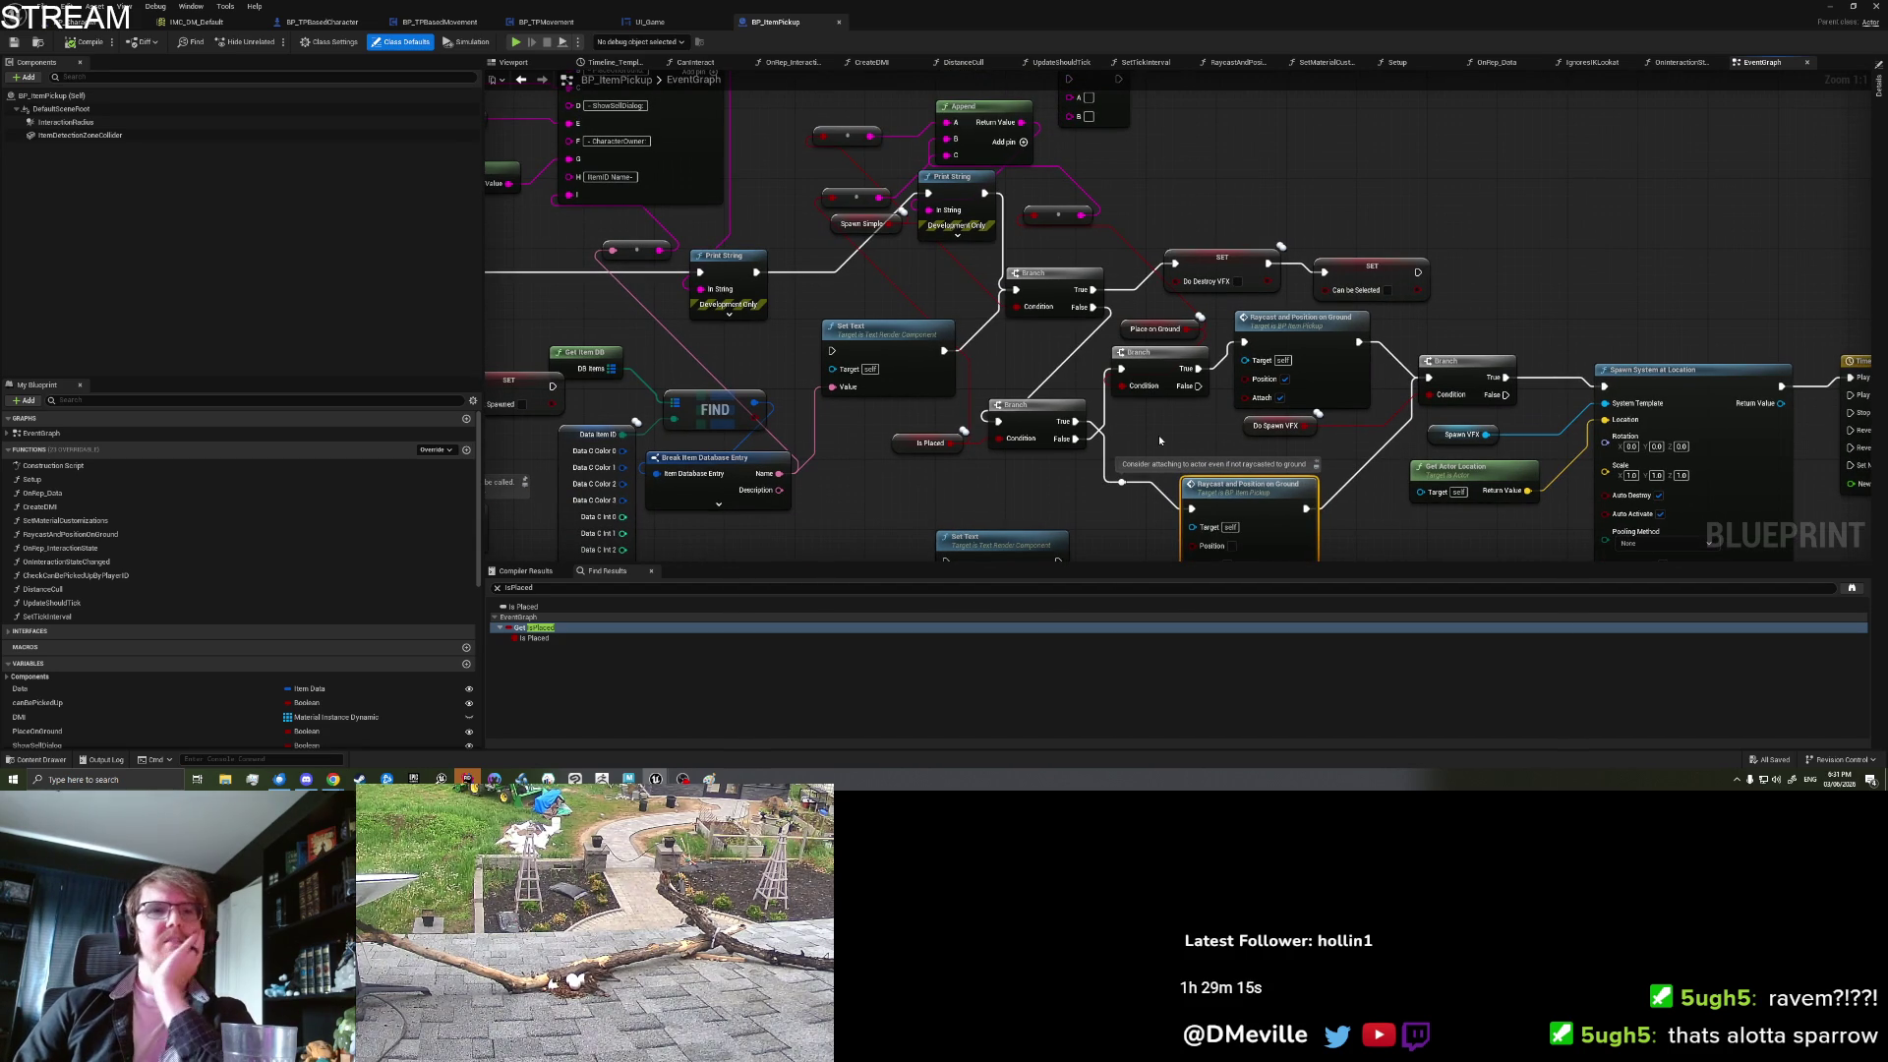
pyautogui.click(1154, 435)
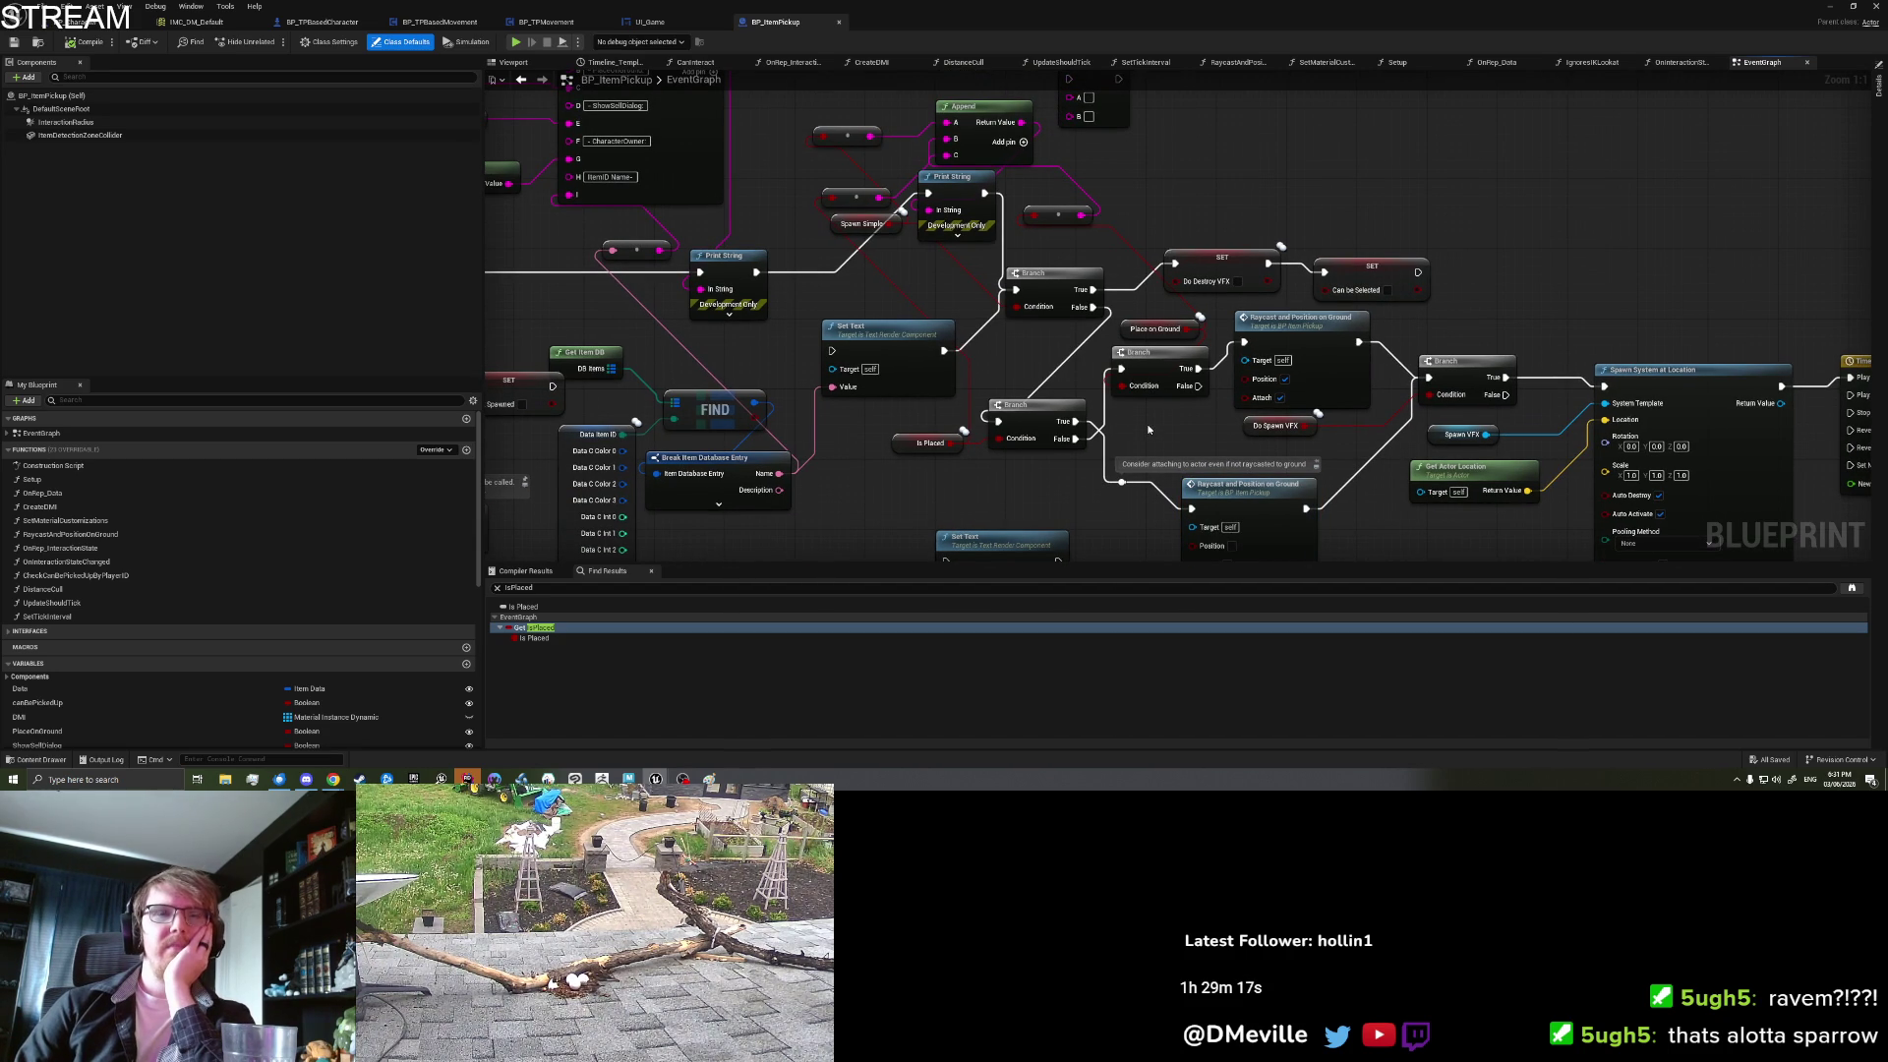
pyautogui.hscroll(-1, 1158, 405)
pyautogui.click(1177, 360)
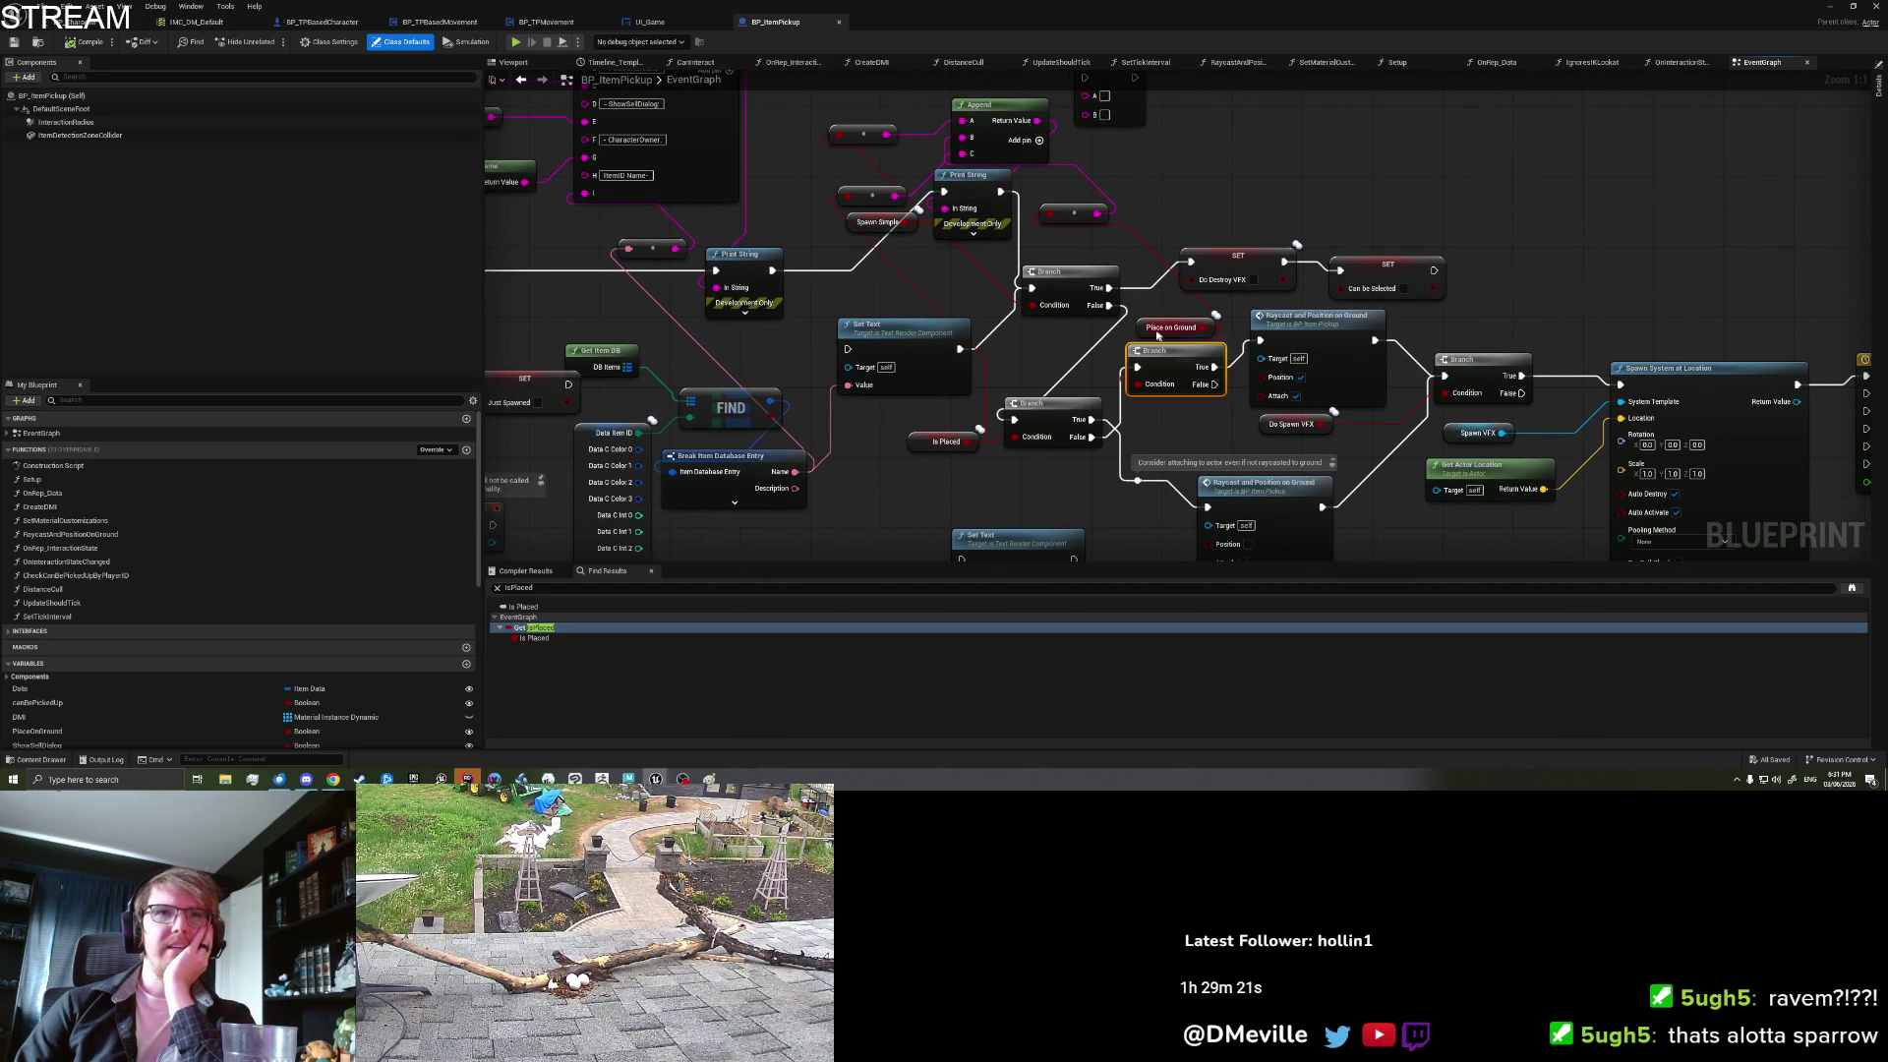
pyautogui.click(1142, 332)
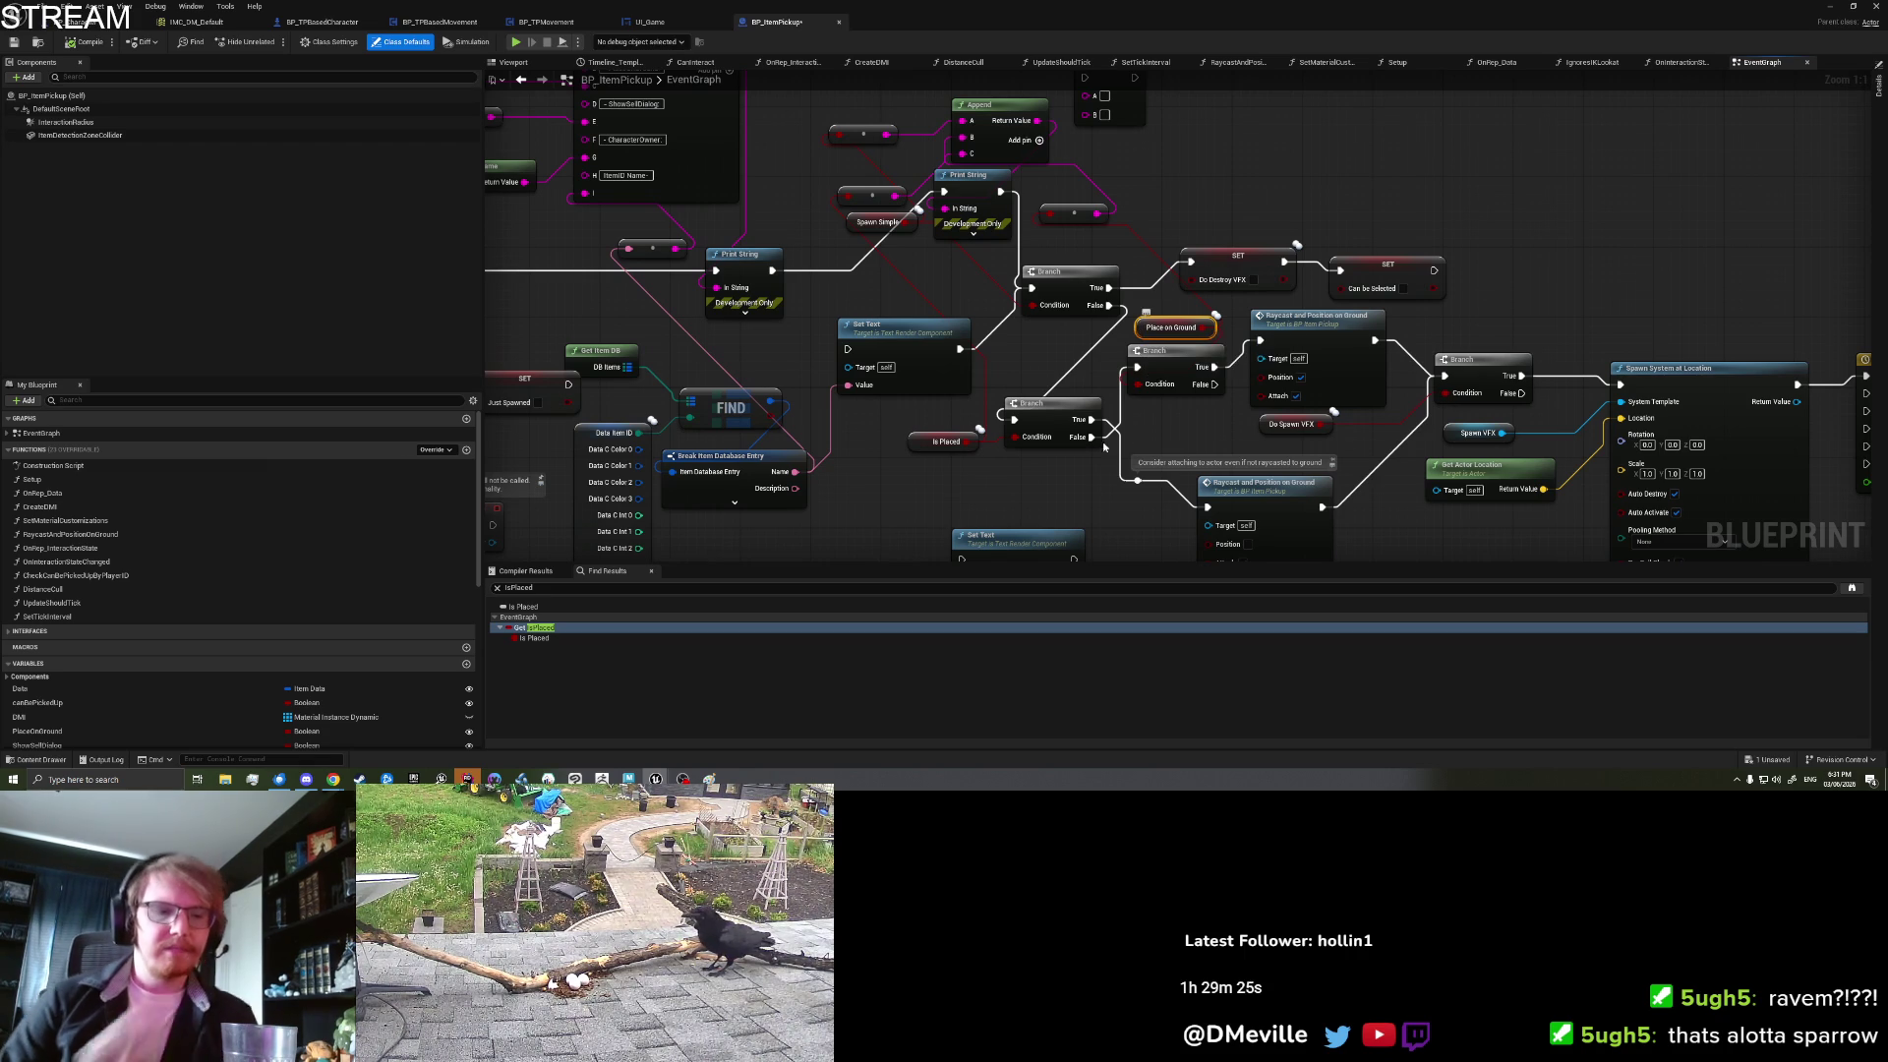
pyautogui.moveTo(1092, 437); pyautogui.dragTo(1119, 421)
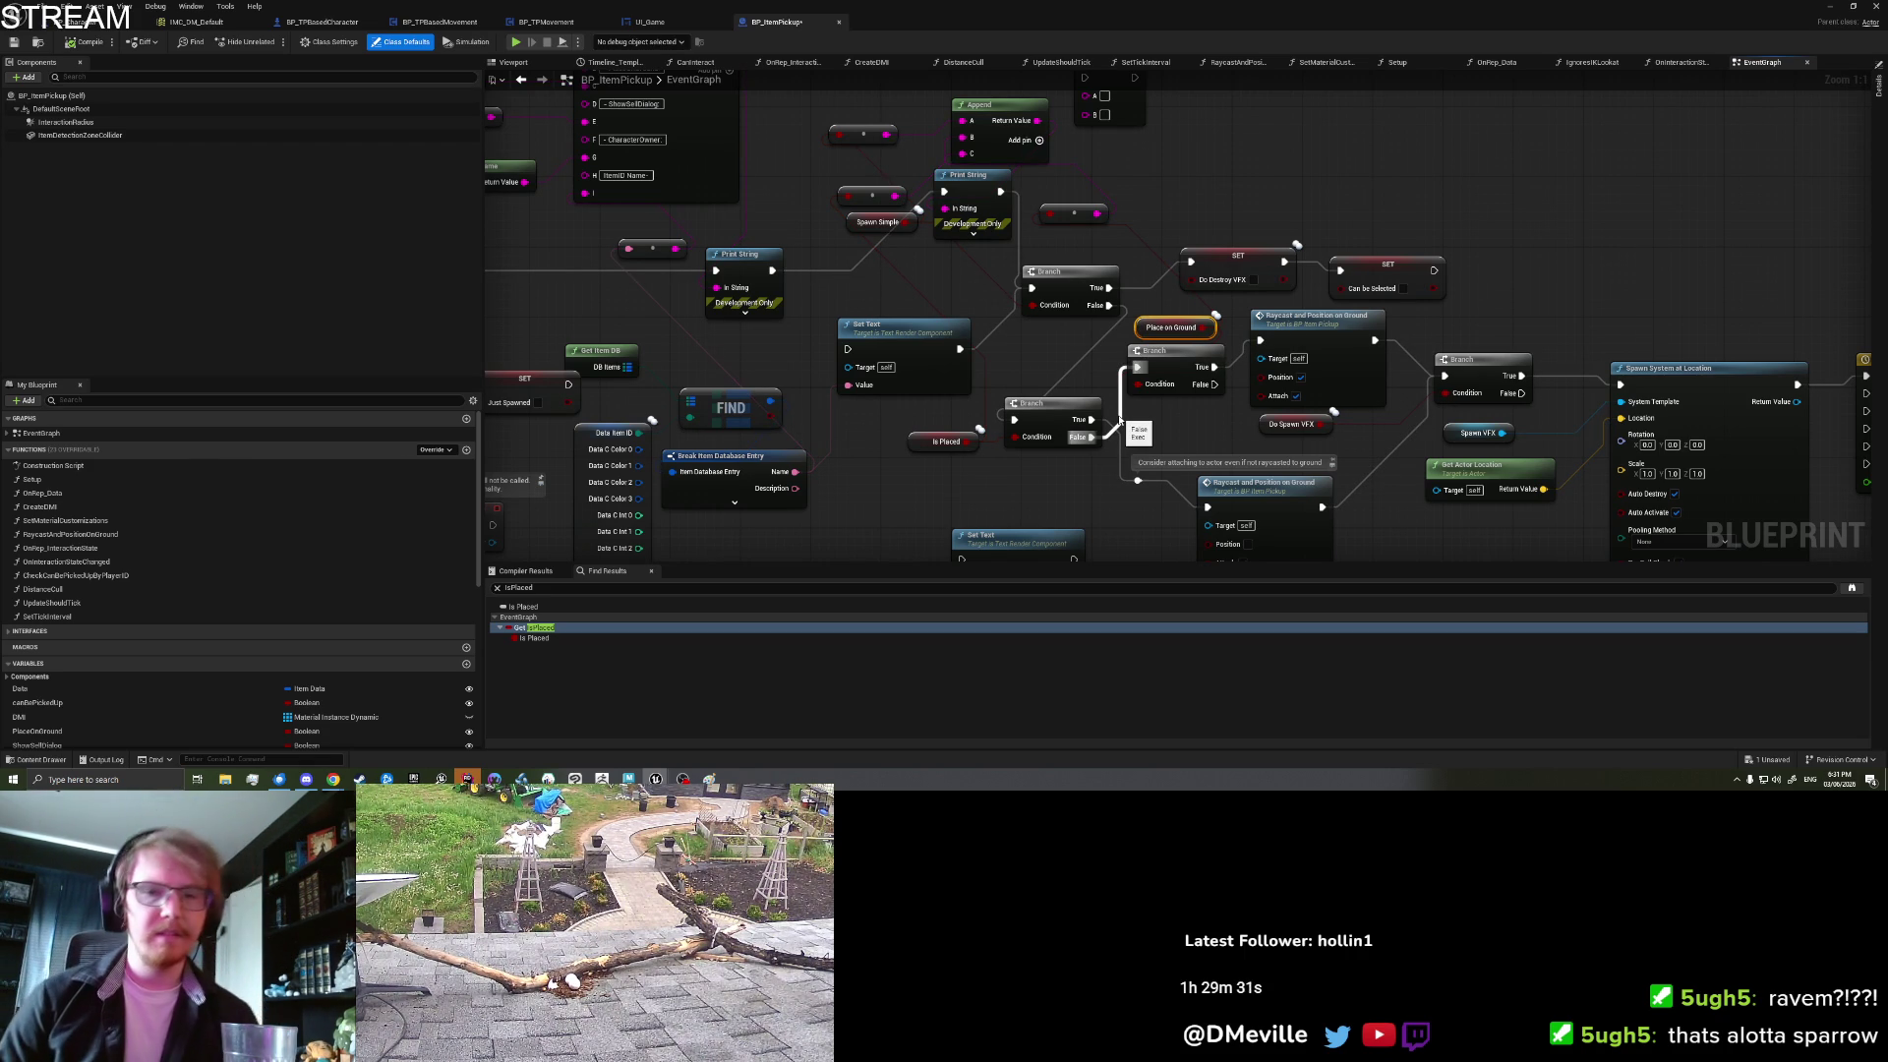
pyautogui.moveTo(1119, 420)
pyautogui.mouseDown()
pyautogui.moveTo(1122, 374)
pyautogui.moveTo(1050, 373)
pyautogui.moveTo(959, 423)
pyautogui.mouseUp()
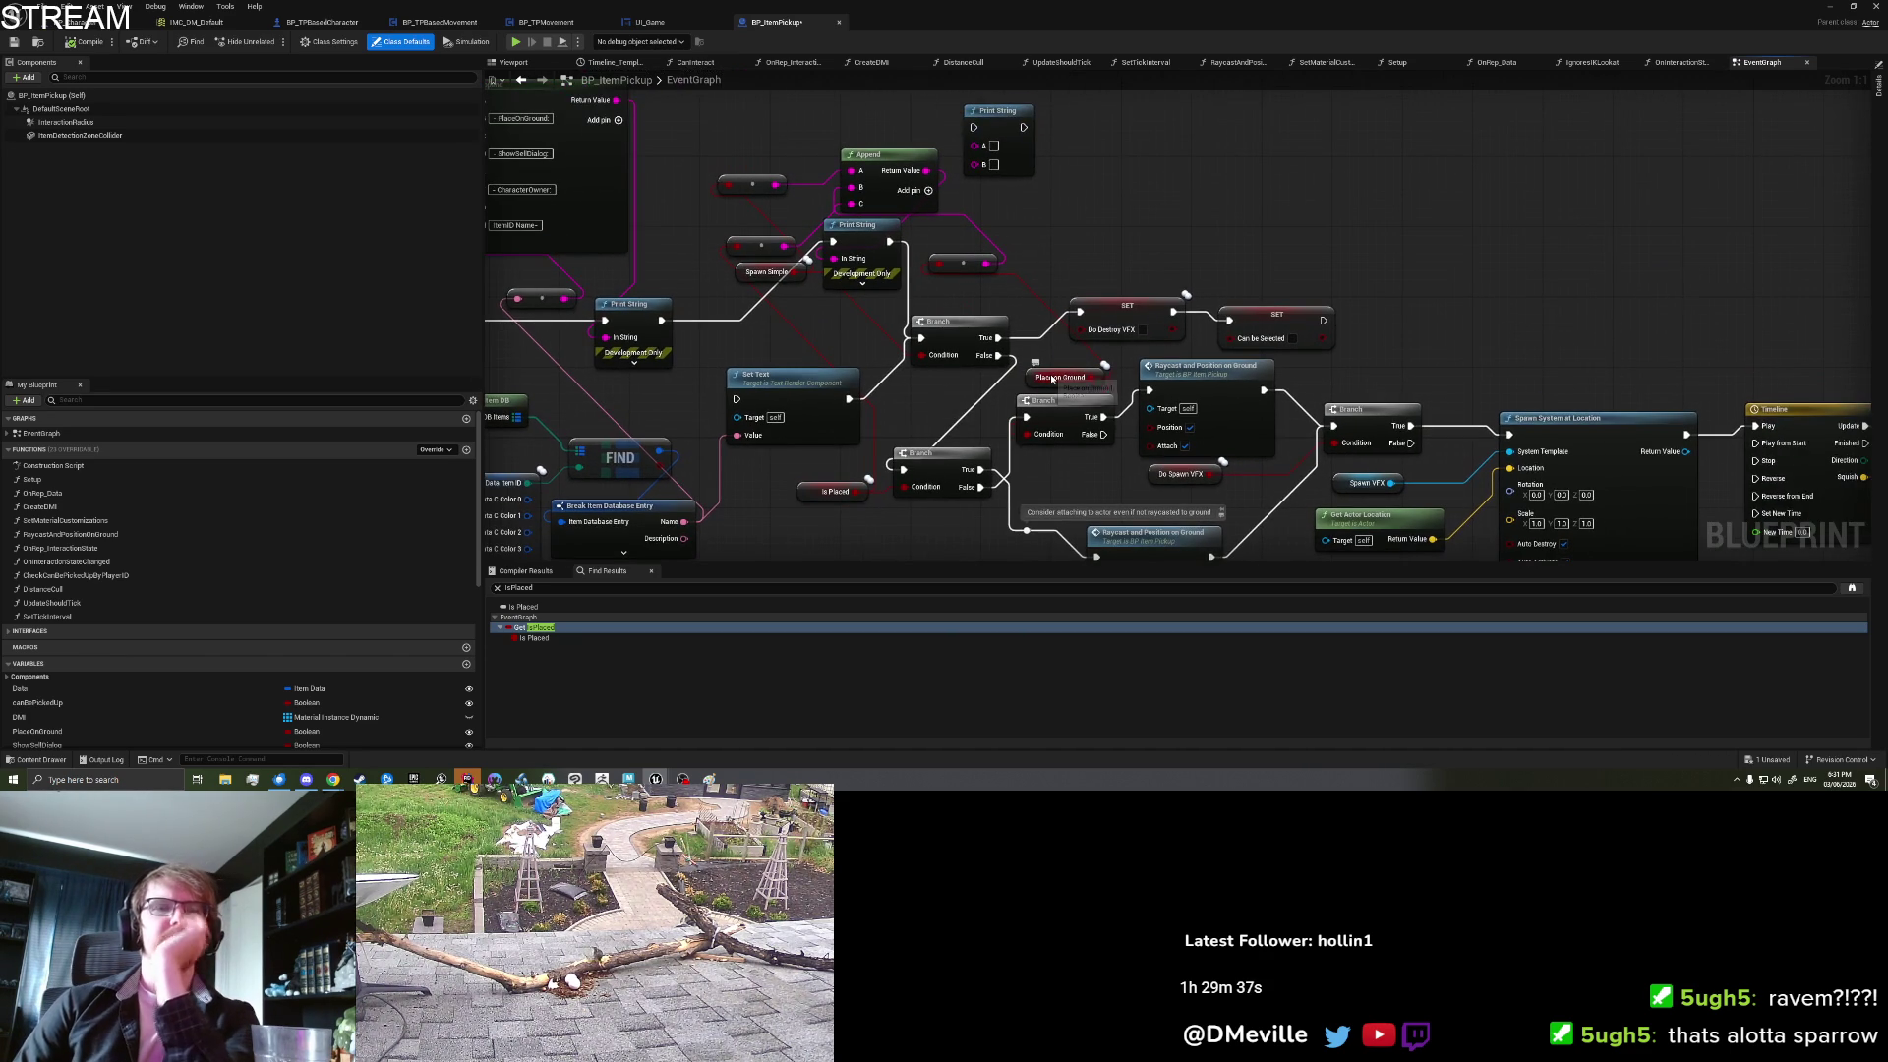
pyautogui.click(1052, 376)
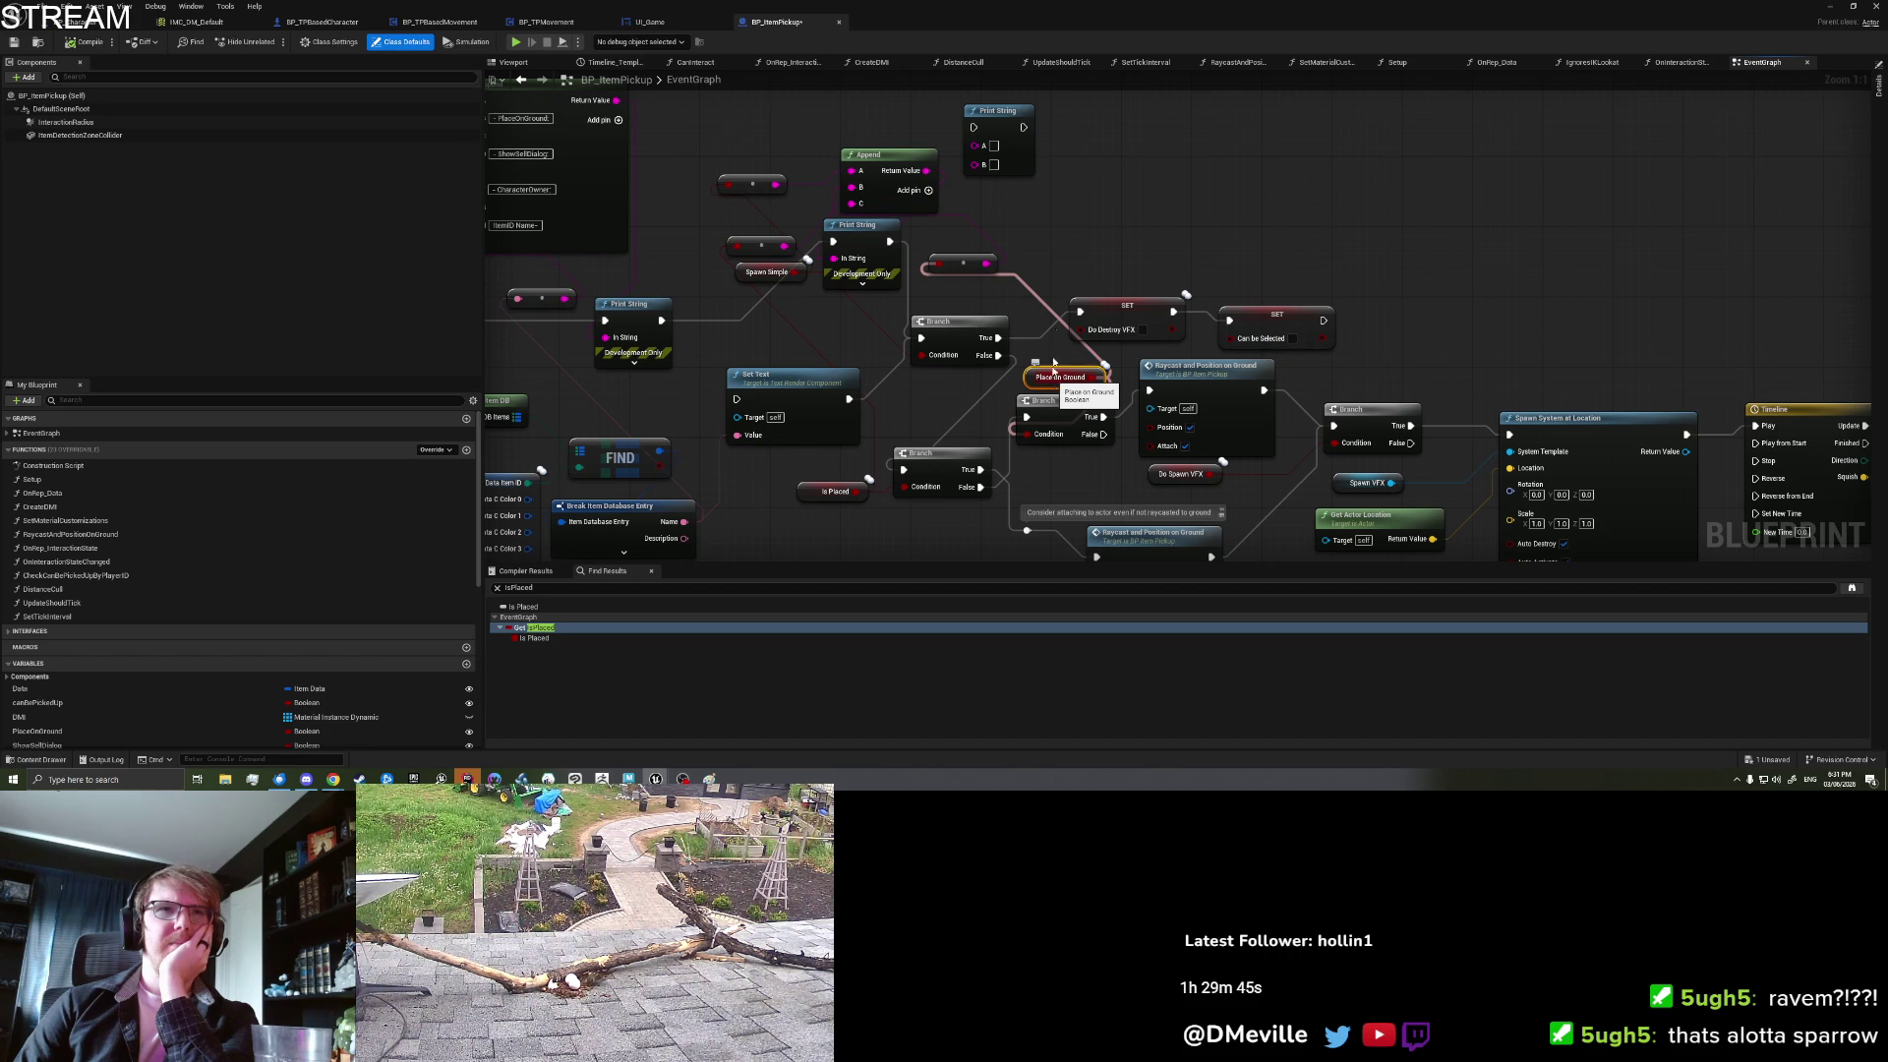
pyautogui.moveTo(1121, 260); pyautogui.dragTo(1113, 219)
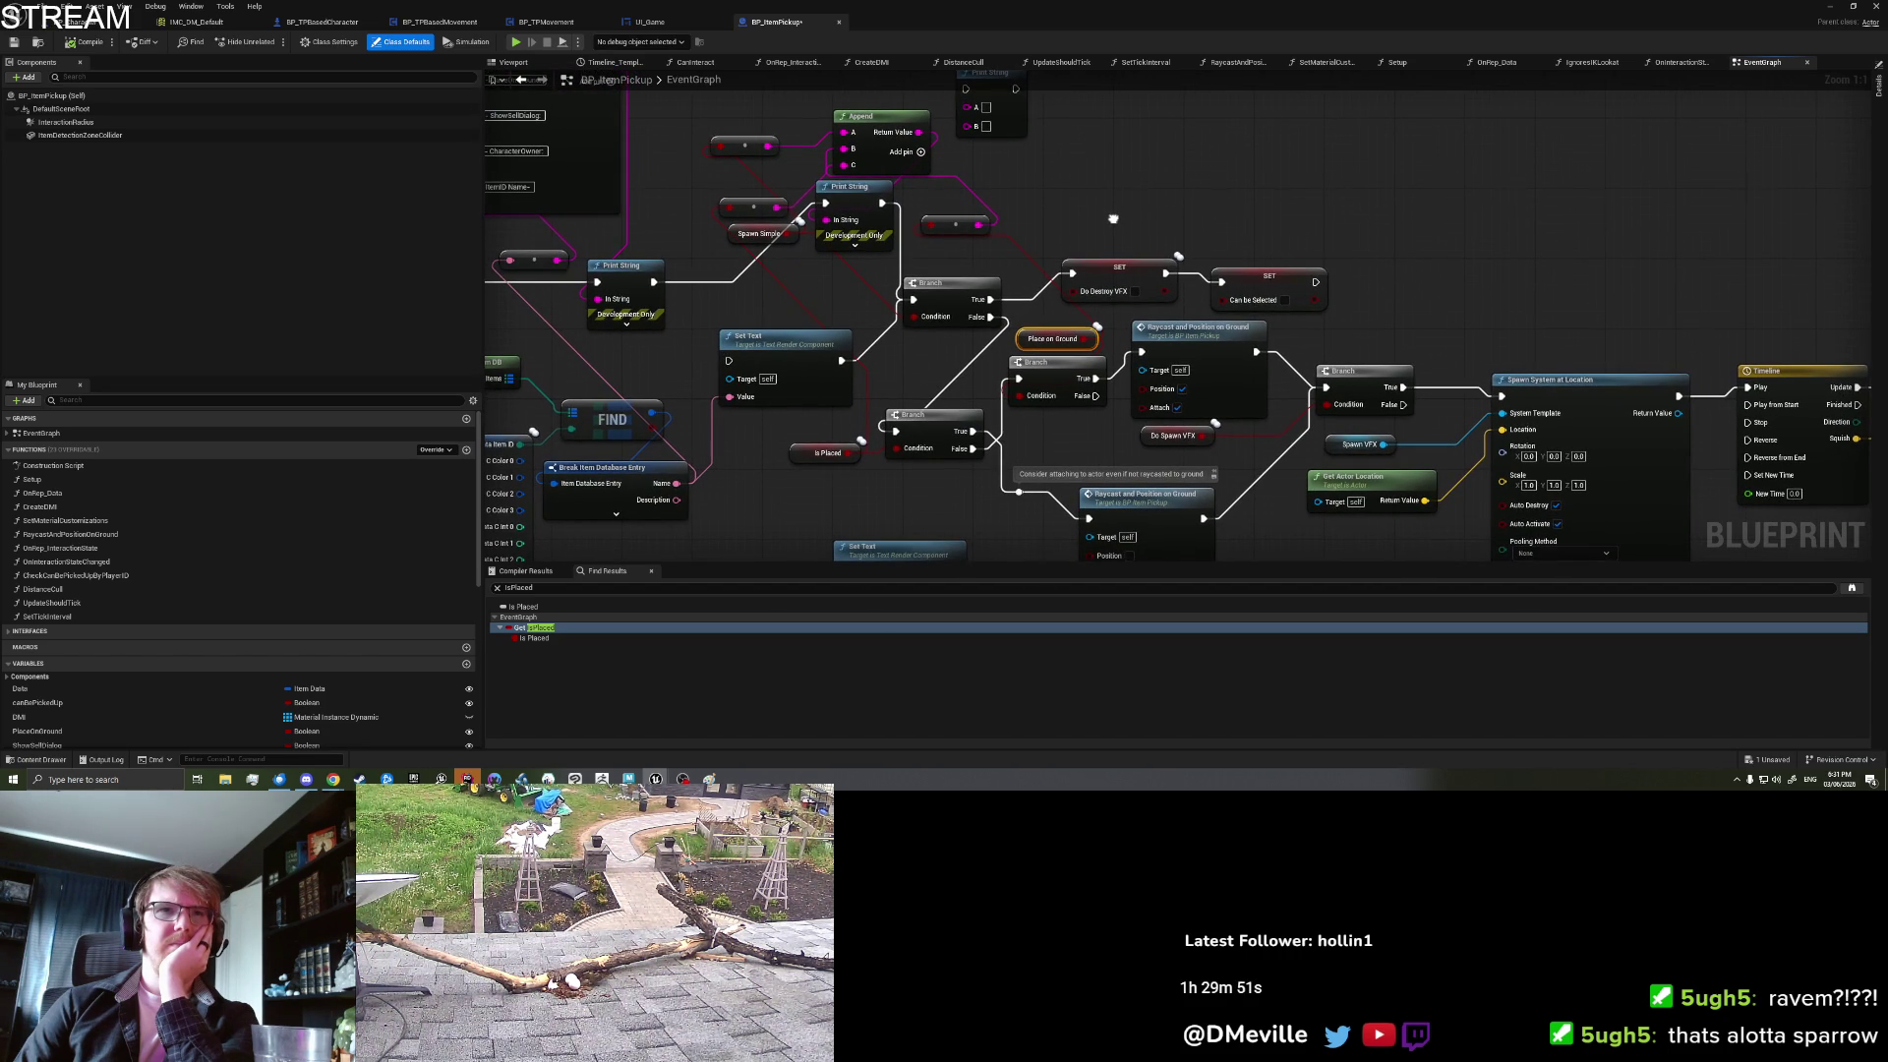
pyautogui.click(1242, 362)
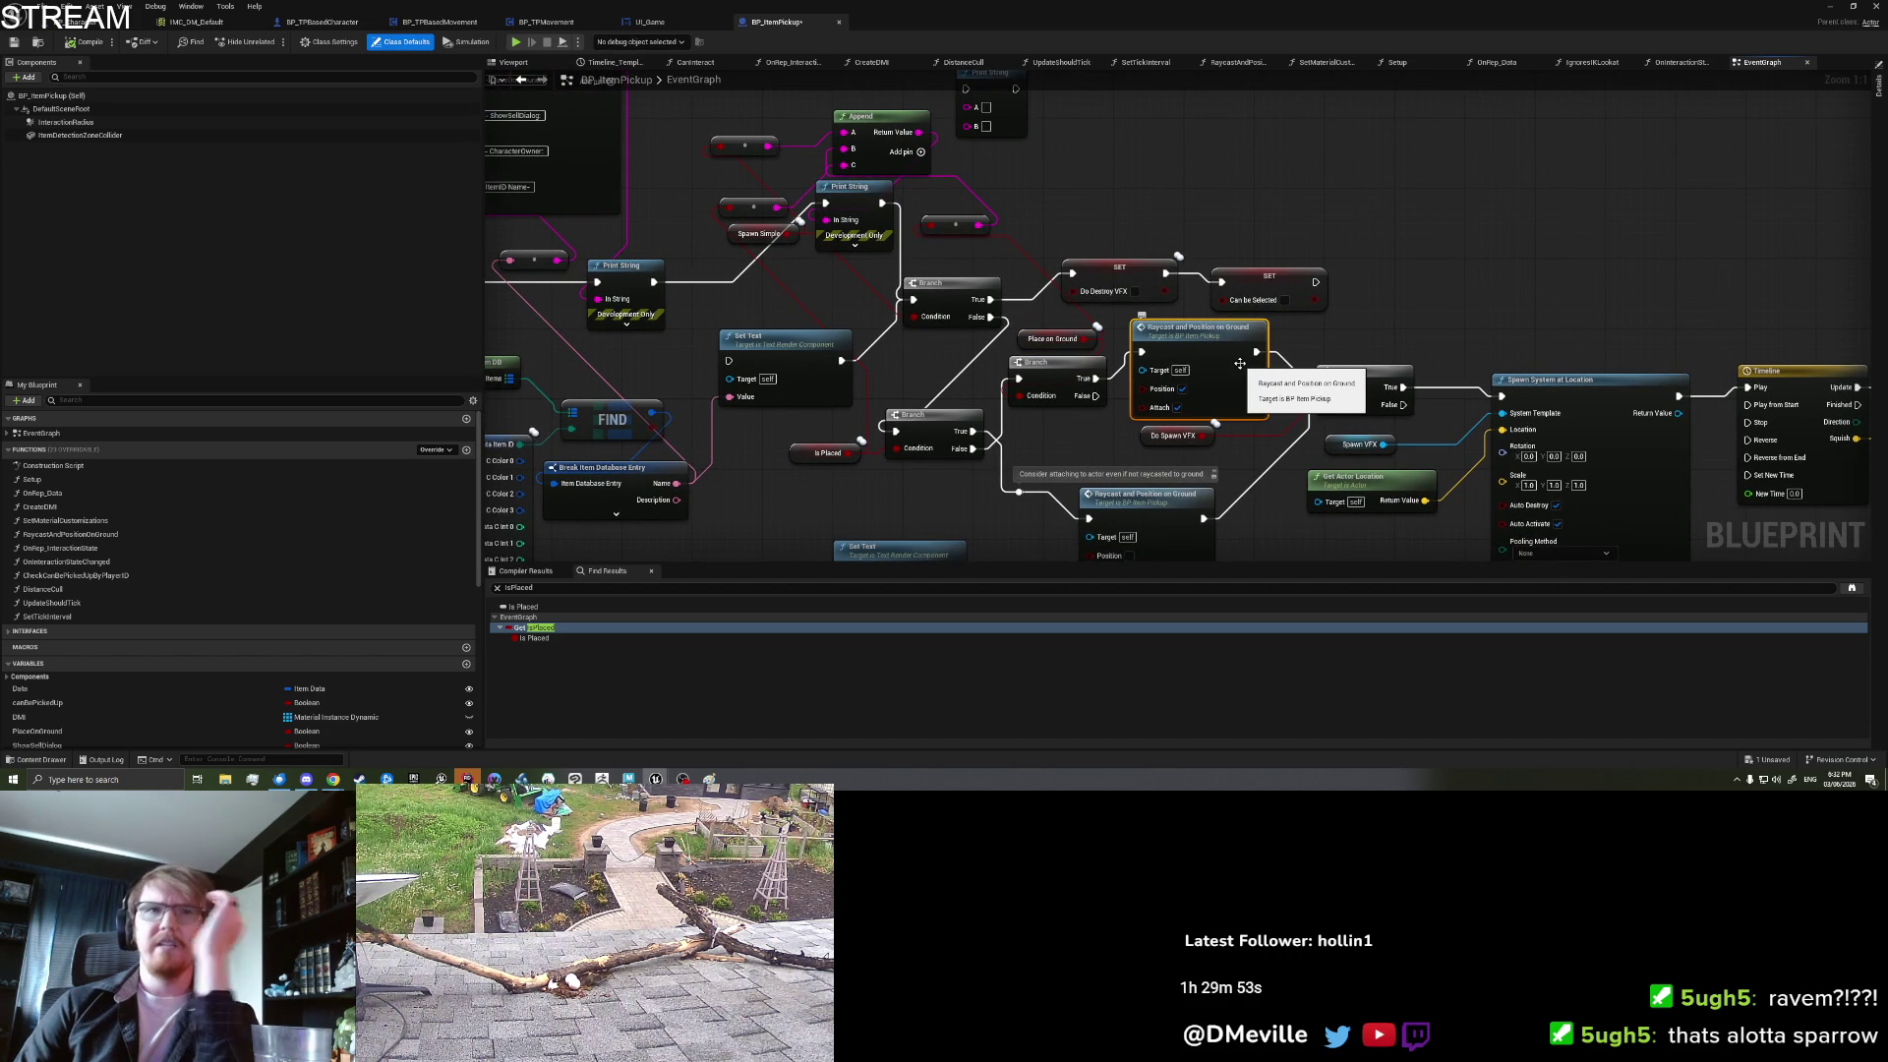
pyautogui.moveTo(1275, 341)
pyautogui.mouseDown()
pyautogui.moveTo(1259, 303)
pyautogui.moveTo(1205, 282)
pyautogui.mouseUp()
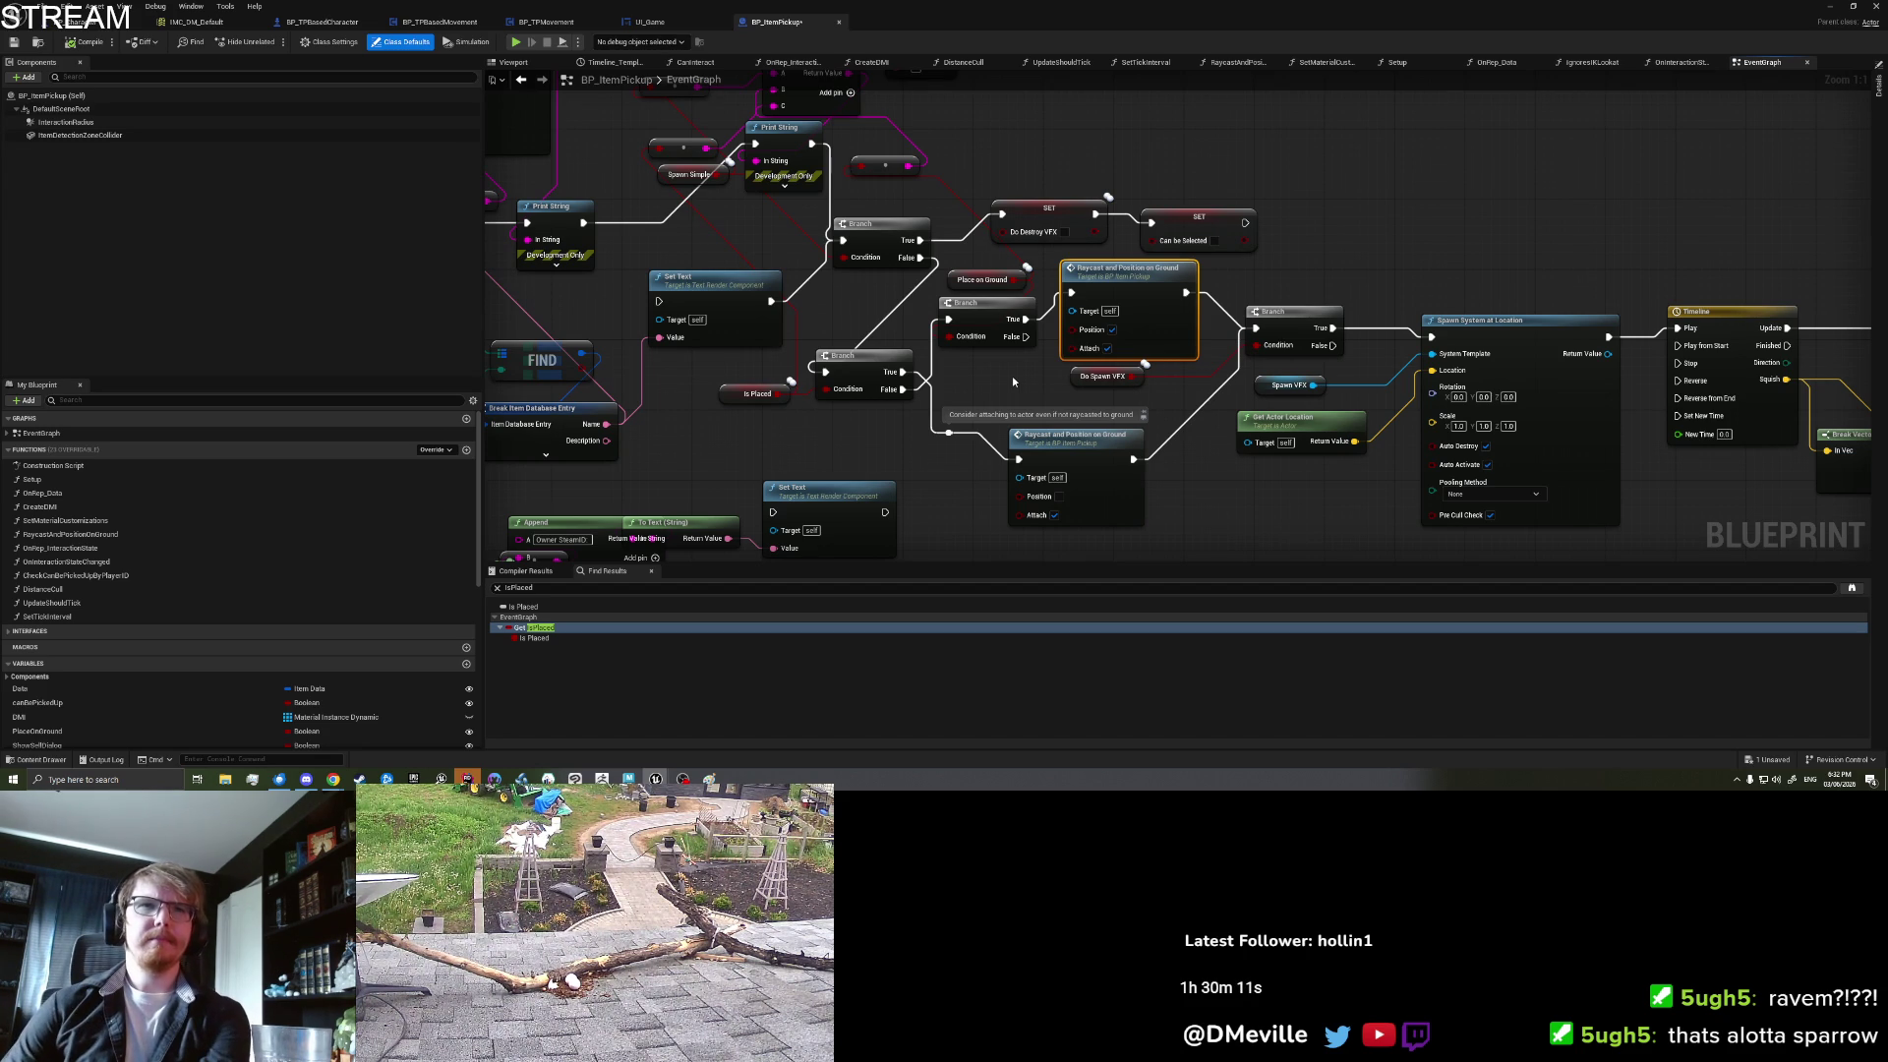
pyautogui.click(998, 377)
pyautogui.moveTo(991, 374); pyautogui.dragTo(1044, 391)
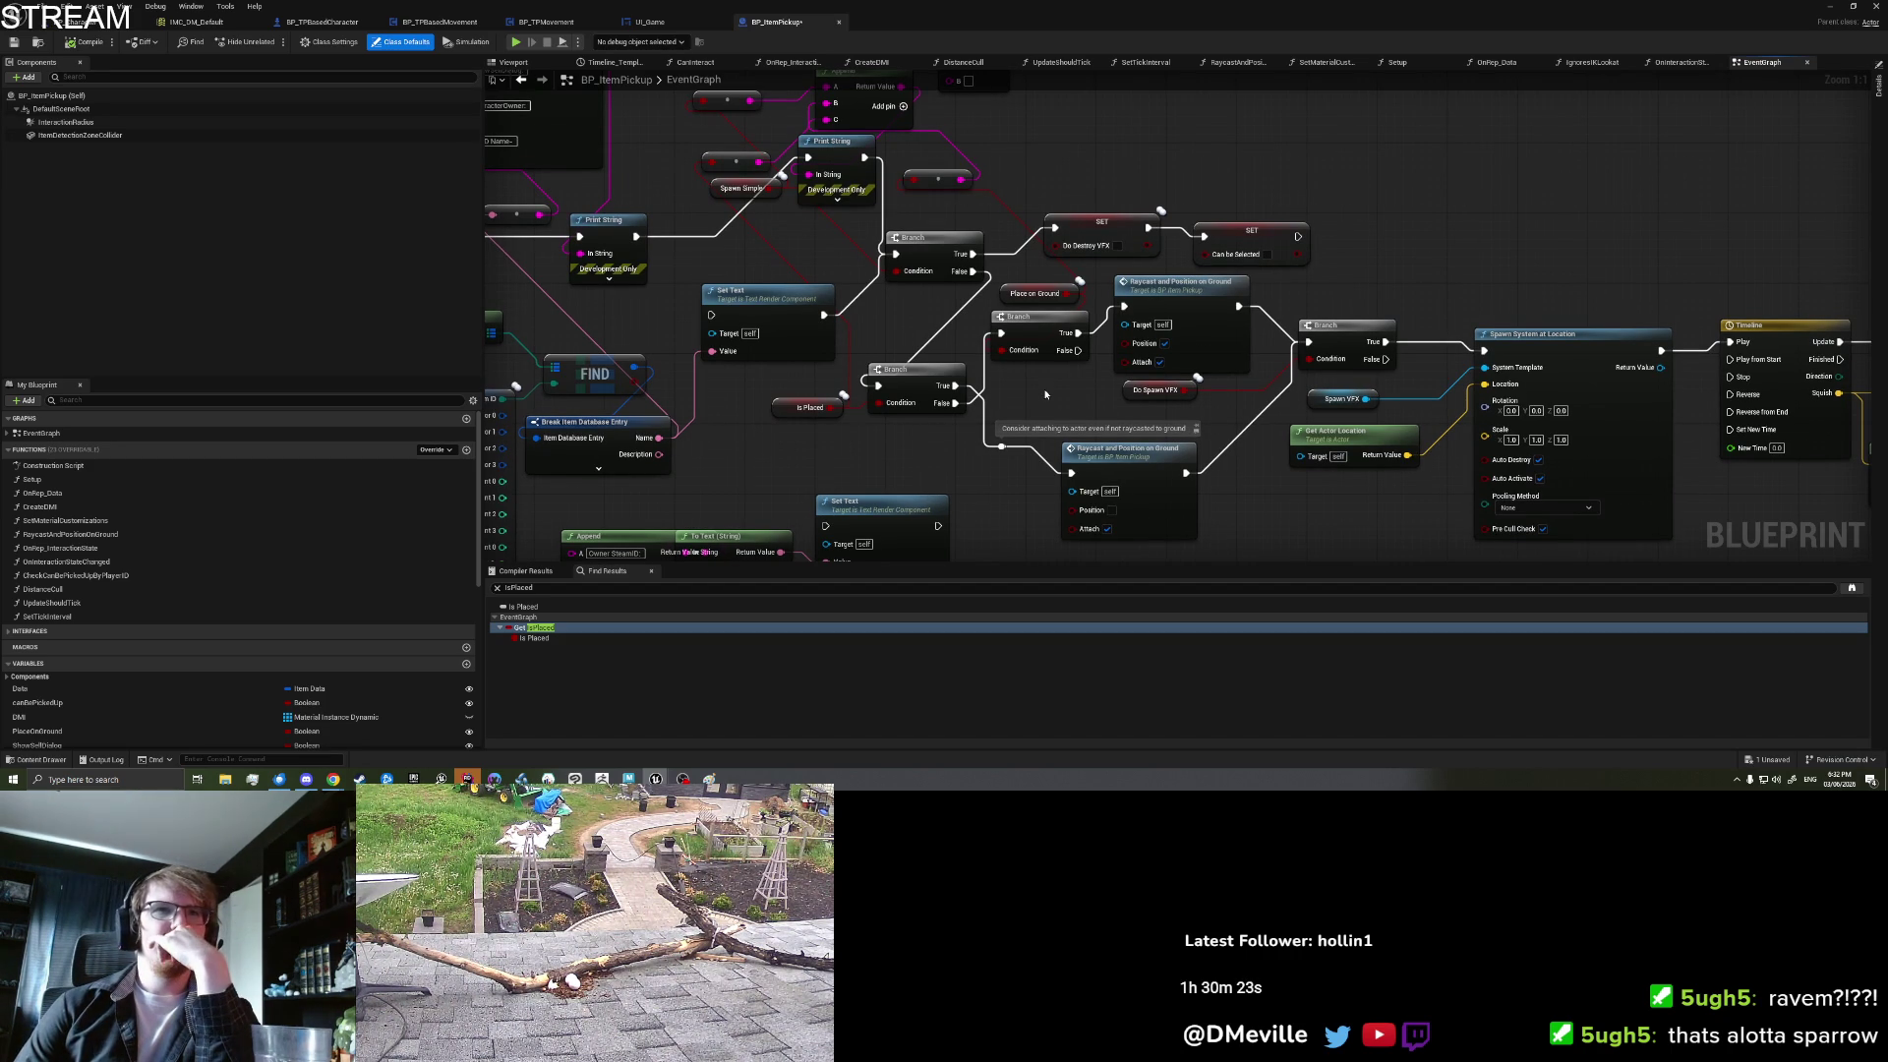
pyautogui.click(1038, 297)
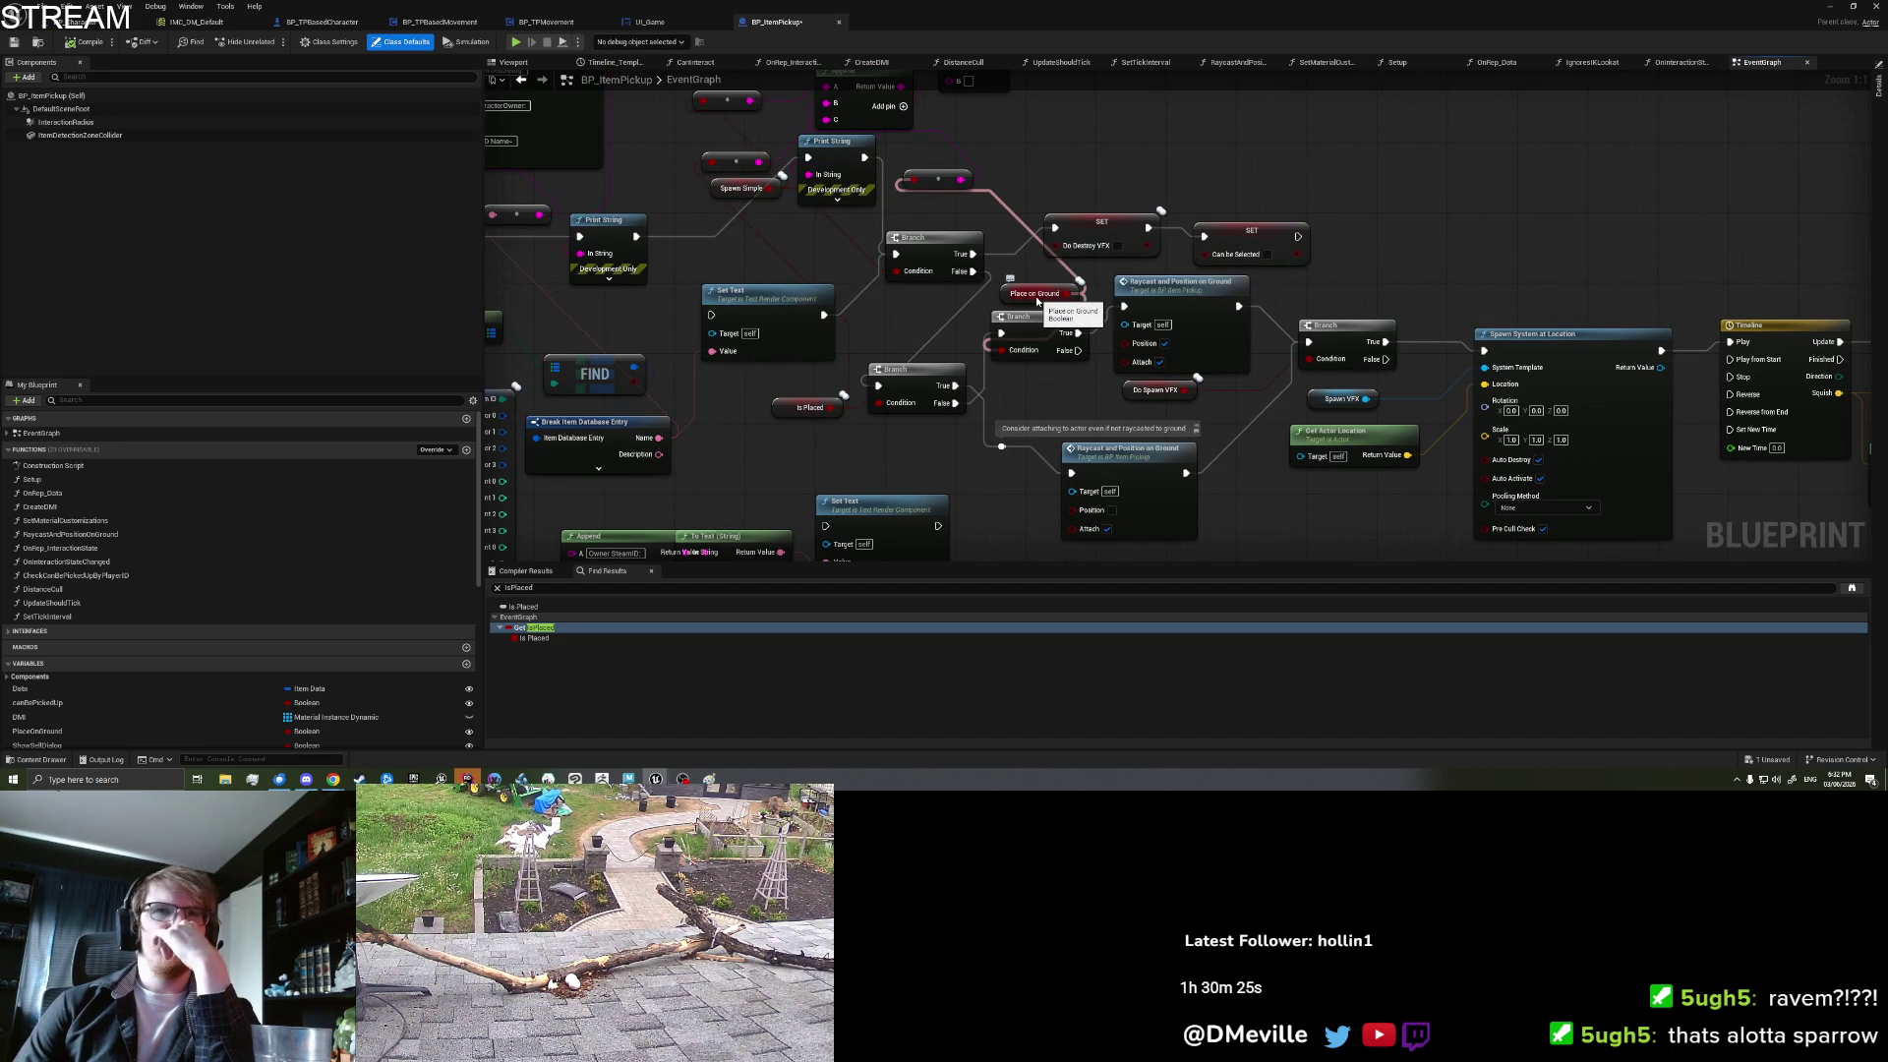
pyautogui.moveTo(1459, 262); pyautogui.dragTo(1320, 242)
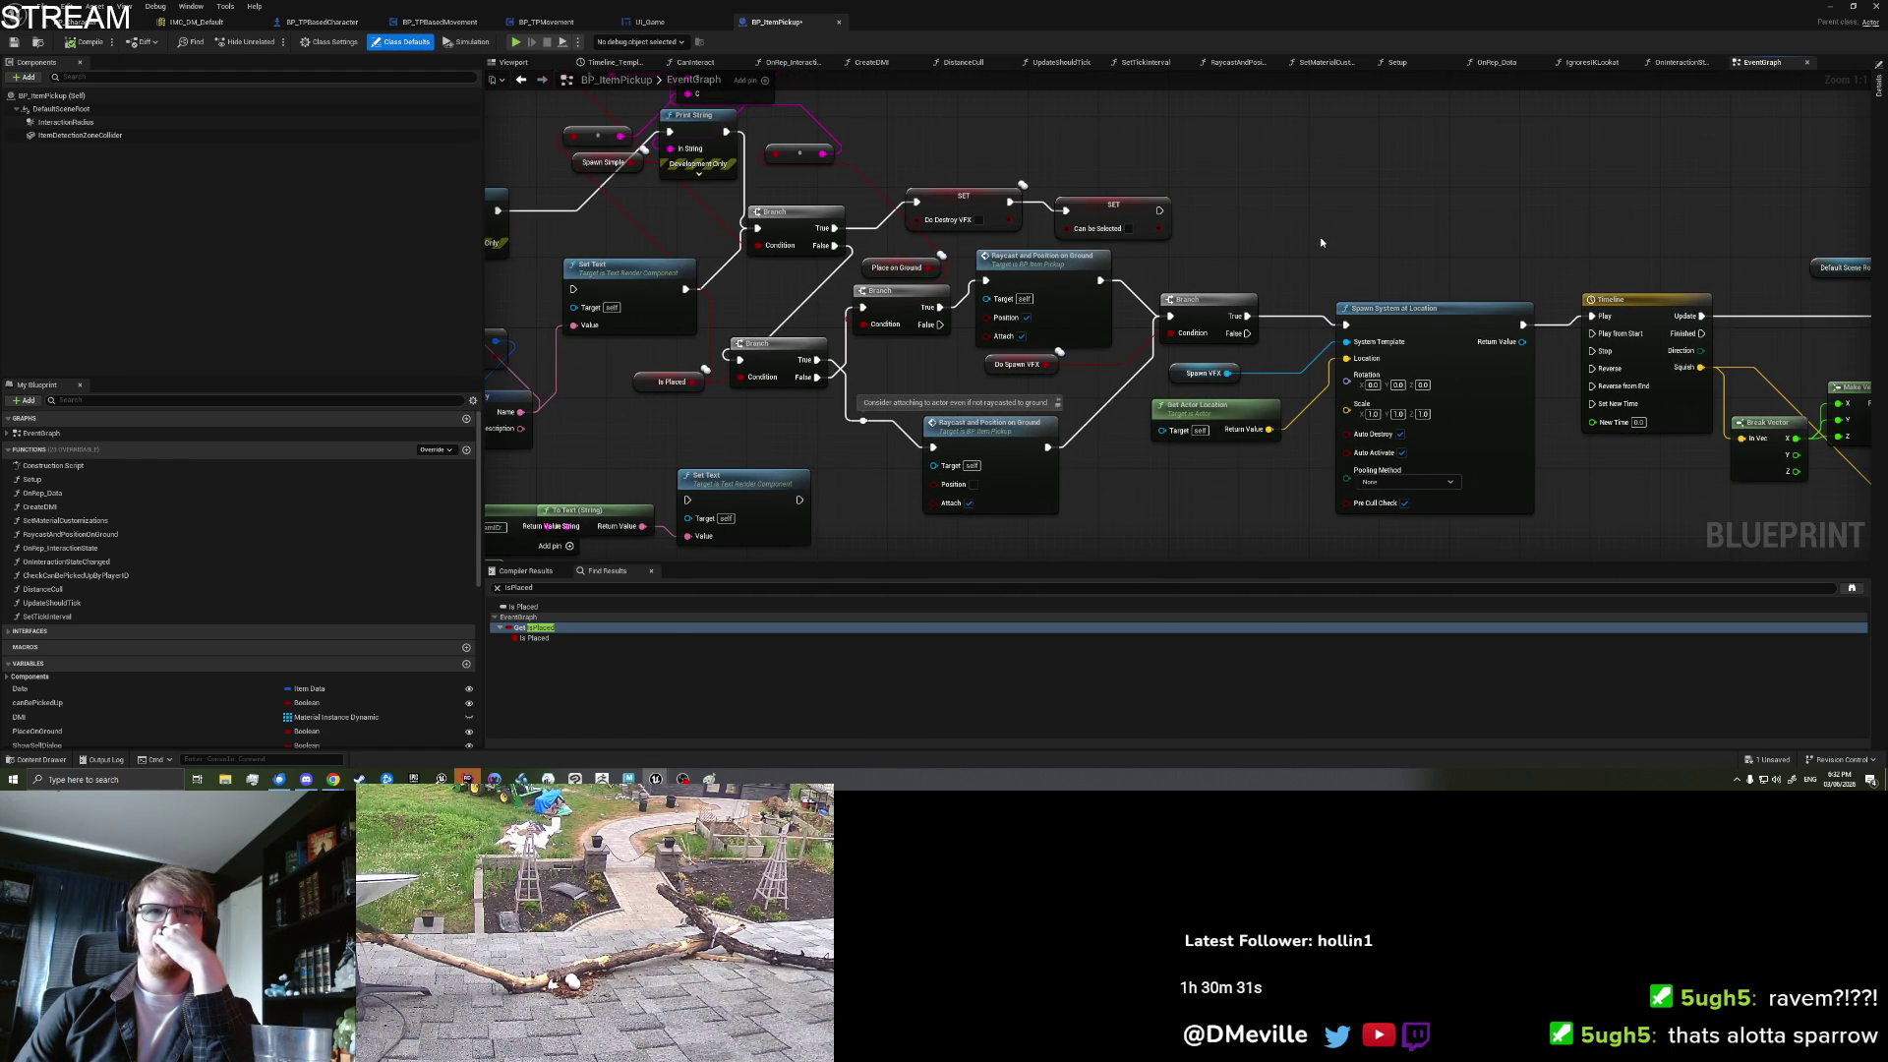
# Step: Wire the Branch False output into the Raycast and Position on Ground node
pyautogui.moveTo(940, 375); pyautogui.dragTo(1005, 389)
pyautogui.click(1120, 337)
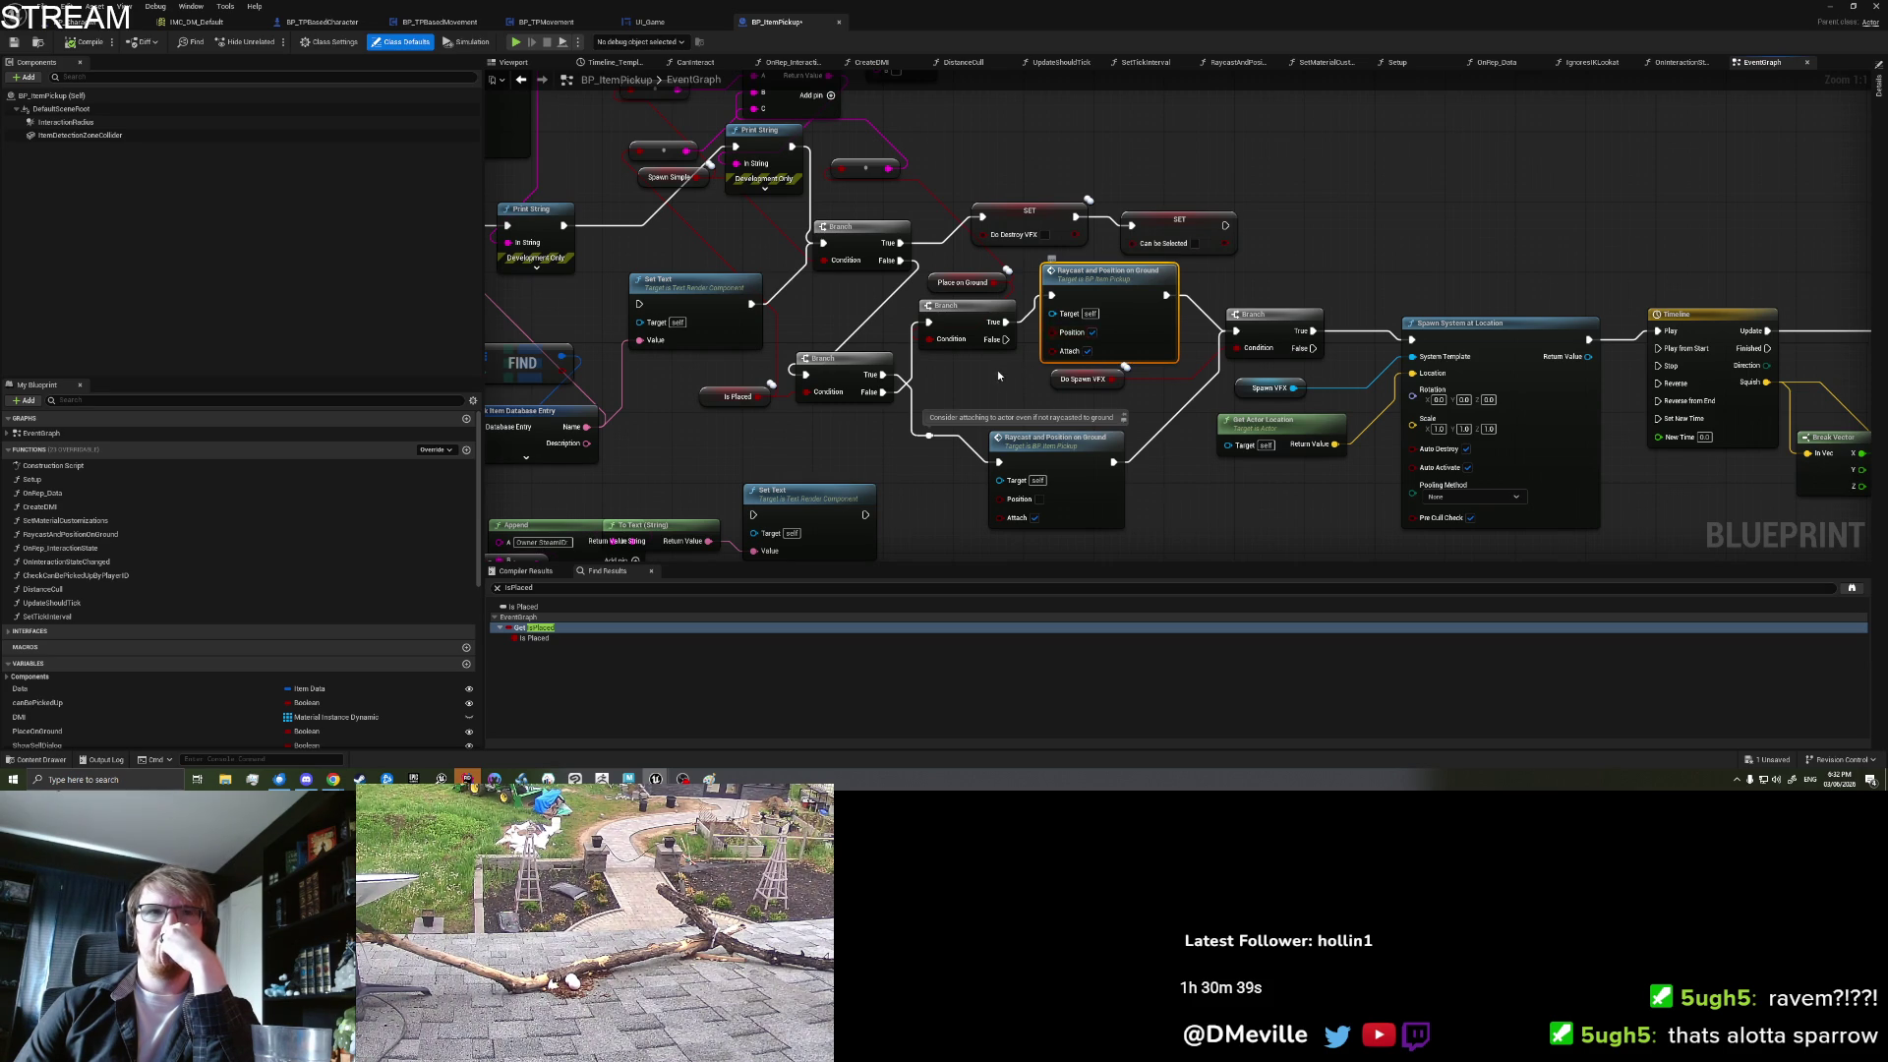
pyautogui.moveTo(1005, 339); pyautogui.dragTo(1053, 294)
pyautogui.press('Escape')
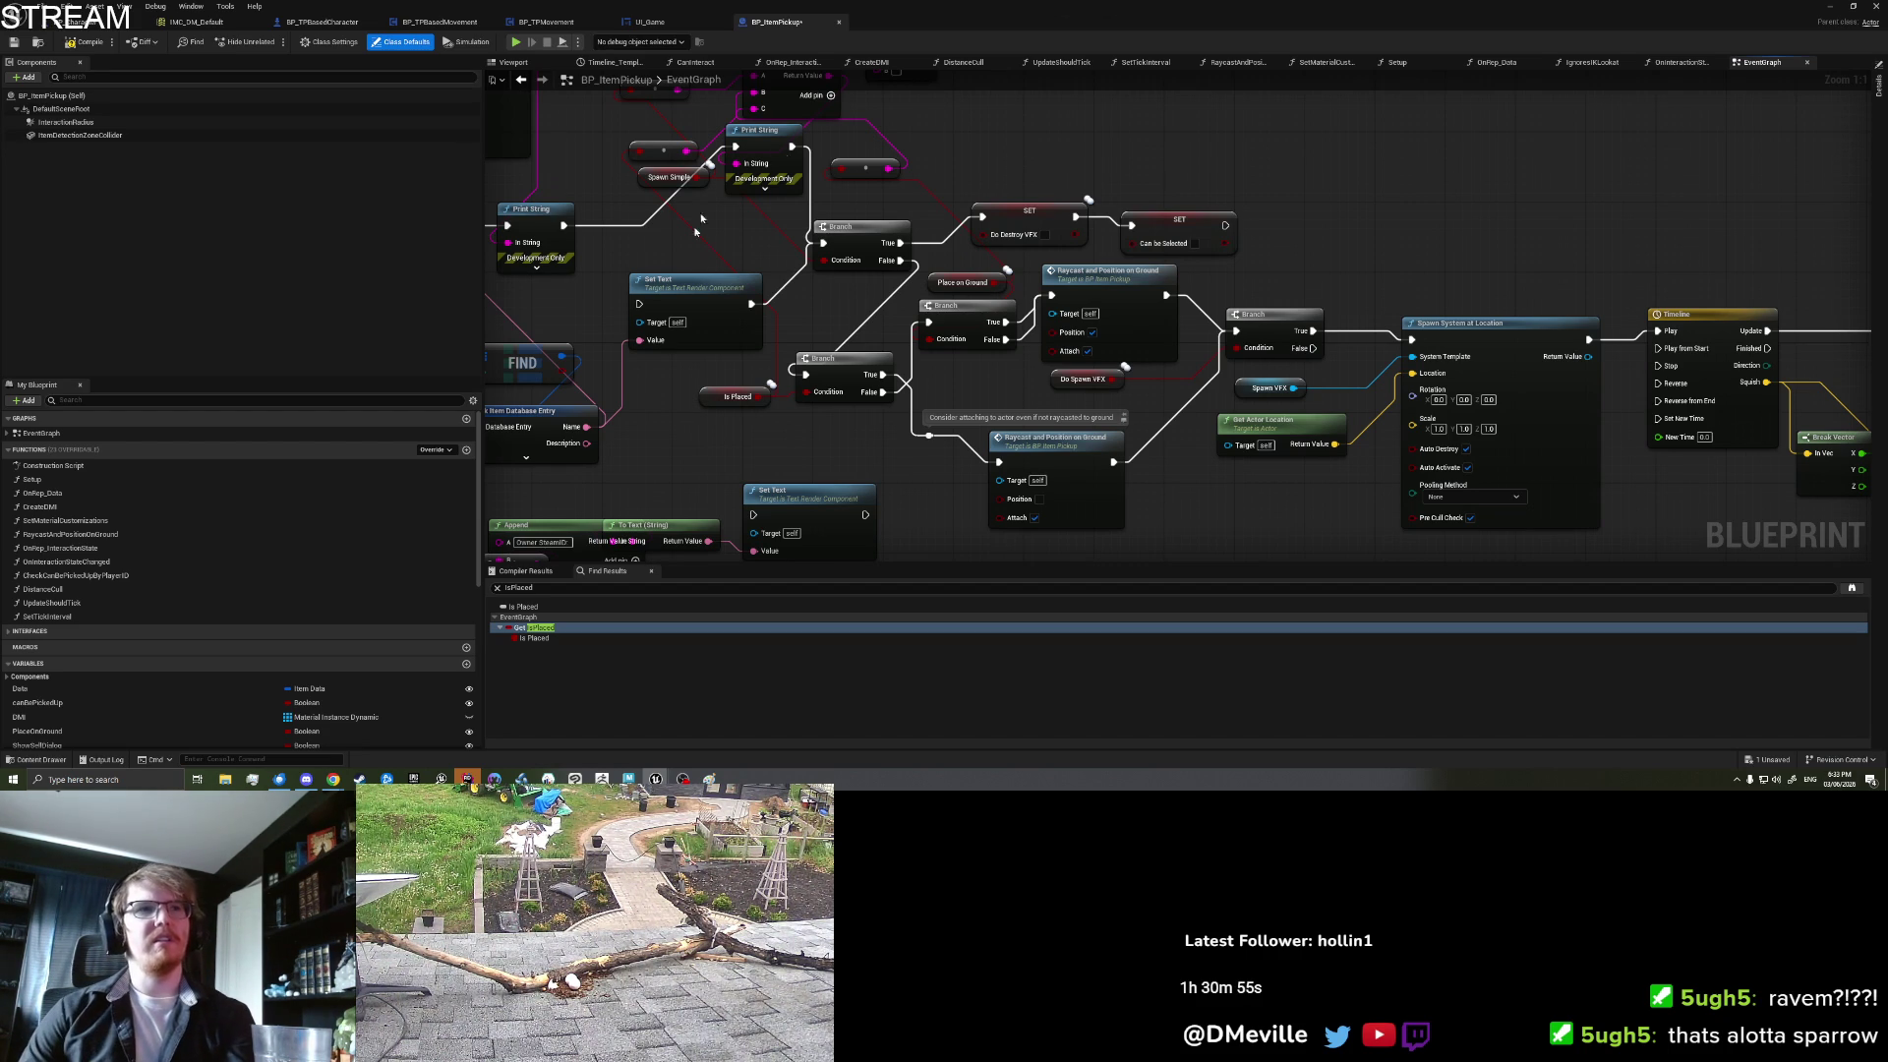
# Step: Adjust the graph view and save BP_ItemPickup
pyautogui.moveTo(680, 395); pyautogui.dragTo(645, 390)
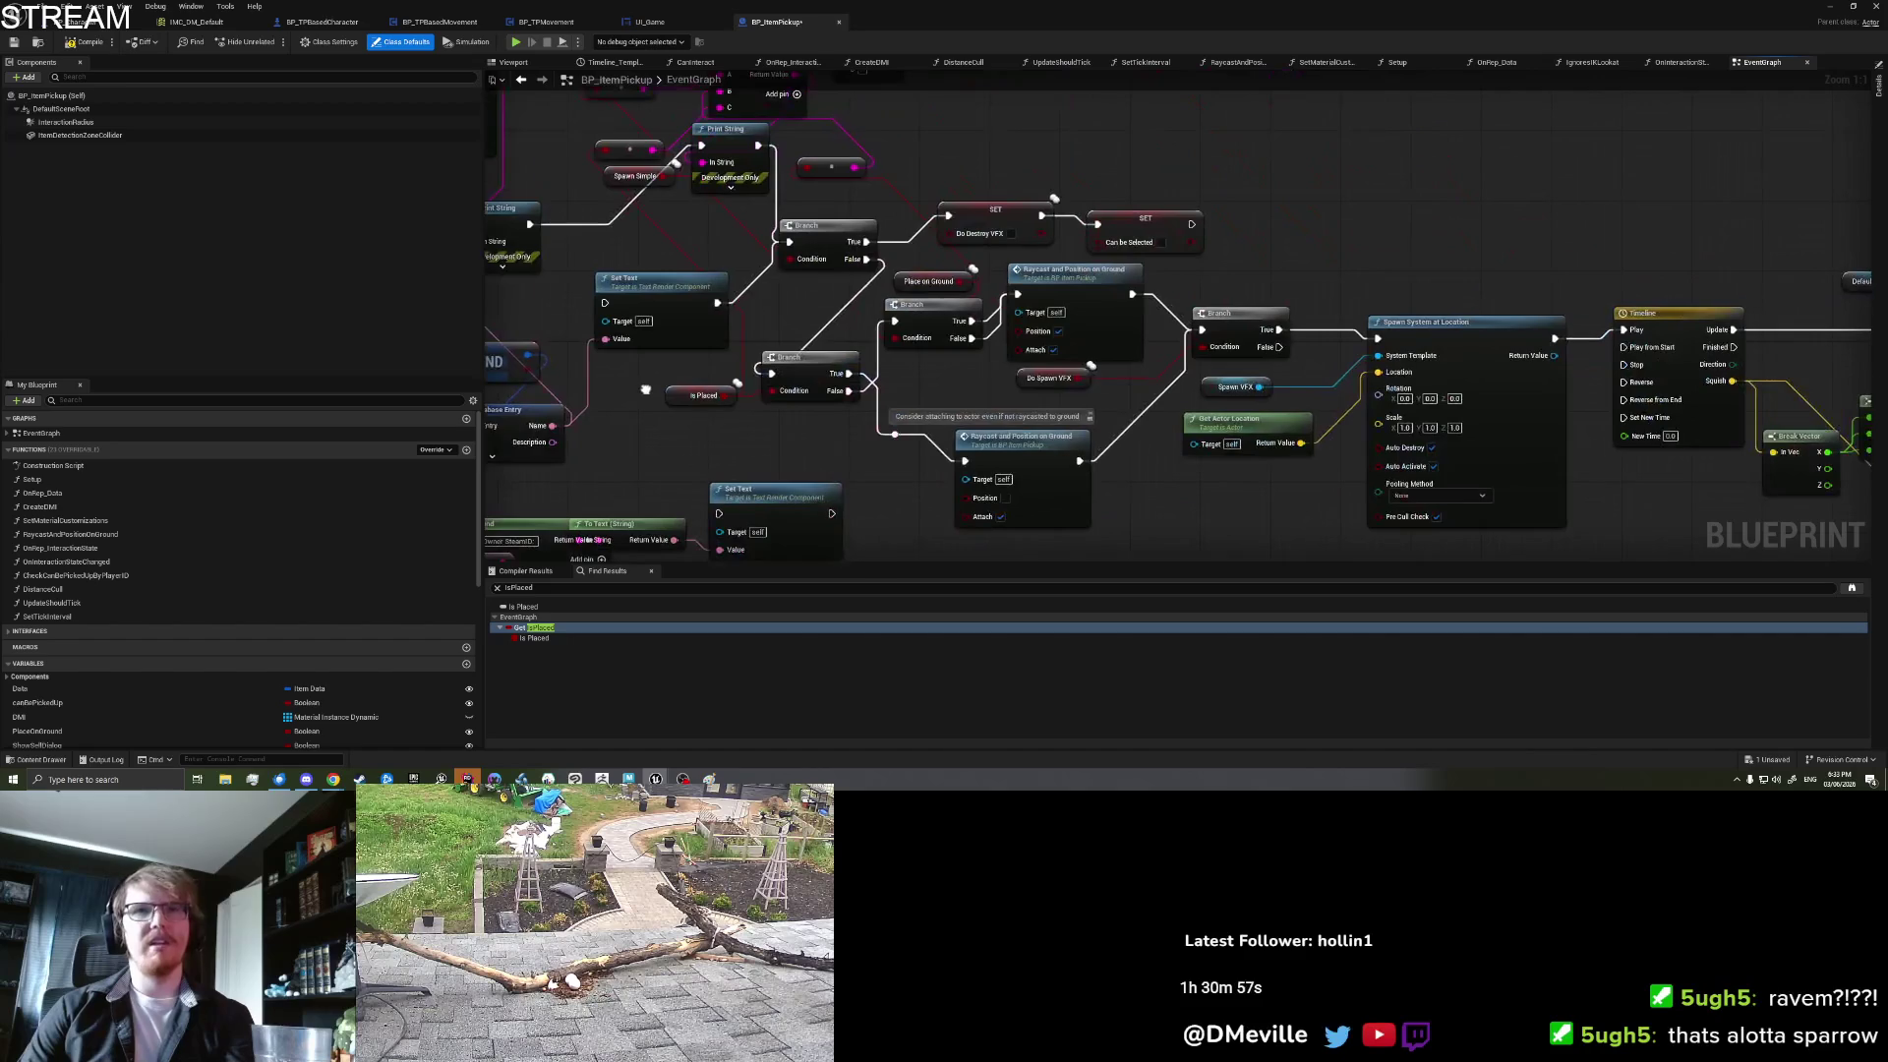
pyautogui.moveTo(1318, 226); pyautogui.dragTo(1294, 228)
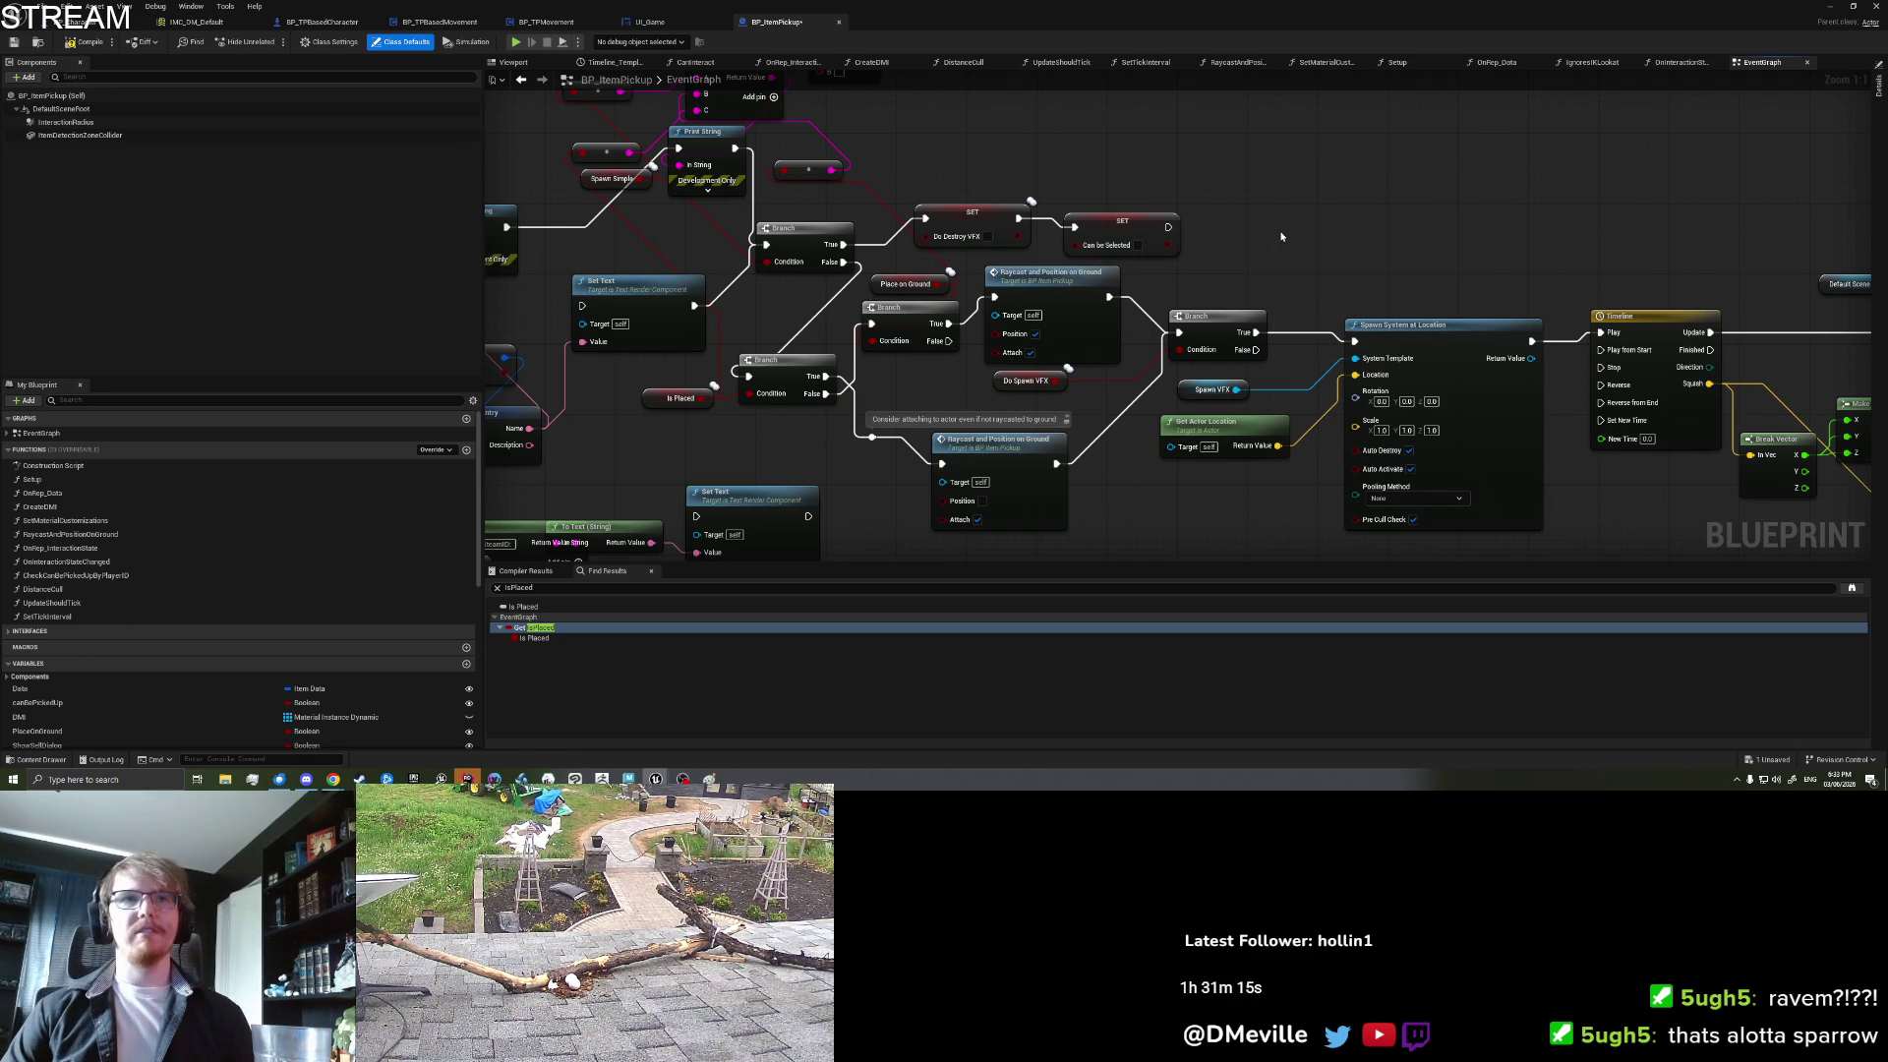
pyautogui.moveTo(1279, 228); pyautogui.dragTo(1339, 232)
pyautogui.hotkey('ctrl', 's')
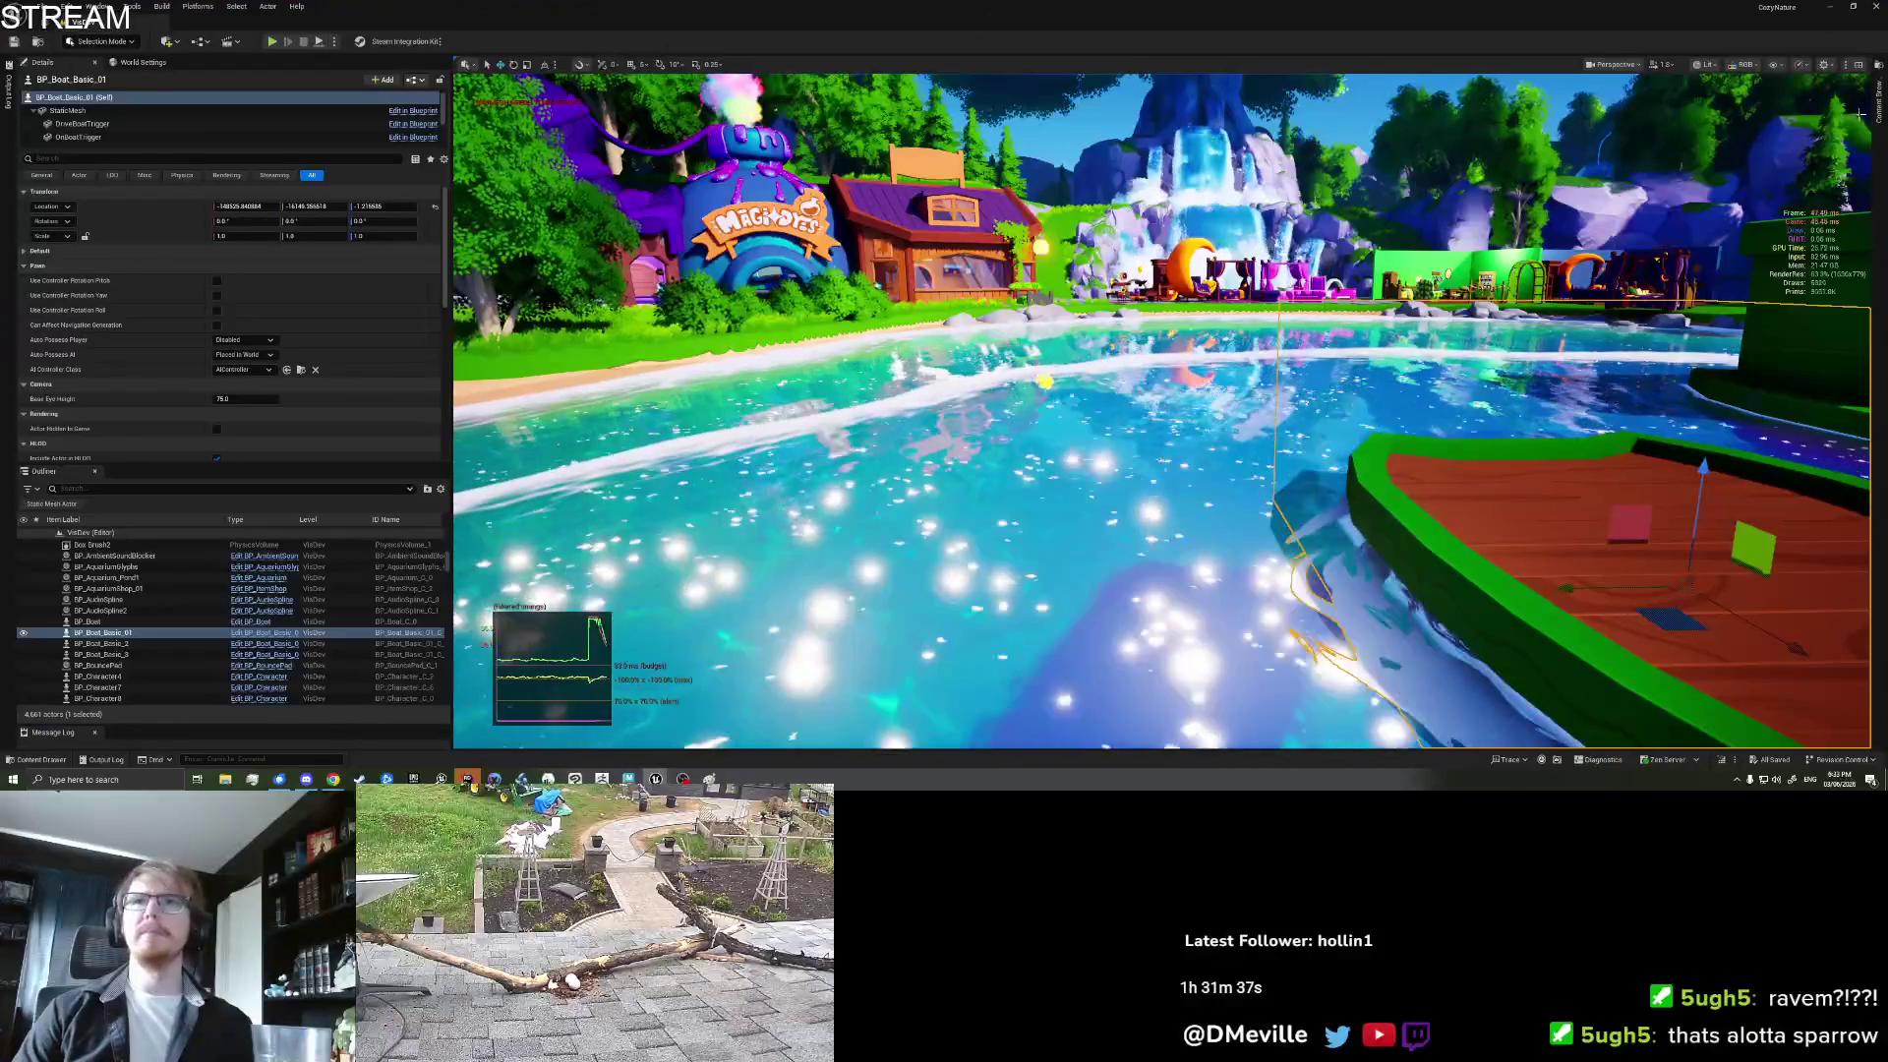
# Step: Search the assets for 'FISH_Trea' and open the IP_FISH_TreasureCrab_01 blueprint
pyautogui.click(1640, 97)
pyautogui.write('FISH_')
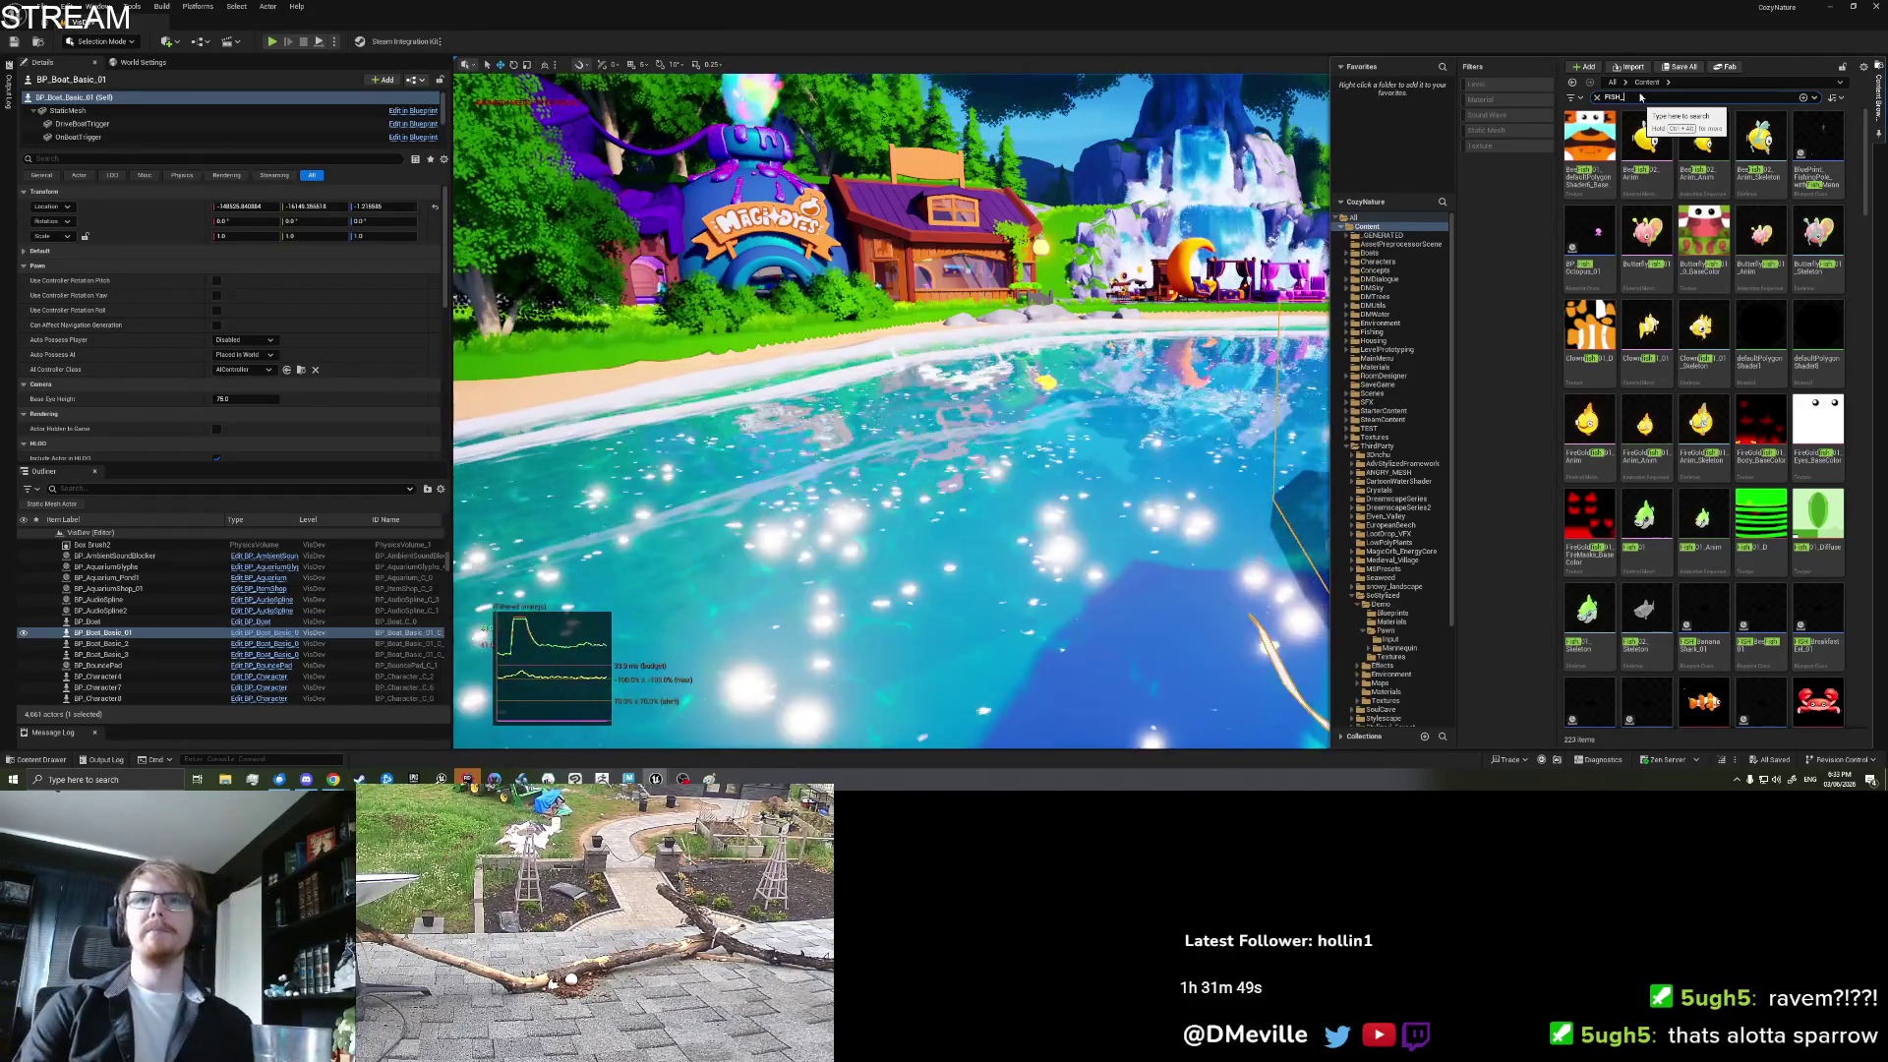
pyautogui.write('Crb')
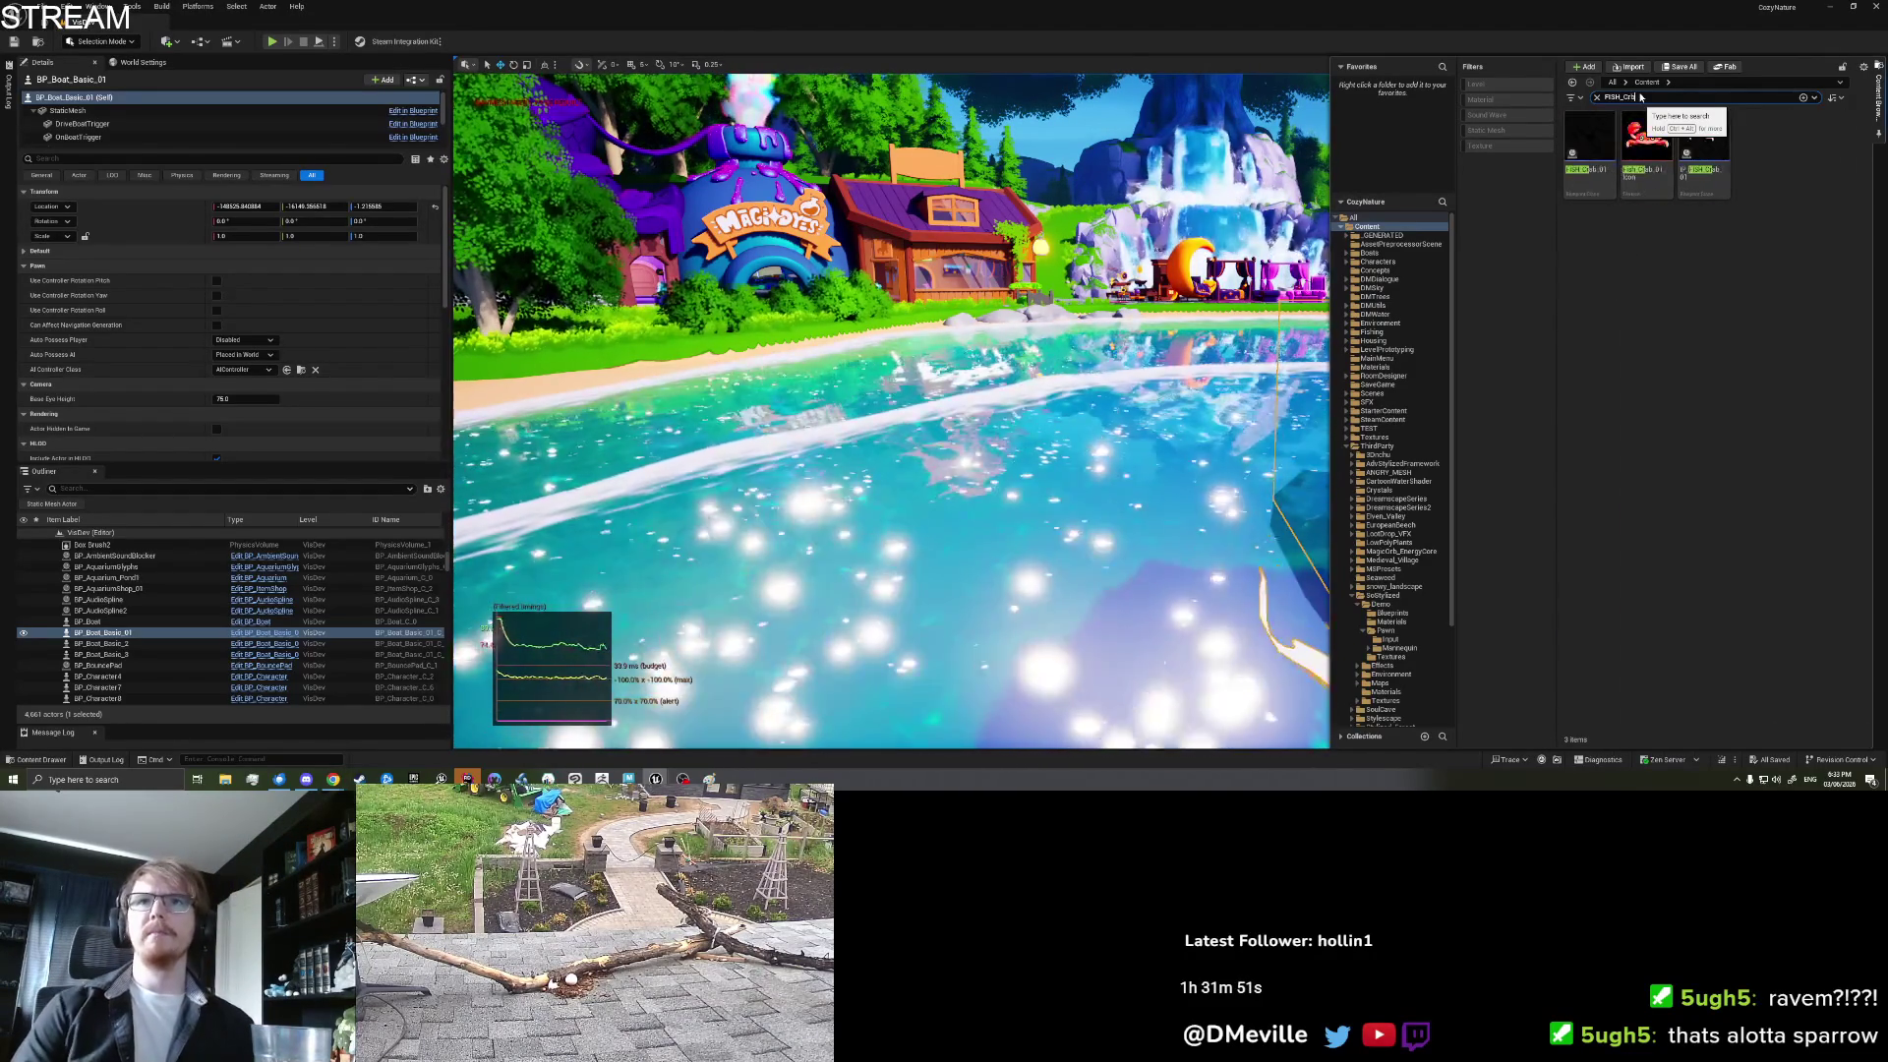
pyautogui.press('BackSpace')
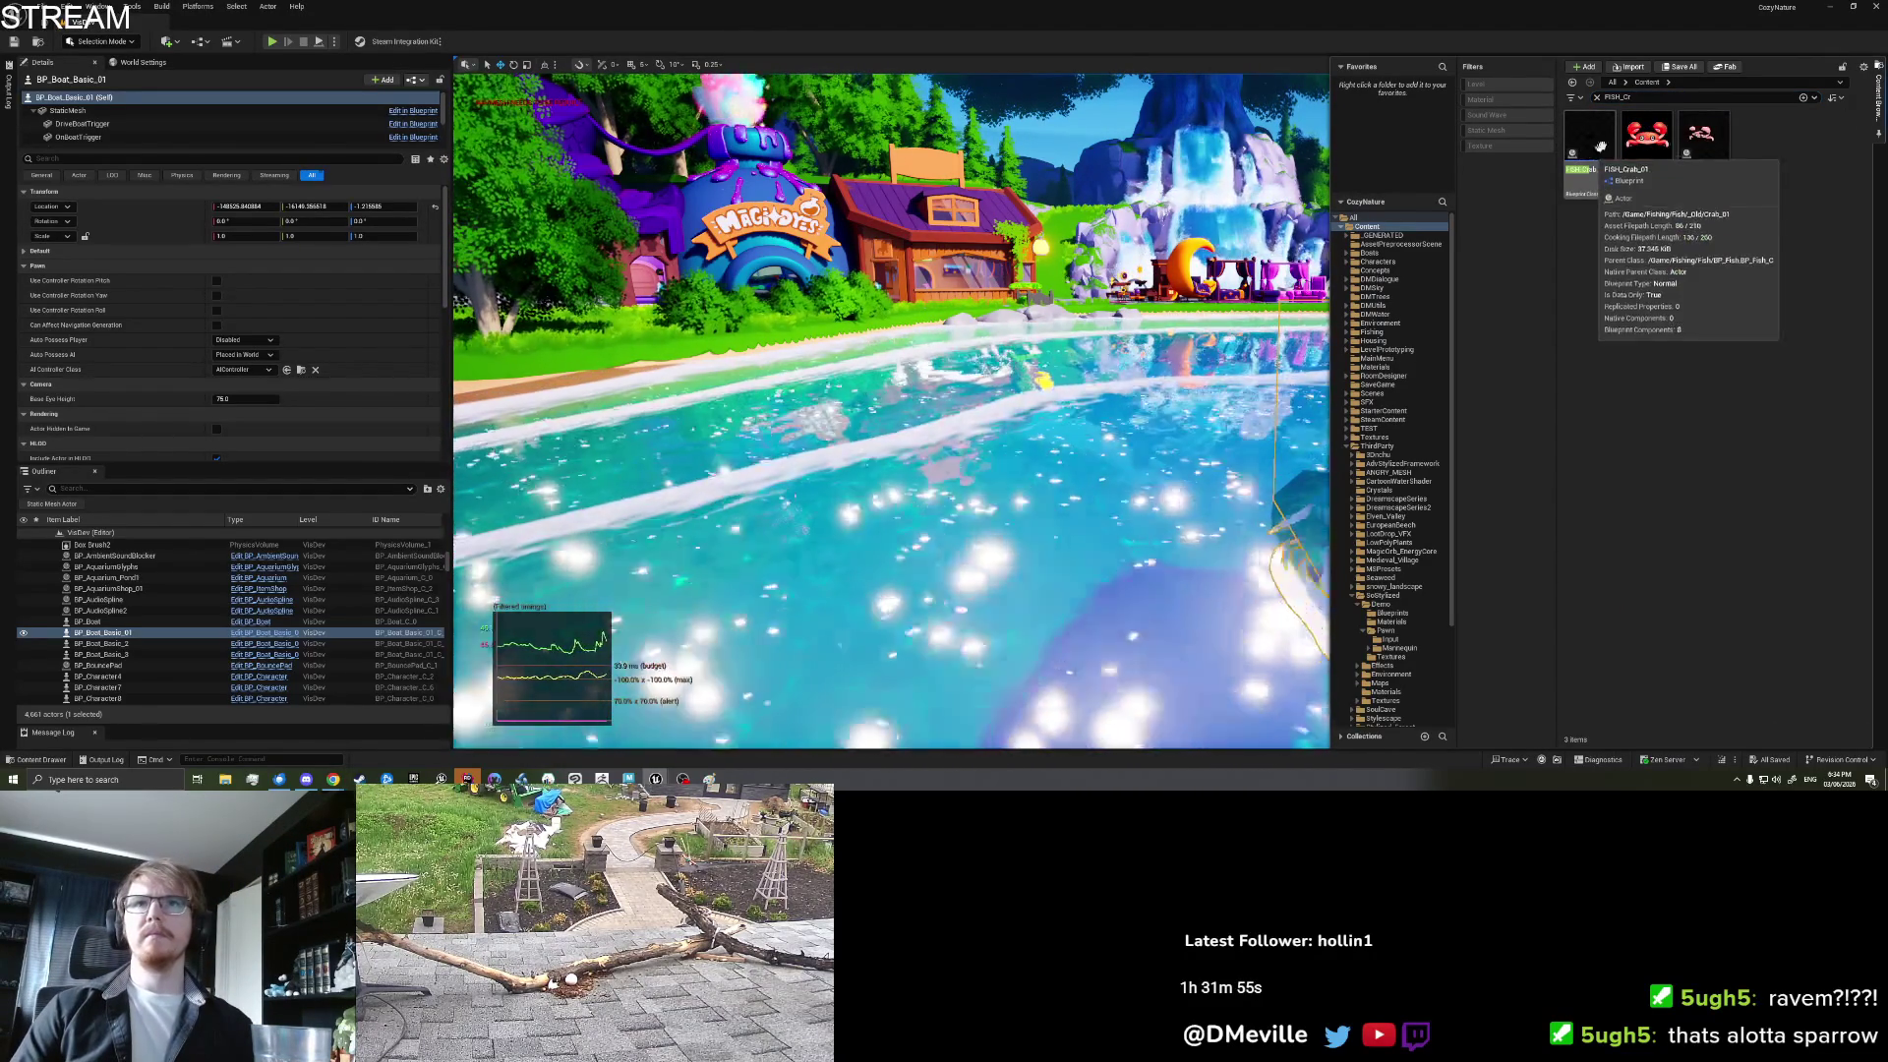
pyautogui.click(1645, 97)
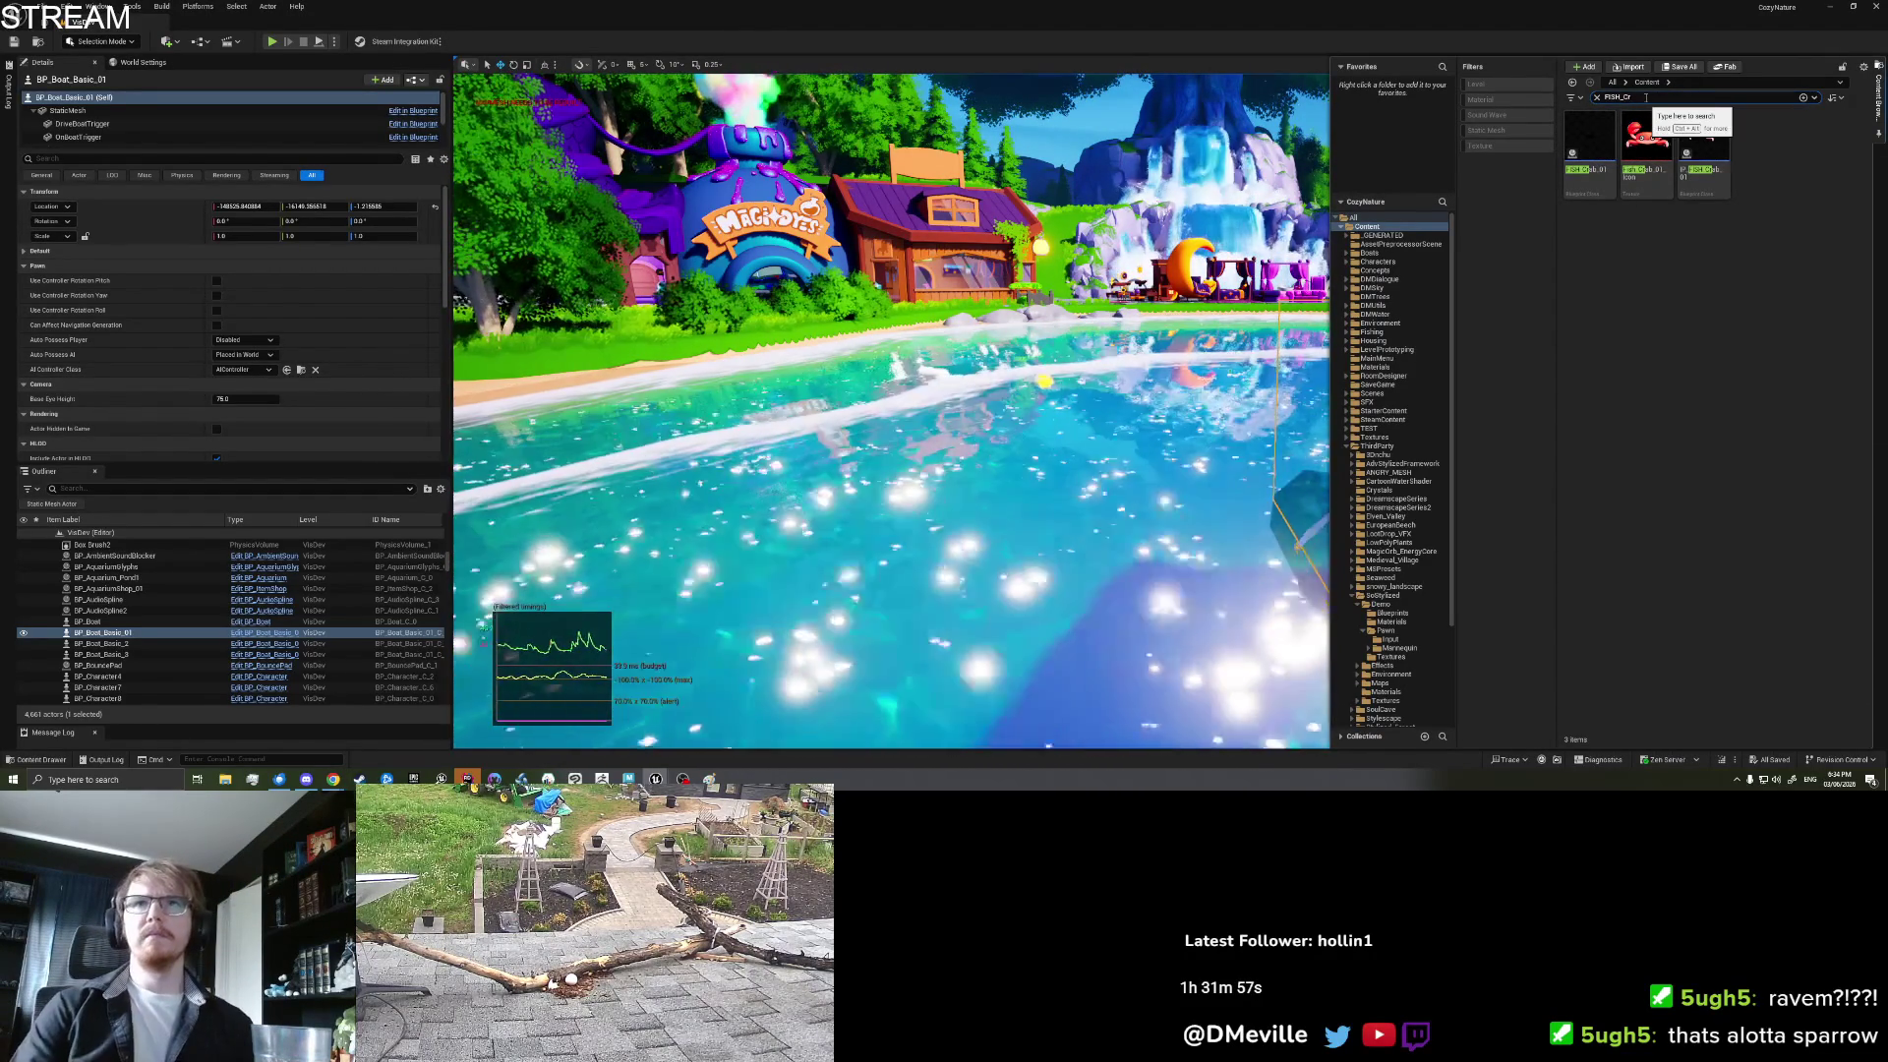
pyautogui.write('rea')
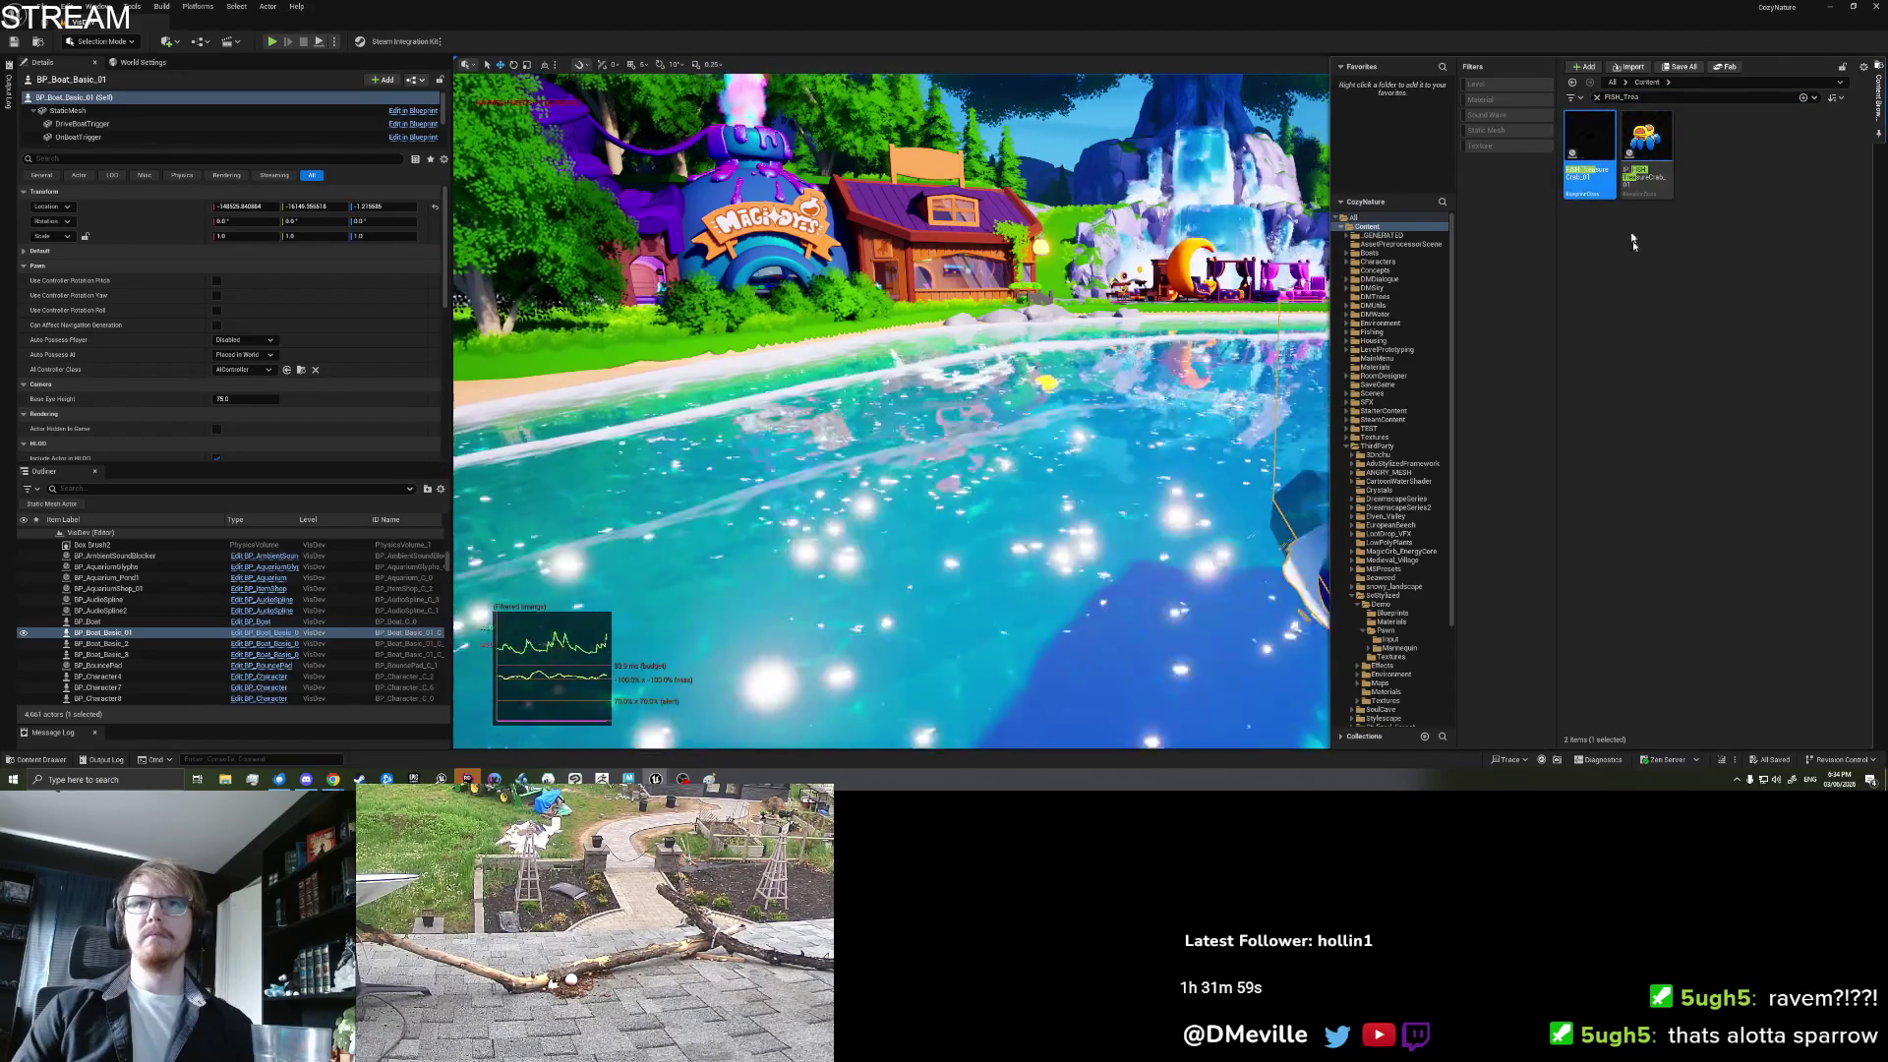
pyautogui.click(1647, 149)
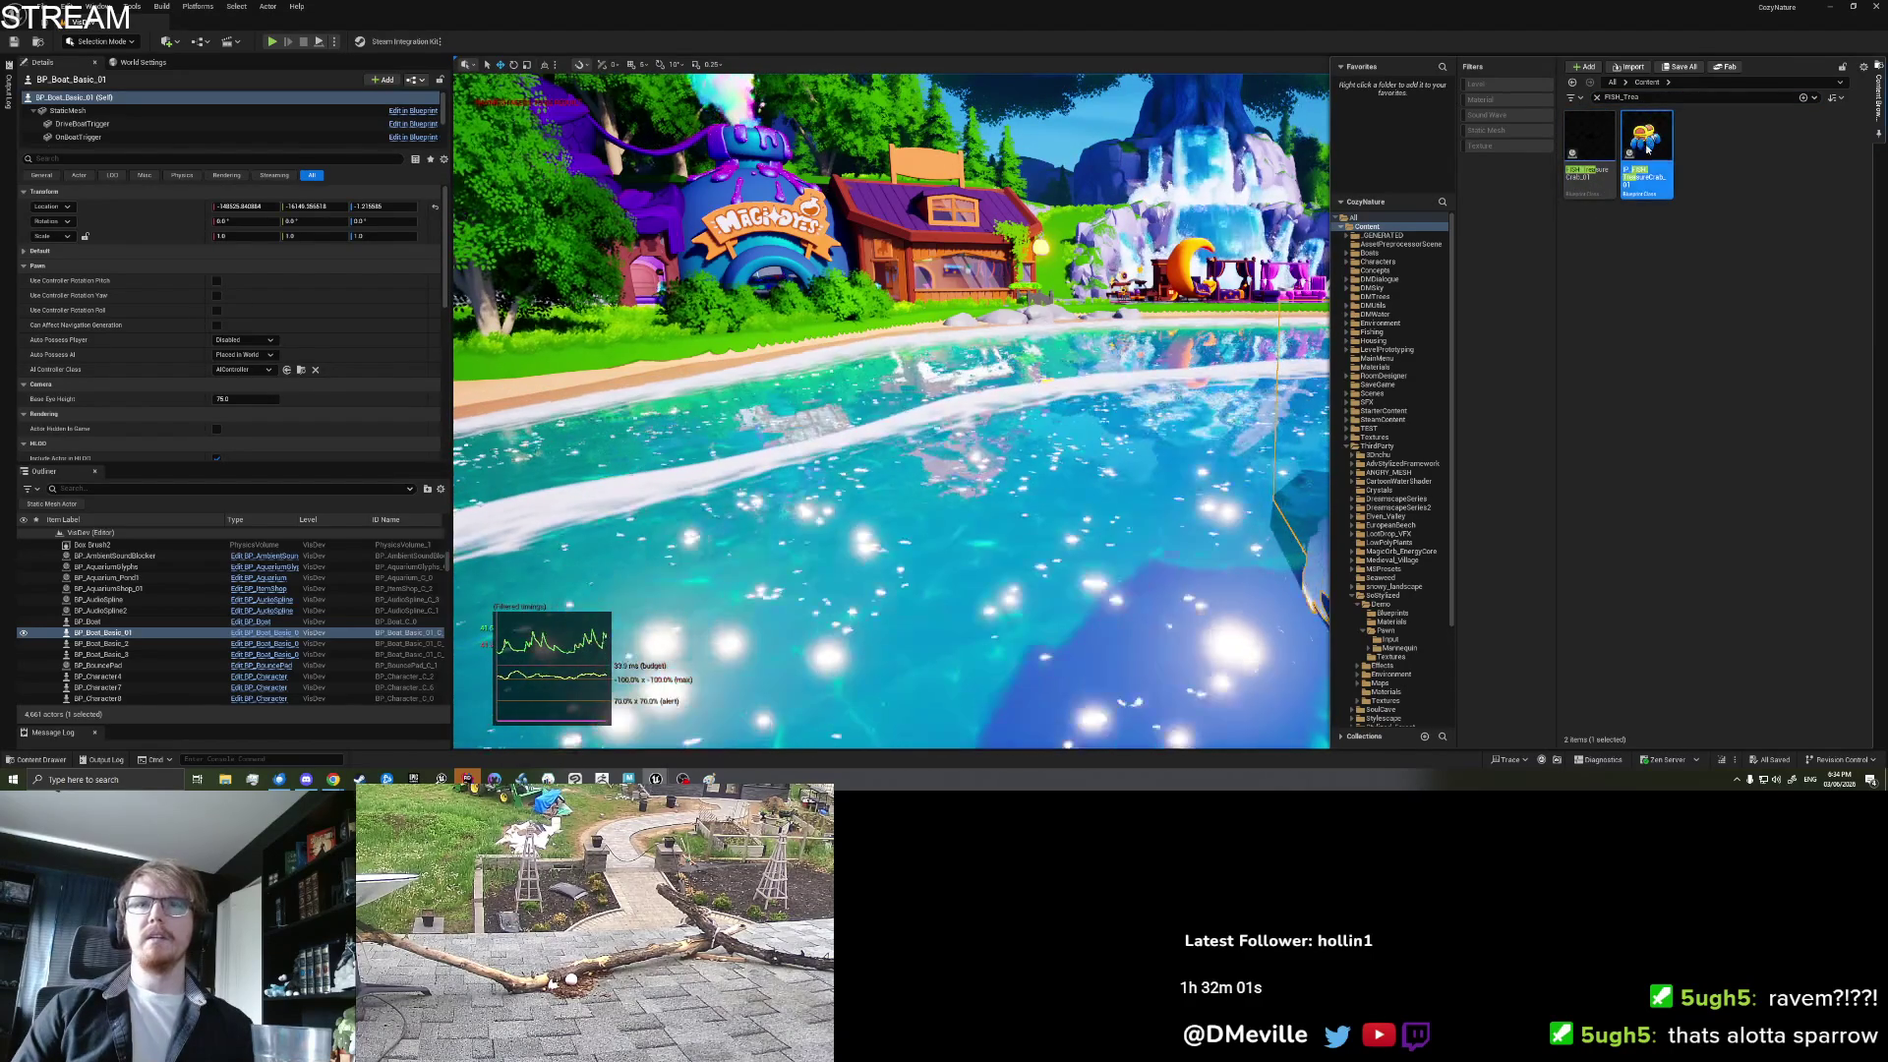
pyautogui.moveTo(1647, 149); pyautogui.dragTo(601, 230)
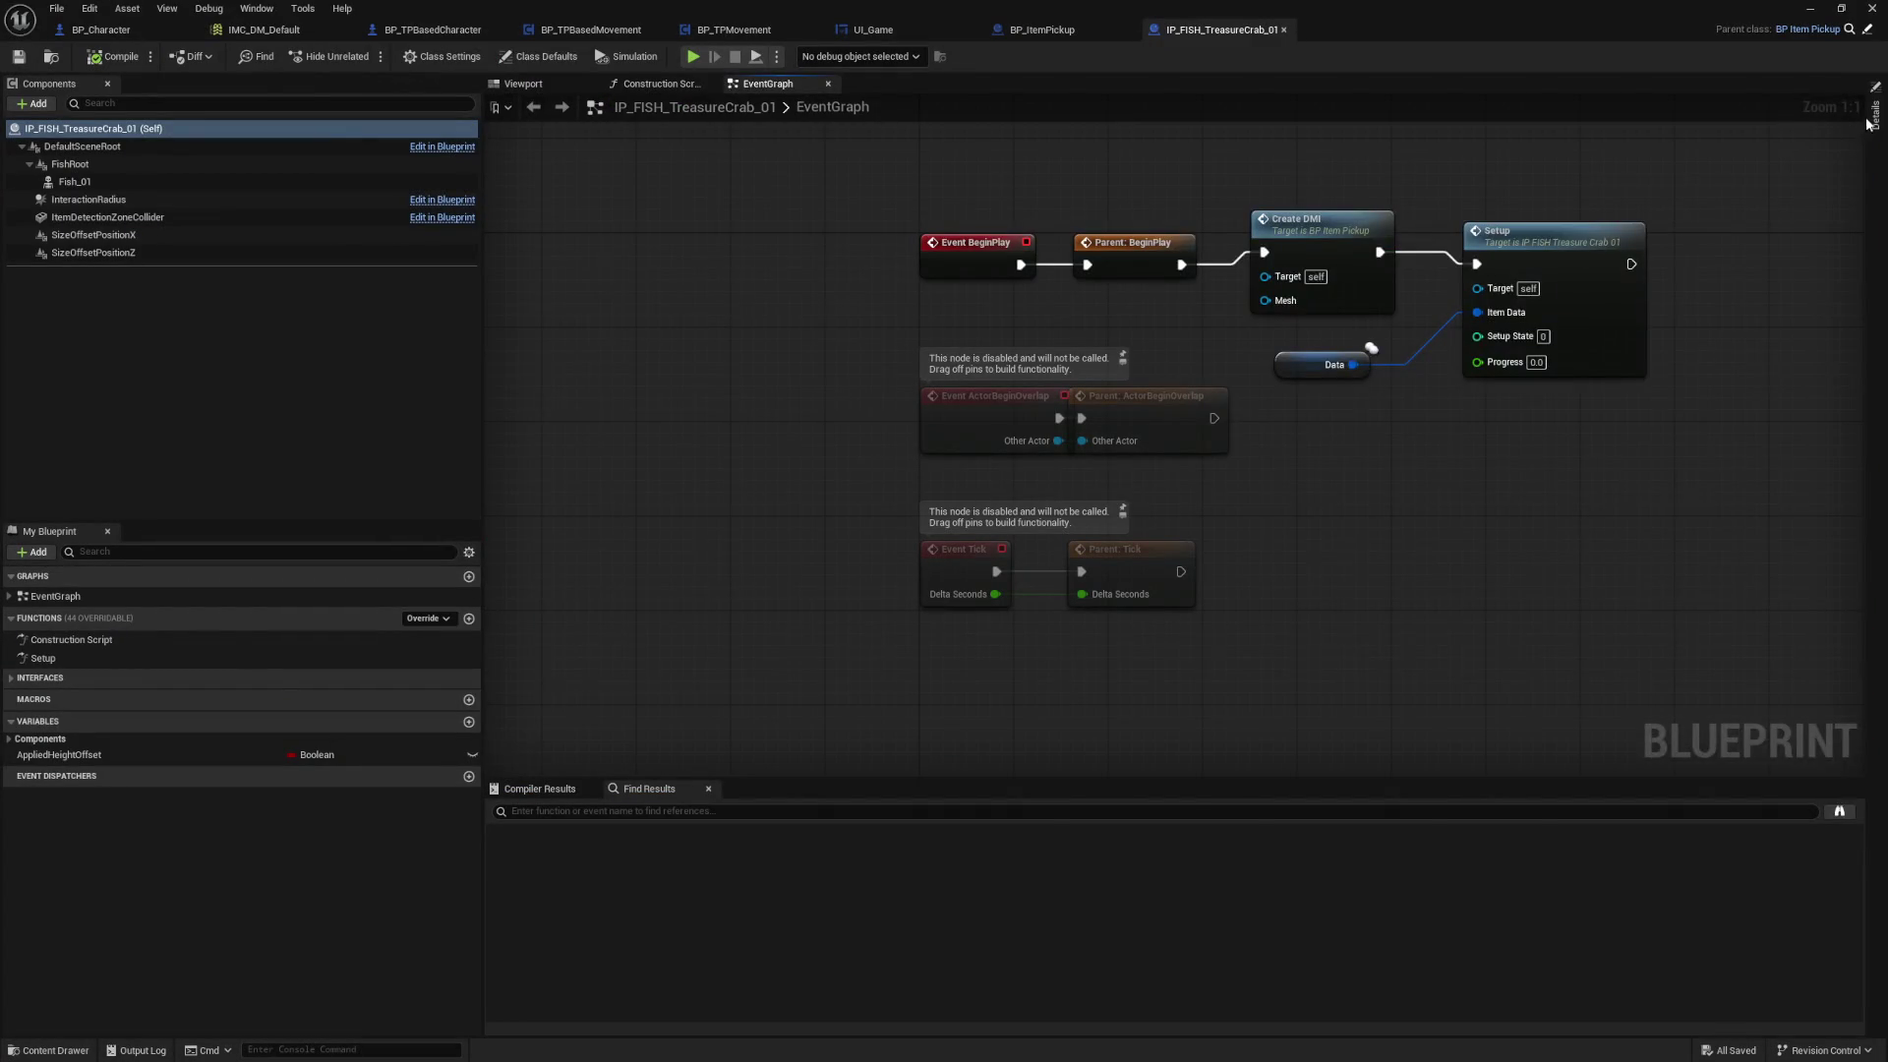
# Step: Check the crab's Class Defaults, then return to the BP_ItemPickup event graph
pyautogui.click(1868, 123)
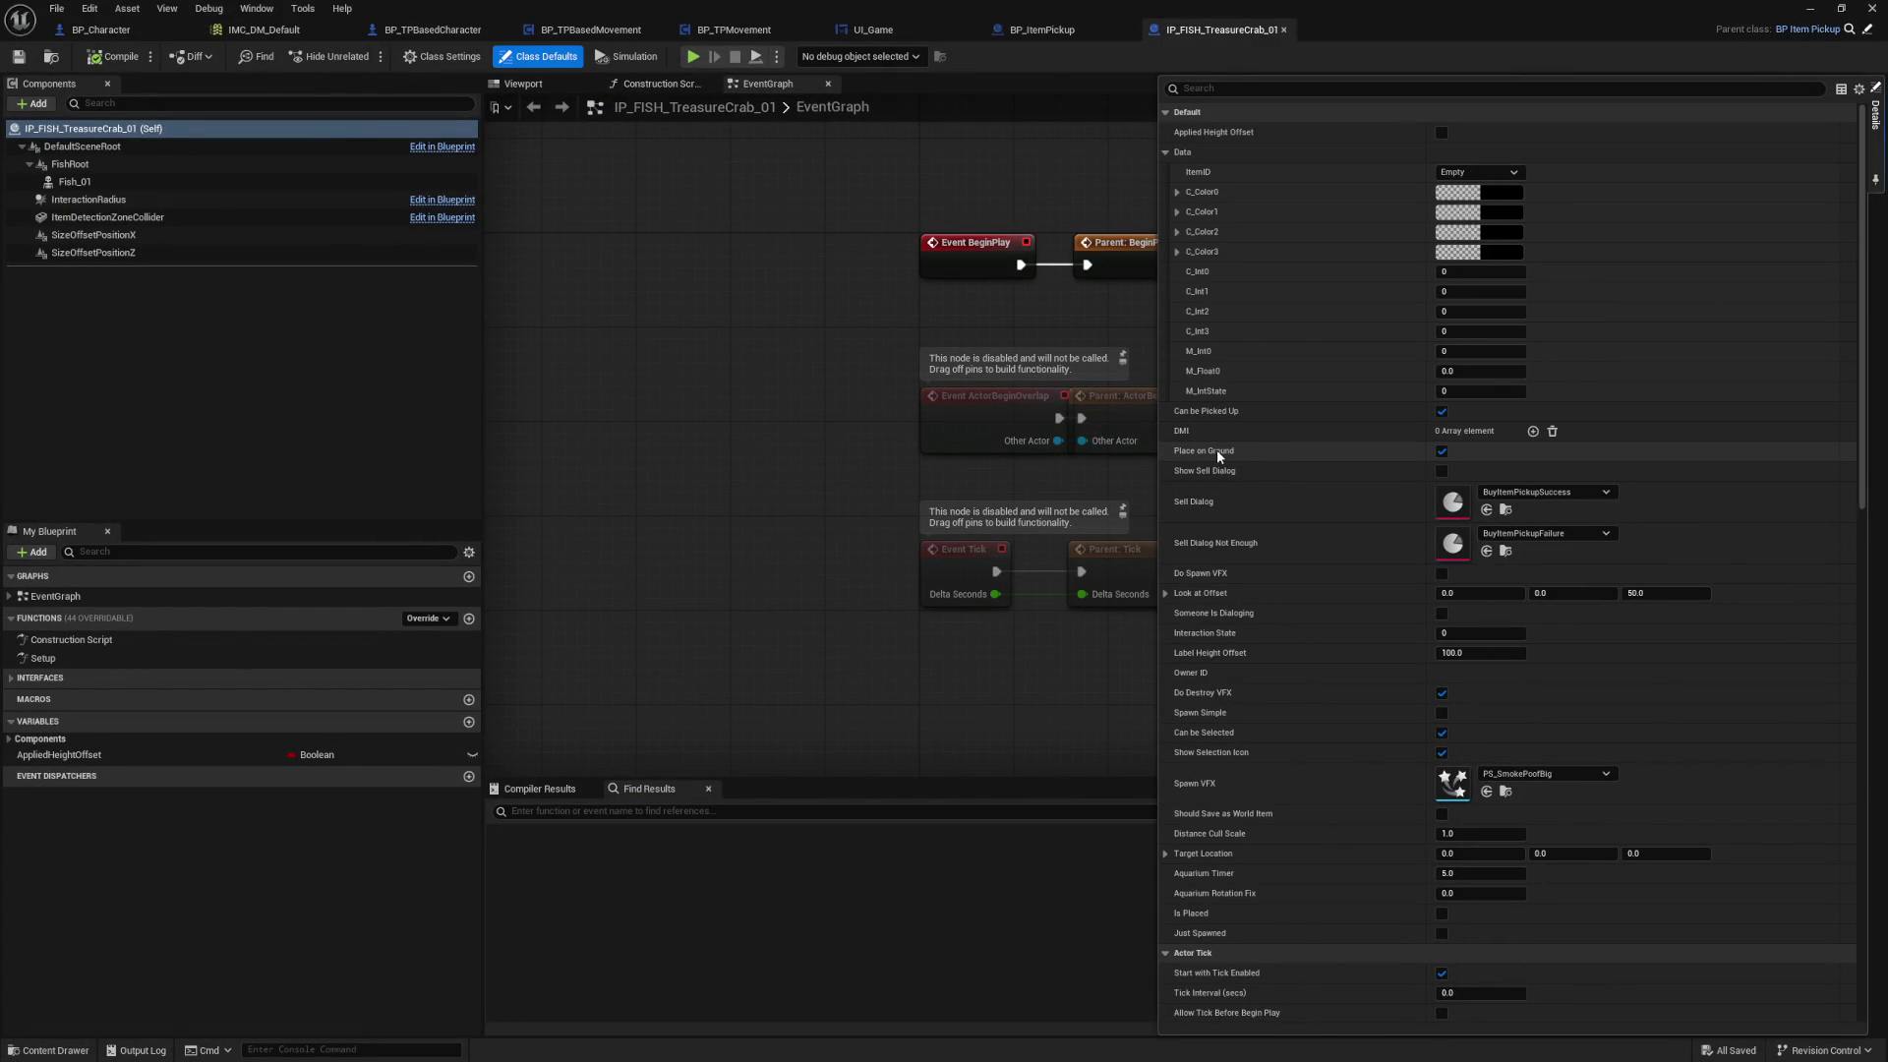
pyautogui.click(1042, 30)
pyautogui.moveTo(853, 529)
pyautogui.mouseDown()
pyautogui.moveTo(974, 535)
pyautogui.moveTo(1328, 641)
pyautogui.moveTo(1618, 593)
pyautogui.moveTo(1284, 560)
pyautogui.moveTo(1016, 568)
pyautogui.mouseUp()
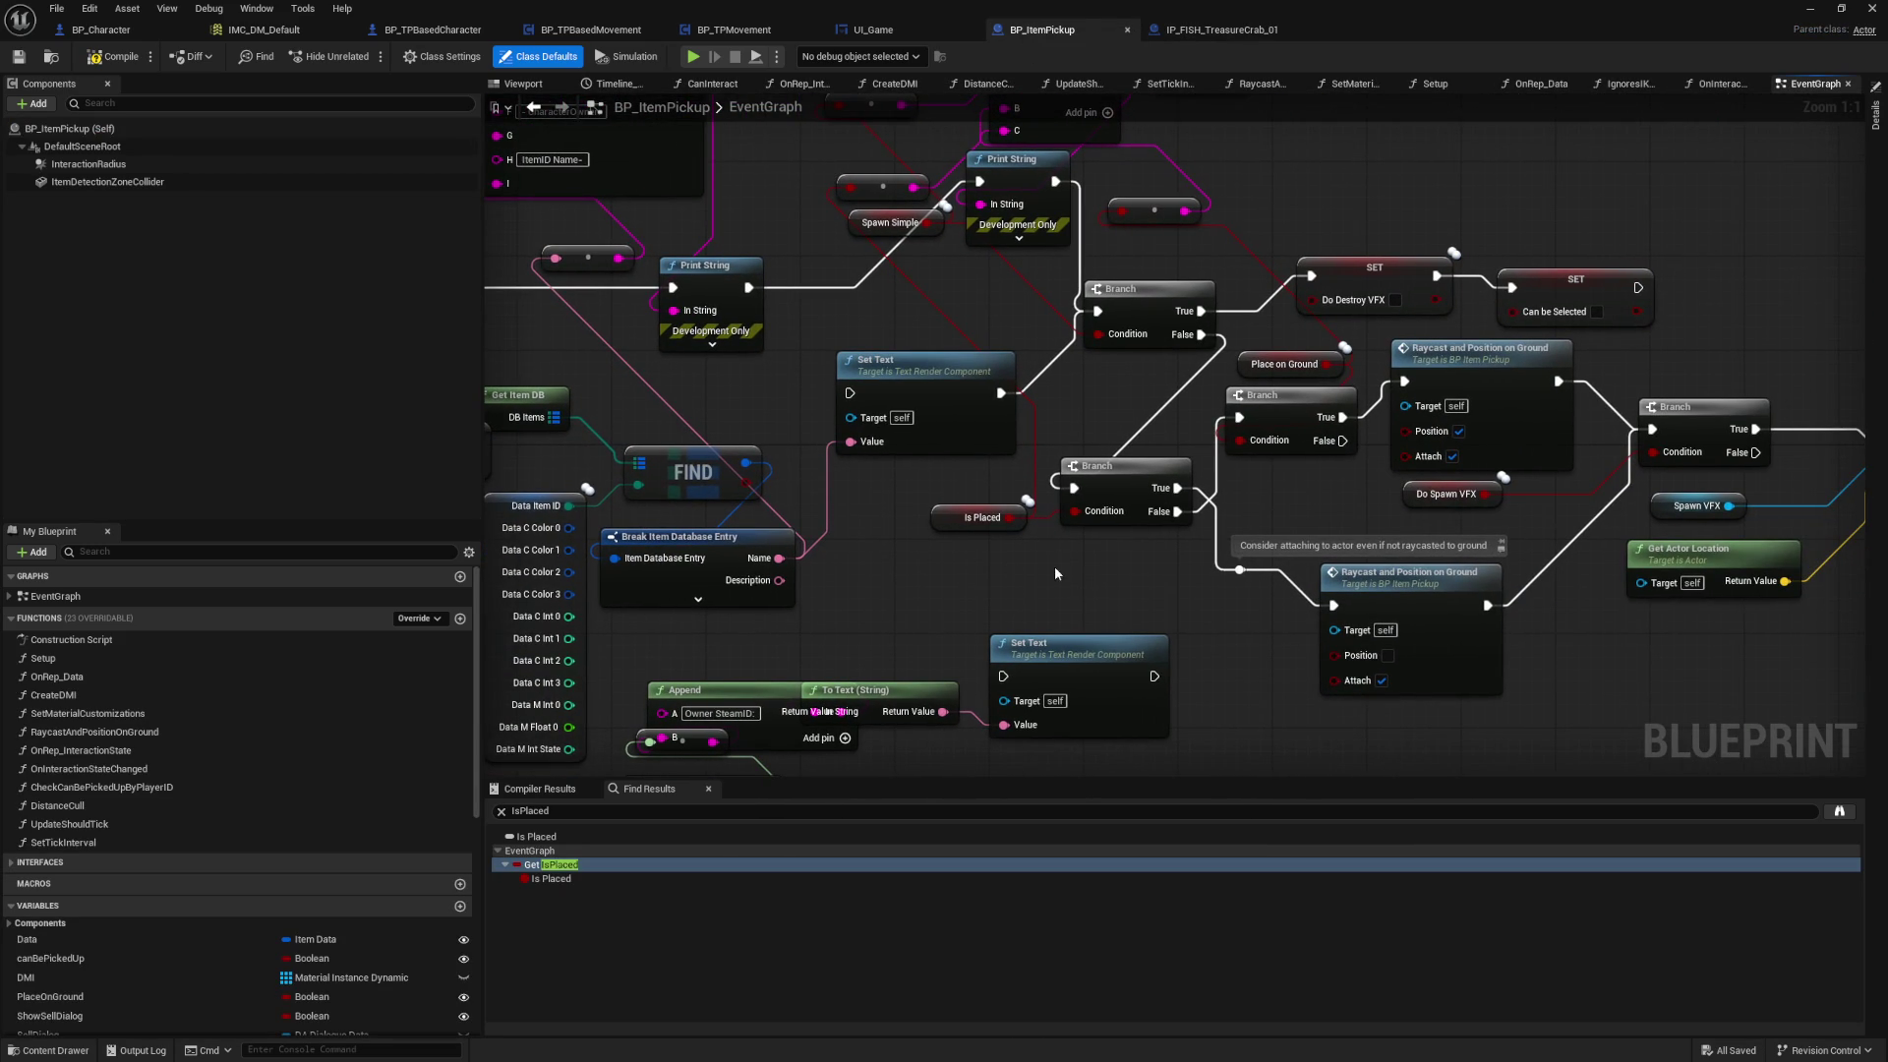
# Step: Pan to the Raycast and Position on Ground node and open its function graph
pyautogui.moveTo(551, 531); pyautogui.dragTo(1035, 546)
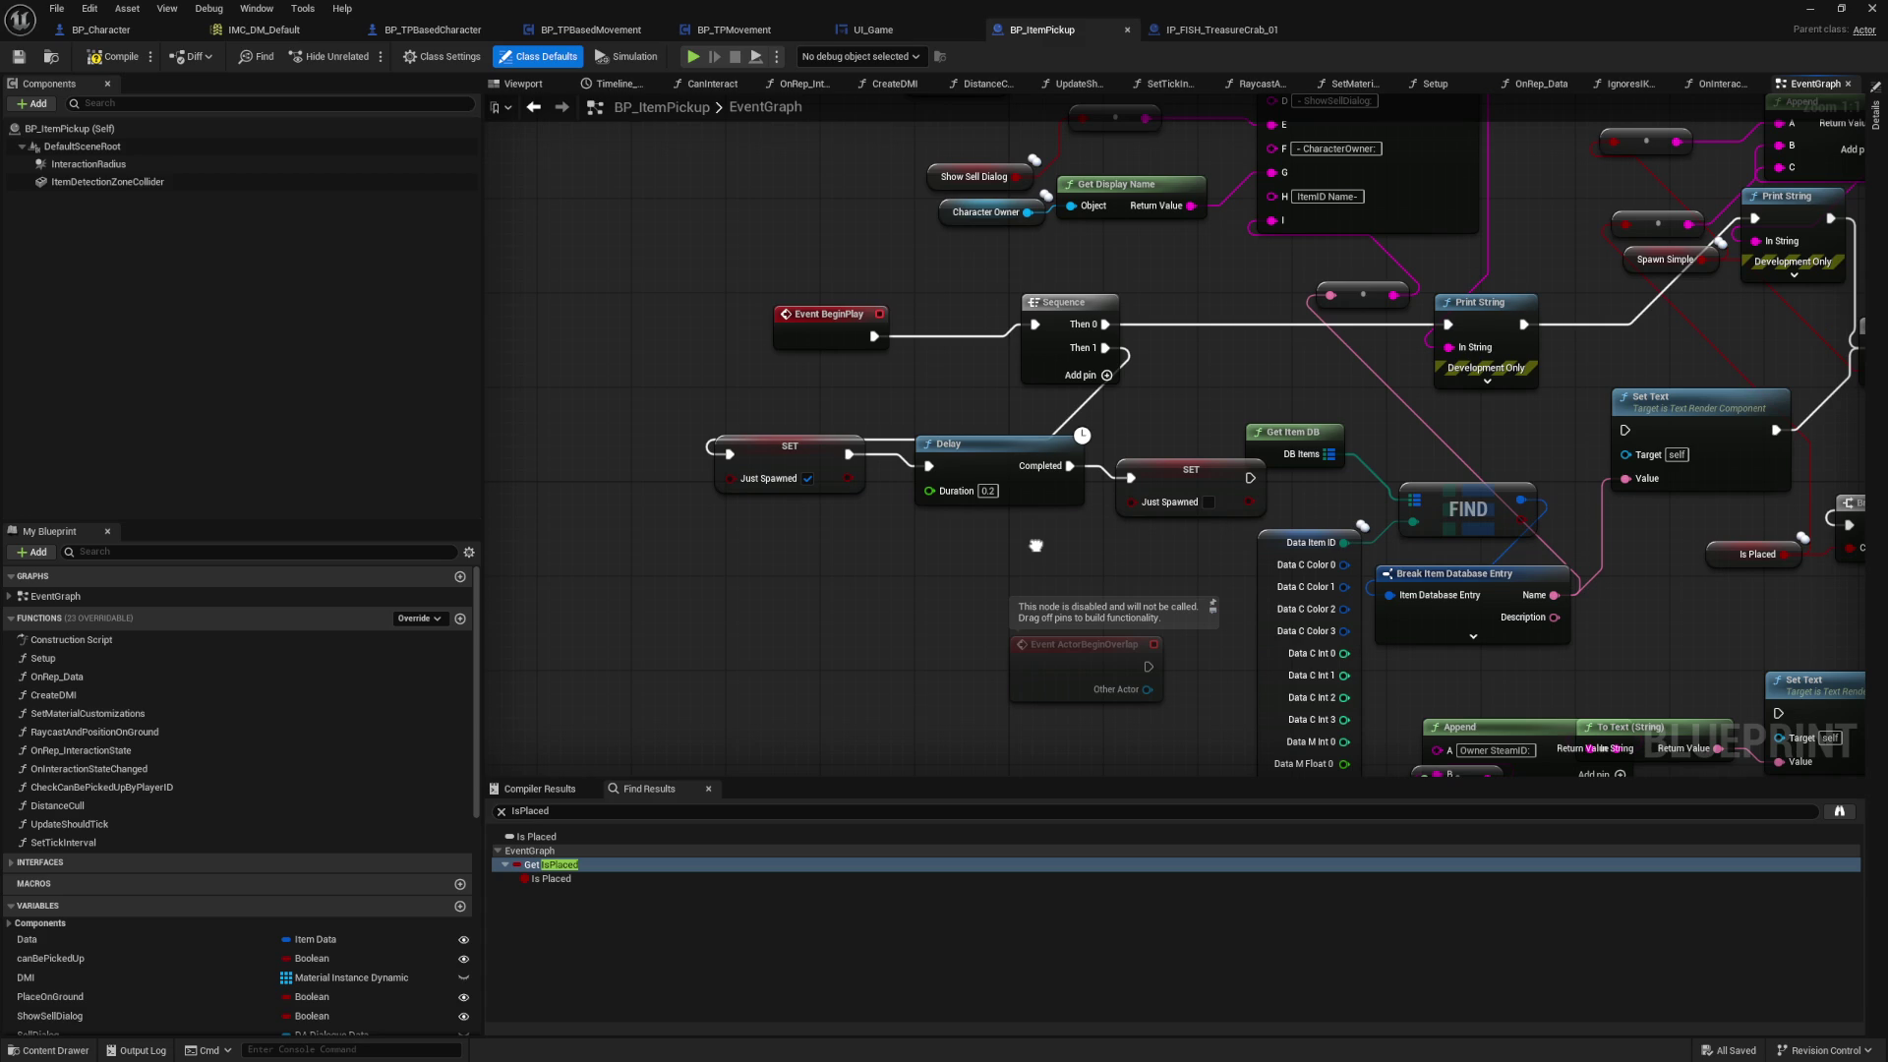
pyautogui.moveTo(1035, 545); pyautogui.dragTo(561, 546)
pyautogui.moveTo(1526, 675); pyautogui.dragTo(830, 694)
pyautogui.click(1122, 482)
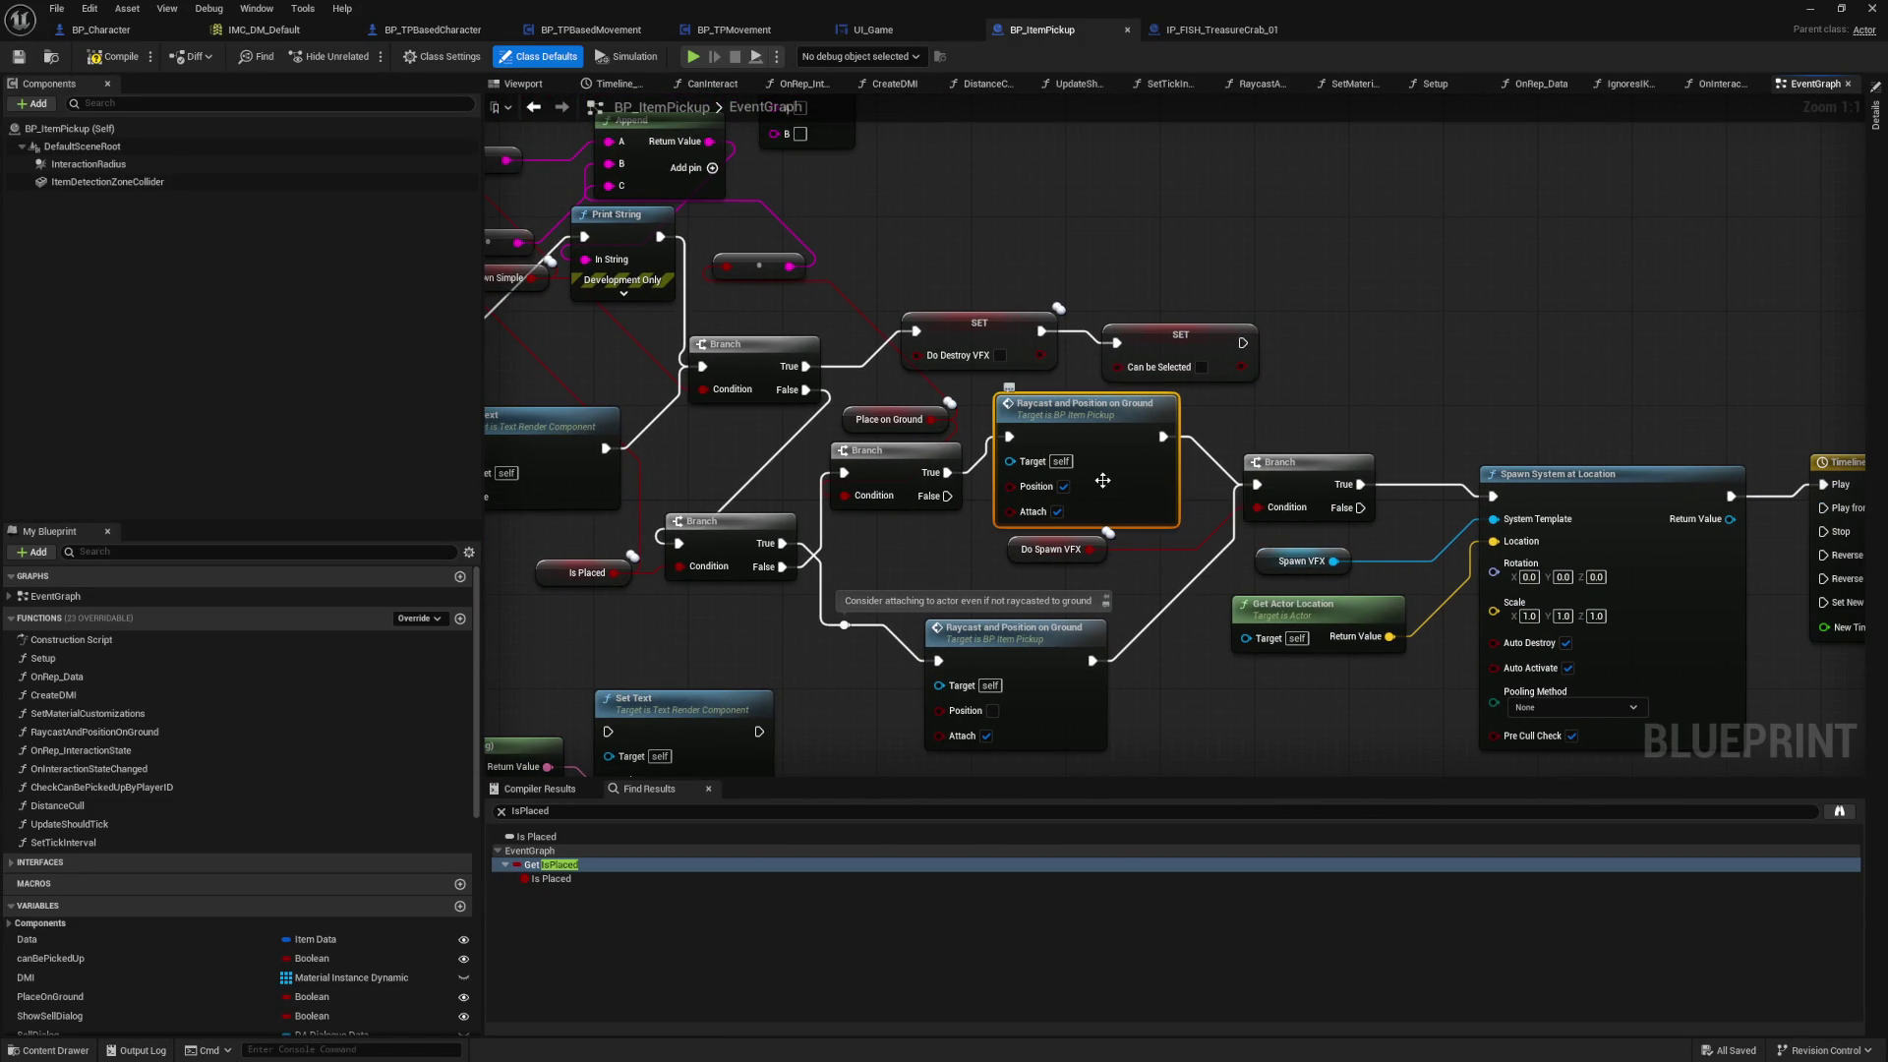
pyautogui.doubleClick(1102, 480)
pyautogui.moveTo(783, 521)
pyautogui.mouseDown()
pyautogui.moveTo(1402, 513)
pyautogui.moveTo(1679, 455)
pyautogui.mouseUp()
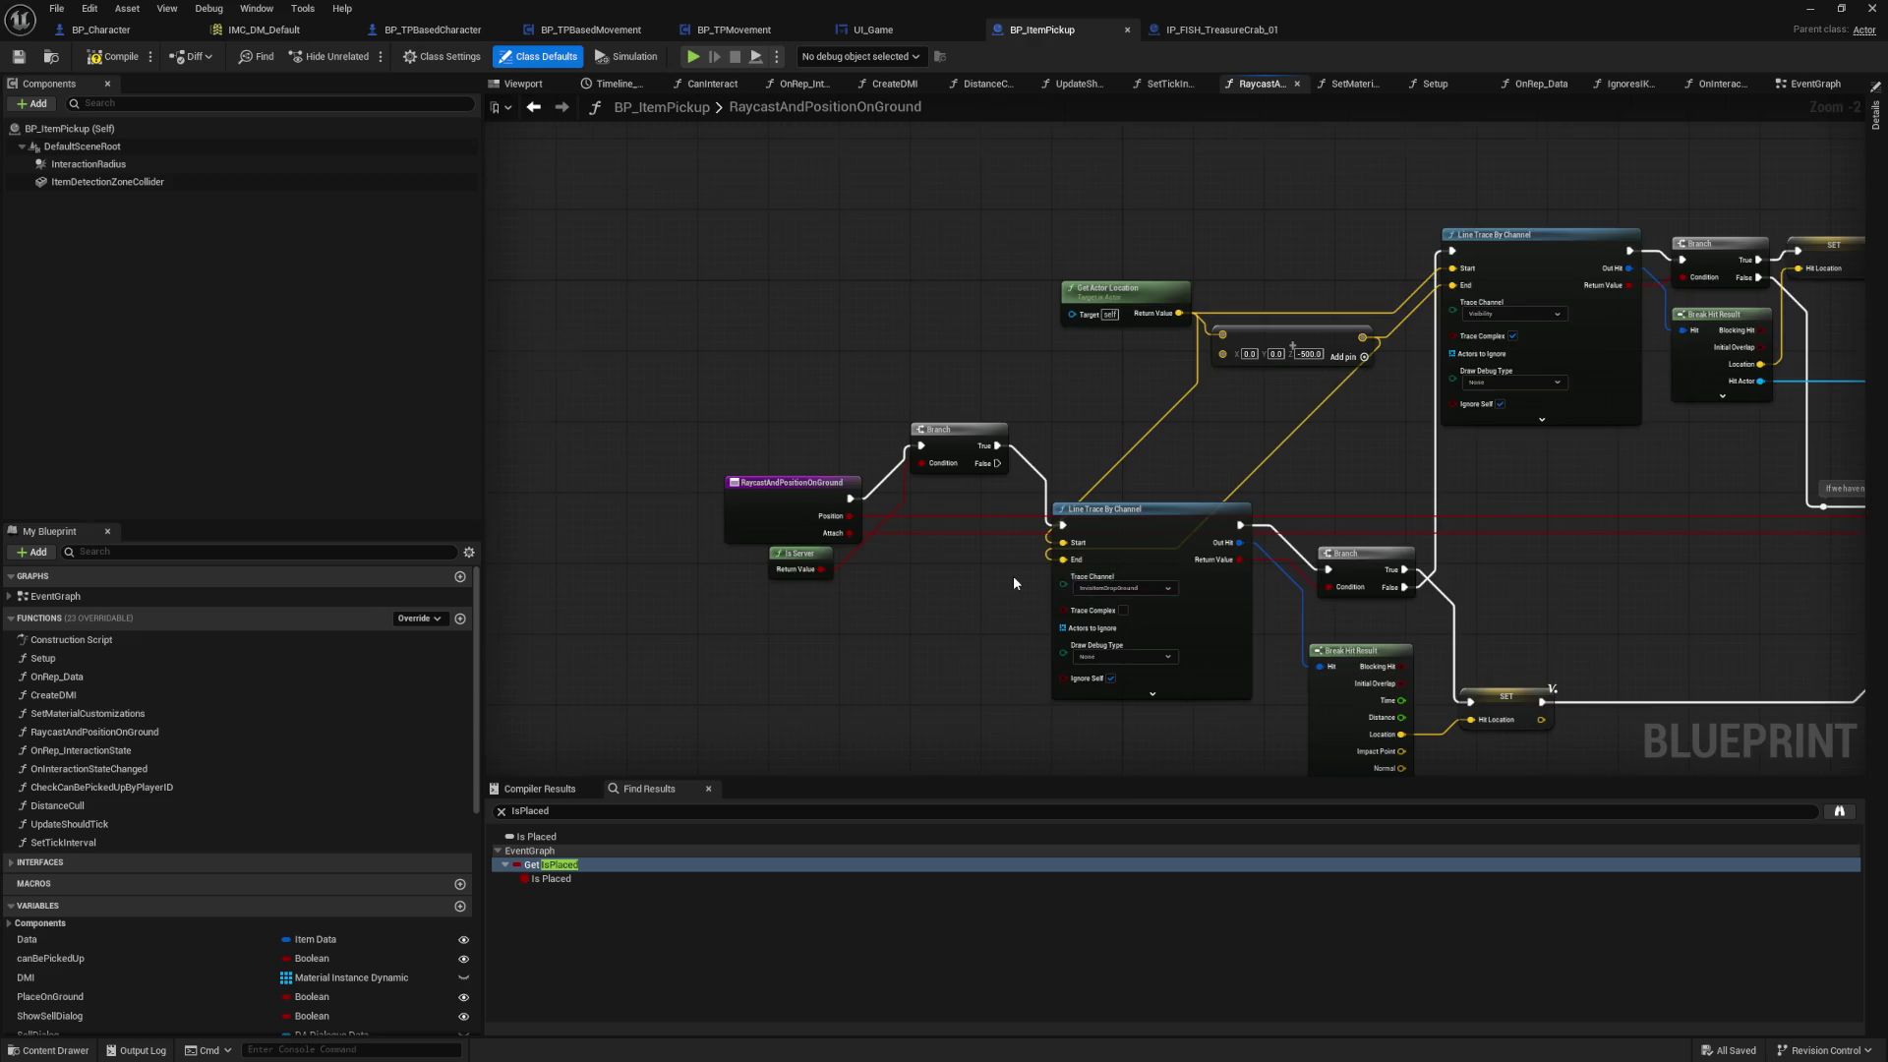
# Step: Survey the function's Sequence, Branch, Draw Debug Sphere and Line Trace nodes
pyautogui.scroll(2, 1013, 575)
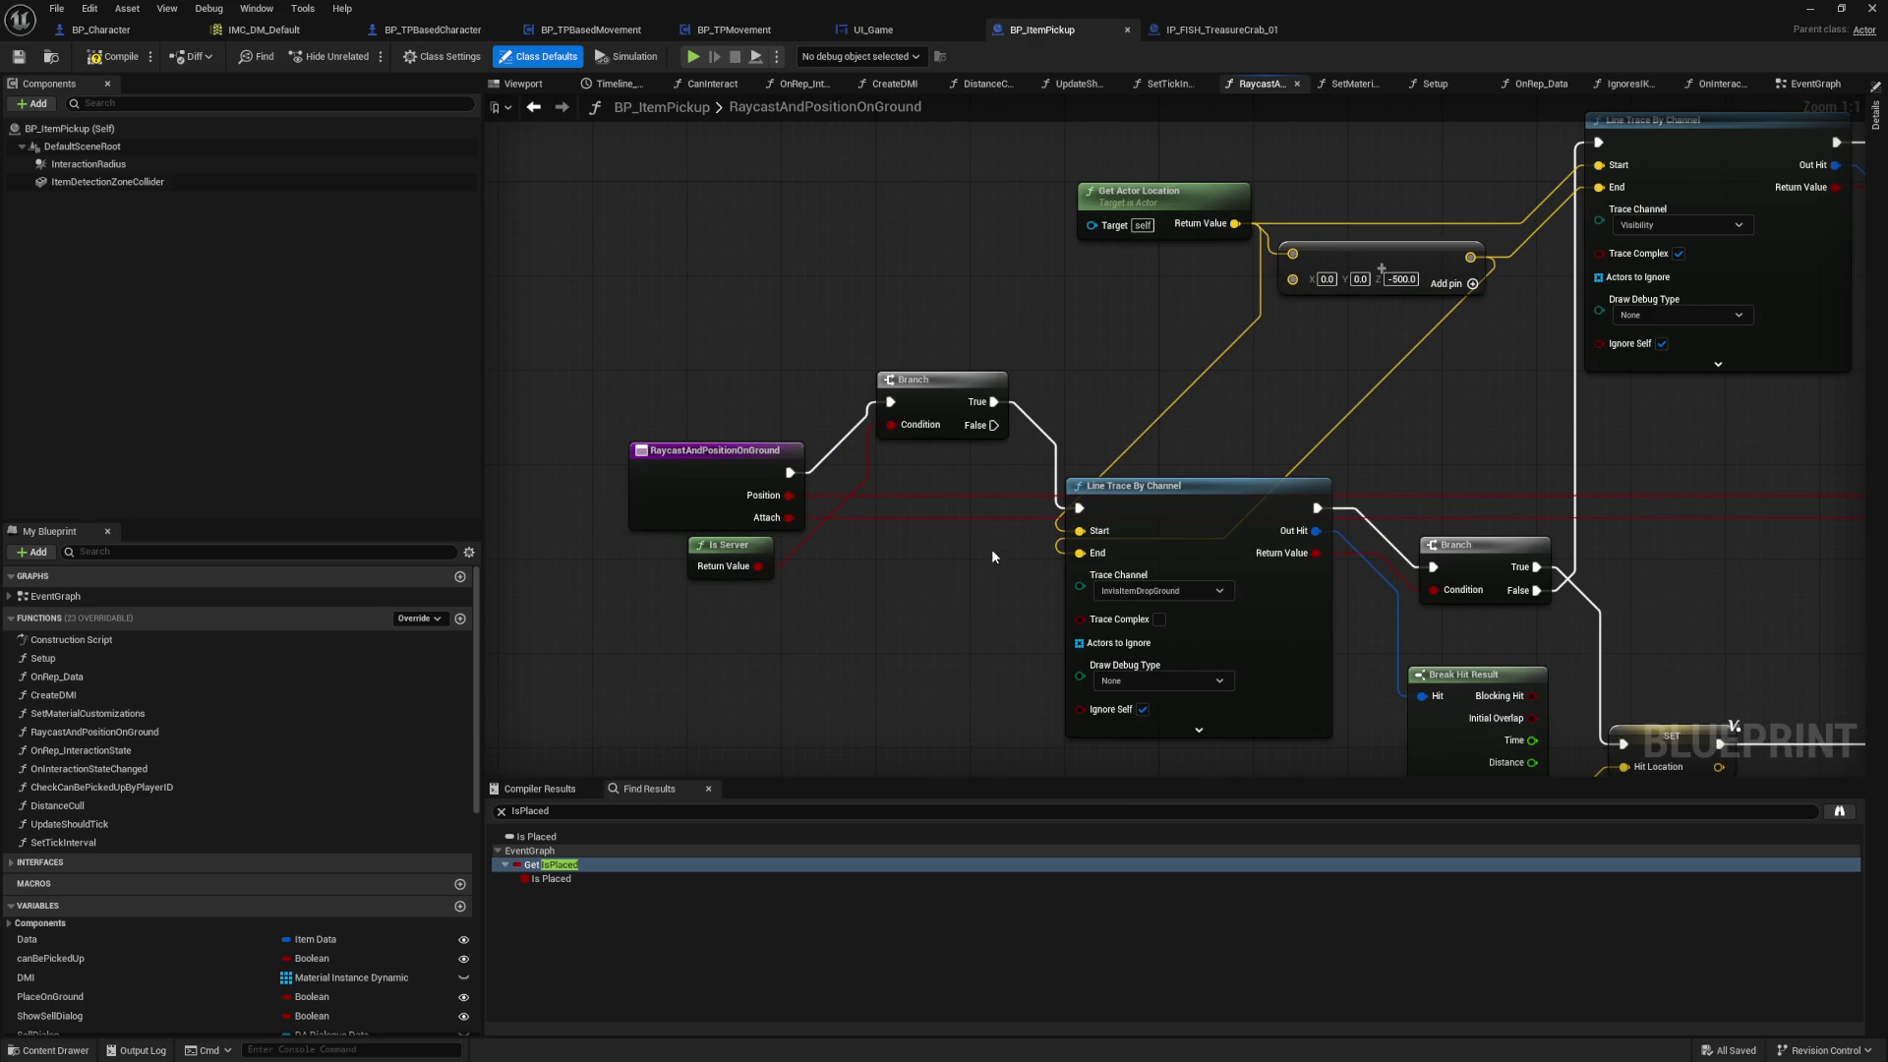
pyautogui.moveTo(1454, 418)
pyautogui.mouseDown()
pyautogui.moveTo(879, 387)
pyautogui.moveTo(575, 504)
pyautogui.mouseUp()
pyautogui.moveTo(1318, 432); pyautogui.dragTo(794, 450)
pyautogui.moveTo(1111, 481)
pyautogui.mouseDown()
pyautogui.moveTo(1069, 483)
pyautogui.moveTo(1773, 508)
pyautogui.moveTo(781, 524)
pyautogui.mouseUp()
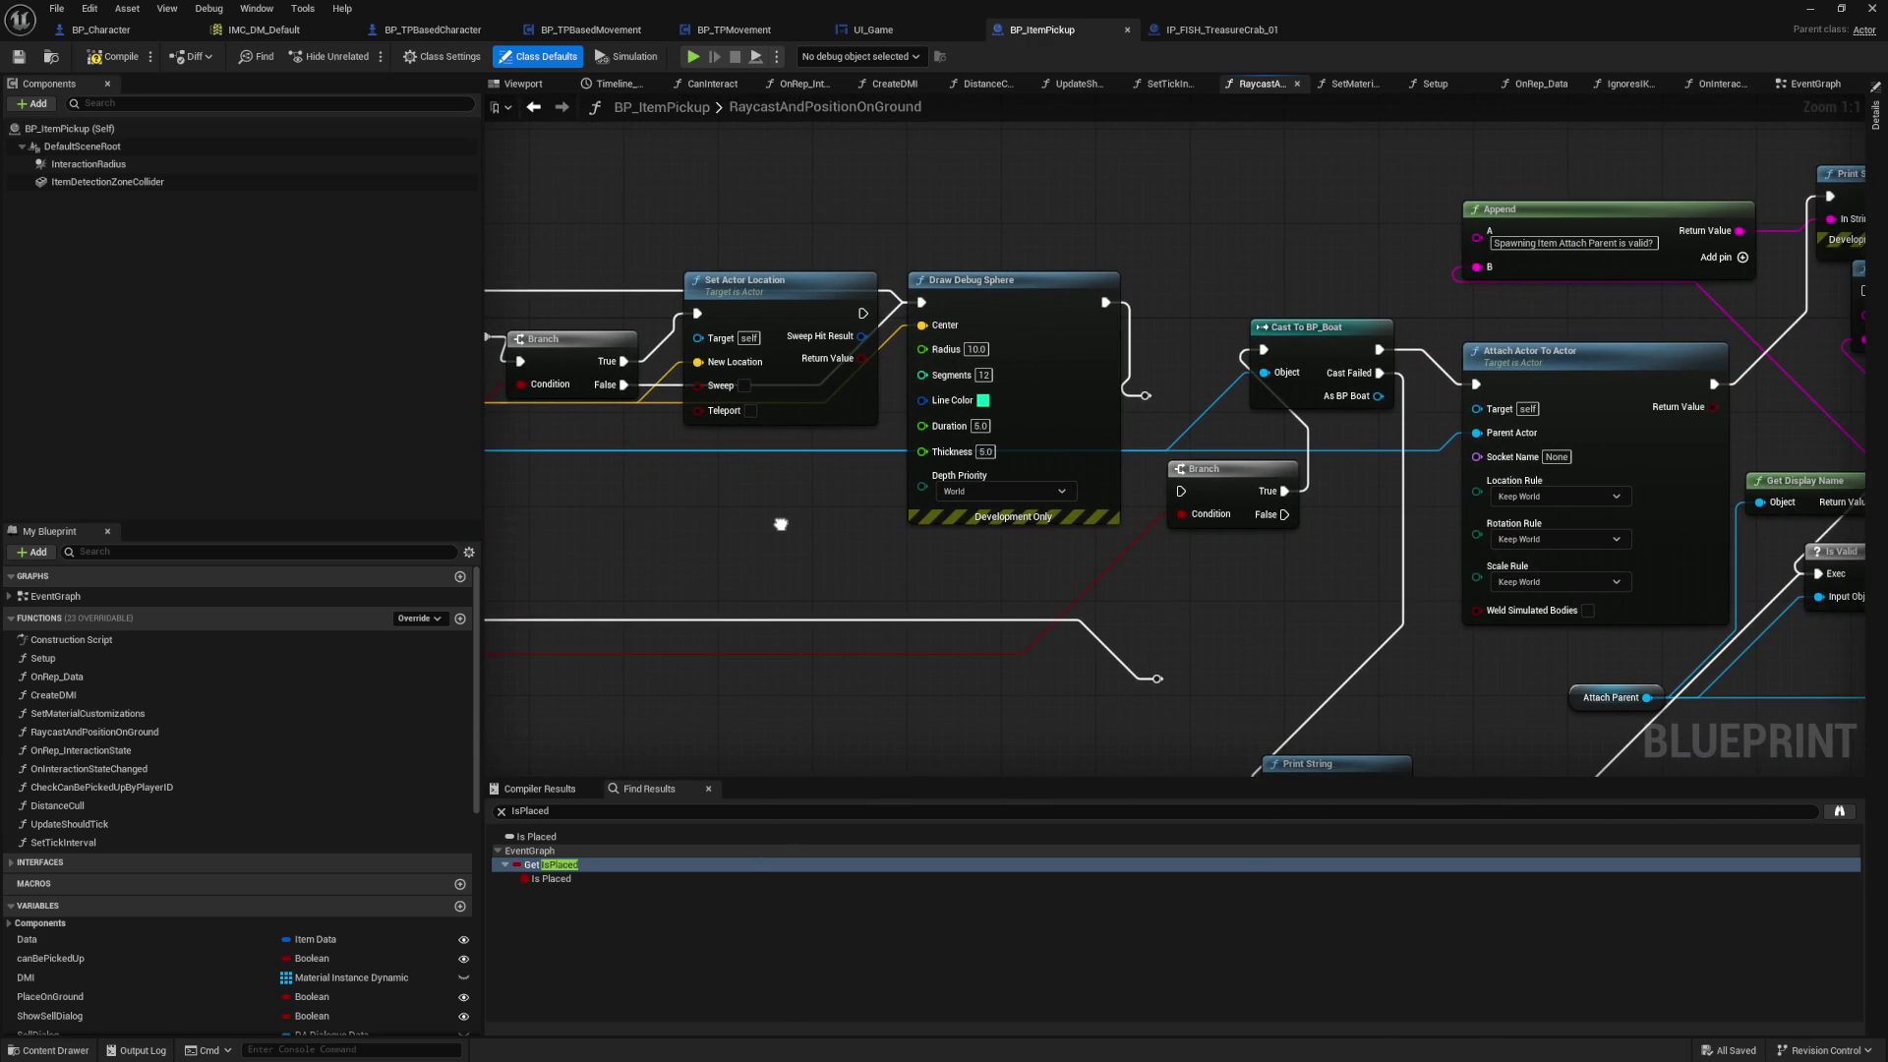
pyautogui.click(1011, 285)
pyautogui.scroll(-2, 1236, 293)
pyautogui.scroll(2, 1236, 293)
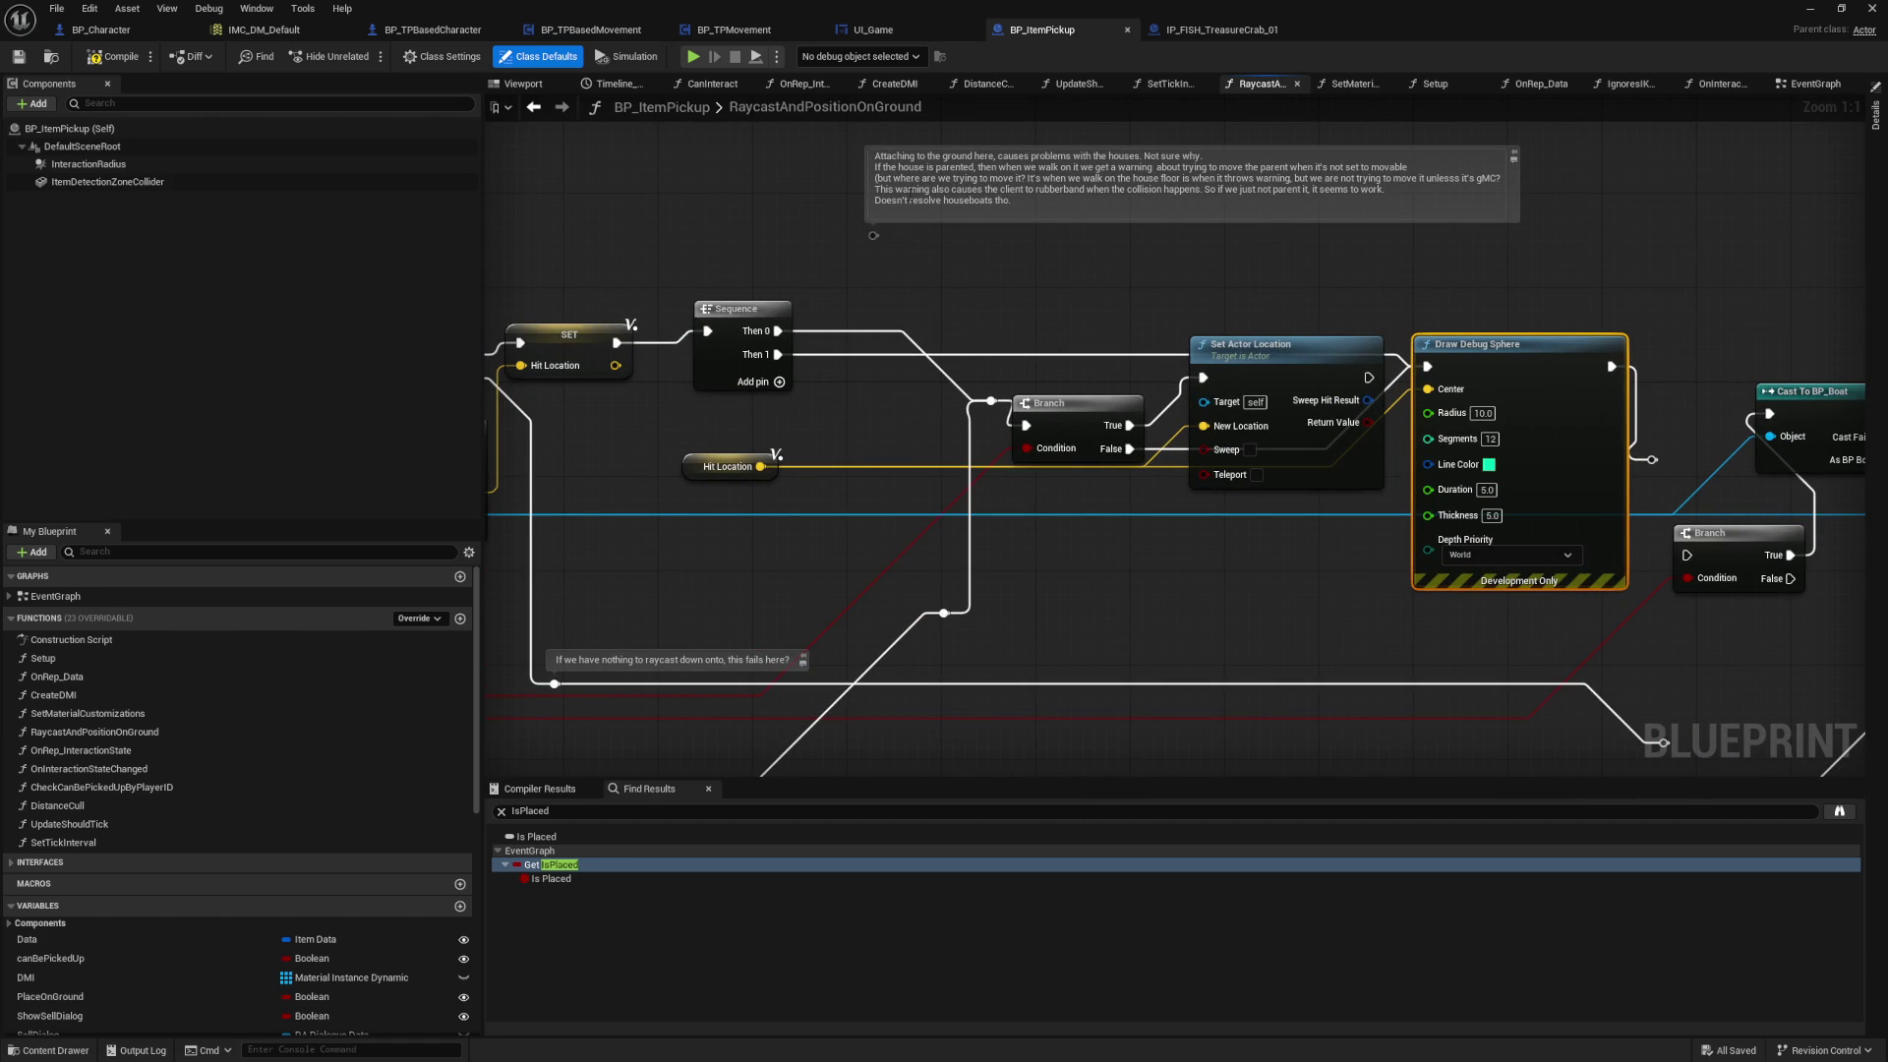
pyautogui.moveTo(975, 284)
pyautogui.mouseDown()
pyautogui.moveTo(1616, 263)
pyautogui.moveTo(1715, 307)
pyautogui.mouseUp()
pyautogui.moveTo(1388, 306)
pyautogui.mouseDown()
pyautogui.moveTo(922, 252)
pyautogui.moveTo(1193, 372)
pyautogui.moveTo(646, 619)
pyautogui.mouseUp()
pyautogui.moveTo(978, 277)
pyautogui.mouseDown()
pyautogui.moveTo(1011, 262)
pyautogui.moveTo(793, 219)
pyautogui.moveTo(790, 176)
pyautogui.moveTo(1468, 227)
pyautogui.moveTo(934, 463)
pyautogui.mouseUp()
pyautogui.scroll(-3, 810, 205)
pyautogui.scroll(3, 742, 428)
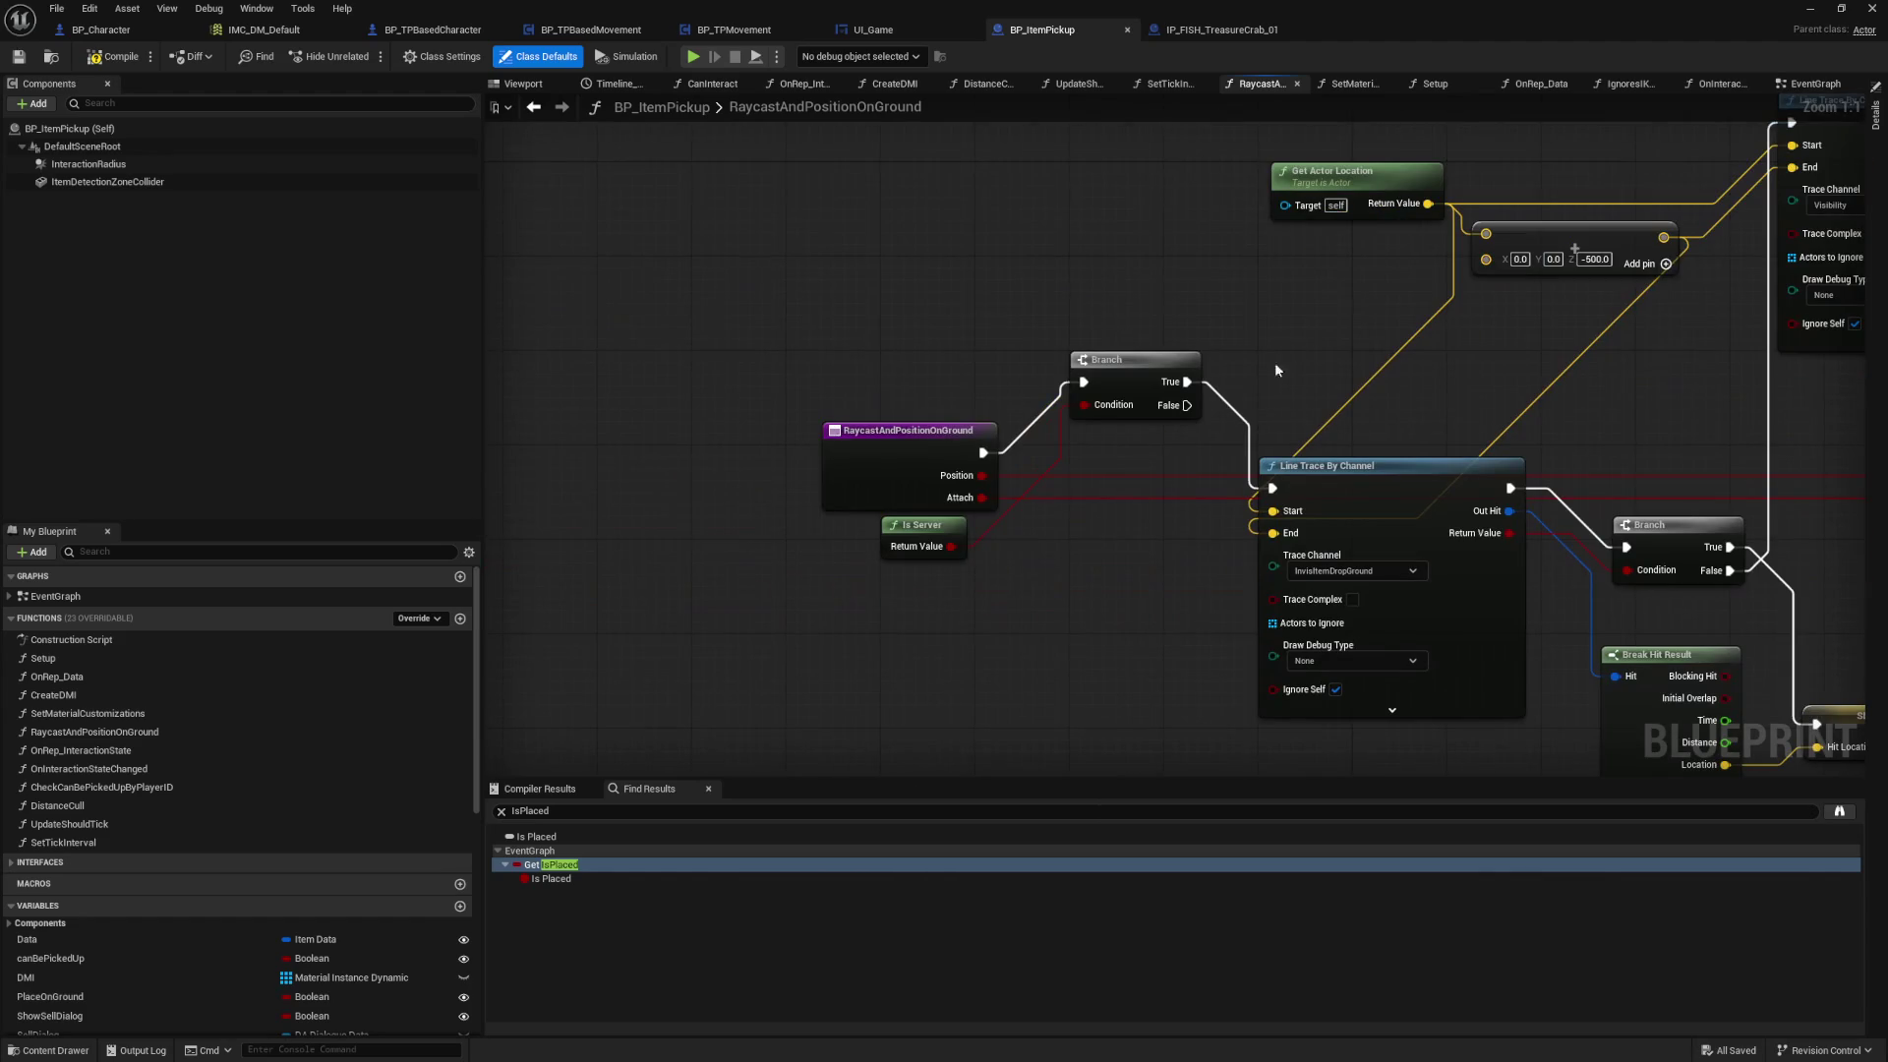
# Step: Select the function entry node to show its Position and Attach Boolean inputs
pyautogui.click(905, 486)
pyautogui.moveTo(1095, 564); pyautogui.dragTo(715, 559)
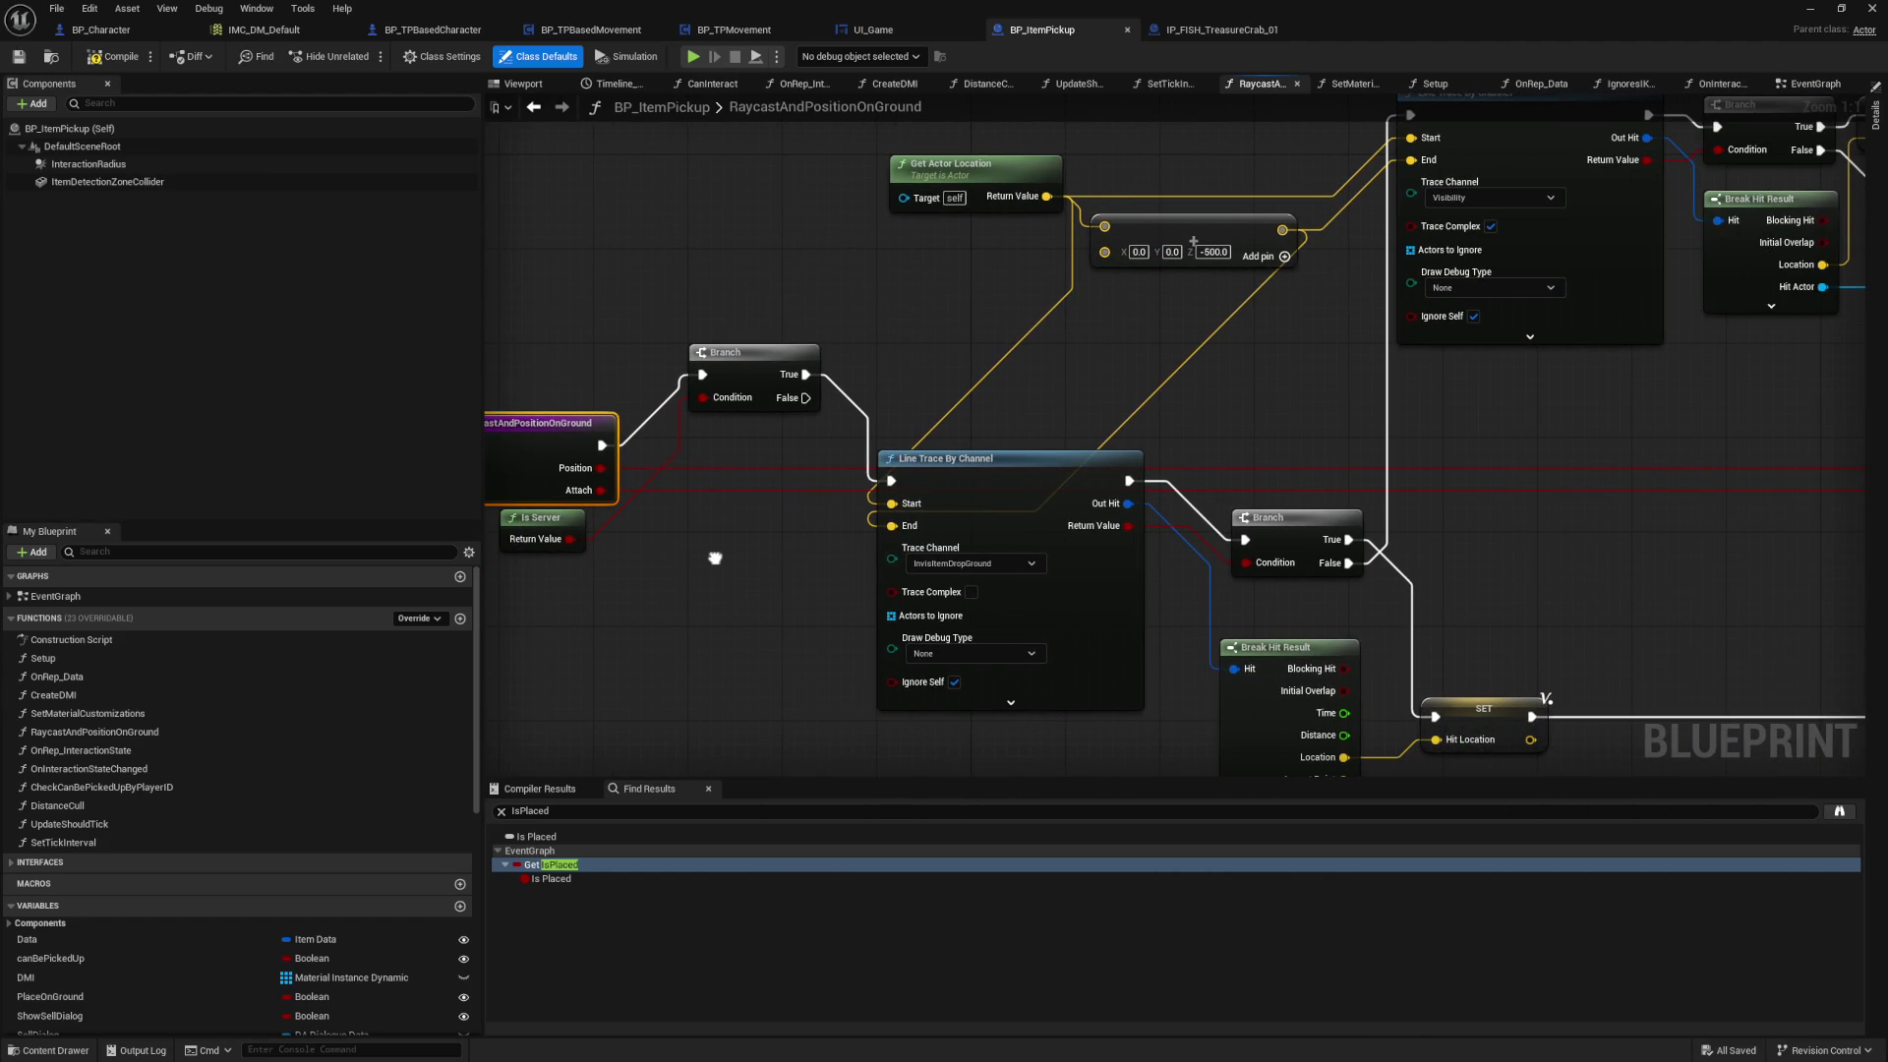
pyautogui.scroll(-1, 619, 472)
pyautogui.moveTo(620, 472); pyautogui.dragTo(1094, 364)
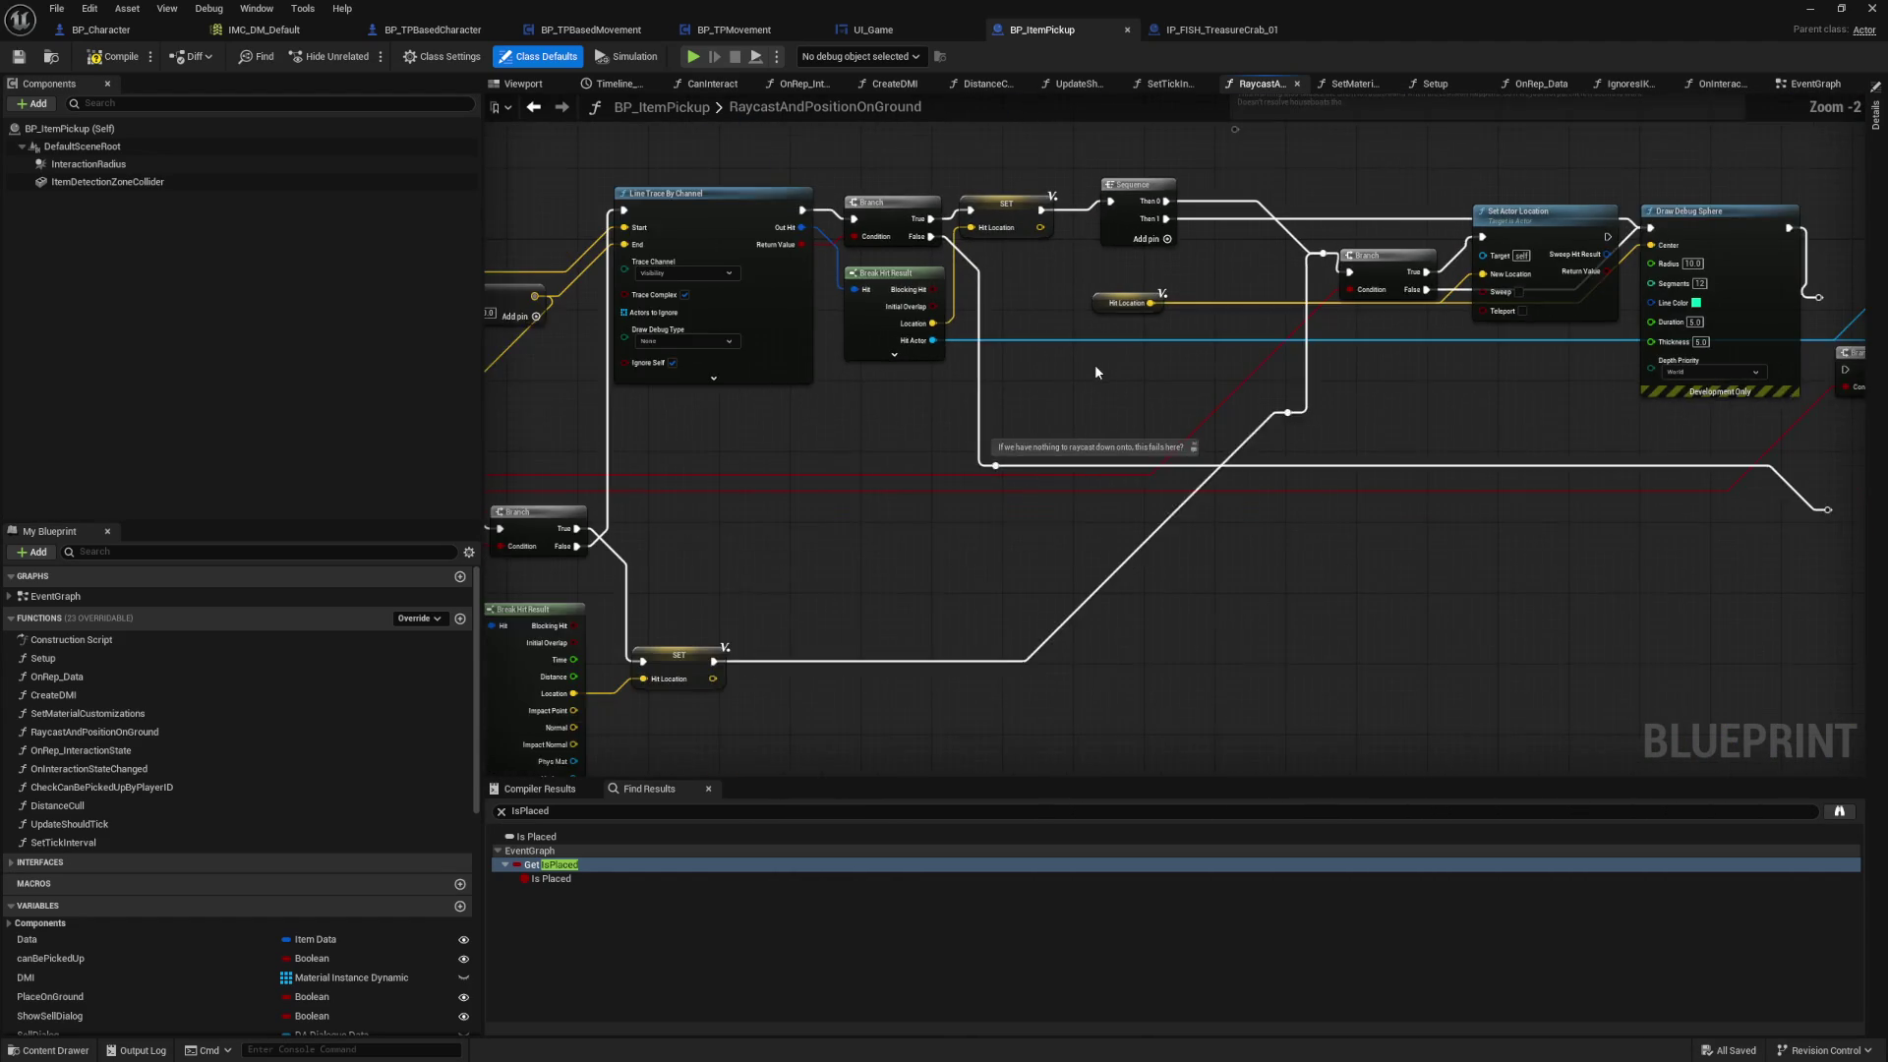
pyautogui.scroll(-1, 1094, 364)
pyautogui.scroll(2, 1043, 409)
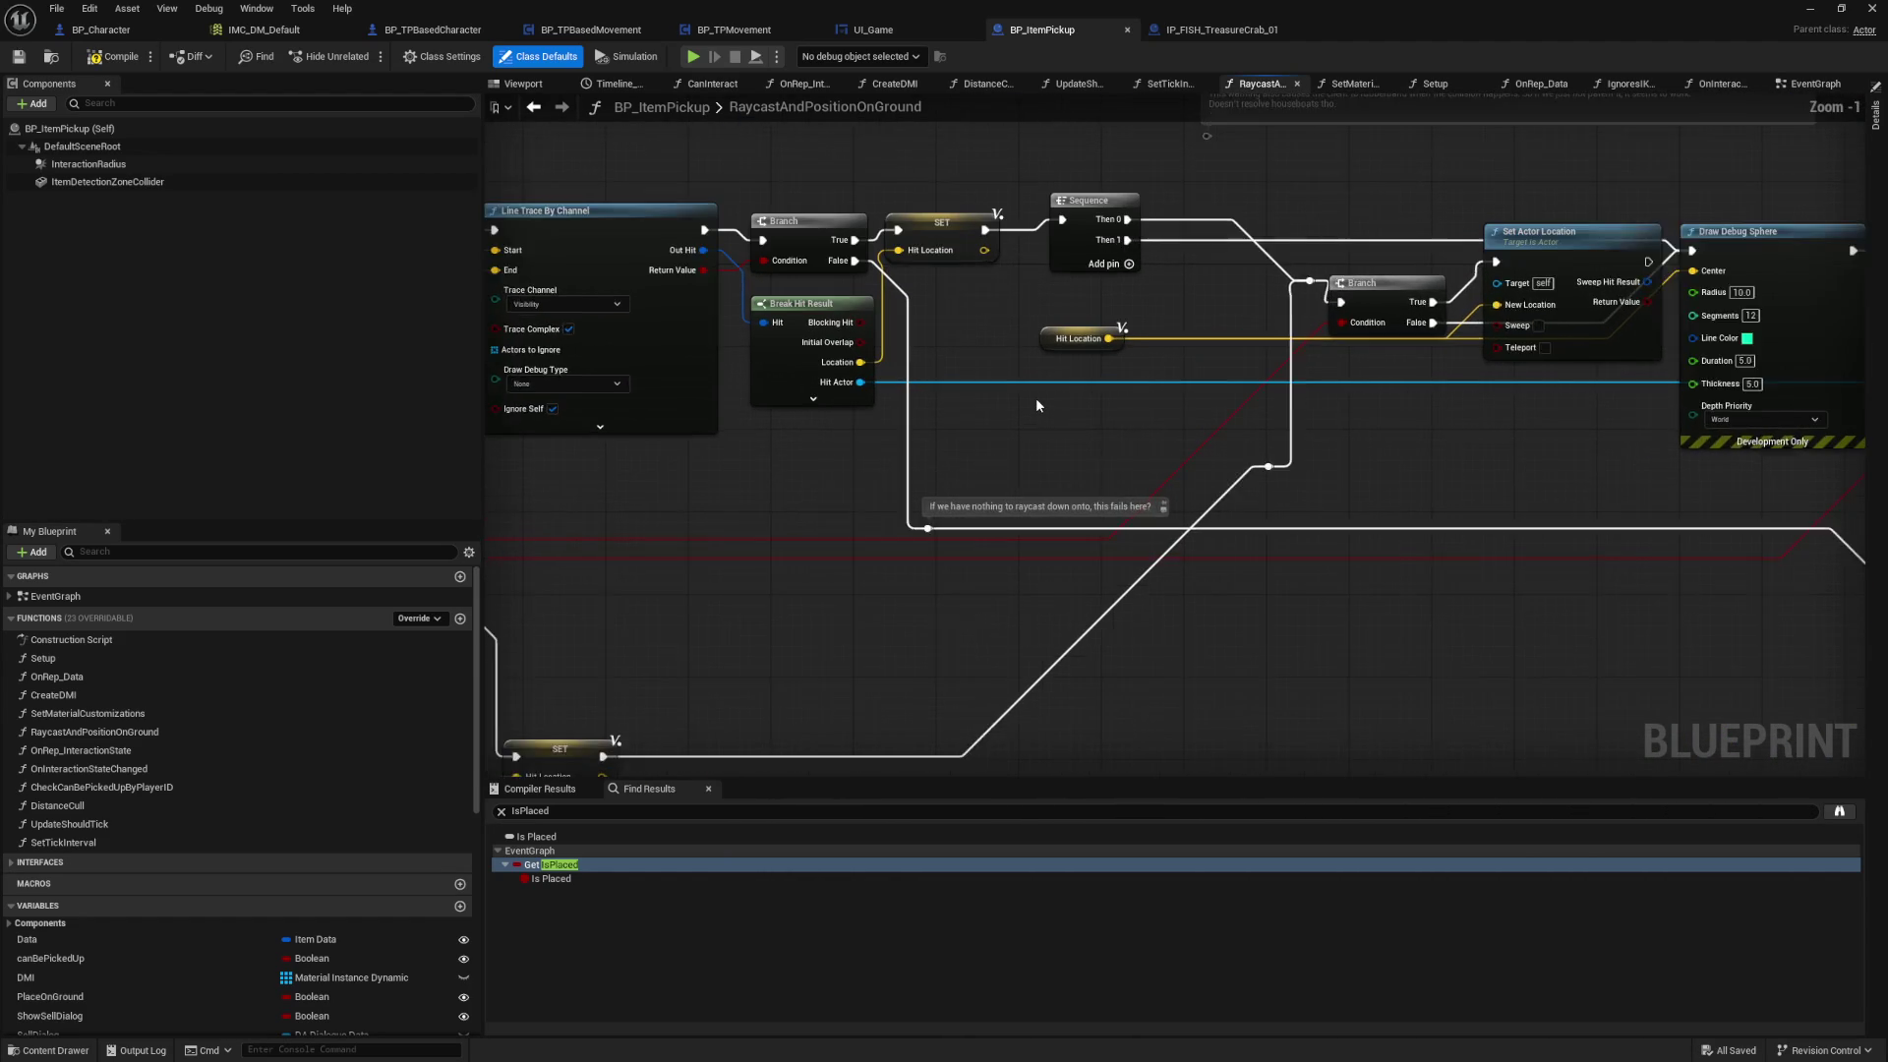
pyautogui.moveTo(1033, 372); pyautogui.dragTo(831, 448)
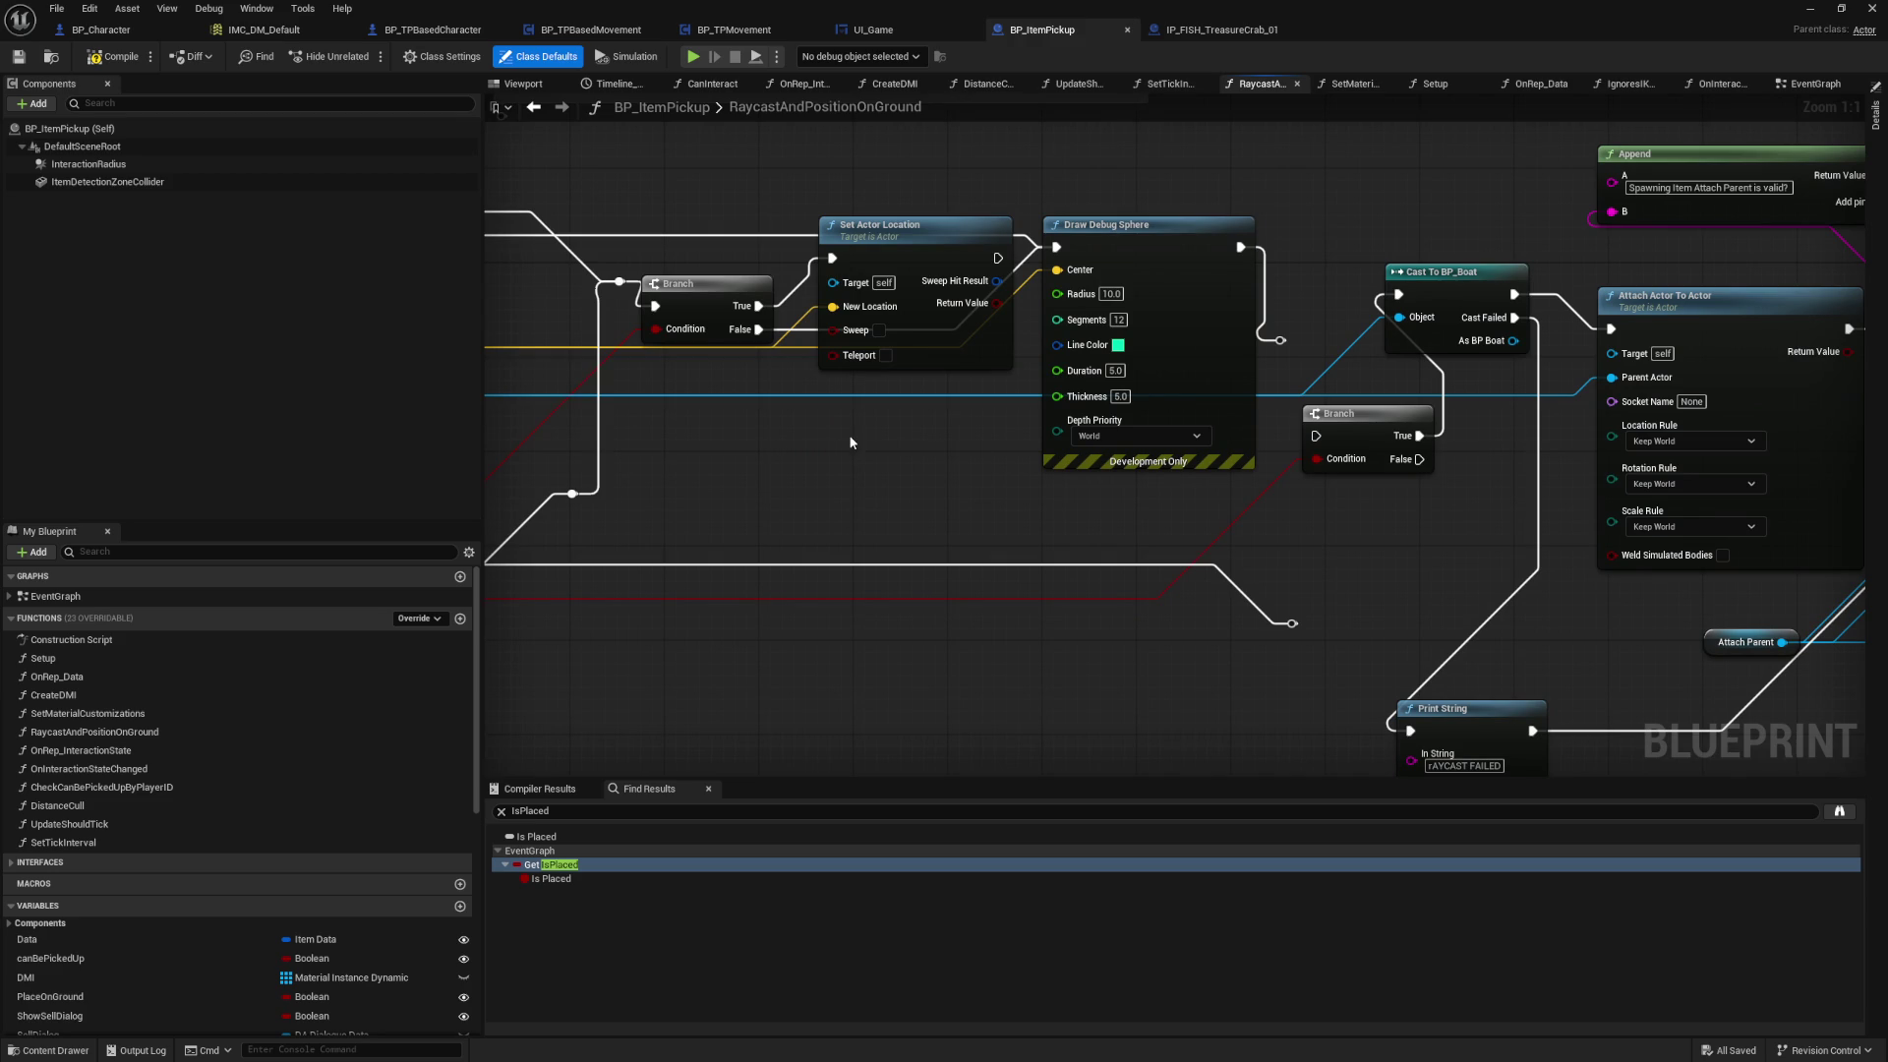
pyautogui.moveTo(805, 459); pyautogui.dragTo(1394, 504)
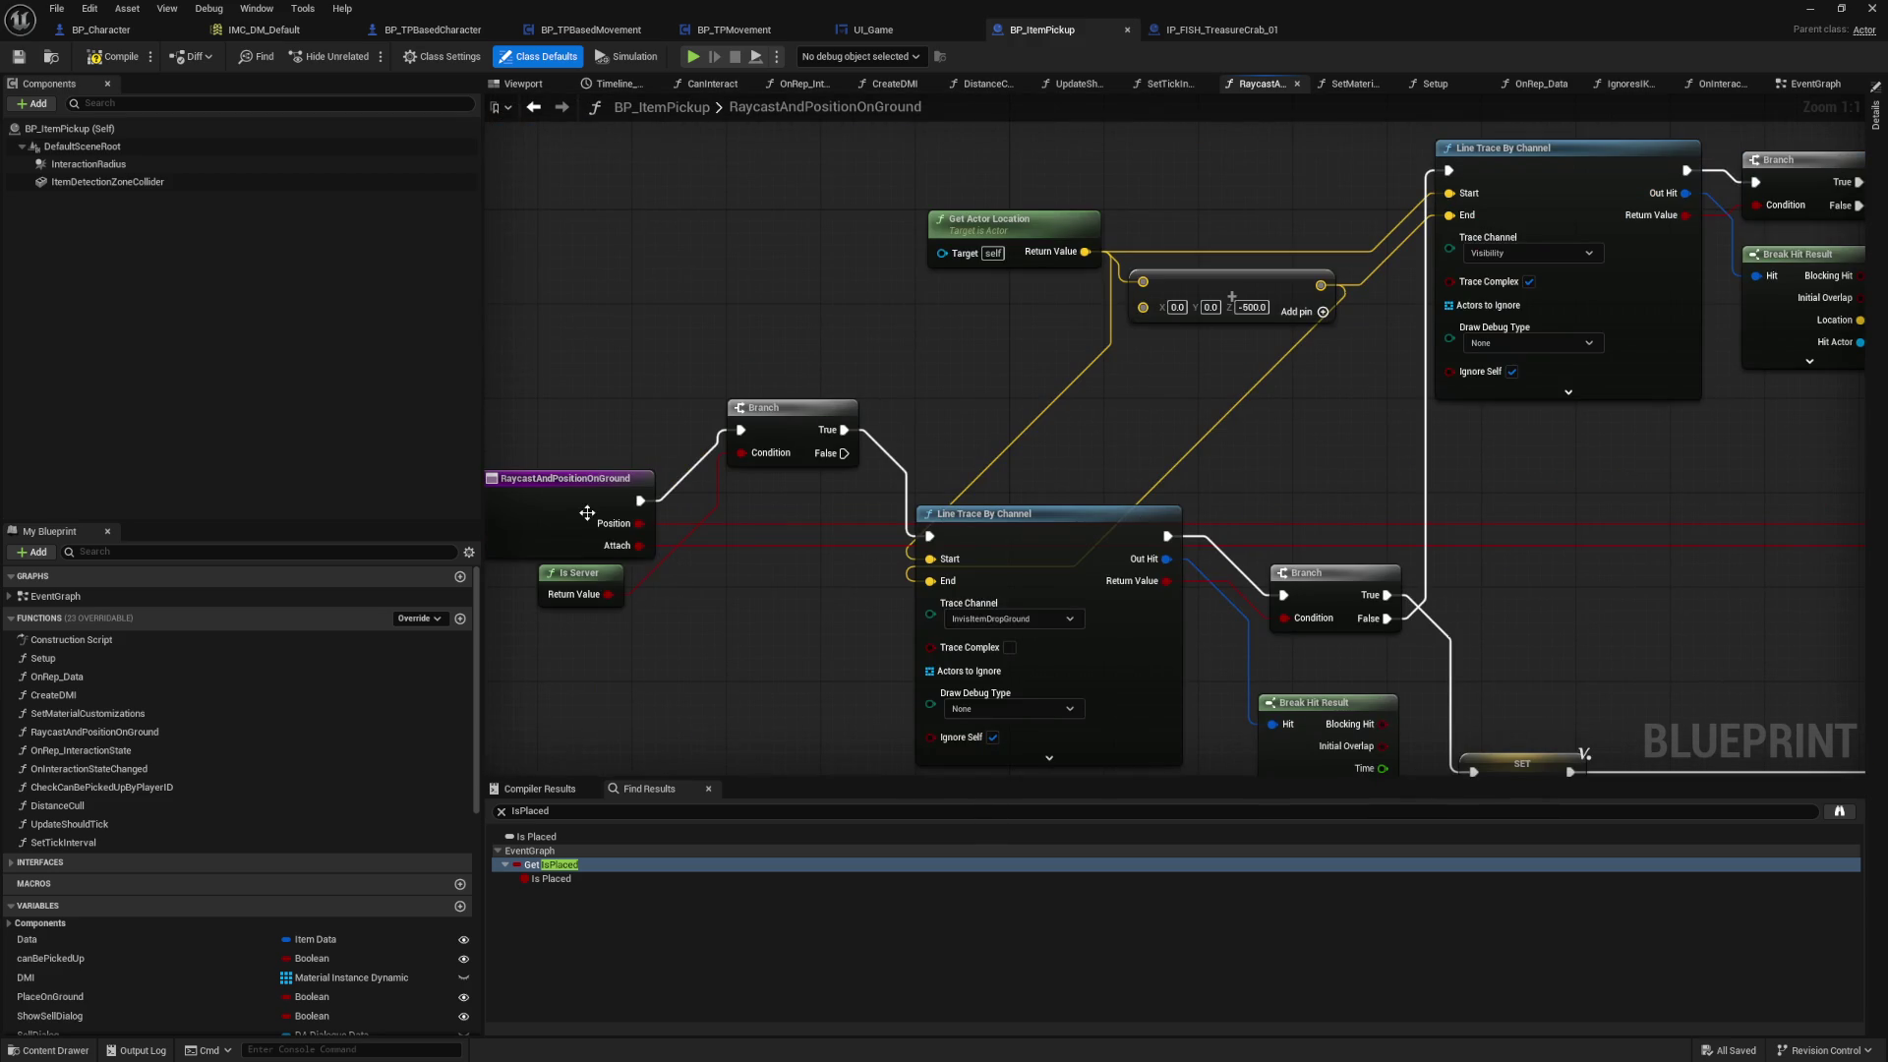
pyautogui.click(1875, 116)
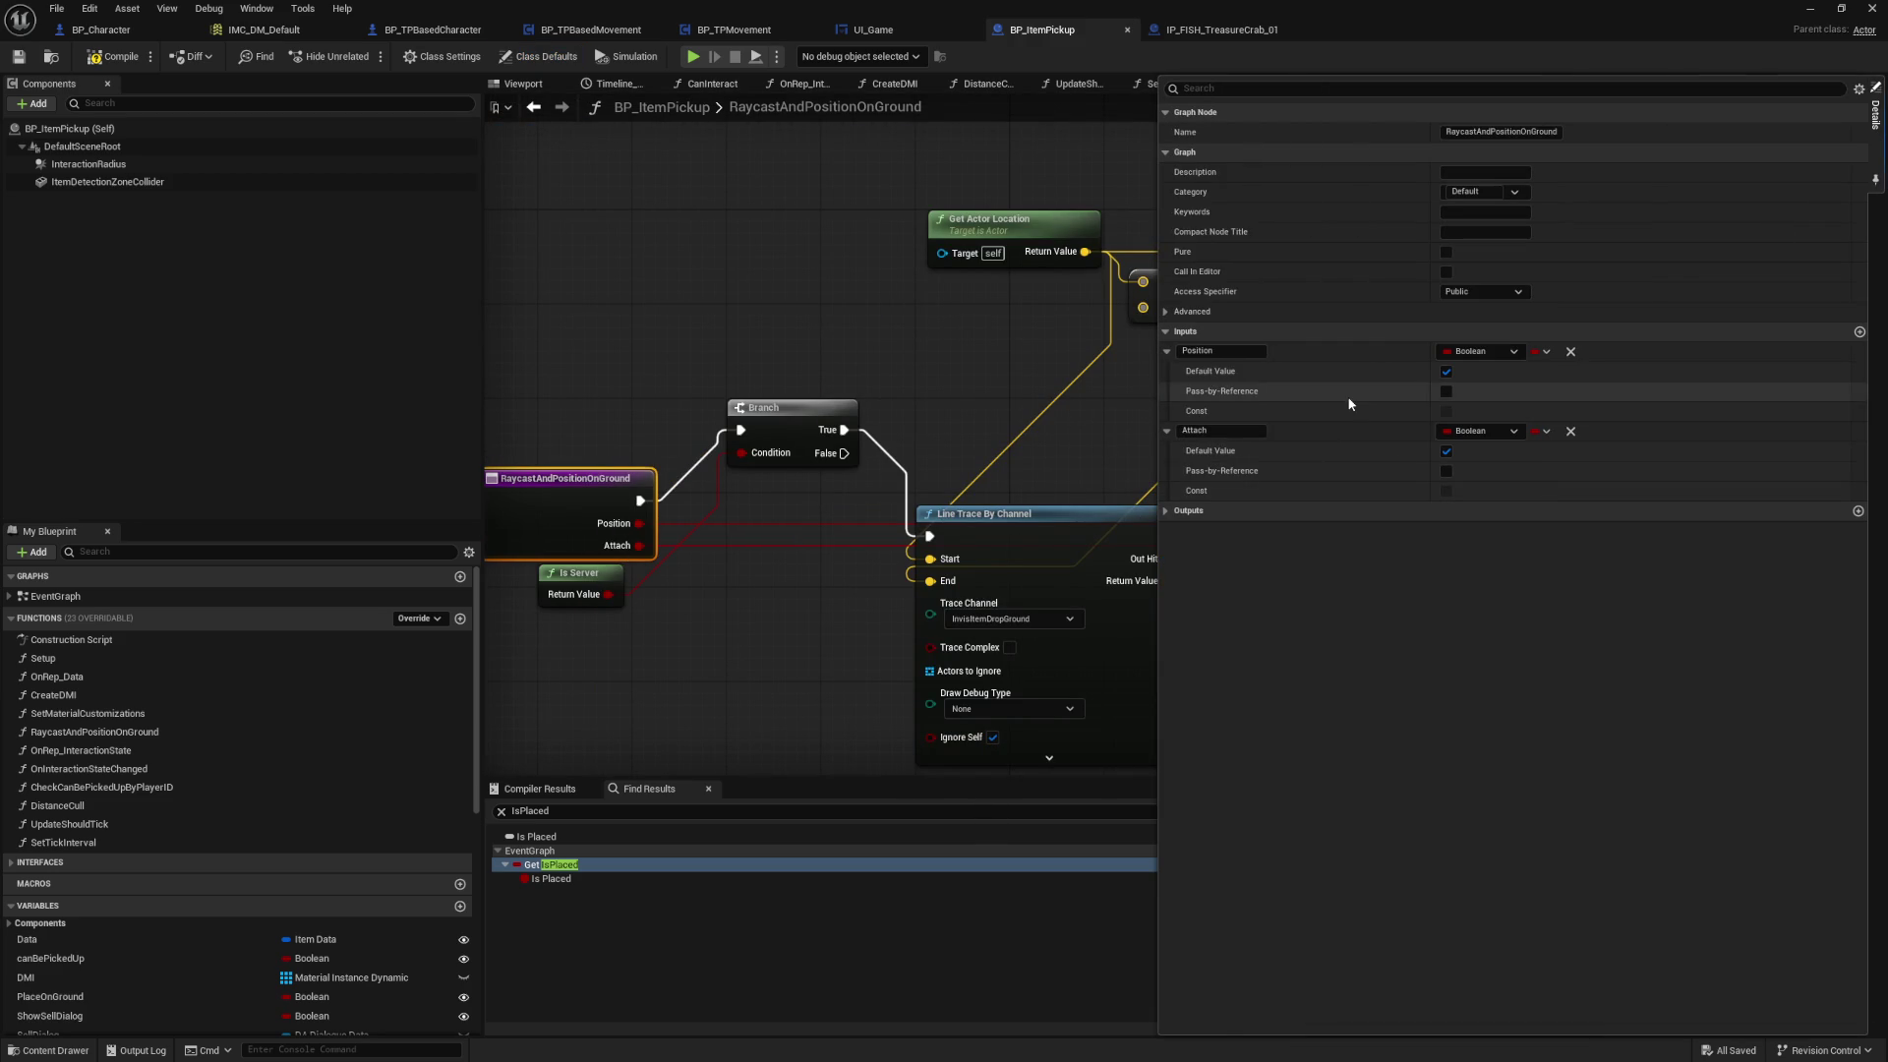
# Step: Add a new output to RaycastAndPositionOnGround and rename it Parent
pyautogui.click(1377, 511)
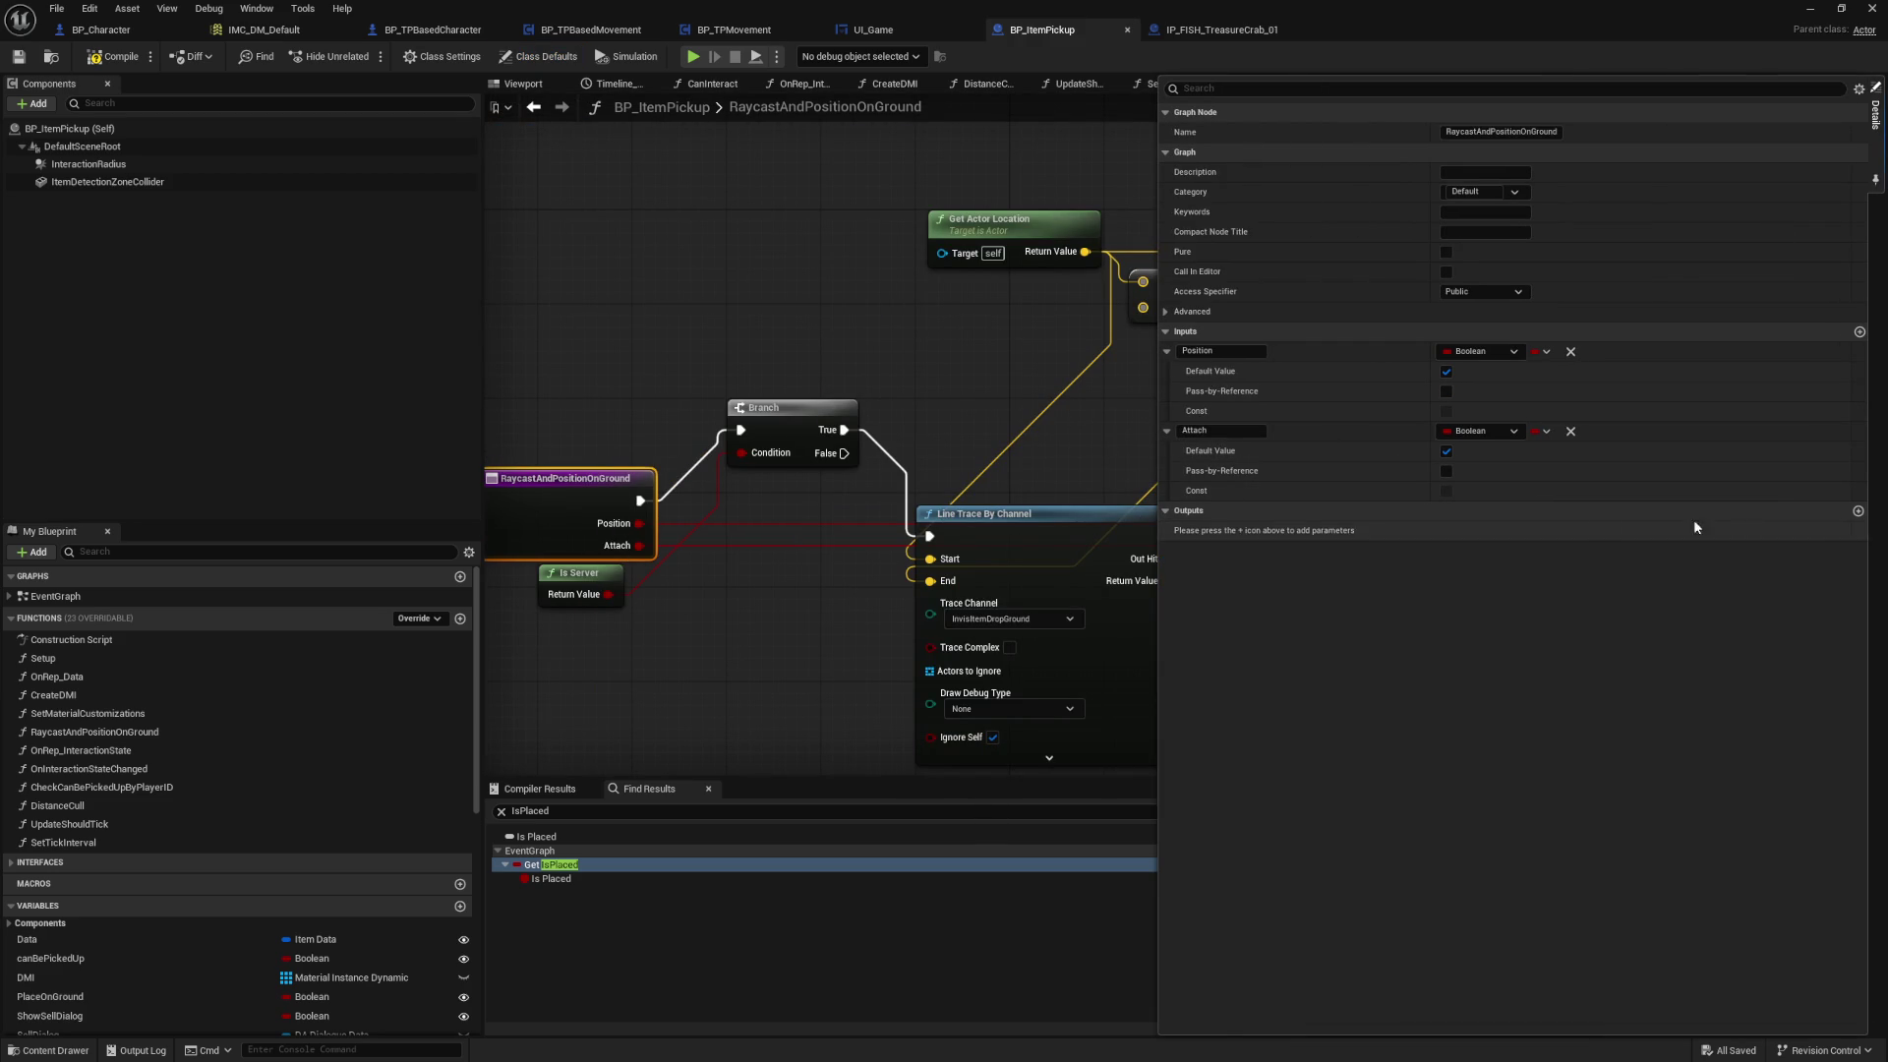
pyautogui.click(1858, 512)
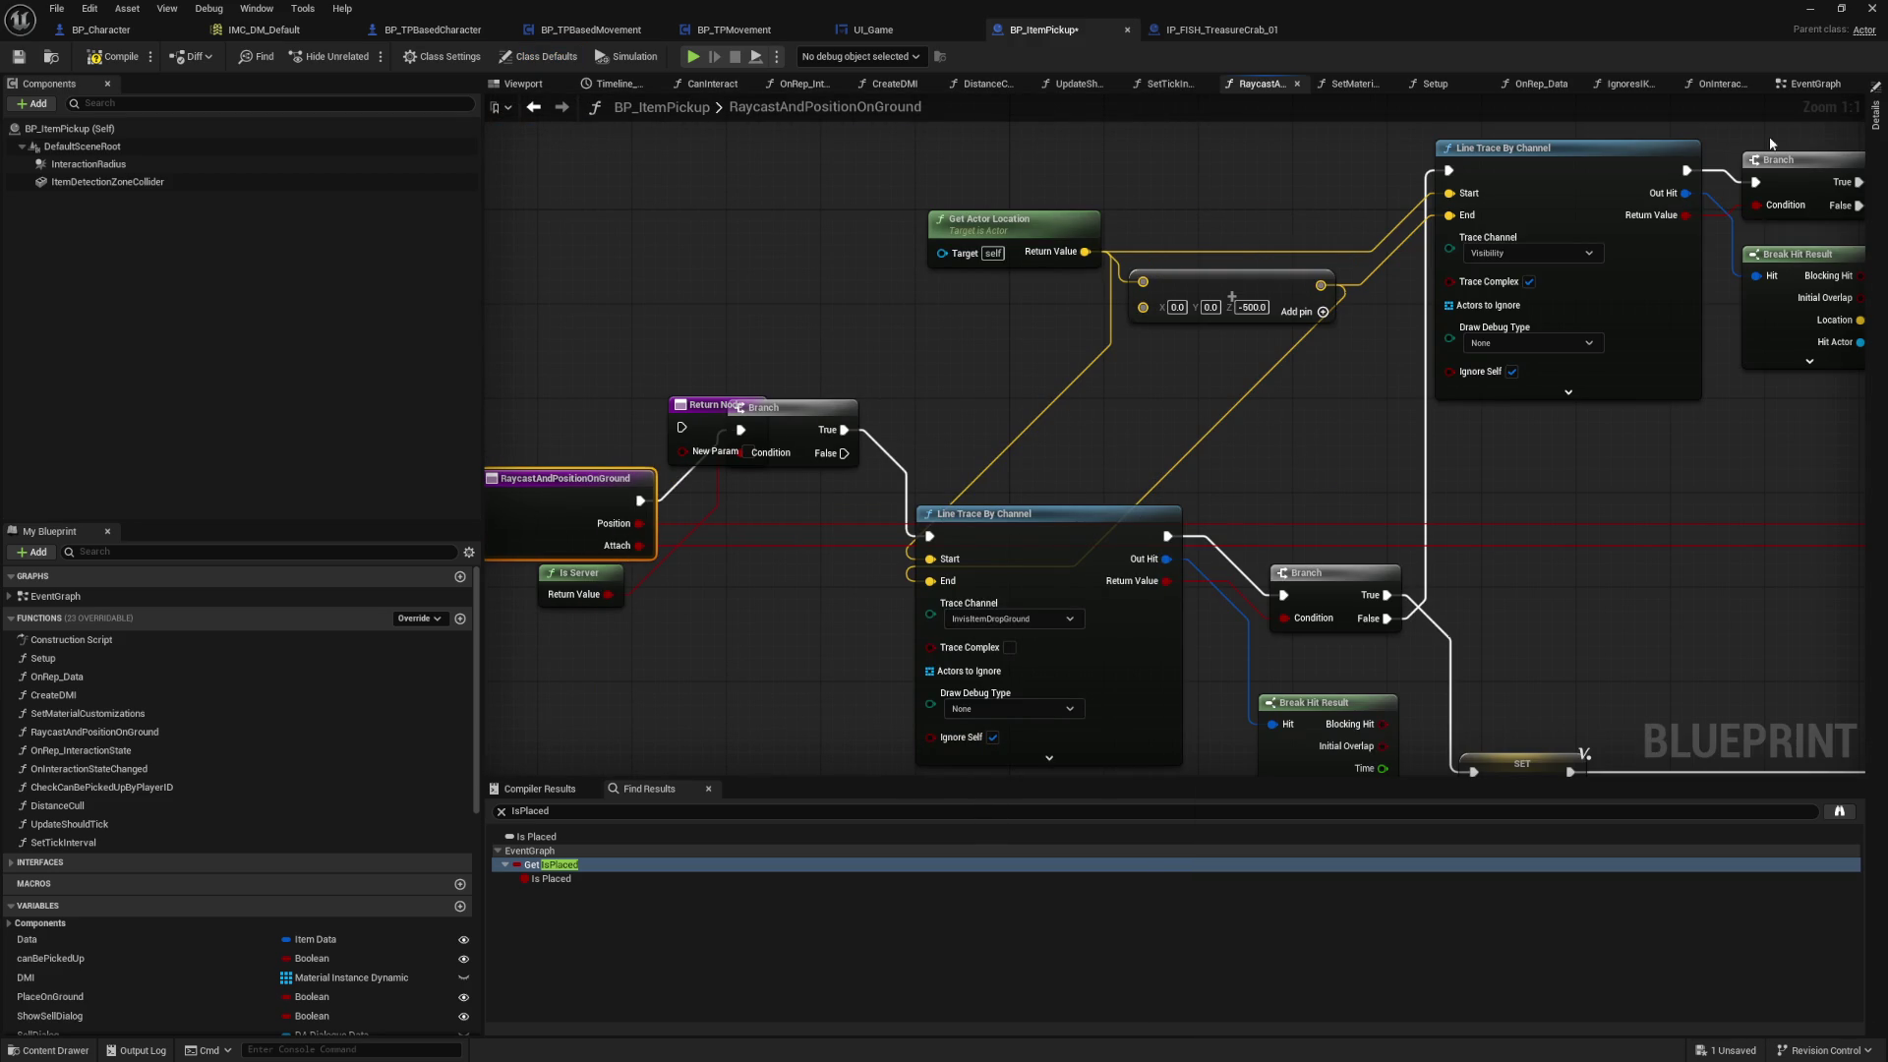
pyautogui.click(1869, 134)
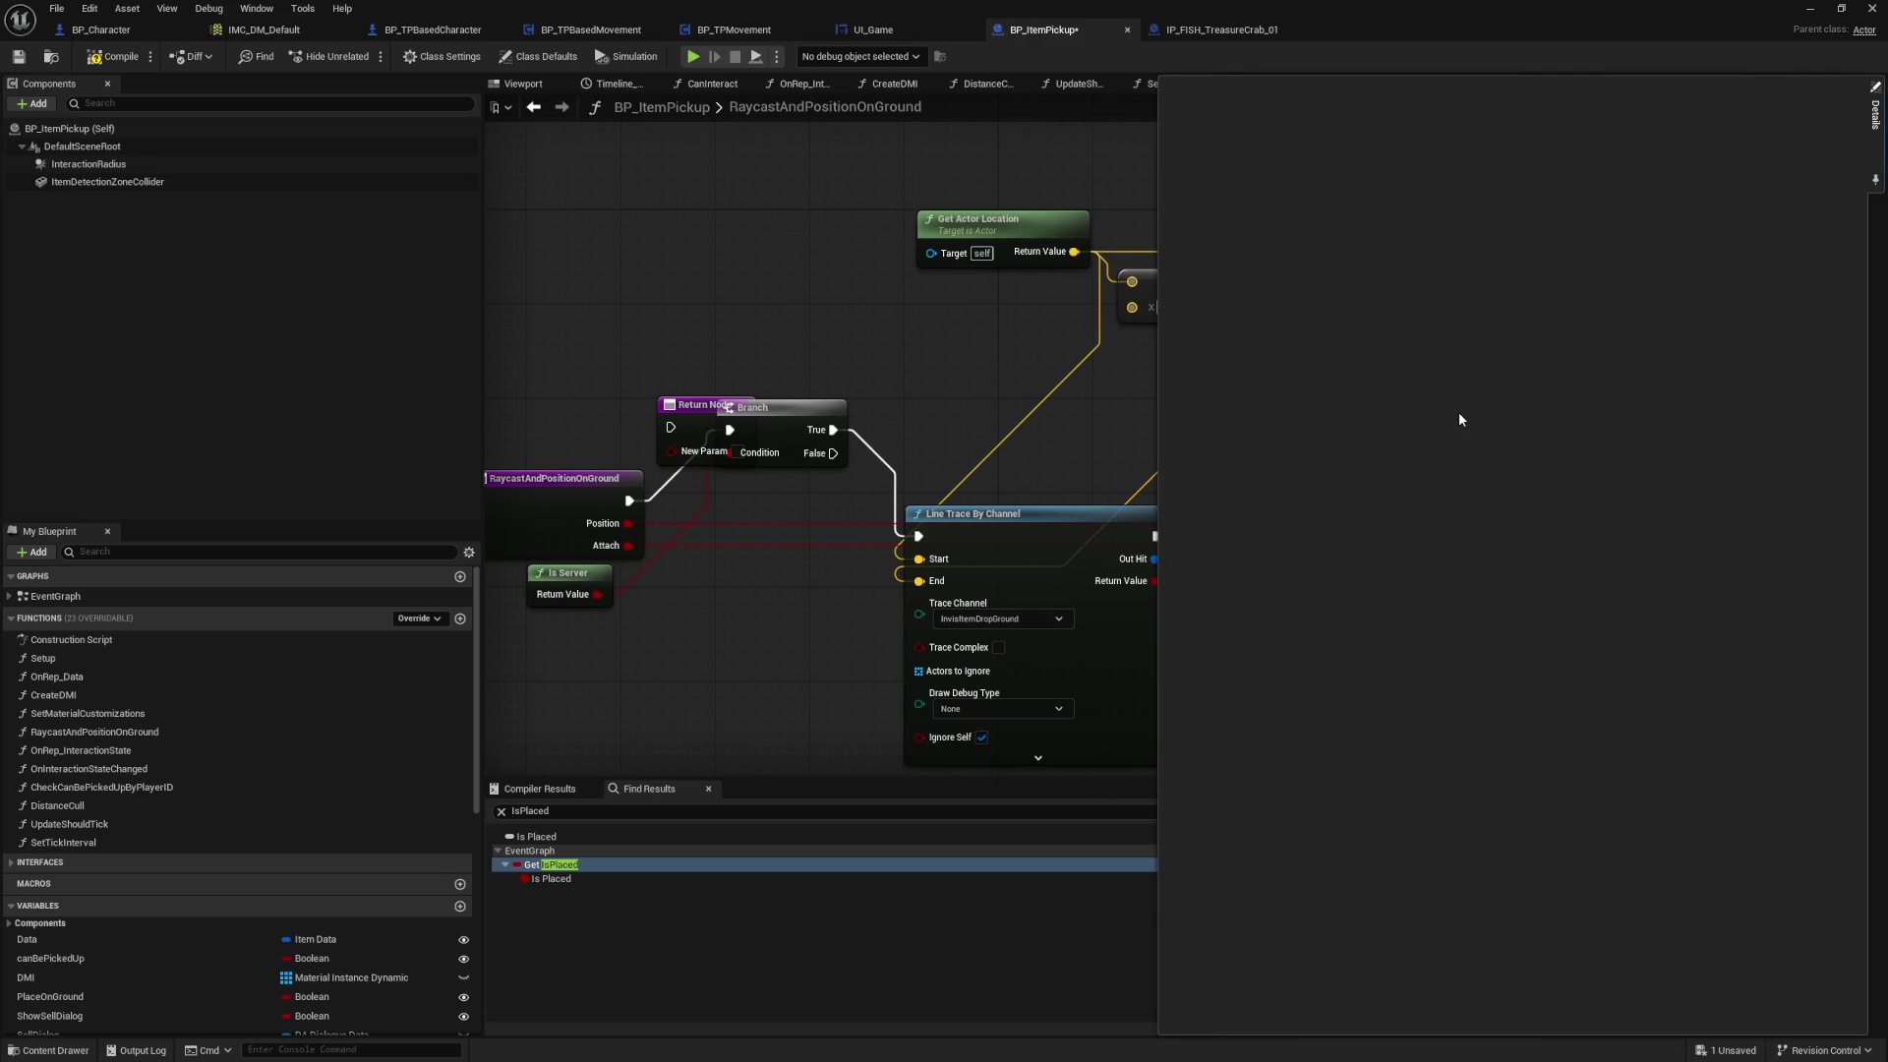
pyautogui.click(593, 528)
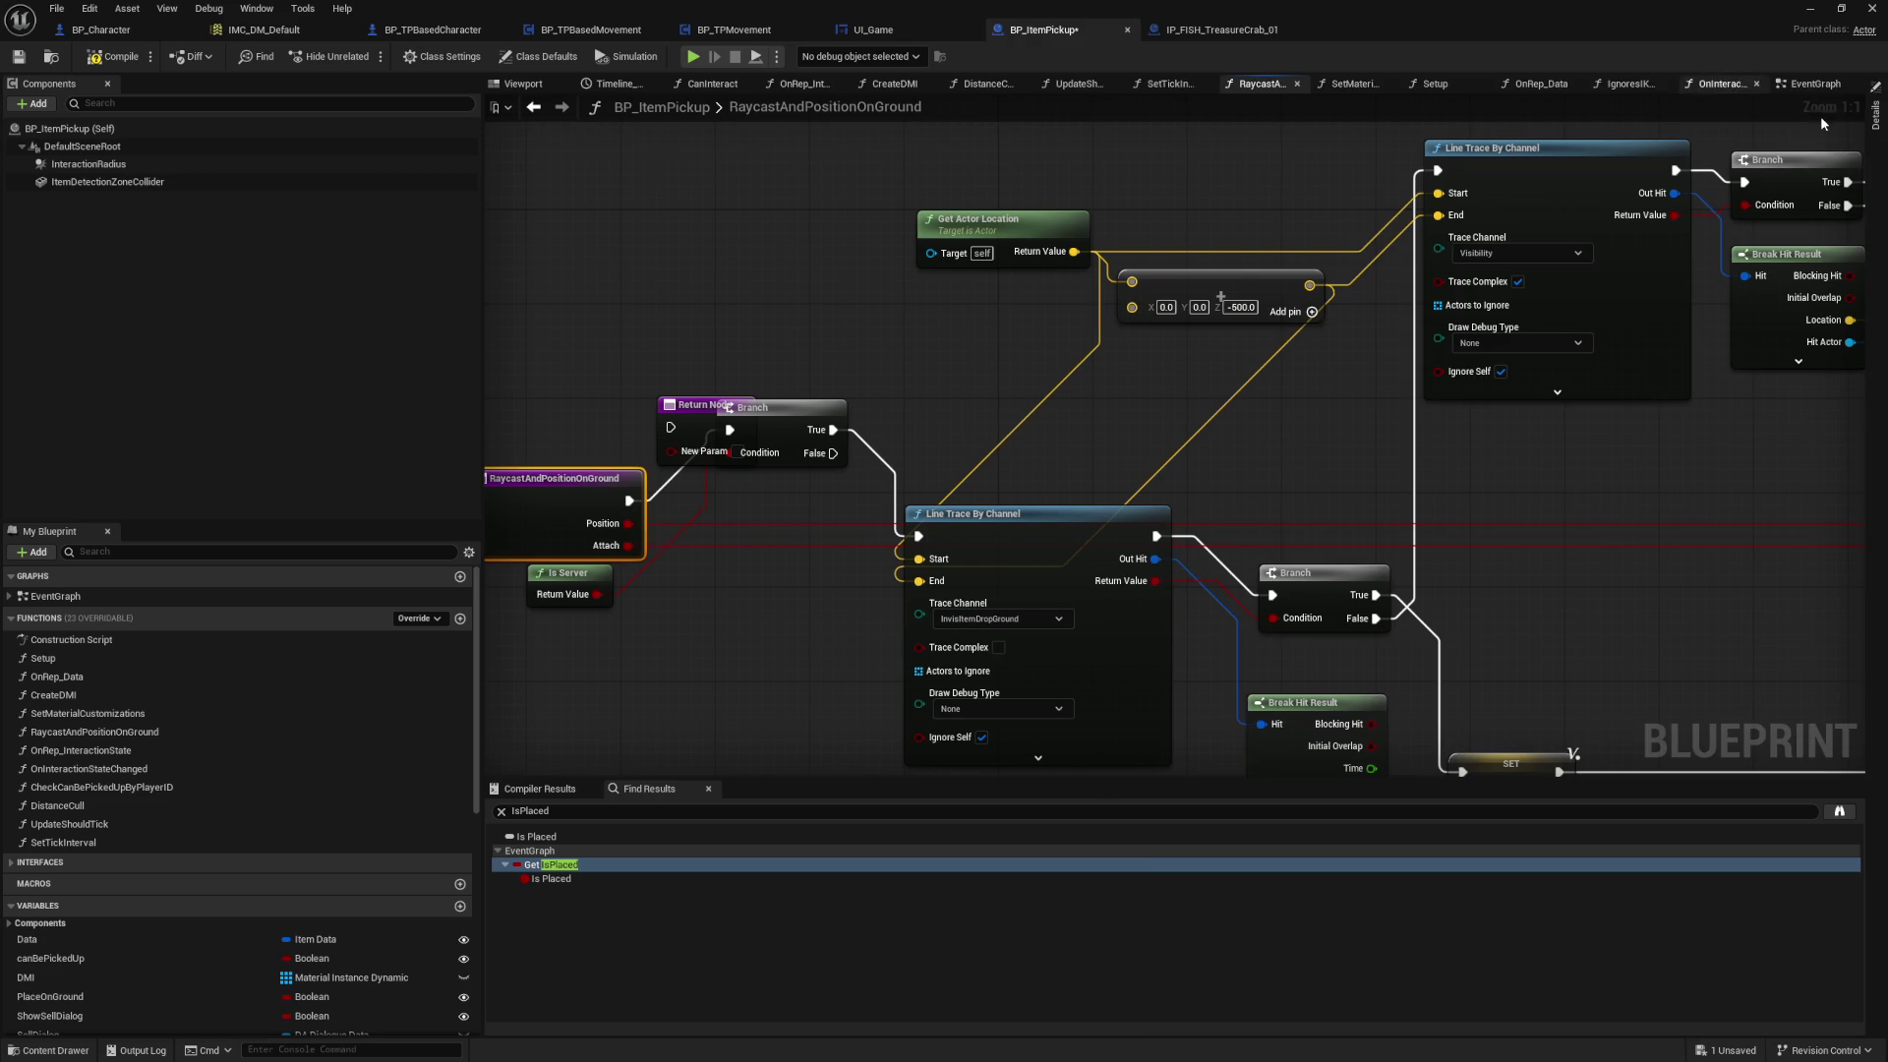
pyautogui.click(1875, 116)
pyautogui.click(1224, 530)
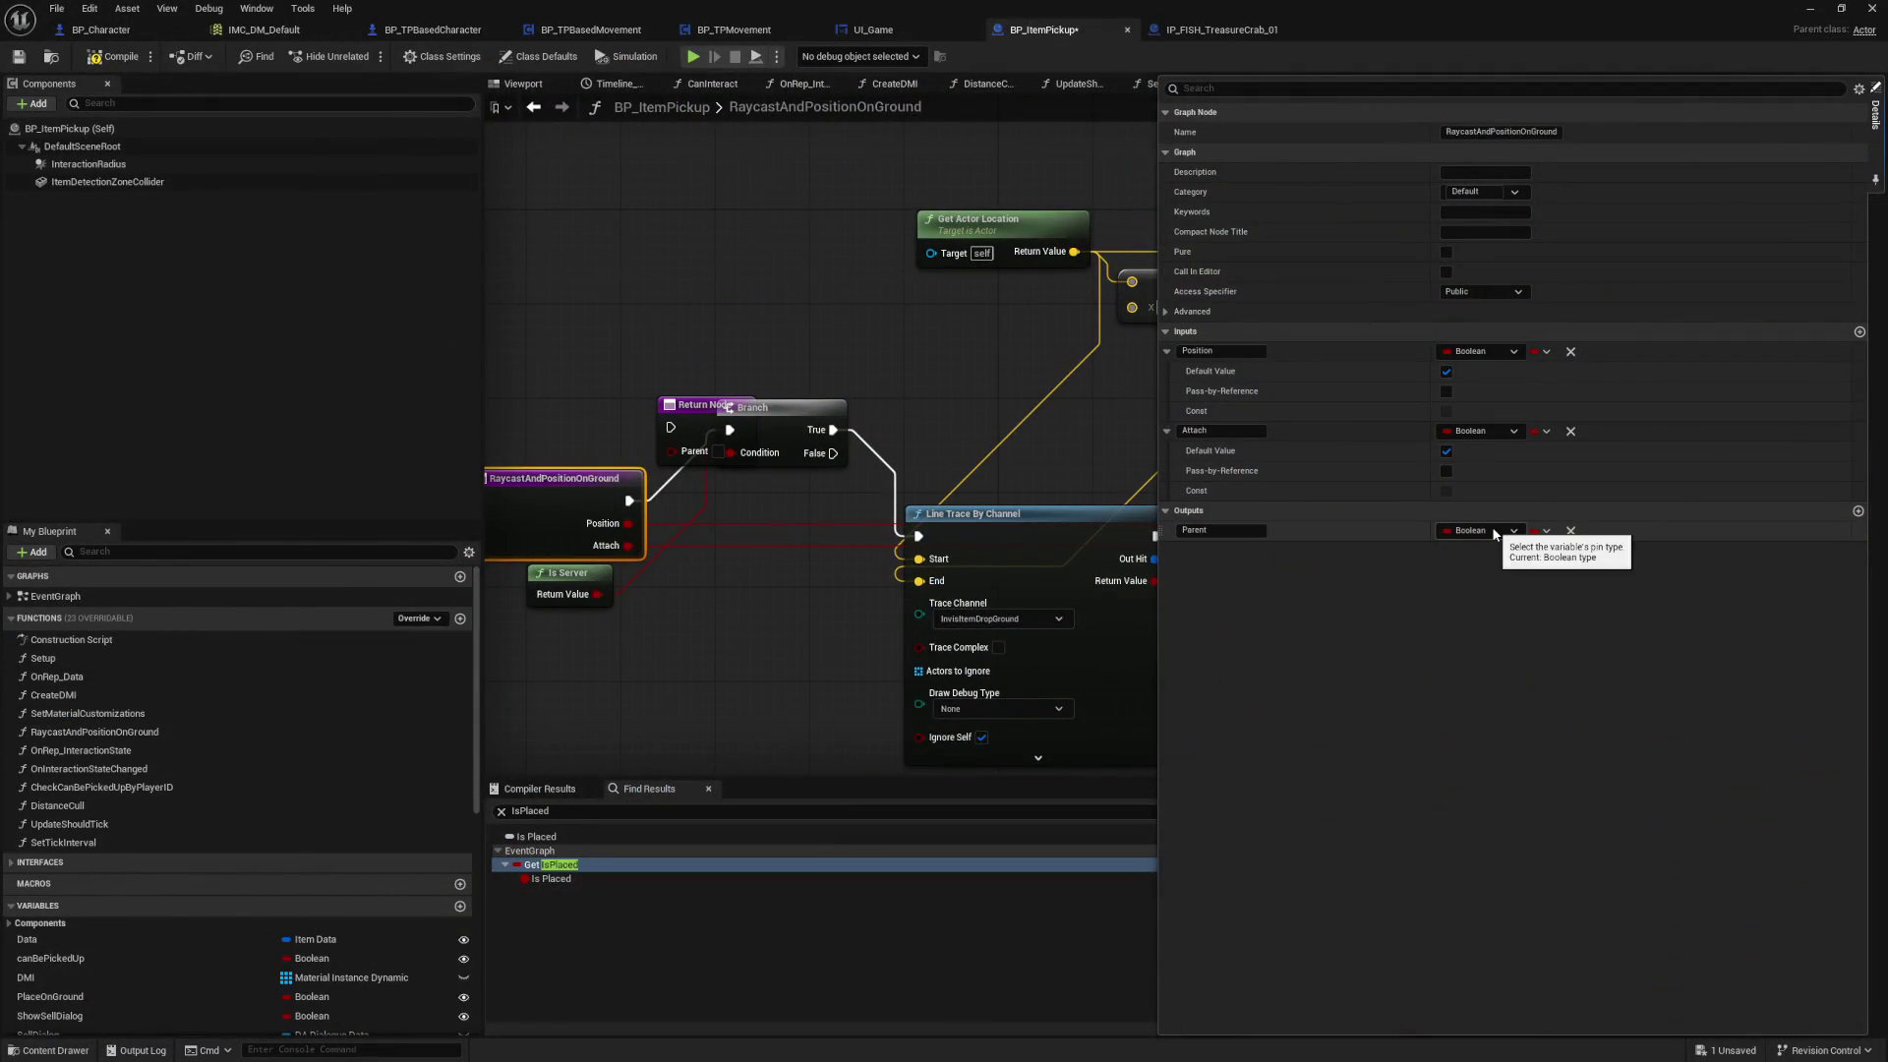
# Step: Set Parent's type to Actor Object Reference and move the Return Node clear of the Branch
pyautogui.click(1493, 531)
pyautogui.write('Actor')
pyautogui.moveTo(1613, 701)
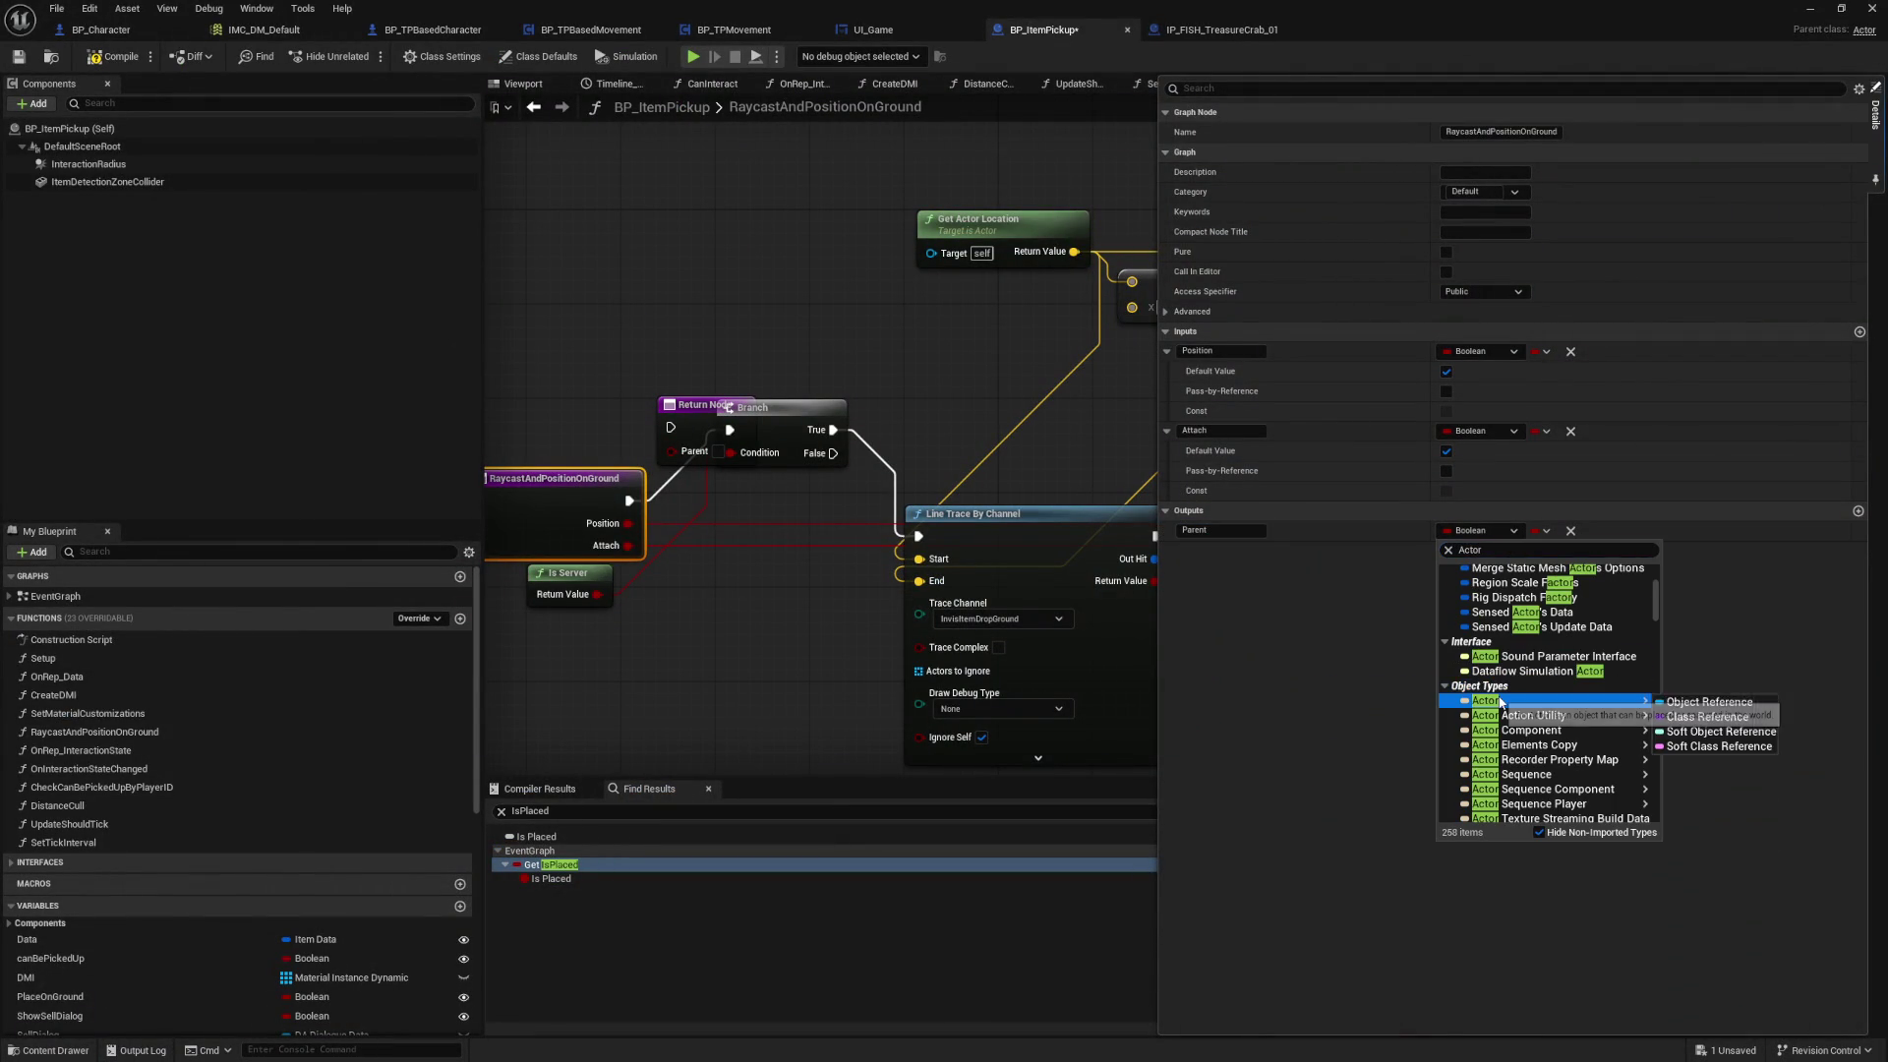
pyautogui.click(1694, 703)
pyautogui.moveTo(718, 413)
pyautogui.mouseDown()
pyautogui.moveTo(963, 404)
pyautogui.moveTo(1480, 433)
pyautogui.mouseUp()
pyautogui.scroll(-2, 1187, 448)
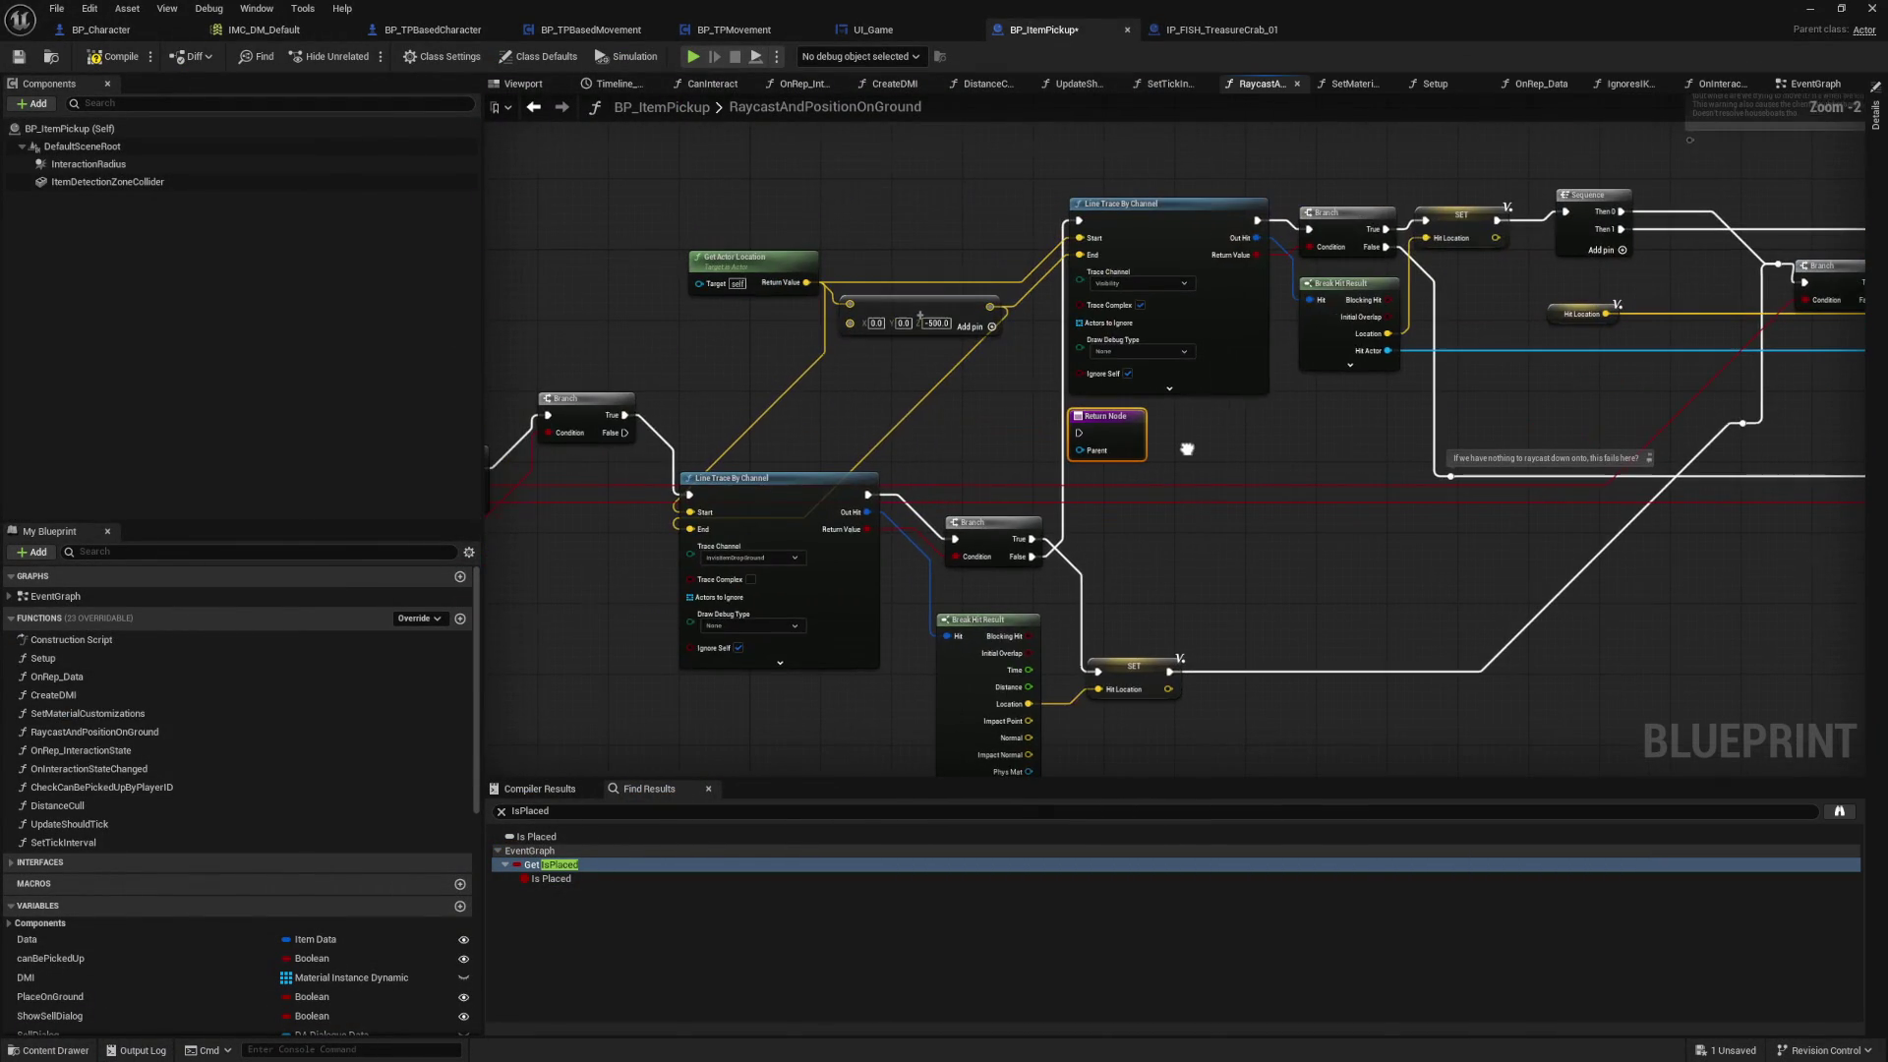
# Step: Reposition the unconnected Return Node beneath the upper Line Trace By Channel node
pyautogui.scroll(1, 1186, 446)
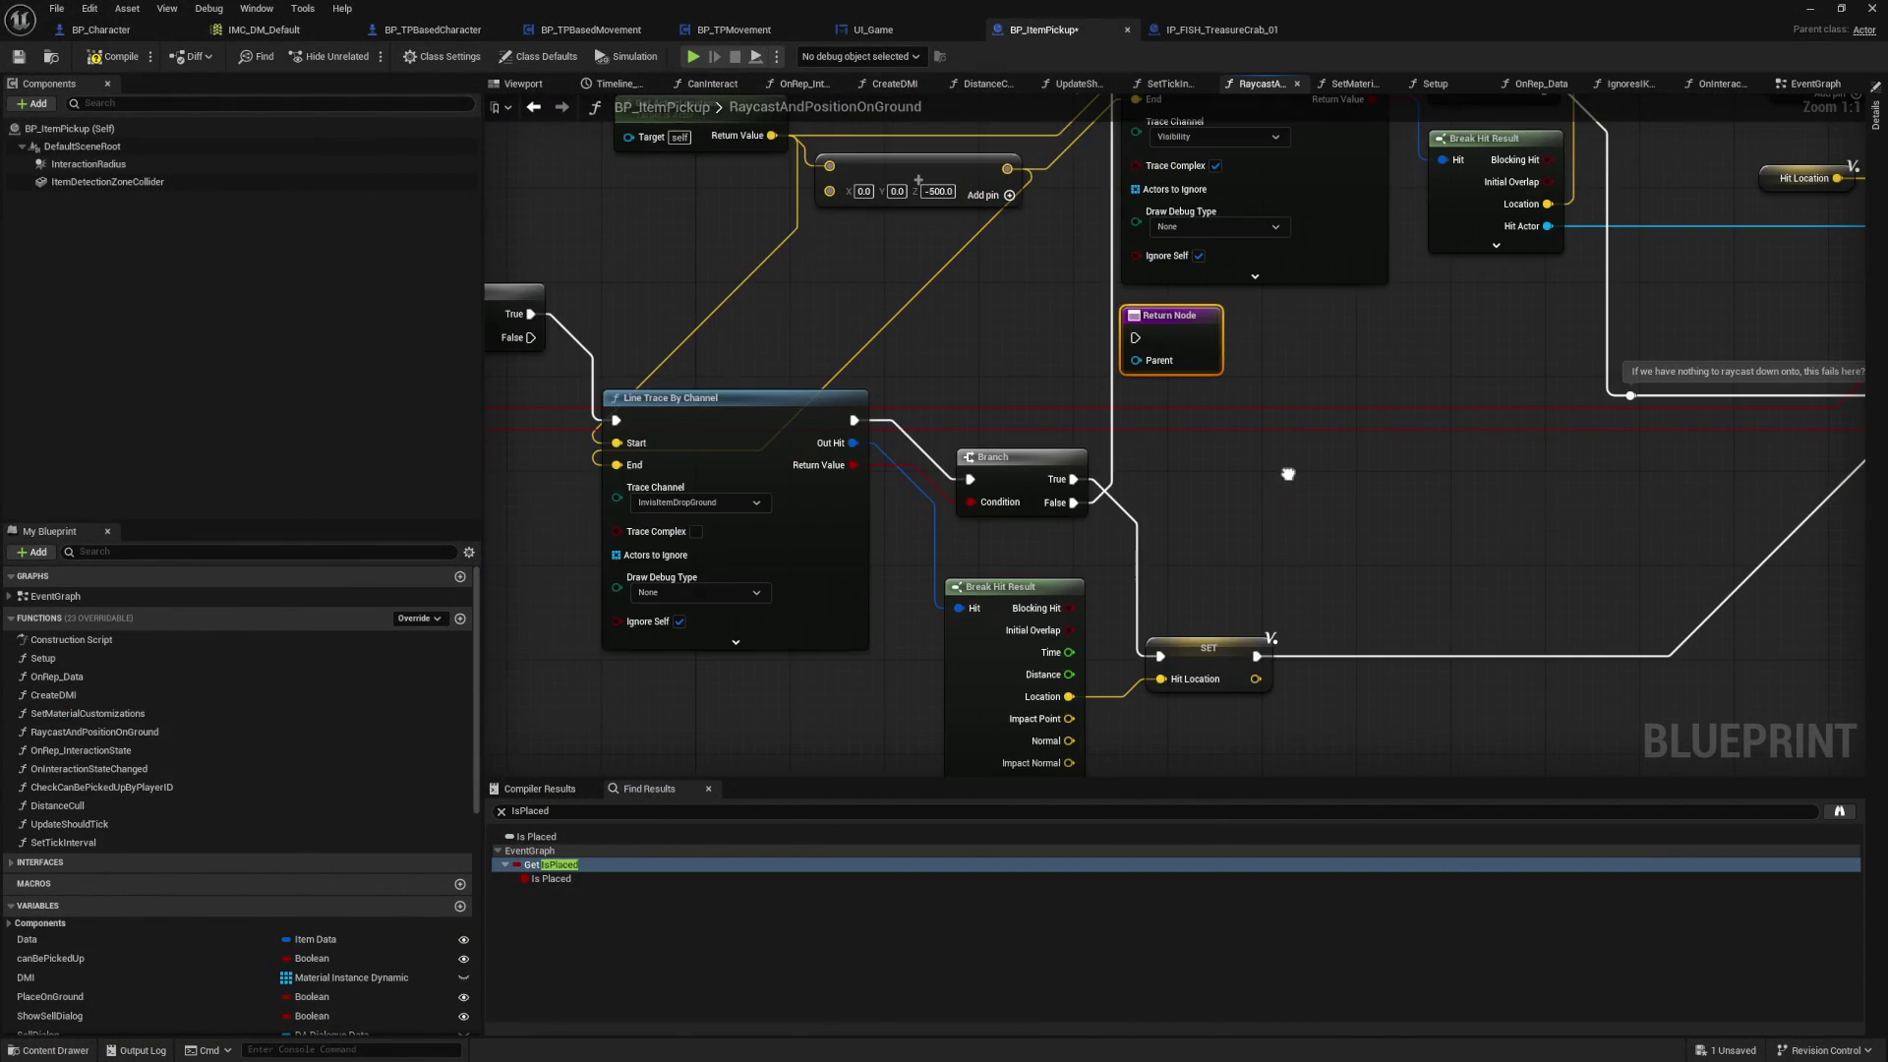
pyautogui.scroll(1, 1190, 472)
pyautogui.moveTo(1192, 348); pyautogui.dragTo(1429, 584)
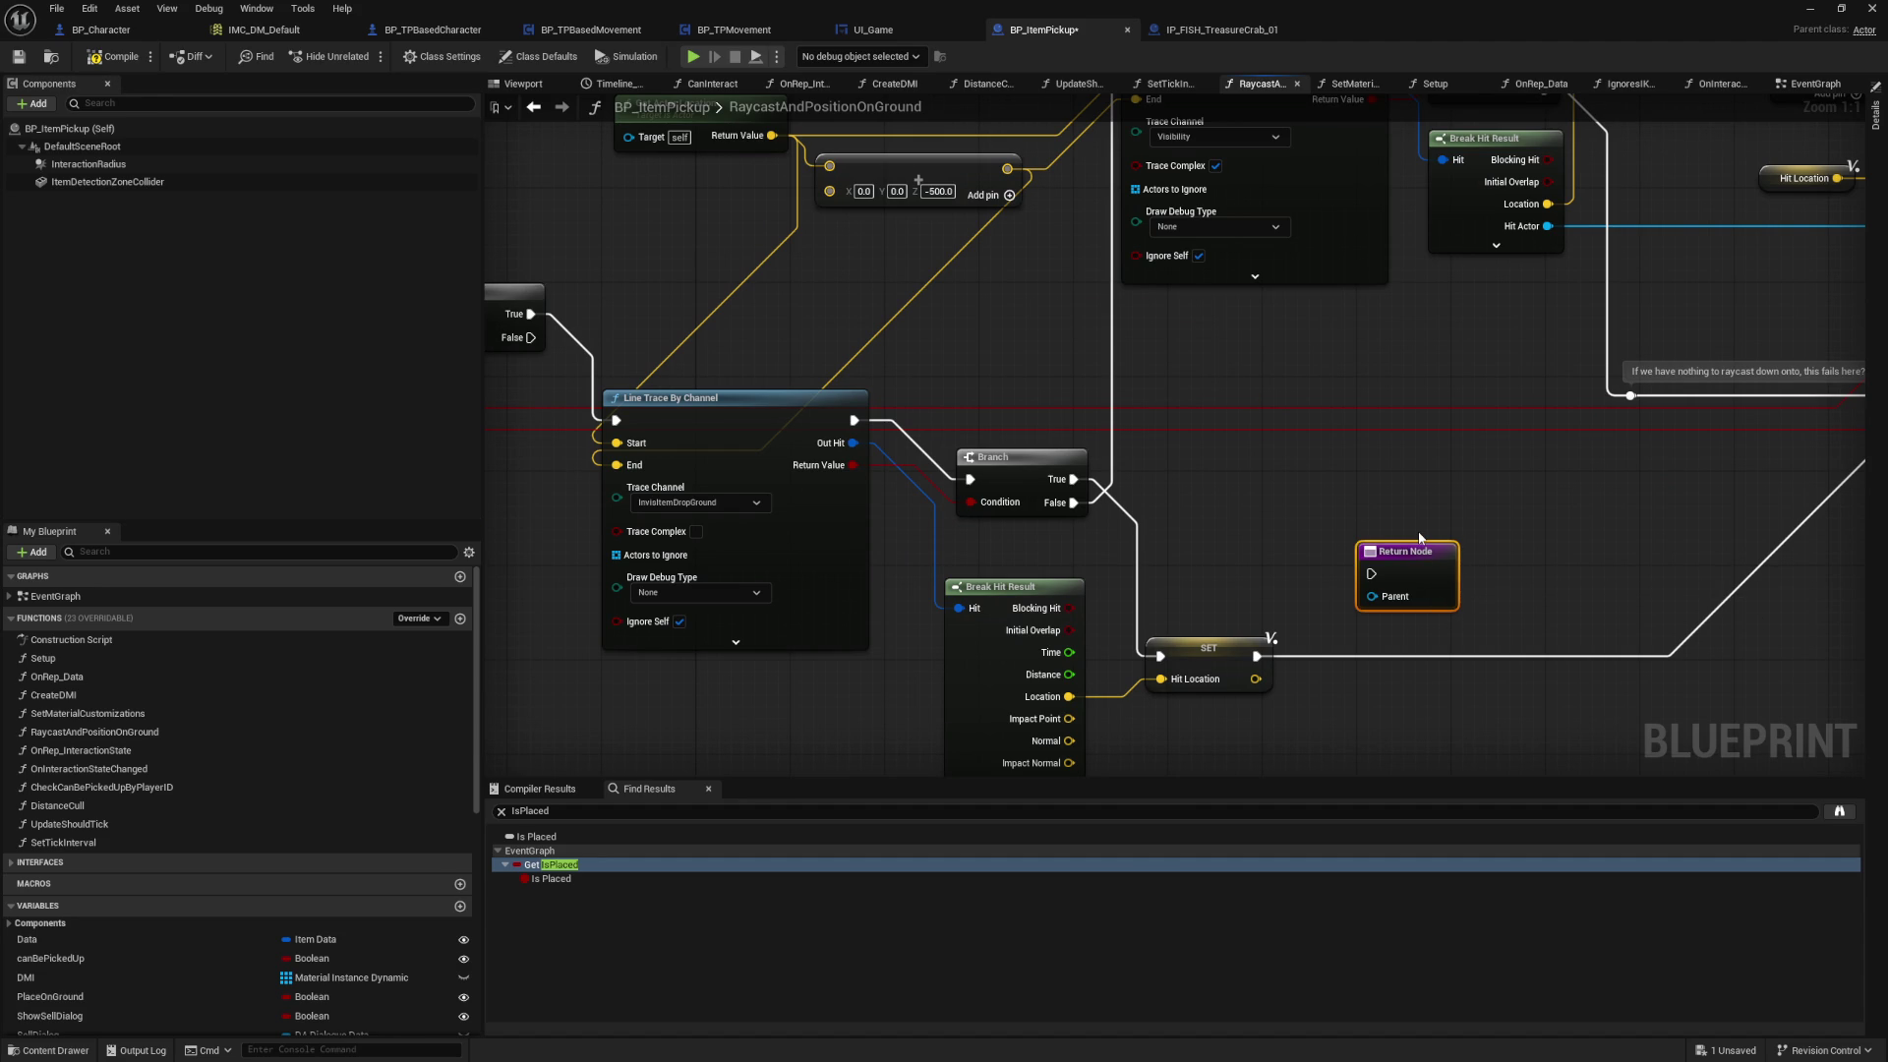
pyautogui.moveTo(1406, 474)
pyautogui.mouseDown()
pyautogui.moveTo(1044, 507)
pyautogui.moveTo(997, 569)
pyautogui.mouseUp()
pyautogui.moveTo(1023, 673); pyautogui.dragTo(1104, 436)
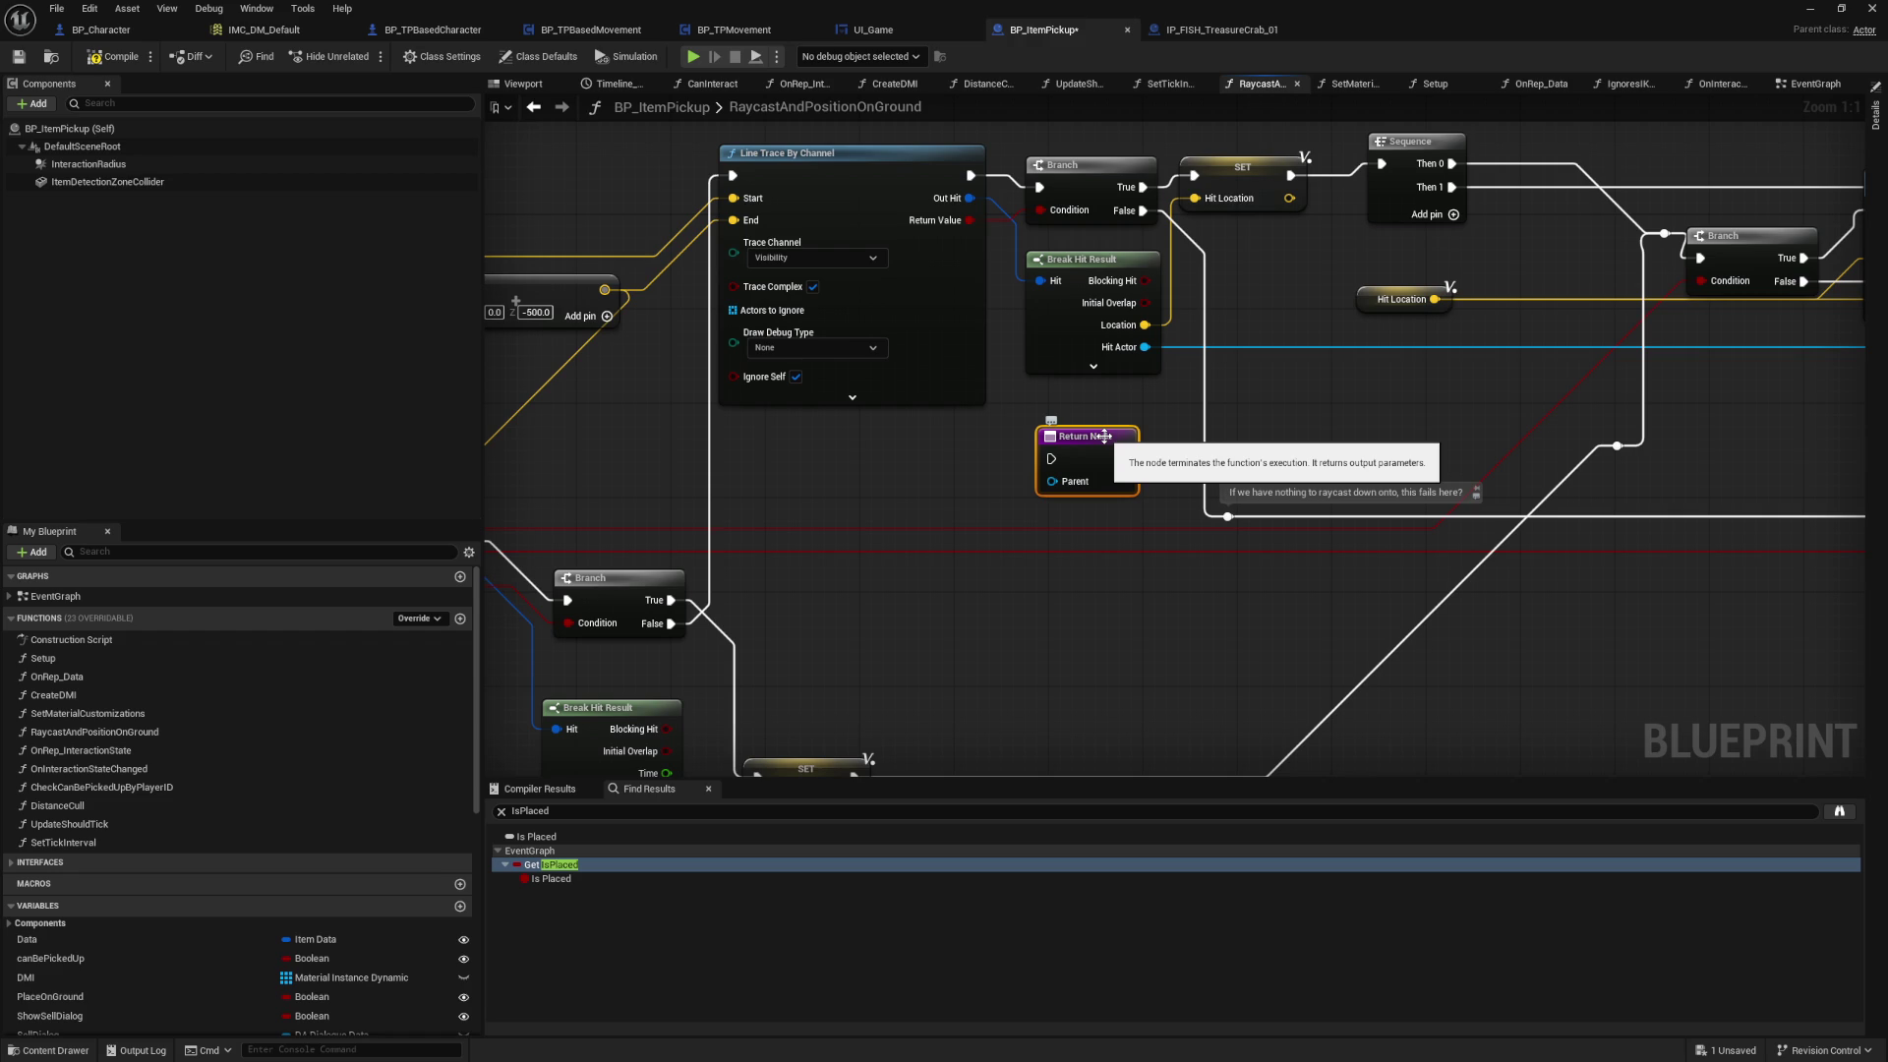
pyautogui.moveTo(1006, 583); pyautogui.dragTo(1225, 275)
pyautogui.moveTo(1155, 402)
pyautogui.mouseDown()
pyautogui.moveTo(1189, 287)
pyautogui.moveTo(1199, 568)
pyautogui.mouseUp()
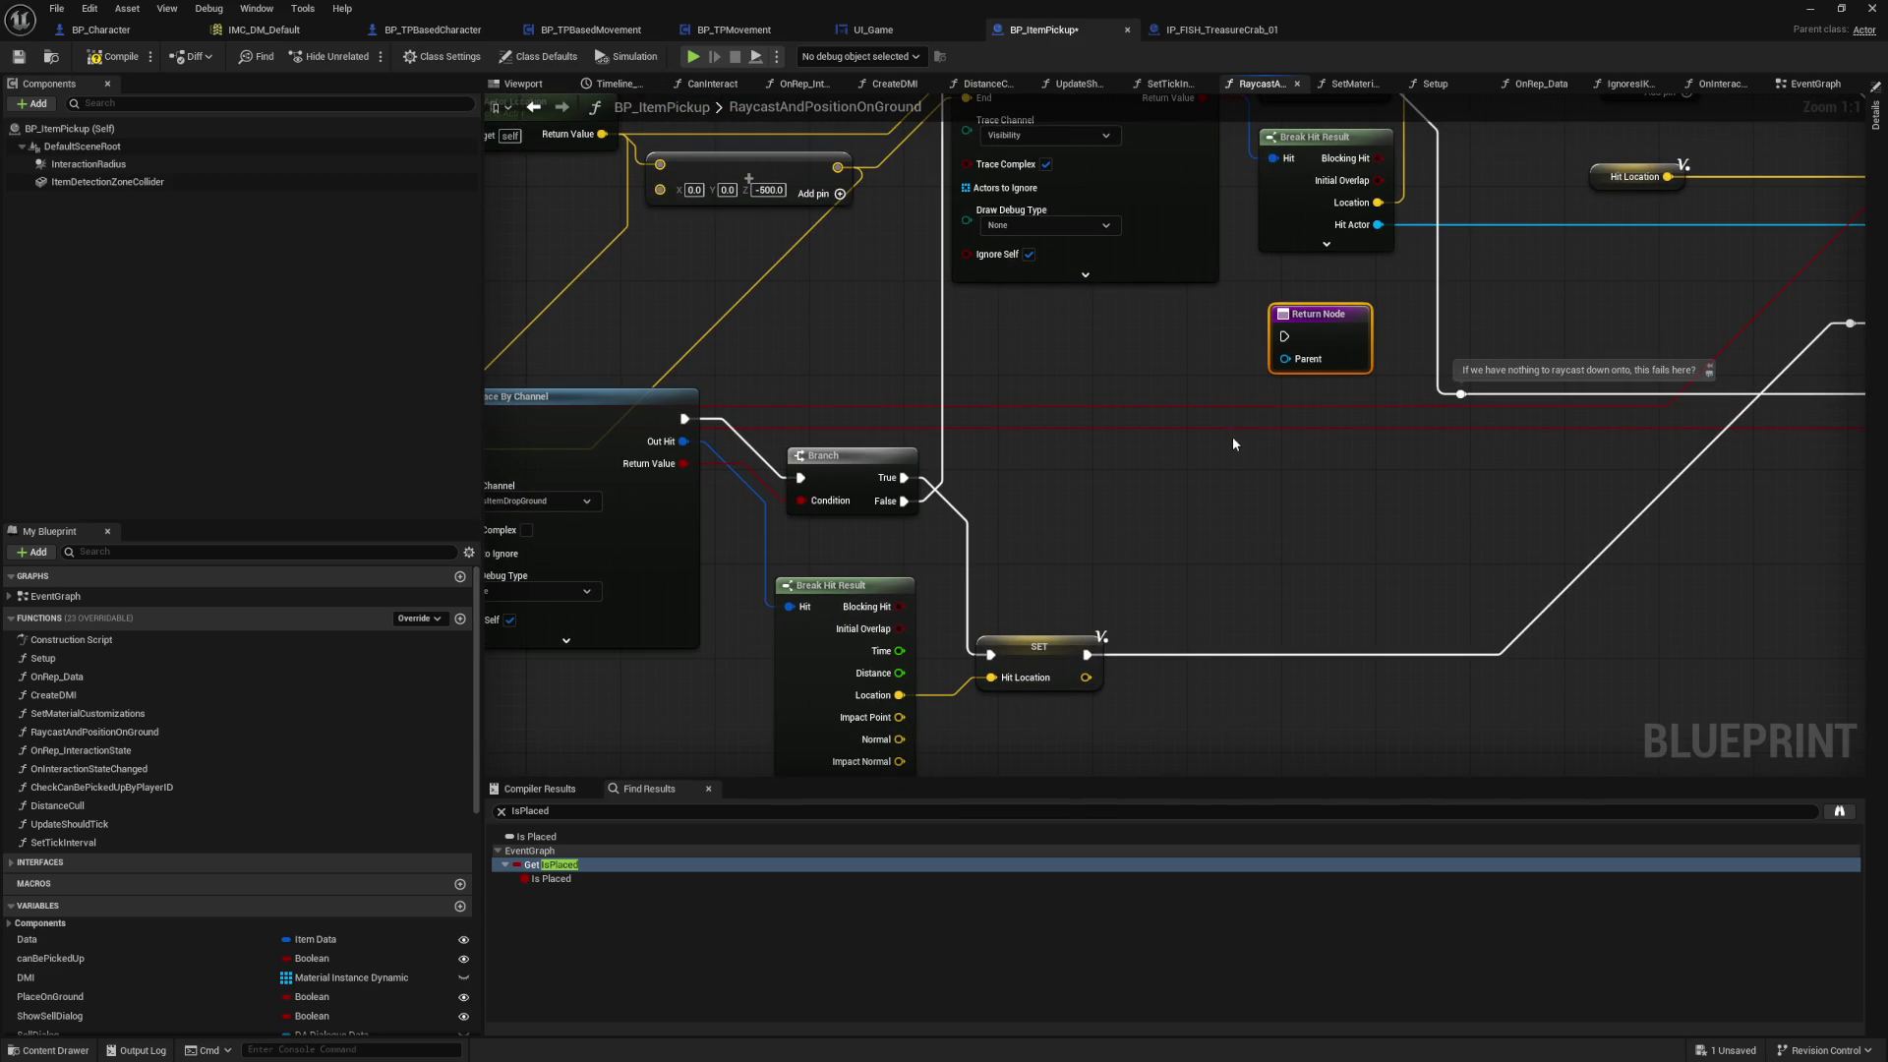
pyautogui.moveTo(1217, 342); pyautogui.dragTo(955, 588)
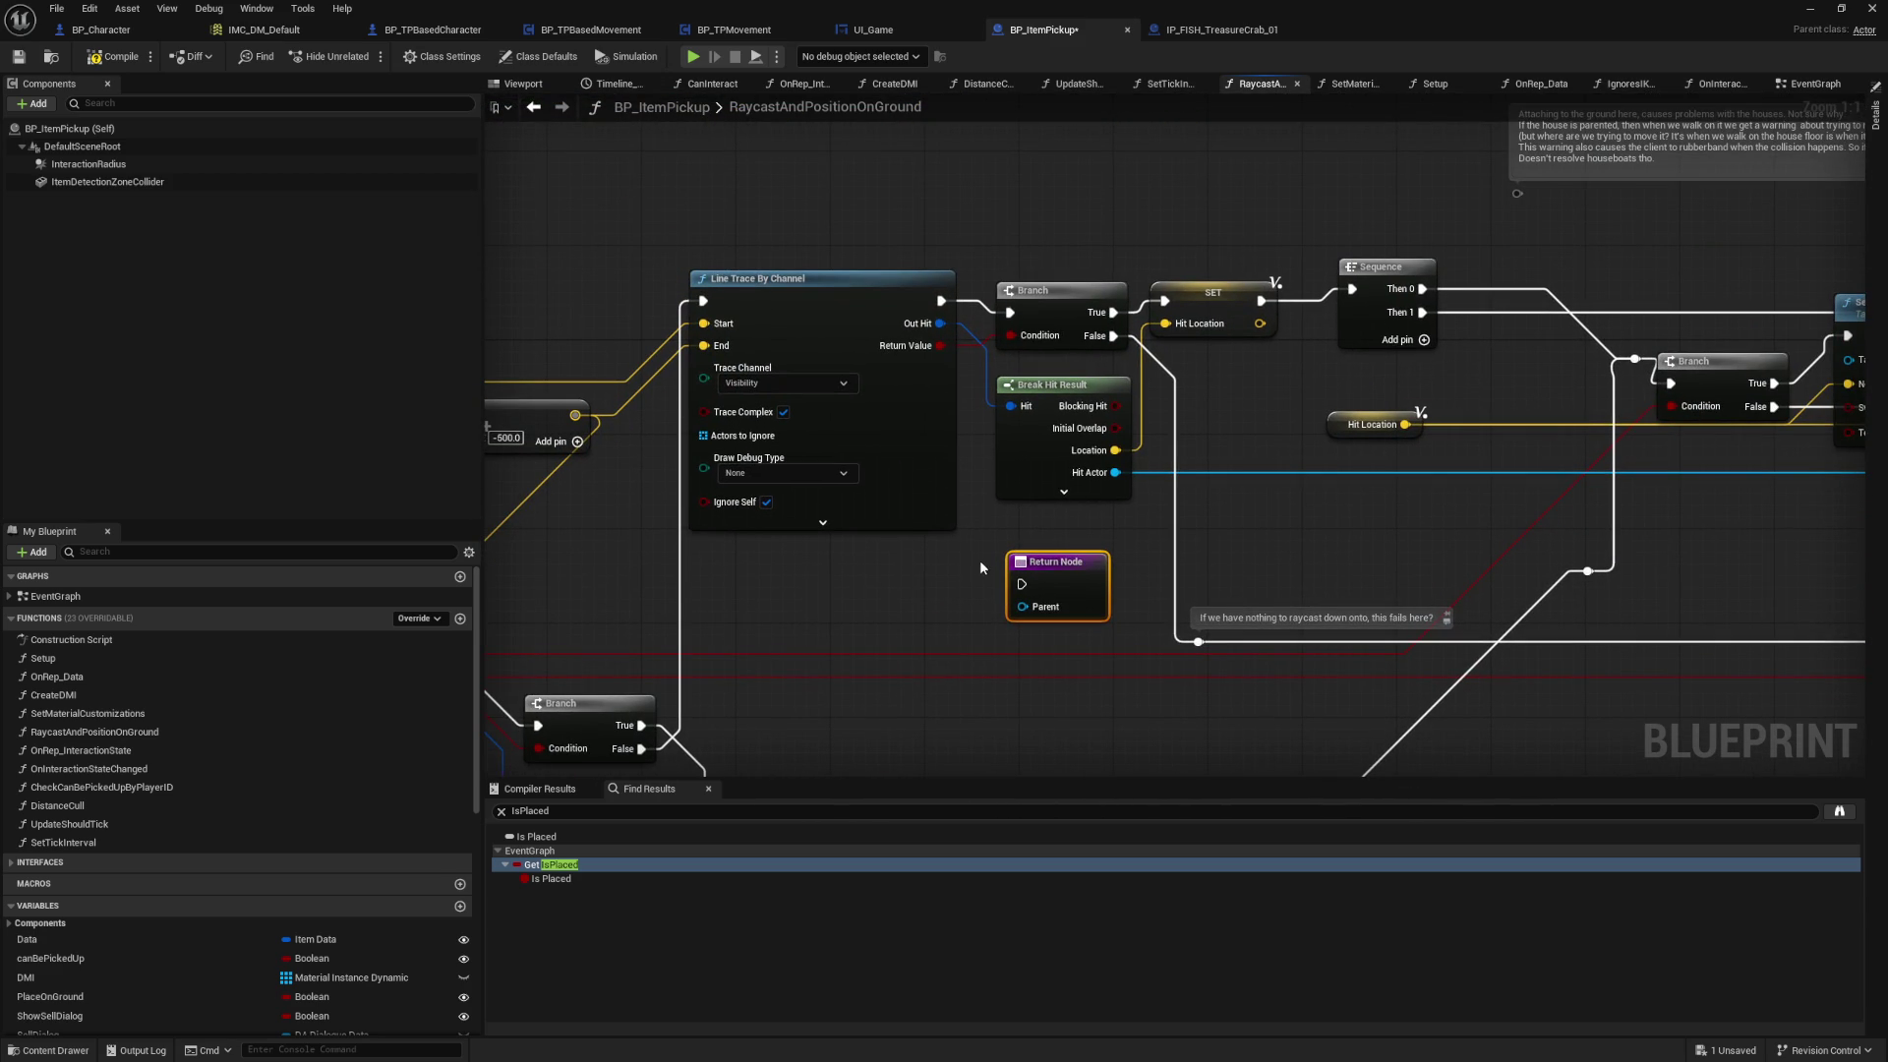
pyautogui.moveTo(981, 568)
pyautogui.mouseDown()
pyautogui.moveTo(1092, 396)
pyautogui.moveTo(1445, 373)
pyautogui.moveTo(661, 457)
pyautogui.mouseUp()
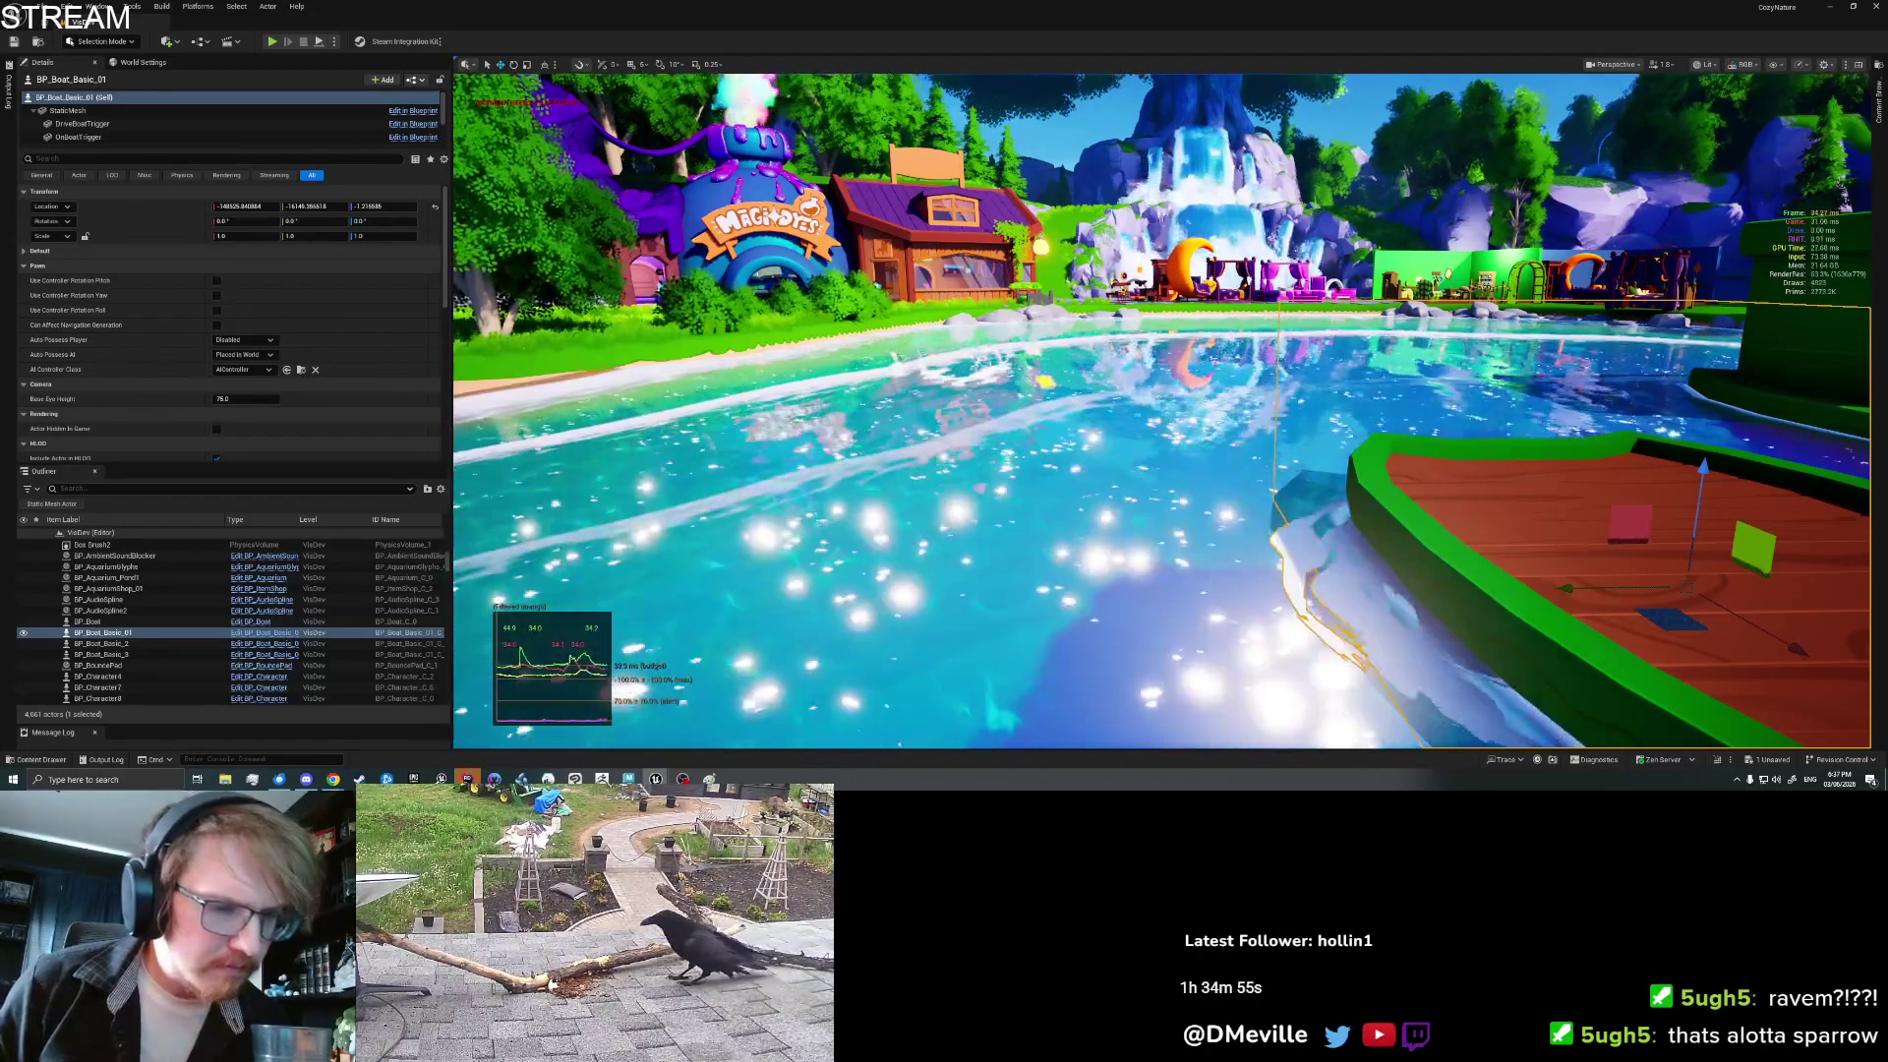
pyautogui.moveTo(335, 779)
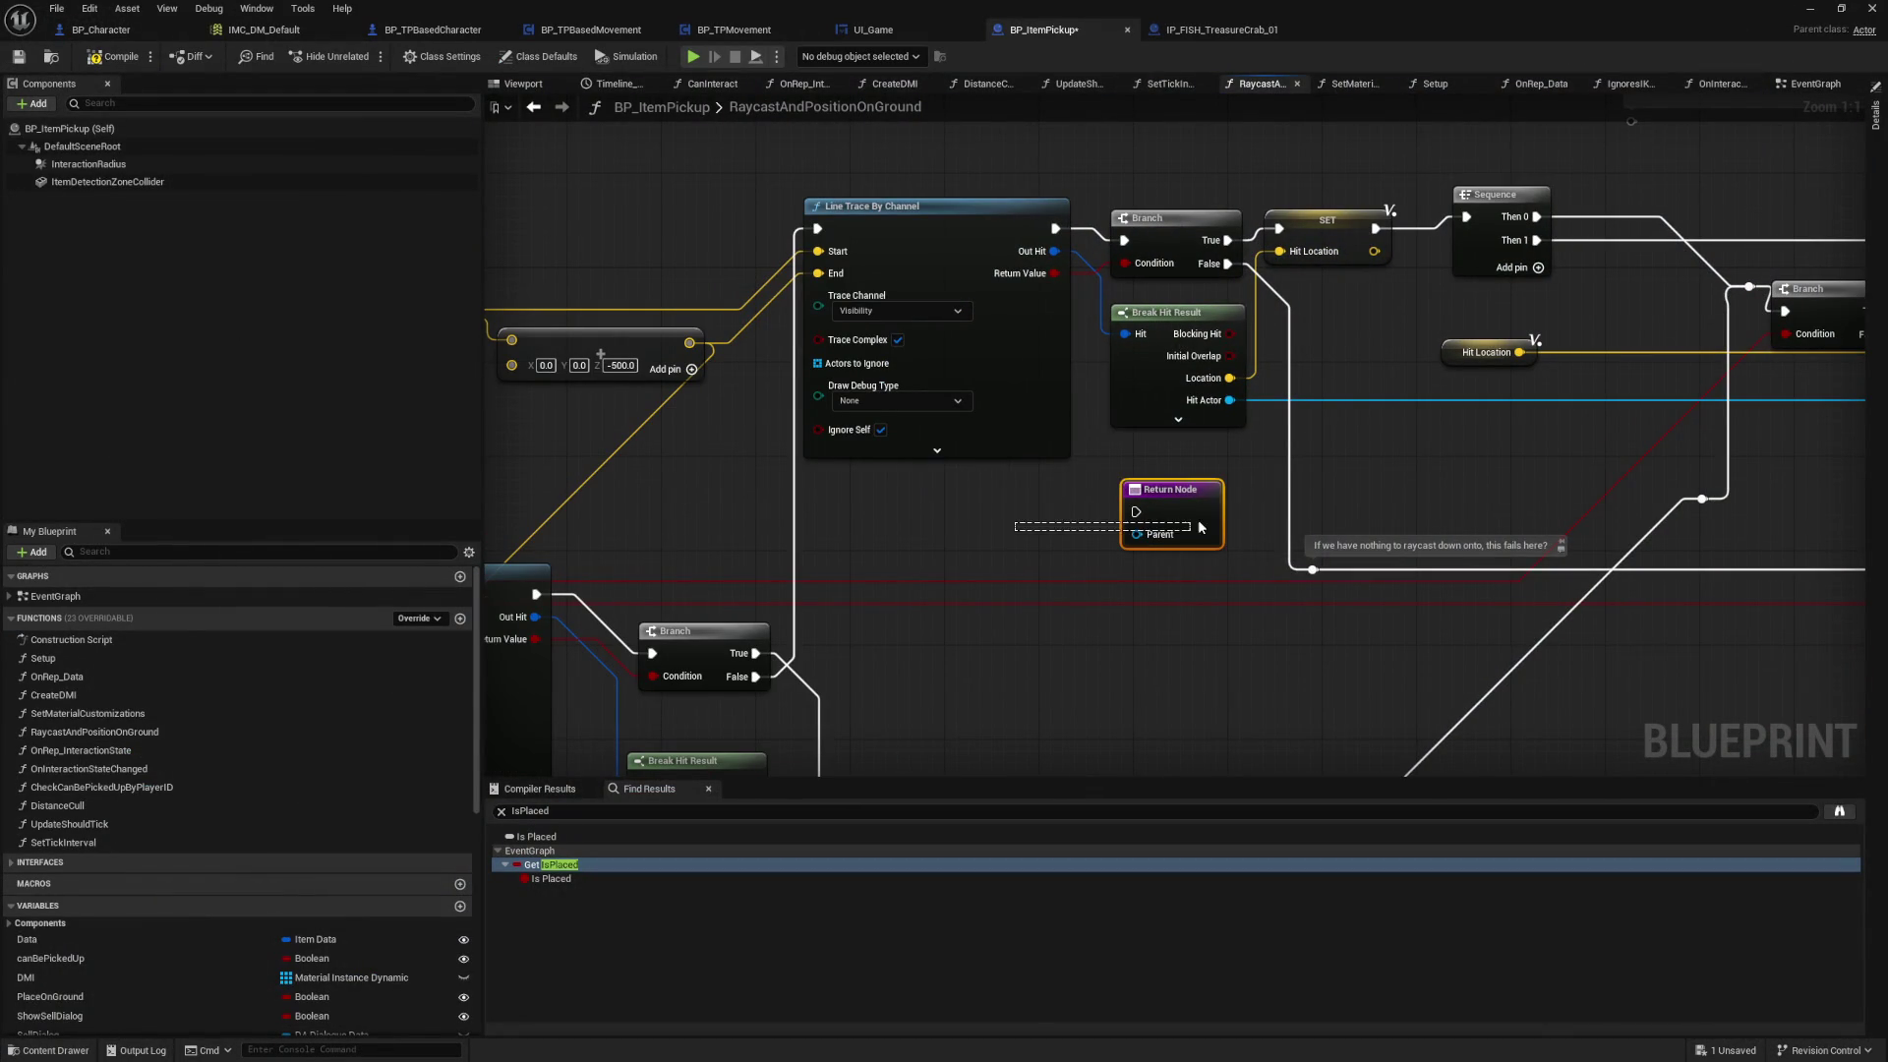
# Step: Delete the stray Return Node, restoring it once and deleting it again
pyautogui.press('Delete')
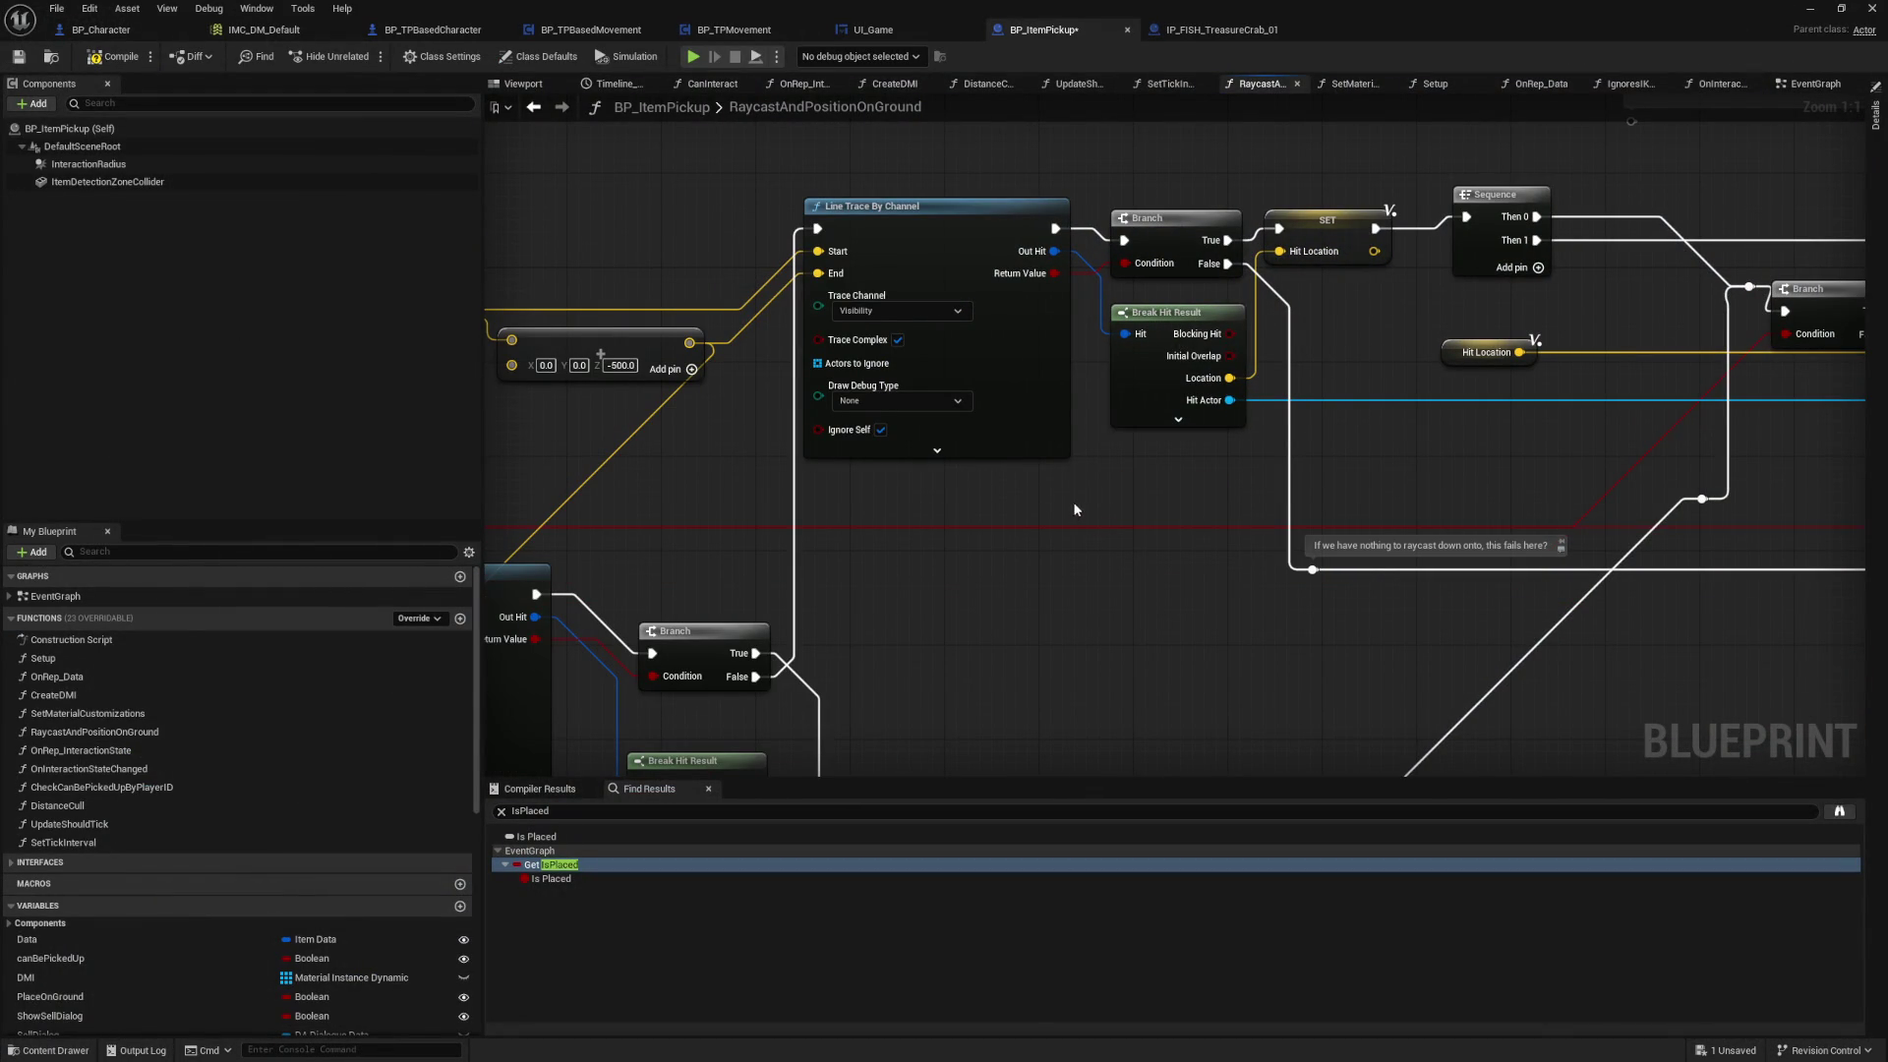
pyautogui.moveTo(1072, 503); pyautogui.dragTo(1181, 496)
pyautogui.hotkey('ctrl', 'z')
pyautogui.click(1253, 487)
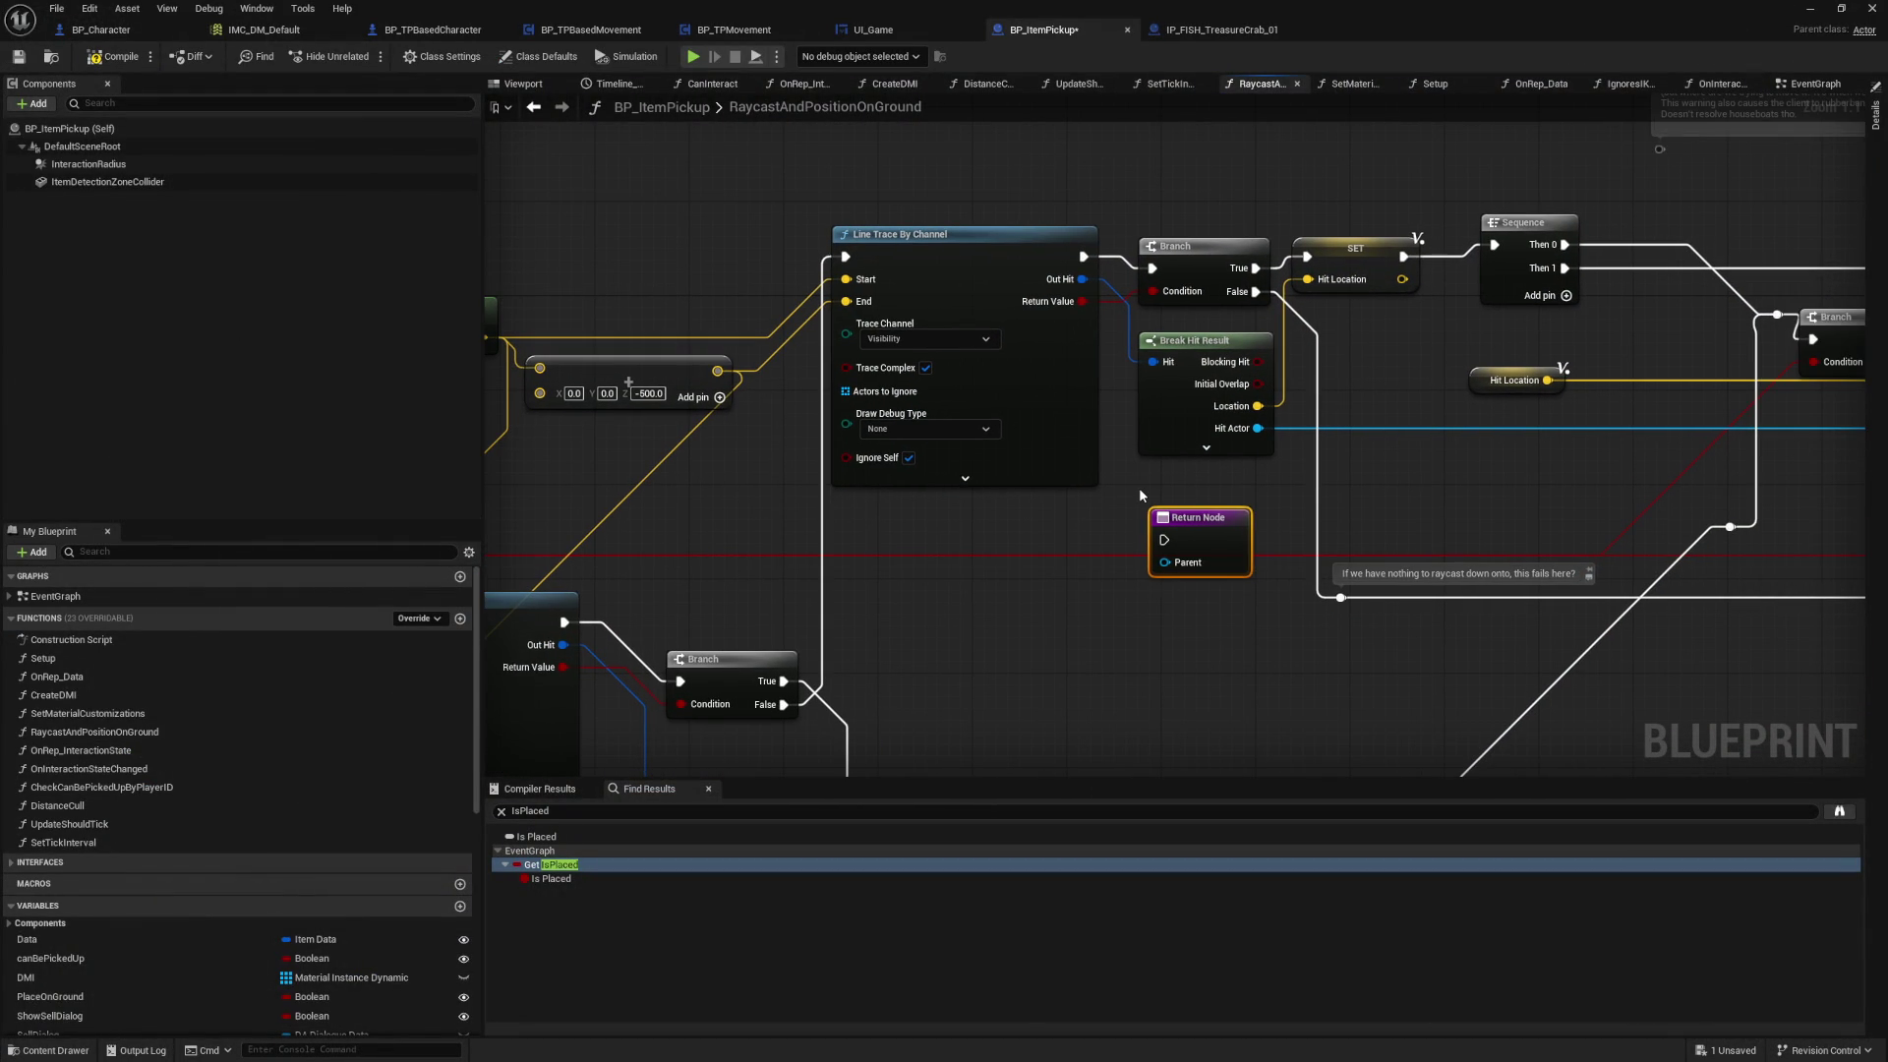
pyautogui.press('Delete')
# Step: Compile BP_ItemPickup, which fails with two Parent pin errors, then view IP_FISH_TreasureCrab_01
pyautogui.moveTo(1134, 532)
pyautogui.mouseDown()
pyautogui.moveTo(1453, 447)
pyautogui.moveTo(1580, 372)
pyautogui.mouseUp()
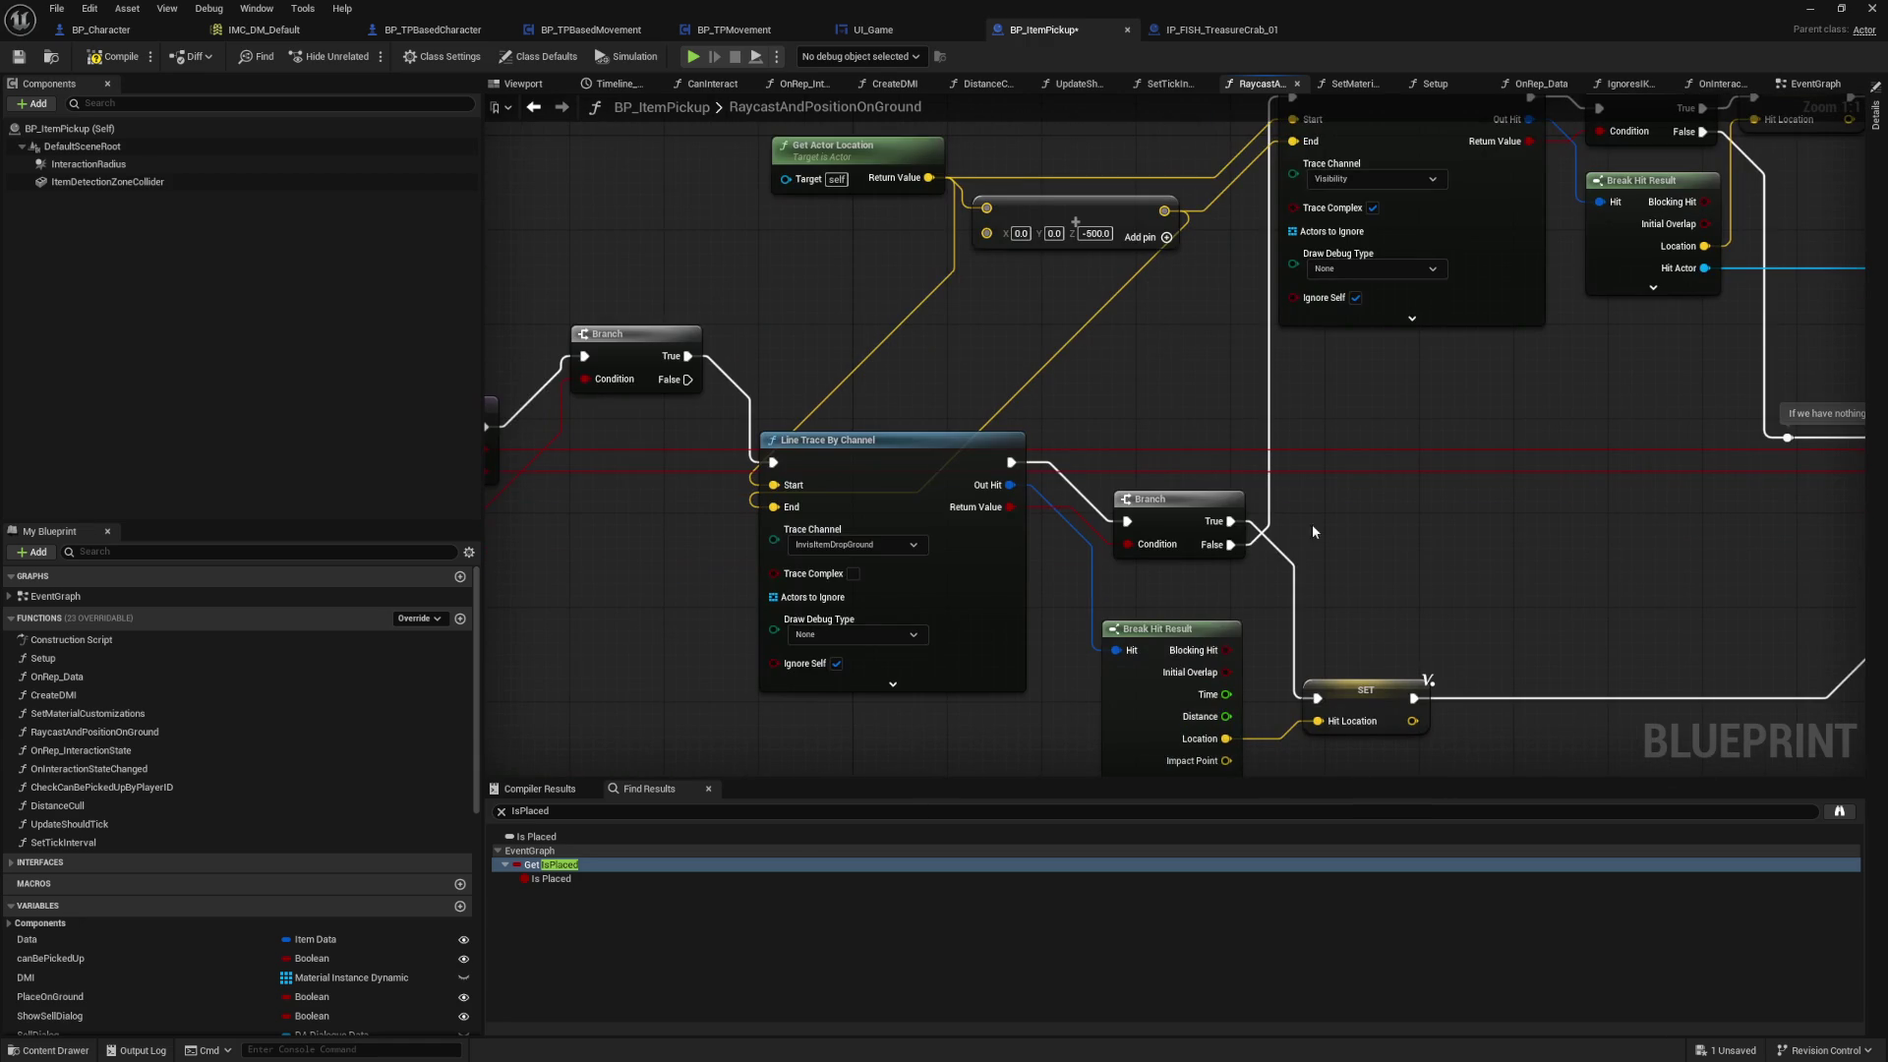
pyautogui.click(112, 67)
pyautogui.click(1201, 33)
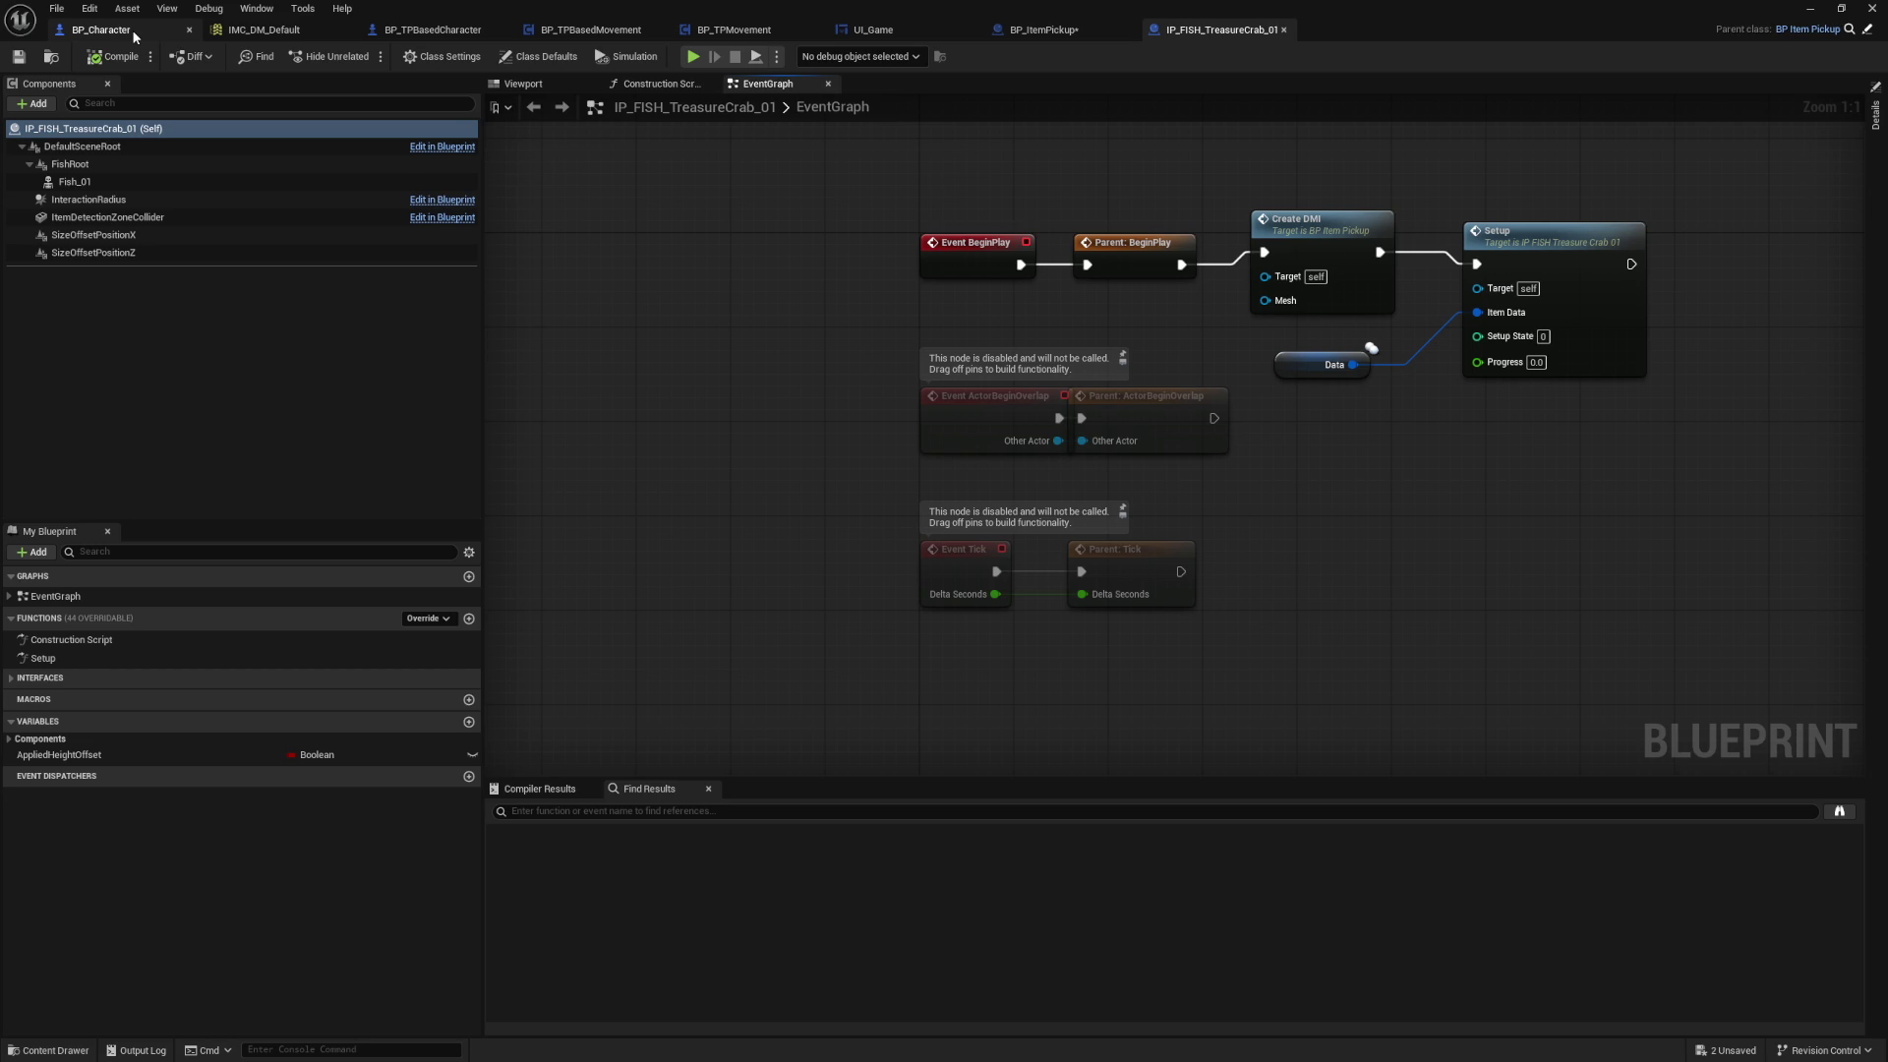
# Step: Review BP_Character's S_DropItem logic, then return to IP_FISH_TreasureCrab_01's BeginPlay nodes
pyautogui.click(134, 35)
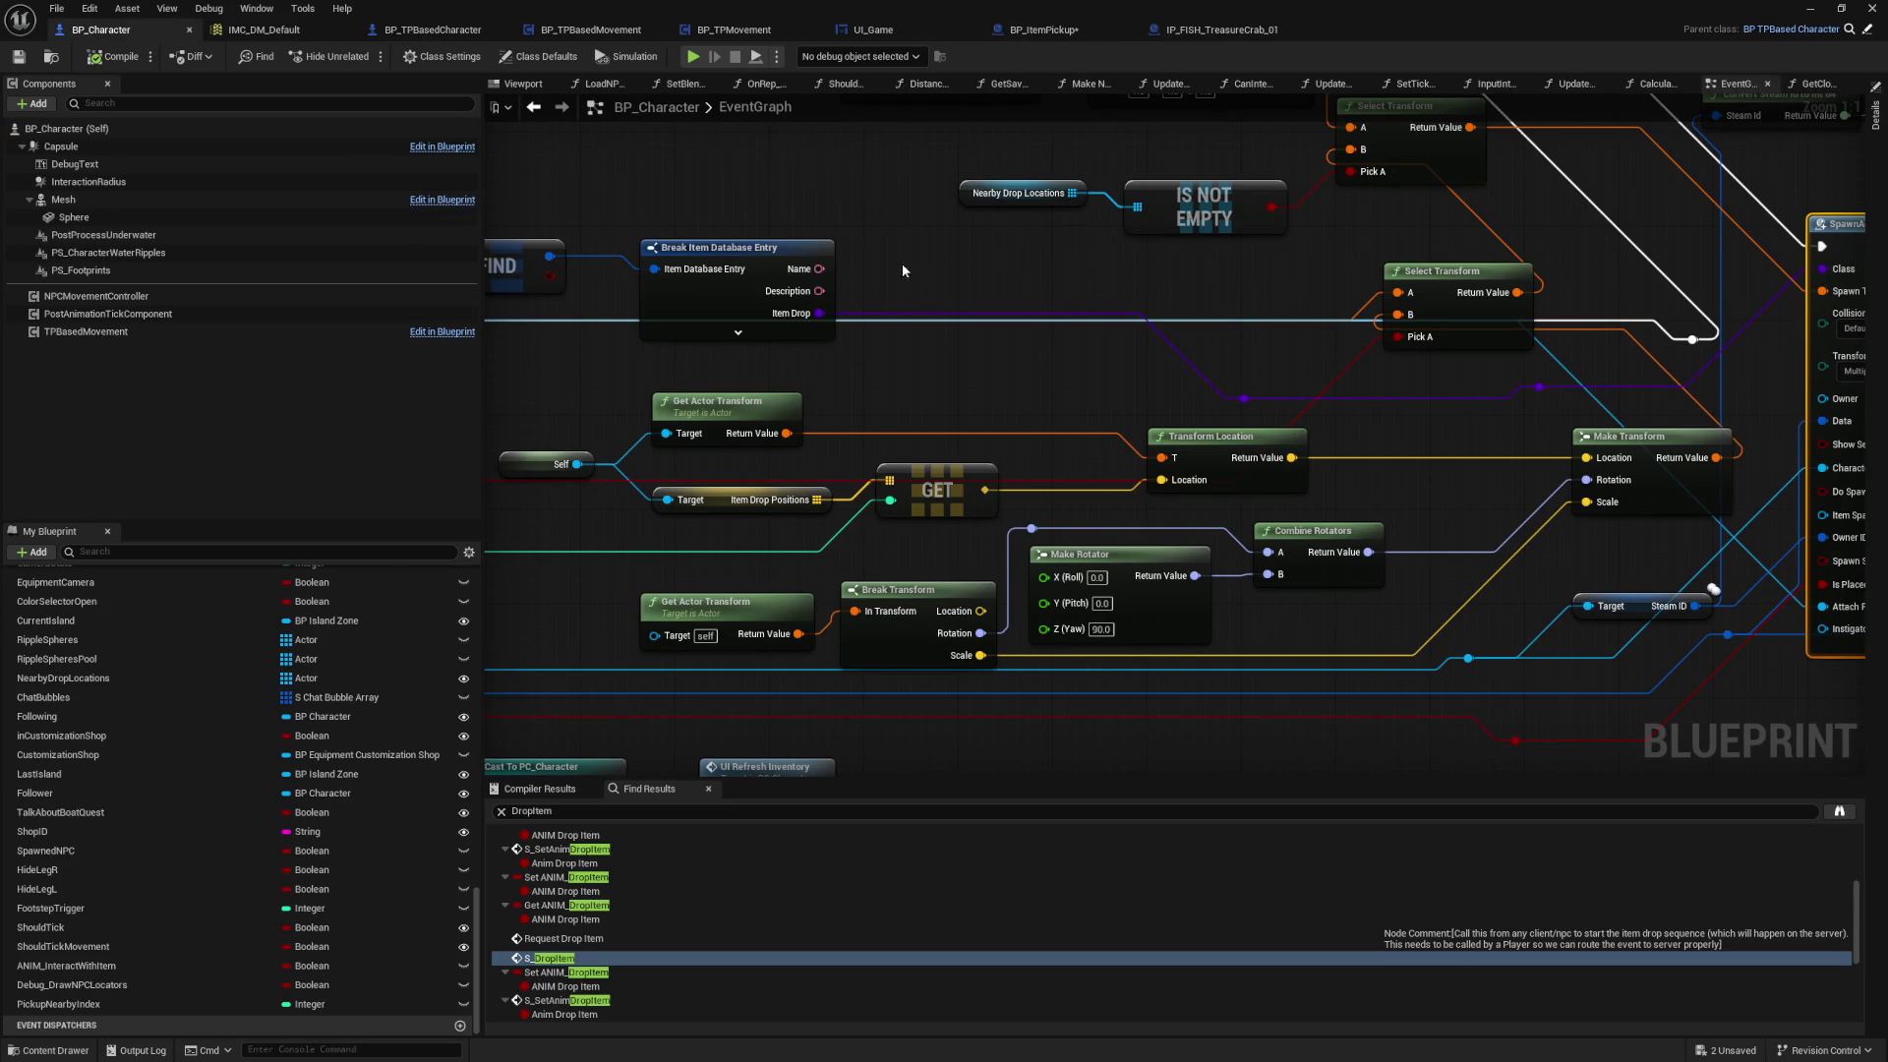
pyautogui.moveTo(920, 283)
pyautogui.mouseDown()
pyautogui.moveTo(1074, 302)
pyautogui.moveTo(1081, 214)
pyautogui.moveTo(1378, 315)
pyautogui.moveTo(1579, 313)
pyautogui.mouseUp()
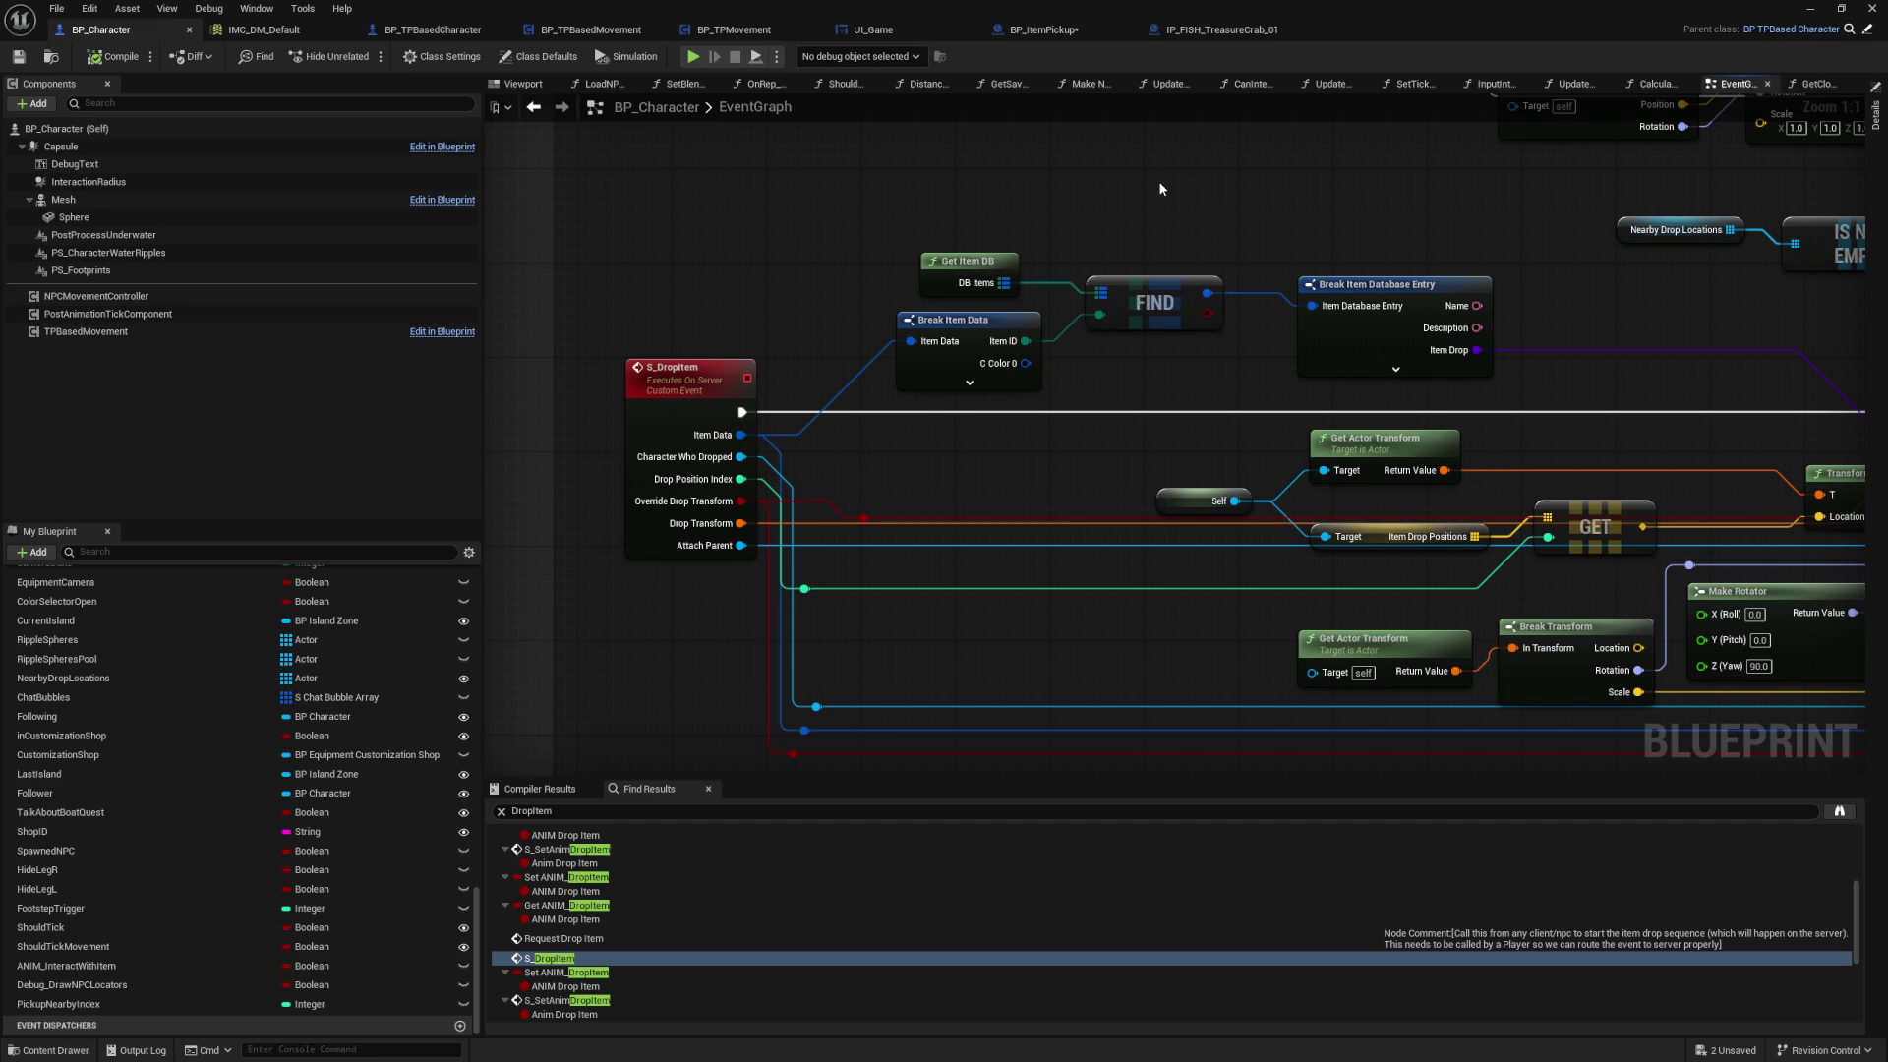
pyautogui.click(1219, 30)
pyautogui.moveTo(1213, 154); pyautogui.dragTo(1026, 181)
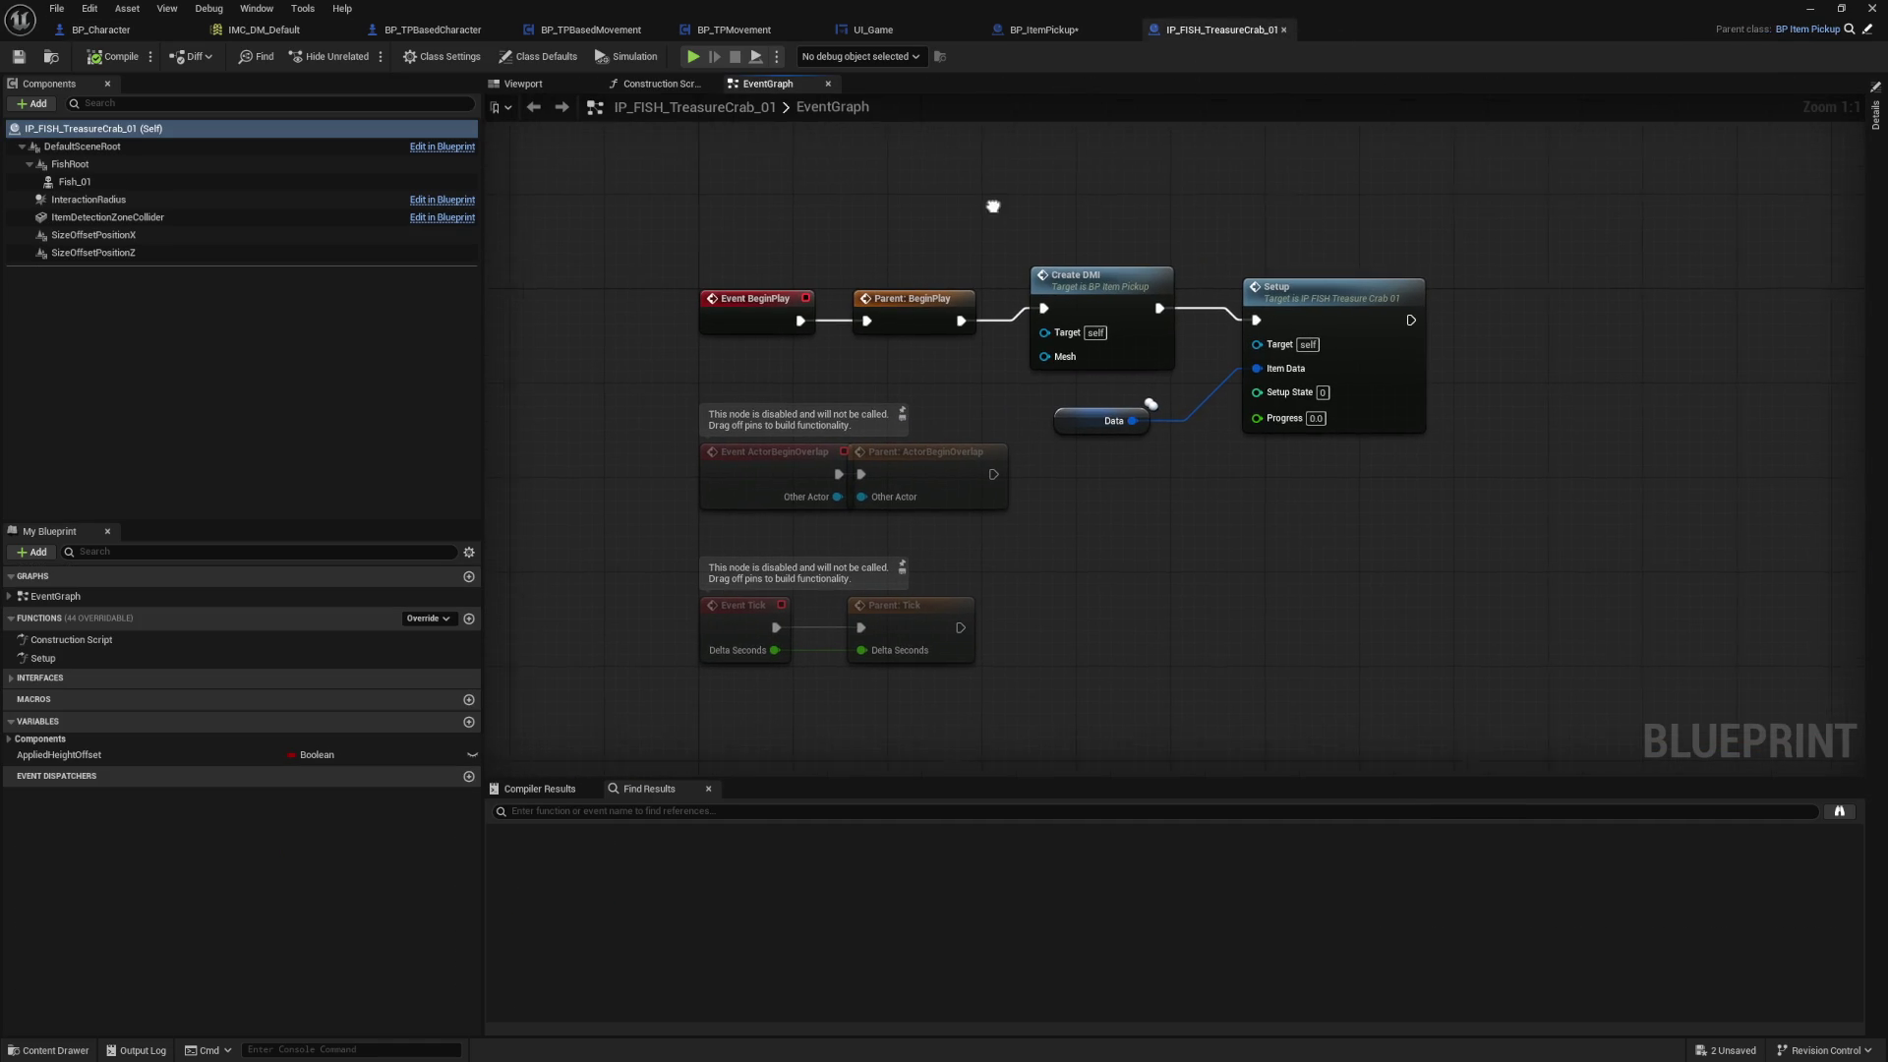
# Step: Back in BP_ItemPickup, inspect the lower Line Trace By Channel node in RaycastAndPositionOnGround
pyautogui.click(1042, 29)
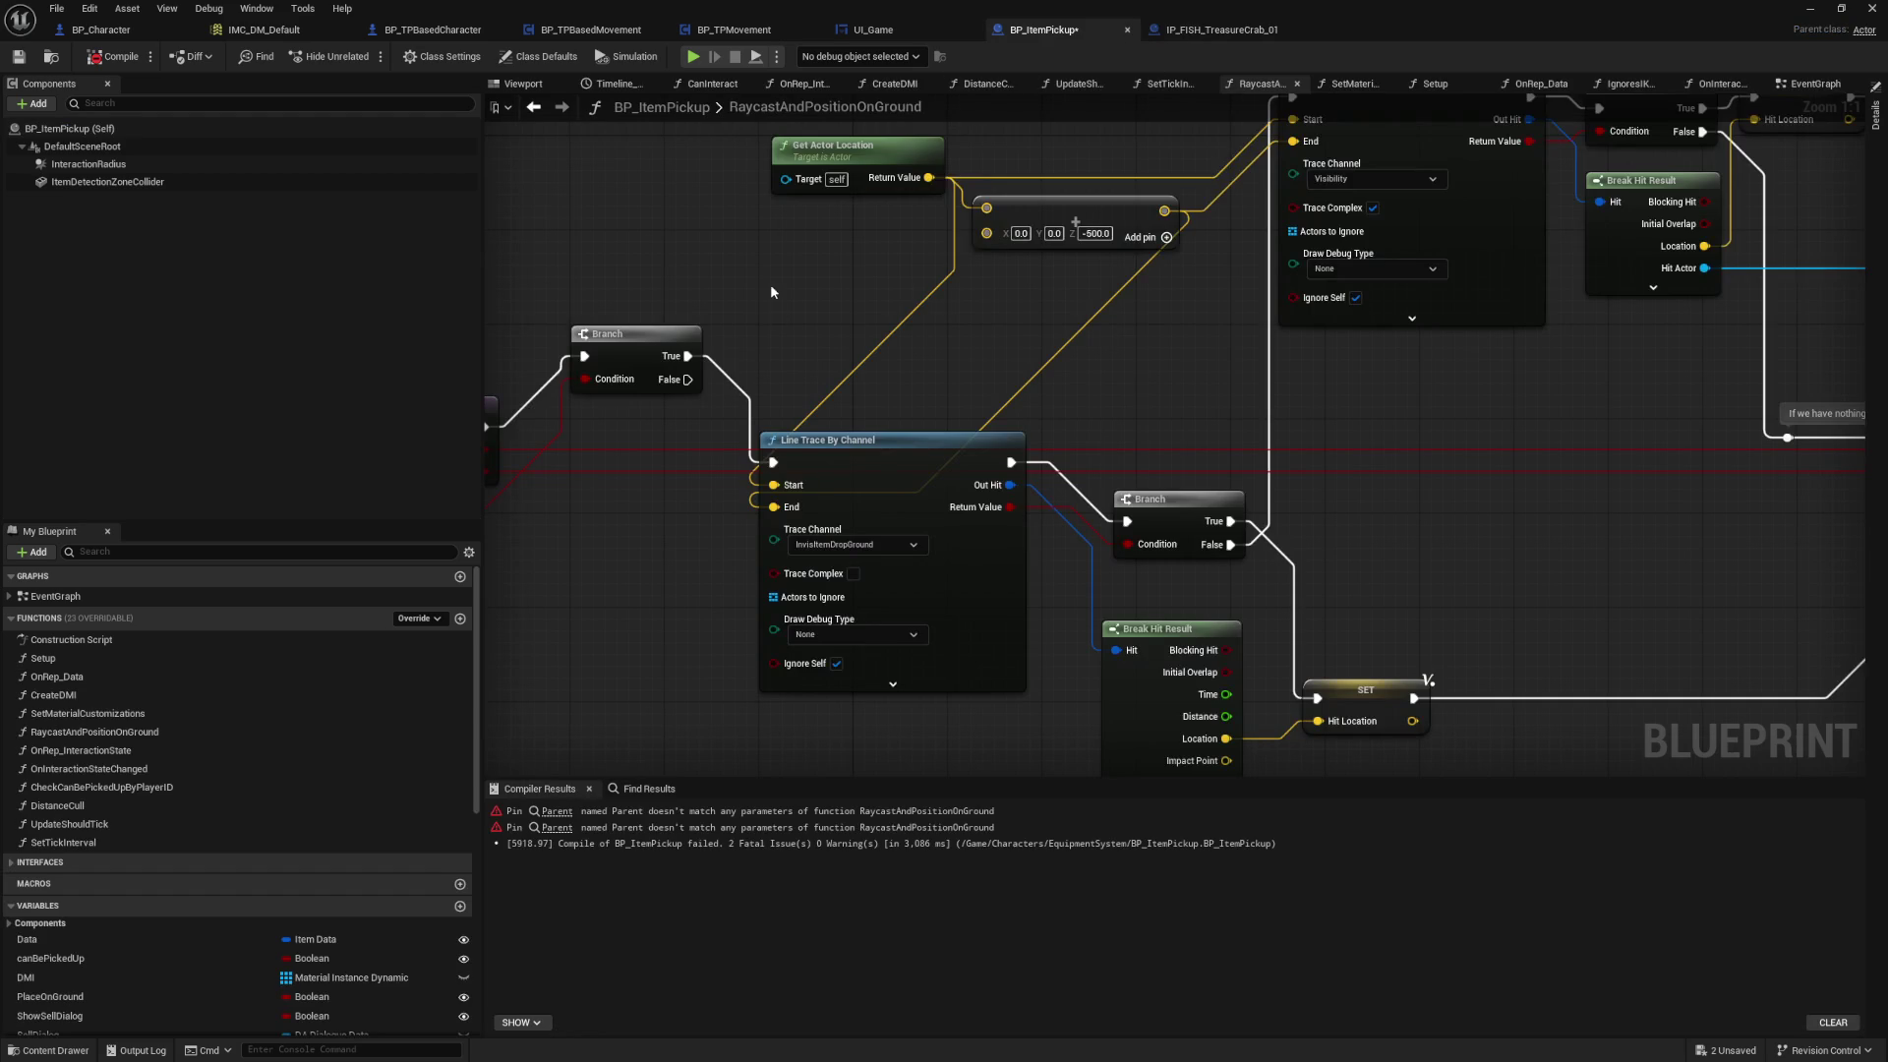
pyautogui.moveTo(770, 283); pyautogui.dragTo(1133, 305)
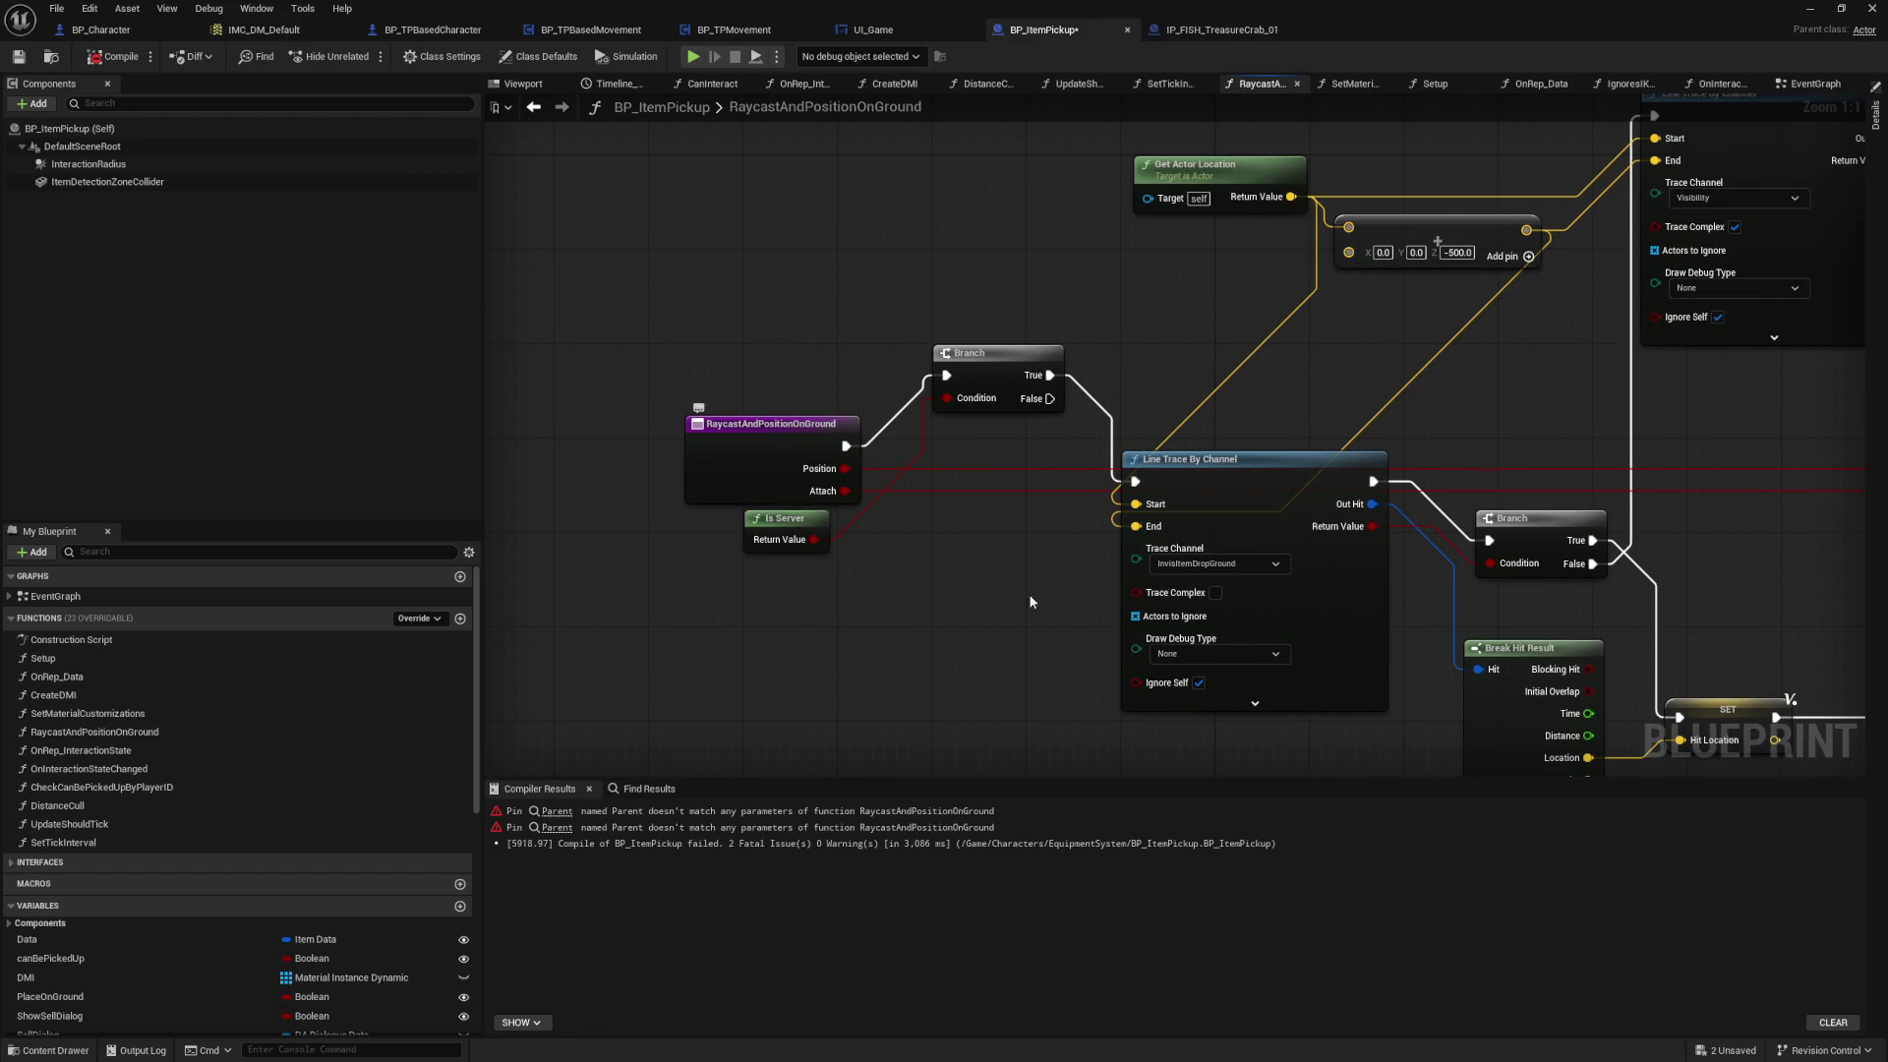
pyautogui.moveTo(1015, 573); pyautogui.dragTo(786, 557)
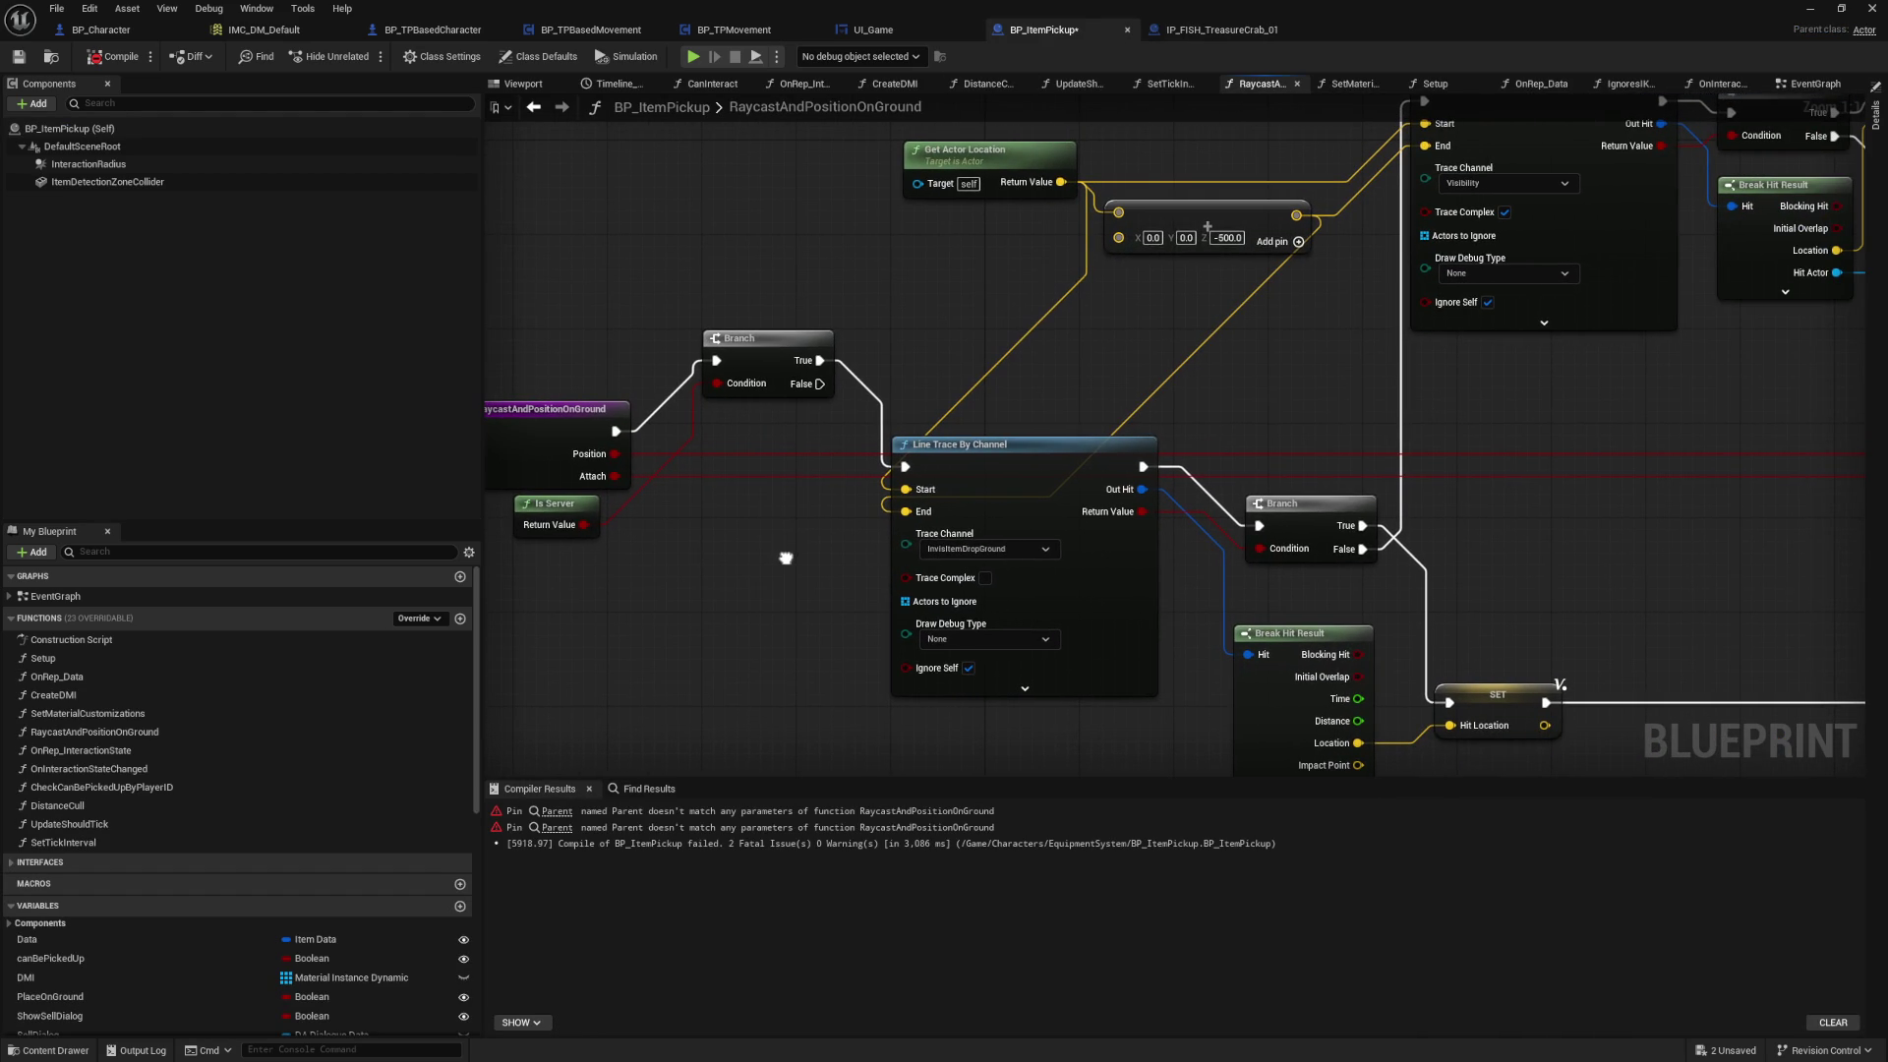
pyautogui.moveTo(786, 558); pyautogui.dragTo(698, 554)
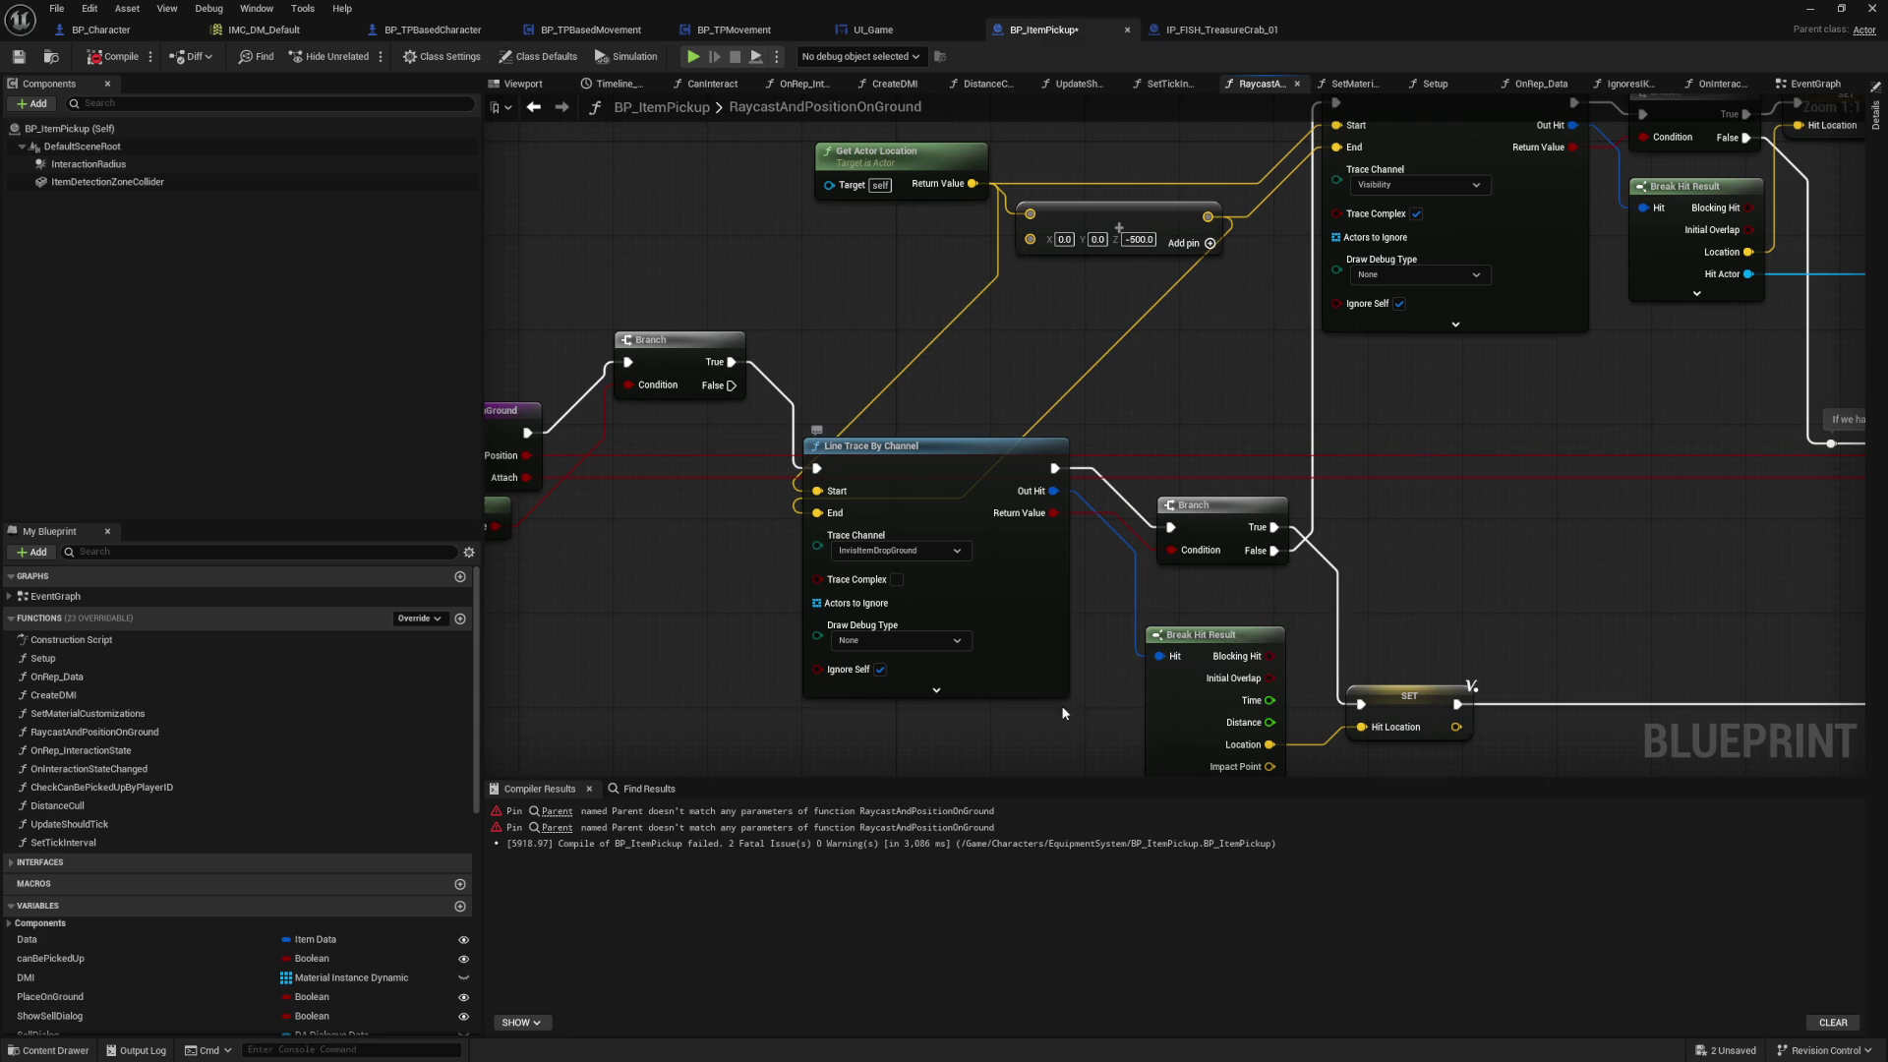
pyautogui.moveTo(1082, 735); pyautogui.dragTo(1050, 700)
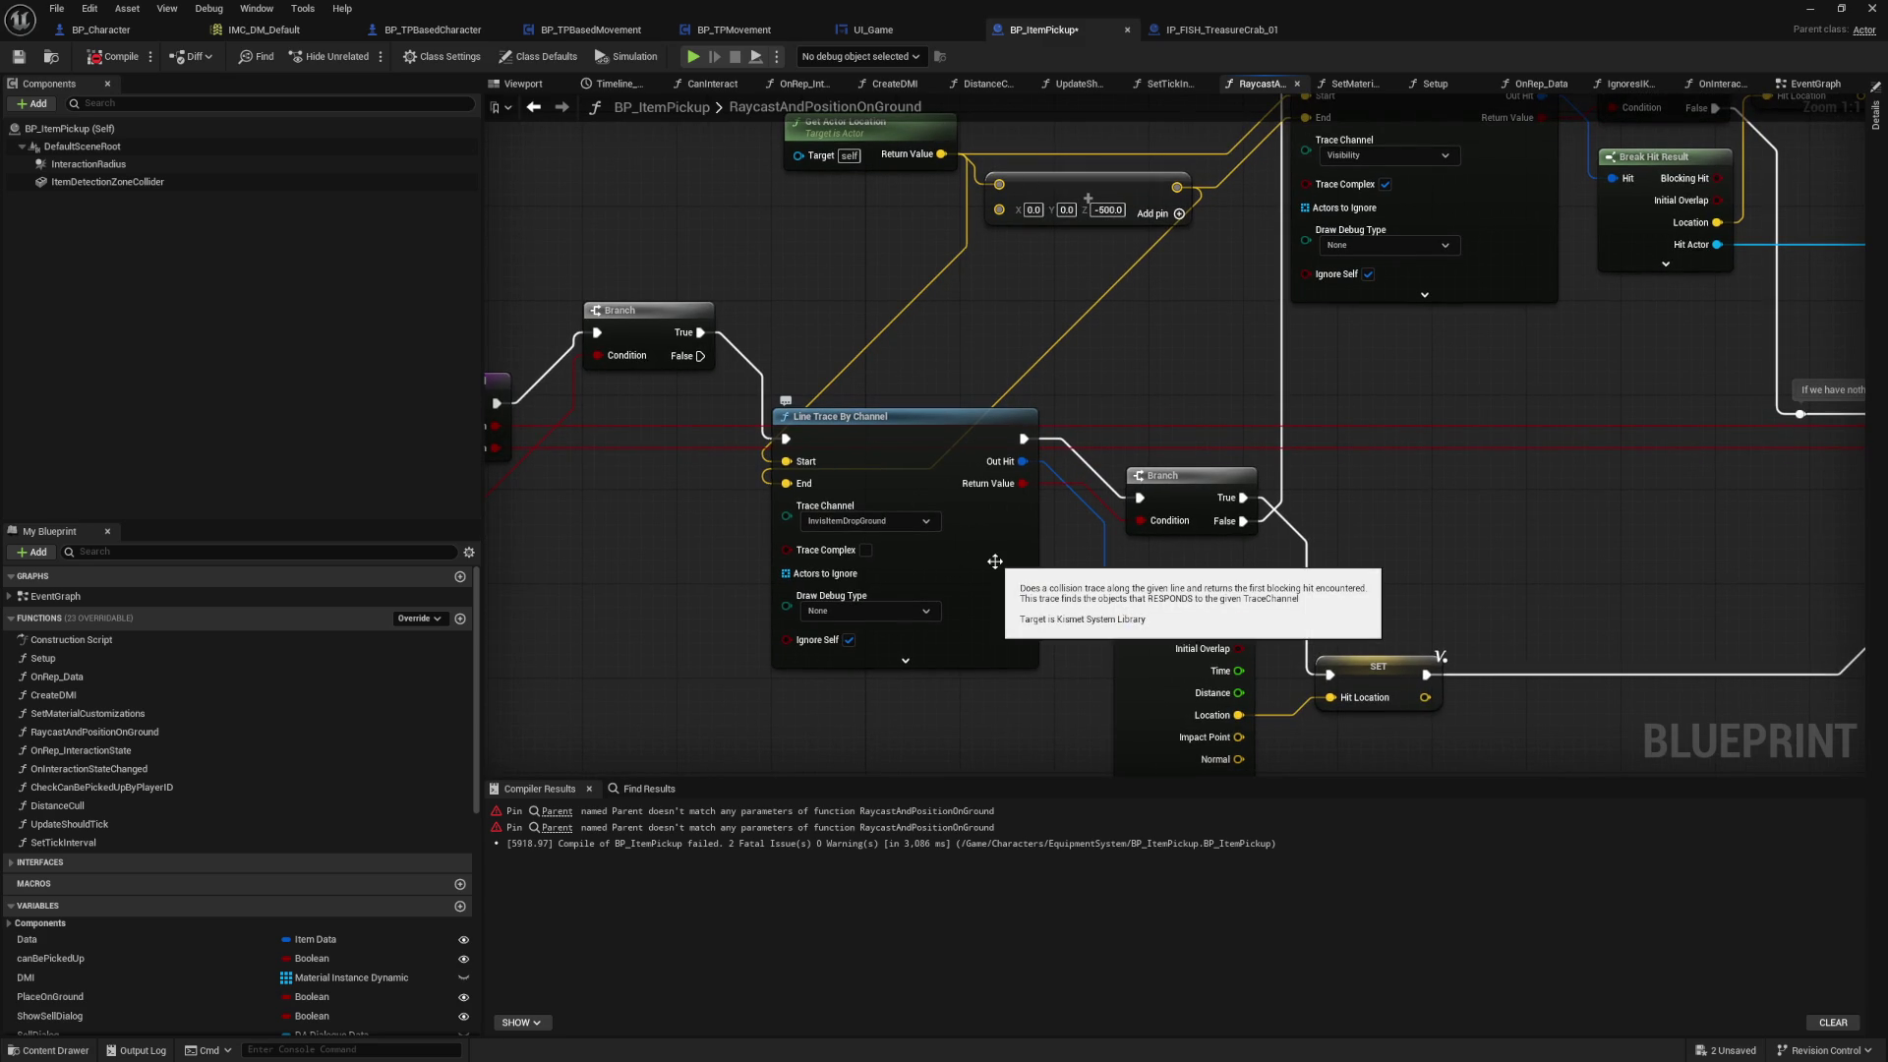
pyautogui.moveTo(1314, 557); pyautogui.dragTo(1343, 464)
pyautogui.click(1020, 453)
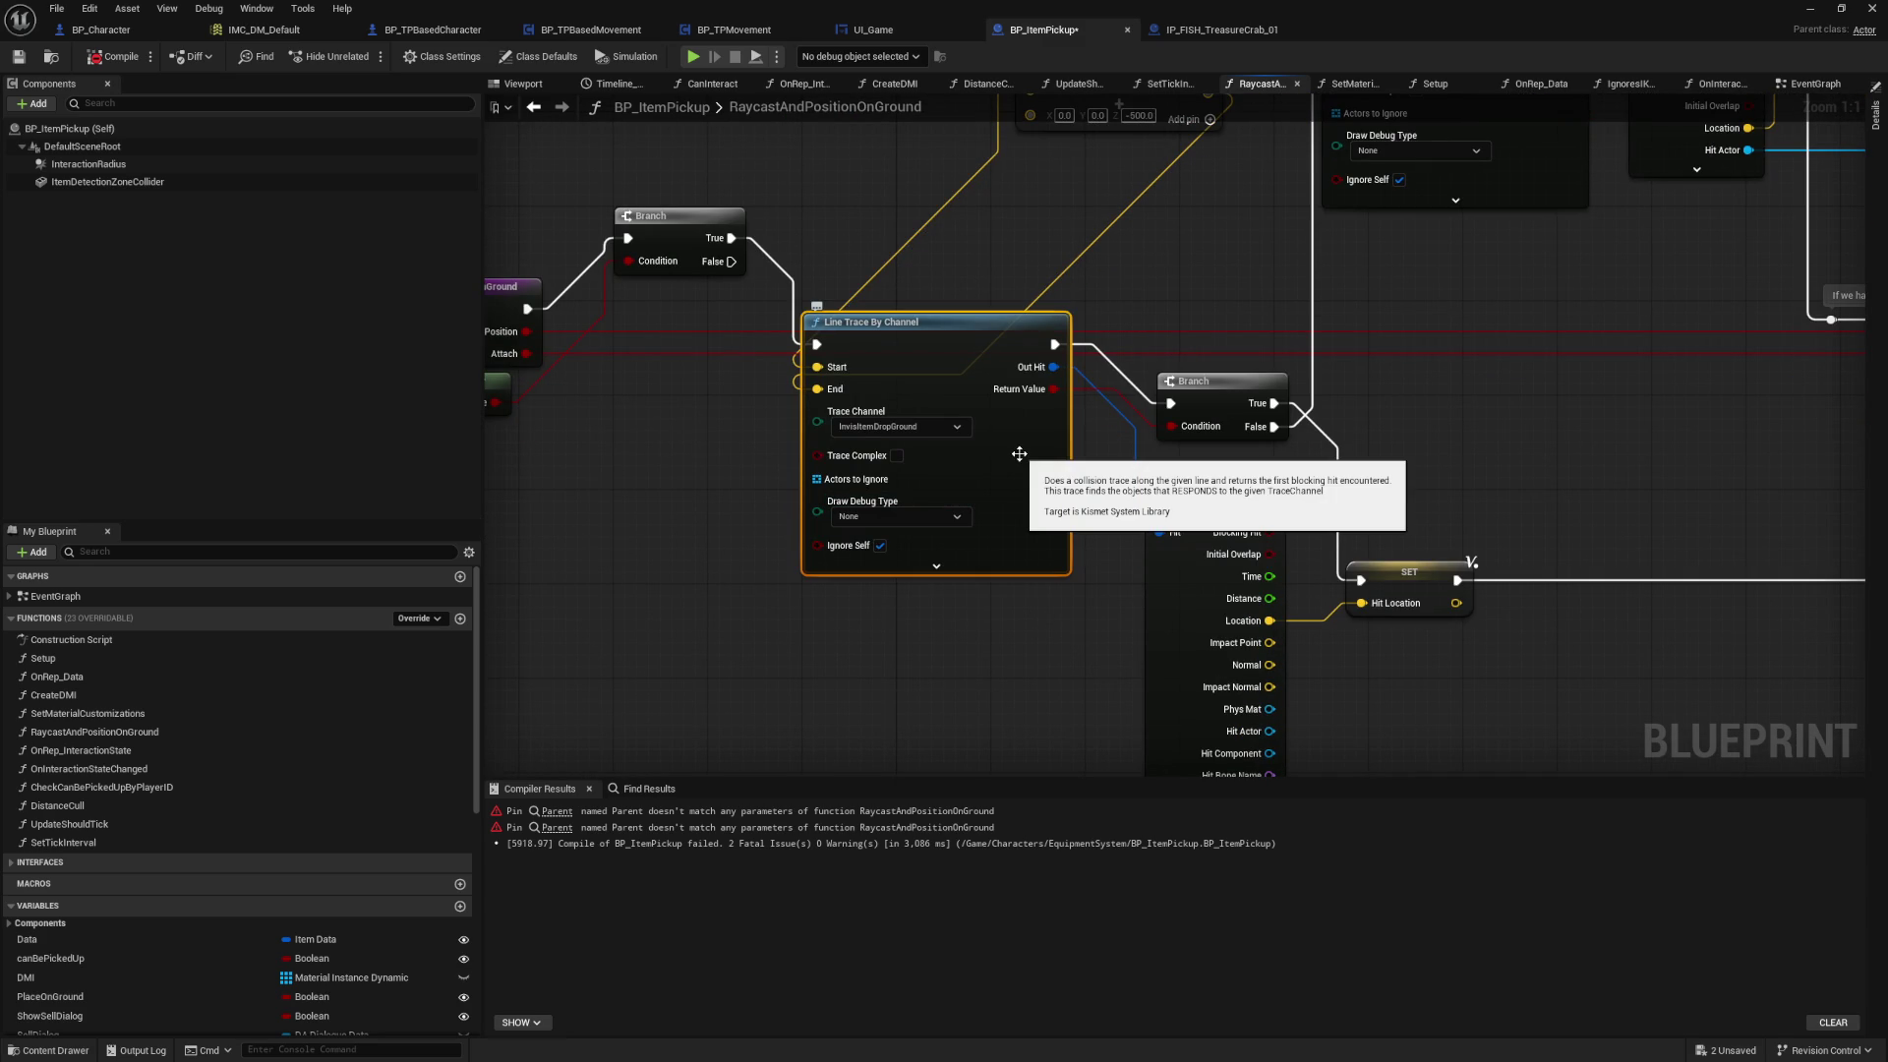
pyautogui.hotkey('ctrl', 'z')
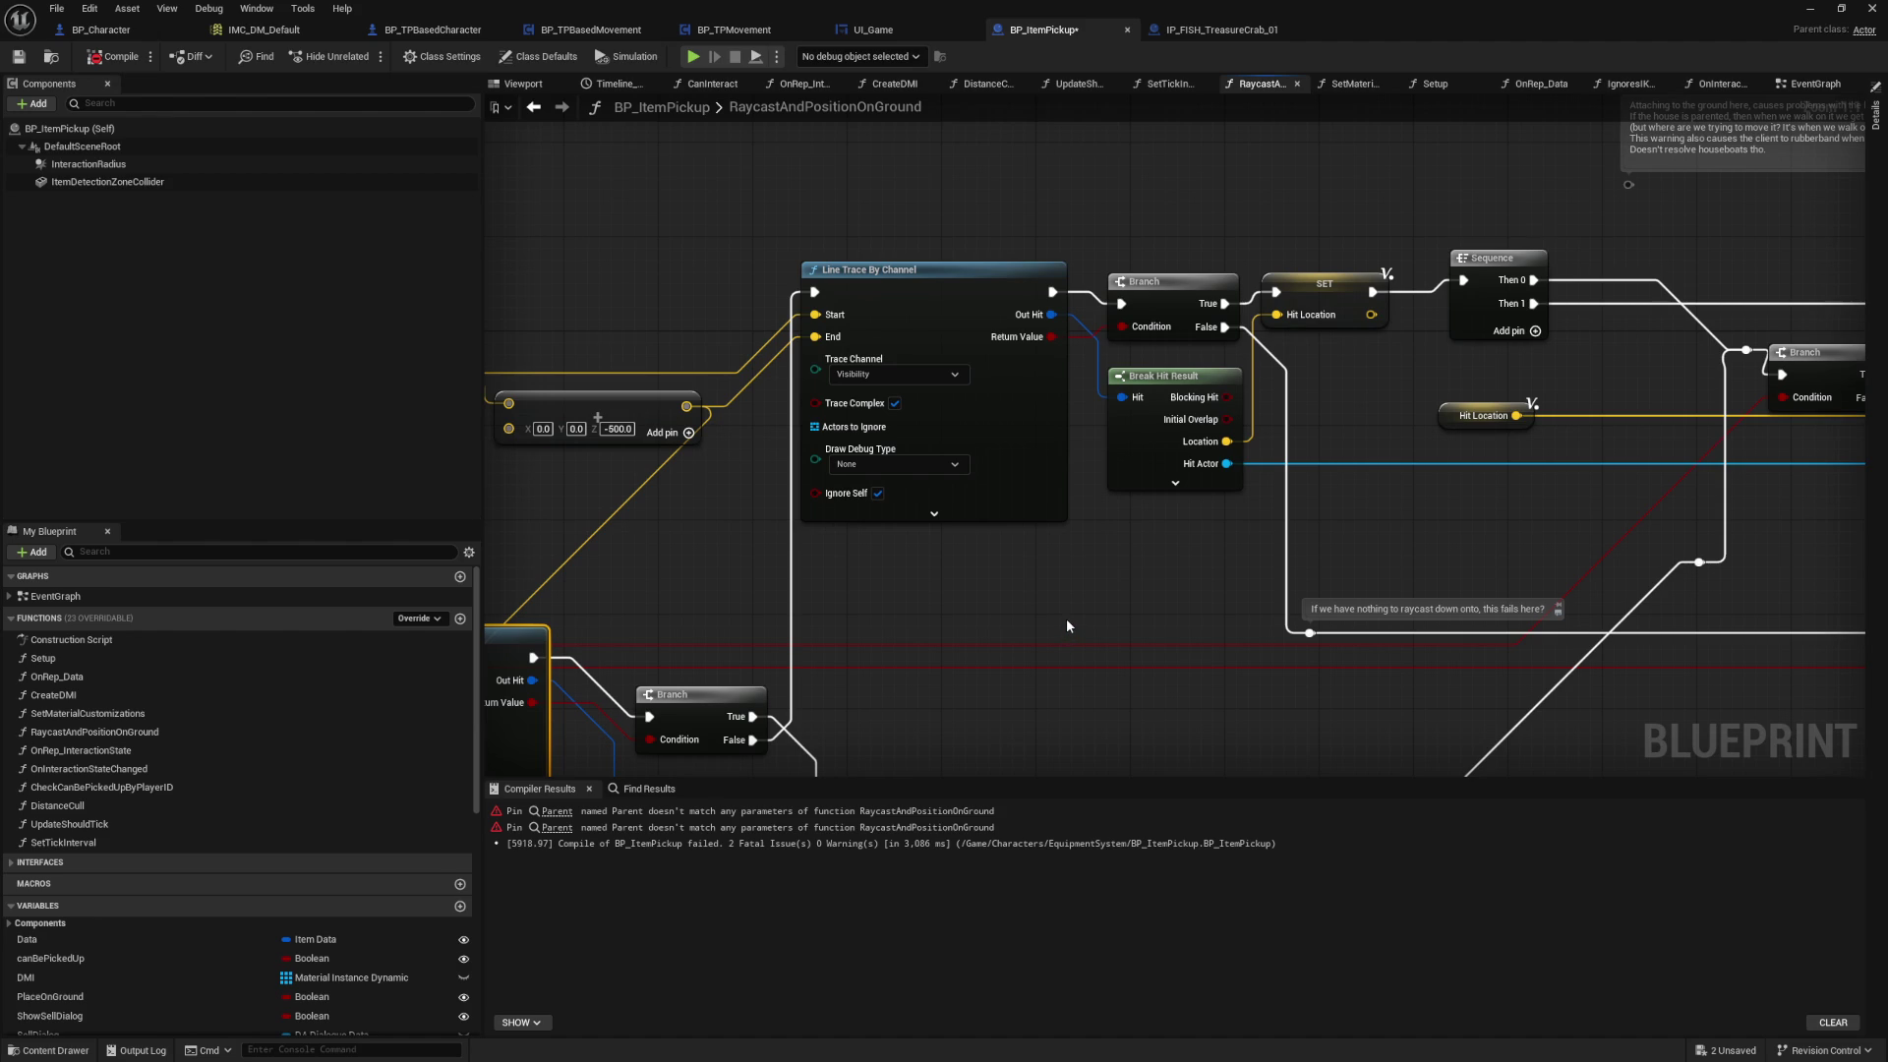
# Step: Review the debug sphere and boat attach nodes, and wire the reroute into the Branch's exec input
pyautogui.moveTo(1067, 620); pyautogui.dragTo(883, 506)
pyautogui.moveTo(1257, 459); pyautogui.dragTo(958, 502)
pyautogui.moveTo(1076, 486); pyautogui.dragTo(551, 524)
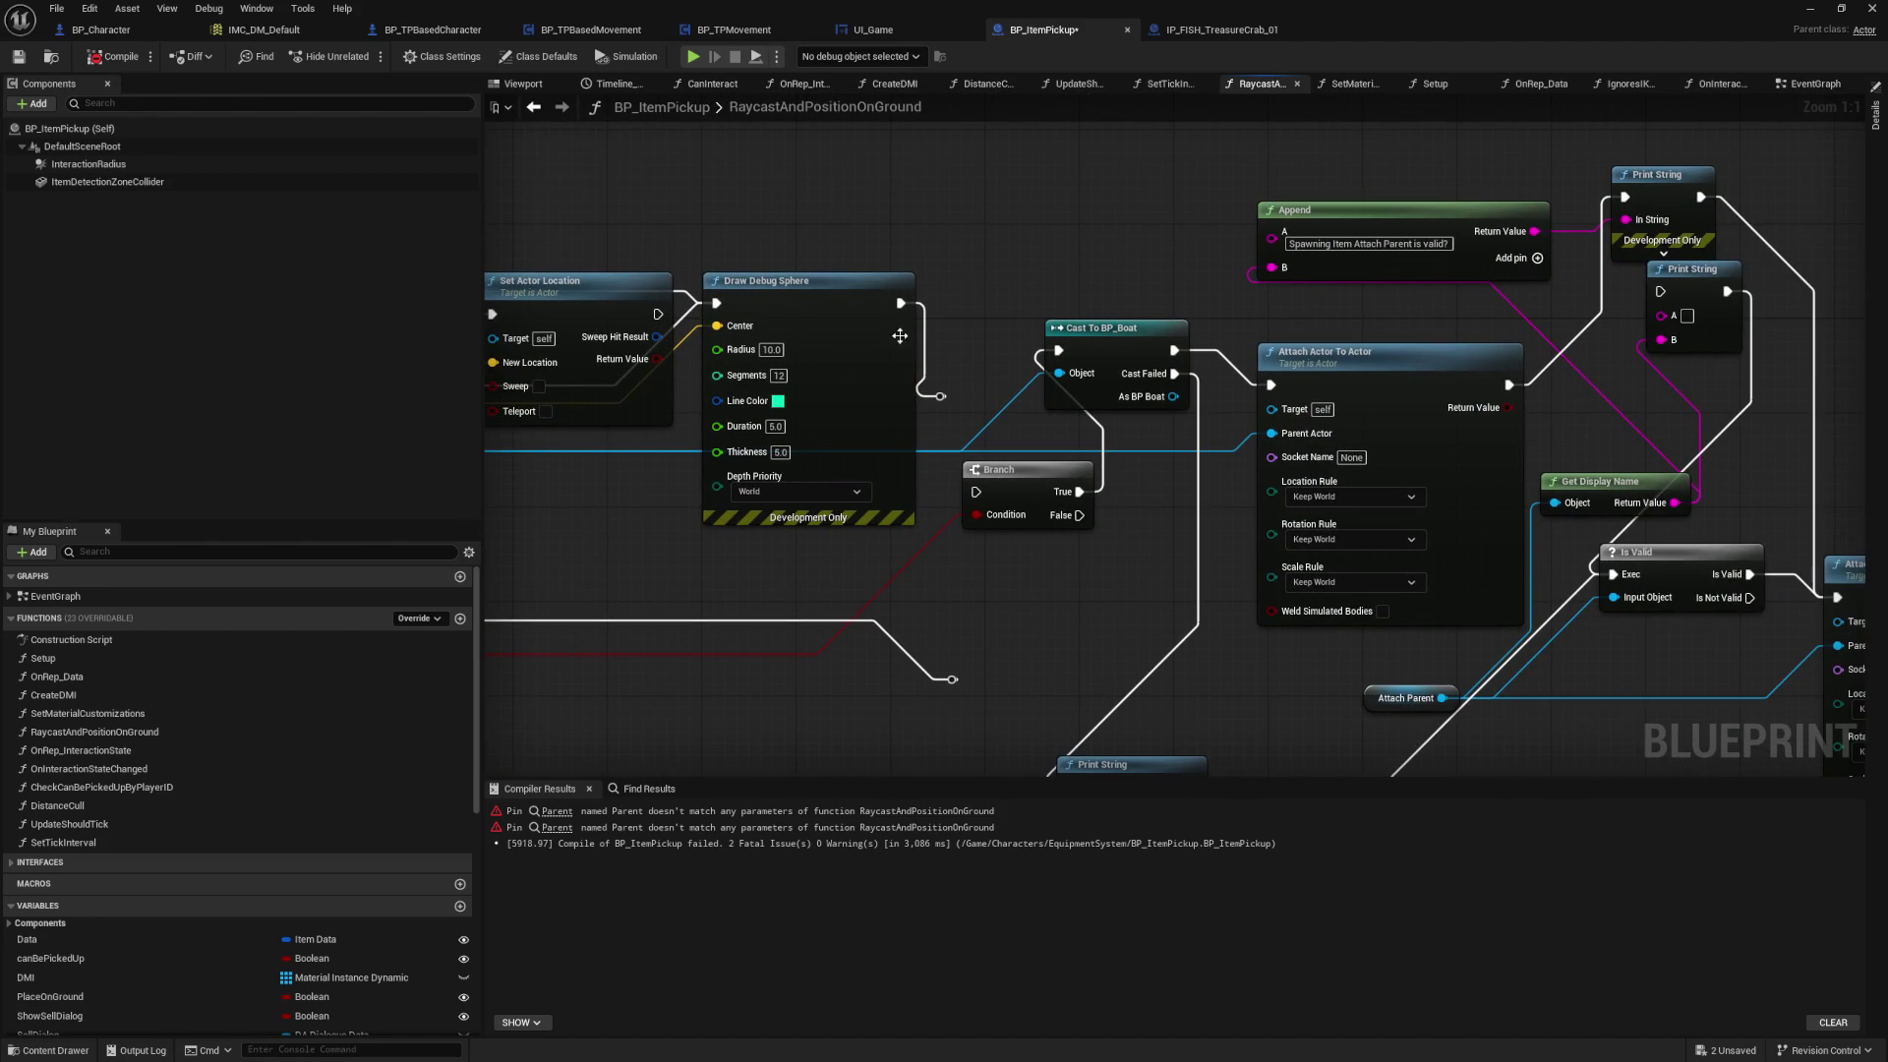
pyautogui.moveTo(970, 277)
pyautogui.mouseDown()
pyautogui.moveTo(1847, 272)
pyautogui.moveTo(848, 360)
pyautogui.mouseUp()
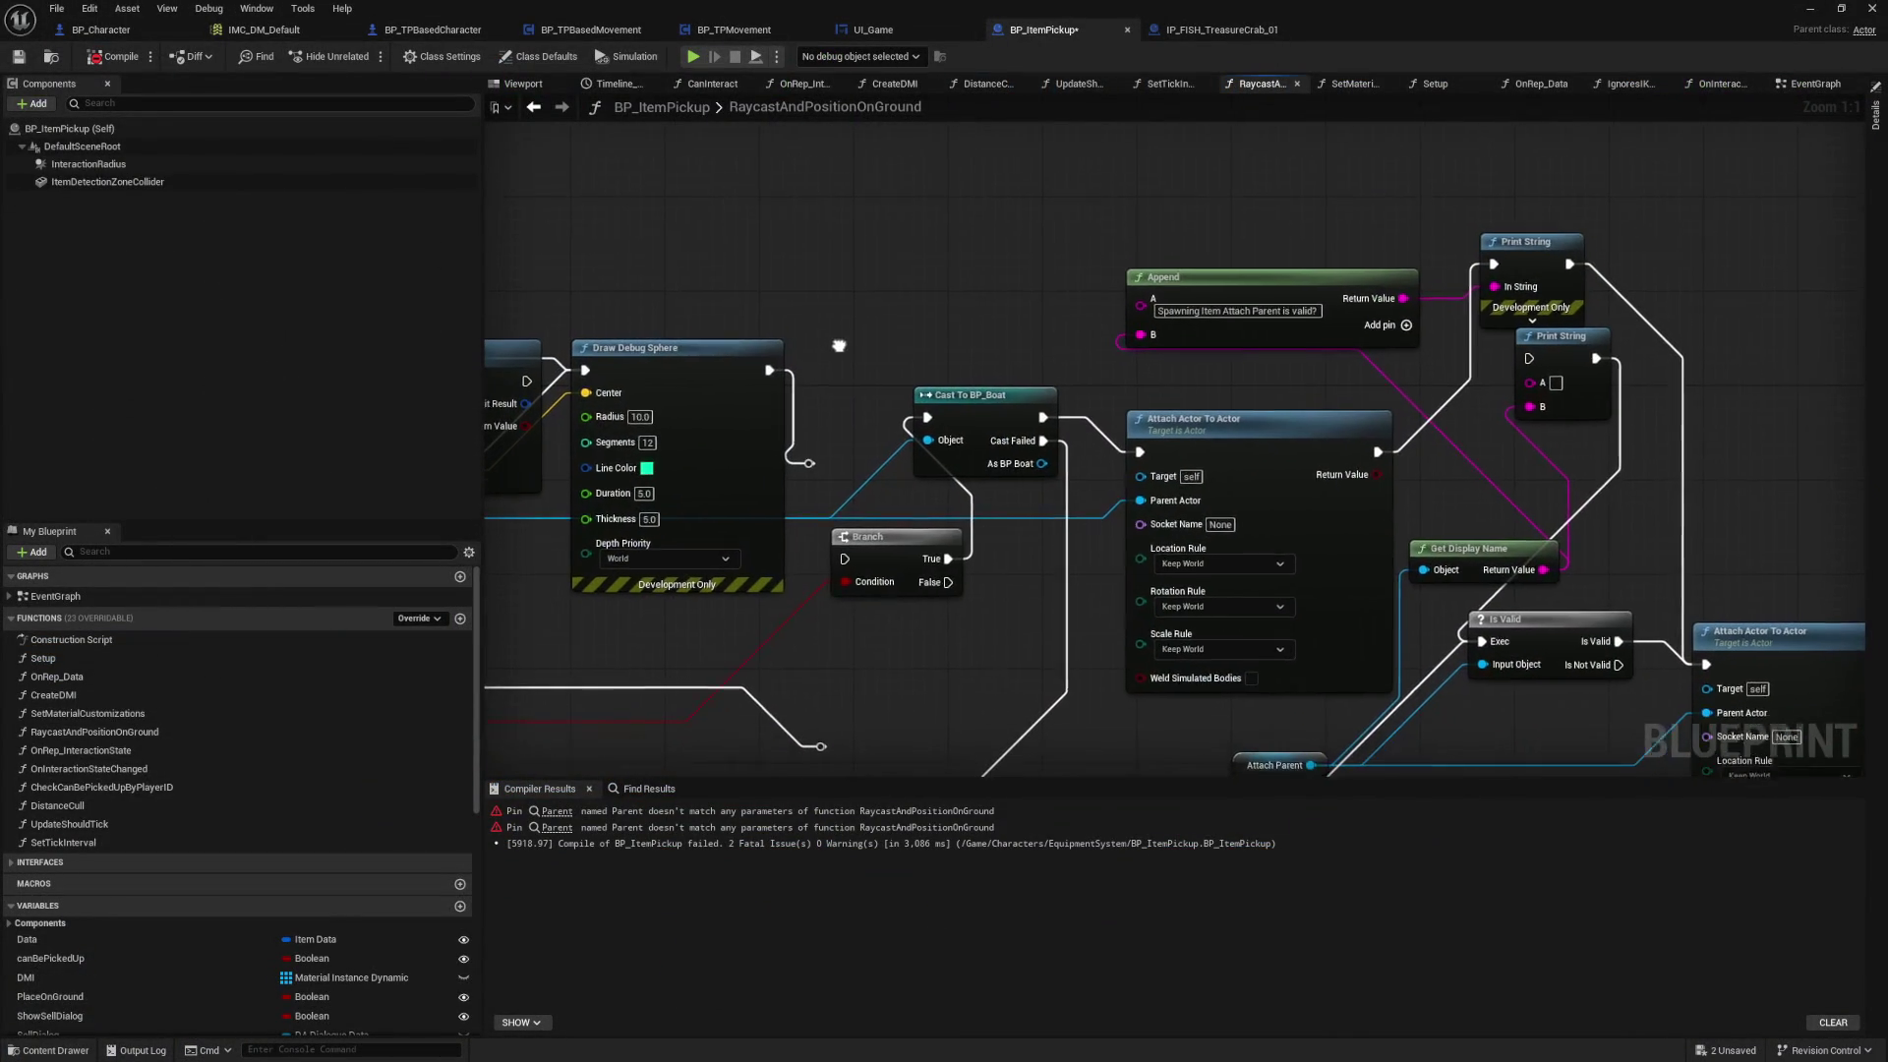
pyautogui.moveTo(840, 287)
pyautogui.mouseDown()
pyautogui.moveTo(1070, 366)
pyautogui.moveTo(964, 305)
pyautogui.mouseUp()
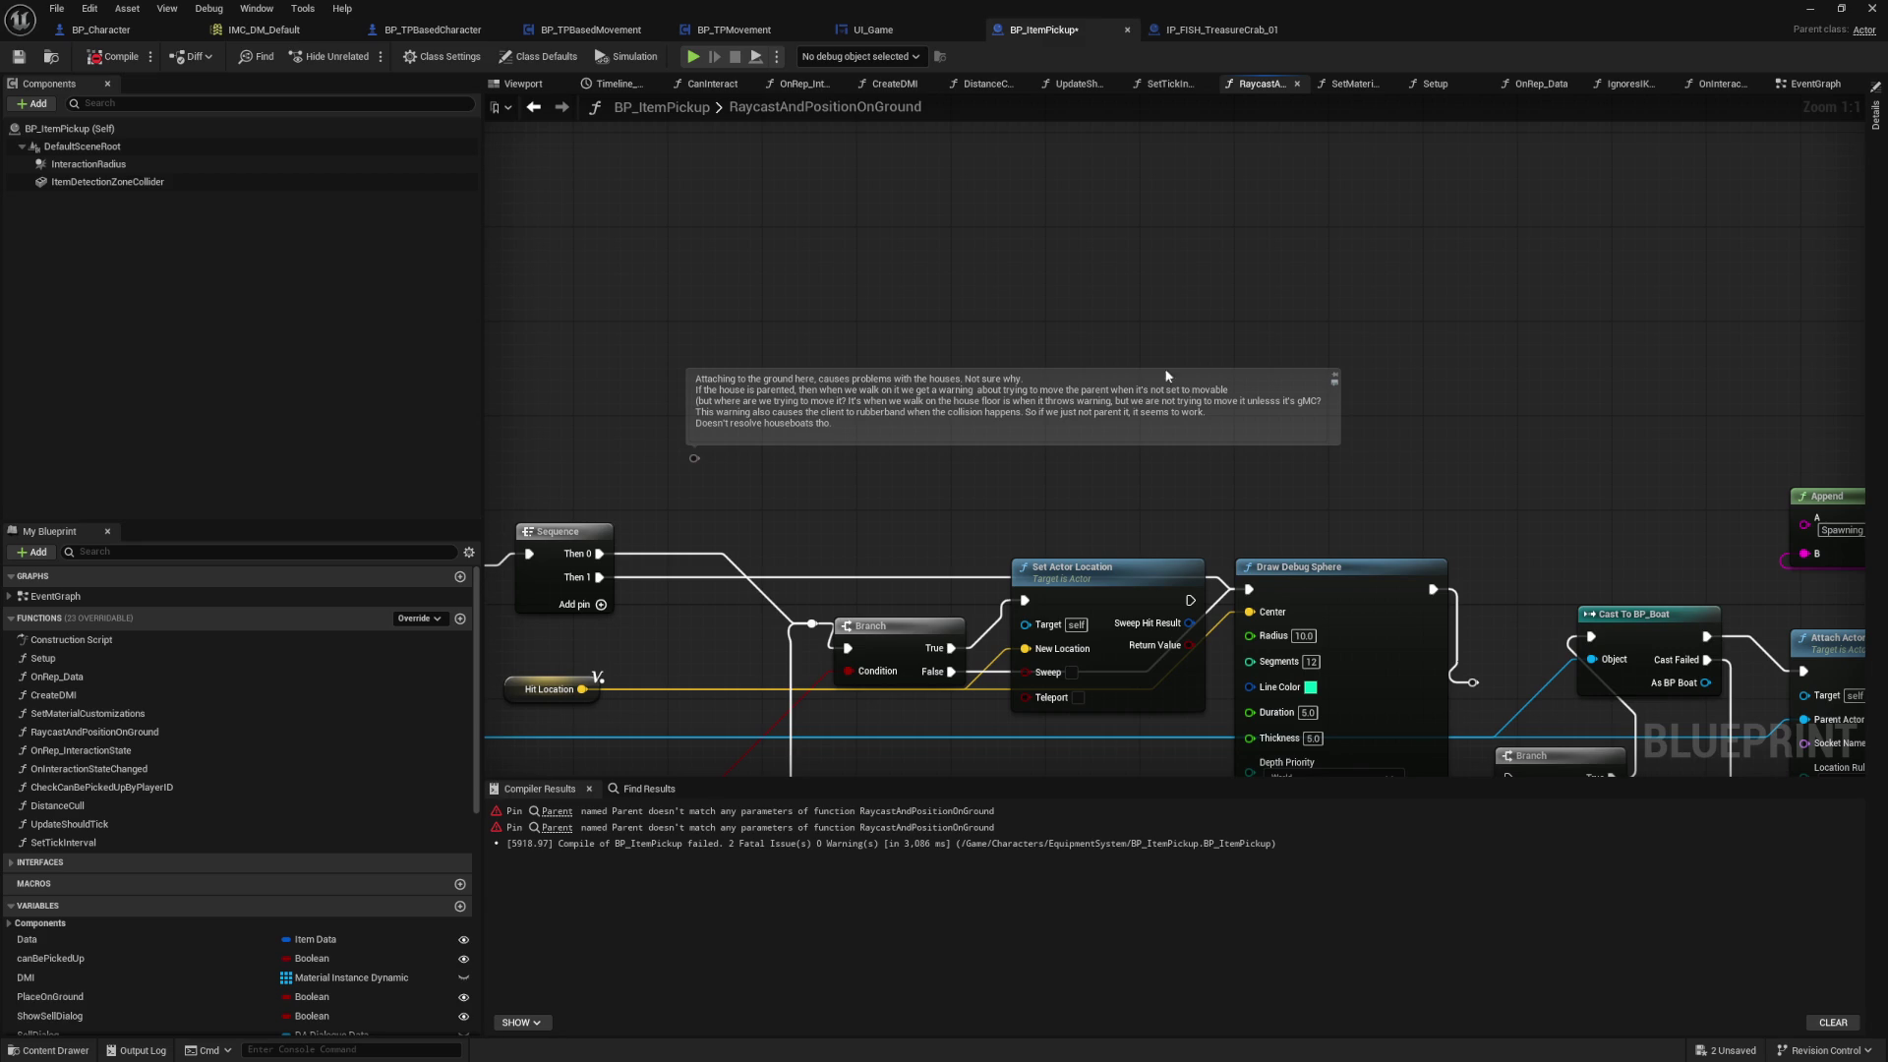
pyautogui.moveTo(1461, 520); pyautogui.dragTo(811, 248)
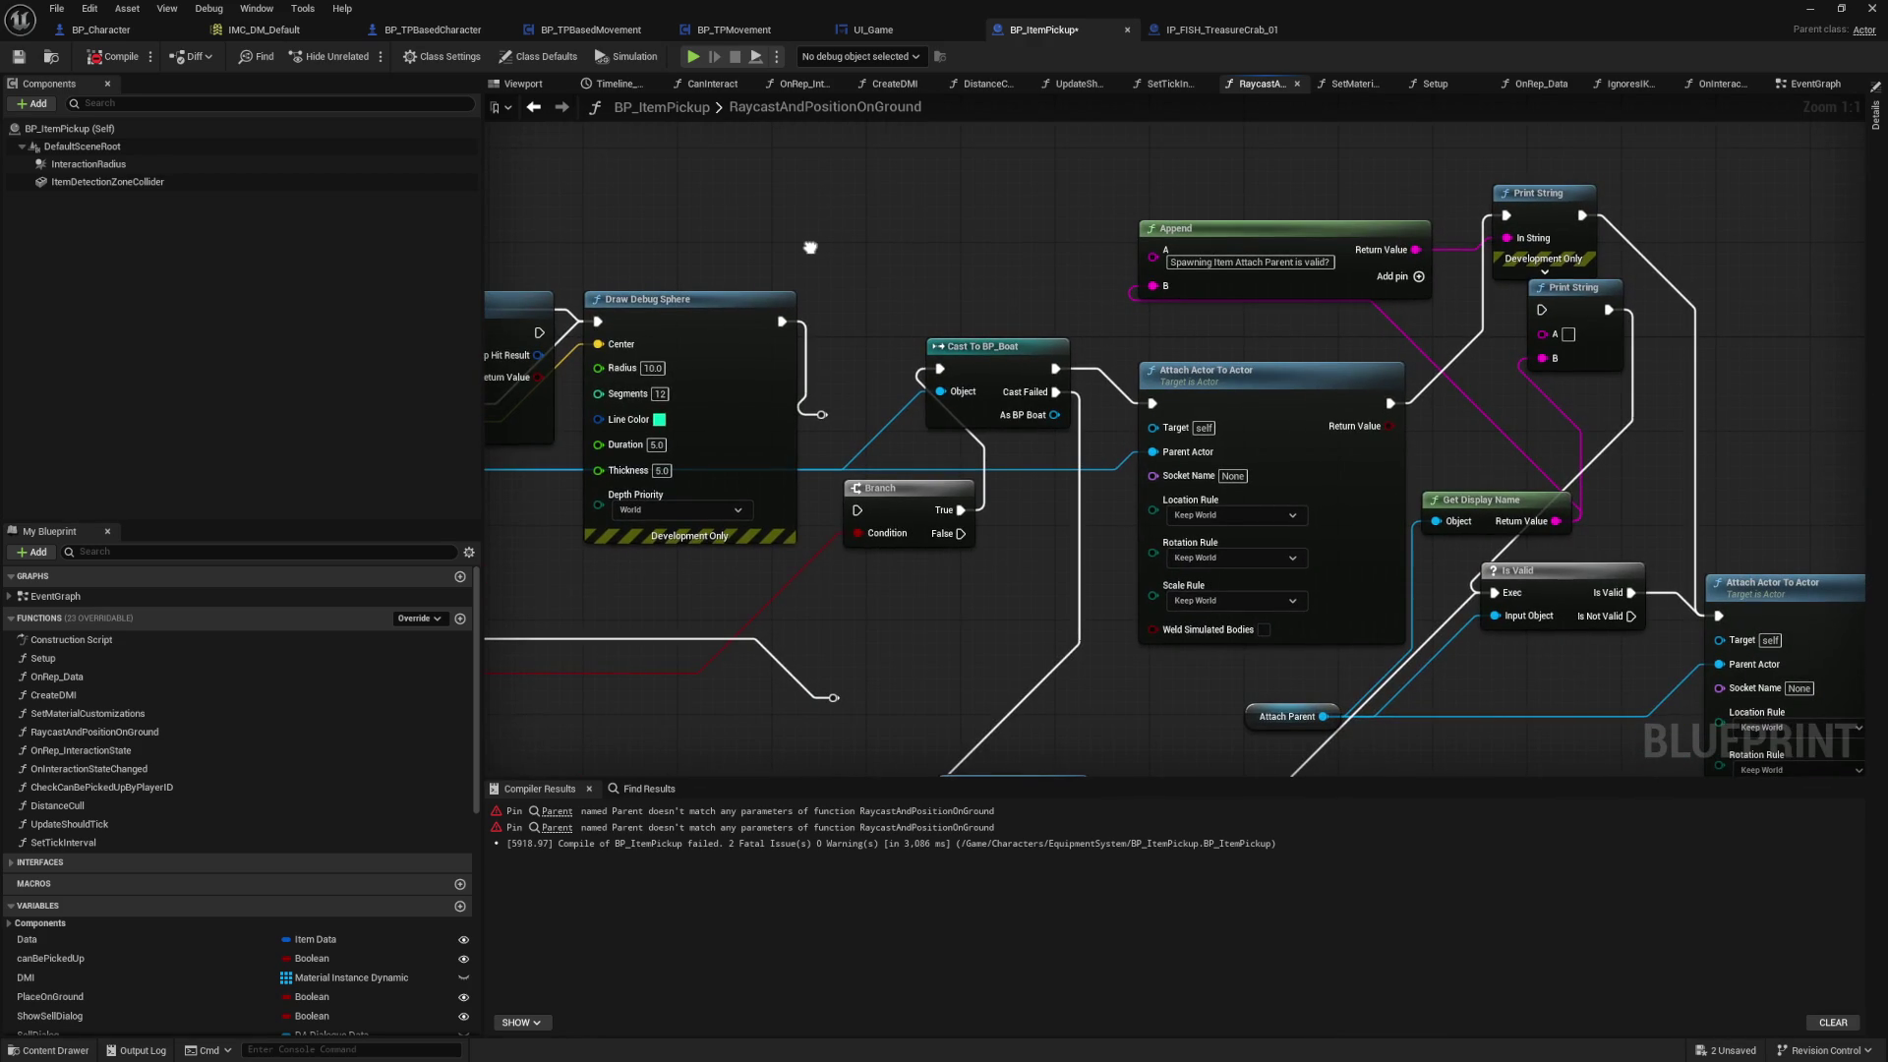
pyautogui.moveTo(809, 248); pyautogui.dragTo(964, 290)
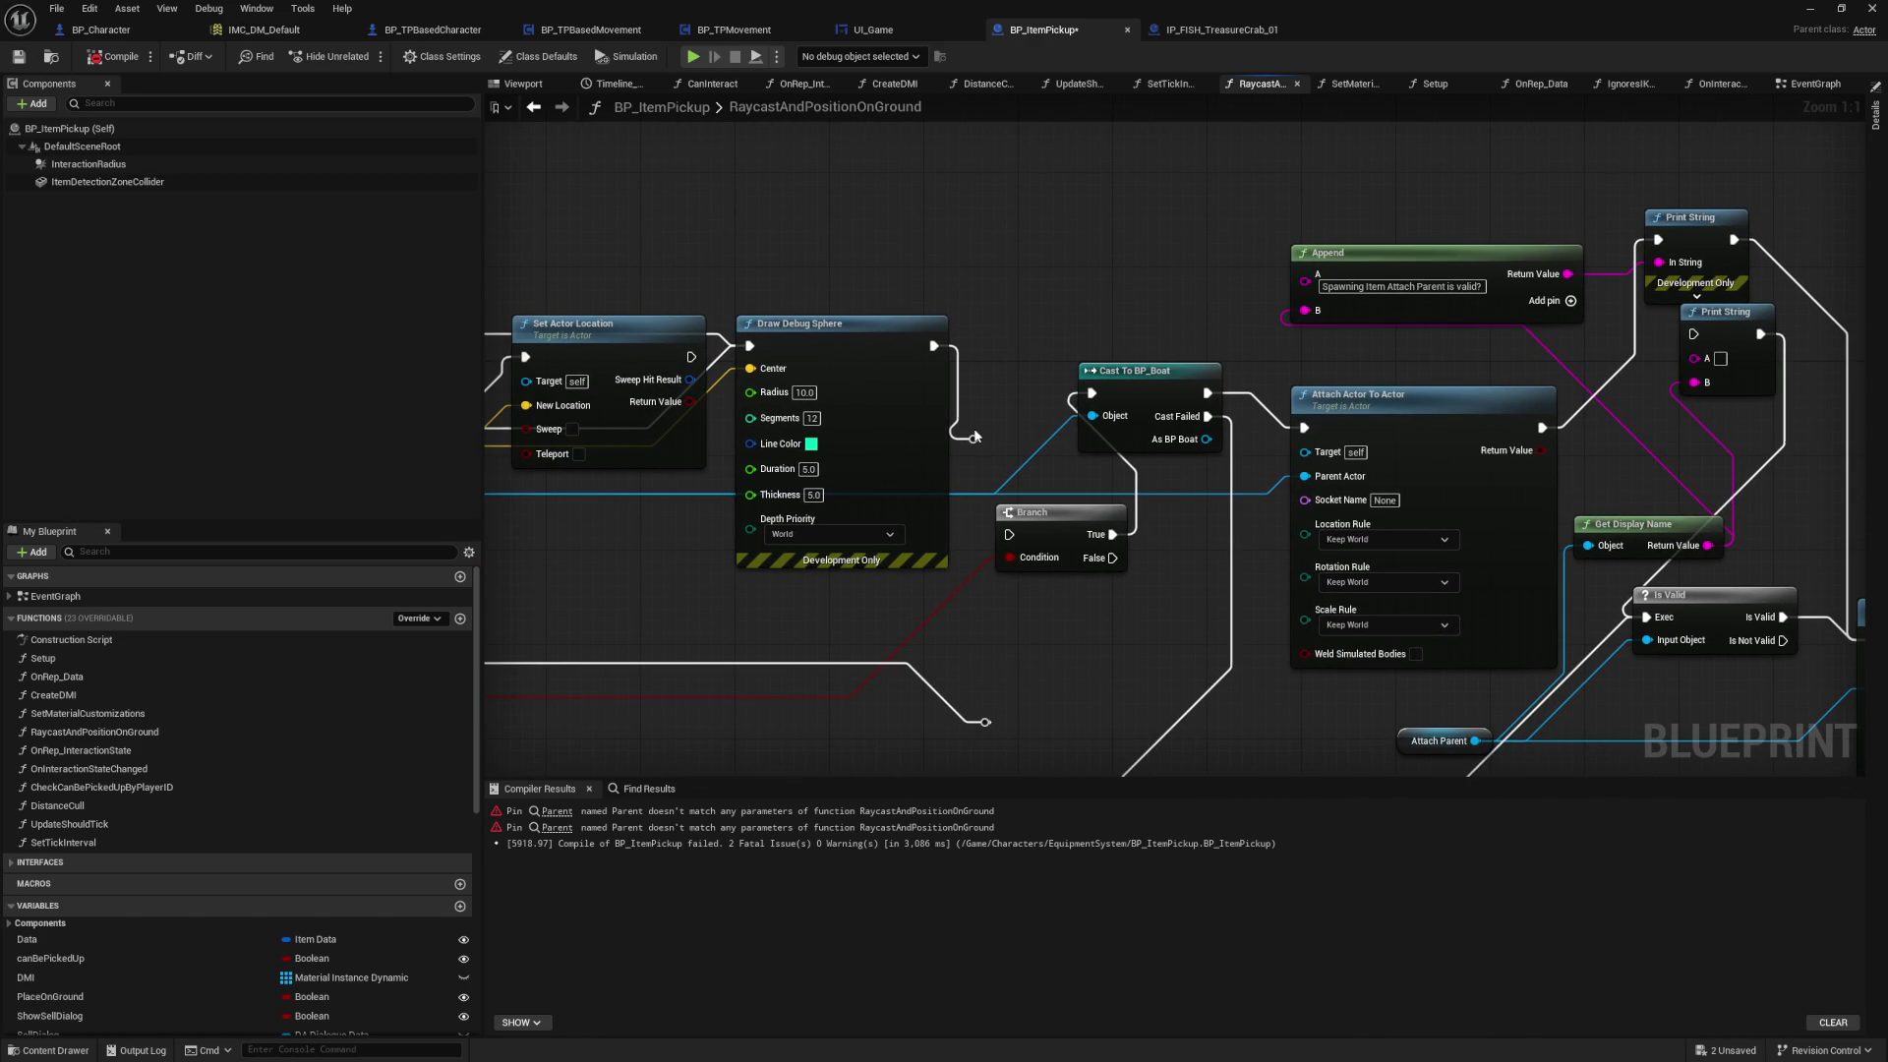
pyautogui.moveTo(976, 432)
pyautogui.mouseDown()
pyautogui.moveTo(1495, 422)
pyautogui.moveTo(1492, 548)
pyautogui.moveTo(1825, 581)
pyautogui.moveTo(1099, 558)
pyautogui.moveTo(1276, 565)
pyautogui.mouseUp()
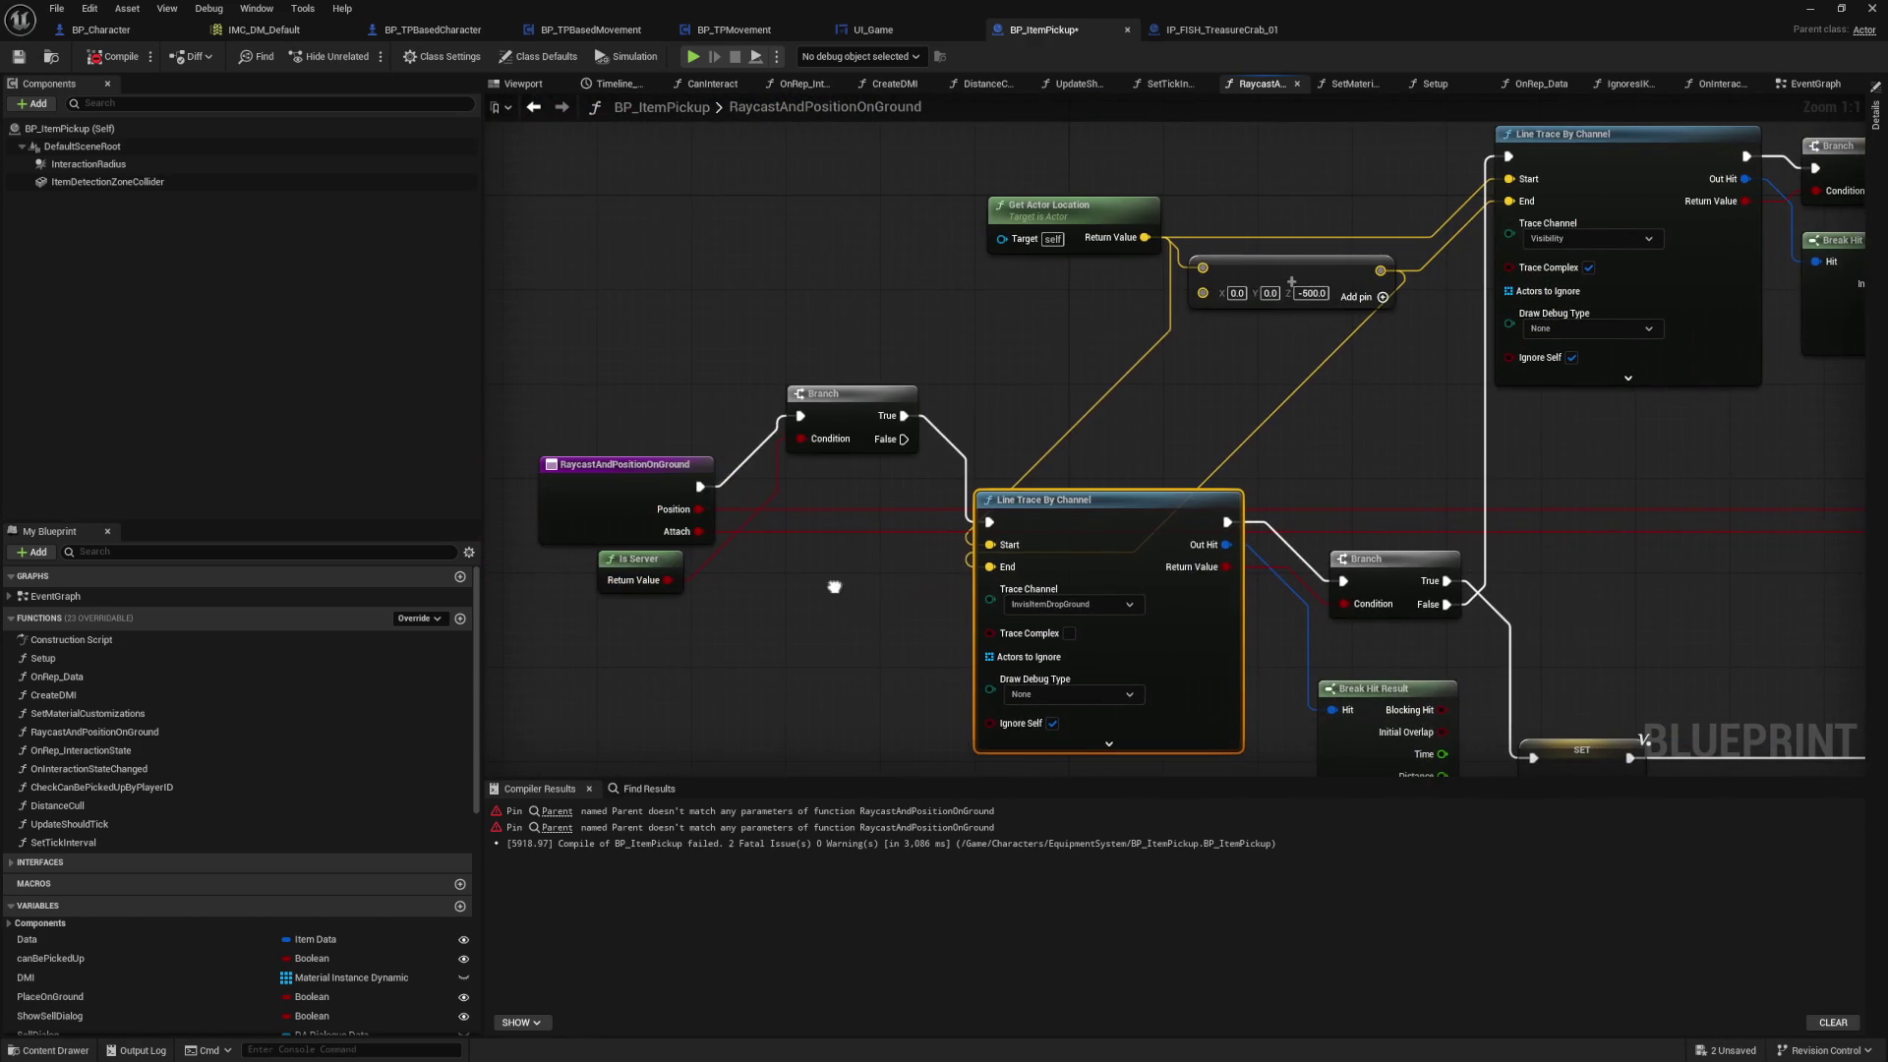
pyautogui.moveTo(1537, 545)
pyautogui.mouseDown()
pyautogui.moveTo(565, 493)
pyautogui.moveTo(641, 494)
pyautogui.mouseUp()
pyautogui.moveTo(1297, 459)
pyautogui.mouseDown()
pyautogui.moveTo(1066, 453)
pyautogui.moveTo(801, 493)
pyautogui.mouseUp()
pyautogui.moveTo(744, 303); pyautogui.dragTo(779, 397)
pyautogui.moveTo(863, 516)
pyautogui.mouseDown()
pyautogui.moveTo(811, 572)
pyautogui.moveTo(780, 541)
pyautogui.mouseUp()
pyautogui.moveTo(894, 213); pyautogui.dragTo(877, 386)
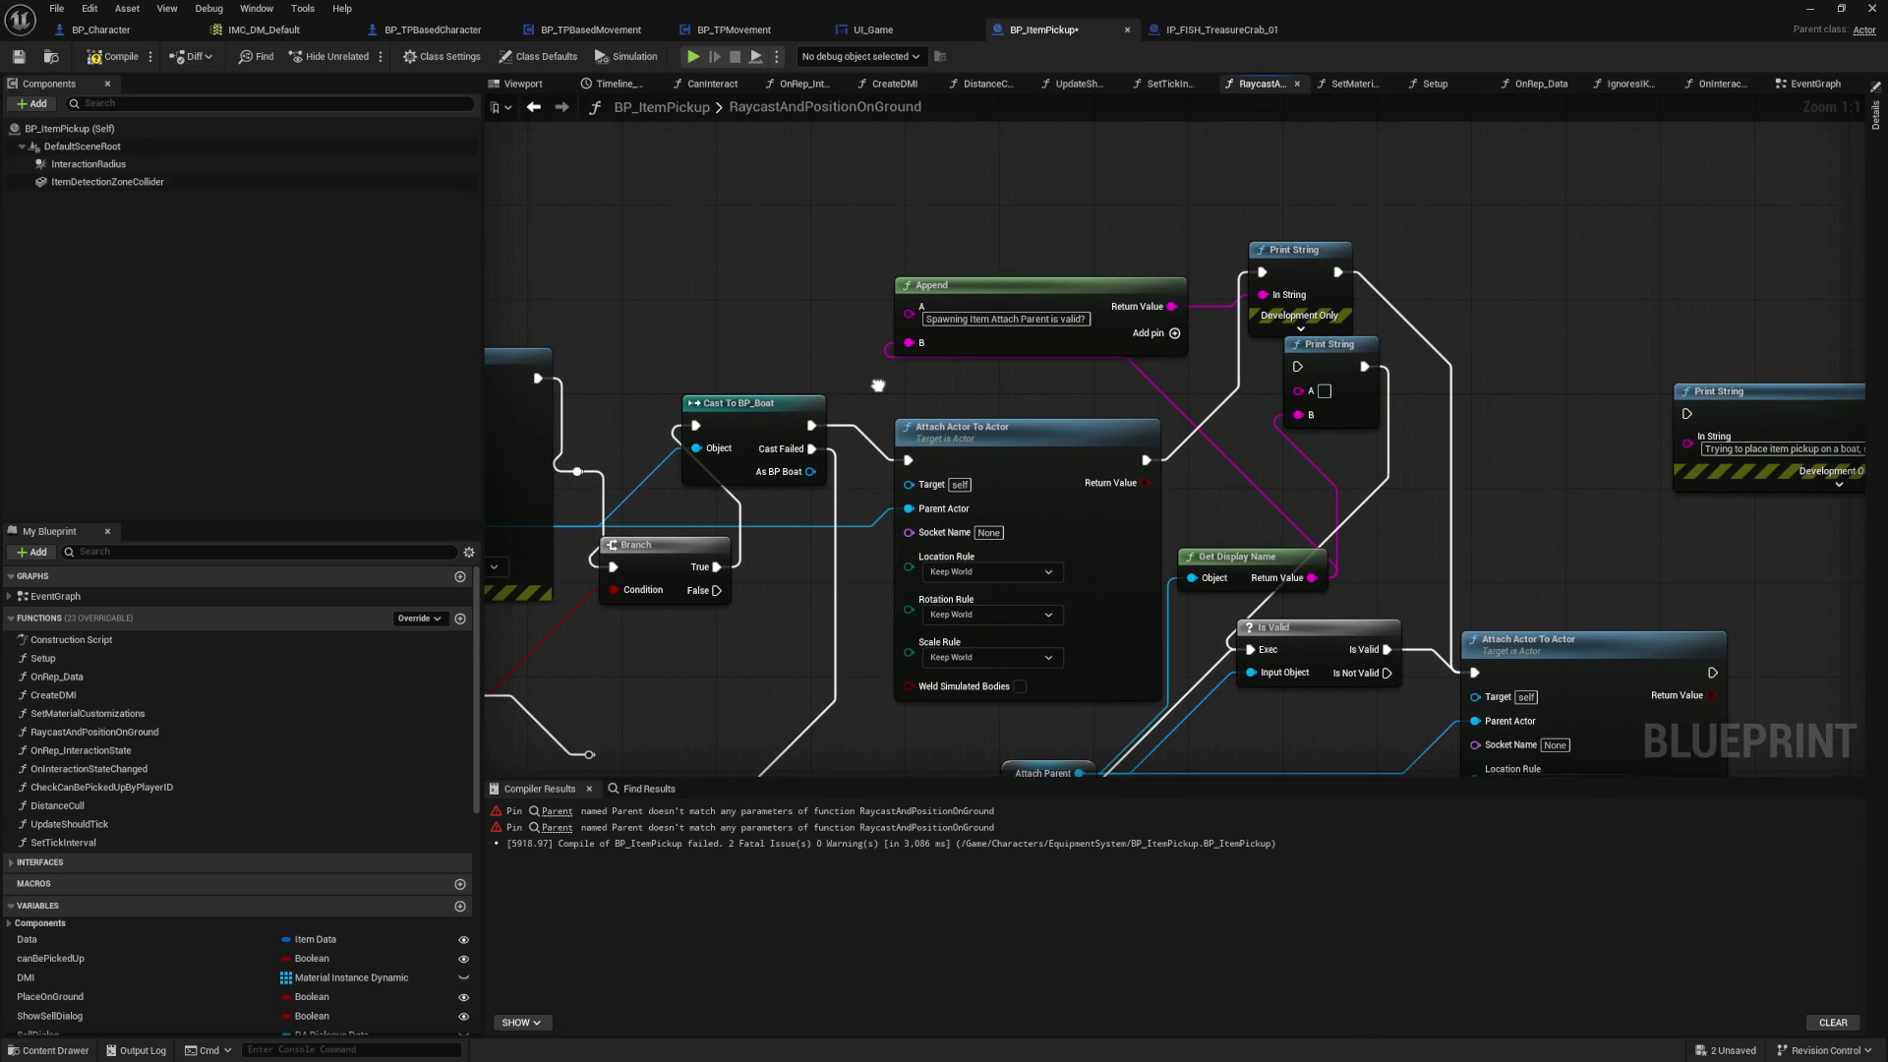
pyautogui.moveTo(877, 386); pyautogui.dragTo(861, 225)
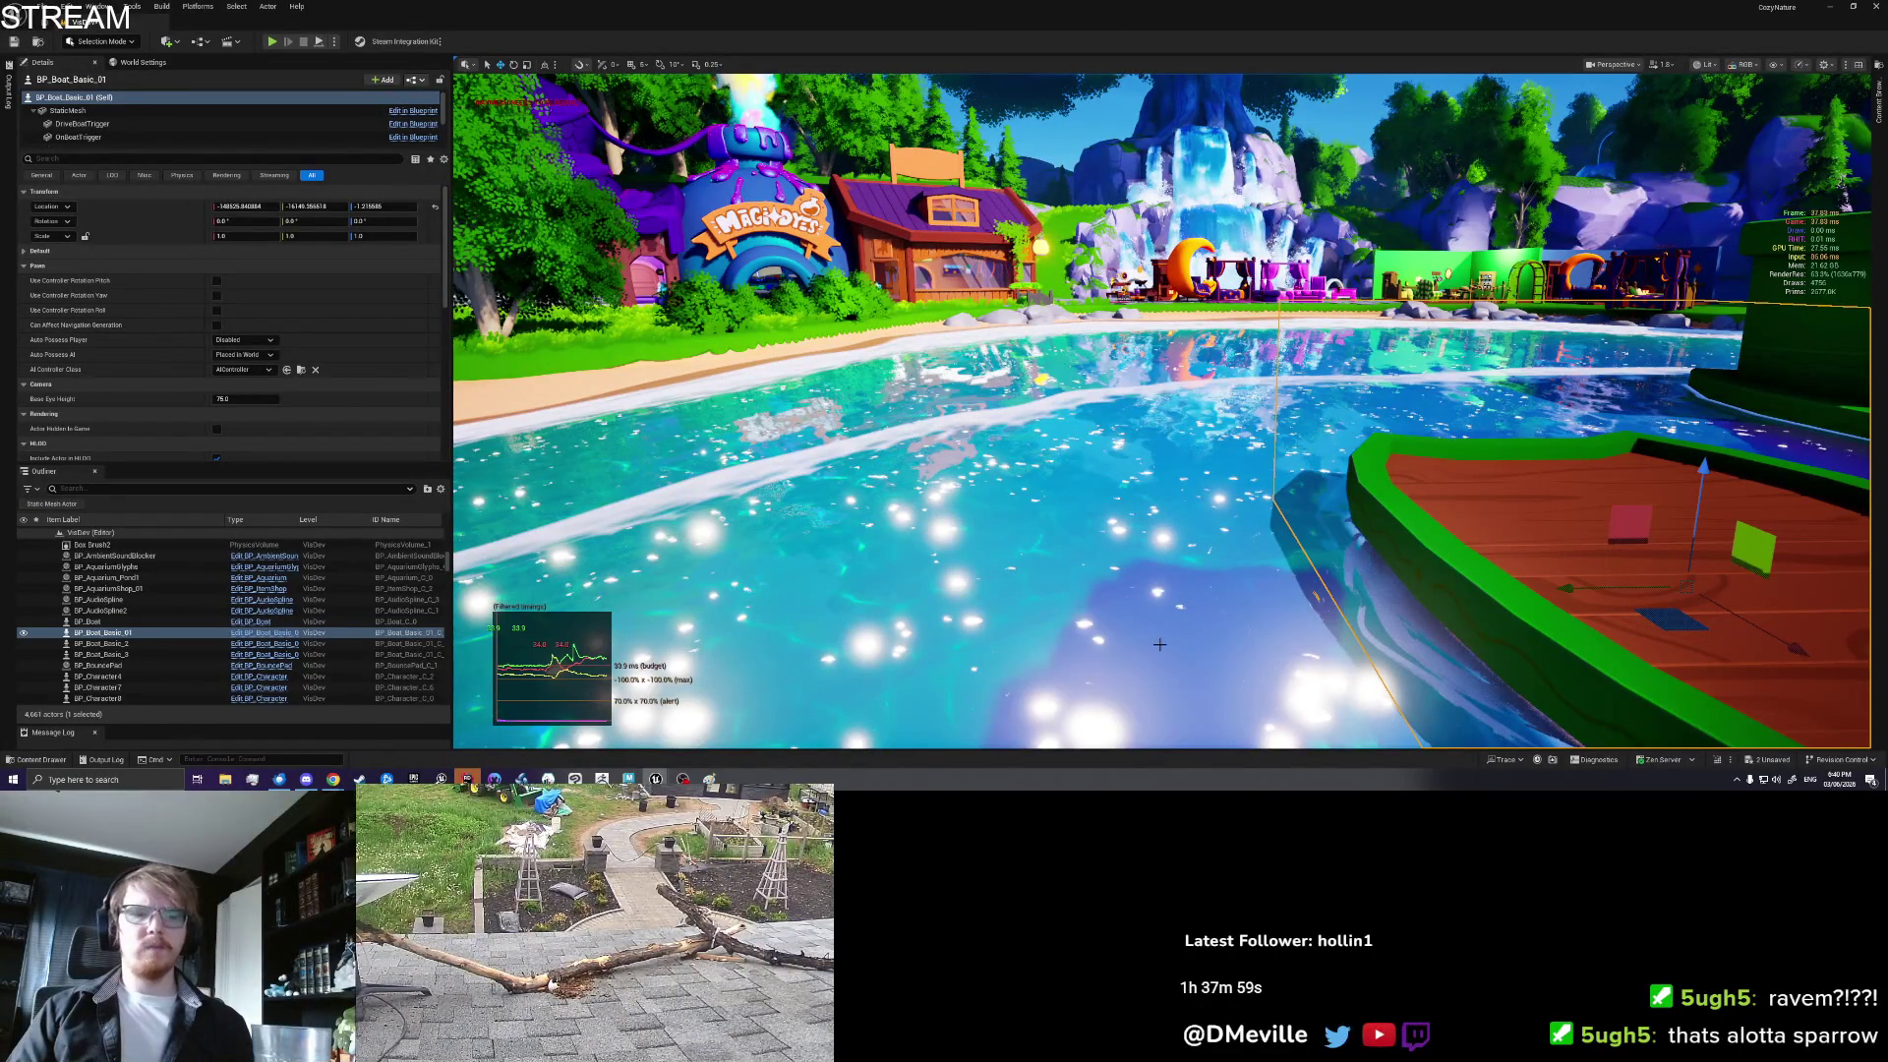
# Step: Cancel an attempted playtest and check BP_ItemPickup's Class Settings and Class Defaults
pyautogui.rightClick(1556, 518)
pyautogui.click(1574, 504)
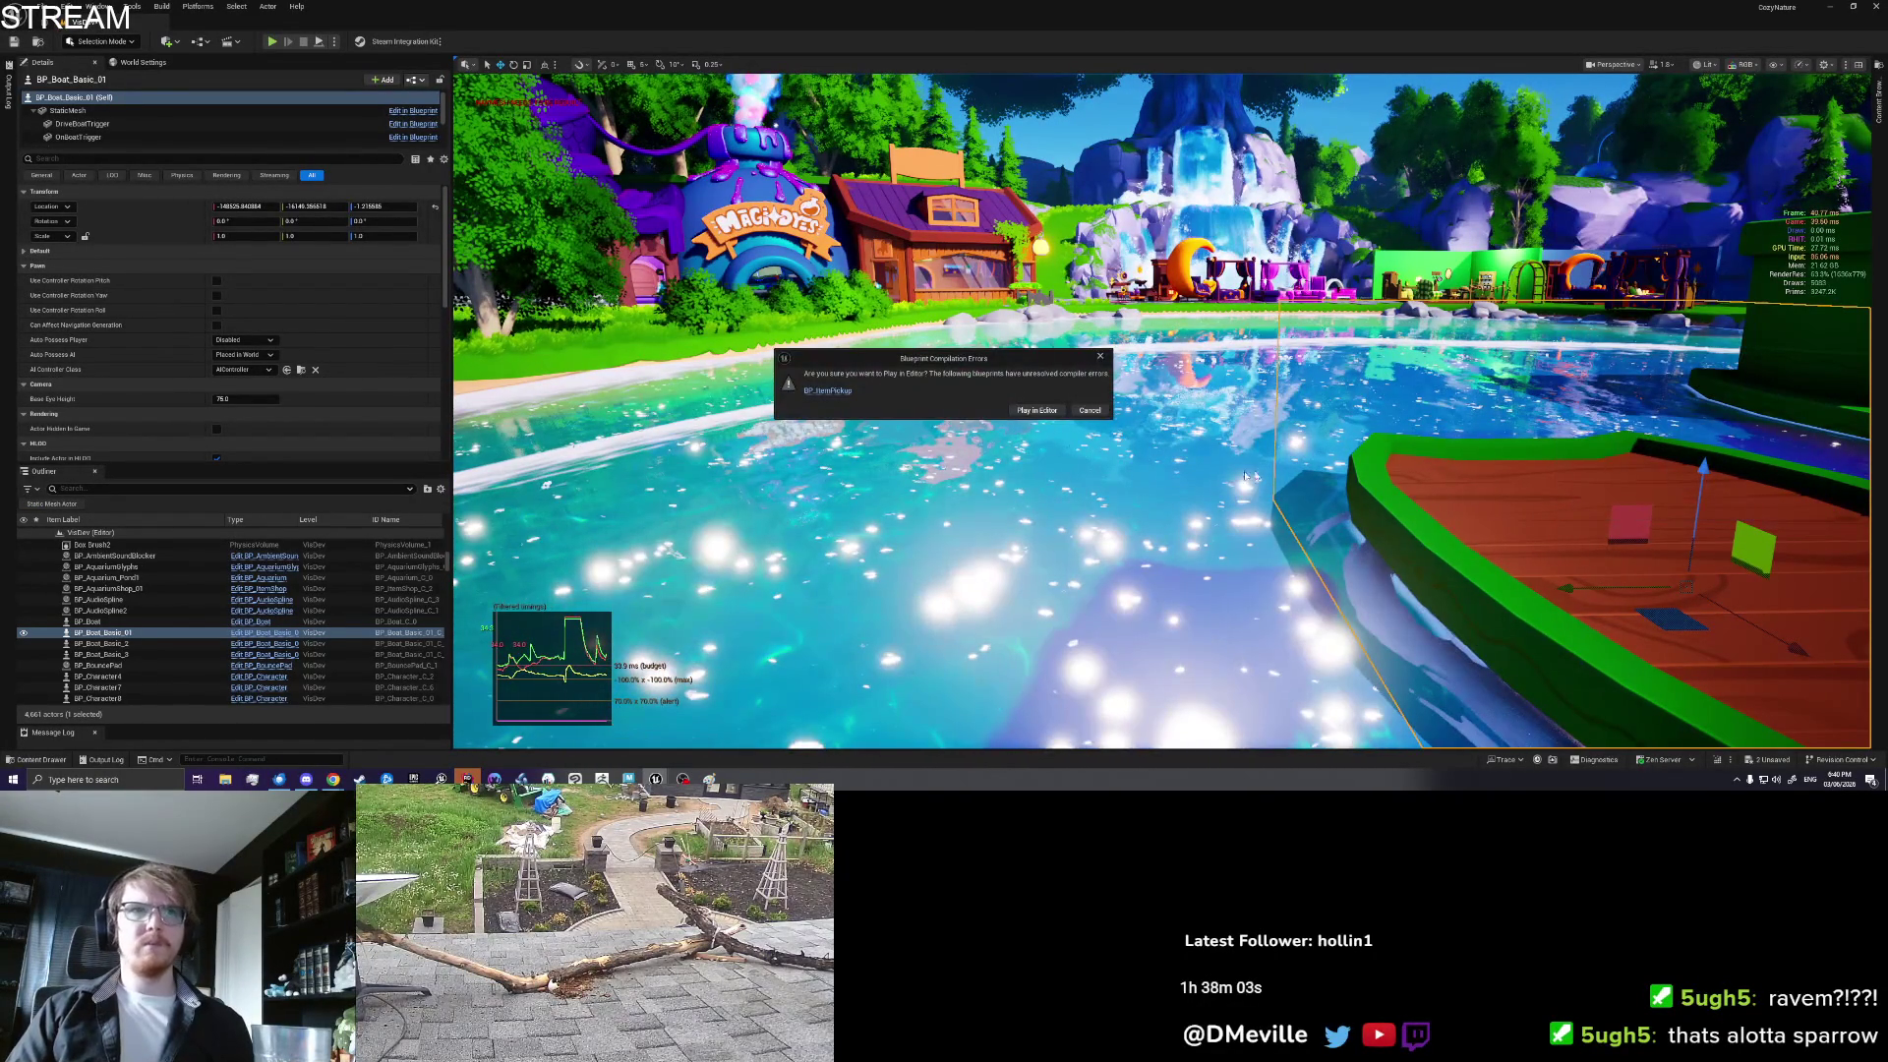
pyautogui.click(1100, 359)
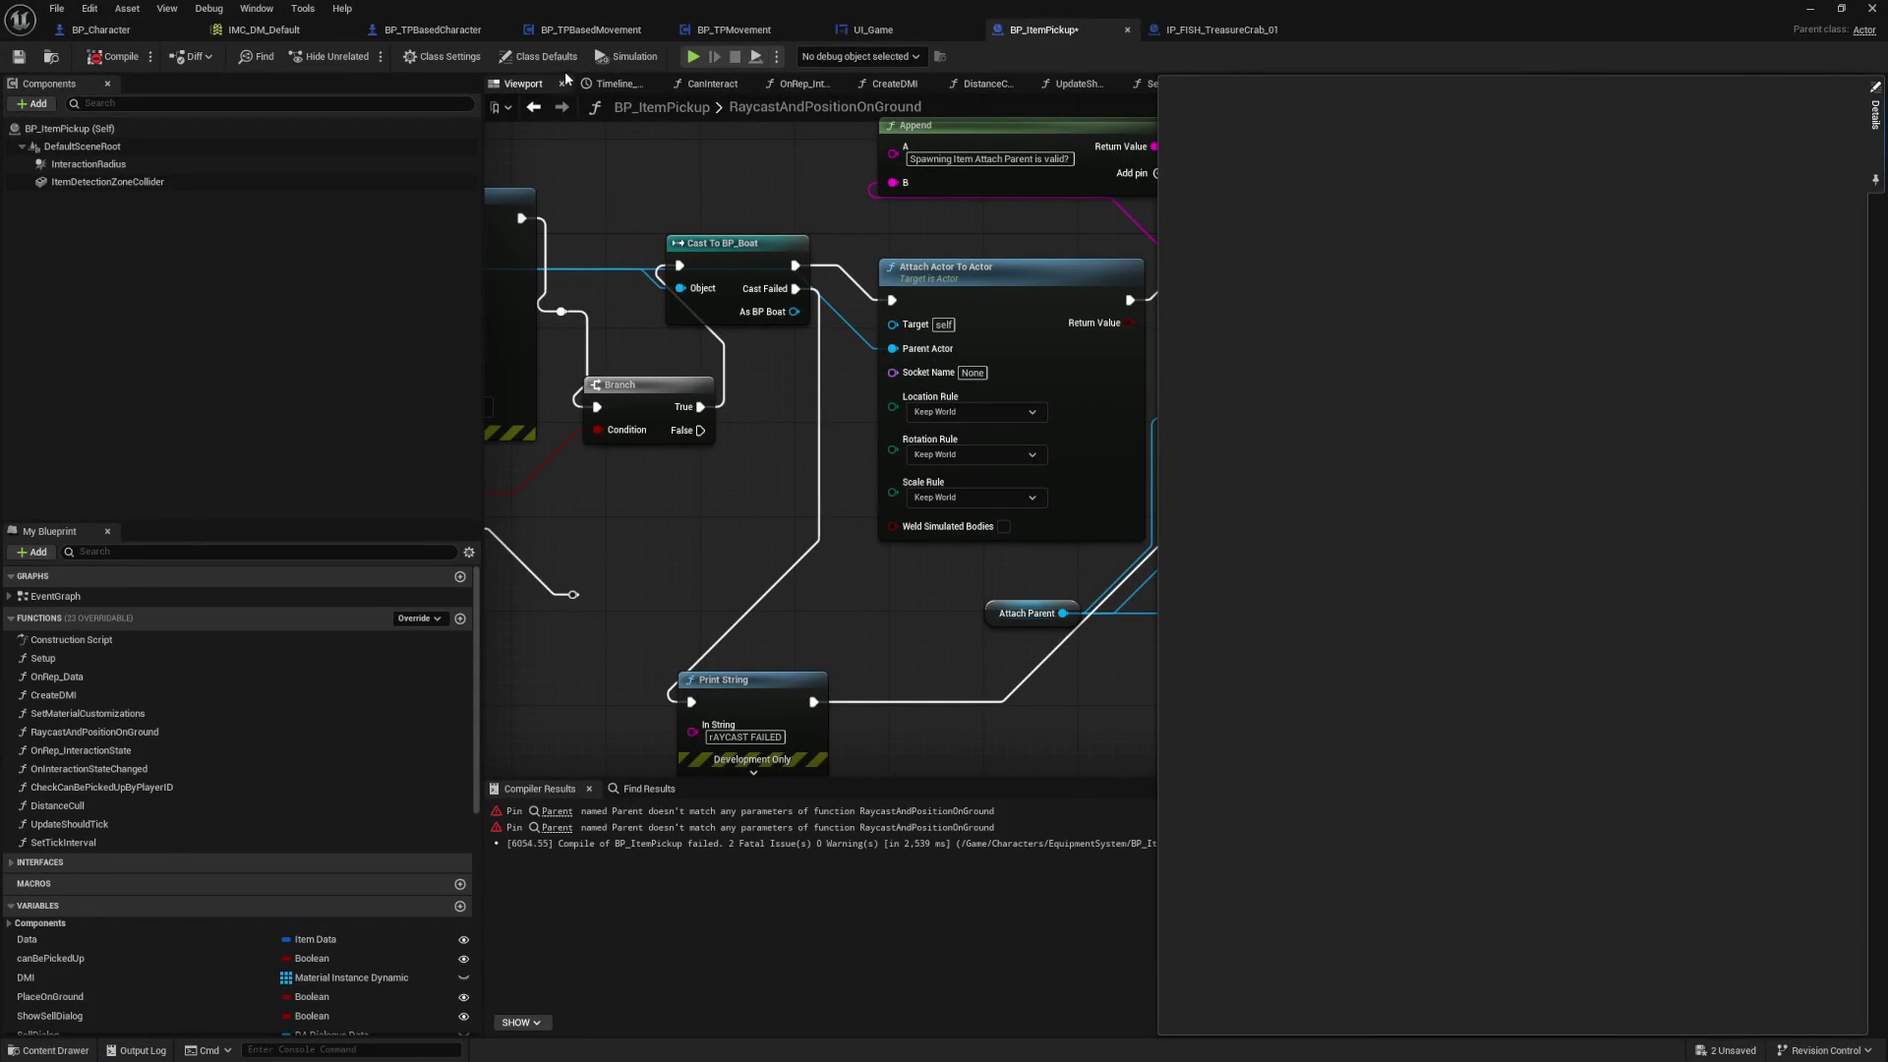
pyautogui.click(442, 59)
pyautogui.click(538, 57)
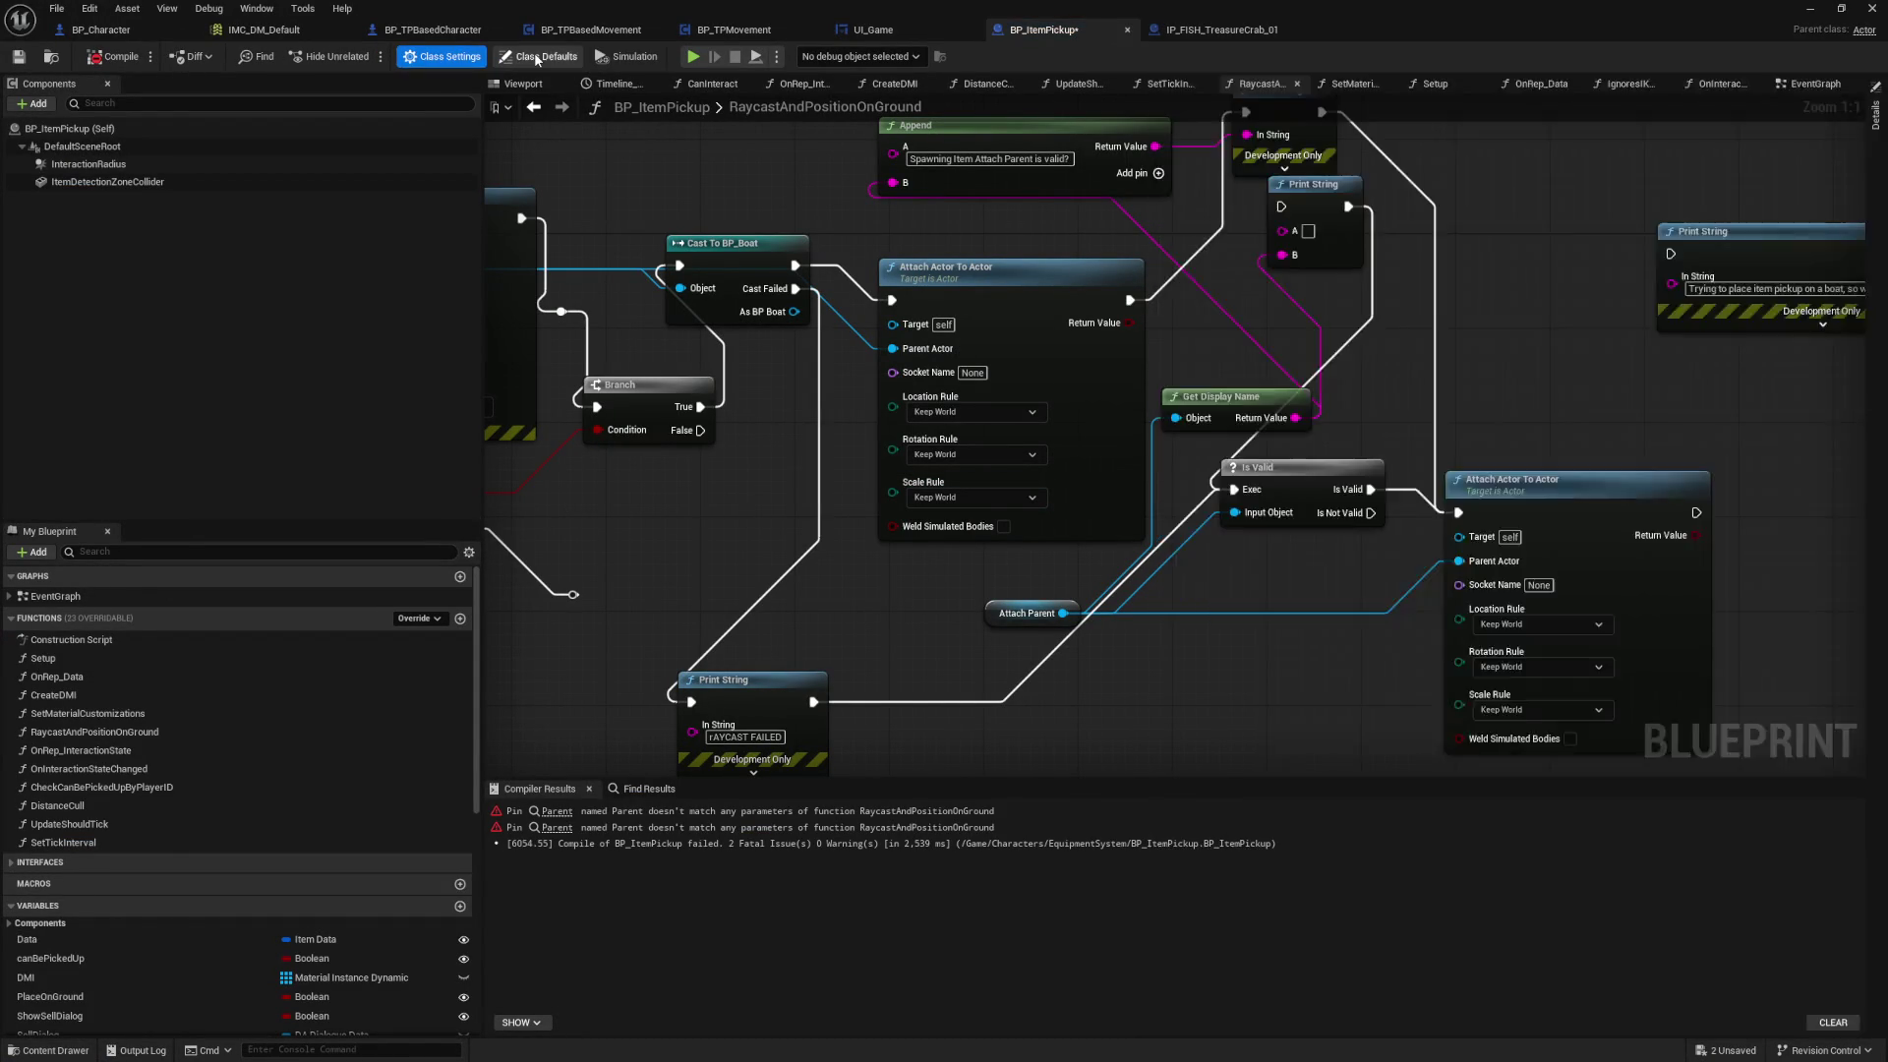
pyautogui.click(540, 146)
pyautogui.scroll(-3, 688, 442)
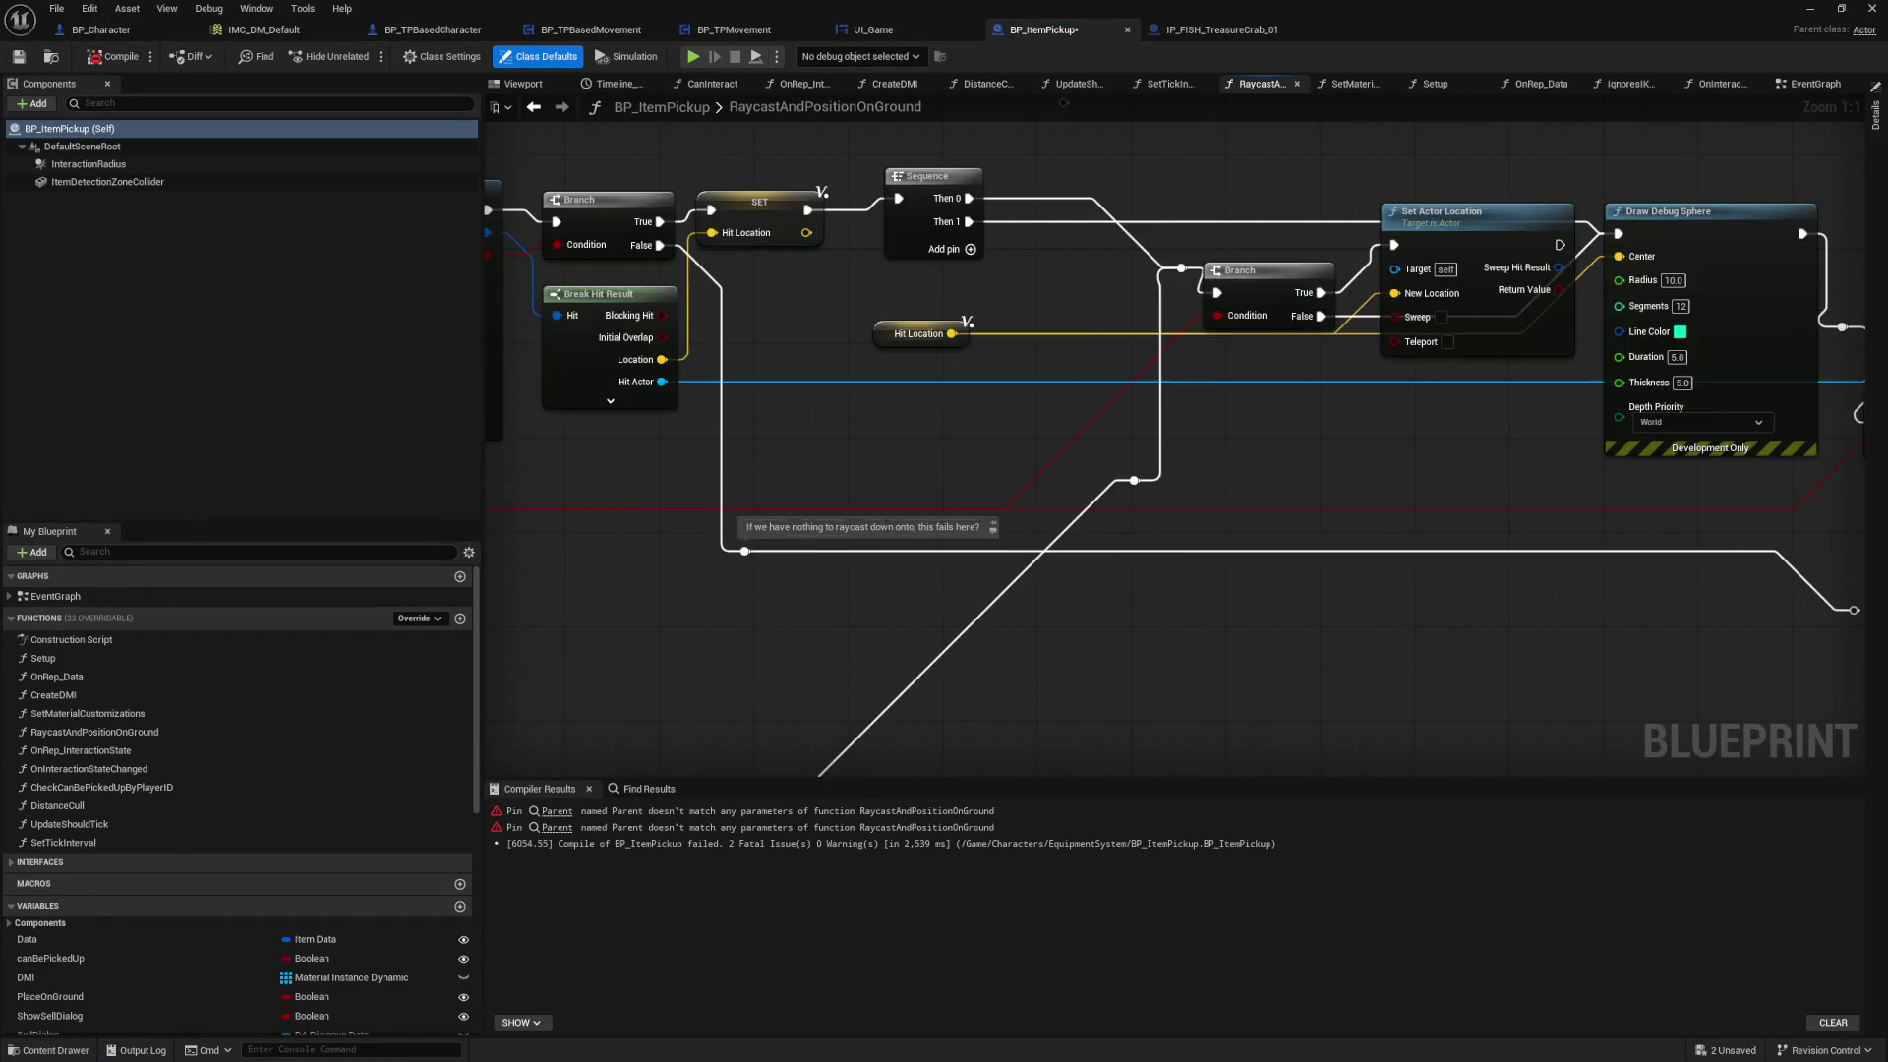
# Step: Inspect RaycastAndPositionOnGround's input parameters and jump to the node behind the first compiler error
pyautogui.click(745, 570)
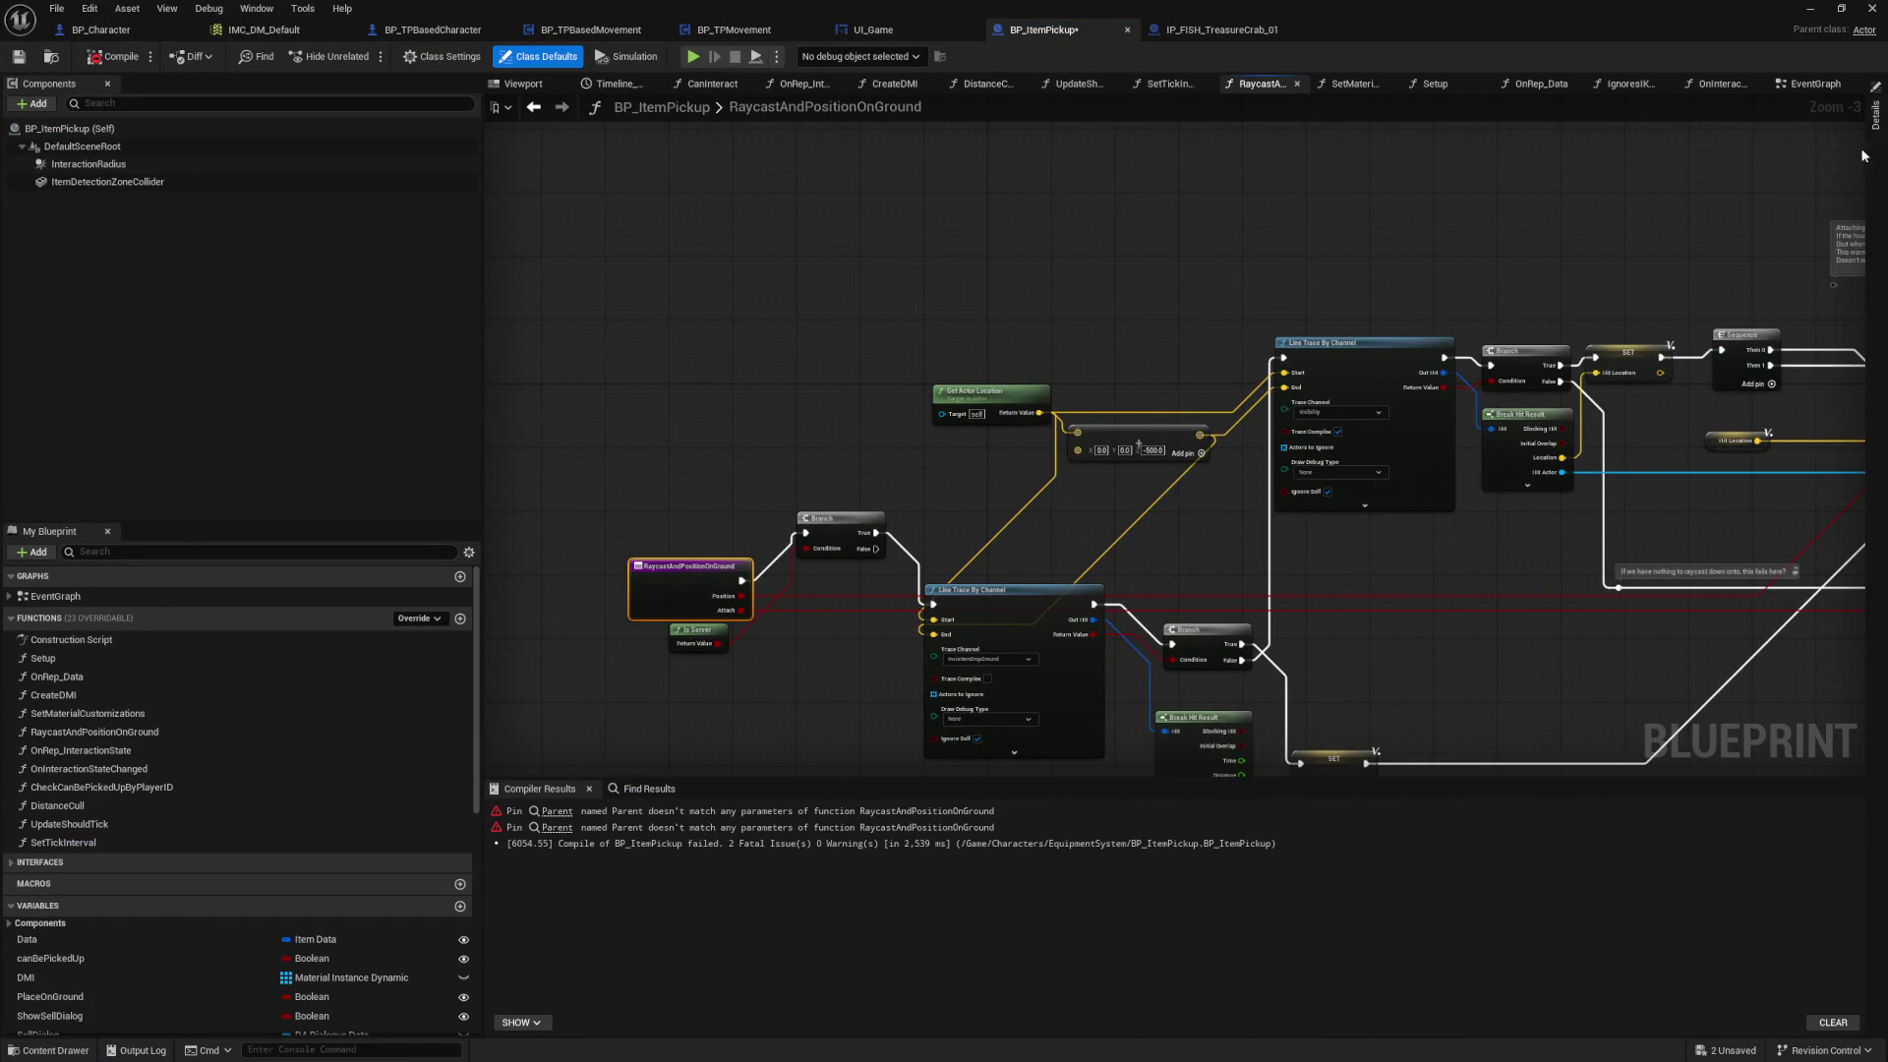
pyautogui.click(1876, 116)
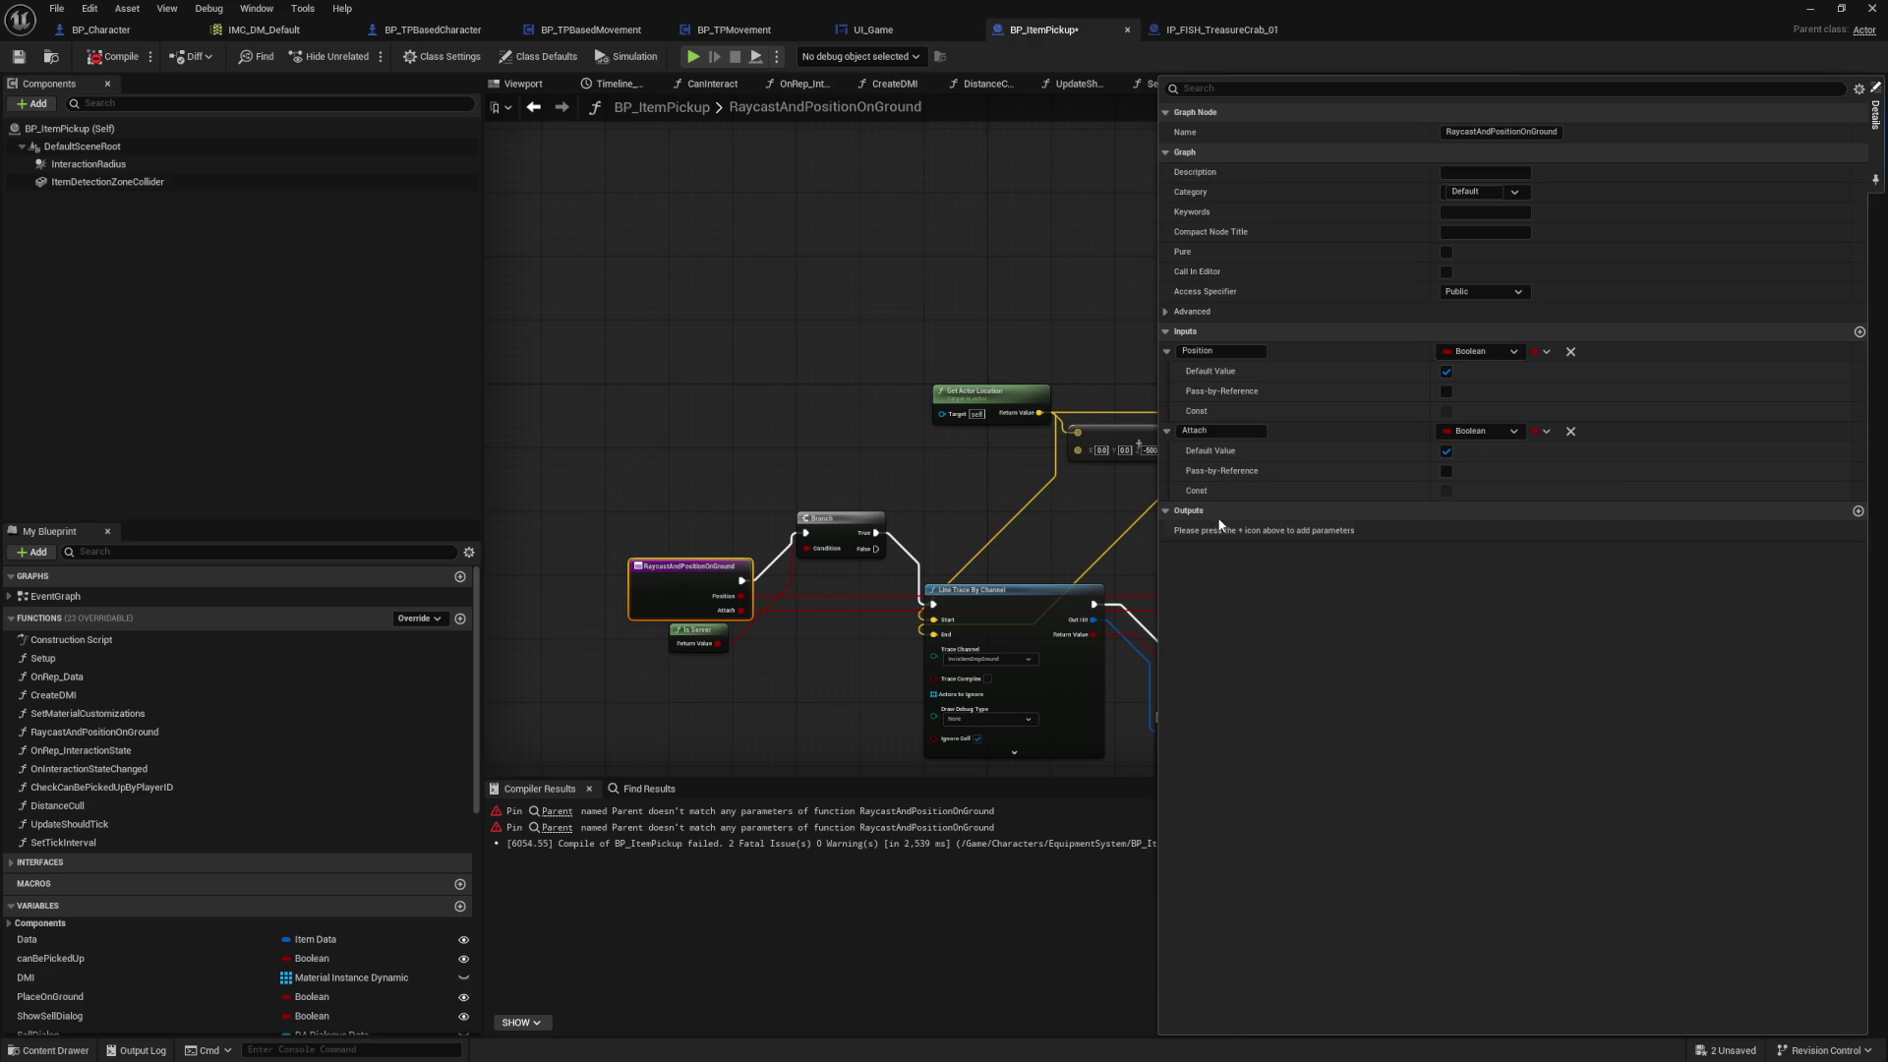
pyautogui.moveTo(918, 358); pyautogui.dragTo(729, 306)
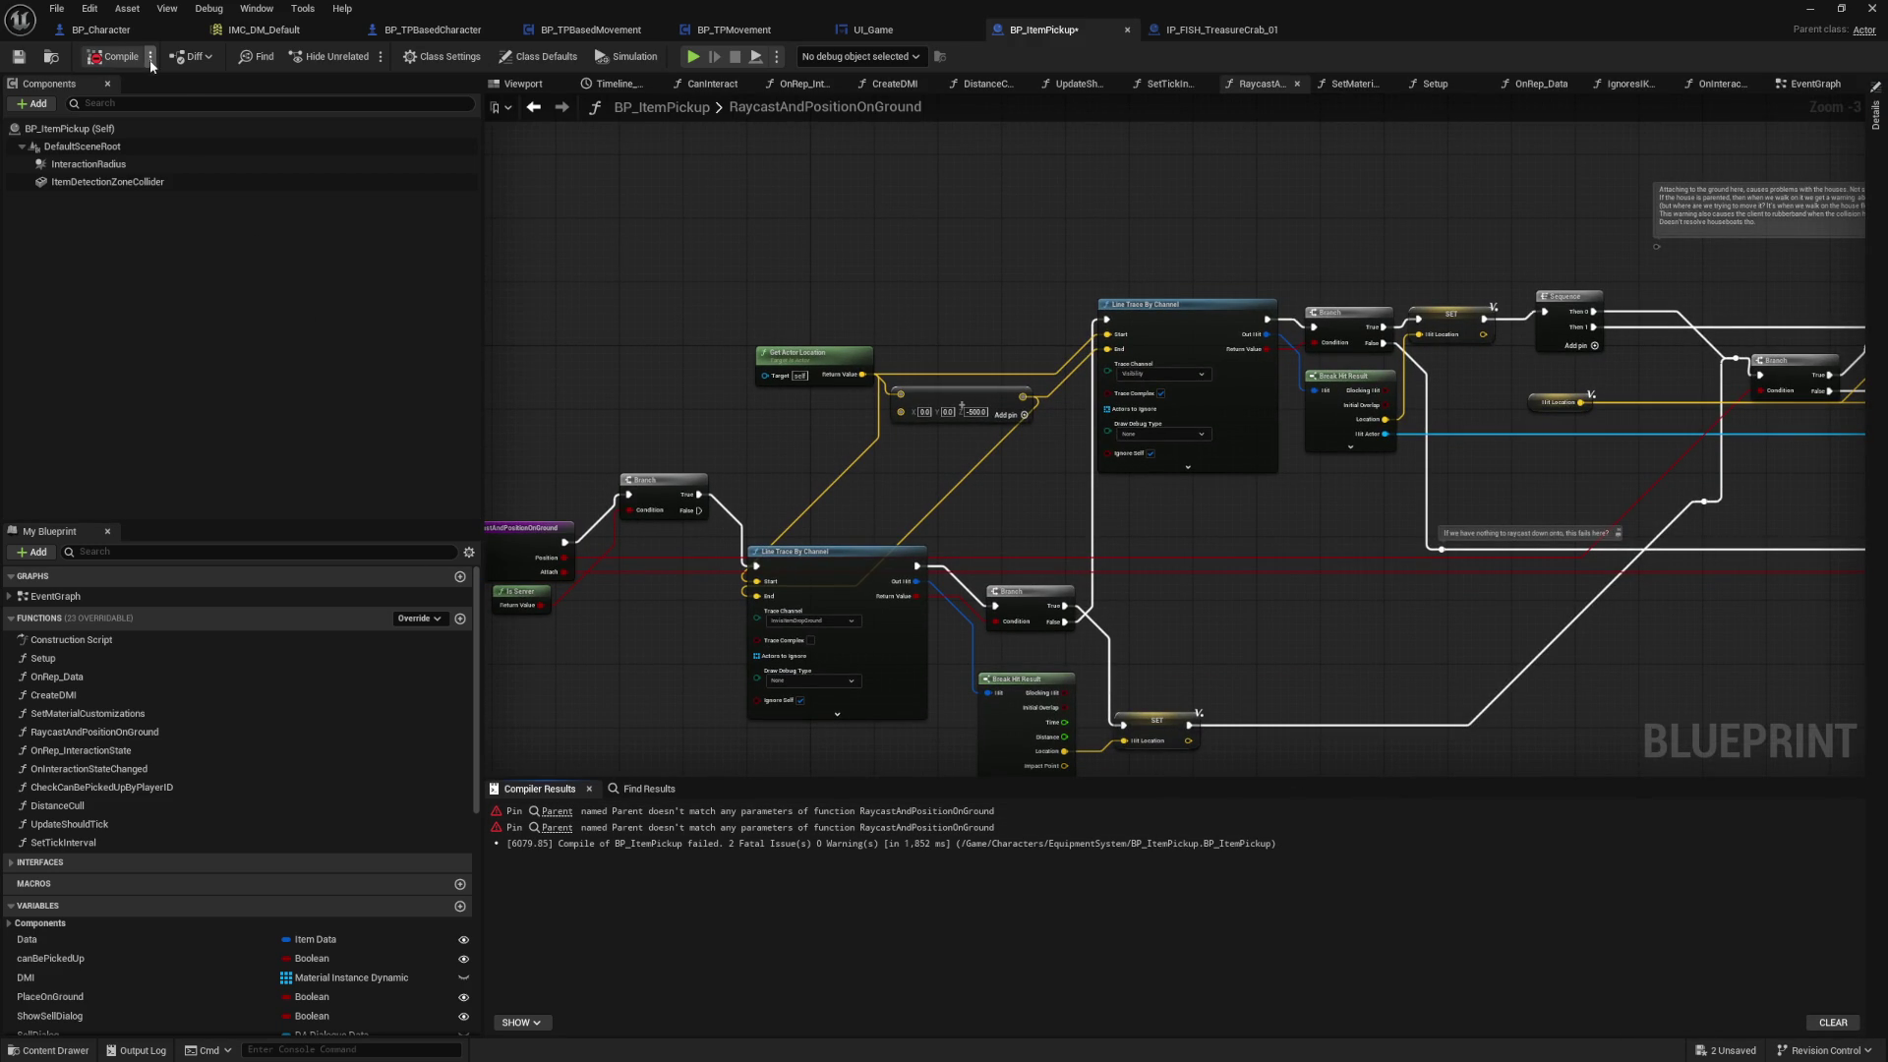
pyautogui.click(557, 812)
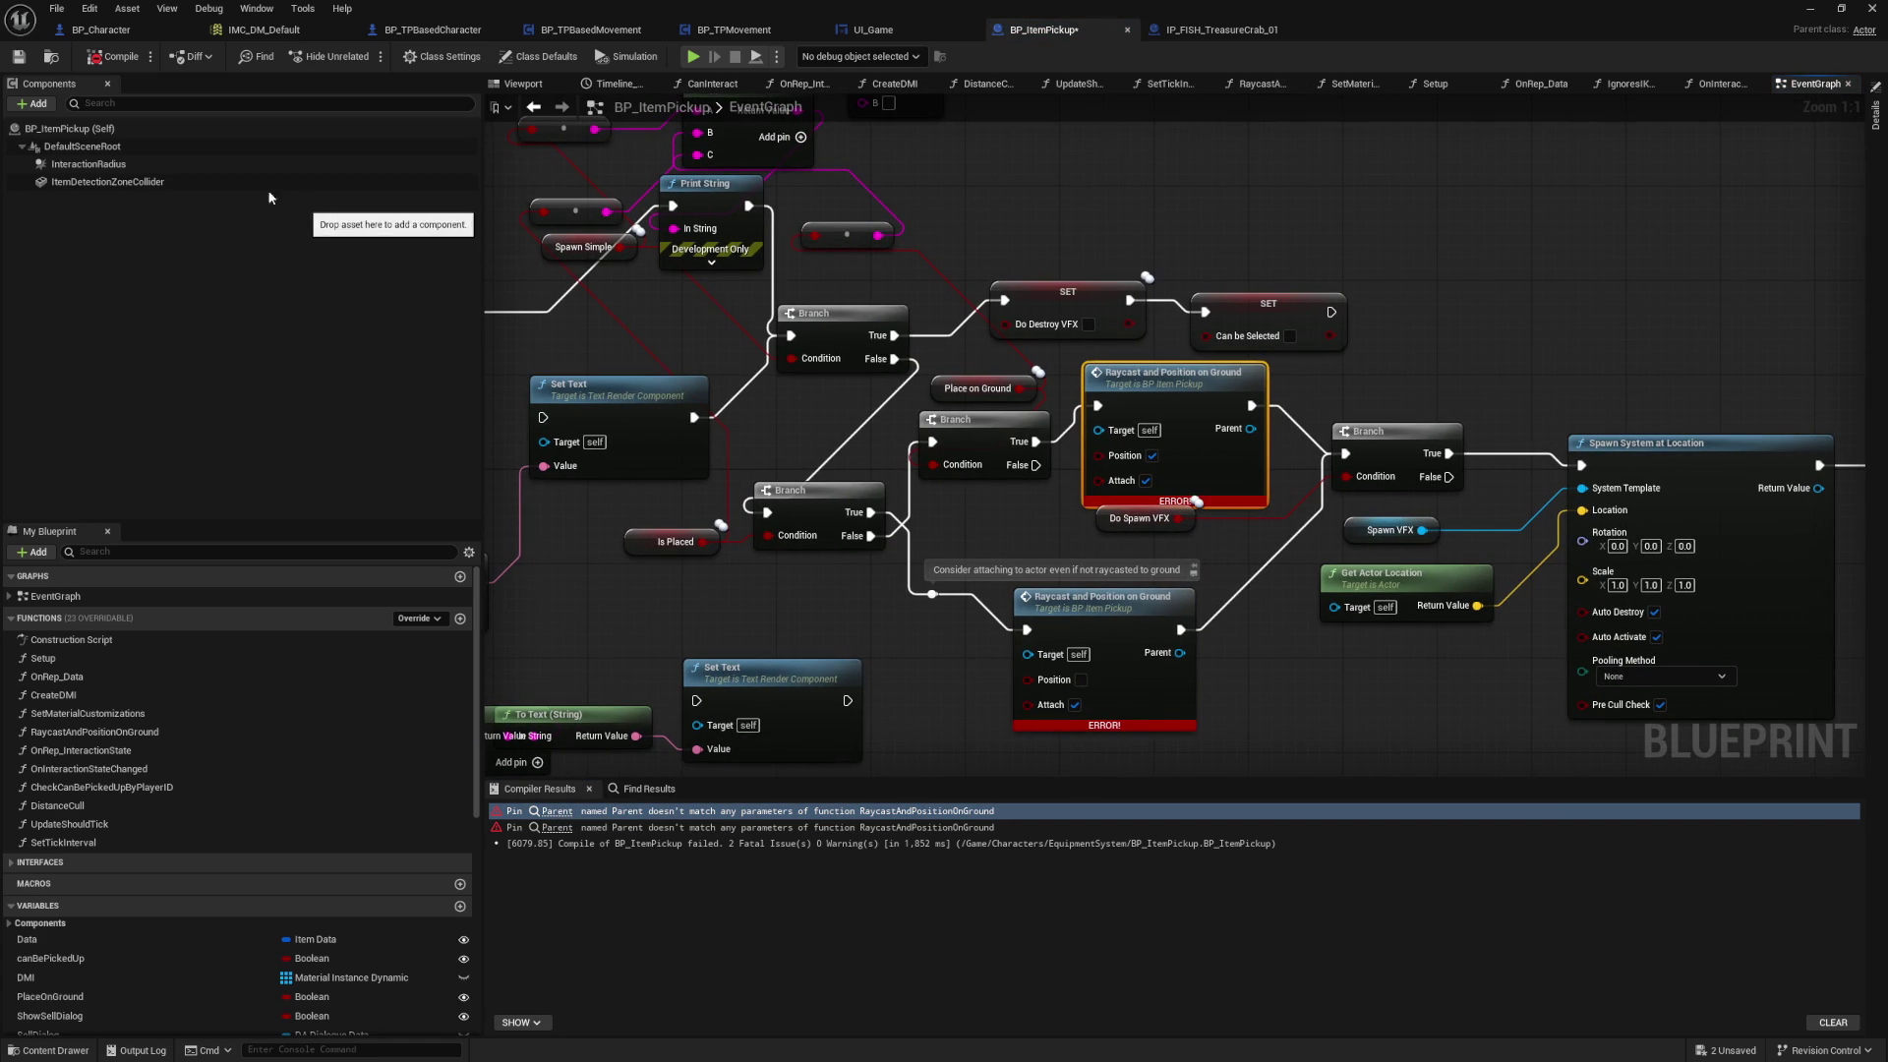
# Step: Refresh All nodes so BP_ItemPickup compiles cleanly, then save all modified assets
pyautogui.click(59, 9)
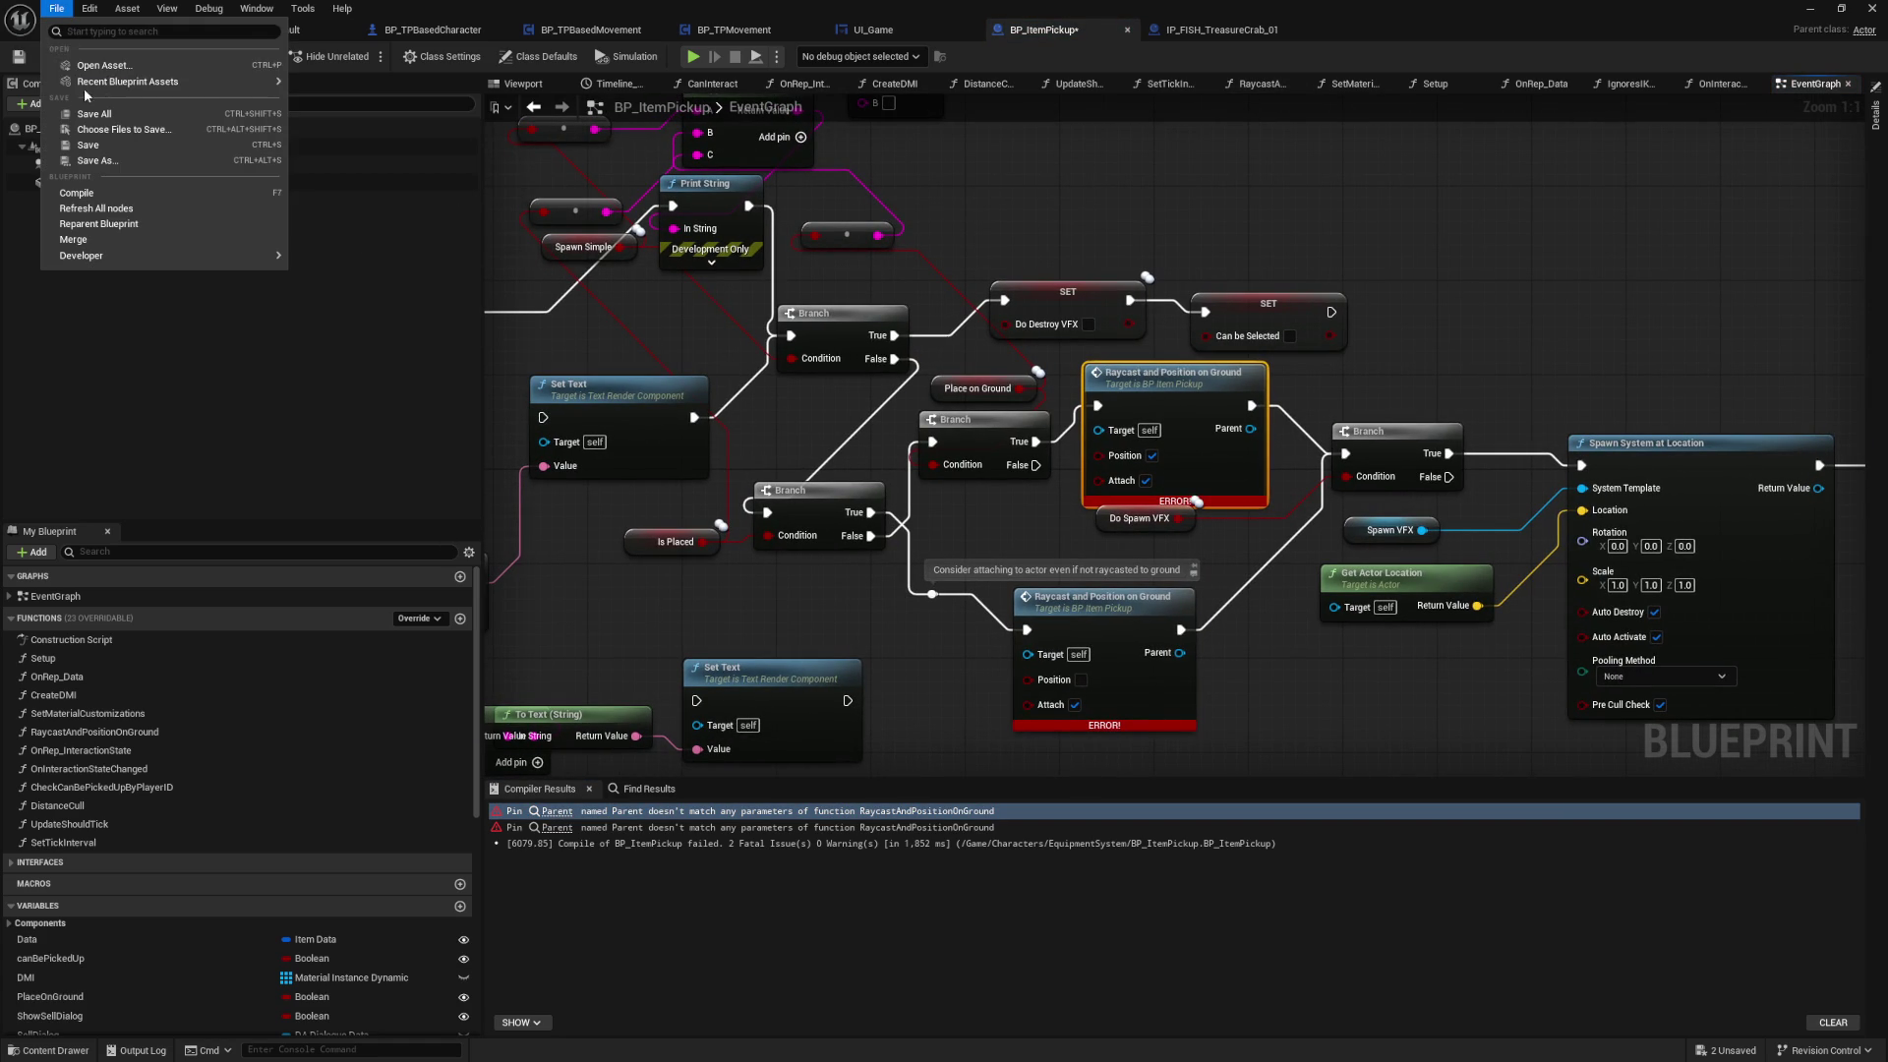
pyautogui.click(114, 217)
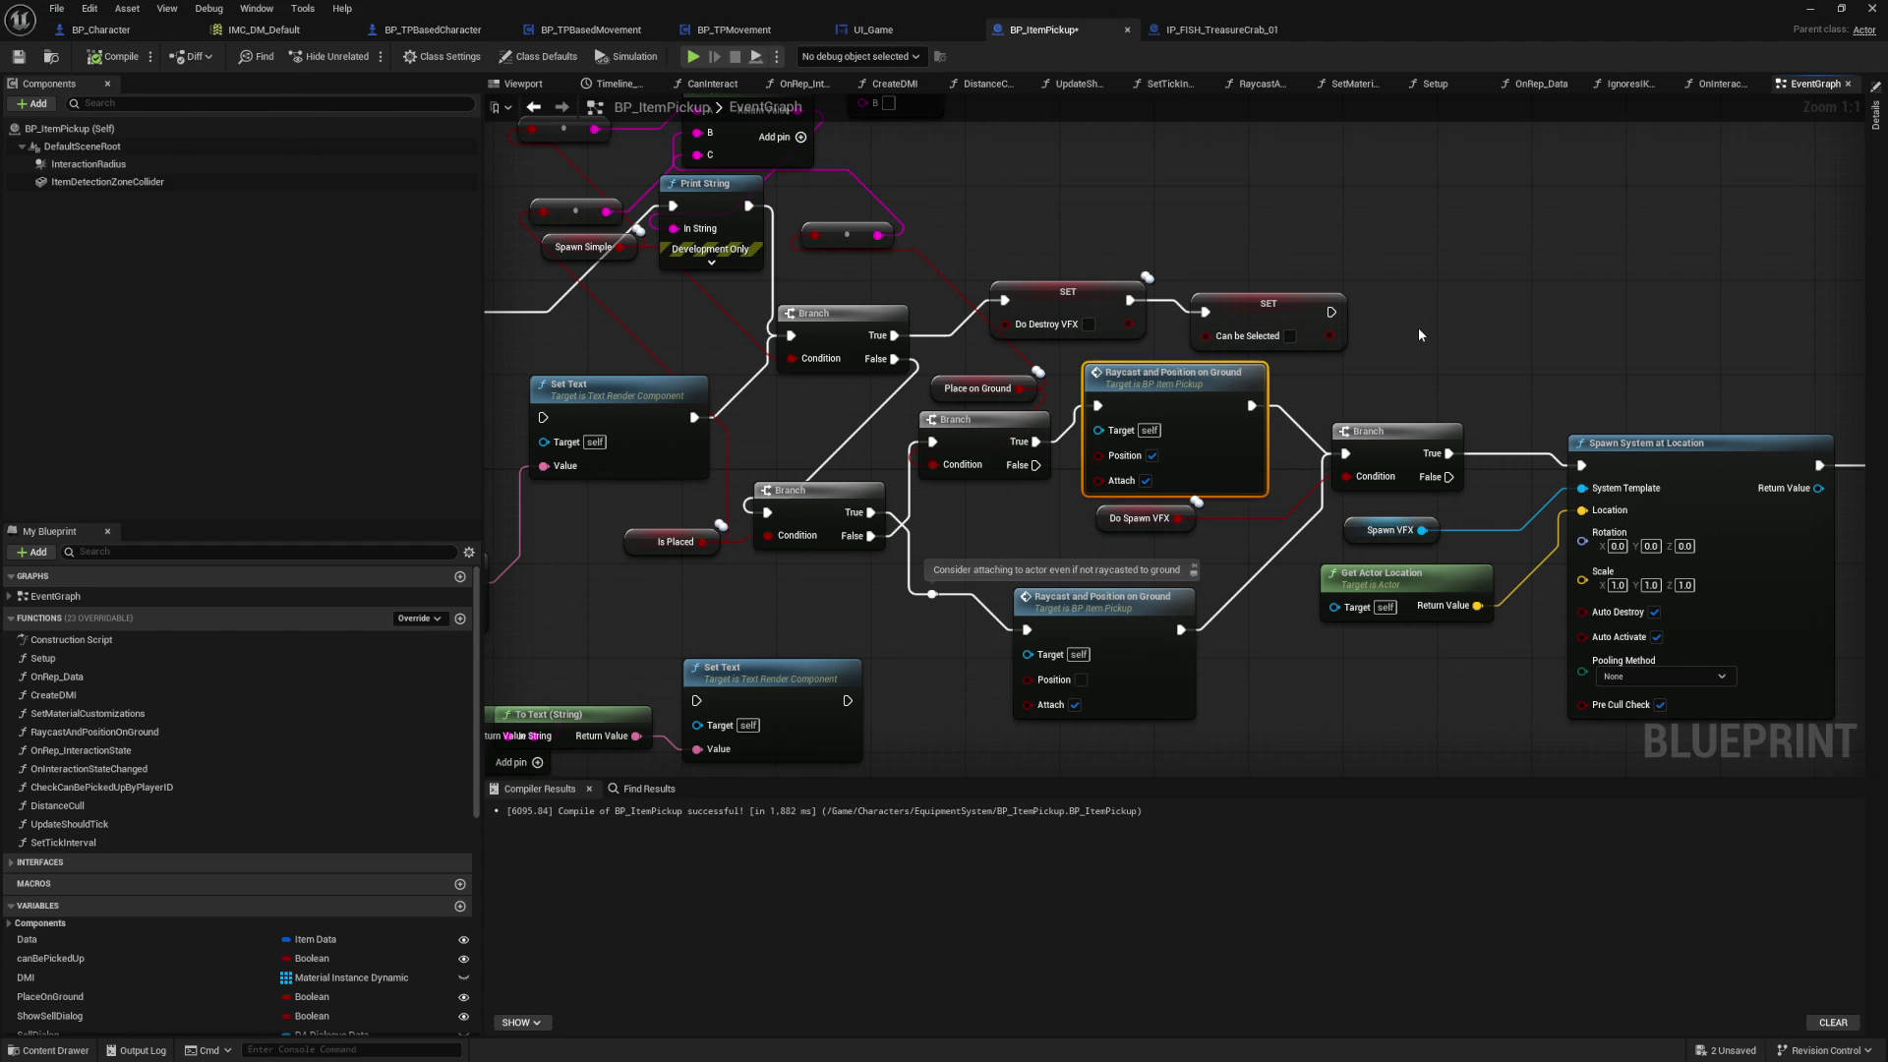
pyautogui.click(1192, 30)
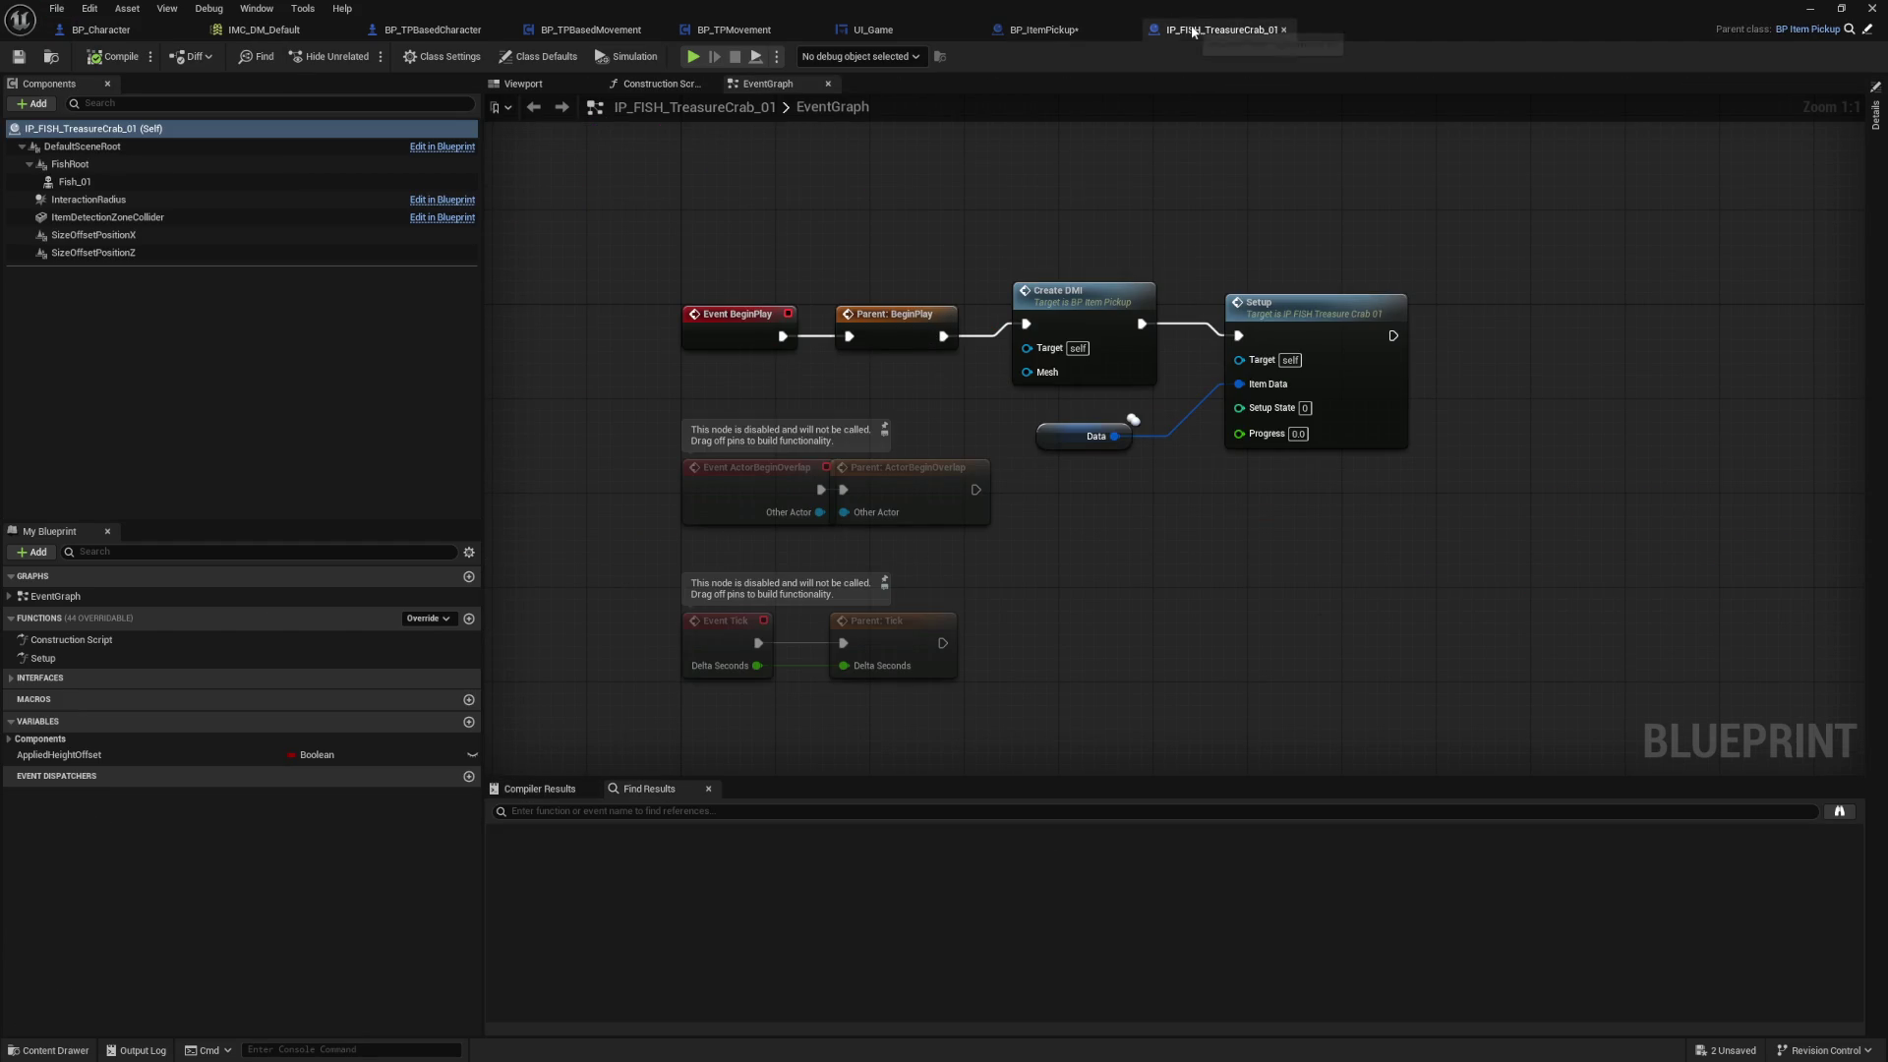
pyautogui.click(1028, 30)
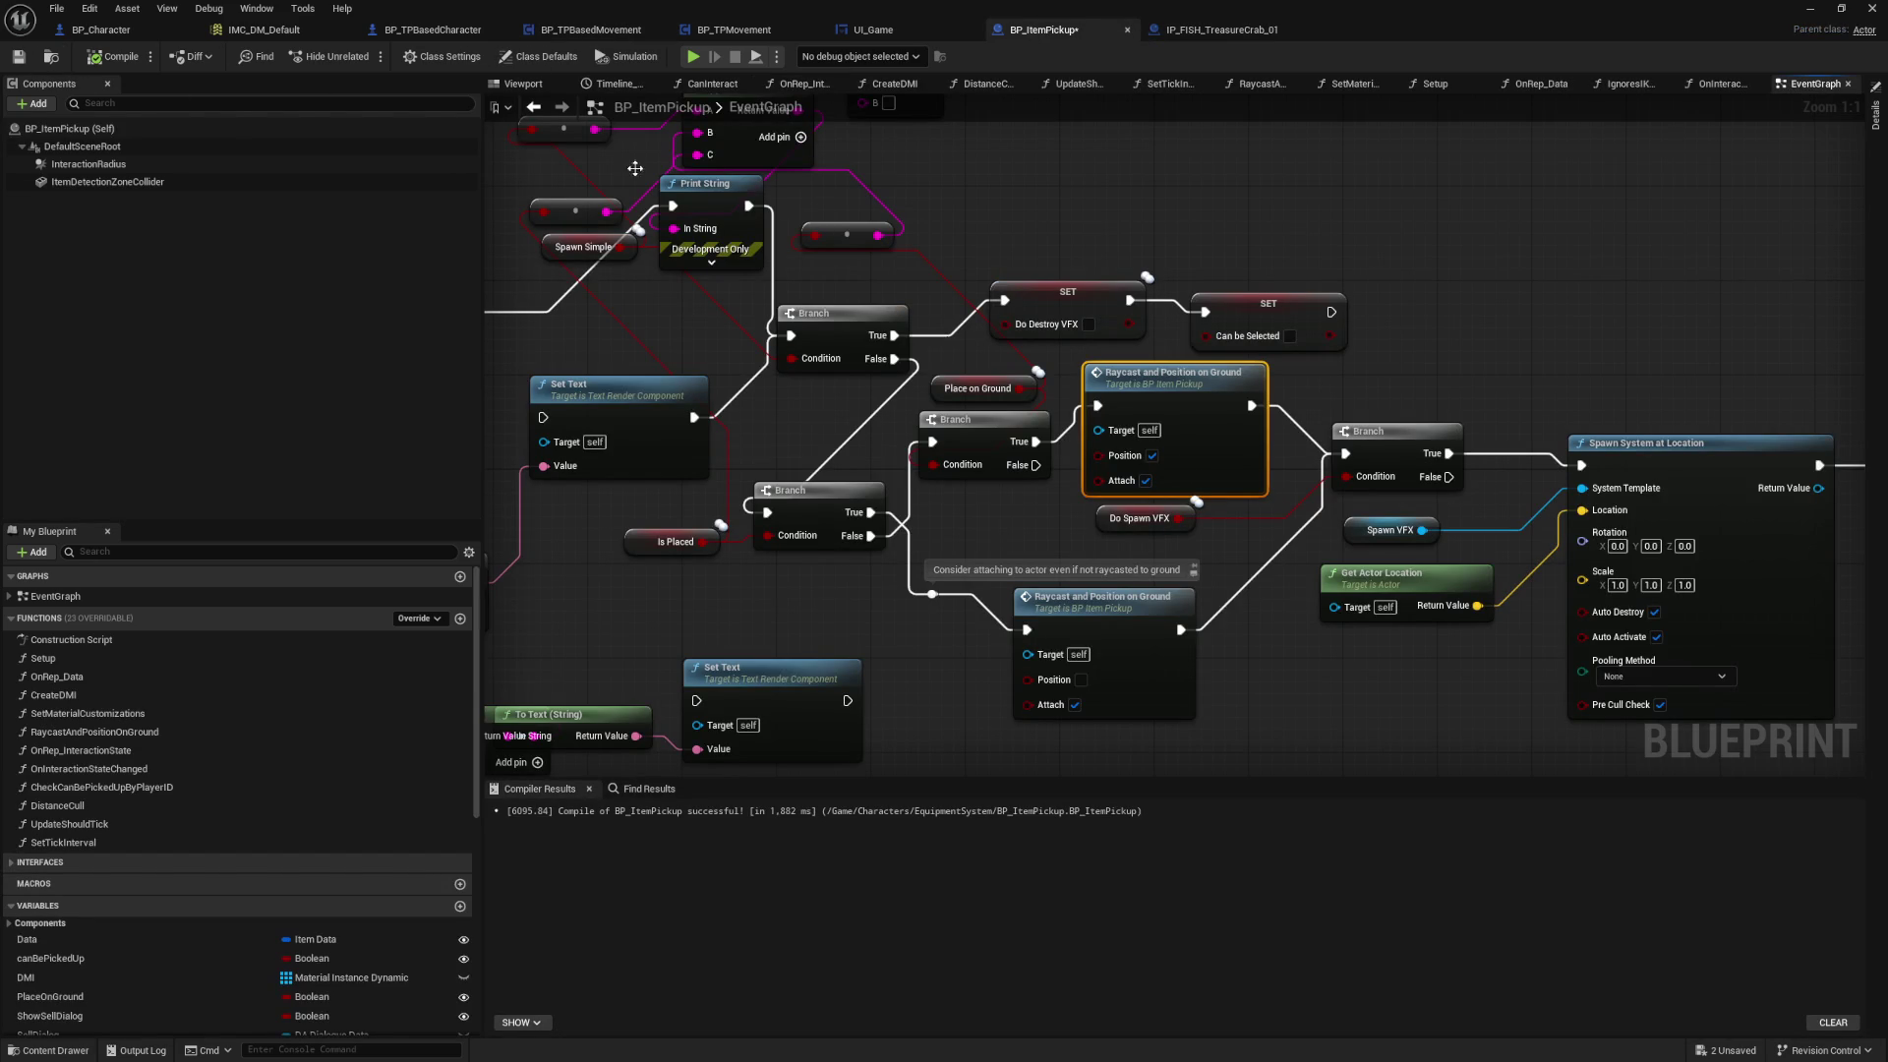
pyautogui.hotkey('ctrl', 's')
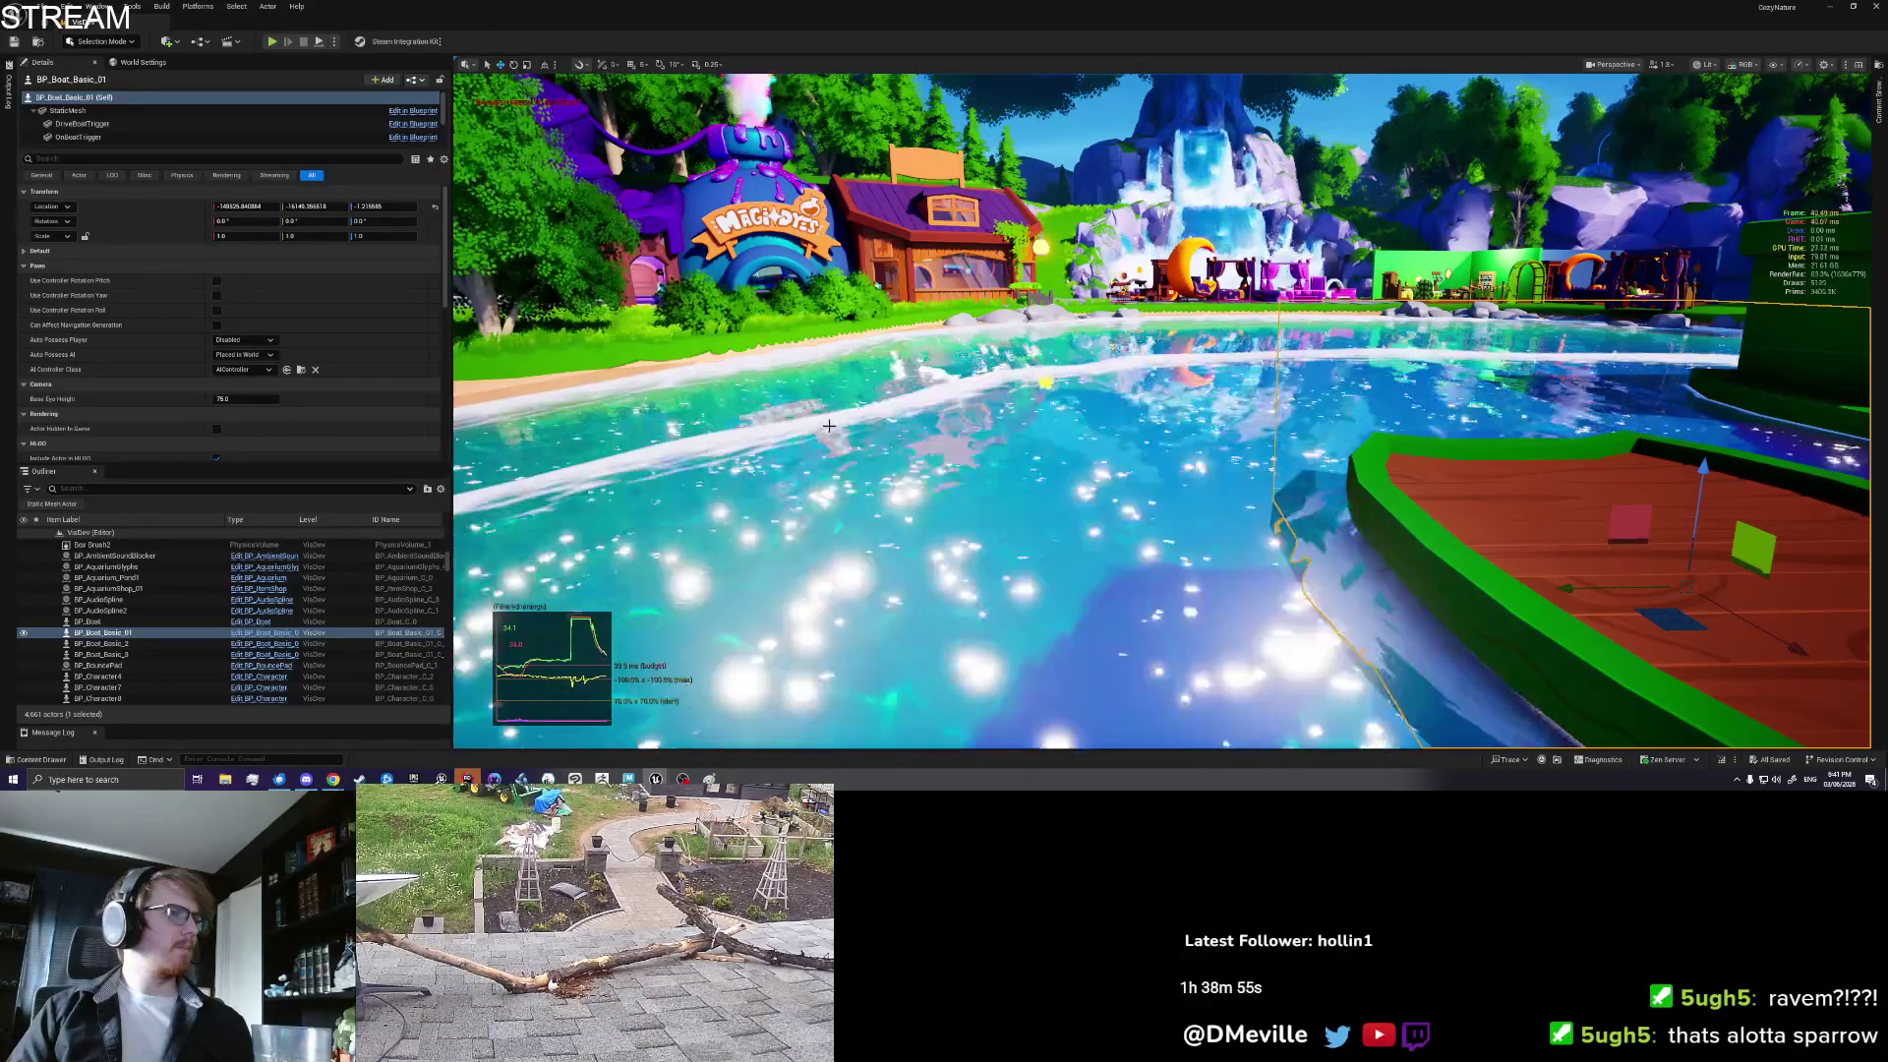
# Step: Playtest from the boat, board it, and drop a Treasure Crab from the inventory onto the deck
pyautogui.rightClick(1547, 484)
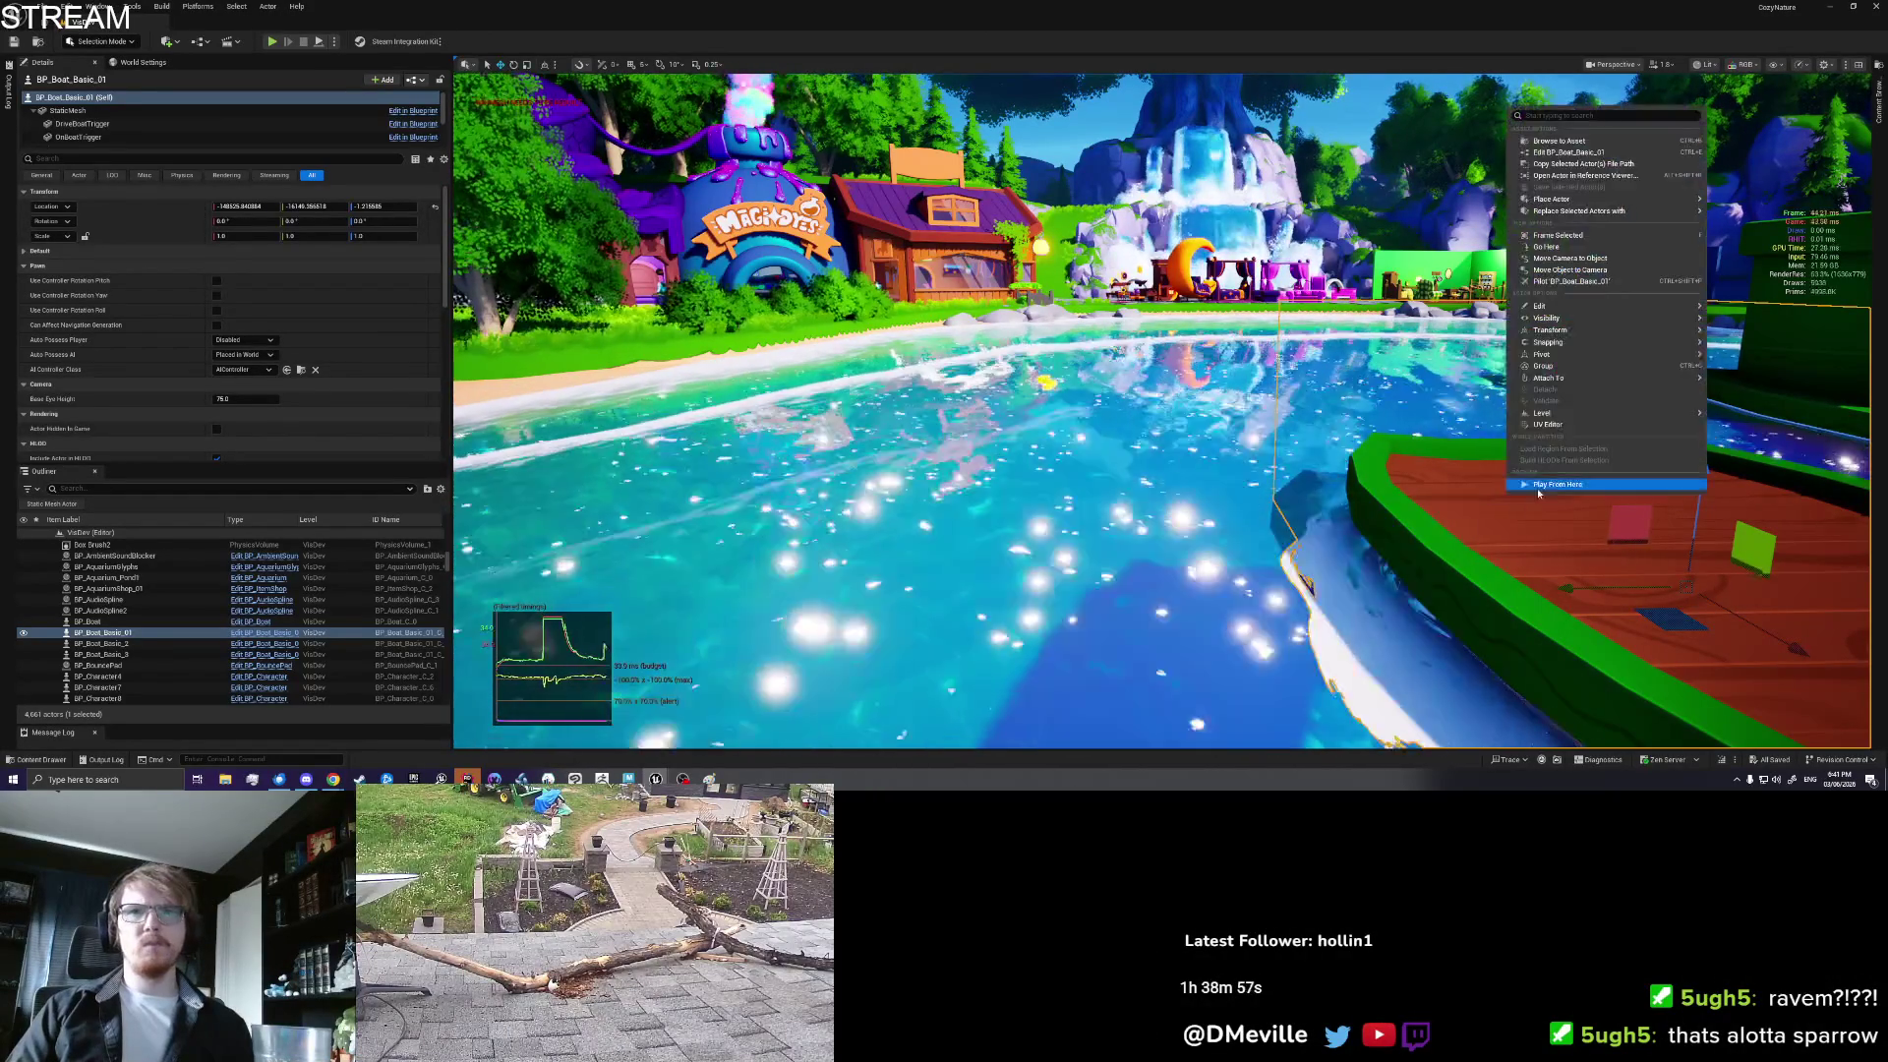
pyautogui.press('Escape')
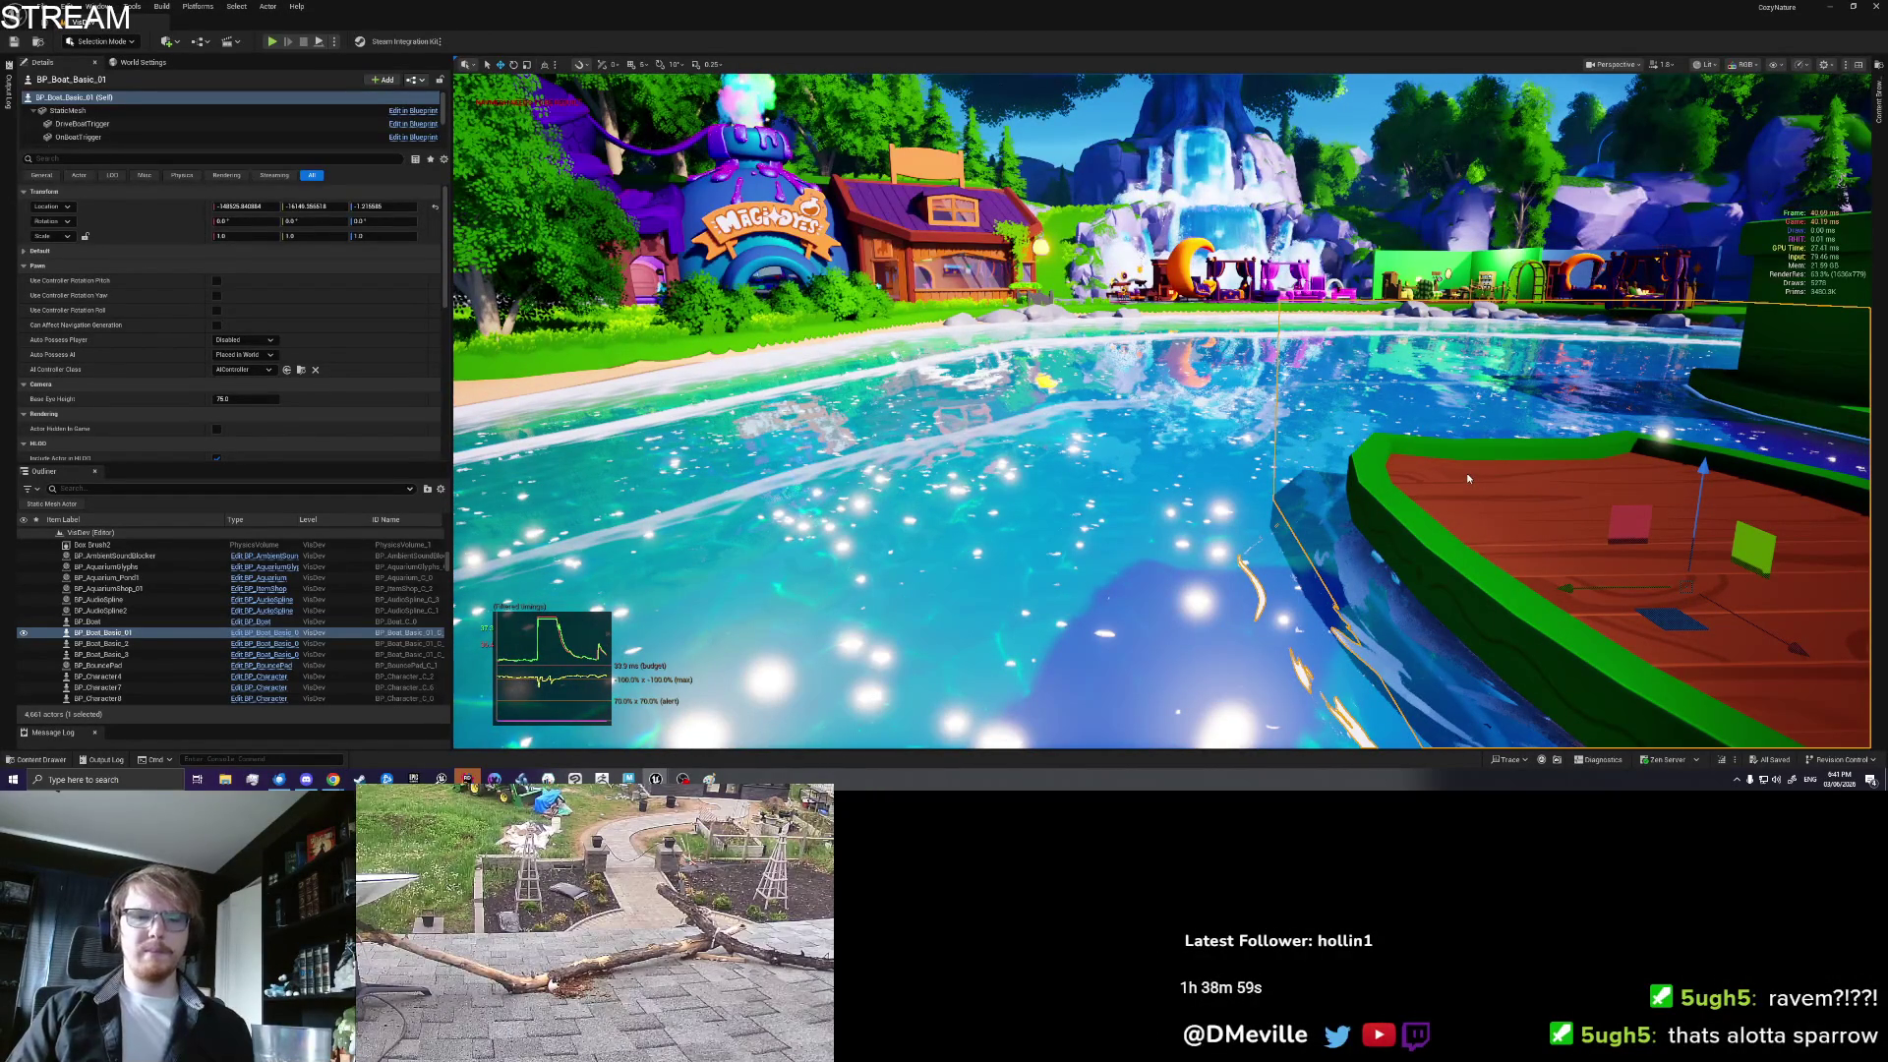
pyautogui.hotkey('alt', 'p')
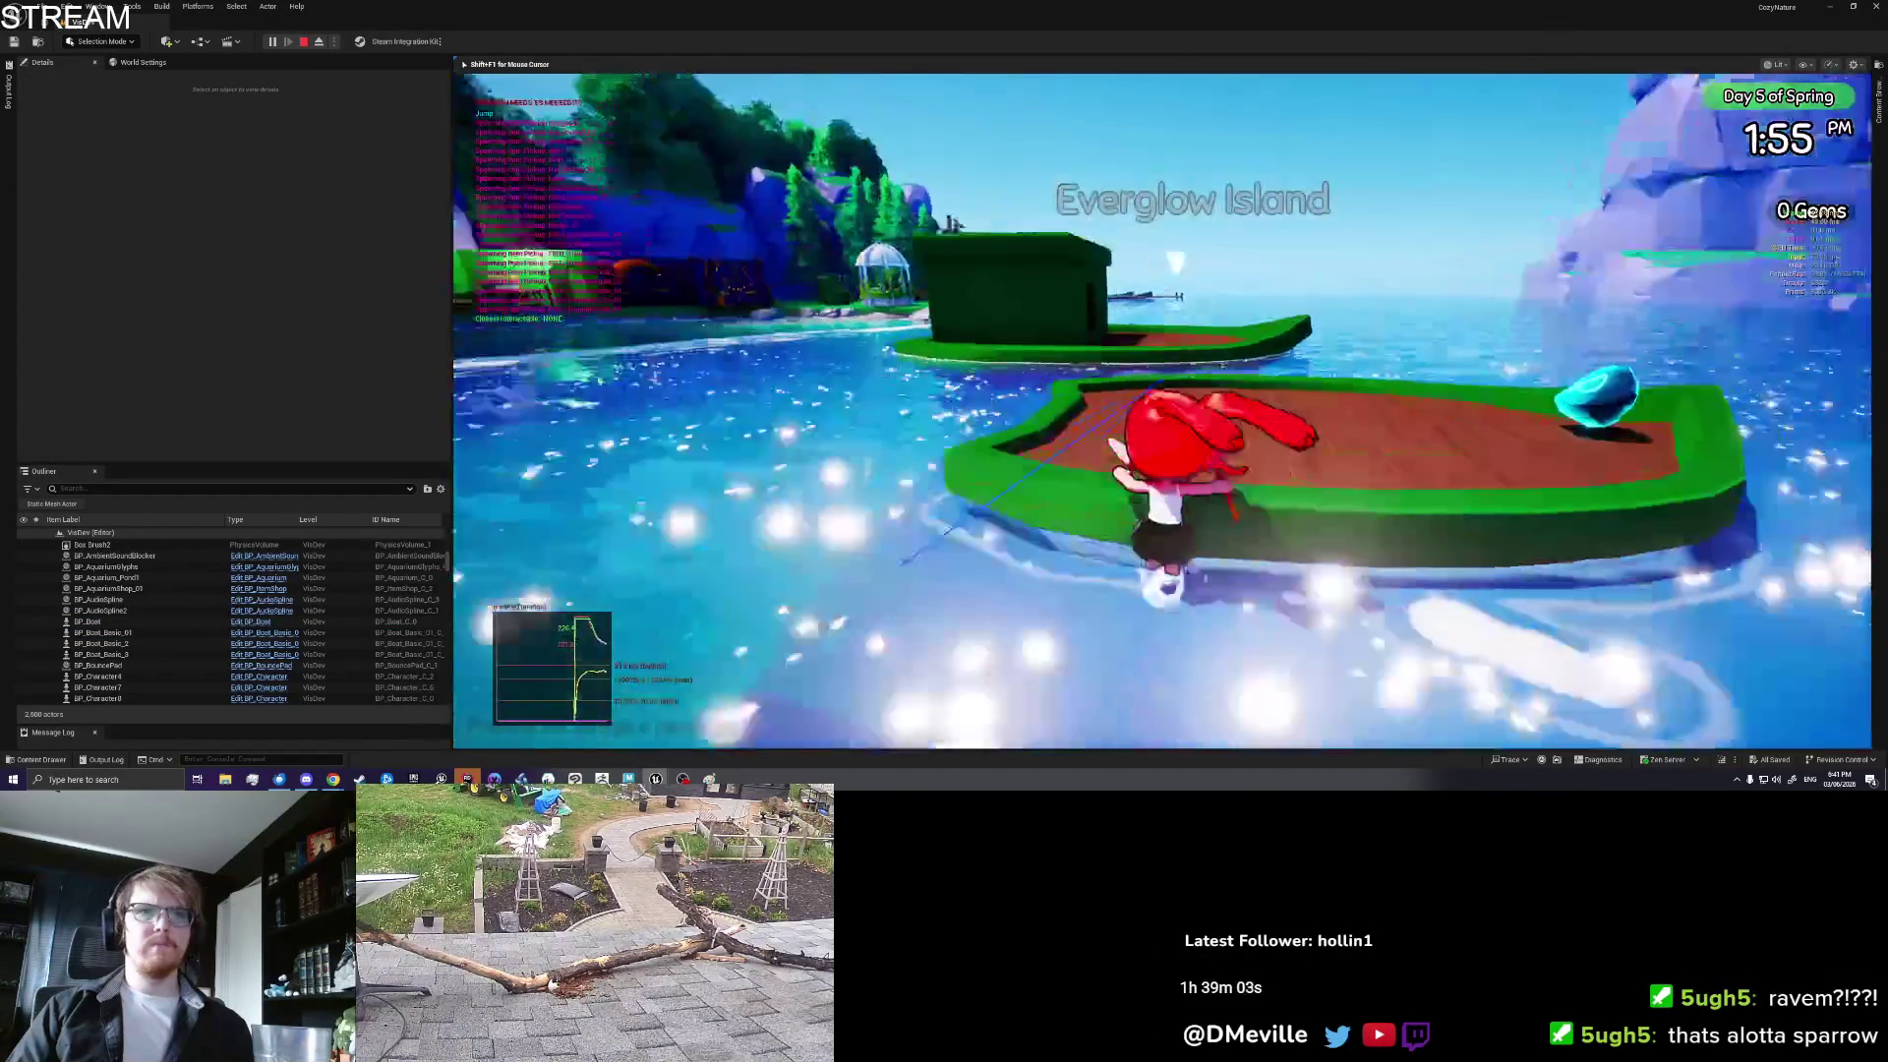
pyautogui.press('w')
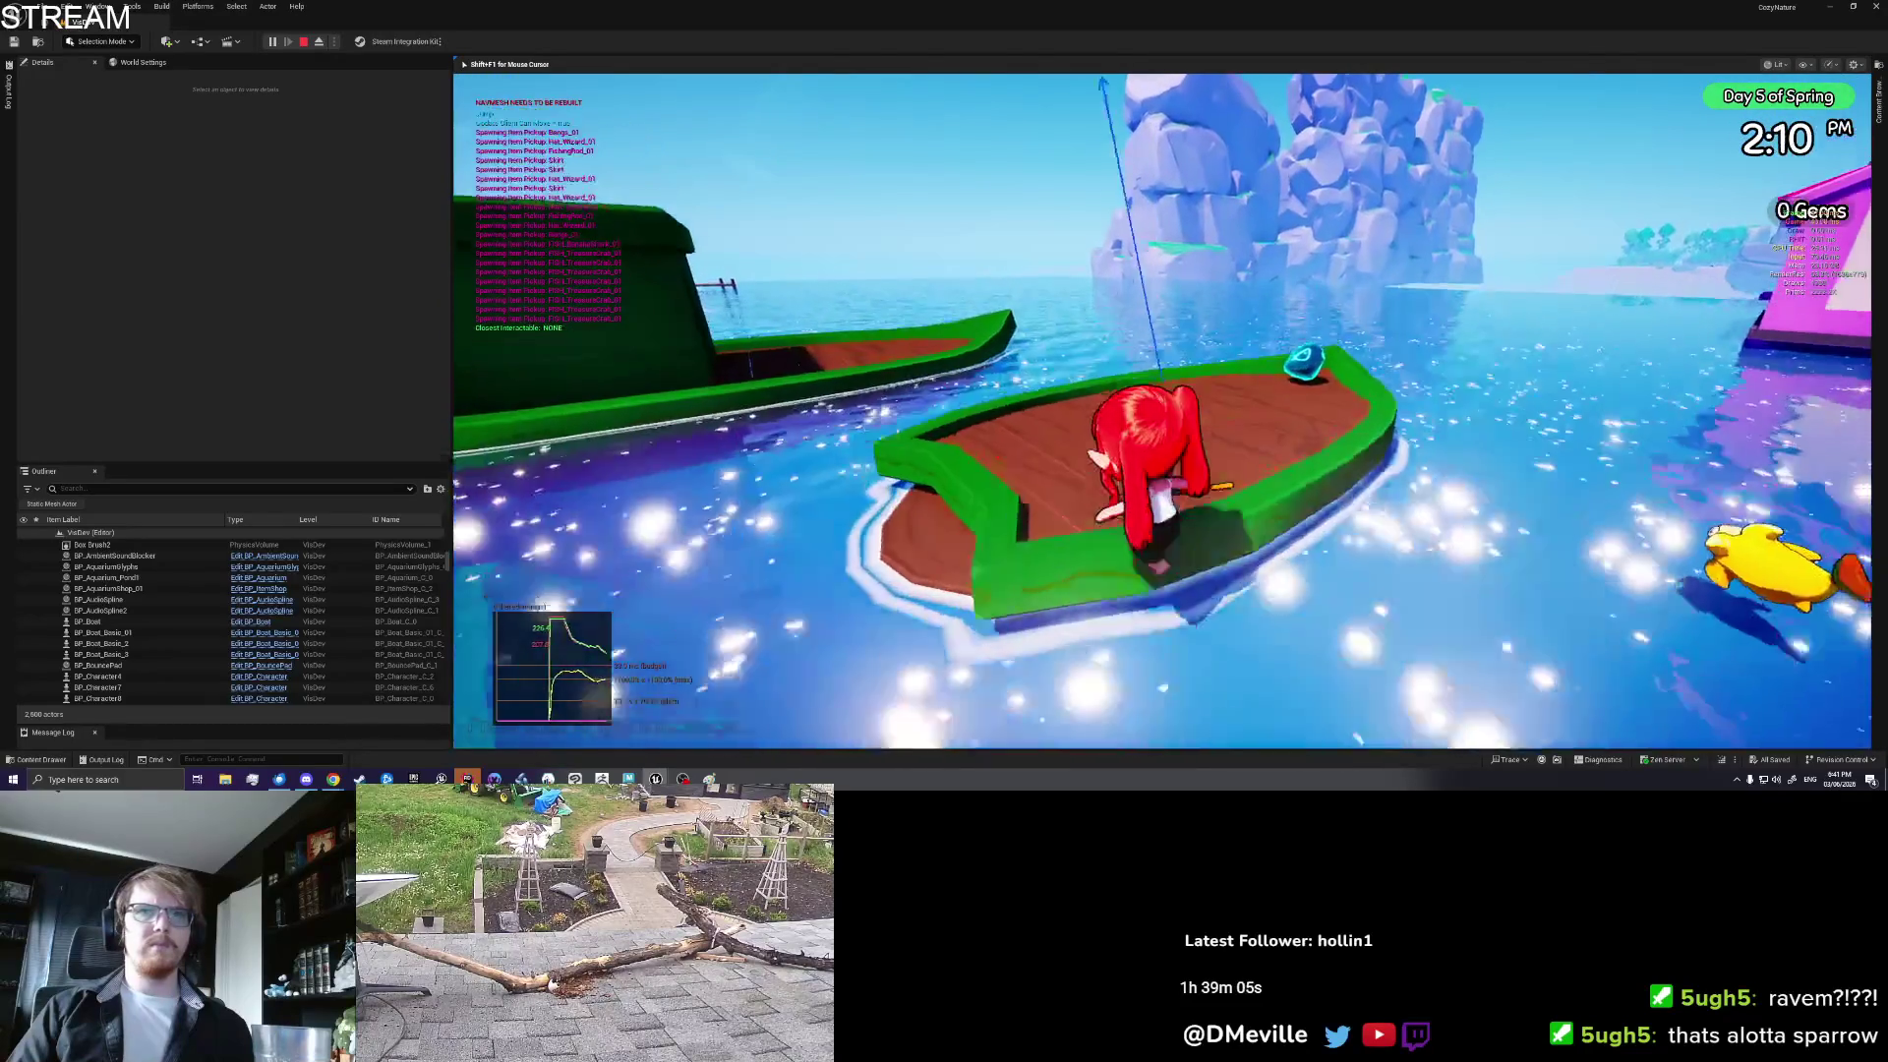
pyautogui.press('Tab')
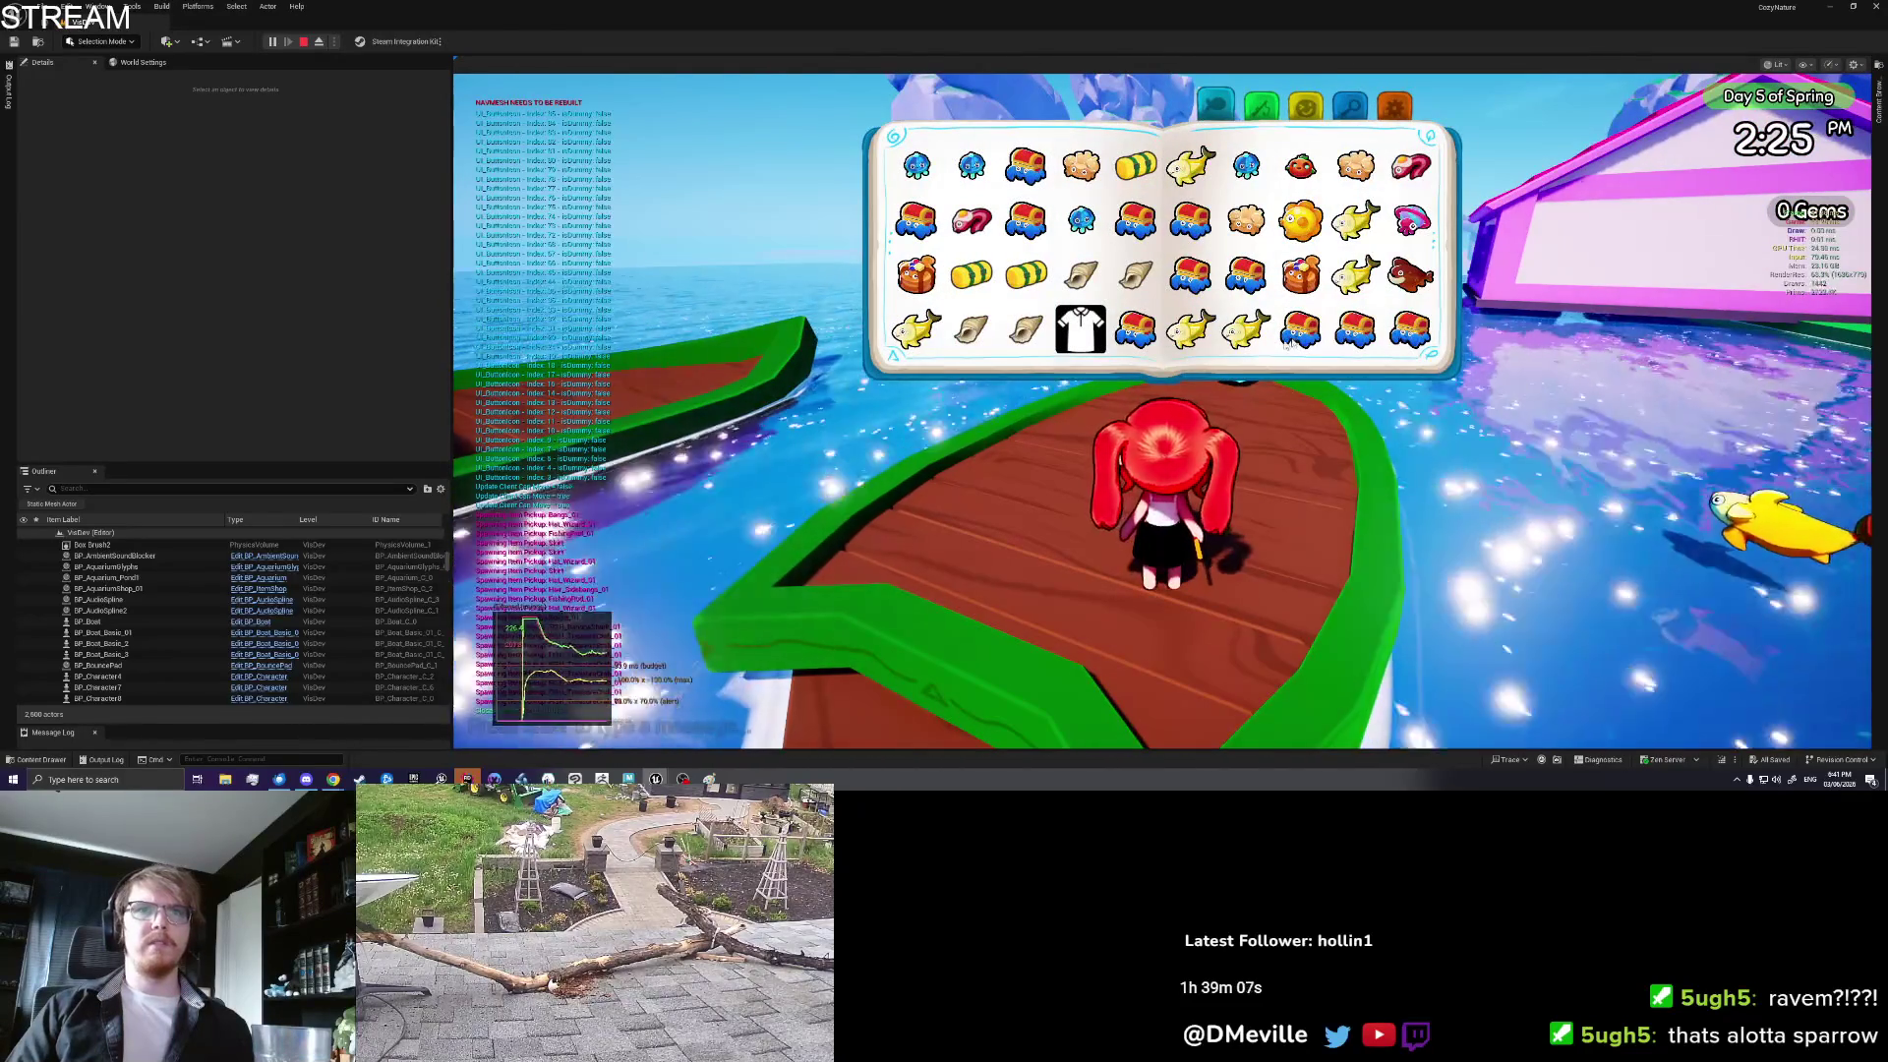
pyautogui.click(983, 276)
# Step: Drive the boat toward the houses, pick up the two fish from the deck, and end the playtest
pyautogui.press('e')
pyautogui.press('w')
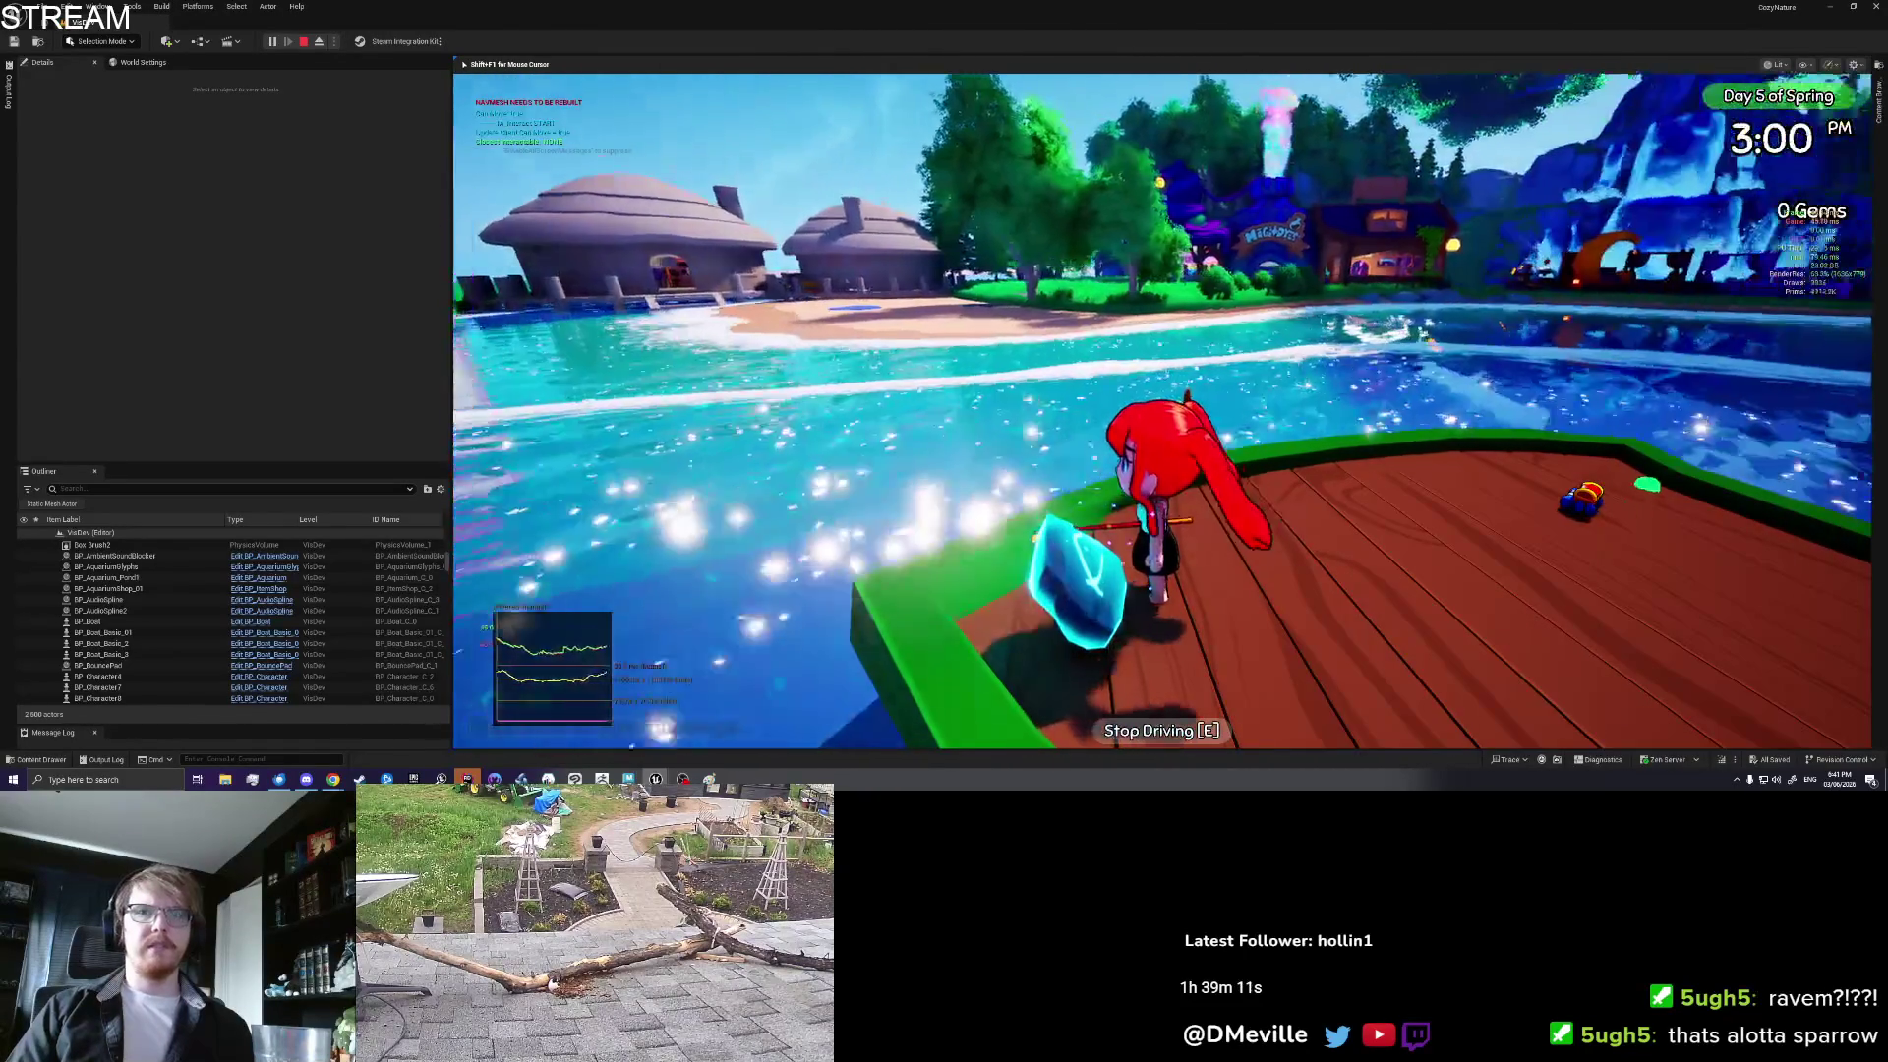
pyautogui.press('e')
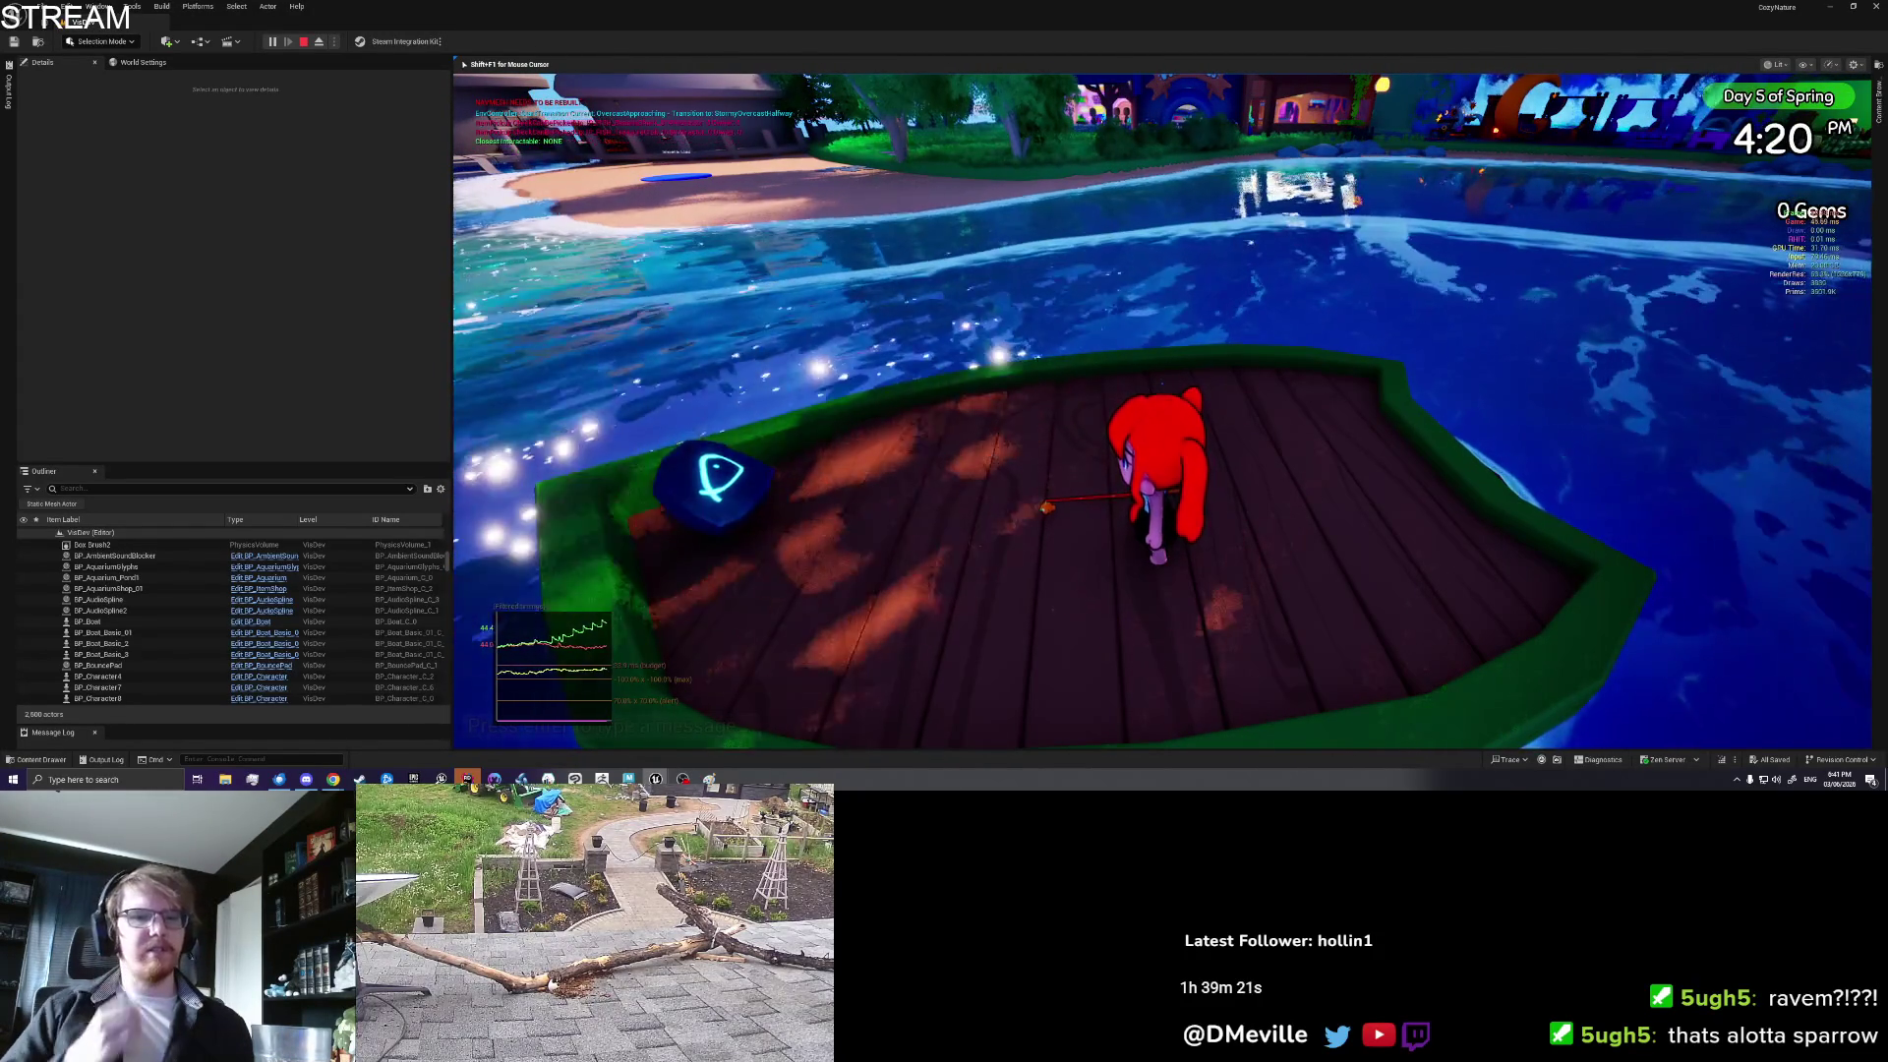
pyautogui.press('i')
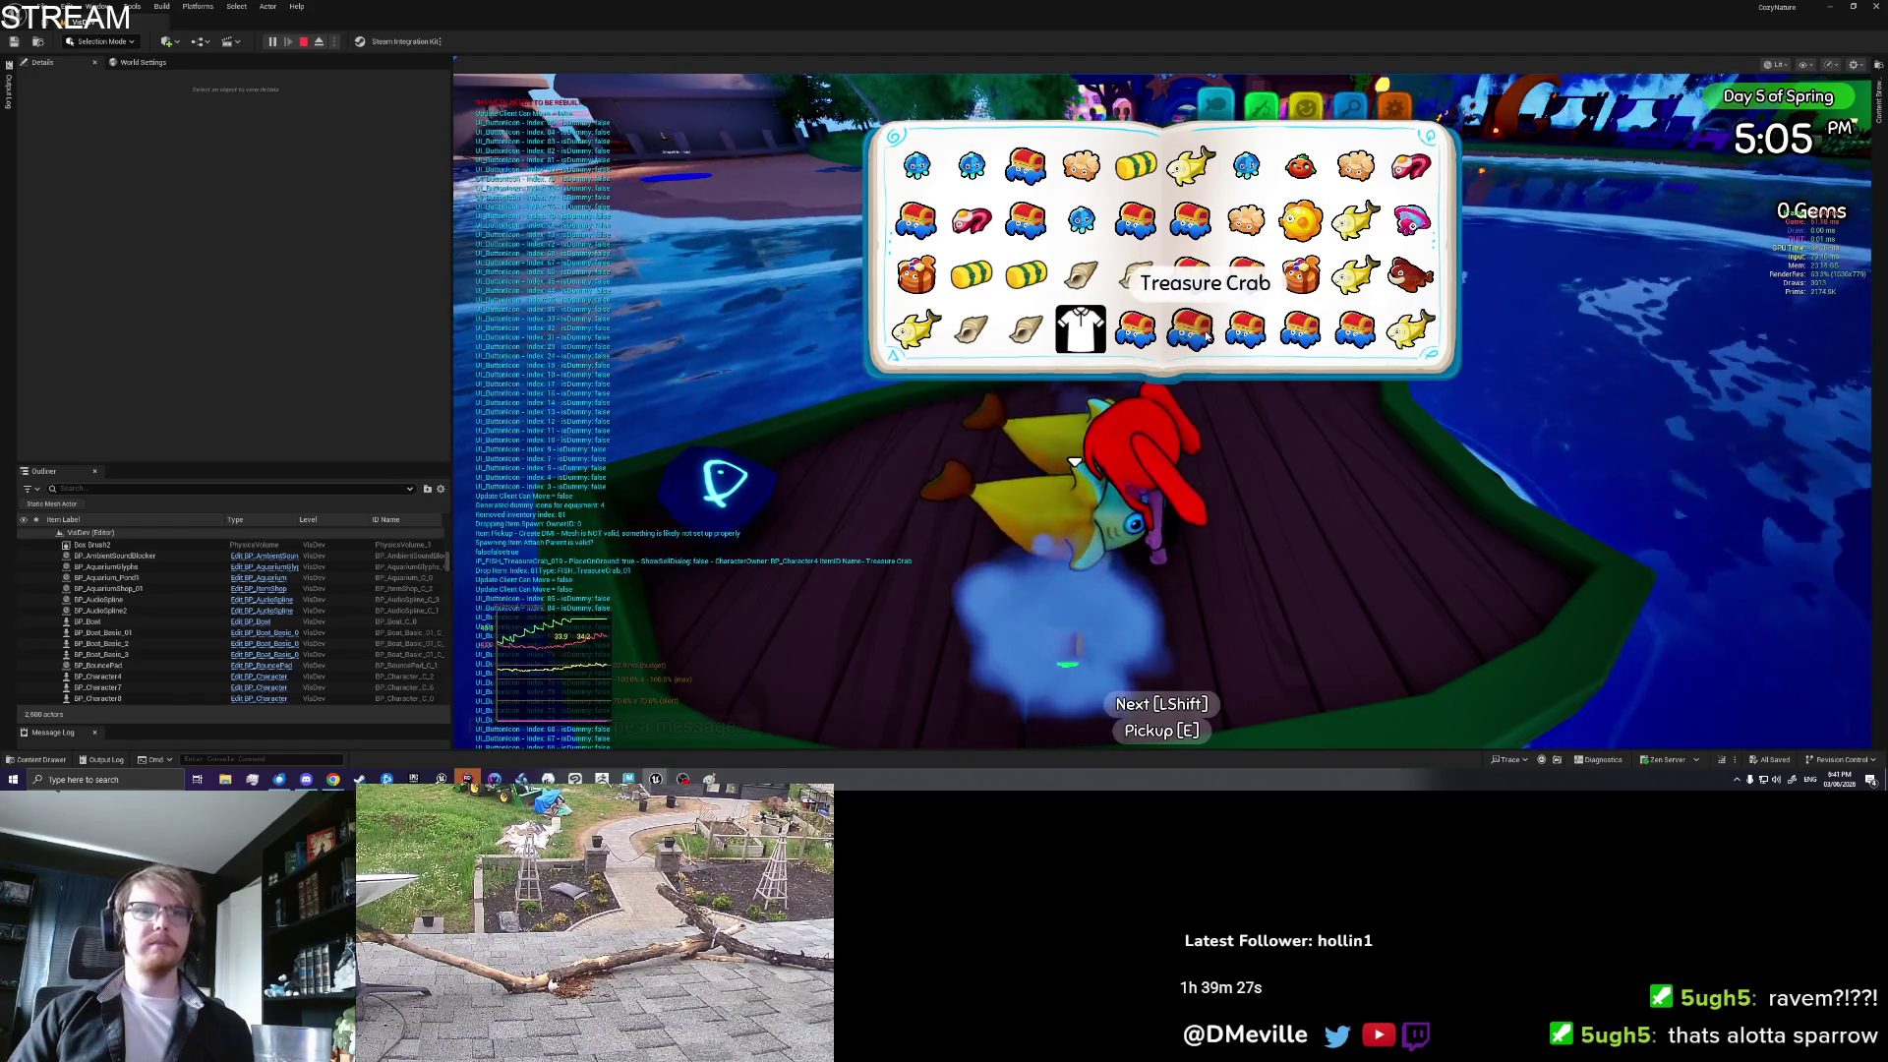
pyautogui.press('i')
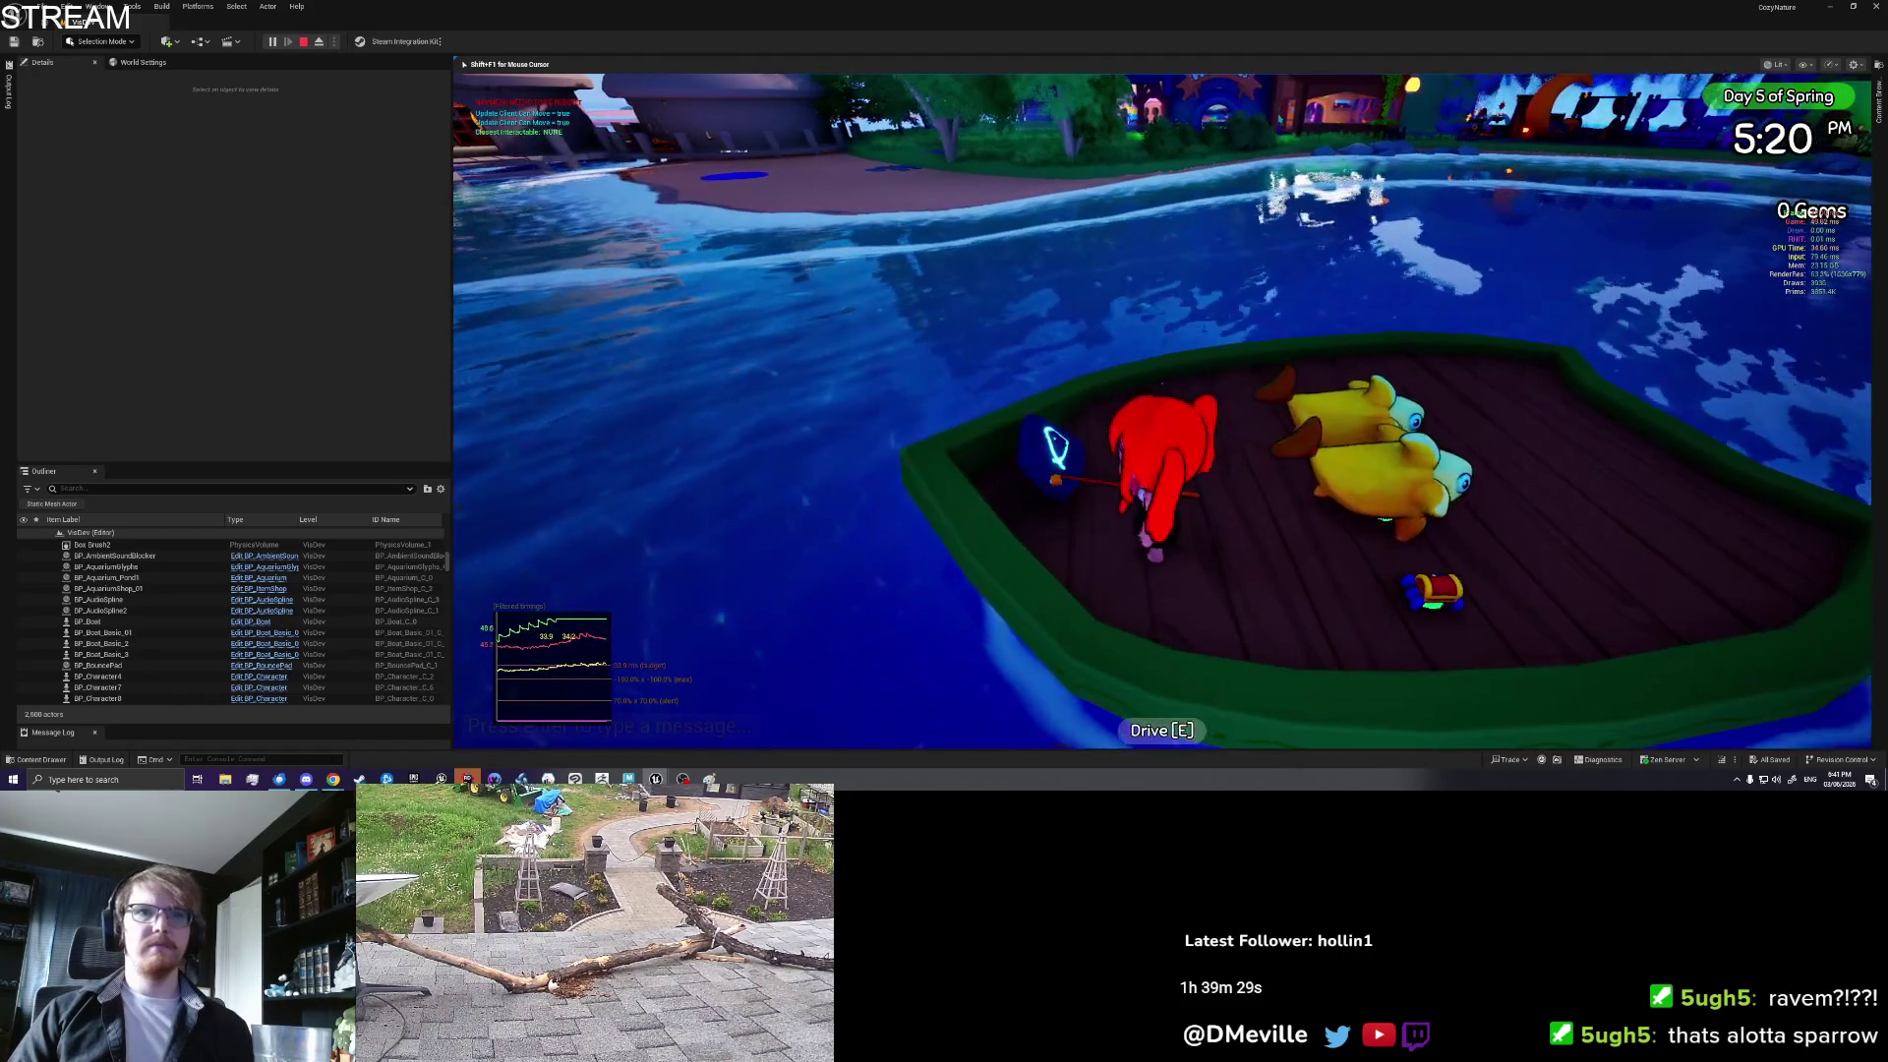
pyautogui.press('e')
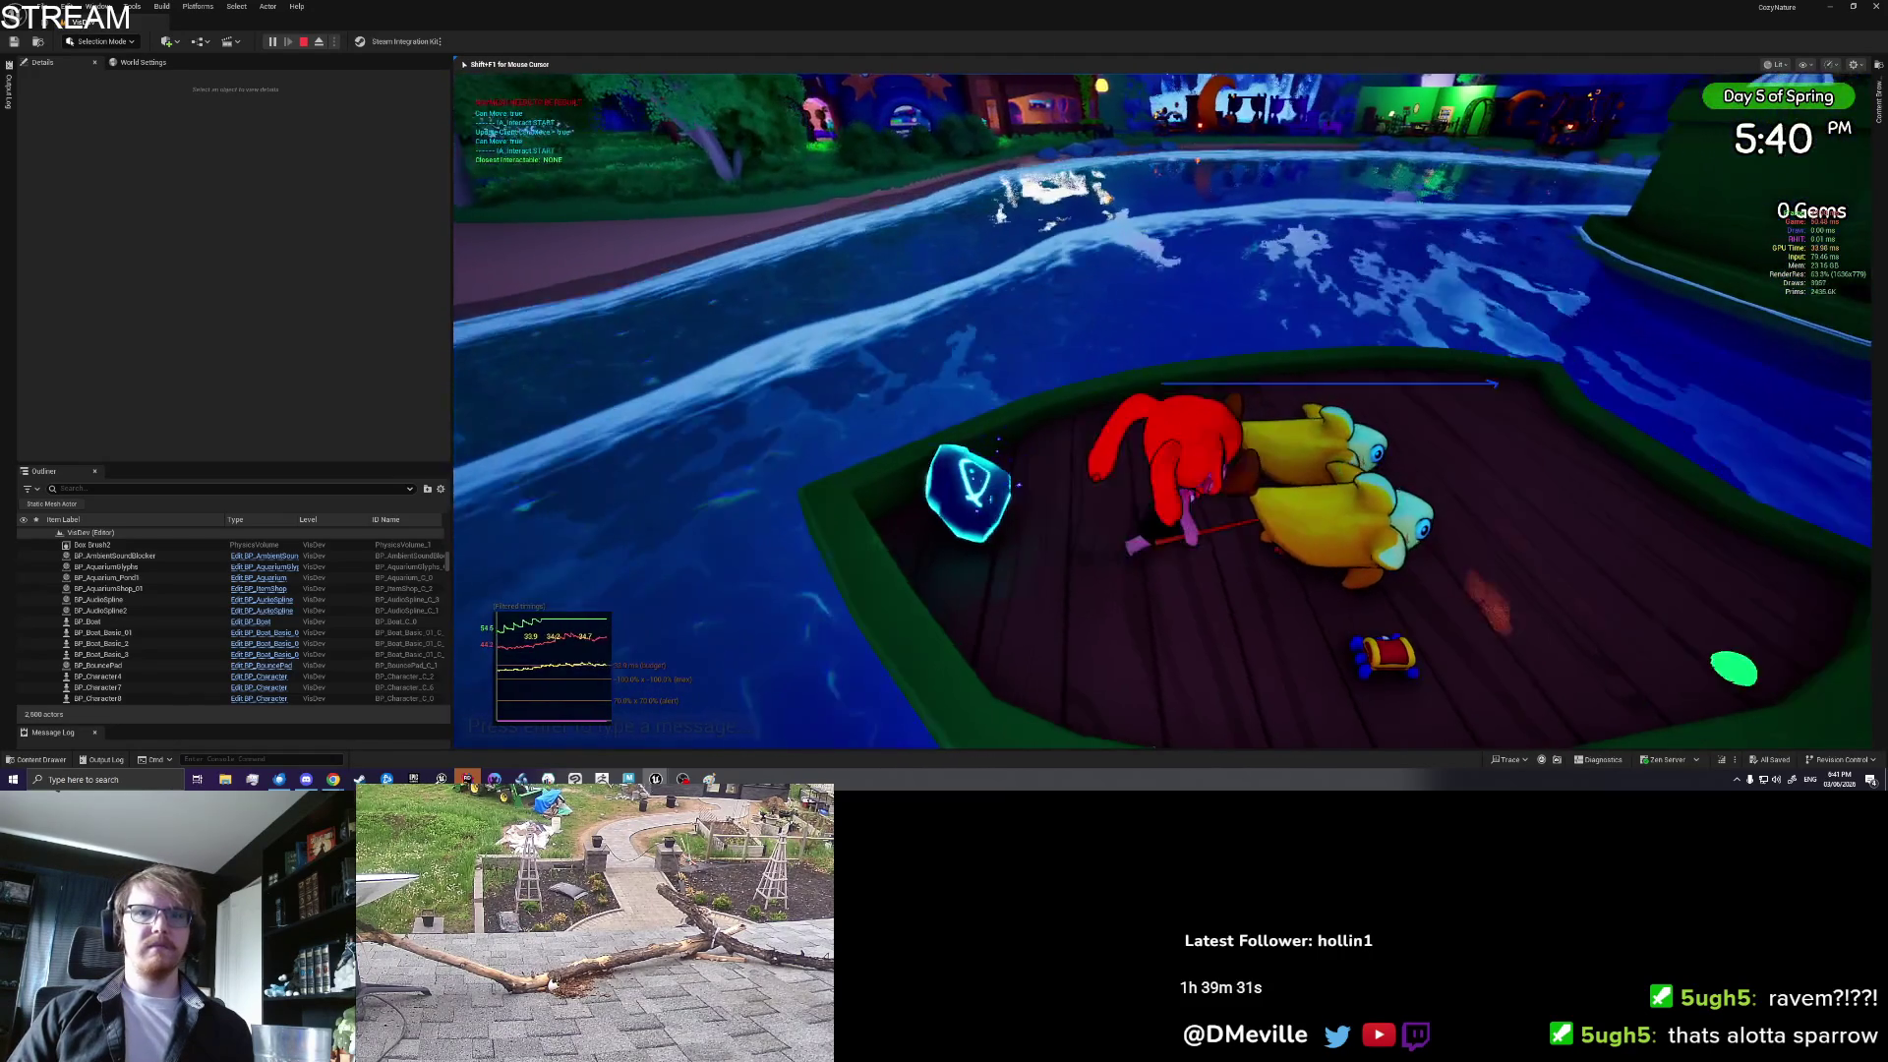
pyautogui.press('e')
pyautogui.press('e')
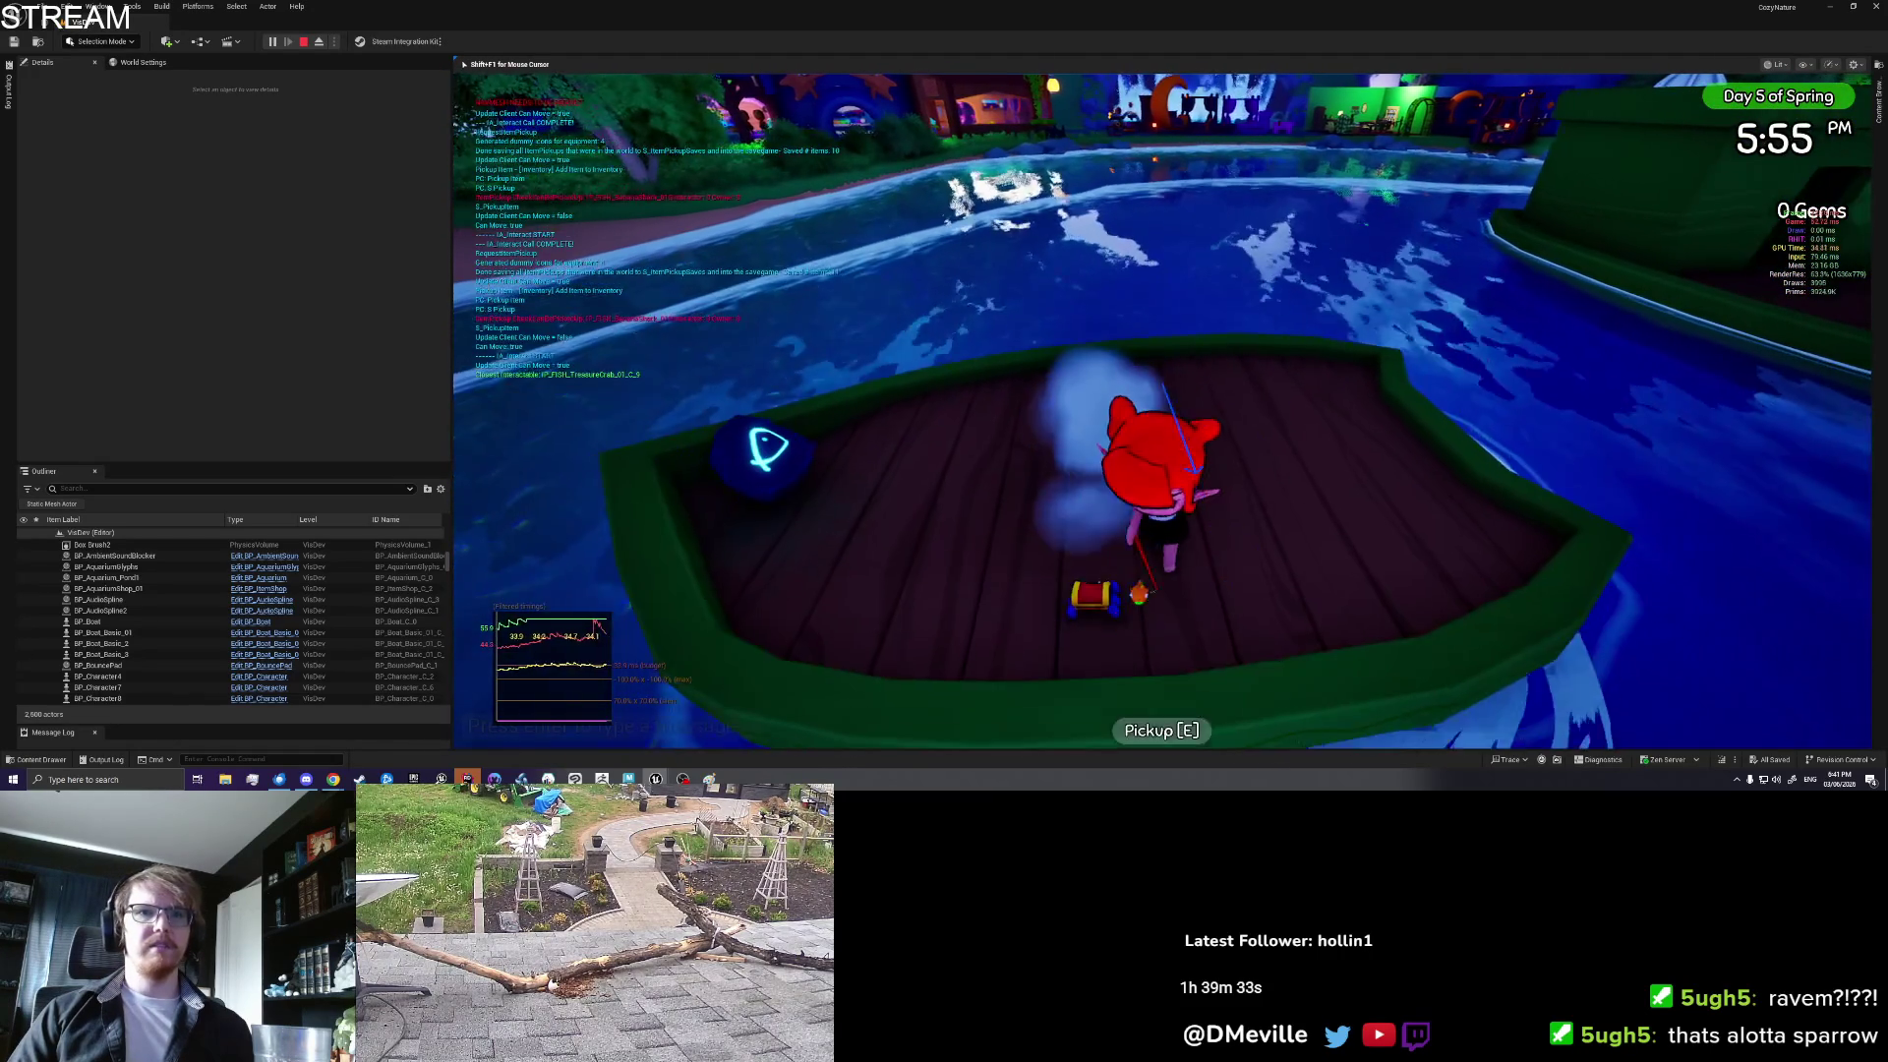
pyautogui.press('Escape')
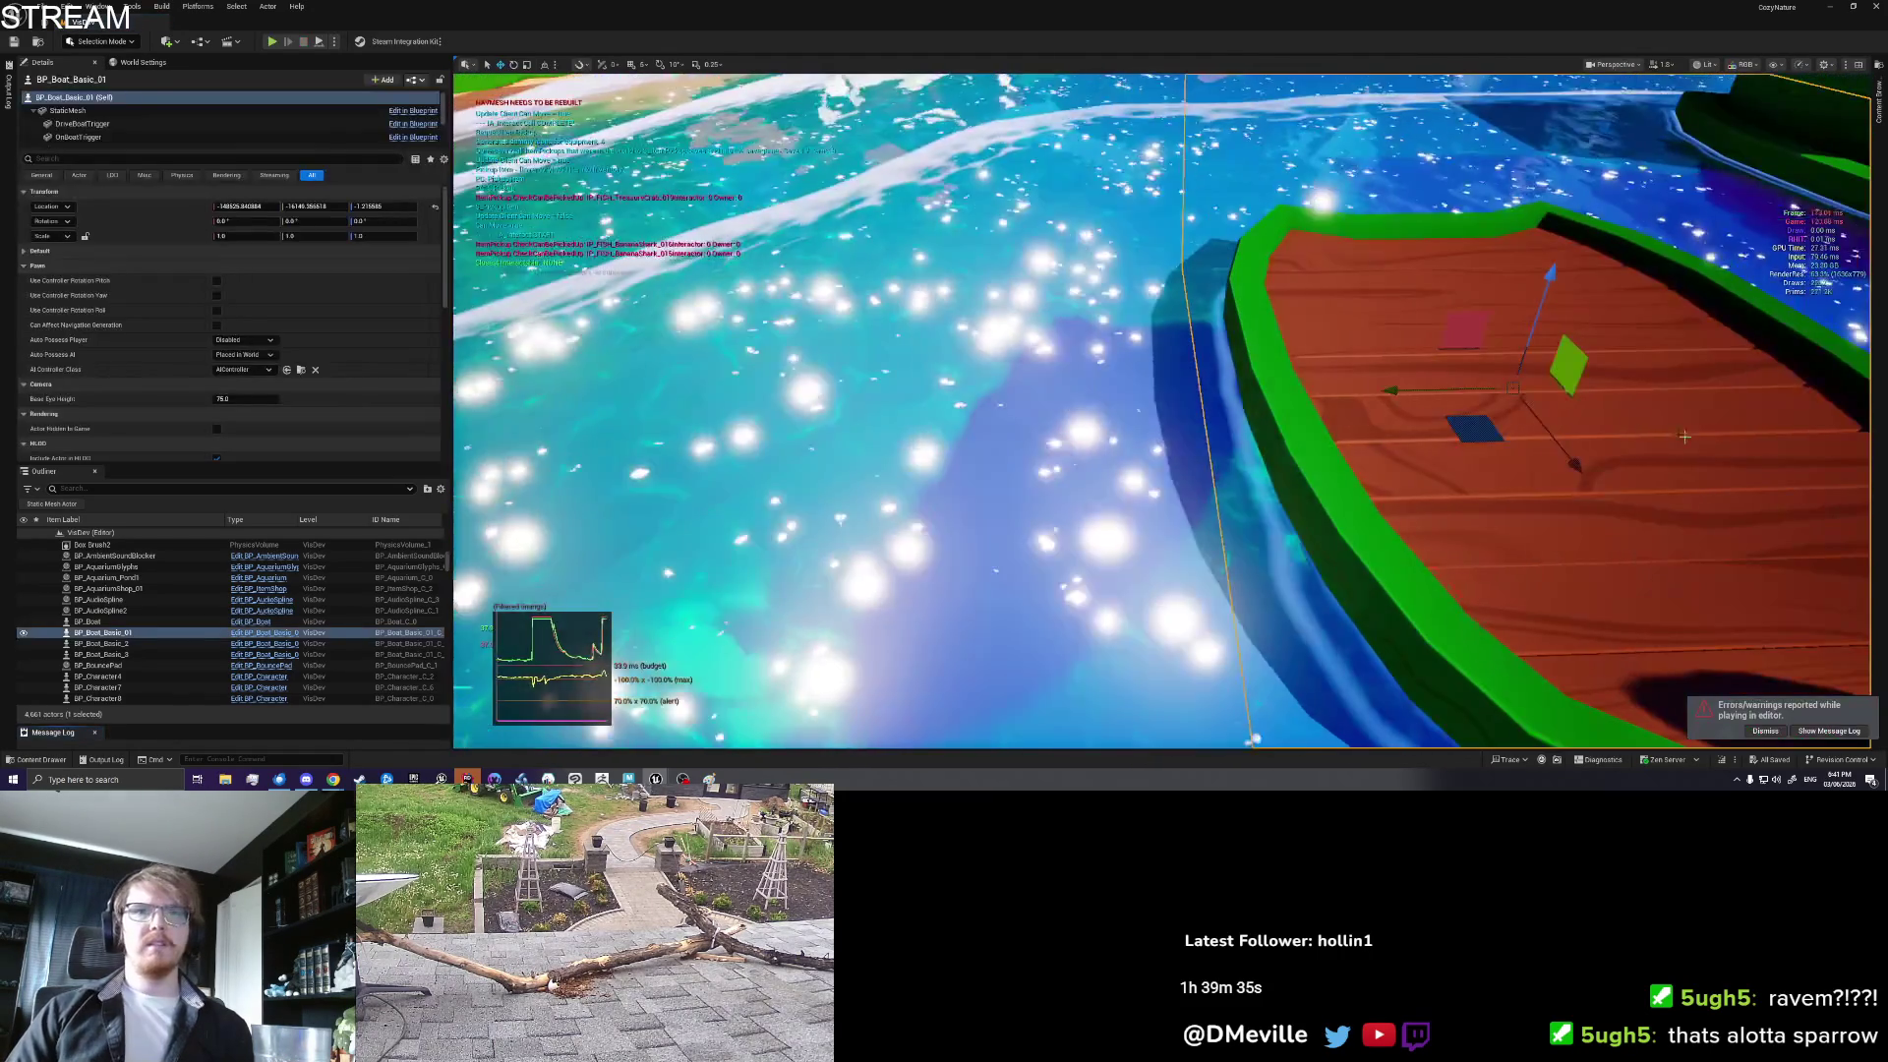
# Step: Play from the boat's location, climb aboard, and drop a Treasure Crab onto the deck
pyautogui.rightClick(1418, 390)
pyautogui.click(1472, 746)
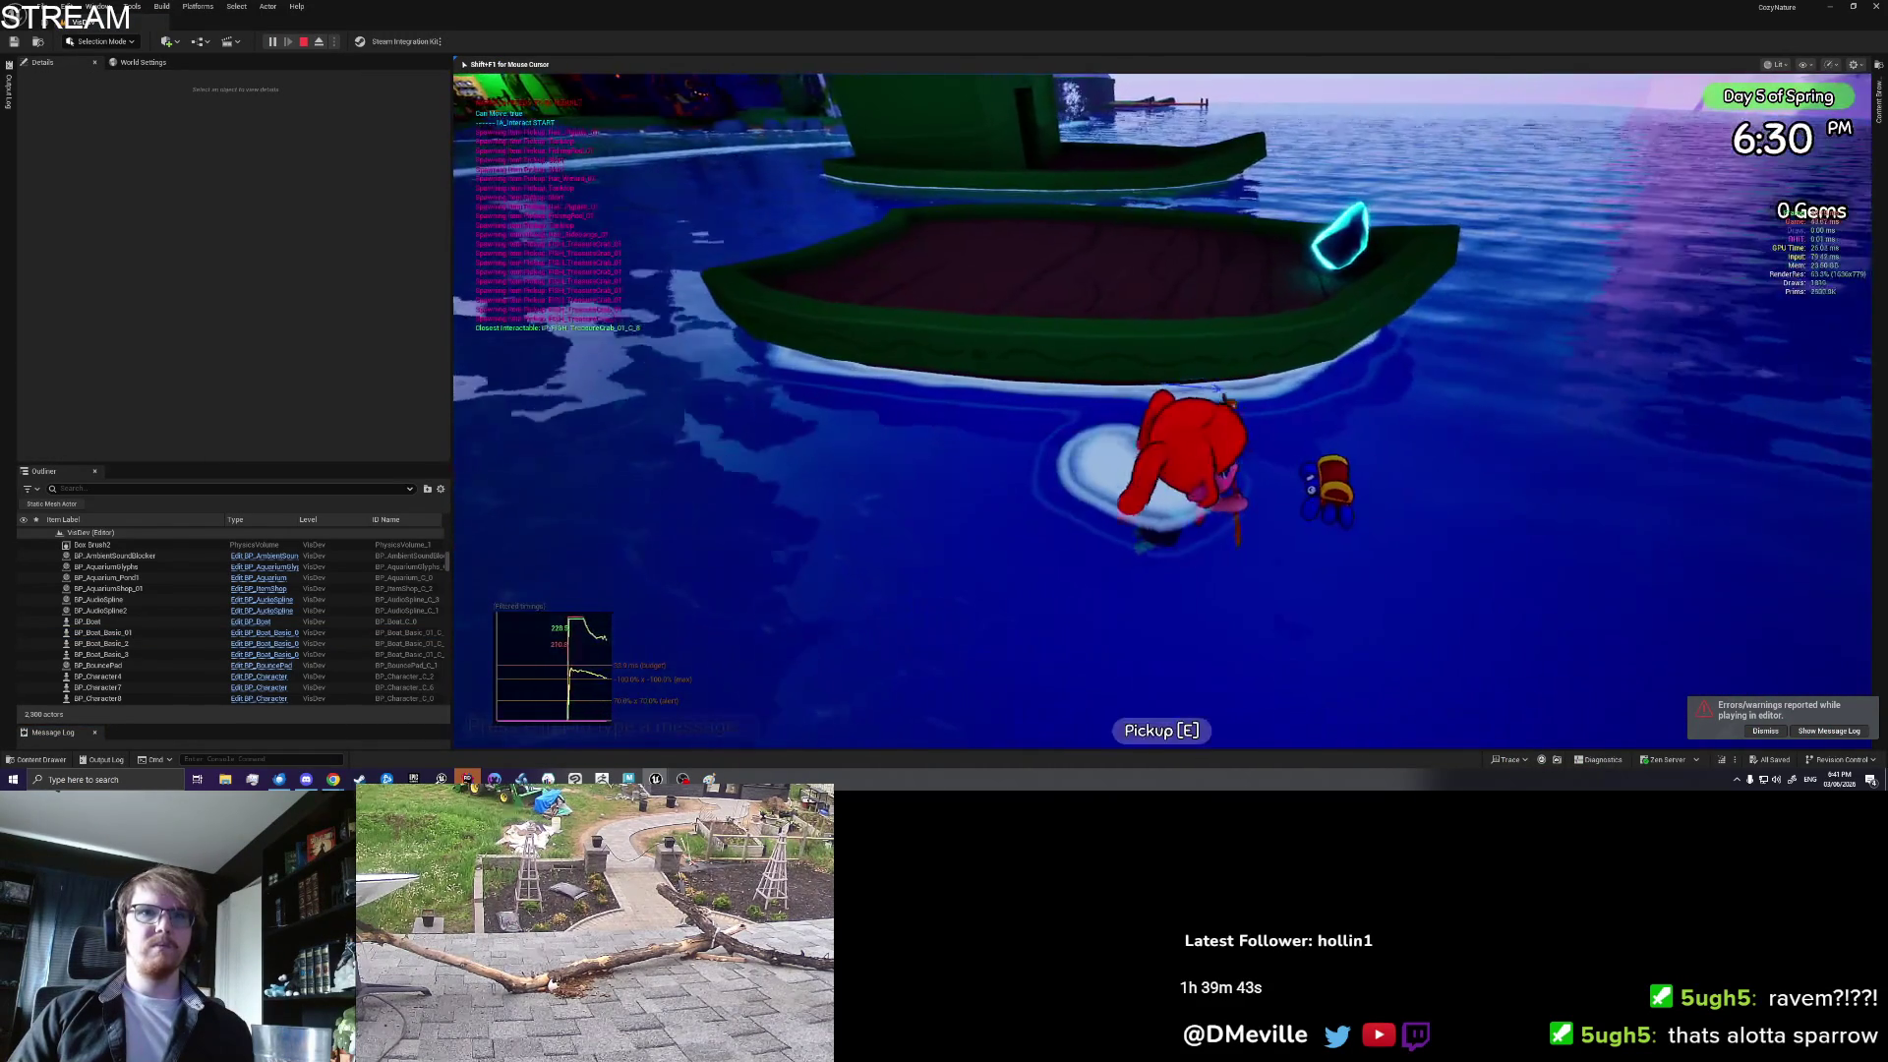
pyautogui.press('e')
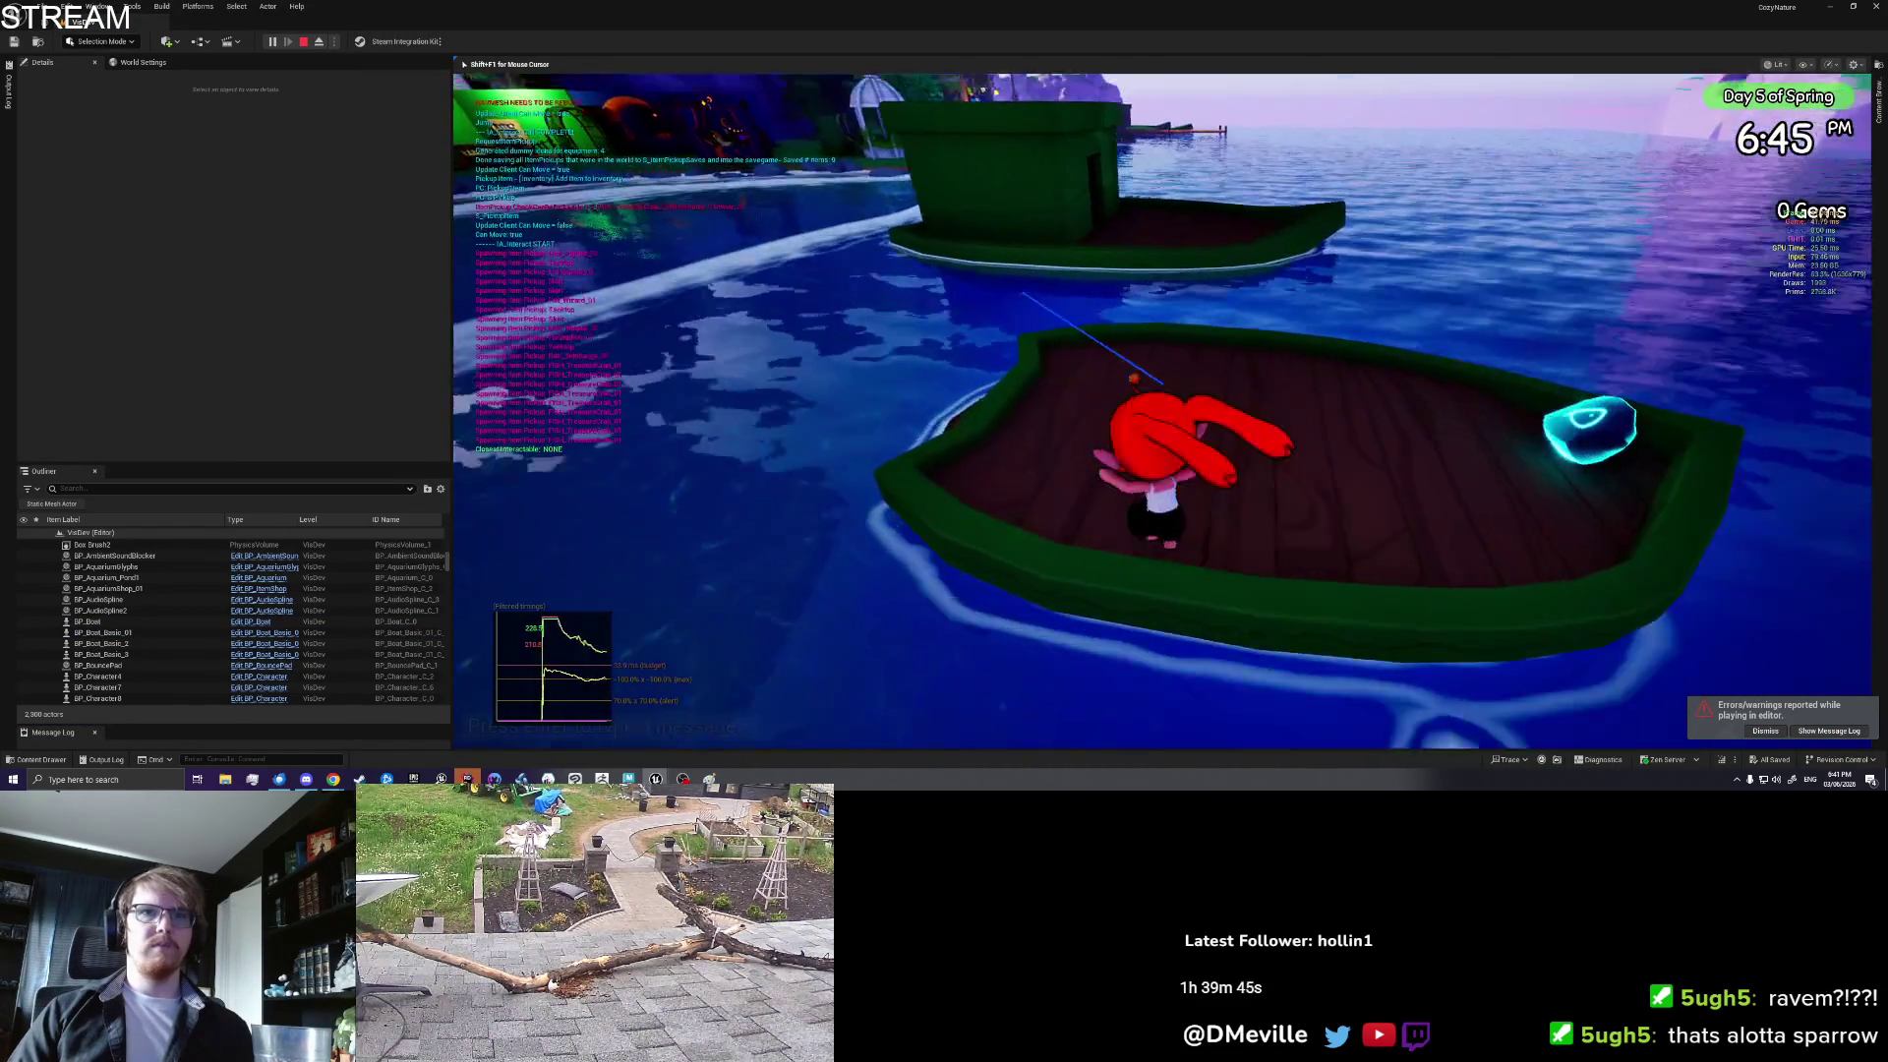
pyautogui.press('i')
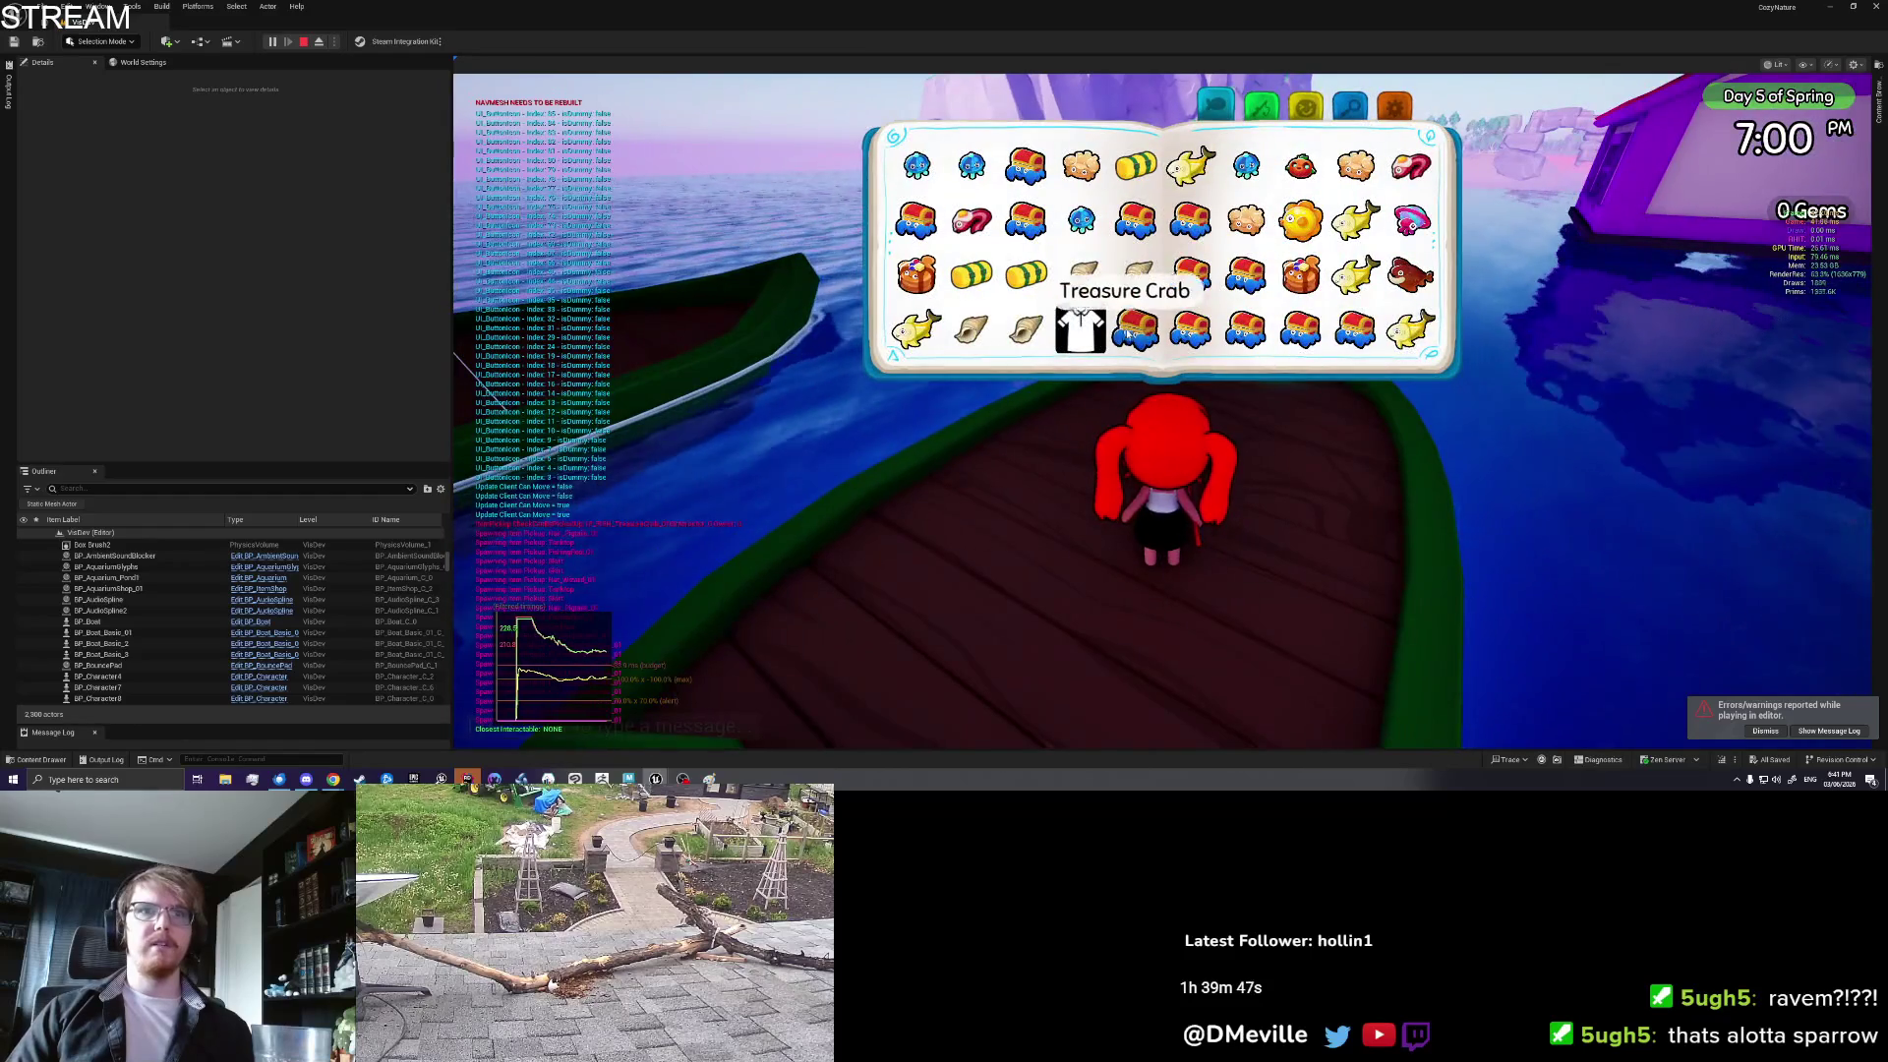
pyautogui.click(1190, 221)
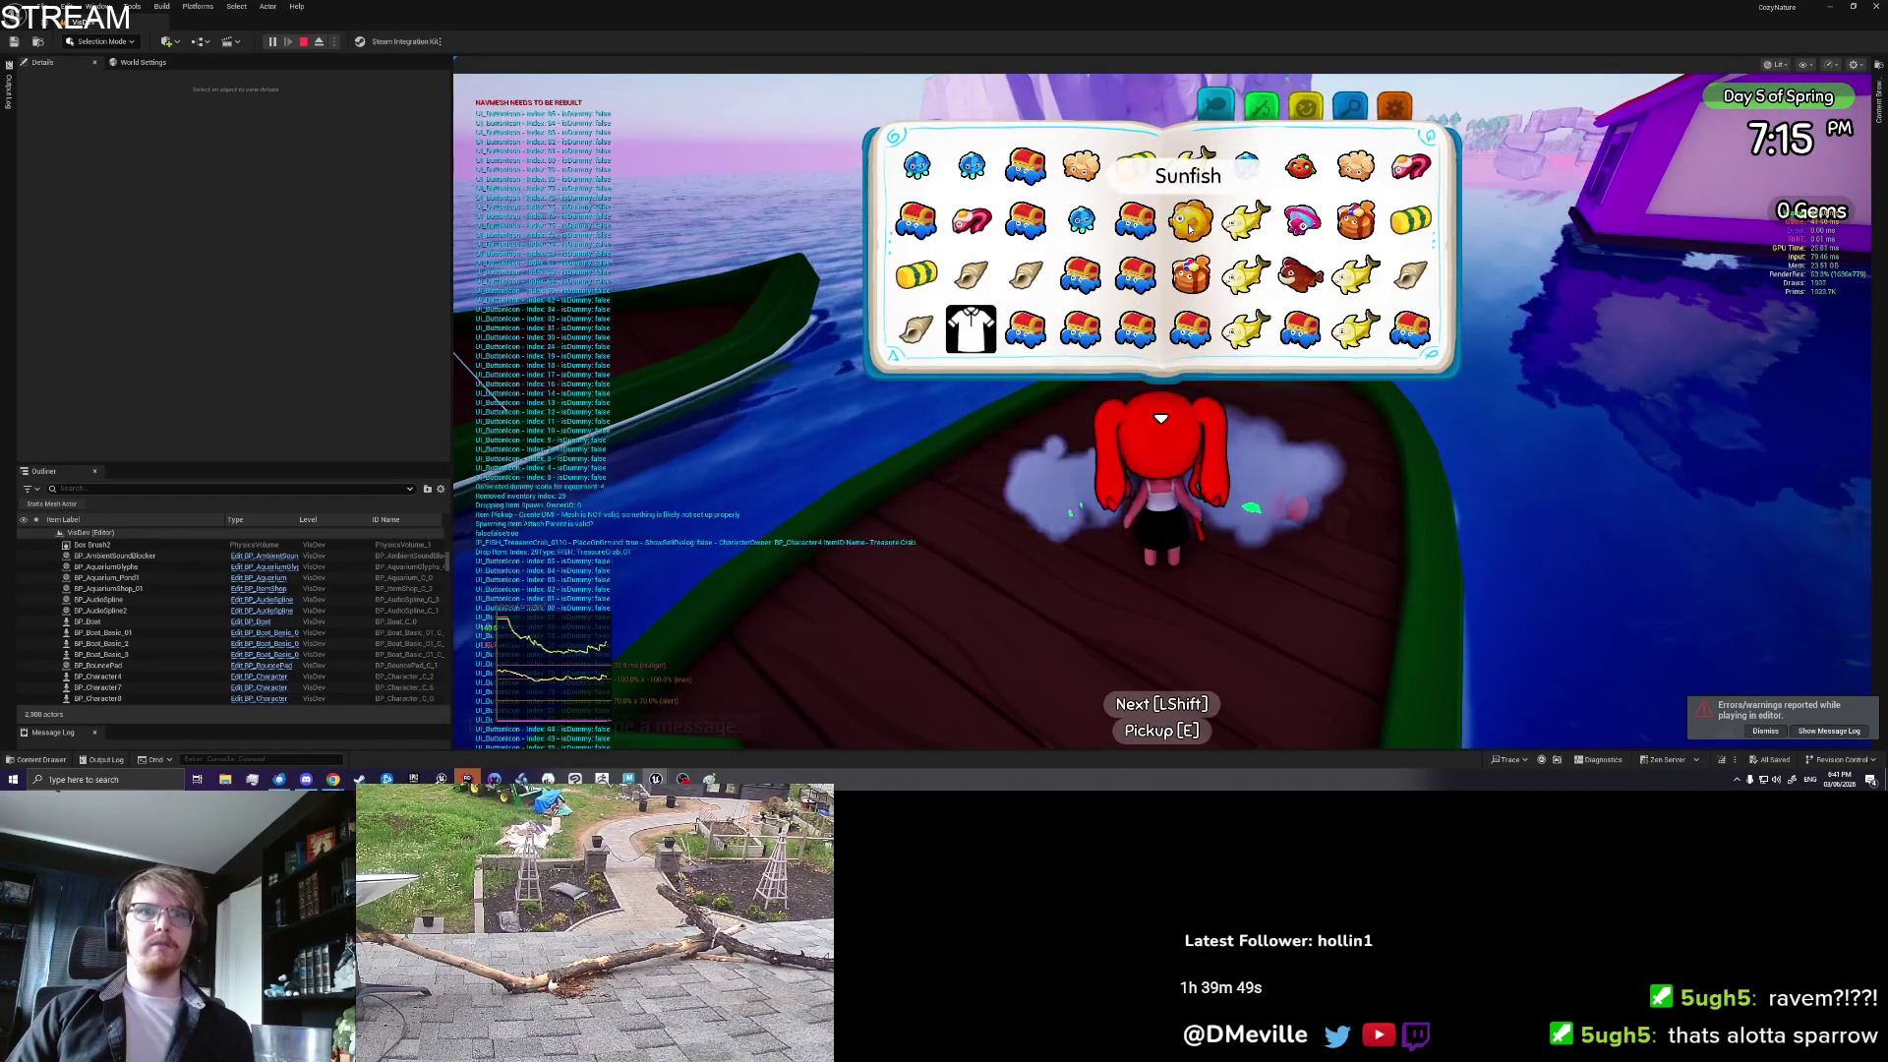
pyautogui.press('i')
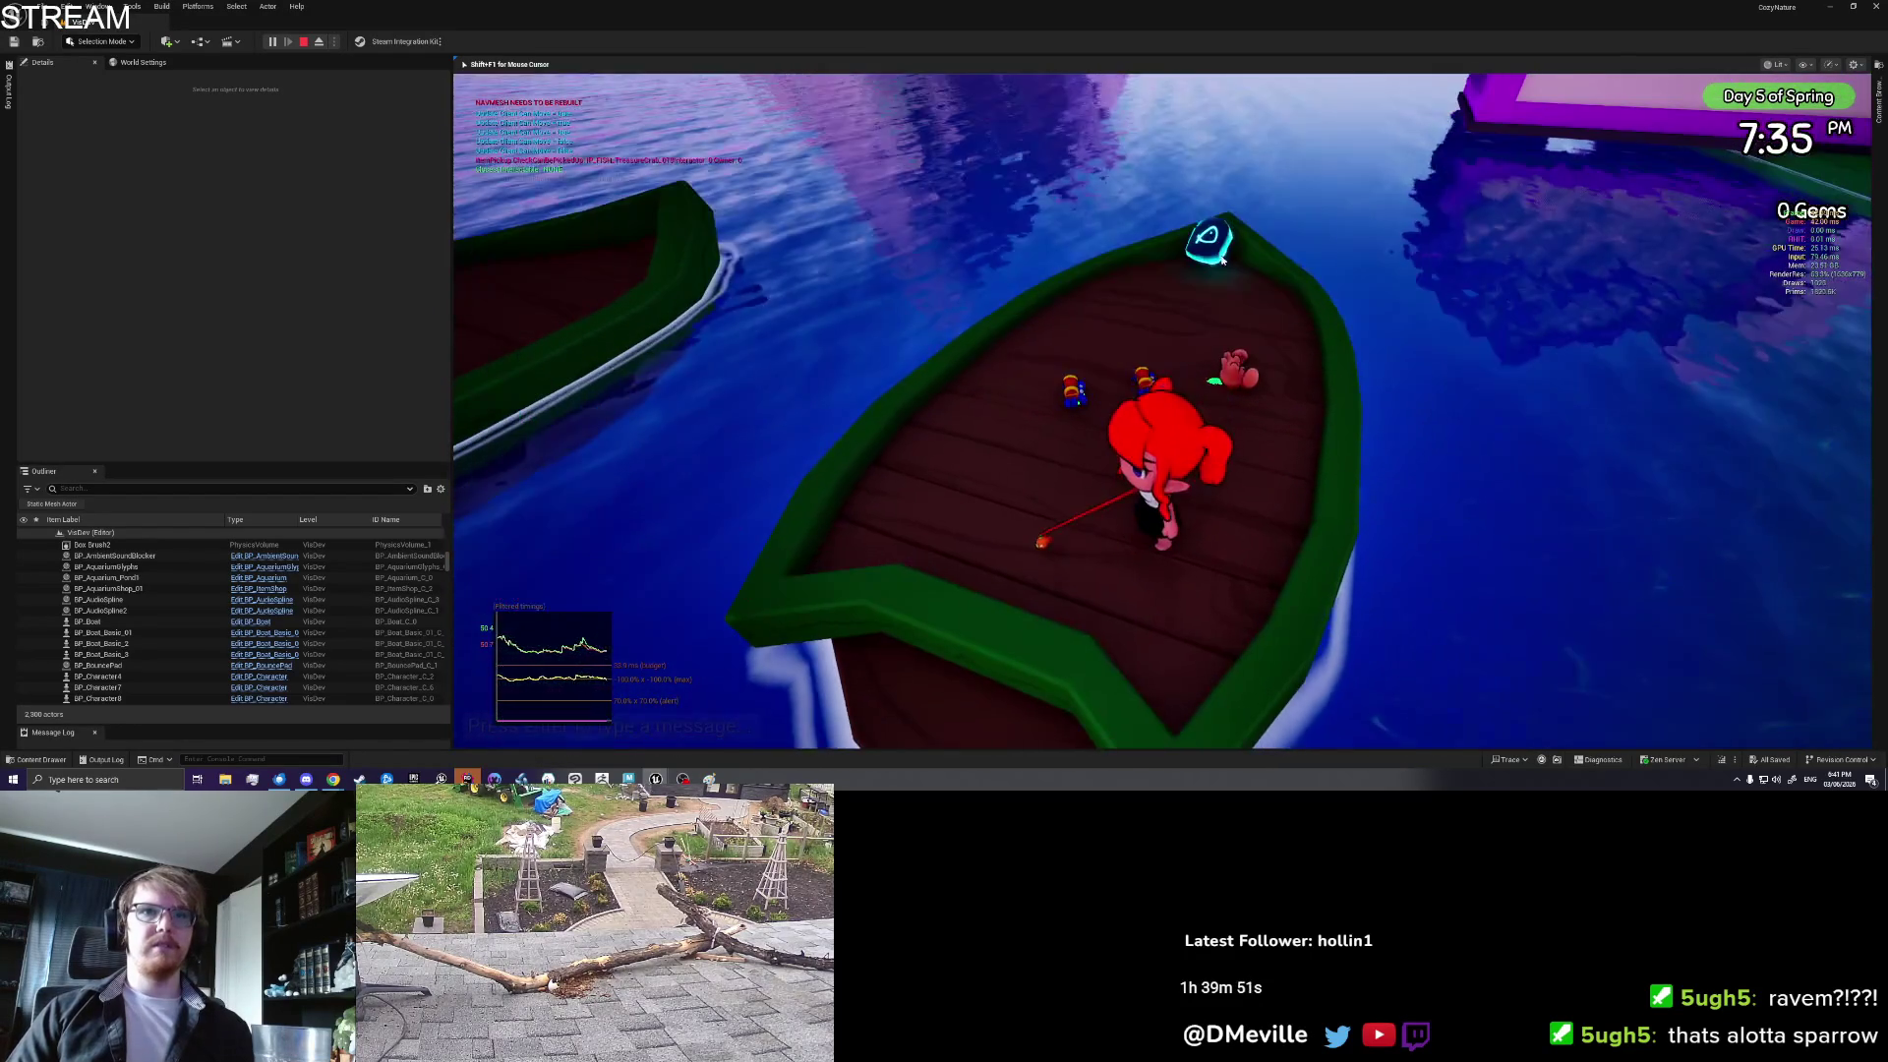
# Step: Save & Quit the session and start a fresh Play-in-Editor playtest
pyautogui.press('i')
pyautogui.press('Escape')
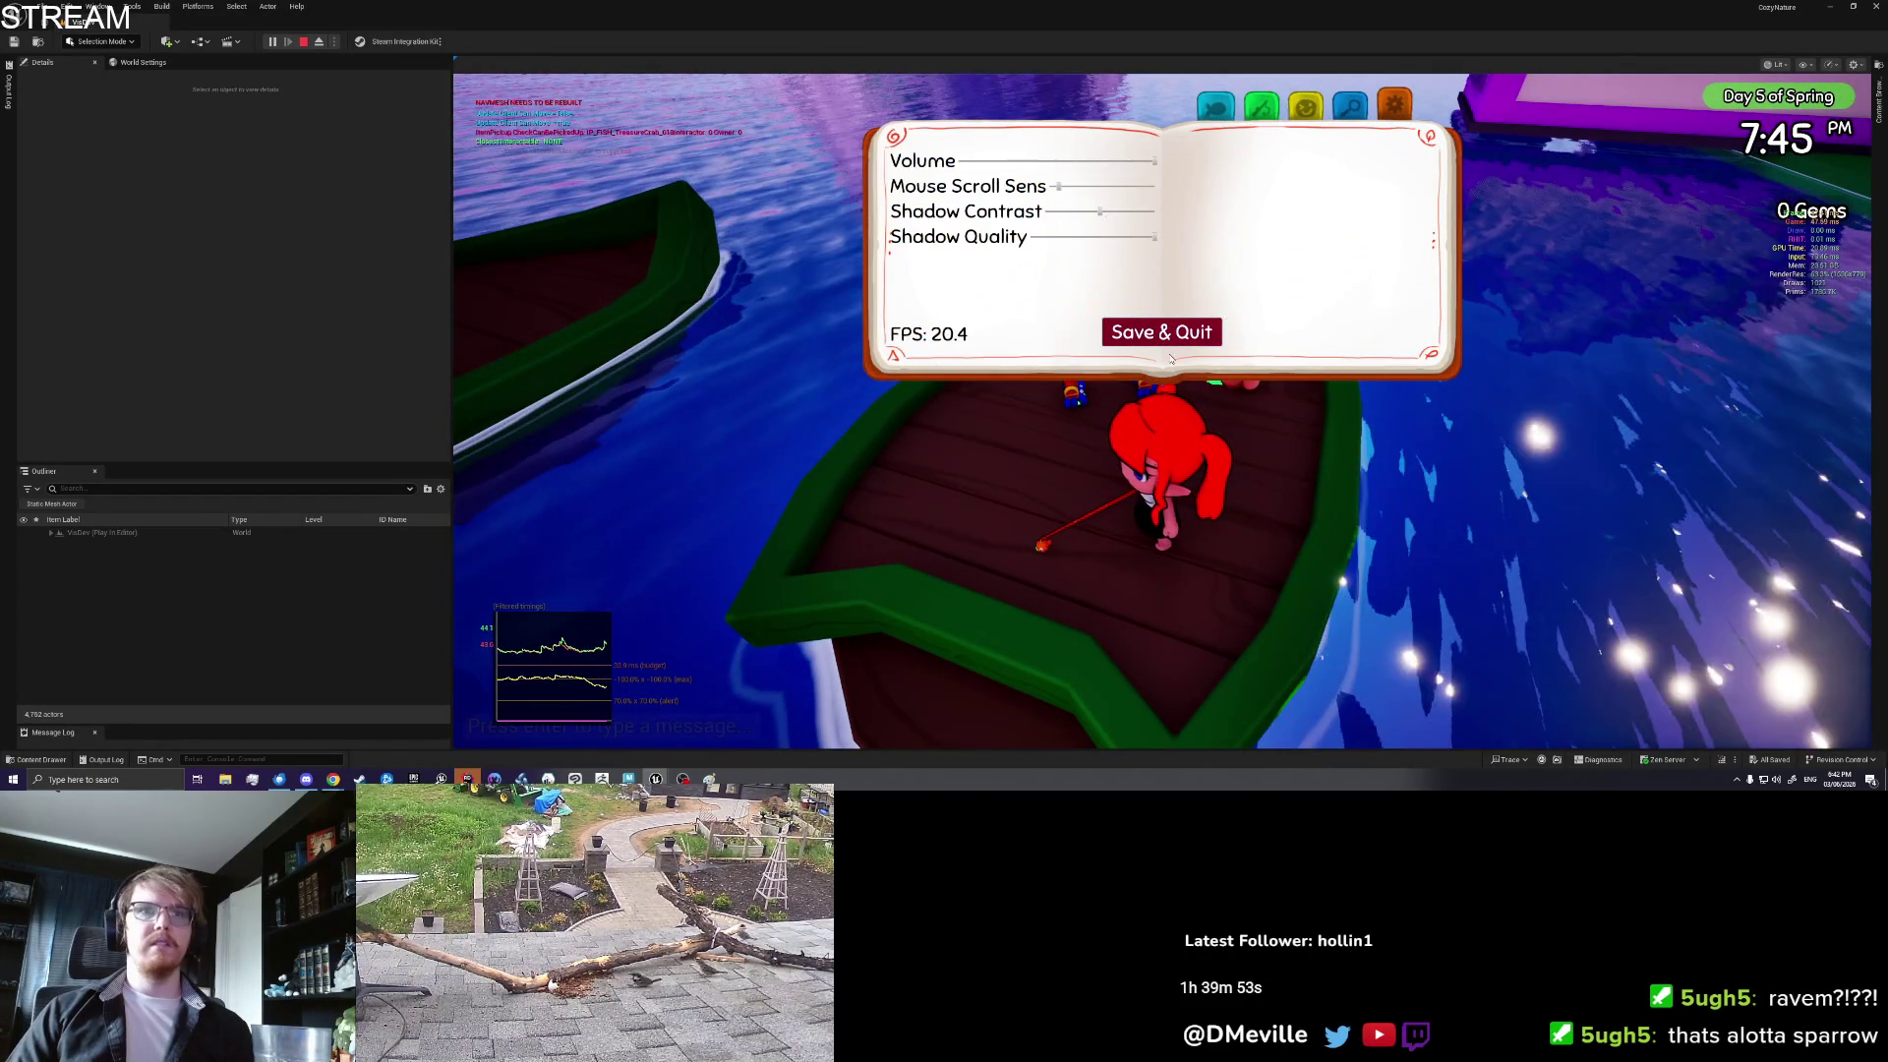
pyautogui.click(1173, 332)
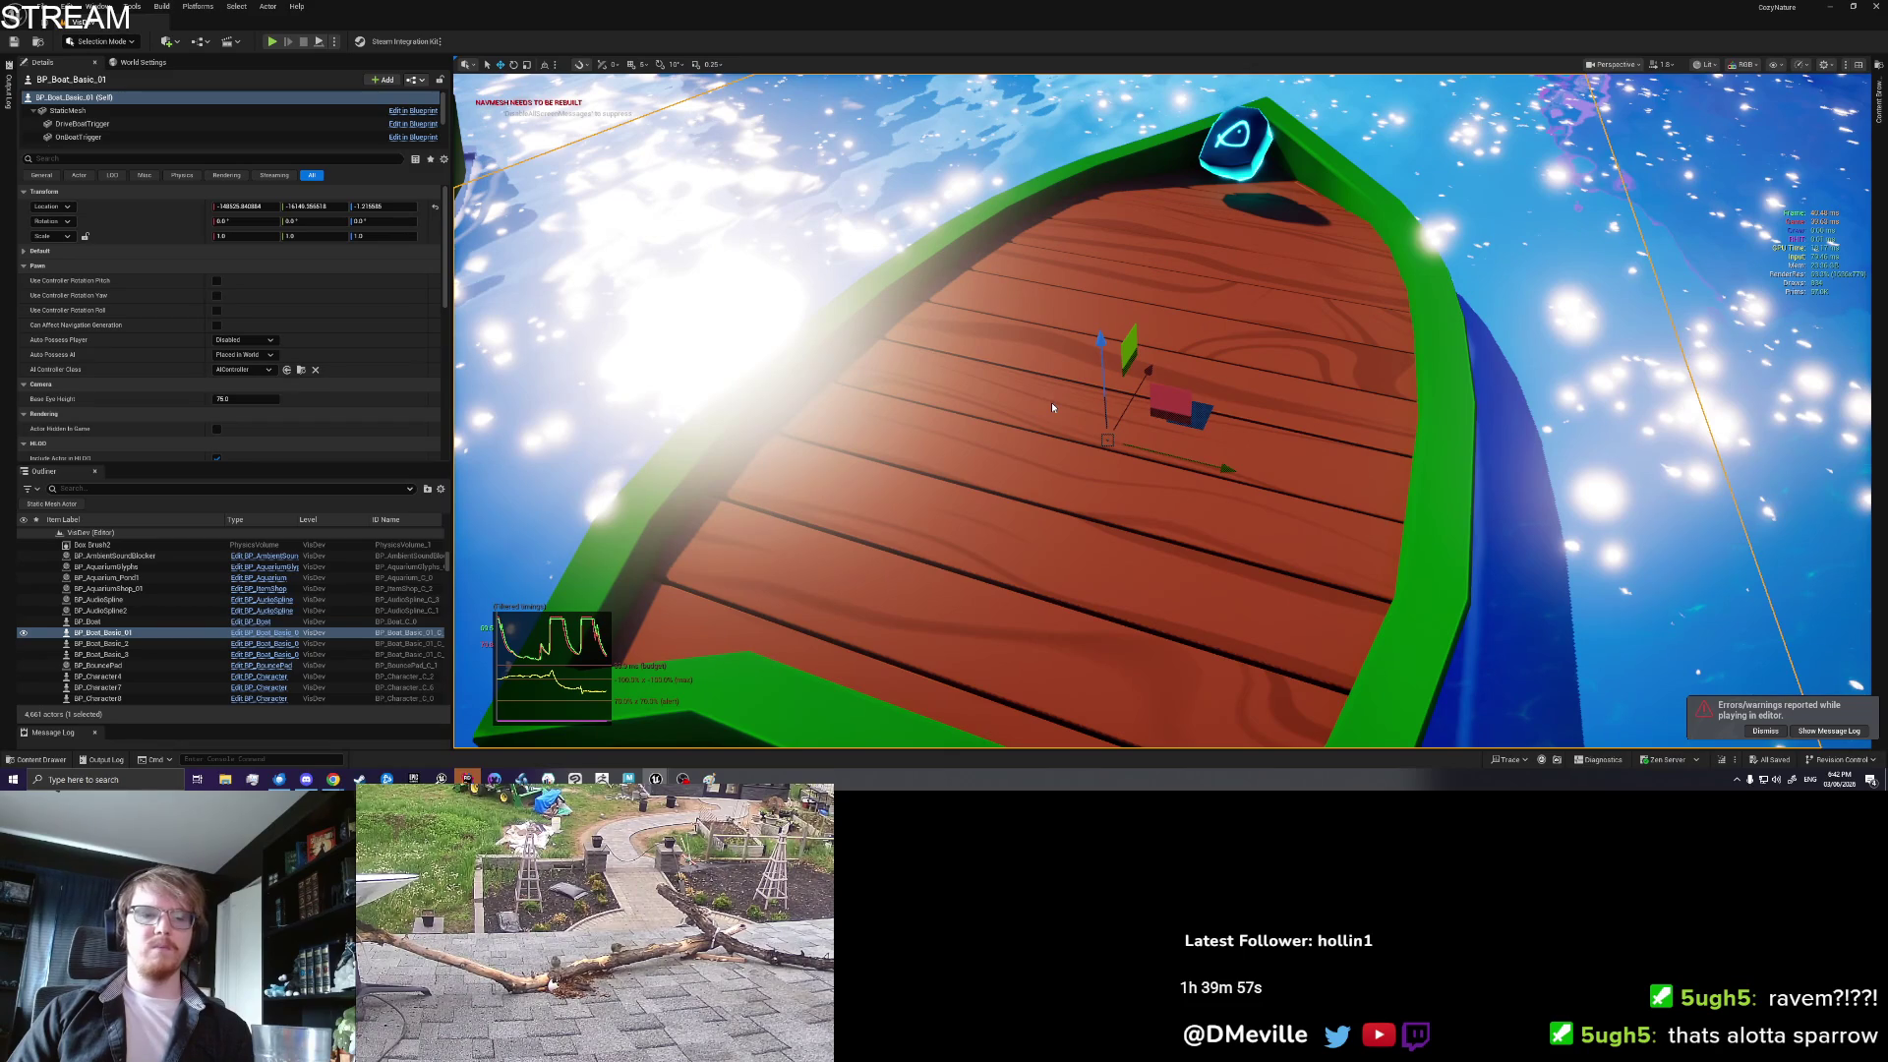
pyautogui.hotkey('alt', 'p')
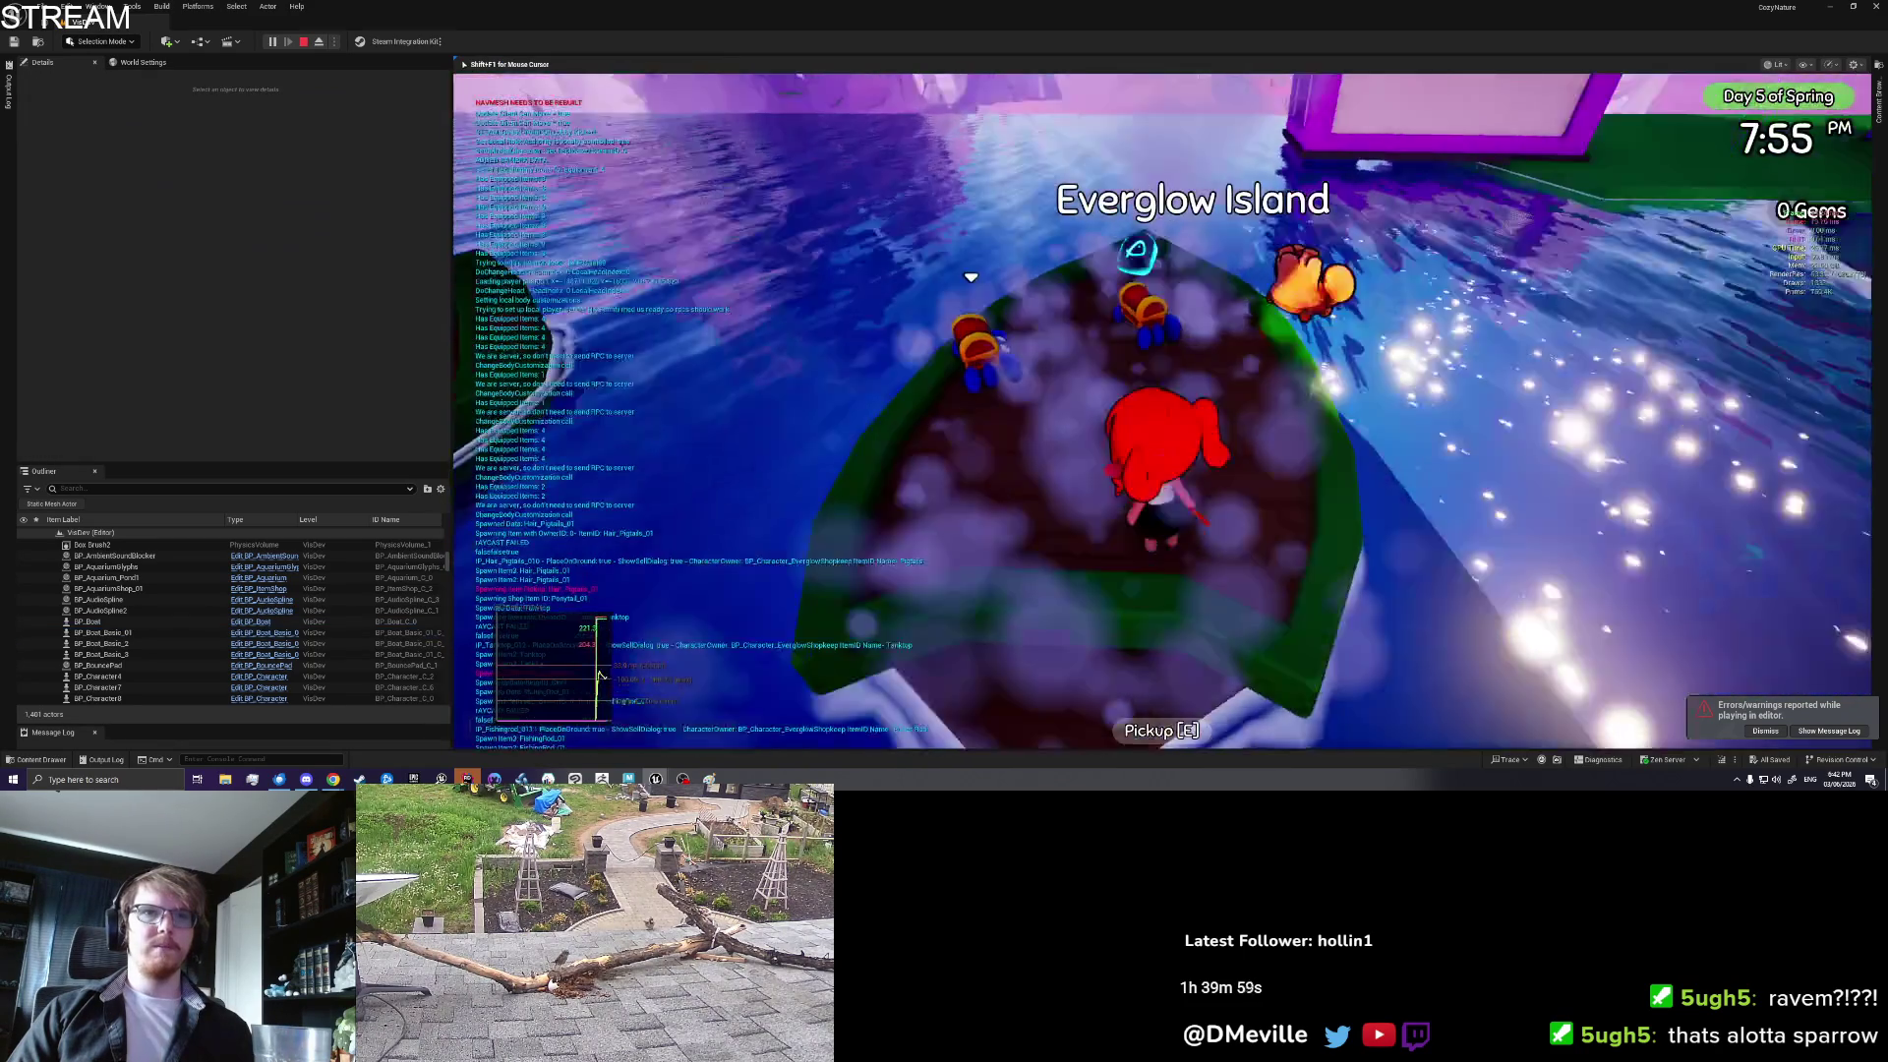
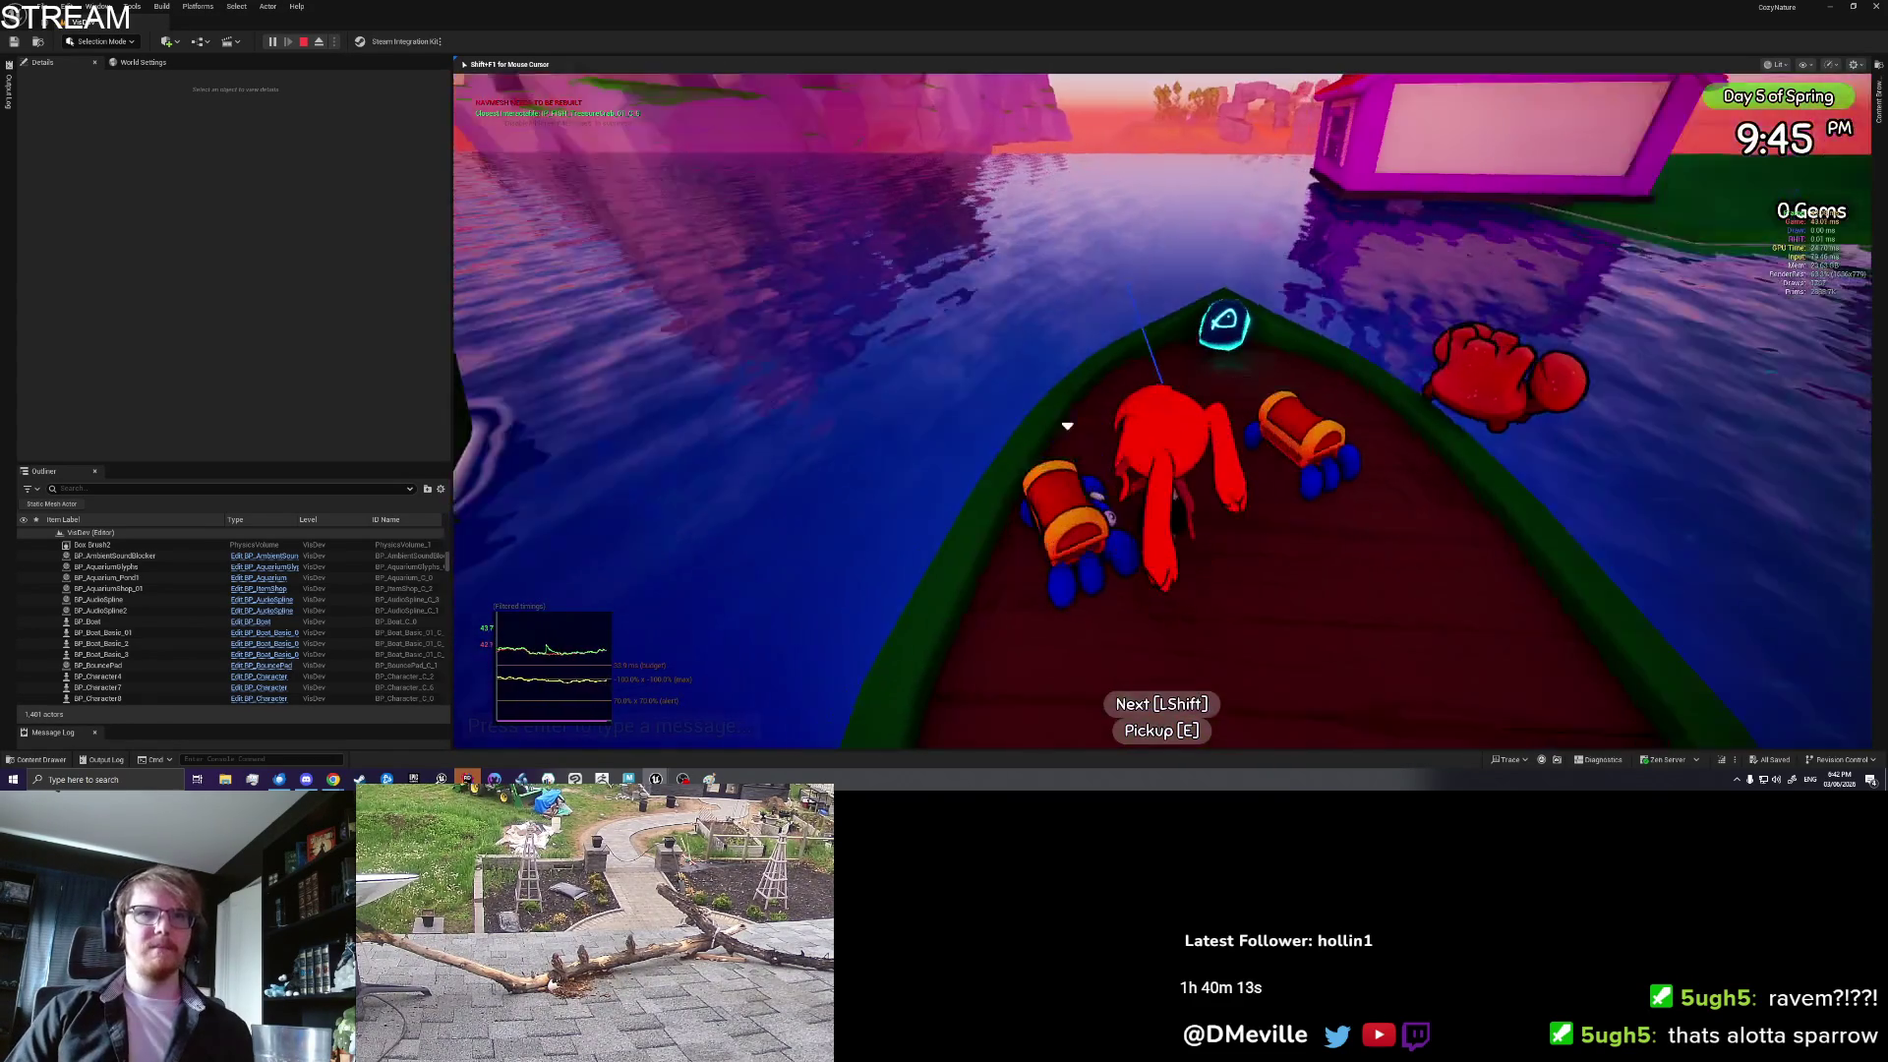
# Step: Drive the boat, then drop a Treasure Crab and a Banana Shark from the inventory onto the boat
pyautogui.press('e')
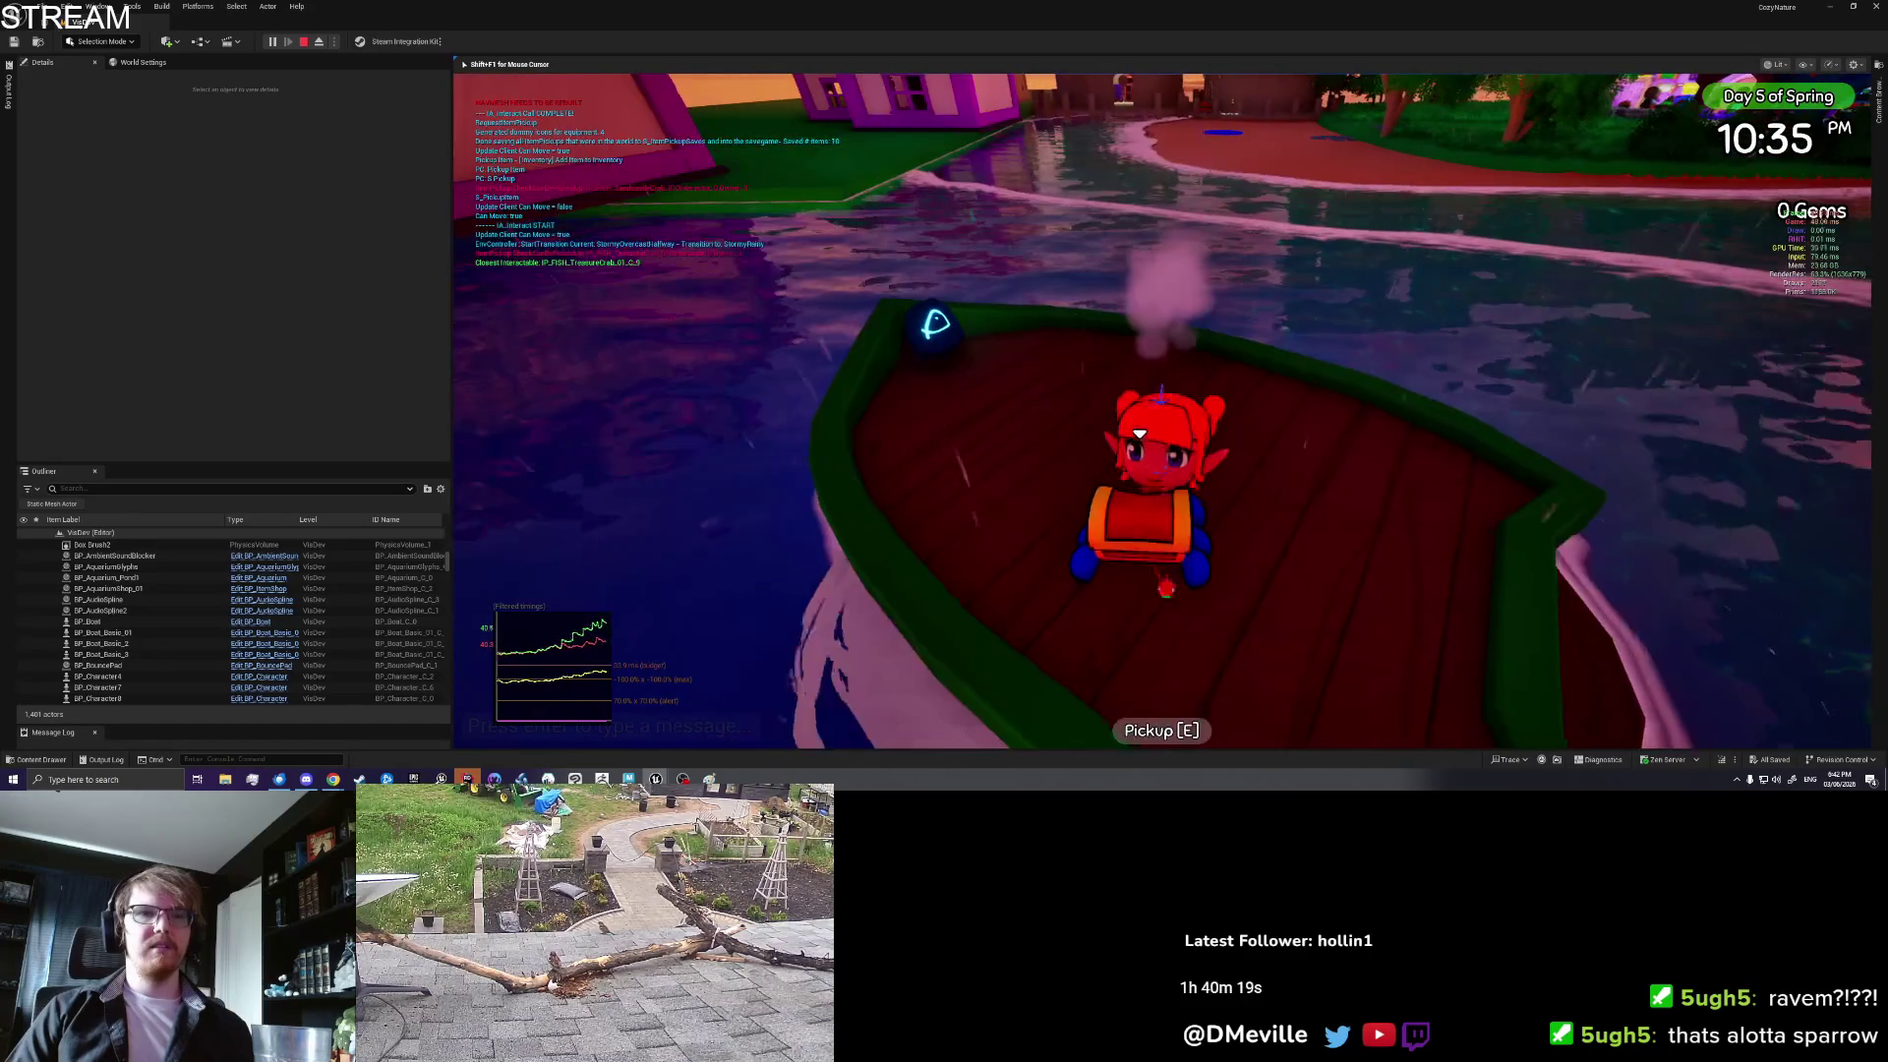
pyautogui.press('e')
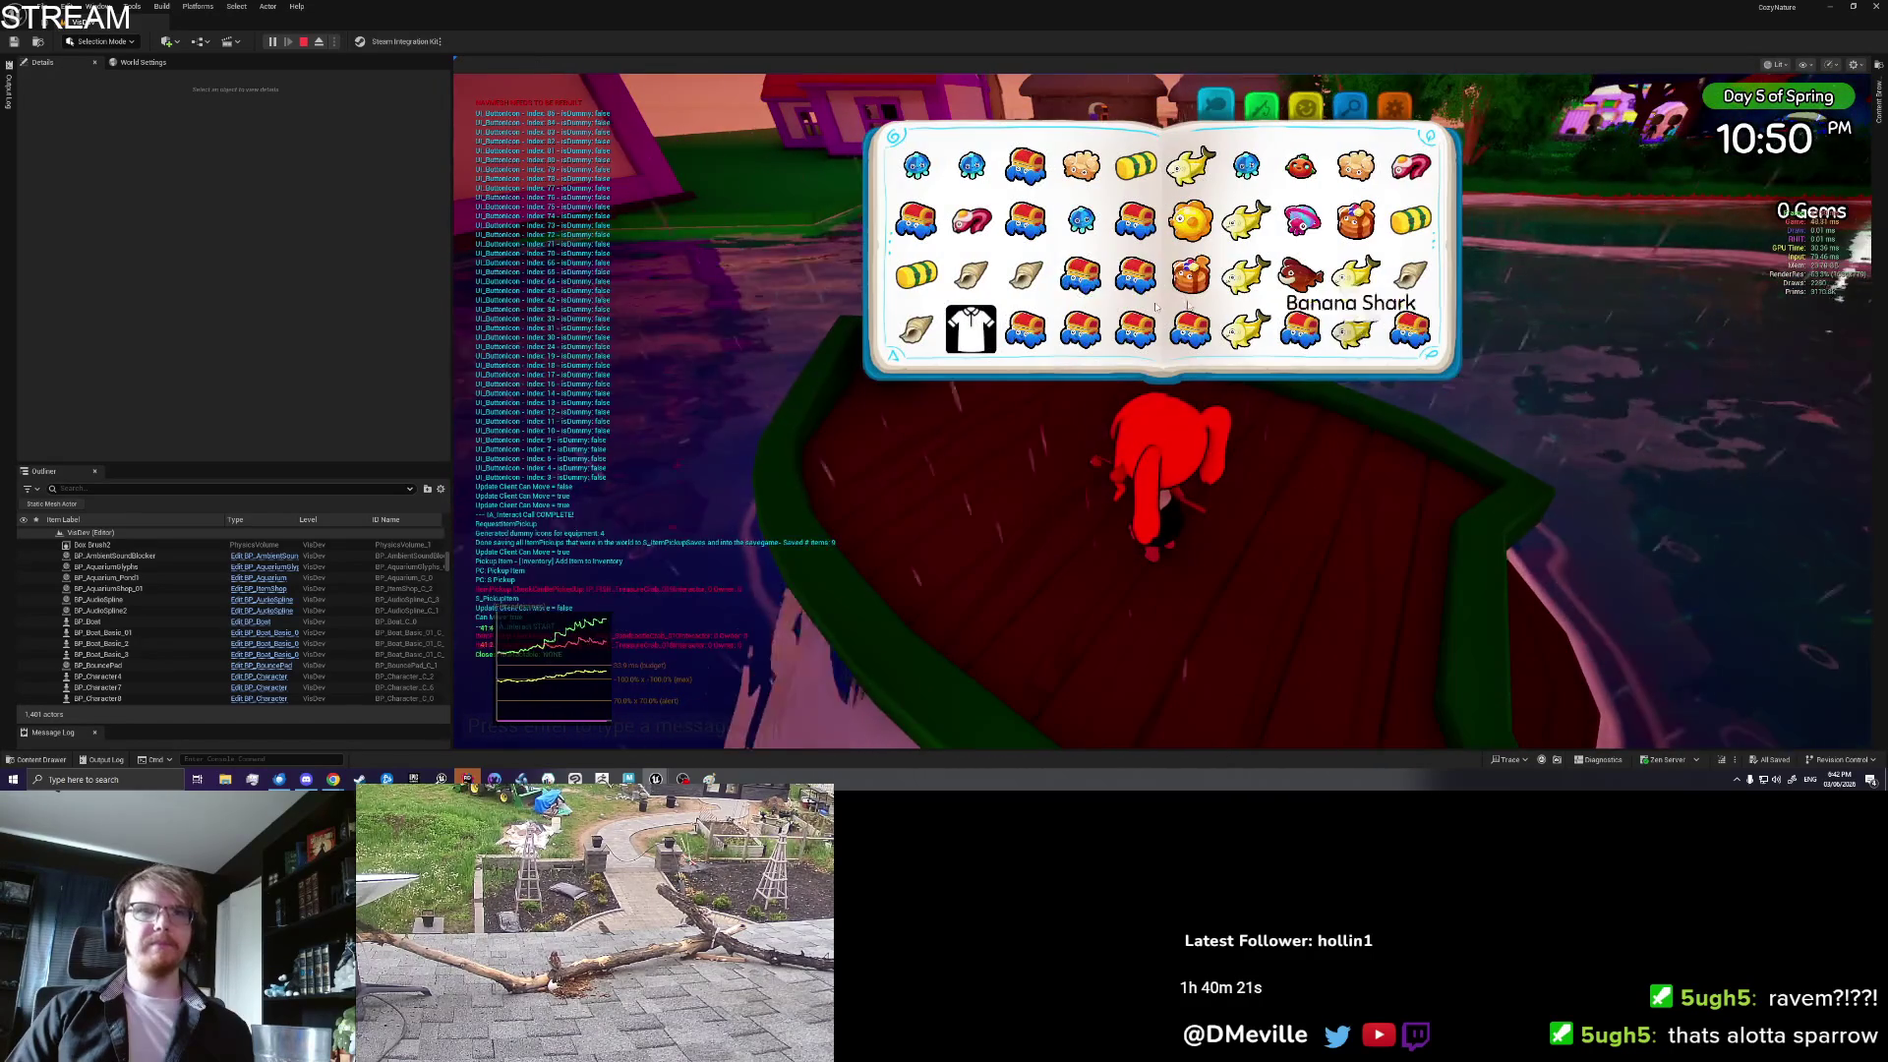
pyautogui.click(1136, 332)
pyautogui.click(1135, 335)
pyautogui.press('Tab')
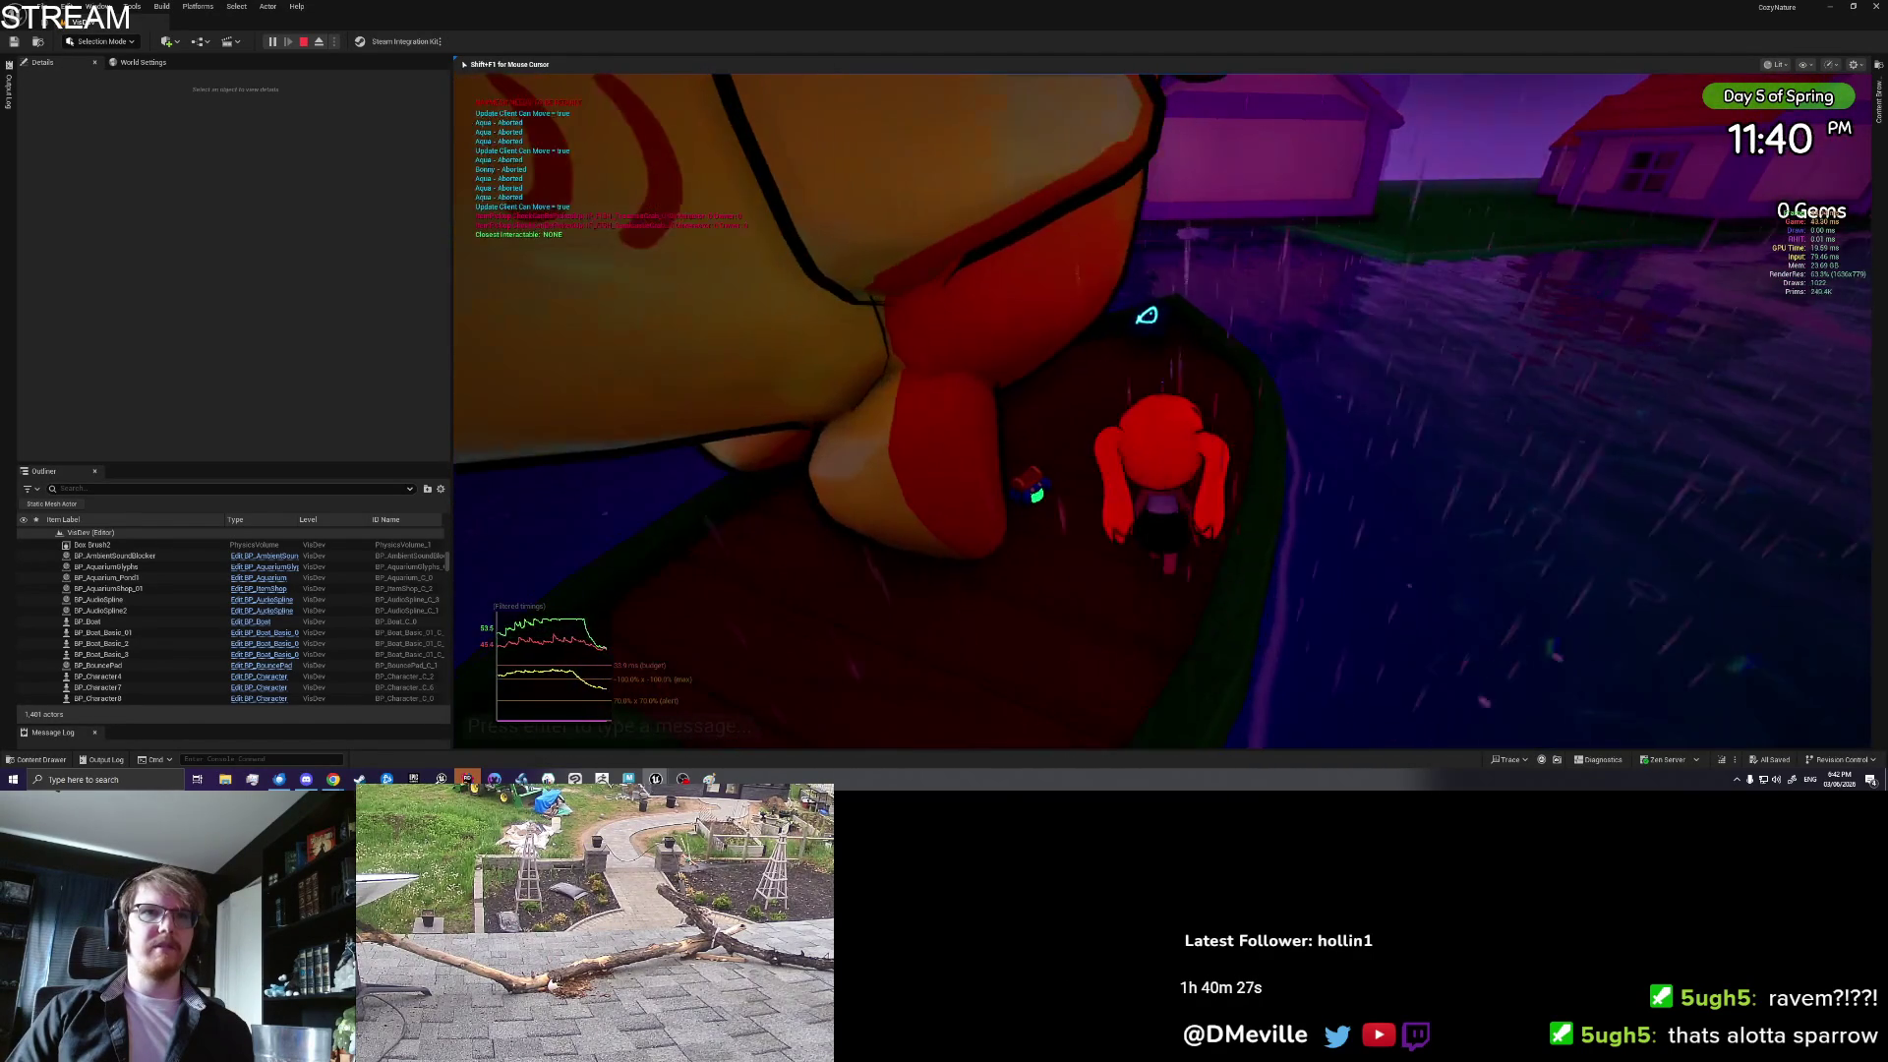
# Step: Go to the inventory book's settings page and choose Save & Quit to end the playtest
pyautogui.press('Tab')
pyautogui.click(1390, 103)
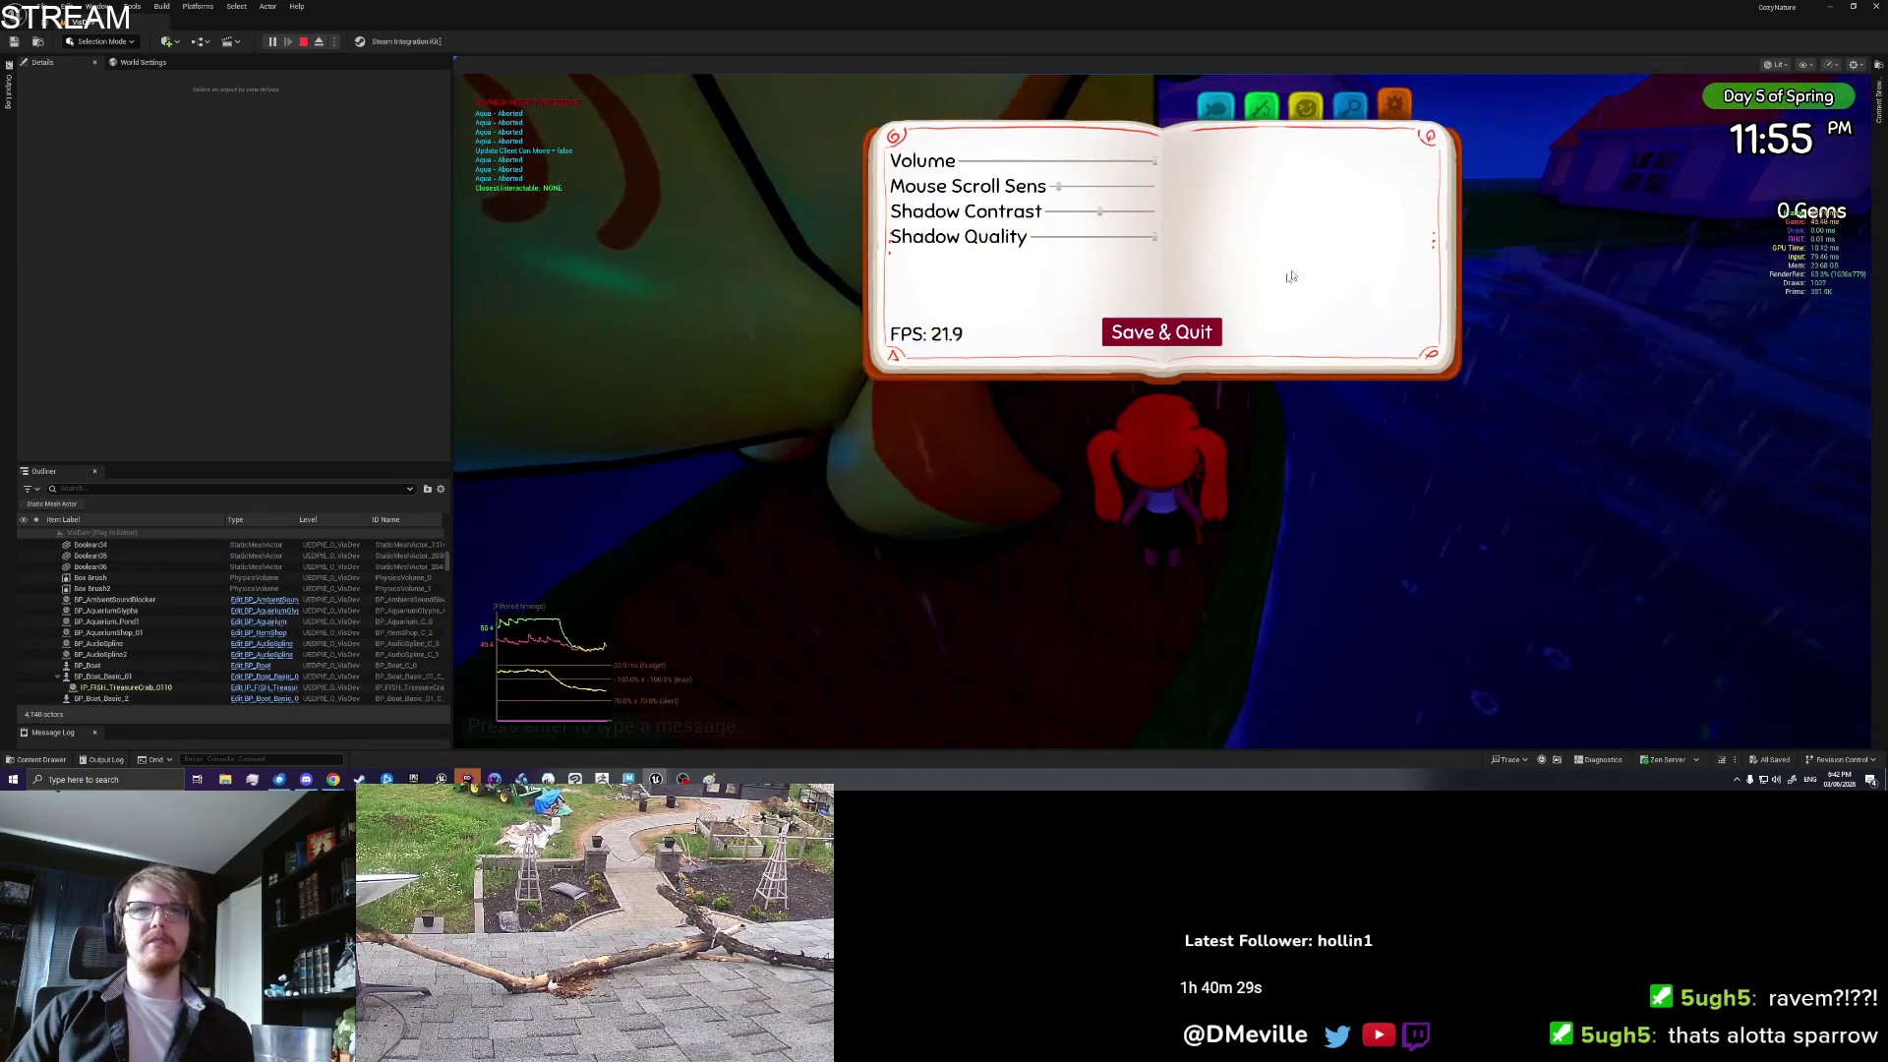
pyautogui.click(1116, 337)
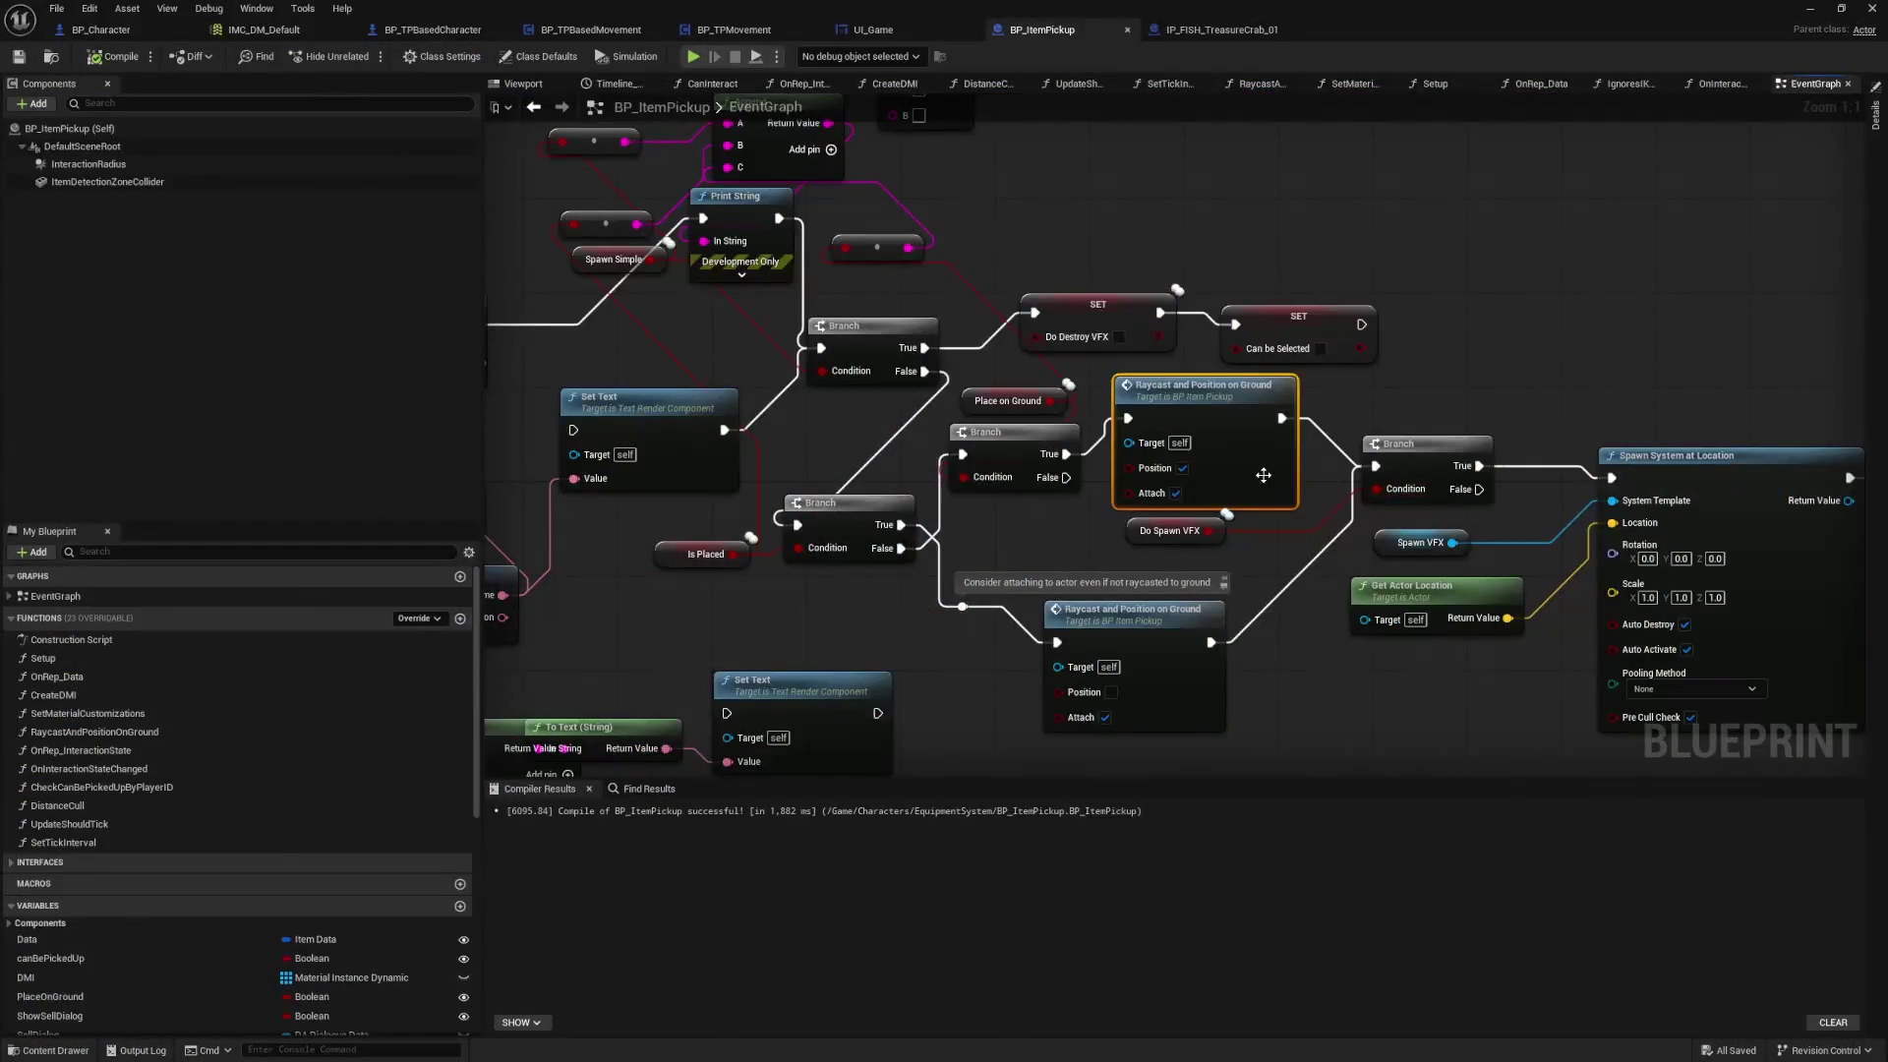
pyautogui.scroll(3, 960, 481)
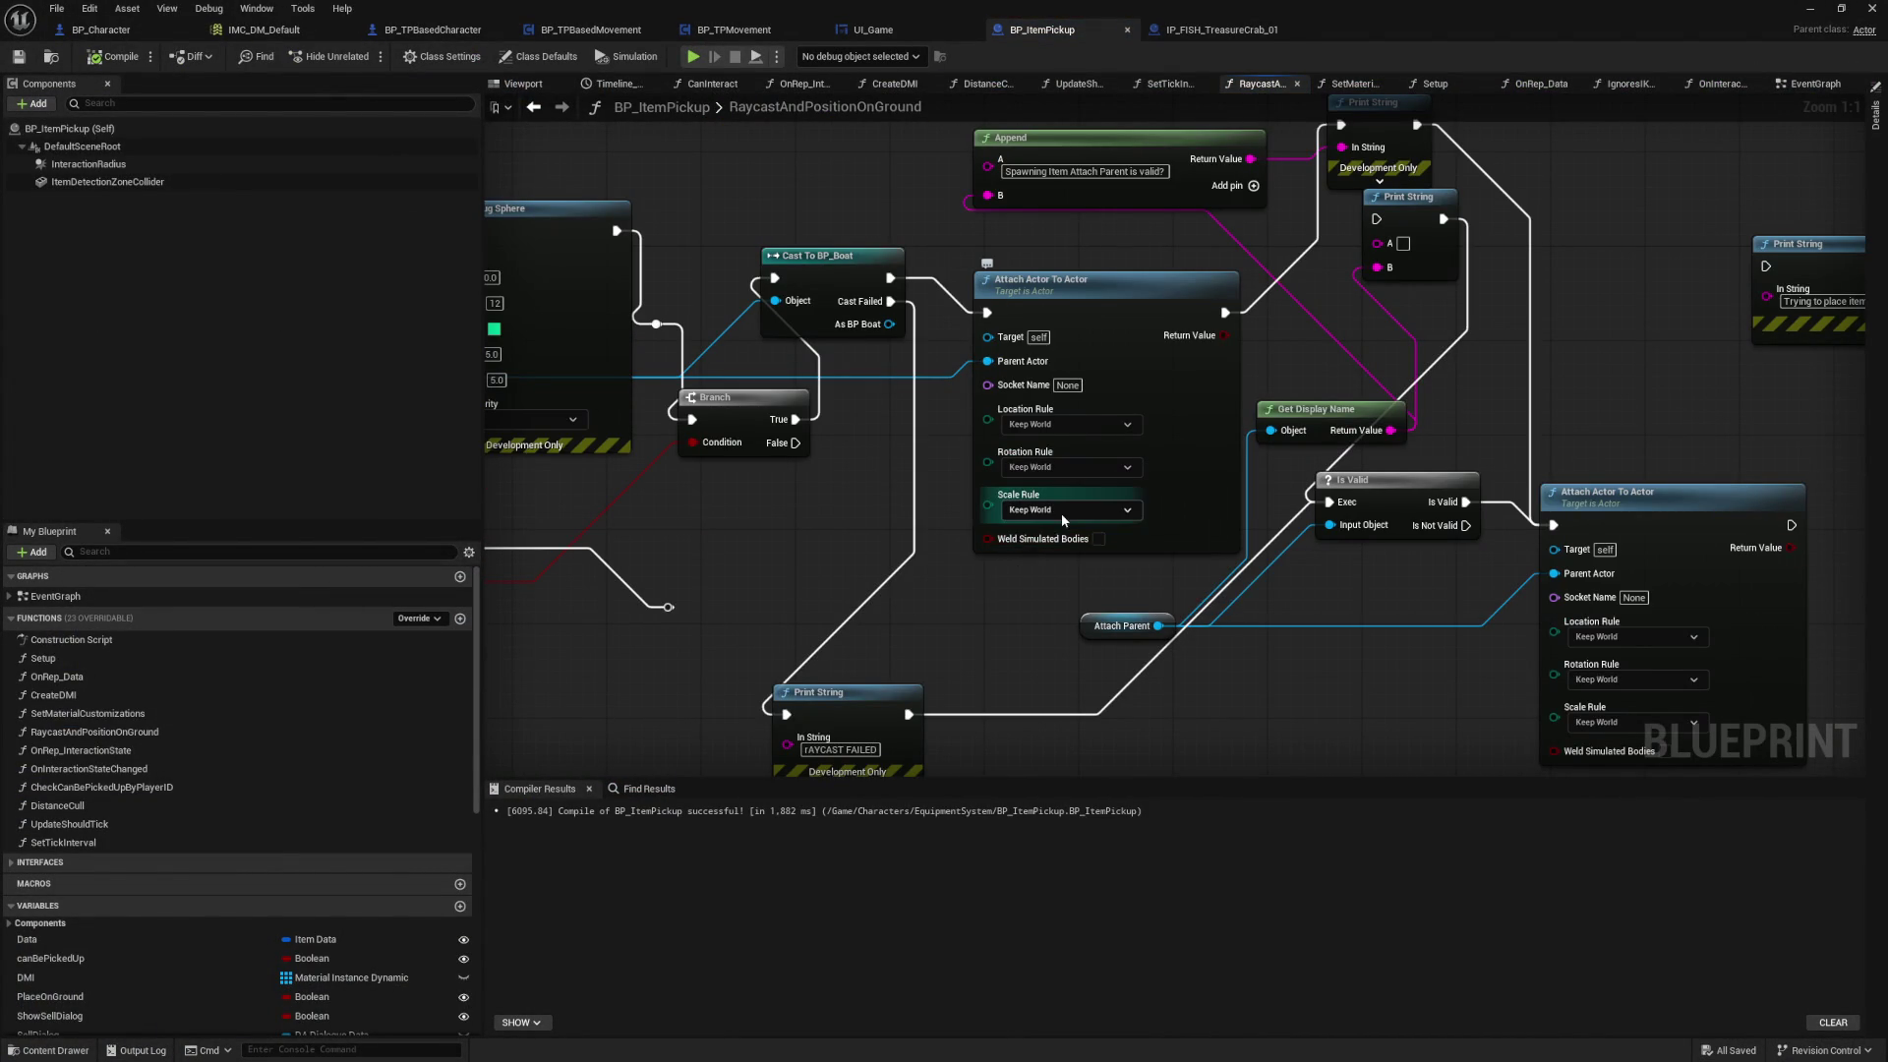
pyautogui.click(1088, 509)
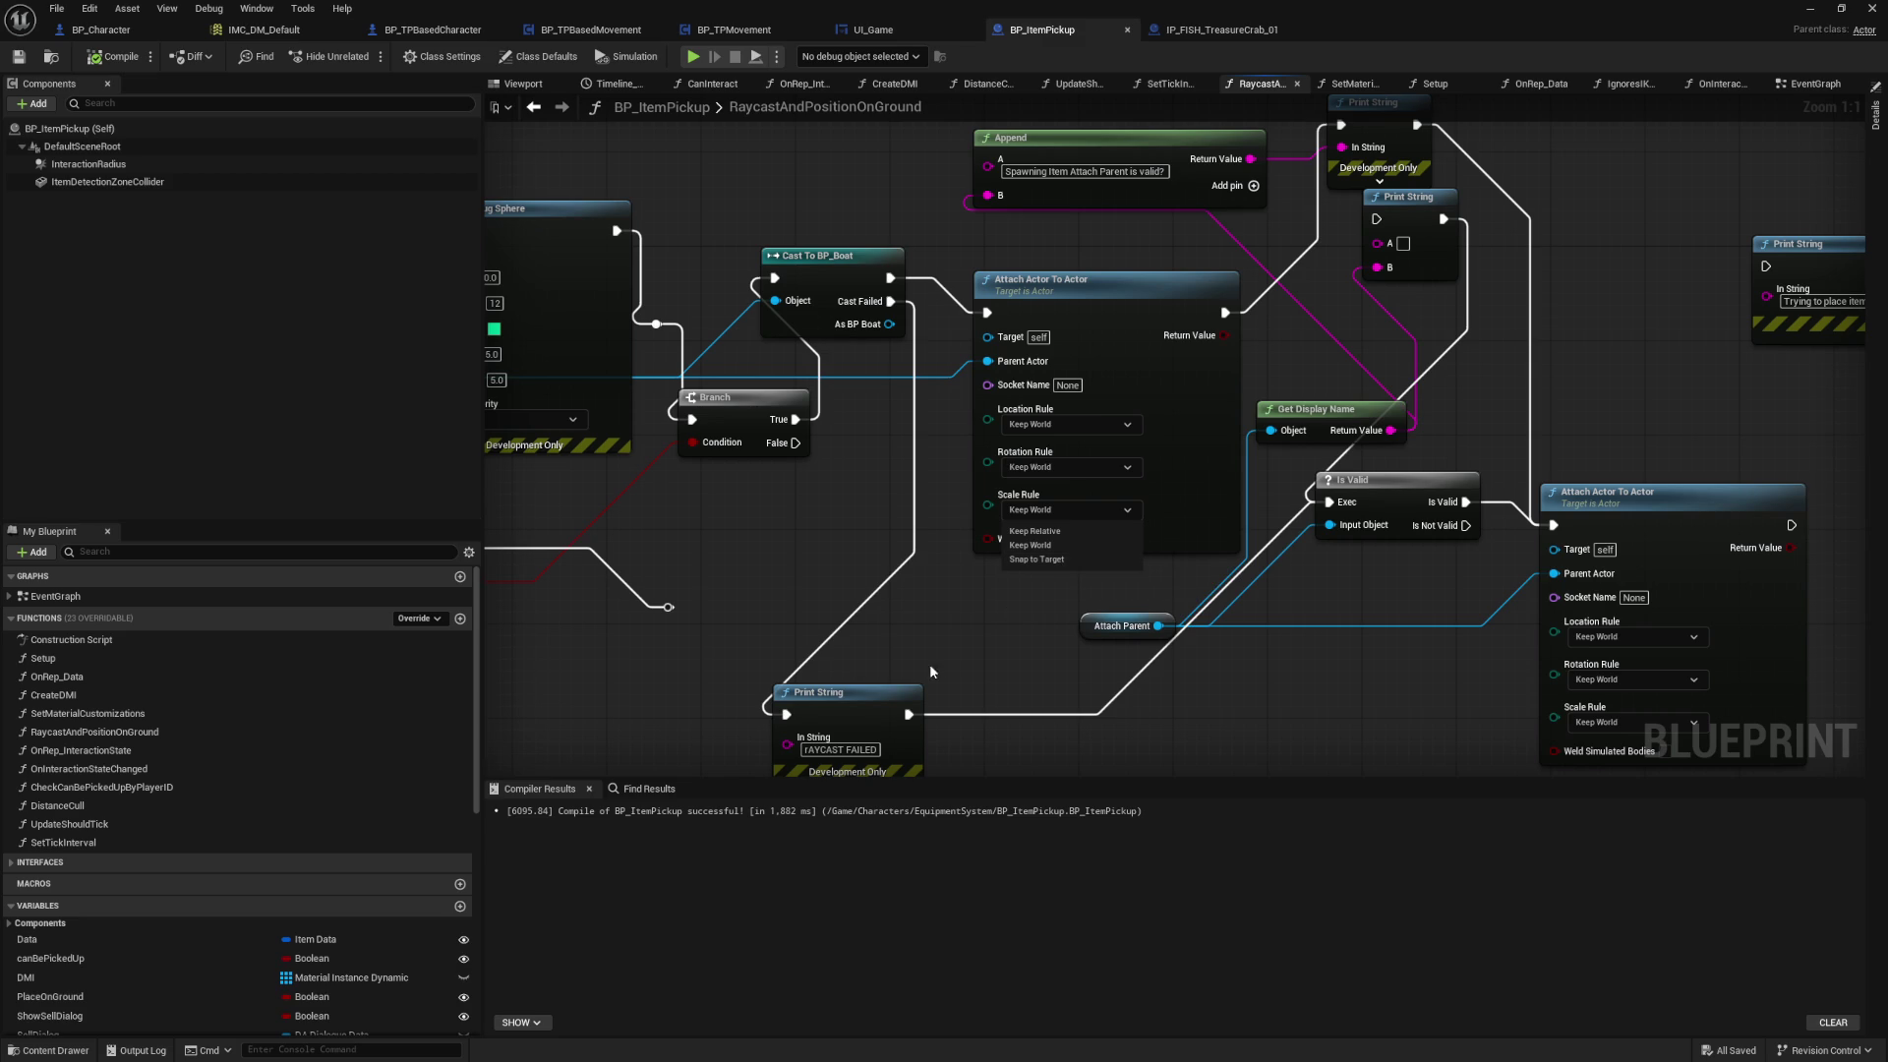
pyautogui.click(996, 631)
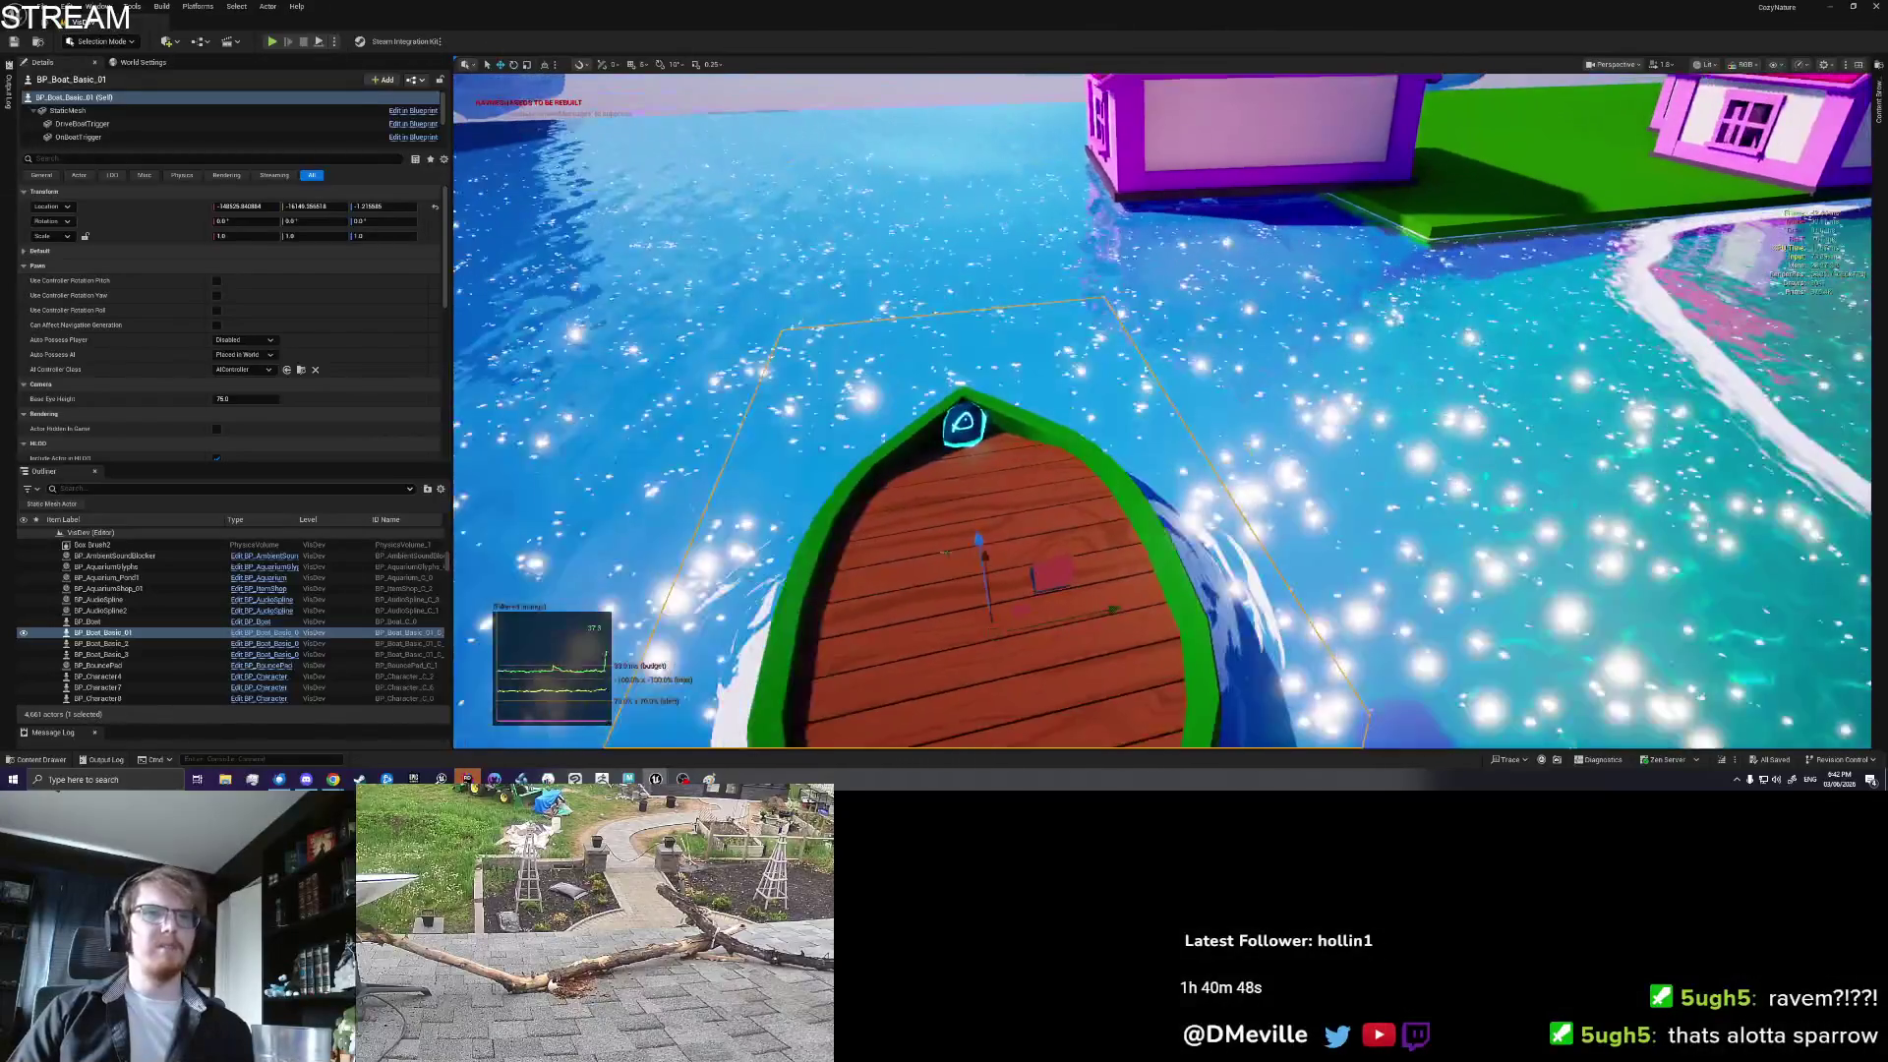
pyautogui.rightClick(948, 552)
pyautogui.click(948, 552)
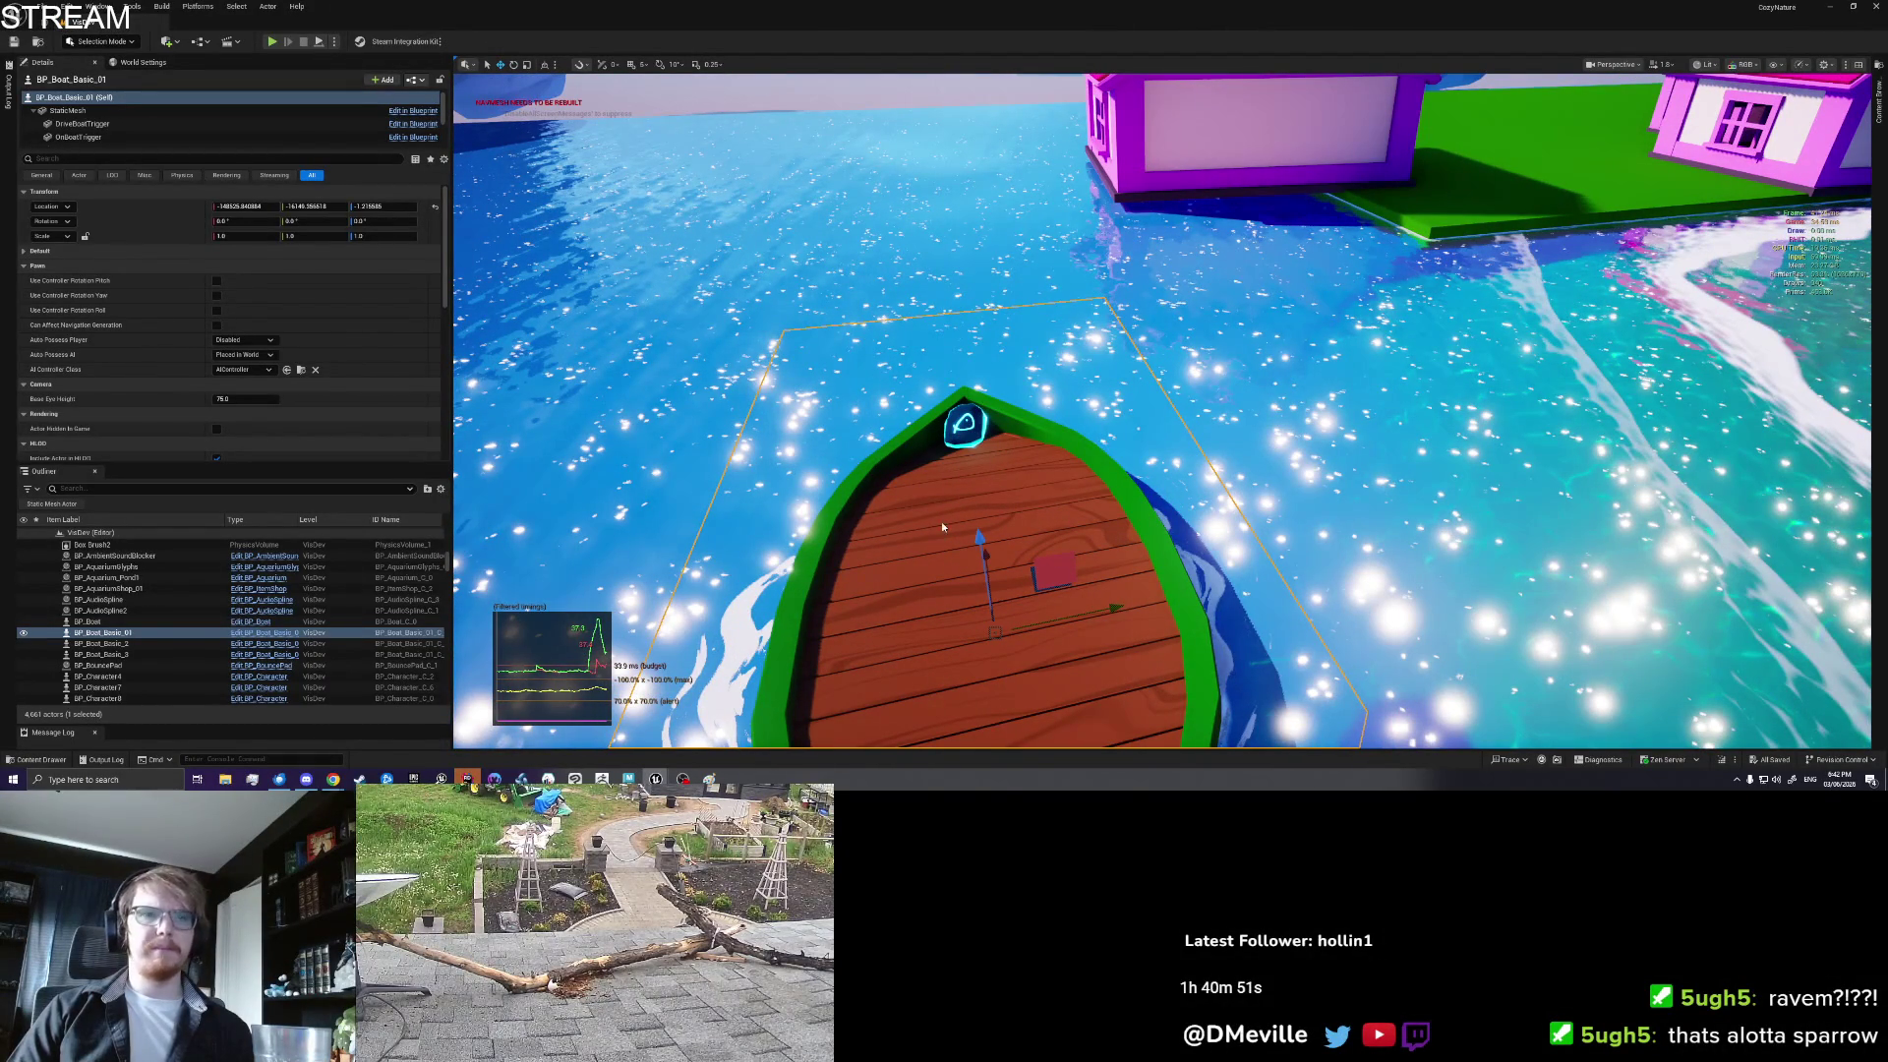
# Step: Playtest with Alt+P: drive the boat, stop, pick up an item with E, then end with Esc
pyautogui.hotkey('alt', 'p')
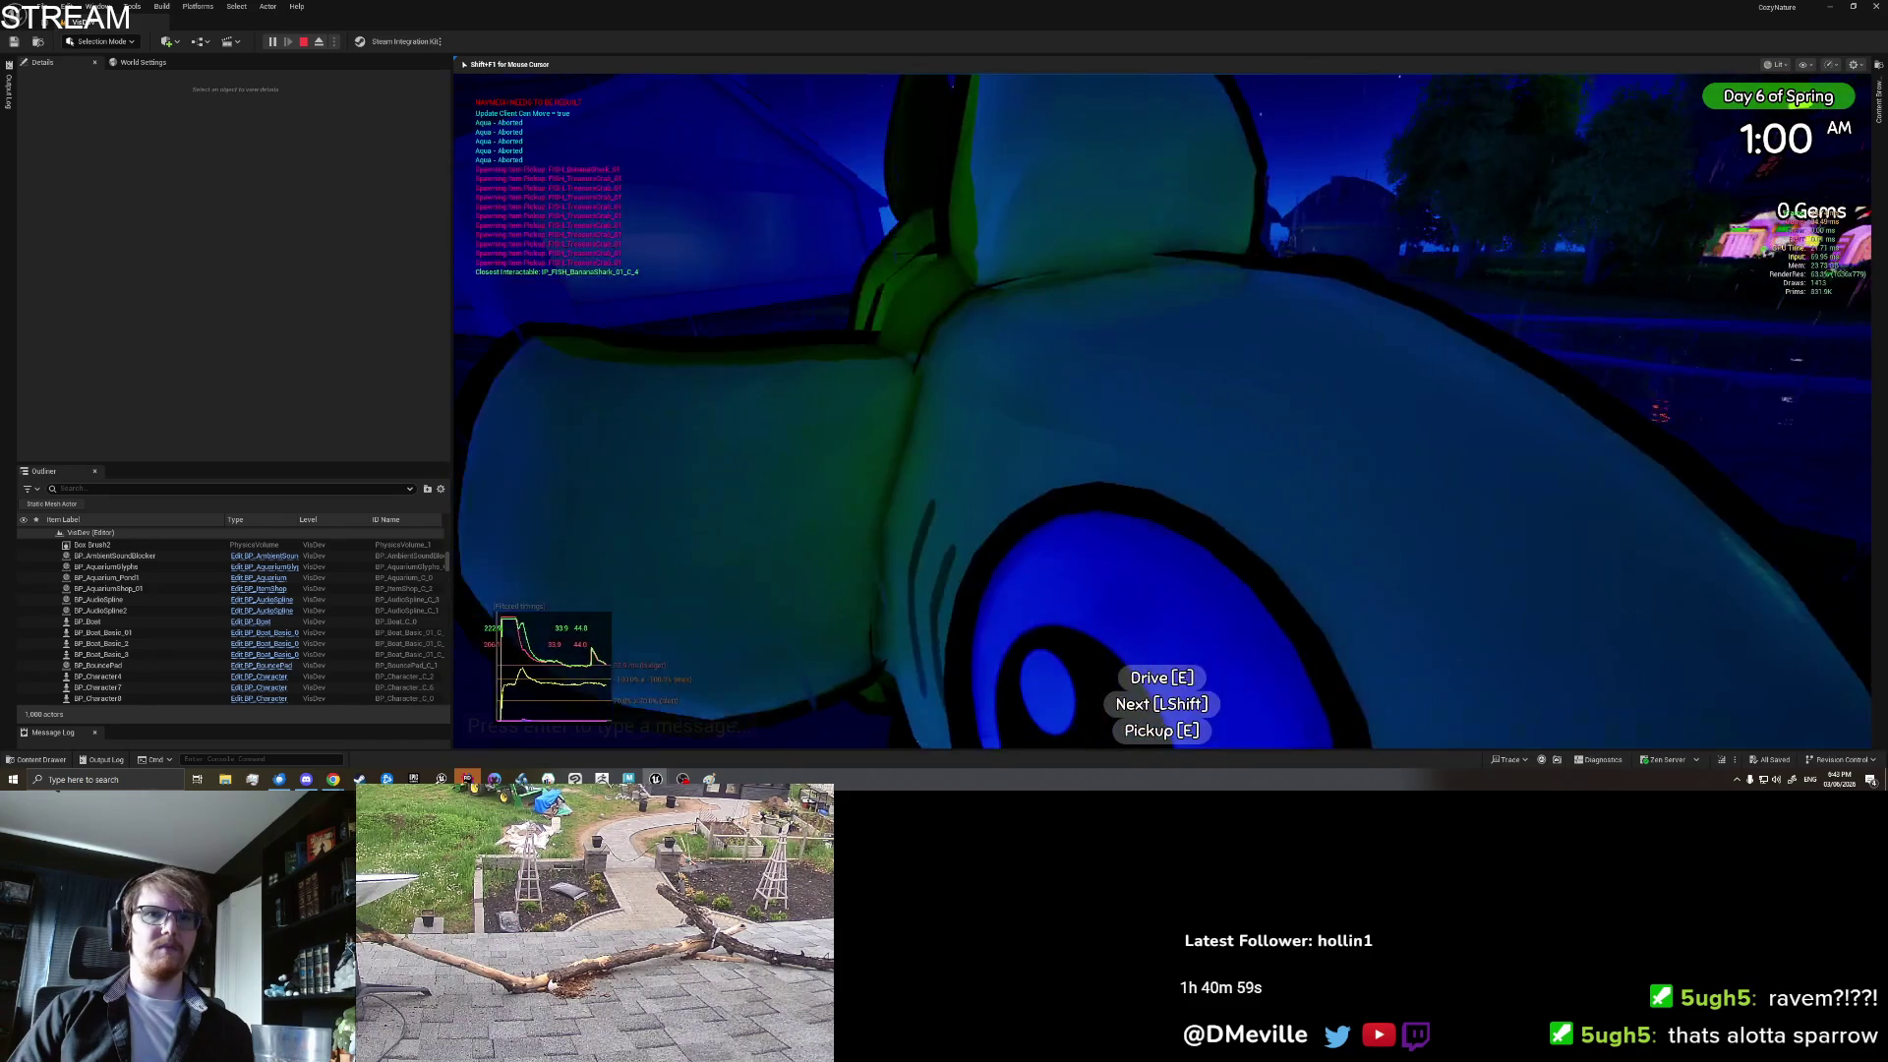
pyautogui.press('e')
pyautogui.press('e')
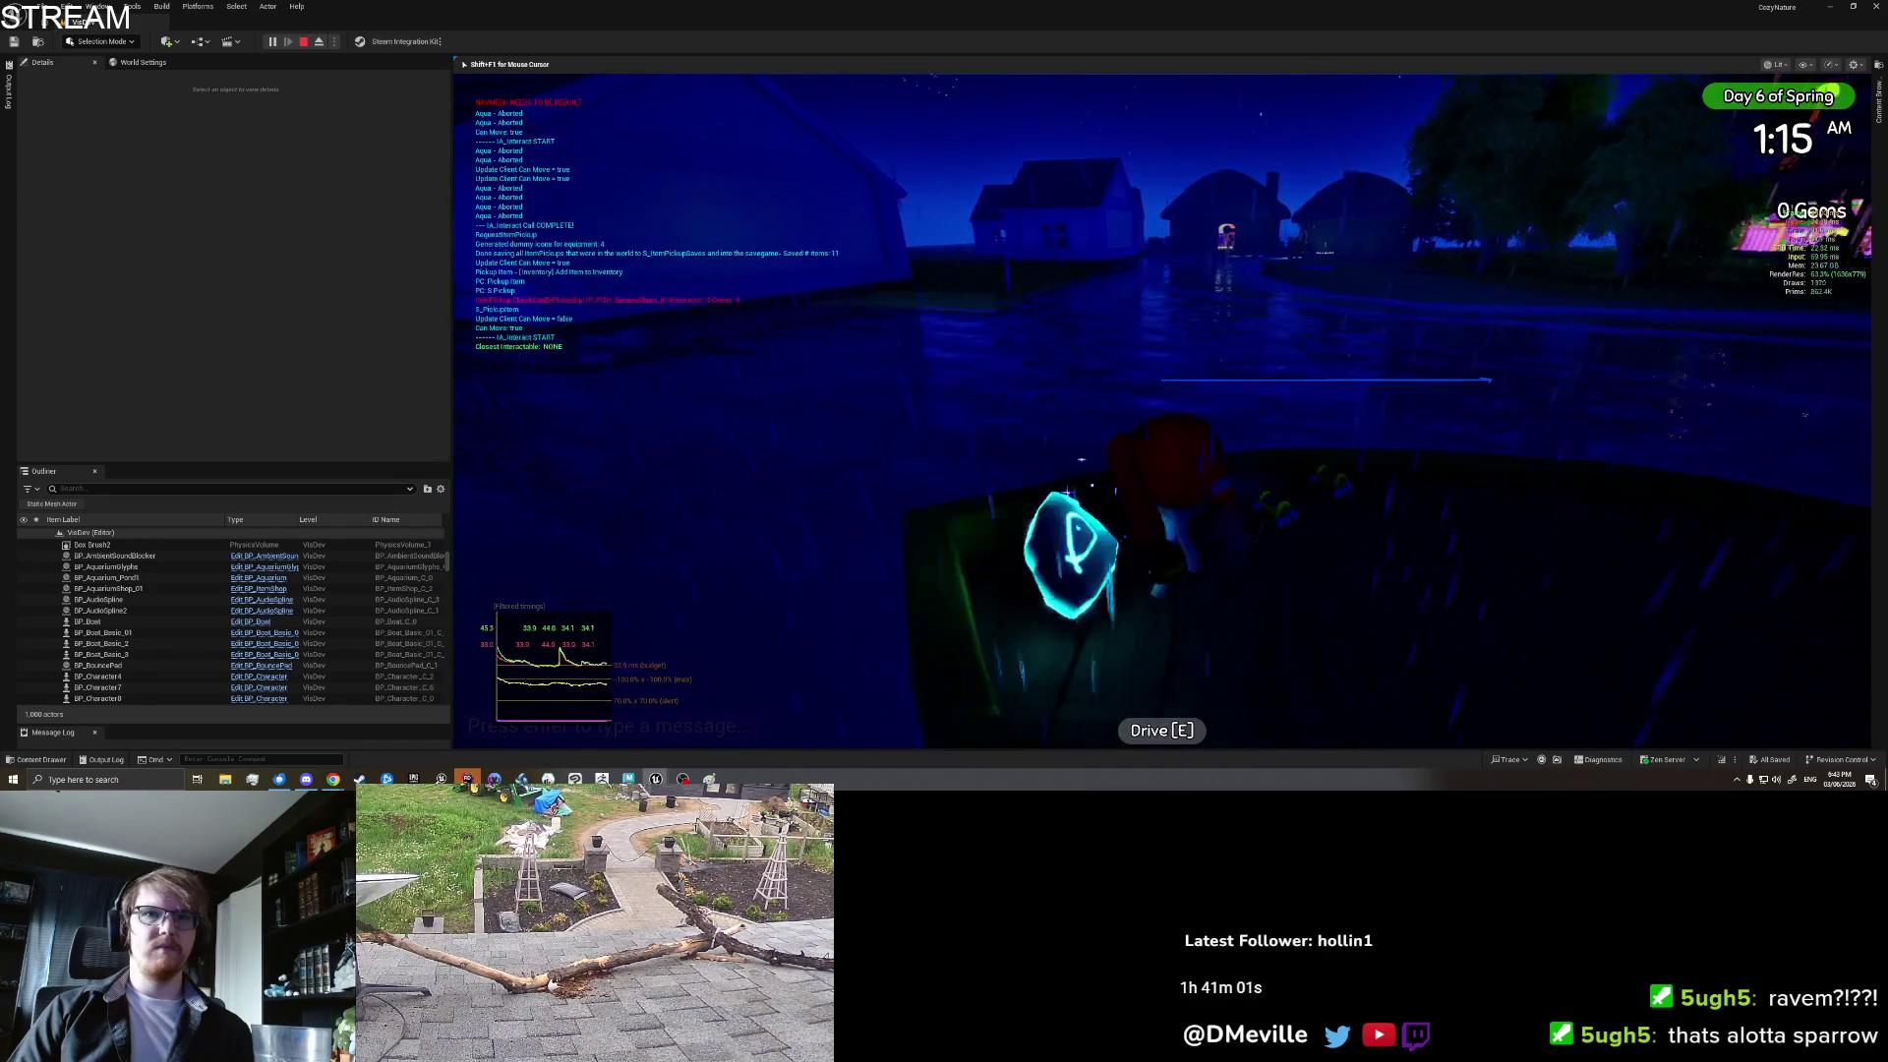
pyautogui.press('e')
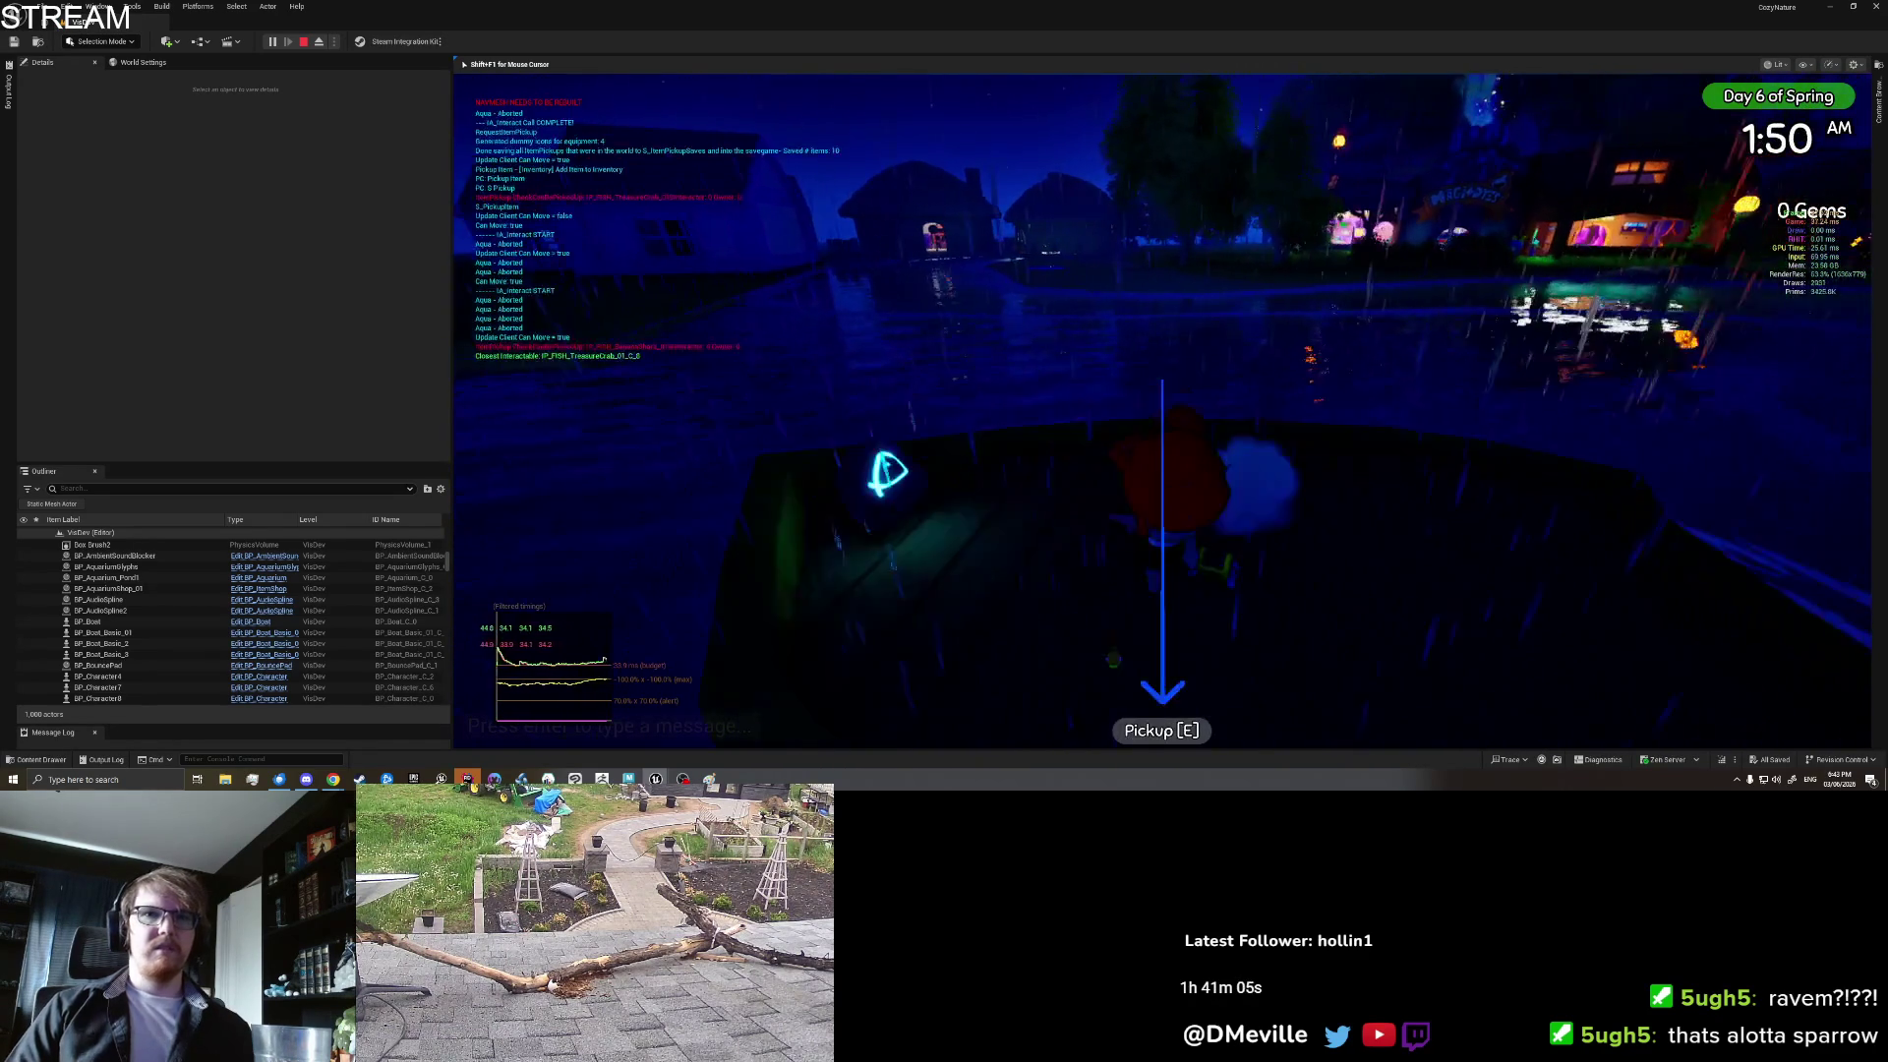
pyautogui.press('e')
pyautogui.press('e')
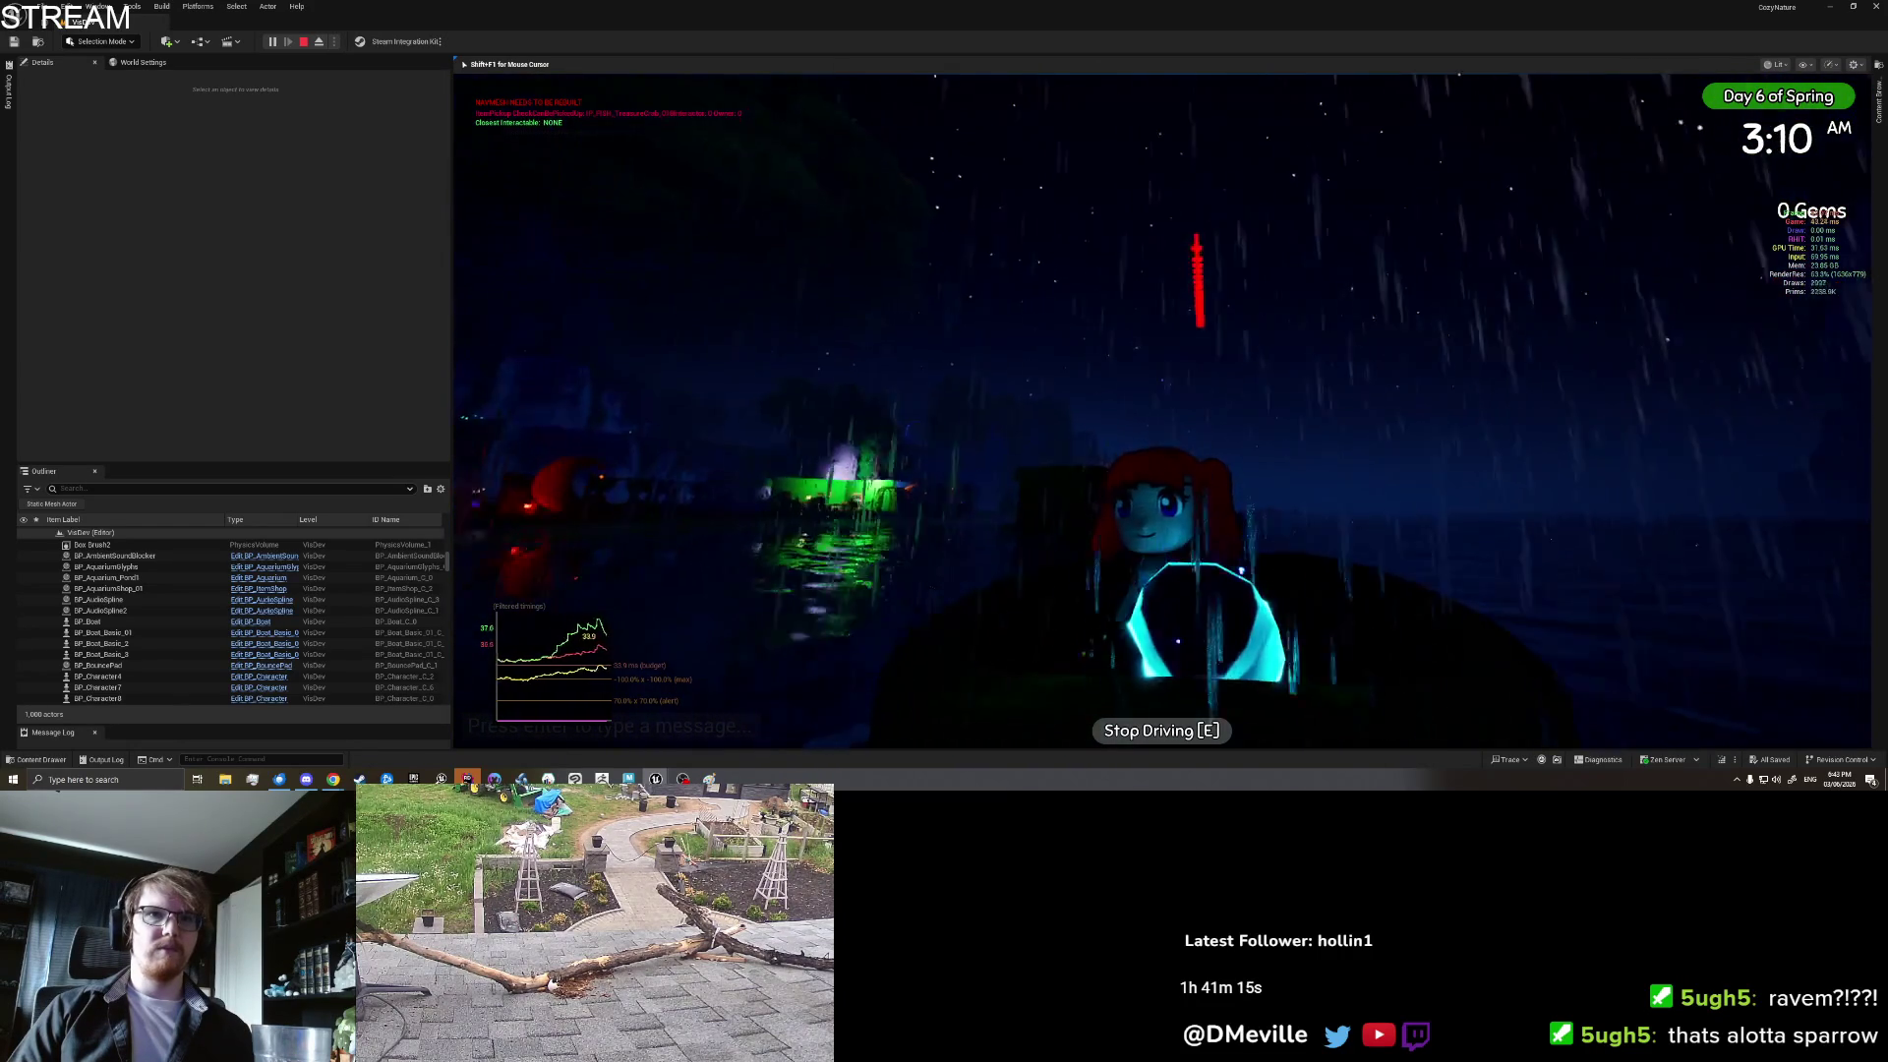
pyautogui.press('e')
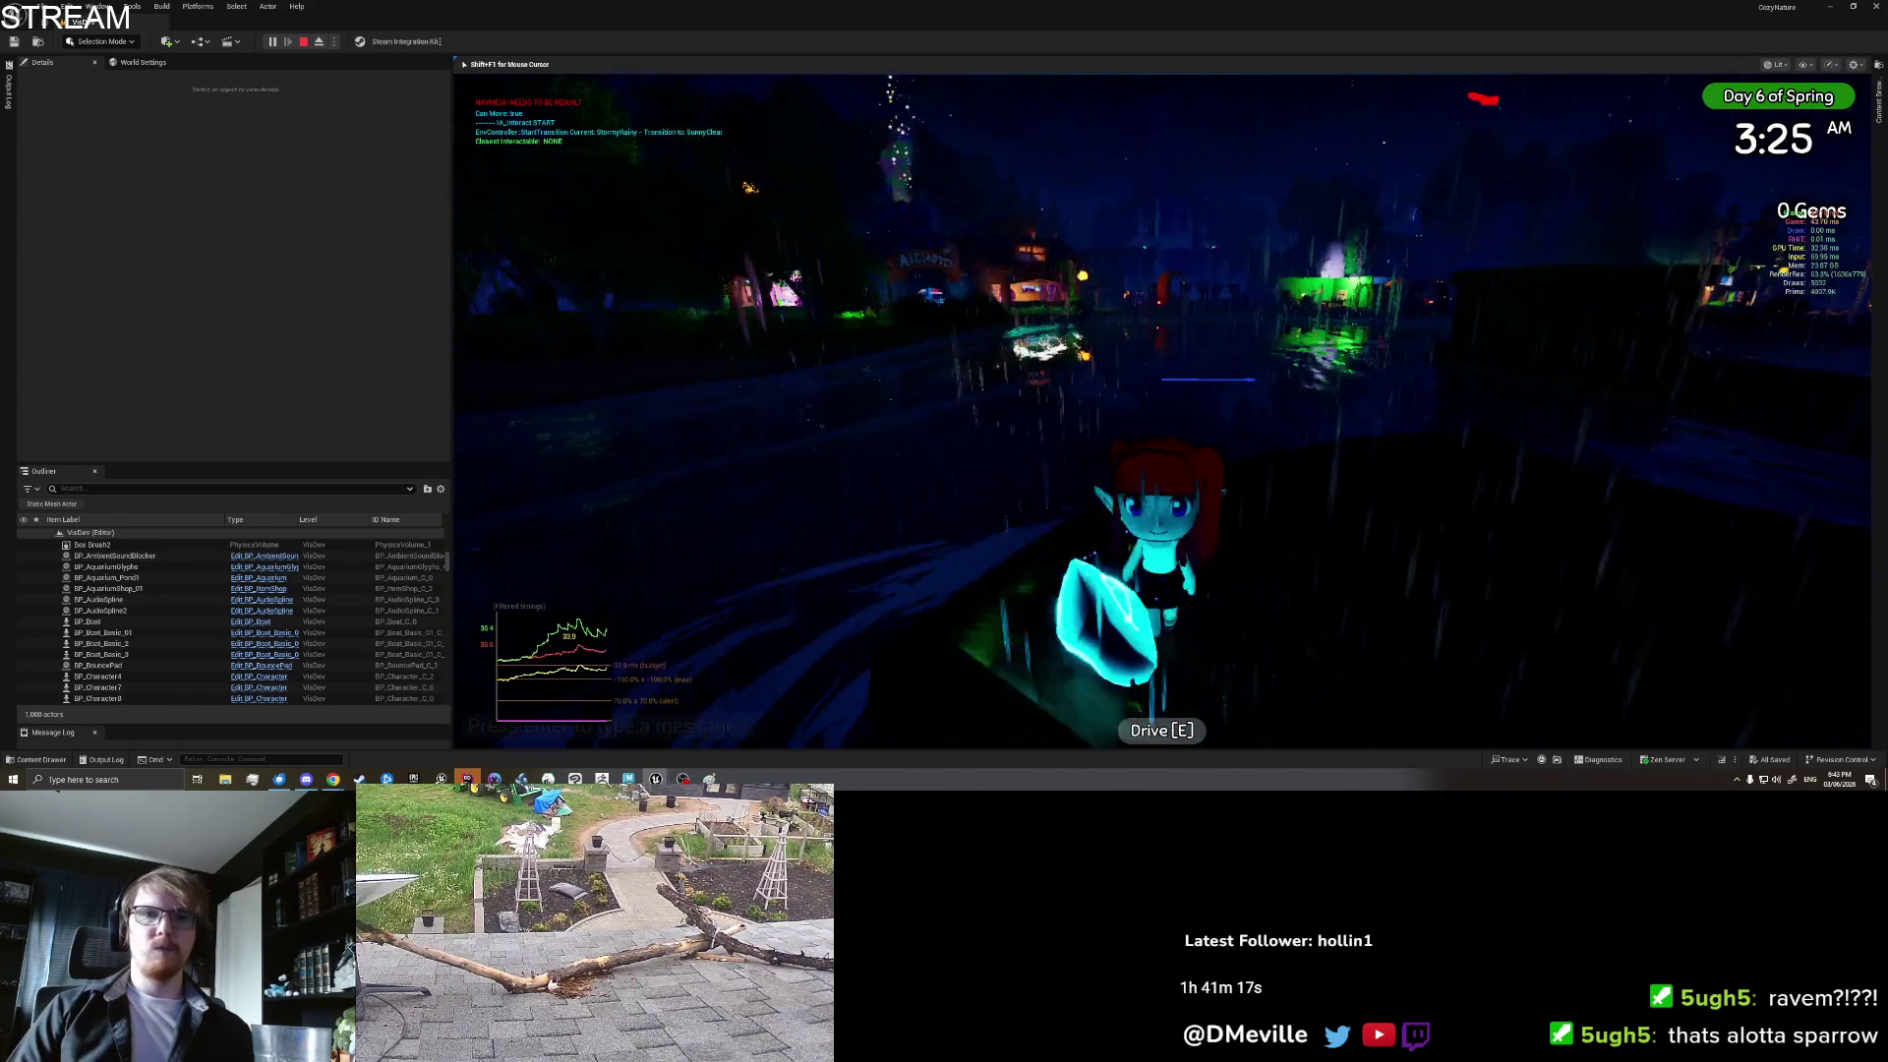
pyautogui.press('Escape')
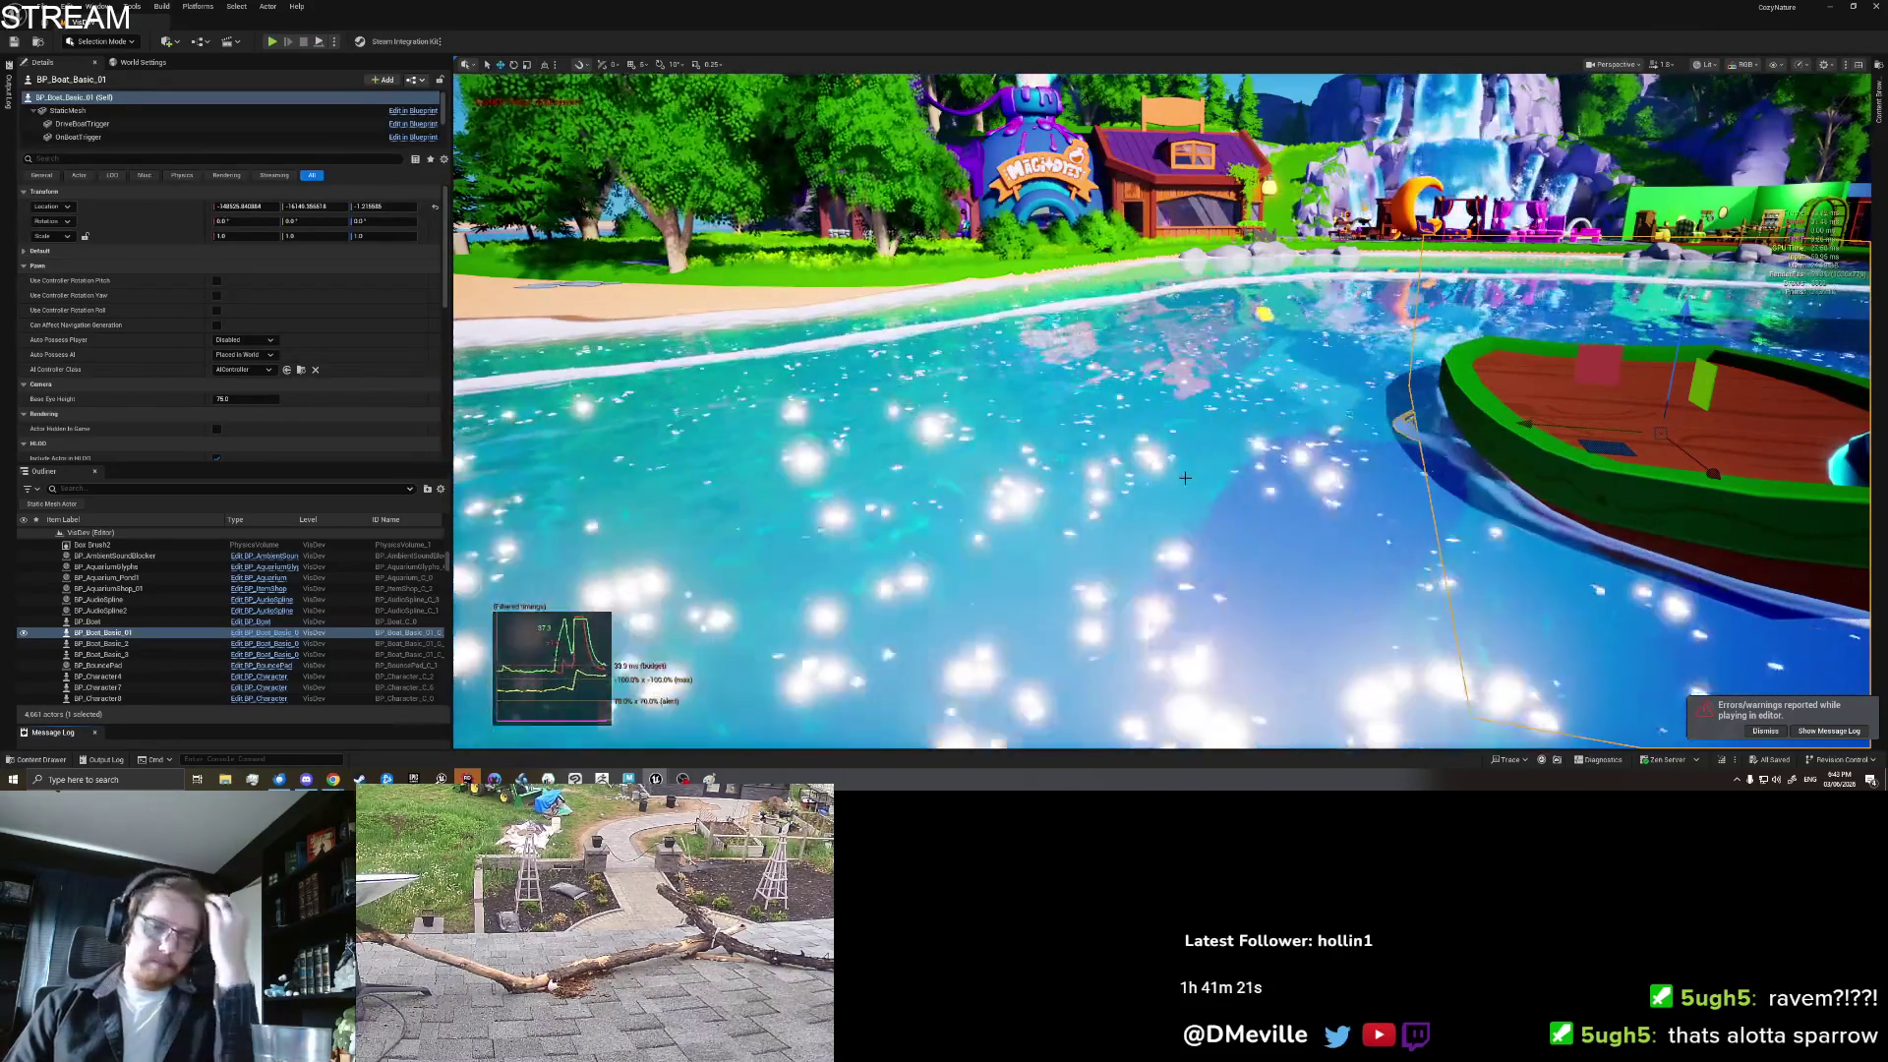
pyautogui.rightClick(1532, 389)
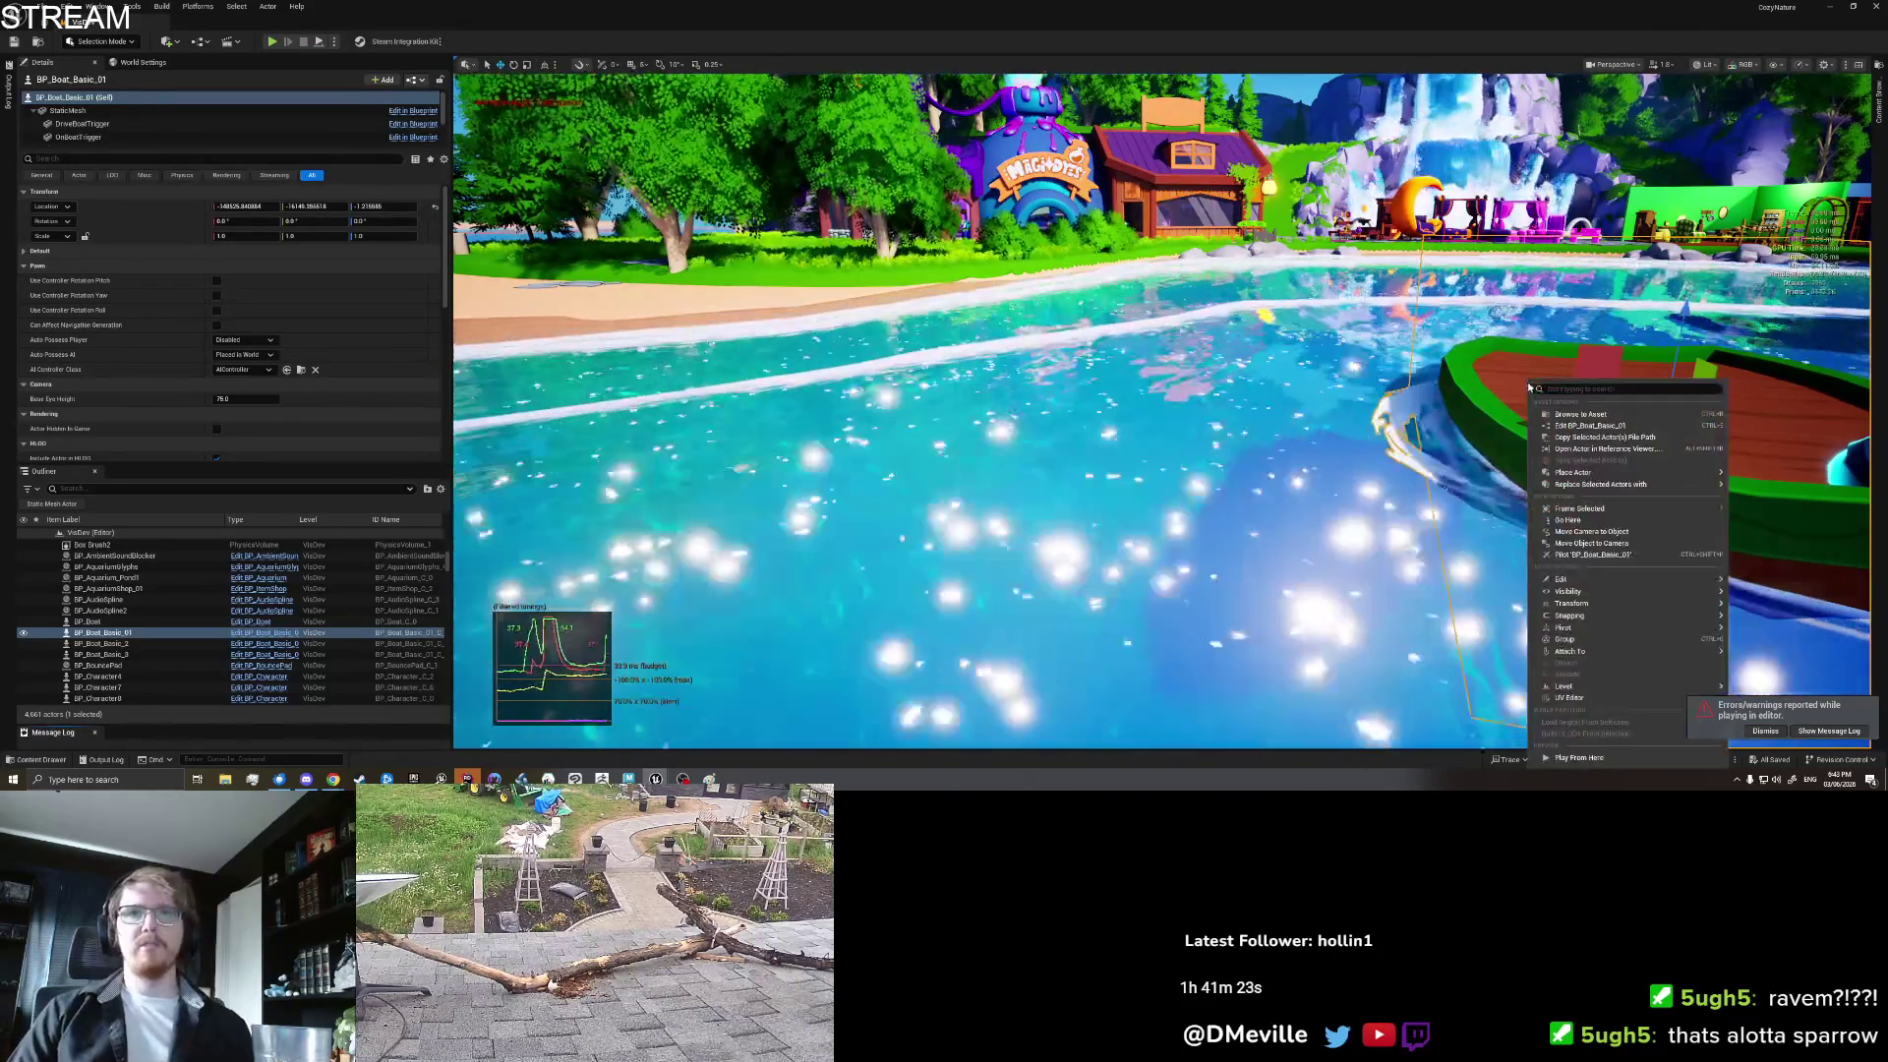
# Step: Play from the boat's spot and place the House Kit on the boat, rotated with D
pyautogui.click(1574, 750)
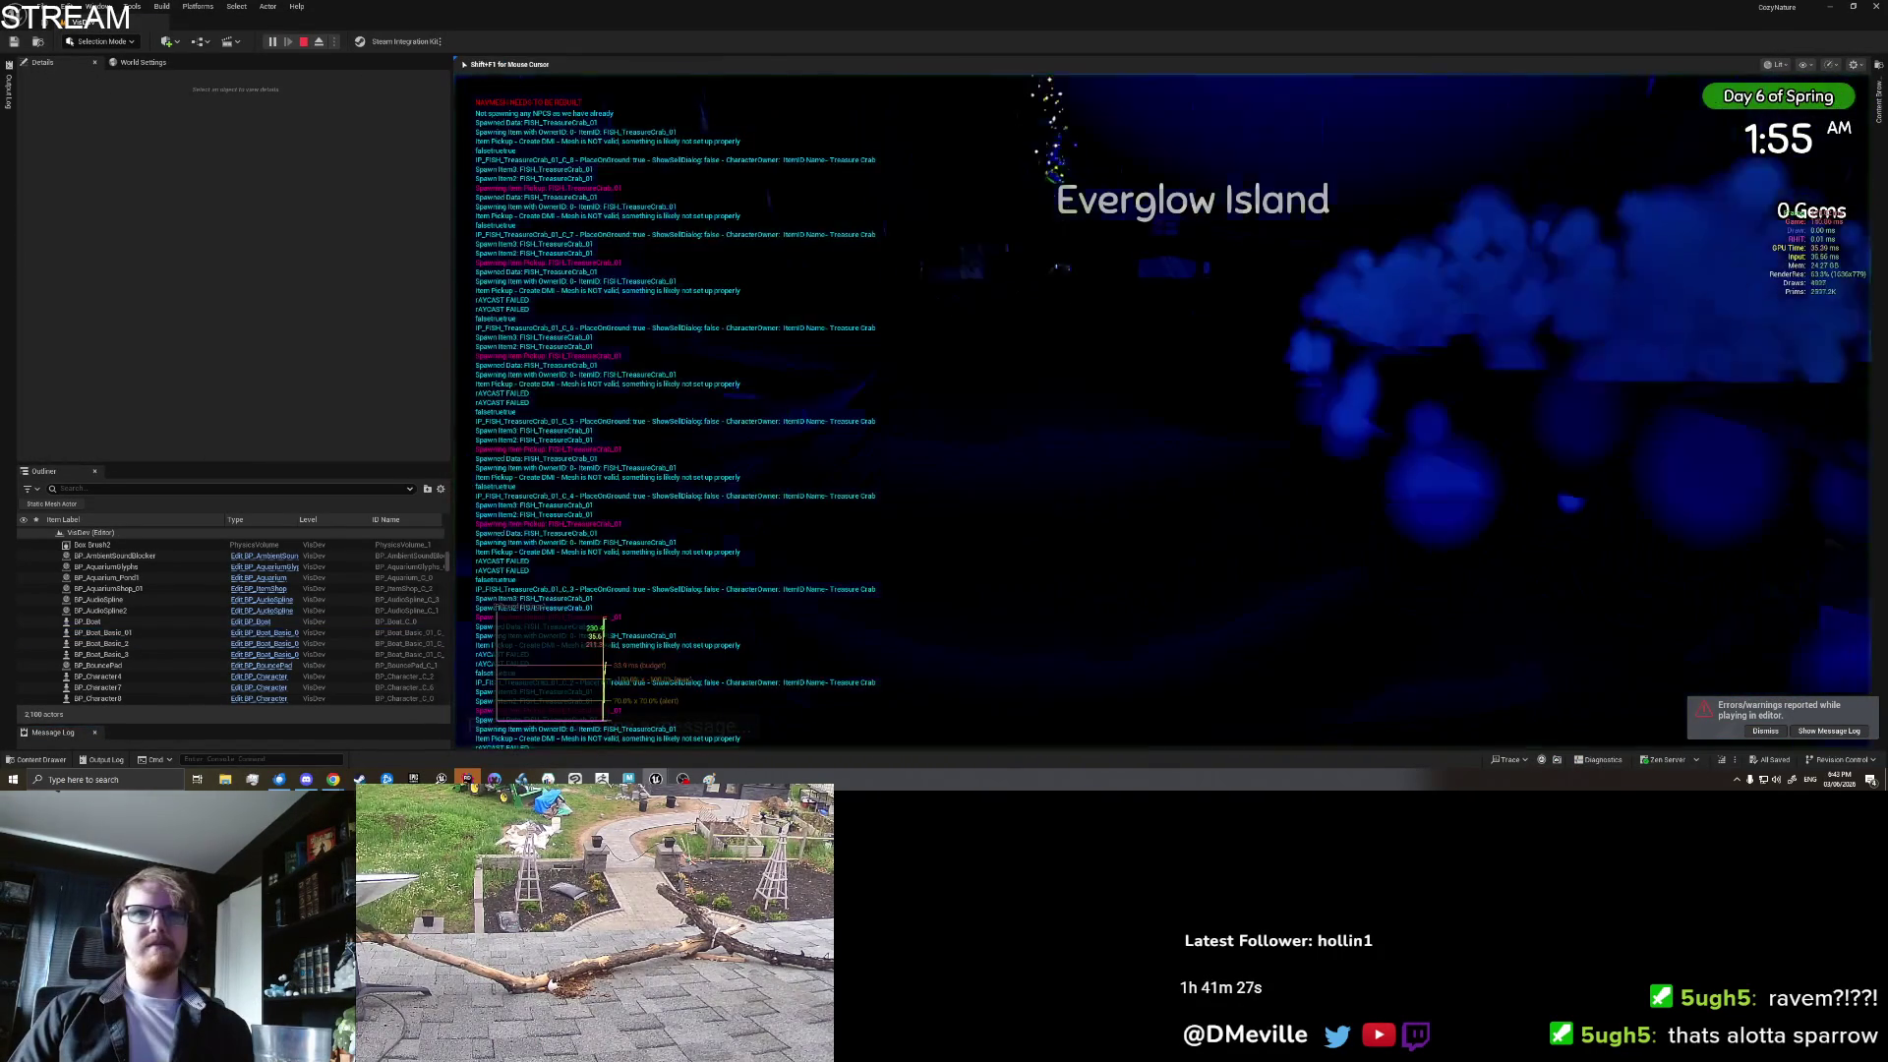
pyautogui.press('w')
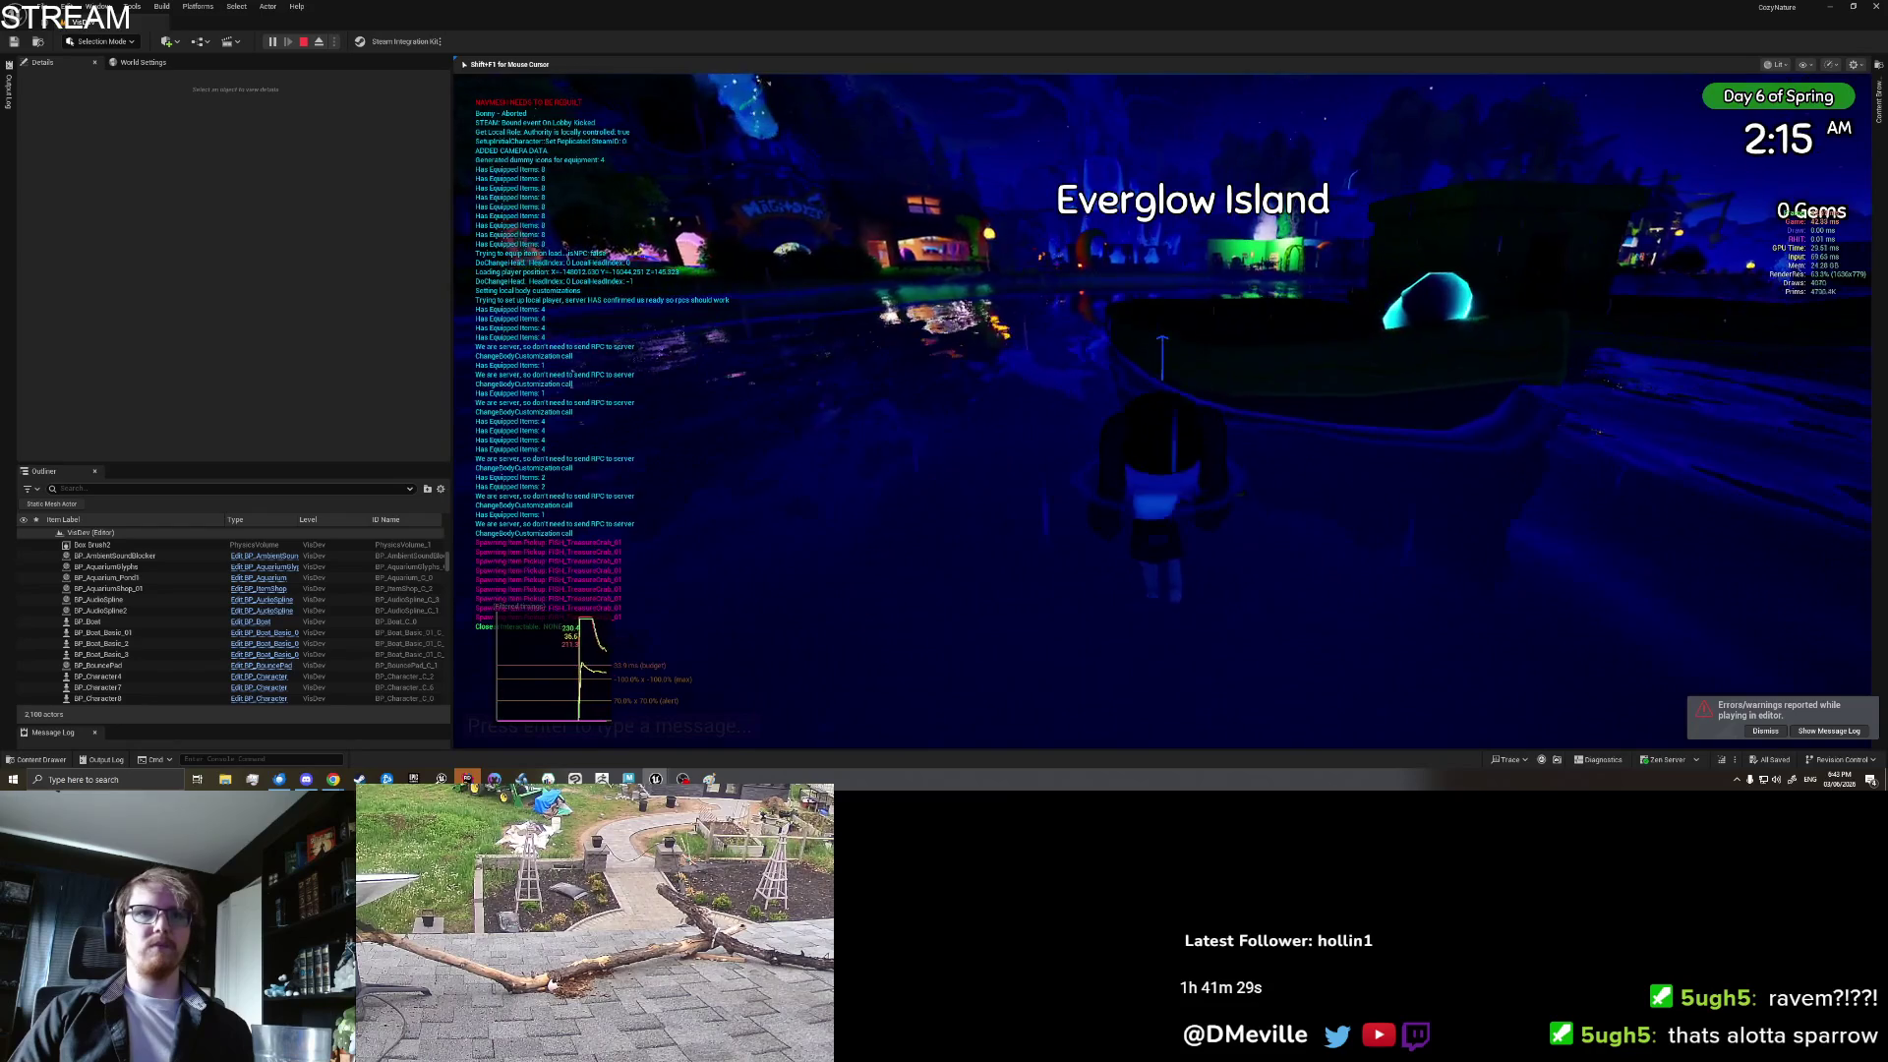
pyautogui.press('space')
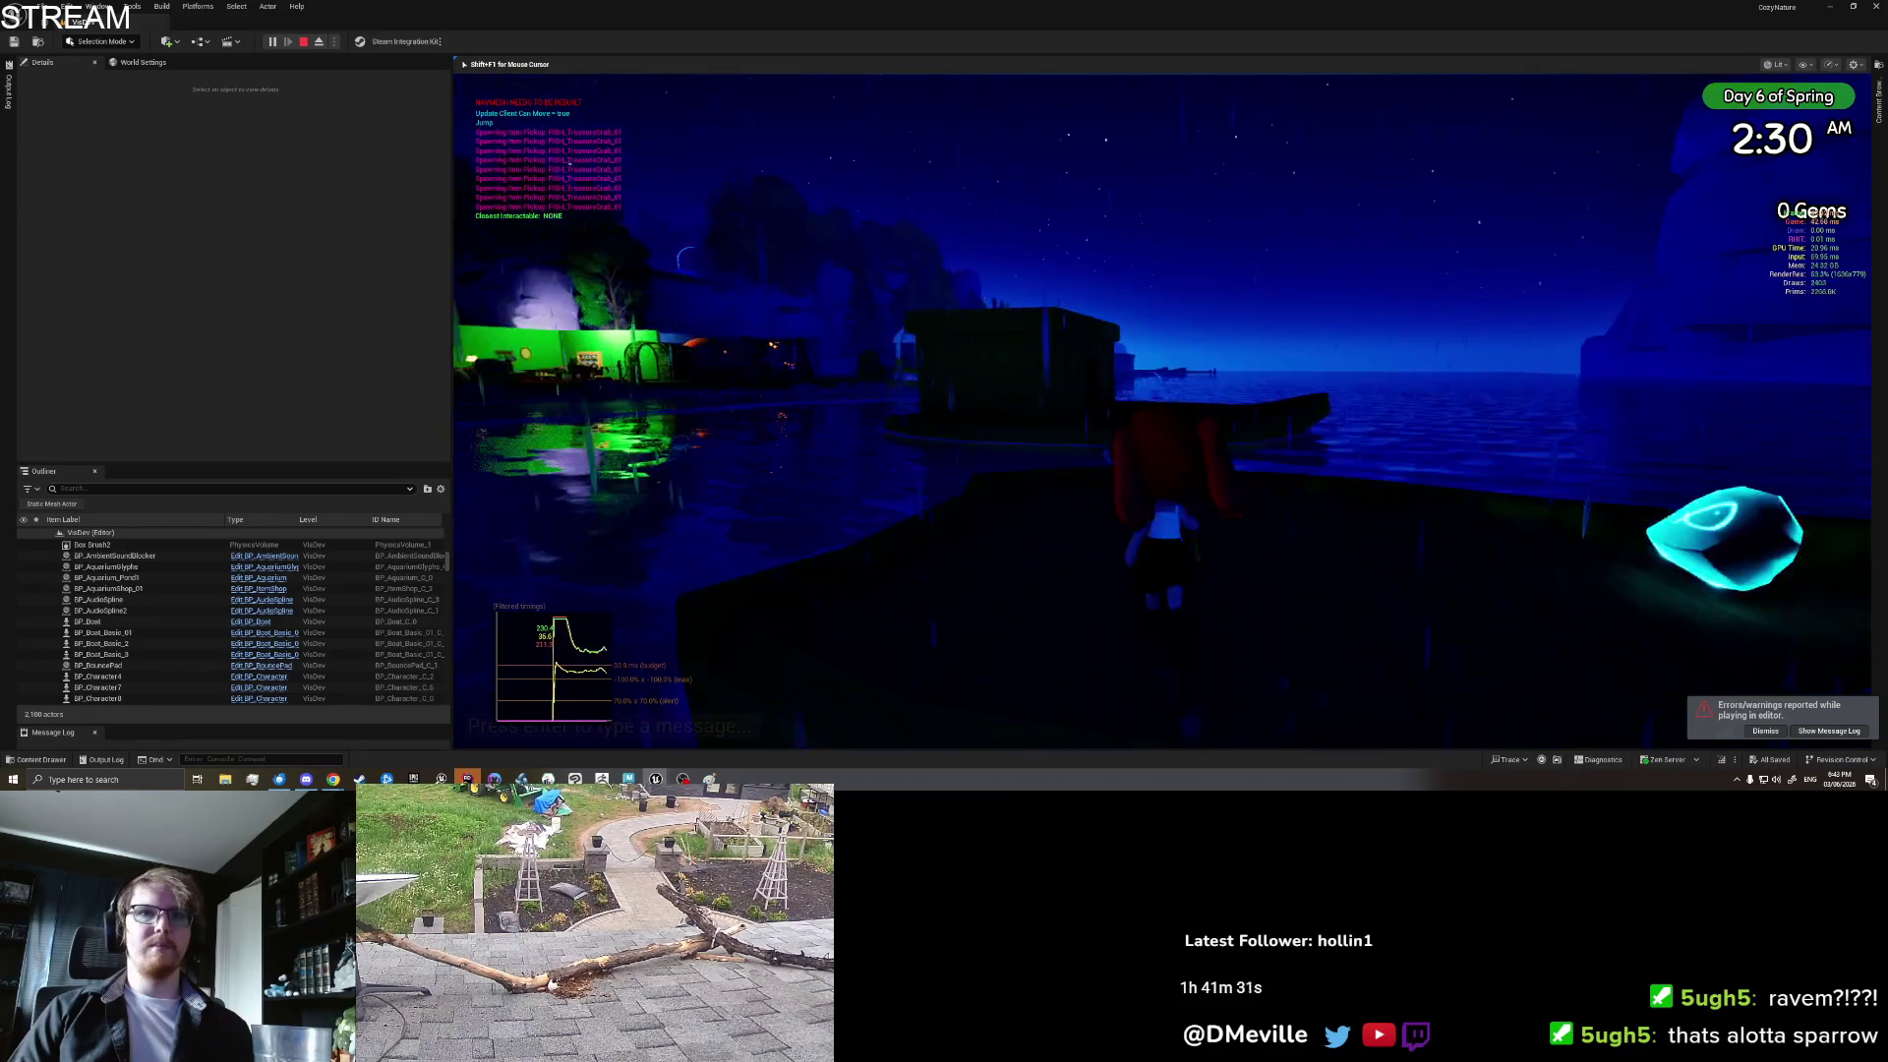
pyautogui.press('Tab')
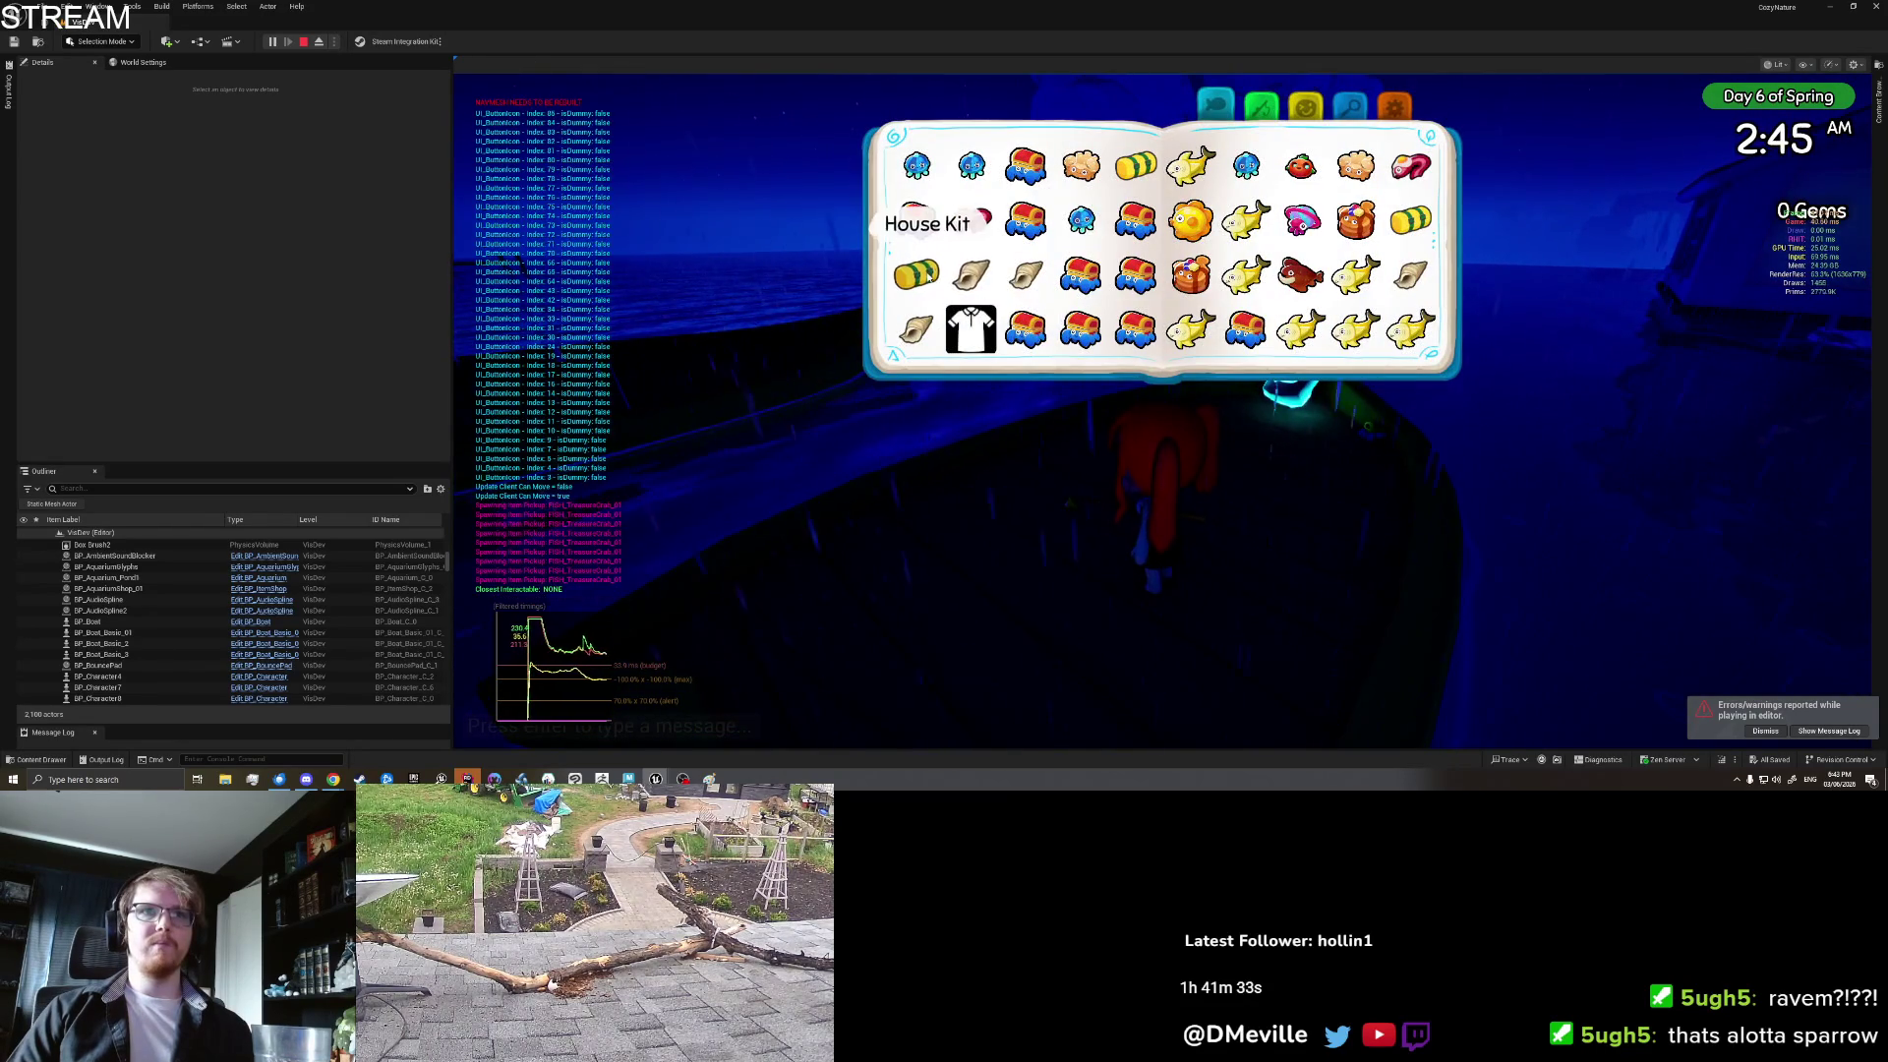
pyautogui.click(926, 277)
pyautogui.click(984, 388)
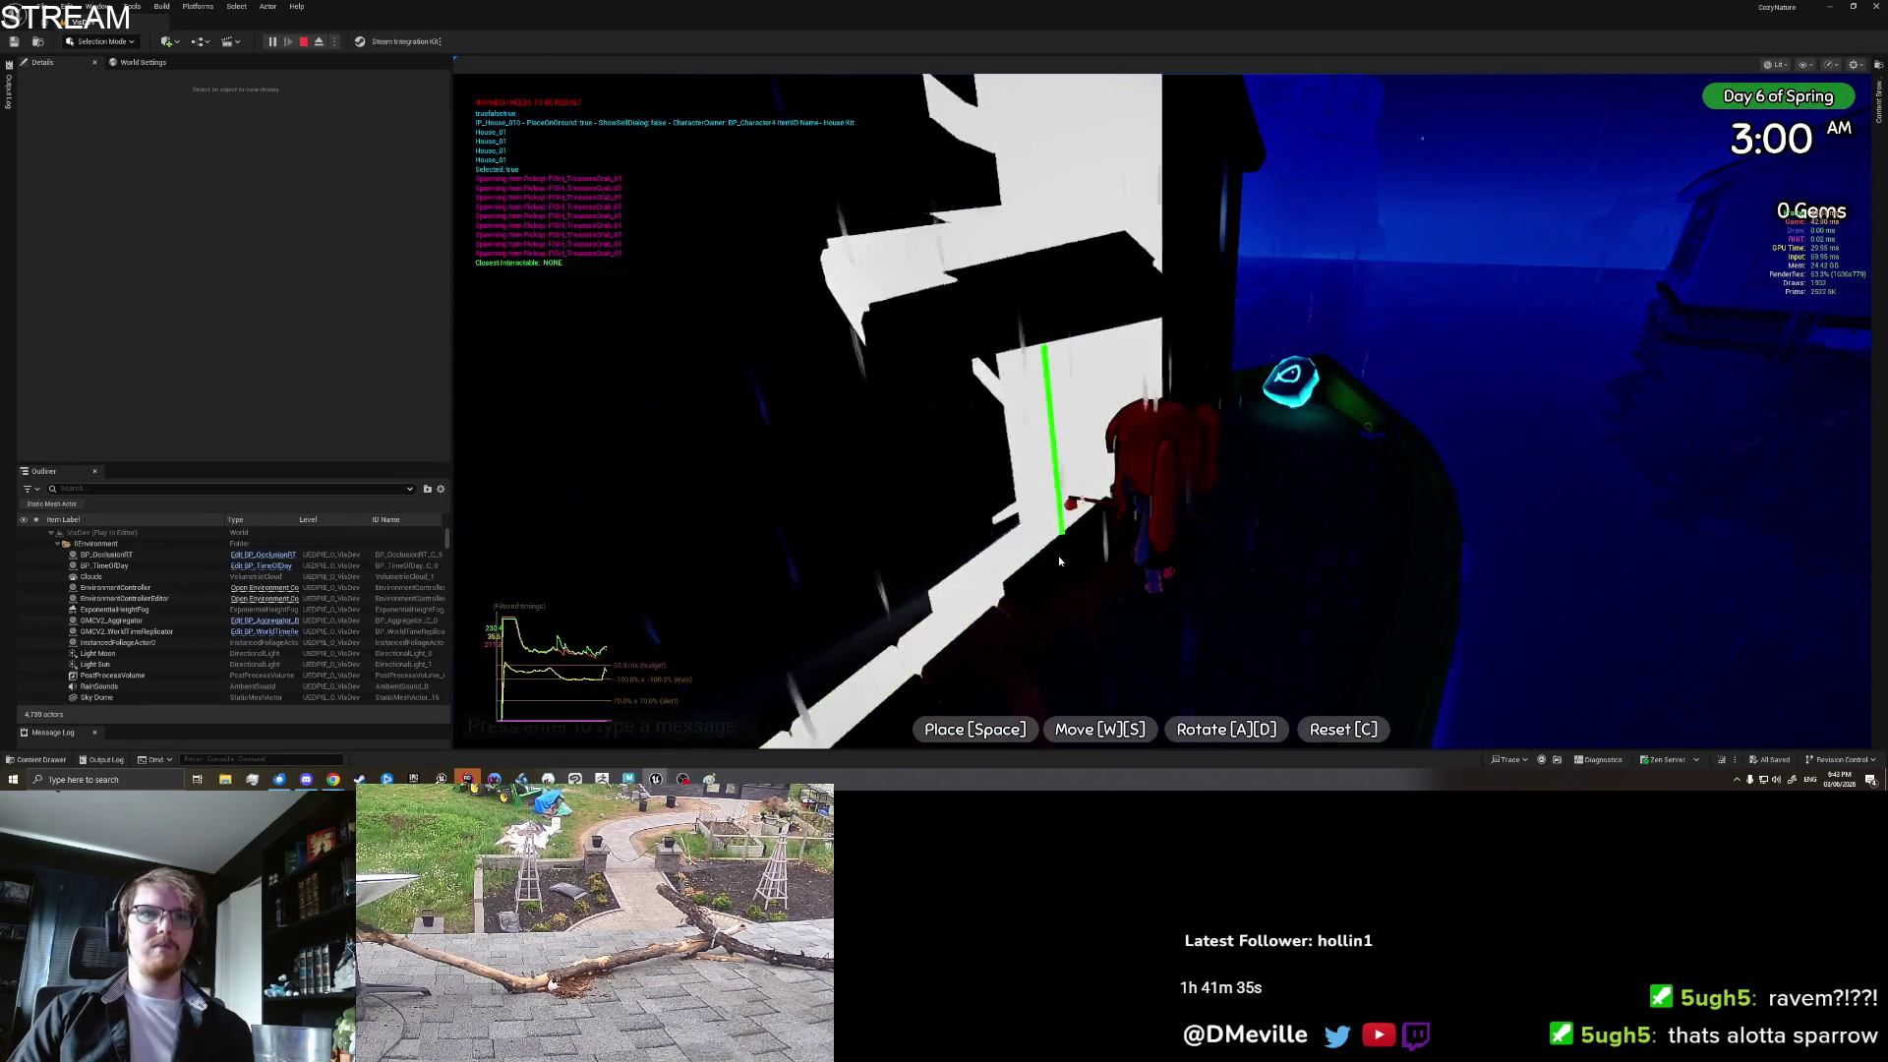
pyautogui.press('d')
pyautogui.click(1055, 573)
pyautogui.press('space')
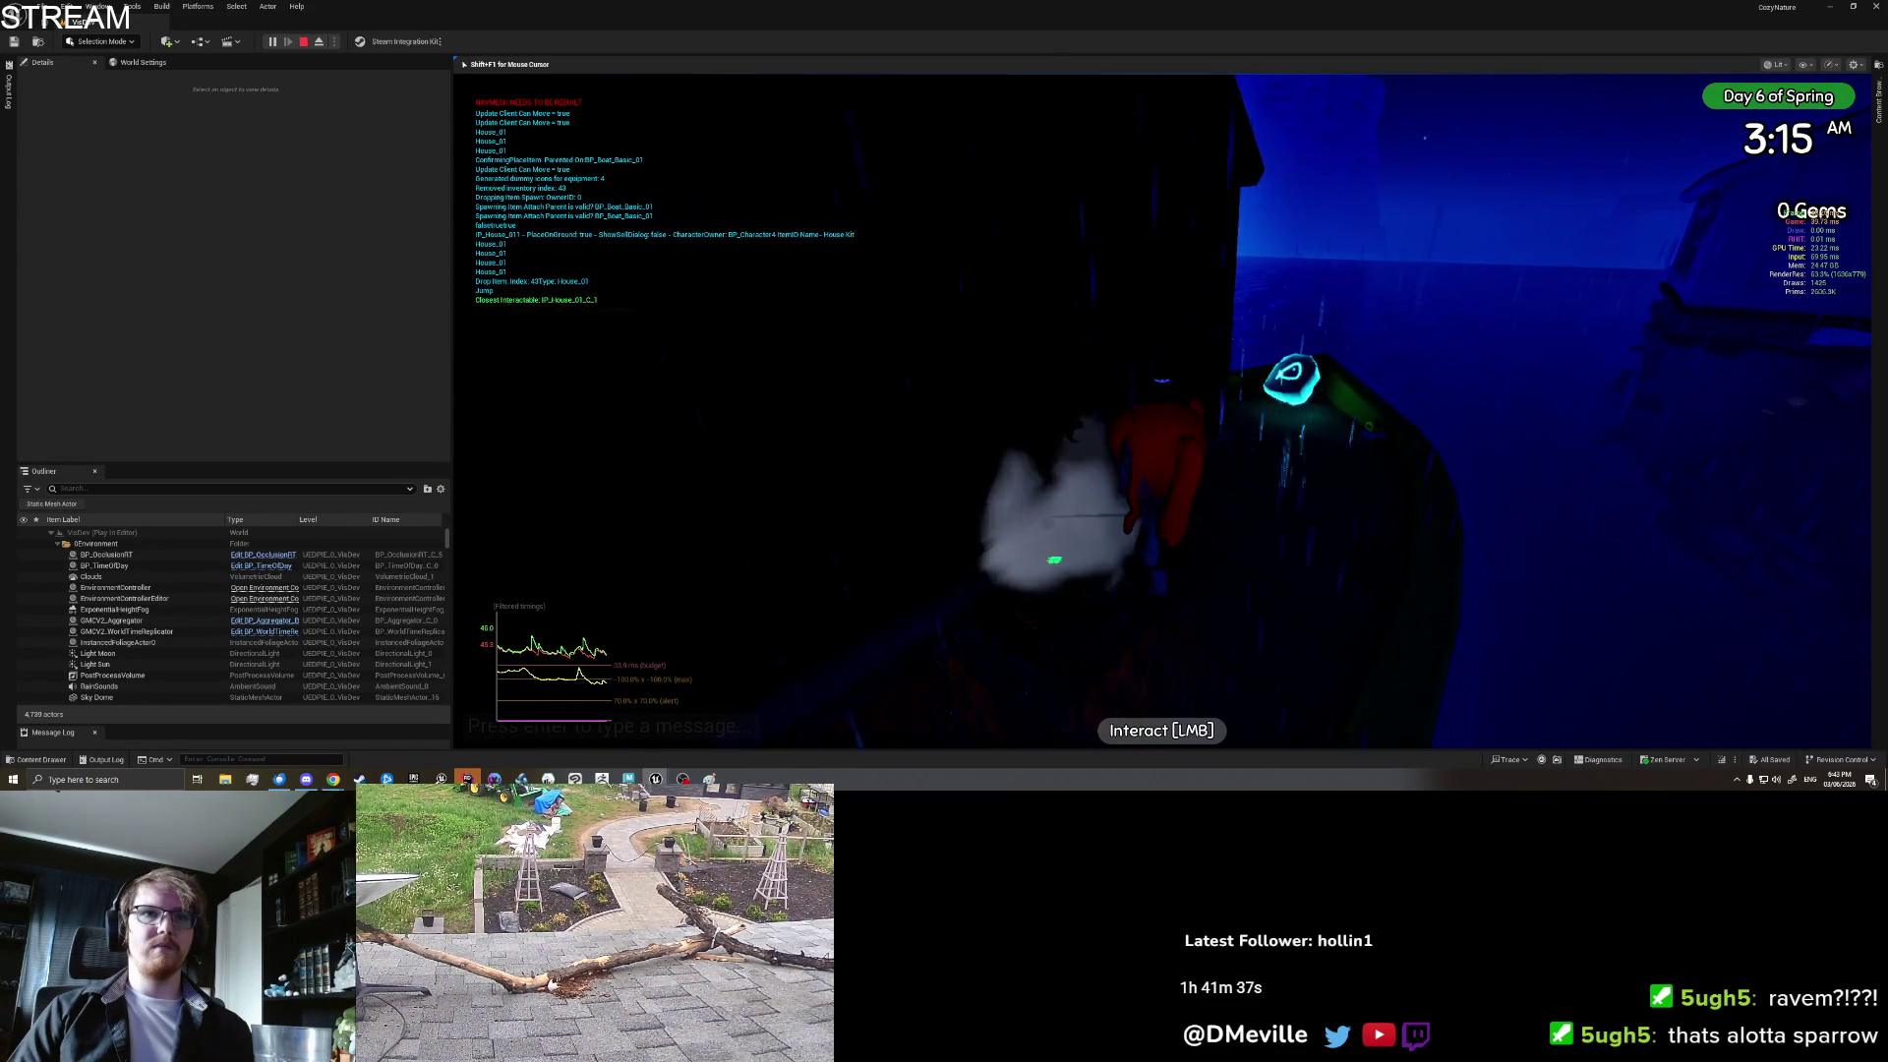
# Step: Walk out of the house, drive the boat briefly, then end the playtest with Esc
pyautogui.press('s')
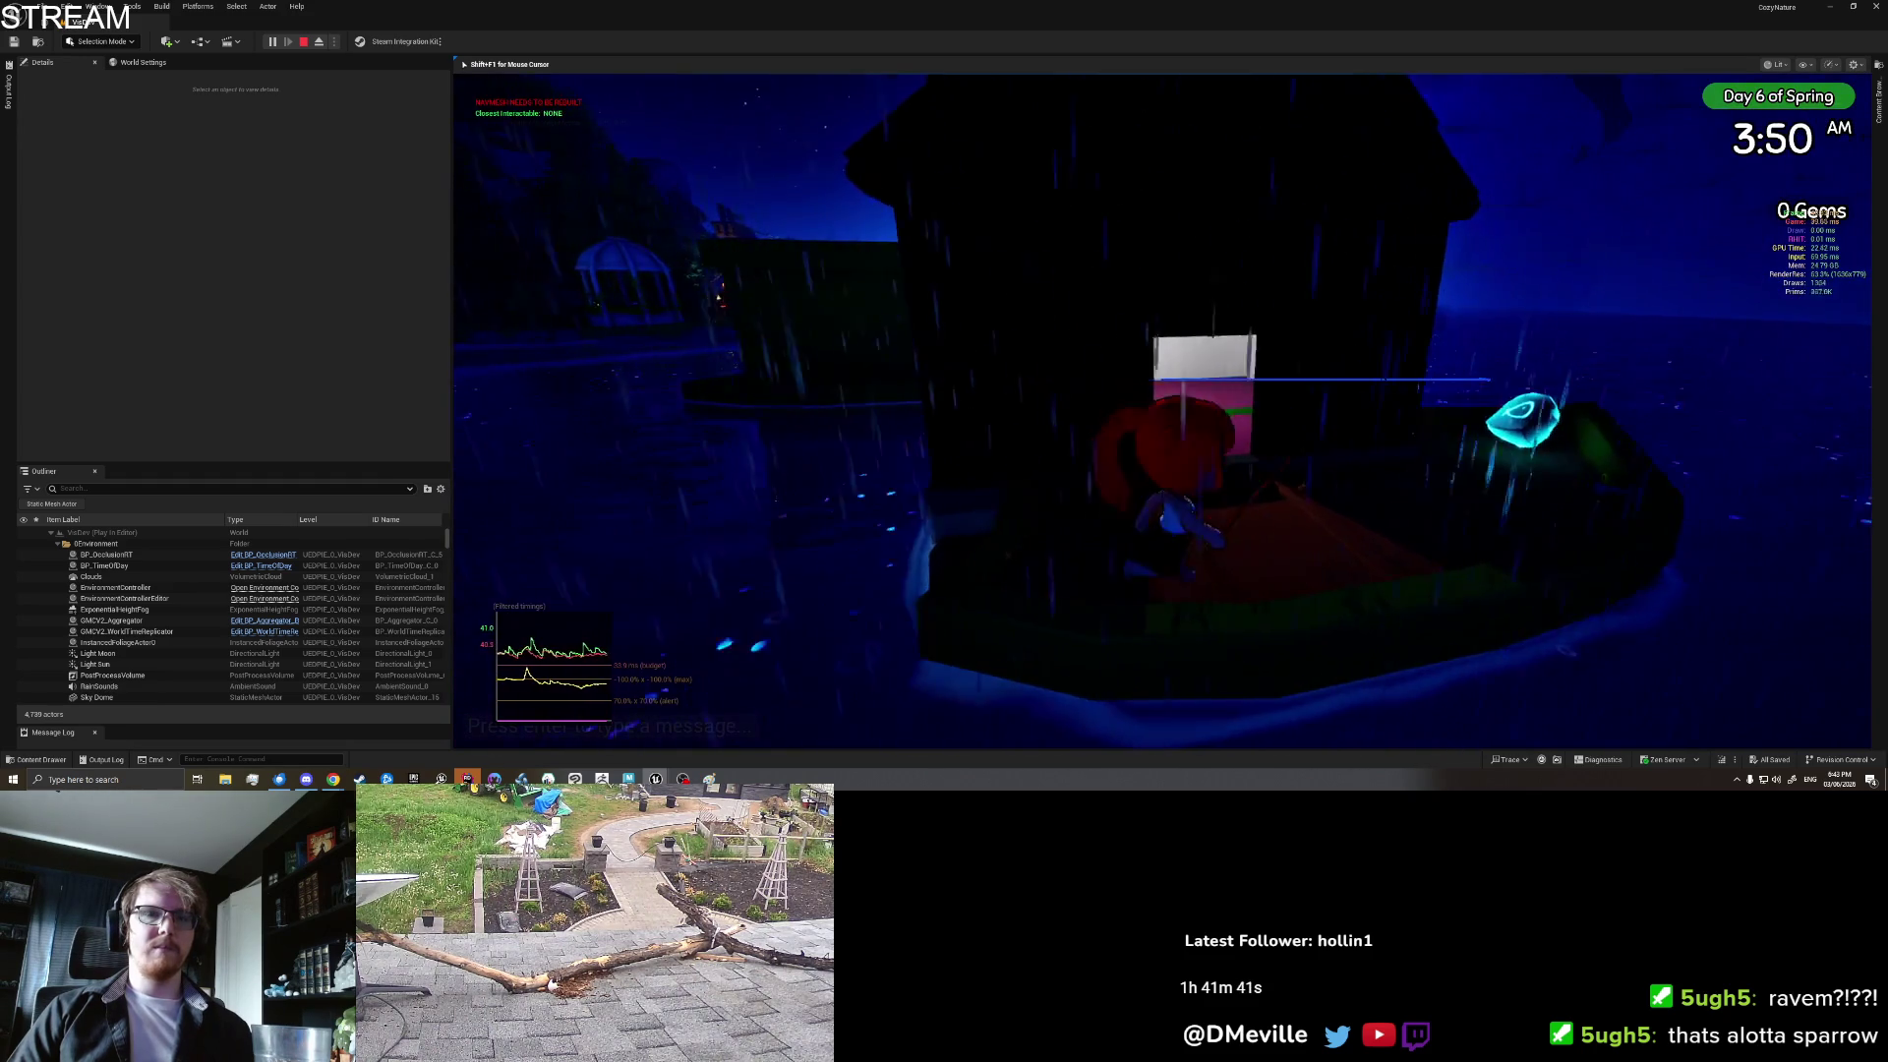
pyautogui.press('e')
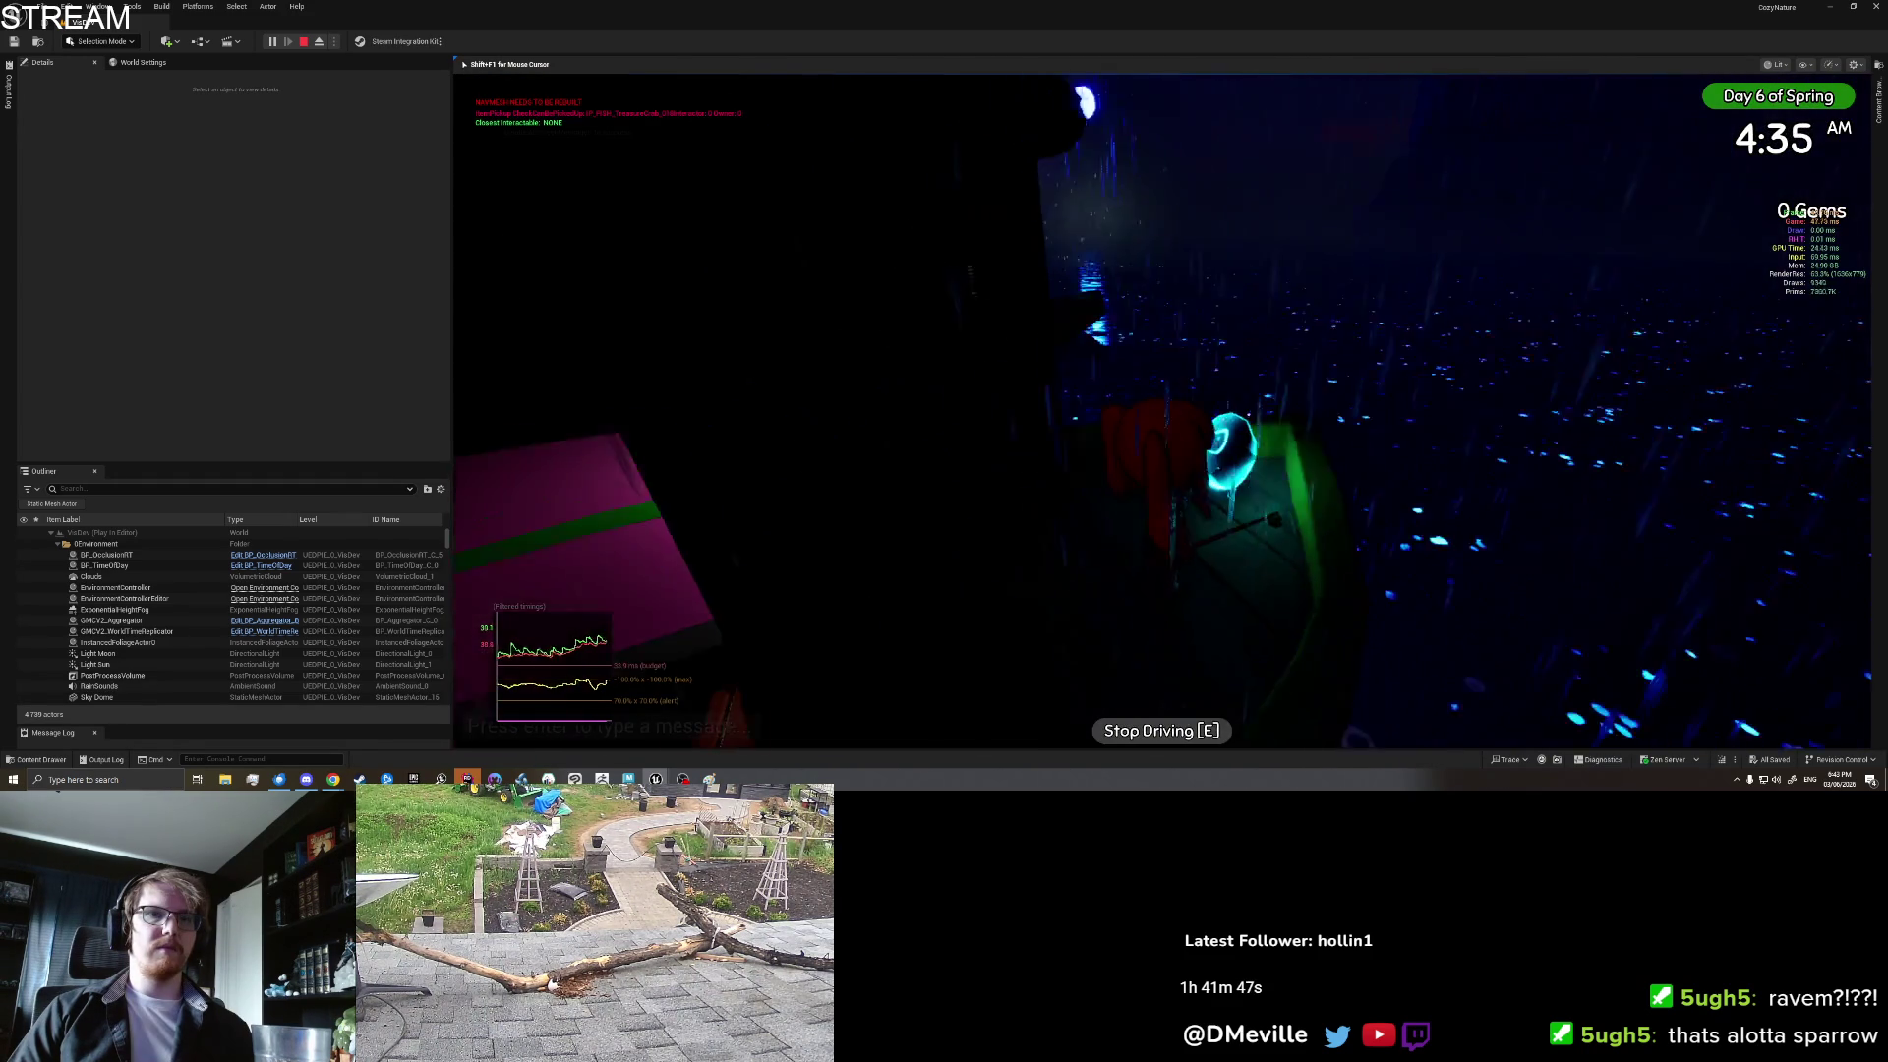
pyautogui.press('e')
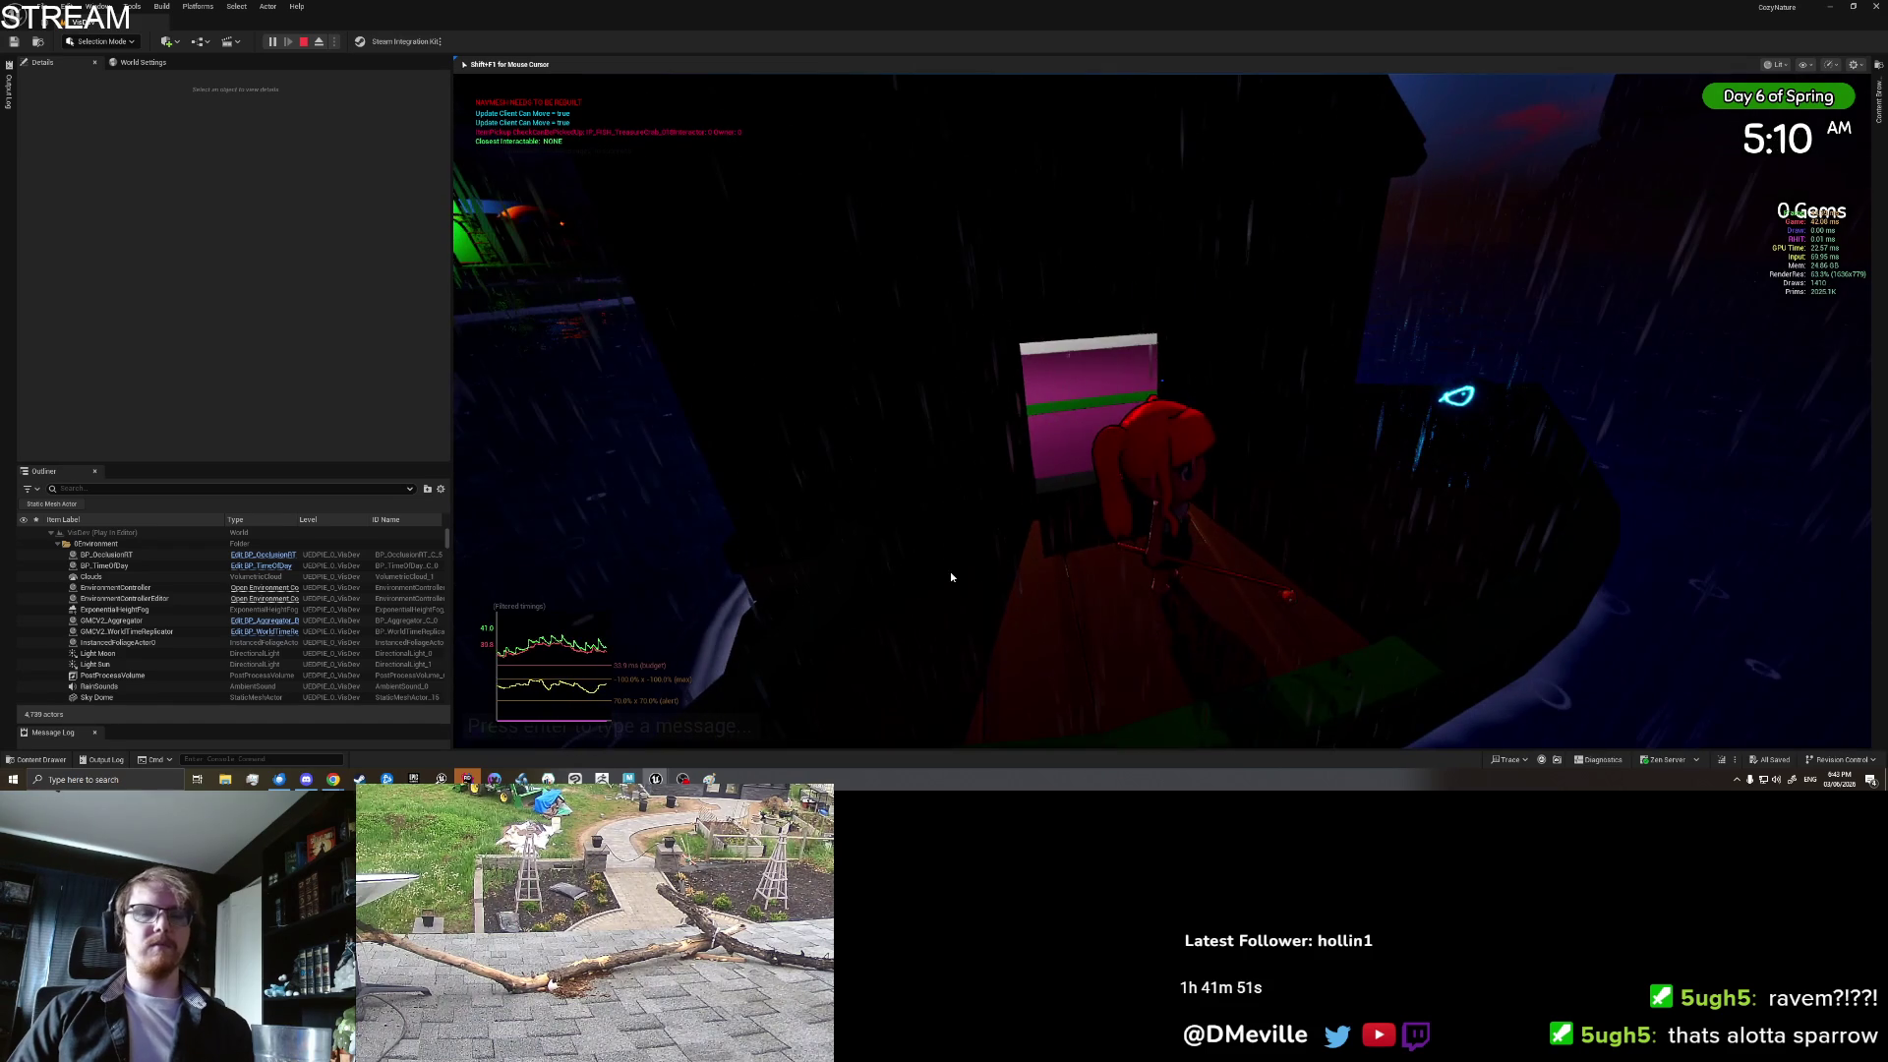
pyautogui.press('Escape')
pyautogui.rightClick(1024, 557)
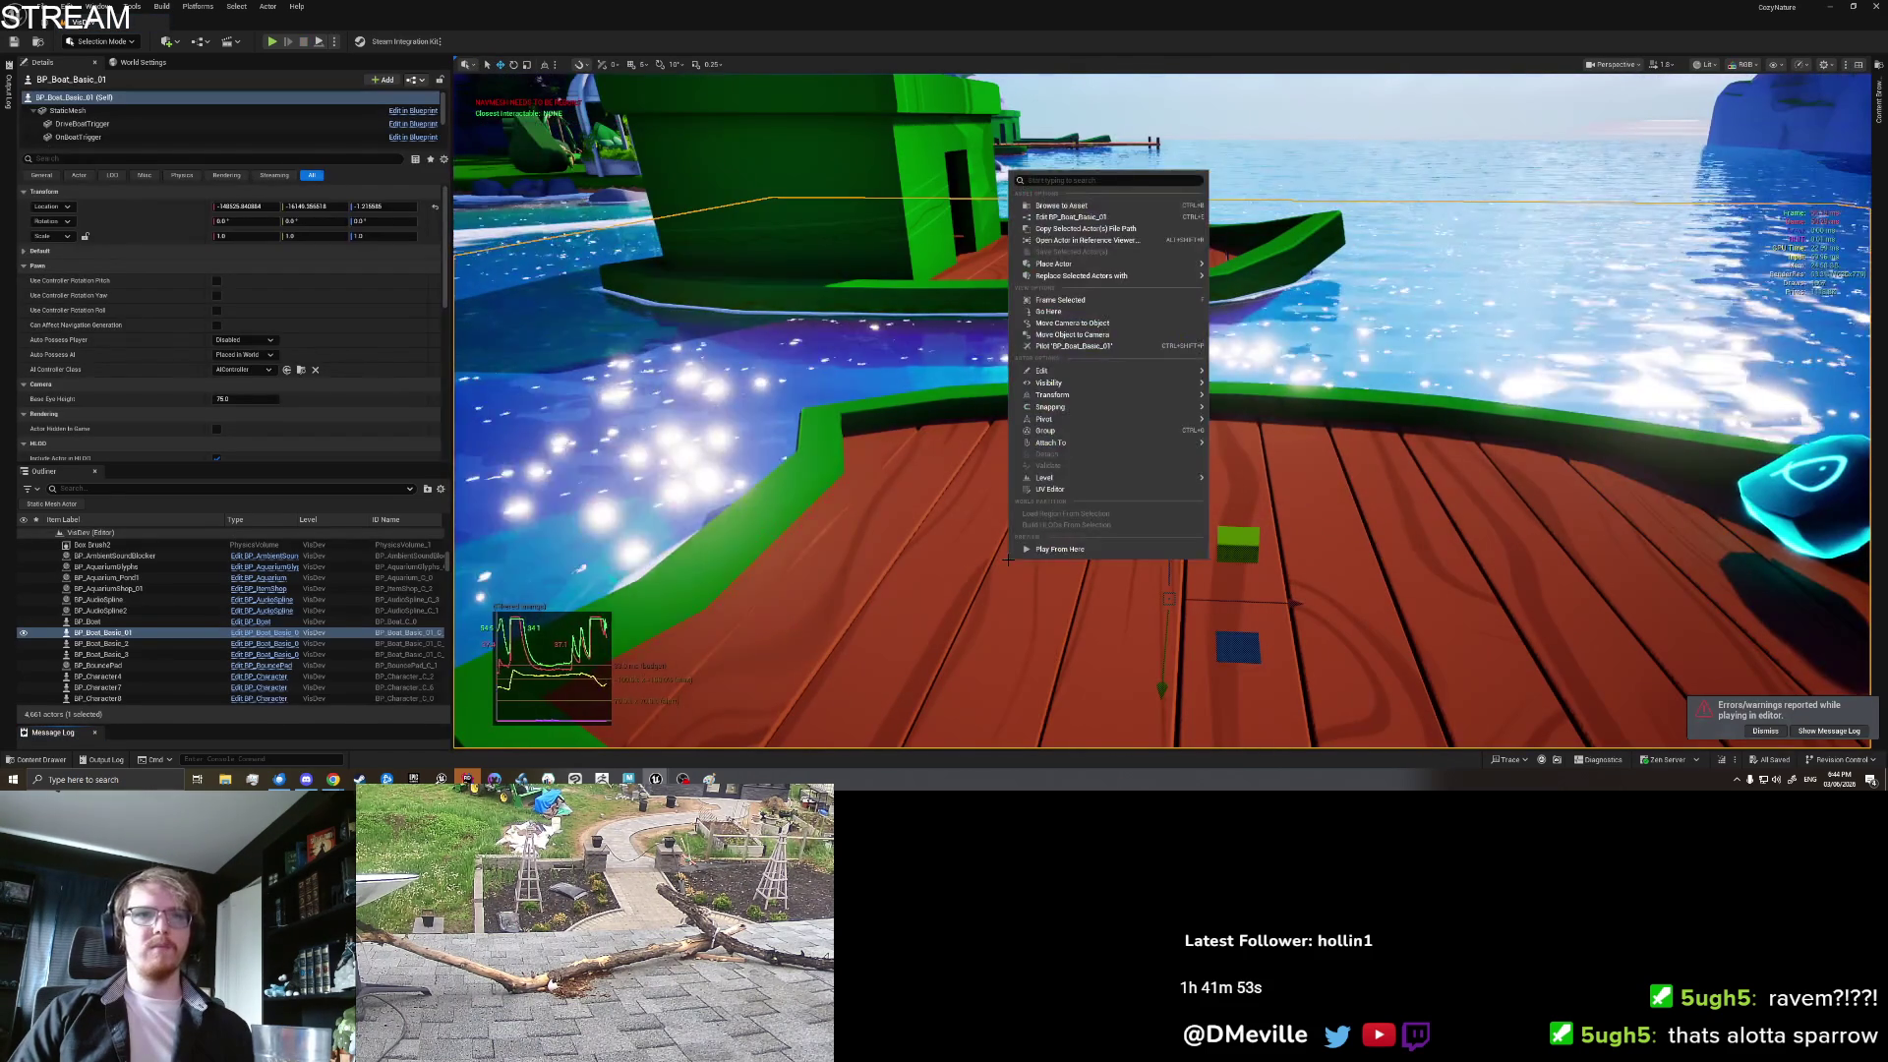
# Step: Start a new playtest and walk the character into the placed house
pyautogui.press('Escape')
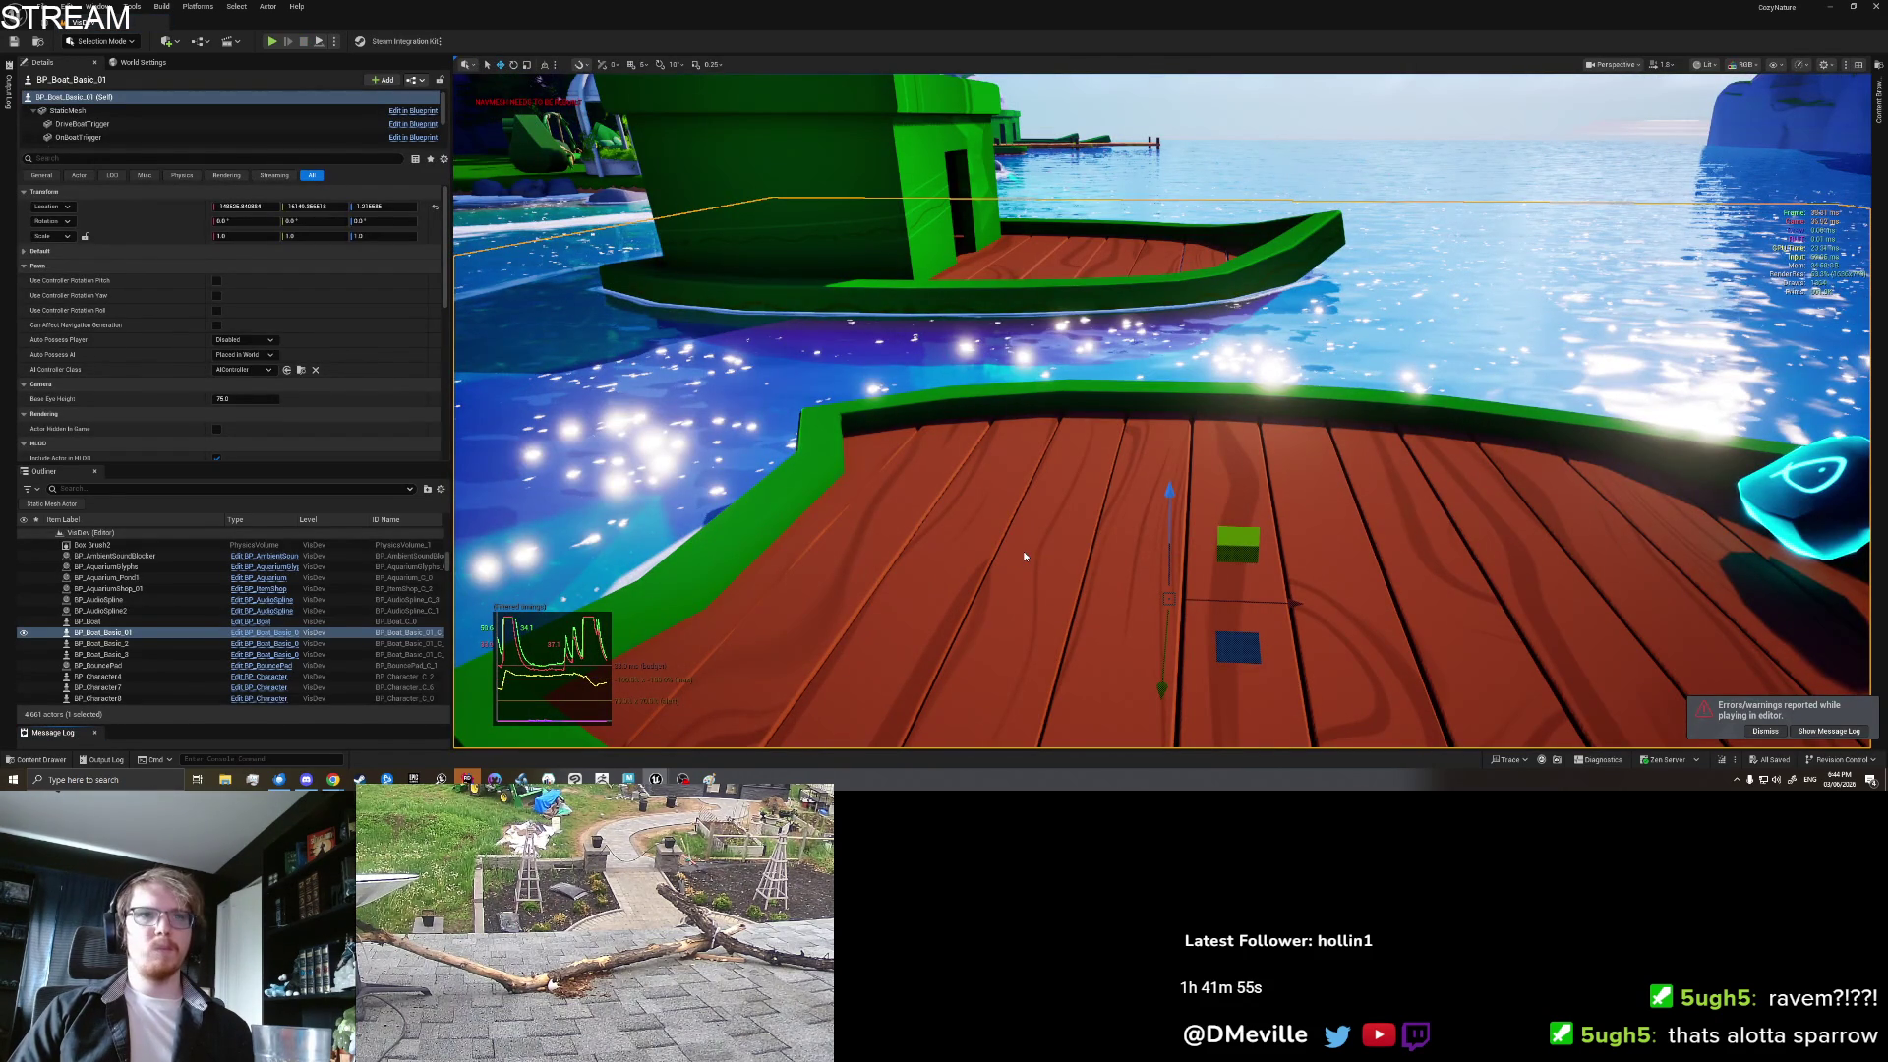
pyautogui.hotkey('alt', 'p')
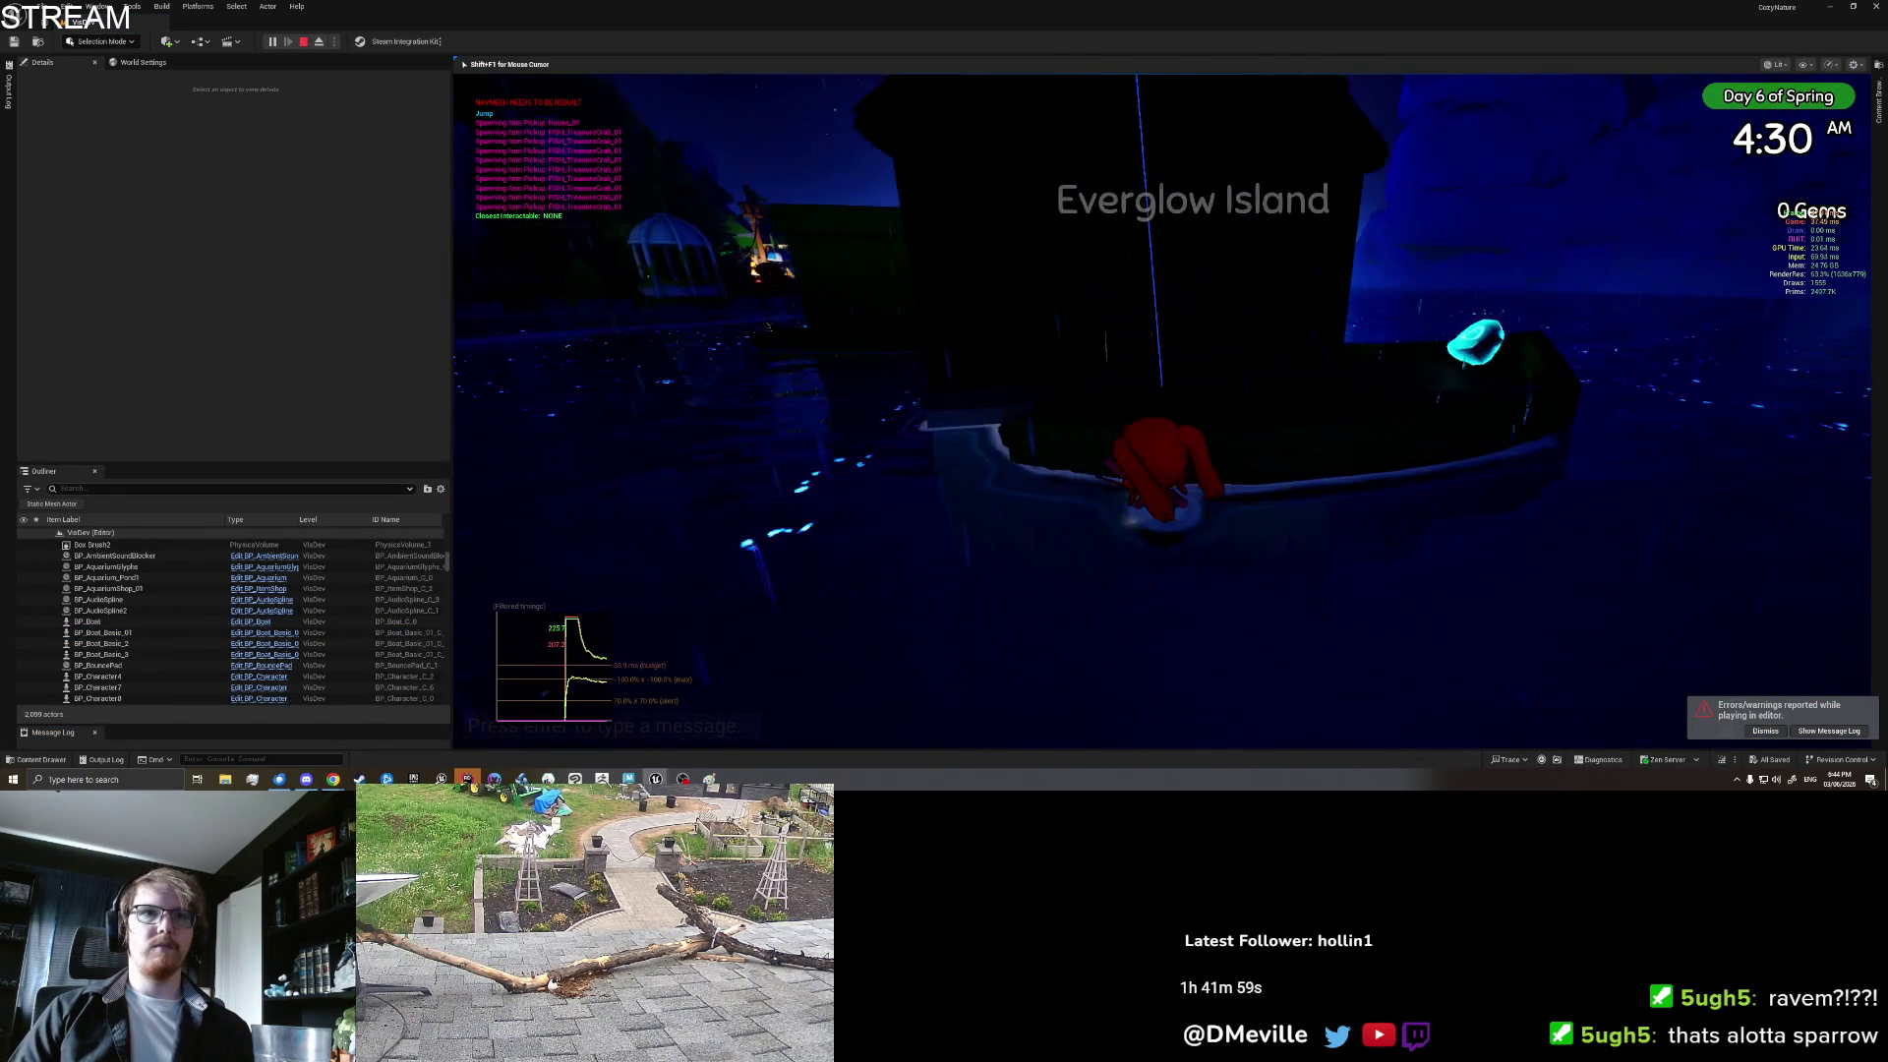
pyautogui.press('space')
pyautogui.press('w')
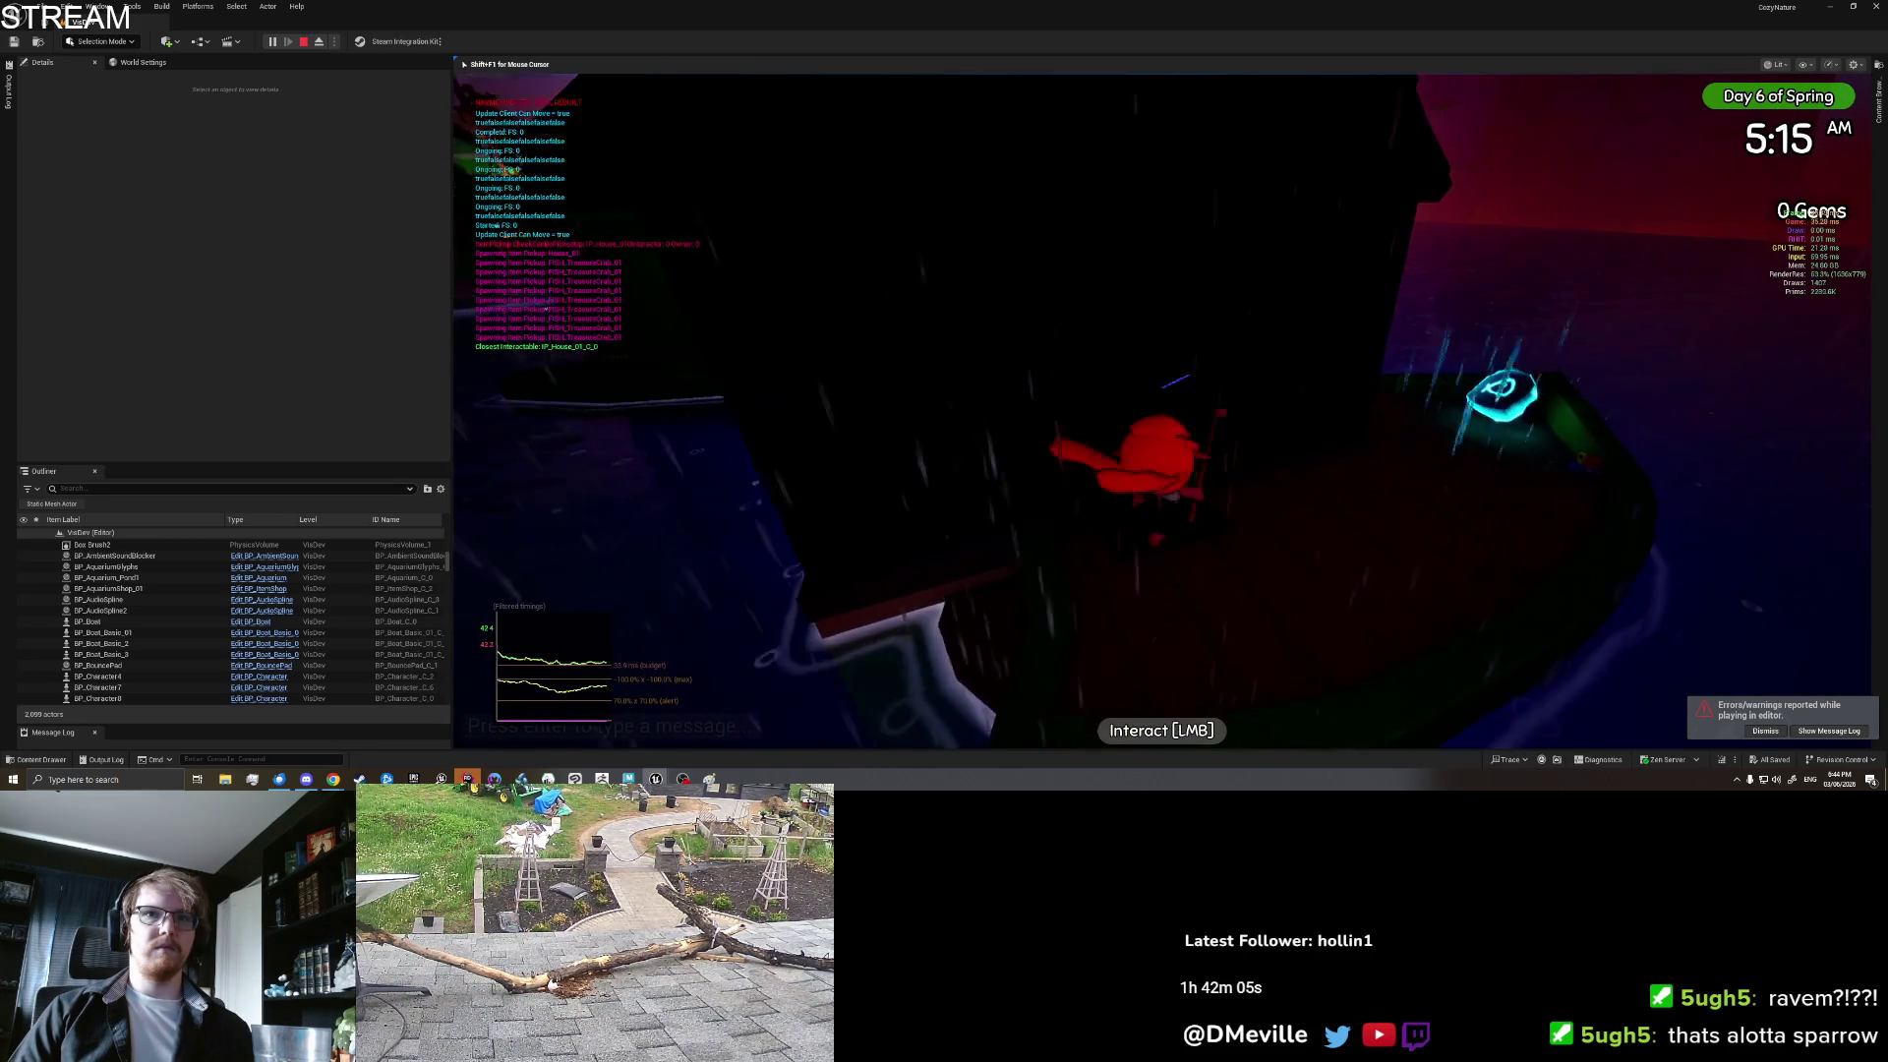
pyautogui.click(1161, 411)
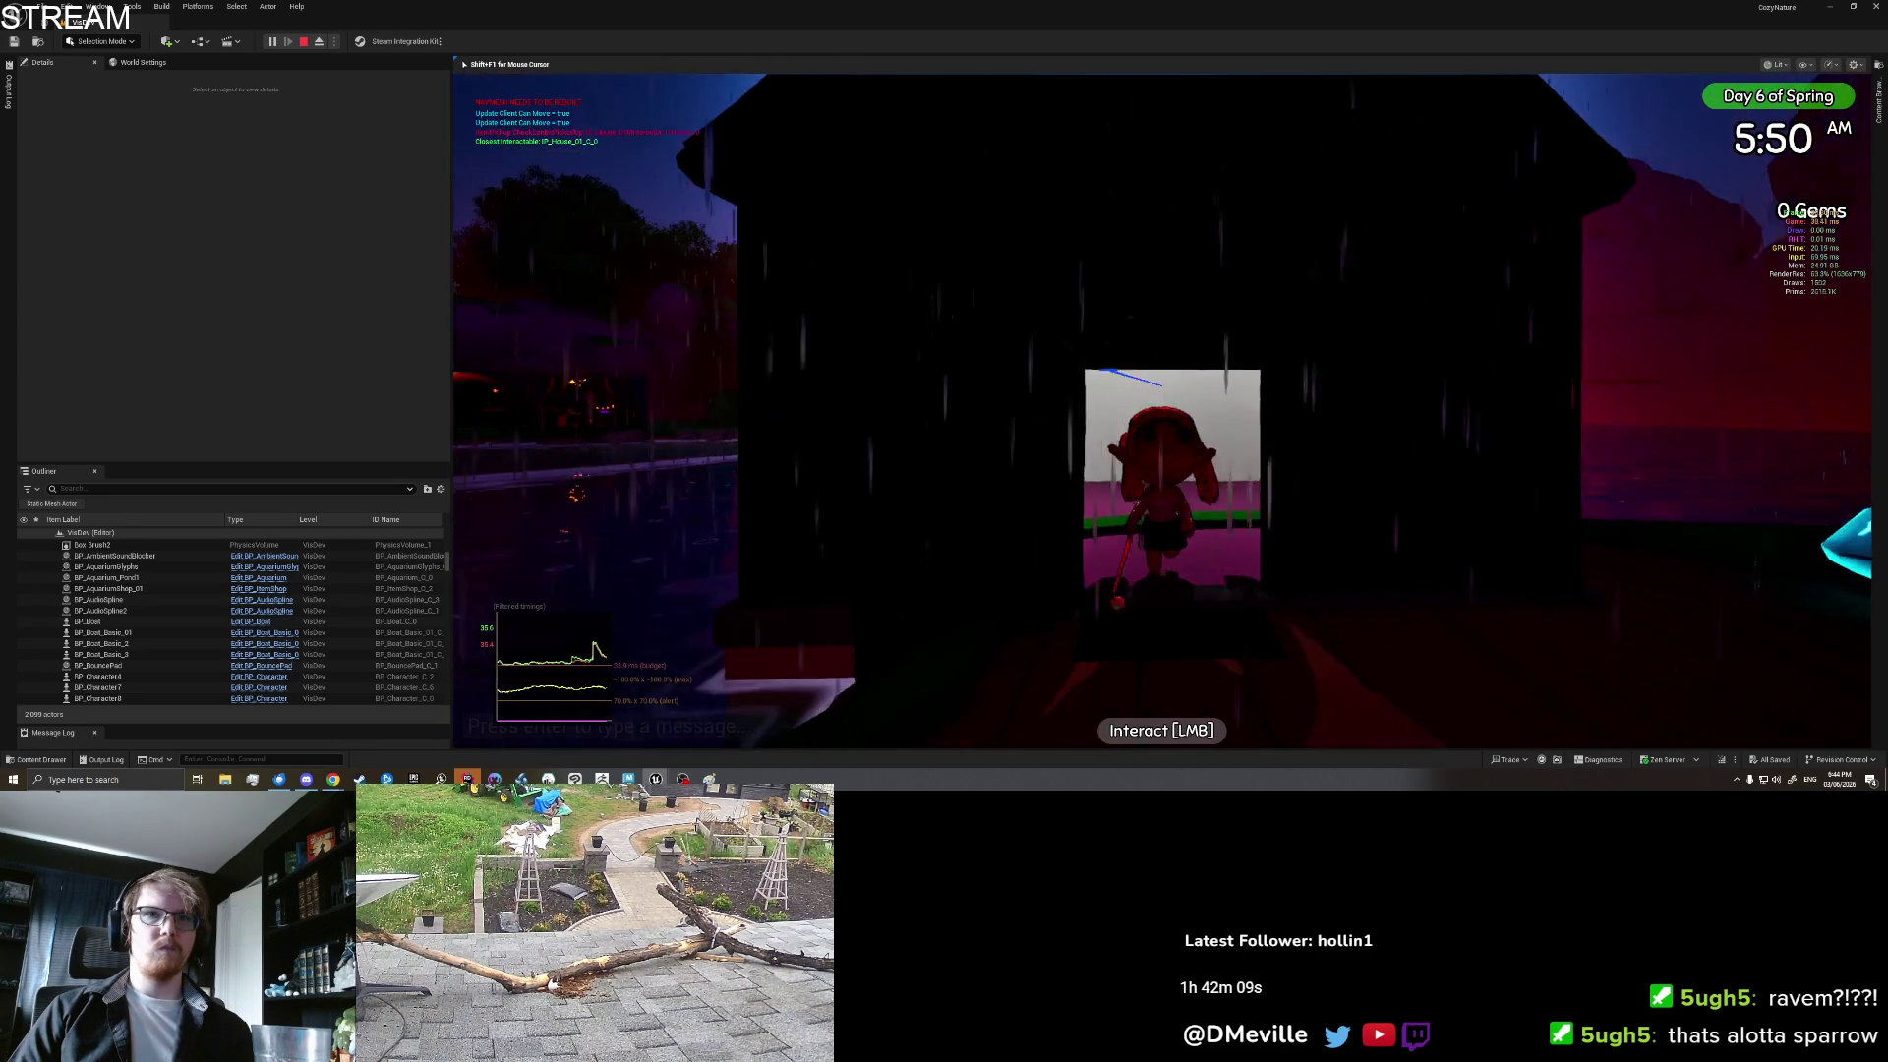
# Step: Walk out of the doorway along the boat down toward the red object on the water
pyautogui.press('a')
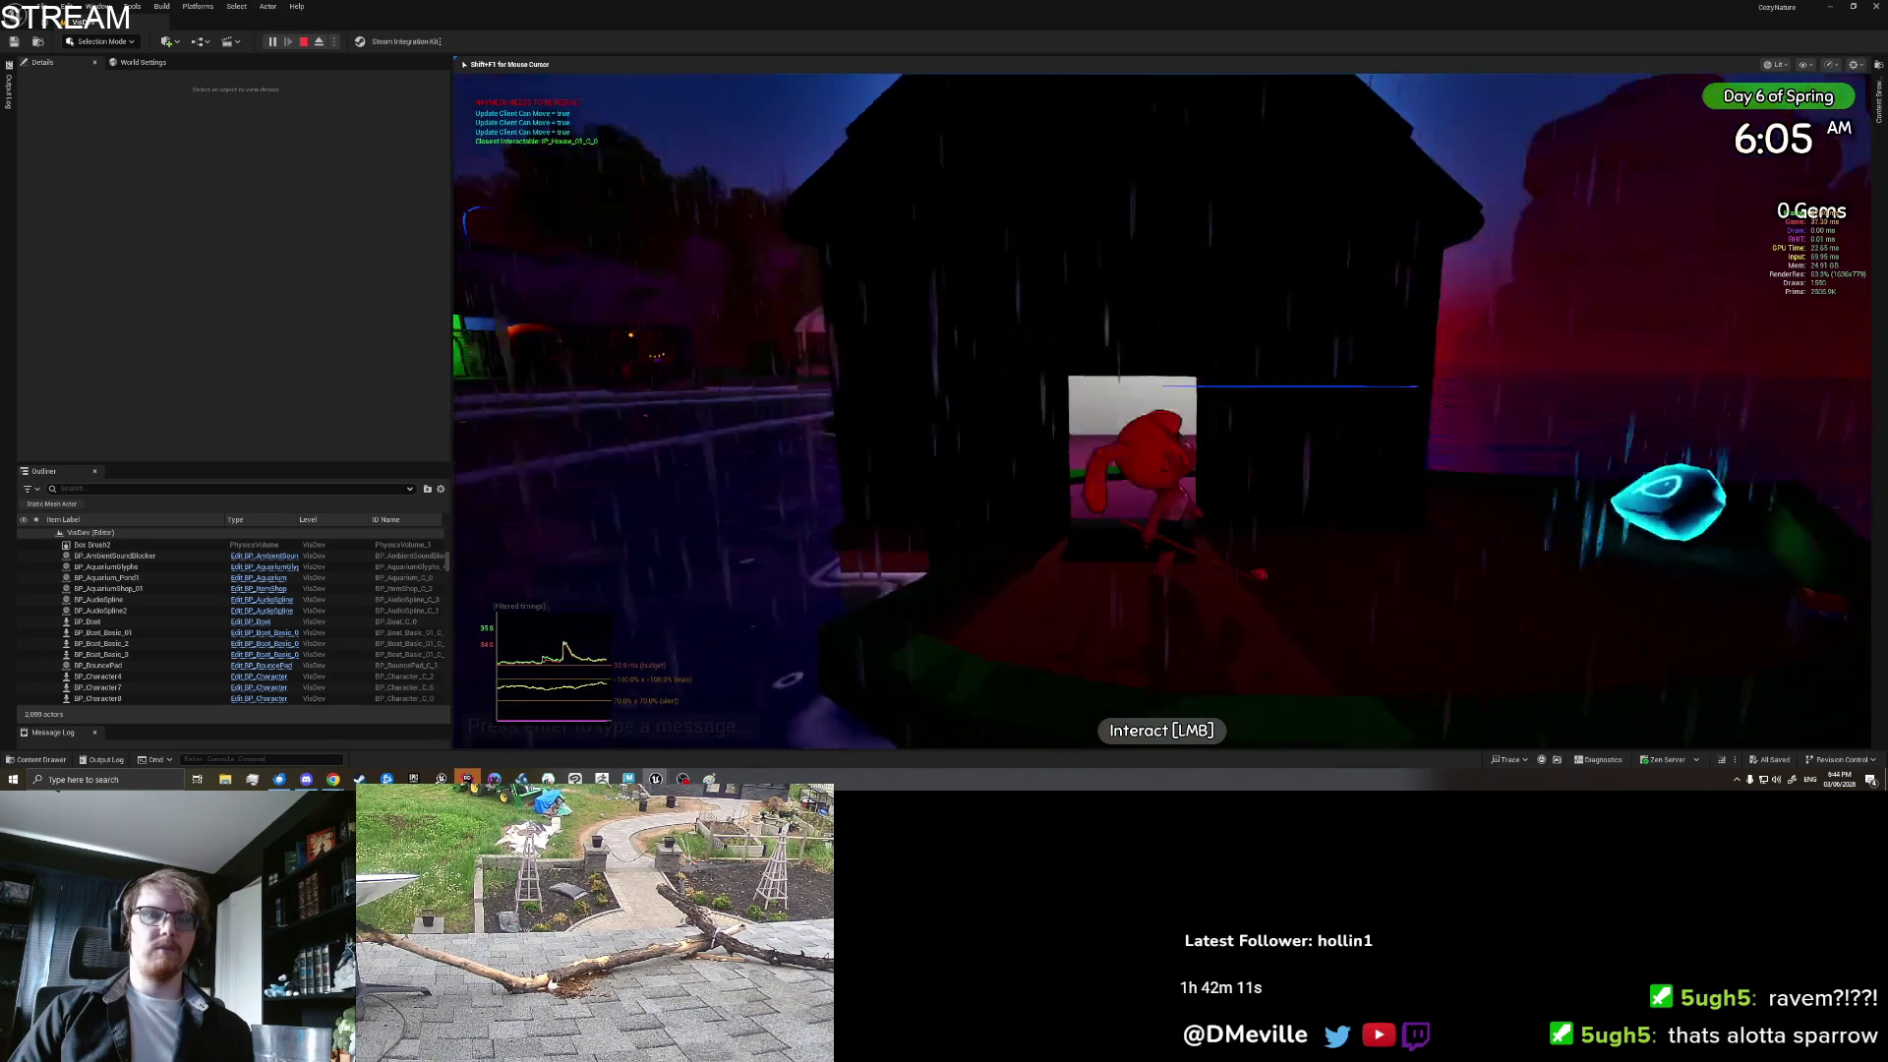
pyautogui.press('w')
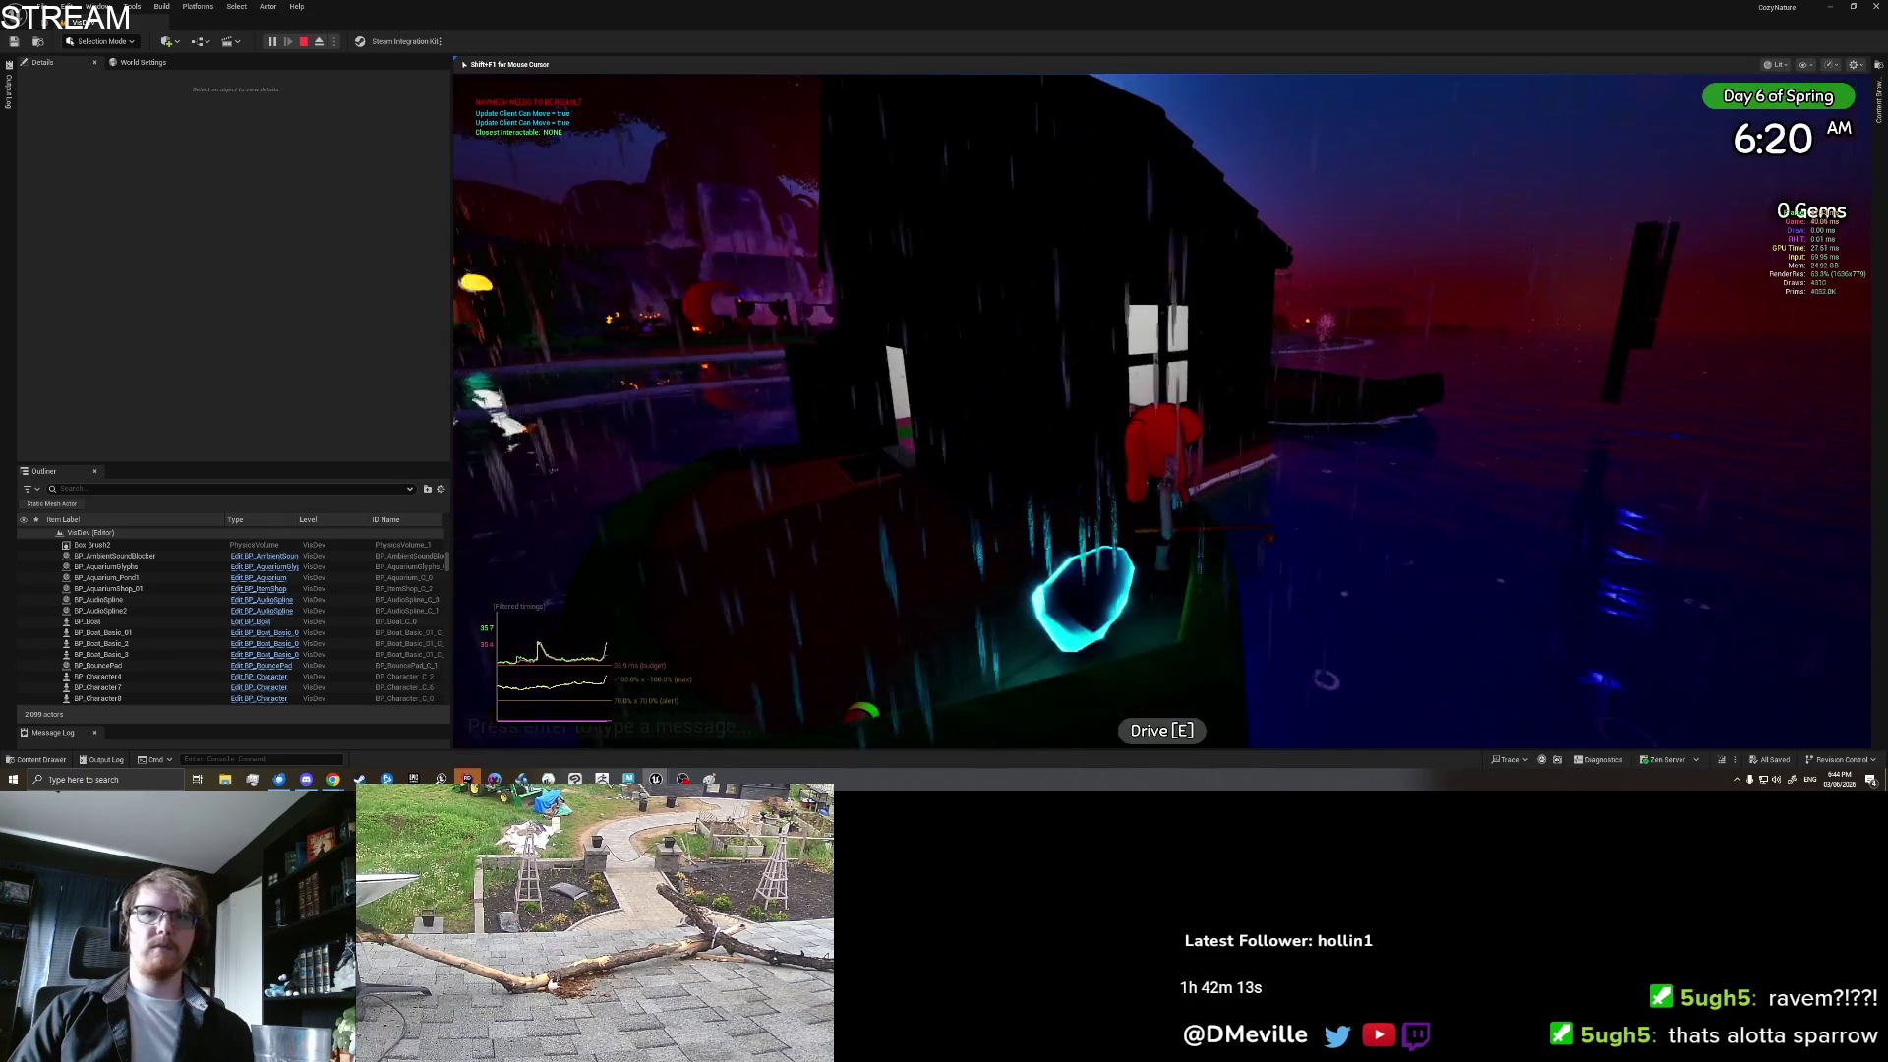
pyautogui.press('w')
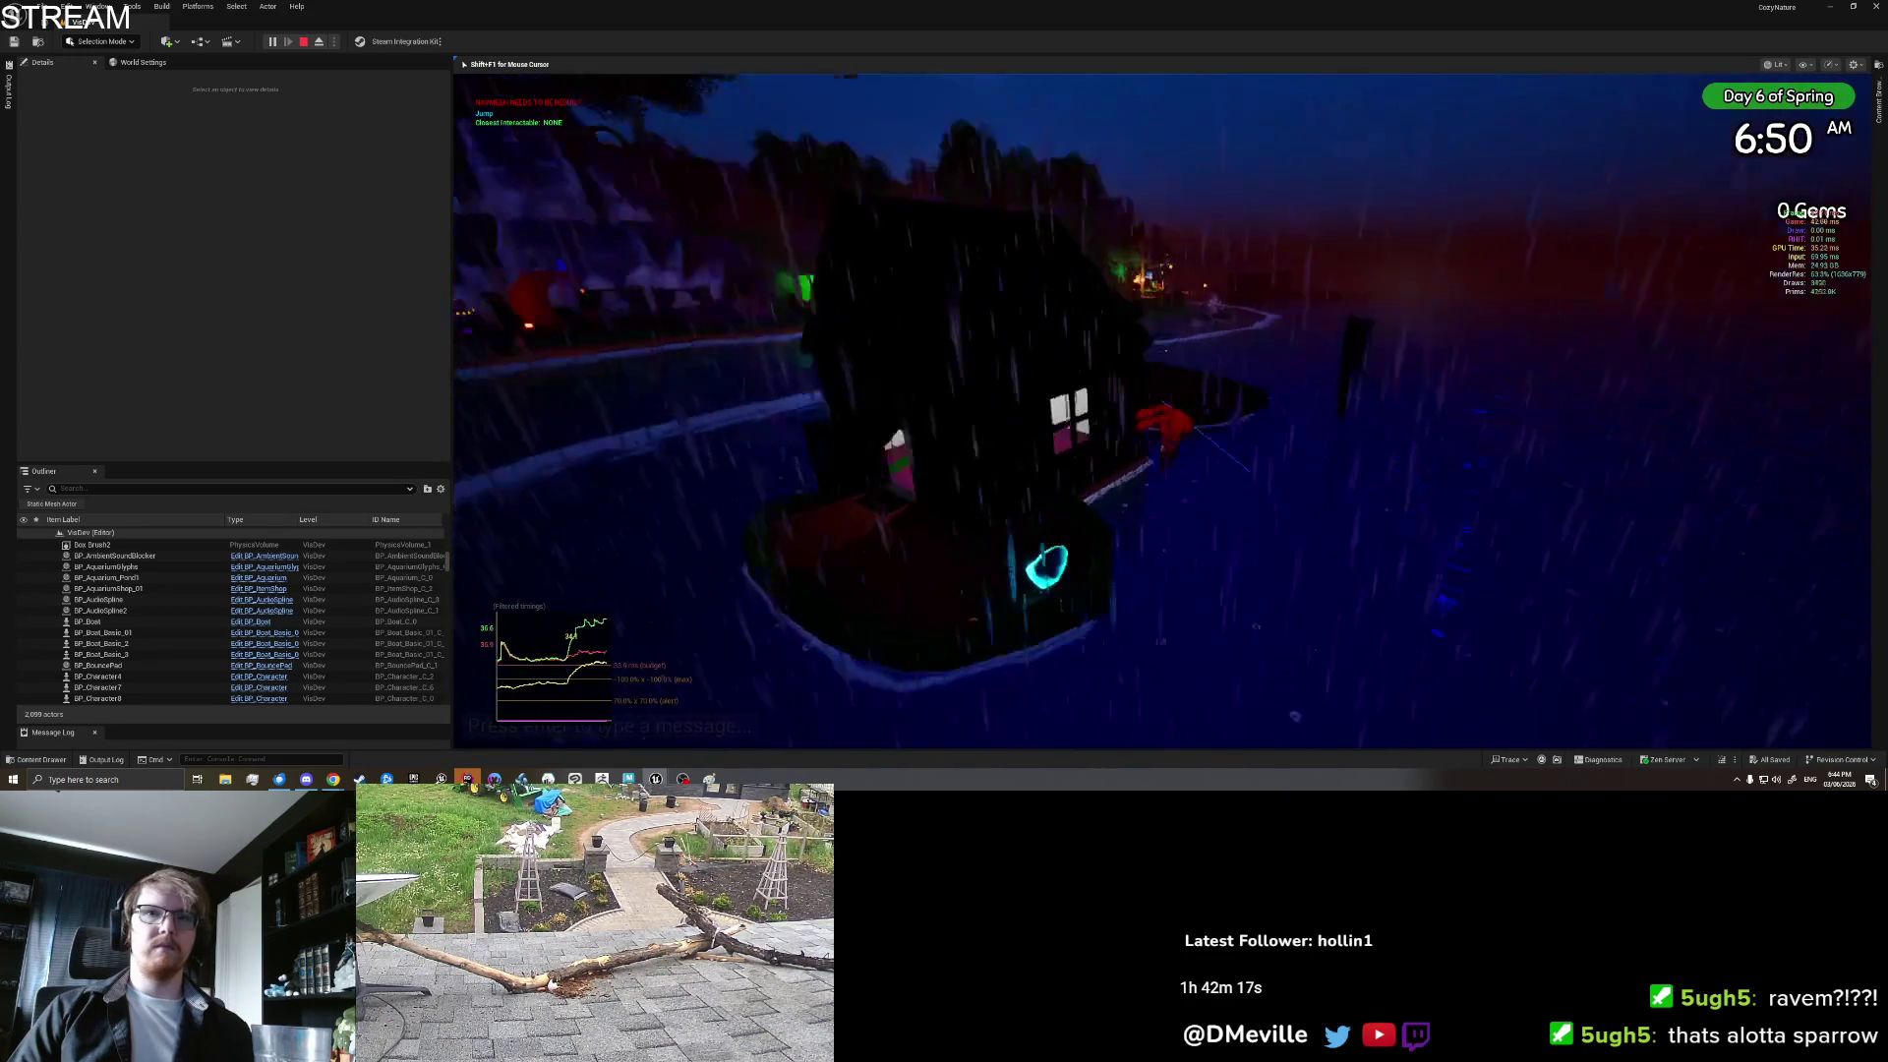
pyautogui.press('w')
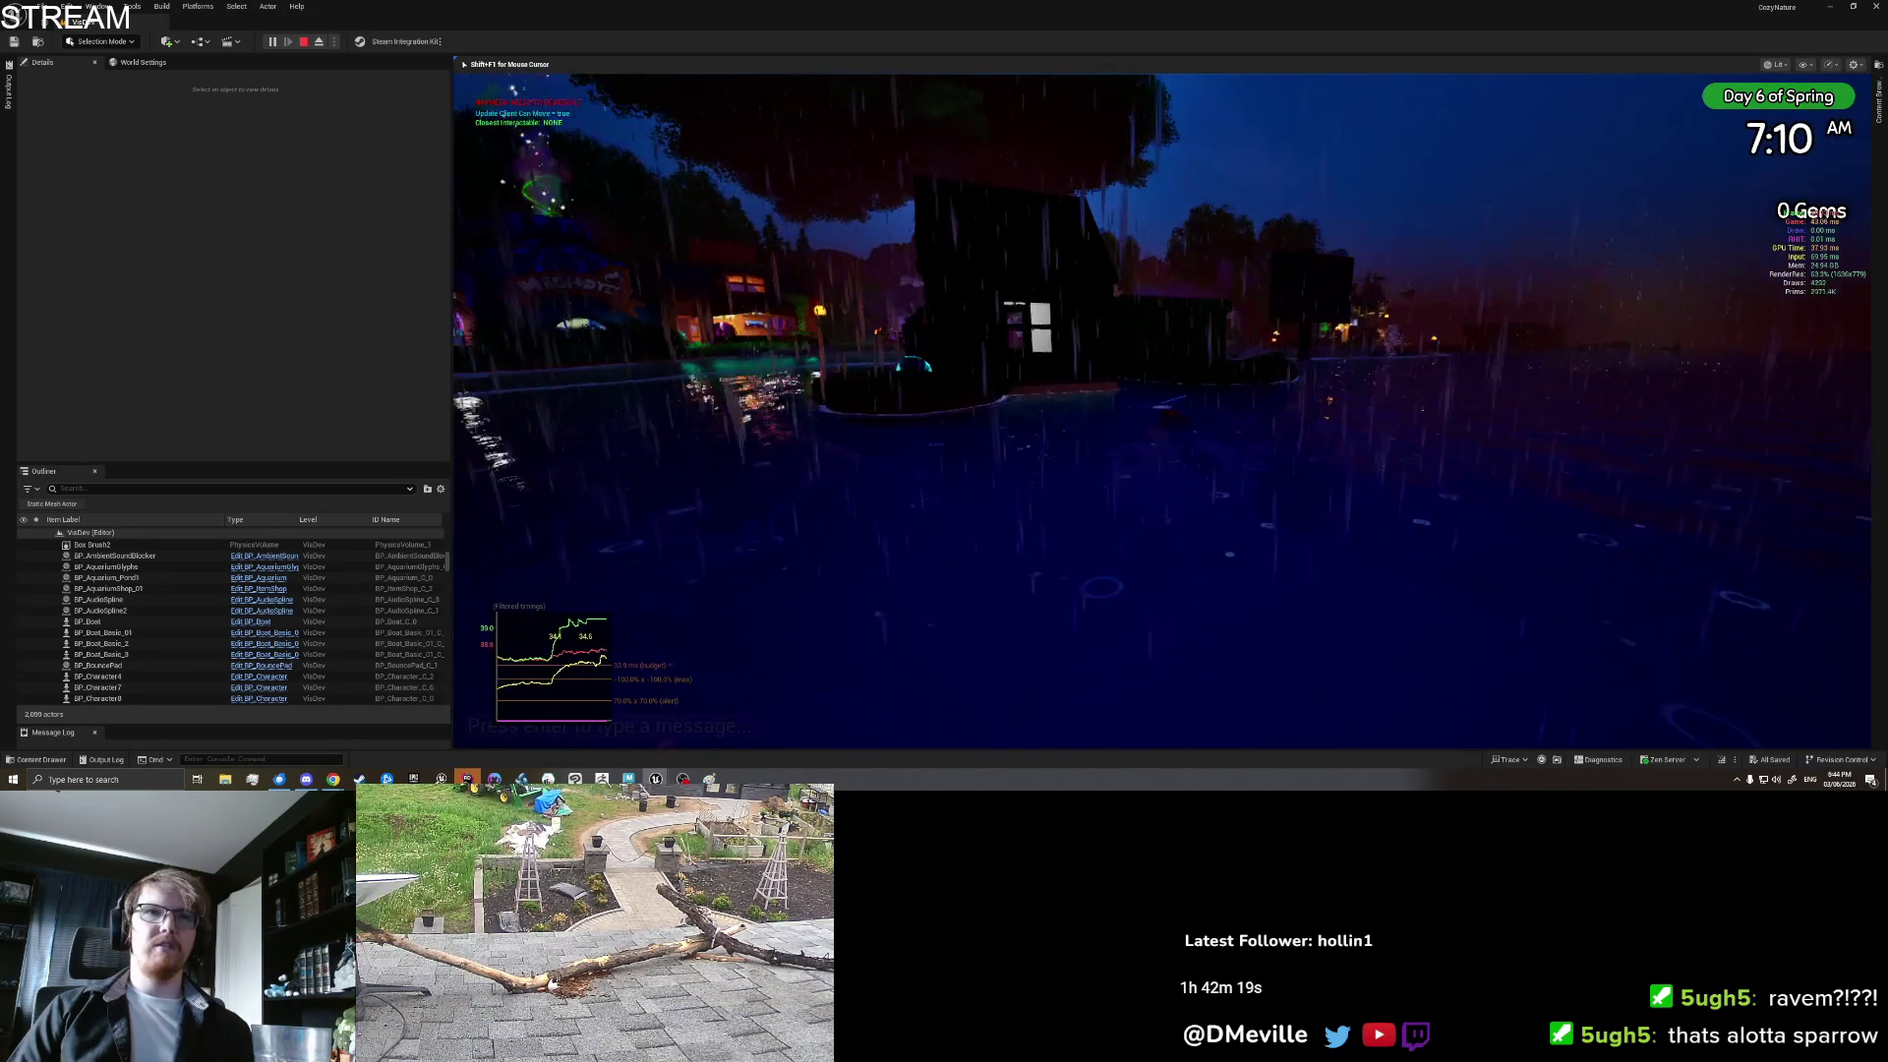
pyautogui.press('w')
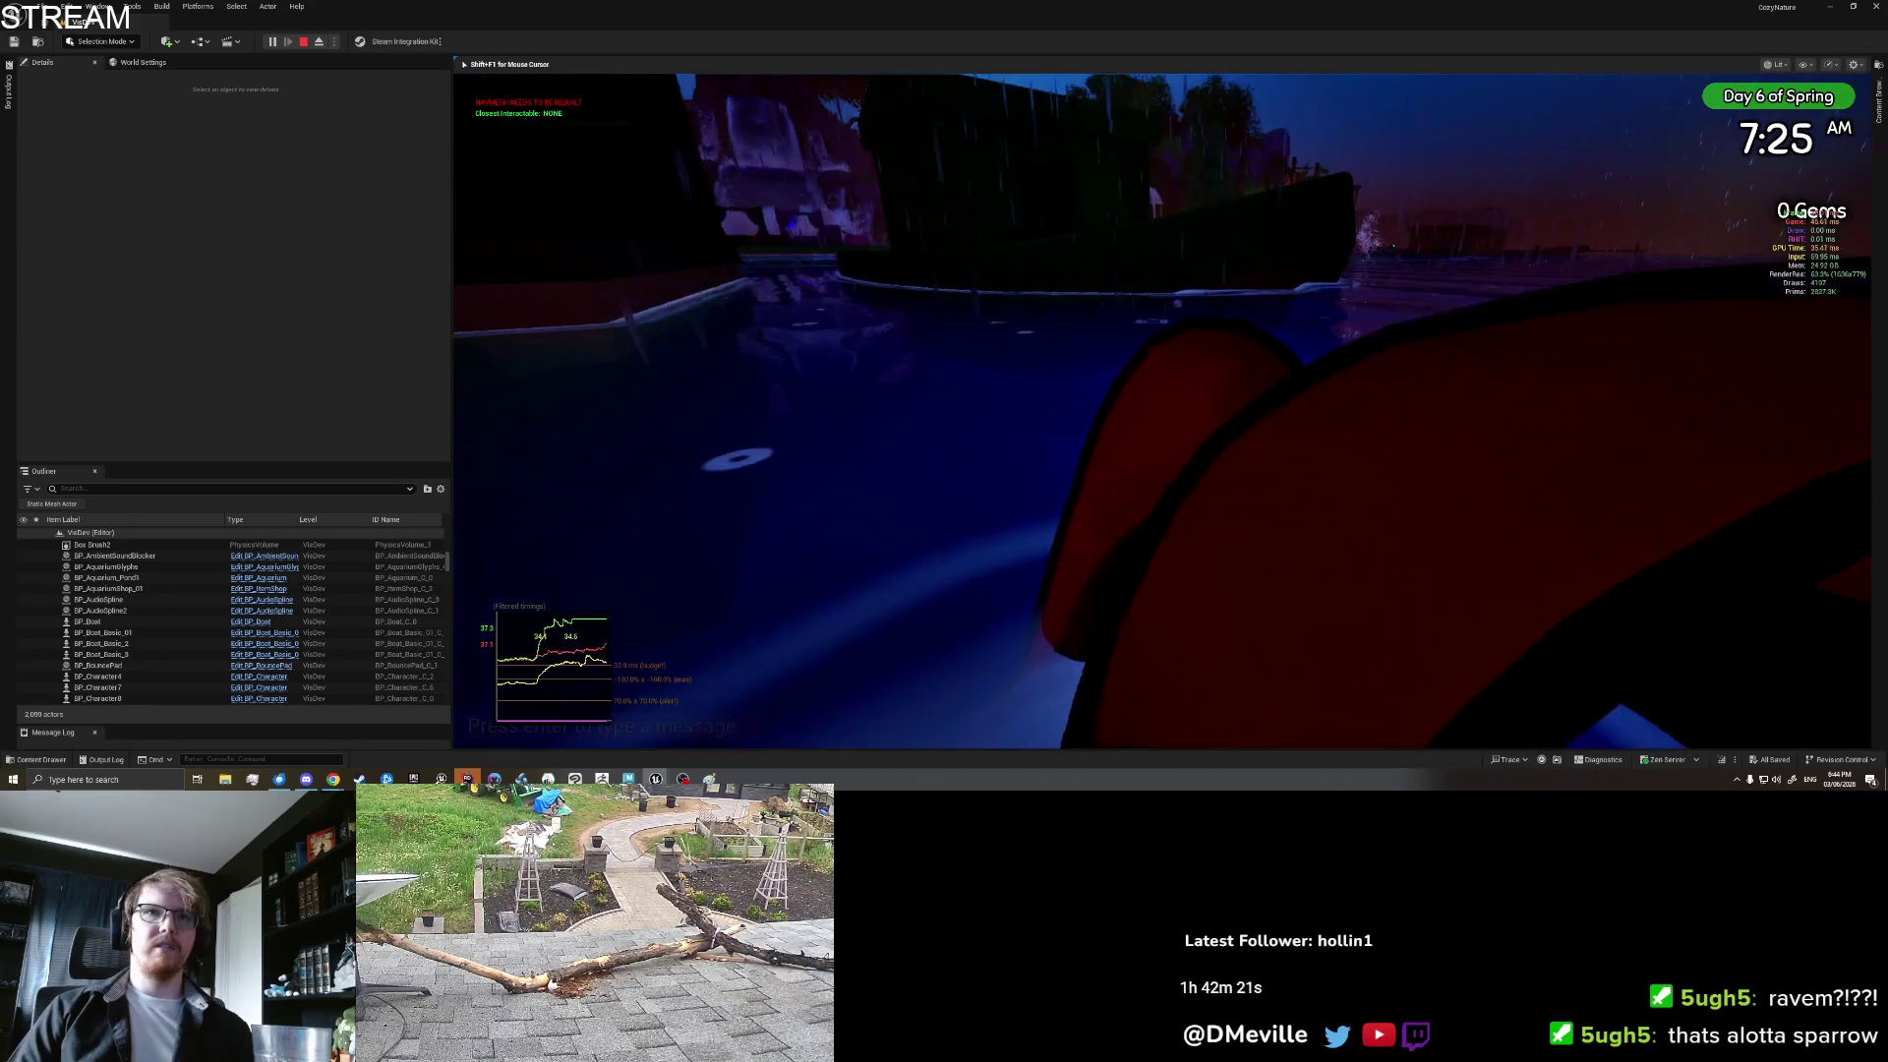
pyautogui.press('w')
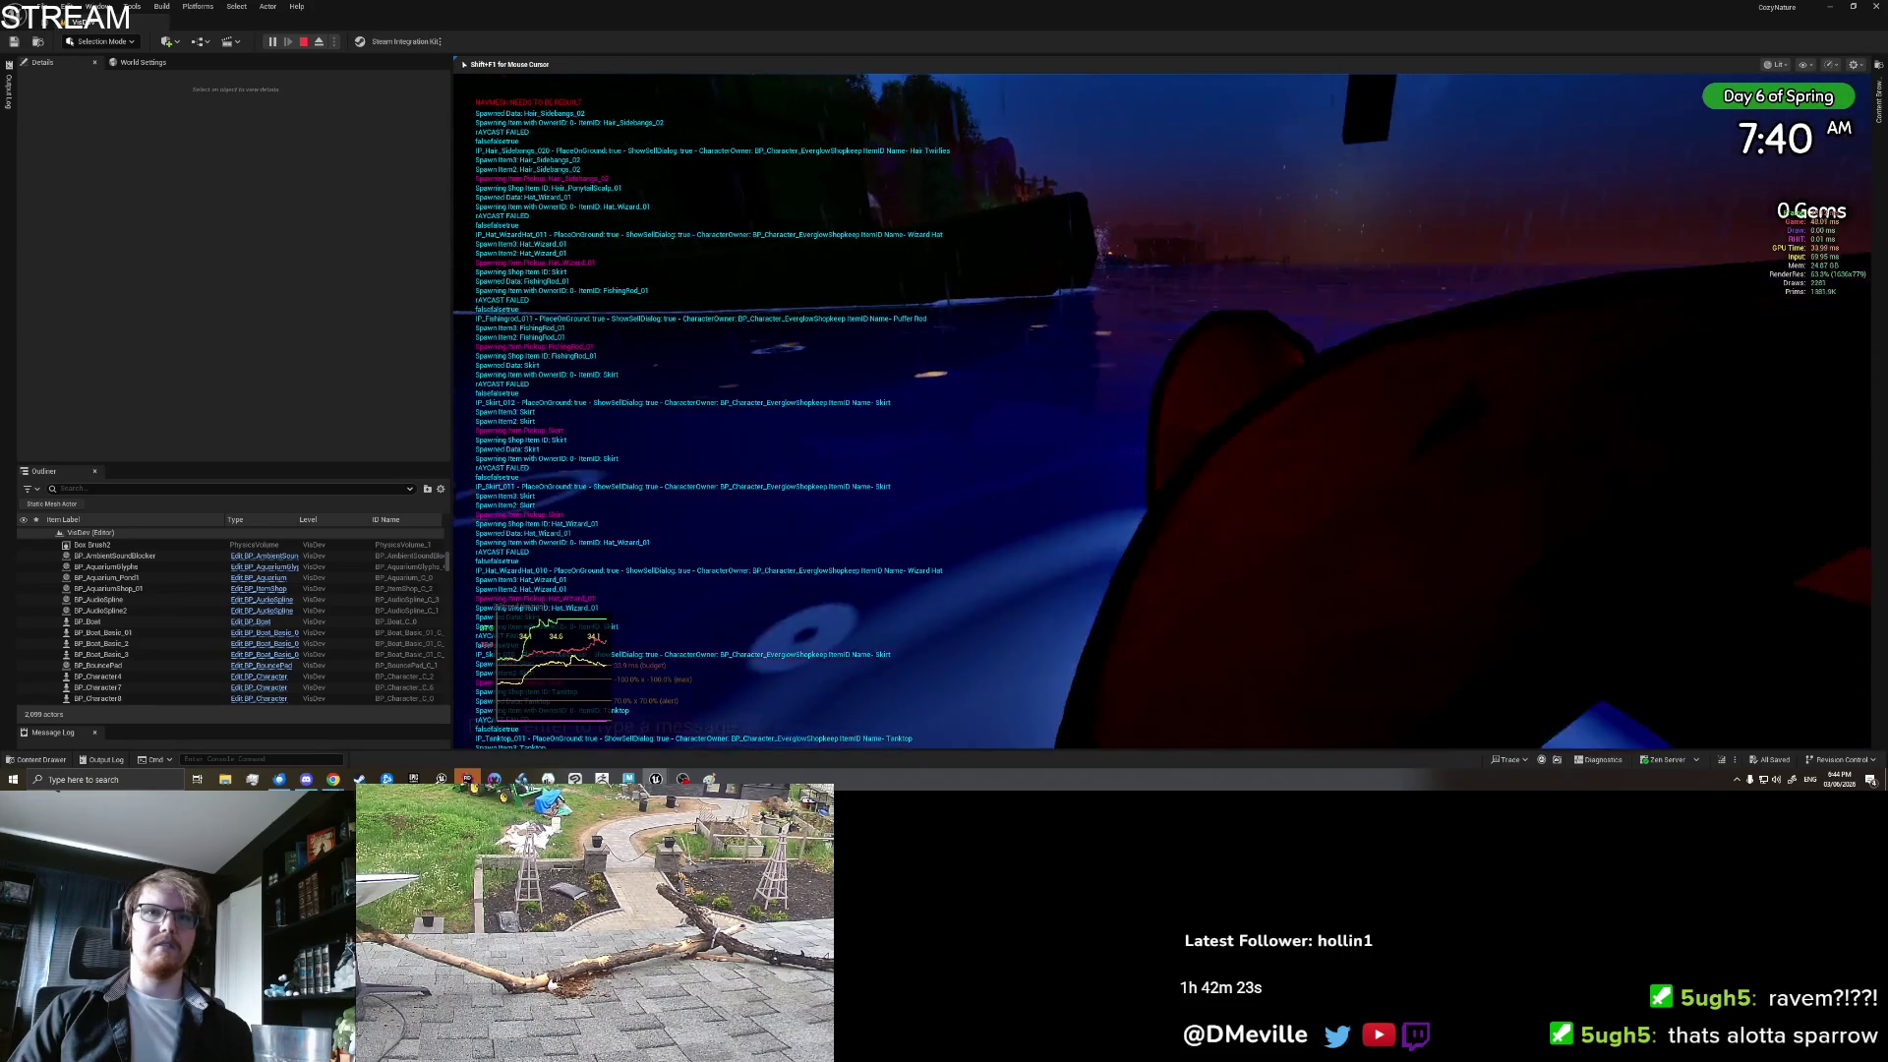
pyautogui.press('w')
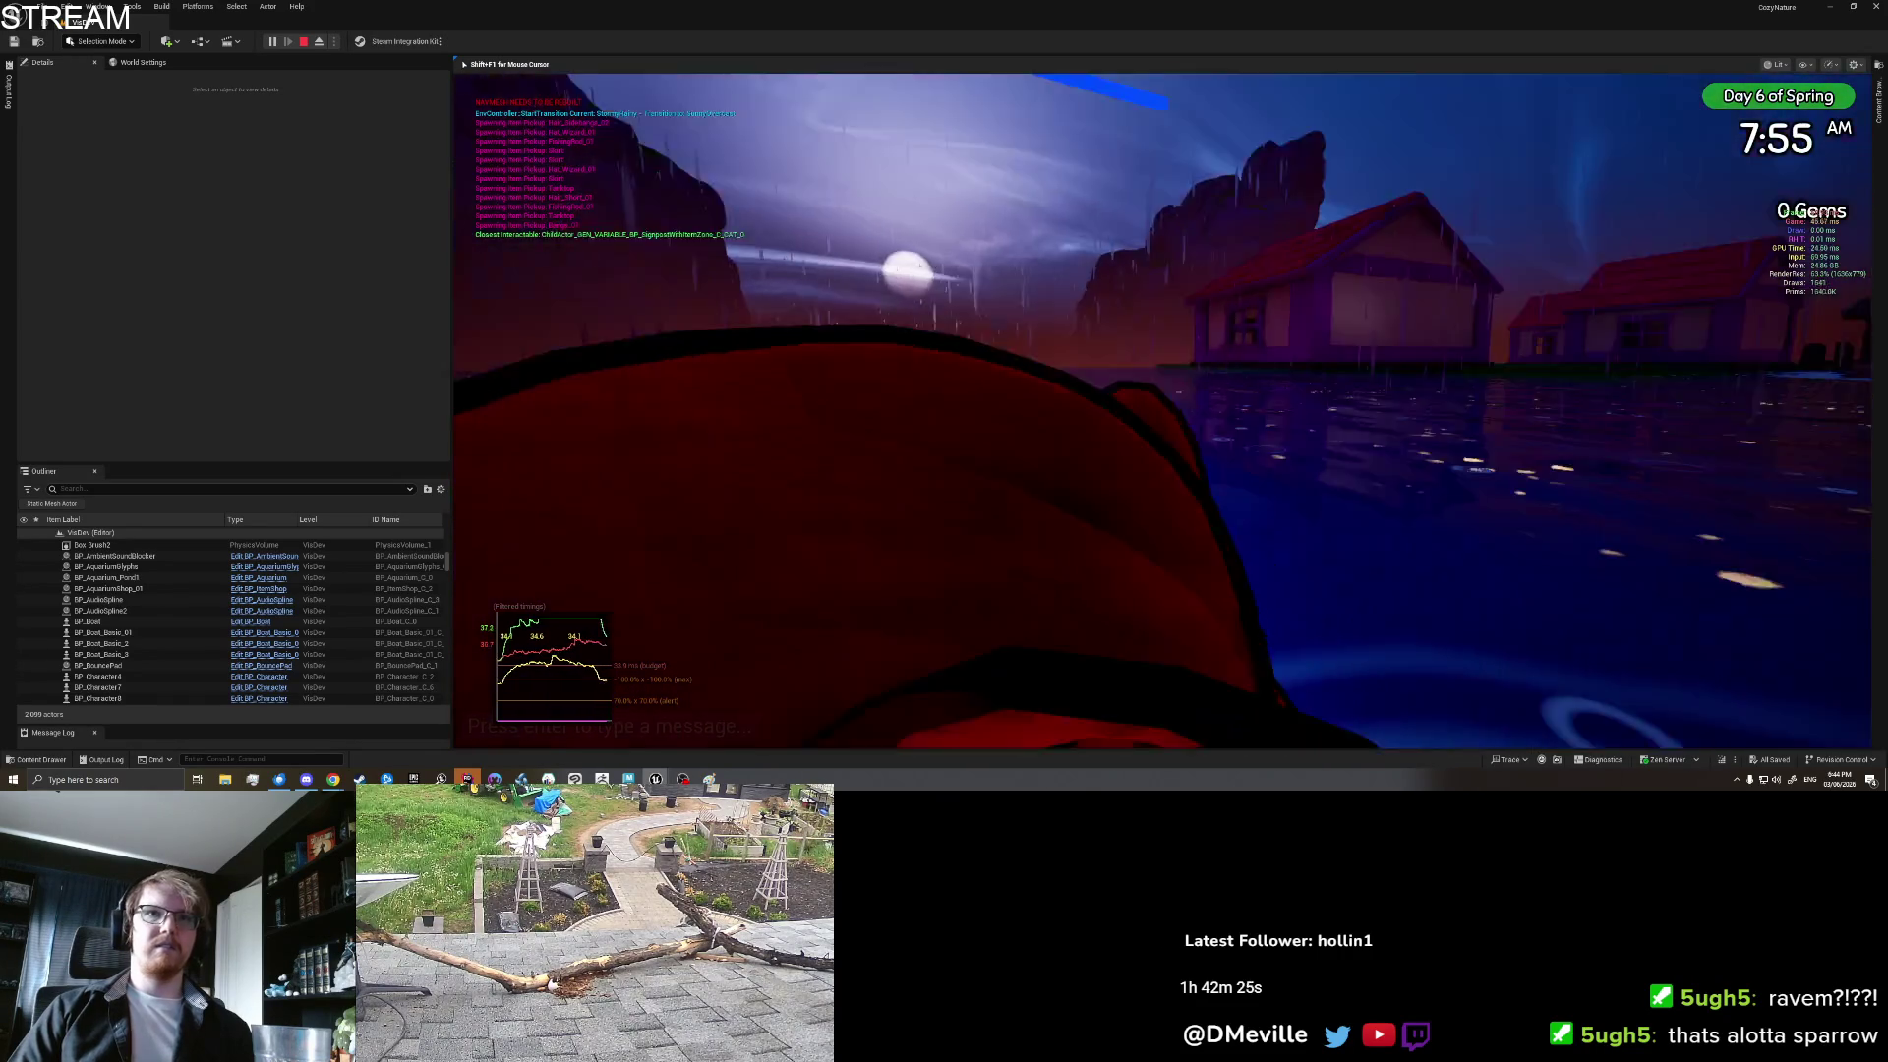
pyautogui.press('w')
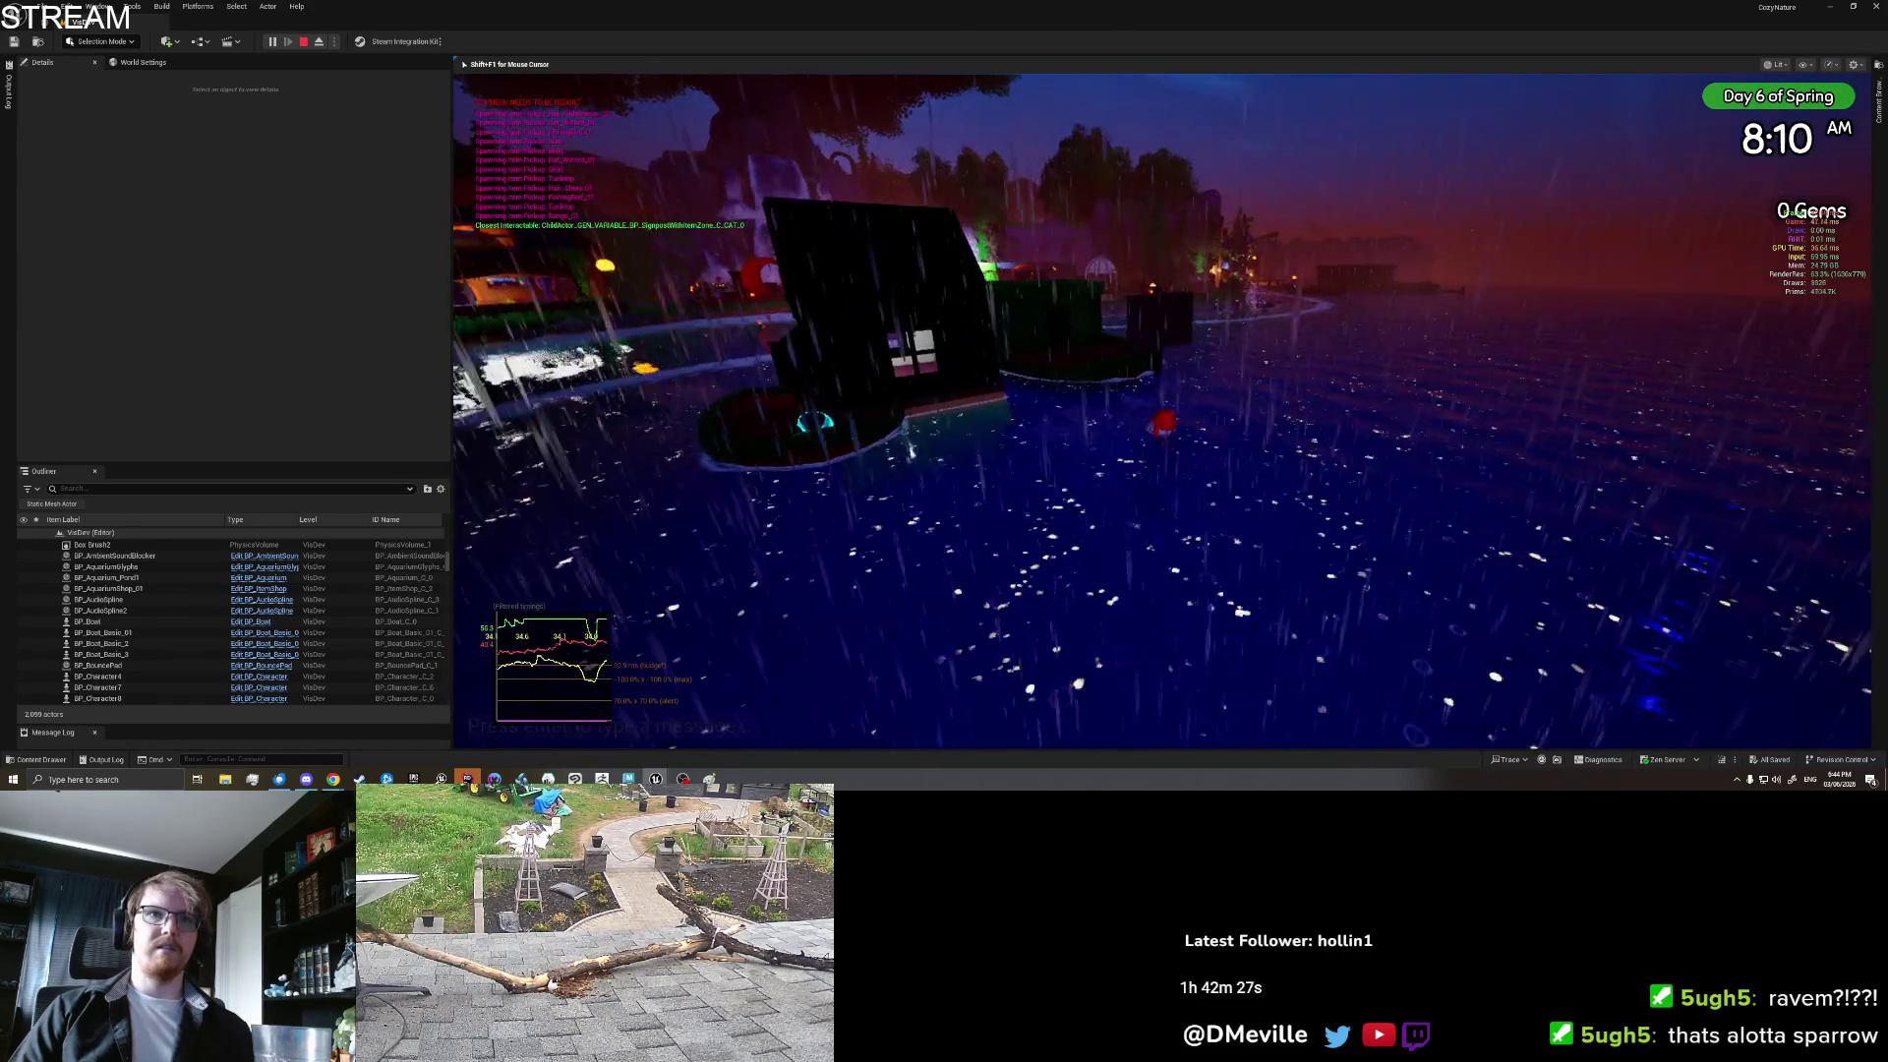
# Step: Interact with the house, answer Yes to pack it away, and close the farewell dialogue
pyautogui.press('e')
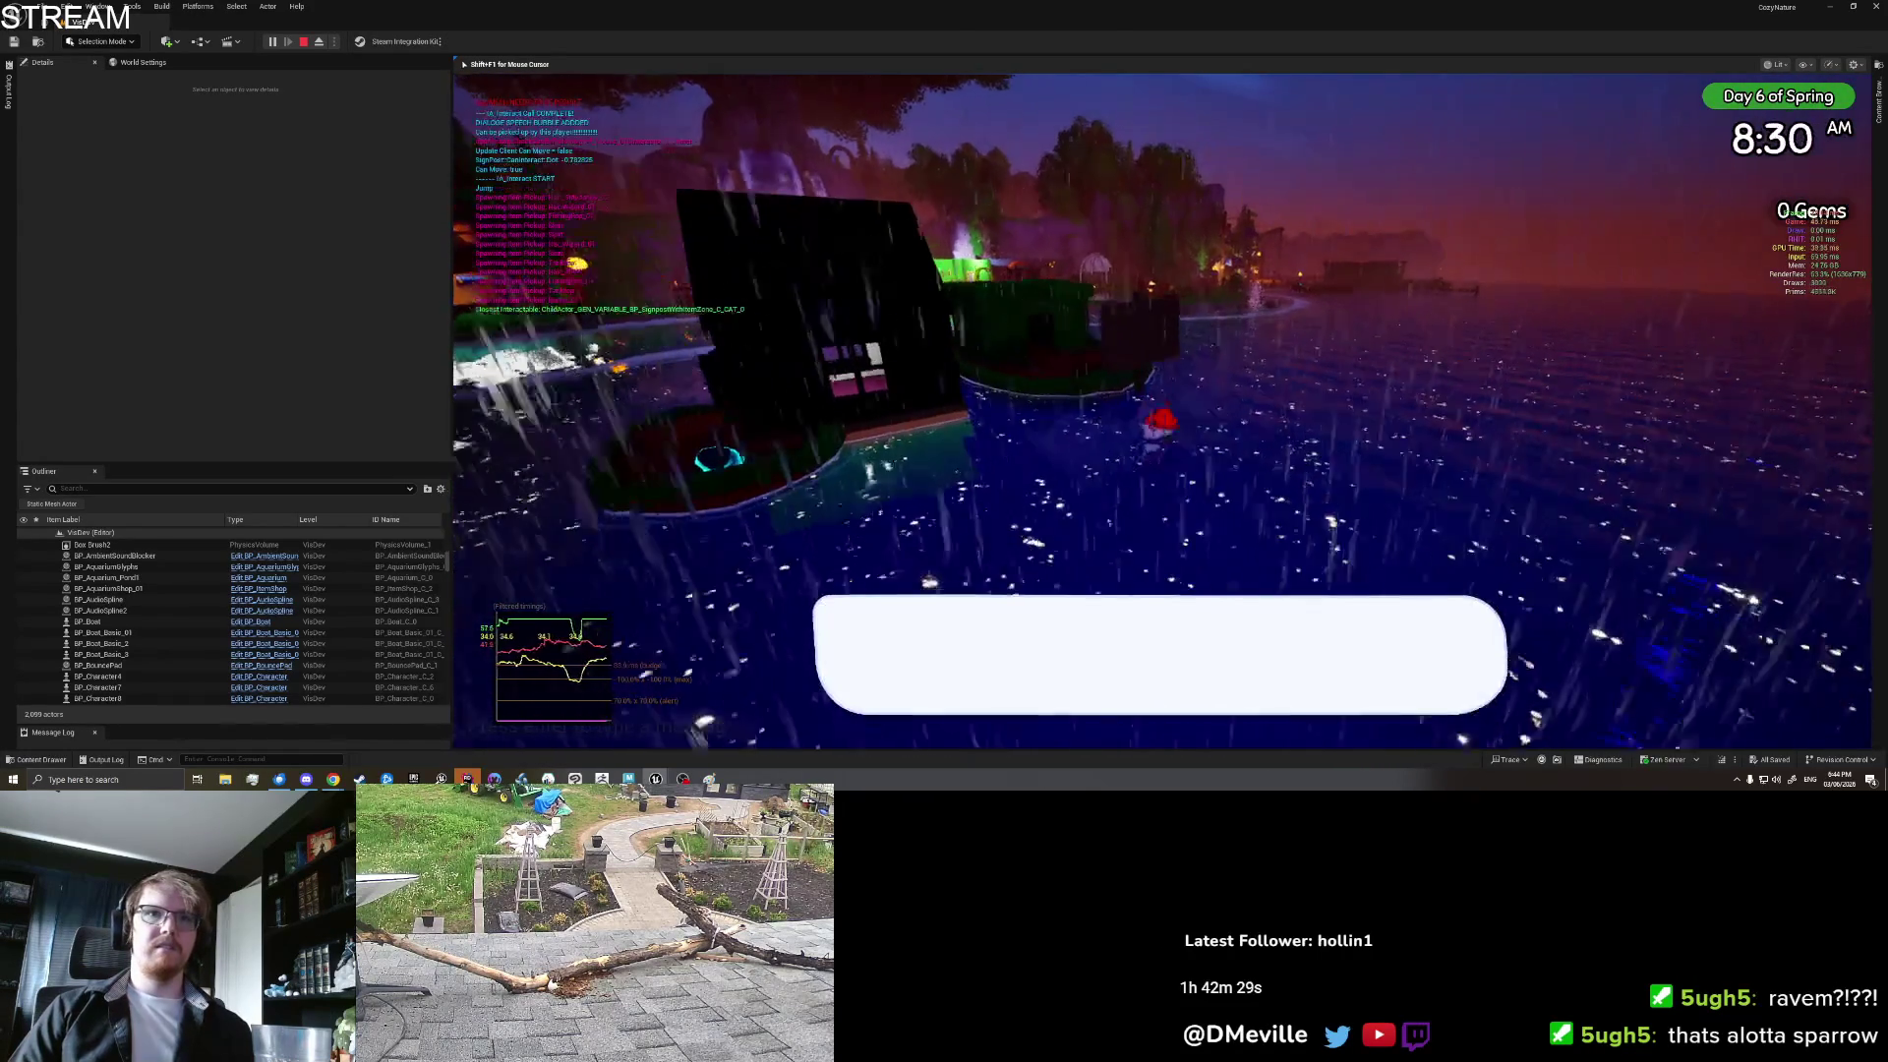
pyautogui.press('s')
pyautogui.press('space')
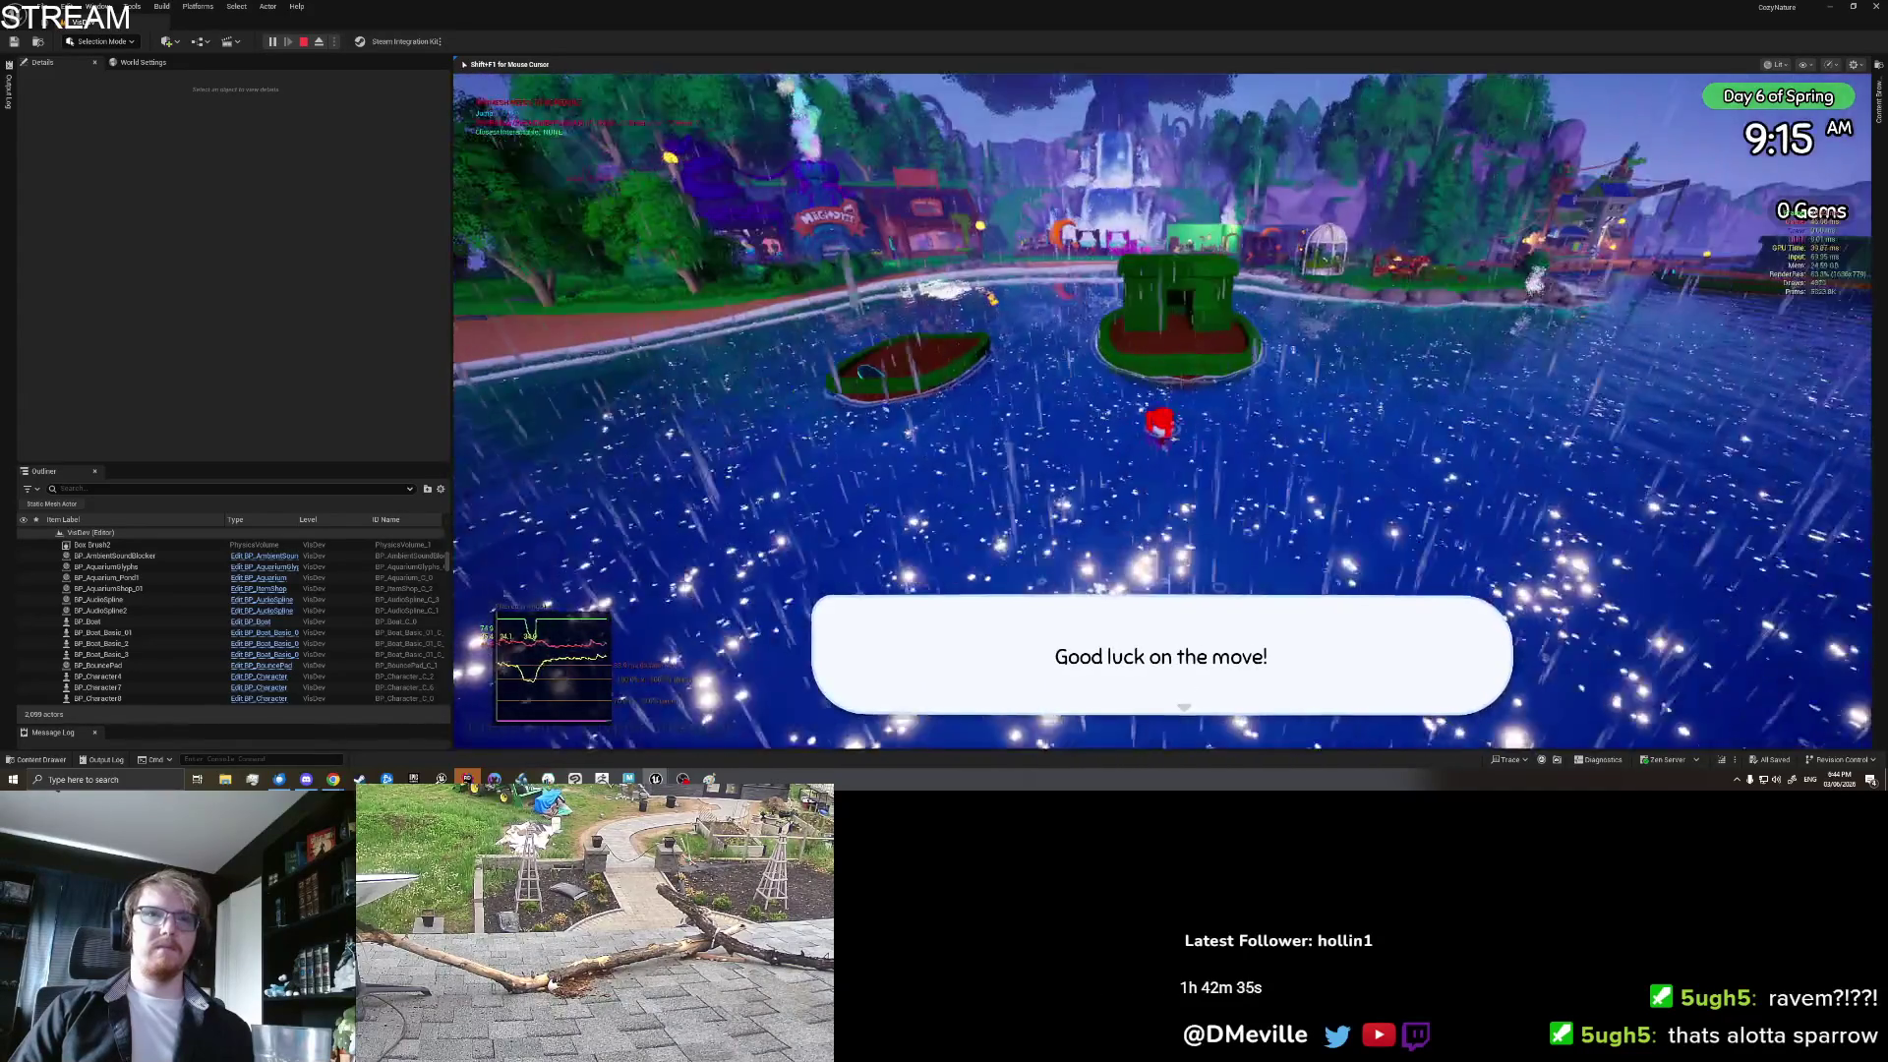
pyautogui.press('space')
# Step: Swim past the green-house island toward the boat, then stop the playtest
pyautogui.press('w')
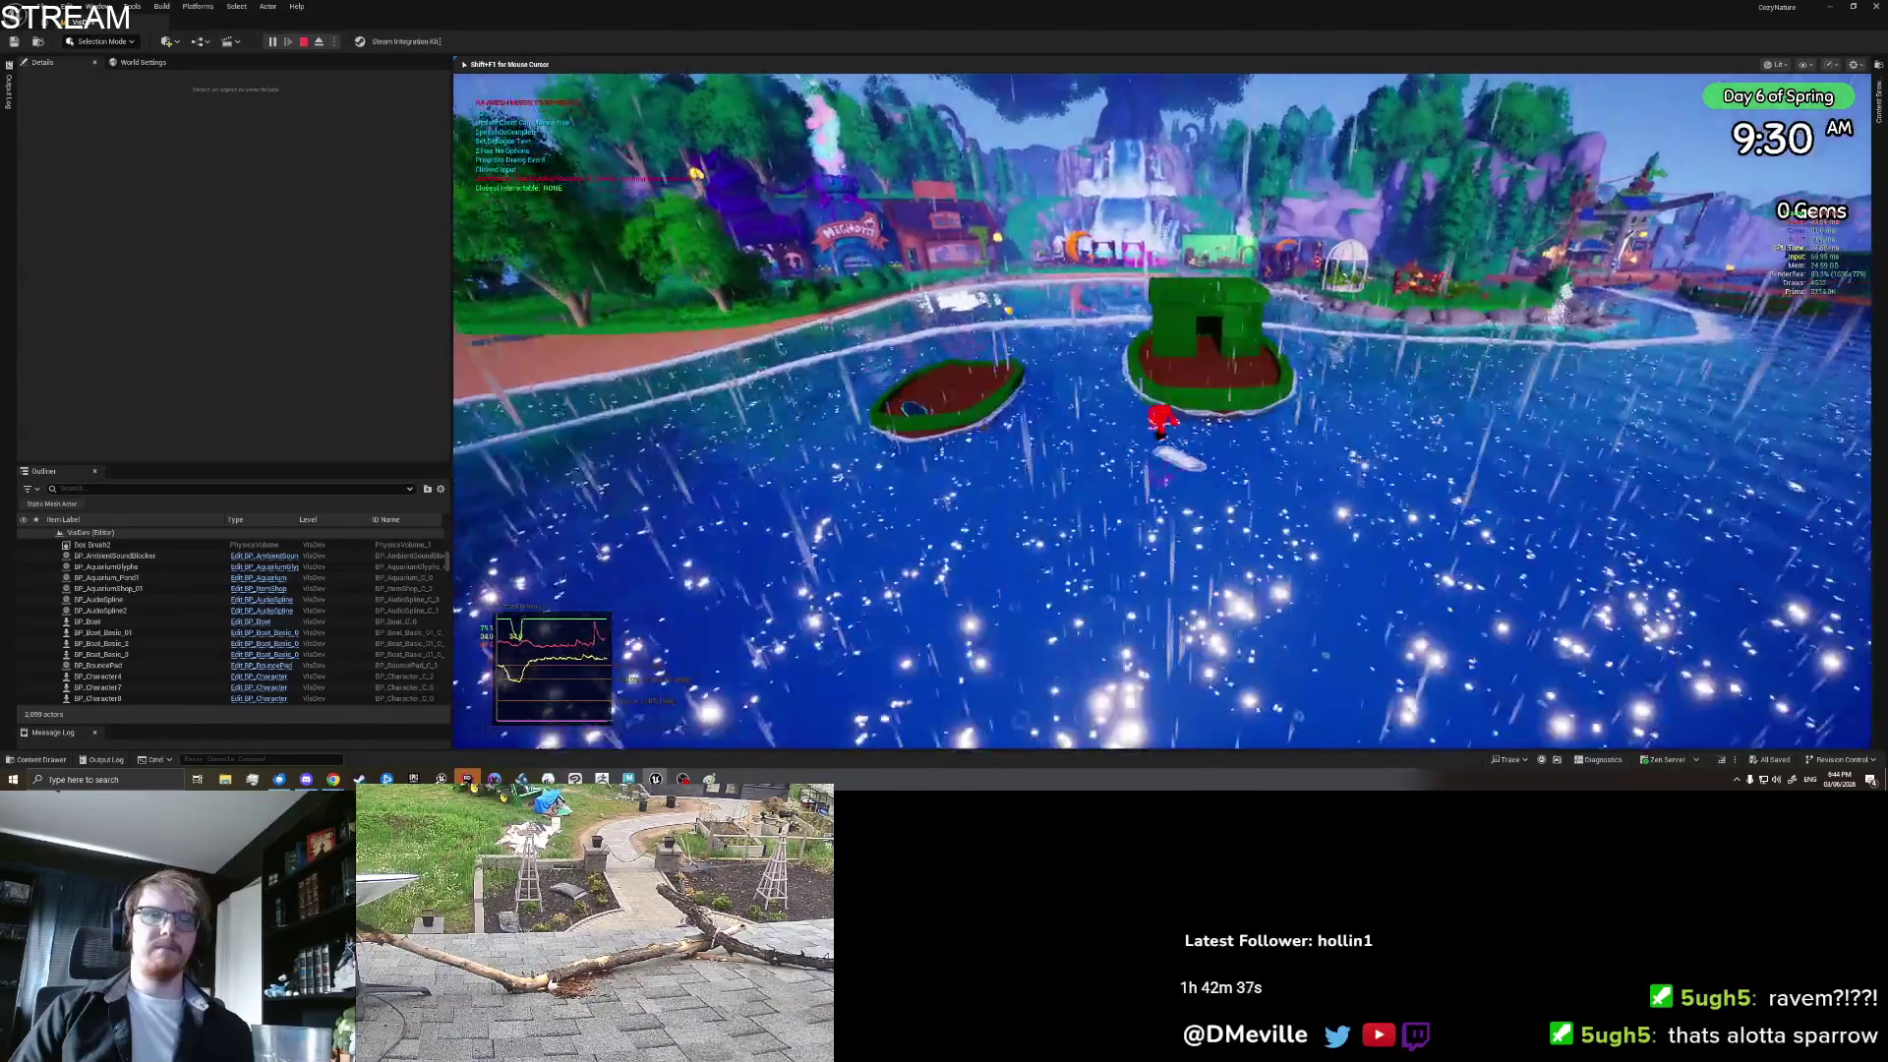
pyautogui.press('w')
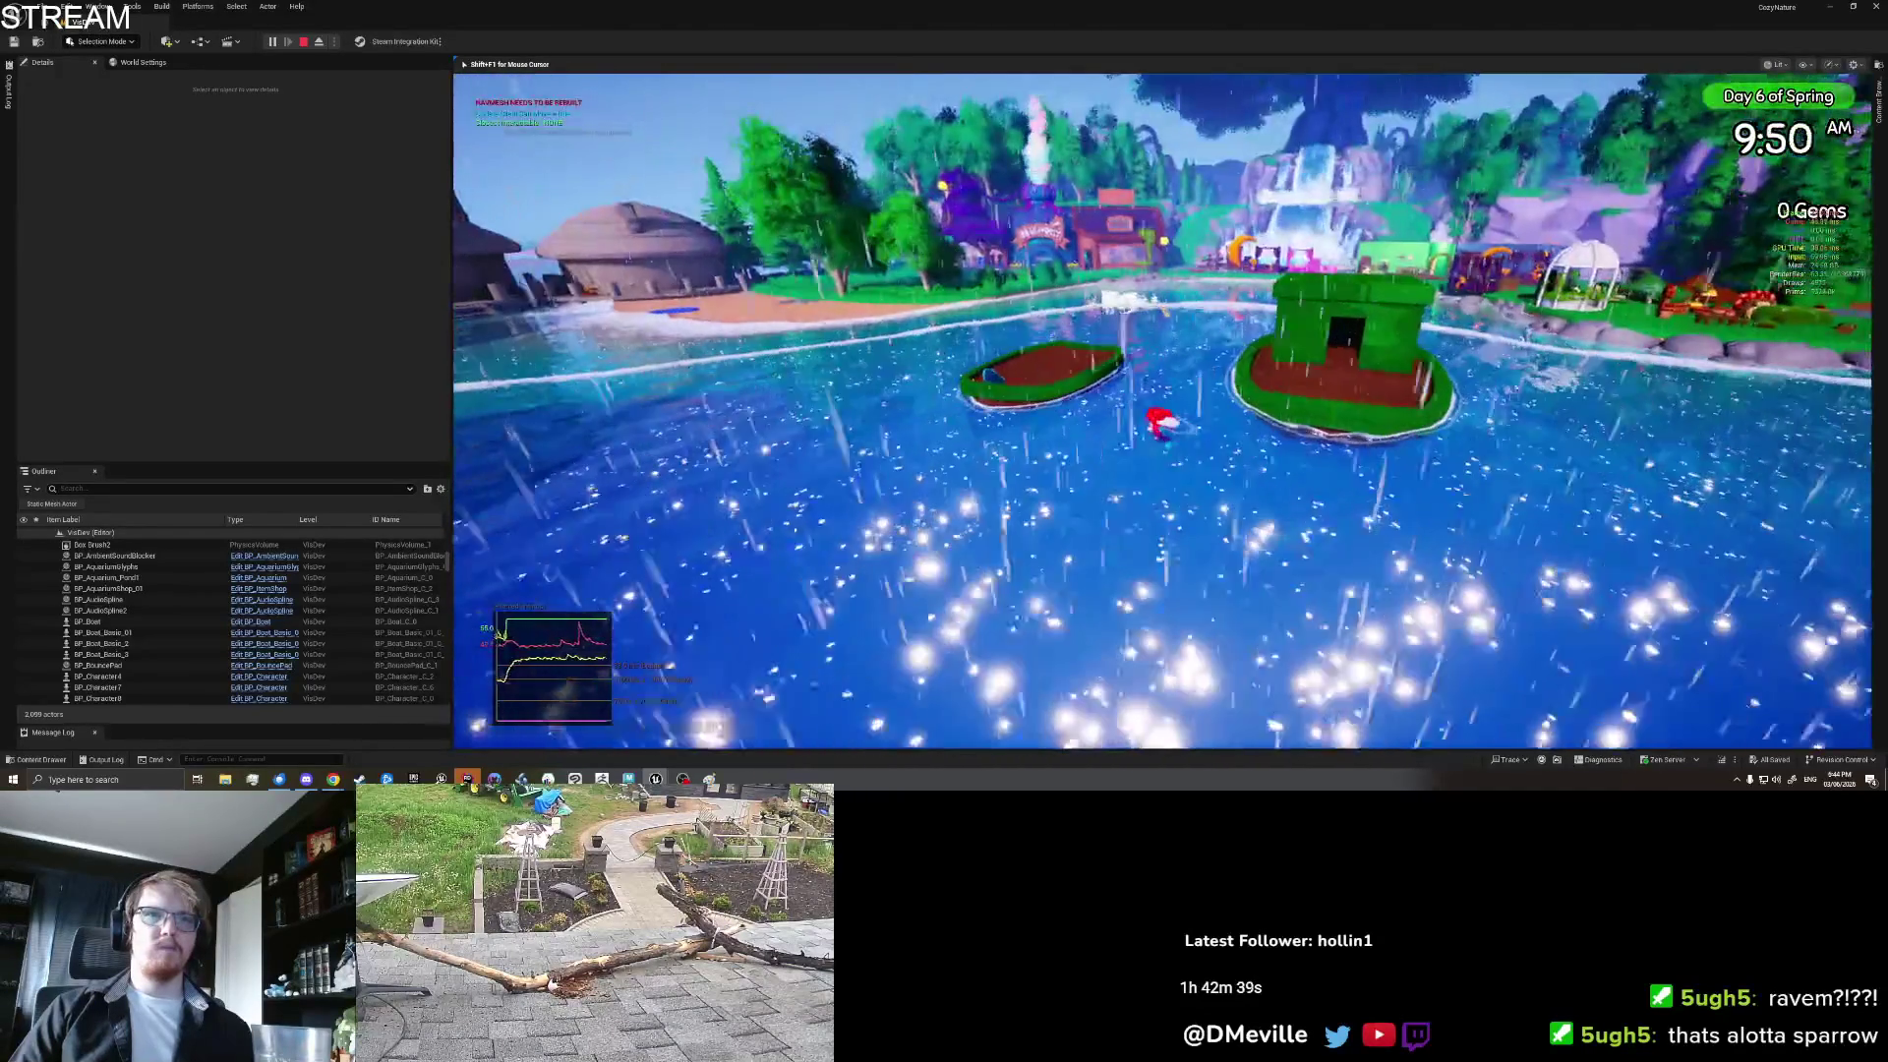
pyautogui.press('w')
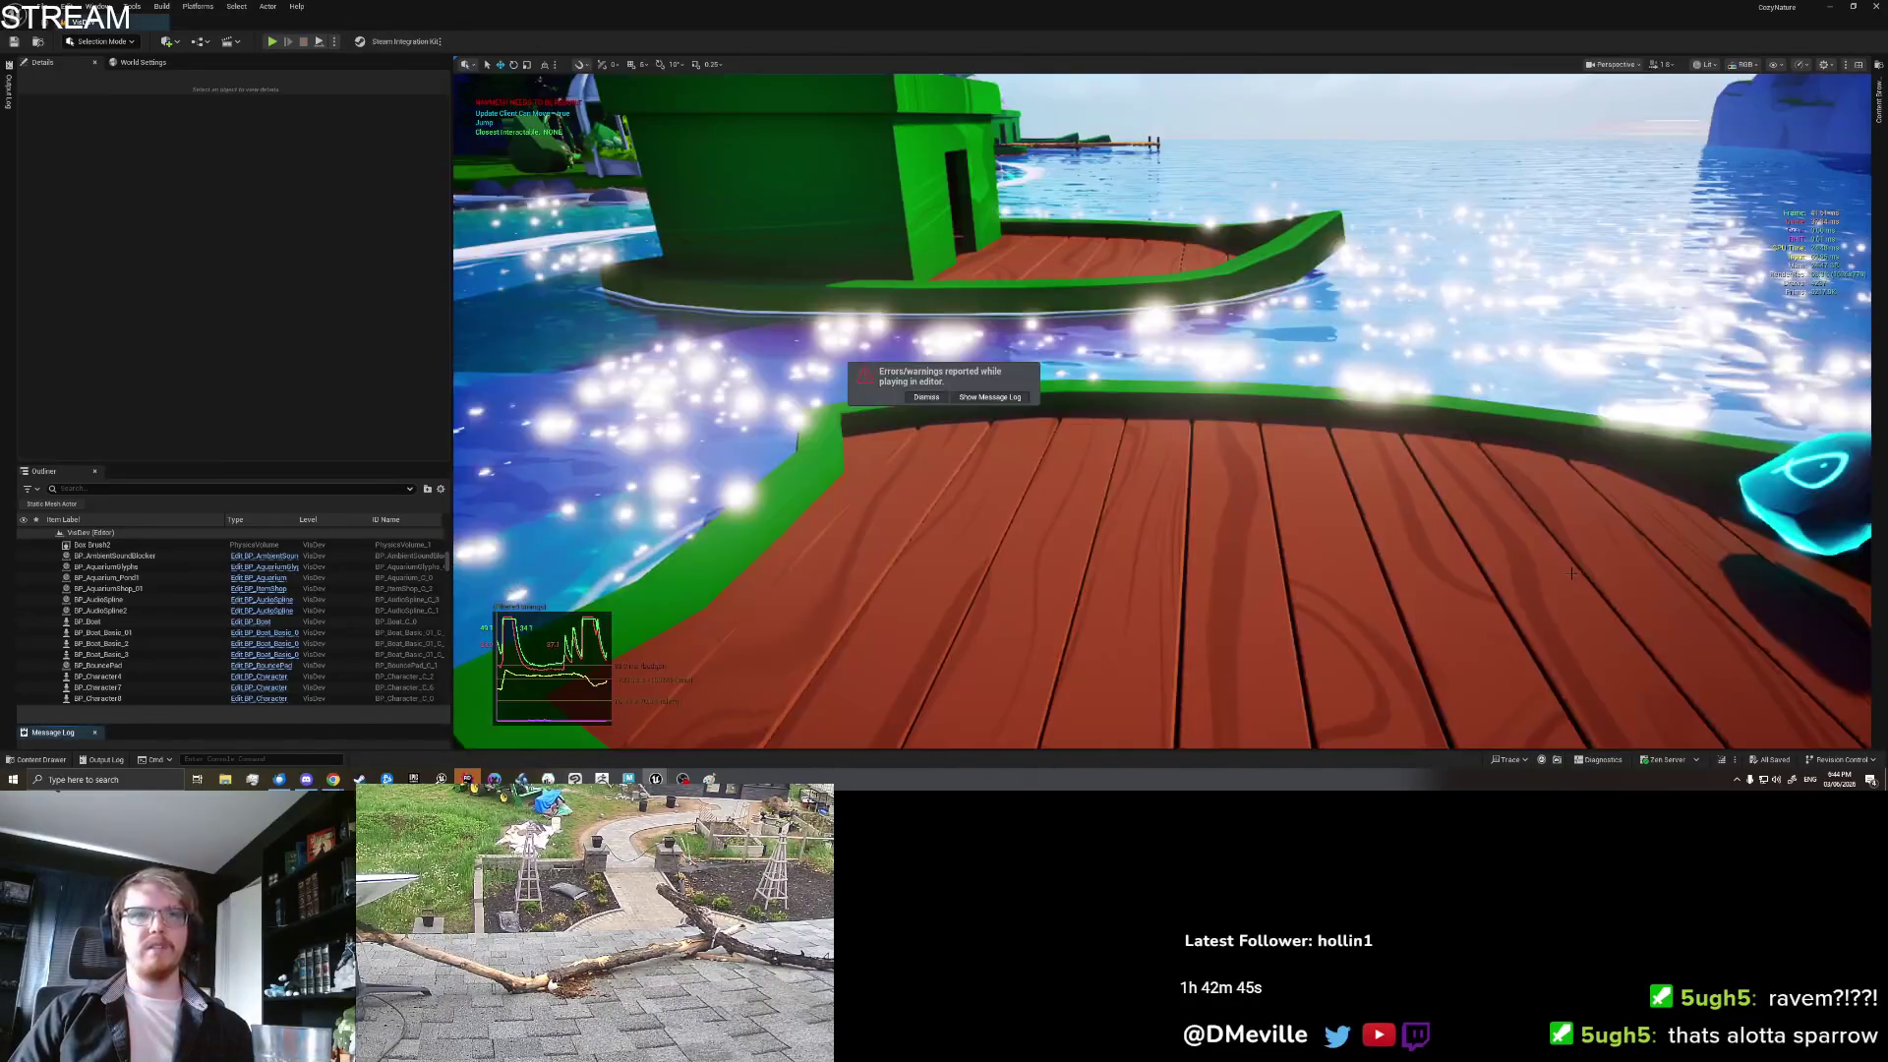
pyautogui.press('Escape')
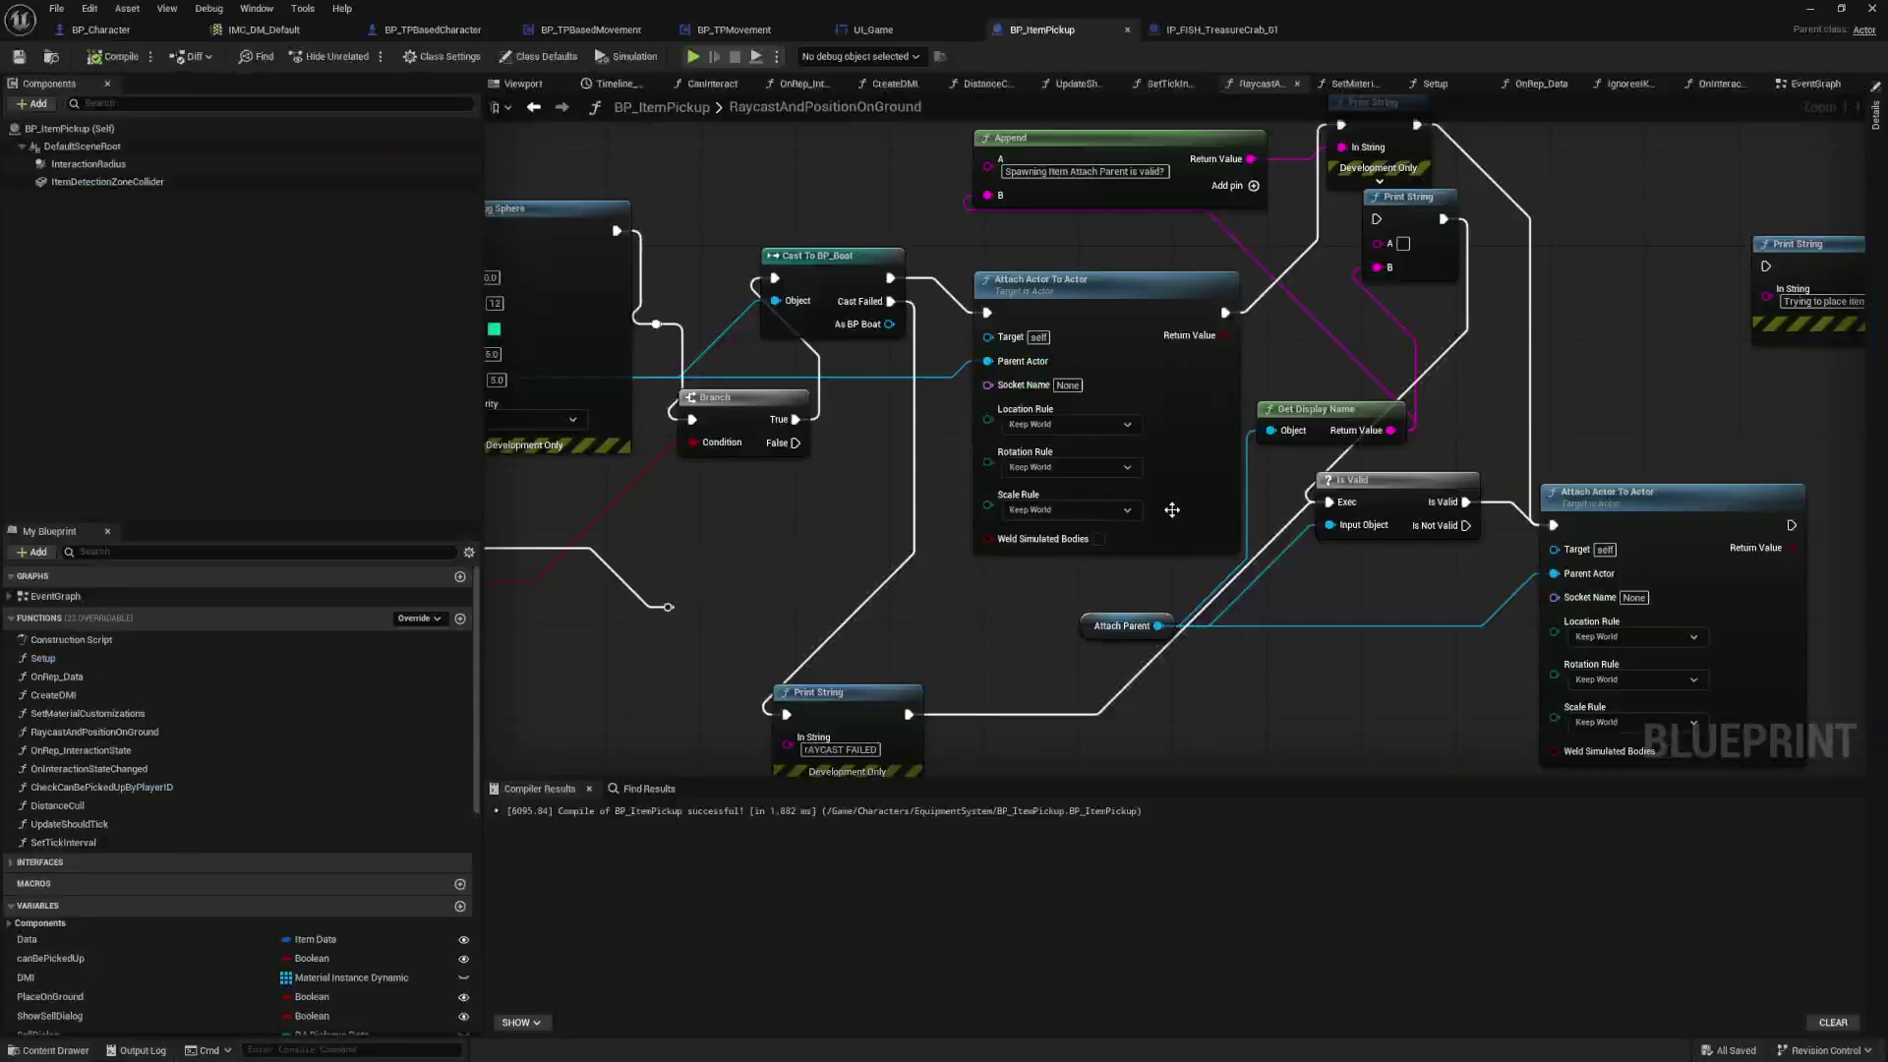
pyautogui.moveTo(1513, 311); pyautogui.dragTo(1503, 366)
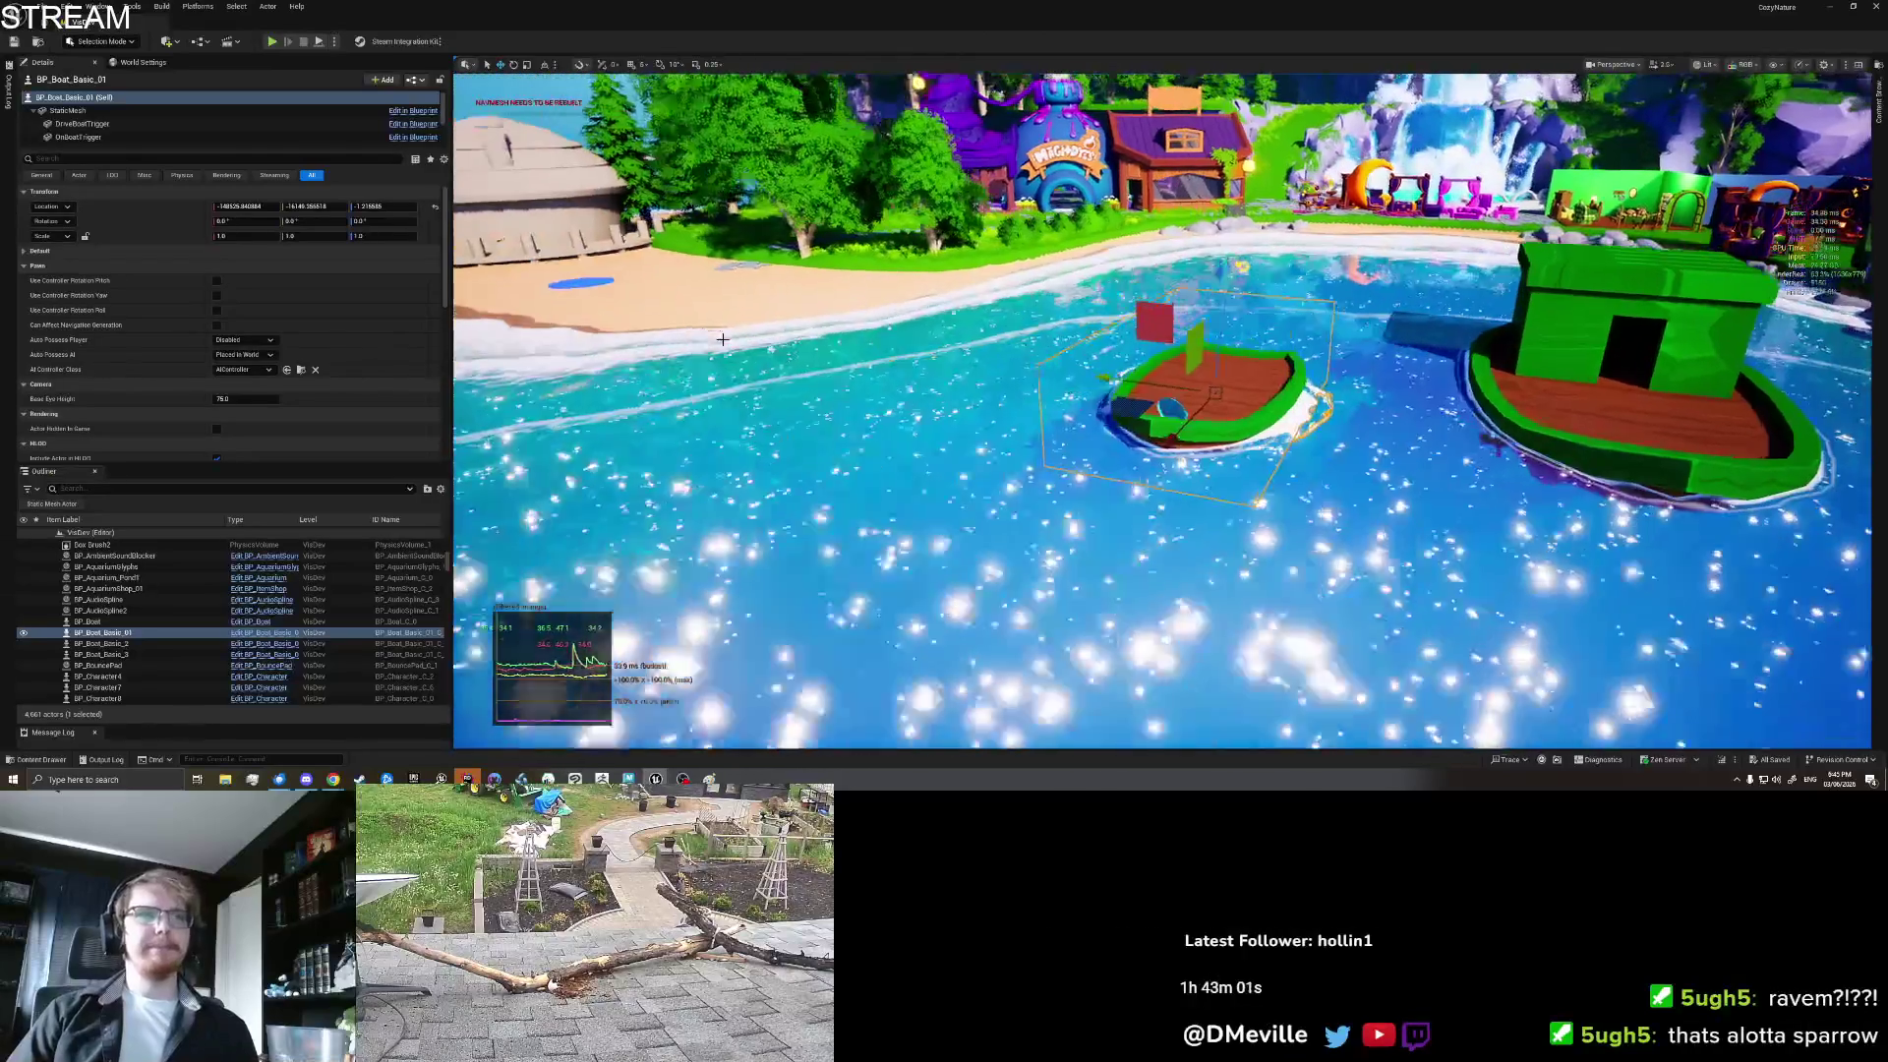
# Step: Clear the boat selection before moving the view over to the beach
pyautogui.press('Escape')
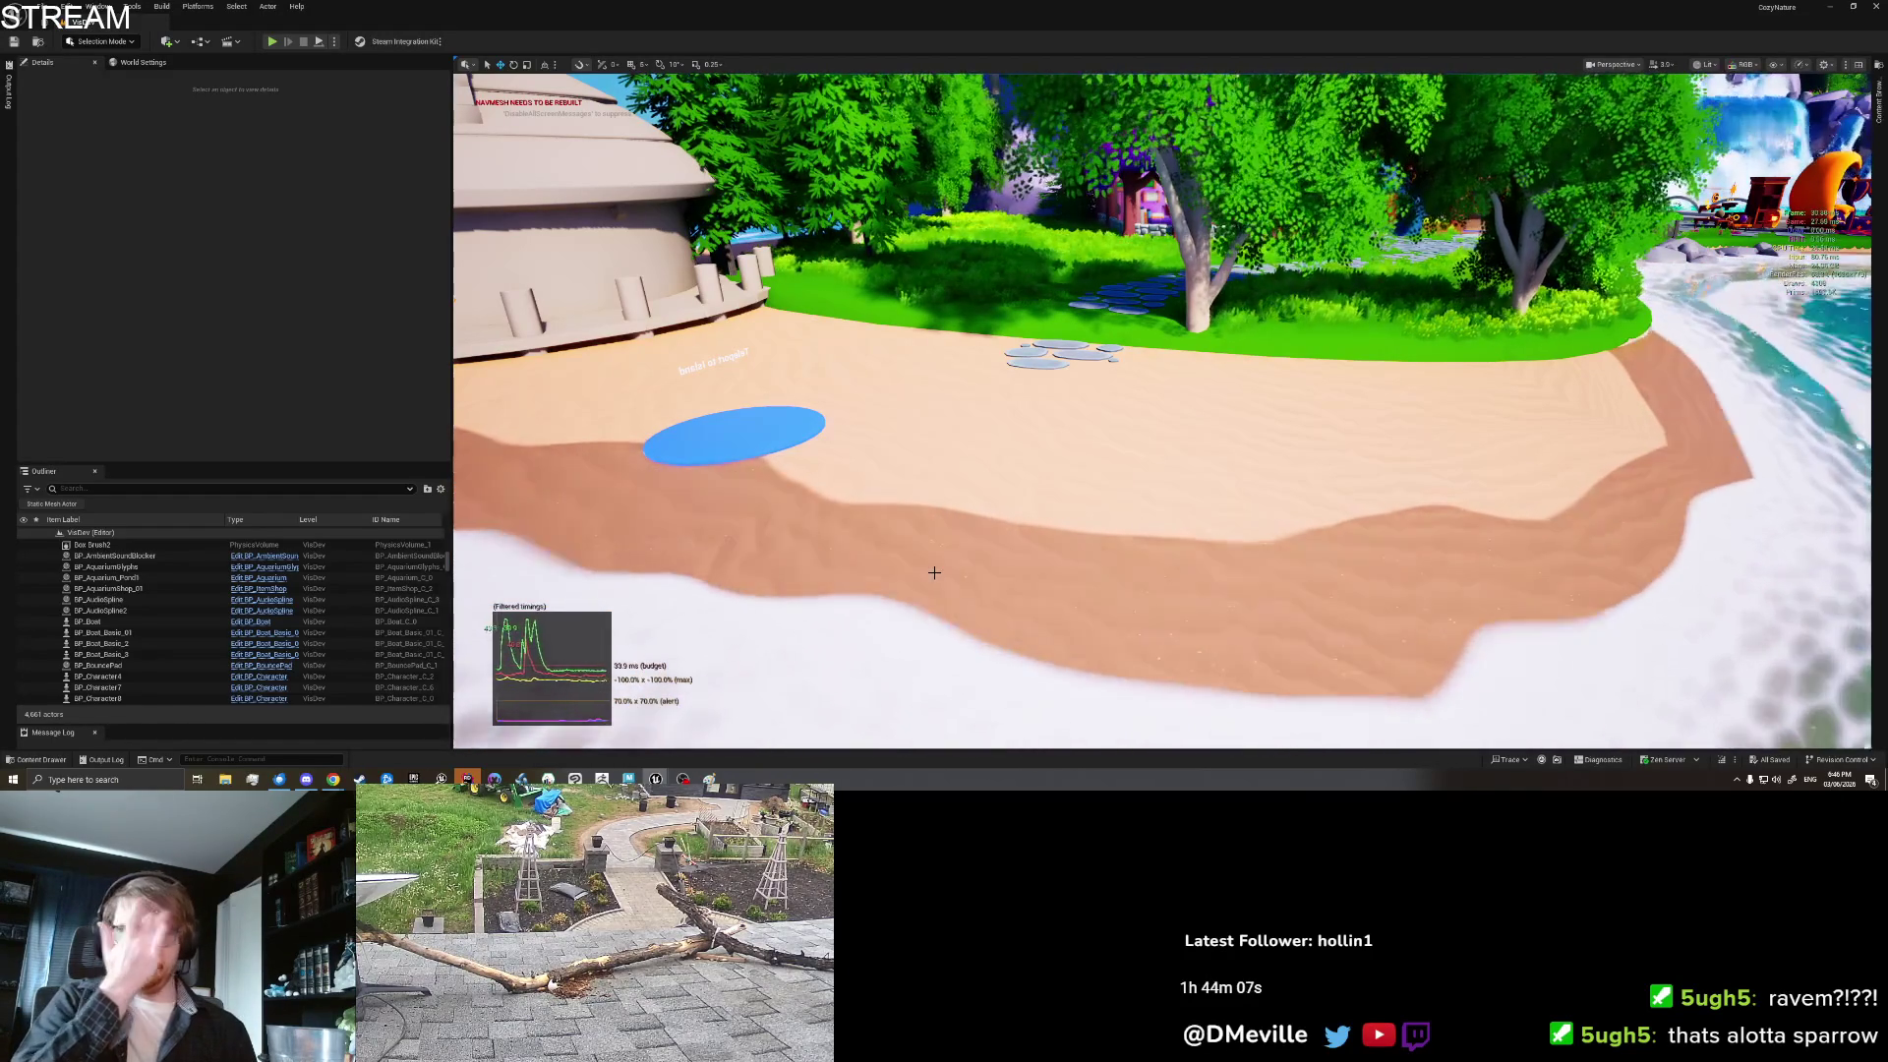
# Step: Play from the beach sand, drop the pancake fish from the inventory, and walk around the beach
pyautogui.rightClick(1071, 451)
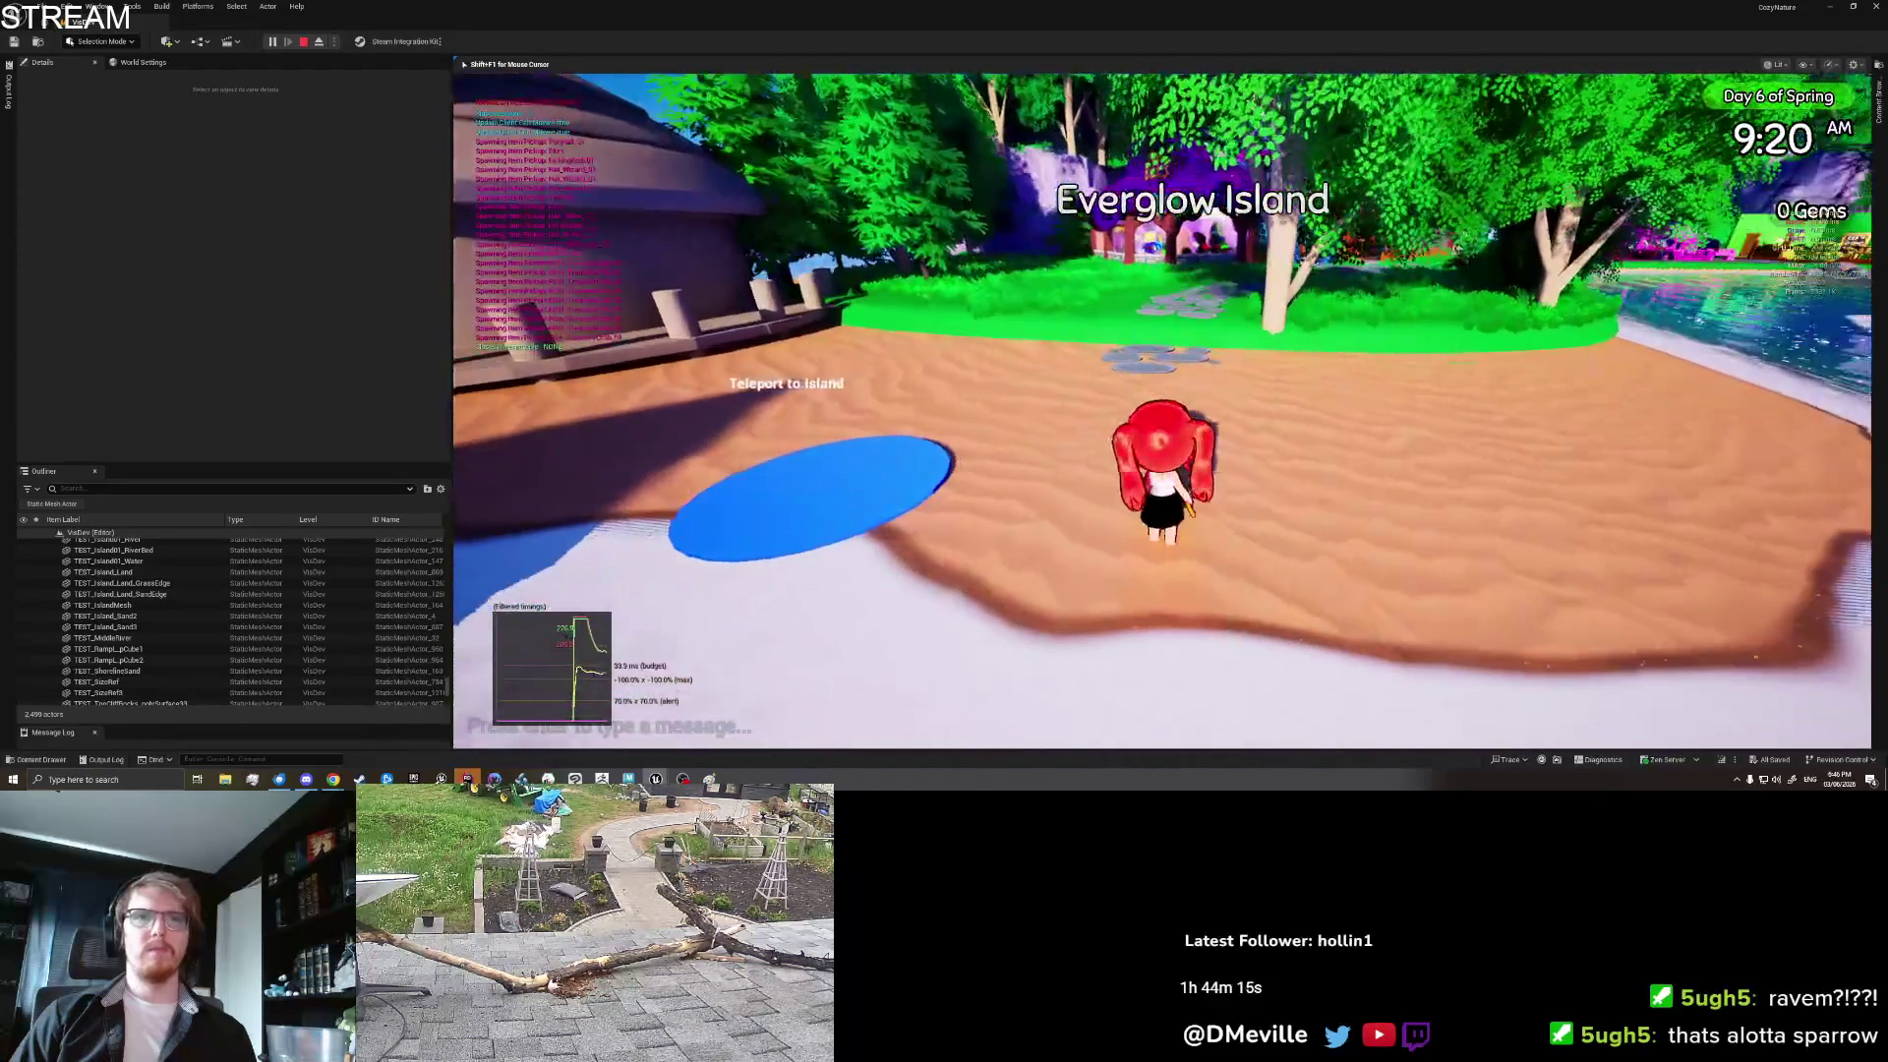
pyautogui.moveTo(1104, 217); pyautogui.dragTo(1082, 427)
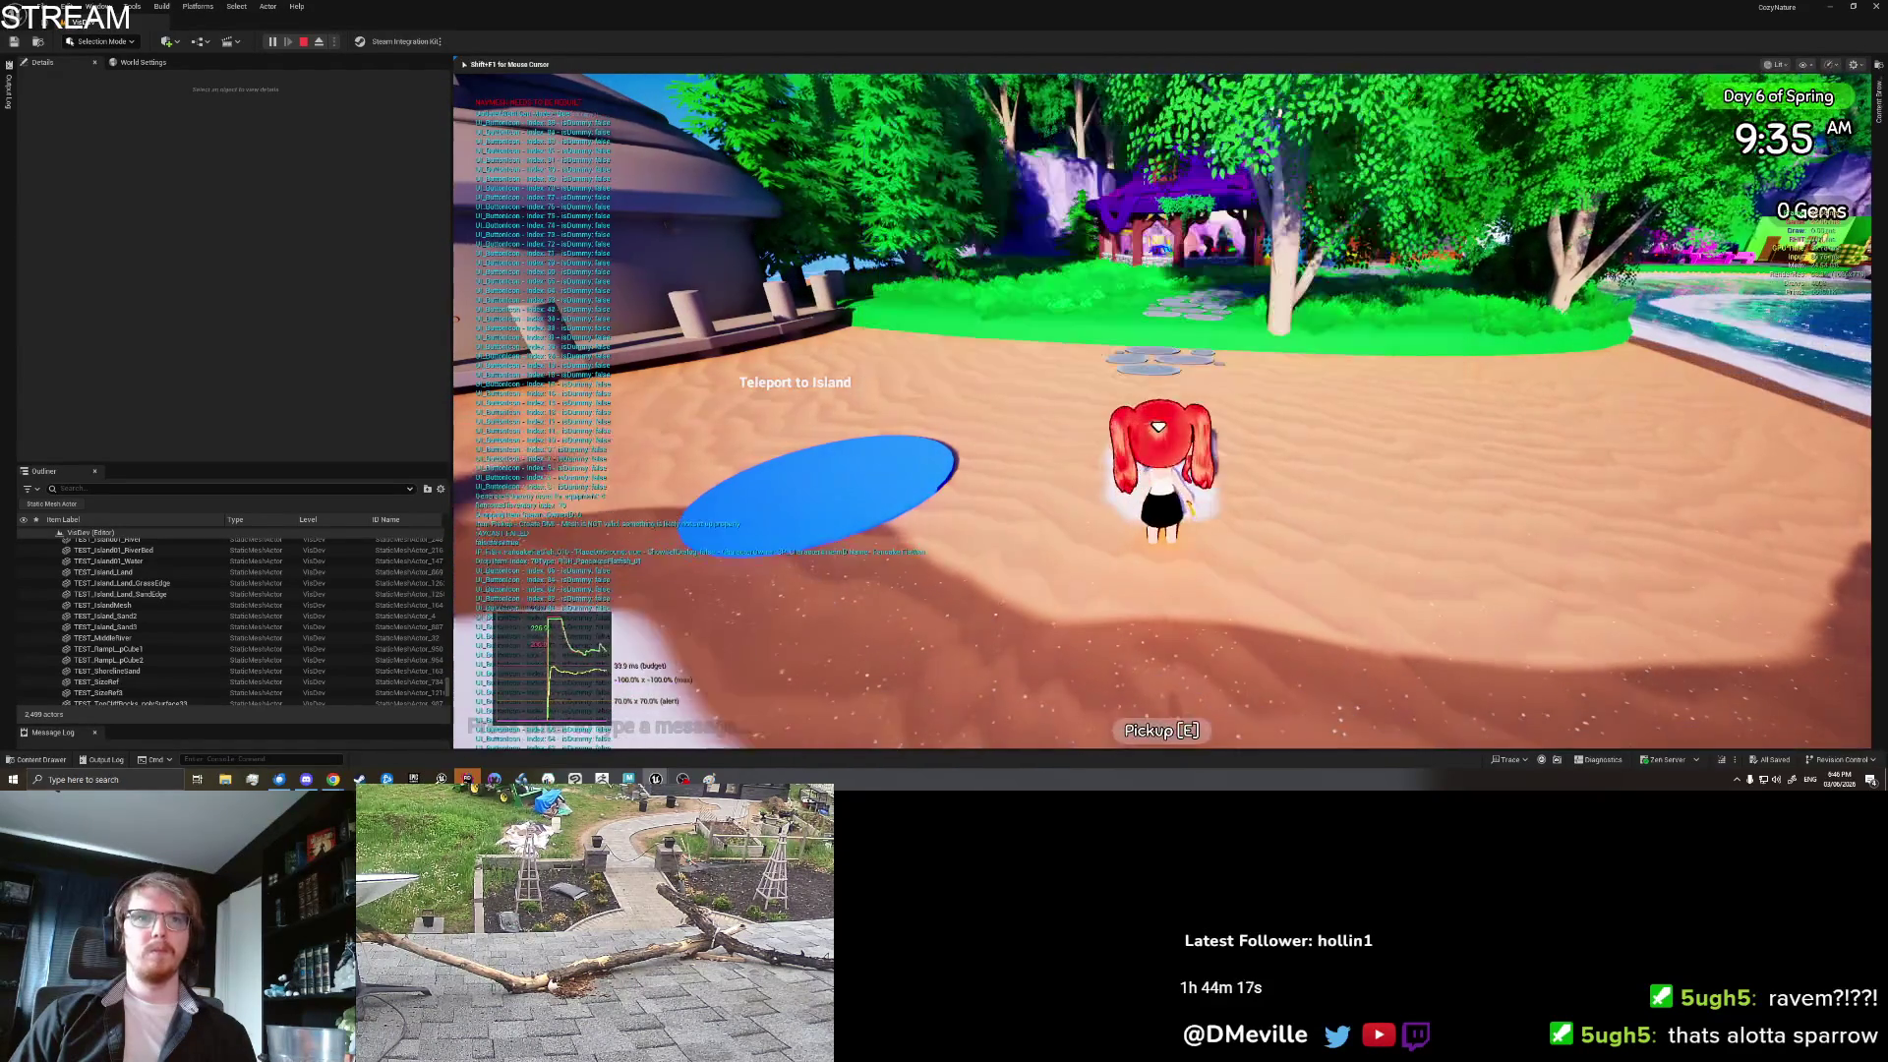
pyautogui.press('s')
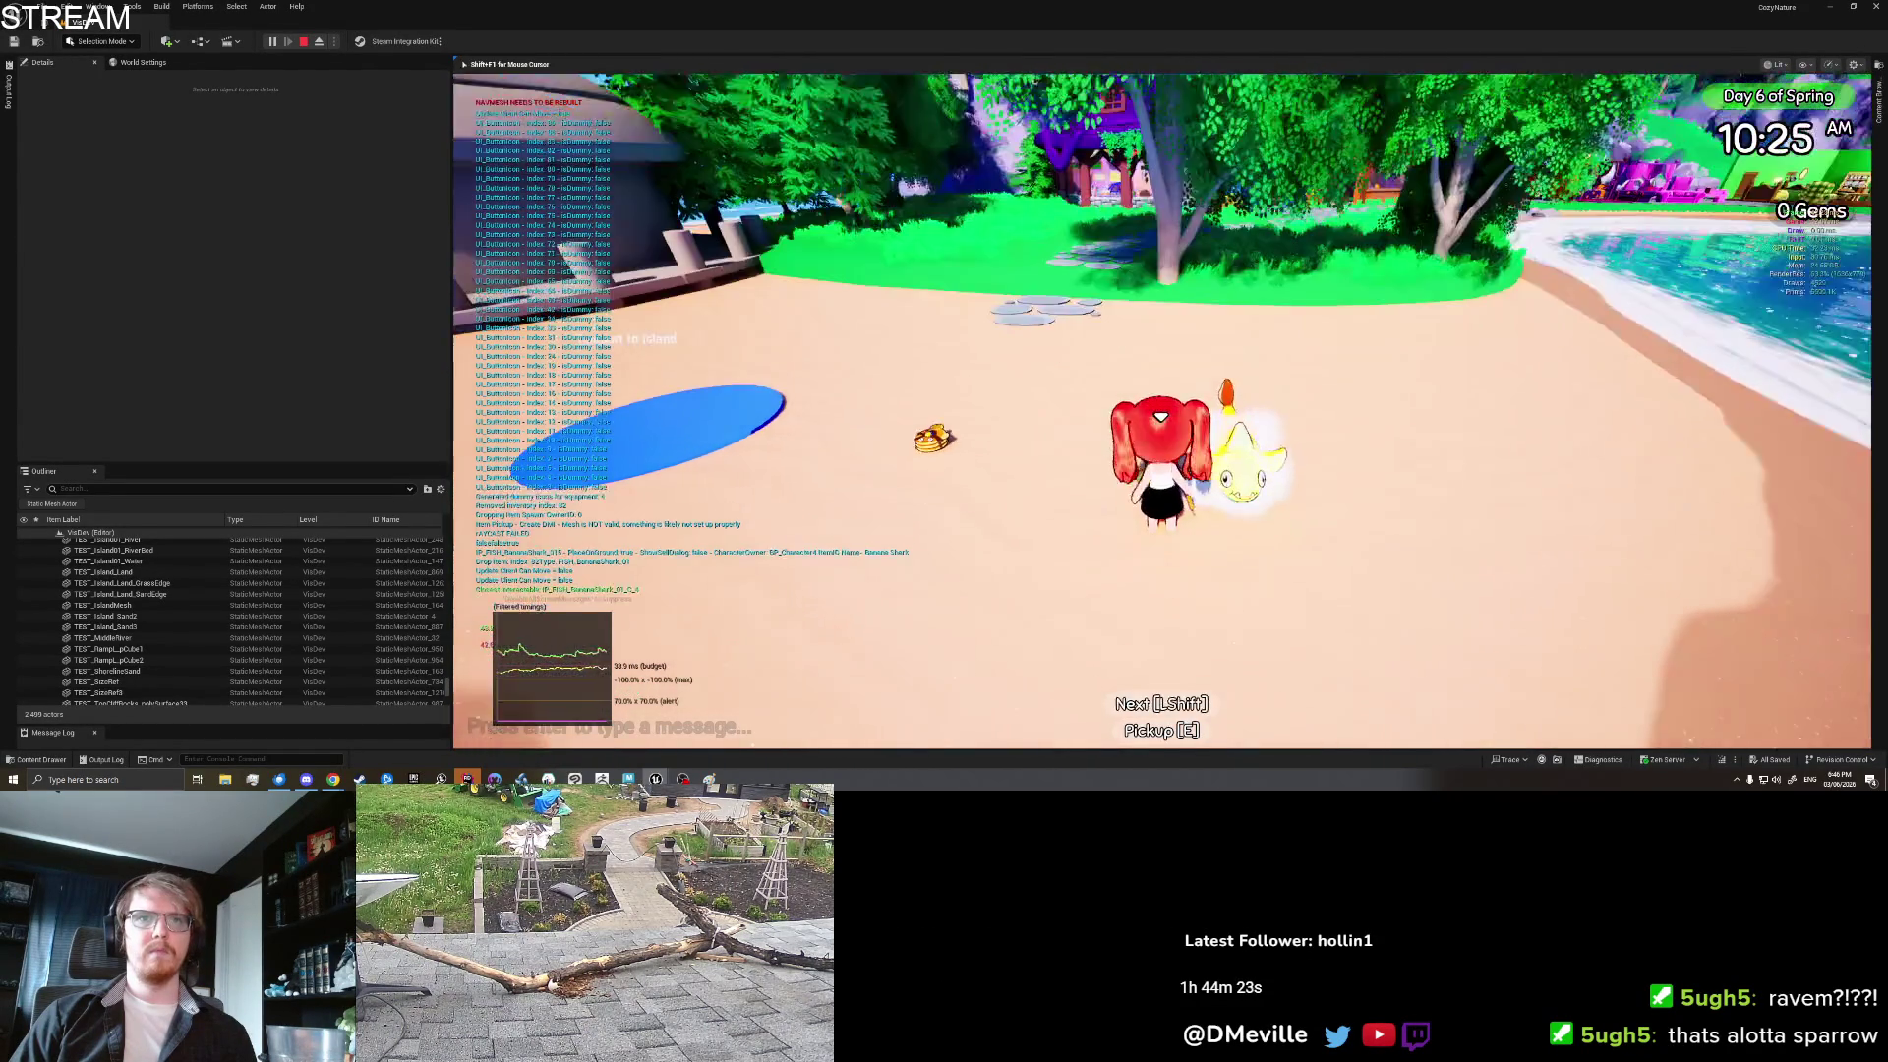
pyautogui.press('s')
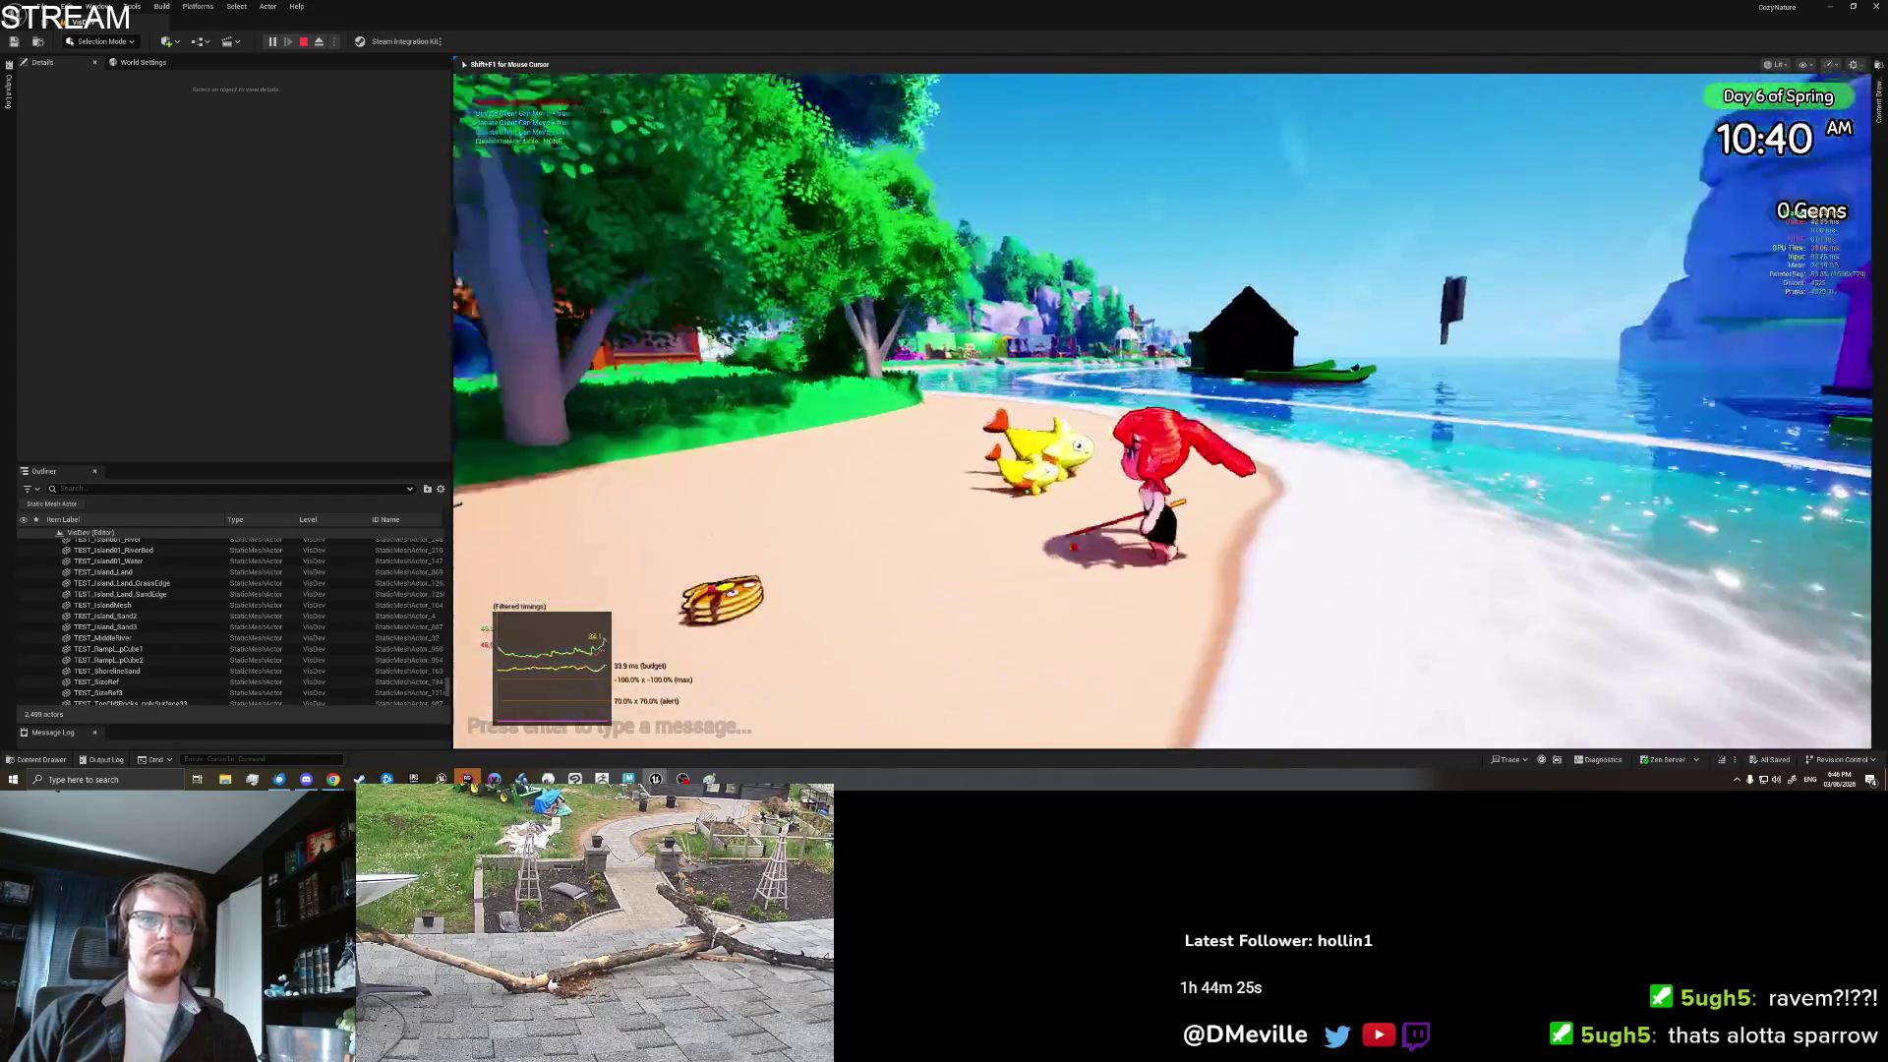
pyautogui.press('w')
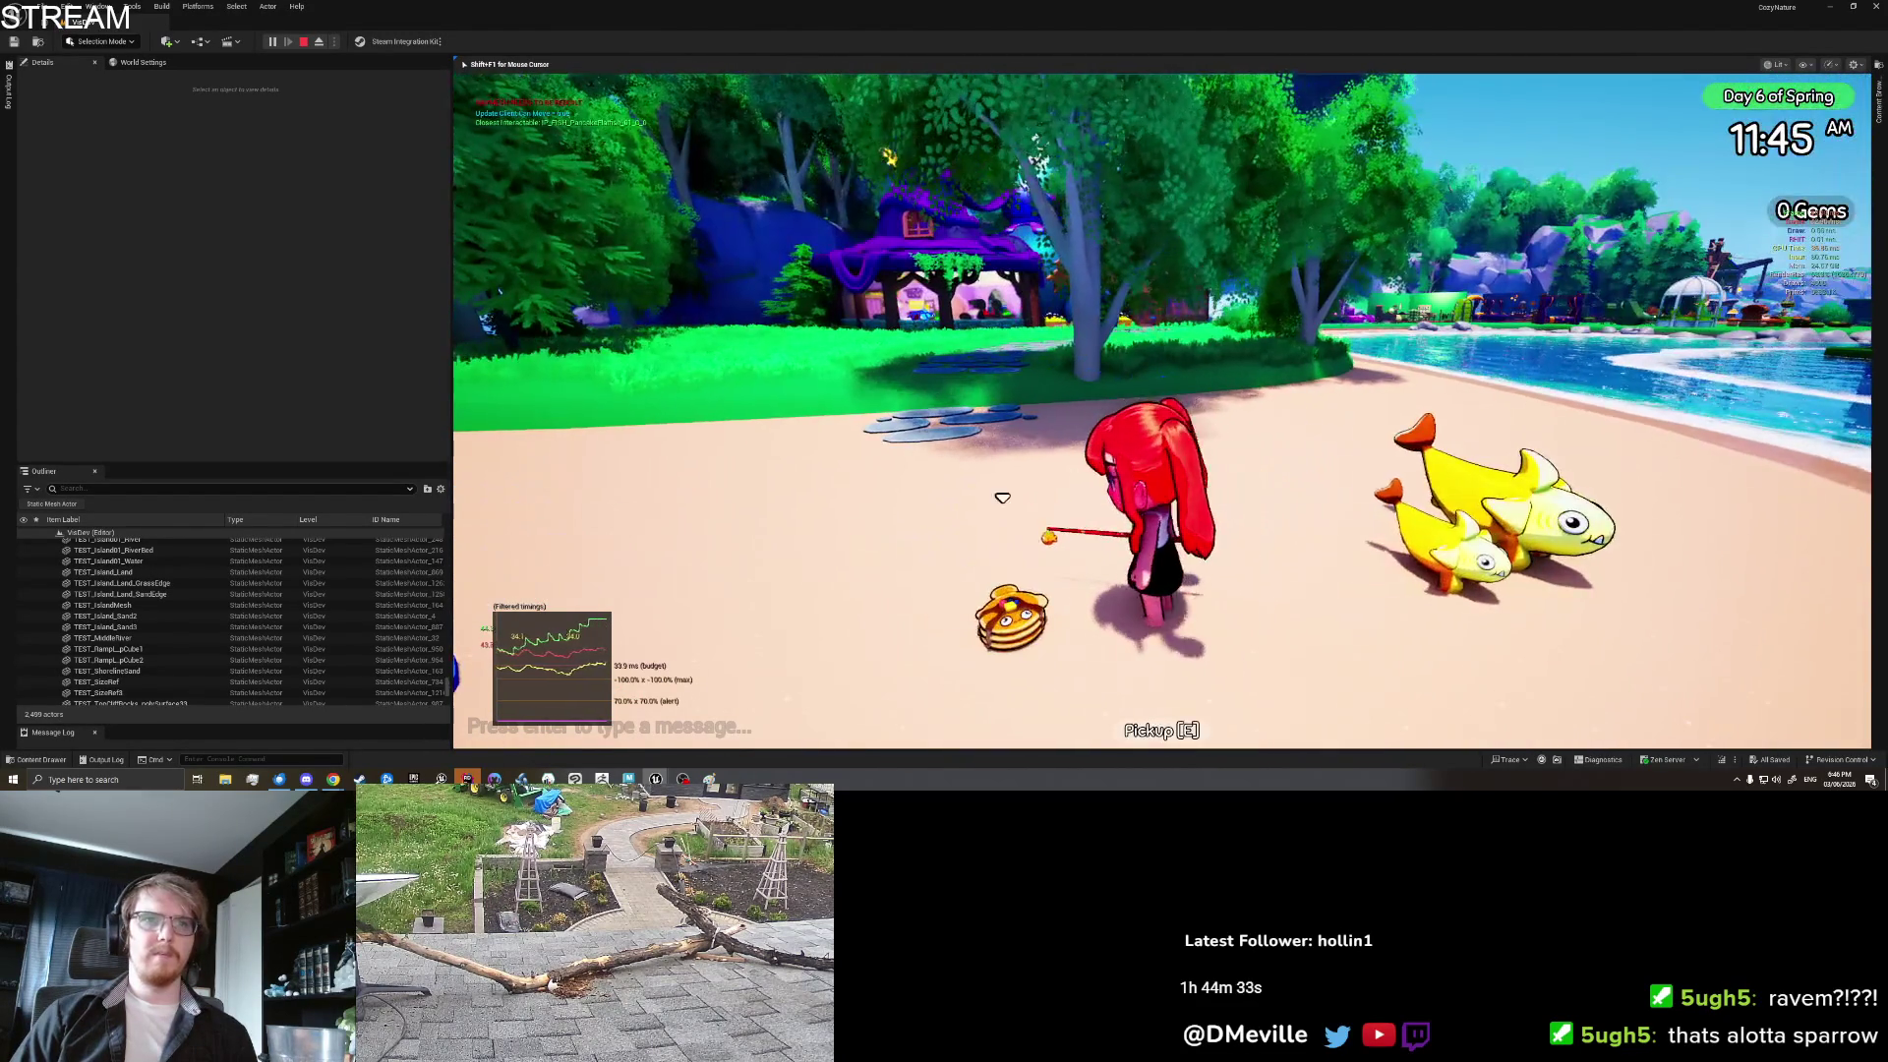
pyautogui.press('s')
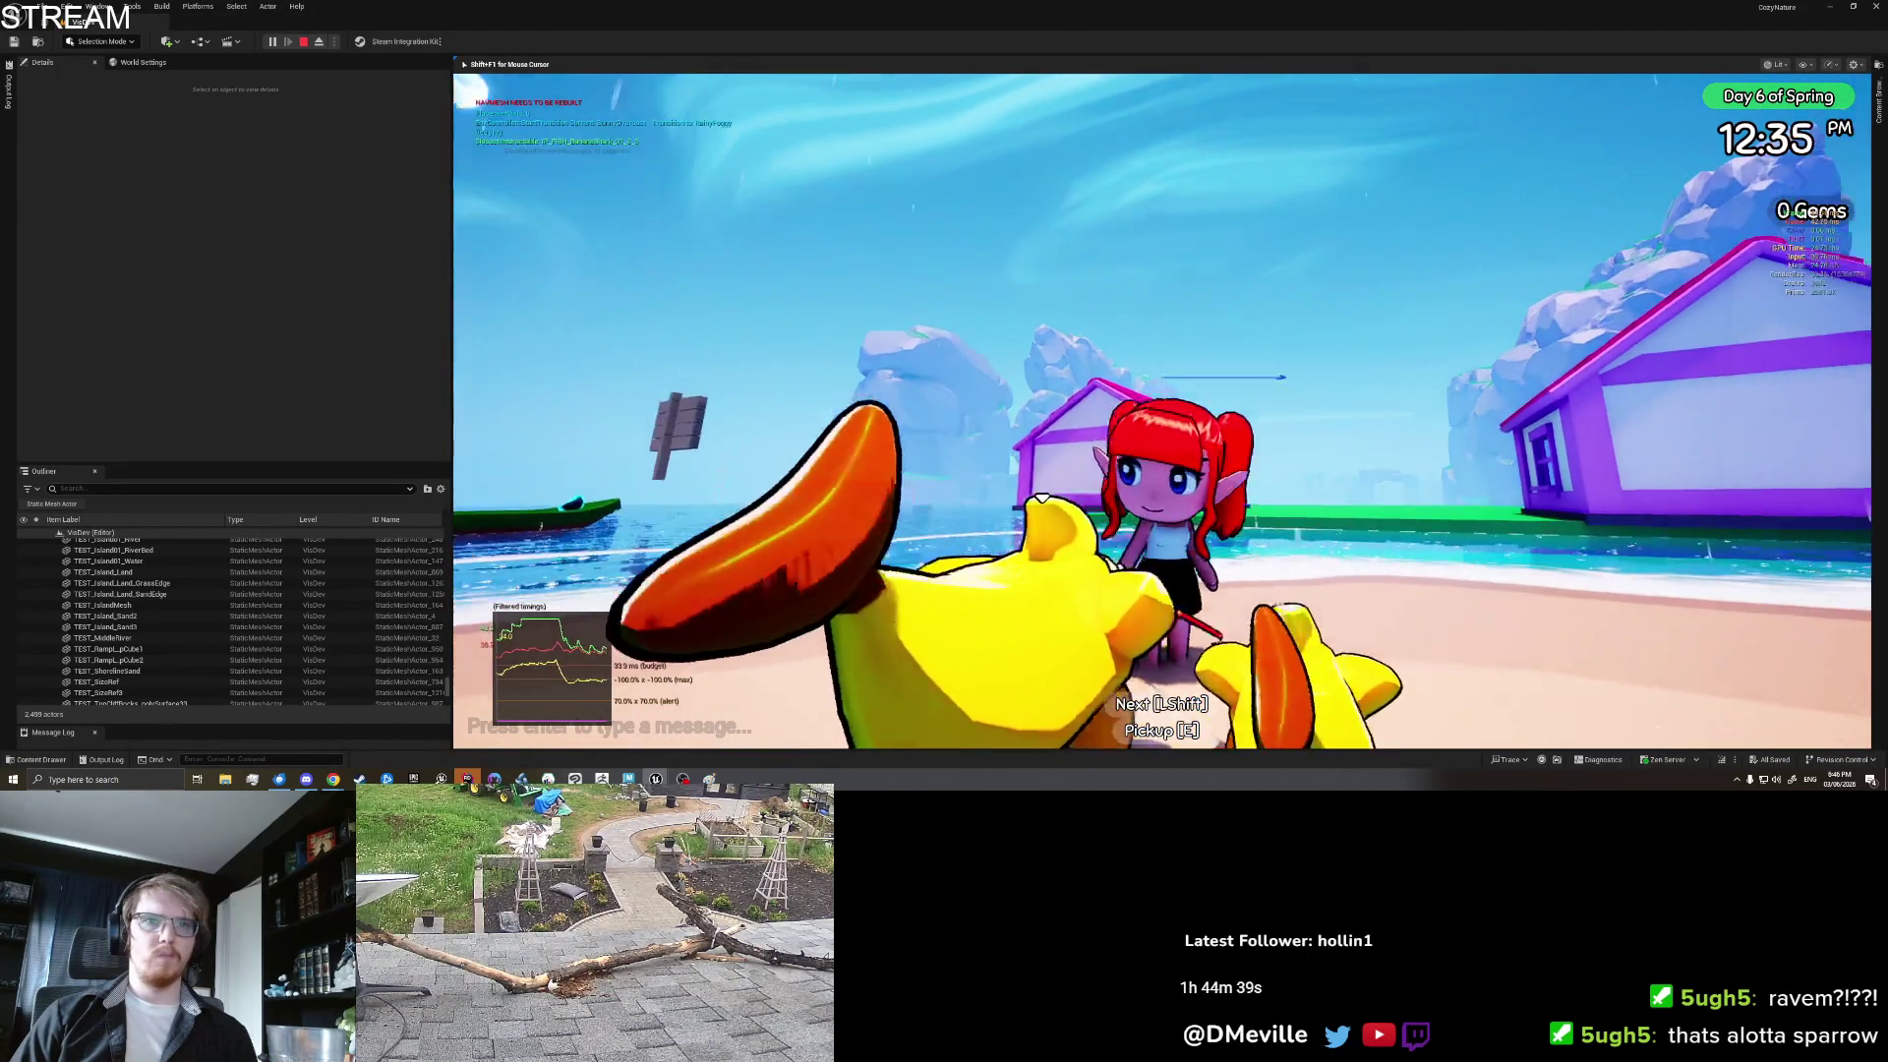
# Step: Interact with the fish on the shore, view the settings page, then end the playtest
pyautogui.press('1')
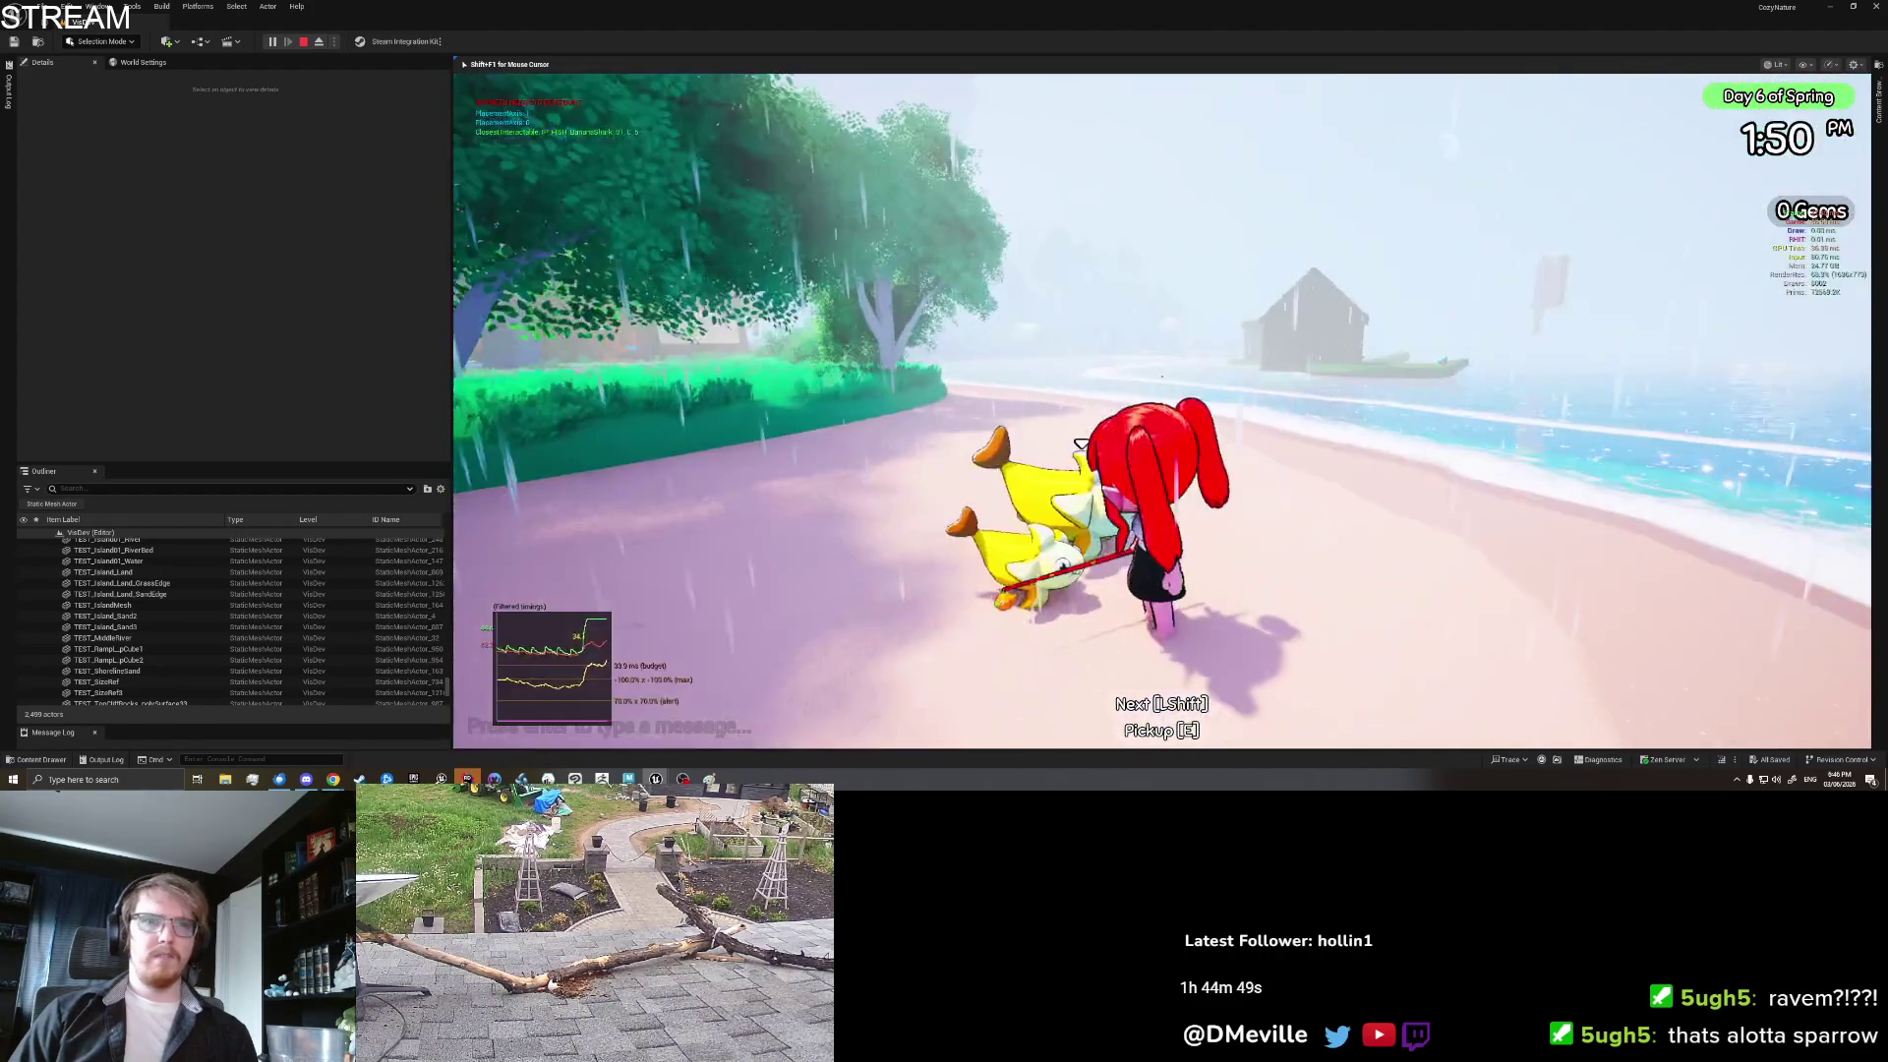
pyautogui.press('i')
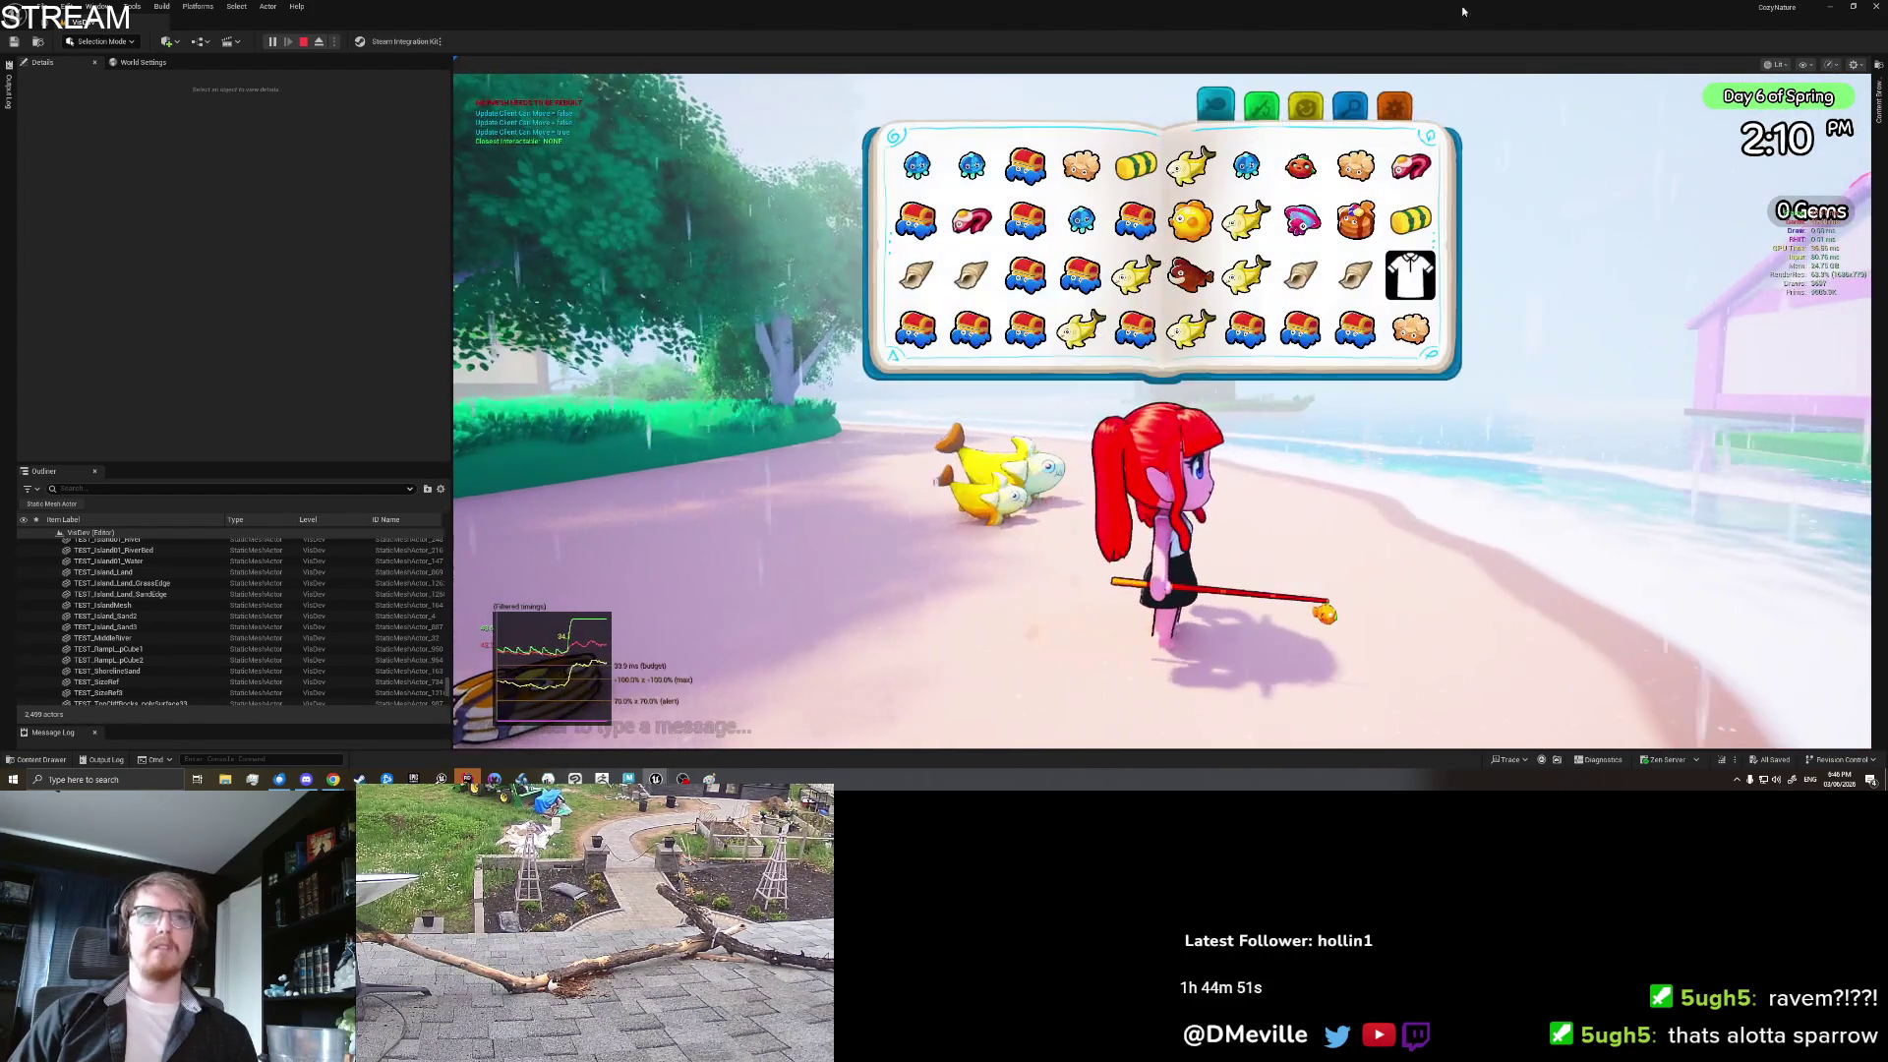
pyautogui.click(1394, 103)
pyautogui.press('Escape')
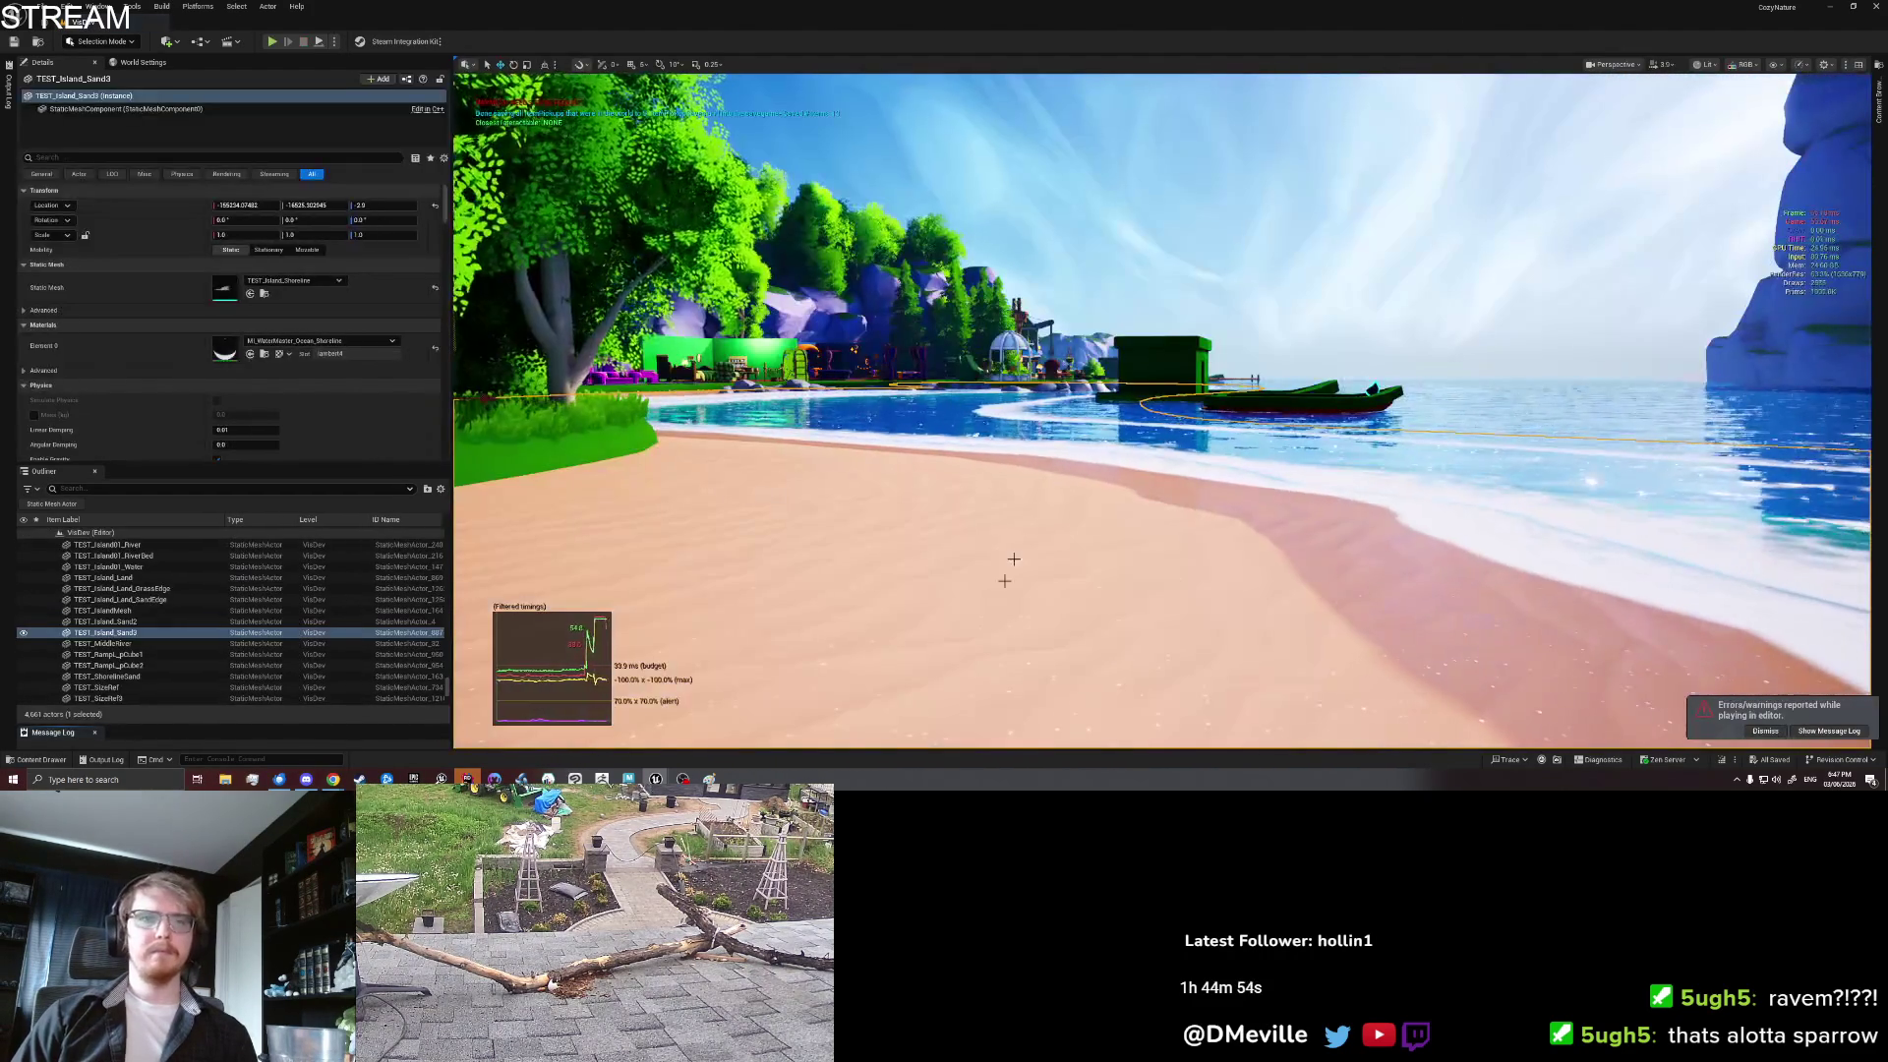
pyautogui.rightClick(1003, 580)
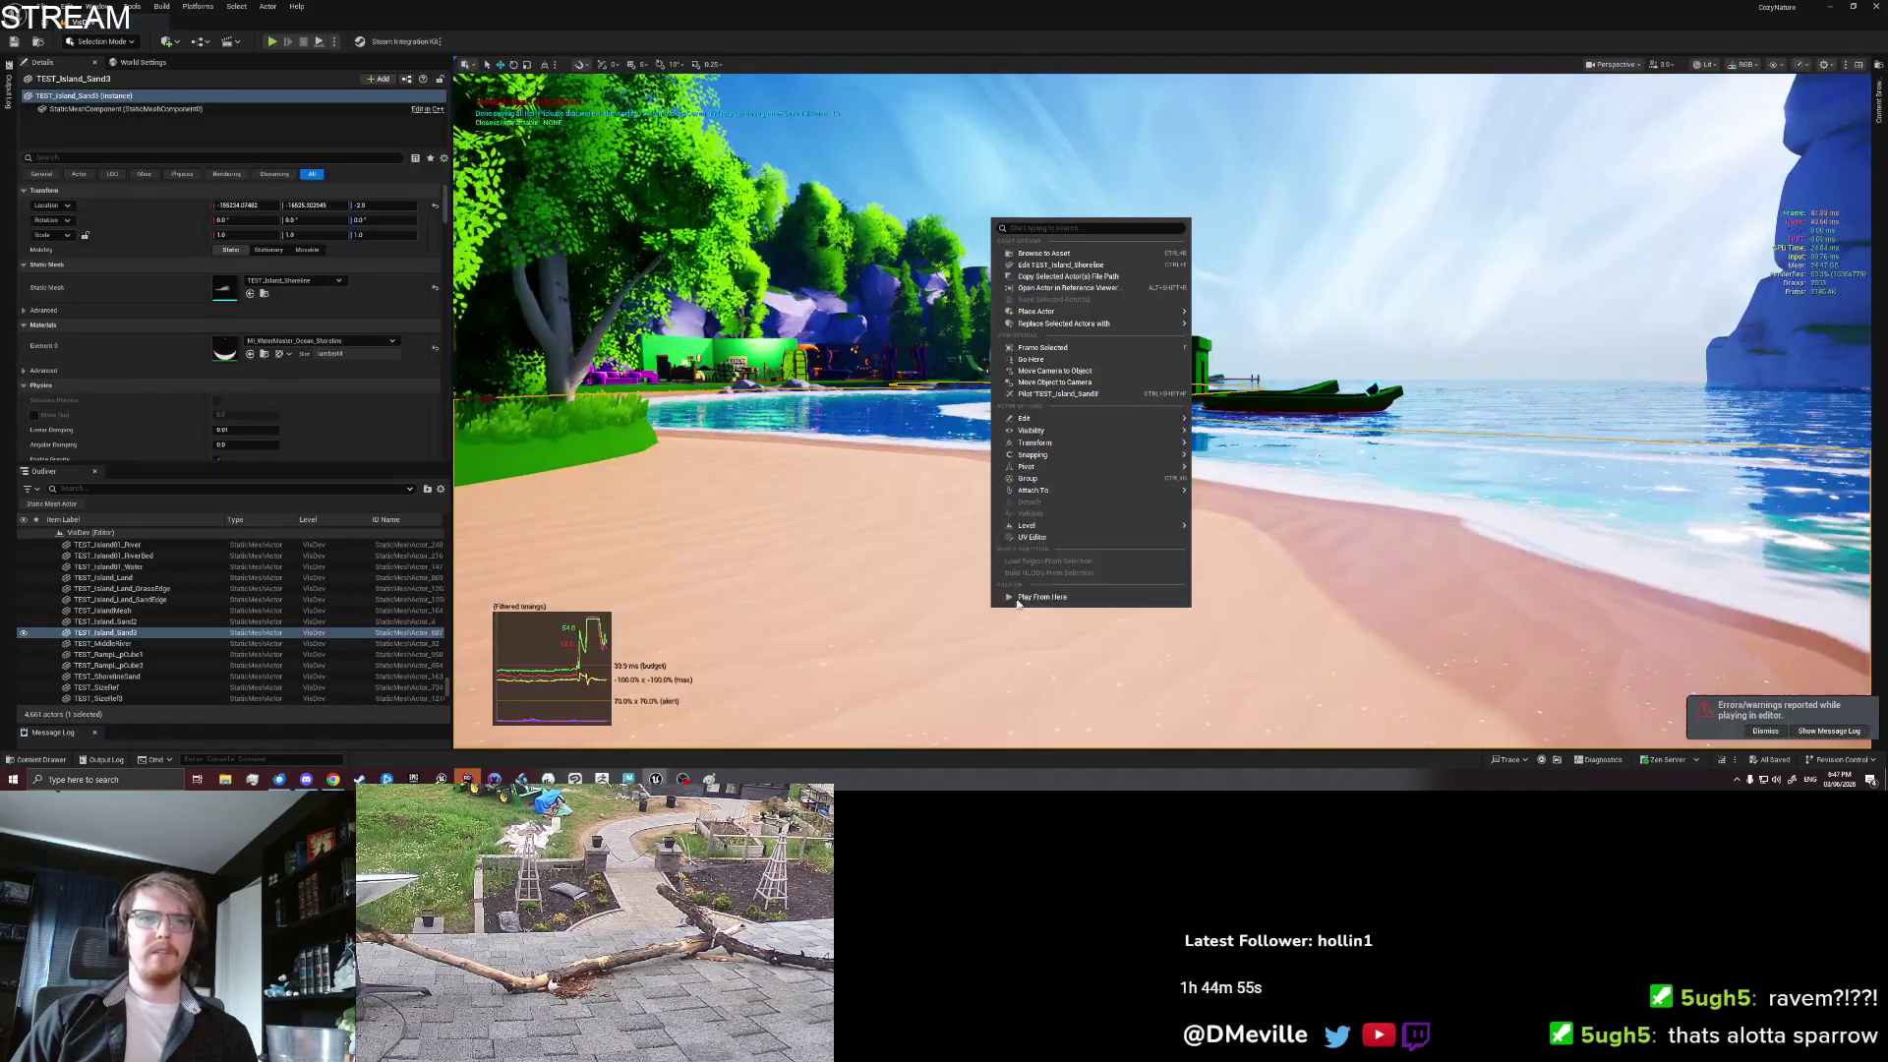
# Step: Play from the beach spot and drop two Pancake Flatfish onto the sand
pyautogui.click(1016, 603)
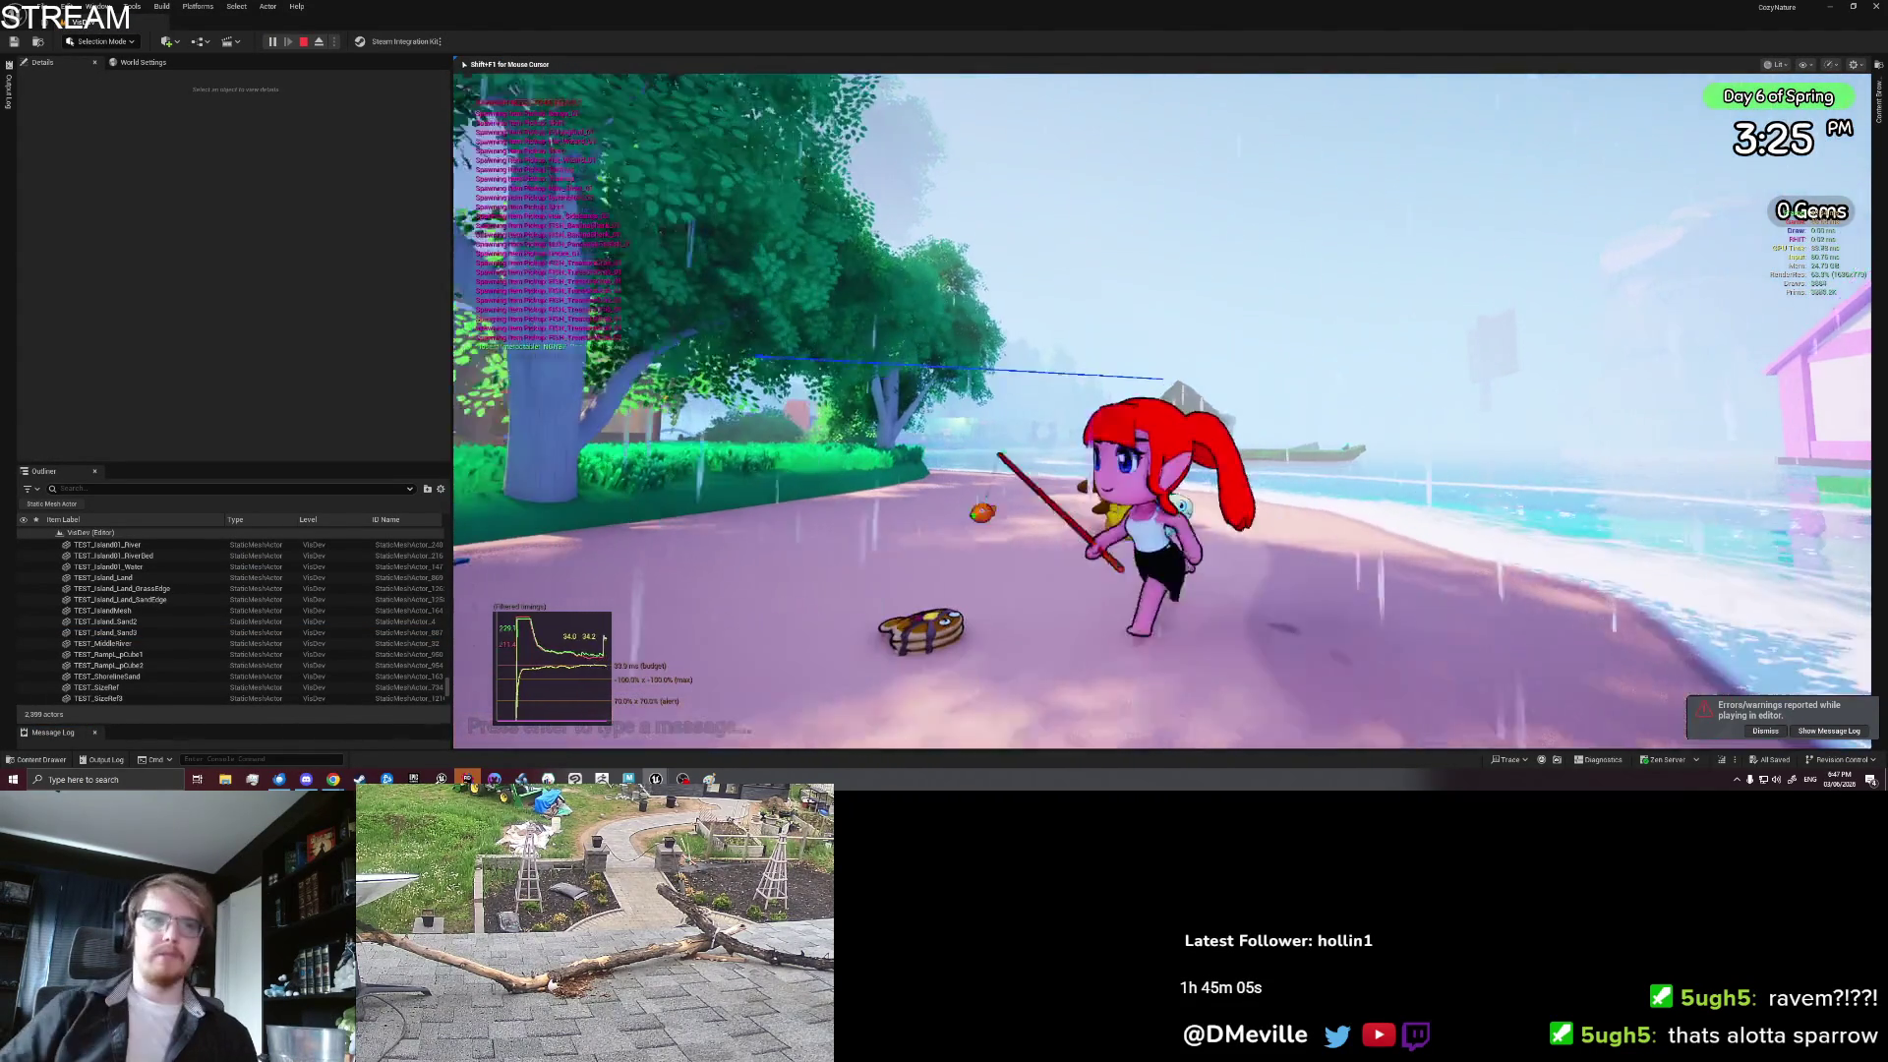
pyautogui.press('Tab')
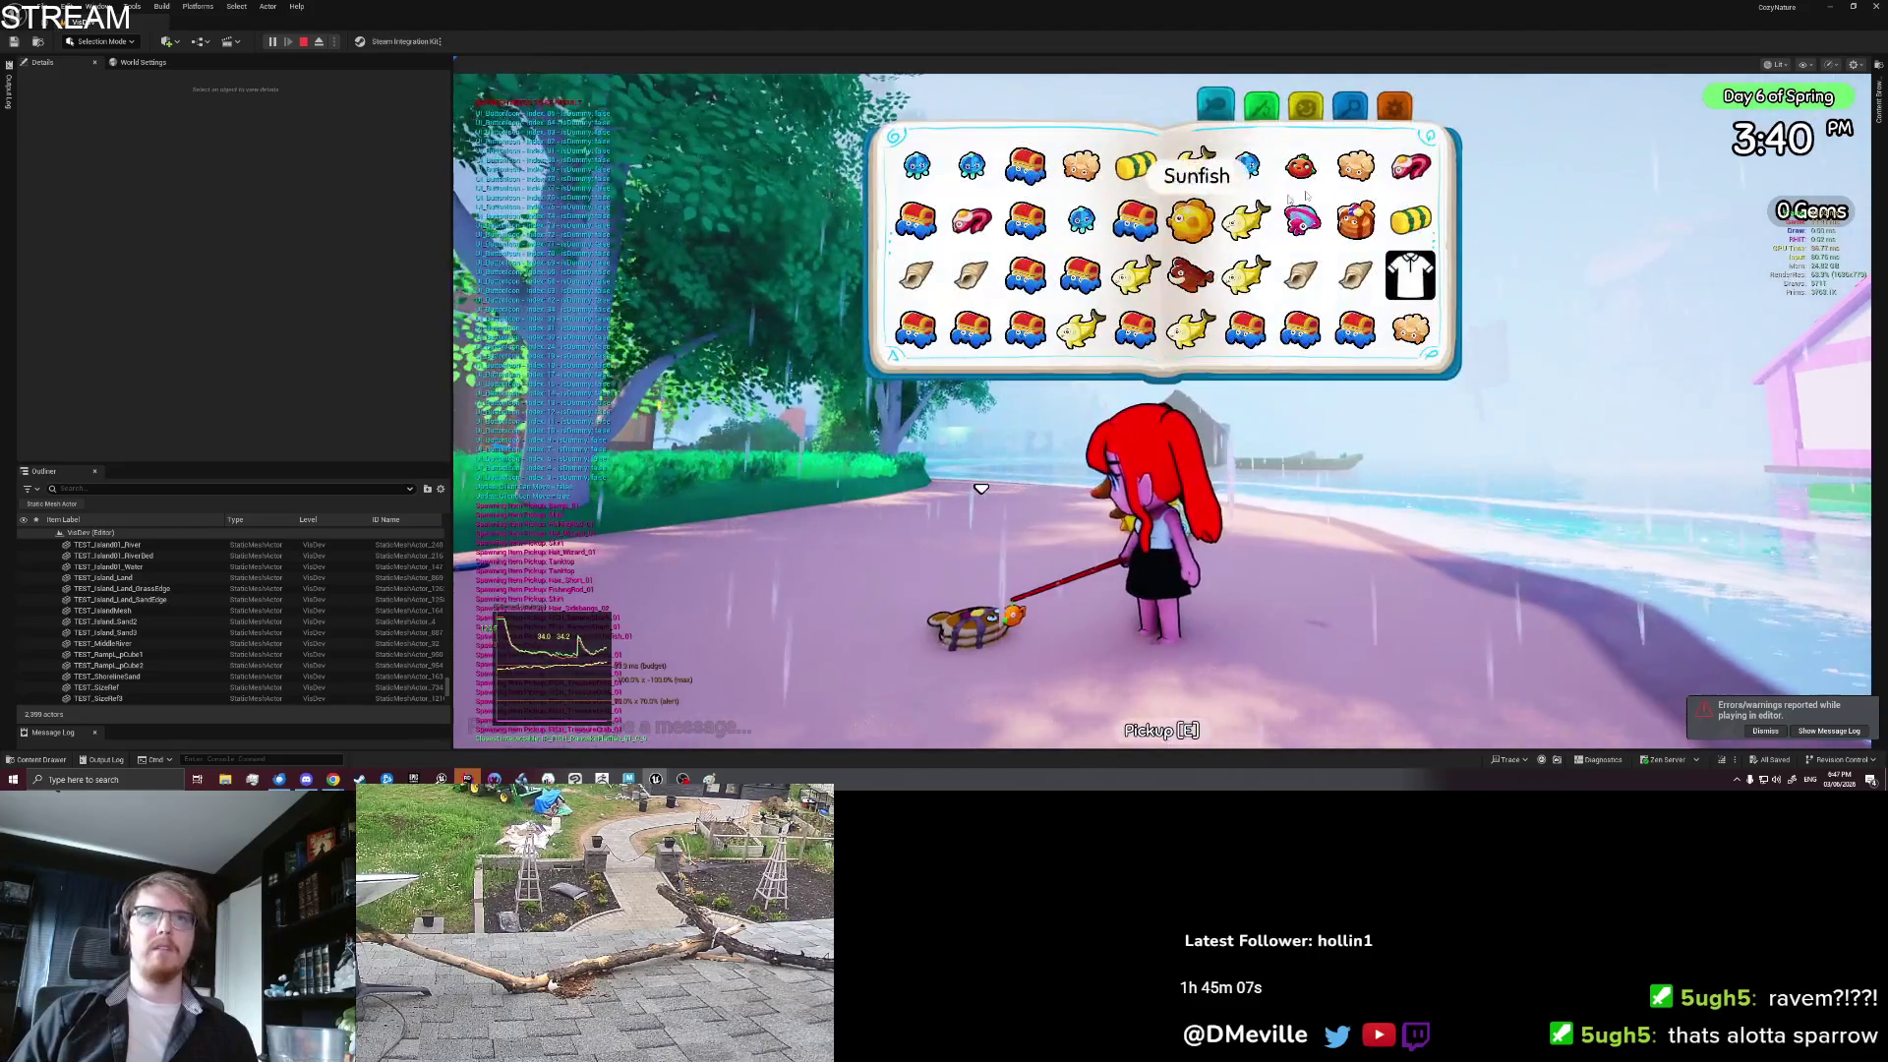
pyautogui.press('q')
pyautogui.press('Tab')
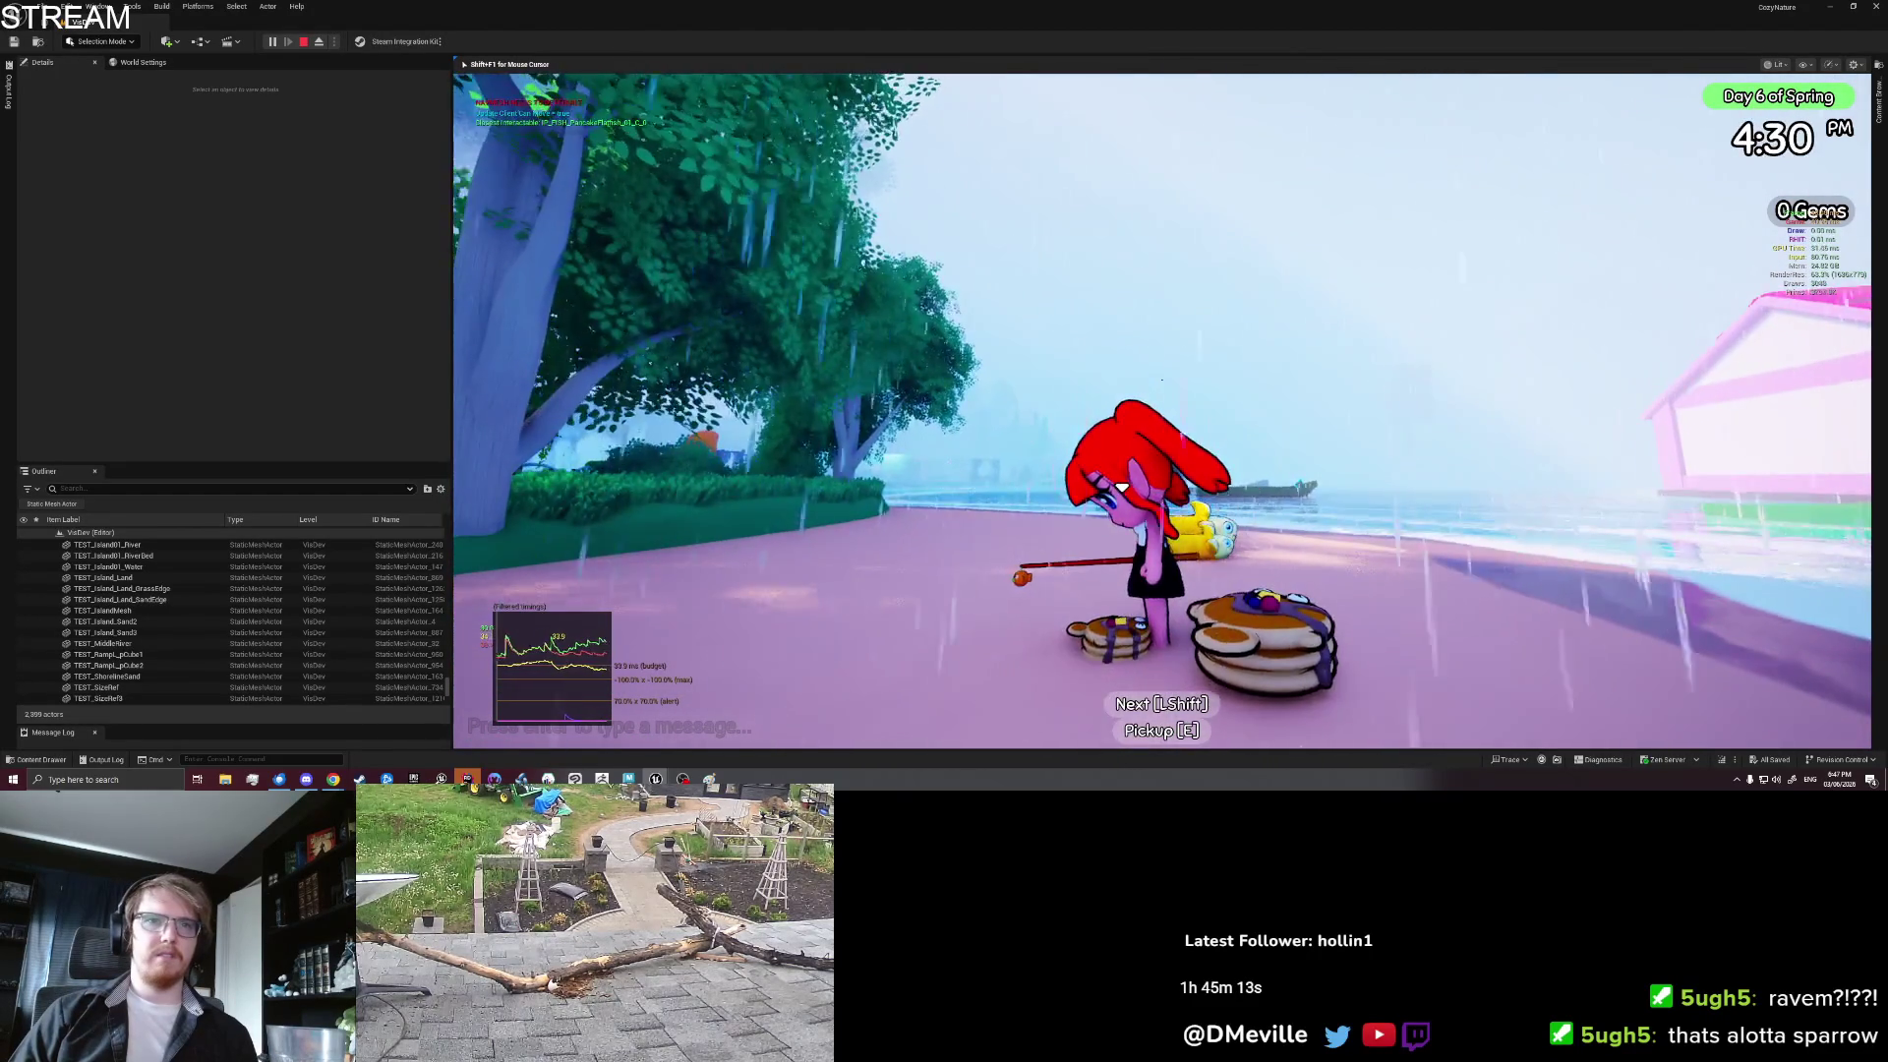
# Step: Walk around the dropped pancakes, check the inventory and settings page, then stop the playtest
pyautogui.press('a')
pyautogui.press('d')
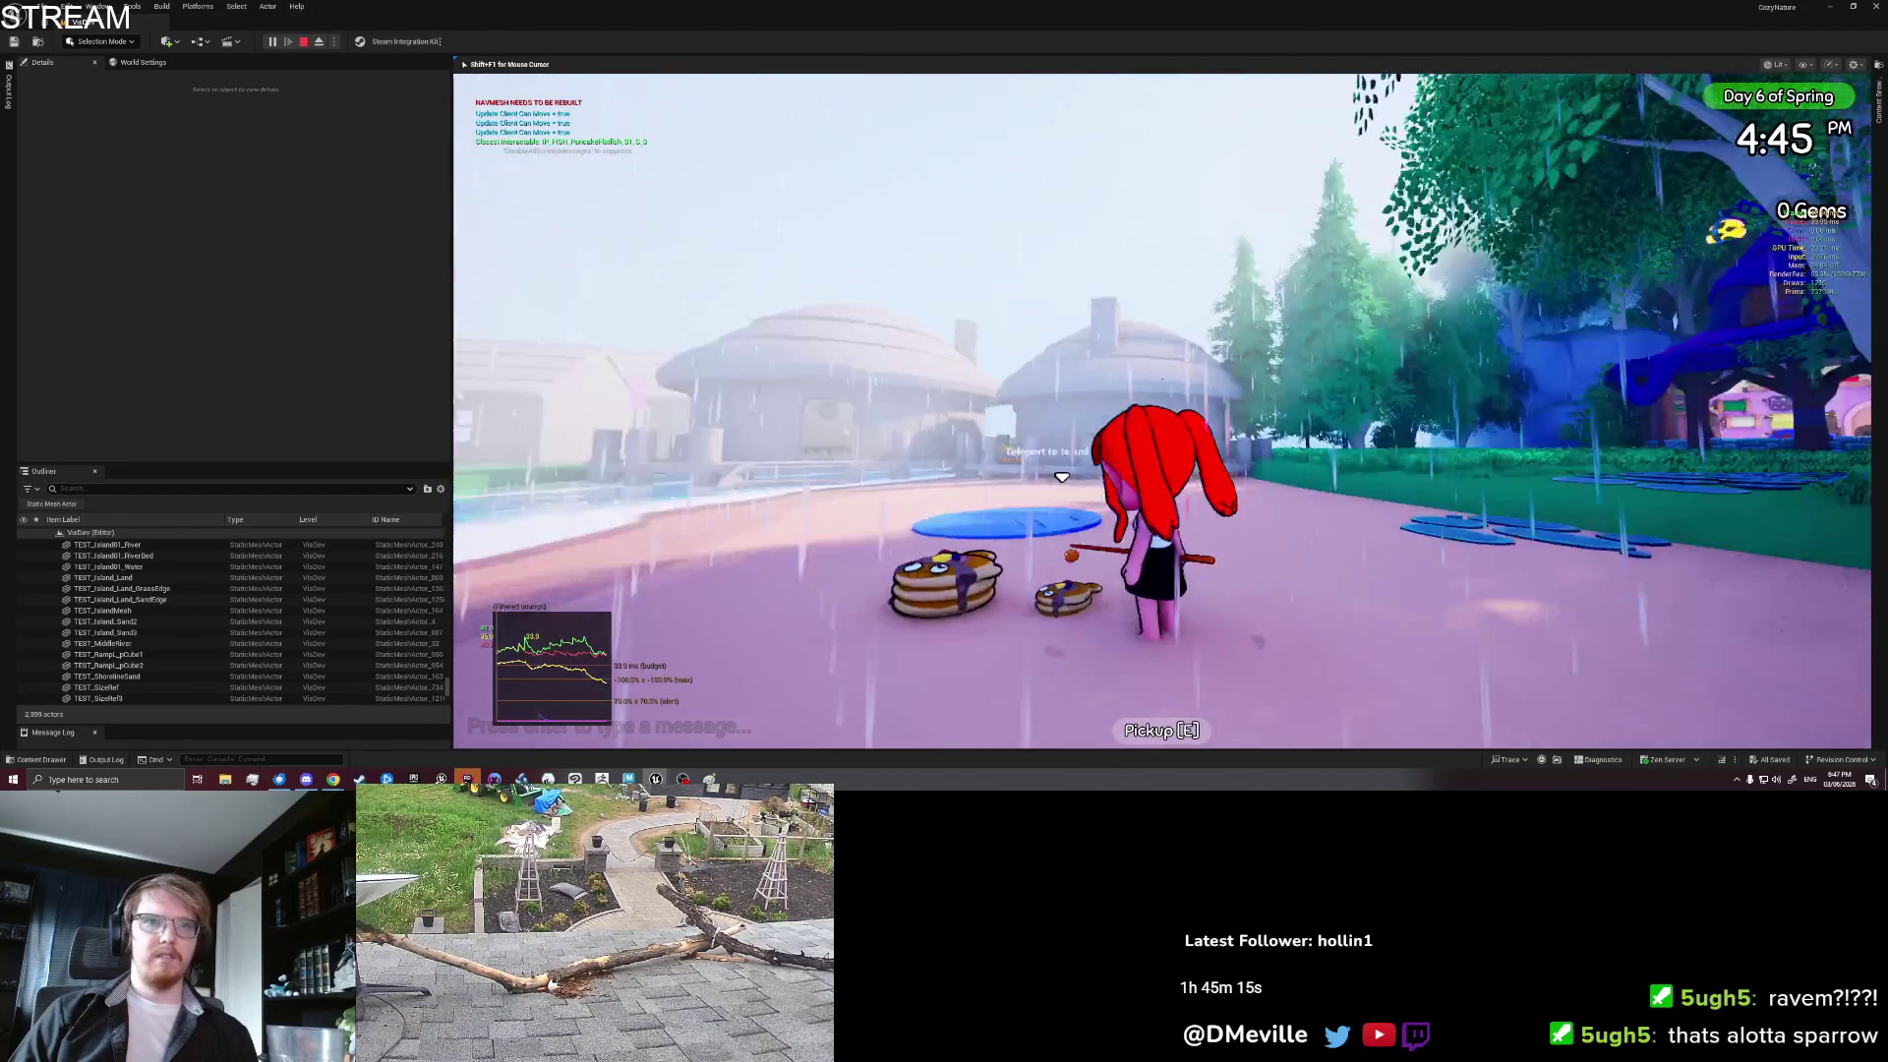
pyautogui.press('a')
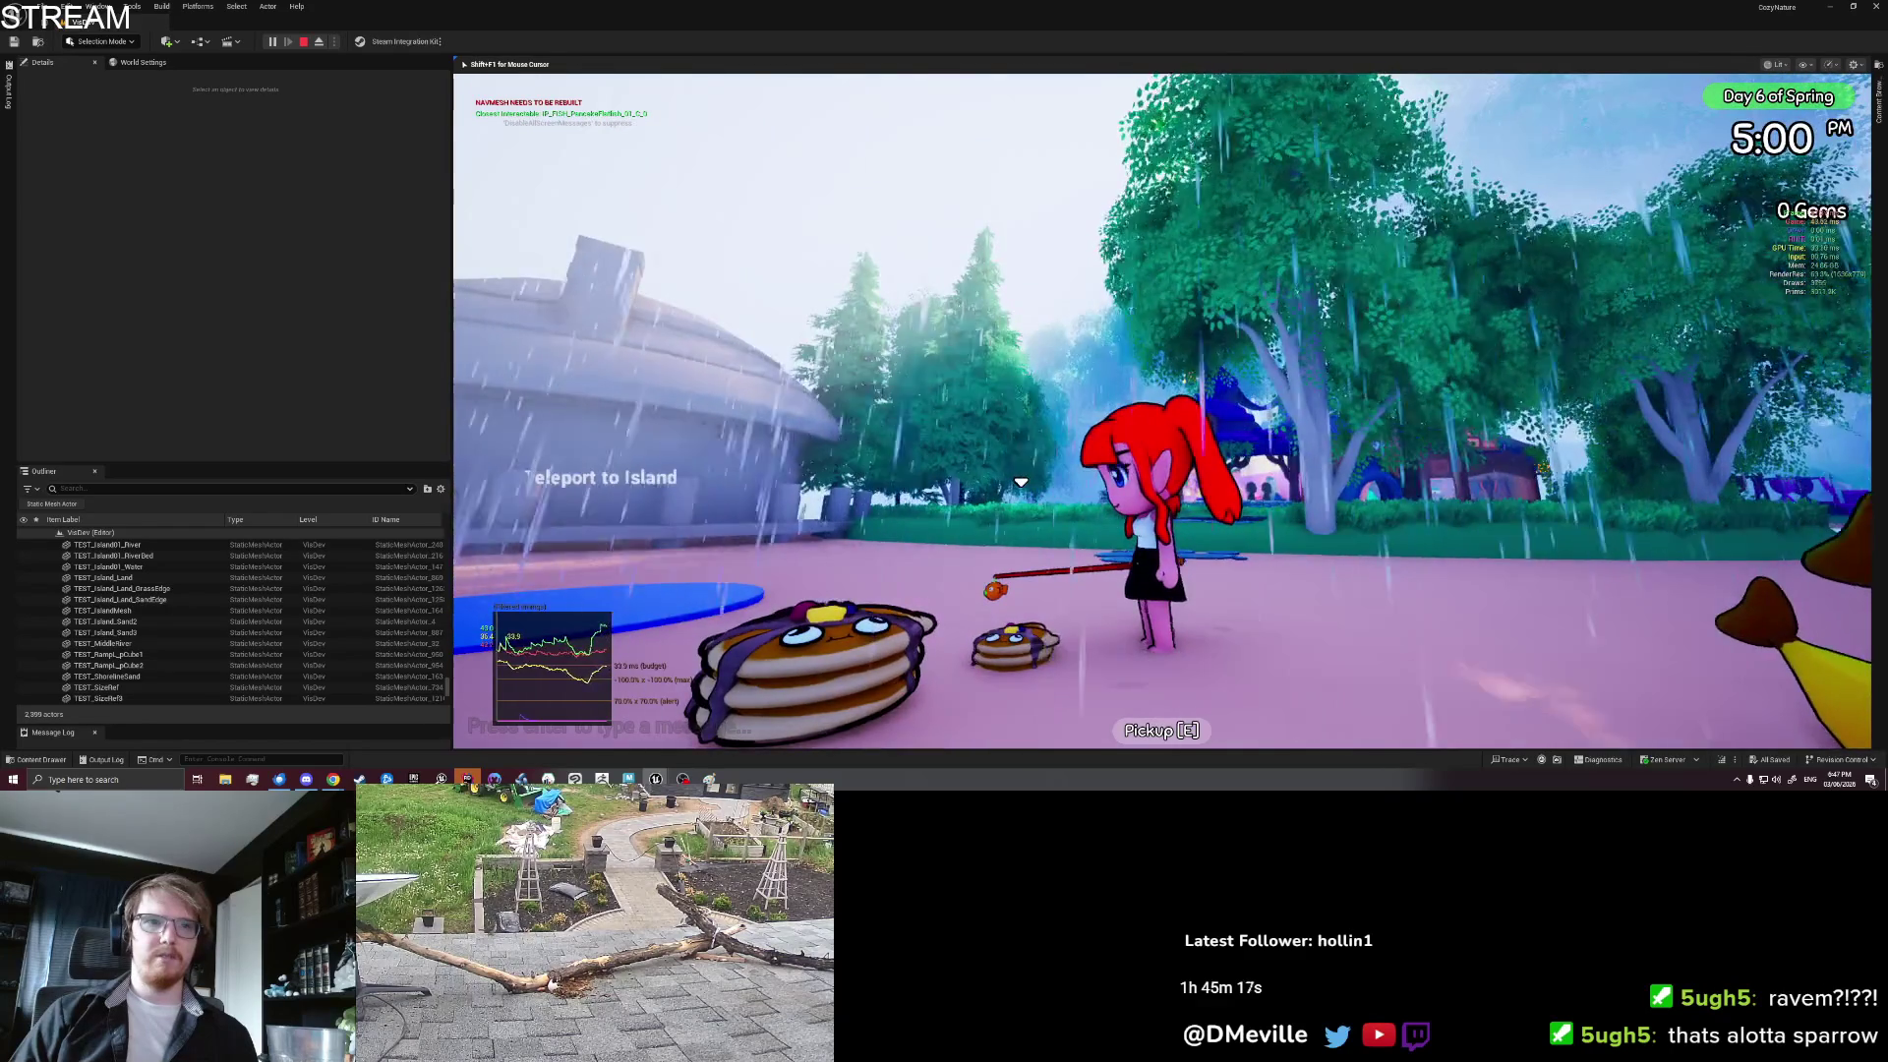
pyautogui.press('s')
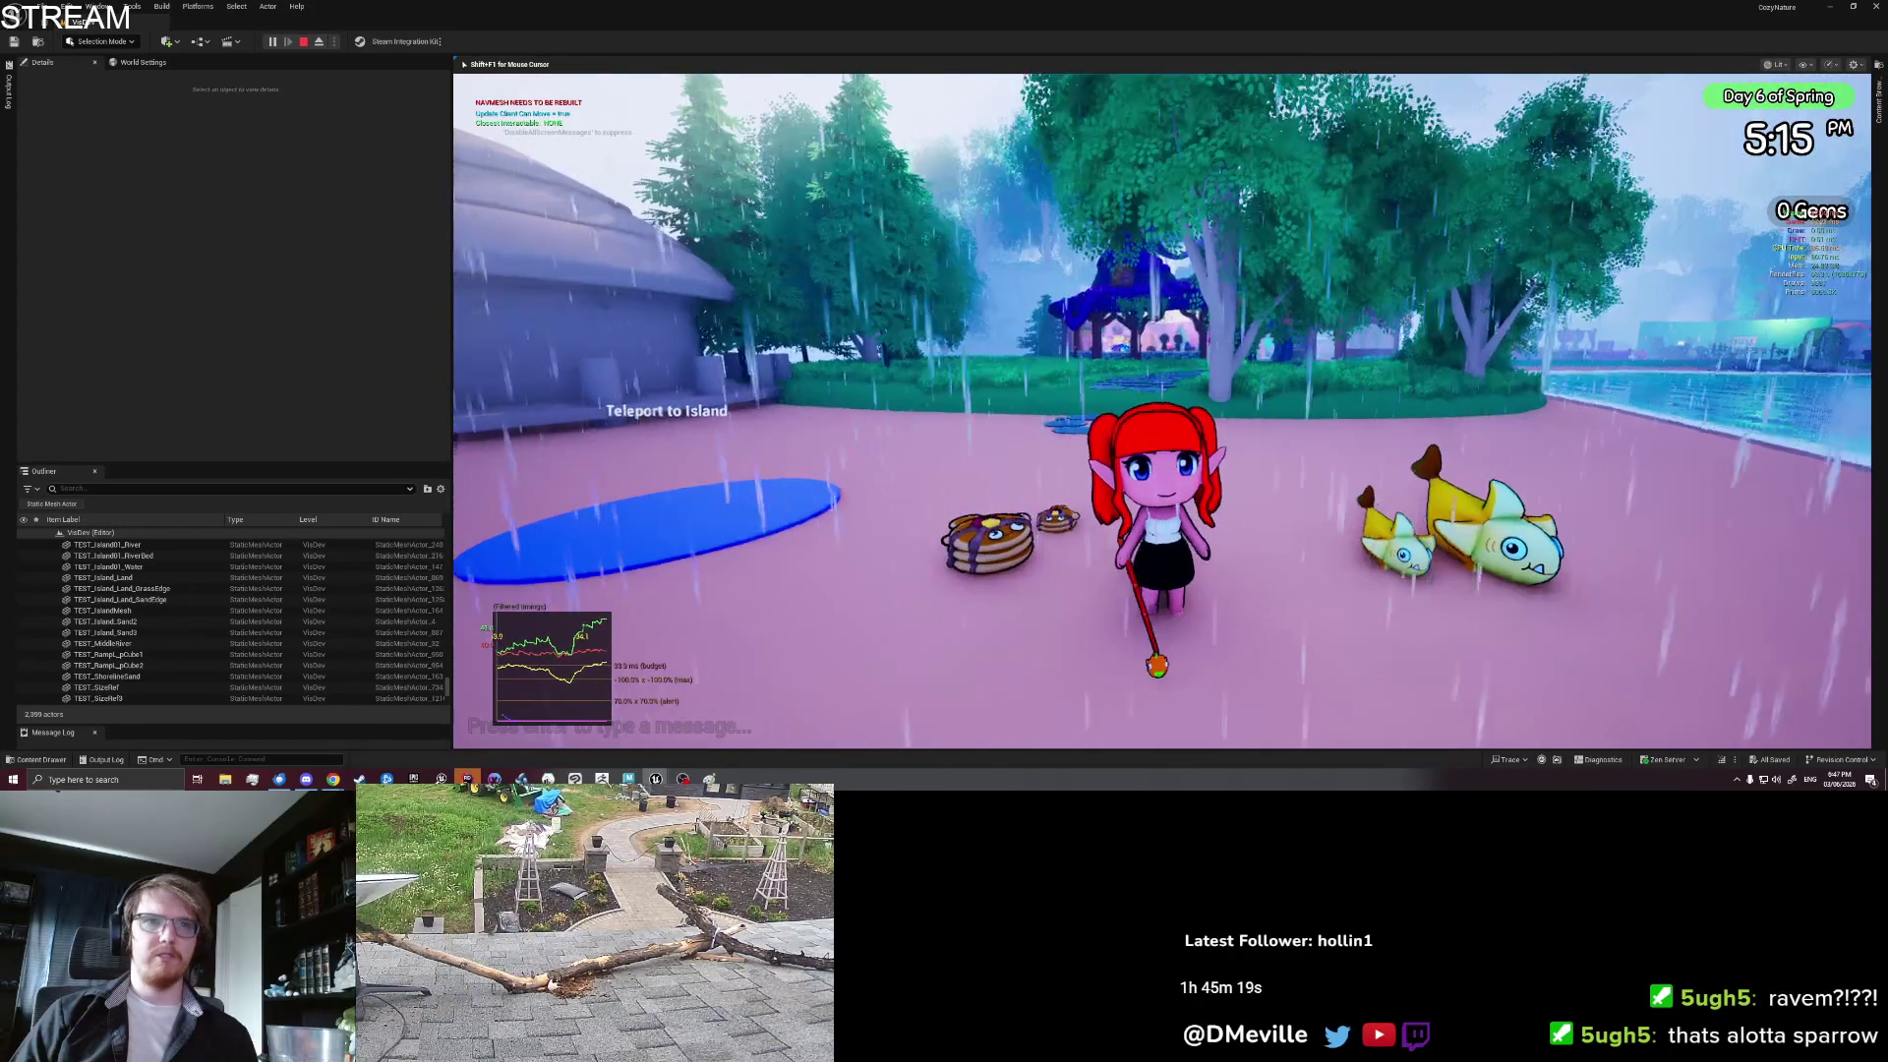
pyautogui.press('Tab')
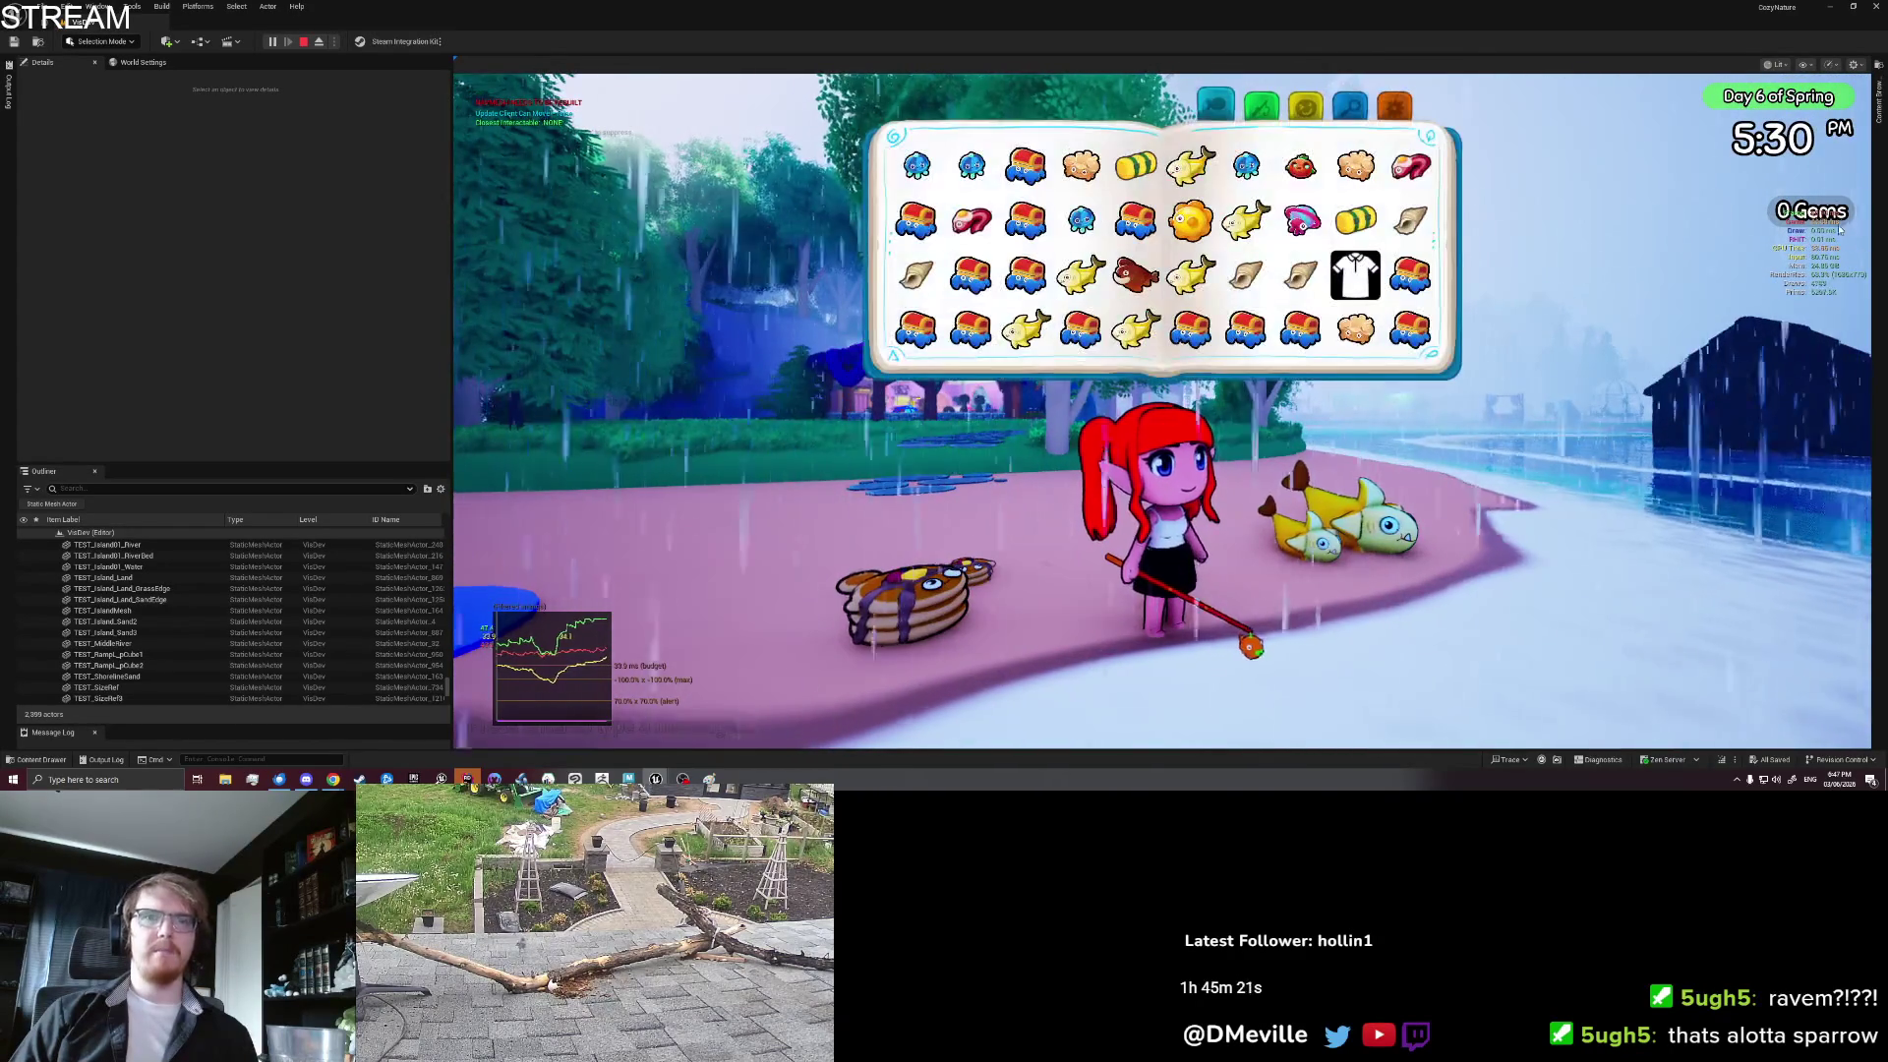
pyautogui.press('Tab')
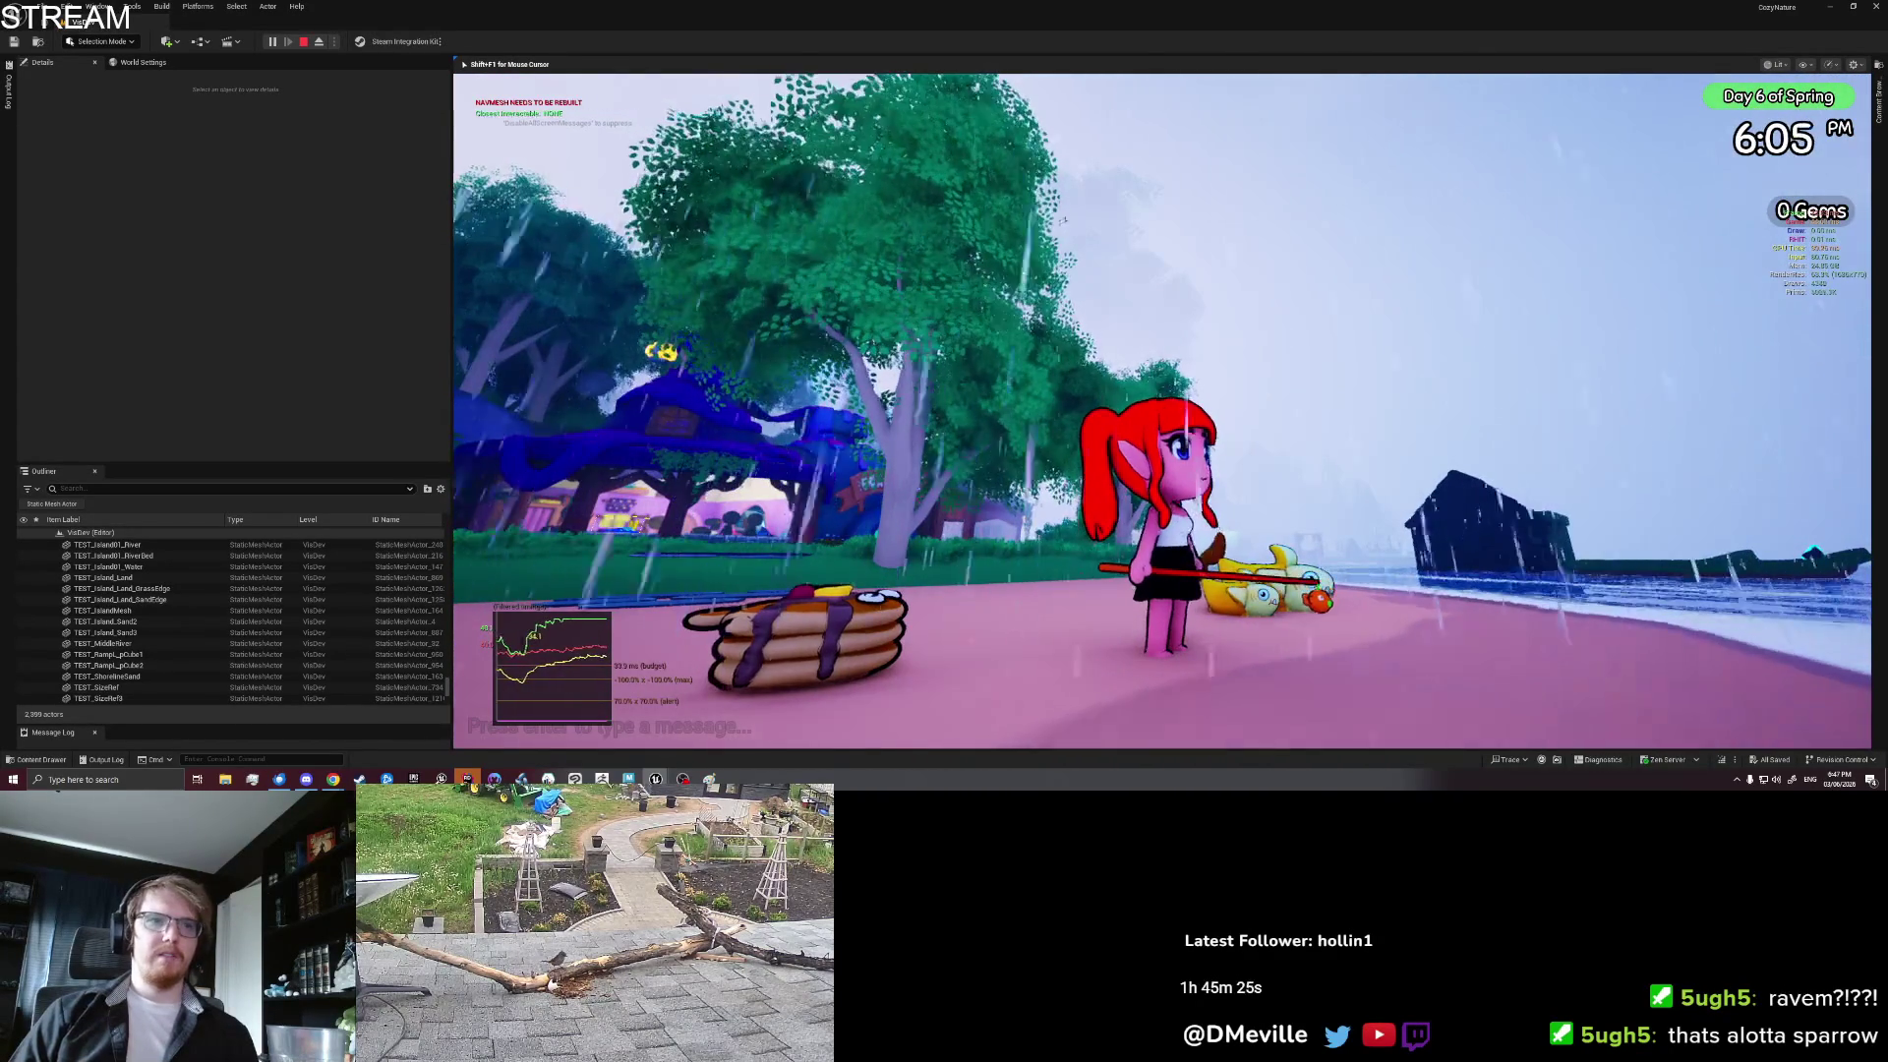
pyautogui.press('Tab')
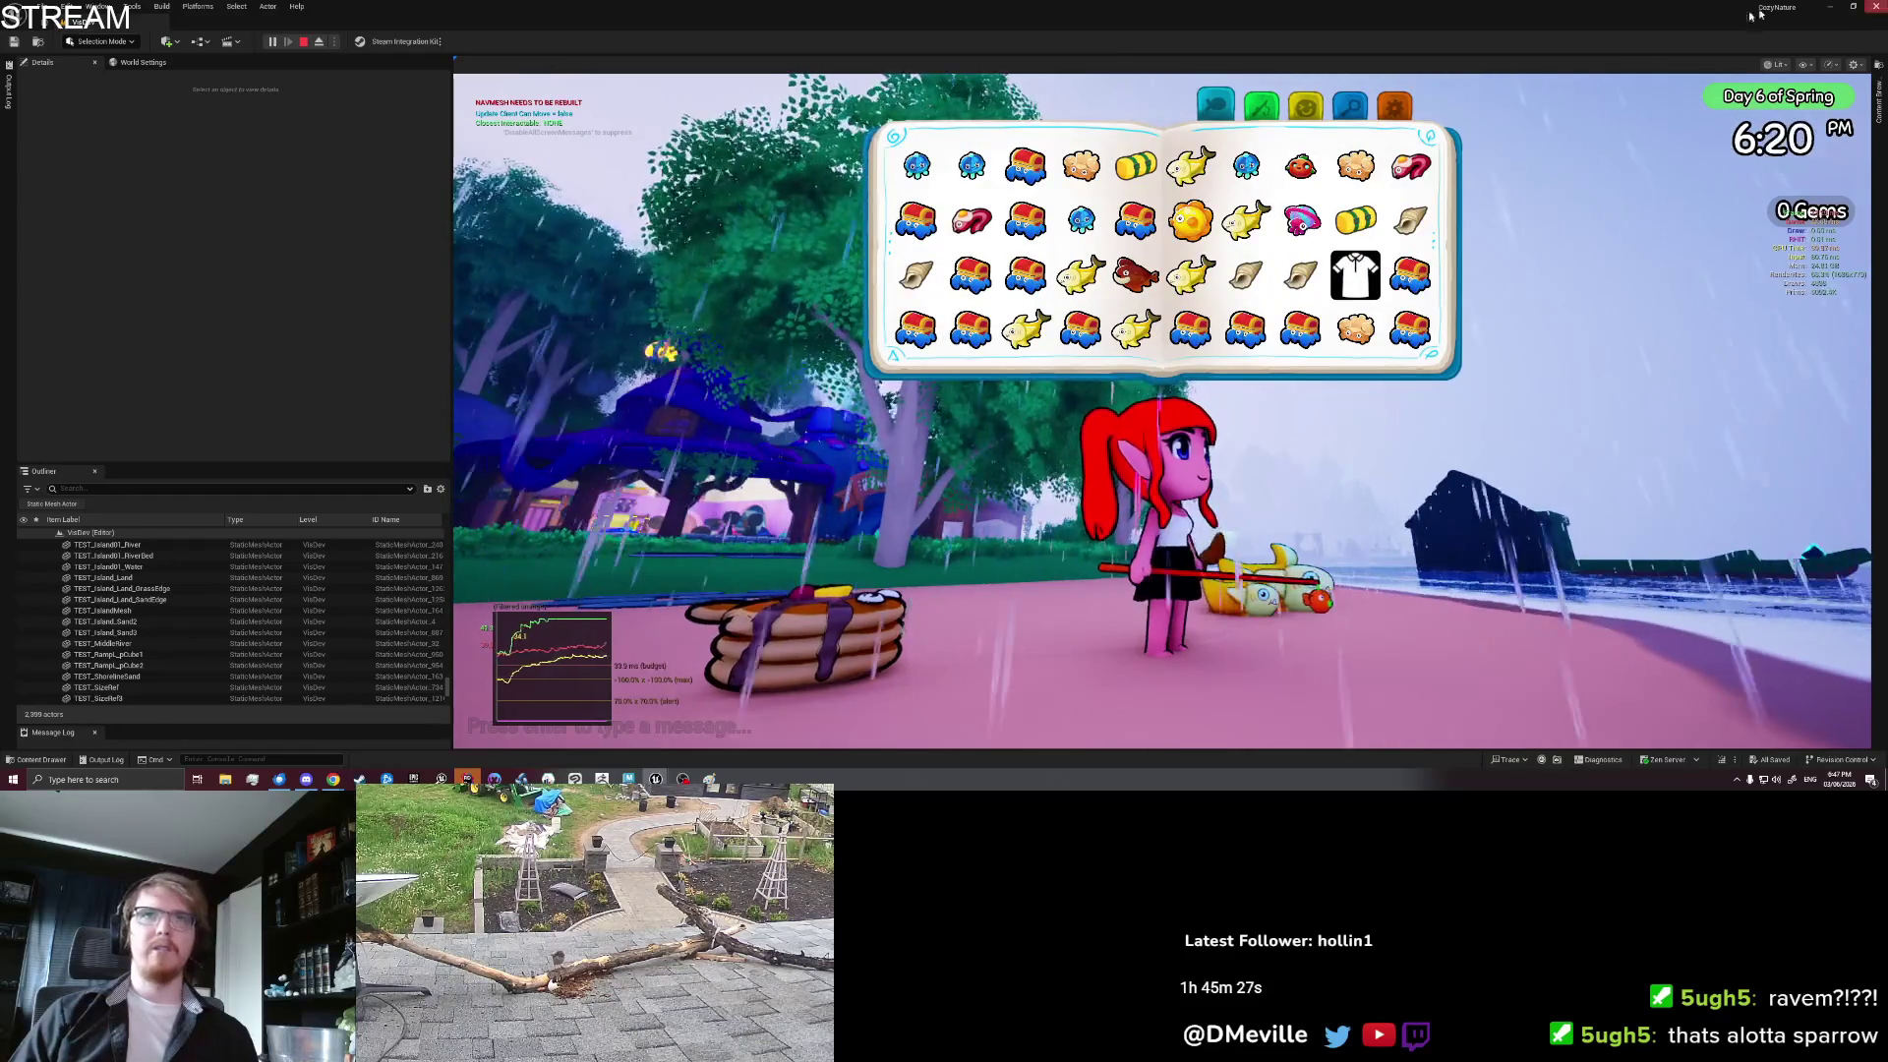
pyautogui.click(1406, 113)
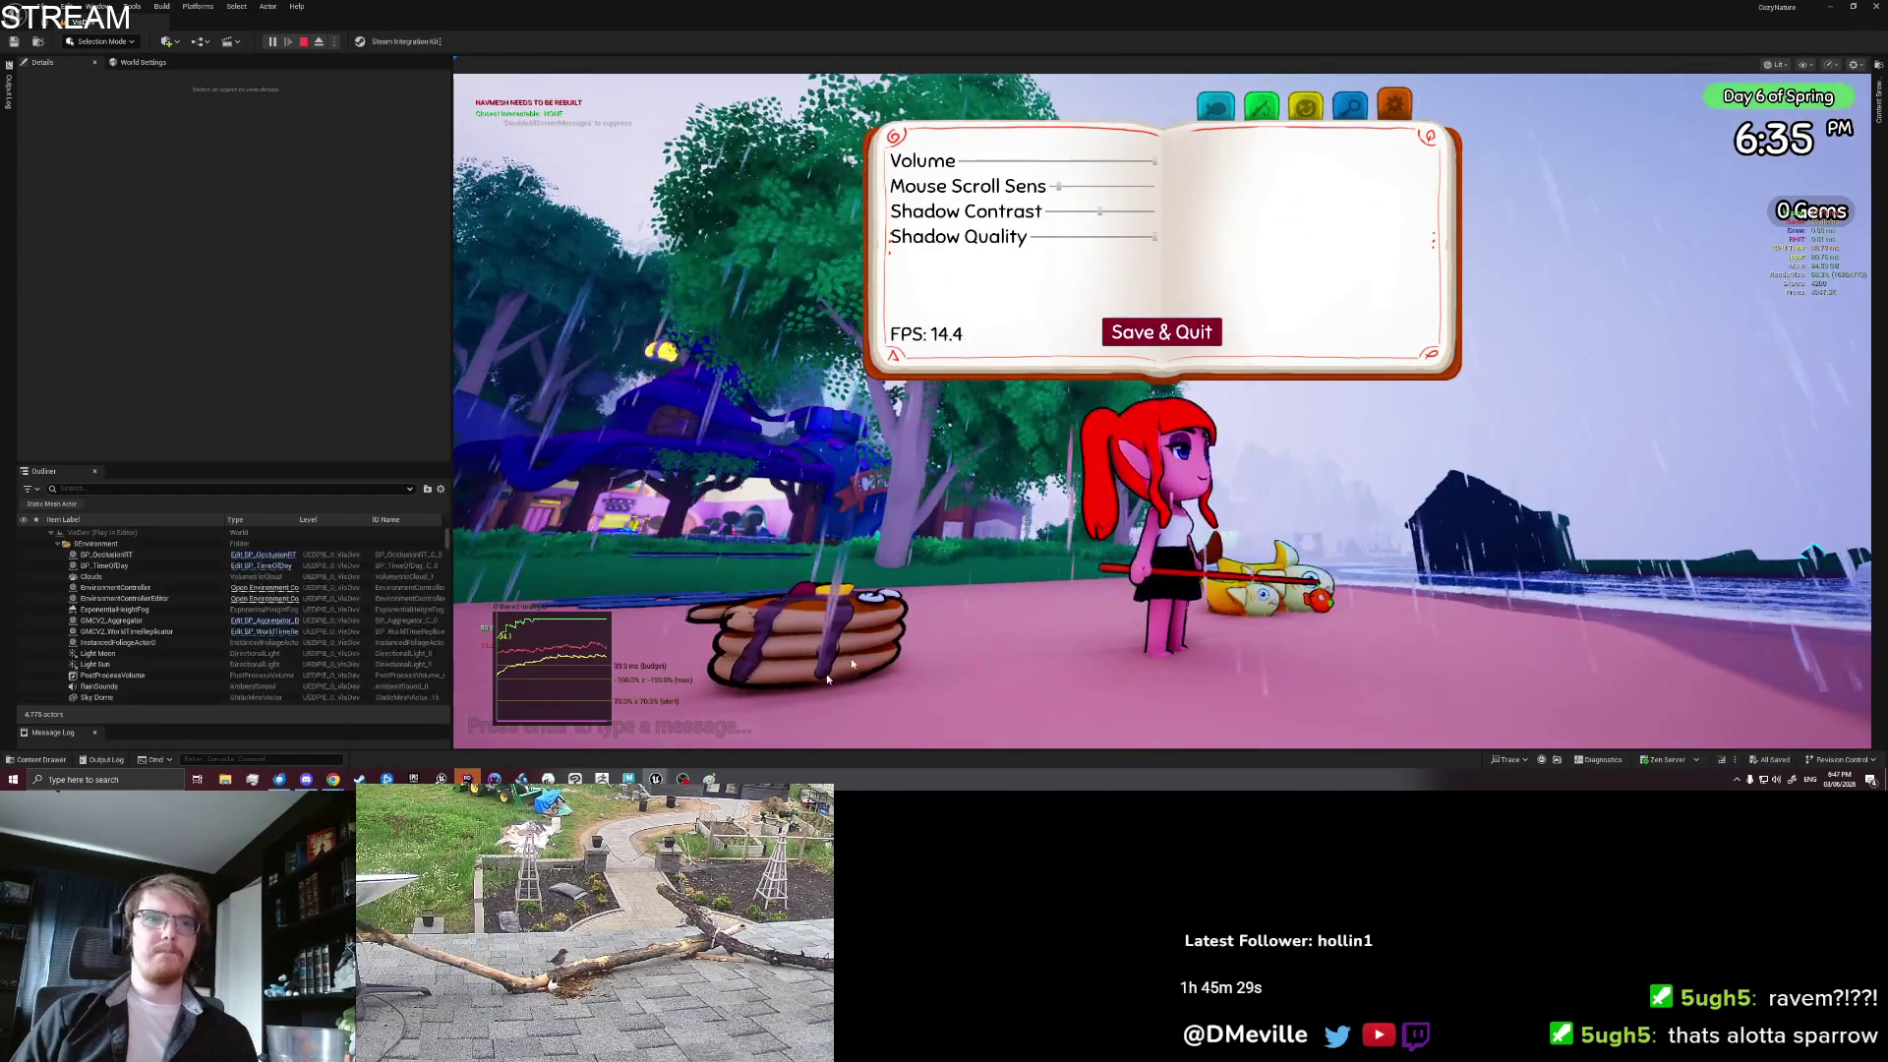
pyautogui.press('Escape')
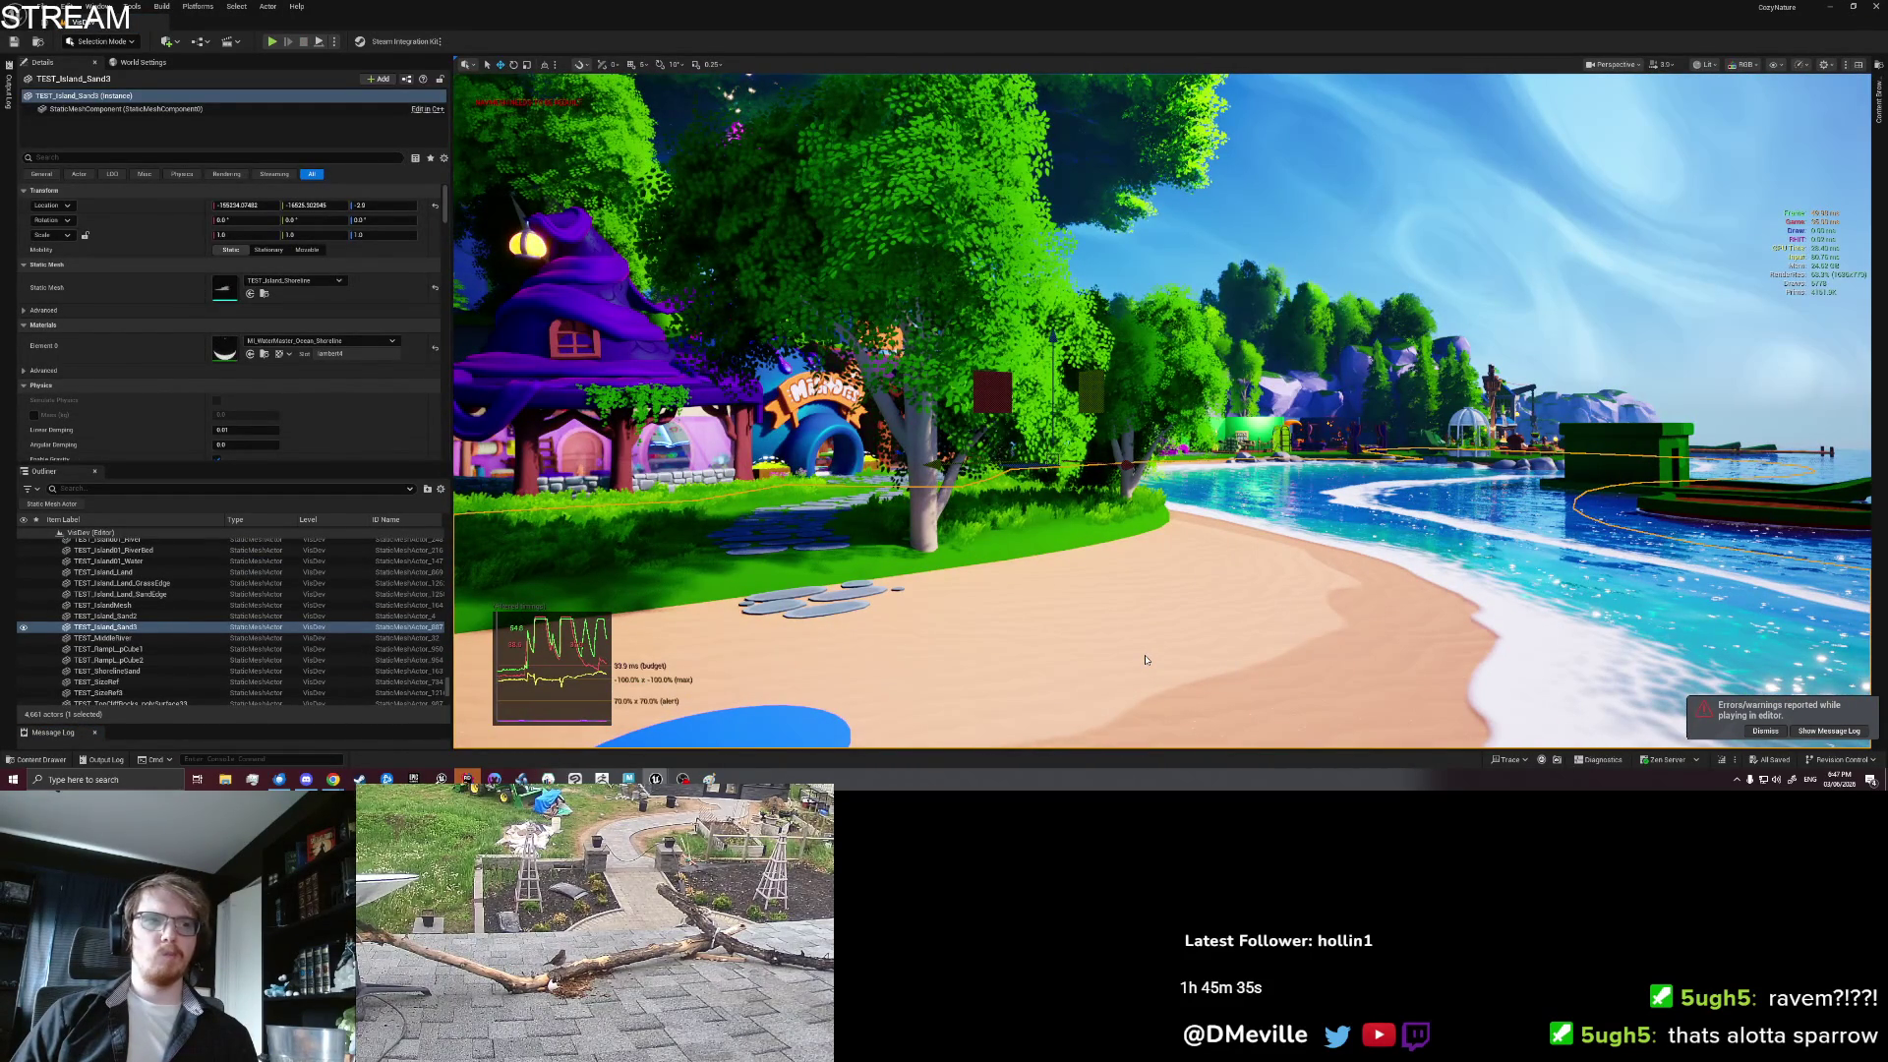
# Step: Start a new playtest and pick up the pancake and the fish with E
pyautogui.hotkey('alt', 'p')
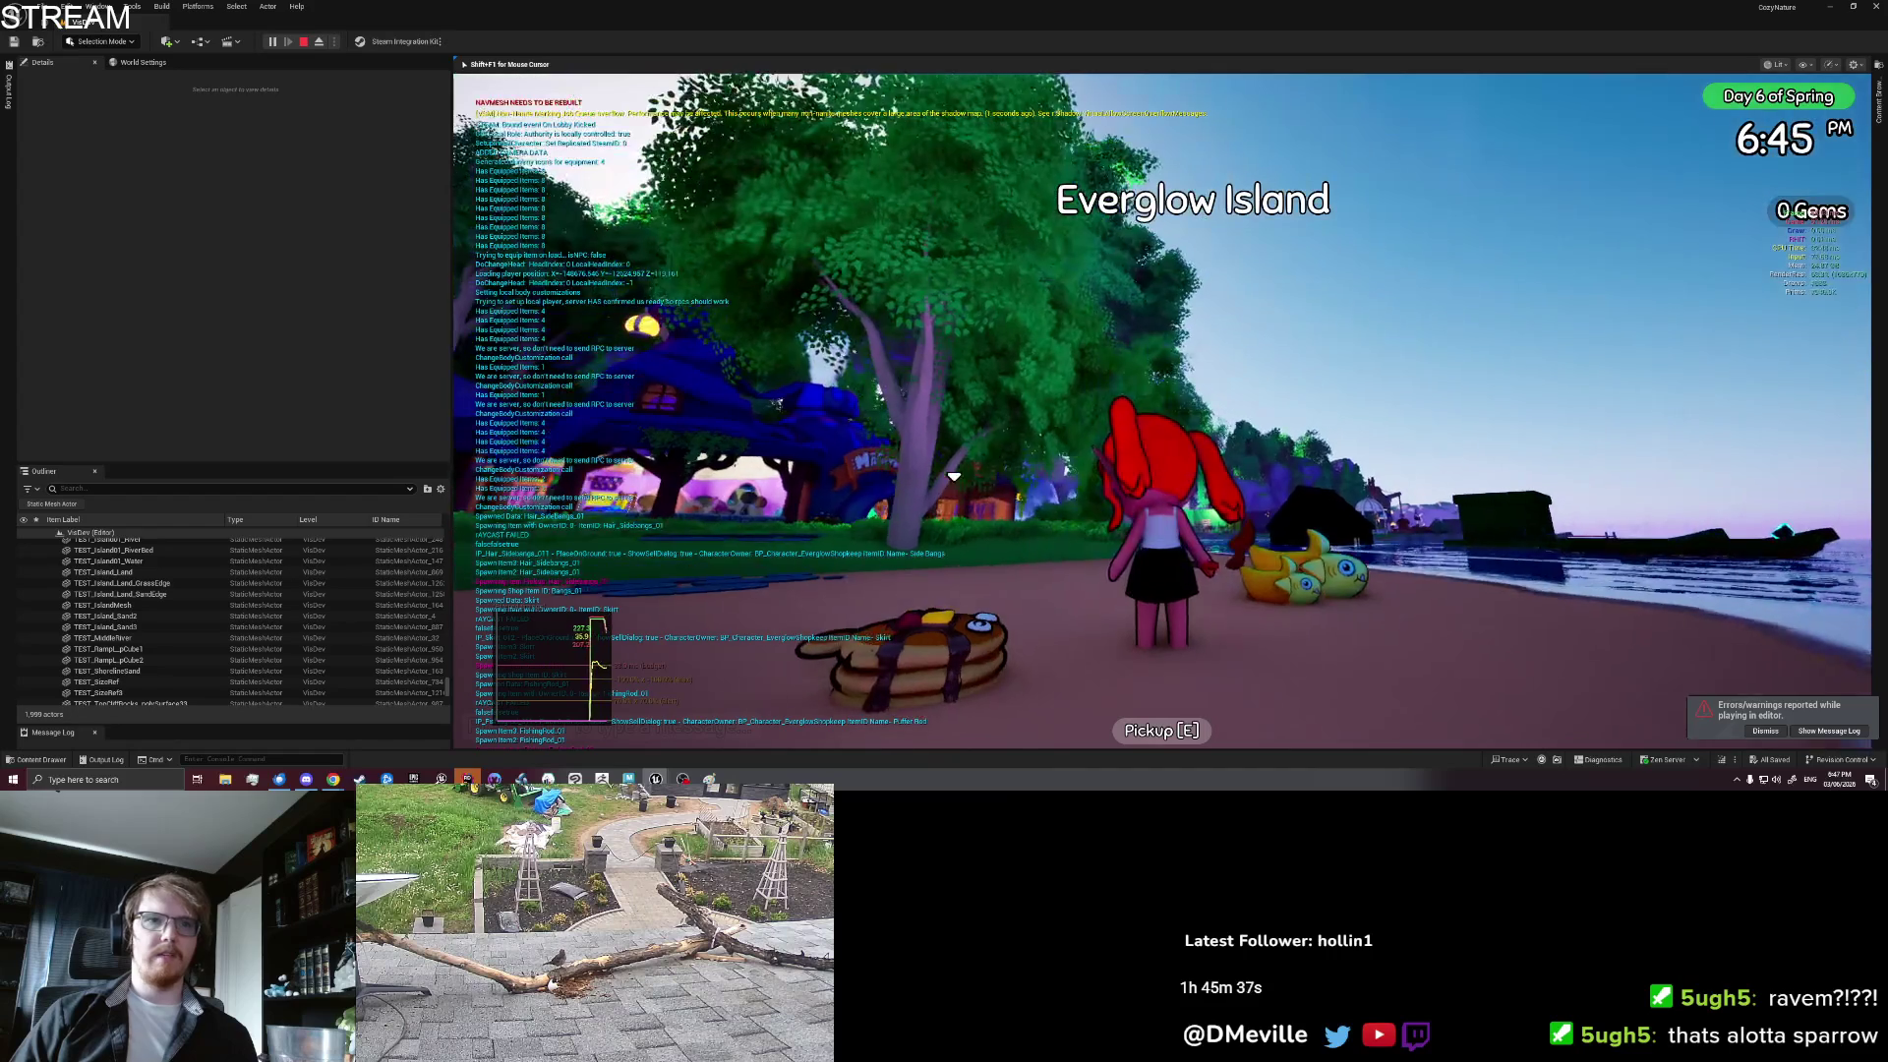
pyautogui.press('a')
pyautogui.press('e')
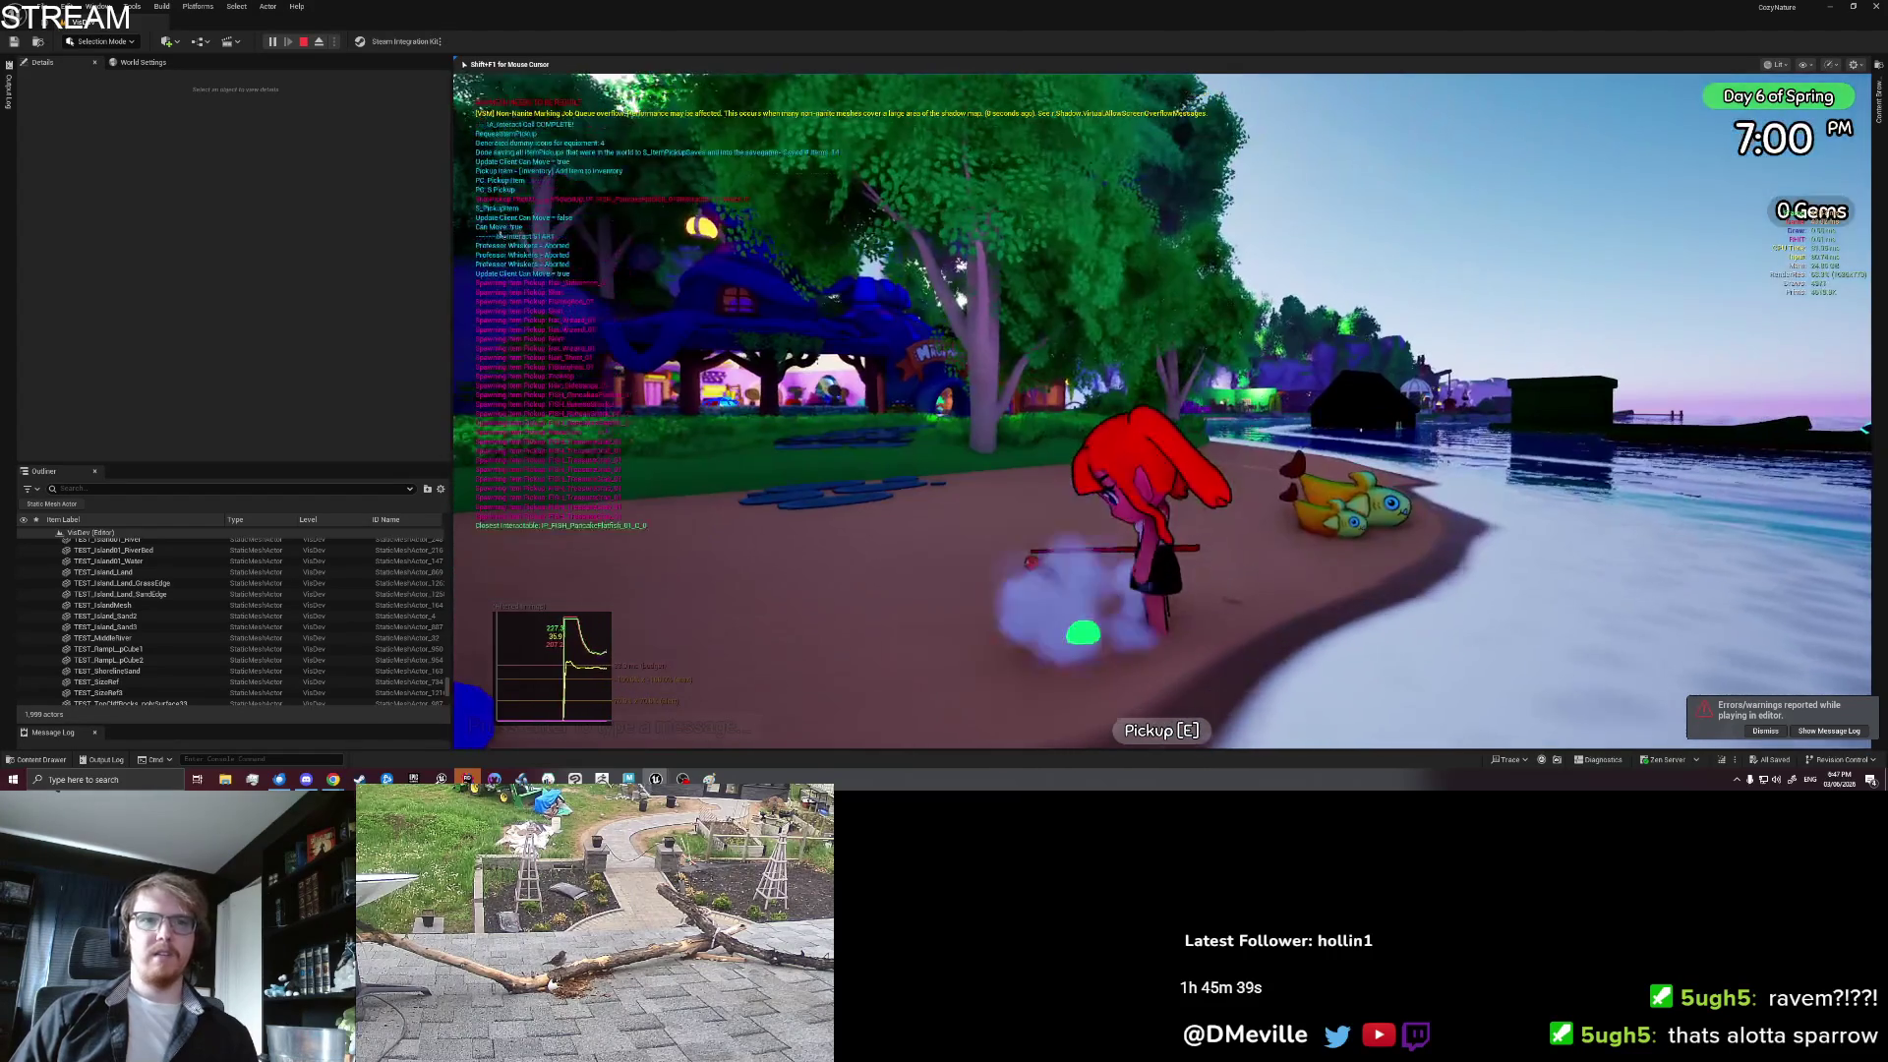
pyautogui.press('d')
pyautogui.press('e')
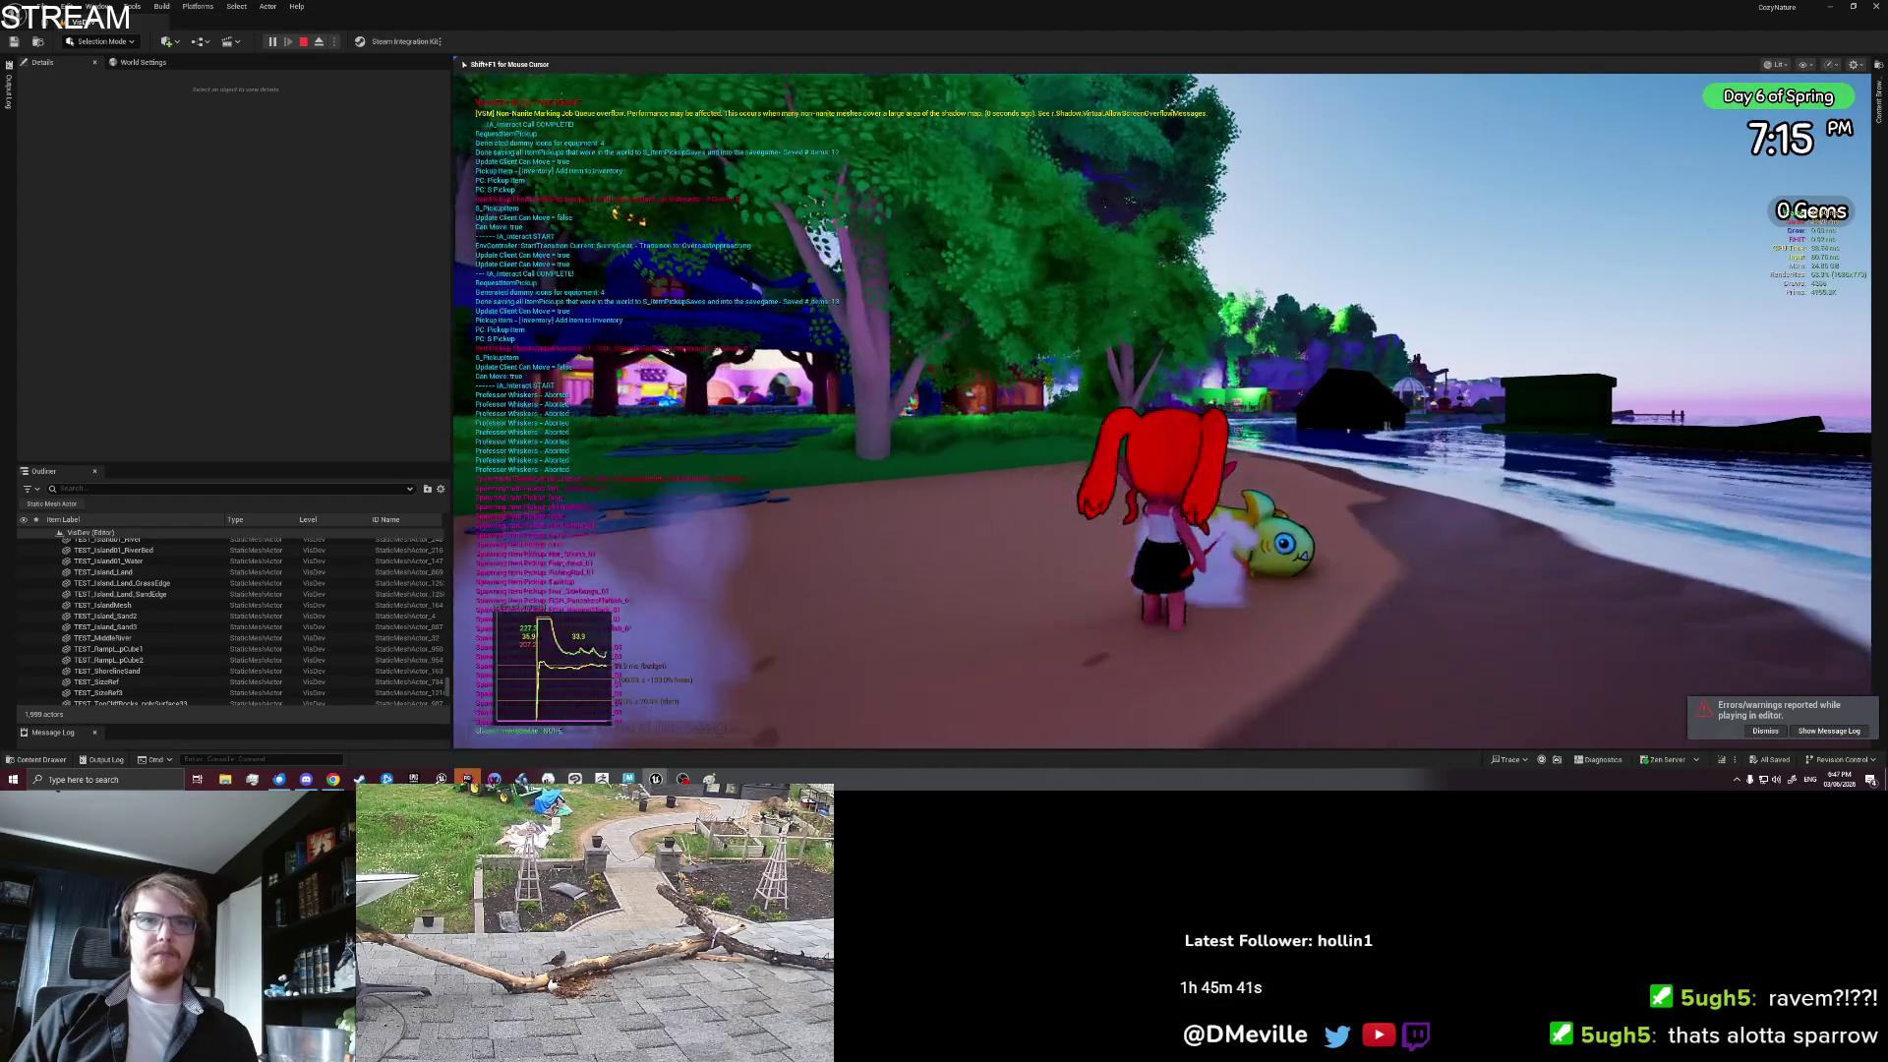
# Step: Drop a Treasure Crab from the inventory onto the ground and close the inventory
pyautogui.press('s')
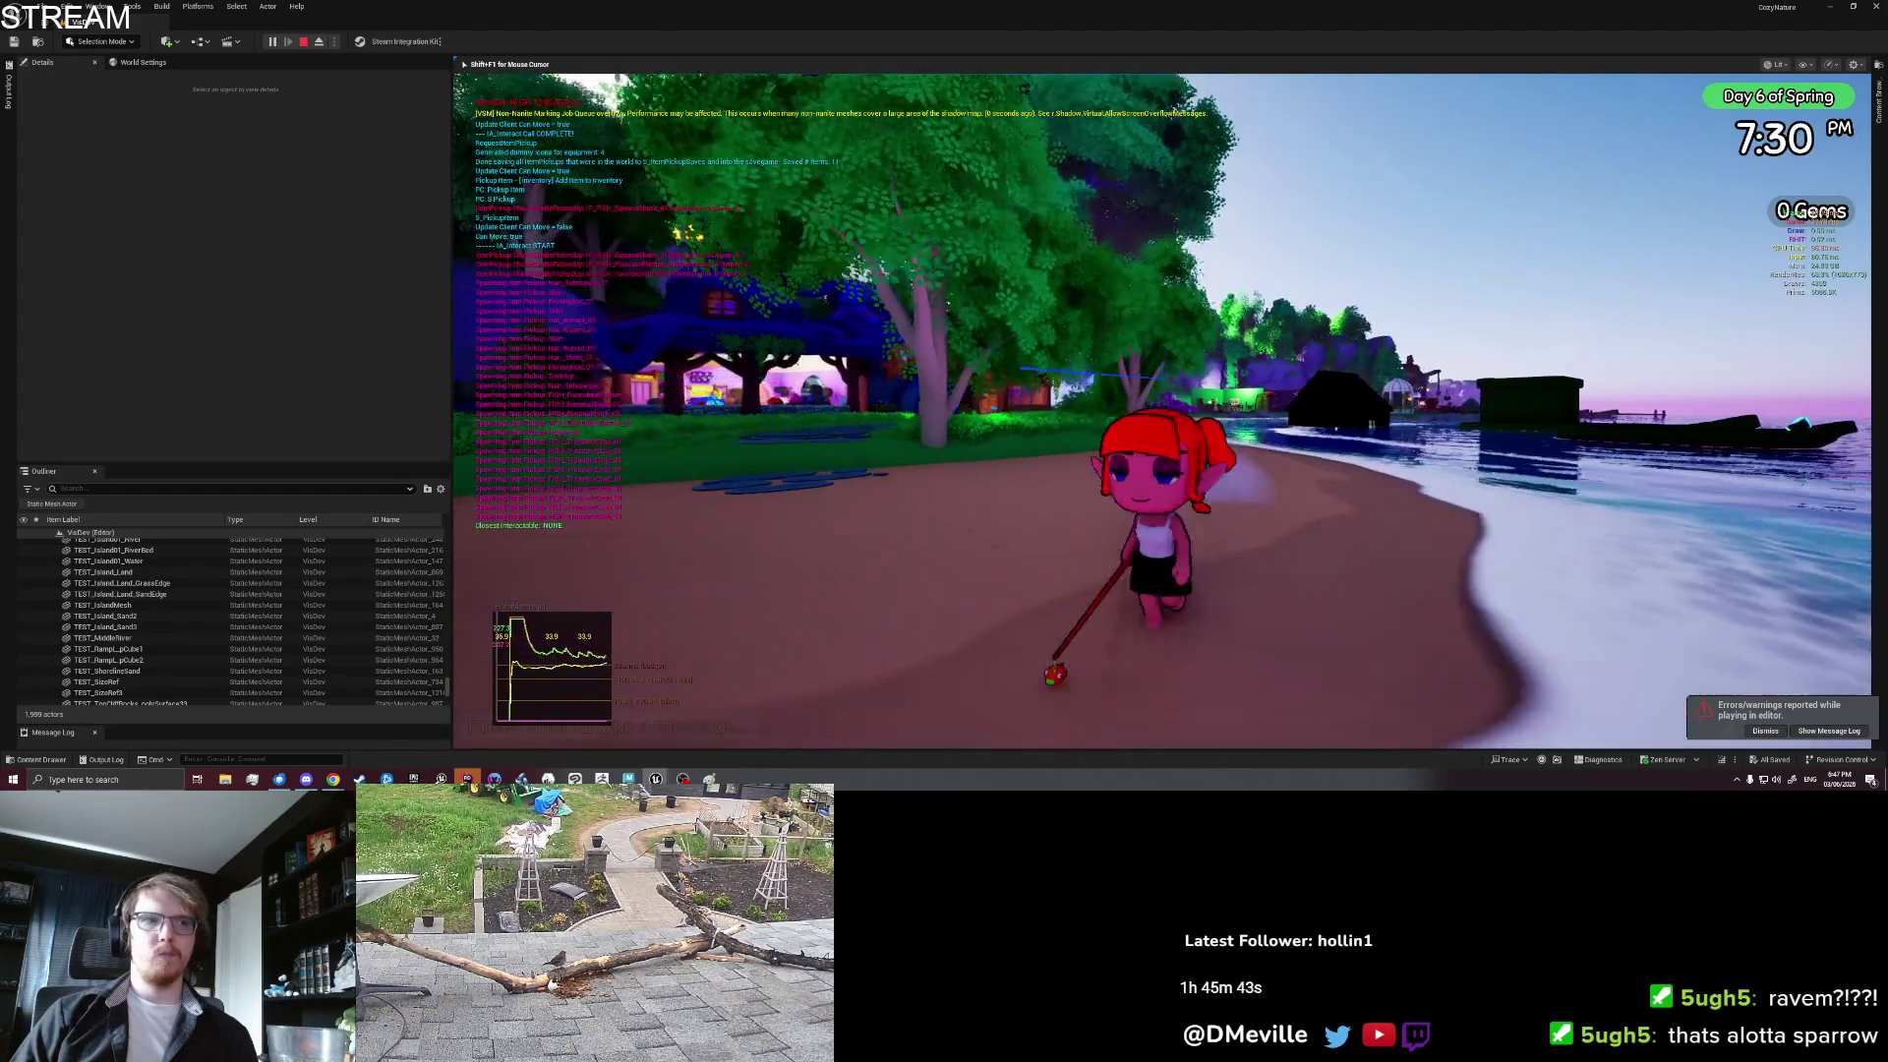
pyautogui.press('w')
pyautogui.press('i')
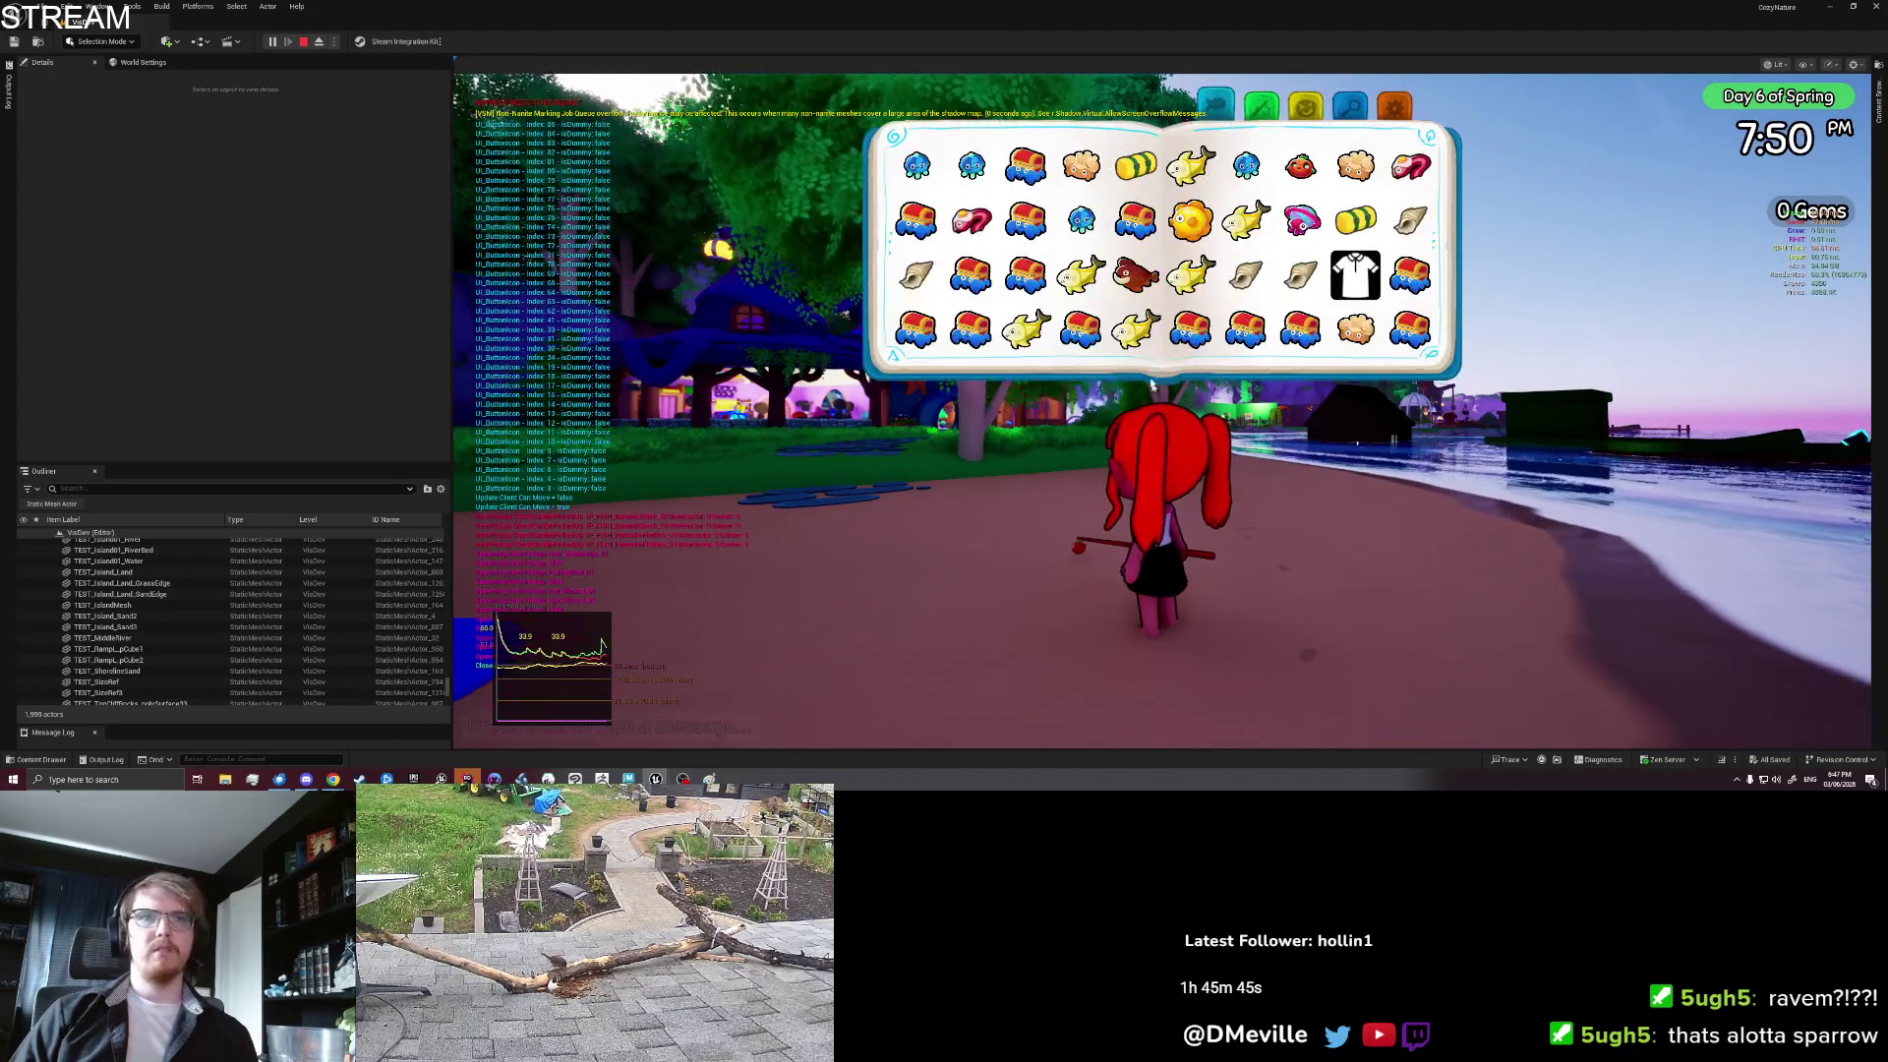
pyautogui.click(1188, 332)
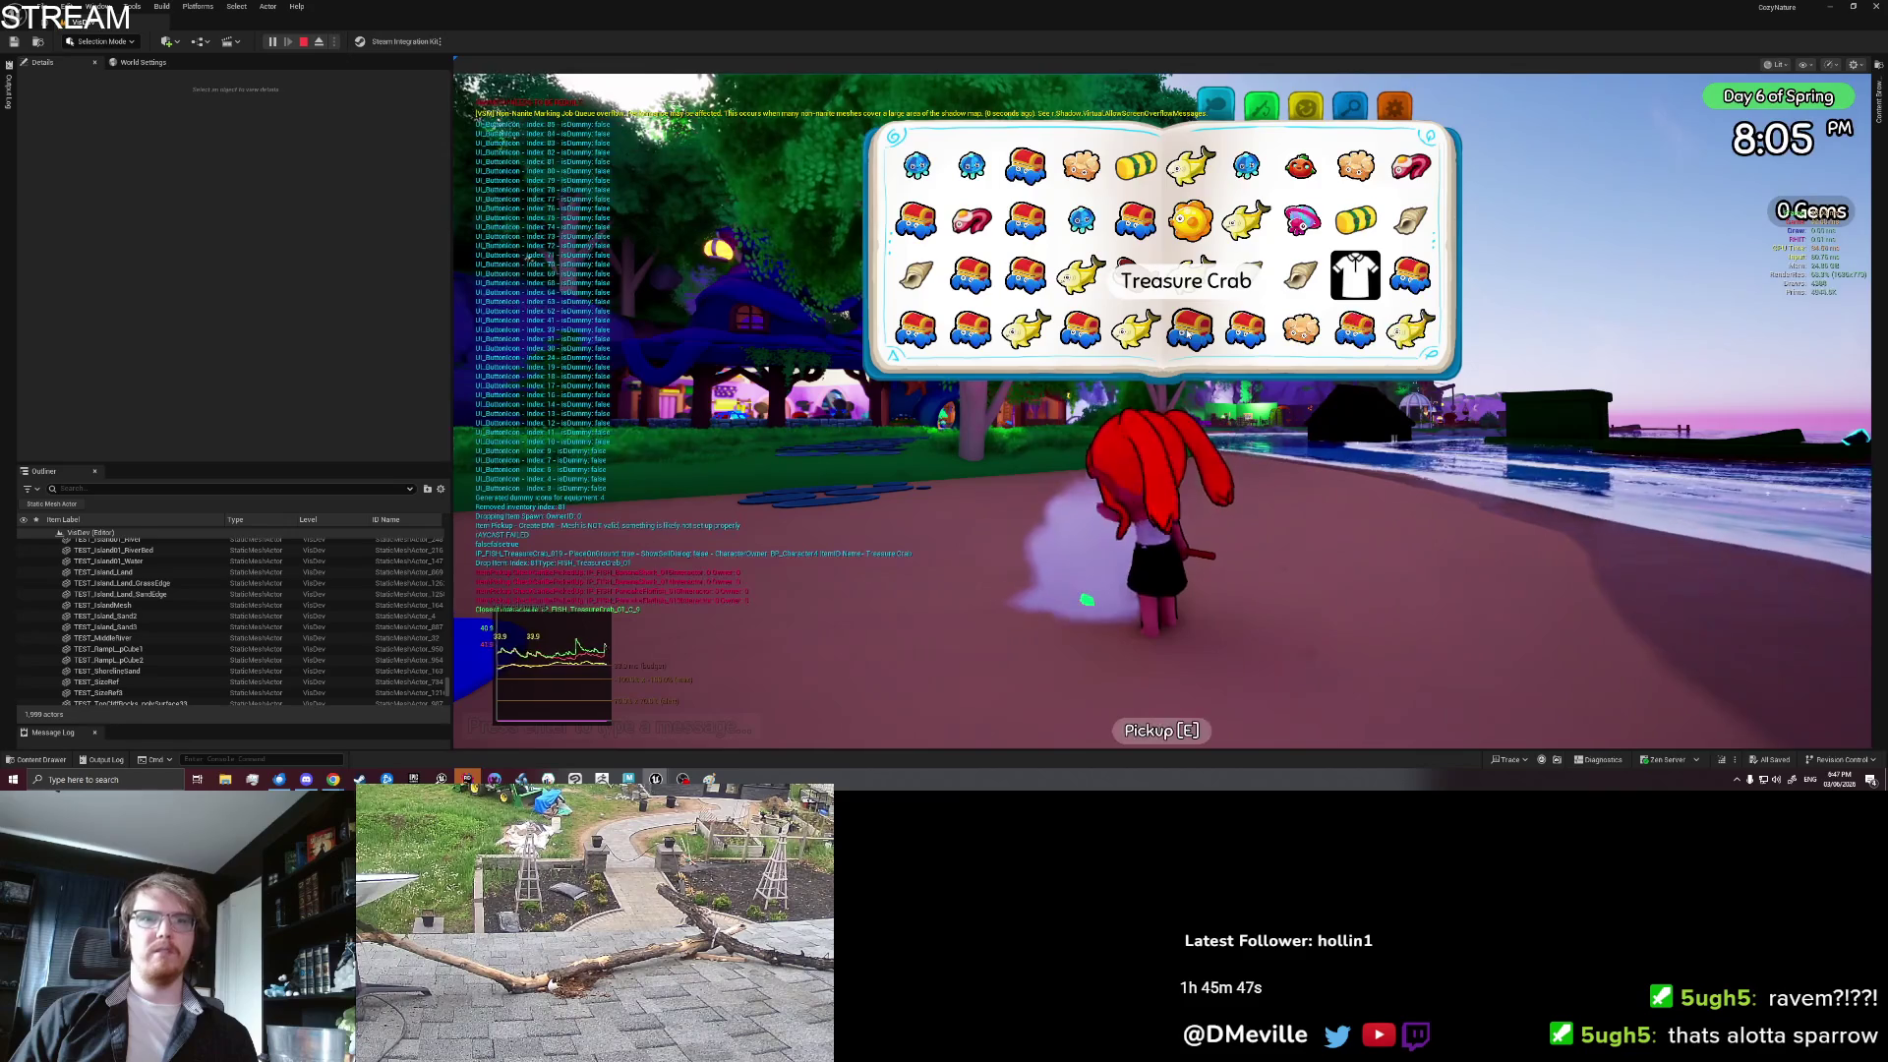
pyautogui.press('i')
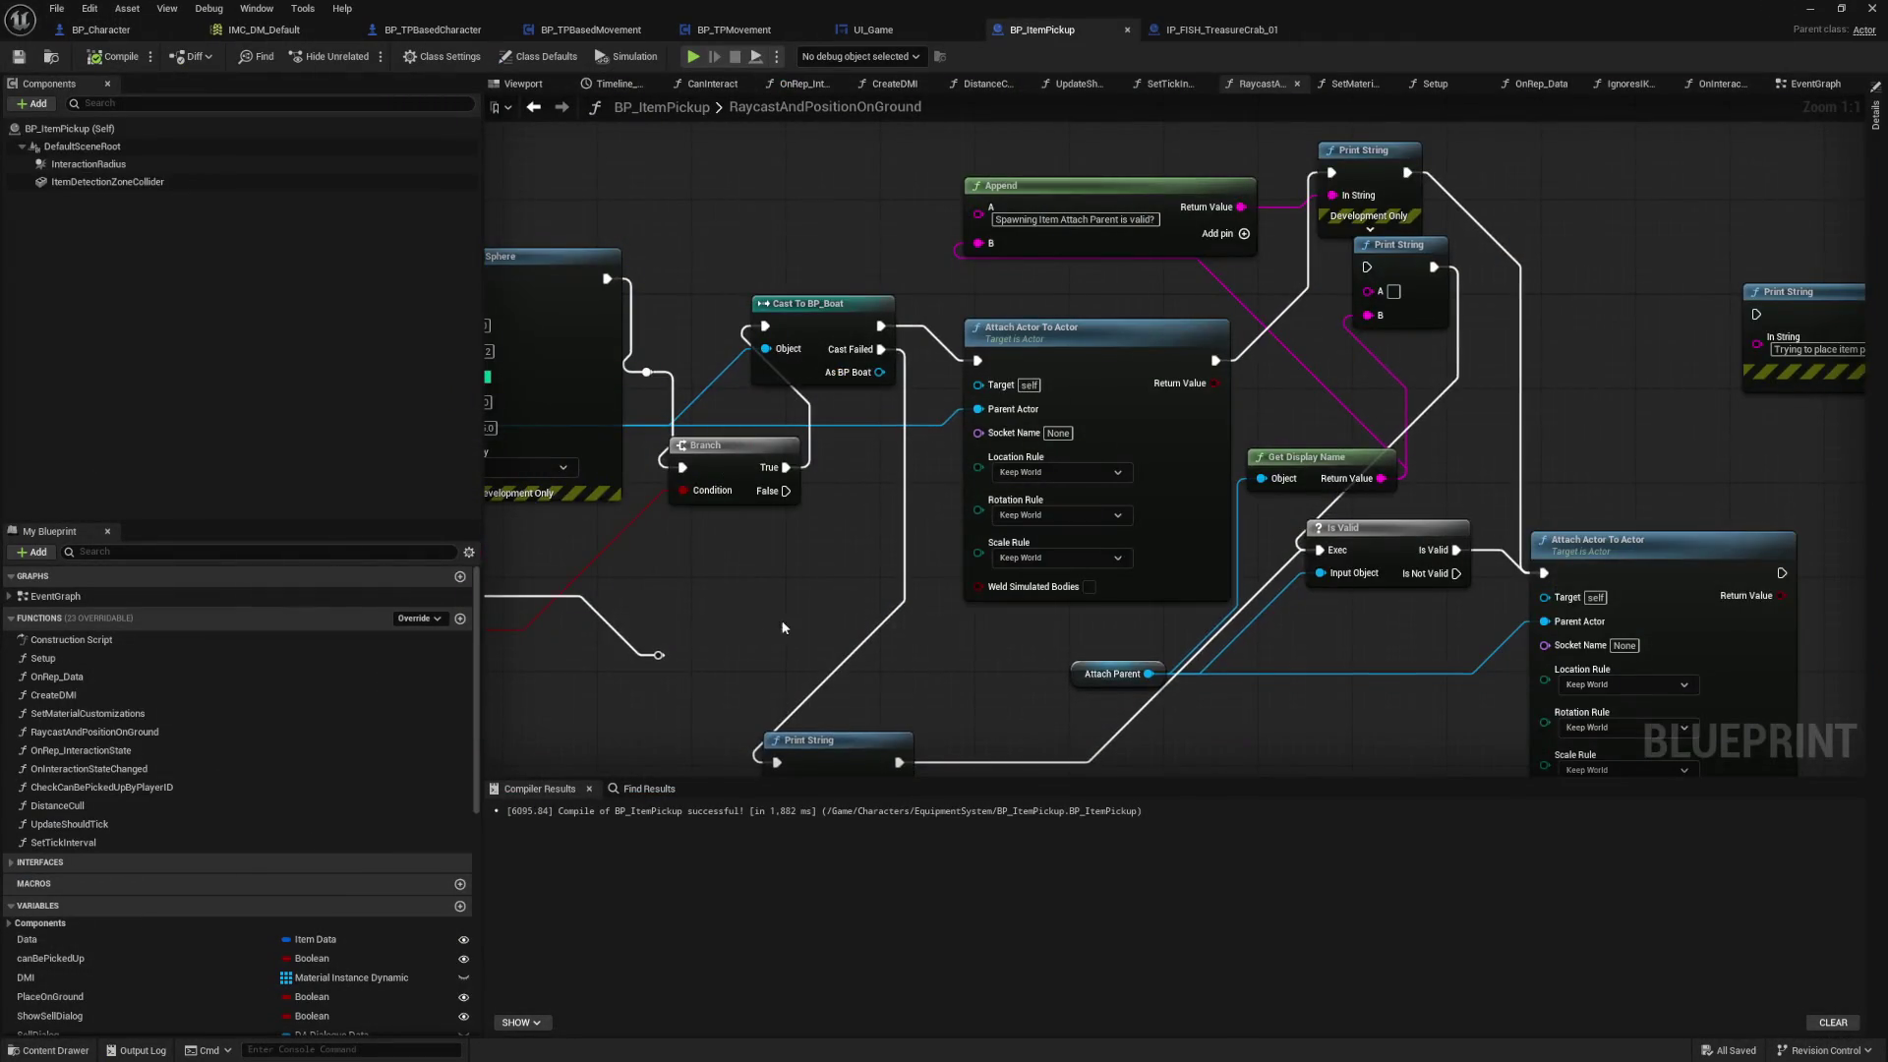
# Step: Inspect the Print String and debug Append nodes in BP_ItemPickup's EventGraph
pyautogui.moveTo(784, 627)
pyautogui.mouseDown()
pyautogui.moveTo(1007, 472)
pyautogui.moveTo(1269, 472)
pyautogui.mouseUp()
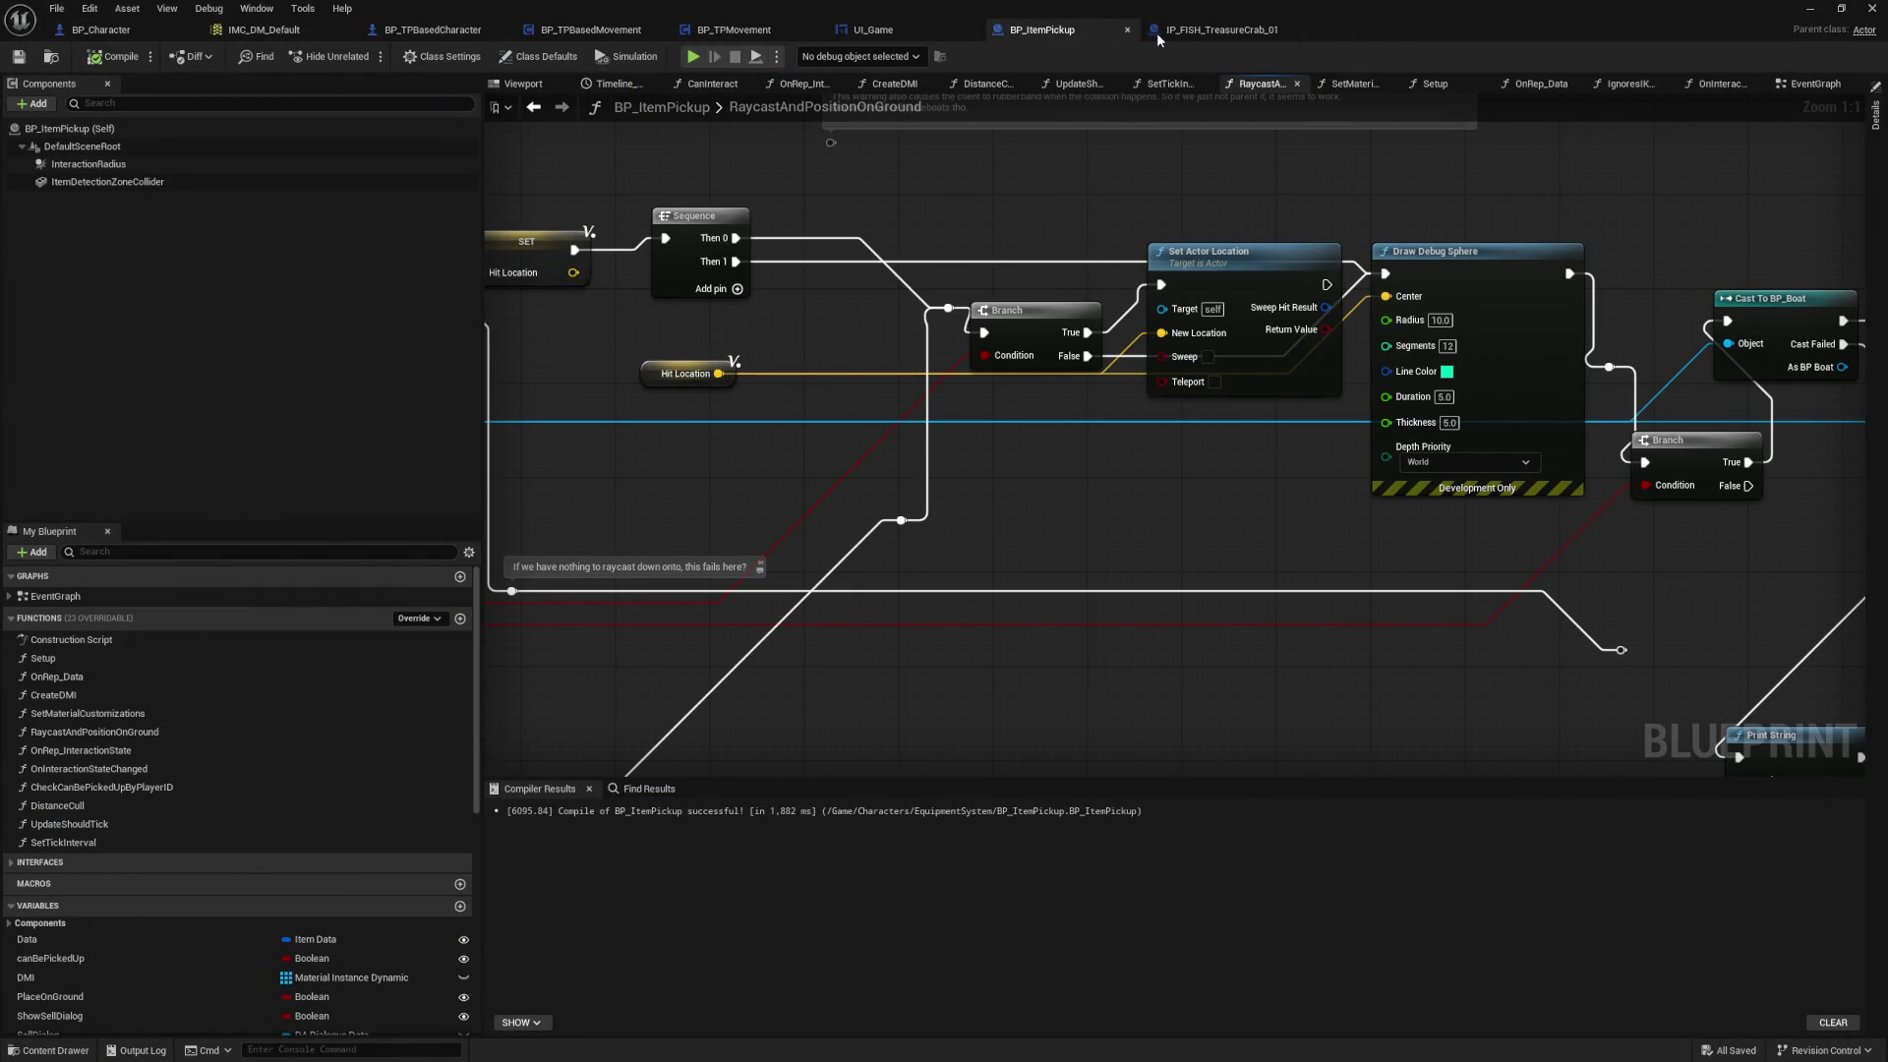
pyautogui.click(1871, 126)
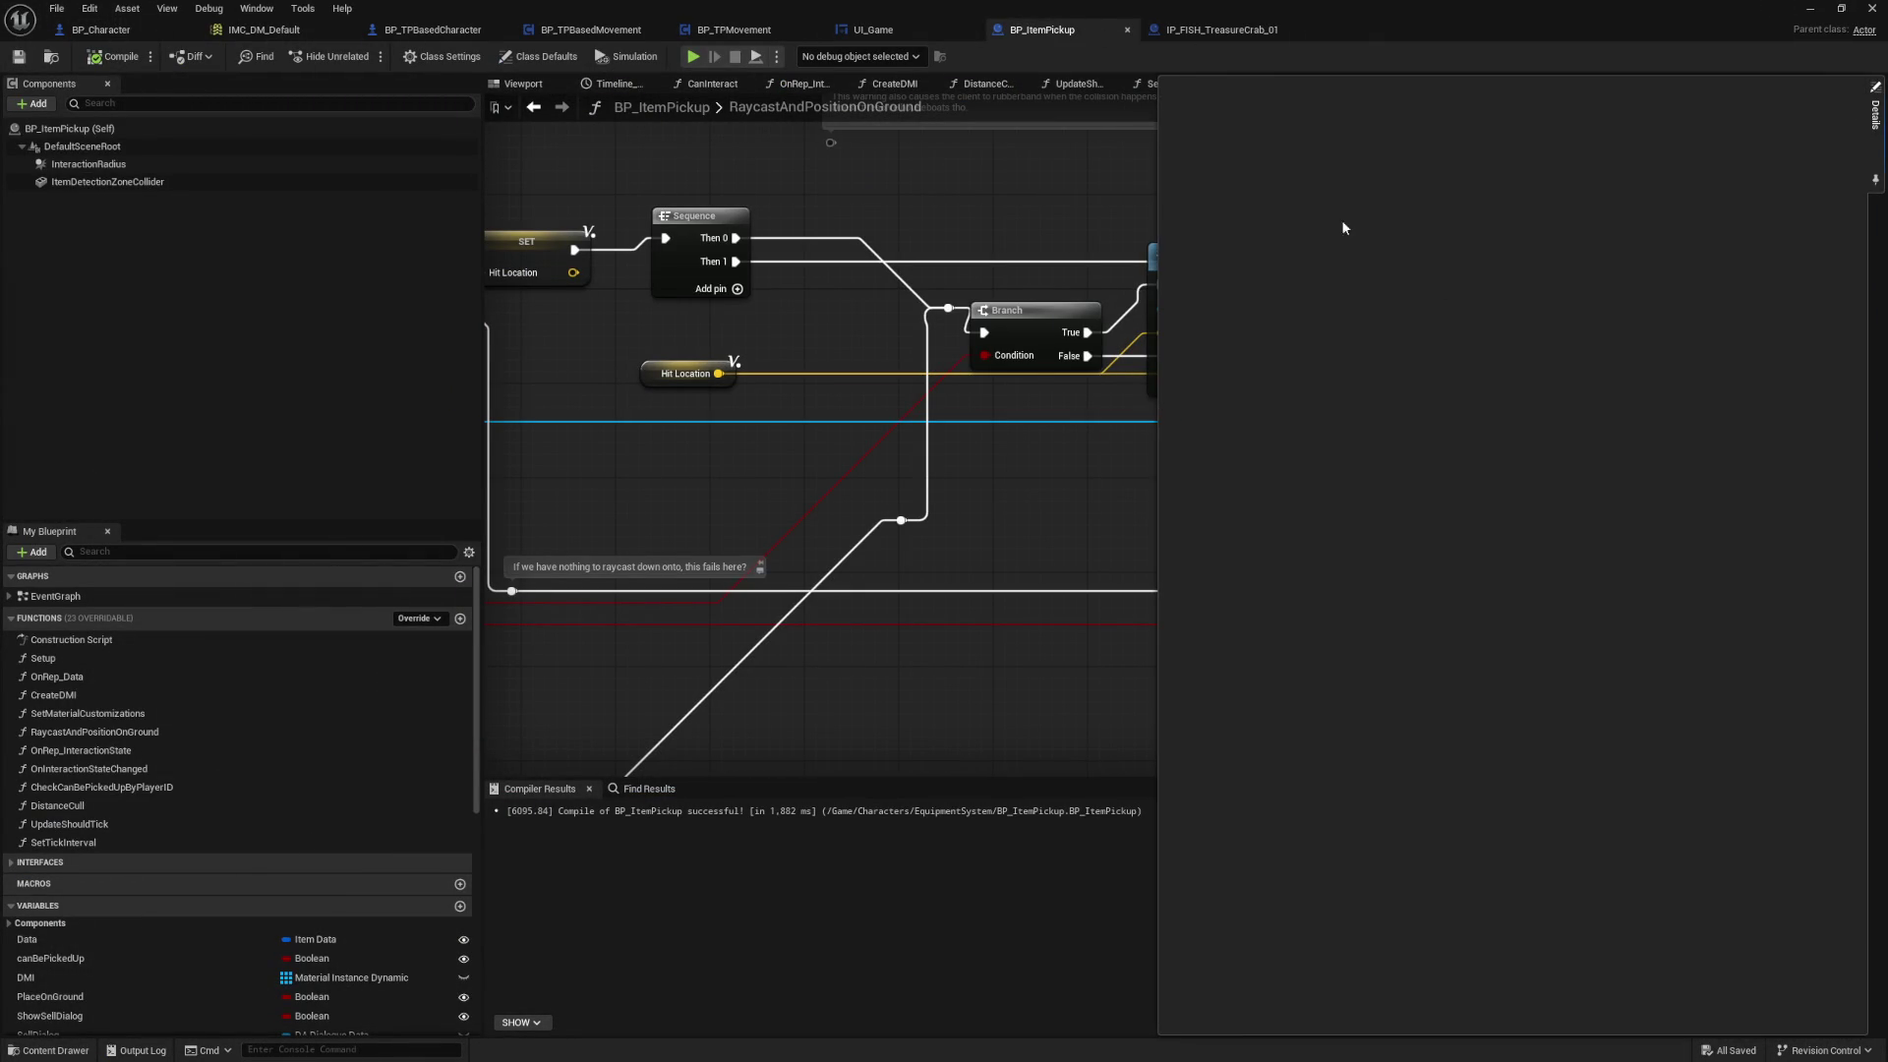
pyautogui.click(1037, 165)
pyautogui.click(1810, 87)
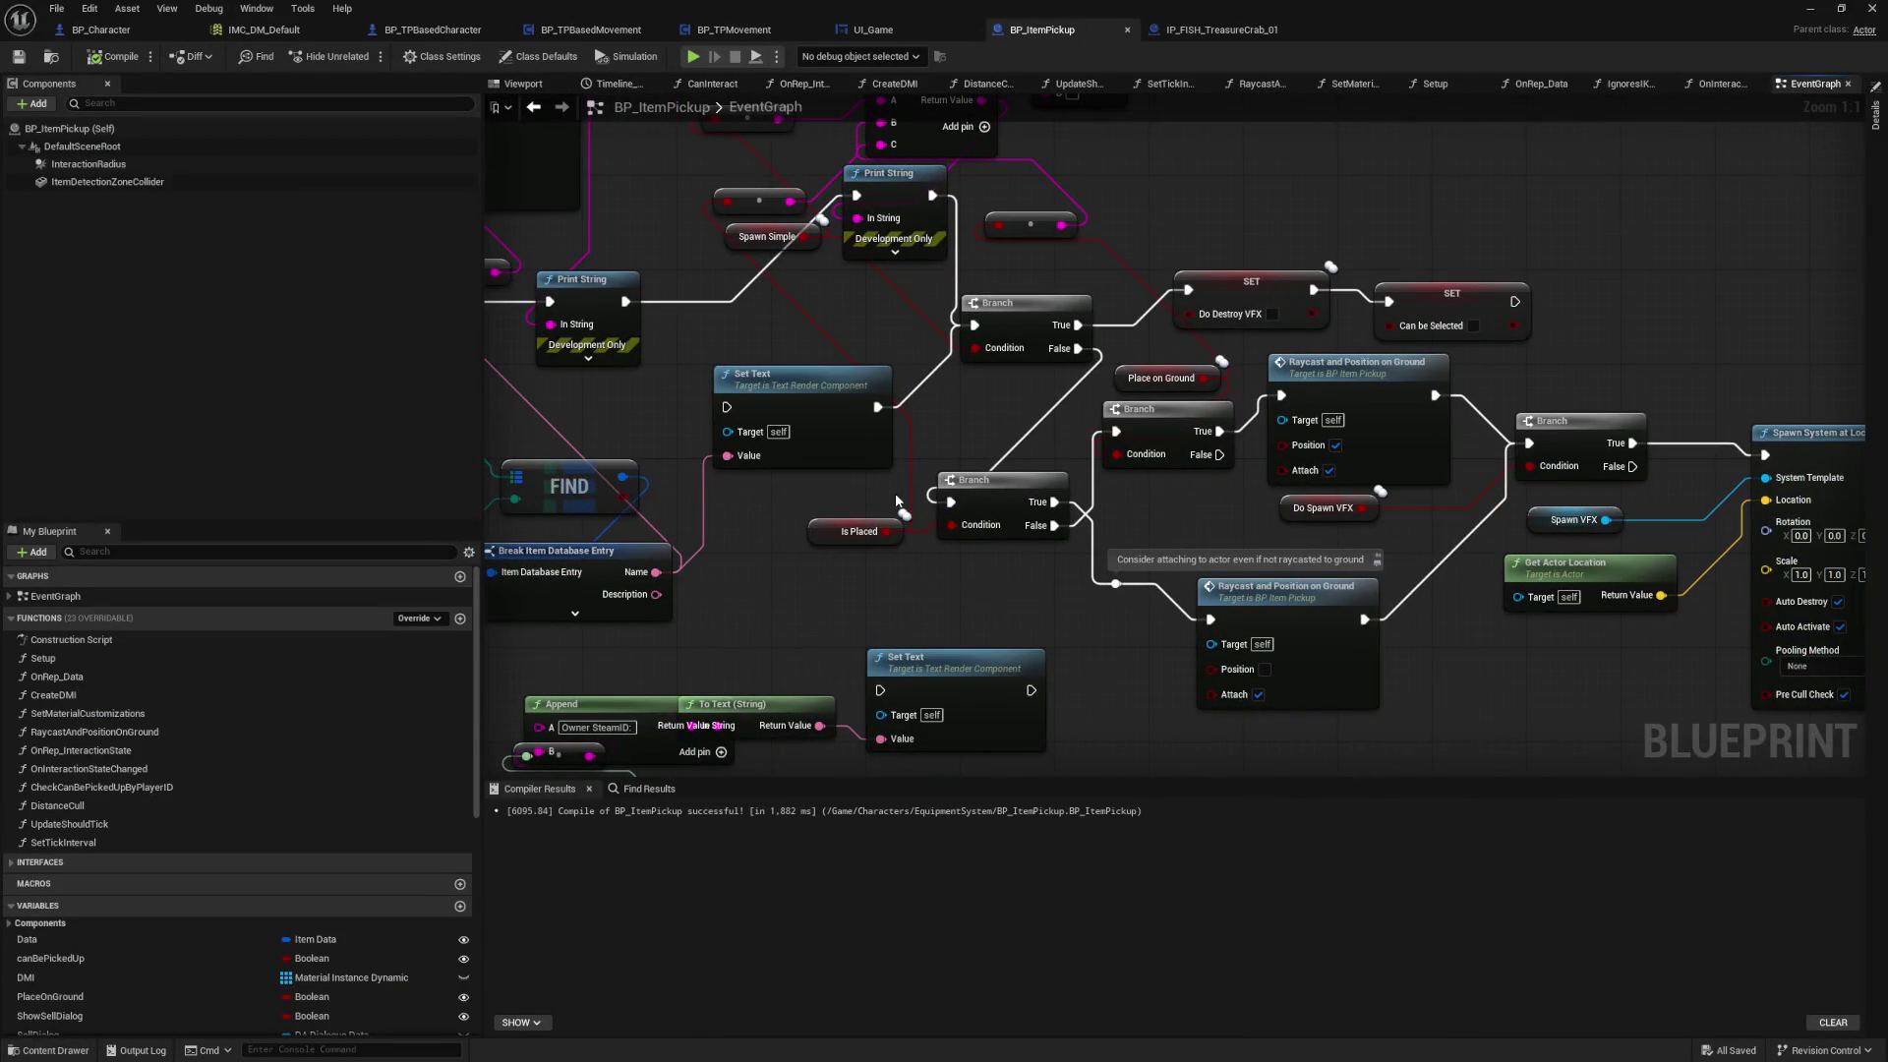
pyautogui.moveTo(1031, 587); pyautogui.dragTo(1322, 743)
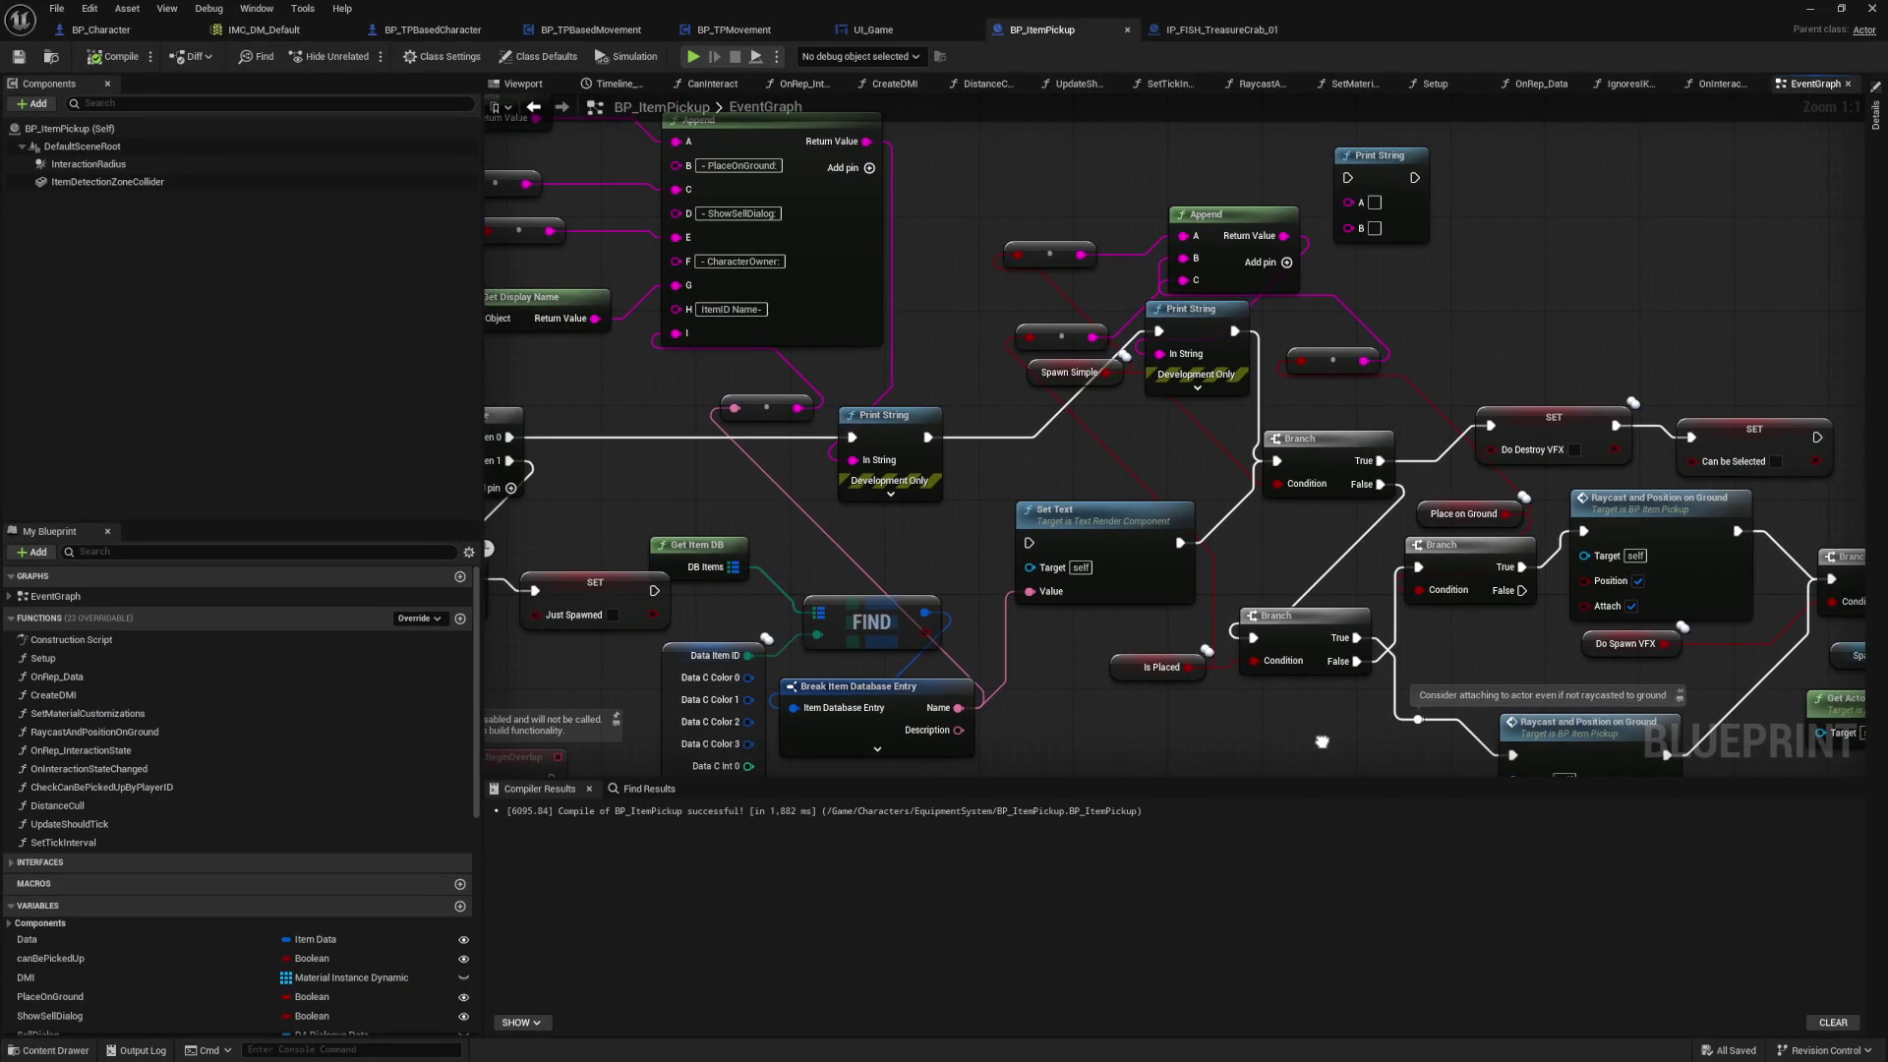
pyautogui.moveTo(1032, 382); pyautogui.dragTo(1217, 430)
pyautogui.moveTo(1109, 358); pyautogui.dragTo(1170, 402)
pyautogui.click(1129, 586)
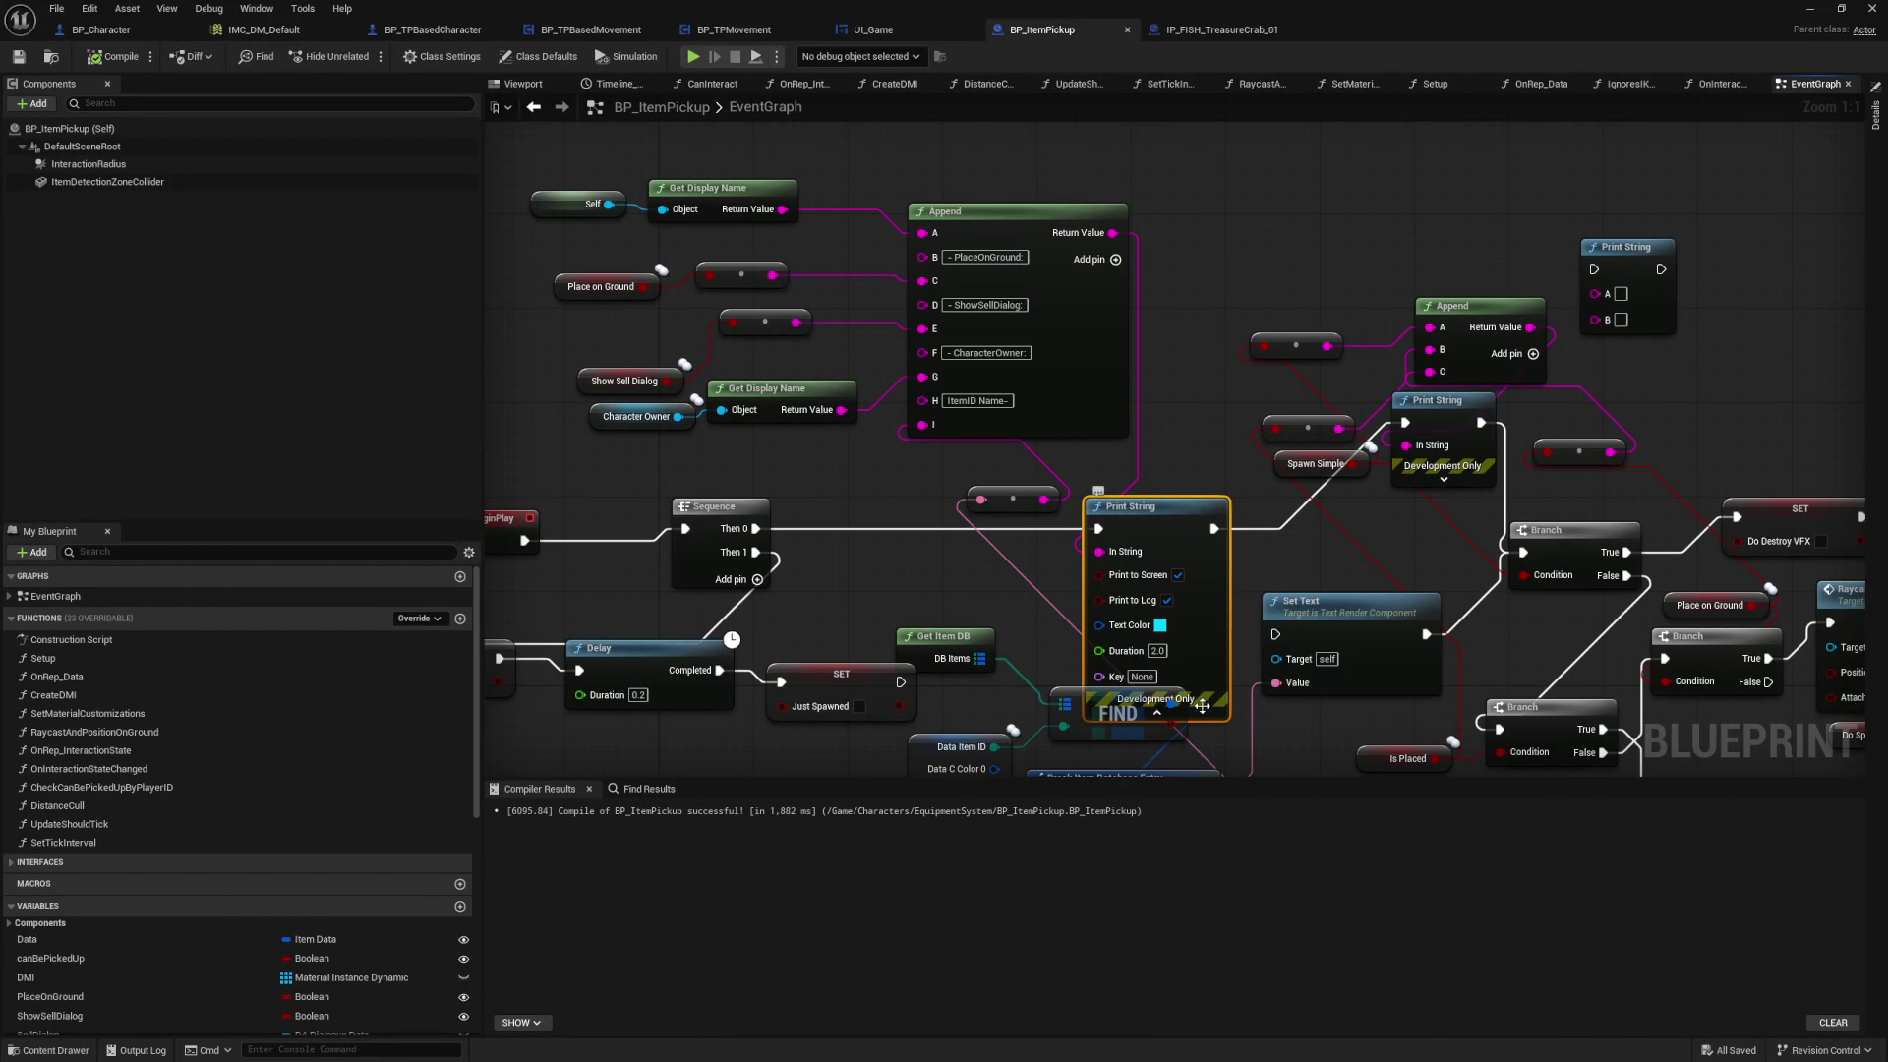
pyautogui.click(1201, 712)
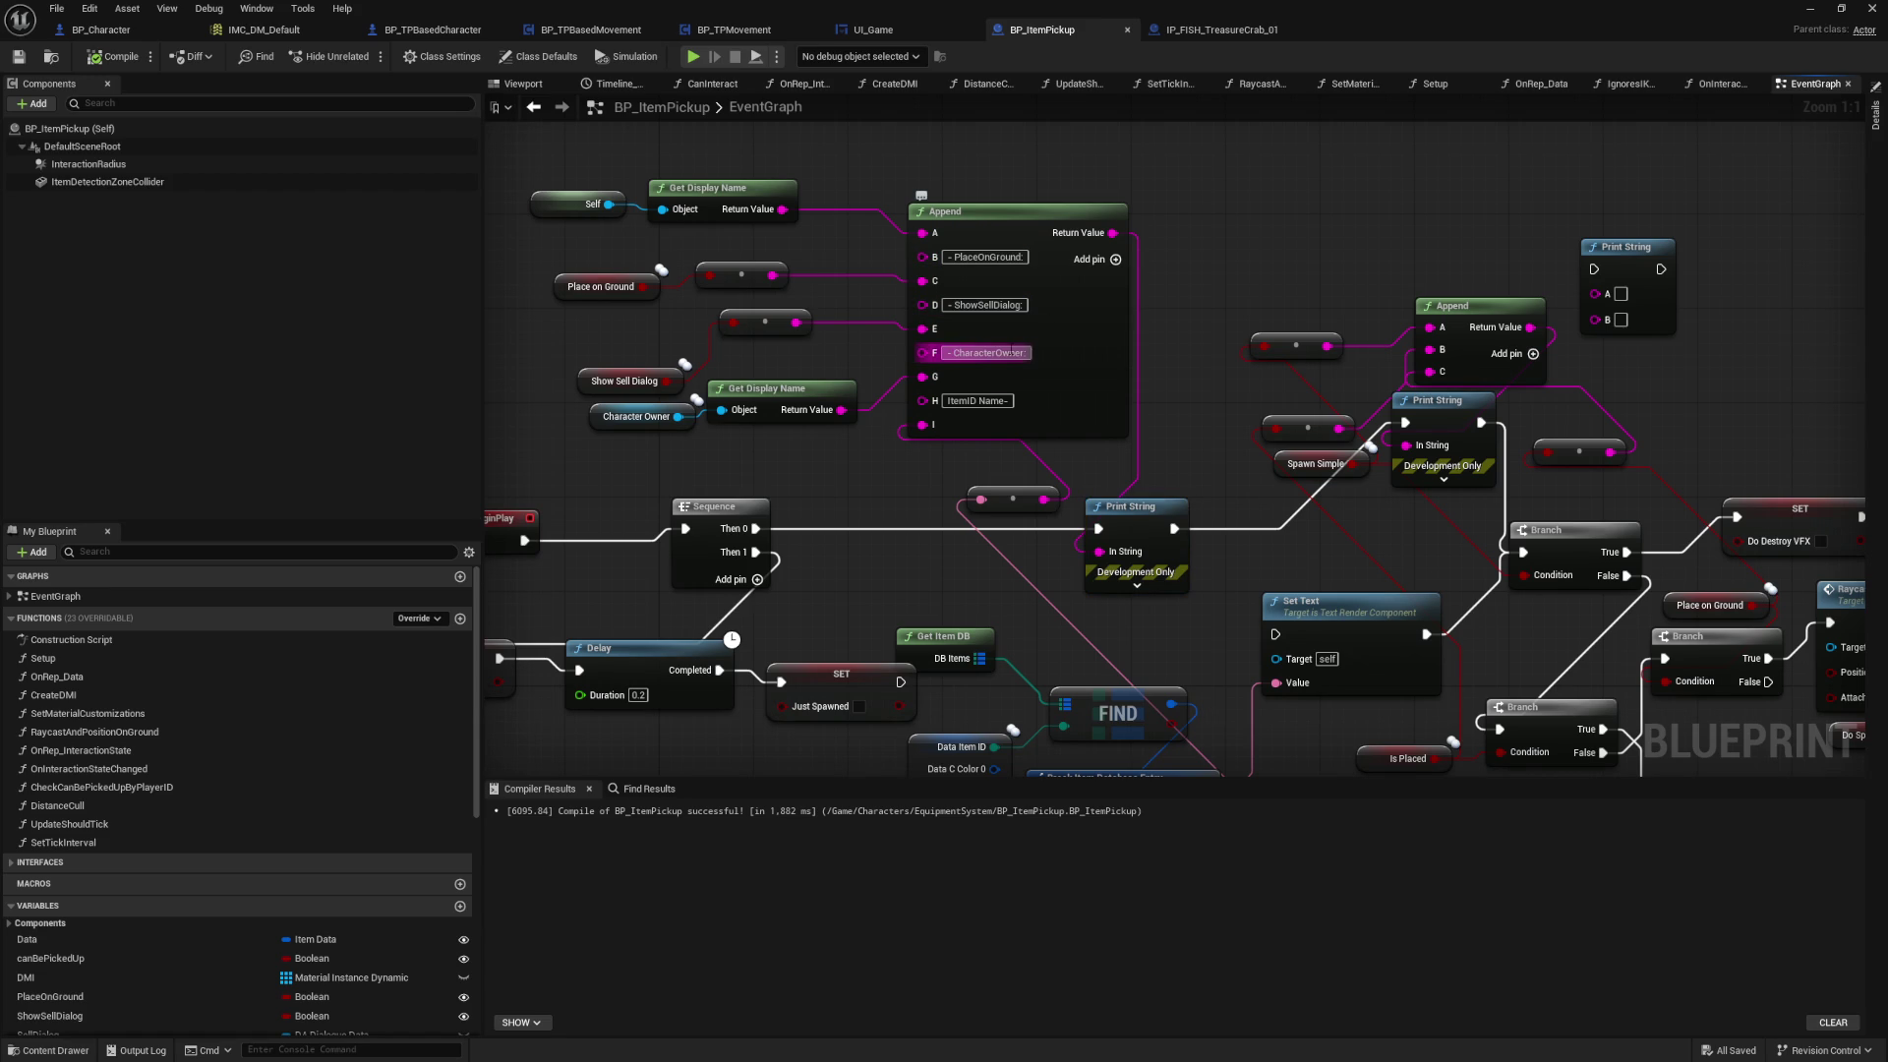
pyautogui.moveTo(894, 504); pyautogui.dragTo(1011, 374)
pyautogui.moveTo(1561, 675)
pyautogui.mouseDown()
pyautogui.moveTo(1224, 546)
pyautogui.moveTo(1133, 617)
pyautogui.moveTo(782, 579)
pyautogui.moveTo(1332, 754)
pyautogui.mouseUp()
# Step: Add two Append pins, label one 'Is Placed:' and wire the Is Placed value into the other
pyautogui.click(882, 366)
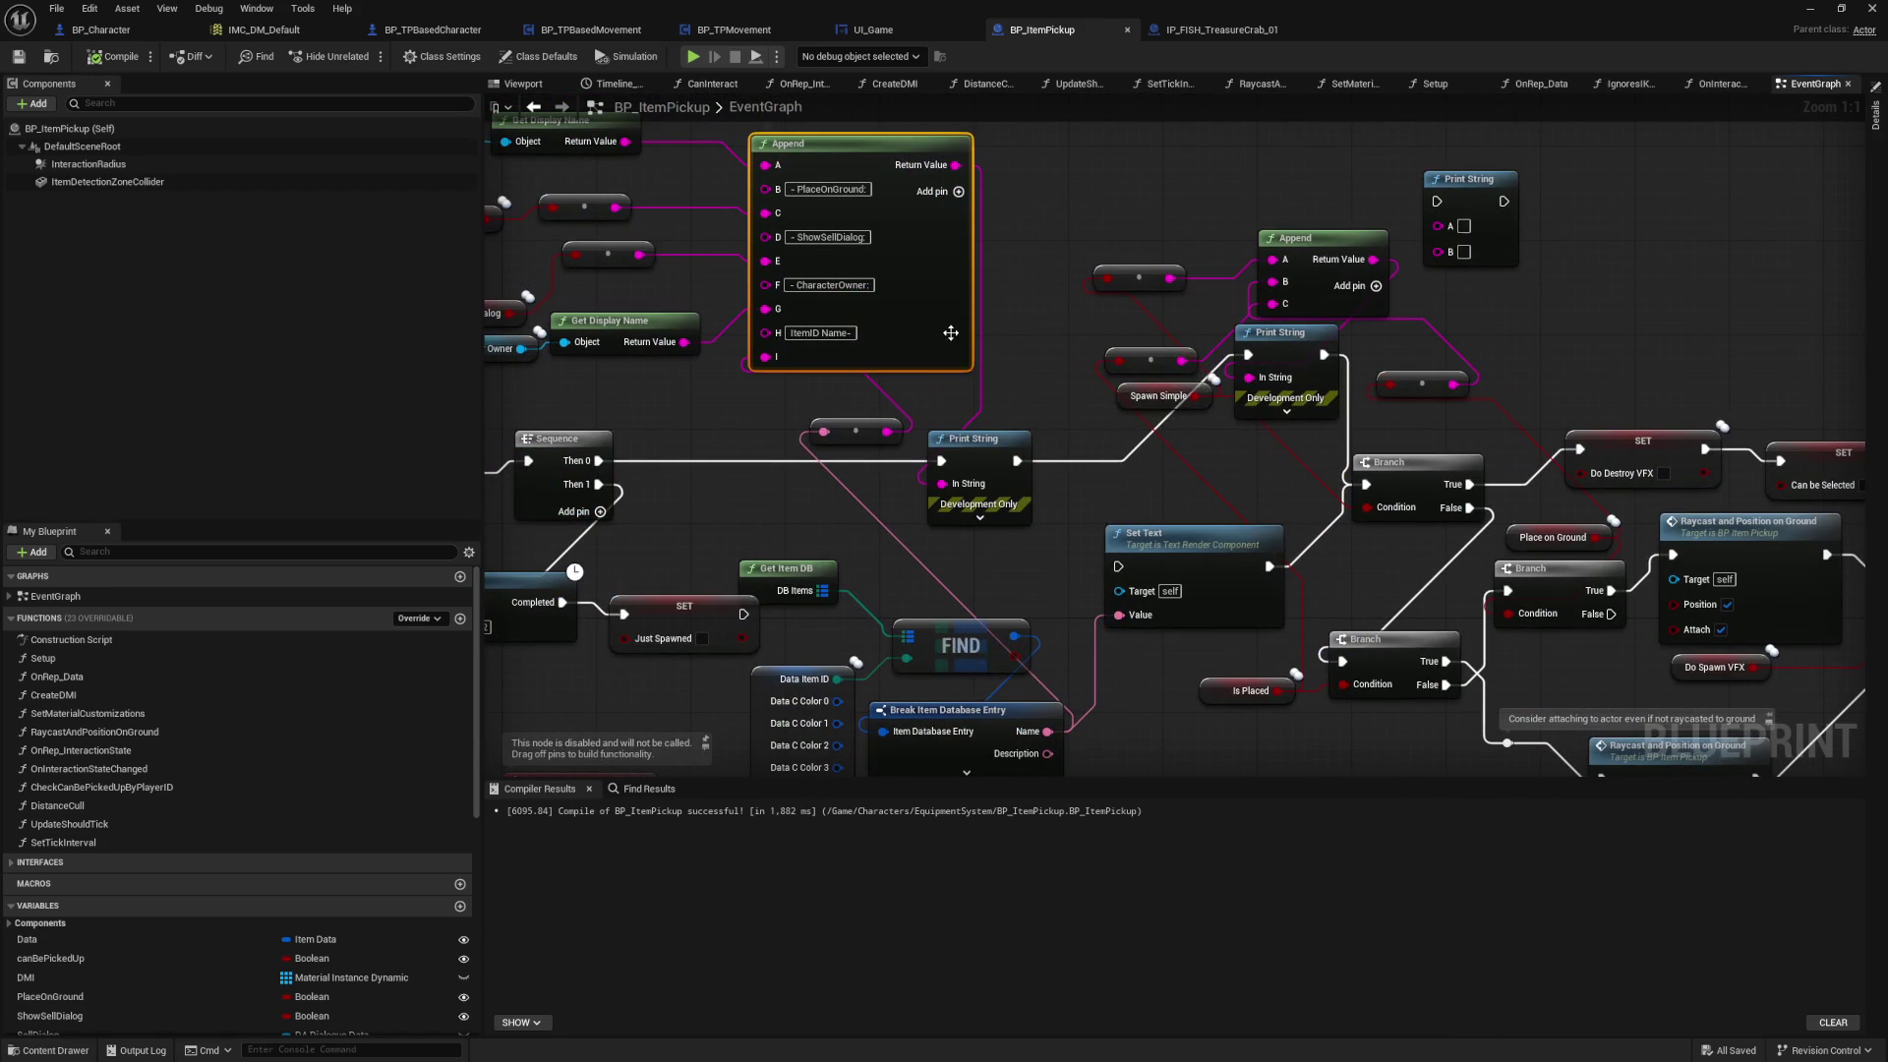
pyautogui.click(958, 192)
pyautogui.click(959, 191)
pyautogui.write('Is Placed:')
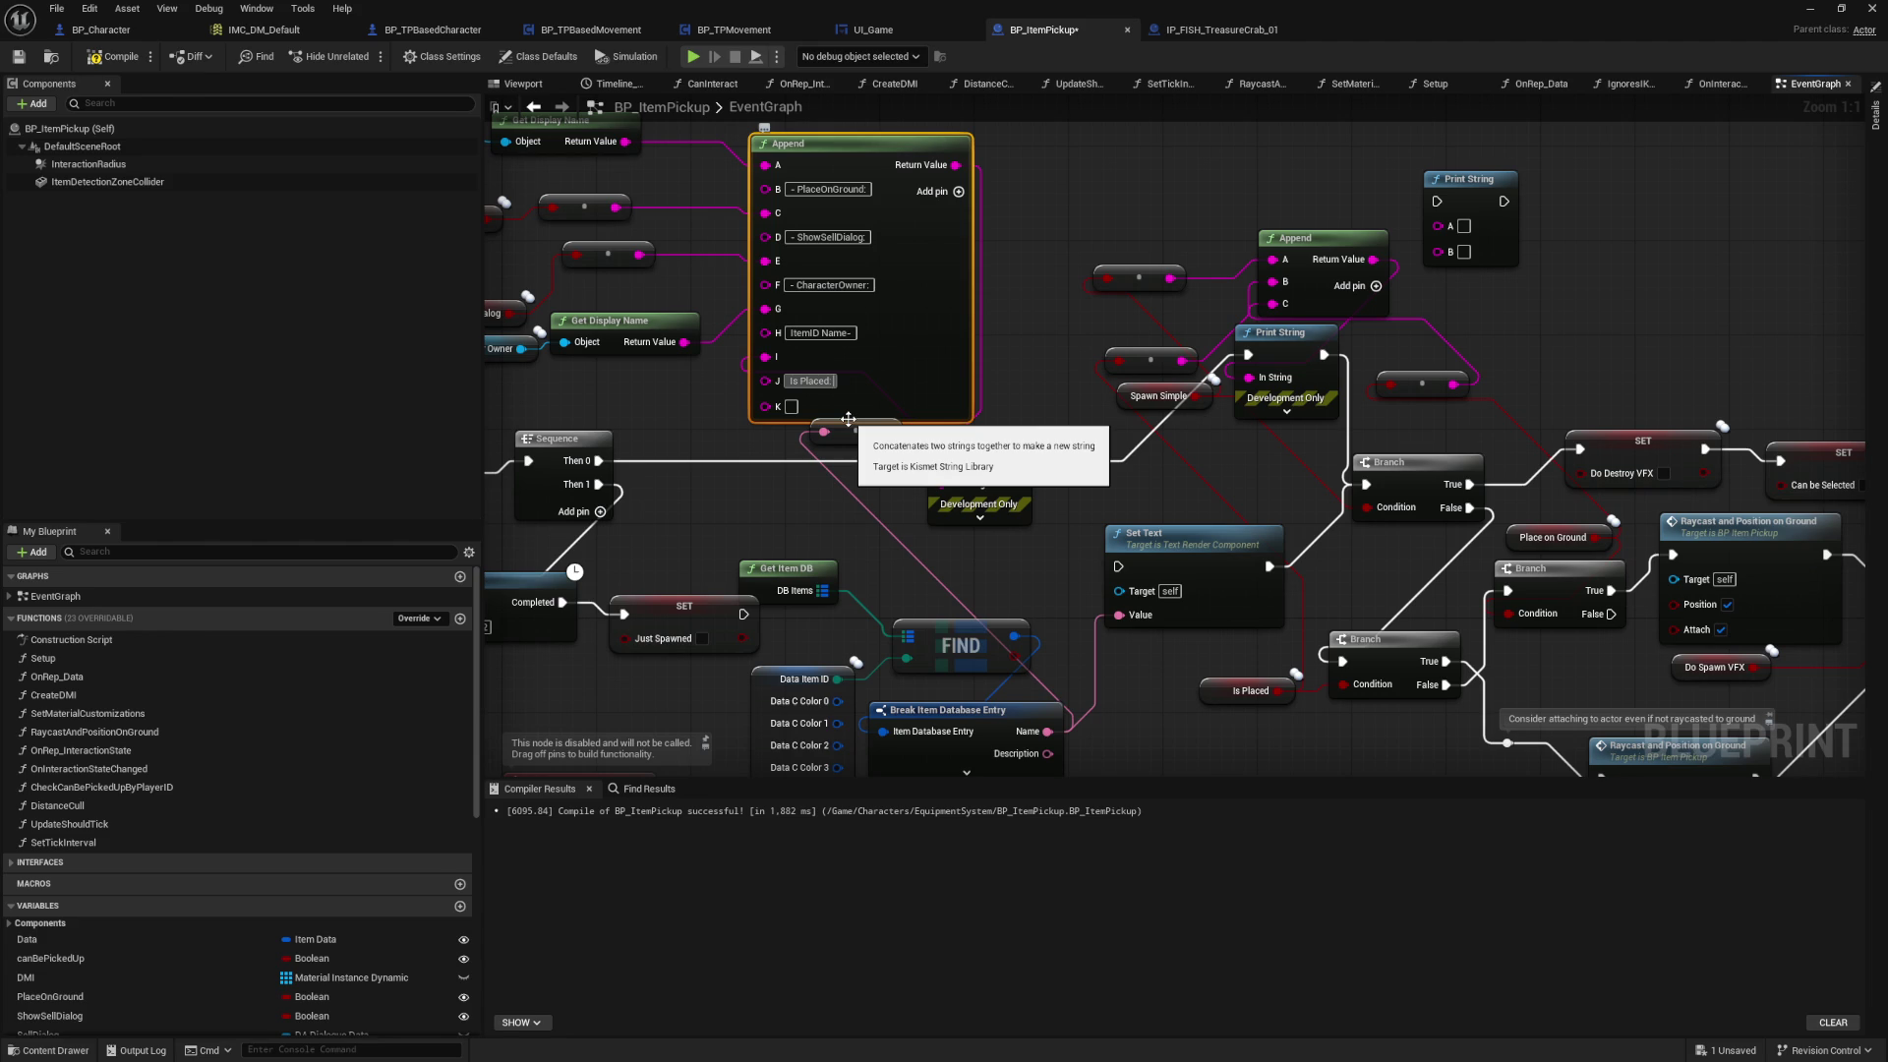
pyautogui.click(1228, 673)
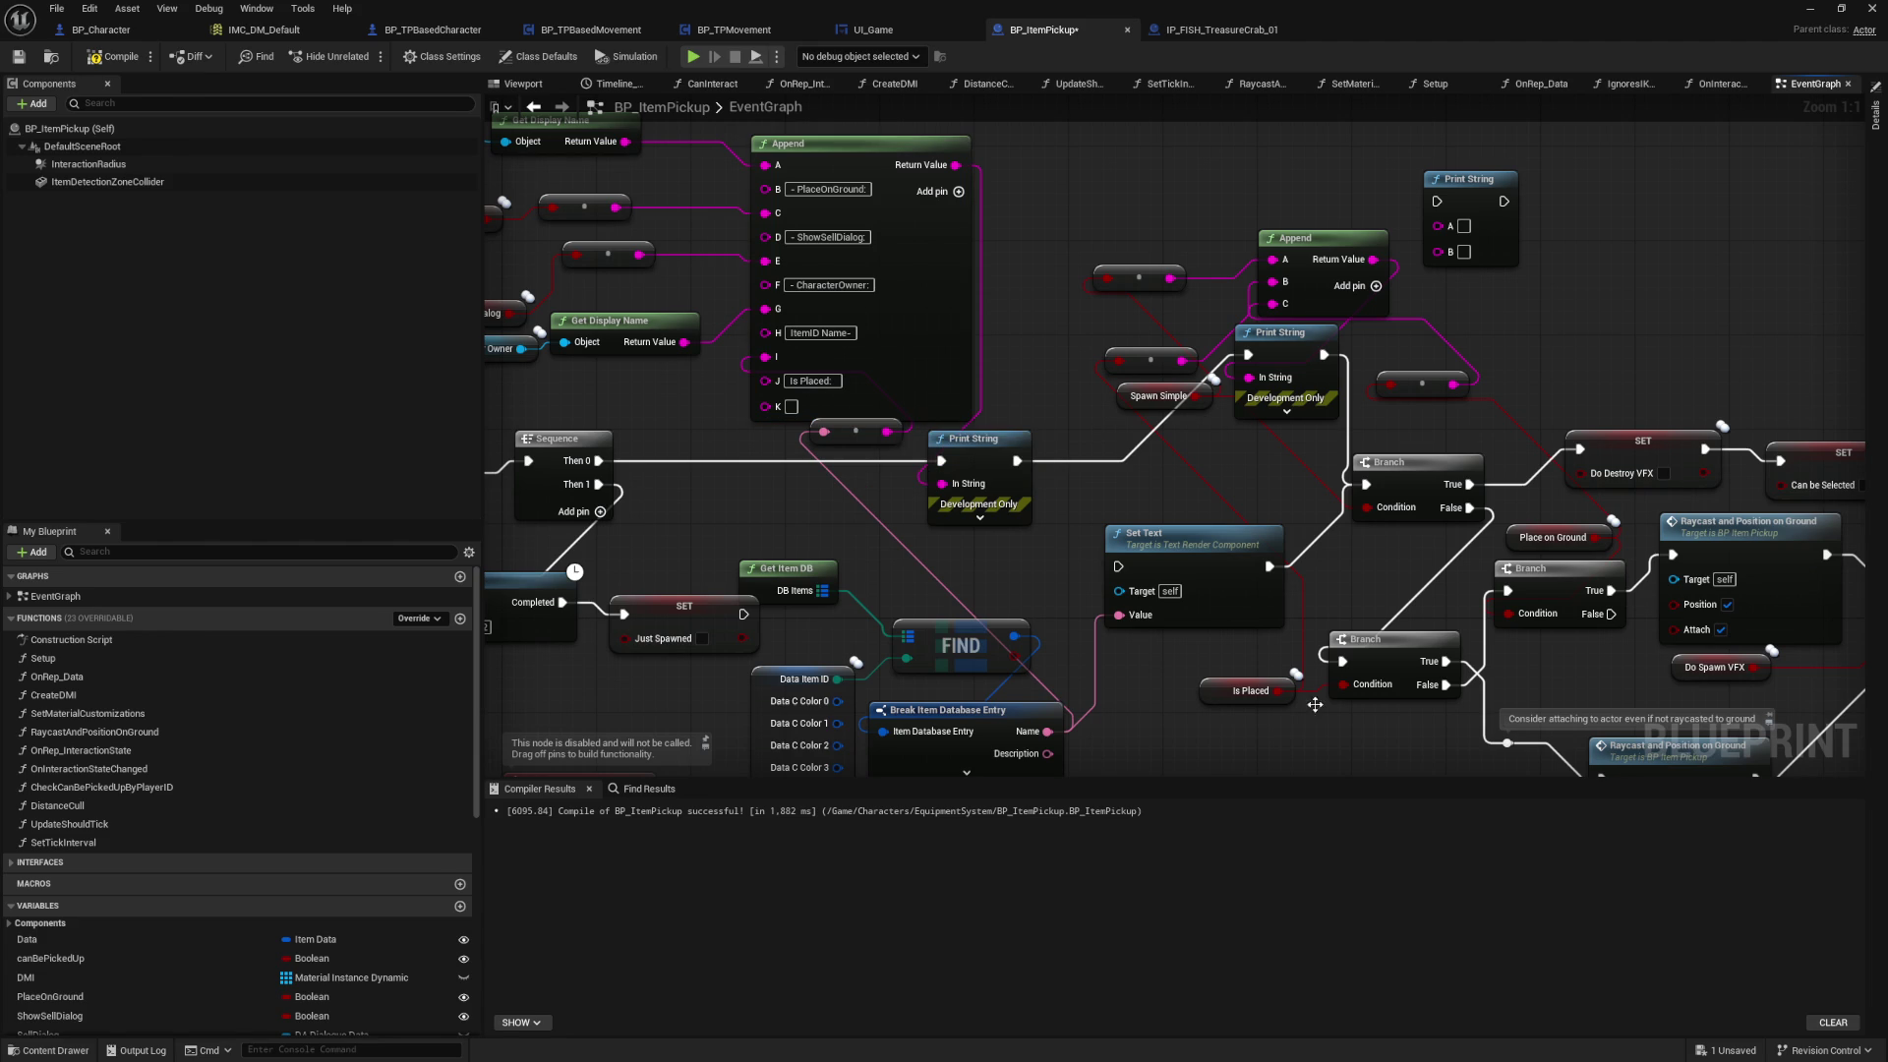
pyautogui.moveTo(1279, 692)
pyautogui.mouseDown()
pyautogui.moveTo(766, 446)
pyautogui.moveTo(770, 409)
pyautogui.mouseUp()
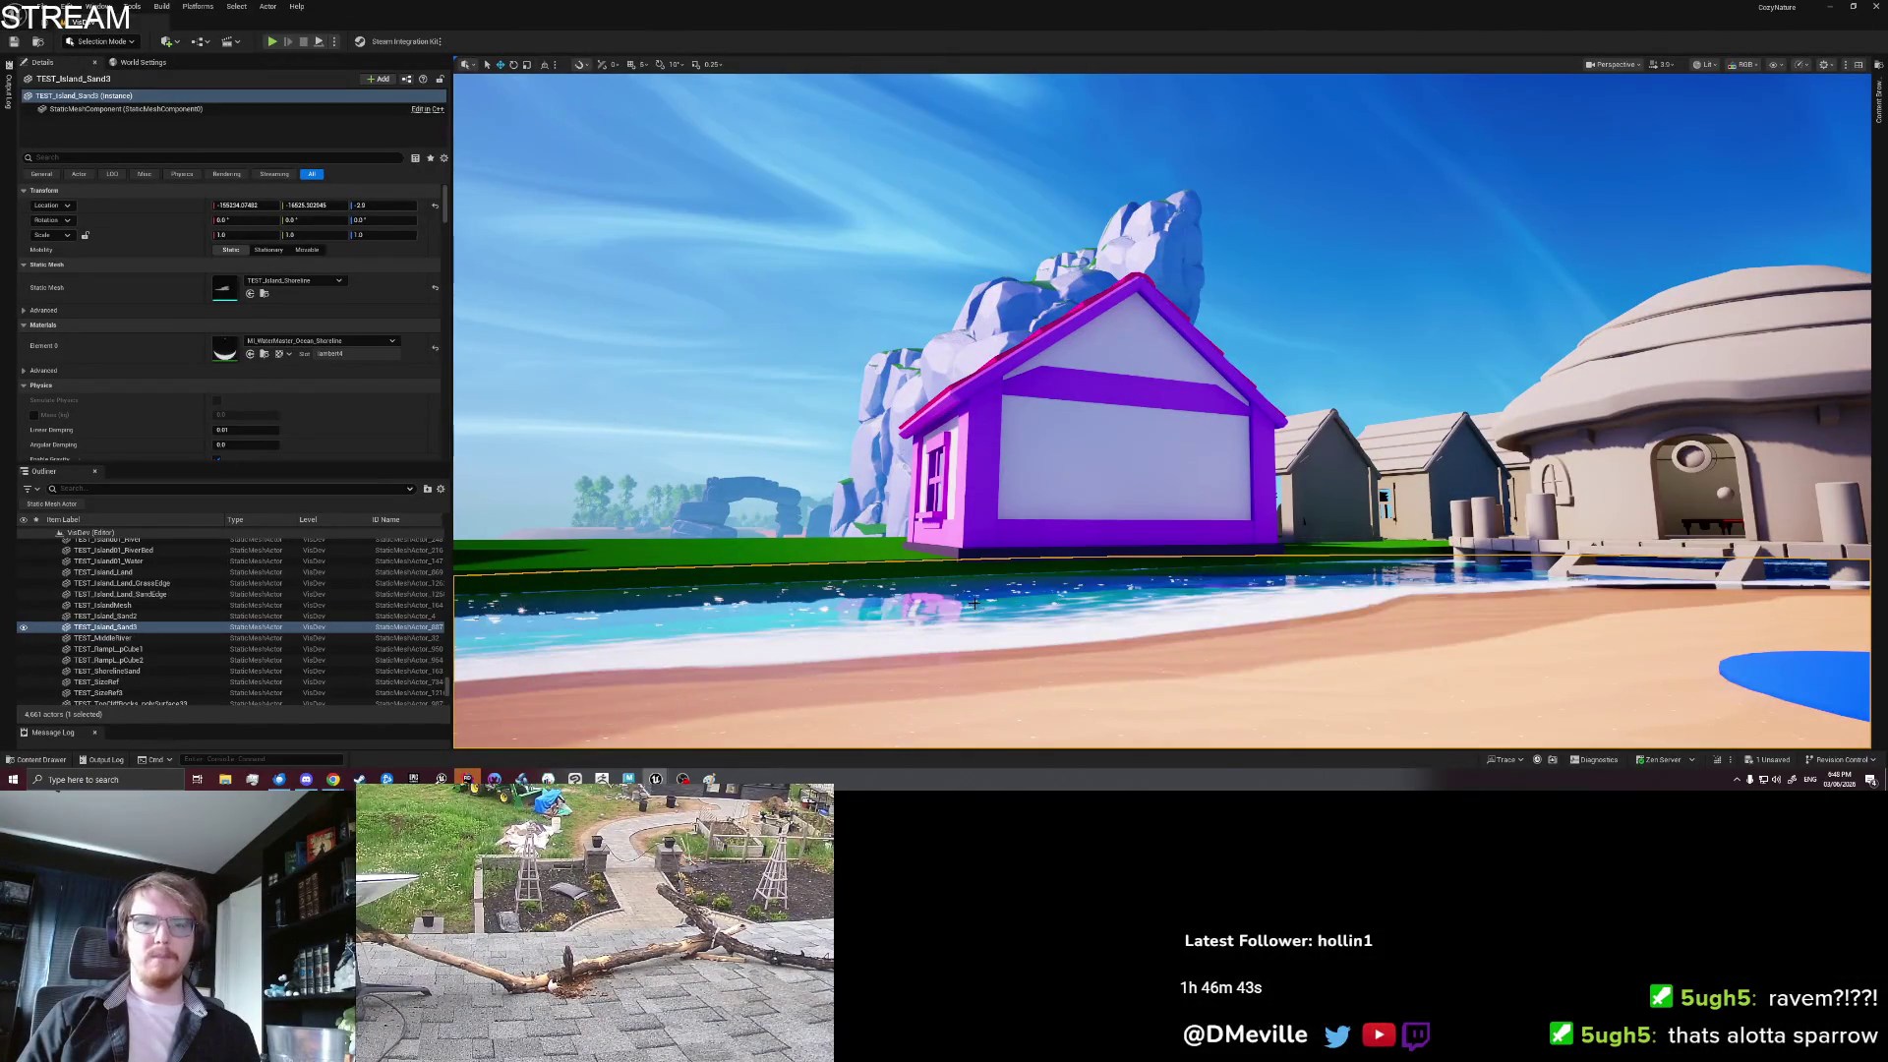
# Step: Move the view toward the huts, start a playtest, pick up the fish and view the inventory
pyautogui.moveTo(973, 602); pyautogui.dragTo(1395, 461)
pyautogui.rightClick(1395, 462)
pyautogui.click(1447, 451)
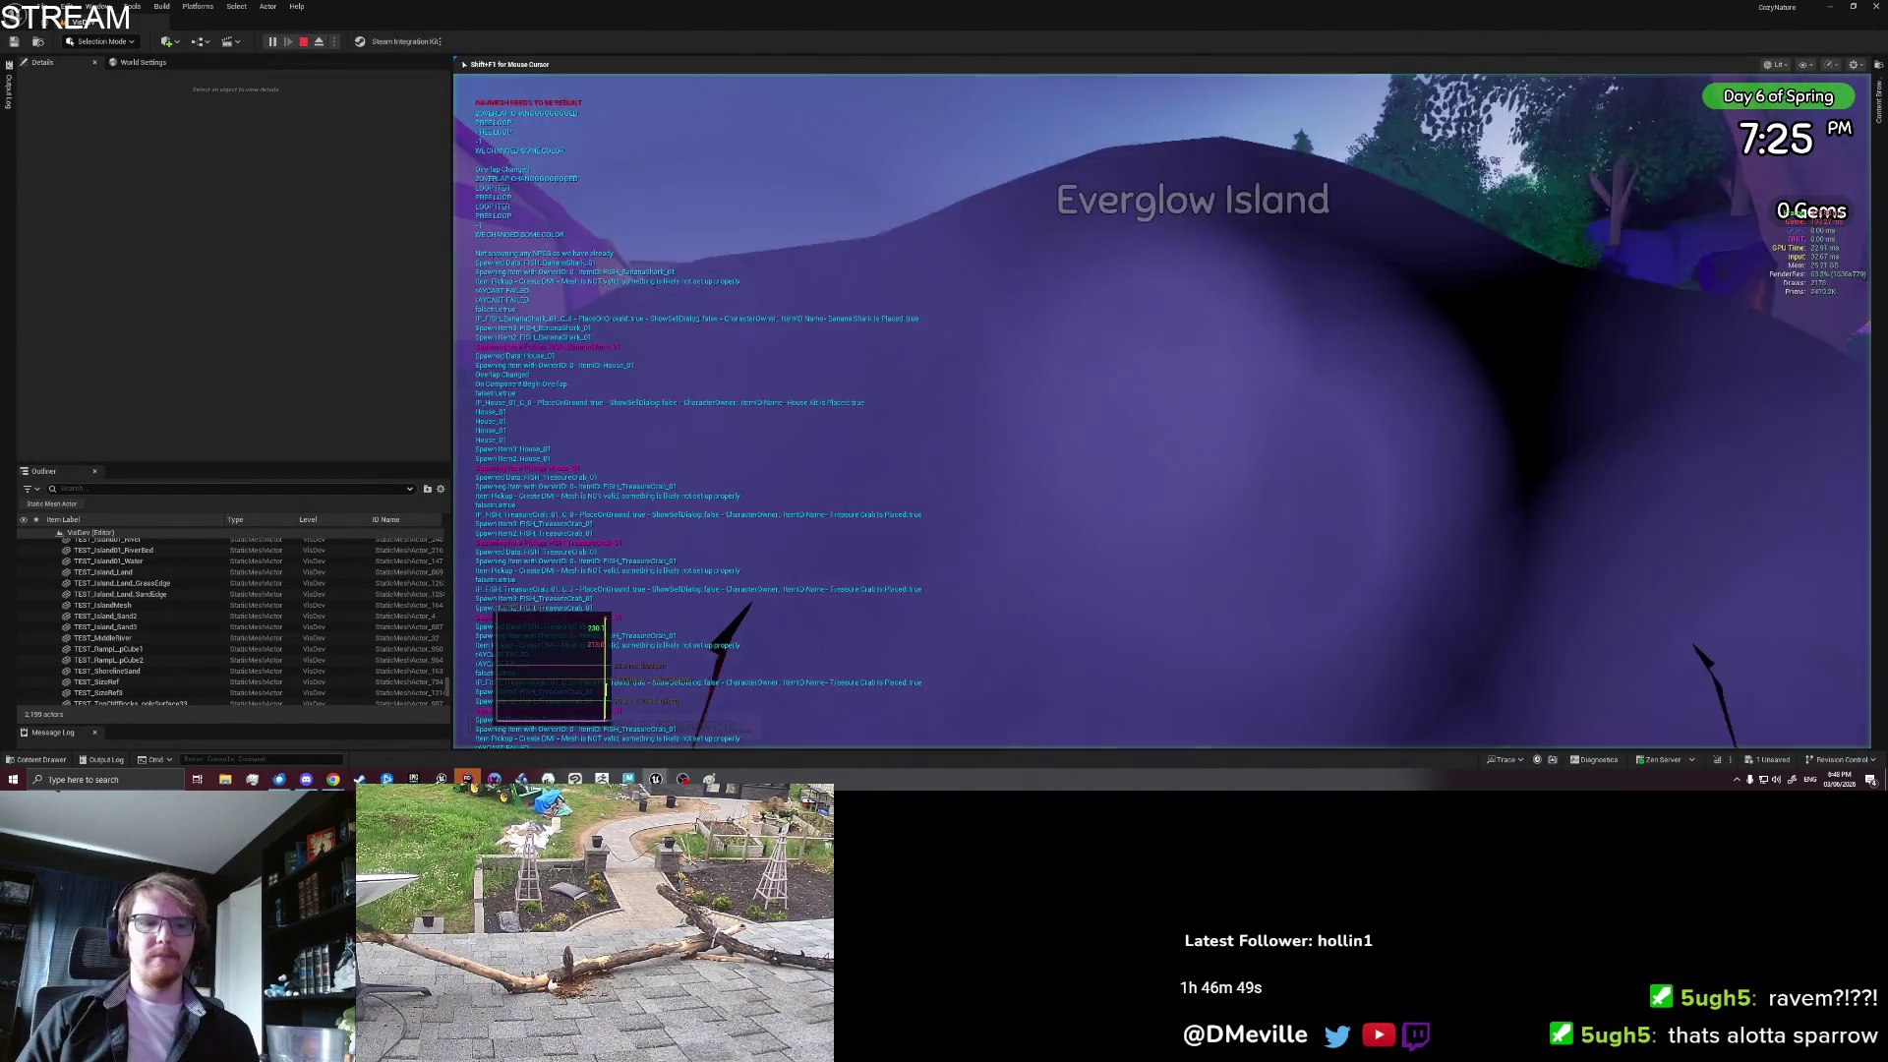
pyautogui.press('w')
pyautogui.press('e')
pyautogui.press('i')
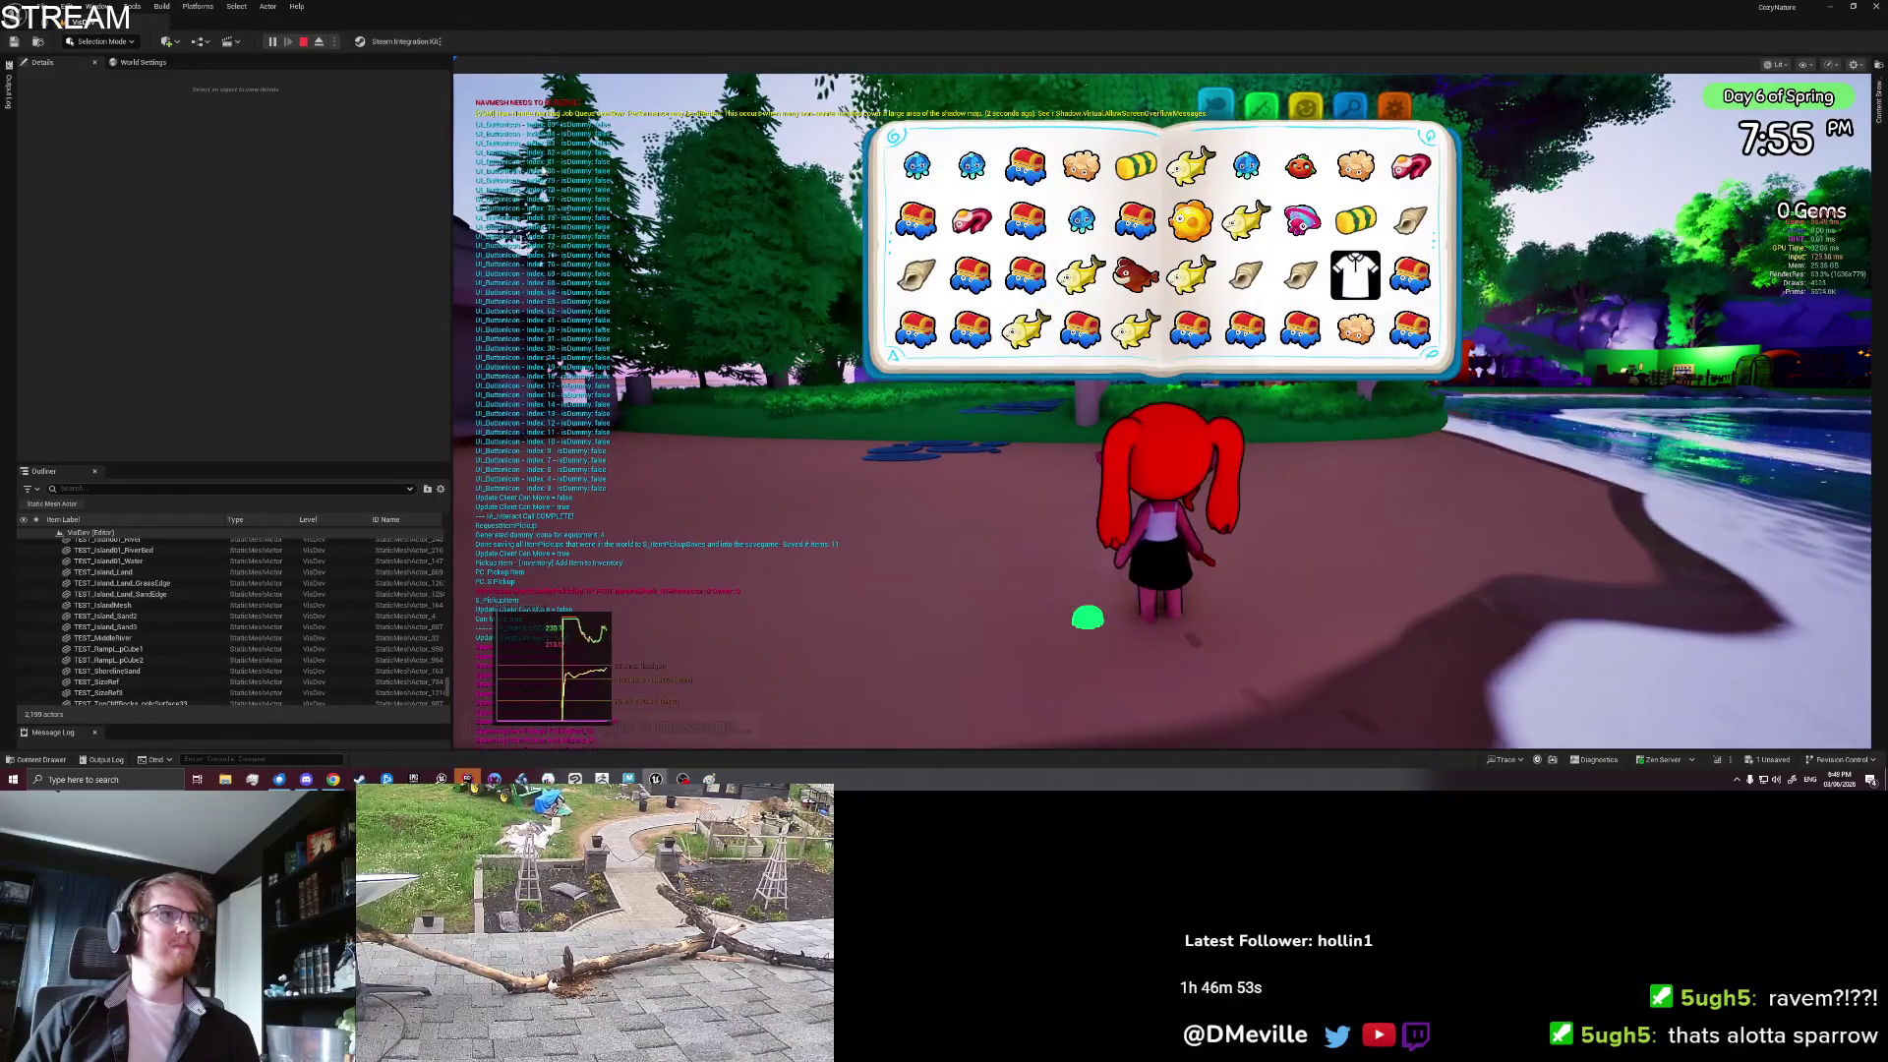